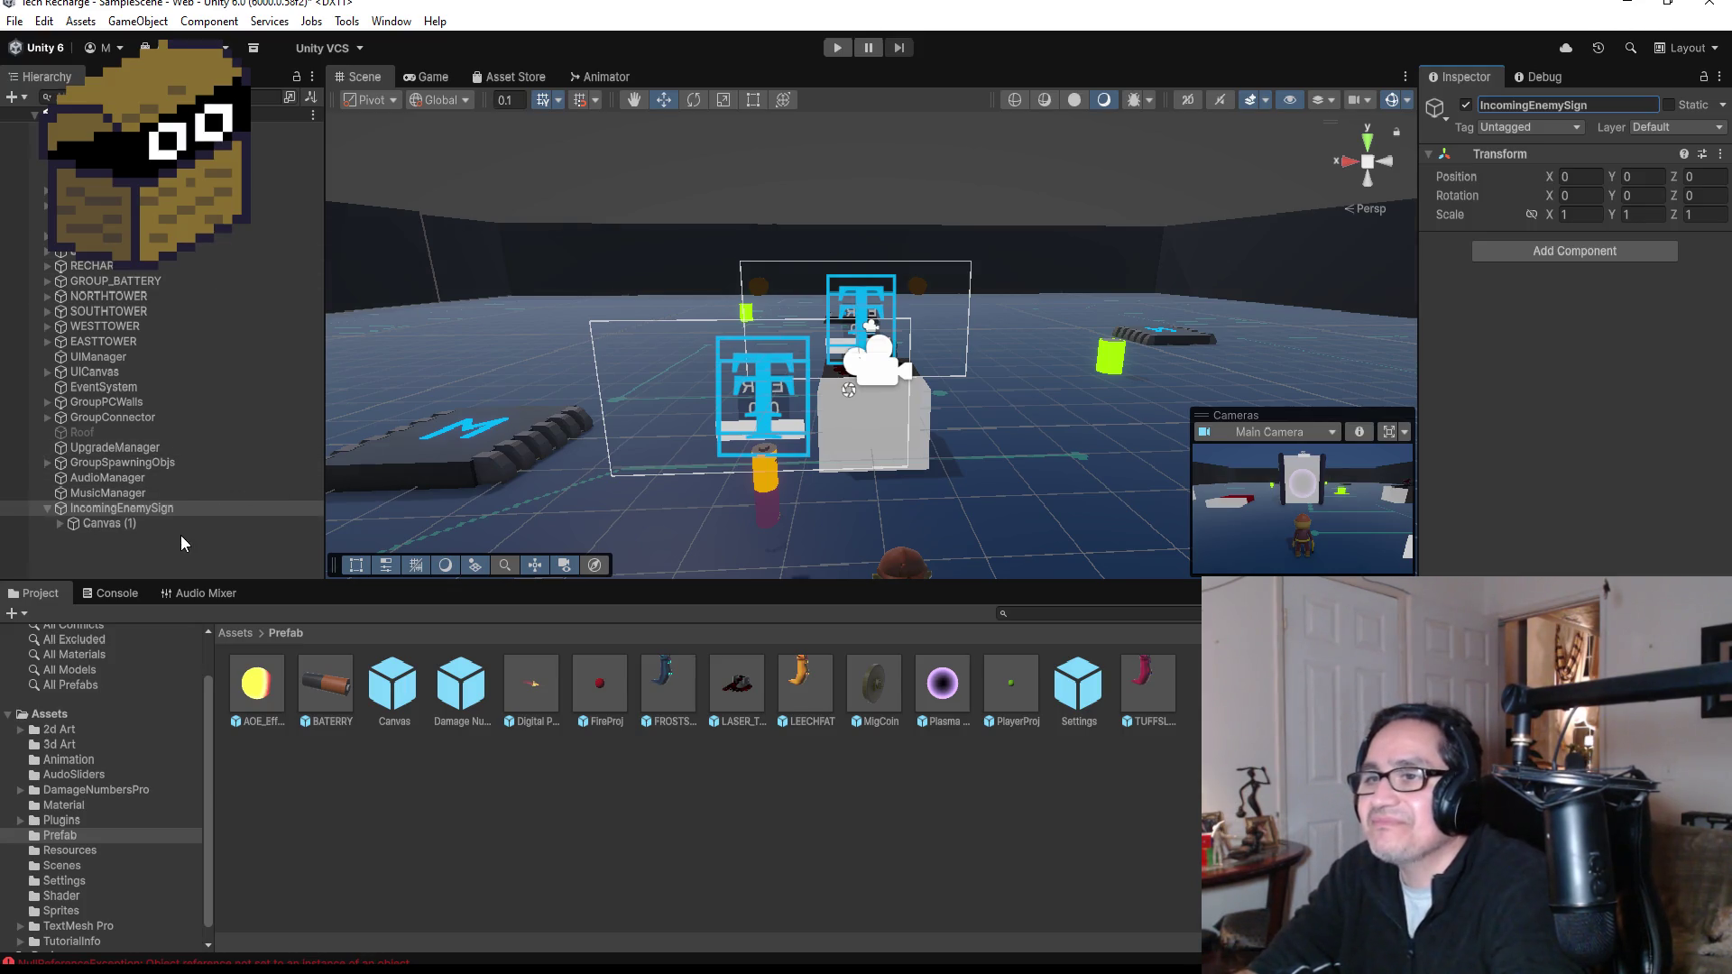
- Expand Canvas (1) and frame its batteryHP child in the Scene view
left_click(139, 527)
scroll(954, 319, "up", 2)
scroll(955, 320, "up", 4)
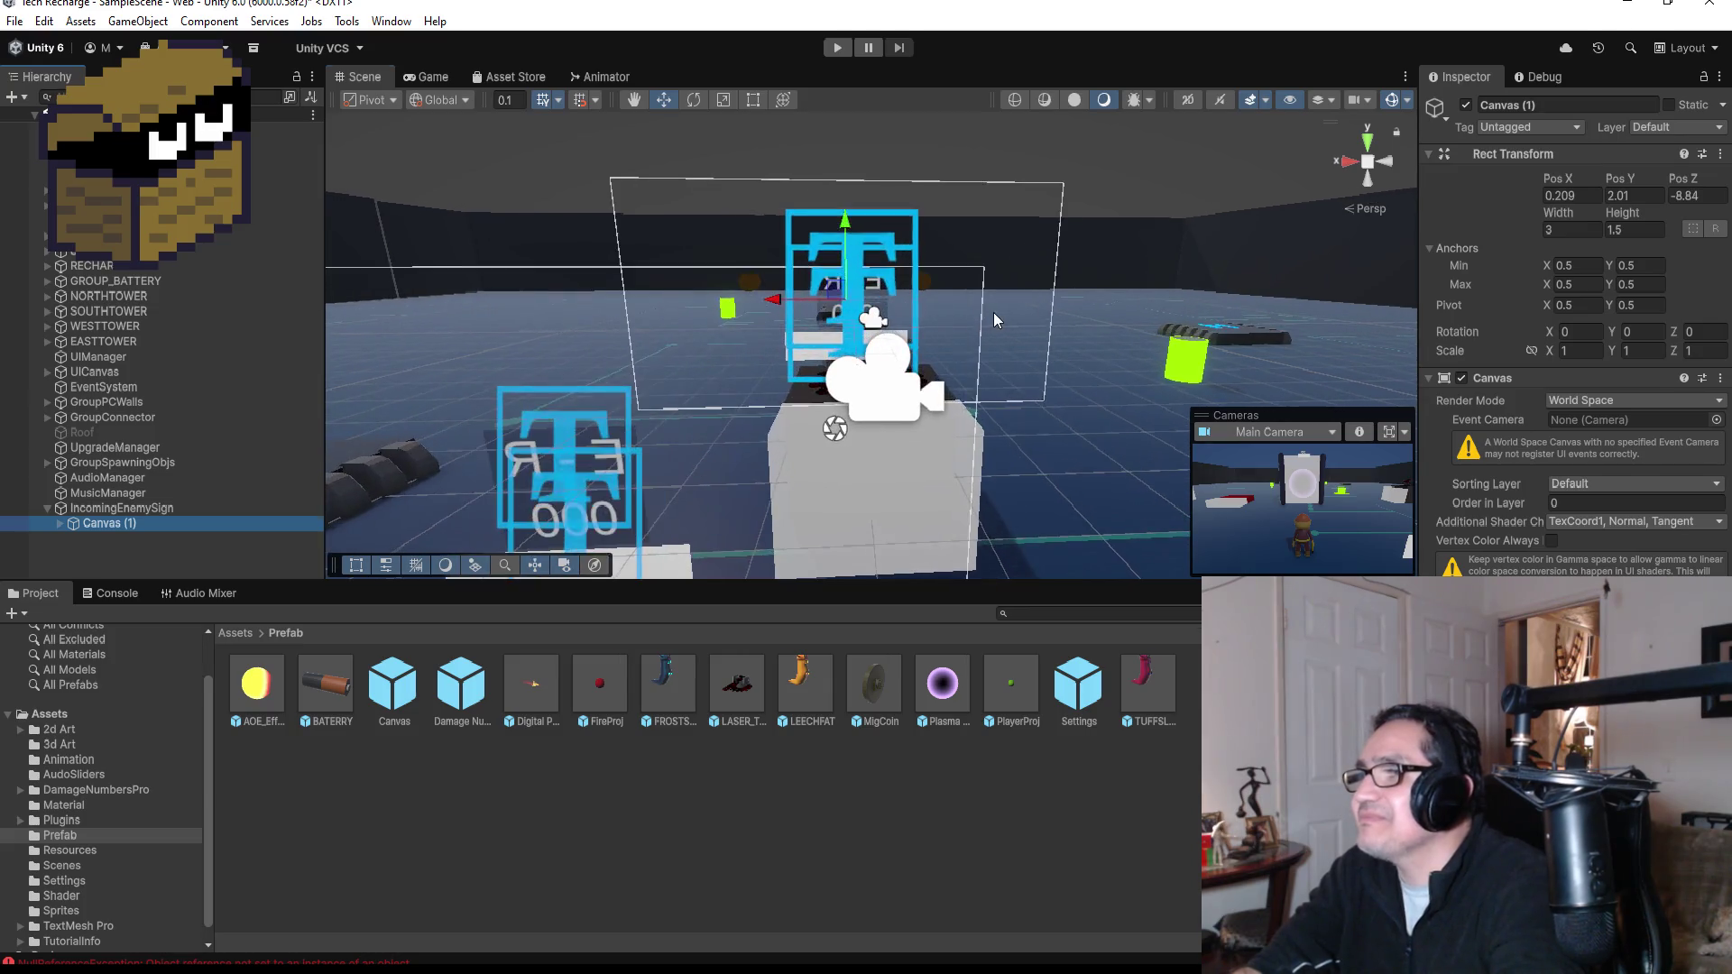
scroll(1074, 380, "up", 1)
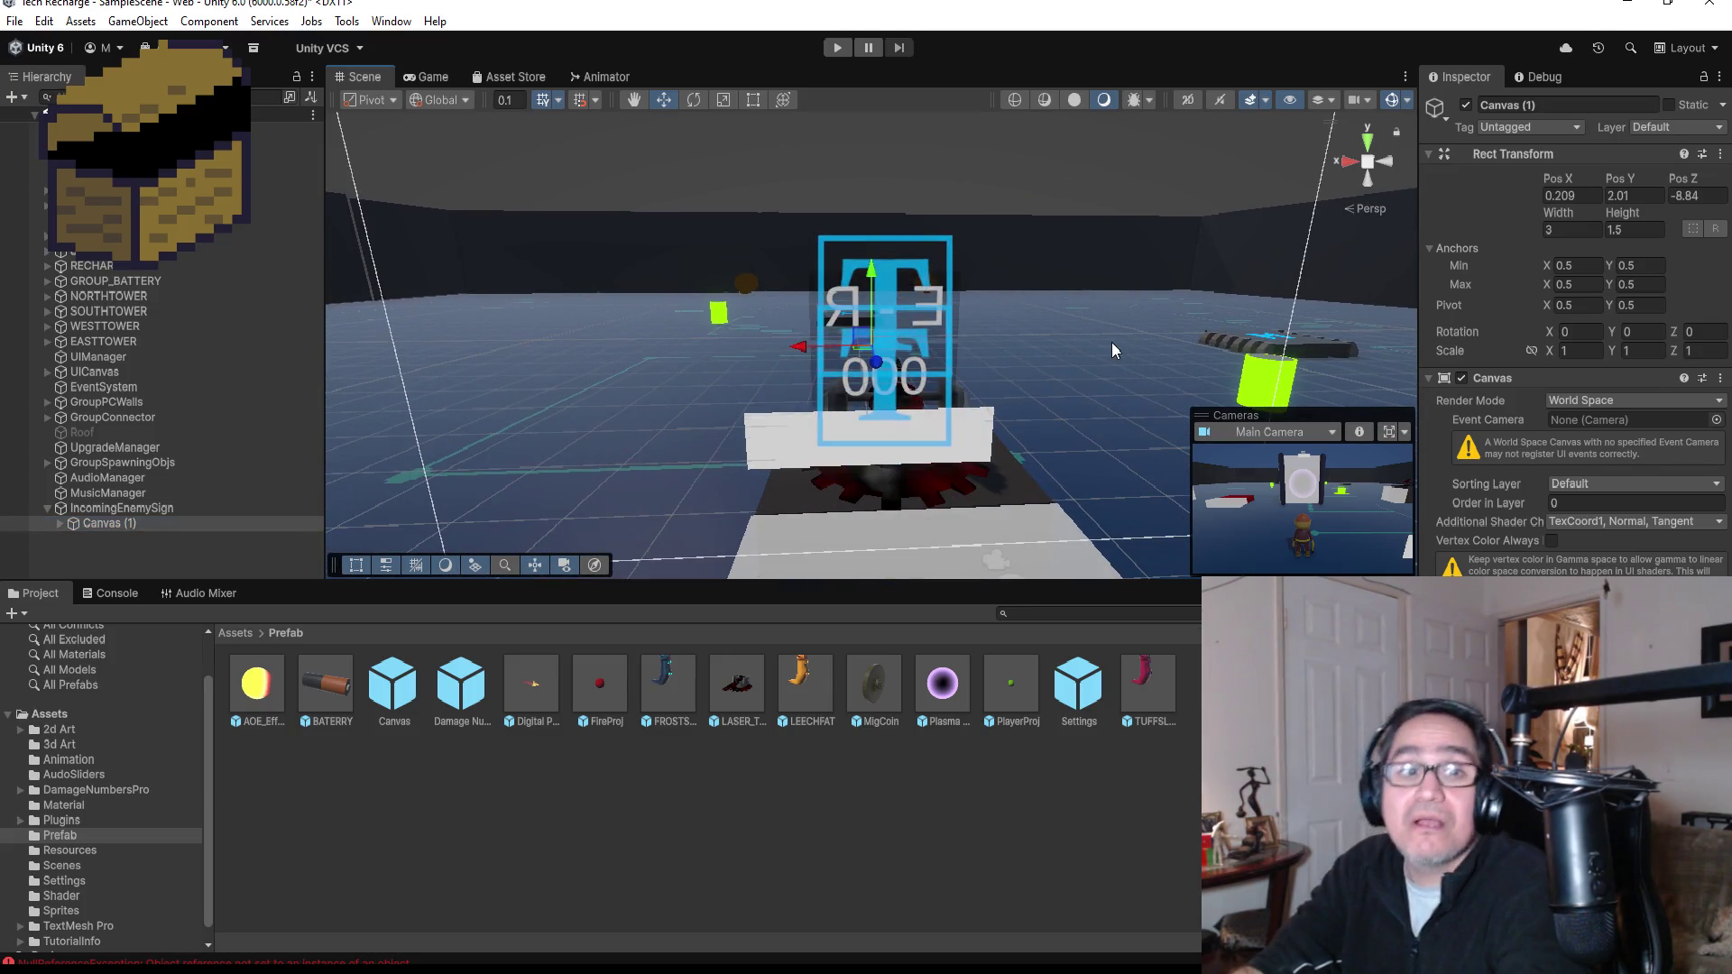
left_click(58, 525)
left_click(107, 541)
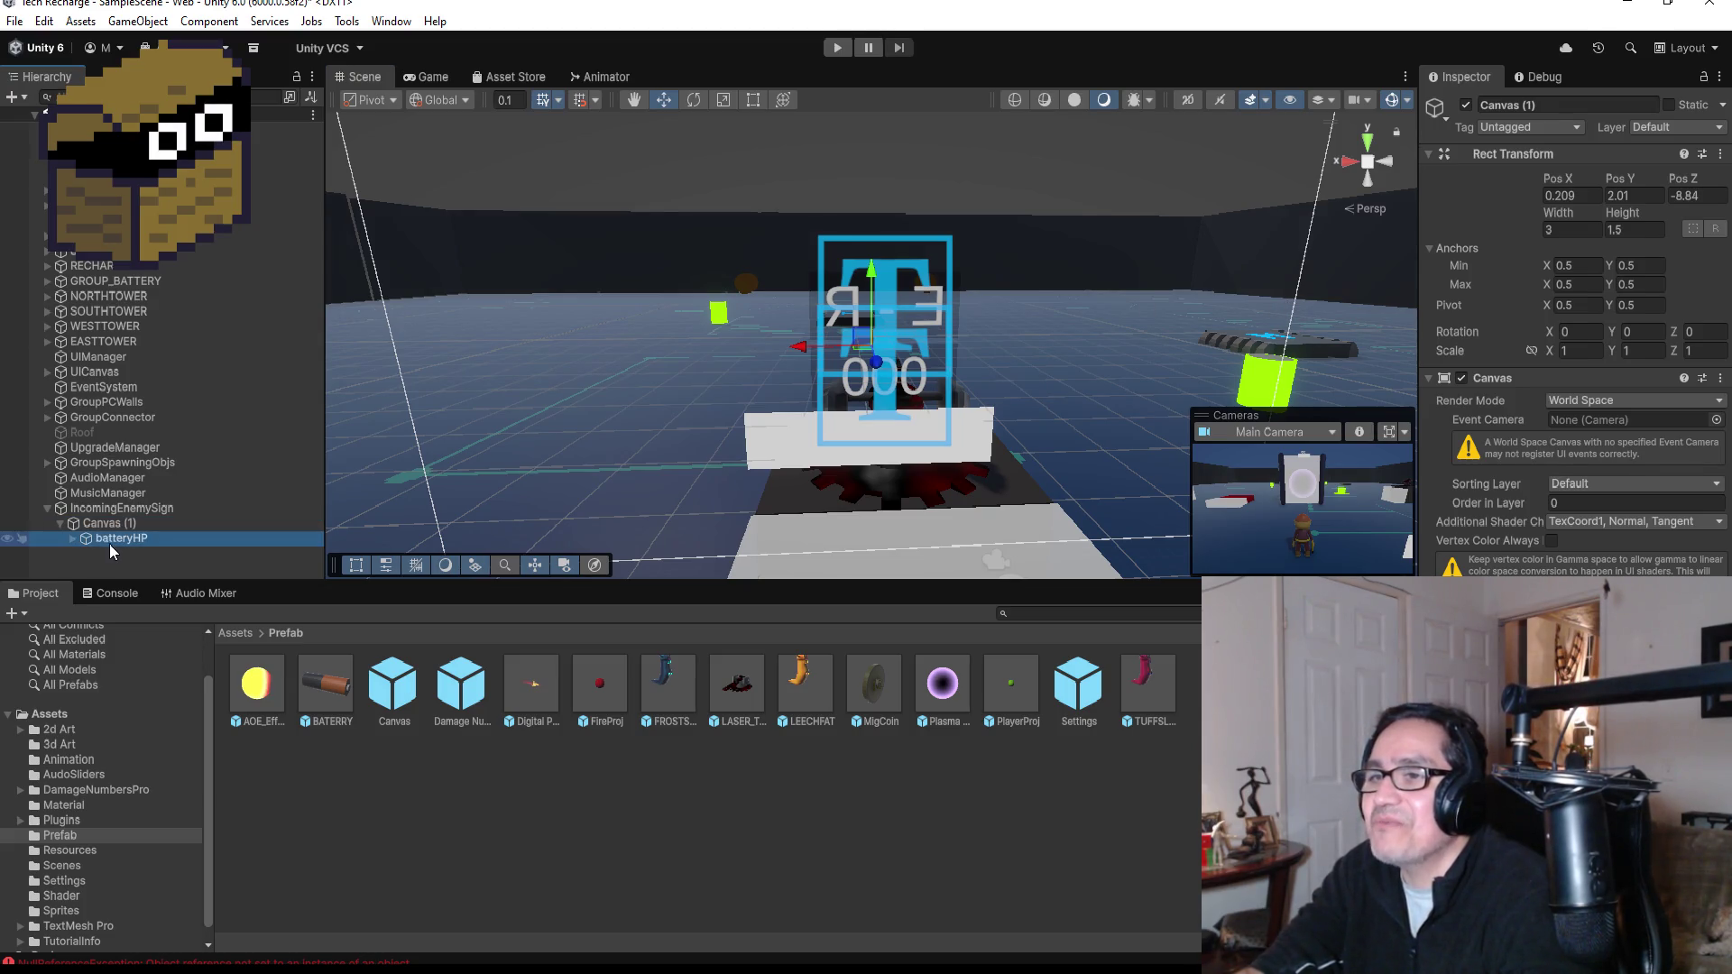
key("f")
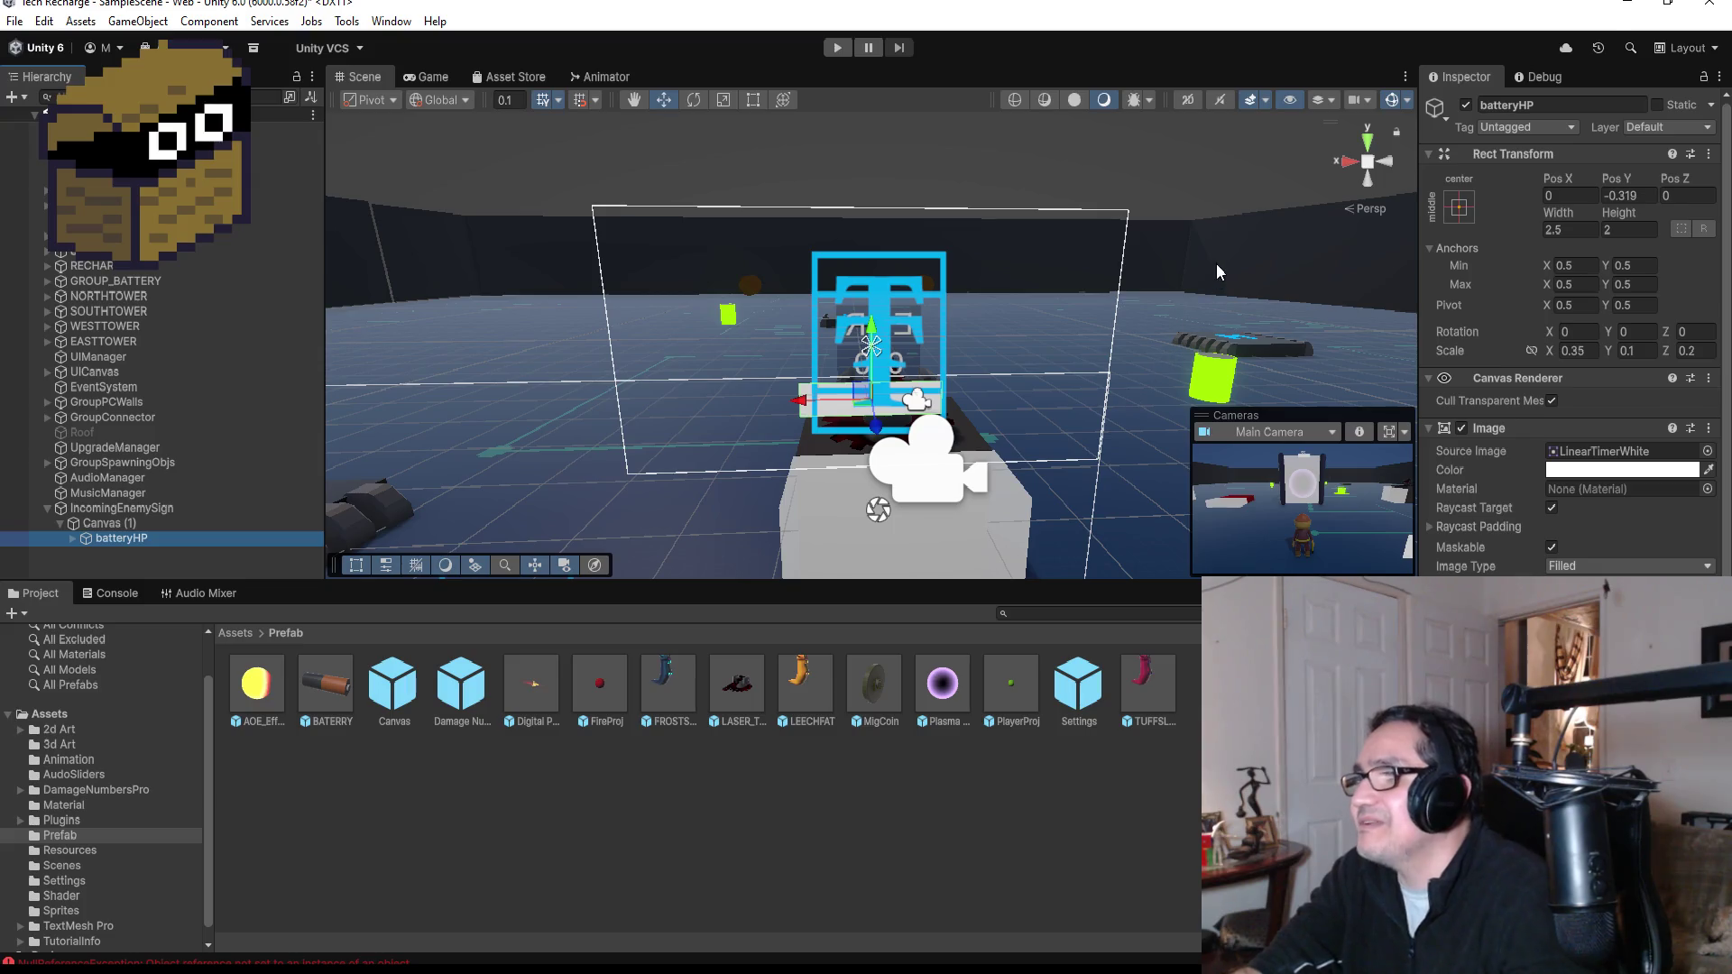
- Expand batteryHP to reveal txtBattery, then clear the selection
mouse_move(1216, 263)
left_mouse_down()
mouse_move(845, 225)
mouse_move(505, 453)
left_mouse_up()
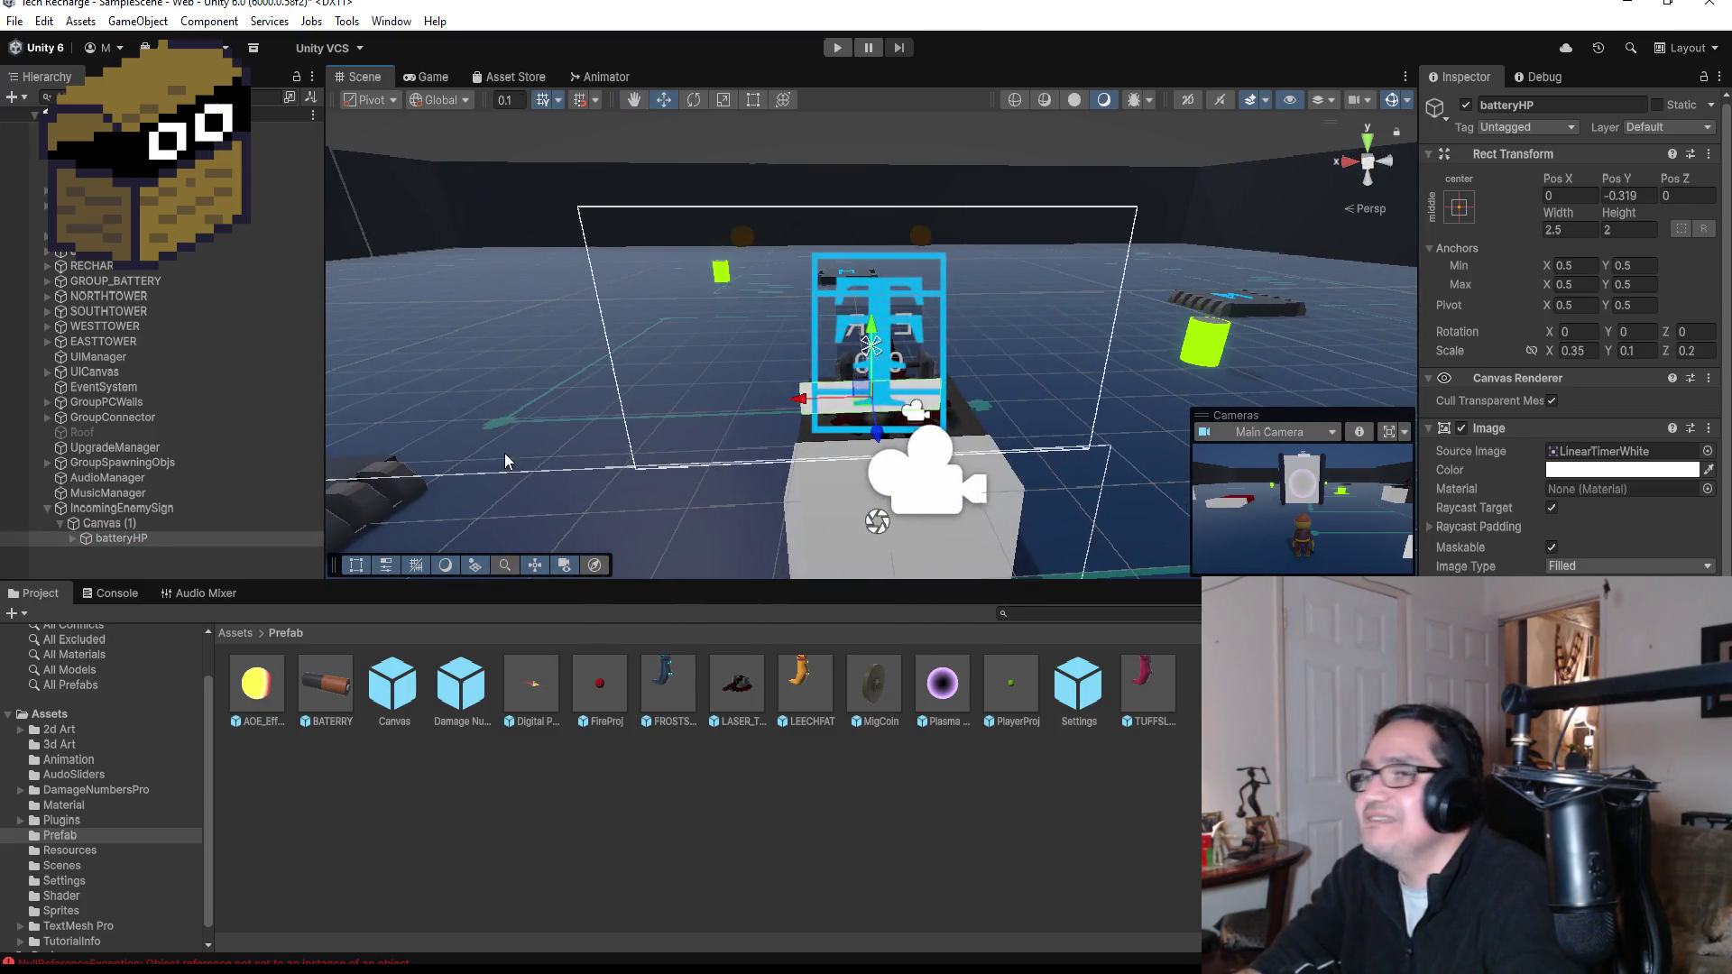
left_click(72, 538)
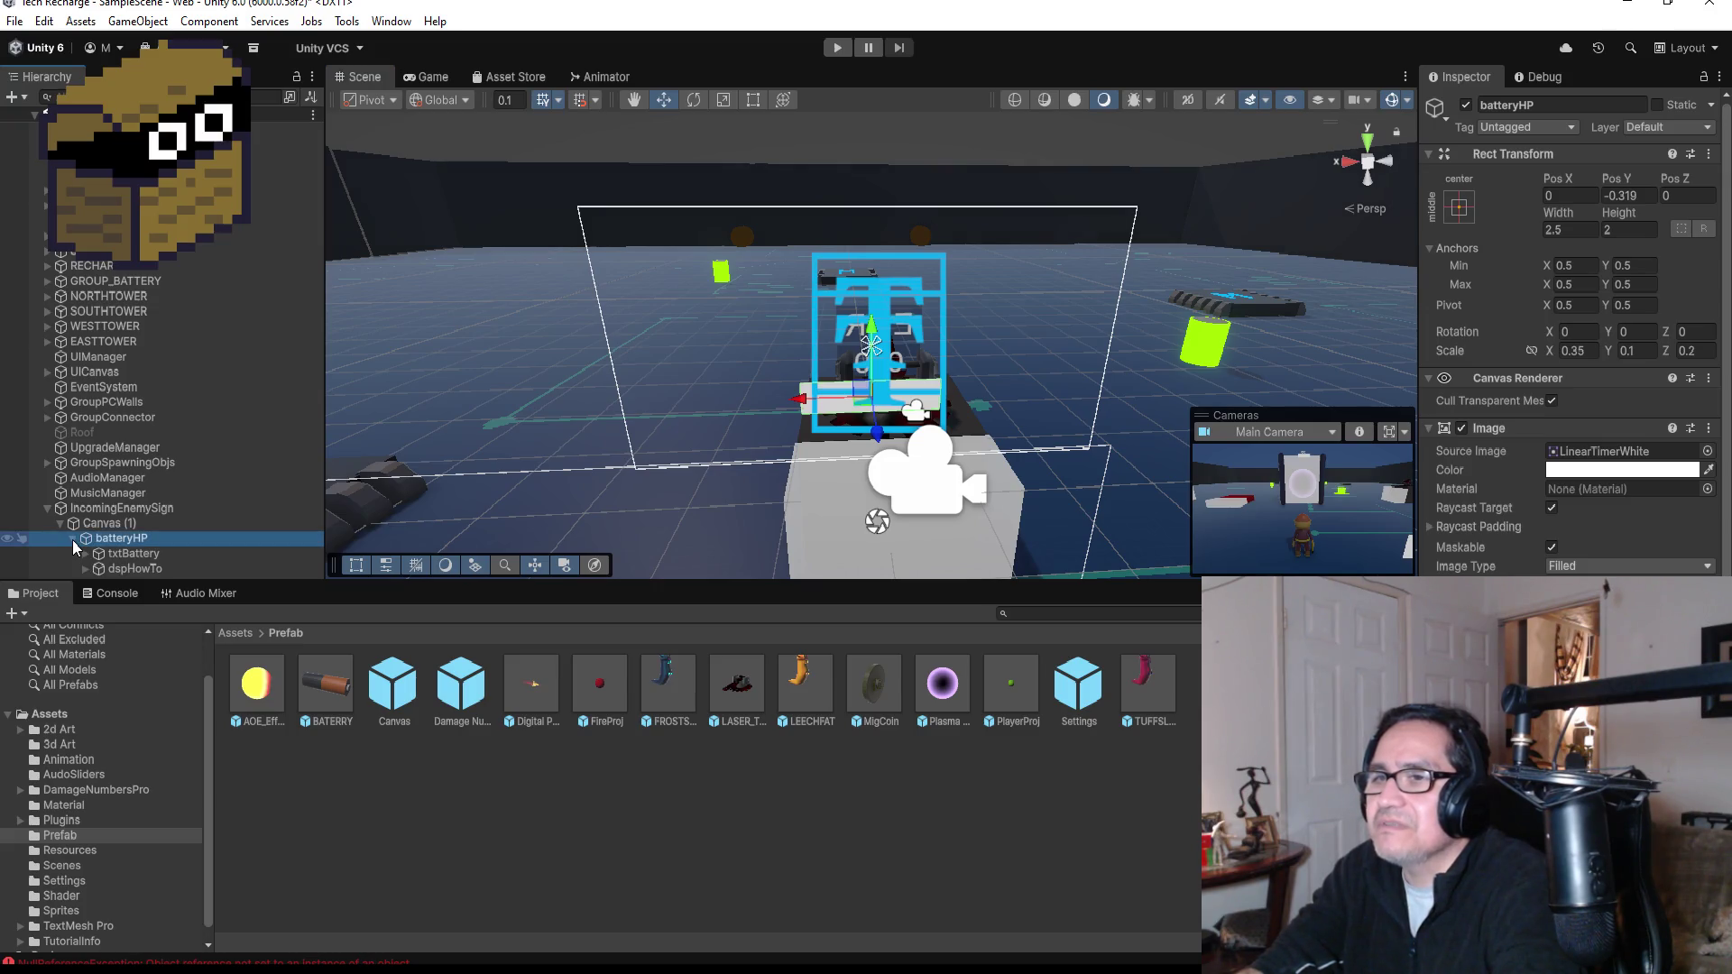
key("Down")
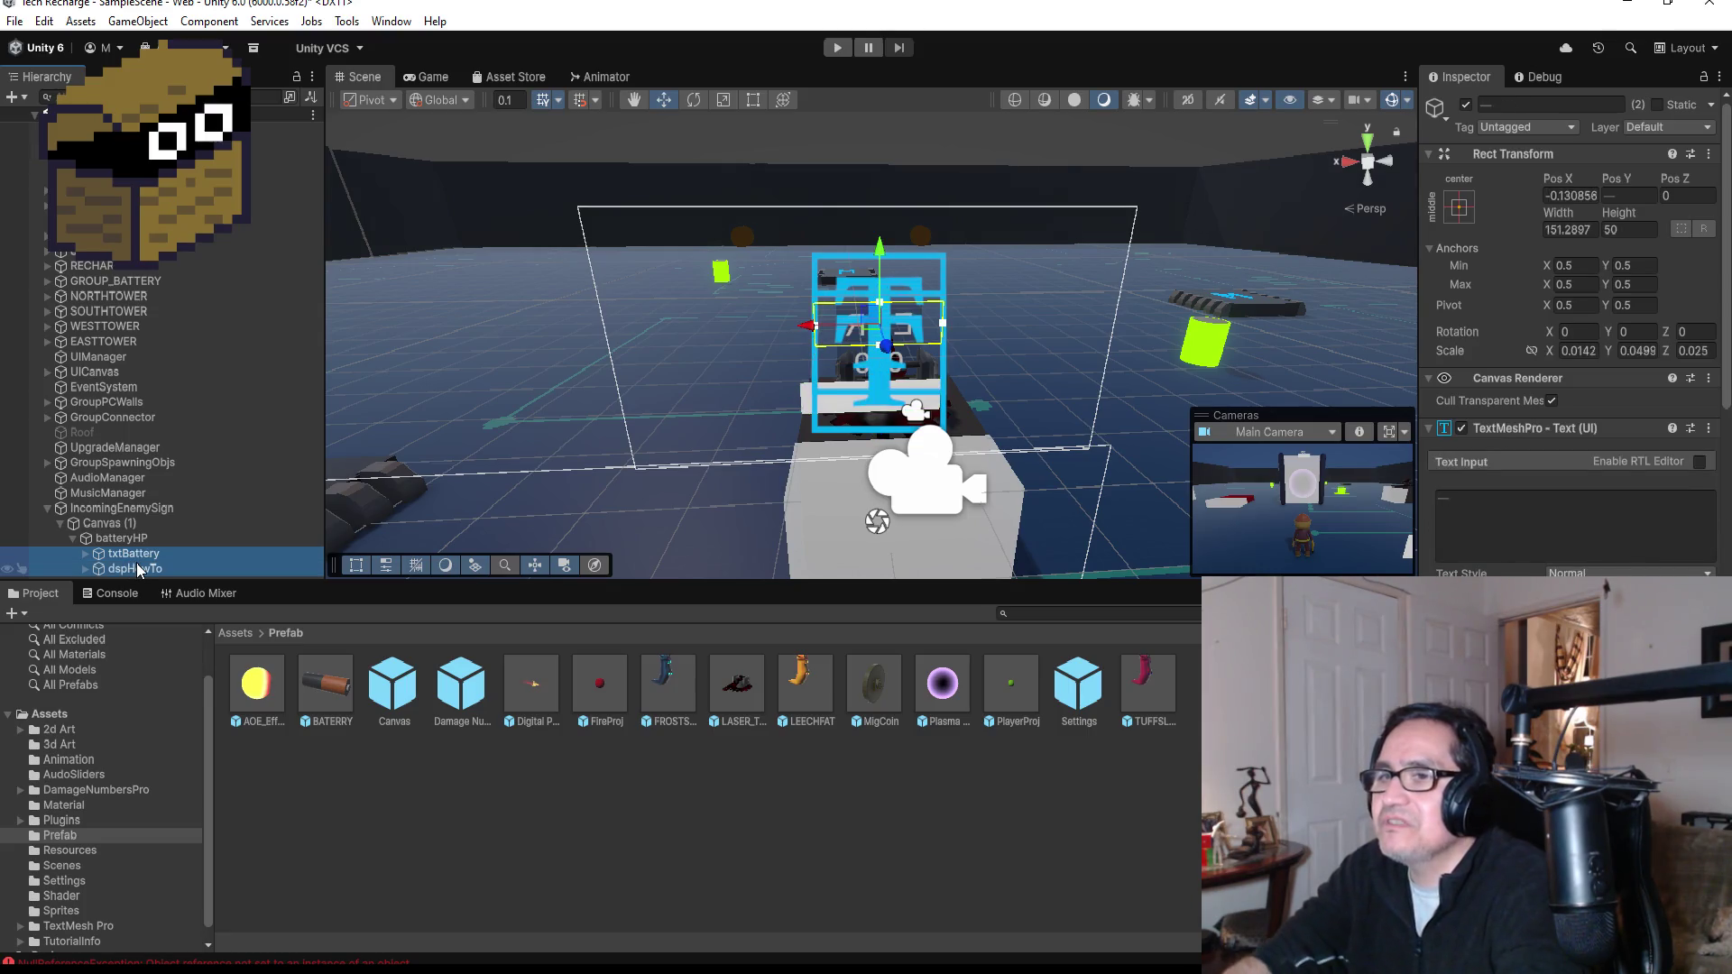
key("shift+d")
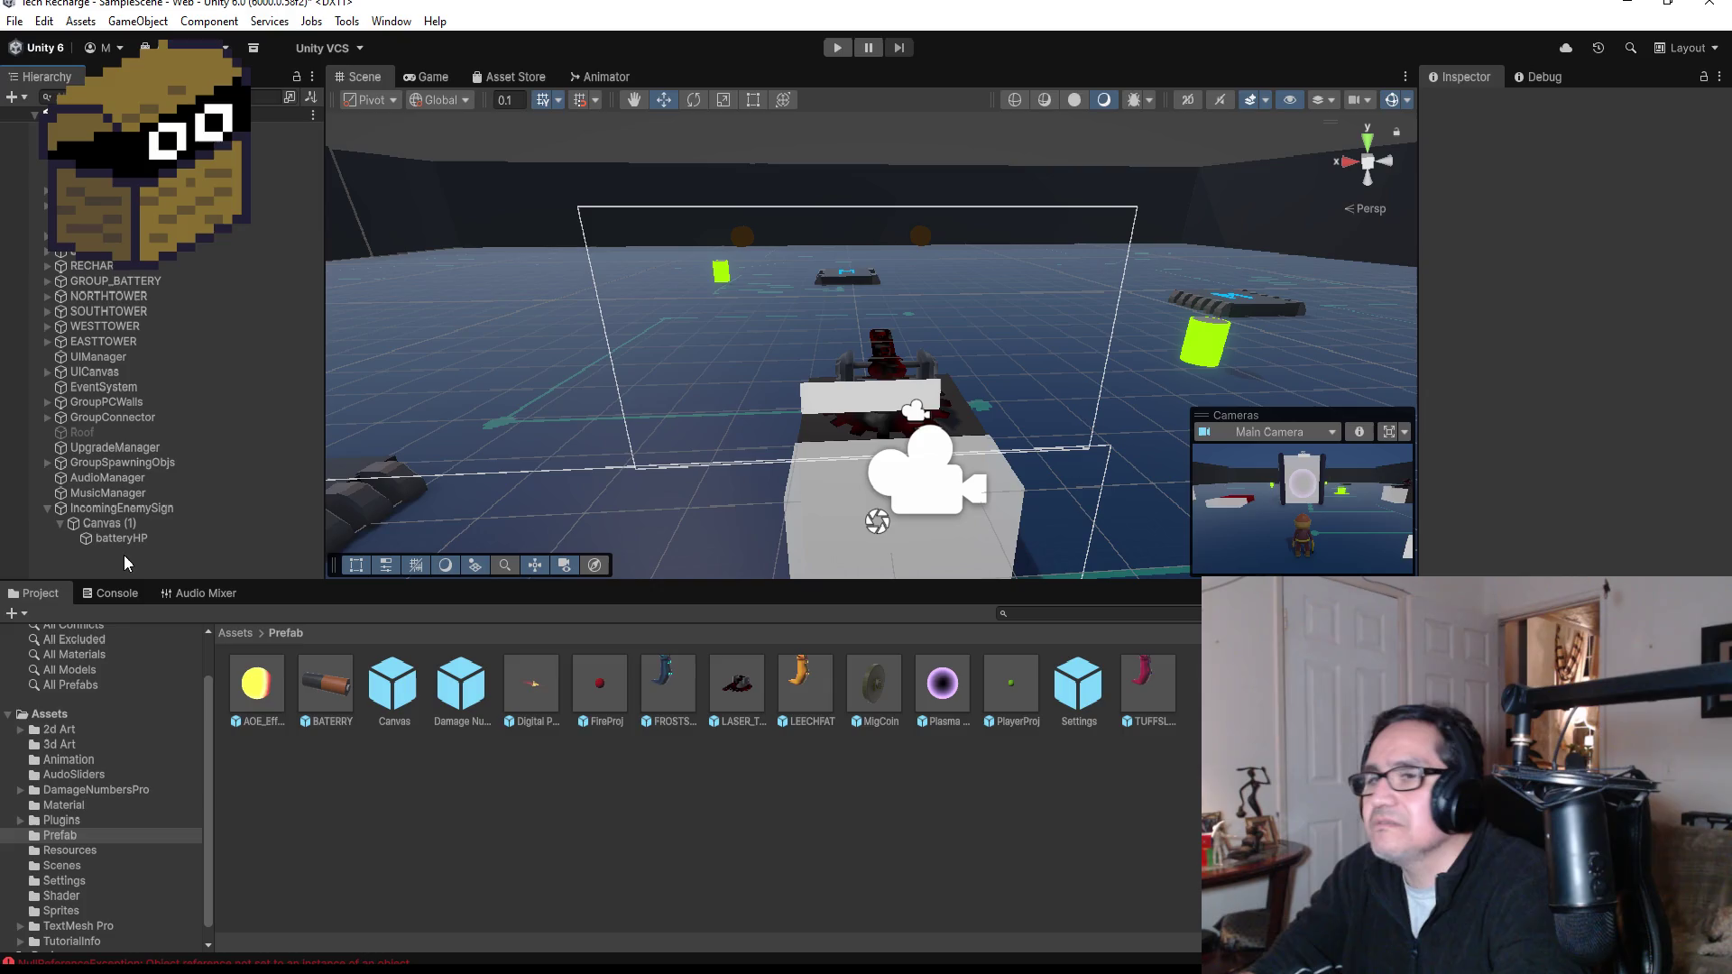
- Remove the Battery HP (Script) component from the batteryHP object
left_click(125, 538)
key("Left")
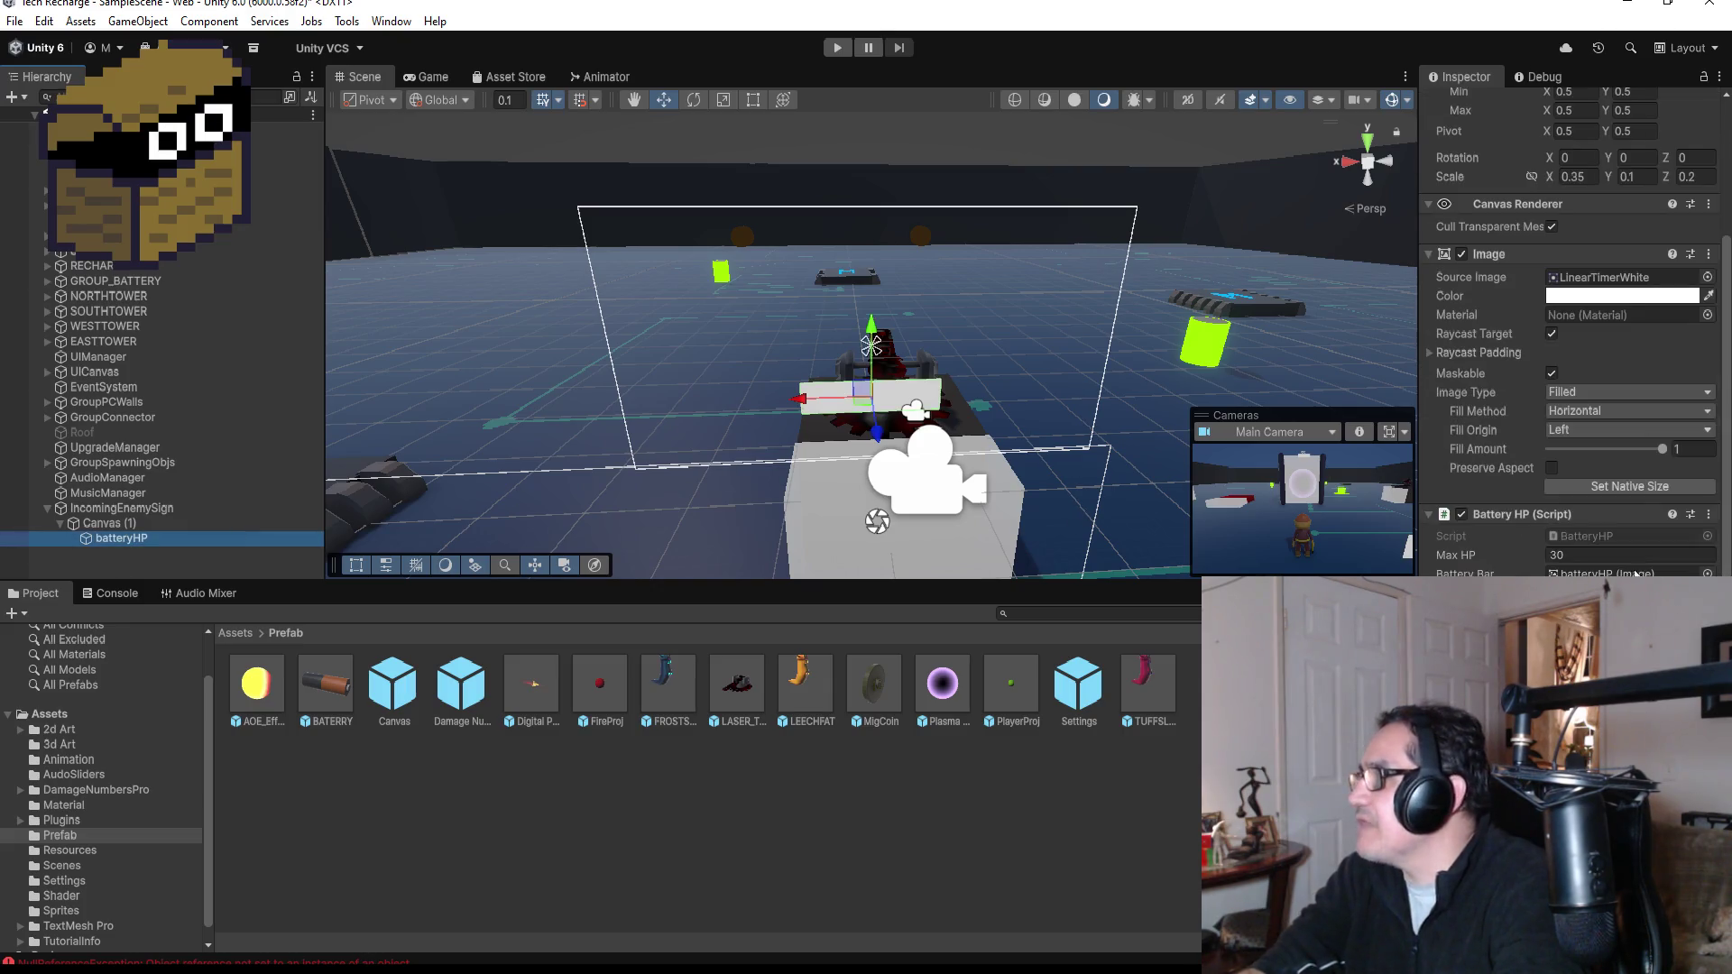
scroll(1718, 541, "down", 4)
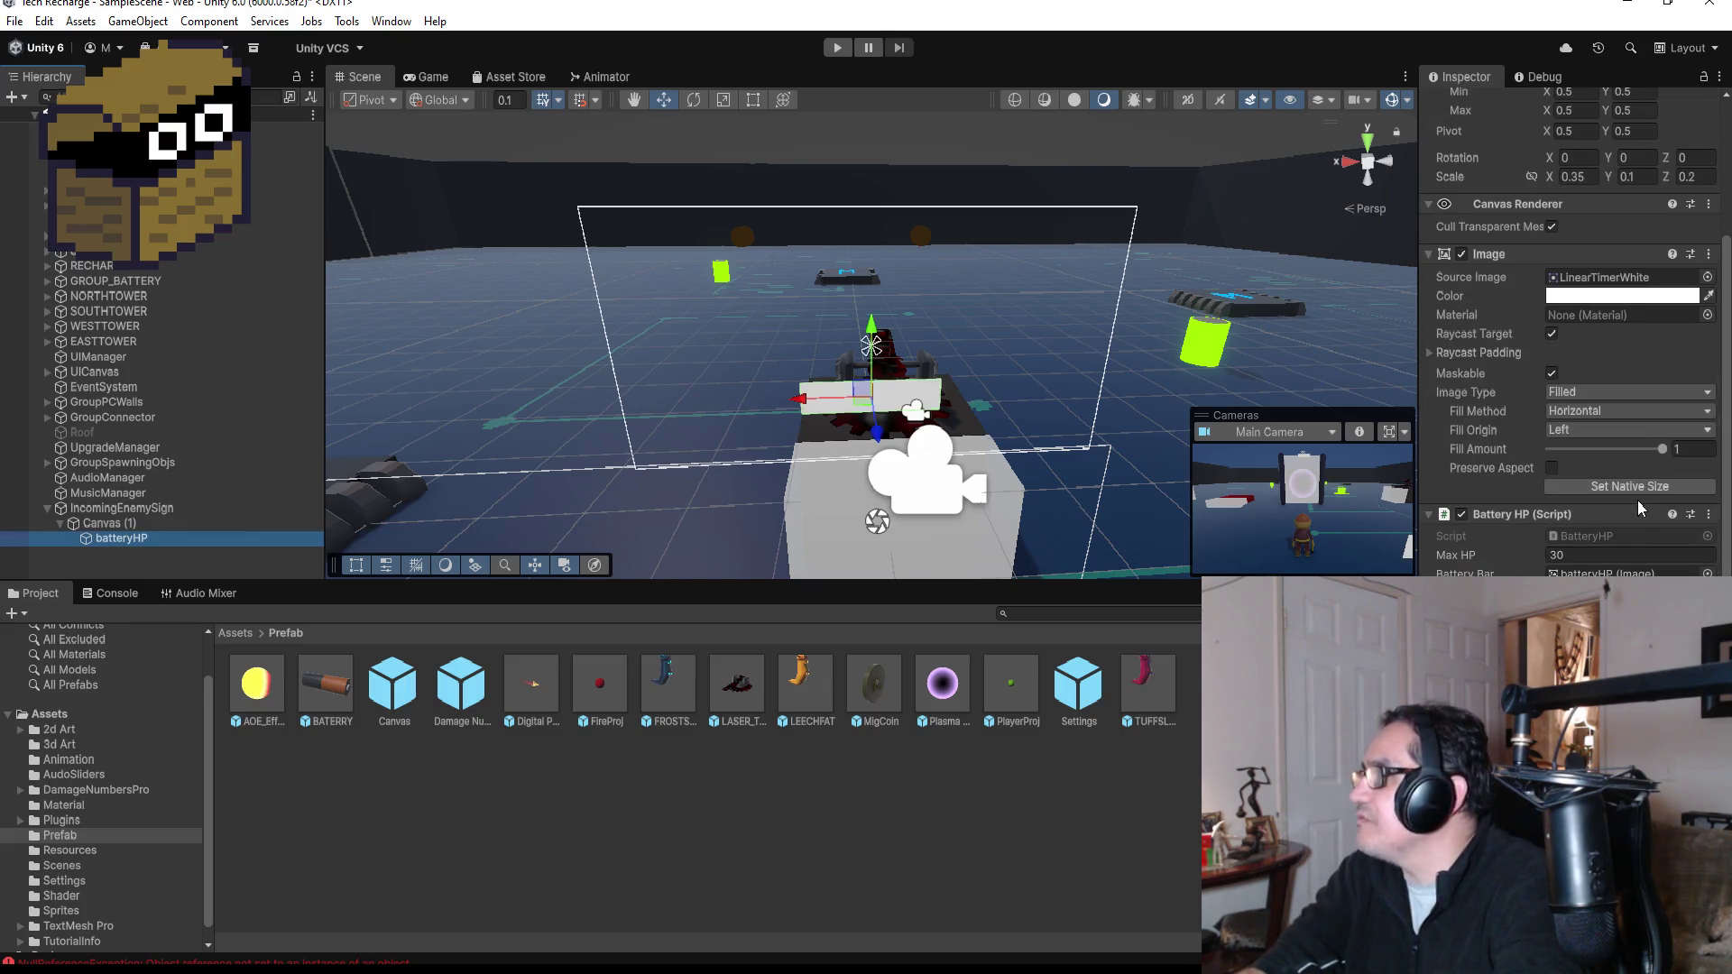
left_click(1711, 521)
left_click(1608, 565)
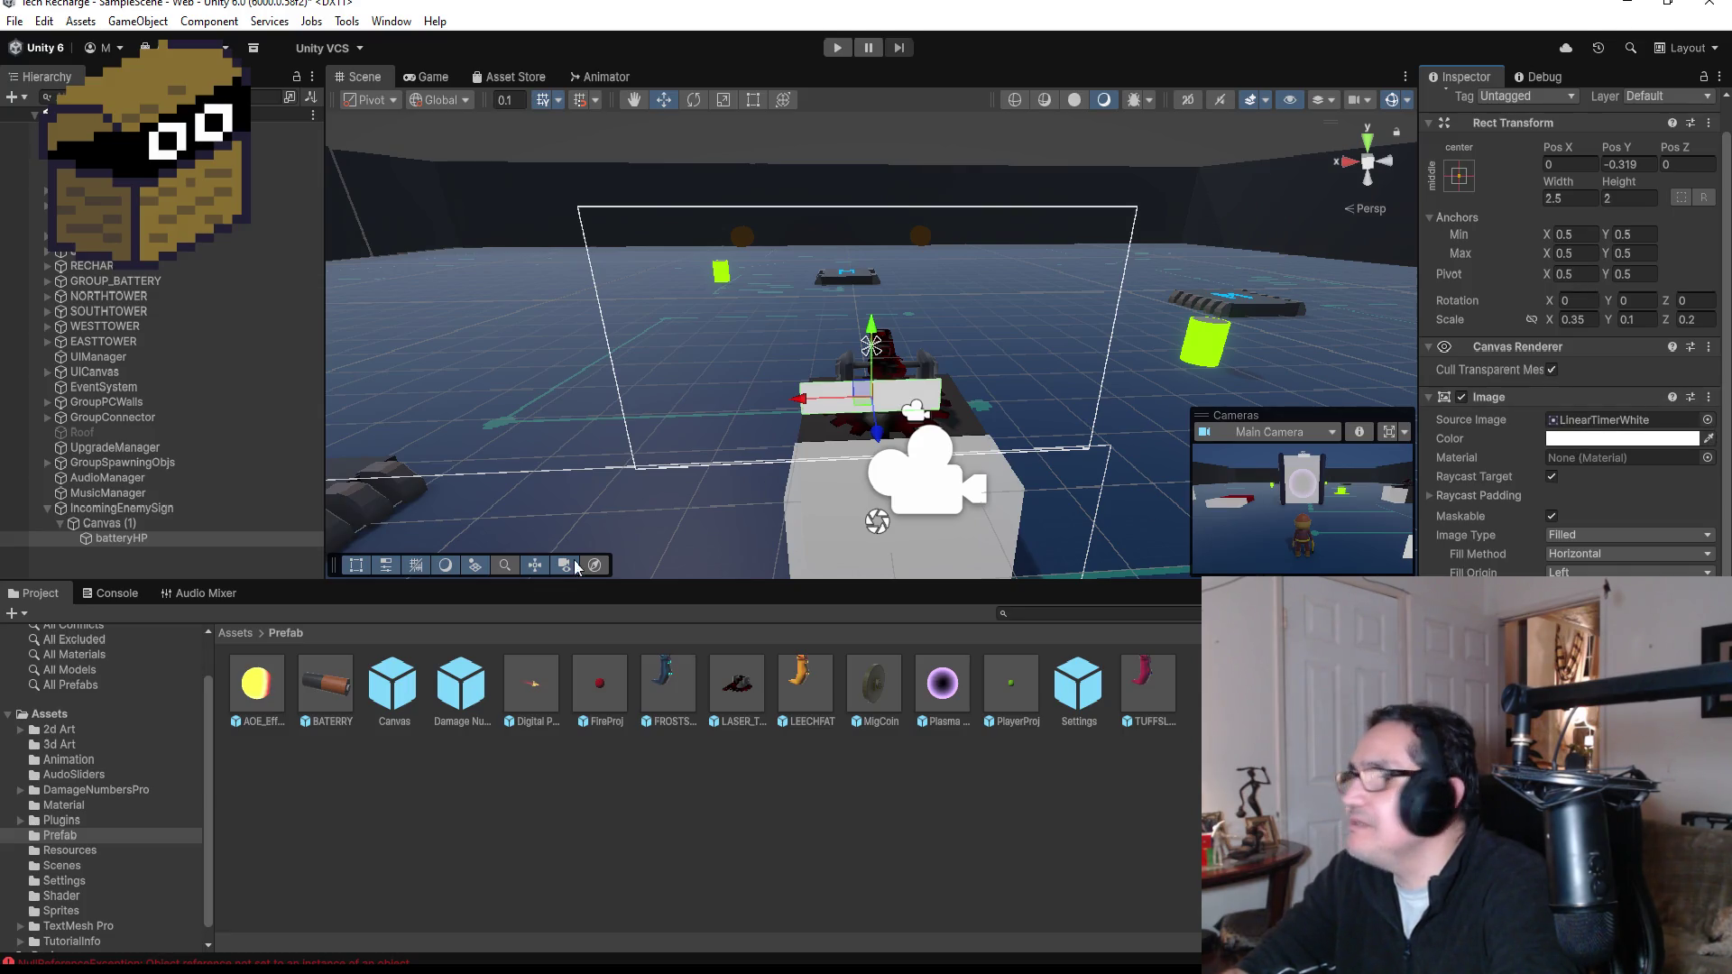
- Rename batteryHP to 'Panel' in the Inspector name field
scroll(1569, 180, "up", 1)
left_click(1576, 100)
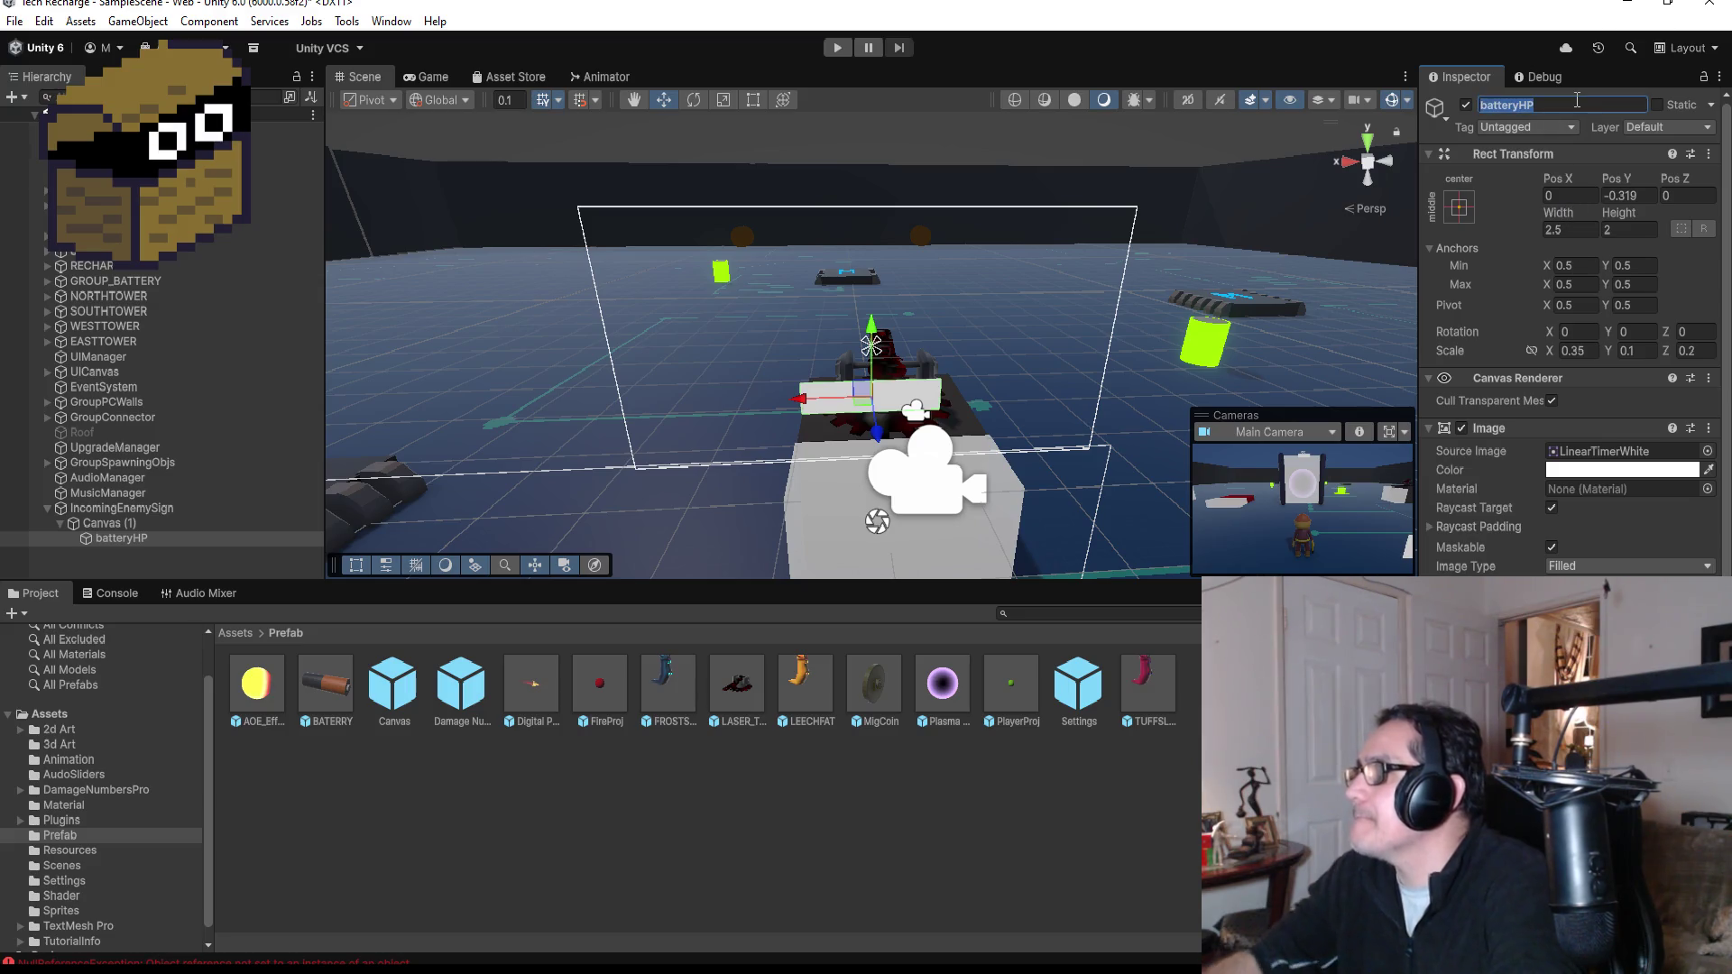
type("Pane")
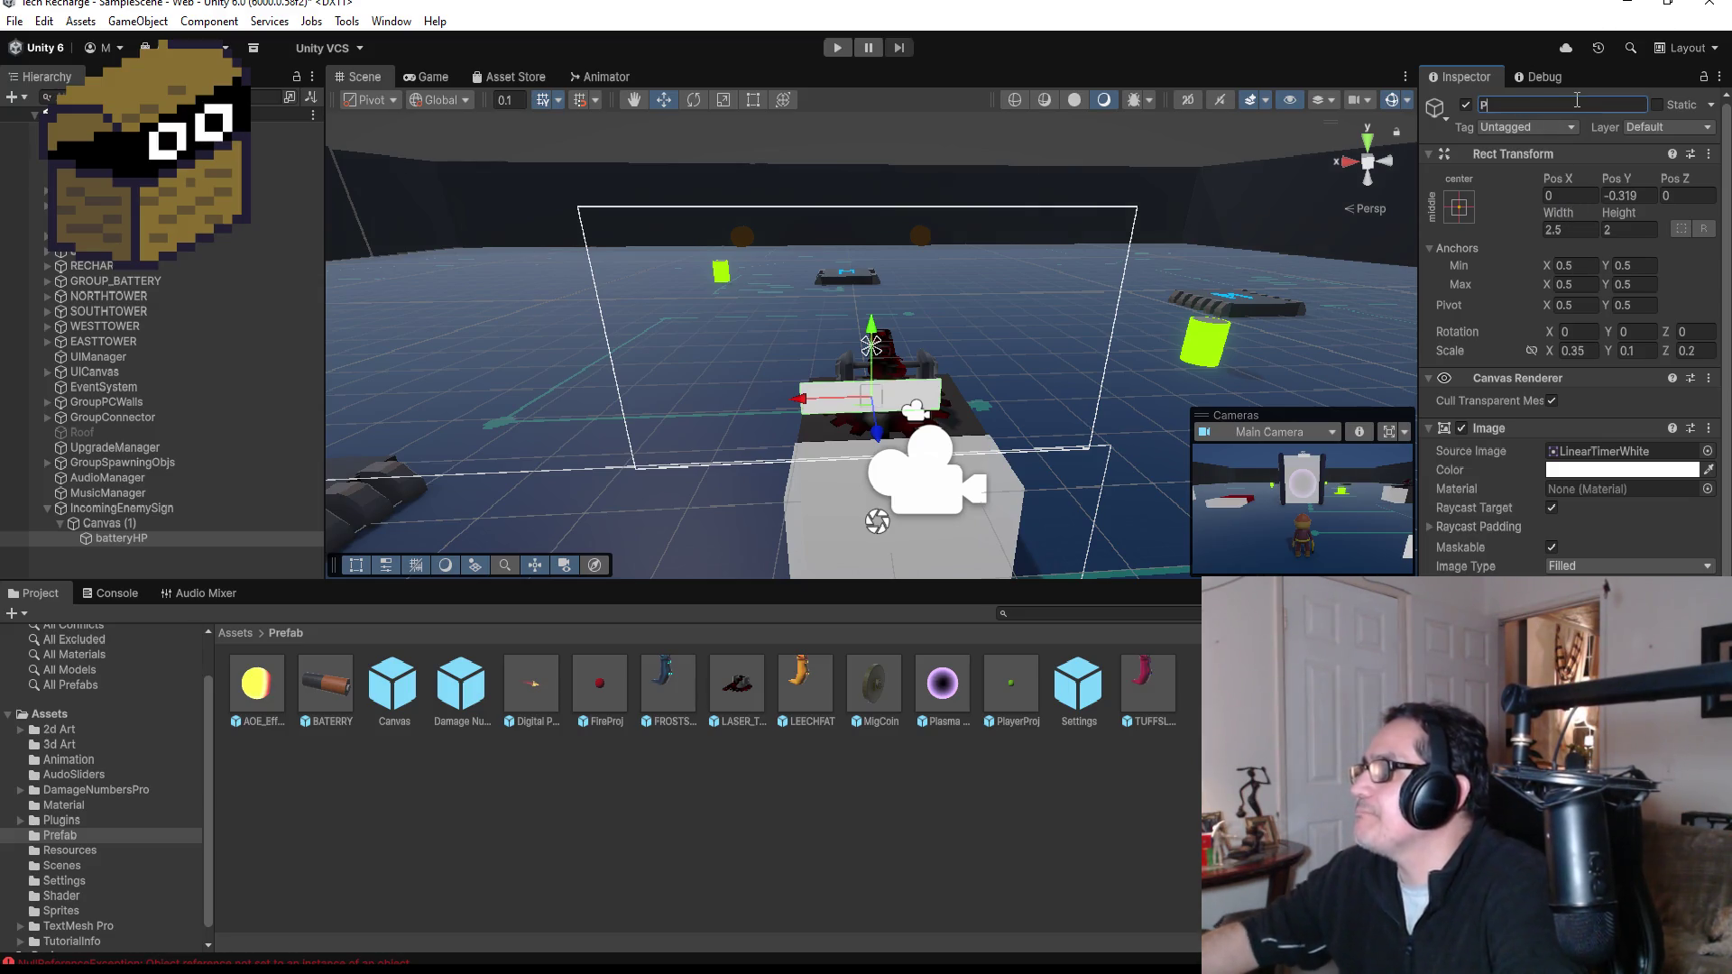
type("l")
key("Return")
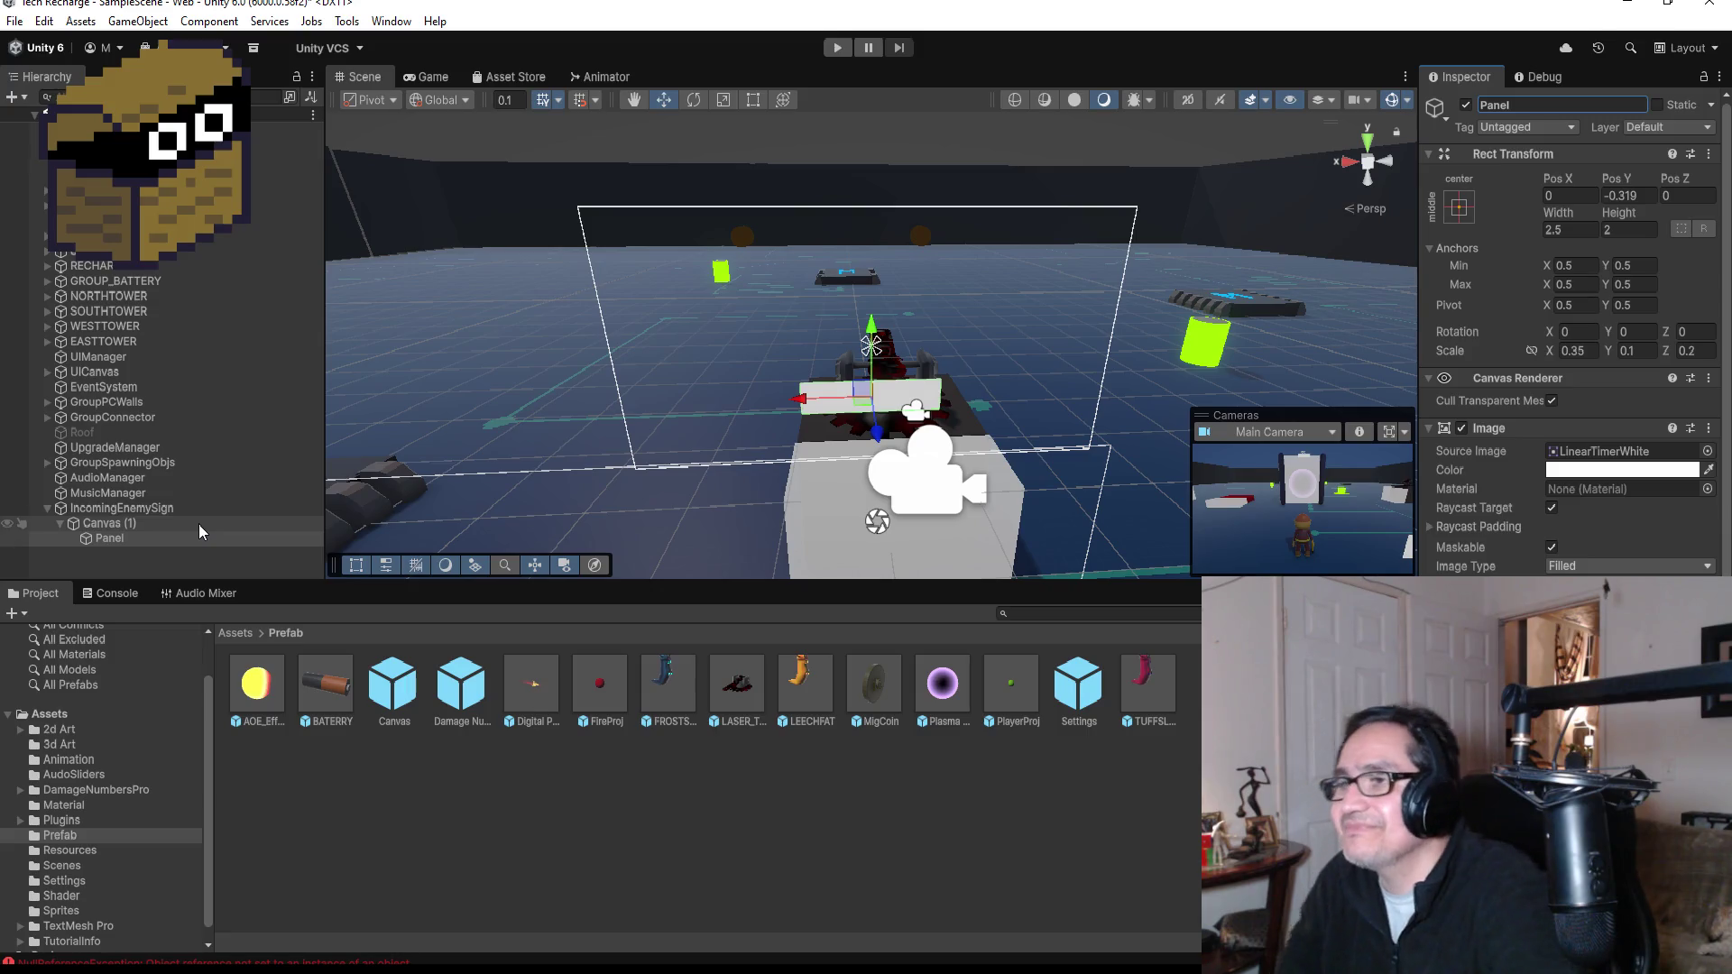
- Add a TextMeshPro Text (TMP) object under Canvas (1)
left_click(154, 523)
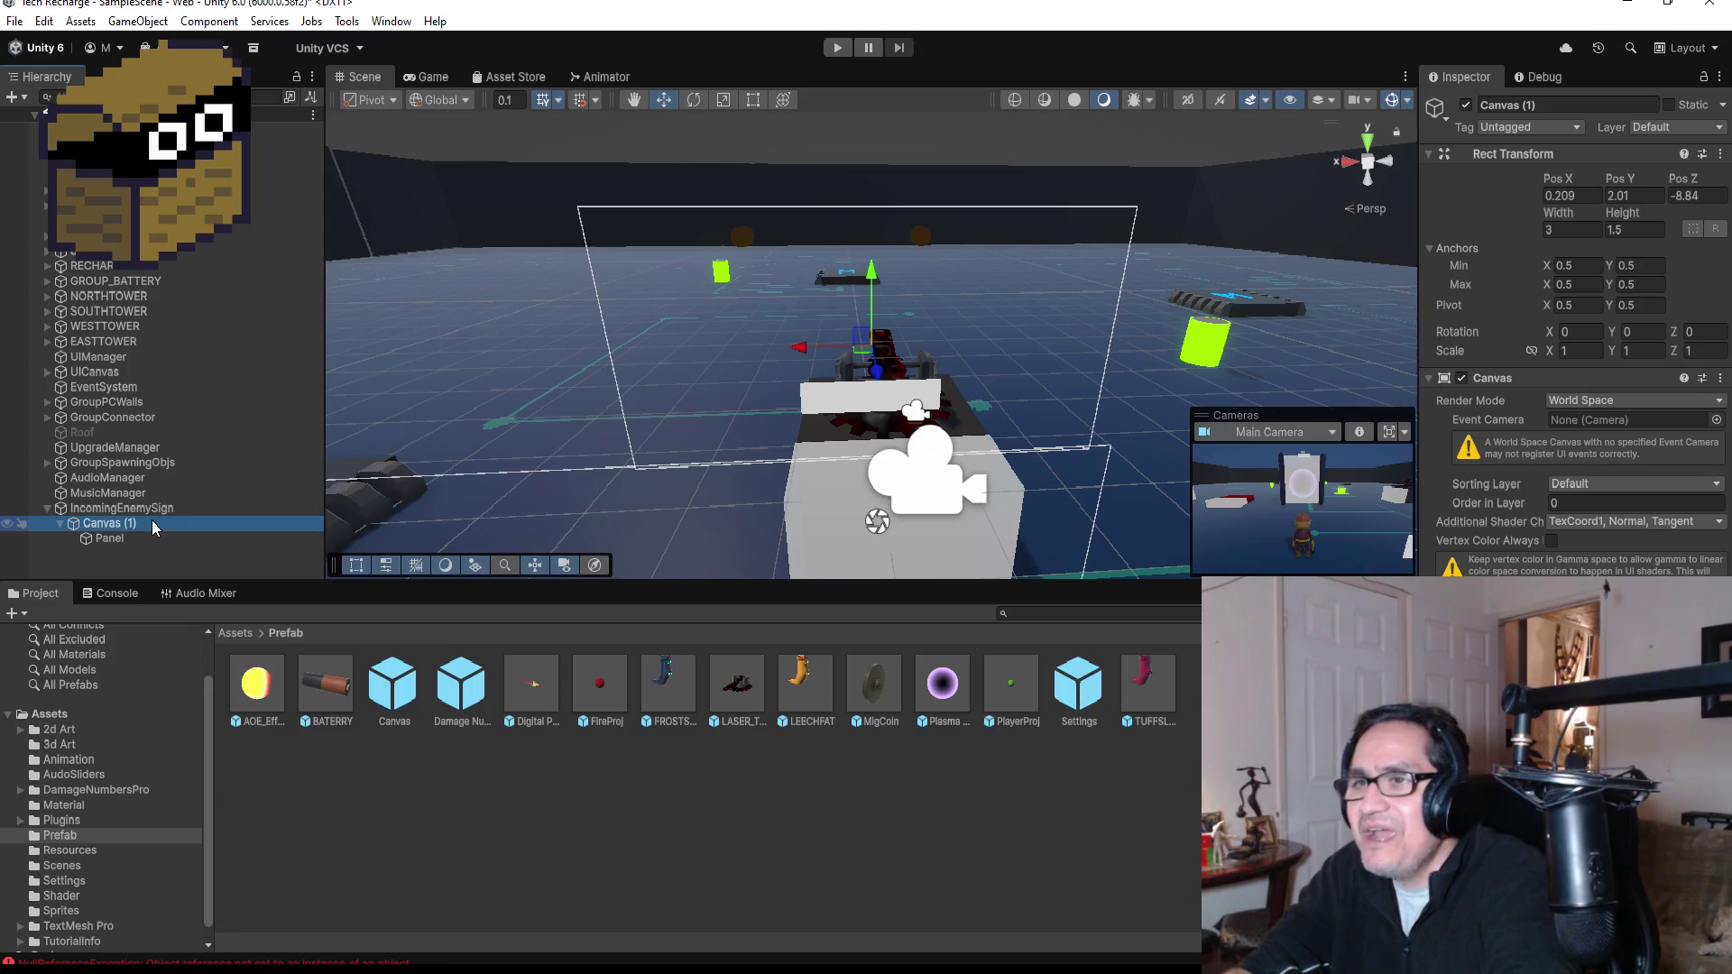
right_click(152, 519)
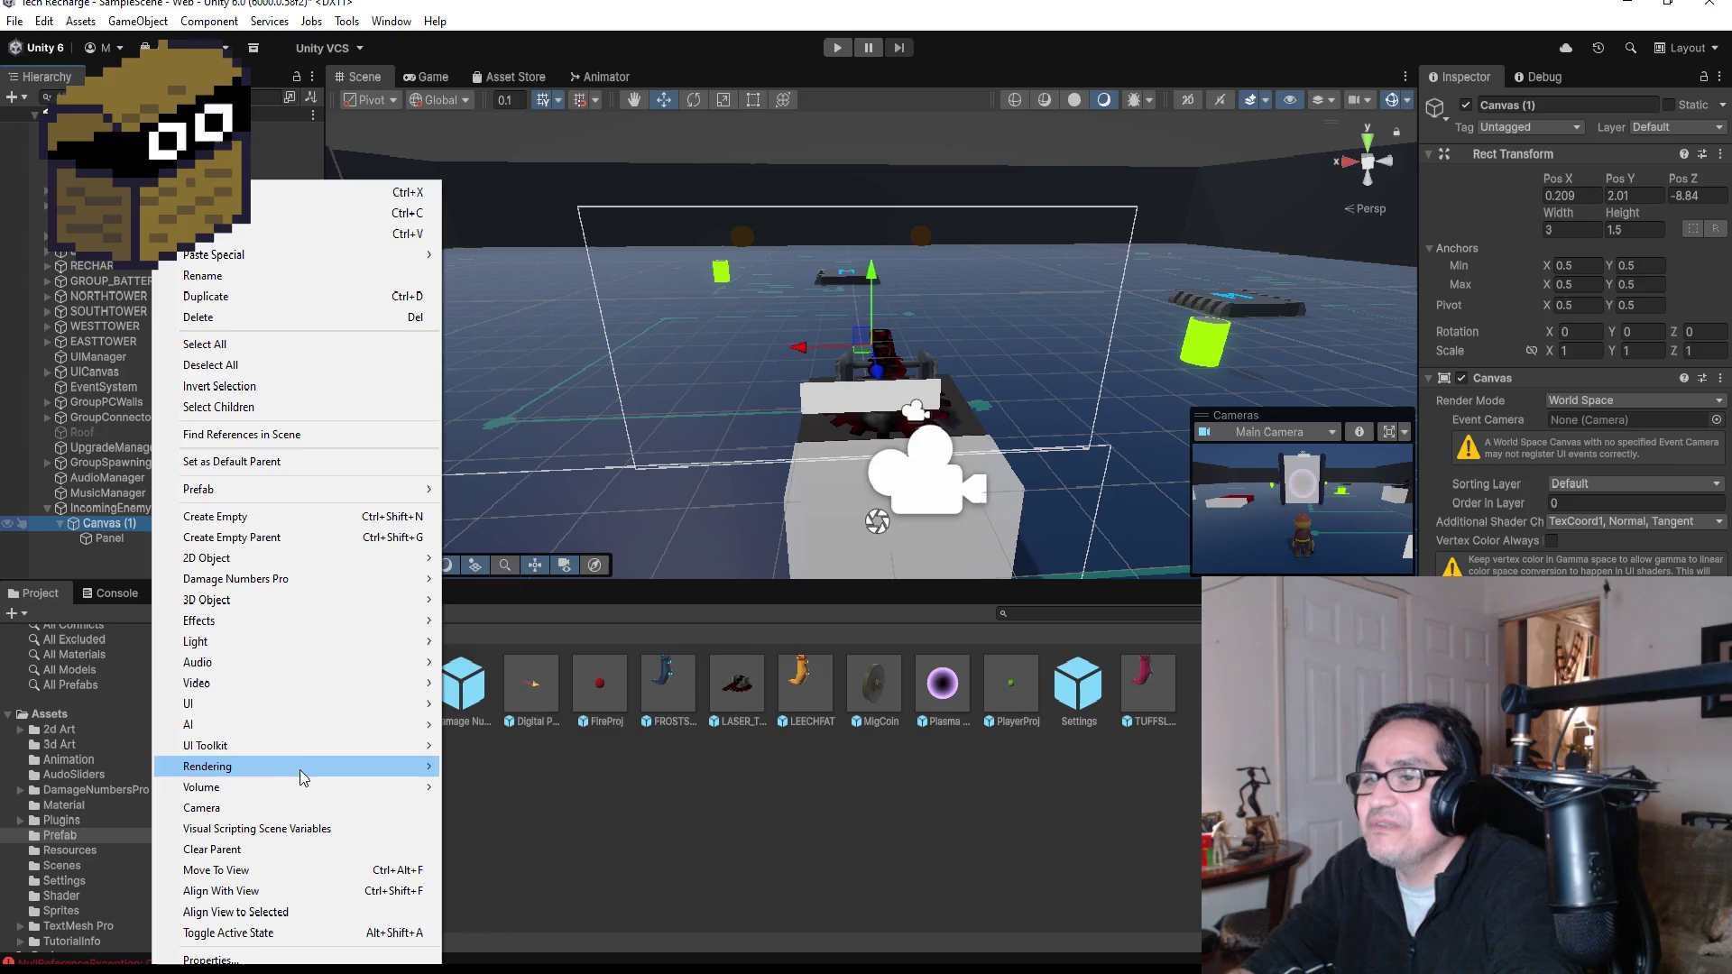
mouse_move(302, 702)
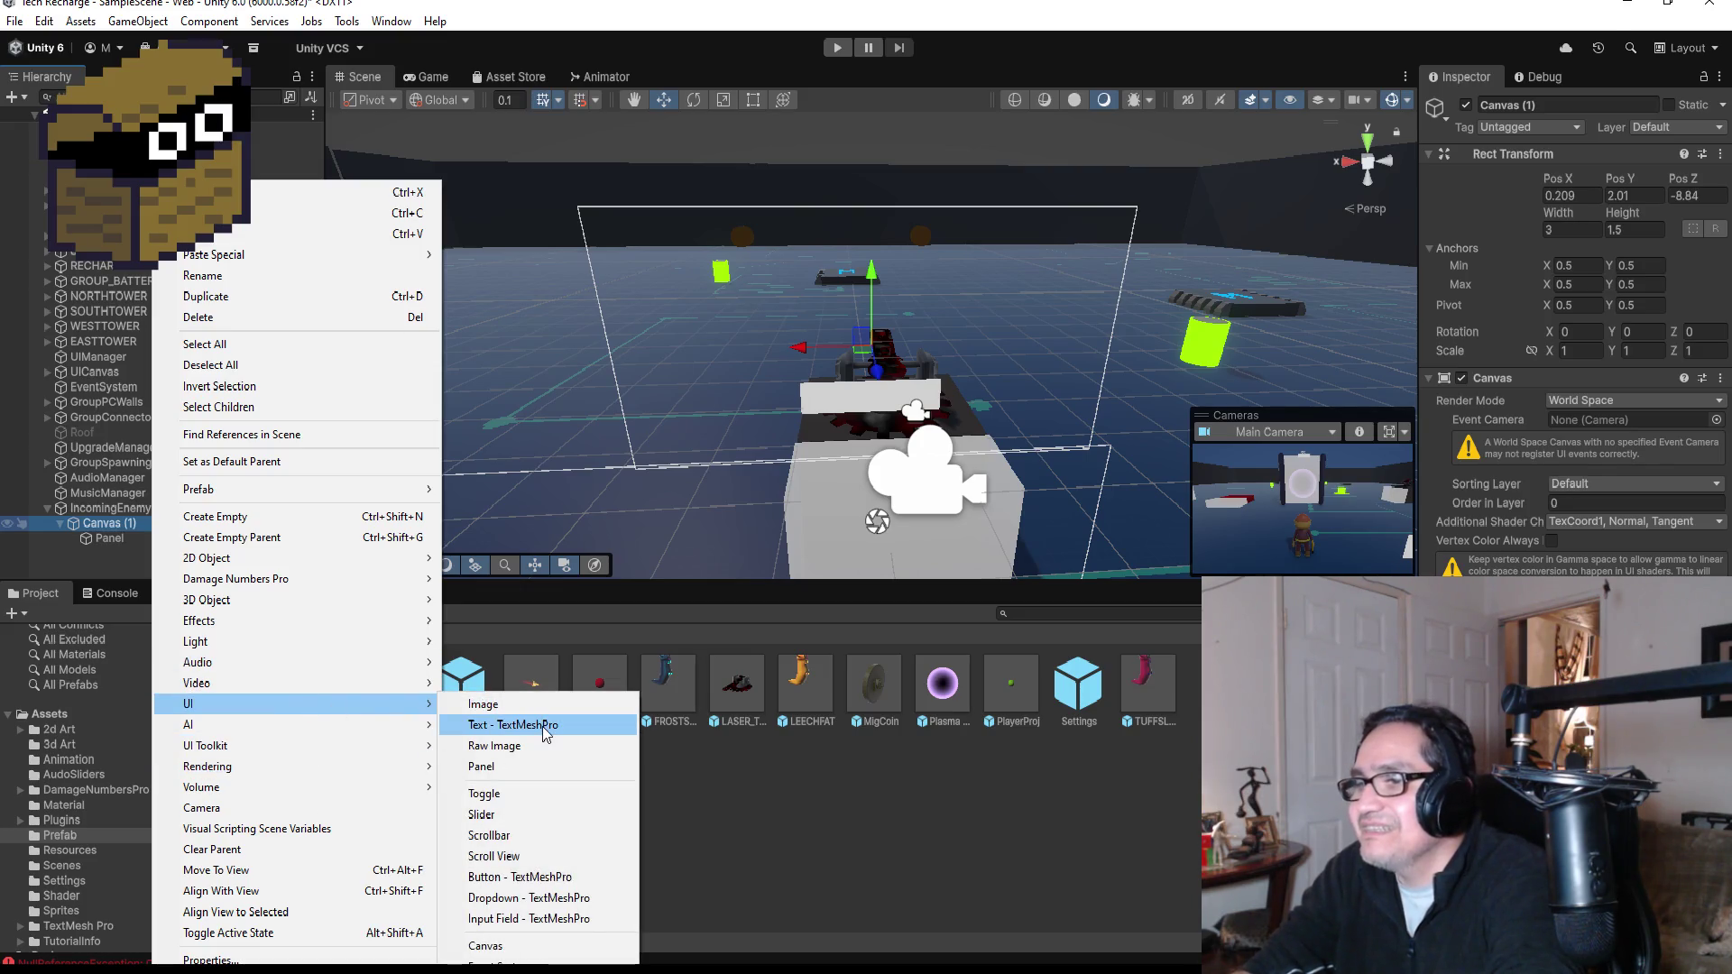
left_click(543, 726)
scroll(866, 494, "down", 5)
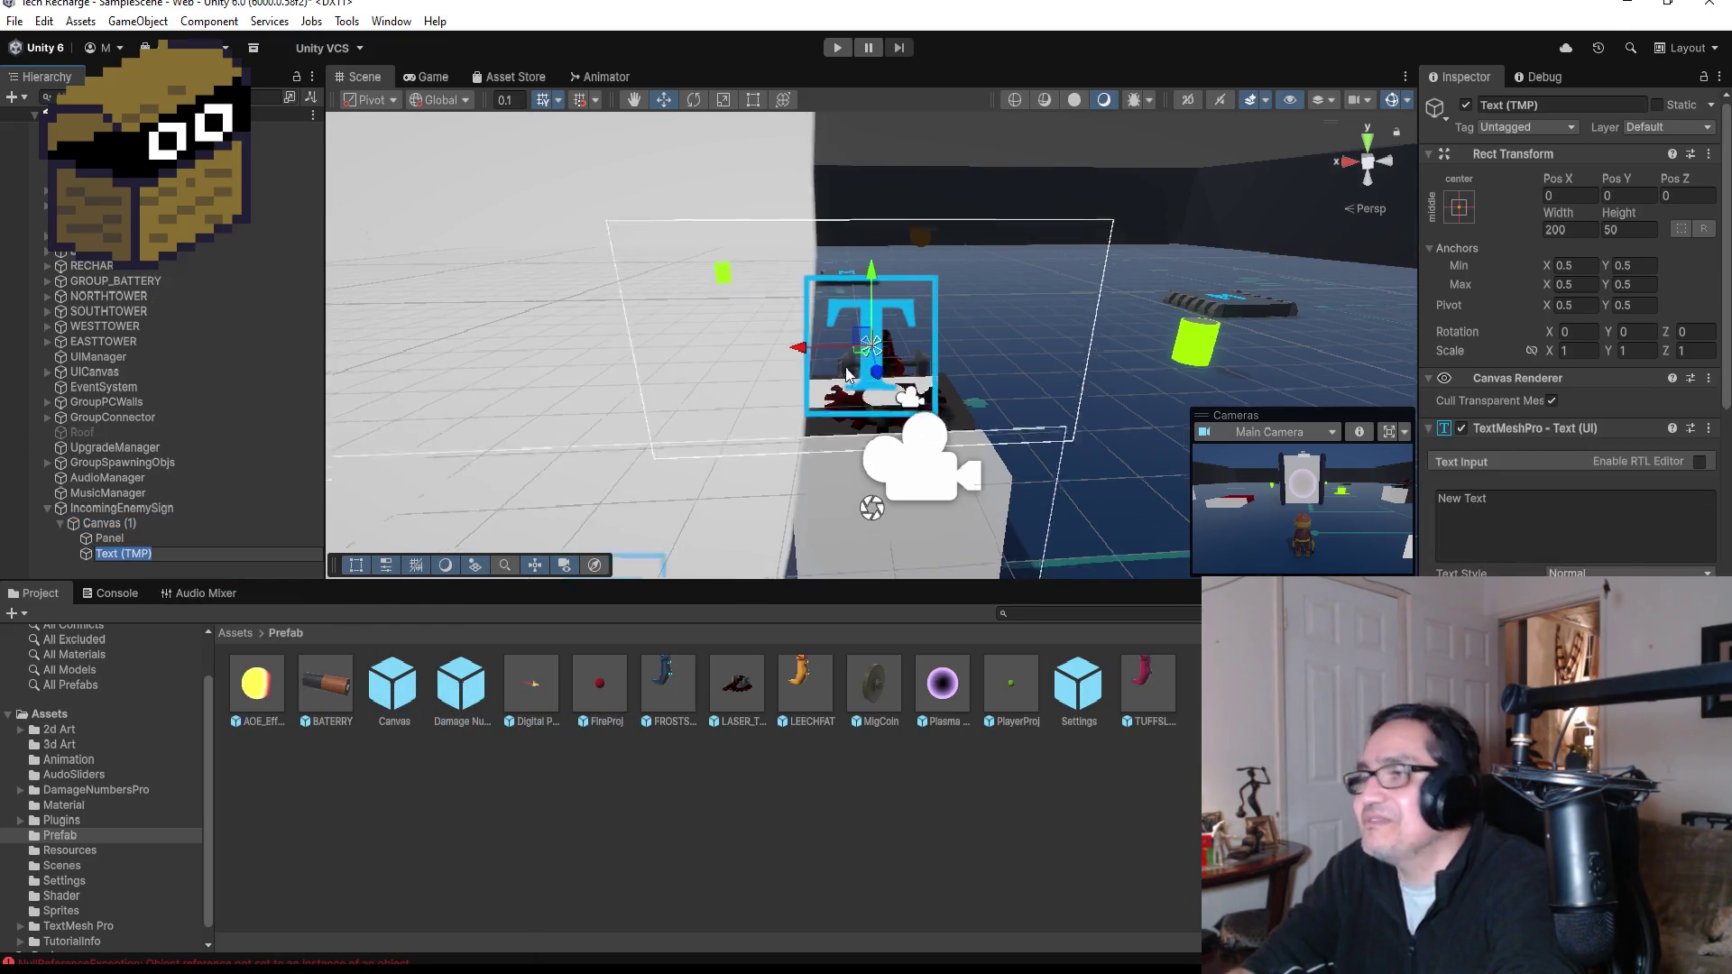
left_click(139, 541)
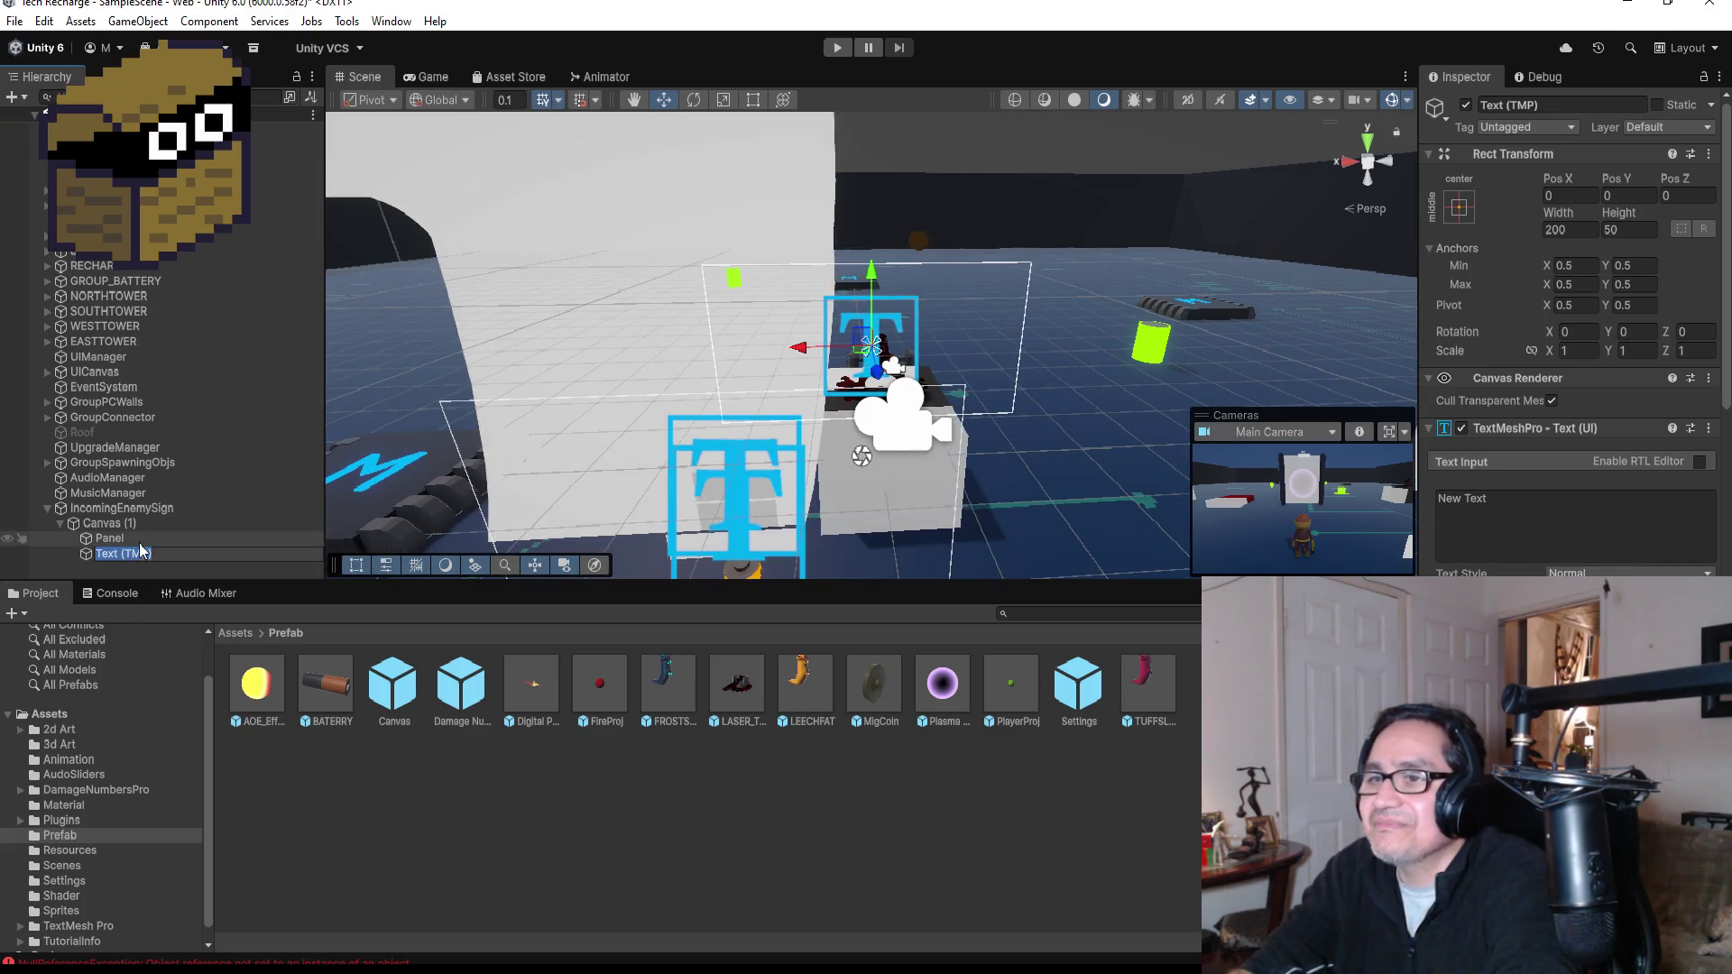
left_click(133, 554)
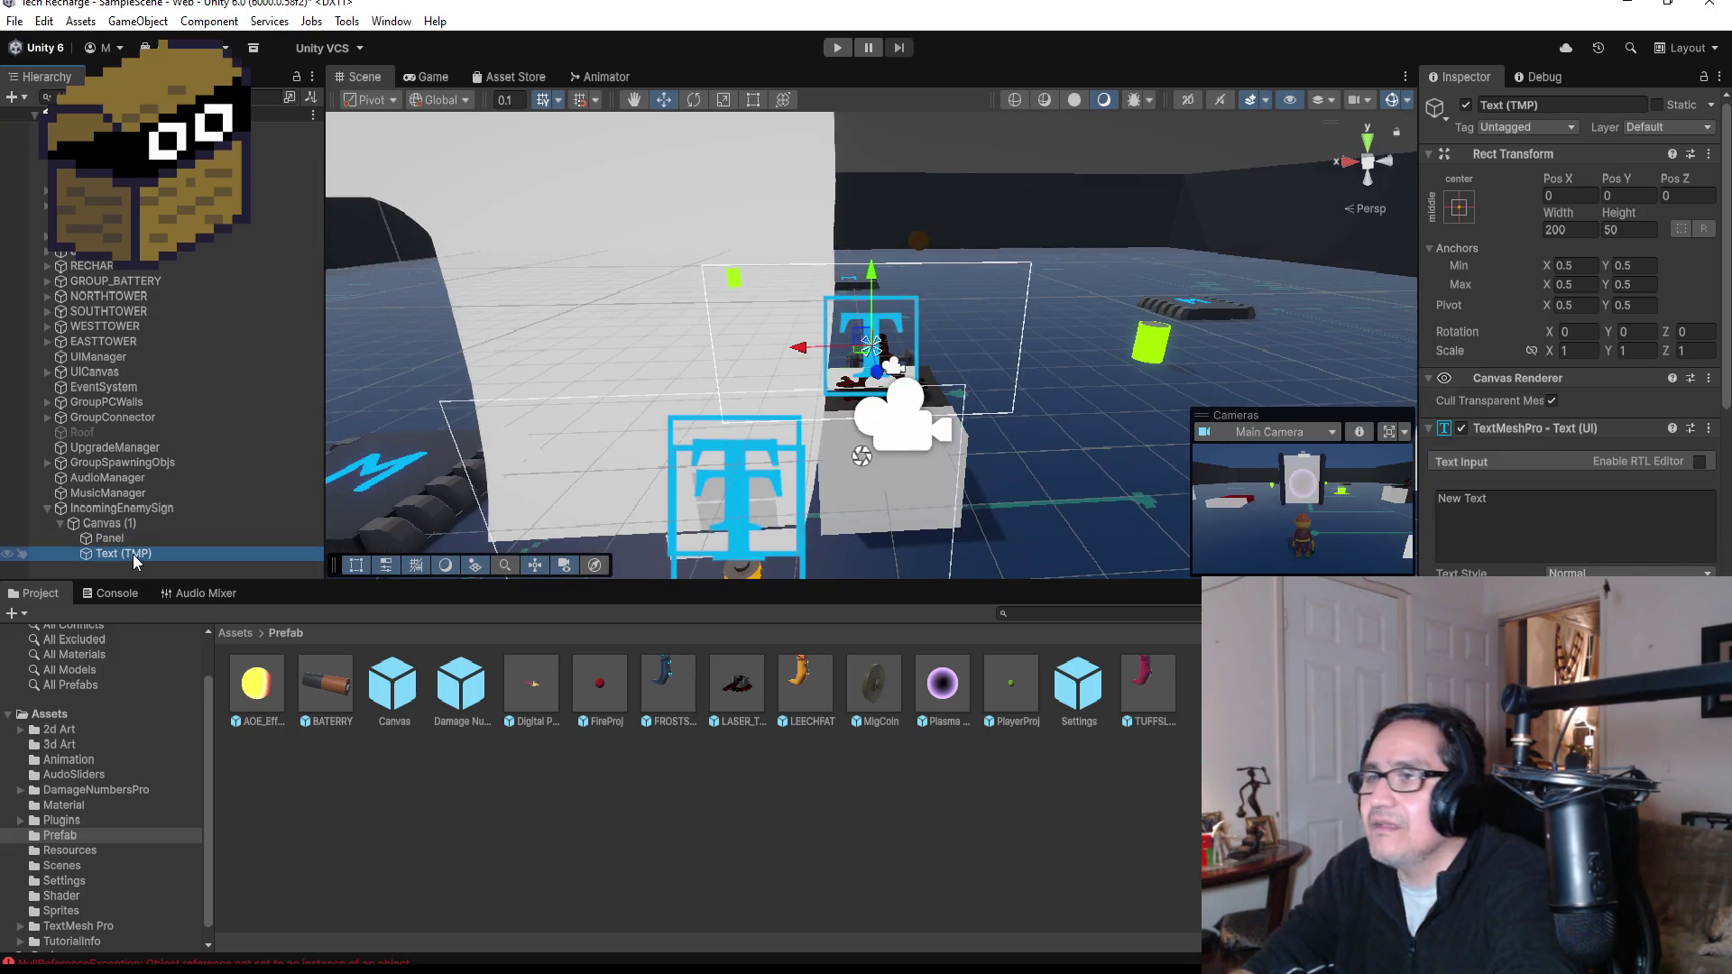
- Shrink the text to 0.01 X and Y scale and lower it slightly
left_click(1574, 350)
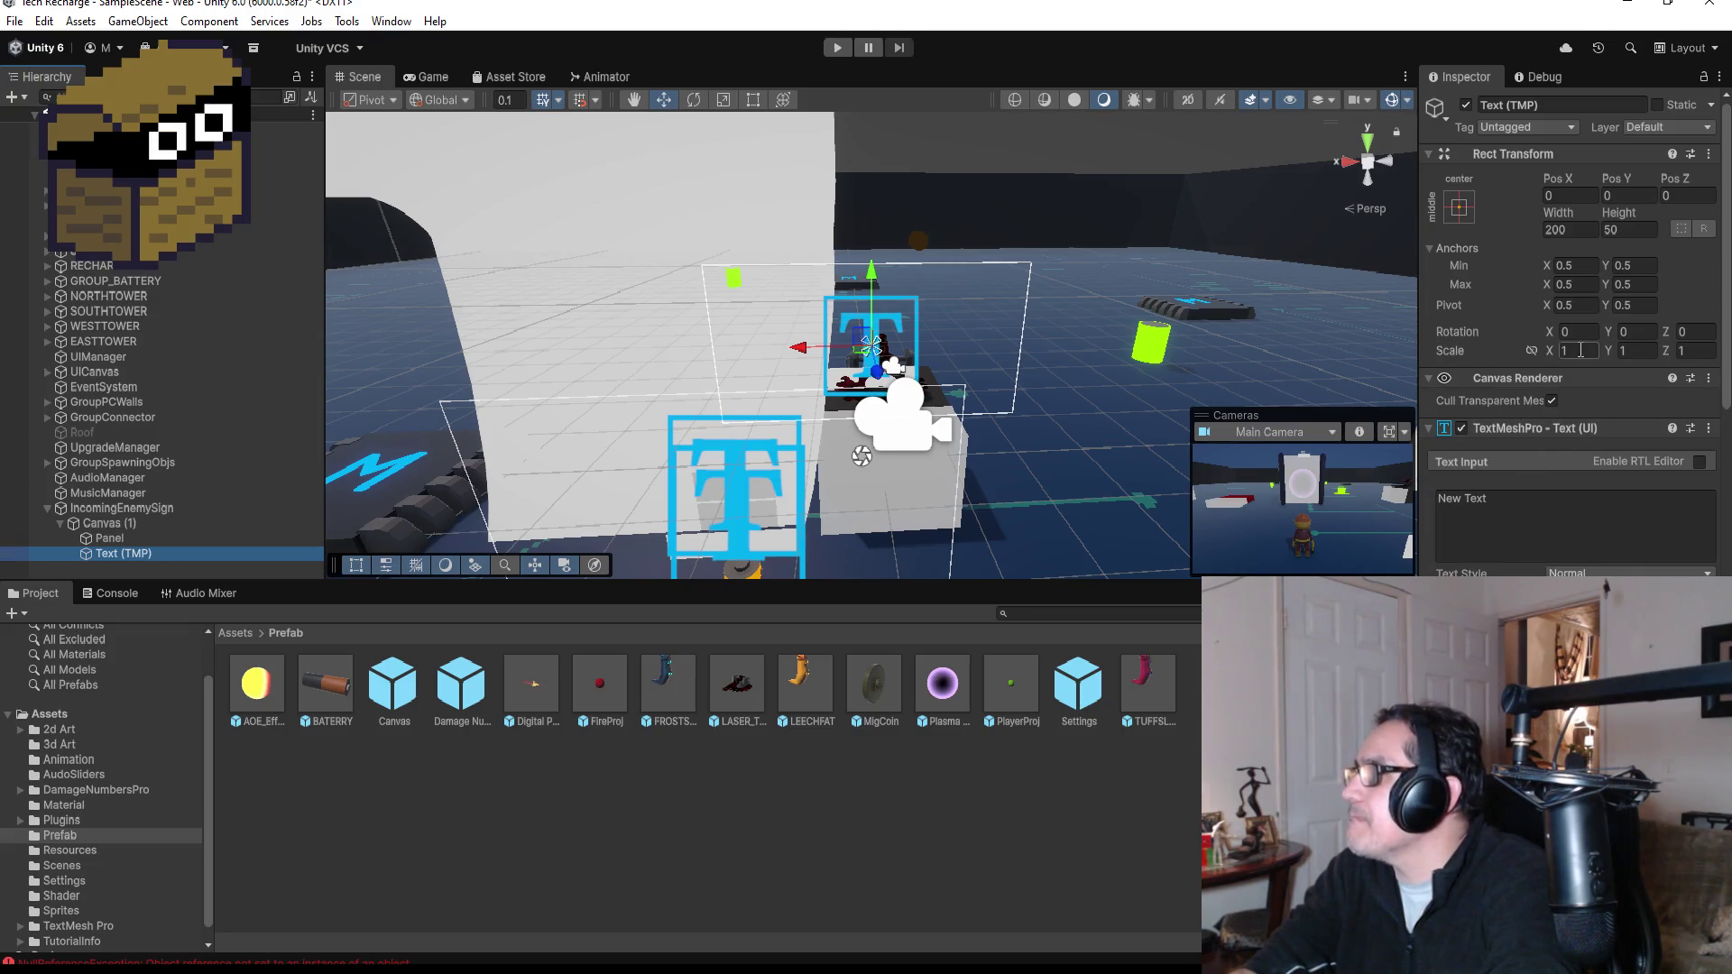
type(".1")
key("Tab")
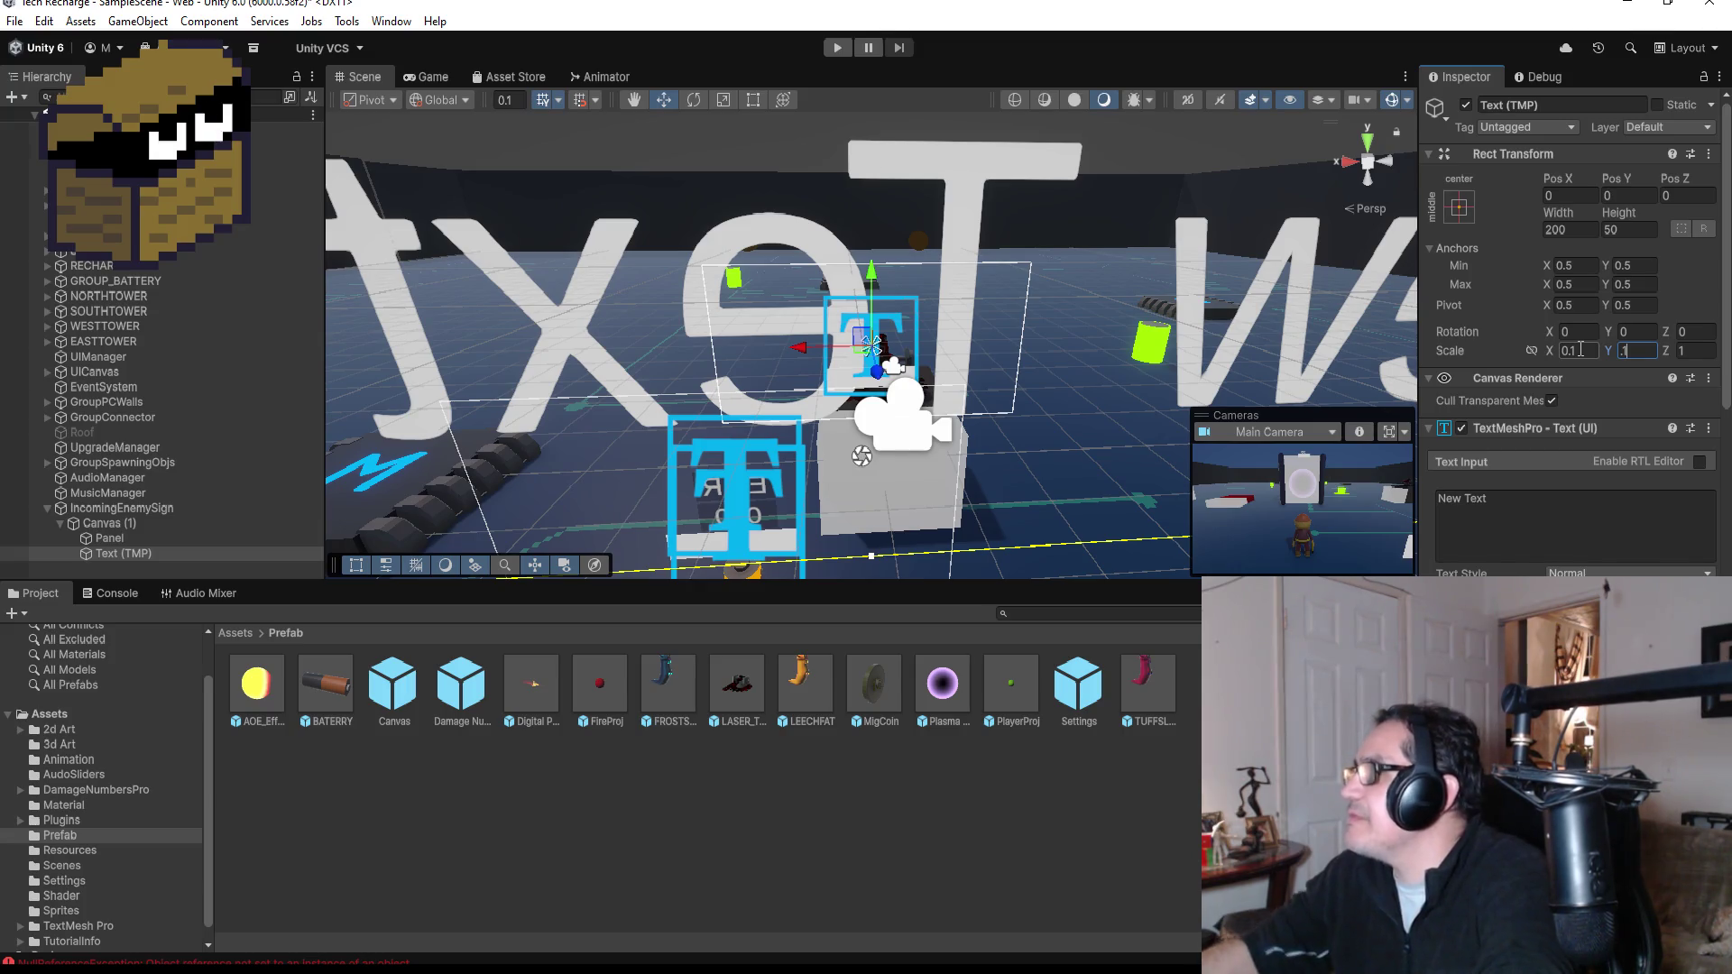
type(".1")
left_click(1582, 350)
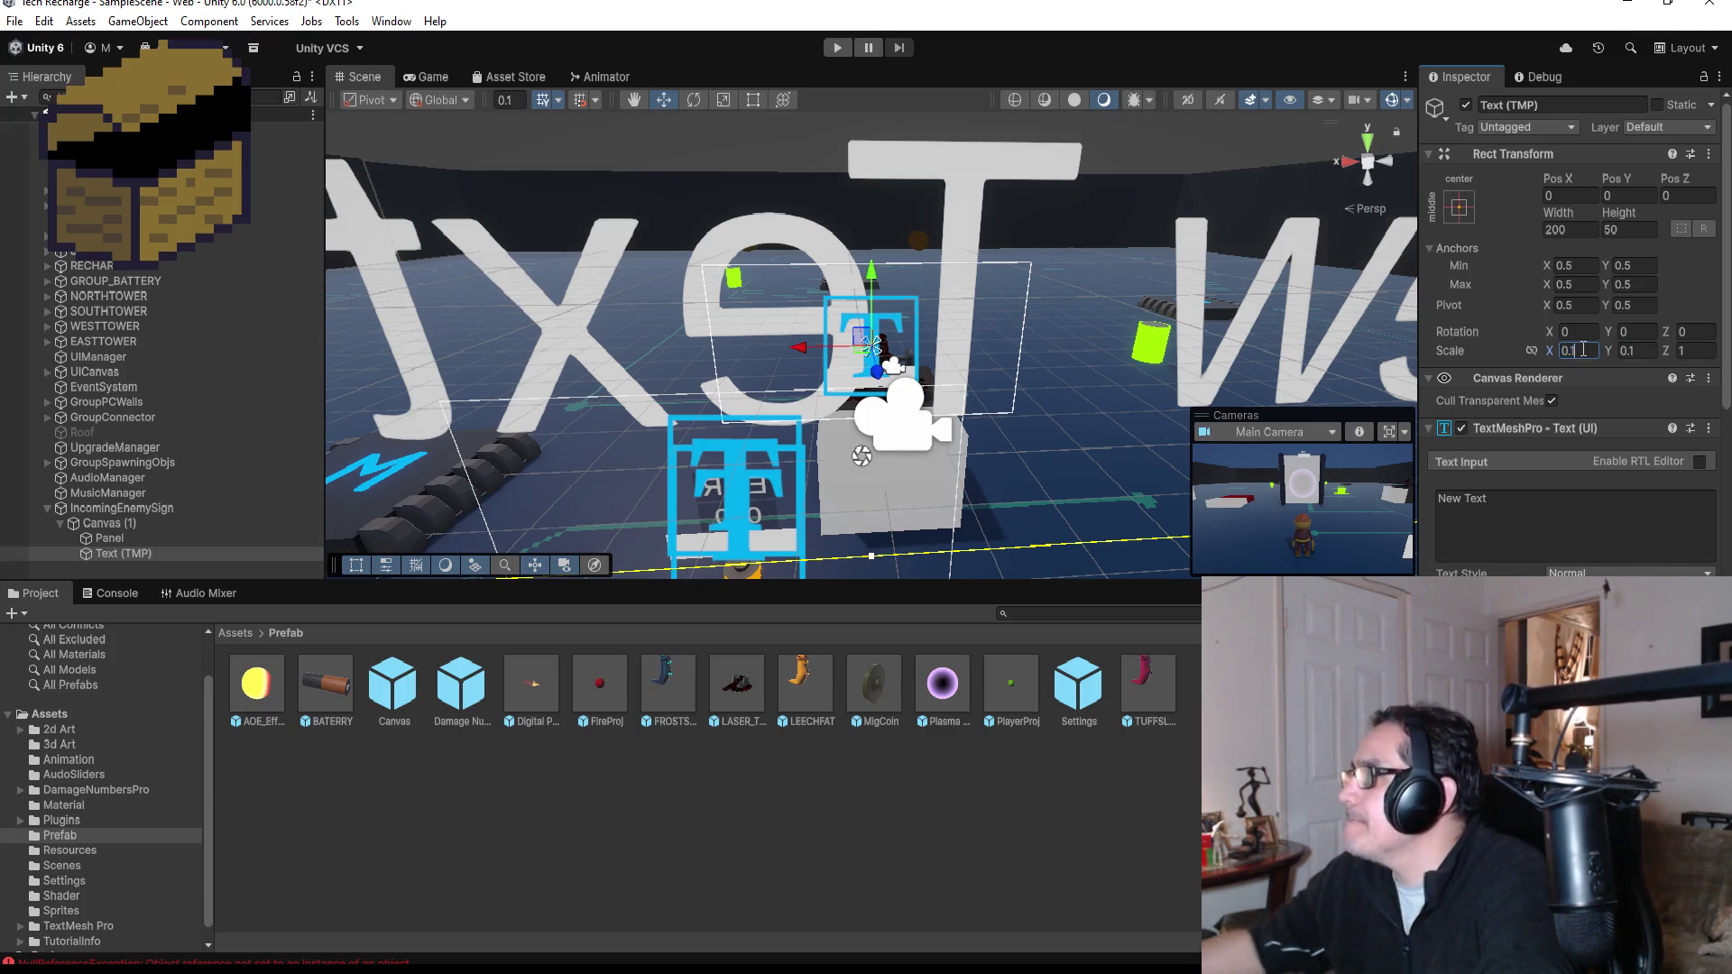
type("0.01")
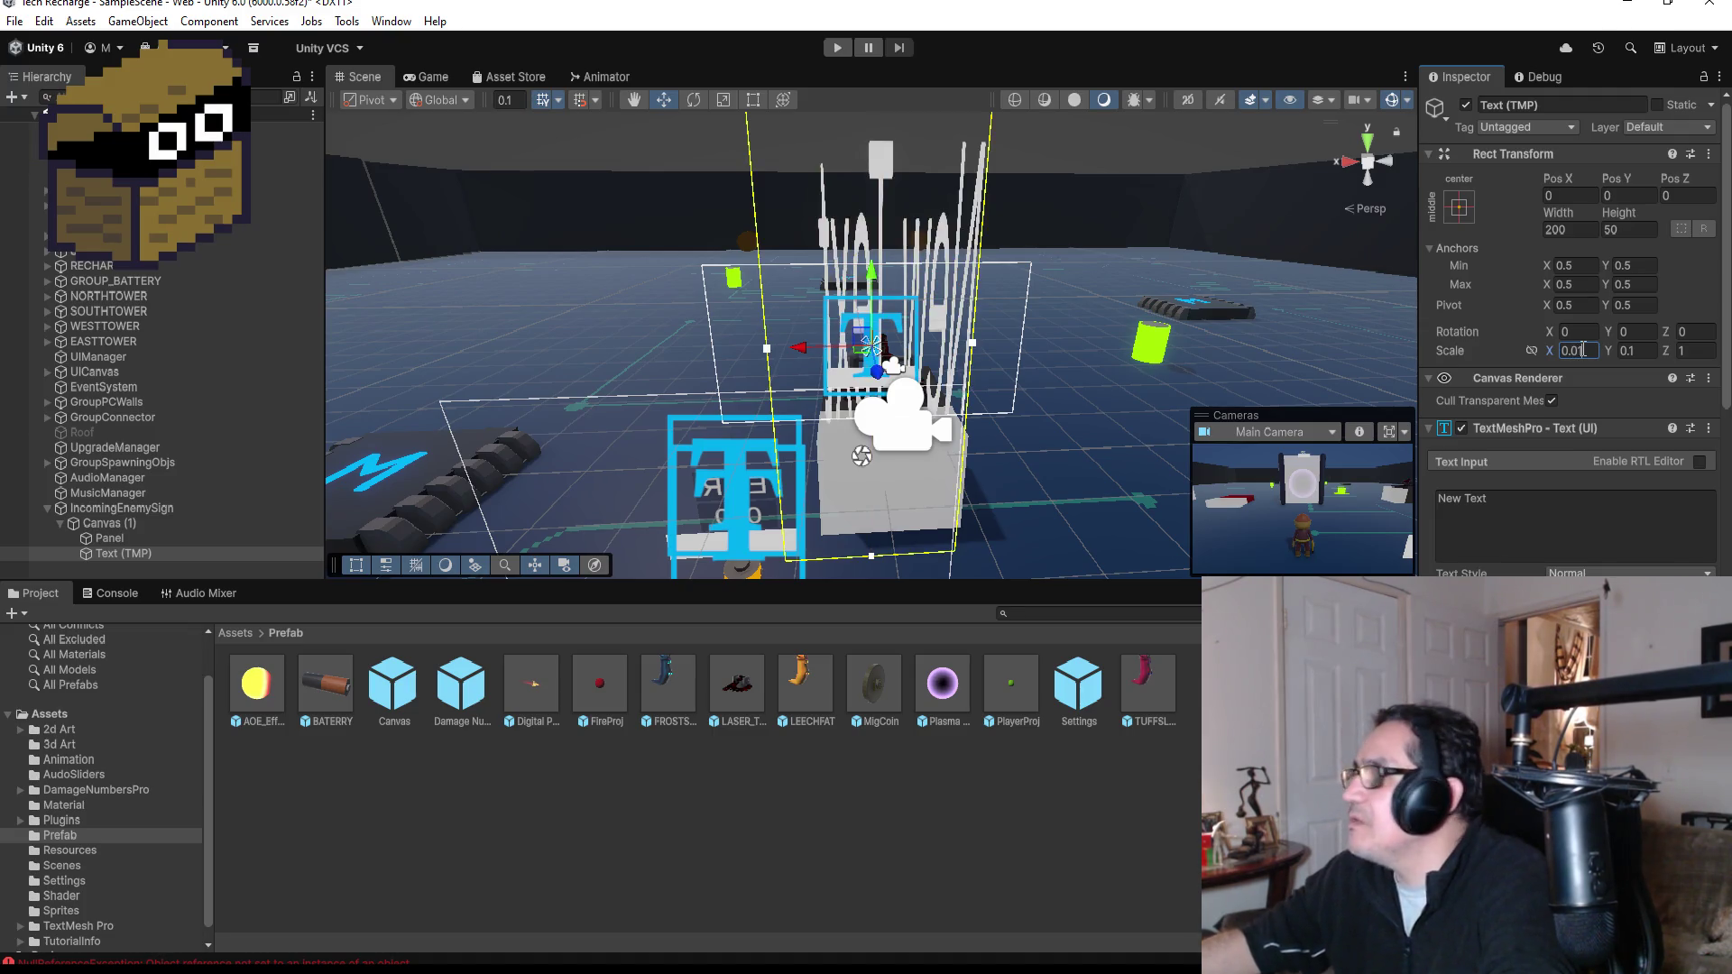
key("Tab")
type("0")
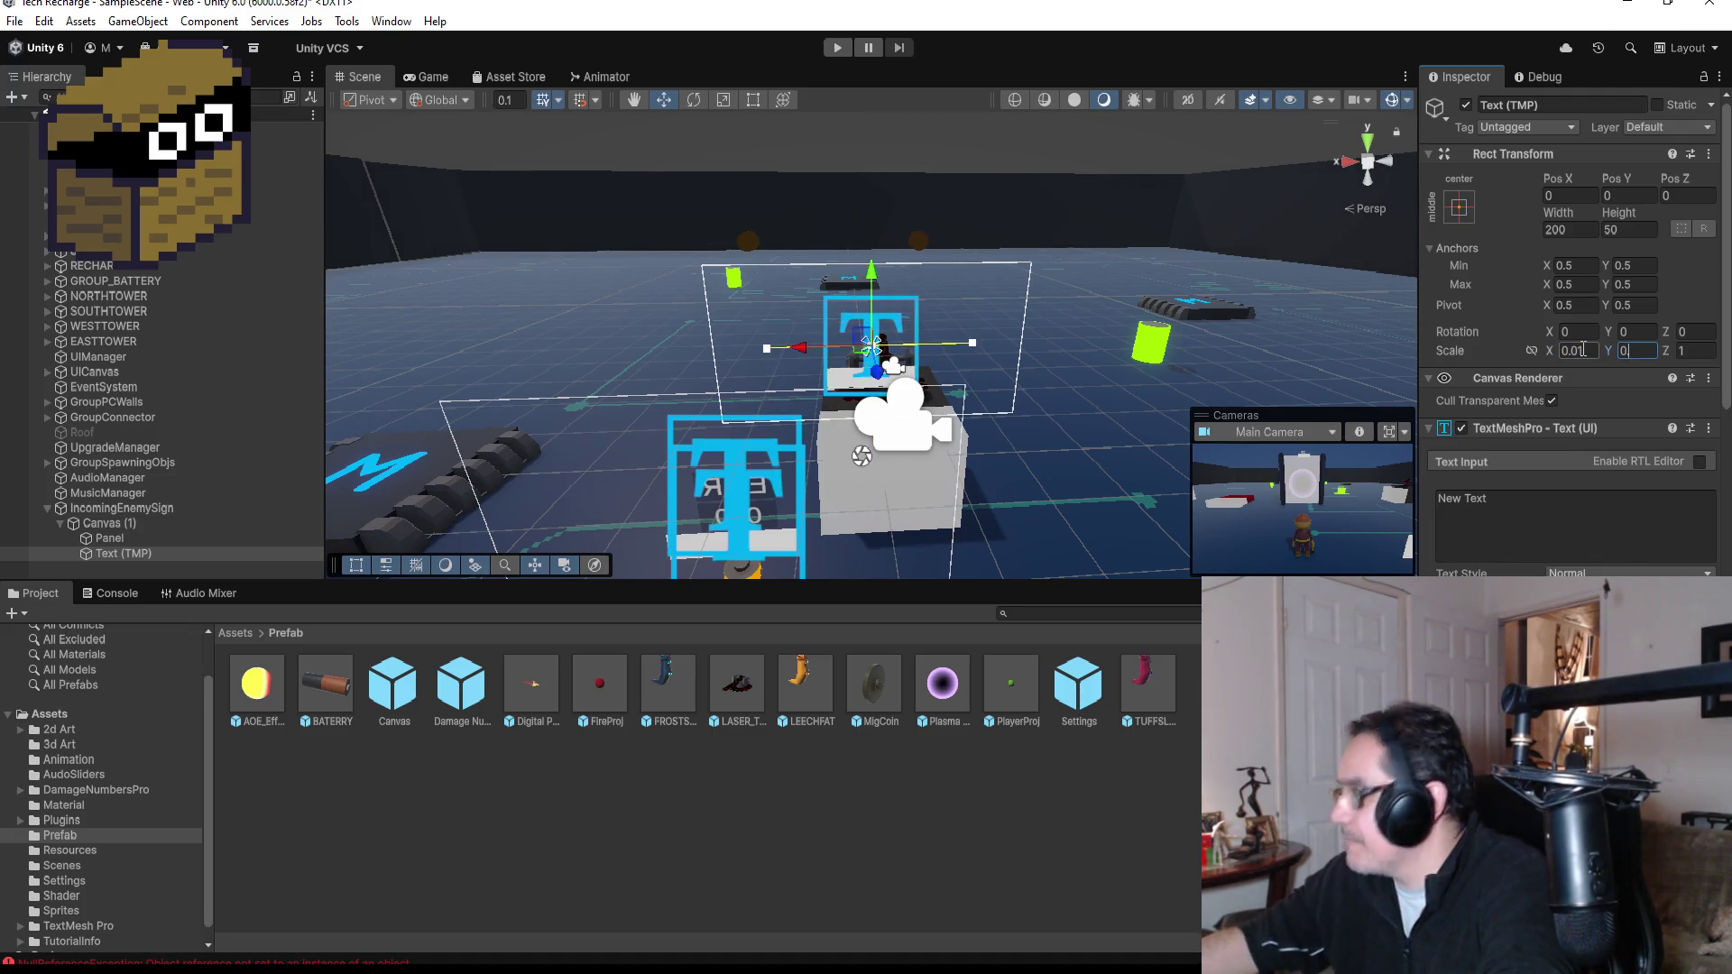
type(".01")
scroll(1038, 445, "up", 2)
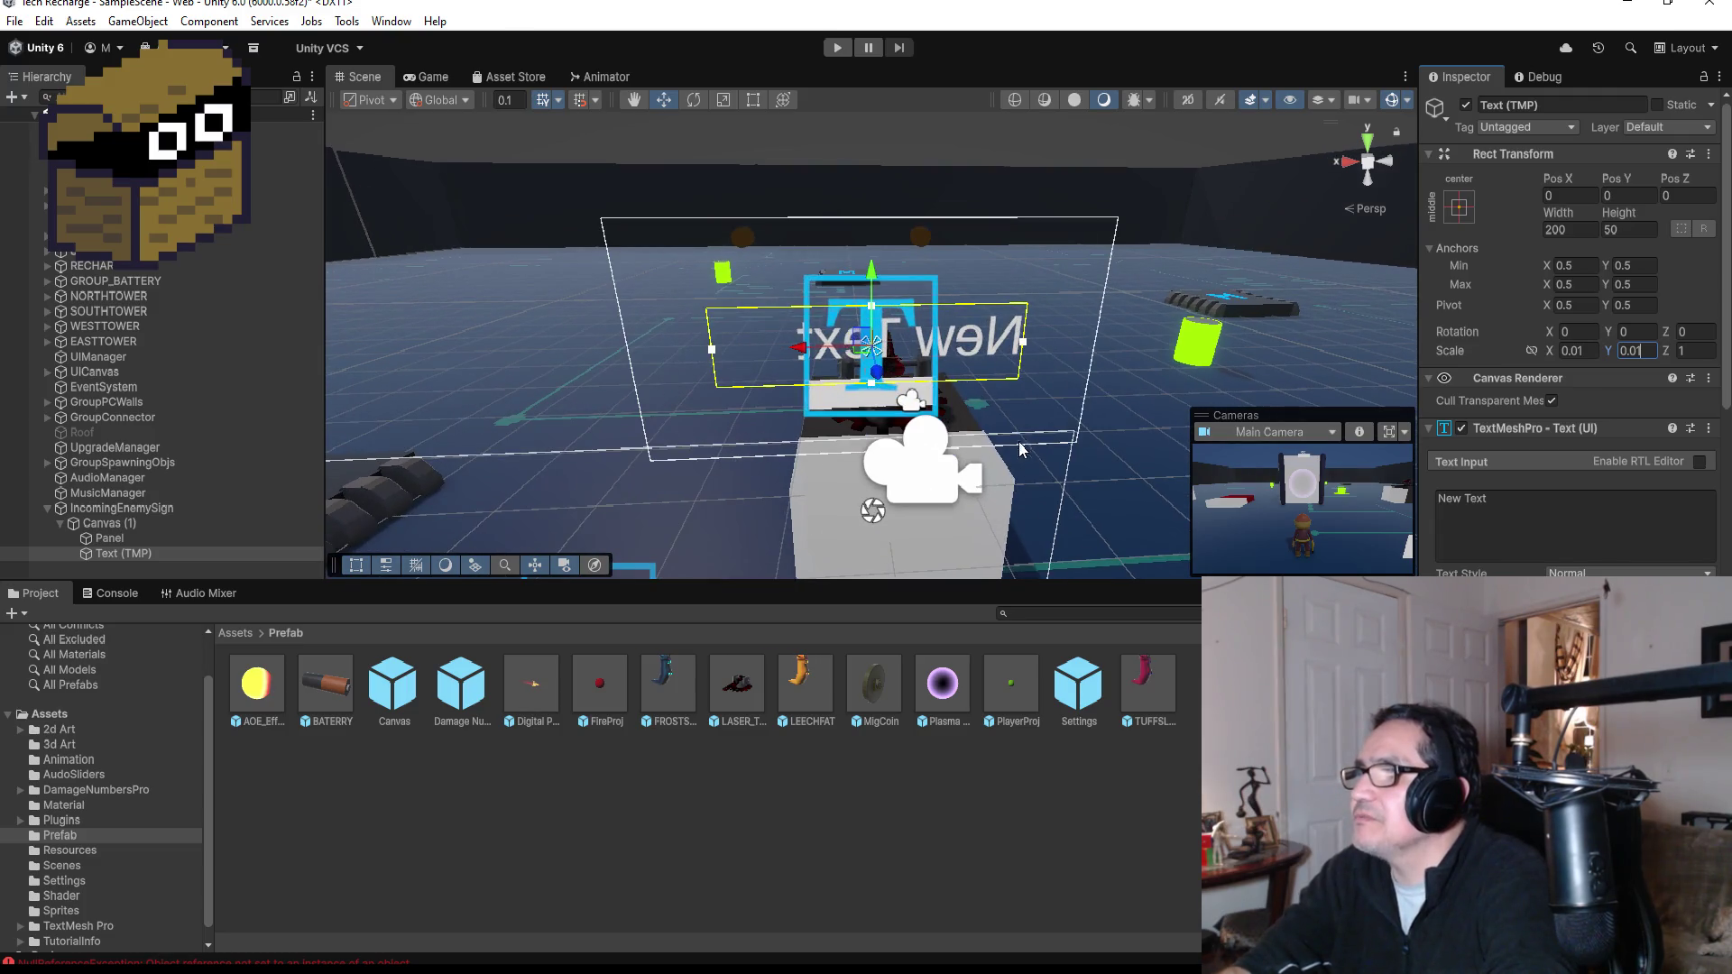
scroll(1021, 449, "up", 3)
left_click_drag(872, 275, 872, 352)
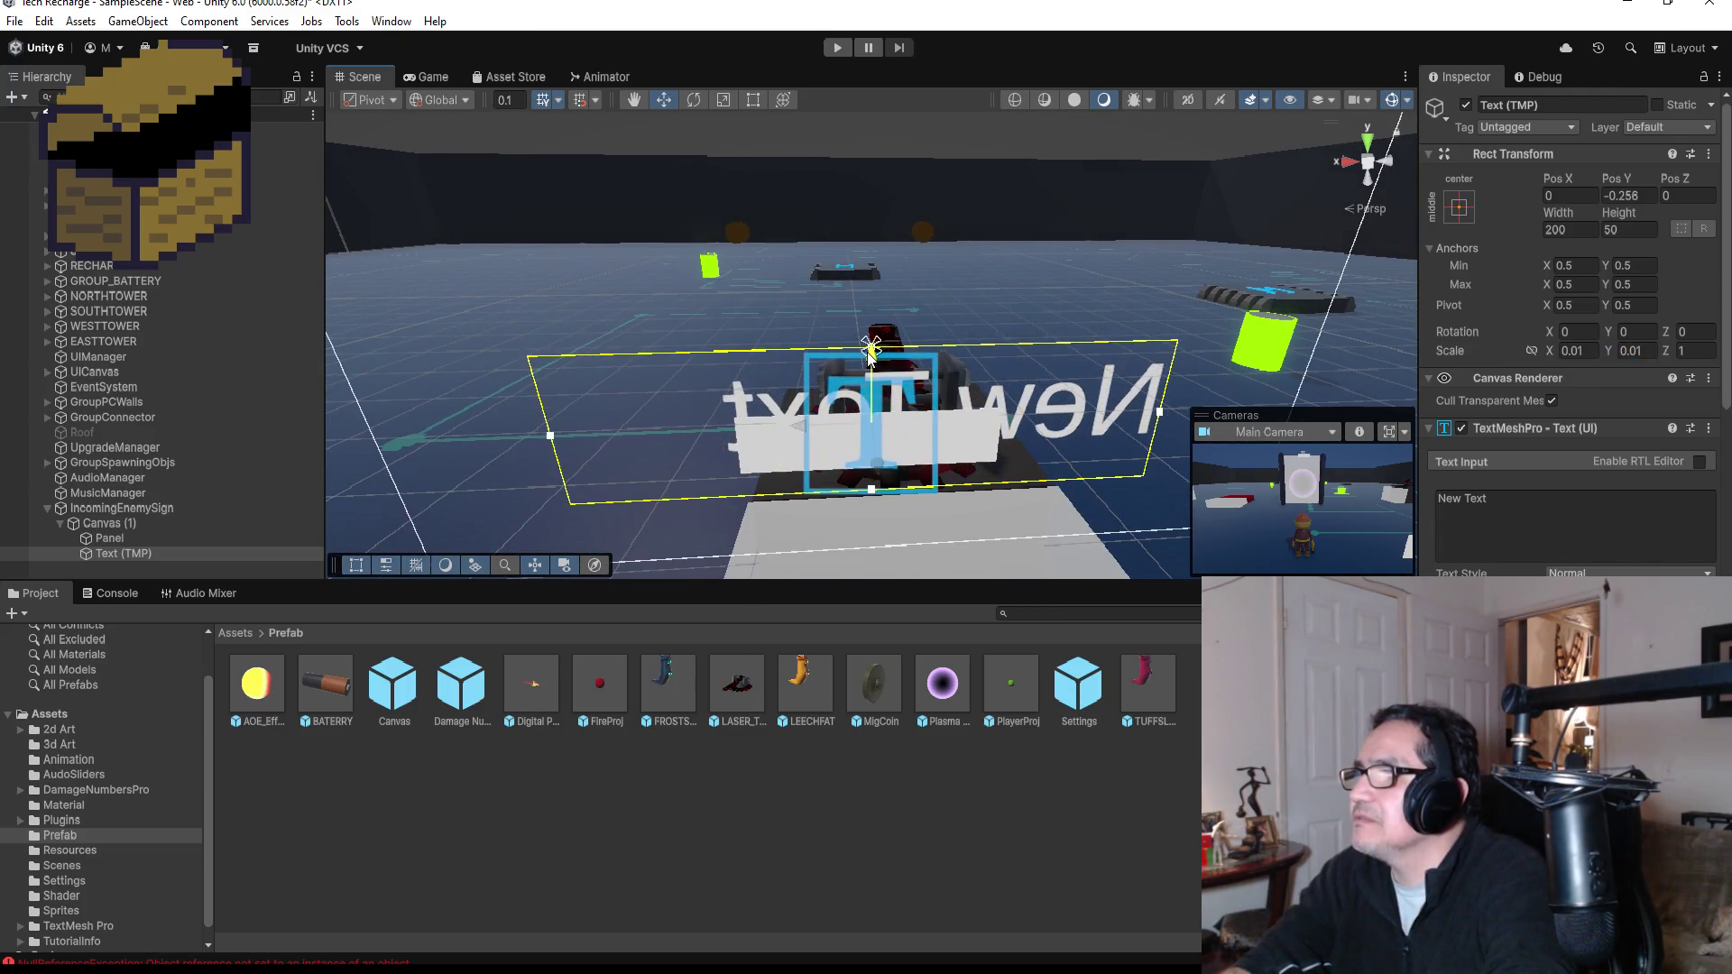
- Set the text's X and Y scale to 0.005 and move it down onto the panel
left_click(1585, 352)
type("0.00")
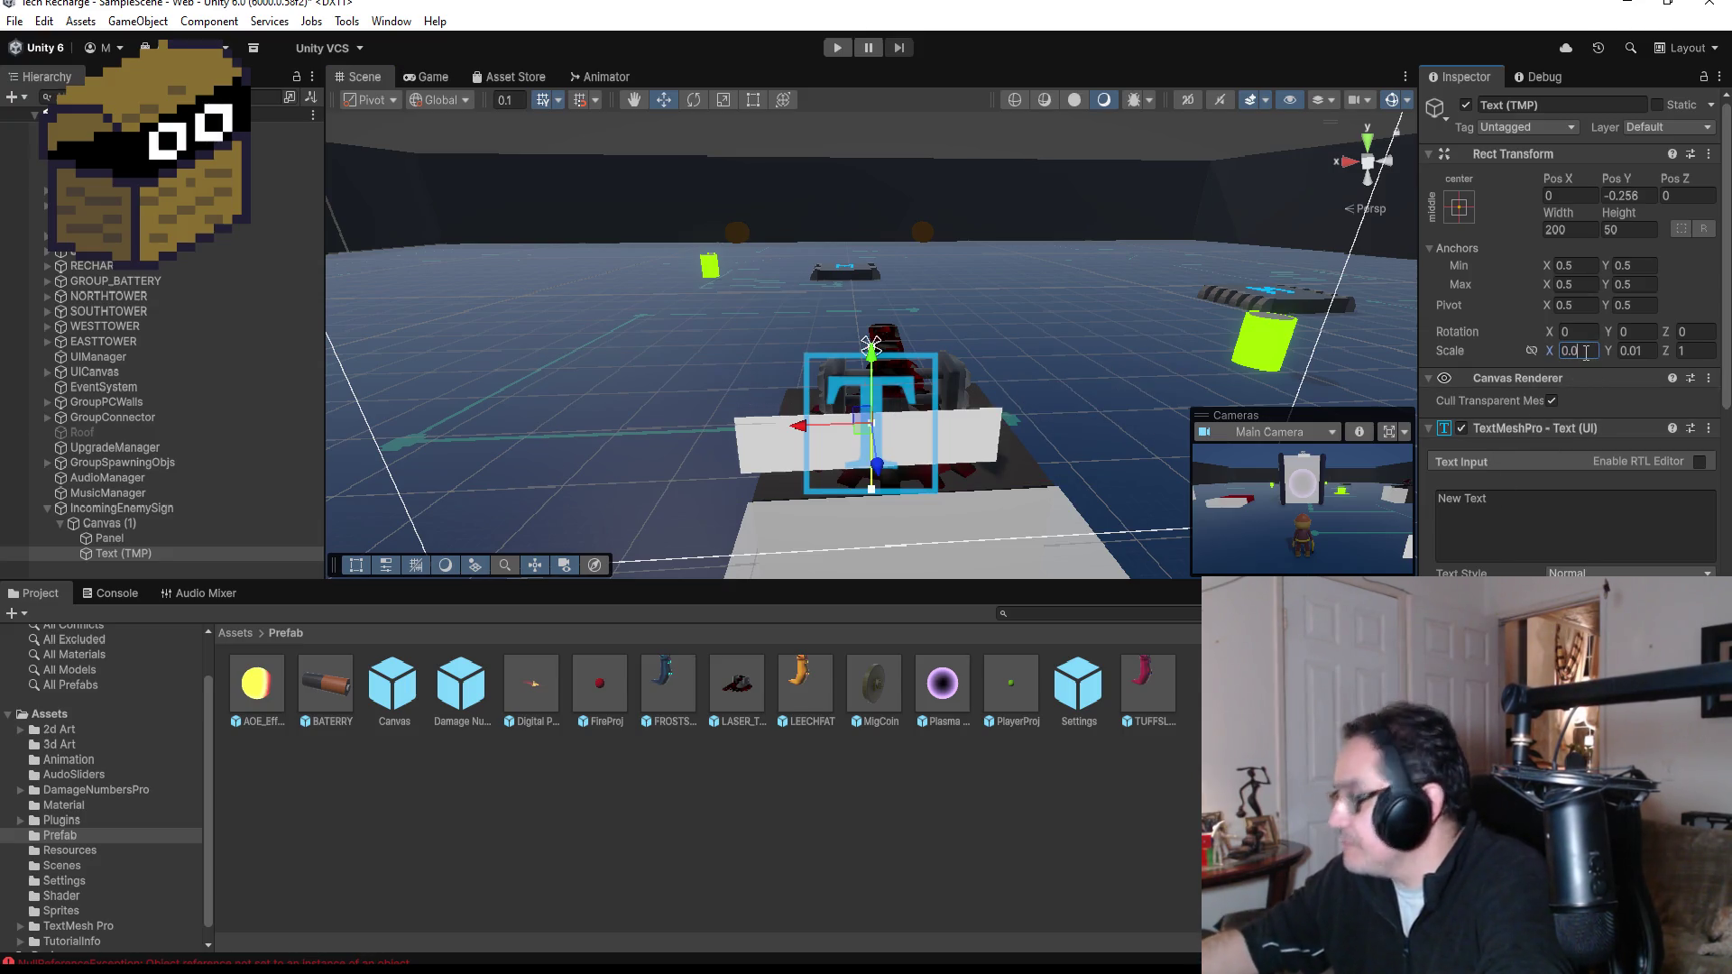
type("1")
key("BackSpace")
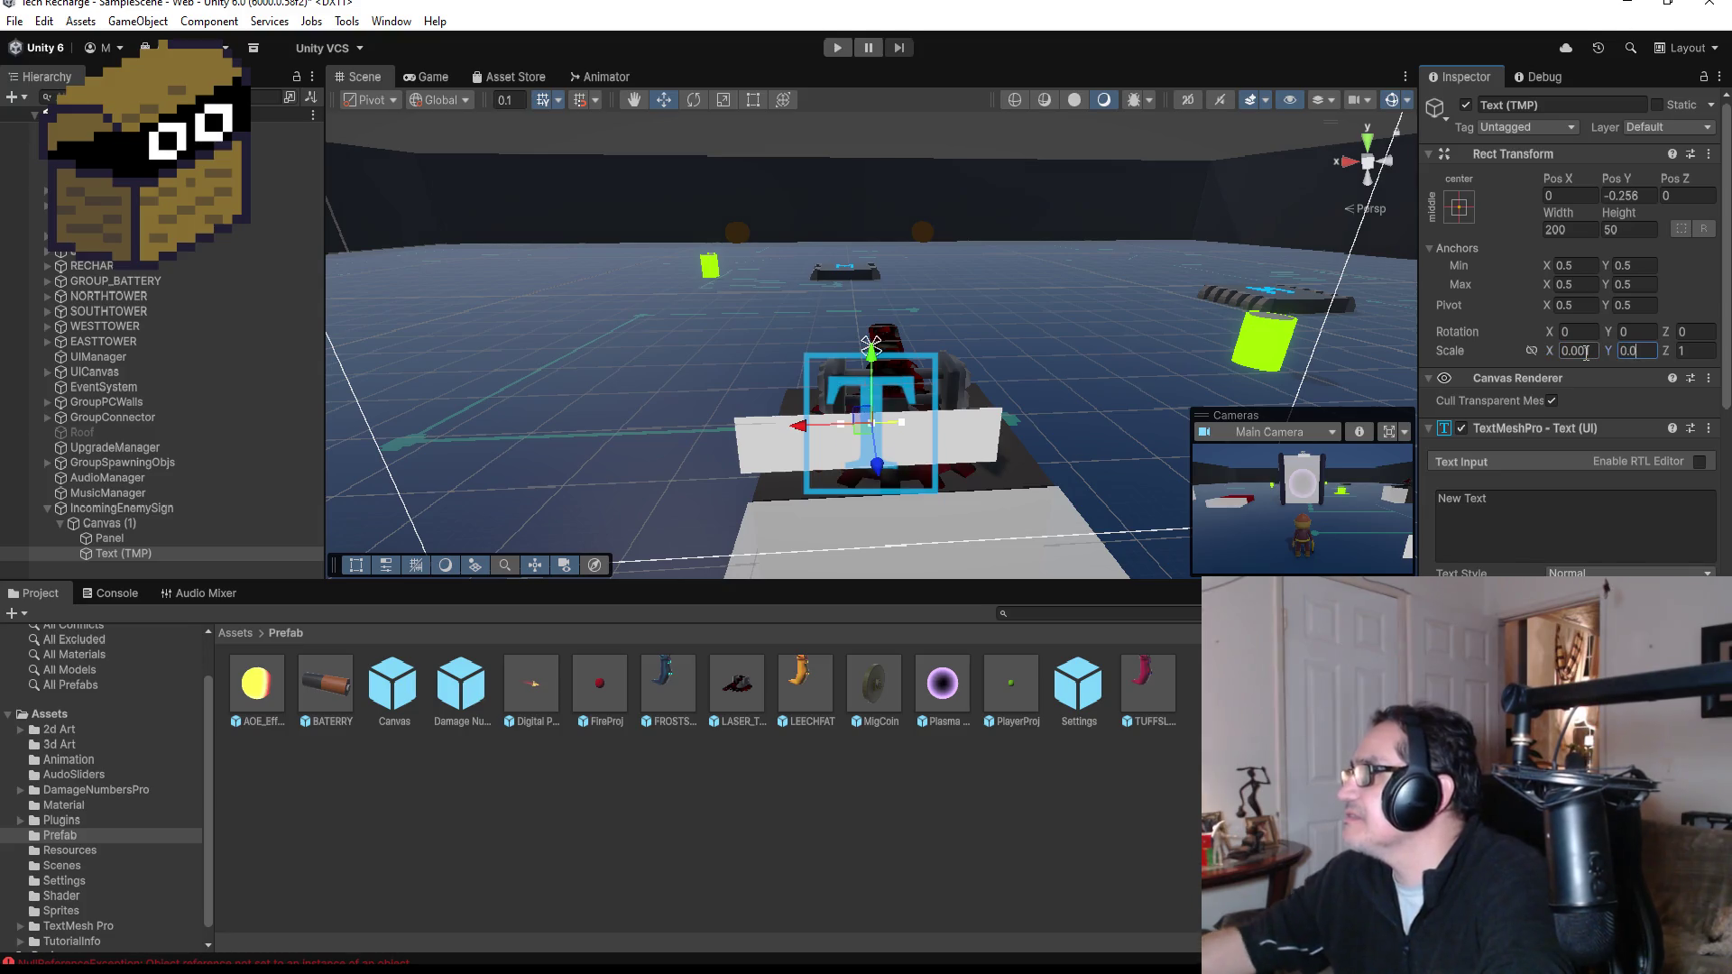
type("01")
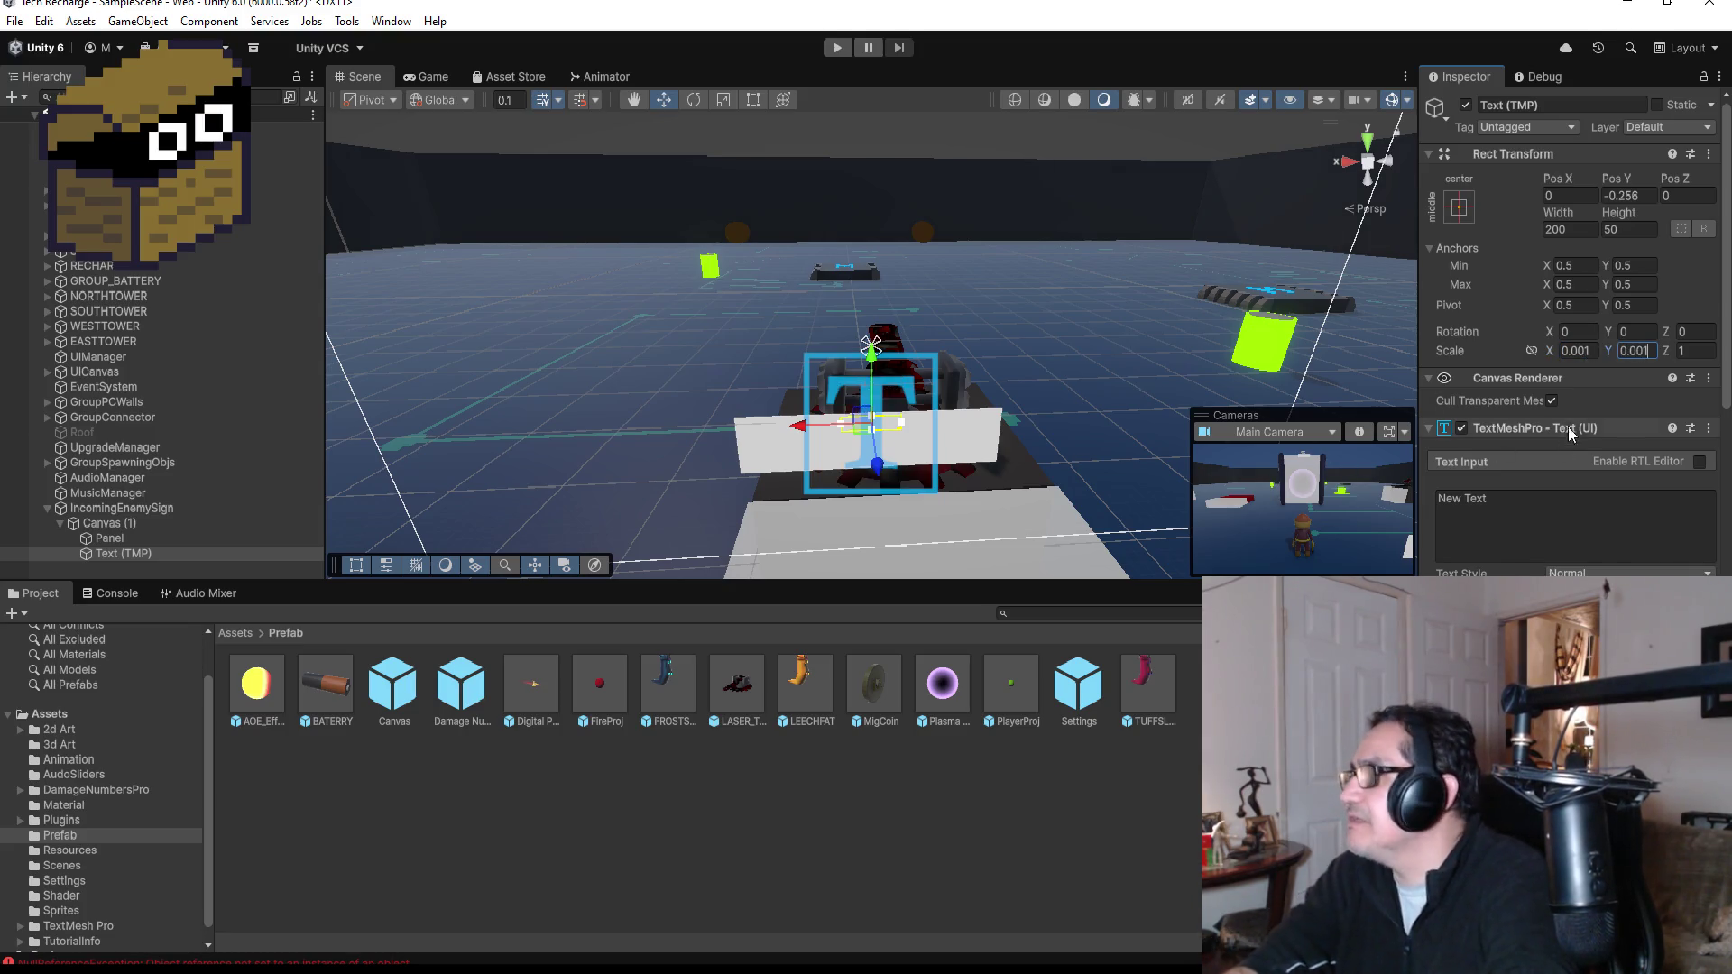
left_click(1593, 350)
key("BackSpace")
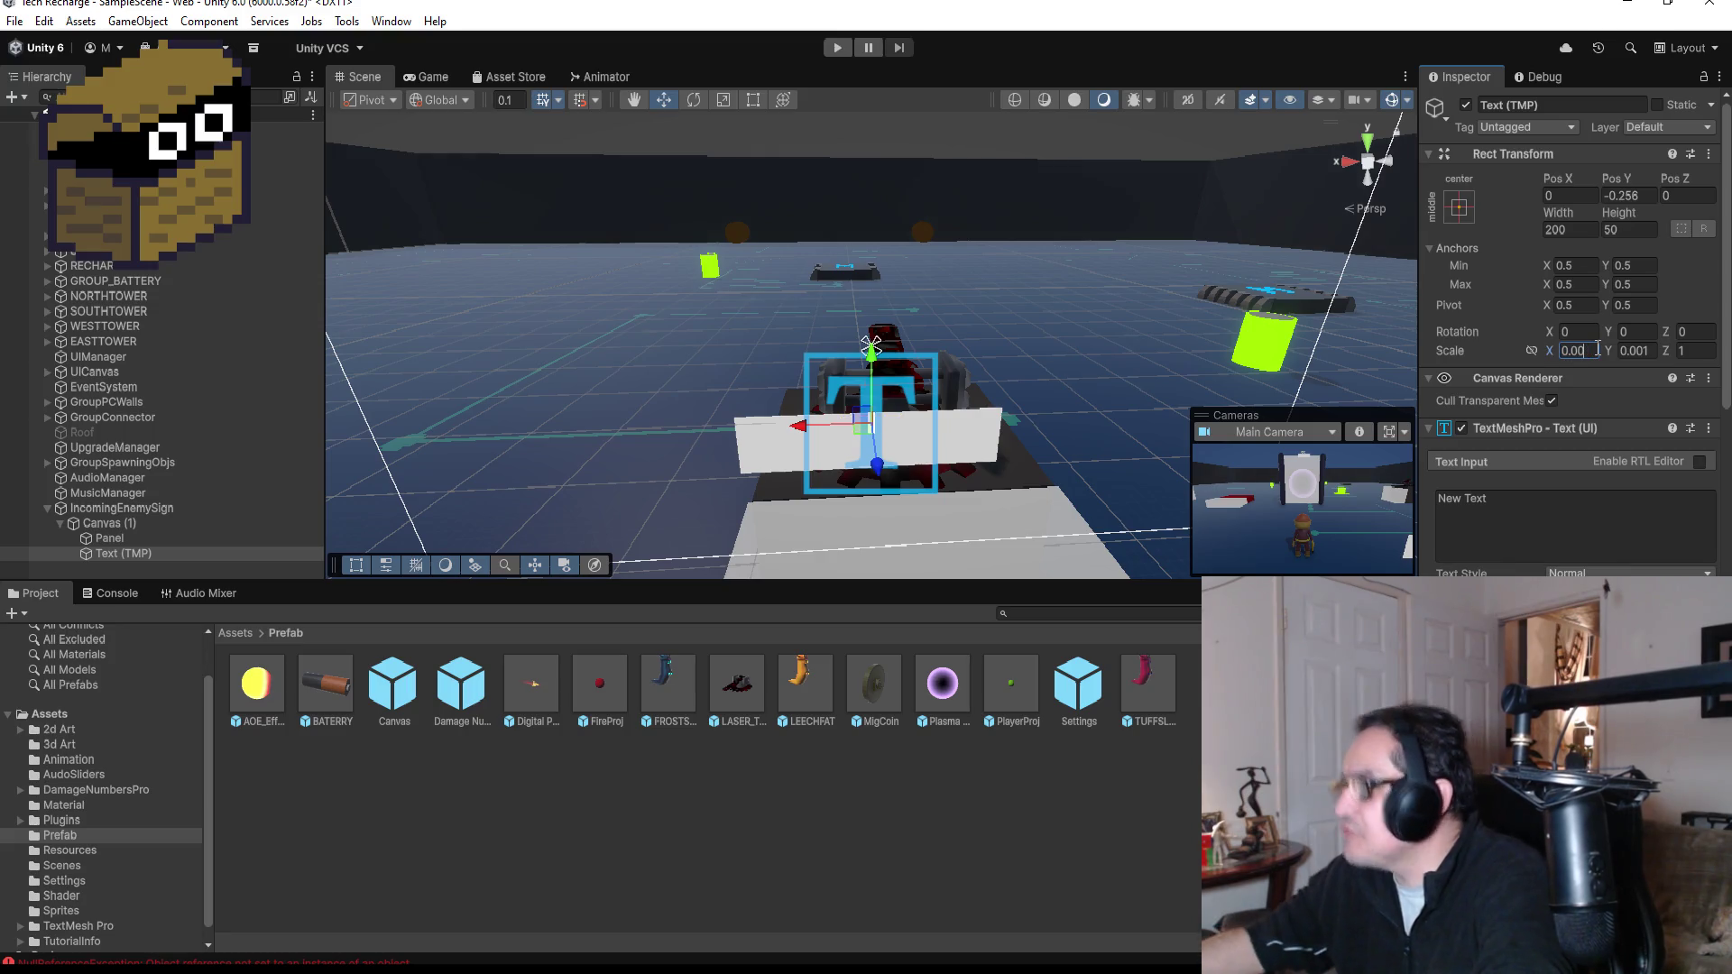
type("5")
key("Tab")
key("BackSpace")
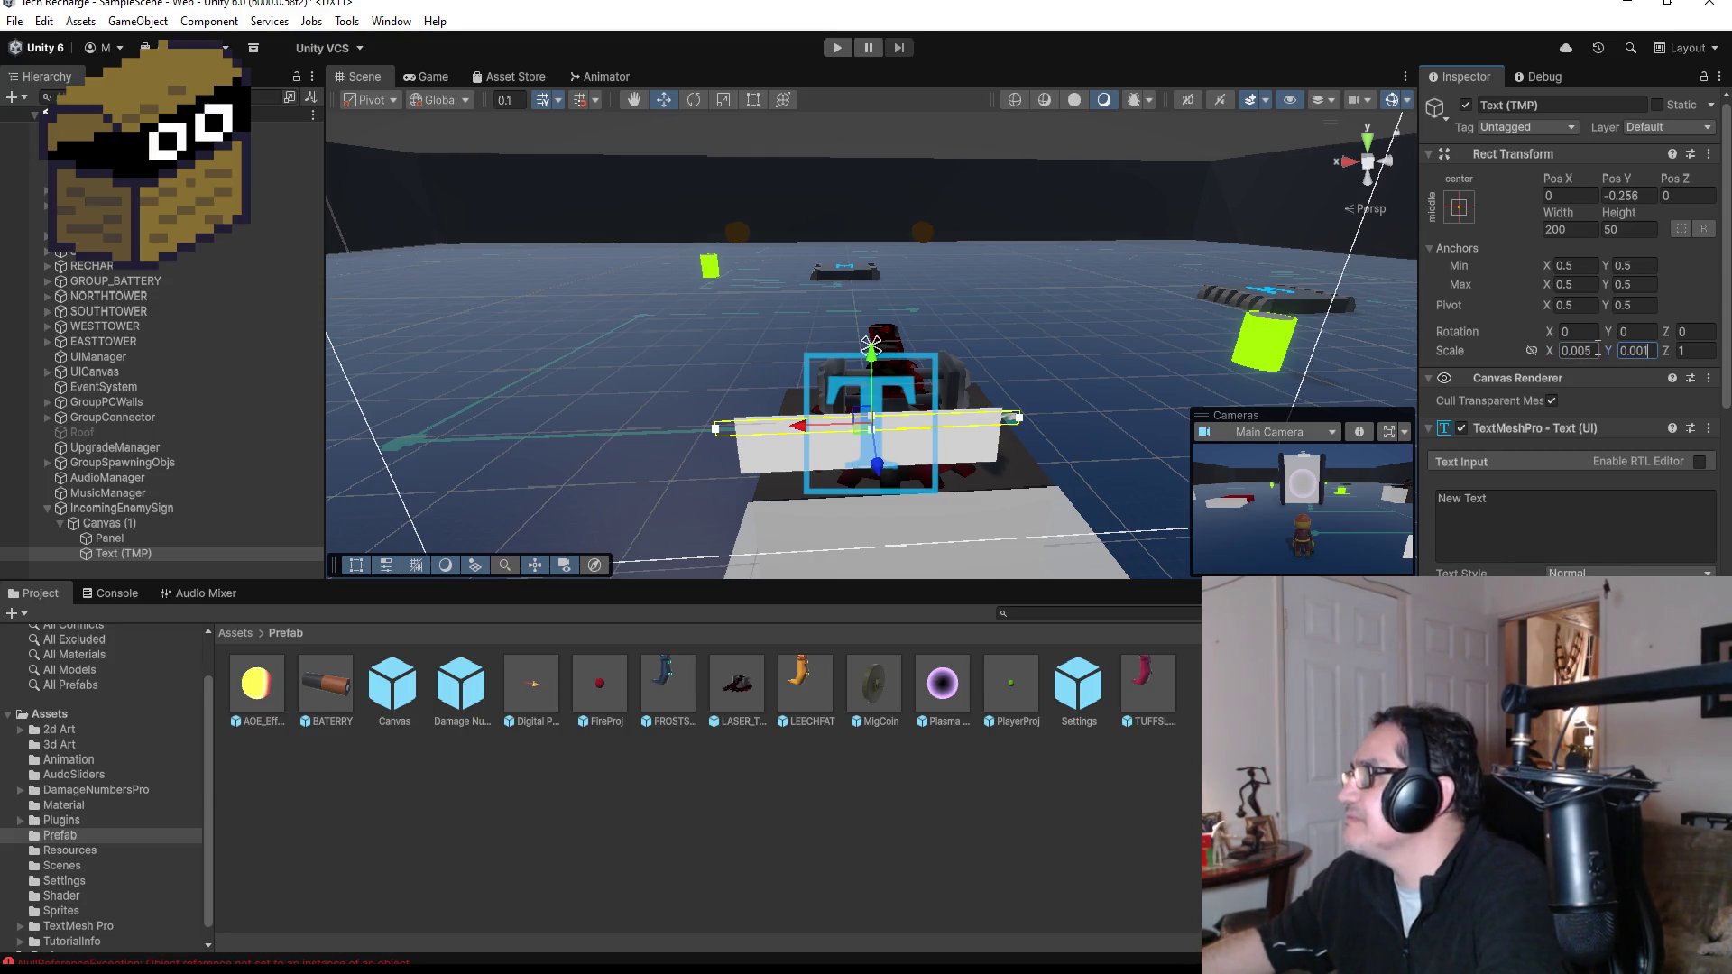
type("5")
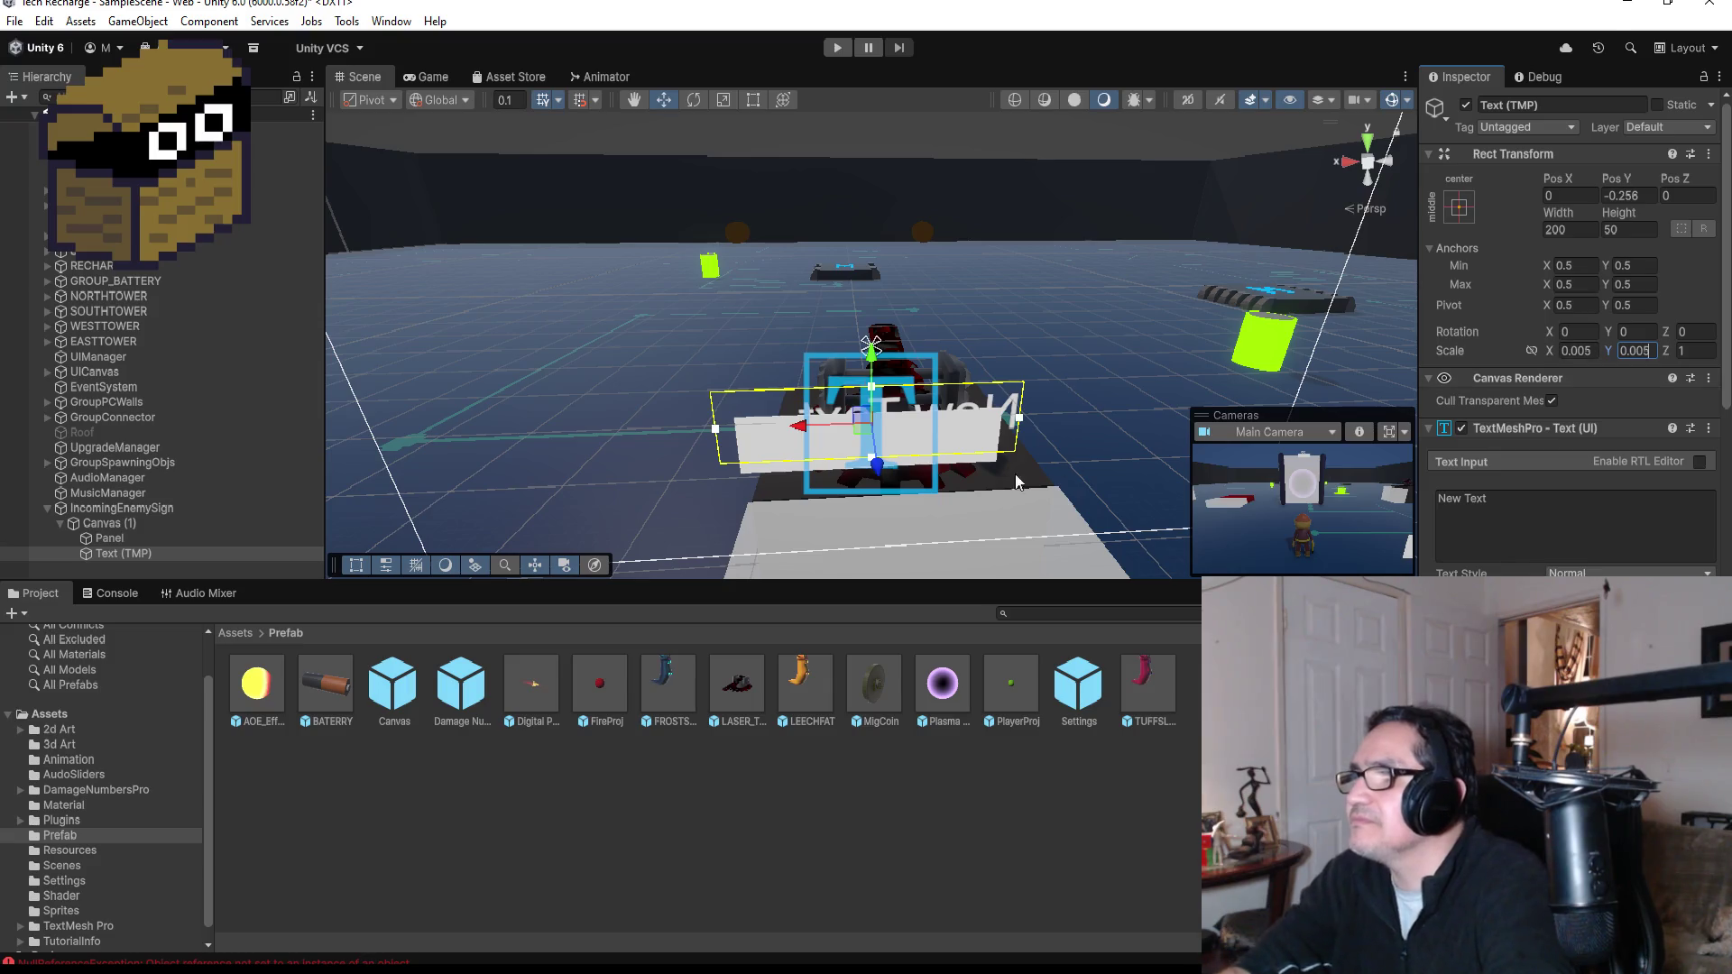
left_click_drag(872, 358, 871, 375)
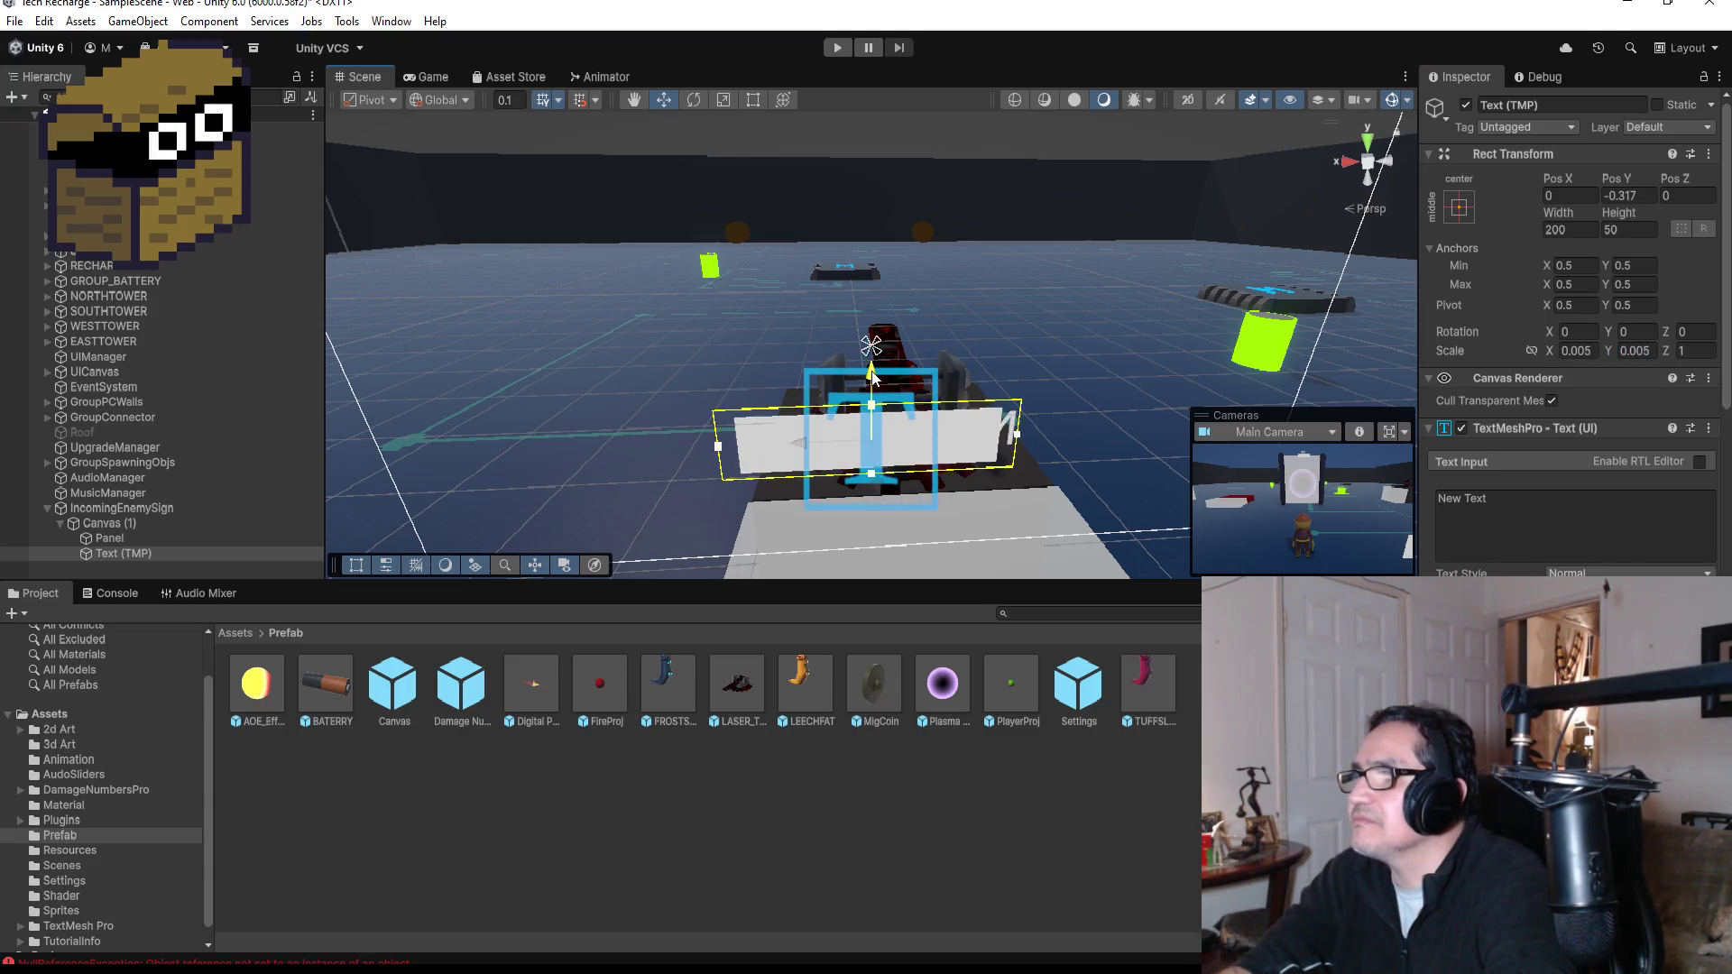
left_click_drag(804, 446, 769, 440)
left_click_drag(836, 371, 836, 383)
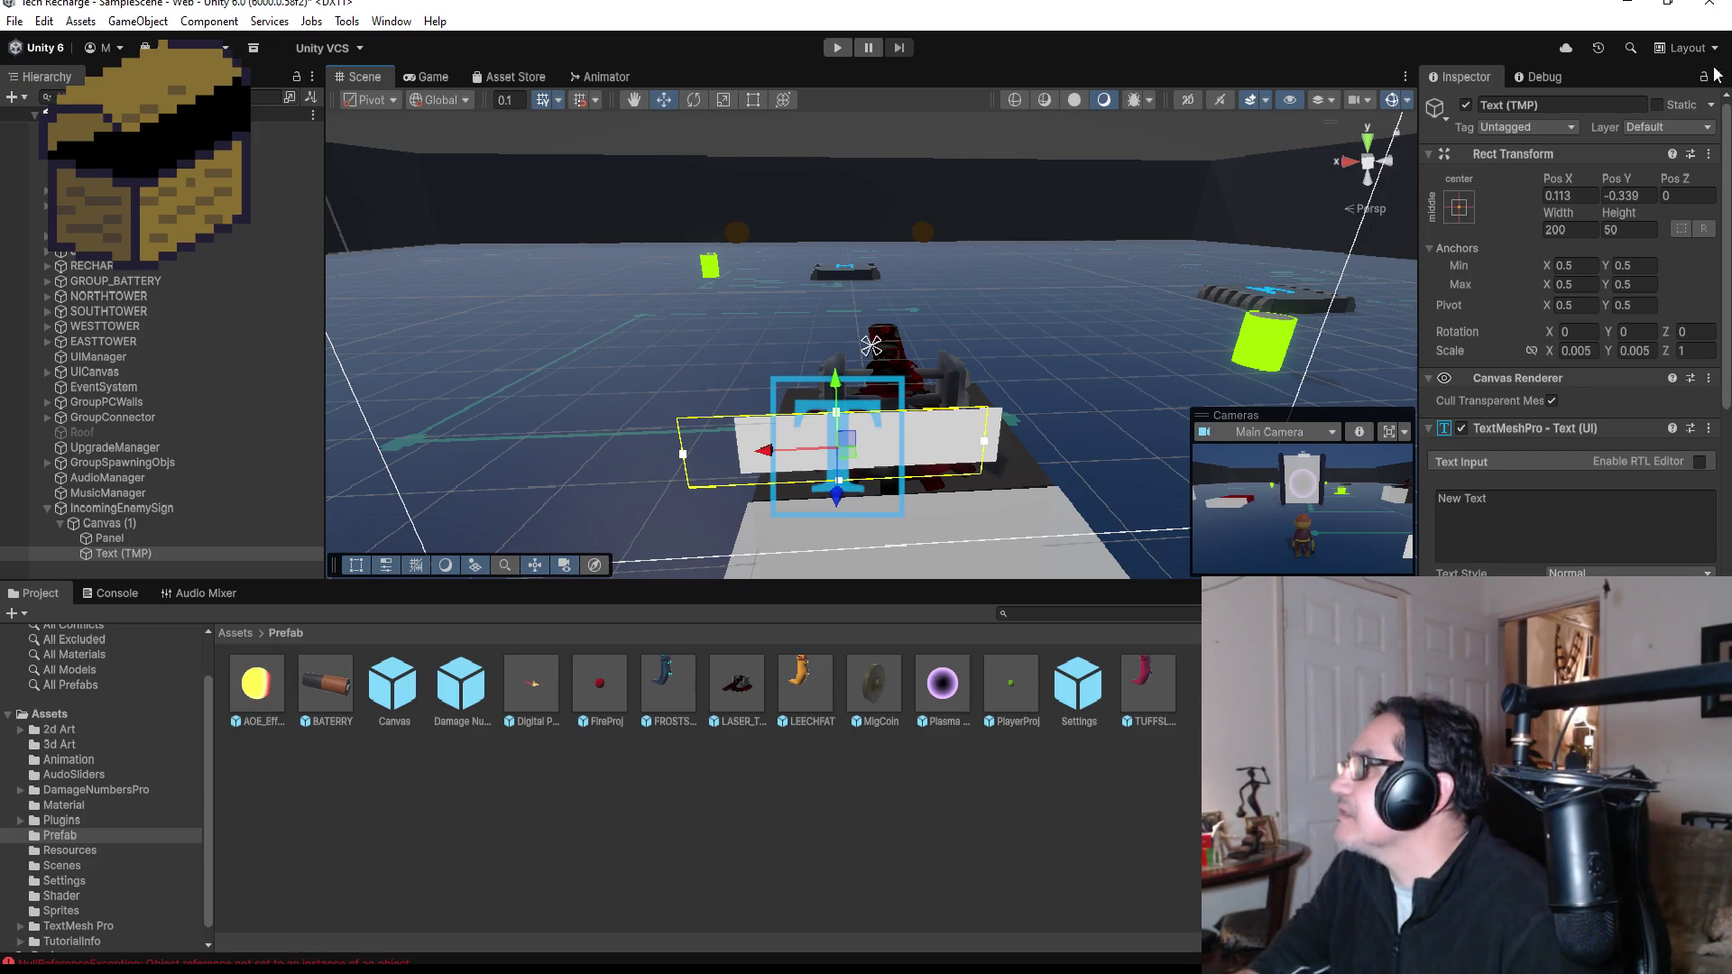
- Rename the text object to dspText and set its colour to white
left_click(1570, 107)
type("tx")
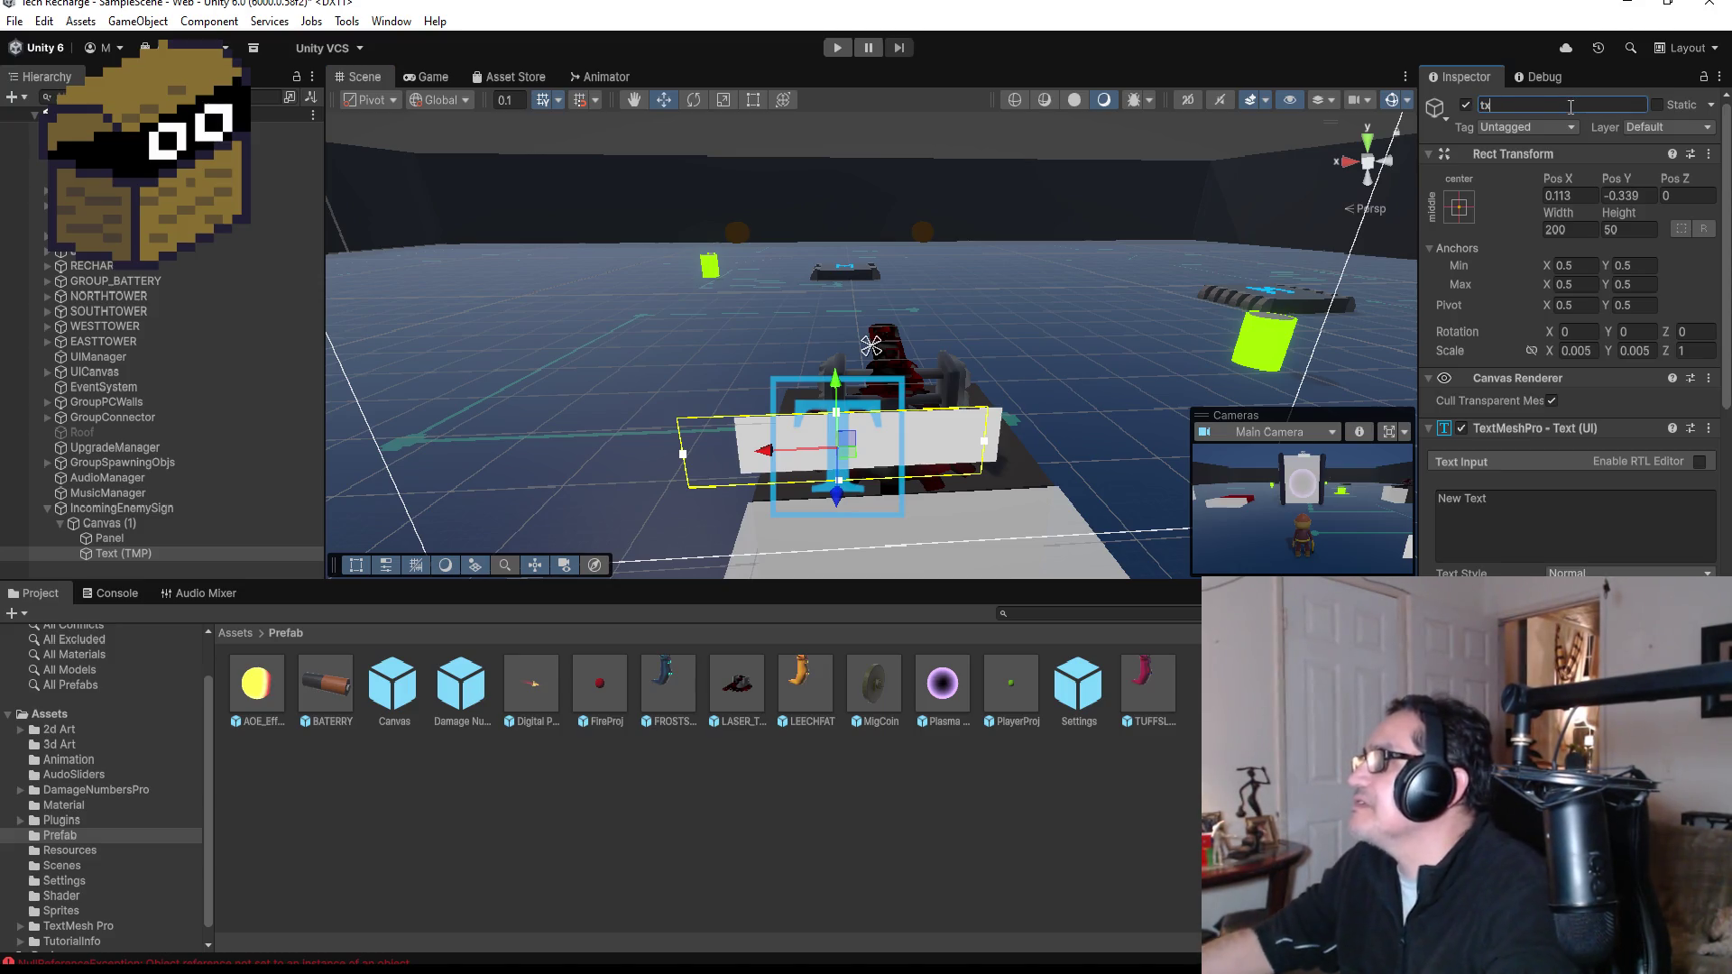
key("BackSpace")
key("BackSpace")
type("dsp")
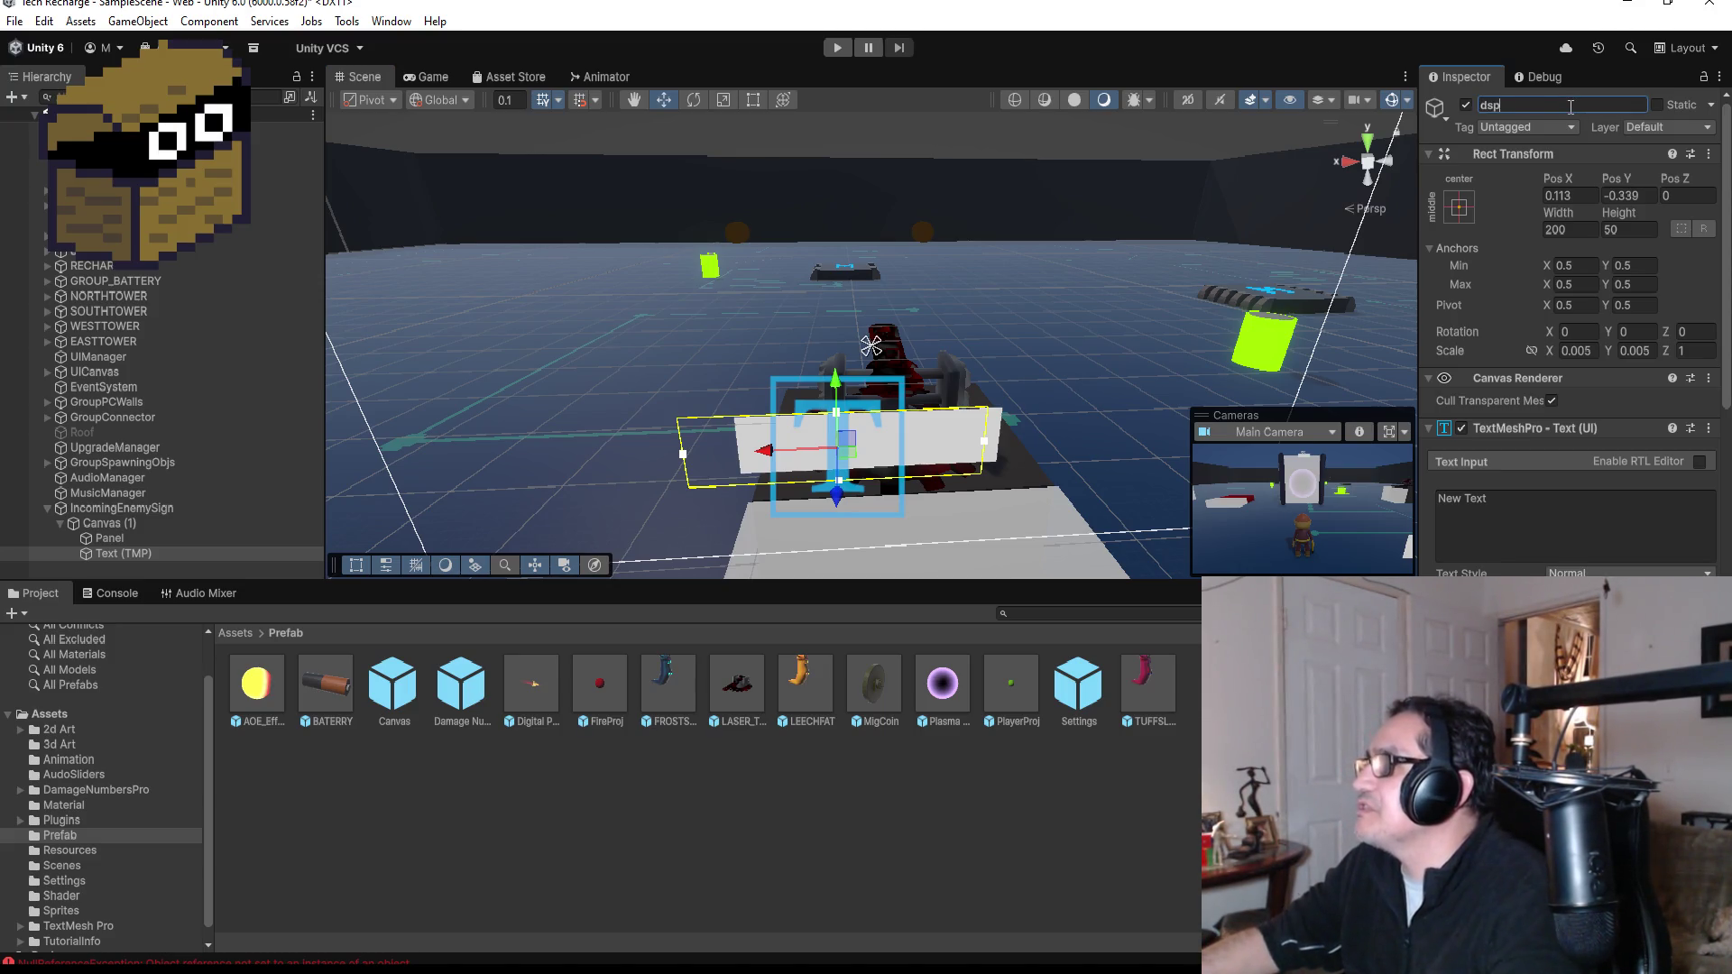
type("Text")
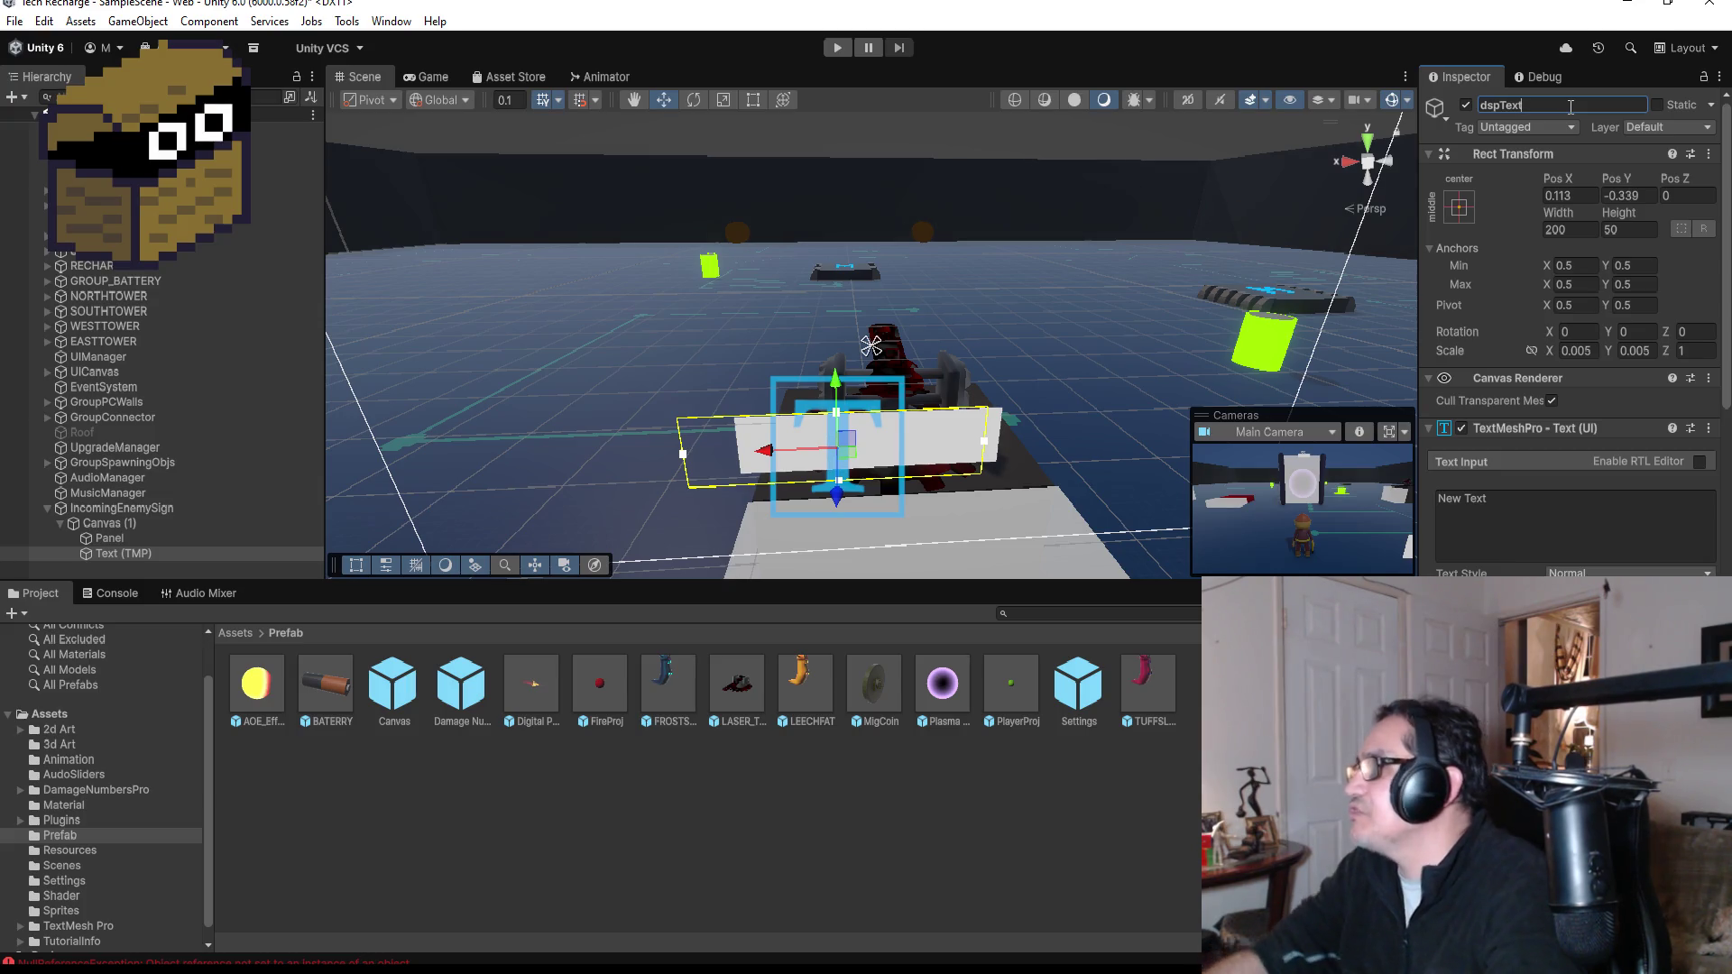
left_click(1524, 501)
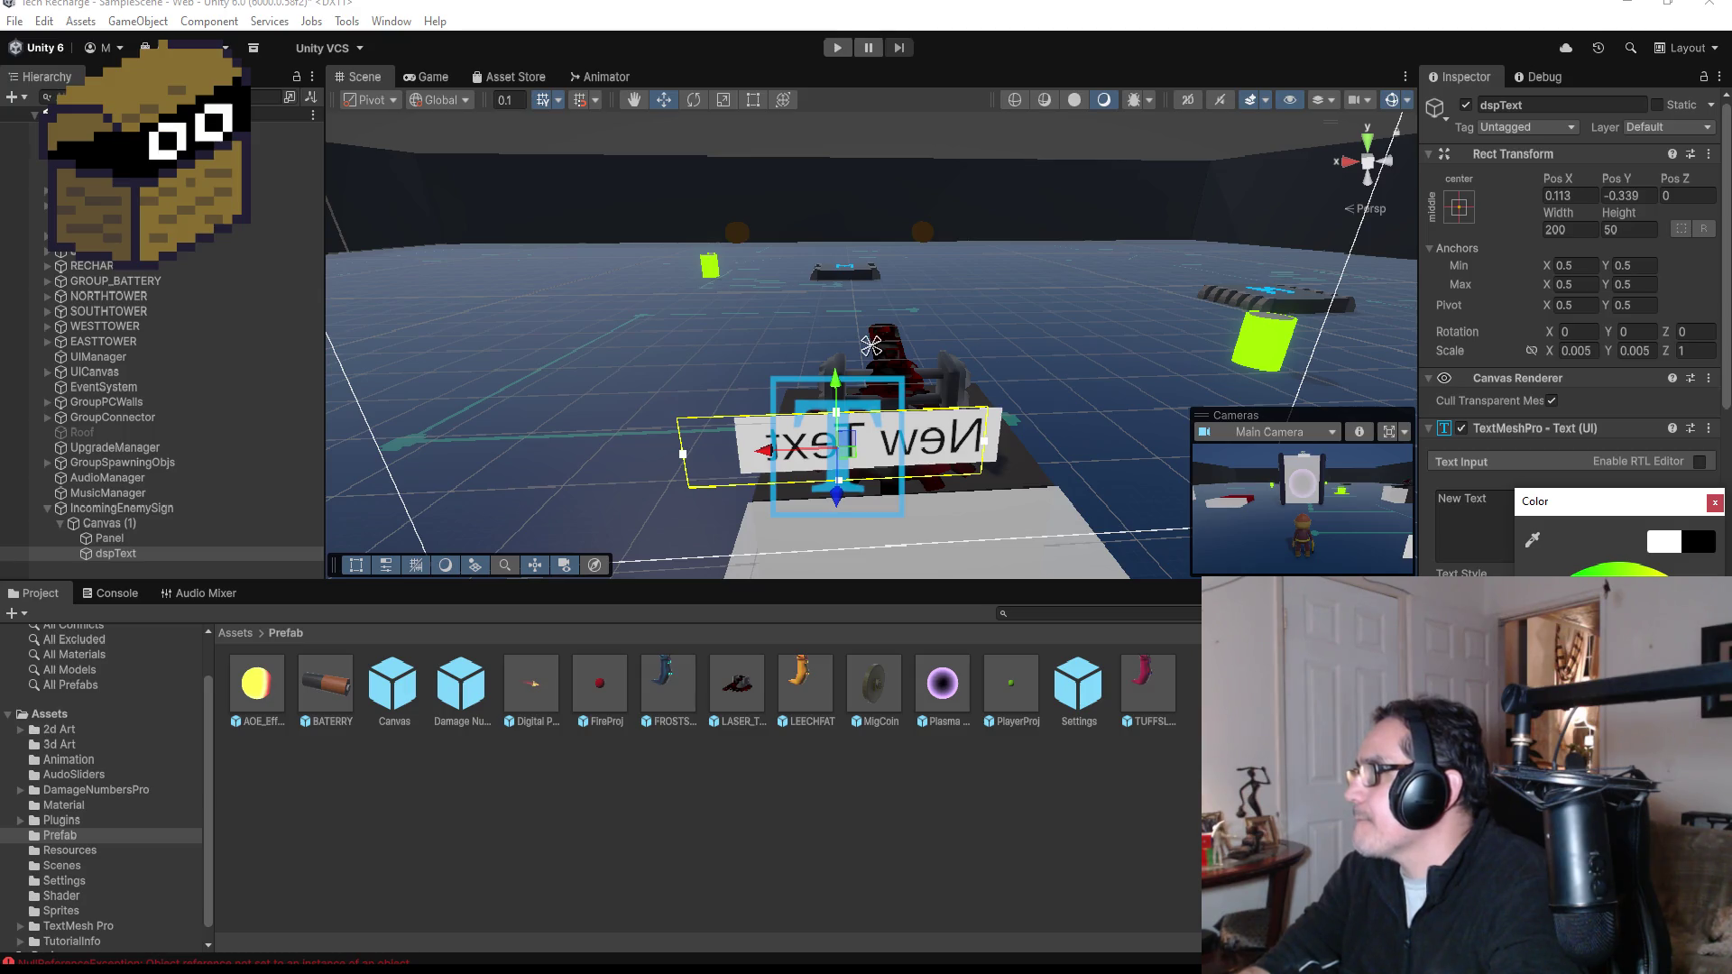
left_click(1524, 595)
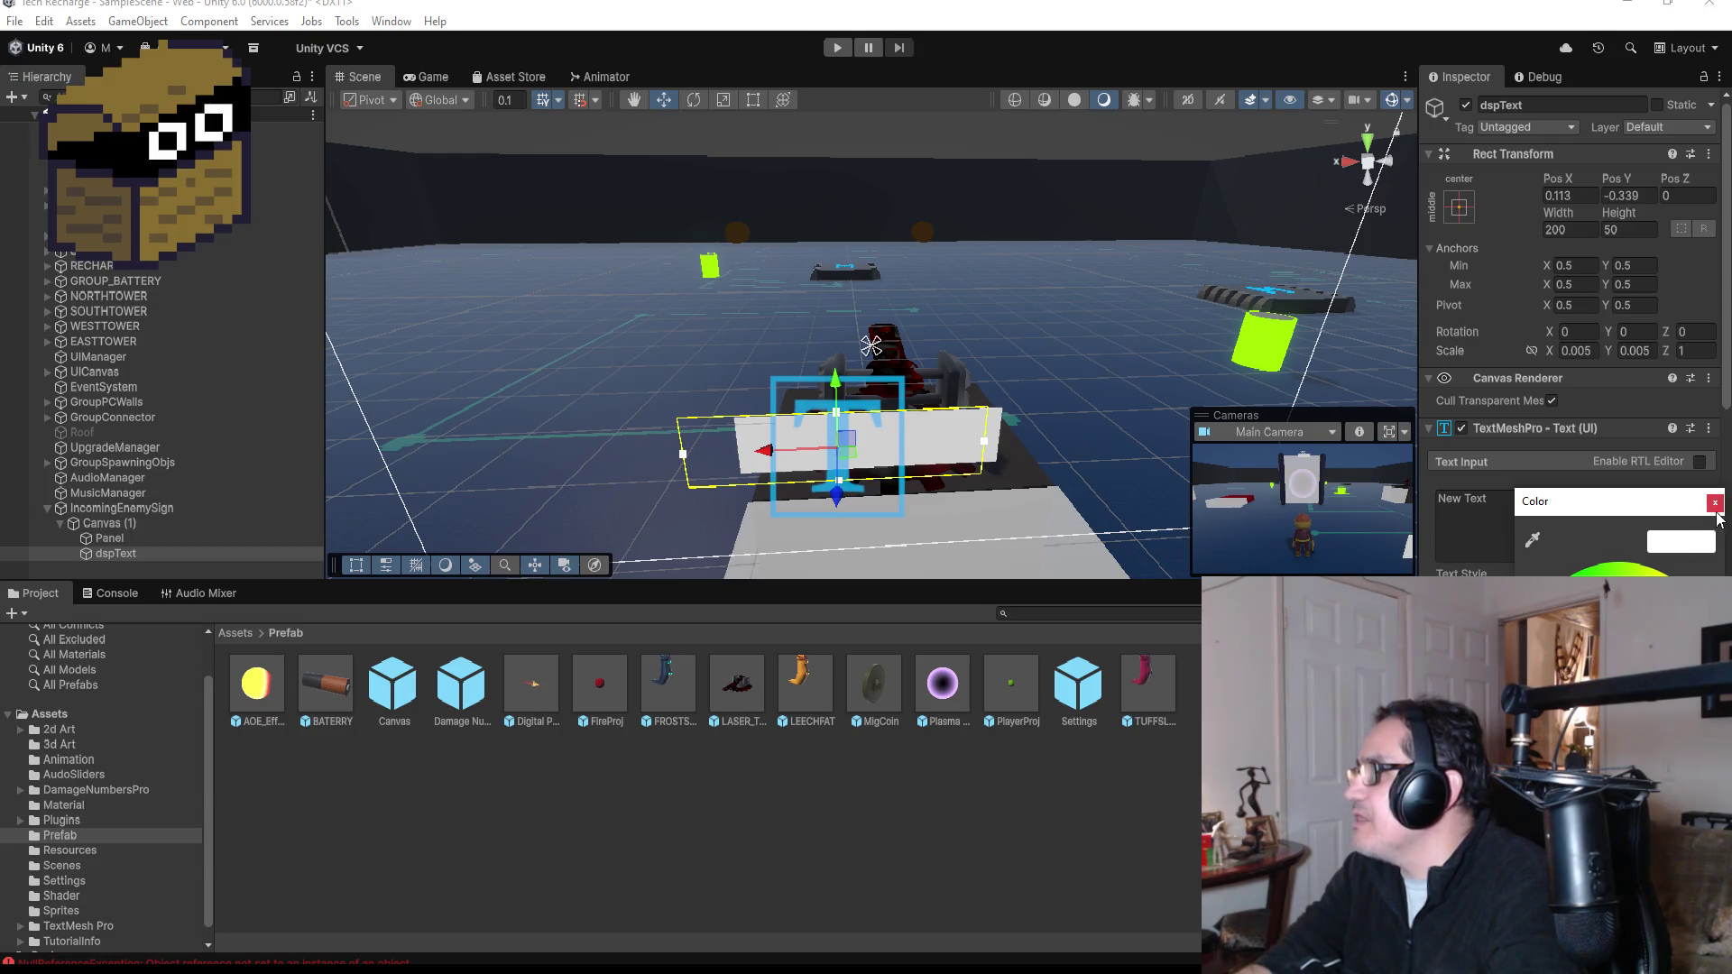
left_click(1714, 504)
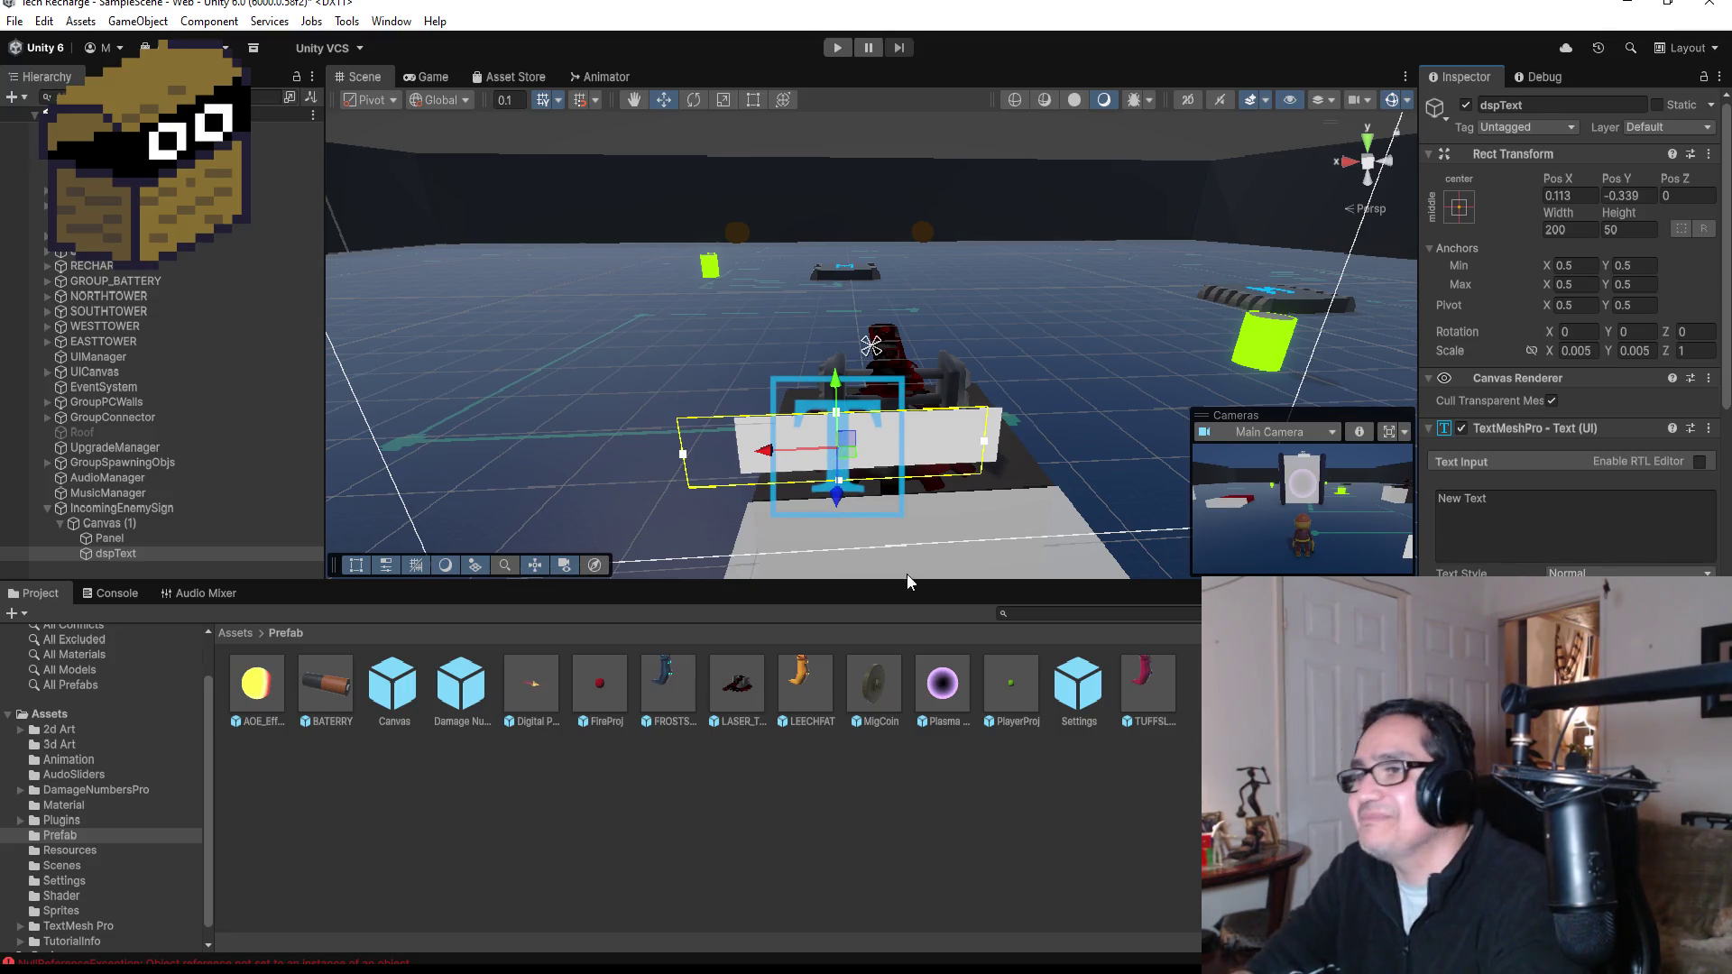
- Select the sign's Panel object under Canvas (1) in the Hierarchy
scroll(935, 512, "down", 1)
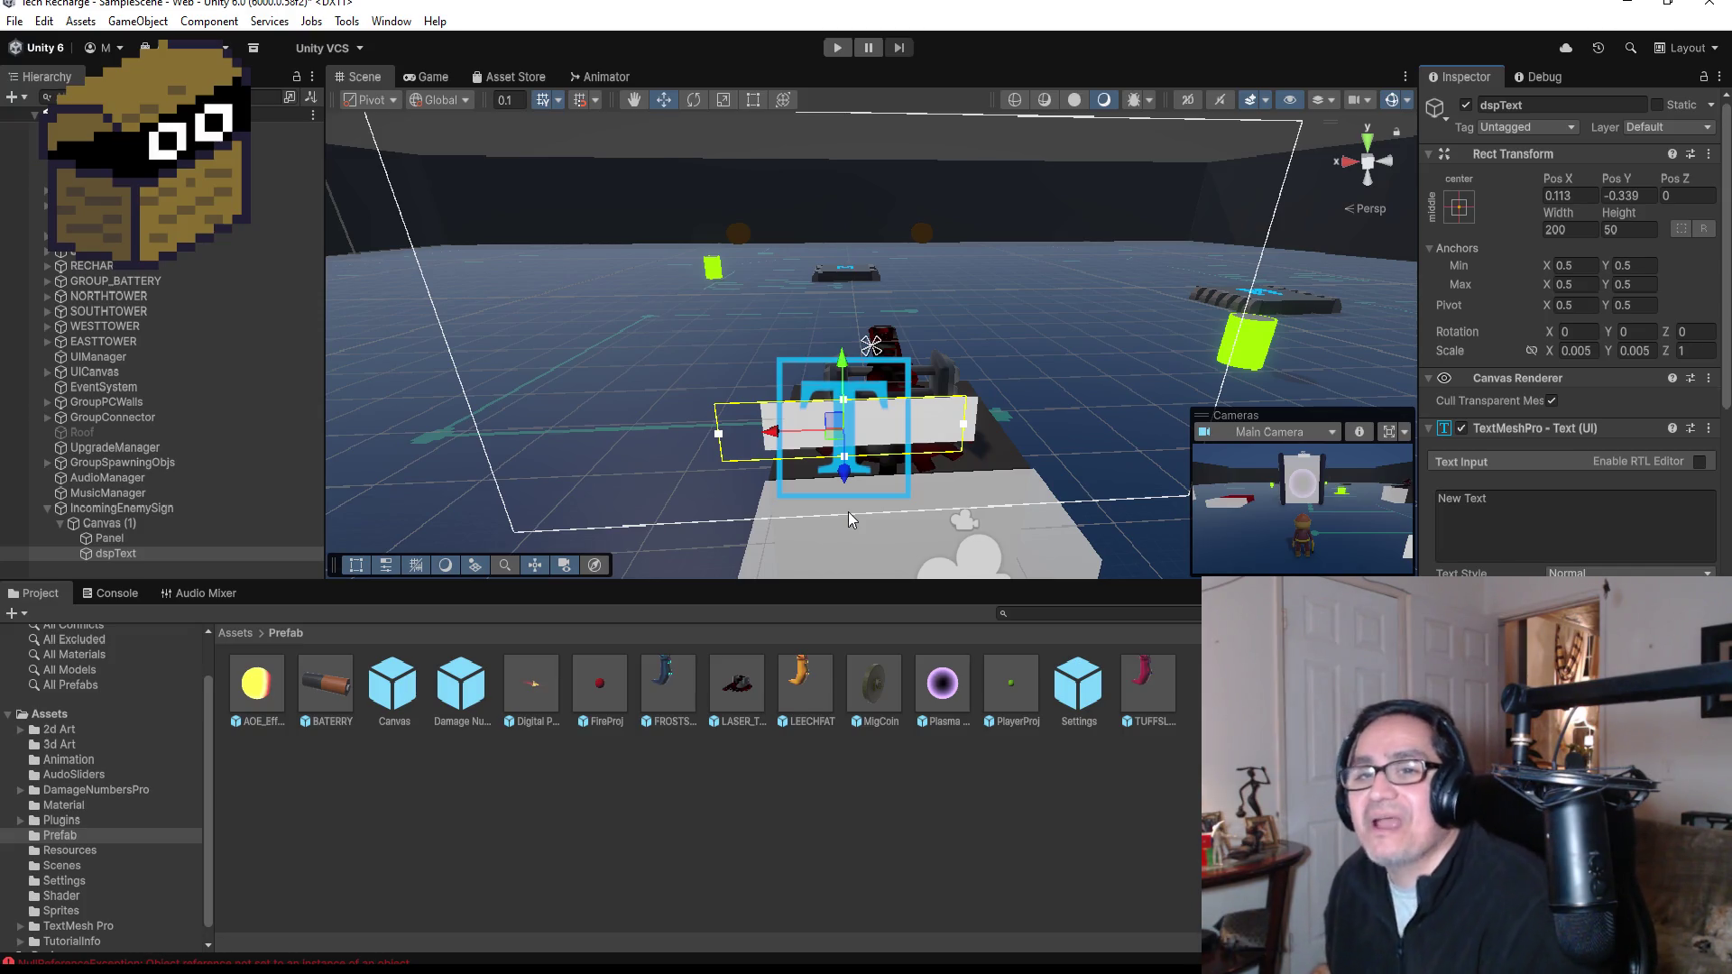
left_click(146, 526)
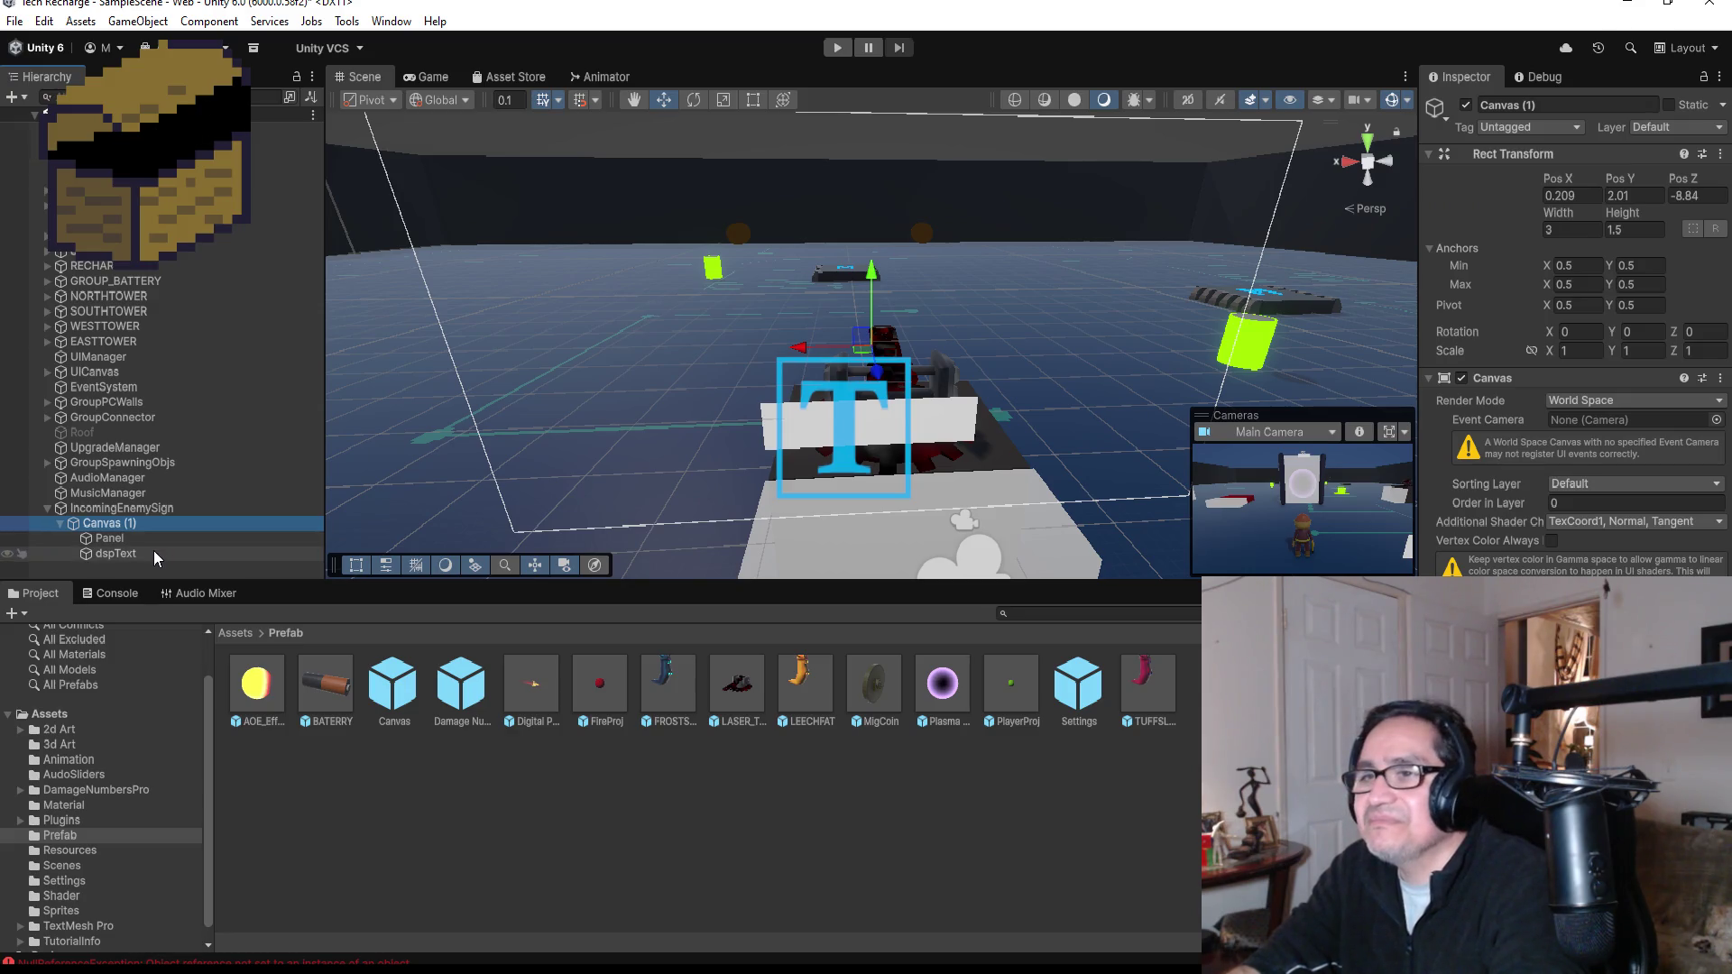
left_click(155, 552)
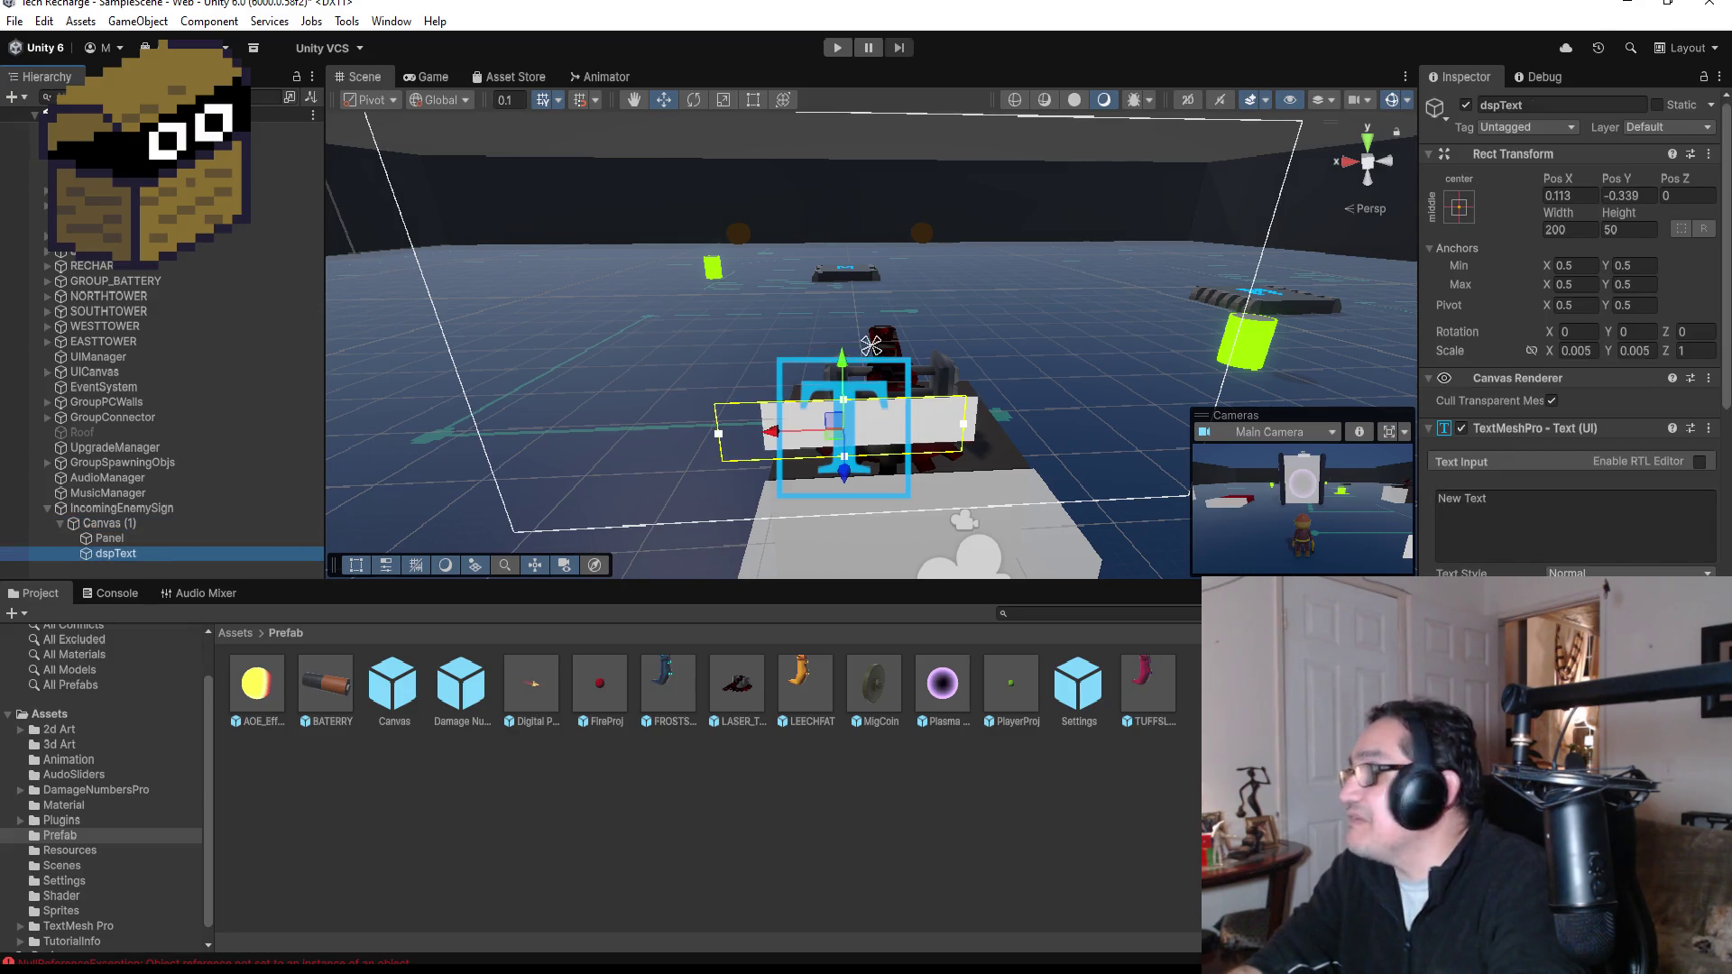
left_click(166, 541)
- Set the Panel's image colour to red in the colour picker
left_click(1631, 470)
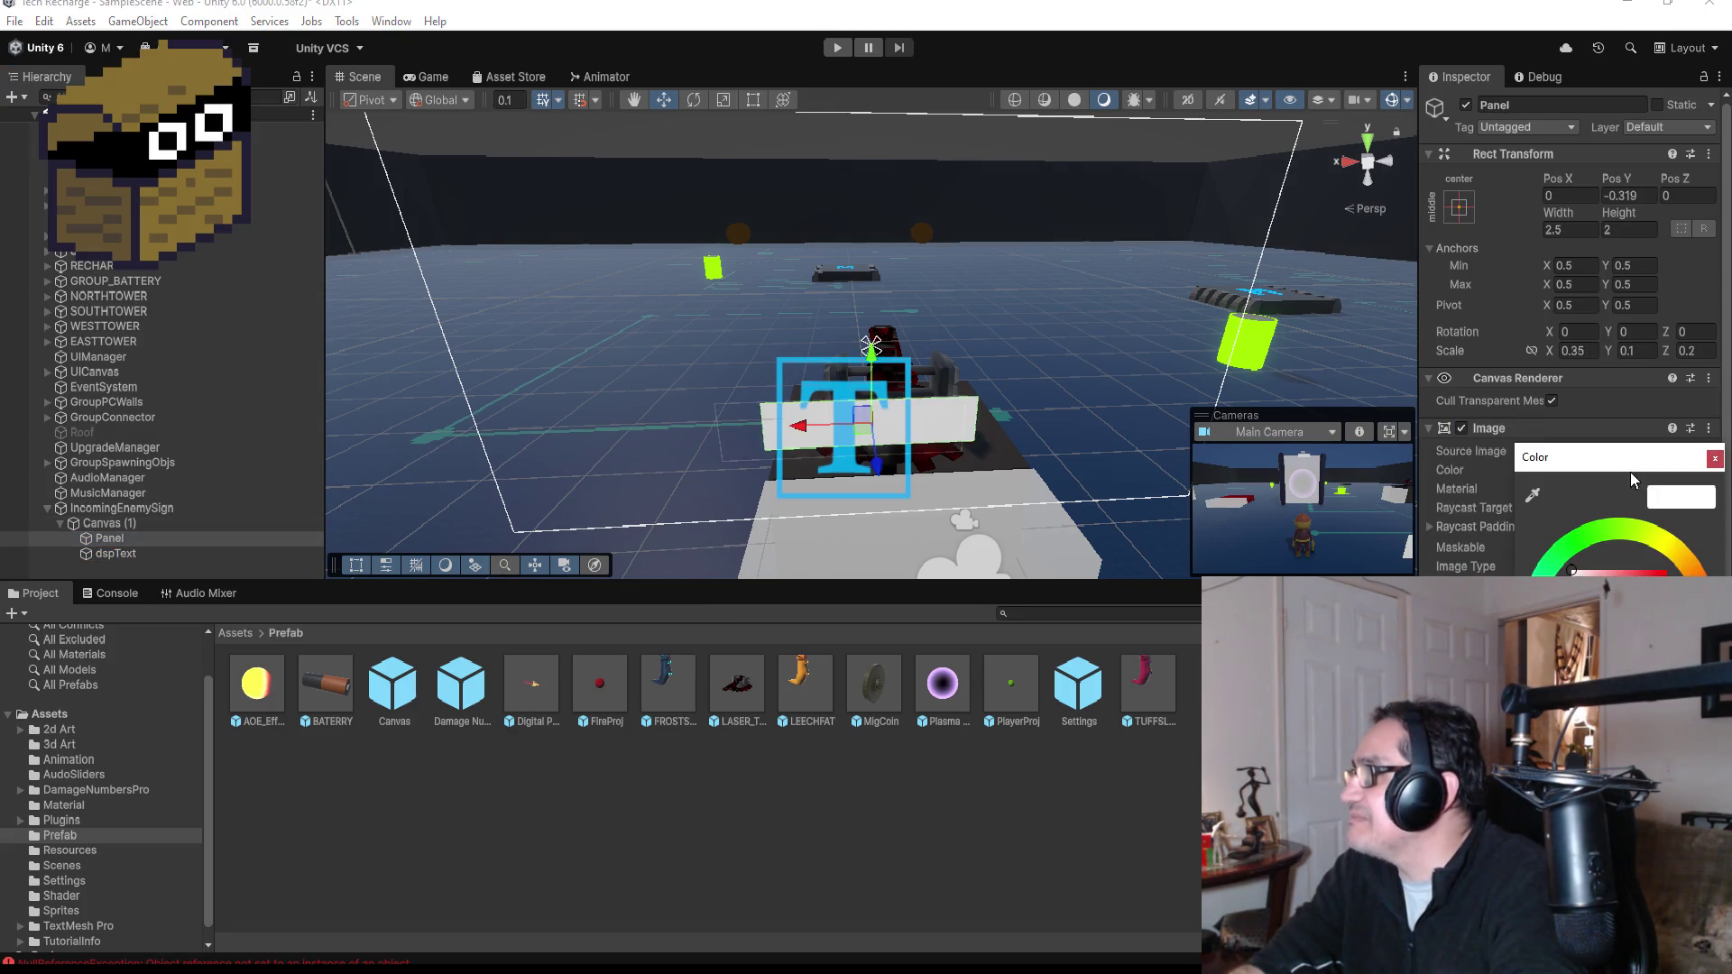
left_click_drag(1571, 569, 1695, 566)
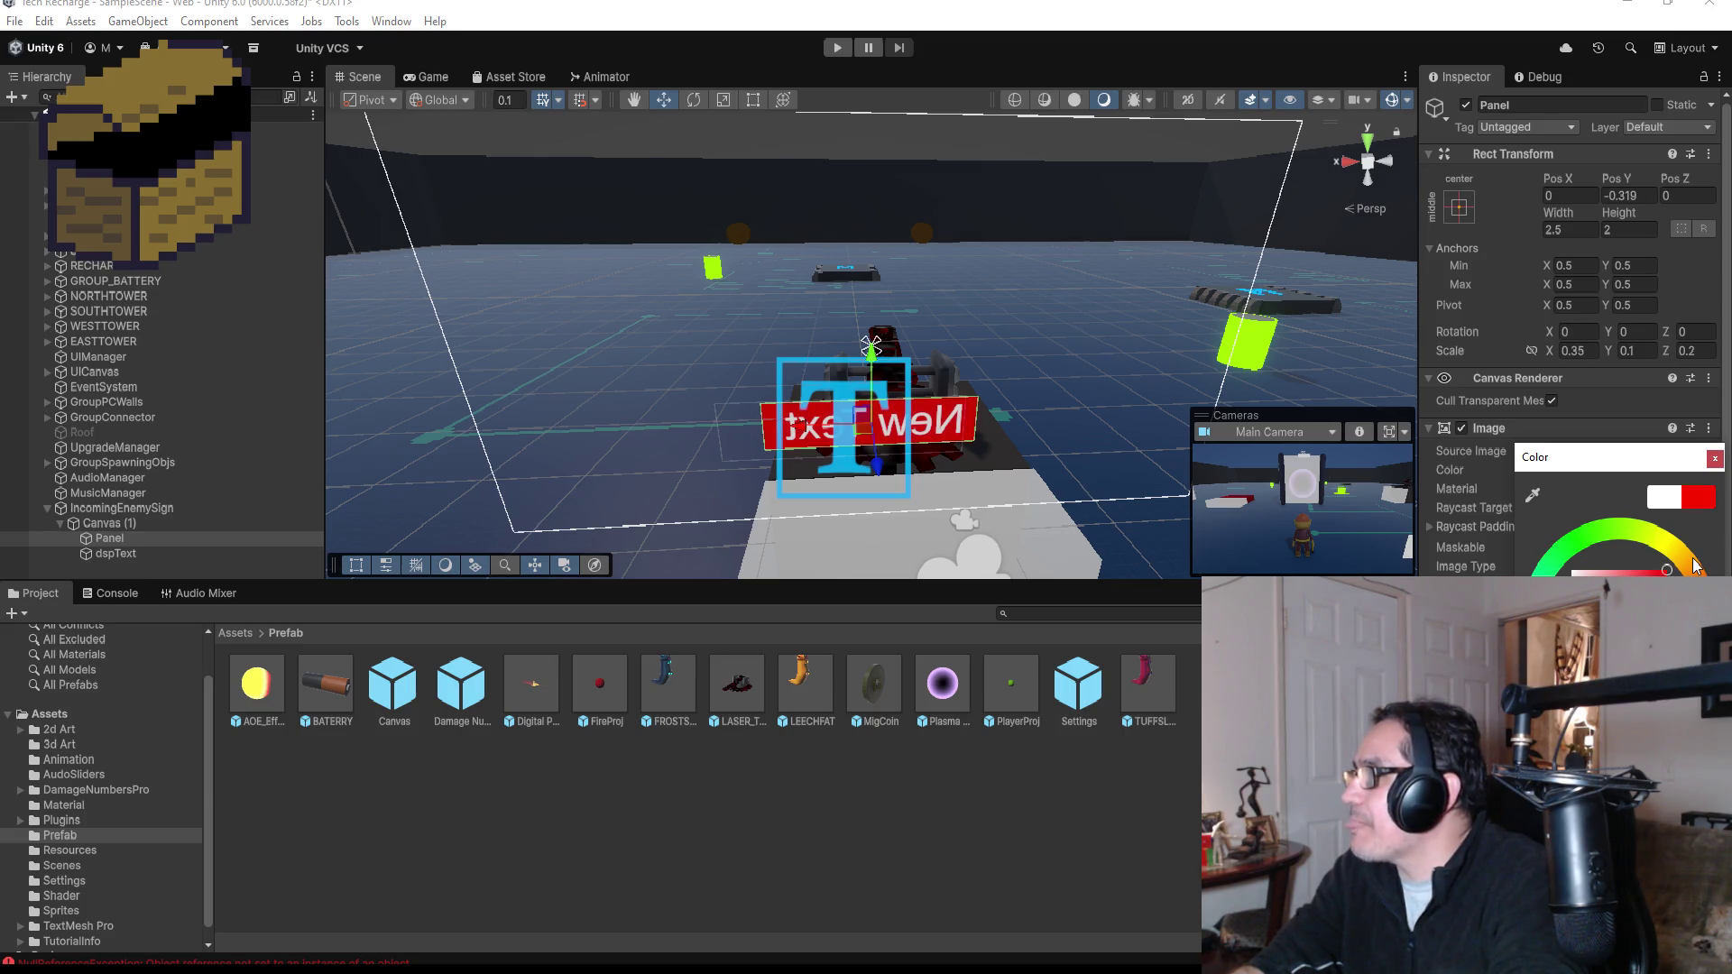
left_click(1714, 458)
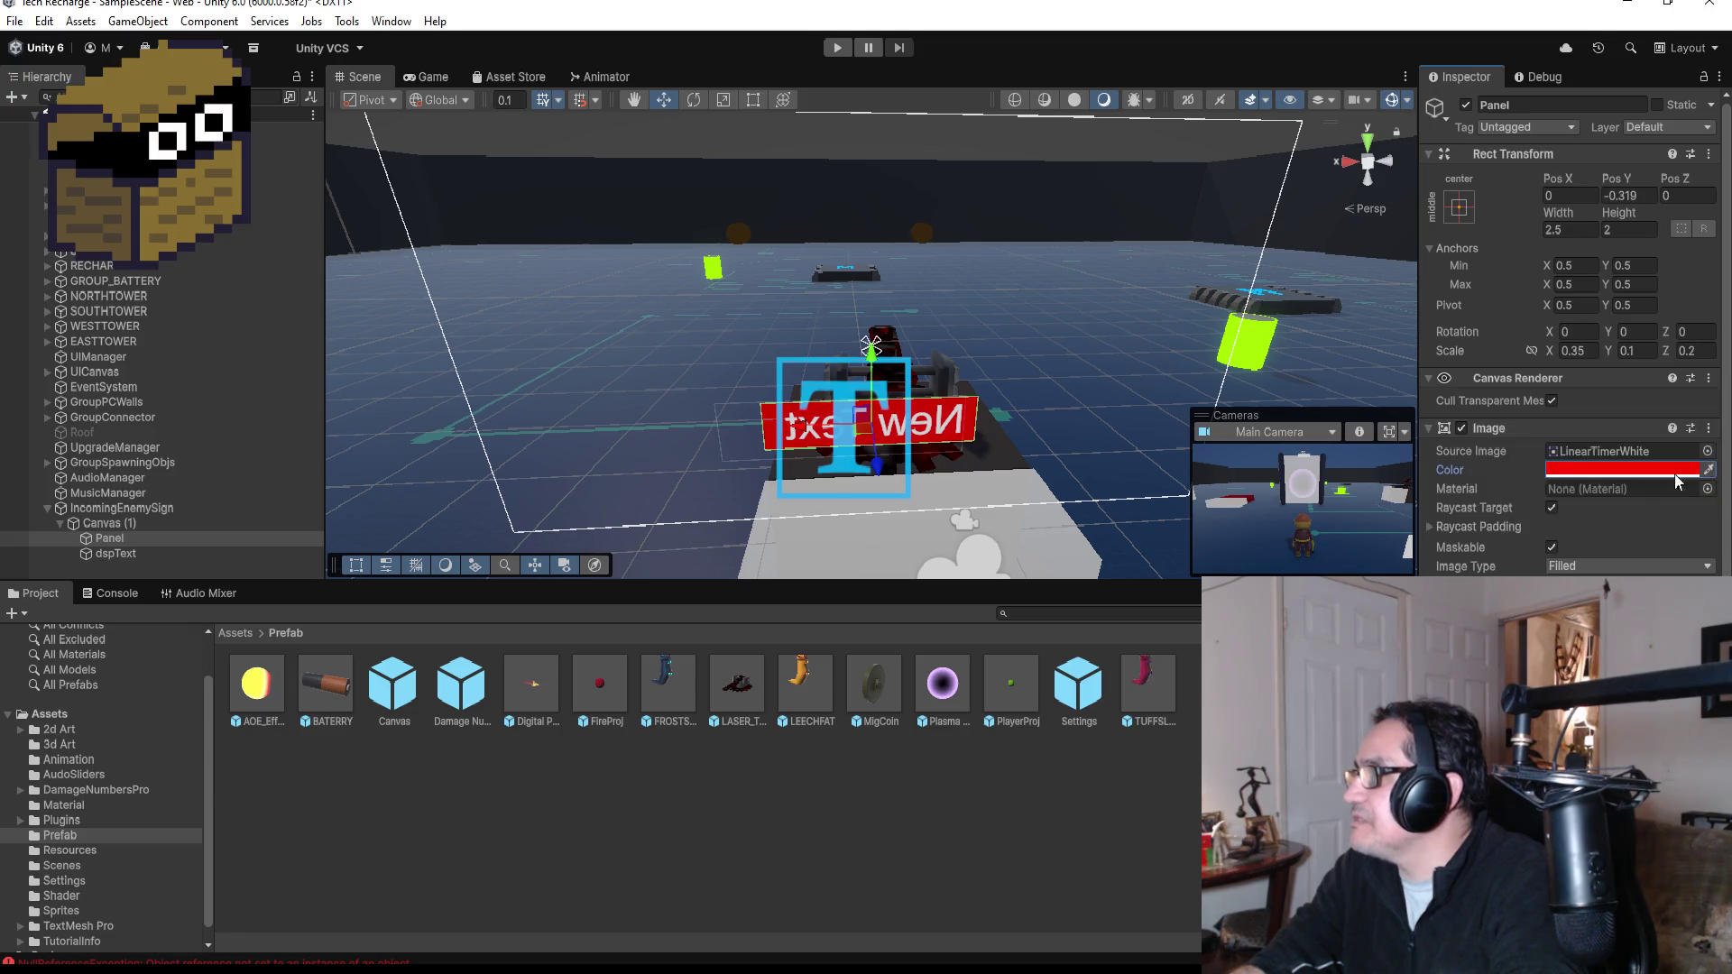
left_click(117, 552)
- Replace dspText's 'New Text' with 'Incoming Slugs' and orbit to view the sign
left_click(1544, 521)
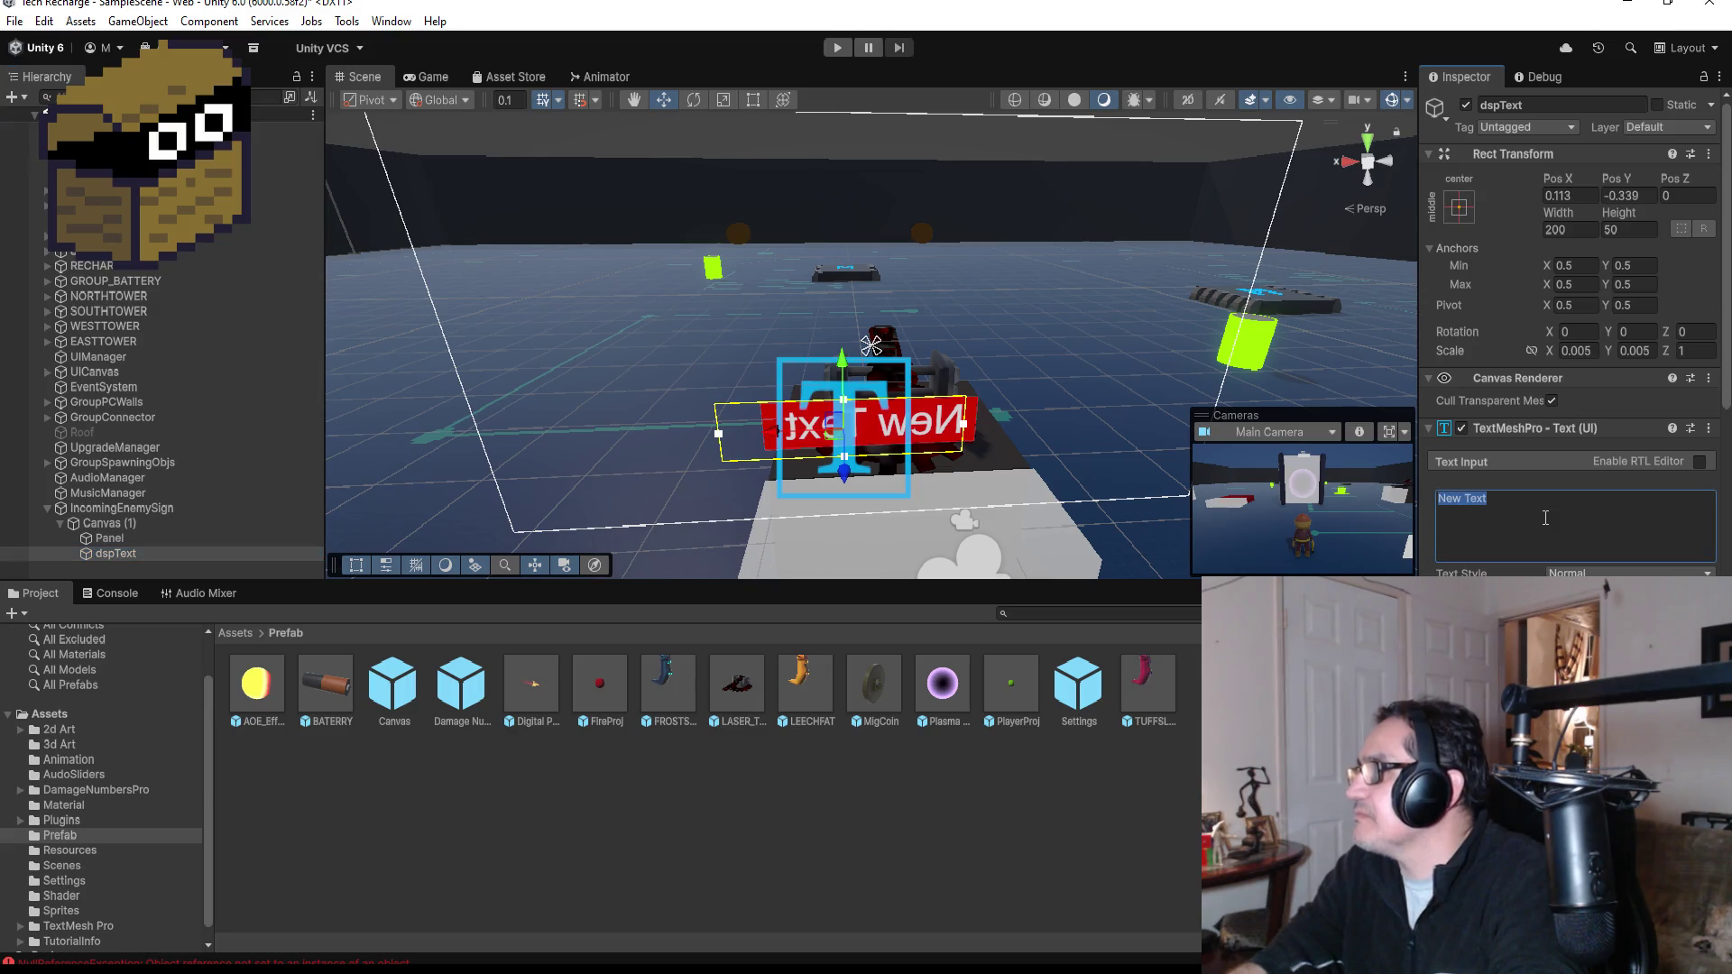
type("Oln")
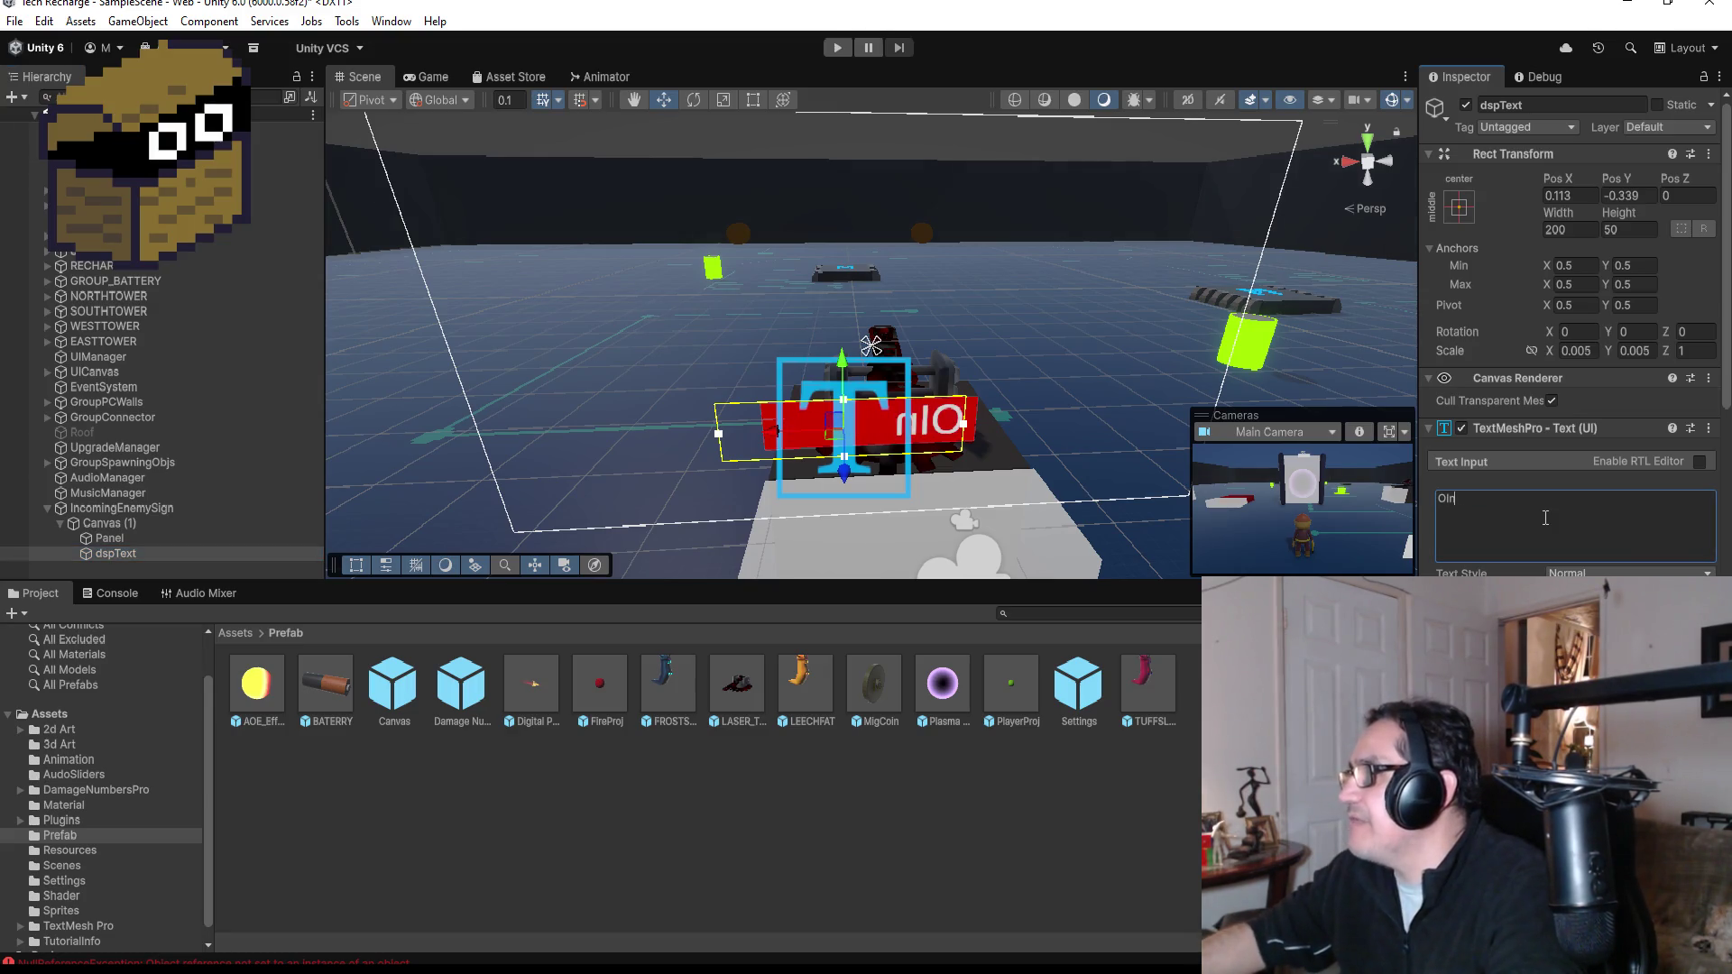
key("BackSpace")
type("Incoming Enem")
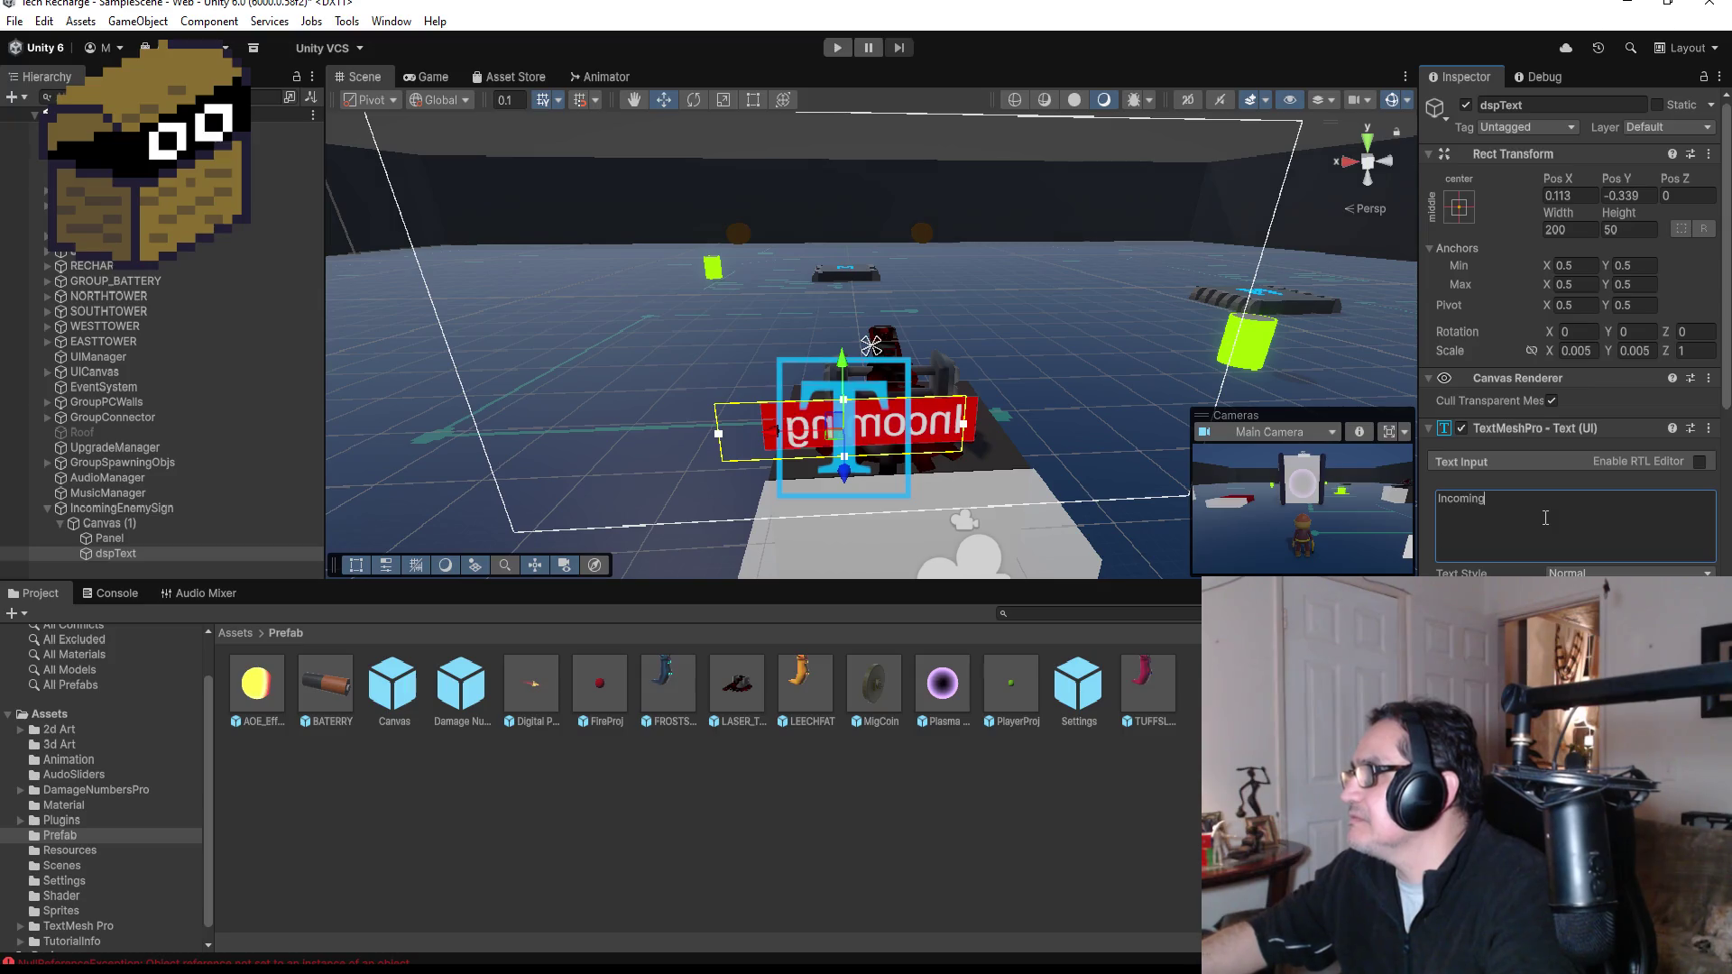
key("BackSpace")
key("BackSpace")
key("BackSpace")
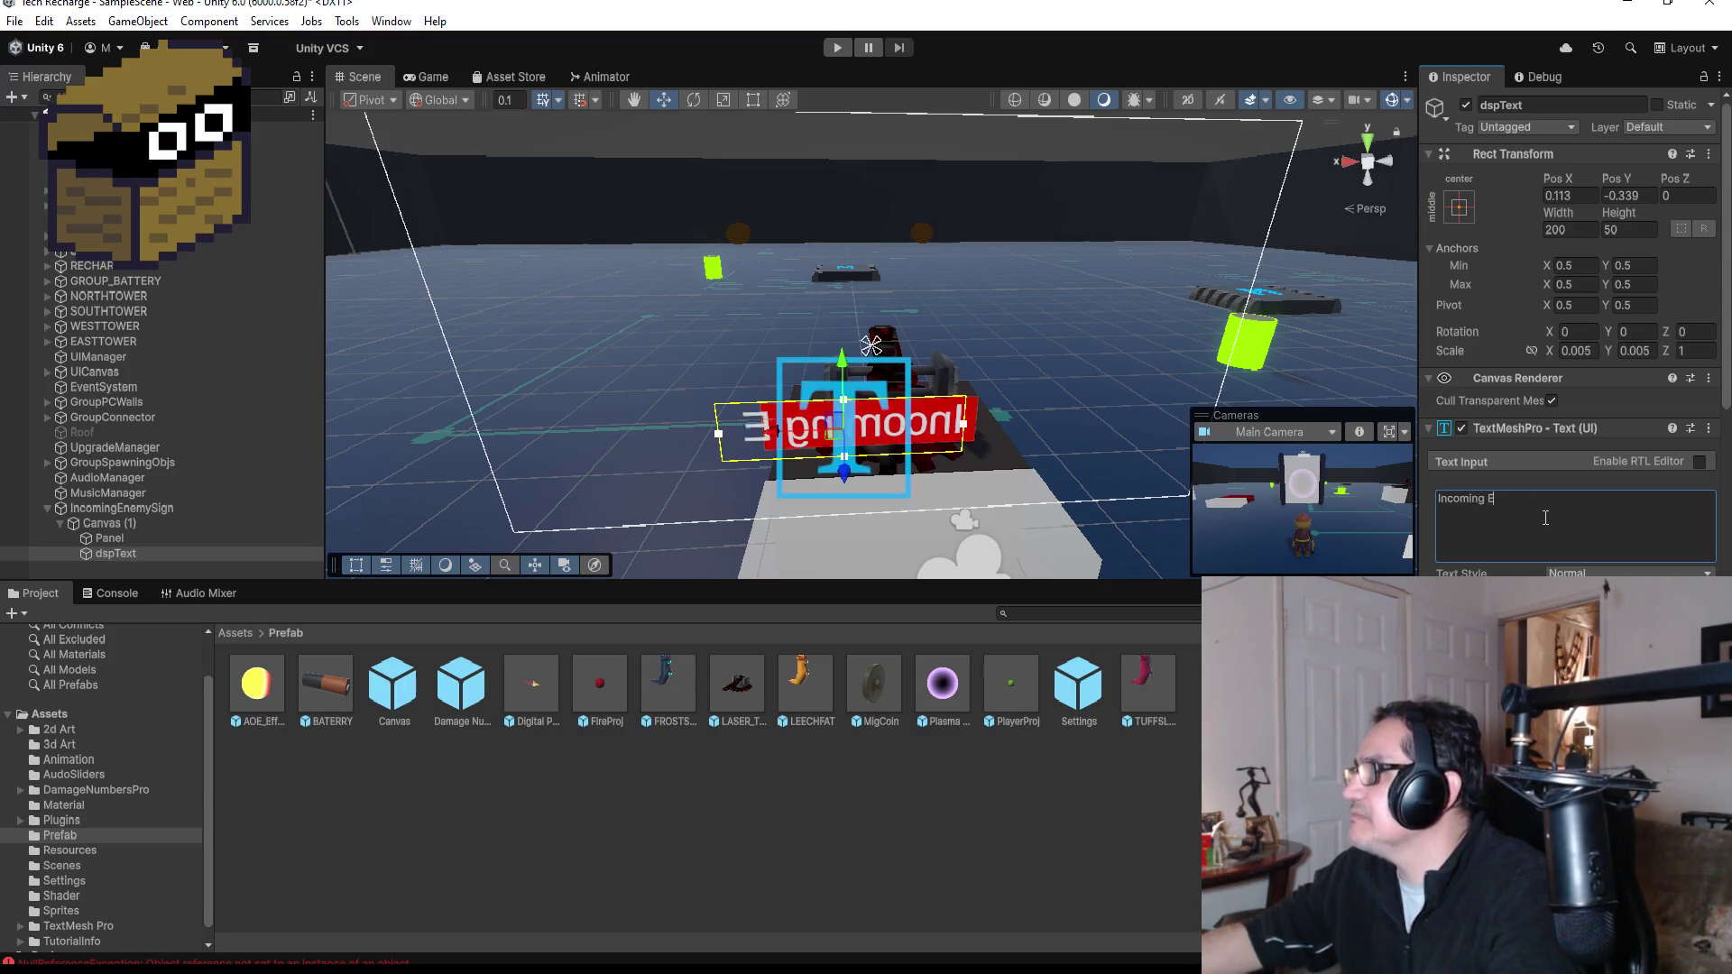
type("Slugs")
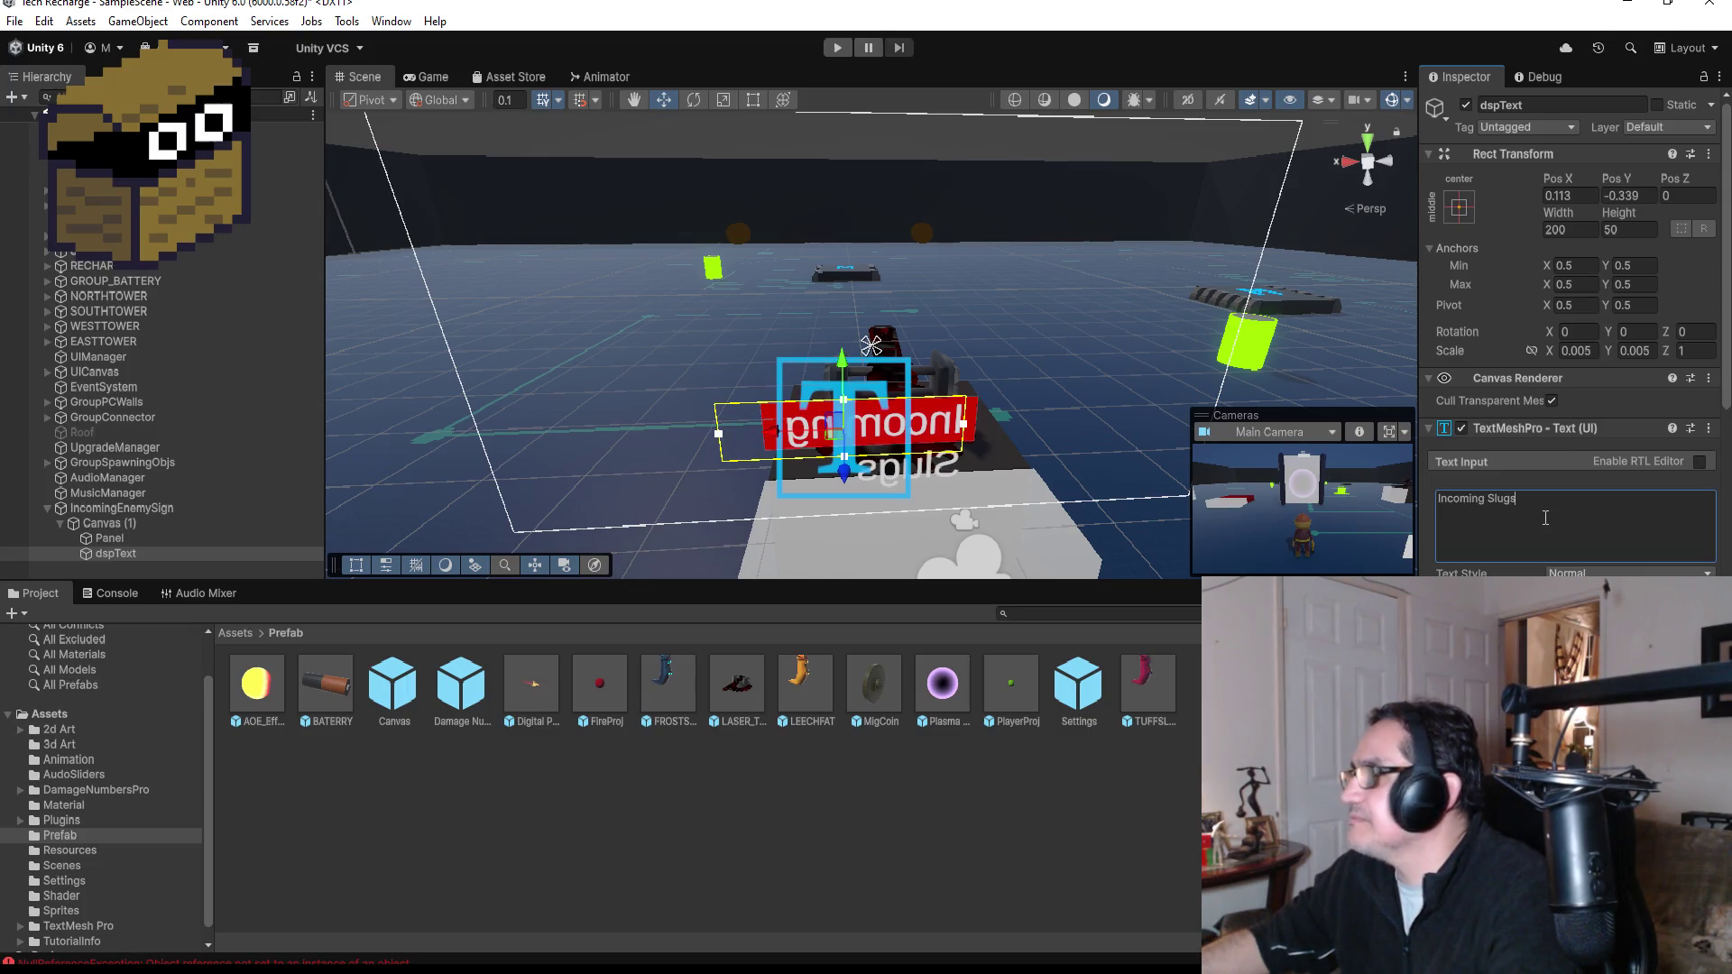
scroll(1003, 468, "down", 2)
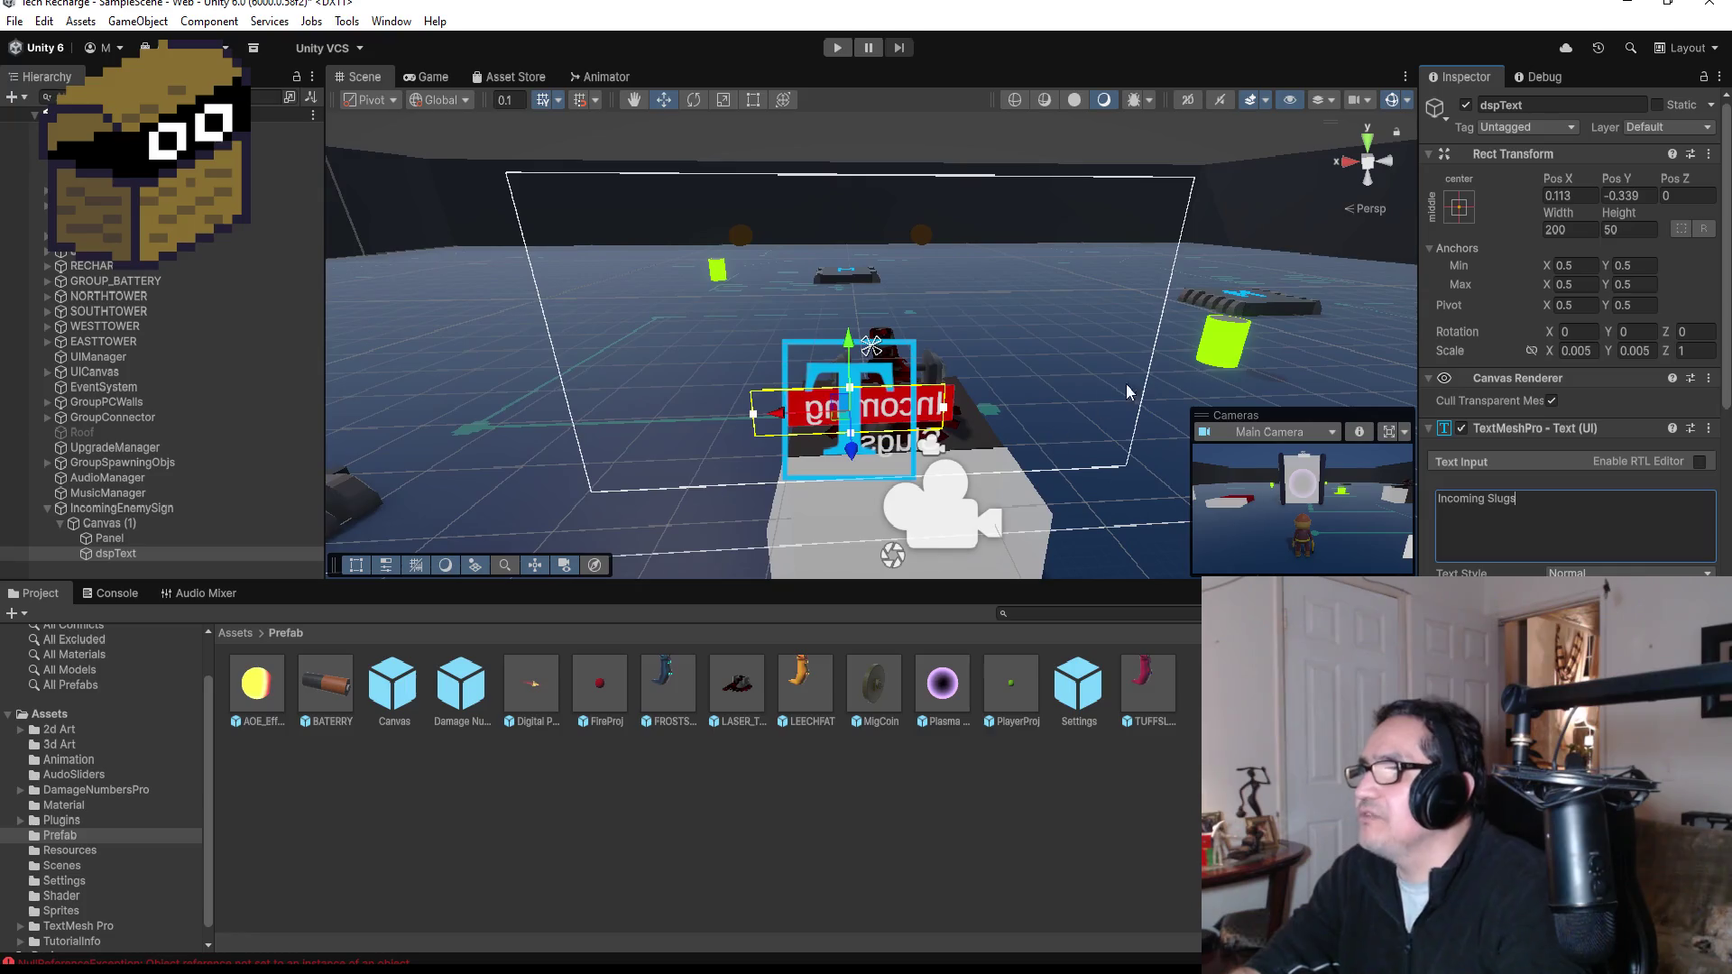
mouse_move(1126, 382)
left_mouse_down()
mouse_move(440, 222)
mouse_move(721, 271)
mouse_move(1225, 287)
left_mouse_up()
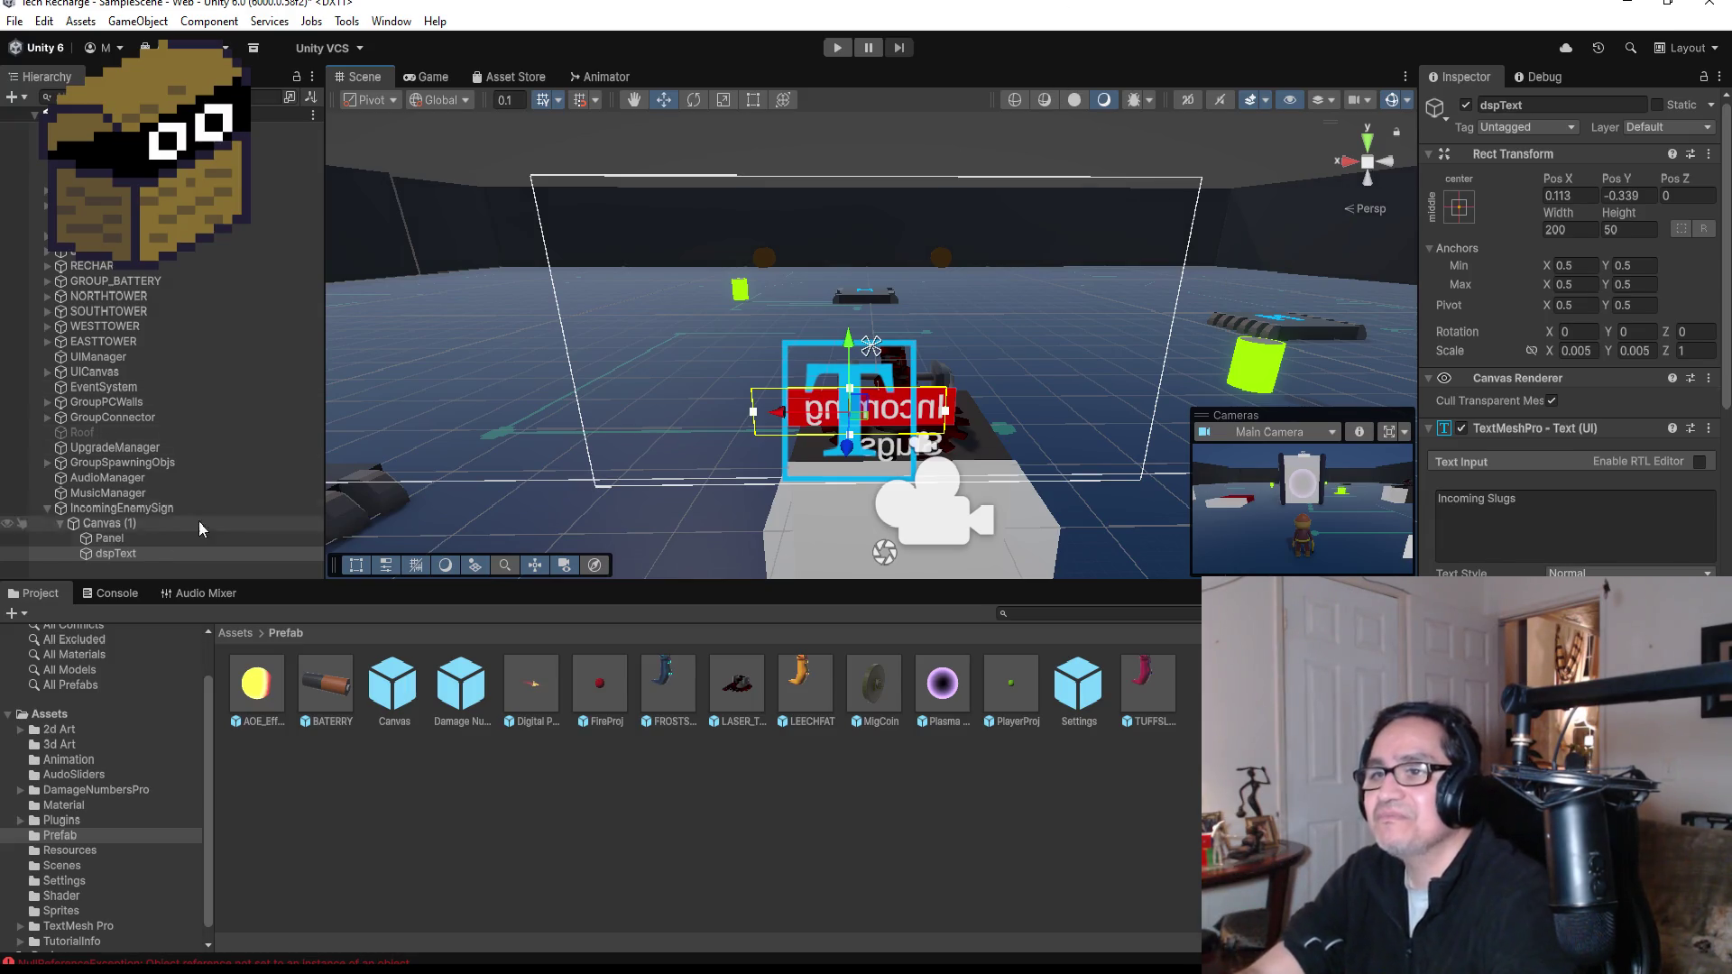
- Select IncomingEnemySign and orbit the Scene view around the sign
left_click(135, 509)
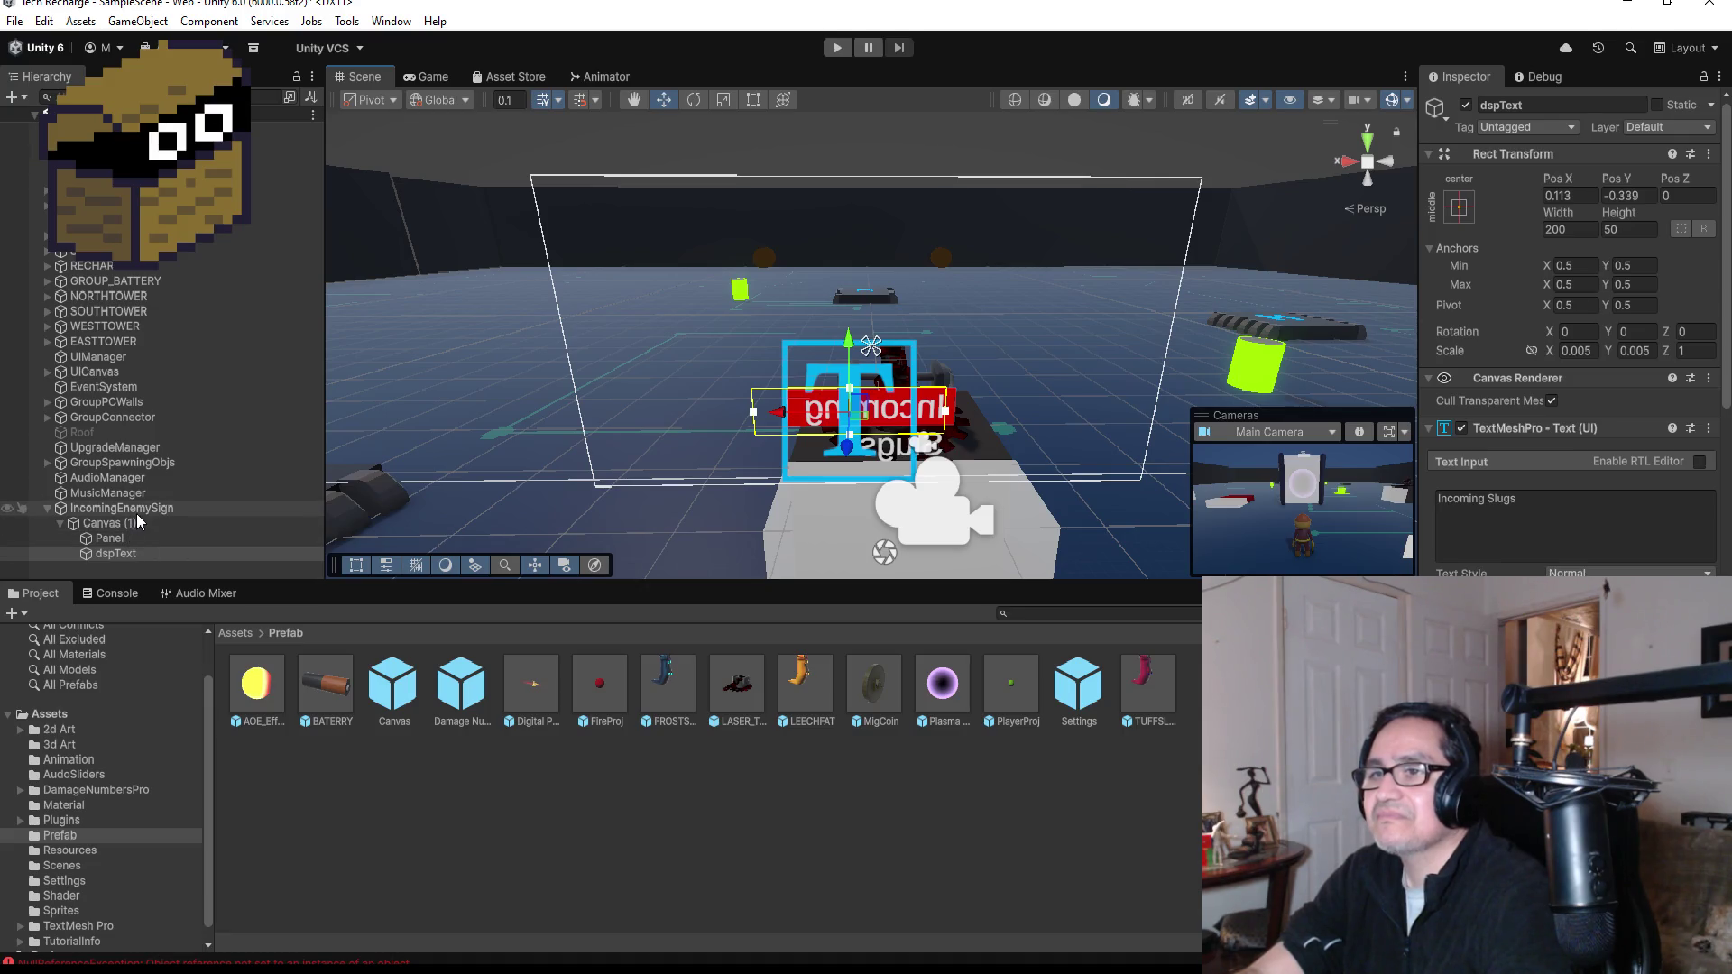
scroll(1113, 414, "down", 2)
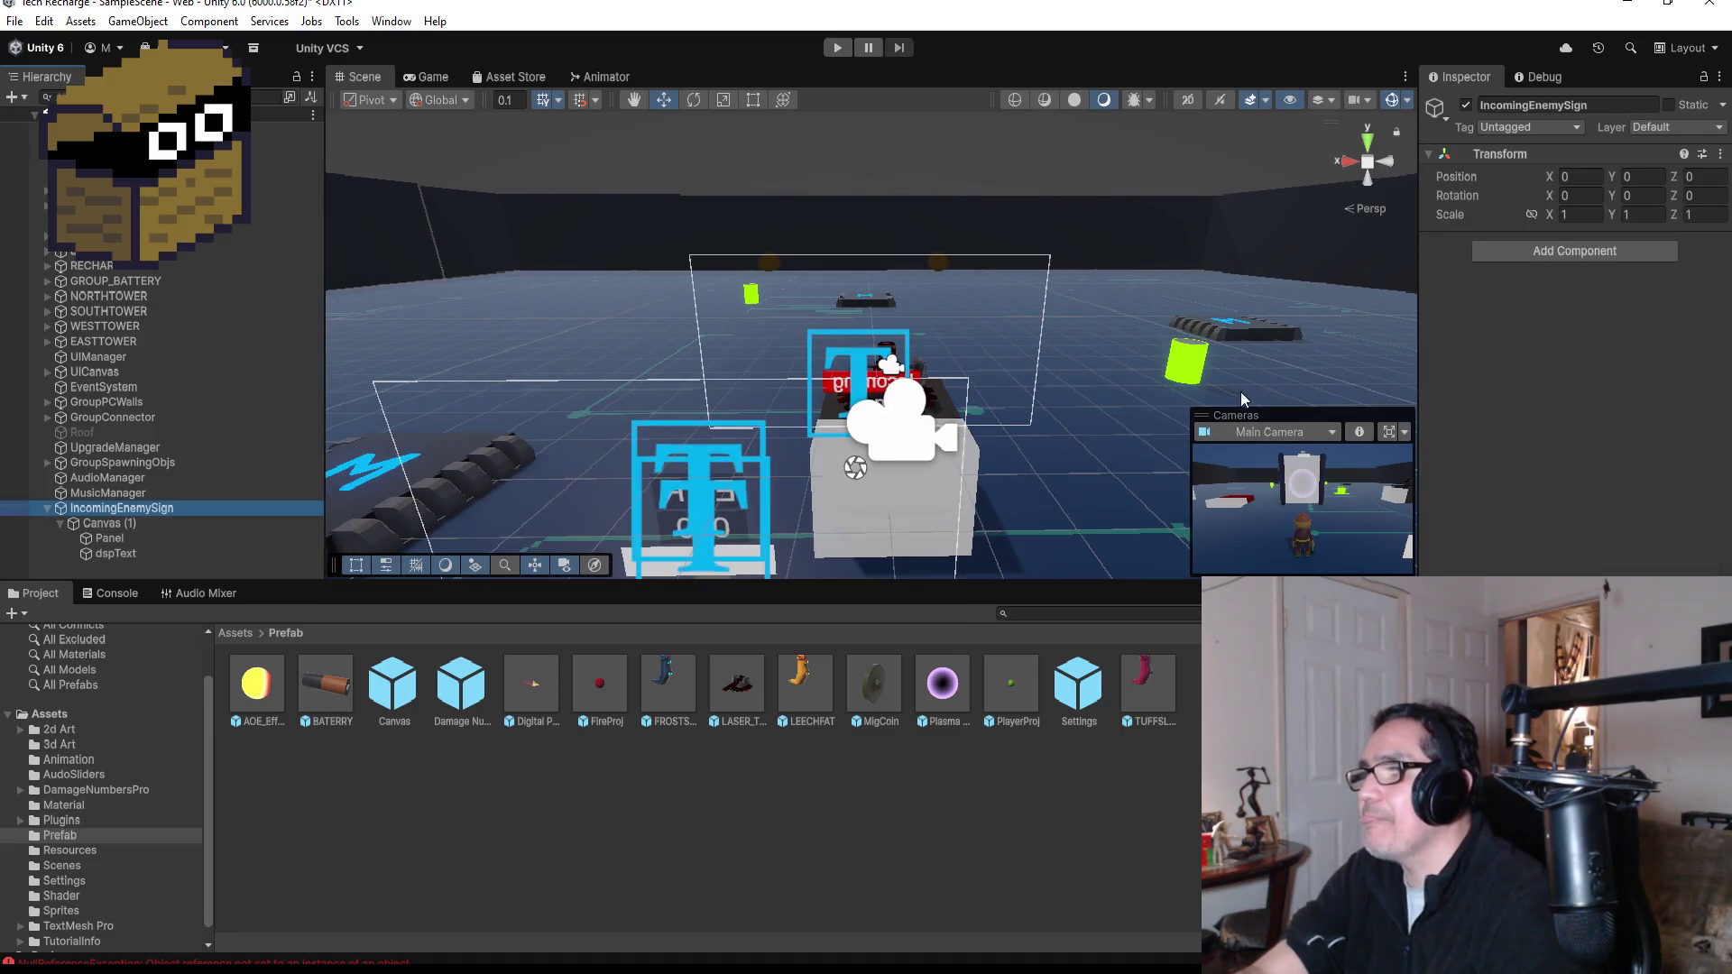
left_click_drag(1241, 391, 992, 370)
left_click_drag(547, 357, 1168, 381)
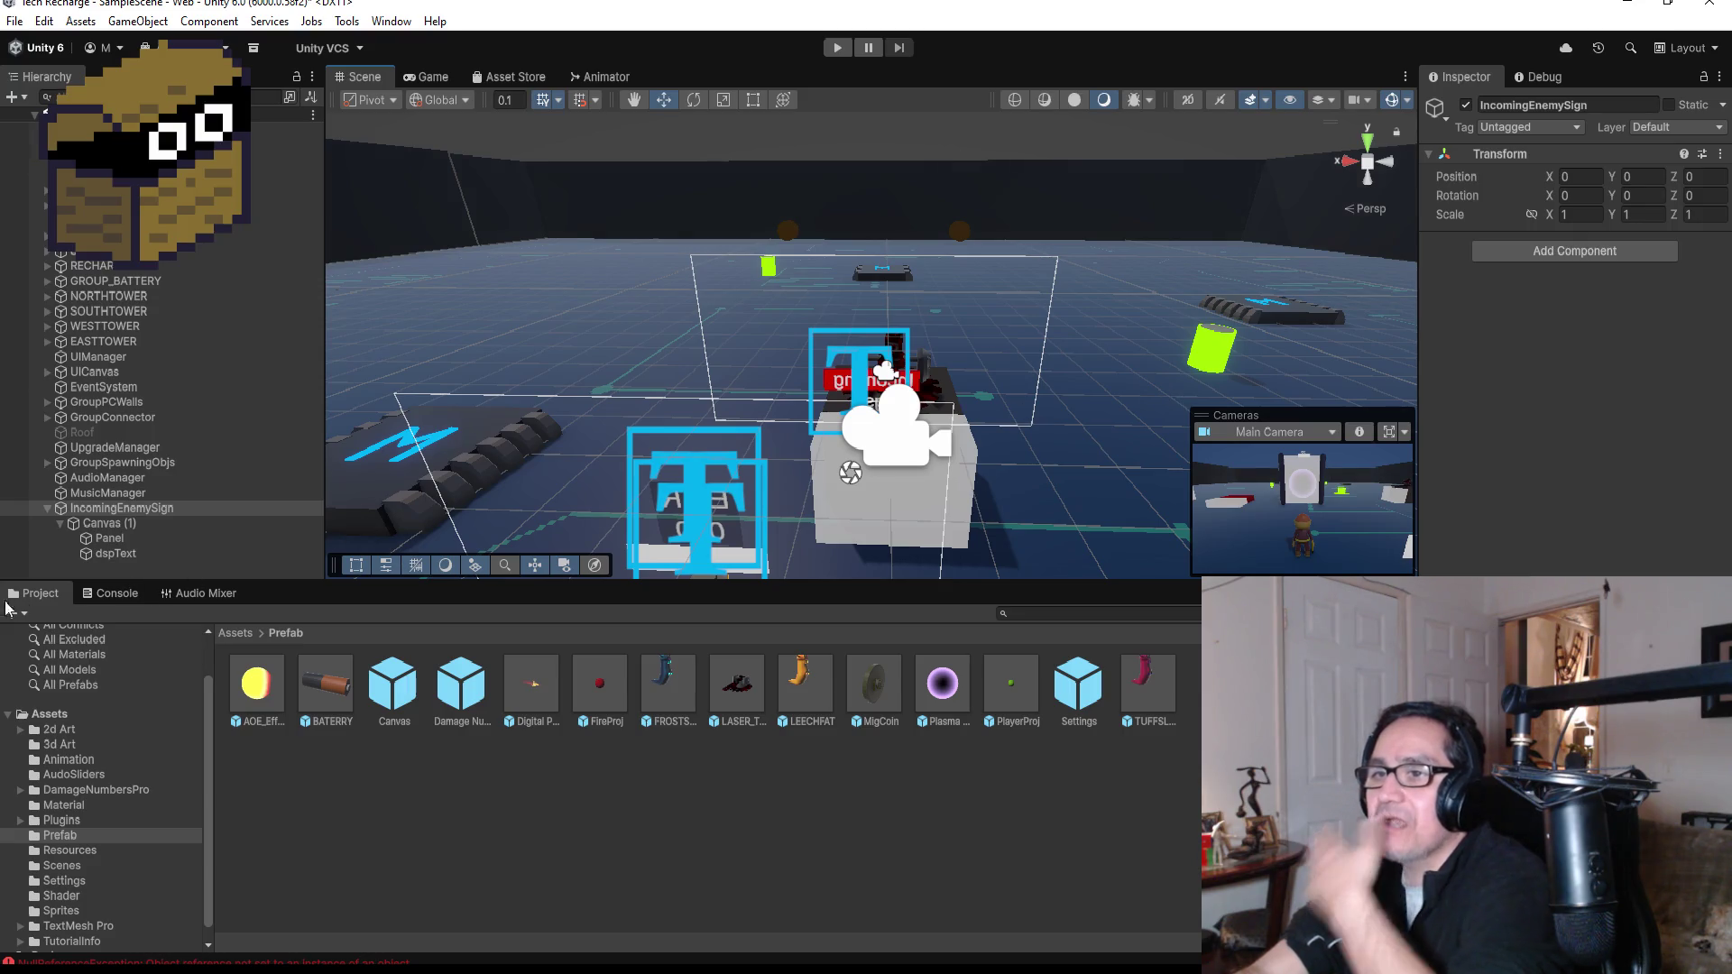
left_click(46, 508)
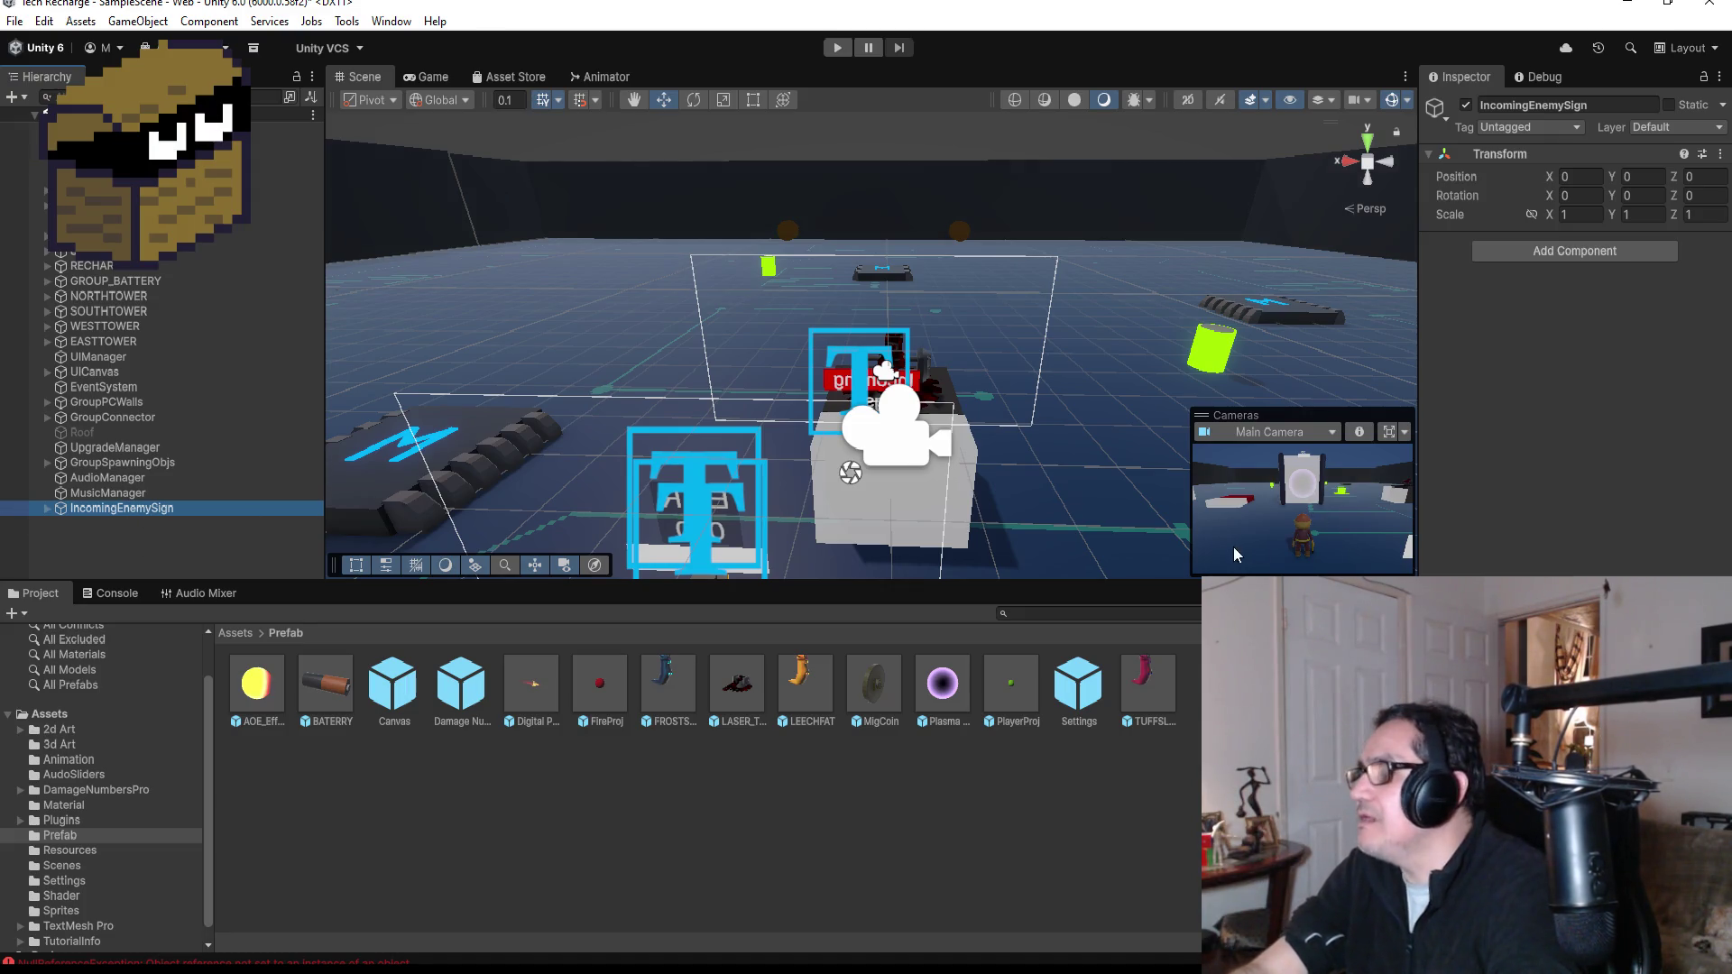
- Switch to the Rect tool and frame the red Panel under Canvas (1)
scroll(1112, 458, "up", 3)
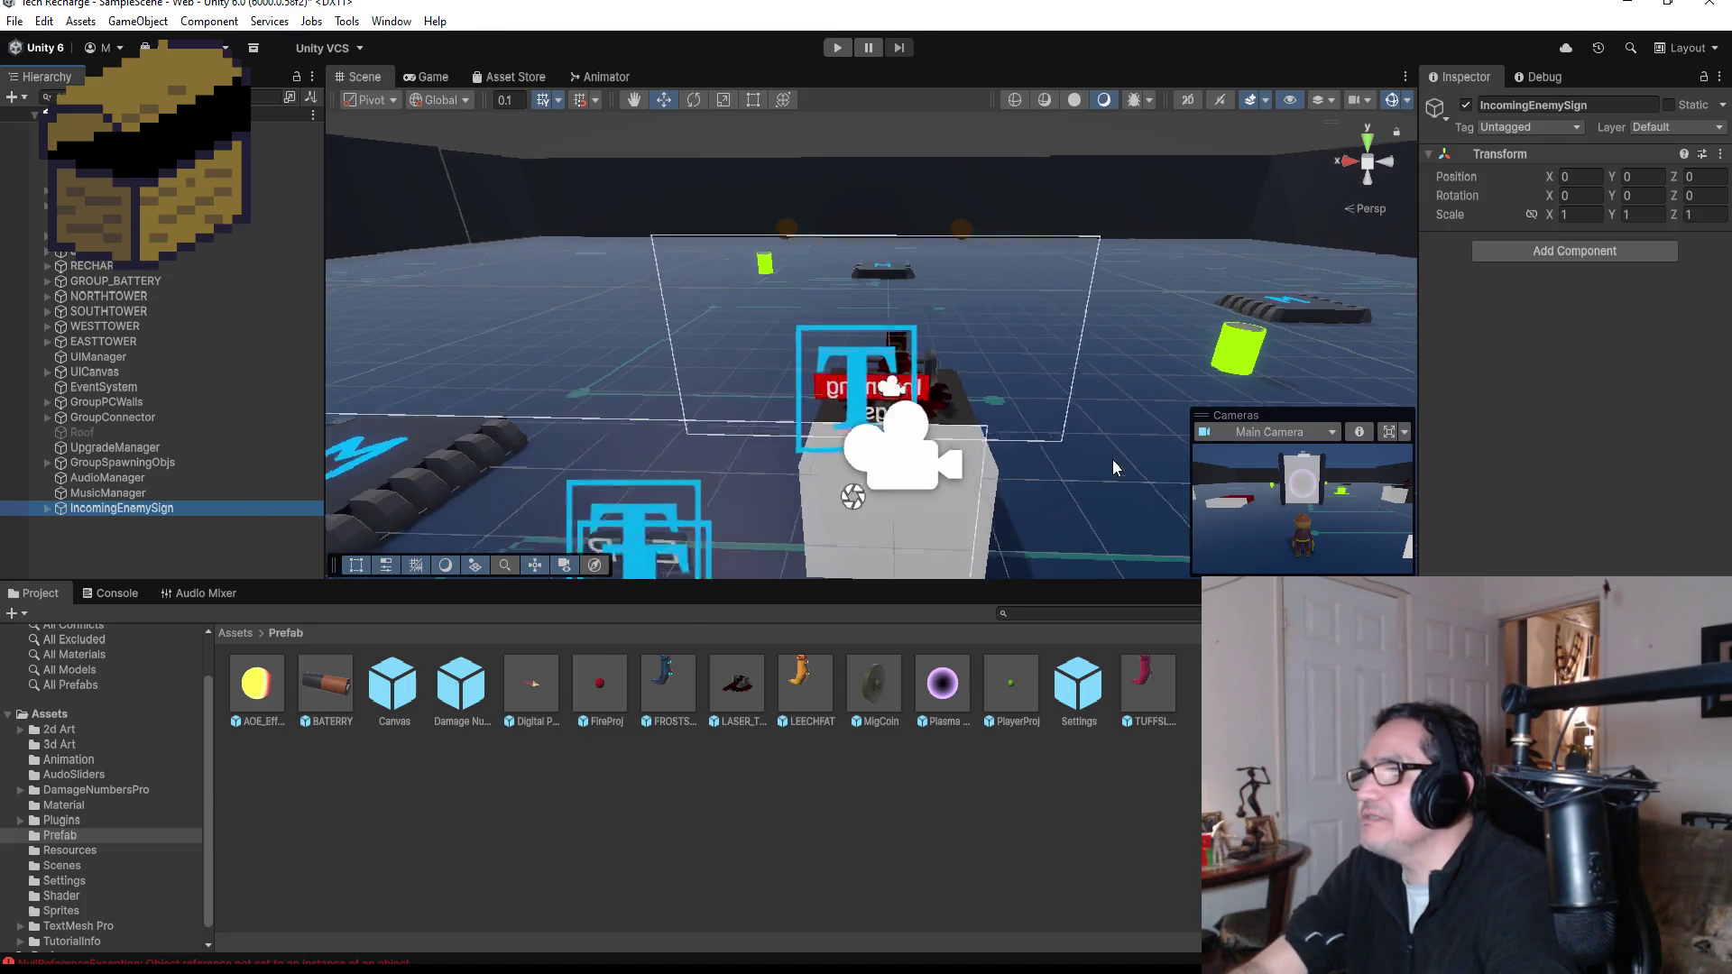
left_click(749, 105)
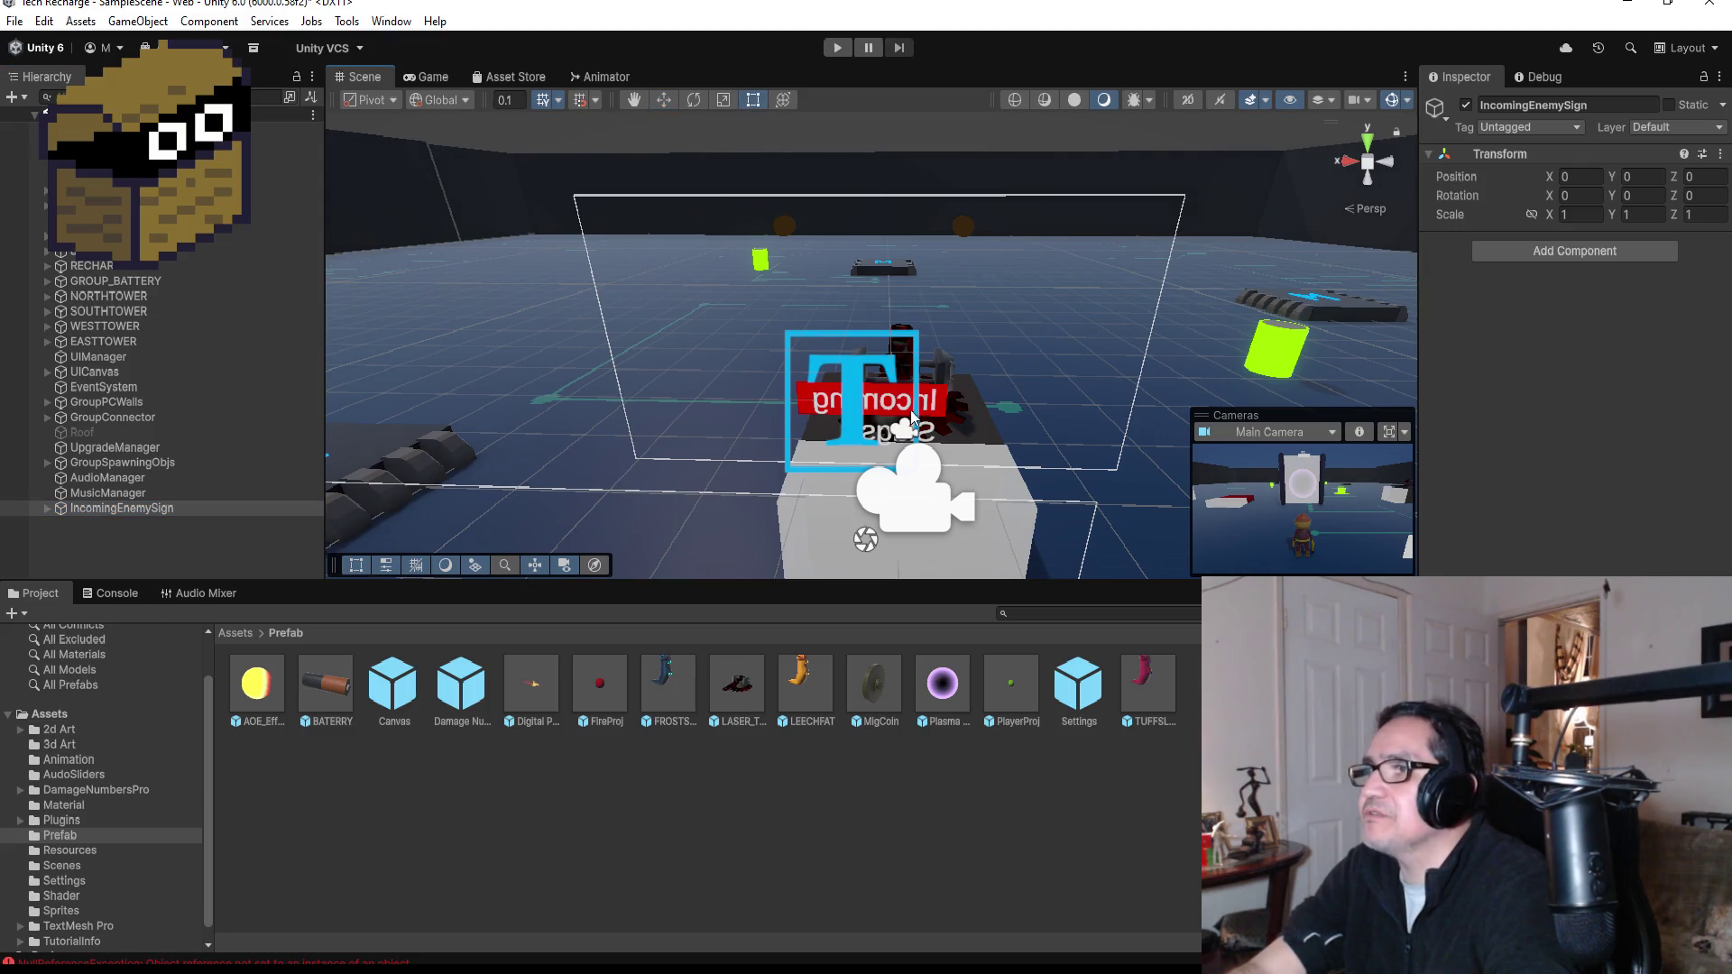
left_click(47, 508)
double_click(127, 524)
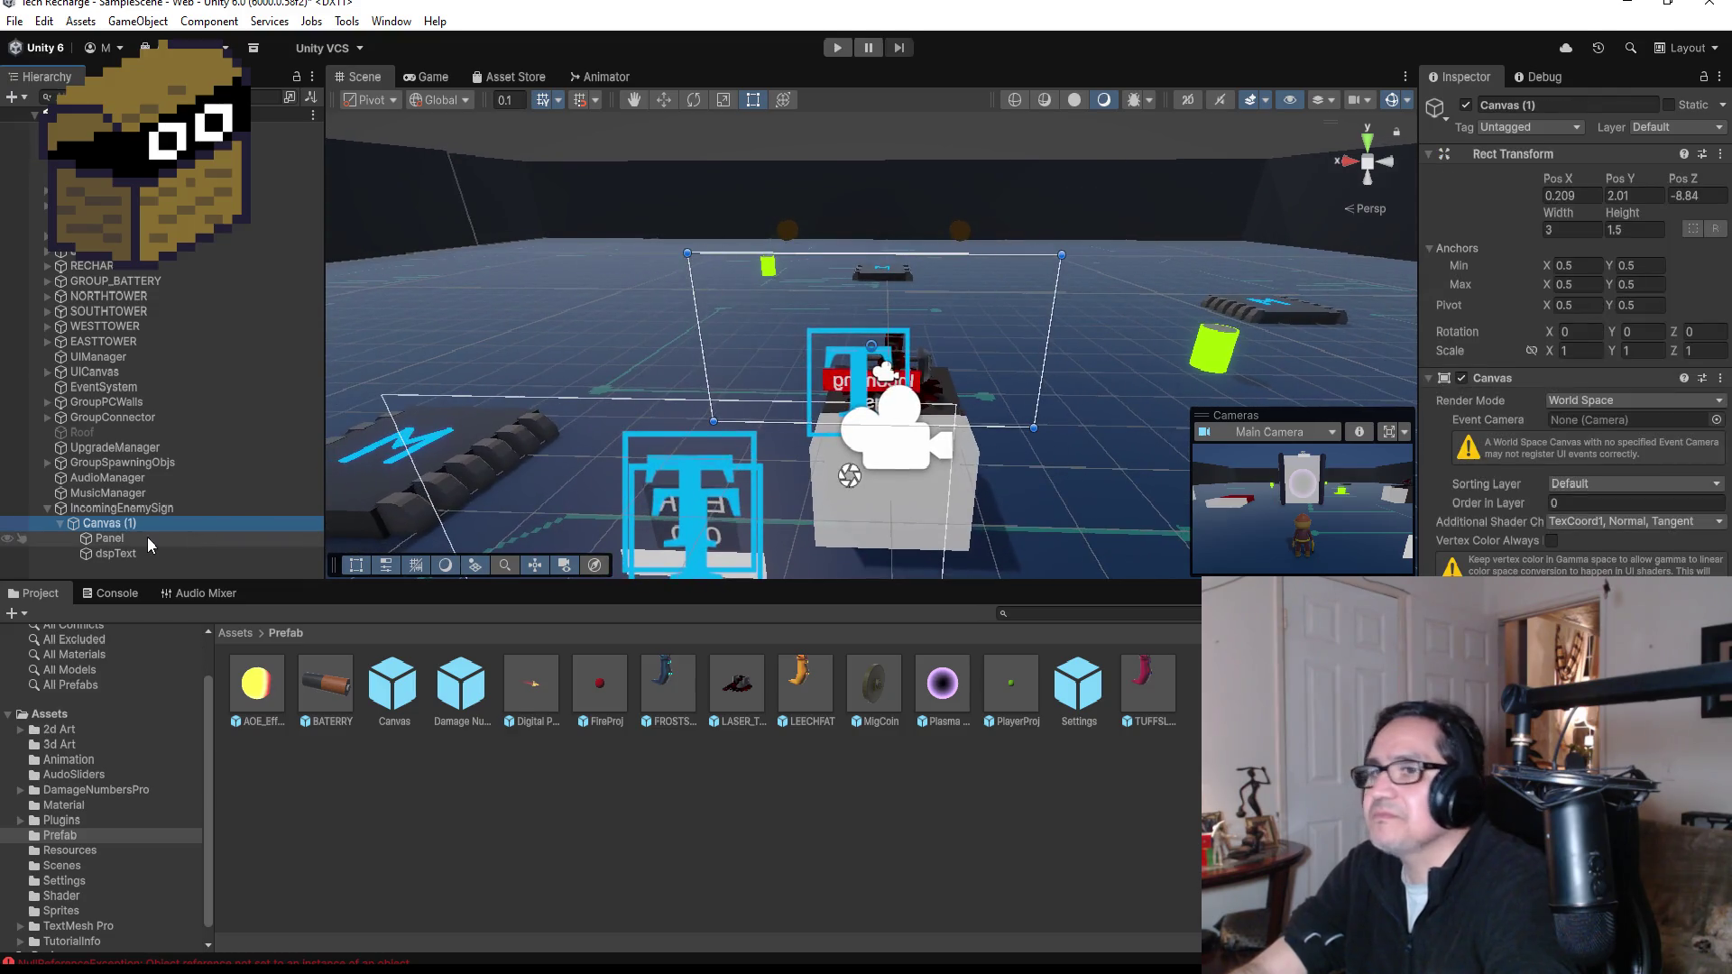
double_click(126, 535)
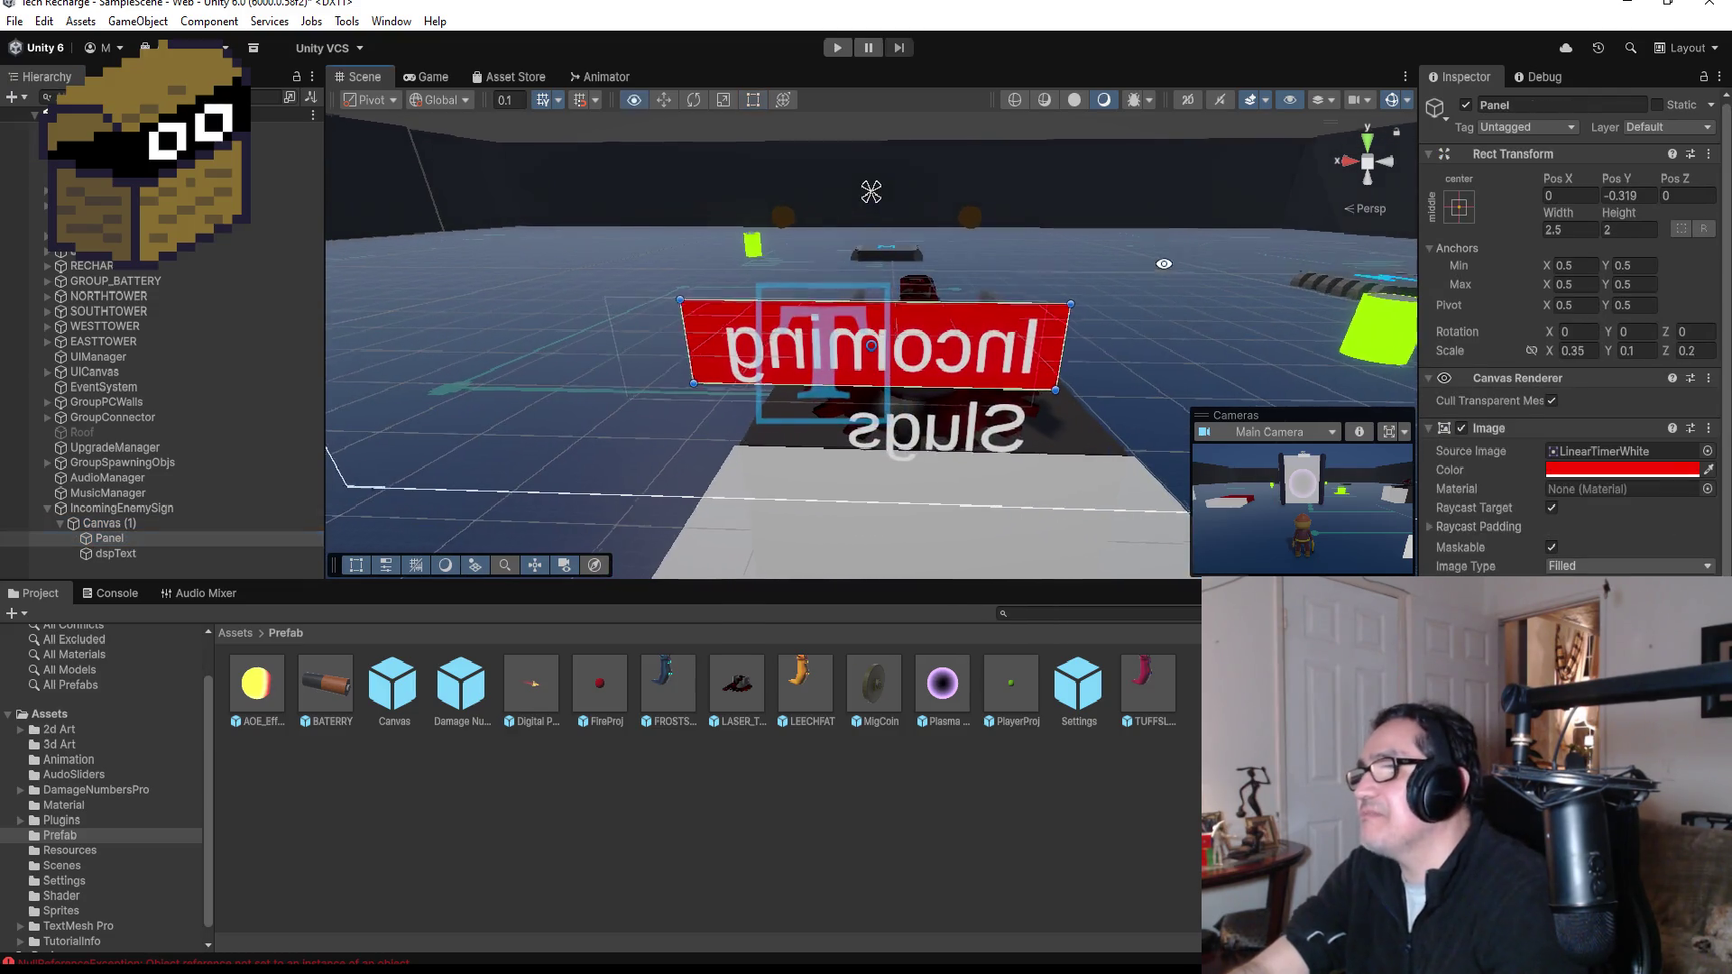
- Orbit around the sign's front and back, then select Canvas (1)
mouse_move(1020, 419)
left_mouse_down()
mouse_move(839, 352)
mouse_move(907, 378)
mouse_move(927, 482)
left_mouse_up()
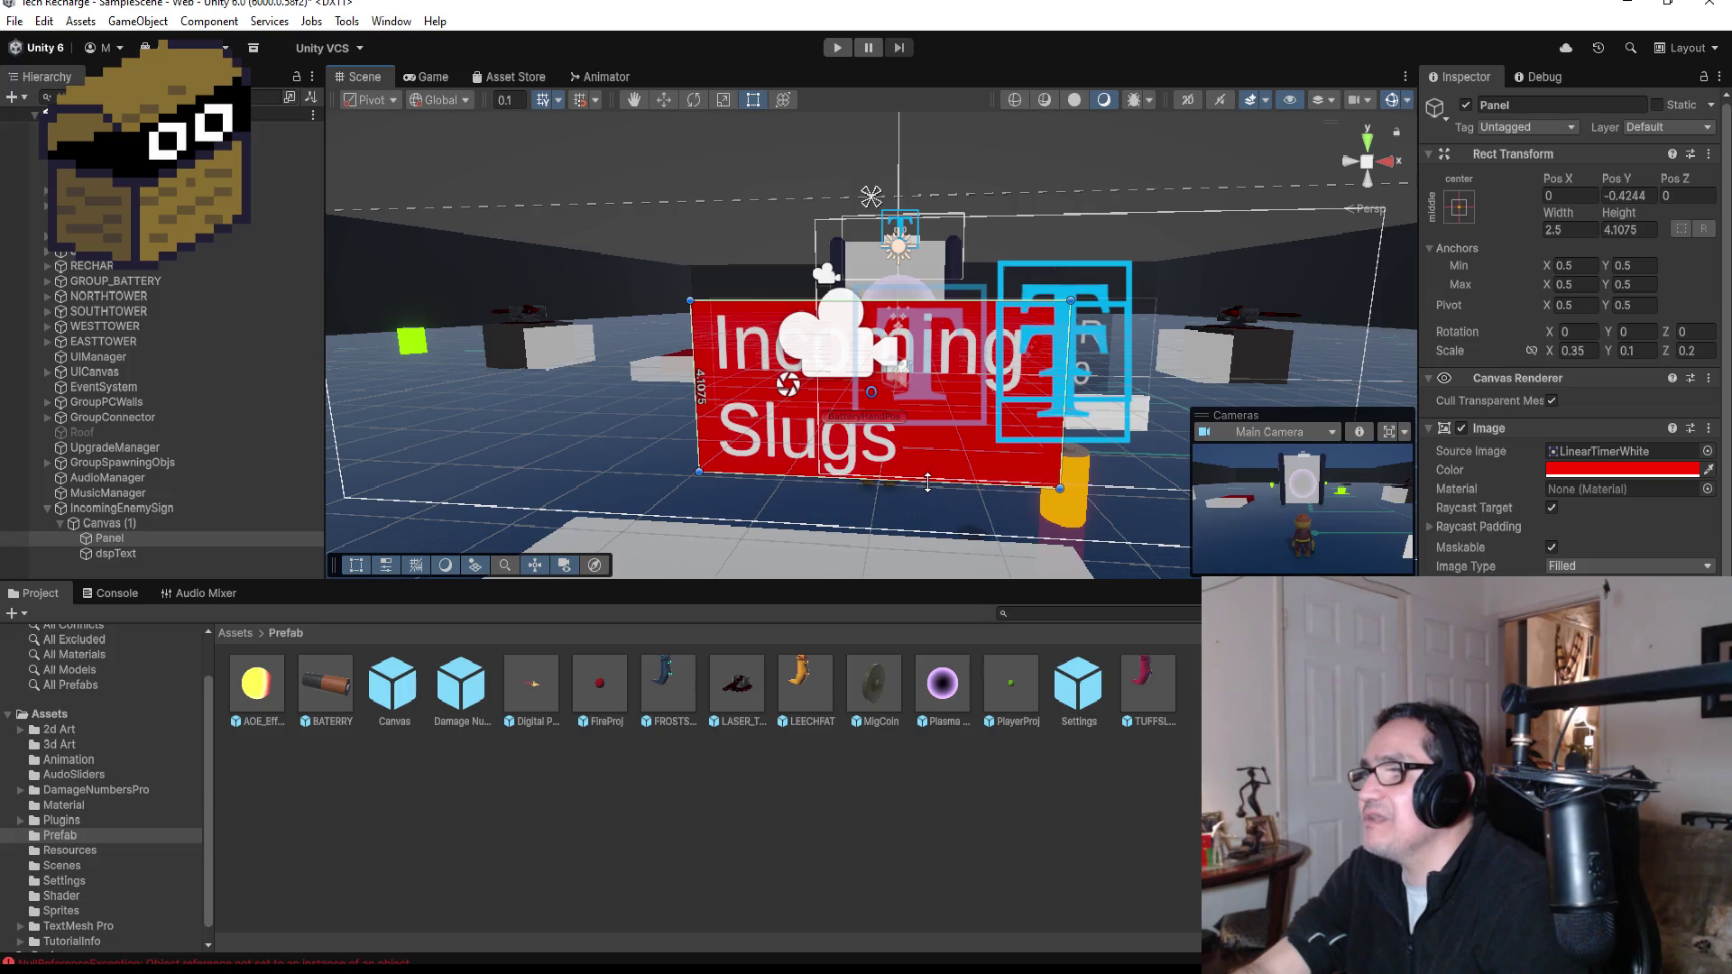
mouse_move(938, 397)
left_mouse_down()
mouse_move(1156, 387)
mouse_move(1047, 410)
mouse_move(317, 373)
left_mouse_up()
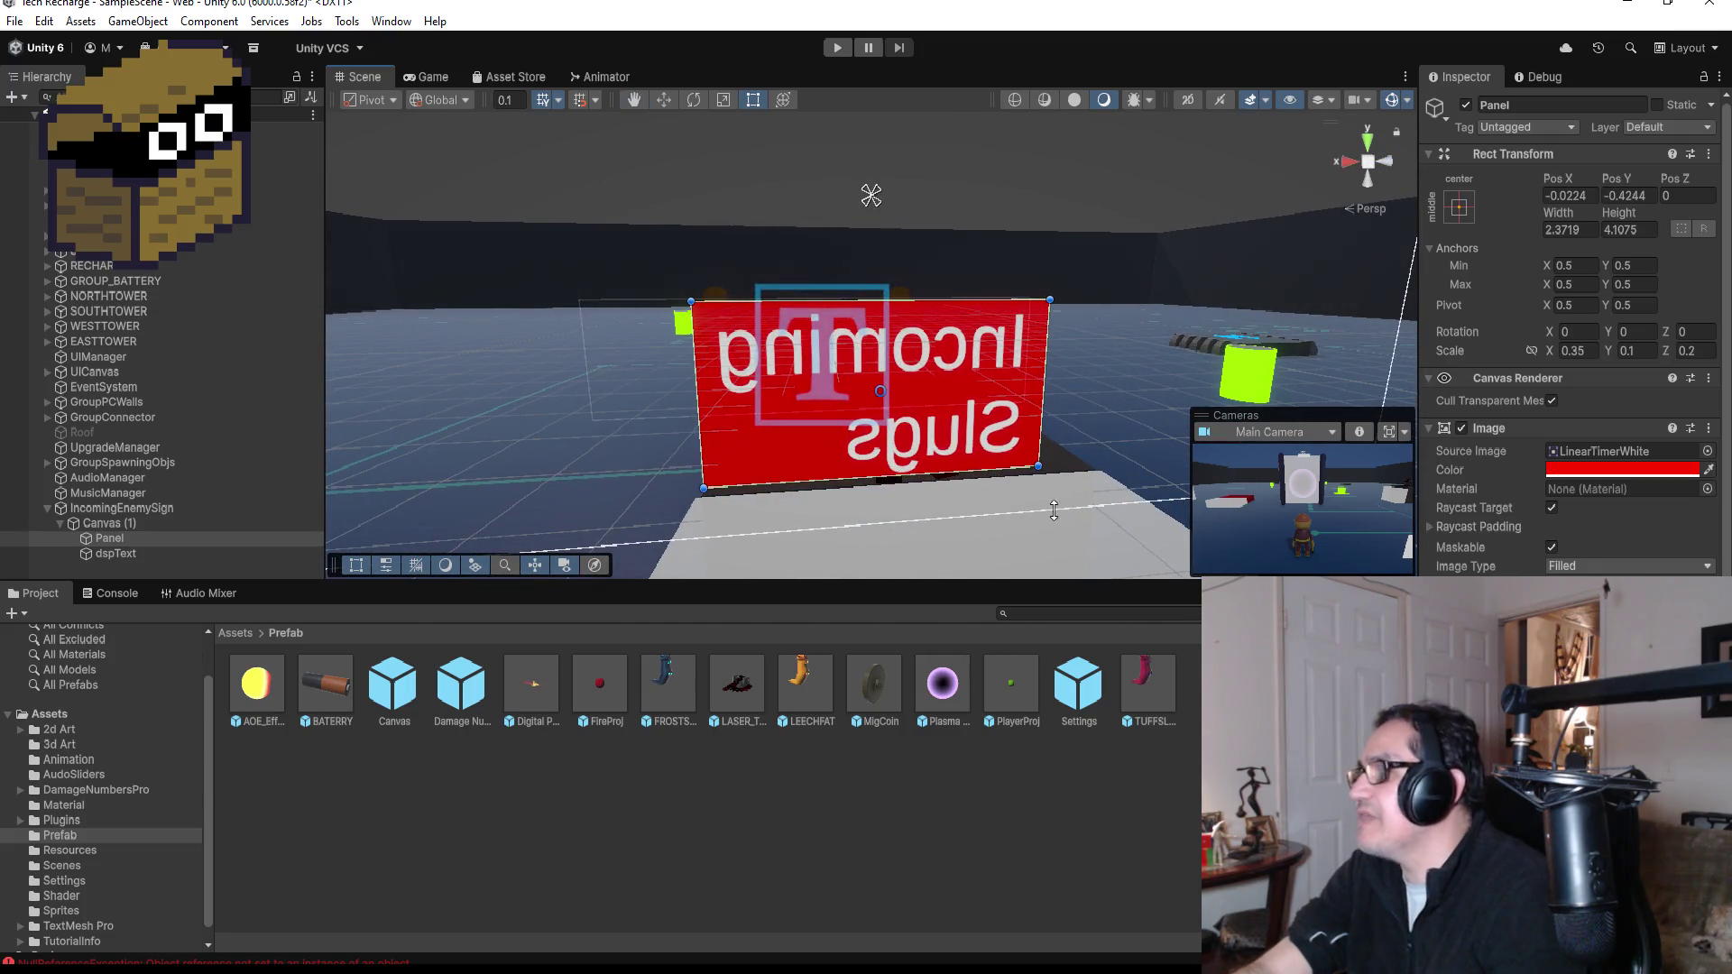
left_click(117, 525)
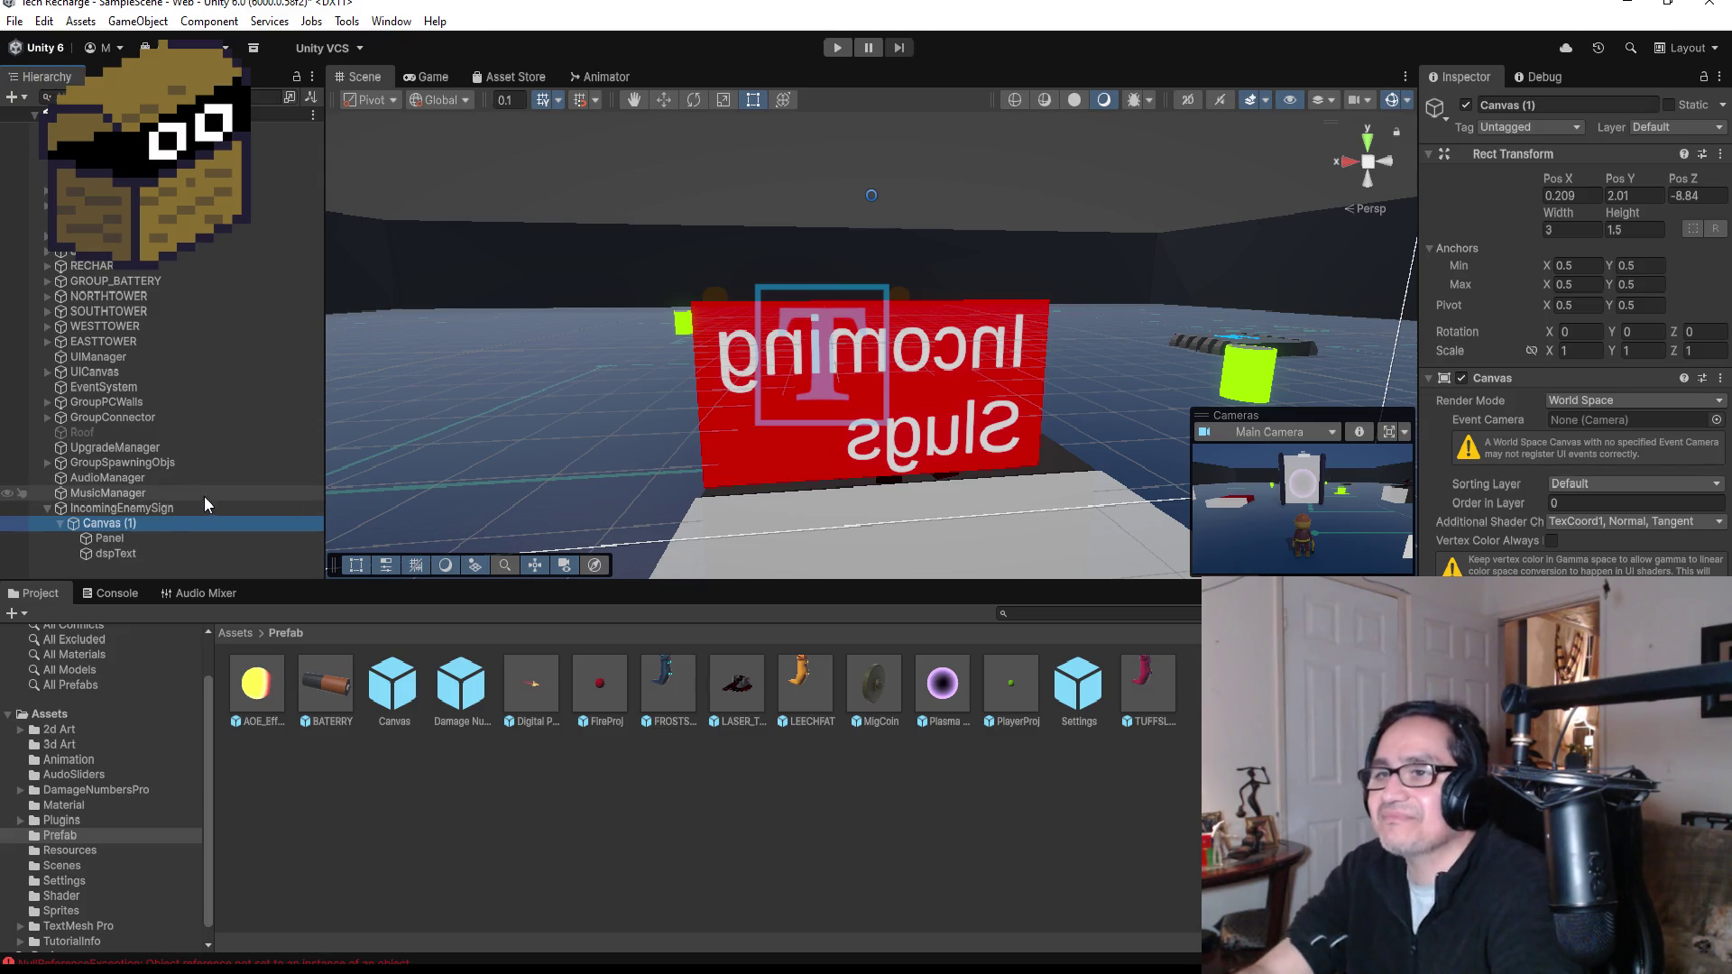
- Inspect the IncomingEnemySign object, its Canvas (1) and its dspText label in the Hierarchy
left_click(164, 511)
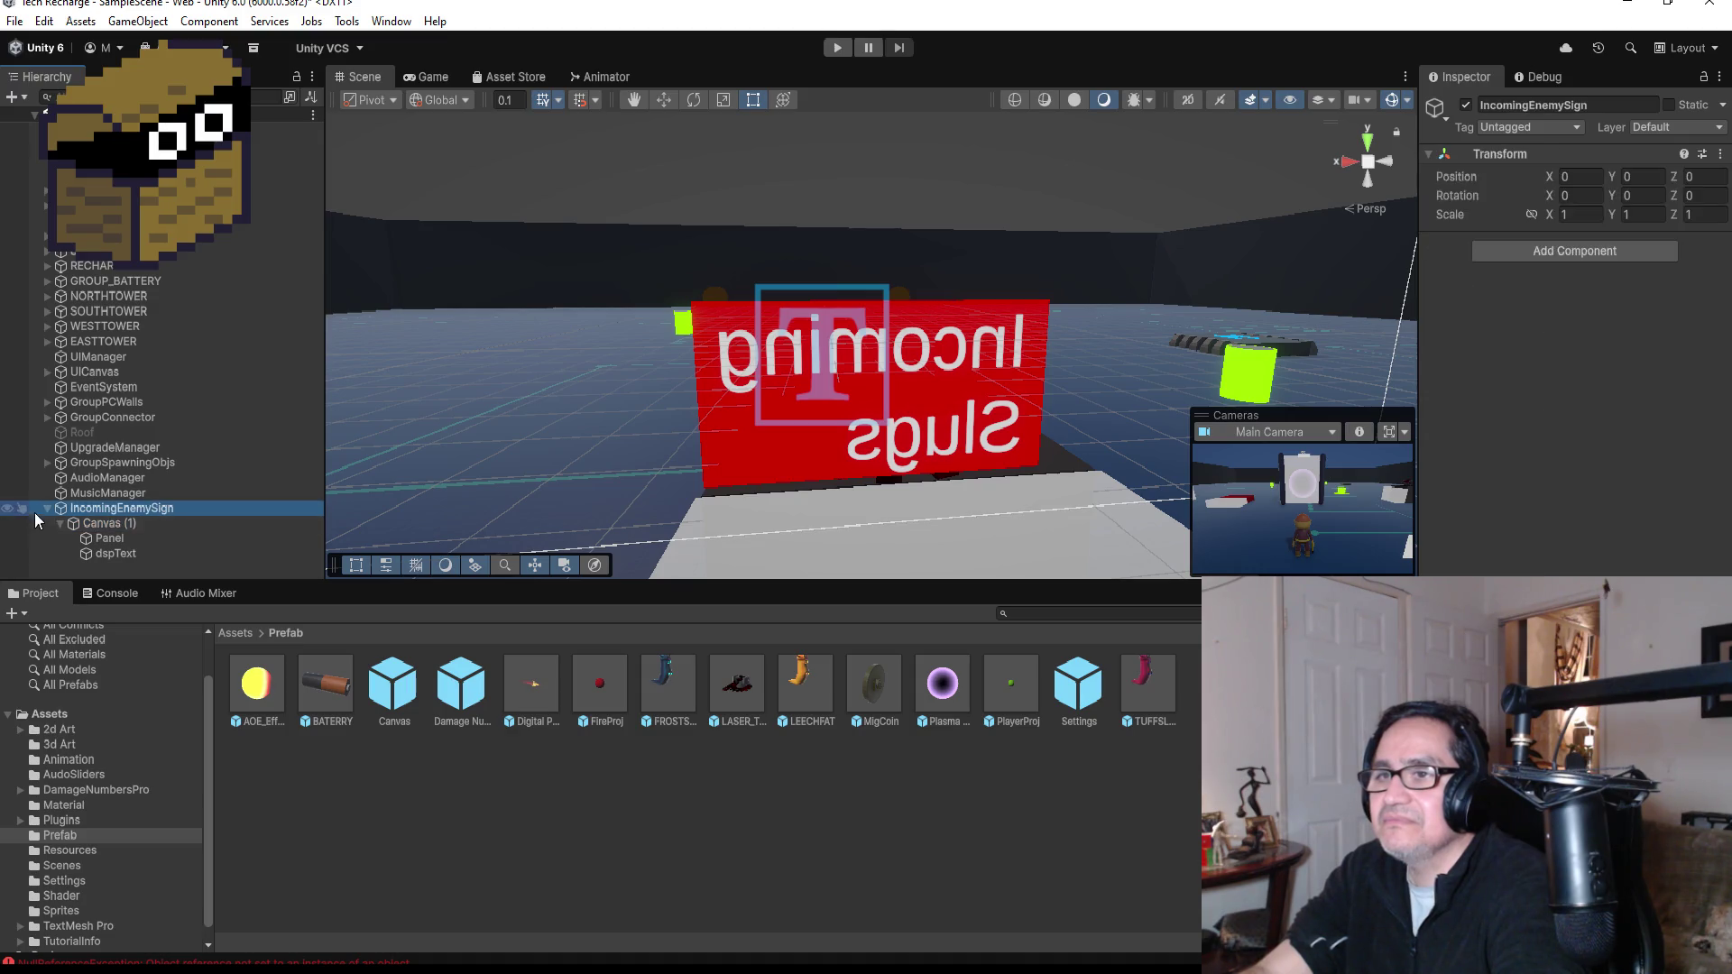
left_click(45, 507)
left_click(46, 508)
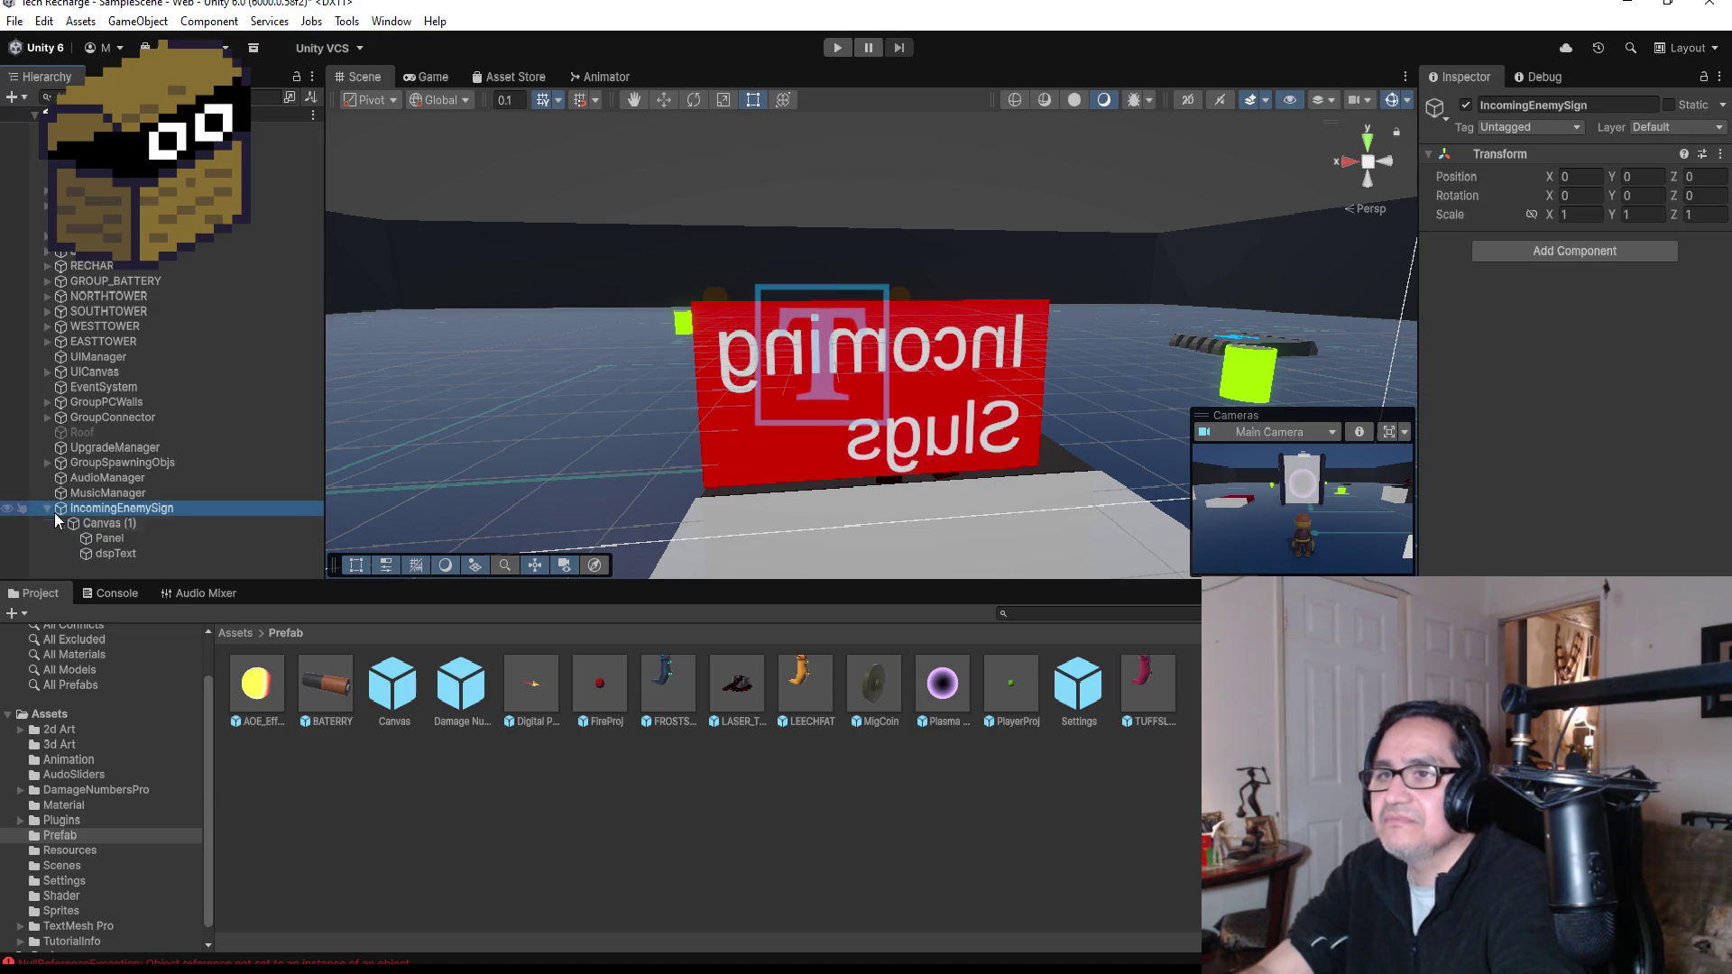
left_click(98, 525)
left_click(114, 552)
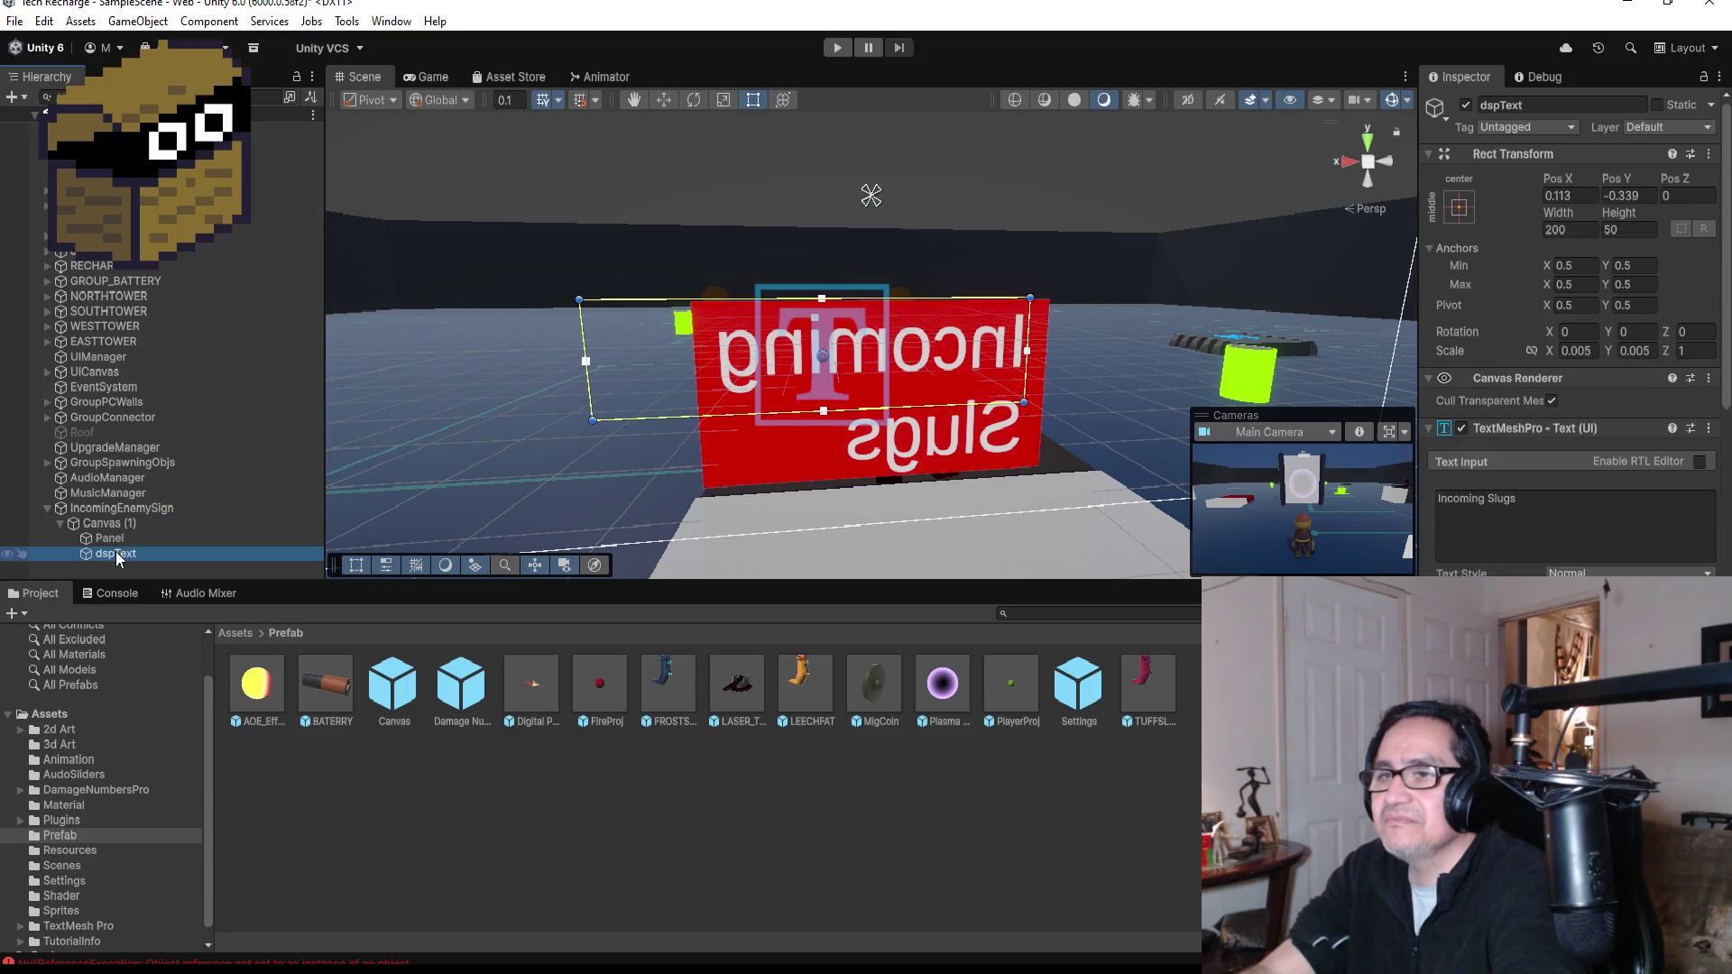
- Reselect IncomingEnemySign and start a playtest in Play mode
left_click(127, 510)
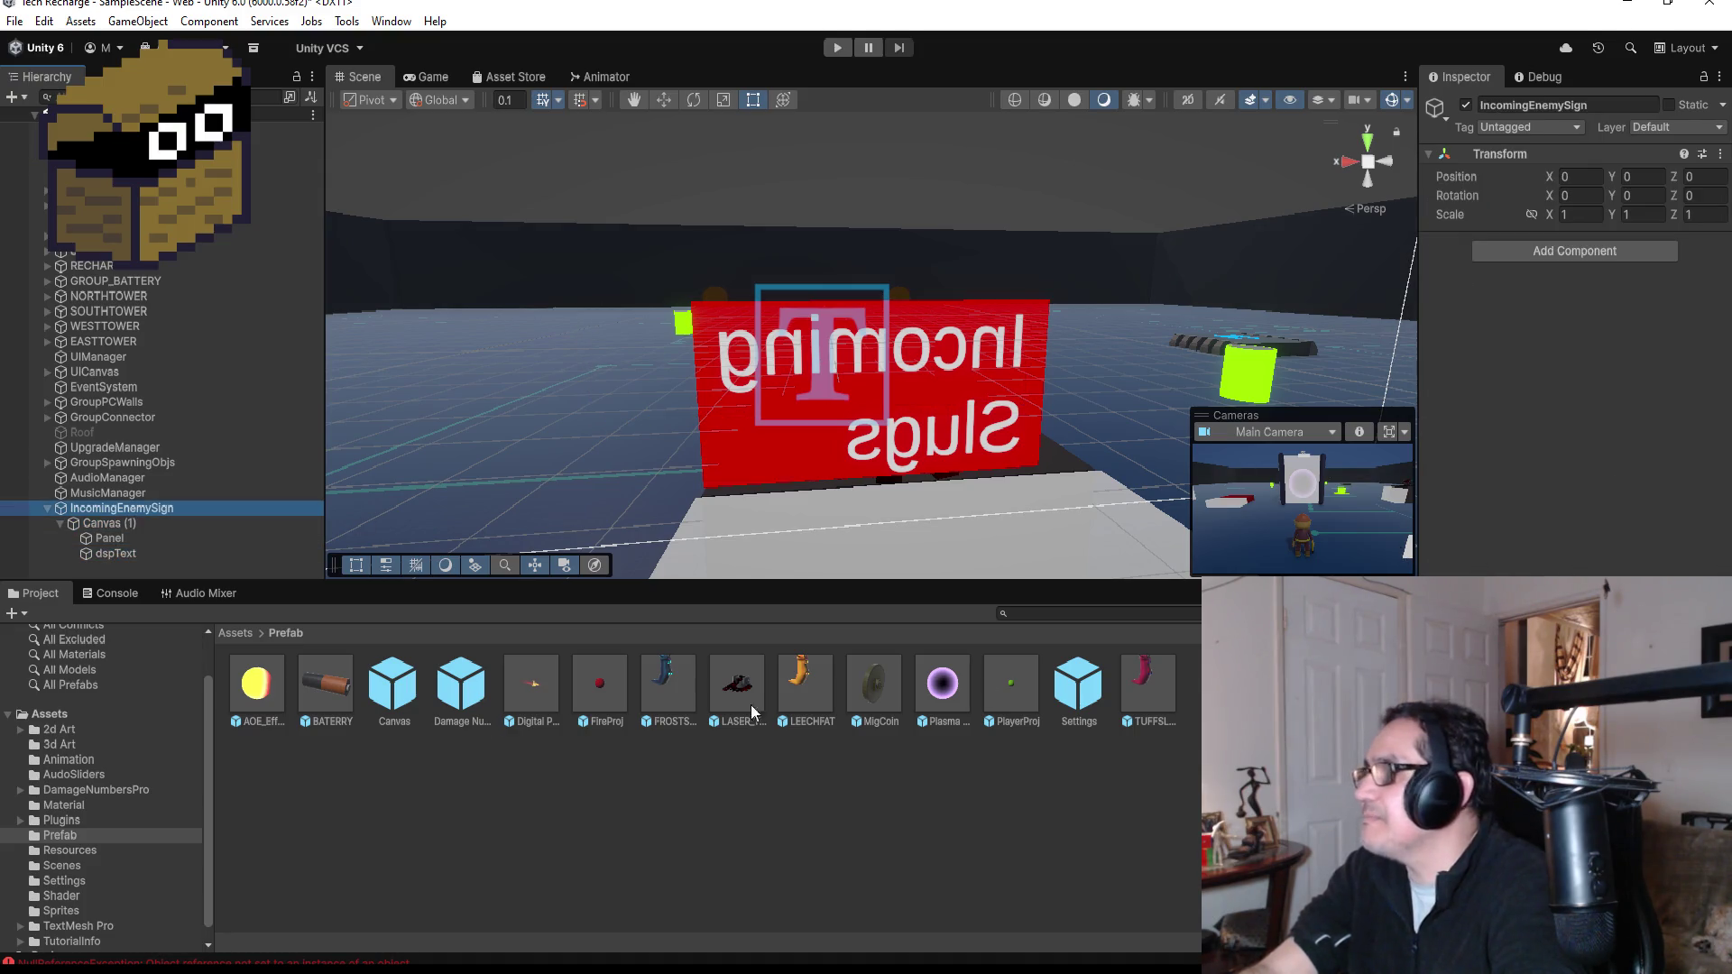
left_click(120, 526)
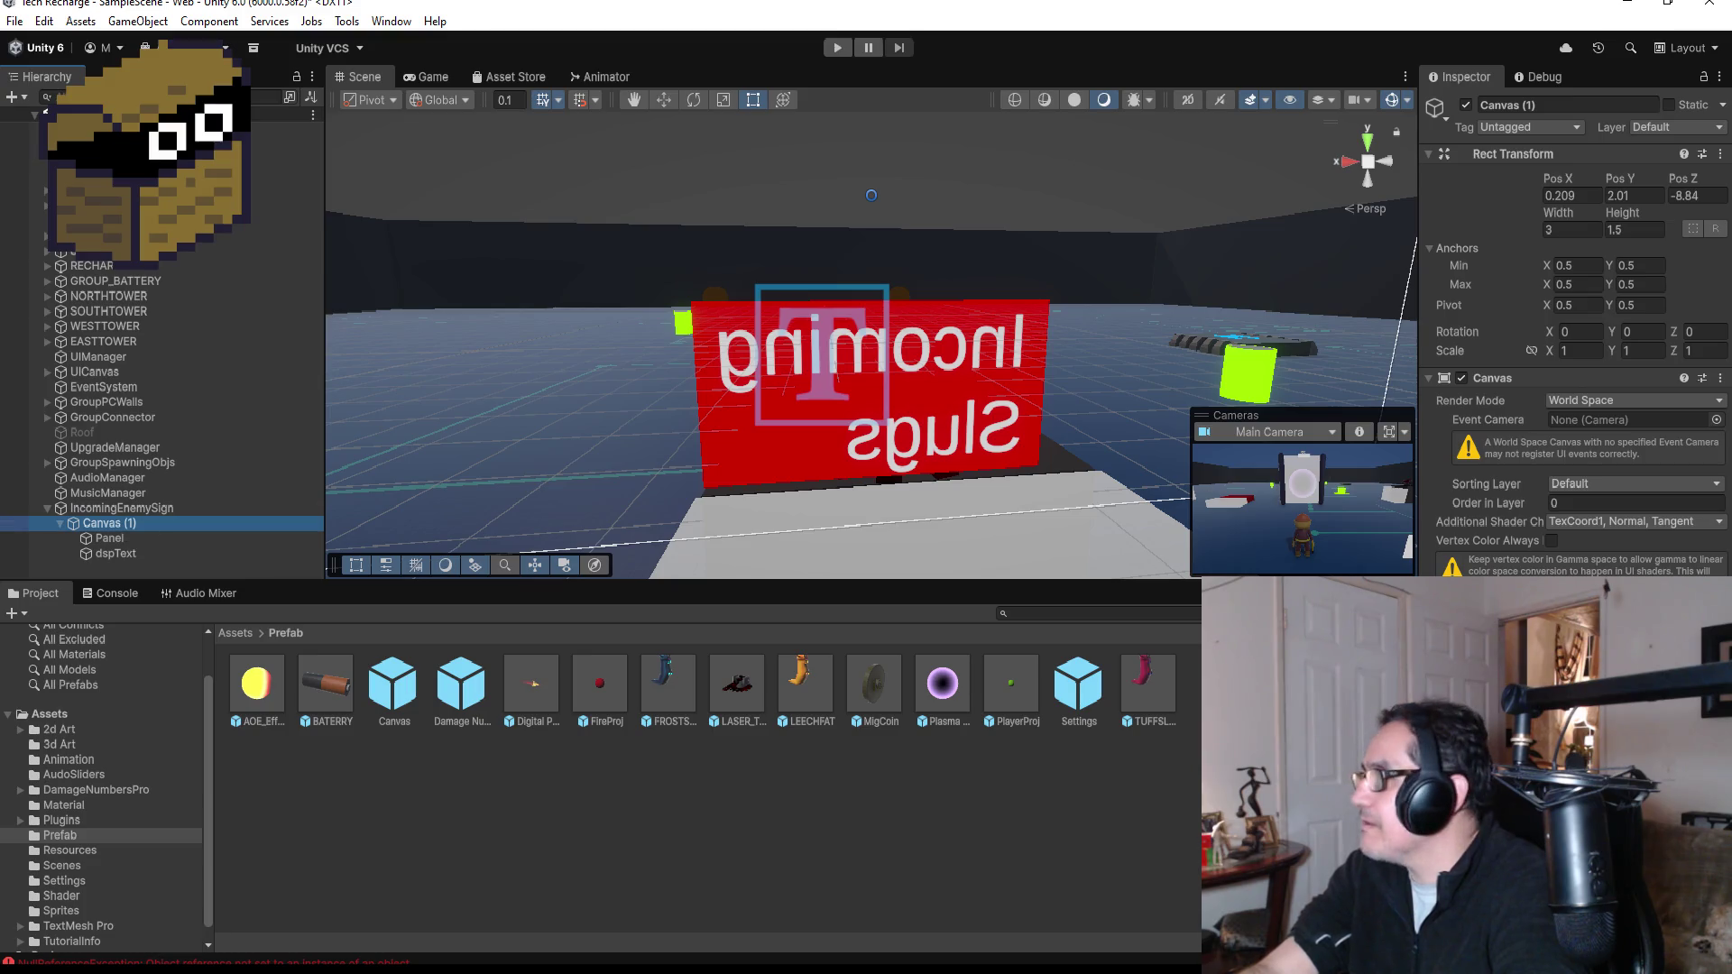
left_click(156, 495)
left_click(155, 511)
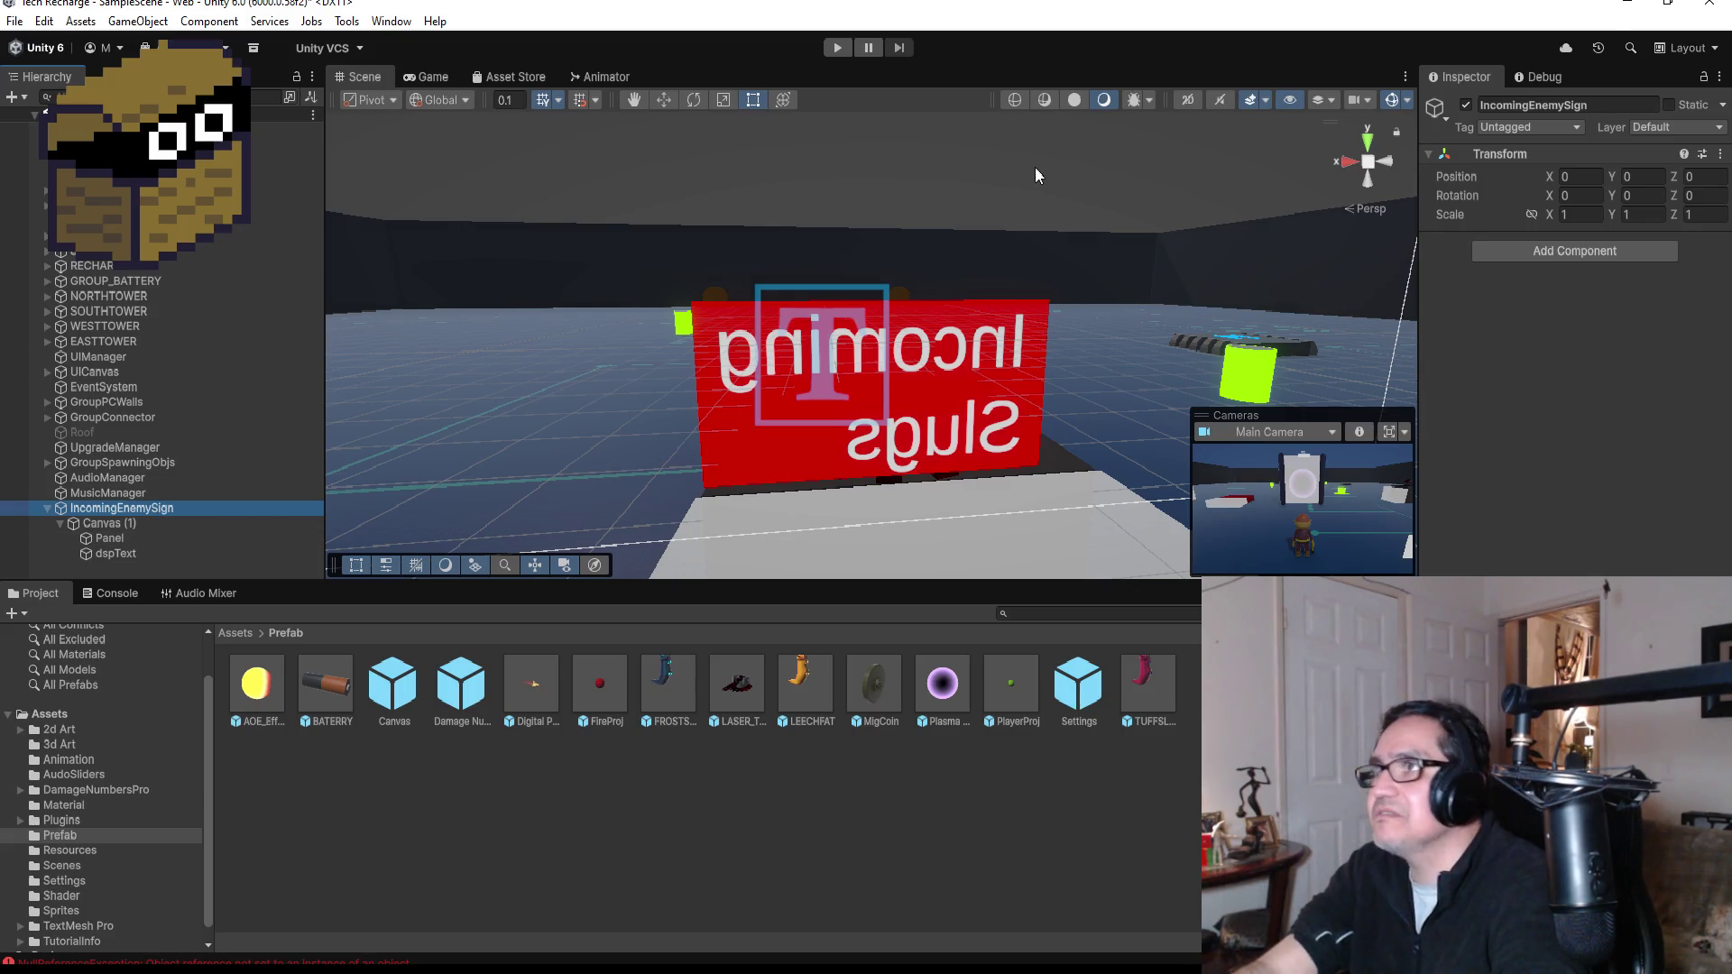
left_click(839, 49)
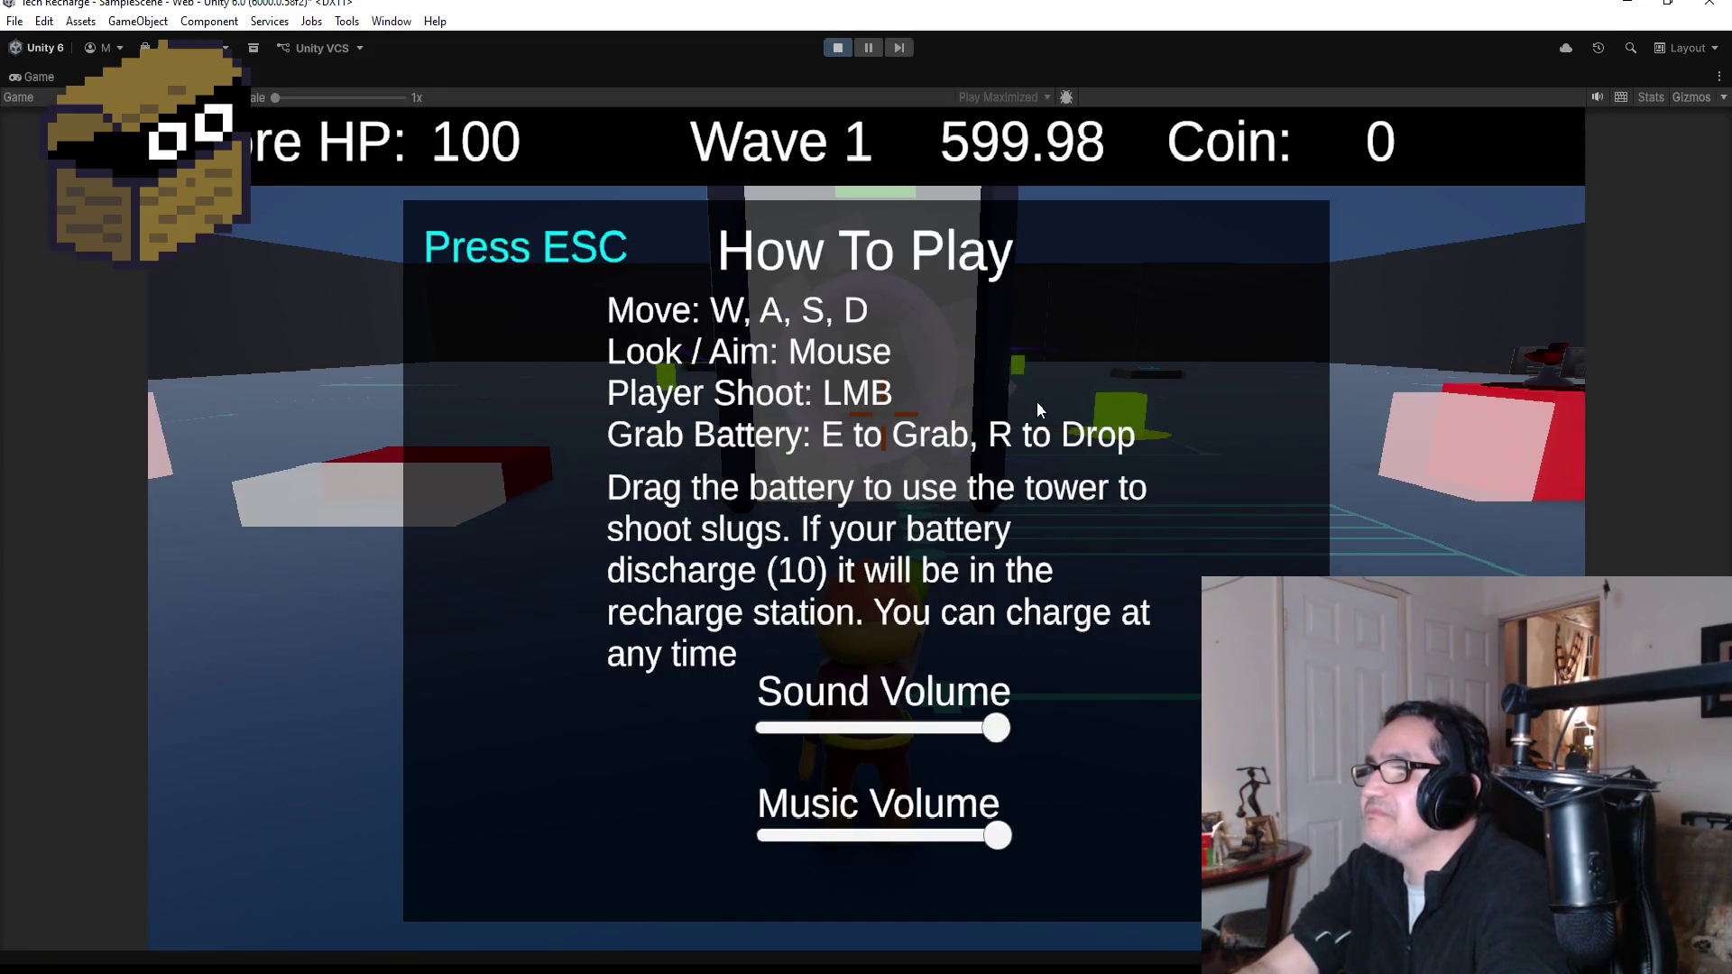
- Dismiss How To Play, walk toward the tower to view the sign, then stop Play mode
key("Escape")
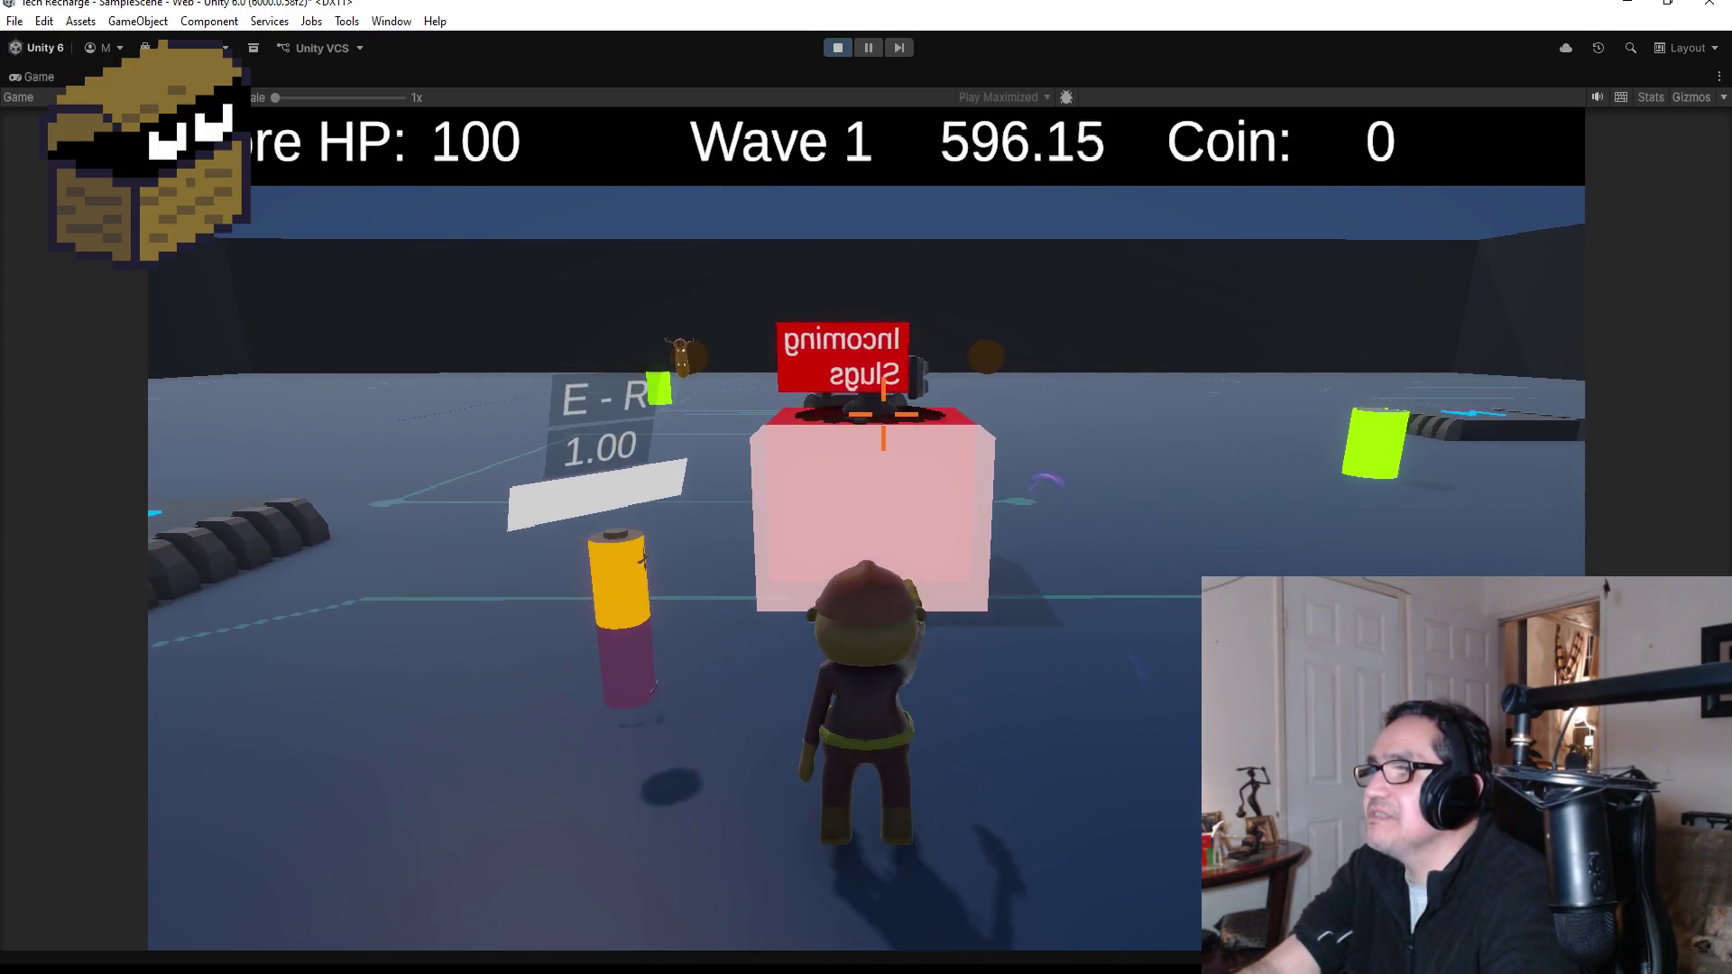
key("Escape")
key("Escape")
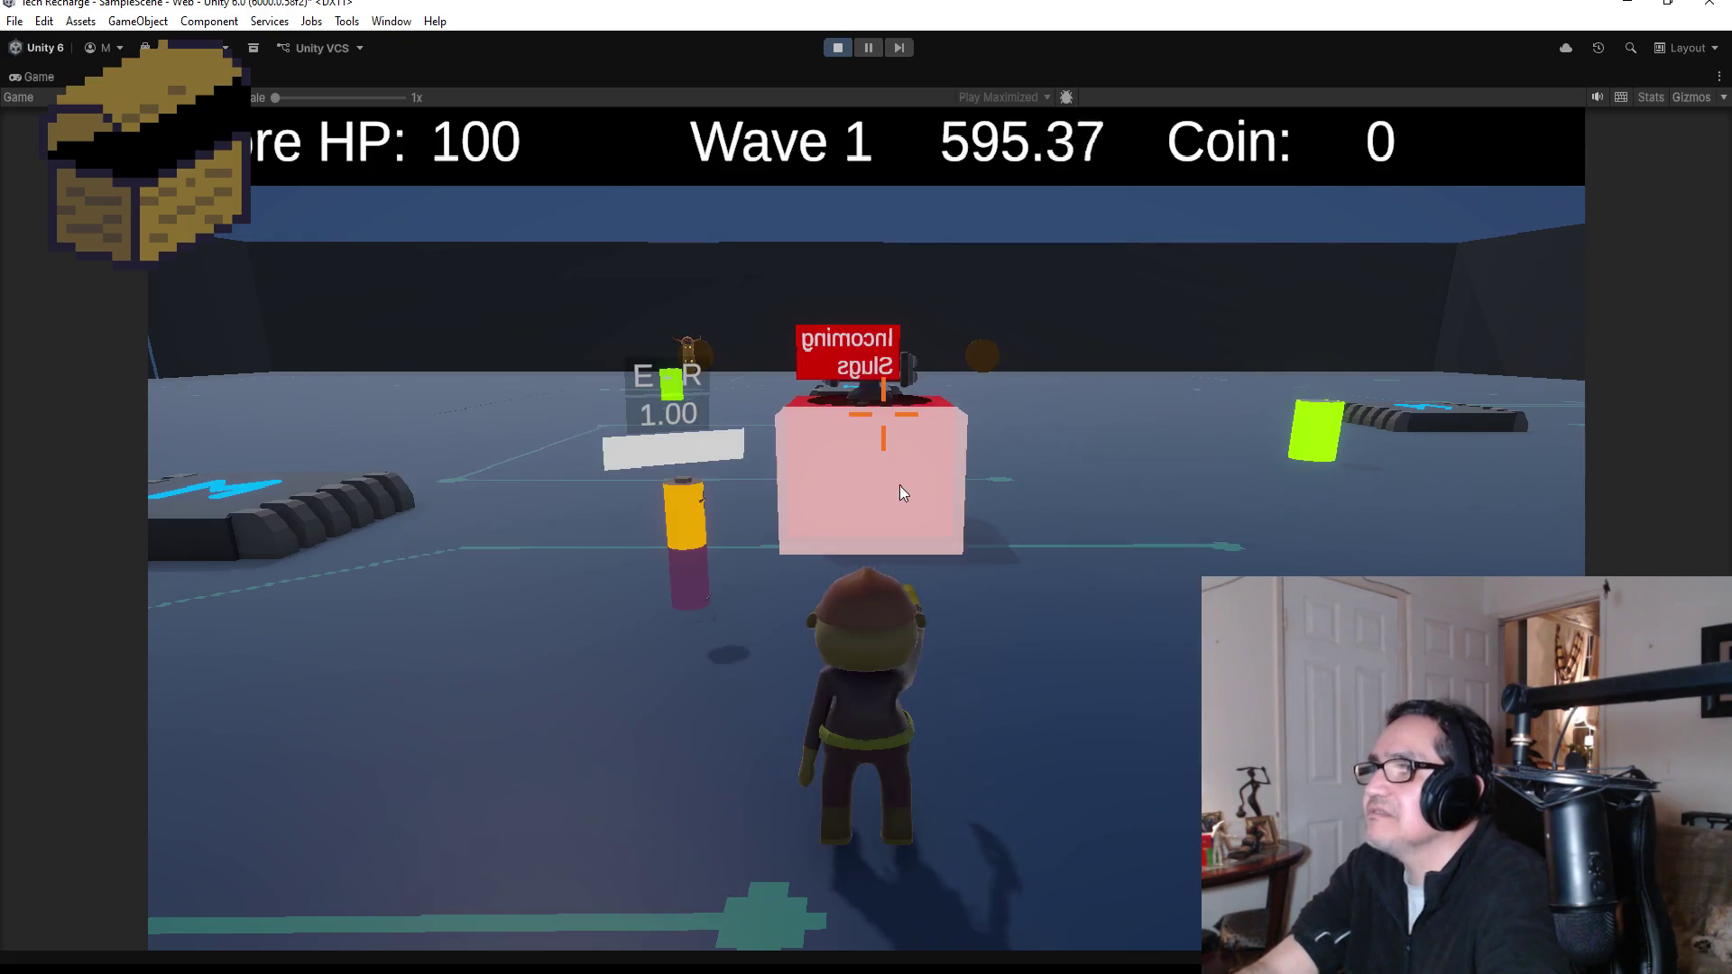
key("w")
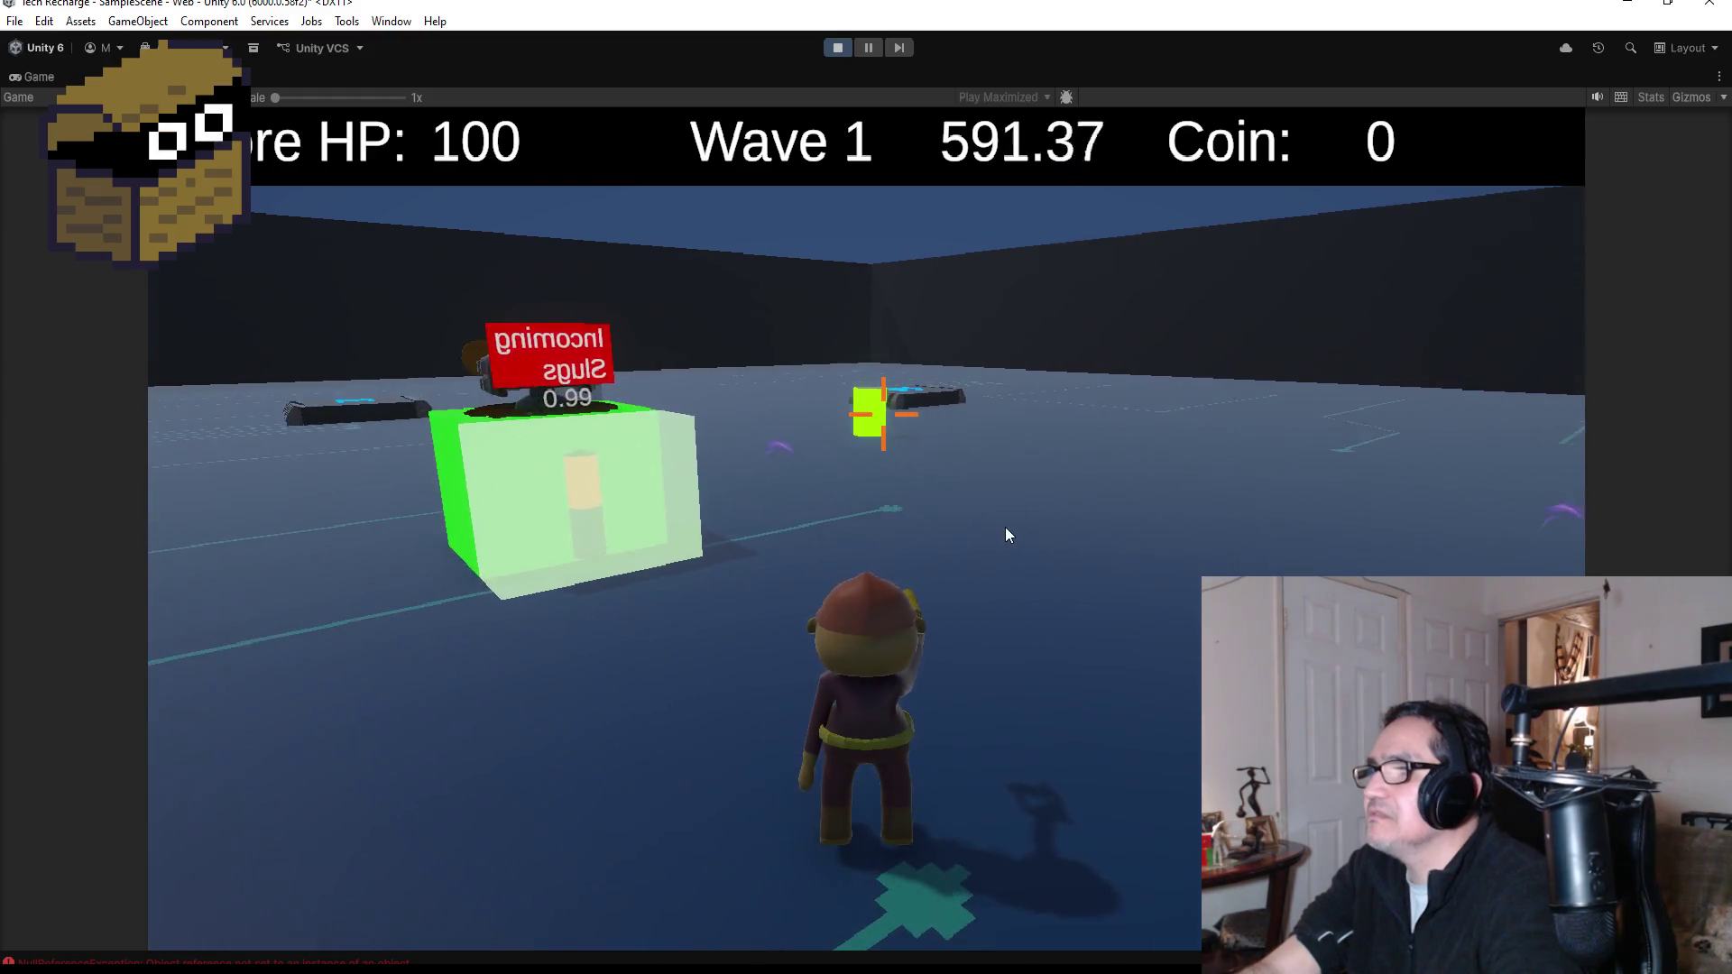
key("Escape")
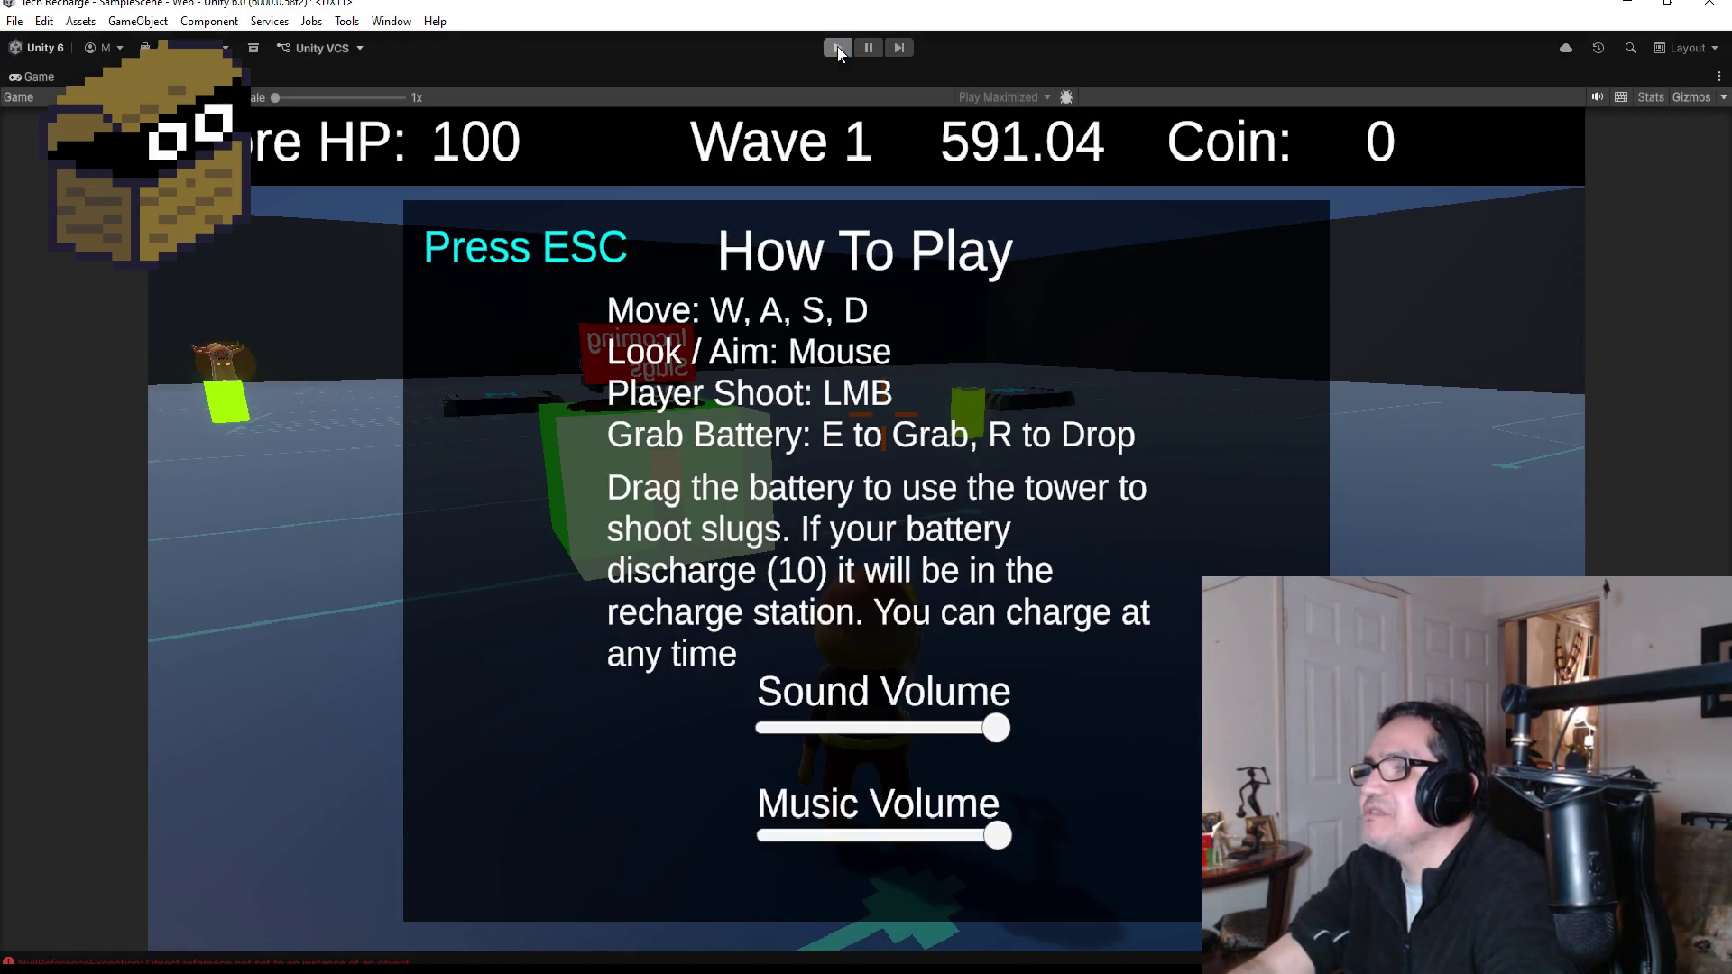
left_click(837, 47)
- Frame the sign, switch to the Move tool and select the sign's Canvas (1)
key("f")
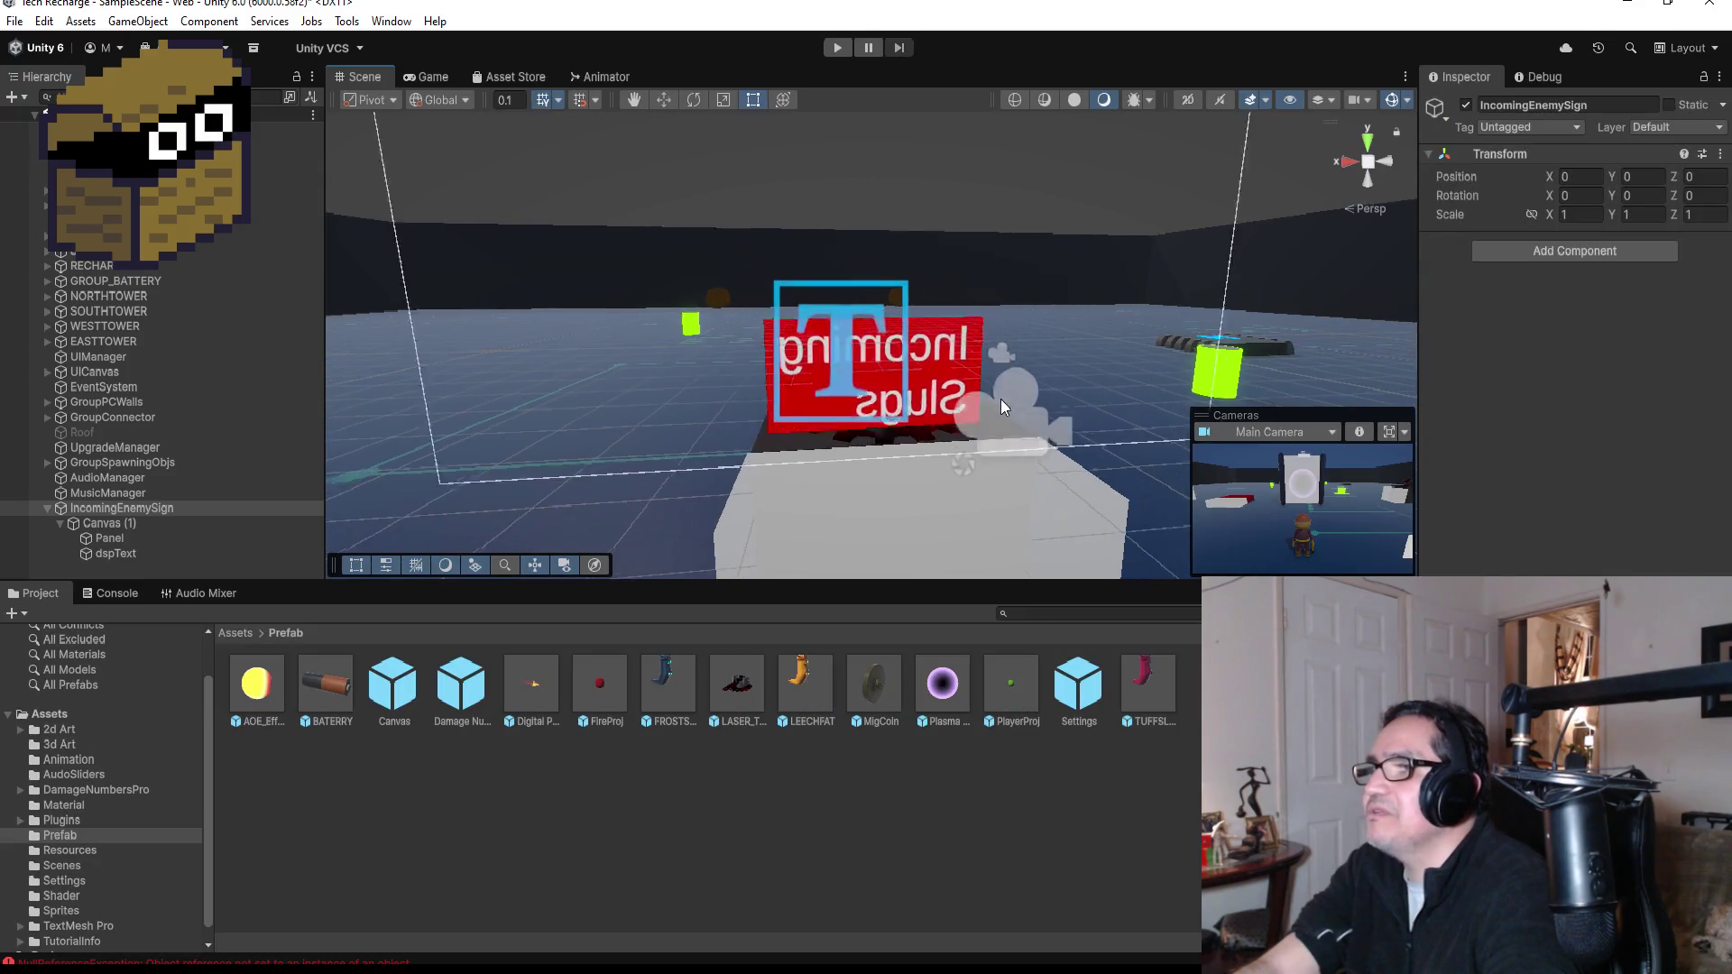
left_click(119, 525)
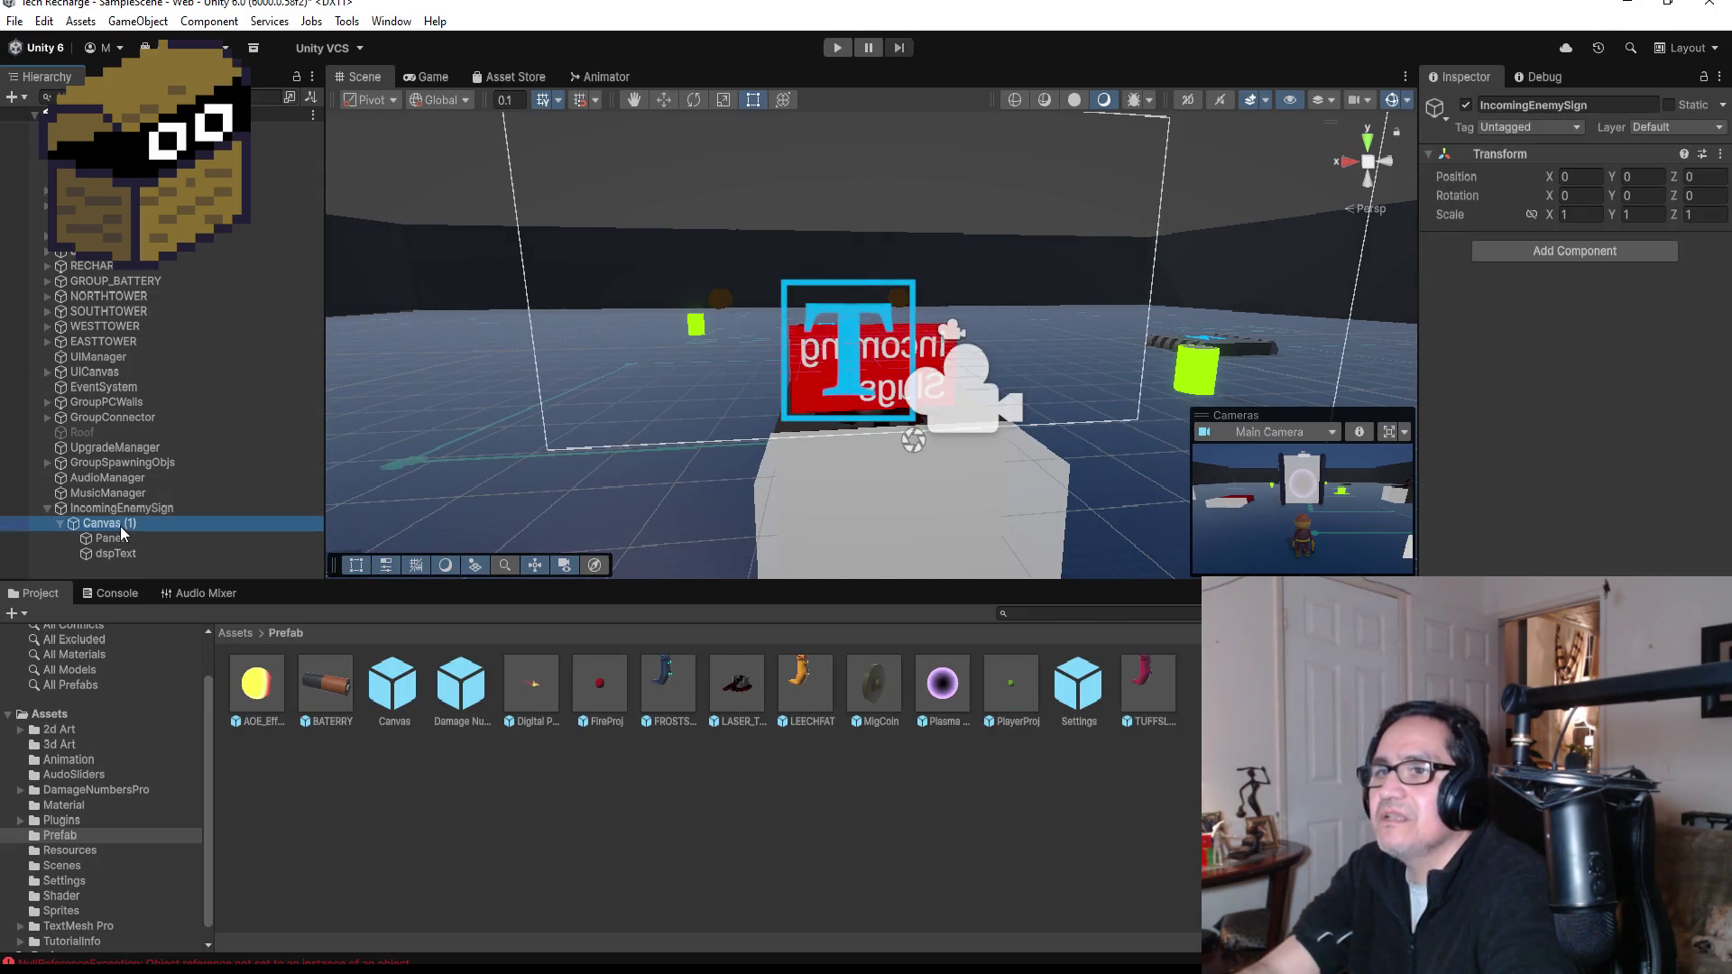
left_click(60, 523)
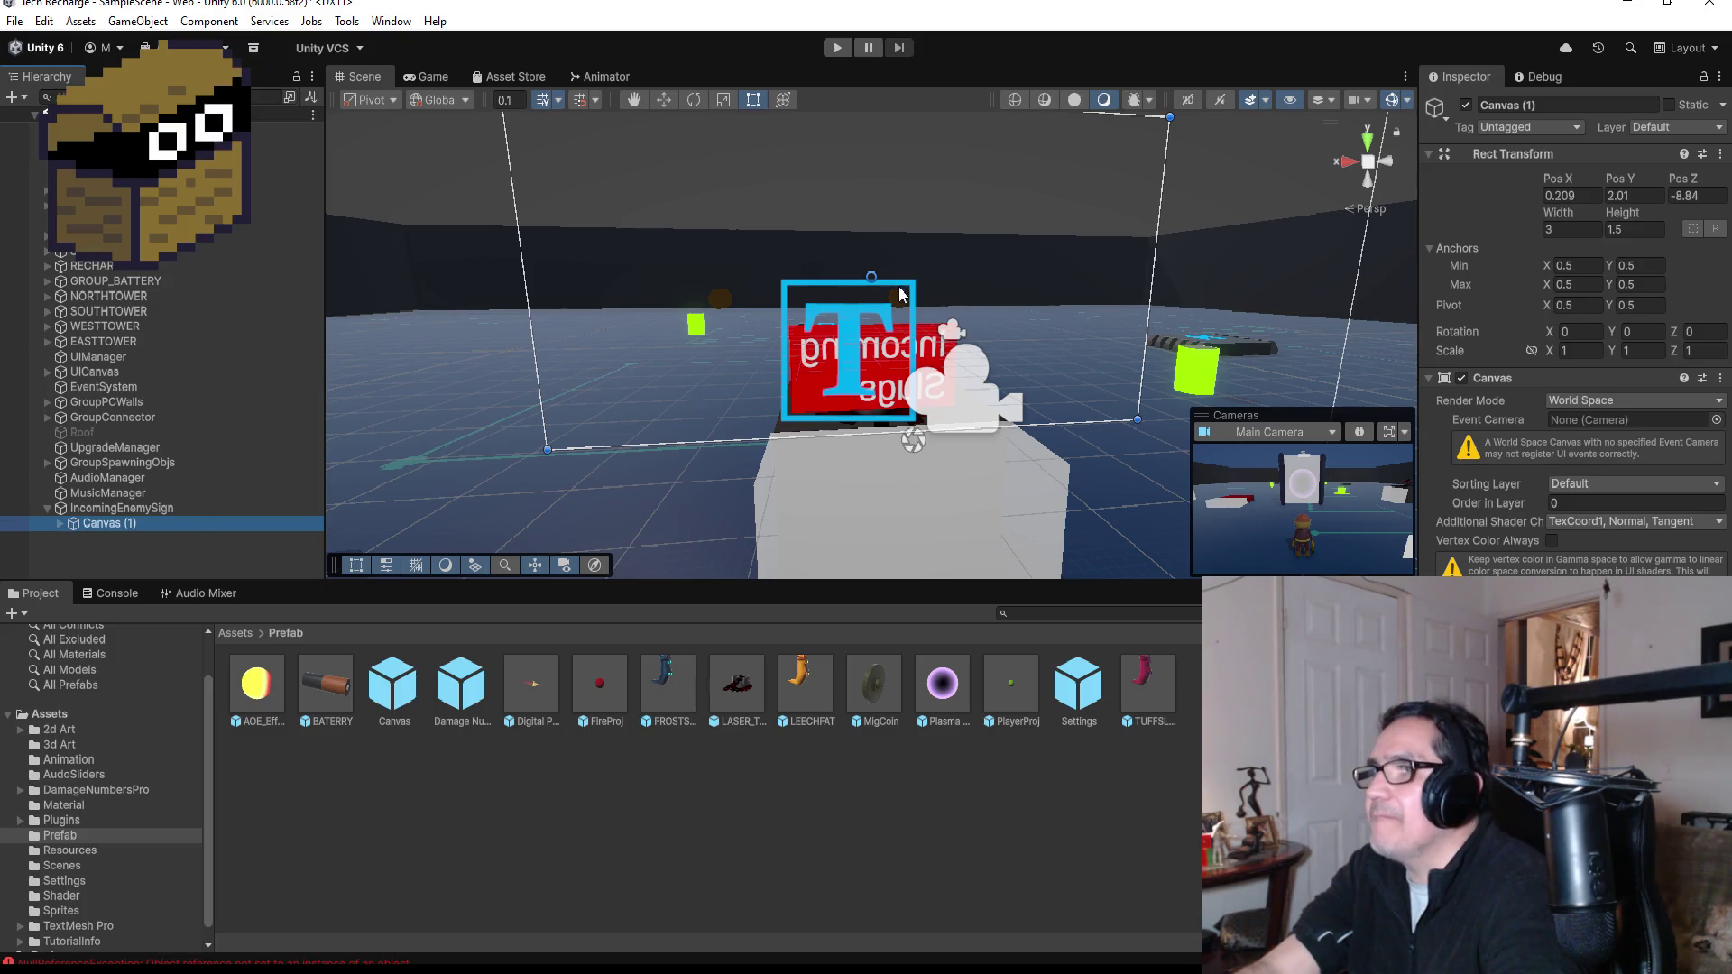
left_click(51, 511)
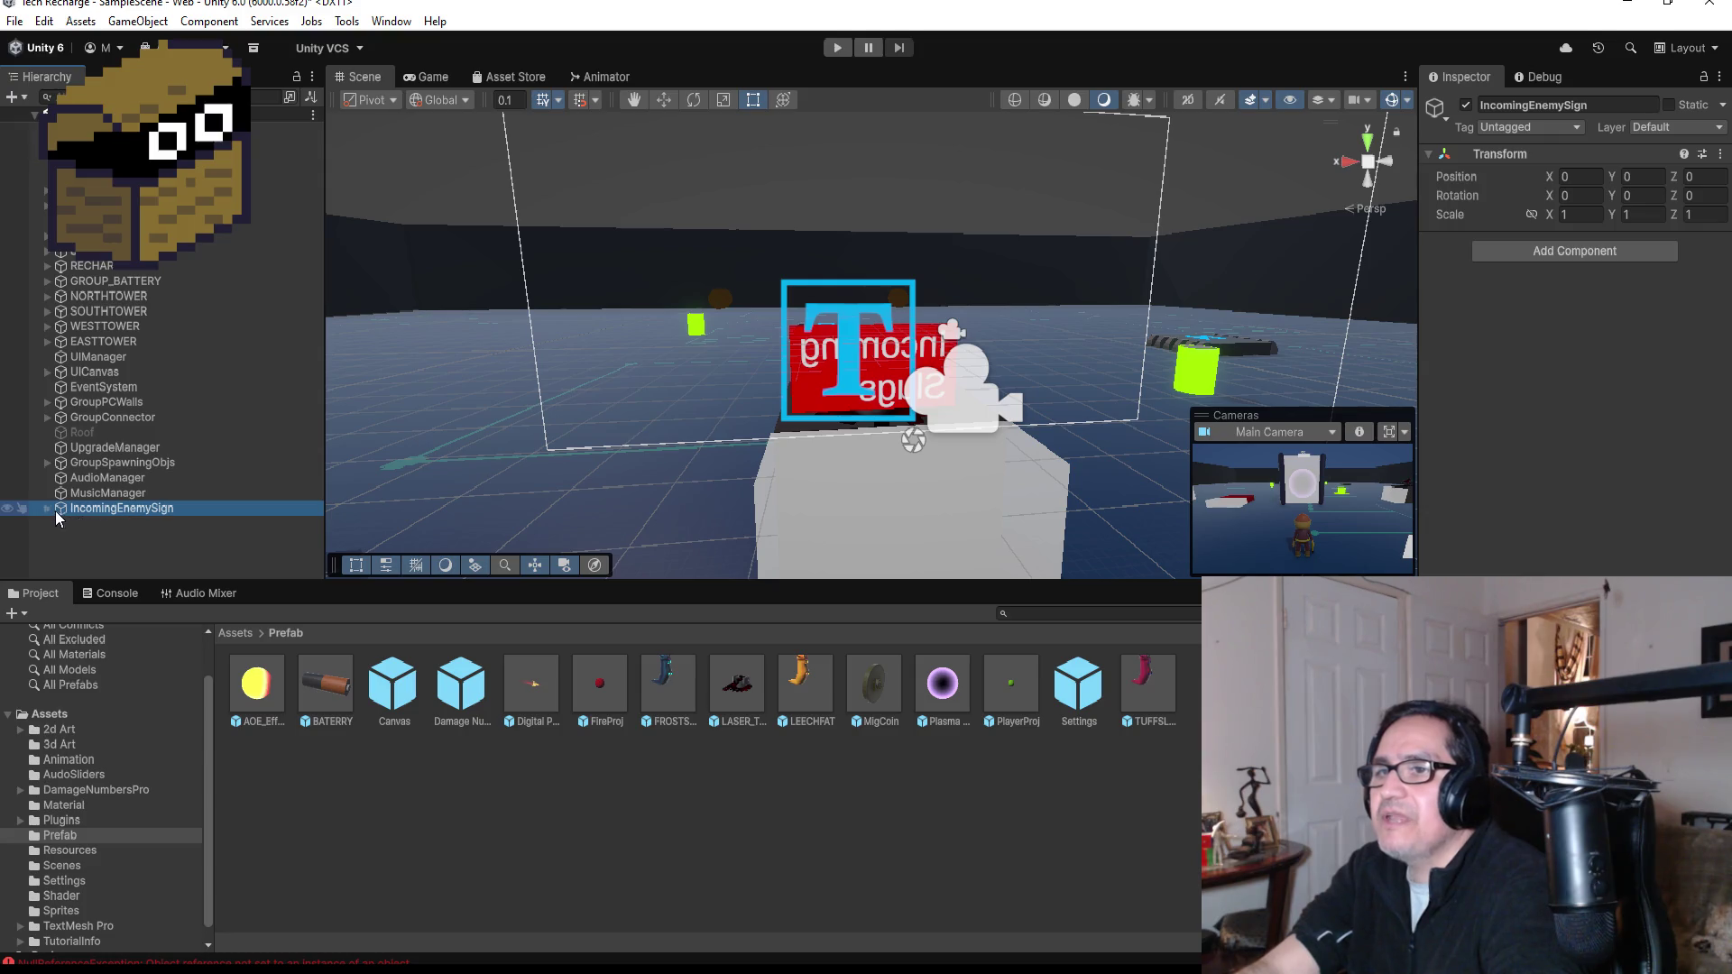
left_click(662, 97)
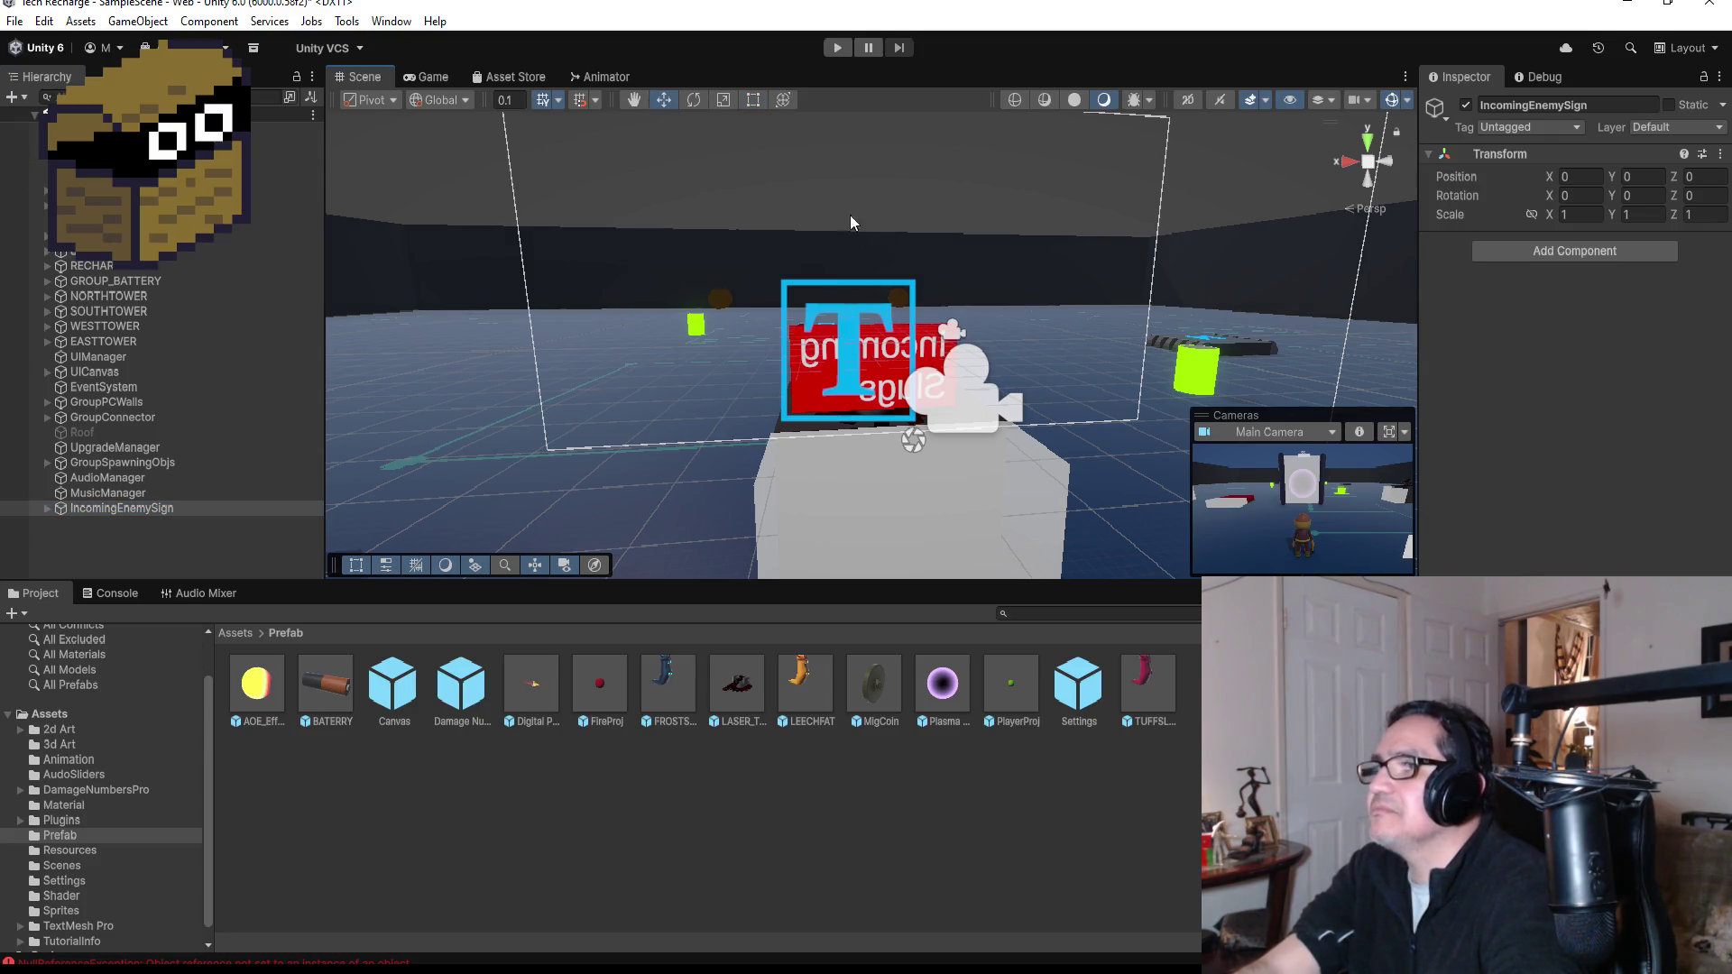
left_click(126, 508)
key("f")
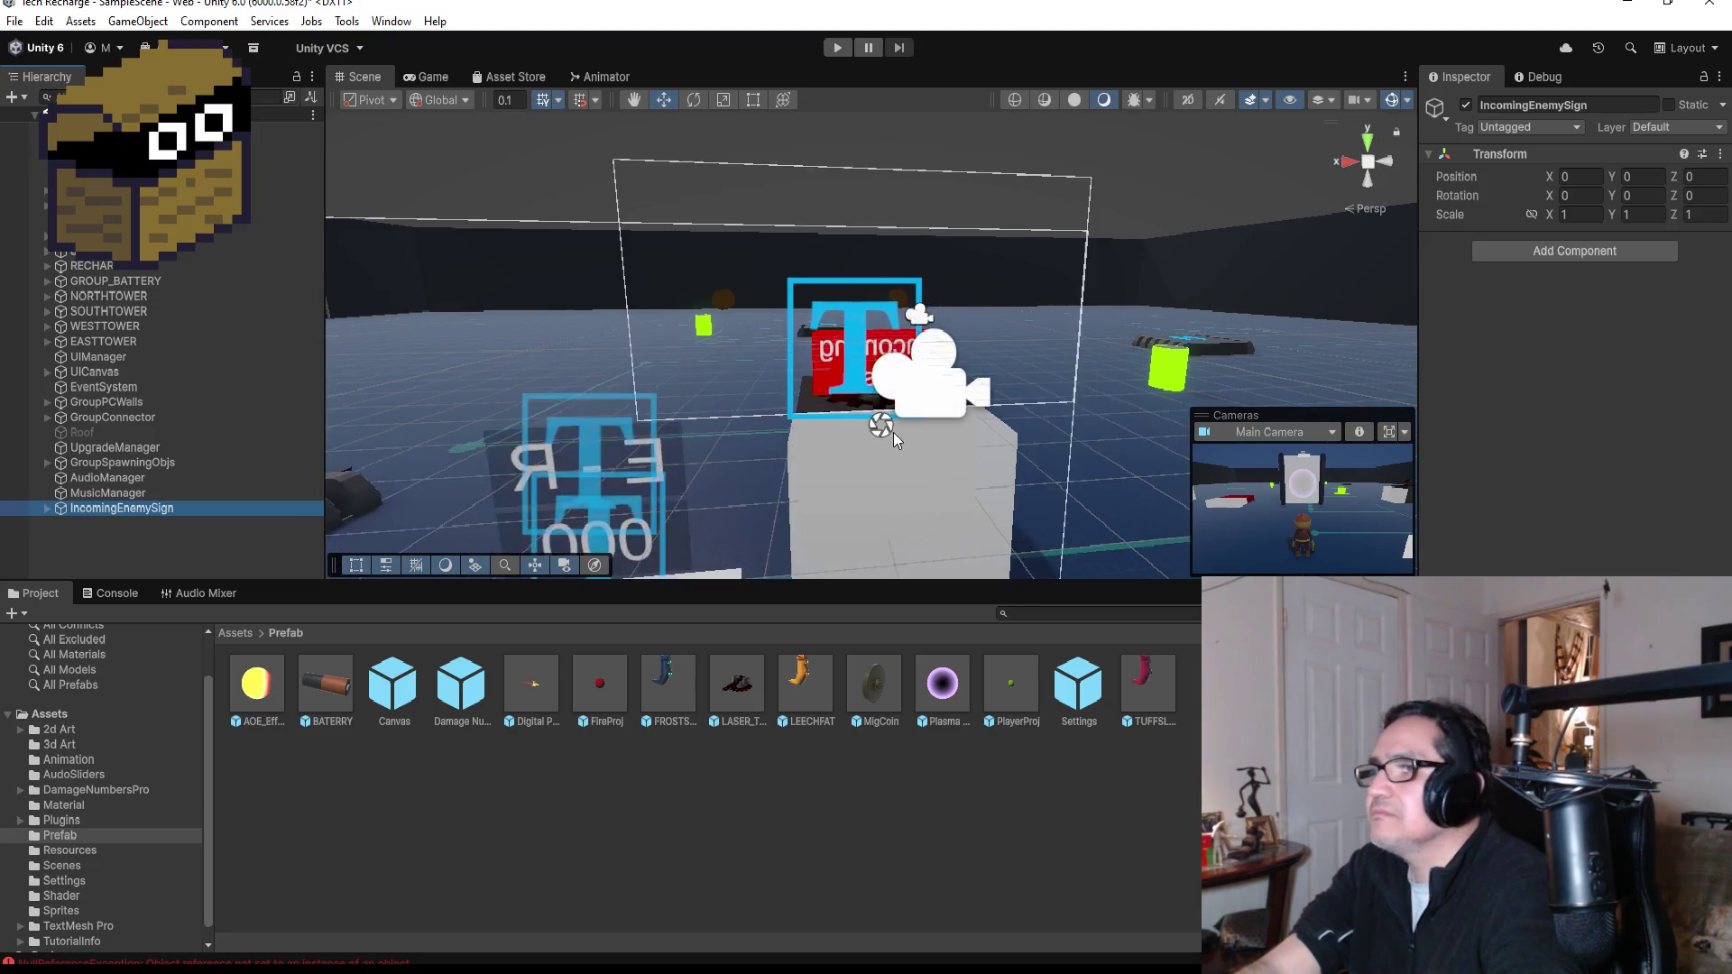
mouse_move(970, 403)
left_mouse_down()
mouse_move(342, 348)
mouse_move(1262, 379)
mouse_move(1086, 395)
left_mouse_up()
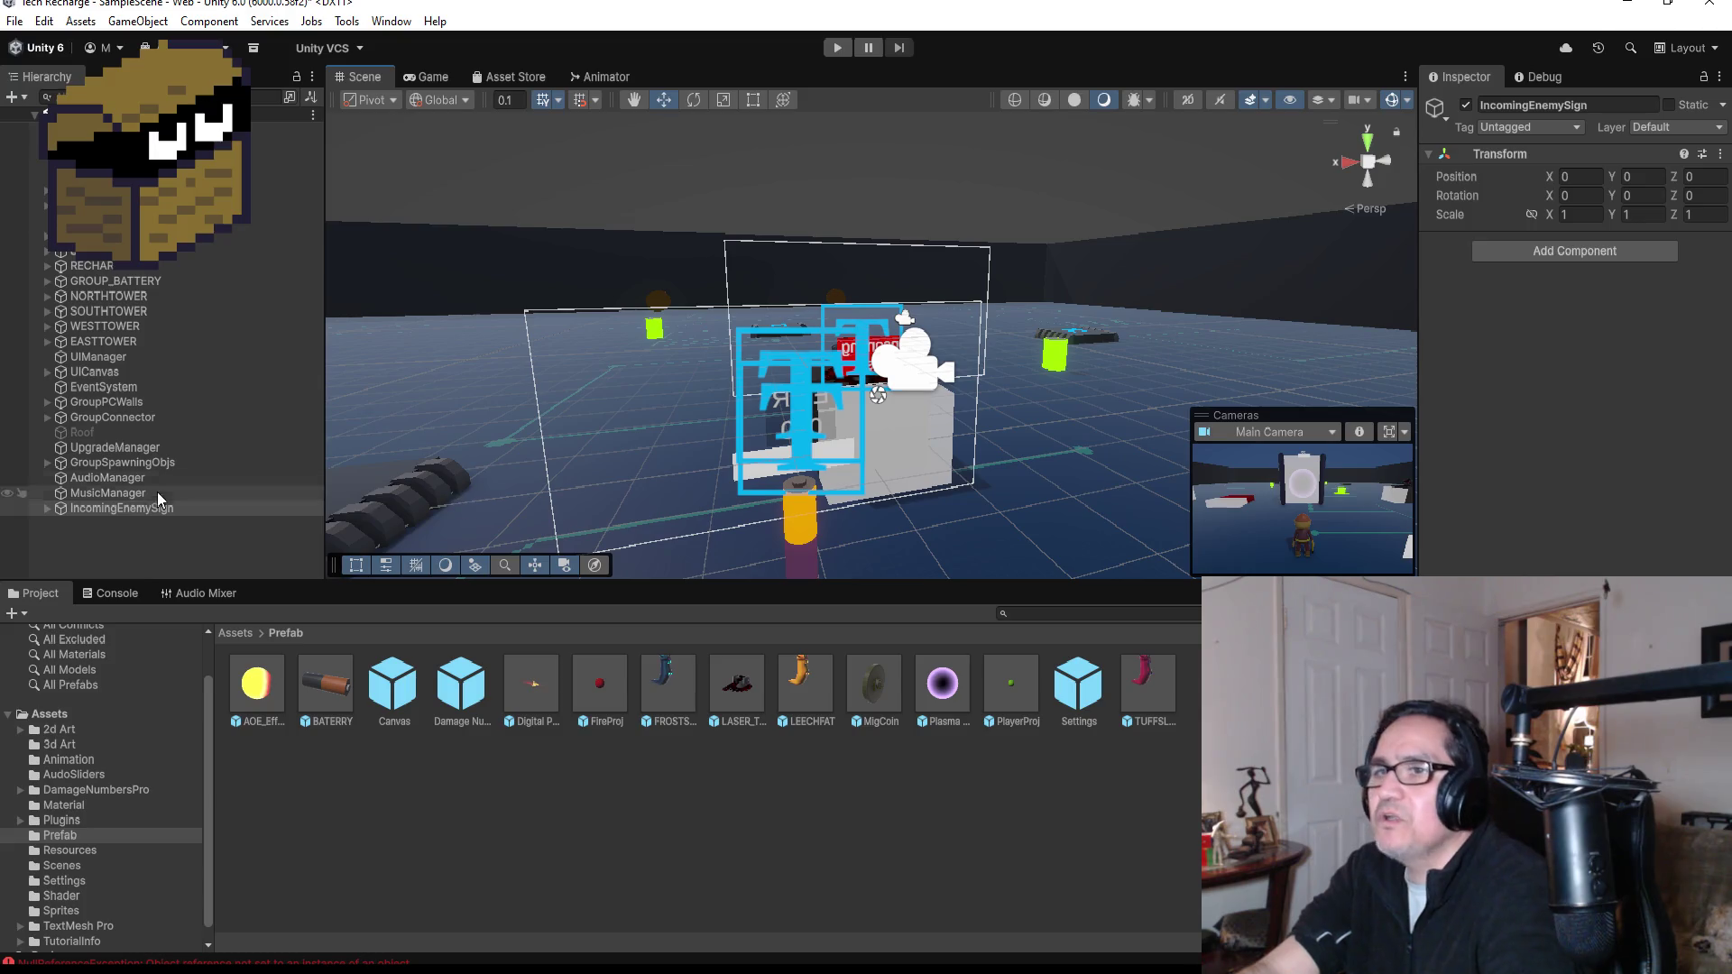
left_click(47, 508)
left_click(108, 523)
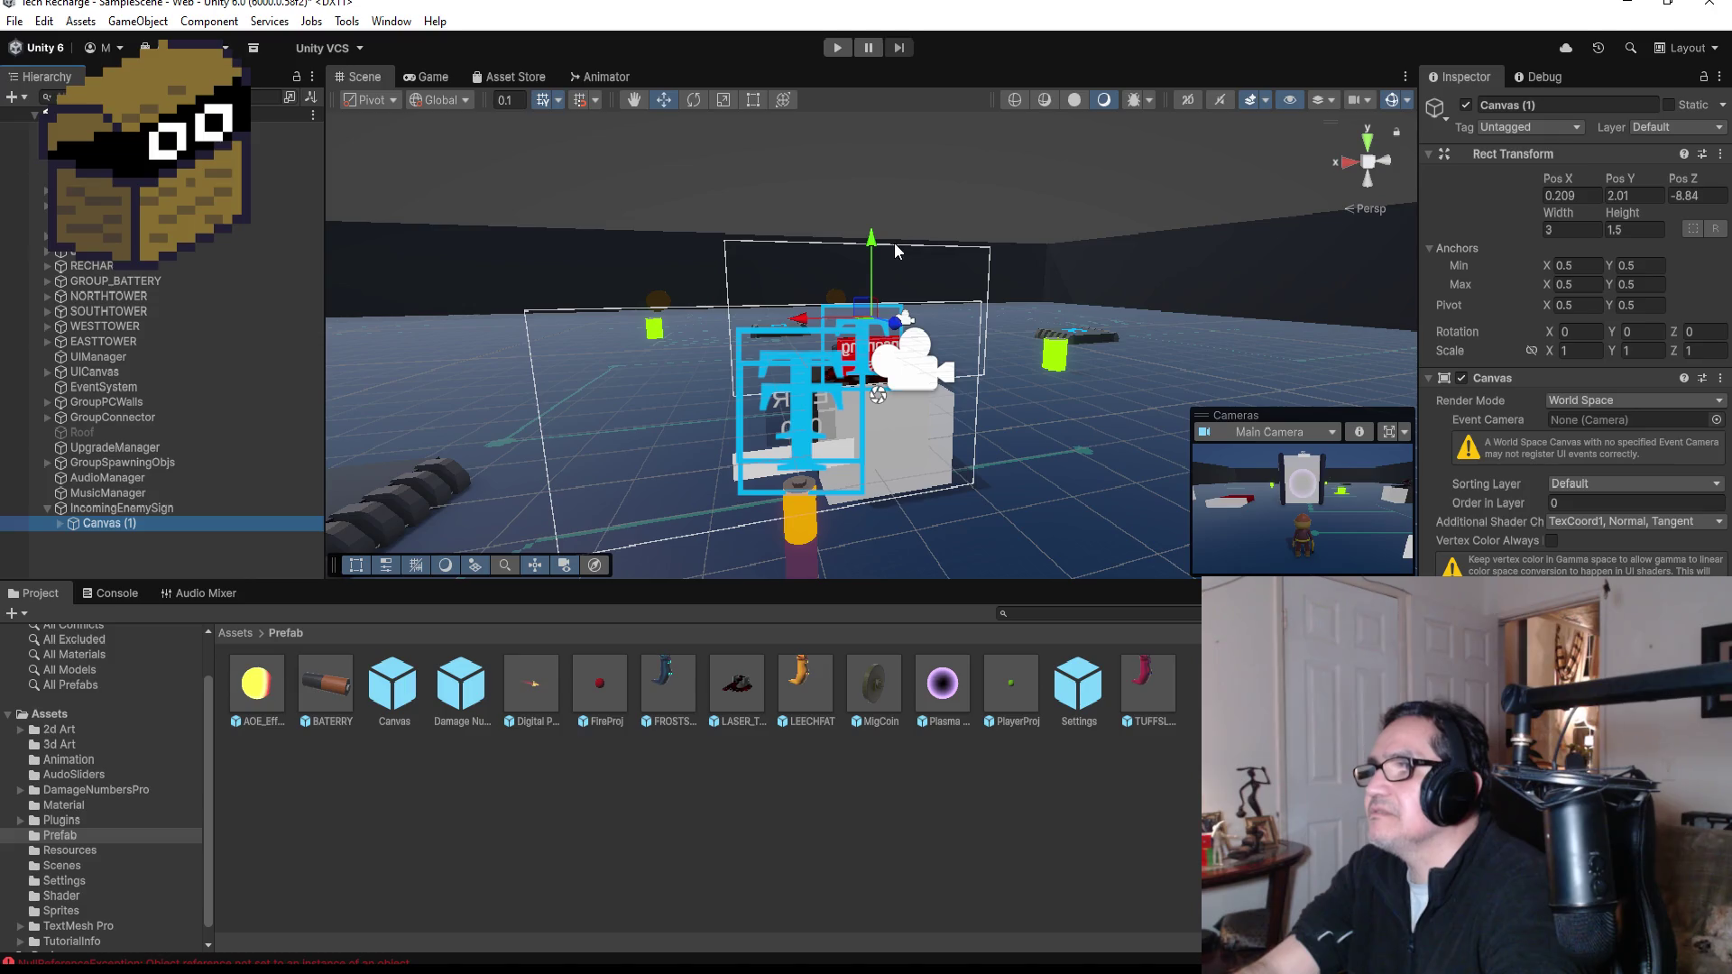
- Lift Canvas (1) to Pos Y 2.318 and set its X rotation to 180
left_click_drag(881, 245, 881, 230)
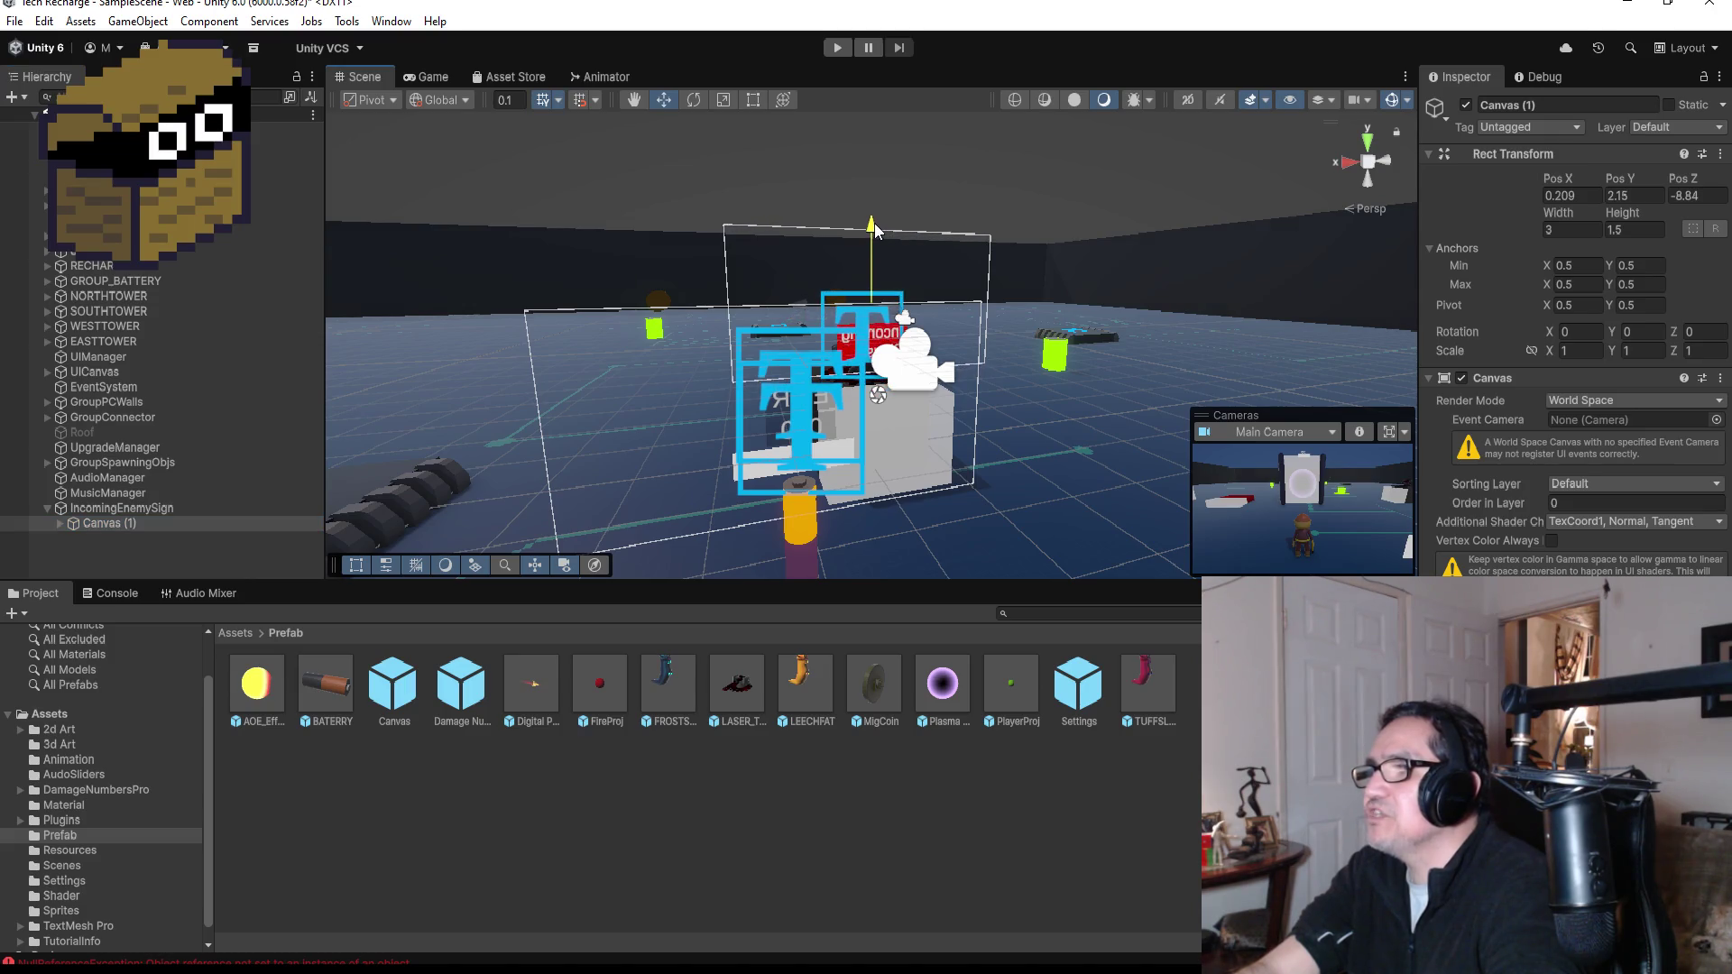
left_click_drag(1080, 268, 1110, 336, "alt")
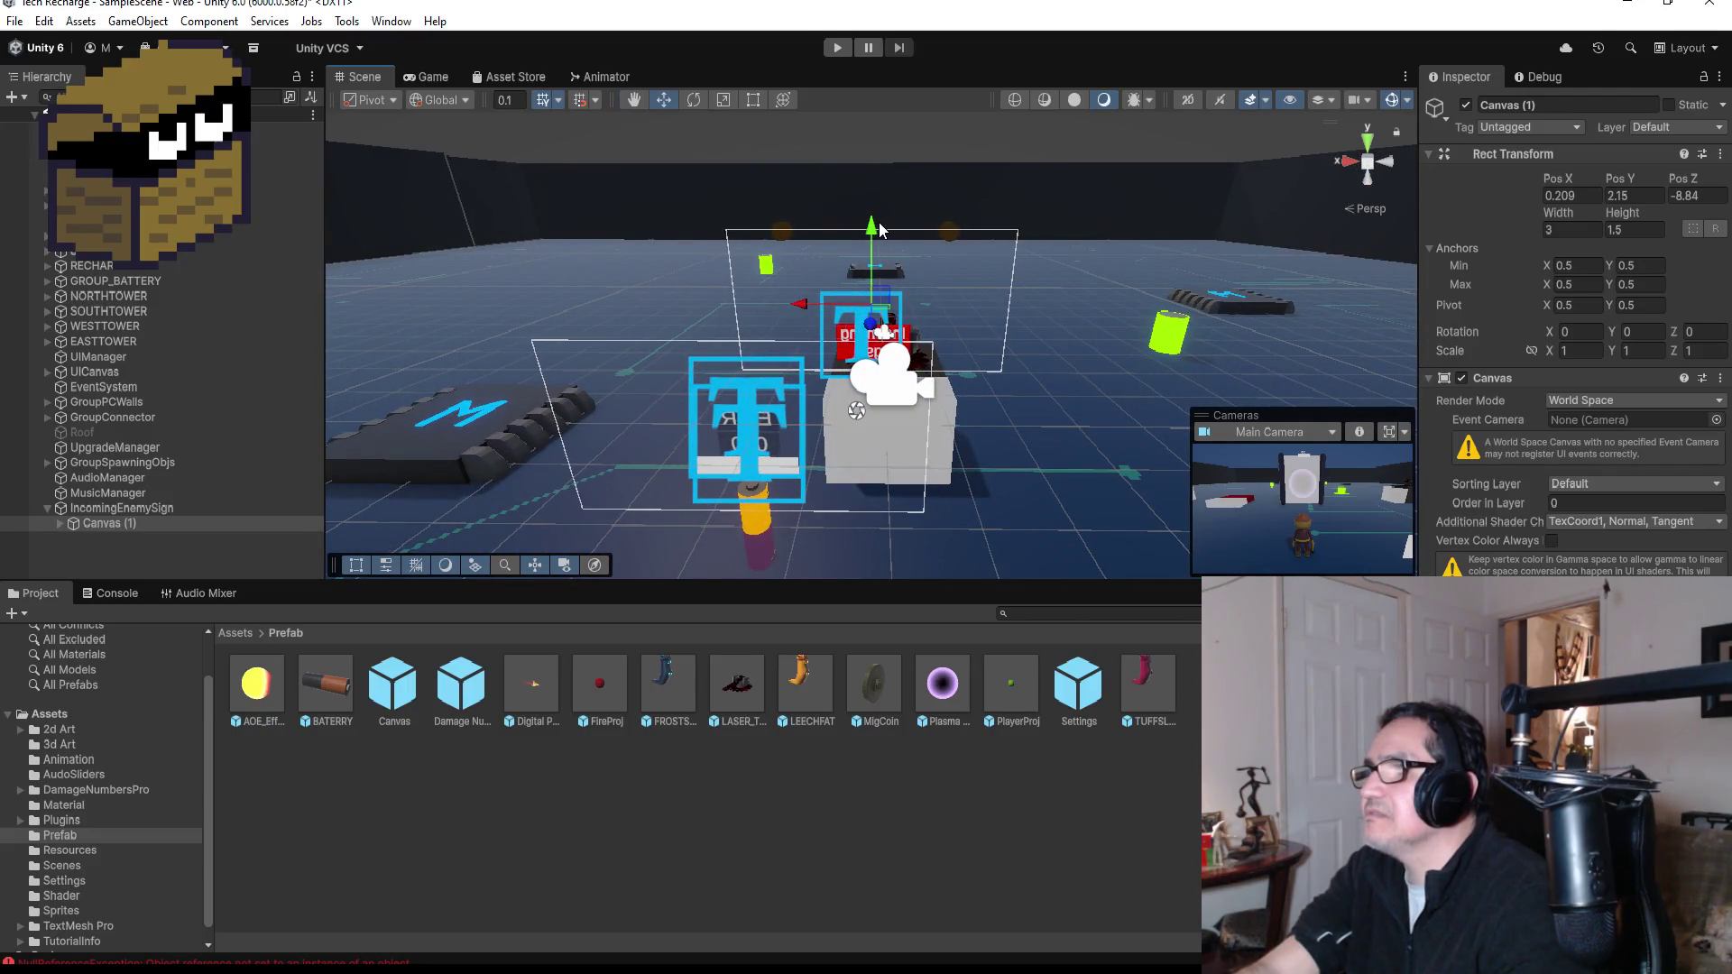
left_click_drag(881, 230, 884, 212)
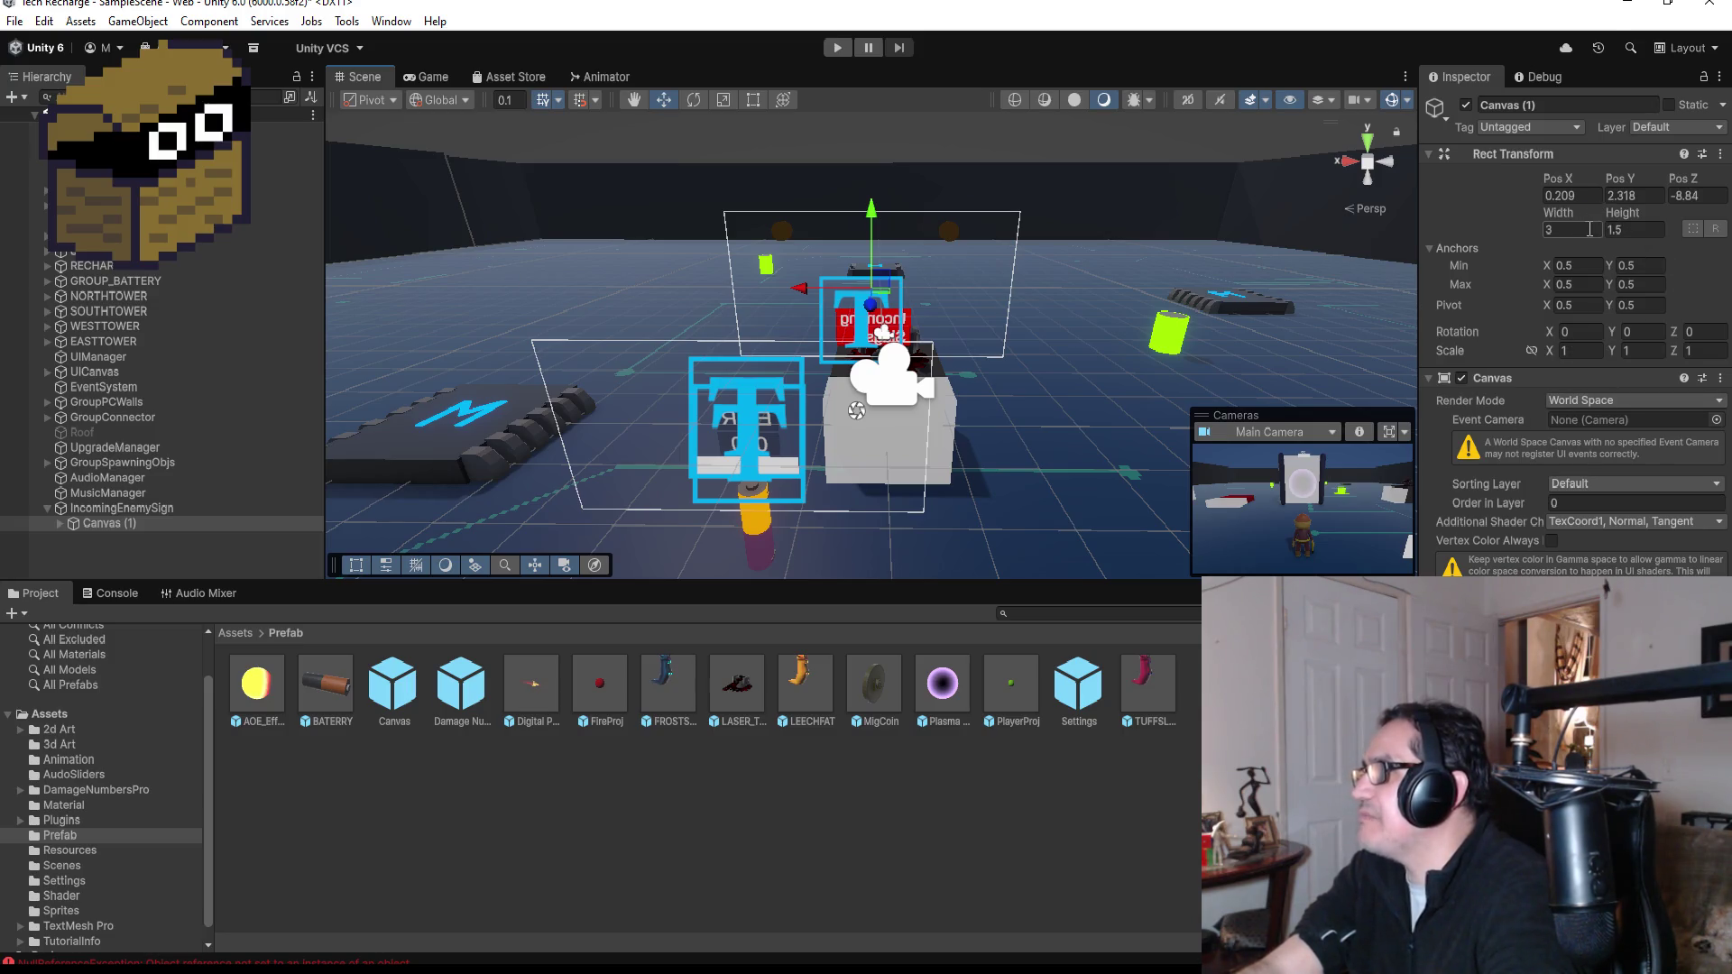
left_click(1585, 330)
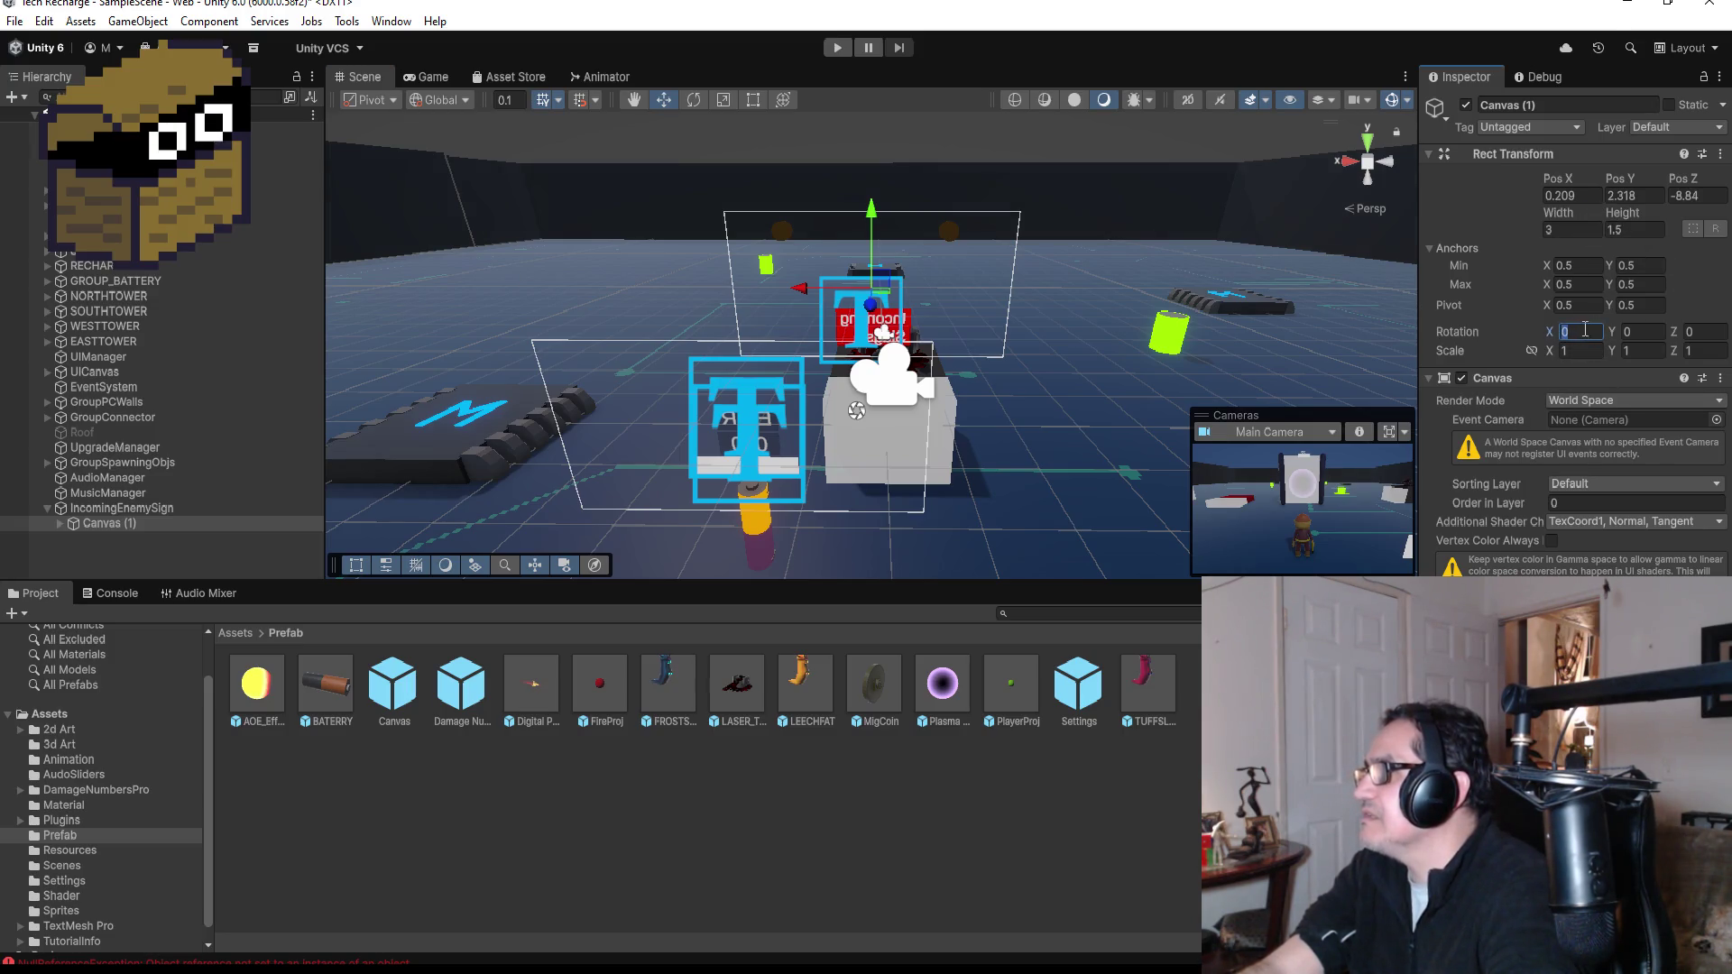
left_click(1588, 334)
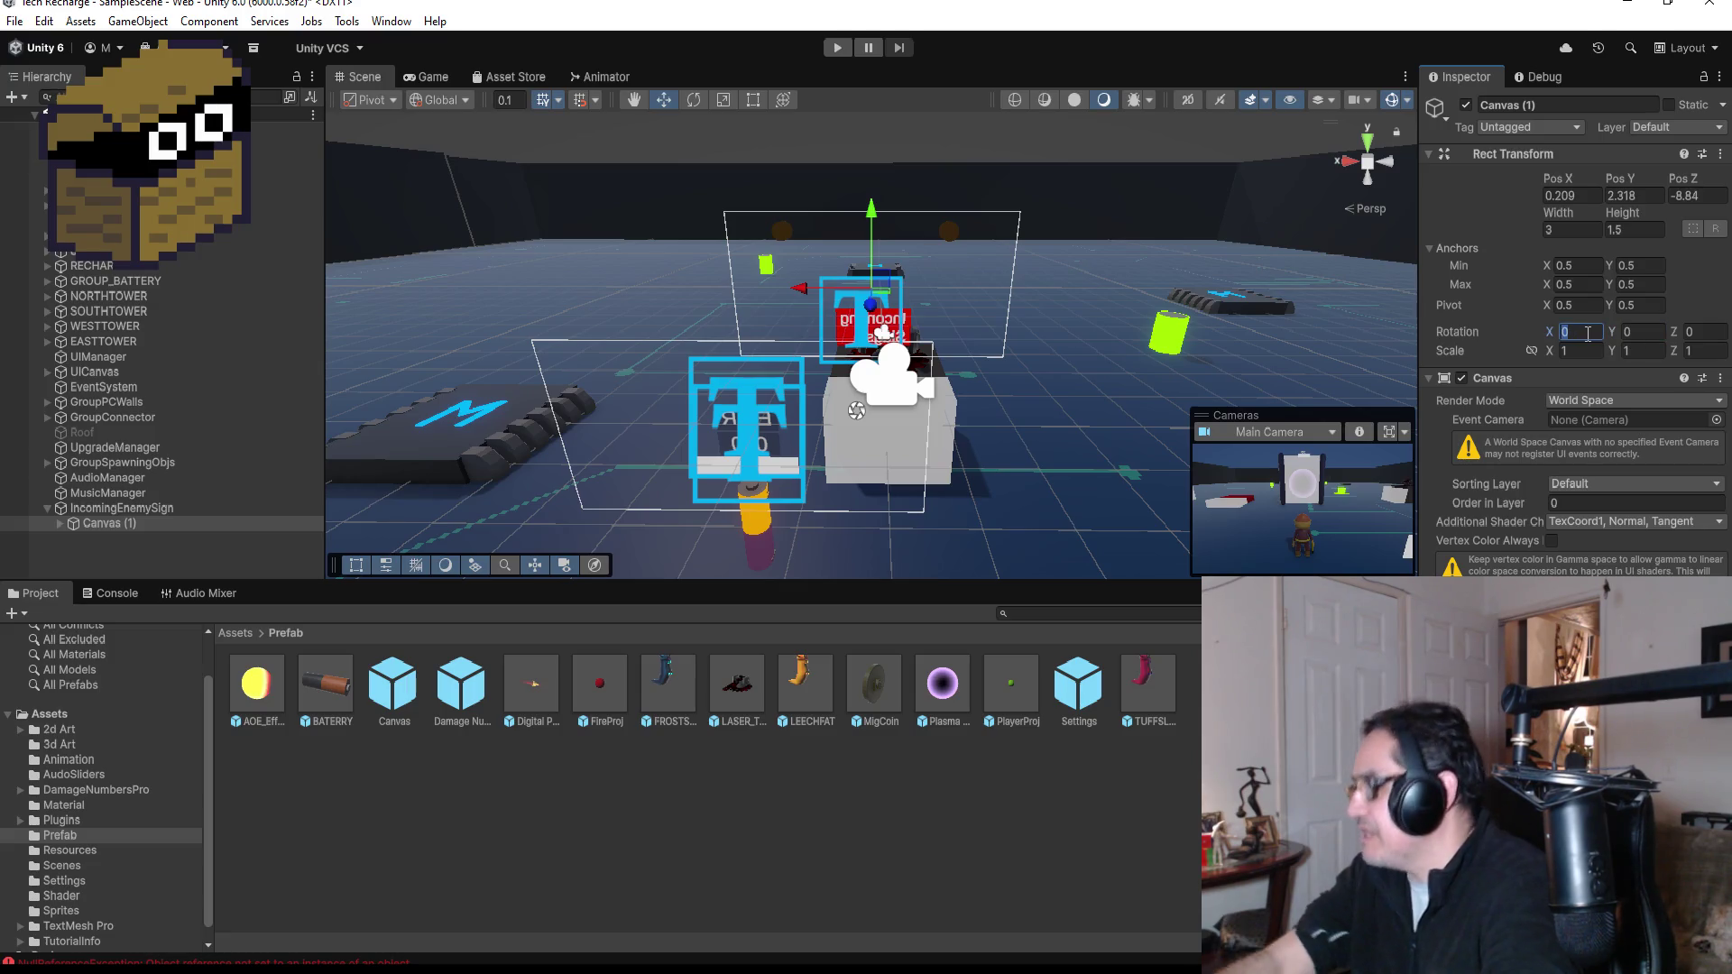
type("180")
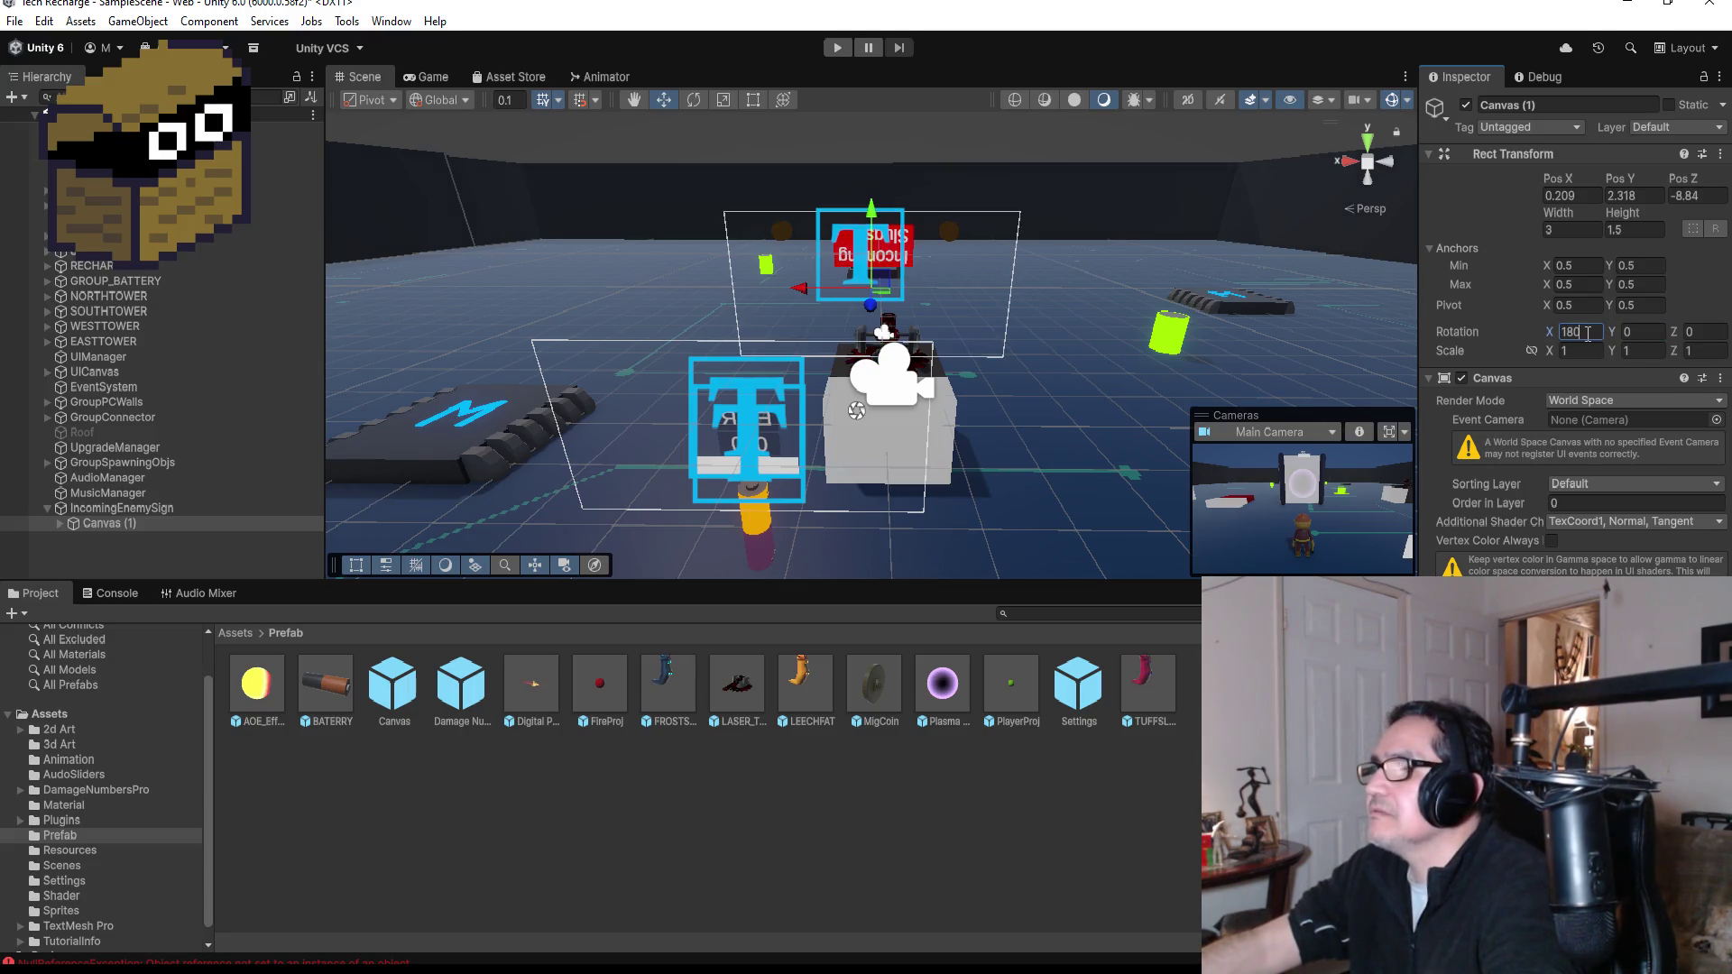
- Clear the canvas's 180 X rotation and select the dspText label beneath it
key("BackSpace")
key("BackSpace")
key("BackSpace")
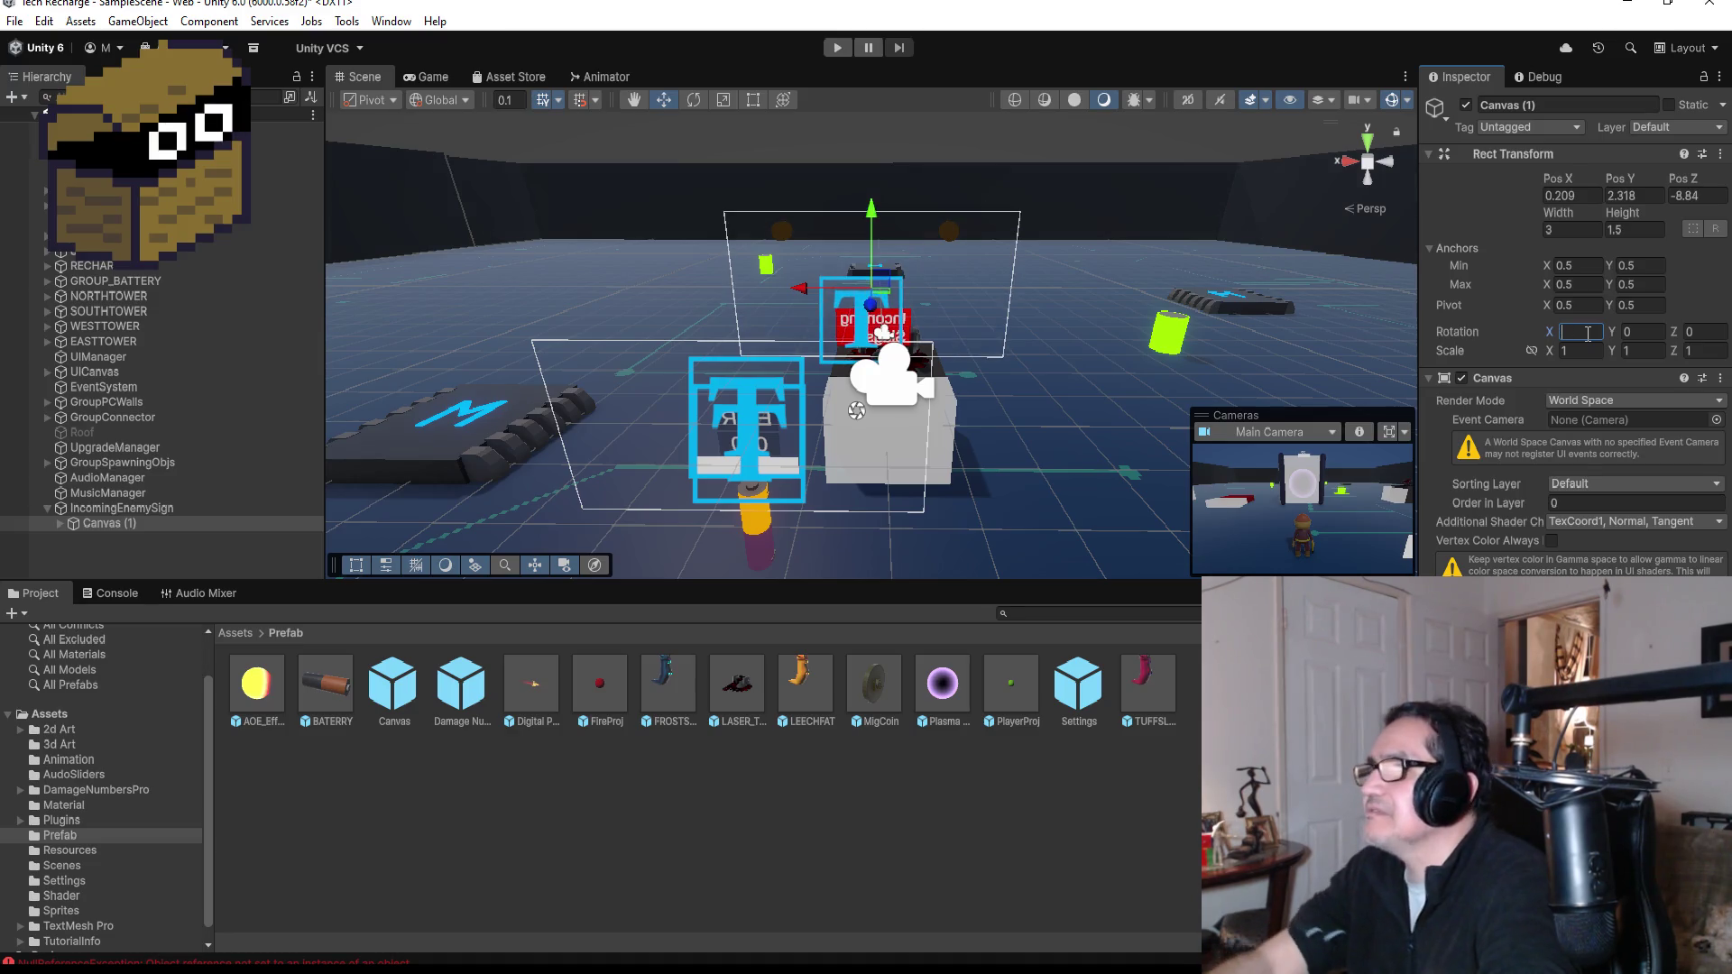
left_click(59, 523)
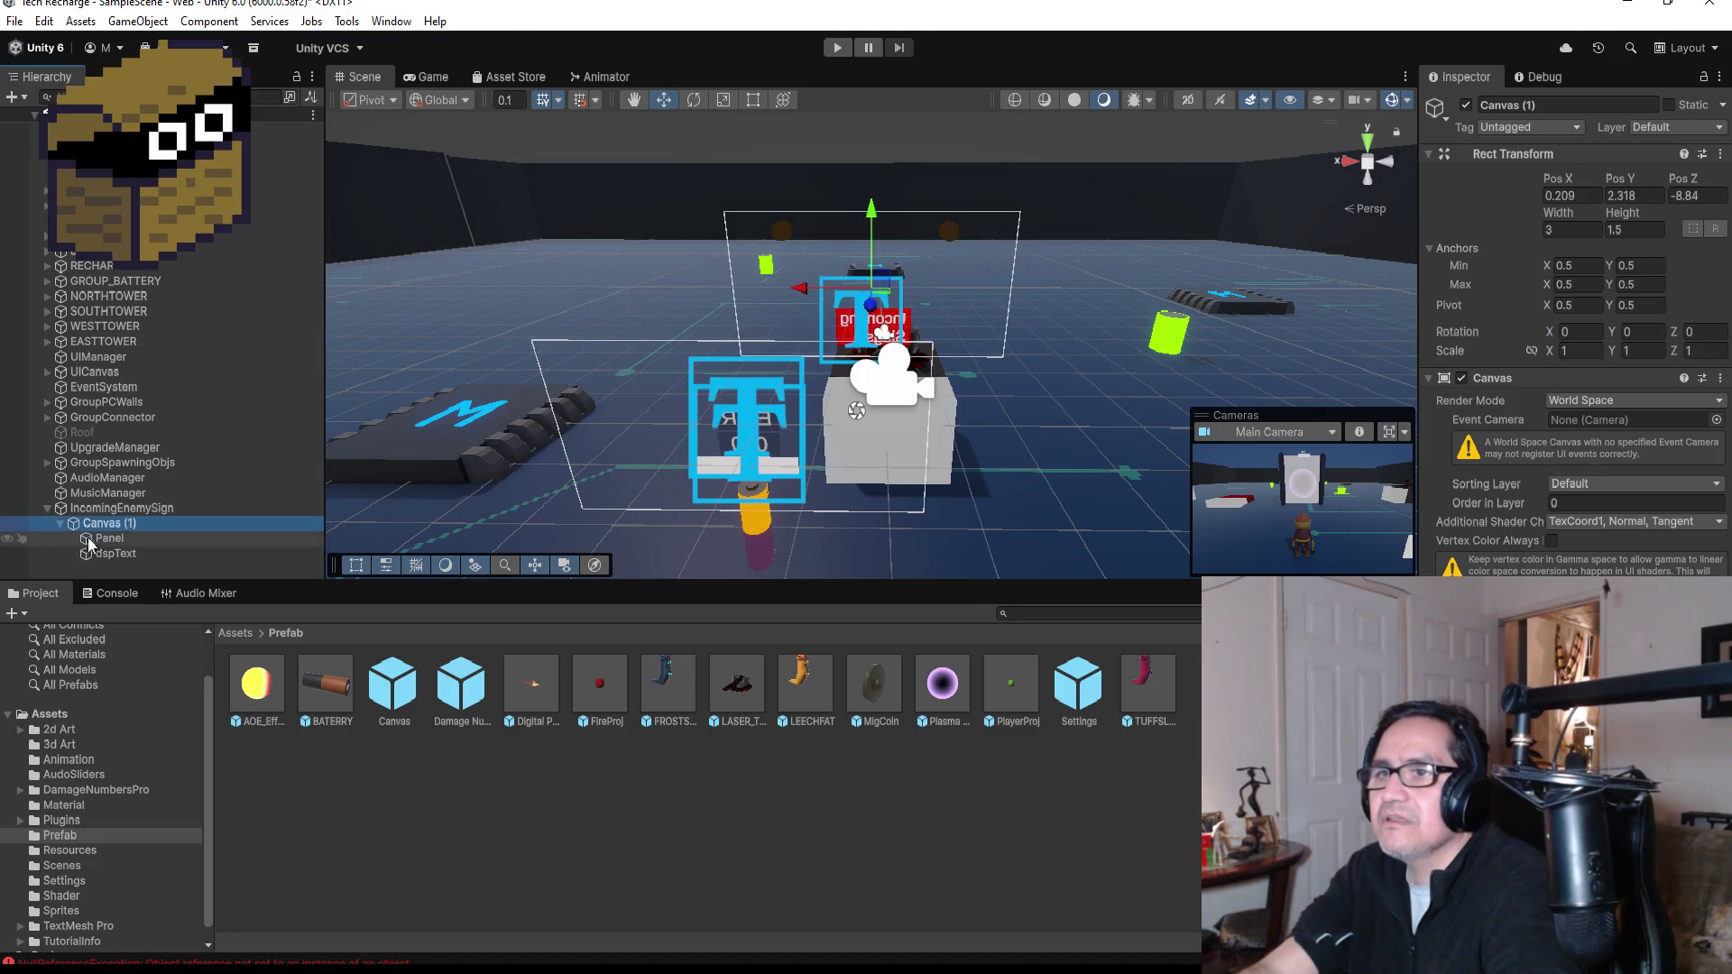
left_click(109, 539)
left_click(112, 552)
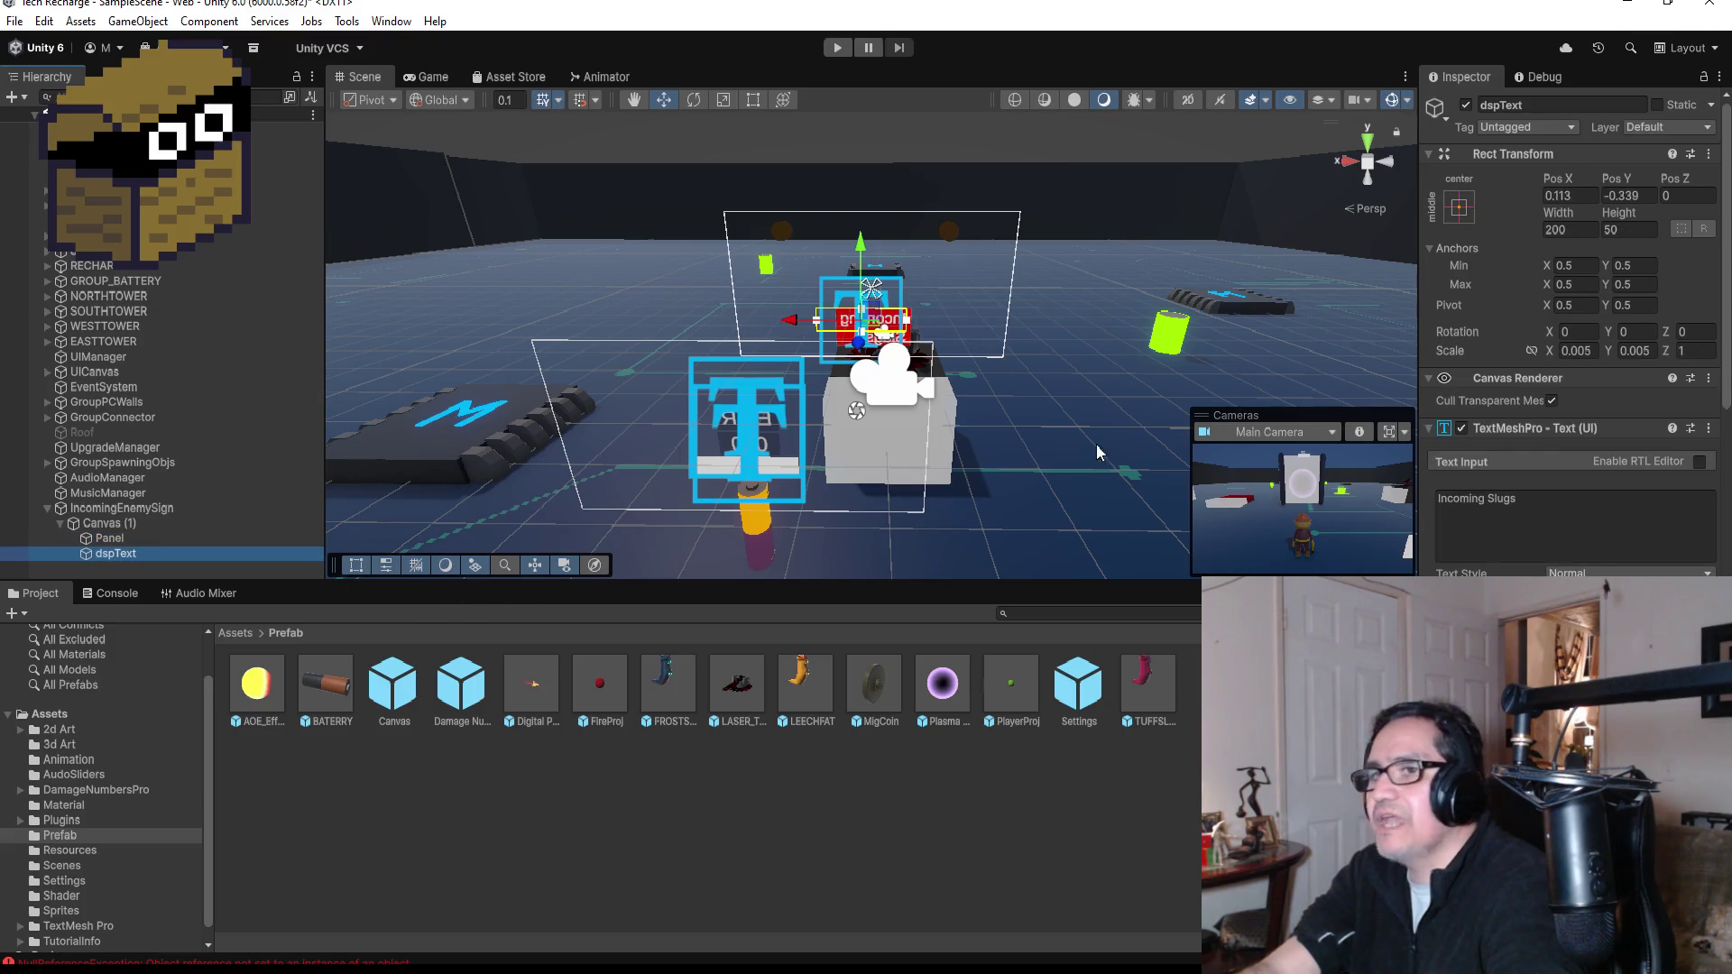
- Set the dspText label's X rotation to 0 and move to its Y rotation
left_click(1587, 333)
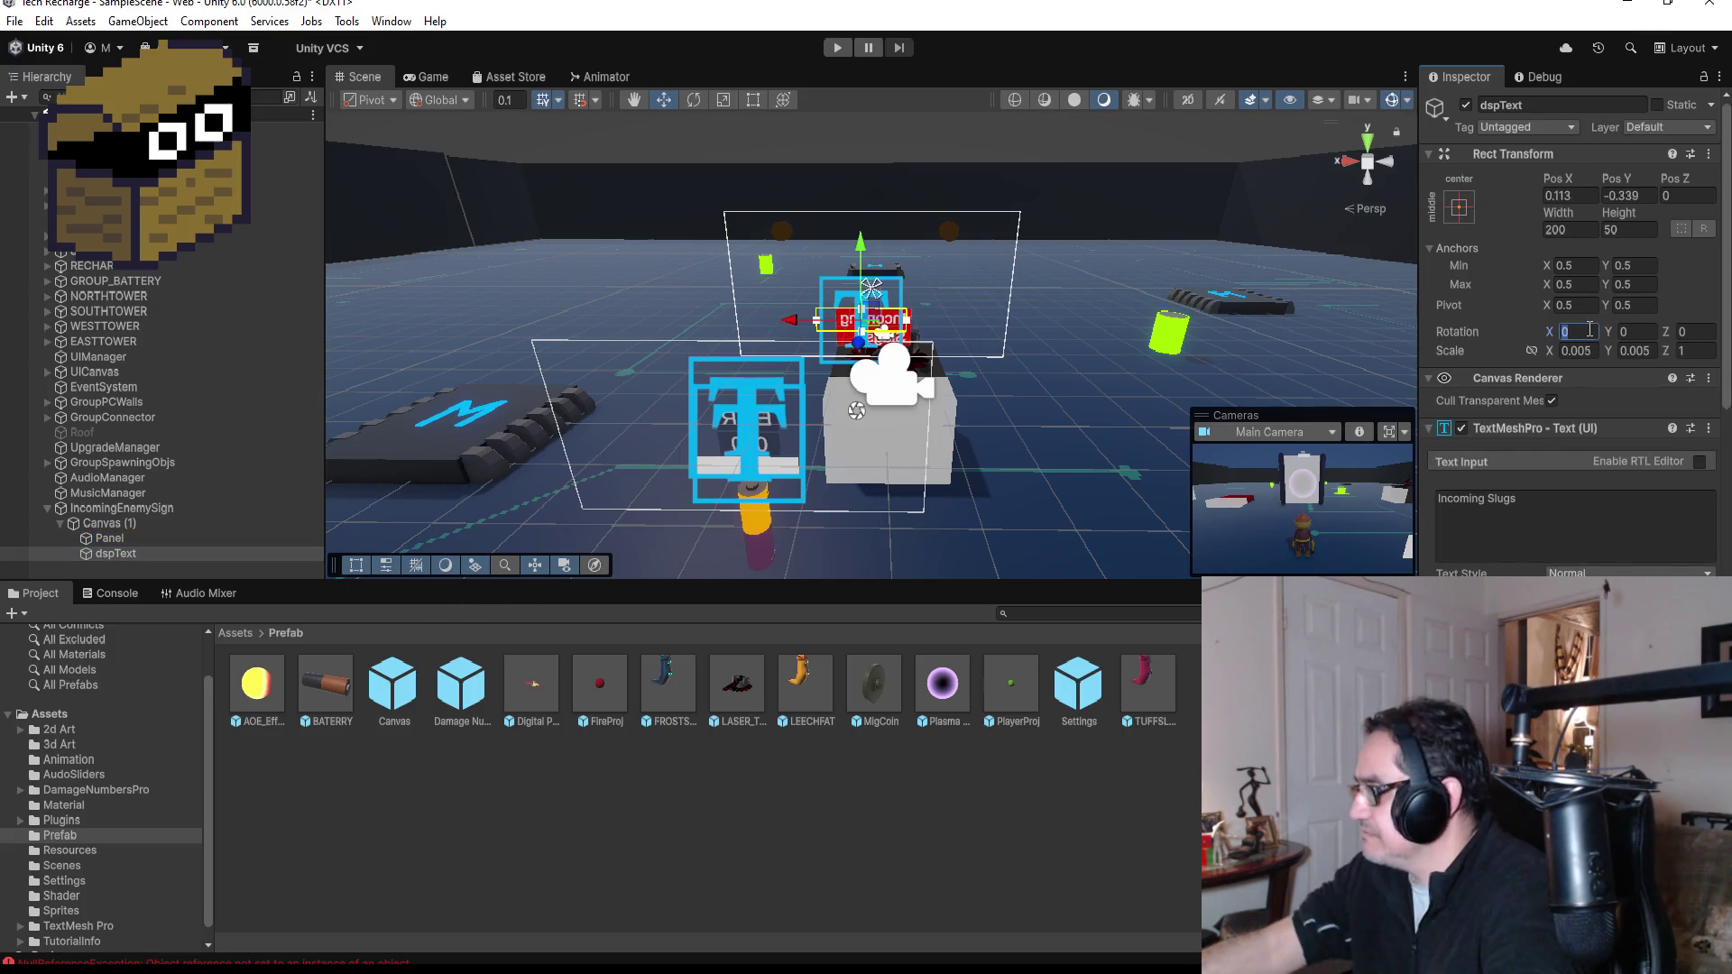
type("180")
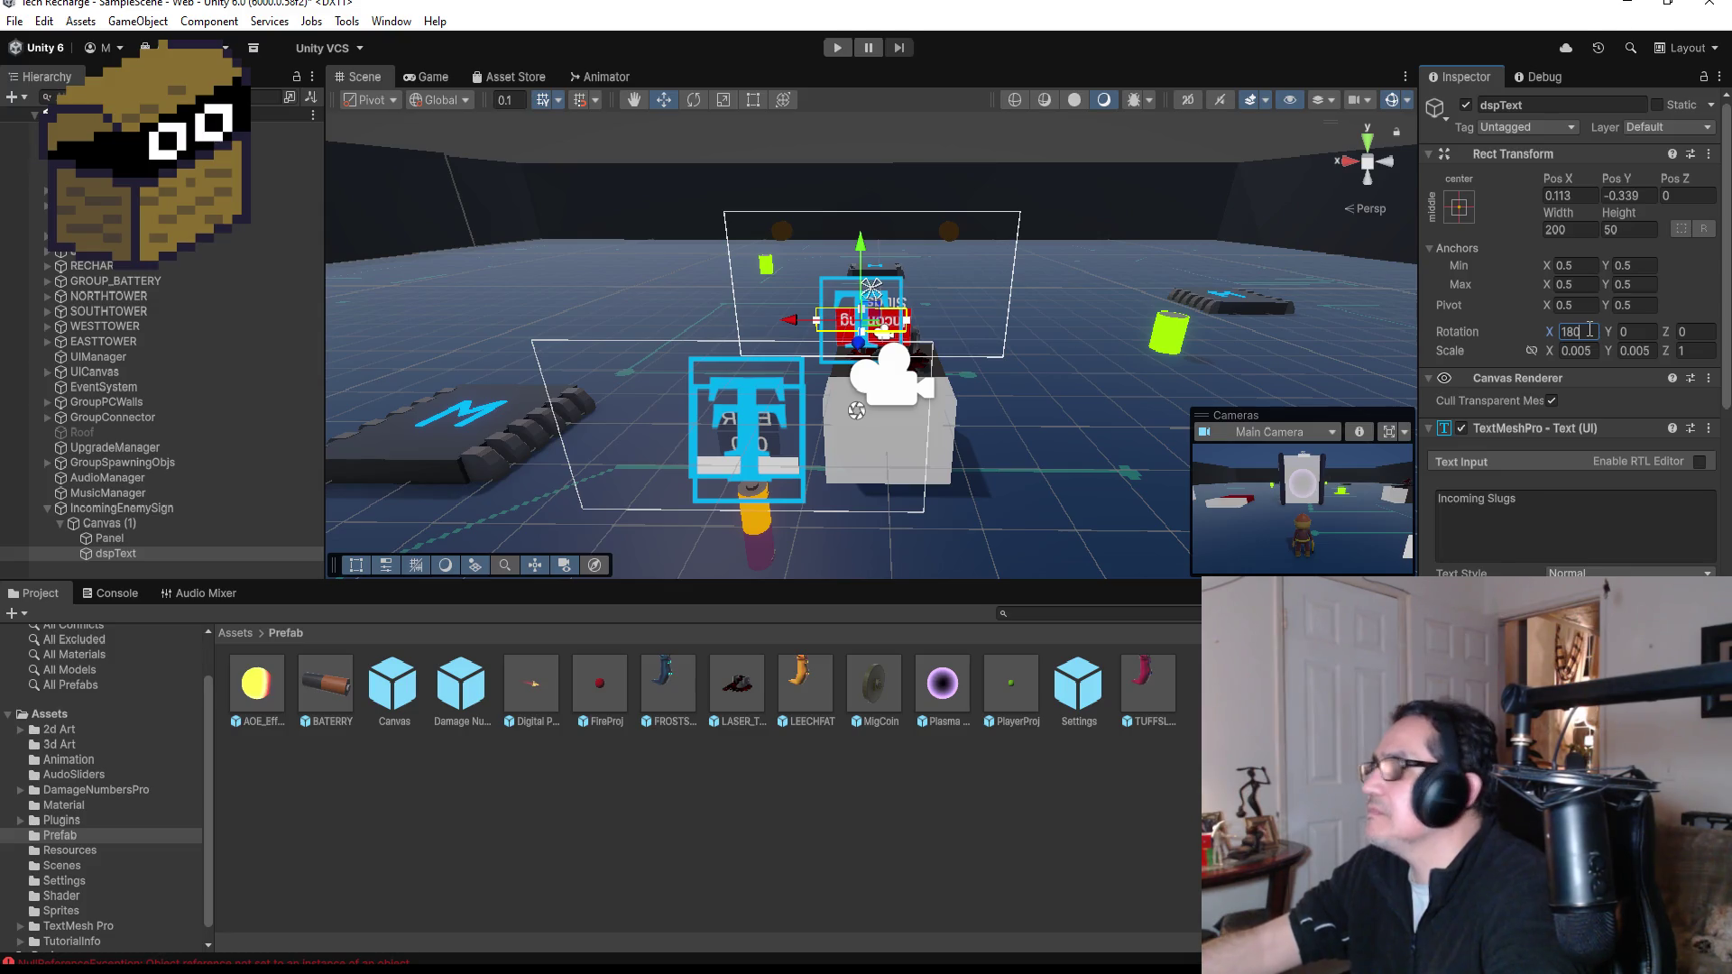
key("BackSpace")
key("BackSpace")
key("BackSpace")
type("0")
key("Tab")
- Give dspText a Y rotation of 180 and shift the text sideways on the sign
type("180")
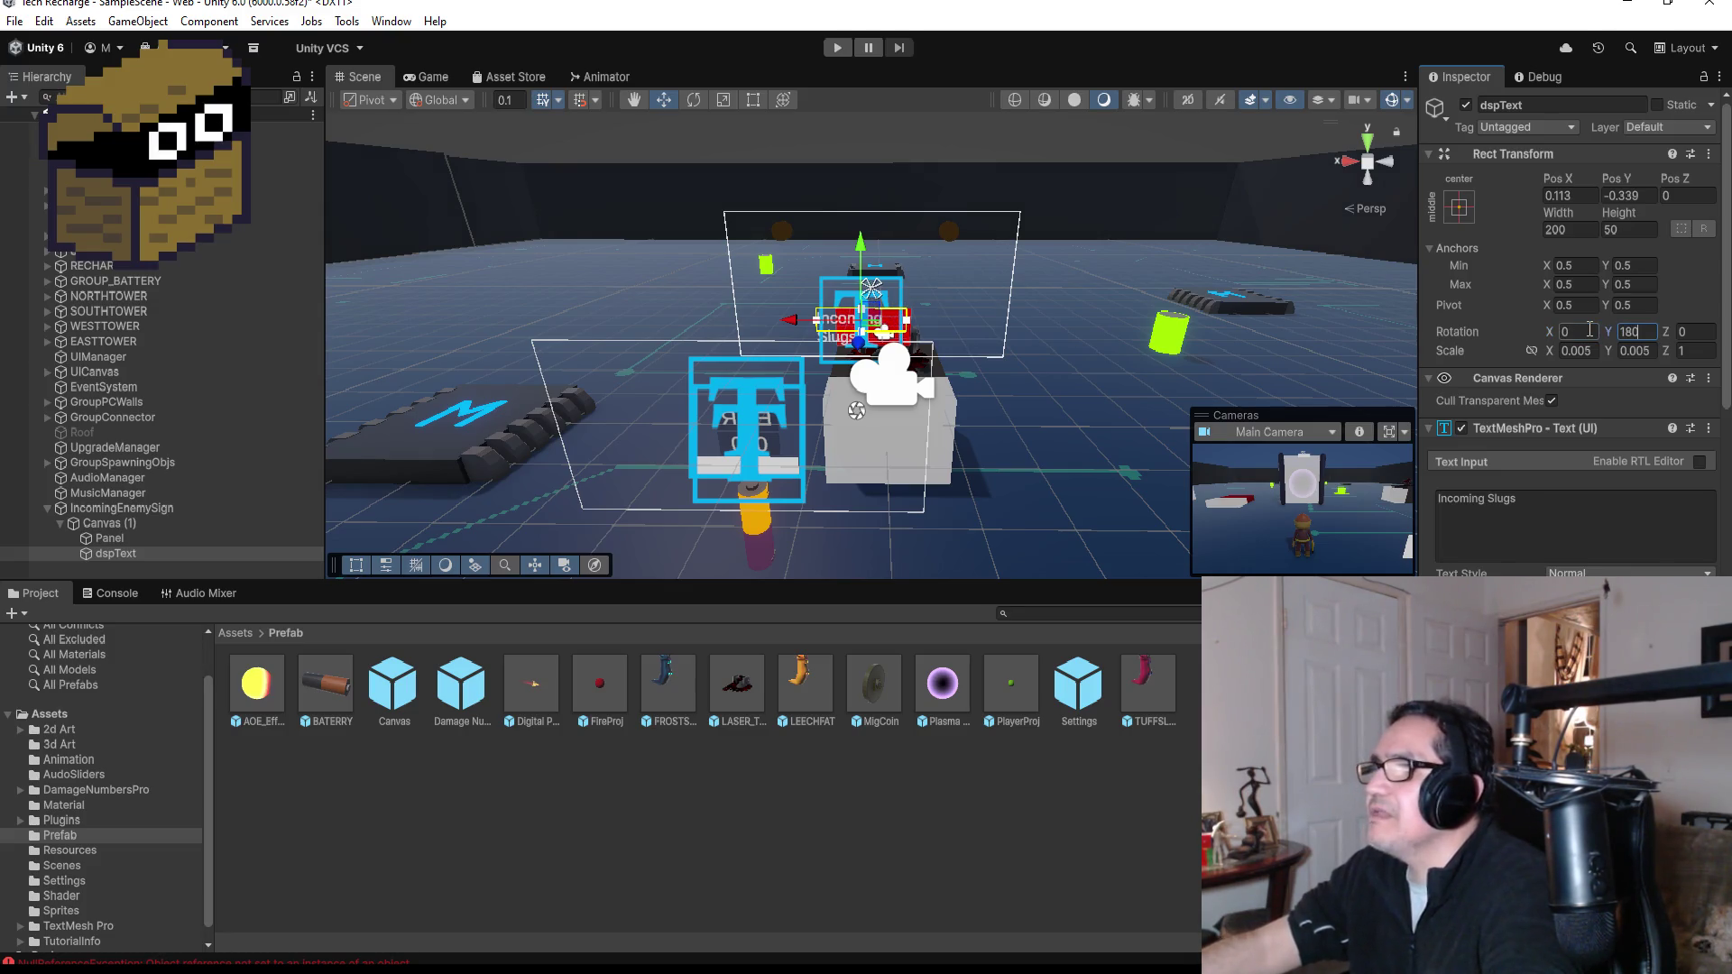
scroll(1071, 423, "up", 5)
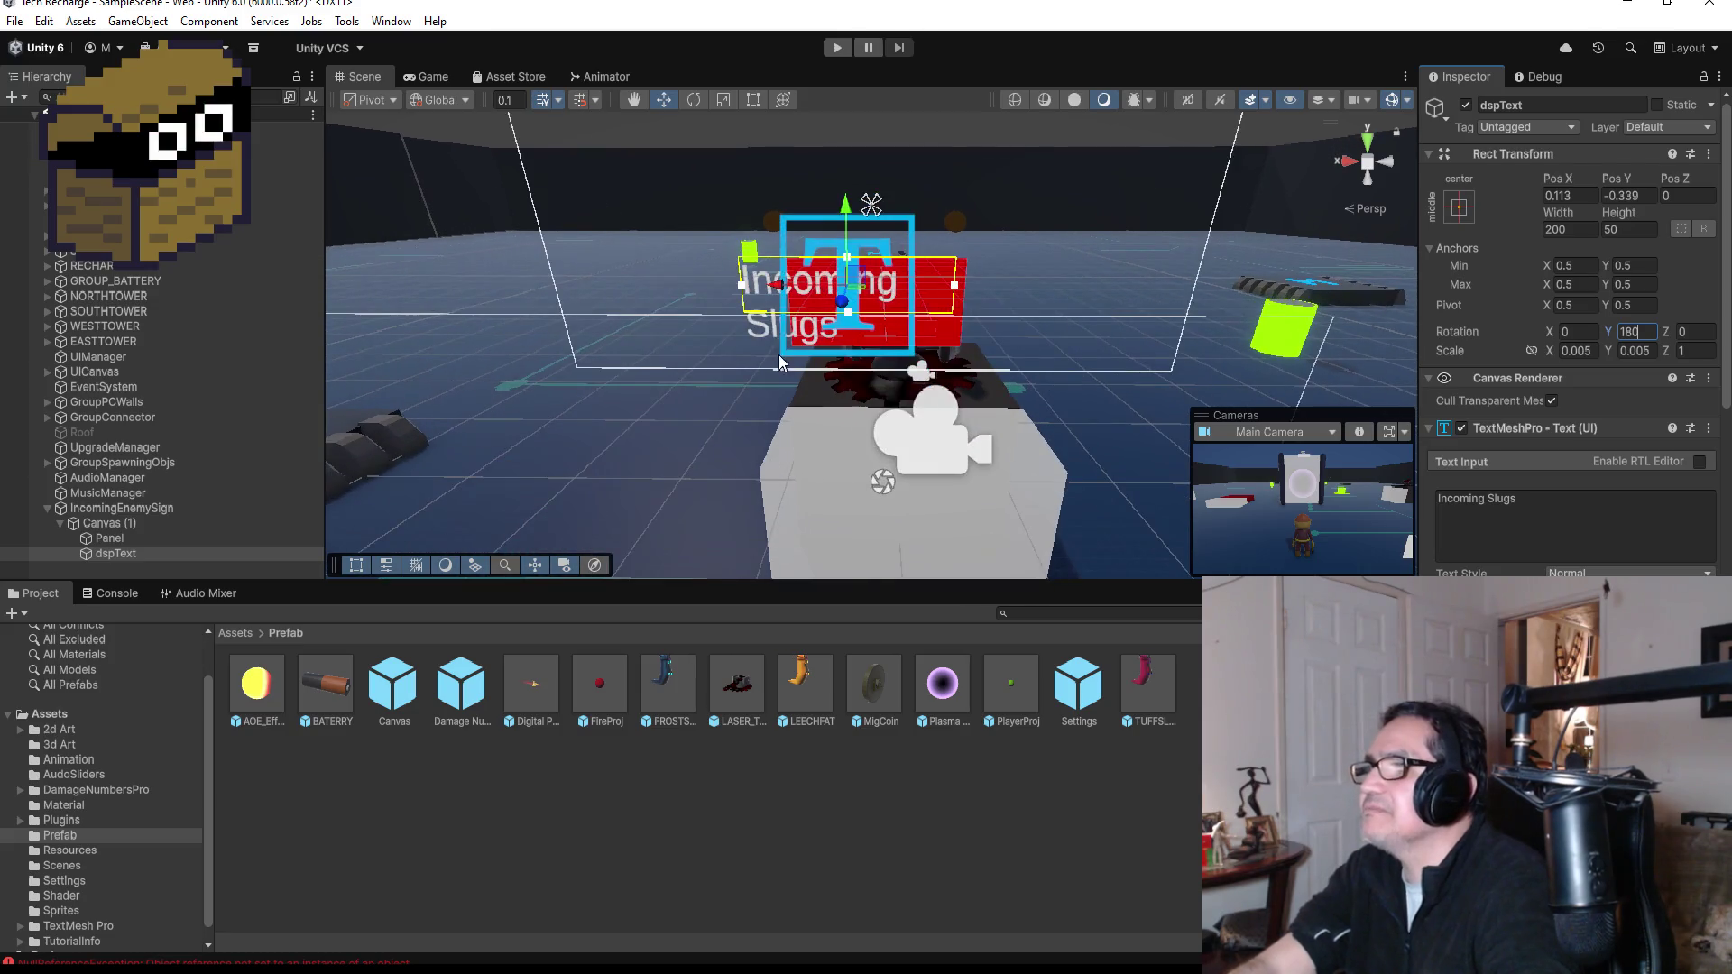
left_click_drag(786, 289, 837, 287)
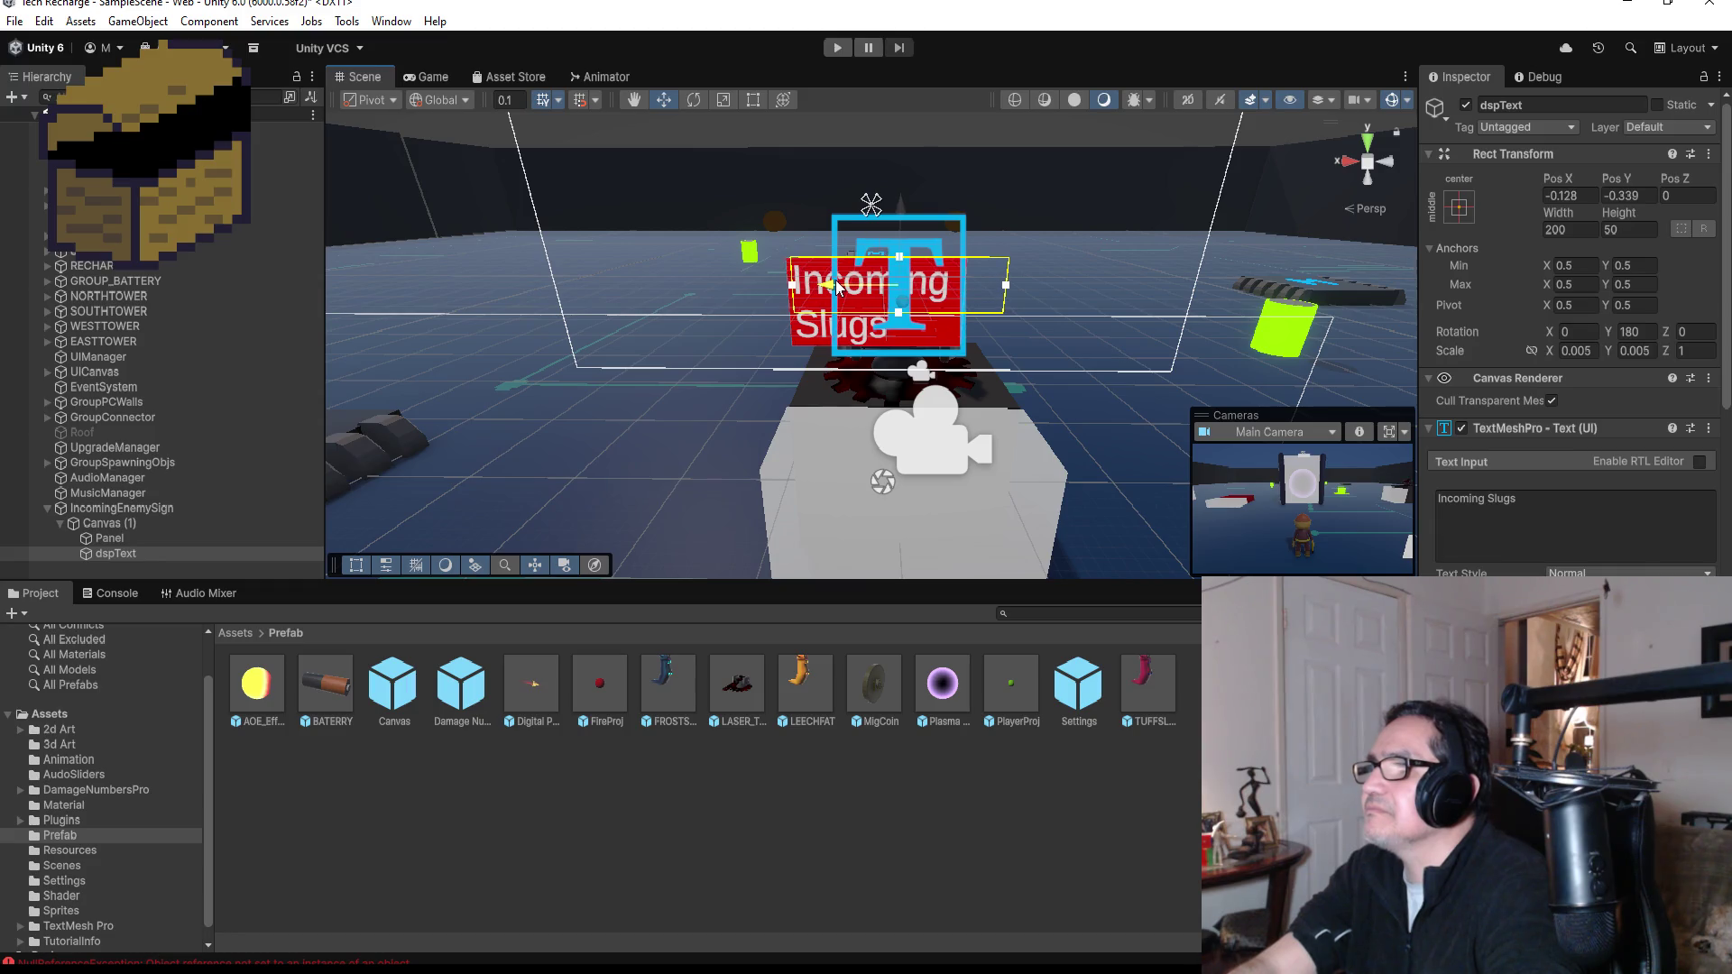
scroll(1093, 284, "up", 3)
scroll(1093, 277, "down", 5)
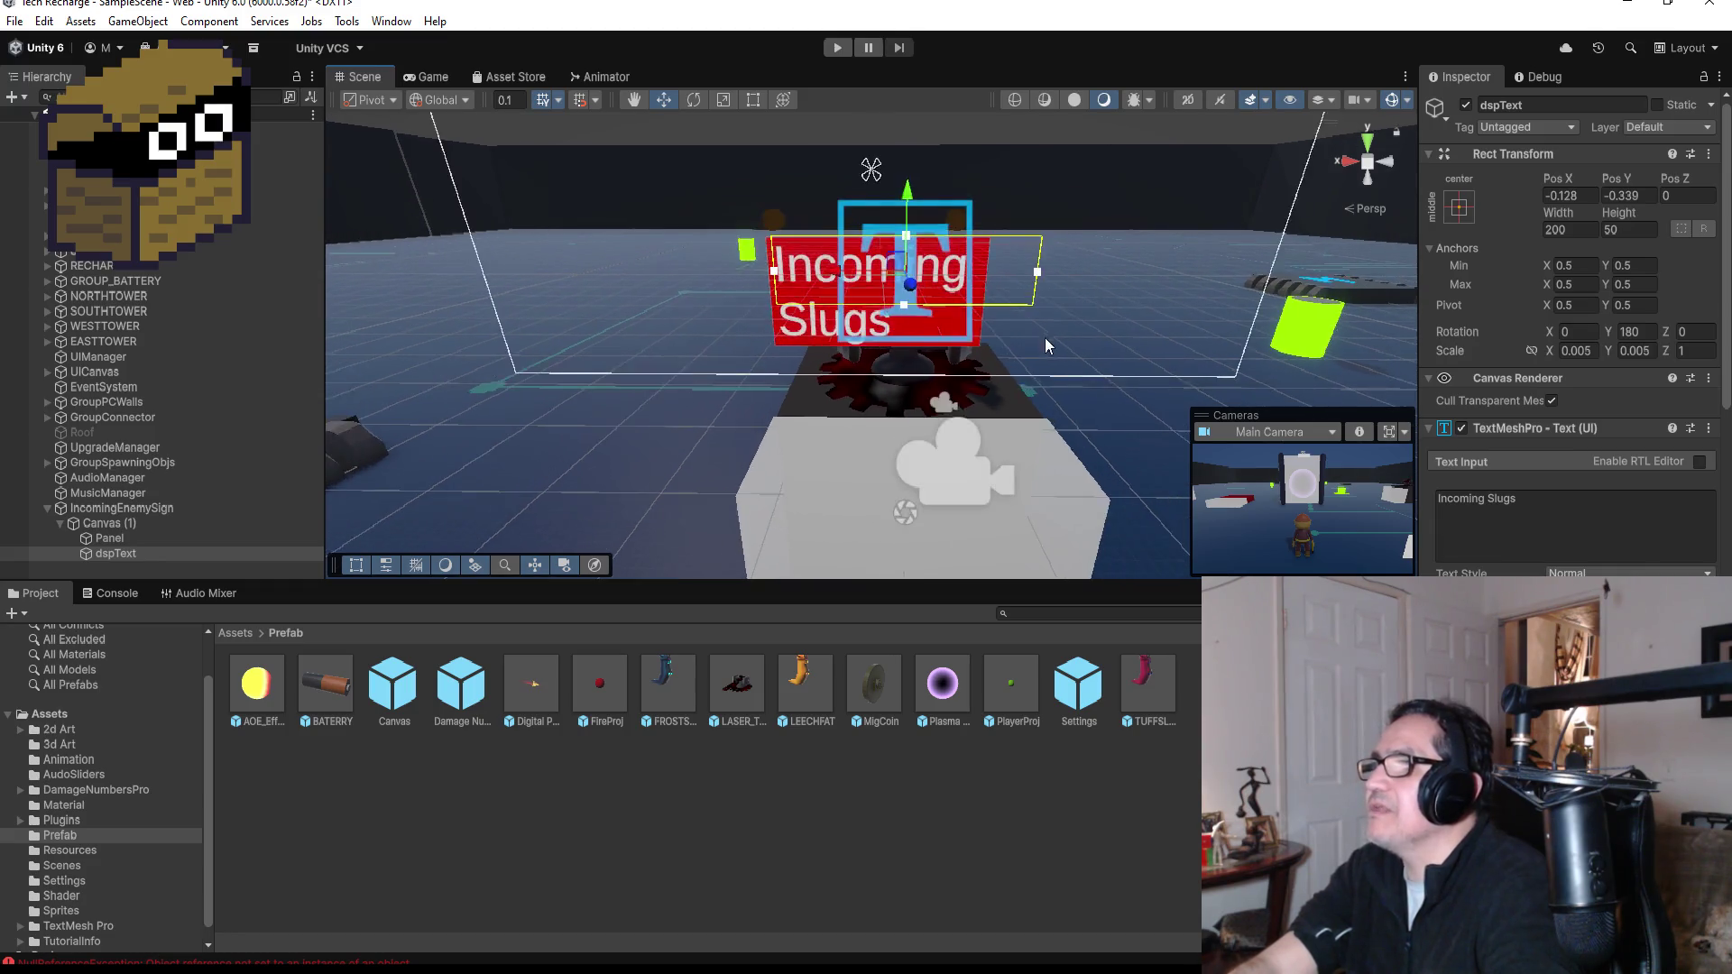
scroll(1051, 303, "up", 2)
scroll(1065, 289, "up", 2)
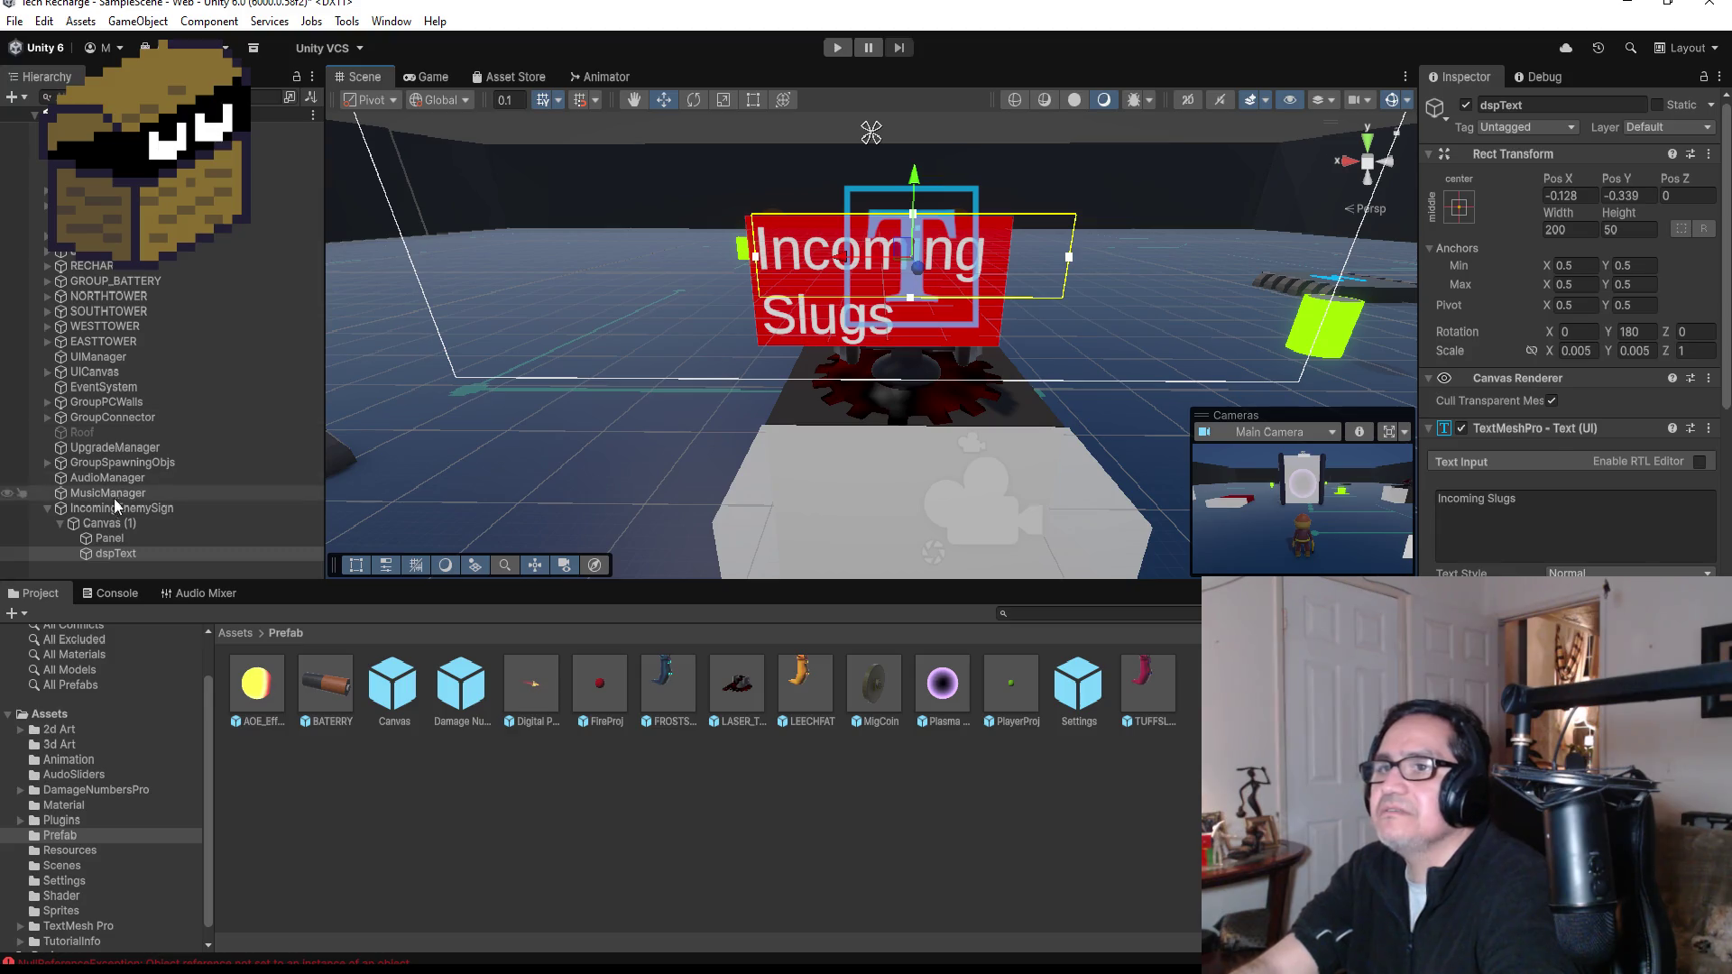
- With the Rect tool, resize the dspText box taller and narrower to 159.25 by 84.08
left_click_drag(109, 538, 128, 556)
left_click(128, 554)
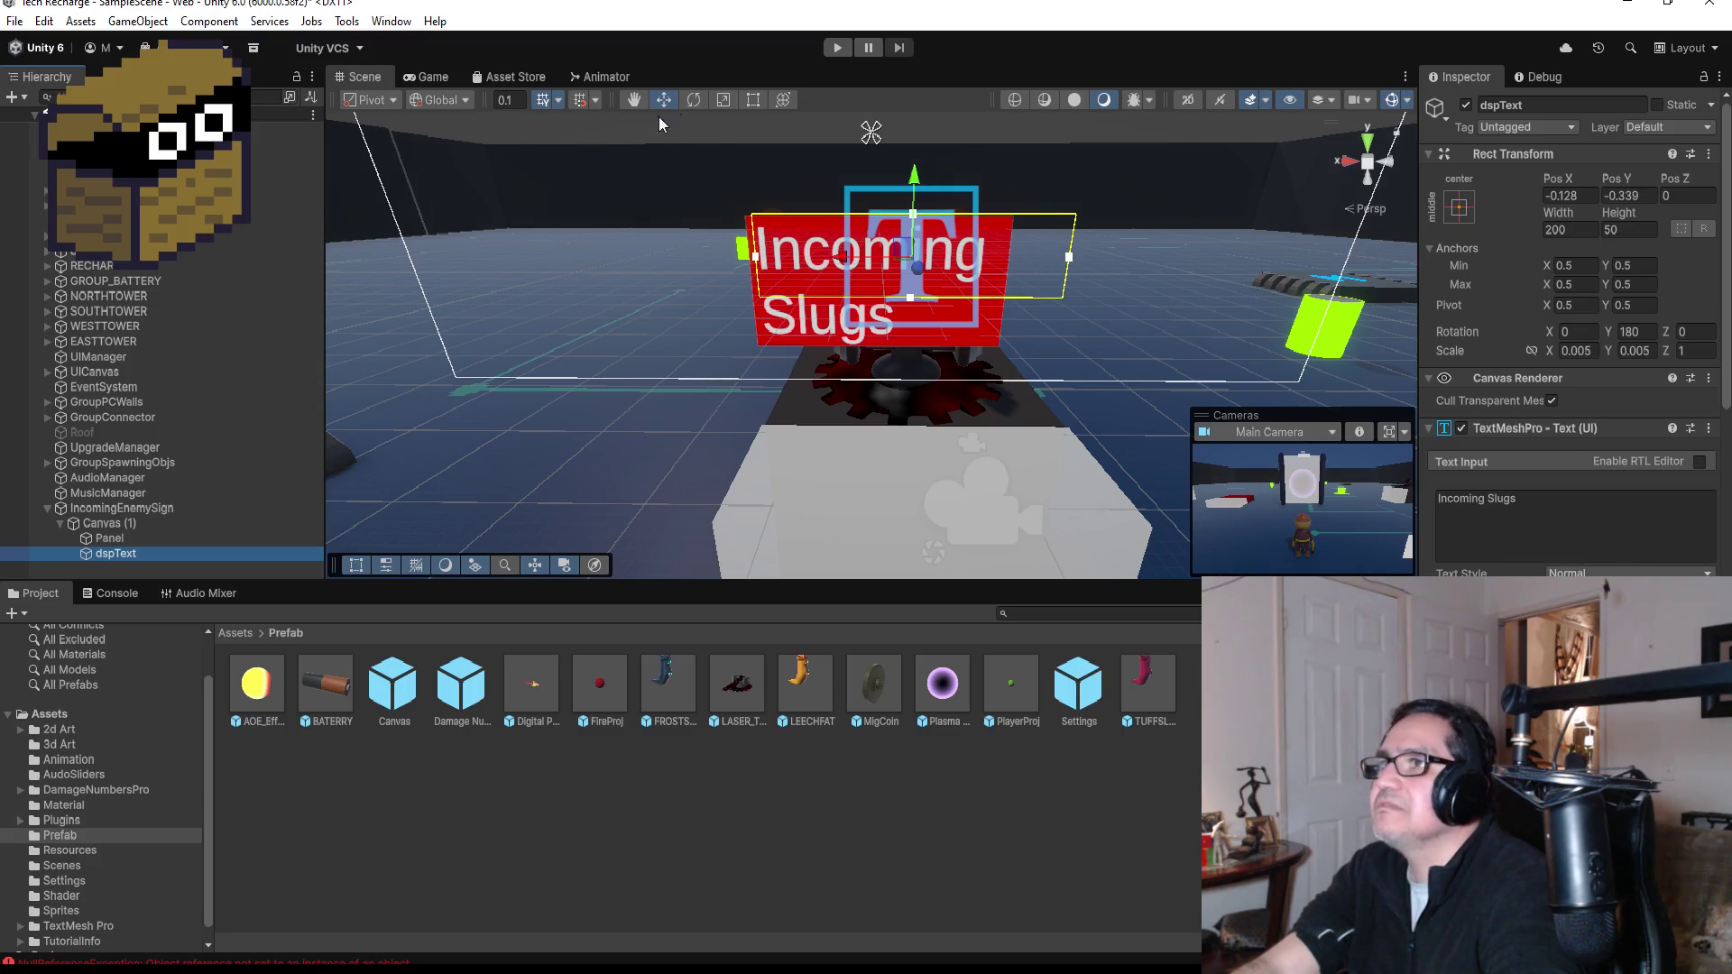
left_click(754, 97)
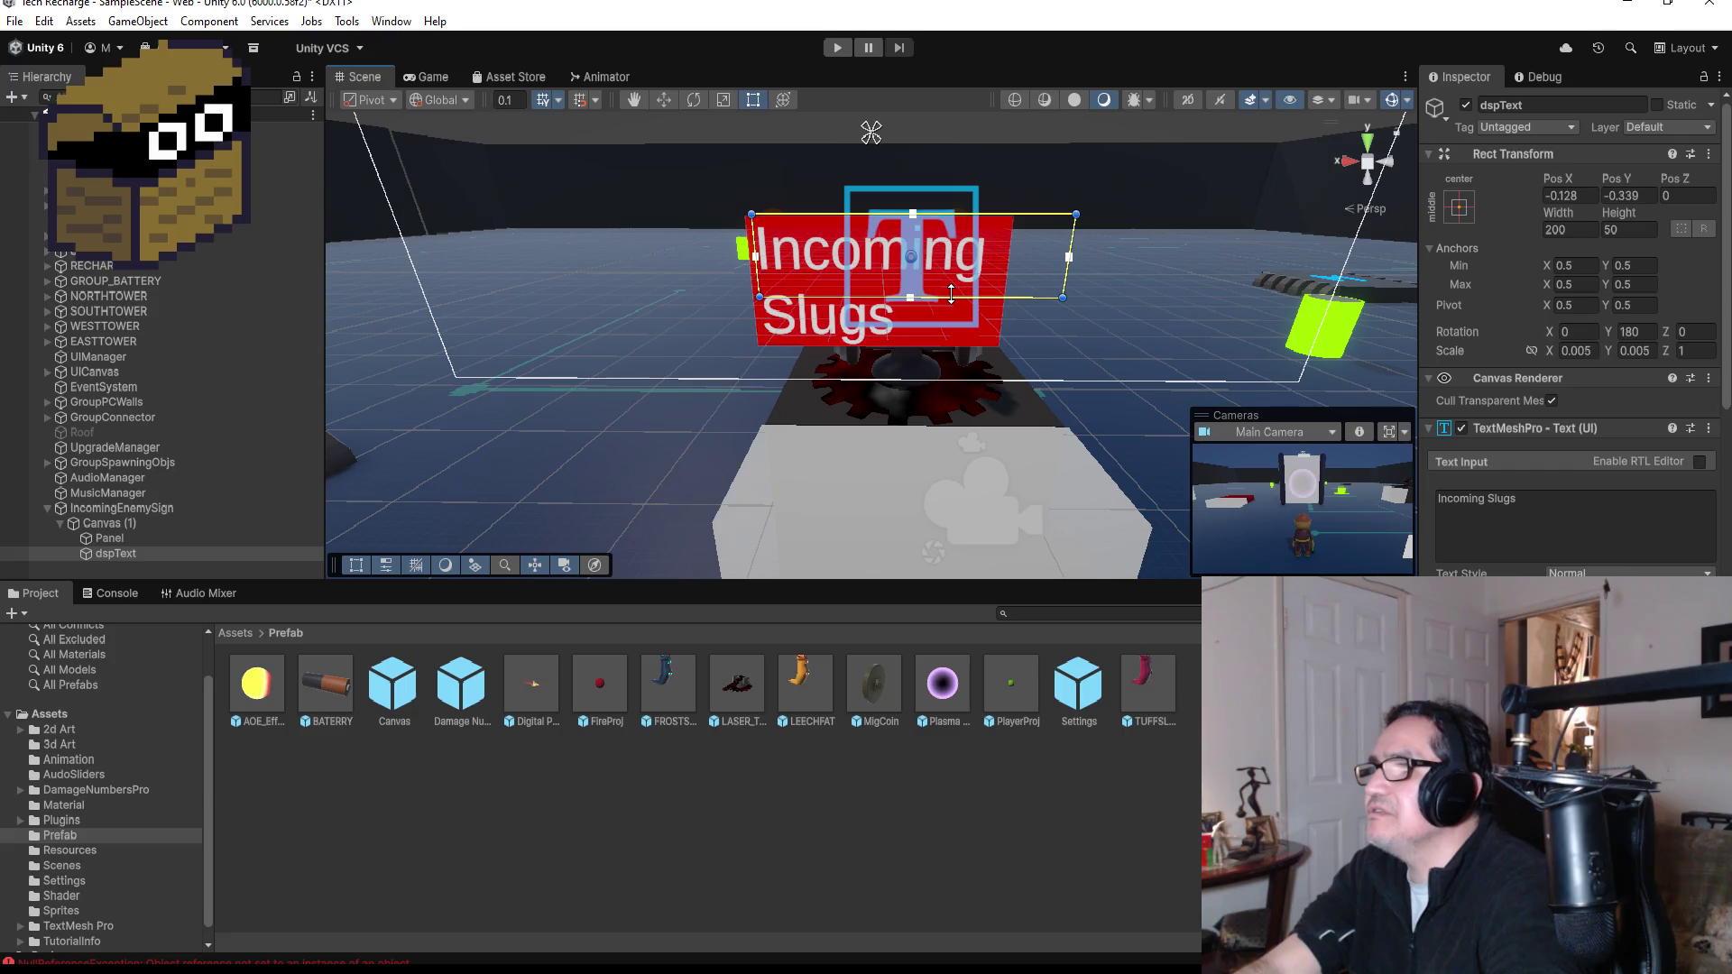
left_click_drag(952, 297, 940, 345)
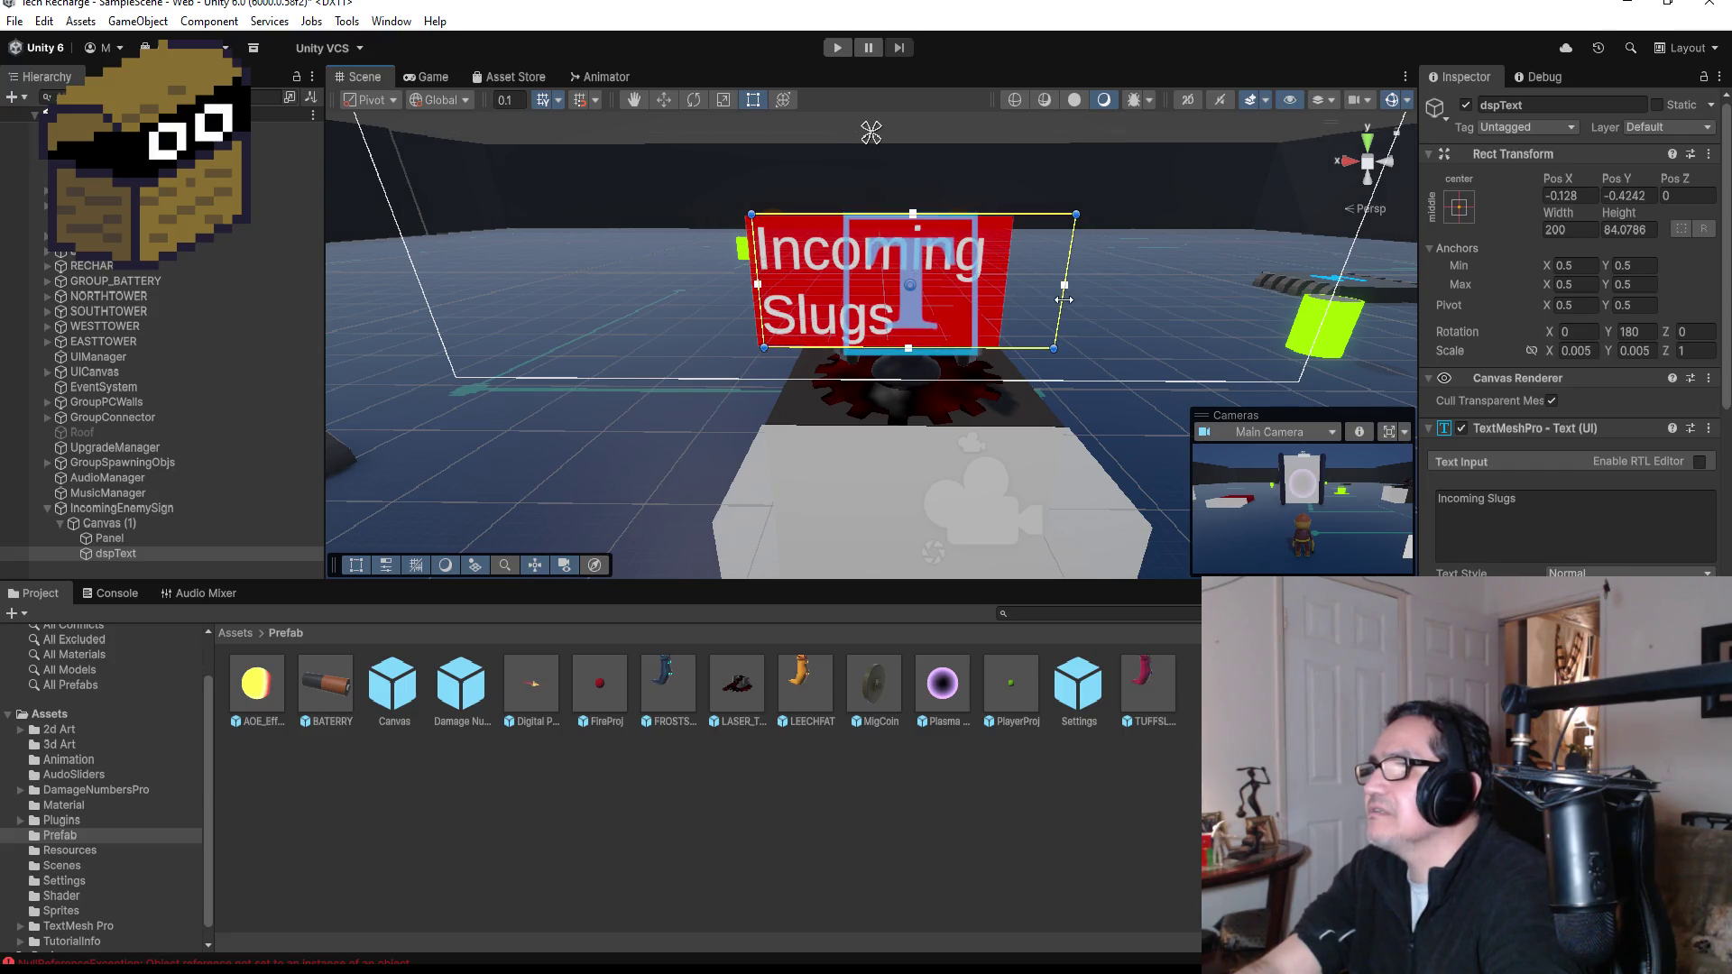
left_click_drag(1063, 298, 1004, 304)
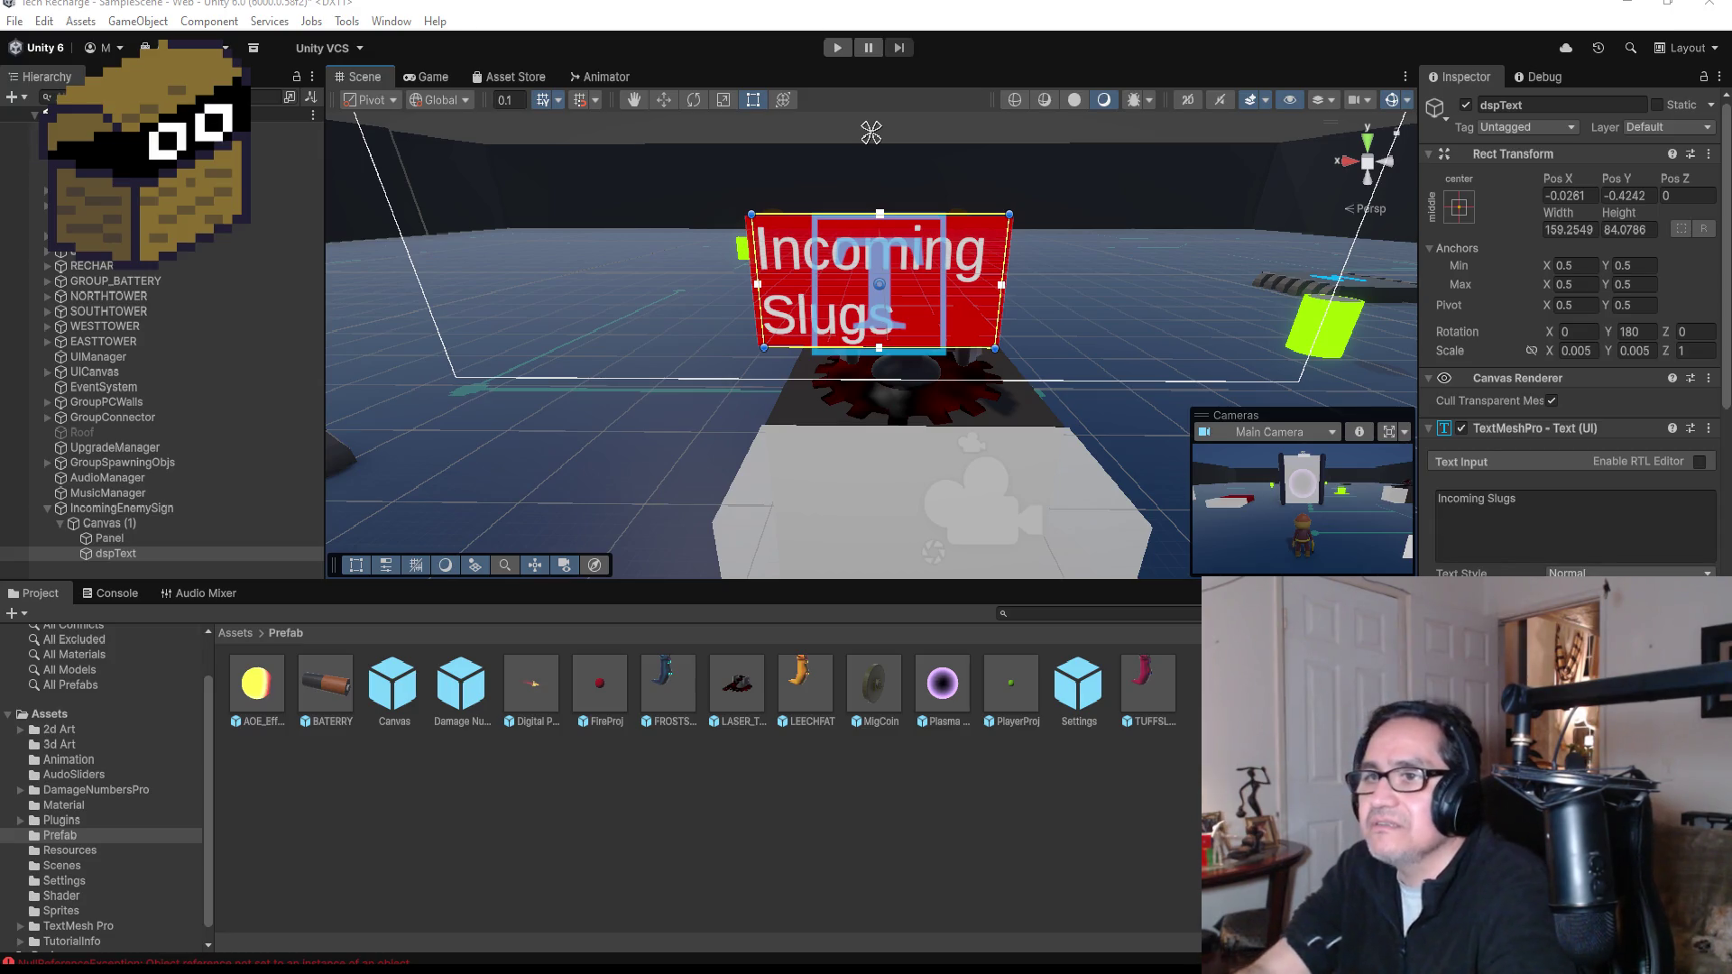
- Set the Incoming Slugs text alignment to Center, then start a playtest
scroll(1074, 468, "down", 3)
left_click_drag(961, 455, 1039, 368)
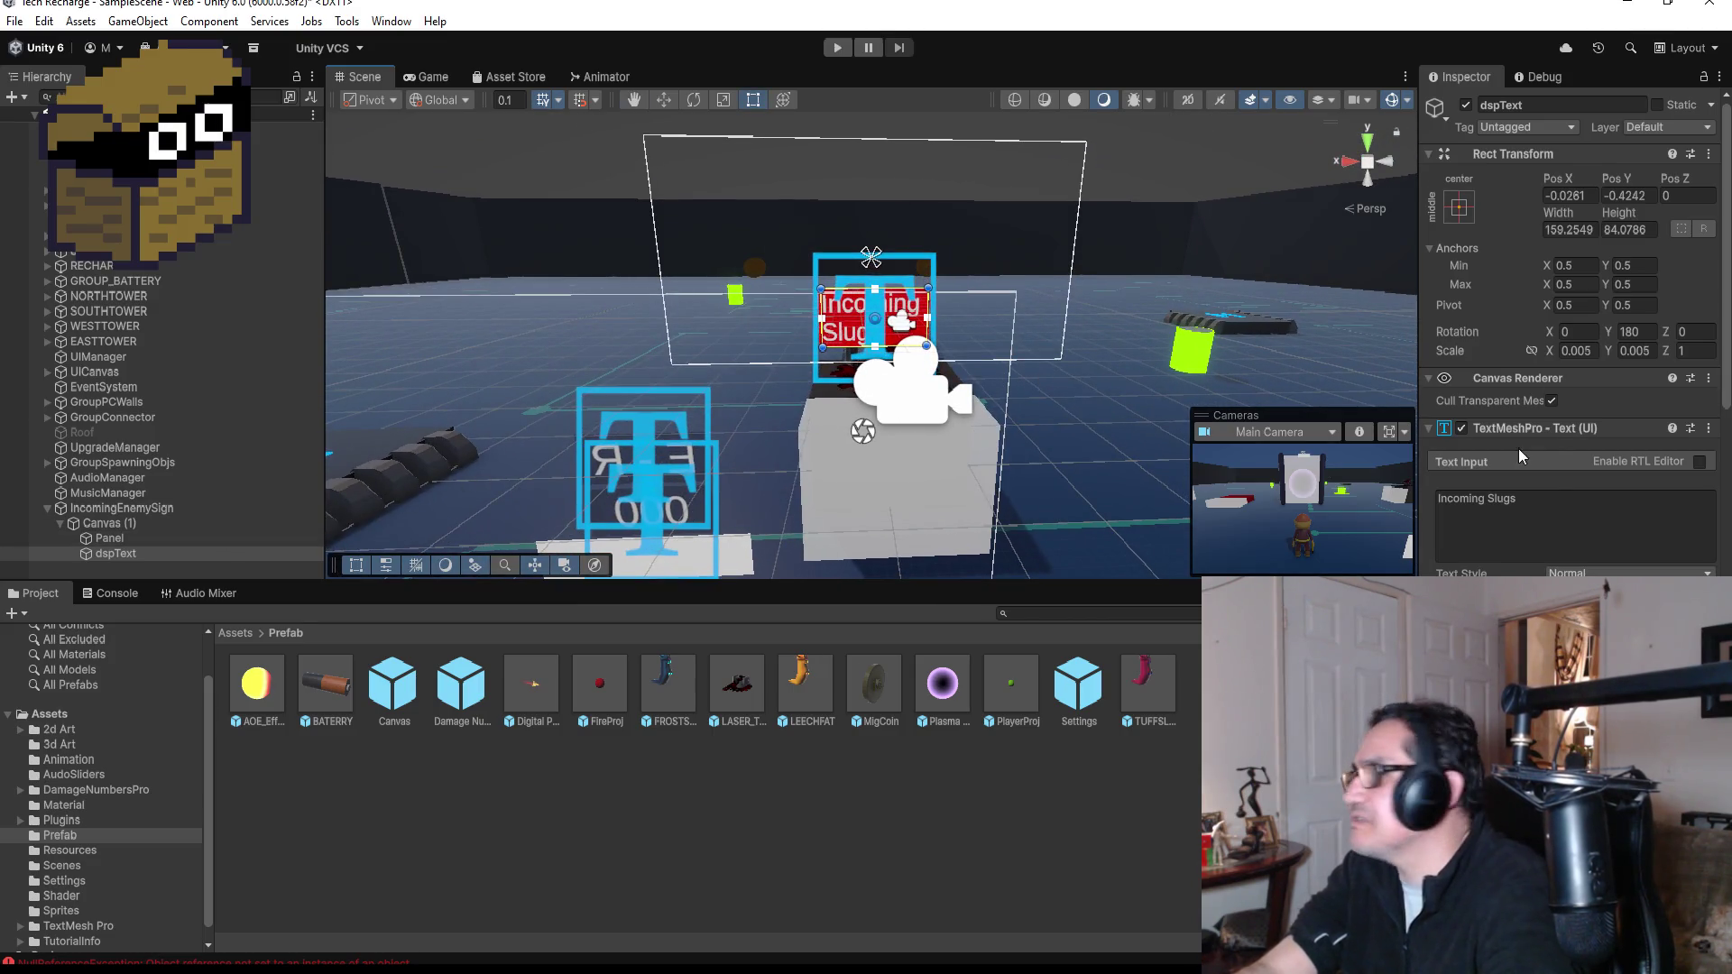
scroll(1589, 483, "down", 10)
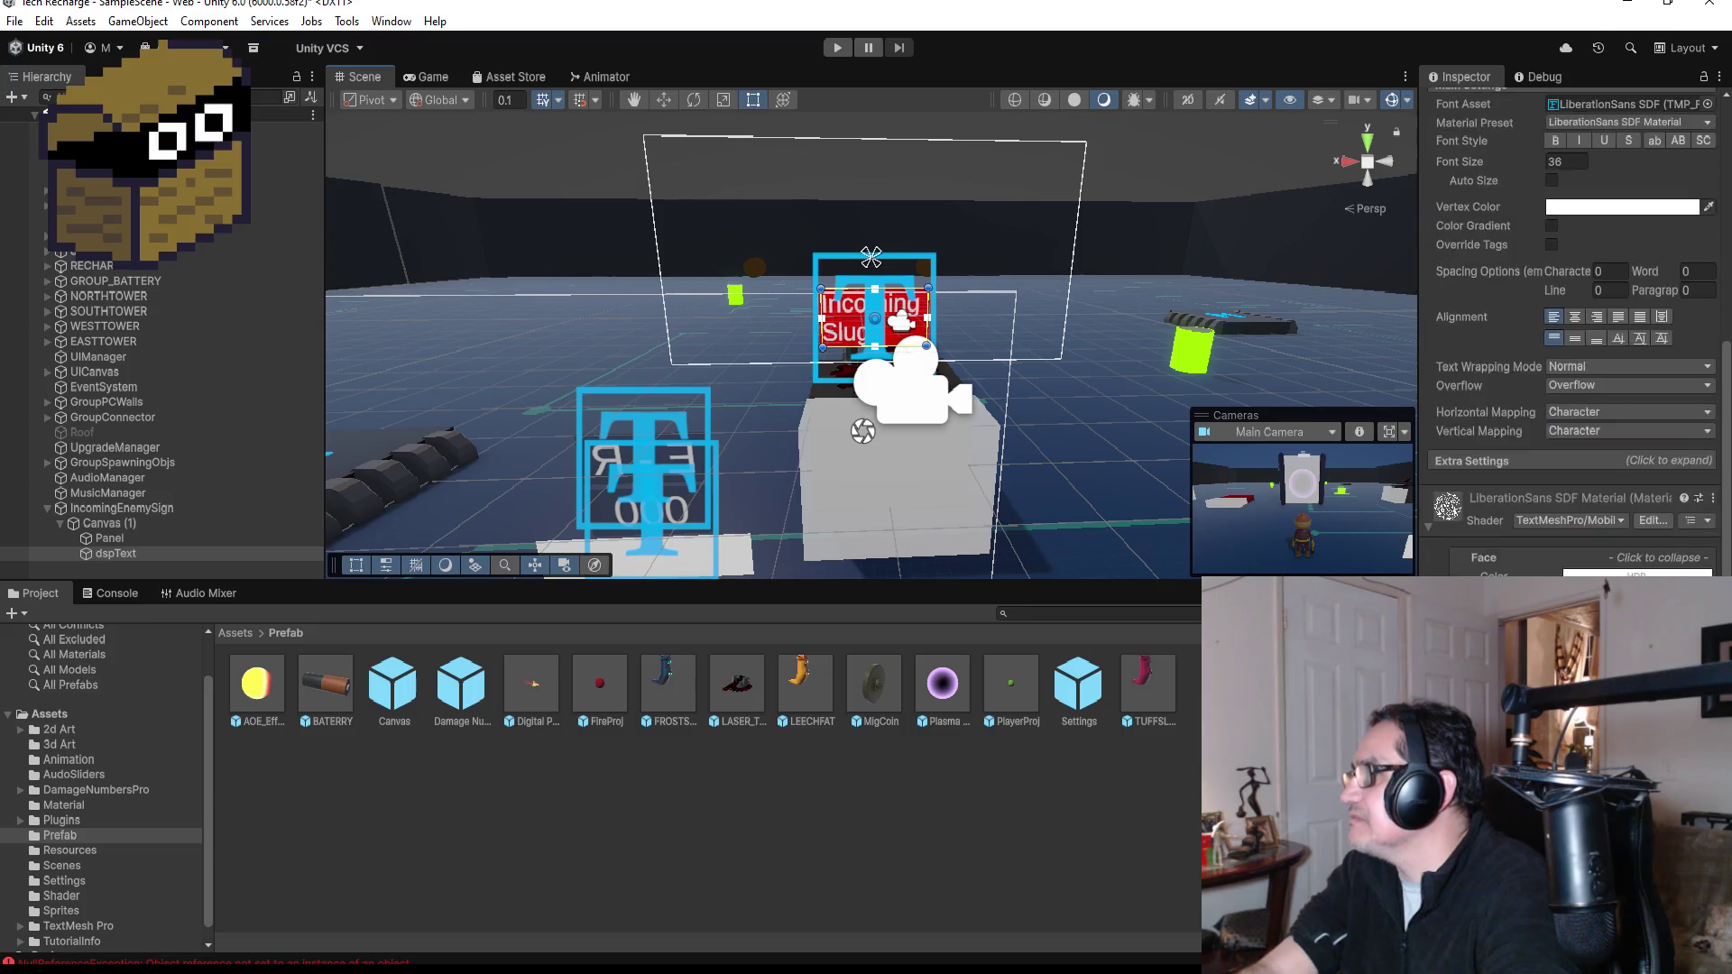
left_click(1574, 470)
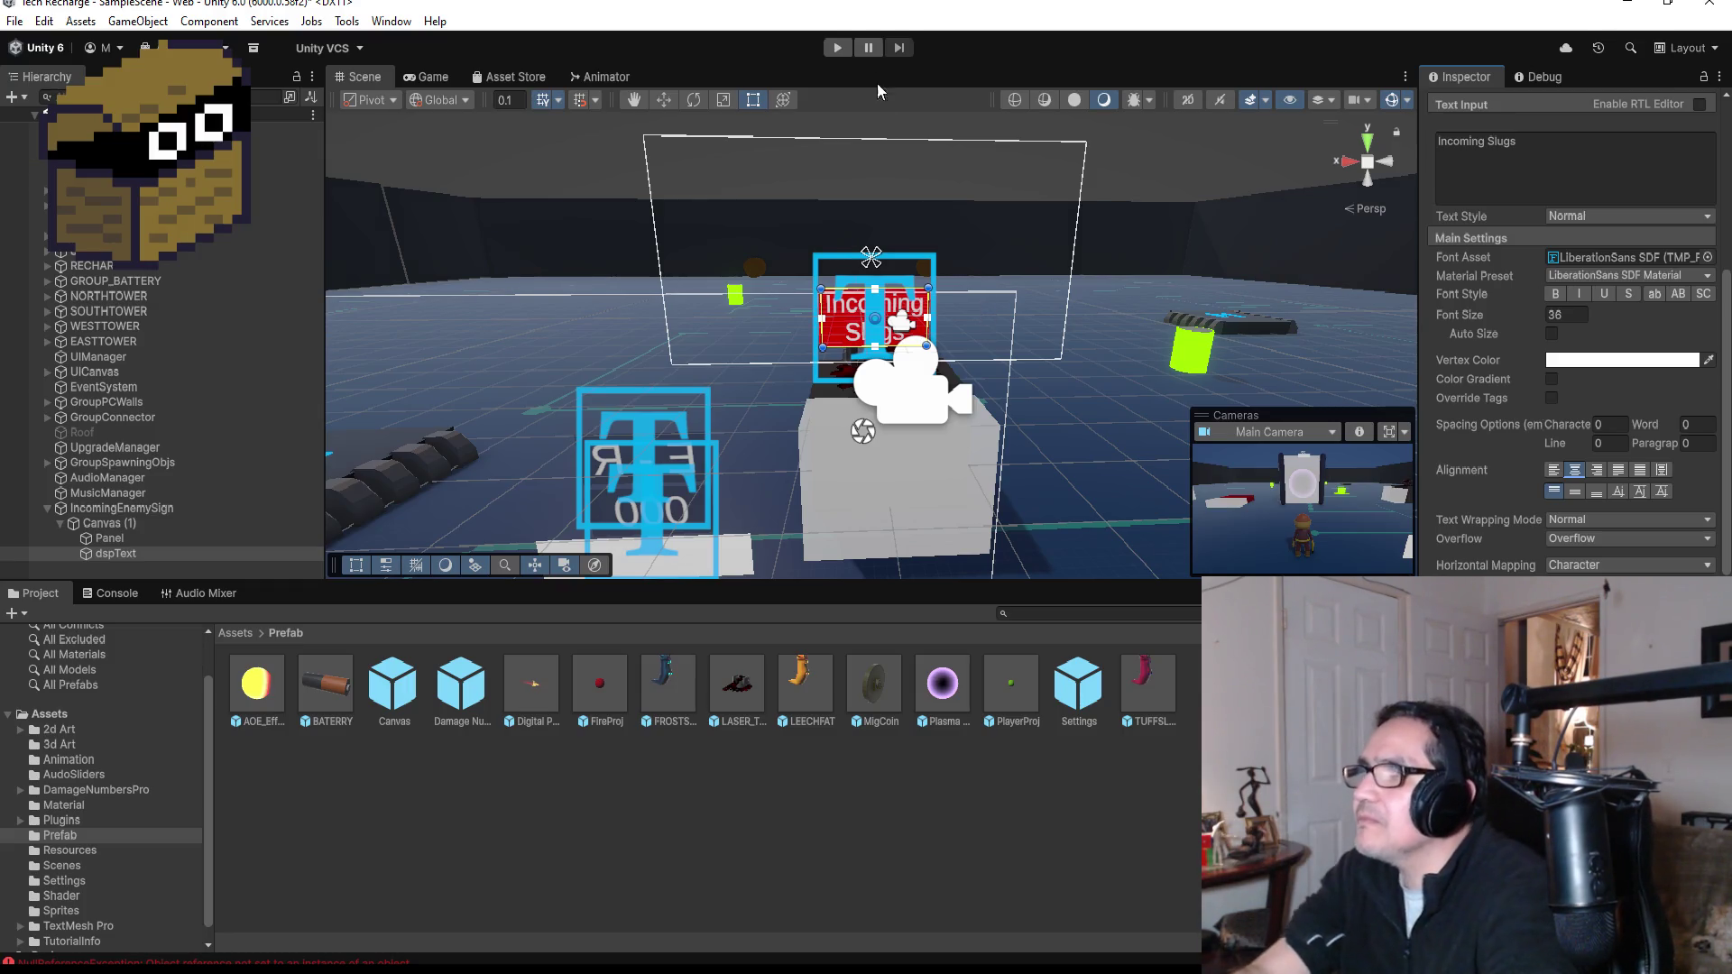
left_click(841, 50)
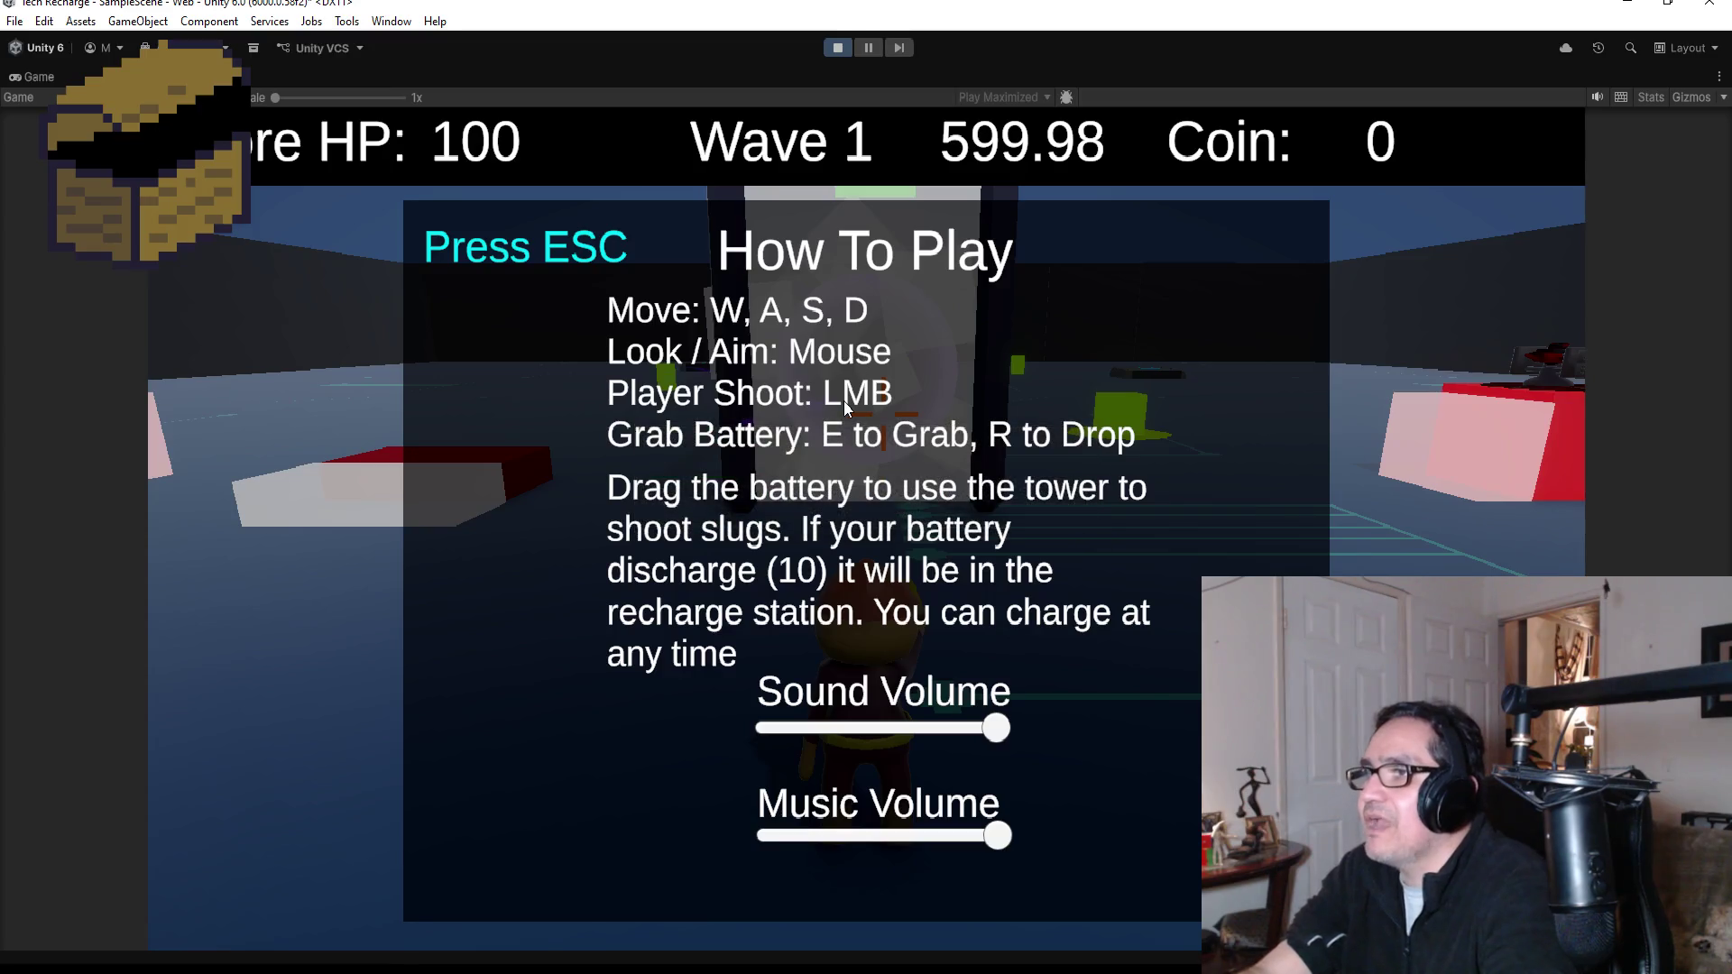
- Walk in and out of the tower's placement box to check the sign, then stop Play mode
key("Escape")
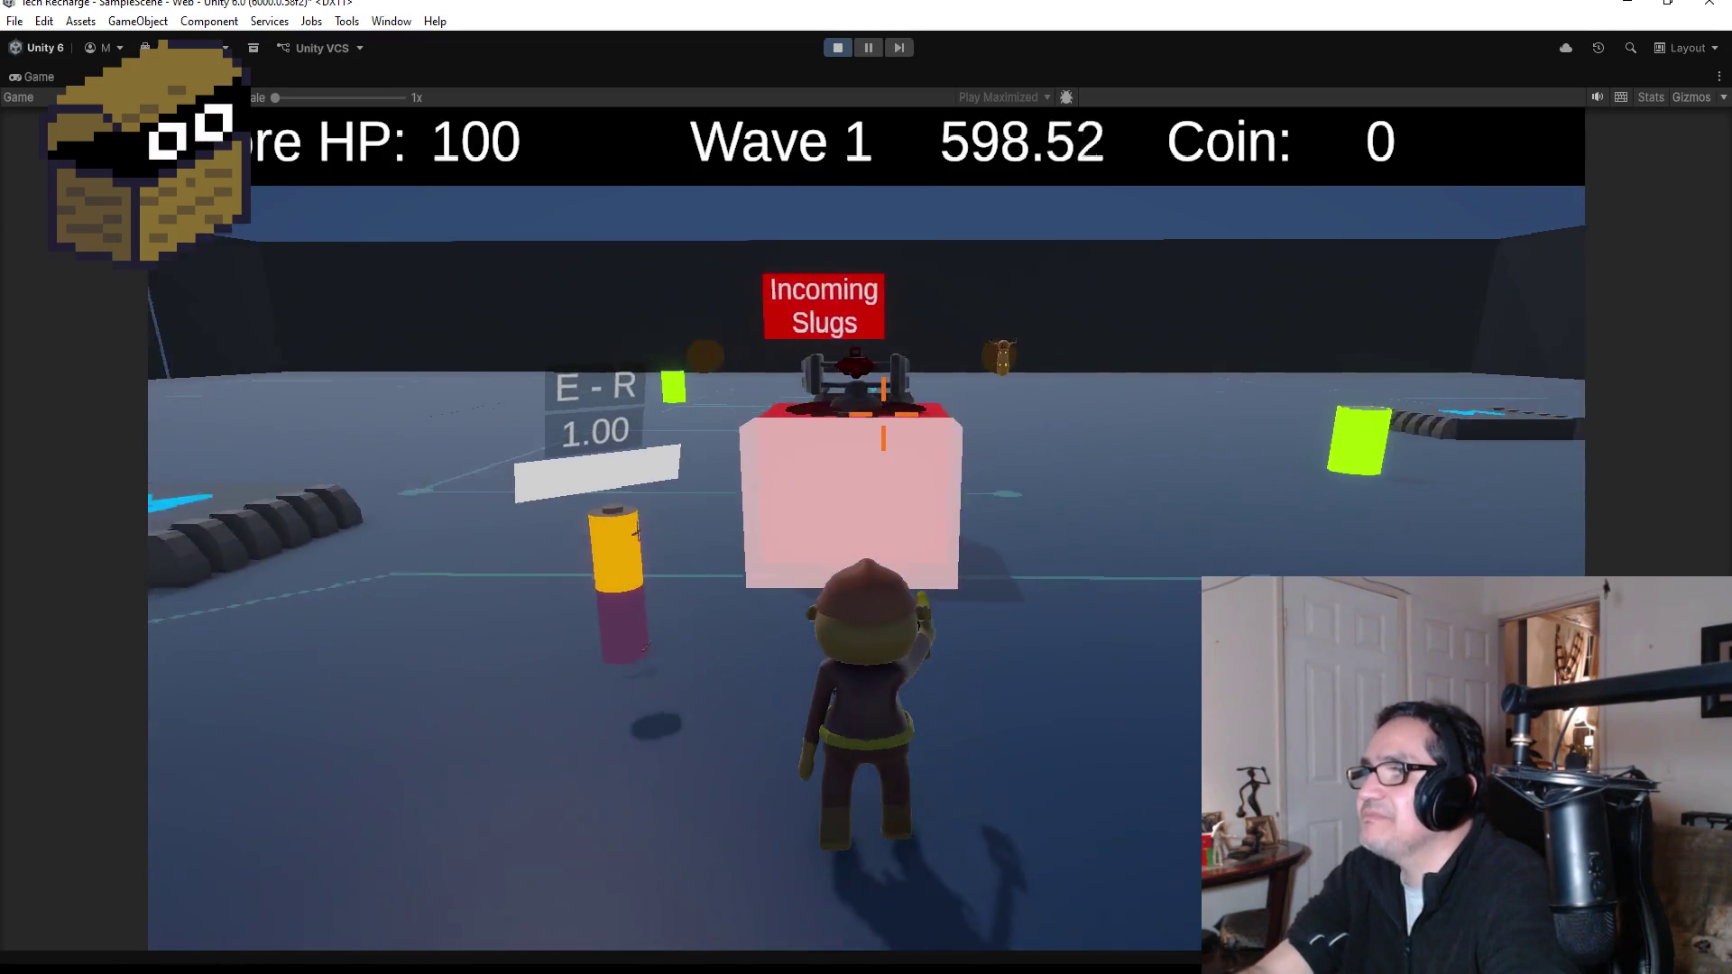
key("w")
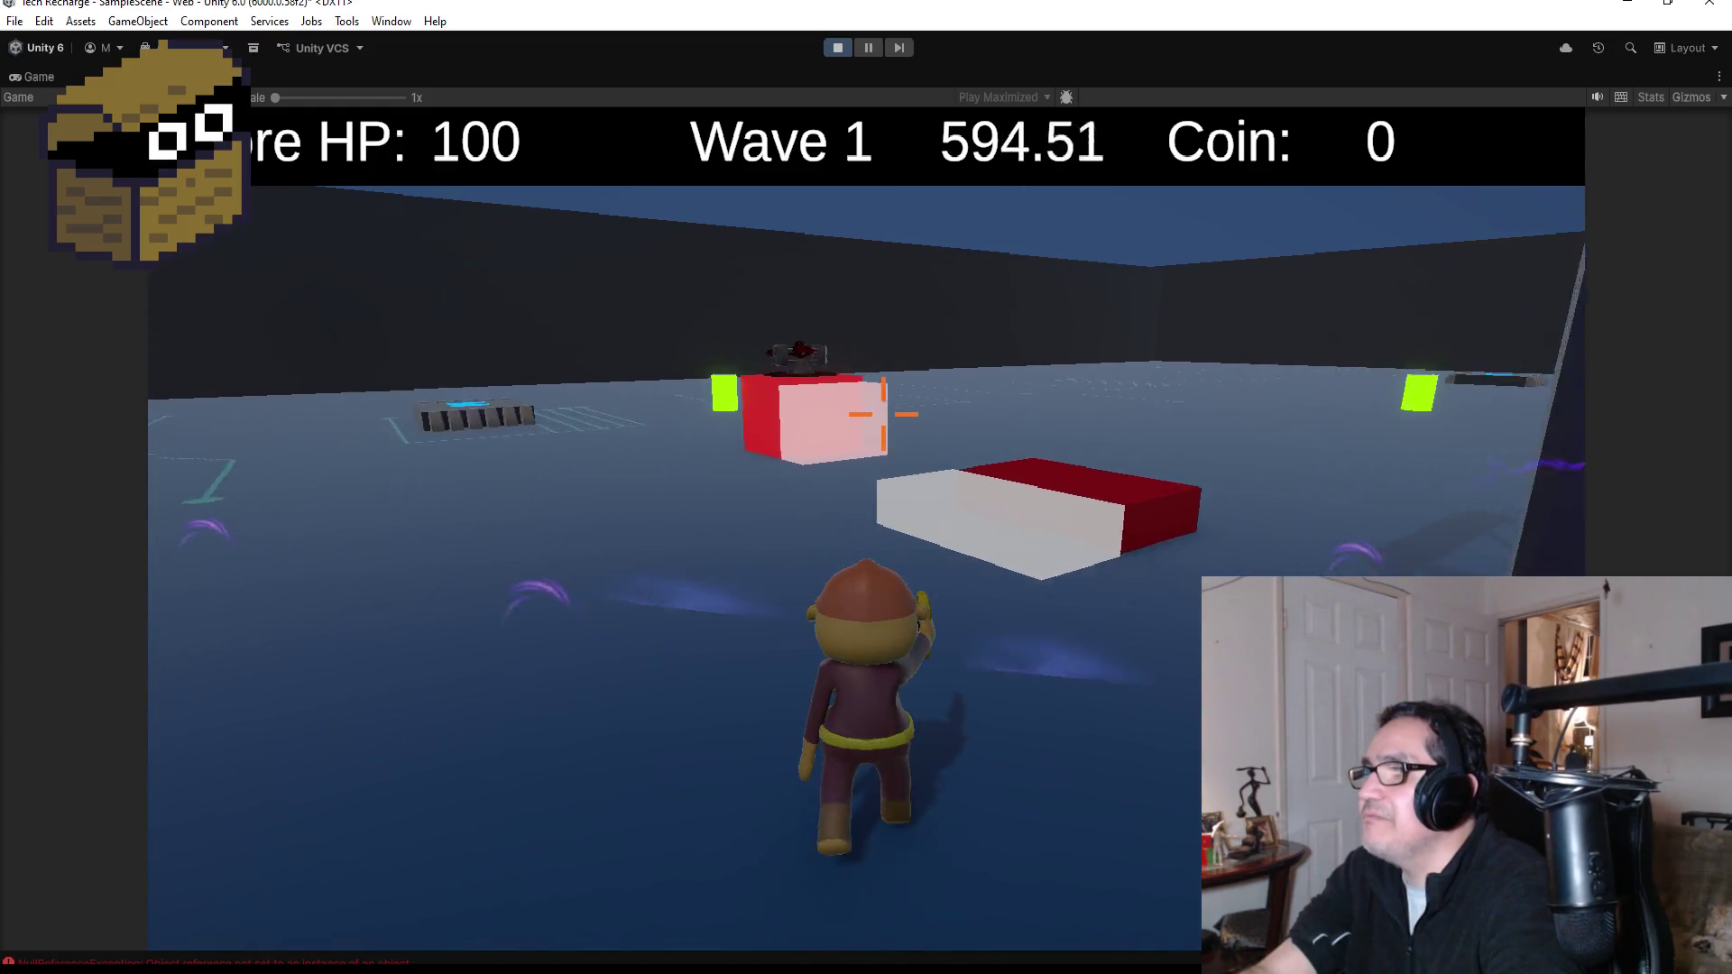
key("w")
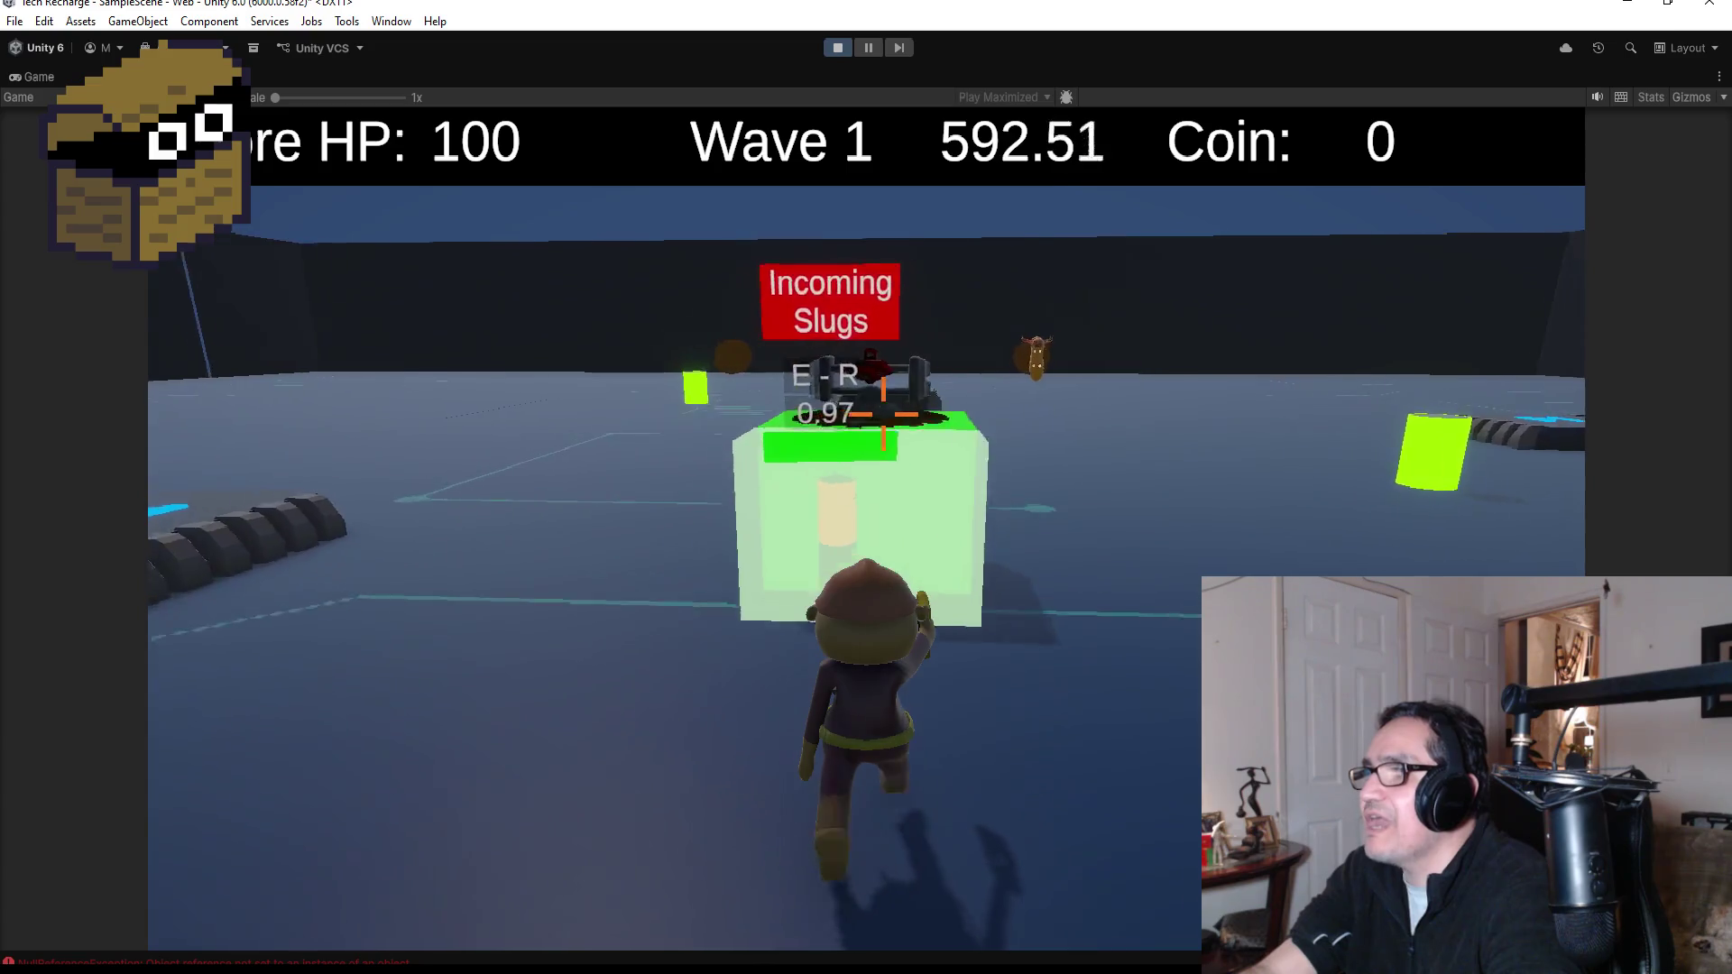
key("a")
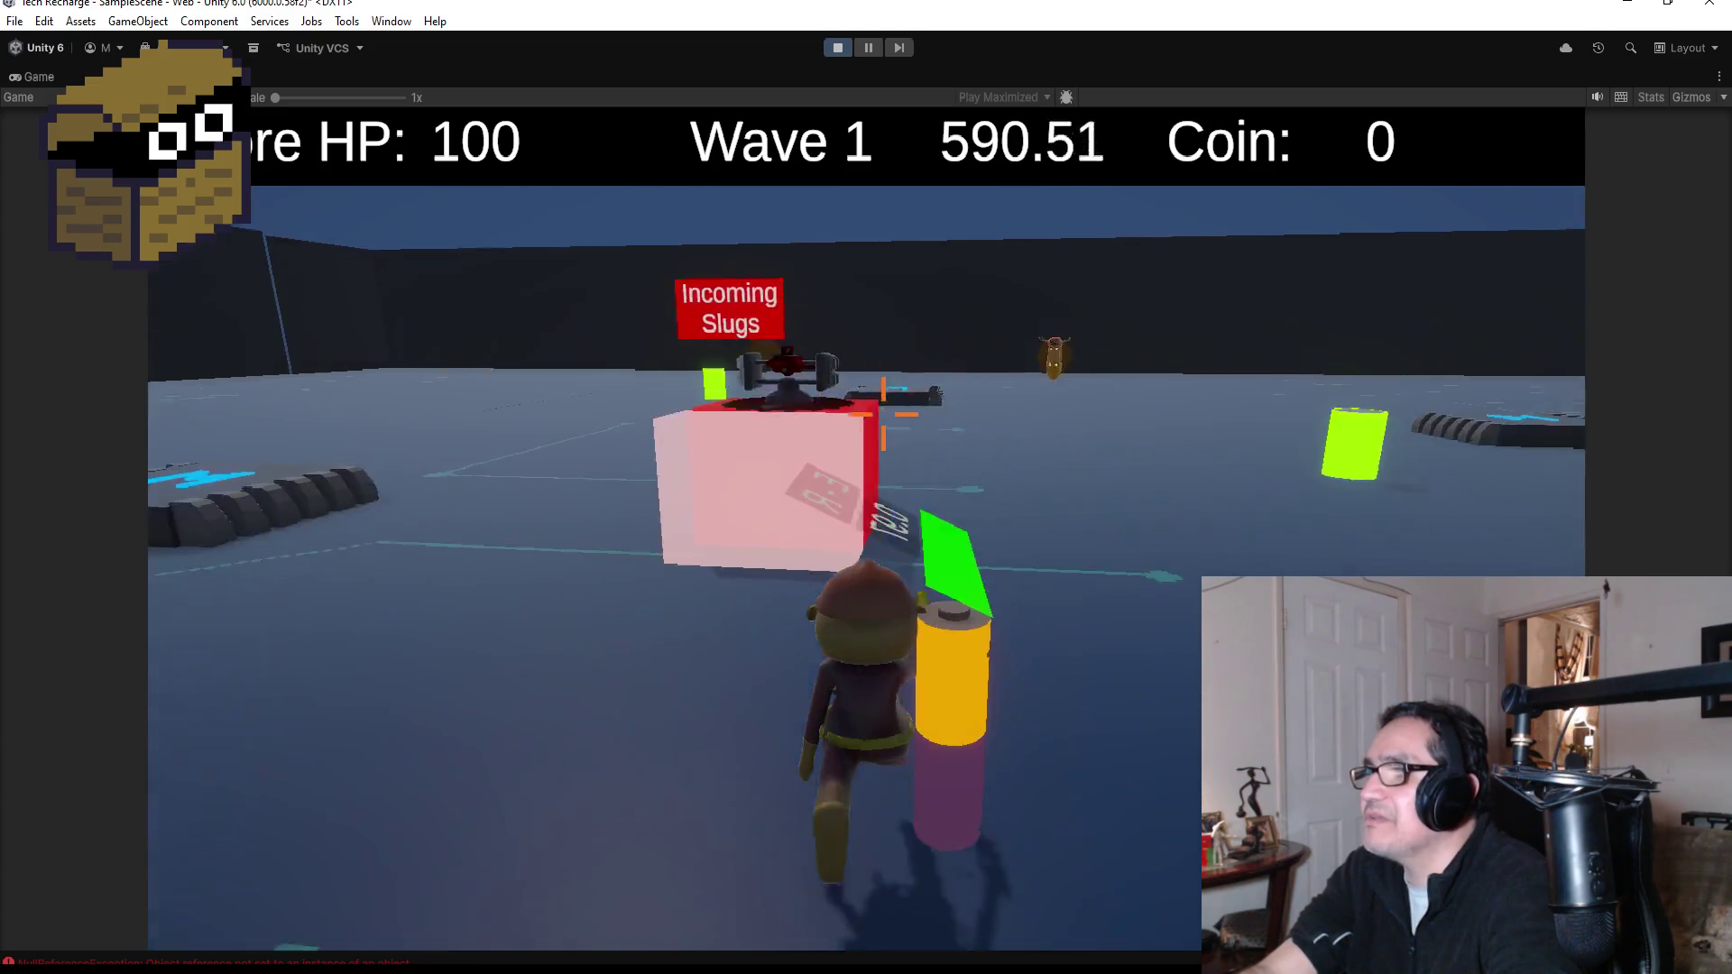
key("w")
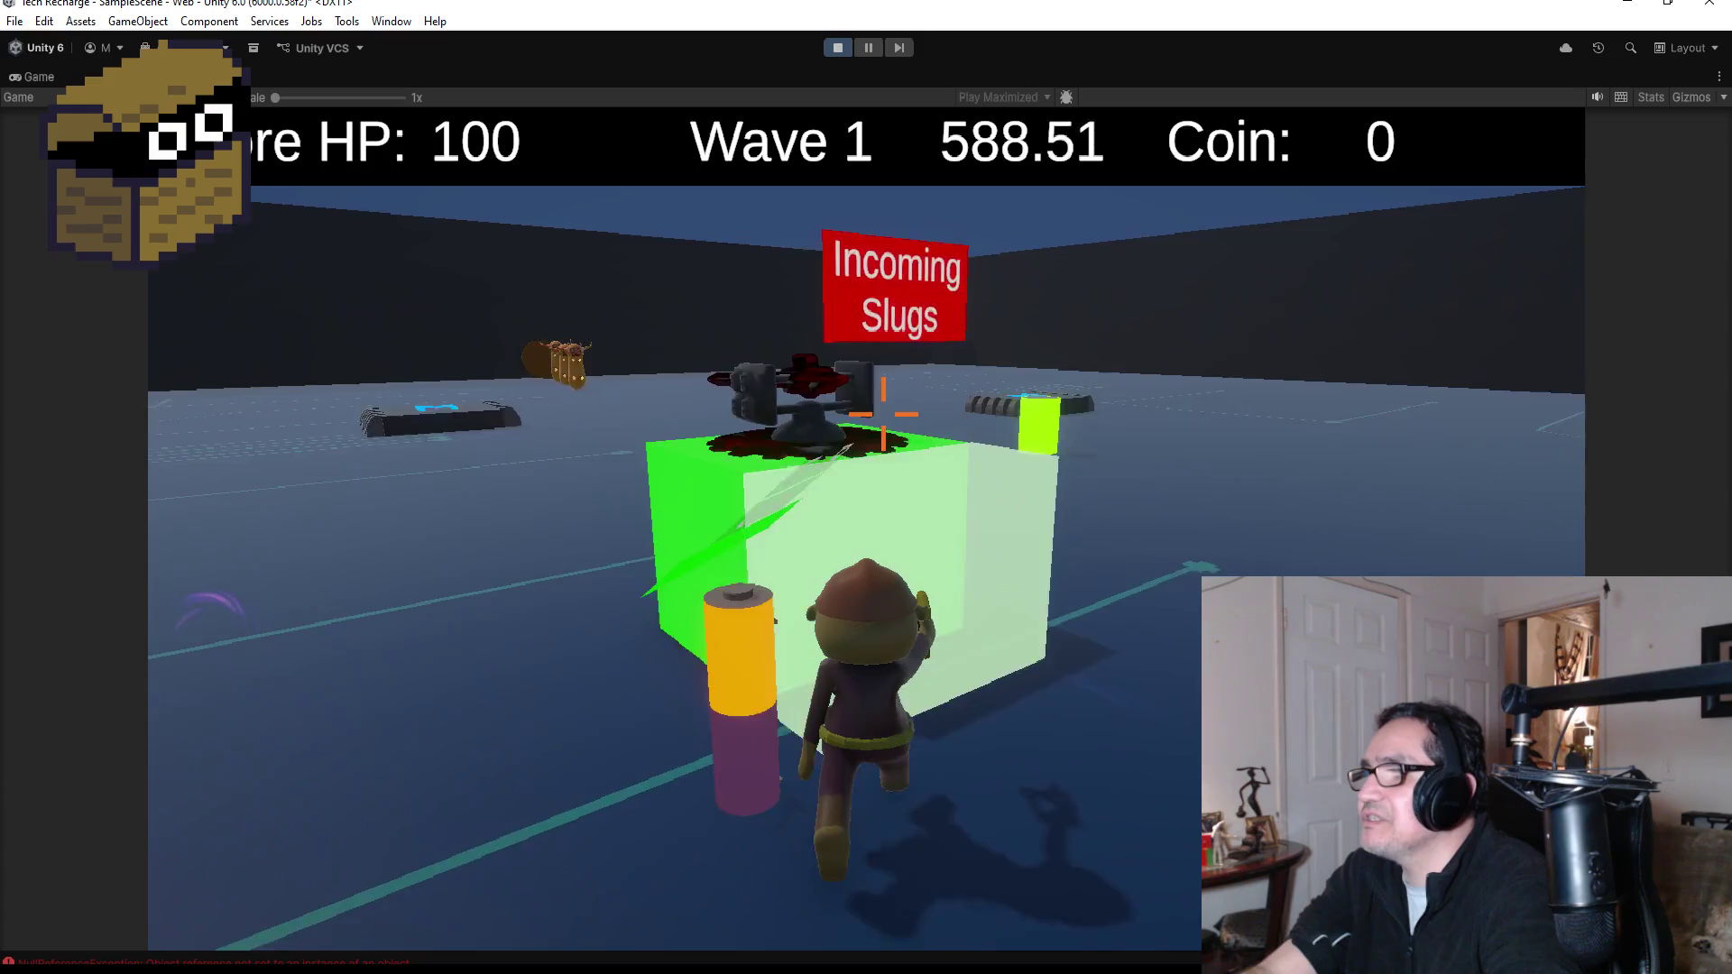
key("a")
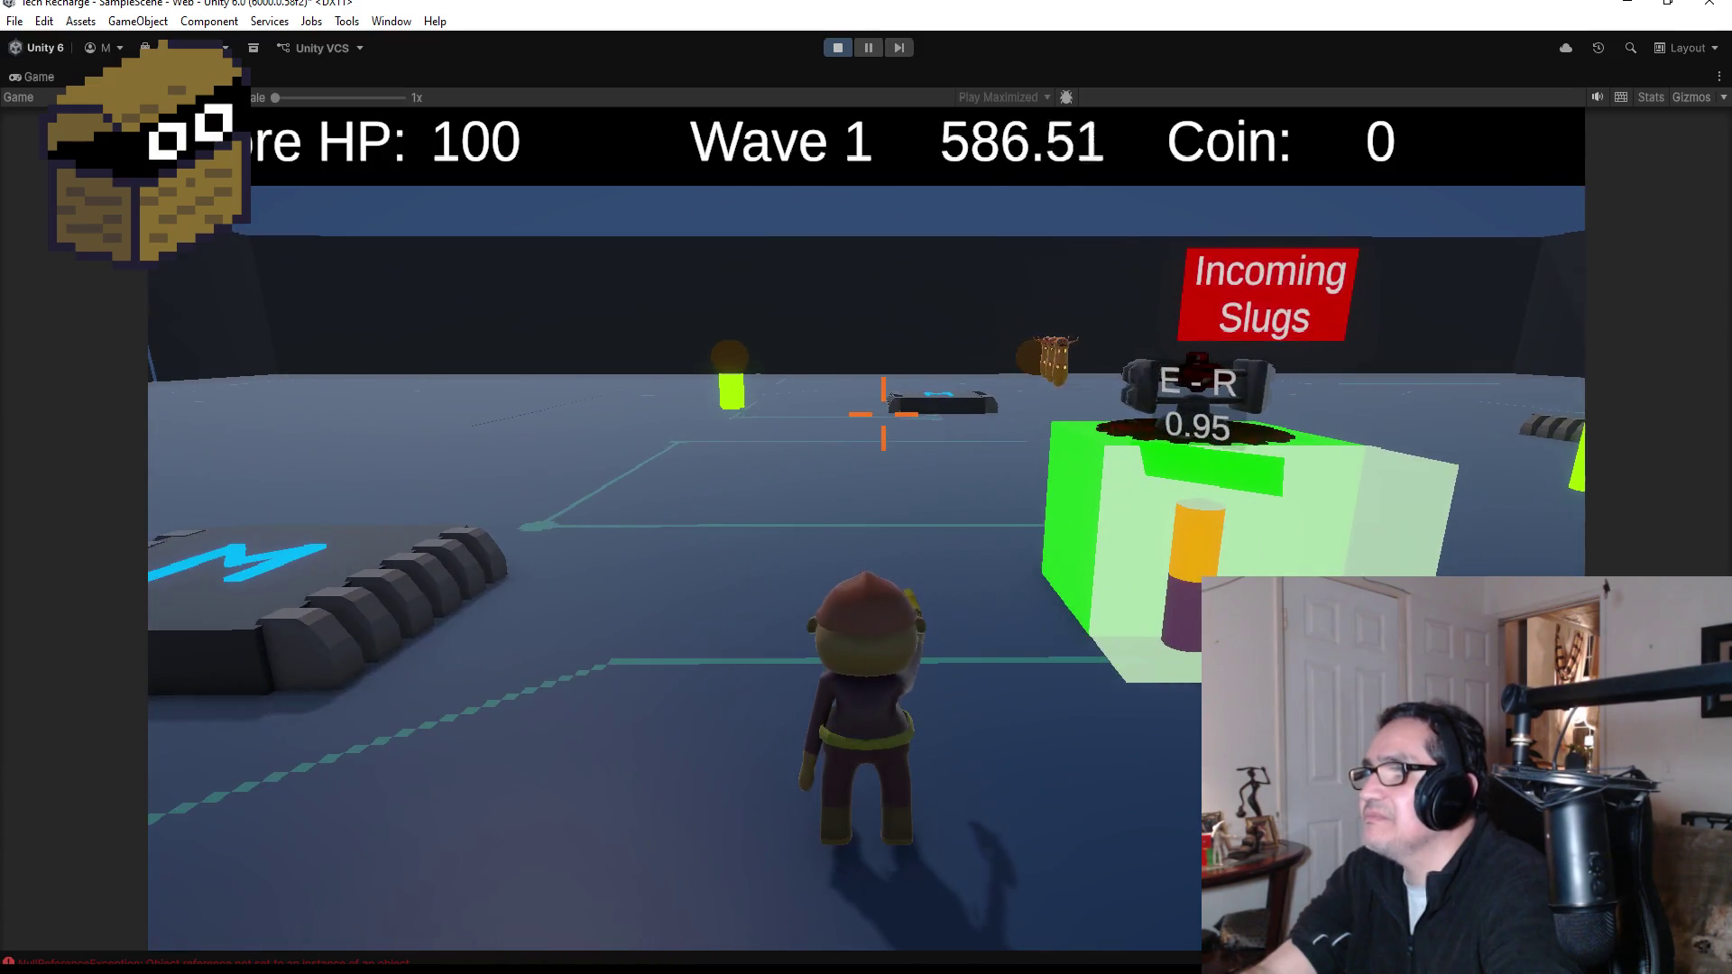
key("Escape")
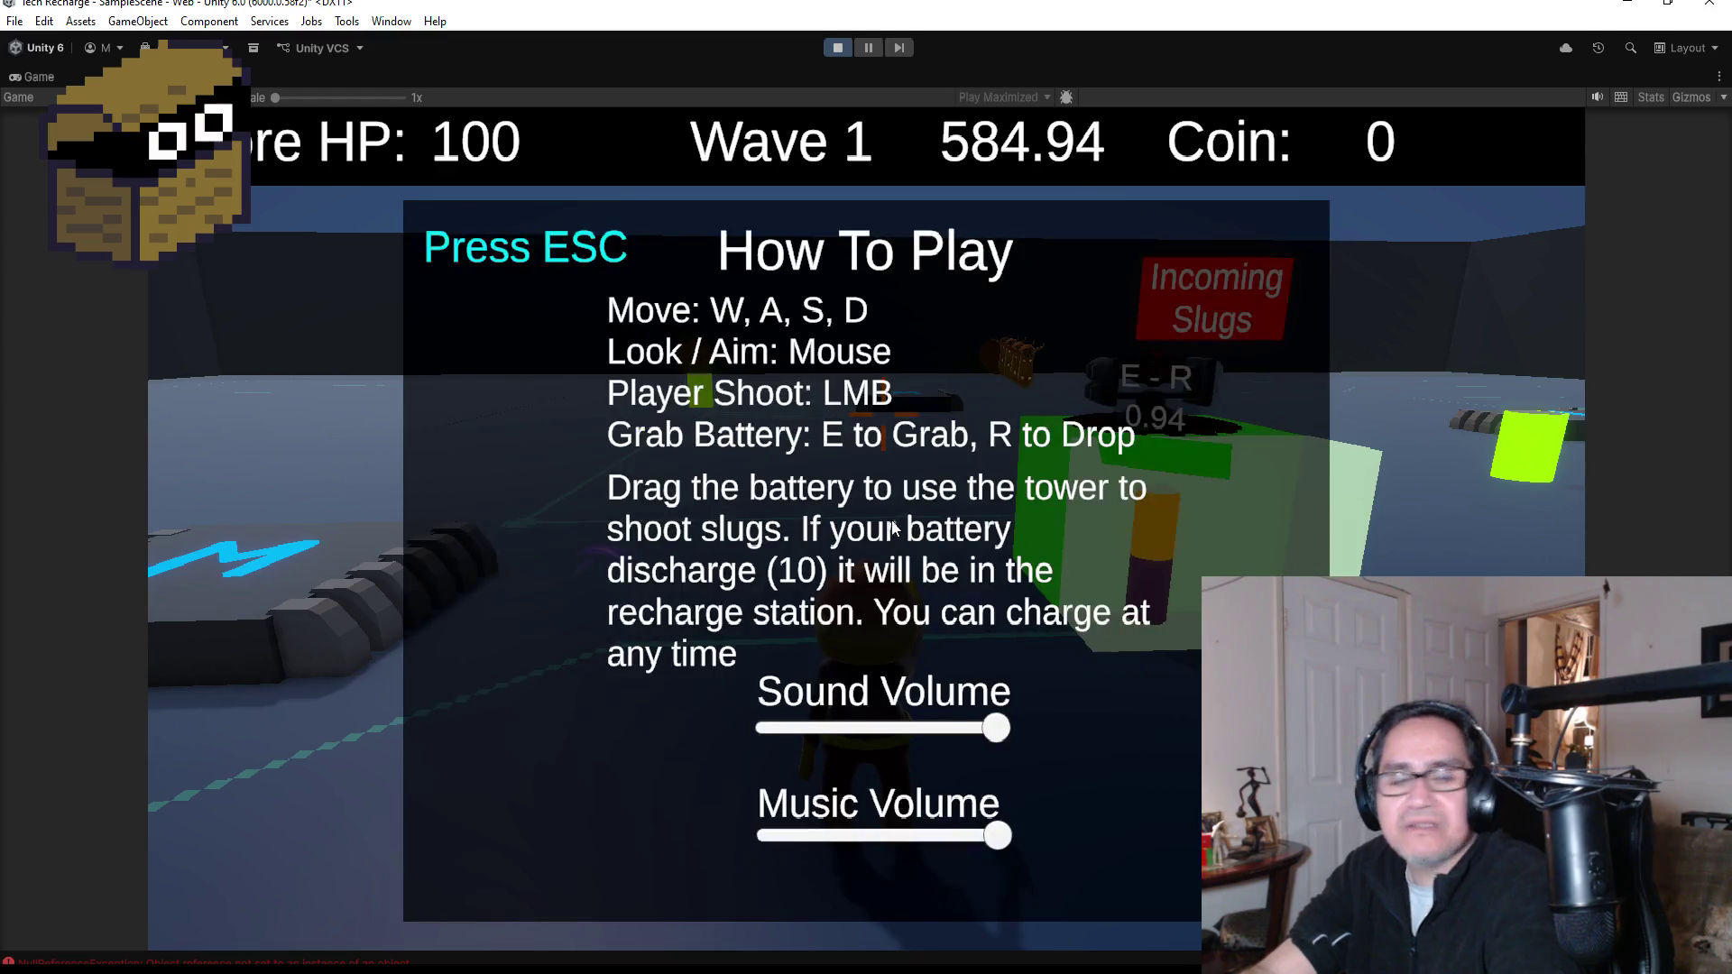
left_click(837, 47)
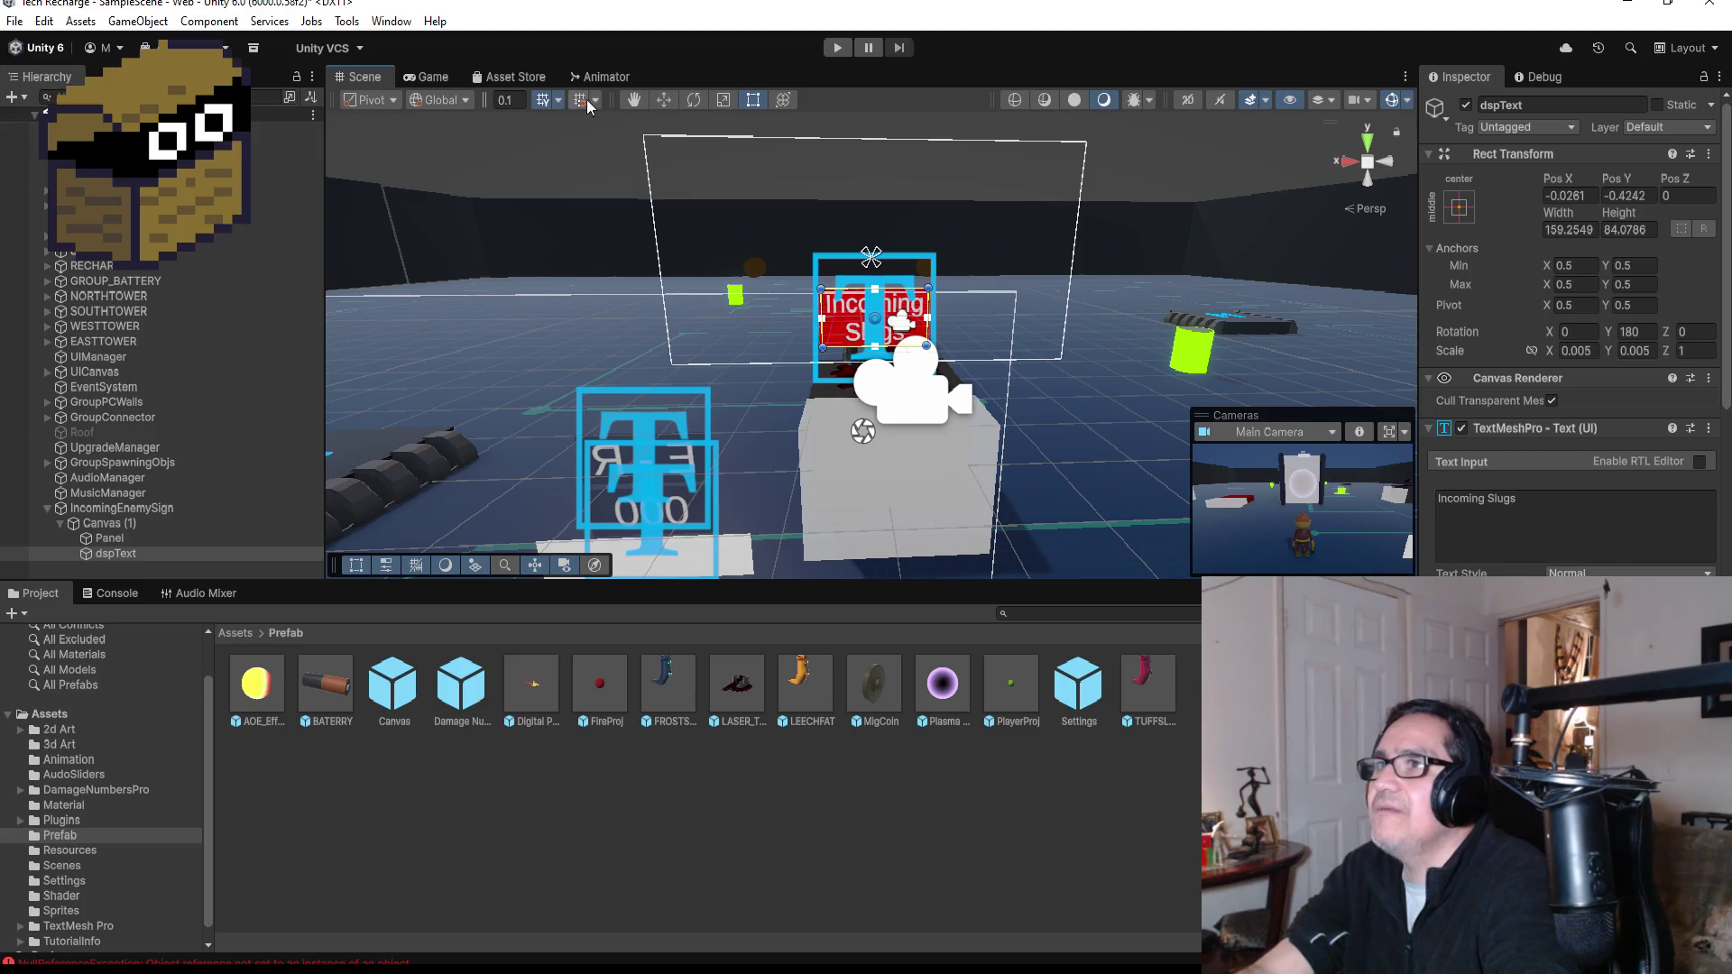
- Move the sign's Canvas (1) slightly higher, to Pos Y 2.409
left_click(660, 98)
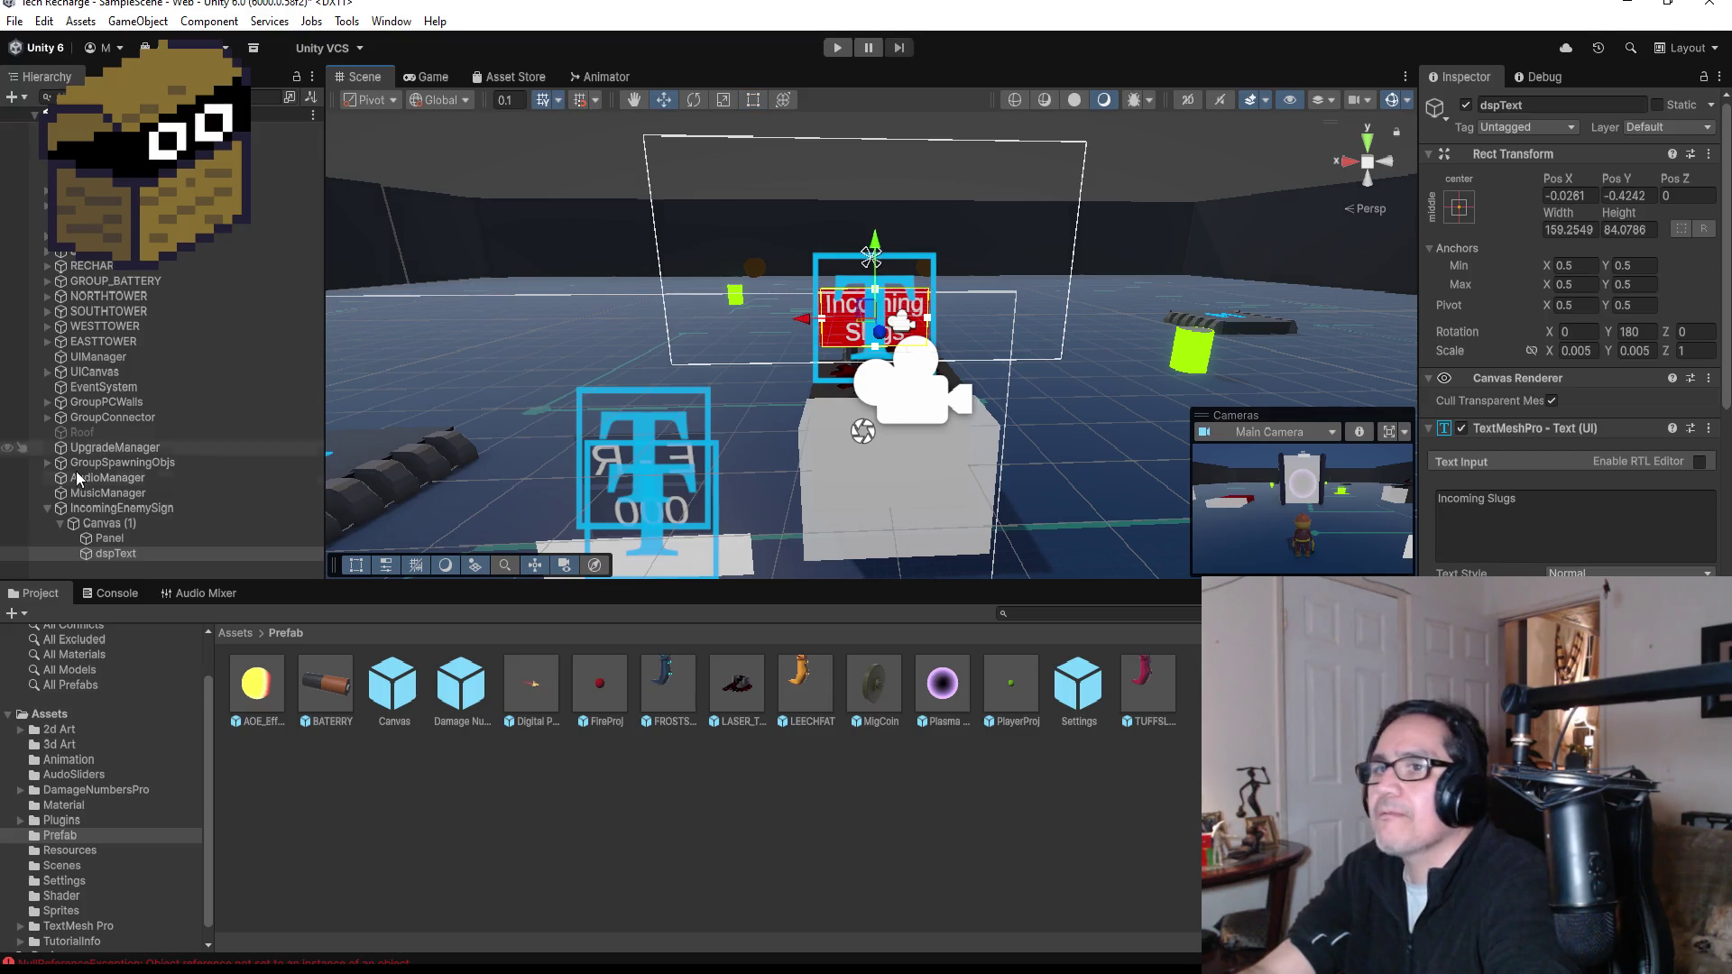
left_click(117, 524)
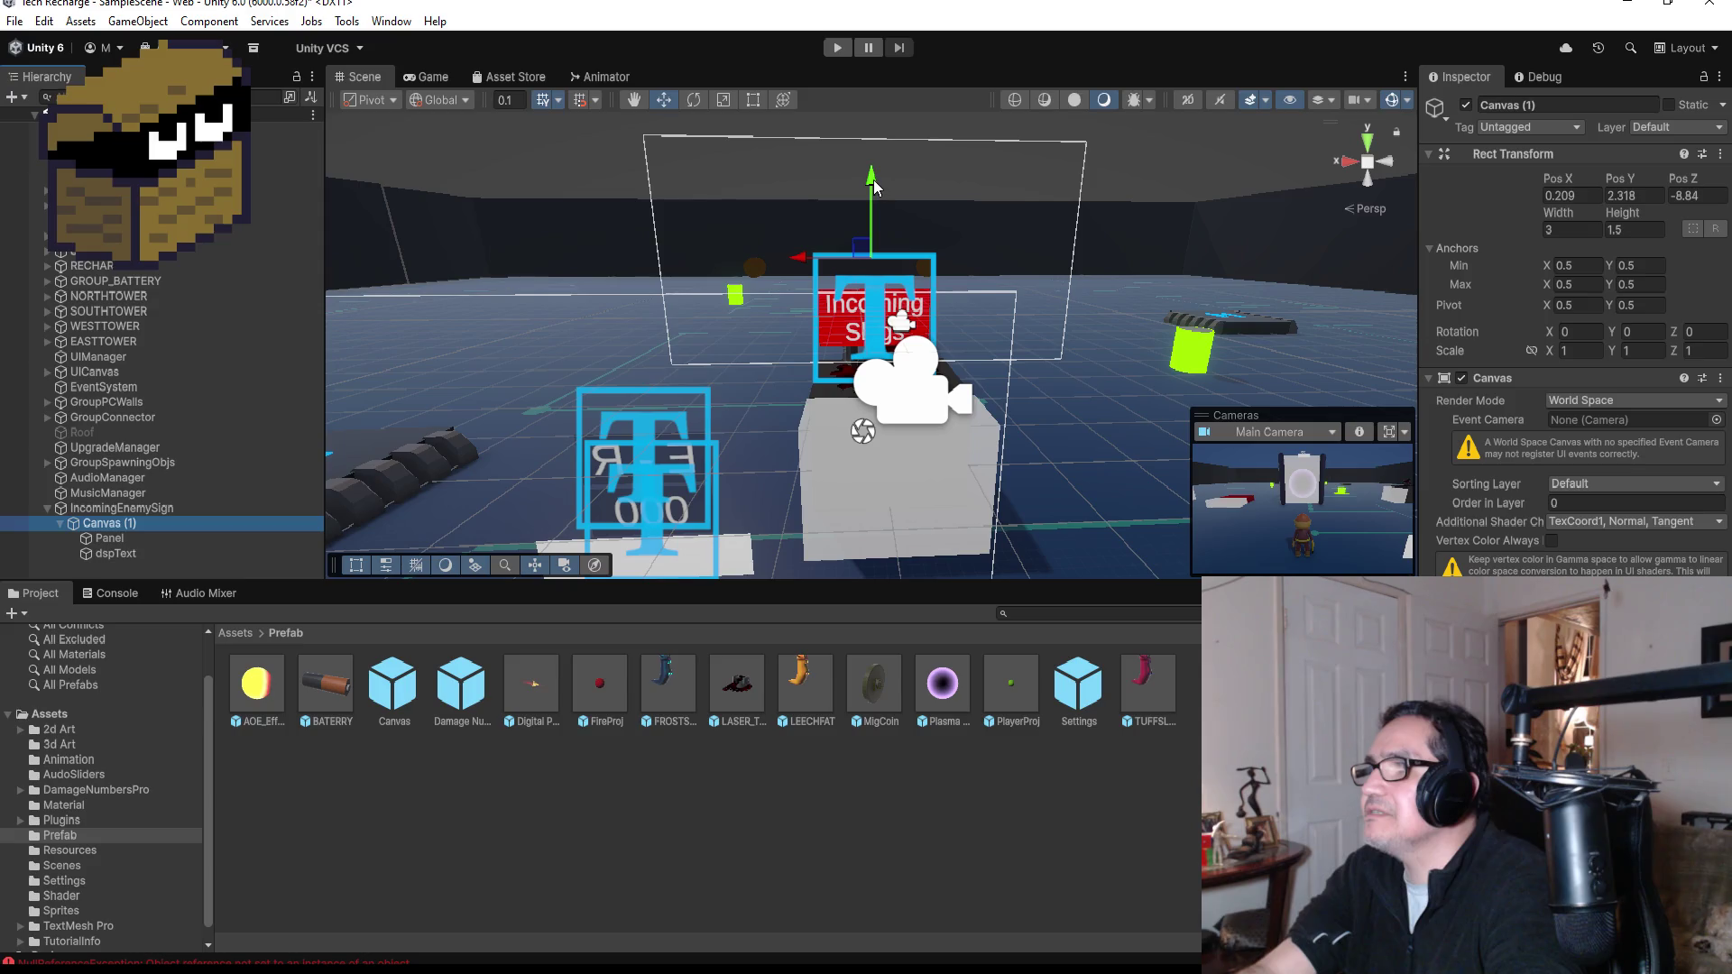
left_click_drag(873, 180, 874, 163)
mouse_move(805, 254)
left_mouse_down()
mouse_move(959, 330)
mouse_move(1025, 490)
left_mouse_up()
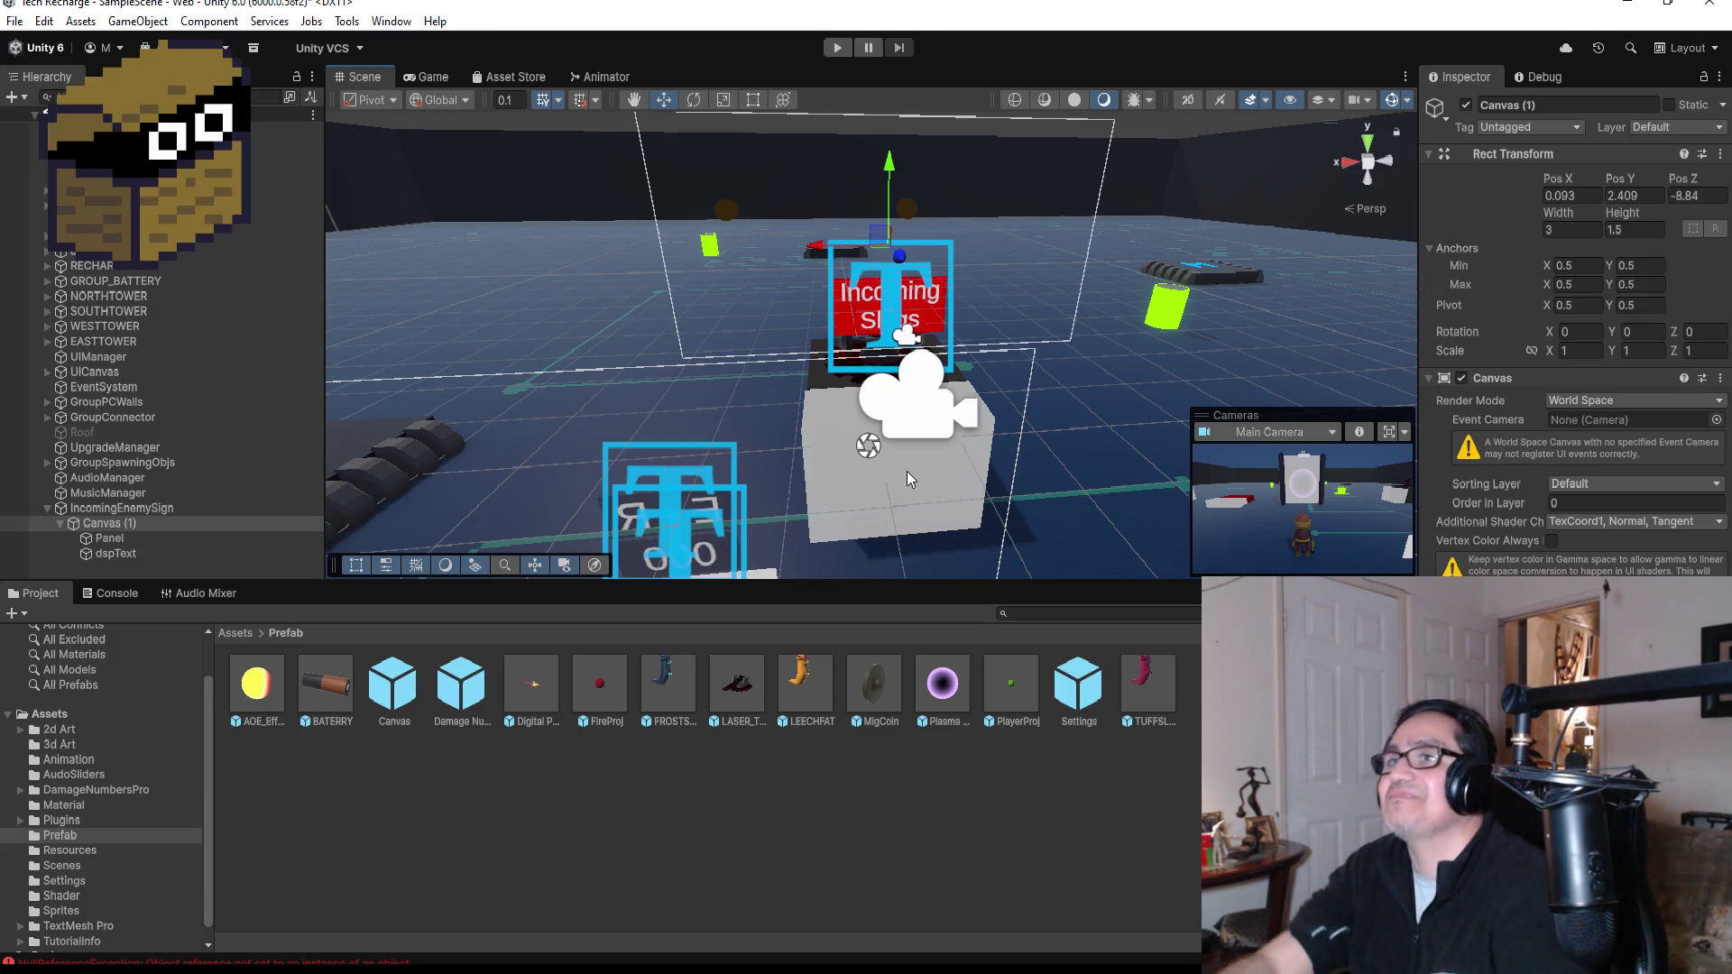
- Collapse Canvas (1) and IncomingEnemySign in the Hierarchy
left_click(14, 21)
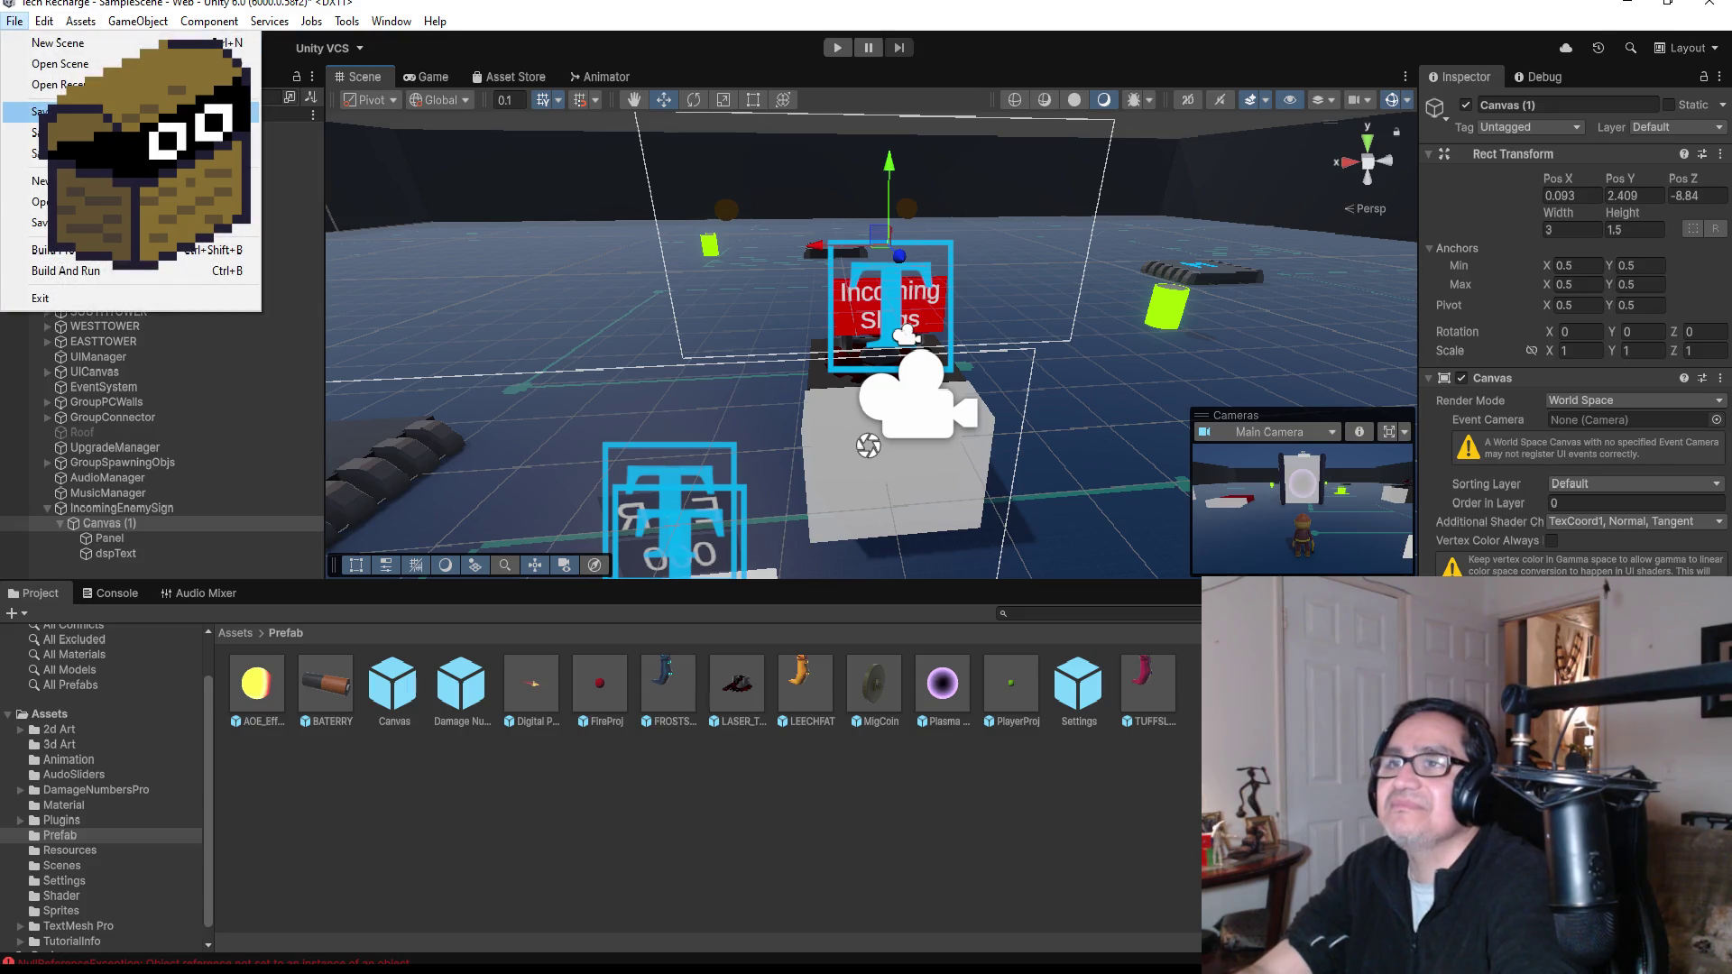
left_click(136, 110)
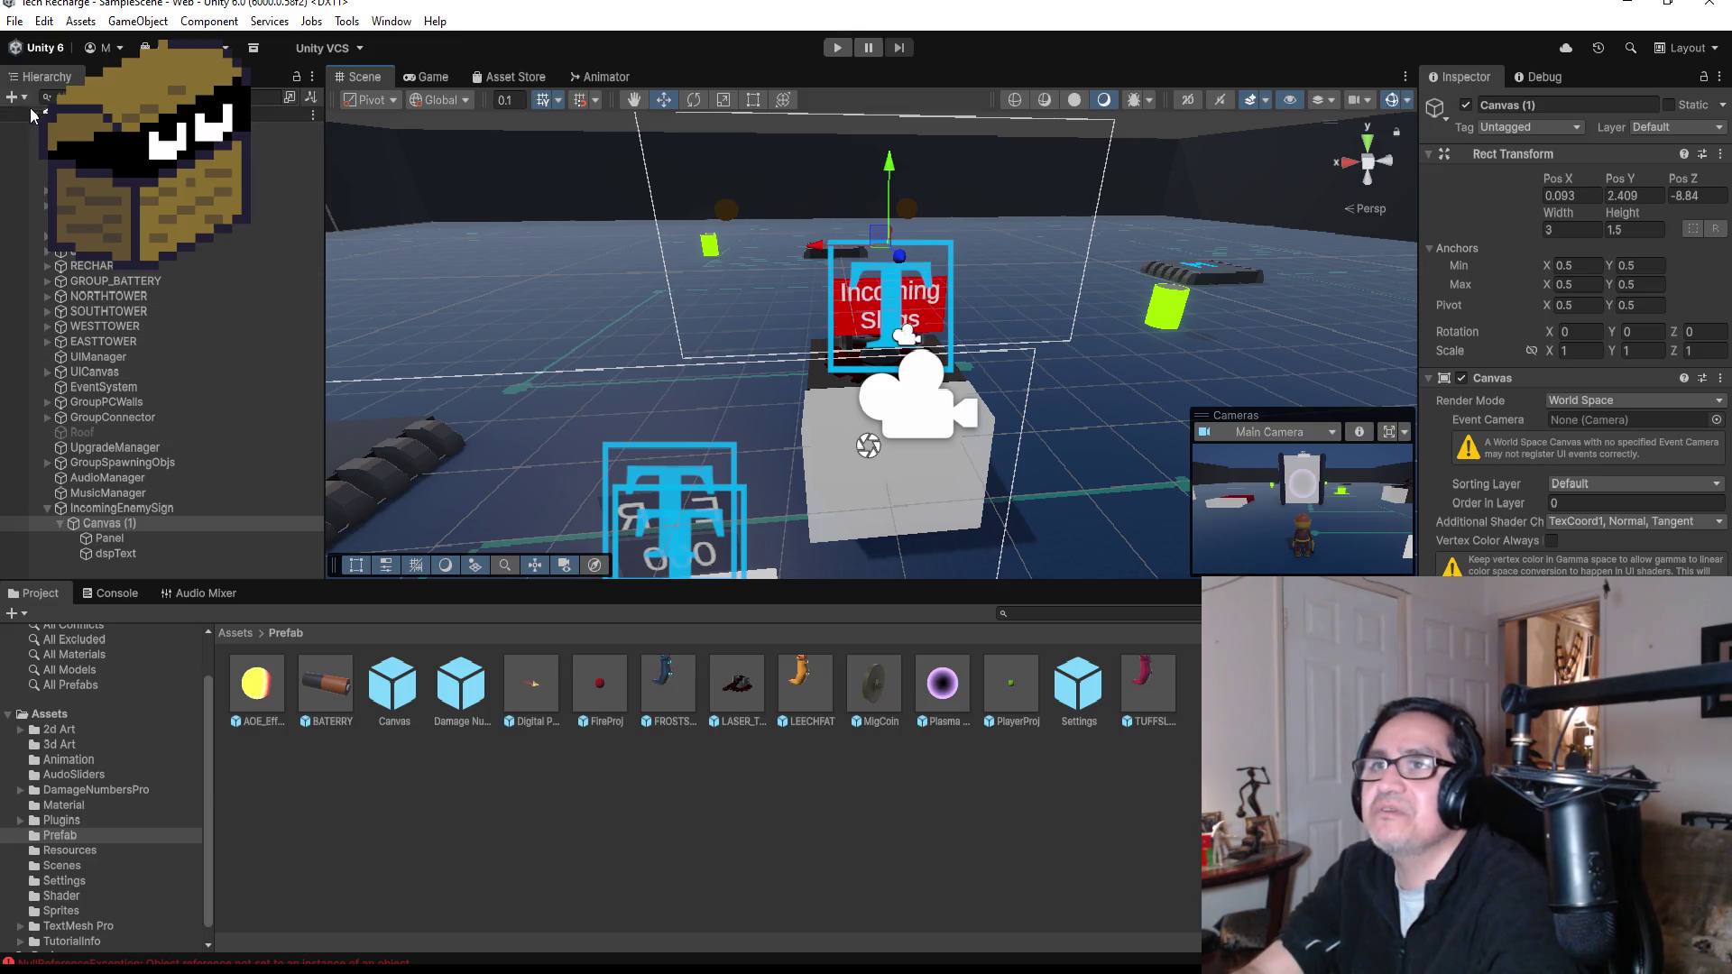
left_click(59, 523)
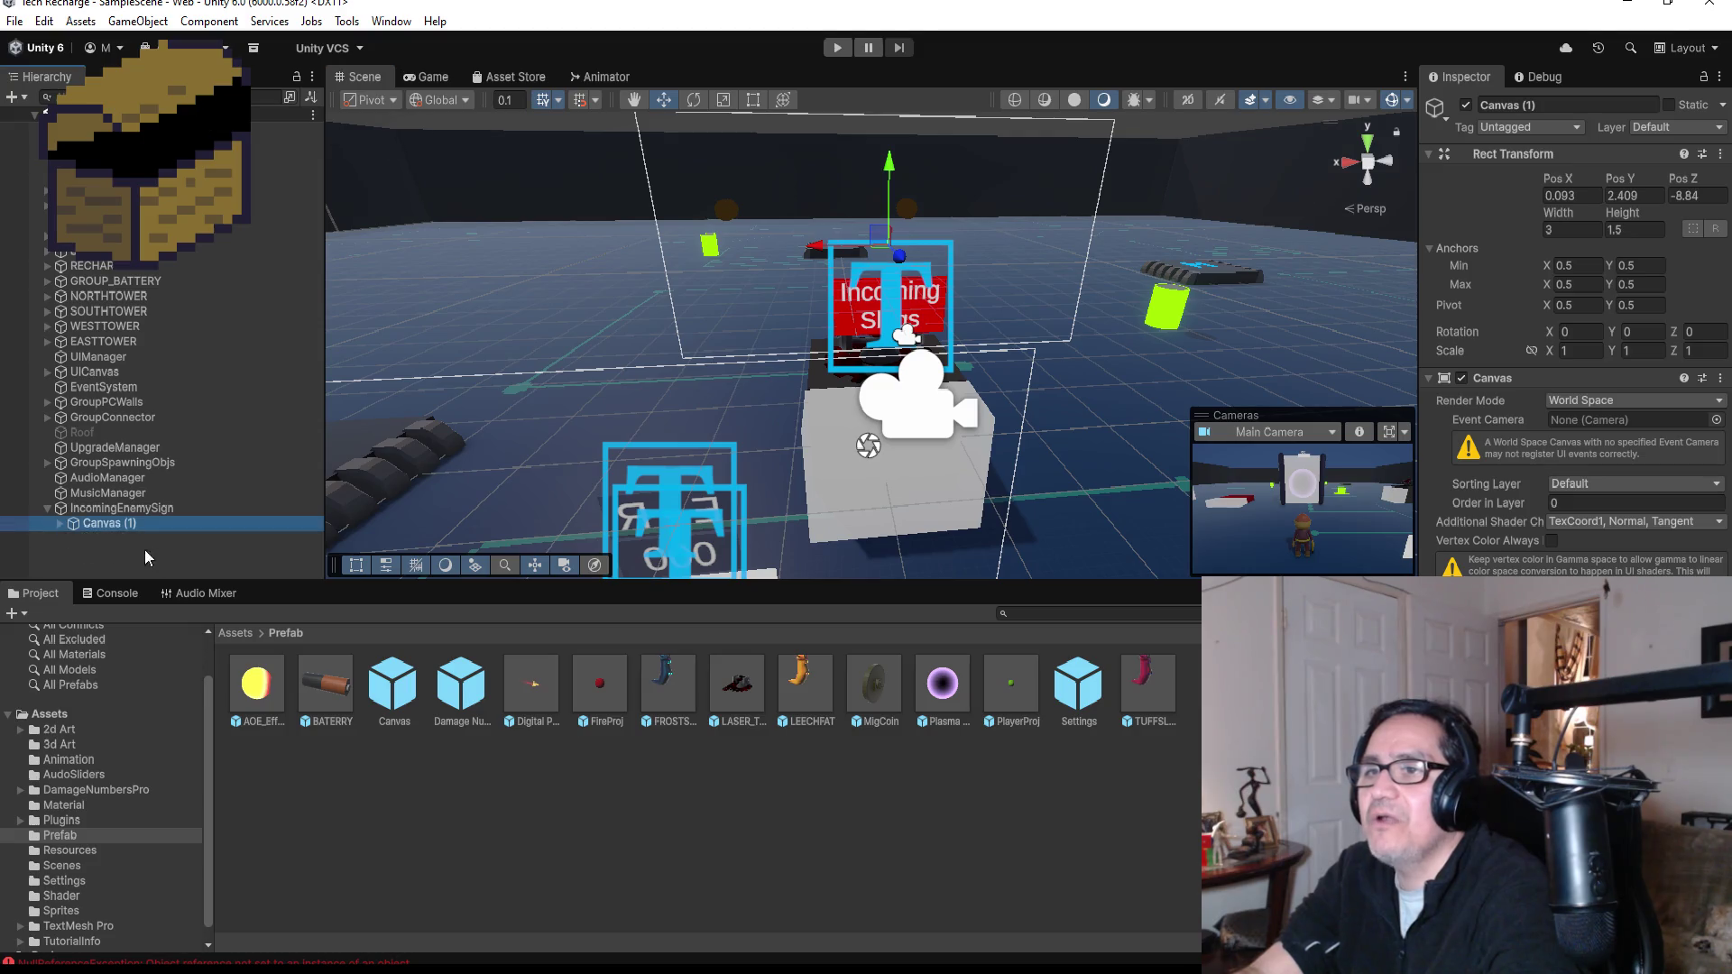
left_click(47, 509)
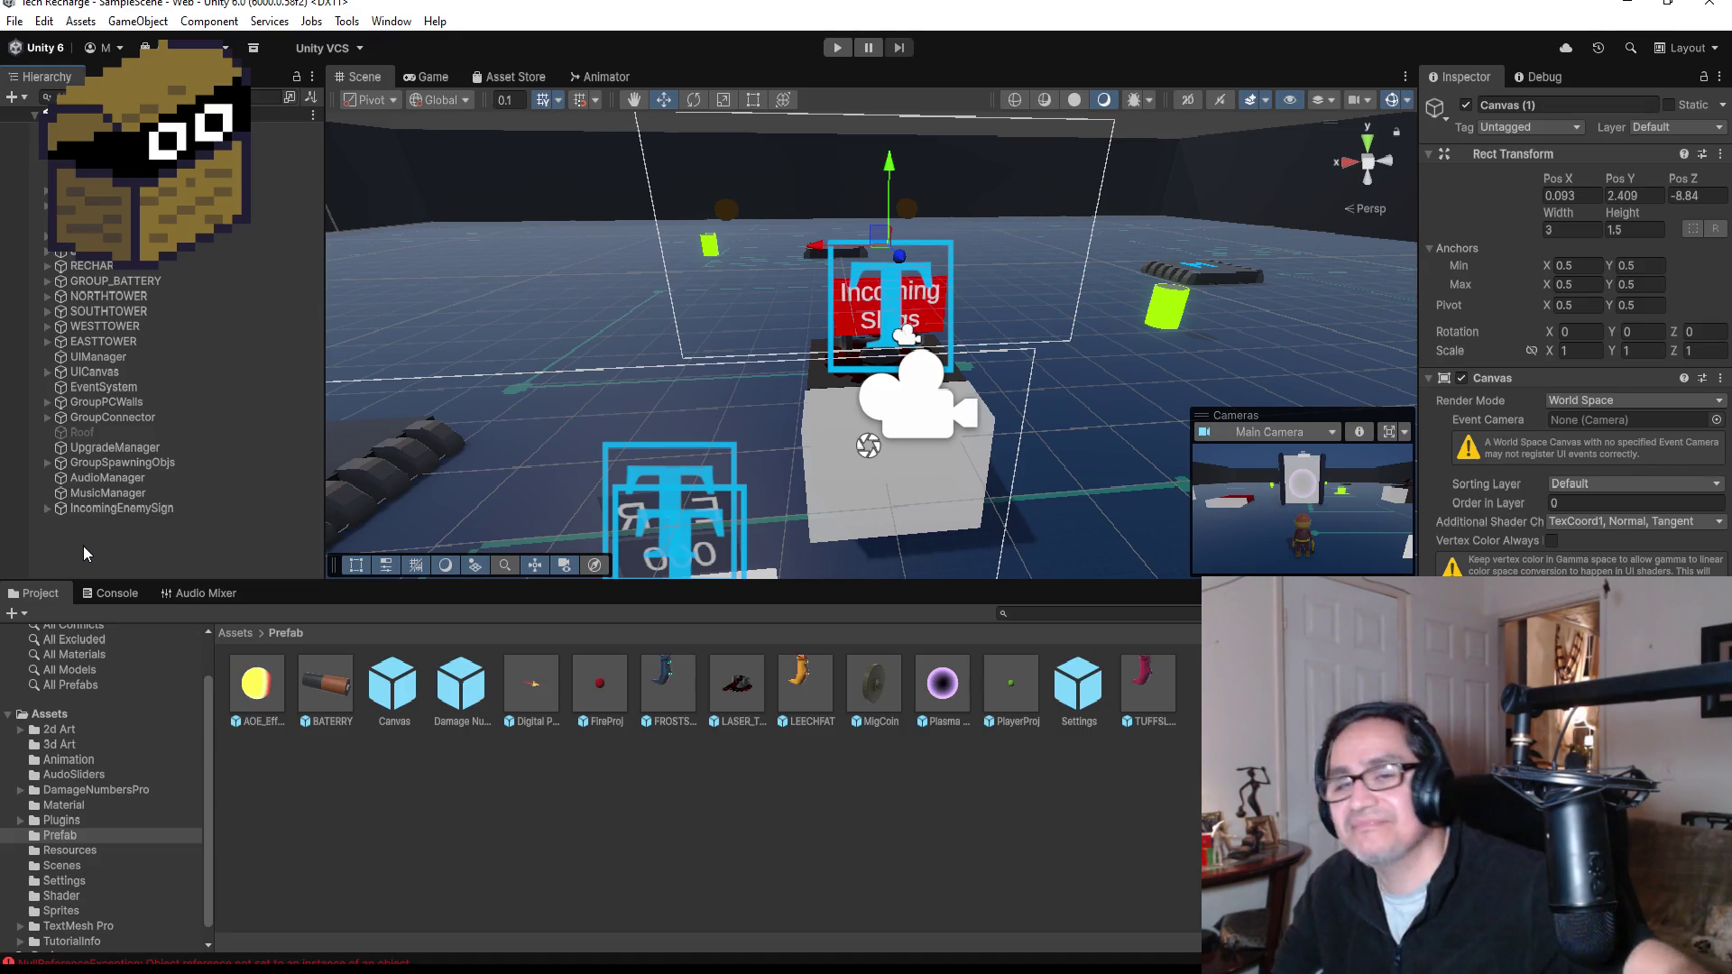
- Create a new empty object in the Hierarchy and name it NorthSign
left_click(143, 512)
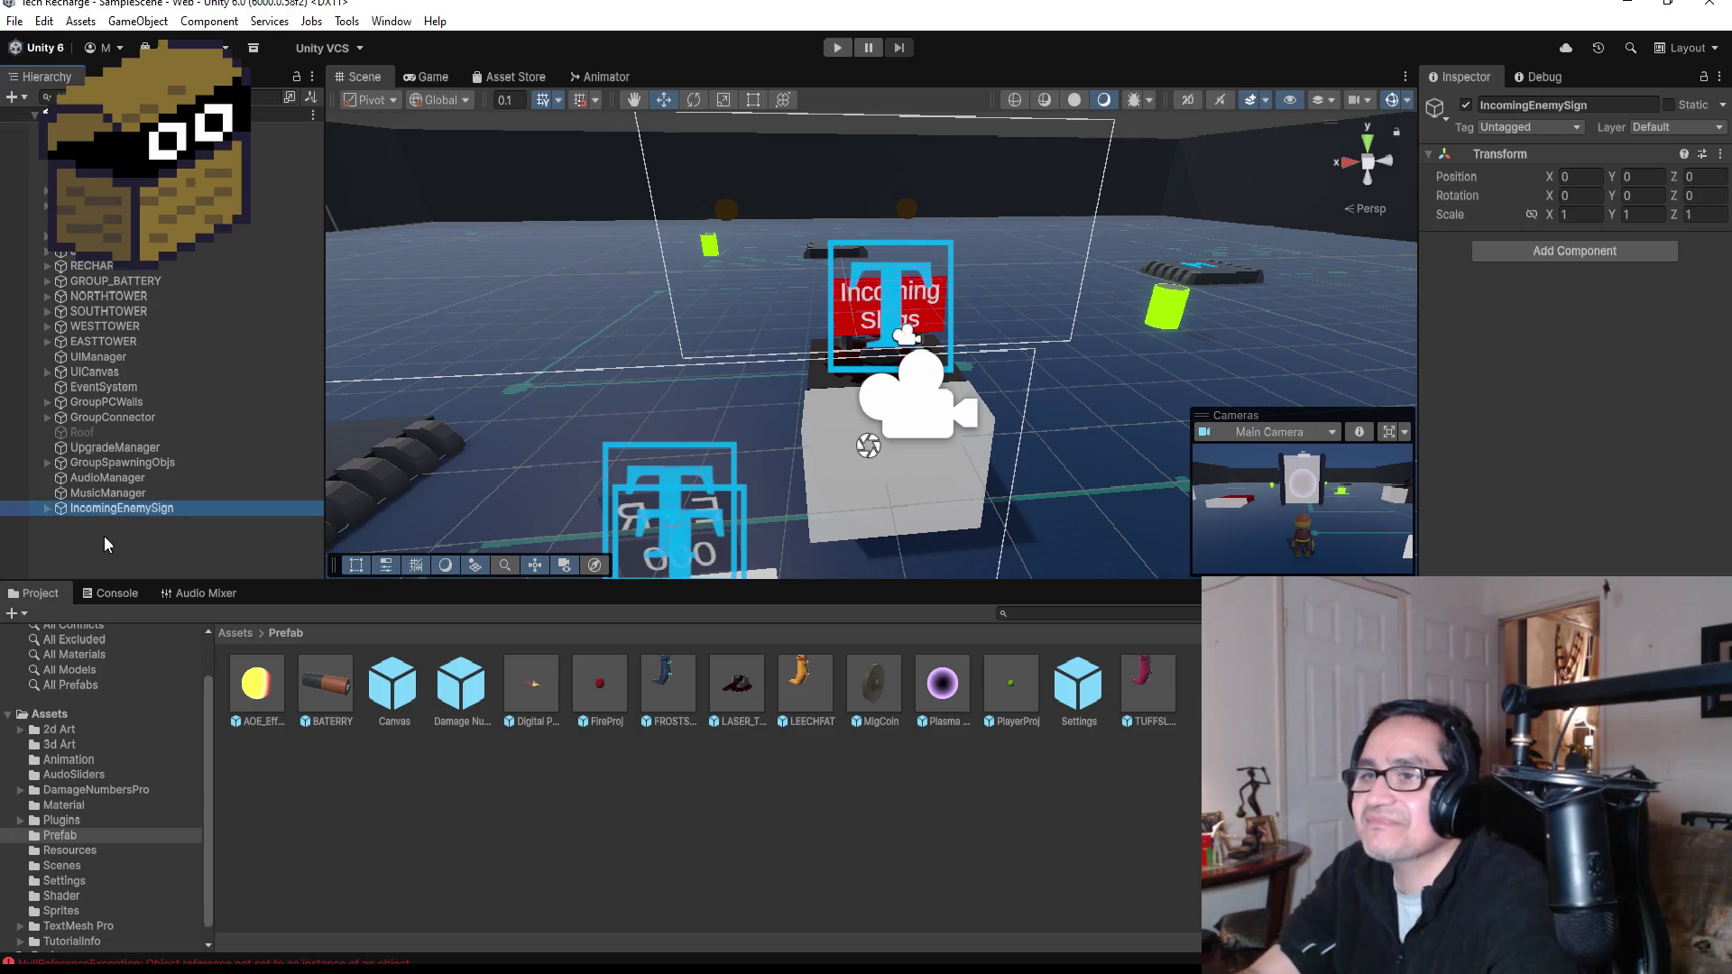
left_click(106, 538)
right_click(116, 533)
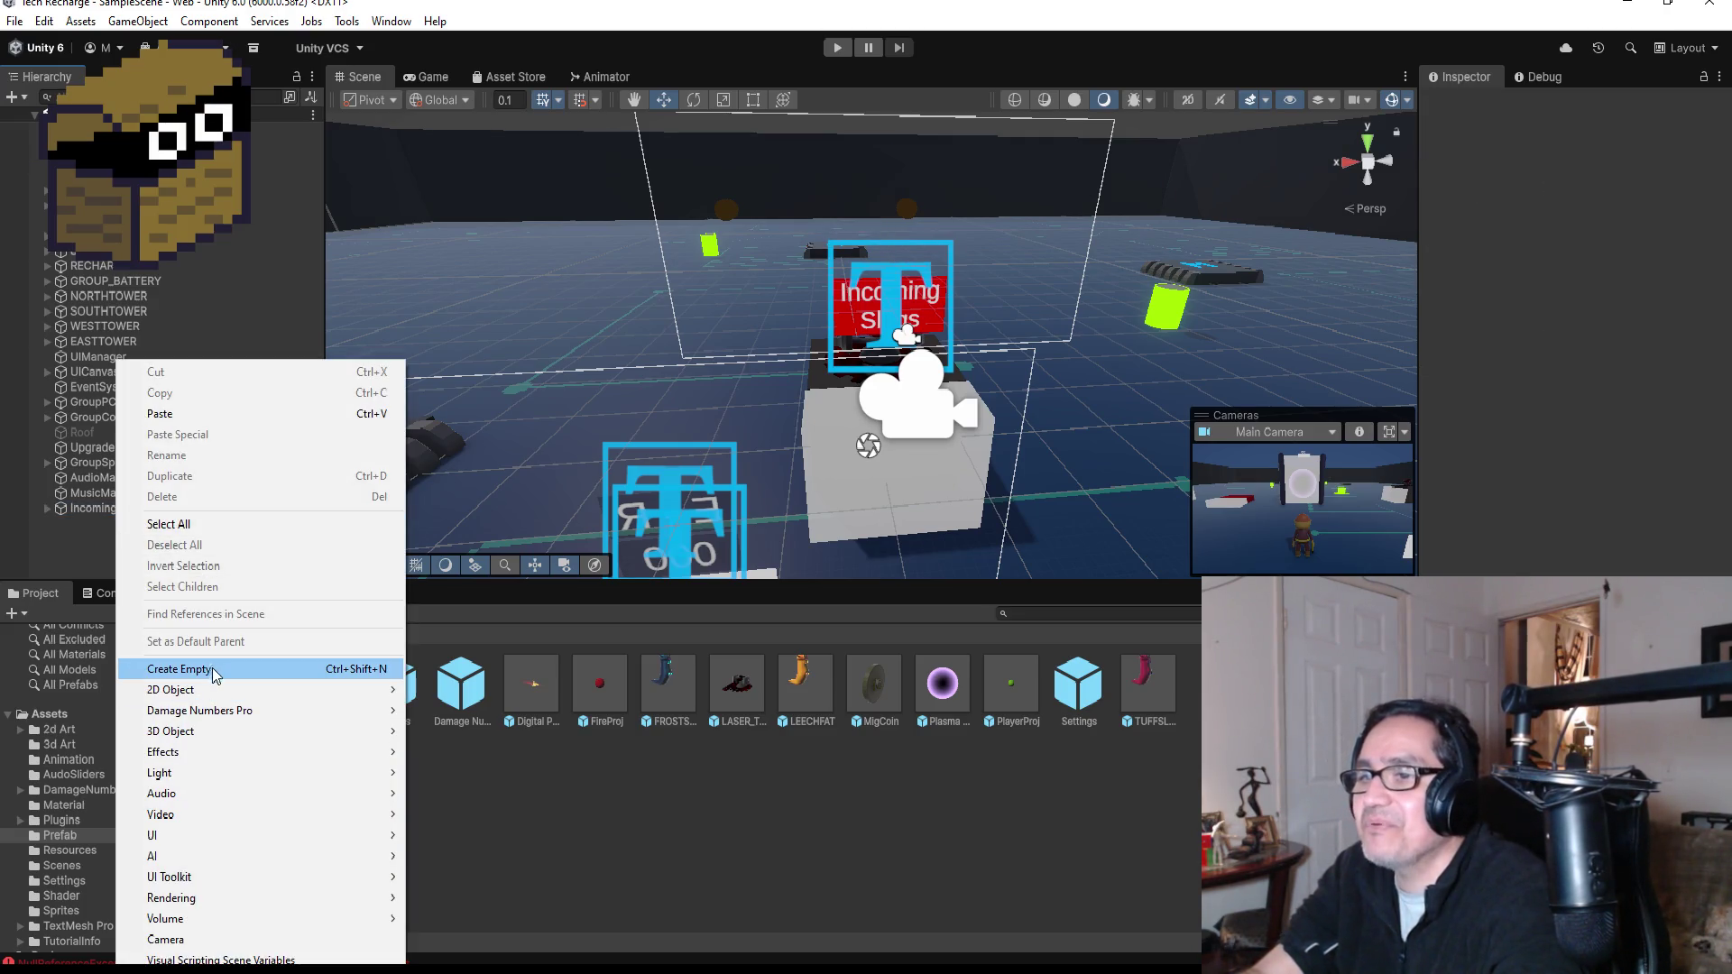
left_click(213, 667)
left_click(1576, 105)
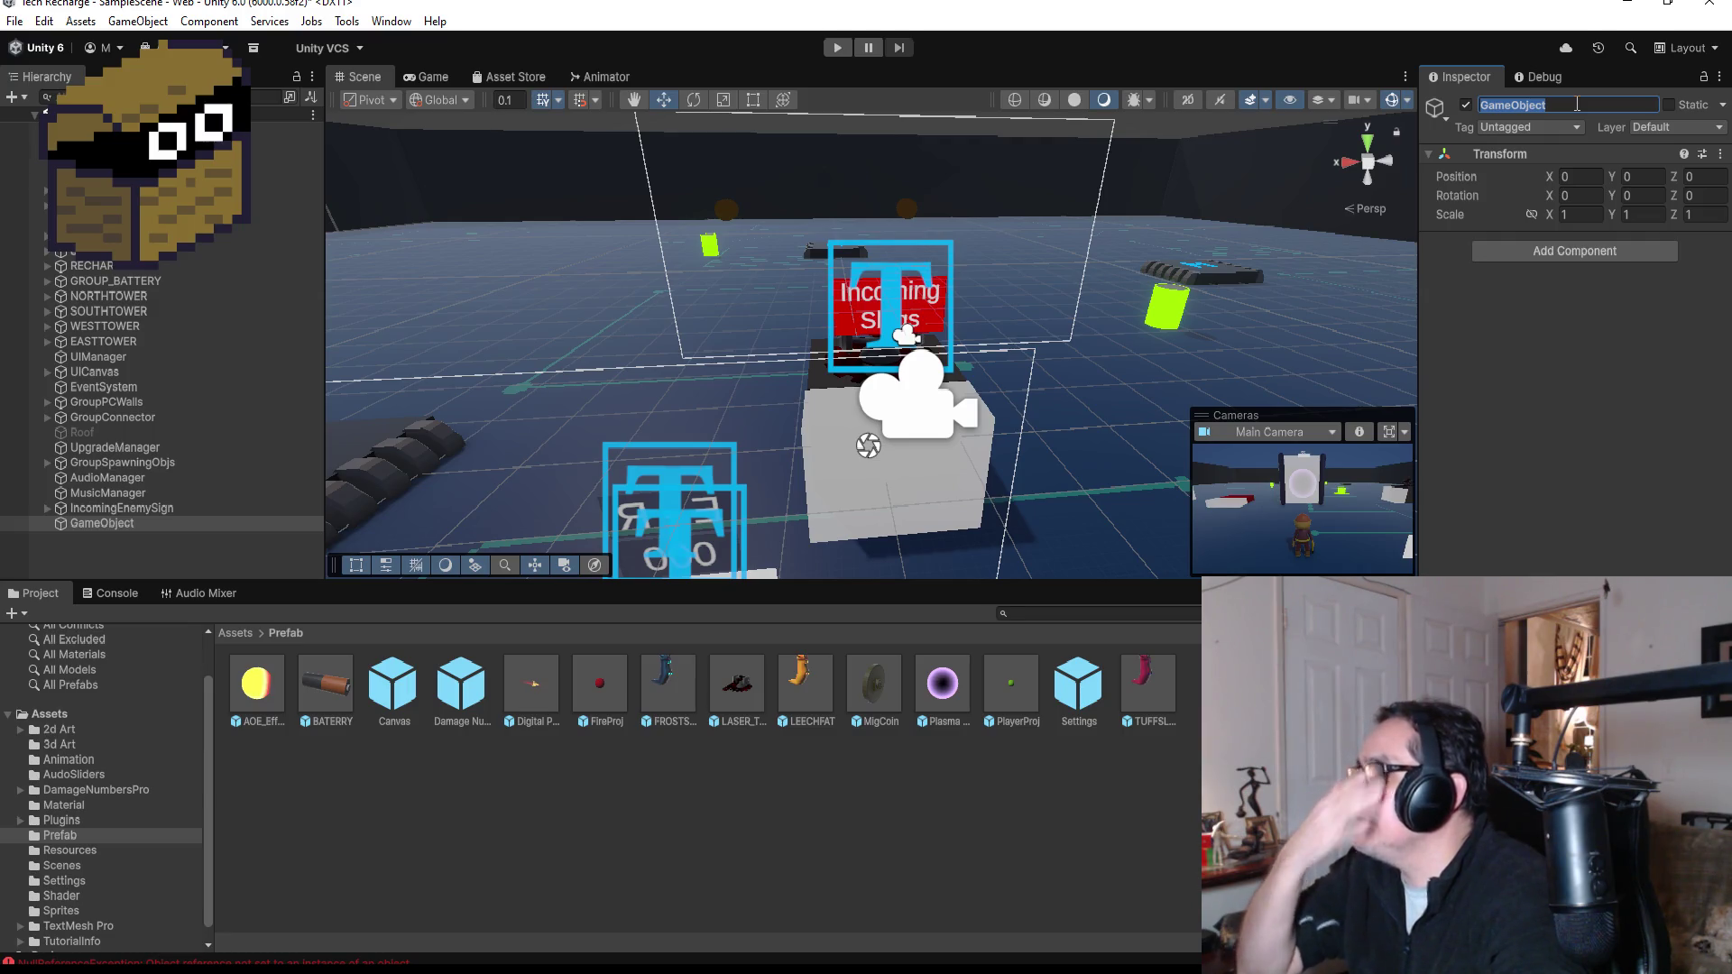
type("North")
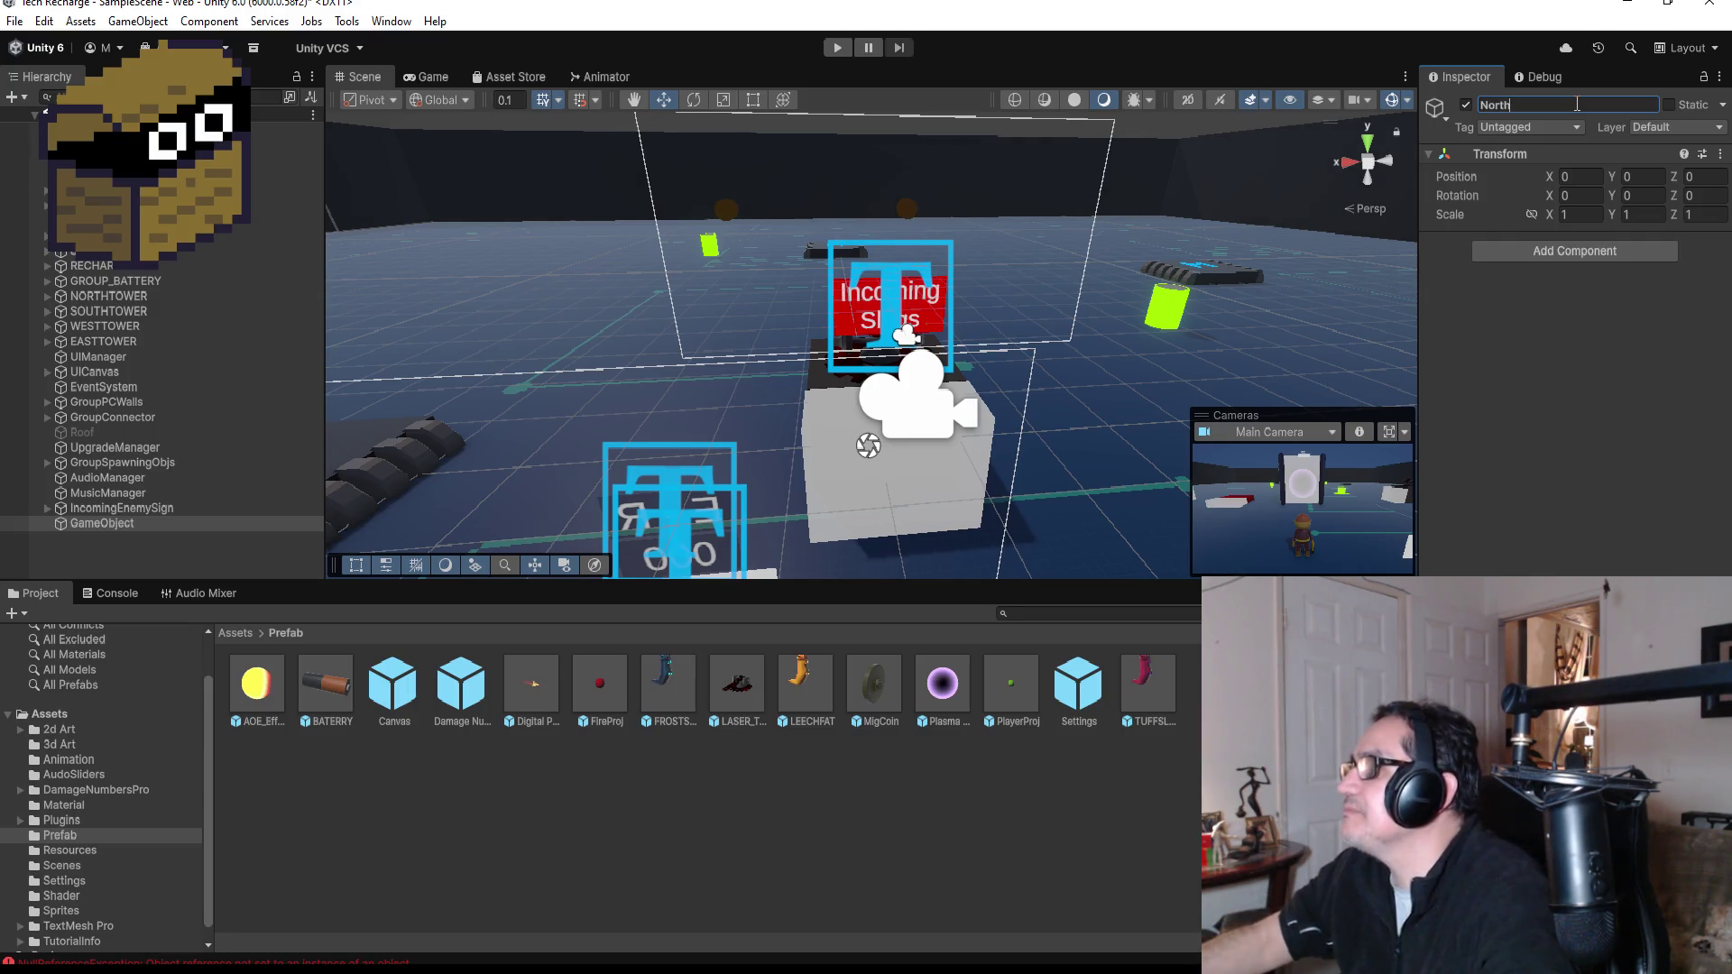
type("Pos")
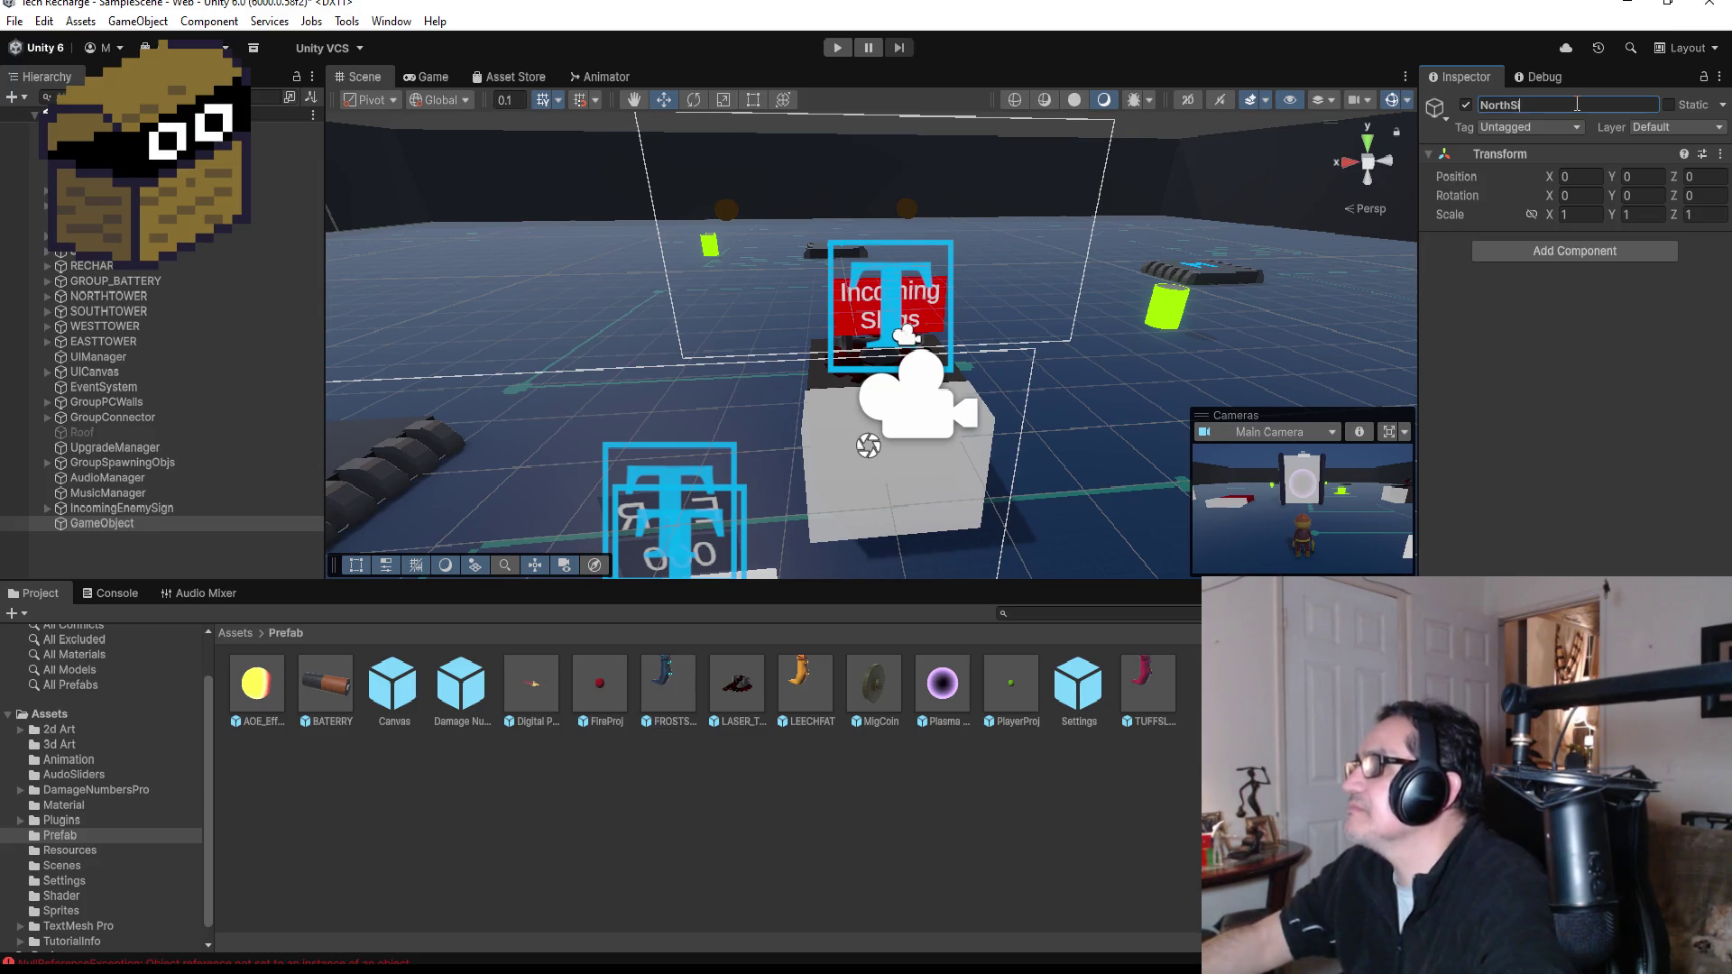
- Rename IncomingEnemySign to IncomingEnemyNorth in the Inspector name field
left_click(132, 511)
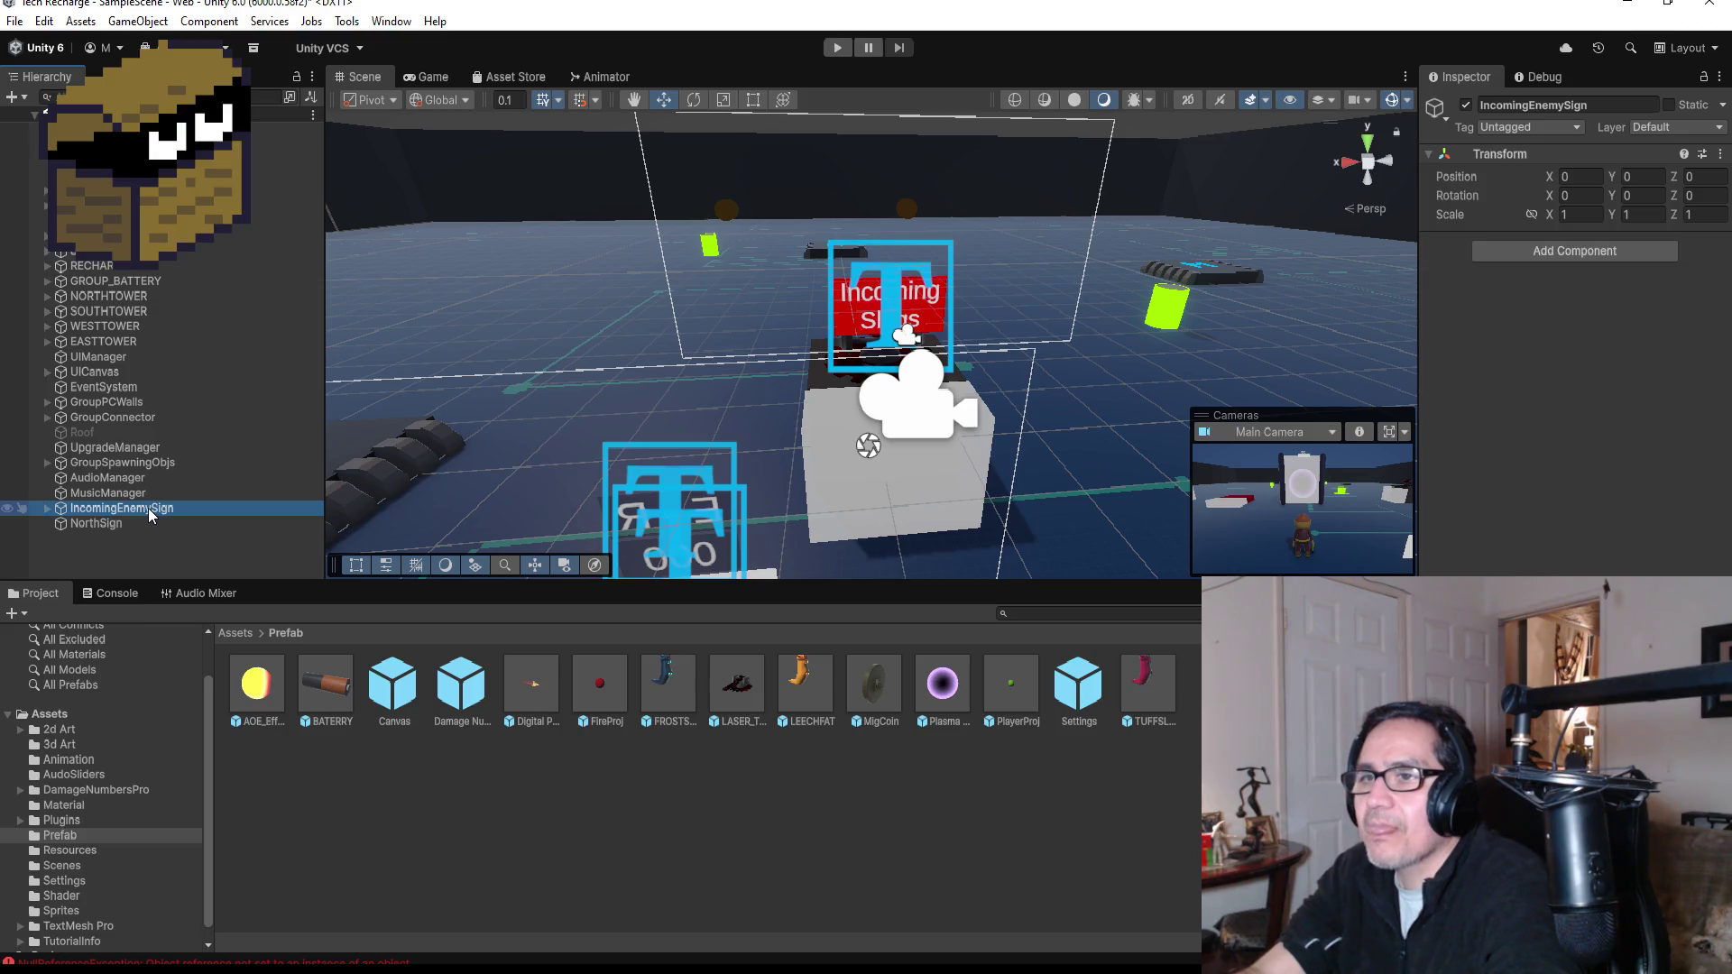
left_click(126, 527)
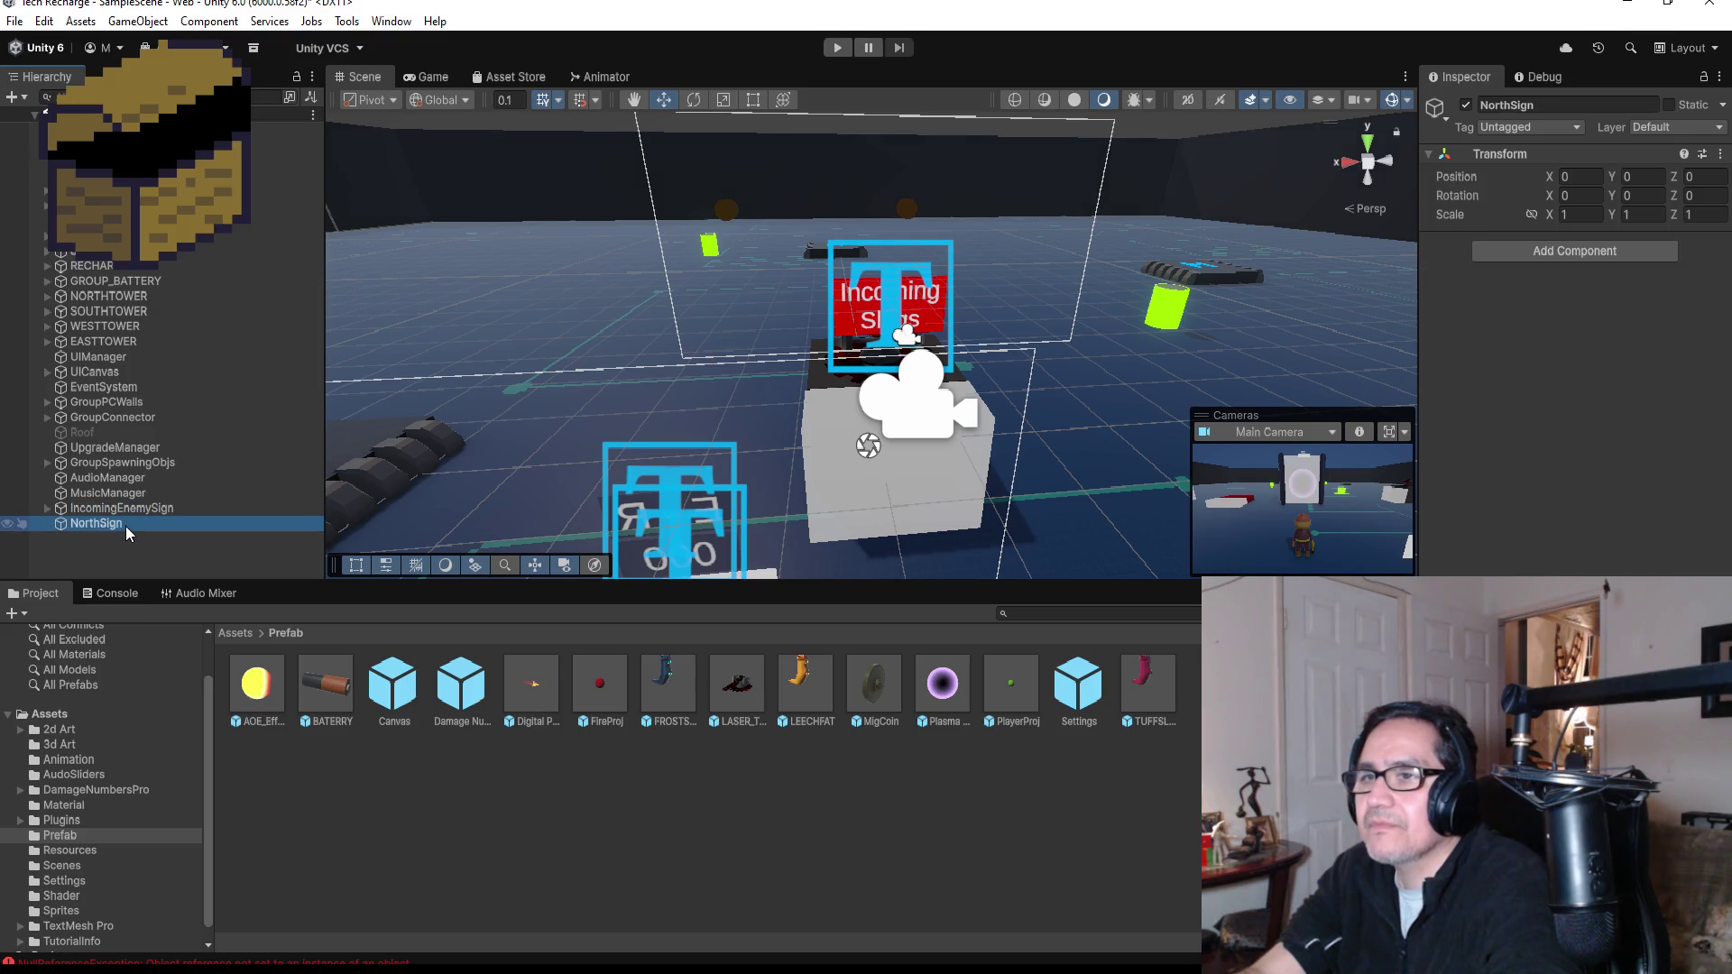
left_click(168, 510)
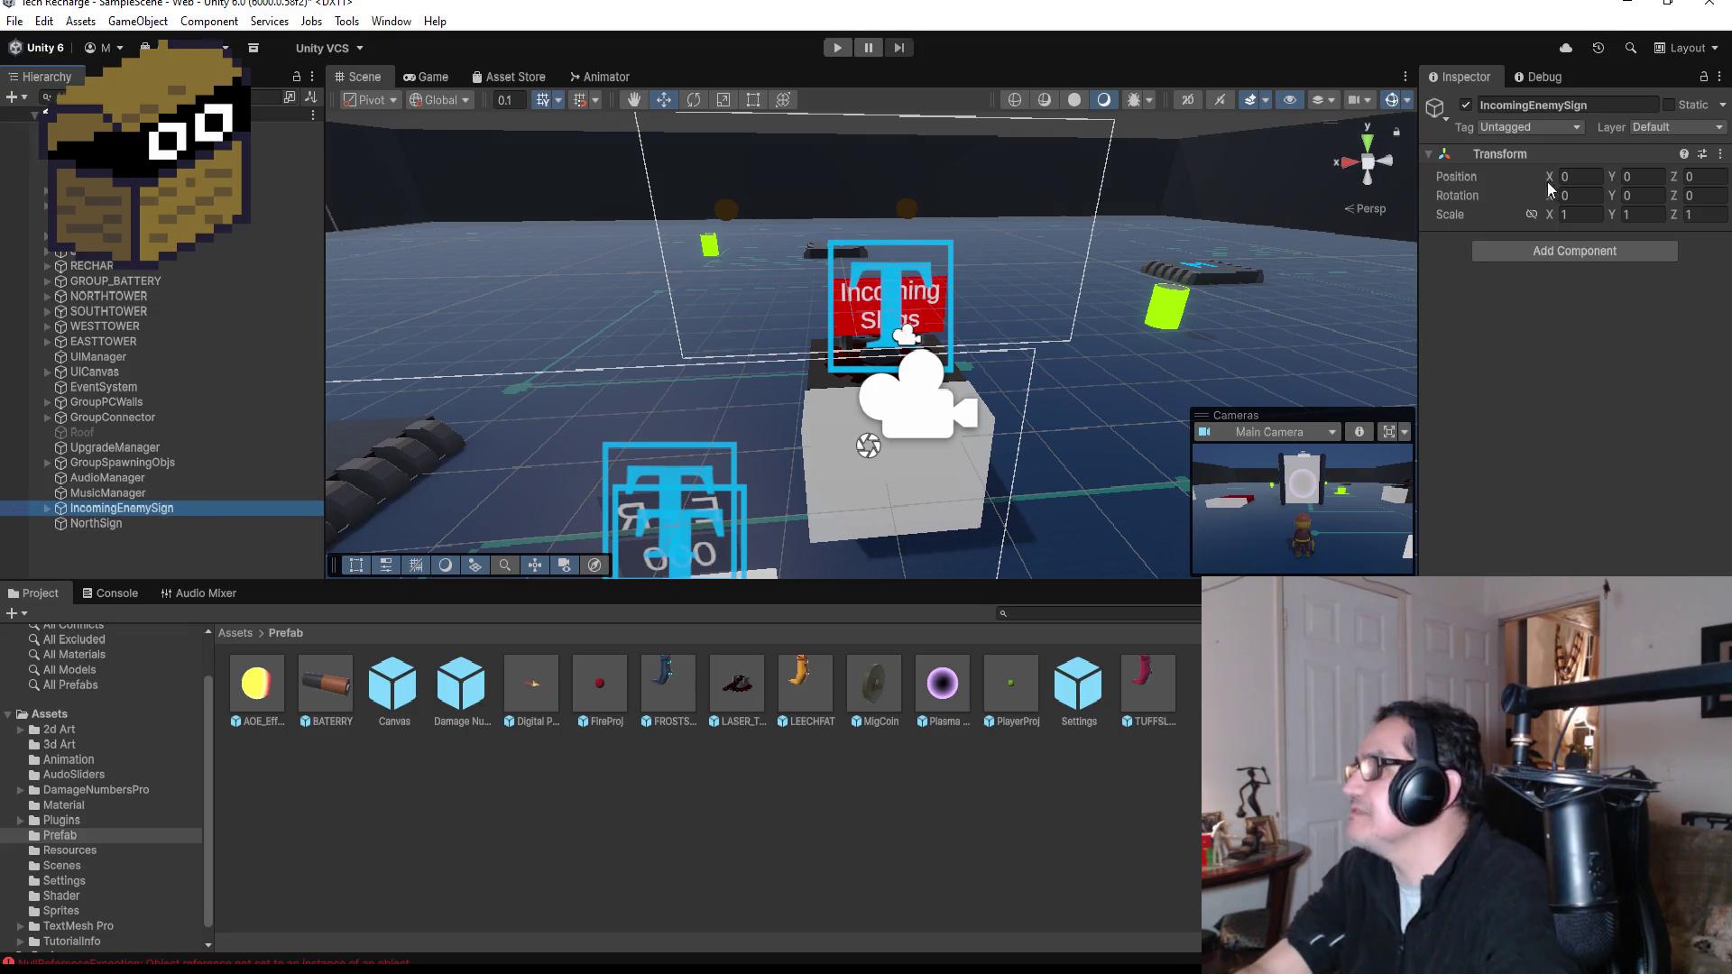
left_click(1618, 106)
left_click(1618, 110)
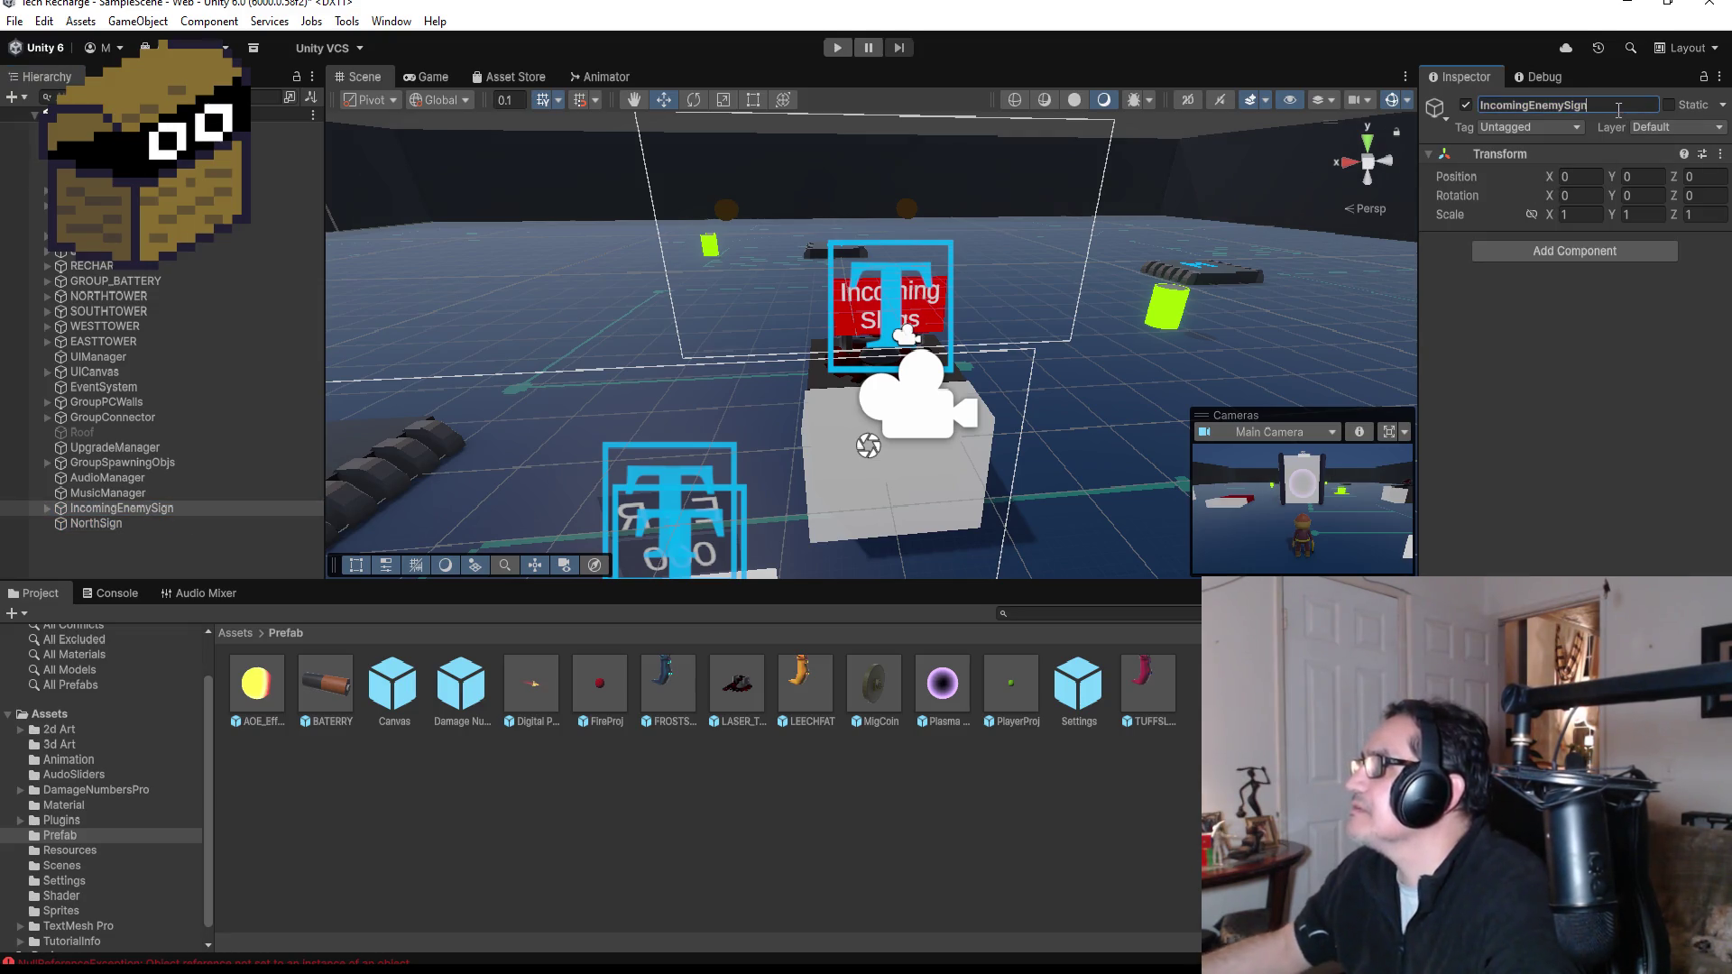
key("BackSpace")
type("North")
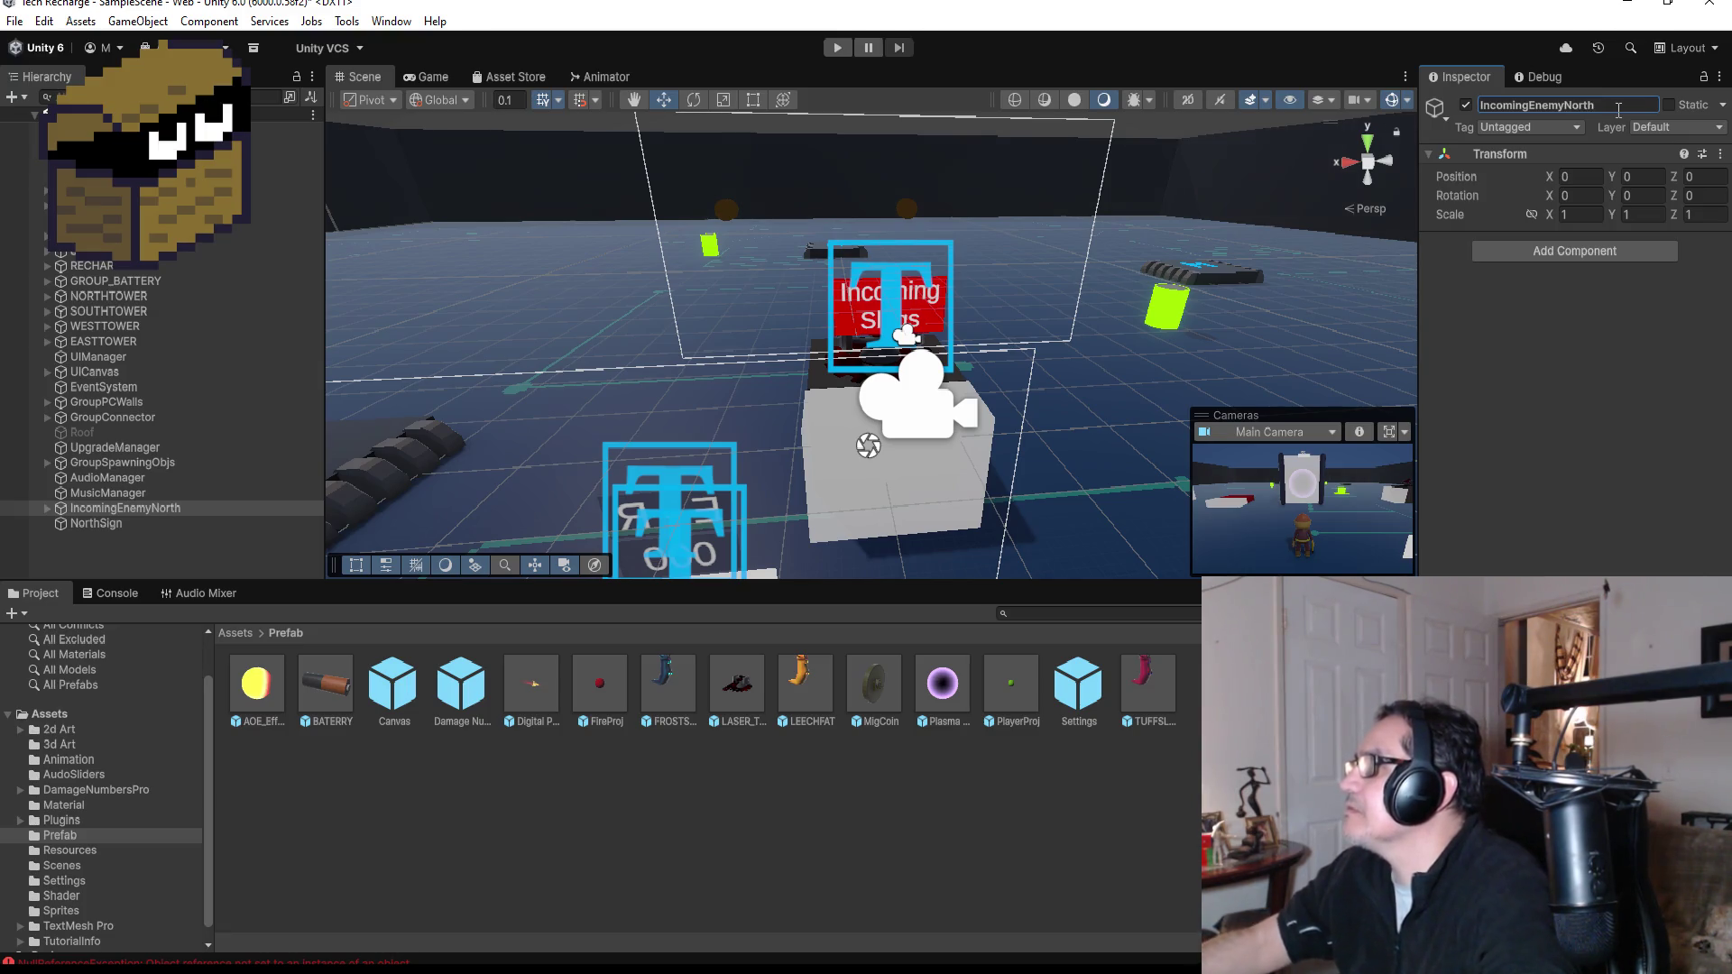
- Begin renaming the NorthSign object, typing 'Group' into its name
left_click(88, 523)
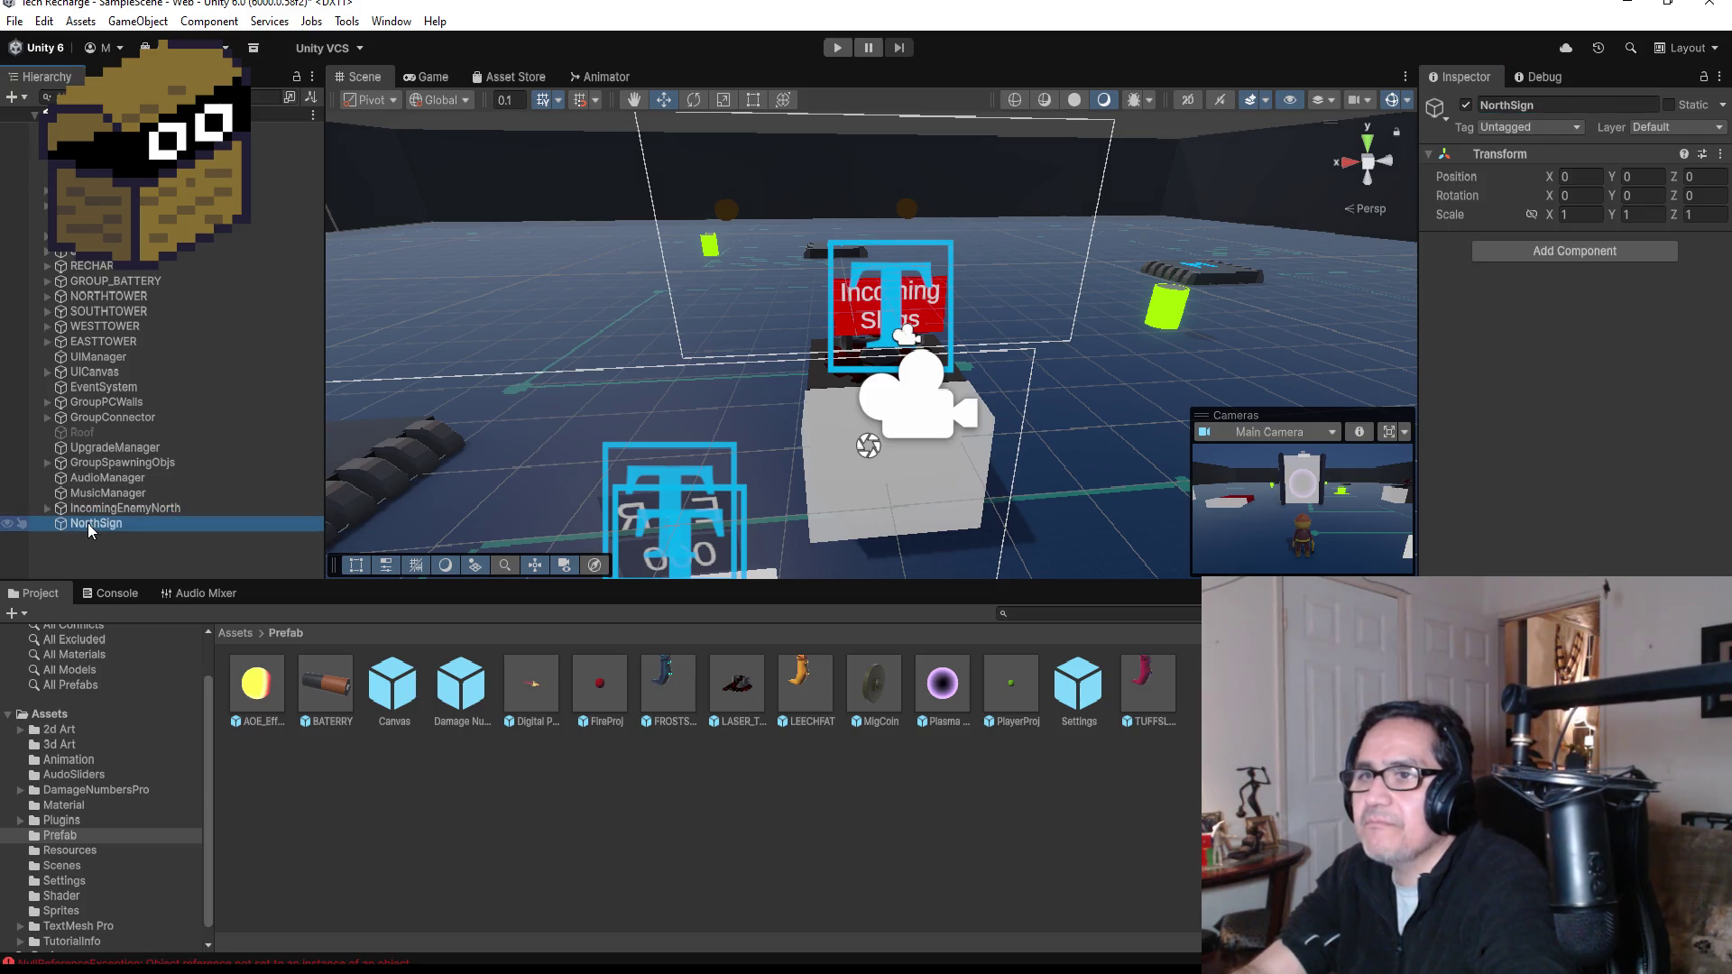
left_click(1563, 105)
type("GroupEnemy")
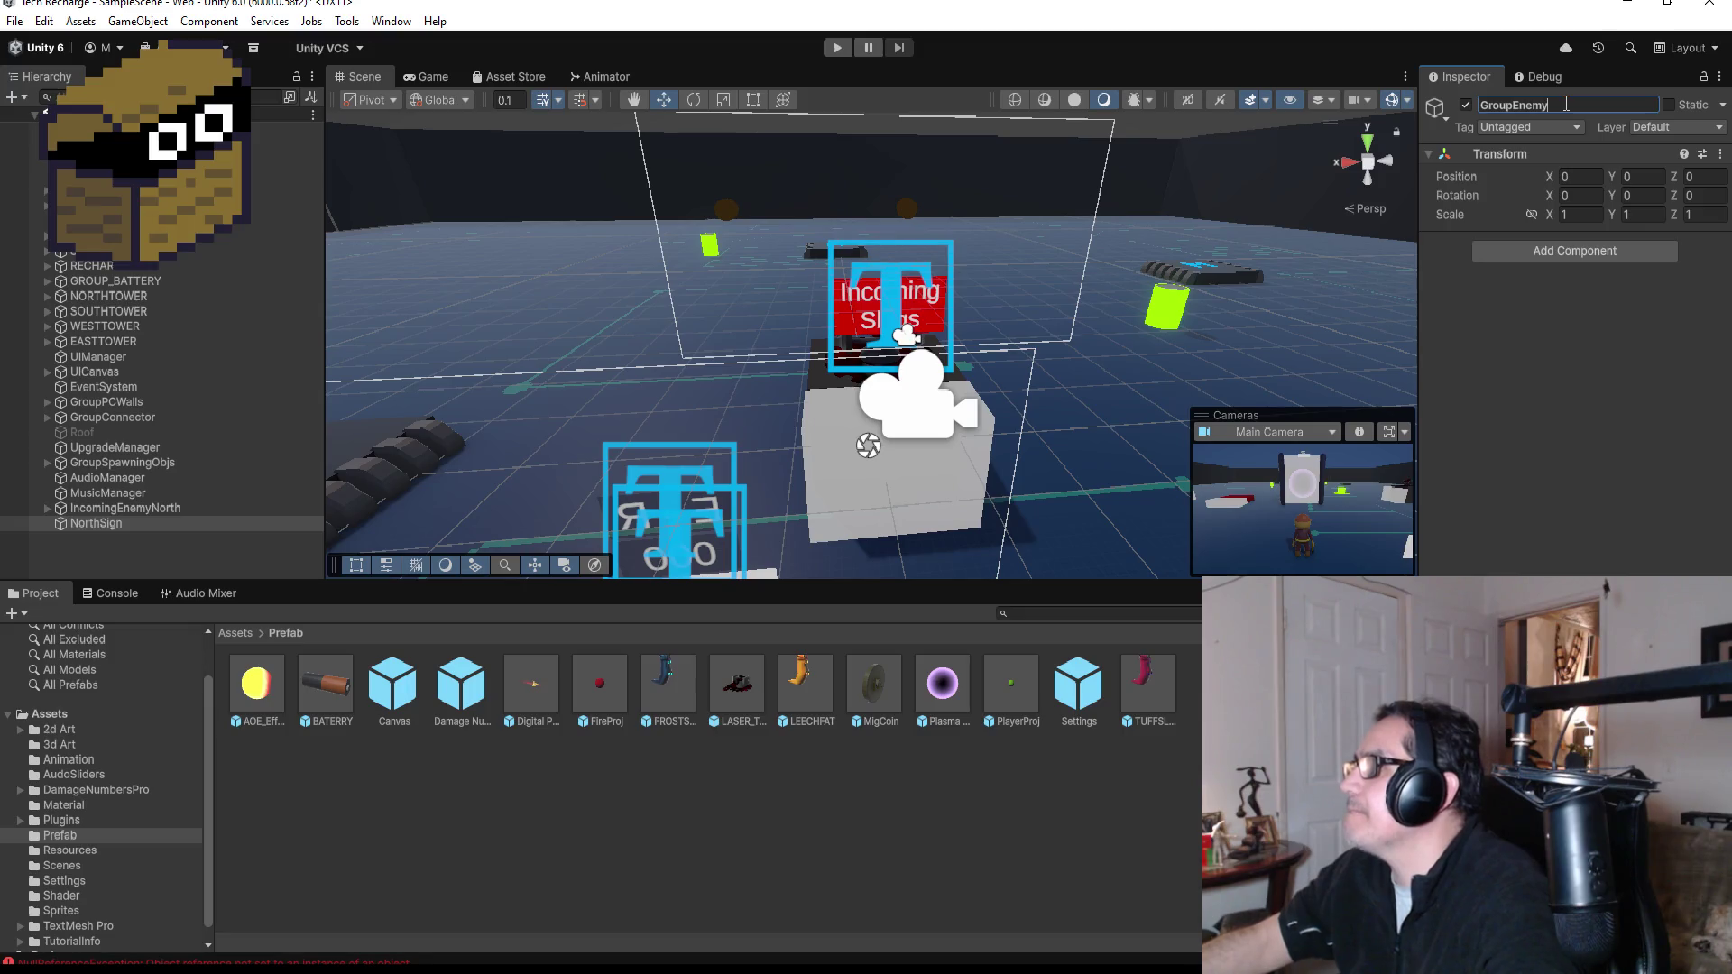
- Change GroupEnemySign's name to GroupEnemyIncoming, then drag IncomingEnemyNorth inside it as a child
key("Return")
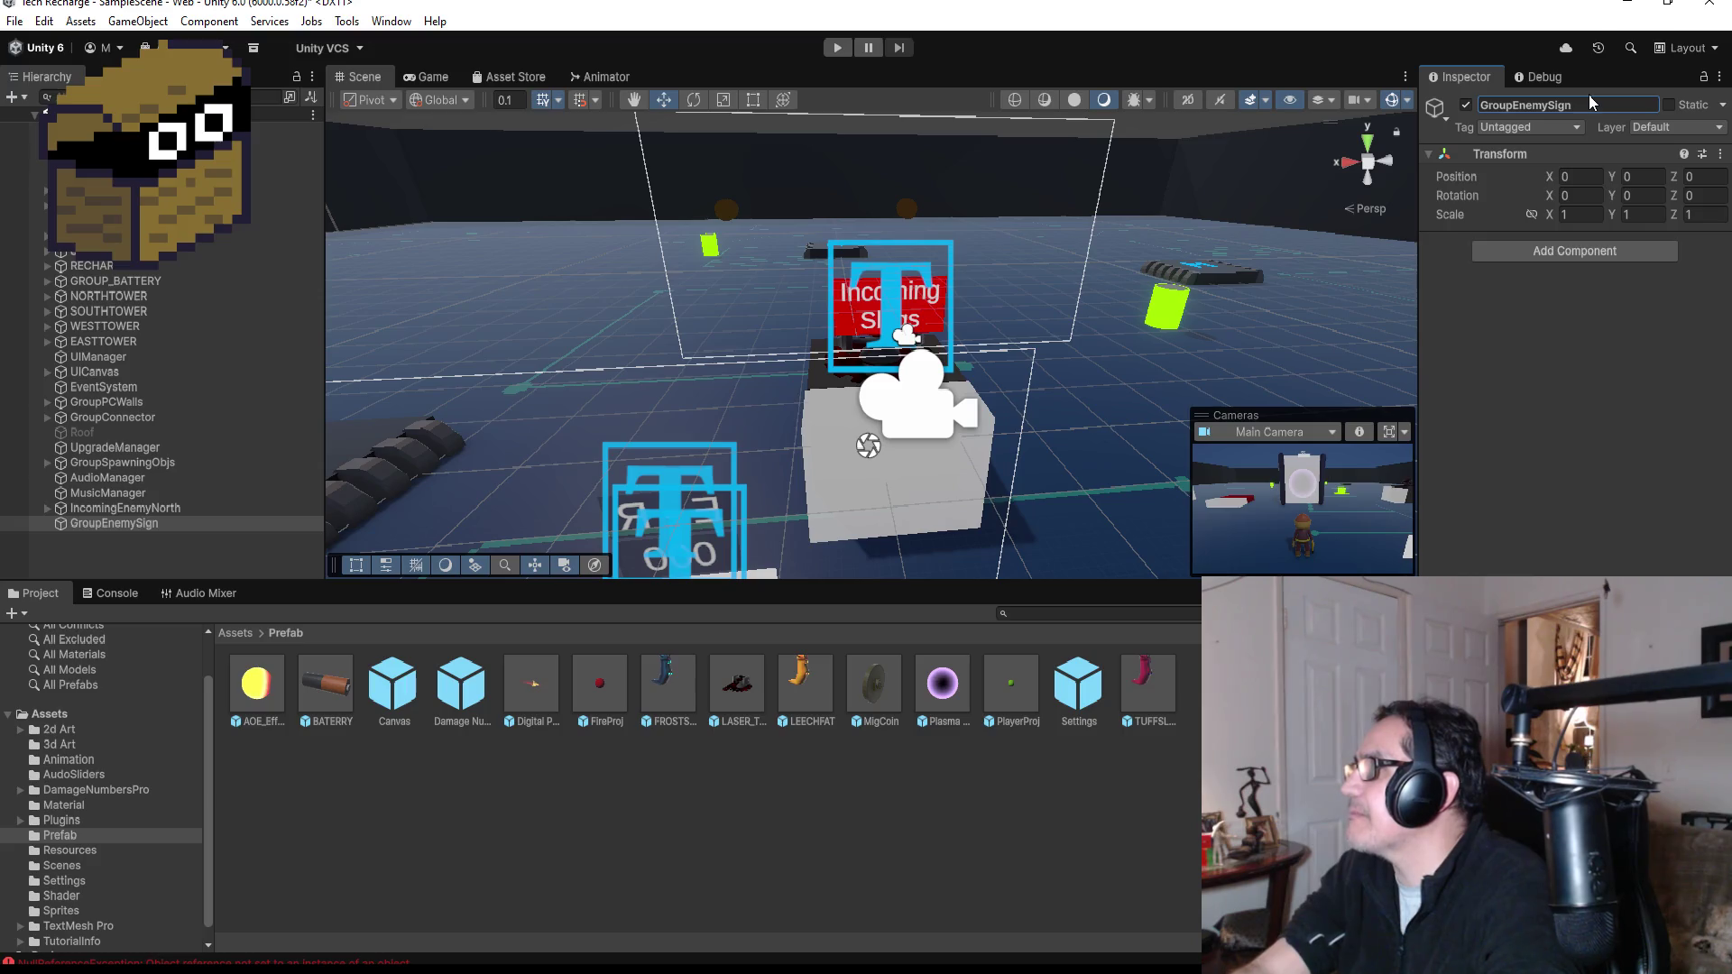
left_click(1593, 97)
left_click(1593, 98)
key("BackSpace")
key("BackSpace")
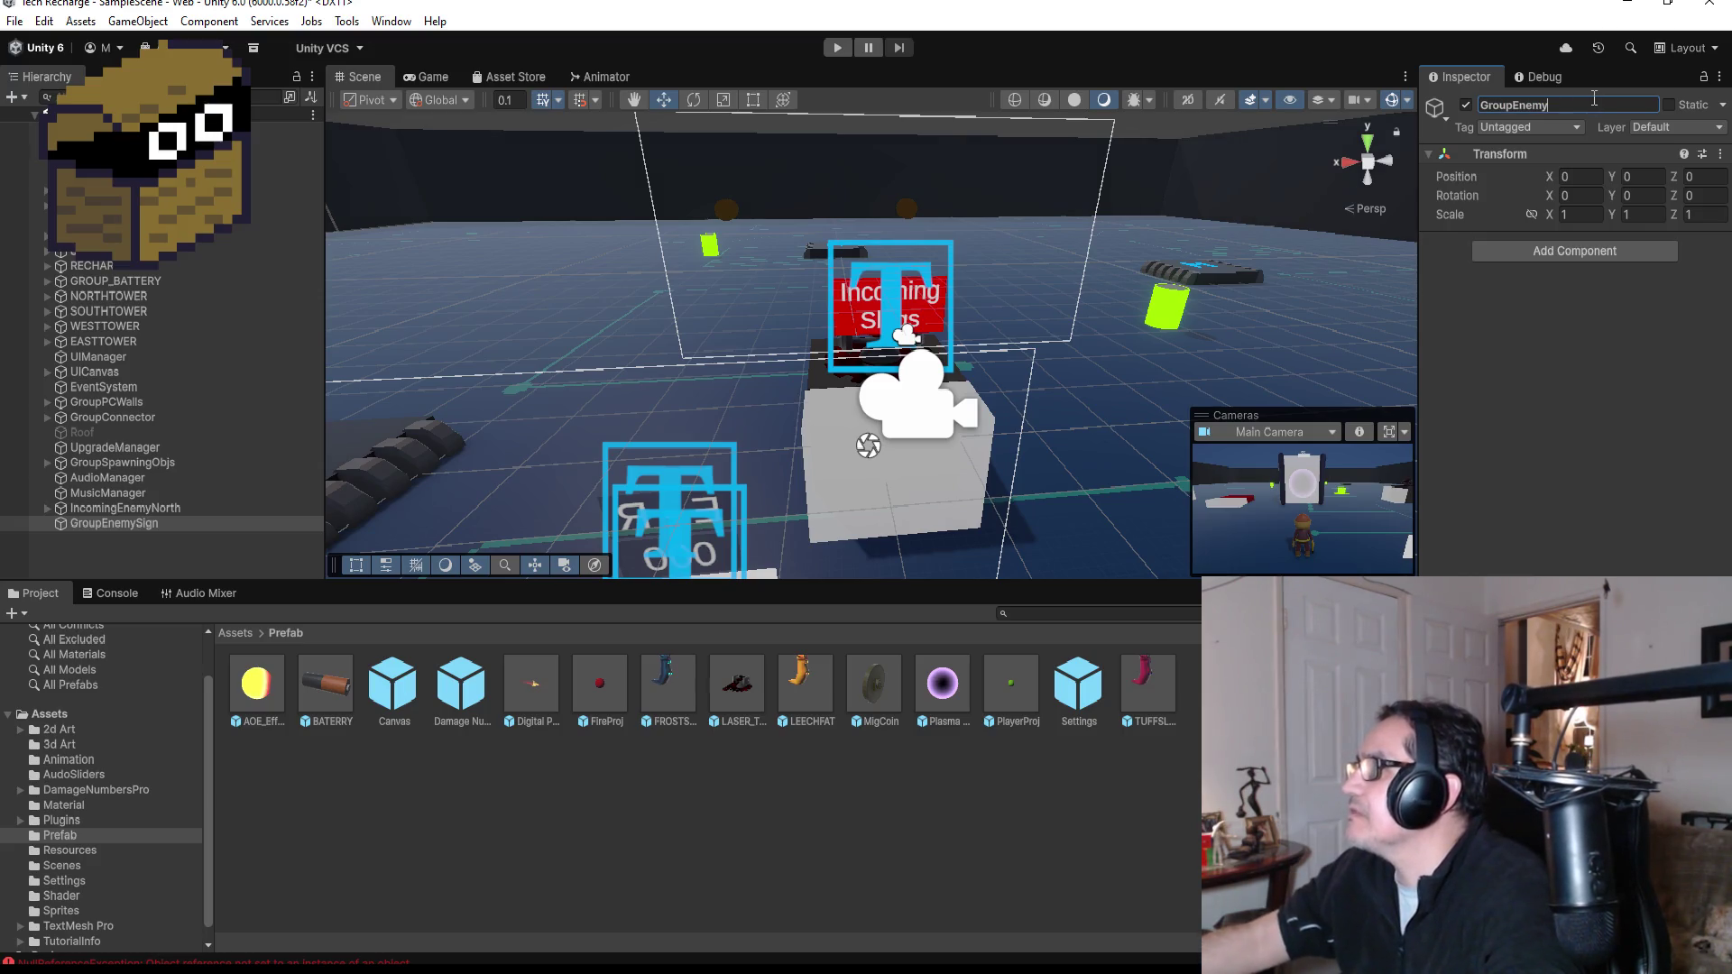
type("Incoming")
key("Return")
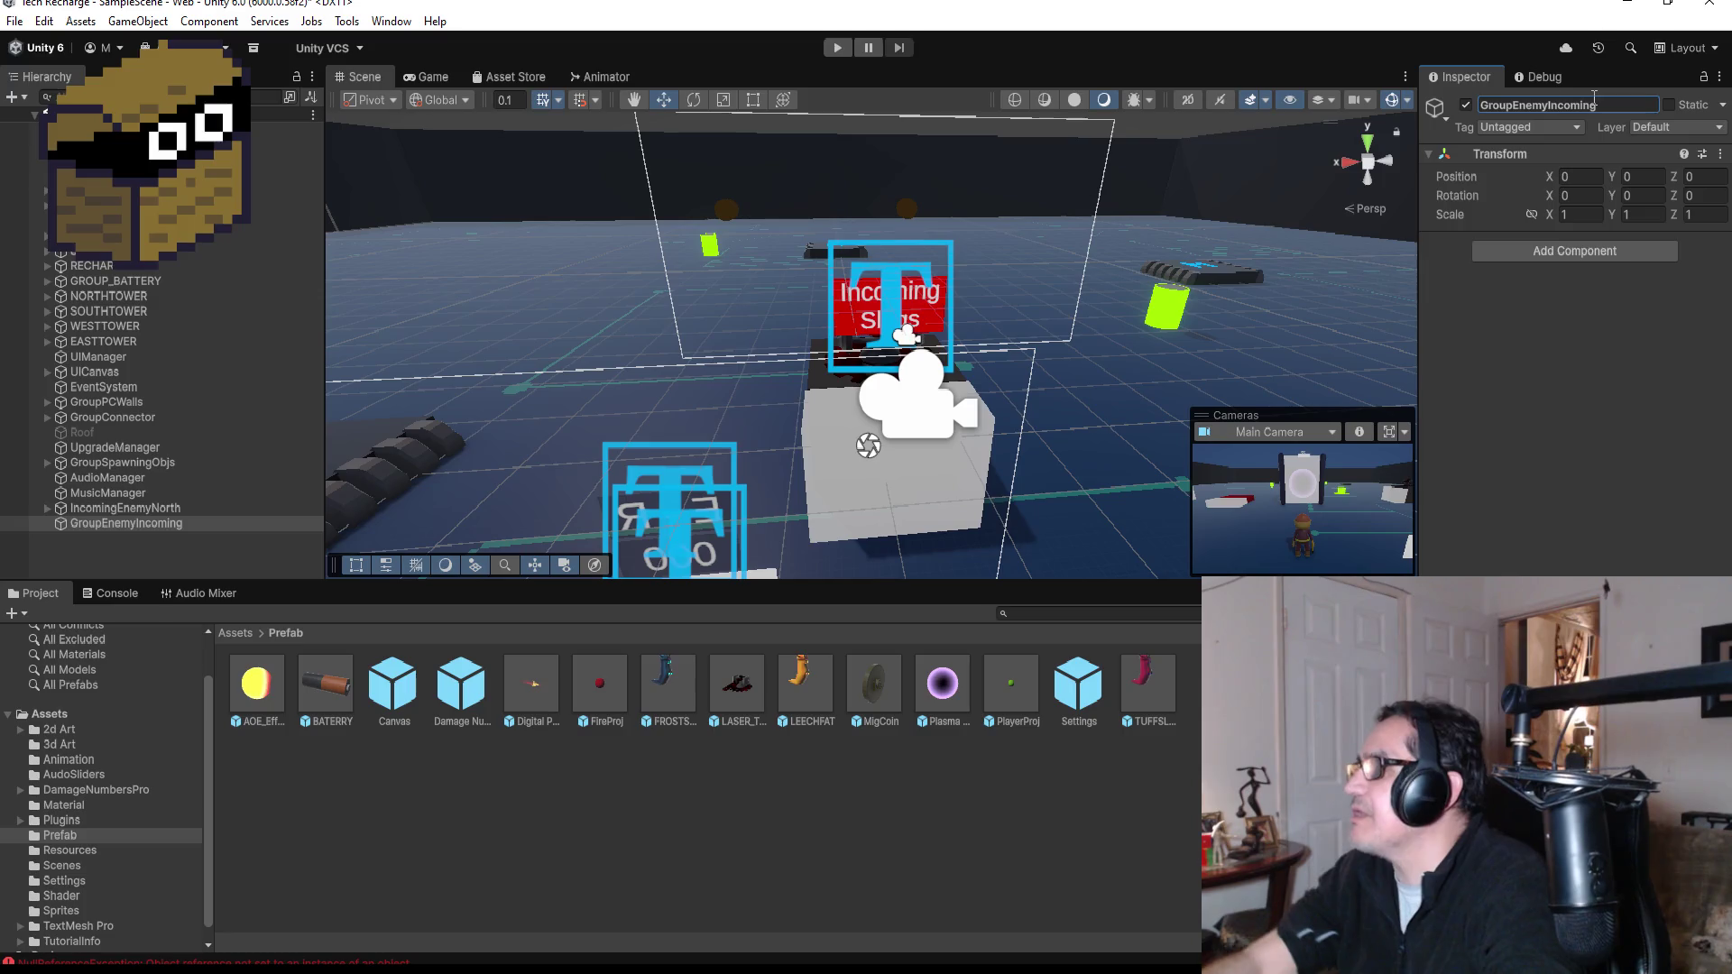
left_click_drag(139, 508, 142, 526)
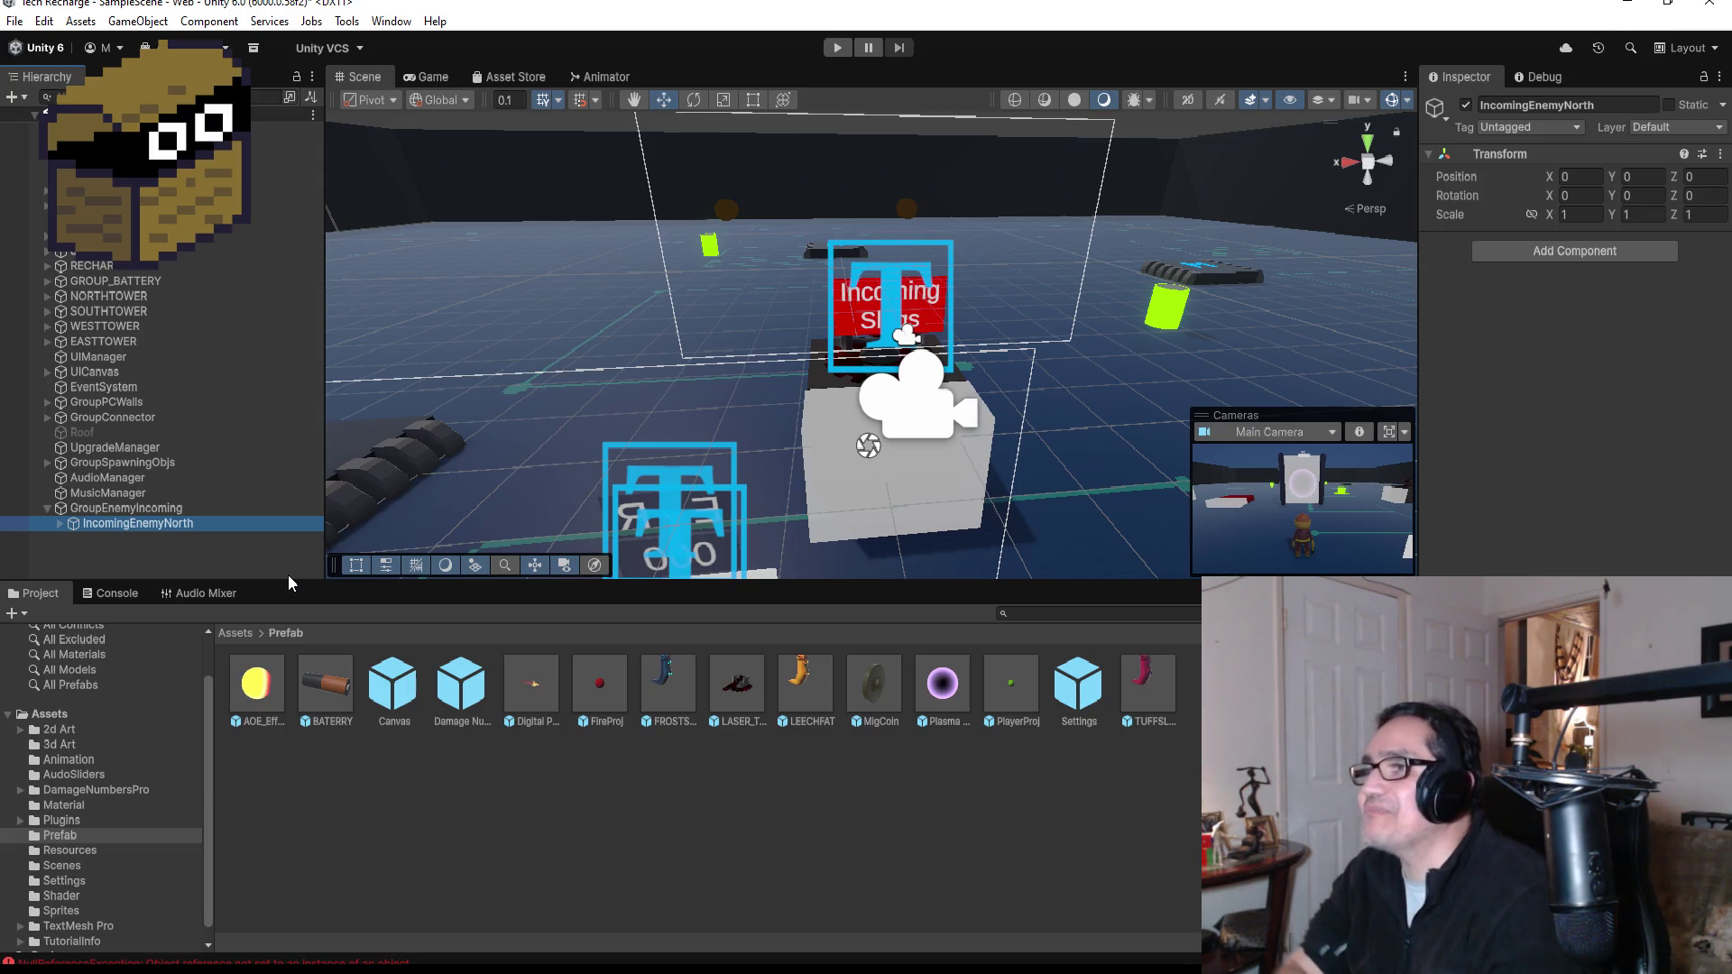
- Switch to a top-down scene view and duplicate the IncomingEnemyNorth sign
left_click(1366, 169)
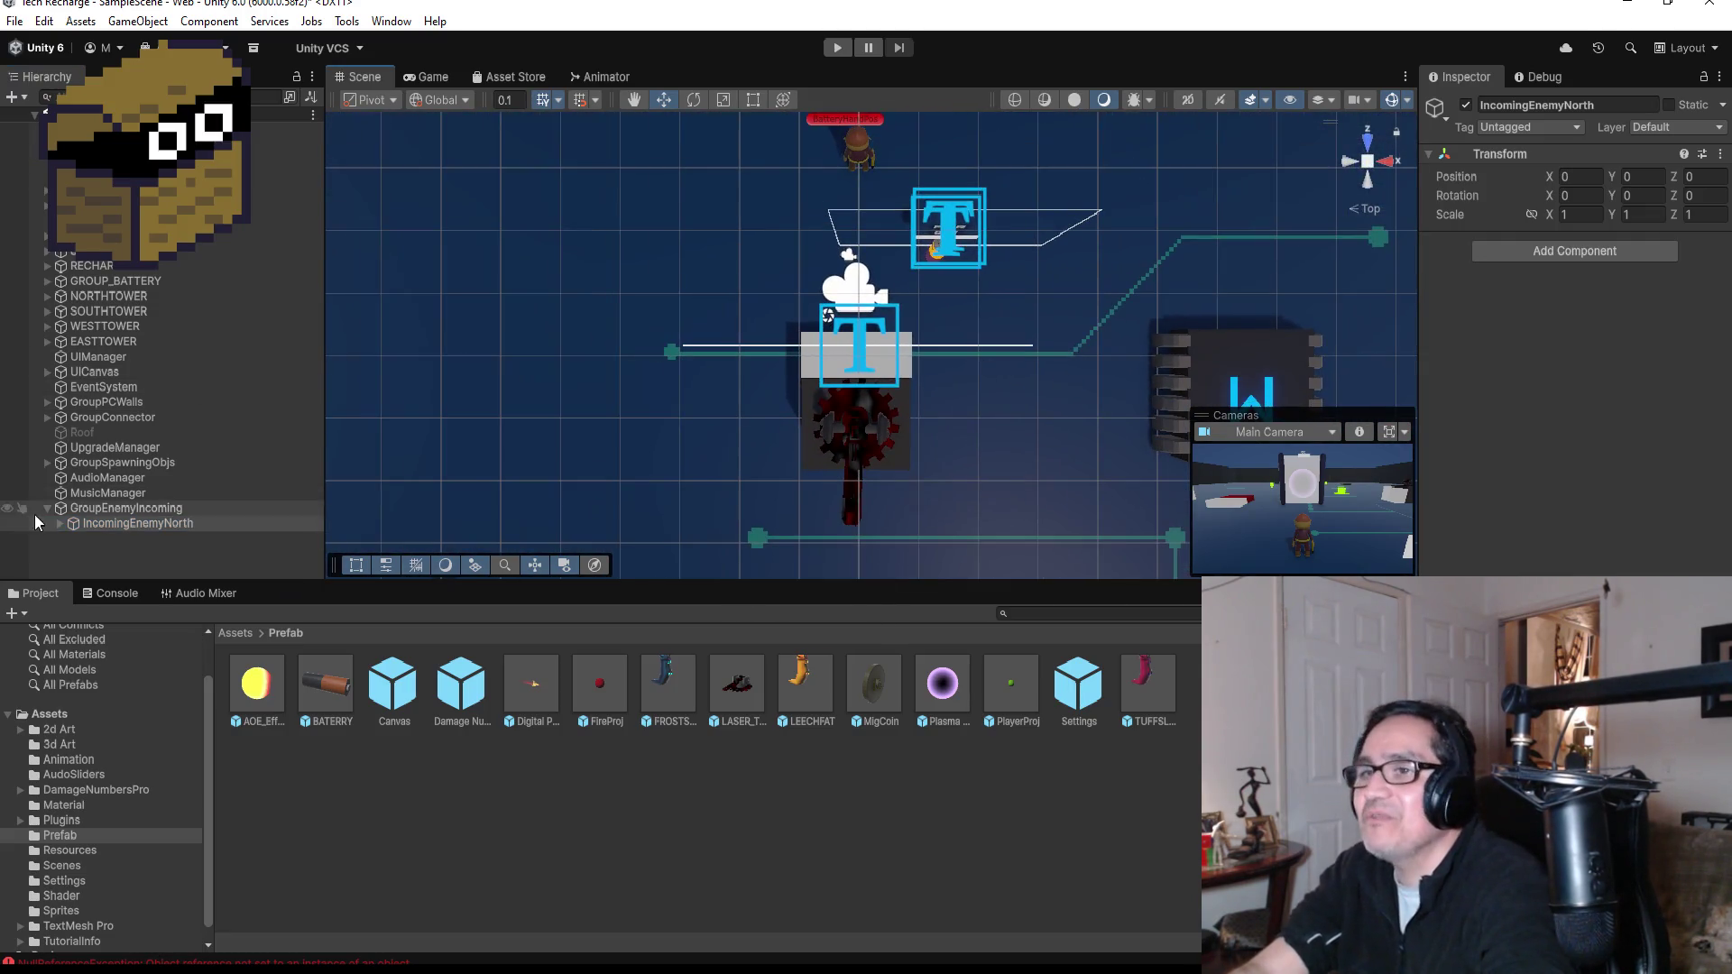
left_click(91, 523)
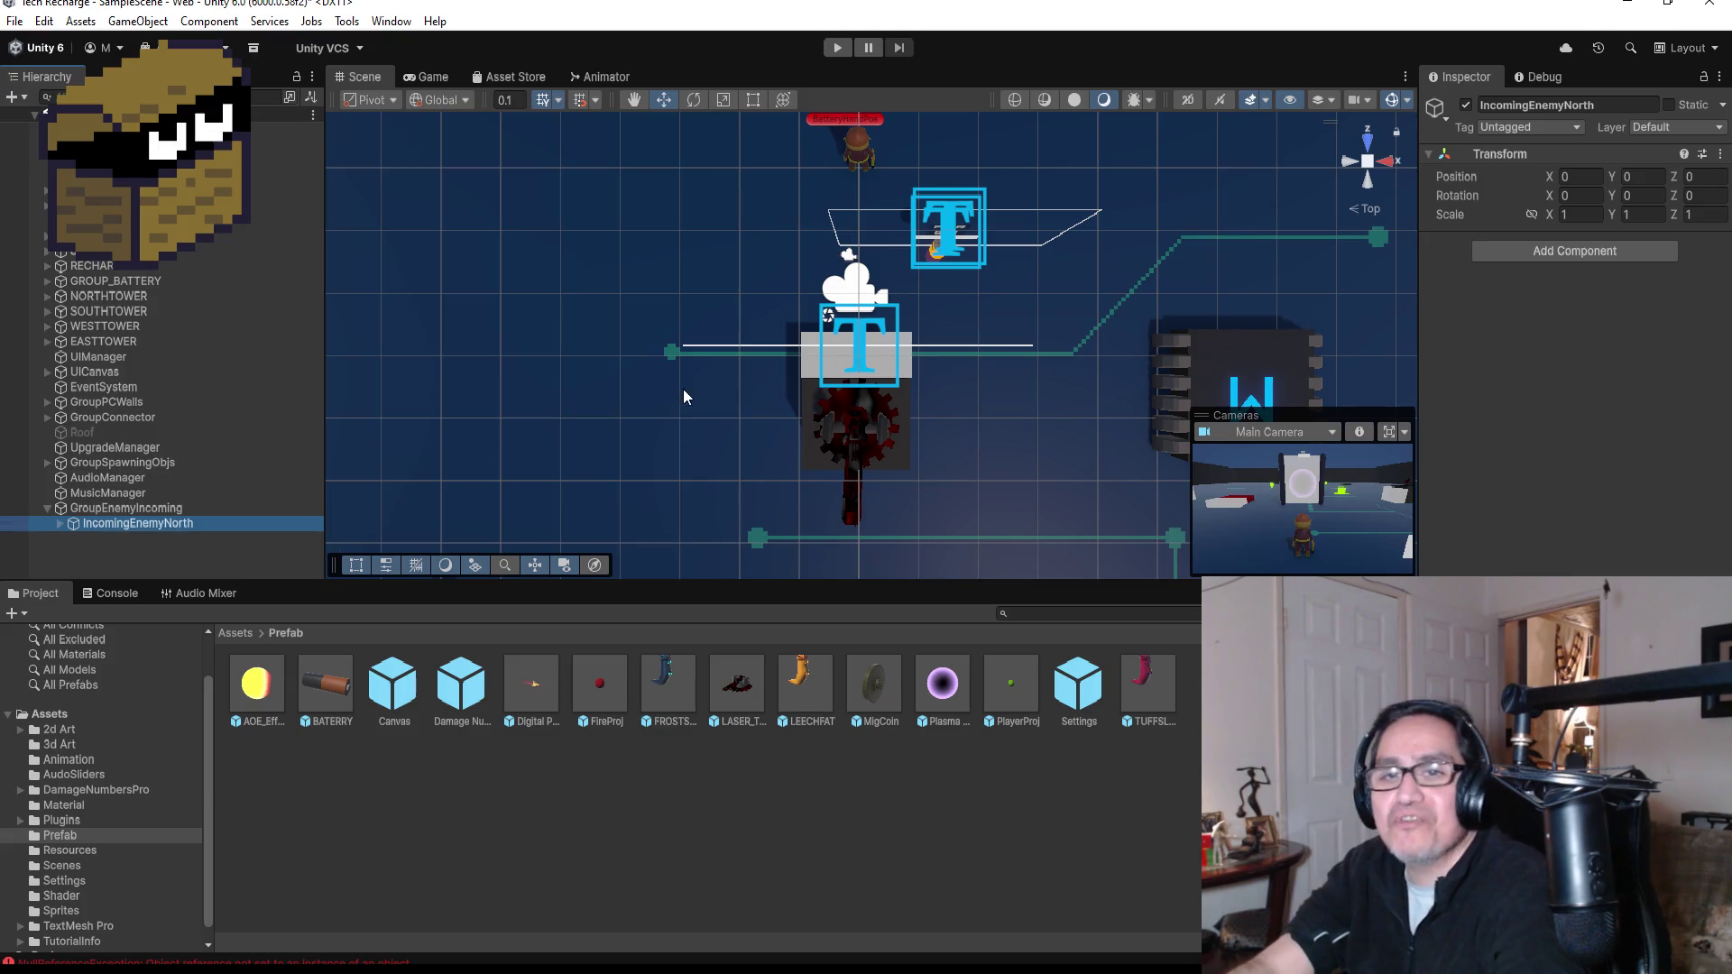
scroll(684, 391, "down", 10)
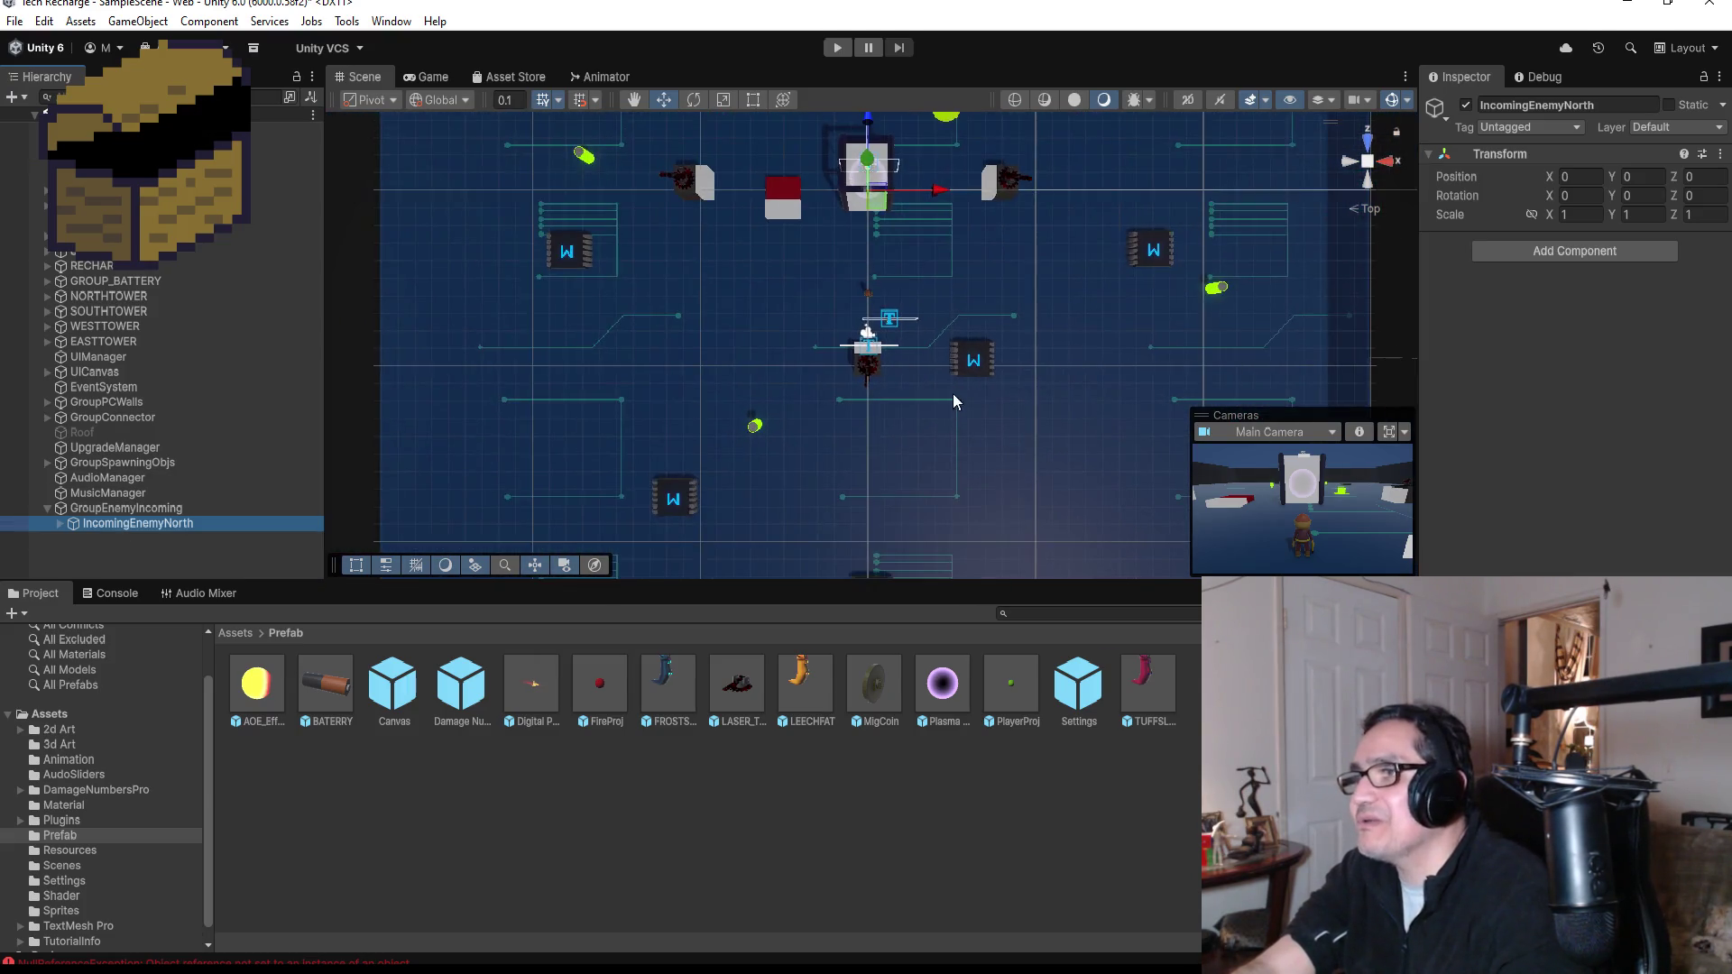
scroll(954, 395, "up", 2)
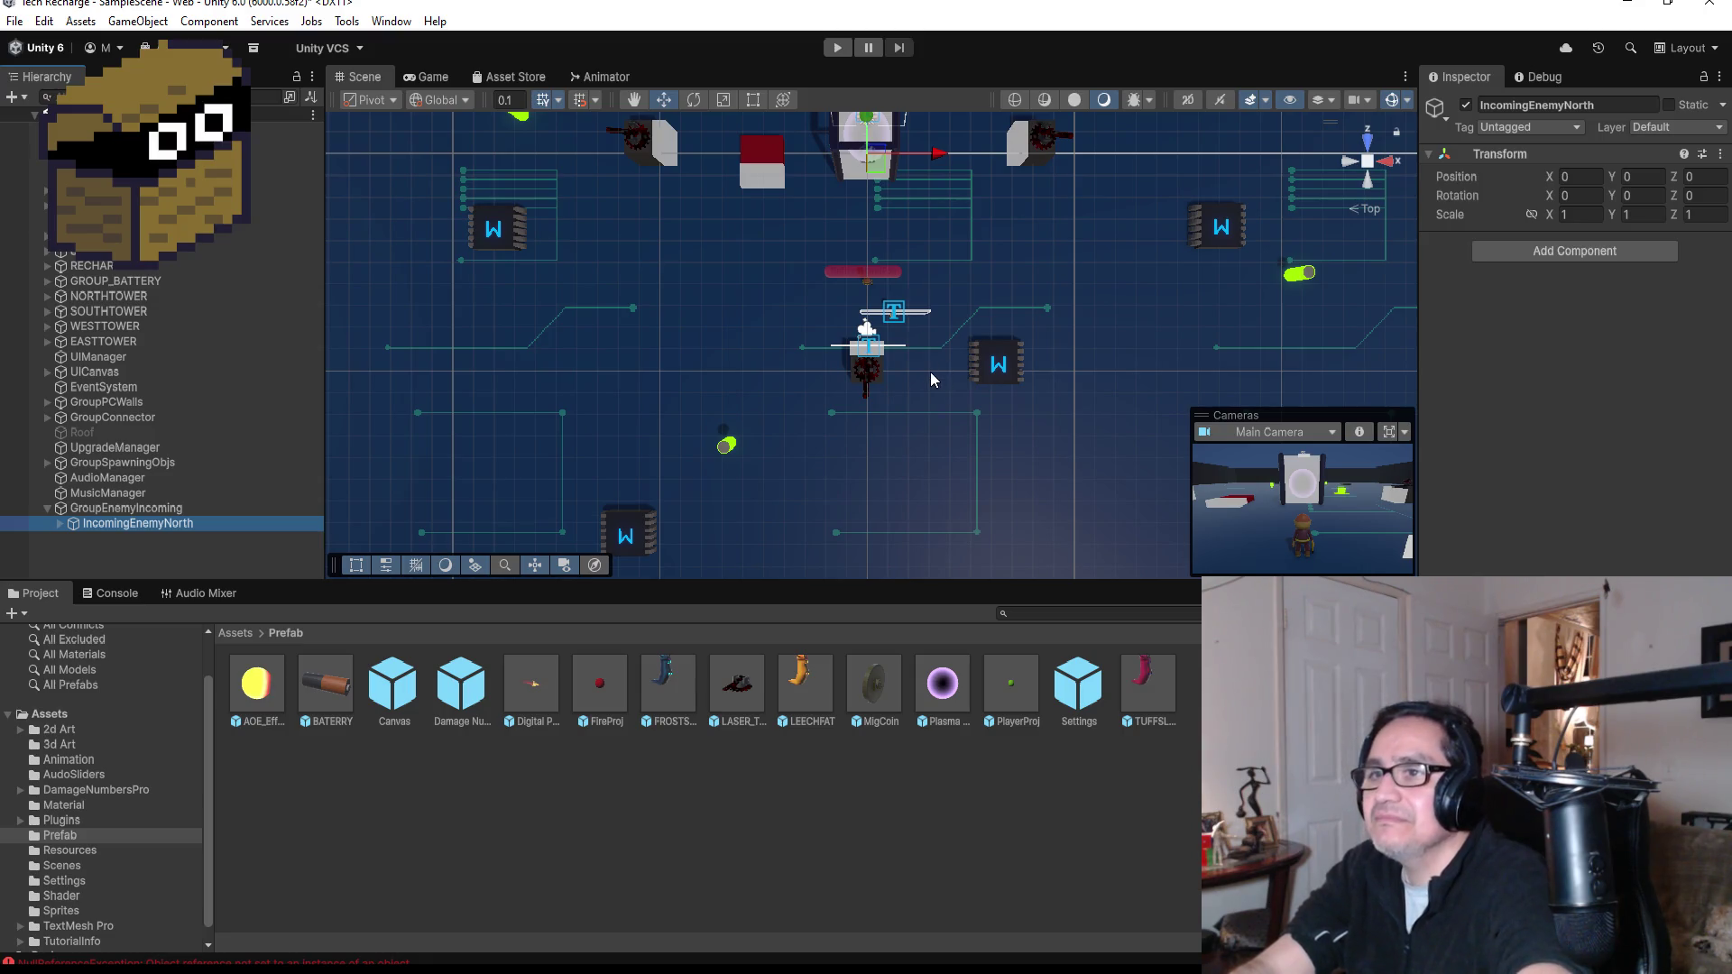
key("ctrl+d")
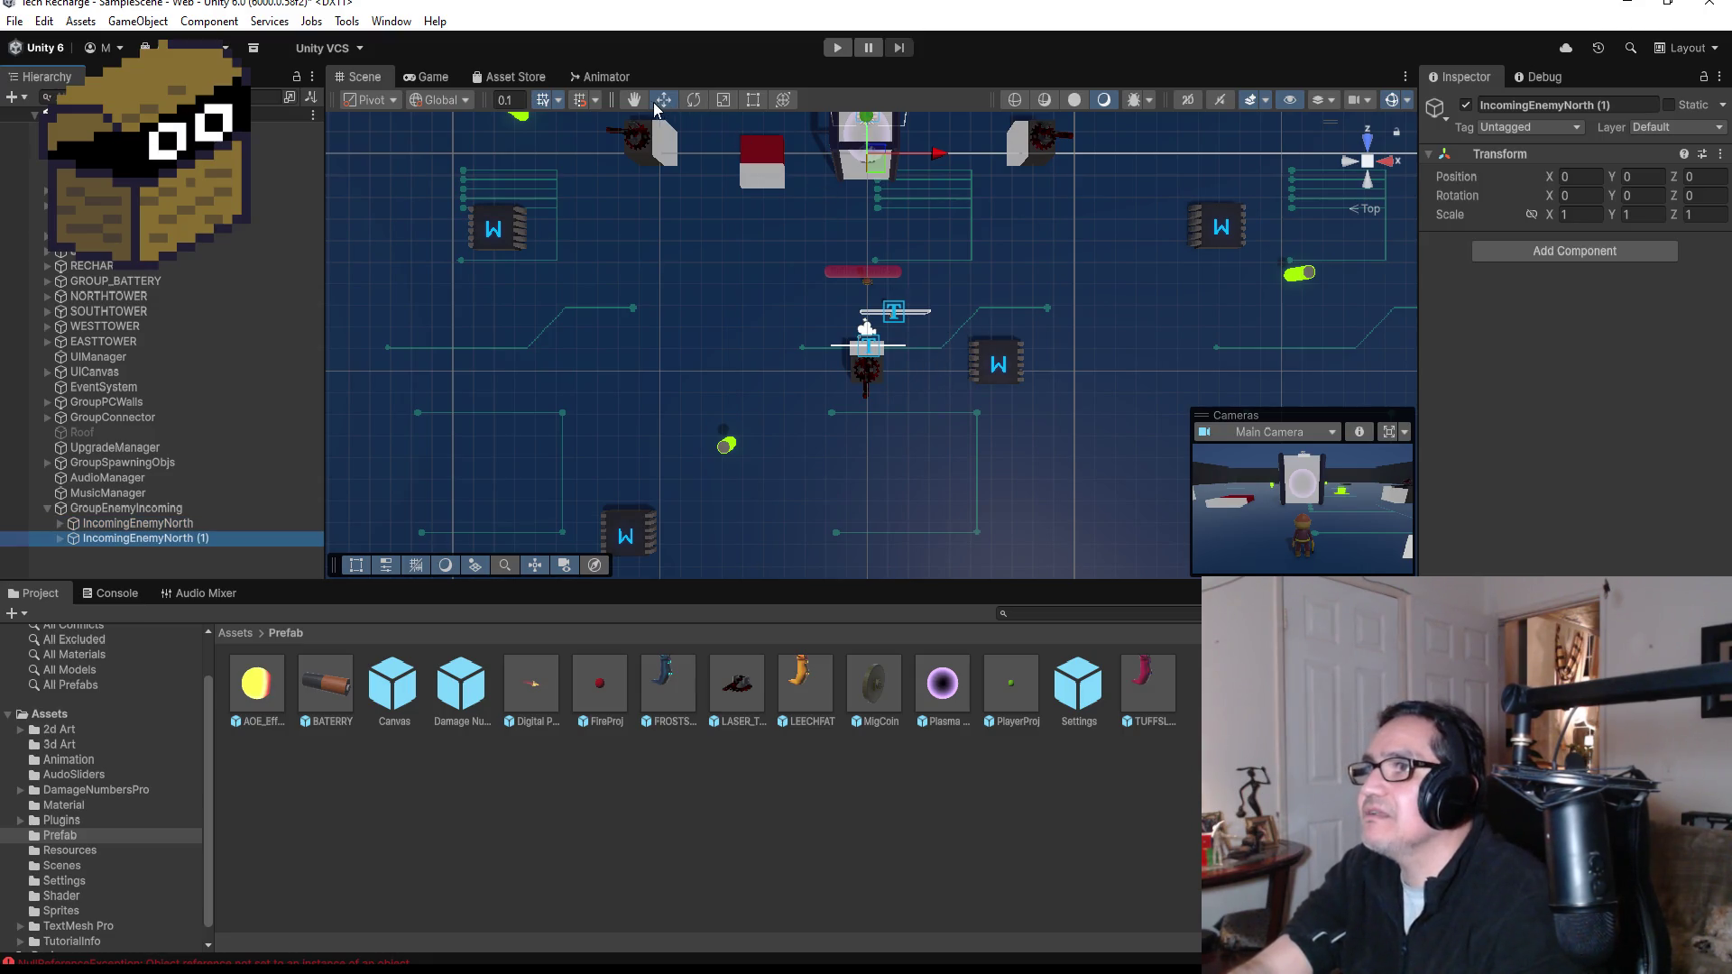
- Move the copy's Canvas (1) along Z to a Pos Z of about 11.174
scroll(941, 344, "down", 6)
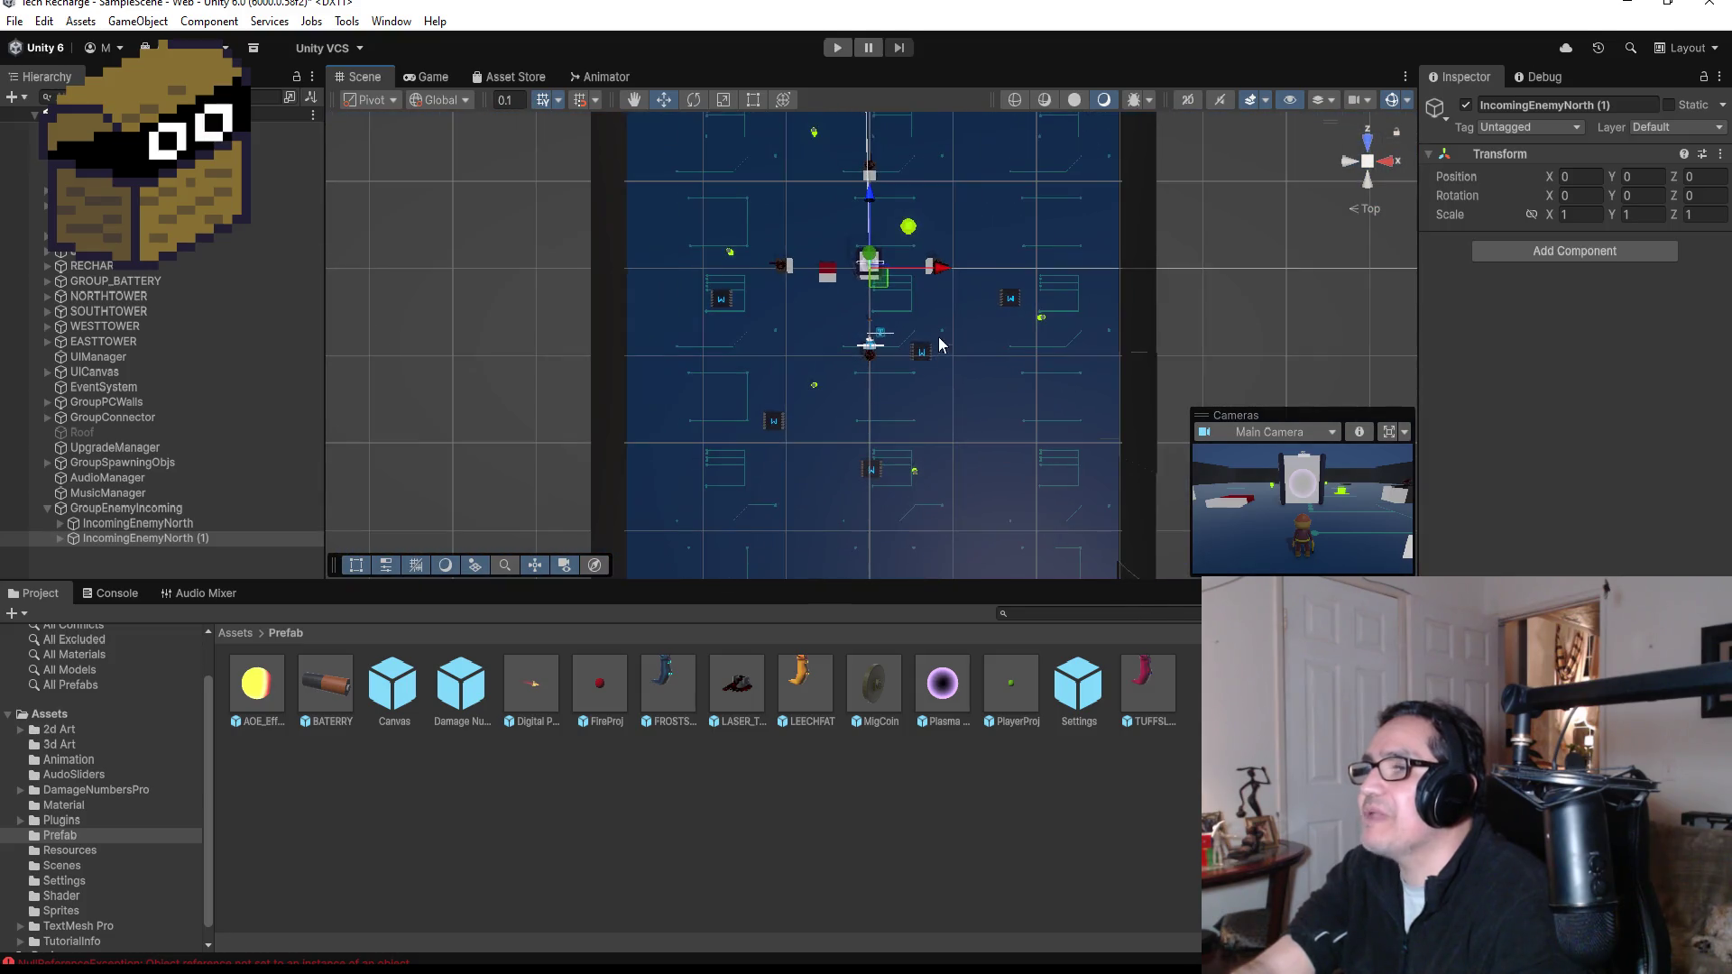
left_click(164, 543)
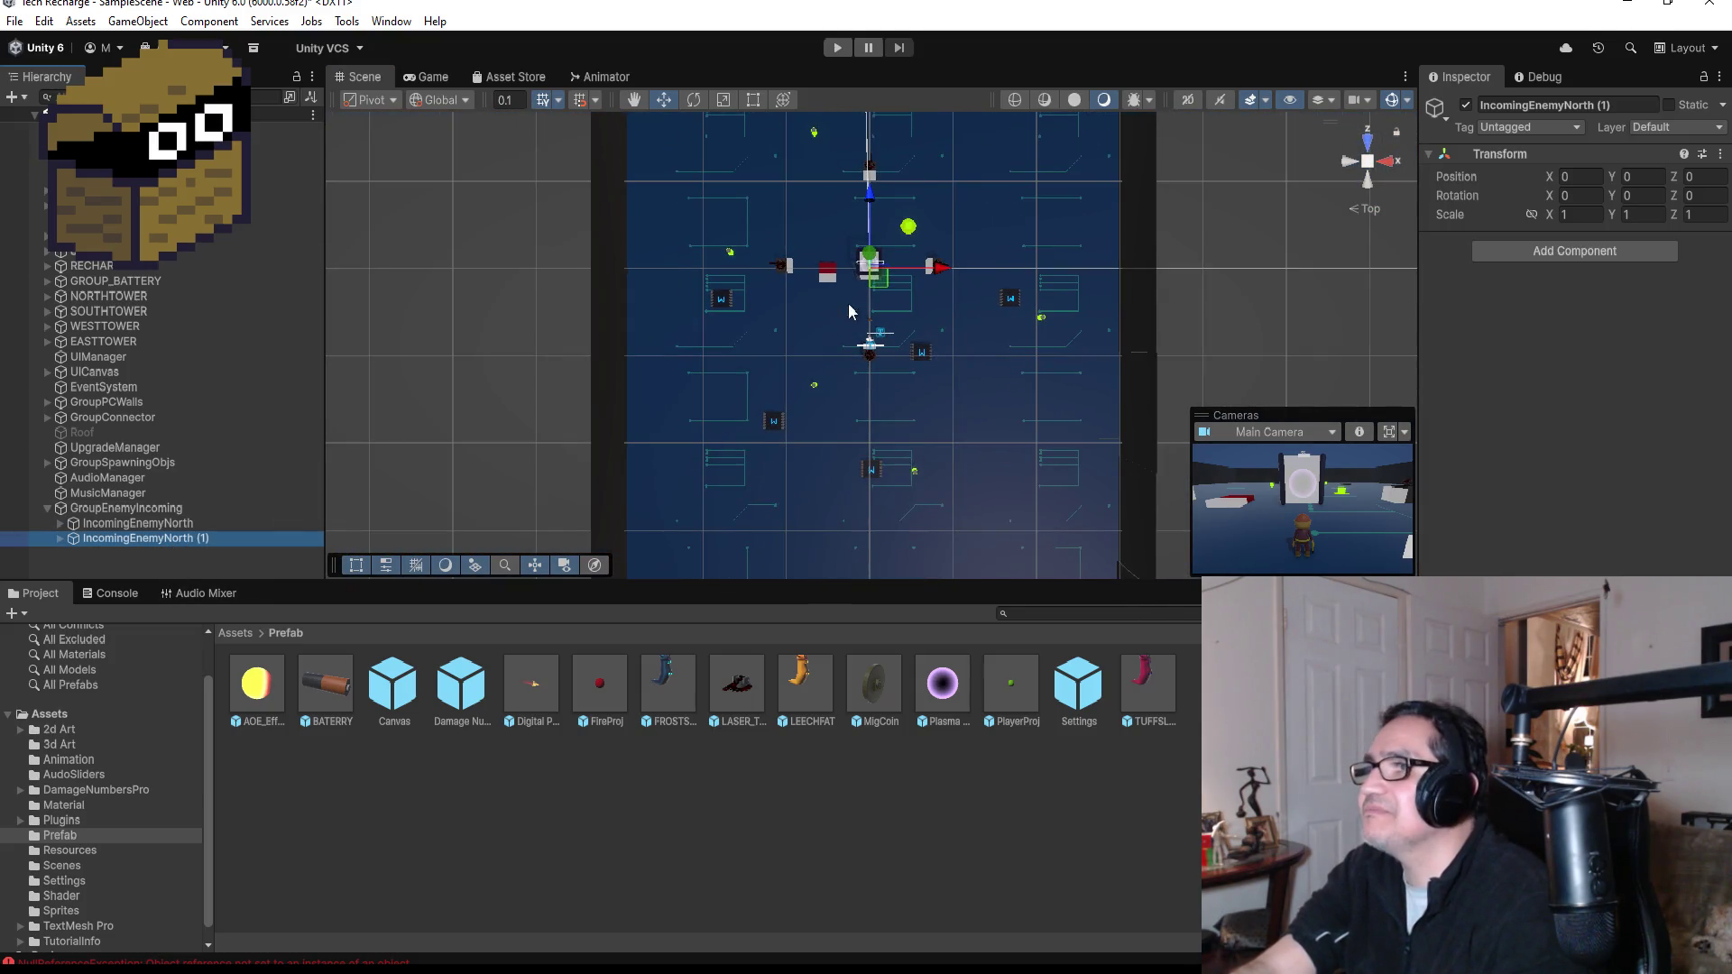
scroll(847, 303, "down", 1)
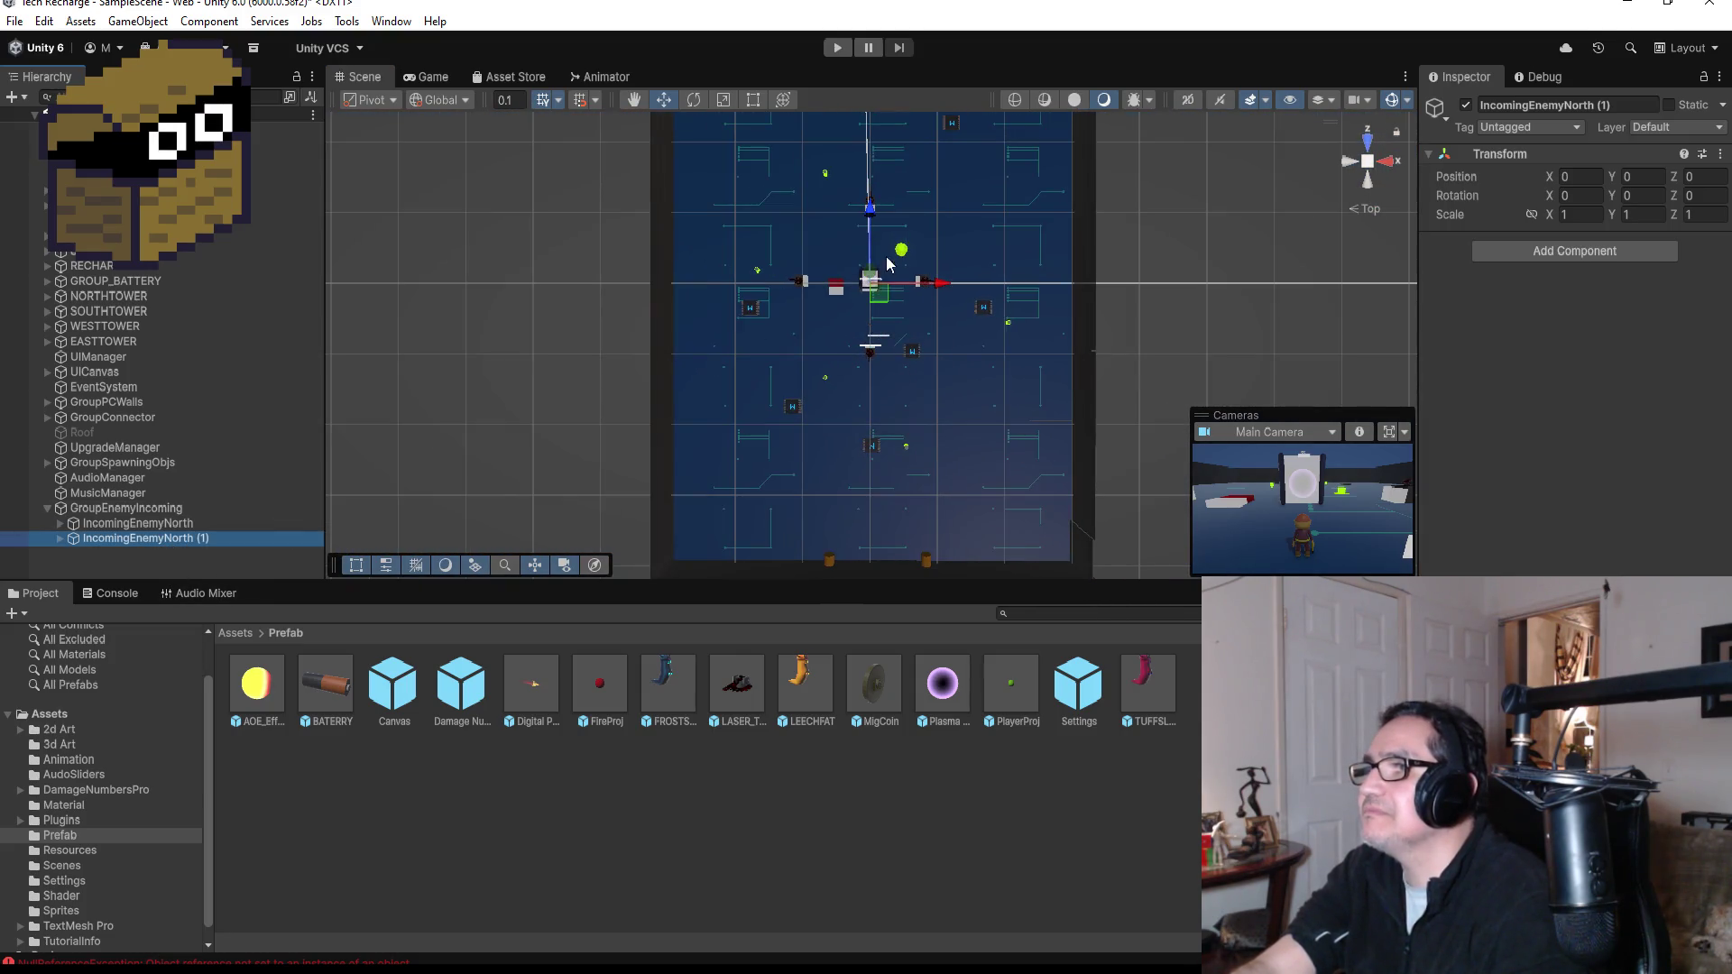
left_click(61, 538)
left_click(126, 555)
scroll(873, 413, "down", 1)
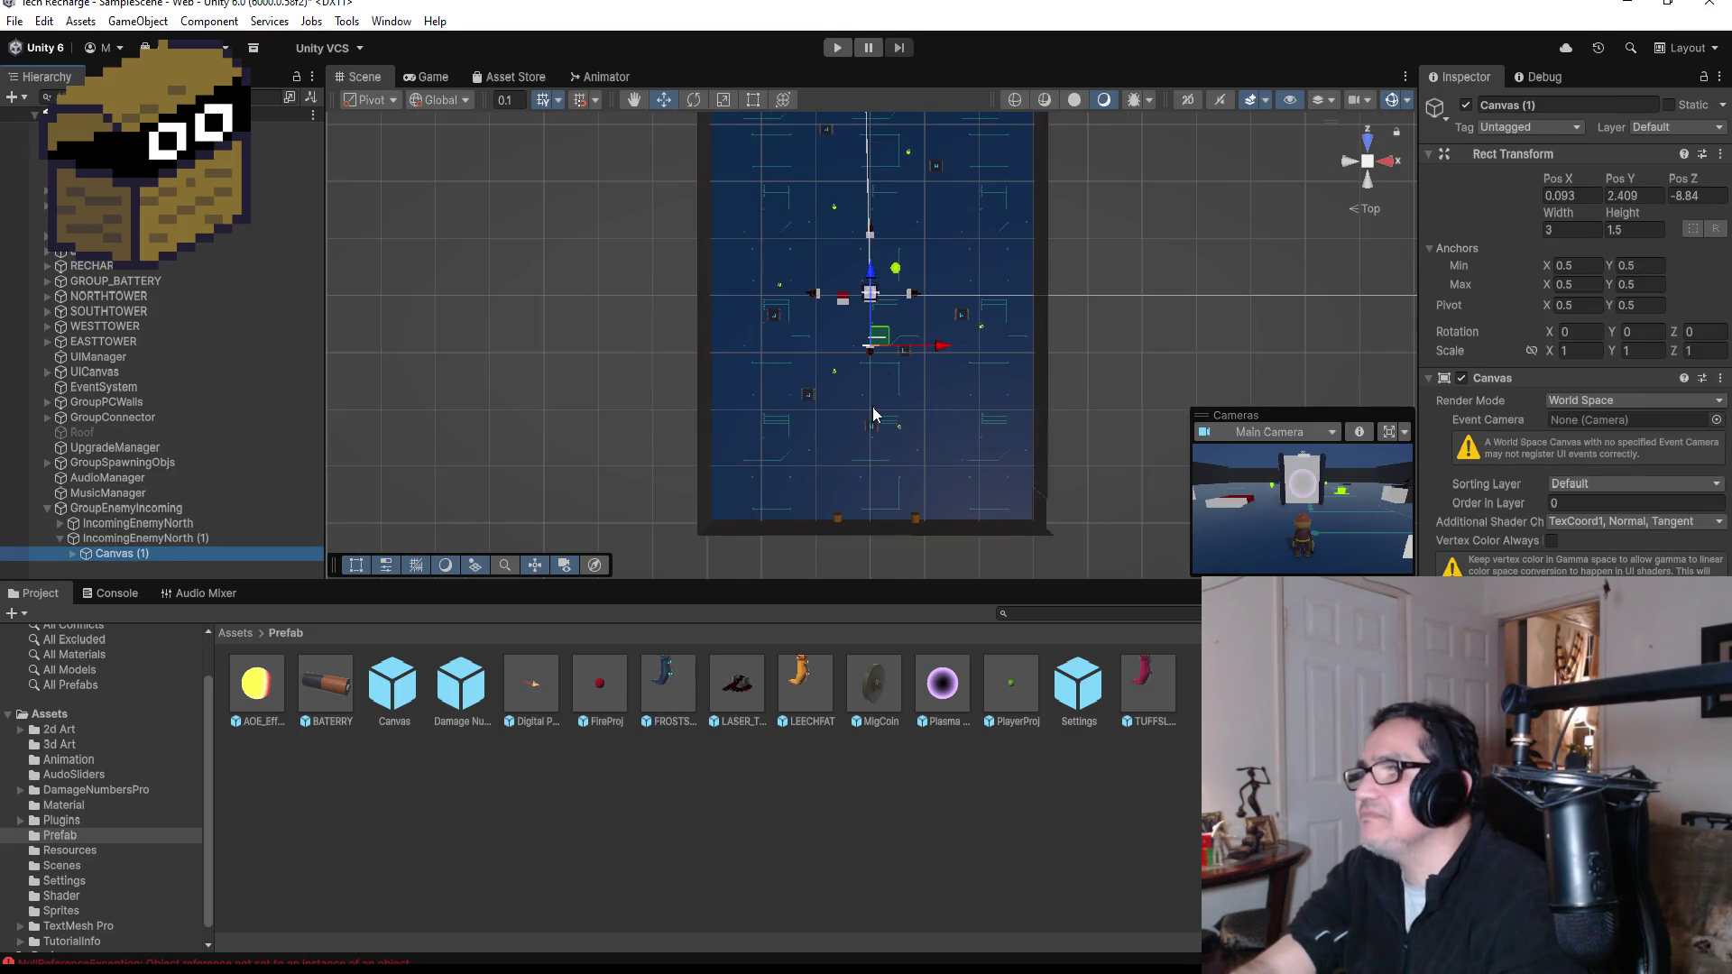
left_click_drag(871, 275, 882, 206)
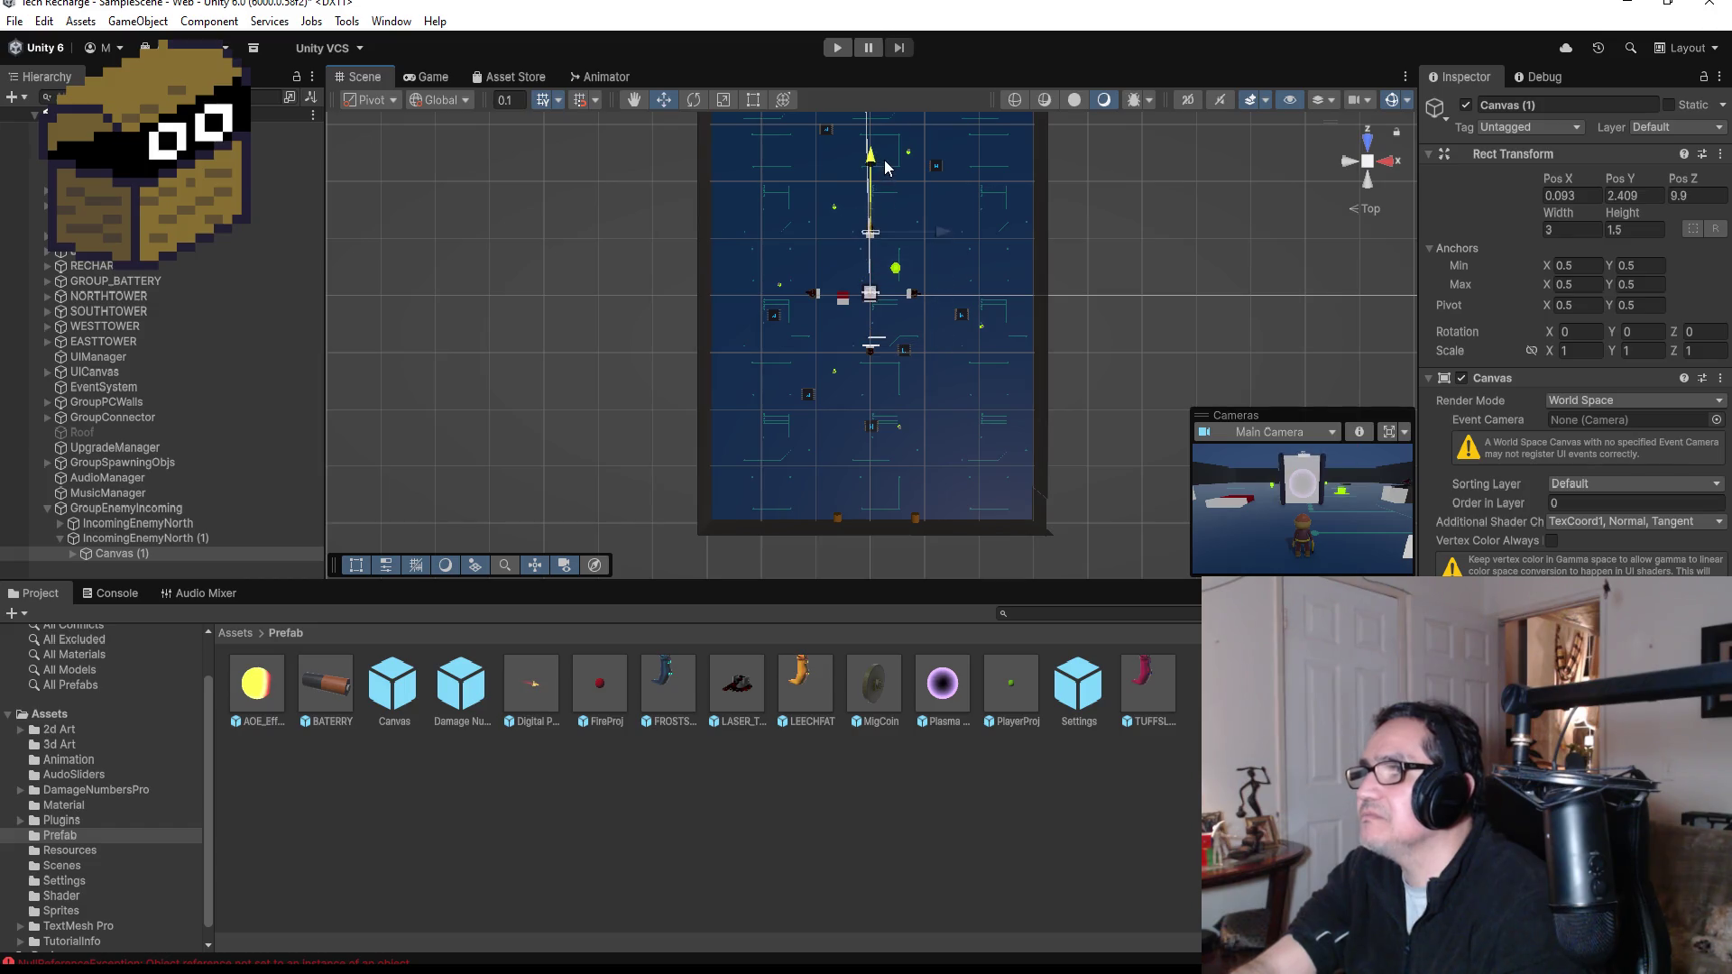
key("f")
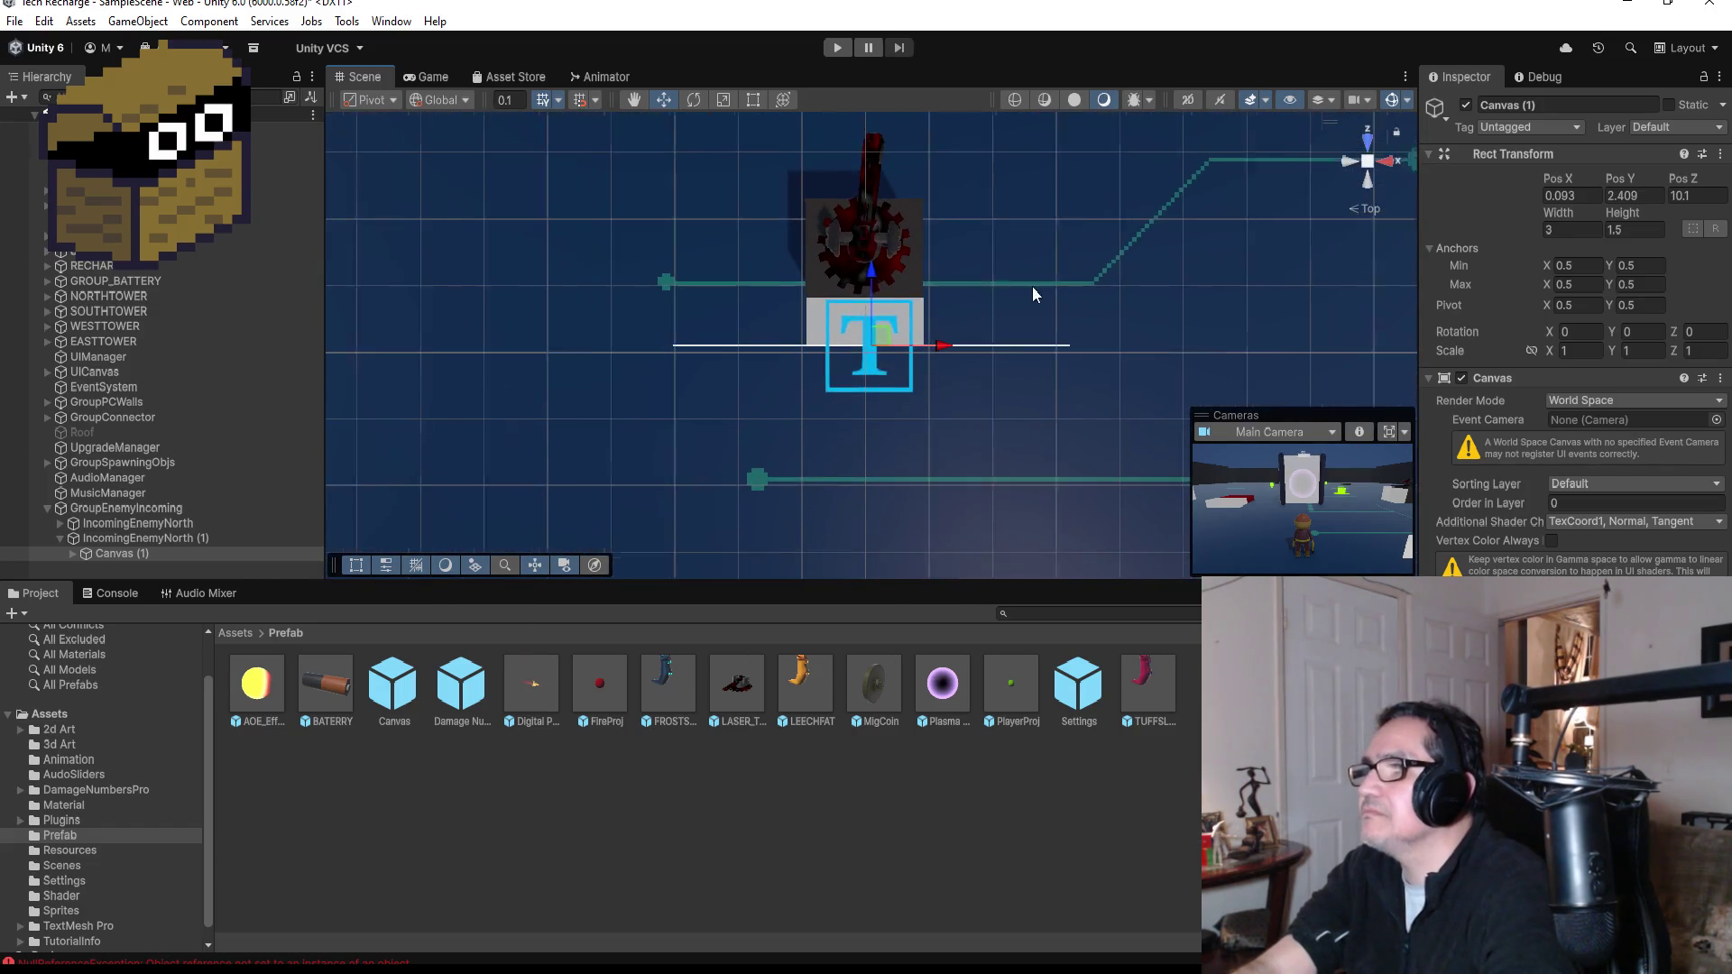
mouse_move(869, 289)
left_mouse_down()
mouse_move(880, 130)
mouse_move(878, 157)
left_mouse_up()
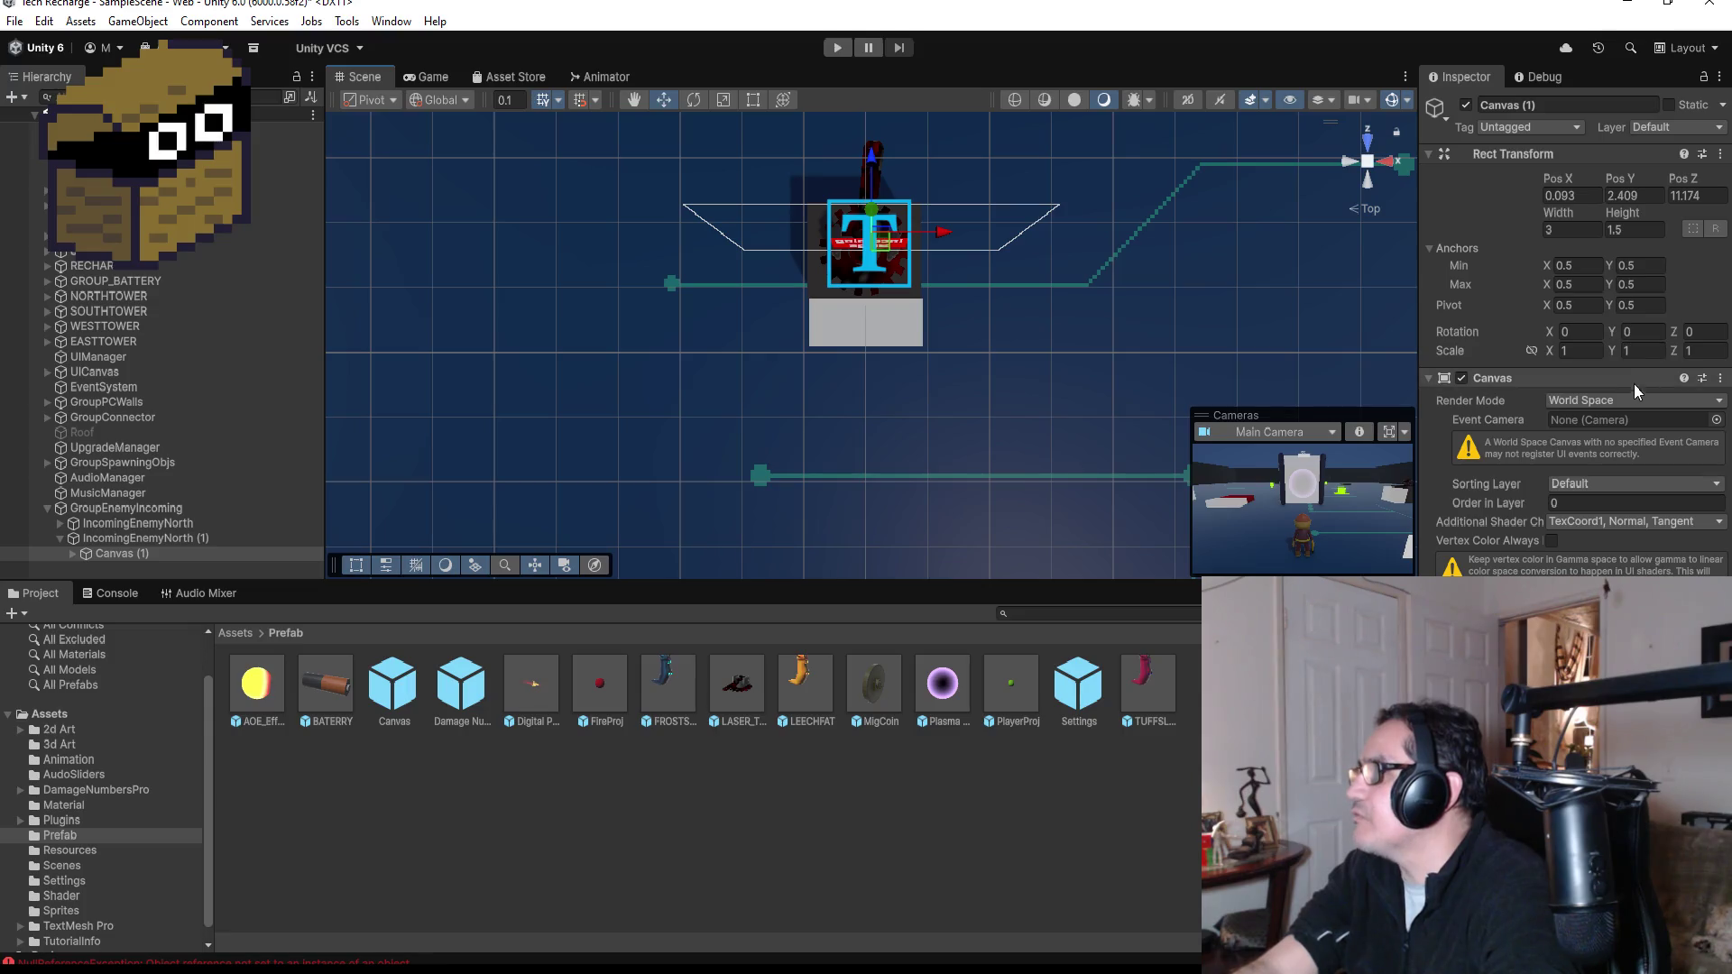
- Set the dspText Rotation Y under Canvas (1) to 0 so the sign reads correctly
left_click(73, 559)
left_click(126, 570)
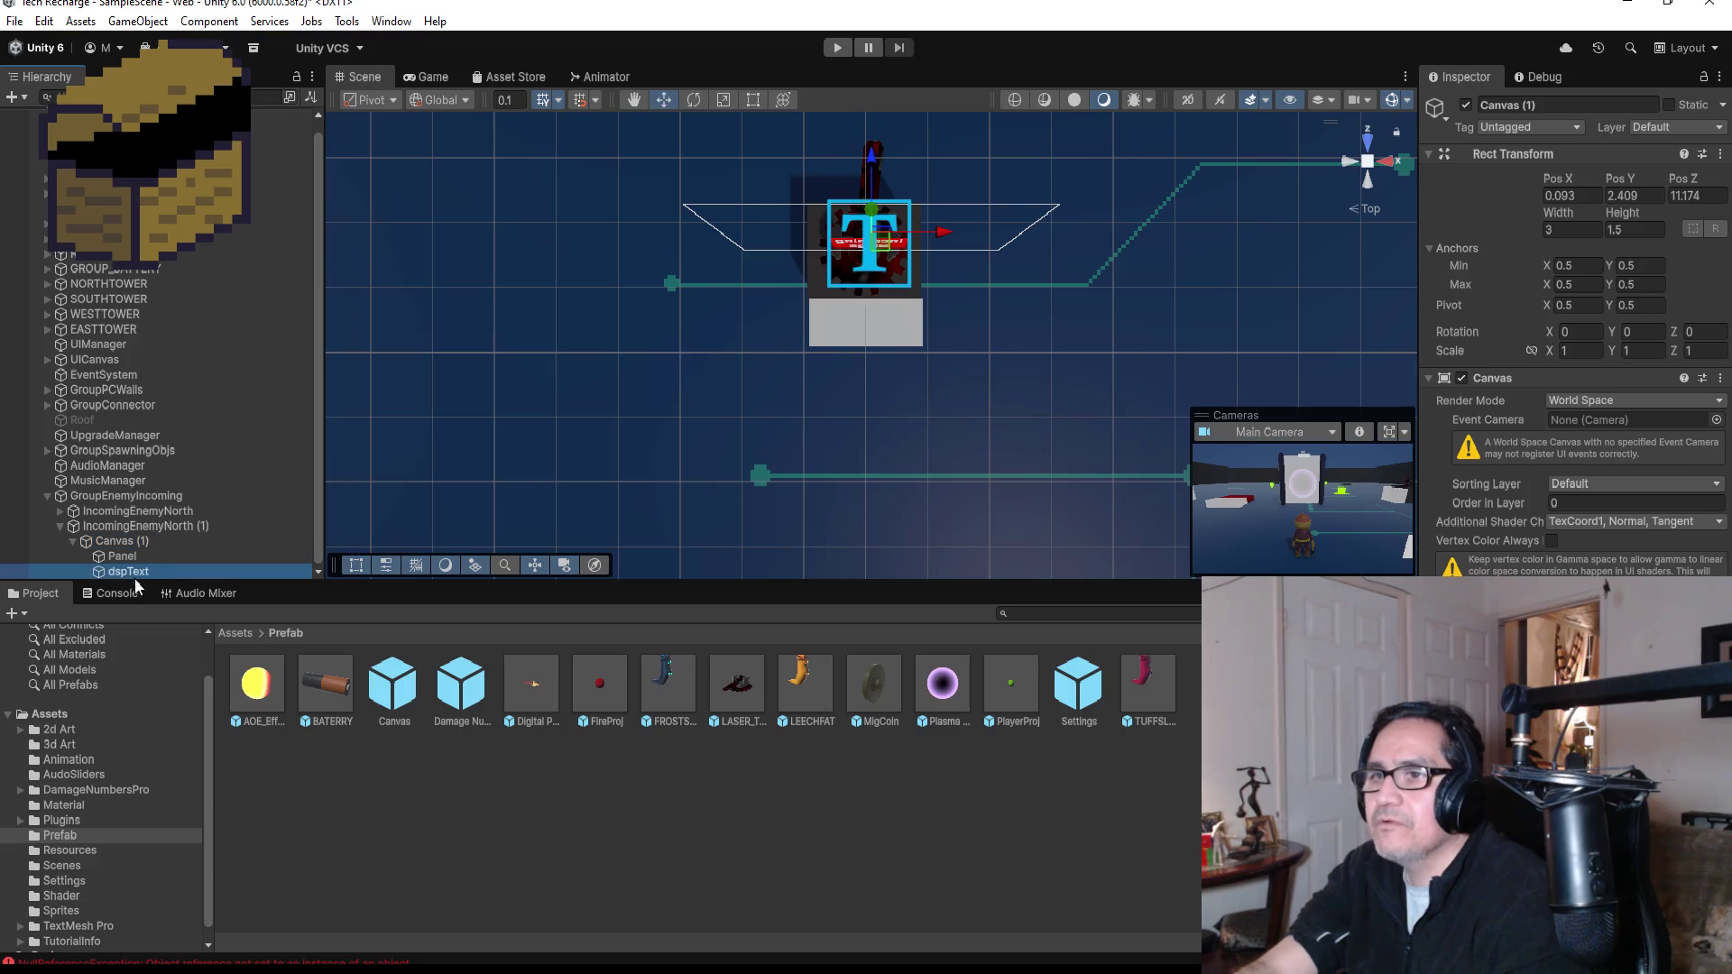
left_click_drag(999, 530, 1039, 142)
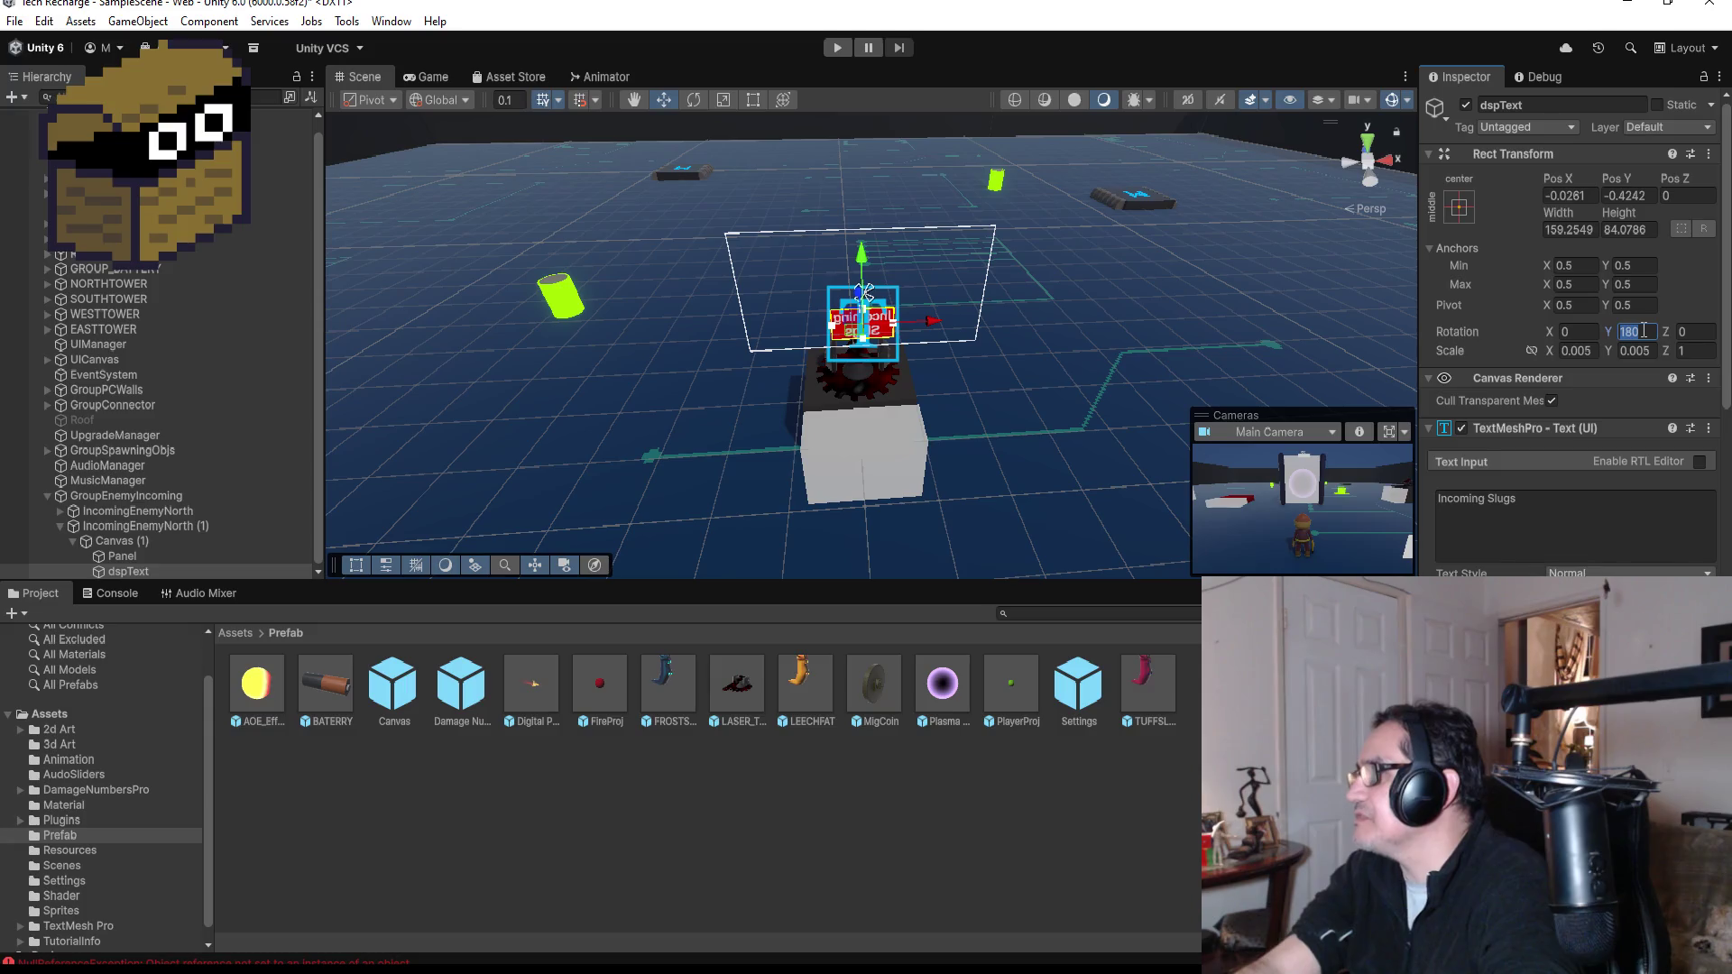
type("0")
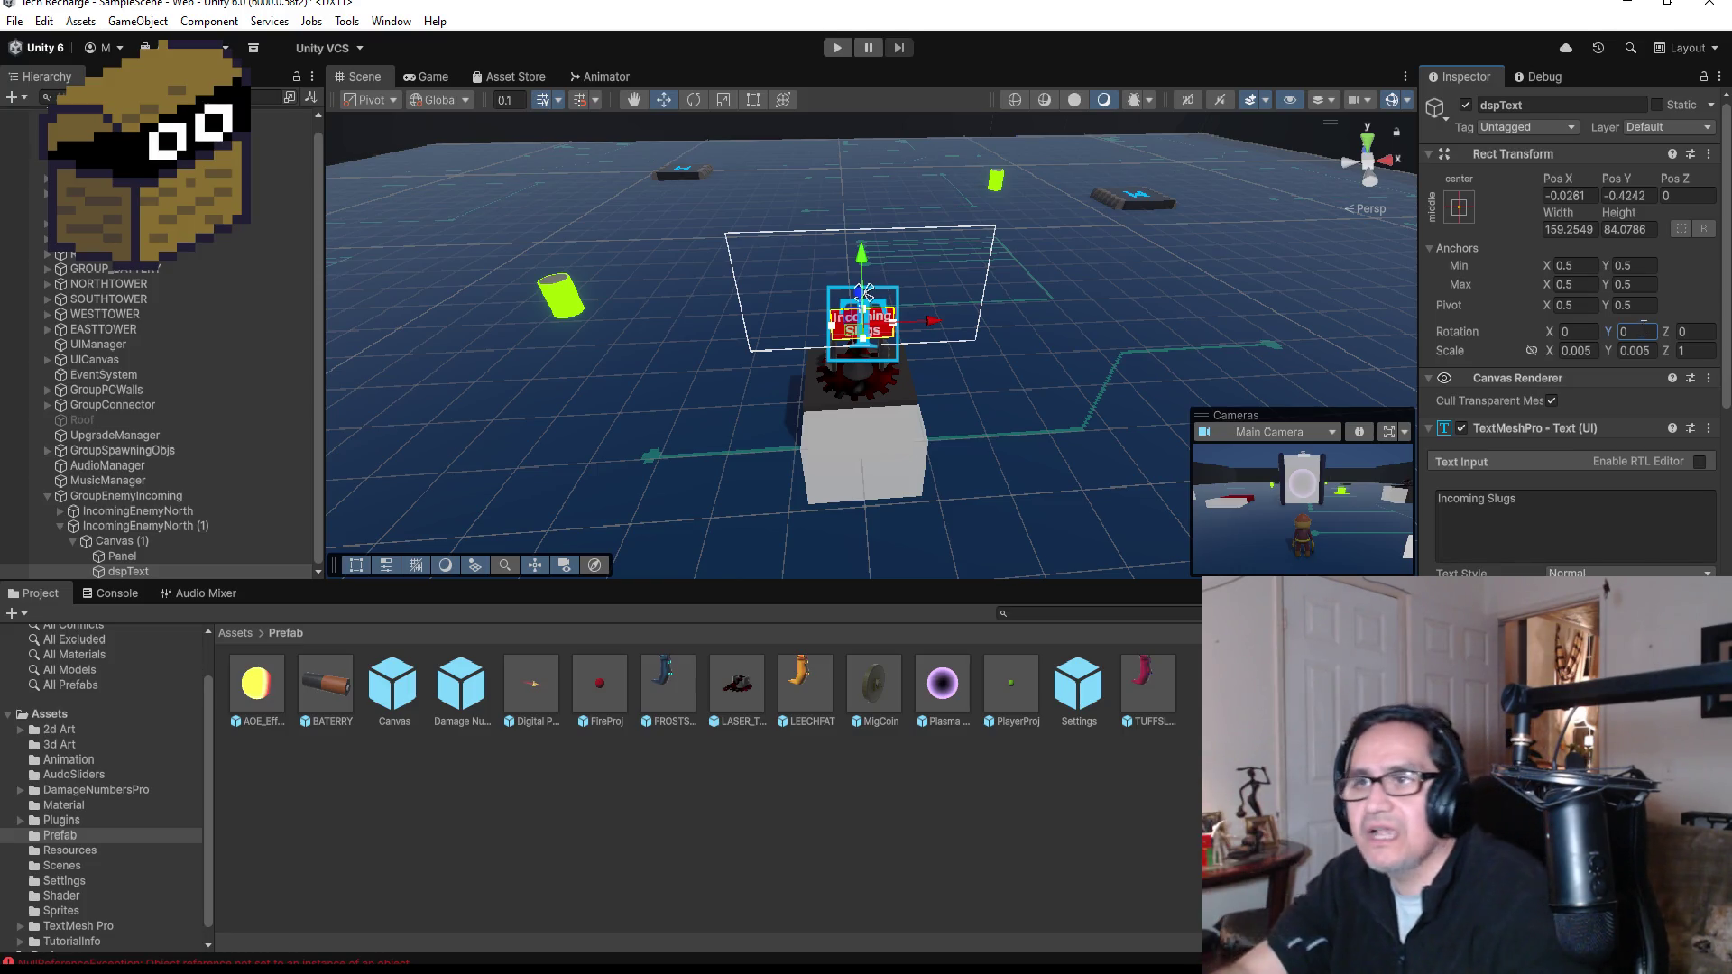
- Rename the copied sign IncomingEnemyNorth (1) to IncomingEnemySouth
left_click(58, 527)
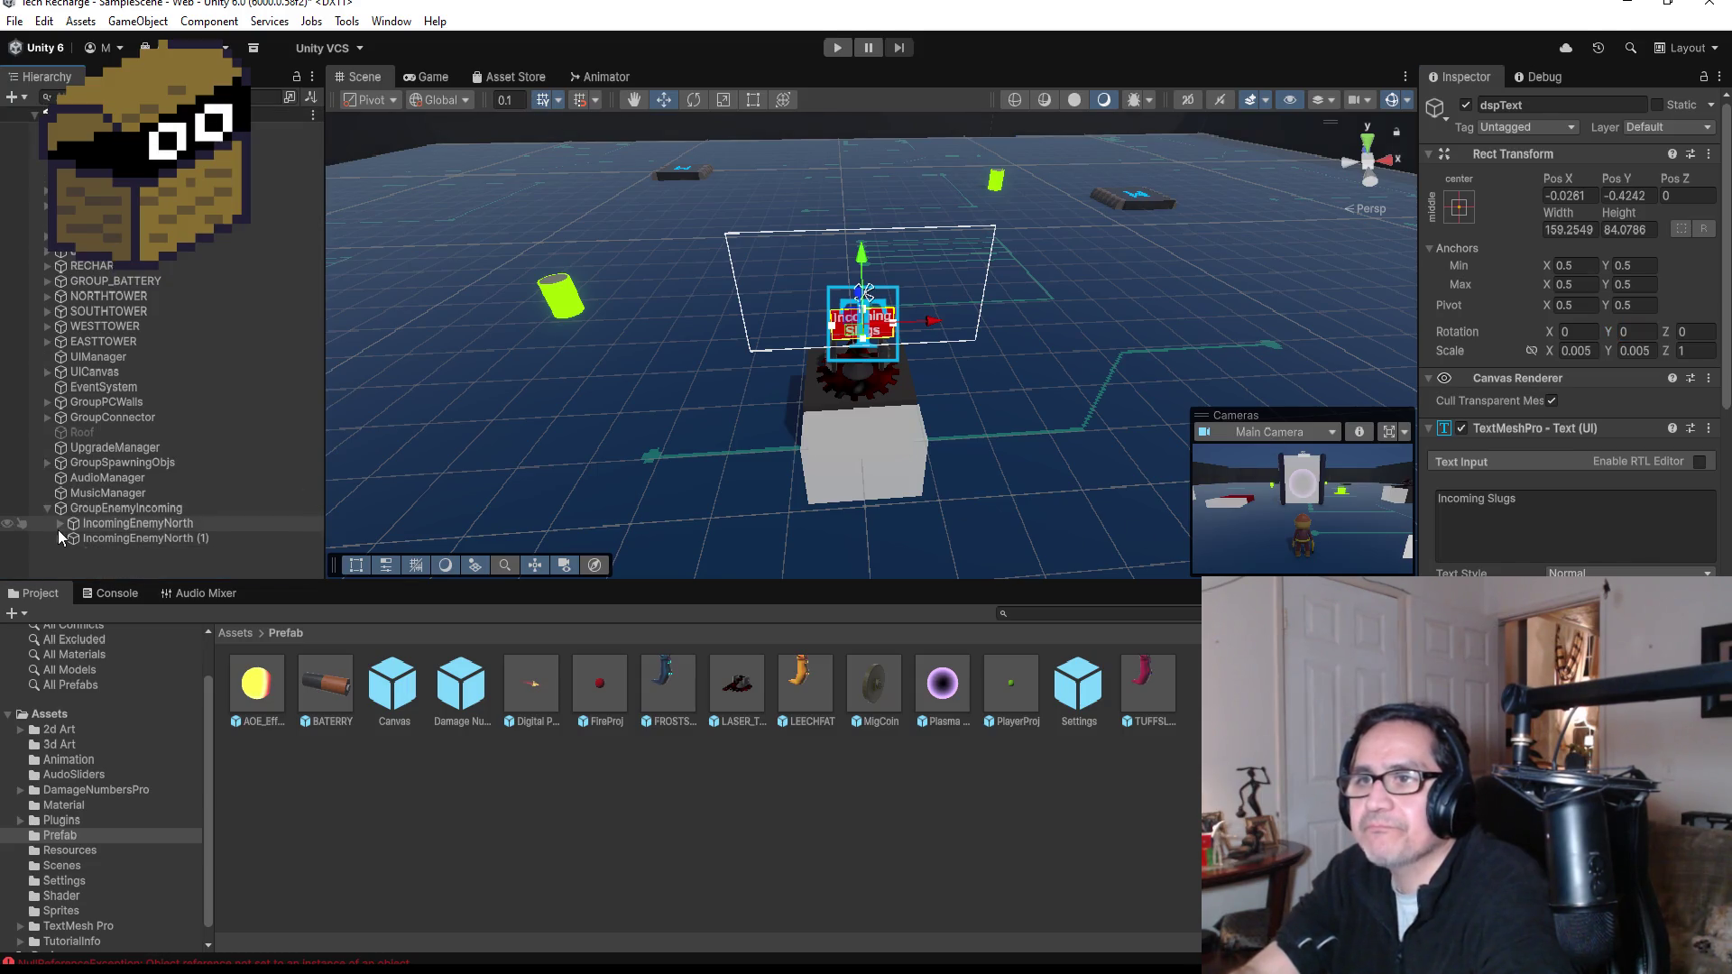
left_click(188, 540)
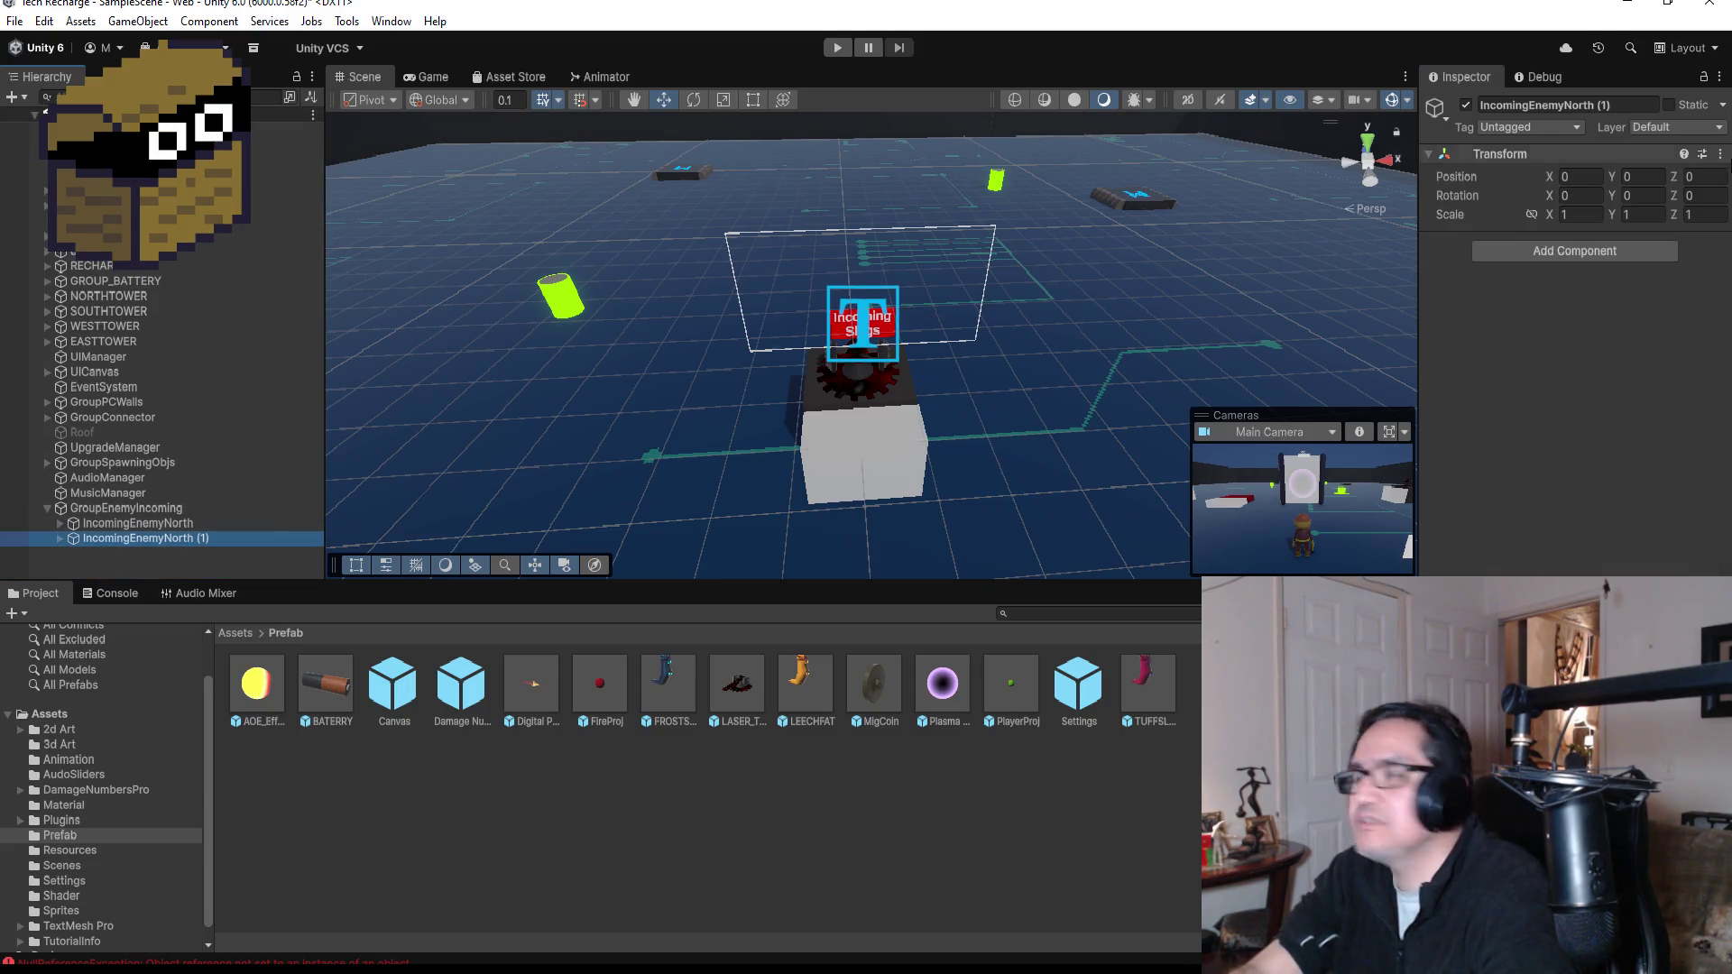
left_click(1624, 106)
left_click(1623, 105)
key("BackSpace")
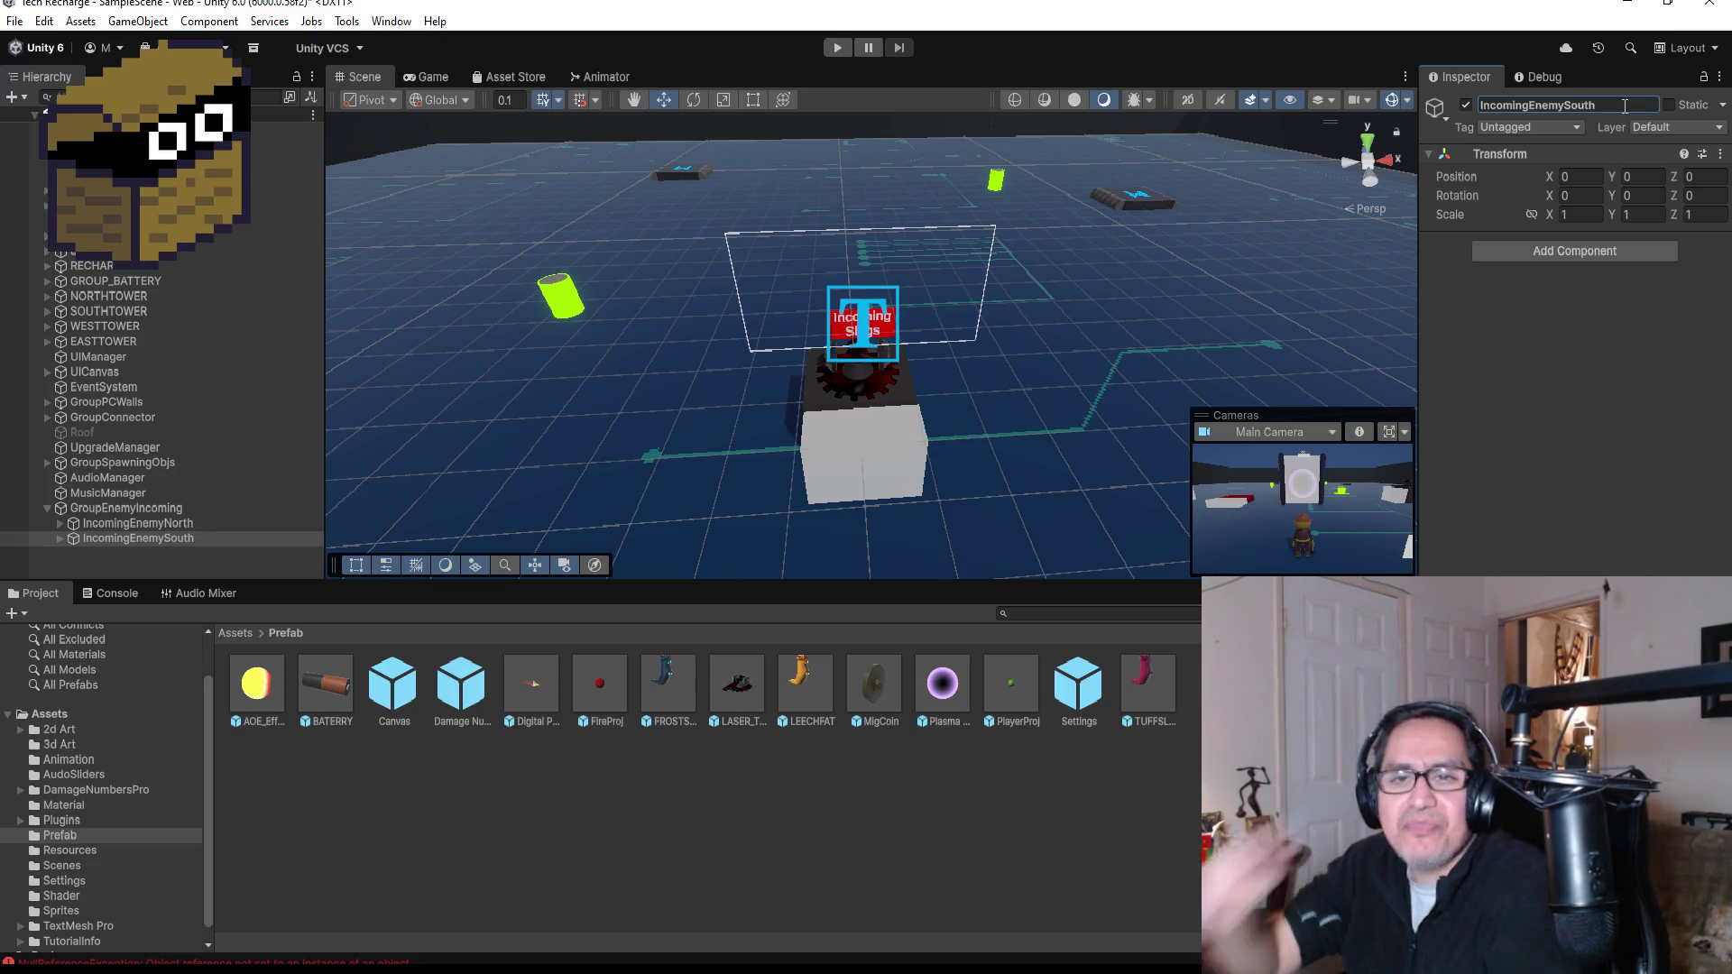
- Save the scene from the File menu
left_click(14, 21)
left_click(36, 112)
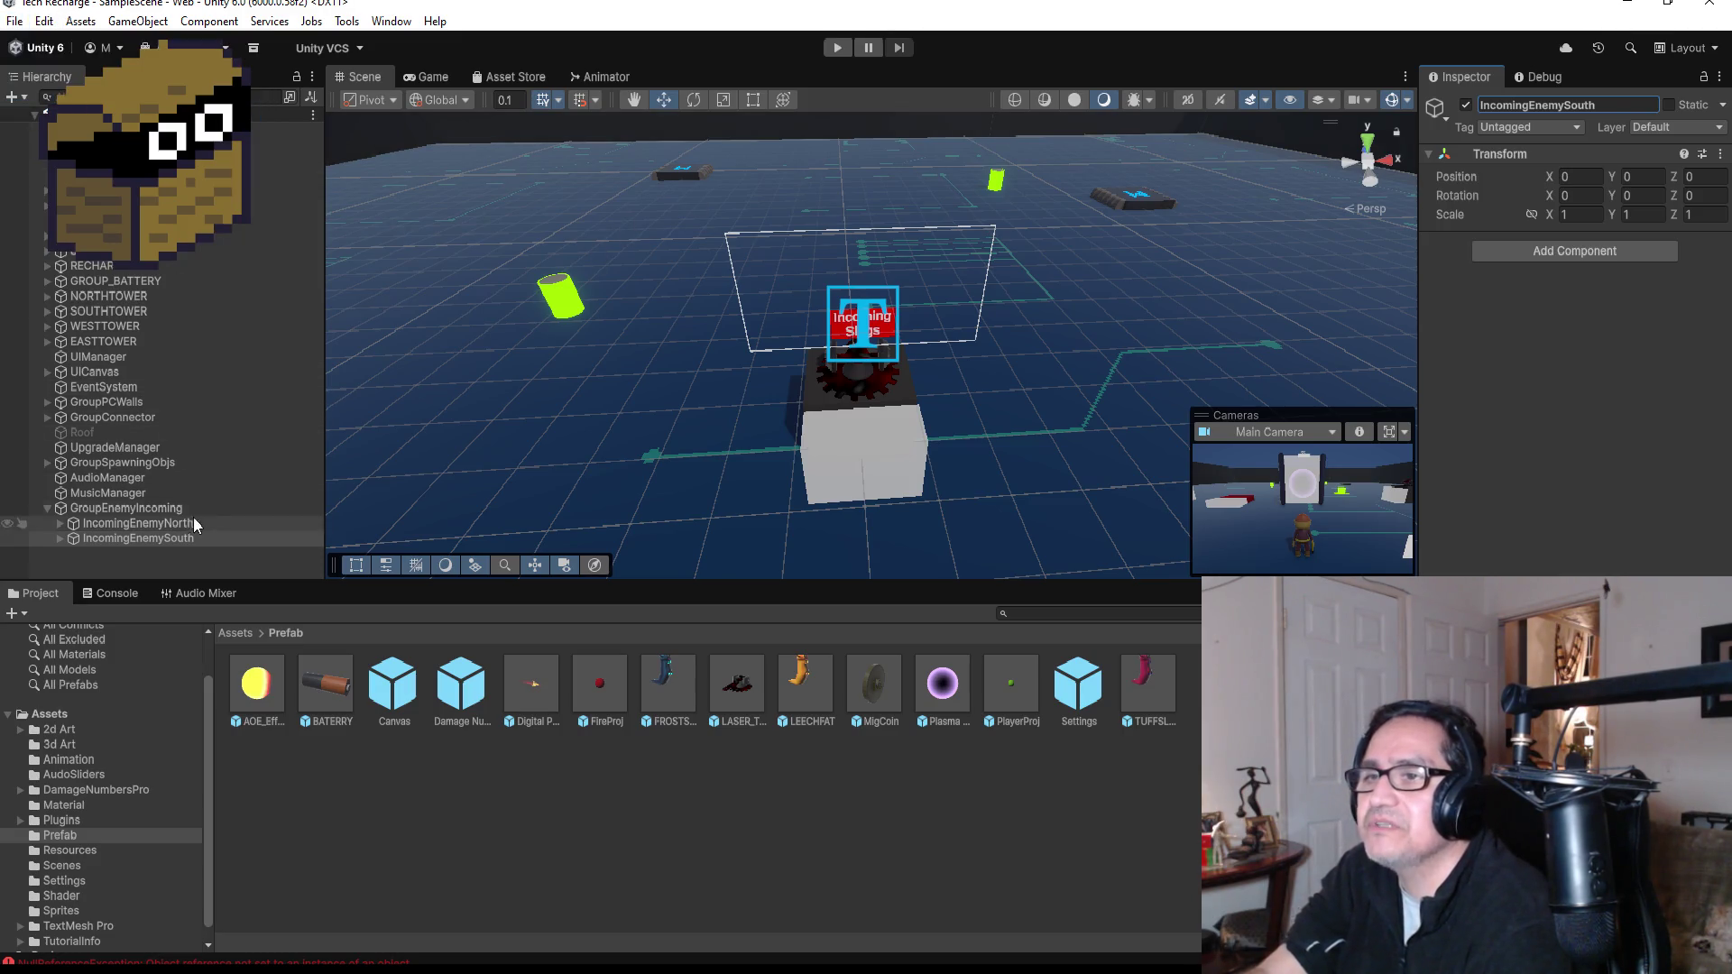
scroll(778, 430, "down", 3)
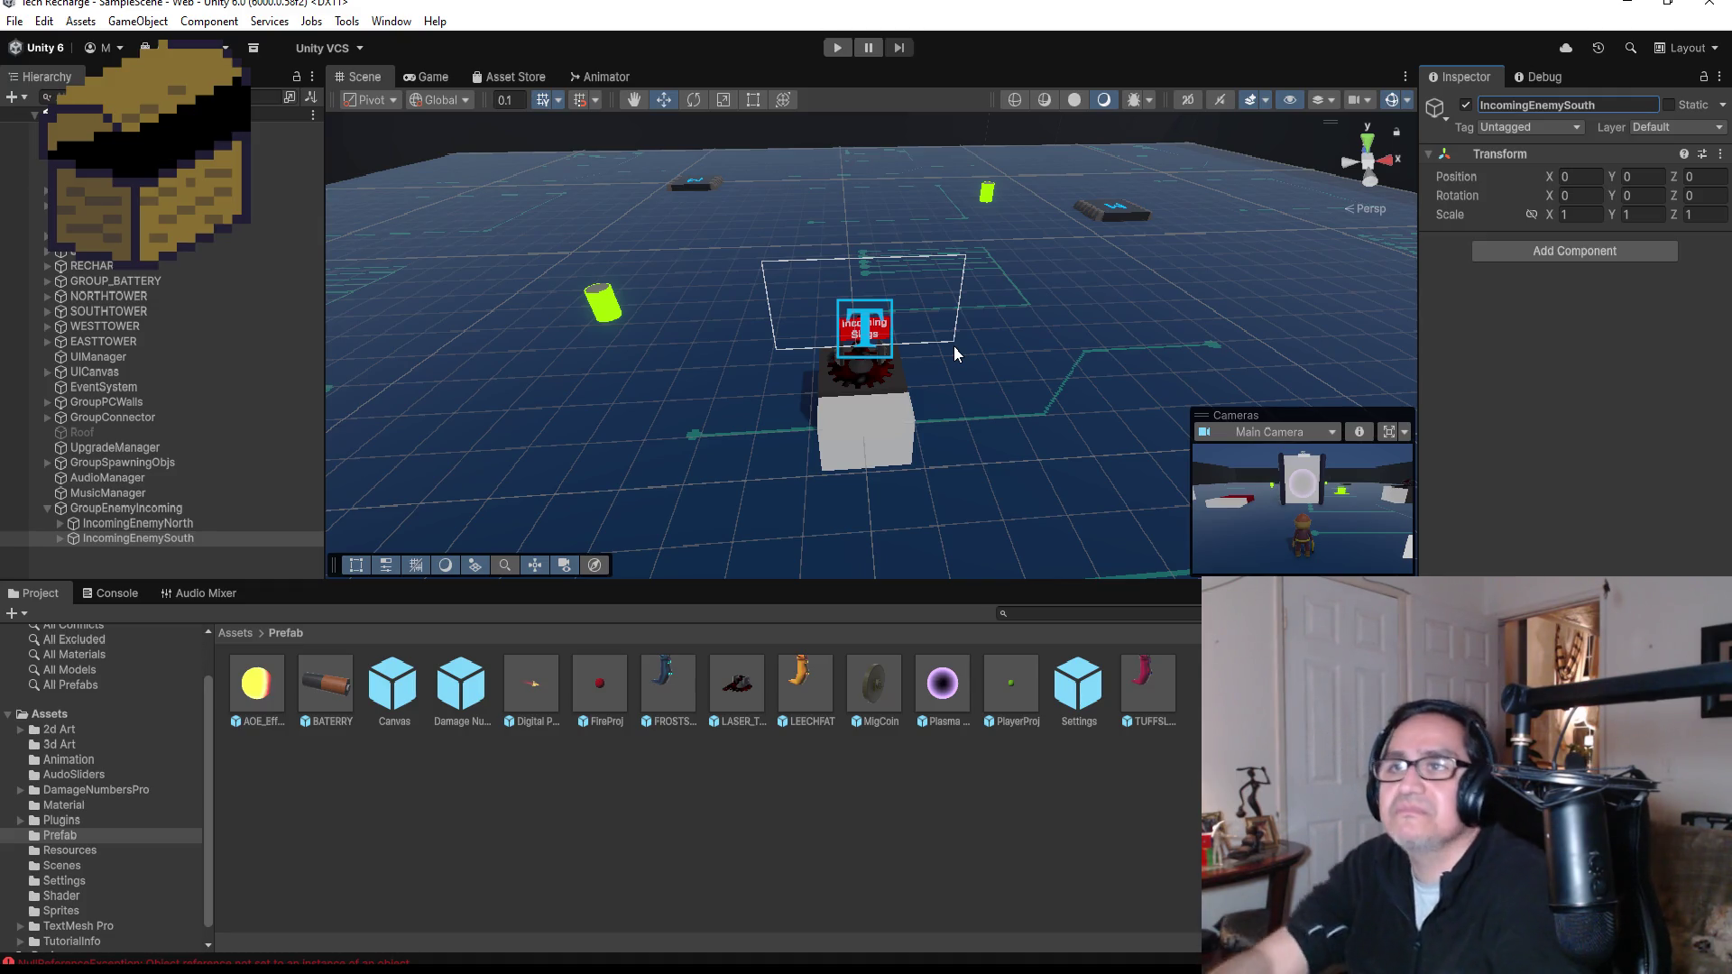
- Pull the scene camera back over the arena and enter Play mode
left_click(18, 20)
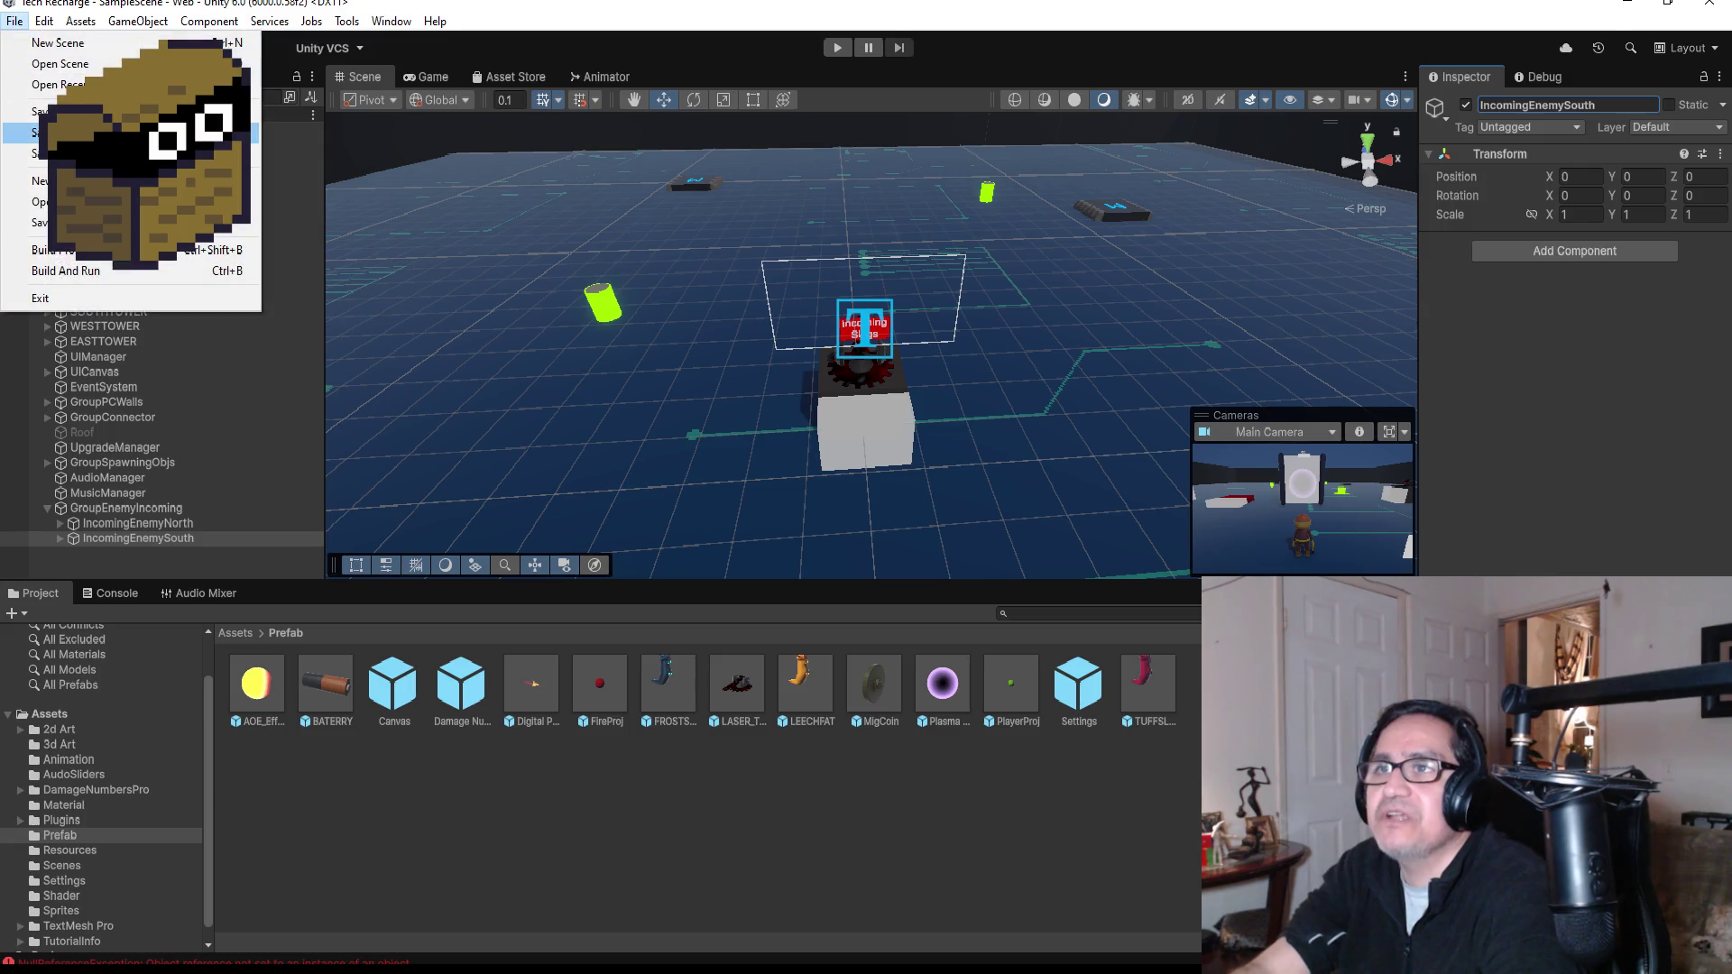
left_click(155, 494)
scroll(930, 377, "down", 5)
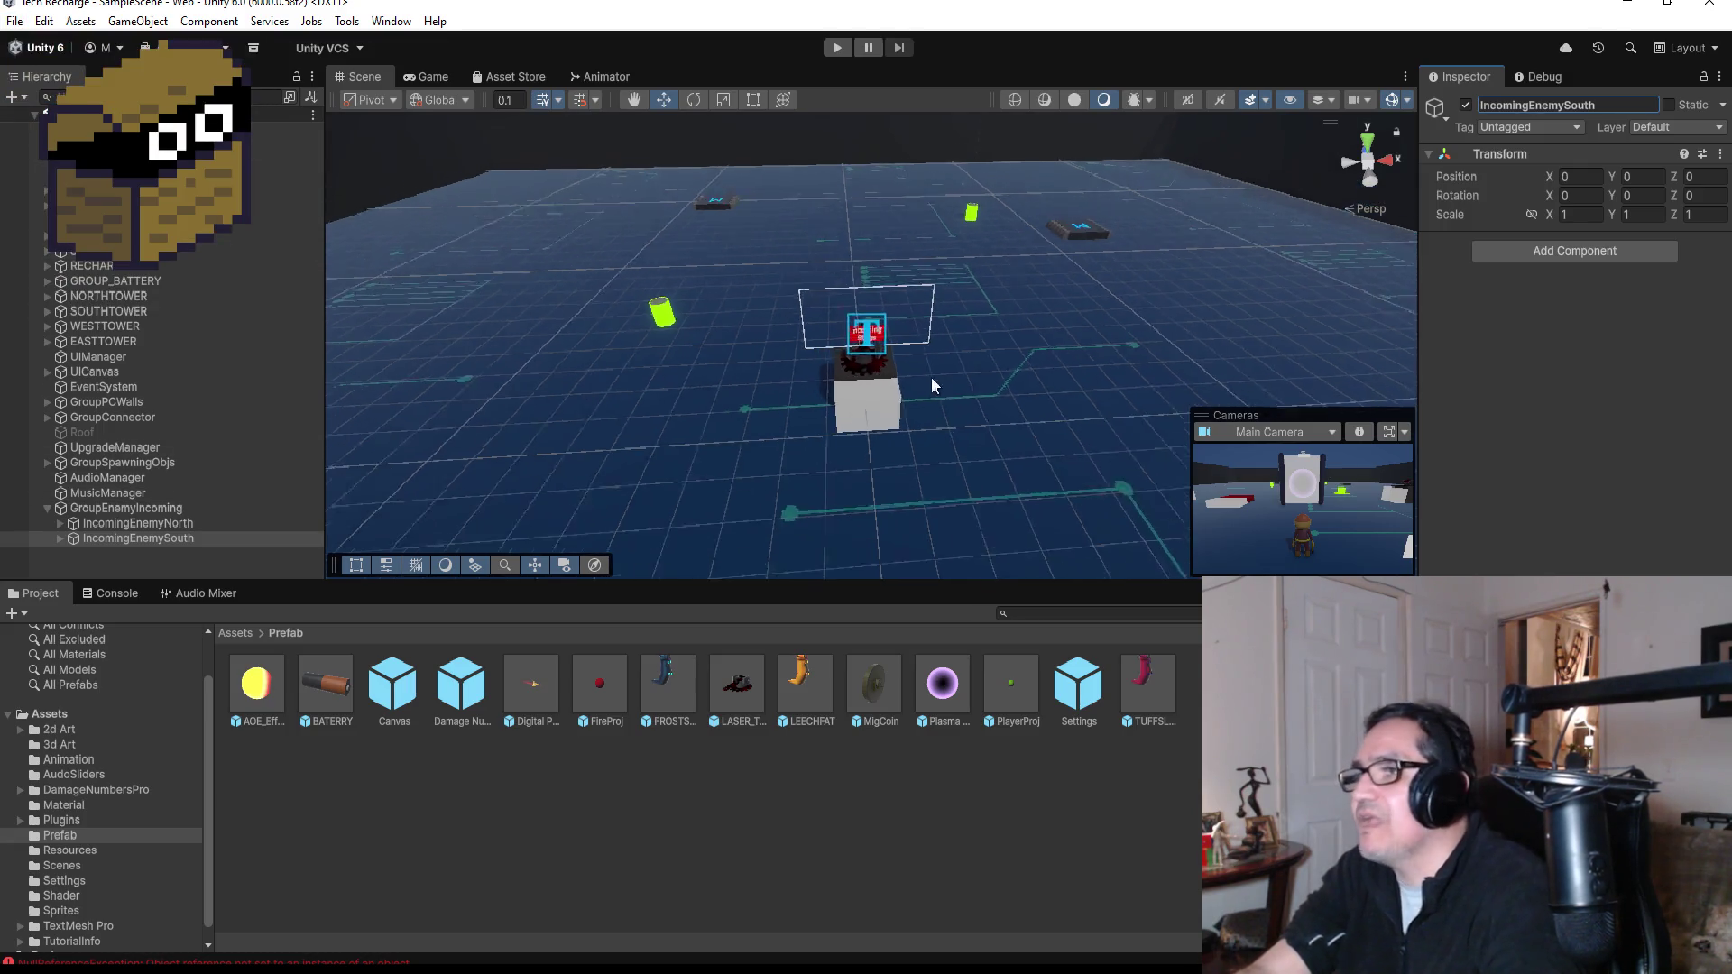
left_click_drag(1025, 371, 781, 261)
left_click(836, 49)
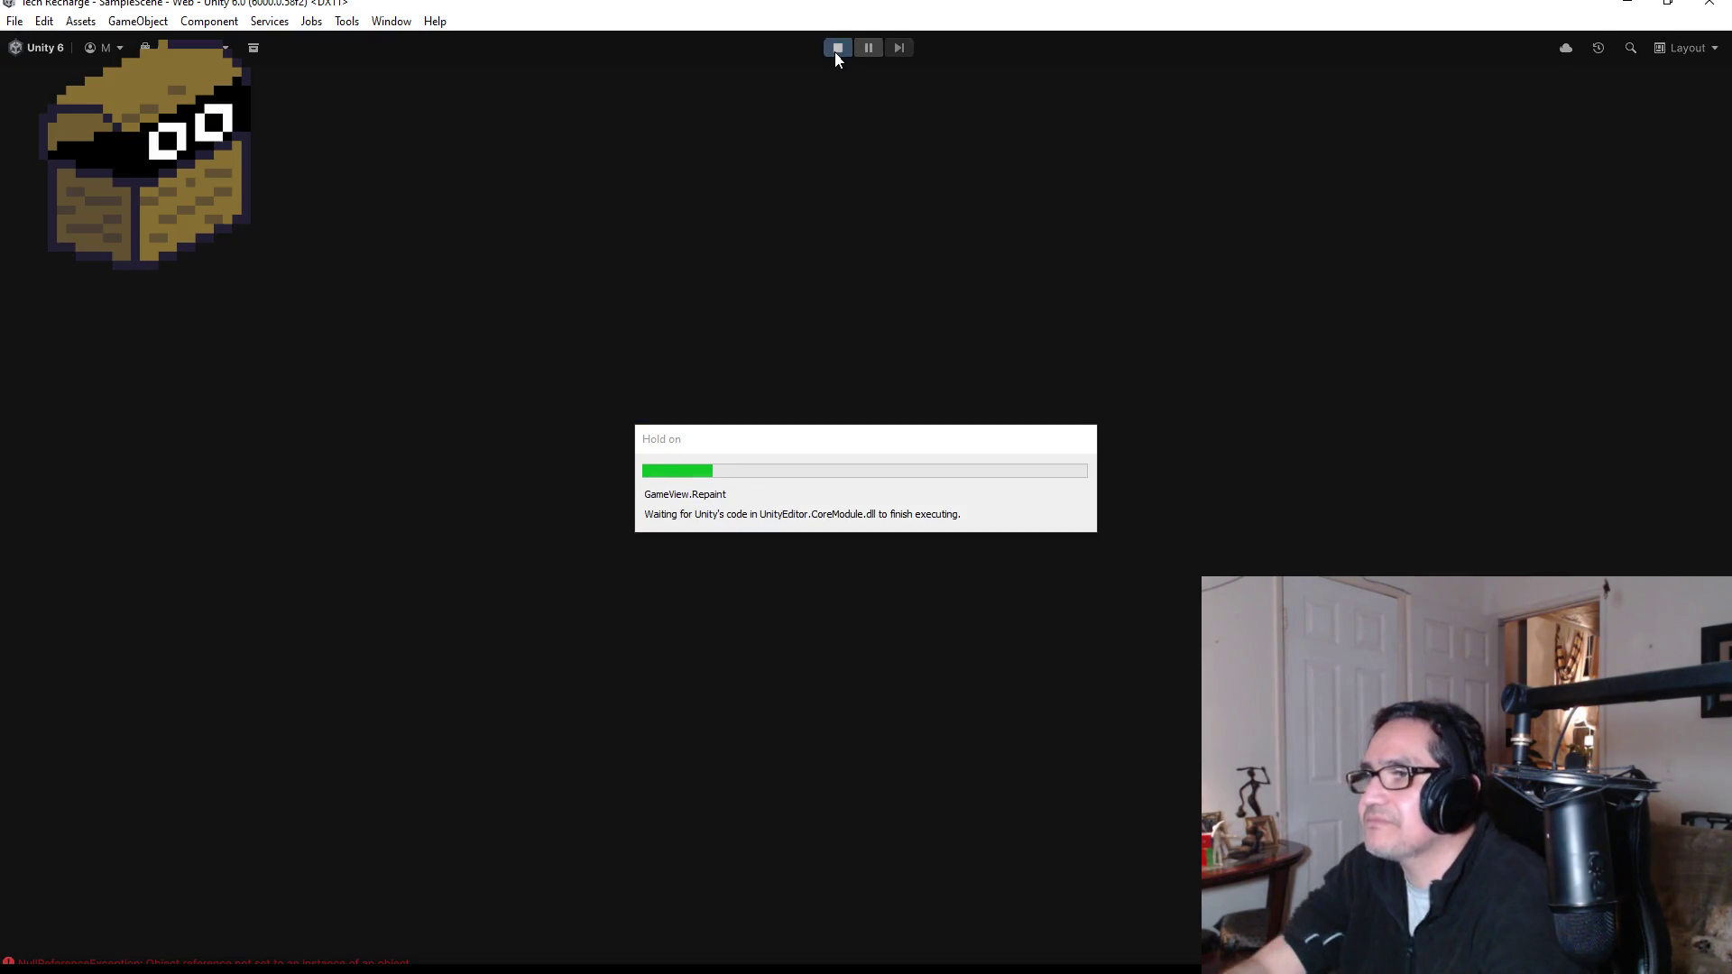
- Dismiss the How To Play overlay, then walk toward the turret box and attack the slugs
key("Escape")
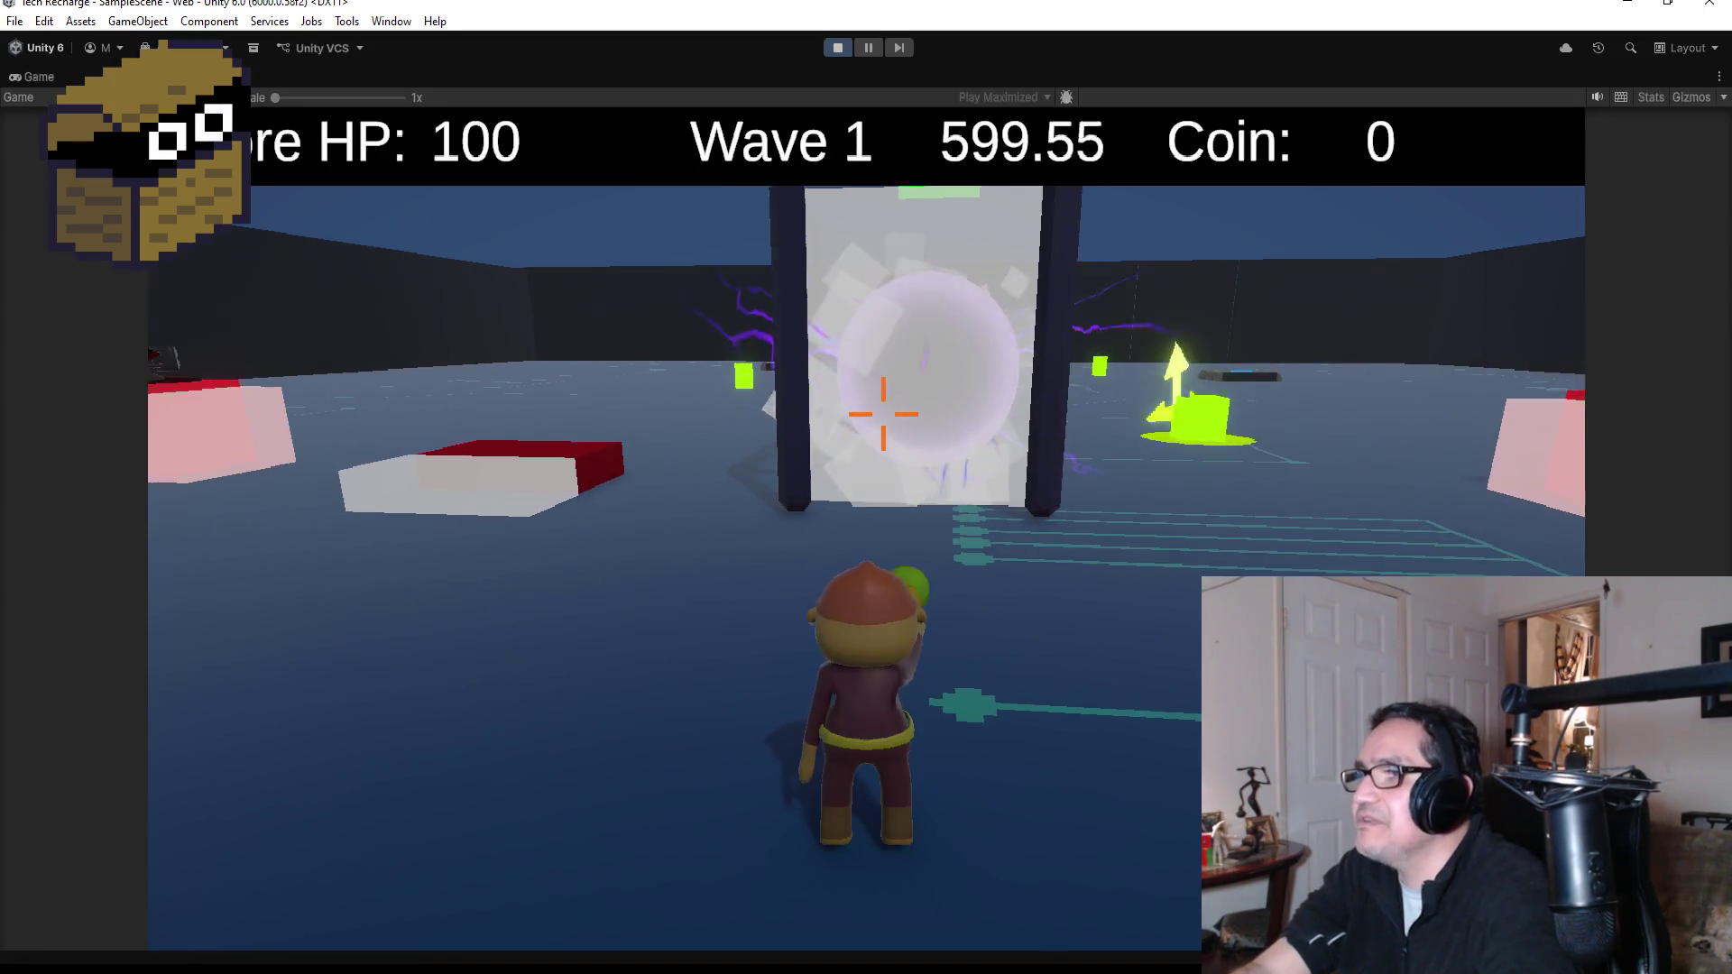
key("w")
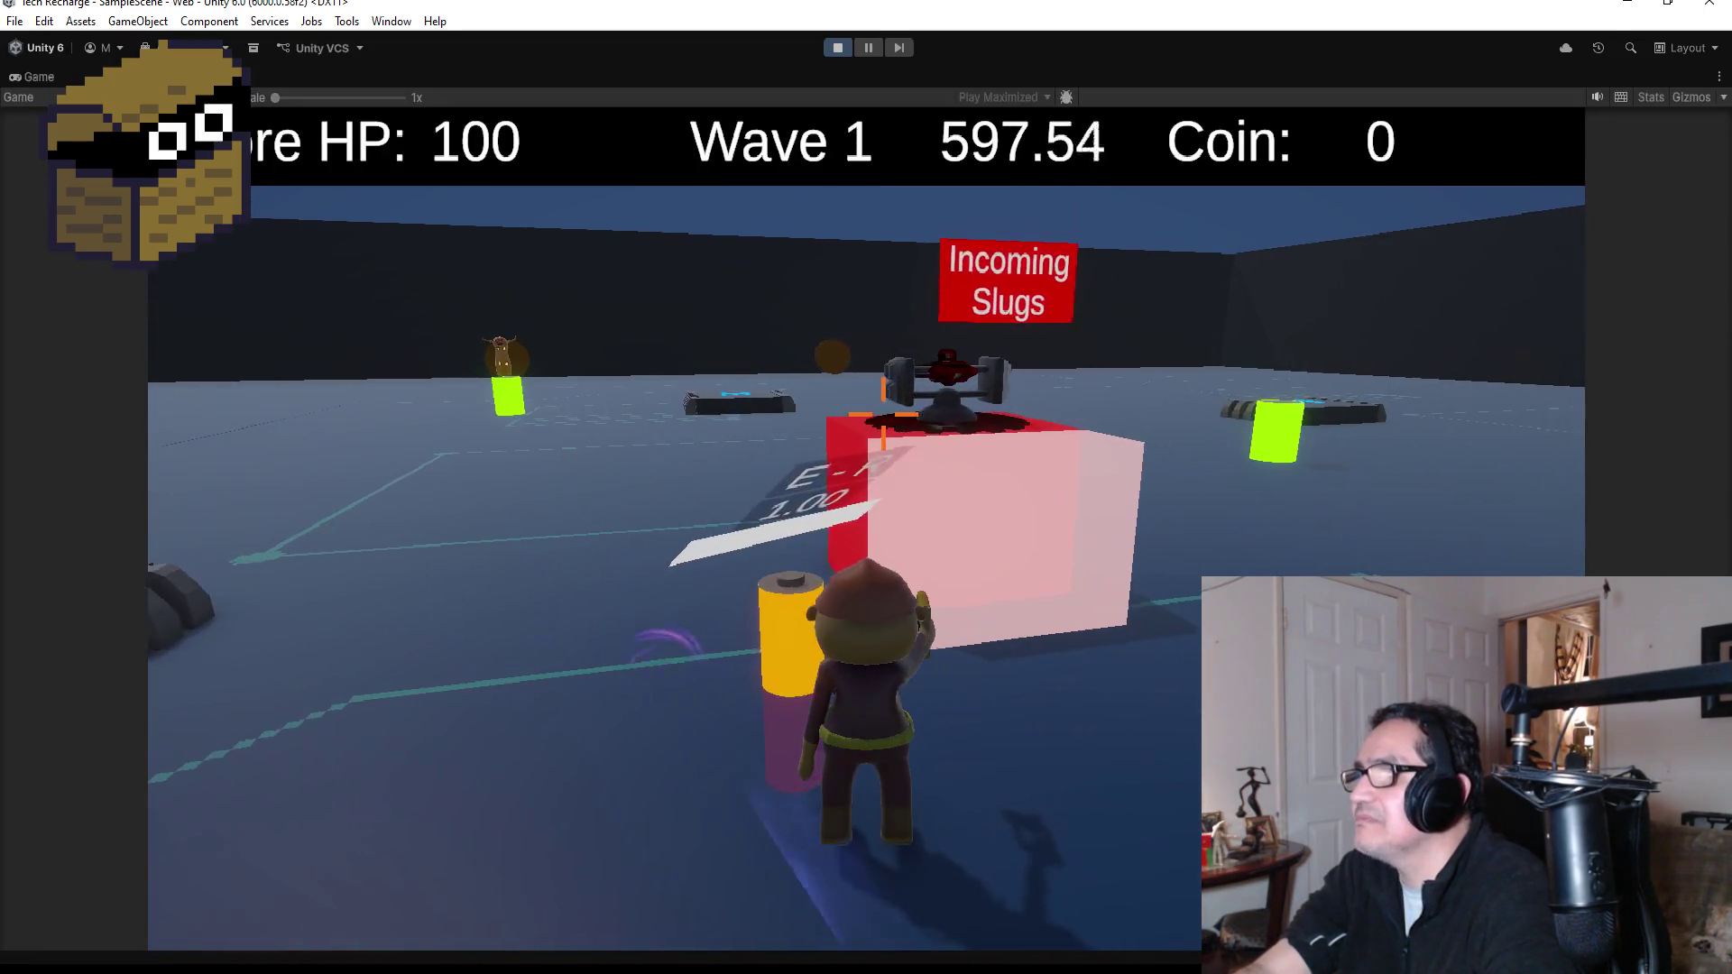
key("d")
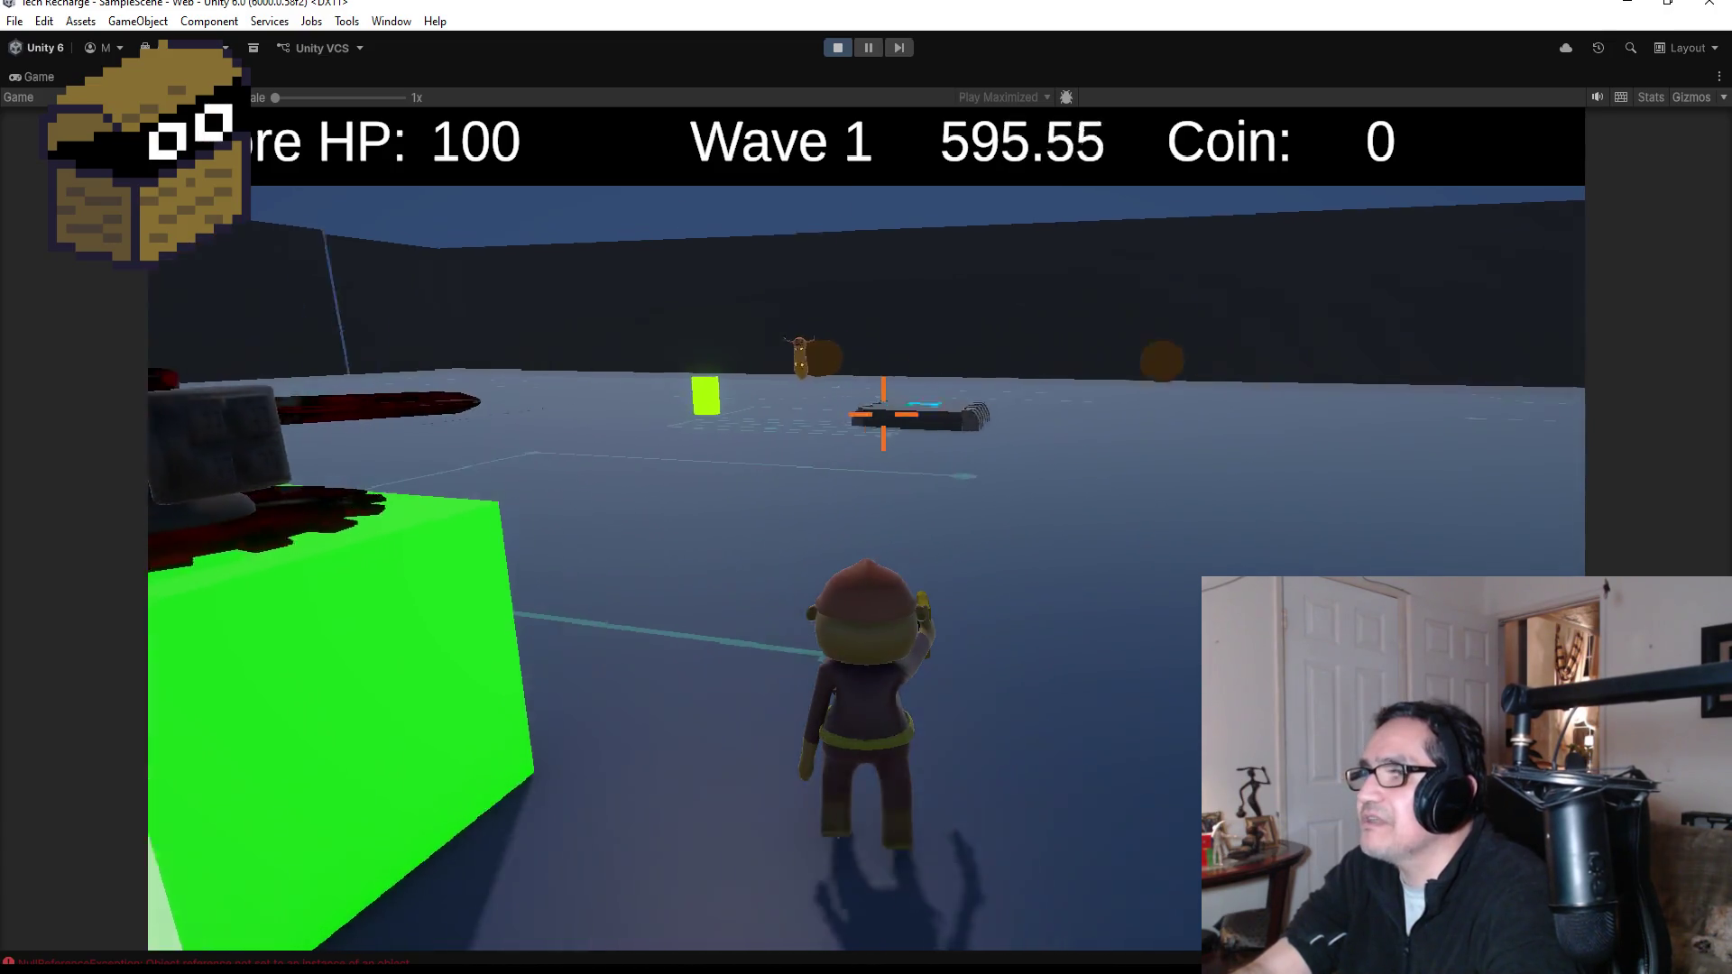
key("d")
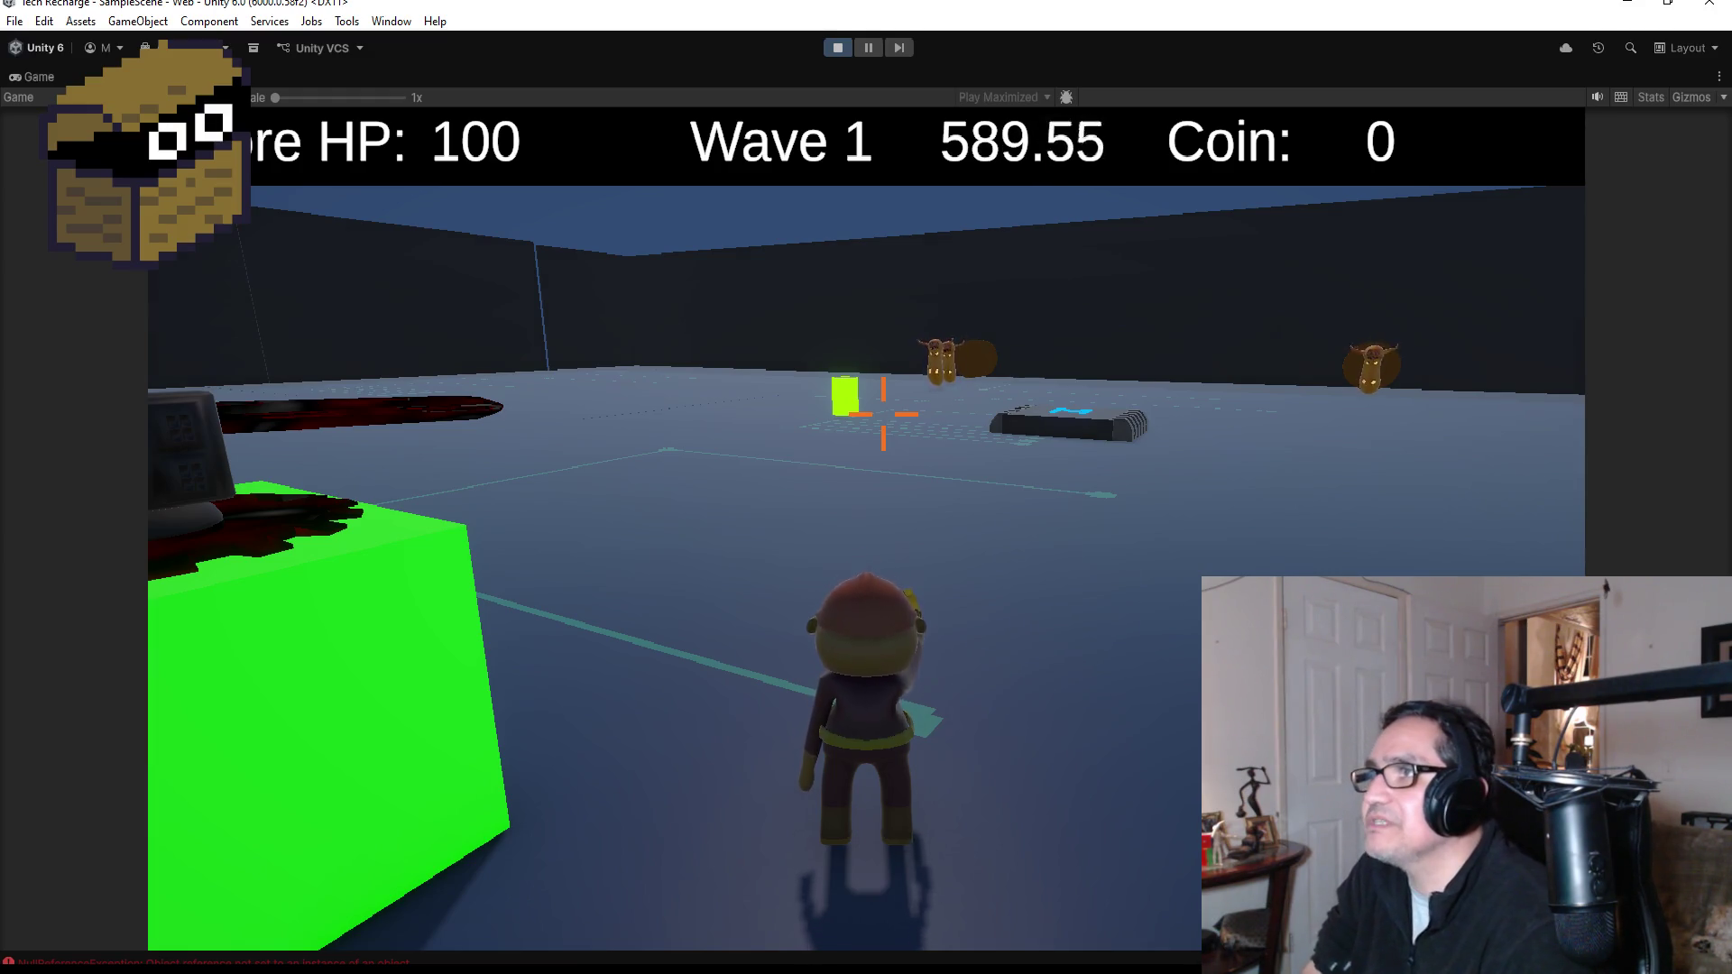
key("d")
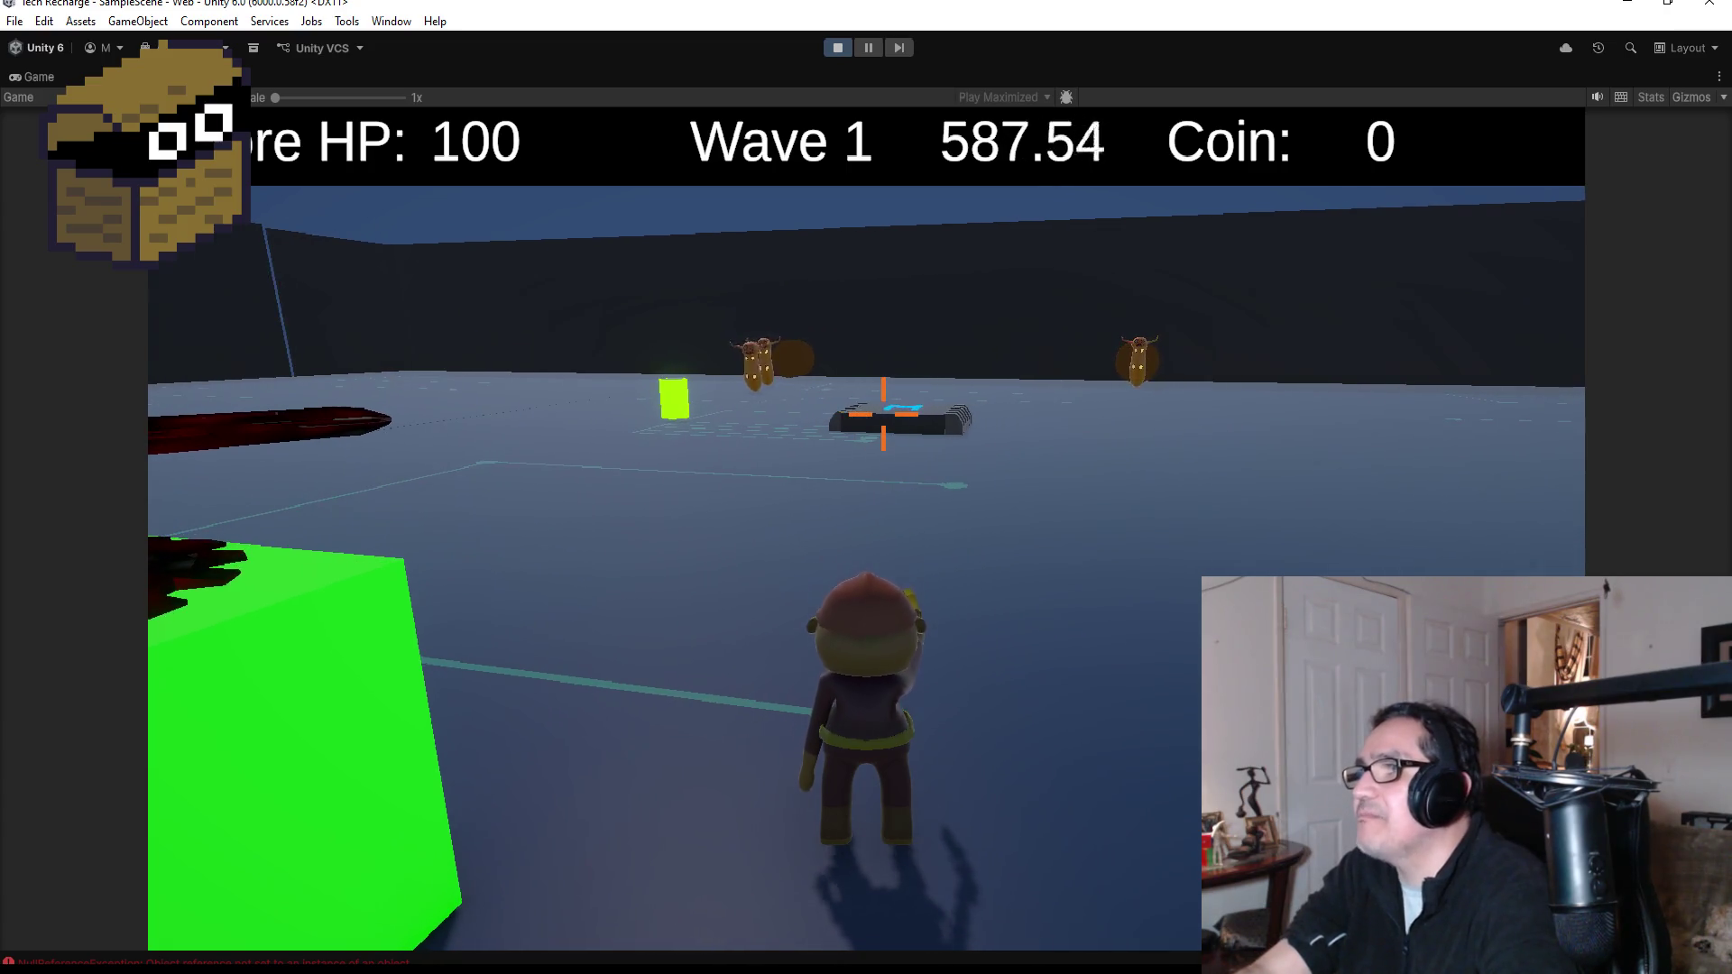
key("a")
key("w")
key("w")
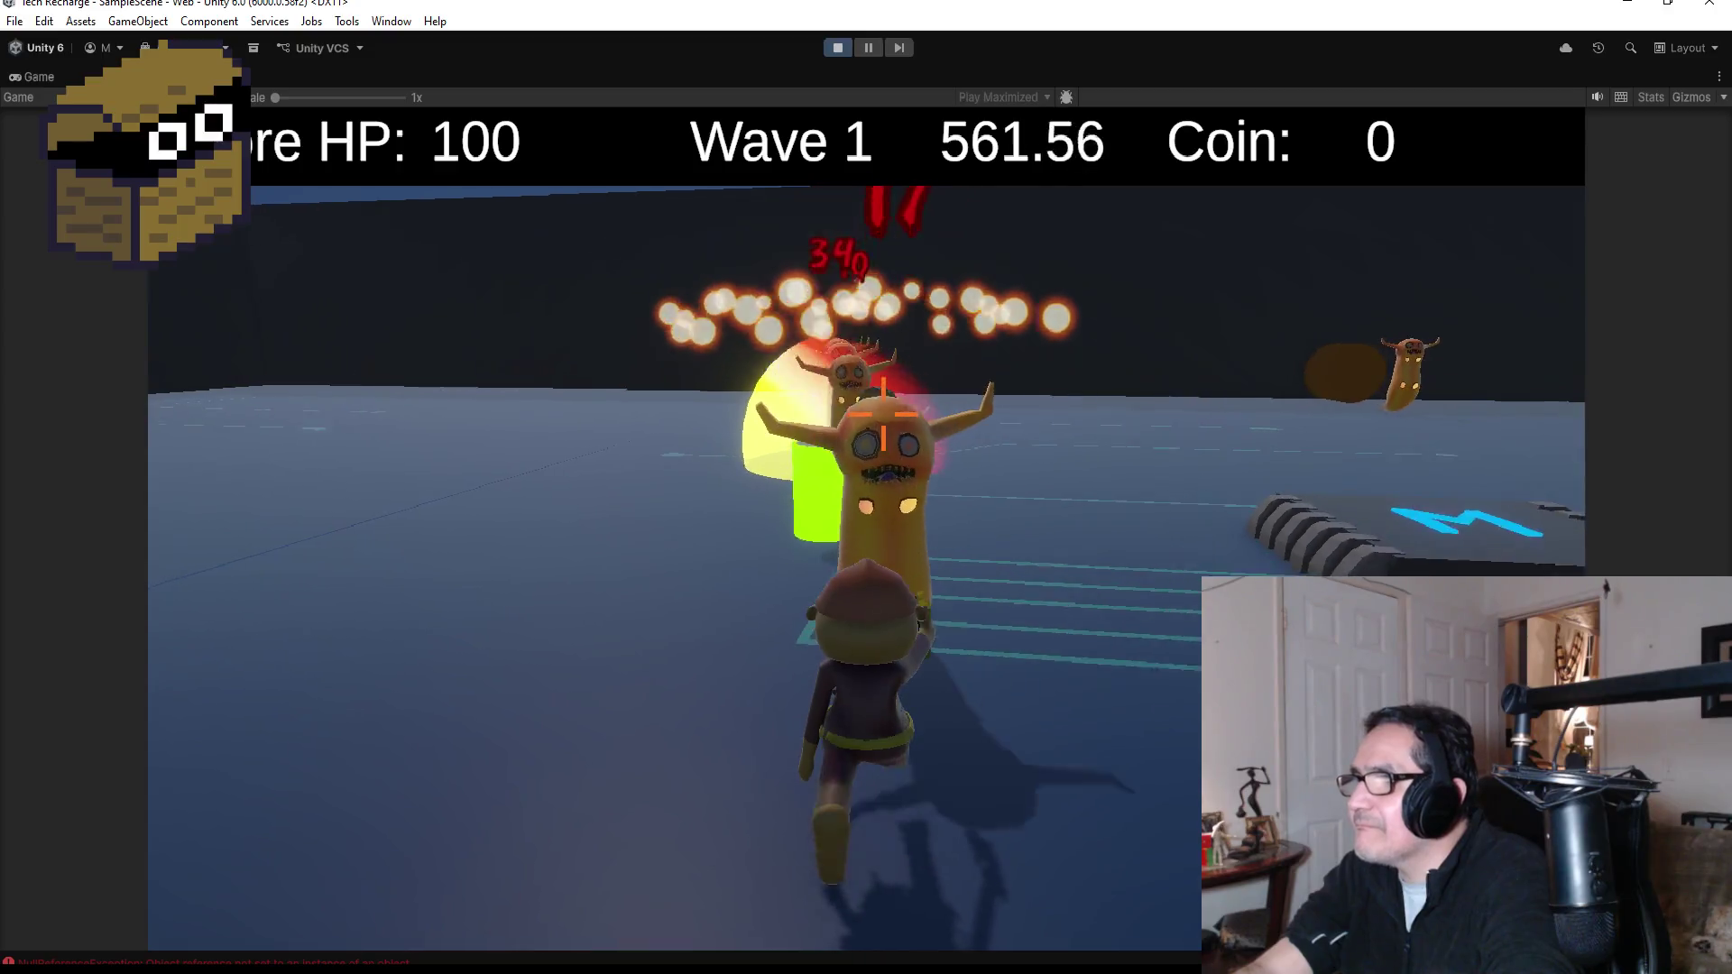
key("w")
key("w")
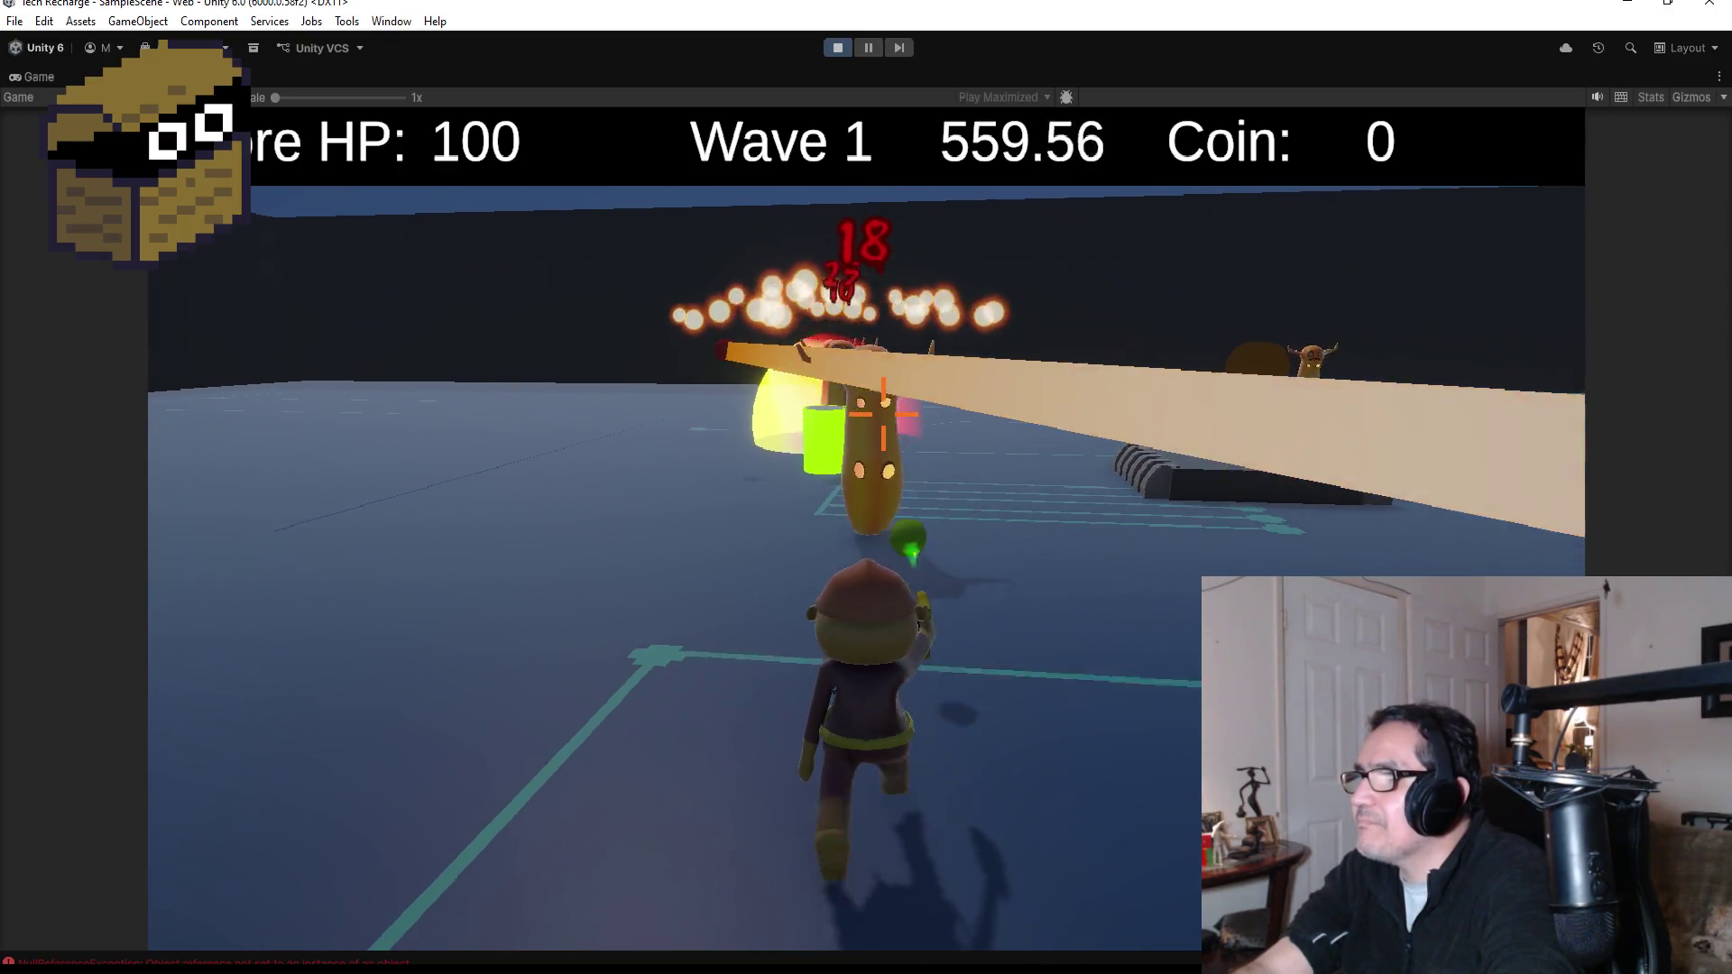
key("w")
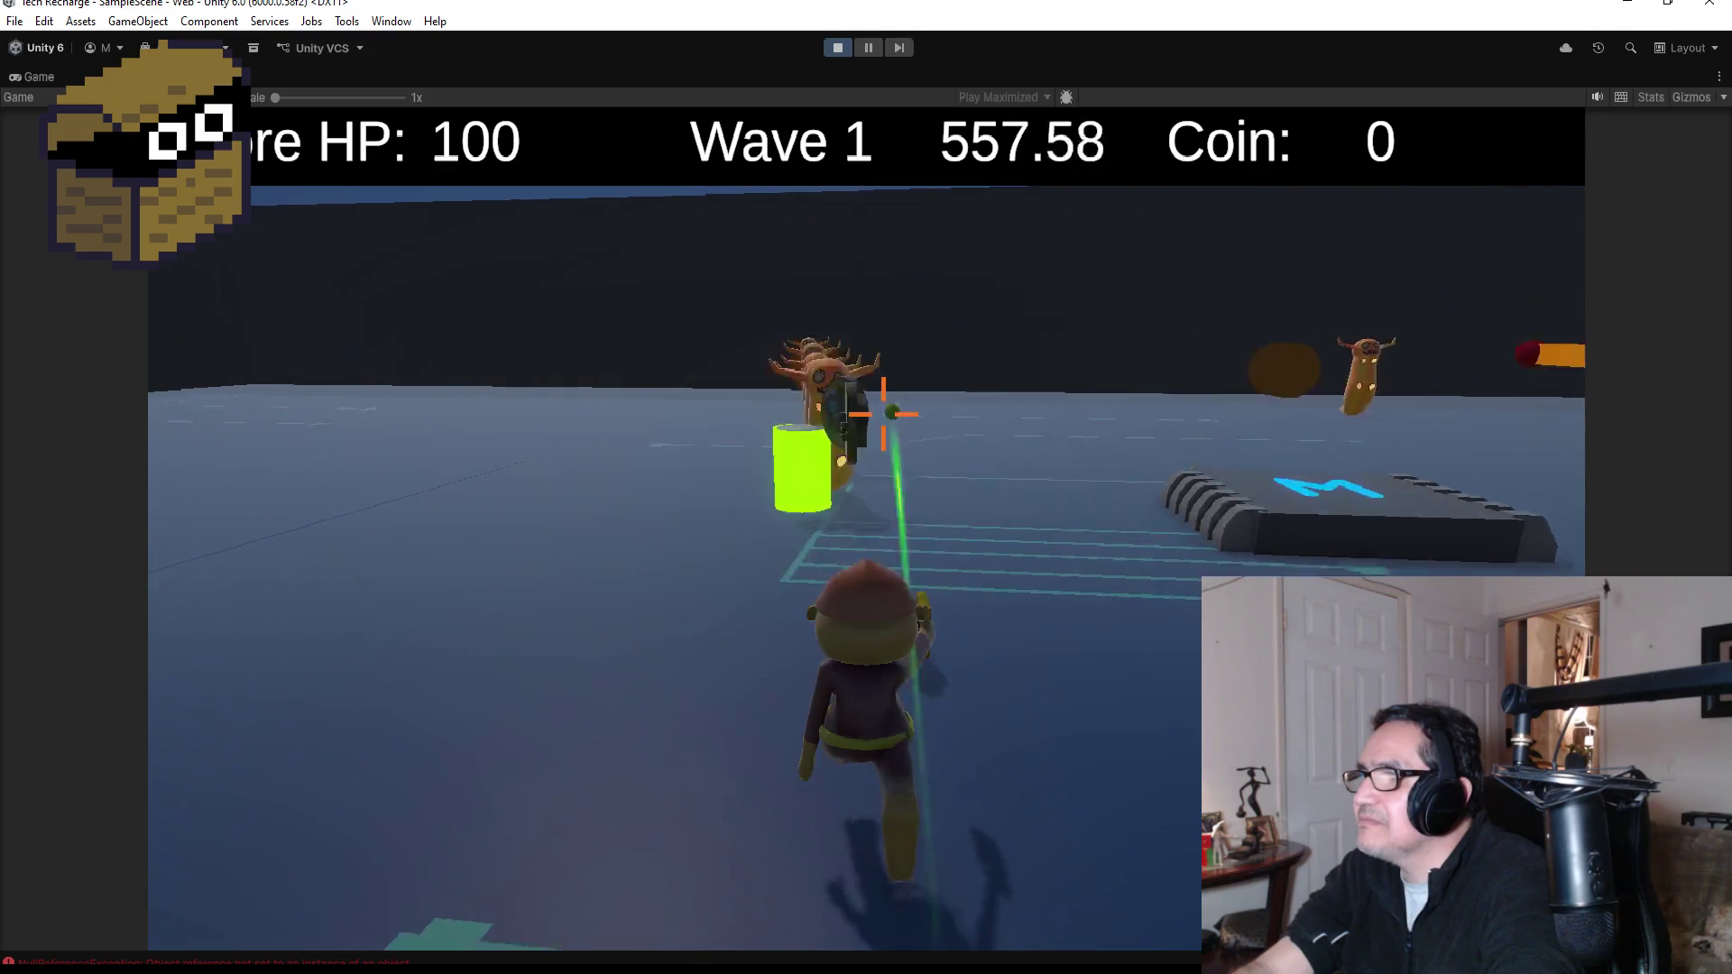
key("s")
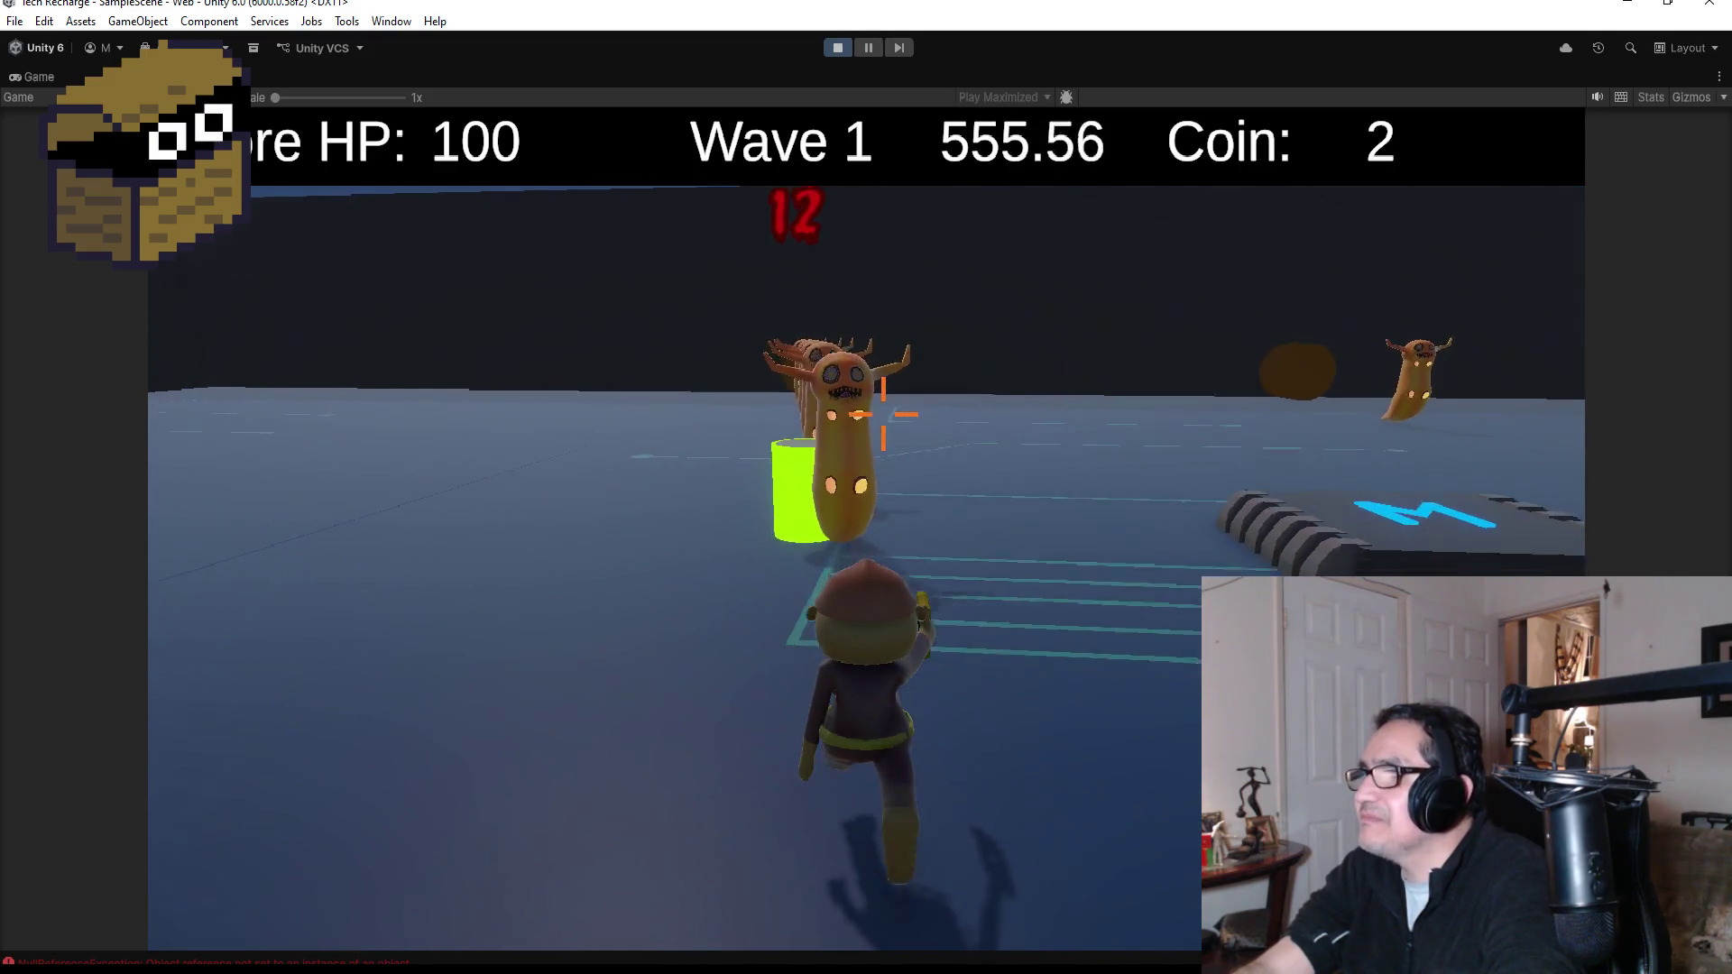
key("d")
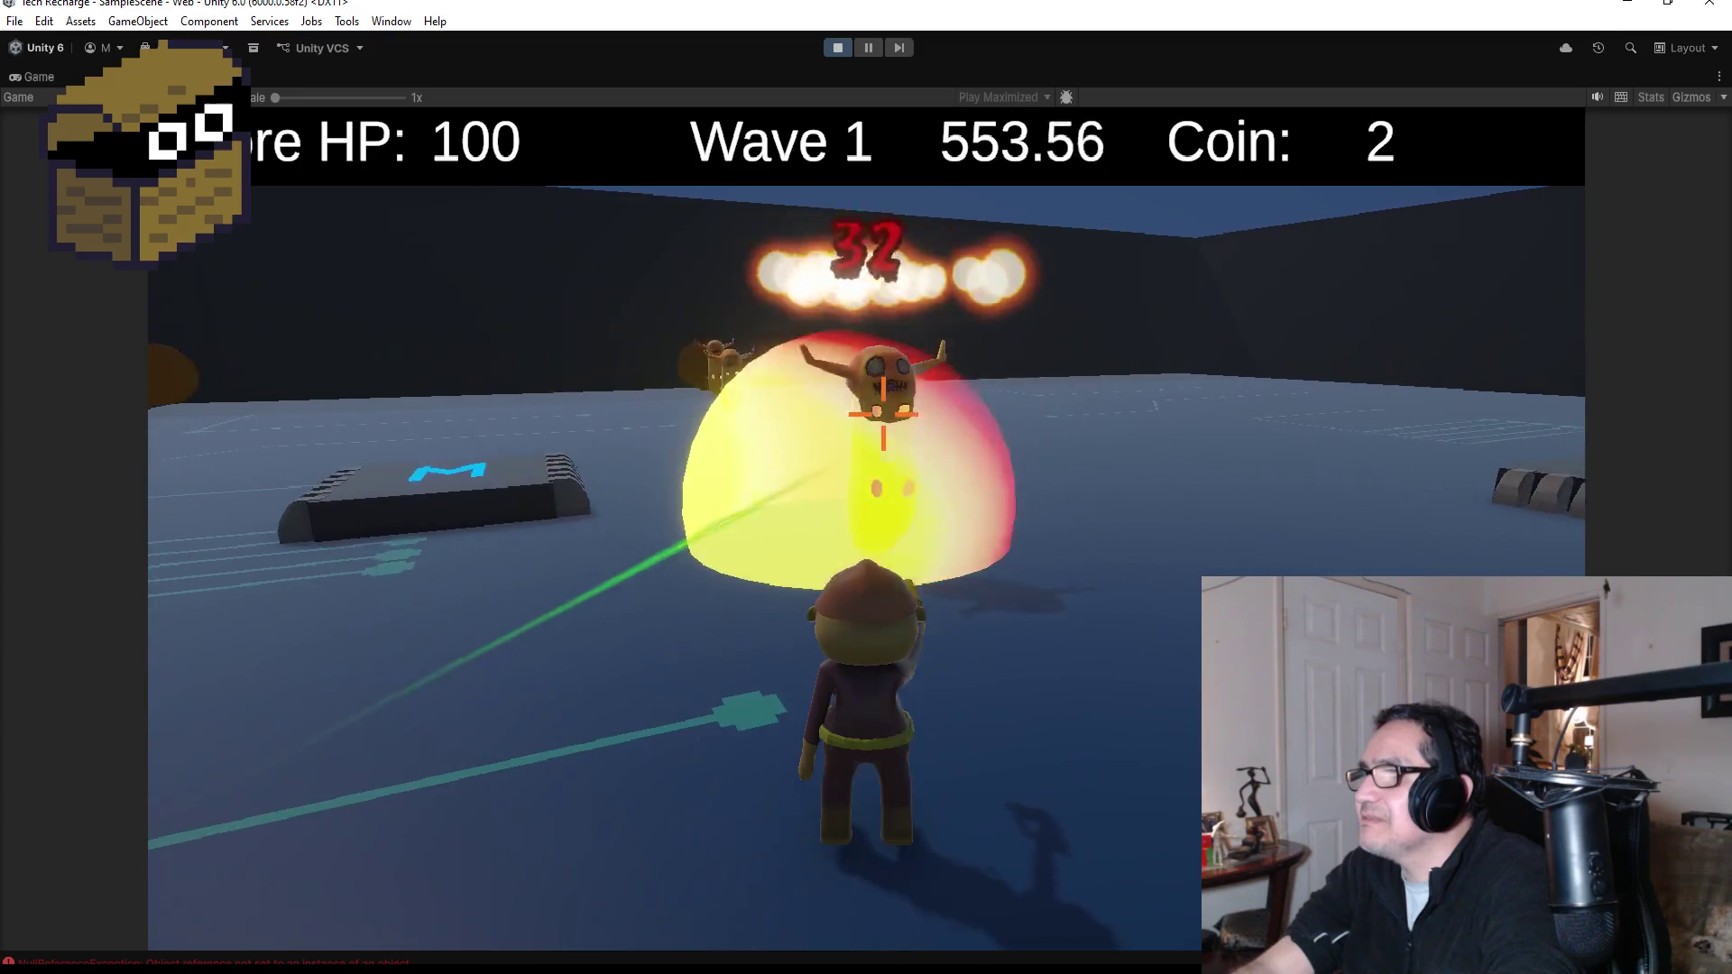
key("d")
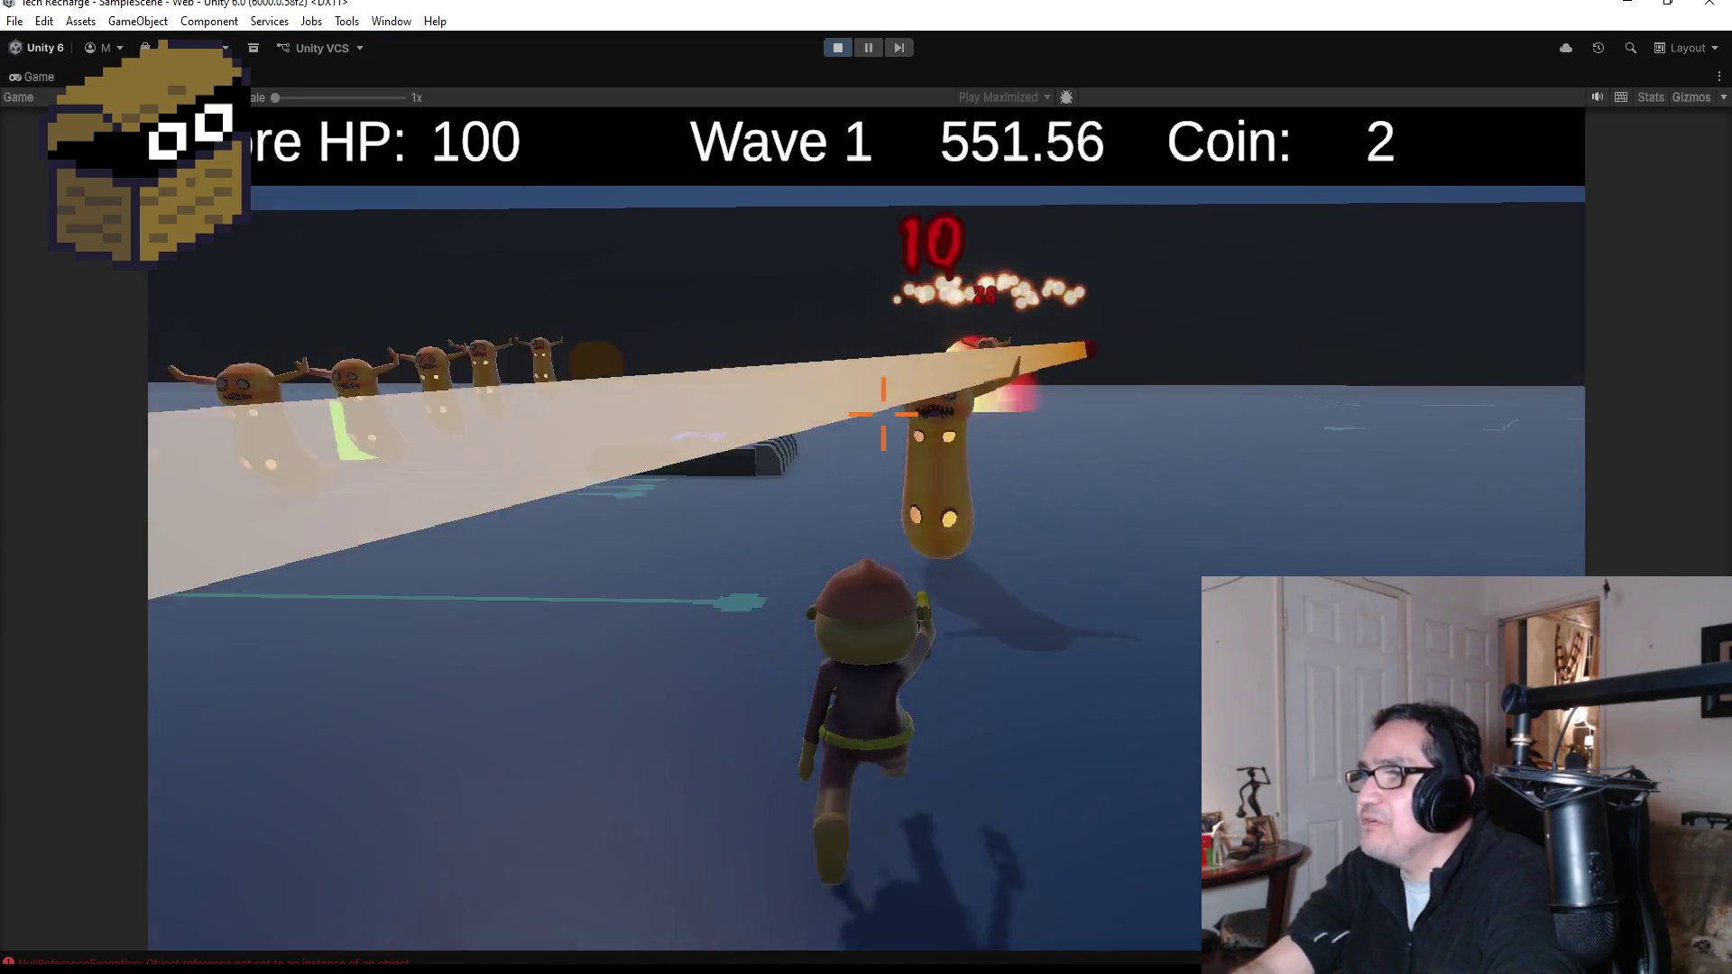
key("w")
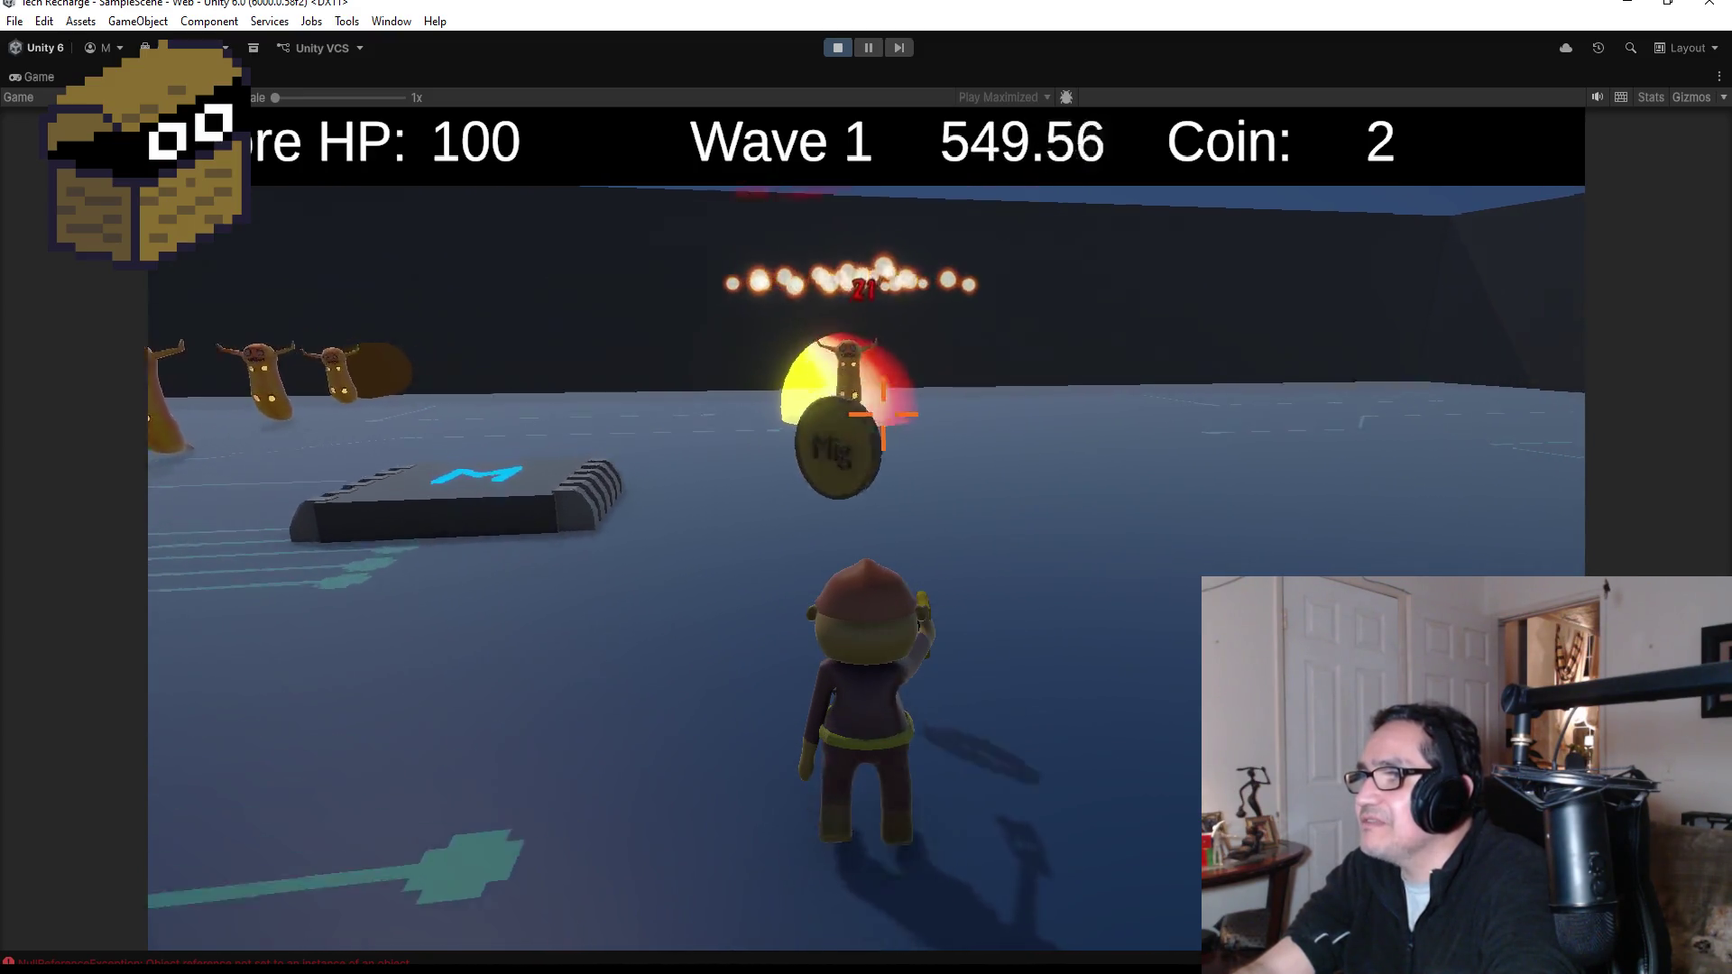
- Keep fighting slugs for coins, then close the Shopkeeper panel with 7 coins left
key("a")
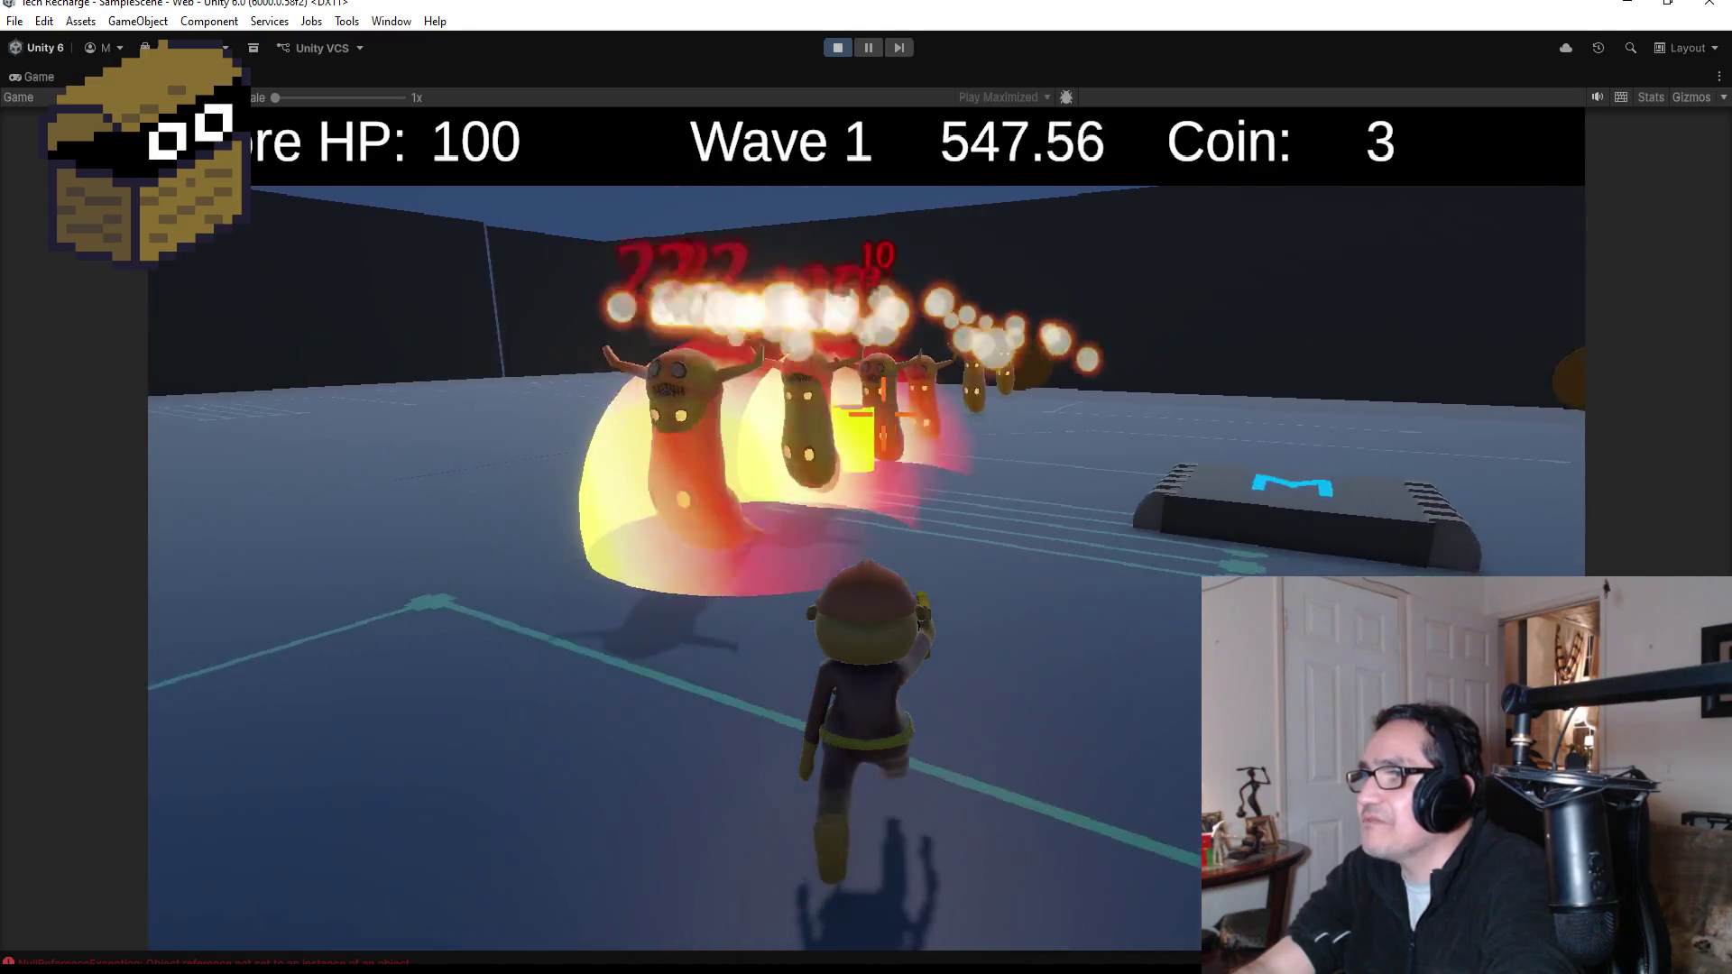
key("d")
key("a")
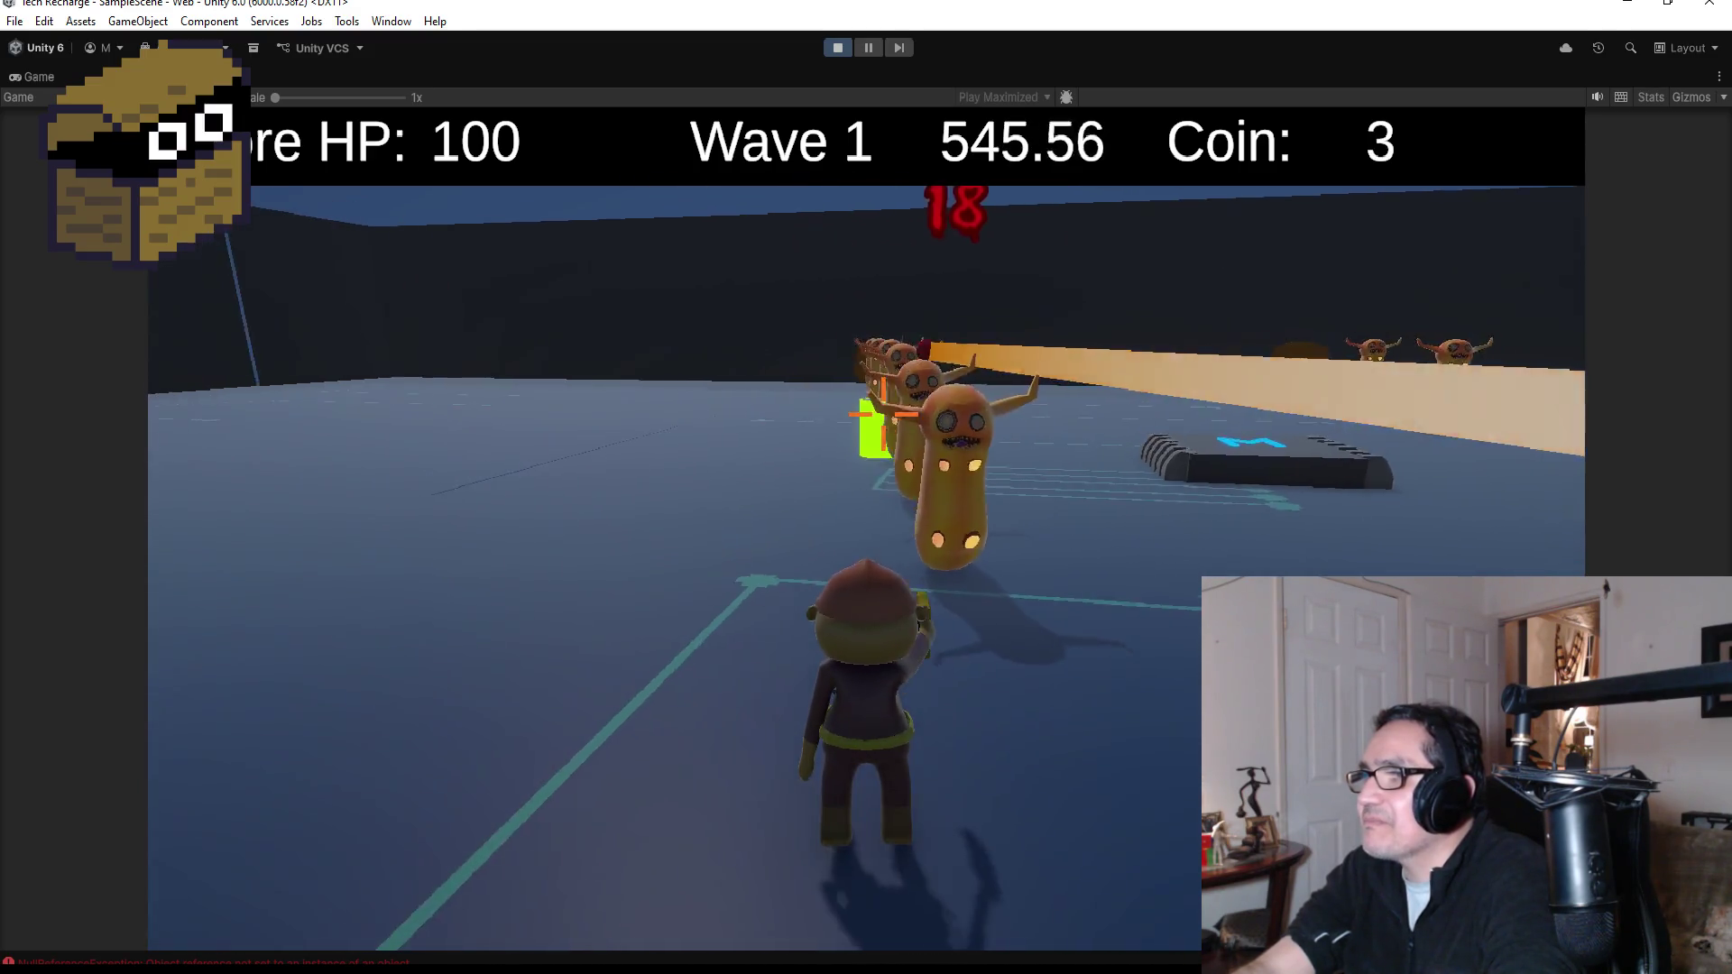
key("w")
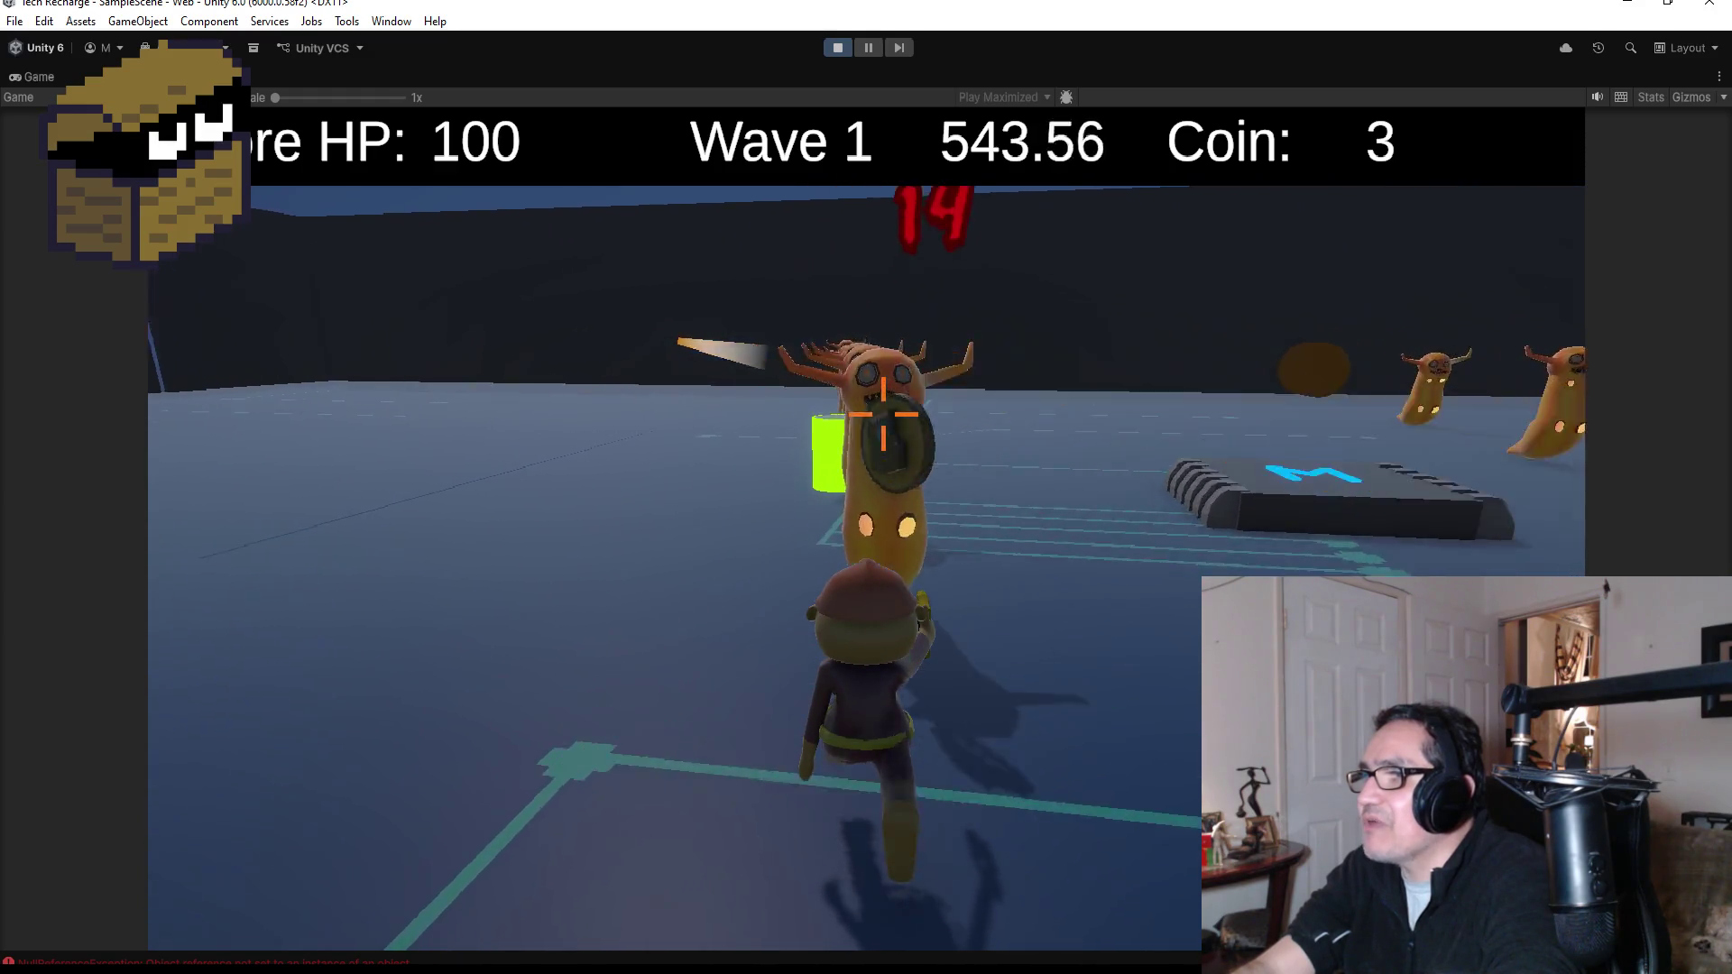
key("s")
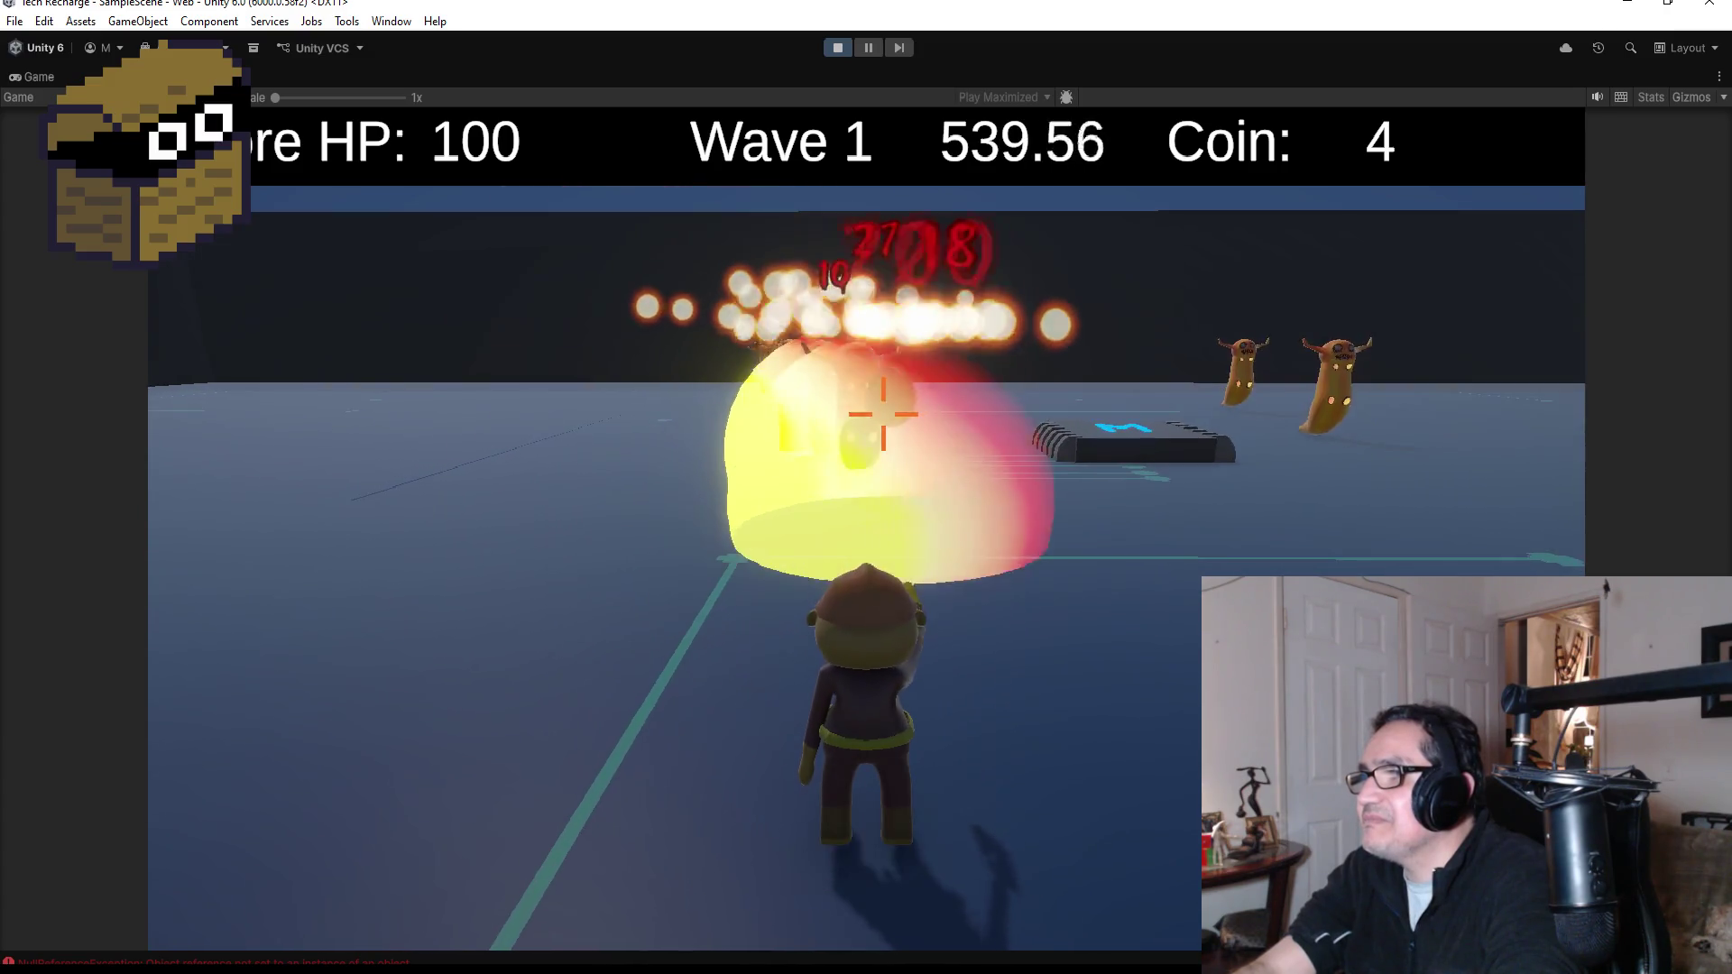
key("w")
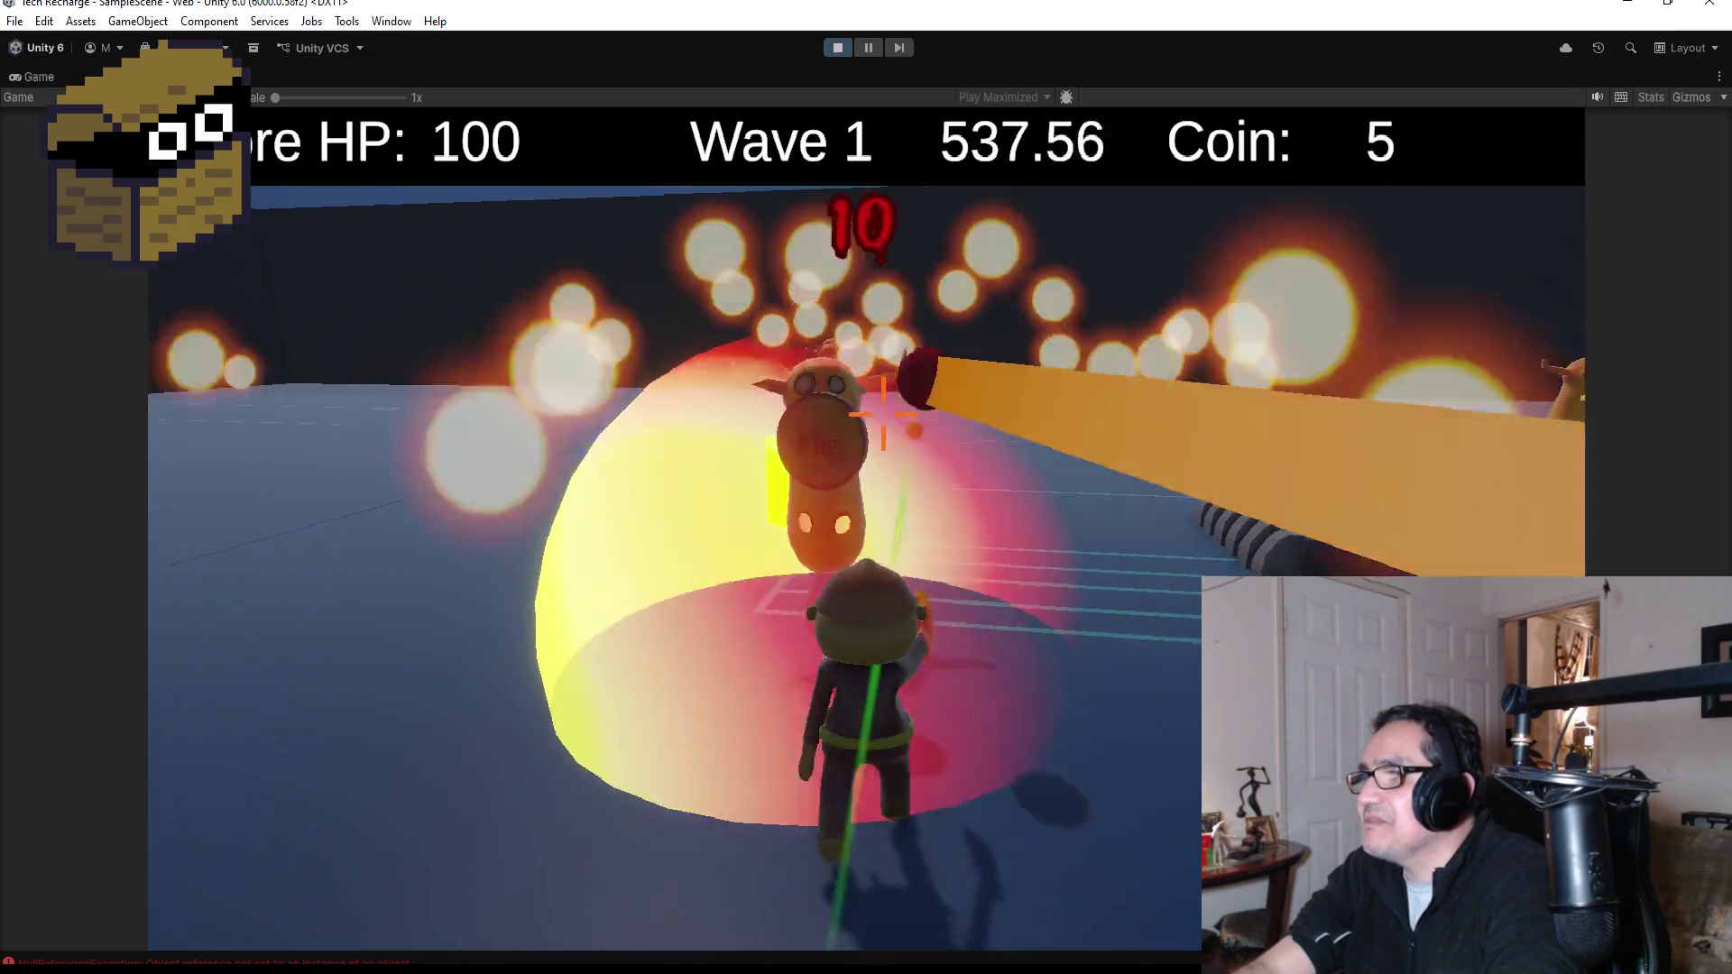
key("s")
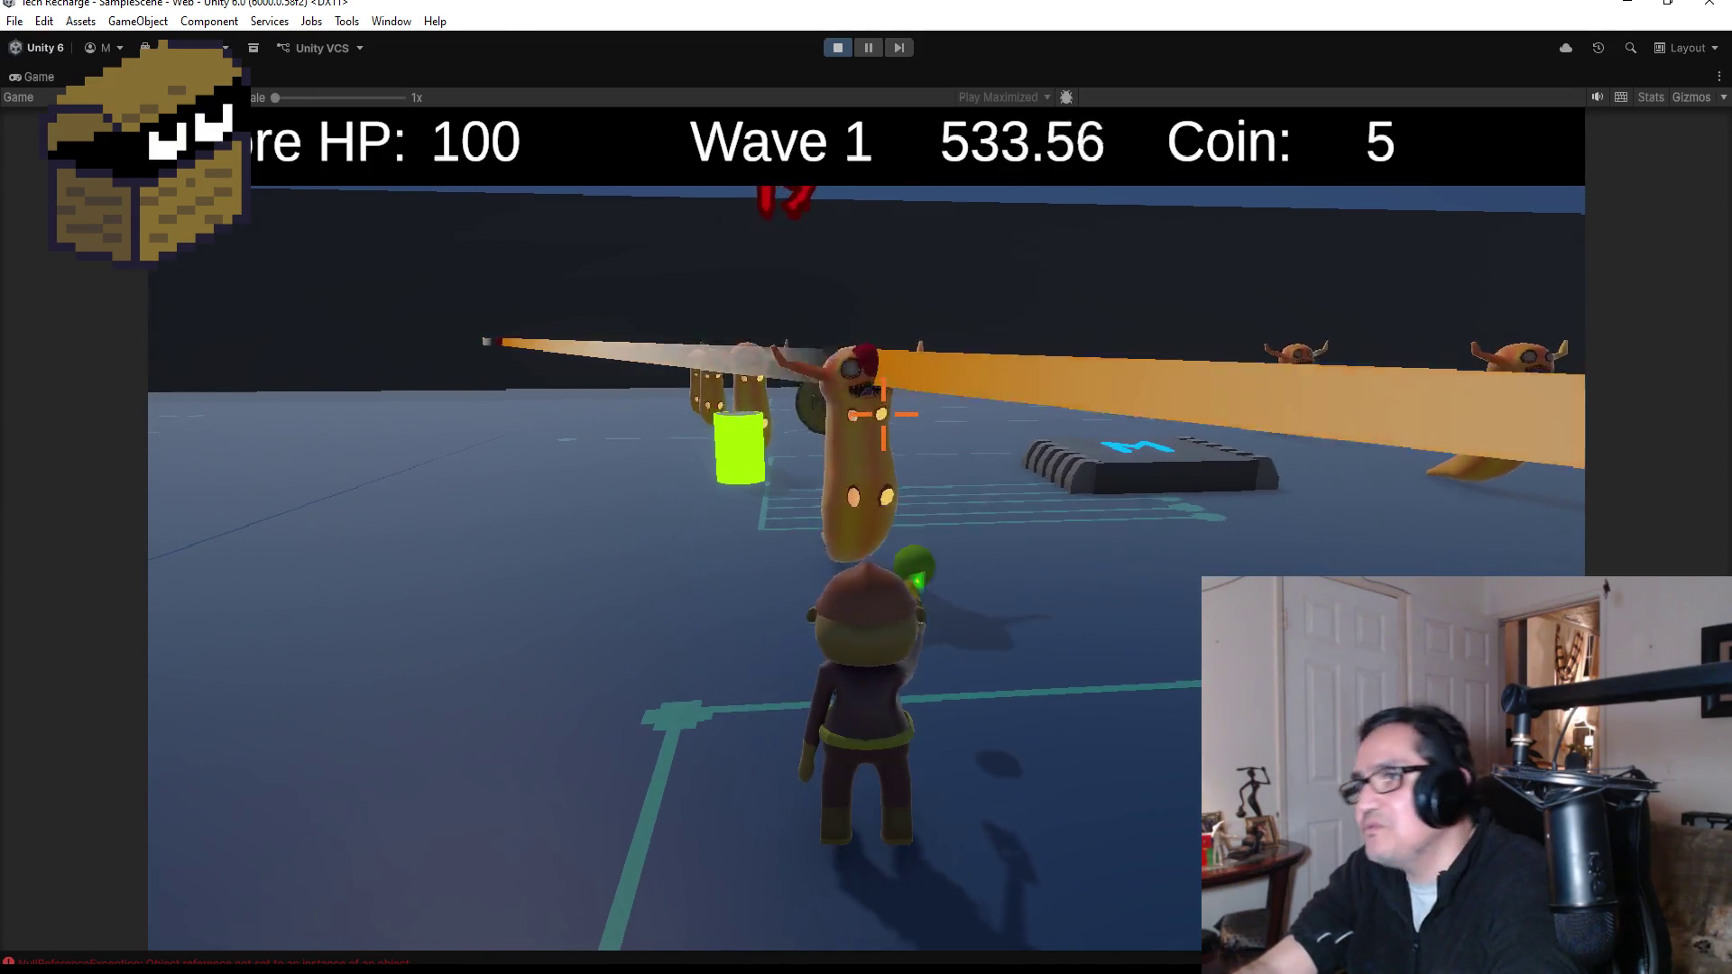
key("w")
key("w")
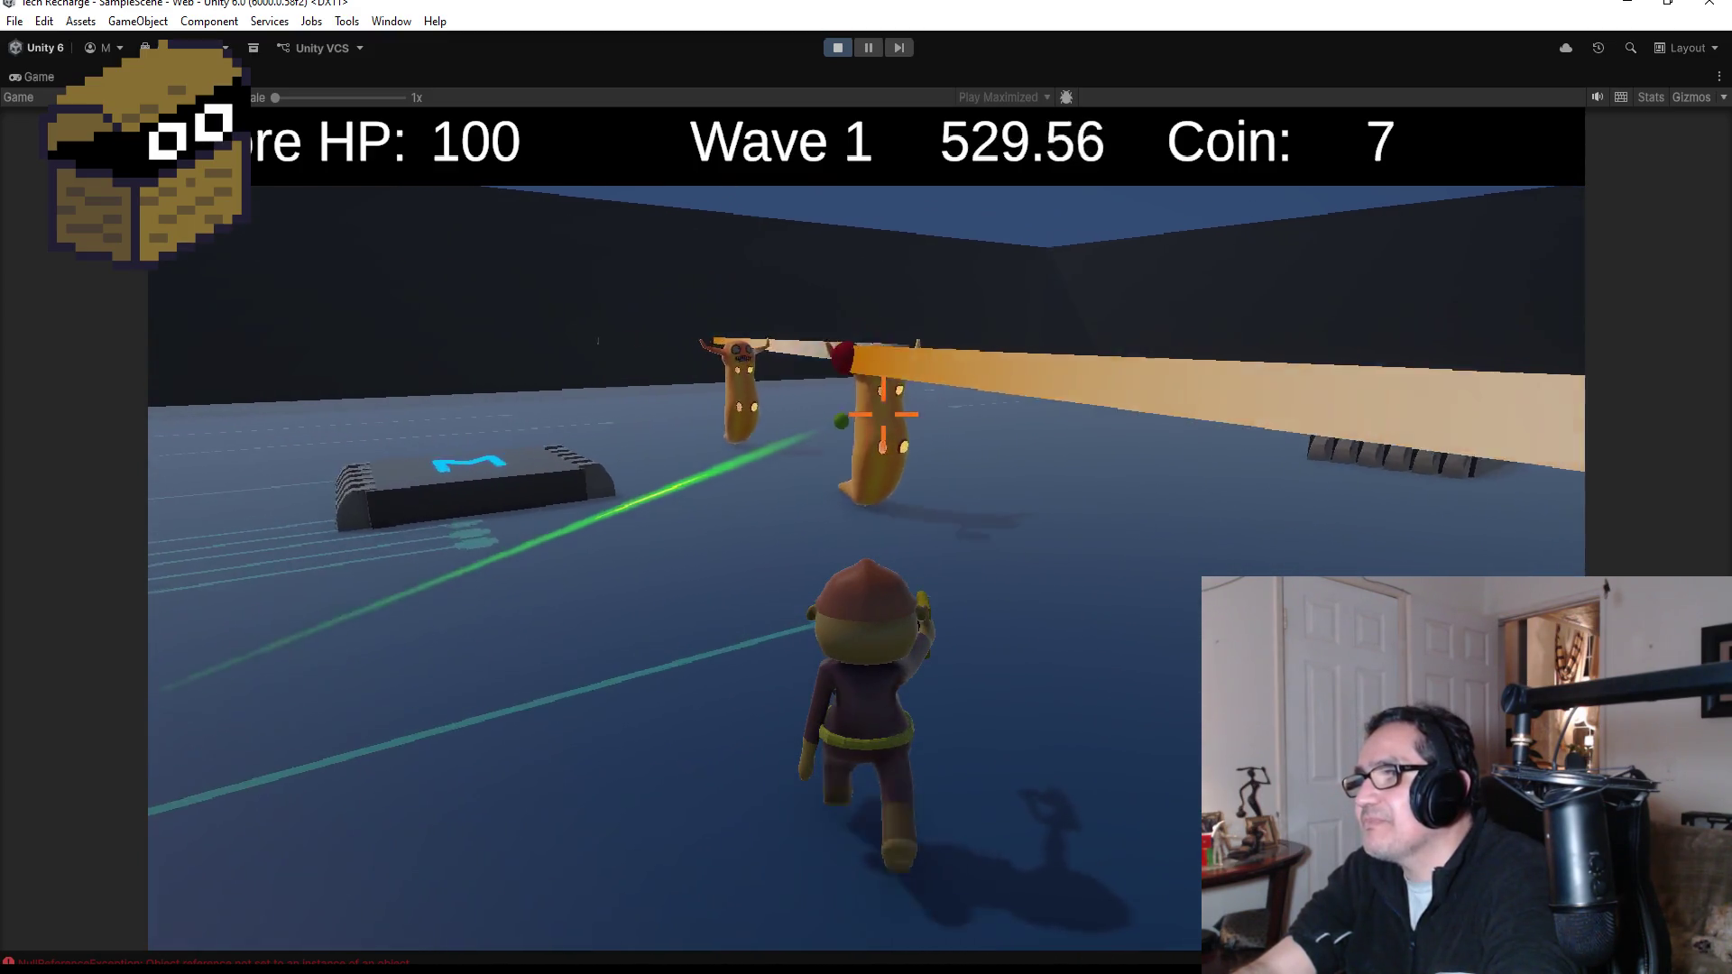
key("w")
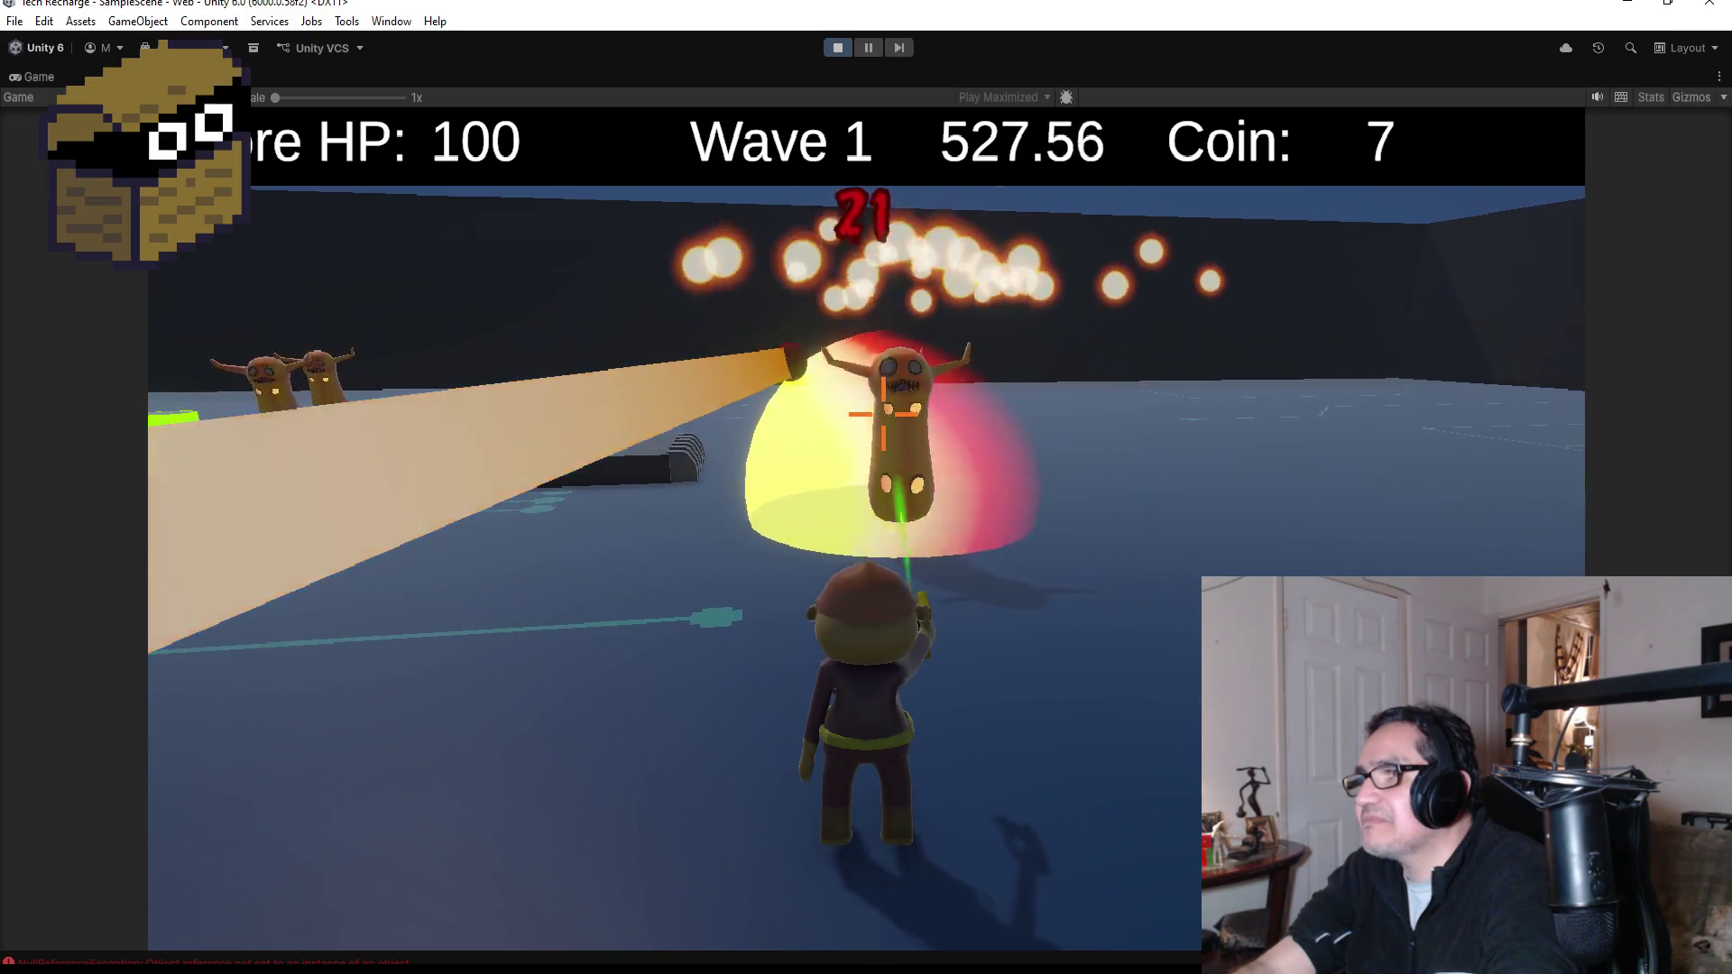
key("w")
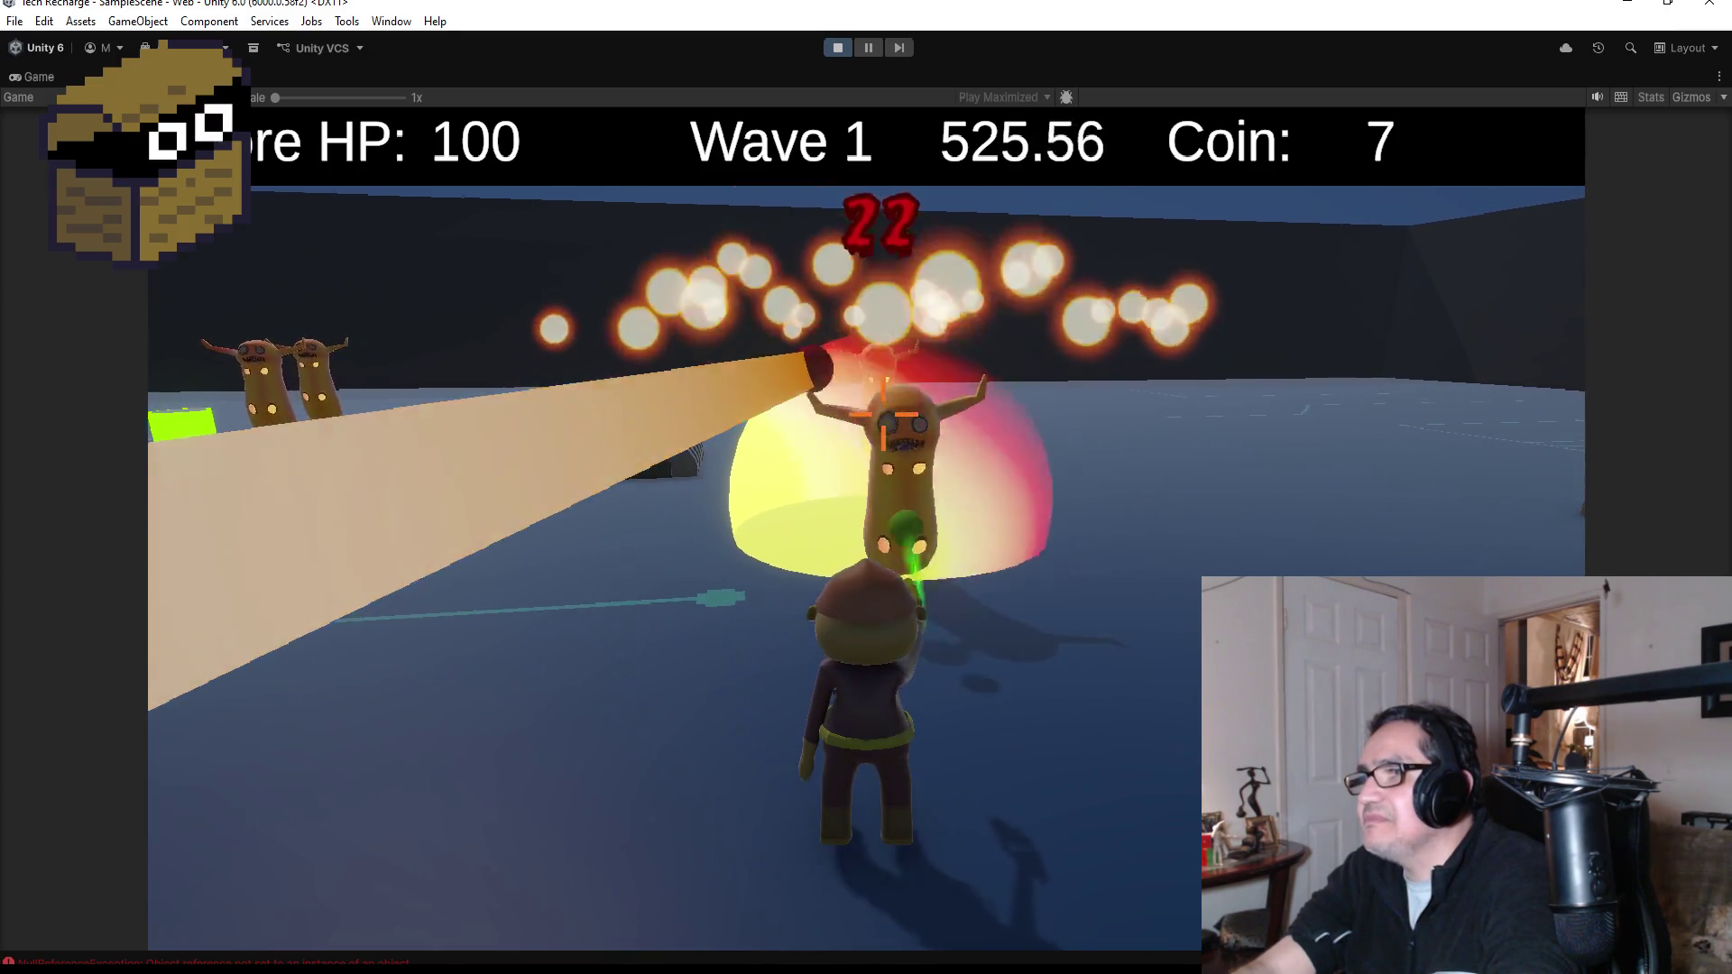
key("w")
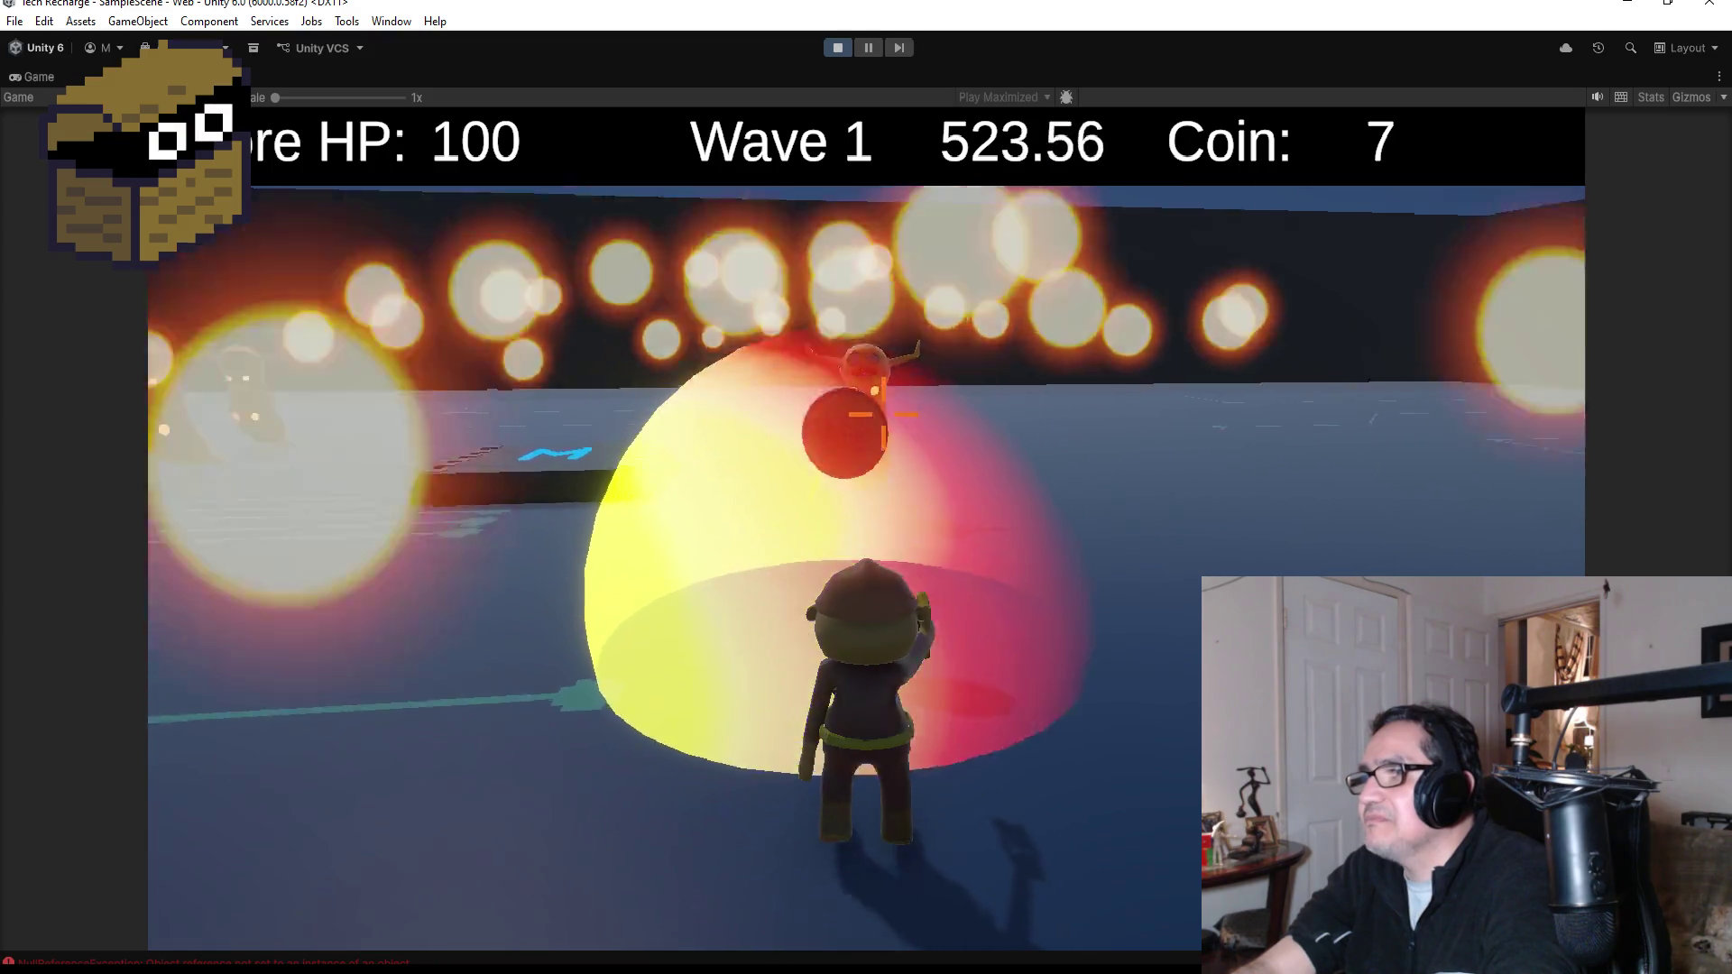
key("w")
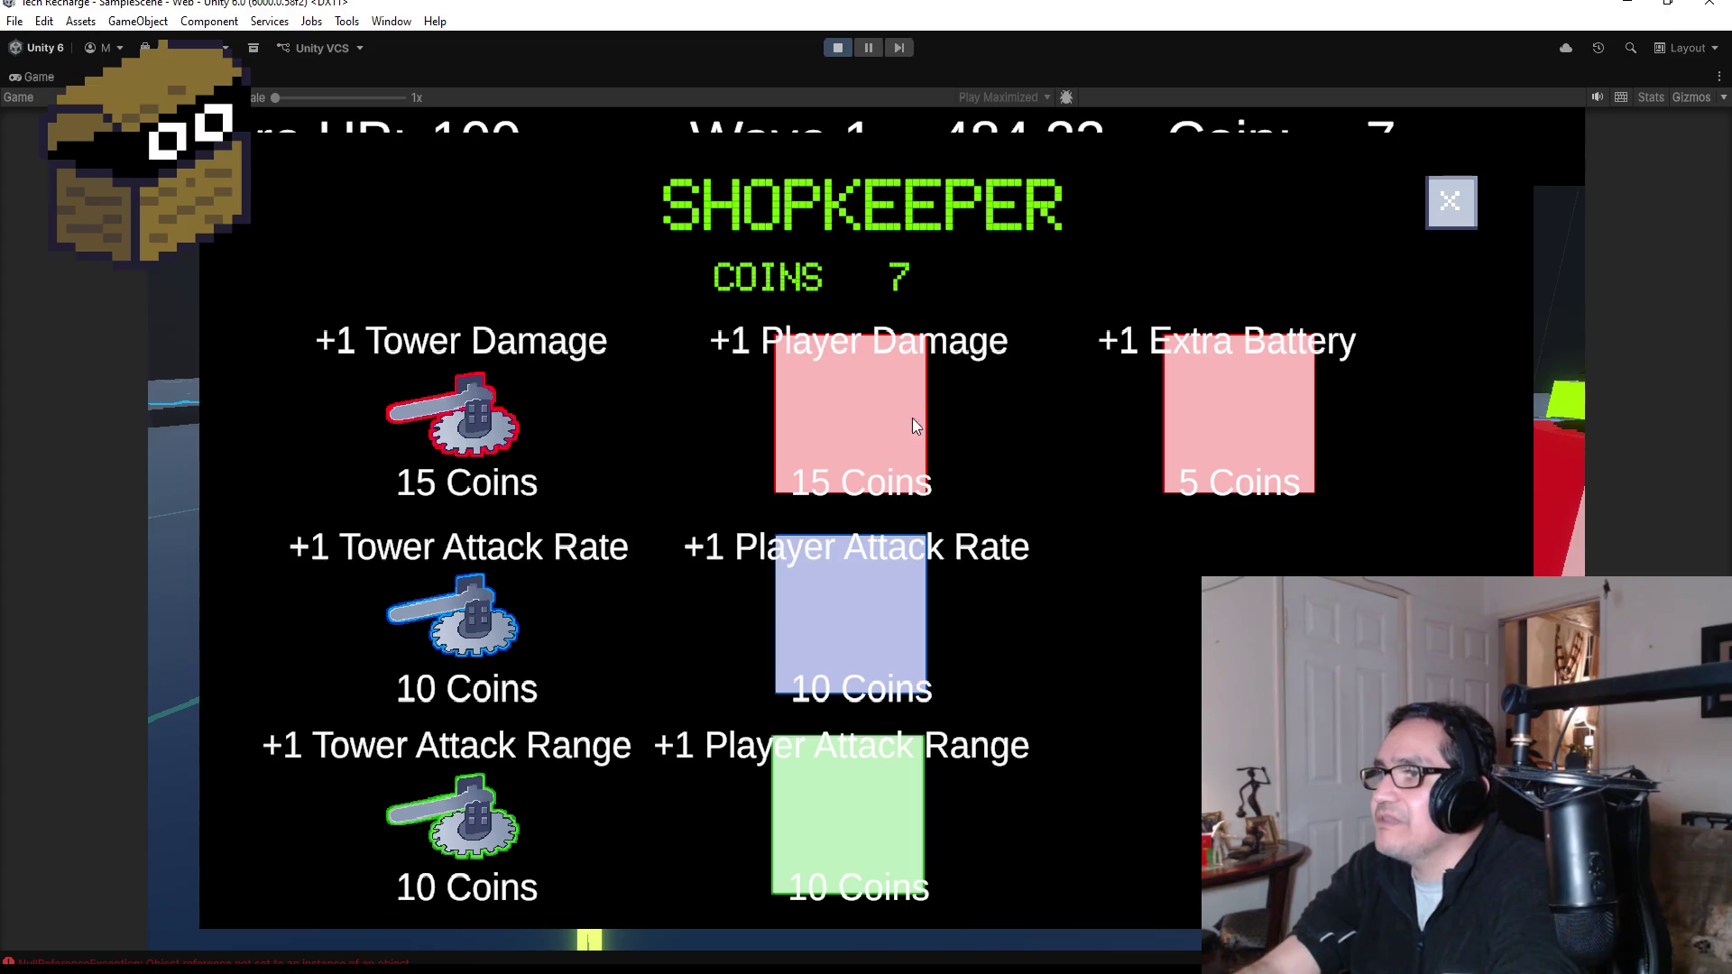
left_click(1448, 204)
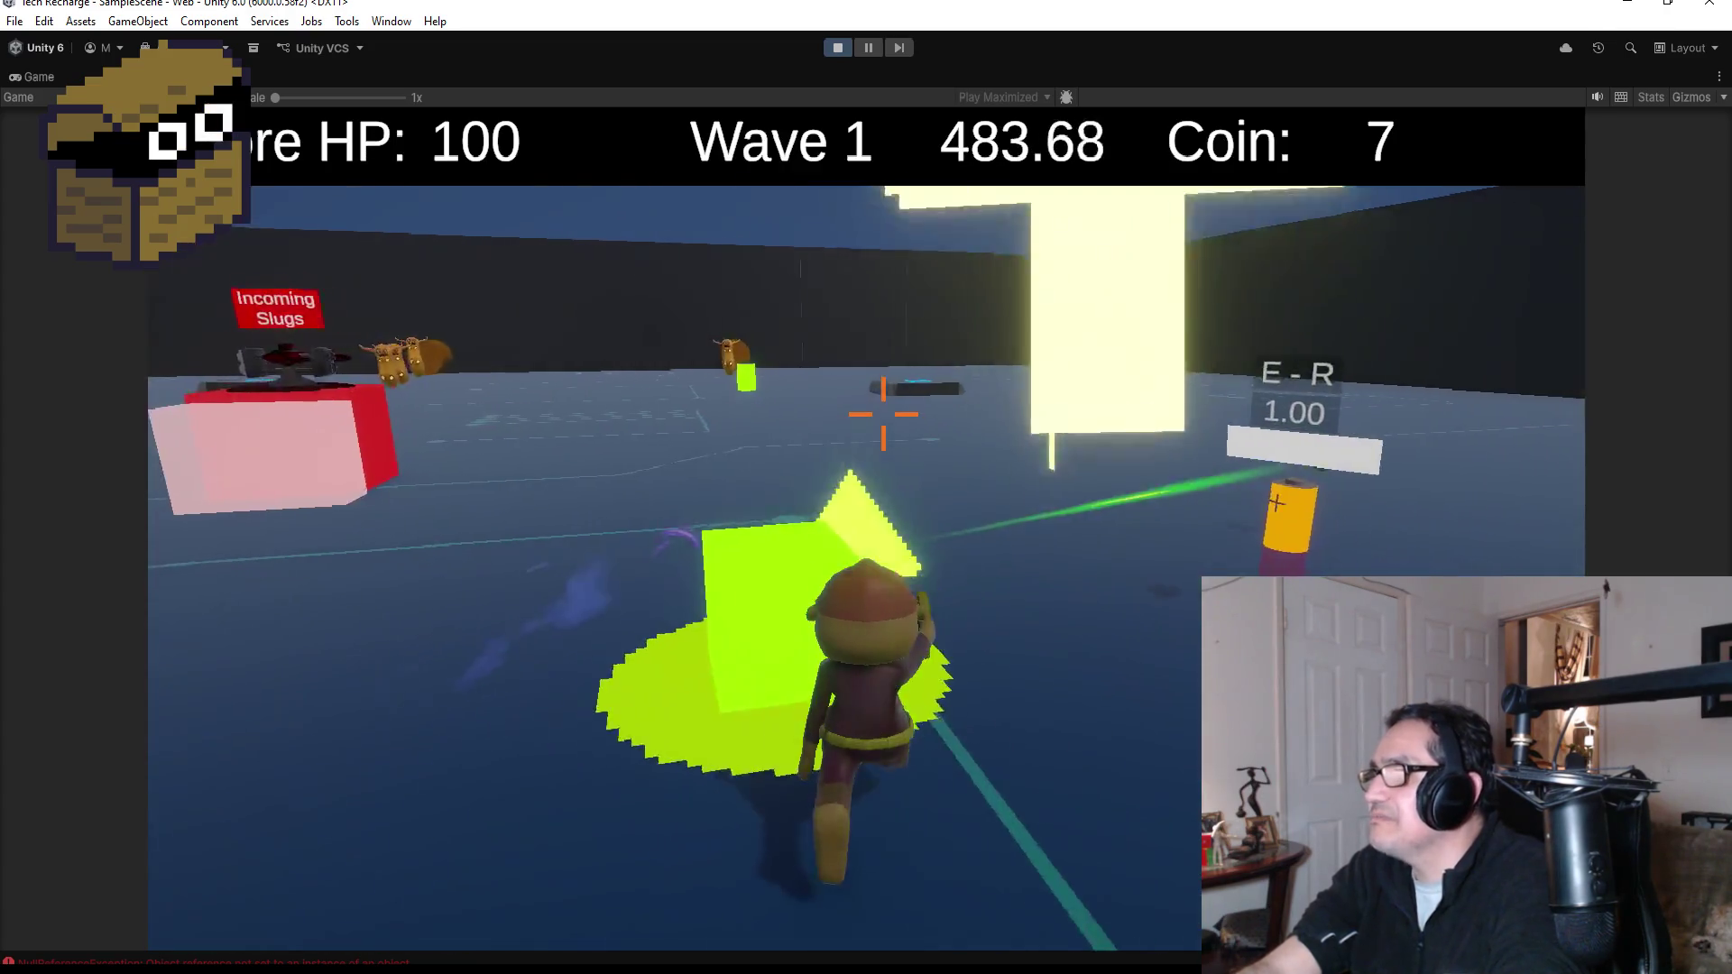
- Push the battery into the turret box and shoot the slugs across the arena
key("a")
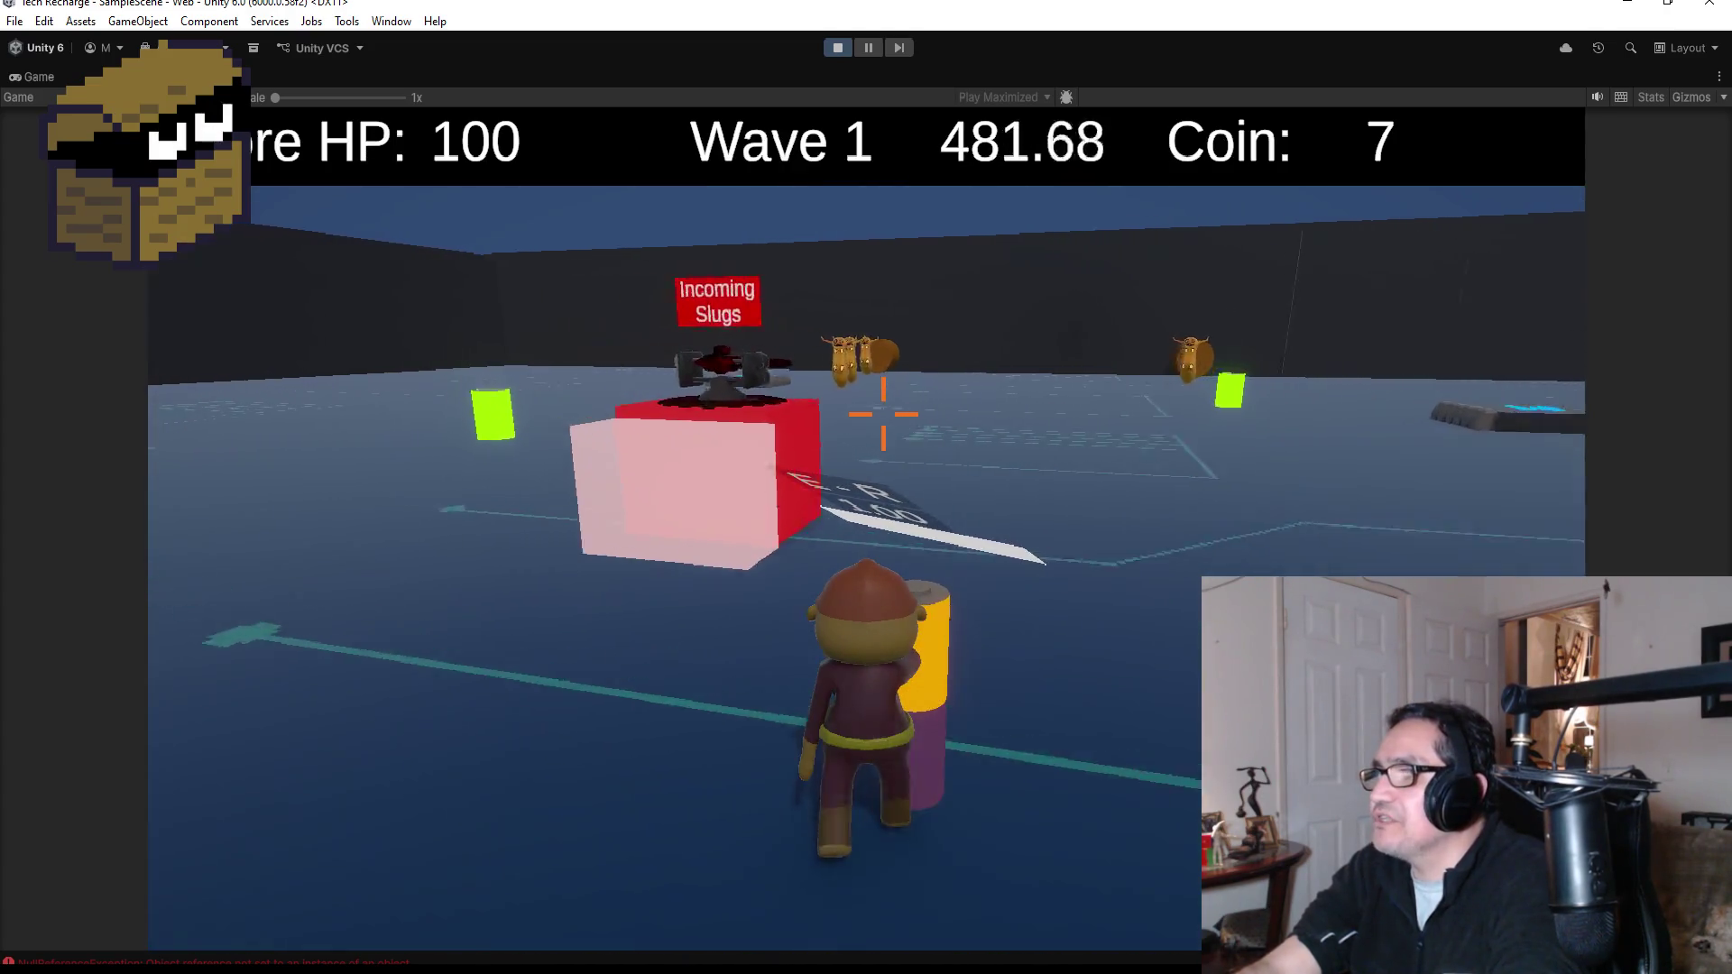
key("w")
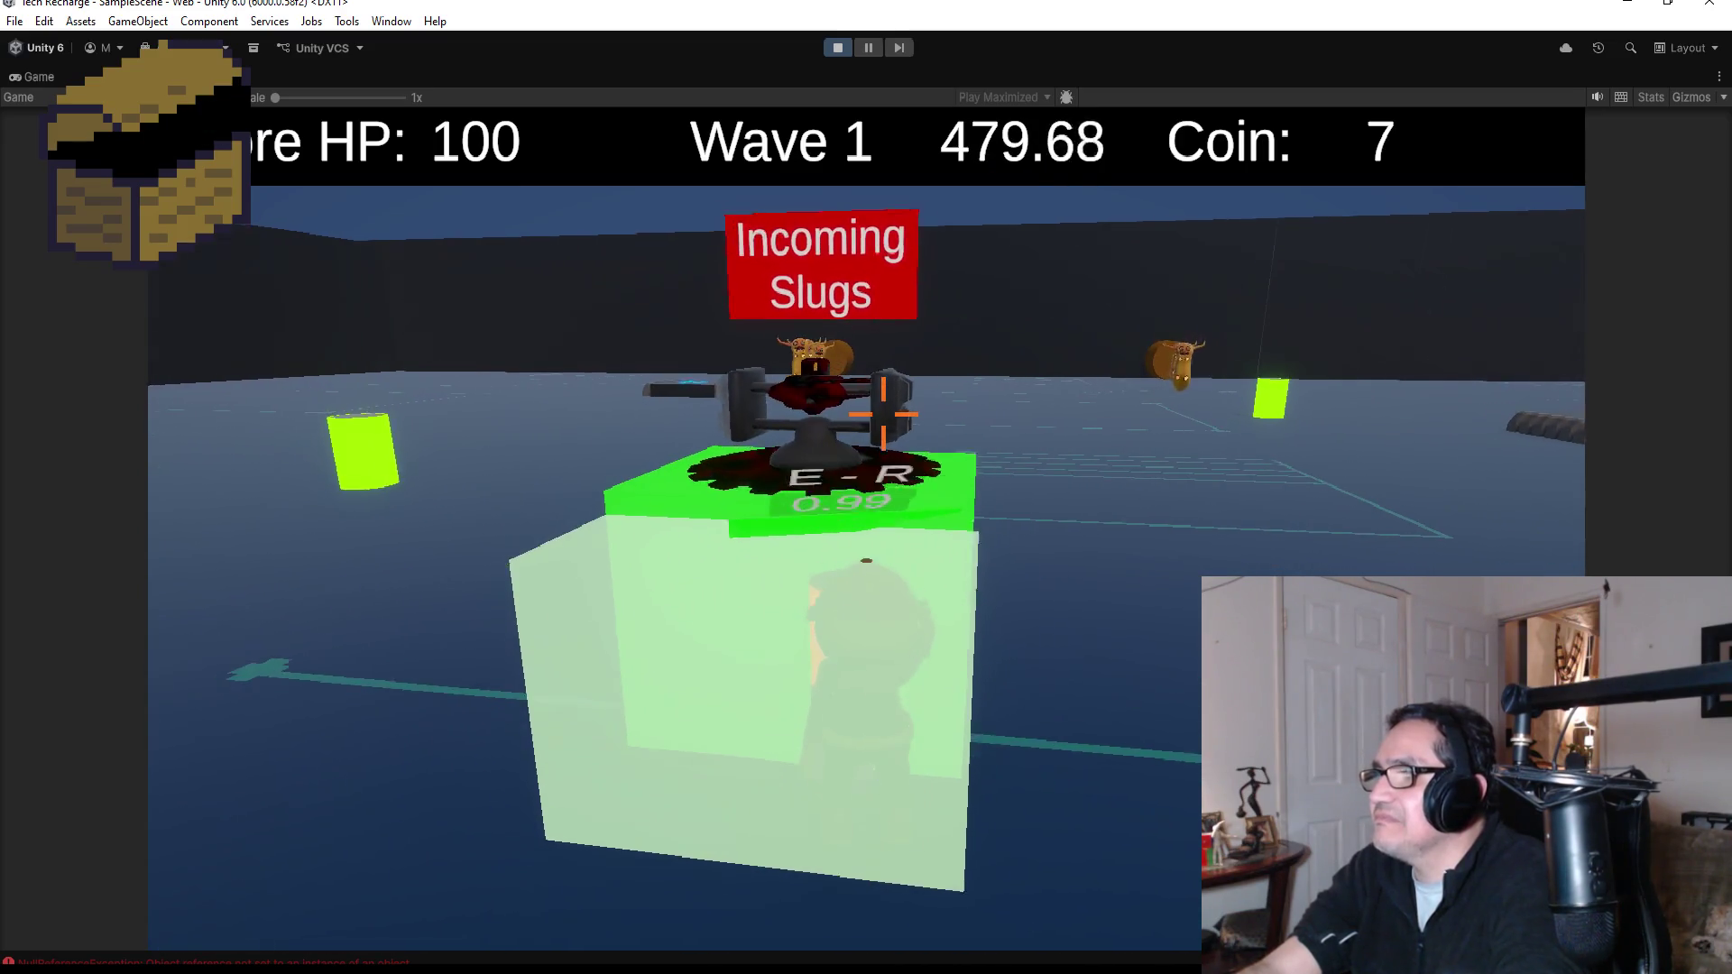
key("s")
key("d")
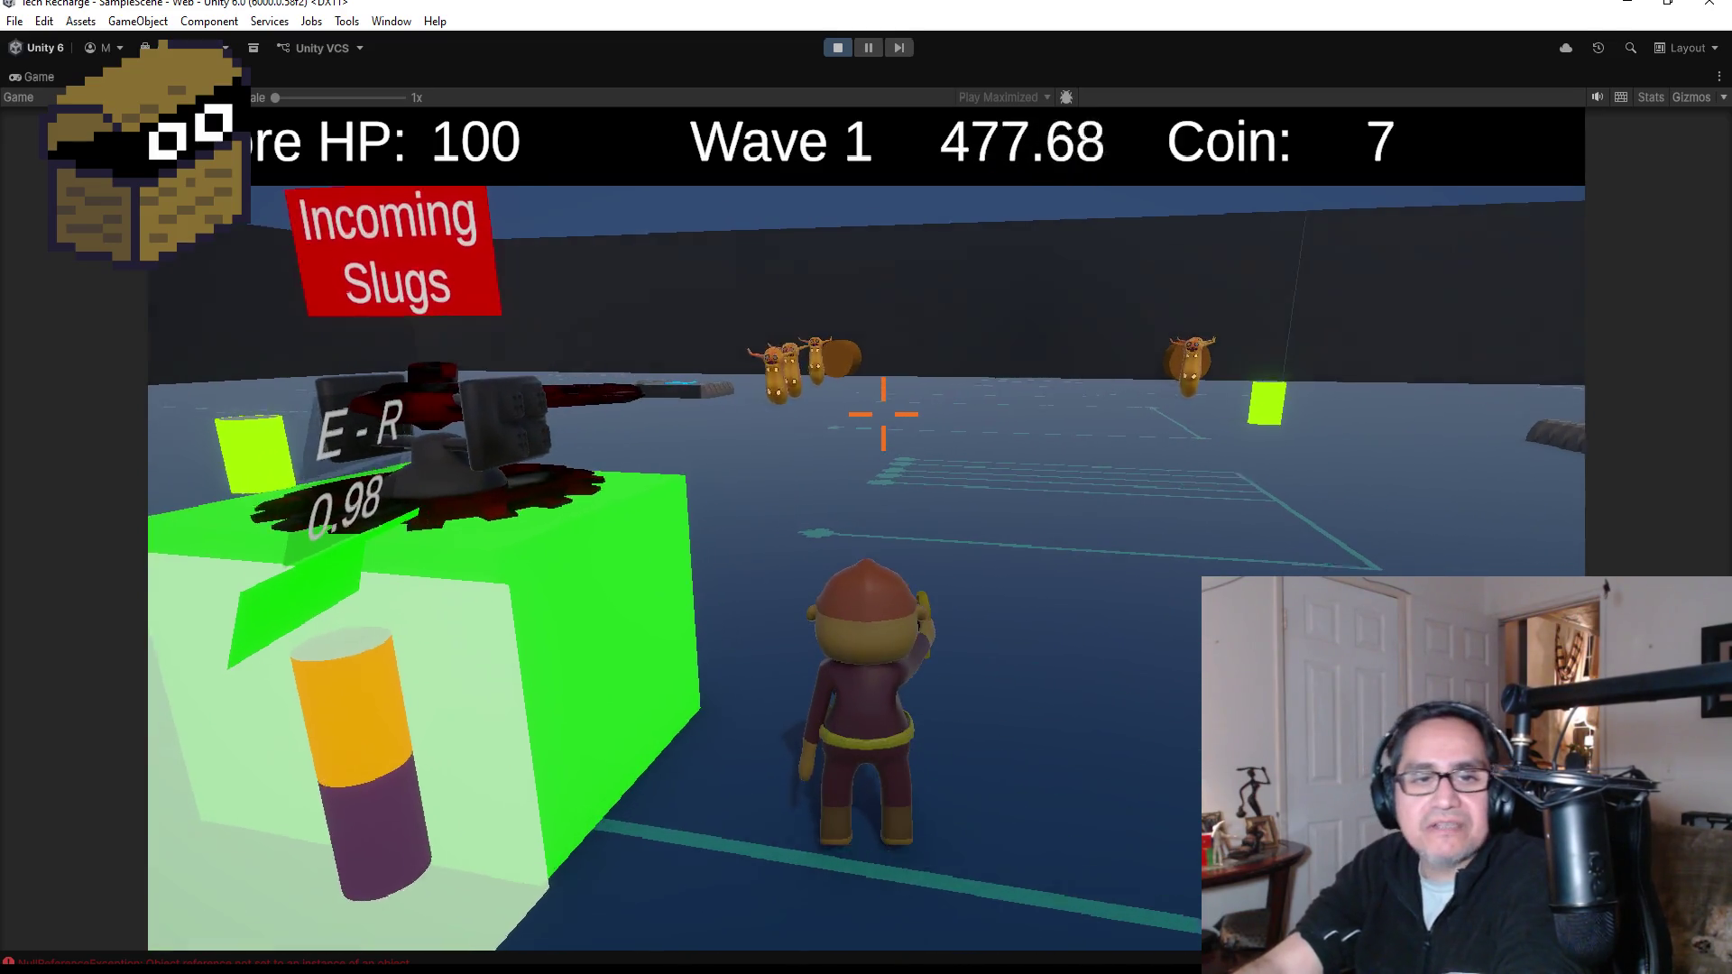
left_click(883, 414)
key("w")
left_click(883, 414)
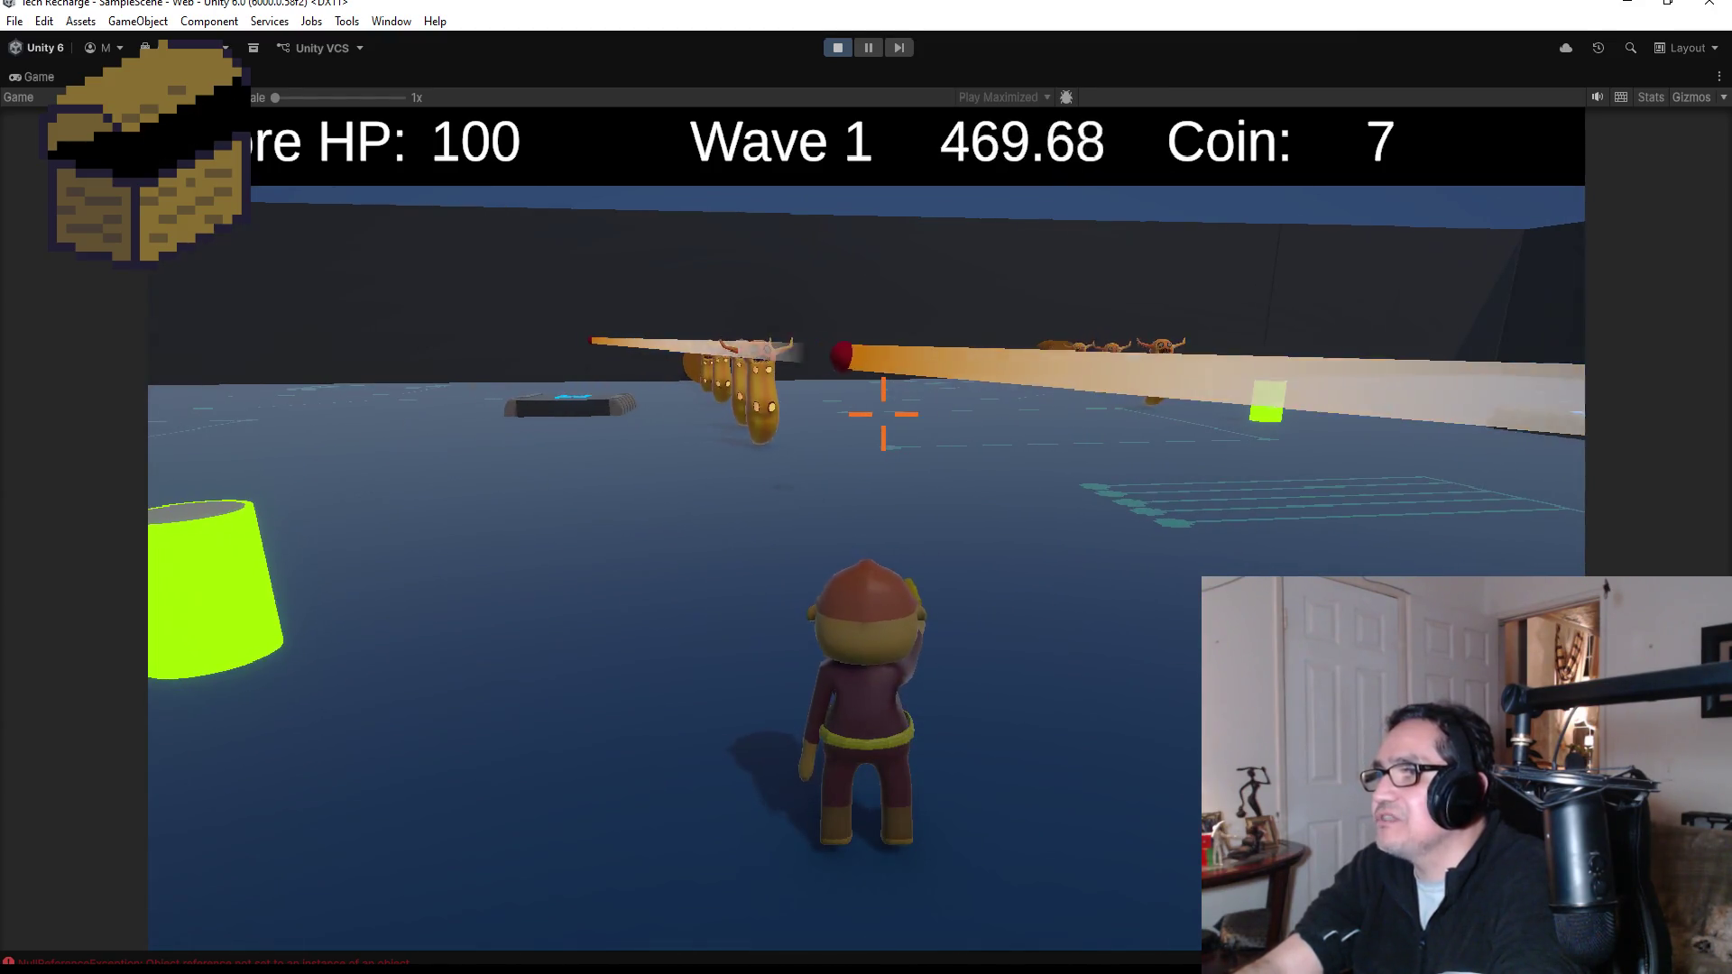
key("w")
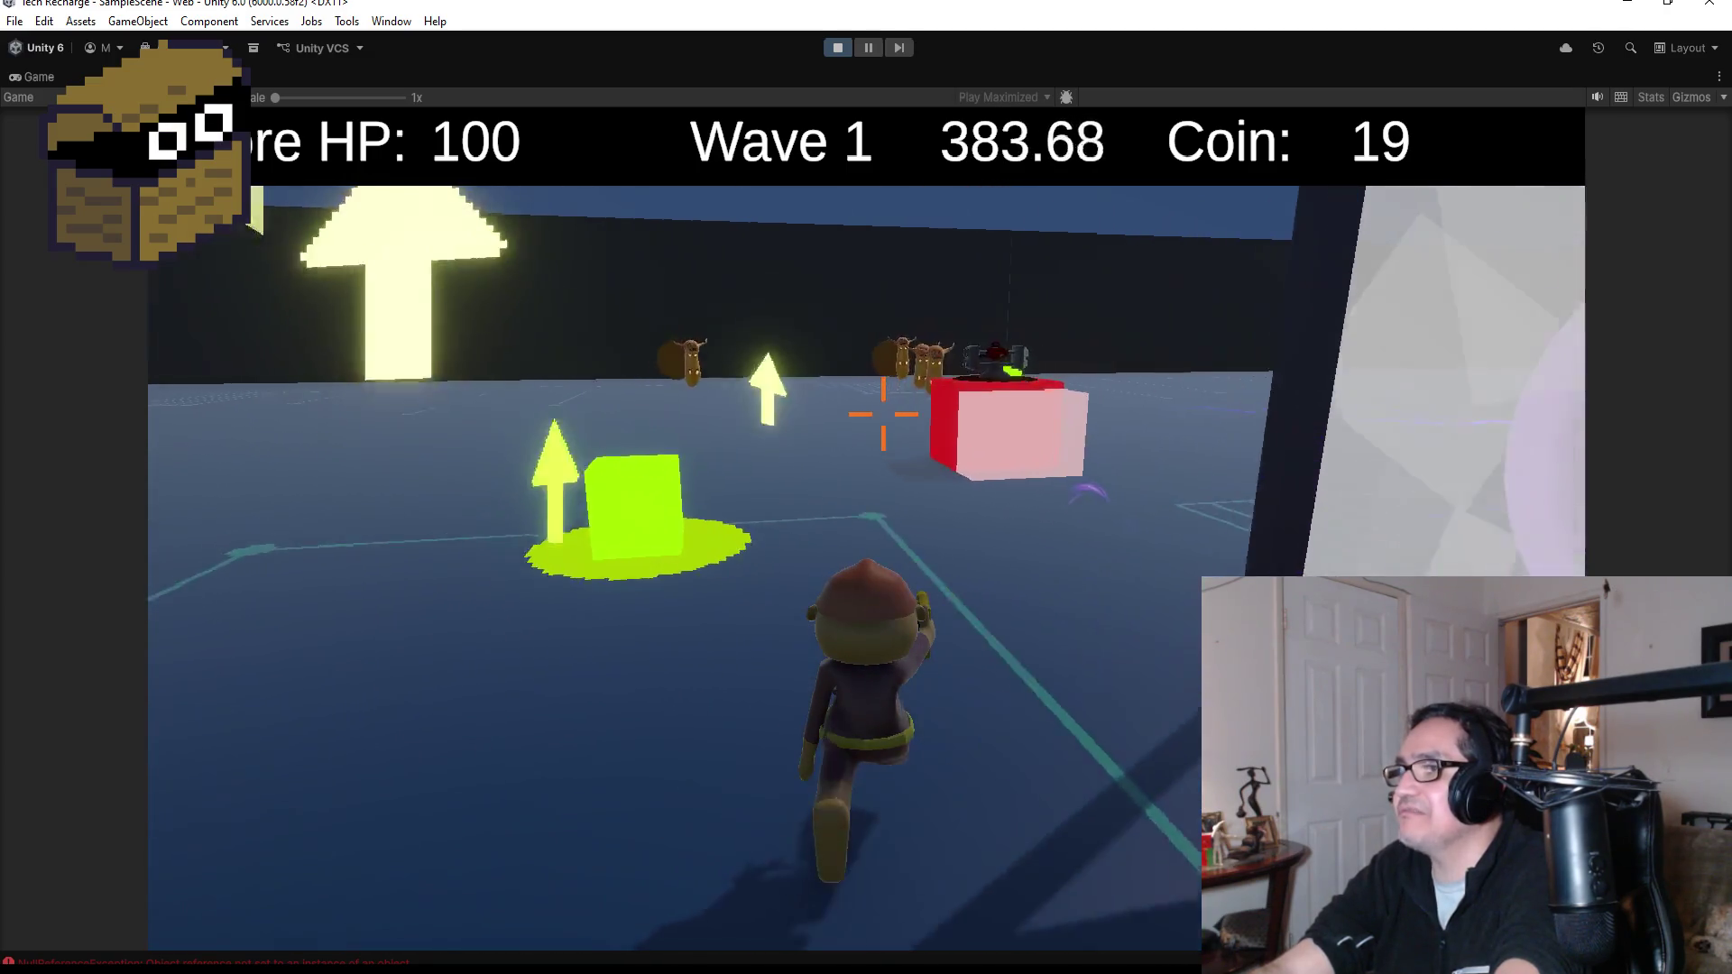
- Buy the +1 Tower Attack Rate upgrade in the Shopkeeper panel and resume play
key("e")
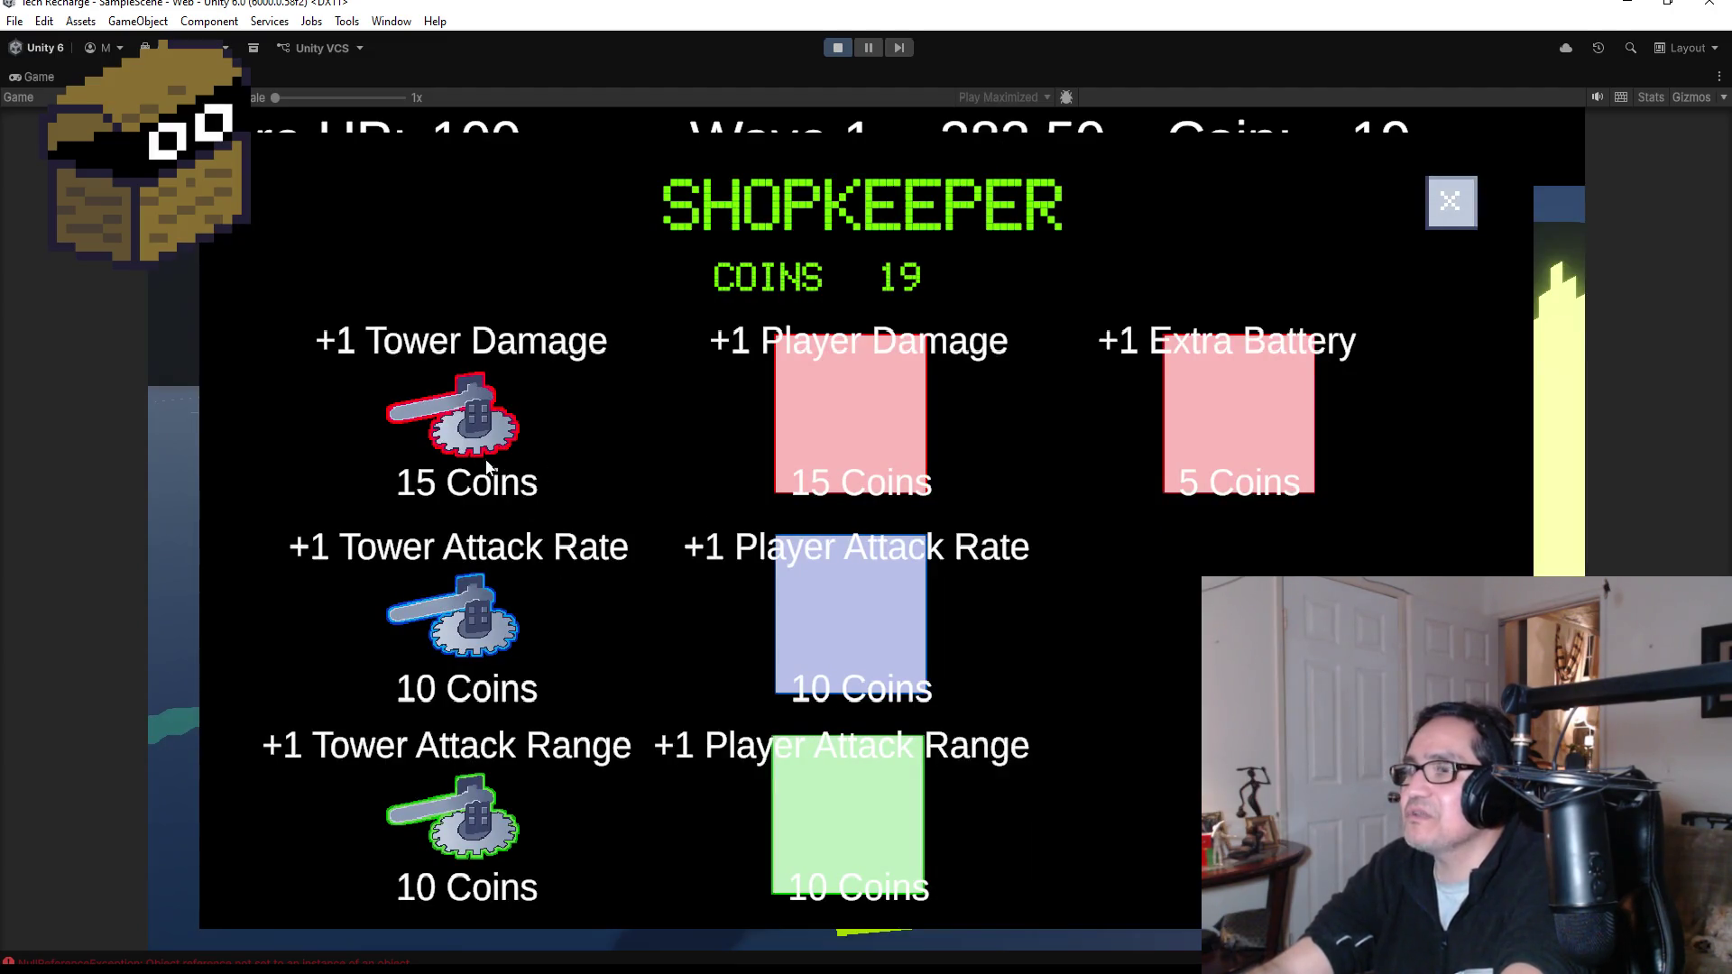
left_click(463, 608)
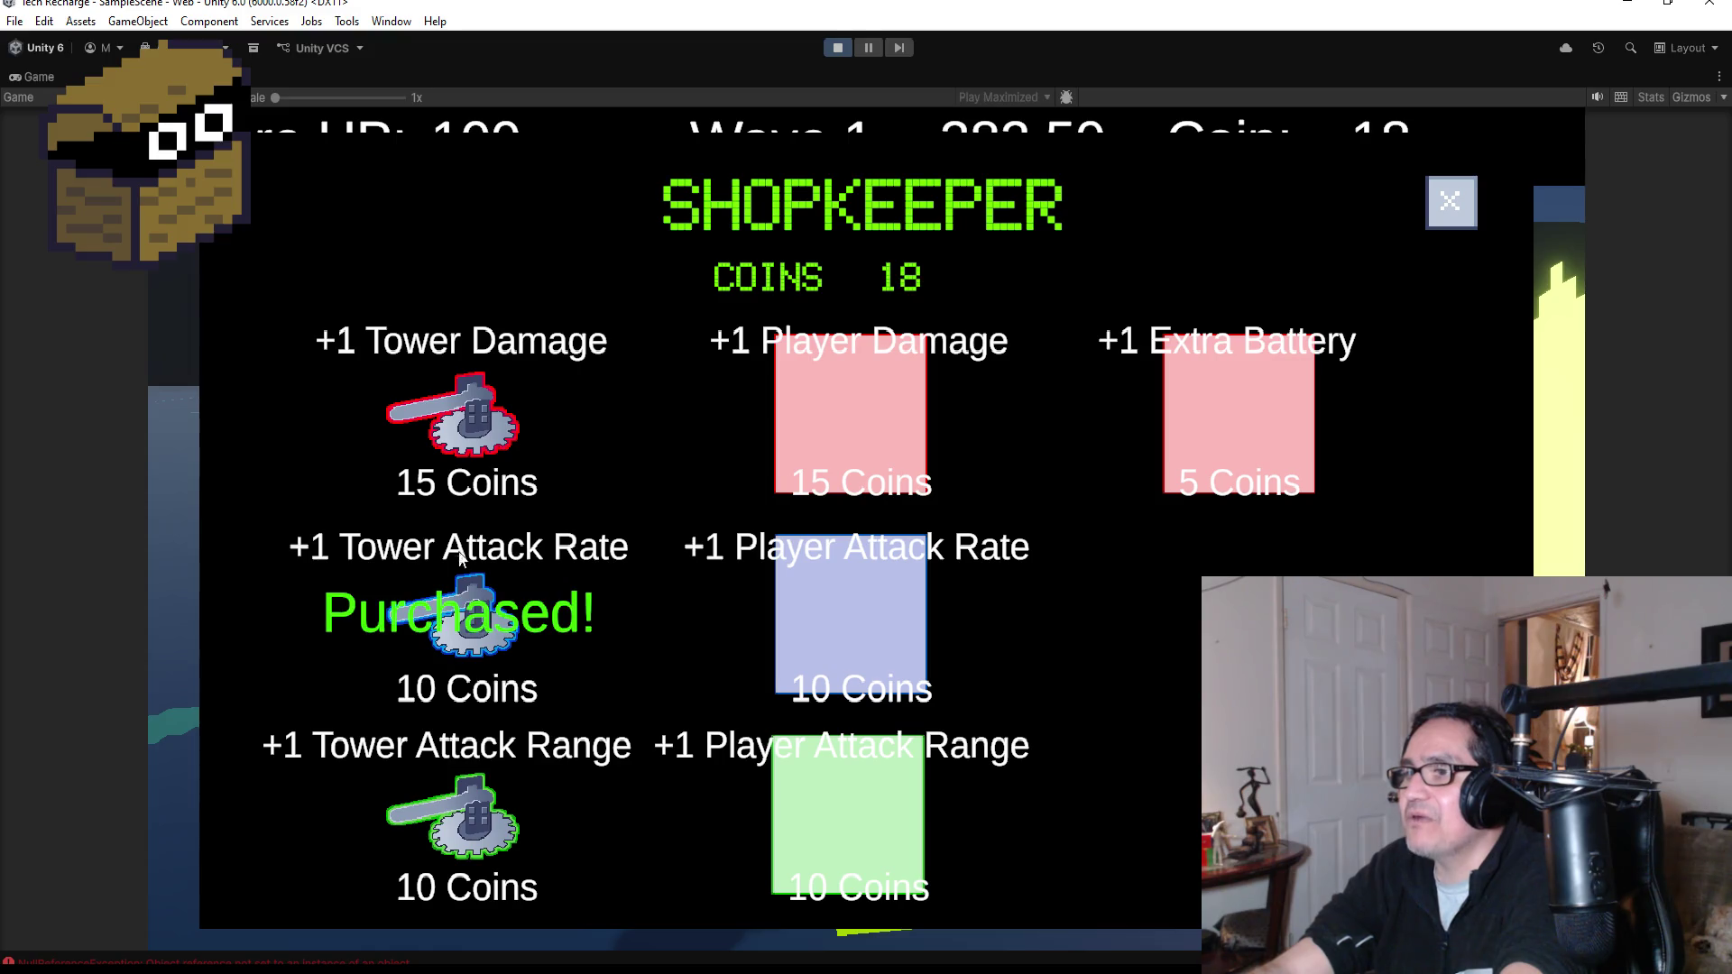
left_click(1457, 201)
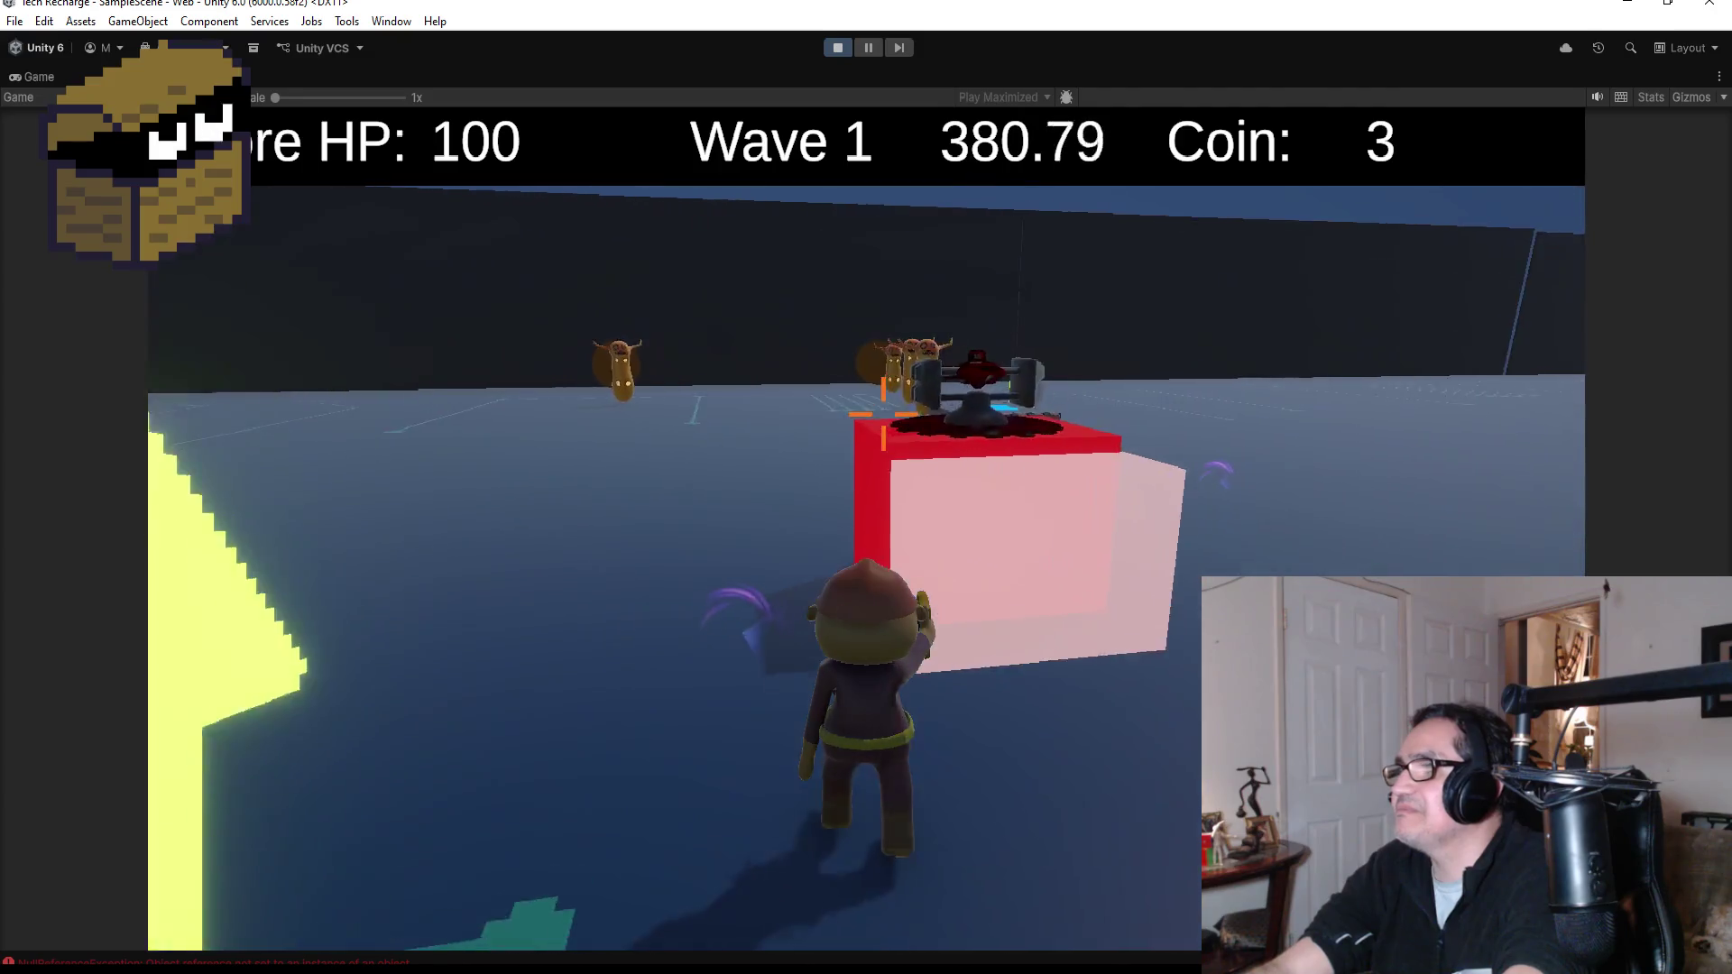
- Advance past the batteries toward the red block and the enemies
key("w")
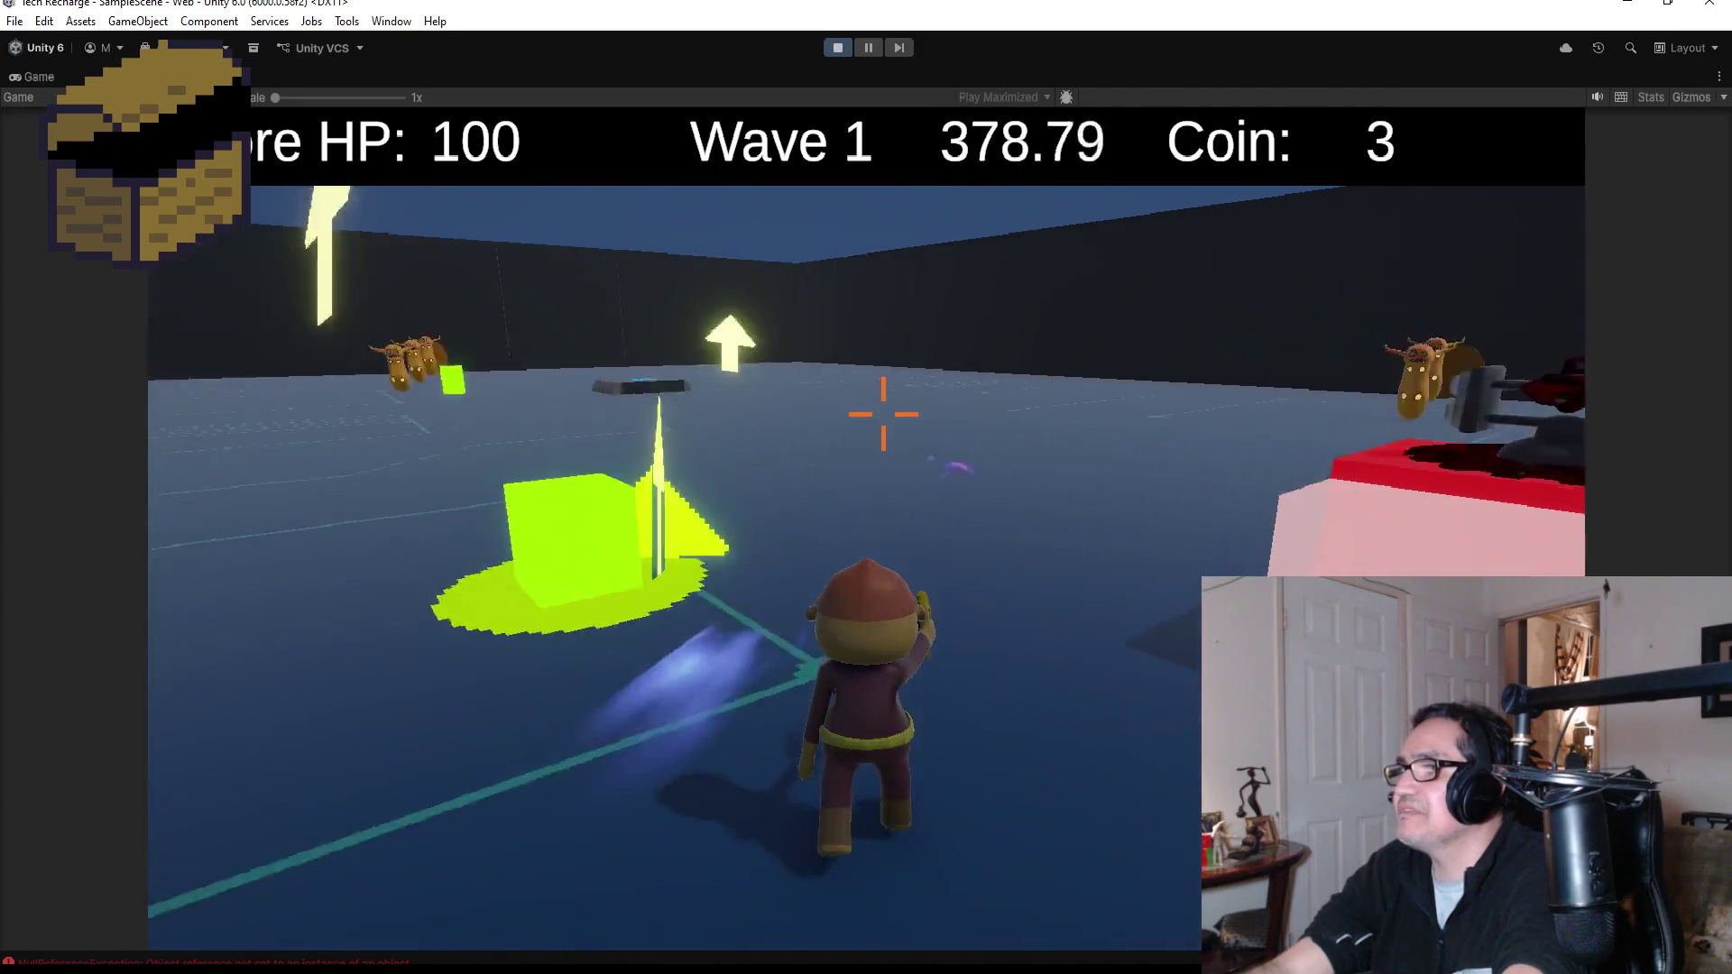
key("w")
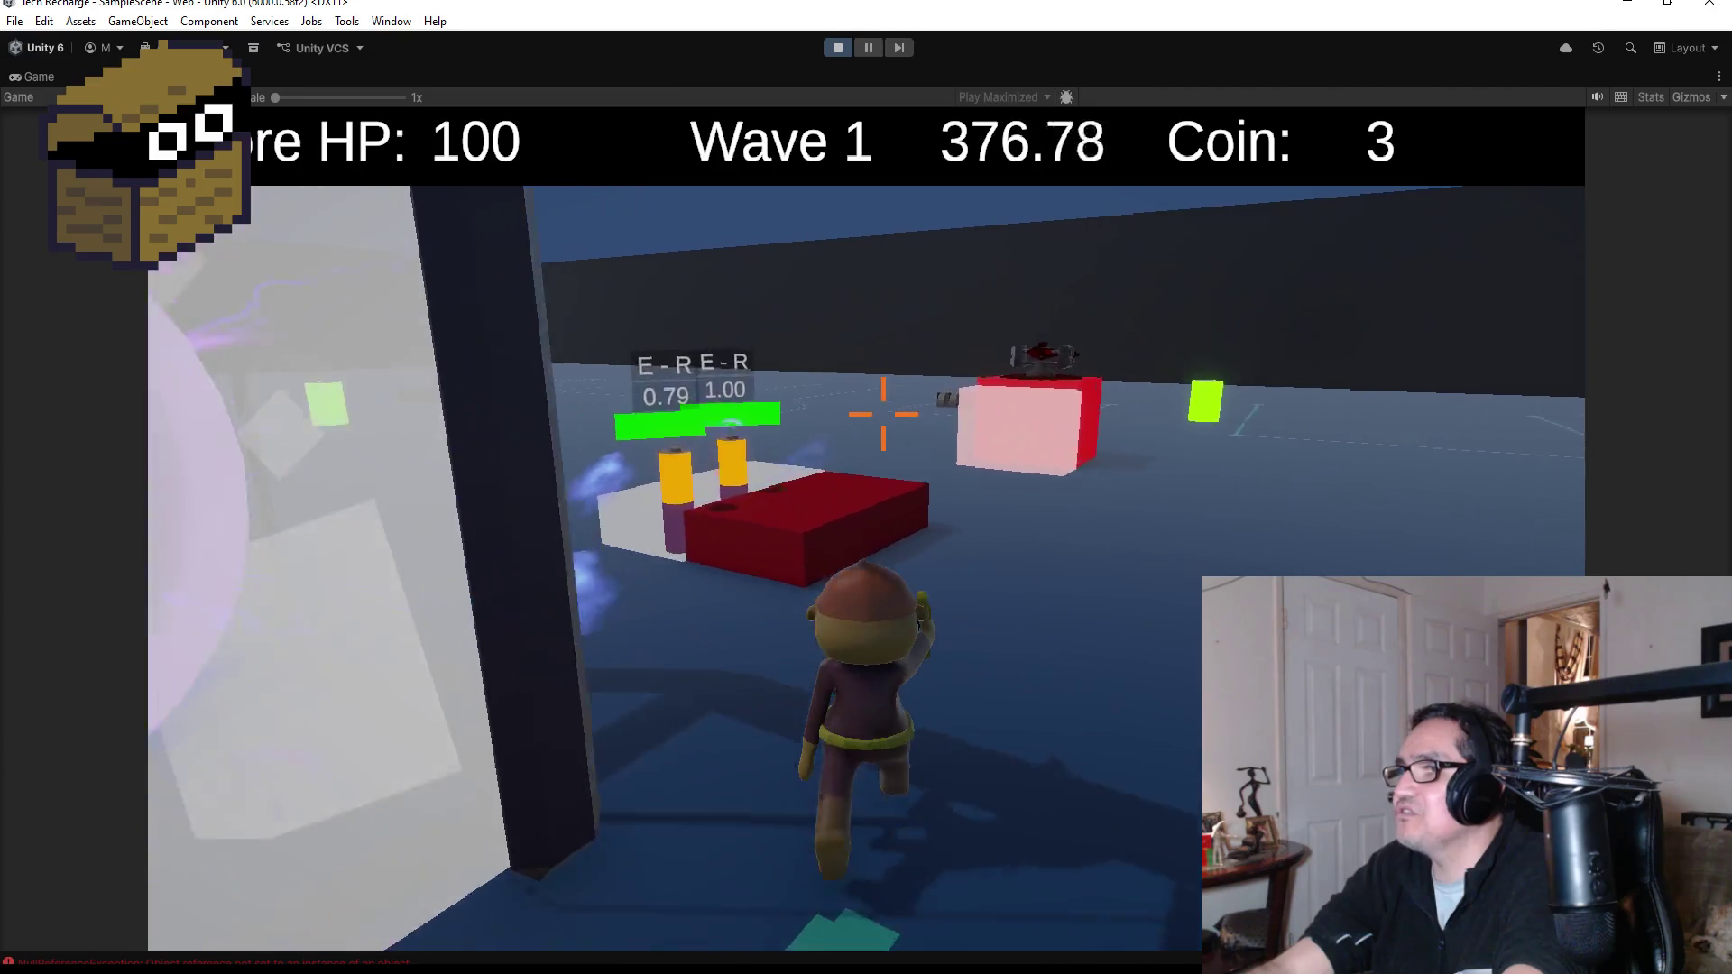
key("w")
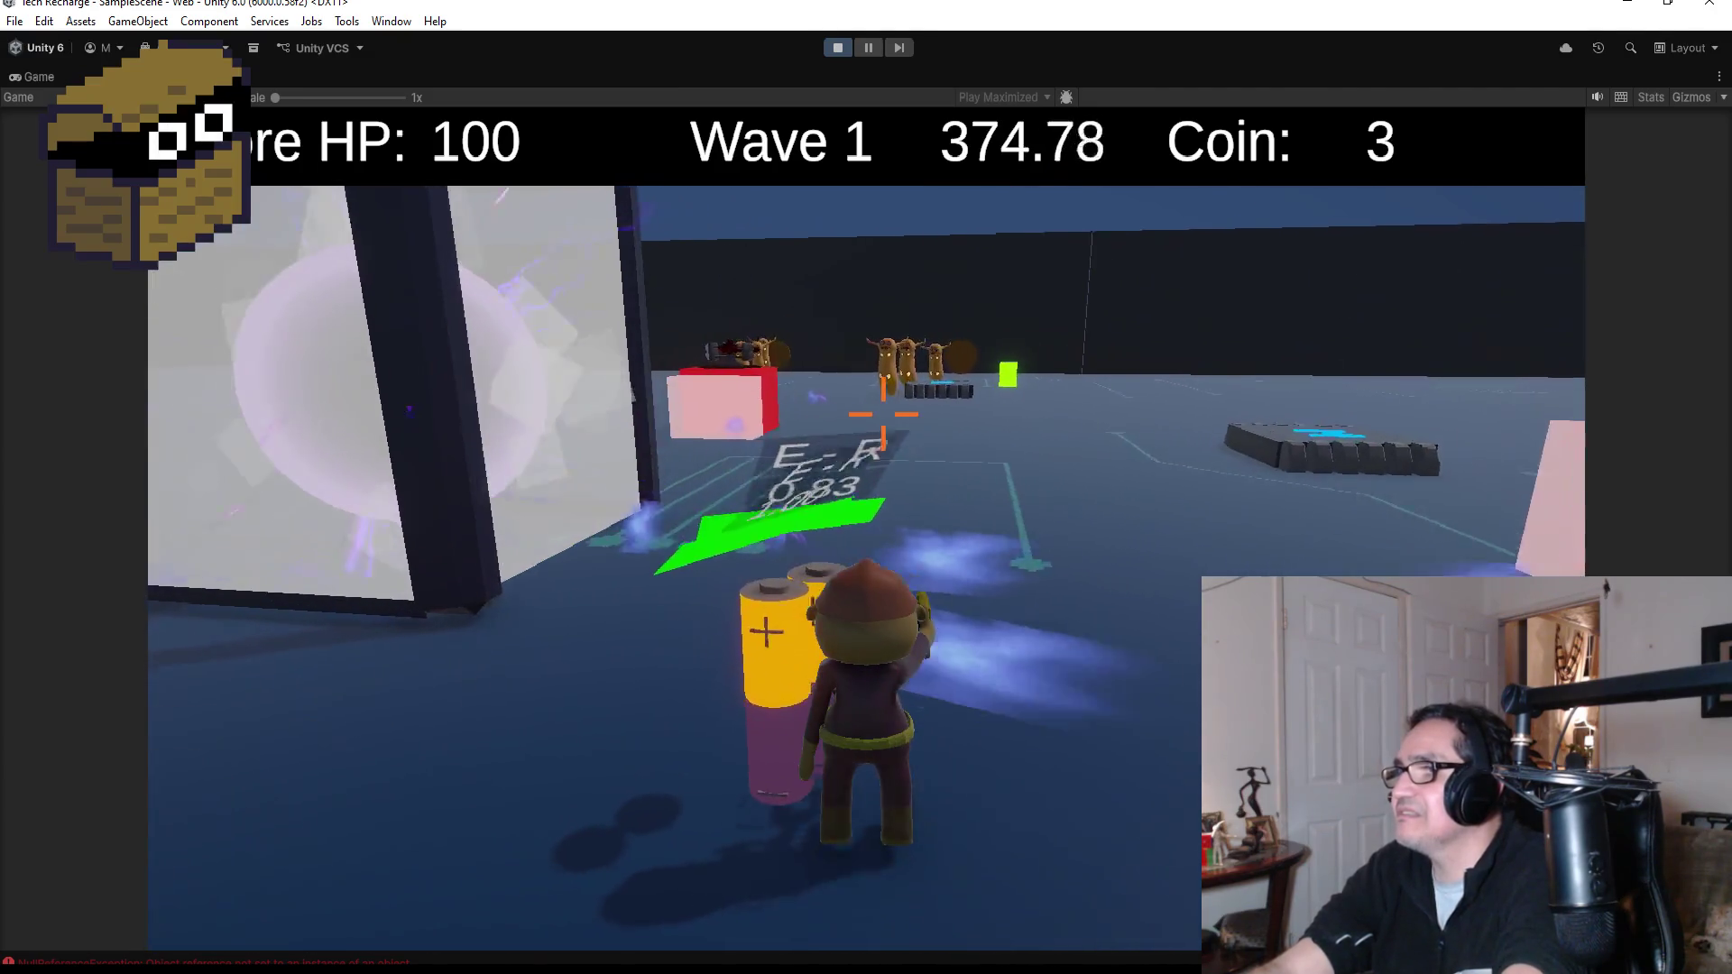
key("w")
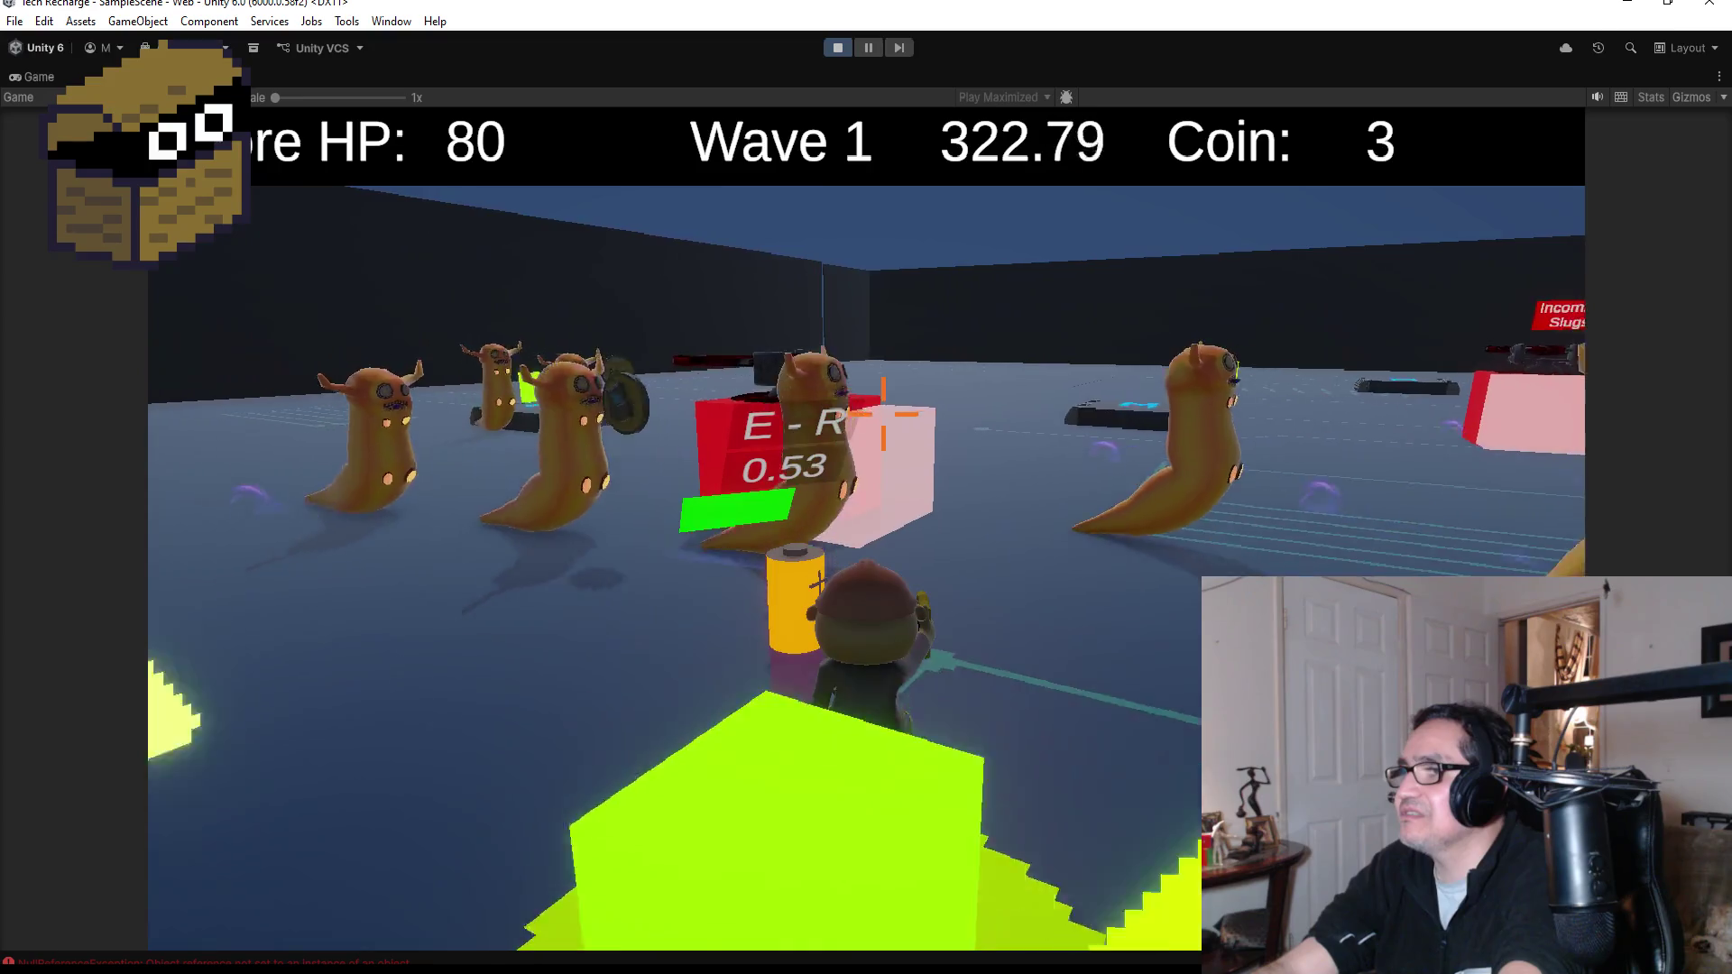
- Open and close the Shopkeeper panel, then bring up the How To Play menu with Escape
key("Tab")
left_click(1466, 193)
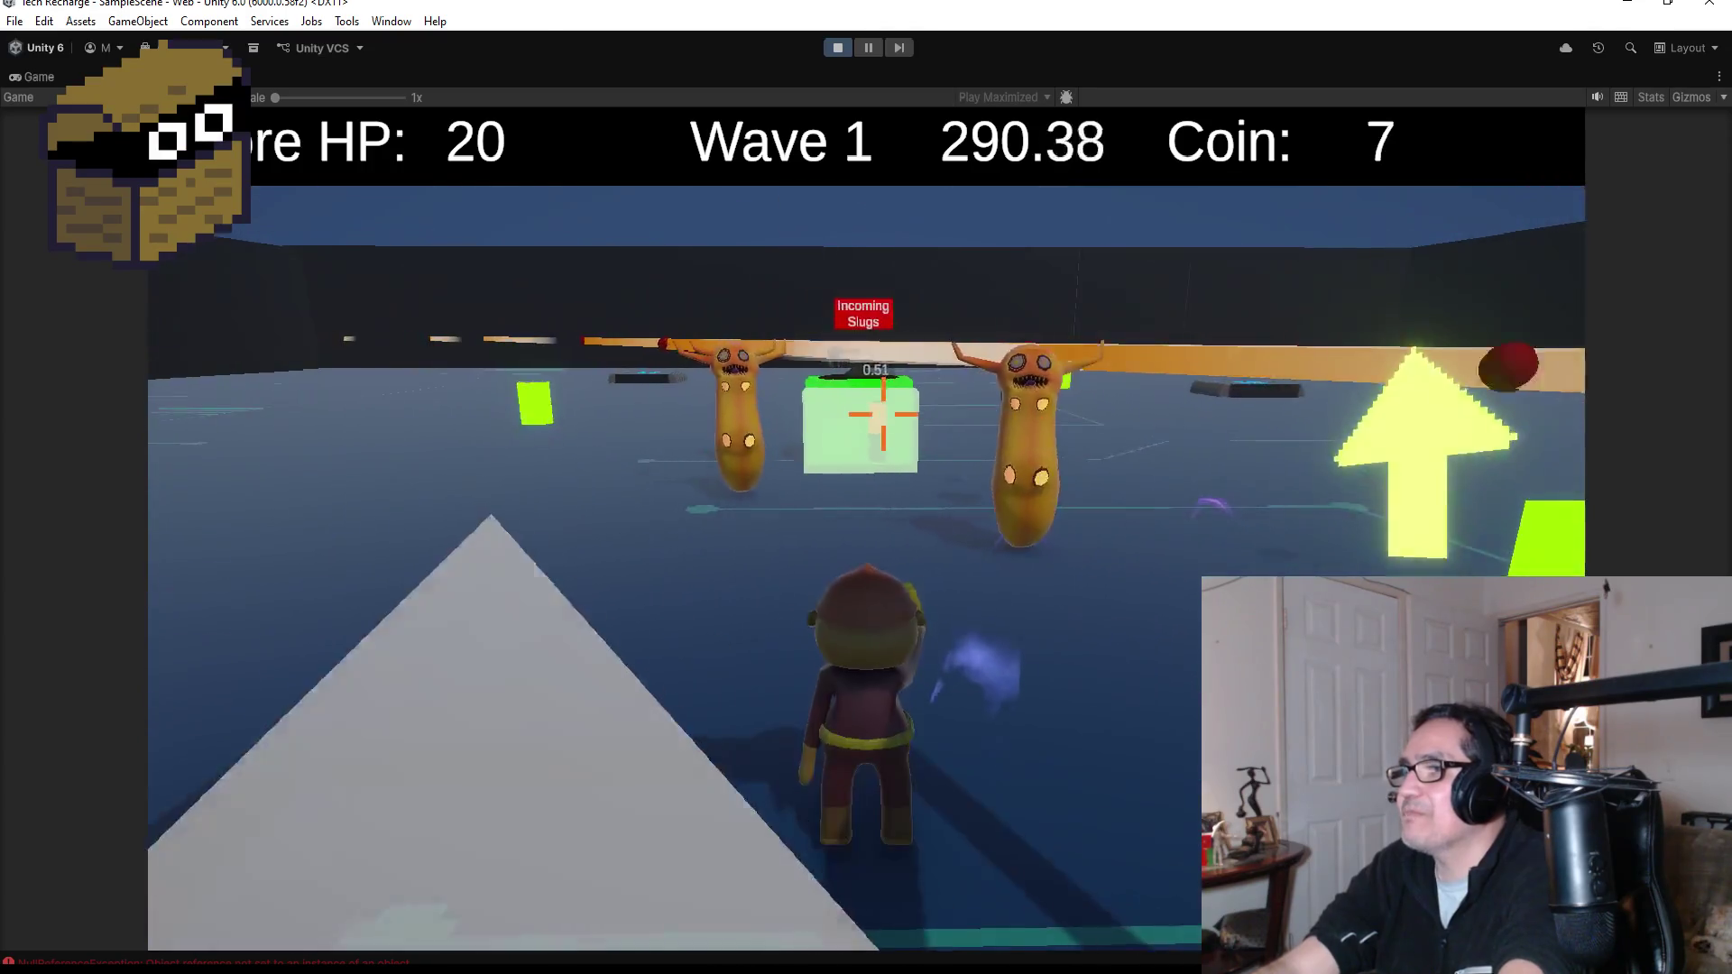
key("Escape")
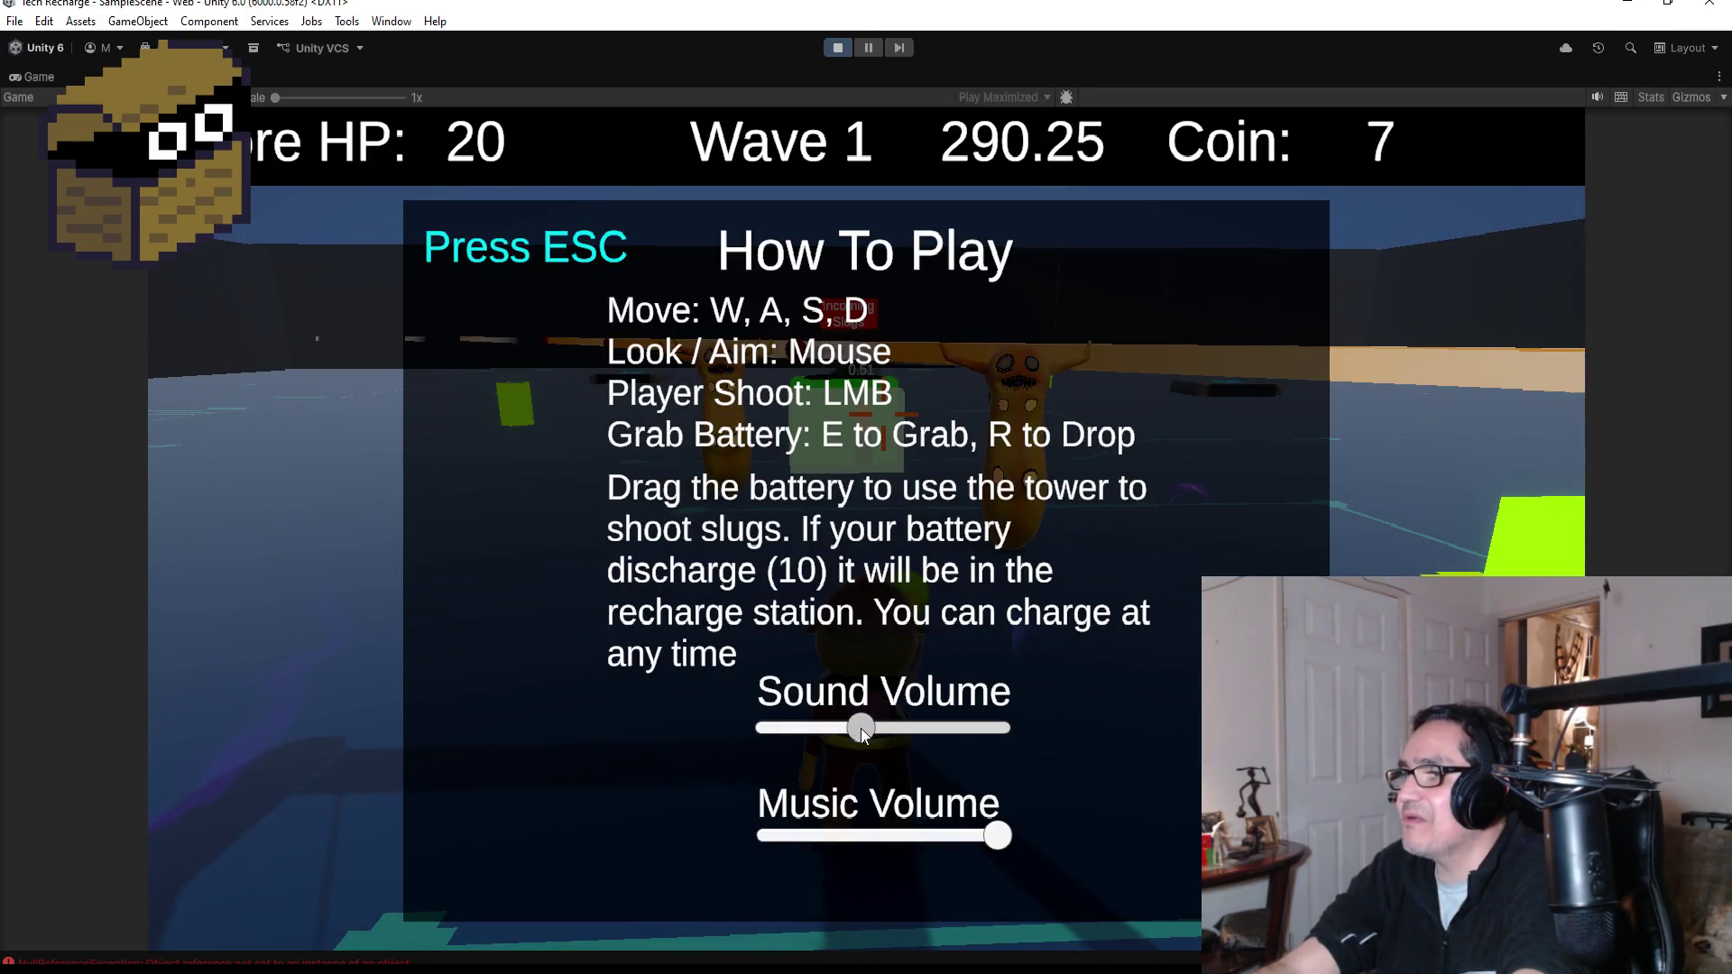
- Close the How To Play overlay with Escape and keep playing until coins reach 13
key("Escape")
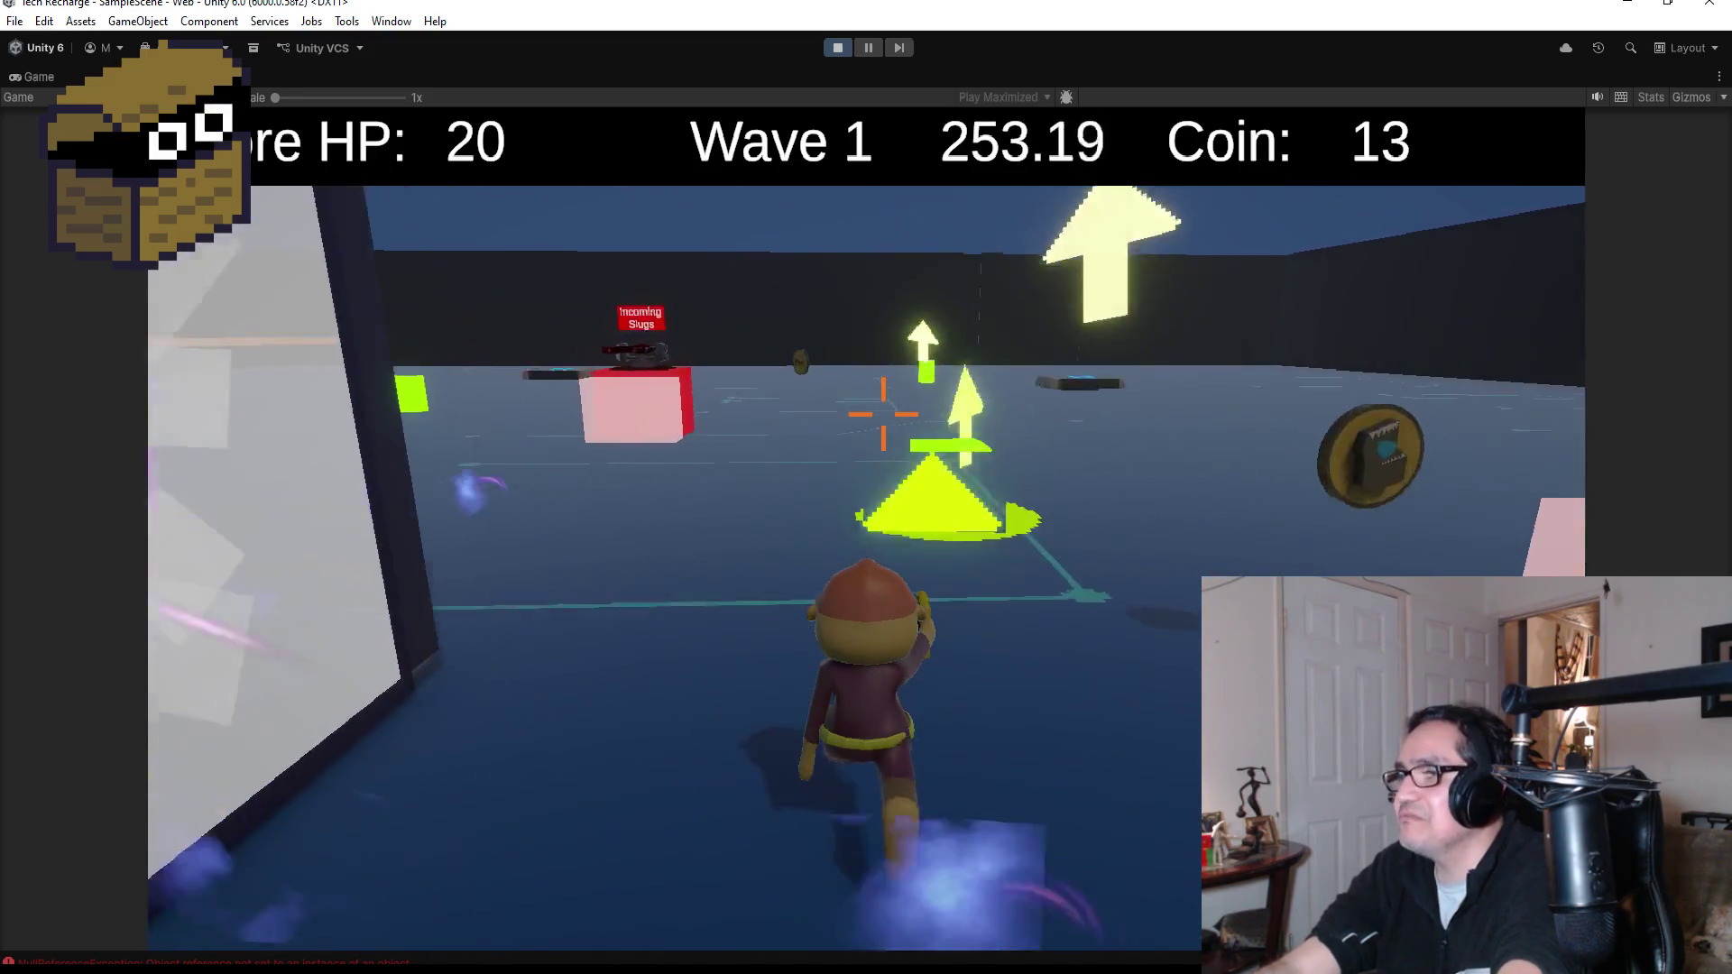
- Buy the +1 Player Damage and +1 Player Attack Rate upgrades from the Shopkeeper
key("e")
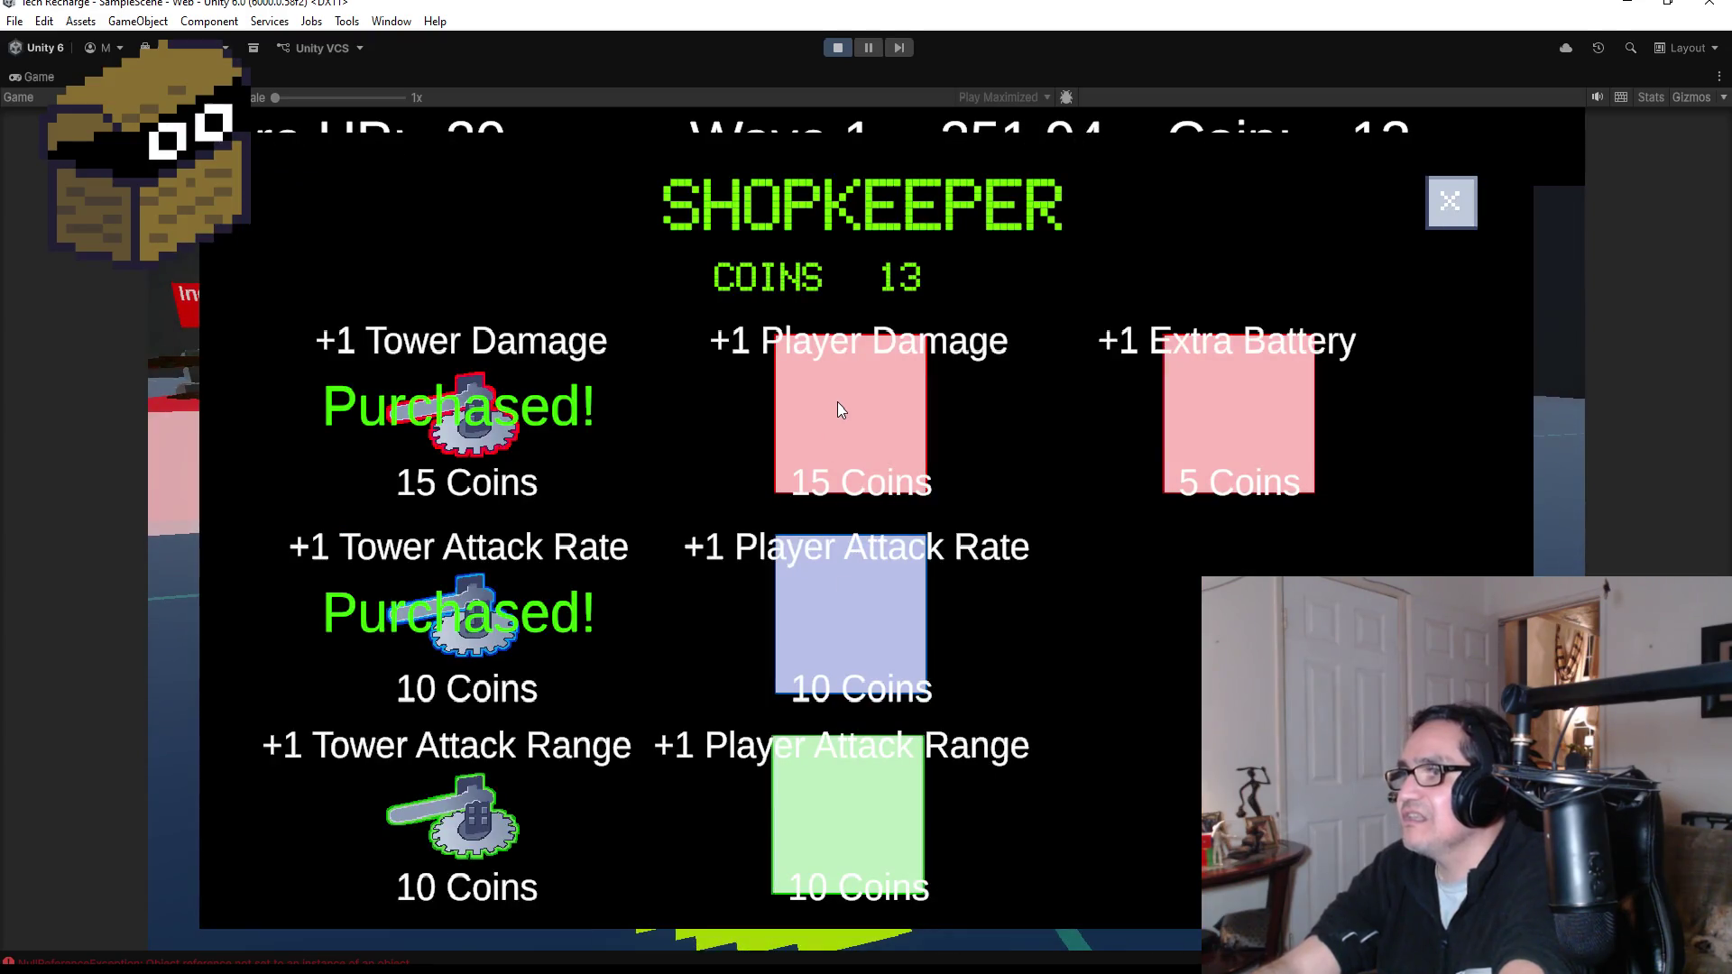
left_click(837, 402)
left_click(869, 614)
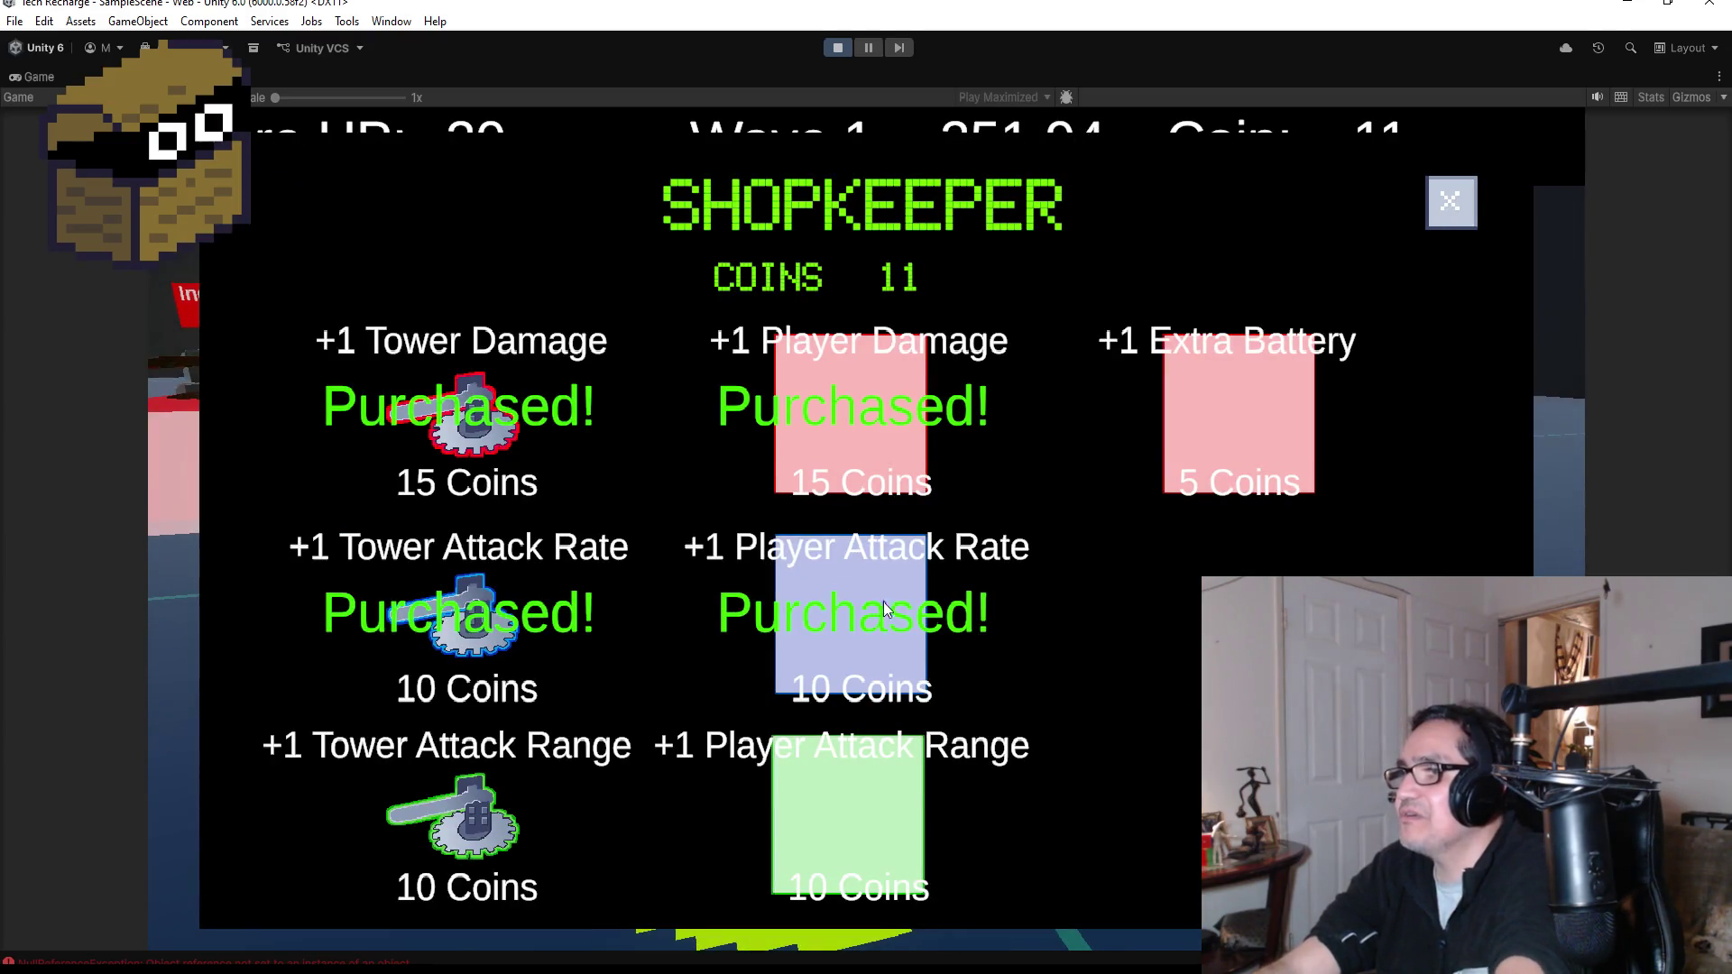
- Test whether Escape still opens the pause menu over the shop, then close the shop
key("Escape")
key("Escape")
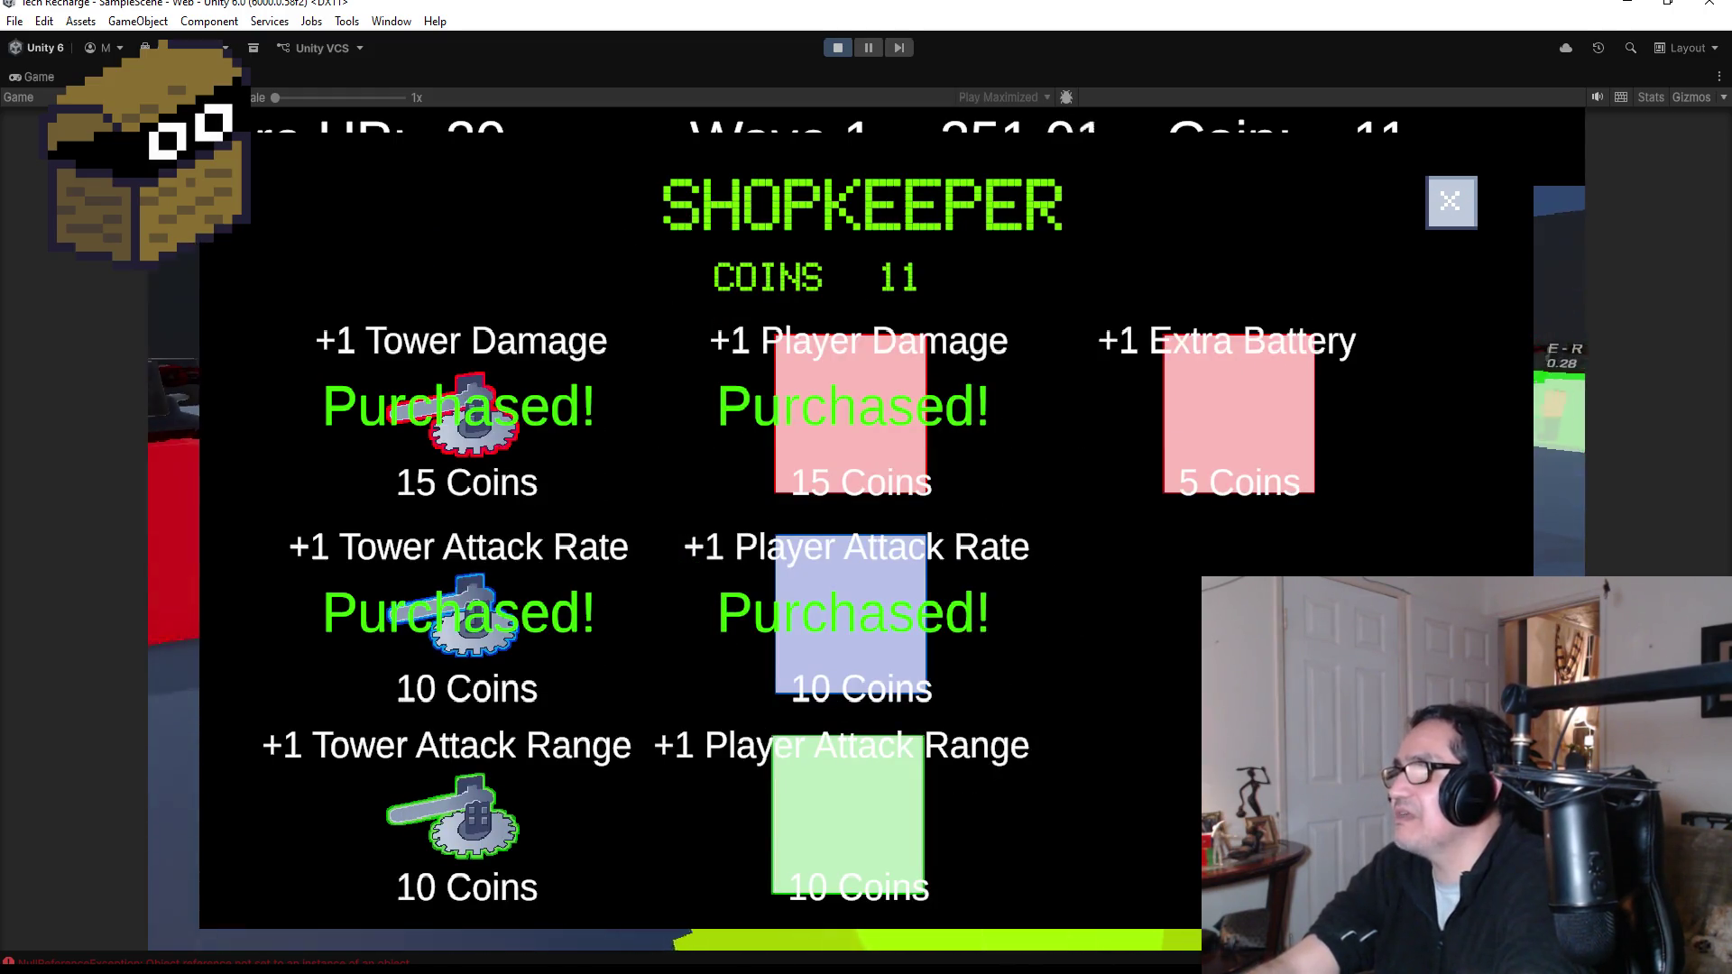
key("Escape")
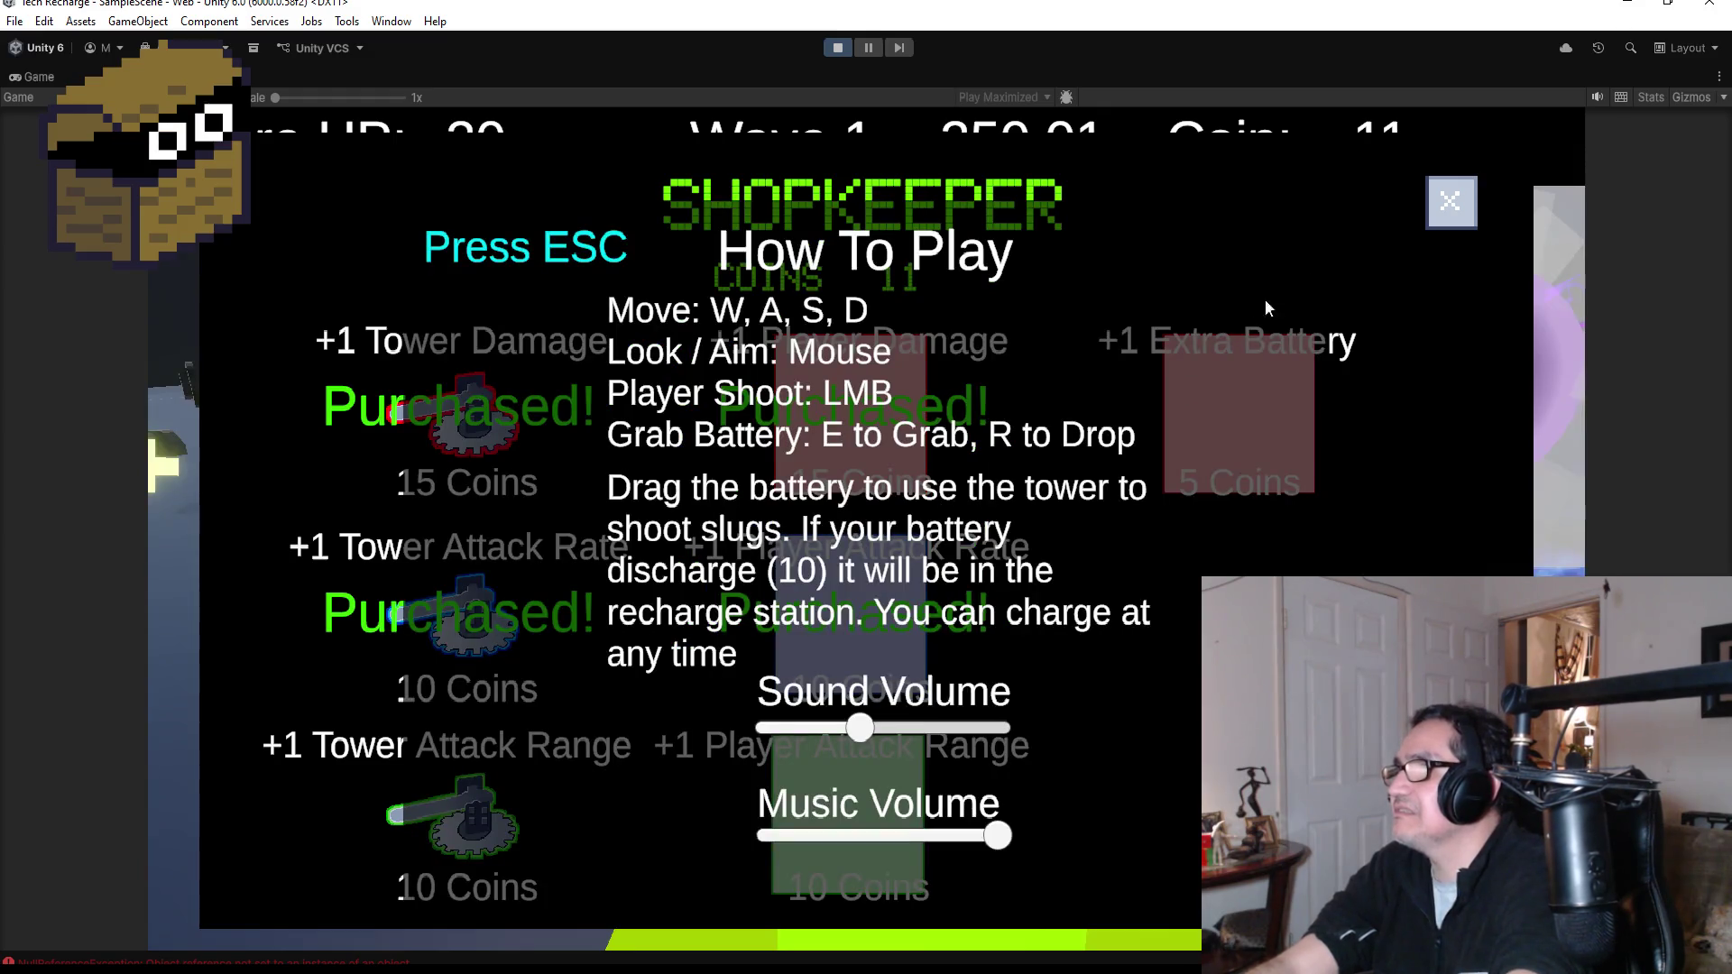
left_click(1454, 200)
key("Escape")
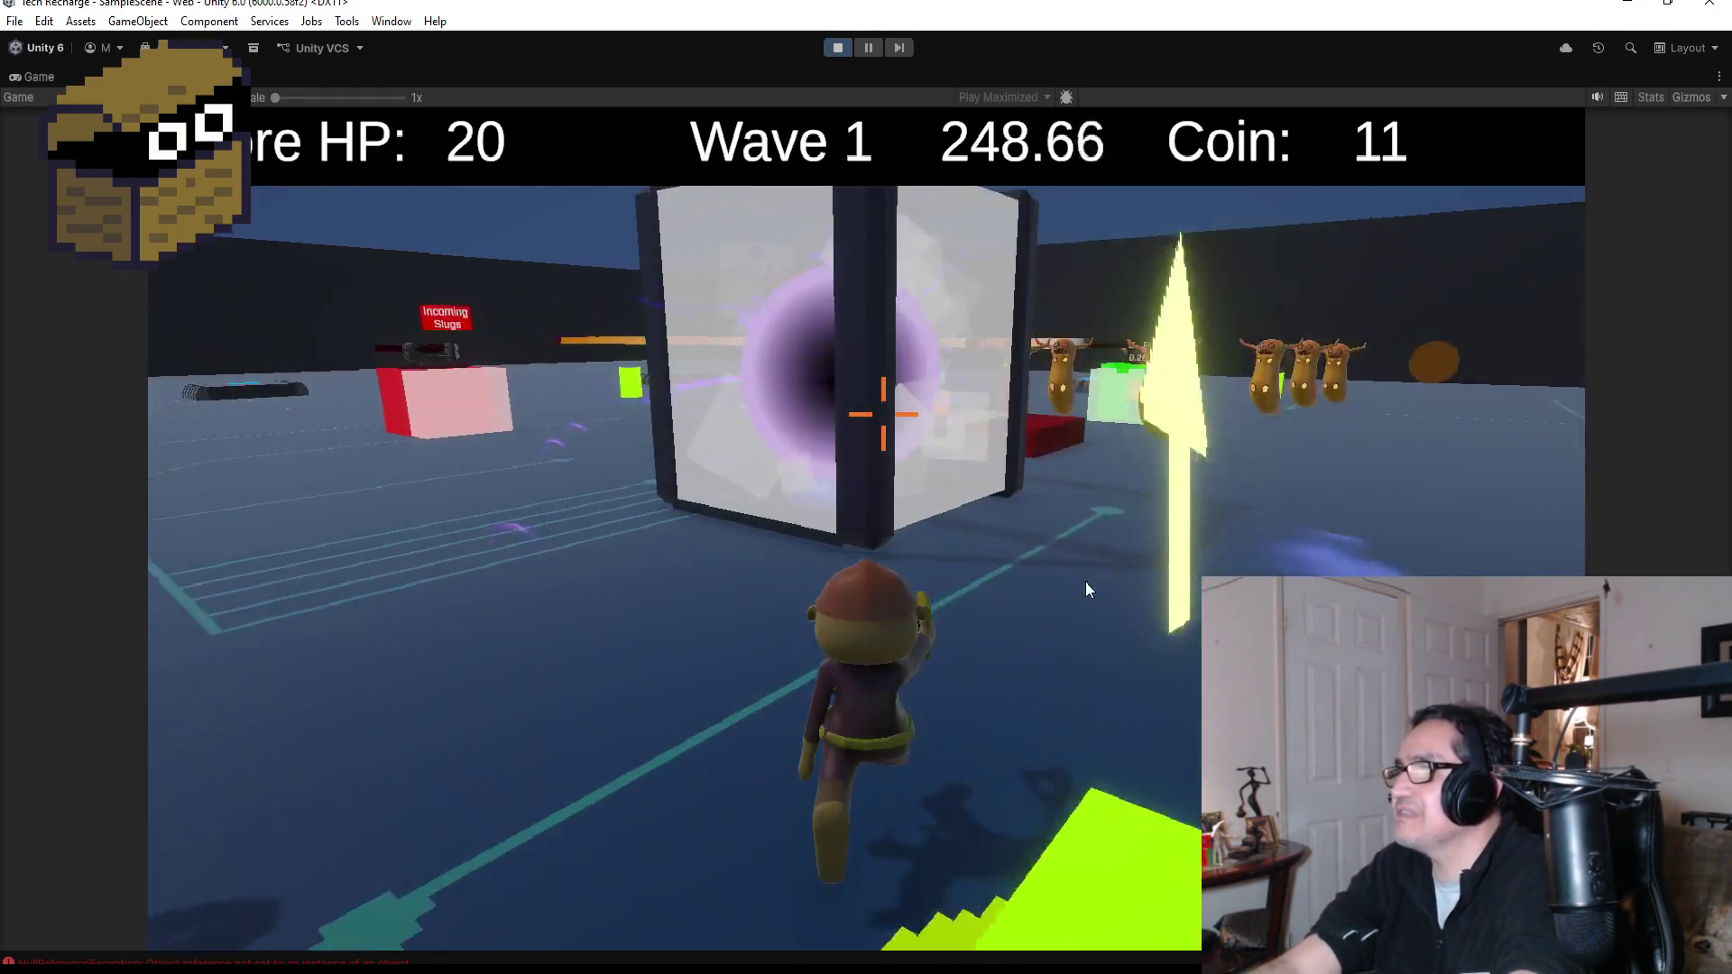
- Repeatedly shoot the advancing slugs, then open the How To Play settings menu with Escape
left_click(883, 414)
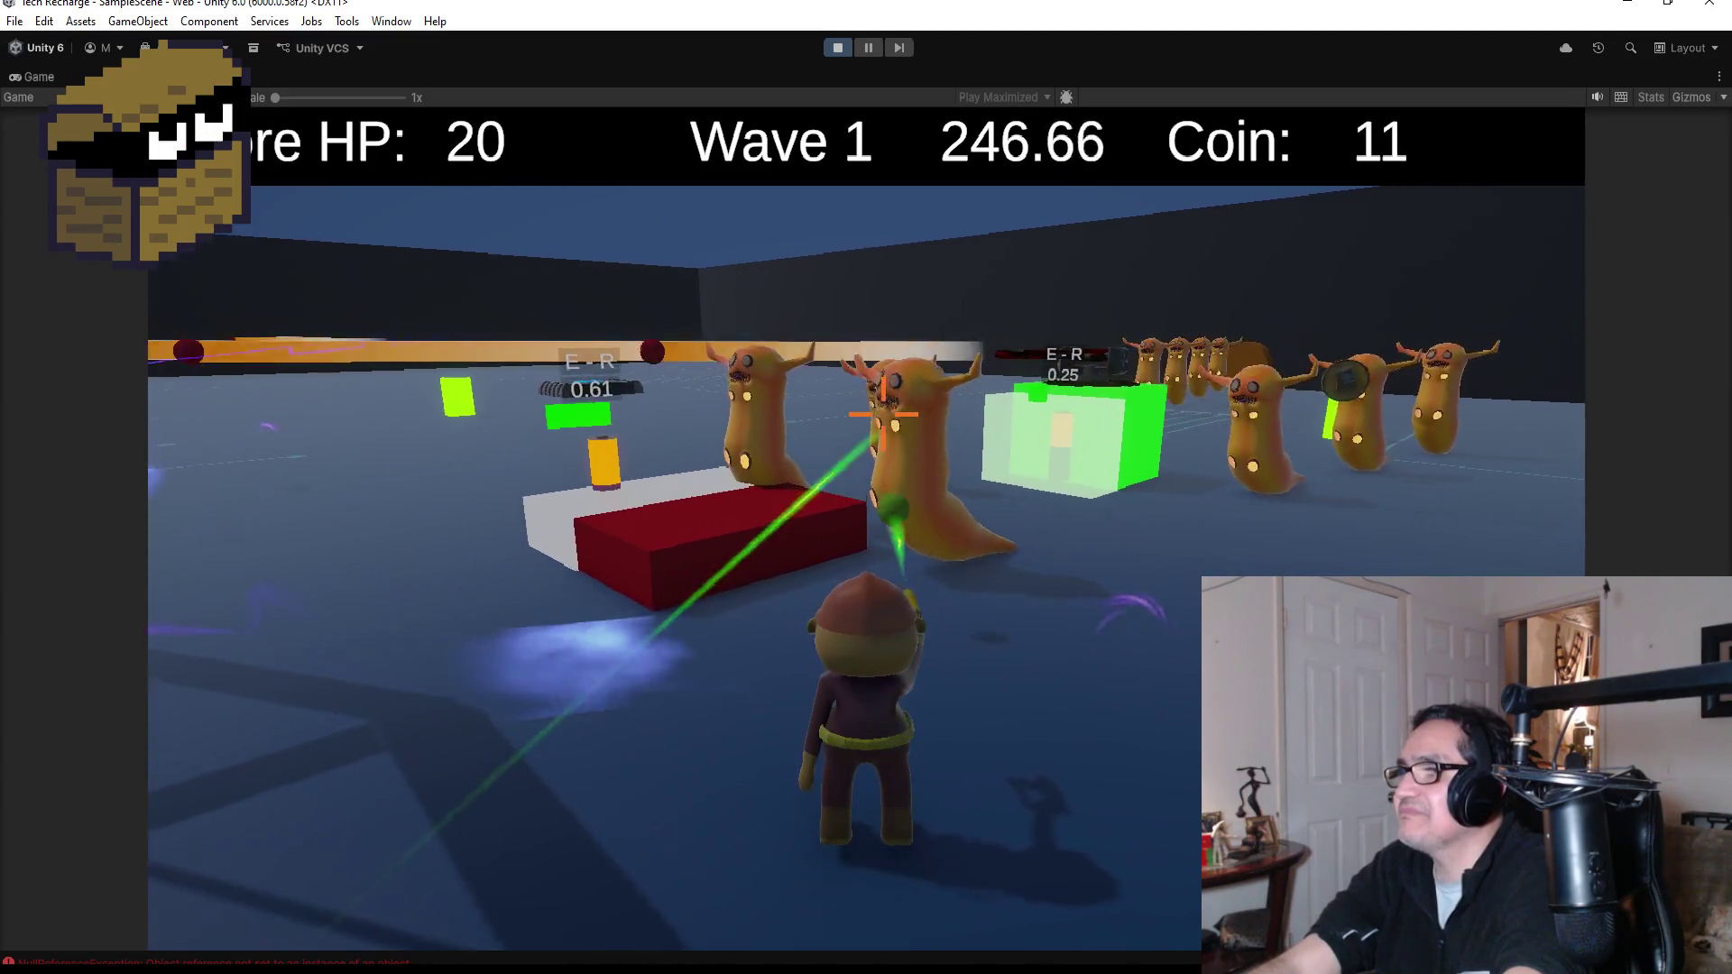
left_click(883, 414)
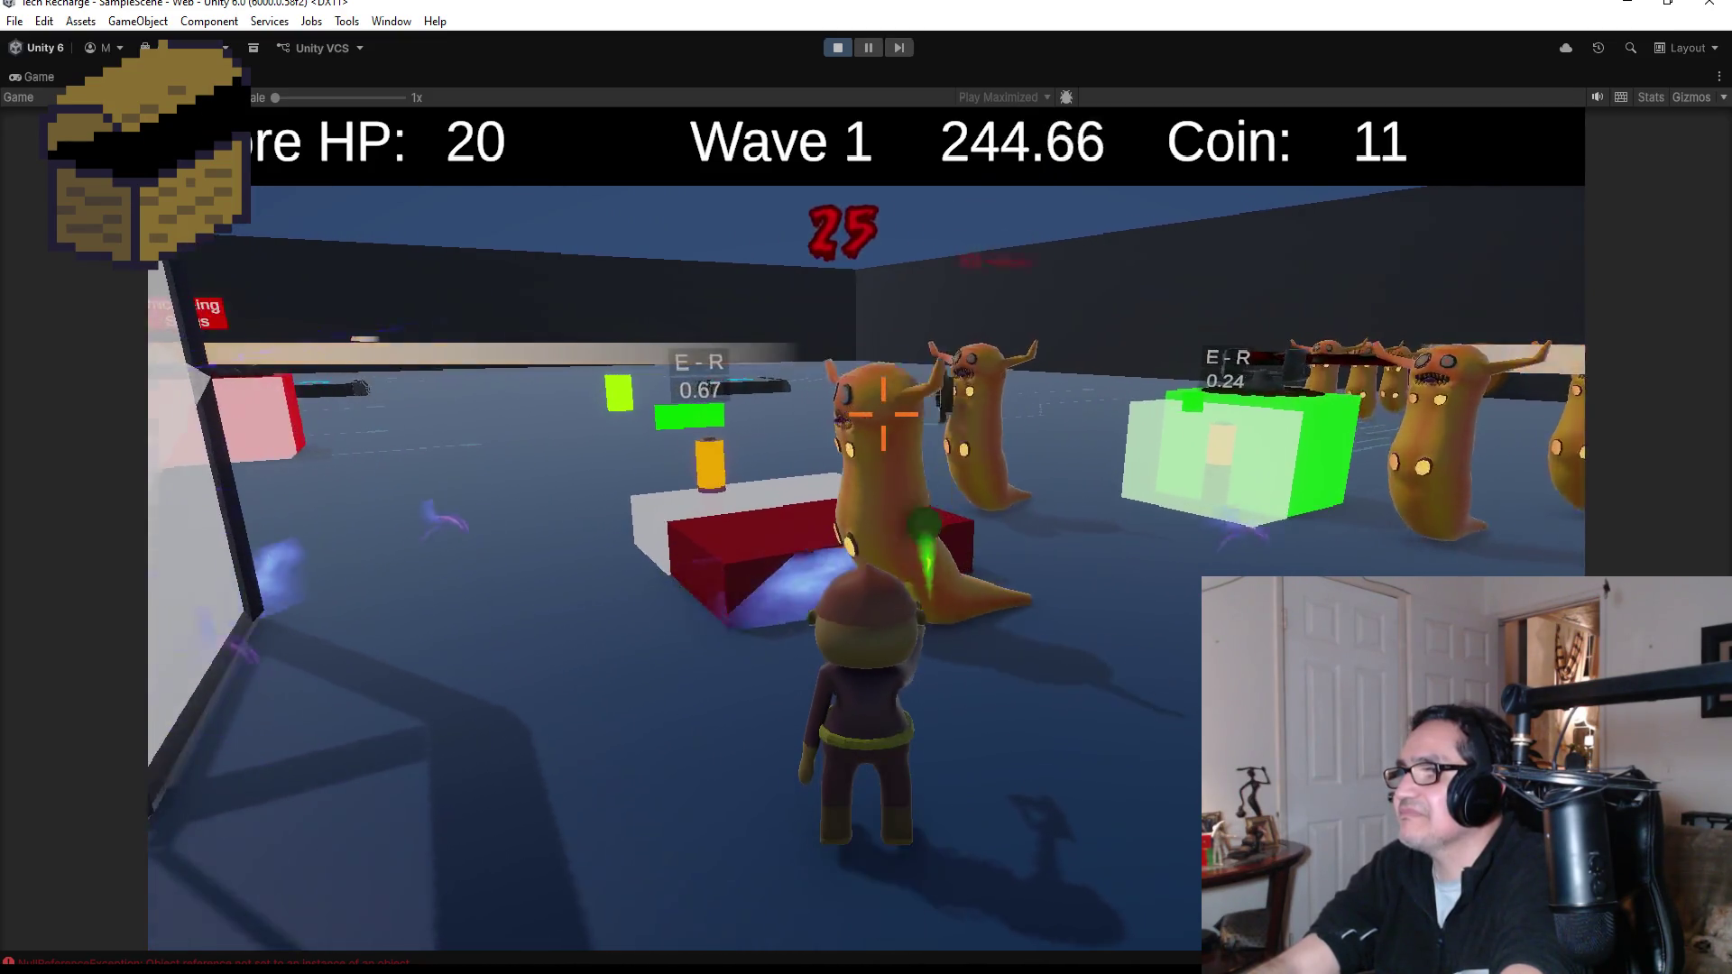
left_click(883, 414)
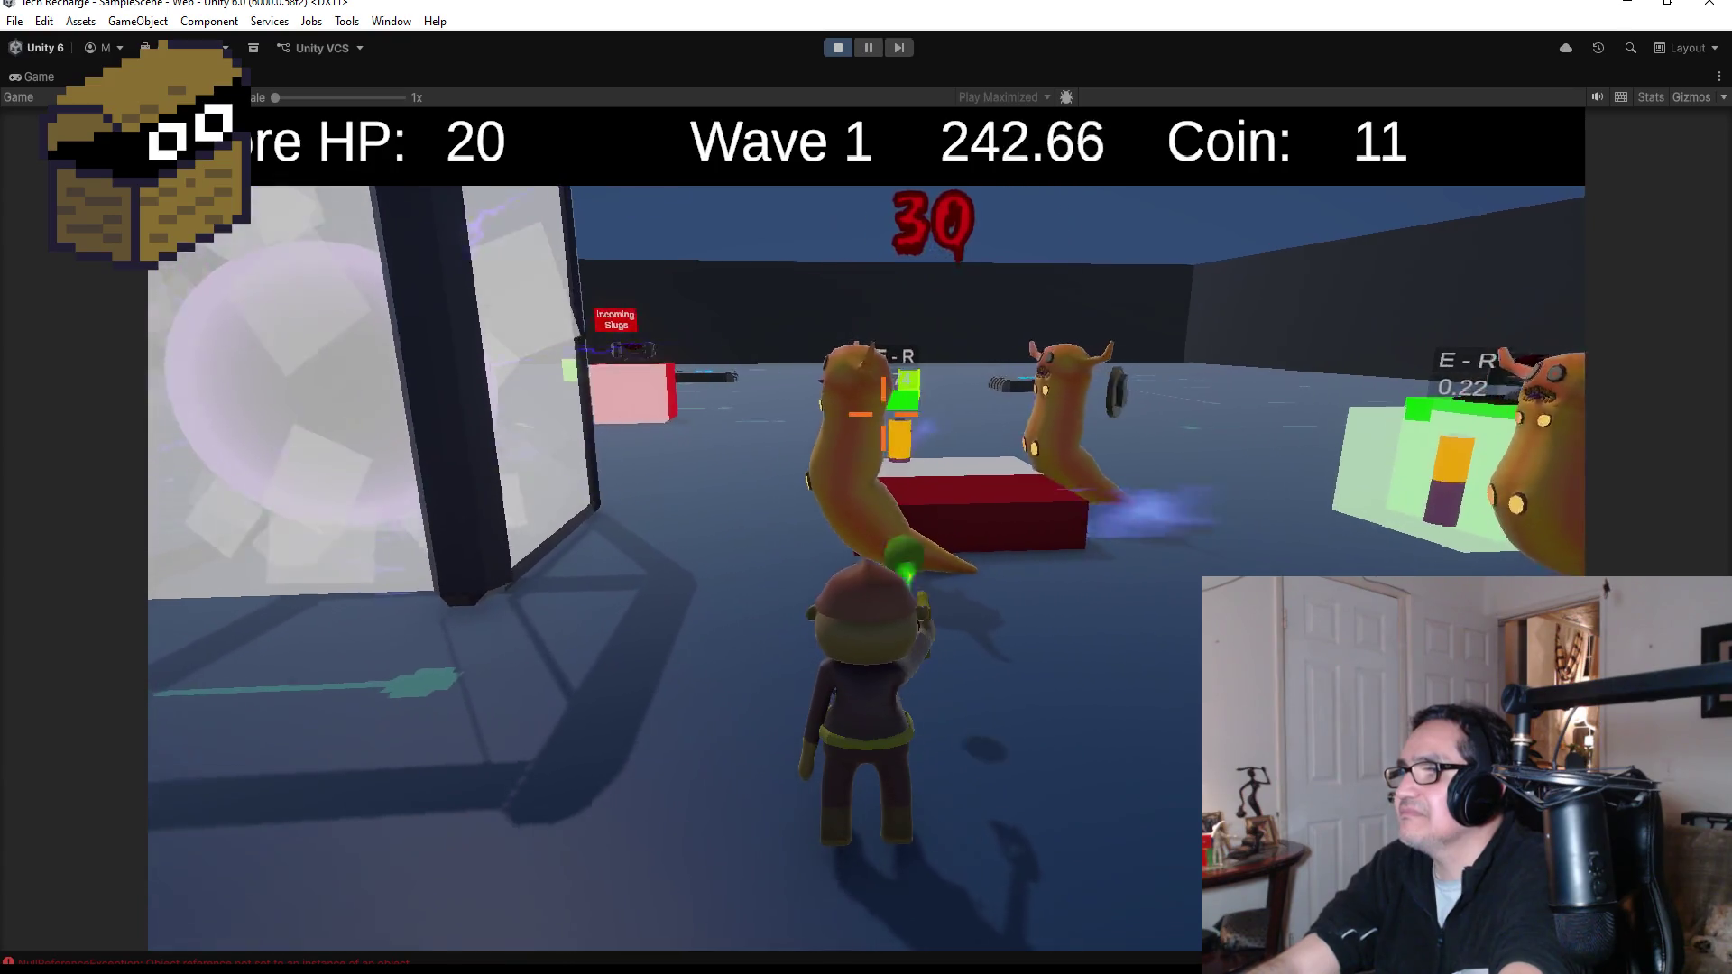
left_click(883, 414)
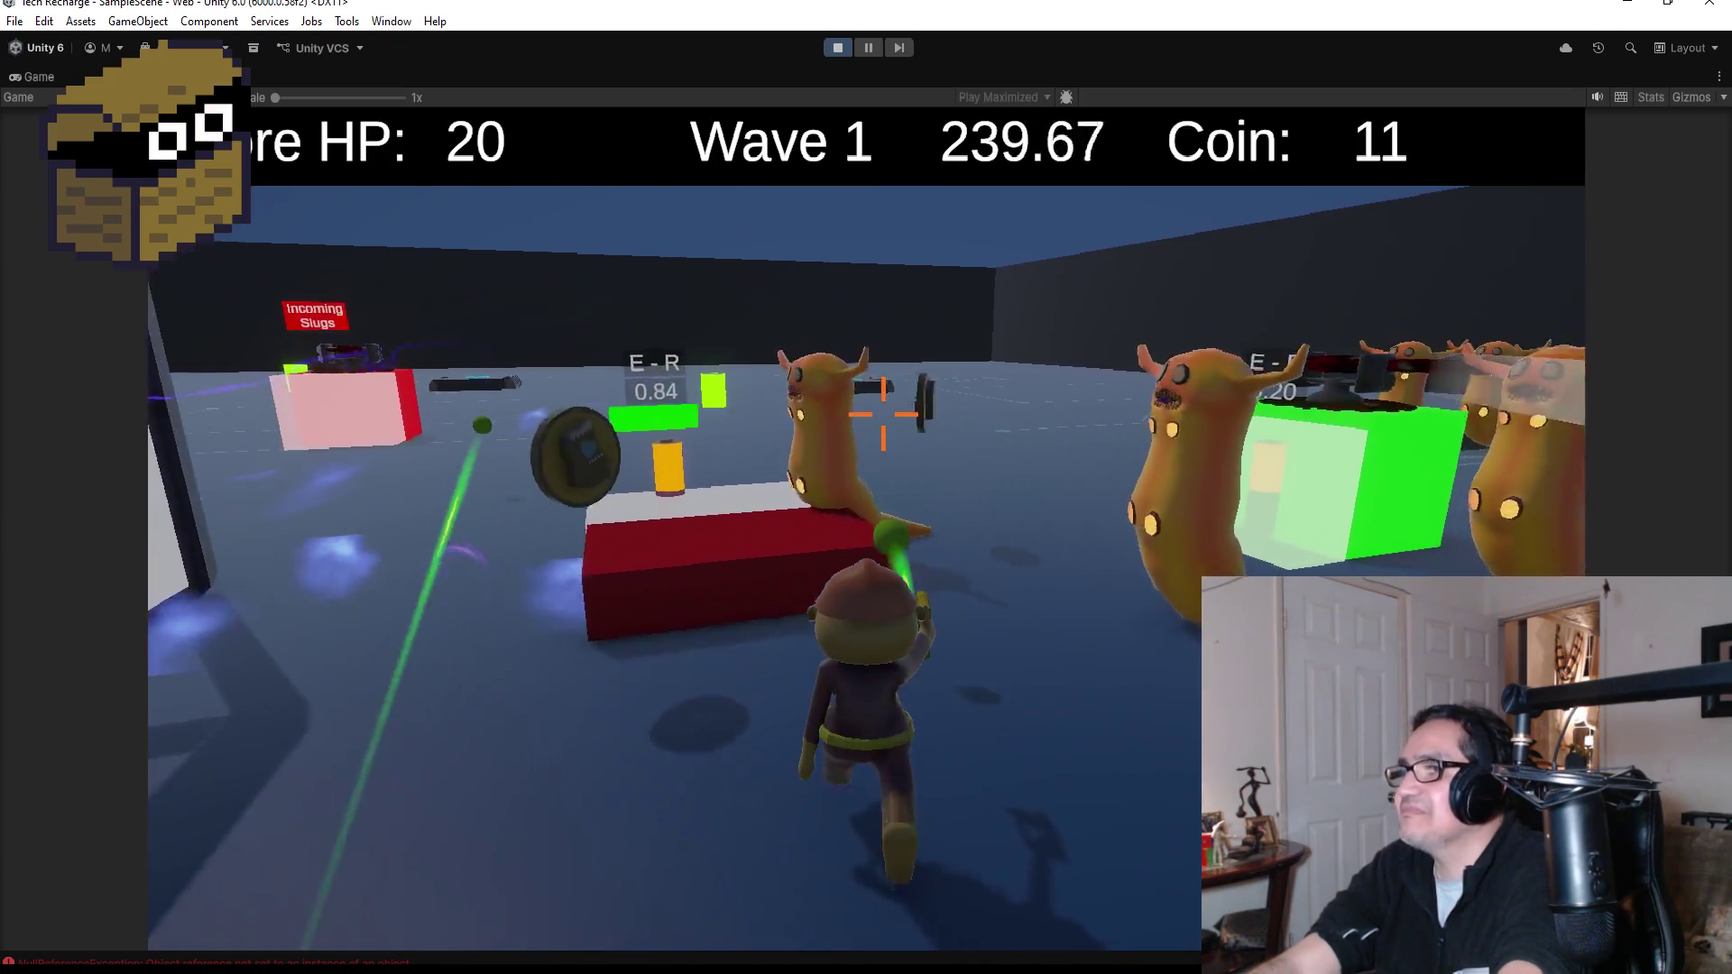
left_click(883, 414)
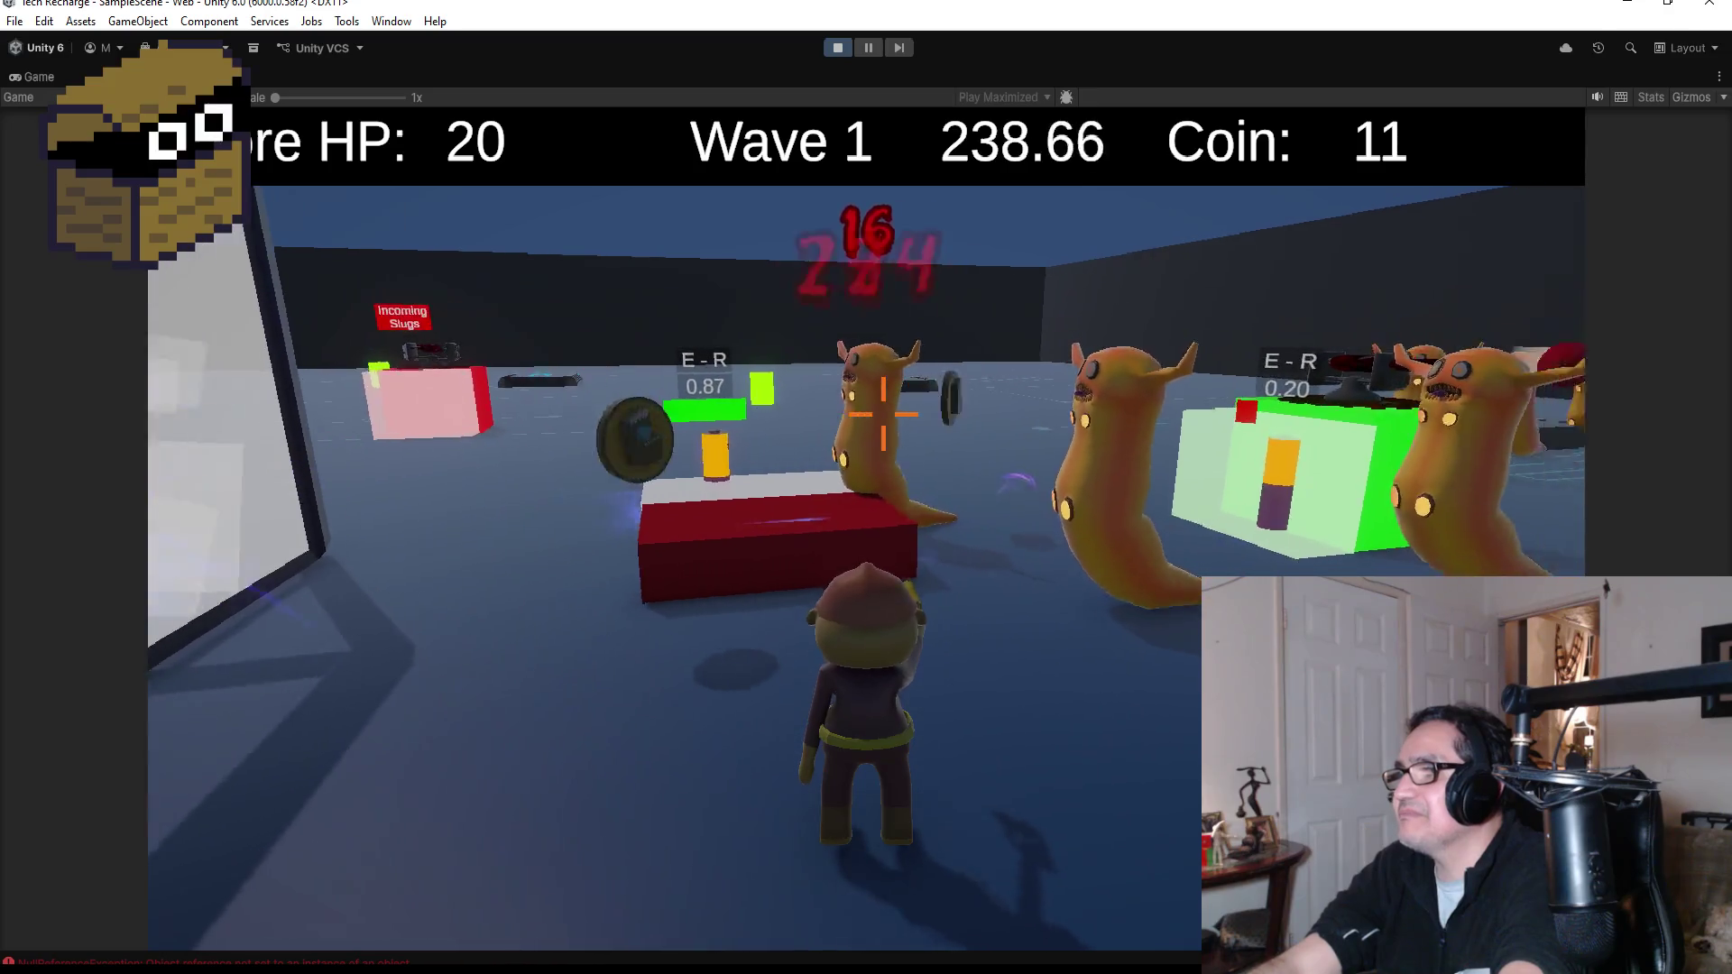
left_click(883, 414)
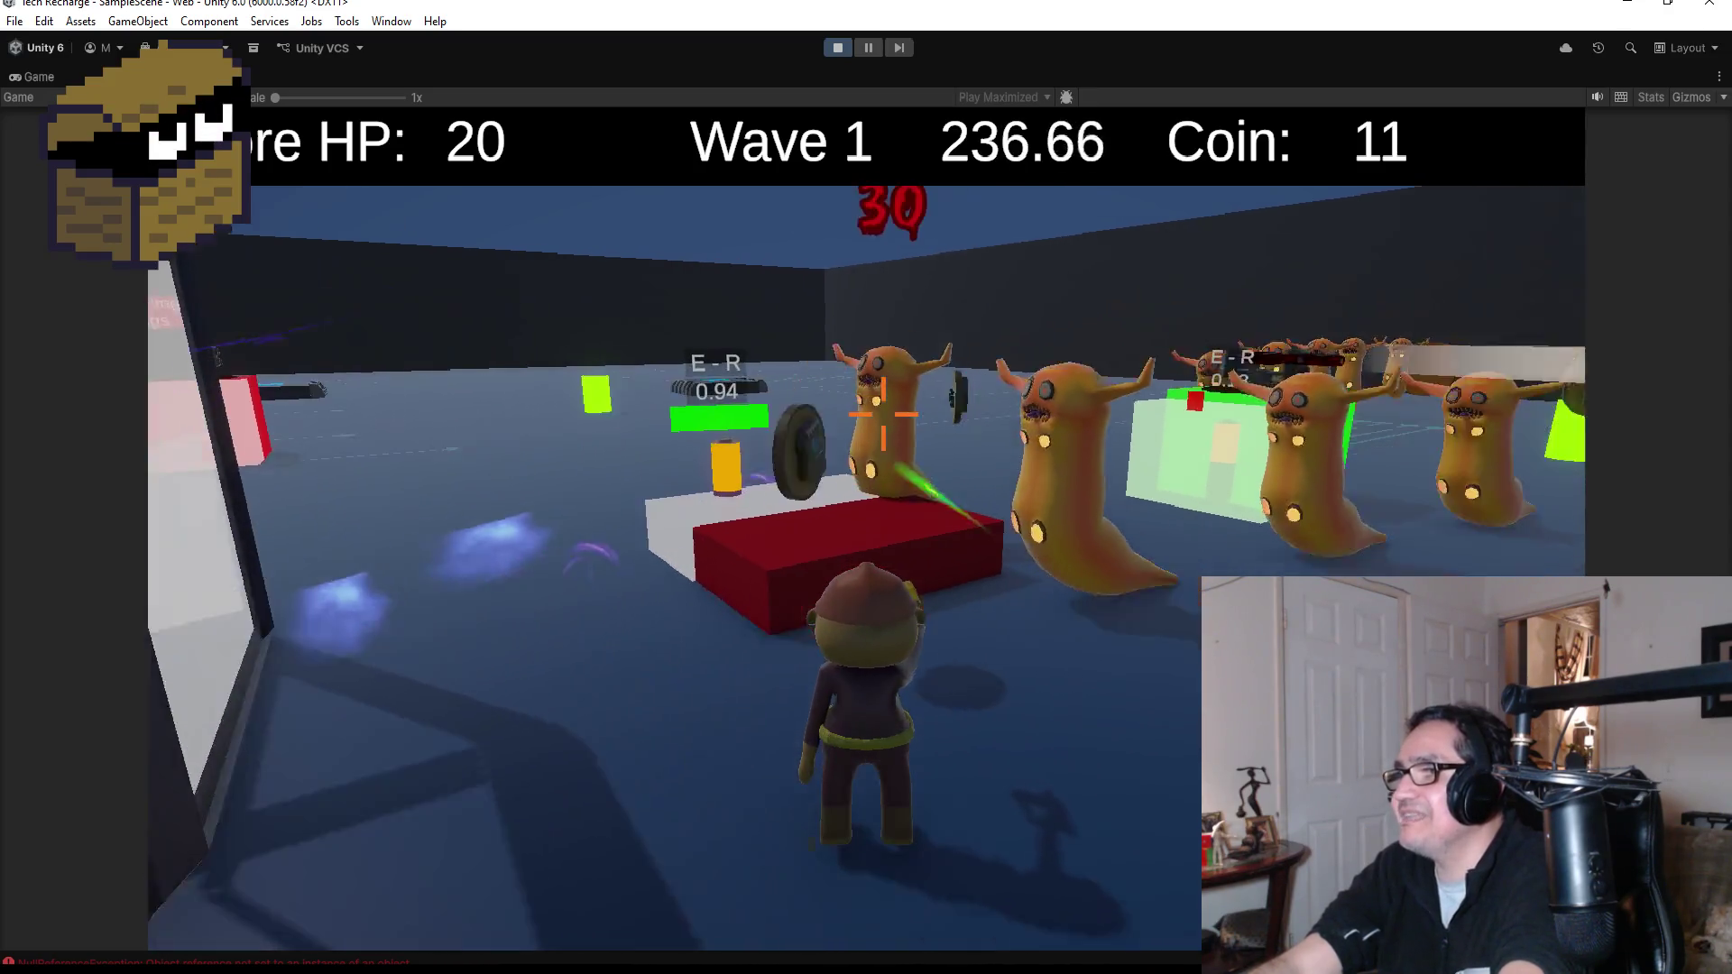
left_click(882, 414)
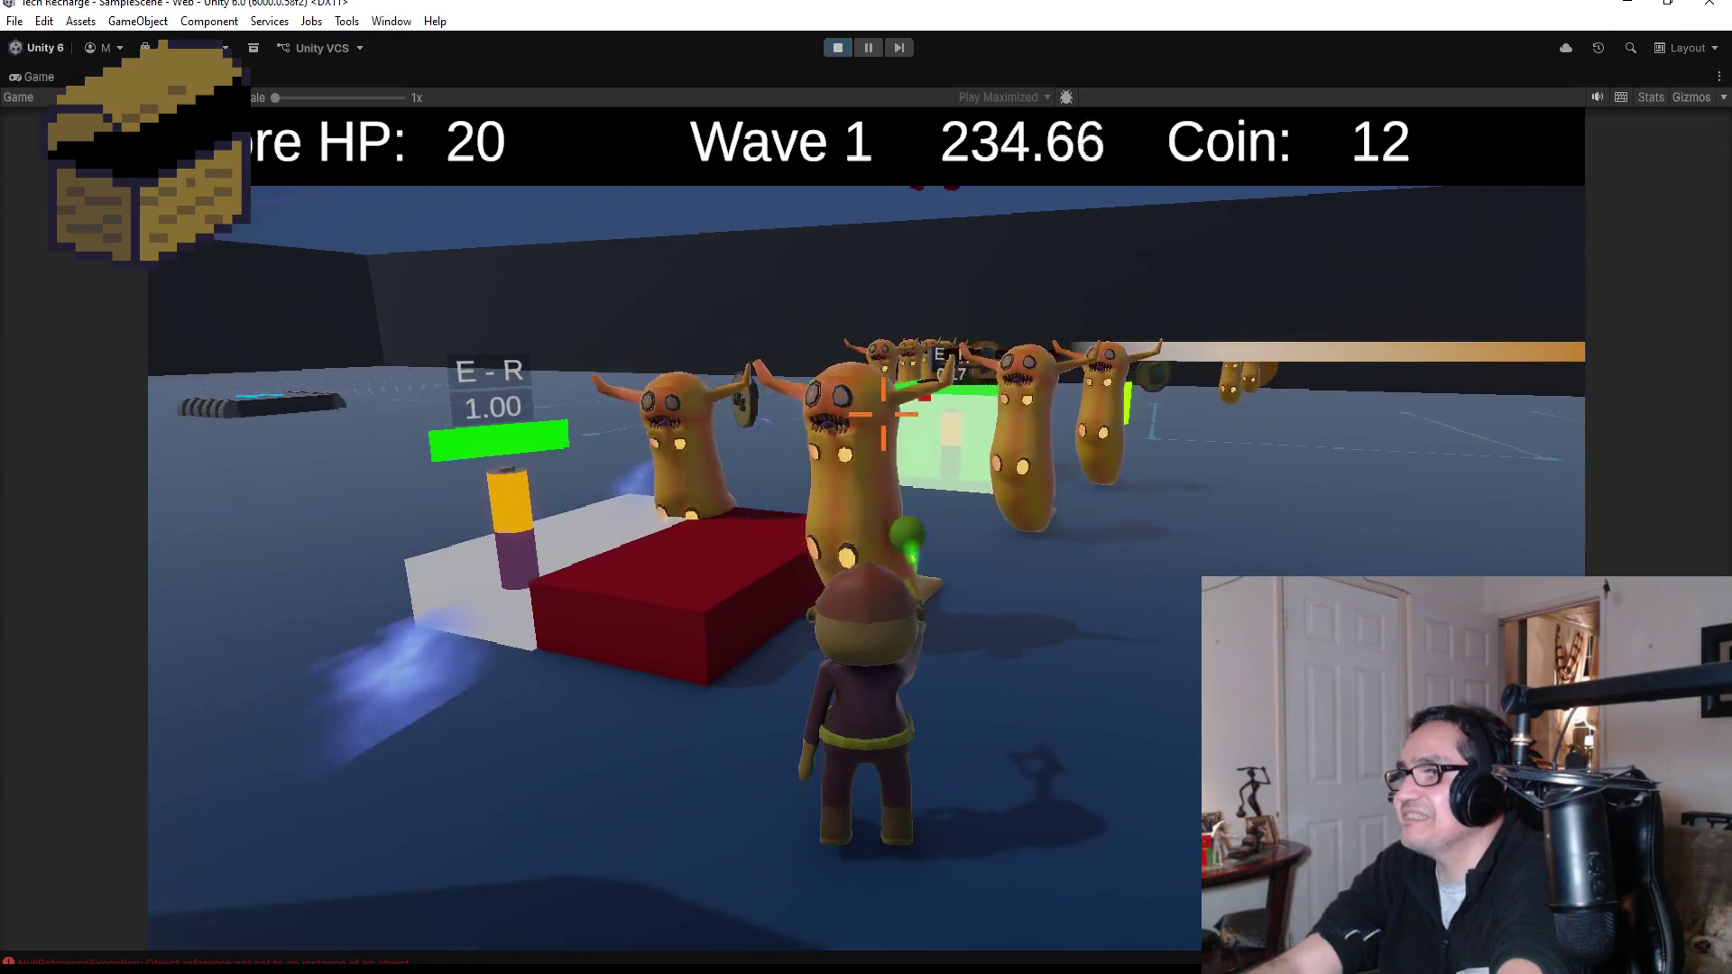
left_click(883, 414)
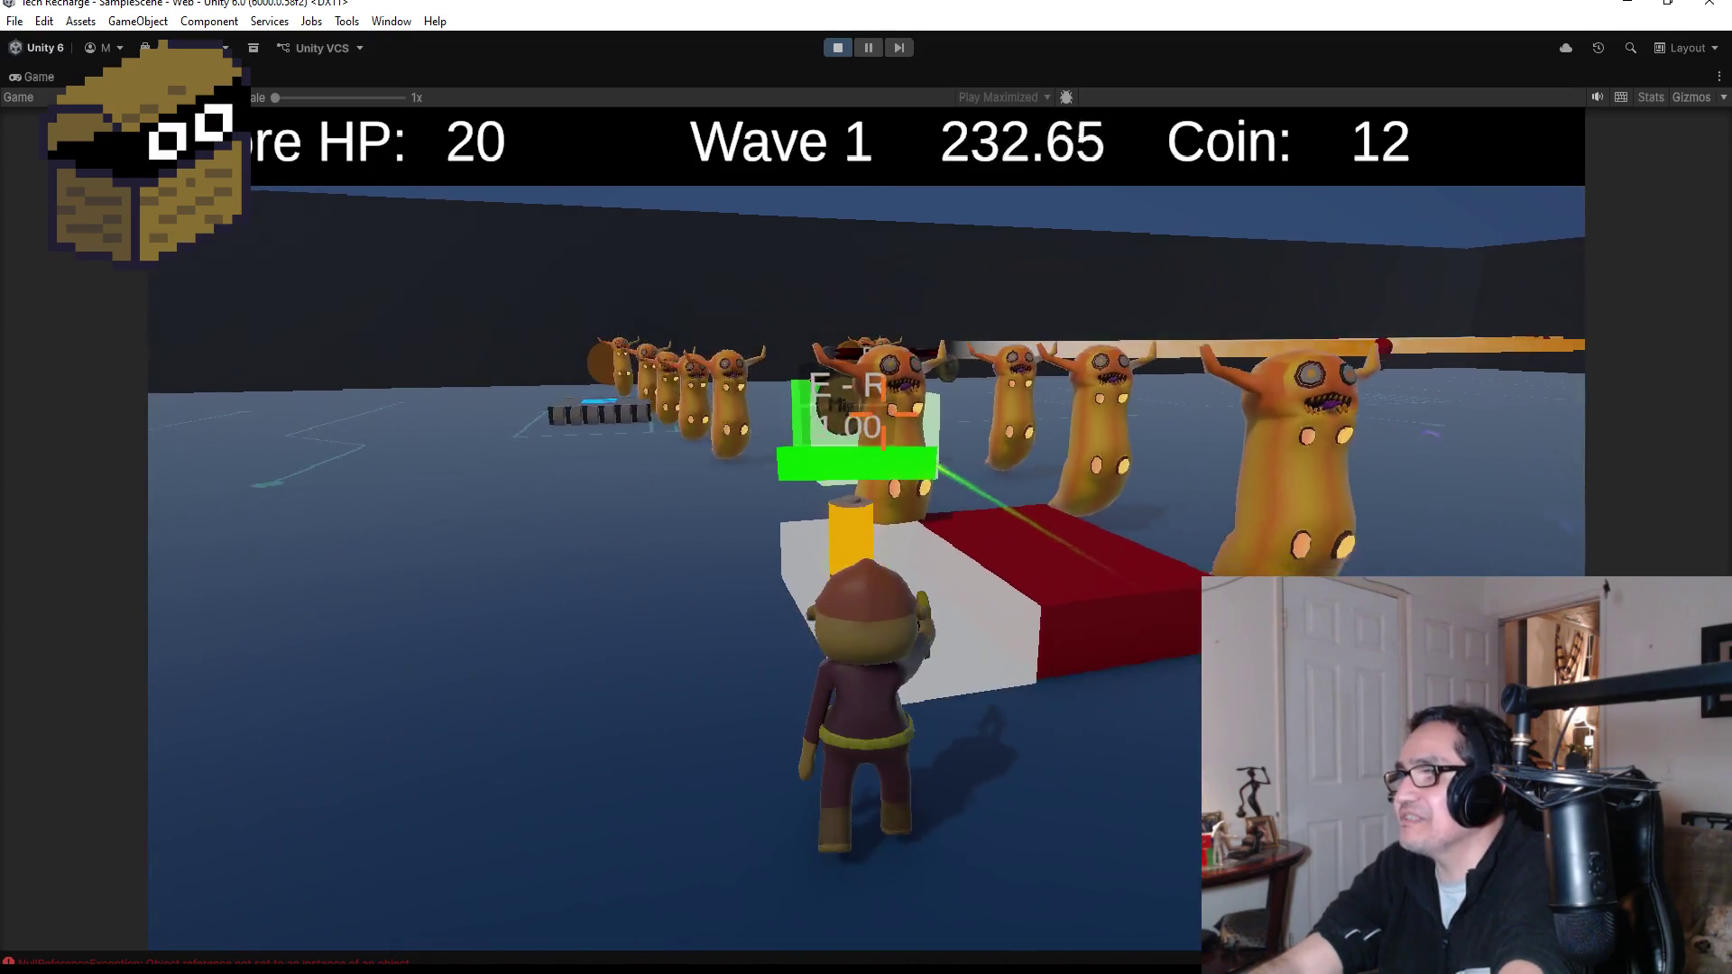
left_click(883, 414)
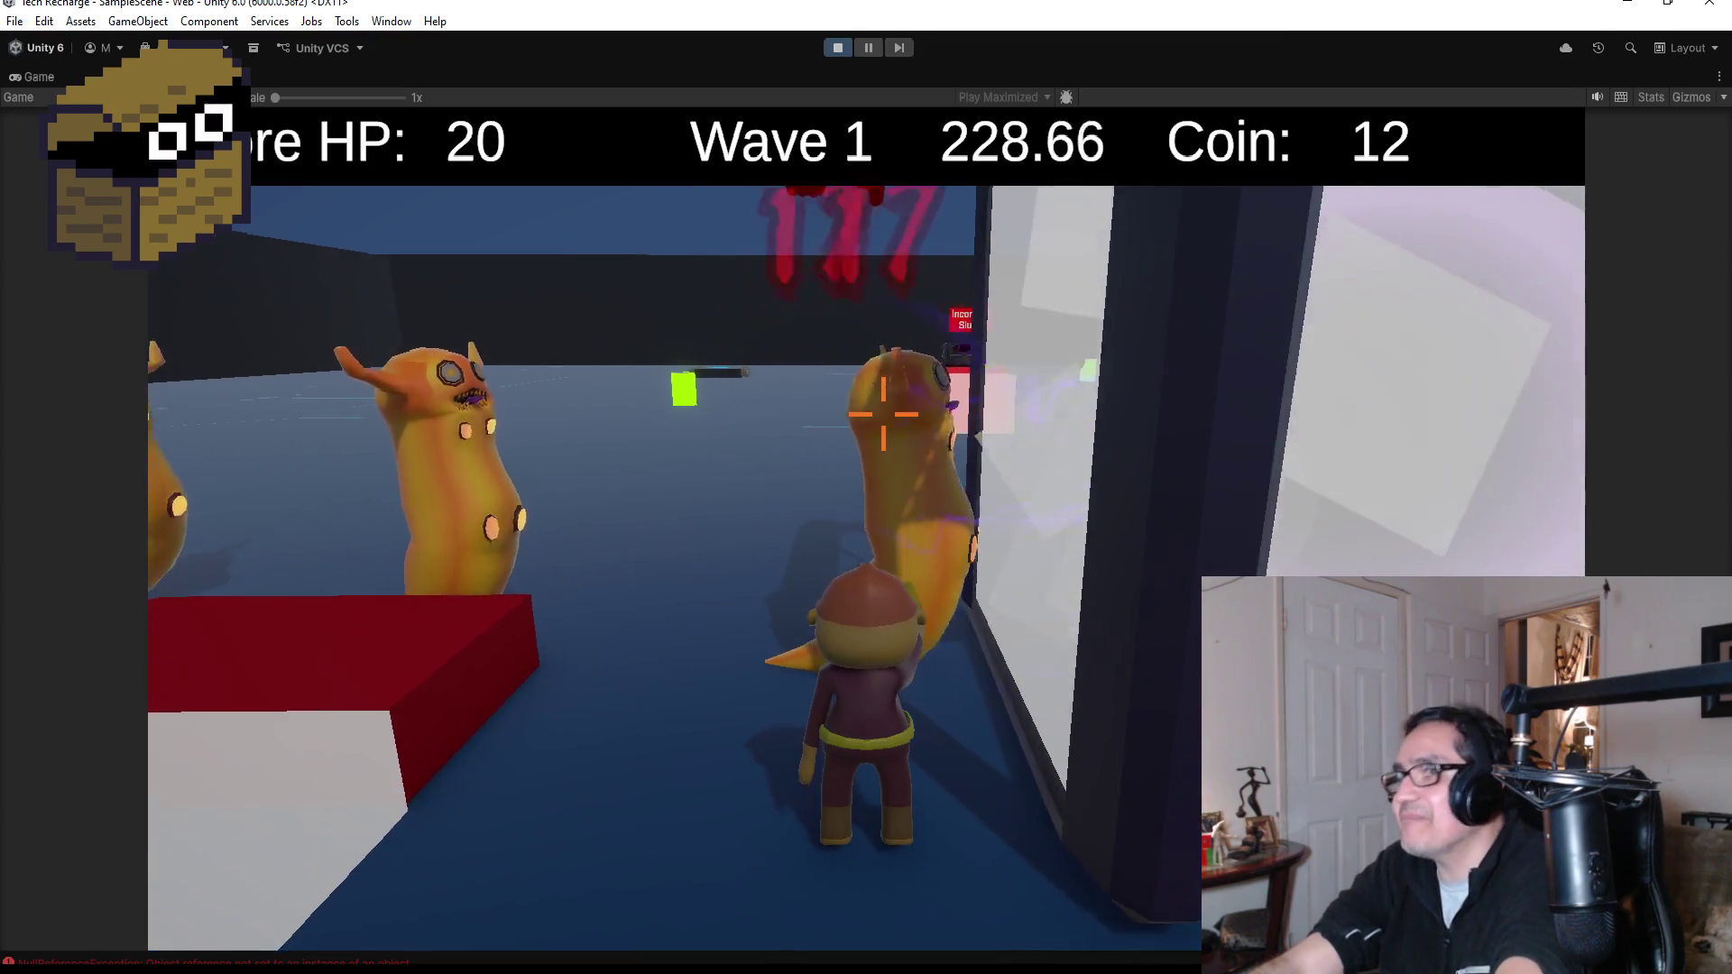
left_click(882, 414)
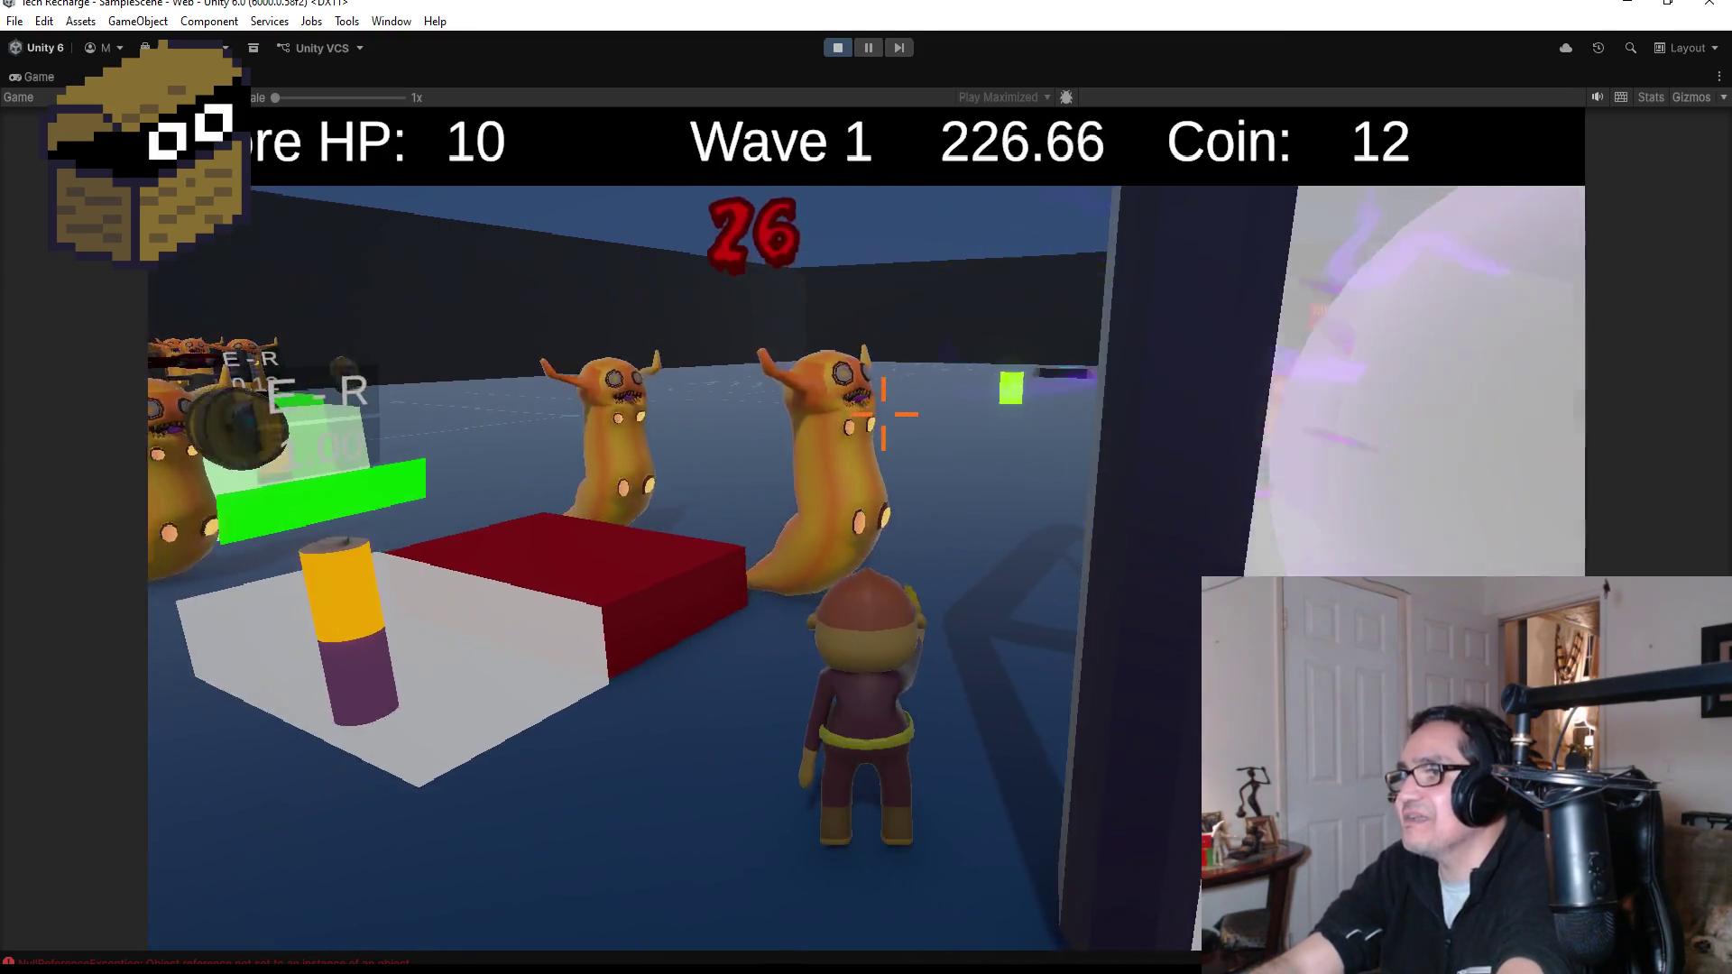
left_click(883, 414)
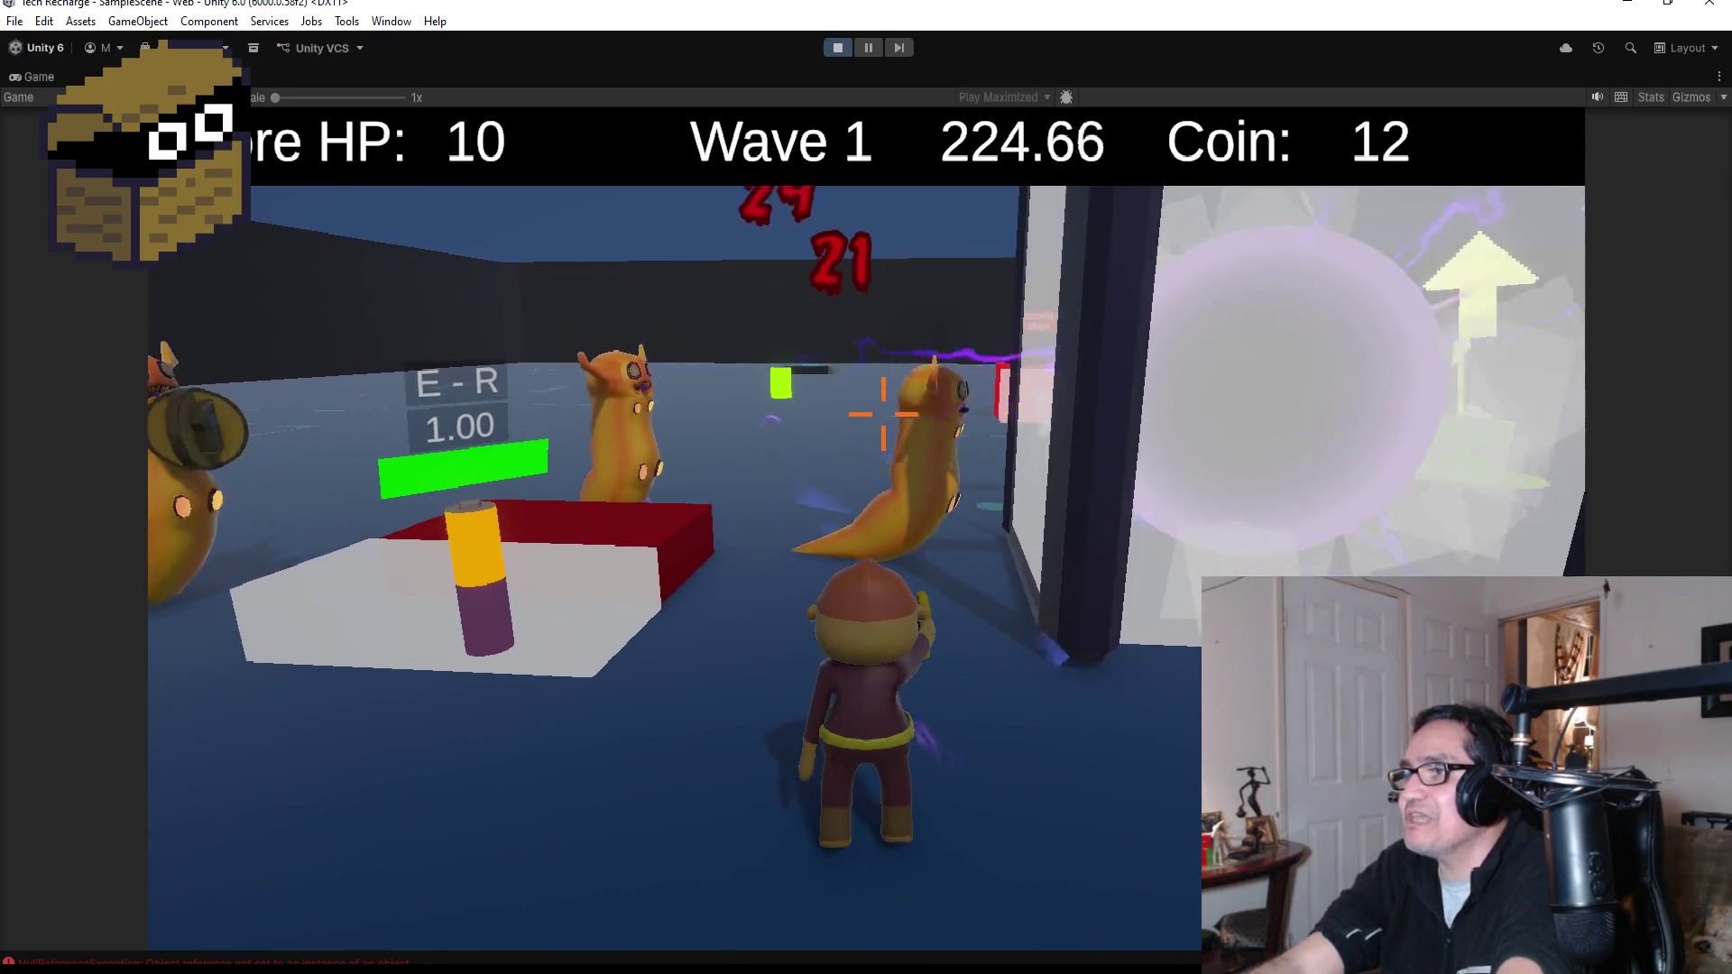
key("Escape")
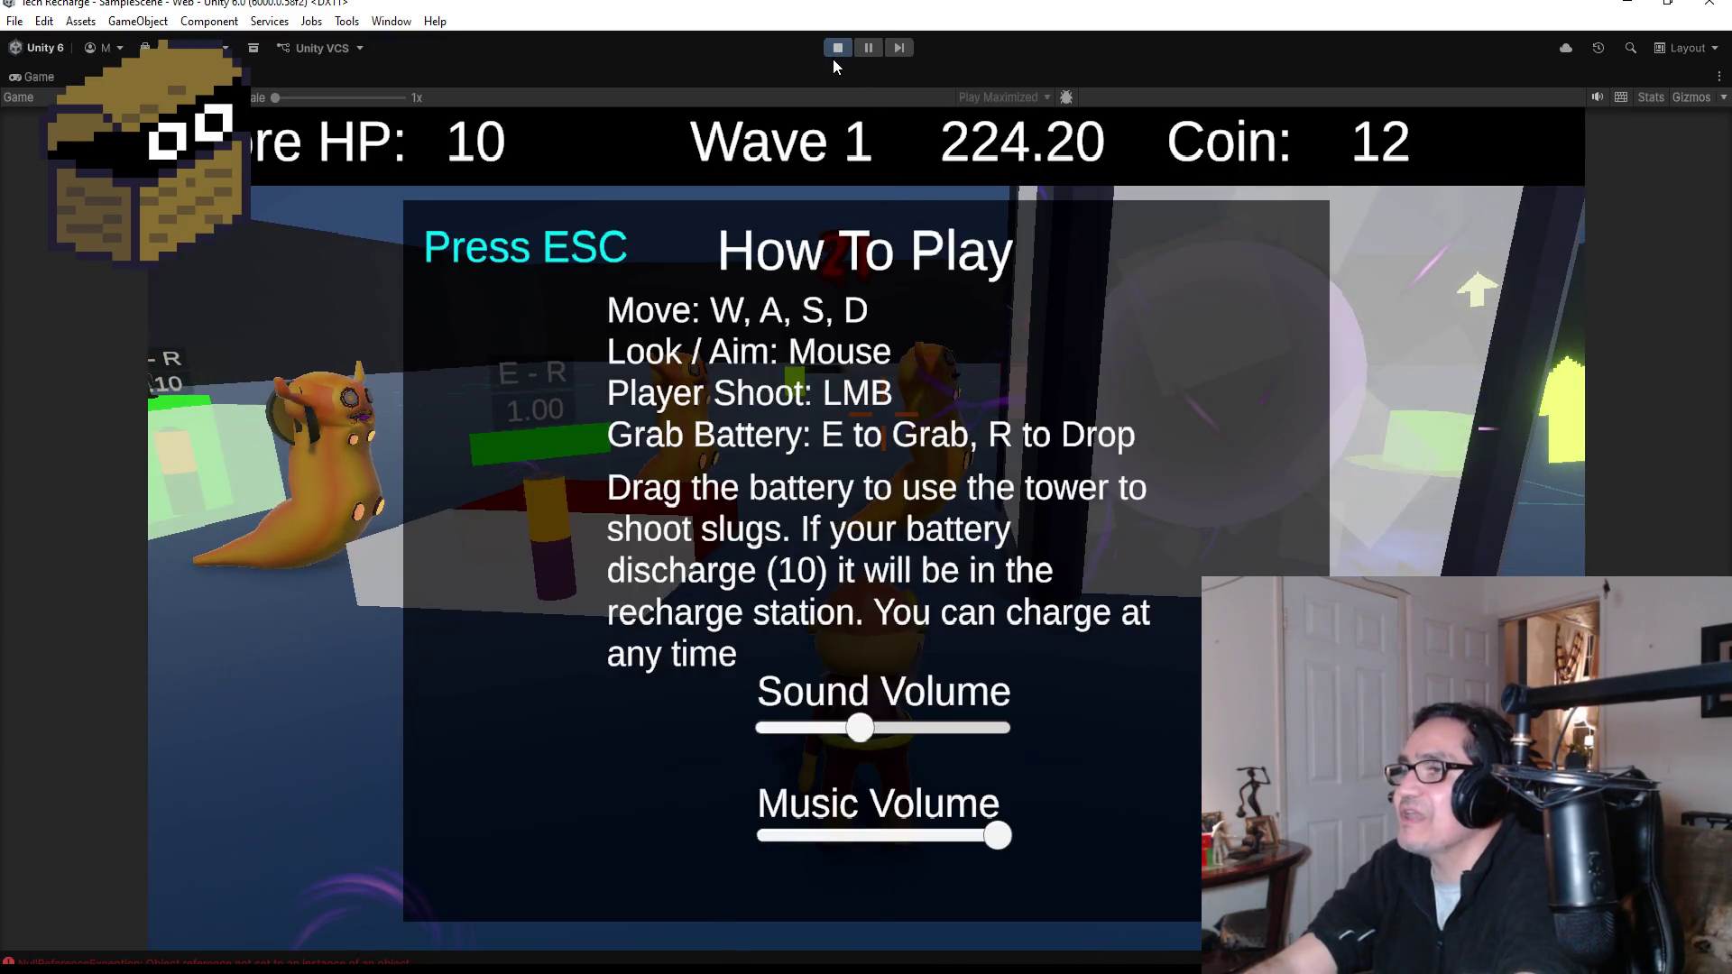
- Exit Play mode, glance at the Edit menu, and bring UIManager.cs forward in Visual Studio
left_click(837, 47)
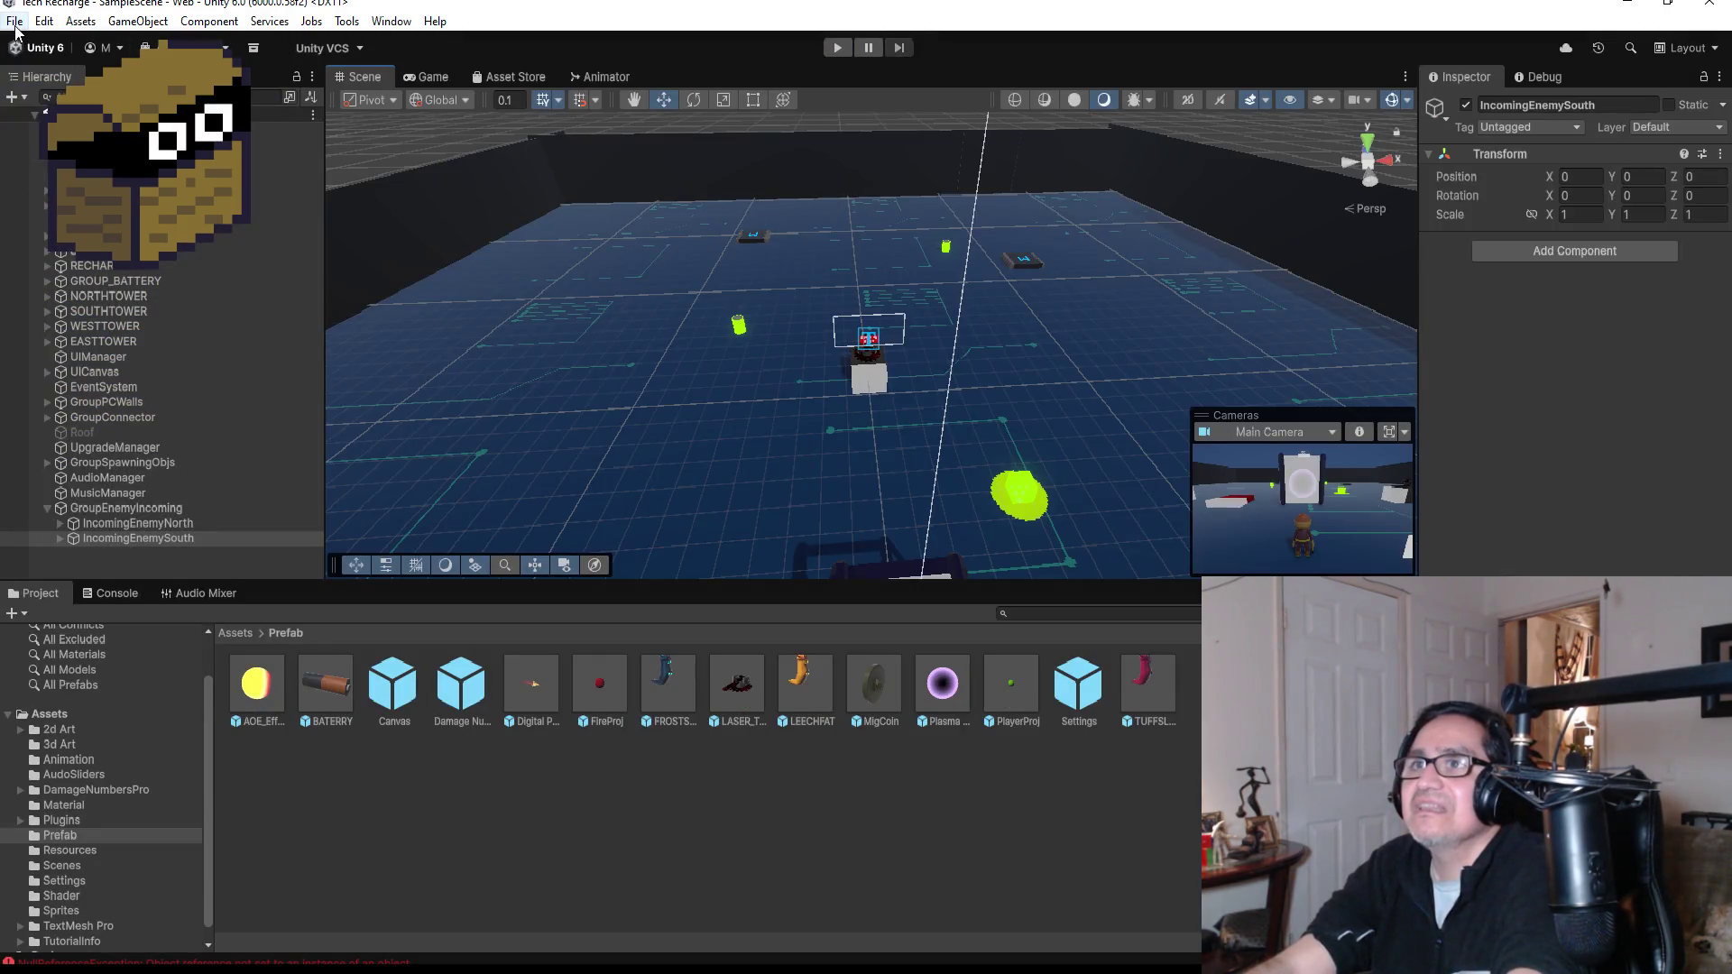
left_click(44, 20)
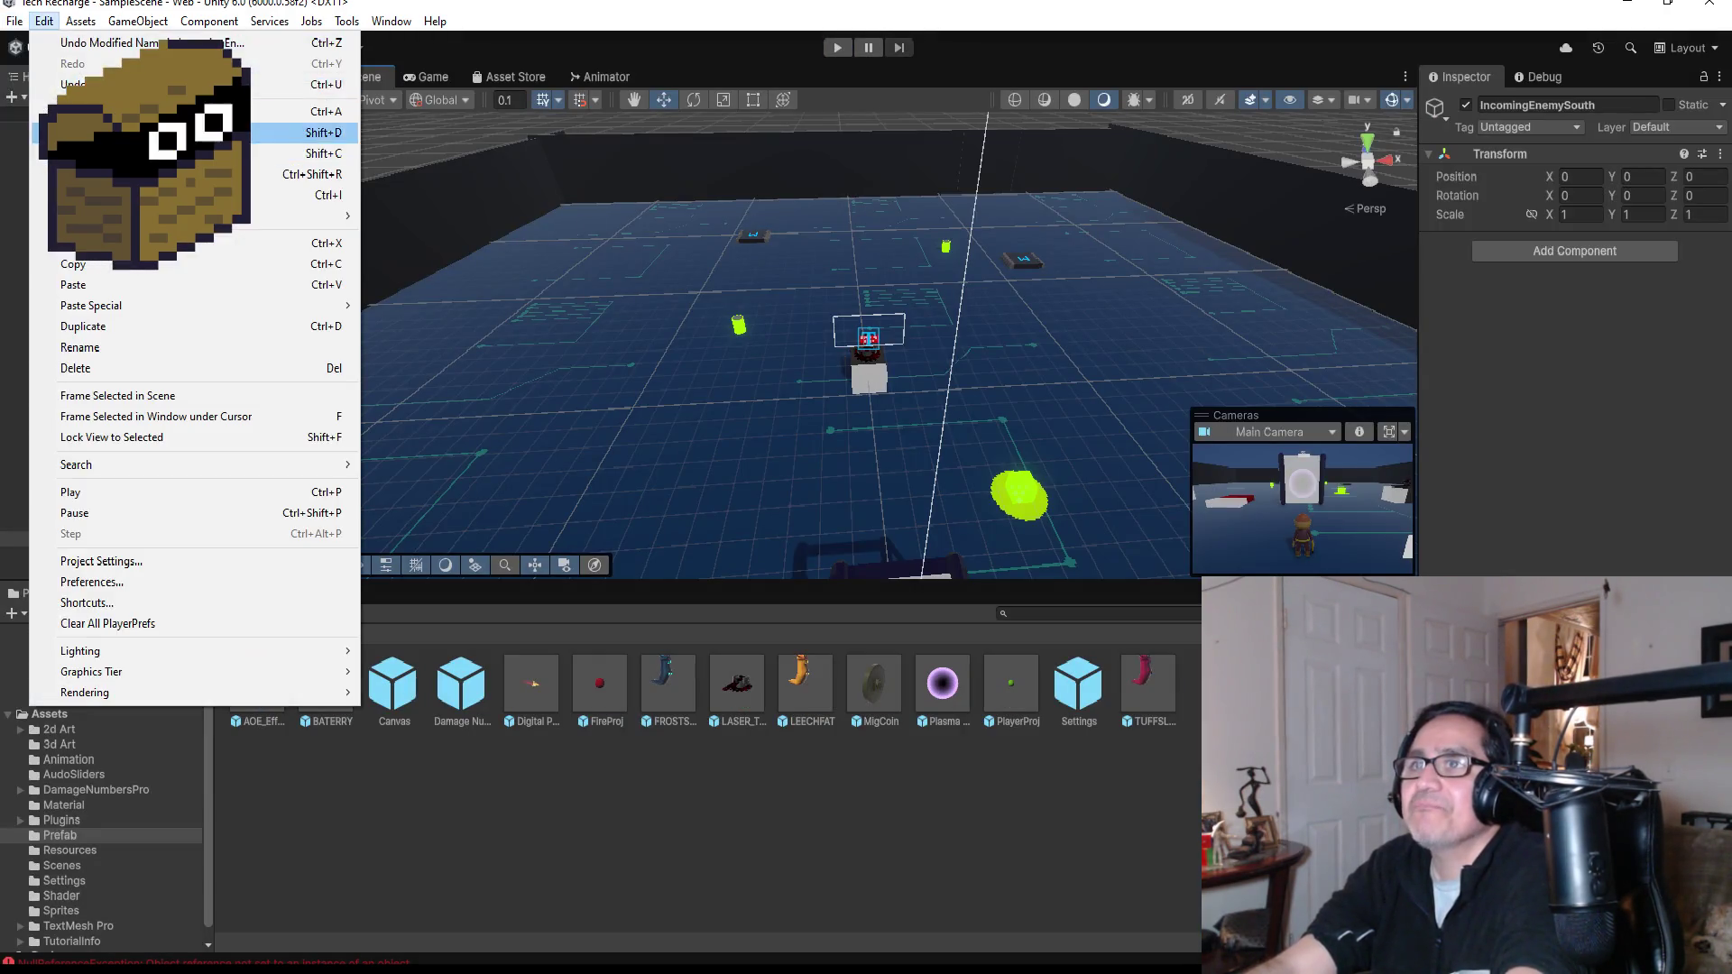
mouse_move(16, 22)
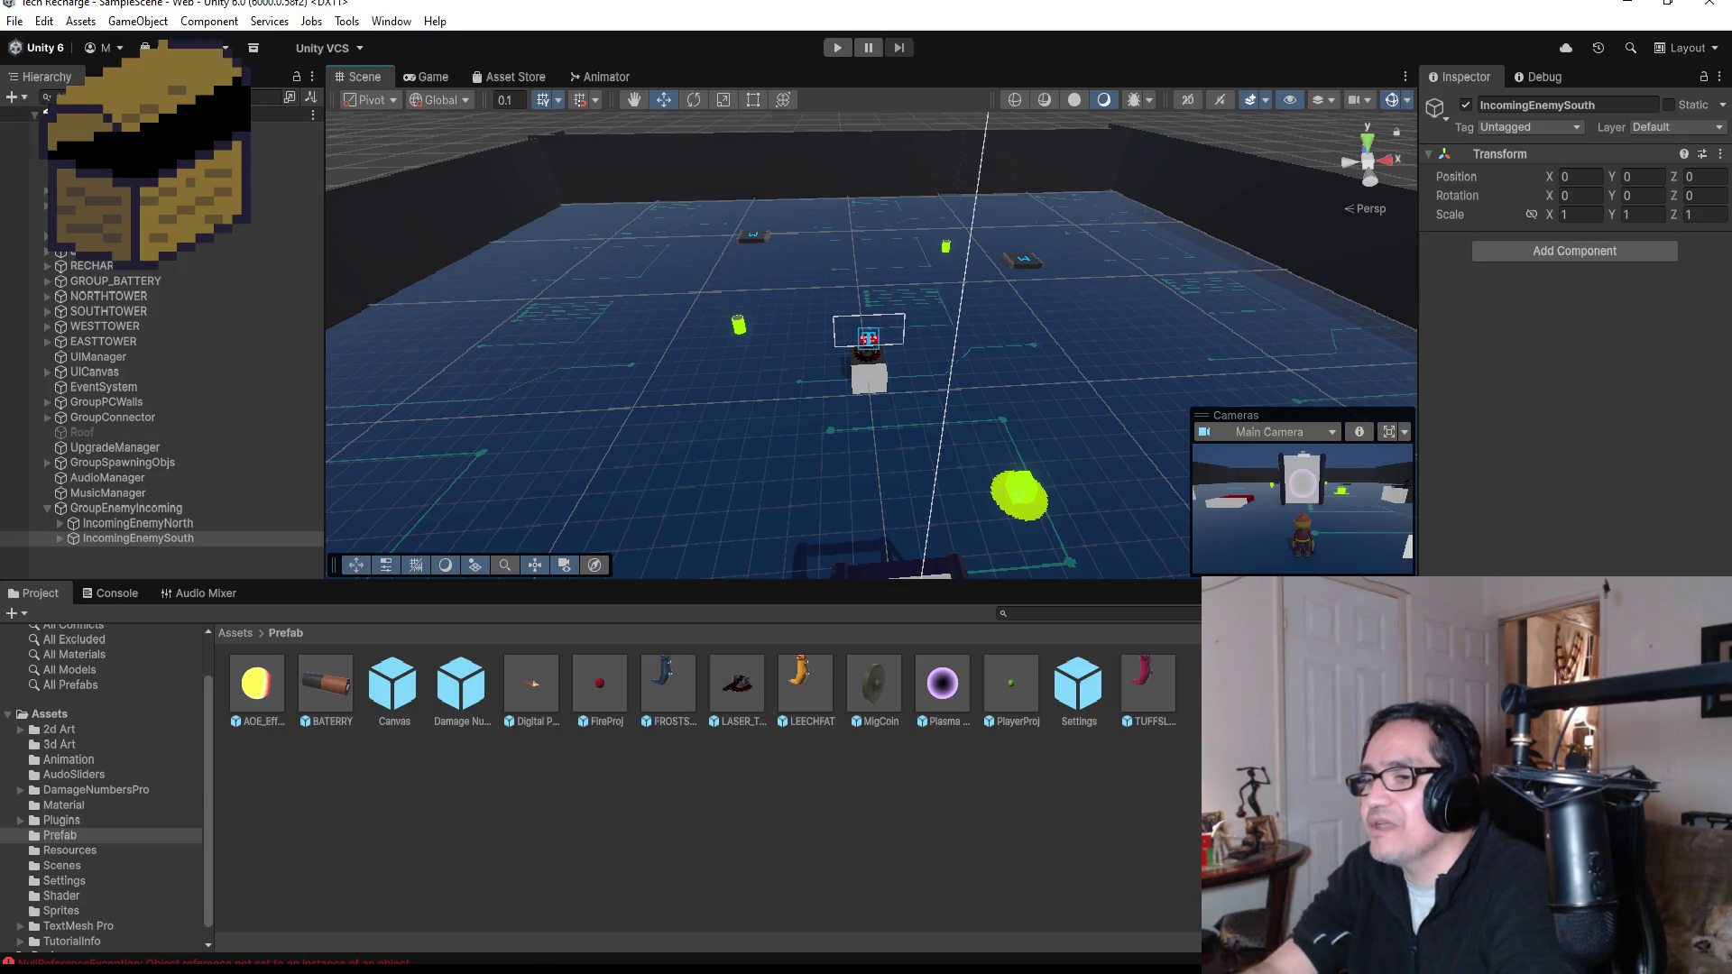
left_click(433, 902)
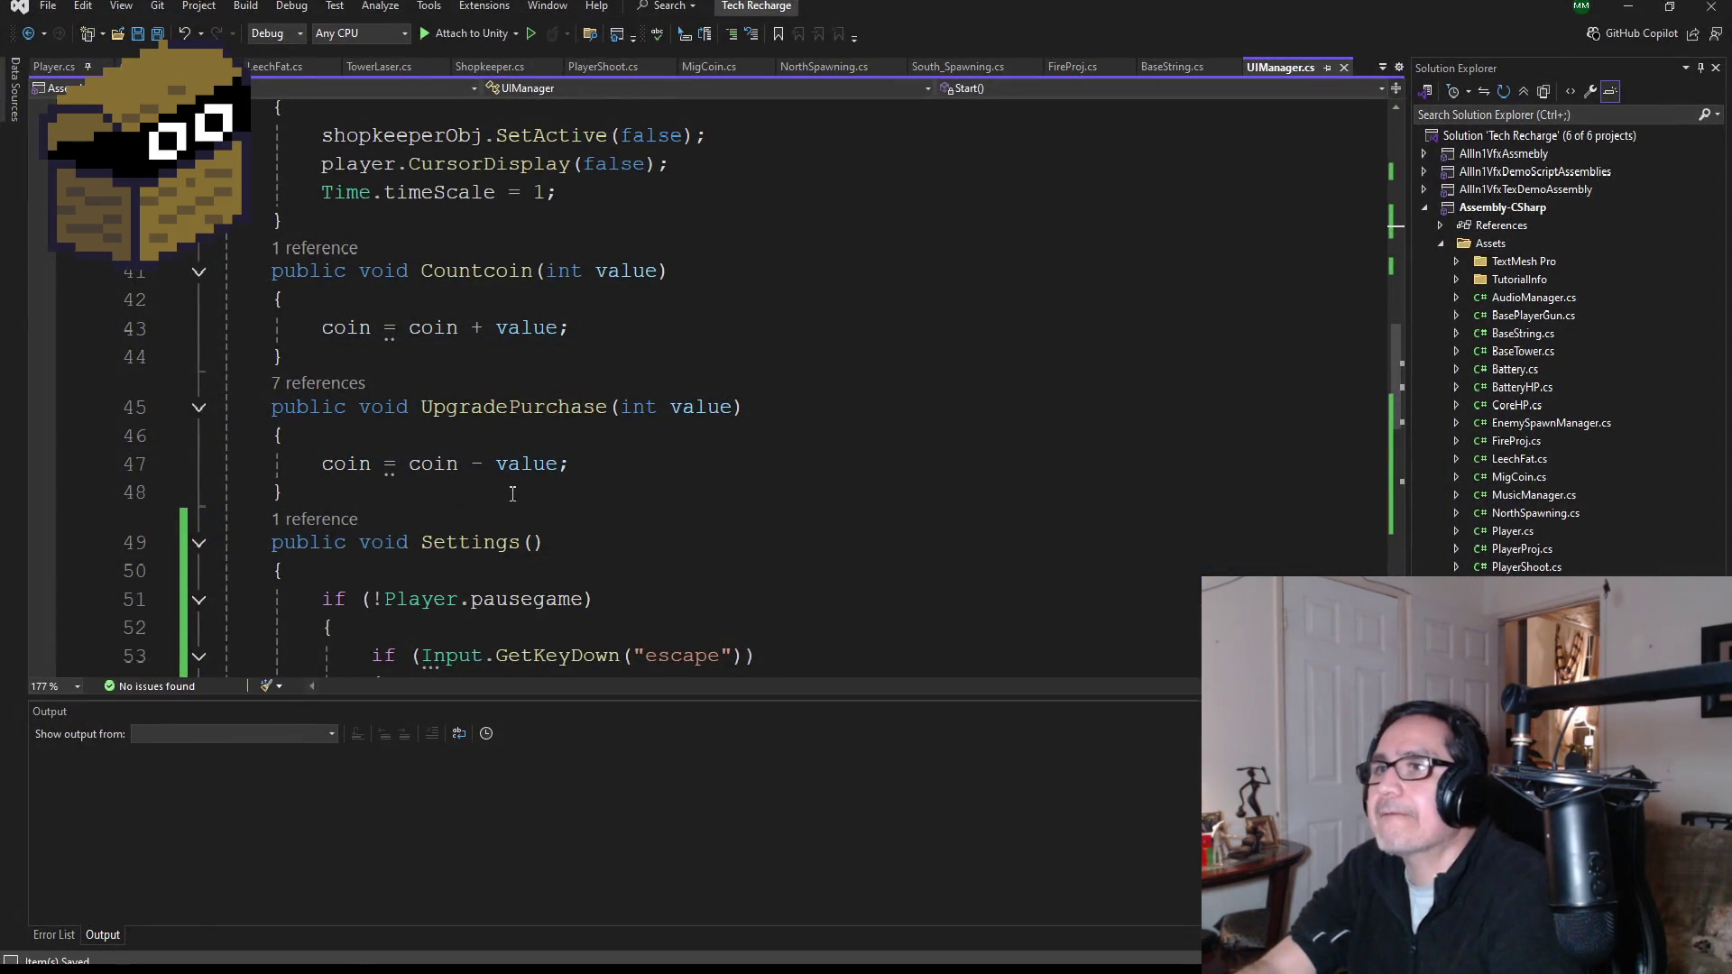
- Add 'Player.pausegame = true;' after the shopkeeper activation in OpenUIShopkeeper
scroll(512, 492, "down", 3)
scroll(558, 477, "up", 5)
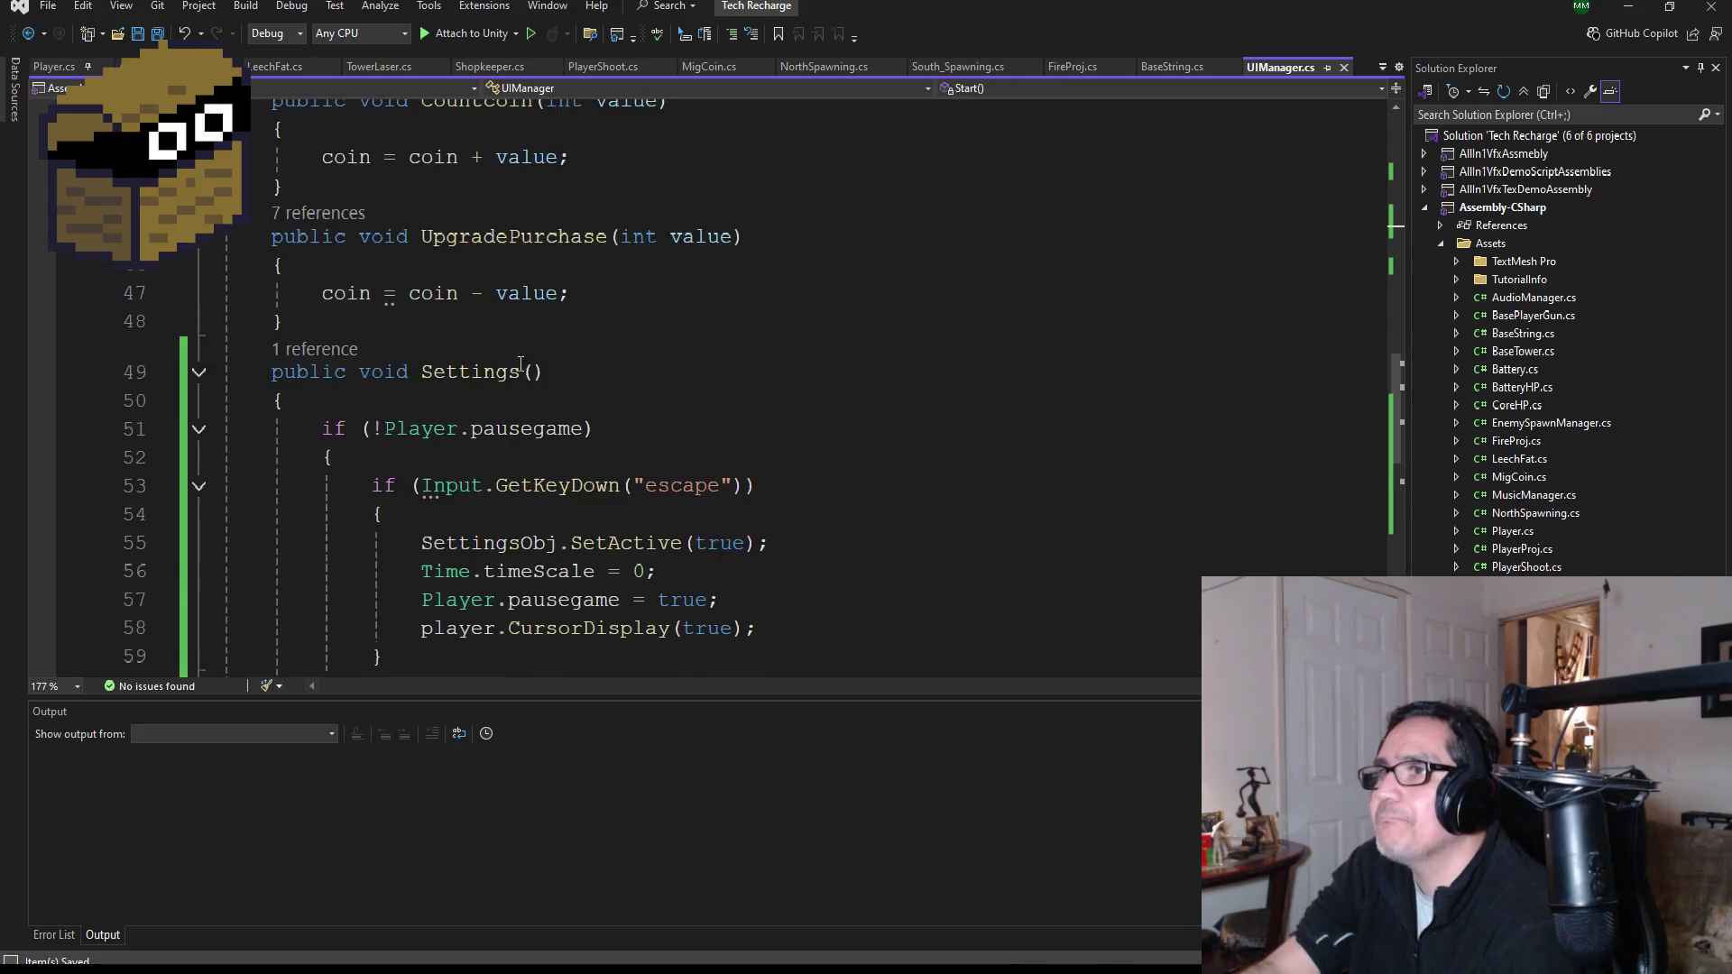
scroll(588, 353, "up", 4)
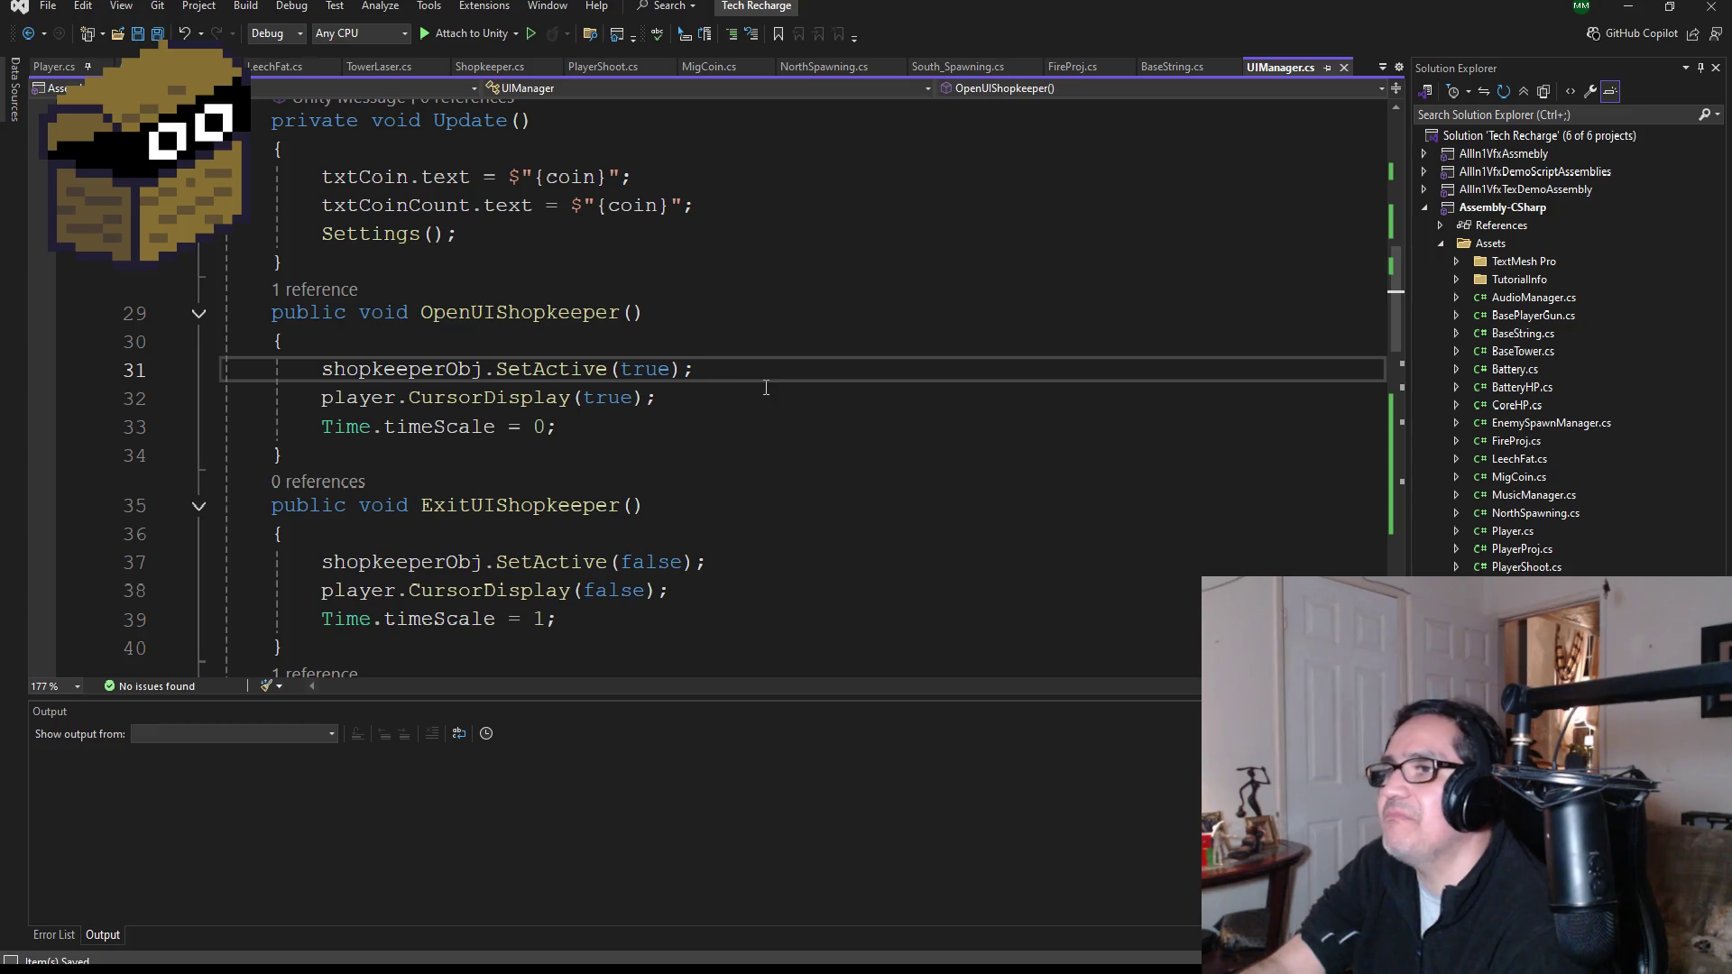
key("Return")
type("p")
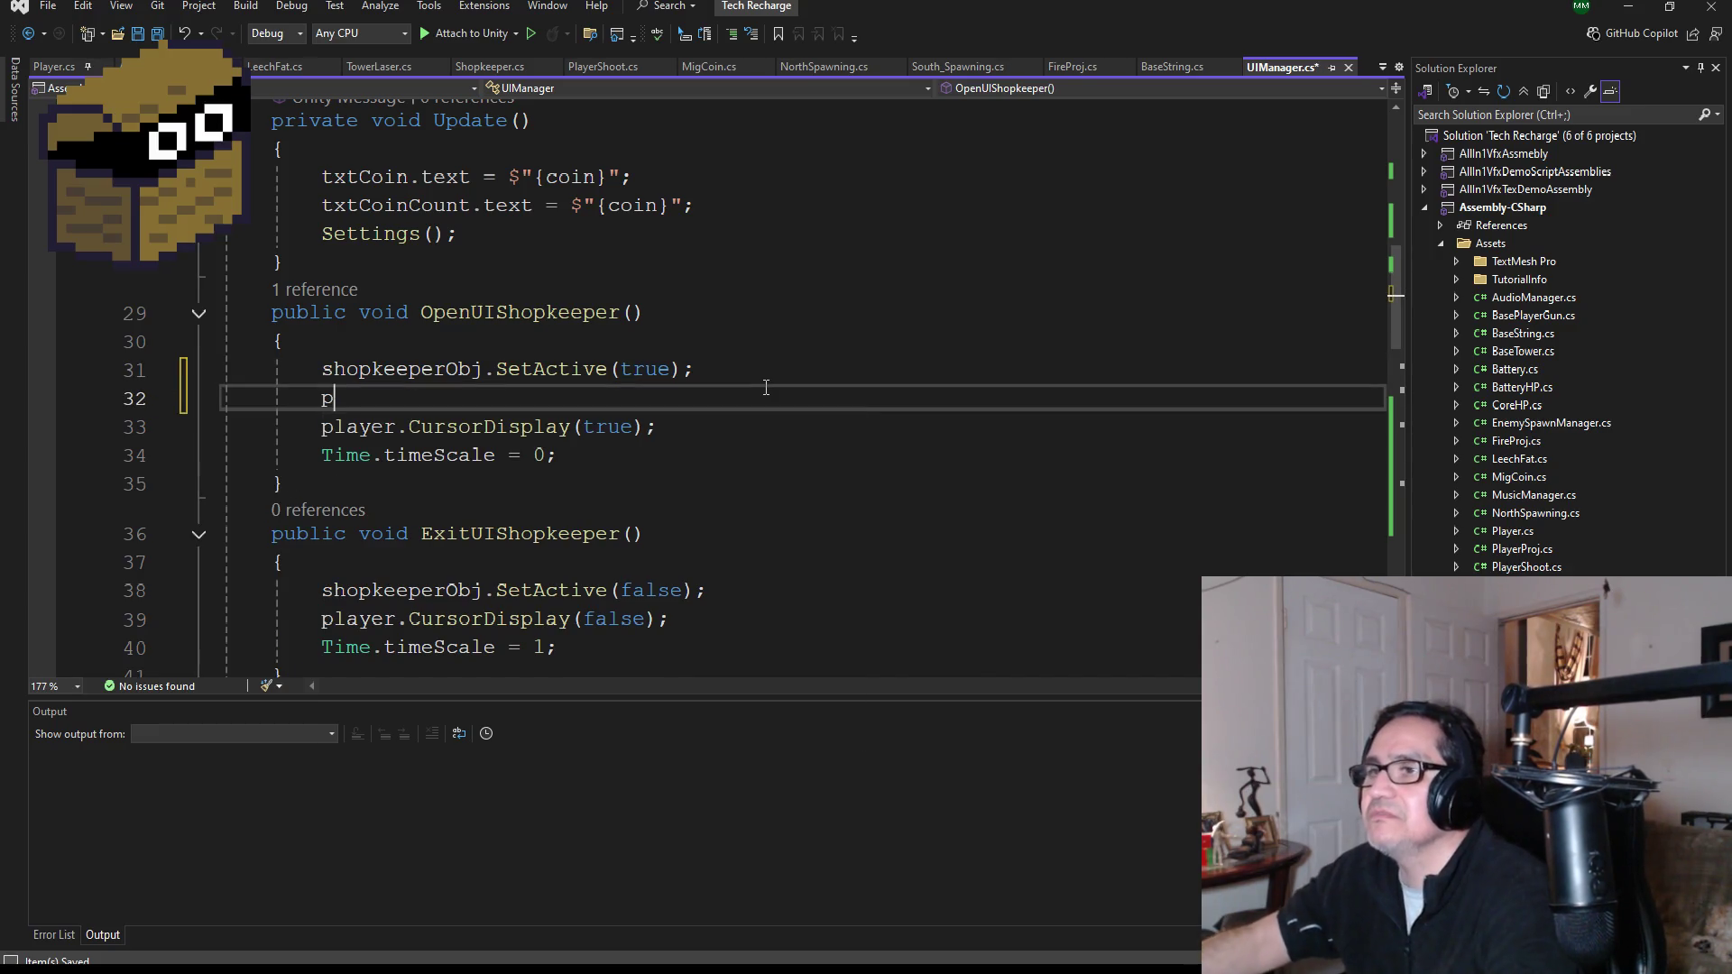
type("aseu")
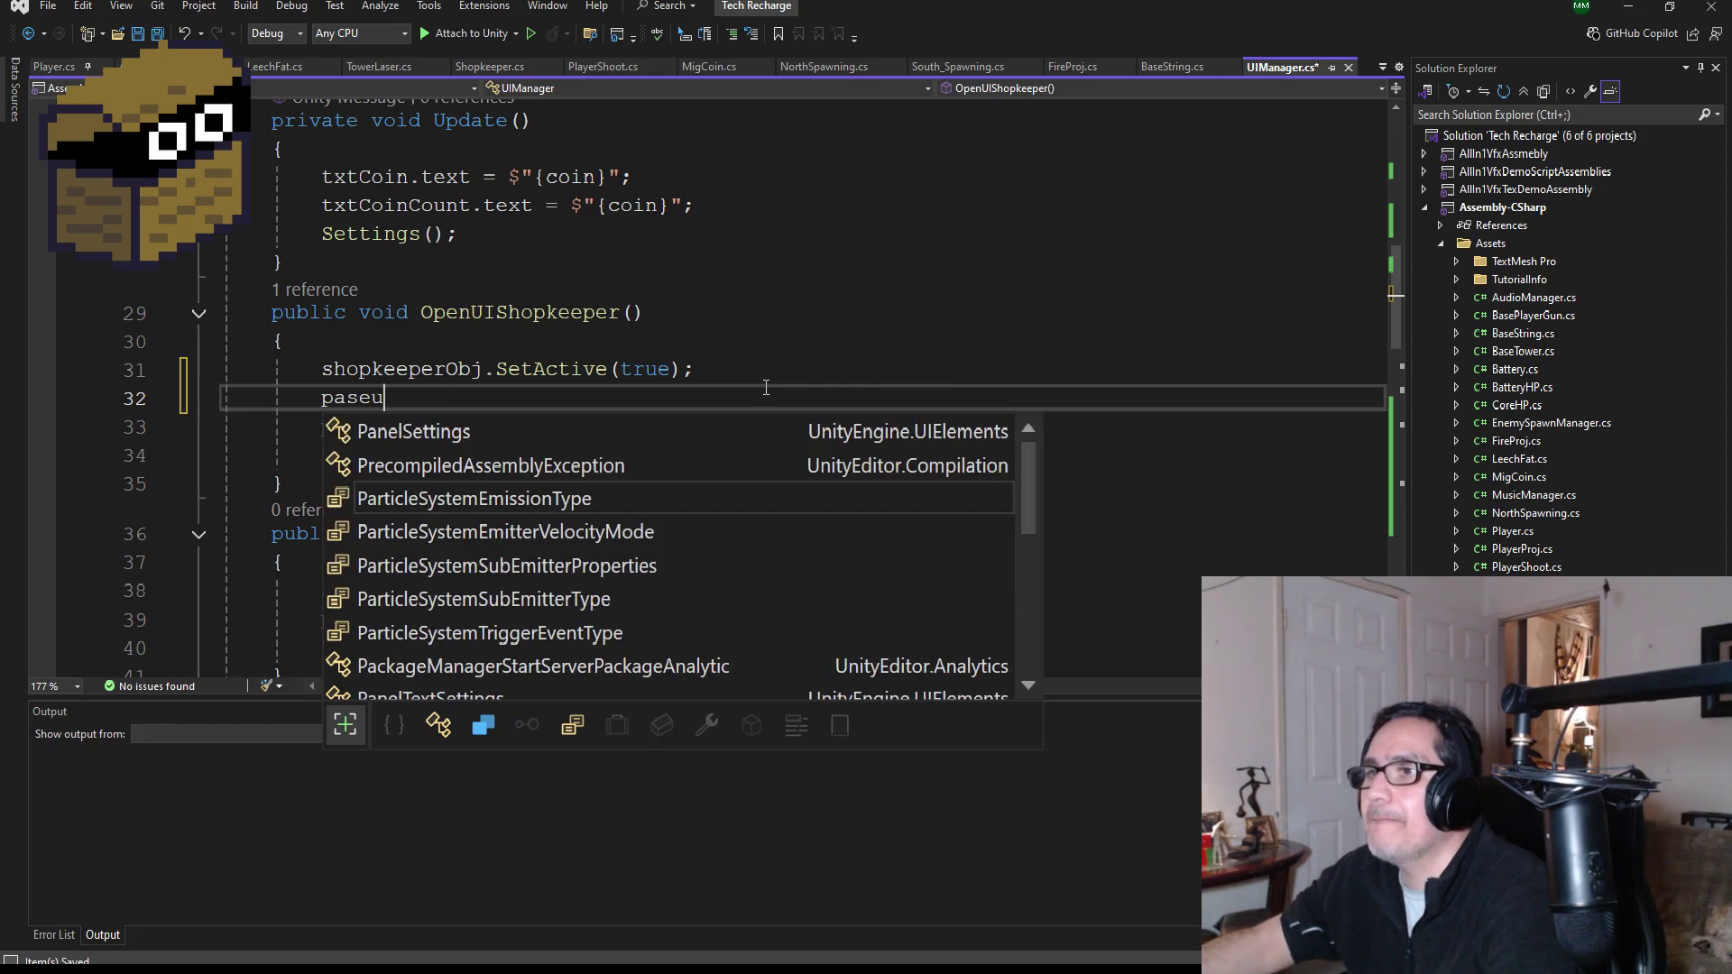
key("BackSpace")
key("BackSpace")
key("BackSpace")
type("Pla")
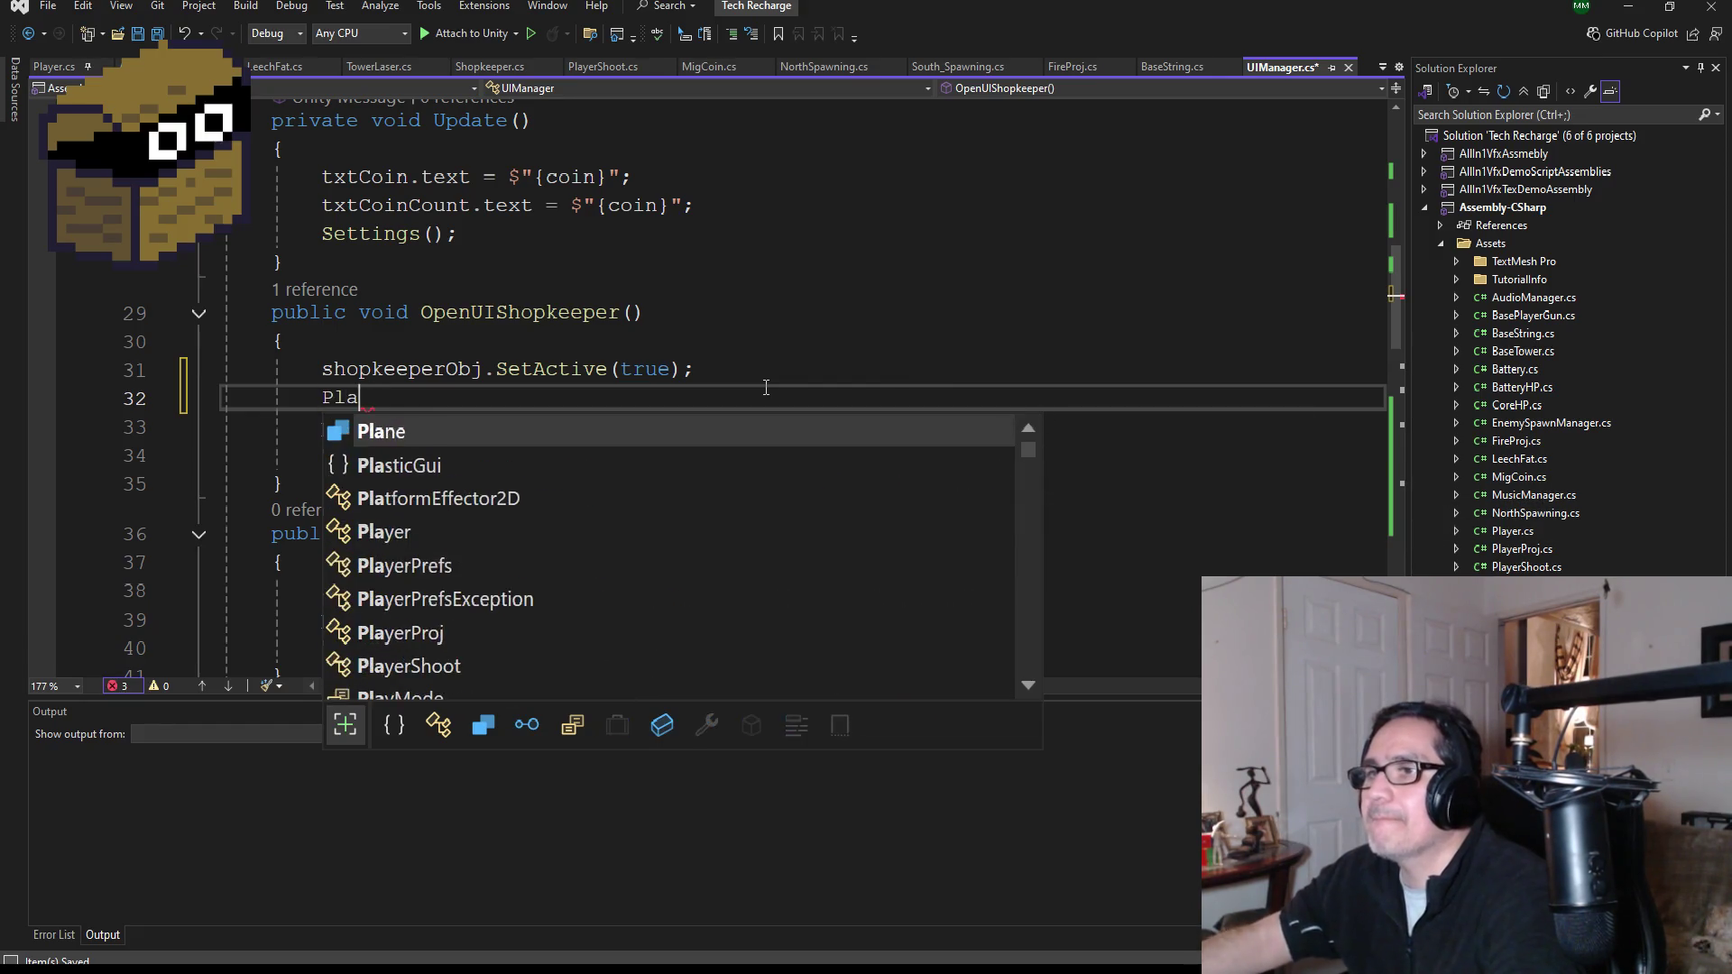
type("yer.pa")
key("Tab")
type("= true;")
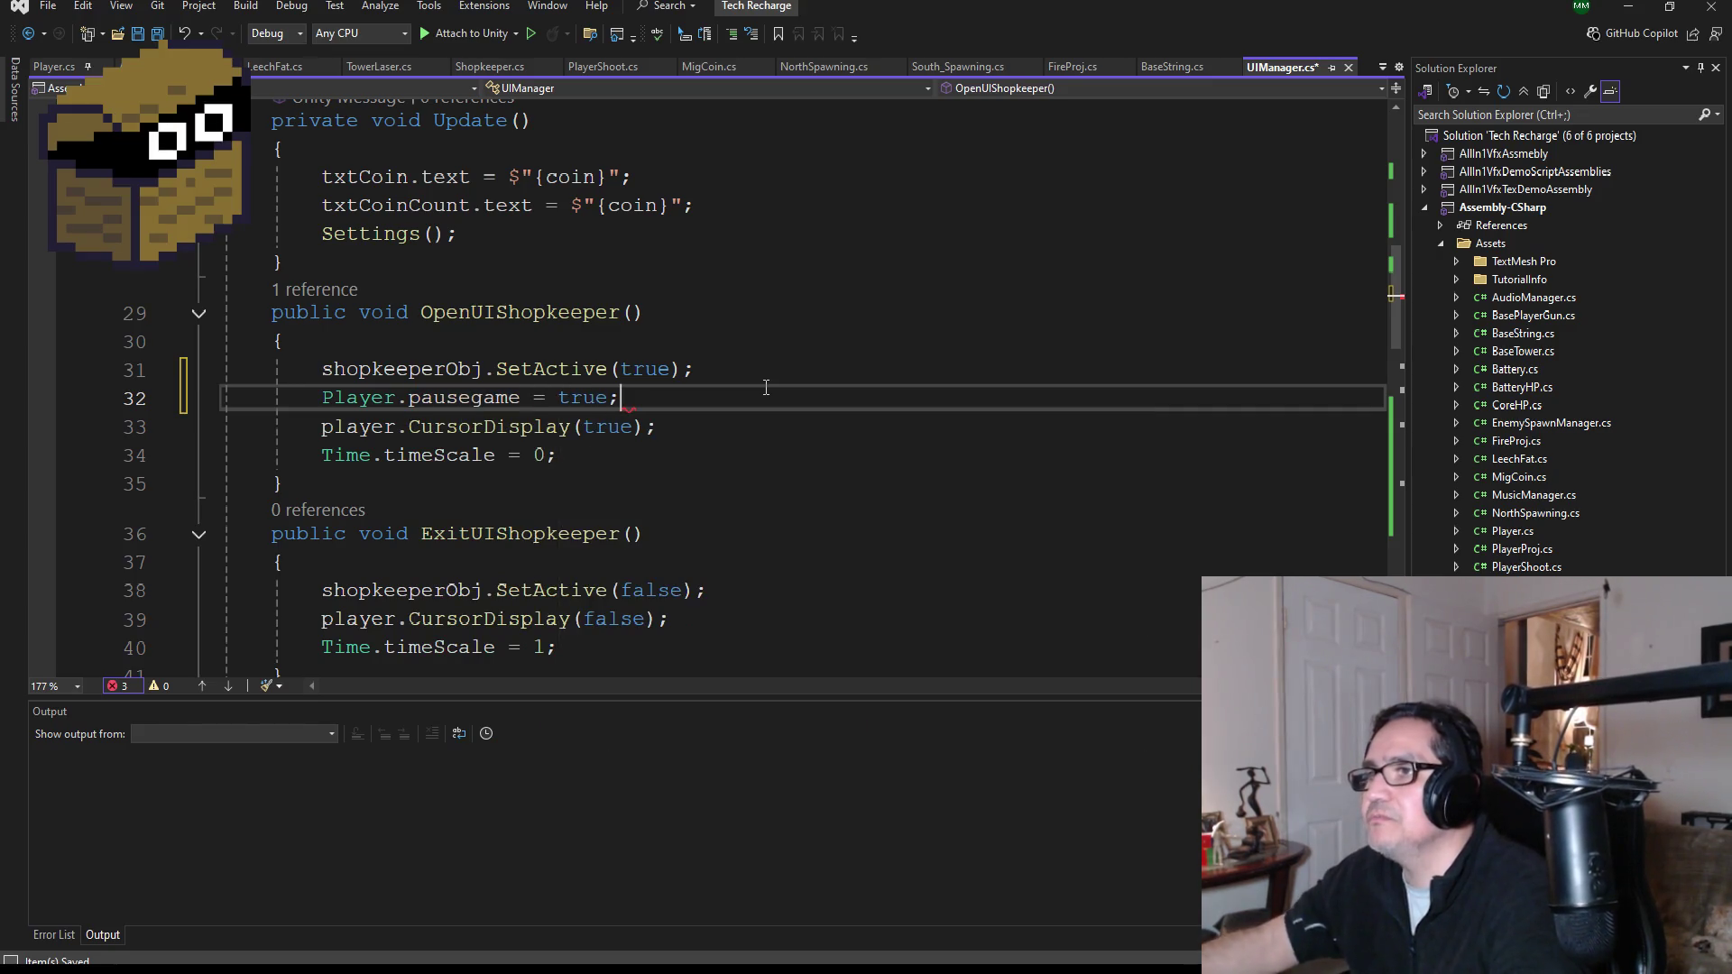
- Add 'Player.pausegame = false;' after the timeScale reset in ExitUIShopkeeper
scroll(662, 569, "down", 2)
left_click(700, 450)
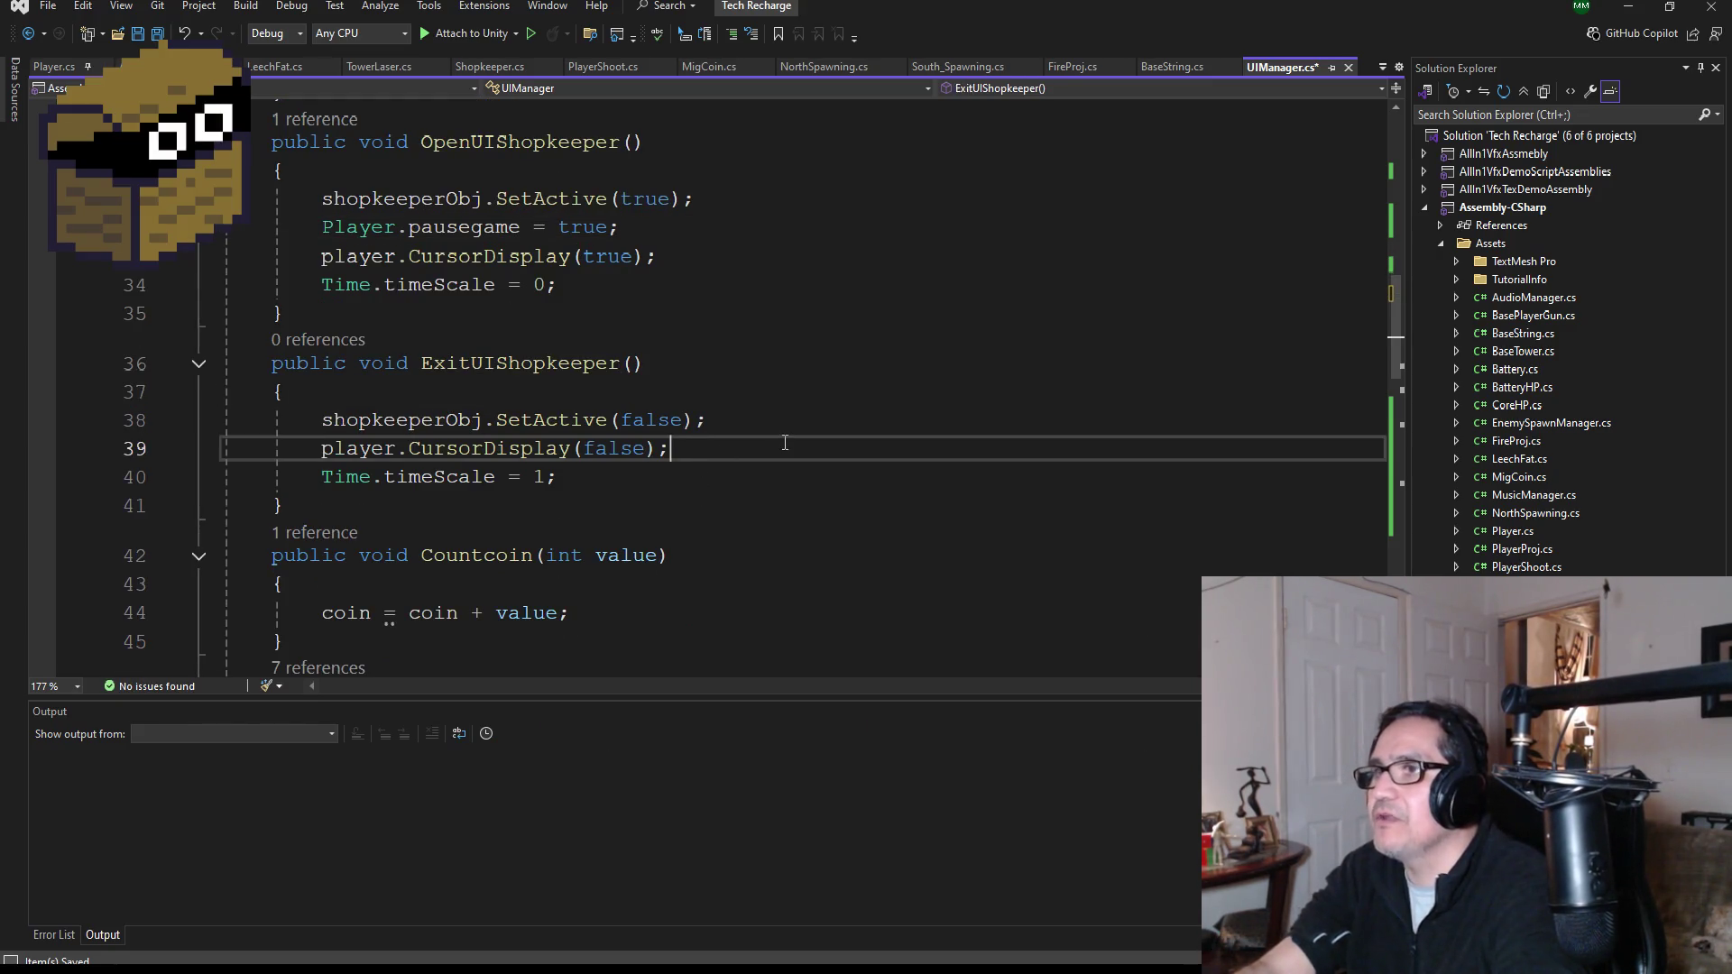
left_click(650, 484)
key("Return")
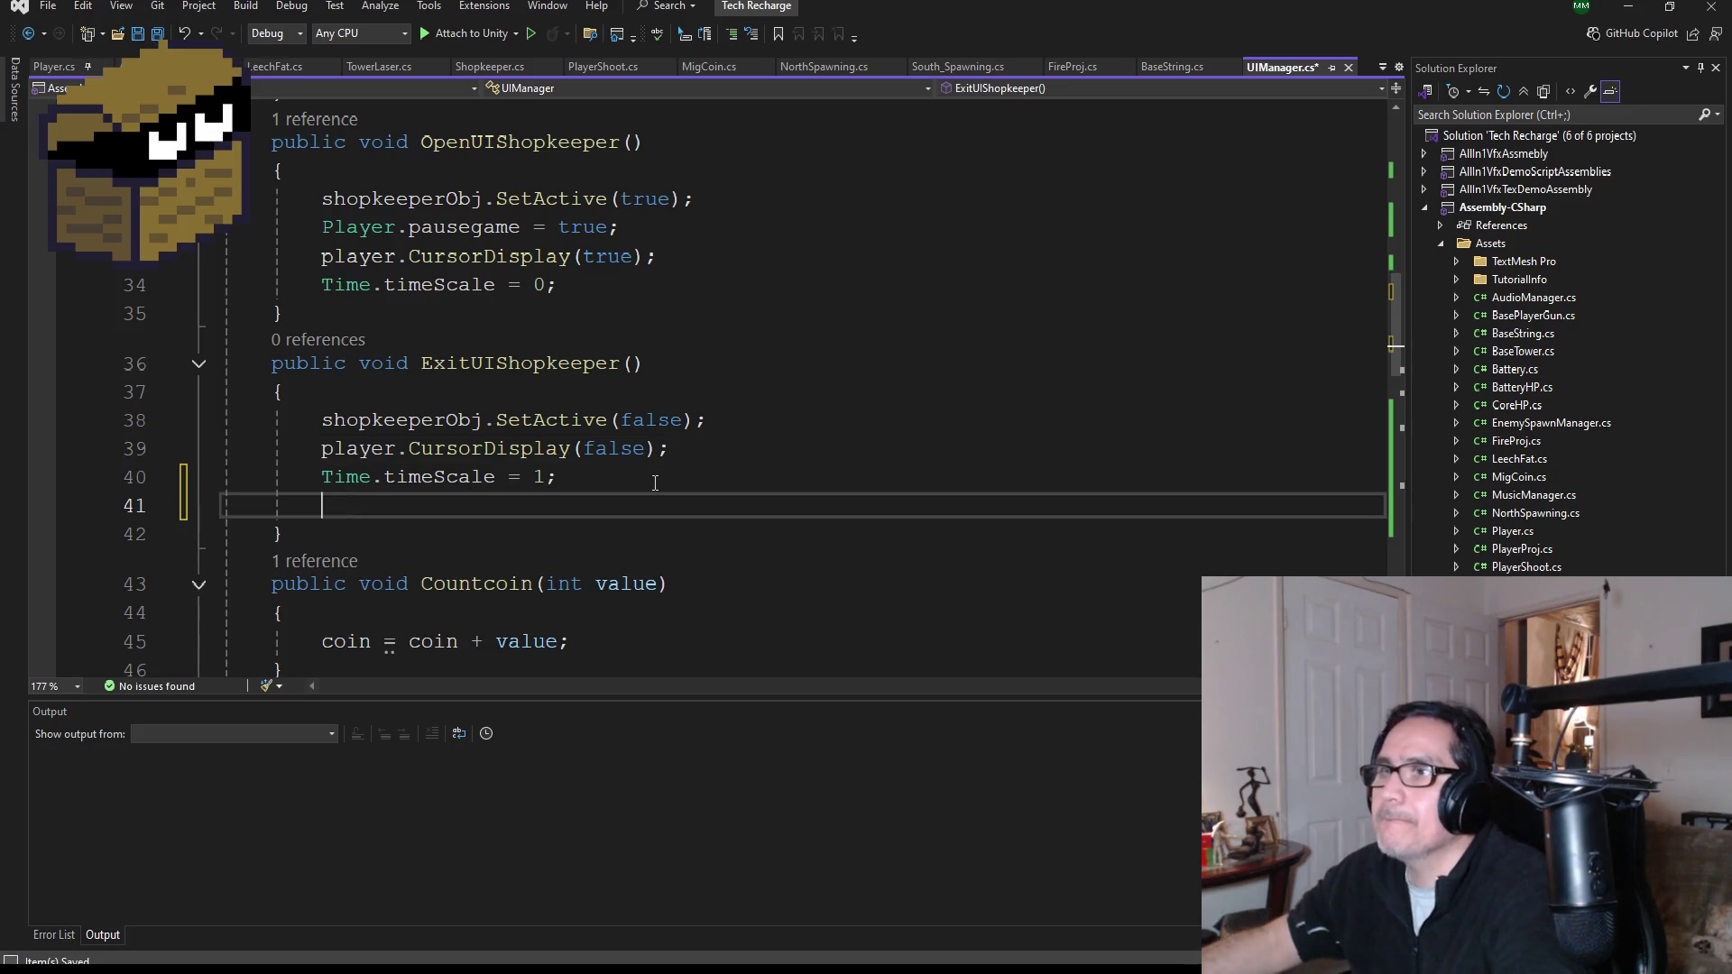
type("Player.p")
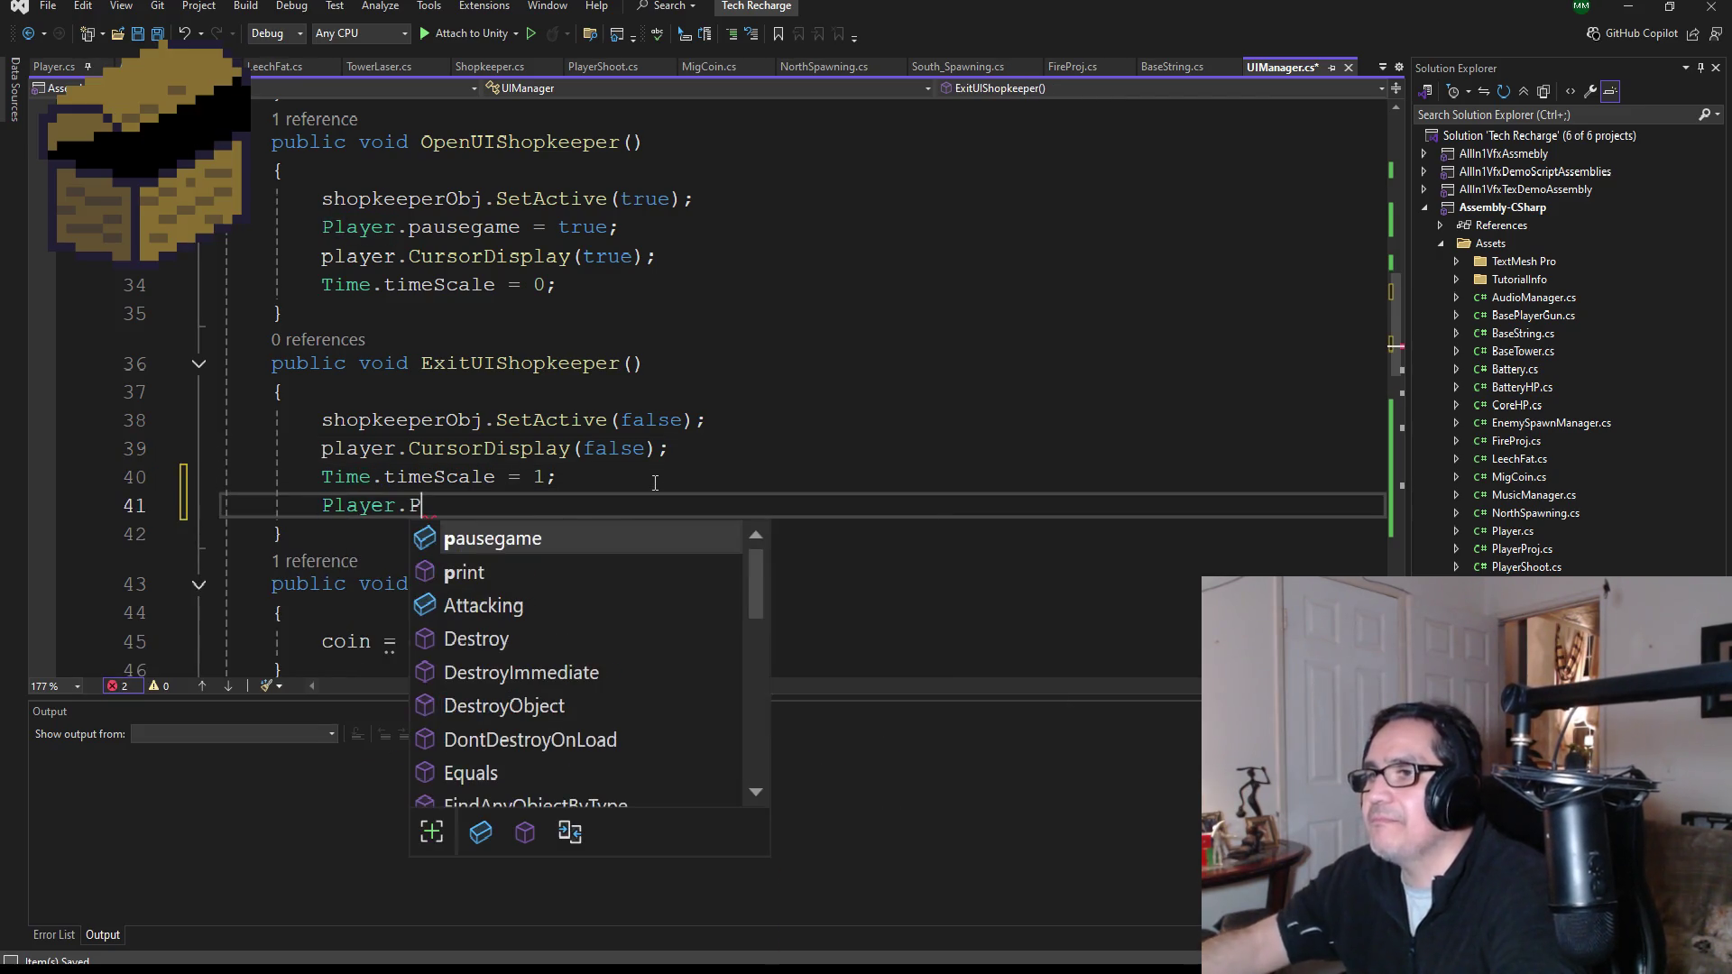
key("Tab")
type("= fa")
key("Tab")
- Save all changed files in Visual Studio
scroll(655, 482, "down", 6)
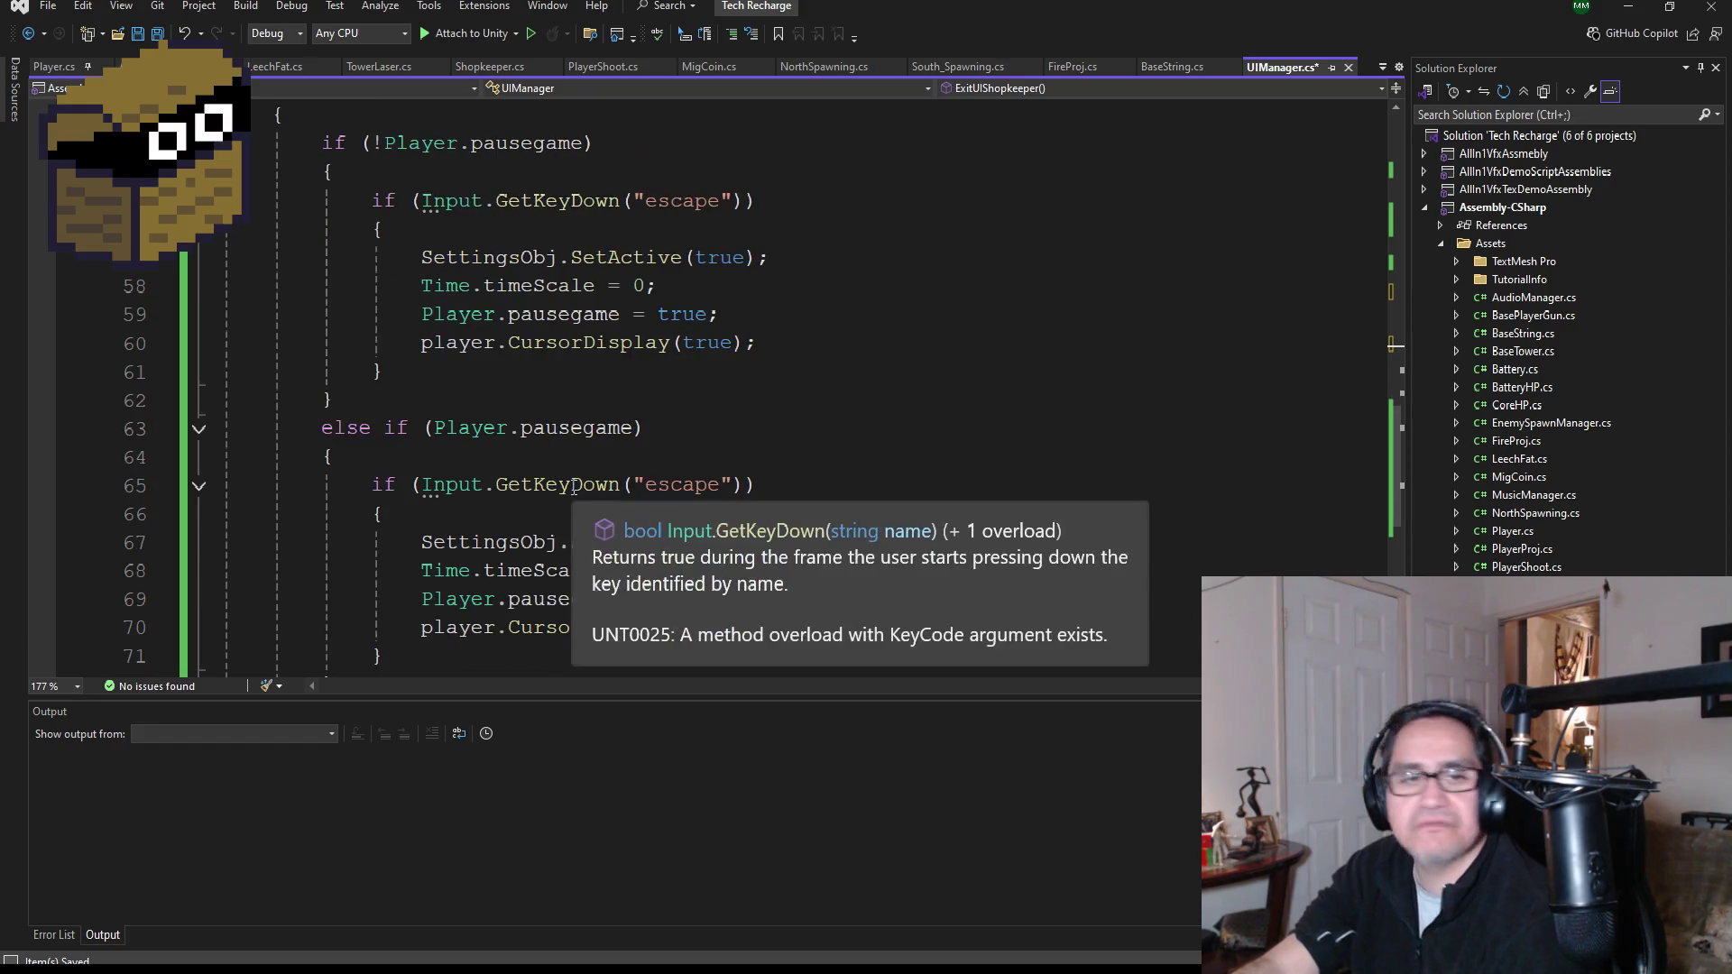
scroll(559, 433, "up", 5)
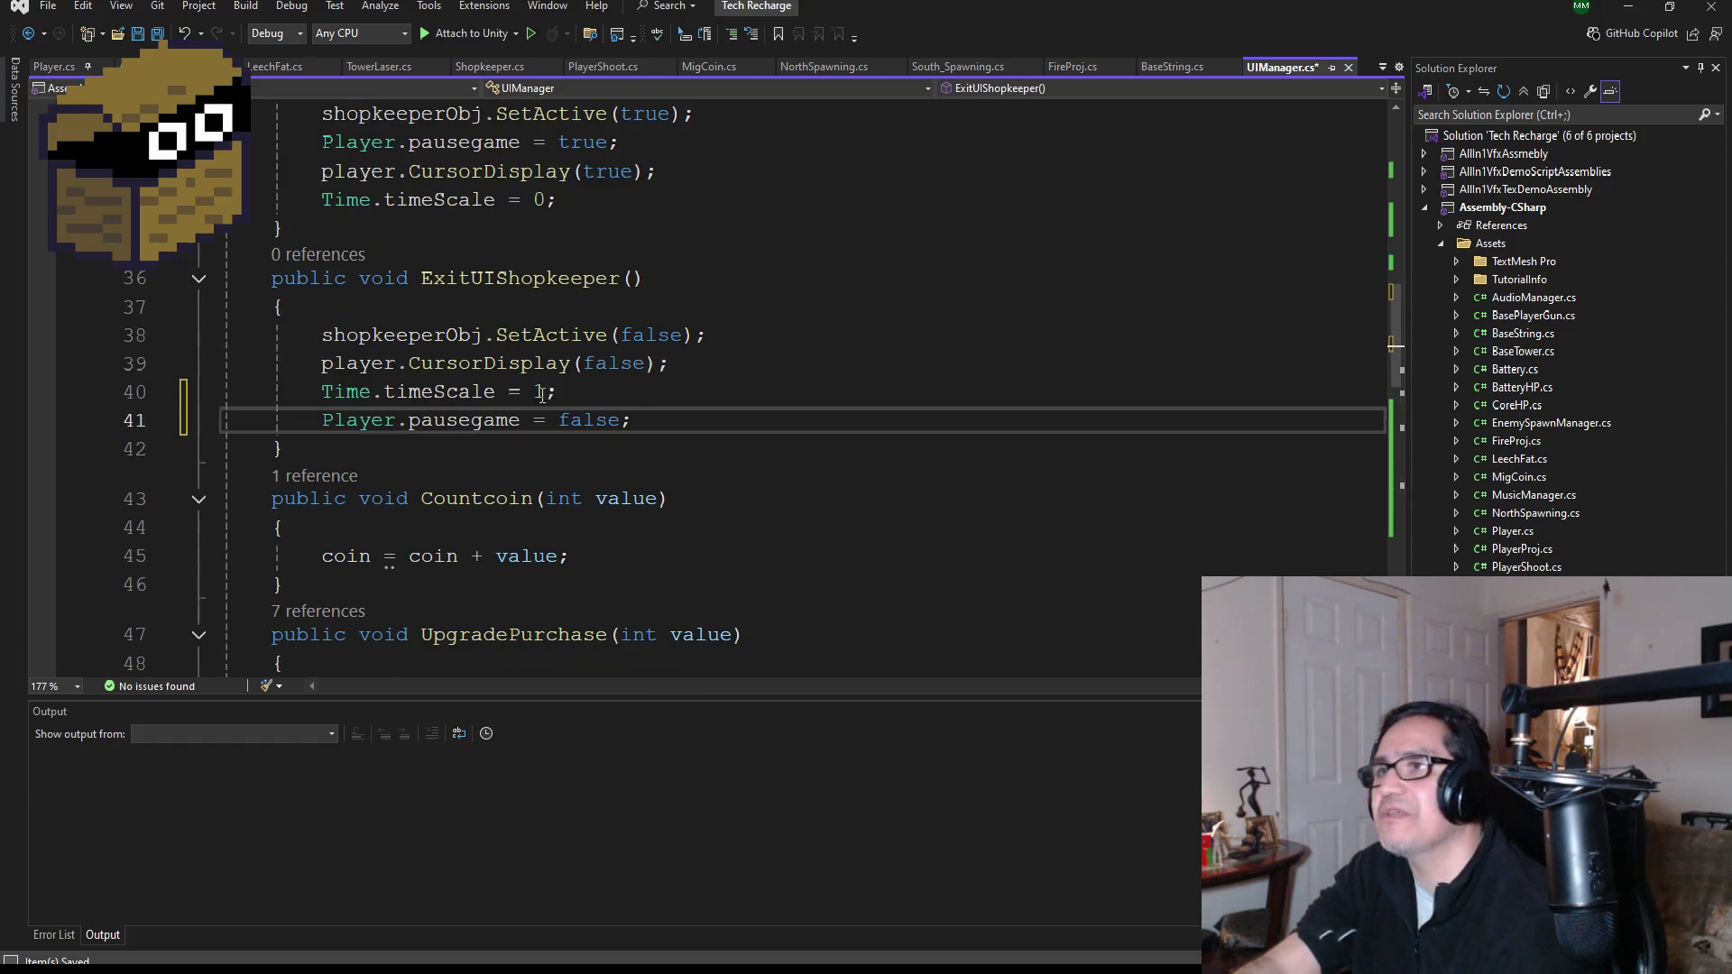
left_click(158, 36)
scroll(701, 424, "up", 2)
scroll(701, 425, "down", 3)
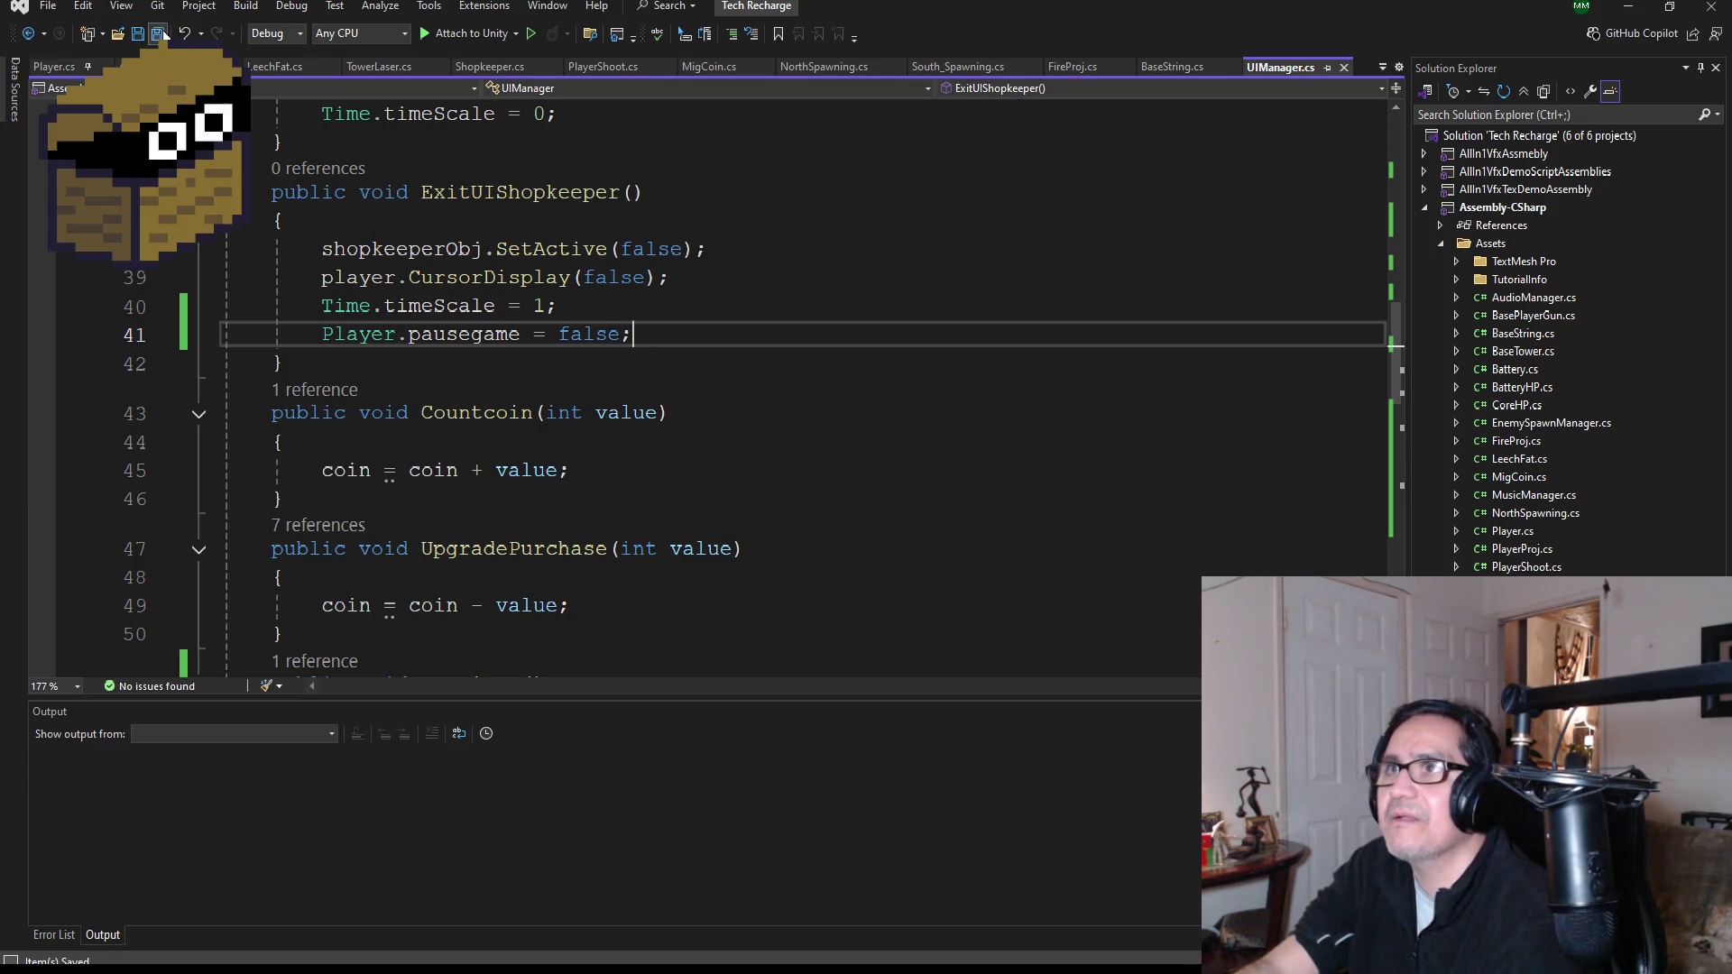
left_click(1628, 7)
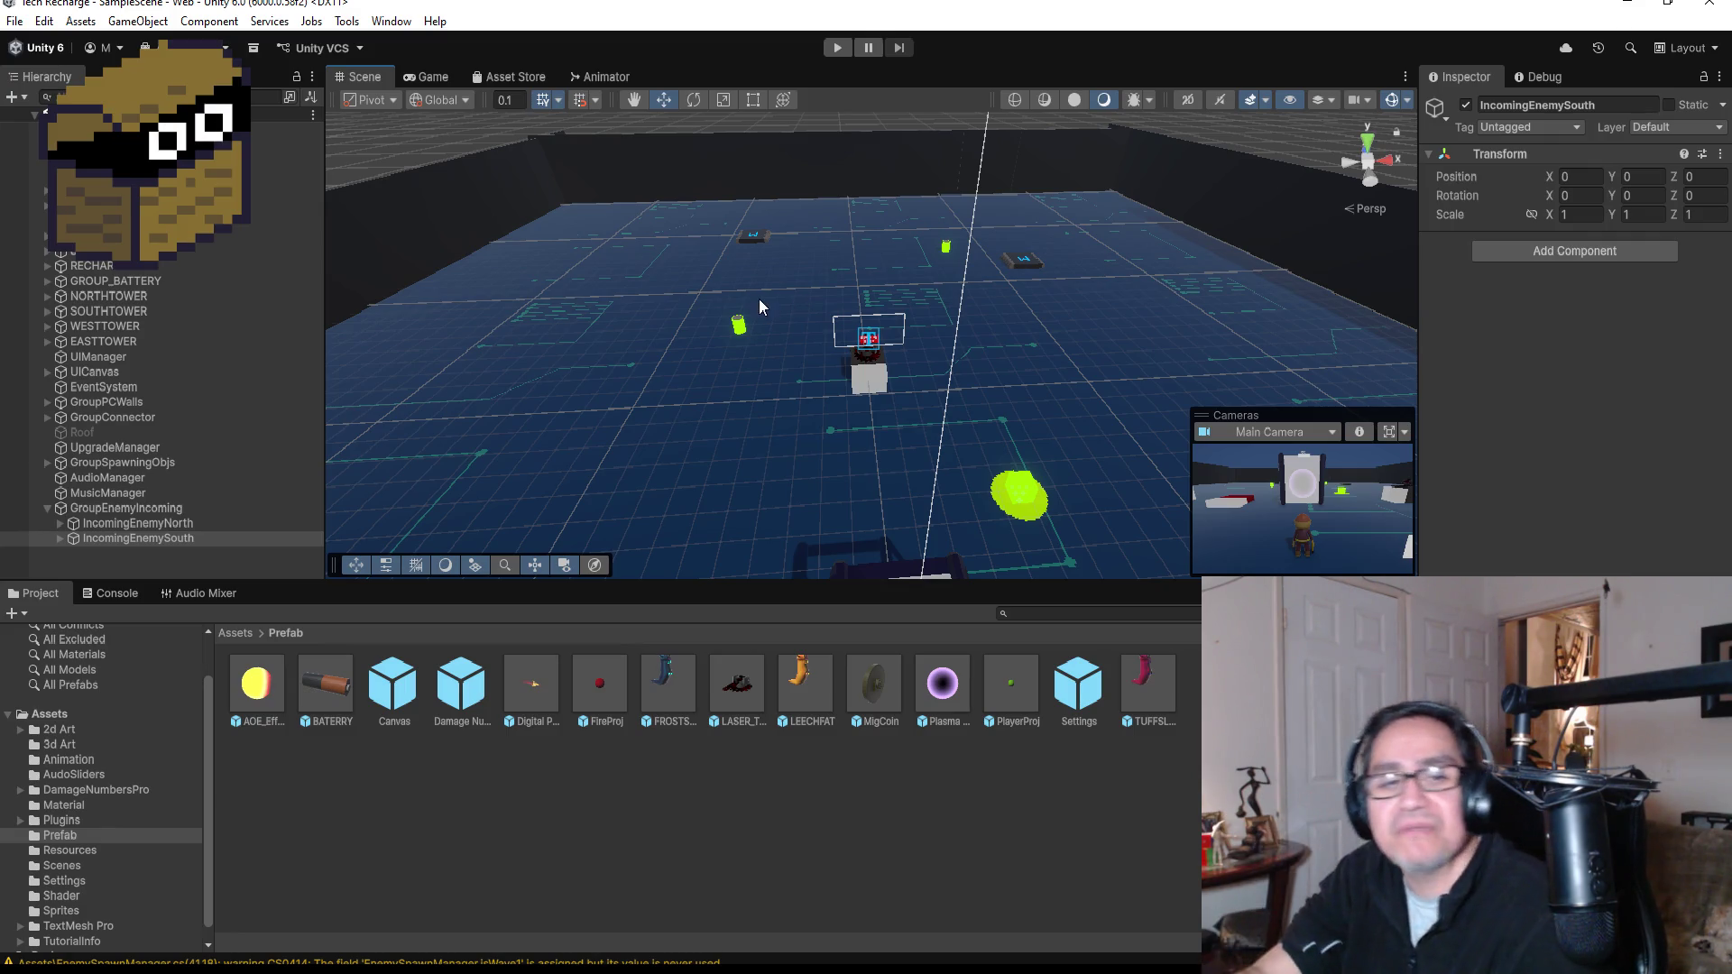
- Start Play mode, dismiss How To Play, and walk to the green cube to open the shop
left_click(837, 49)
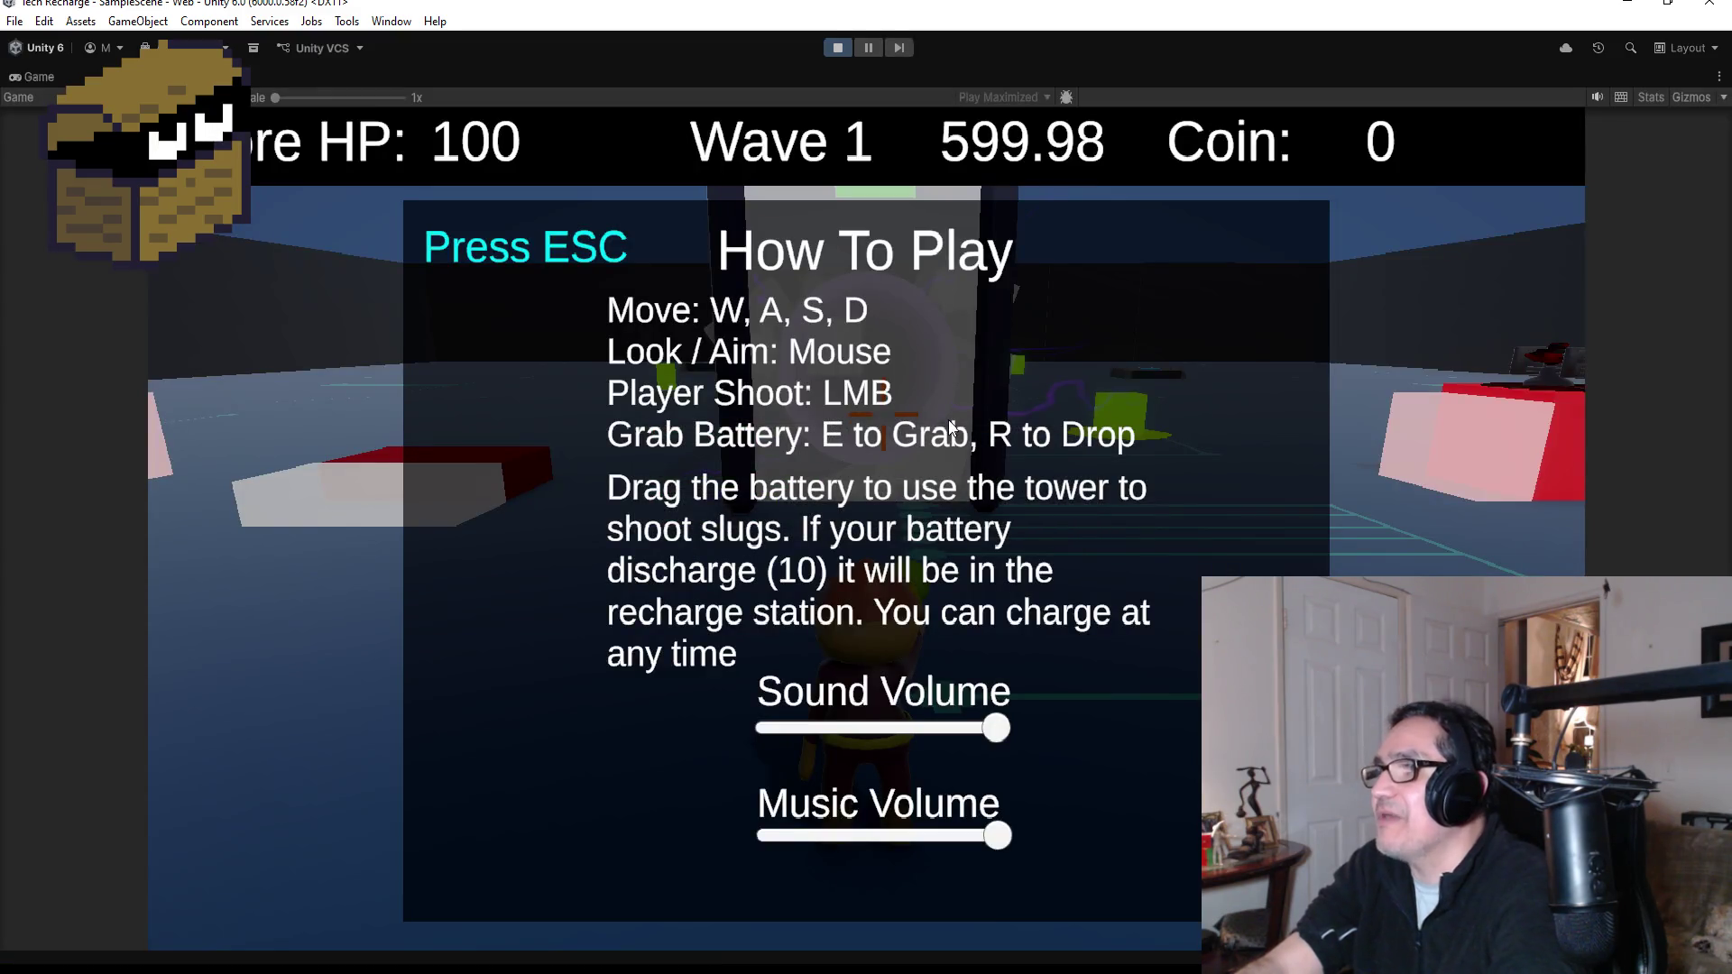
key("Escape")
key("w")
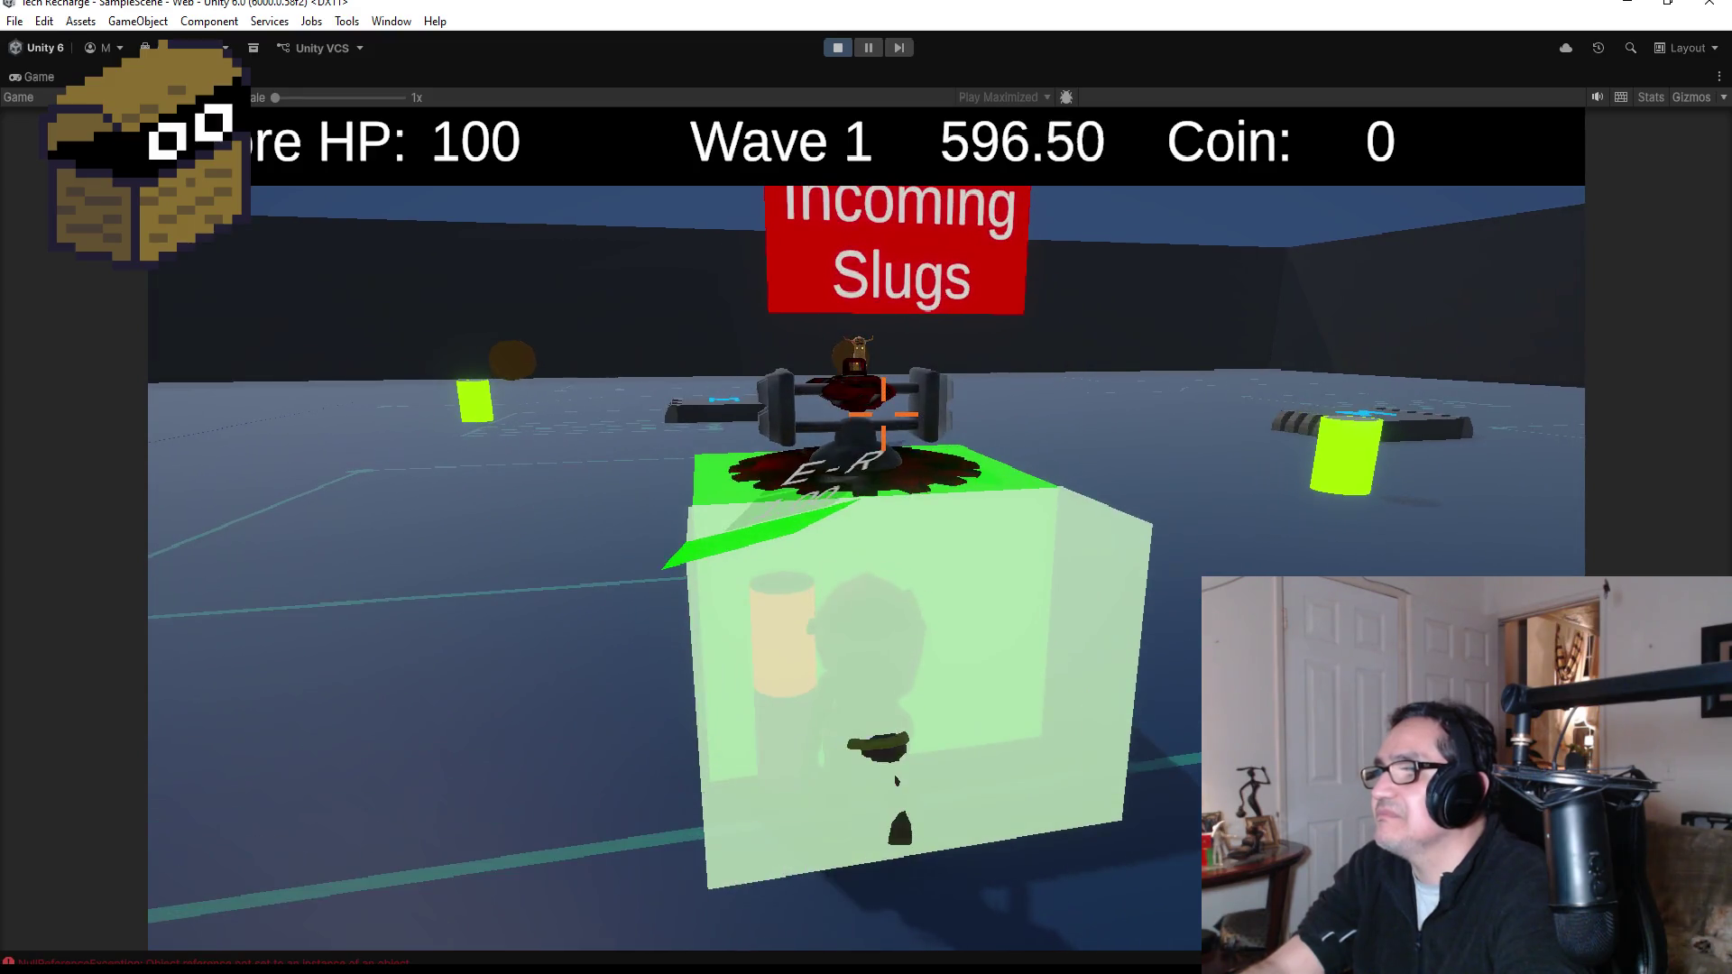
key("s")
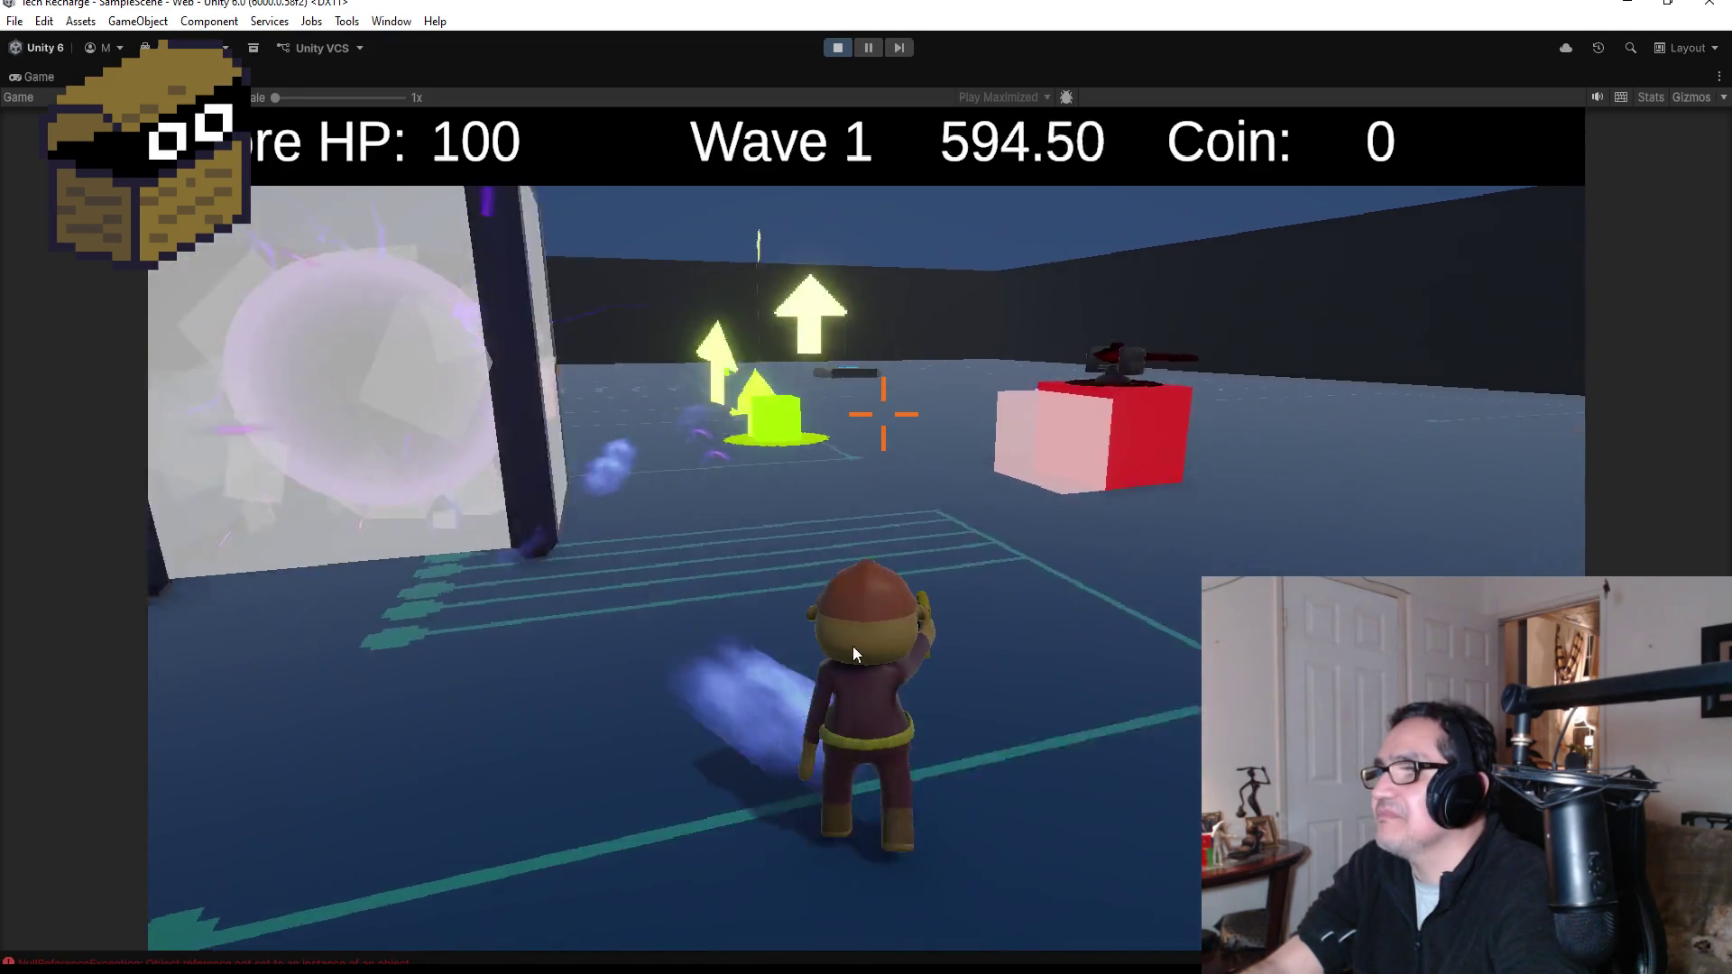
key("w")
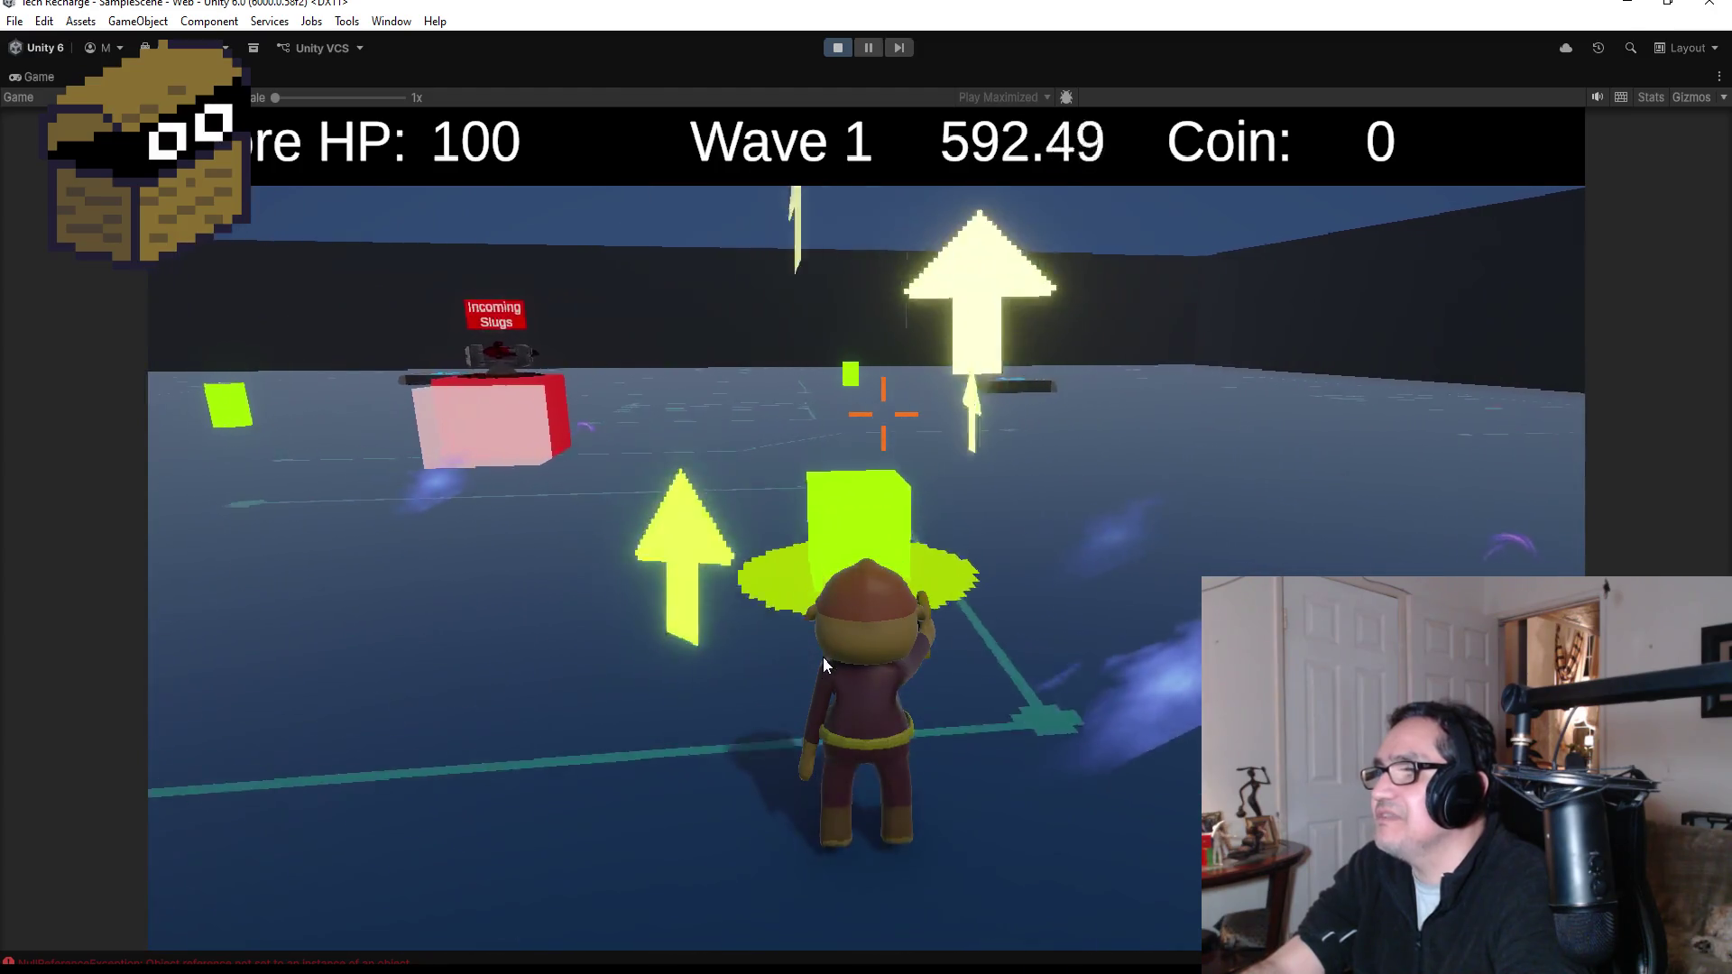
key("e")
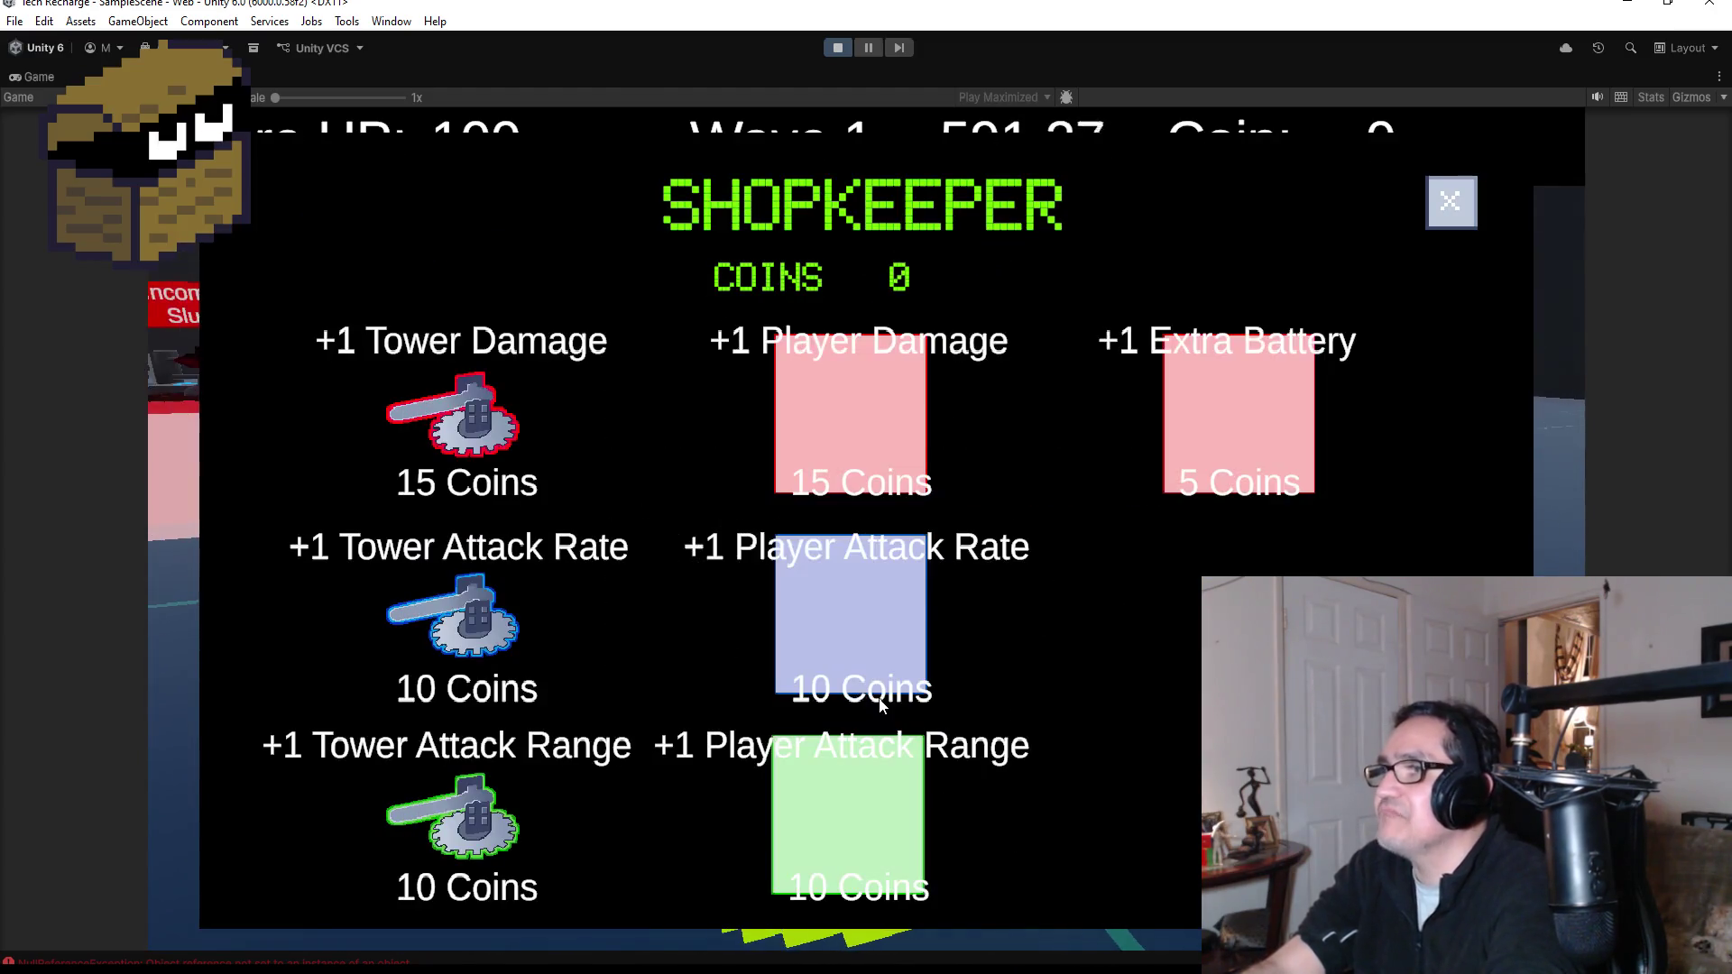
- Check that ESC still opens settings over the shop, close the shop, then stop playing
key("Escape")
key("Escape")
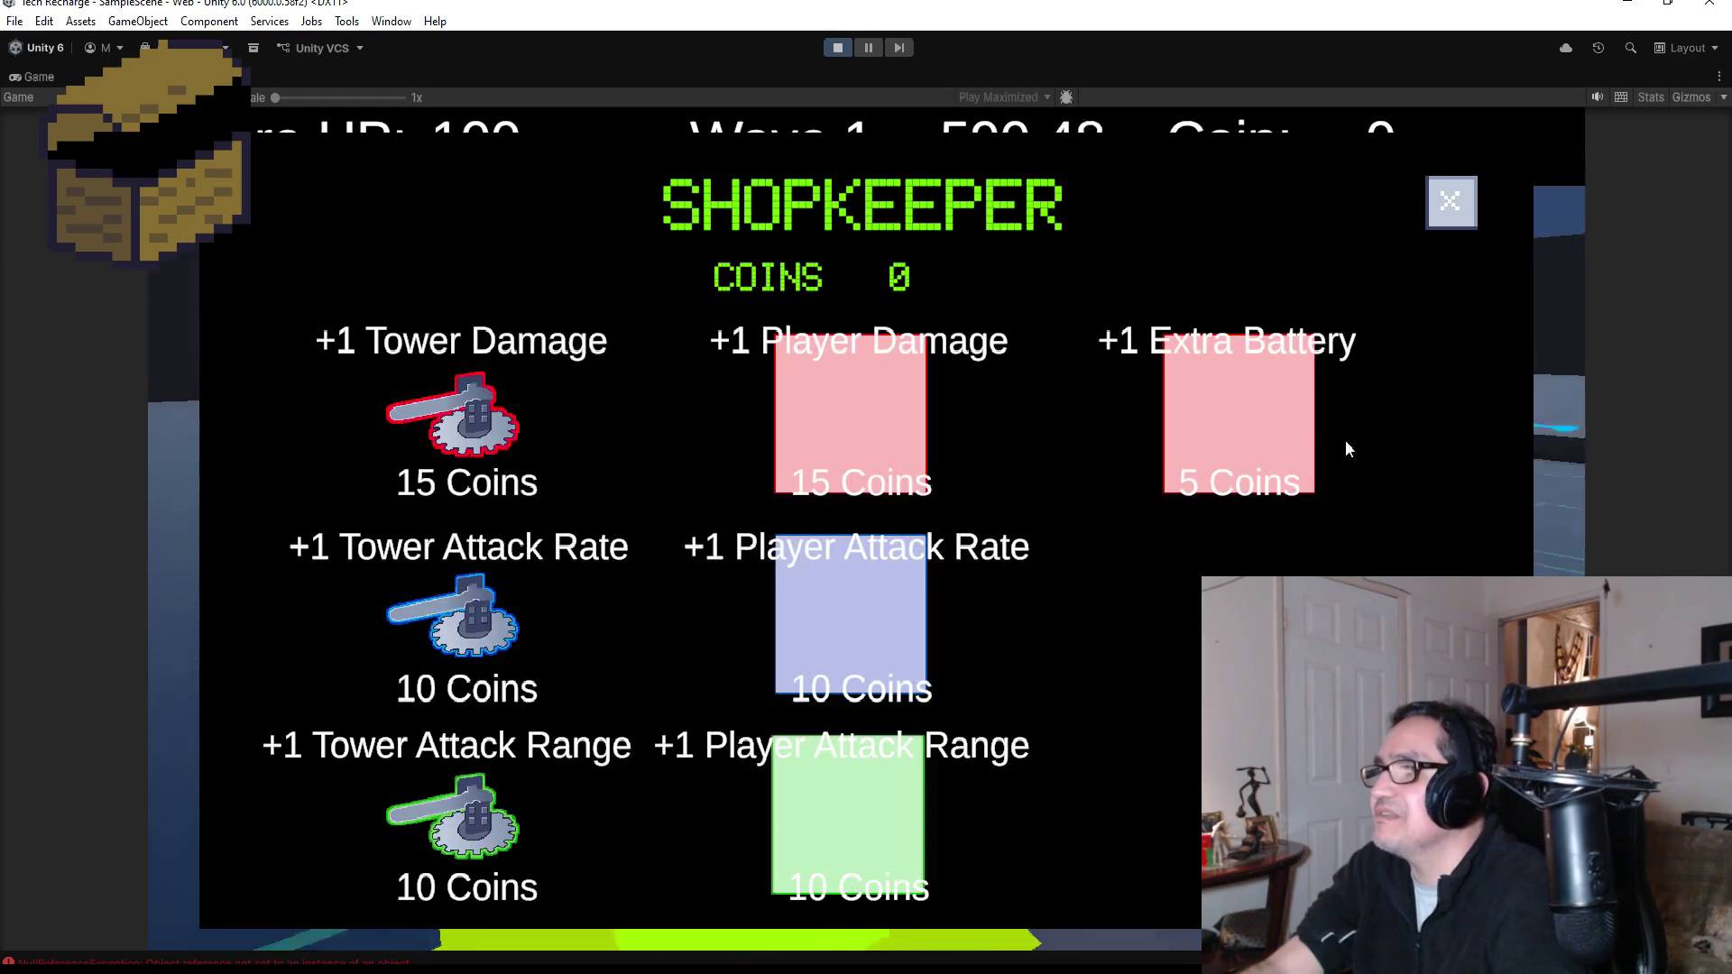
key("Escape")
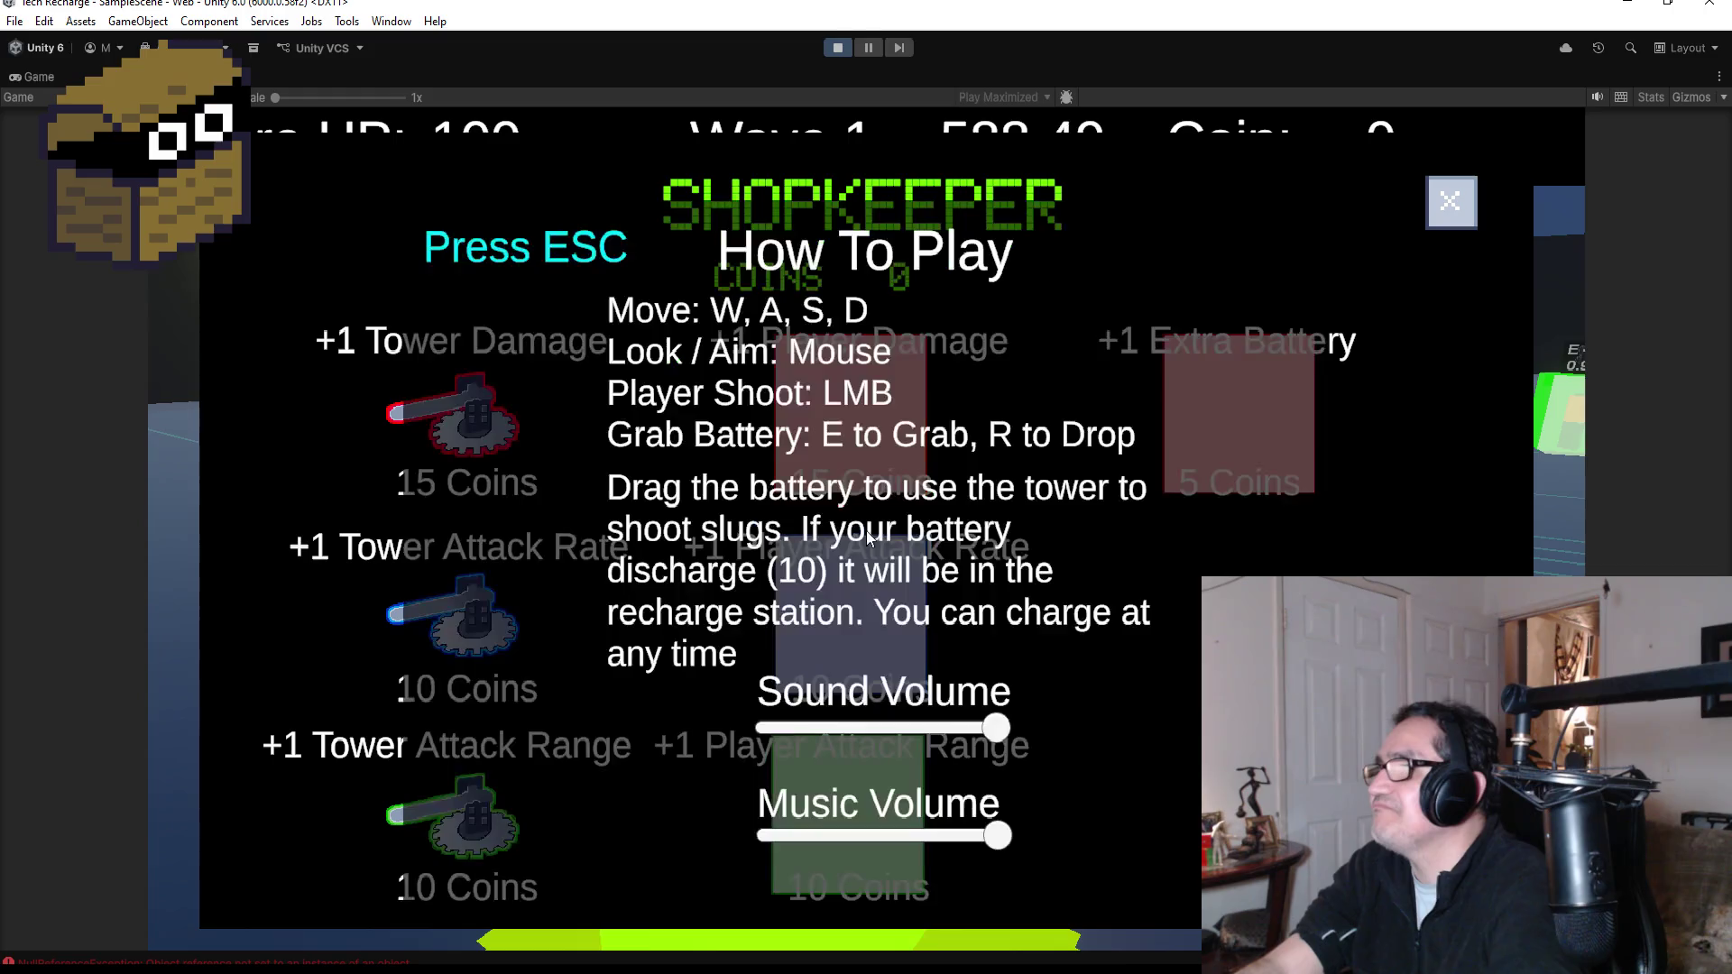
left_click(1449, 219)
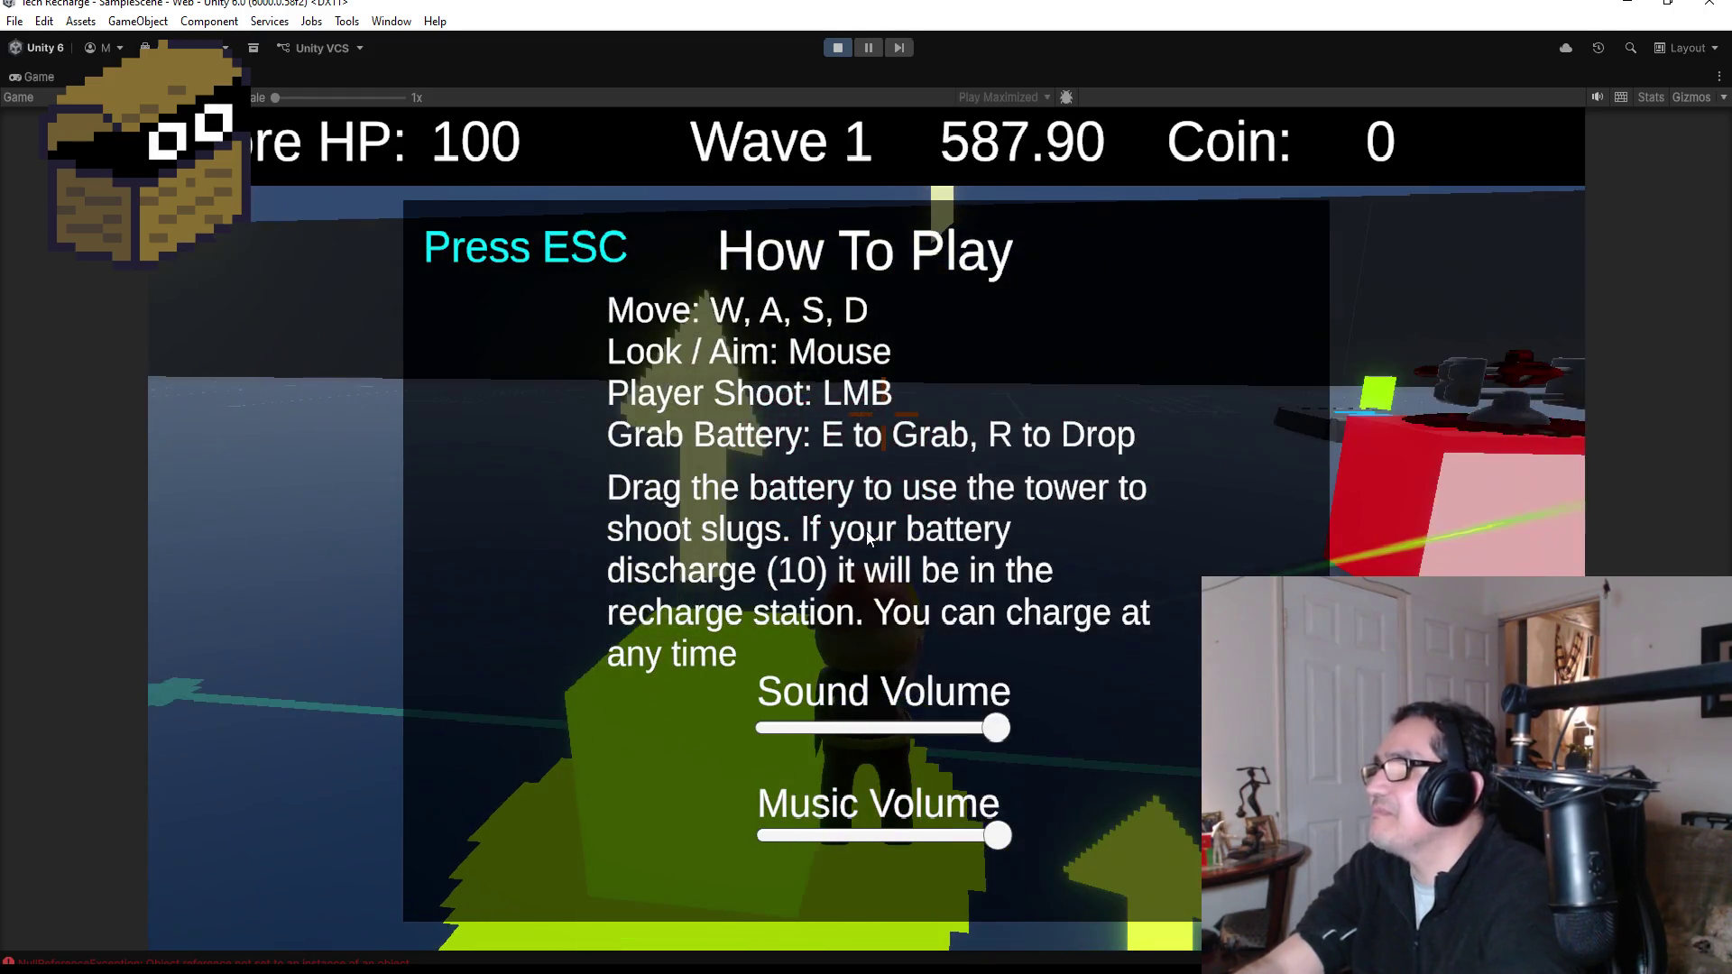
key("Escape")
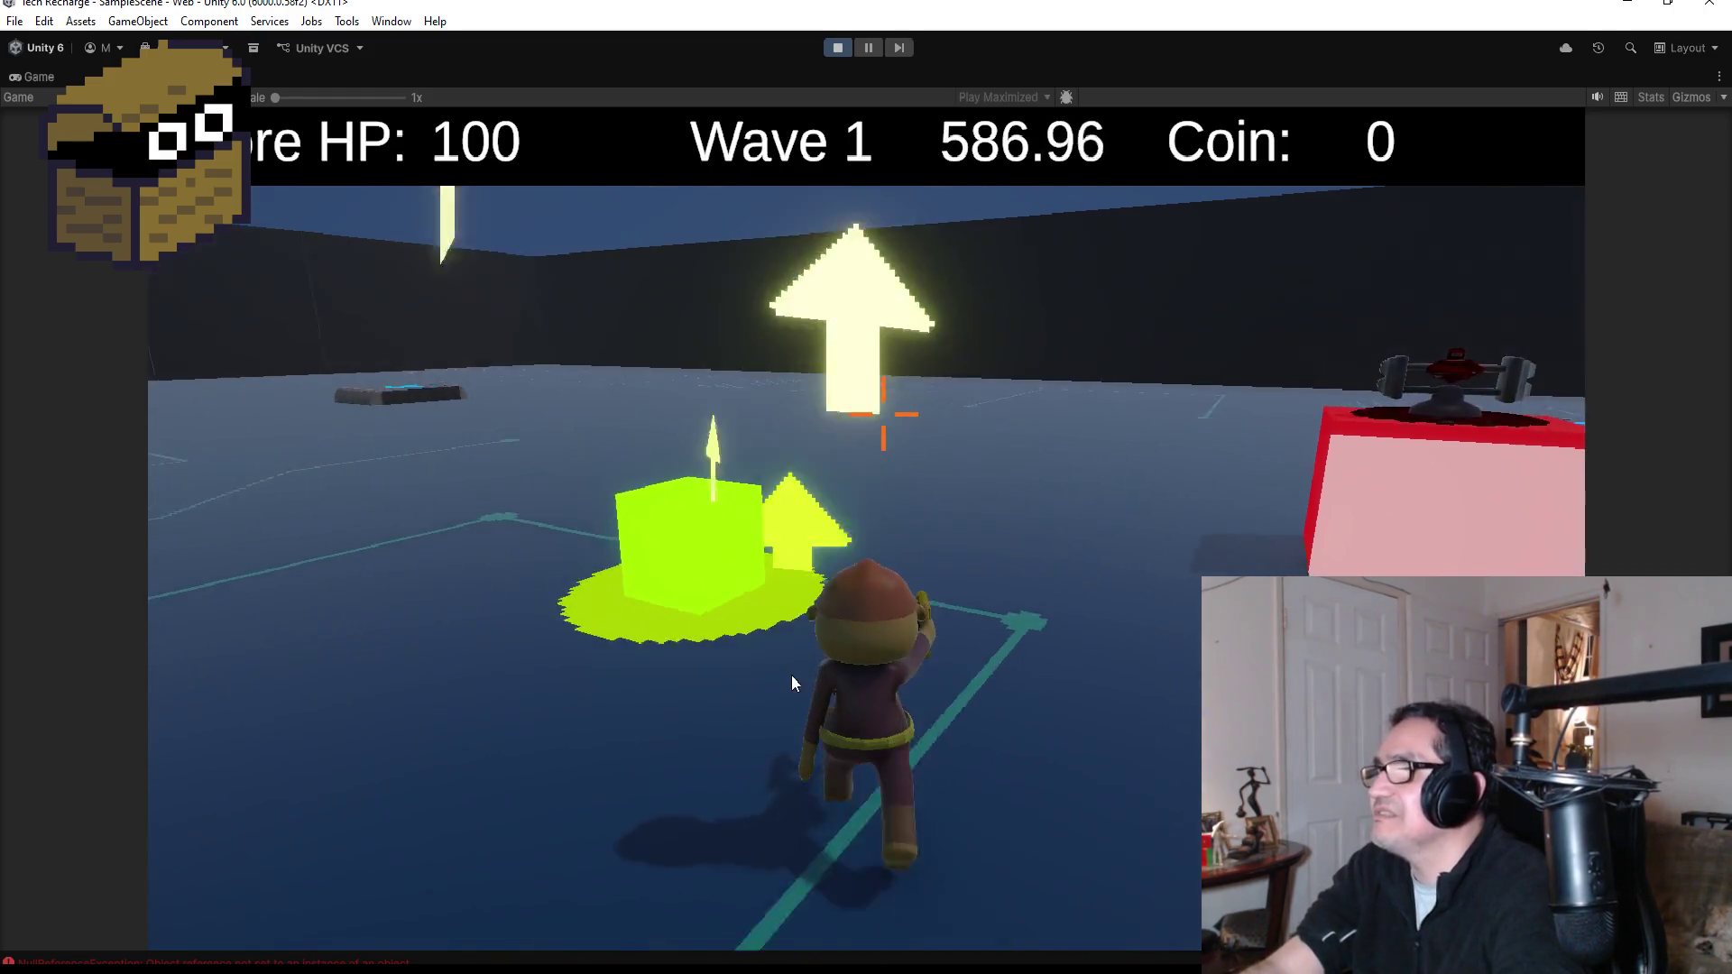
key("Escape")
left_click(830, 50)
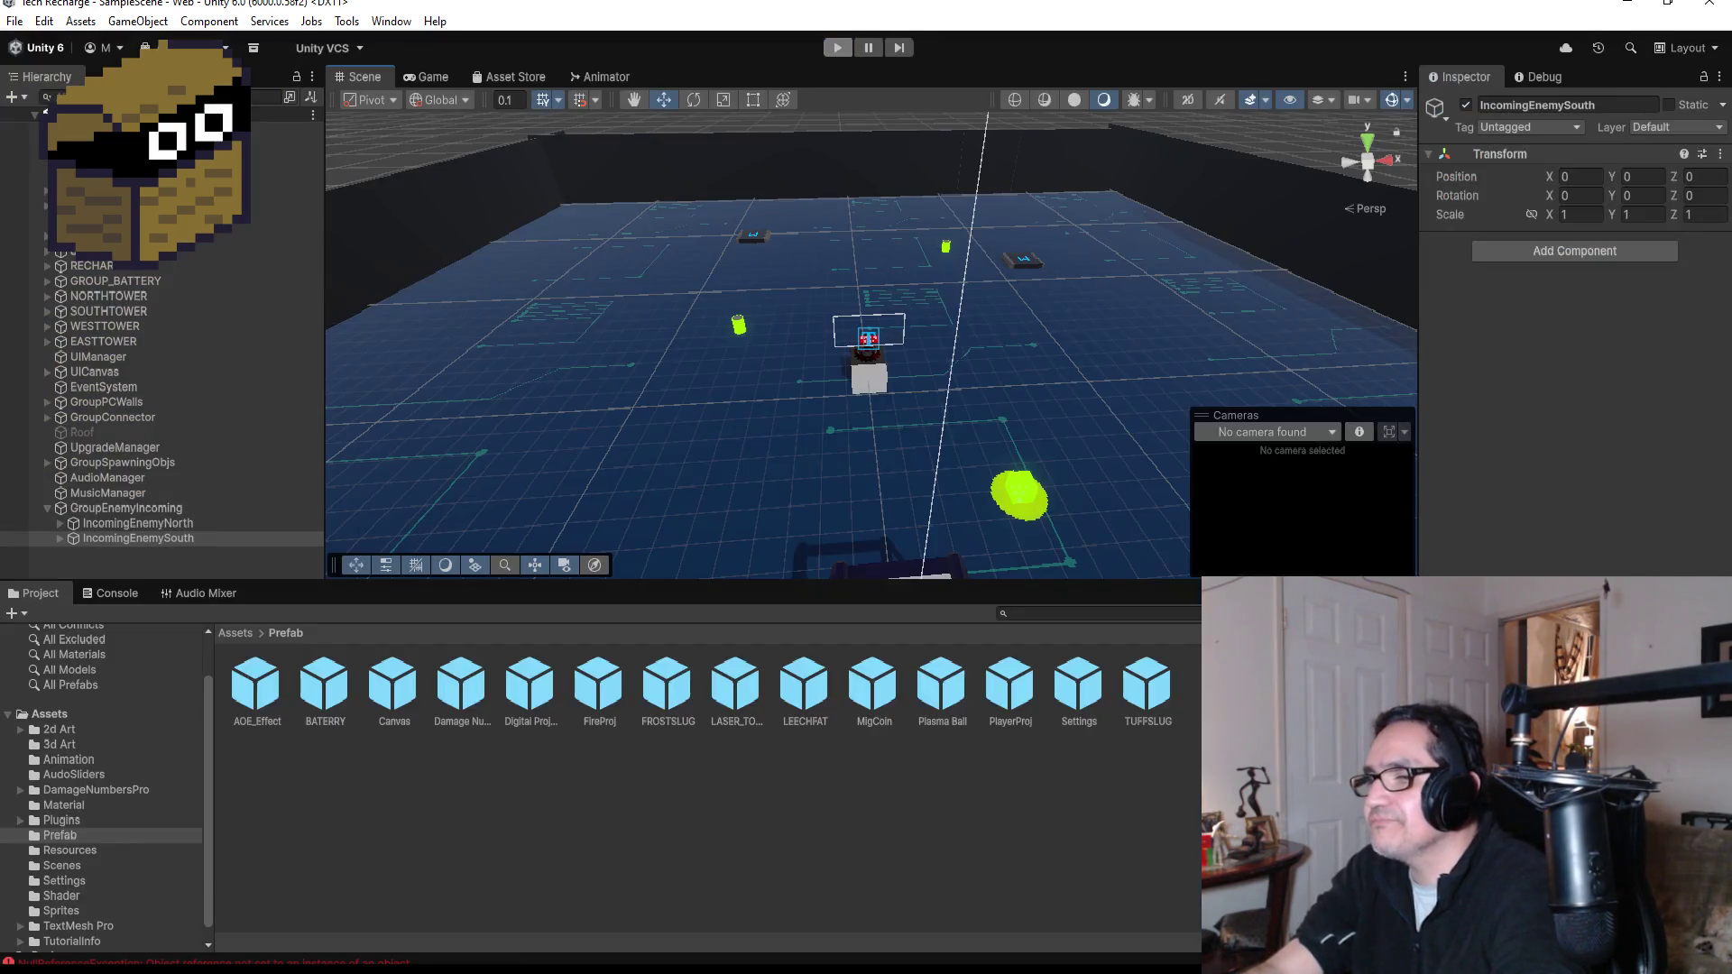
mouse_move(465, 969)
left_click(398, 897)
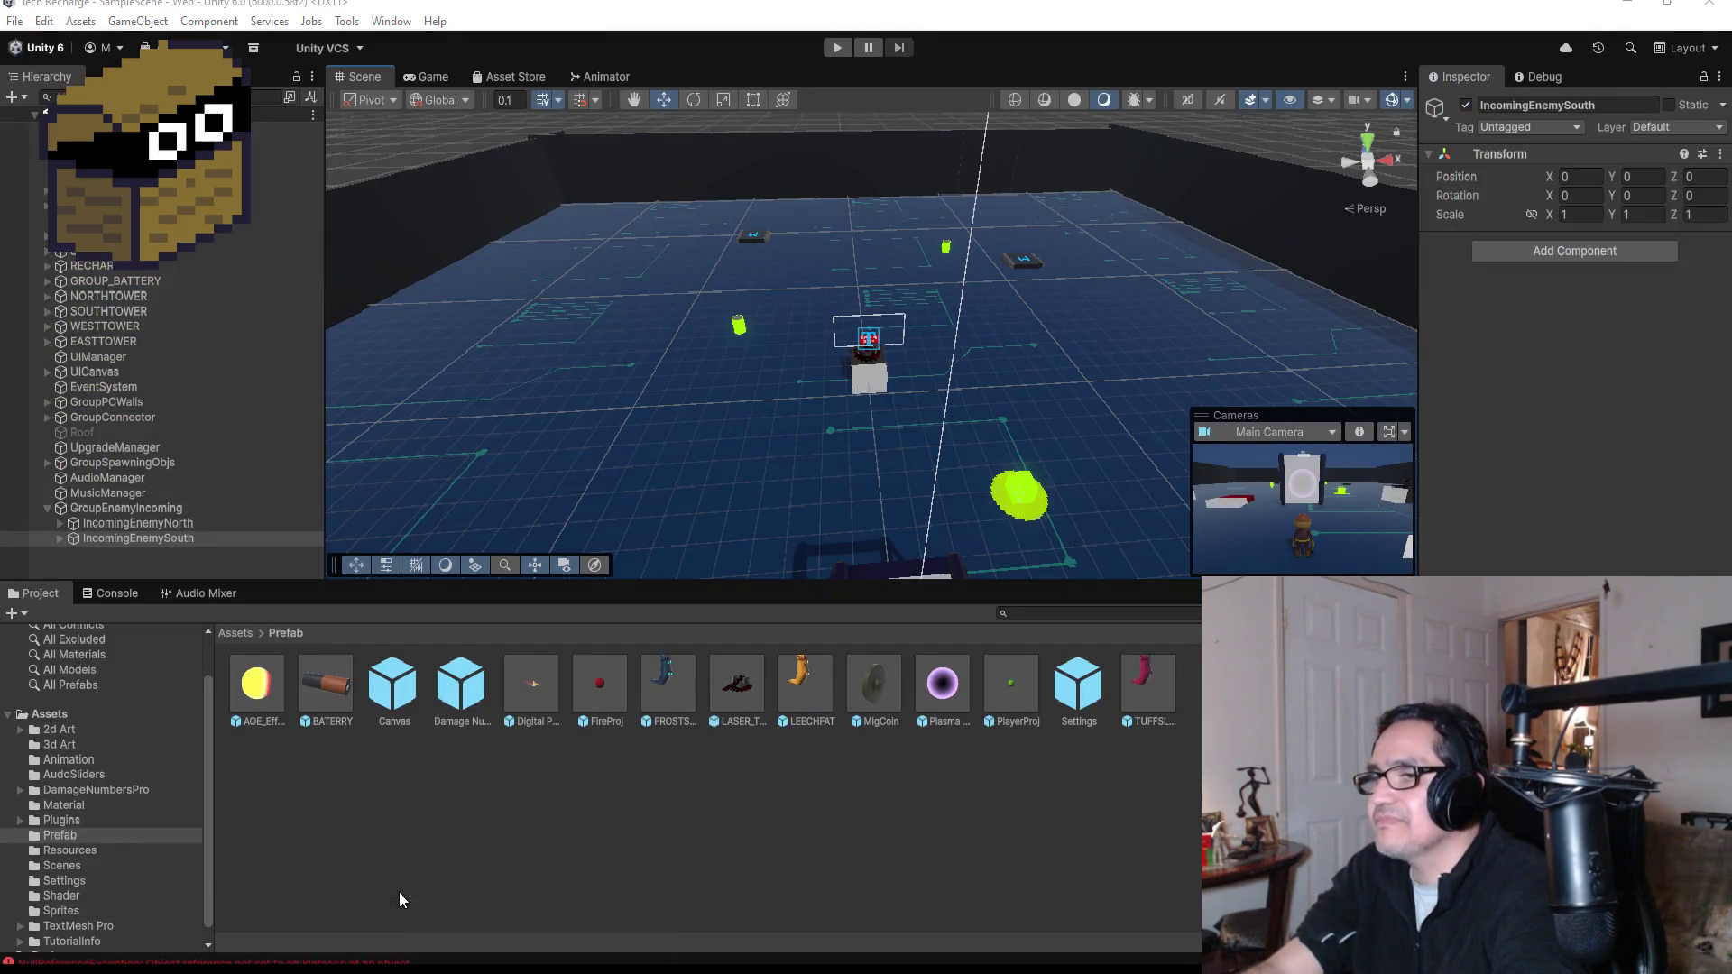
- Add an 'if(!Player.pausegame)' block with an opening brace after the txtCoinCount line in Update
scroll(584, 436, "down", 2)
scroll(583, 437, "up", 5)
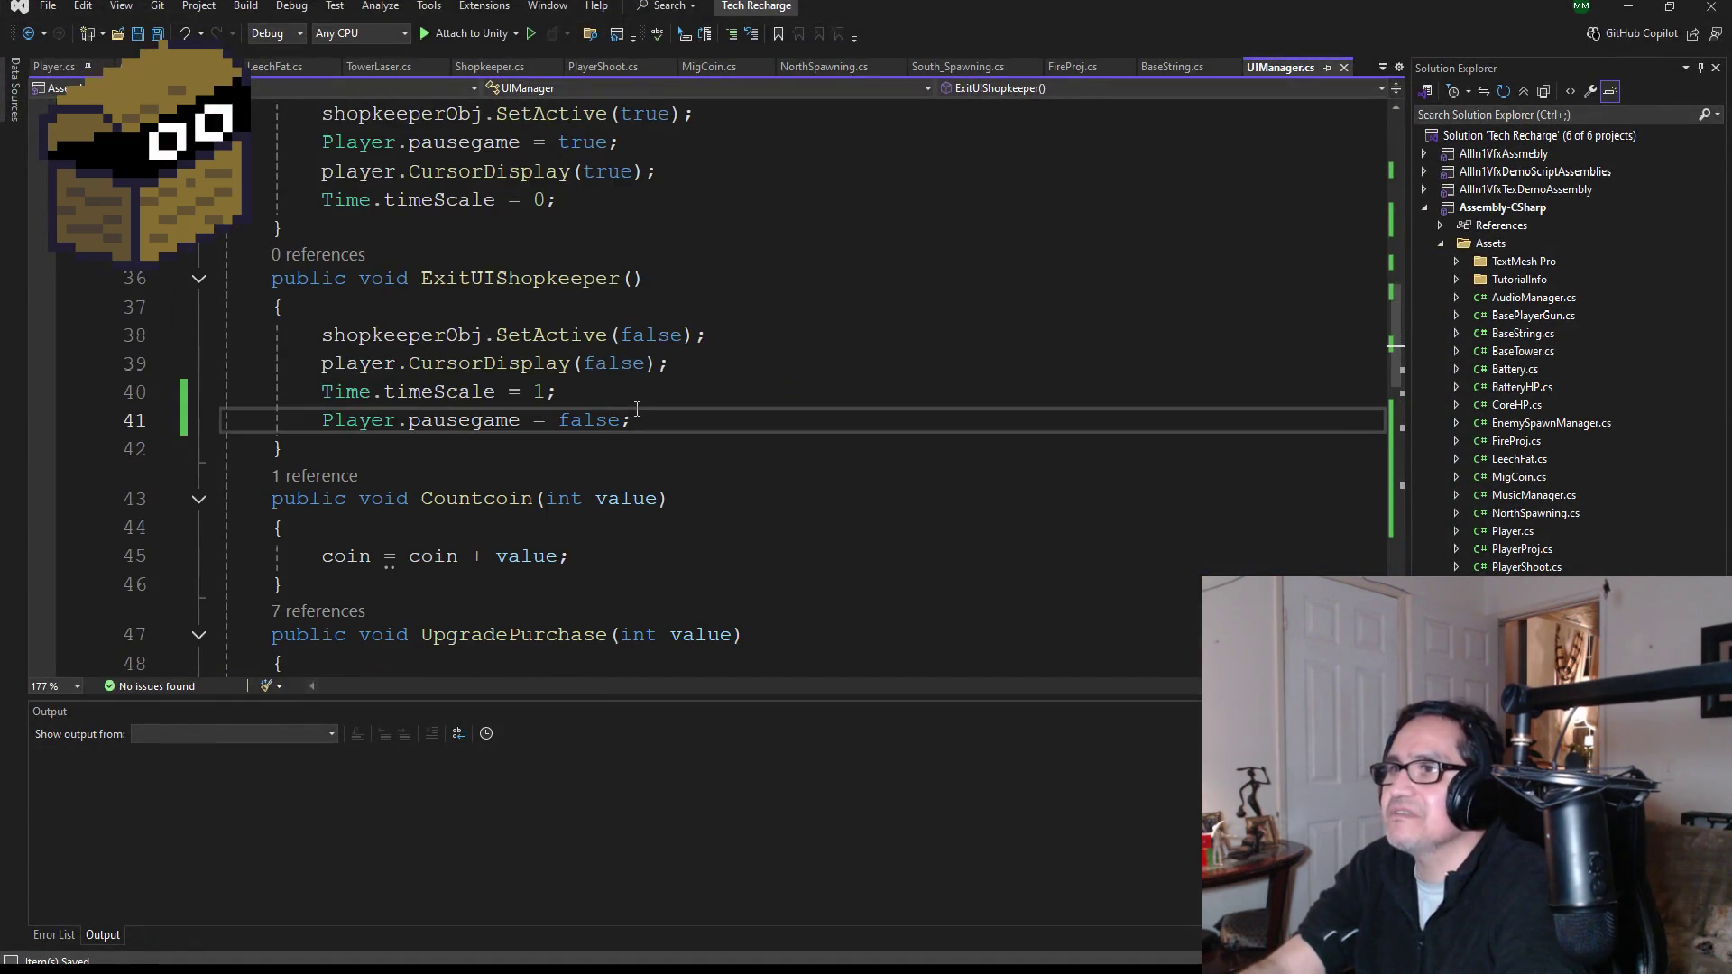
scroll(627, 421, "up", 8)
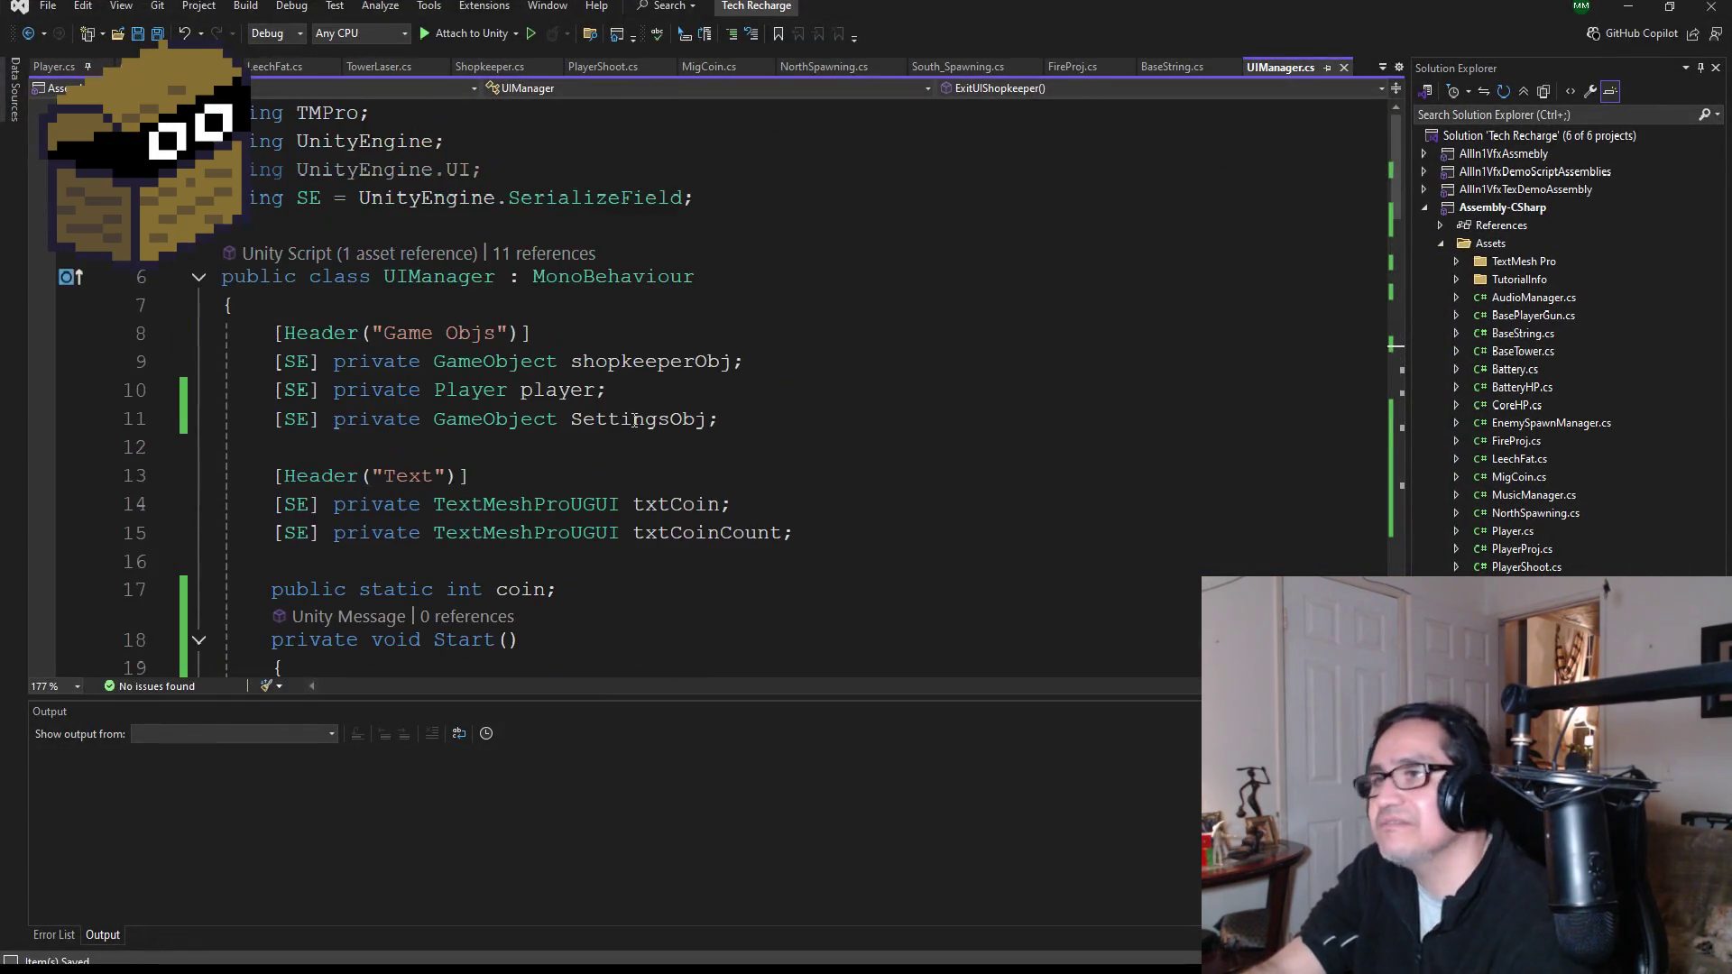
scroll(634, 420, "down", 3)
scroll(554, 471, "down", 3)
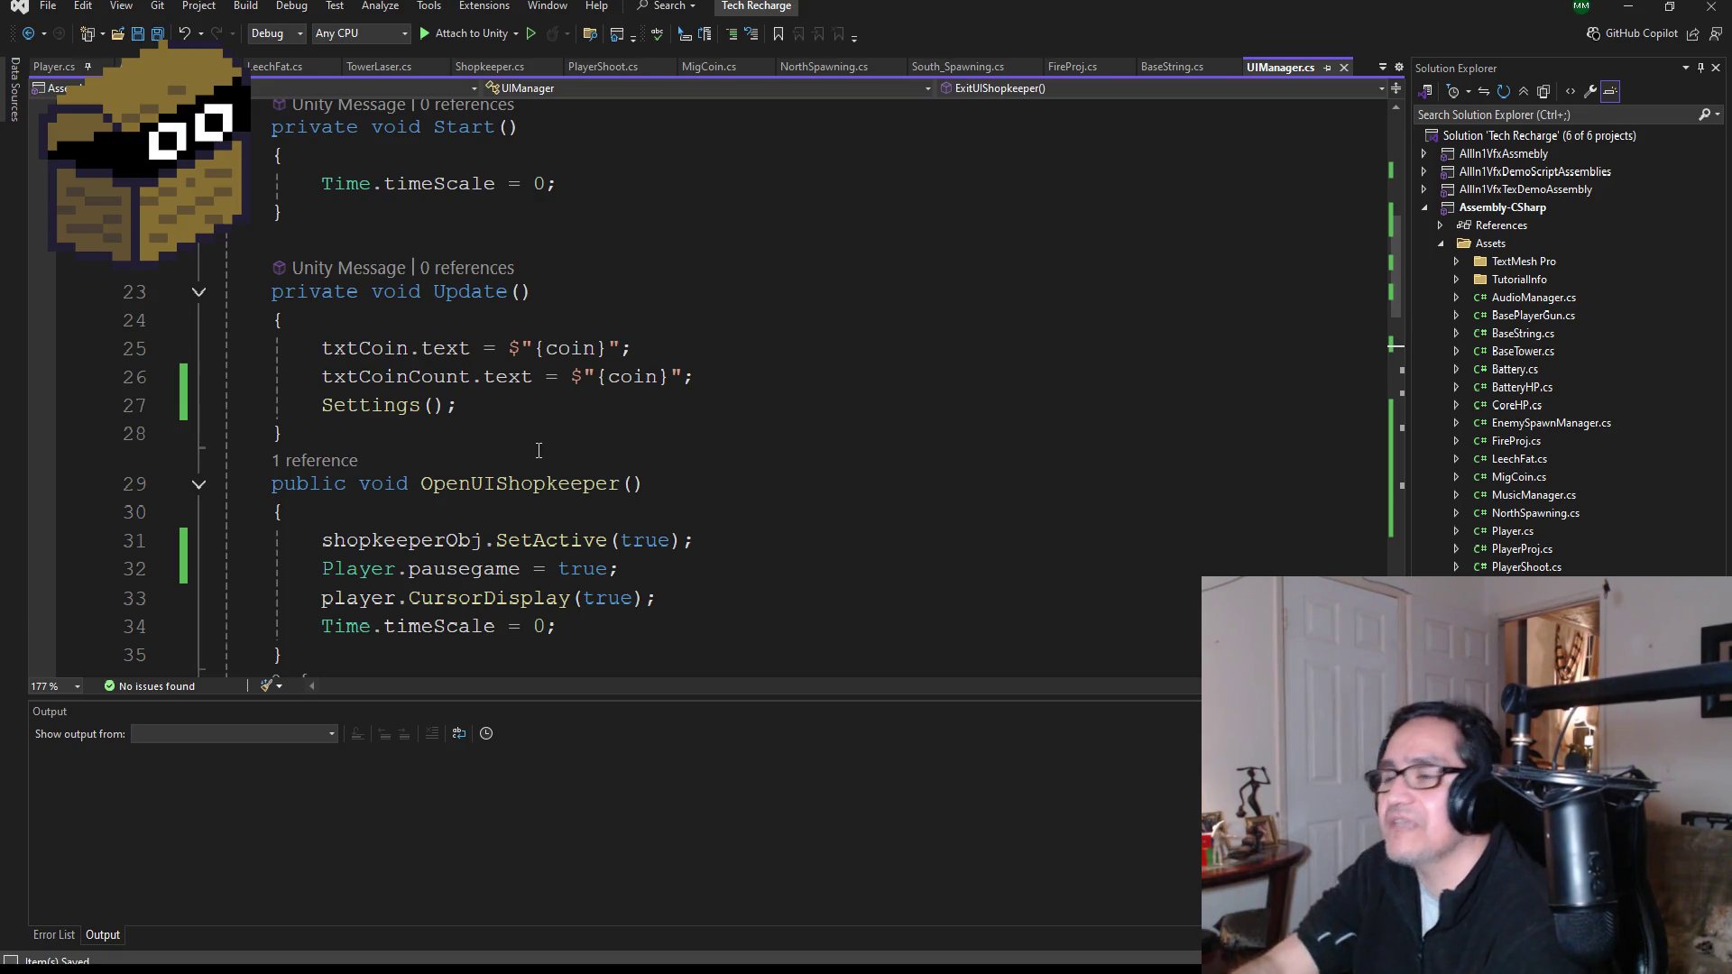
left_click(744, 383)
key("Return")
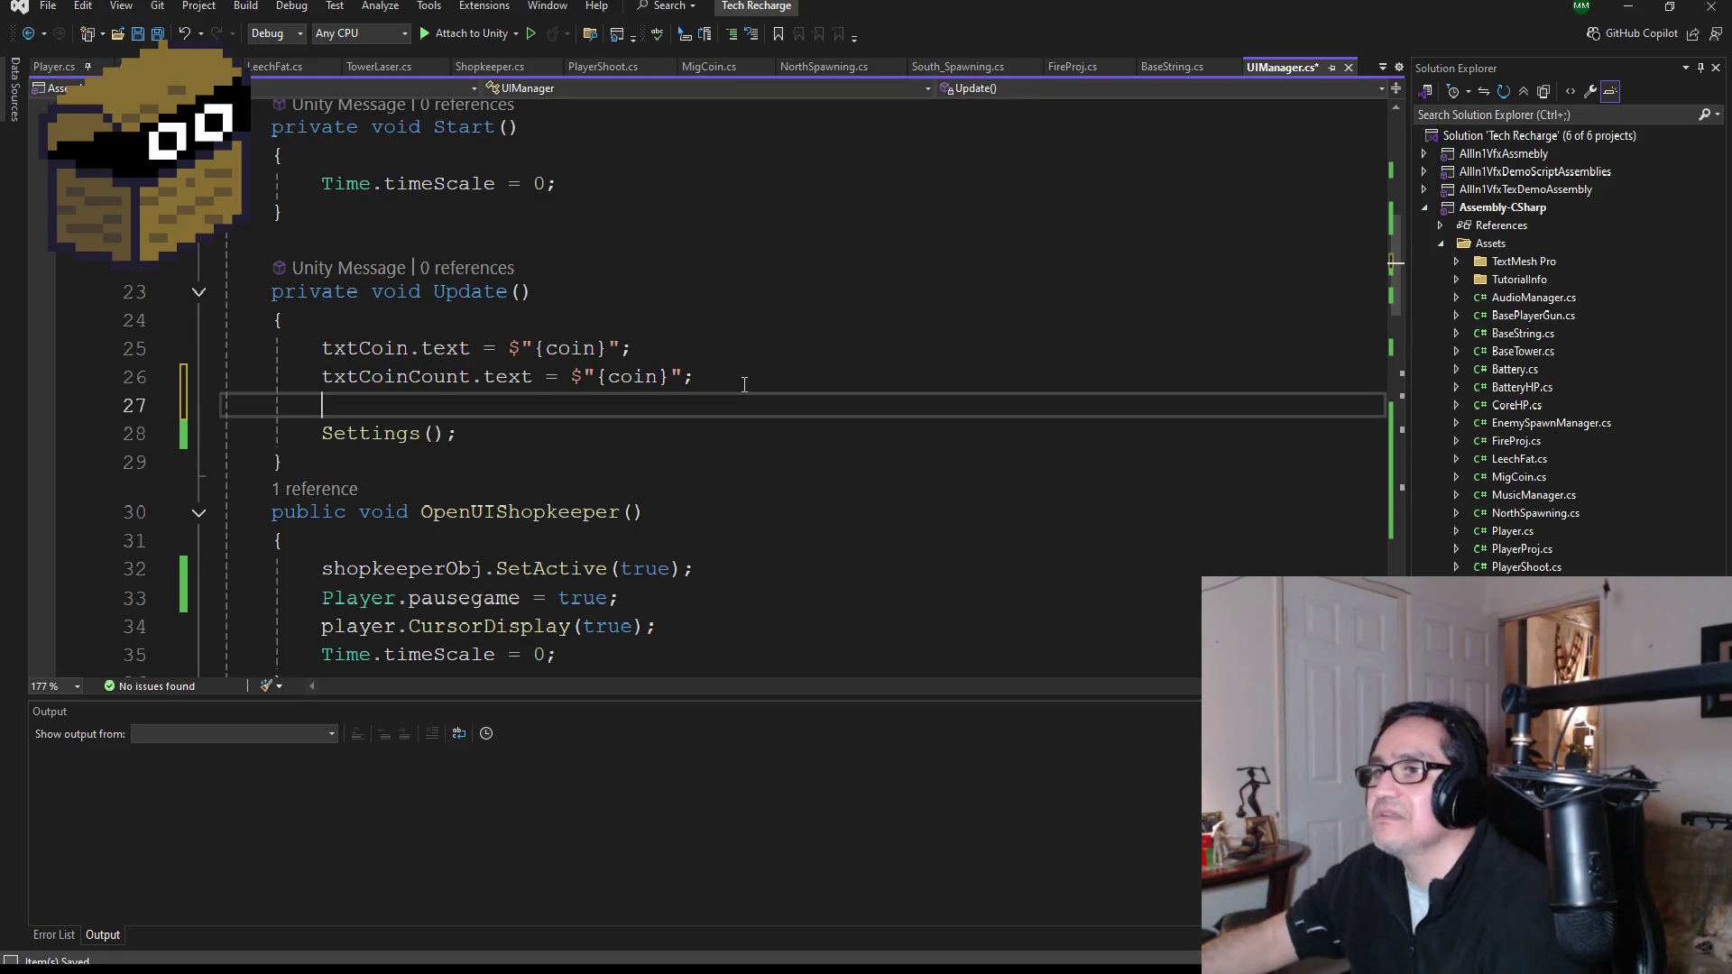
type("if(Pl")
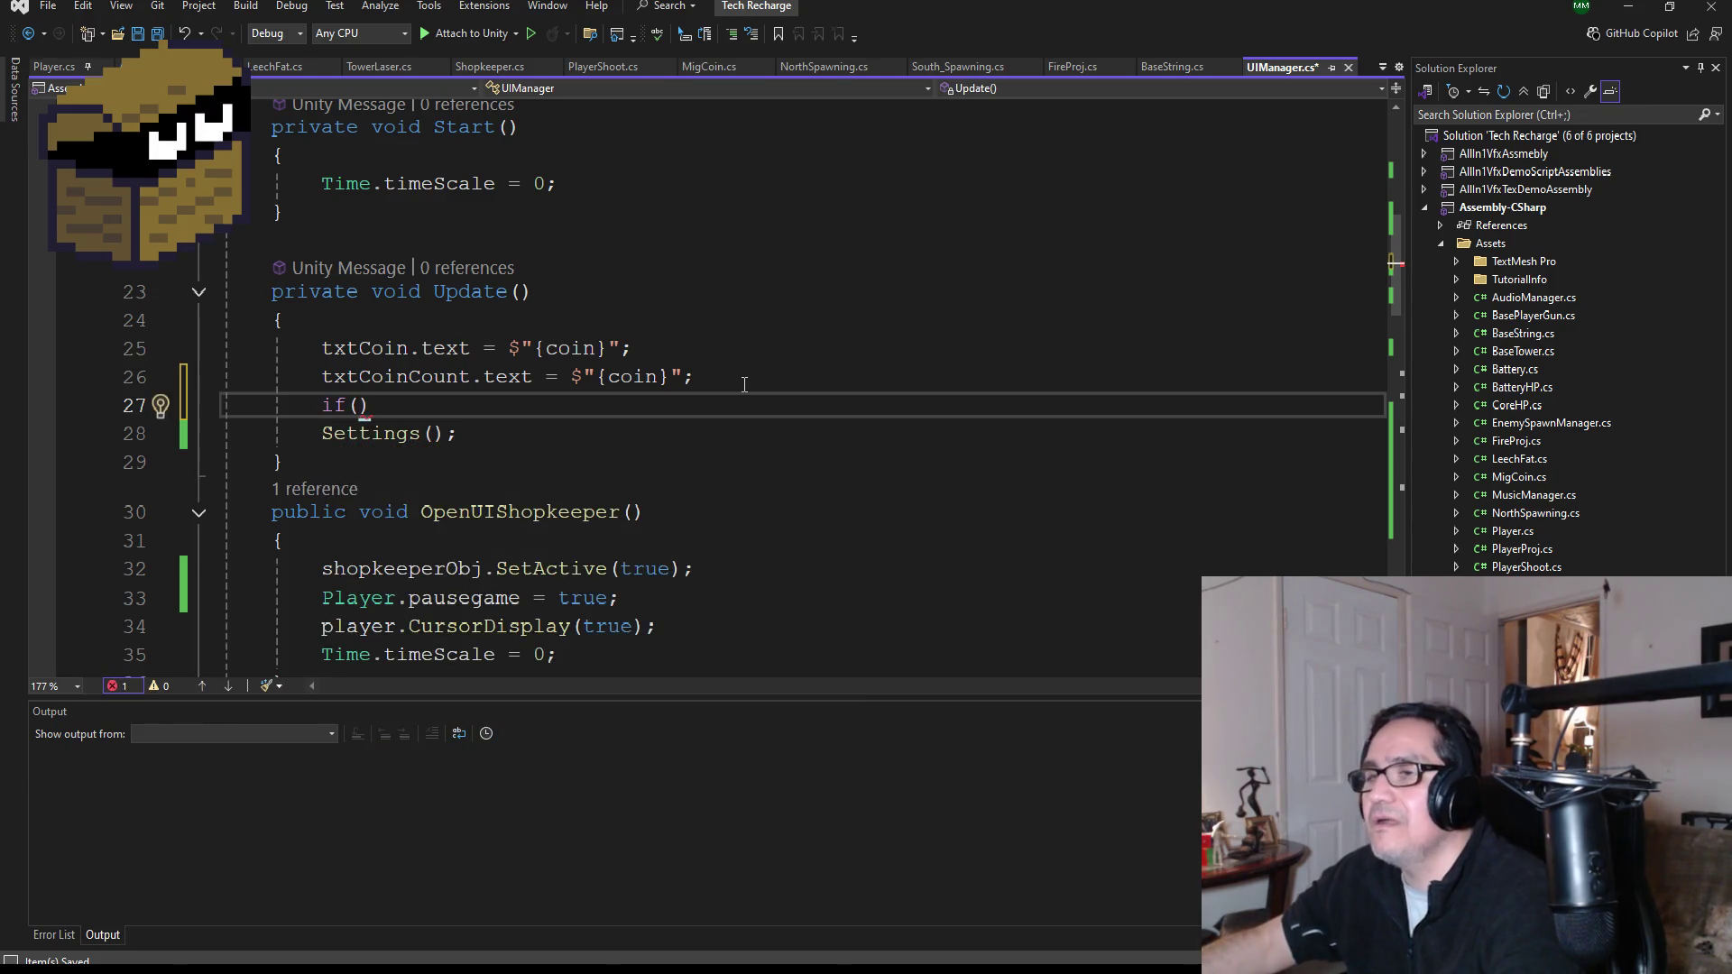
type("ayer.pa")
key("Tab")
key("Right")
key("Home")
key("Right")
key("Right")
key("Right")
type("!")
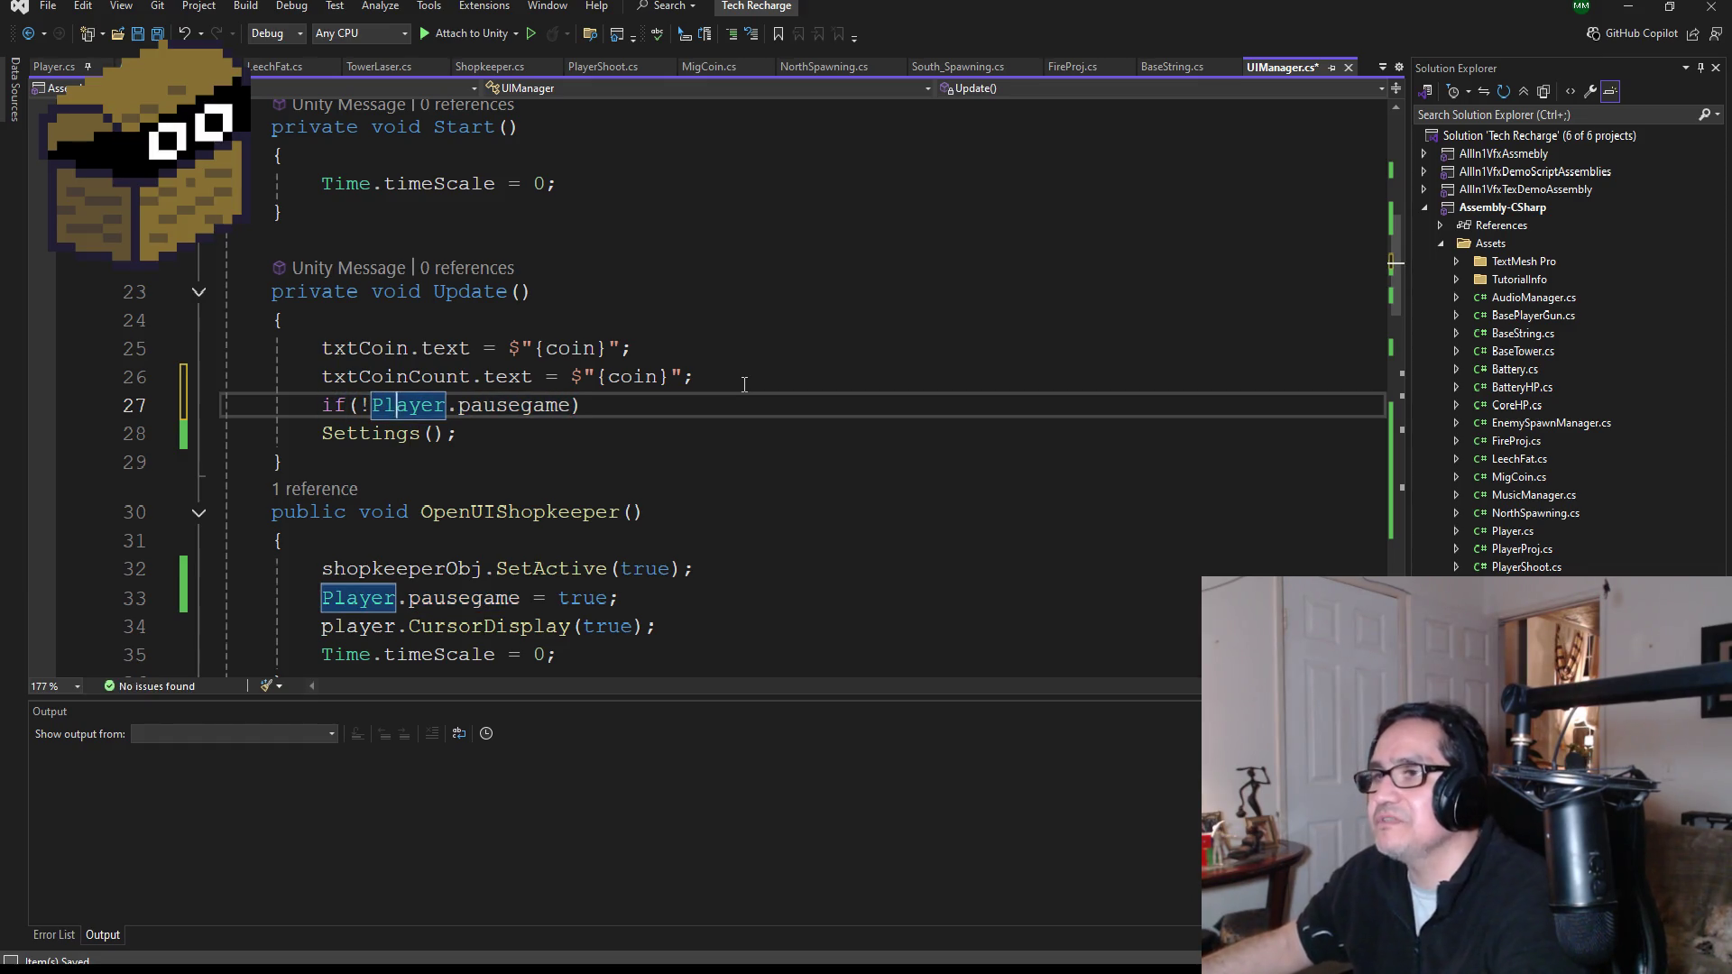
key("End")
key("Return")
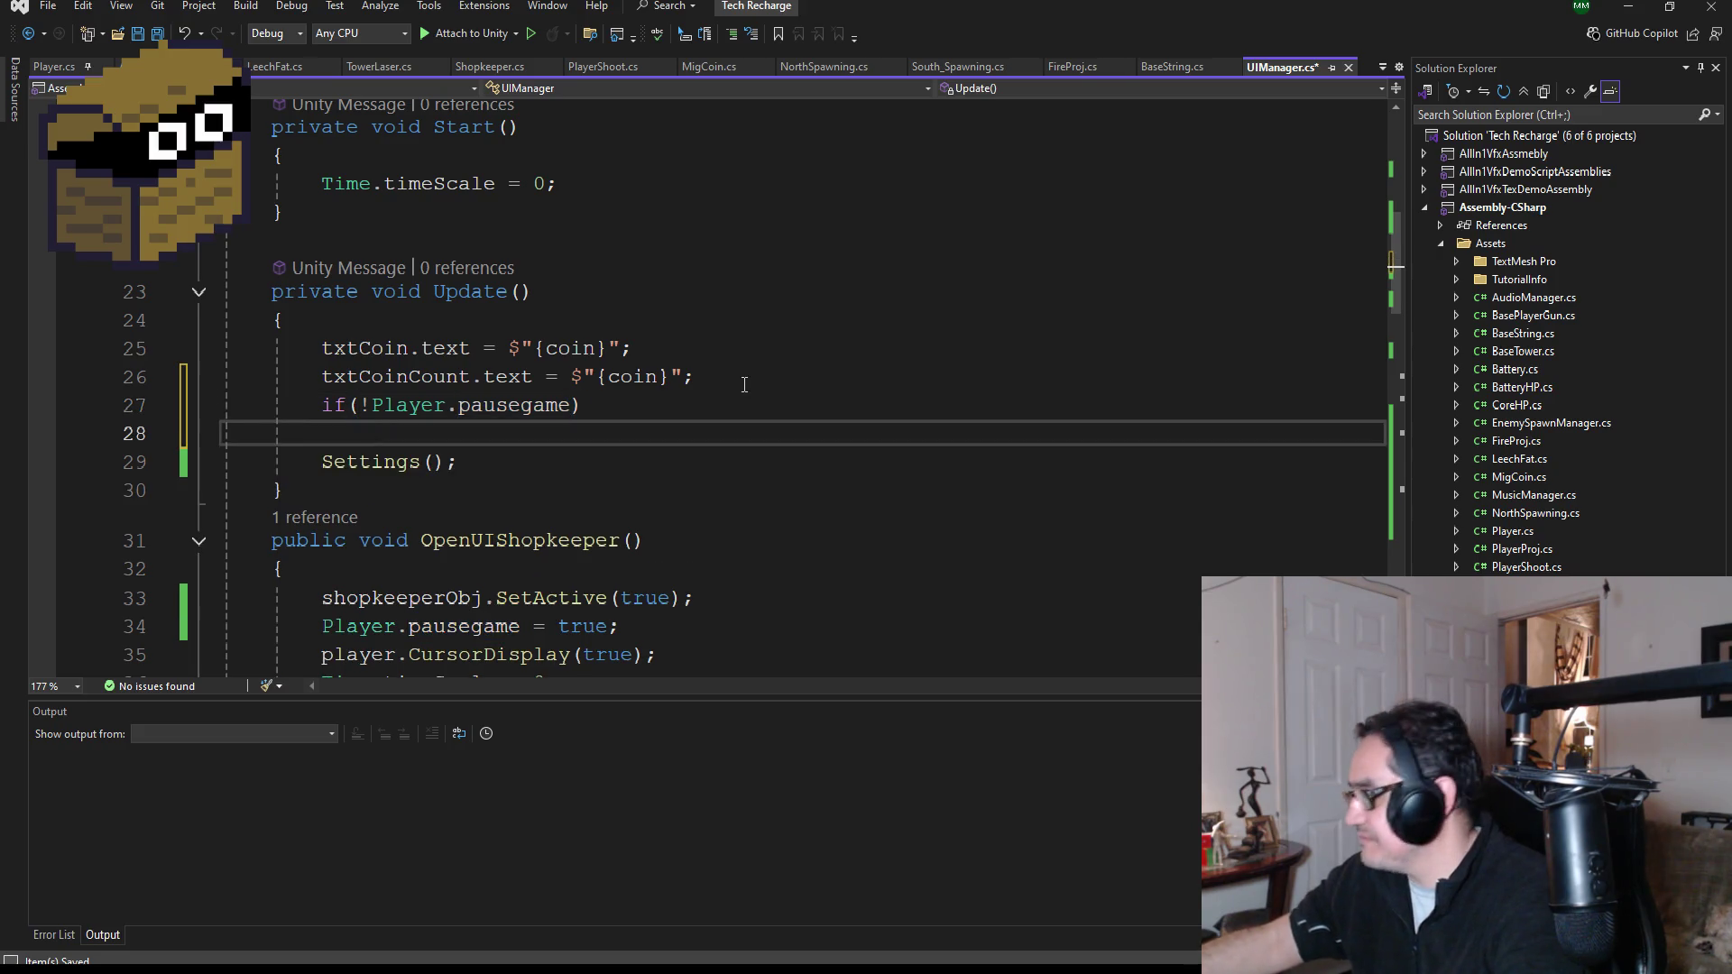
type("{")
key("Return")
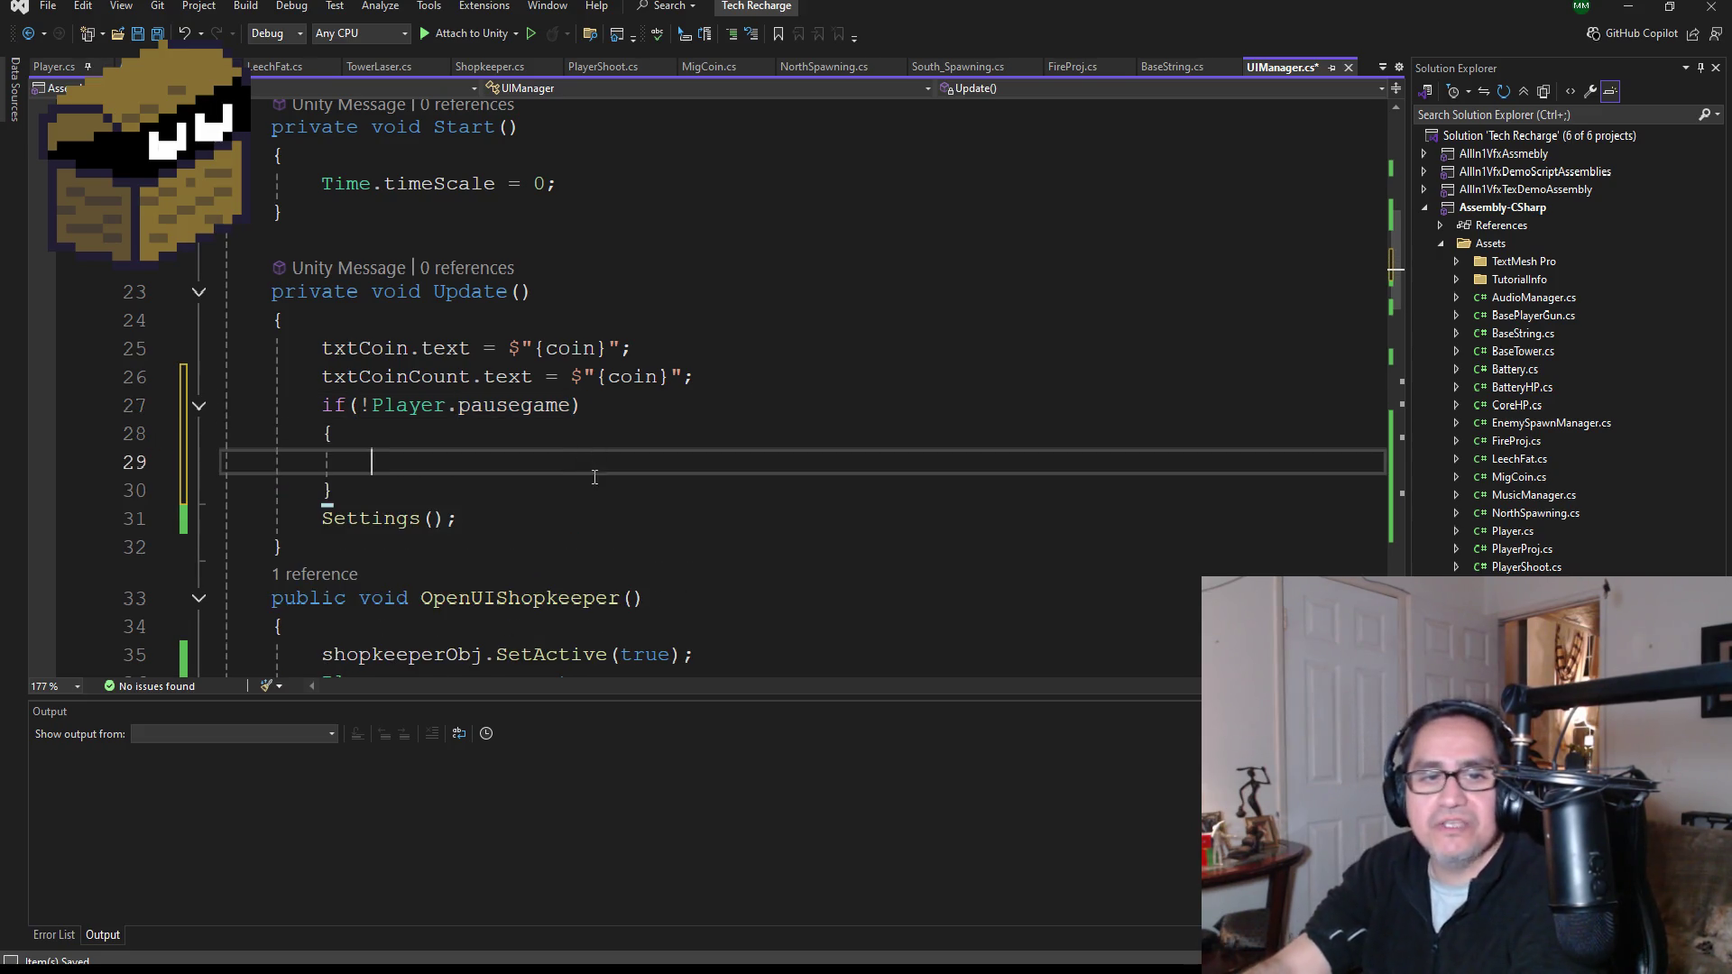
- Move the Settings(); call inside the if block and save UIManager.cs
left_click_drag(468, 517, 326, 523)
key("ctrl+x")
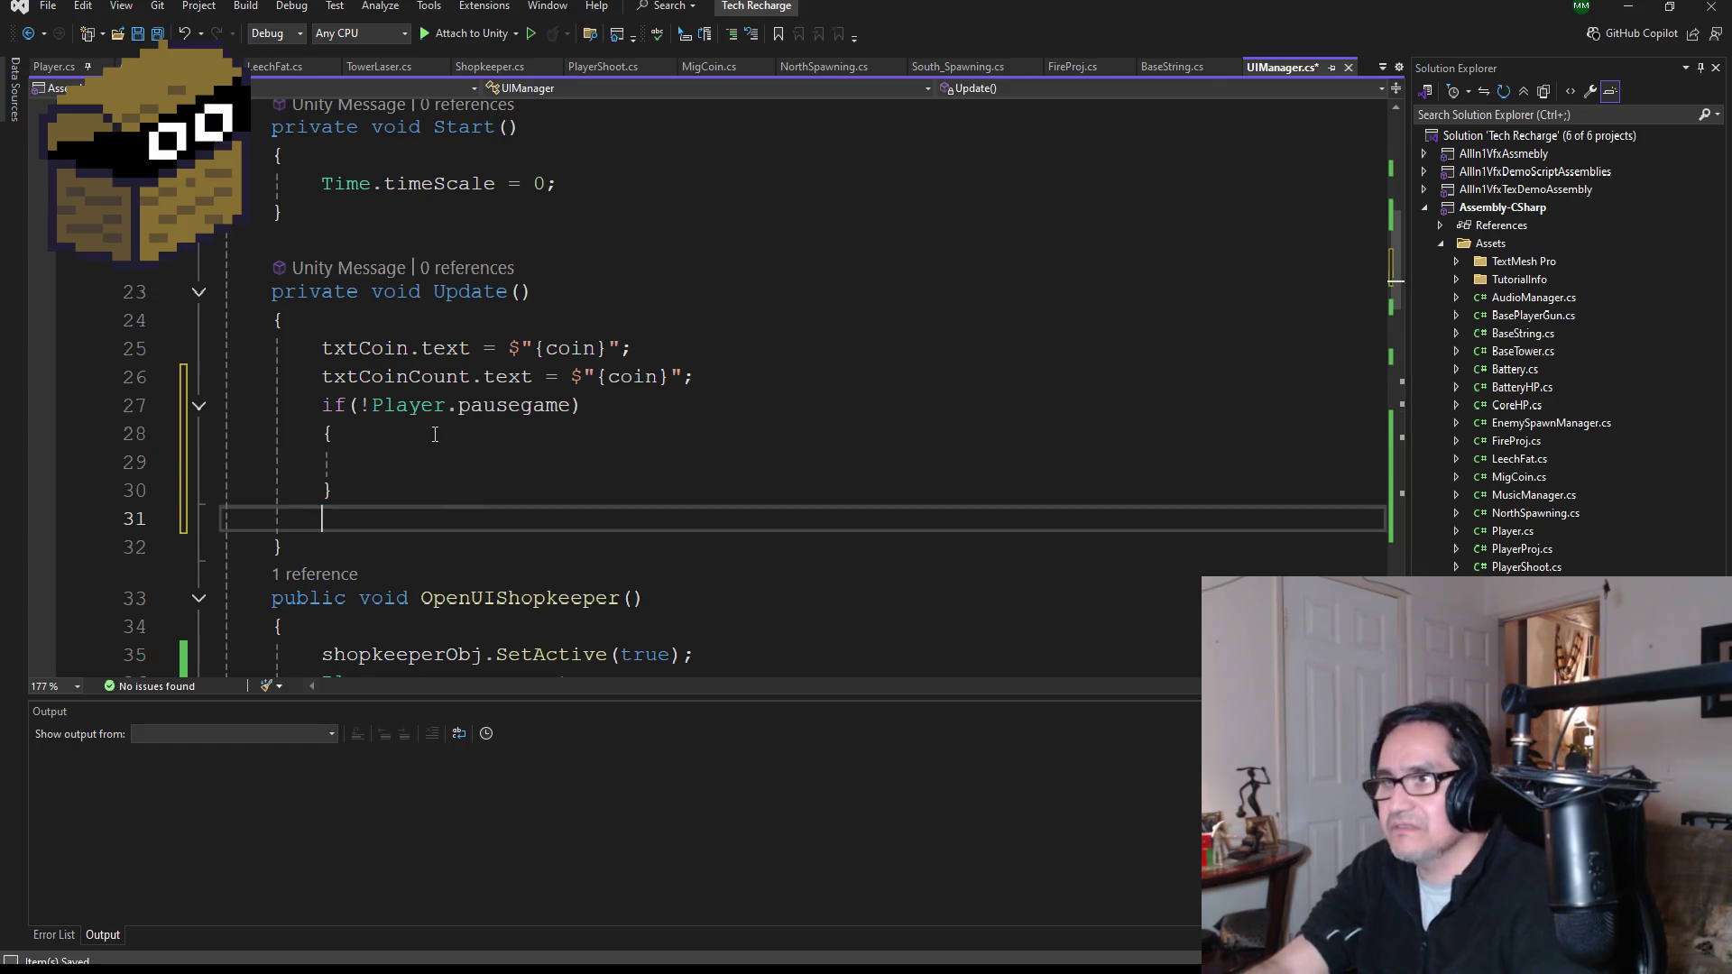
left_click(430, 467)
key("ctrl+v")
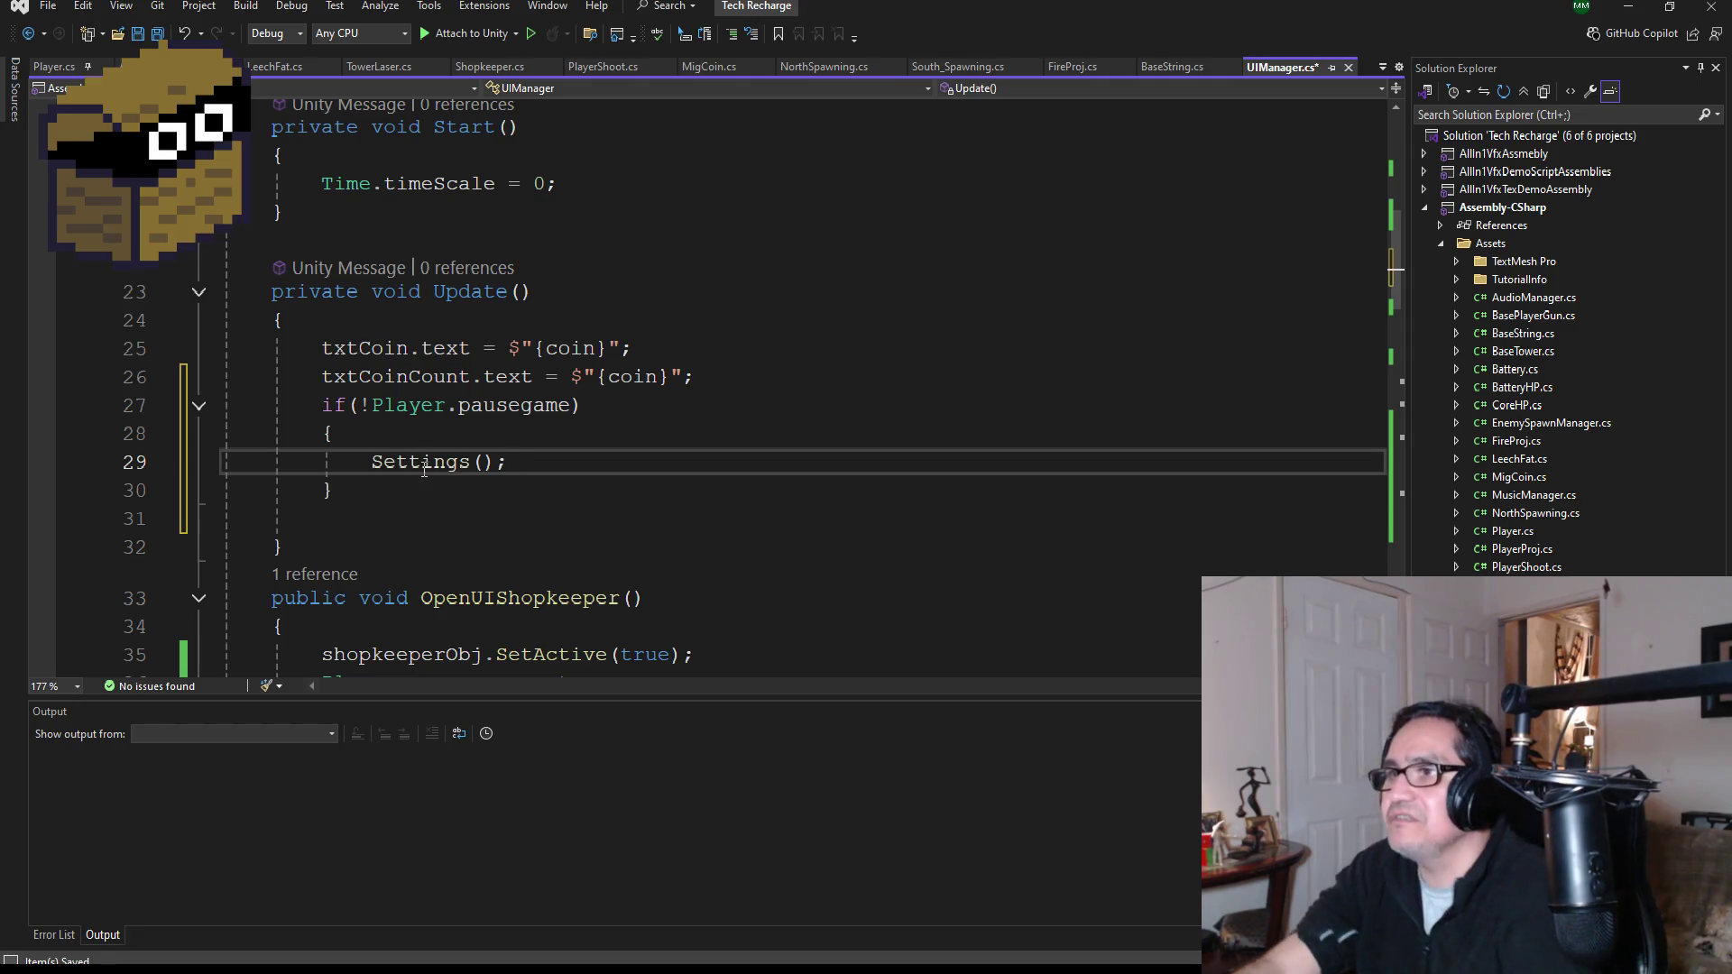
key("ctrl+s")
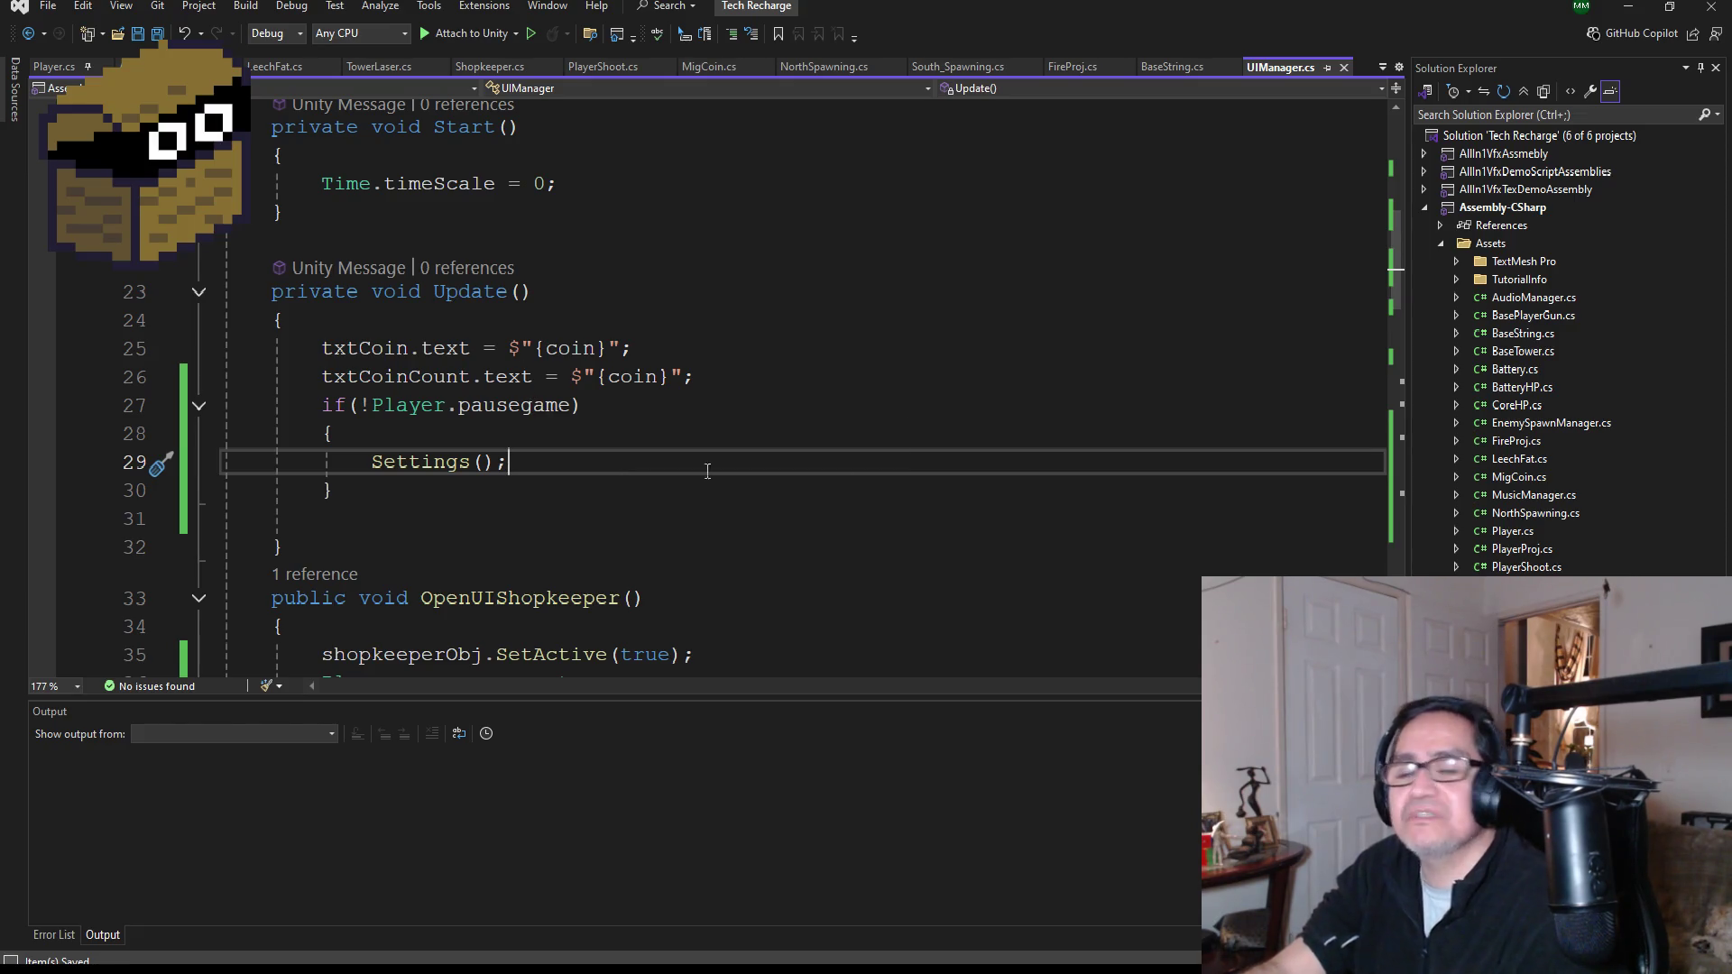
- Playtest briefly in Unity up to the How To Play panel, then return to UIManager.cs
left_click(1626, 7)
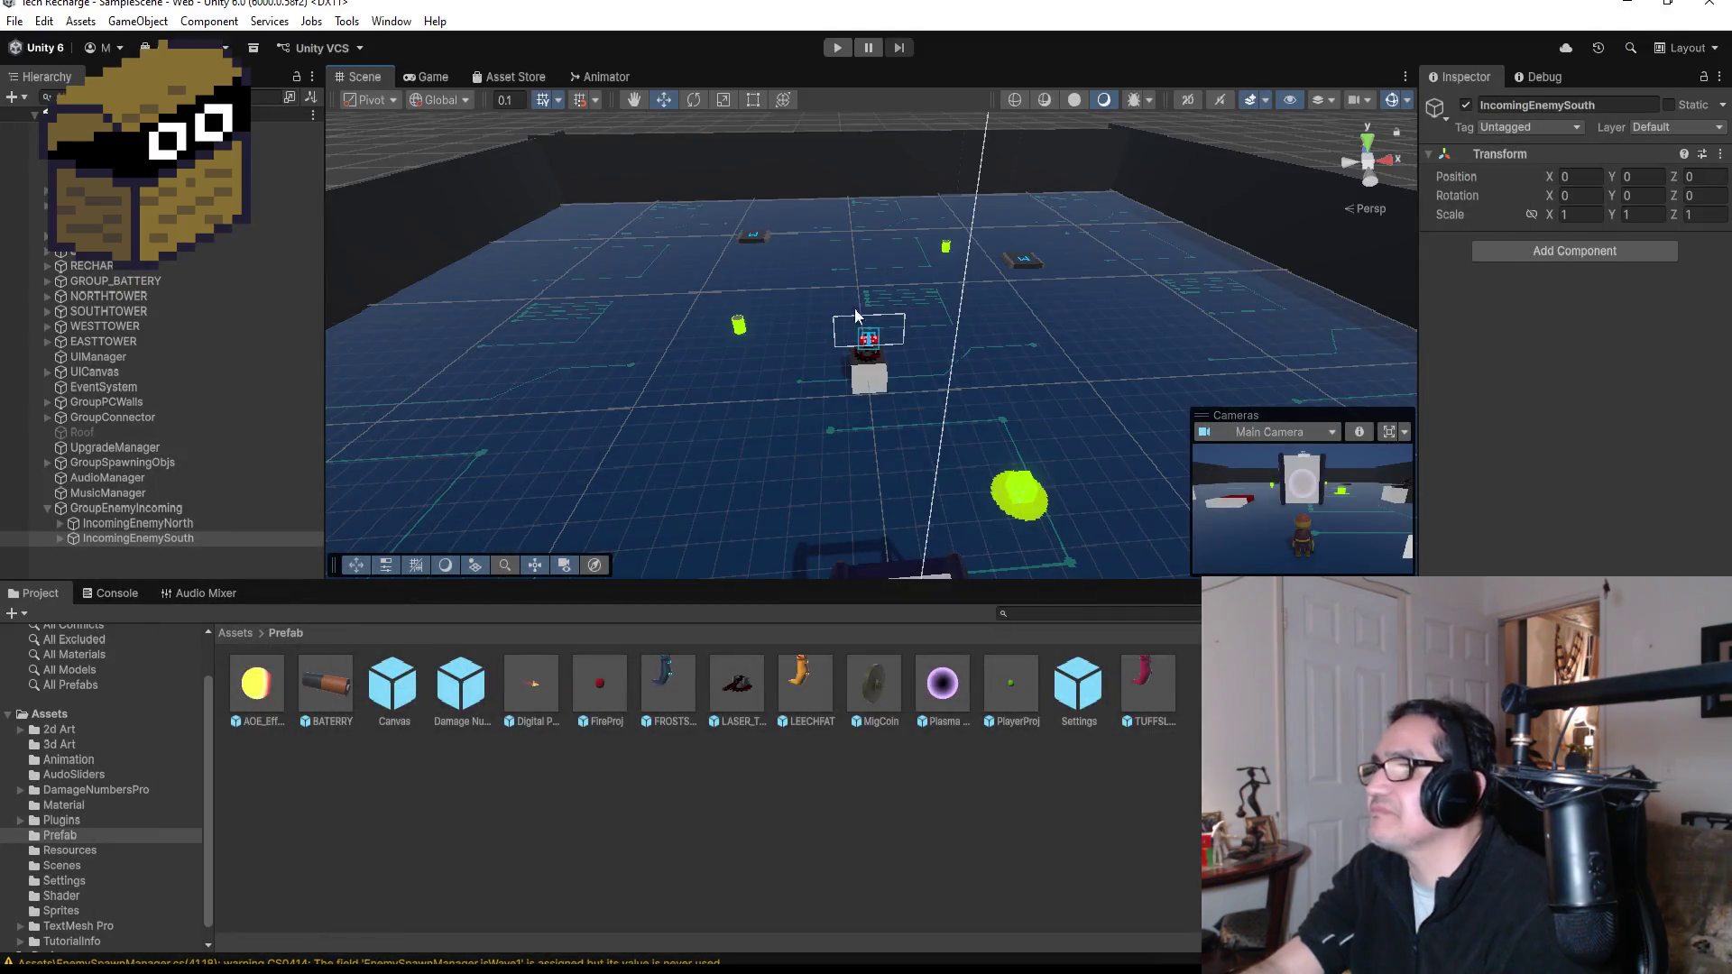
left_click(836, 47)
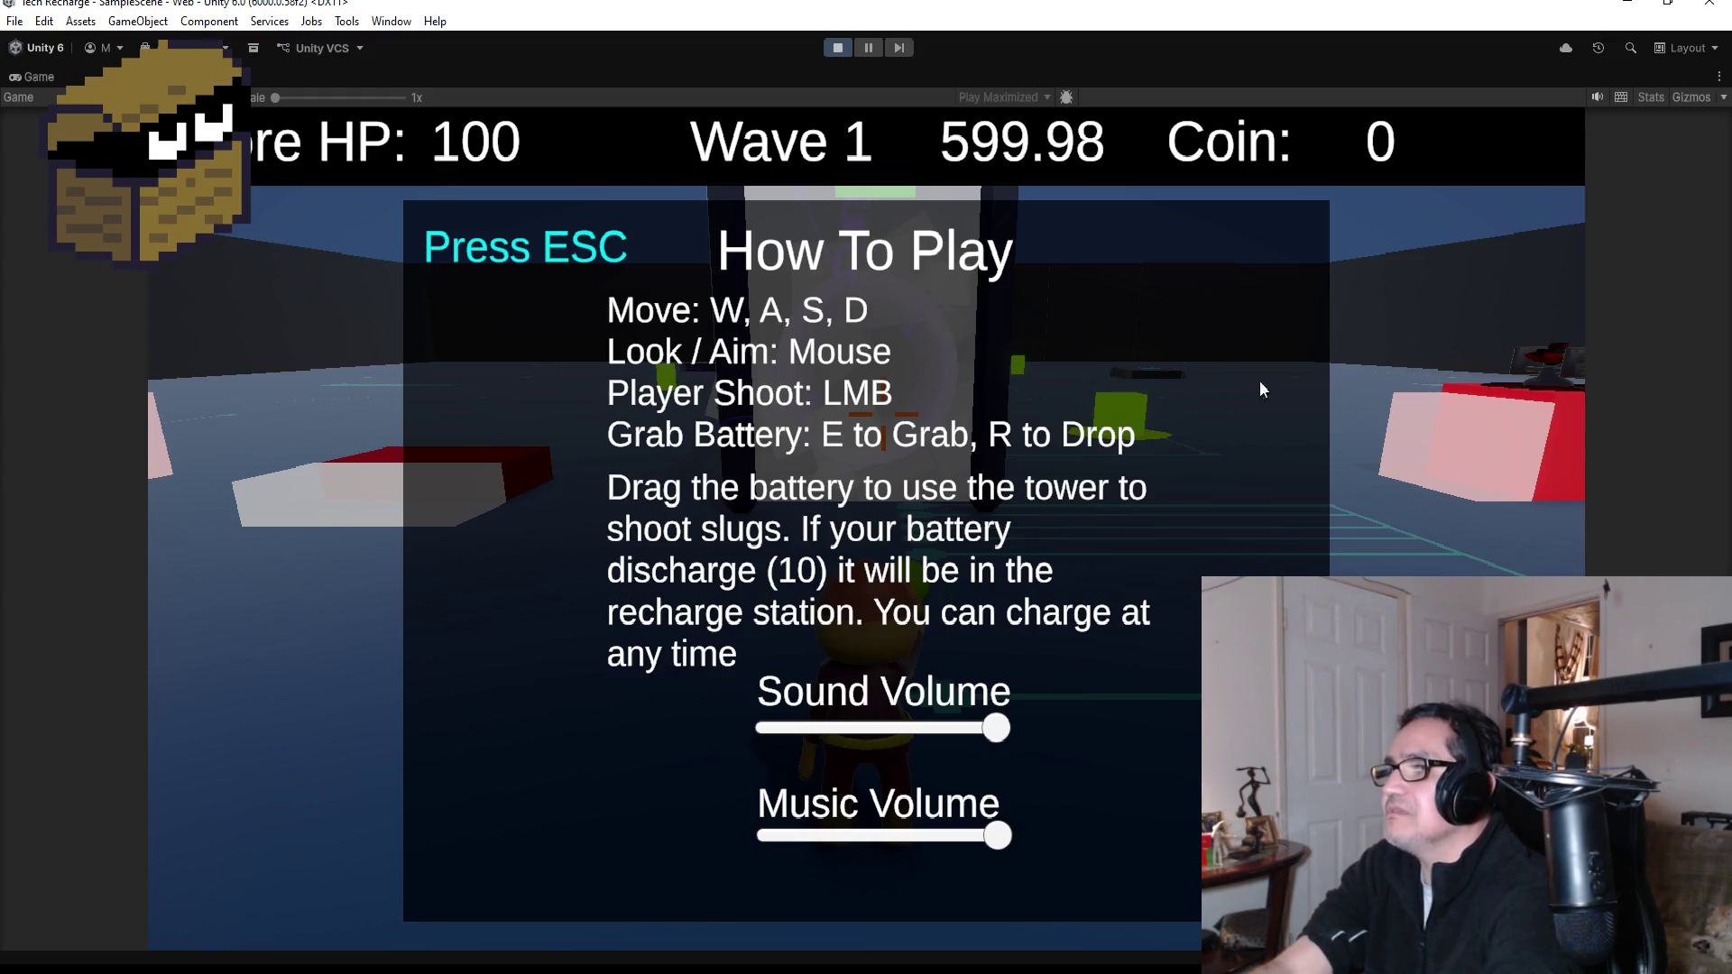
left_click(839, 49)
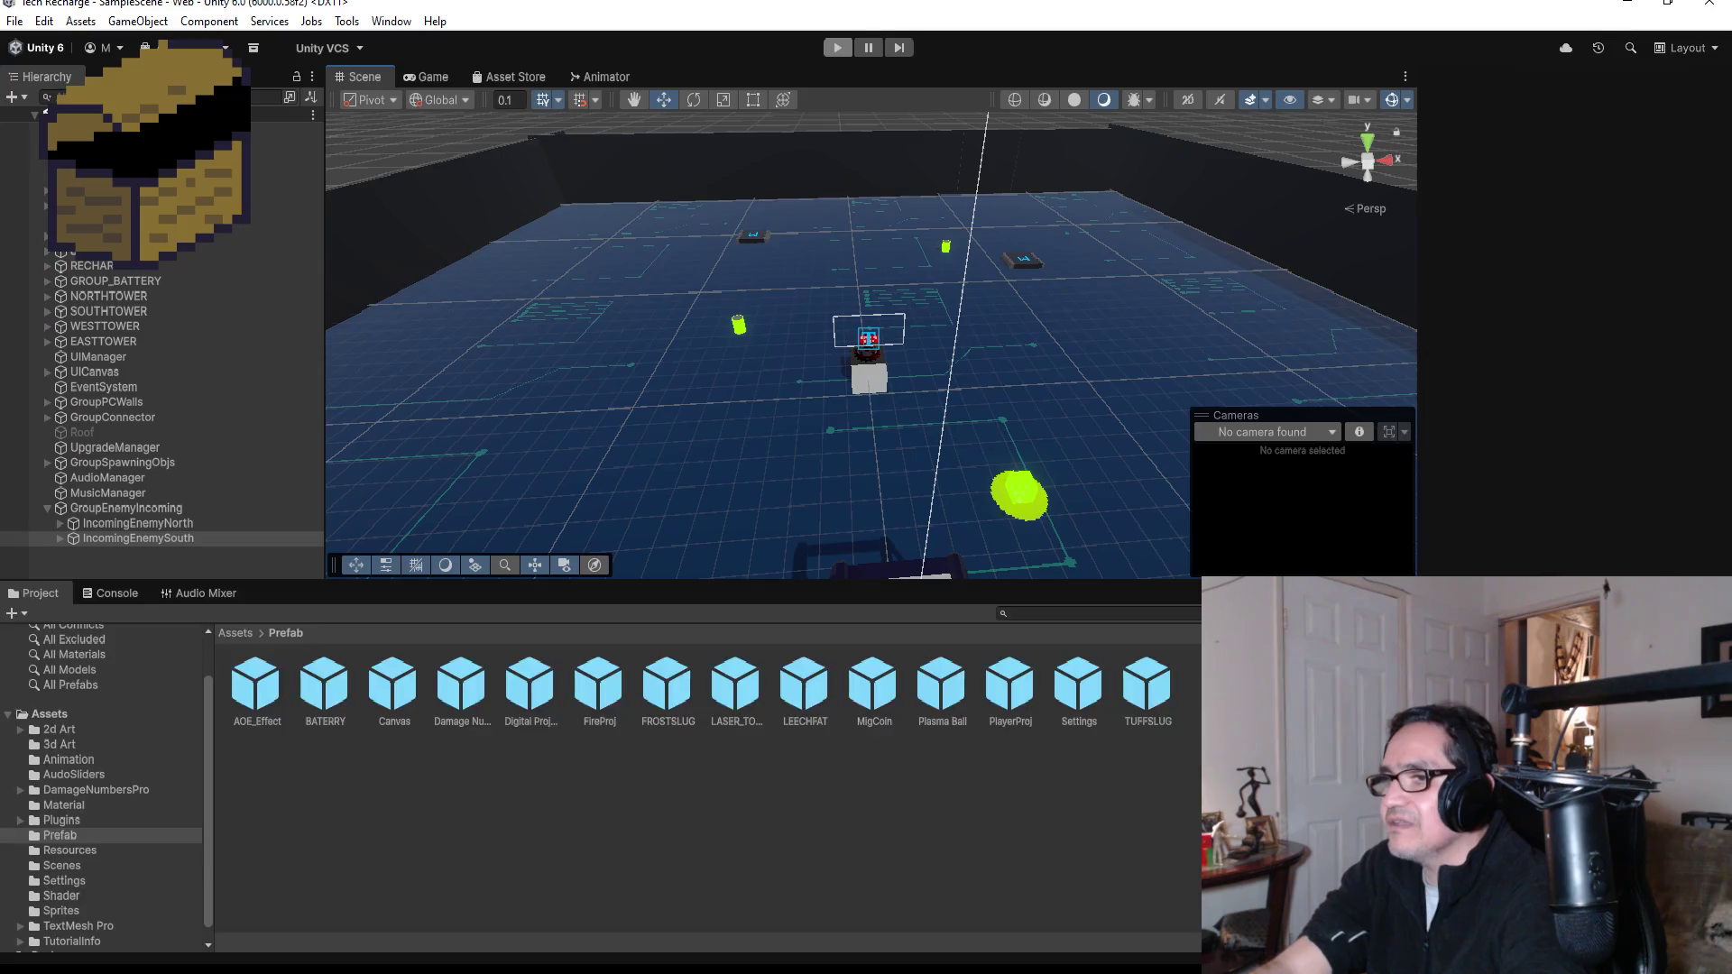
left_click(419, 921)
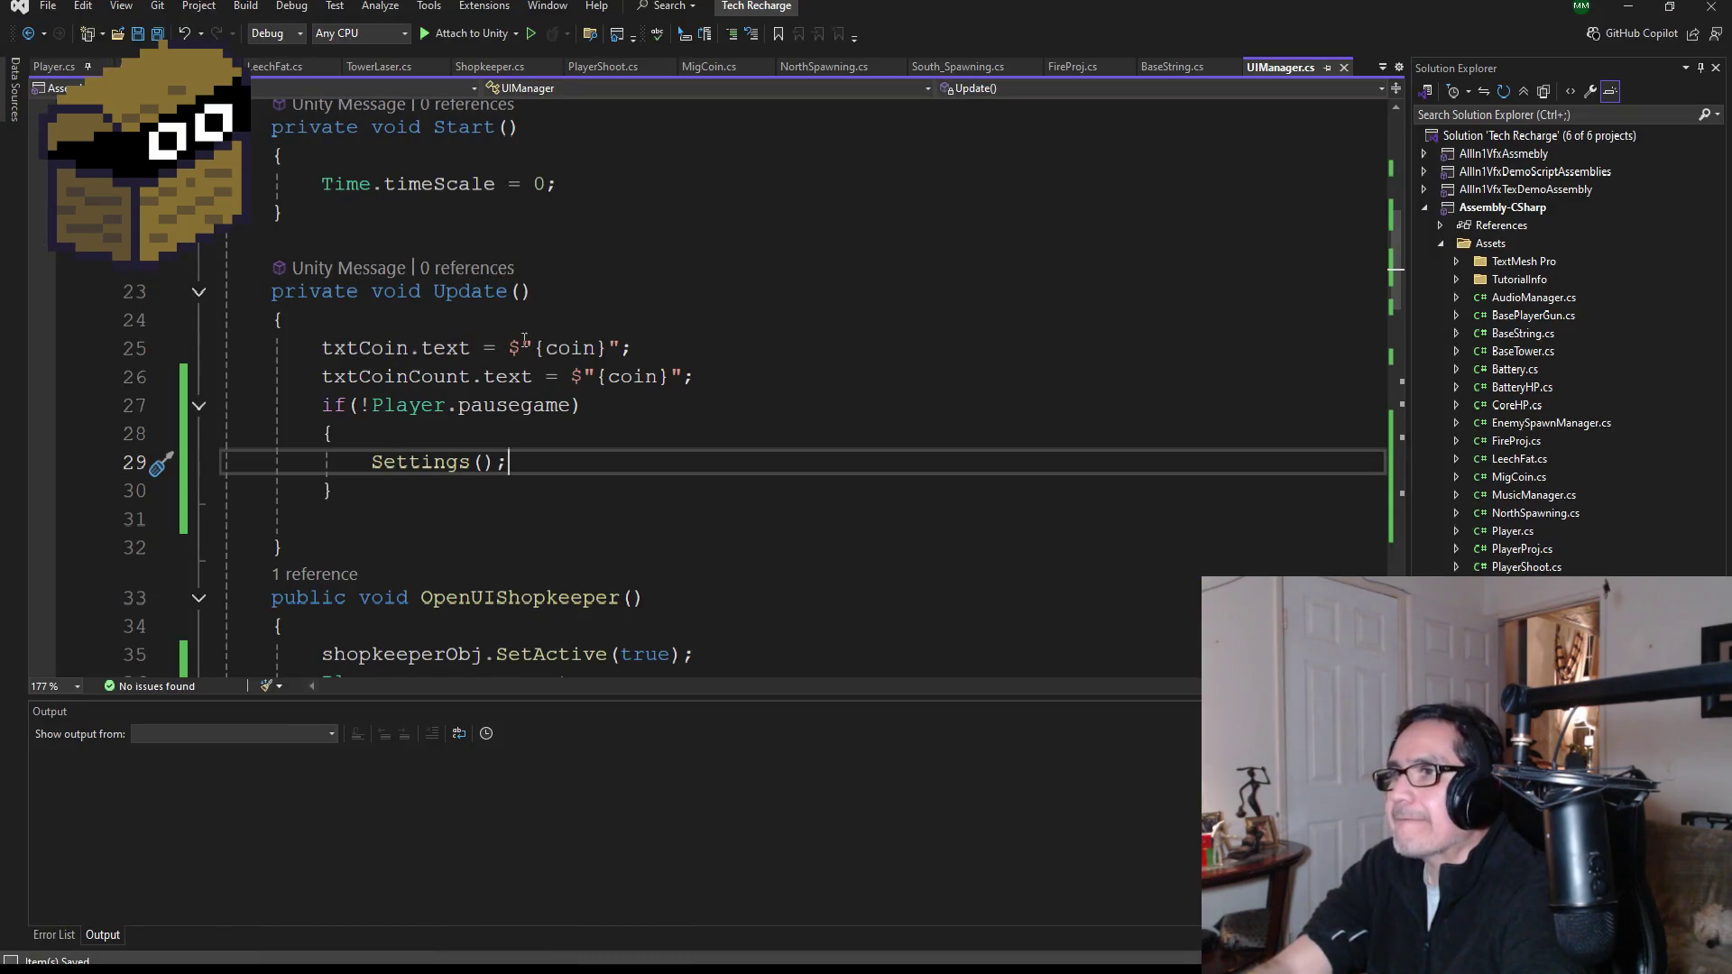
- Remove the '!' so line 27 reads if(Player.pausegame), save, and return to Unity
left_click(366, 405)
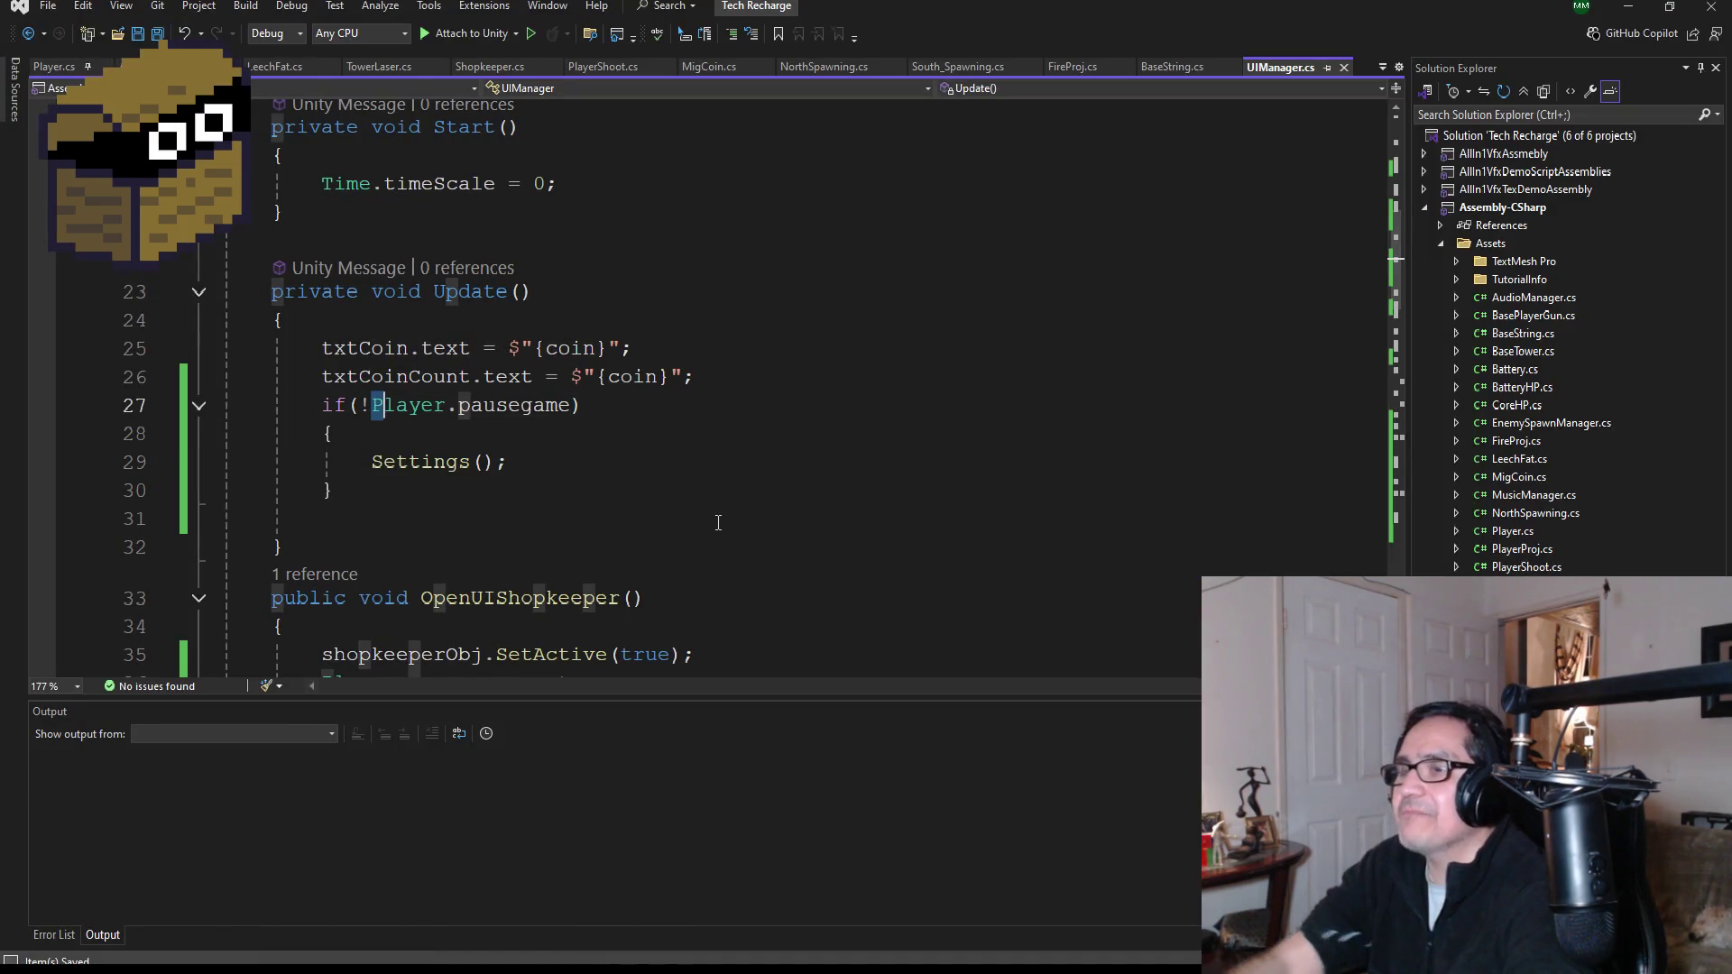
key("BackSpace")
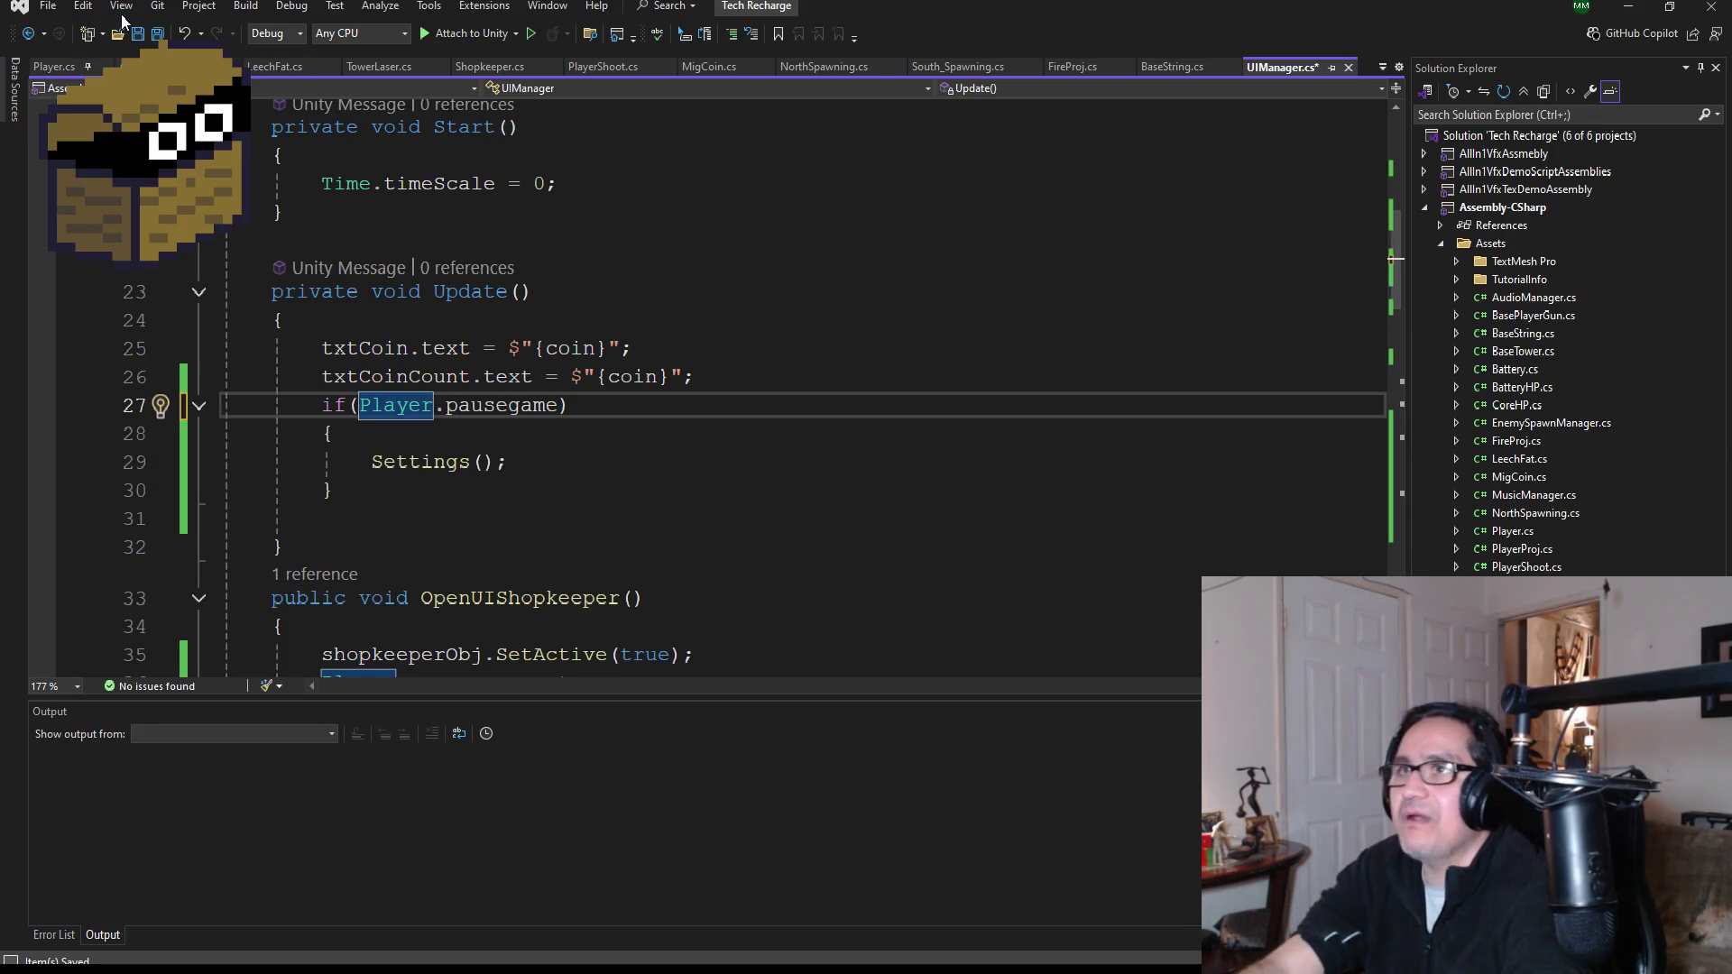
left_click(157, 33)
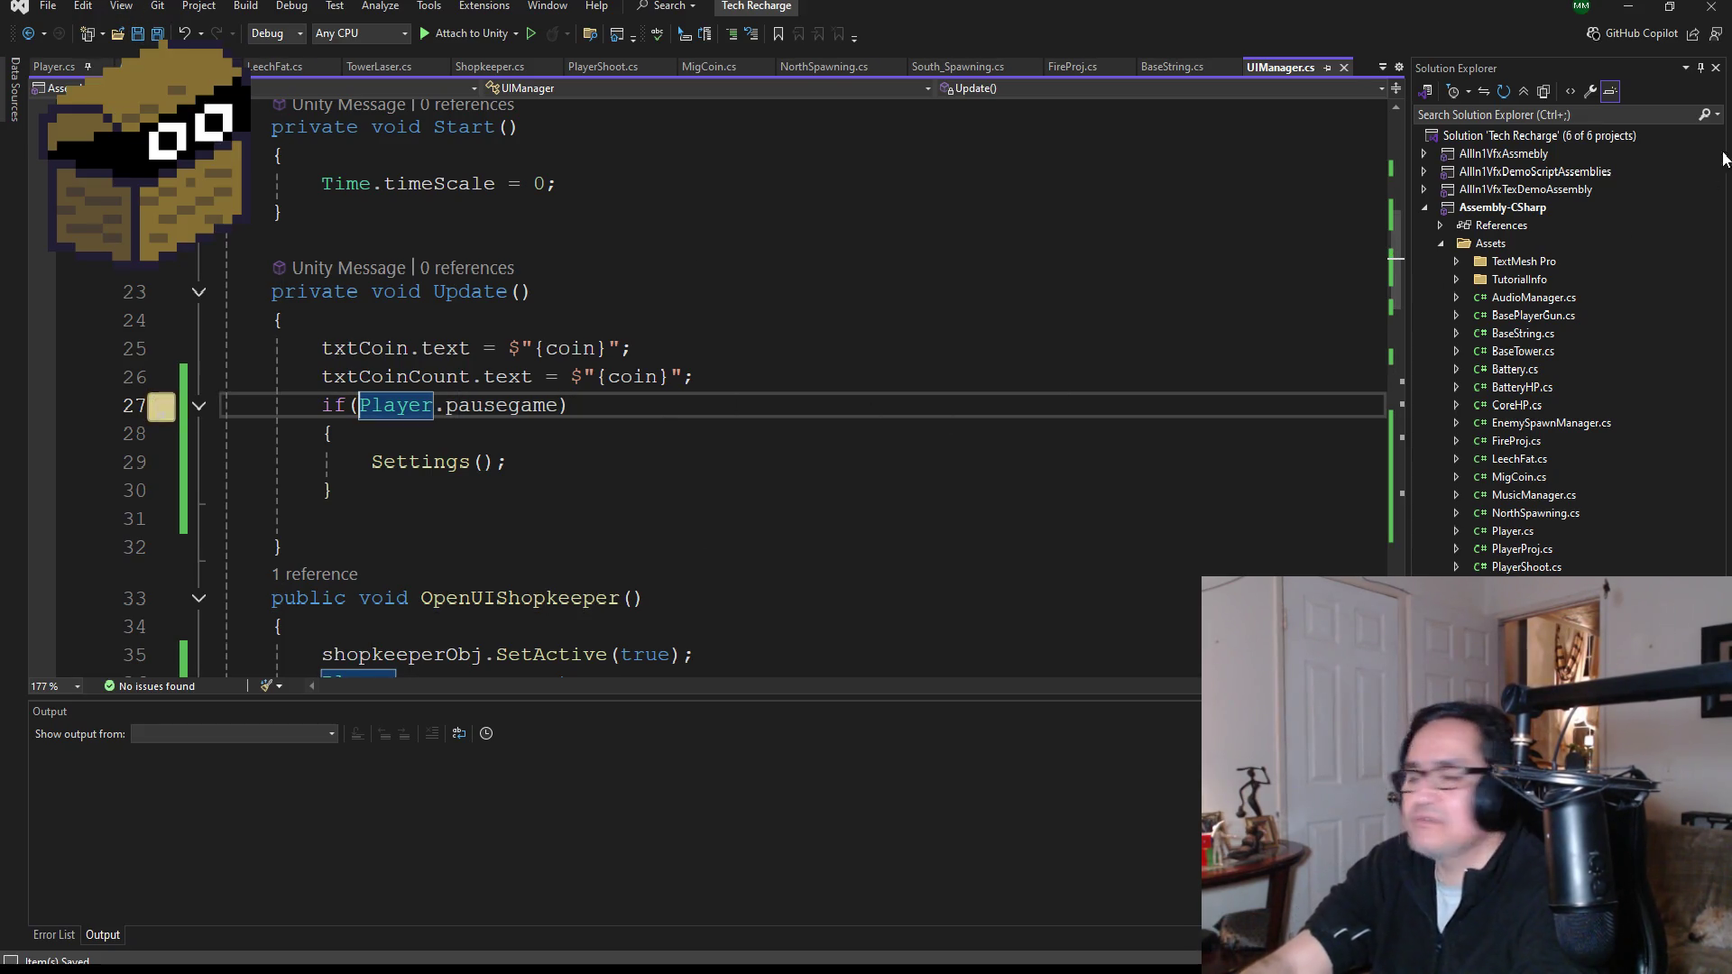
key("alt+Tab")
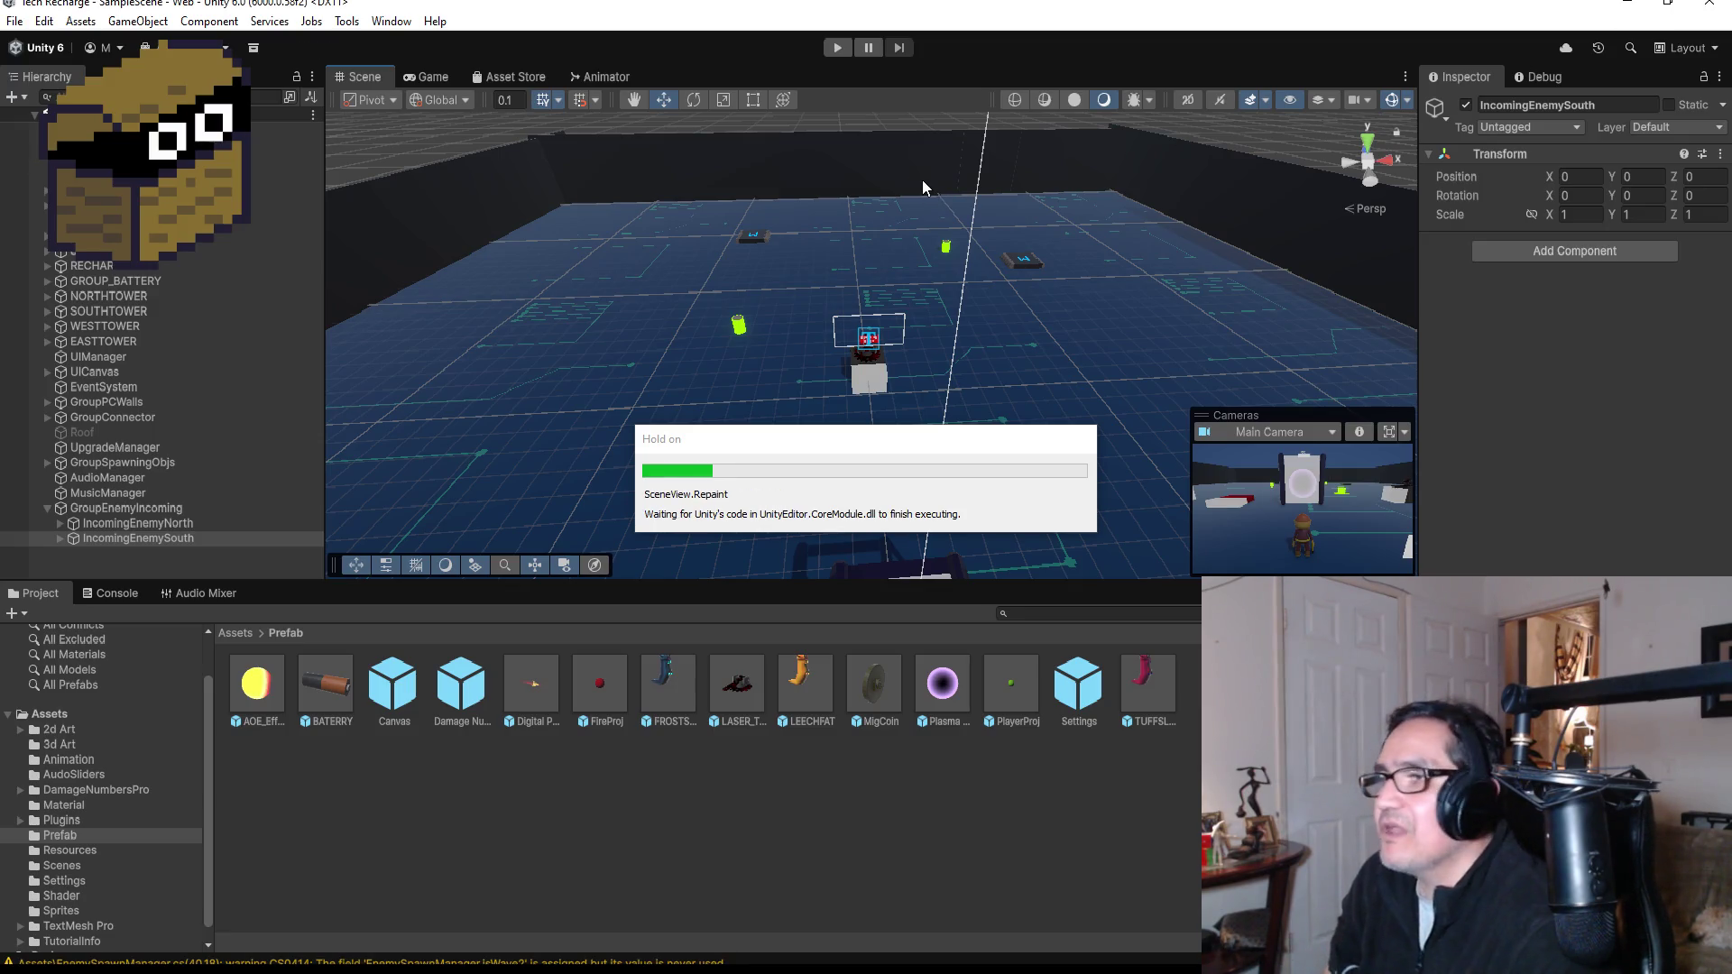
- Start Play mode, close How To Play with ESC, and walk onto the green shop pad
left_click(835, 47)
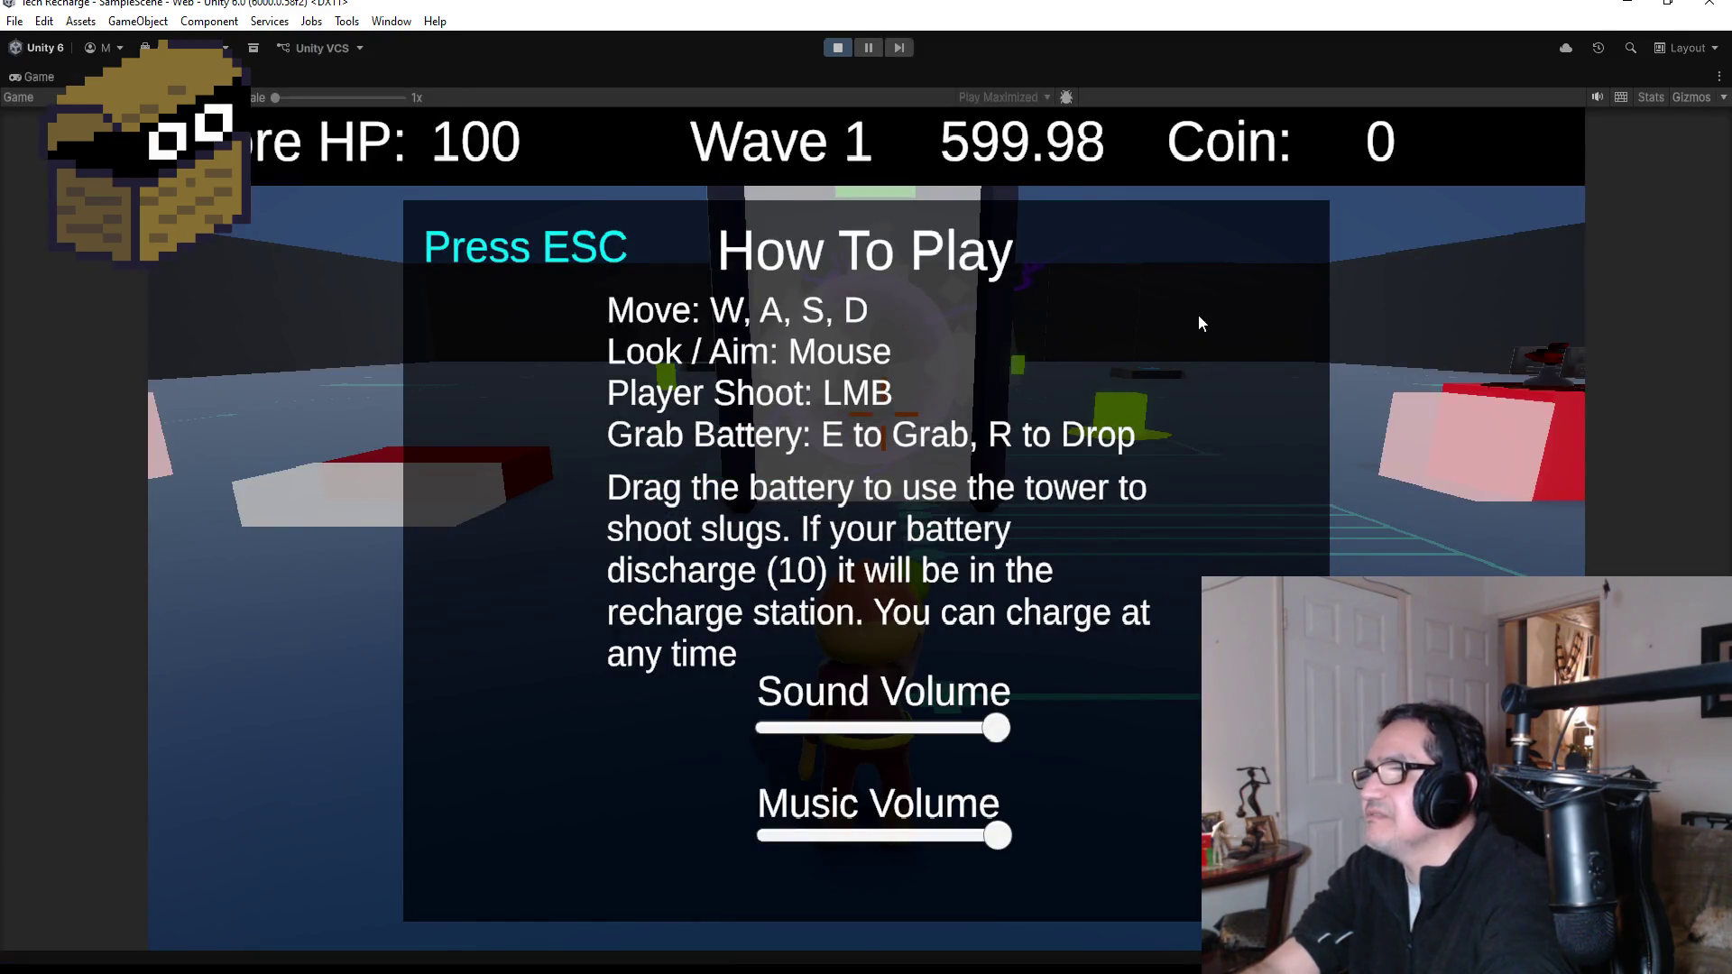
key("Escape")
key("w")
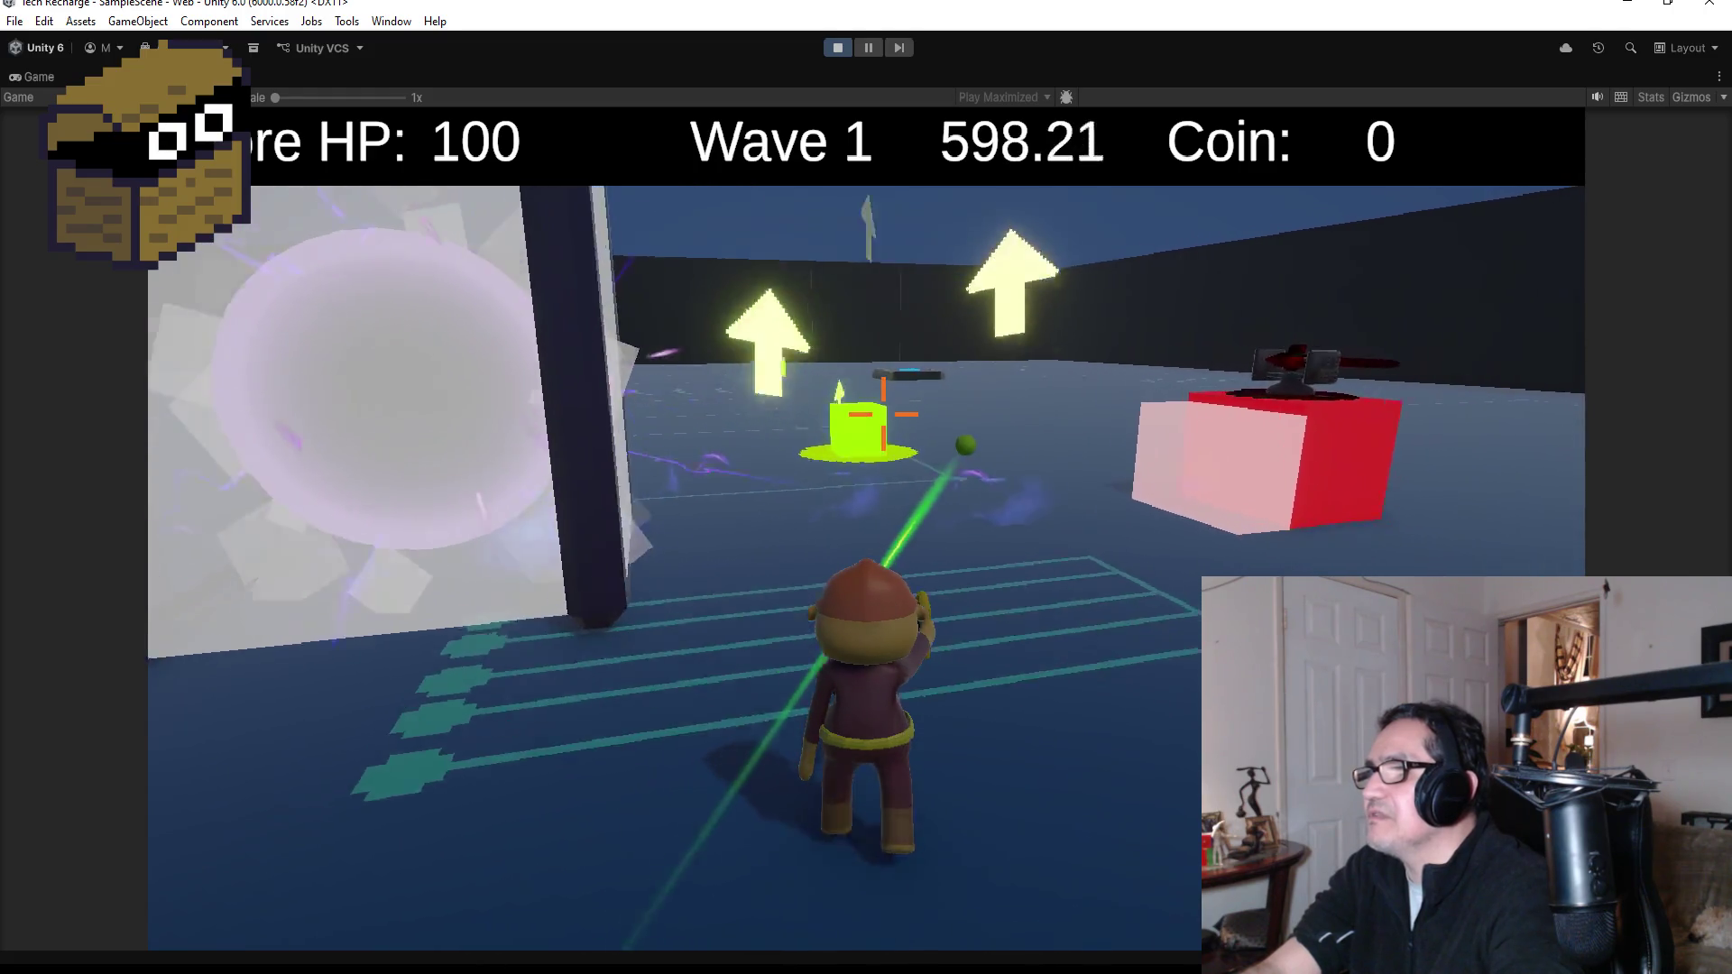
key("w")
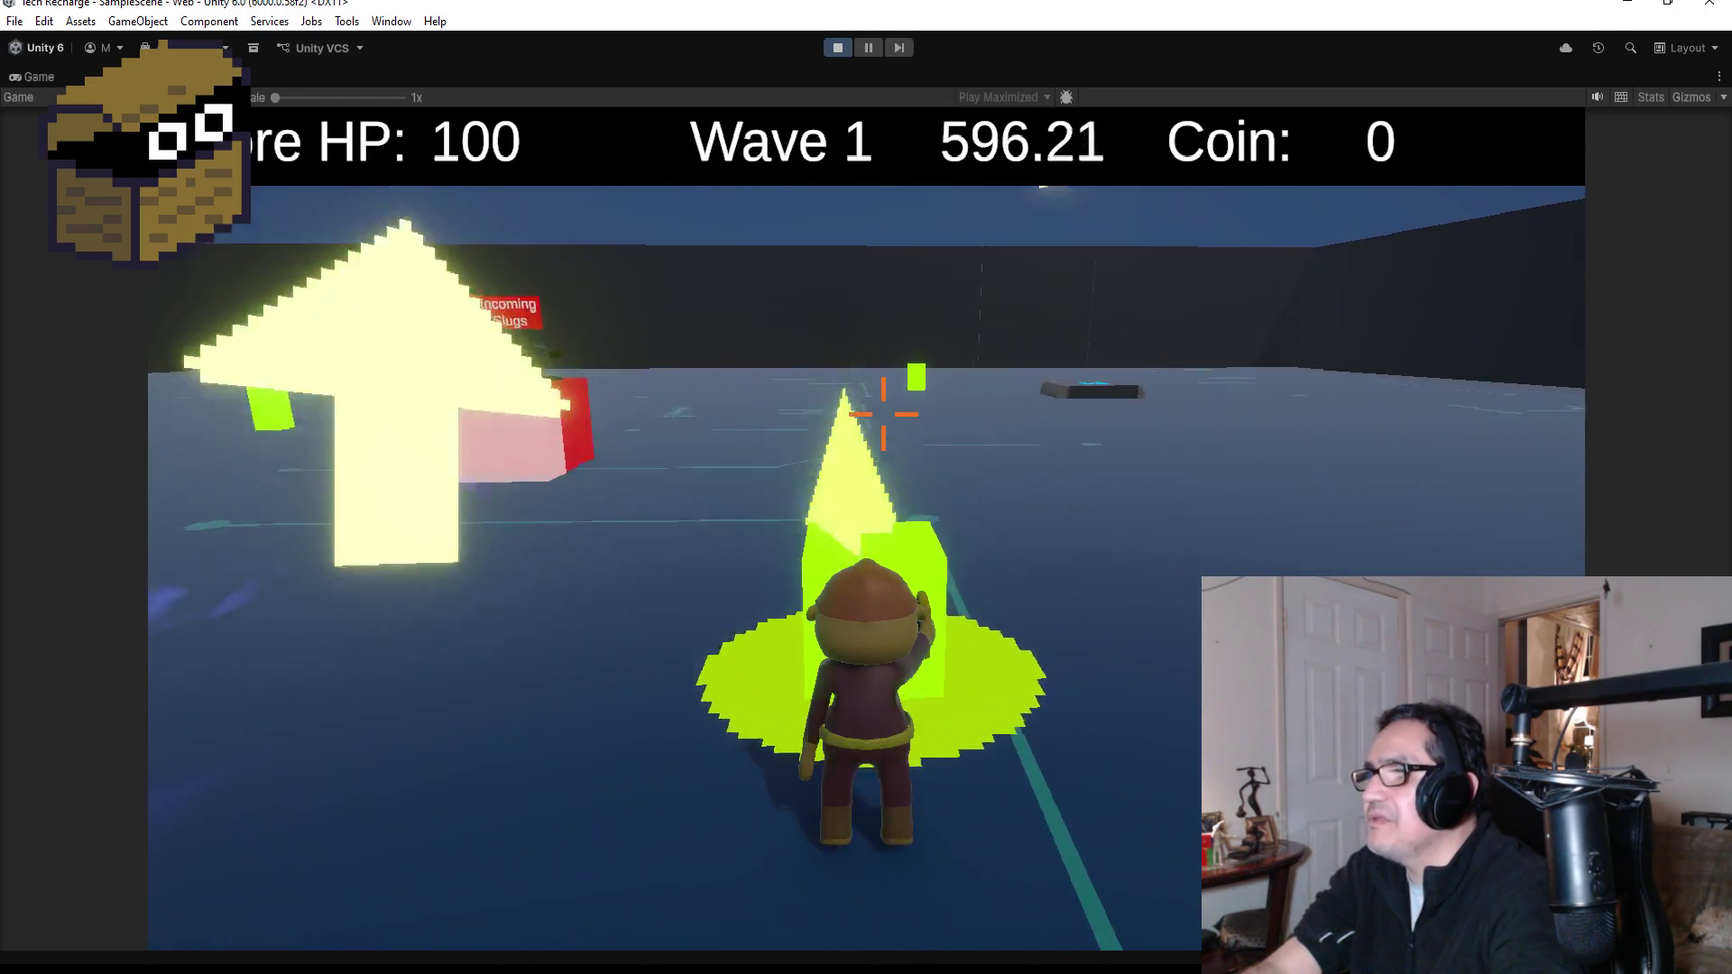
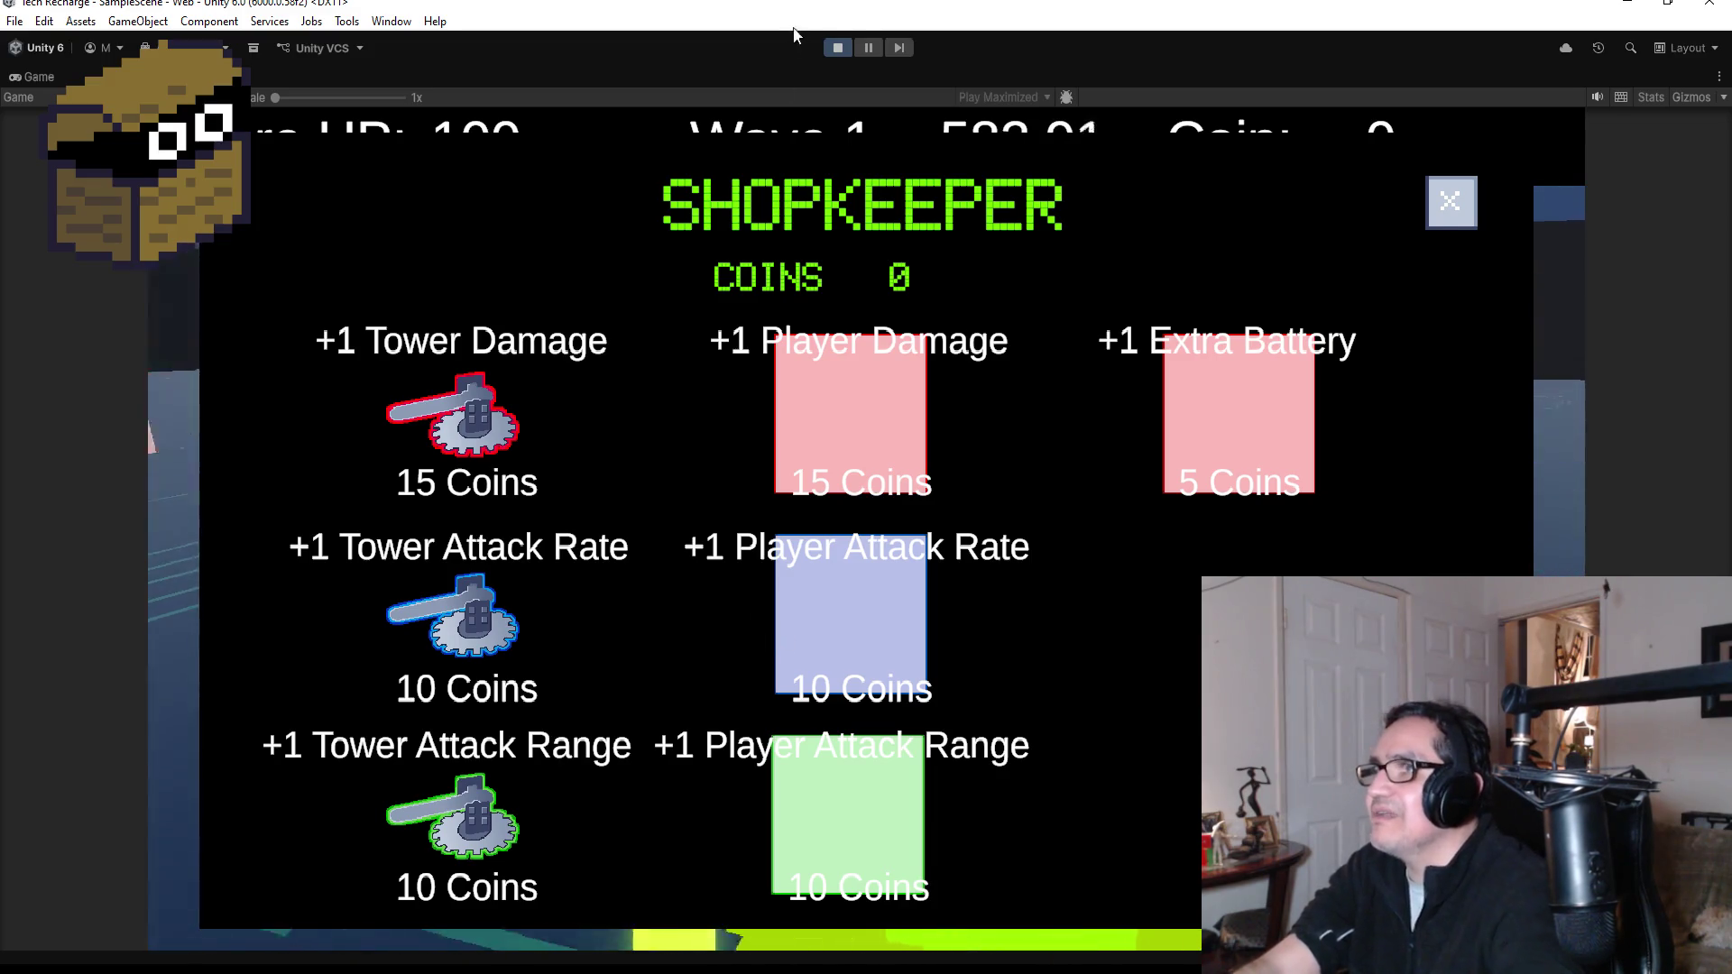
- Stop the play test and bring up UIManager.cs in the code editor
left_click(837, 47)
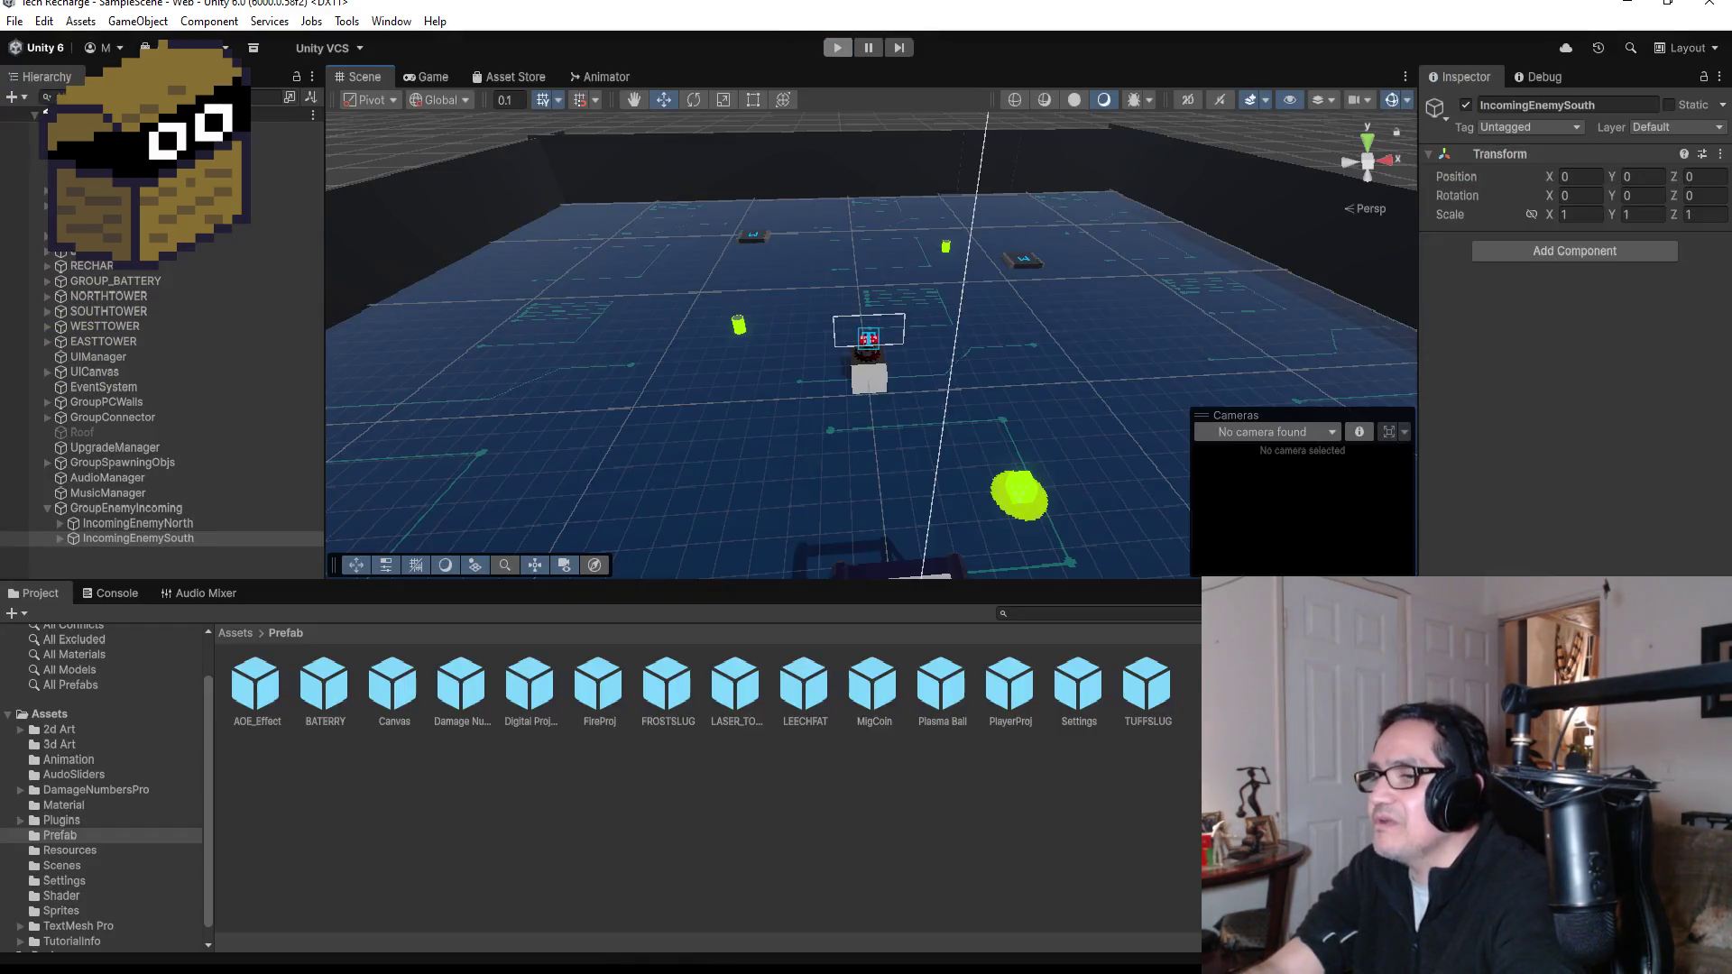
mouse_move(465, 969)
left_click(370, 937)
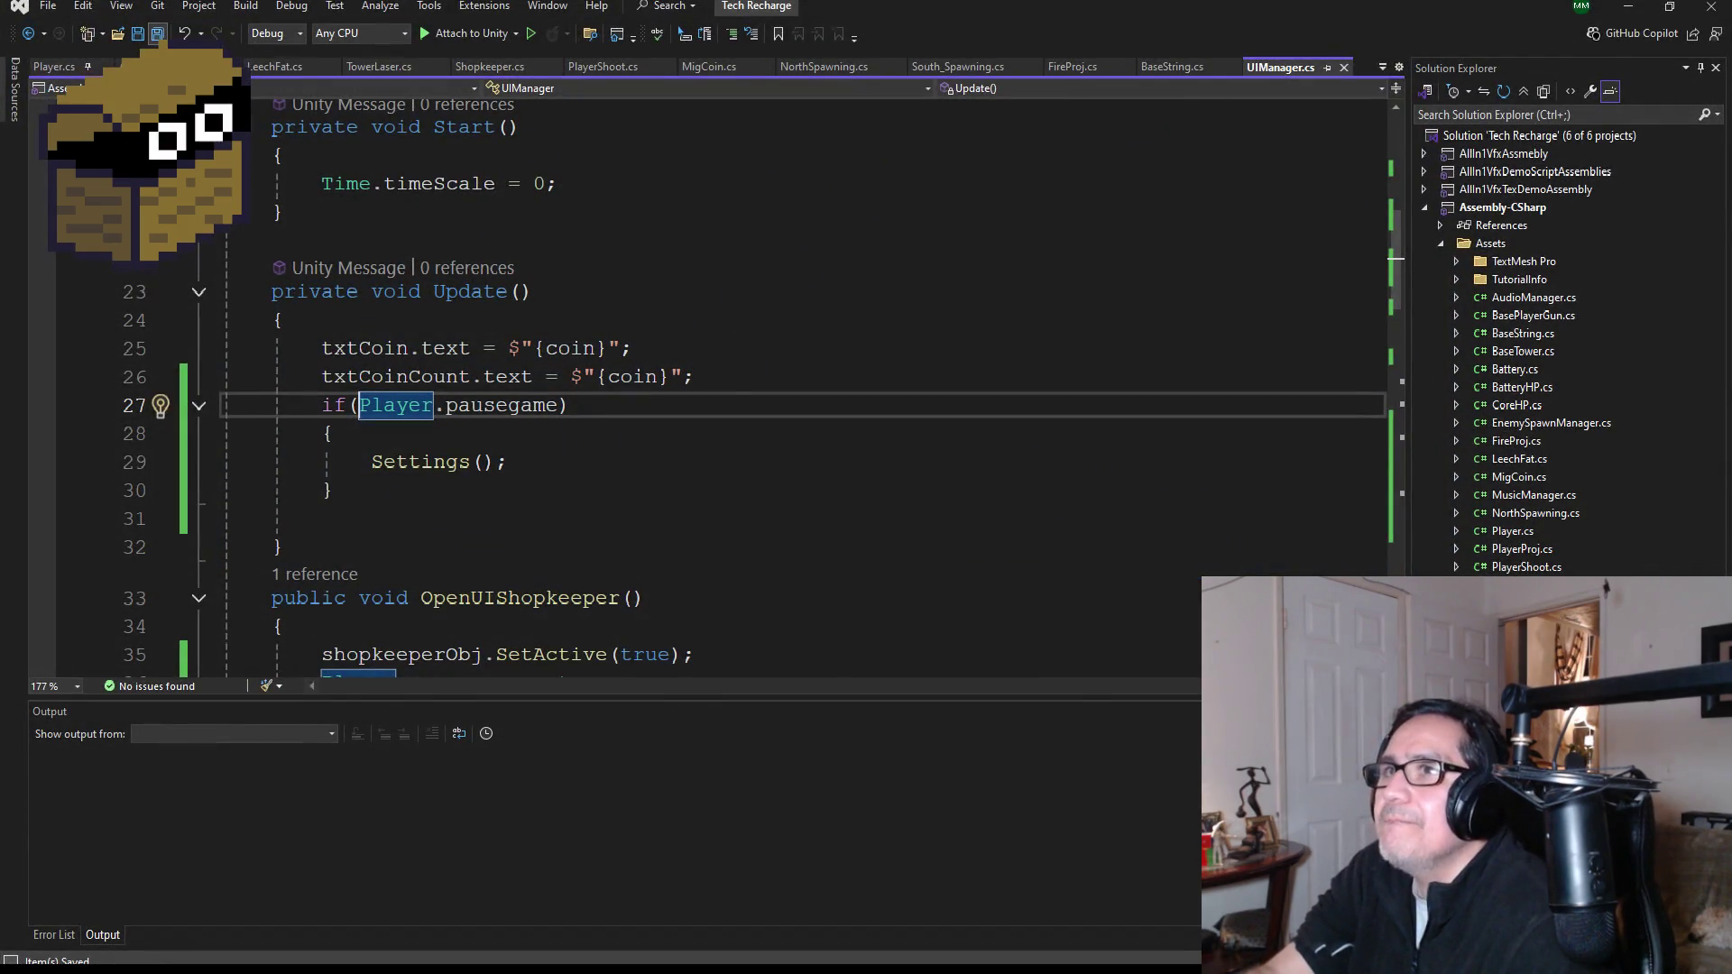
- Delete the Player.pausegame = true line from OpenUIShopkeeper in UIManager.cs
scroll(454, 396, "down", 5)
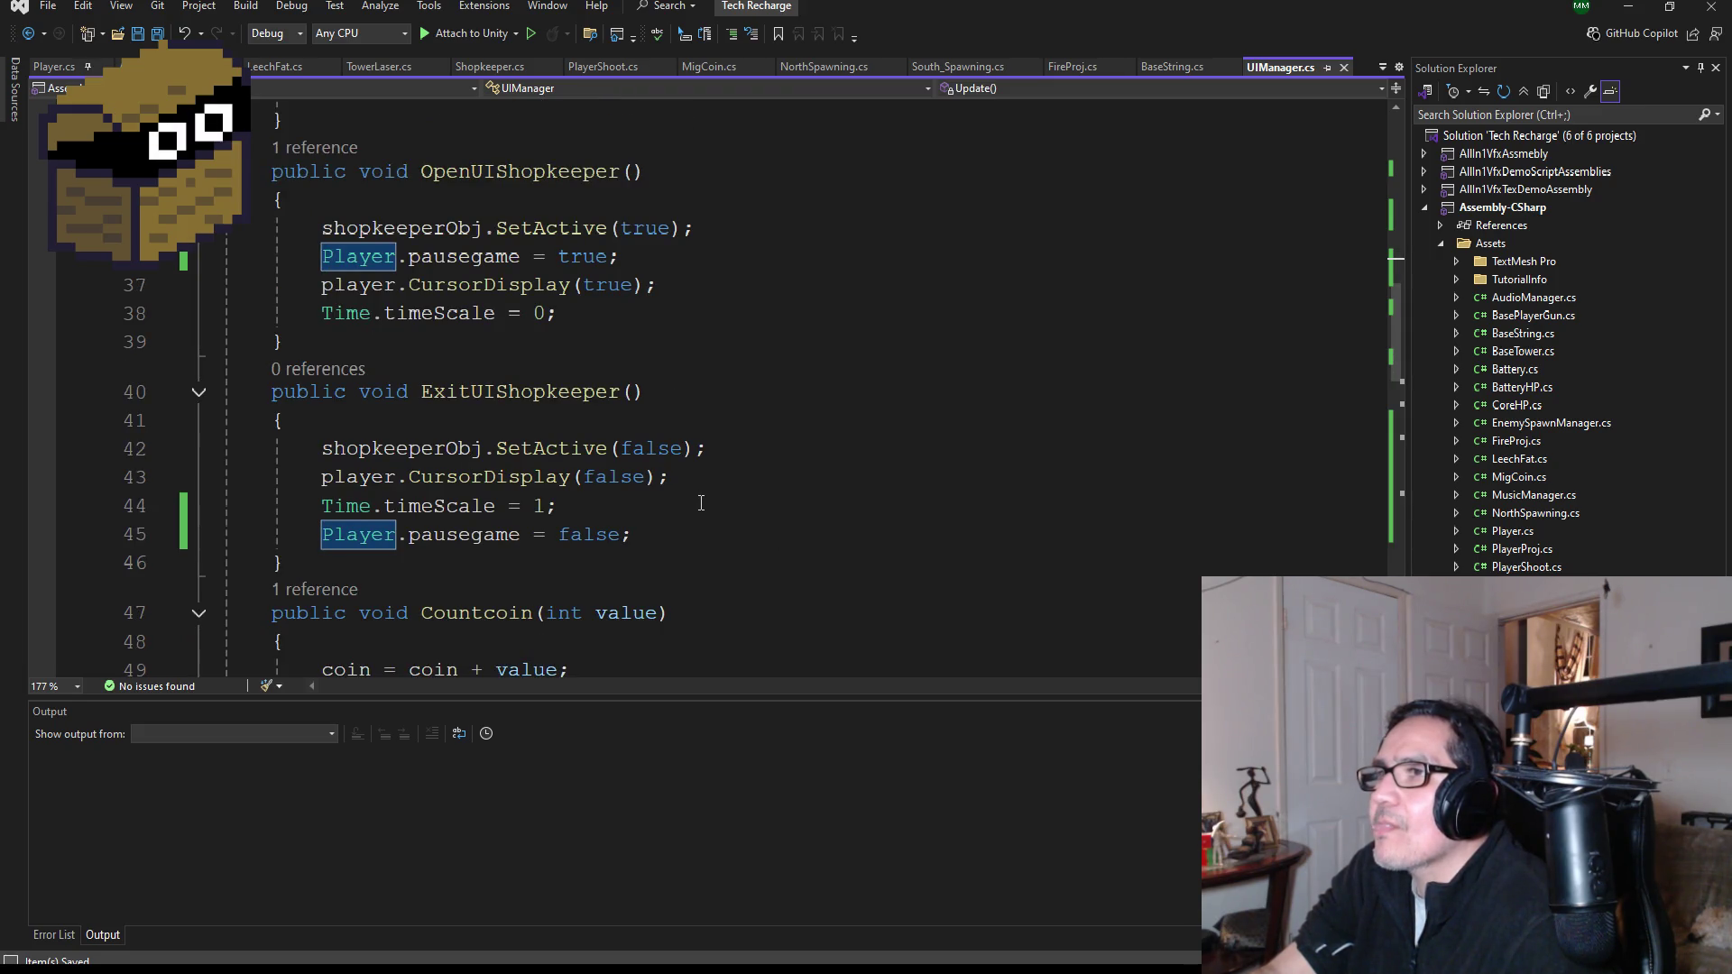
scroll(618, 448, "up", 2)
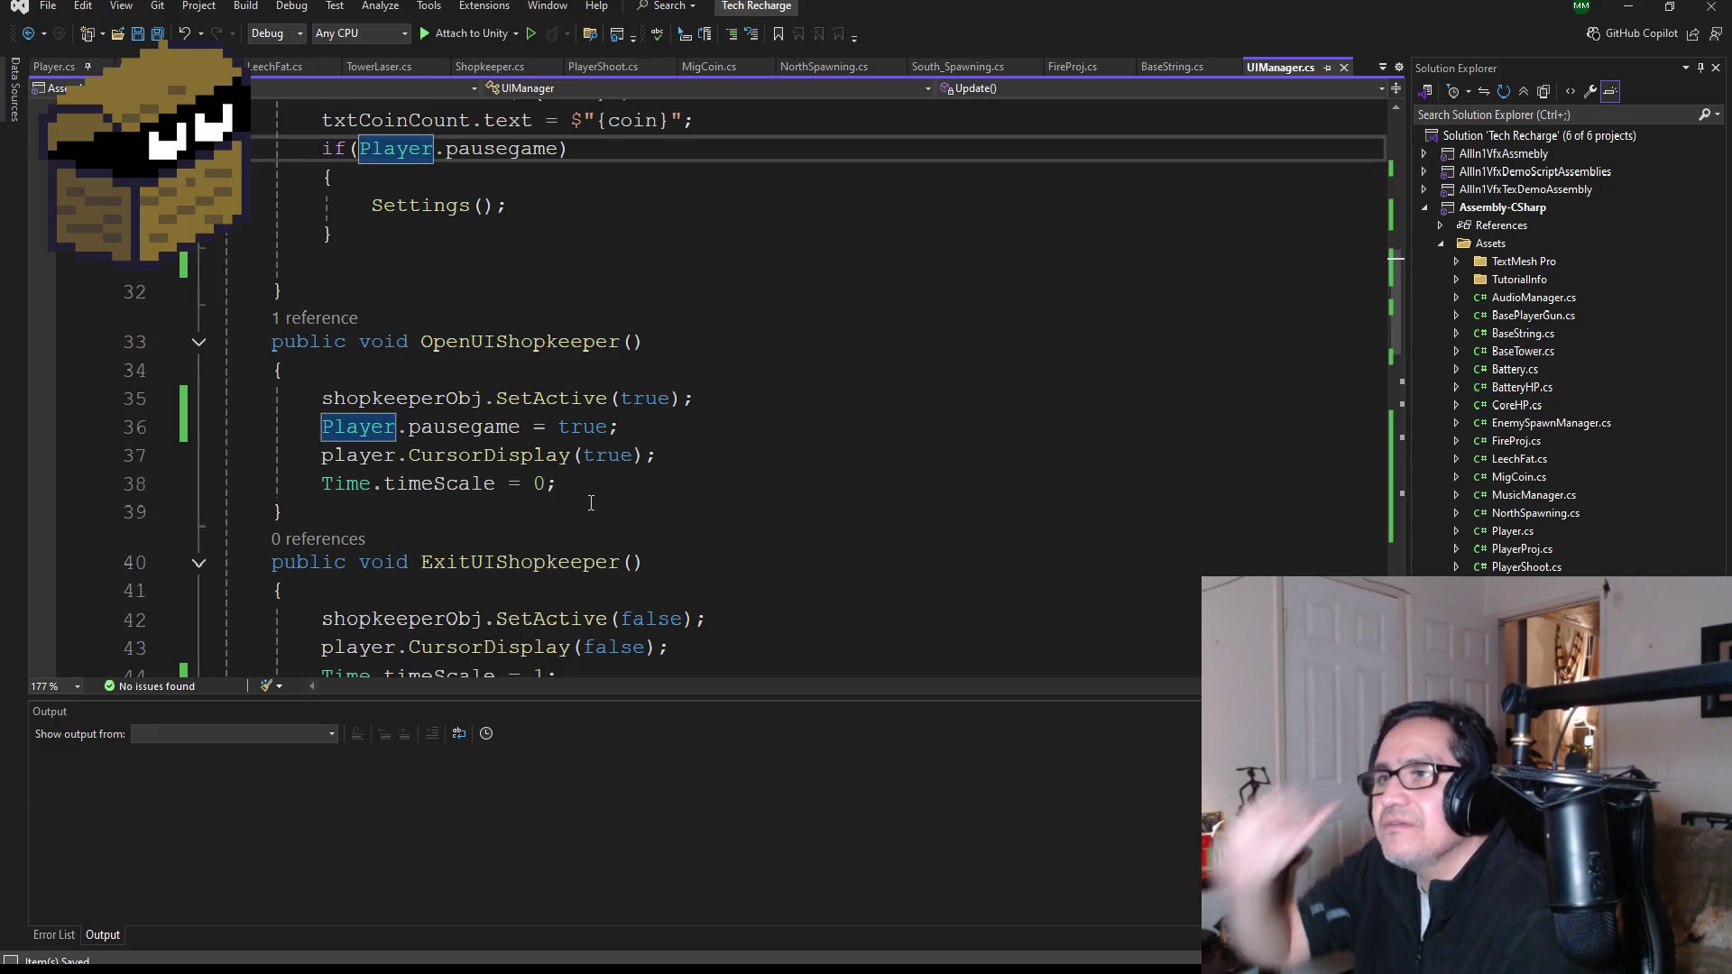
left_click_drag(643, 431, 320, 435)
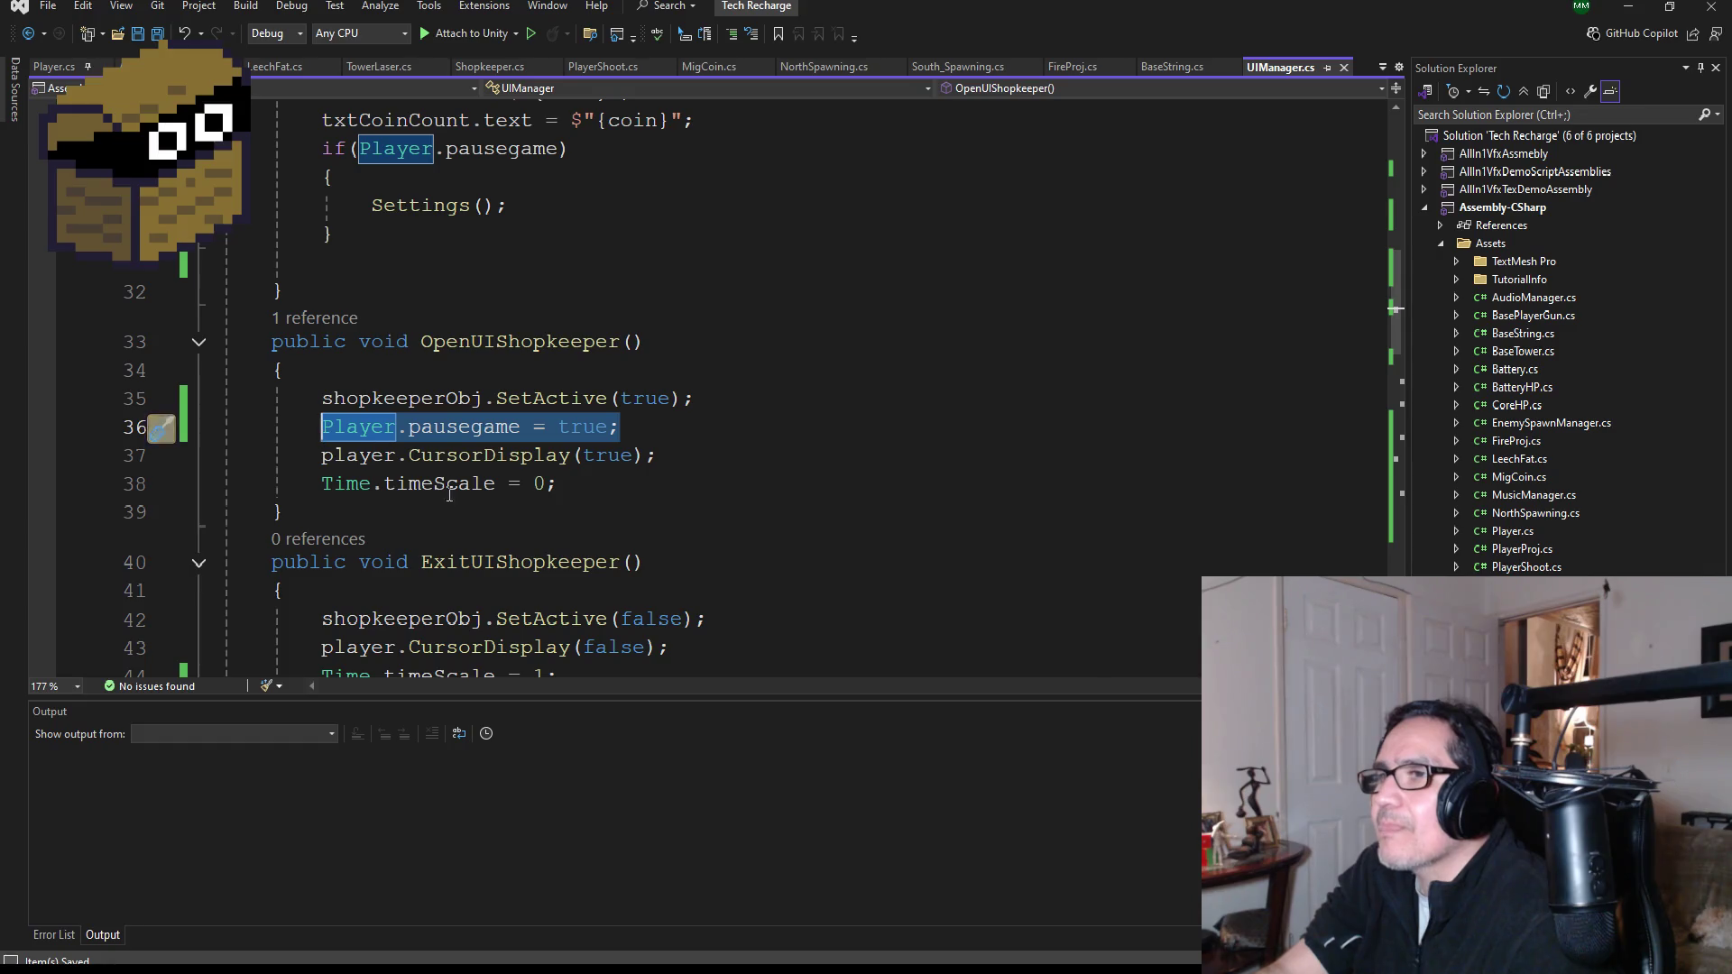
scroll(541, 496, "up", 3)
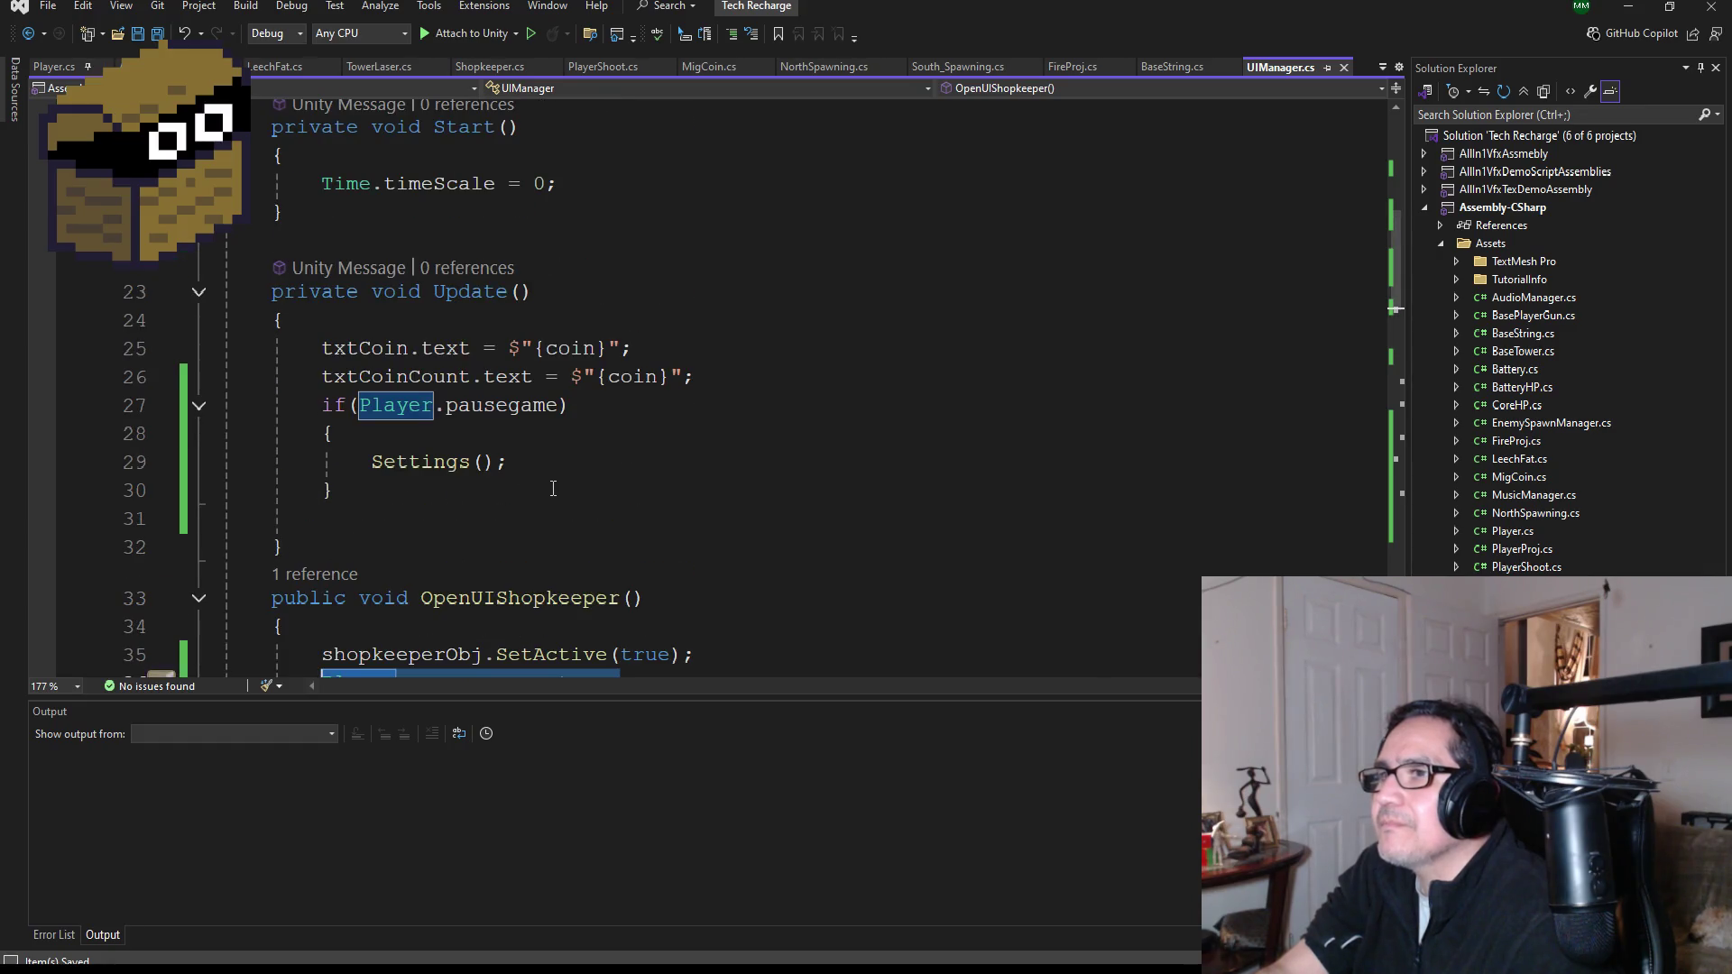
scroll(550, 489, "down", 3)
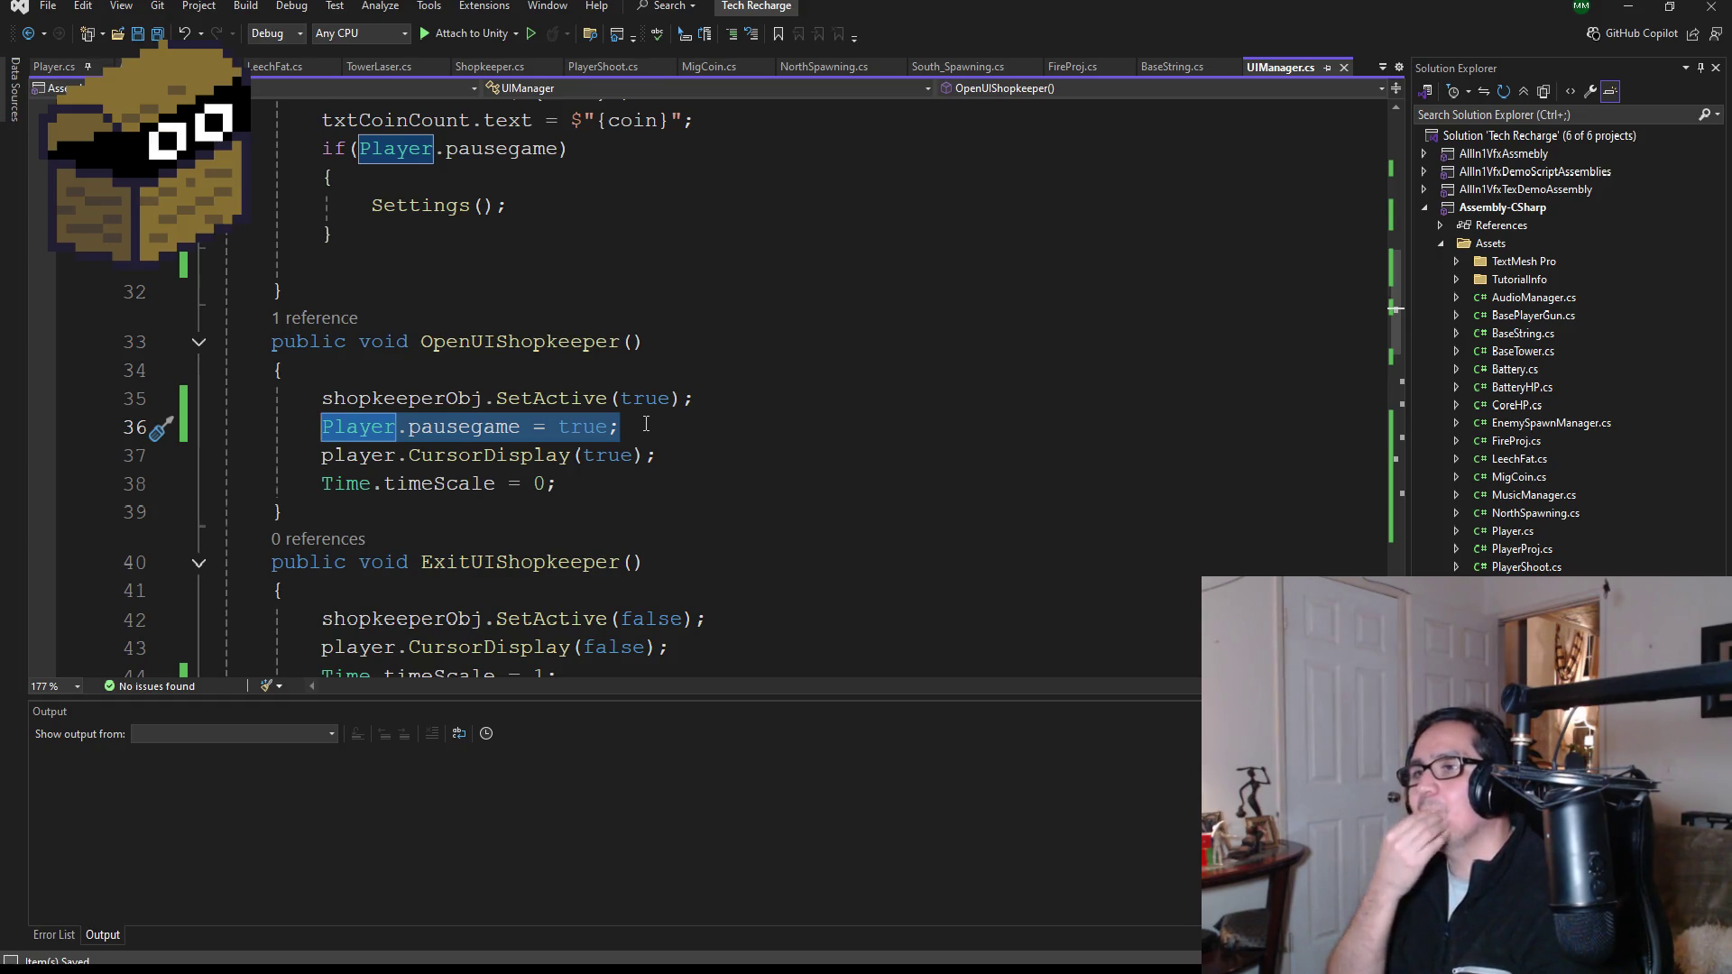
left_click(636, 424)
left_click_drag(636, 423, 224, 428)
key("BackSpace")
key("BackSpace")
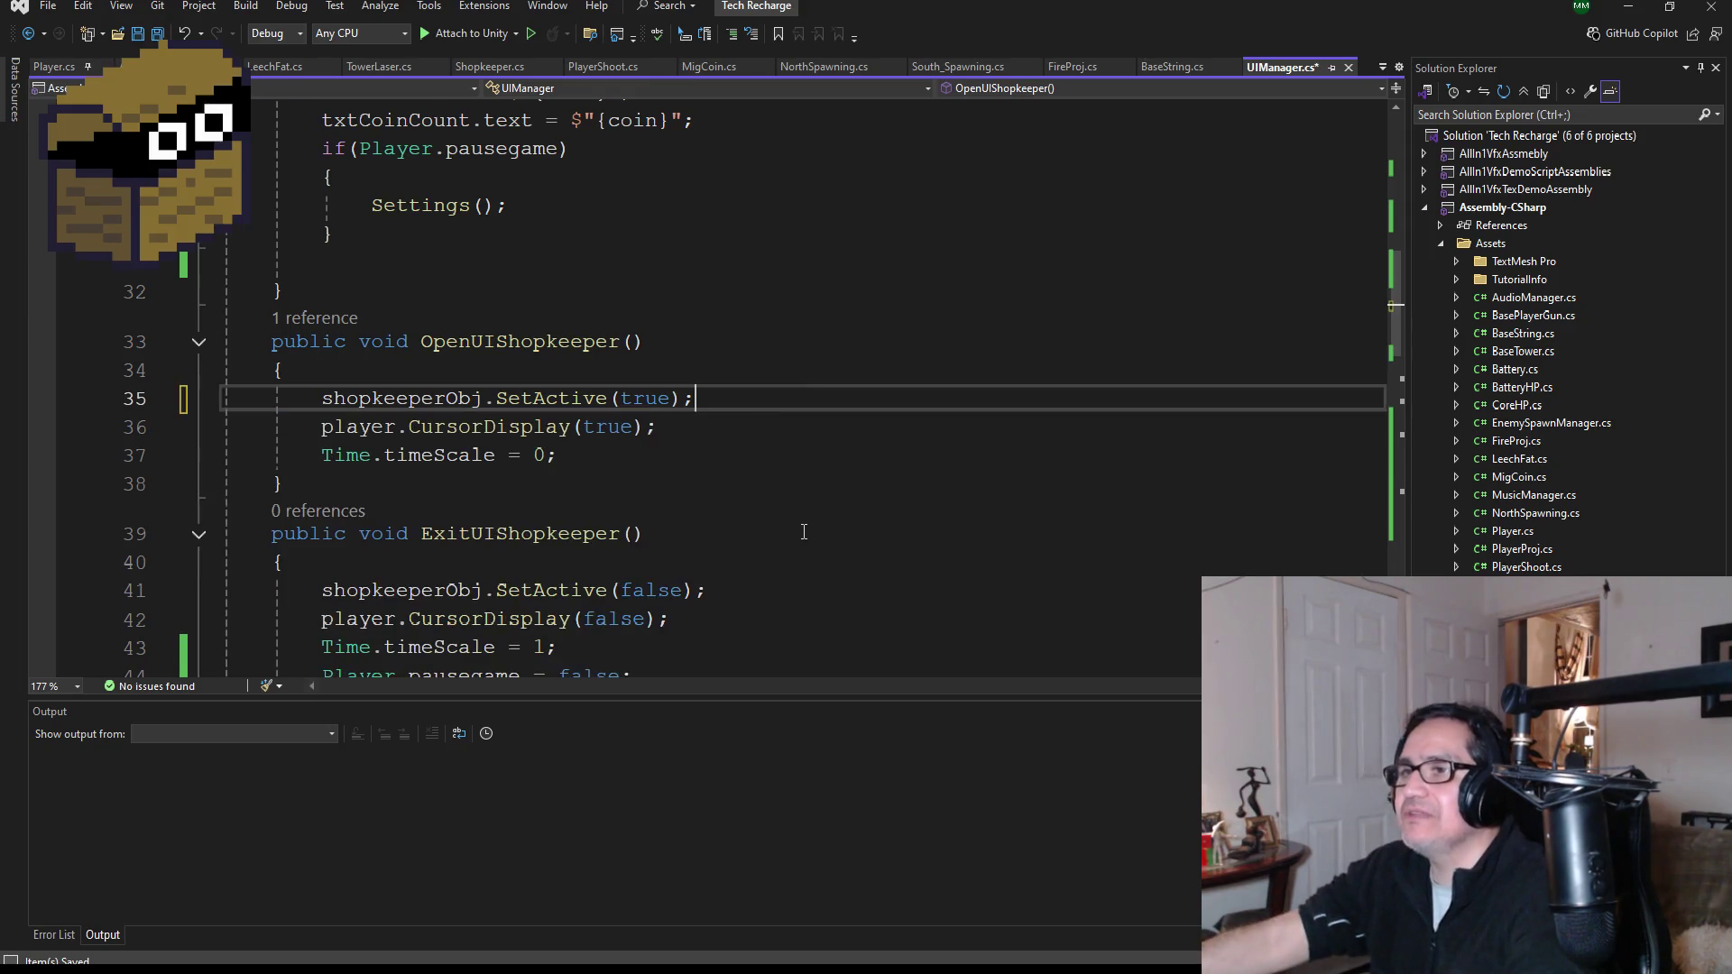
- Delete the Player.pausegame = false line from ExitUIShopkeeper, save, and start the game in Unity
scroll(755, 529, "down", 2)
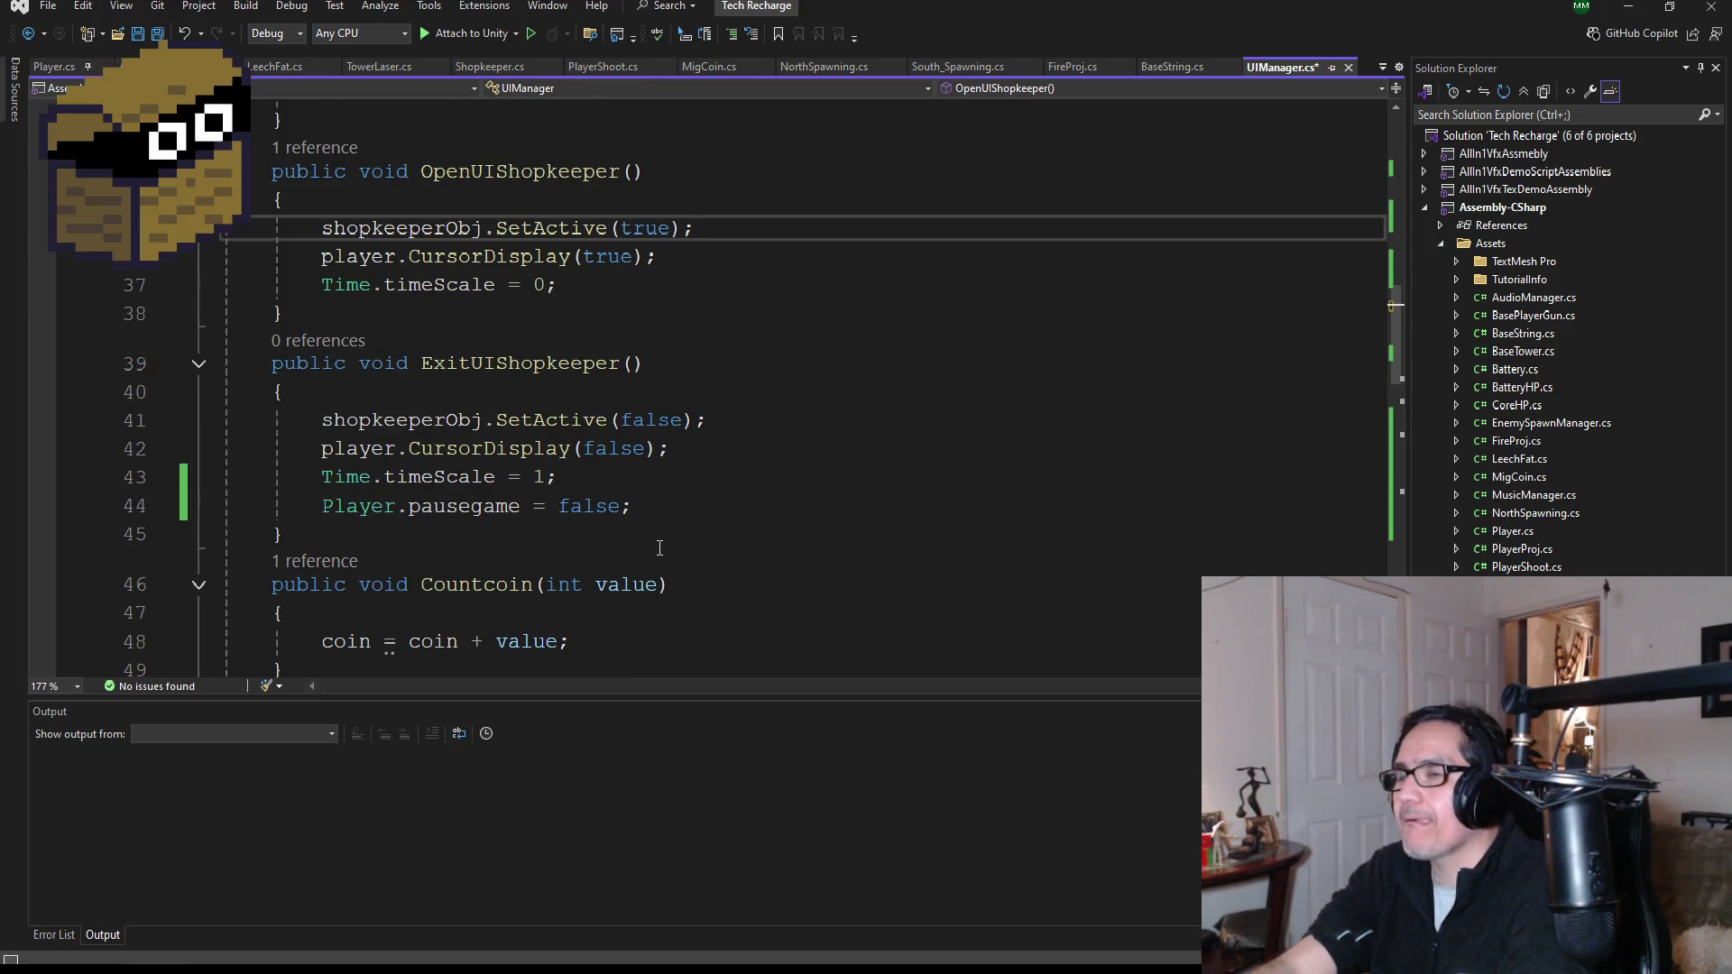
left_click_drag(633, 506, 187, 500)
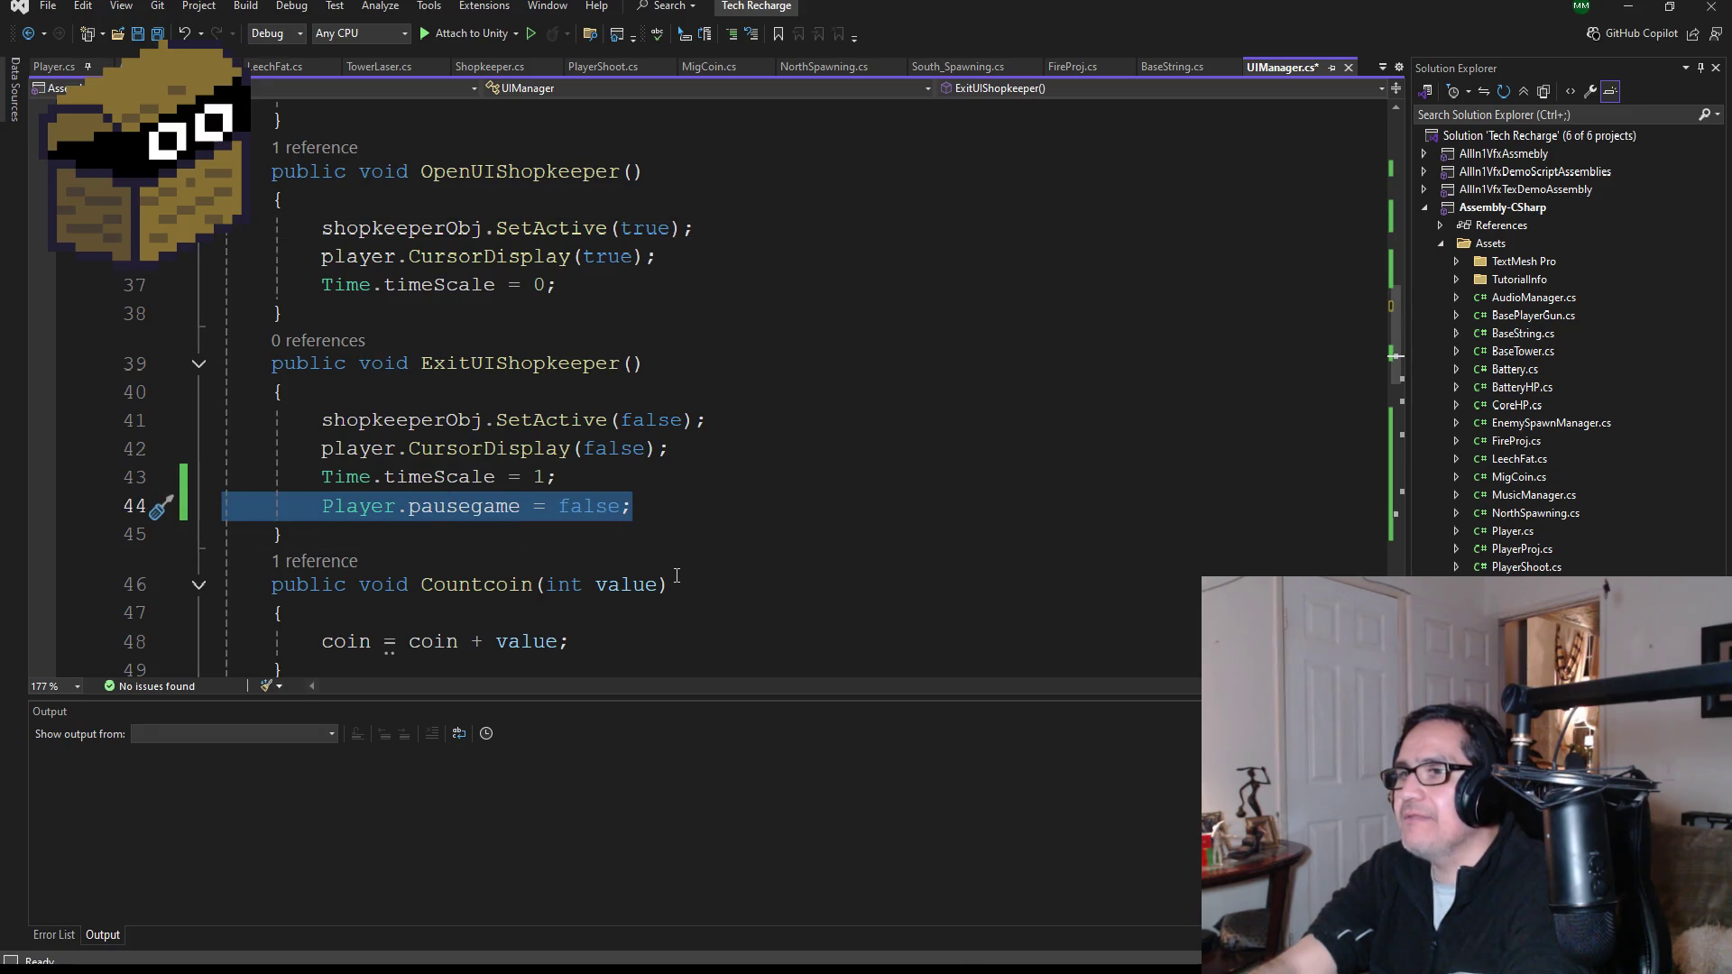
key("BackSpace")
key("BackSpace")
key("ctrl+s")
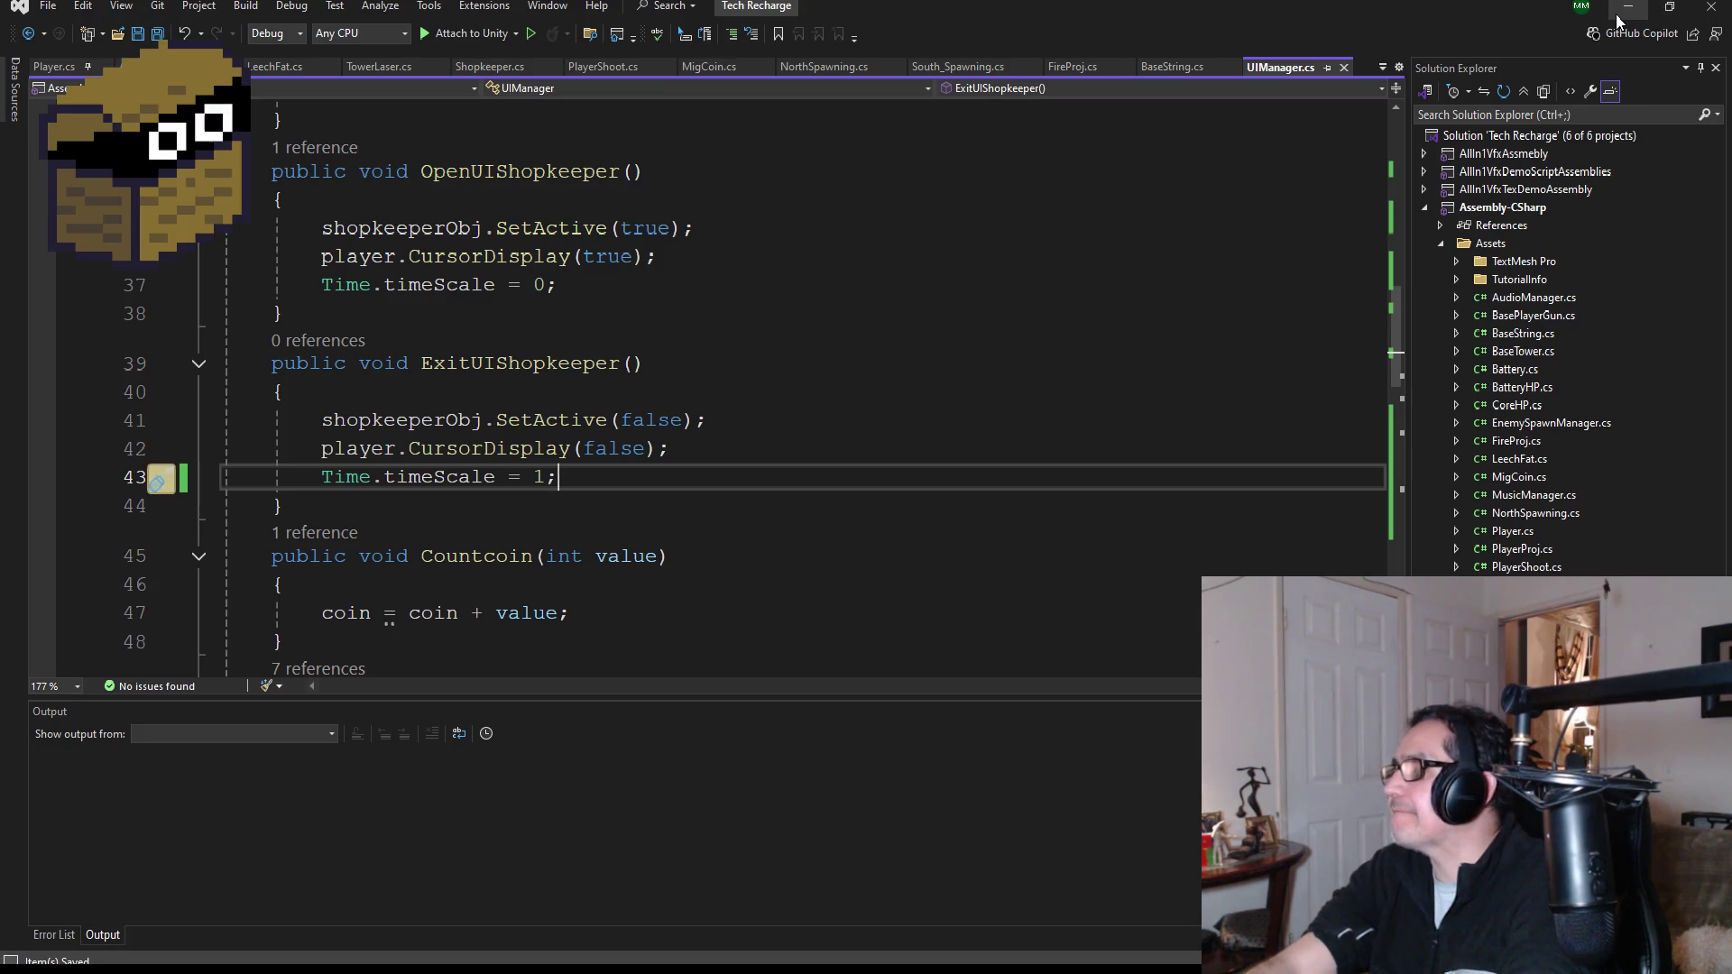
left_click(1628, 6)
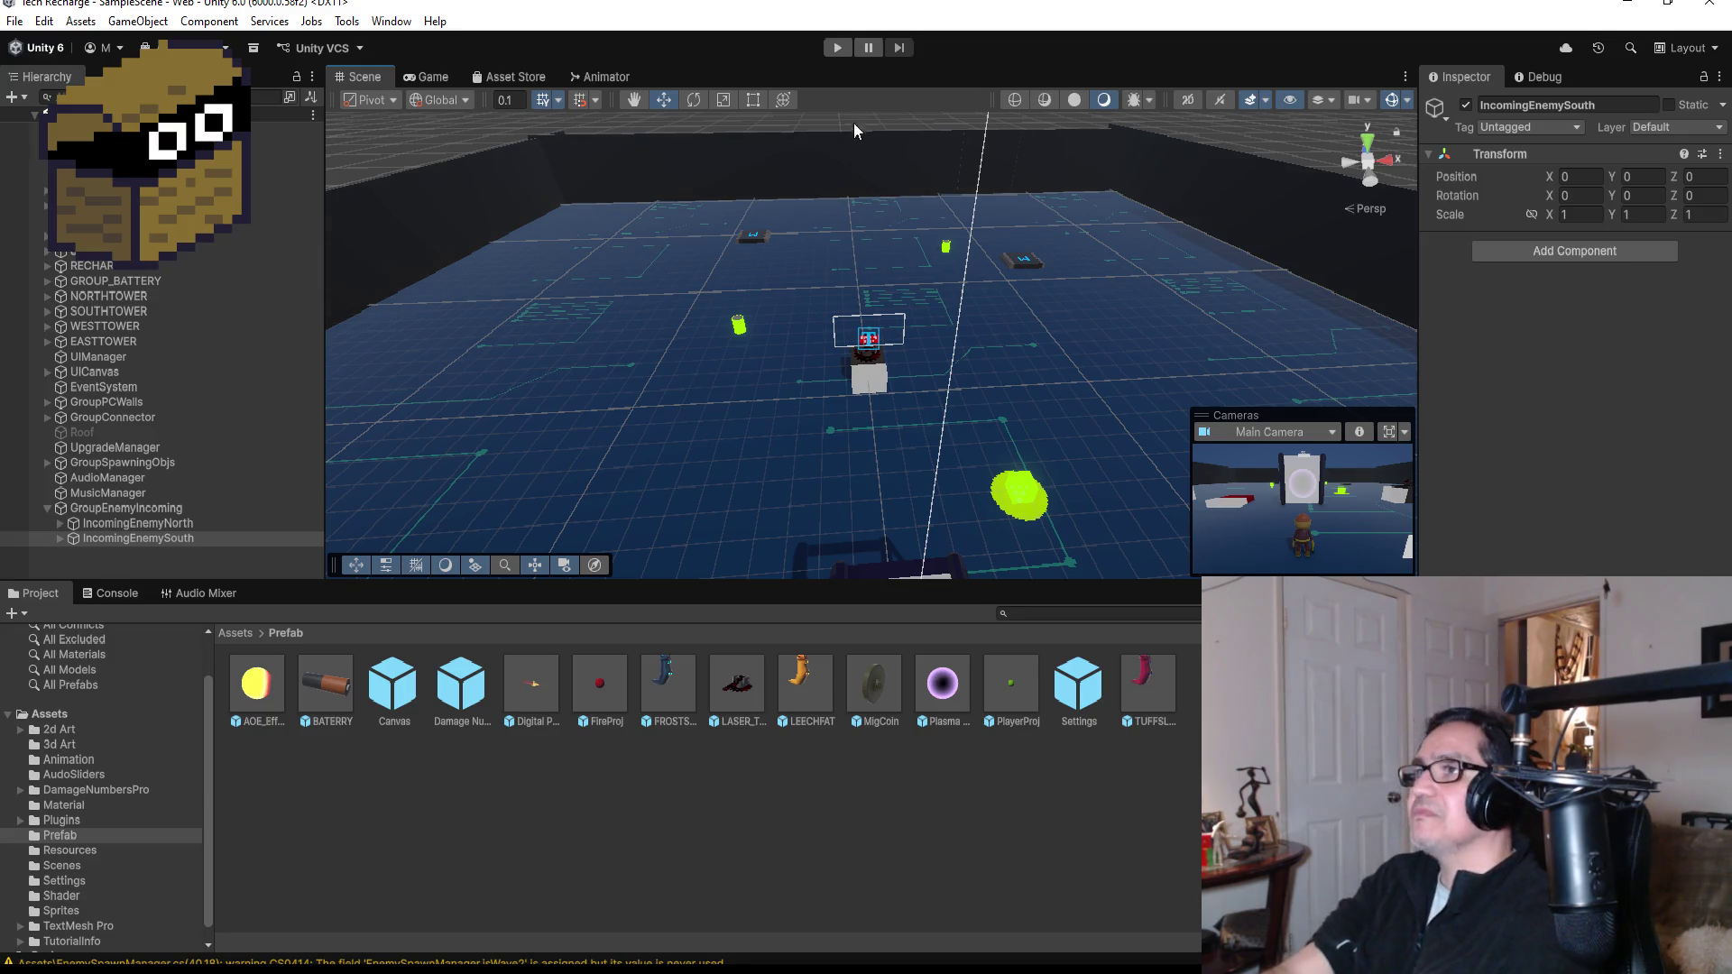
left_click(835, 48)
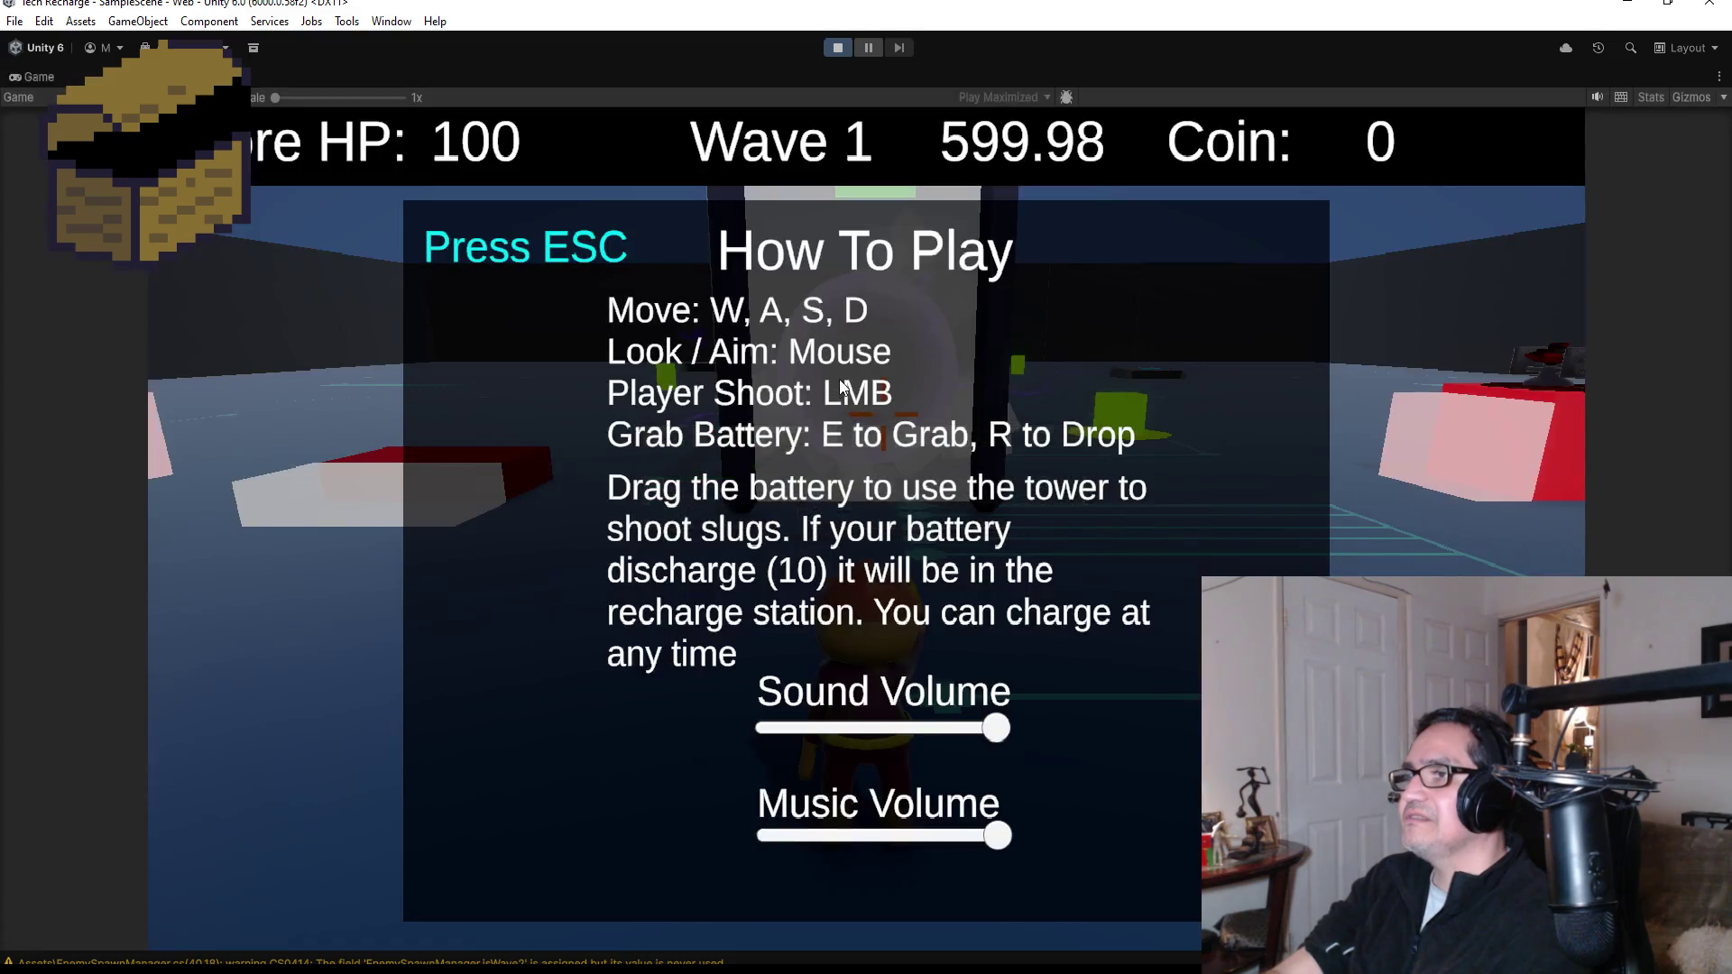
- Dismiss How To Play, walk to the shop and toggle the Shopkeeper panel twice, then stop
key("Escape")
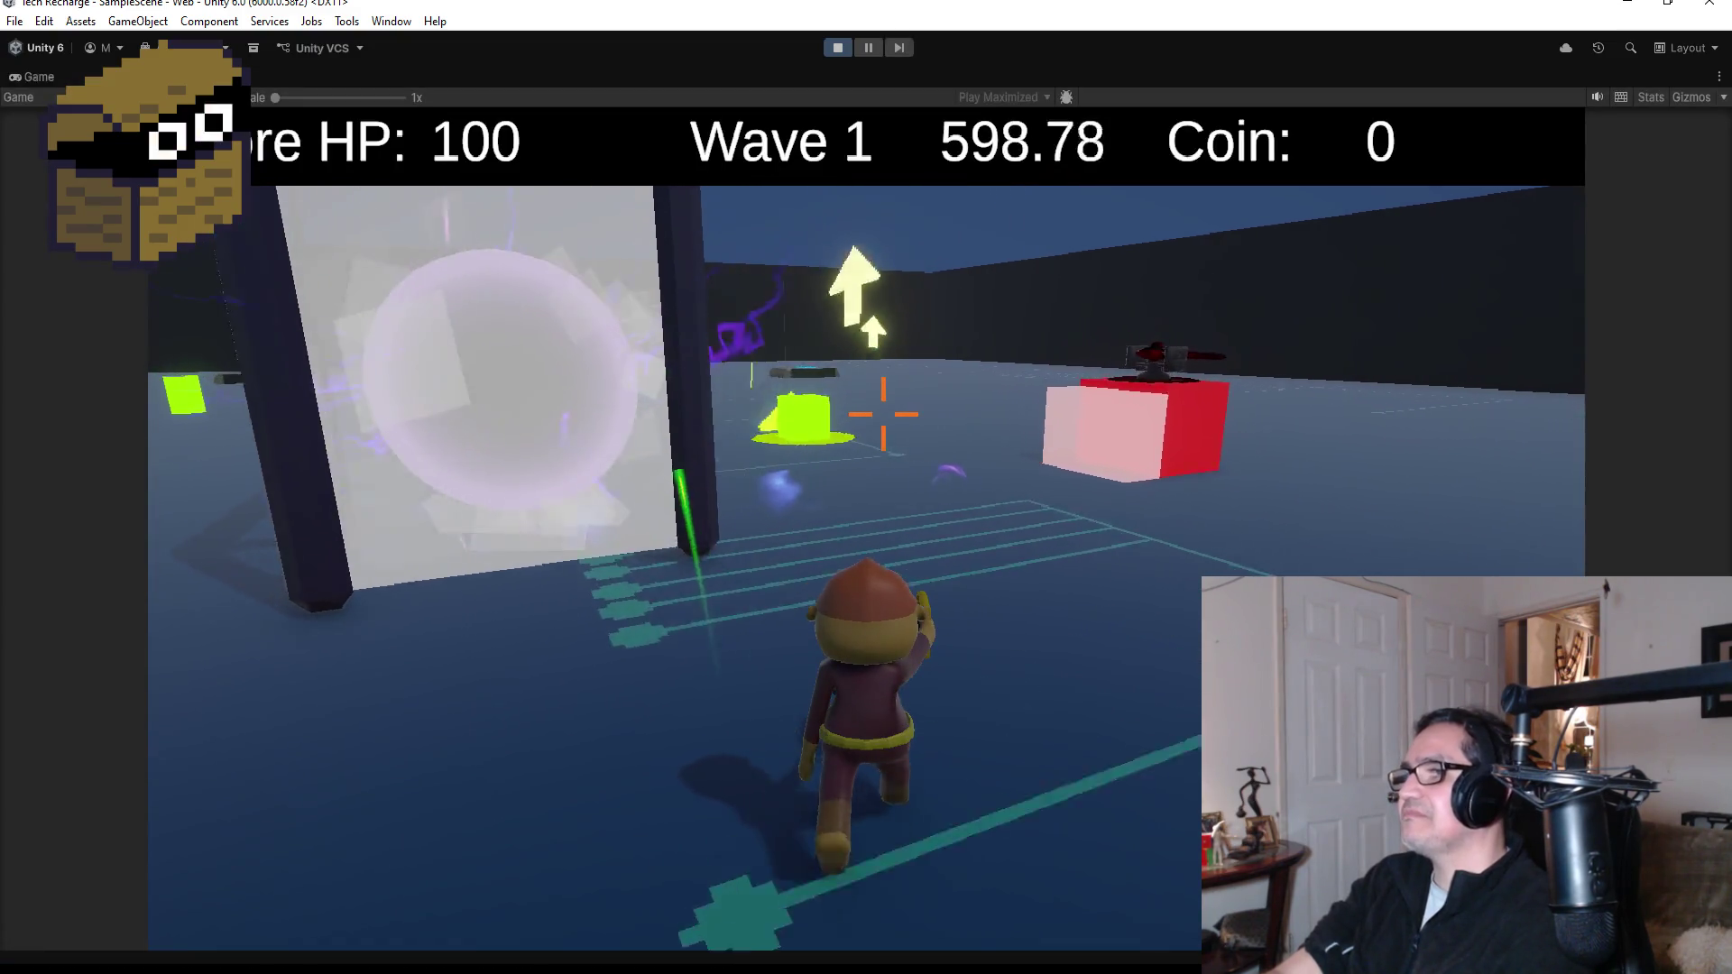
key("w")
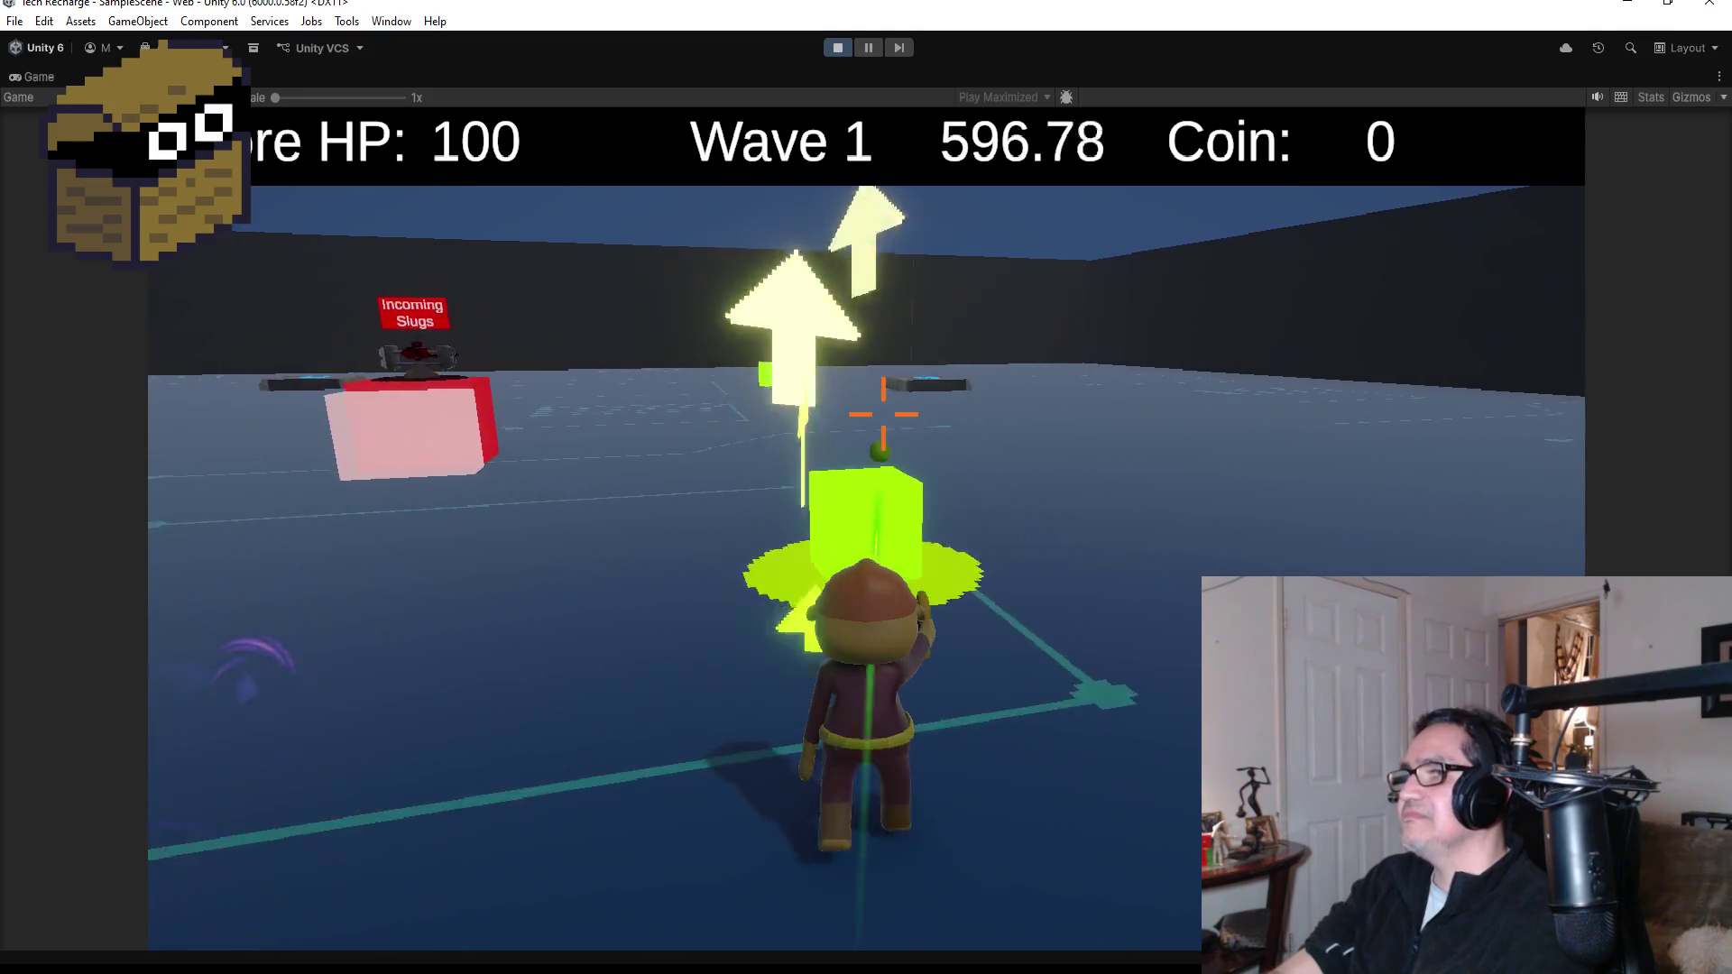
key("e")
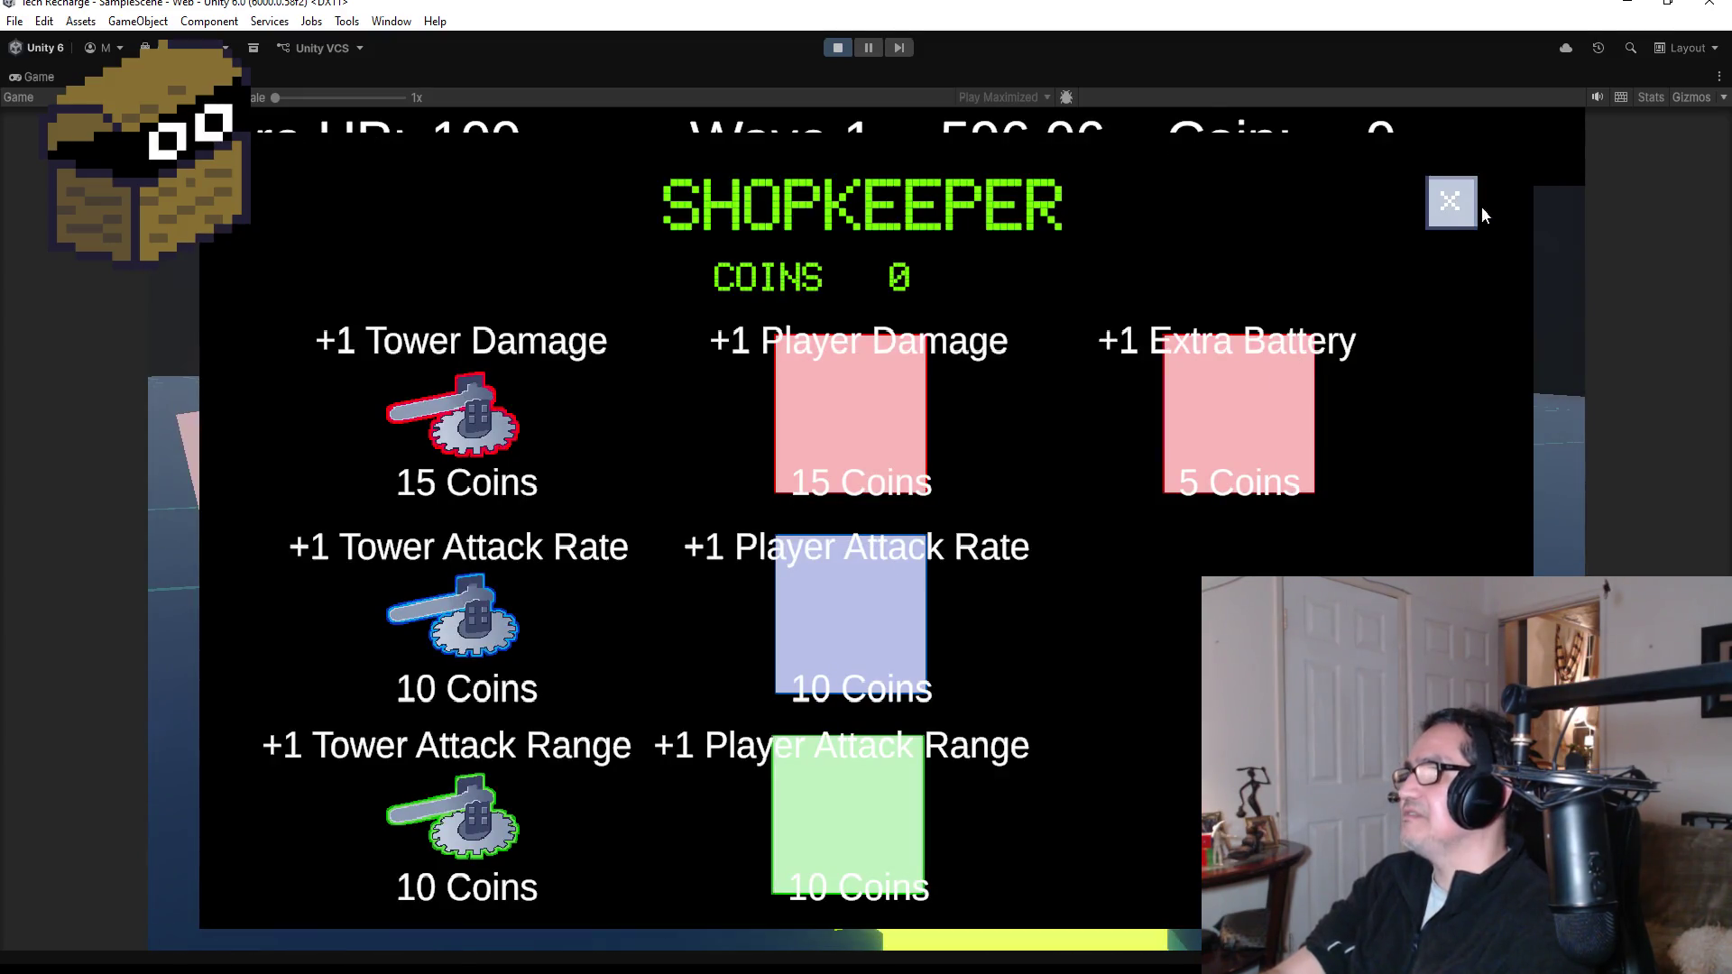
left_click(1449, 202)
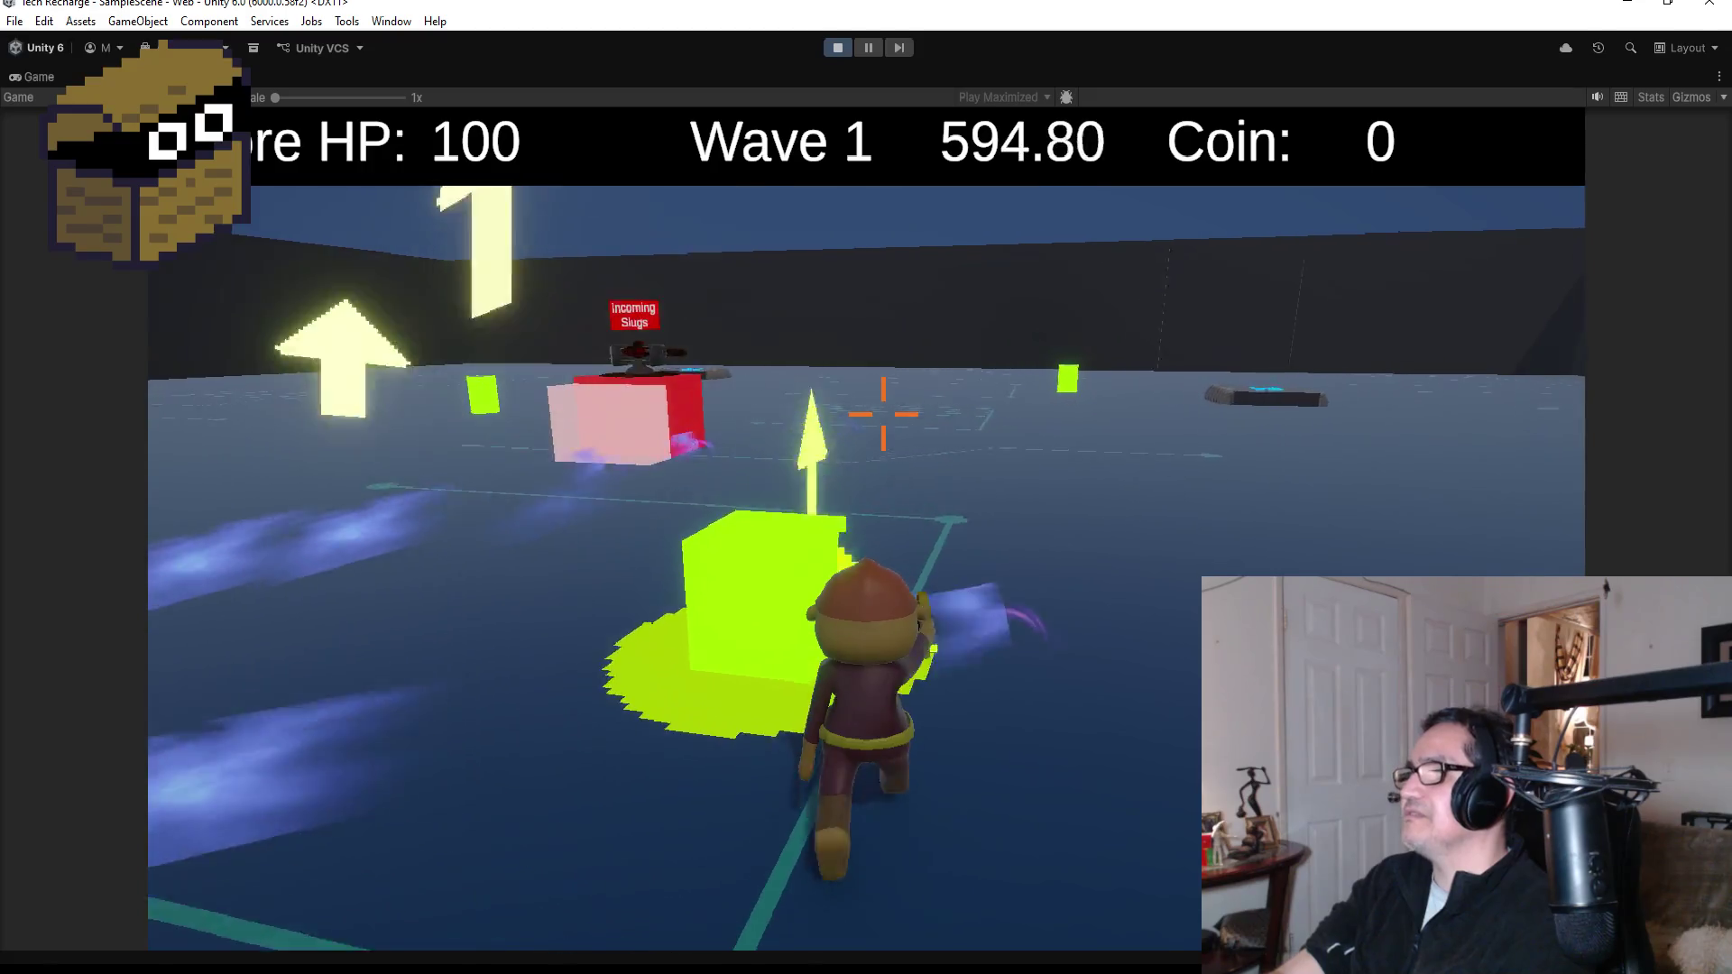
key("e")
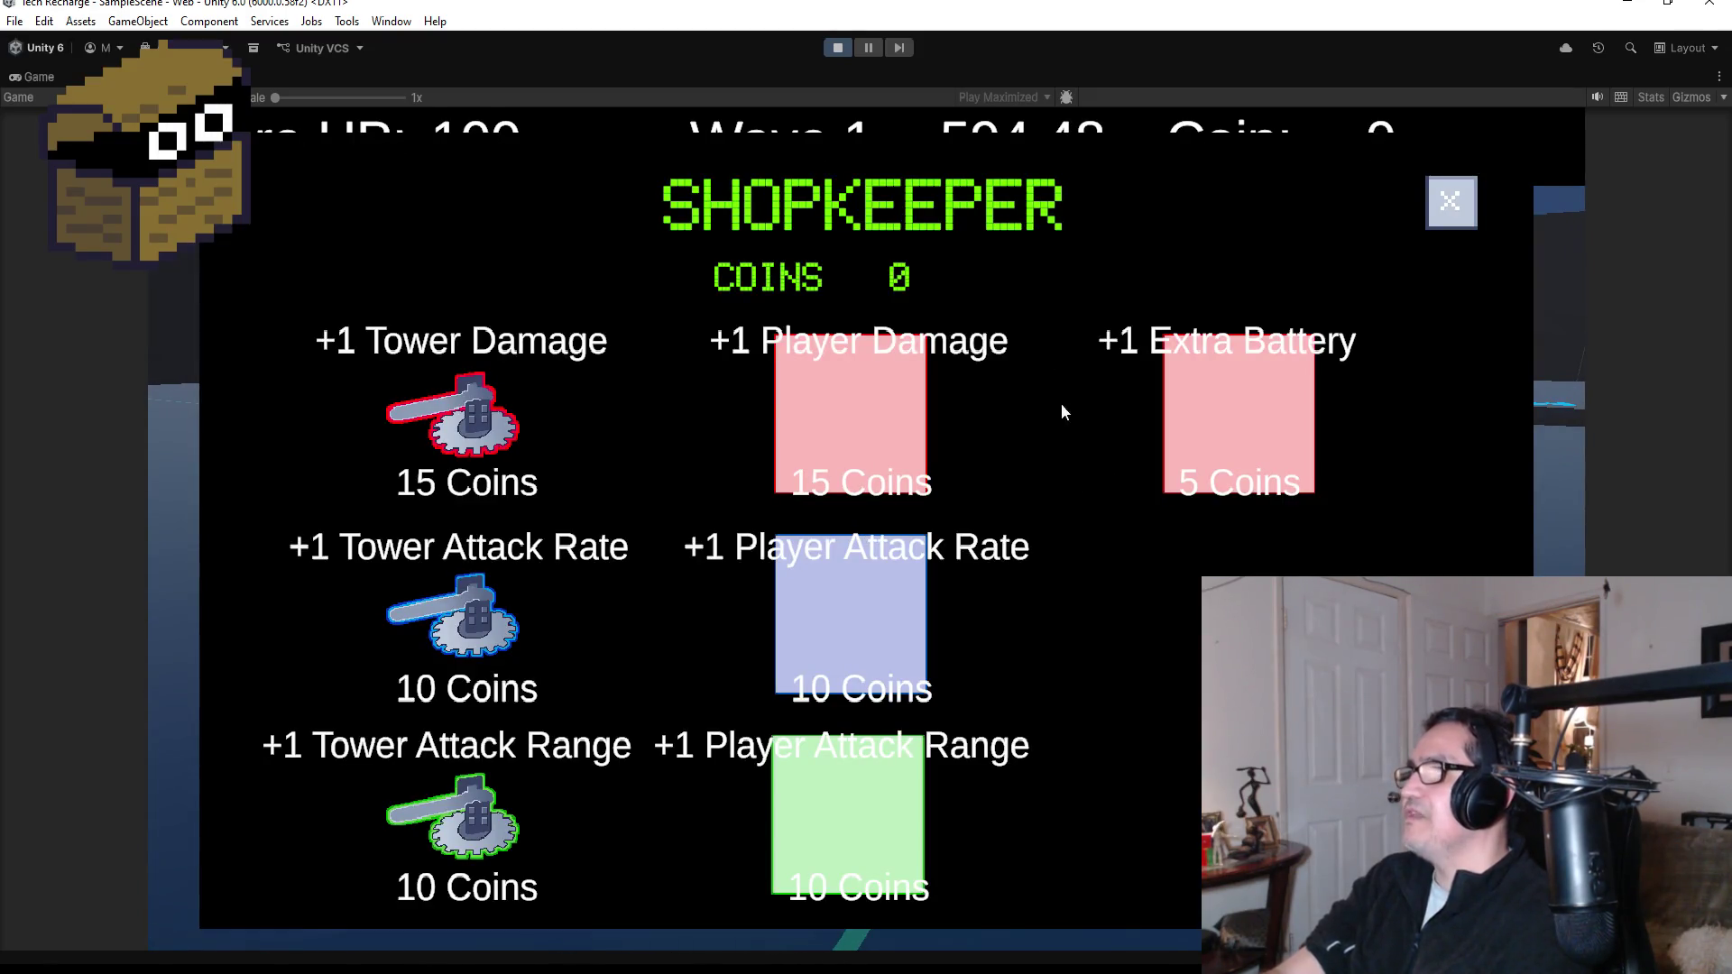
left_click(1471, 222)
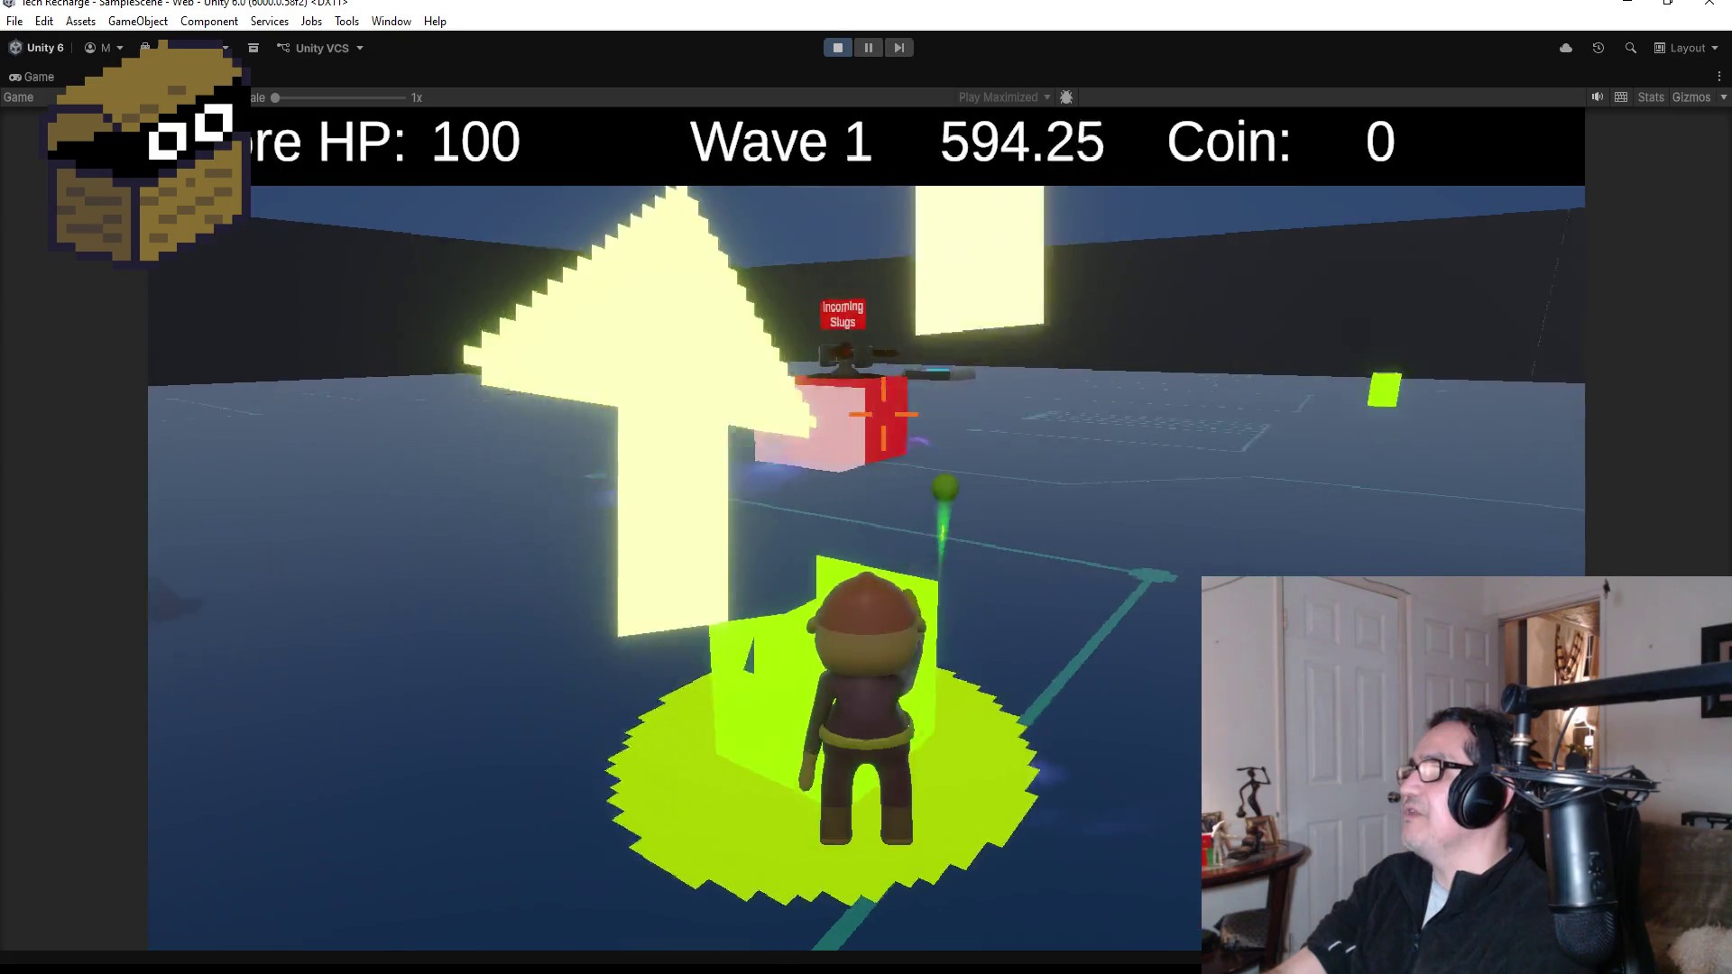
key("w")
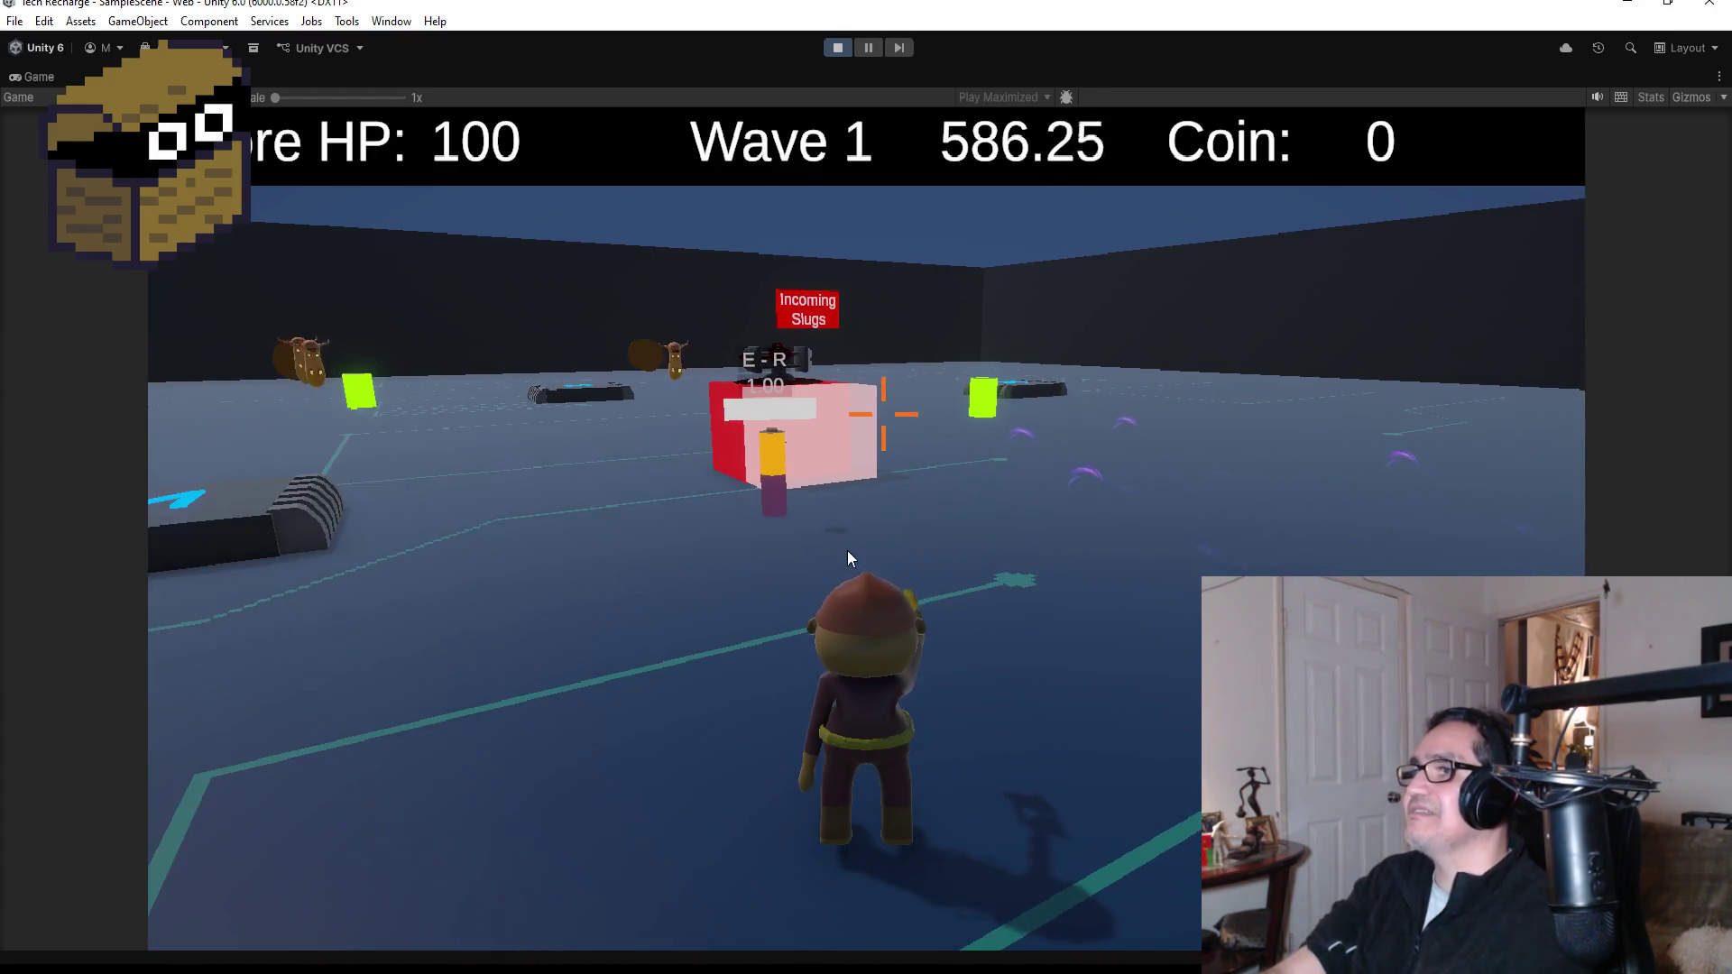
left_click(837, 50)
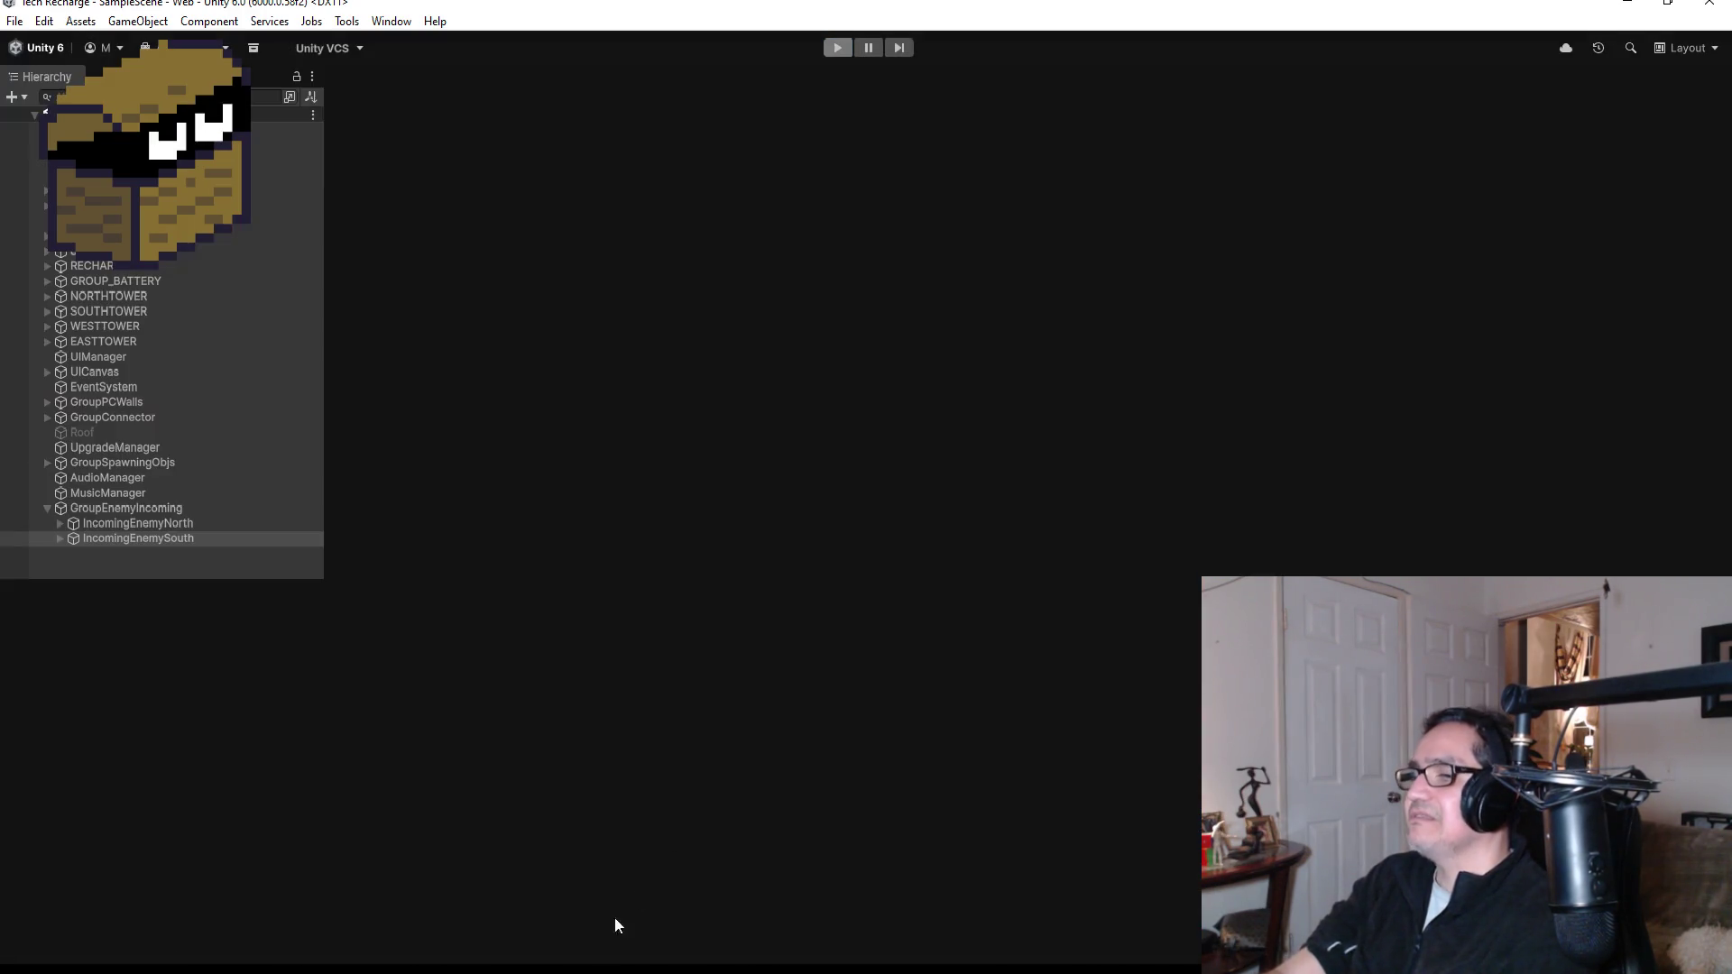
- Remove the if(Player.pausegame) block in Update() so Settings() runs directly, and save
key("alt+Tab")
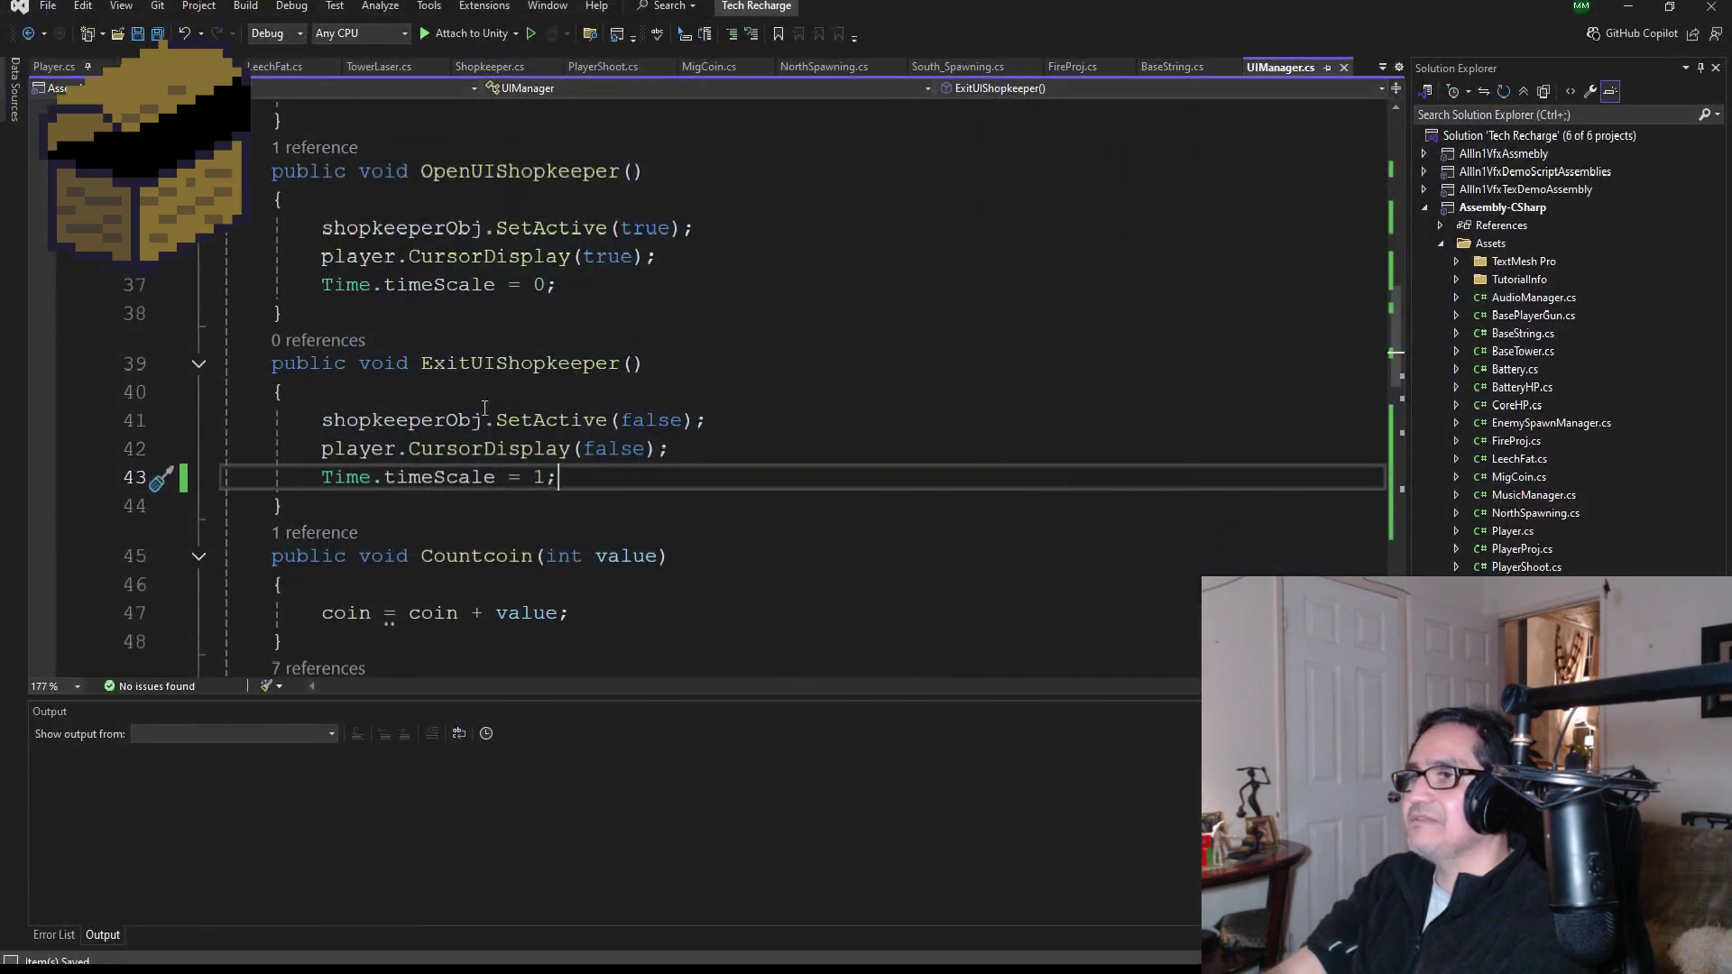
scroll(486, 516, "up", 5)
mouse_move(545, 459)
left_mouse_down()
mouse_move(371, 464)
mouse_move(211, 413)
left_mouse_up()
key("Delete")
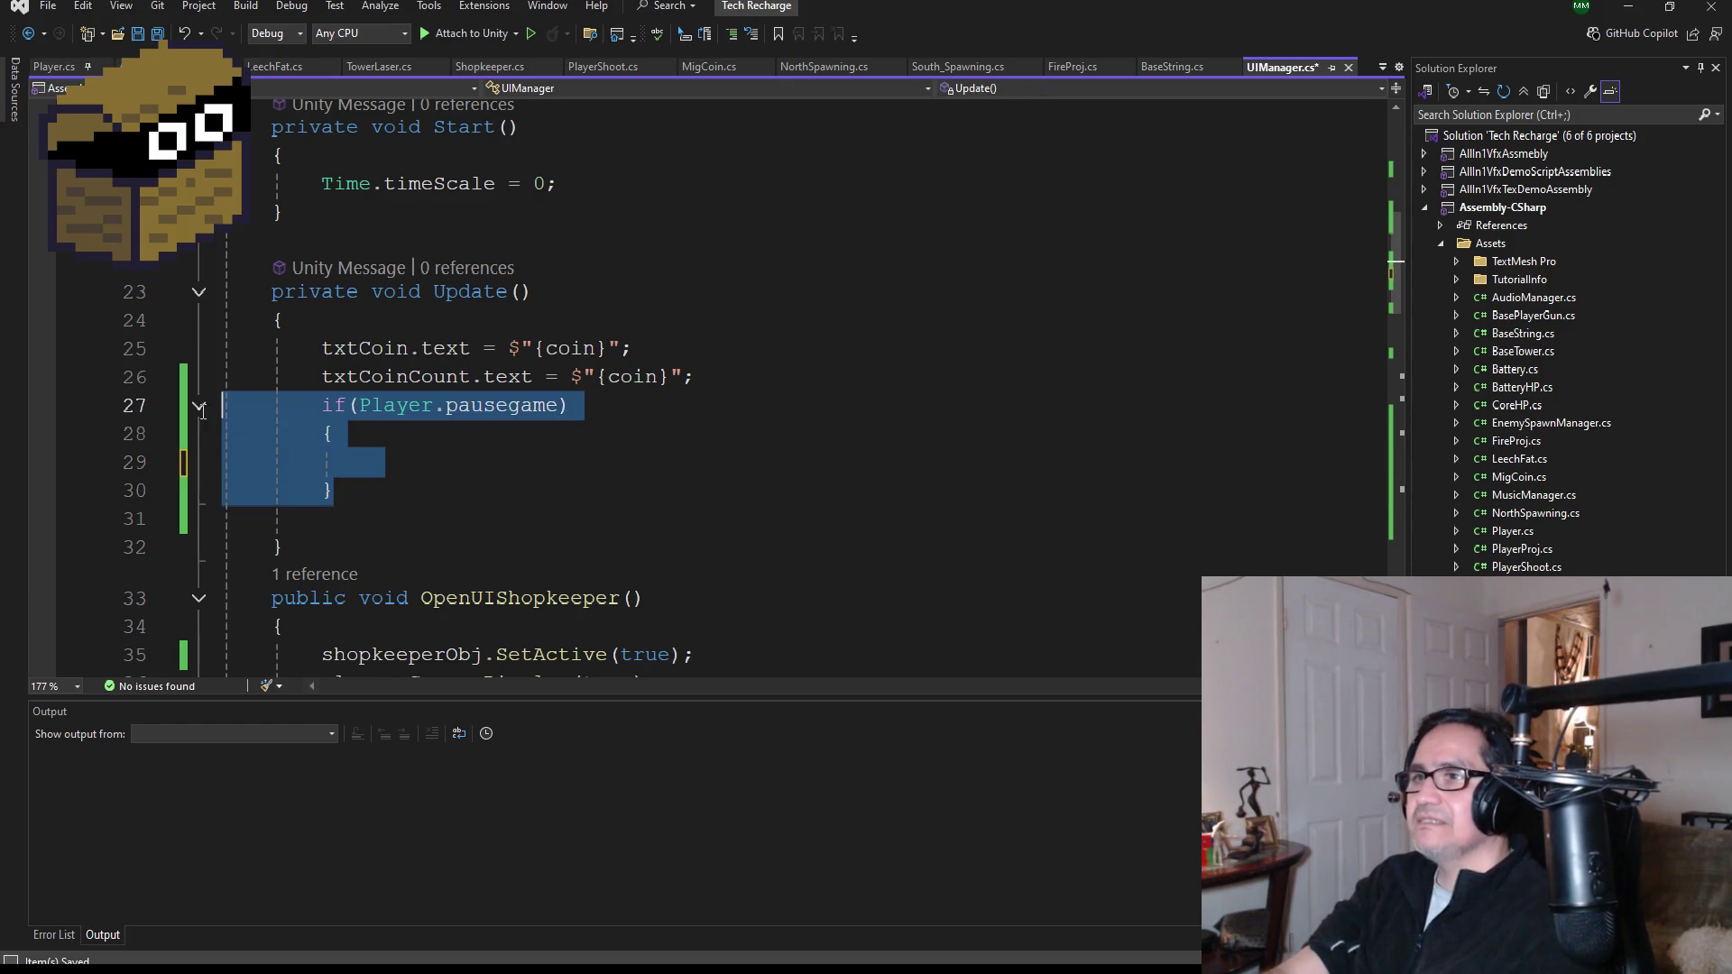
key("Delete")
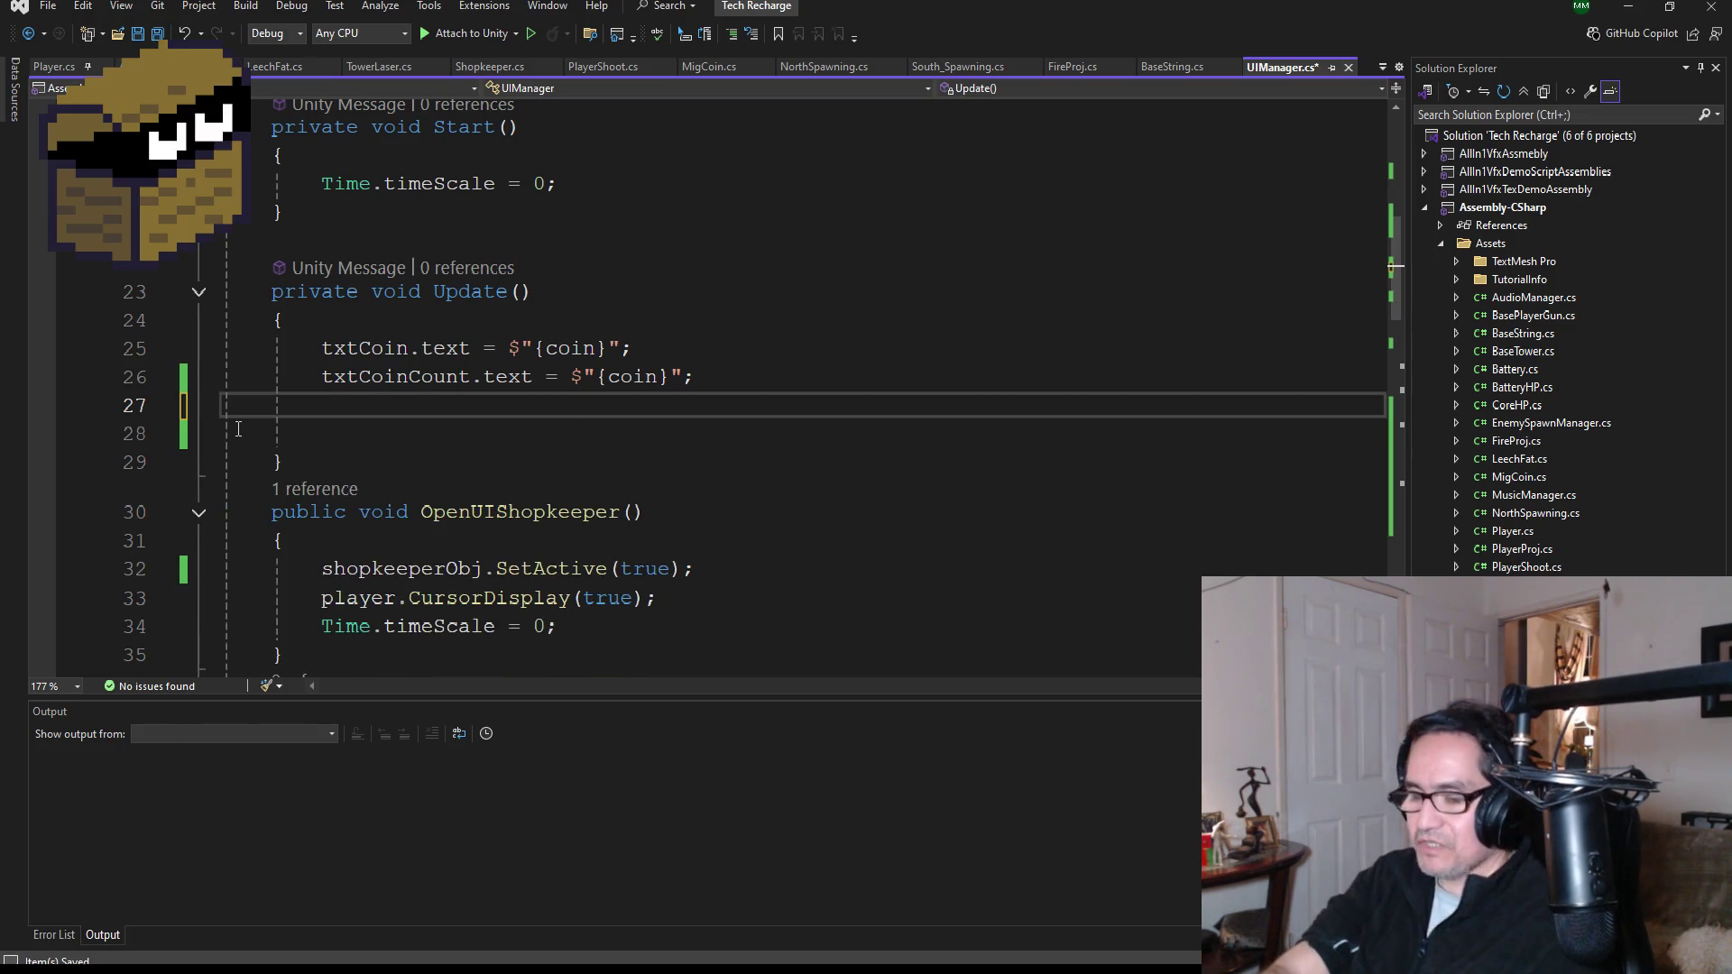
type("Settings();")
key("ctrl+s")
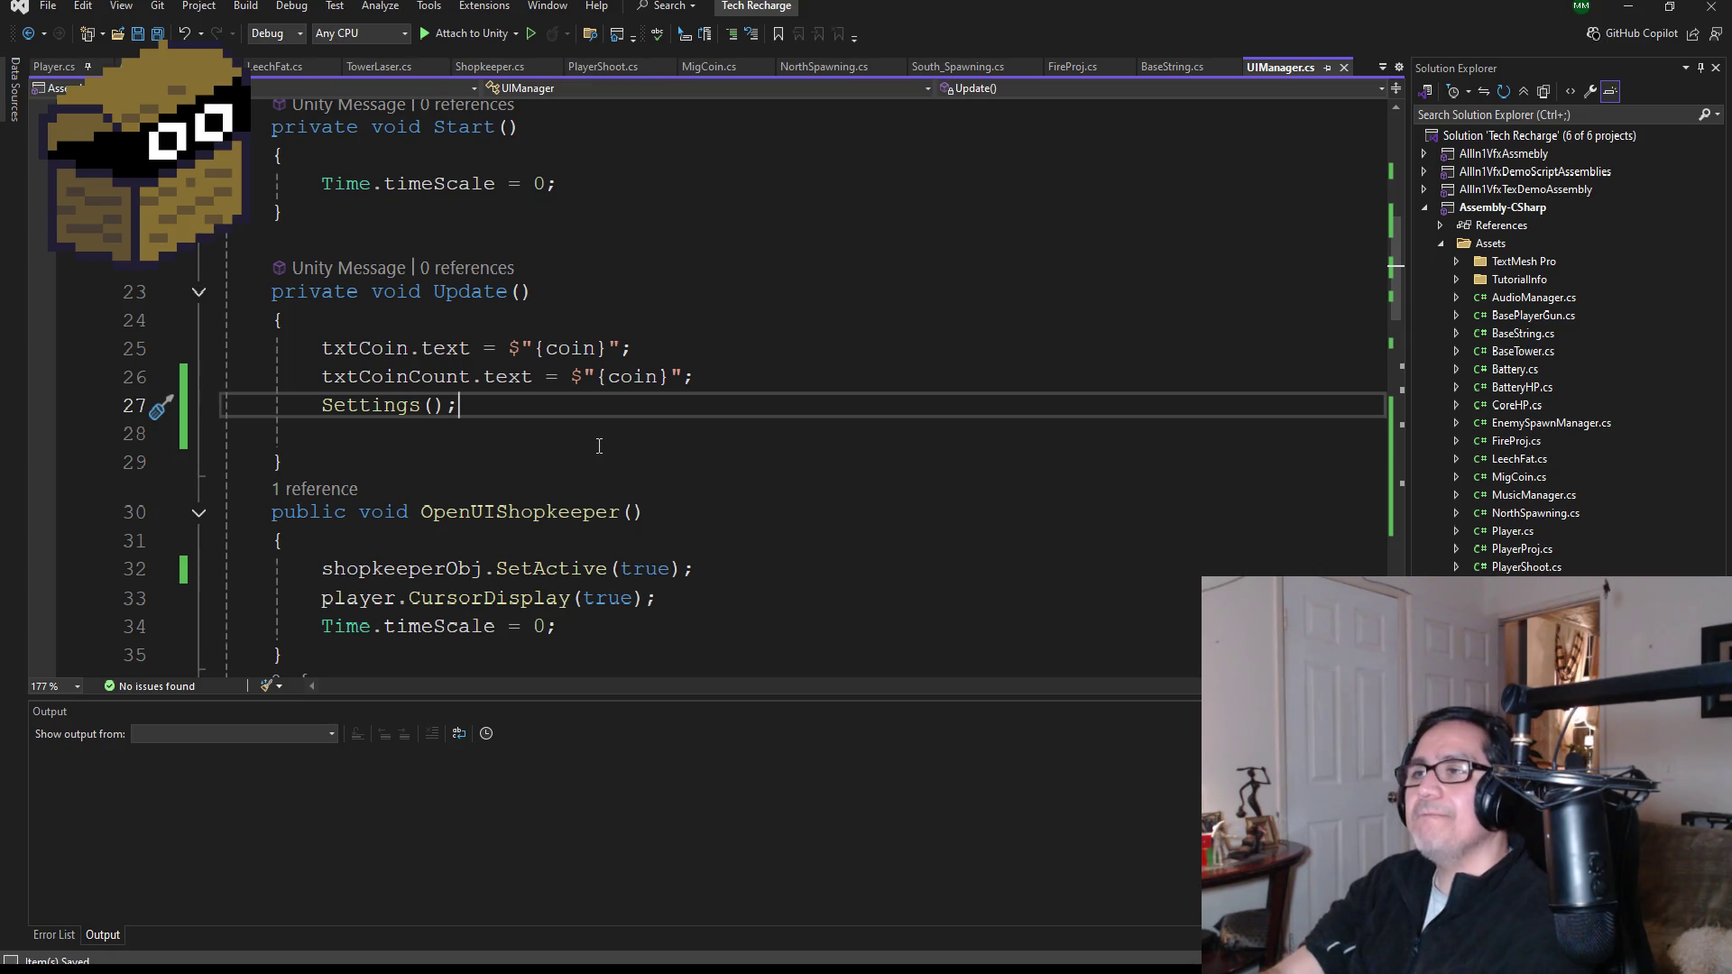
- Review the rest of UIManager.cs, then start the game in Unity
scroll(585, 450, "down", 2)
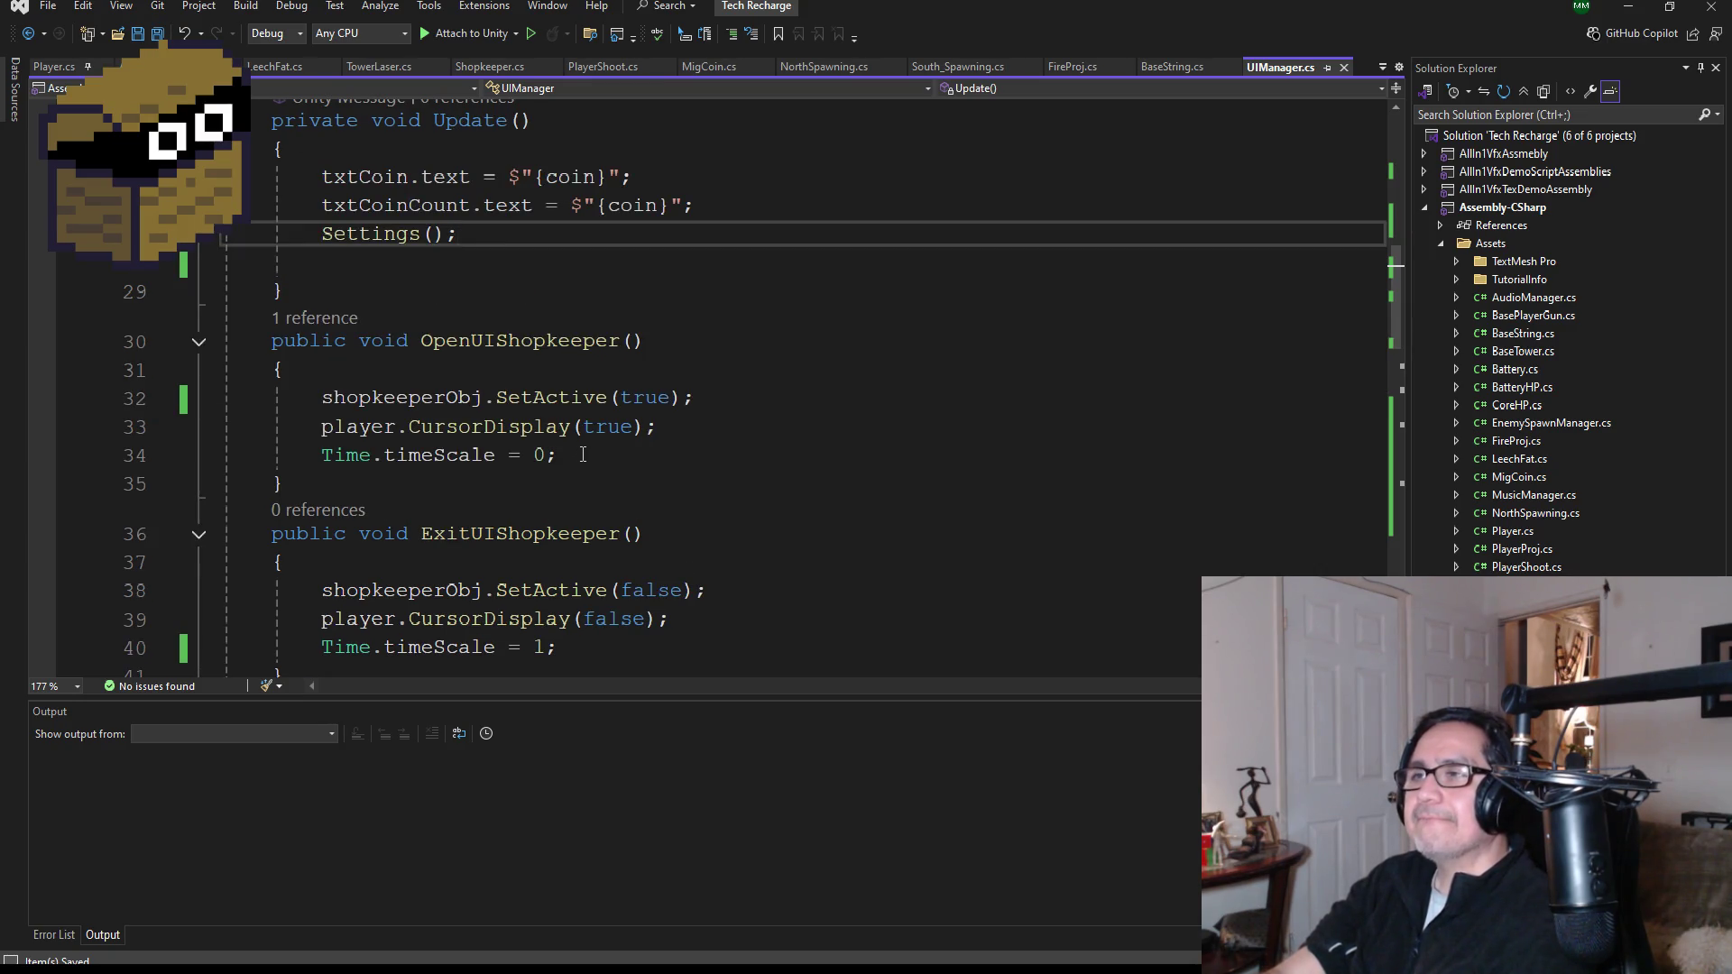
scroll(585, 459, "down", 6)
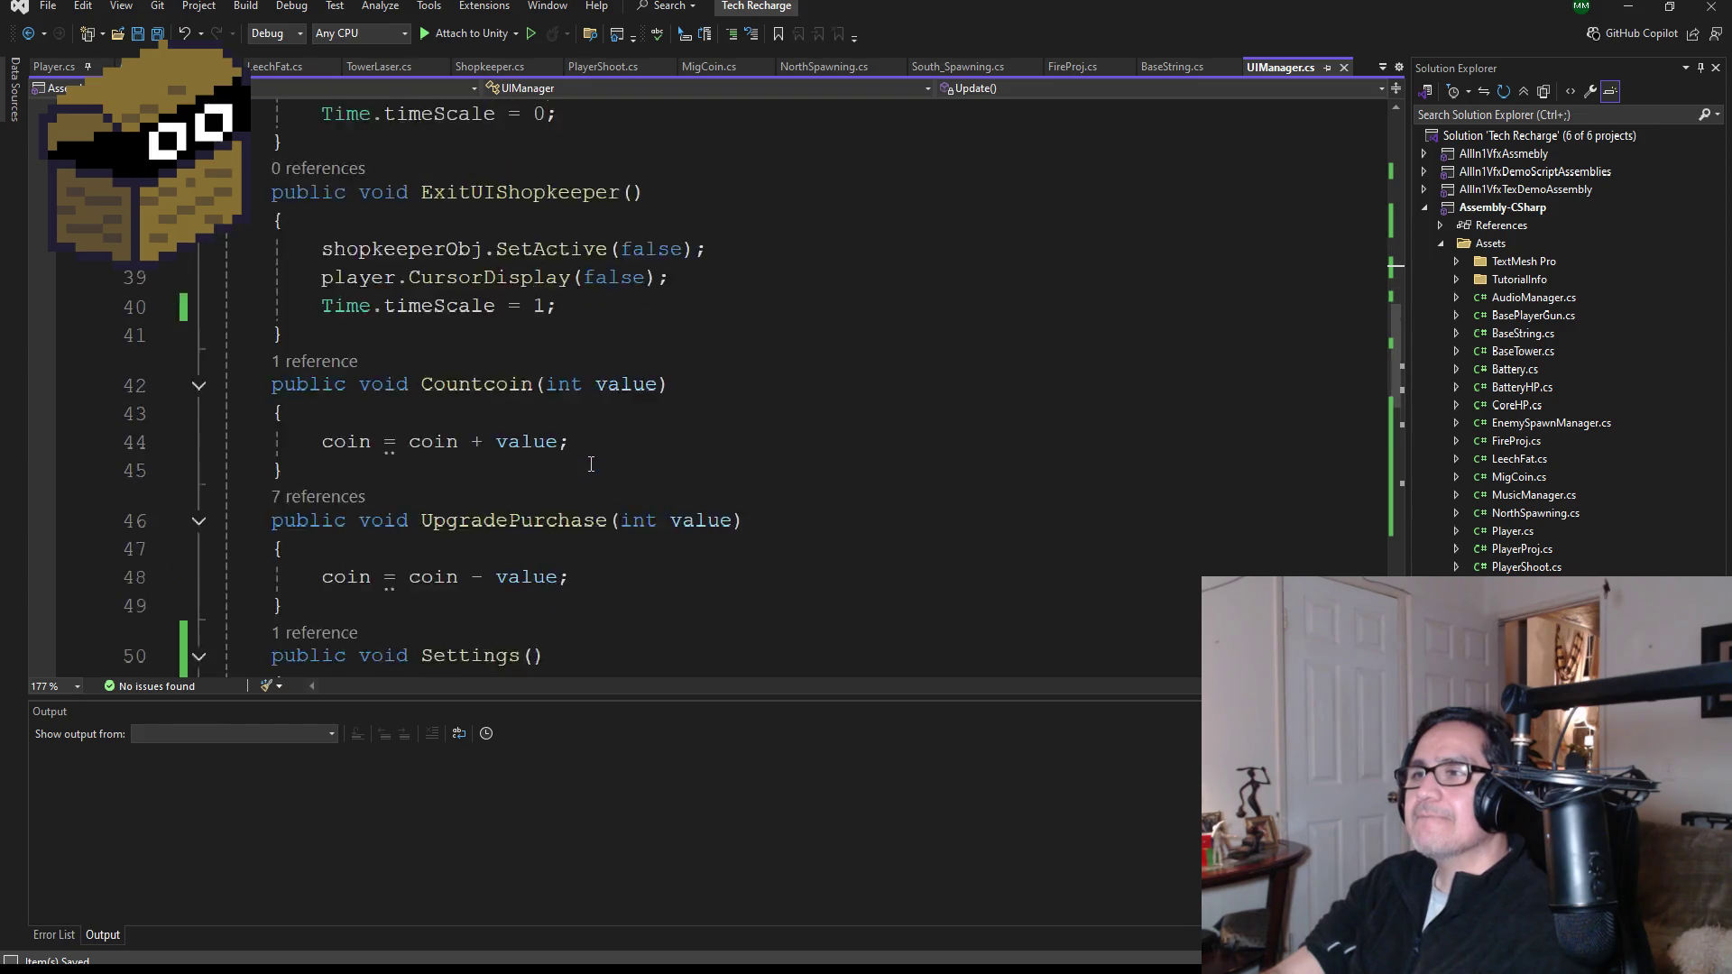
scroll(595, 490, "down", 2)
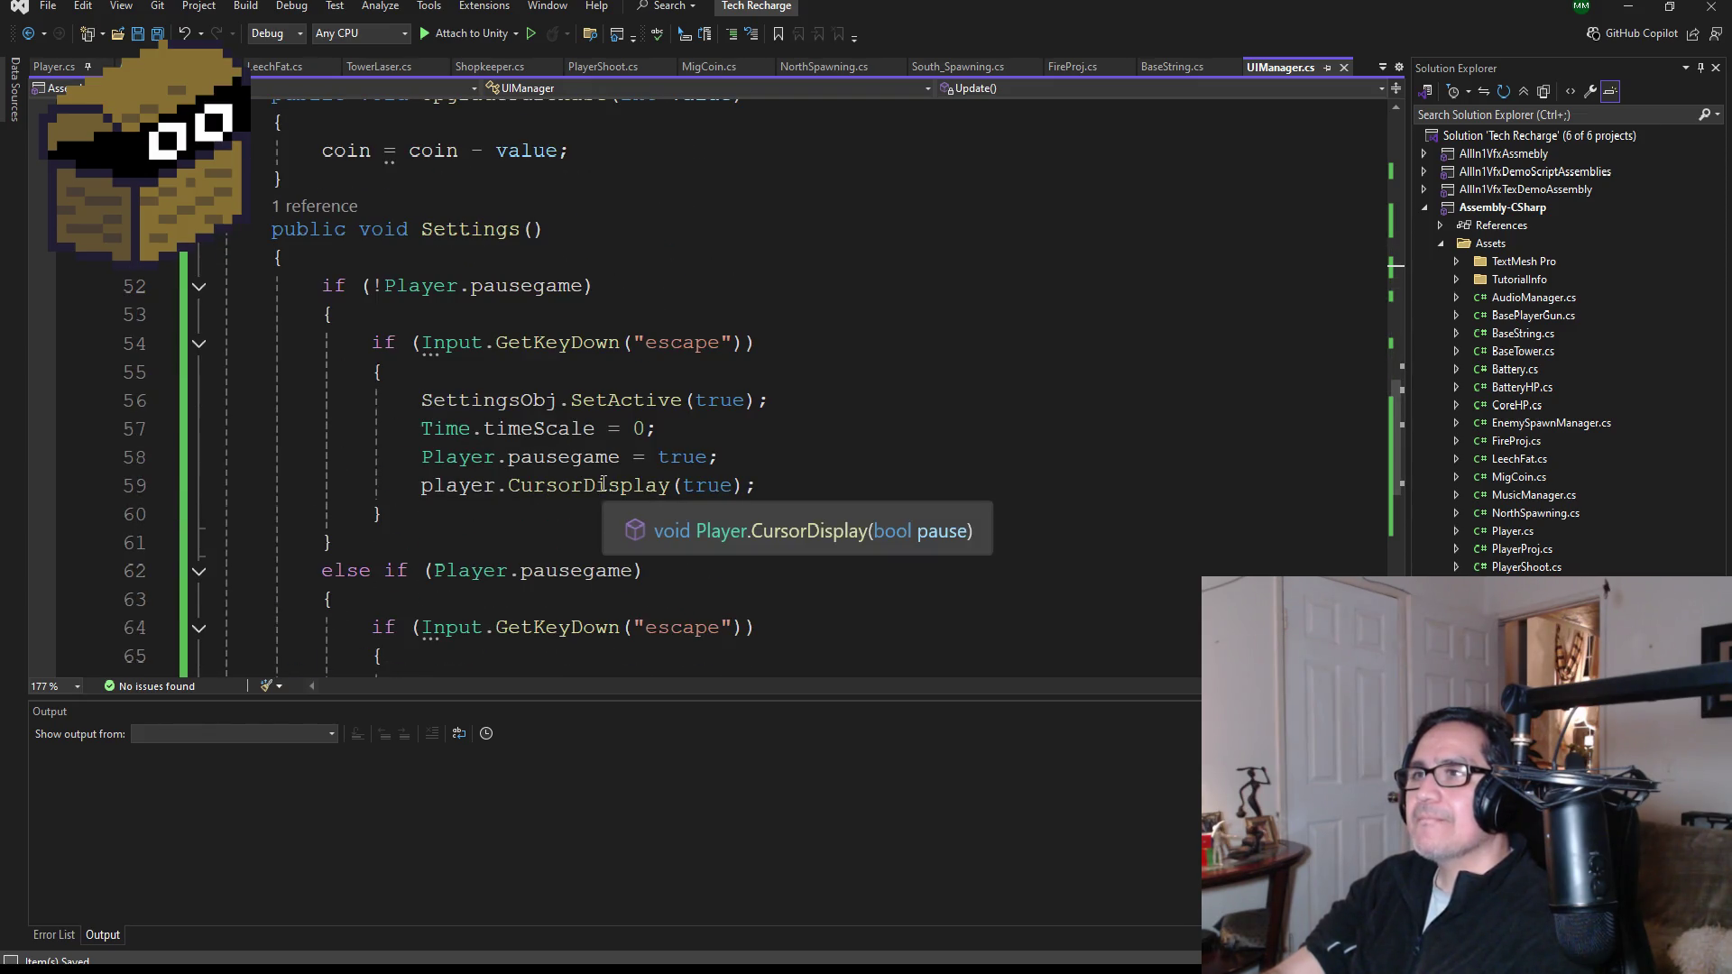
scroll(605, 484, "down", 3)
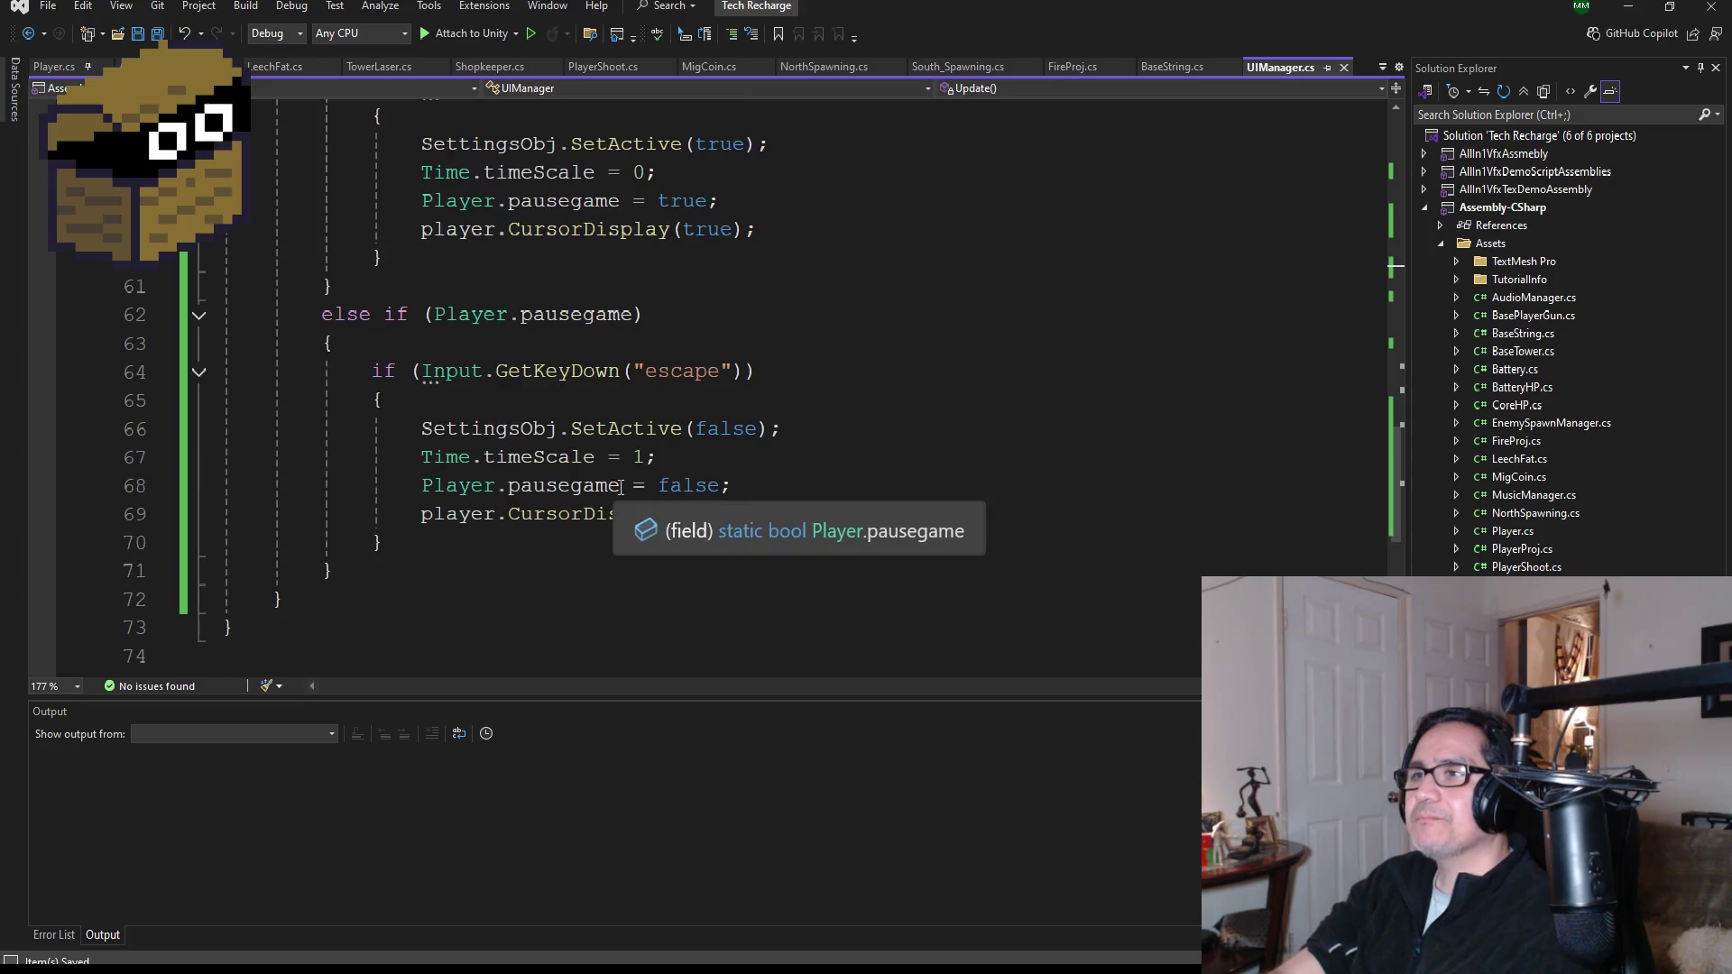
scroll(635, 499, "up", 3)
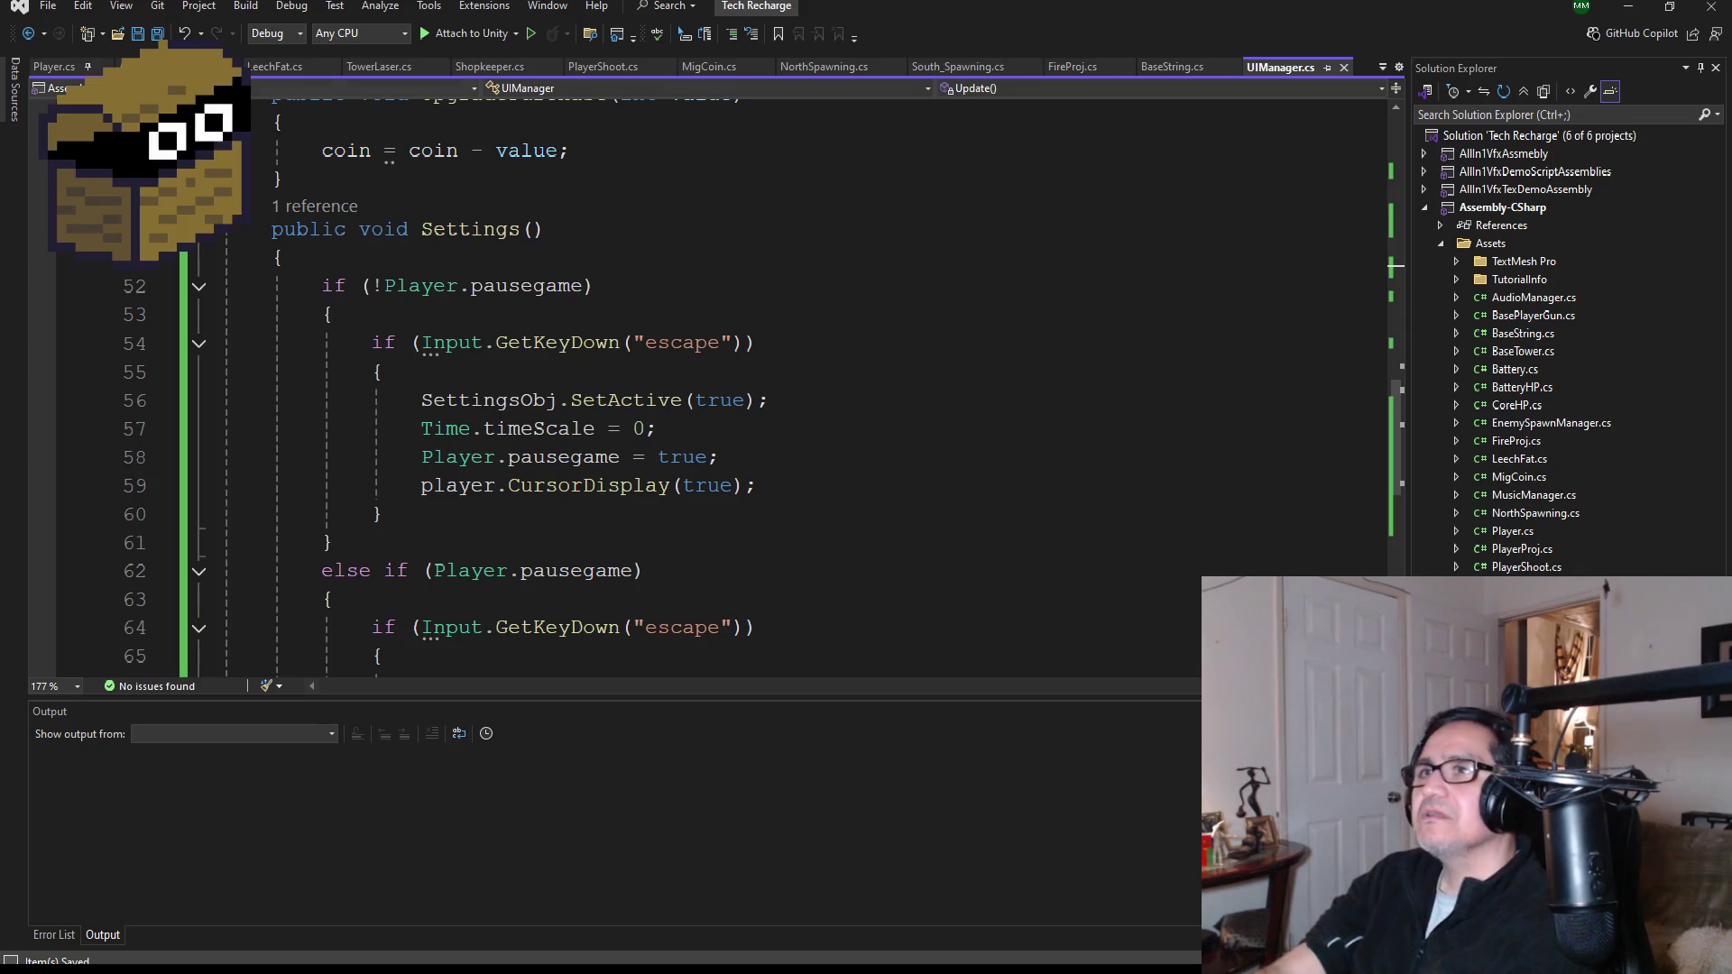
left_click(1628, 6)
left_click(832, 51)
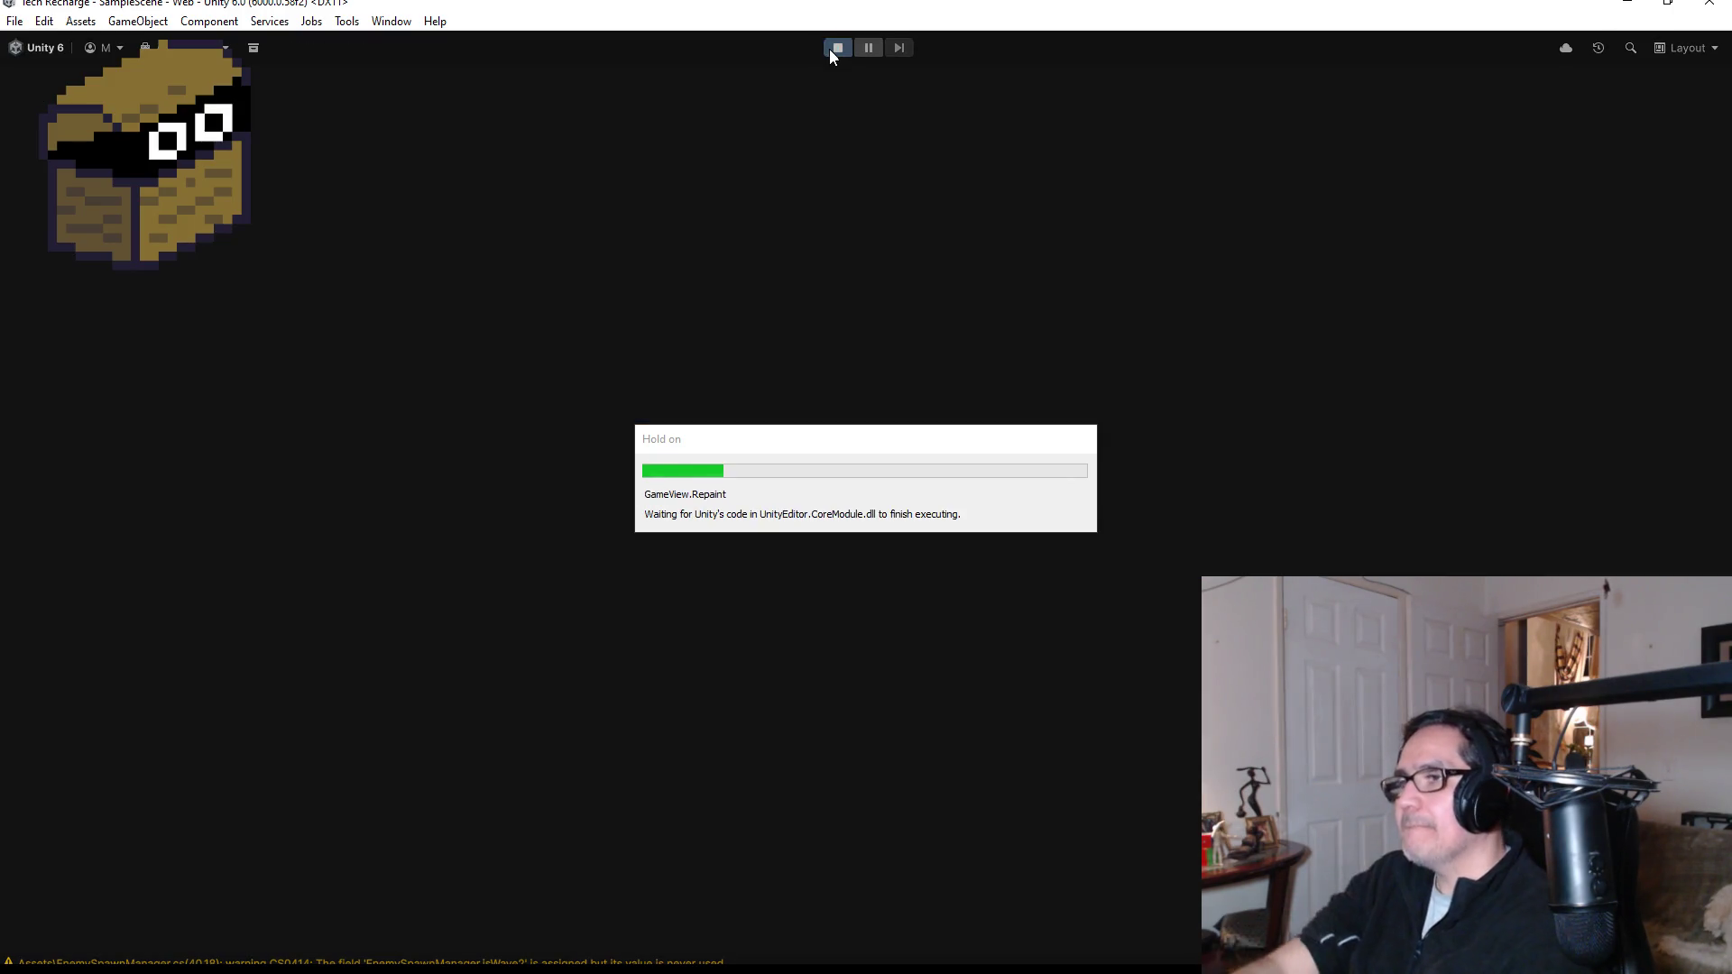
- Walk onto the shop pad and toggle the Shopkeeper and How To Play pause panels
key("Escape")
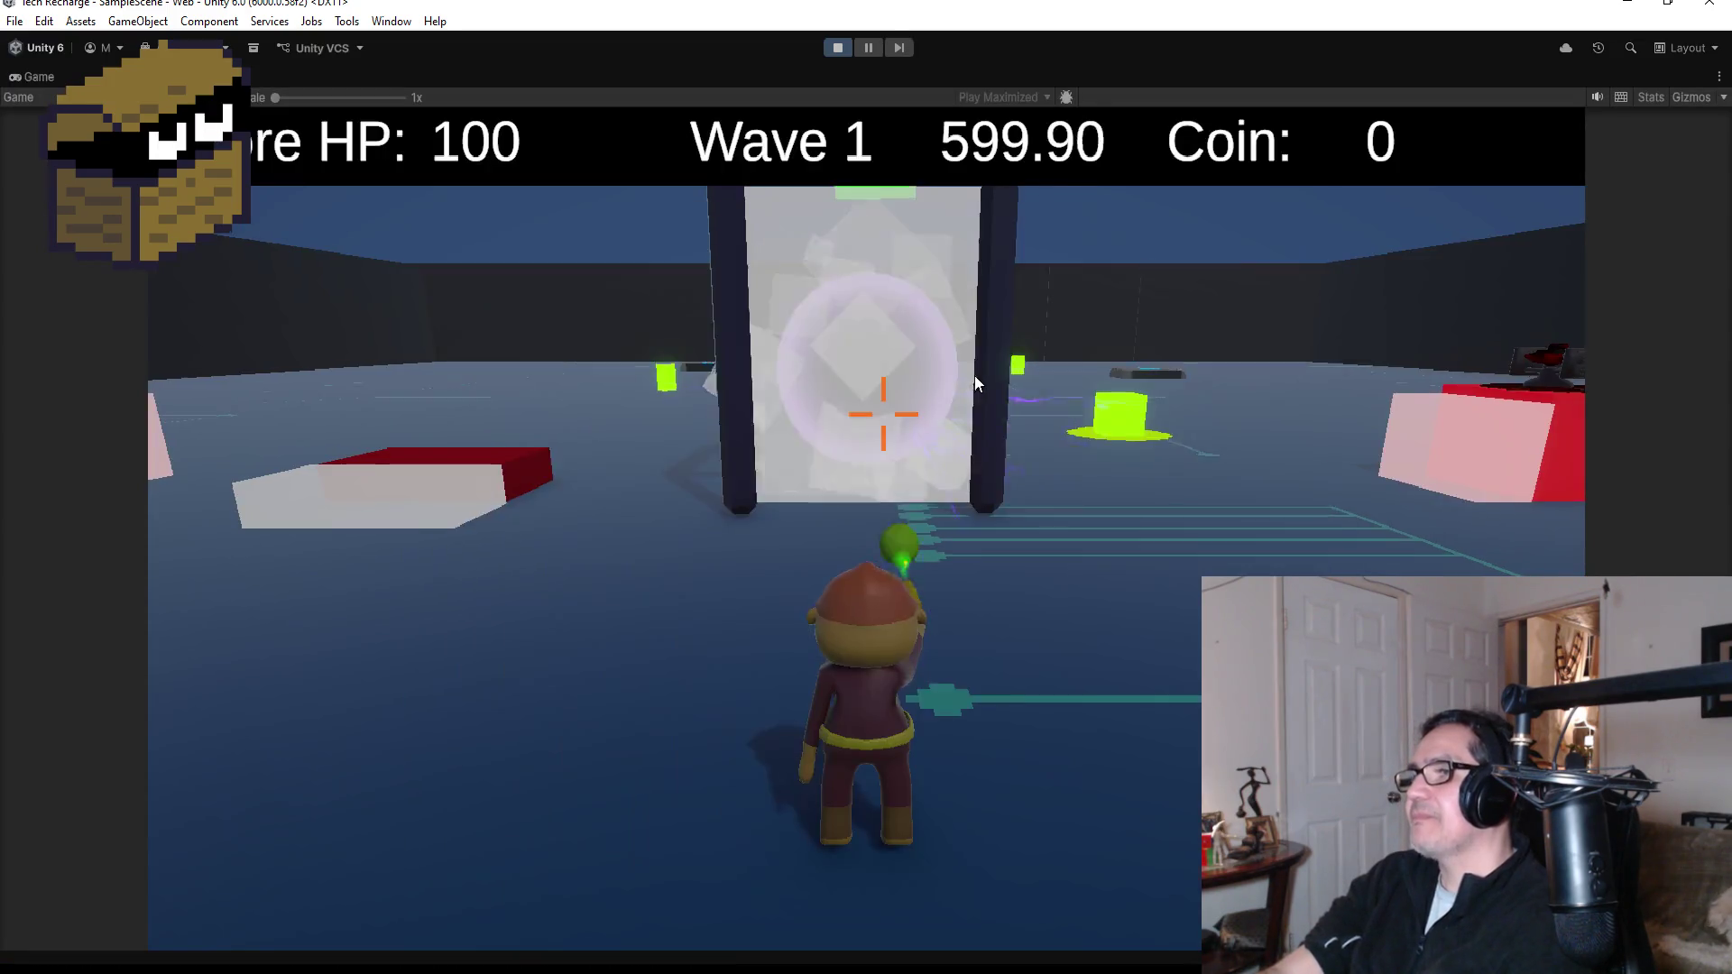
key("w")
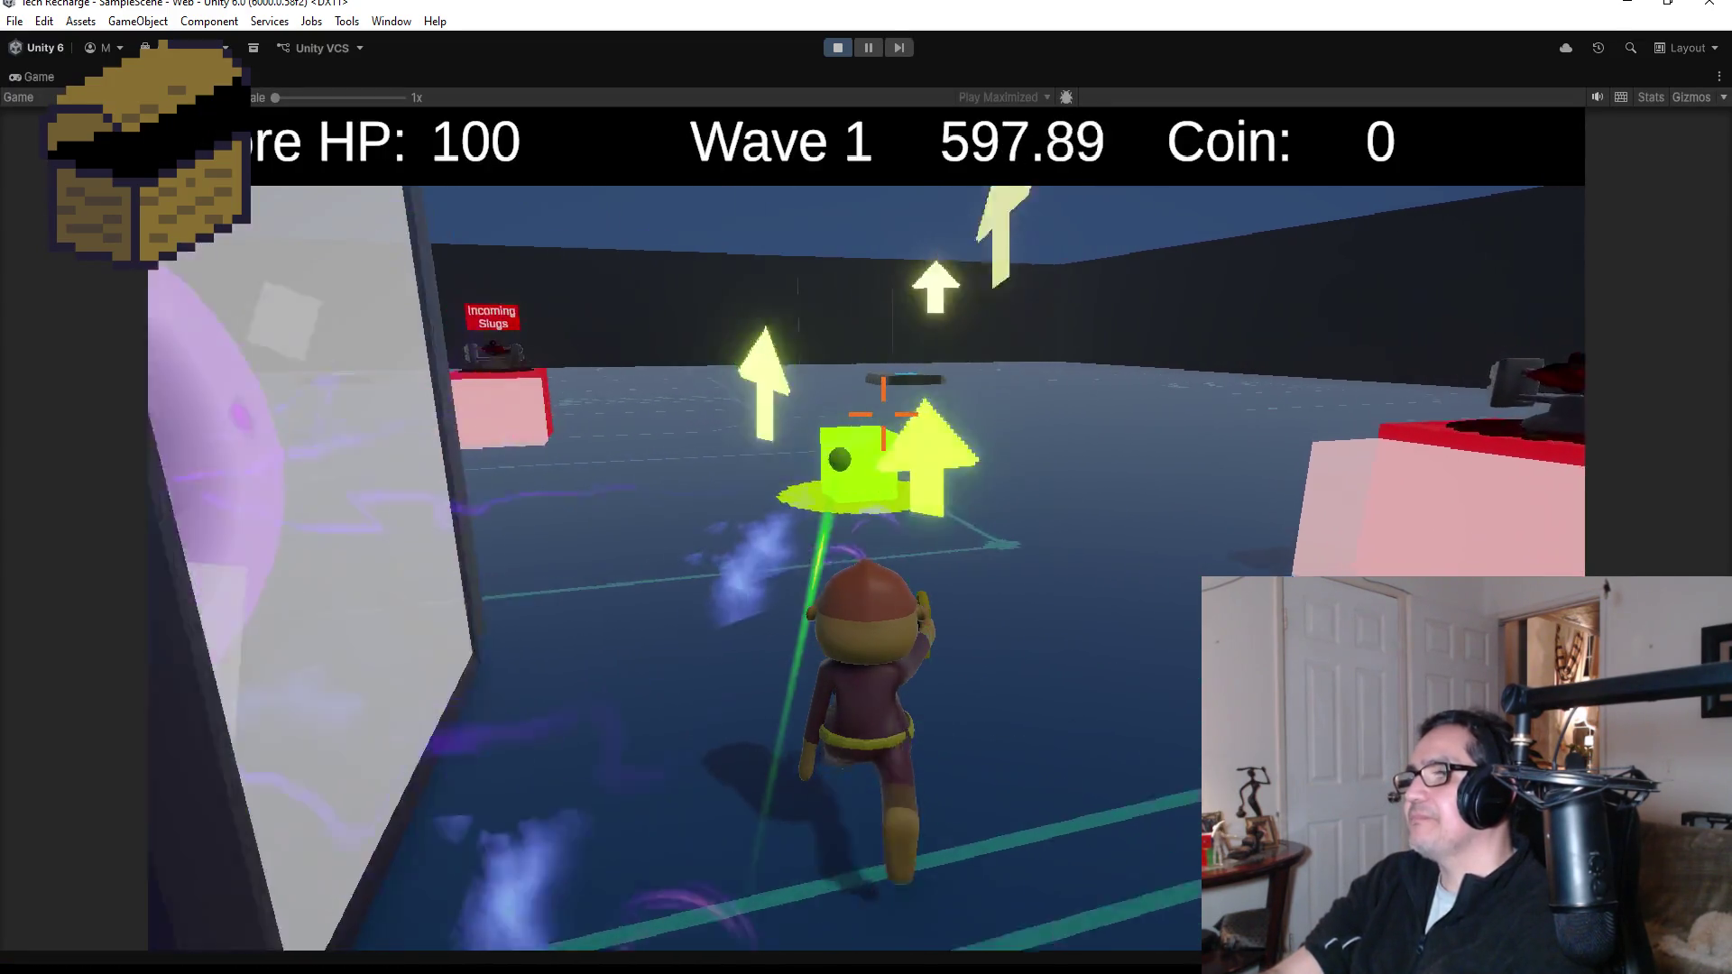
key("e")
key("Escape")
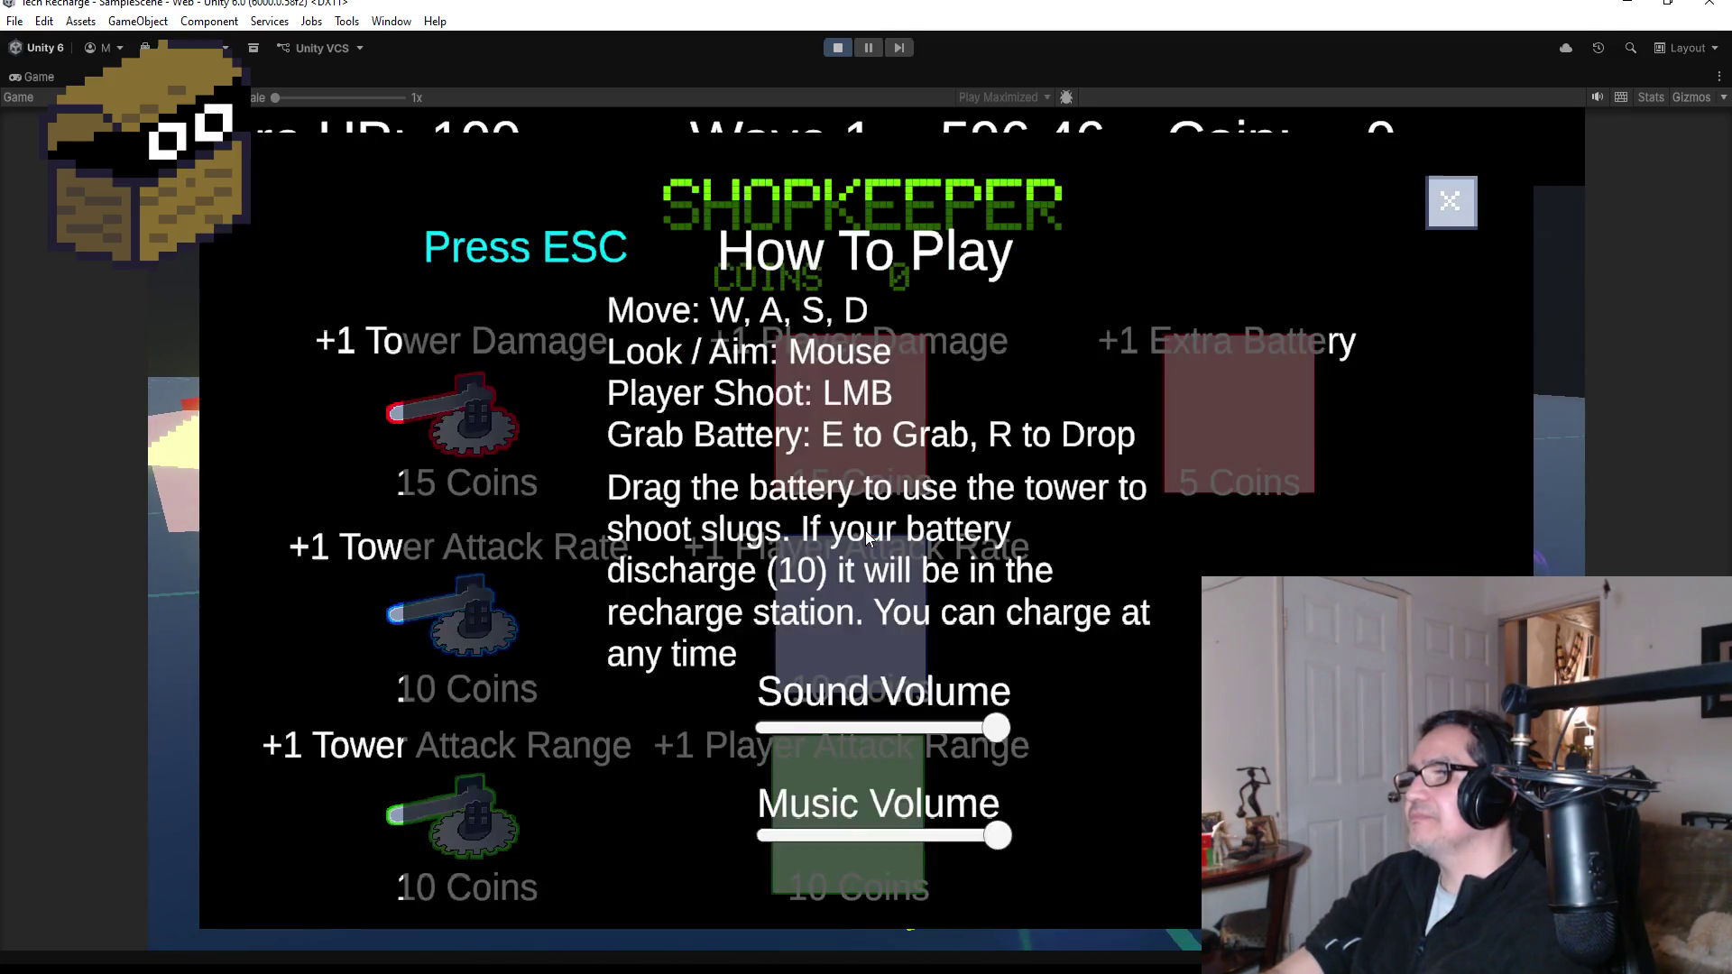
key("Escape")
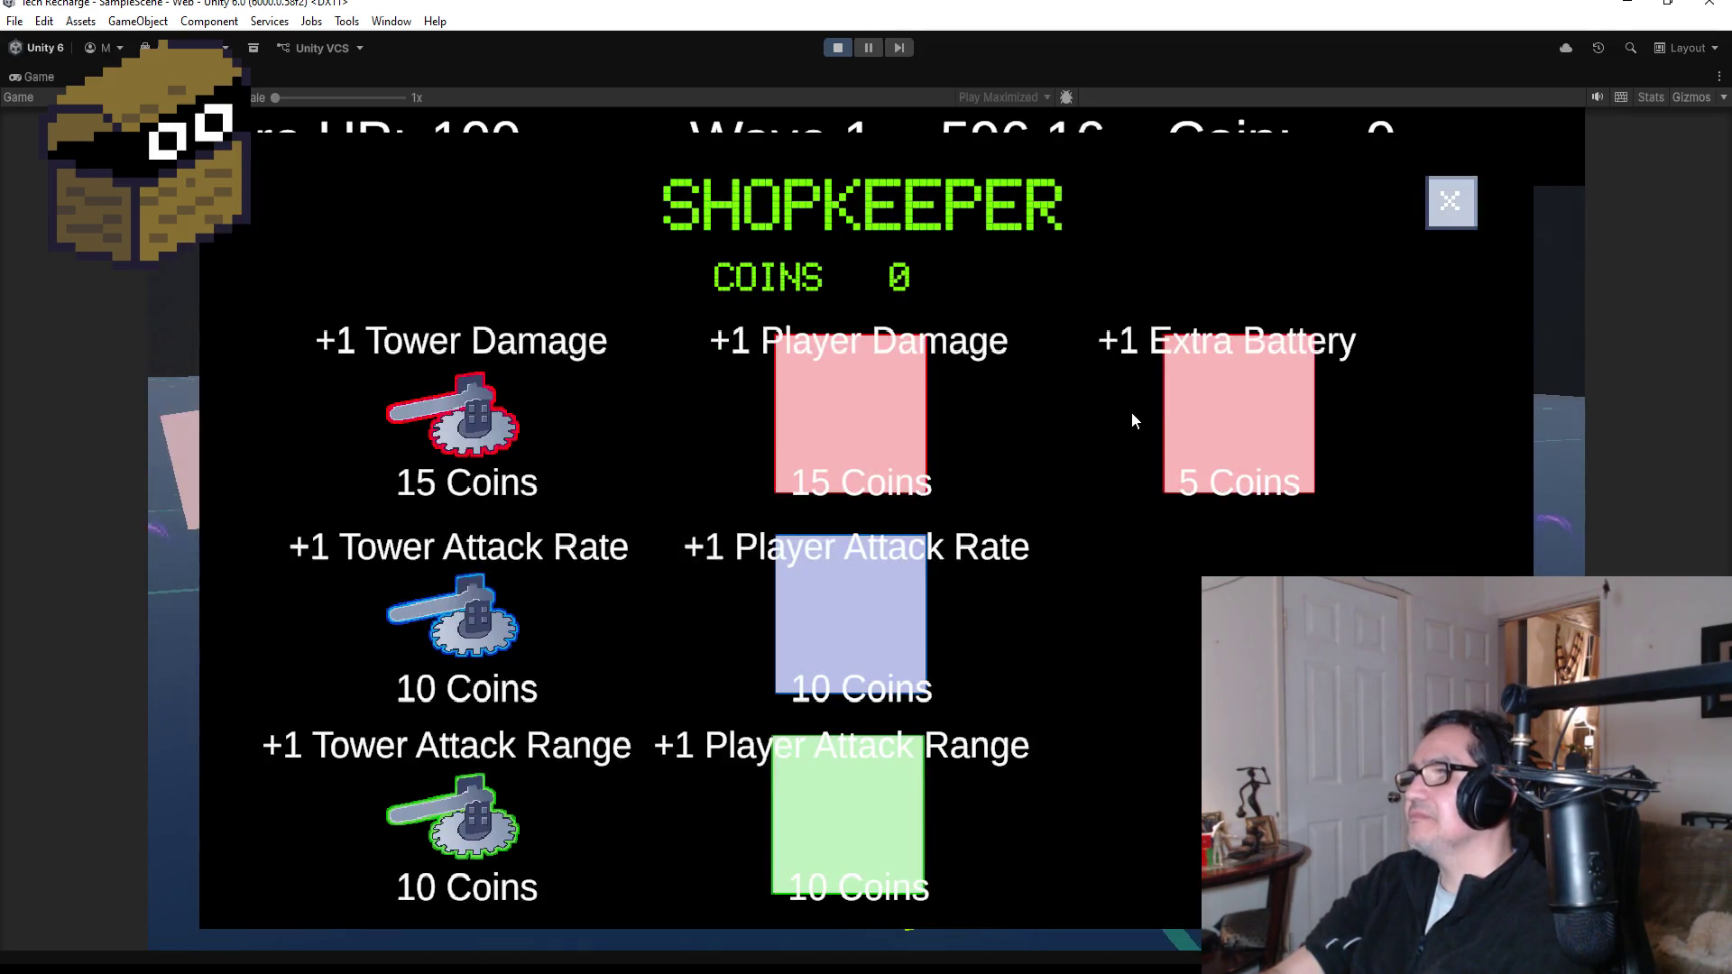
key("Escape")
left_click(1453, 204)
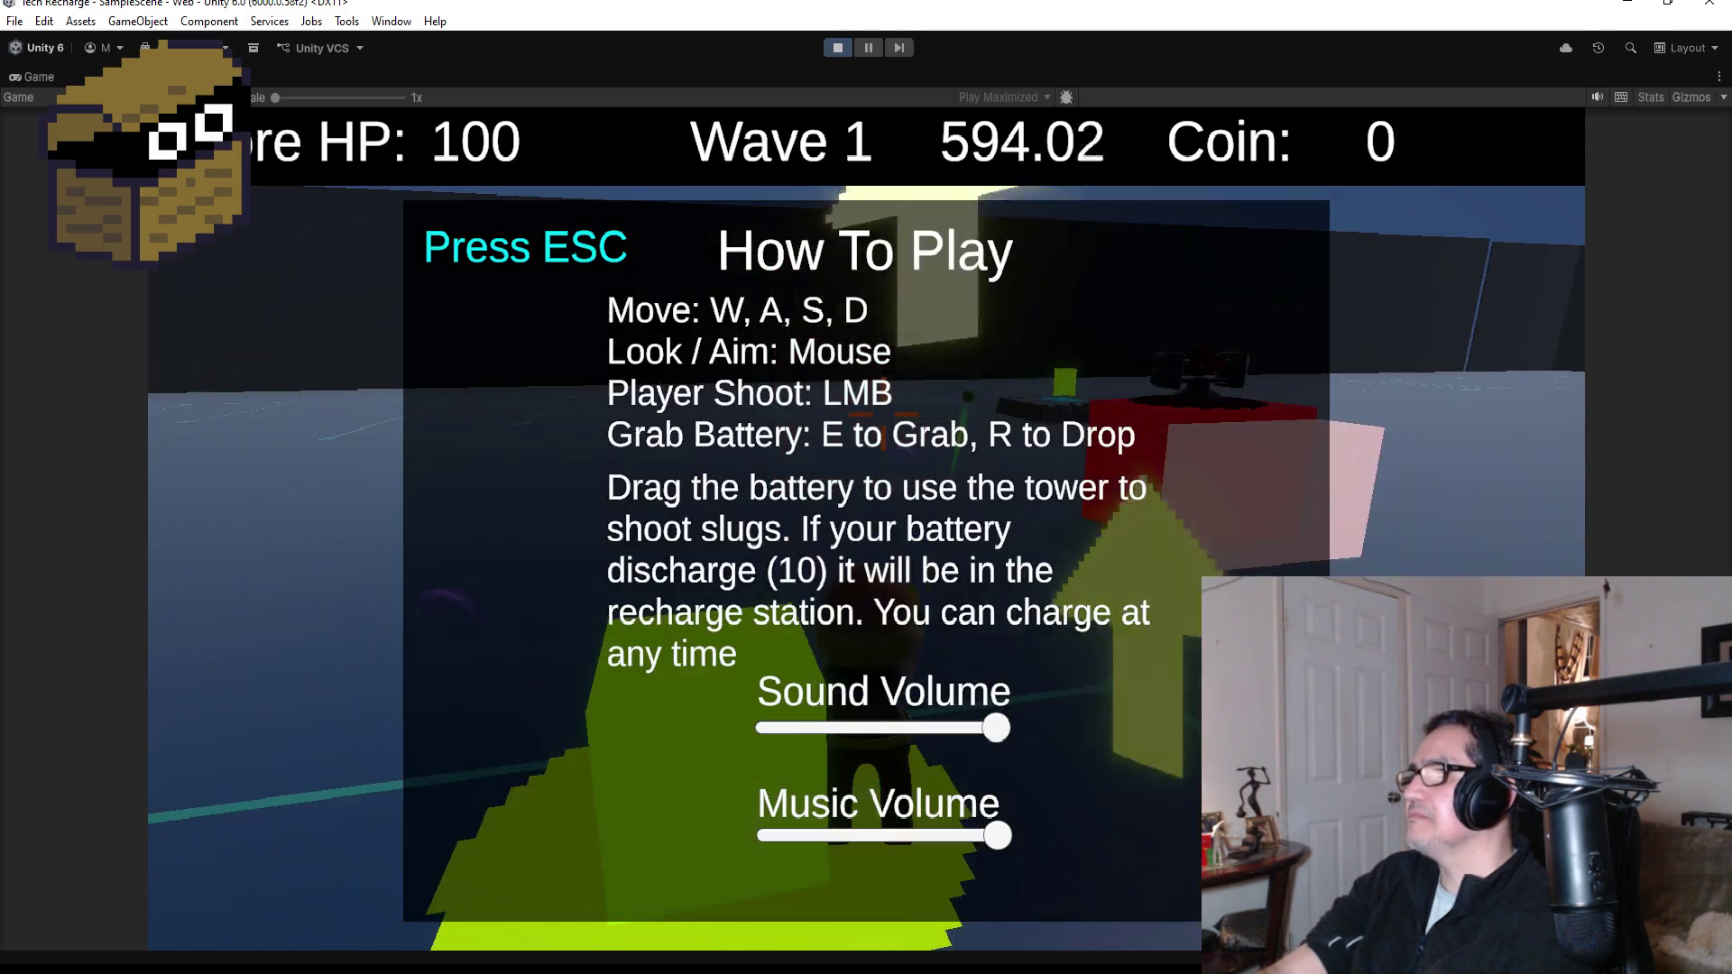
key("Escape")
key("e")
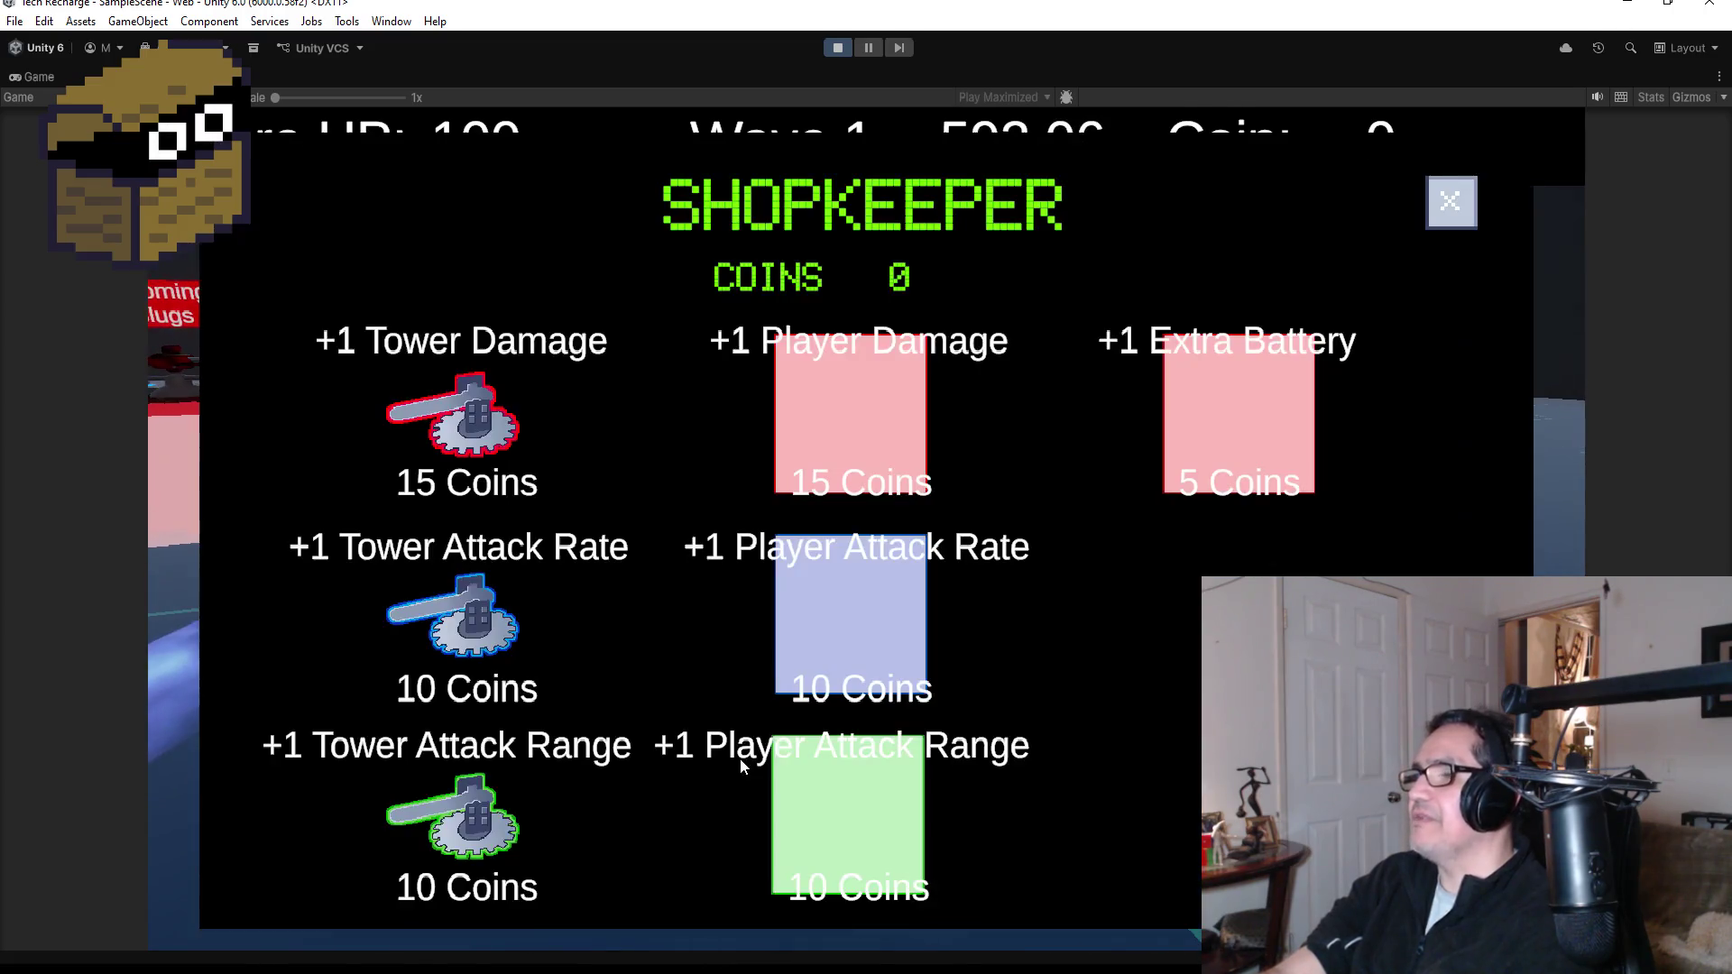
left_click(1443, 204)
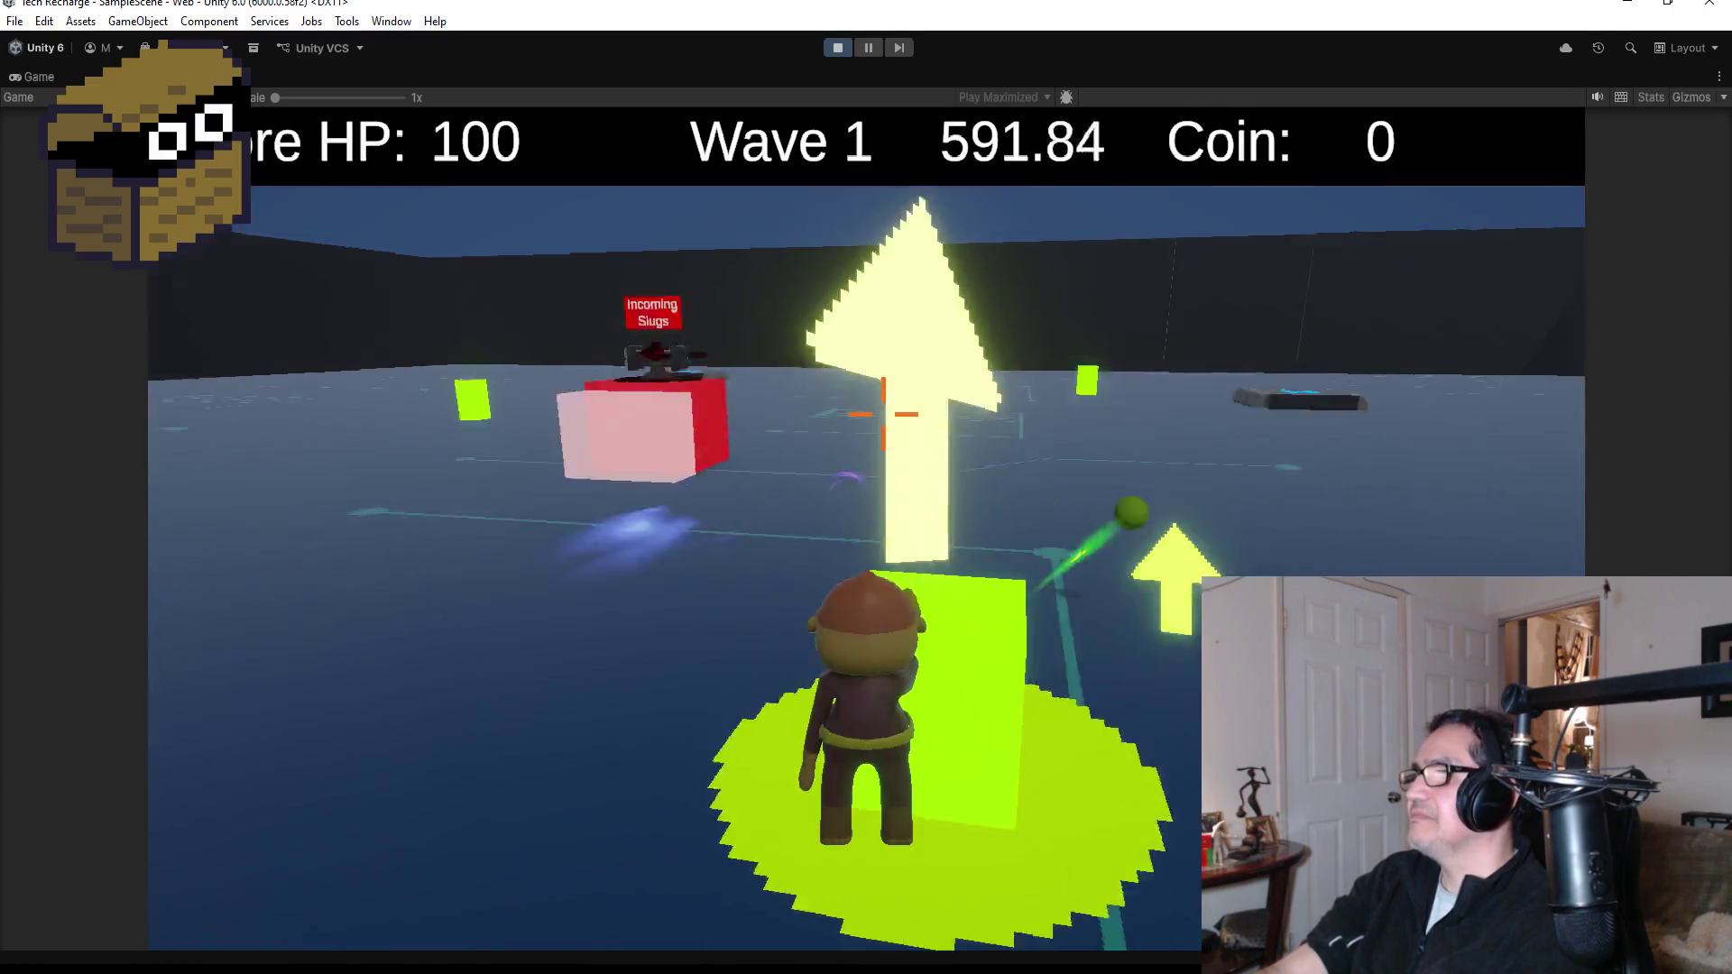
- Walk toward the turret cube, lower Sound Volume to about half, then stop playing
key("w")
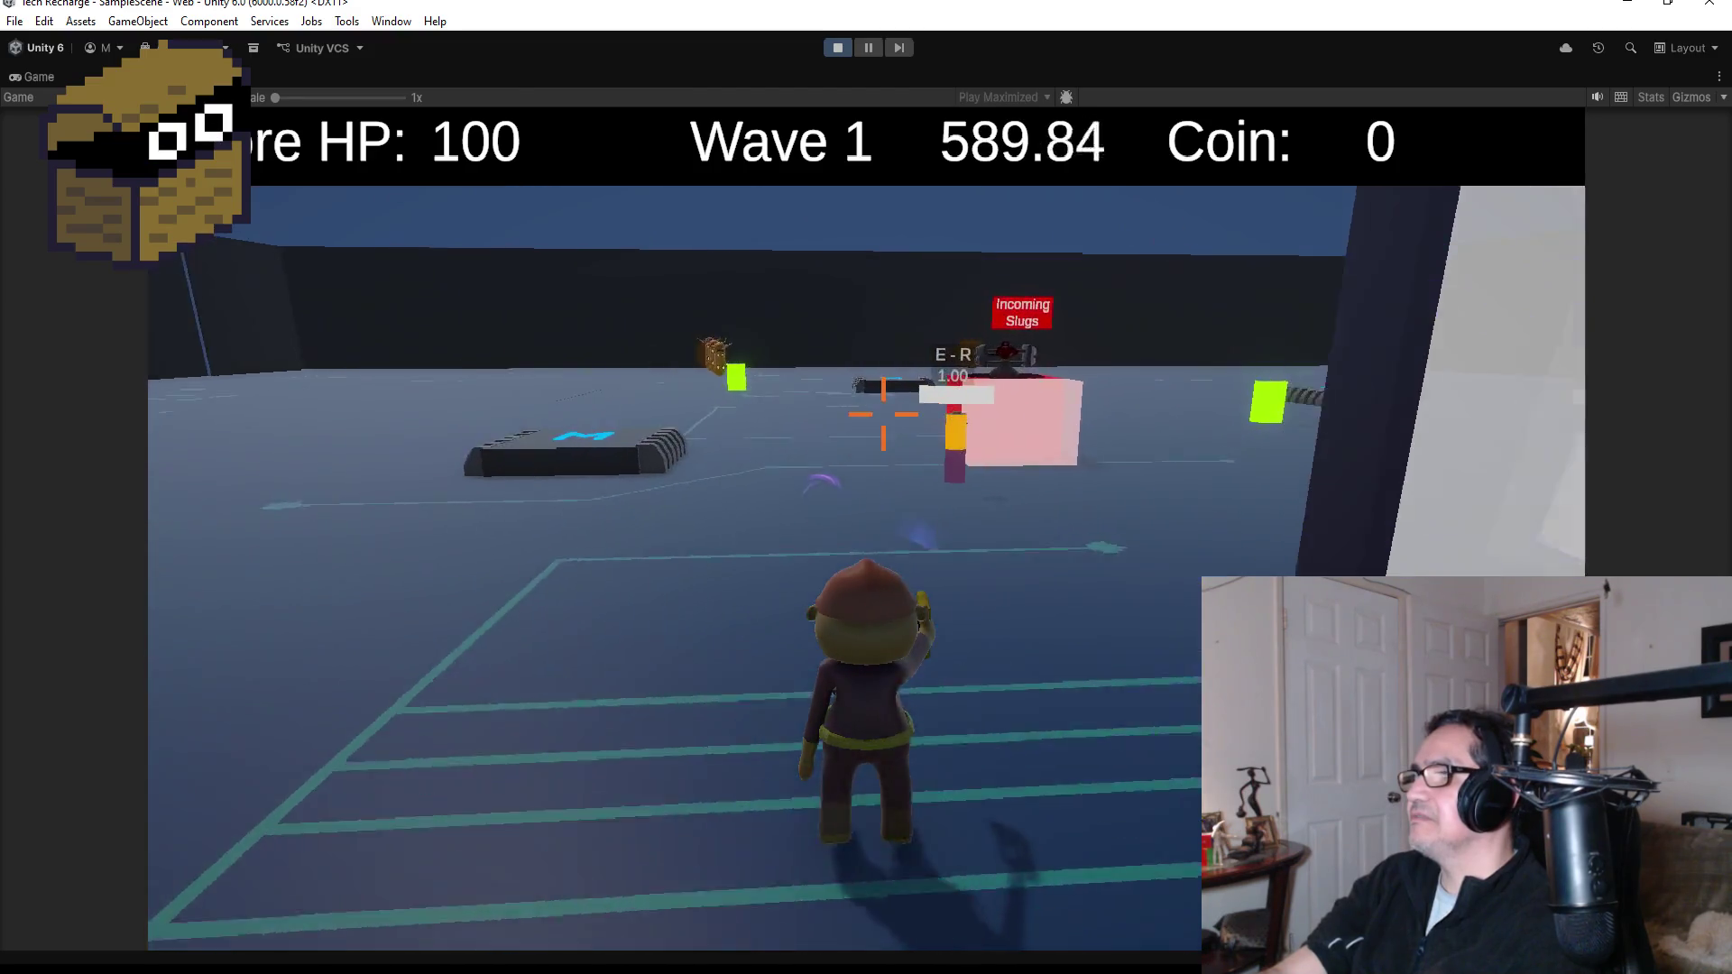
key("w")
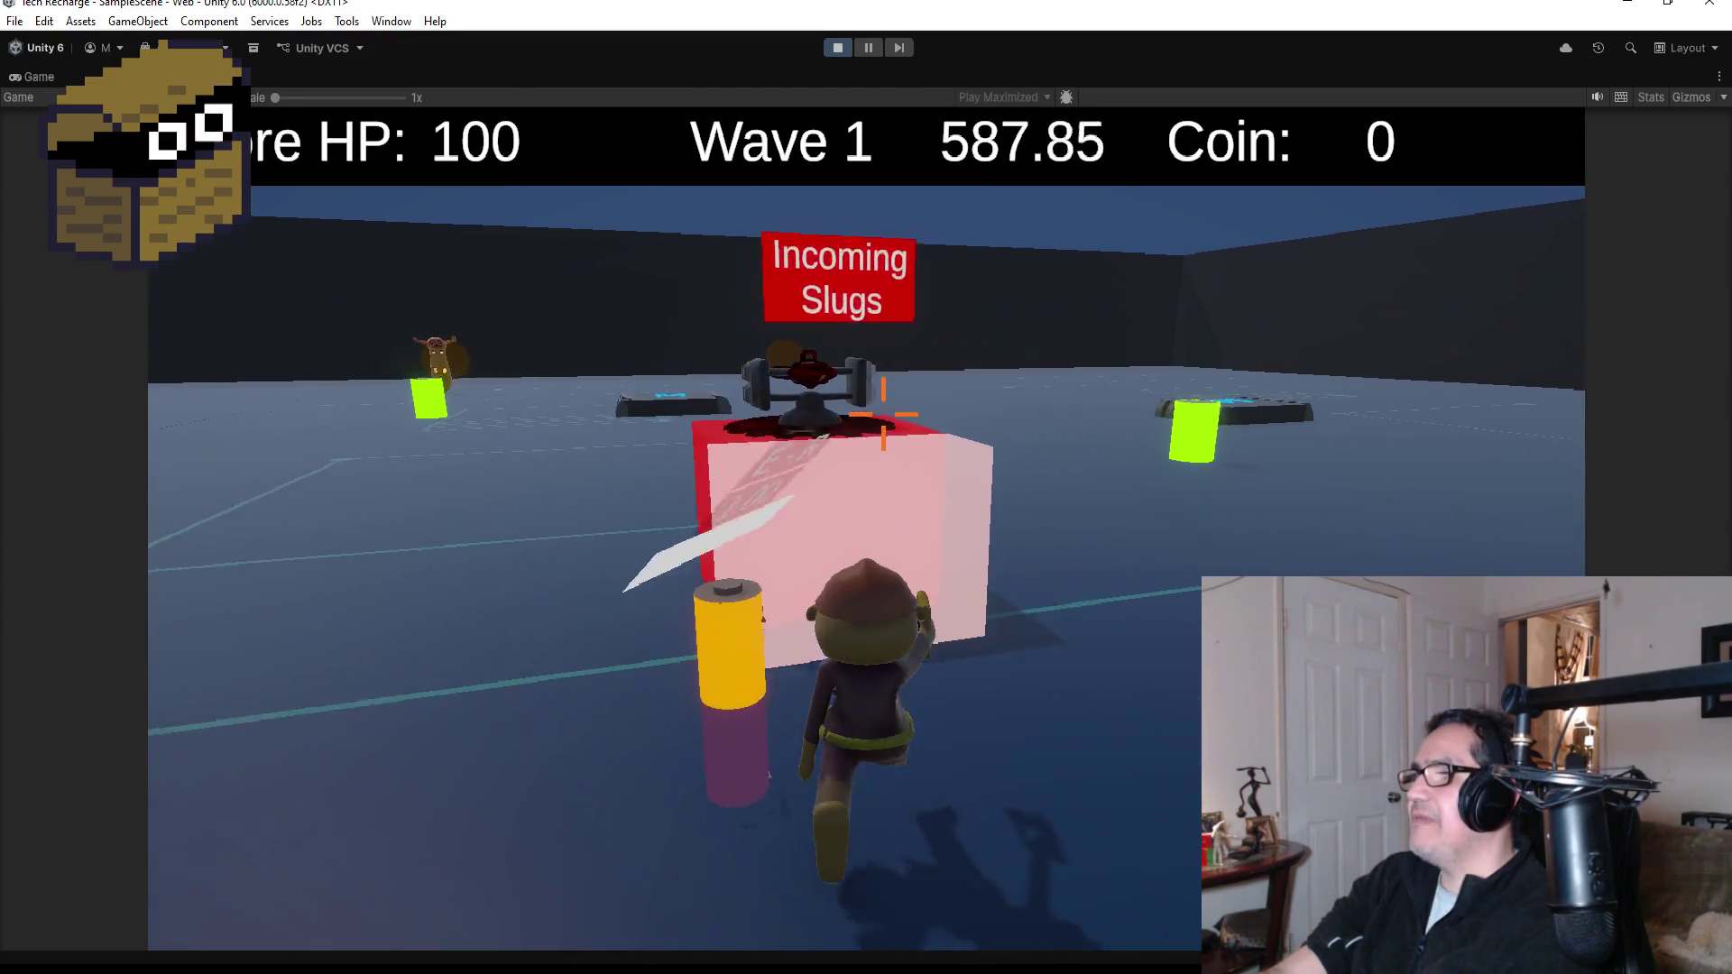
key("Escape")
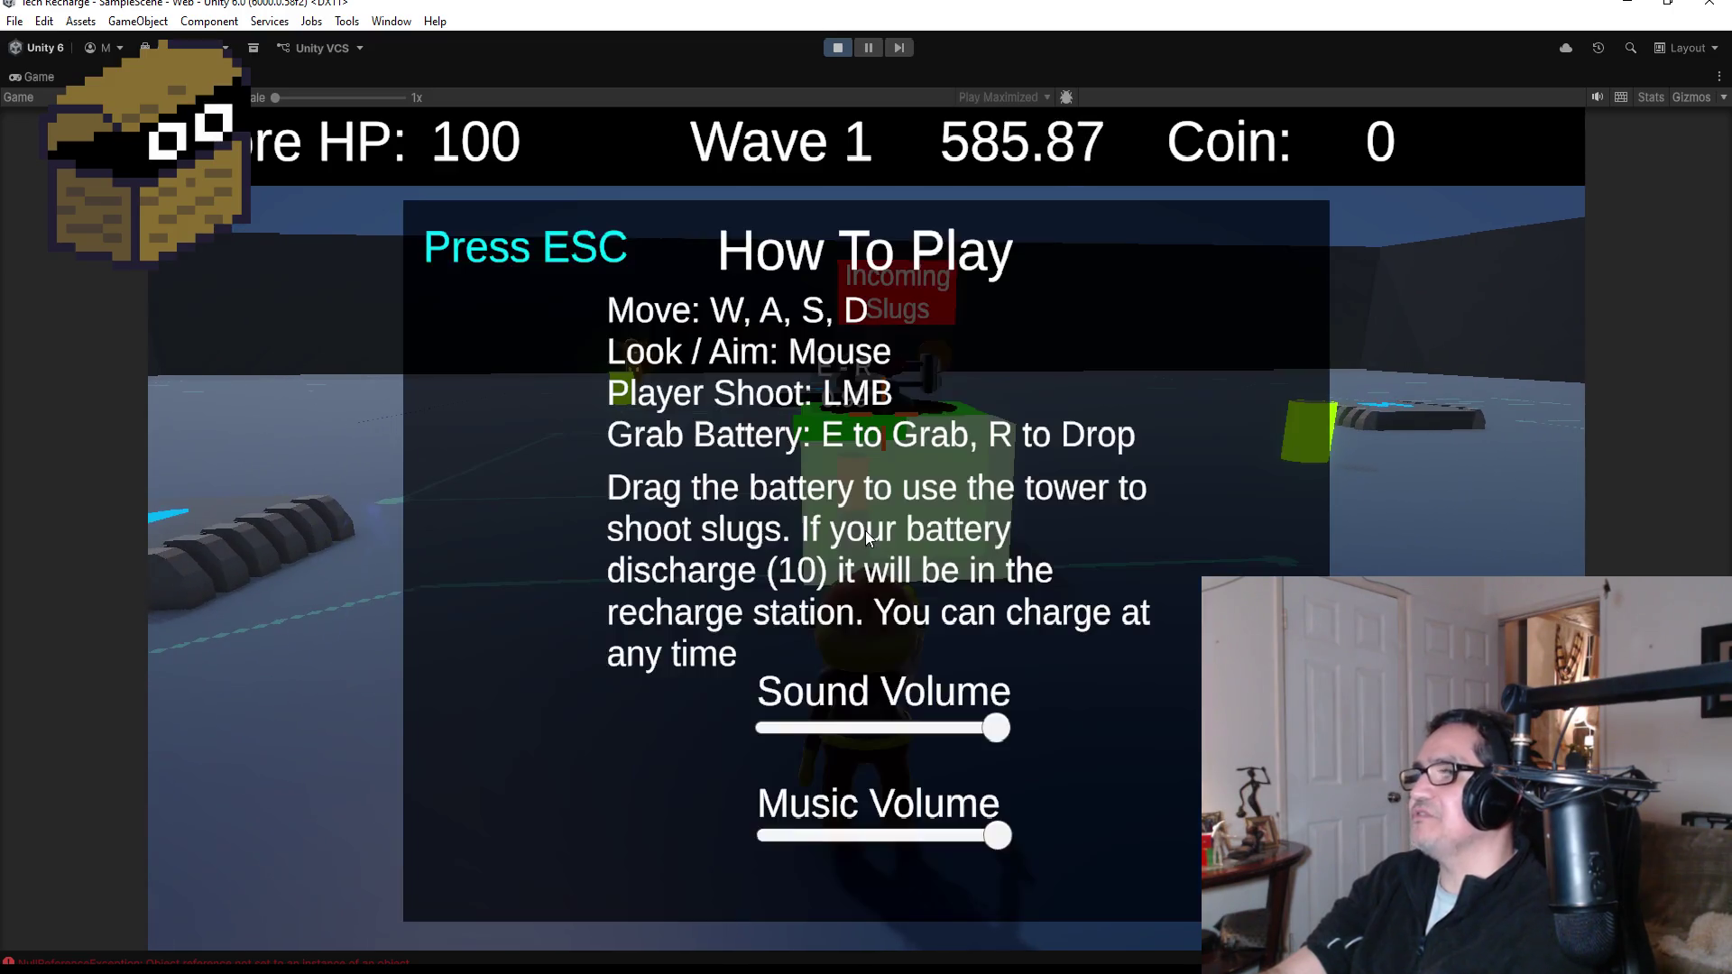
left_click_drag(932, 729, 891, 727)
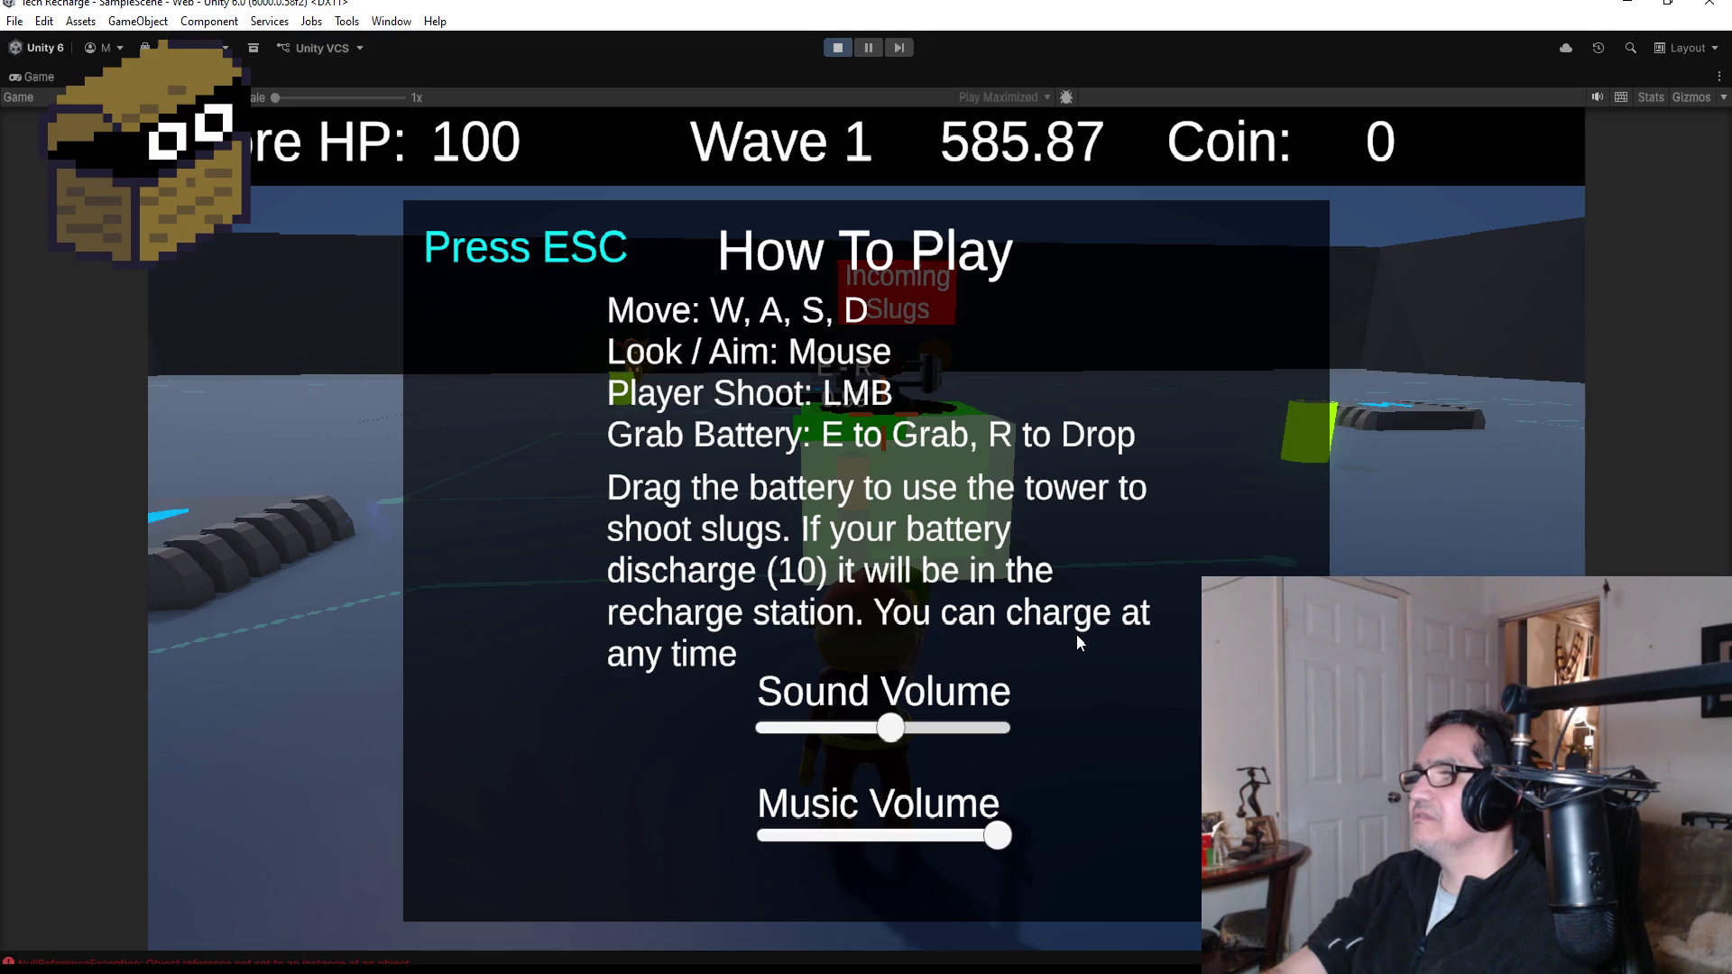
key("Escape")
key("w")
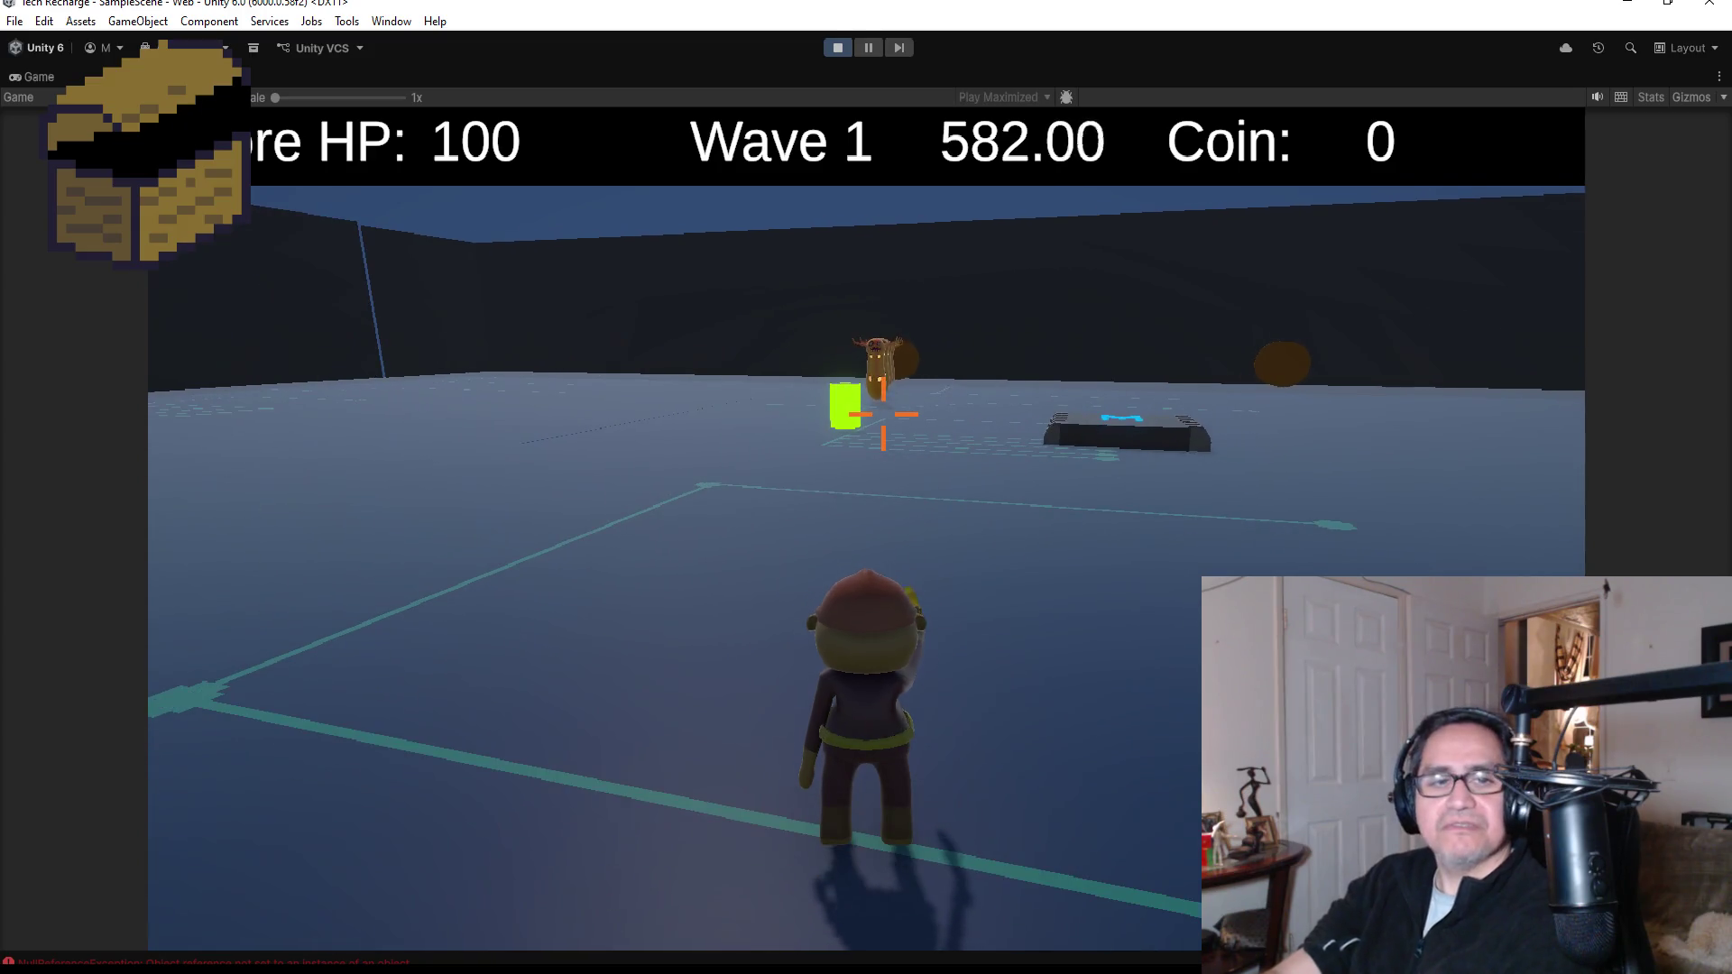
key("Escape")
left_click(836, 47)
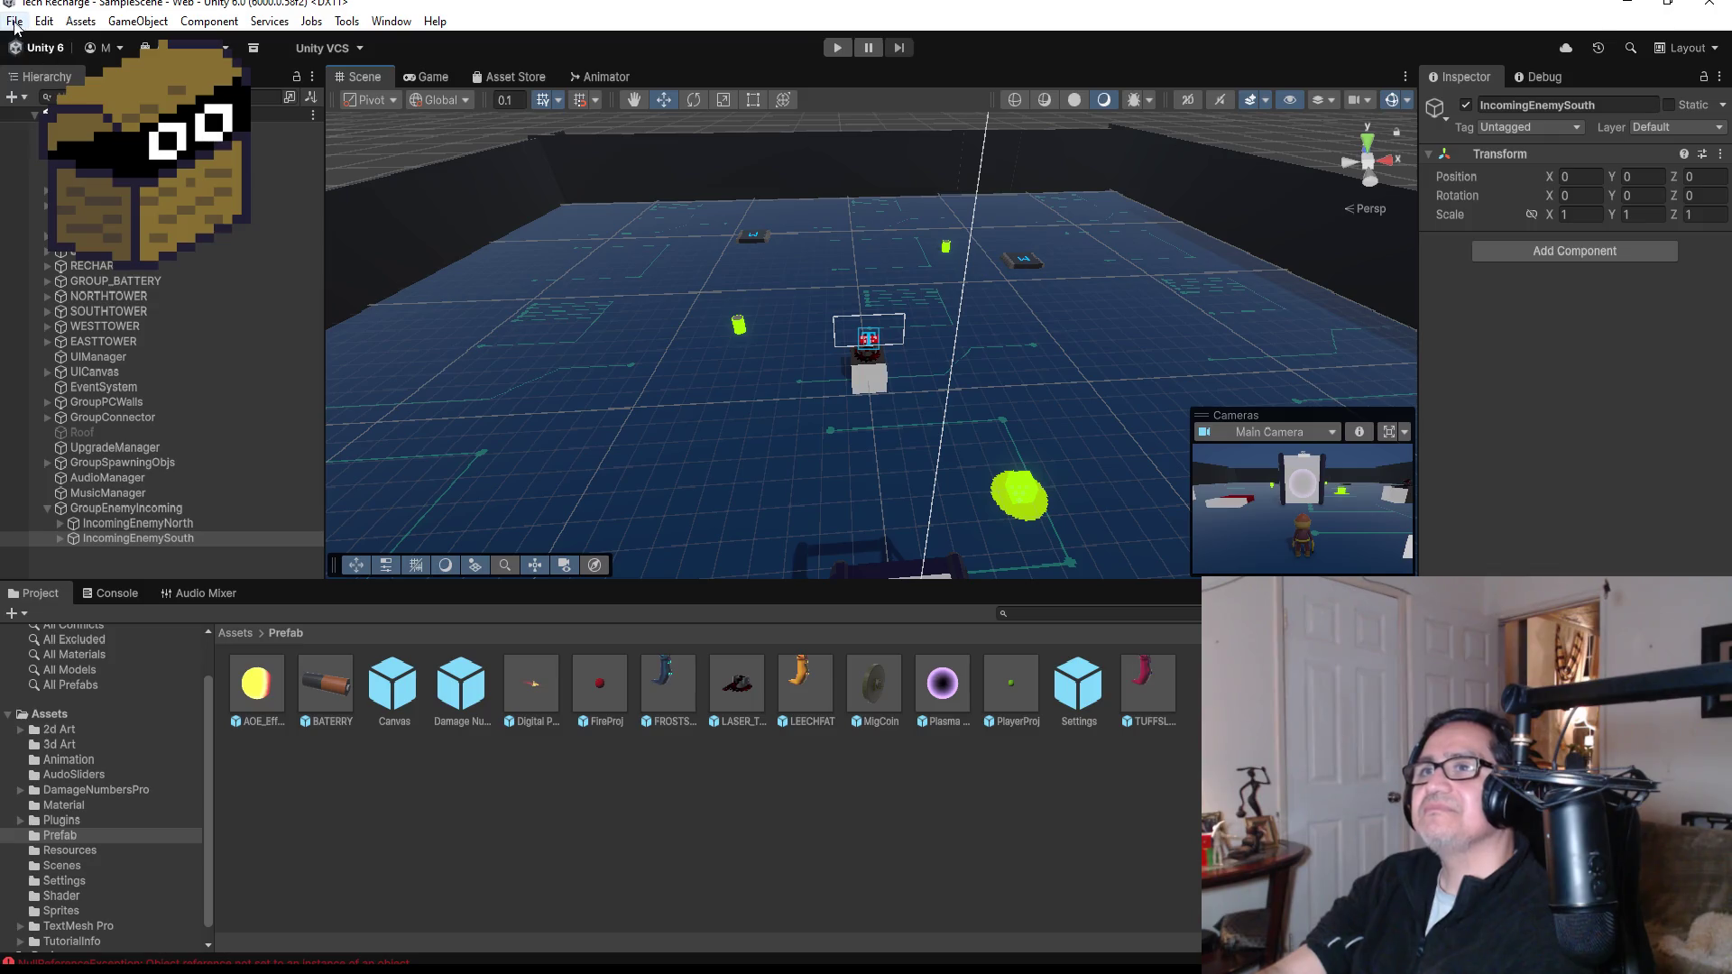
- Save the scene via the File menu
left_click(15, 22)
left_click(135, 111)
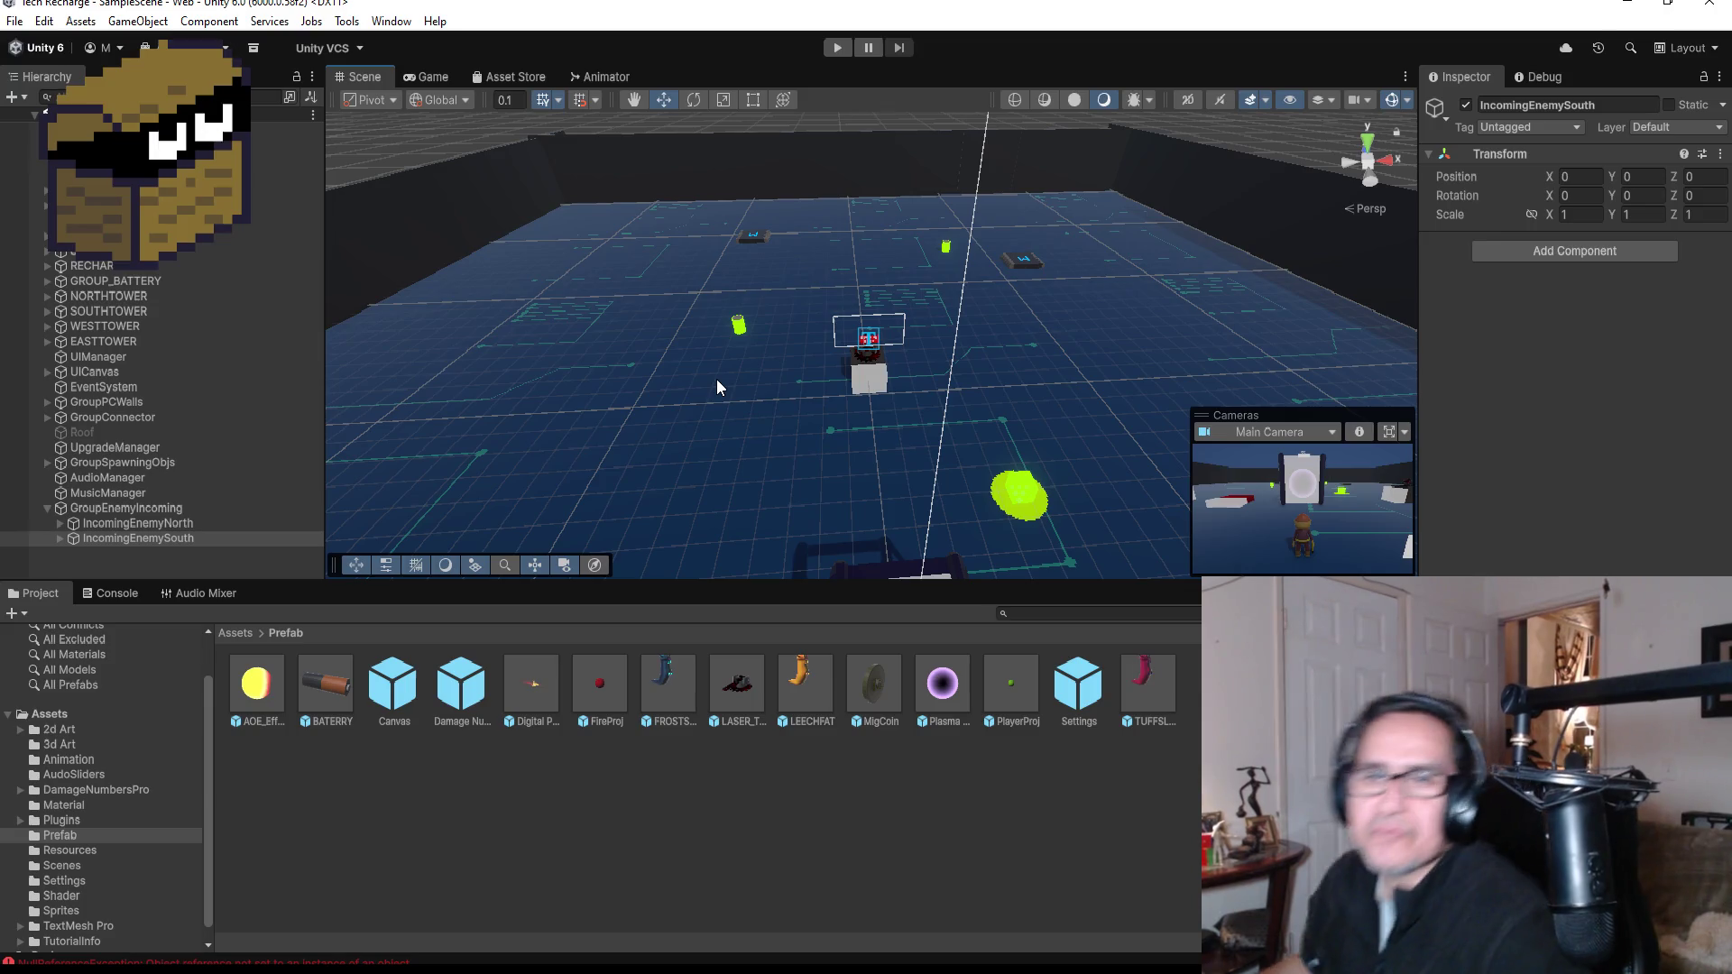
left_click(16, 22)
left_click(329, 161)
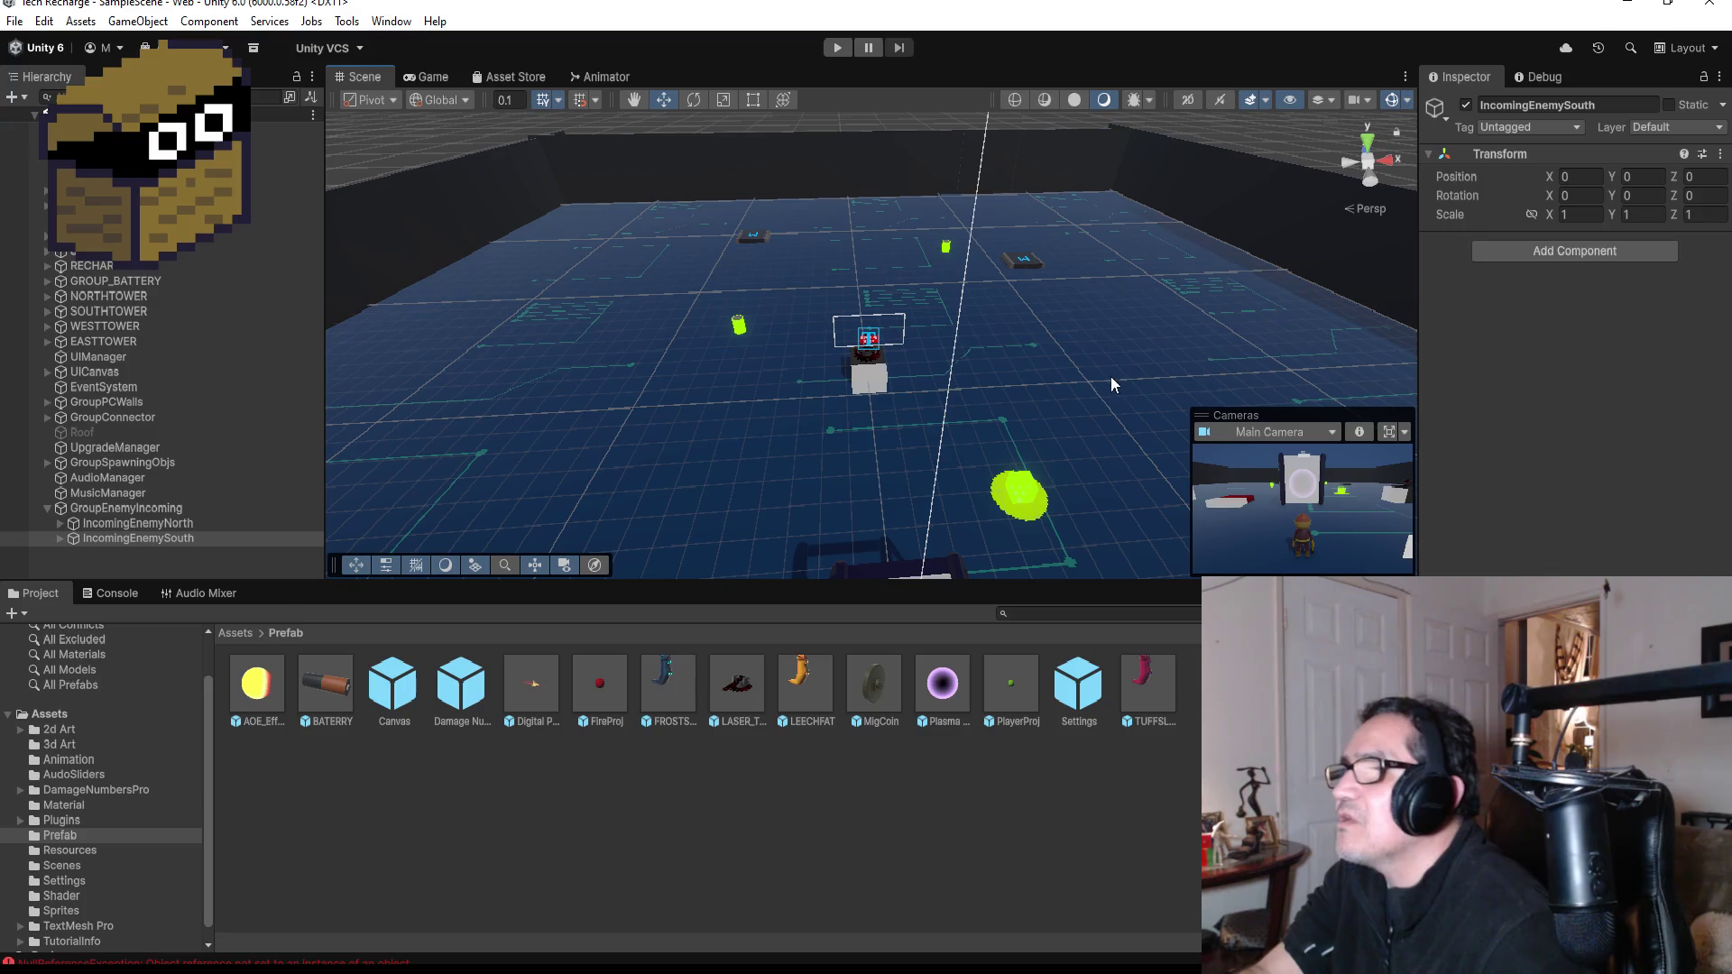
- Orbit the Scene view around the arena to inspect it from several angles
scroll(1061, 380, "down", 2)
scroll(1061, 381, "down", 3)
left_click_drag(1058, 377, 773, 346)
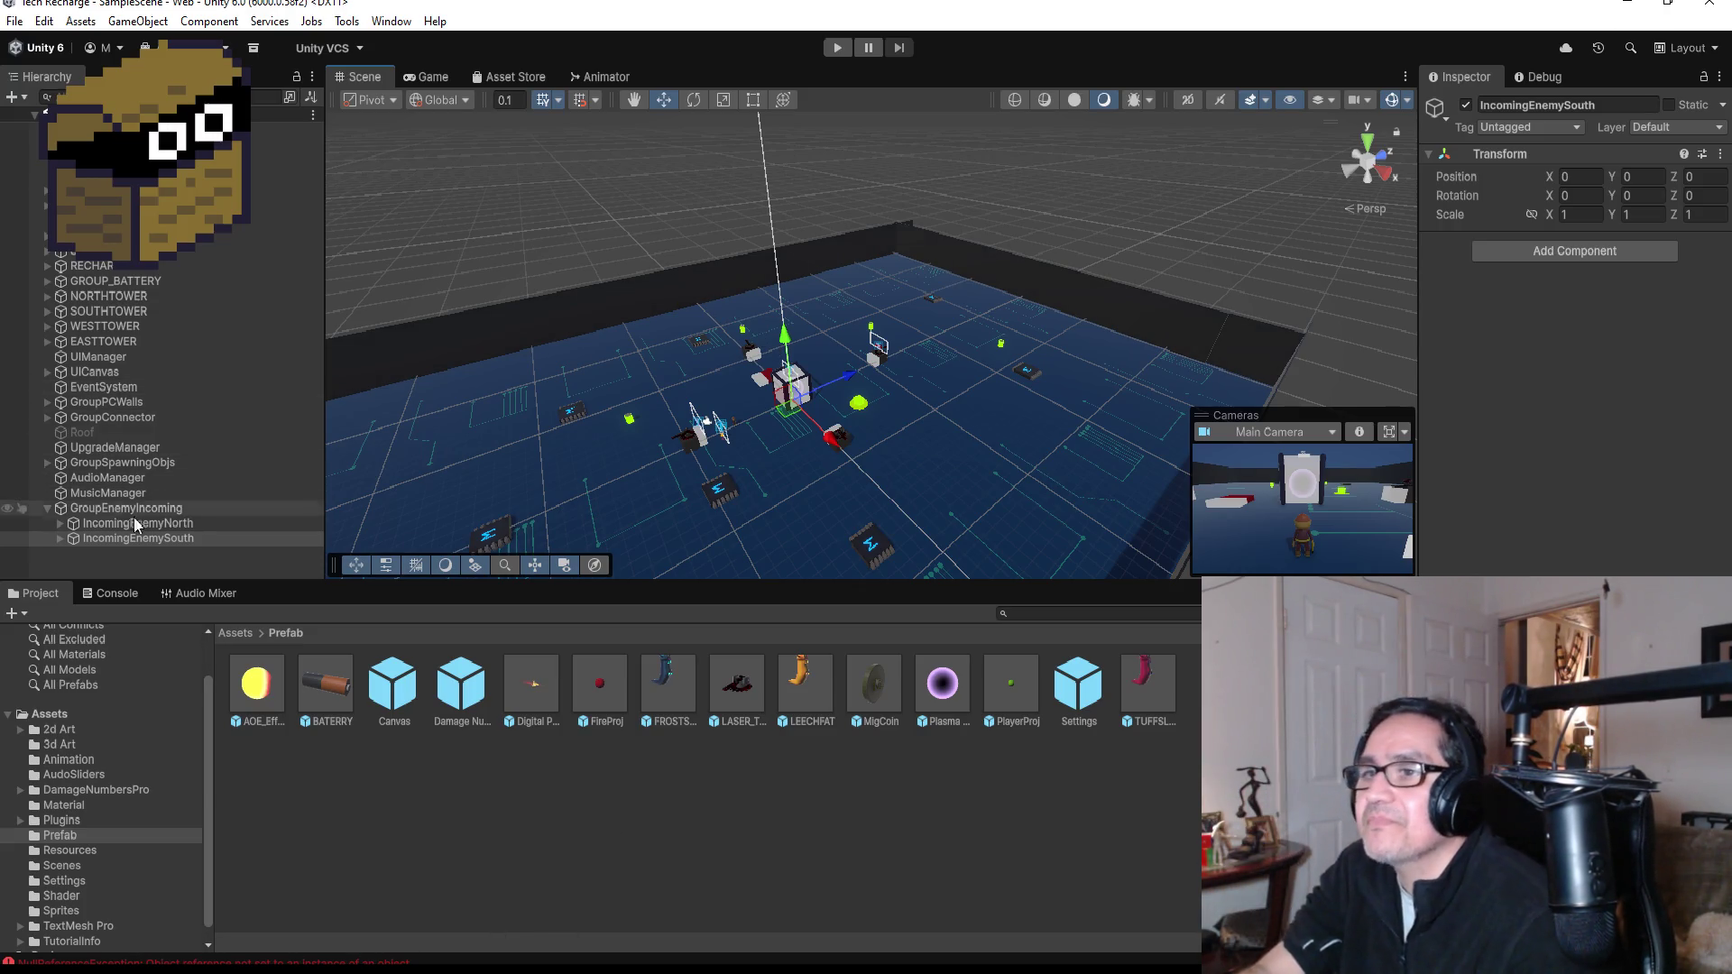
left_click_drag(622, 460, 768, 488)
left_click_drag(673, 410, 910, 538)
scroll(910, 538, "up", 4)
mouse_move(973, 433)
left_mouse_down()
mouse_move(738, 345)
mouse_move(983, 347)
left_mouse_up()
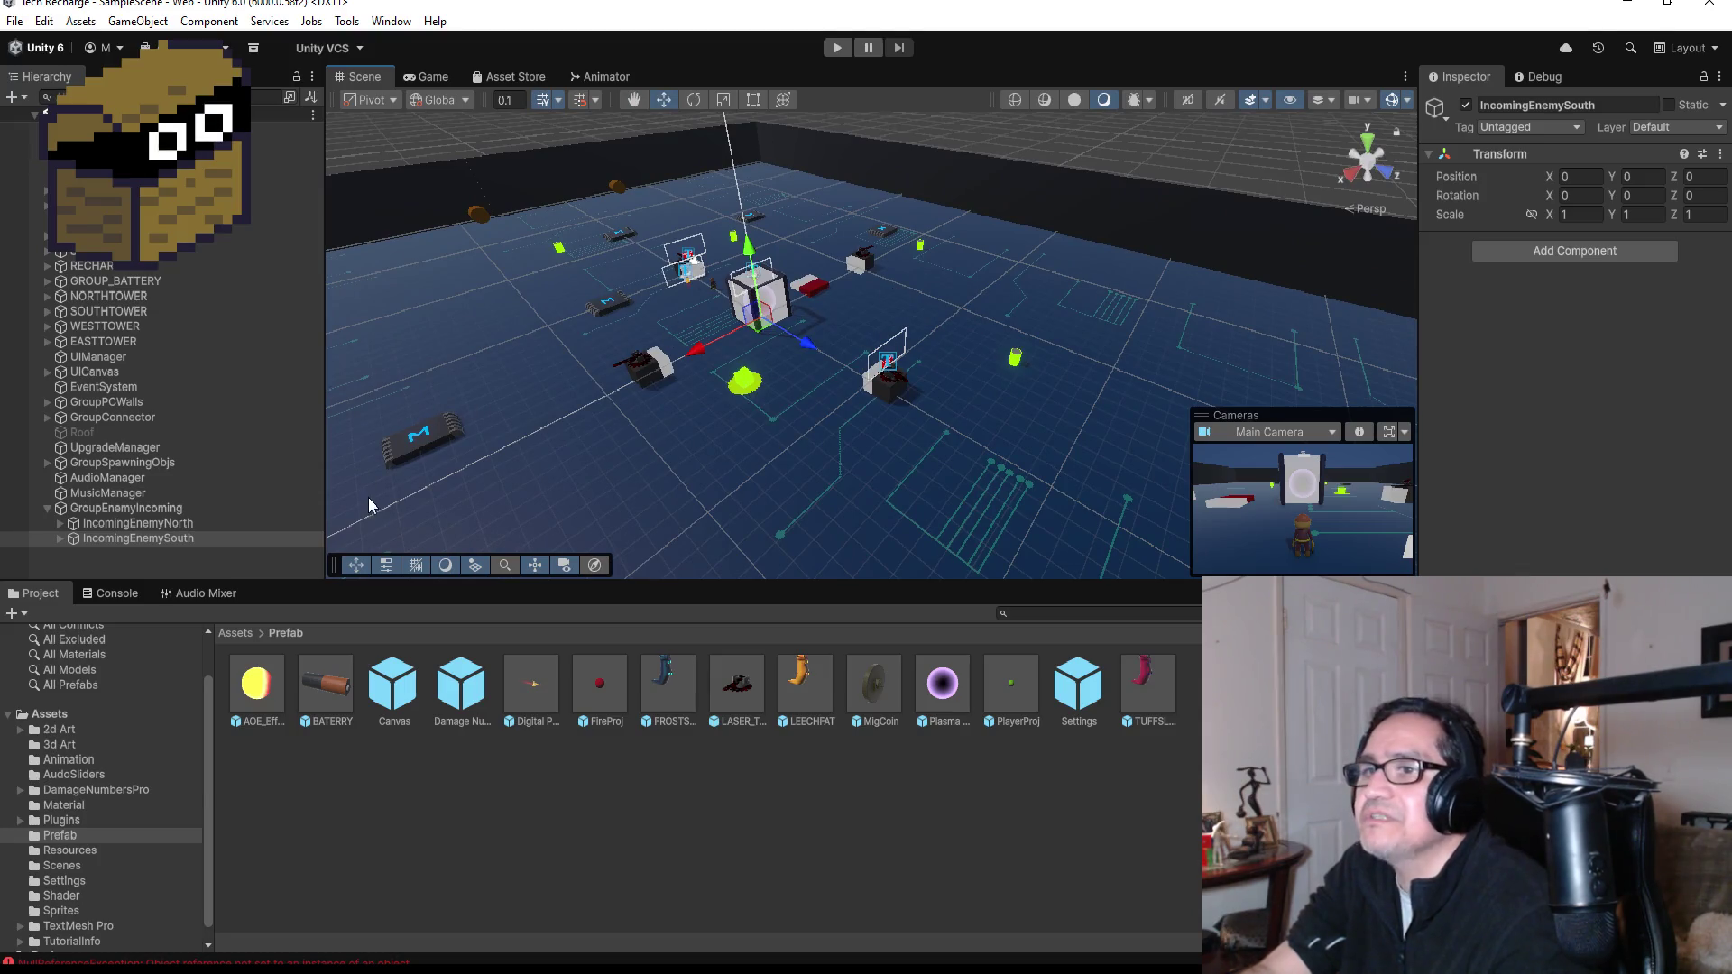
left_click_drag(789, 346, 945, 335)
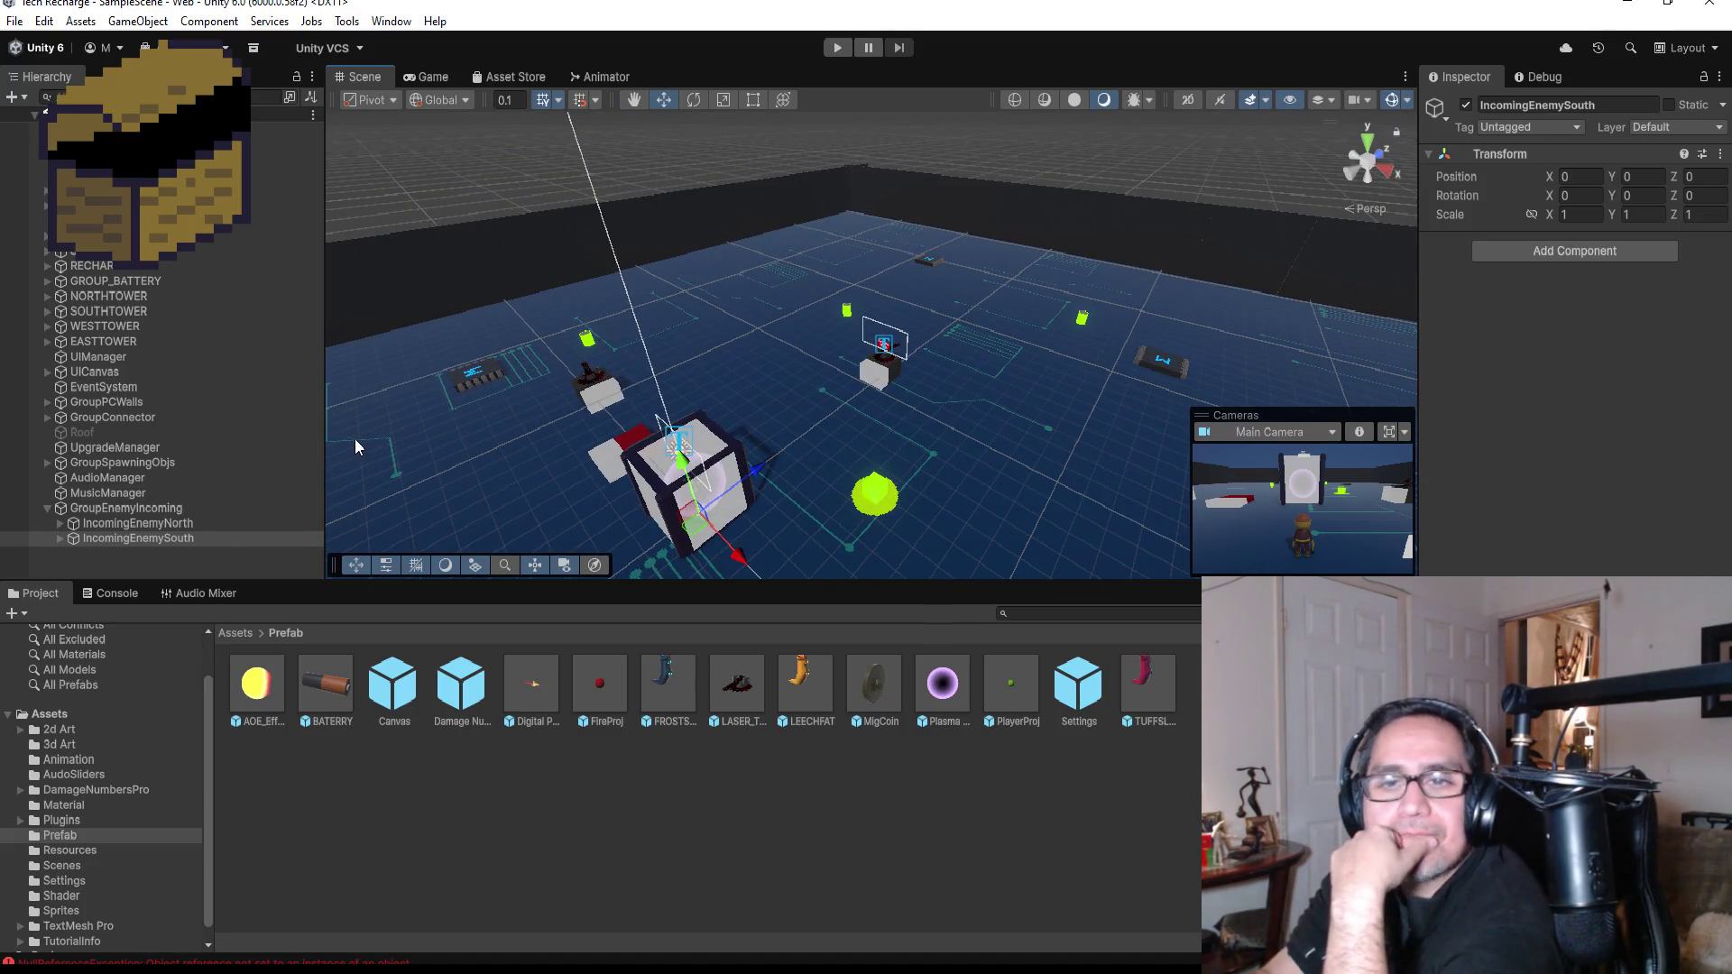
- Frame NORTHTOWER, IncomingEnemyNorth and WESTTOWER in the Scene view
left_click(136, 297)
key("f")
key("f")
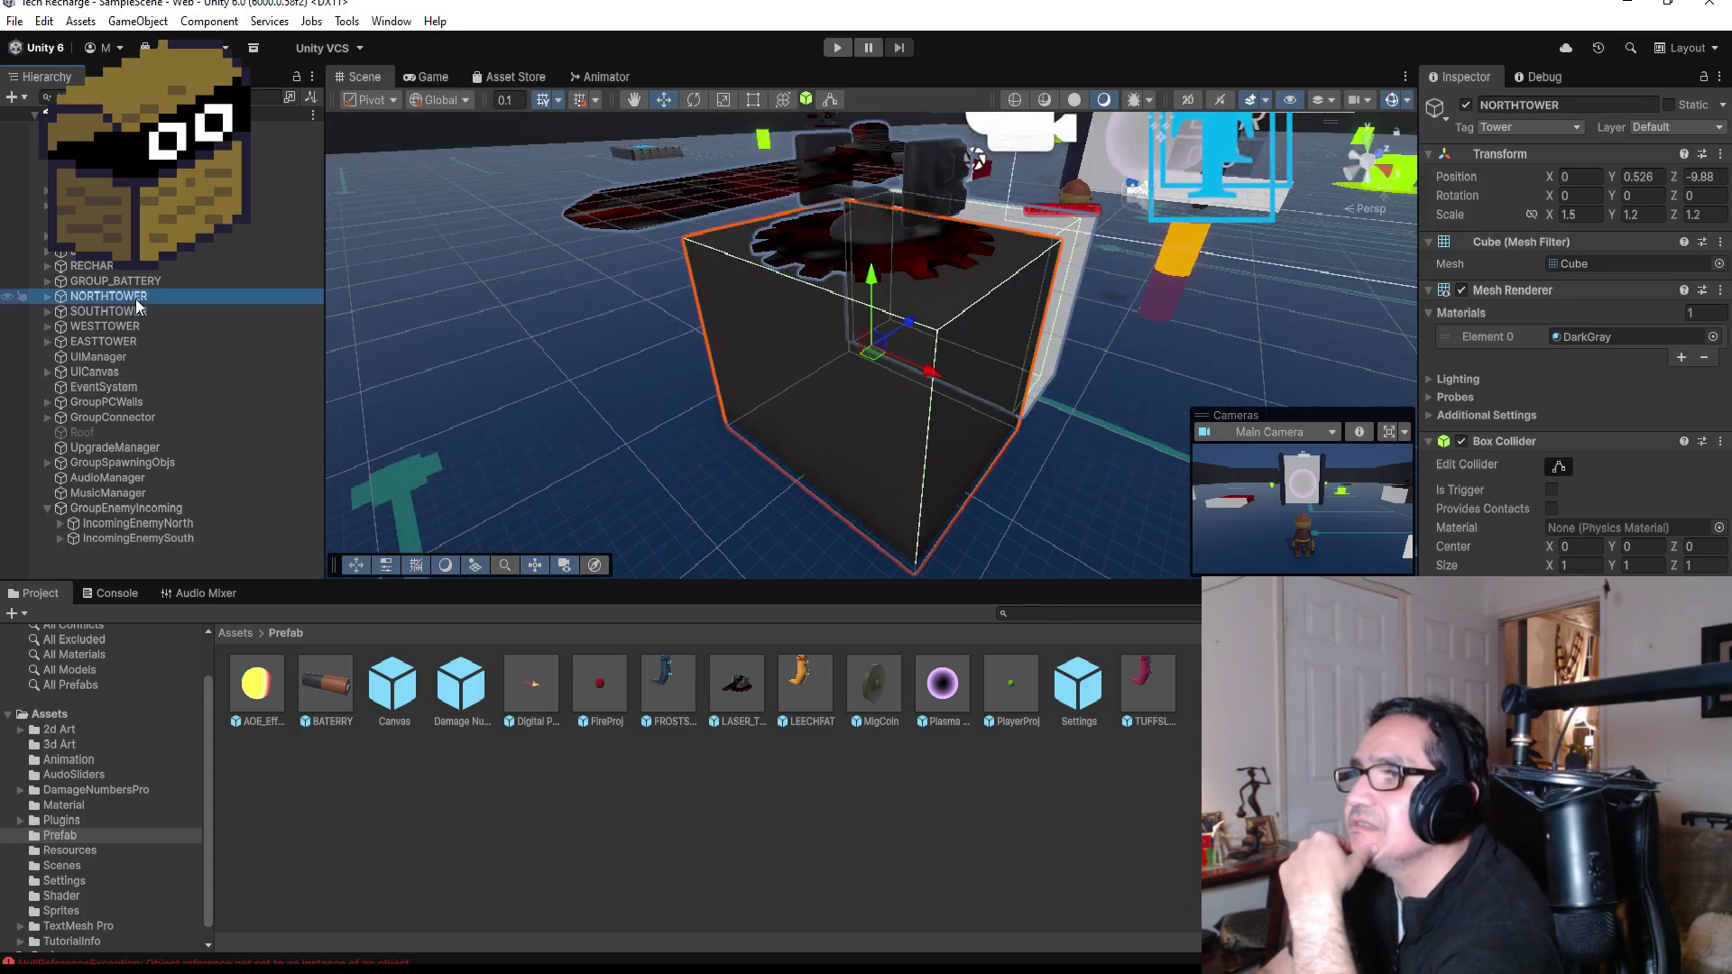
left_click(174, 525)
key("f")
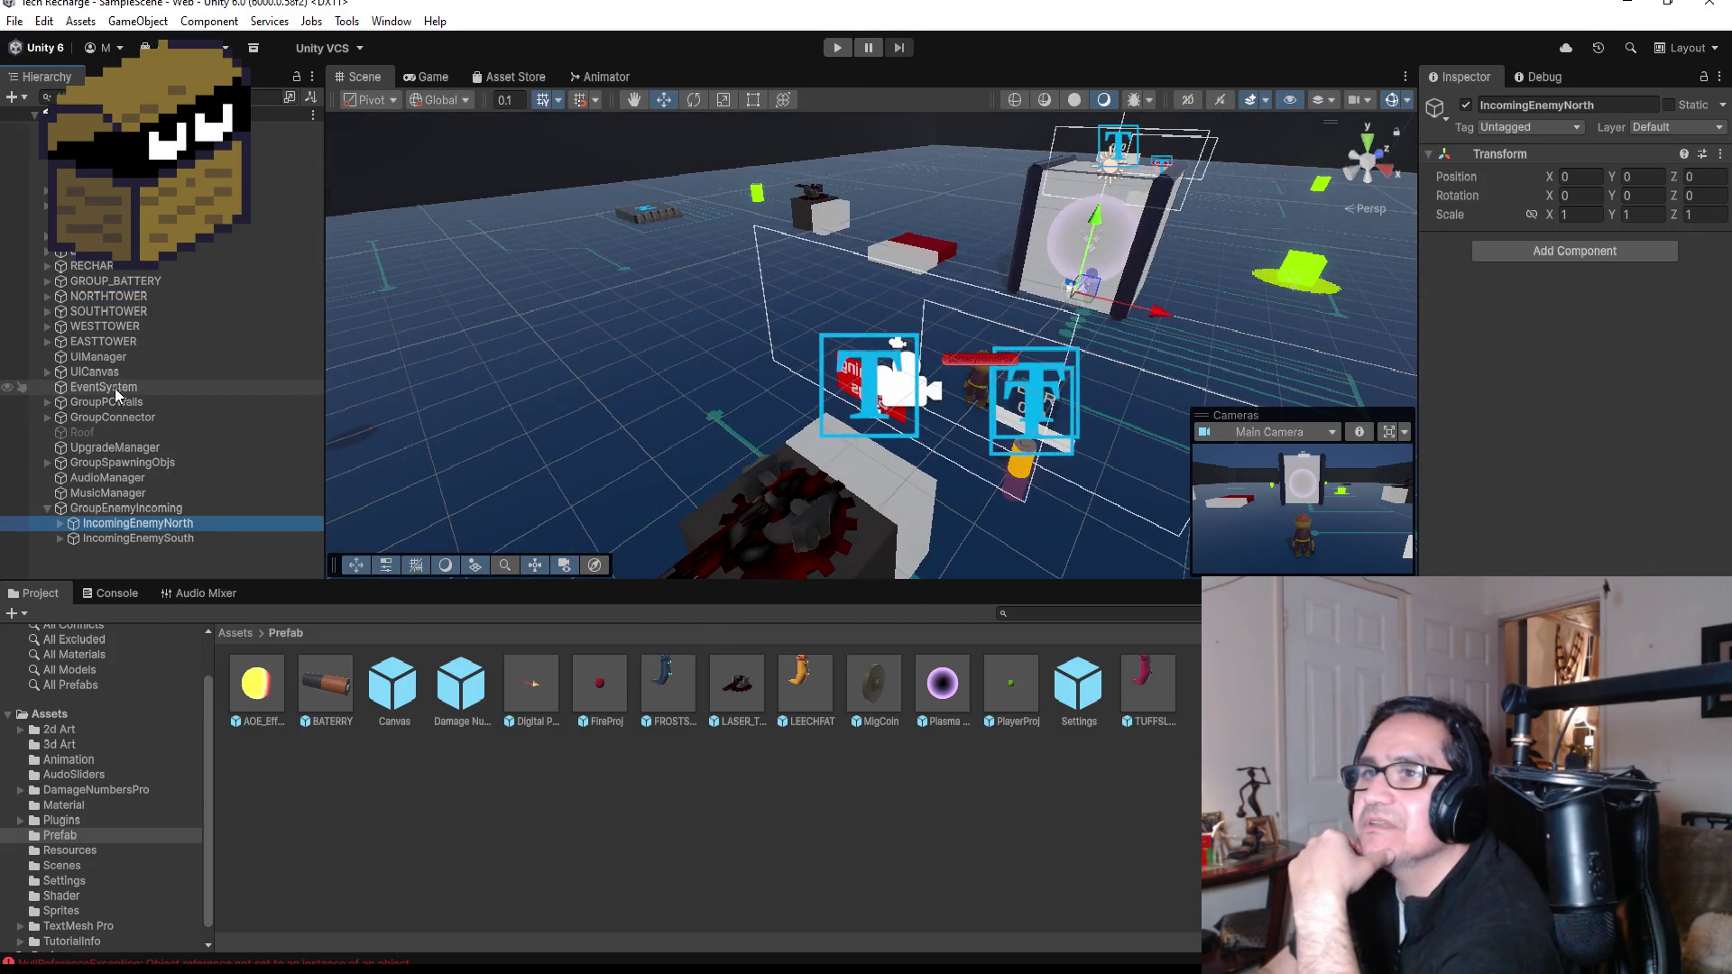
left_click(133, 326)
key("f")
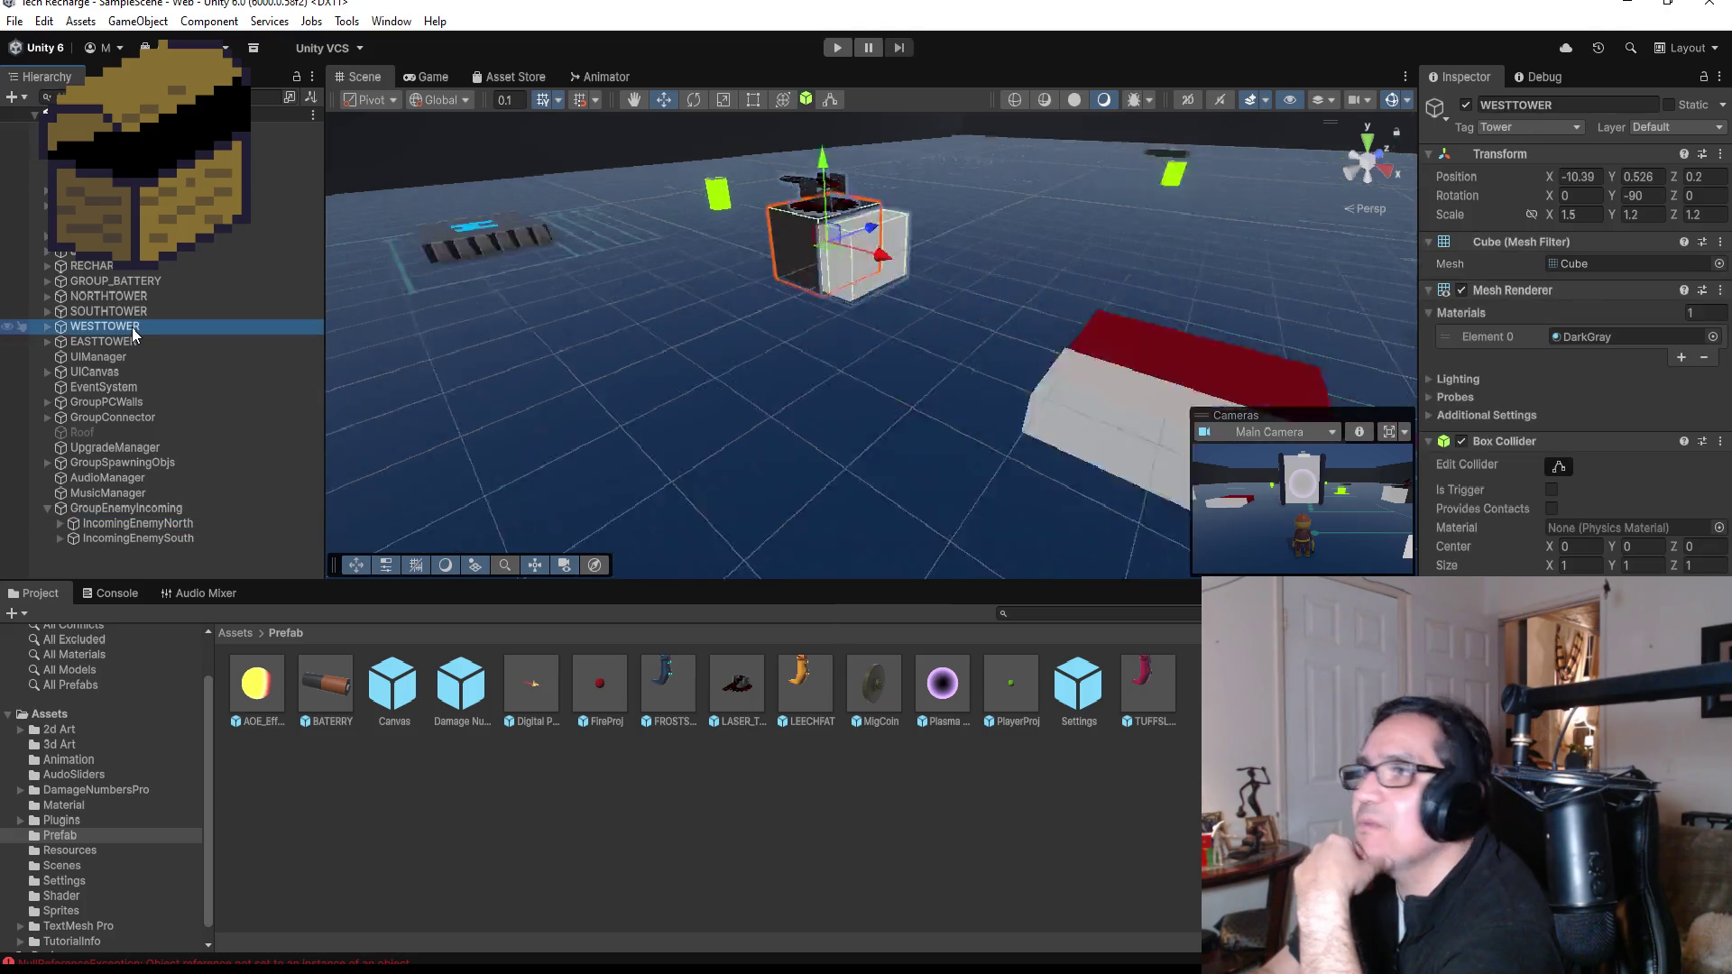
- Switch to Top view and duplicate IncomingEnemySouth
scroll(1092, 347, "down", 2)
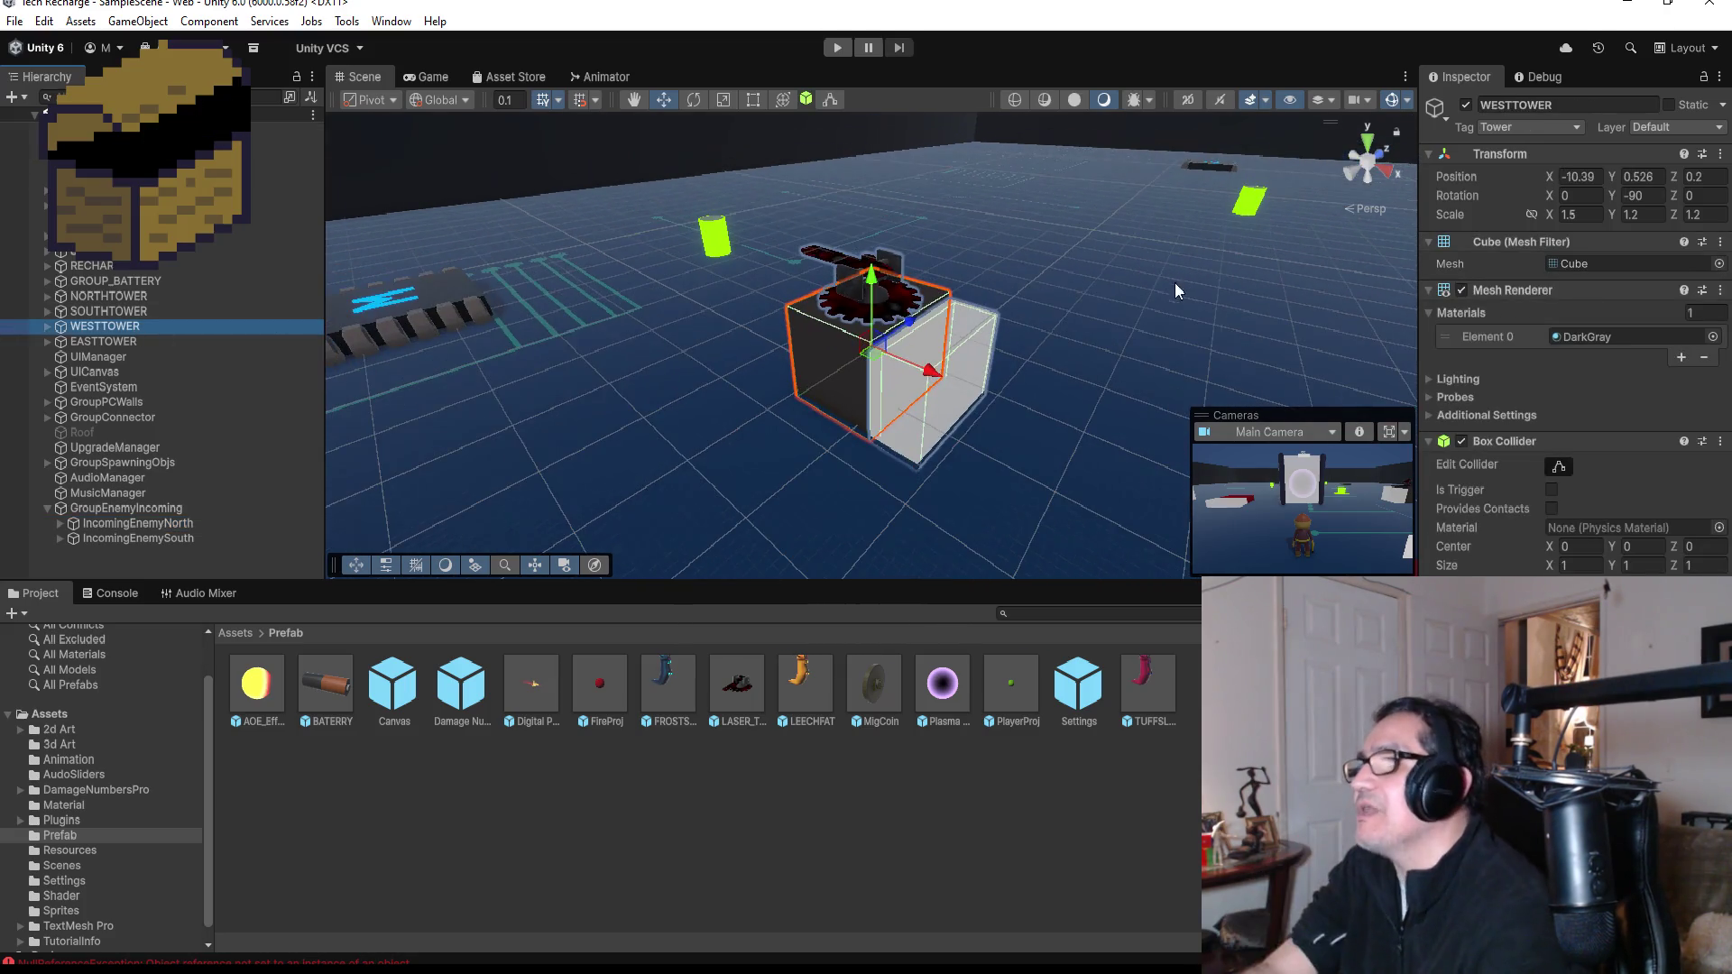
left_click(1366, 144)
scroll(1112, 325, "down", 5)
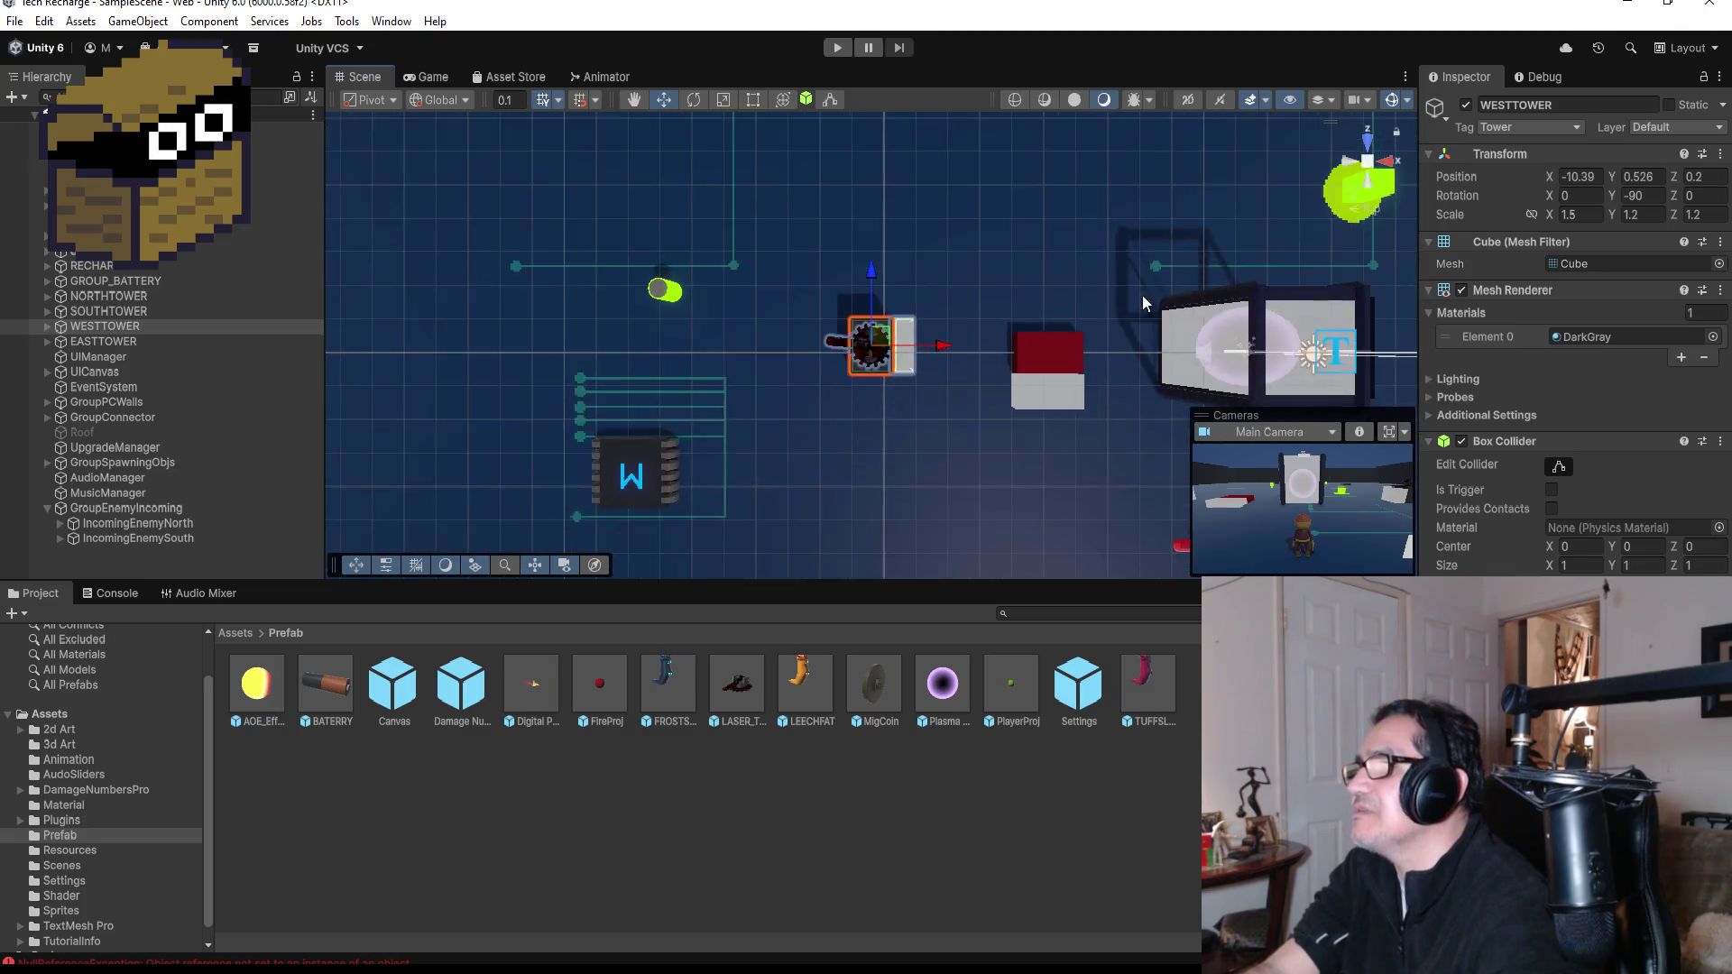
scroll(1096, 323, "down", 3)
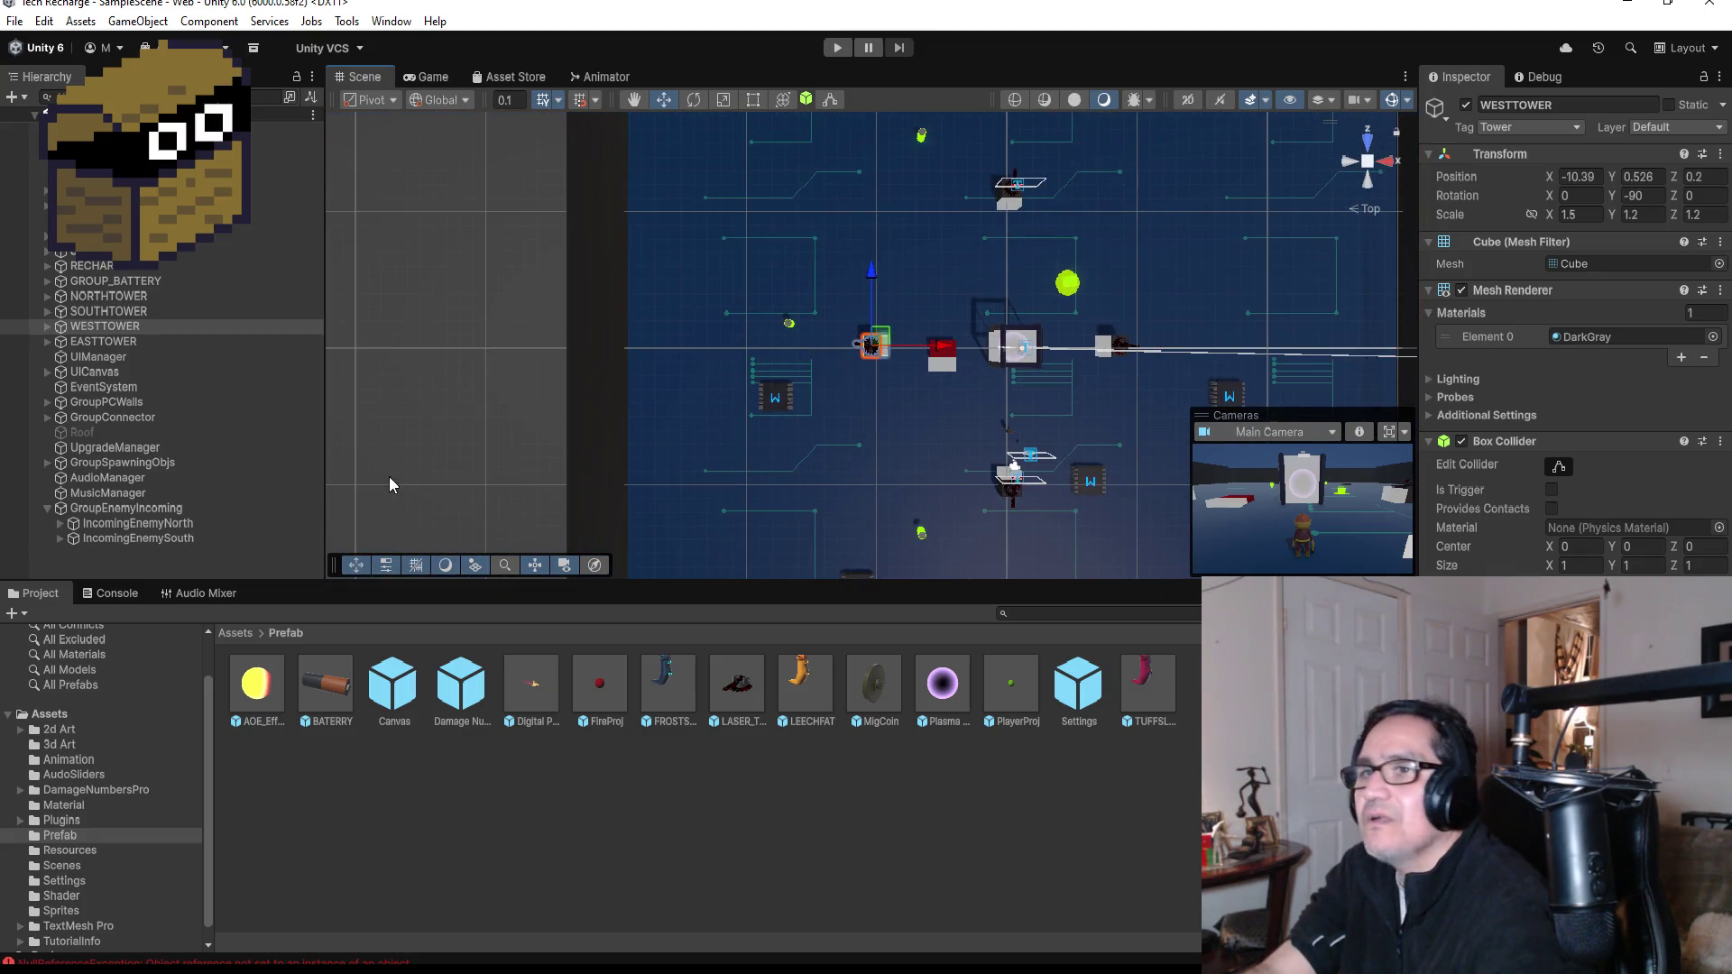
left_click(171, 538)
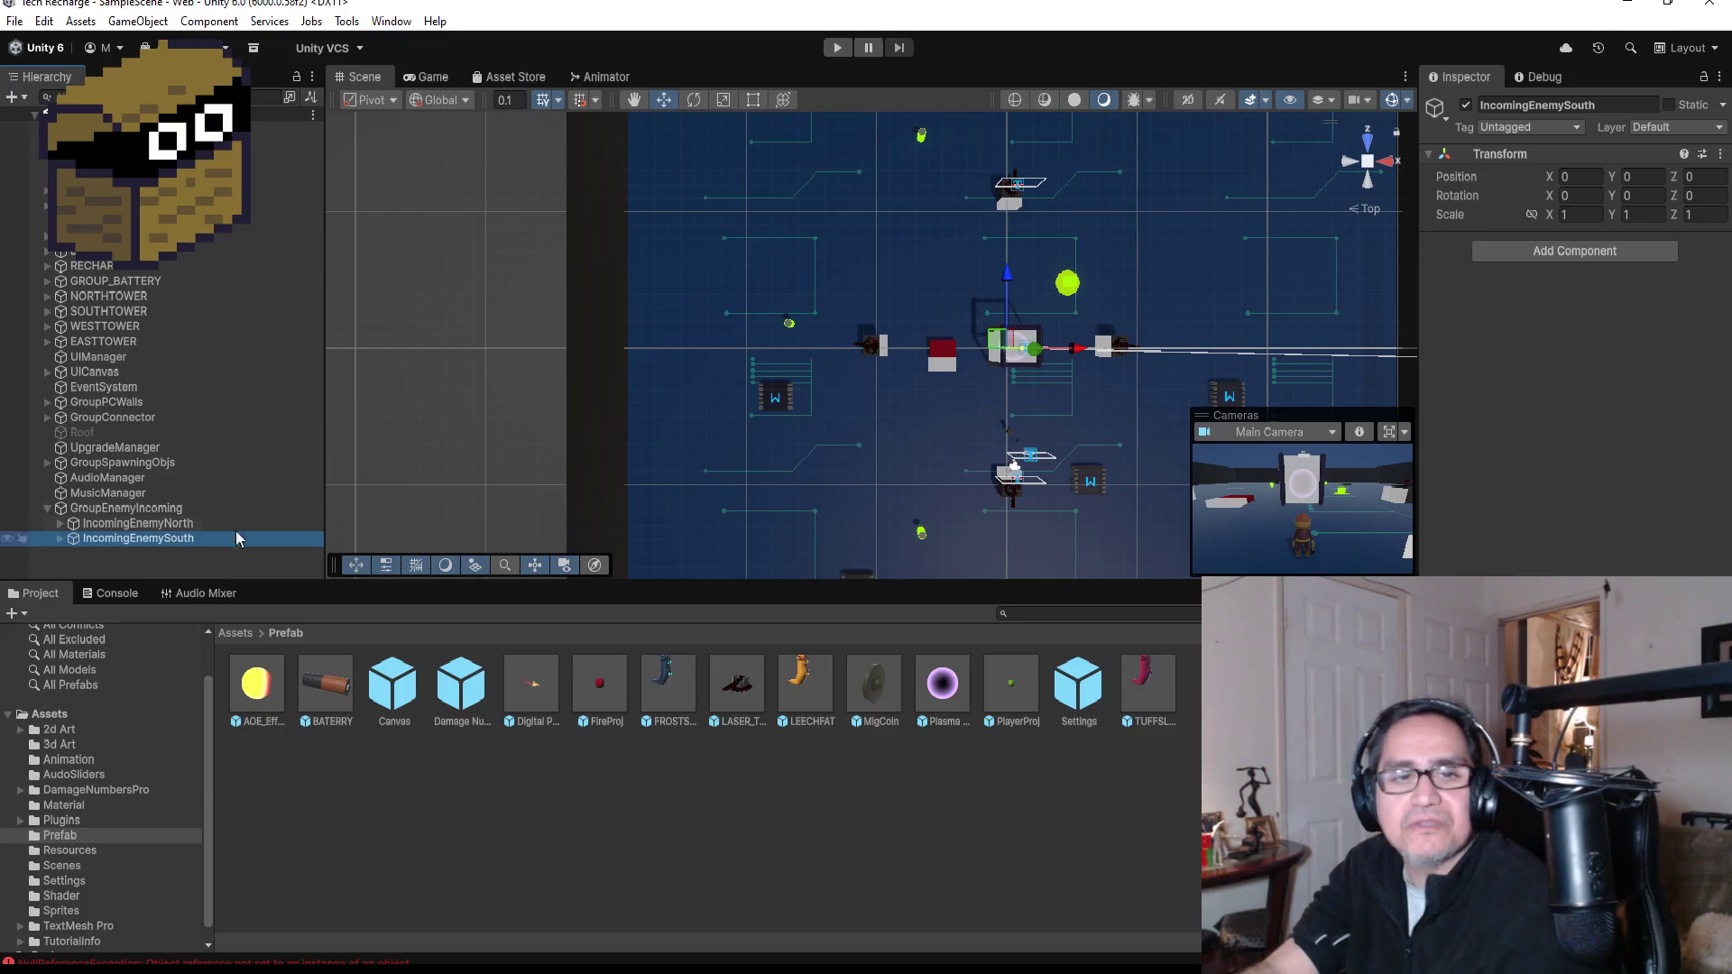
key("ctrl+d")
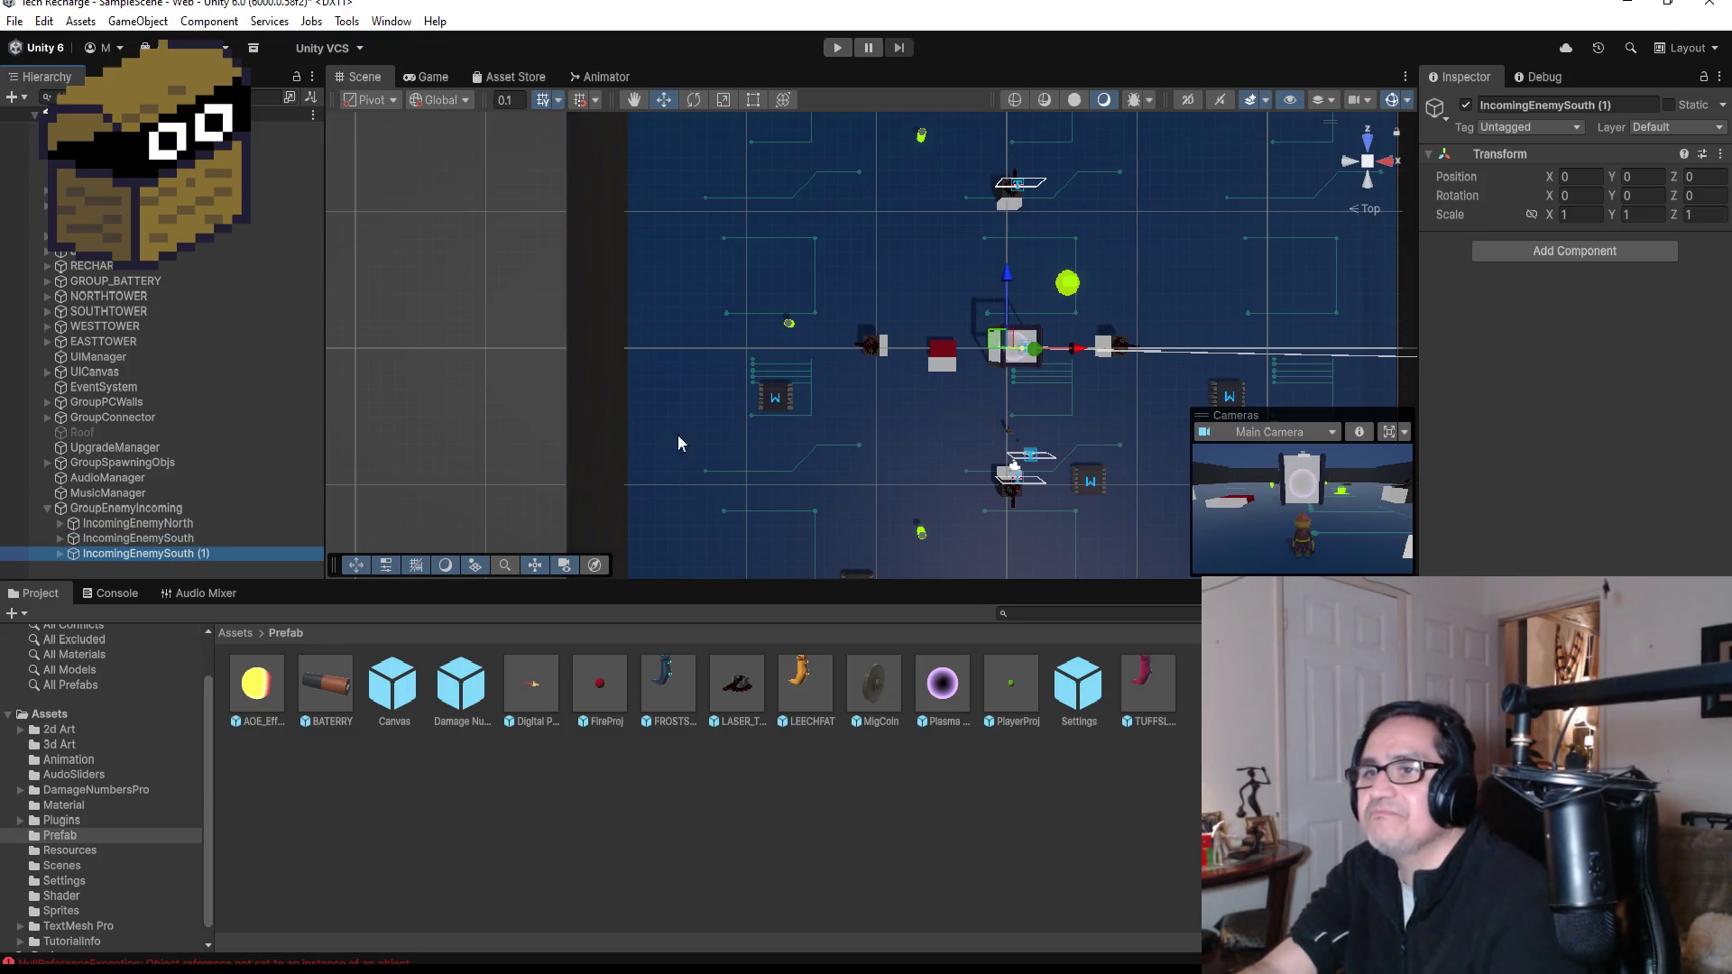
- Rename the duplicated indicator to IncomingEnemyWest
scroll(632, 451, "down", 2)
left_click(60, 554)
left_click(1605, 105)
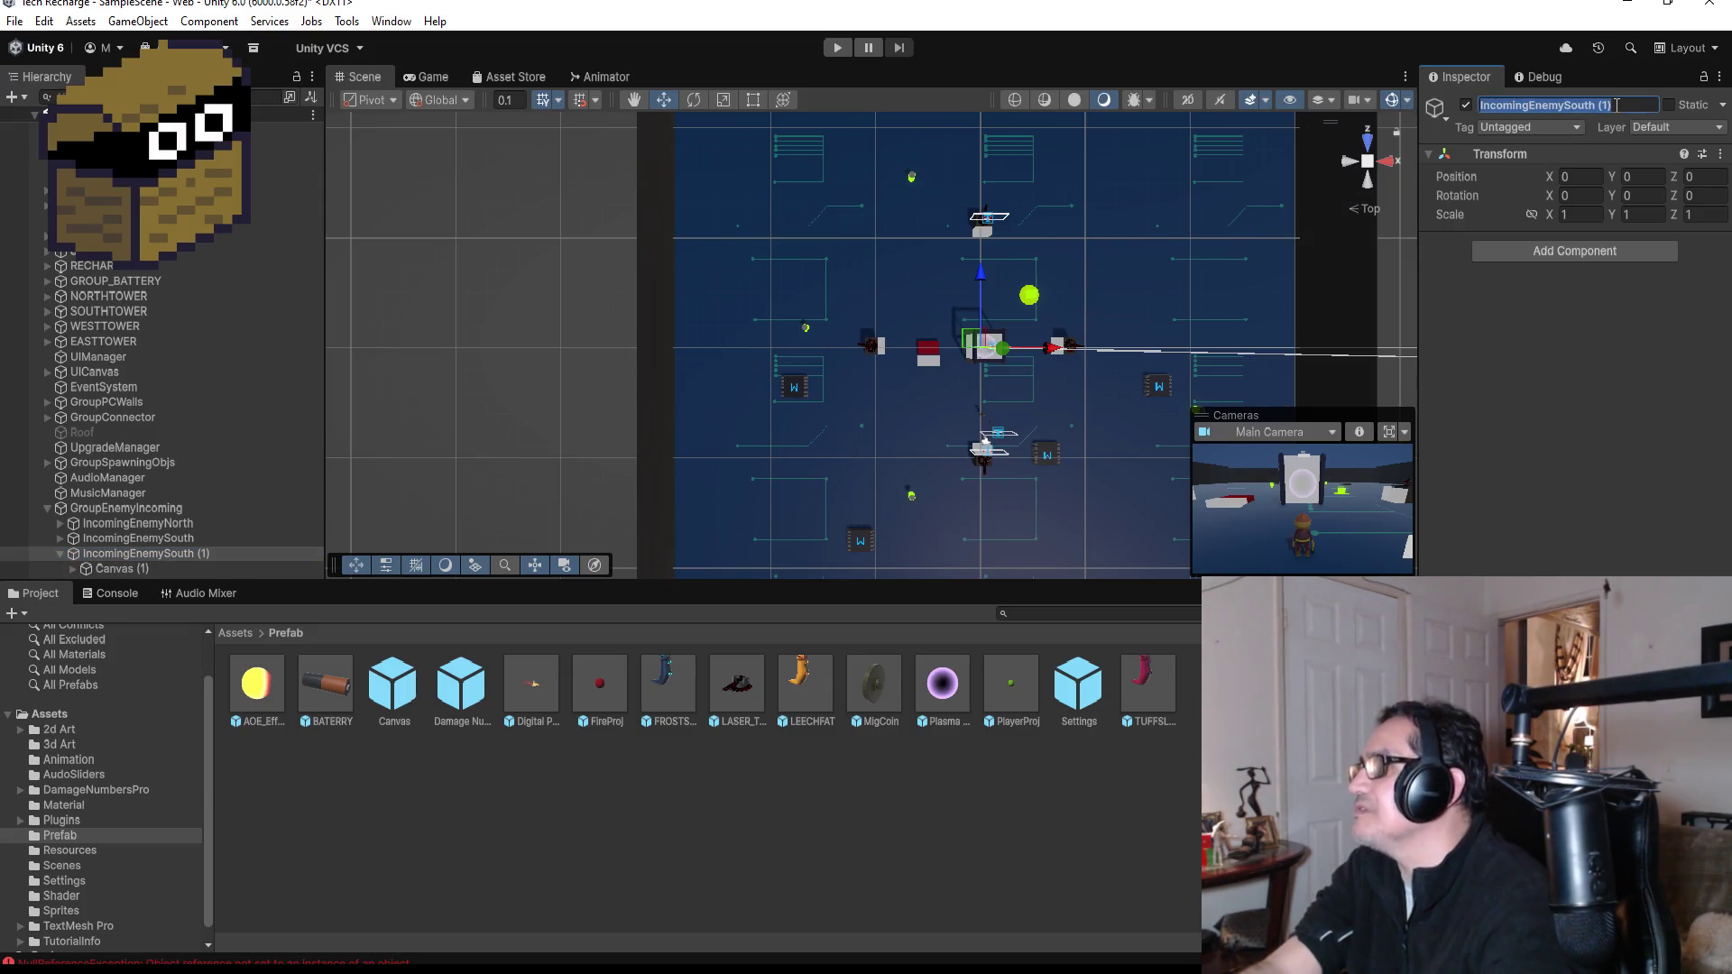
key("BackSpace")
key("BackSpace")
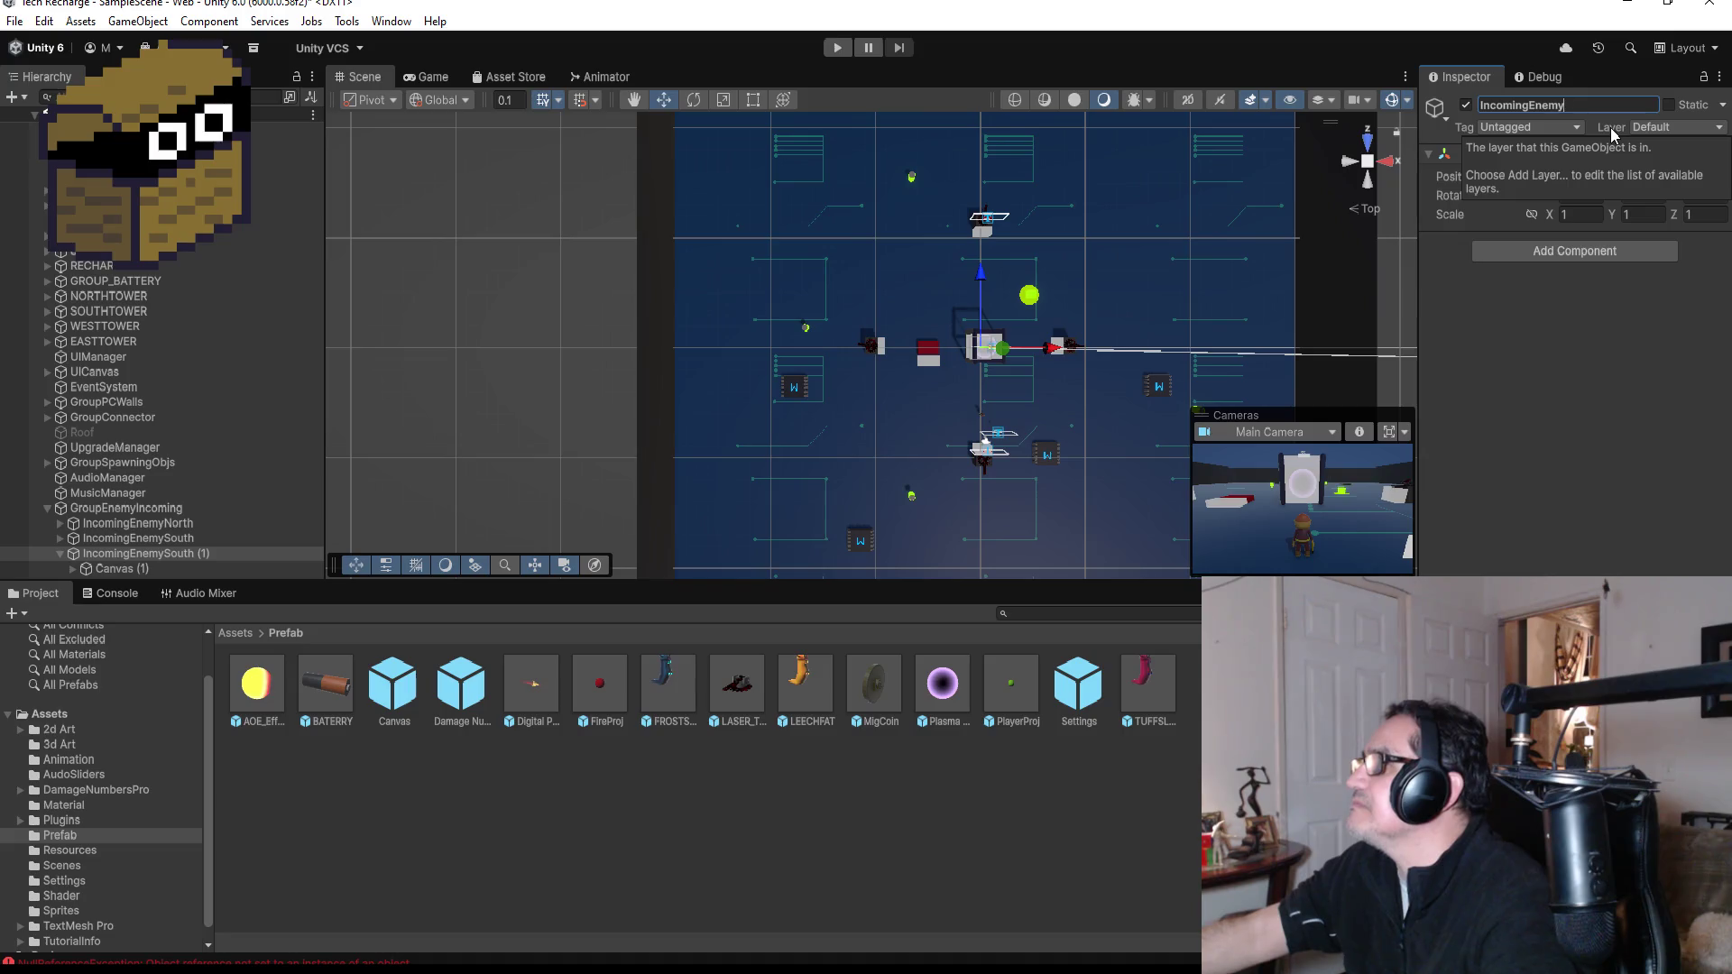
key("Return")
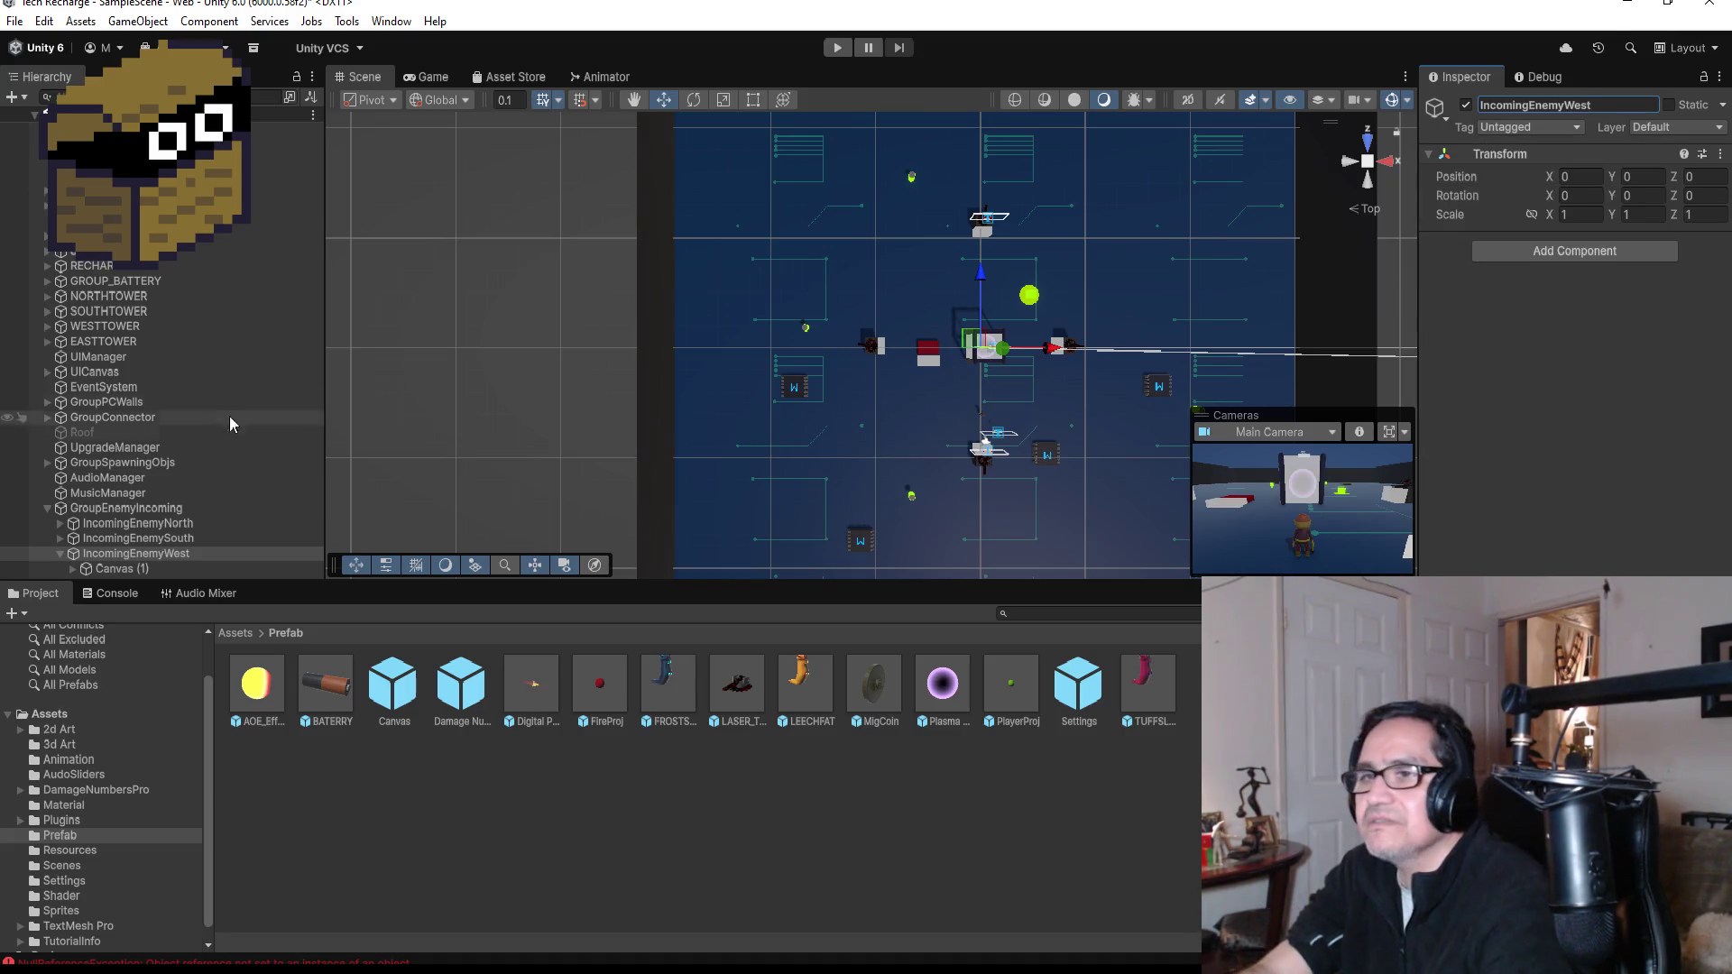
- Move the copy's Canvas (1) west to X -10.4 and Z about 0.4
left_click(116, 569)
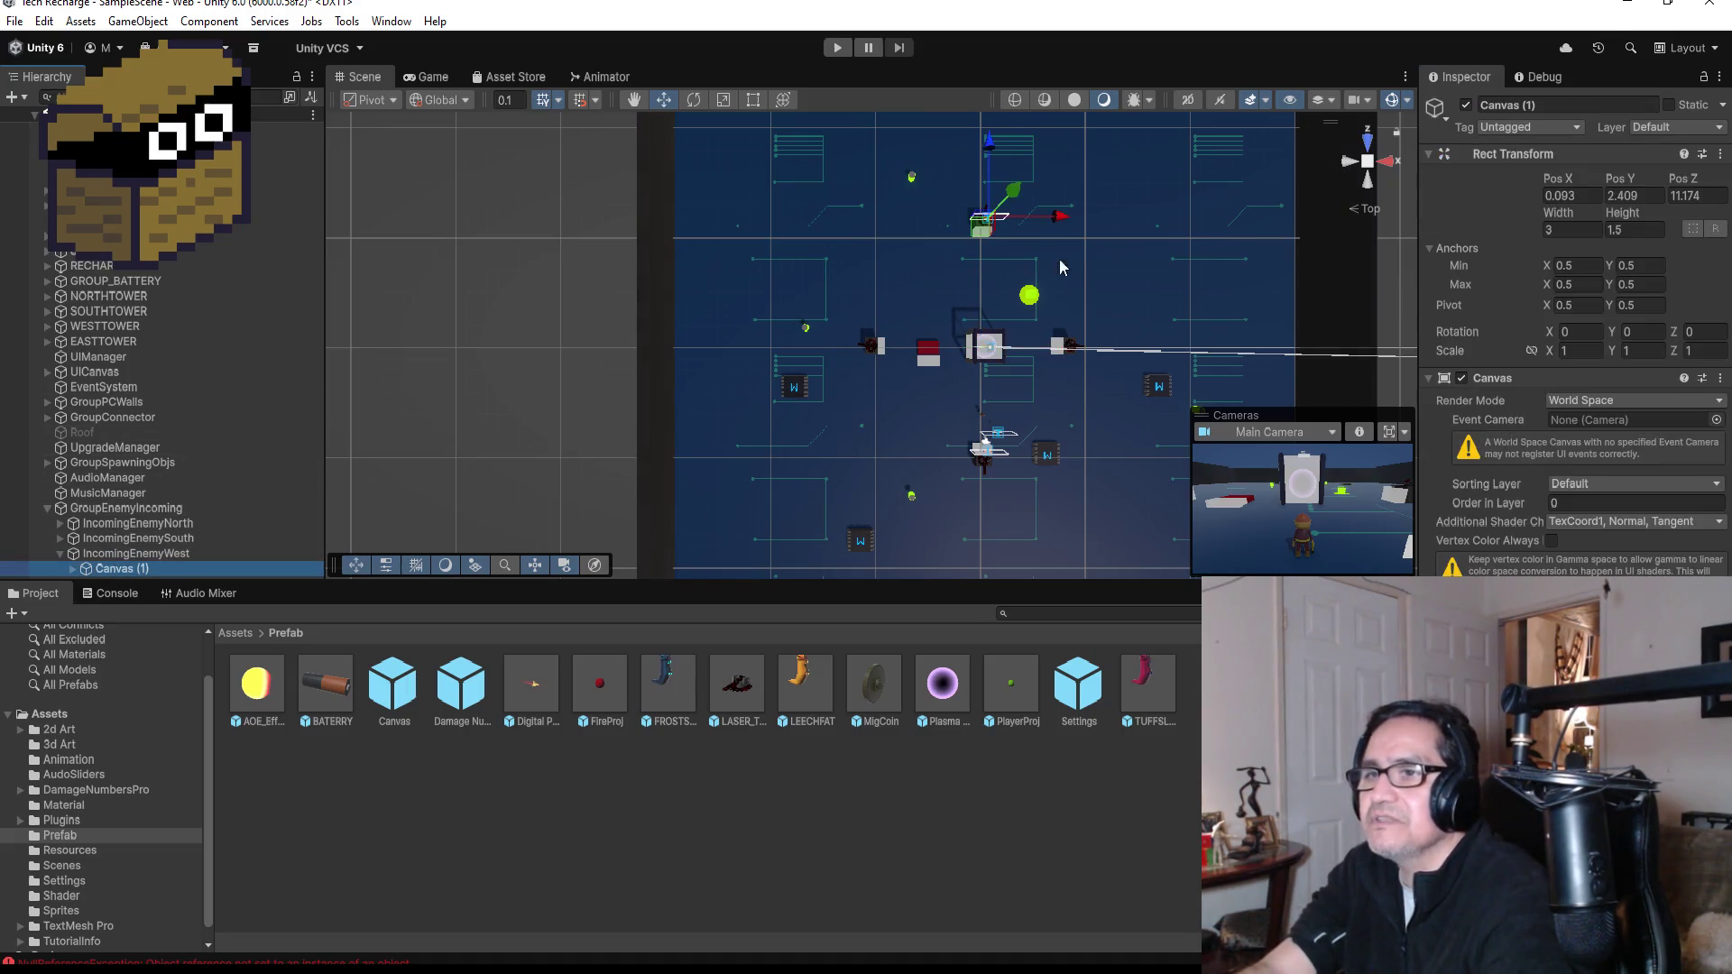
left_click_drag(970, 233, 875, 191)
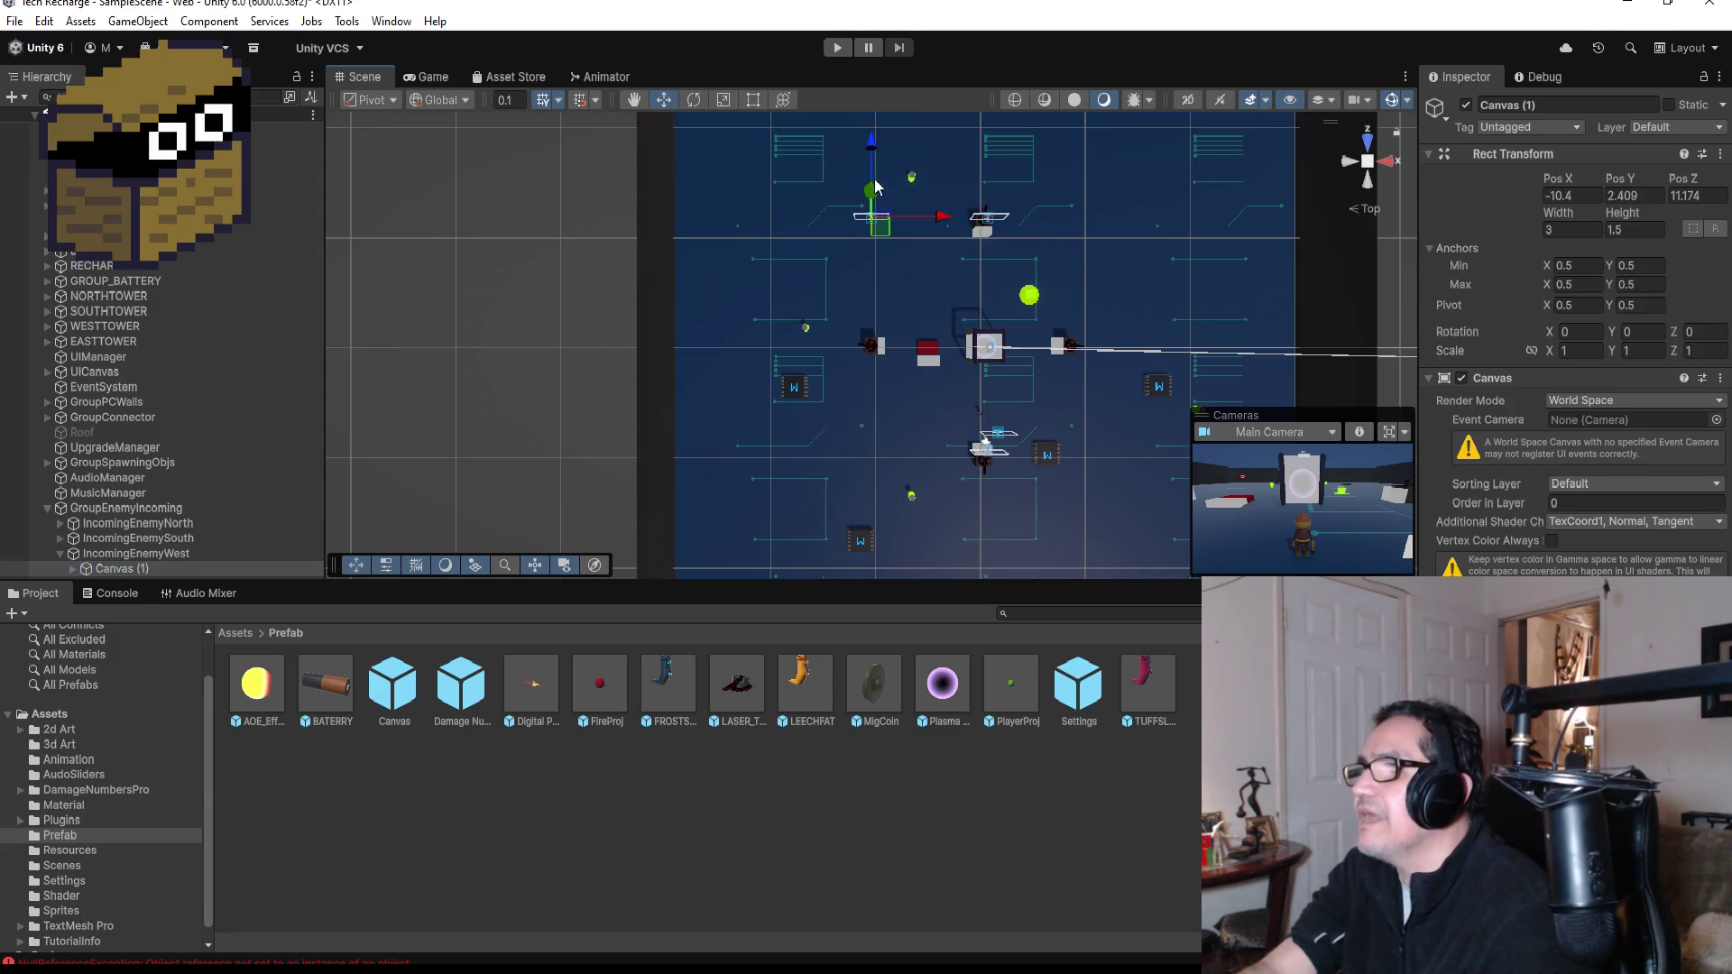
left_click_drag(884, 268, 939, 348)
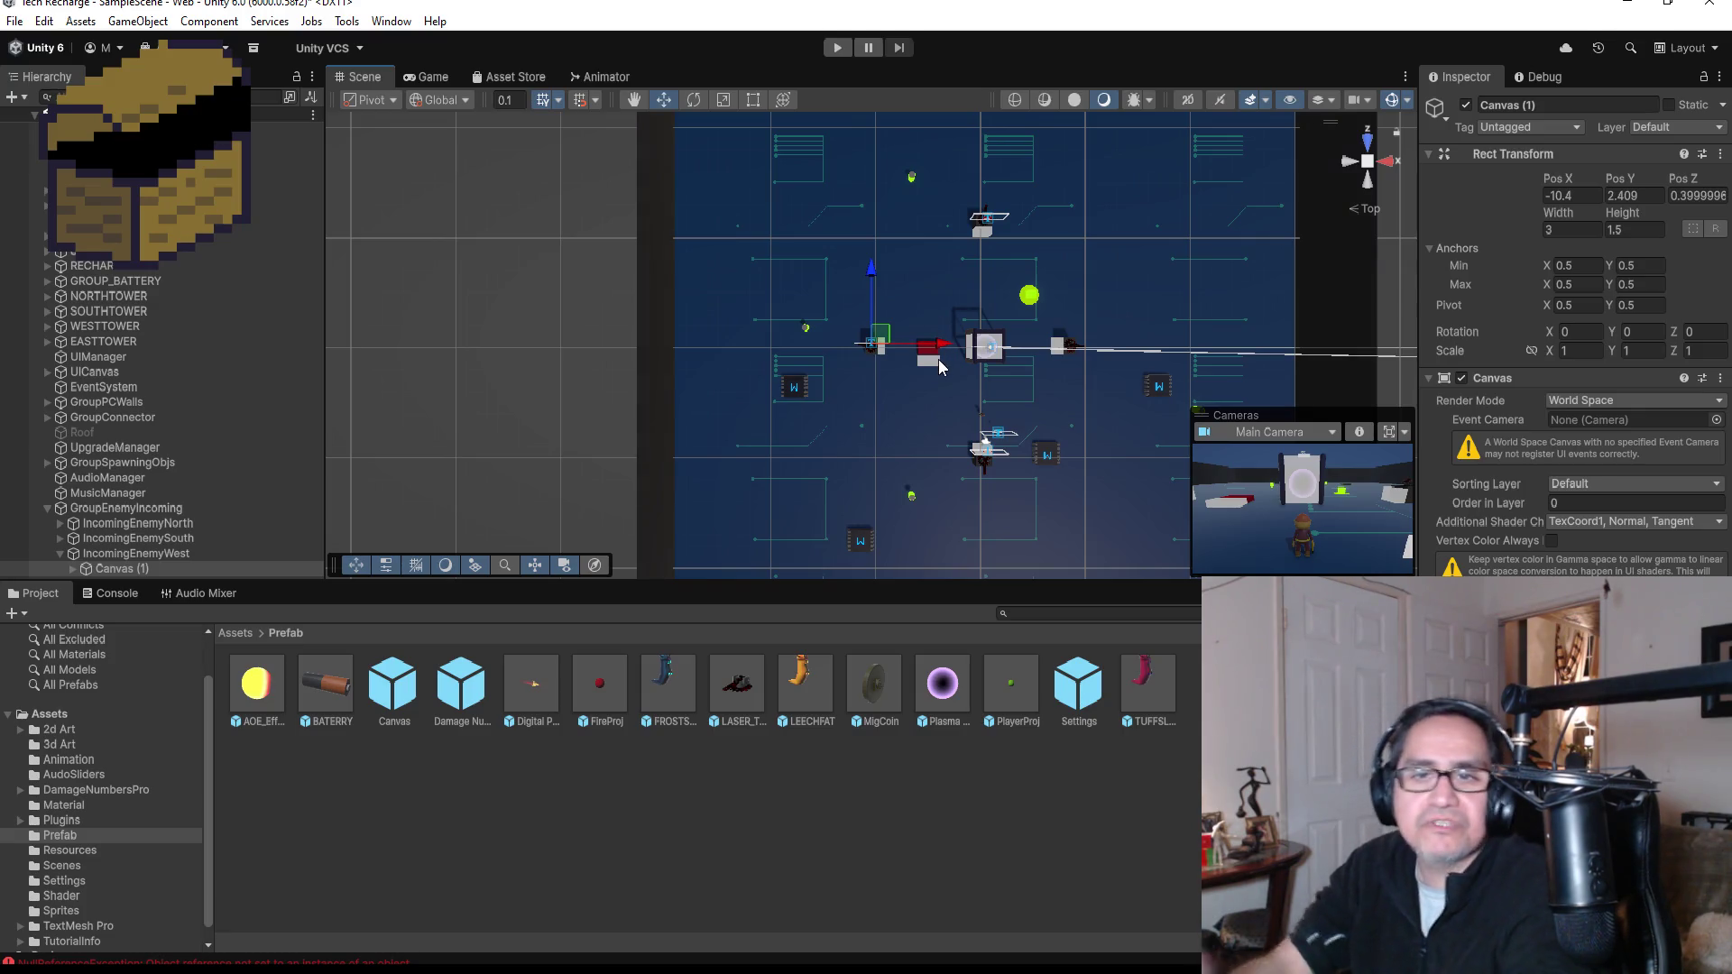
scroll(914, 388, "up", 1)
key("f")
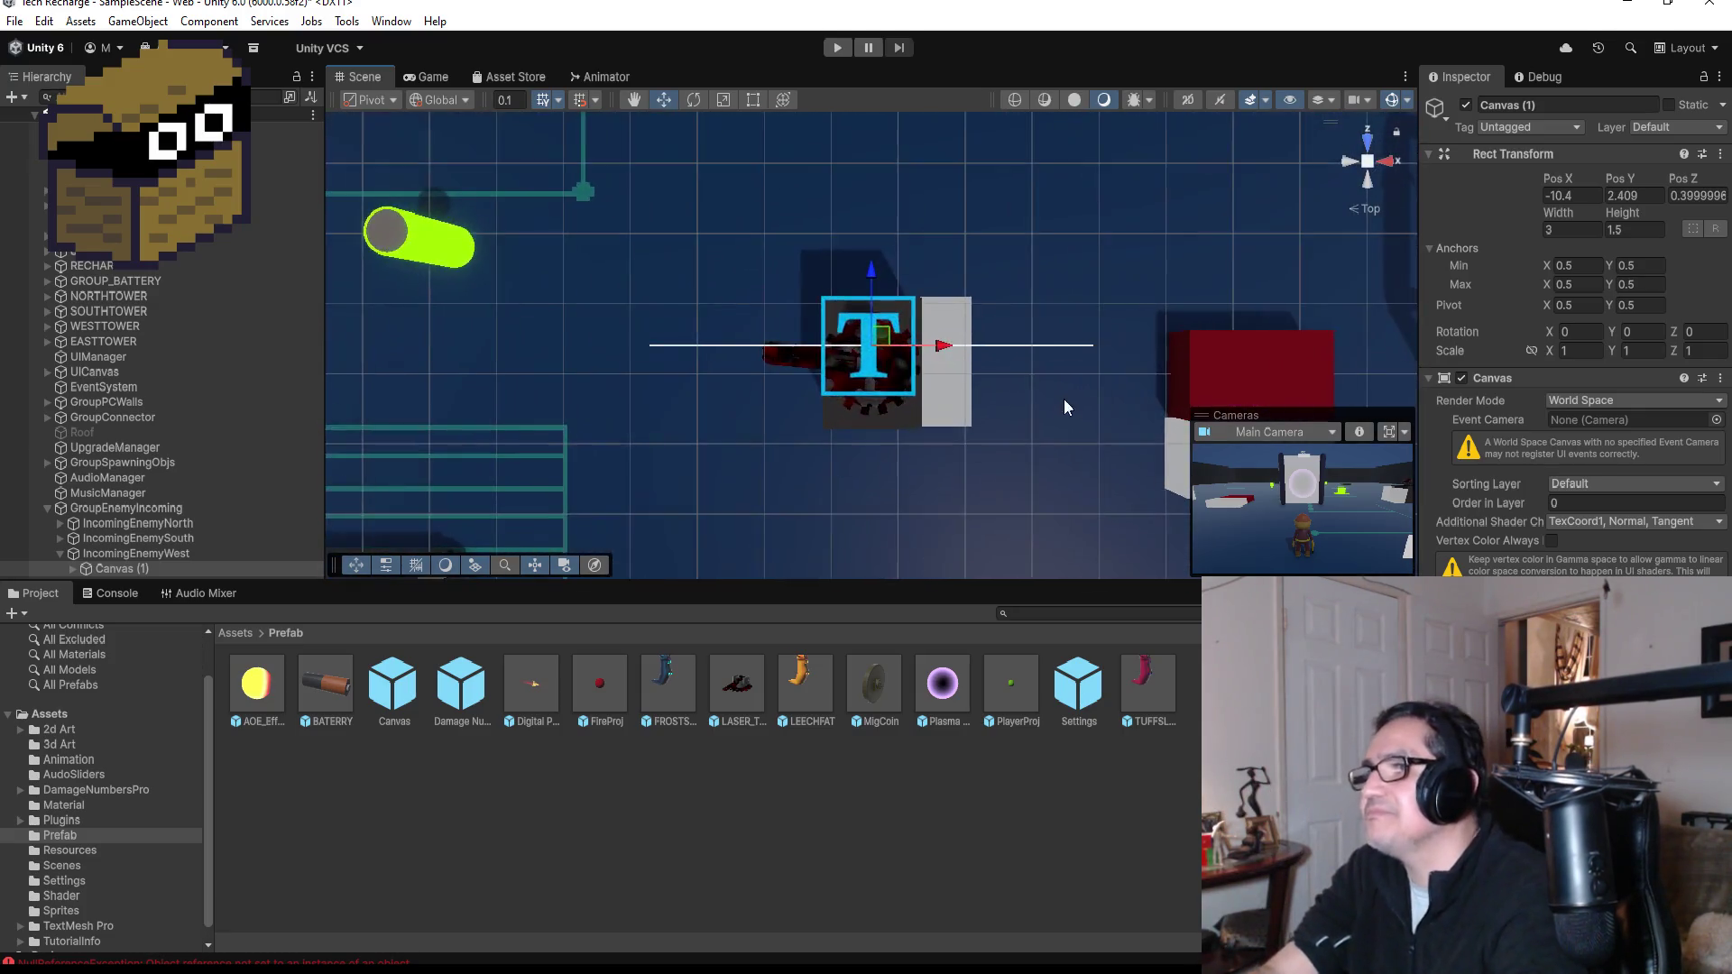
mouse_move(1075, 404)
left_mouse_down()
mouse_move(982, 88)
mouse_move(946, 95)
left_mouse_up()
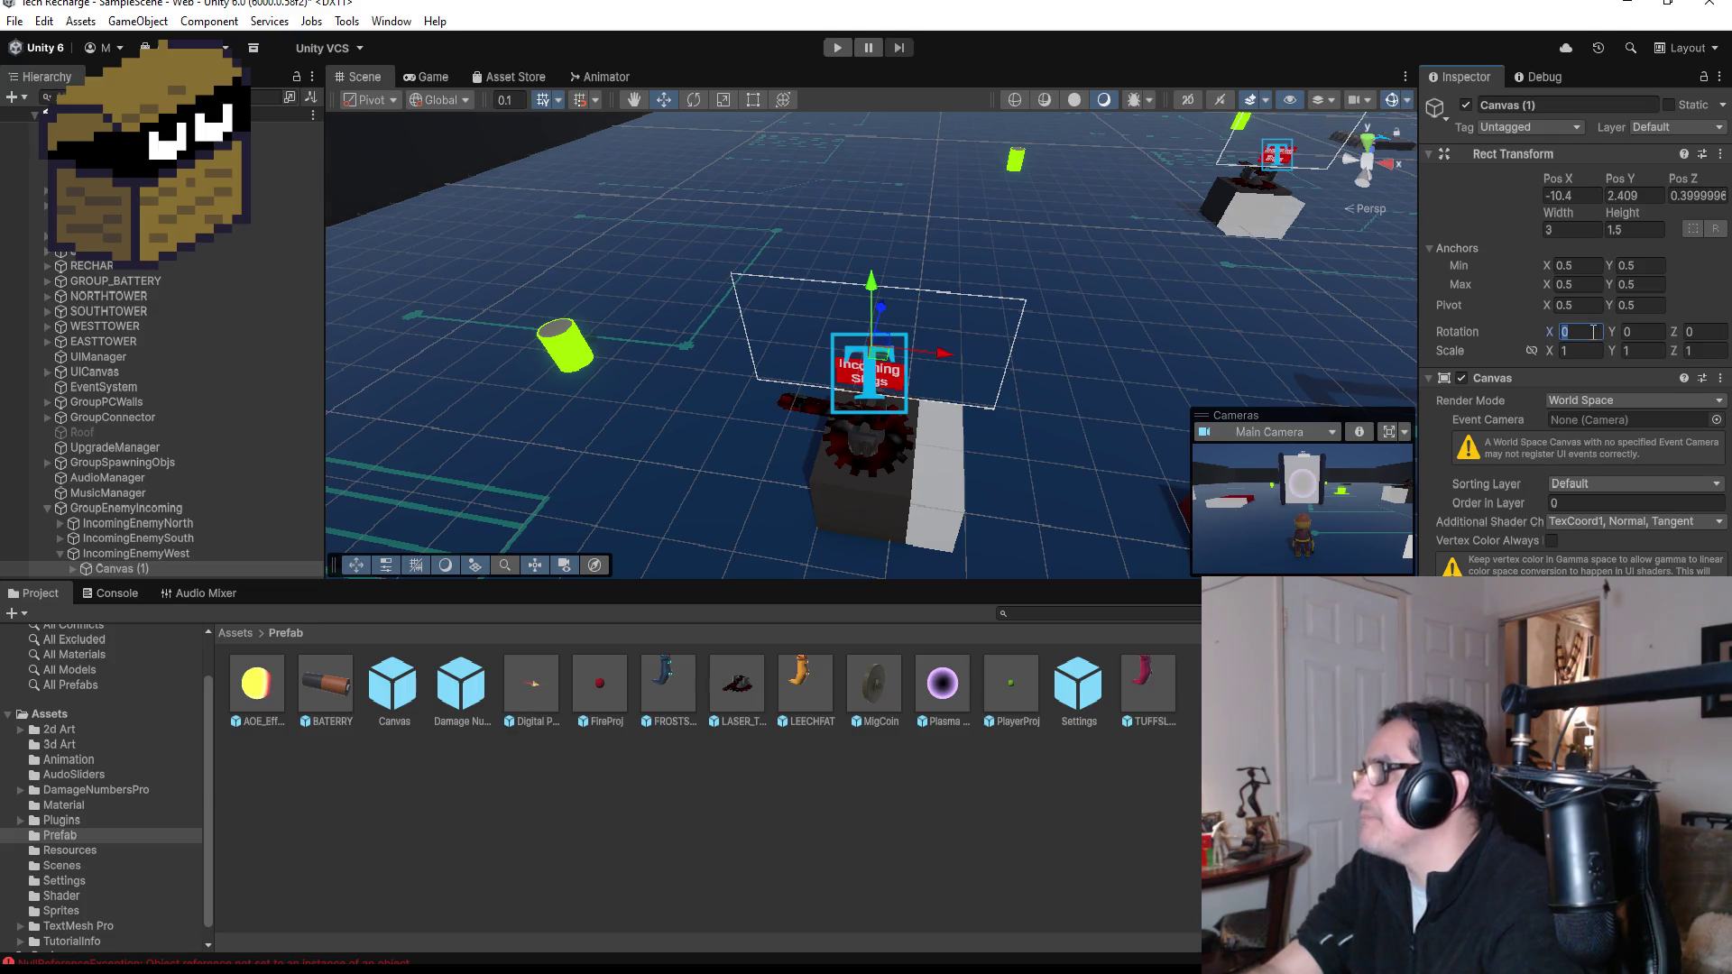
- Set the west sign's rotation to X 0, Y -90 and bring Pos Z to 0.2
type("90")
key("BackSpace")
key("BackSpace")
type("0")
key("Tab")
type("90")
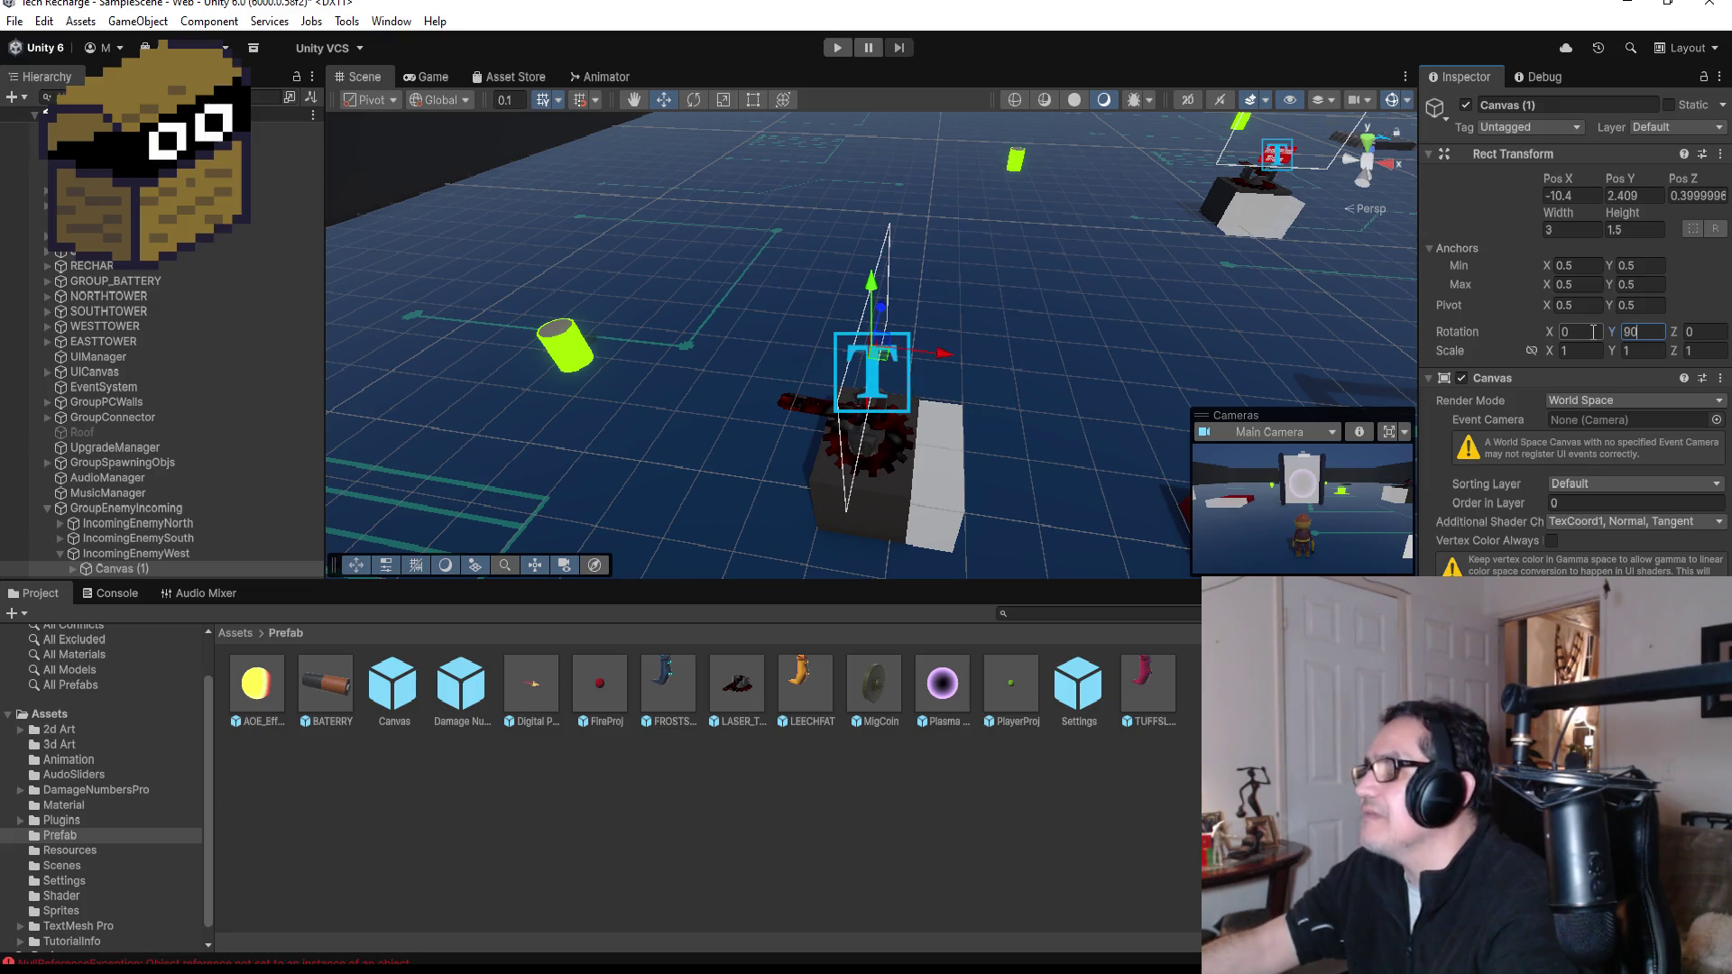
mouse_move(1173, 324)
left_mouse_down()
mouse_move(1325, 320)
mouse_move(1263, 306)
left_mouse_up()
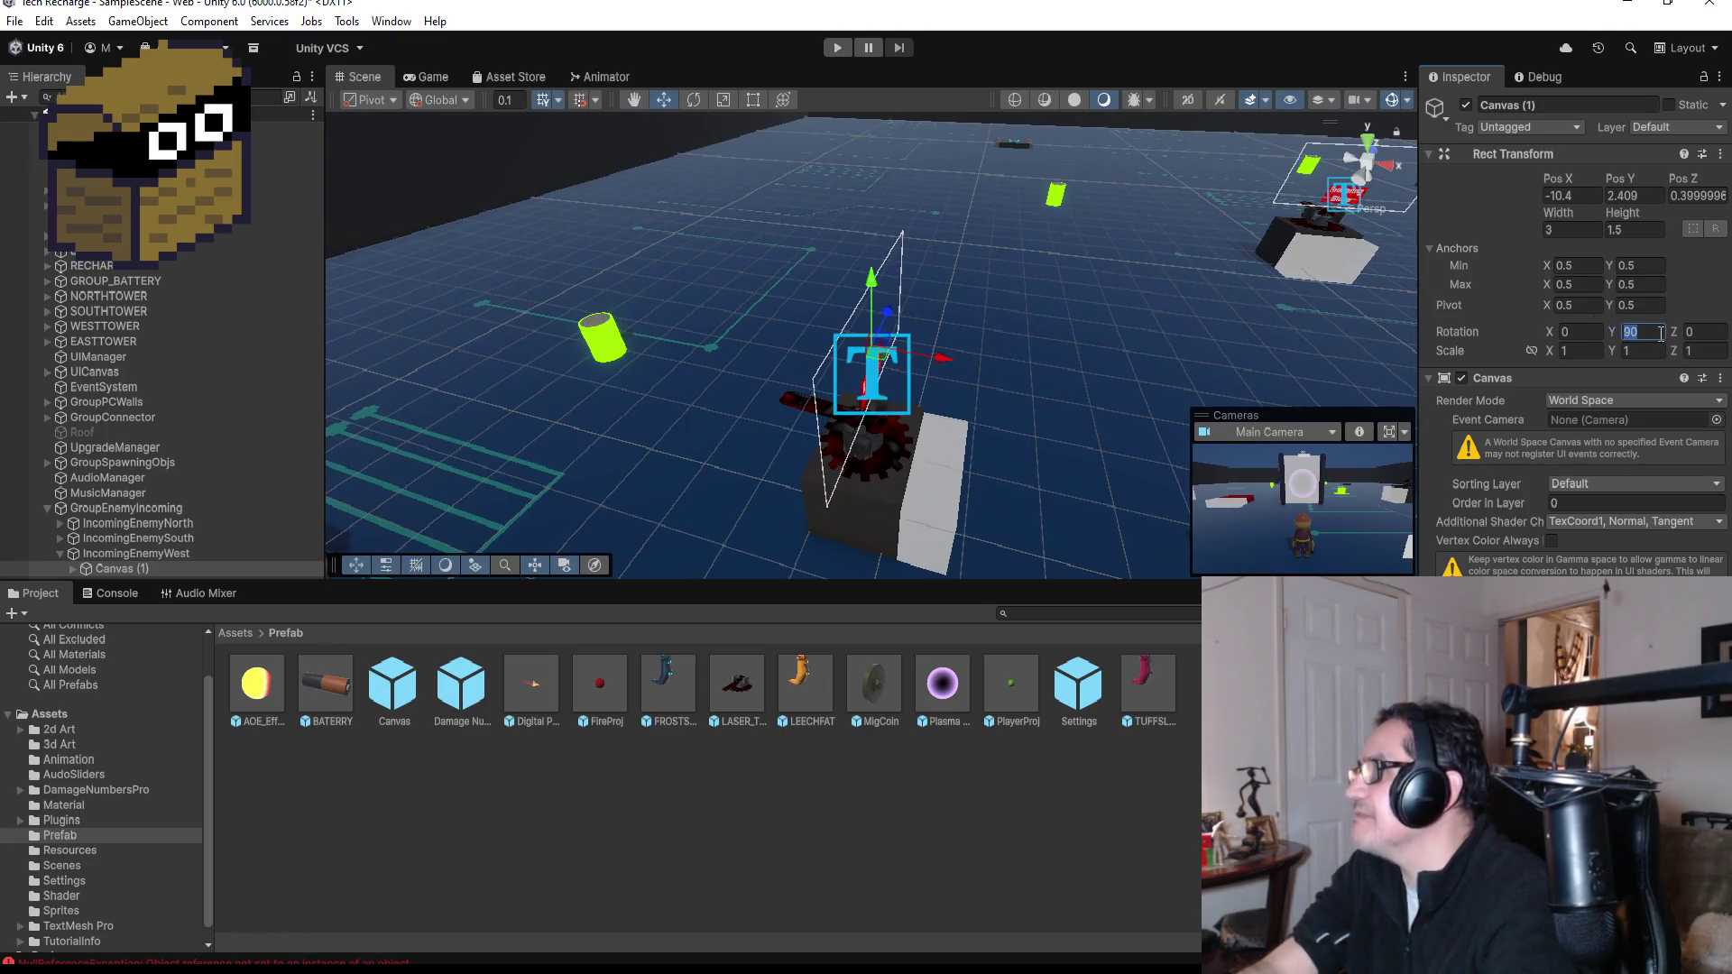
type("-90")
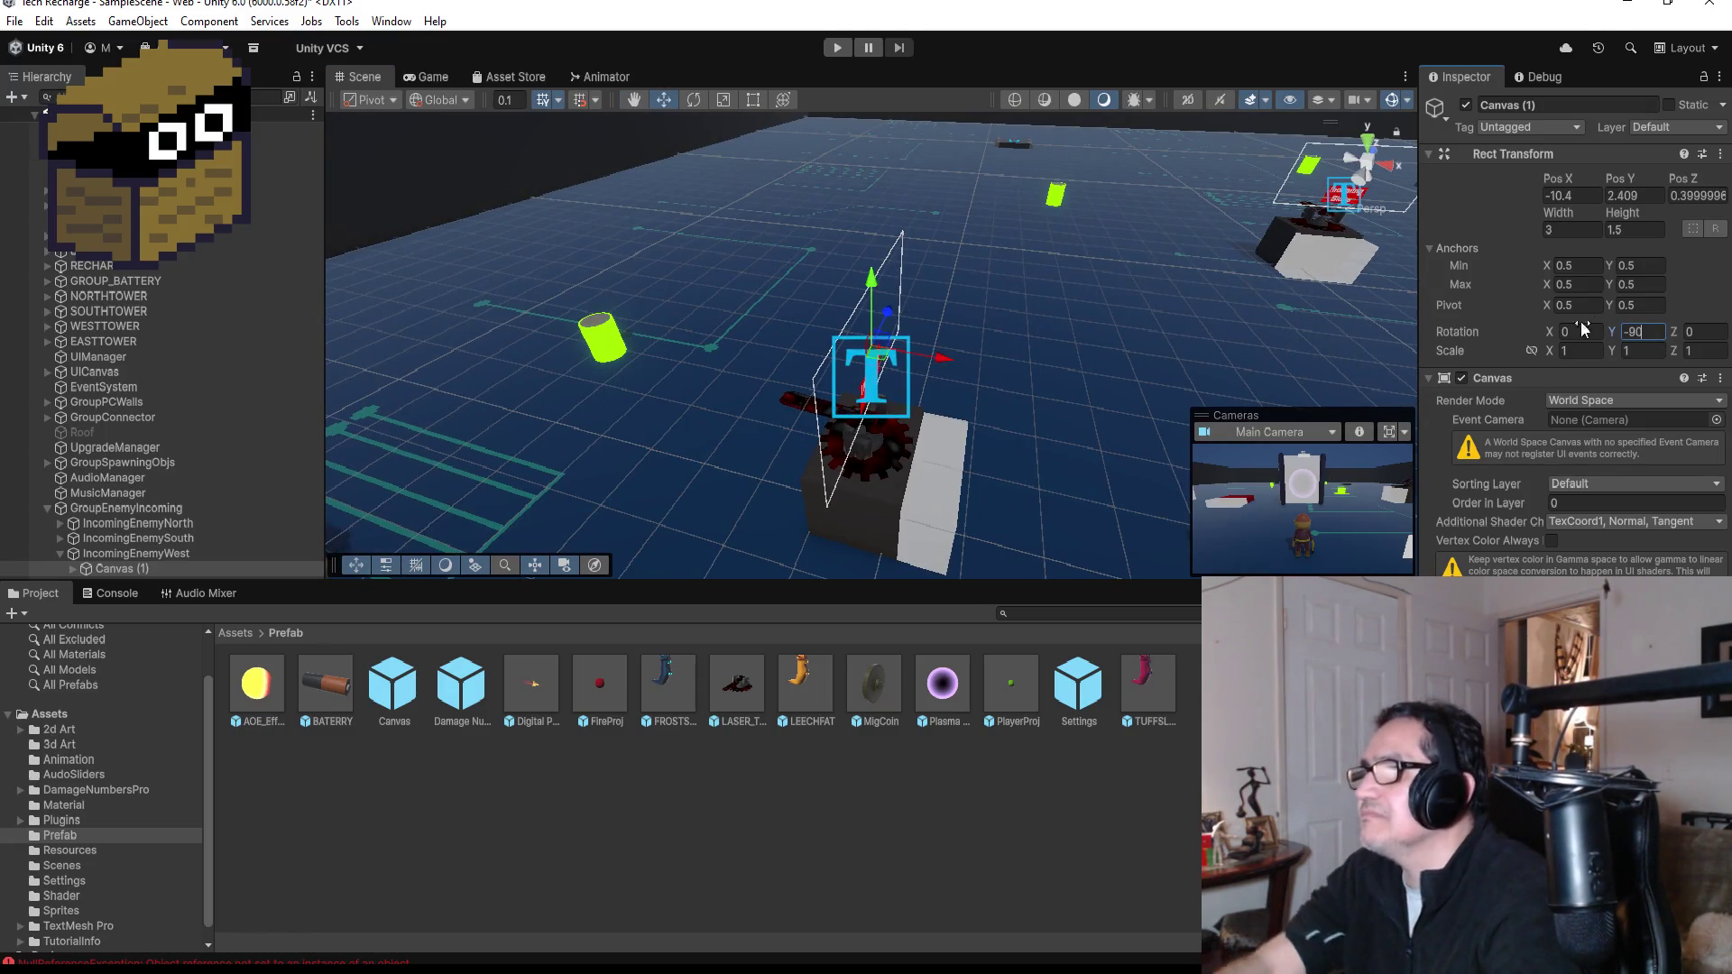
left_click_drag(1106, 402, 906, 348)
mouse_move(1171, 376)
left_mouse_down()
mouse_move(819, 435)
mouse_move(1451, 260)
mouse_move(1420, 218)
mouse_move(1388, 231)
left_mouse_up()
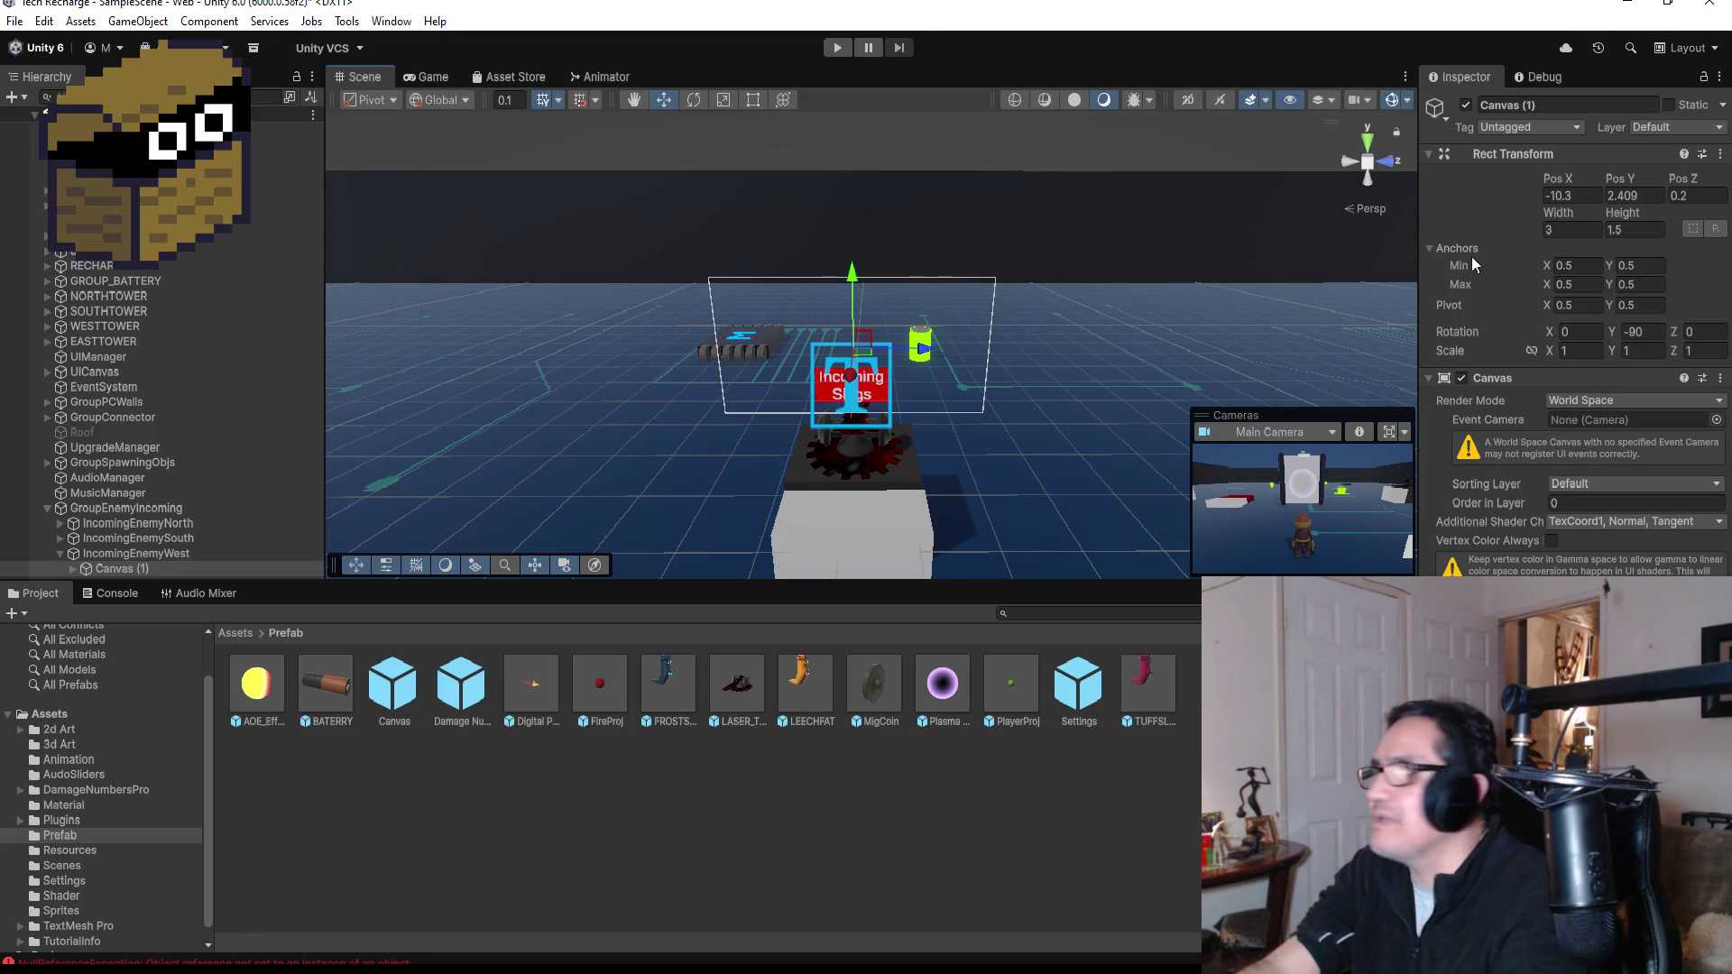
- Return to Top view and duplicate the IncomingEnemyWest indicator
left_click(1362, 132)
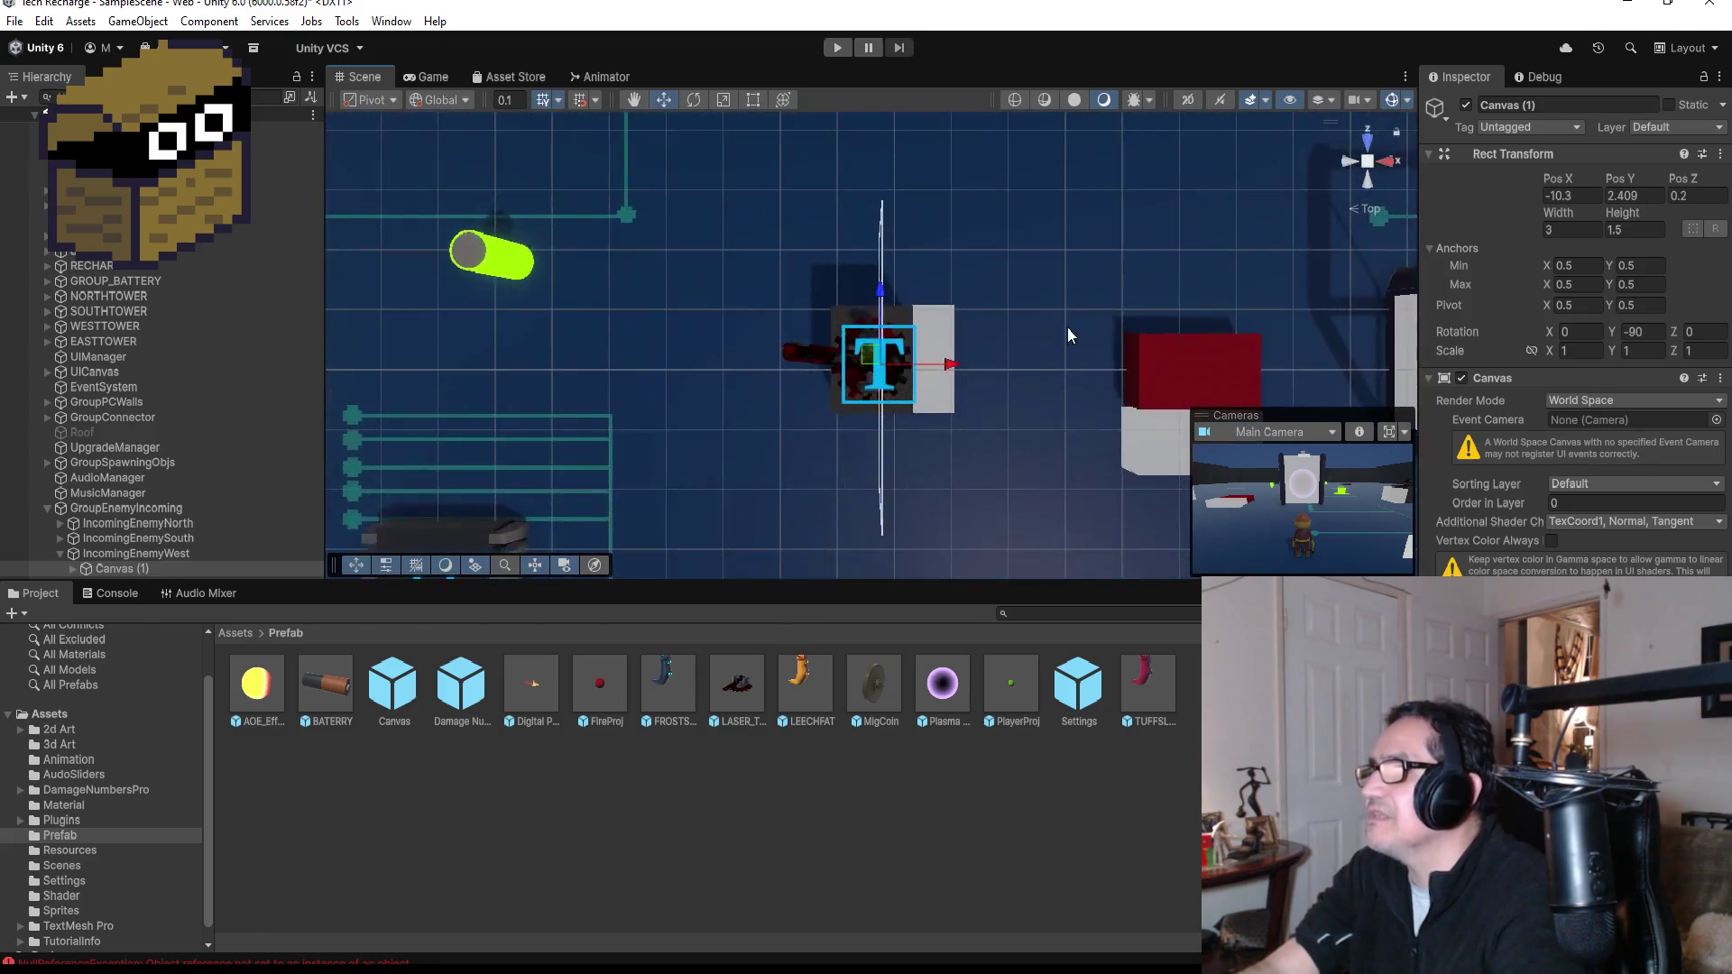
scroll(1011, 383, "down", 3)
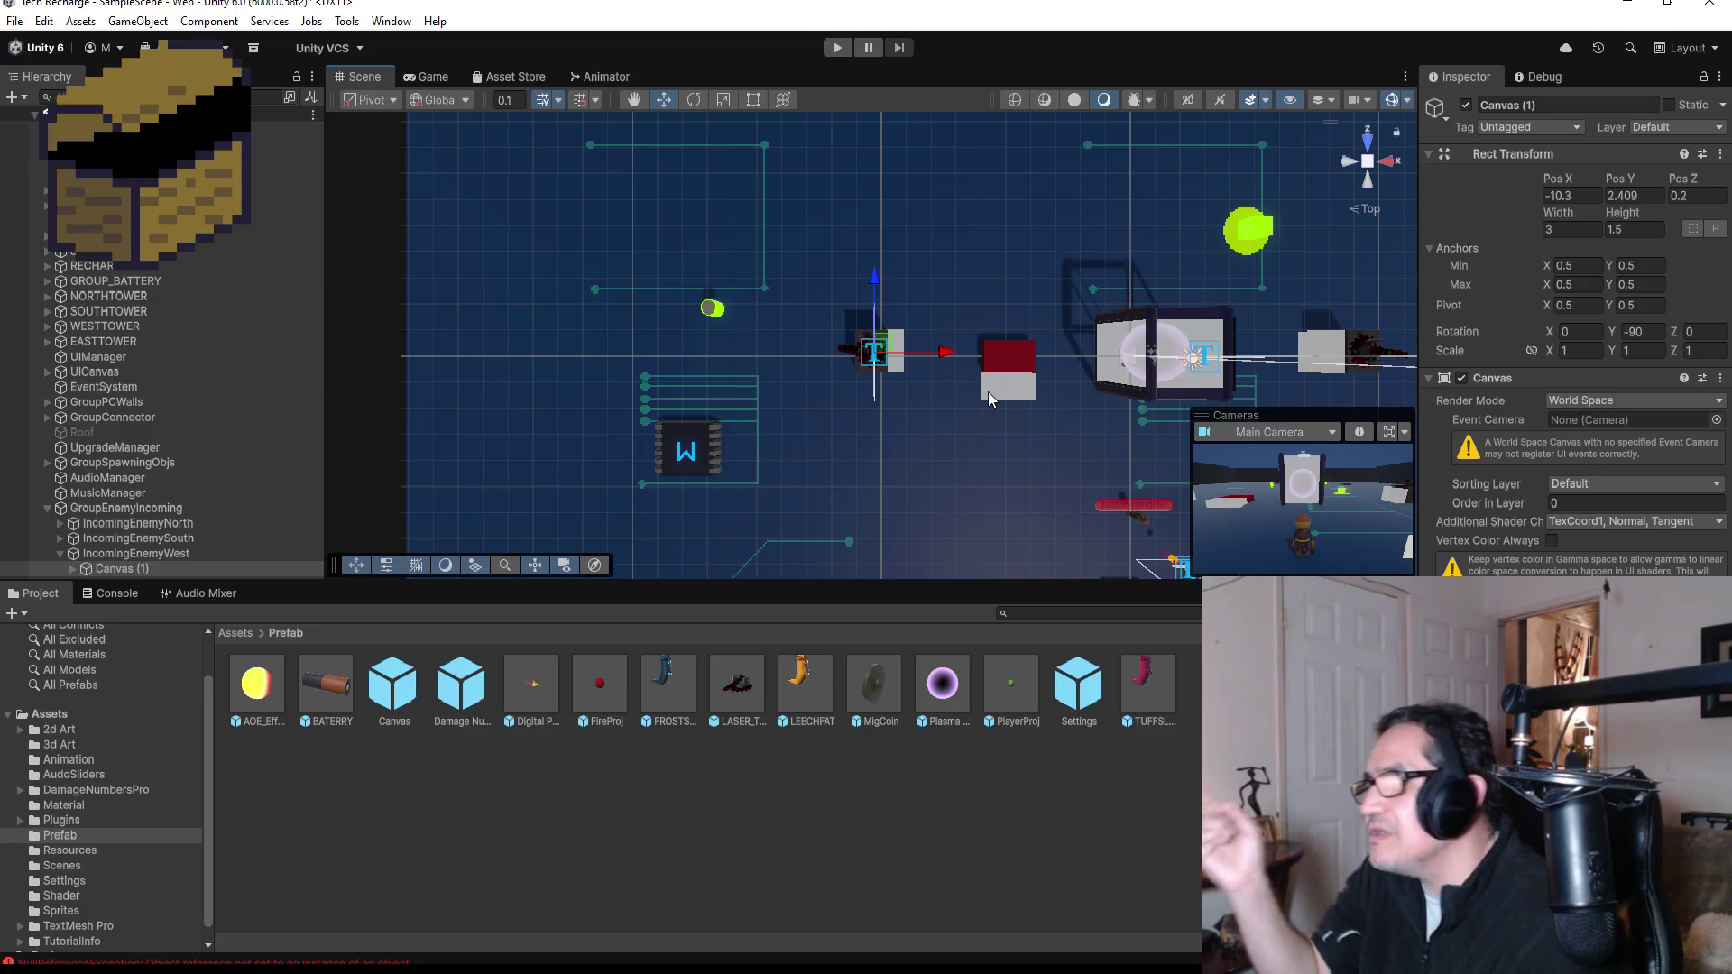
left_click(58, 552)
left_click(124, 554)
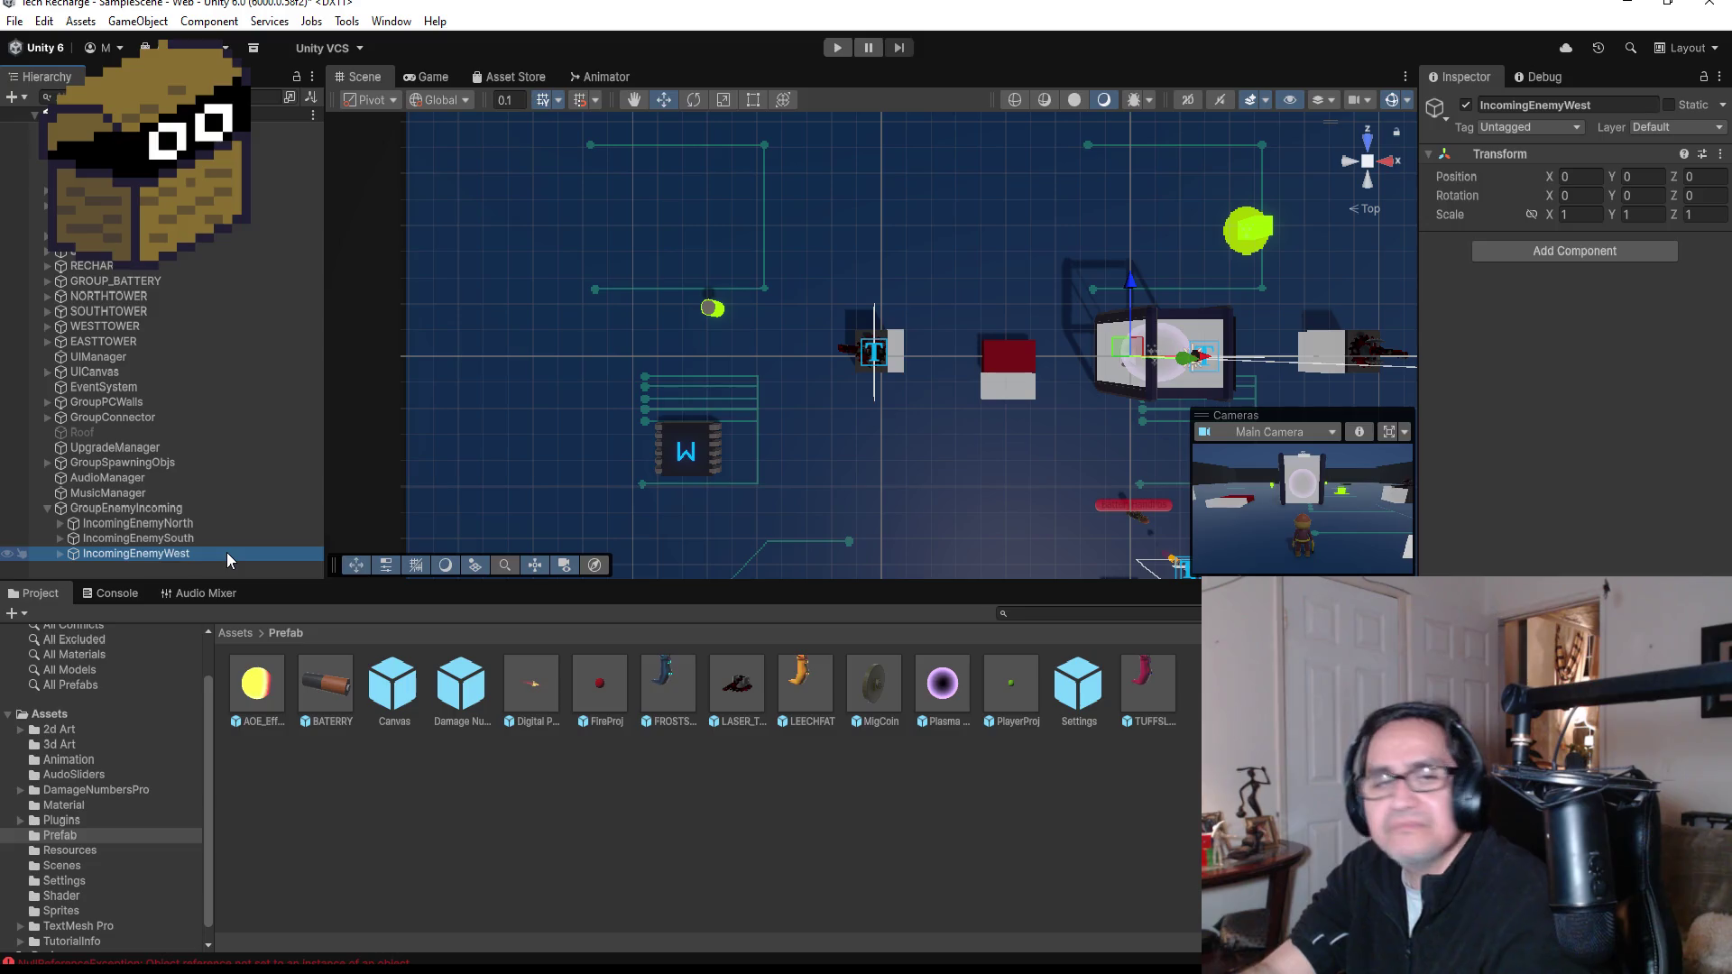
key("ctrl+d")
scroll(473, 521, "down", 2)
scroll(896, 411, "down", 2)
left_click(895, 352)
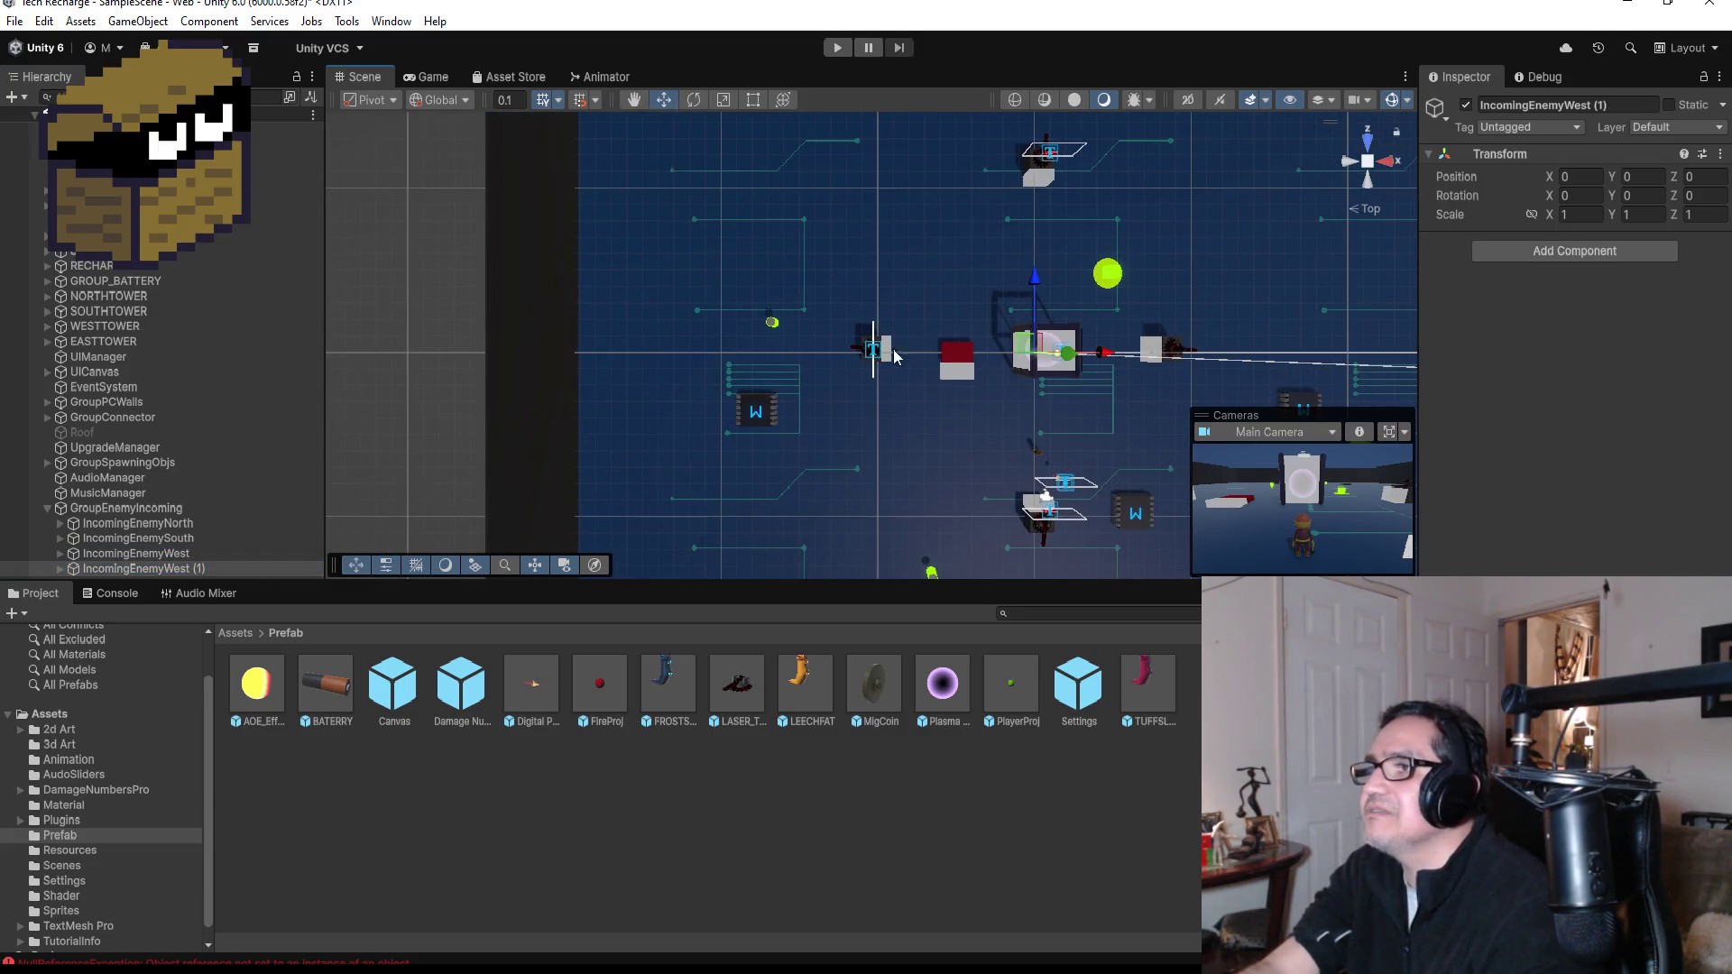
- Rename the IncomingEnemyWest (1) copy to IncomingEnemyEast
left_click(58, 569)
left_click(1620, 112)
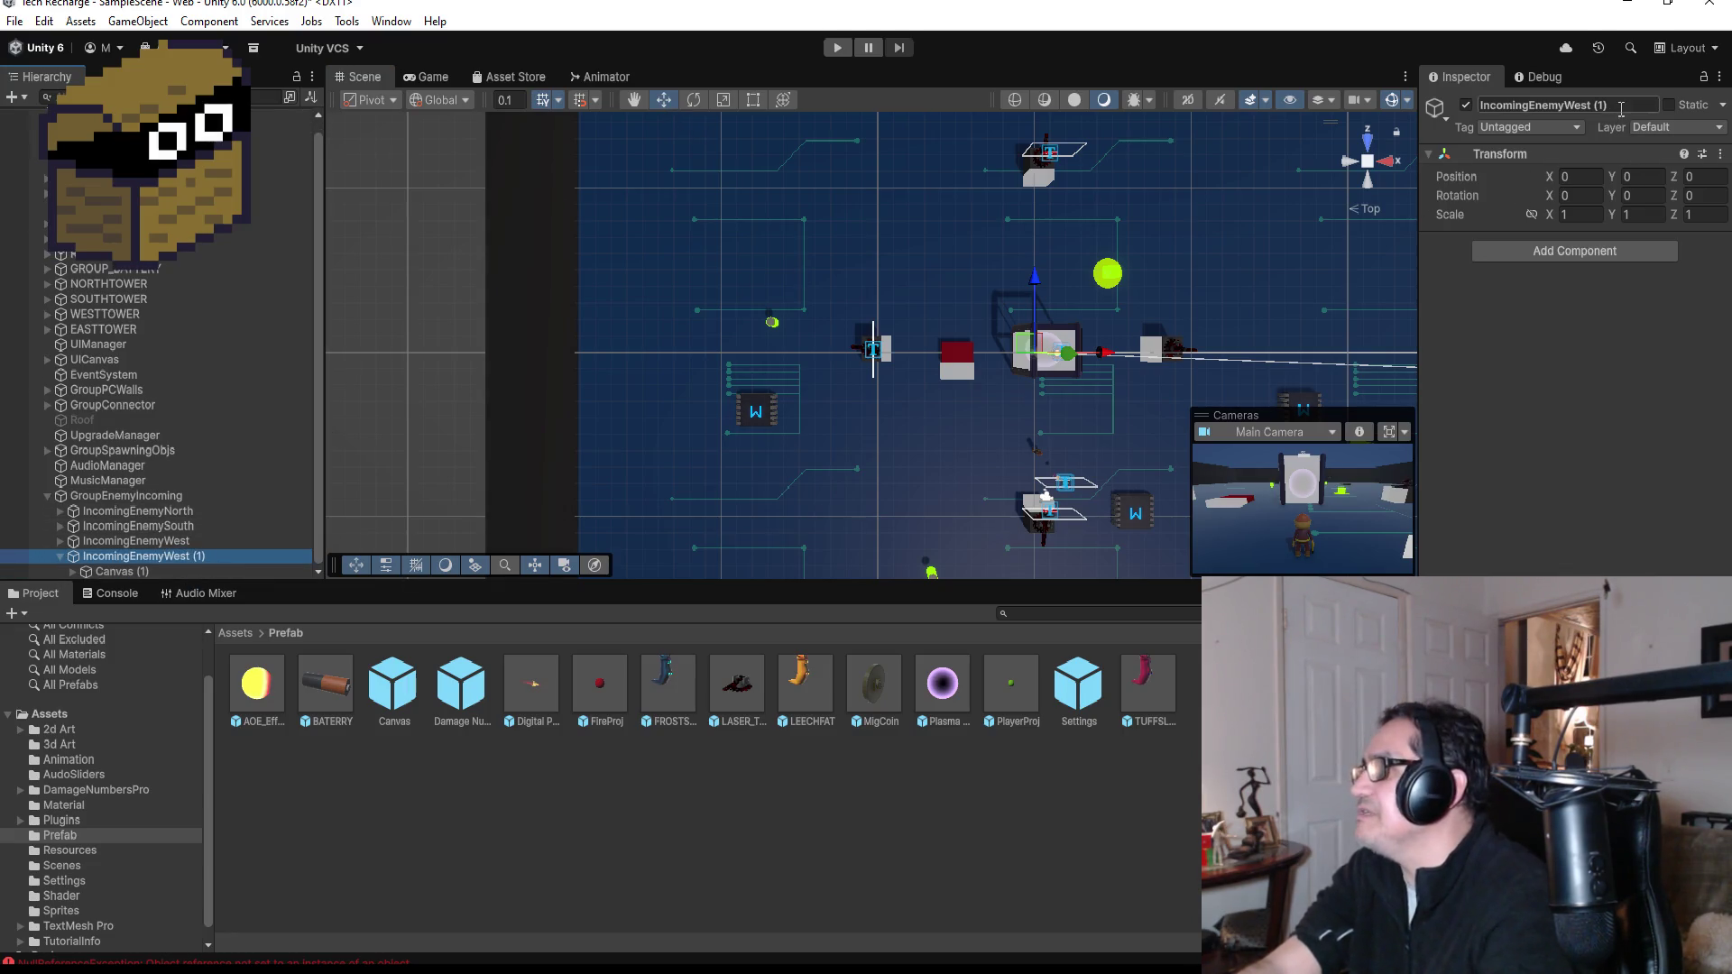
key("Right")
key("BackSpace")
key("BackSpace")
key("BackSpace")
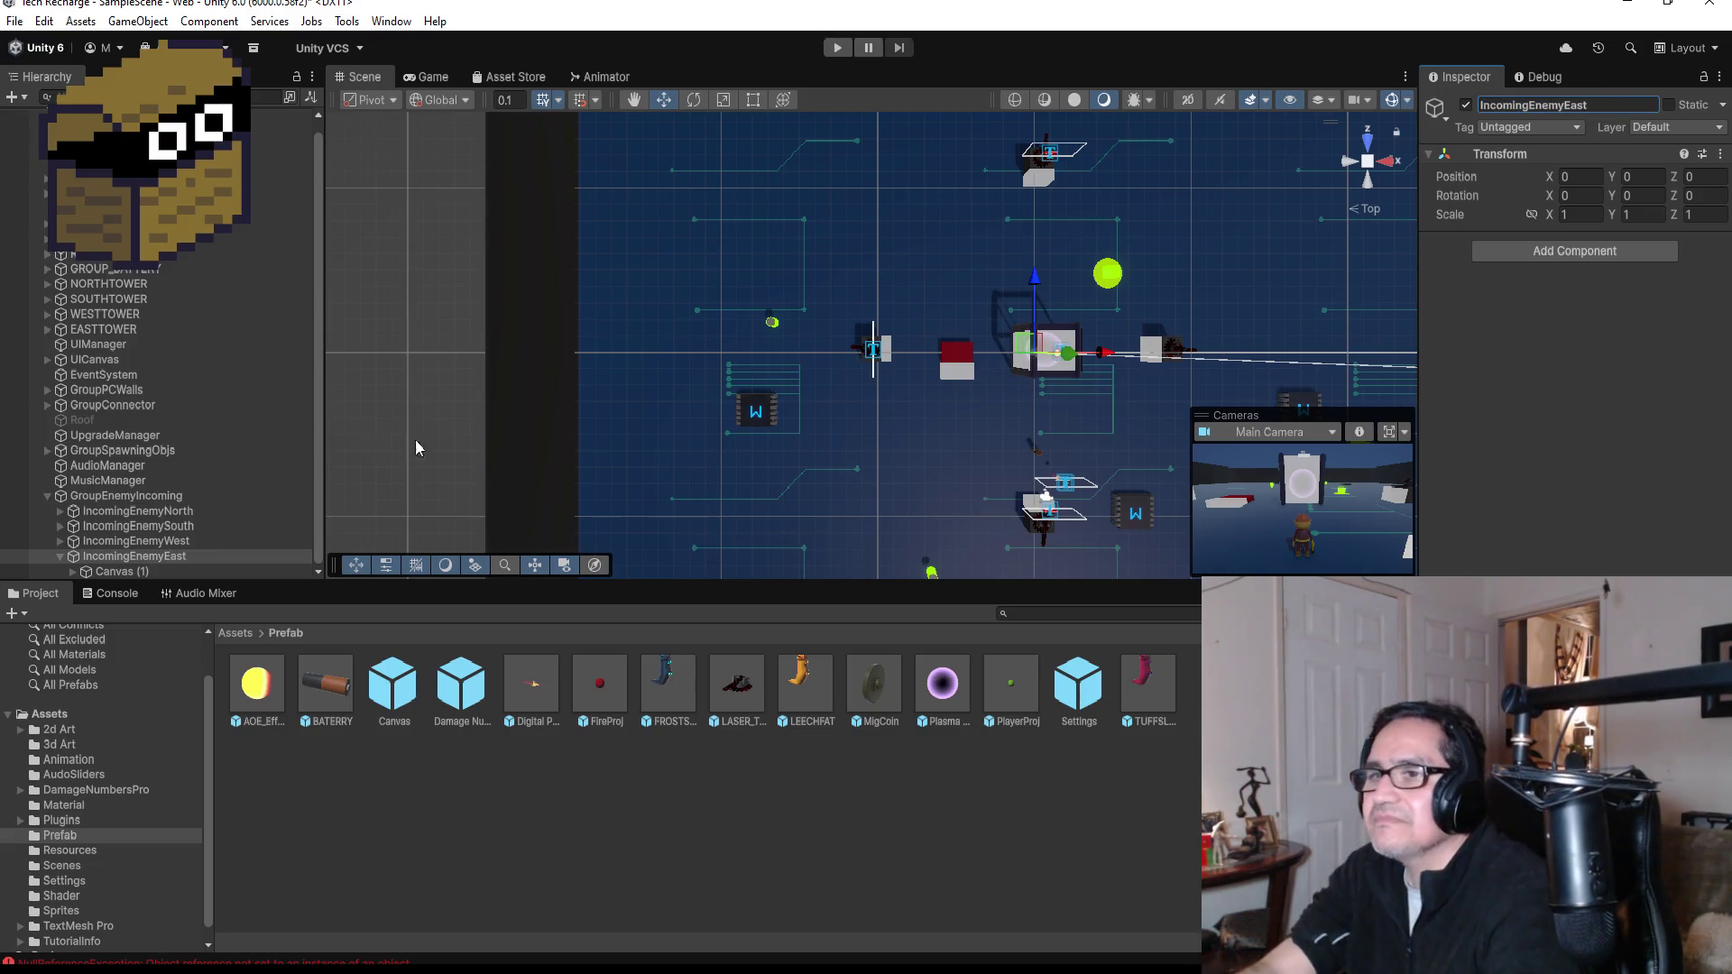
- Move the copy's sign canvas east to Pos X 7.874
double_click(139, 571)
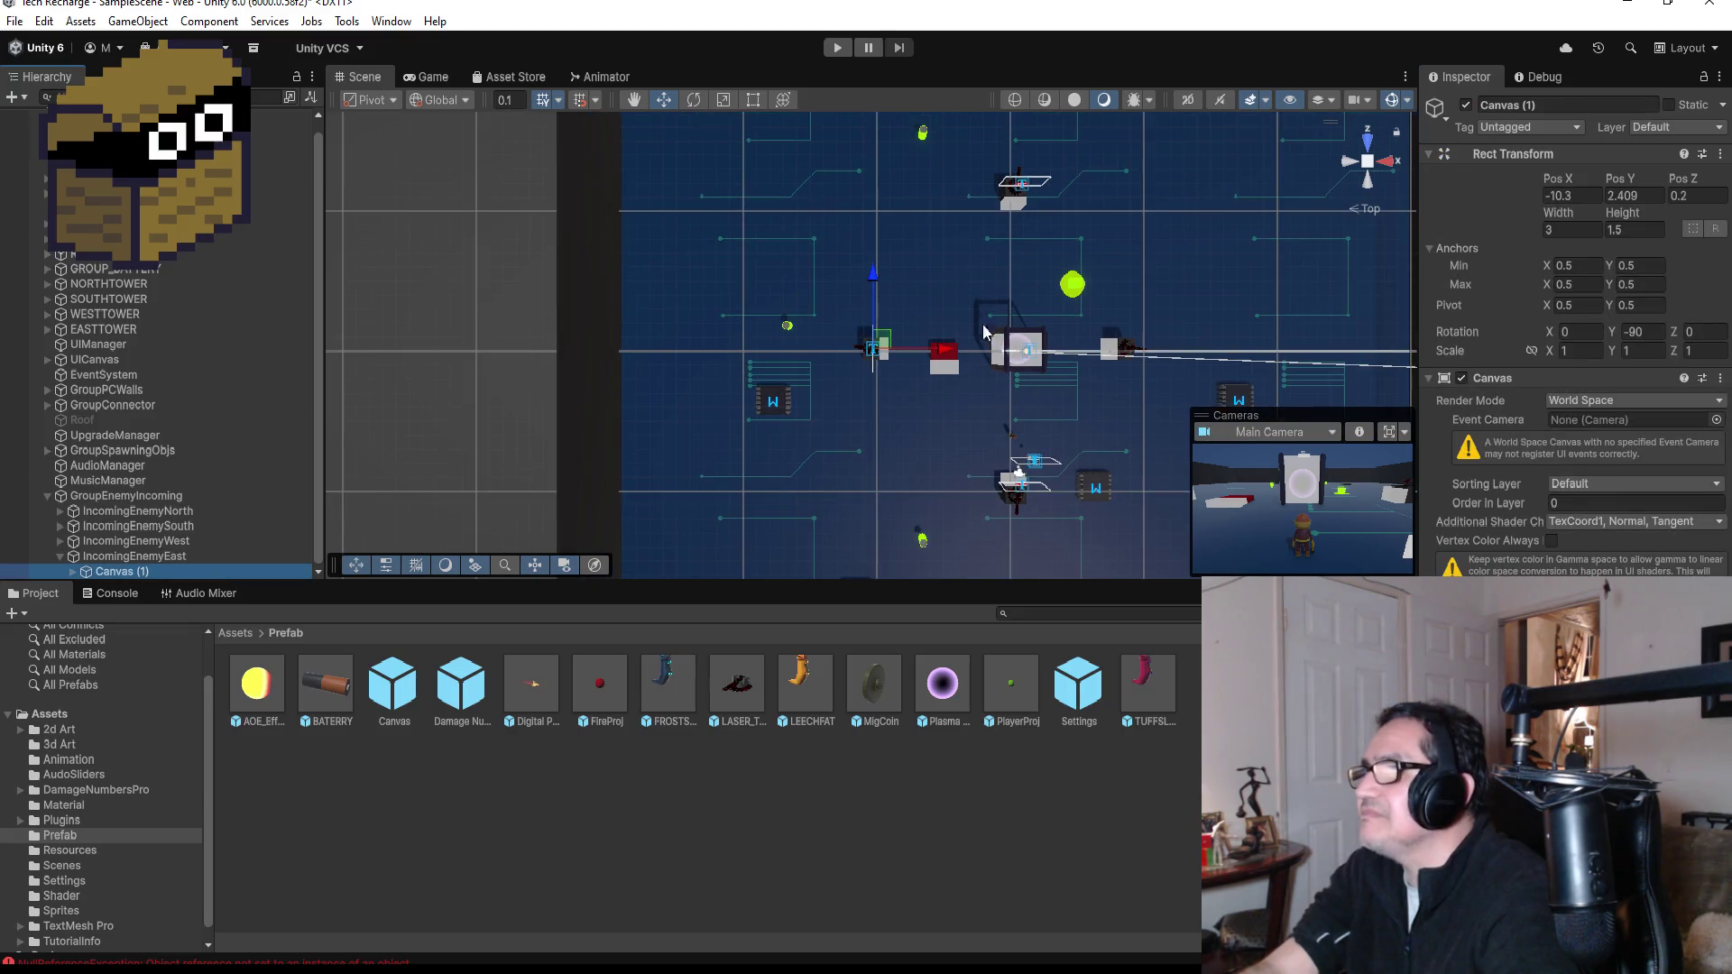
left_click_drag(928, 352, 1204, 360)
key("f")
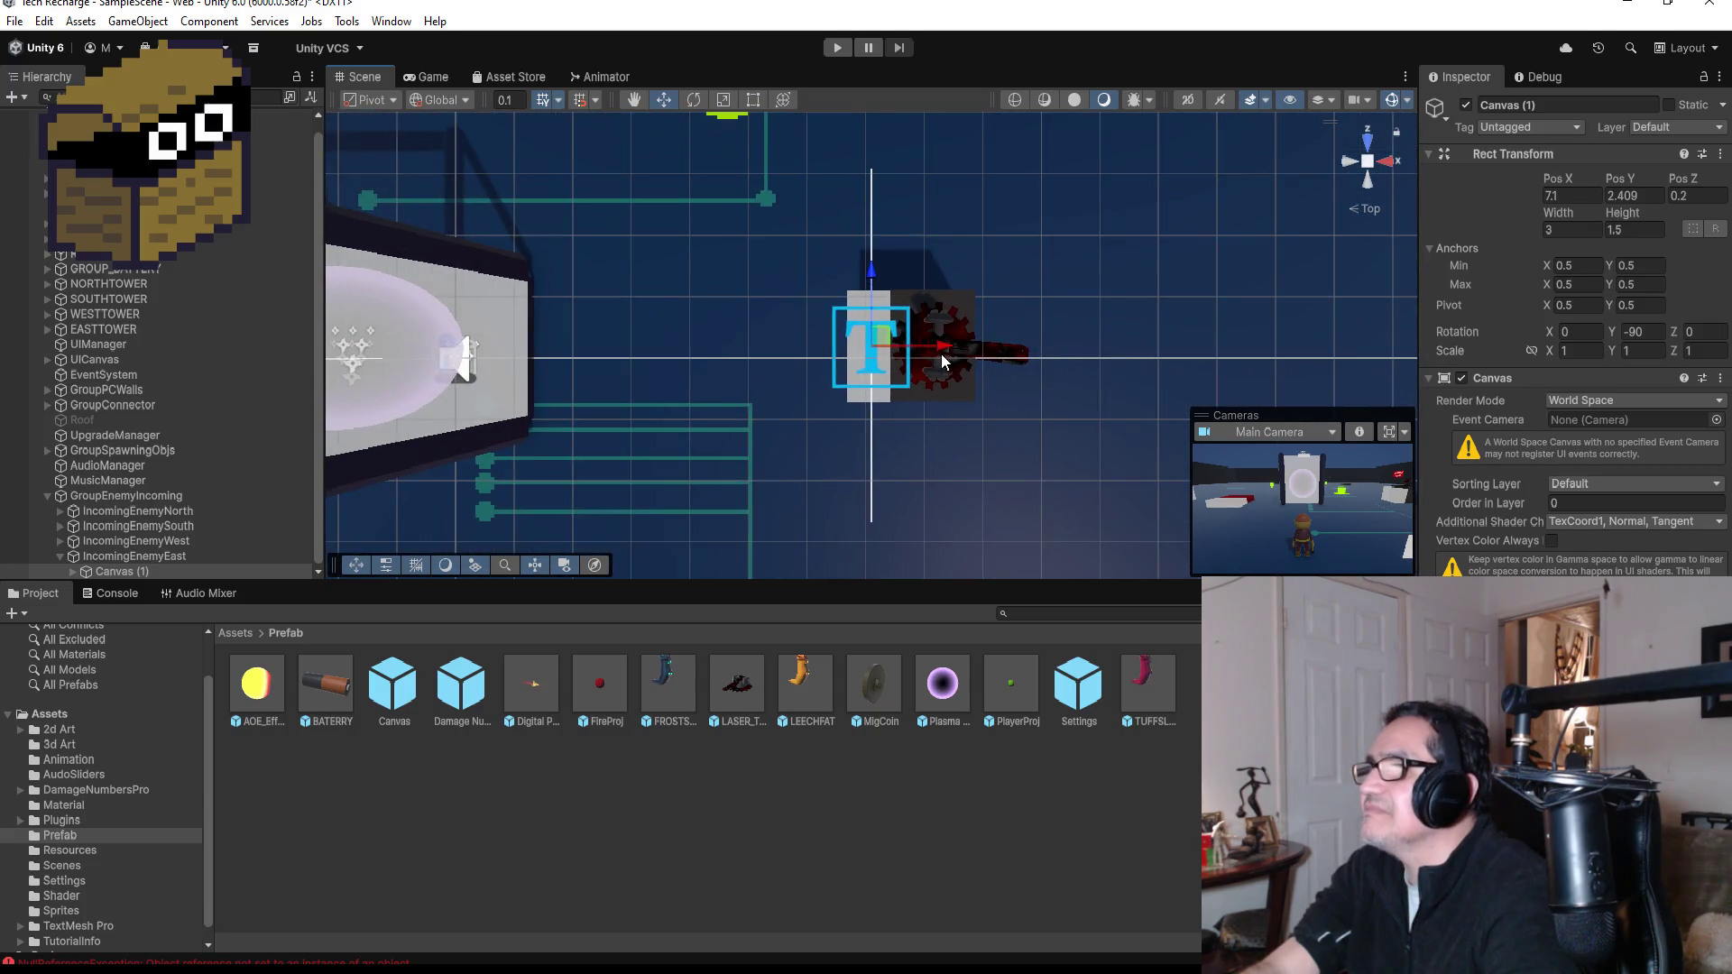
left_click_drag(940, 351, 1023, 352)
mouse_move(1036, 491)
left_mouse_down()
mouse_move(1180, 255)
mouse_move(1497, 172)
mouse_move(1009, 334)
left_mouse_up()
- Rotate the east sign to 90° on Y and check its facing
left_click(1643, 332)
type("90")
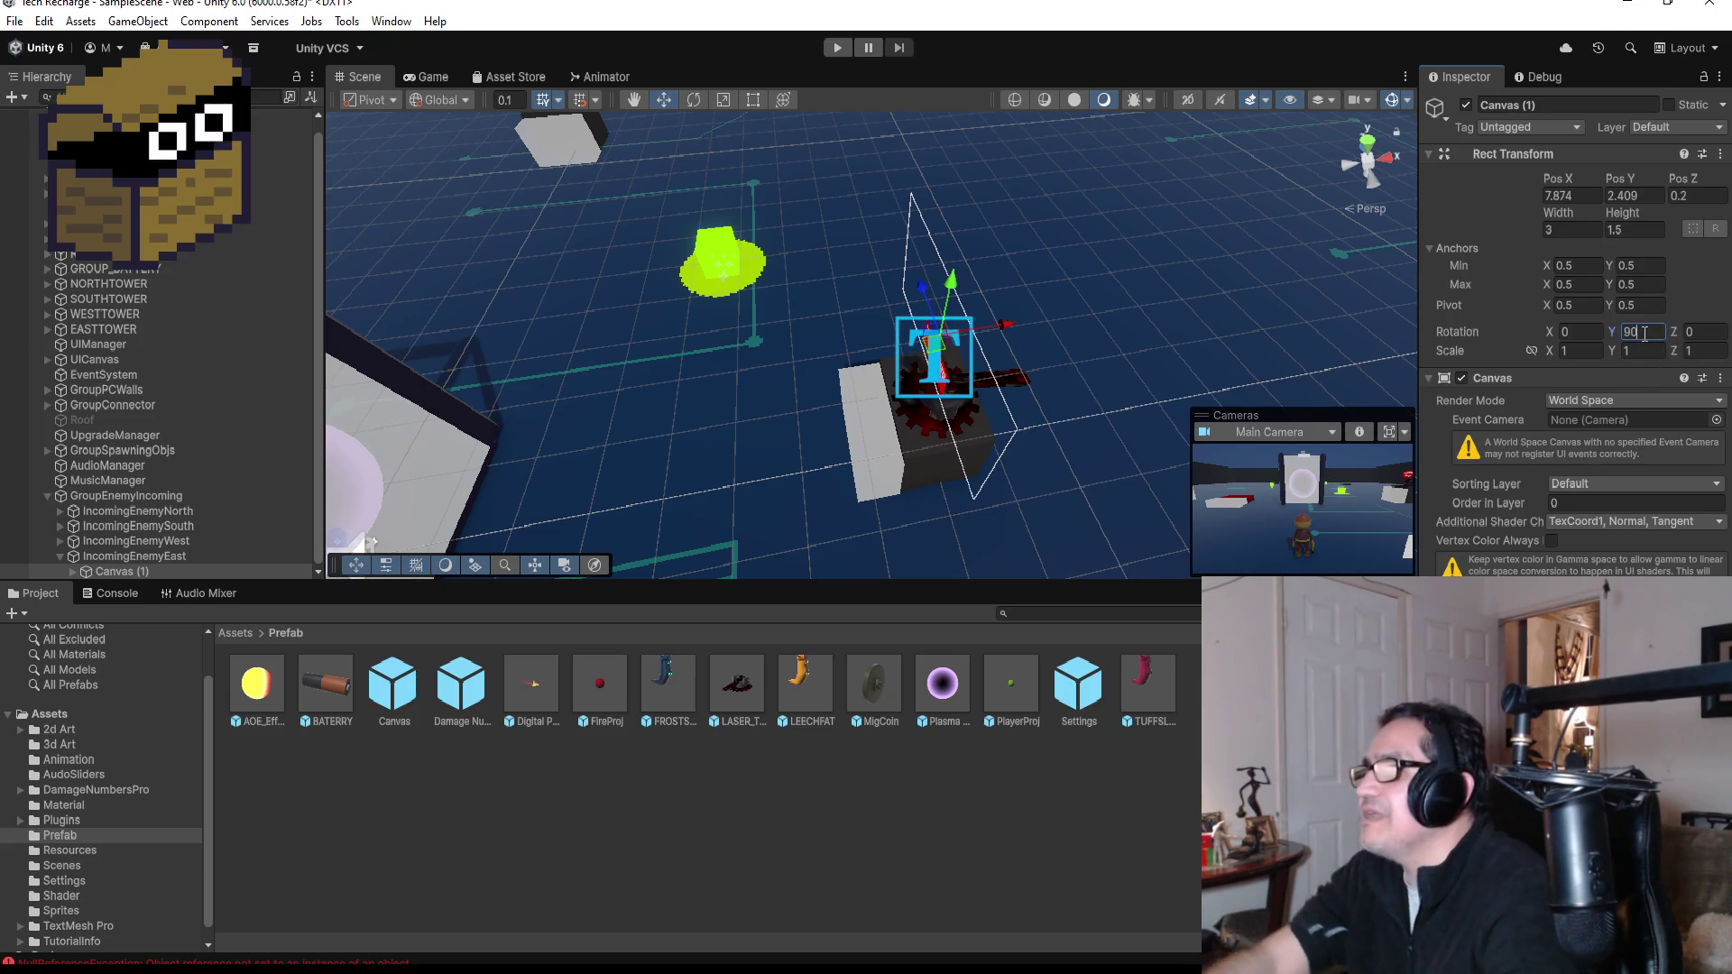
left_click_drag(1238, 410, 1299, 312)
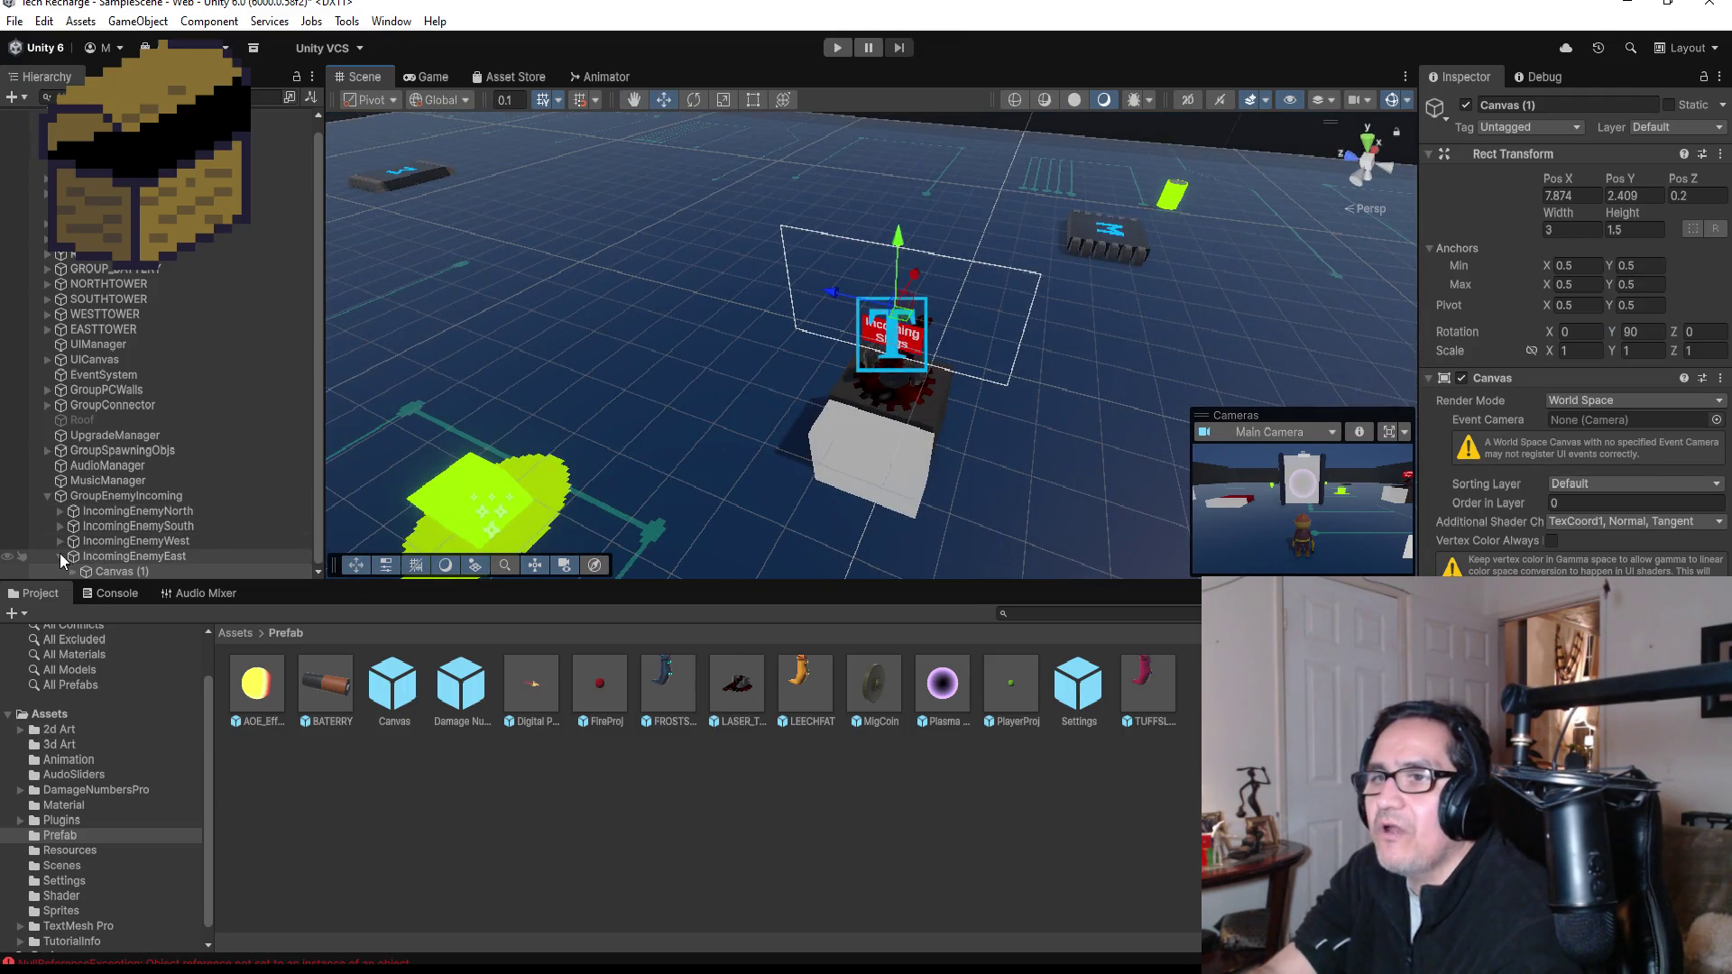
left_click(61, 555)
left_click(126, 524)
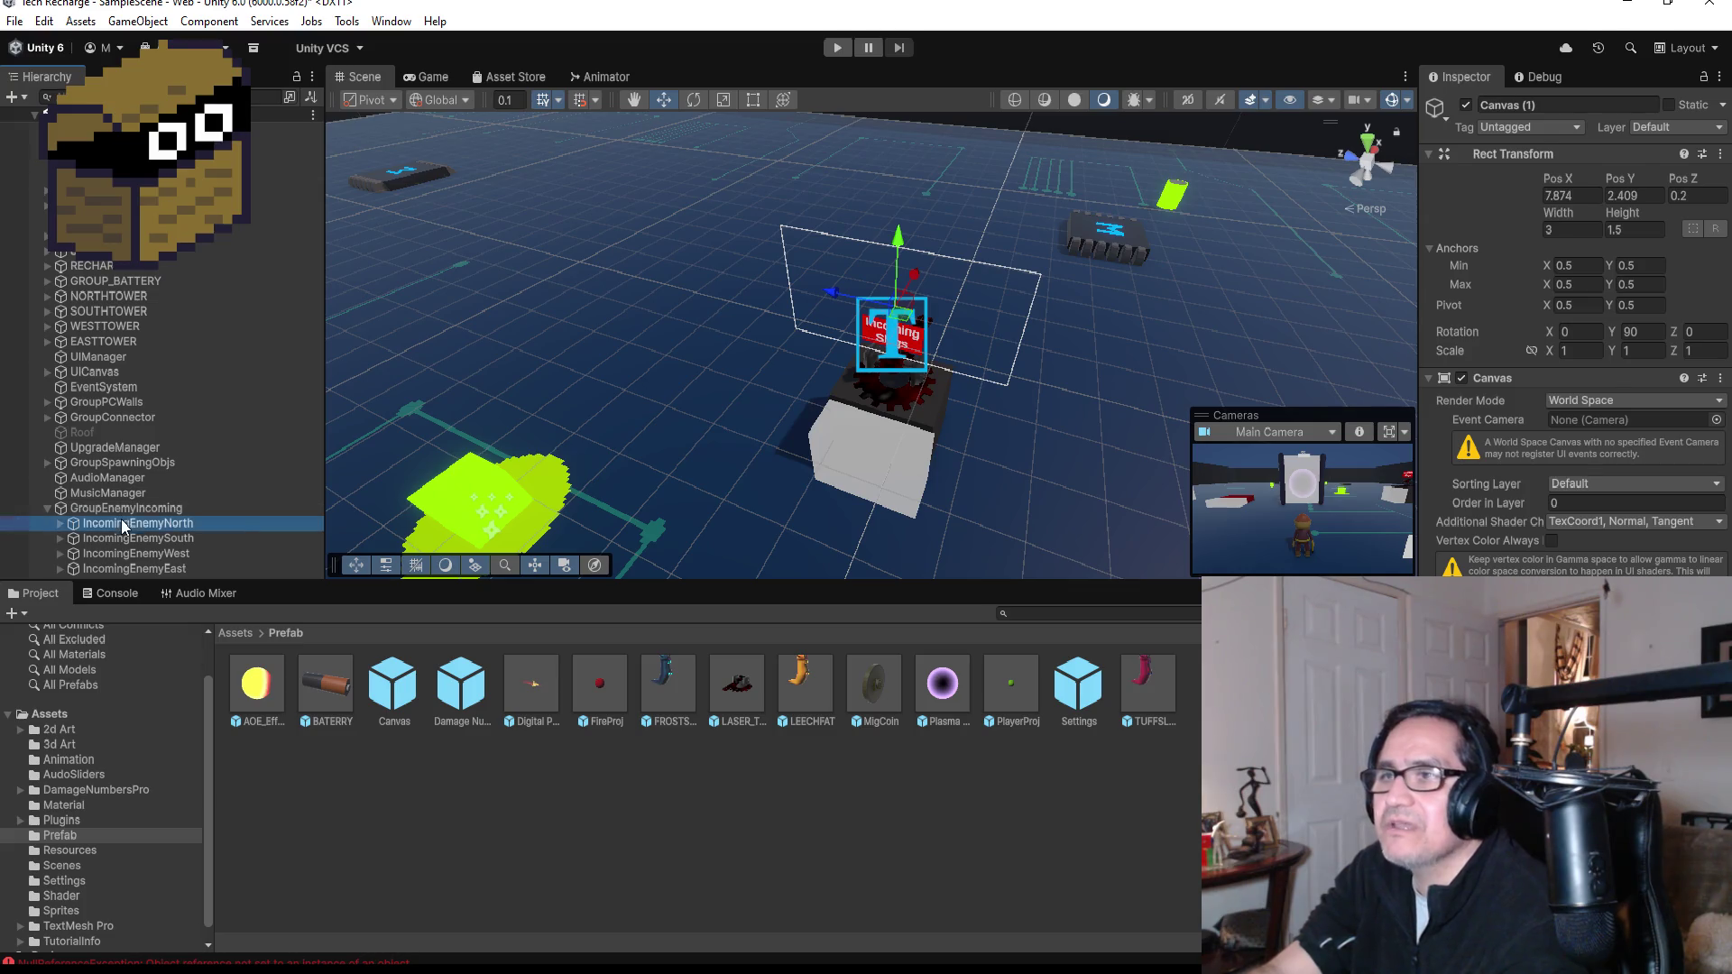
- Toggle the IncomingEnemyEast indicator off and back on
left_click(1455, 117)
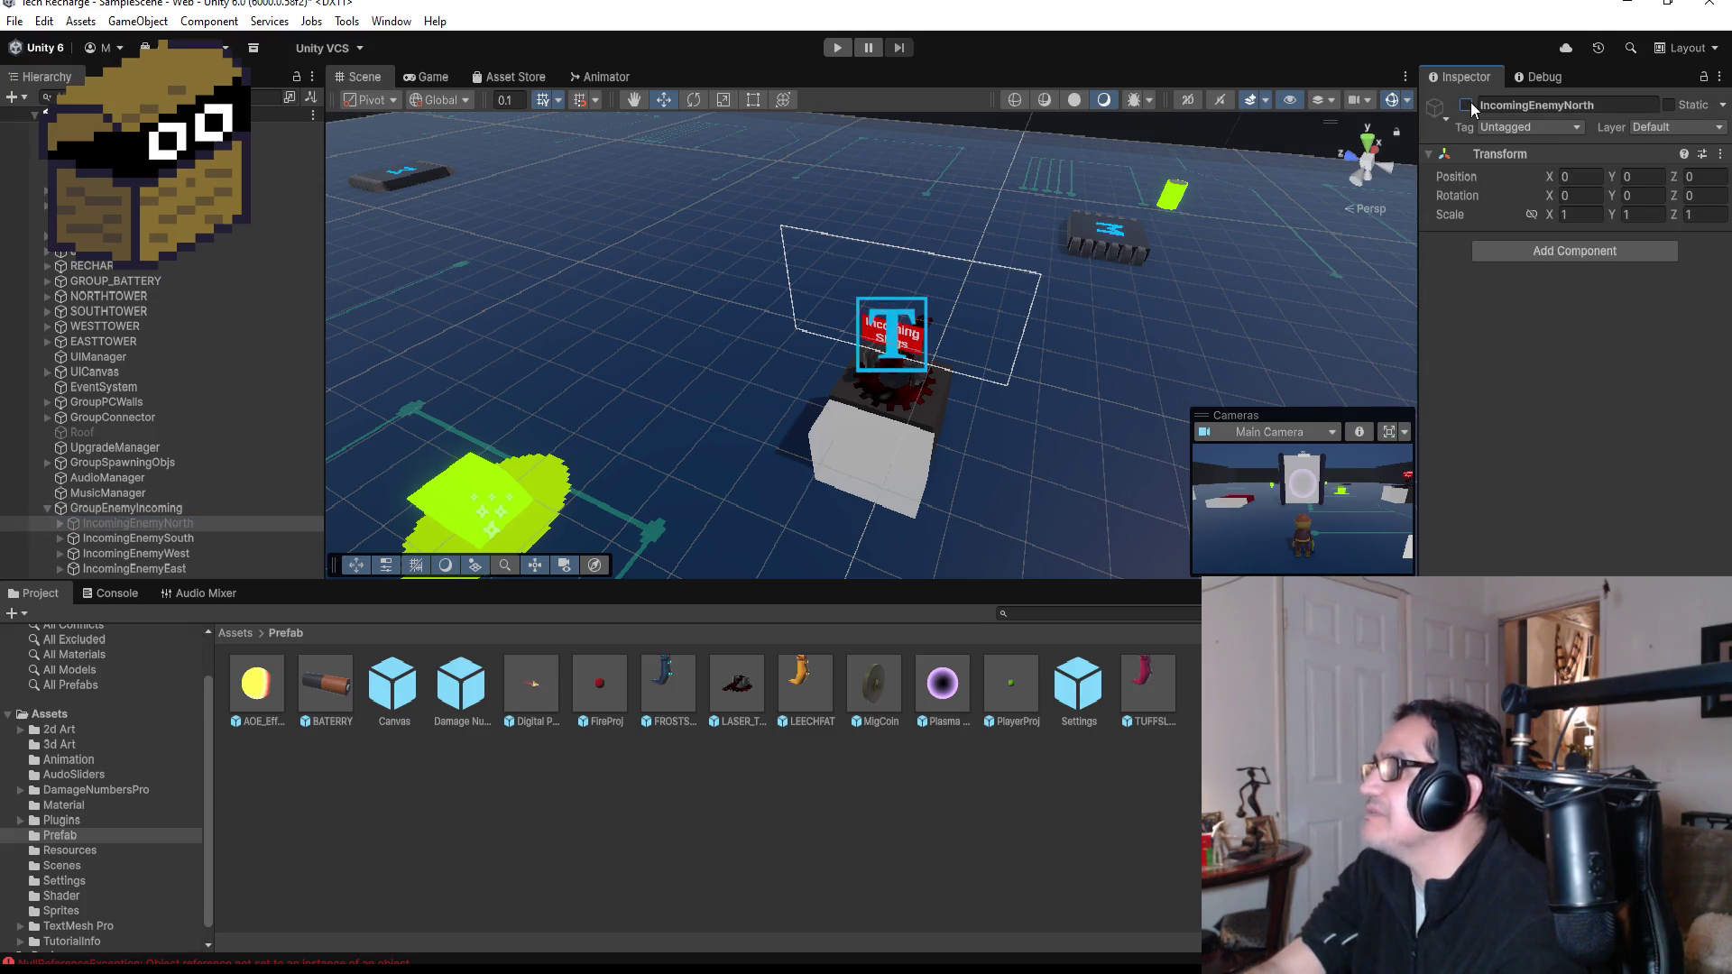
left_click(167, 568)
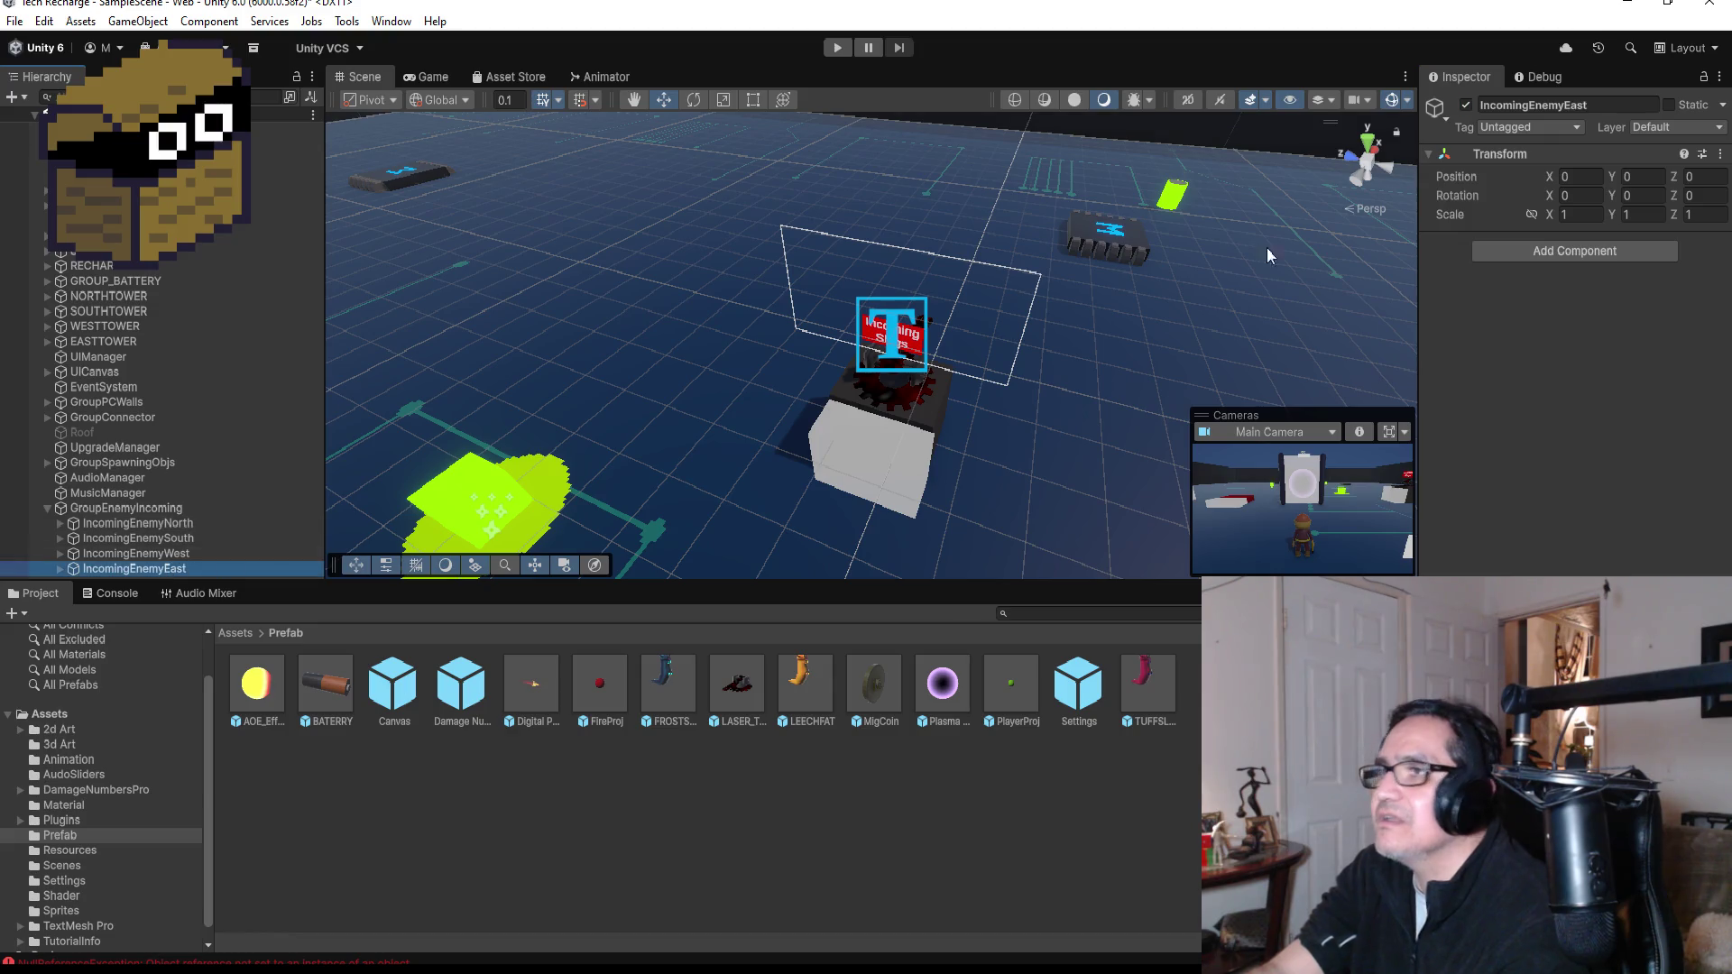
left_click(1466, 105)
left_click(1466, 106)
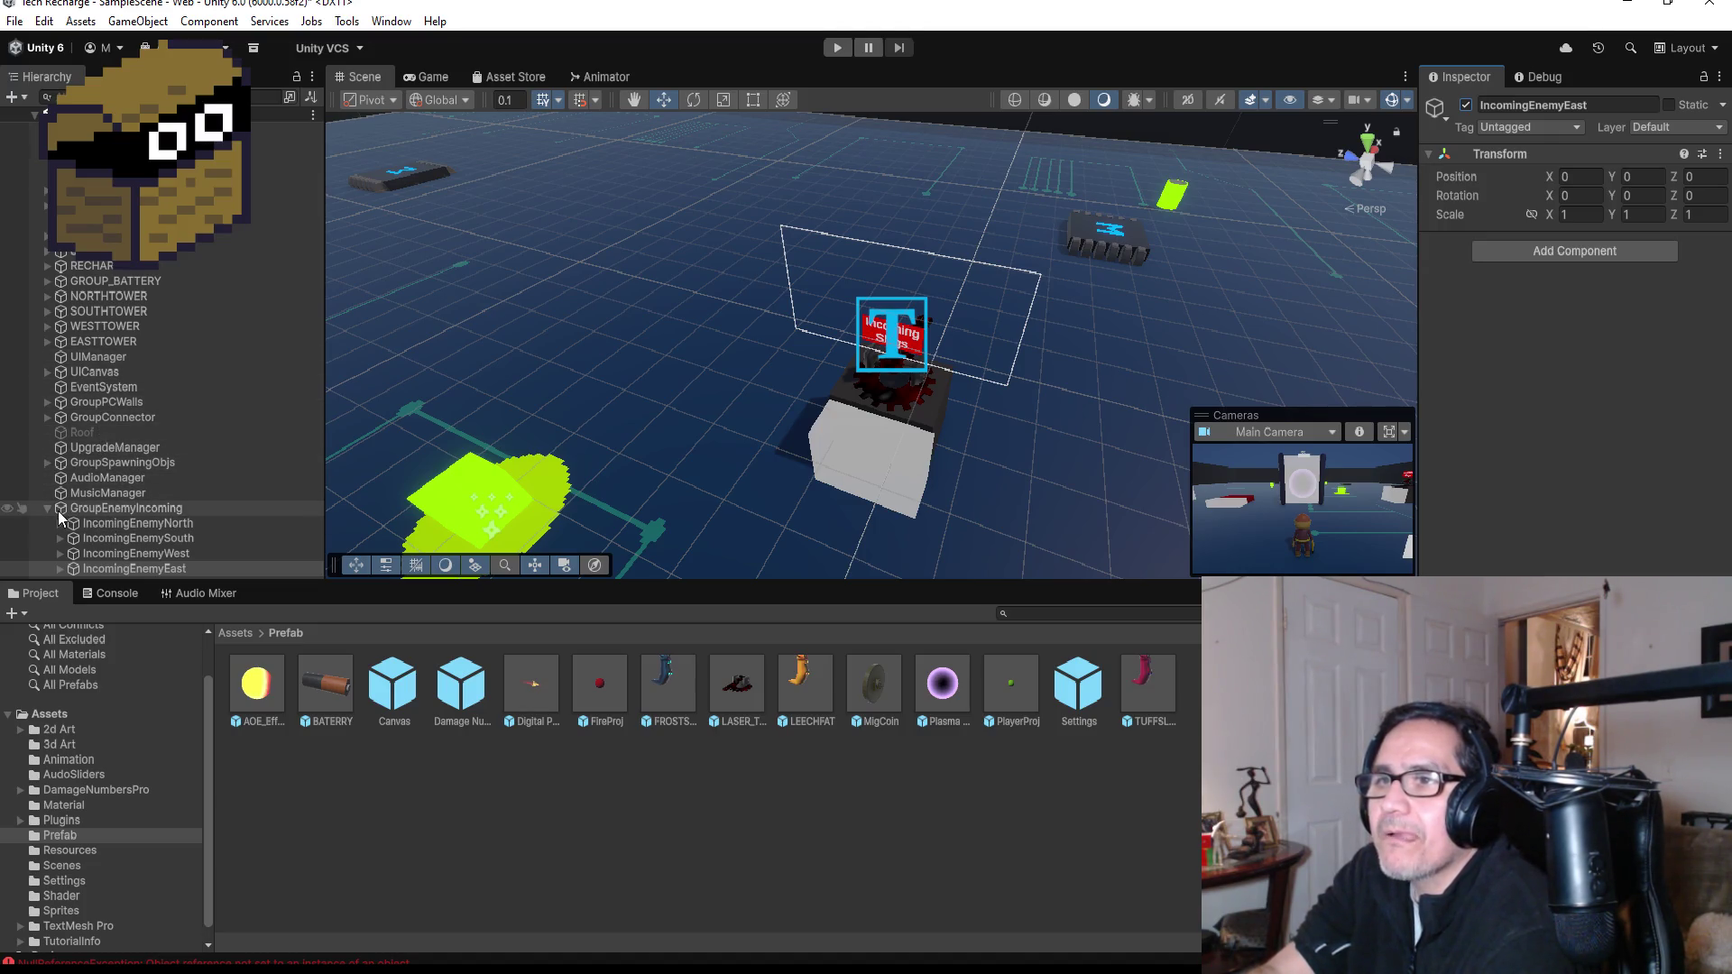
- Inspect North_Spawning, South_Spawning and EnemySpawnManager, then switch to Visual Studio
left_click(48, 462)
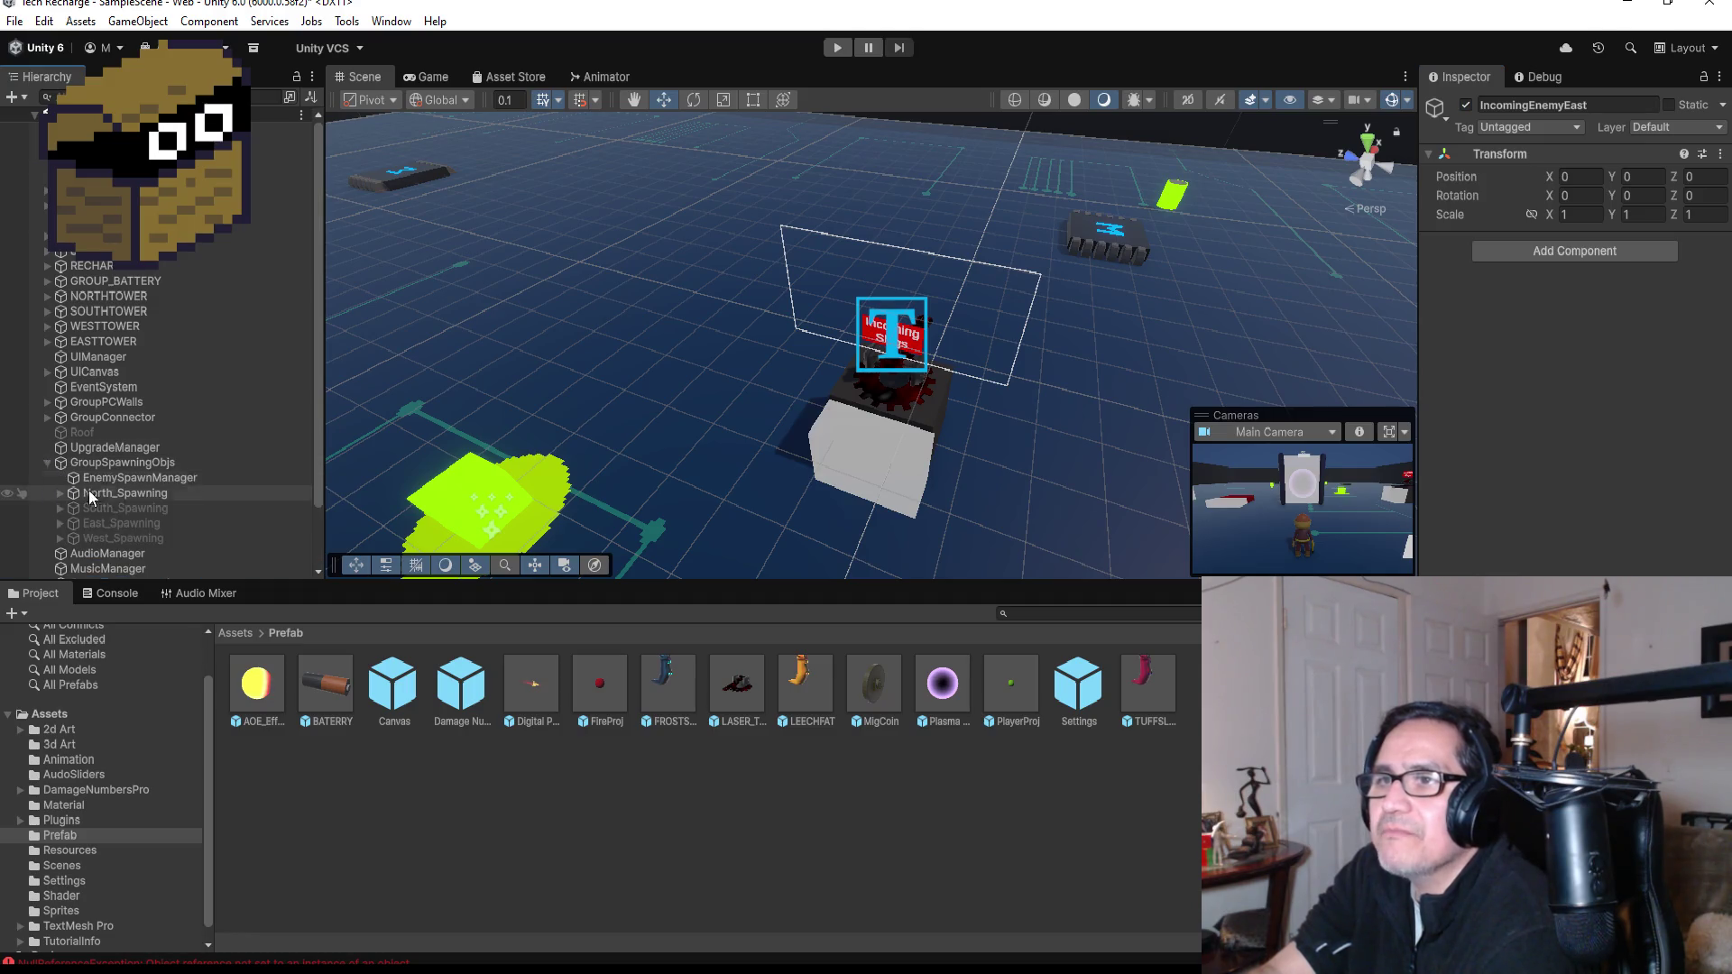
scroll(78, 486, "down", 2)
left_click(147, 423)
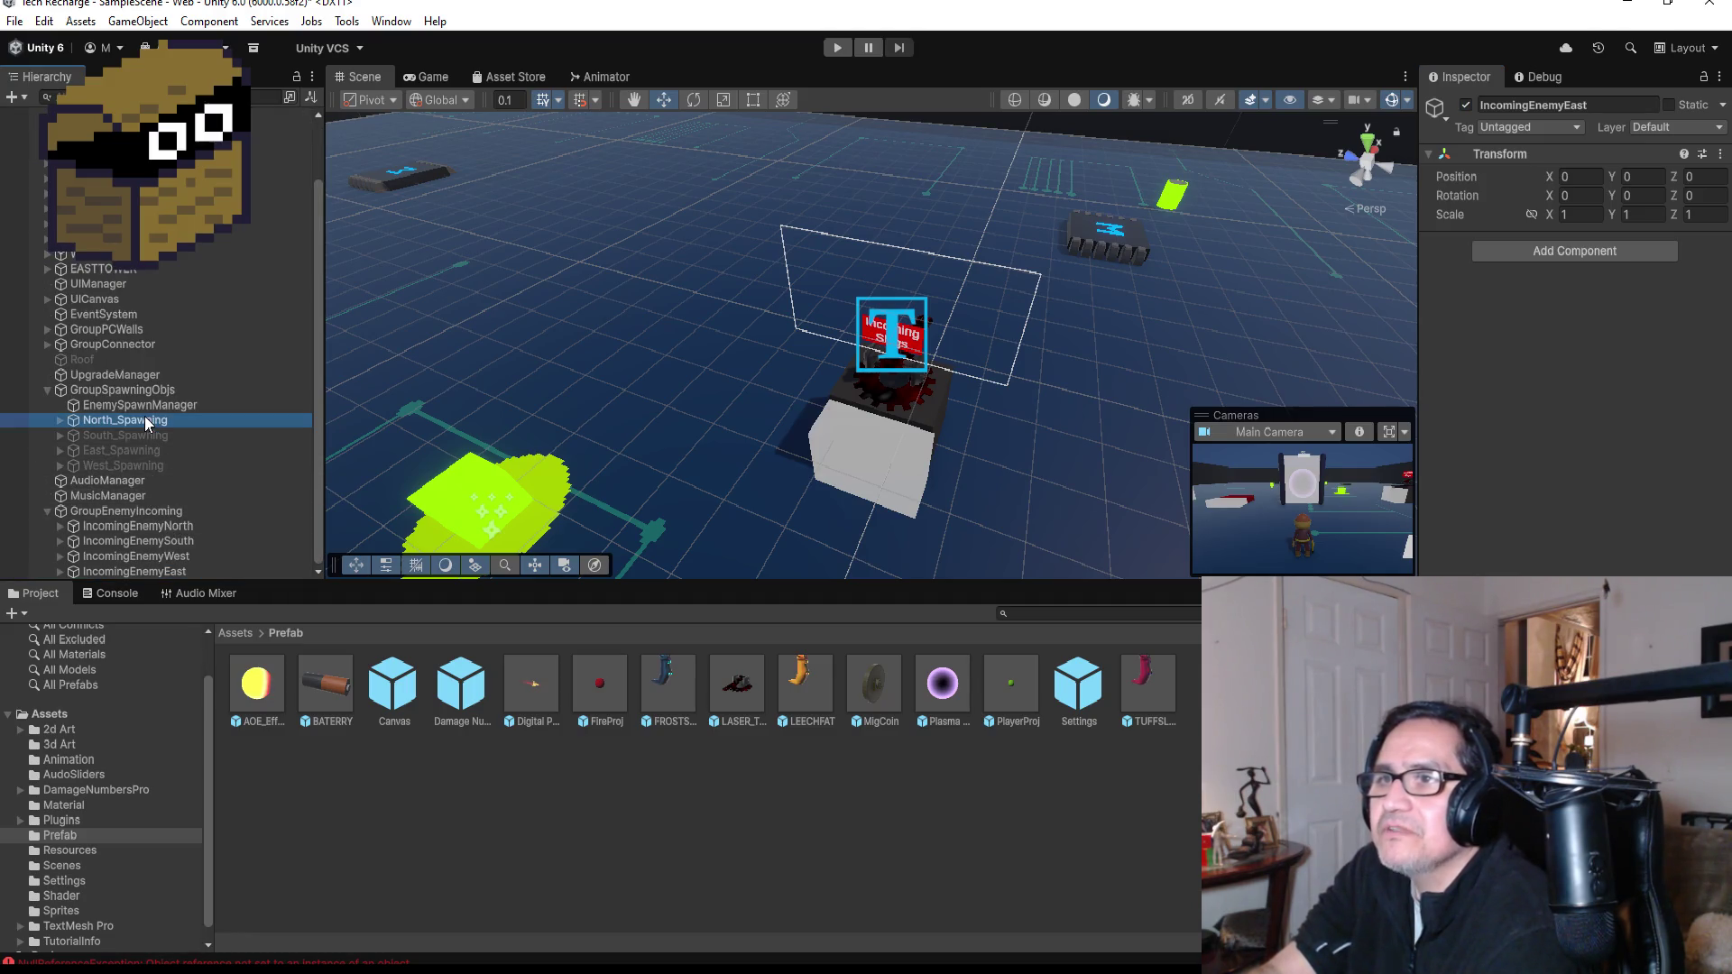
double_click(161, 422)
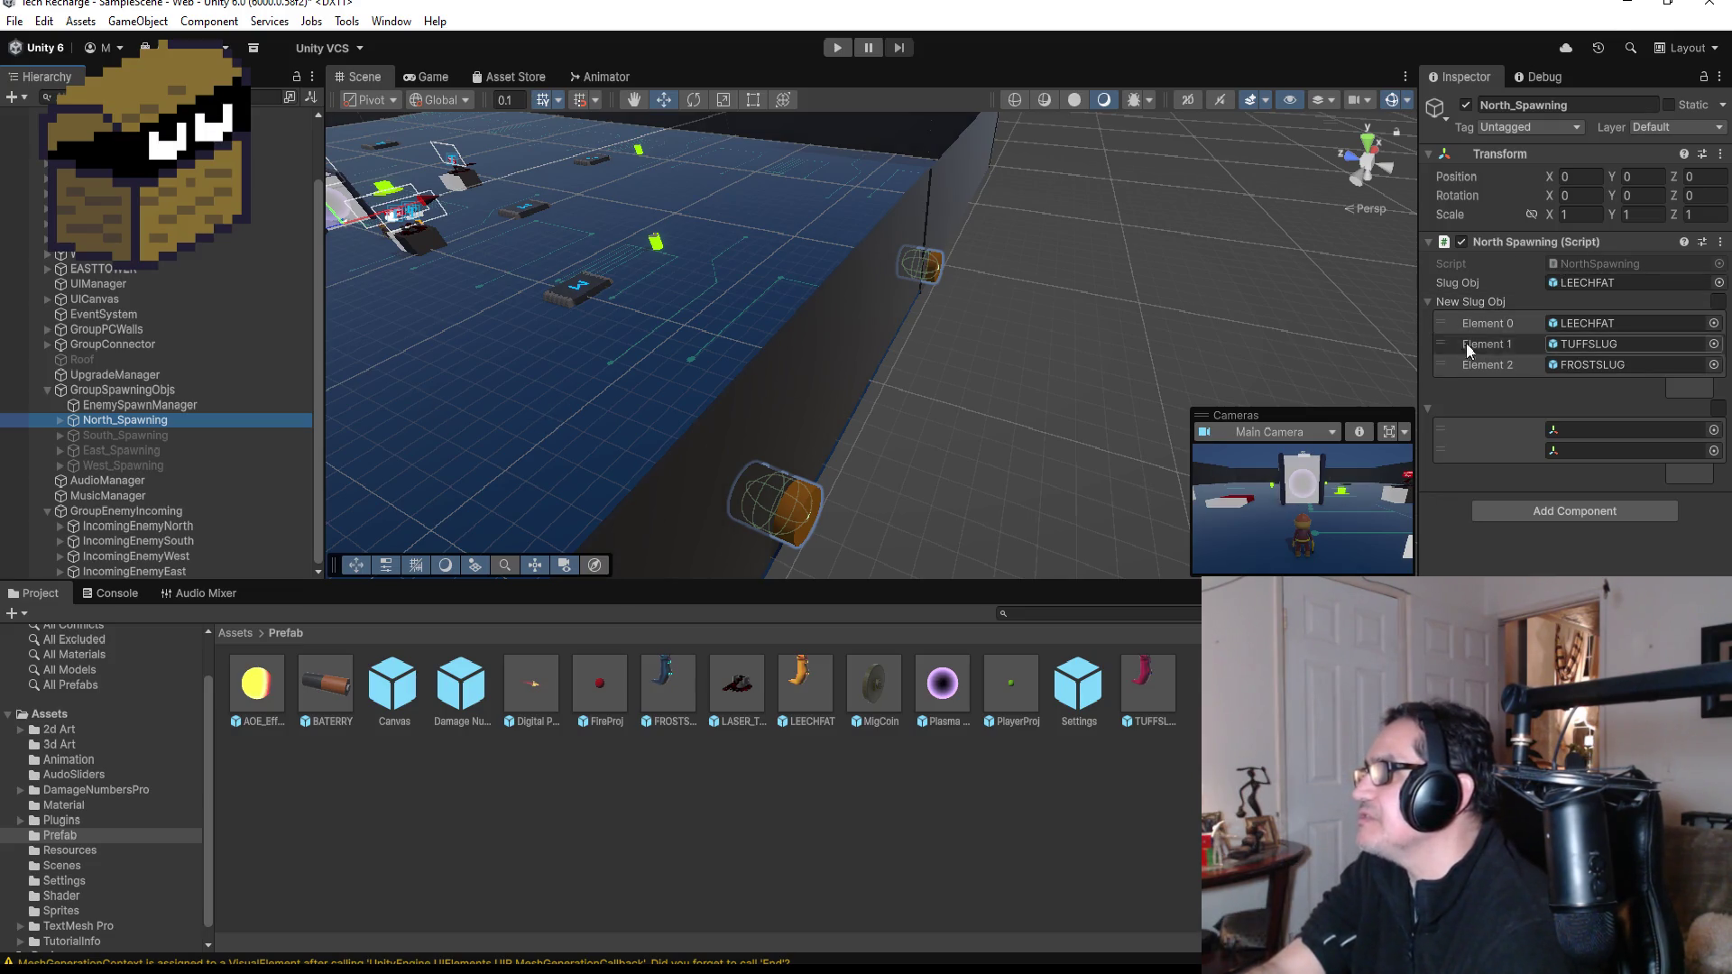
left_click(153, 435)
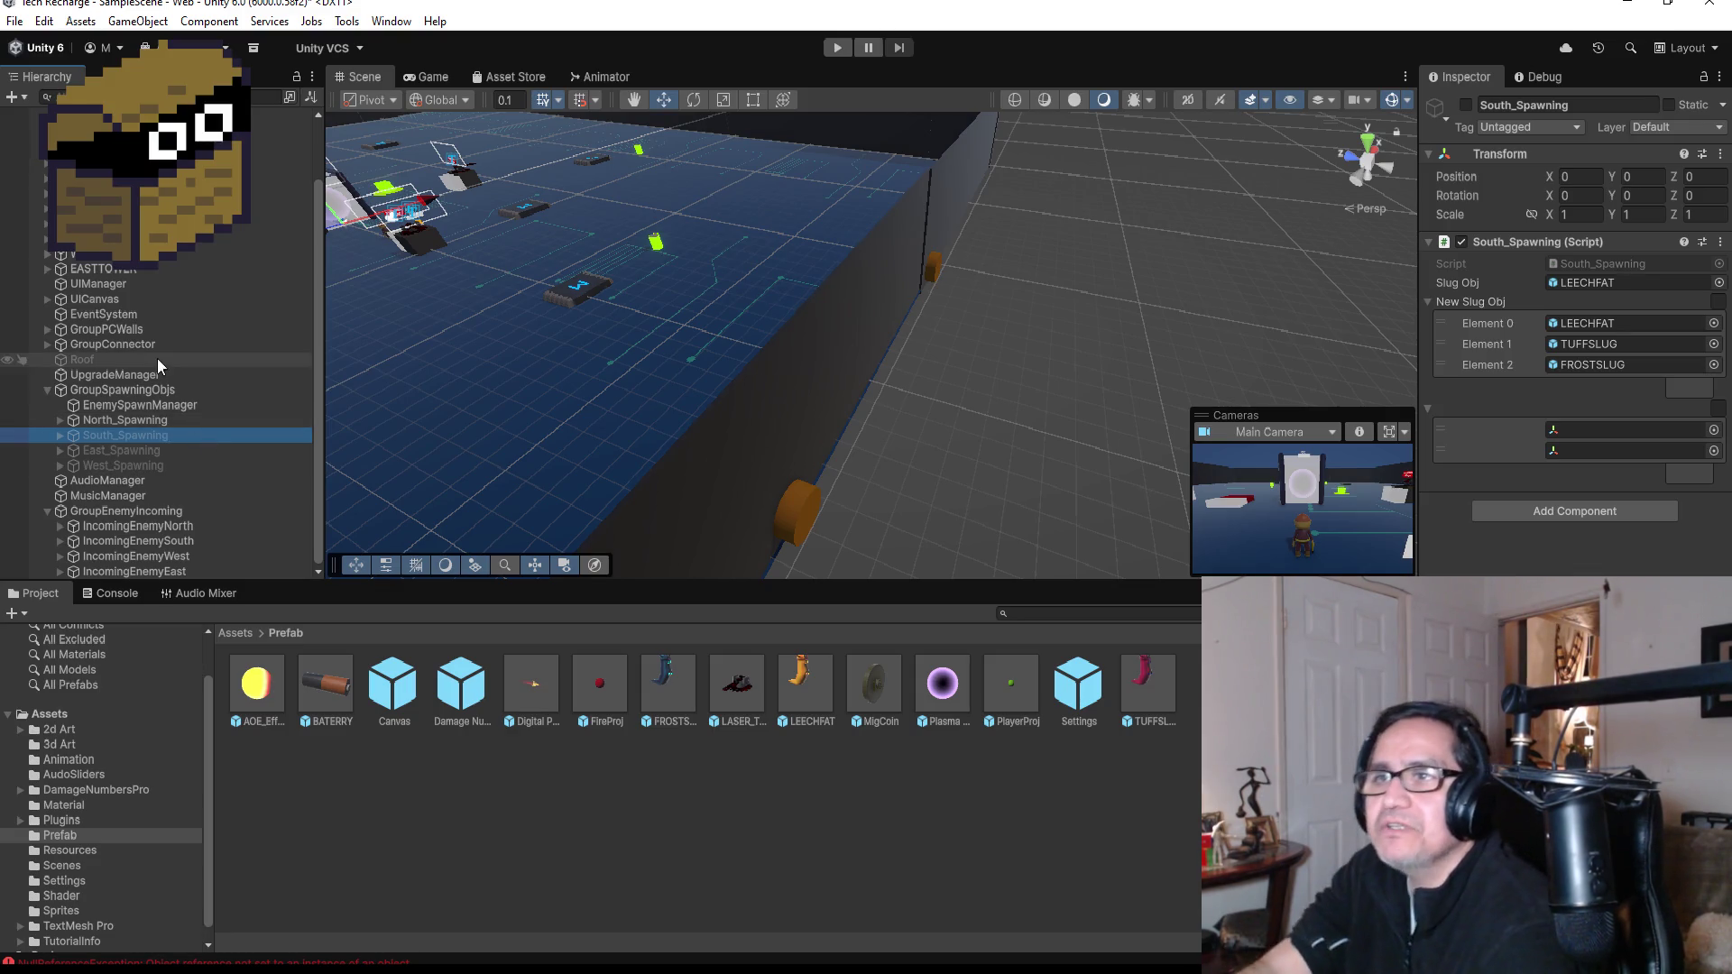
left_click(140, 405)
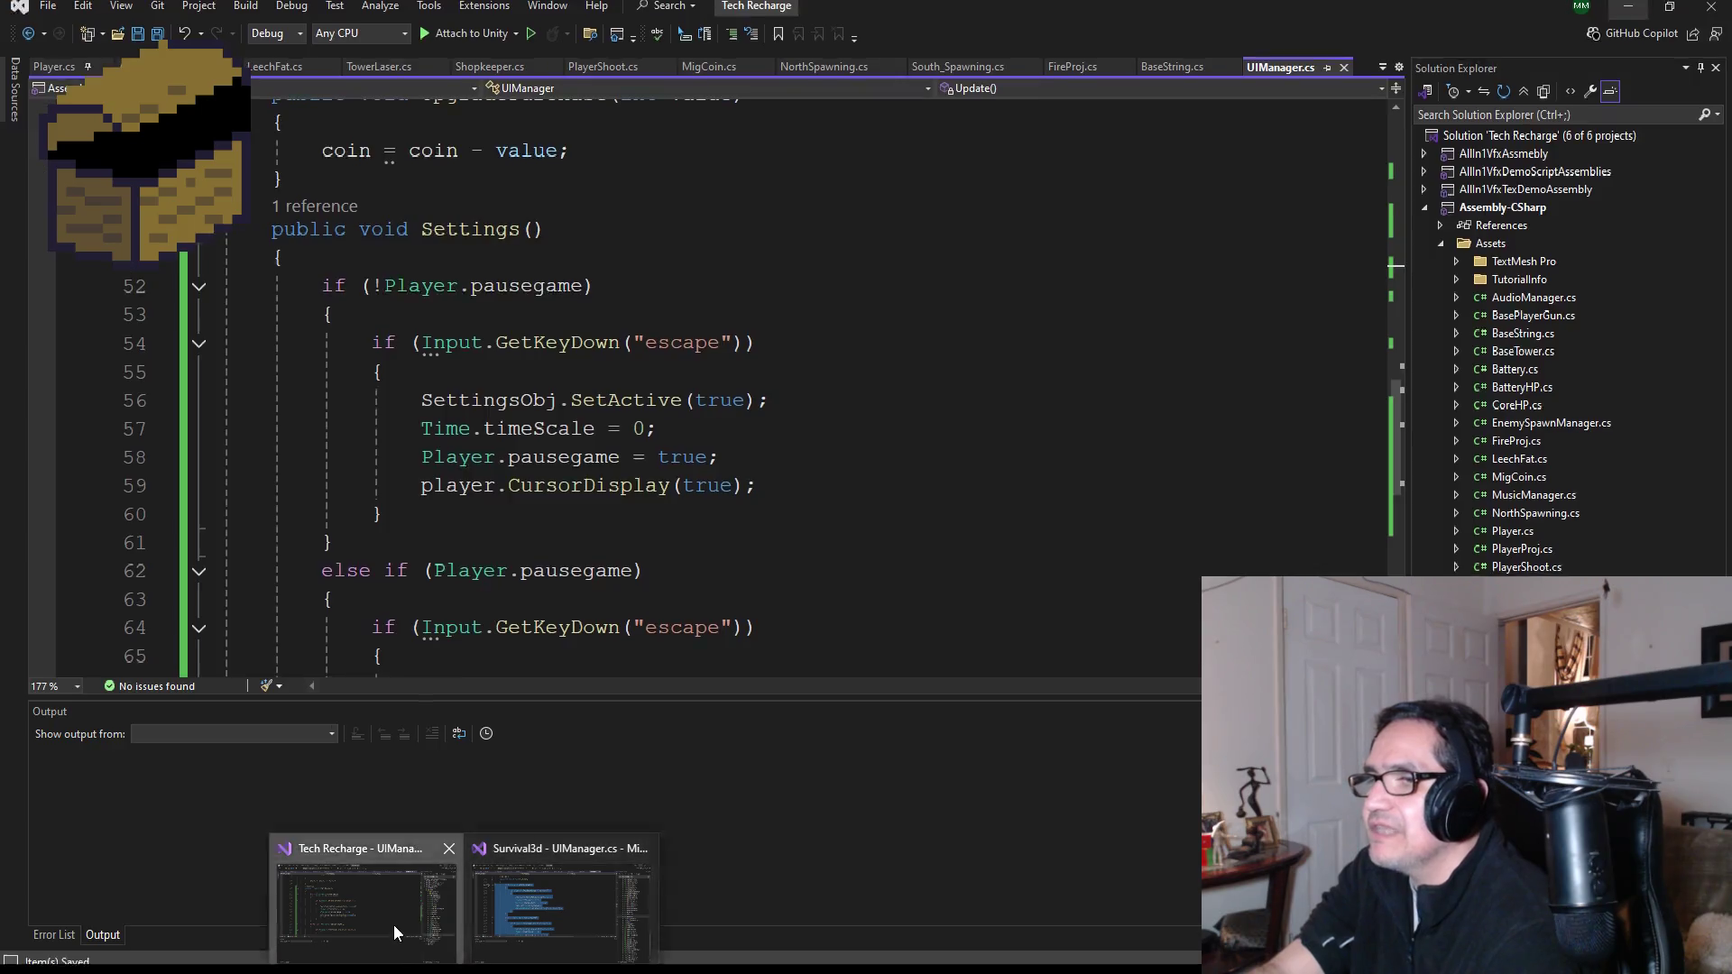
left_click(395, 932)
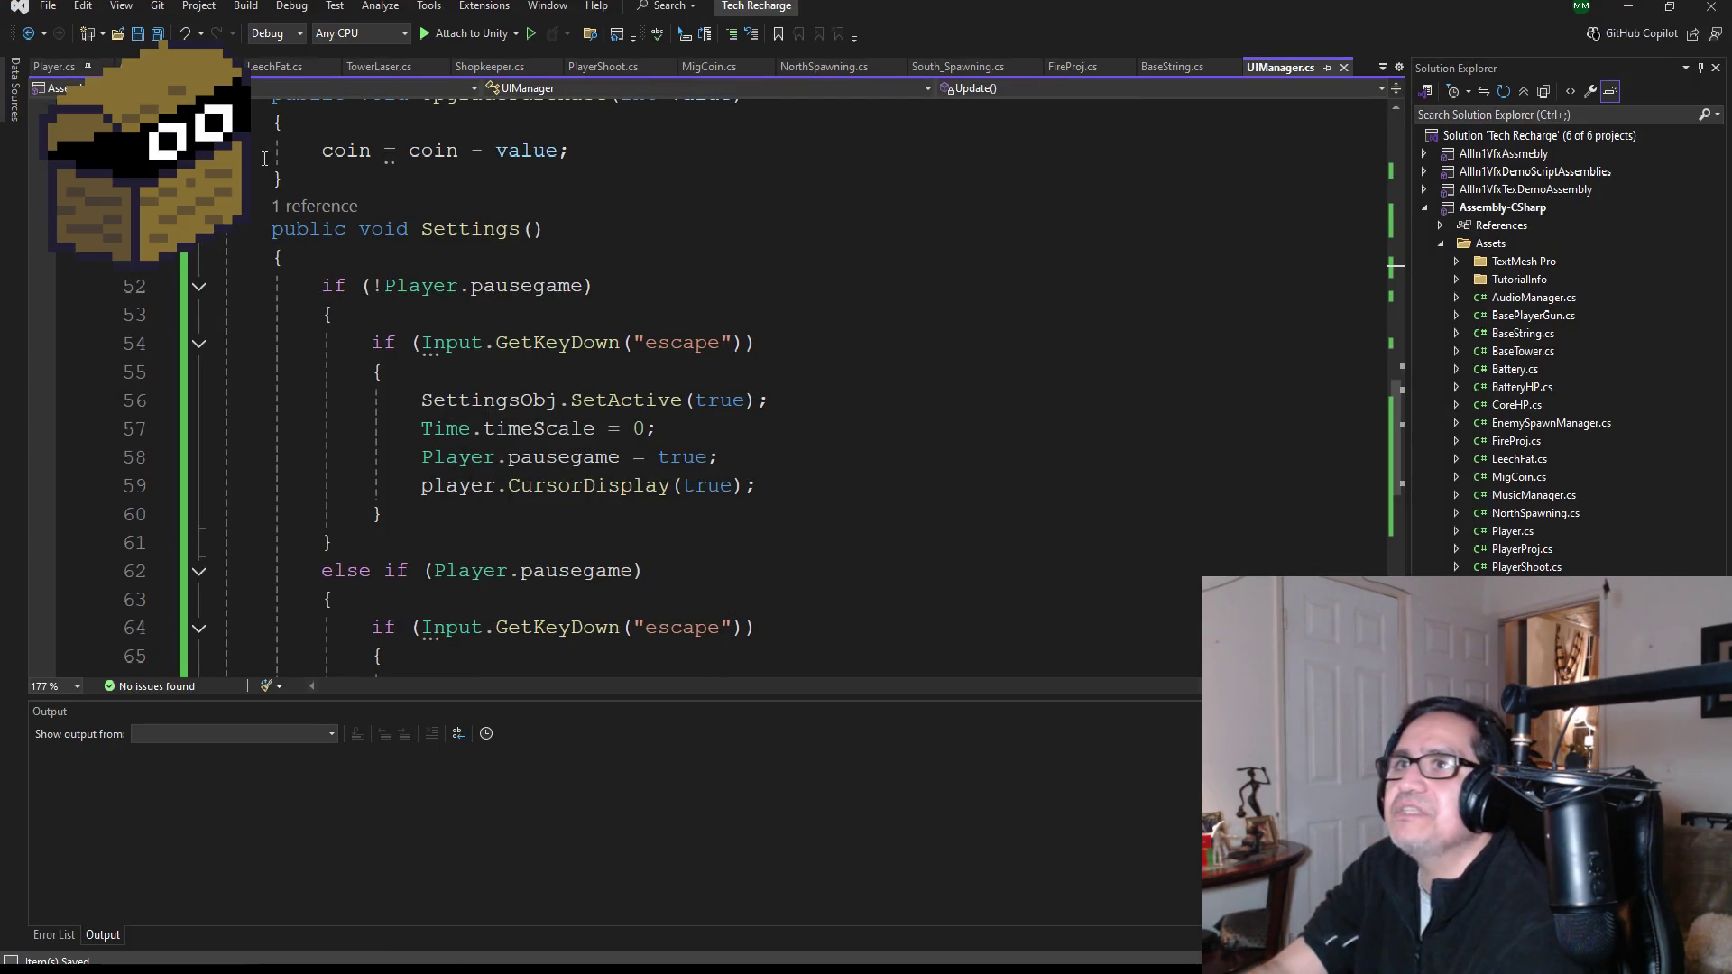
- Open the EnemySpawnManager script and go to the end of the 100 BOSS Wave line
mouse_move(280, 166)
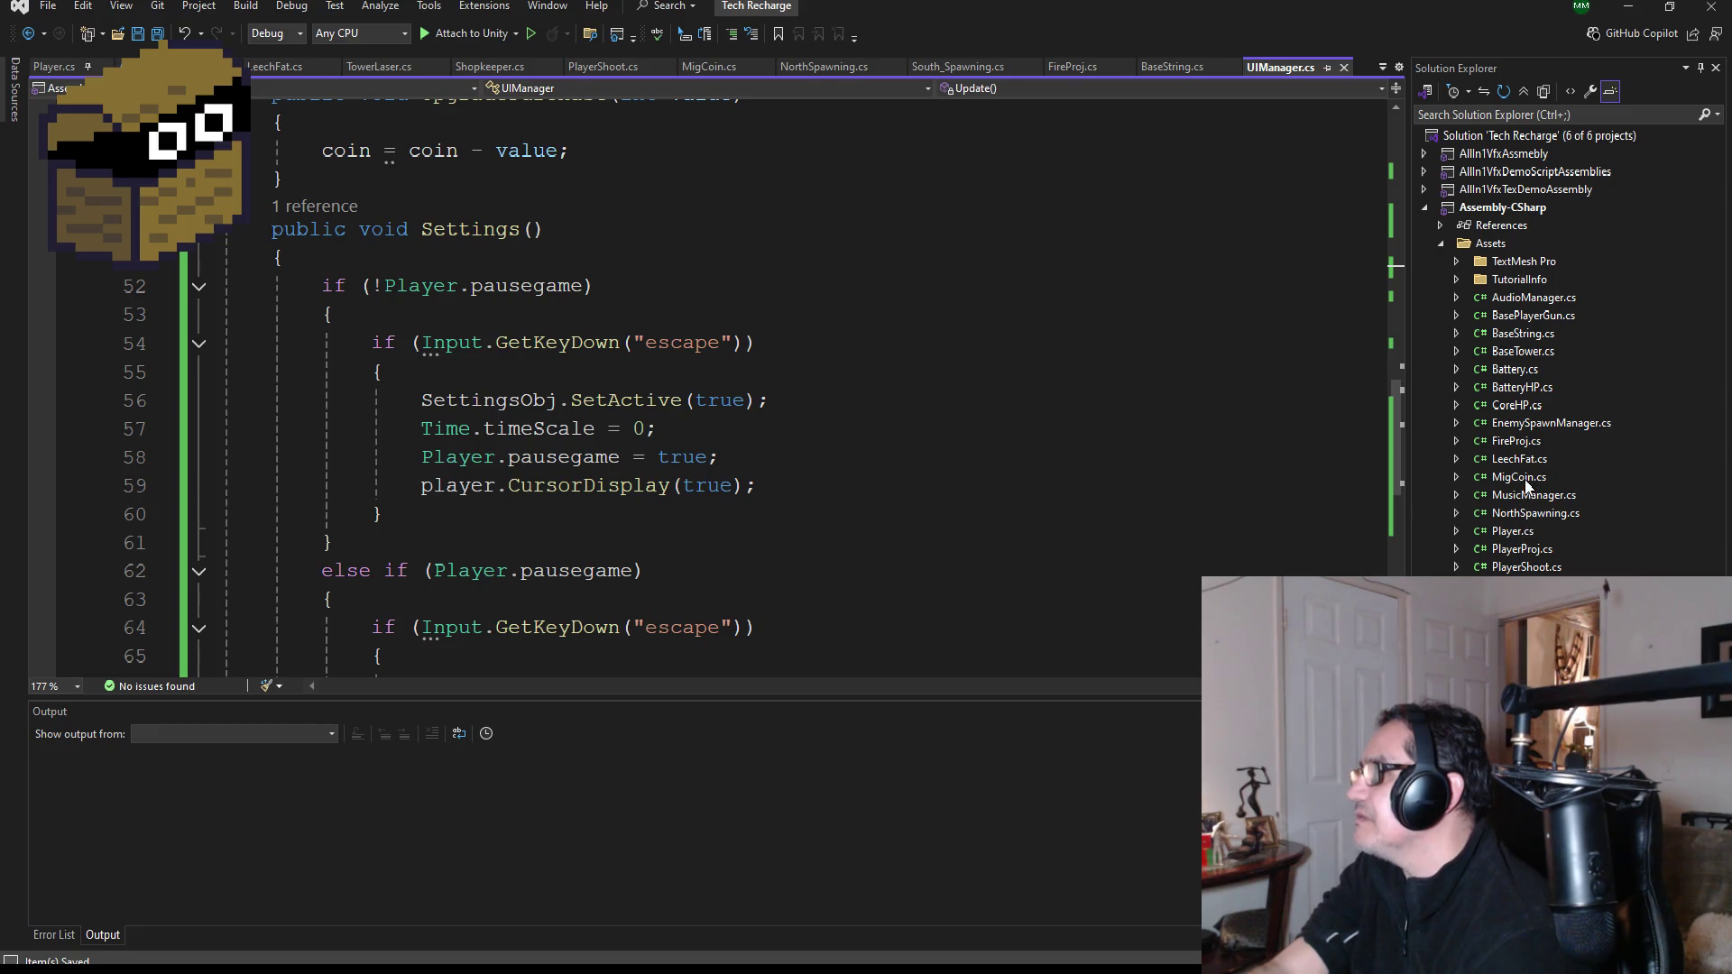
double_click(1536, 424)
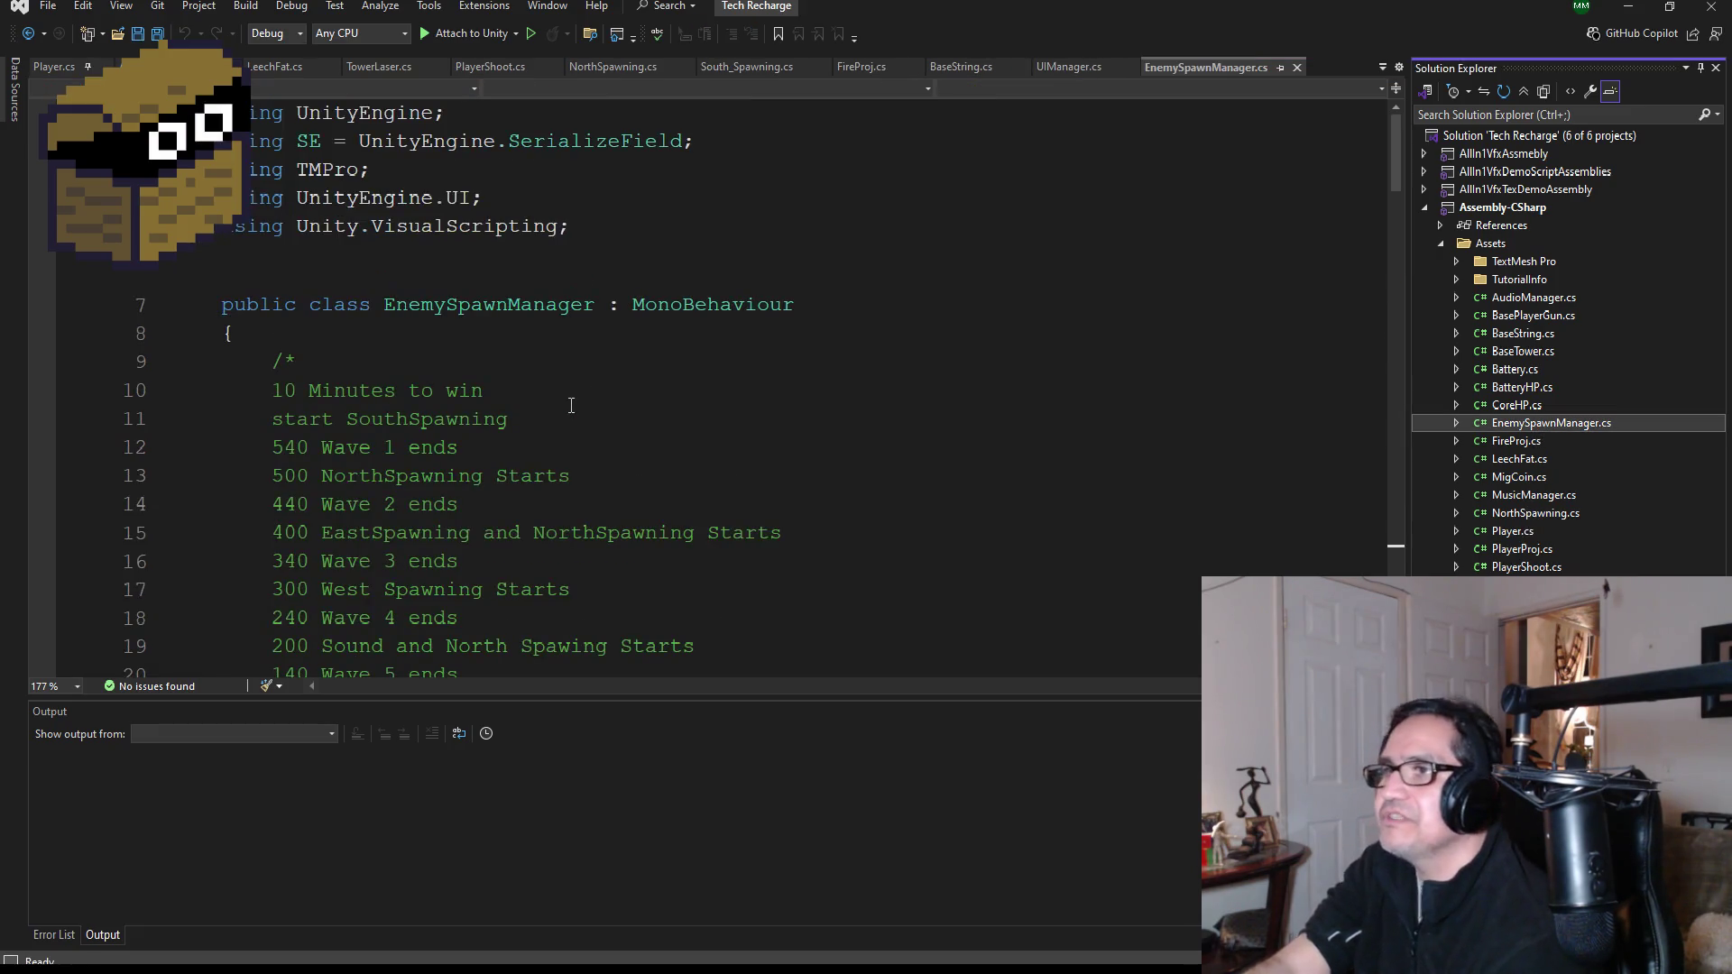
scroll(577, 406, "down", 5)
scroll(523, 424, "up", 4)
scroll(494, 402, "down", 2)
left_click(465, 452)
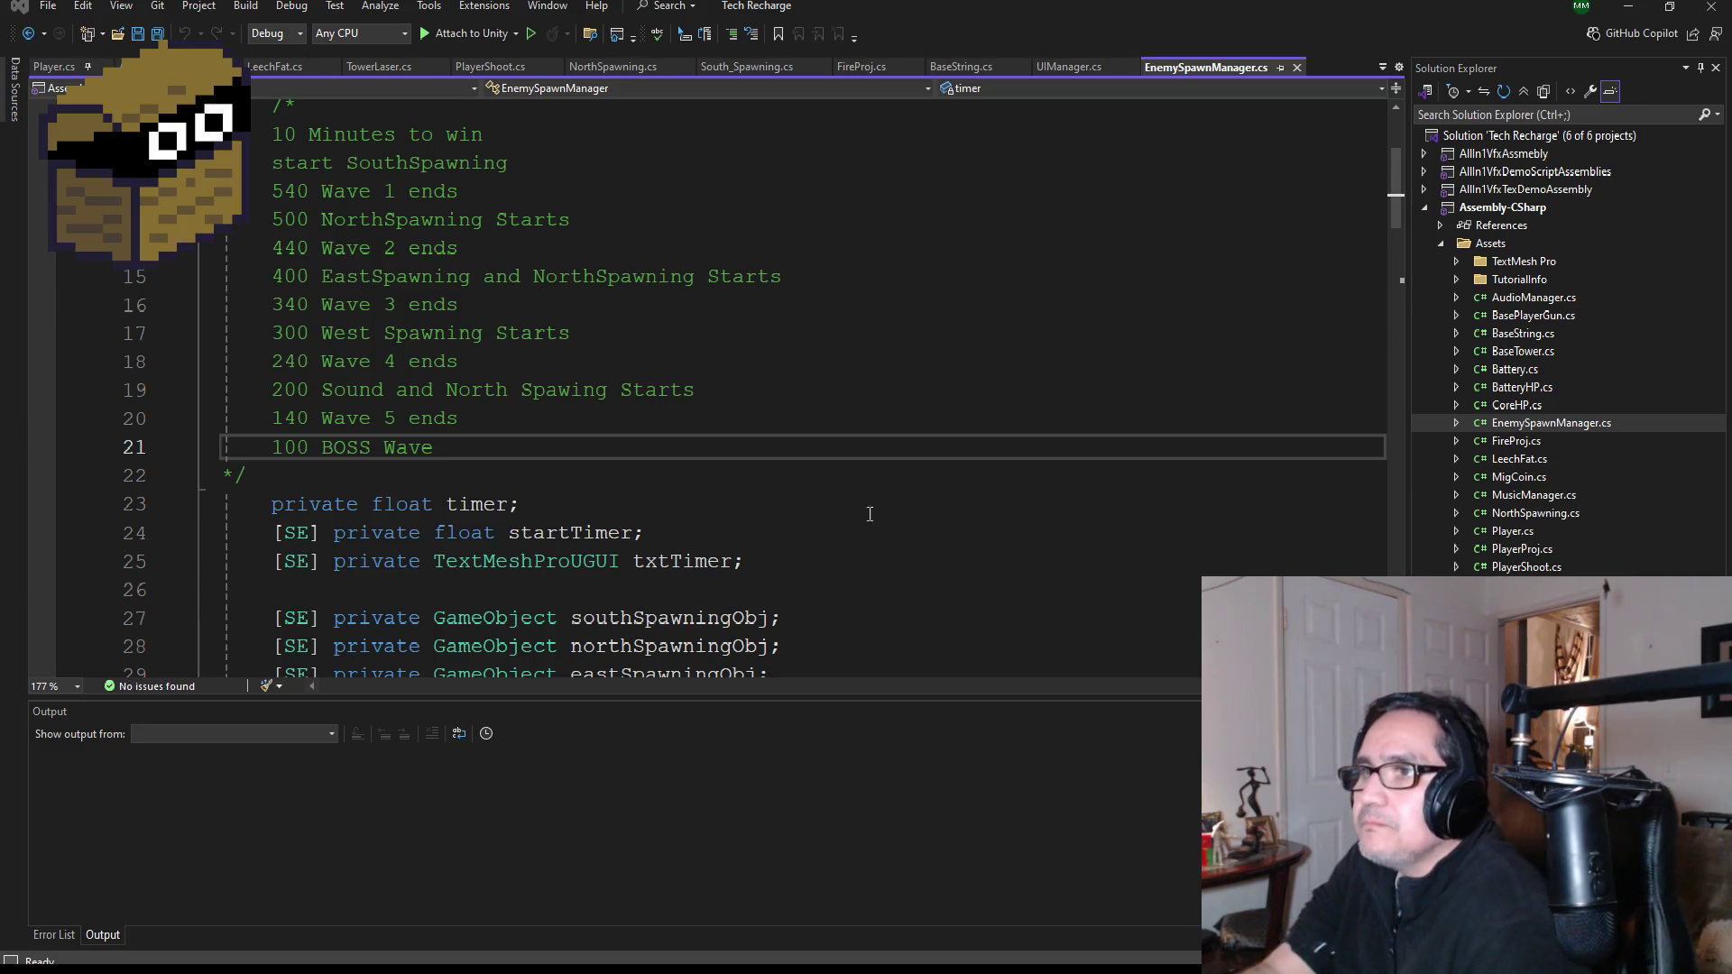
- Below westSpawningObj, add an //Enemy Indicator comment and begin a [SE] private GameObject field
scroll(627, 461, "down", 2)
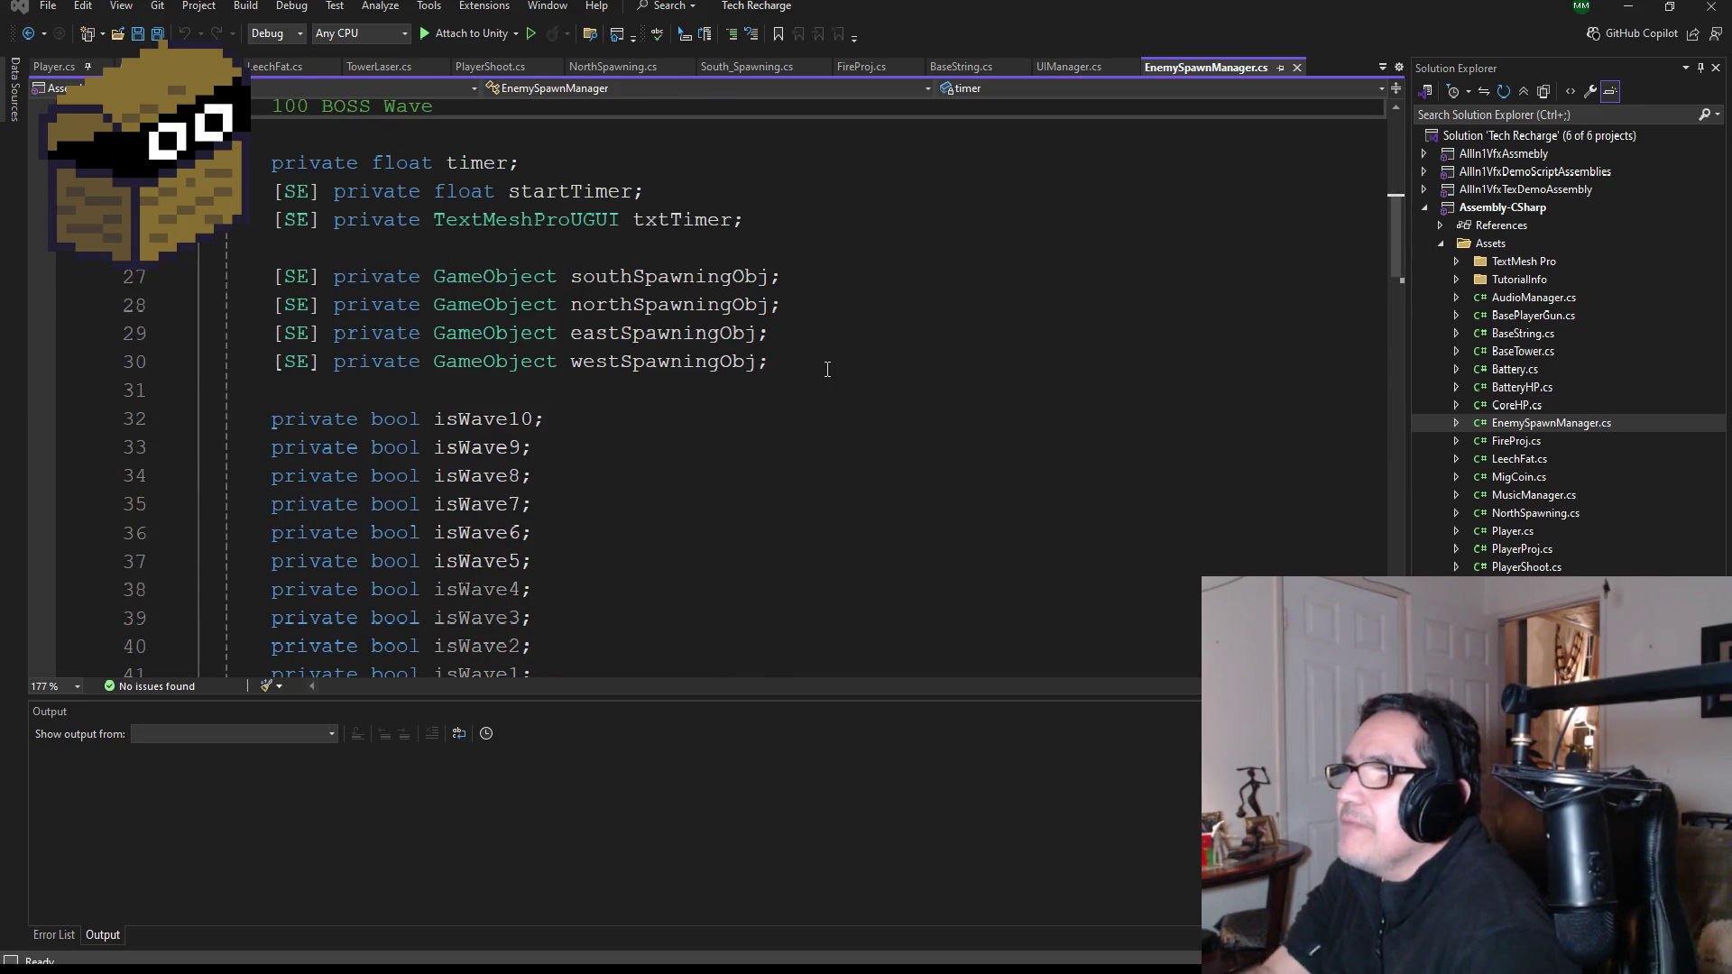
left_click(827, 369)
key("Return")
key("Return")
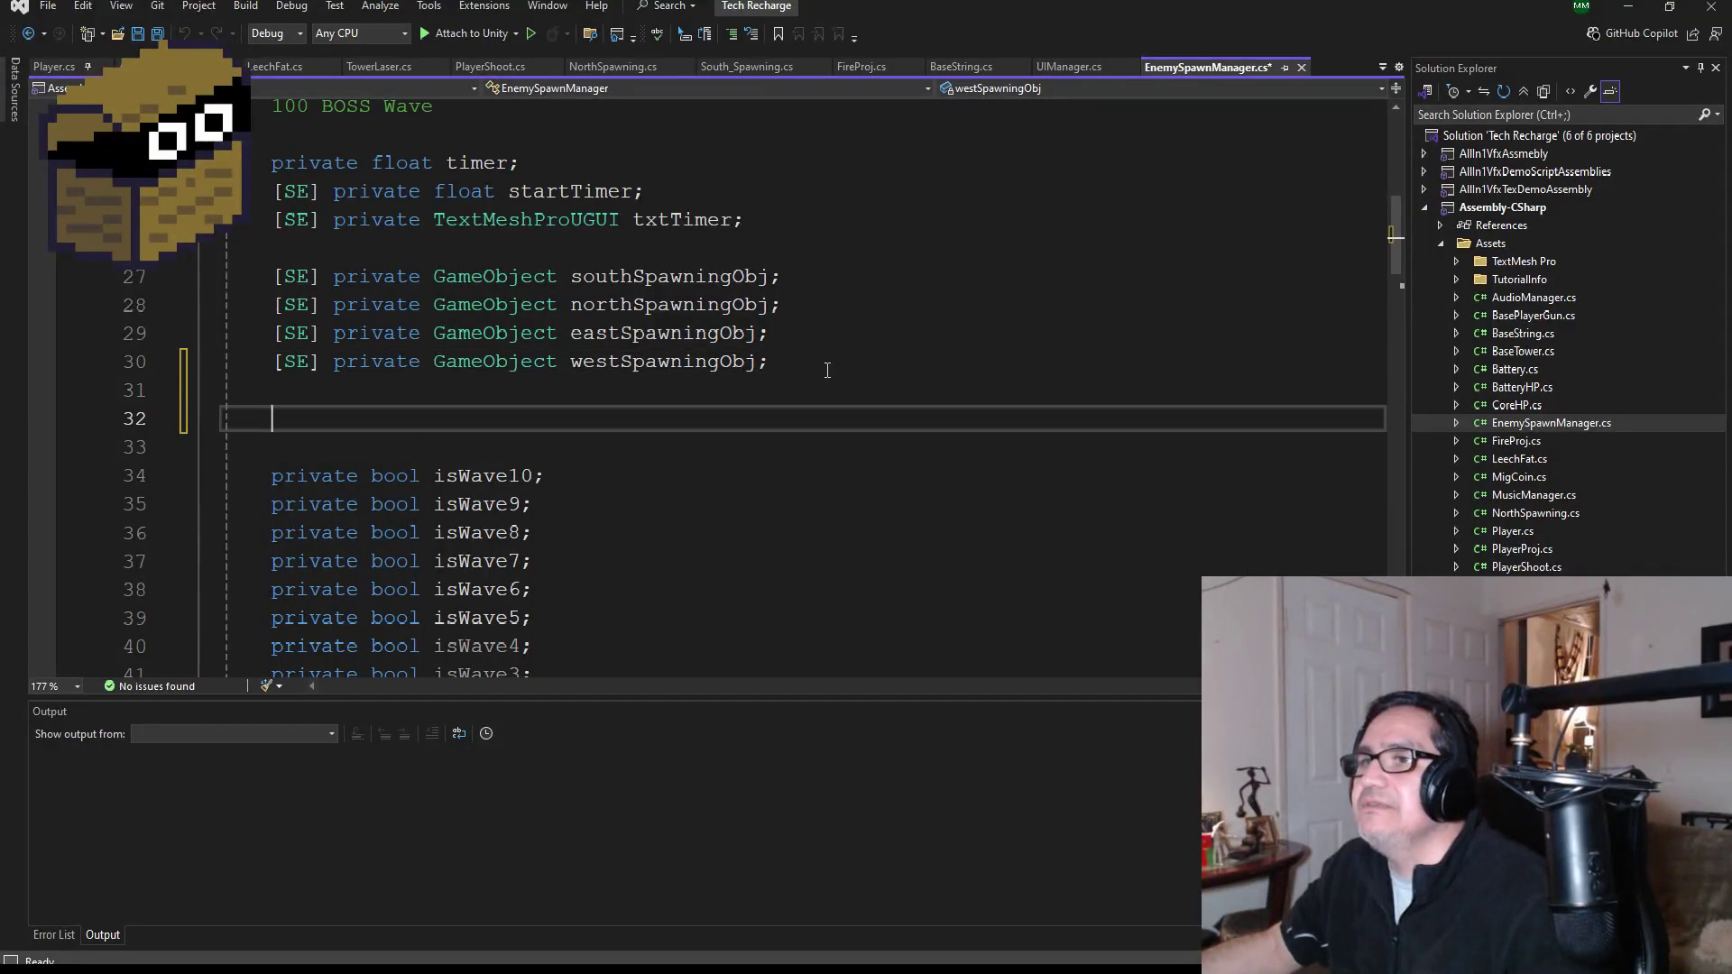
type("//Enemy In")
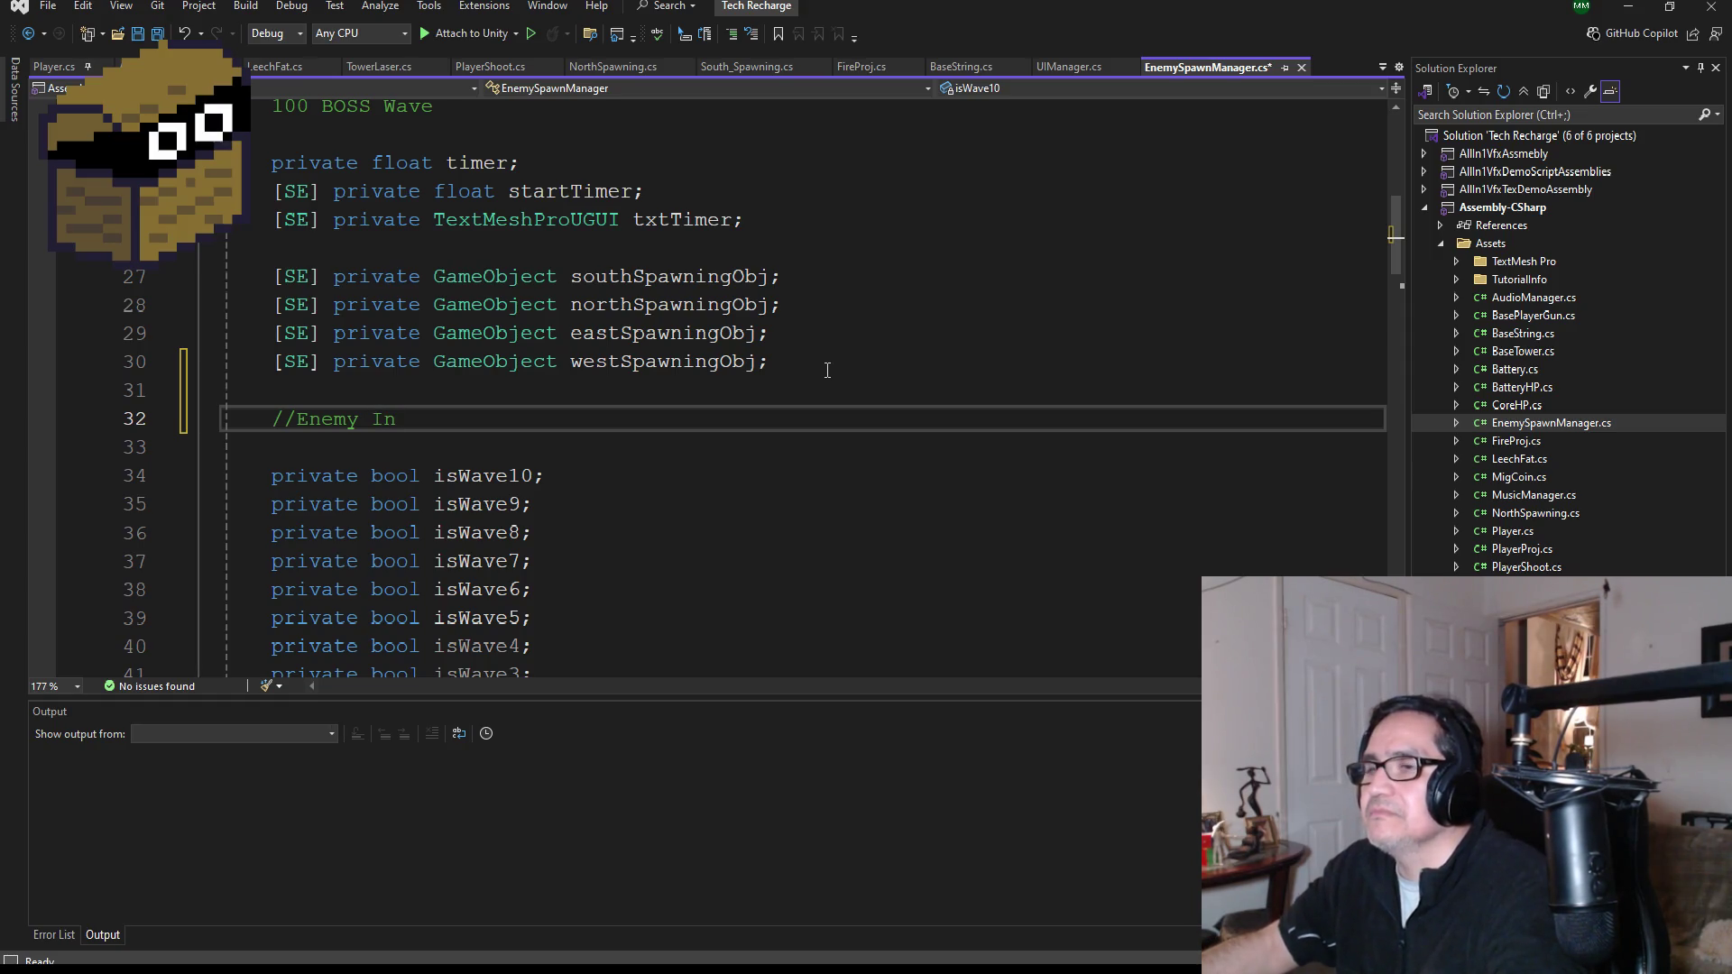
type("dicator")
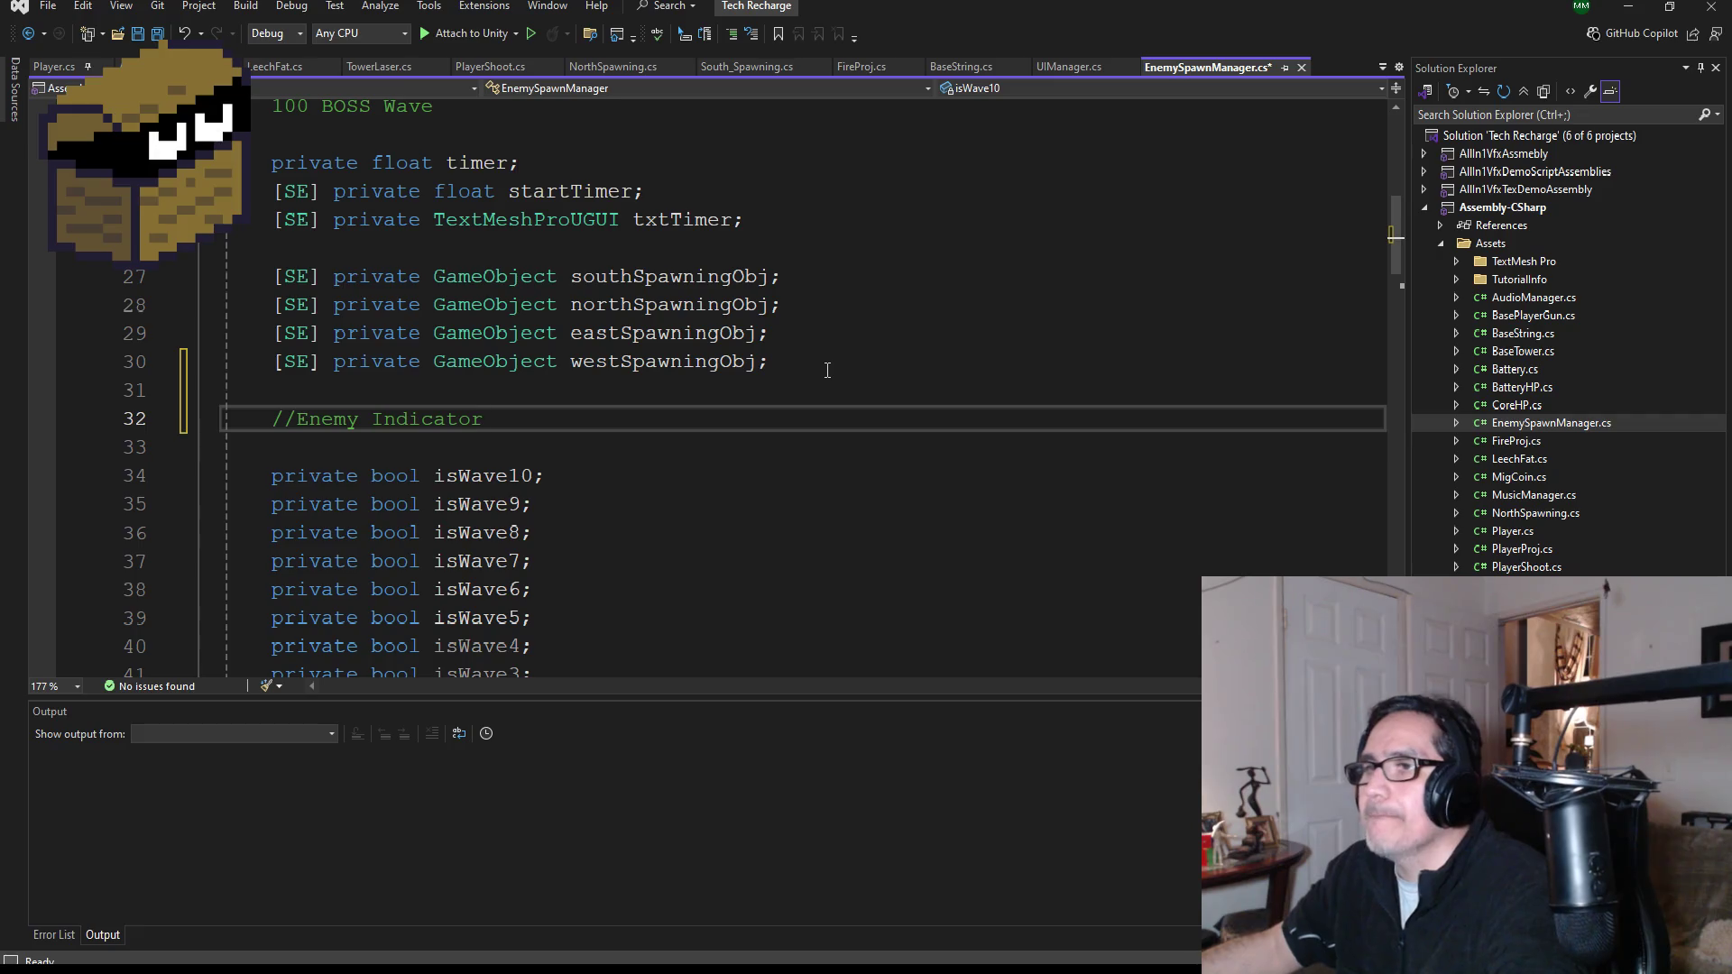
key("Return")
type("SE]")
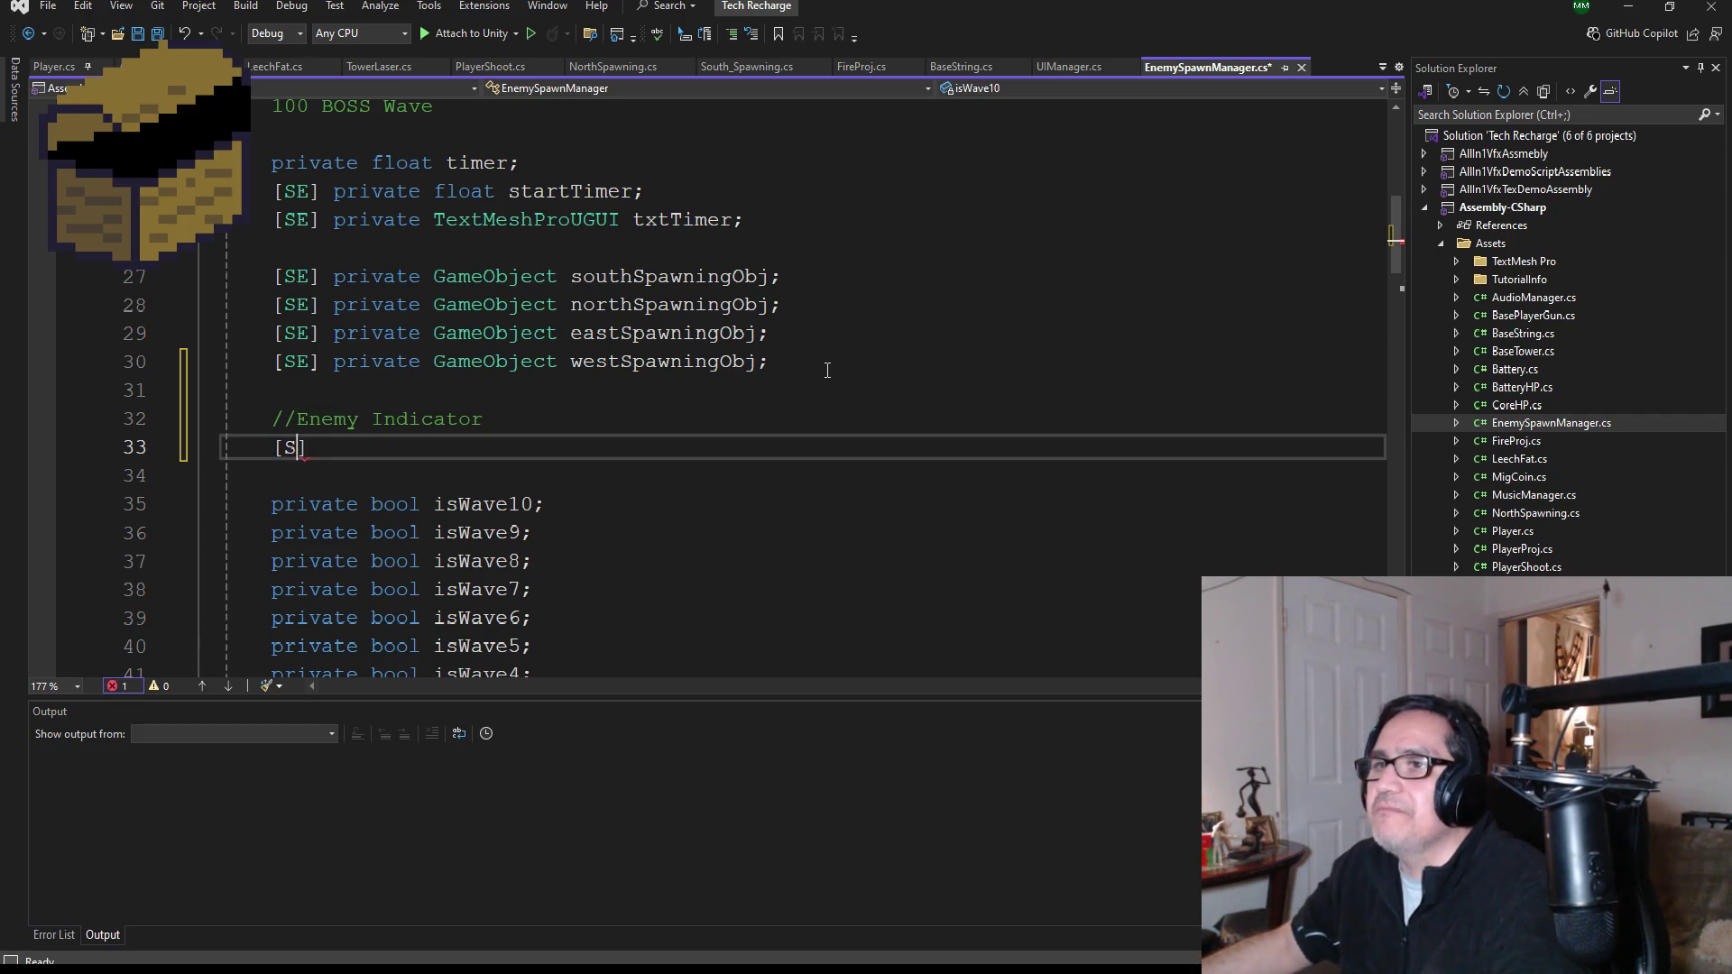
type(" privat")
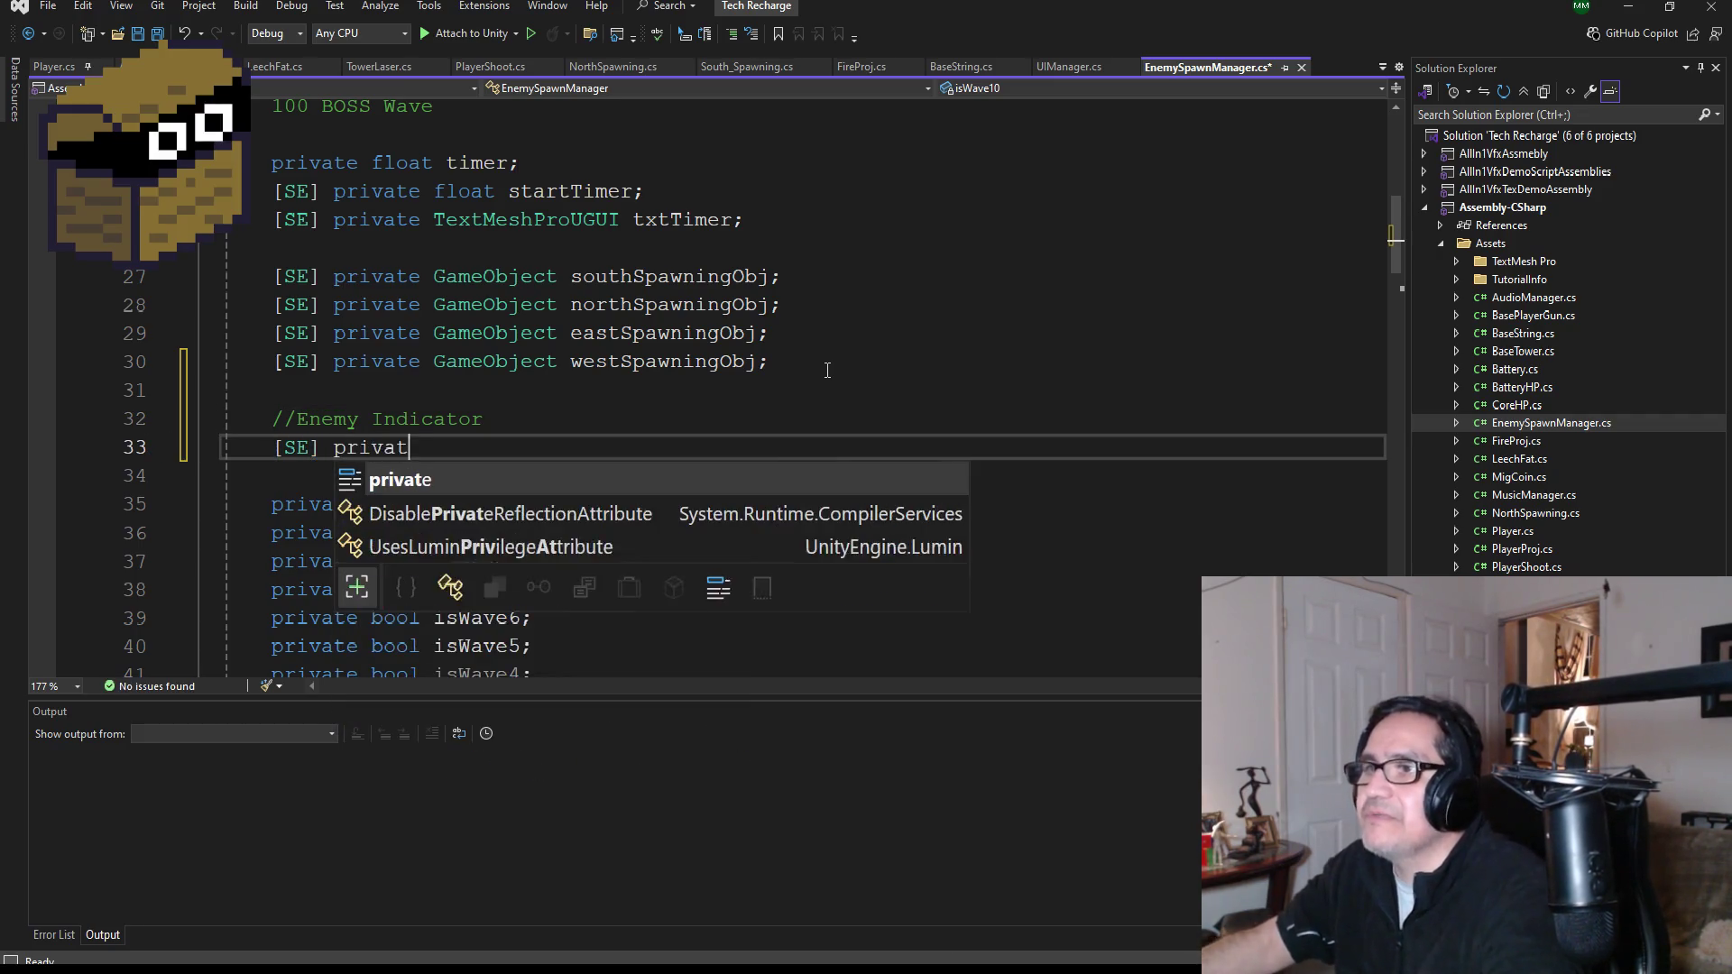
type("e Gam")
key("Tab")
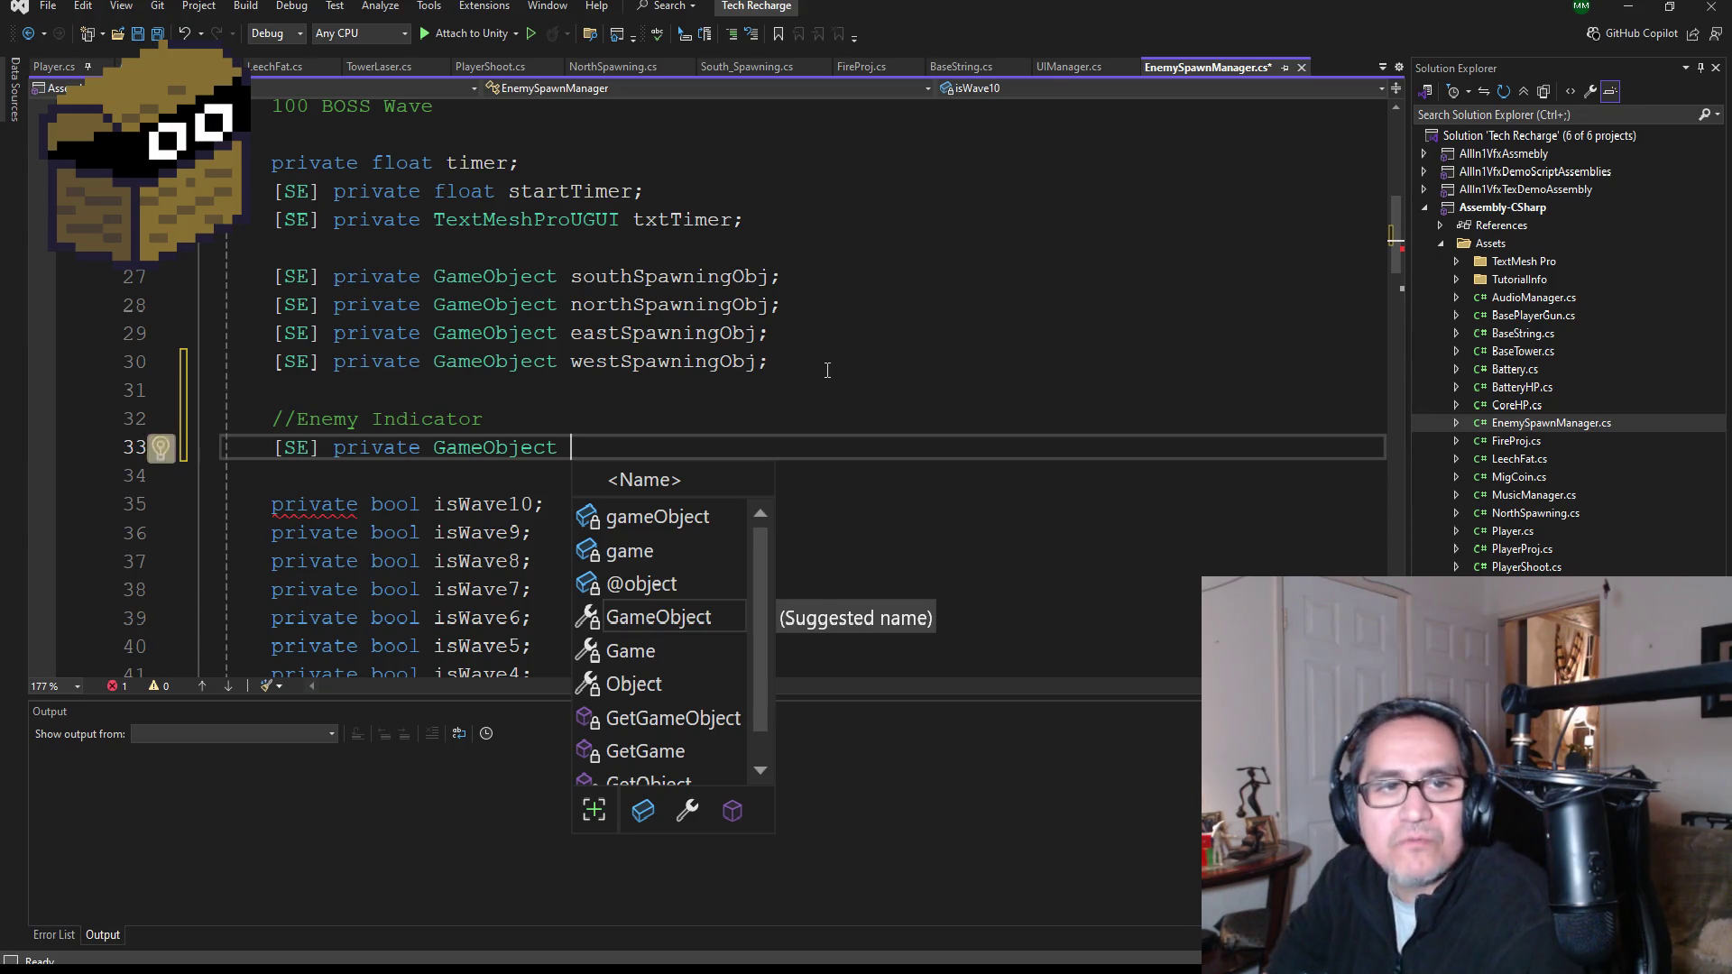
- Scroll through Start() and Update() to review the script
scroll(559, 384, "up", 2)
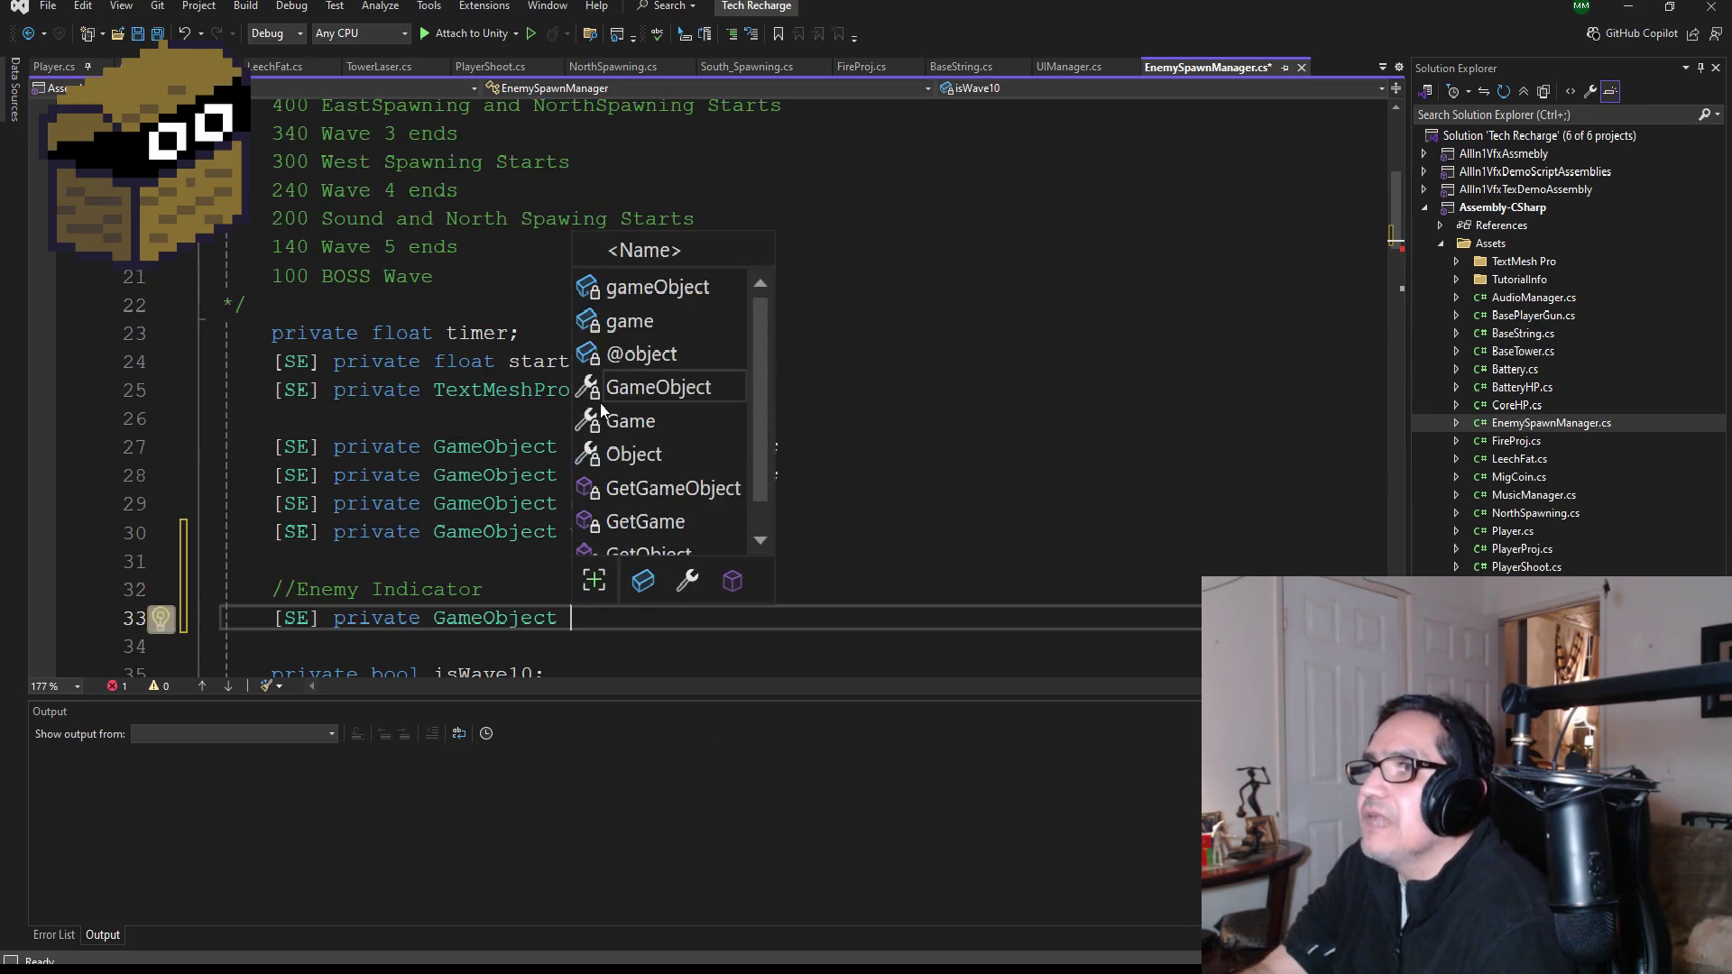
scroll(466, 390, "down", 9)
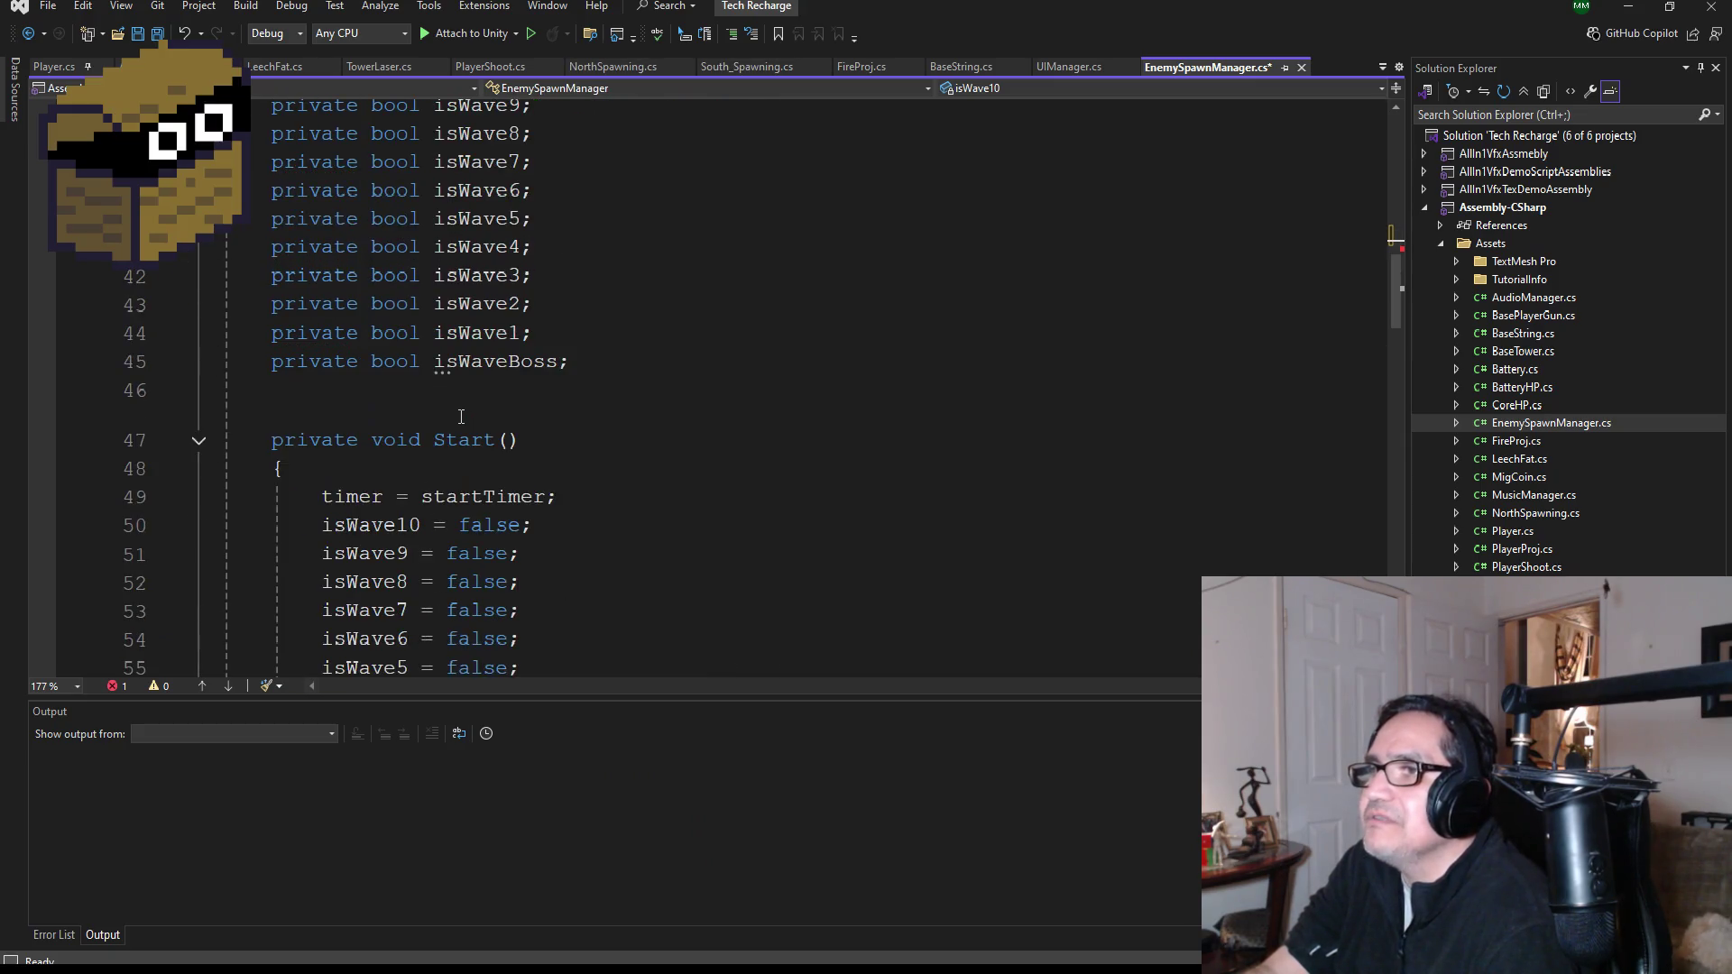
scroll(541, 460, "down", 6)
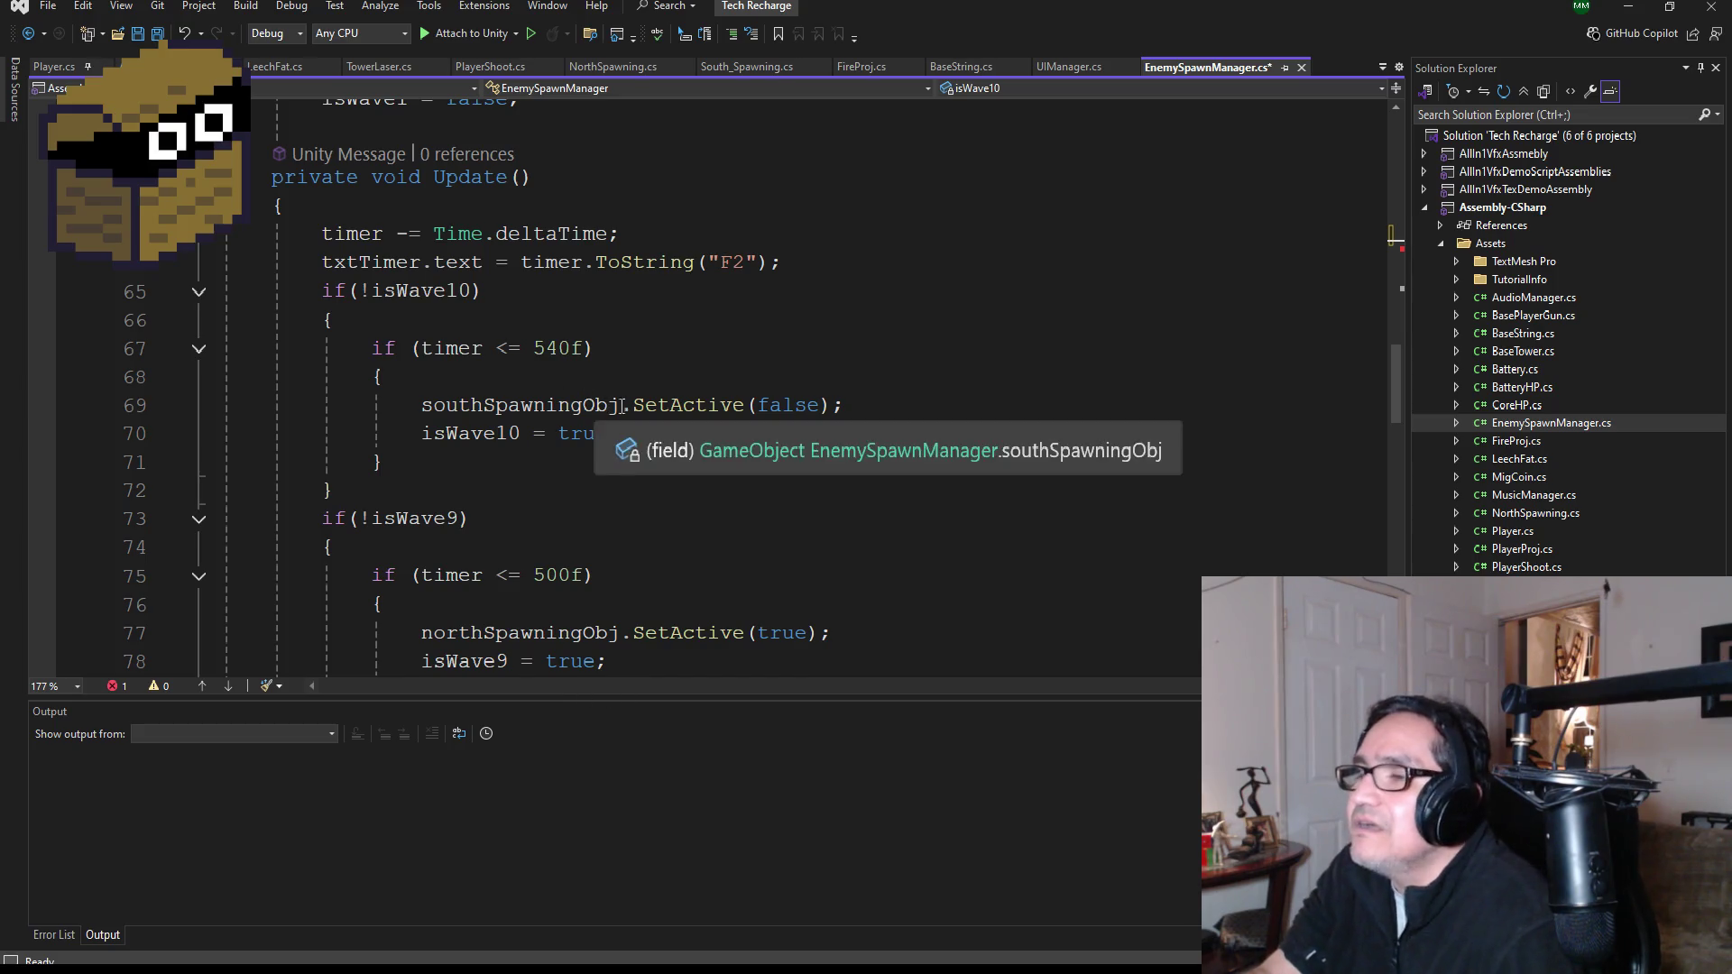
scroll(557, 460, "up", 1)
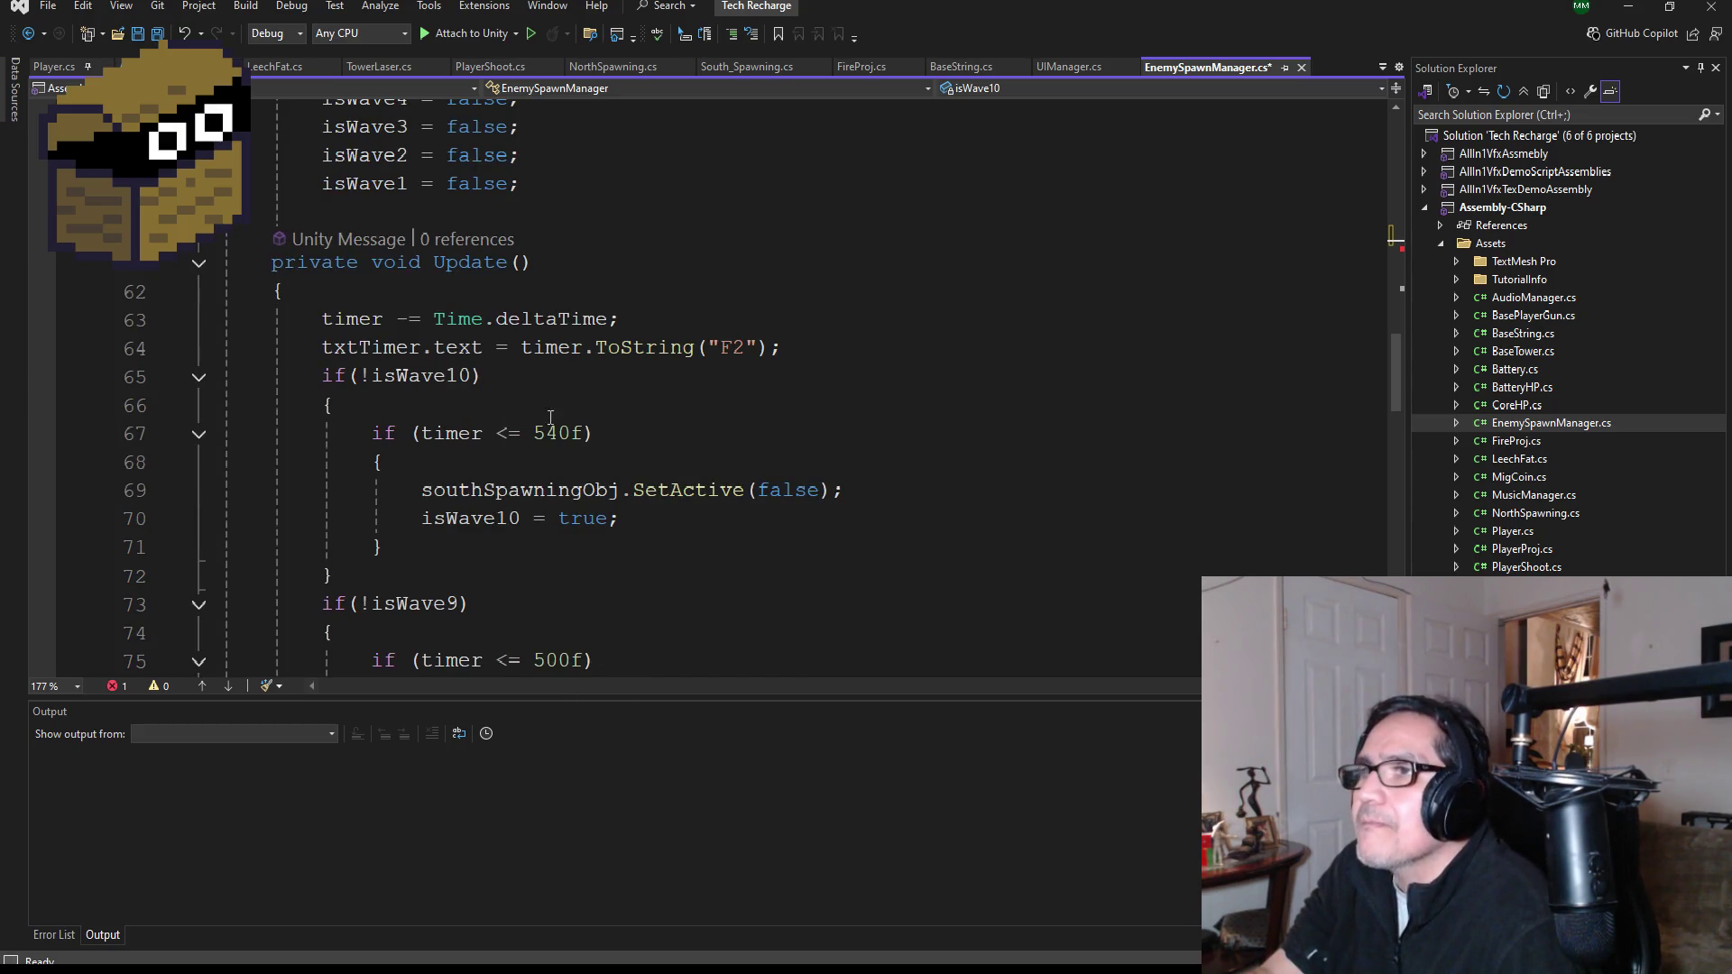
scroll(545, 514, "up", 2)
scroll(631, 519, "down", 7)
scroll(695, 521, "up", 5)
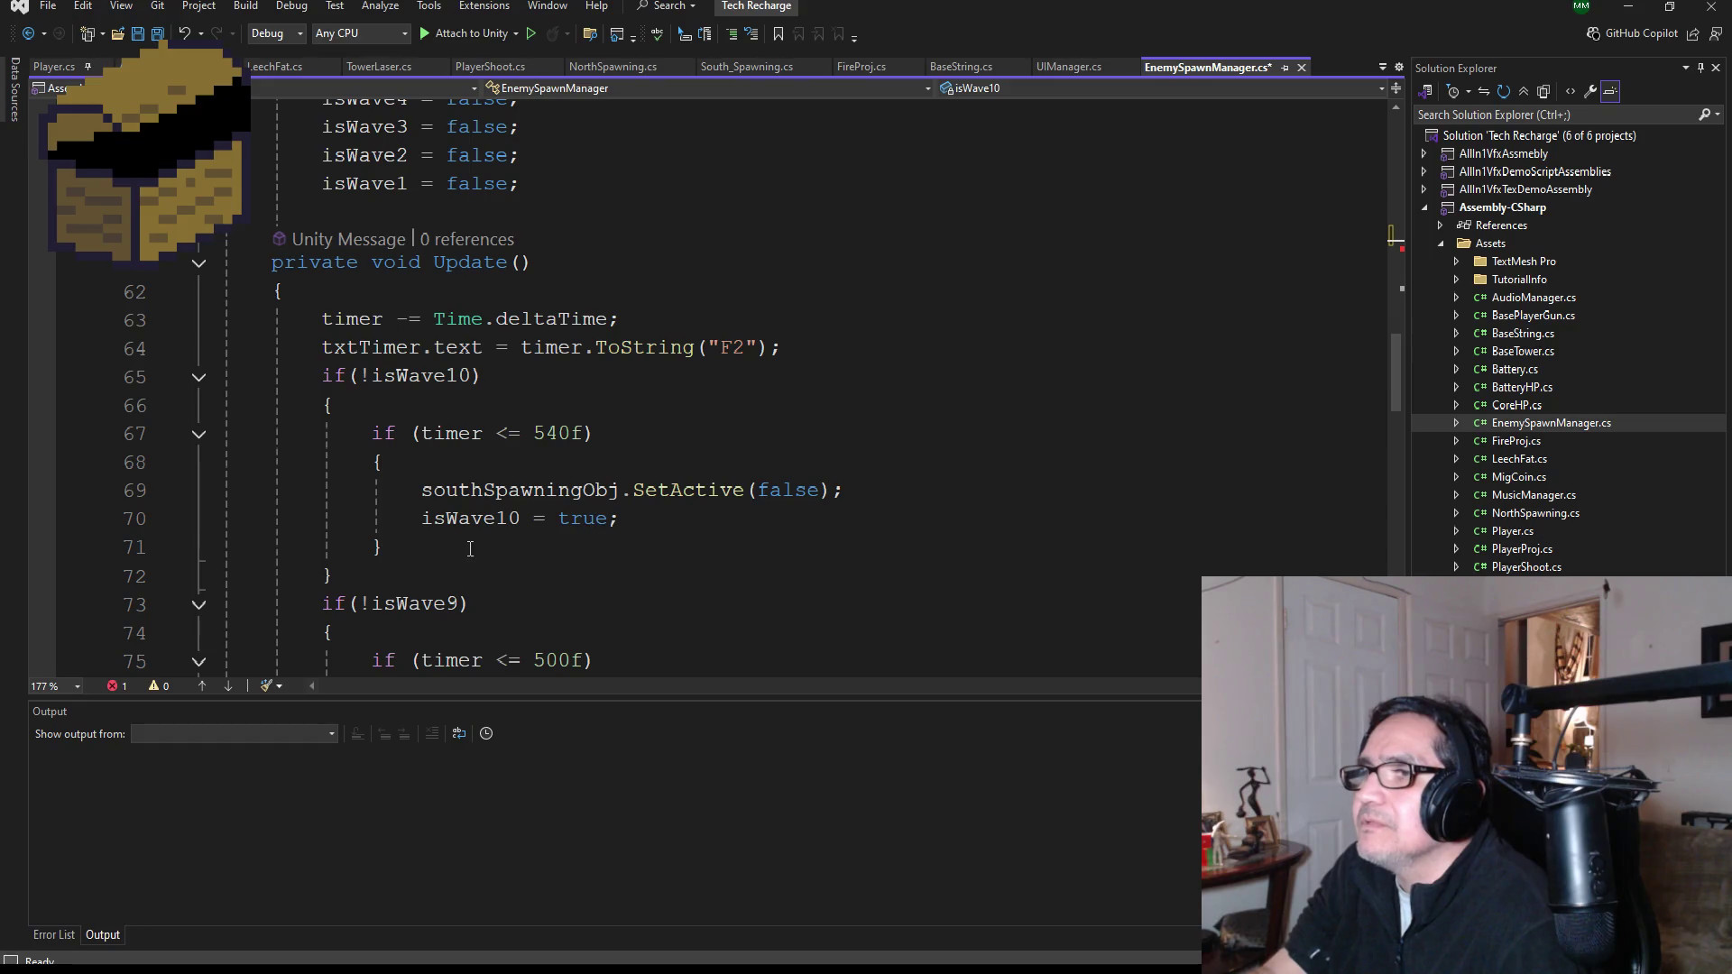
scroll(622, 531, "up", 9)
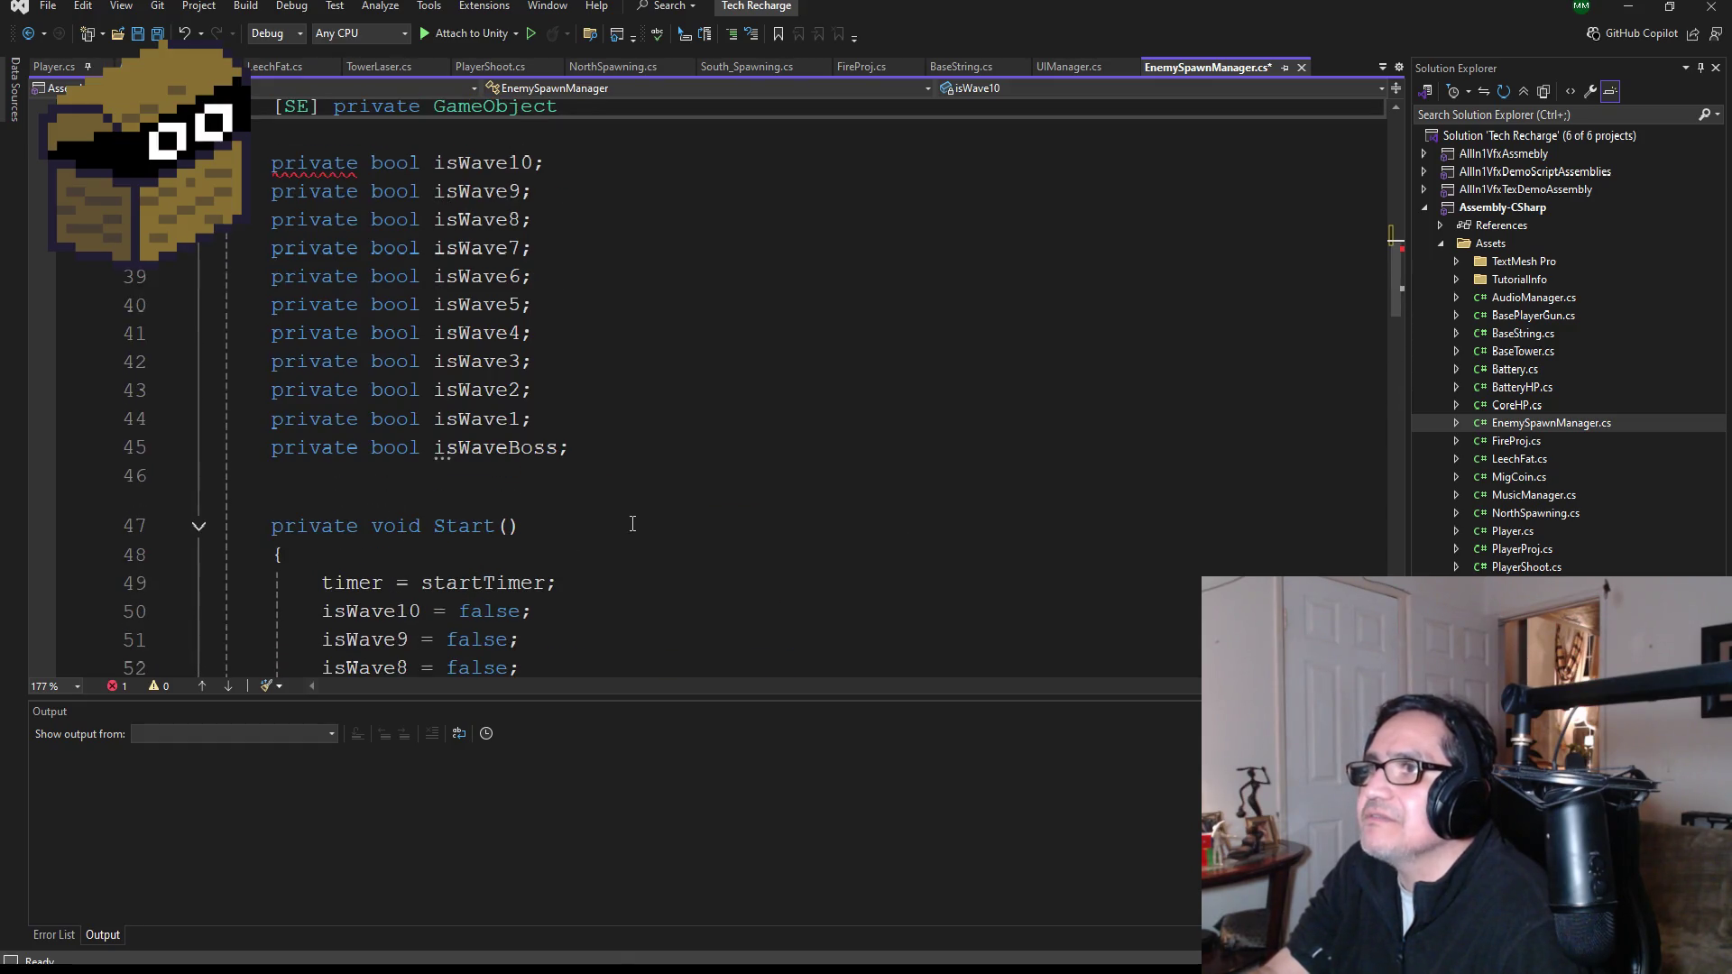
scroll(640, 554, "up", 4)
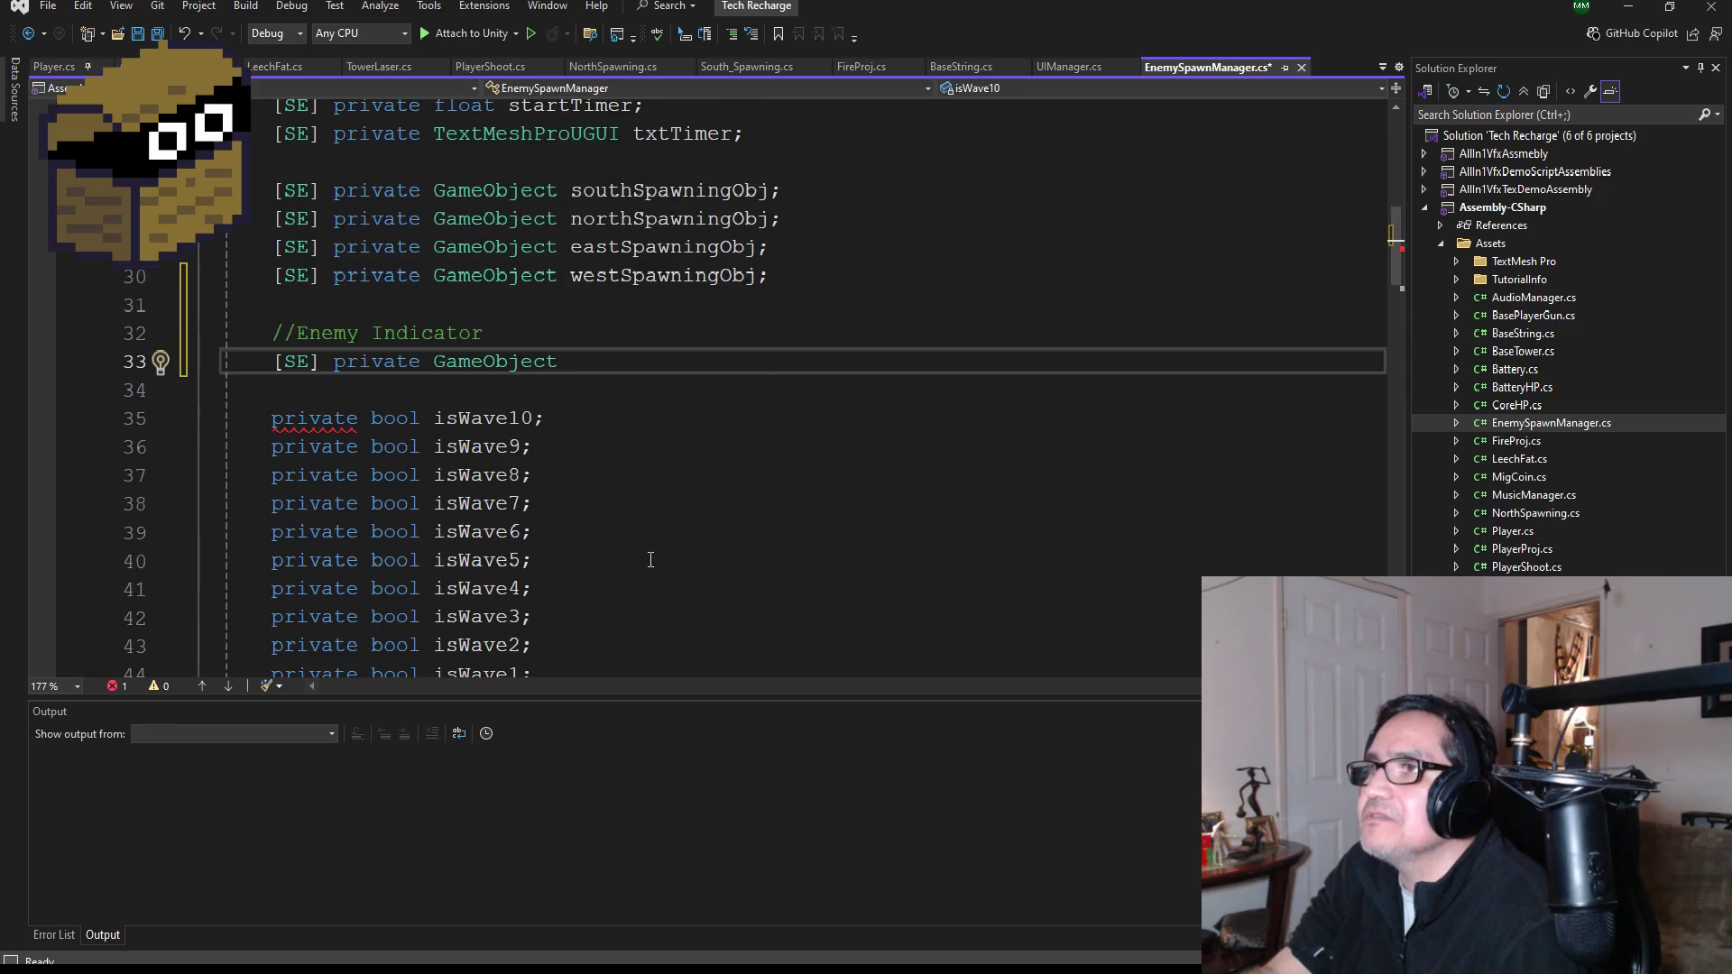
scroll(657, 571, "down", 1)
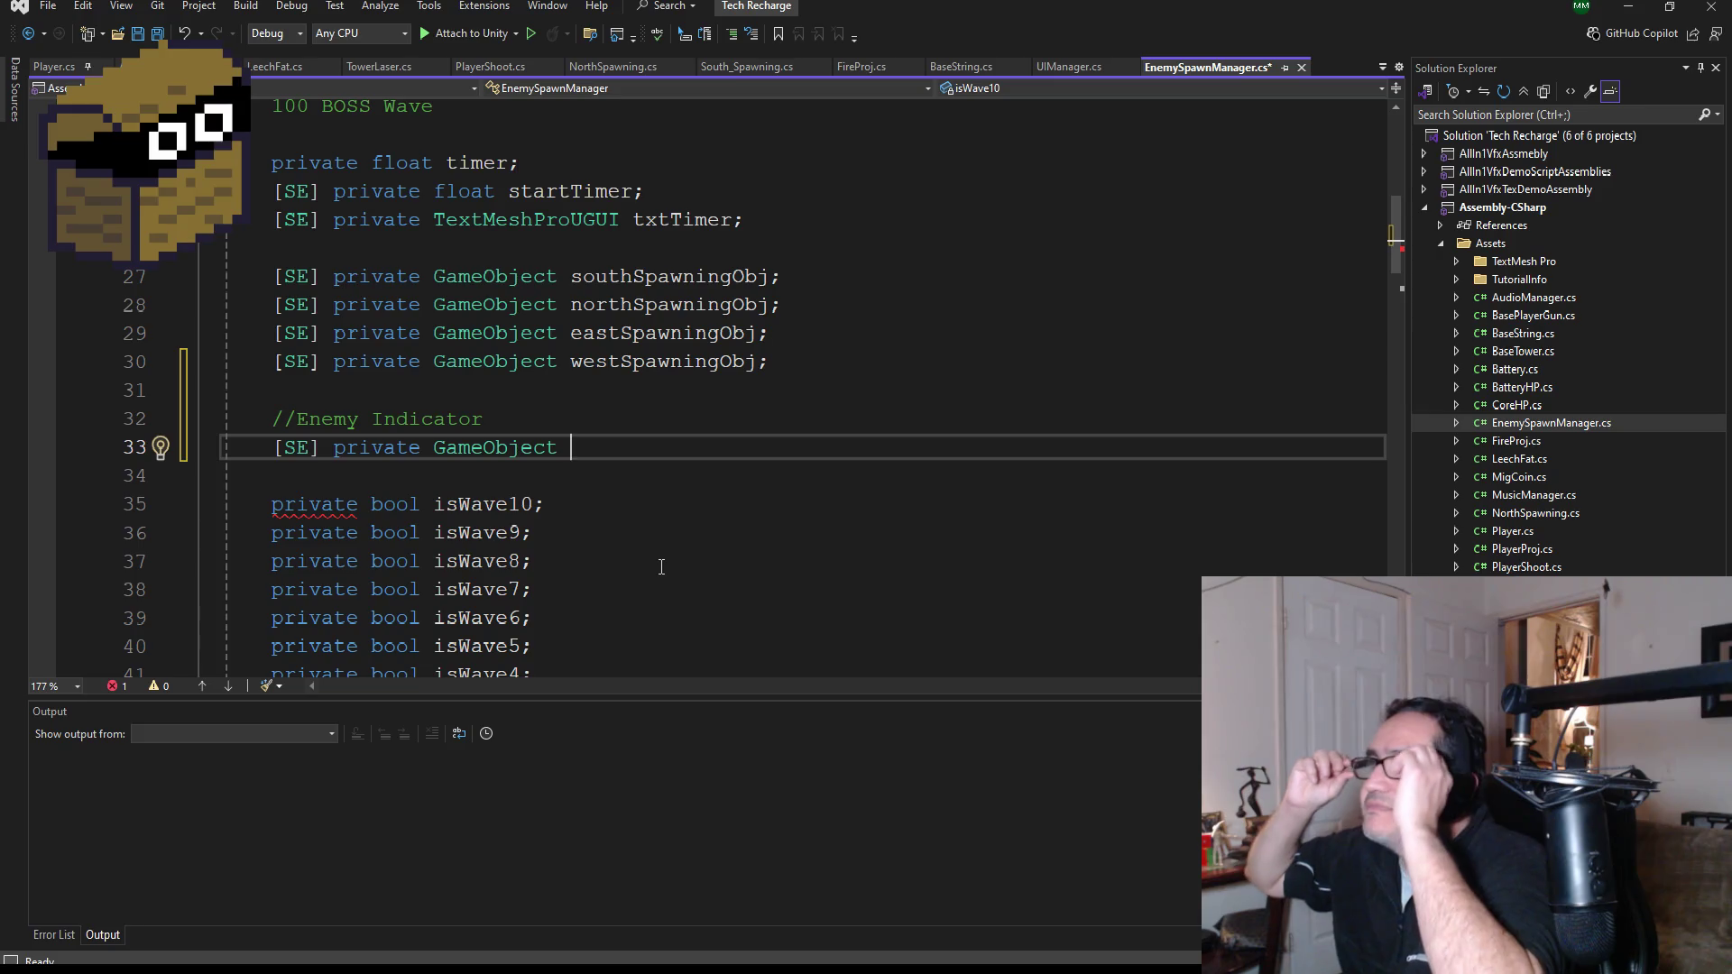
- Name the field southIndicatorObj and paste three copies of the declaration below it
type("south")
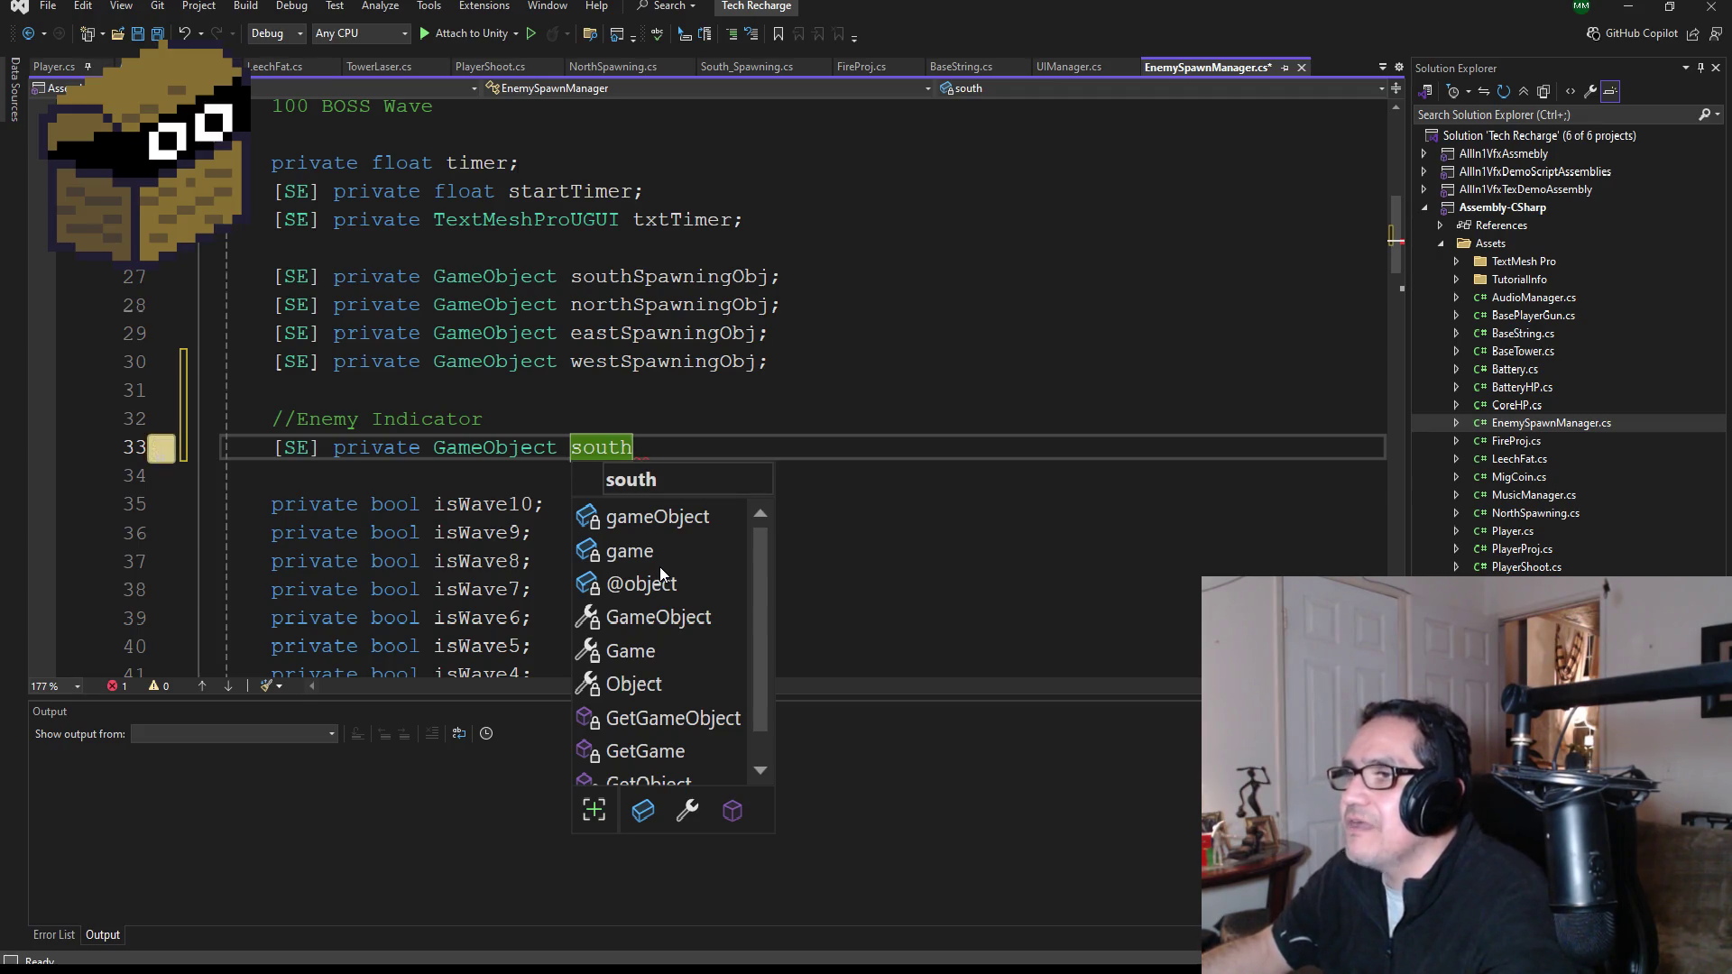
type("IndicatorObj;")
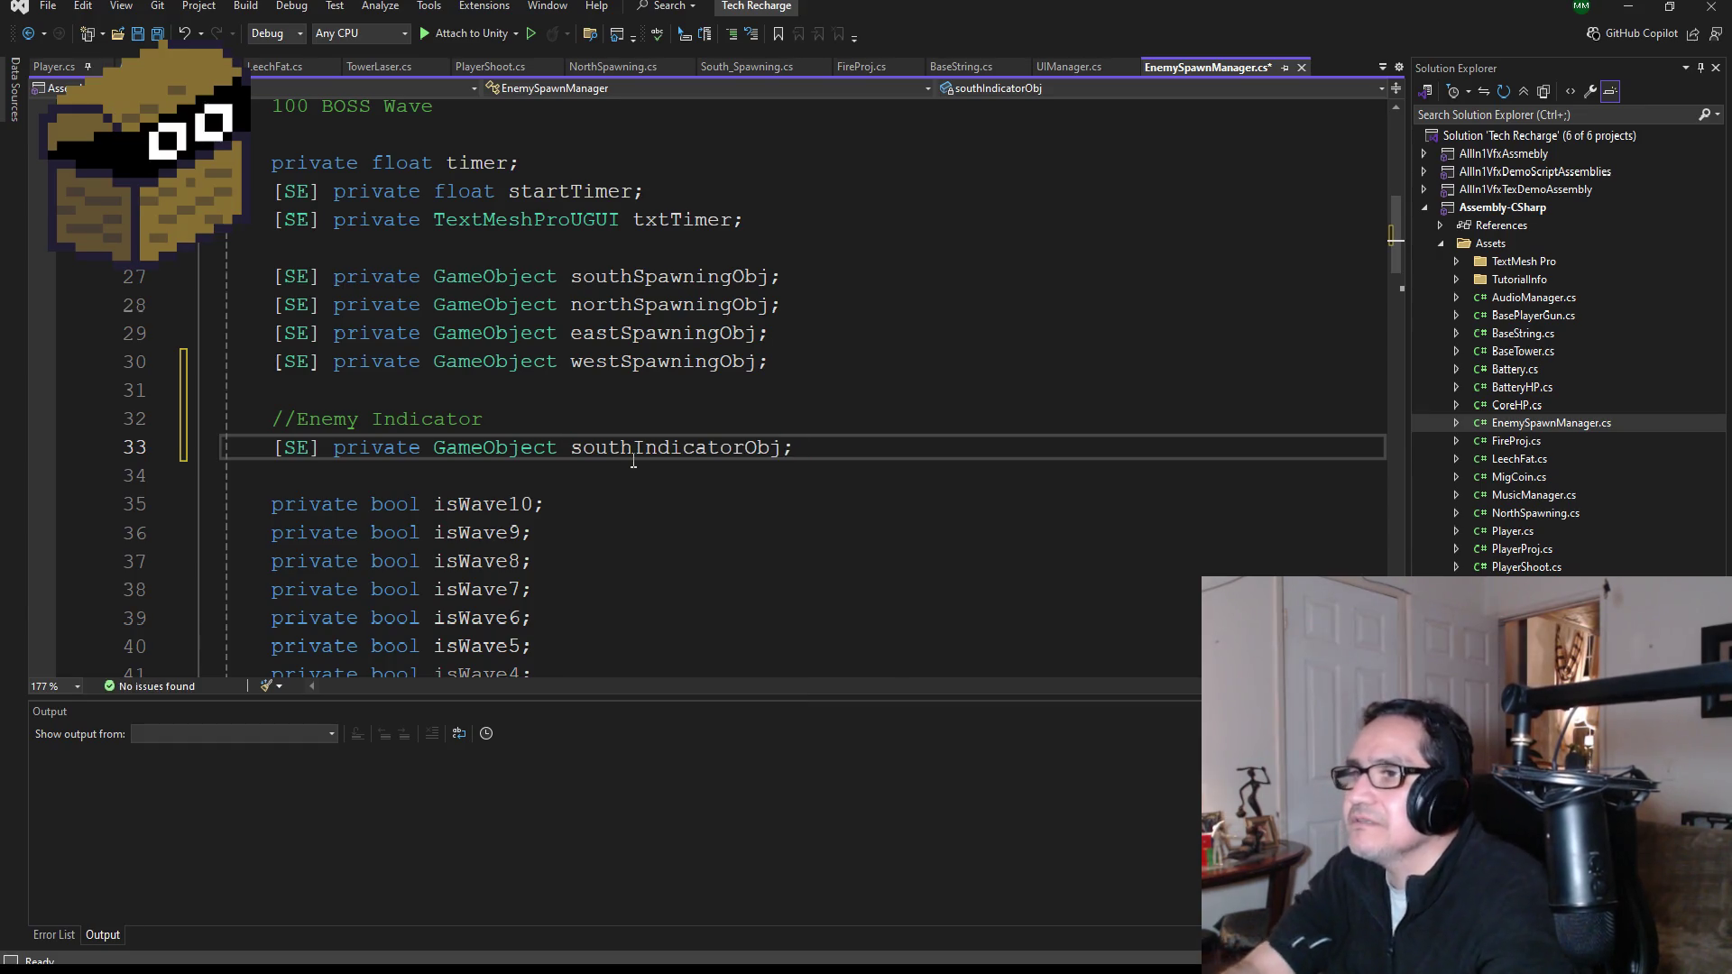
left_click_drag(828, 448, 273, 448)
key("ctrl+c")
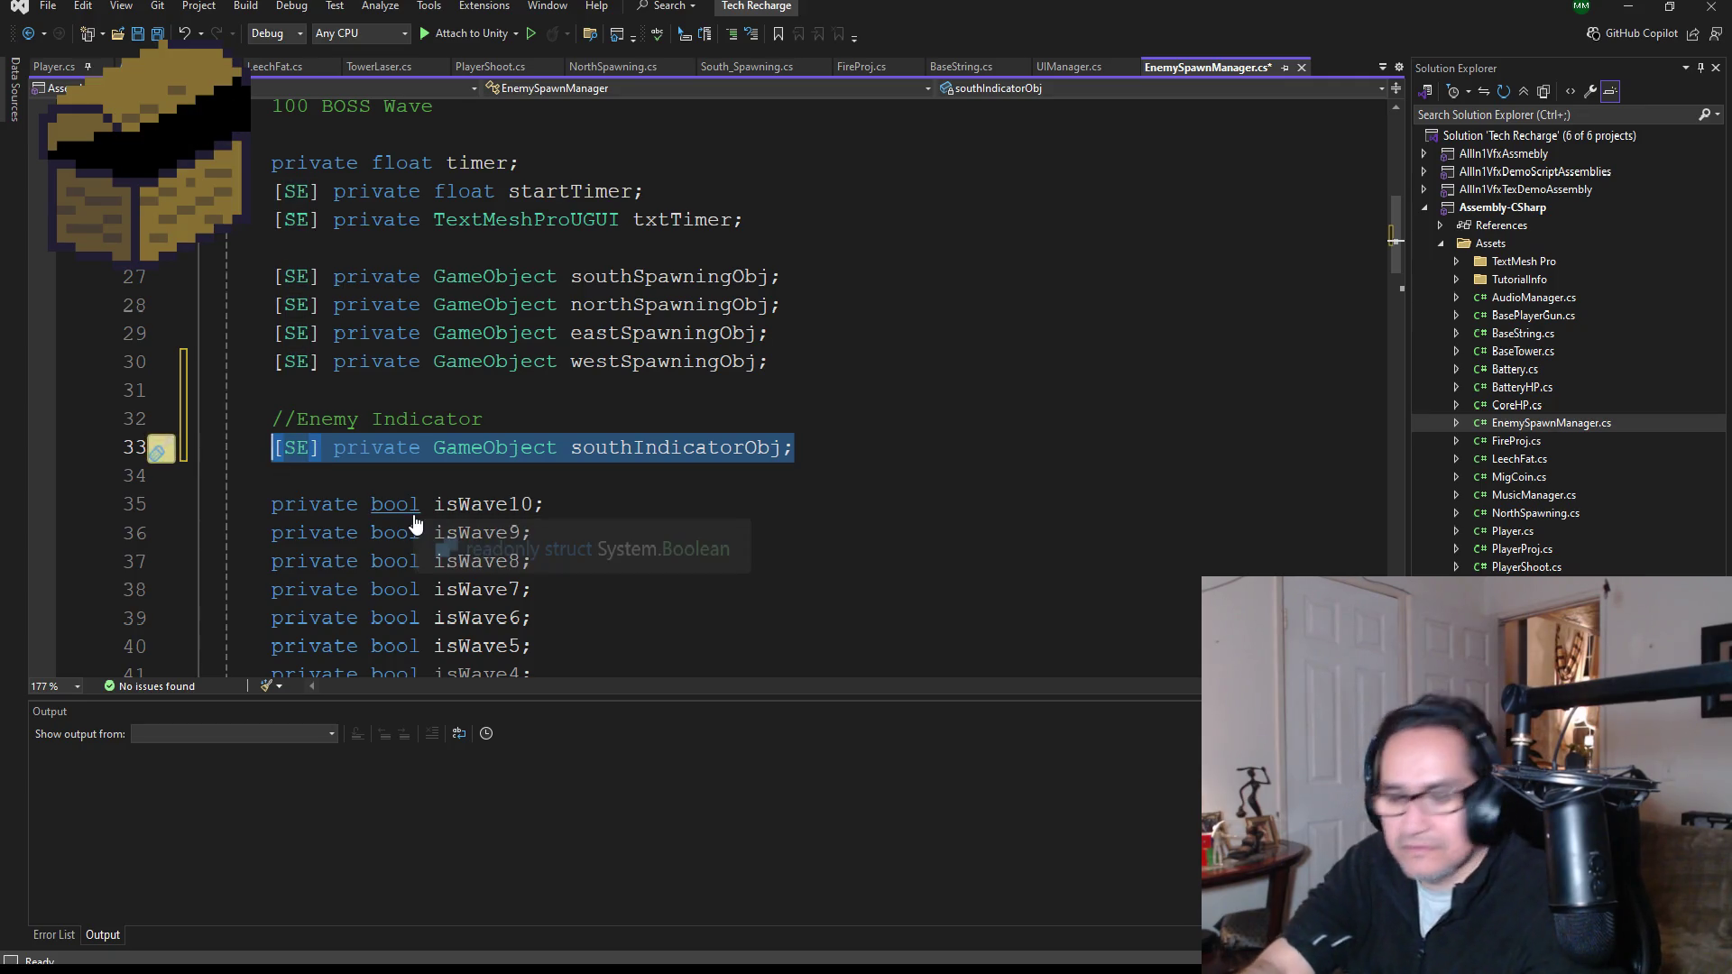
left_click(826, 441)
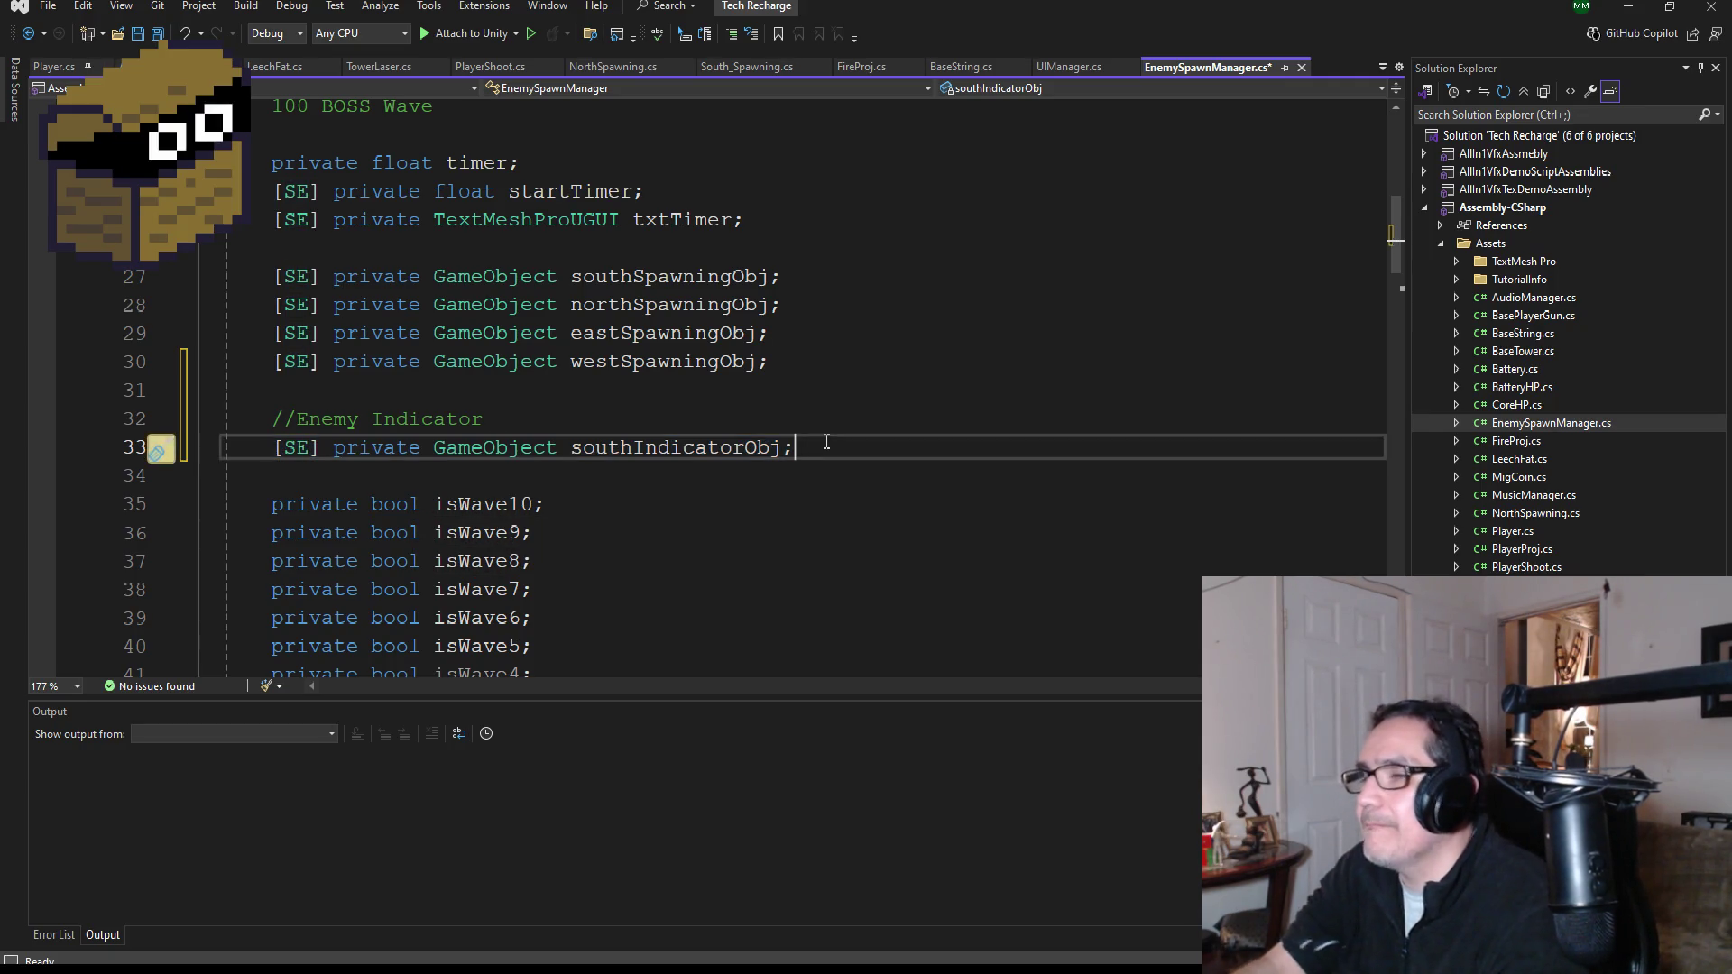
key("Return")
key("ctrl+v")
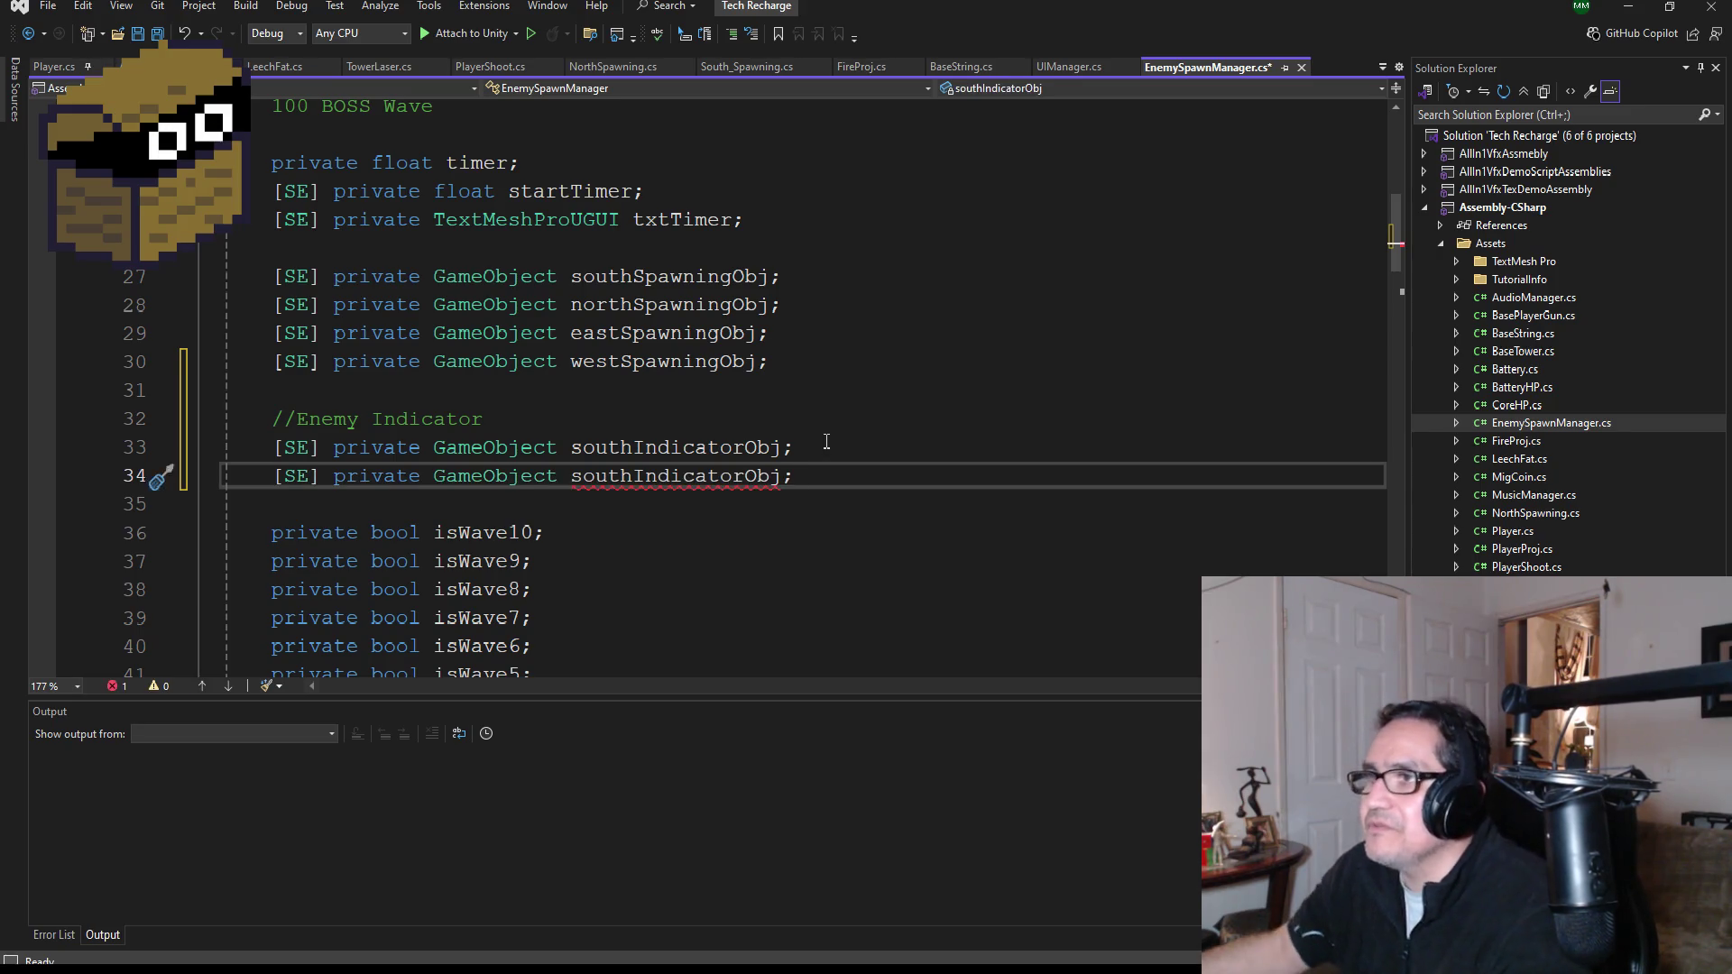
key("Return")
key("ctrl+v")
key("Return")
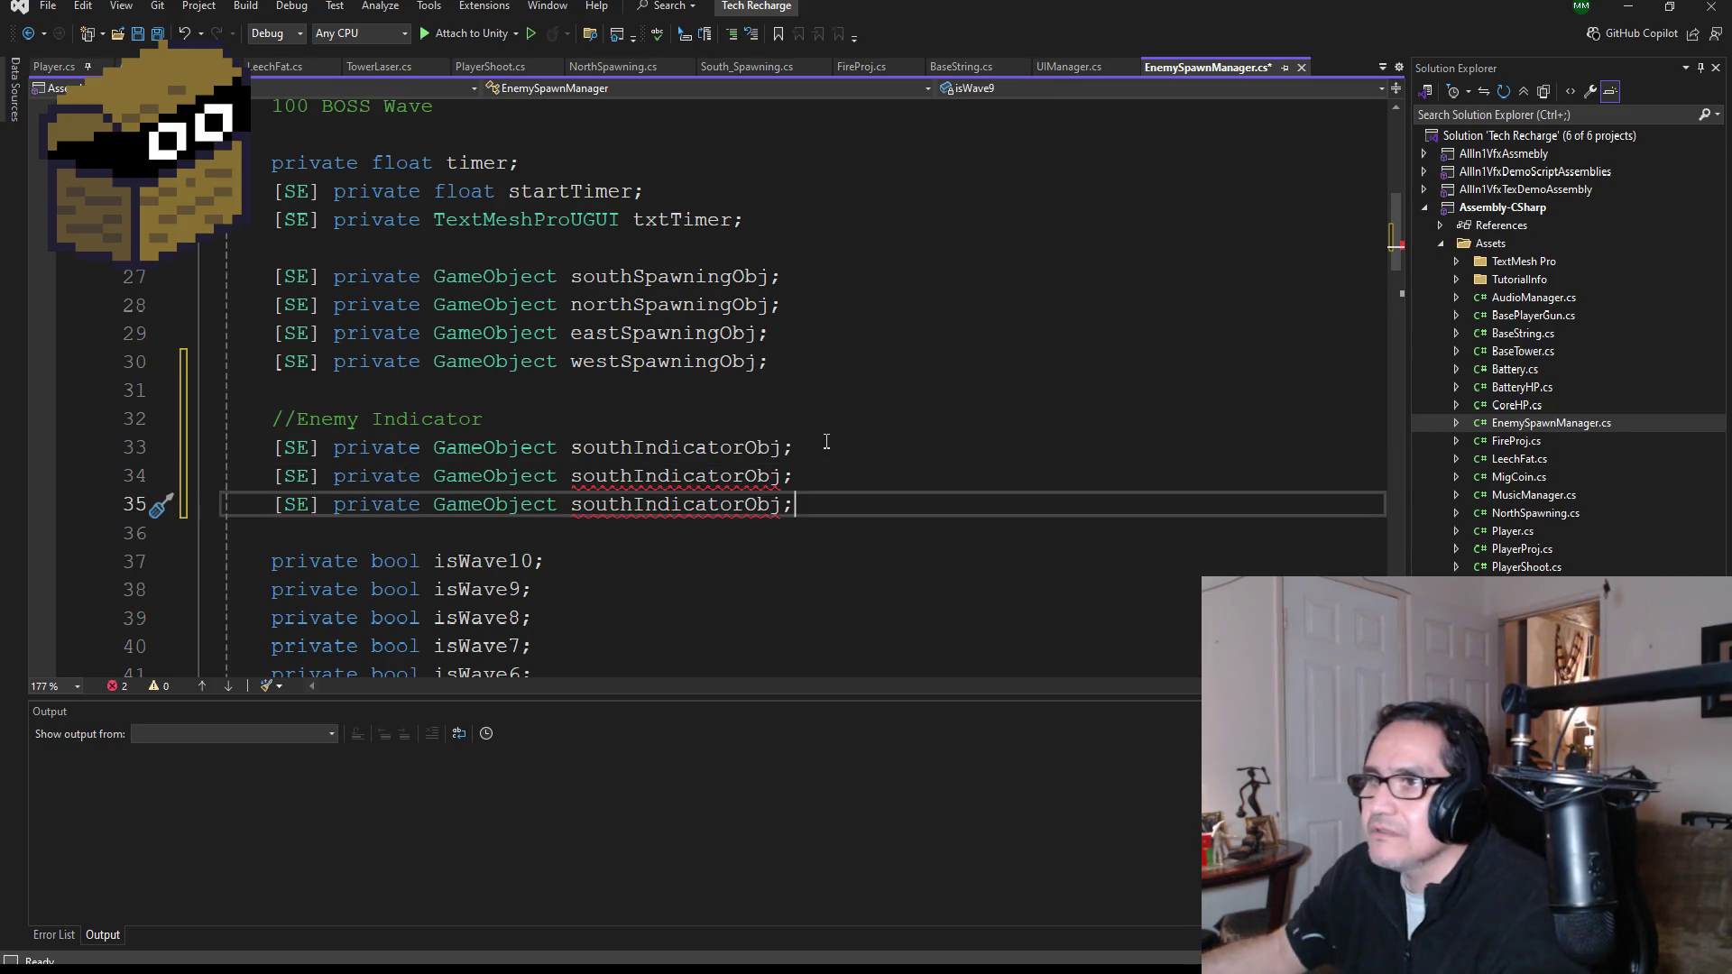
key("ctrl+v")
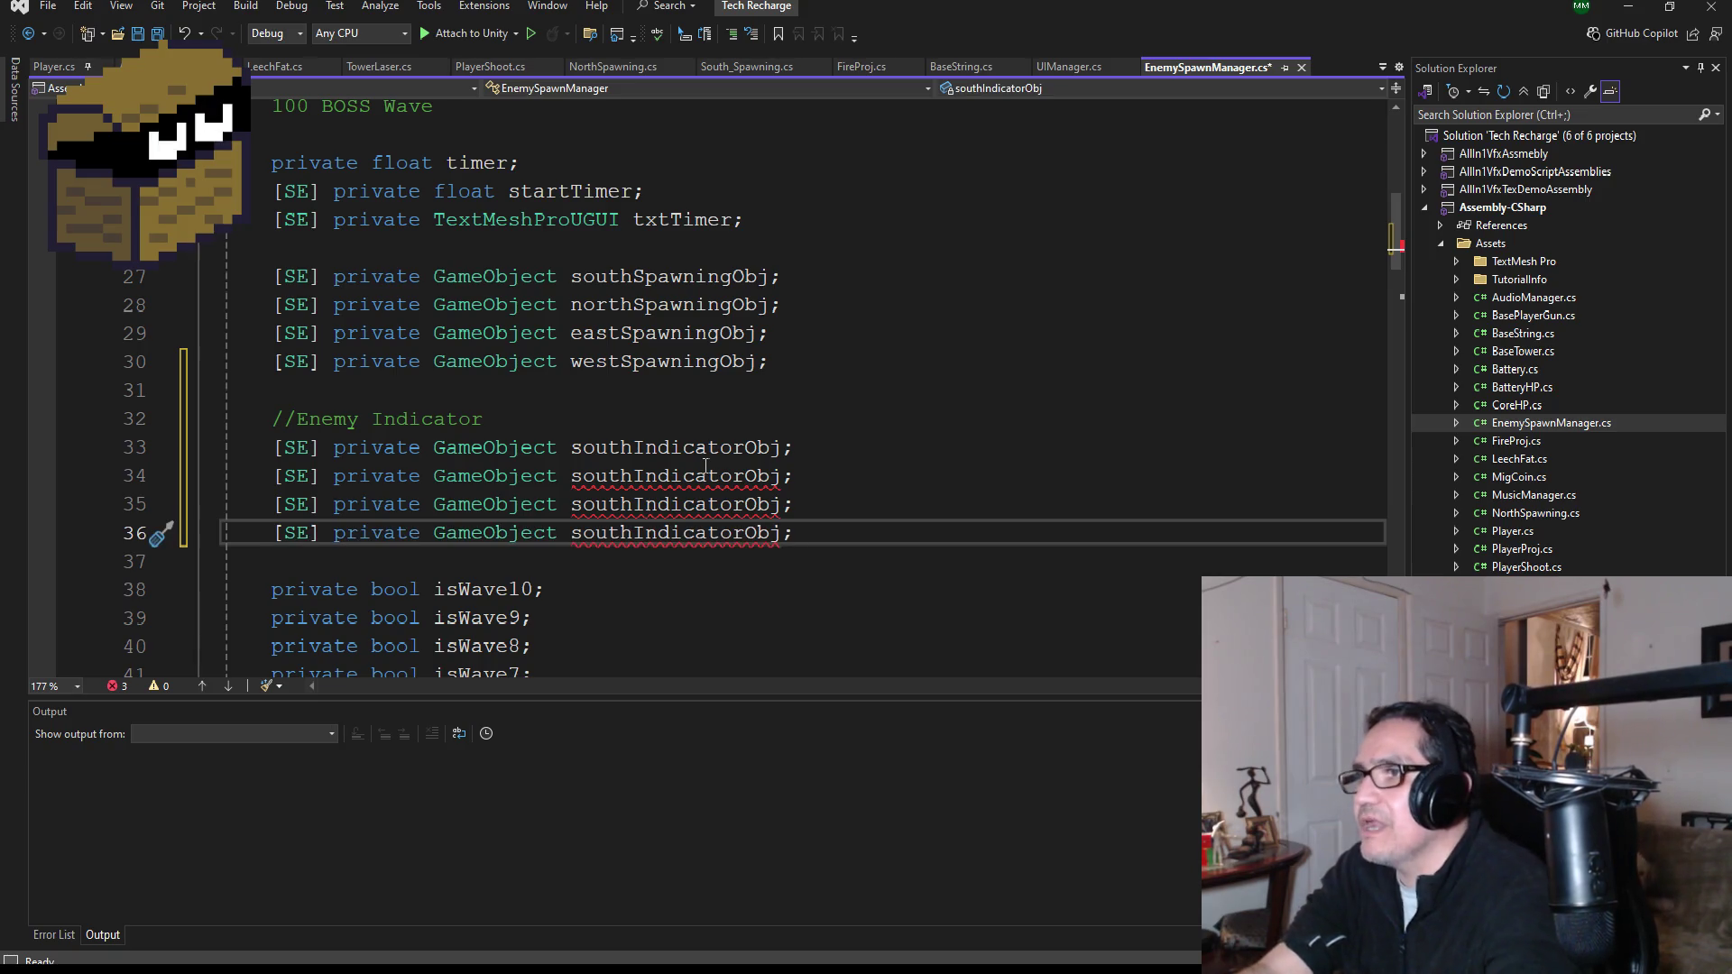
- Use multi-caret editing to remove 'south' from the three copied field names
left_click(636, 448)
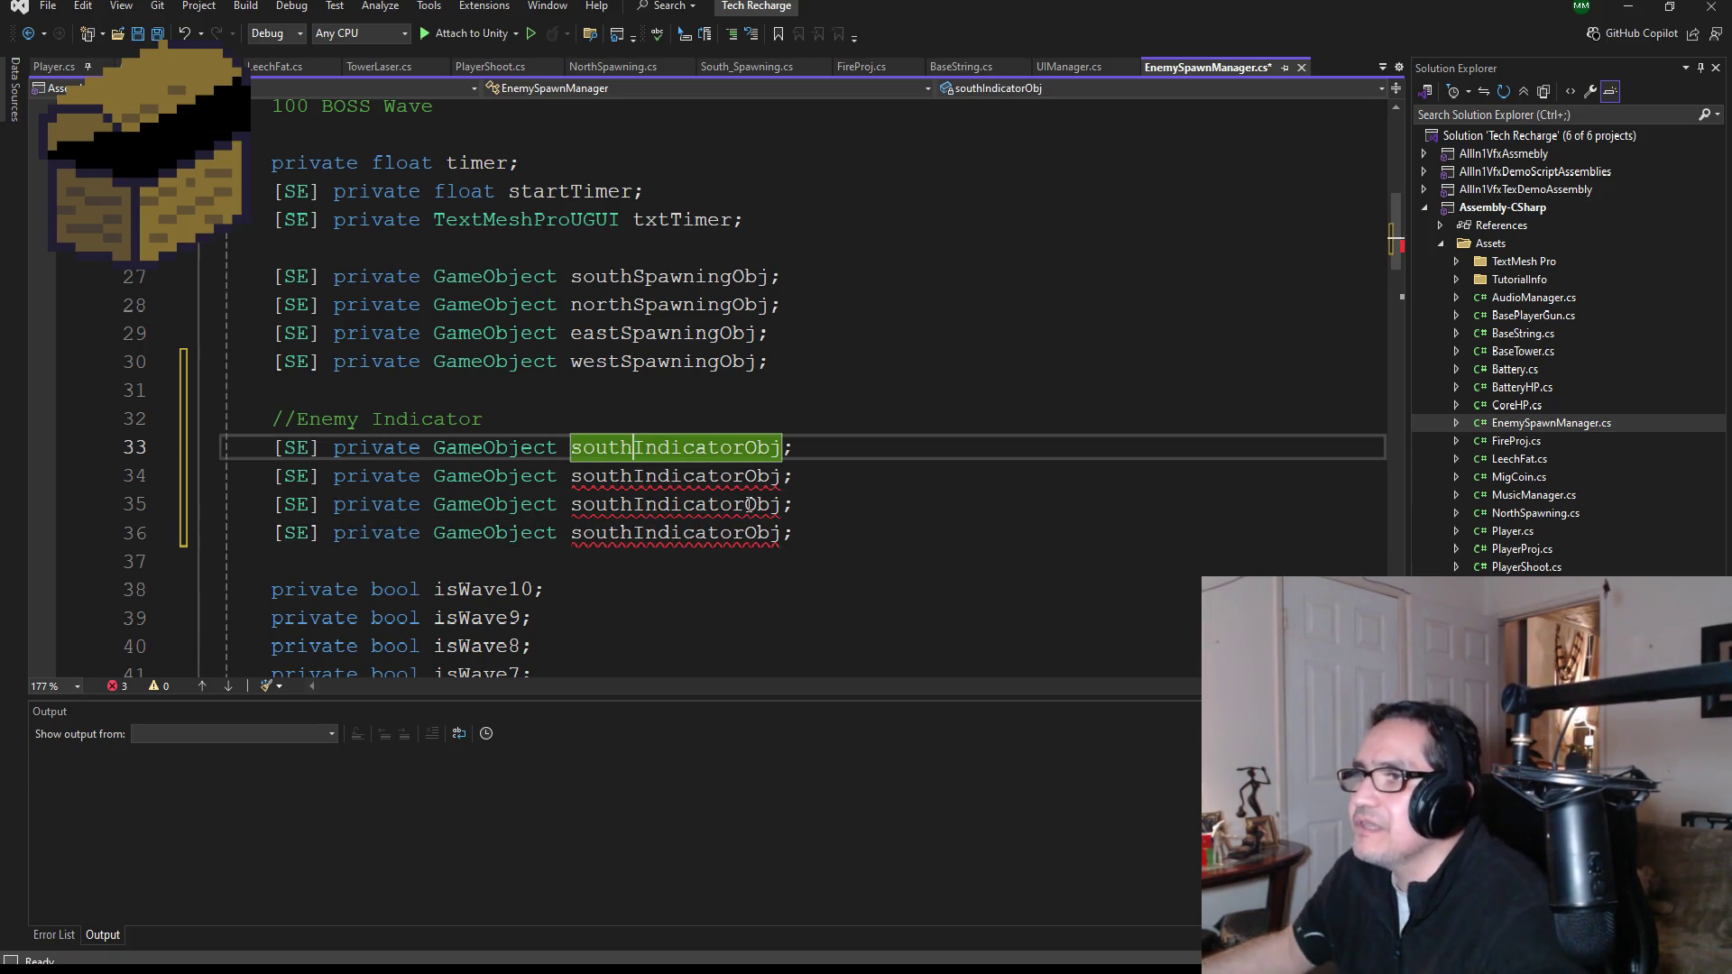
key("alt+shift+Down")
key("alt+shift+Down")
key("alt+shift+Down")
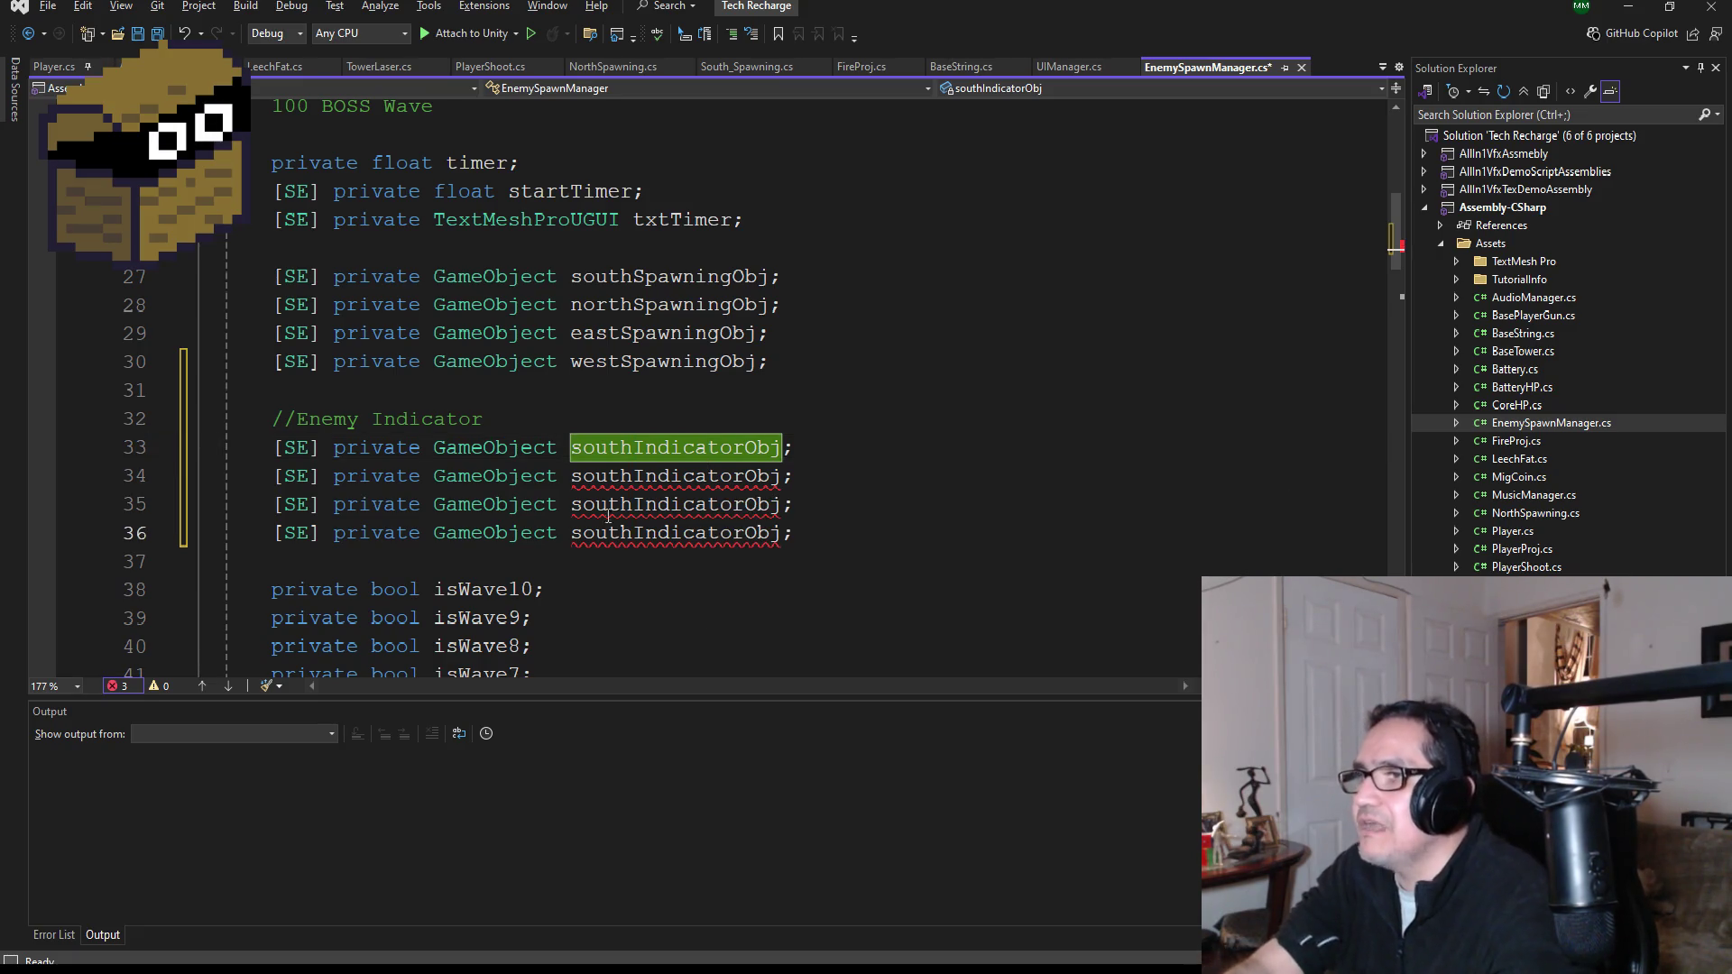
key("Up")
key("Up")
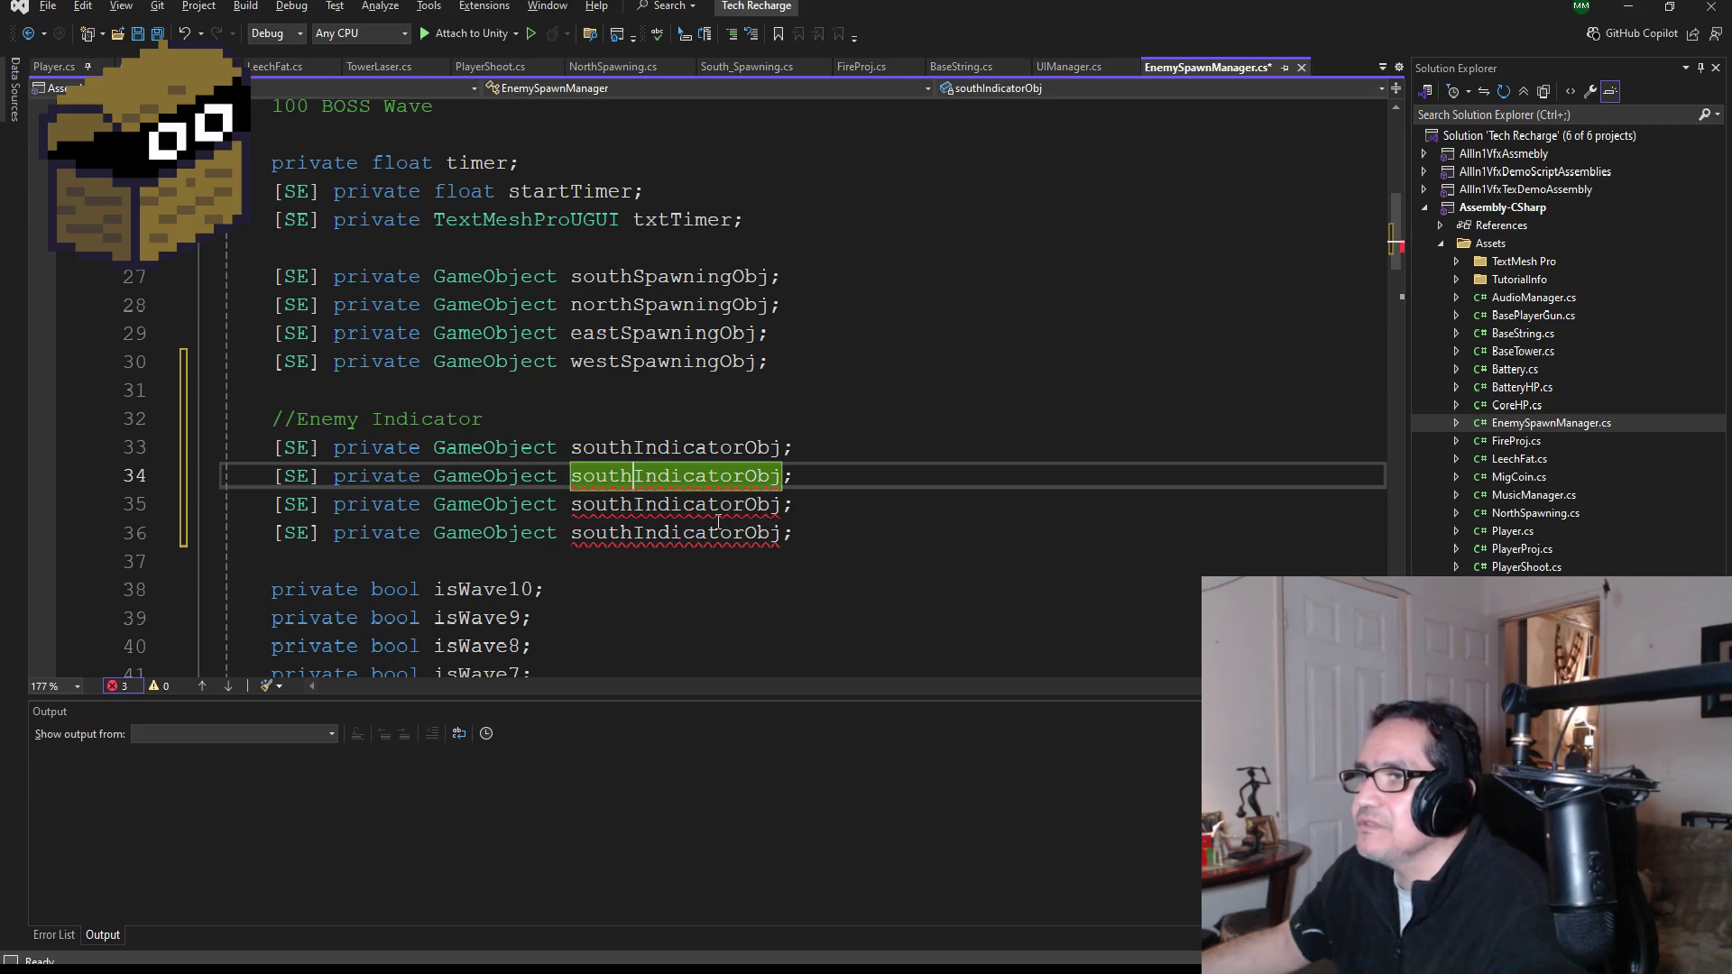
mouse_move(718, 522)
key("shift+alt+Down")
key("shift+alt+Down")
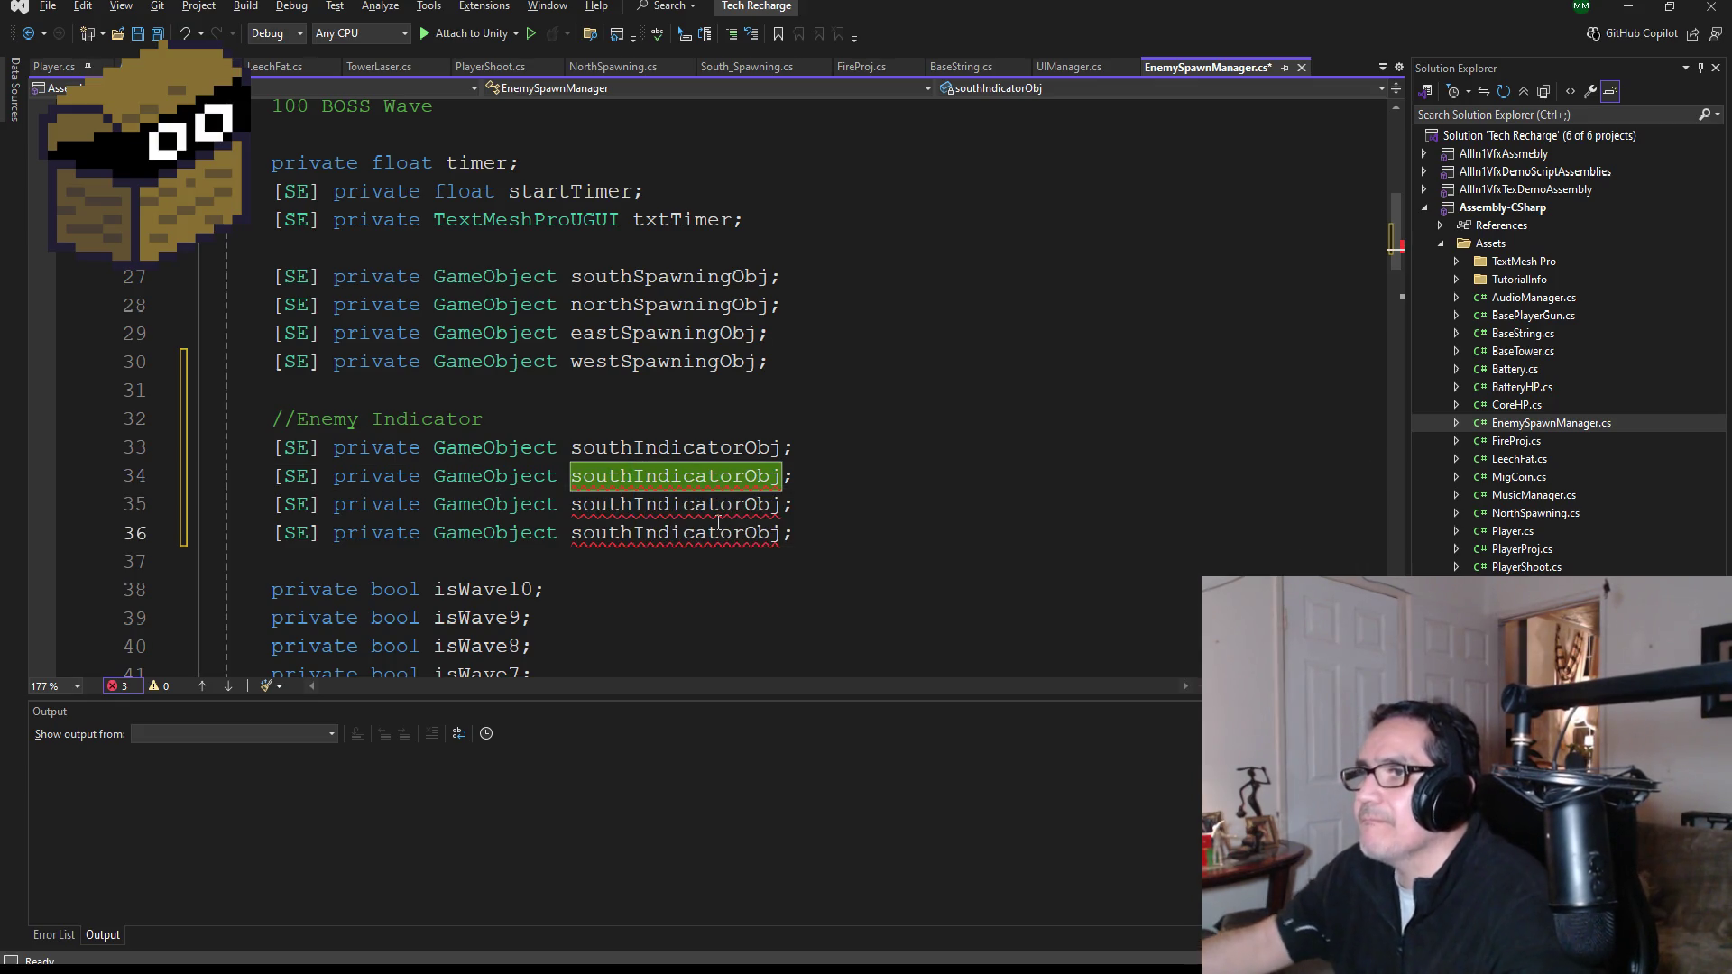
key("BackSpace")
key("BackSpace")
key("BackSpace")
key("Up")
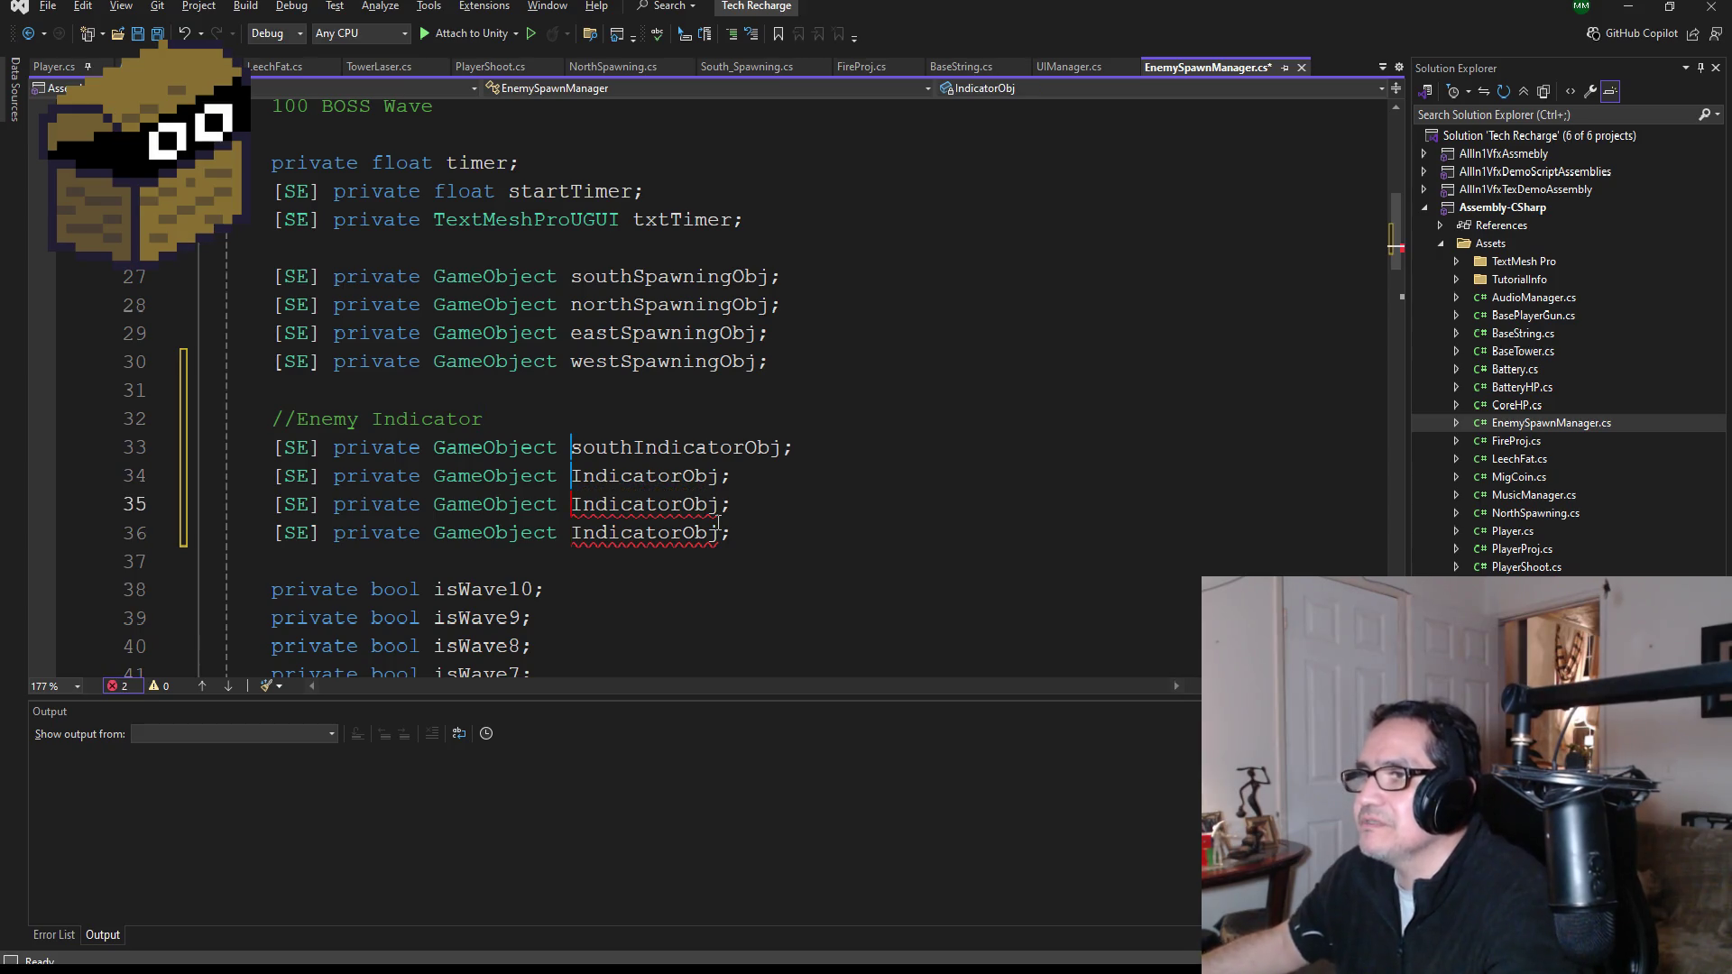
- Rename the copies northIndicatorObj, eastIndicatorObj and westIndicatorObj, then save the script
double_click(717, 516)
double_click(654, 475)
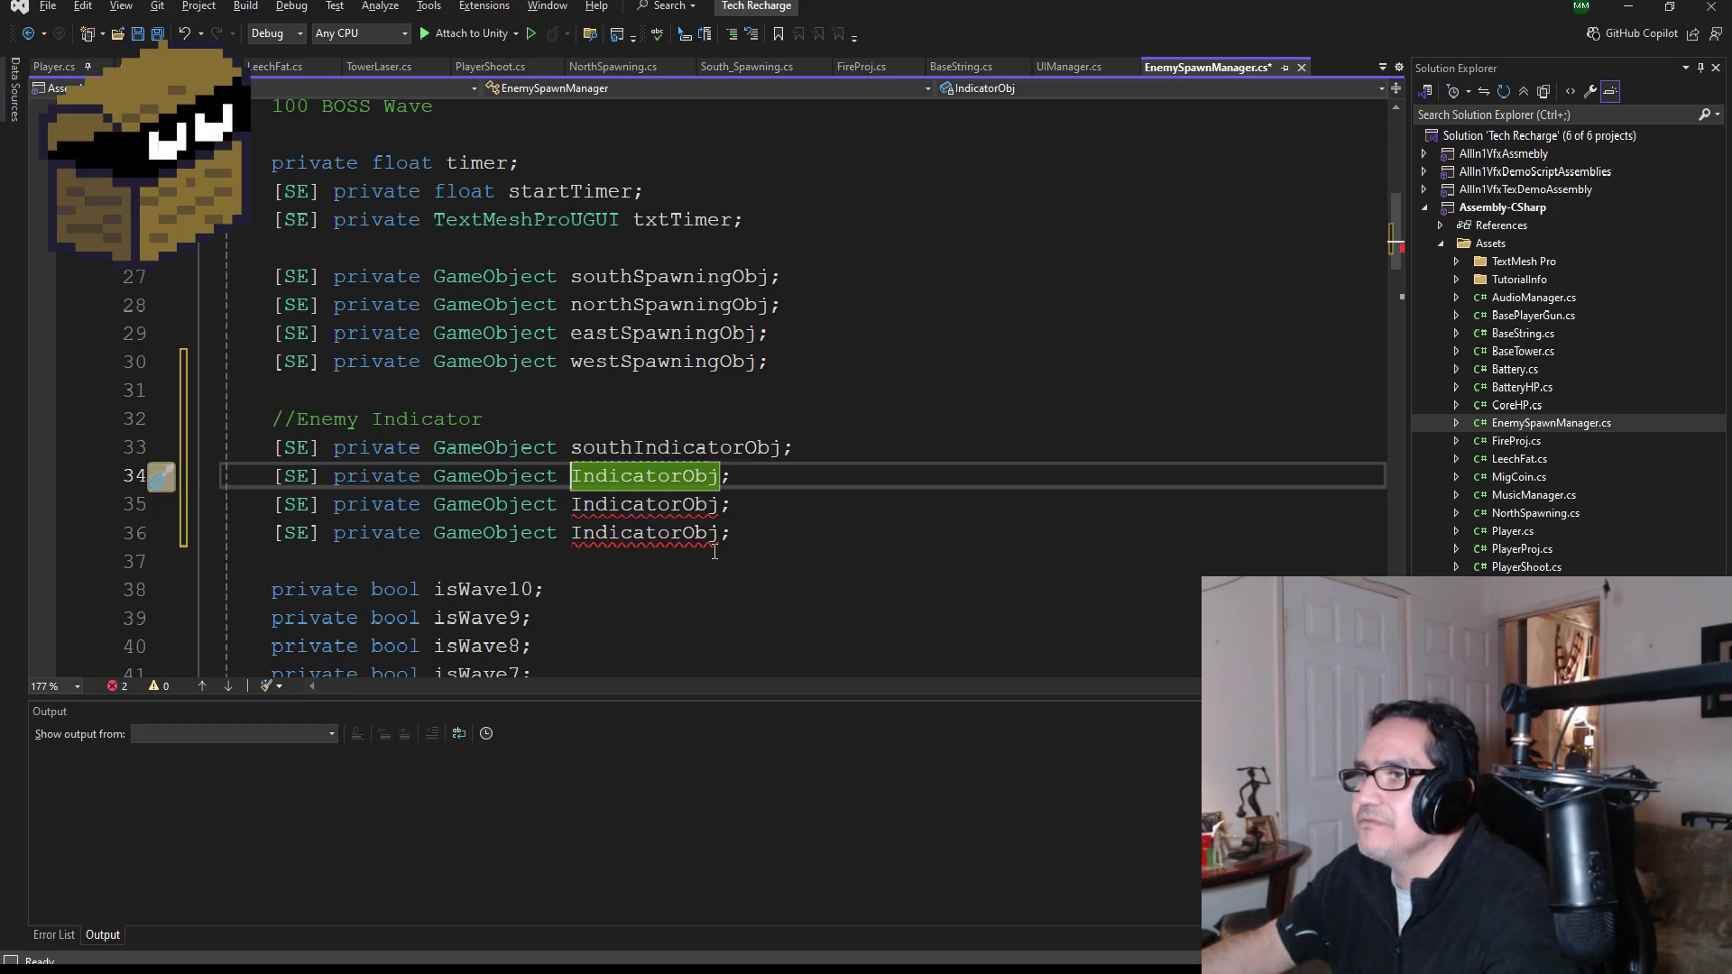
type("Not")
type("th")
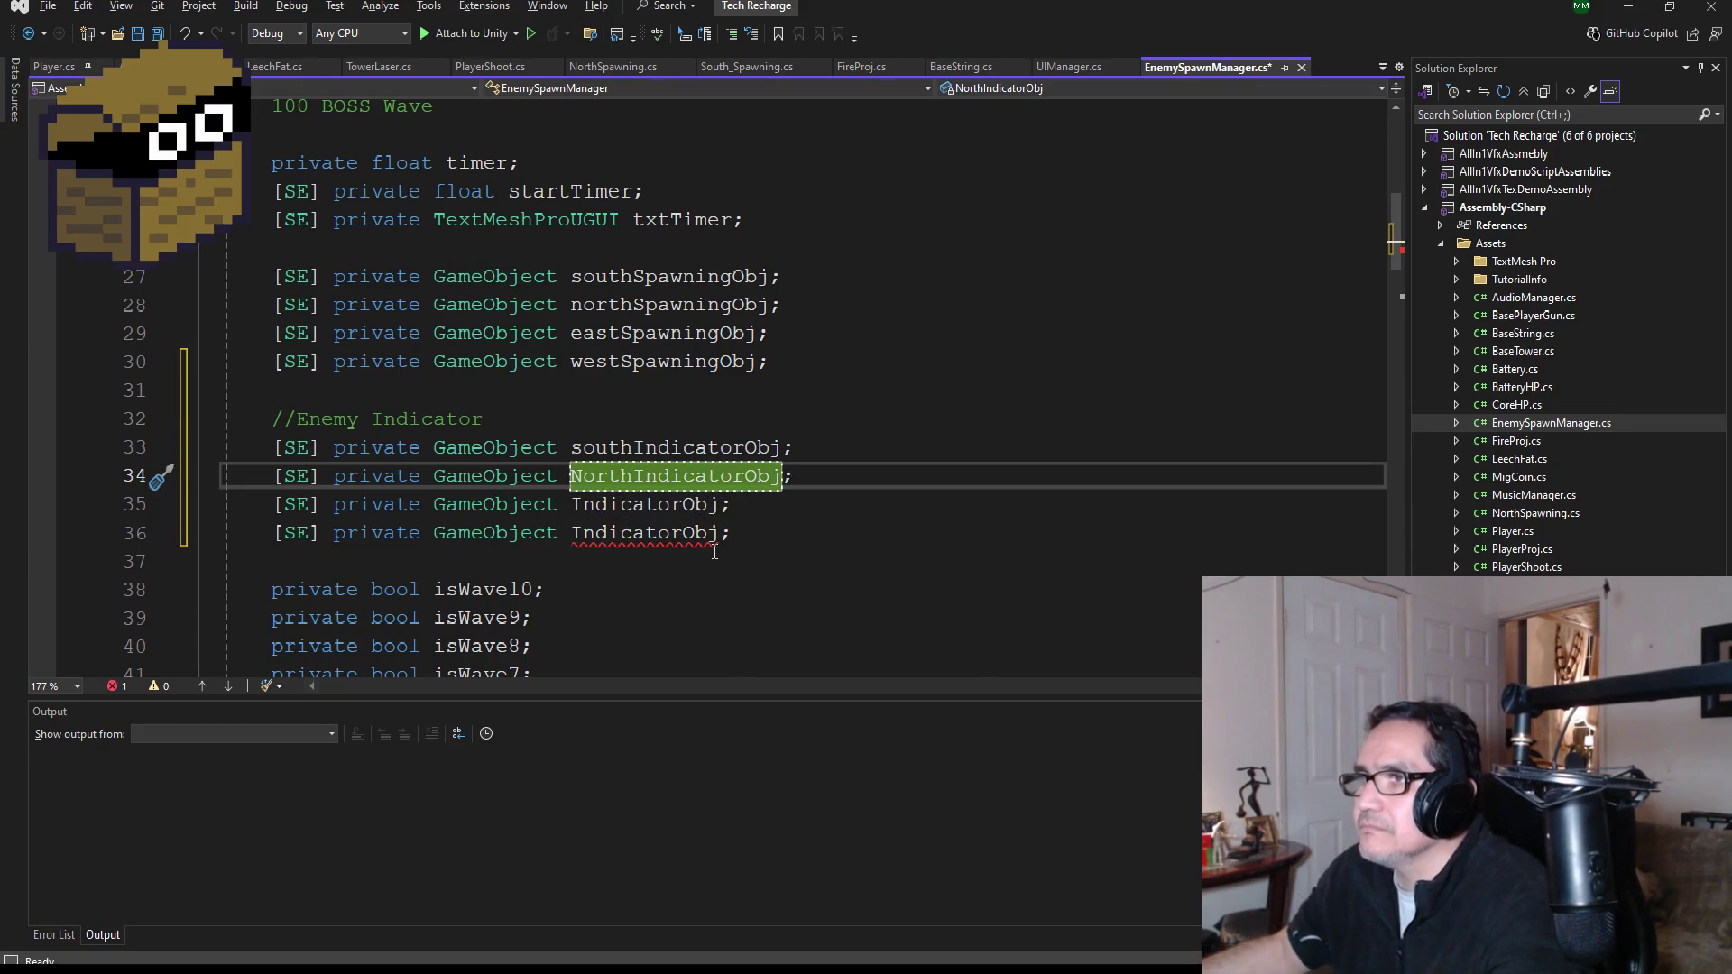
key("Left")
key("Left")
key("Left")
key("BackSpace")
type("n")
key("Down")
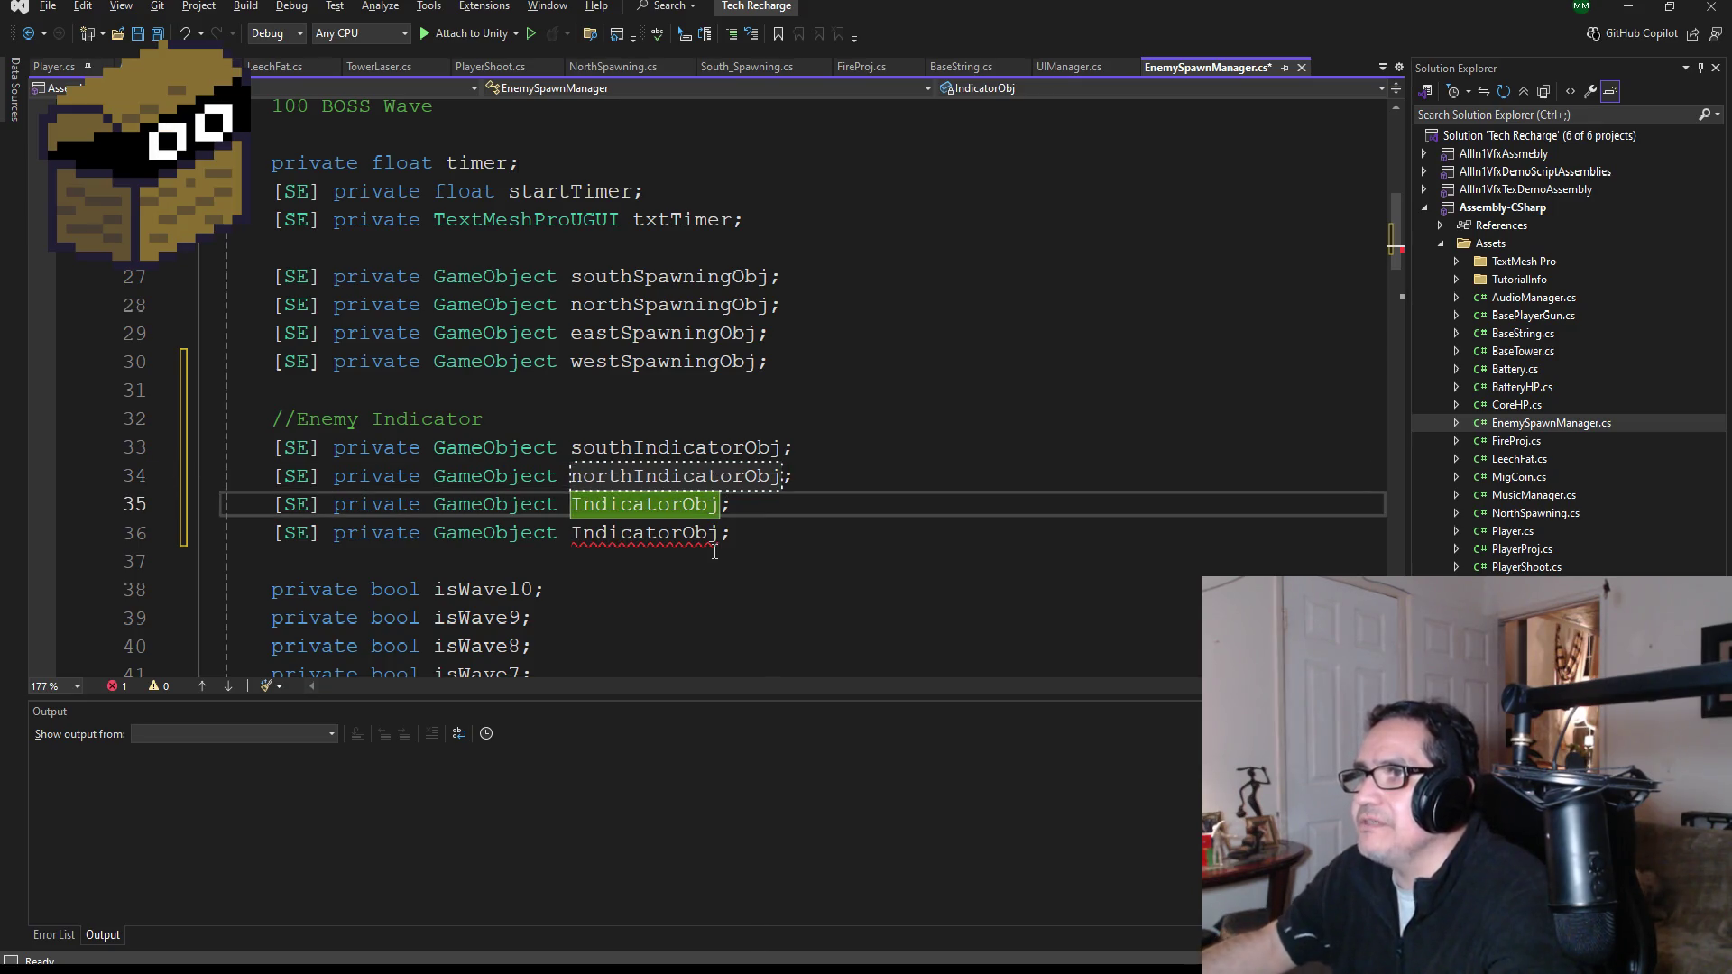
key("Left")
type("east")
key("Down")
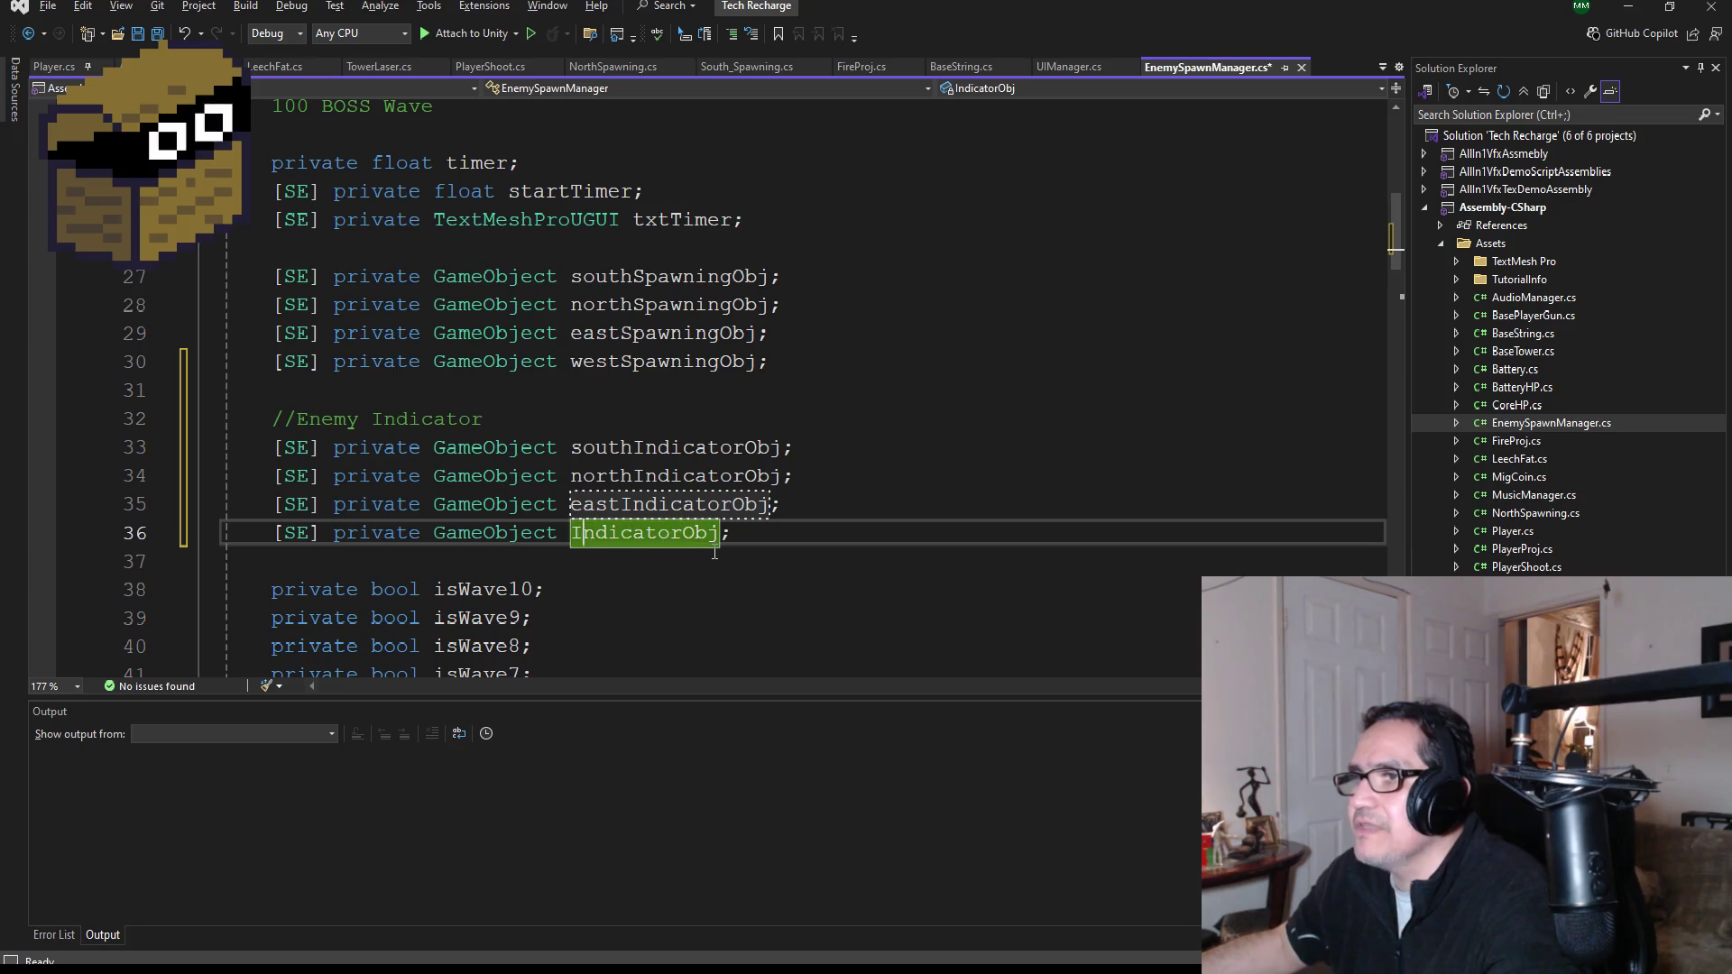
key("Left")
type("west")
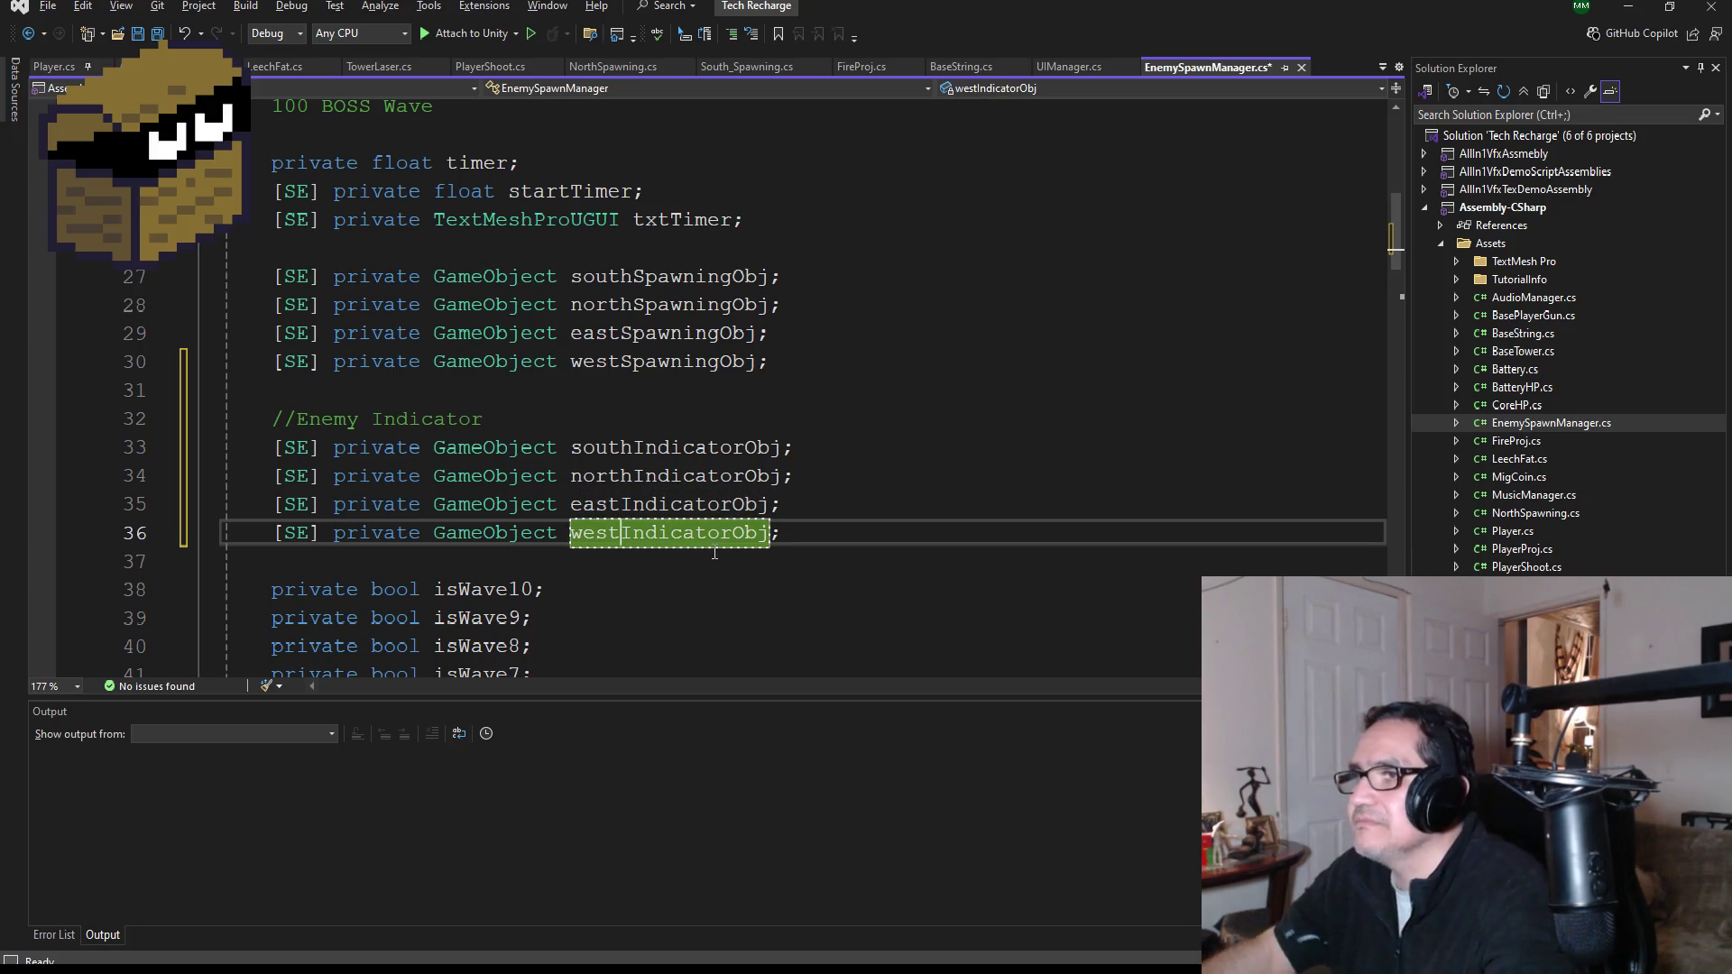
key("ctrl+s")
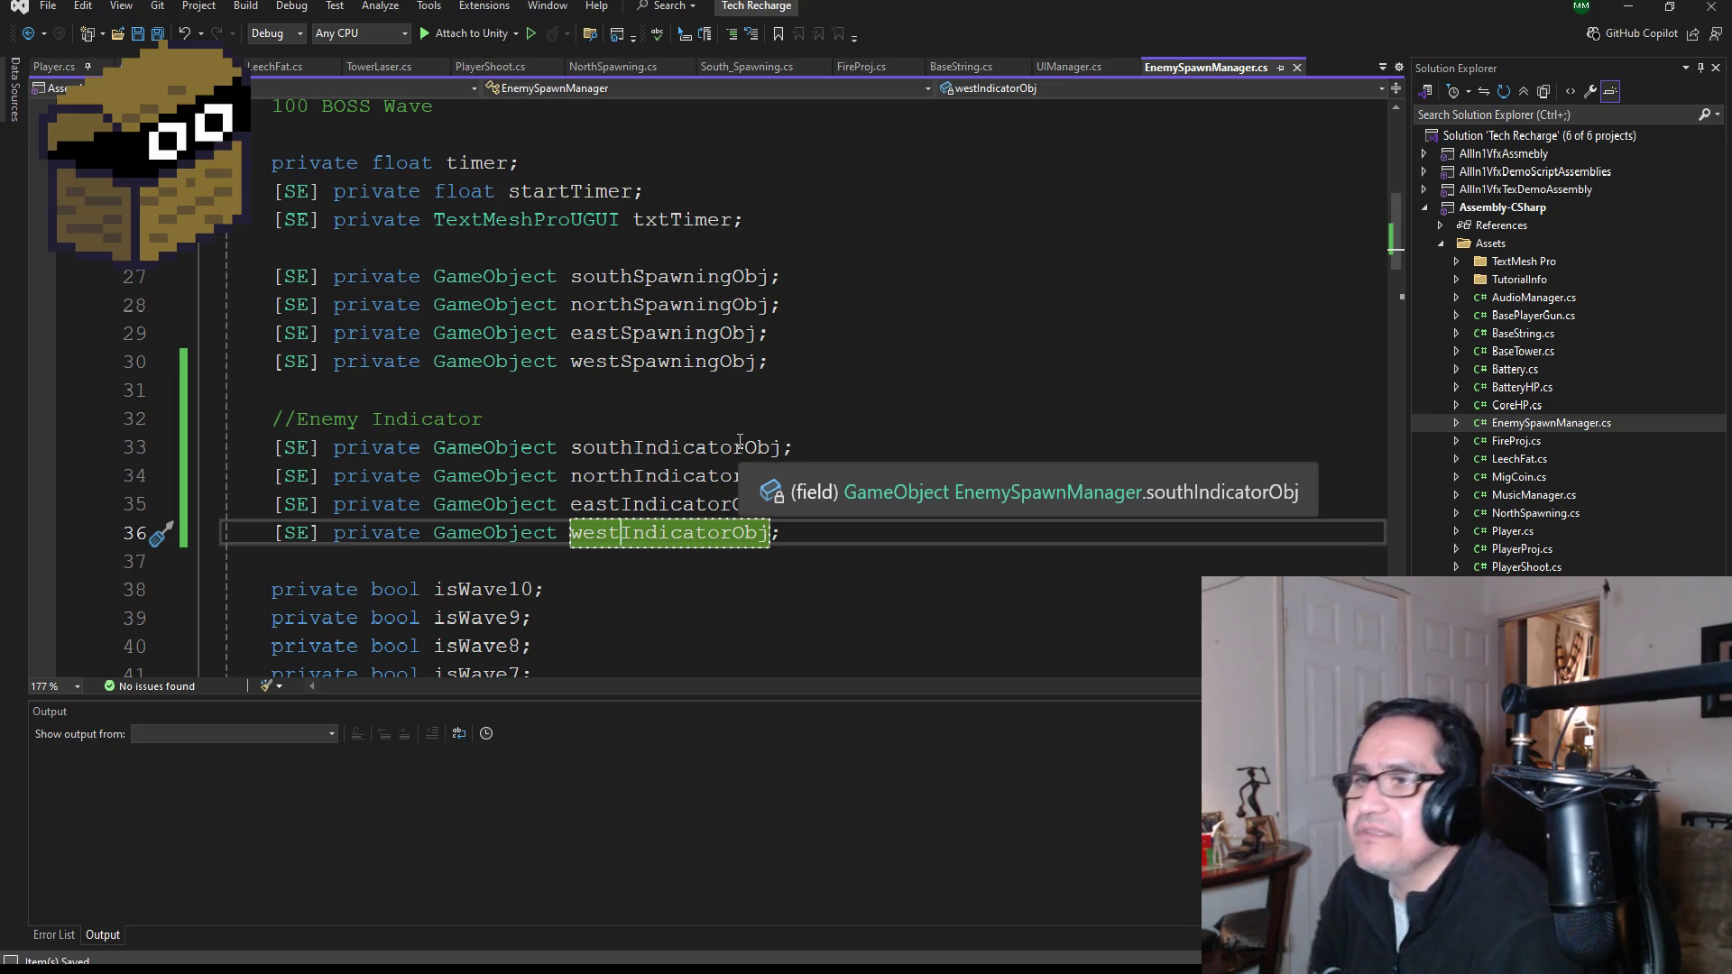
- Start a new [SE] private declaration on the line after txtTimer
scroll(715, 433, "up", 7)
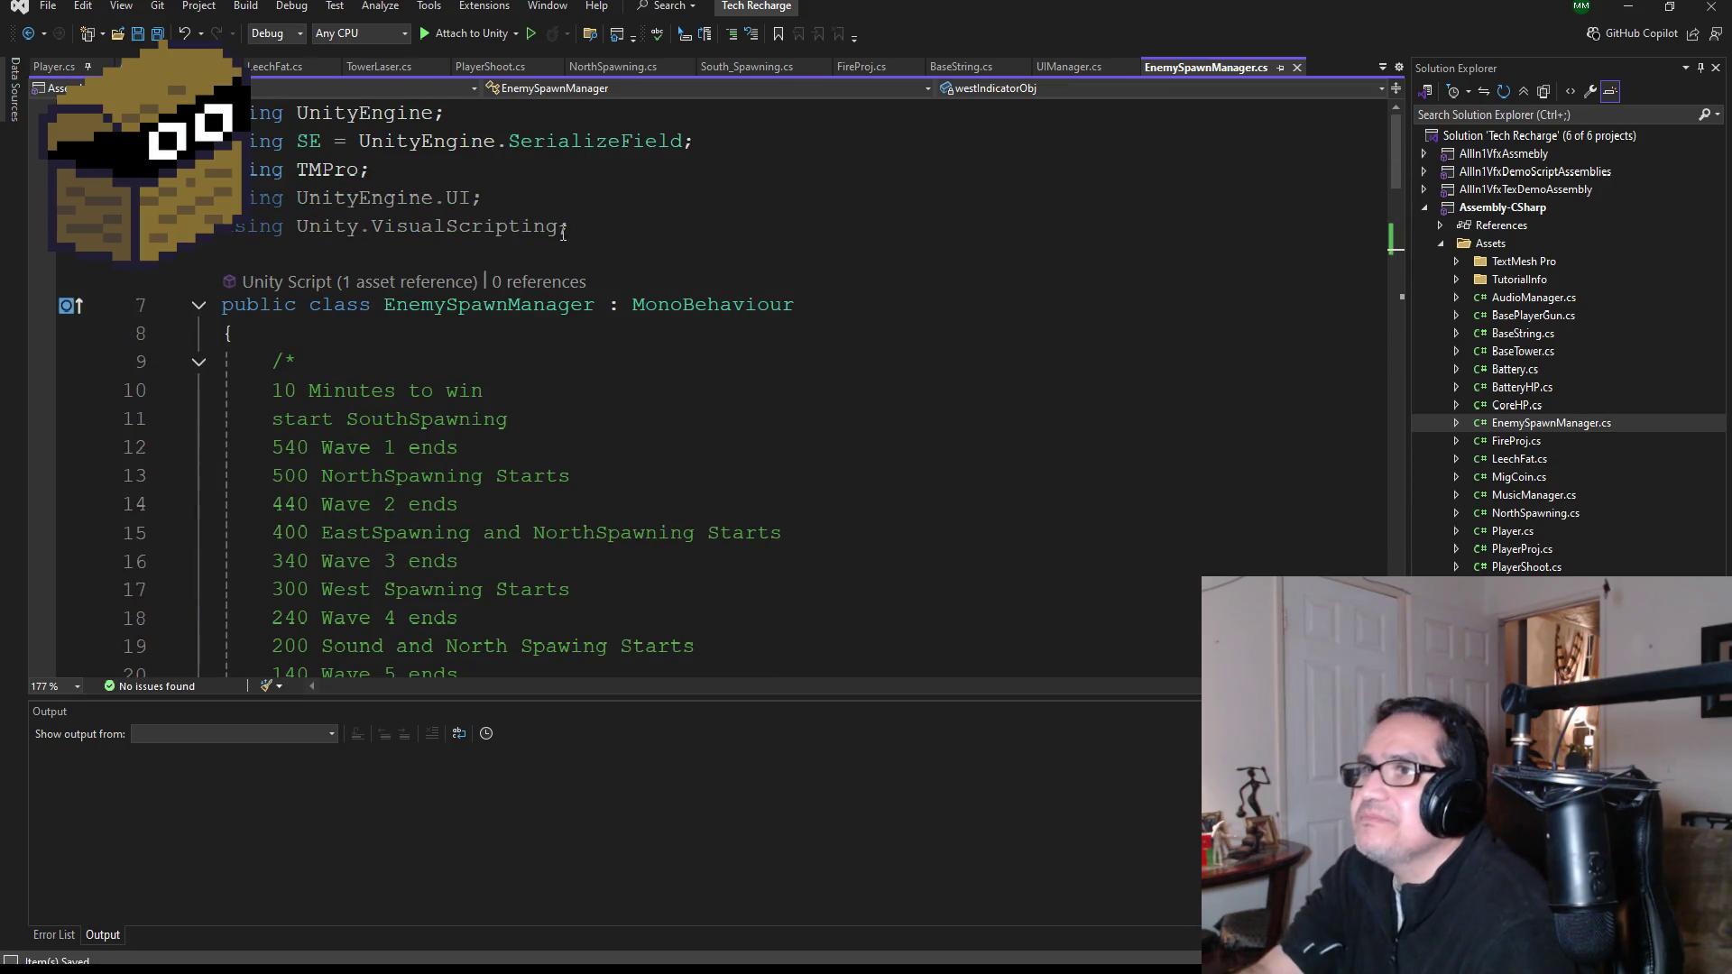
scroll(577, 298, "down", 9)
scroll(574, 411, "up", 4)
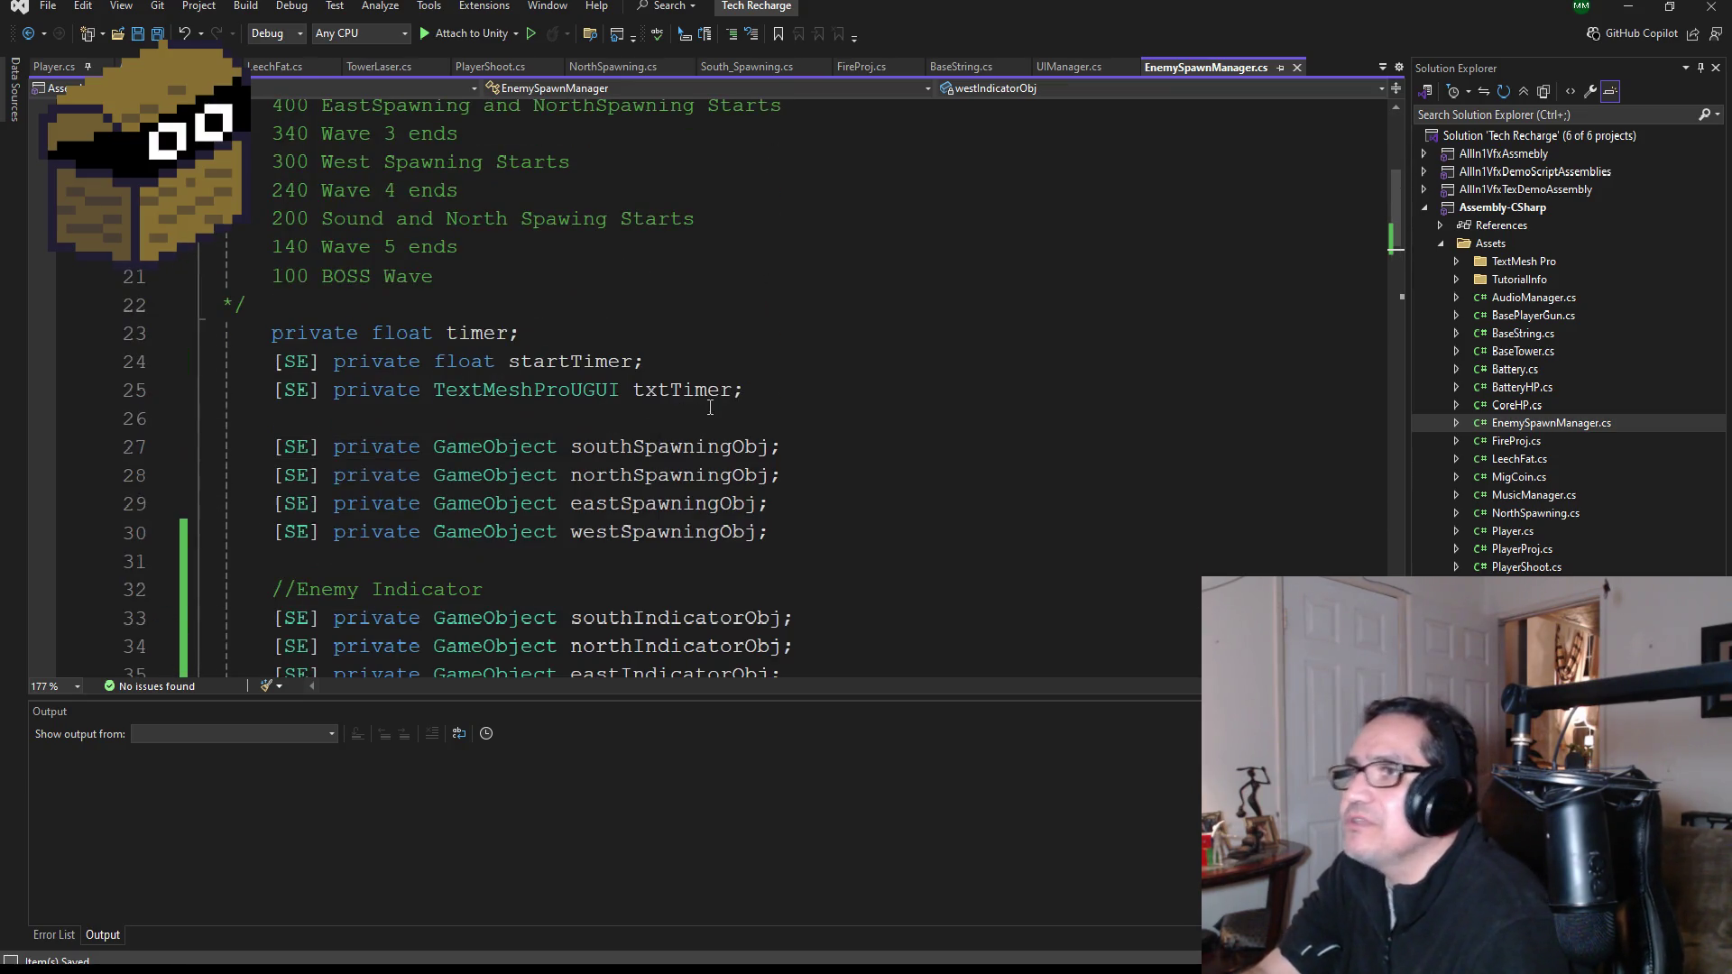
left_click(805, 387)
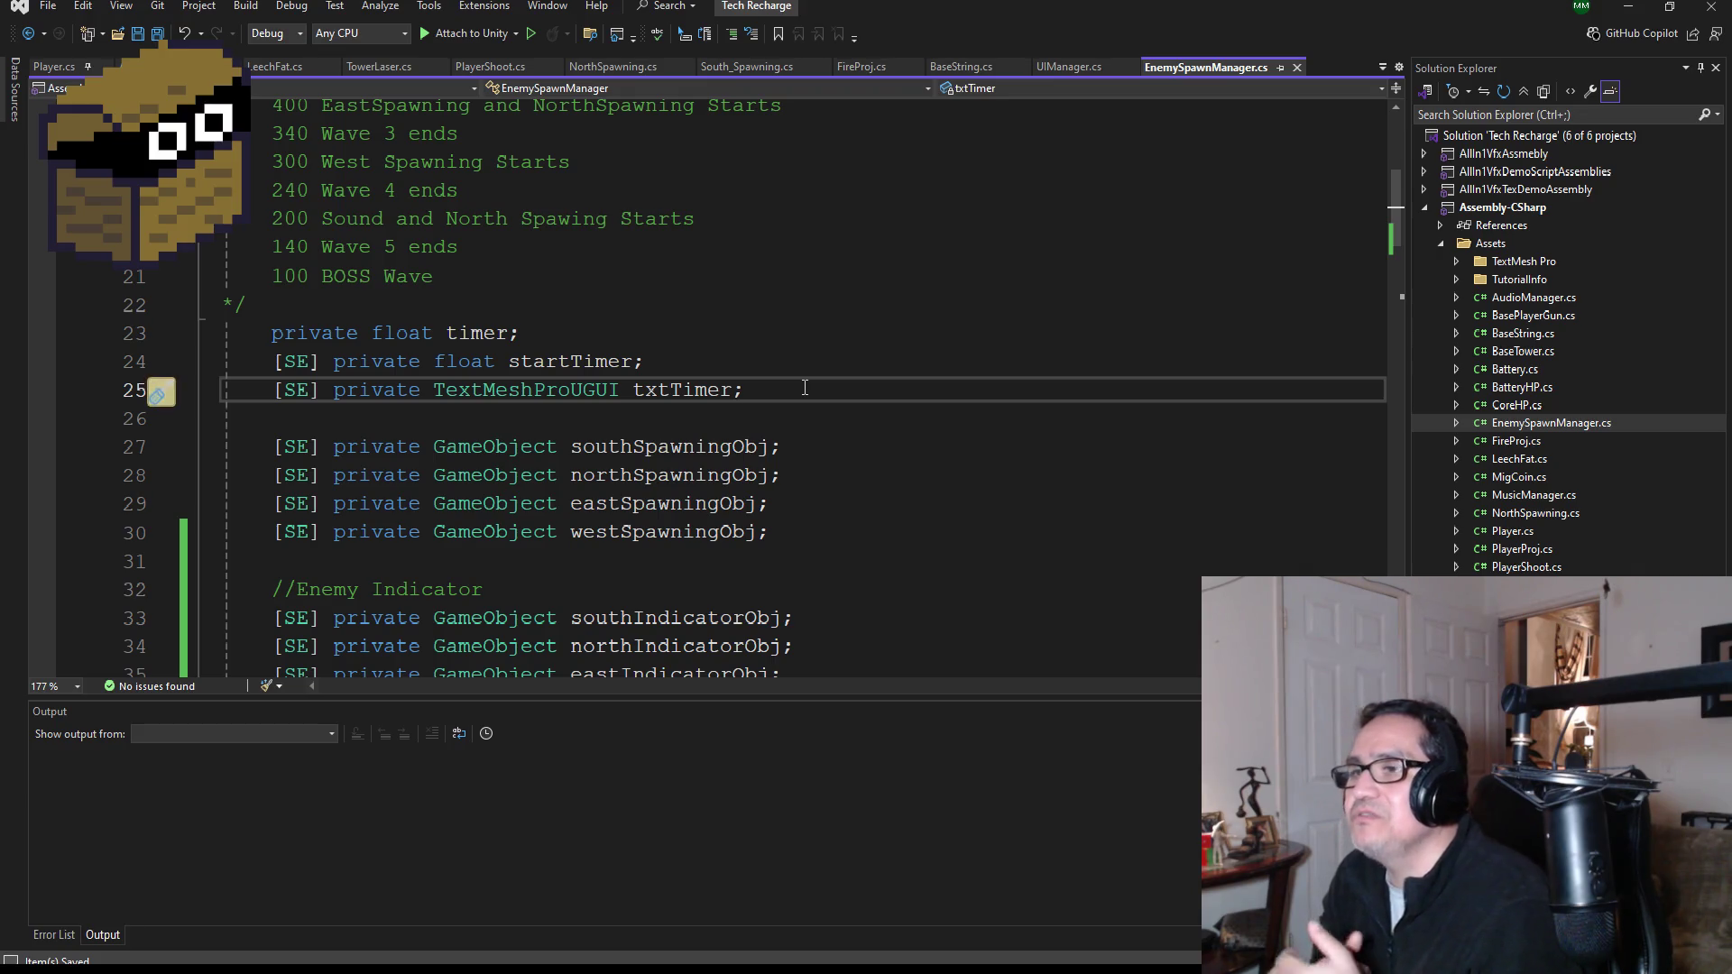
key("Return")
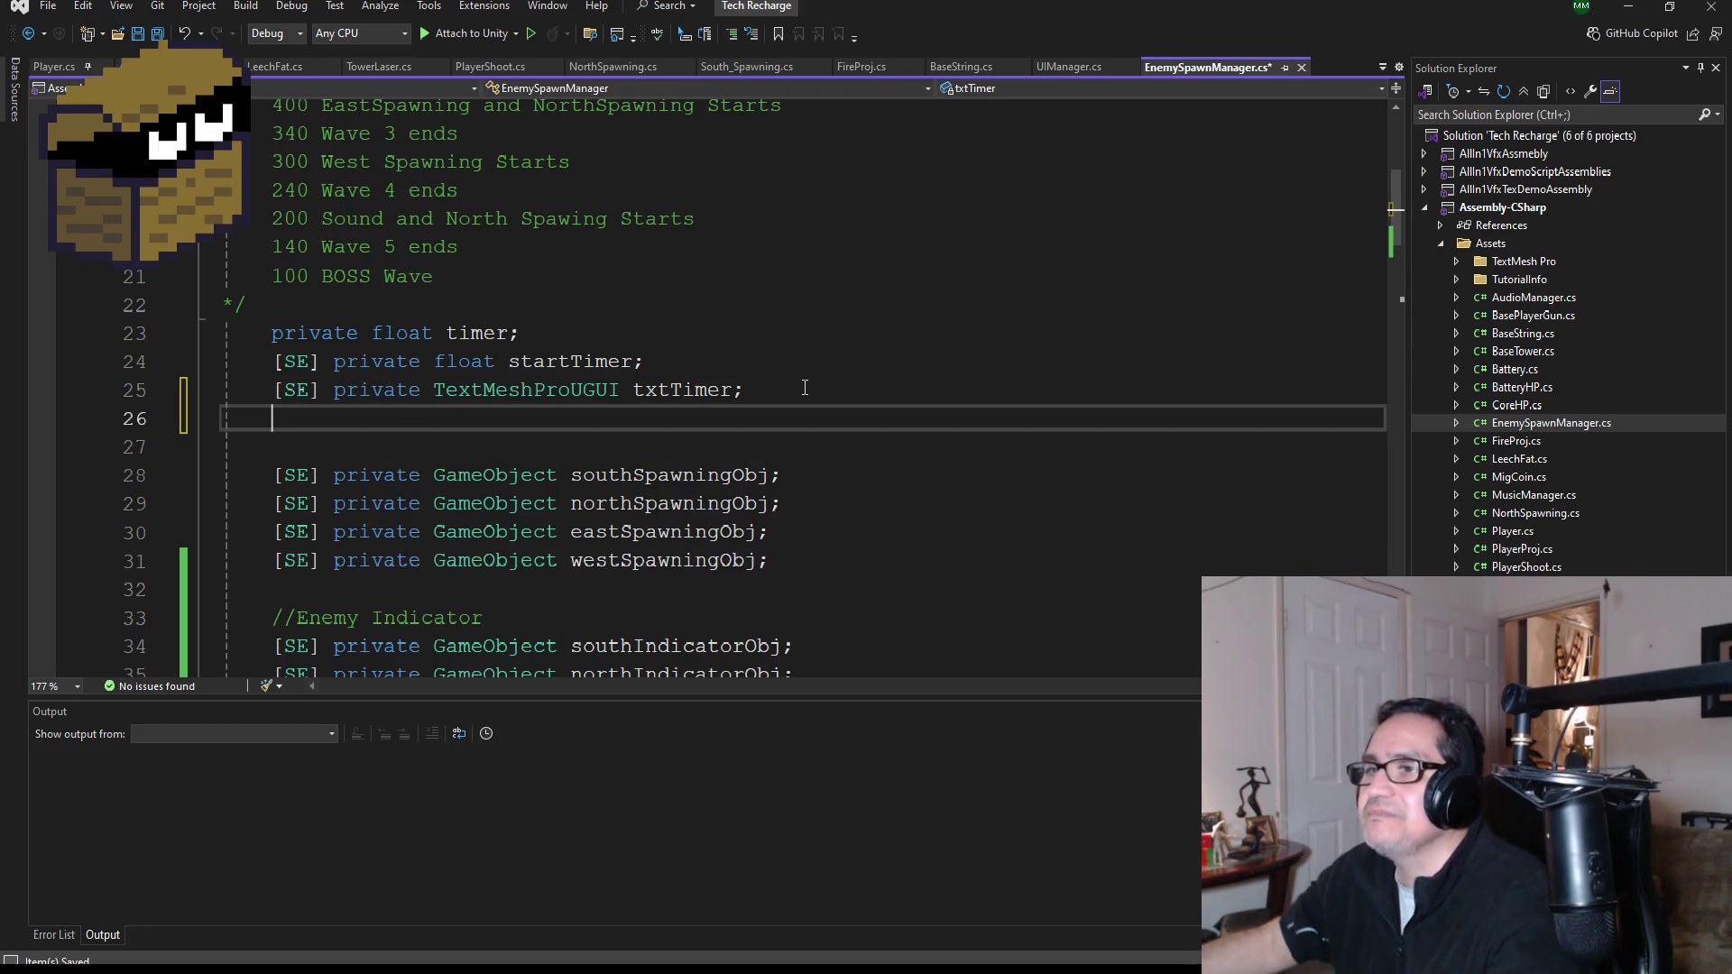
type("[]")
key("Left")
key("BackSpace")
type("E")
key("End")
type("private ")
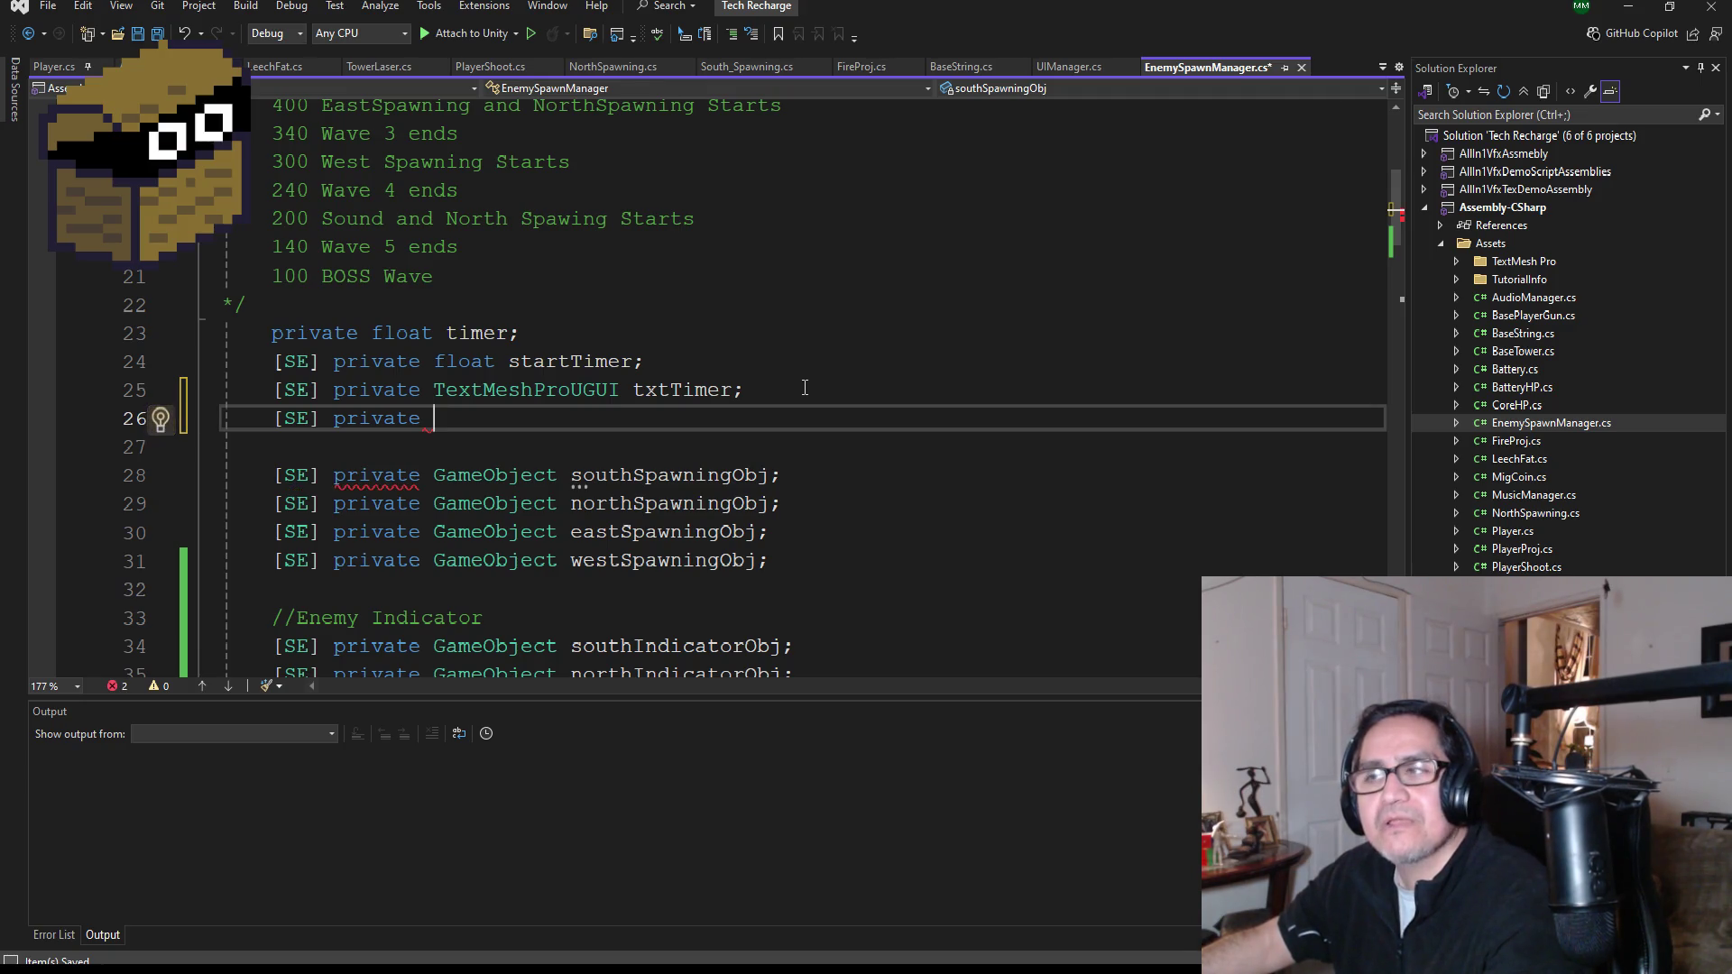
type("T")
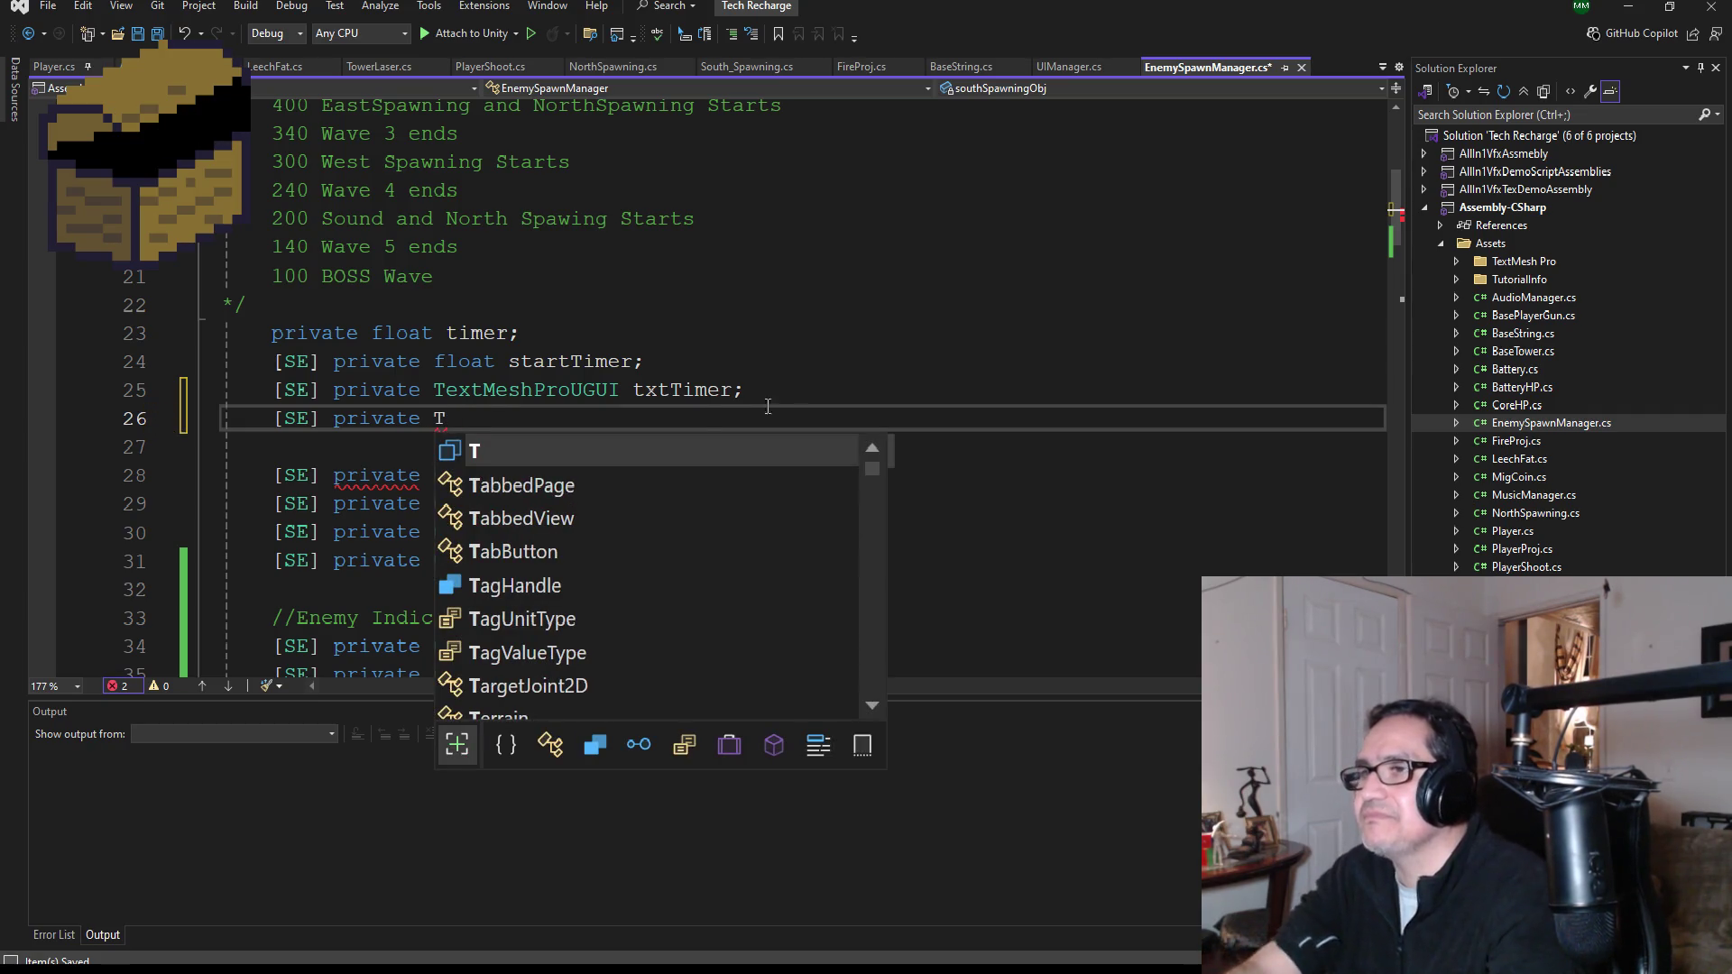
- Paste TextMeshProUGUI txtTimer; into the new line, rename it txtWave, and save
left_click(721, 387)
left_click_drag(745, 389, 440, 391)
key("ctrl+c")
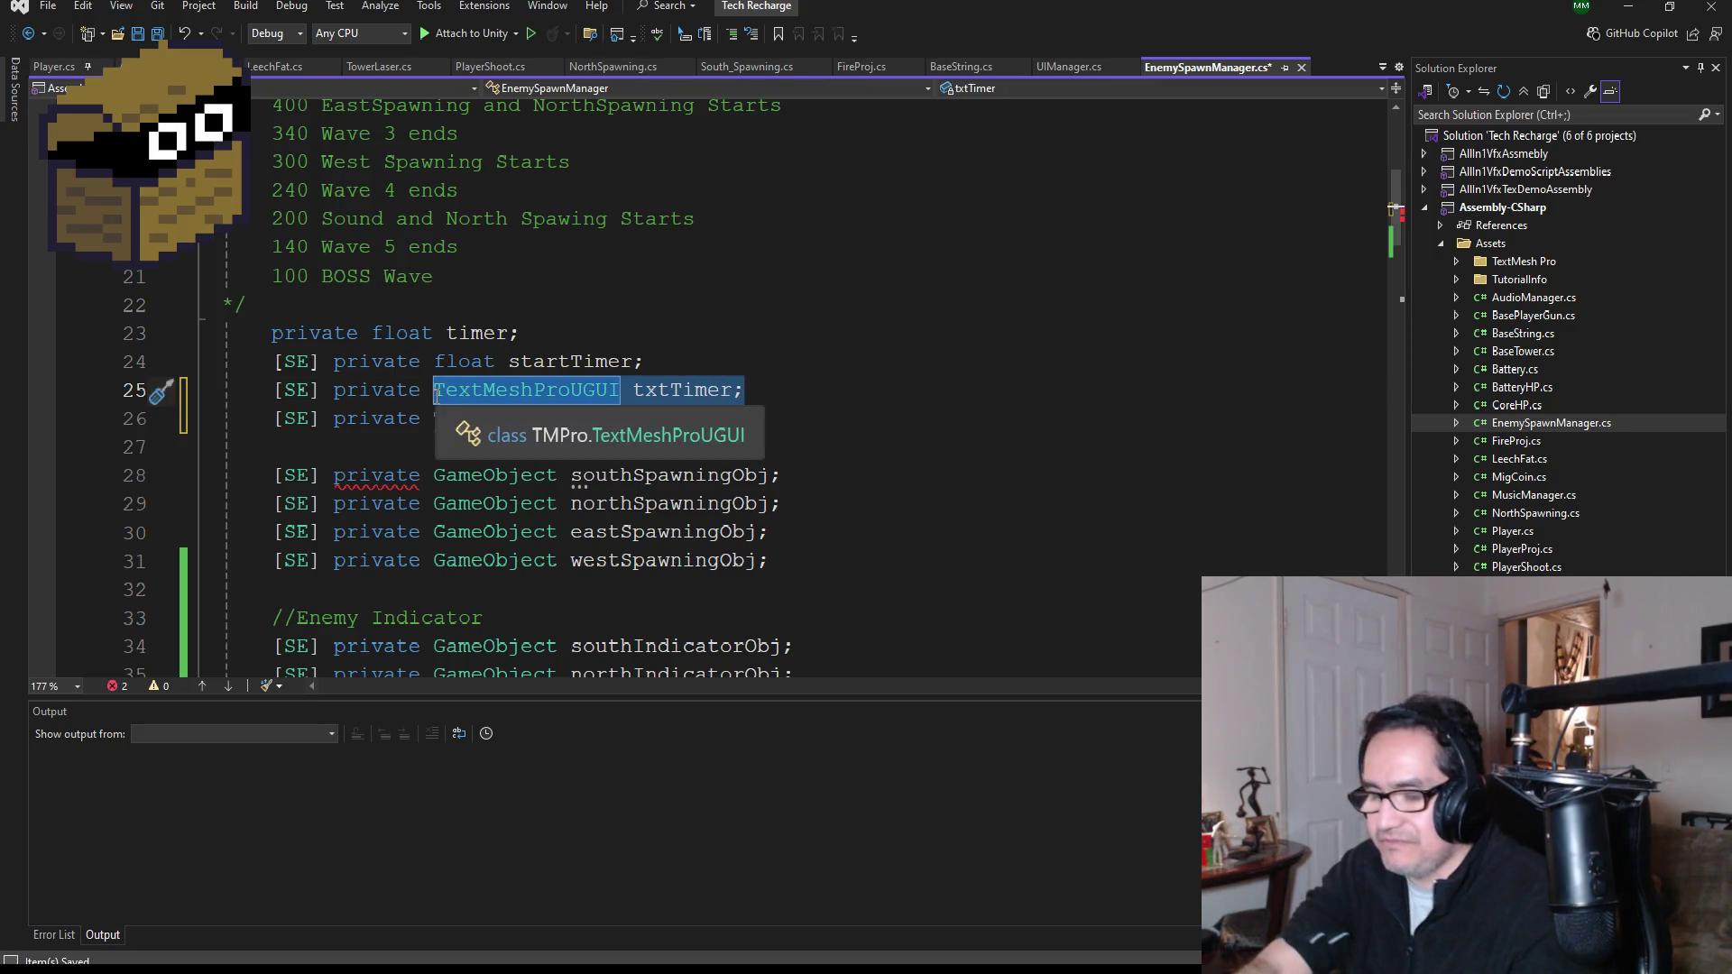
left_click(473, 417)
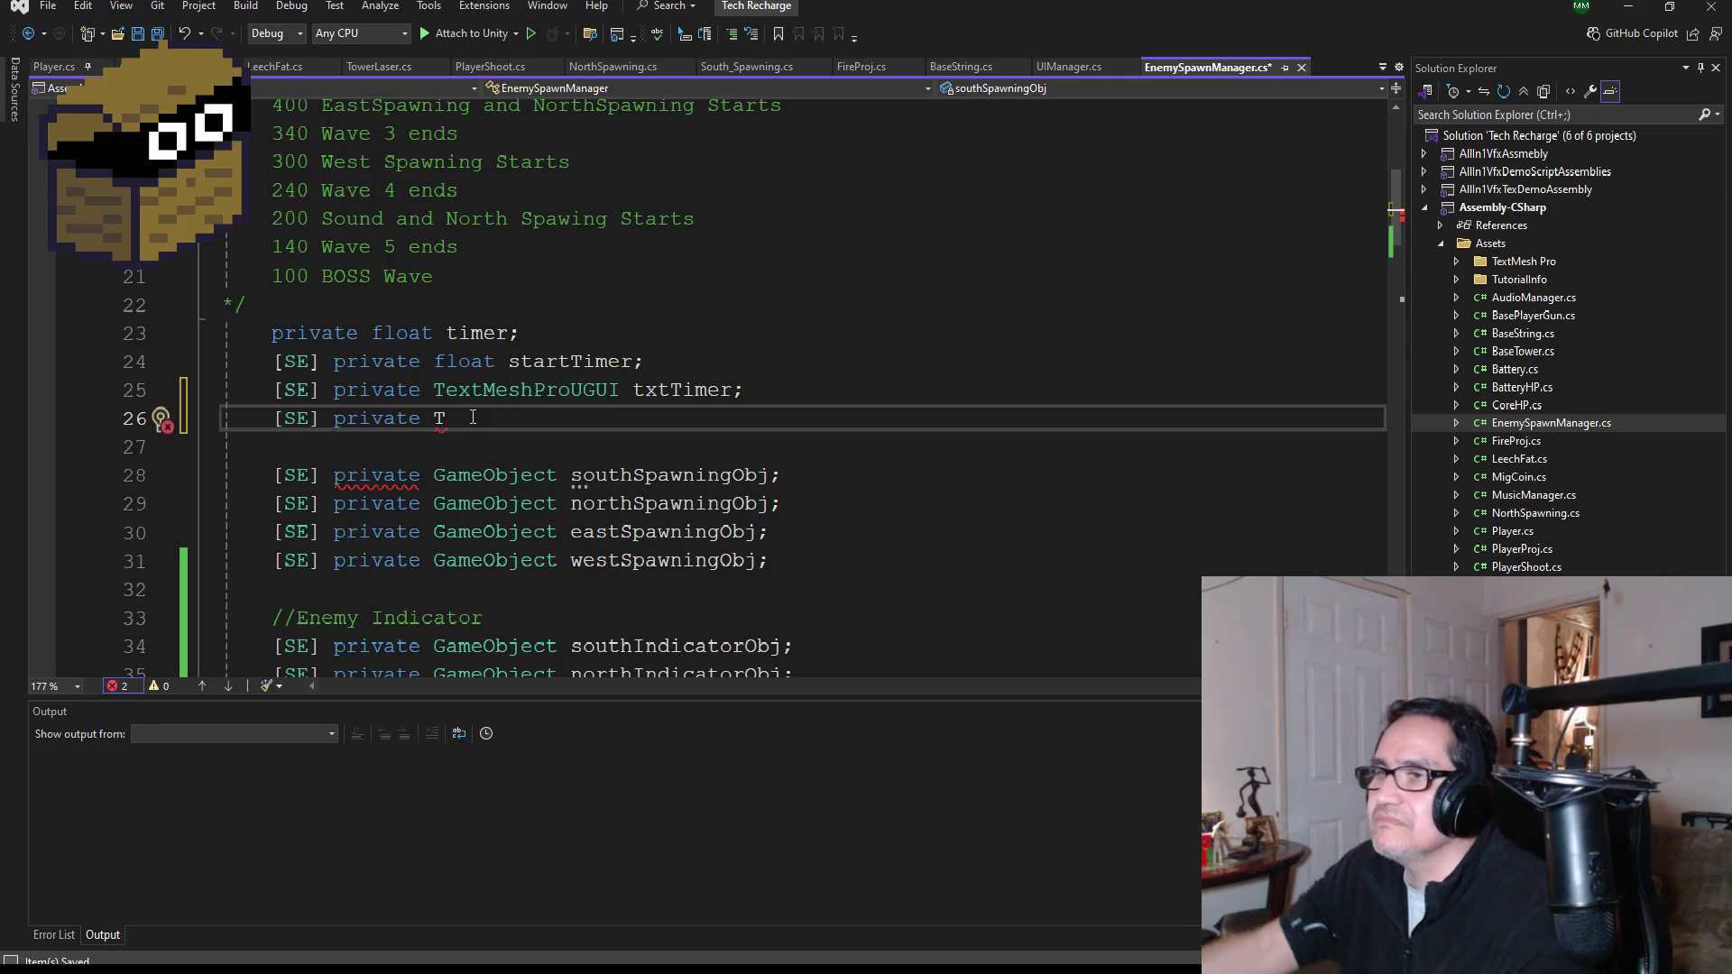
key("ctrl+v")
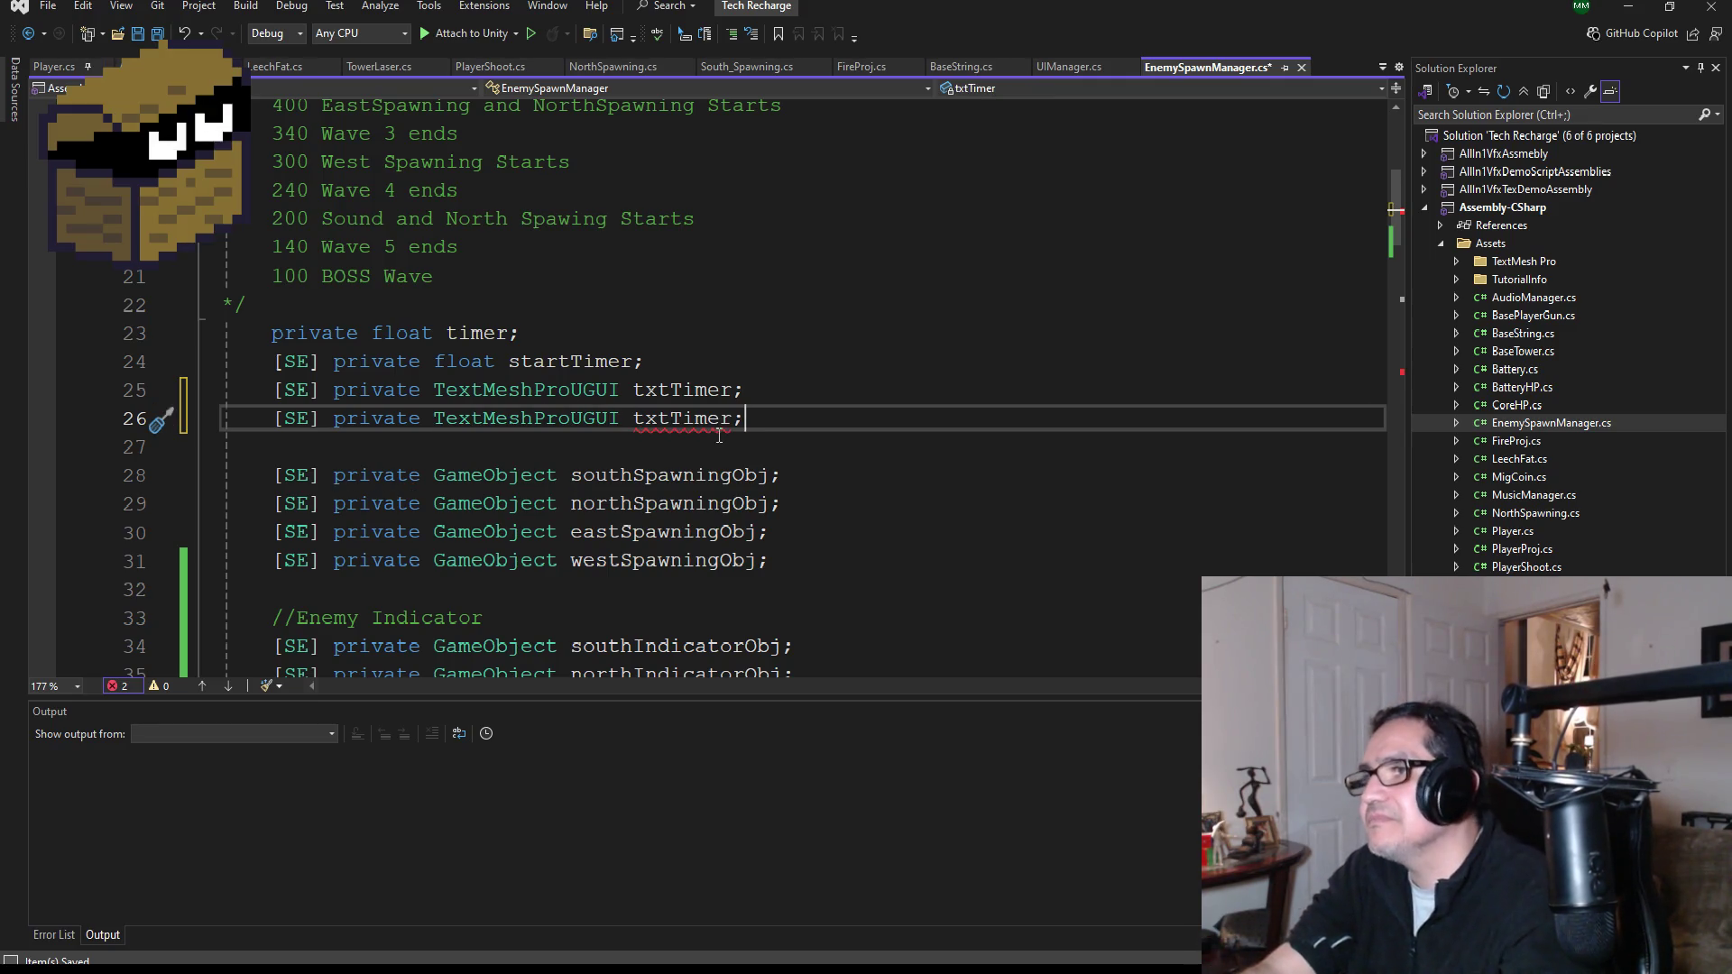
key("ctrl+r")
key("ctrl+r")
key("BackSpace")
key("BackSpace")
key("BackSpace")
type("Wave")
key("Return")
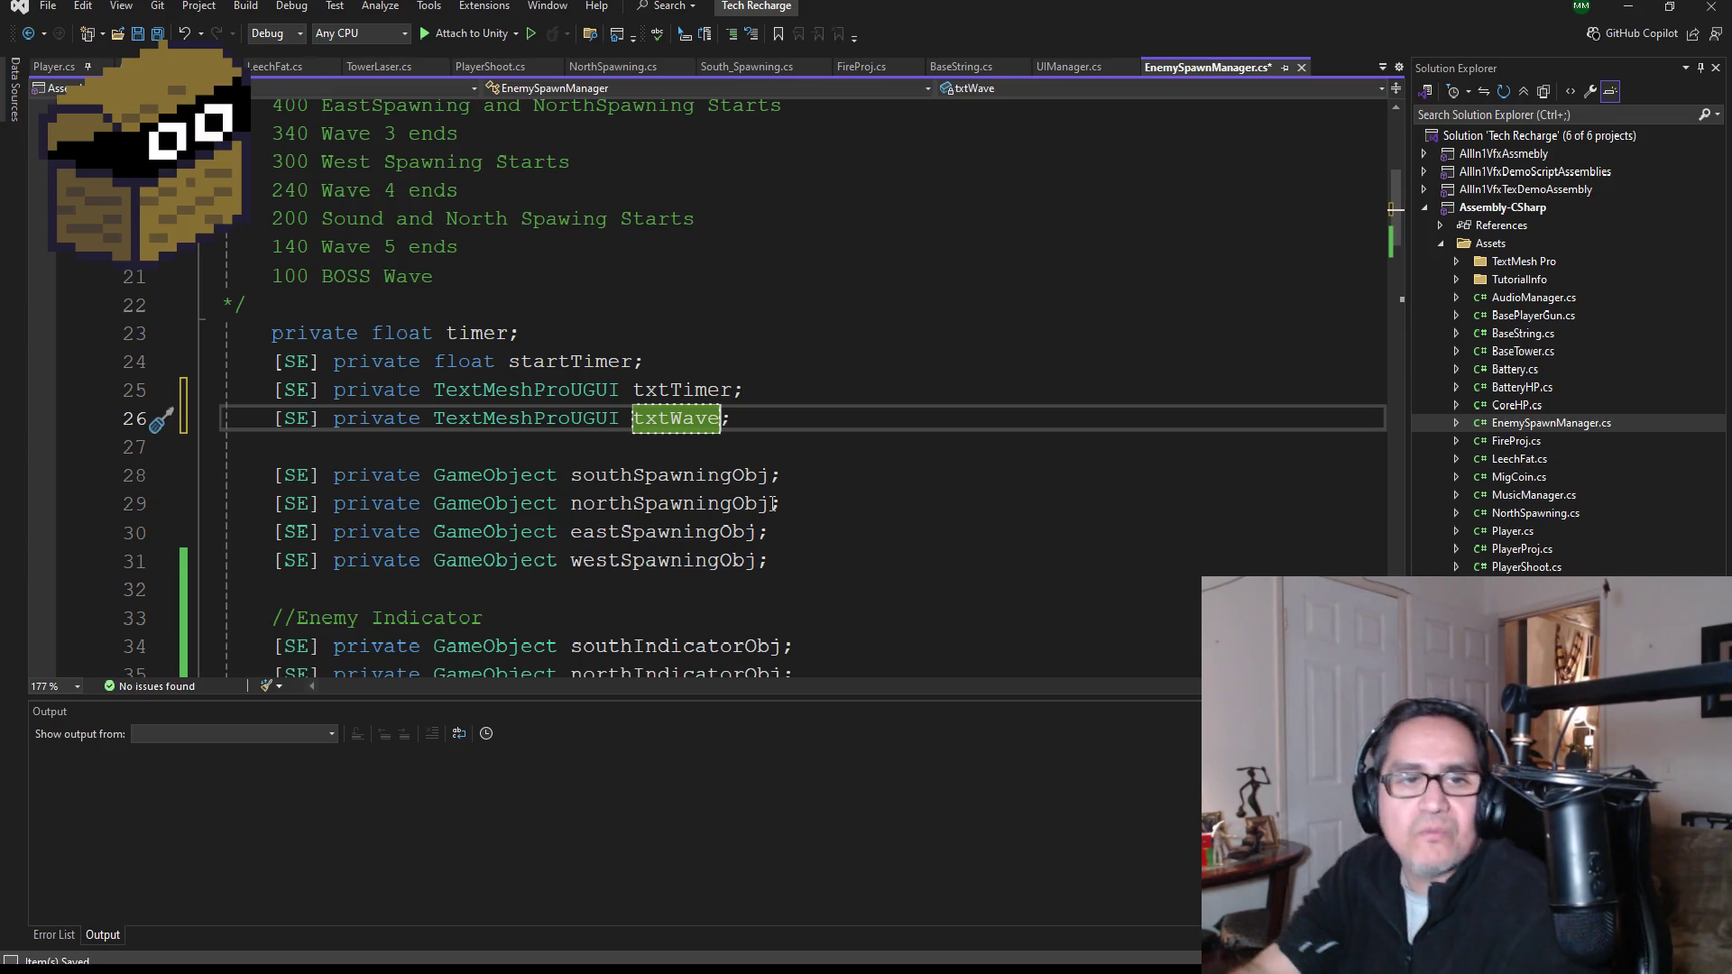
key("ctrl+s")
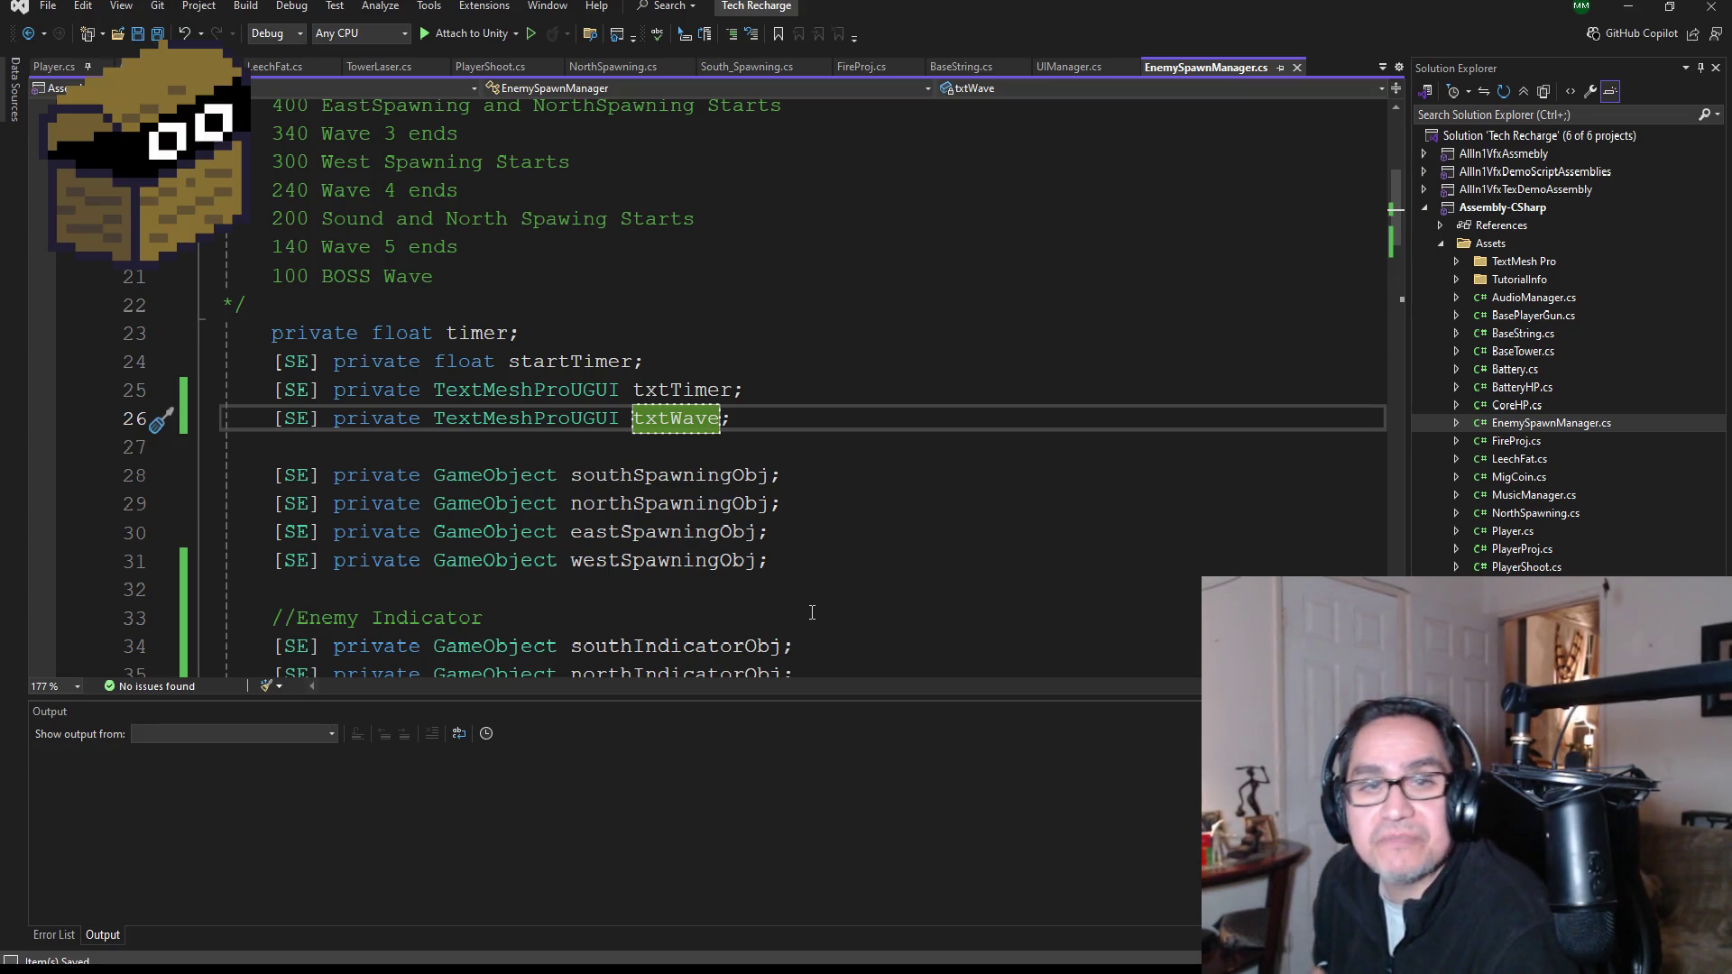
scroll(674, 446, "down", 3)
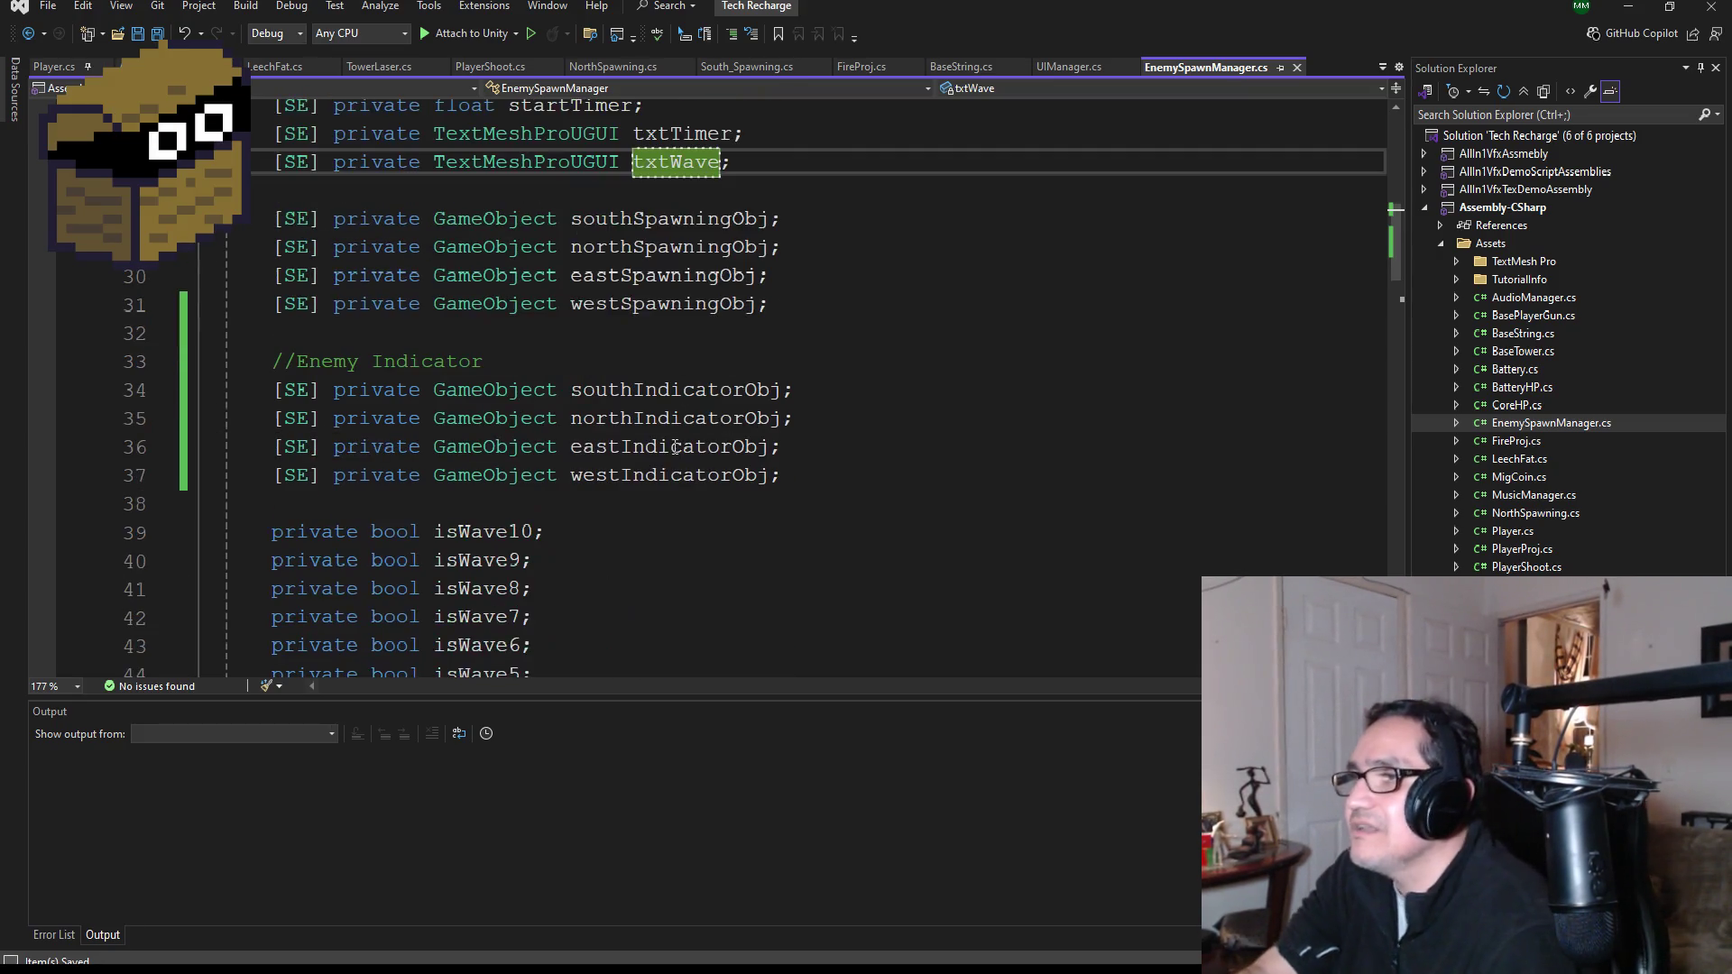
scroll(656, 470, "down", 3)
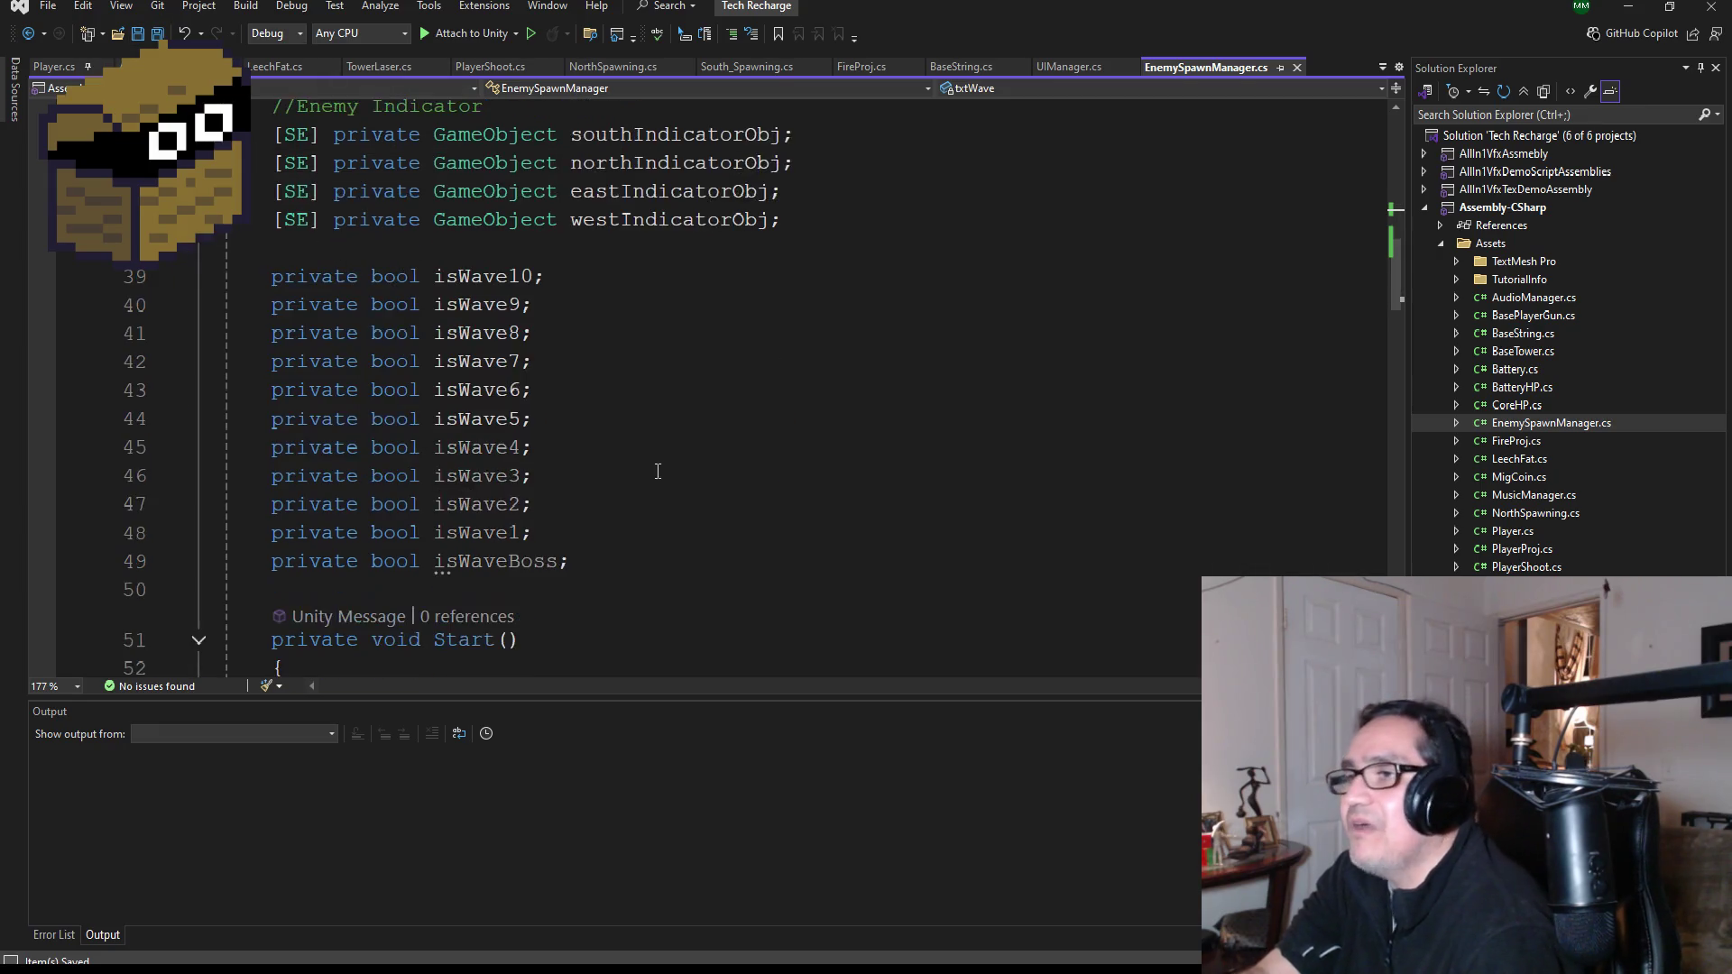
scroll(668, 478, "down", 3)
scroll(679, 485, "up", 3)
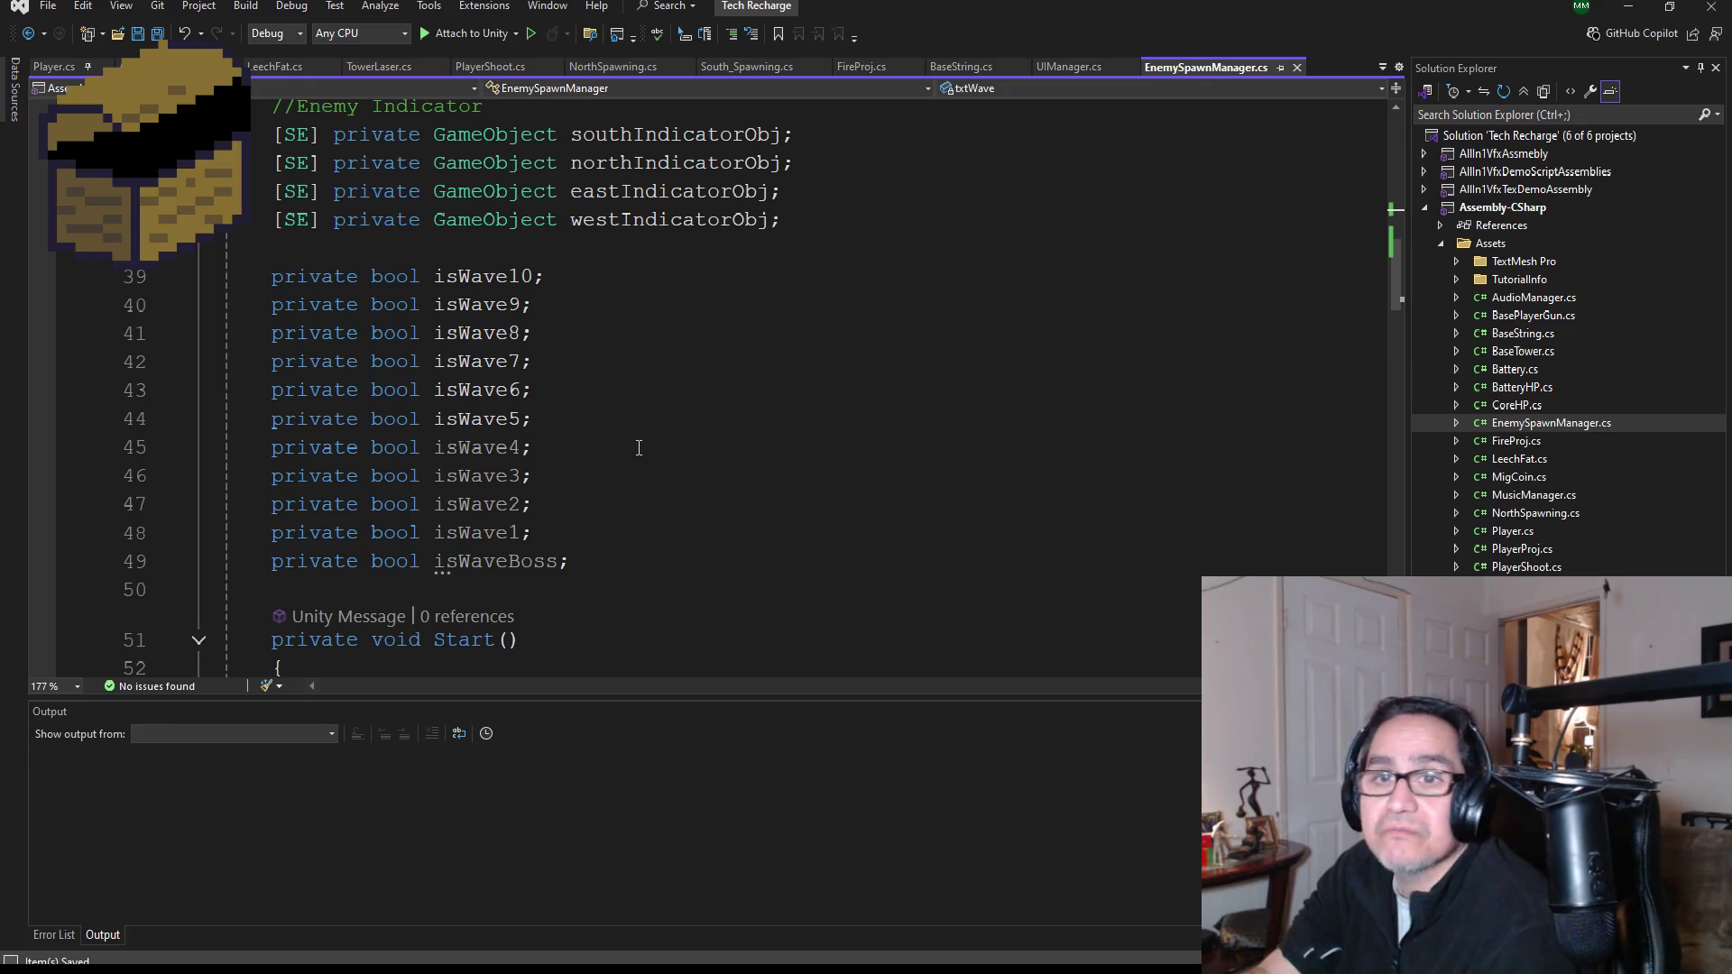
scroll(645, 460, "down", 5)
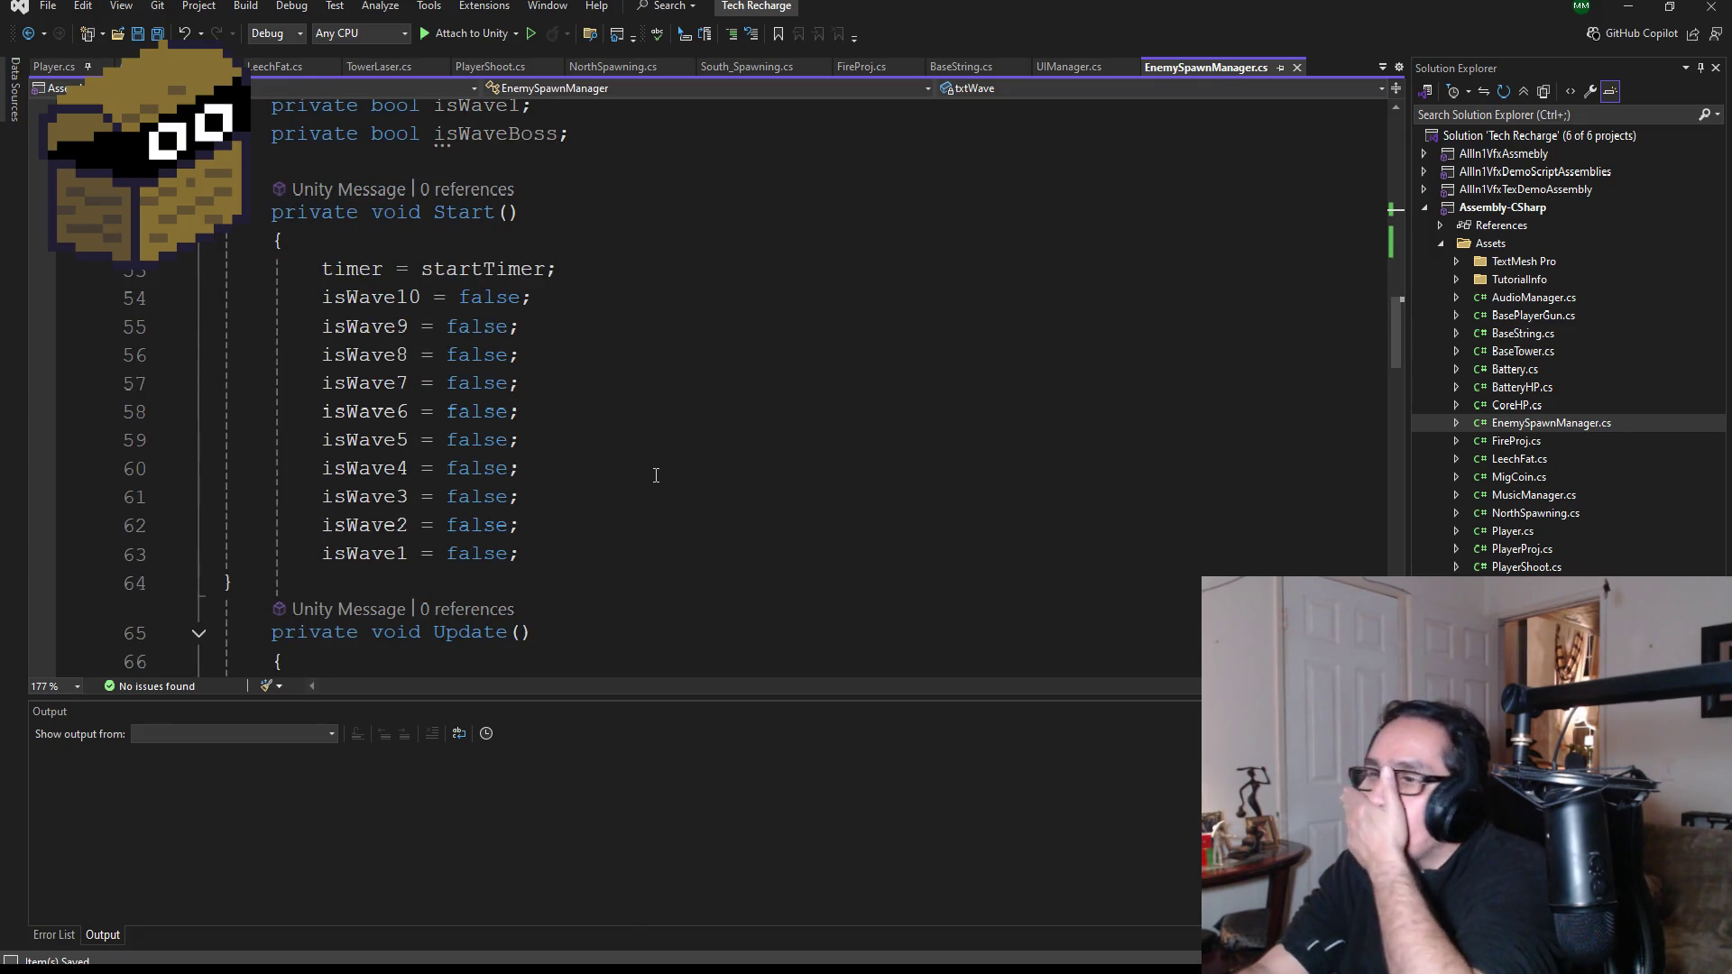
scroll(645, 478, "down", 3)
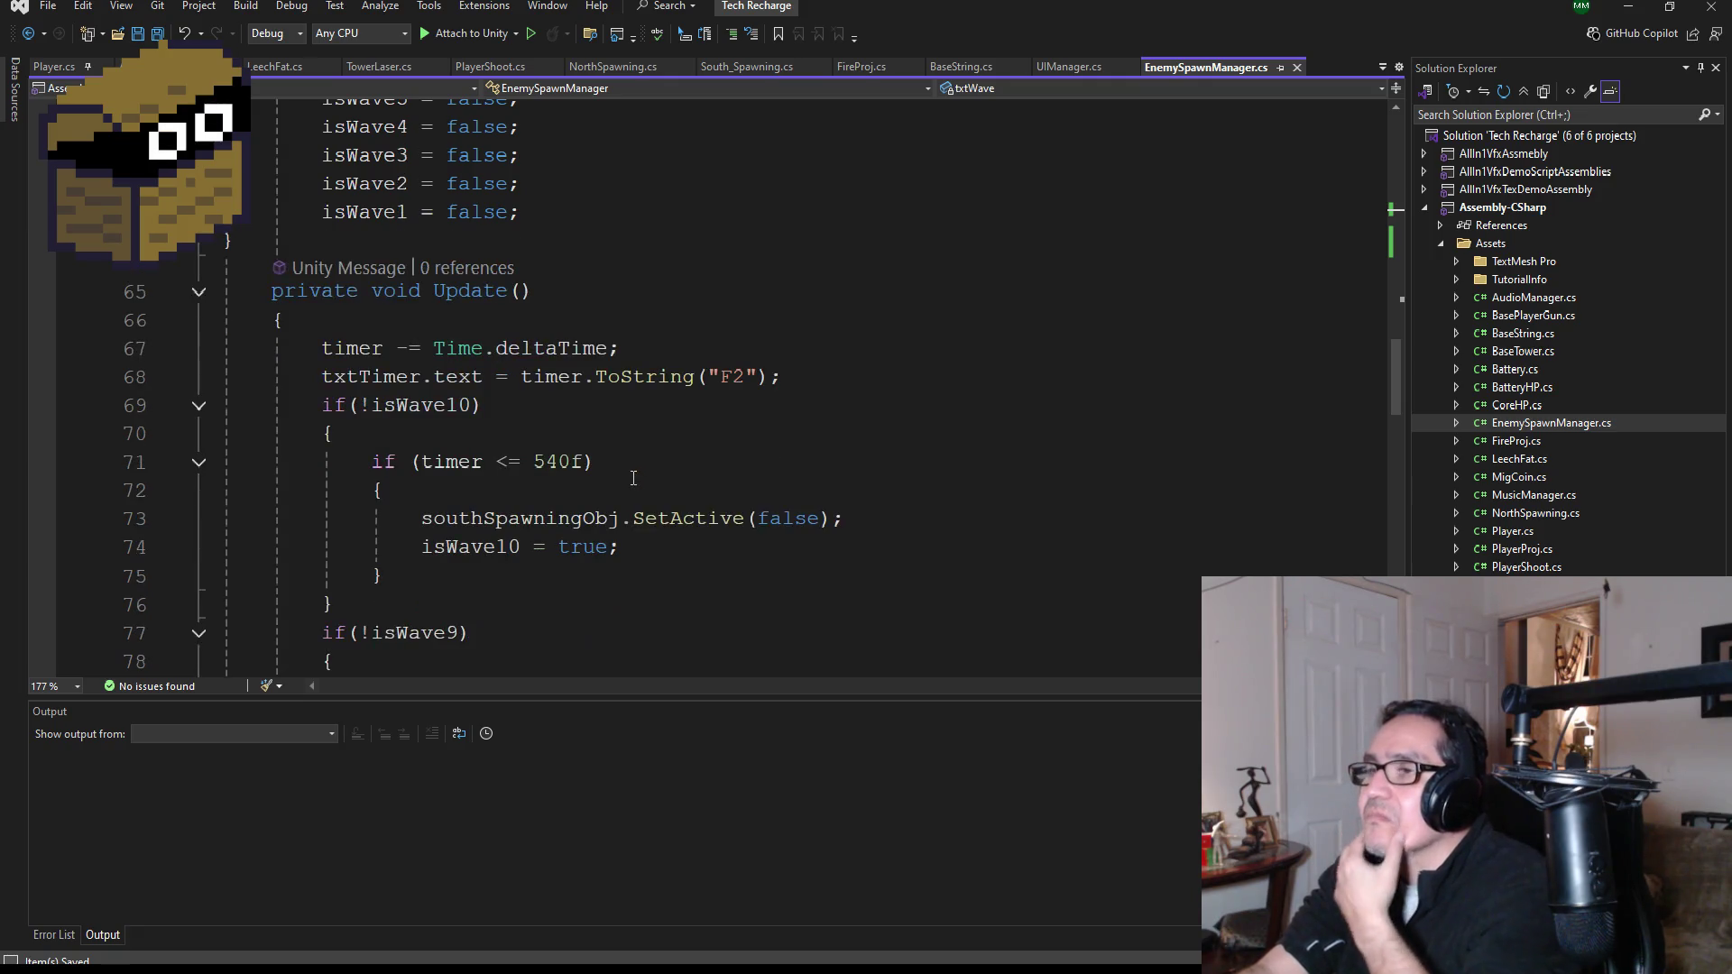
scroll(606, 419, "up", 9)
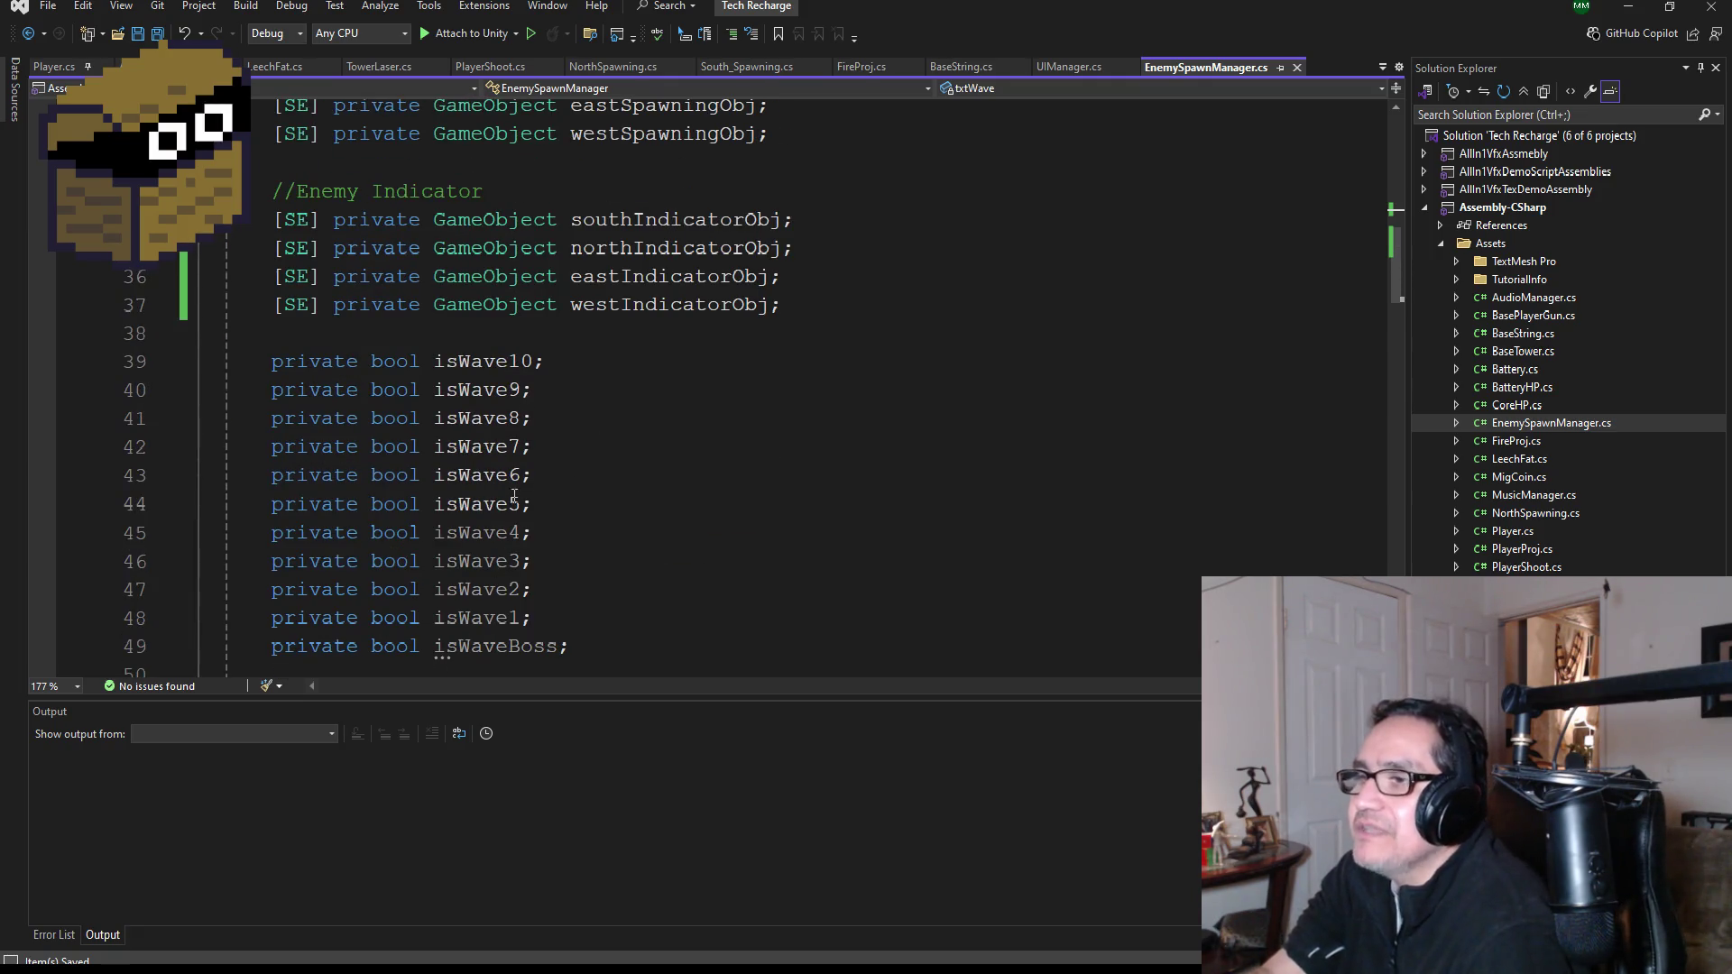
scroll(551, 484, "down", 1)
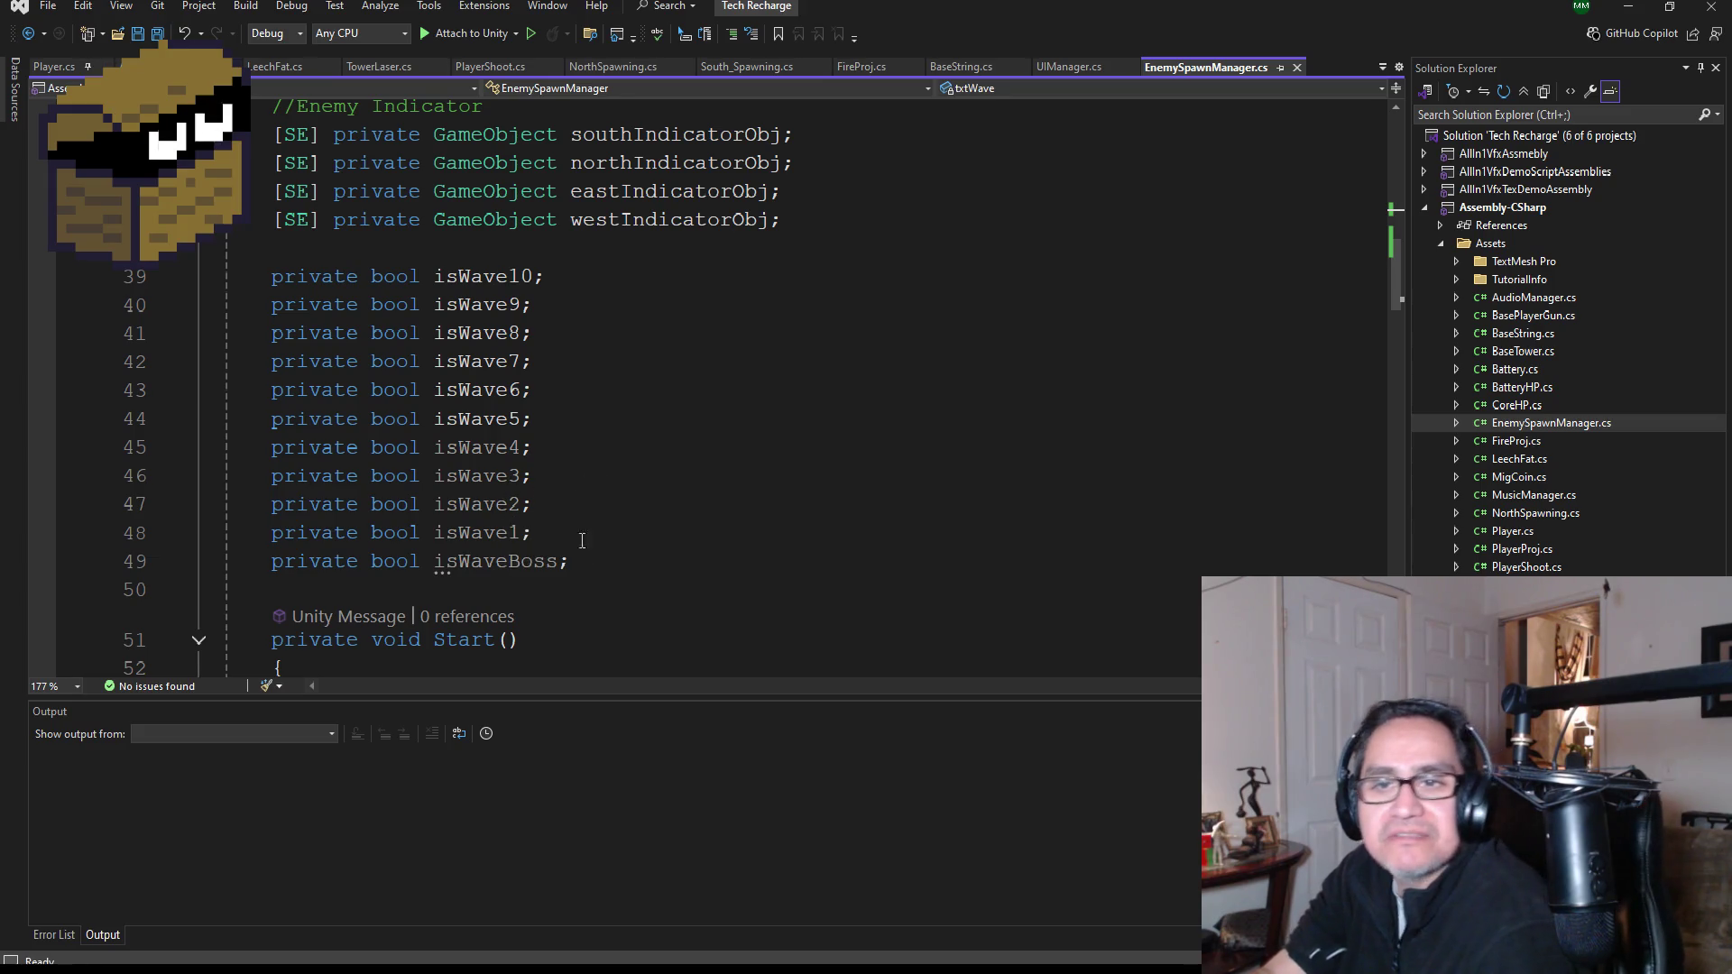
scroll(561, 520, "up", 9)
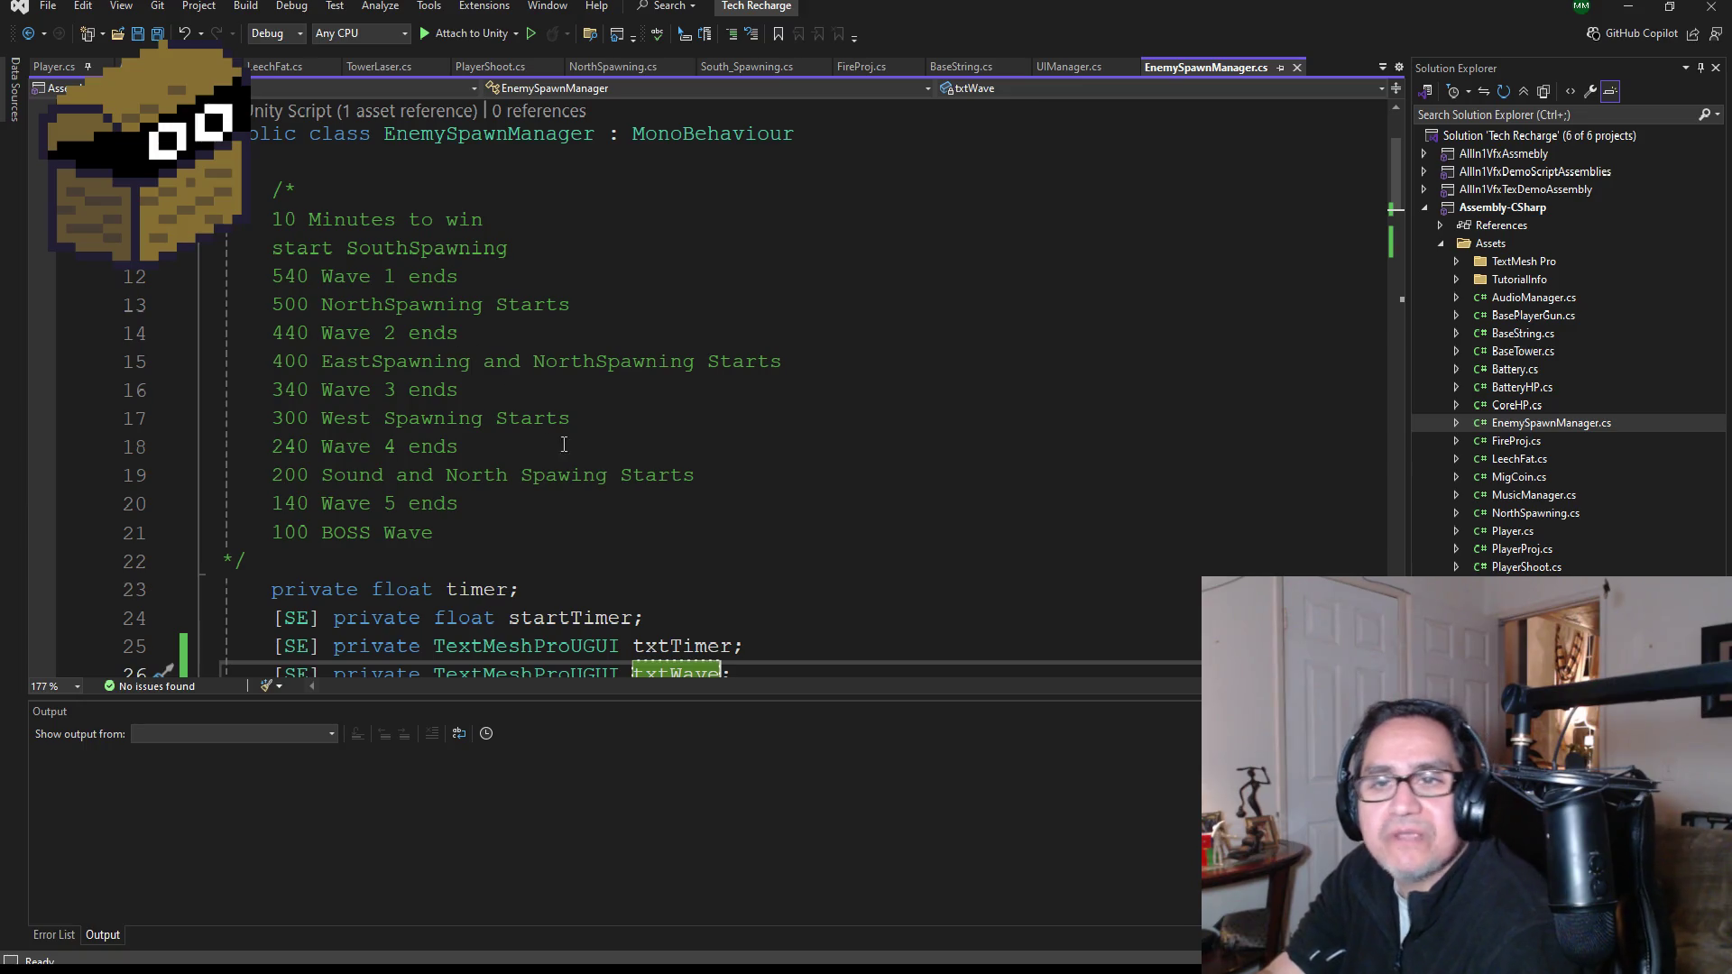
scroll(550, 471, "down", 3)
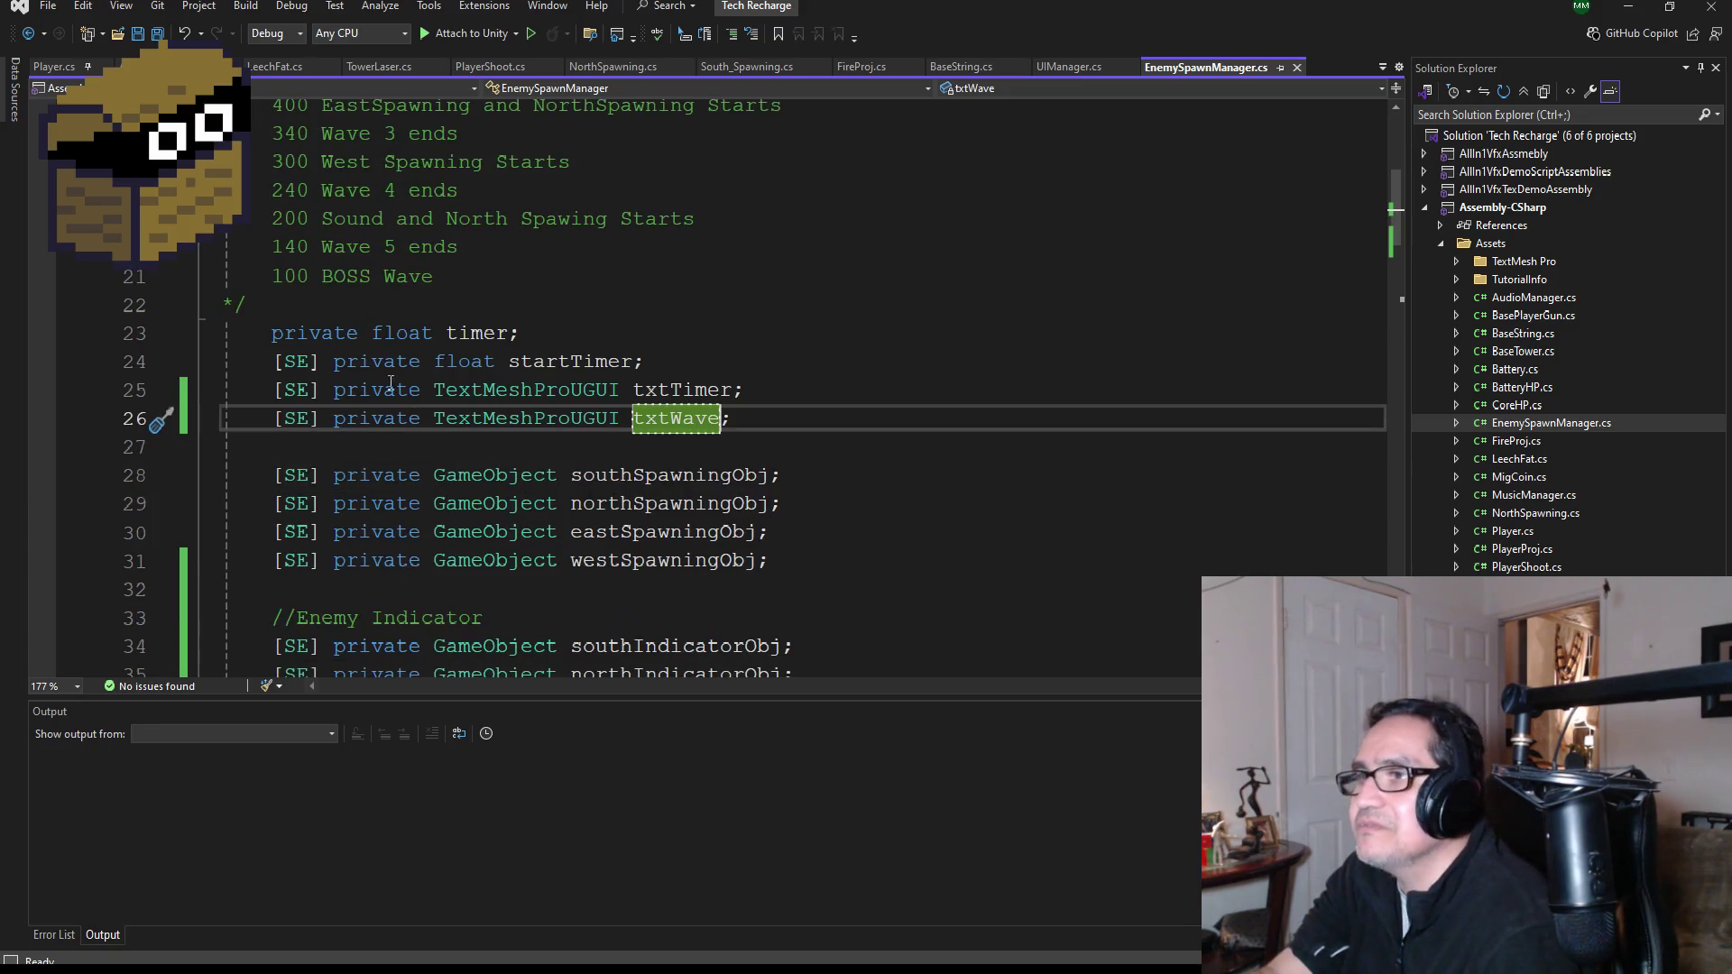
key("ctrl+s")
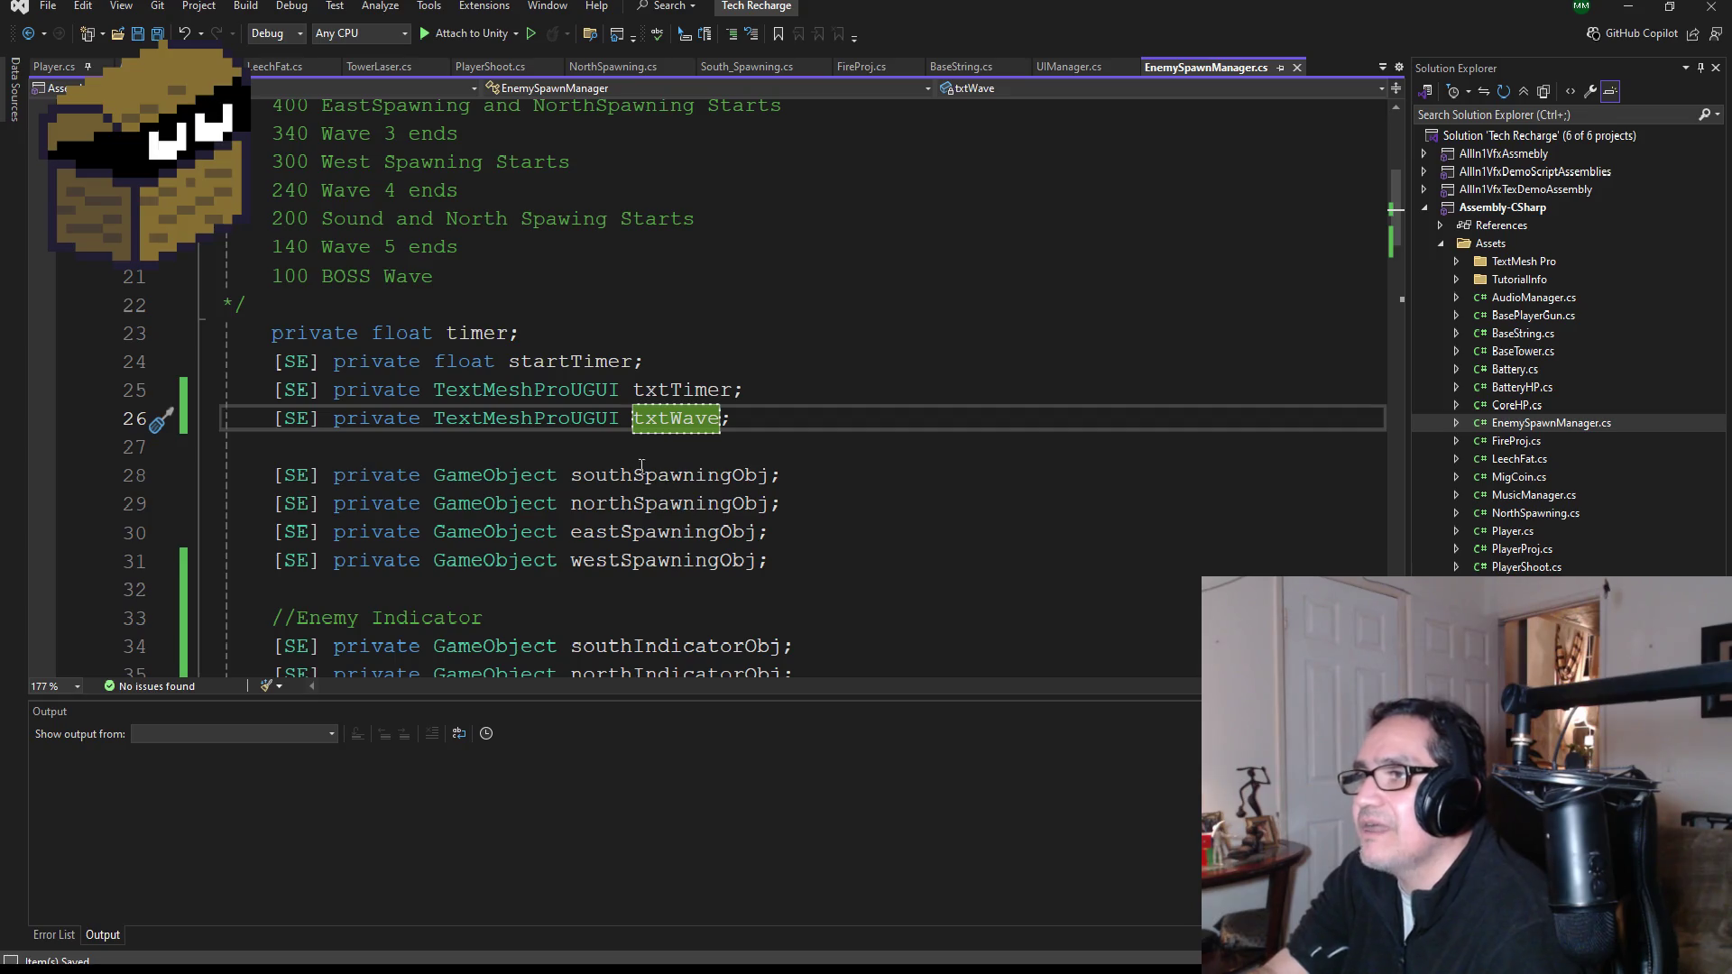
scroll(638, 465, "down", 2)
scroll(699, 503, "down", 2)
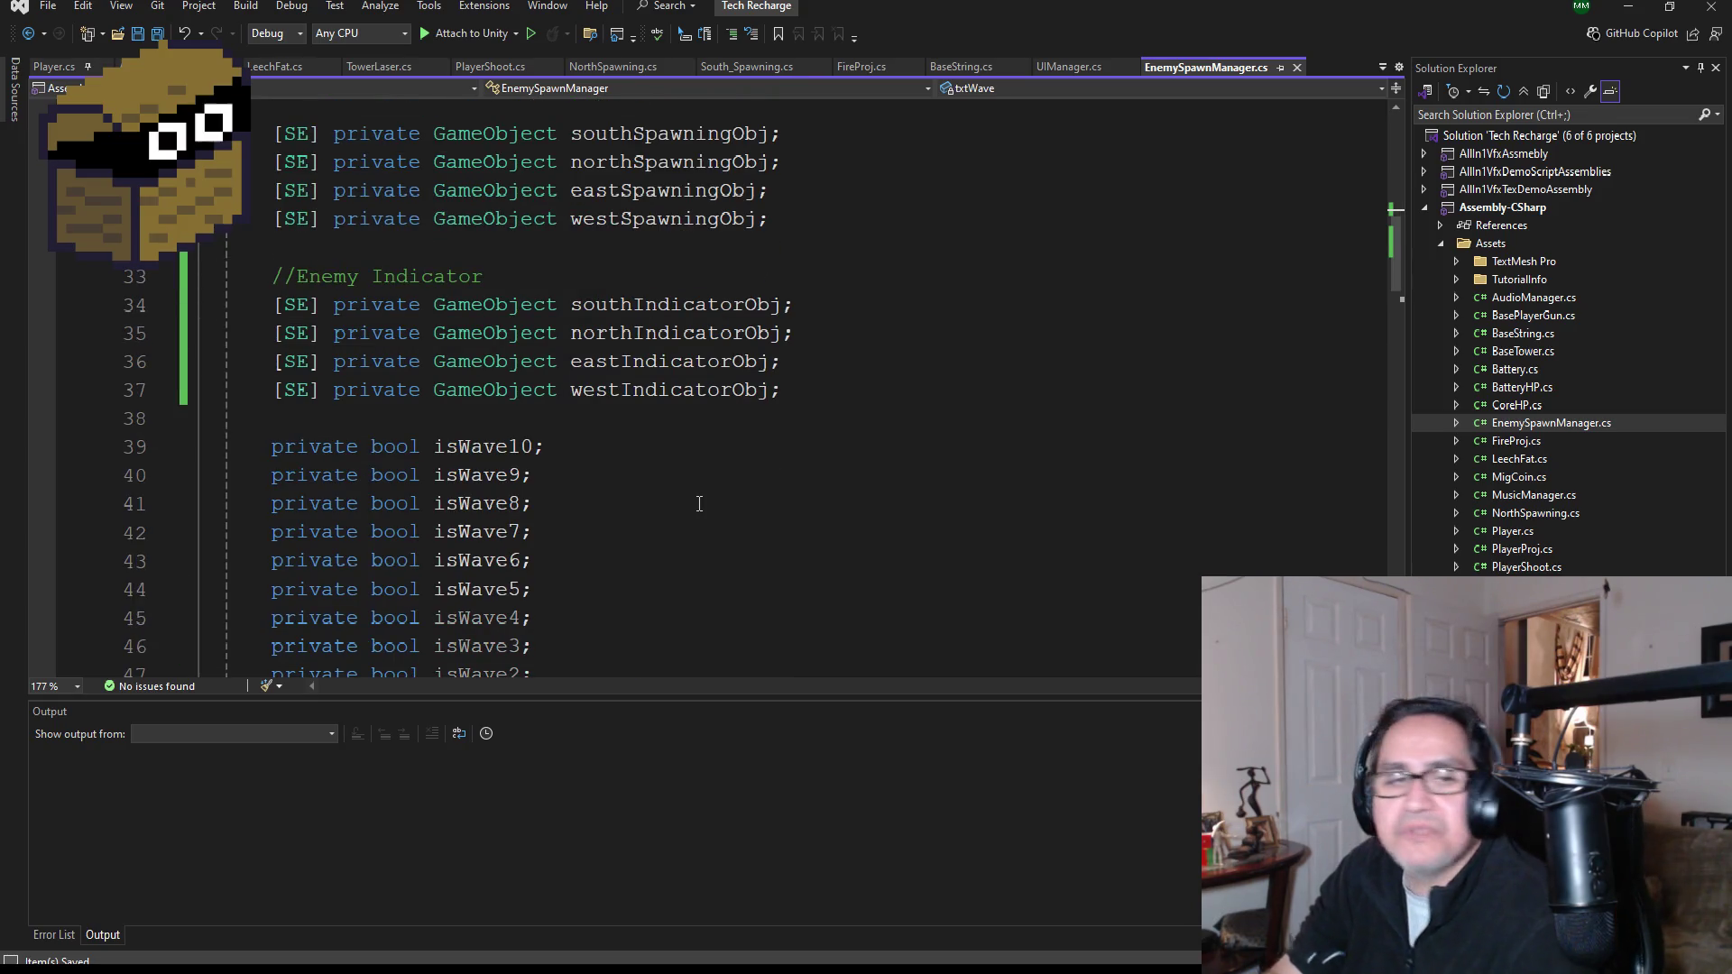
scroll(700, 422, "down", 4)
scroll(700, 422, "down", 9)
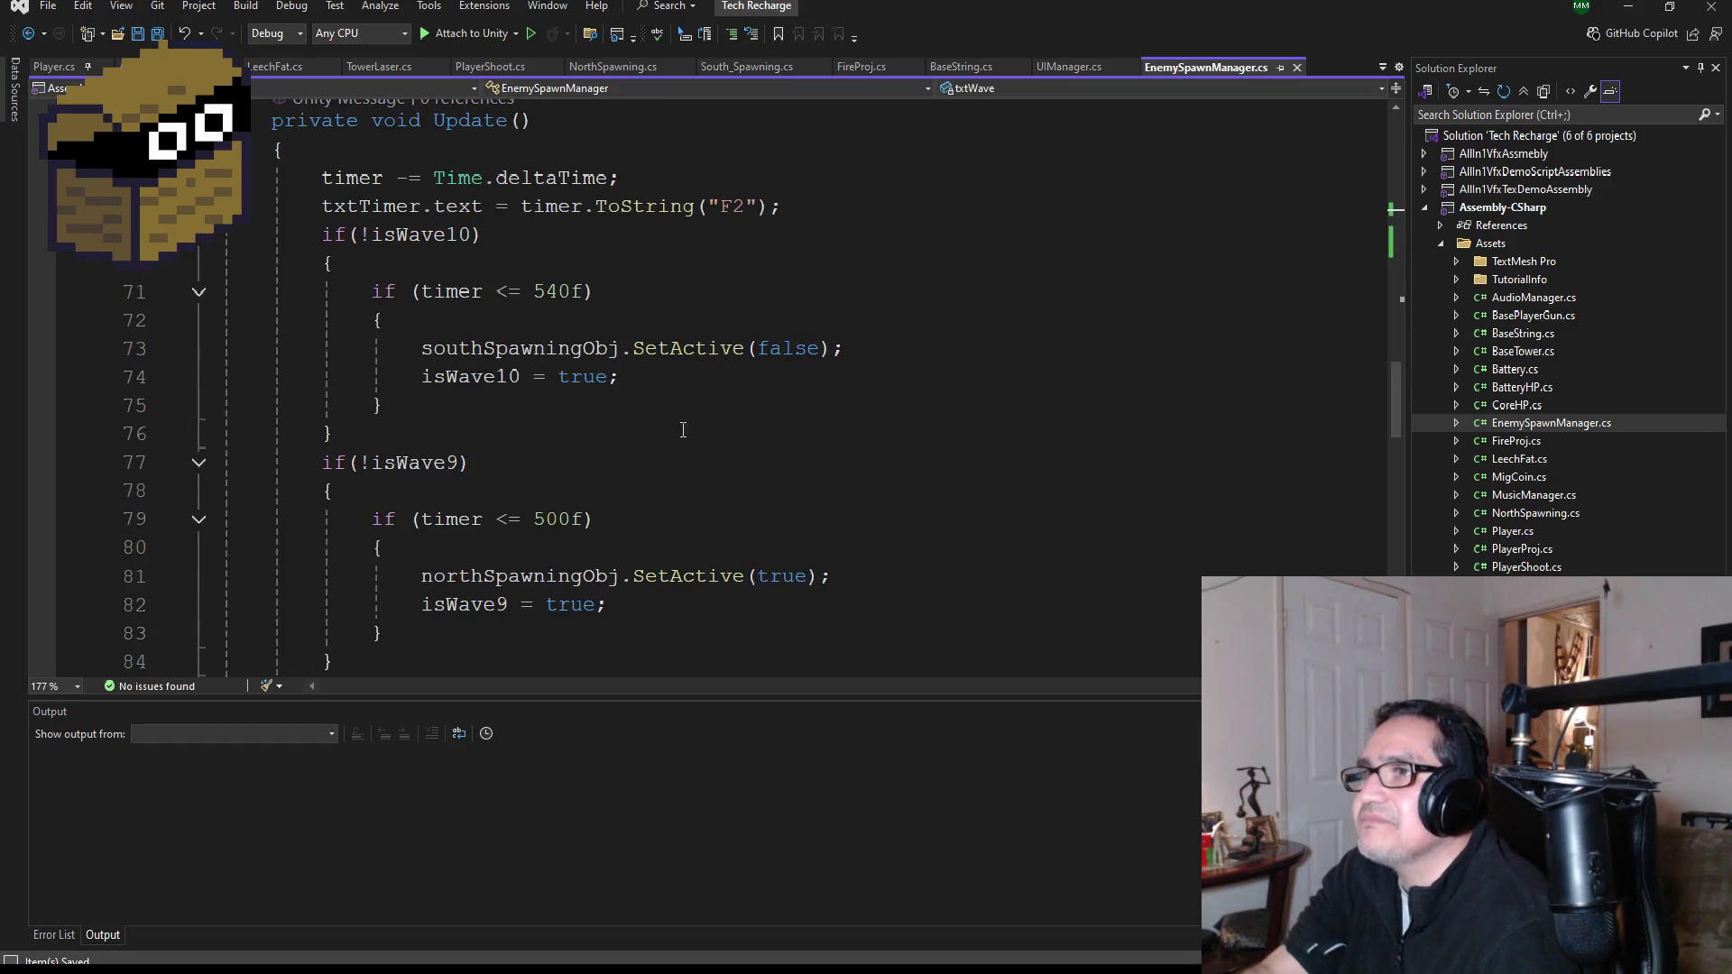
scroll(639, 438, "down", 1)
scroll(624, 372, "up", 2)
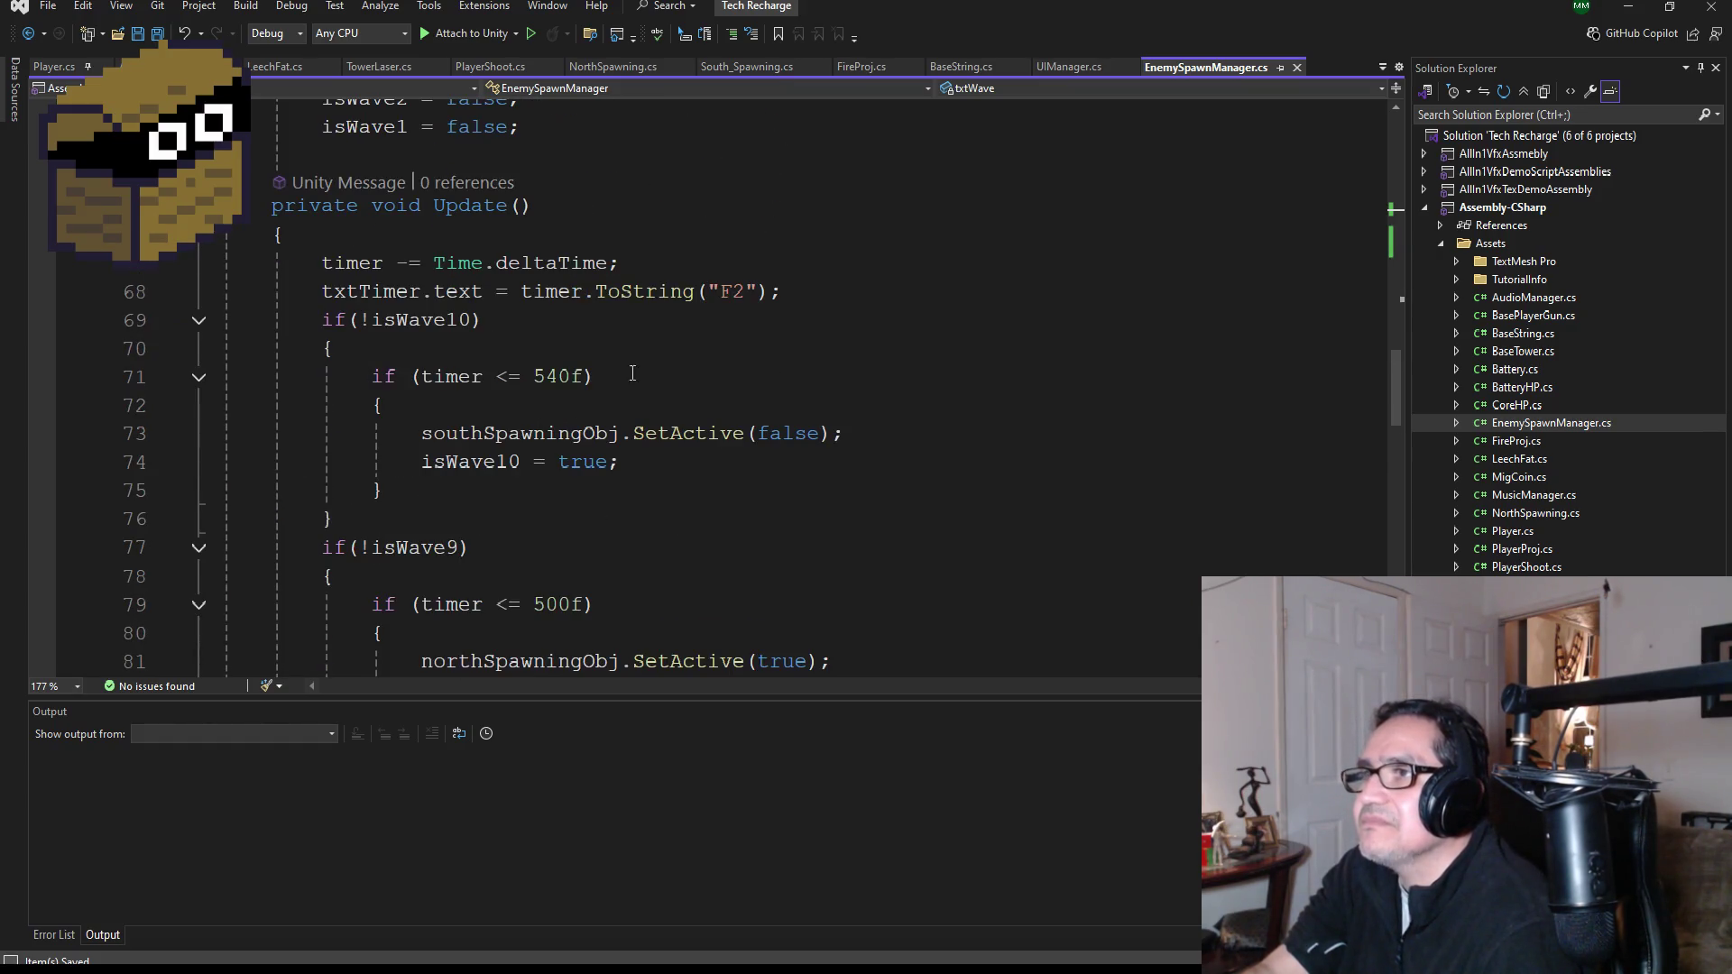
left_click(694, 470)
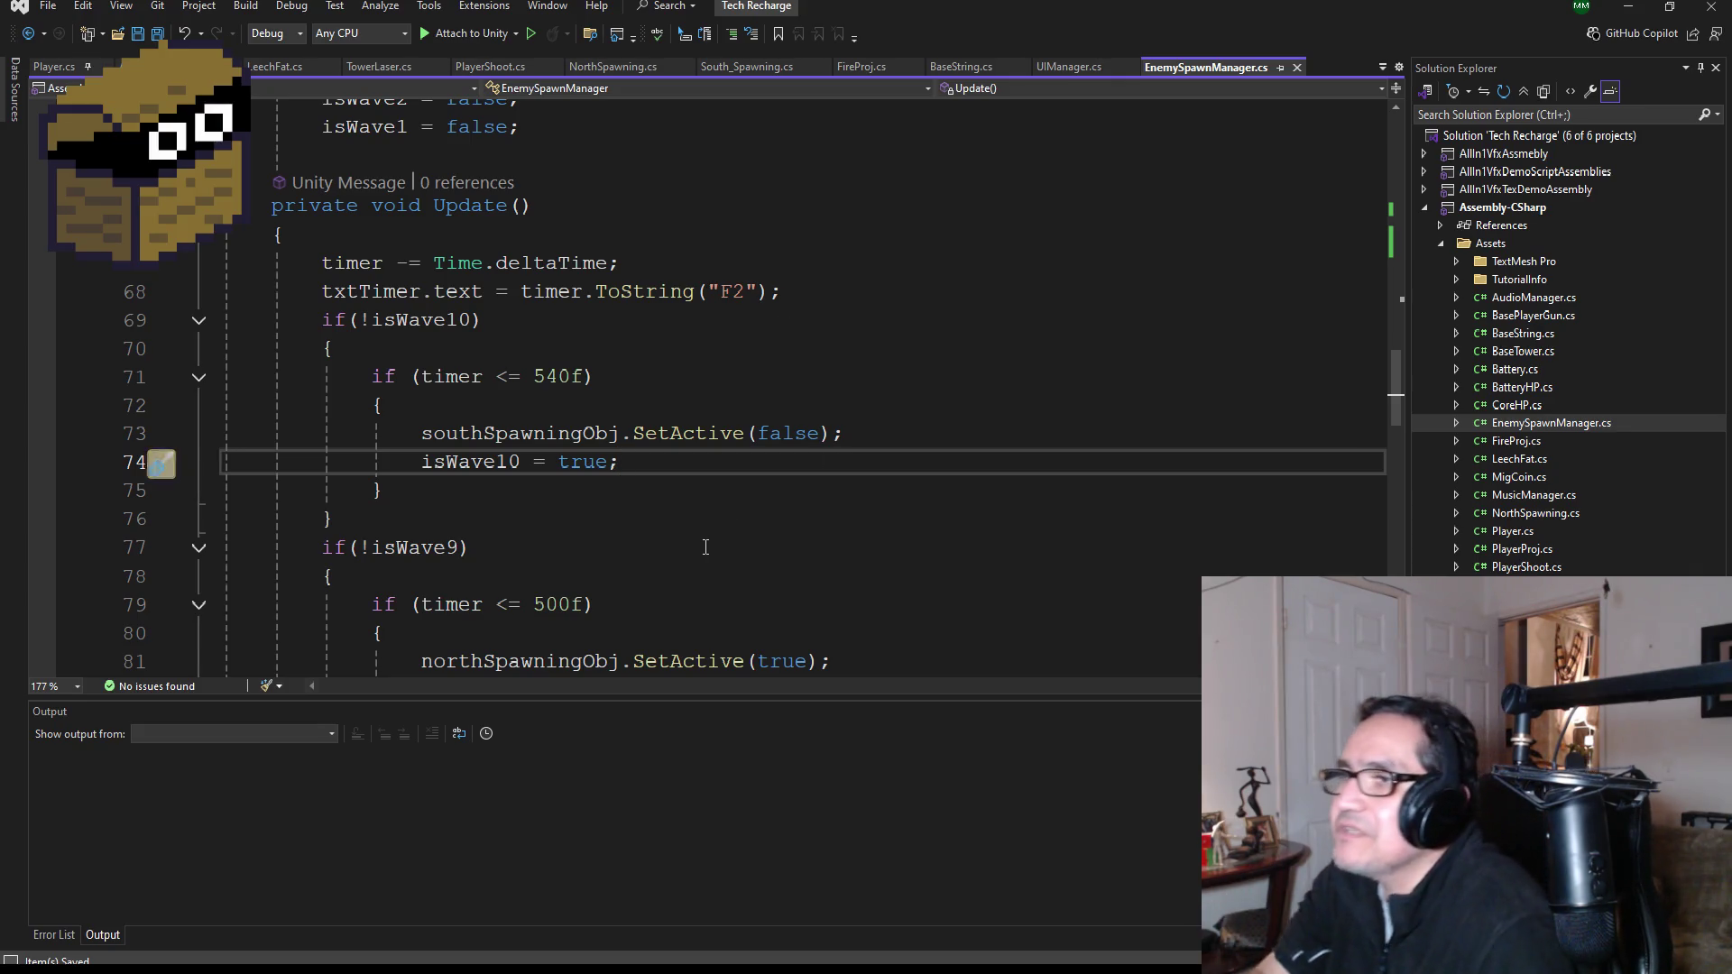
scroll(686, 523, "down", 1)
scroll(650, 510, "down", 1)
left_click(626, 521)
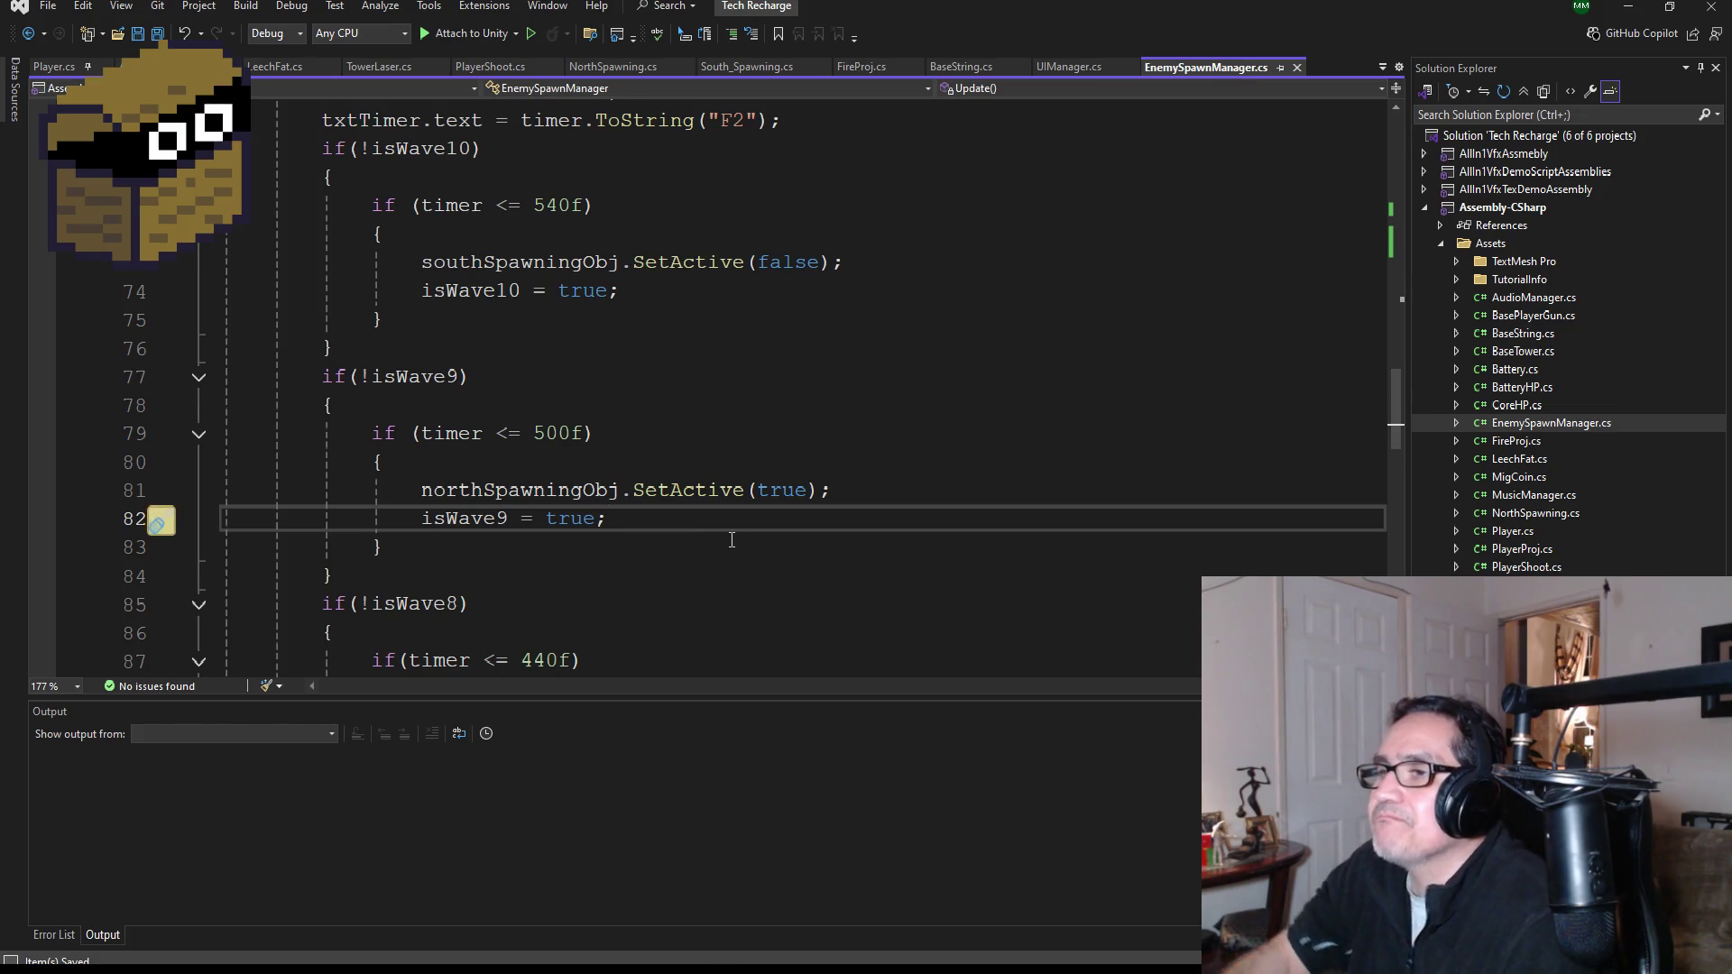
- Add an unfinished txtWave.text = line after isWave9 = true and save all files
key("Return")
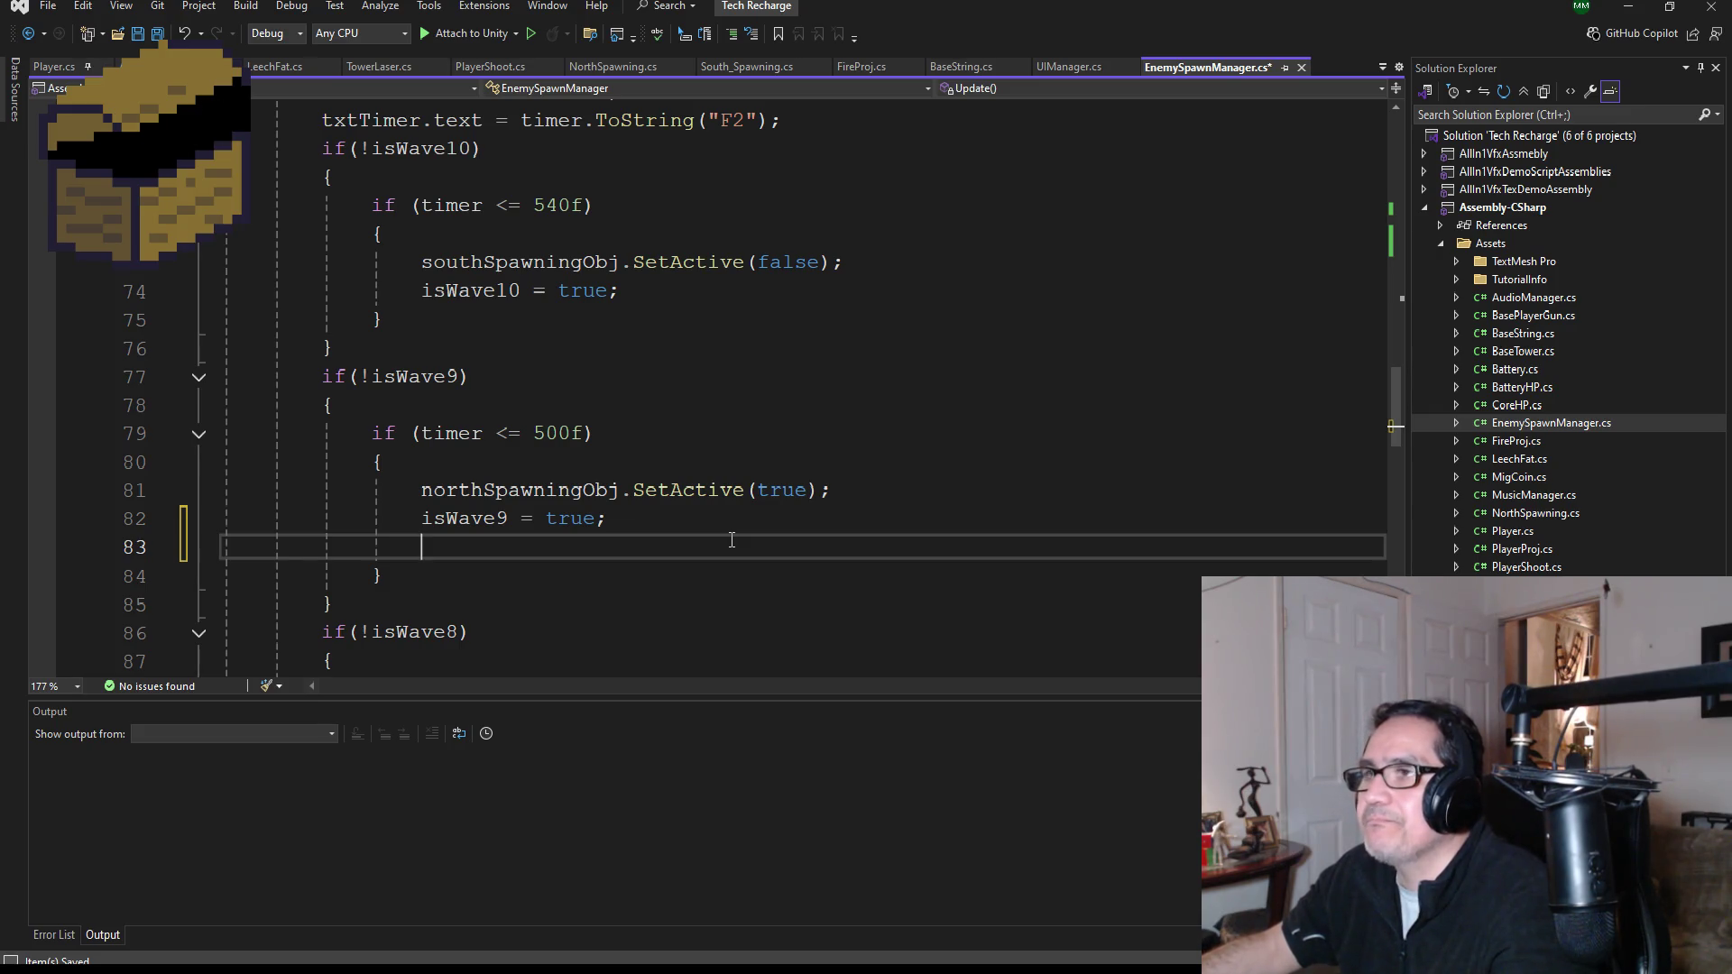
type("wa")
key("BackSpace")
key("BackSpace")
type("tx")
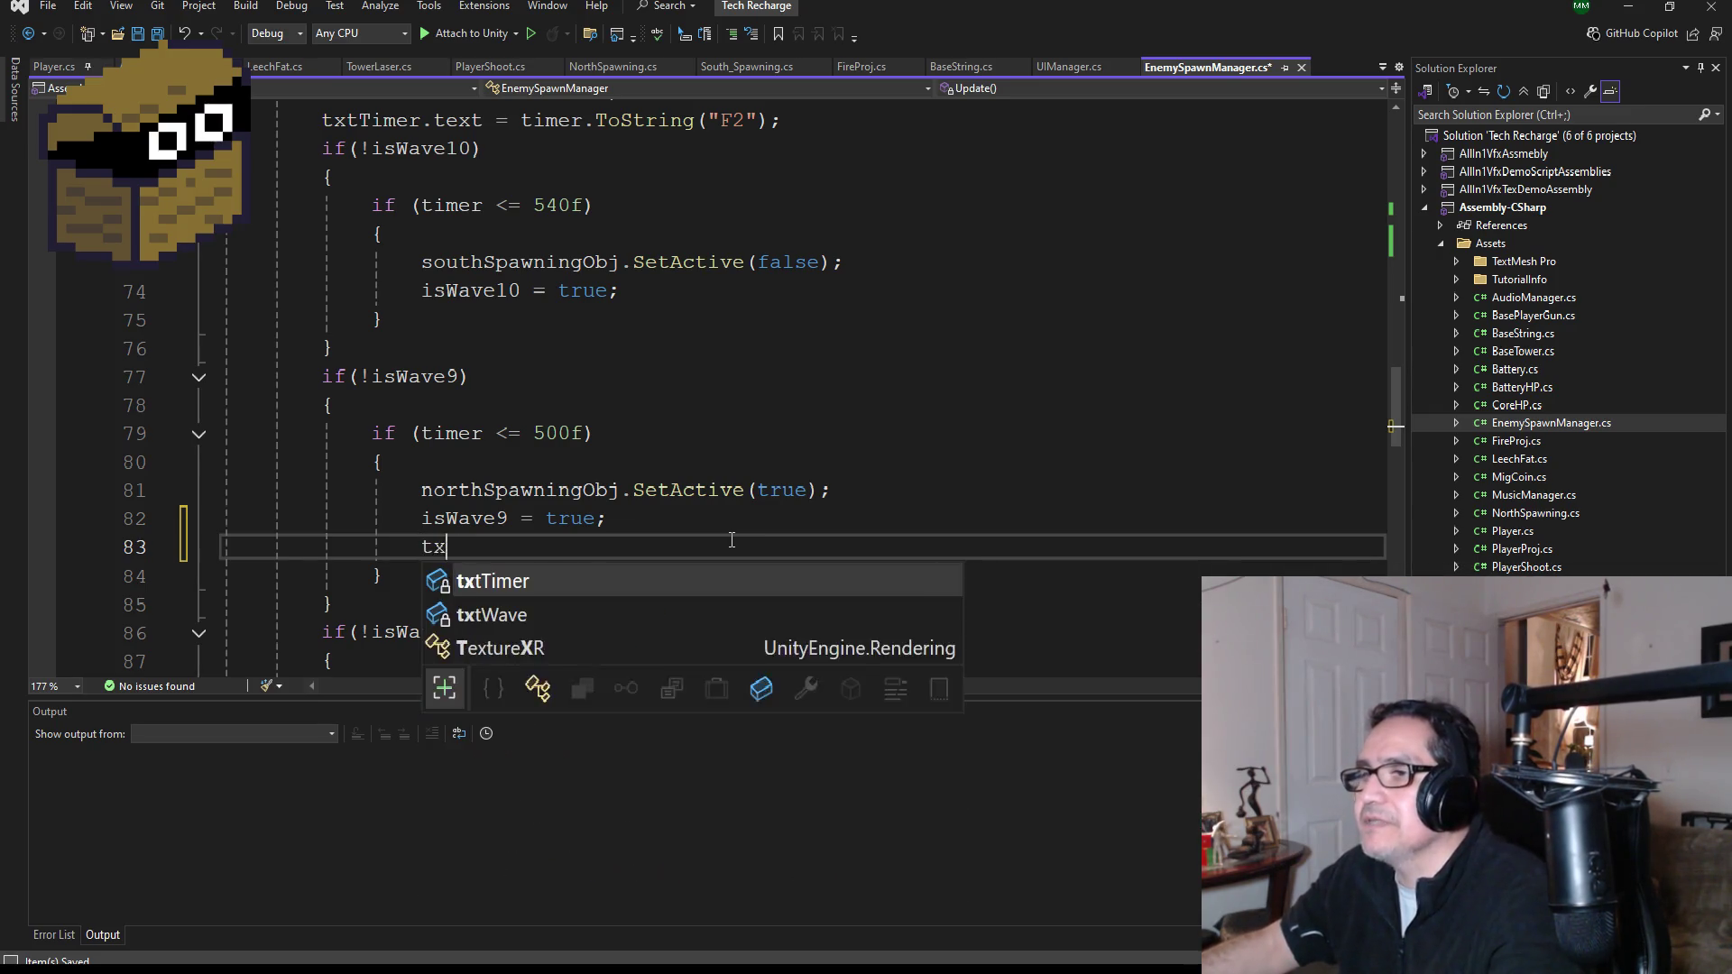
type("tW")
key("Tab")
type(".te")
key("Tab")
type("=")
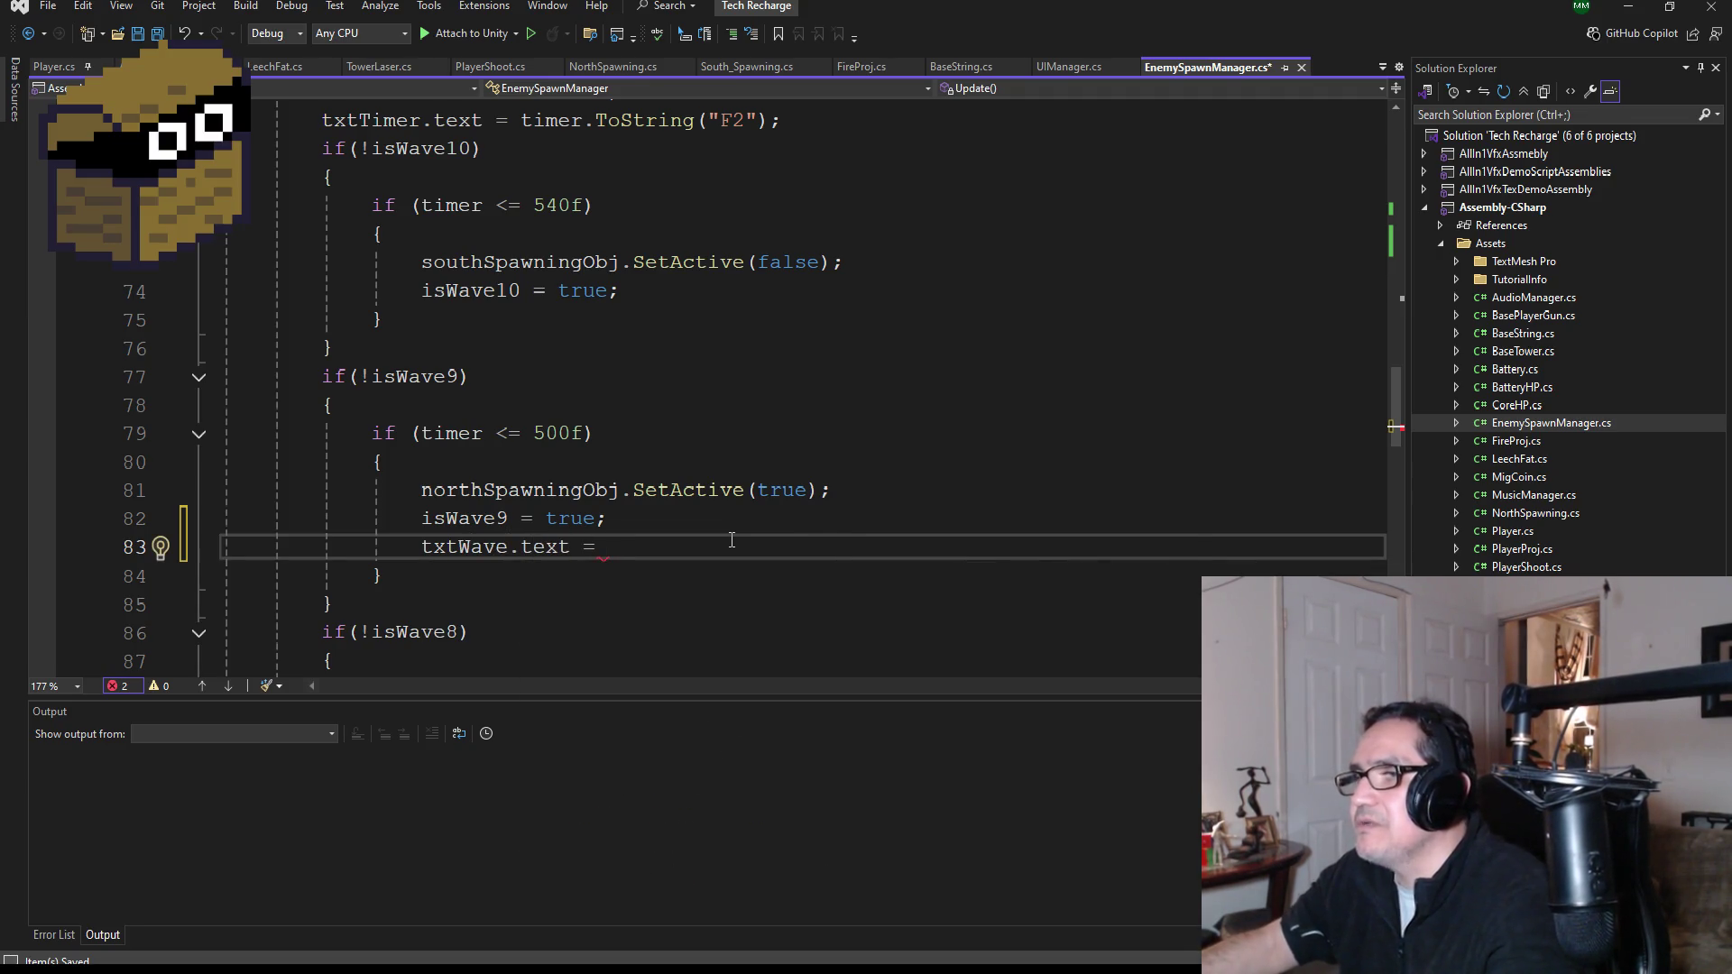
scroll(731, 539, "up", 4)
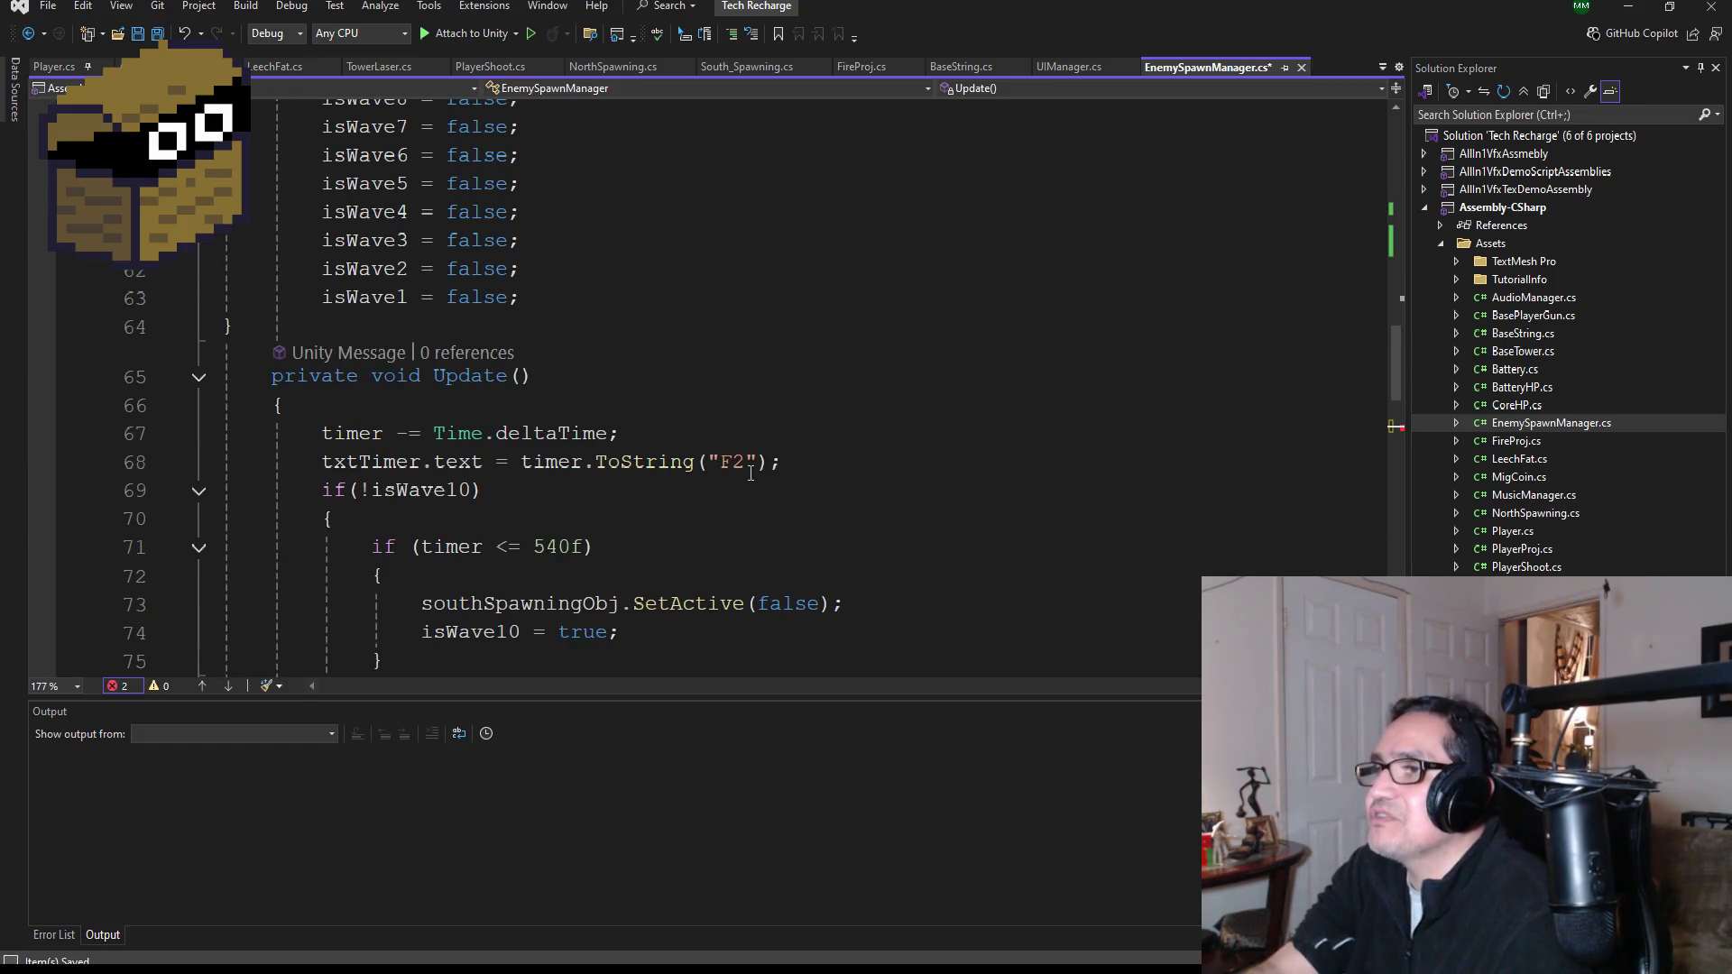
scroll(699, 498, "down", 1)
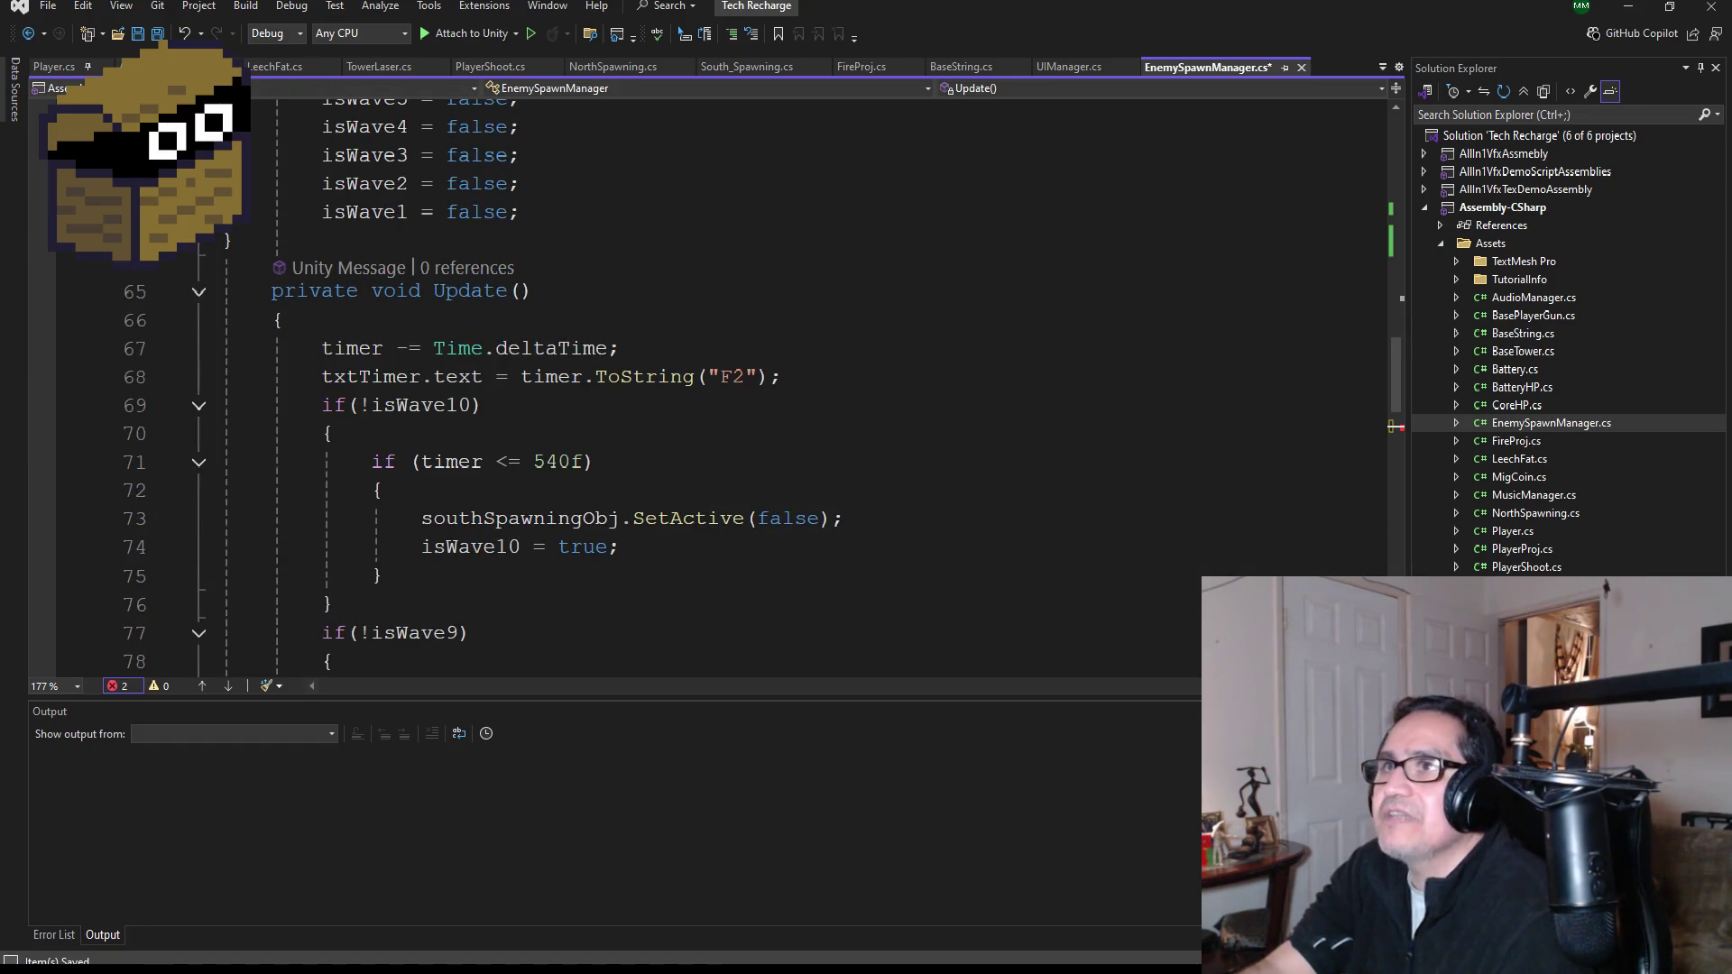
left_click(159, 33)
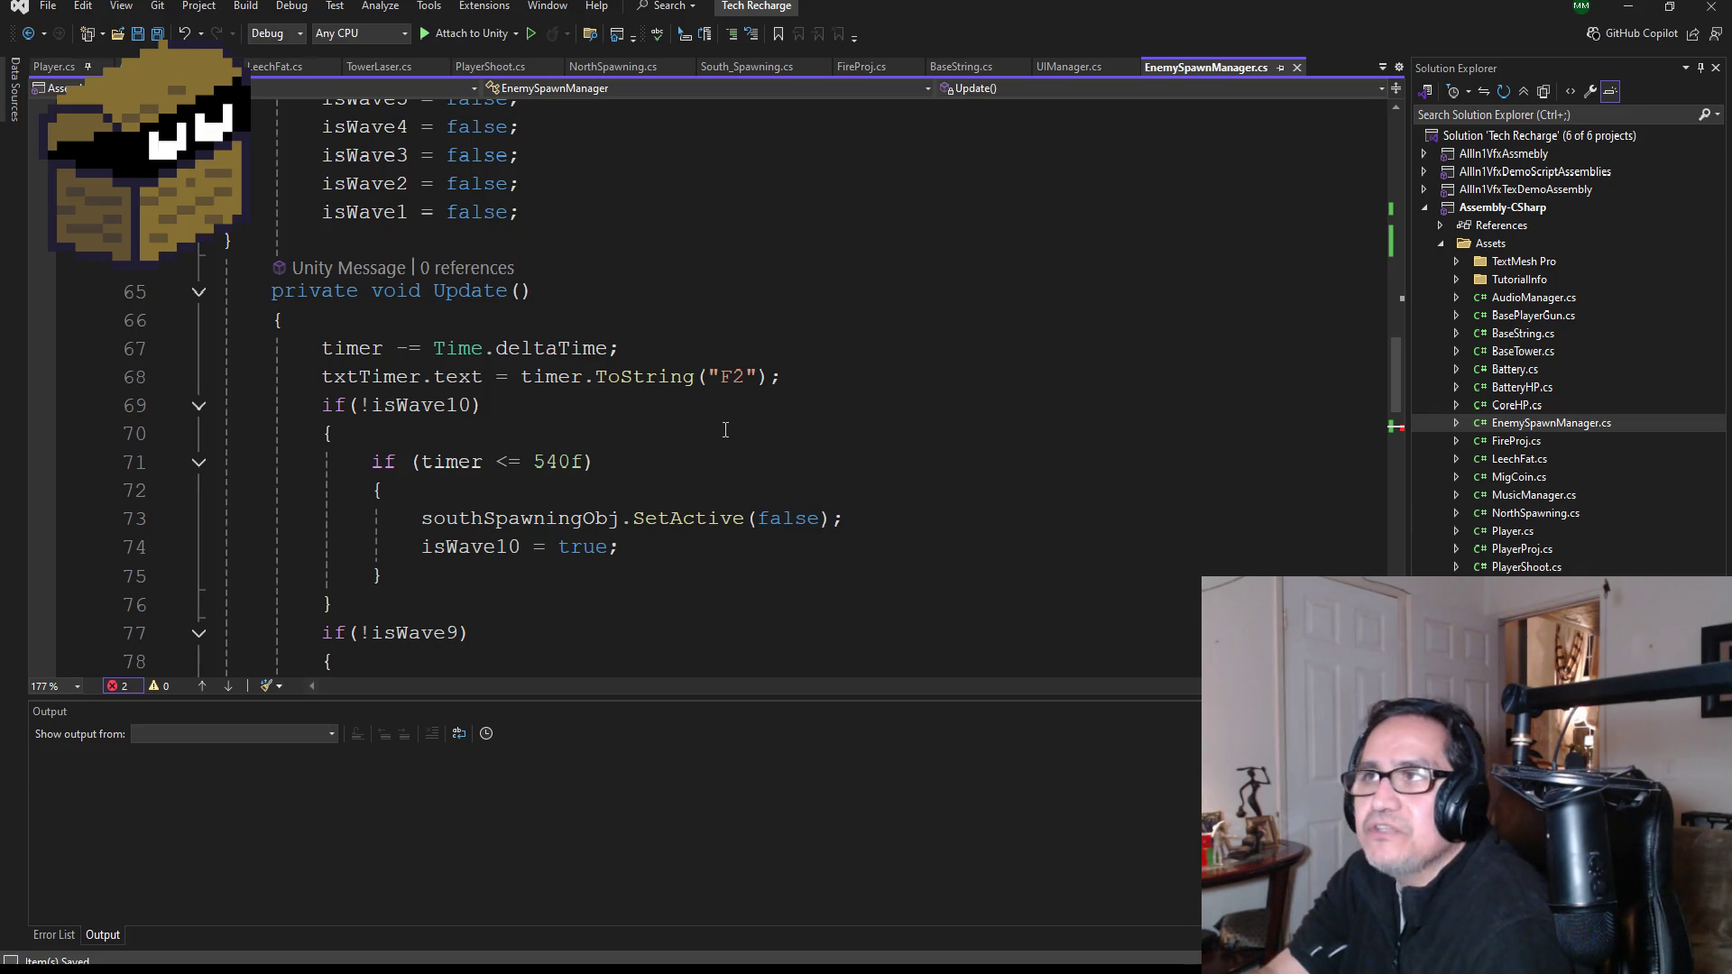
- Check how UIManager's Update() sets txtCoinCount.text = $"{coin}", then return to EnemySpawnManager
left_click(1070, 68)
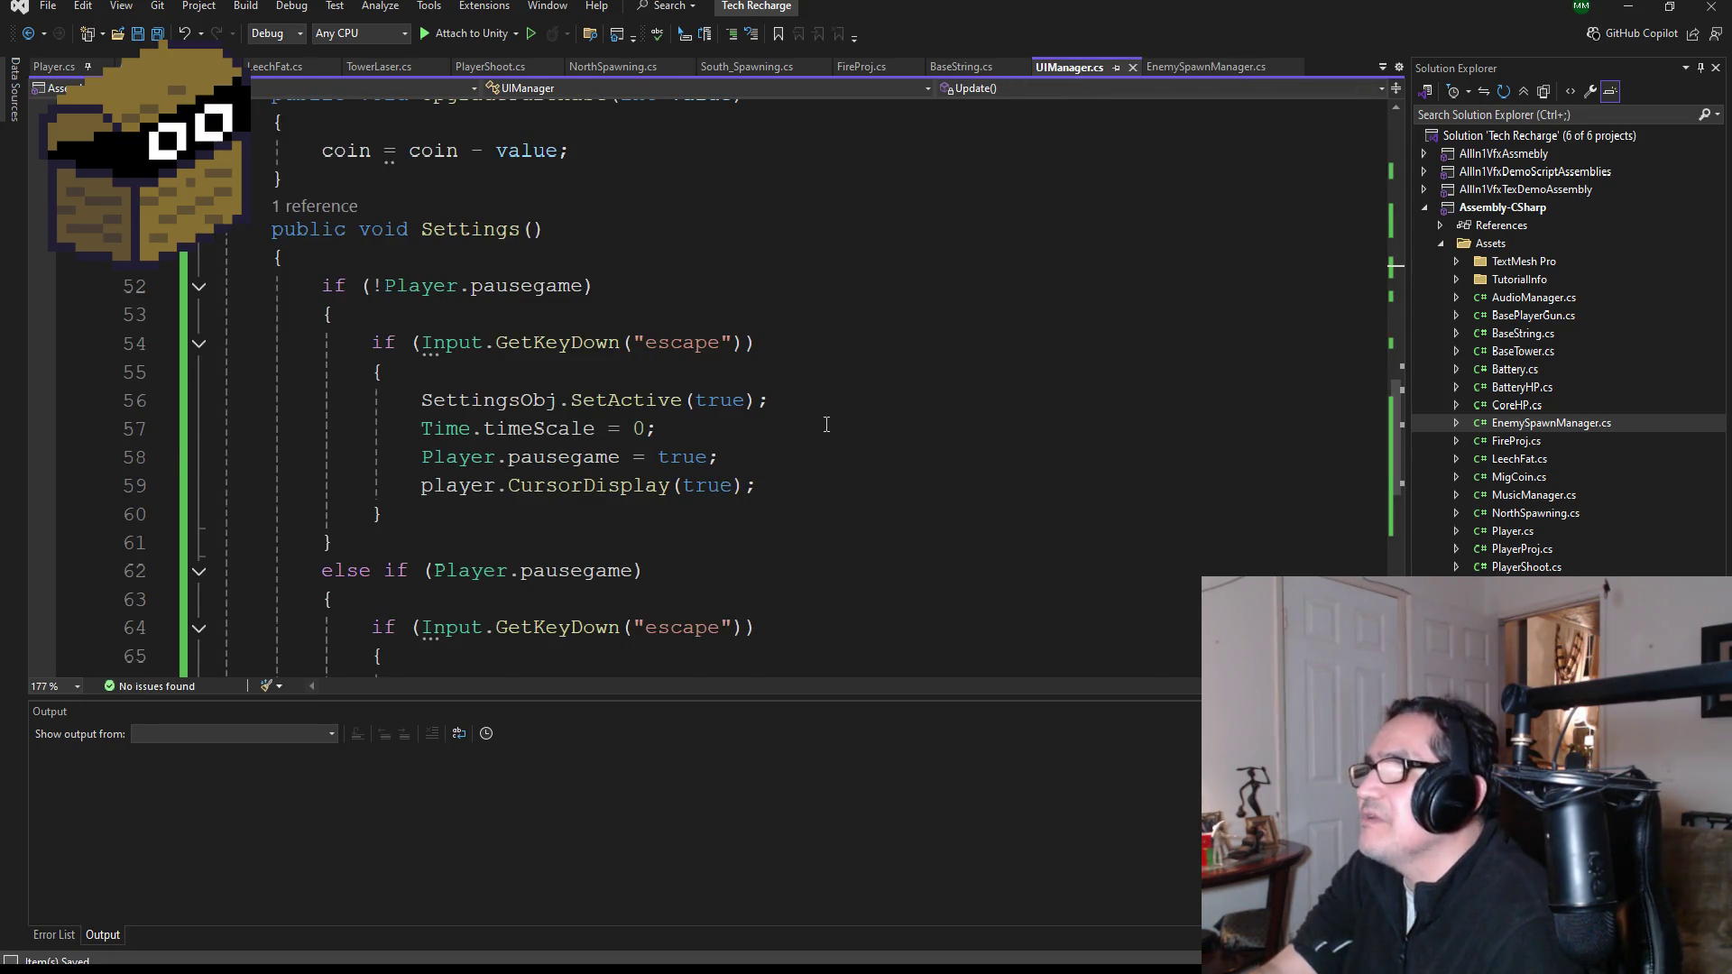
scroll(811, 406, "up", 10)
mouse_move(695, 376)
left_mouse_down()
mouse_move(543, 379)
mouse_move(575, 381)
left_mouse_up()
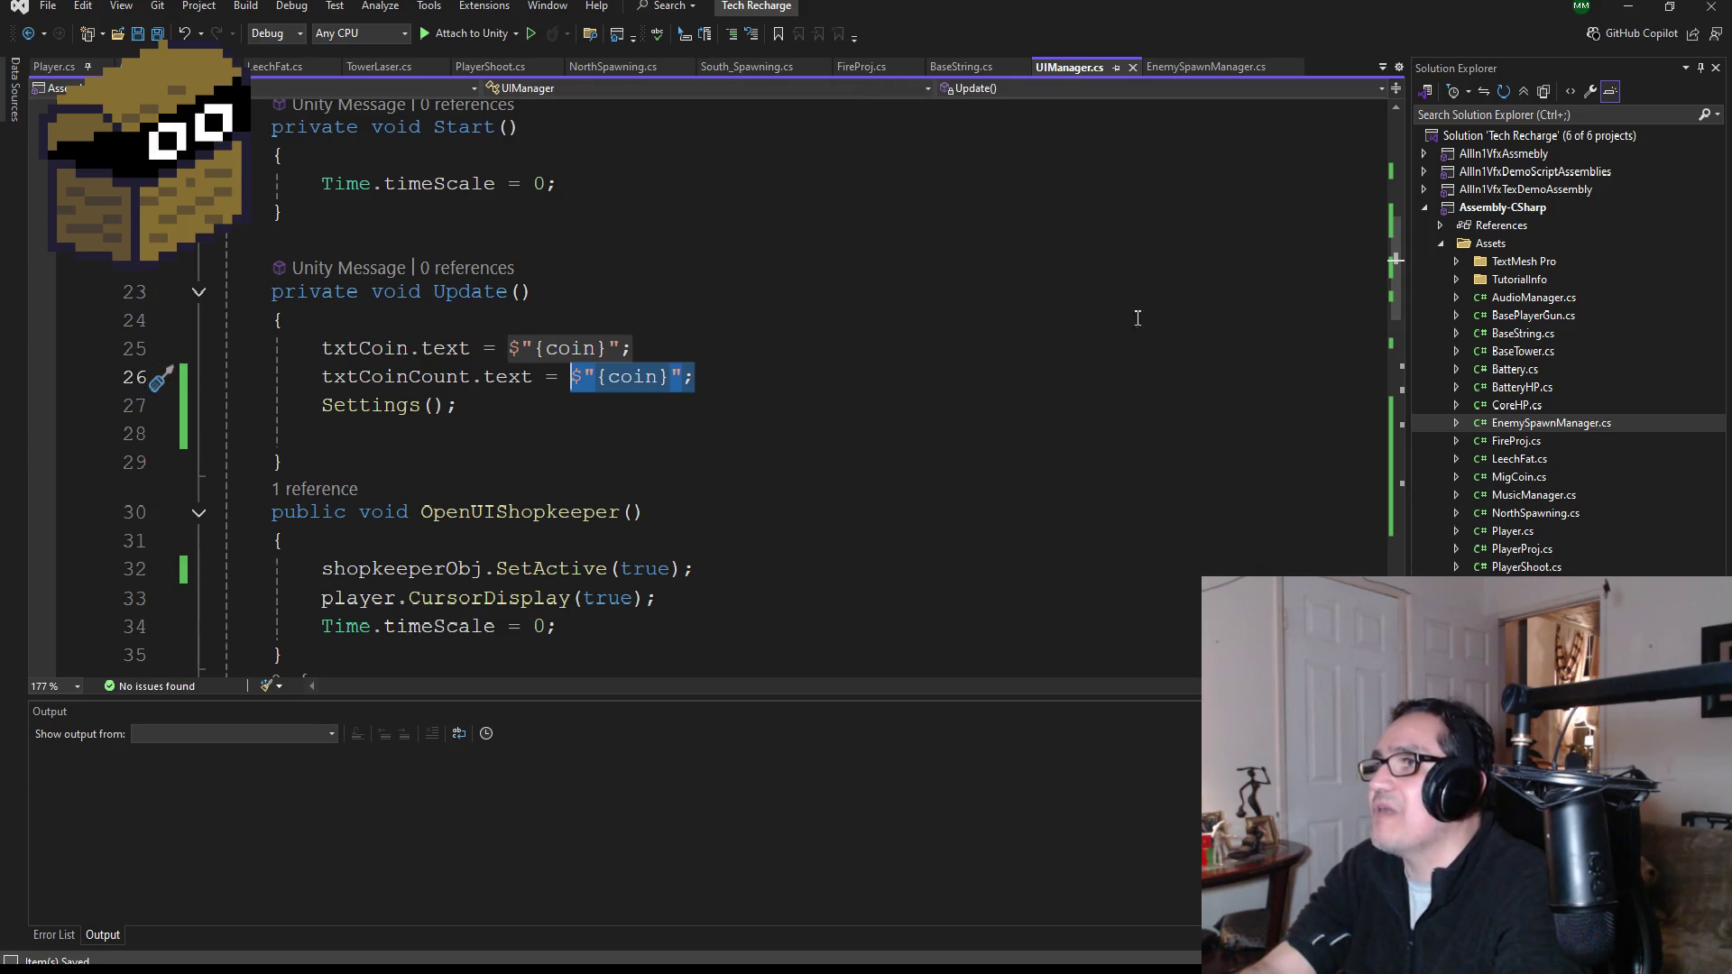
double_click(1524, 424)
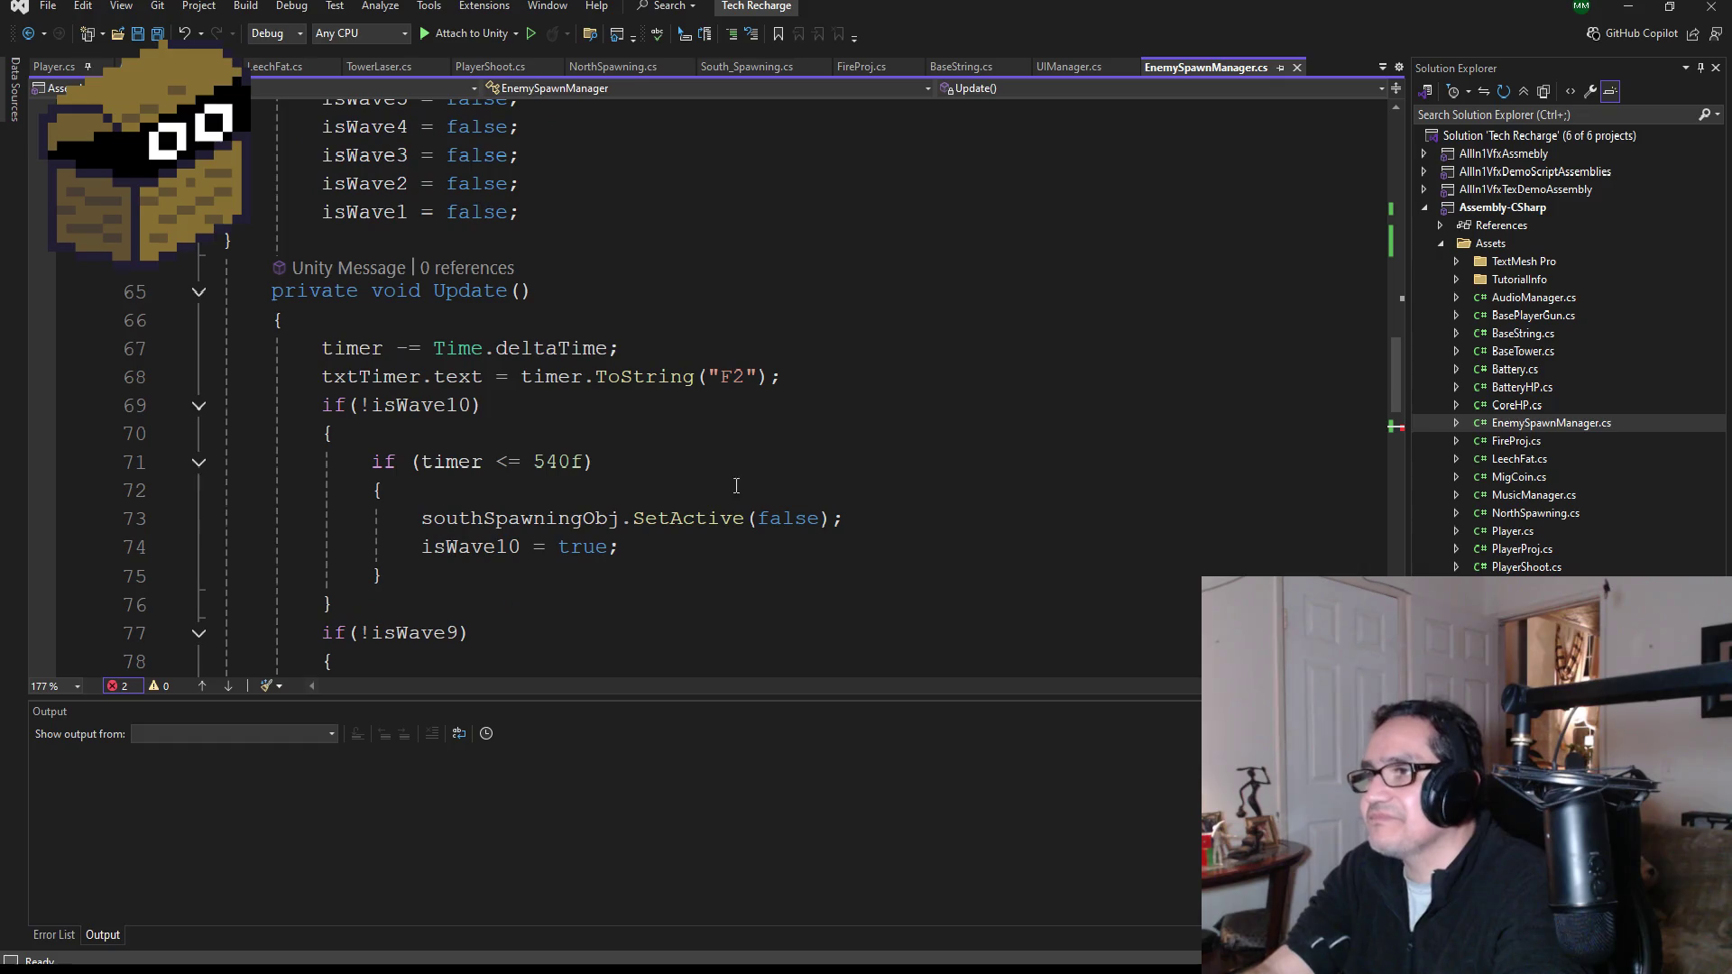
- Complete the wave-9 assignment as txtWave.text = "Wave 2"; and save the script
scroll(686, 503, "down", 3)
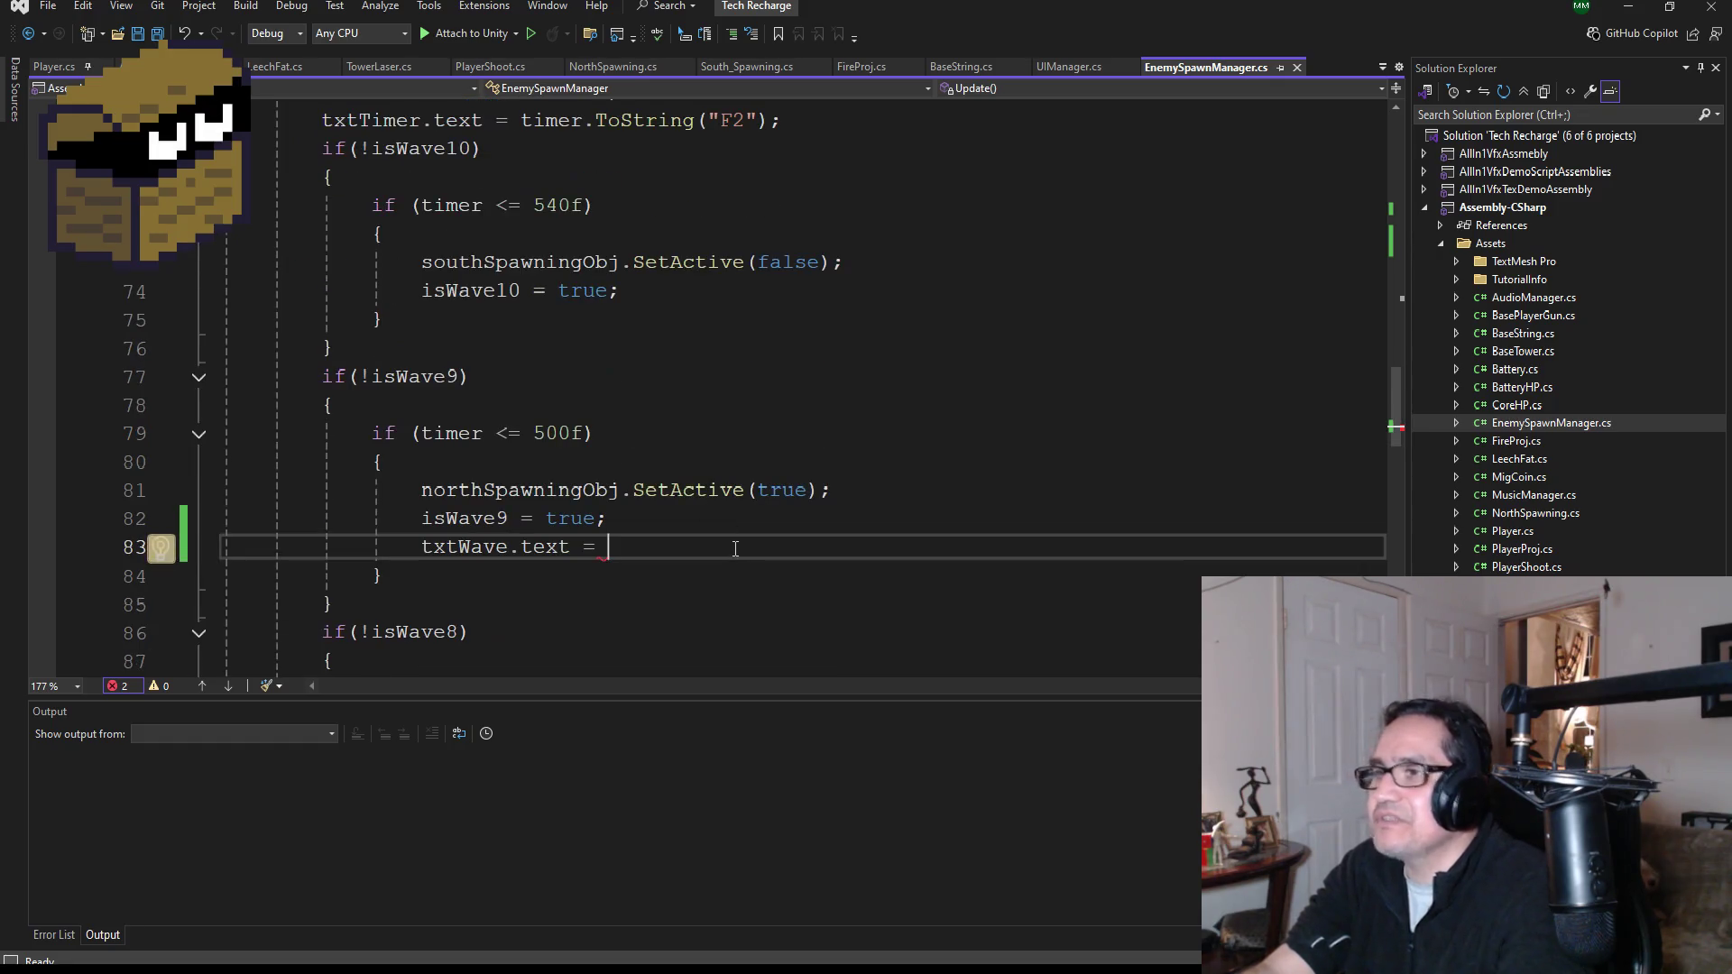
type("$\"{coin}\";")
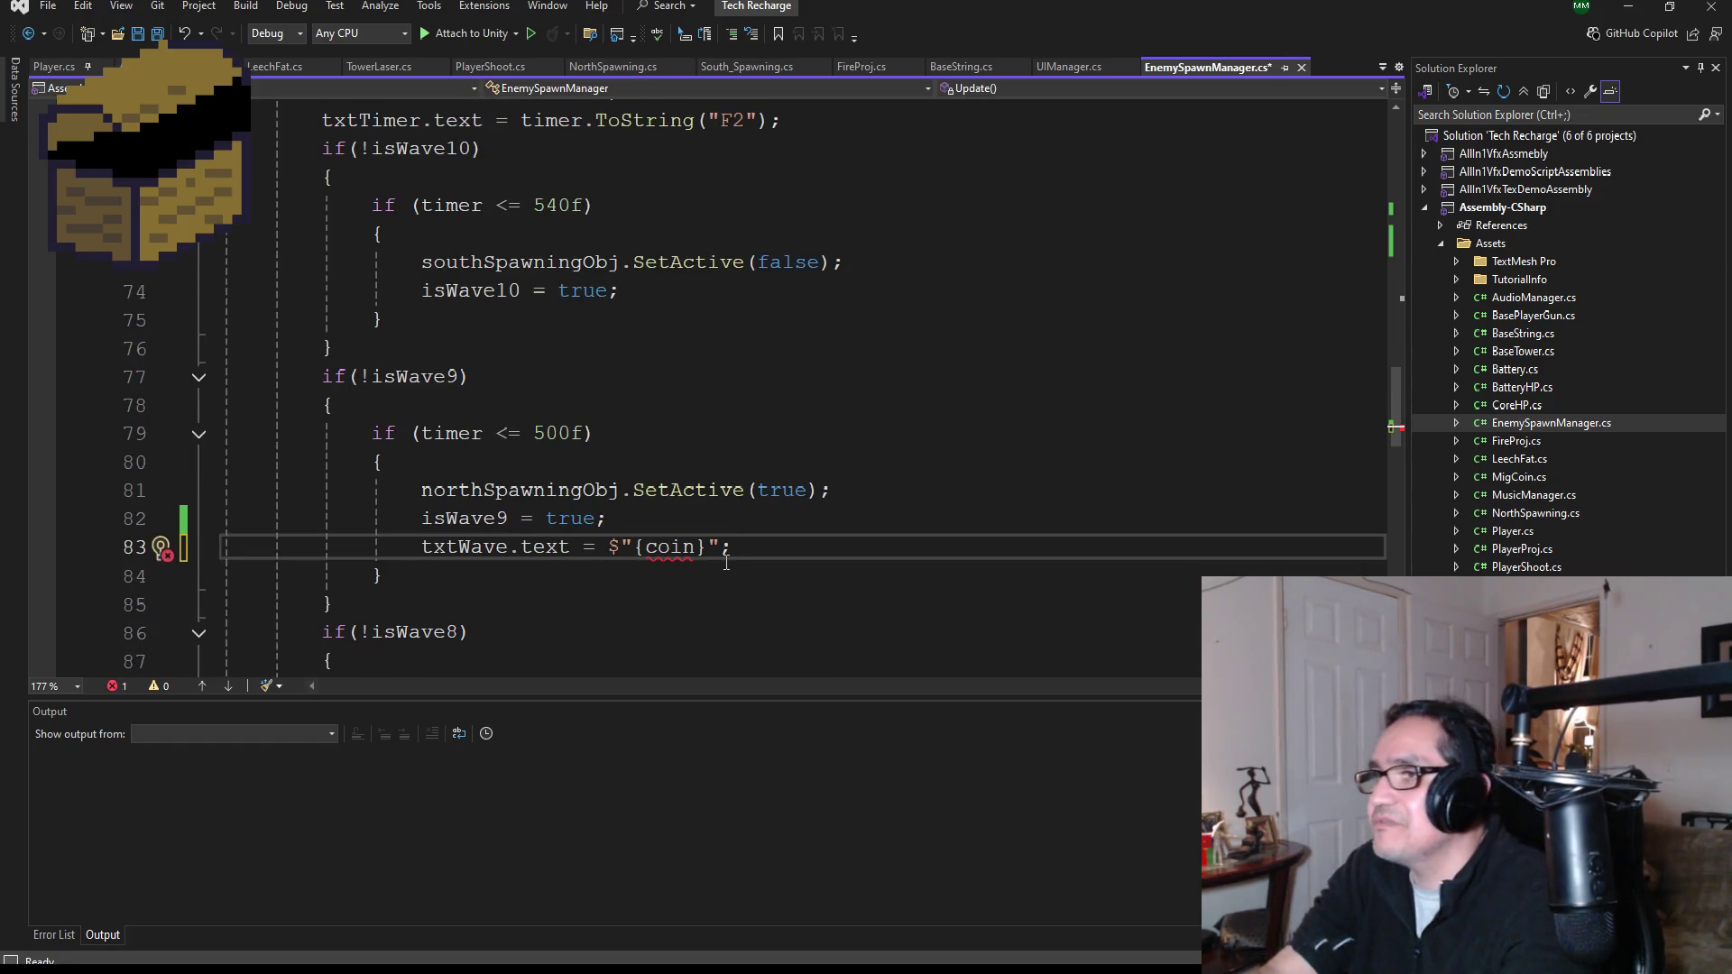
double_click(692, 552)
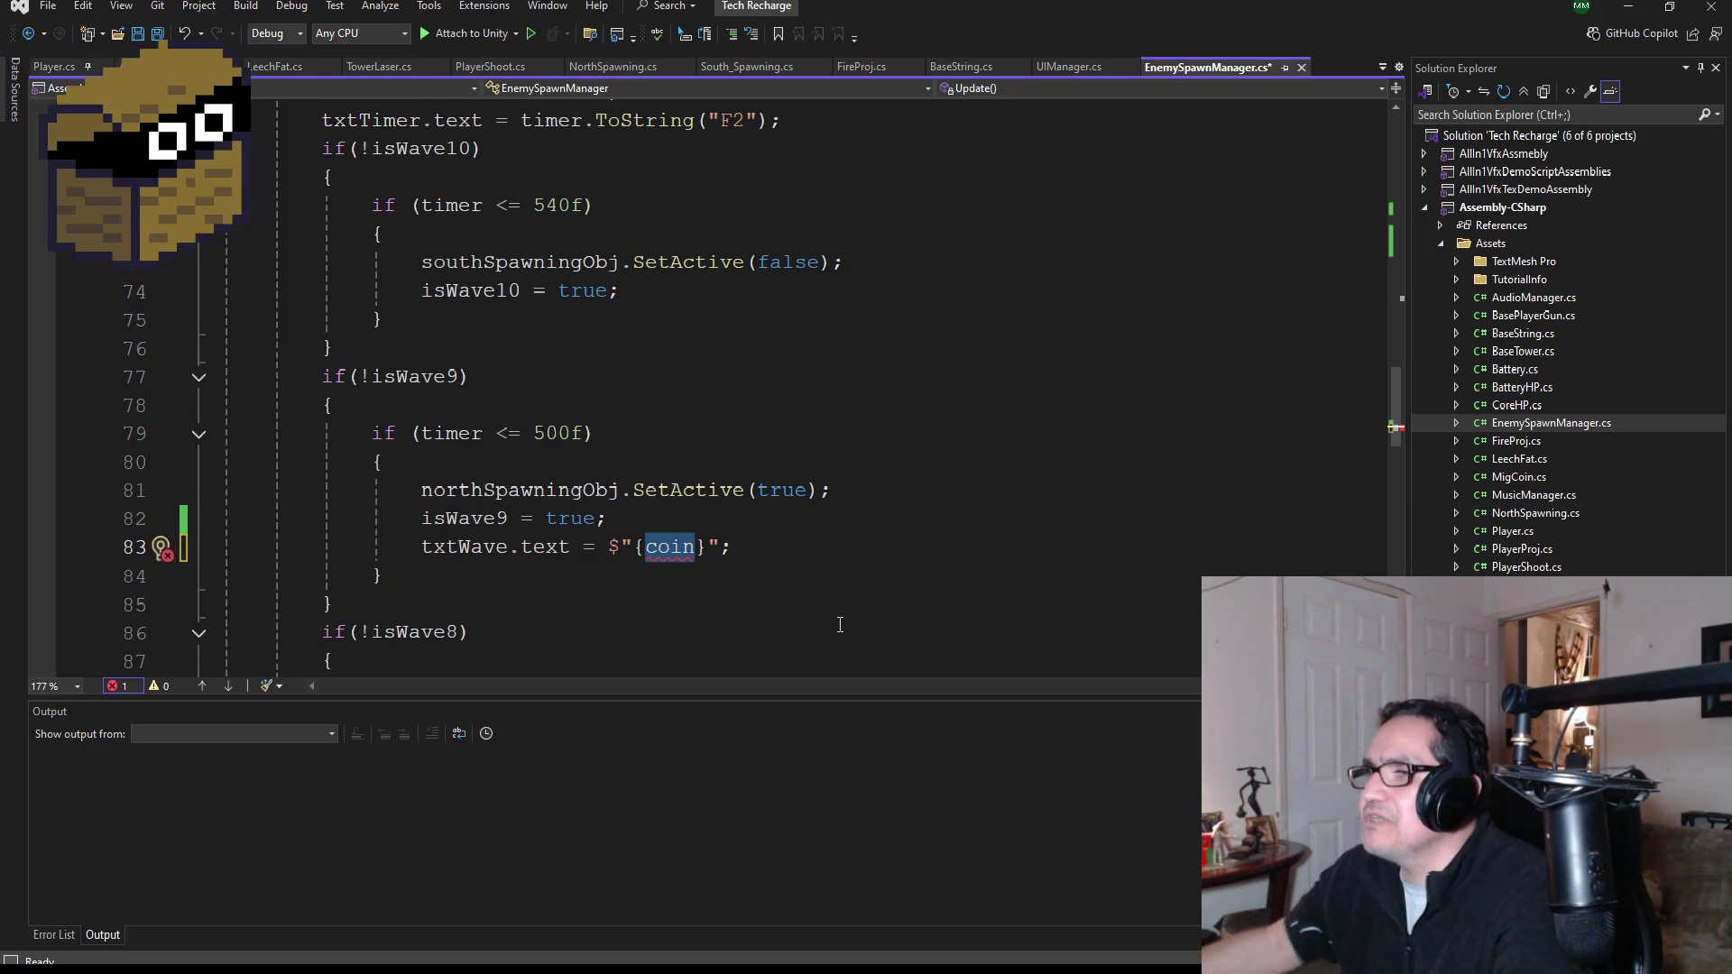
key("Right")
key("Right")
key("BackSpace")
key("BackSpace")
key("BackSpace")
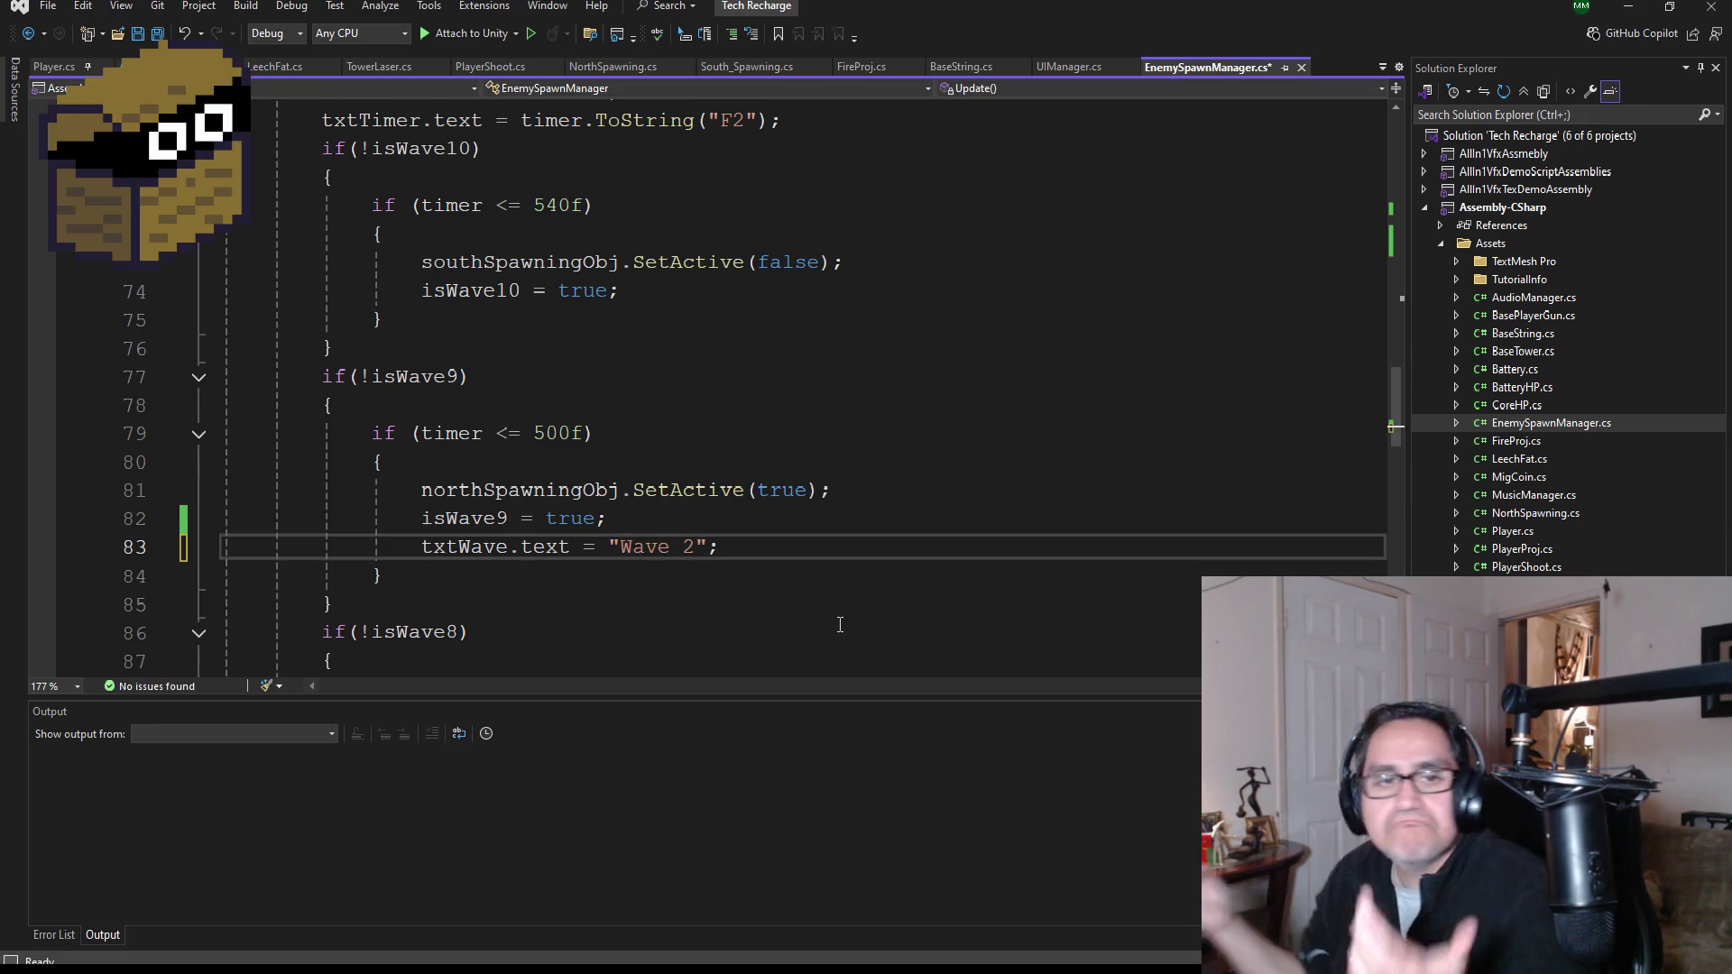
key("ctrl+s")
scroll(738, 547, "down", 1)
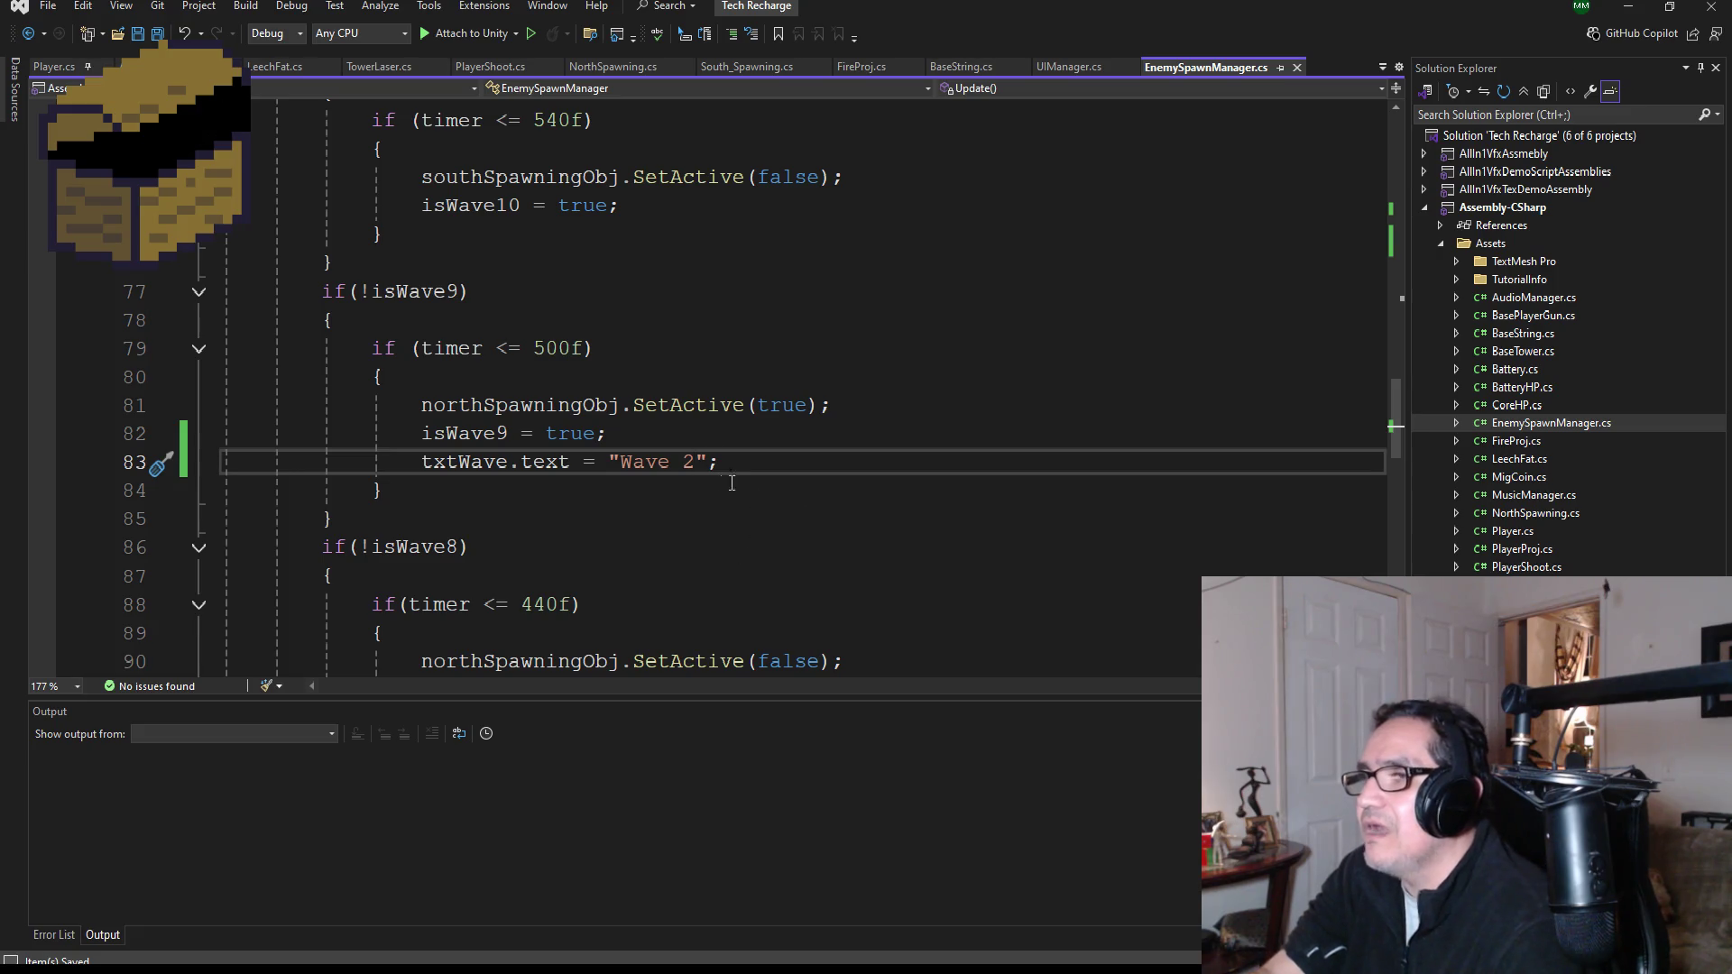
scroll(739, 497, "up", 1)
left_click(866, 490)
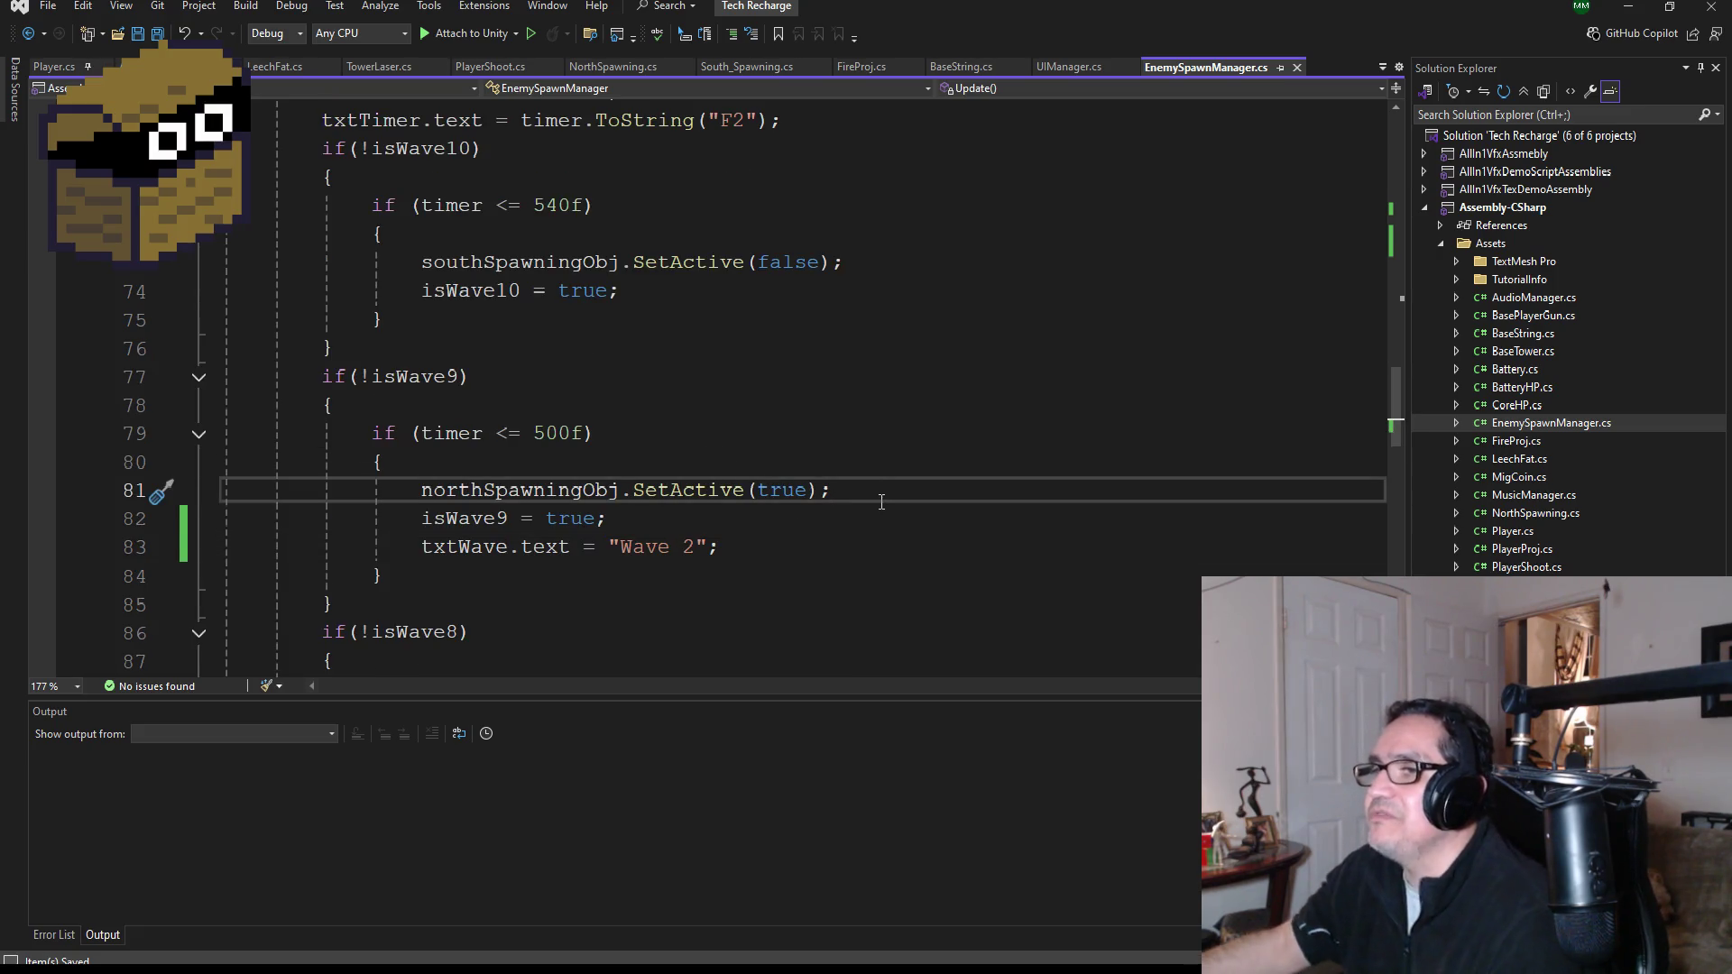
- Open a new line below southSpawningObj.SetActive(false); in the isWave10 block
key("Return")
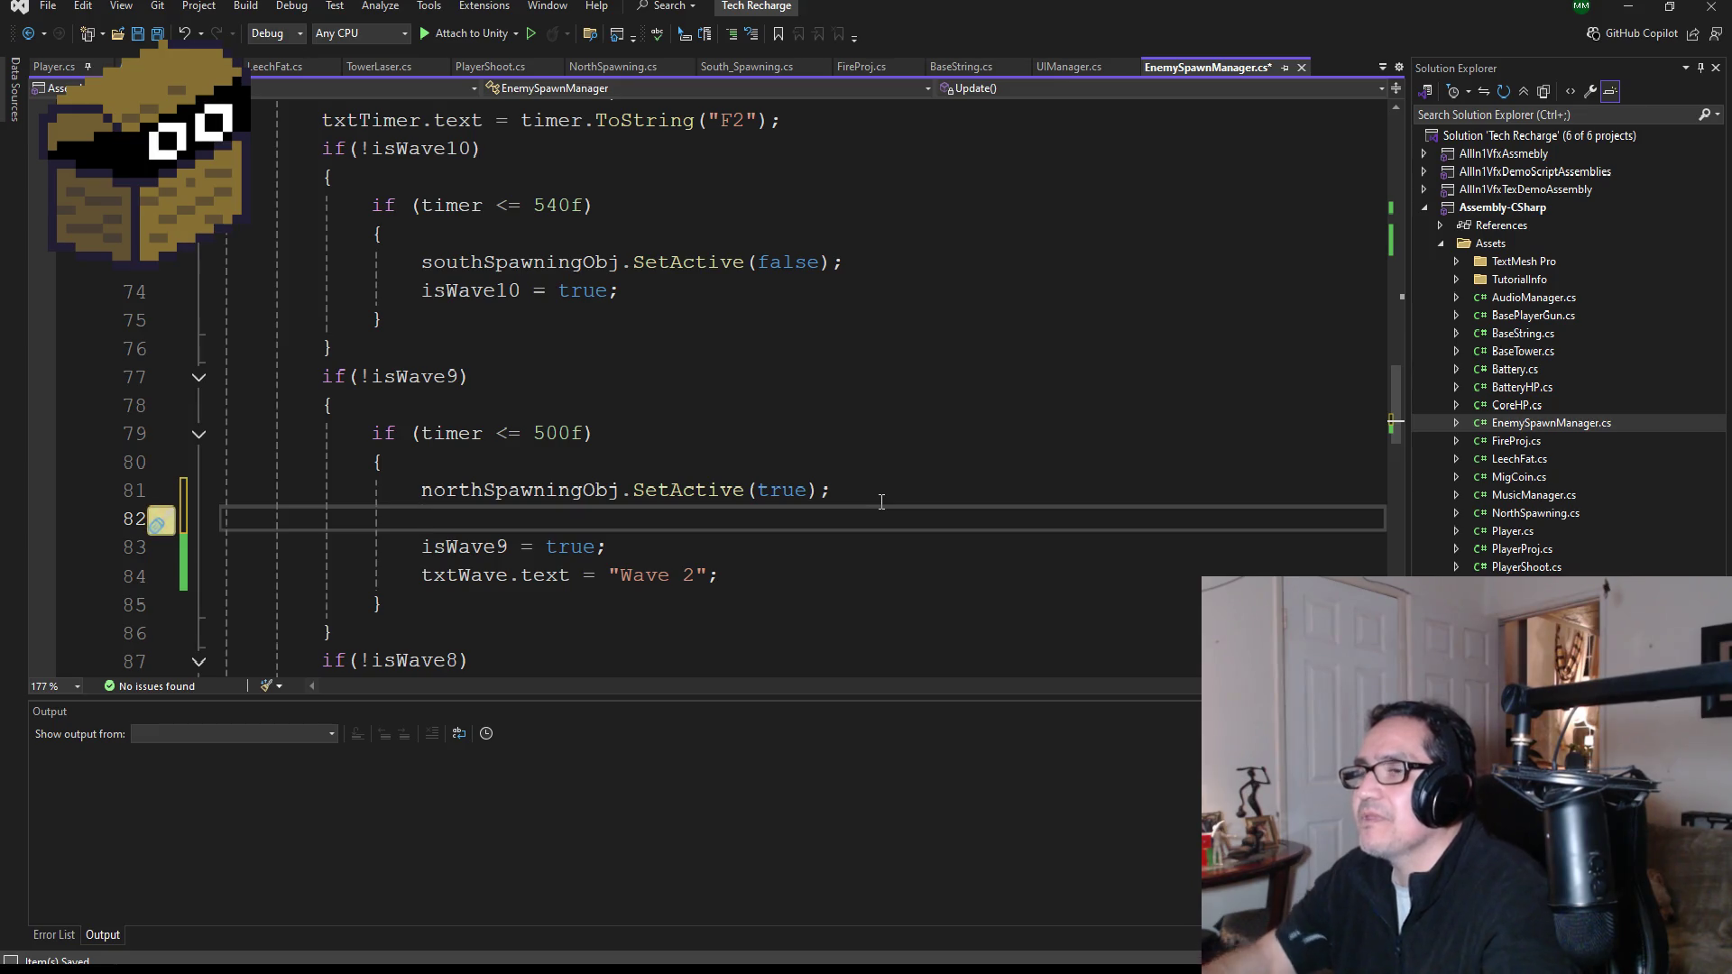
scroll(809, 444, "up", 6)
scroll(815, 440, "up", 3)
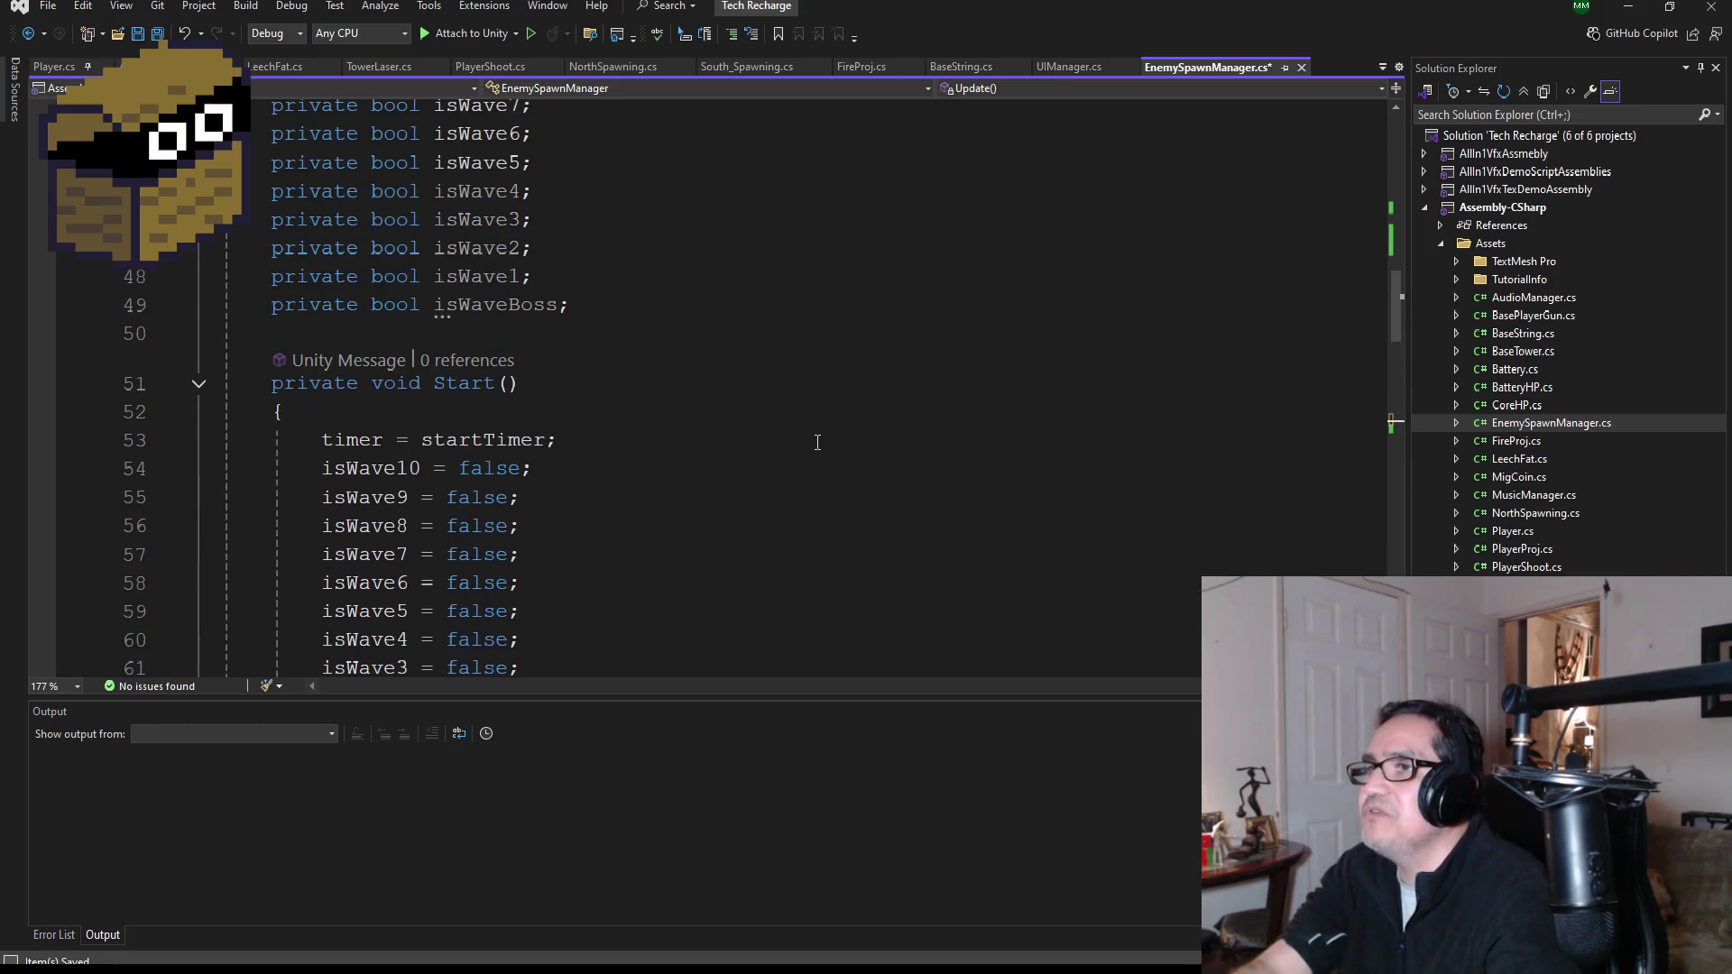
scroll(818, 443, "down", 10)
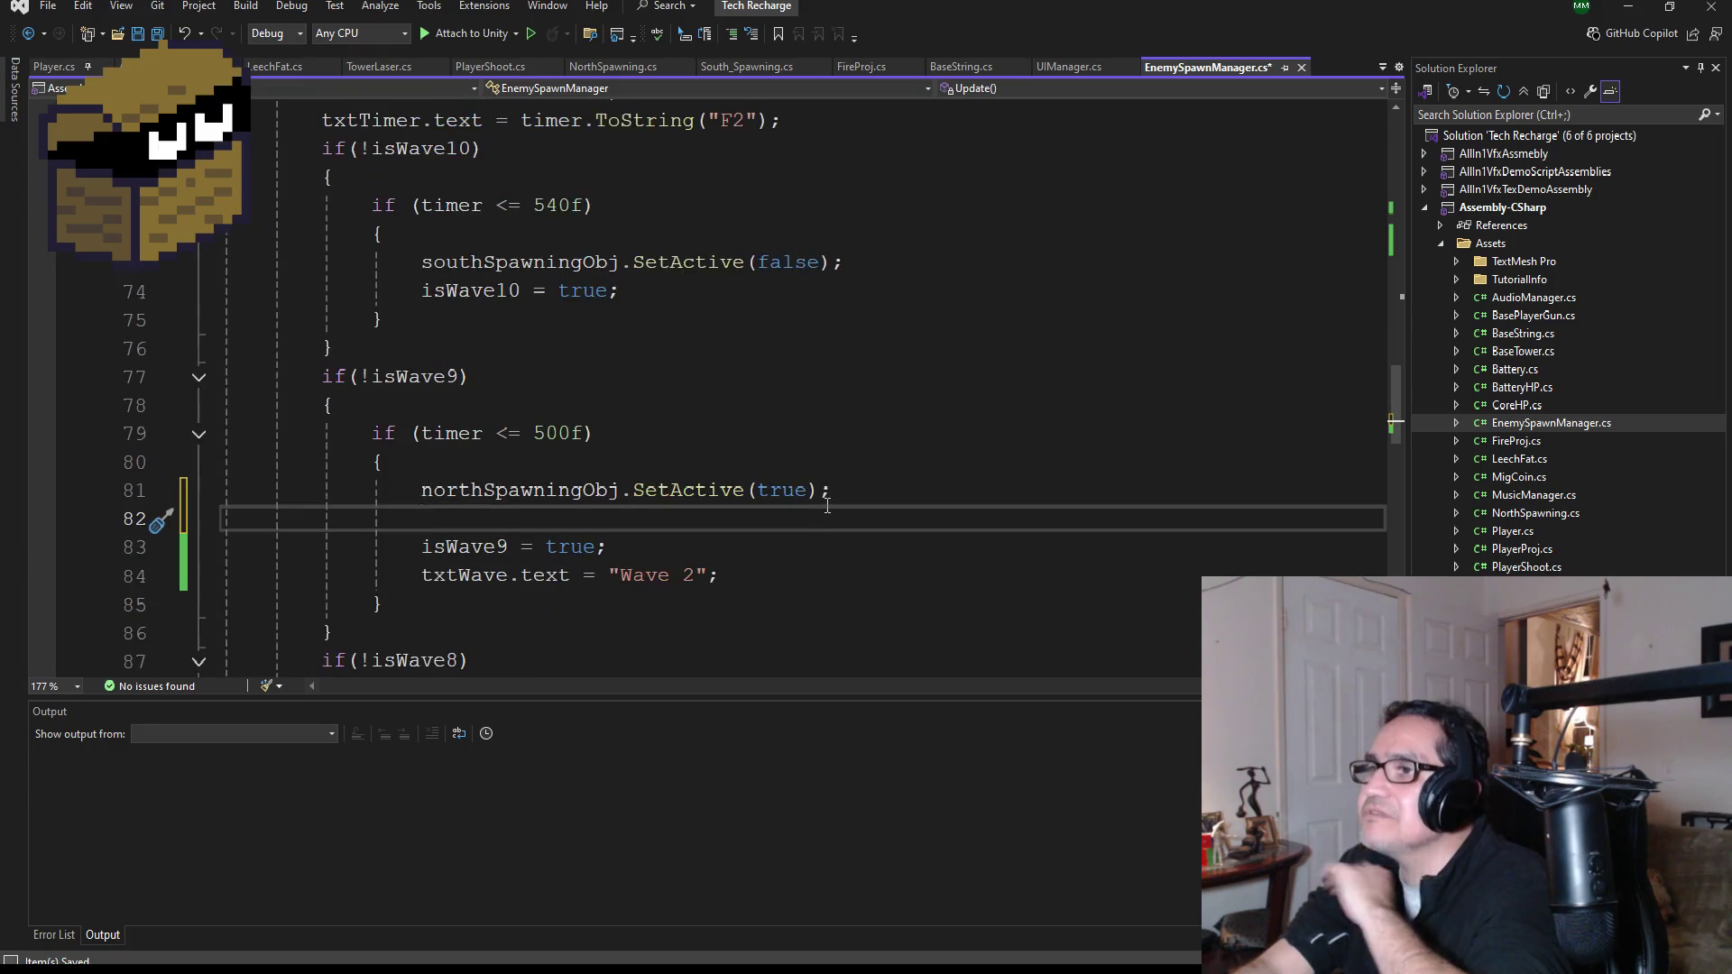
scroll(828, 499, "up", 1)
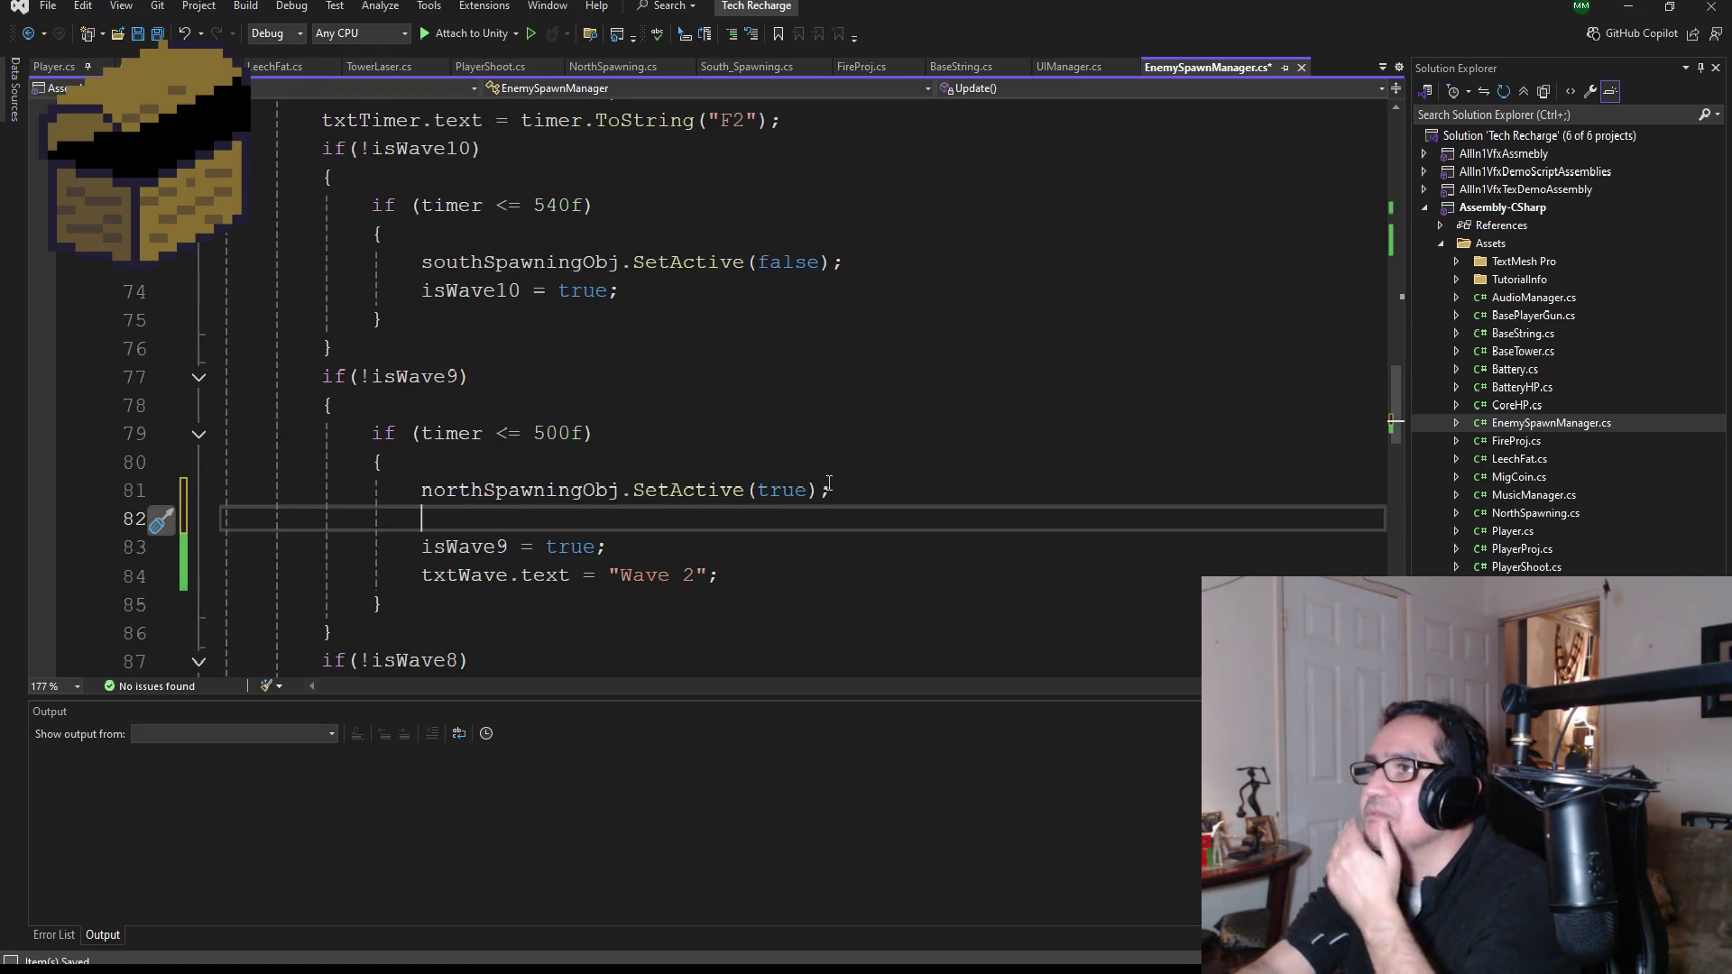
scroll(840, 509, "down", 1)
scroll(840, 508, "up", 1)
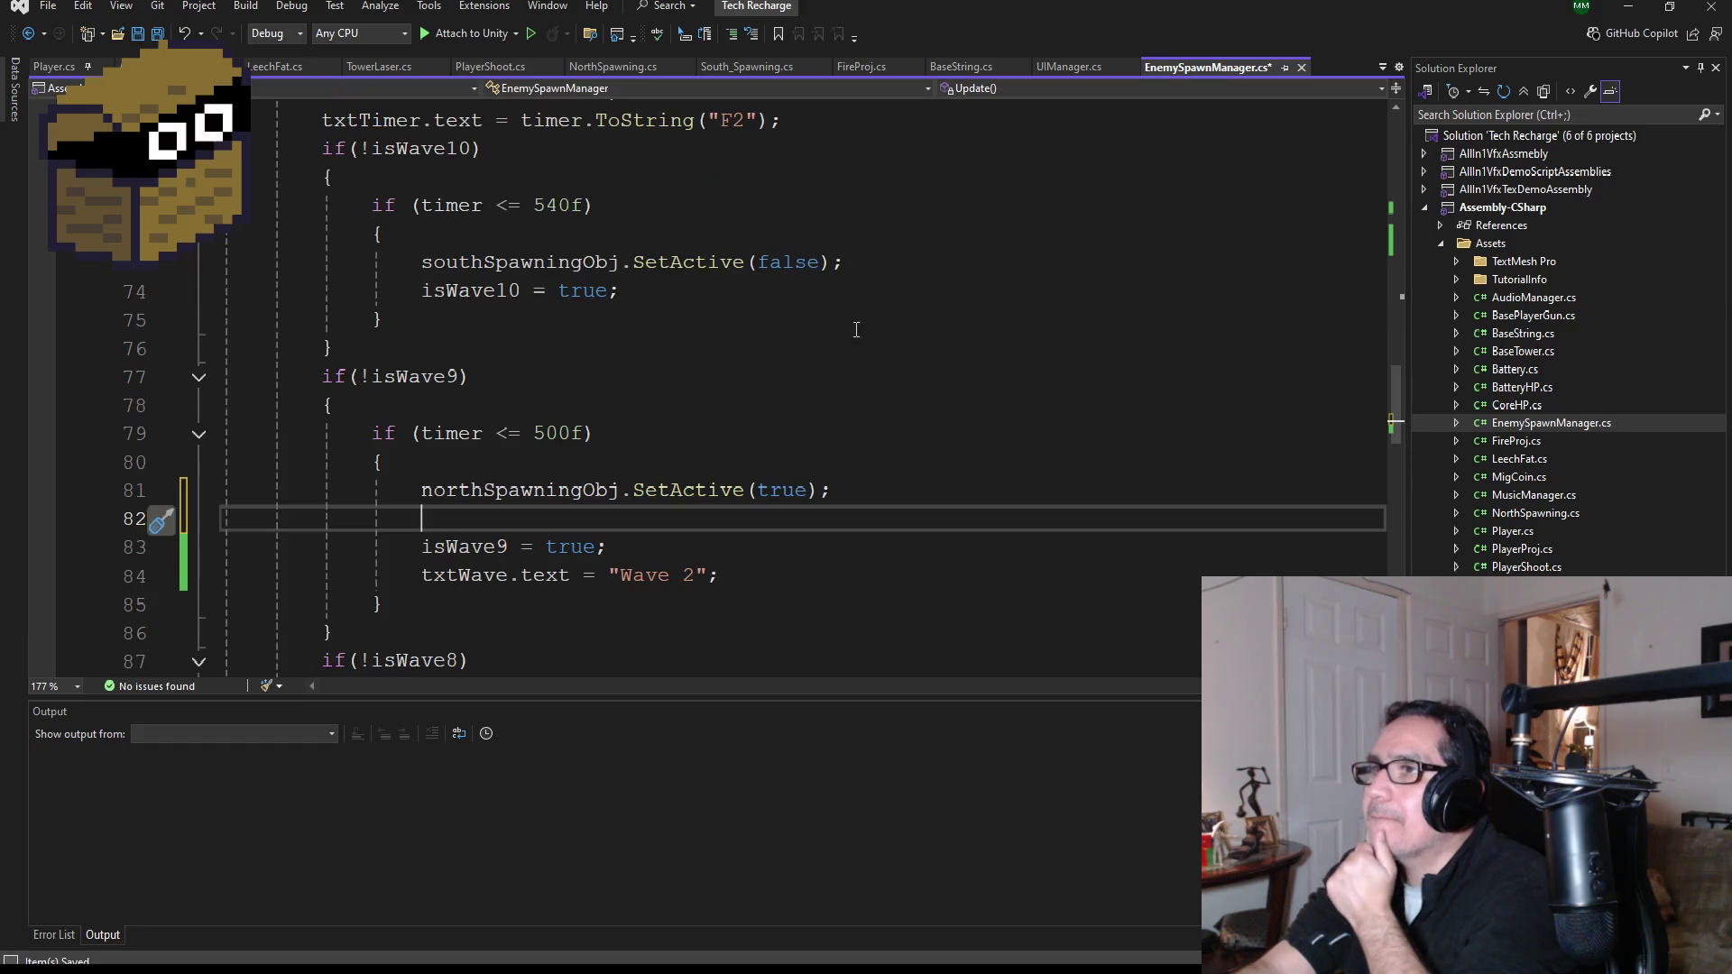
left_click(876, 260)
key("Return")
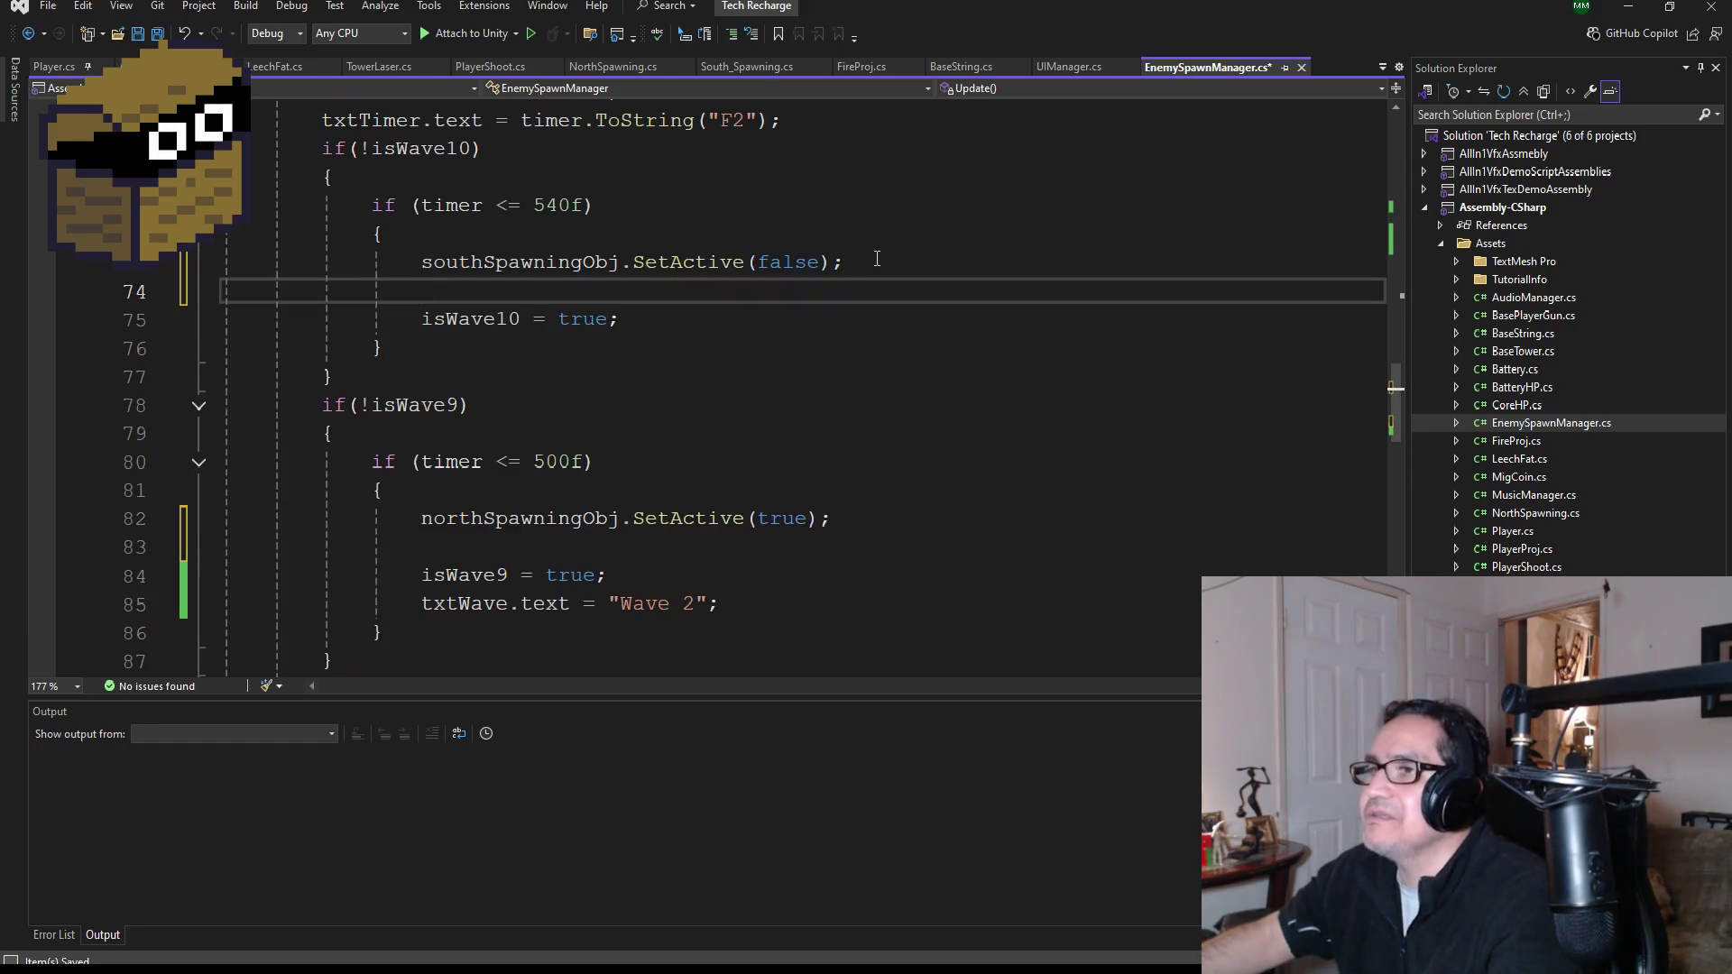
- Add southIndicatorObj.SetActive(false); there, save, and select the new line
type("south")
key("Tab")
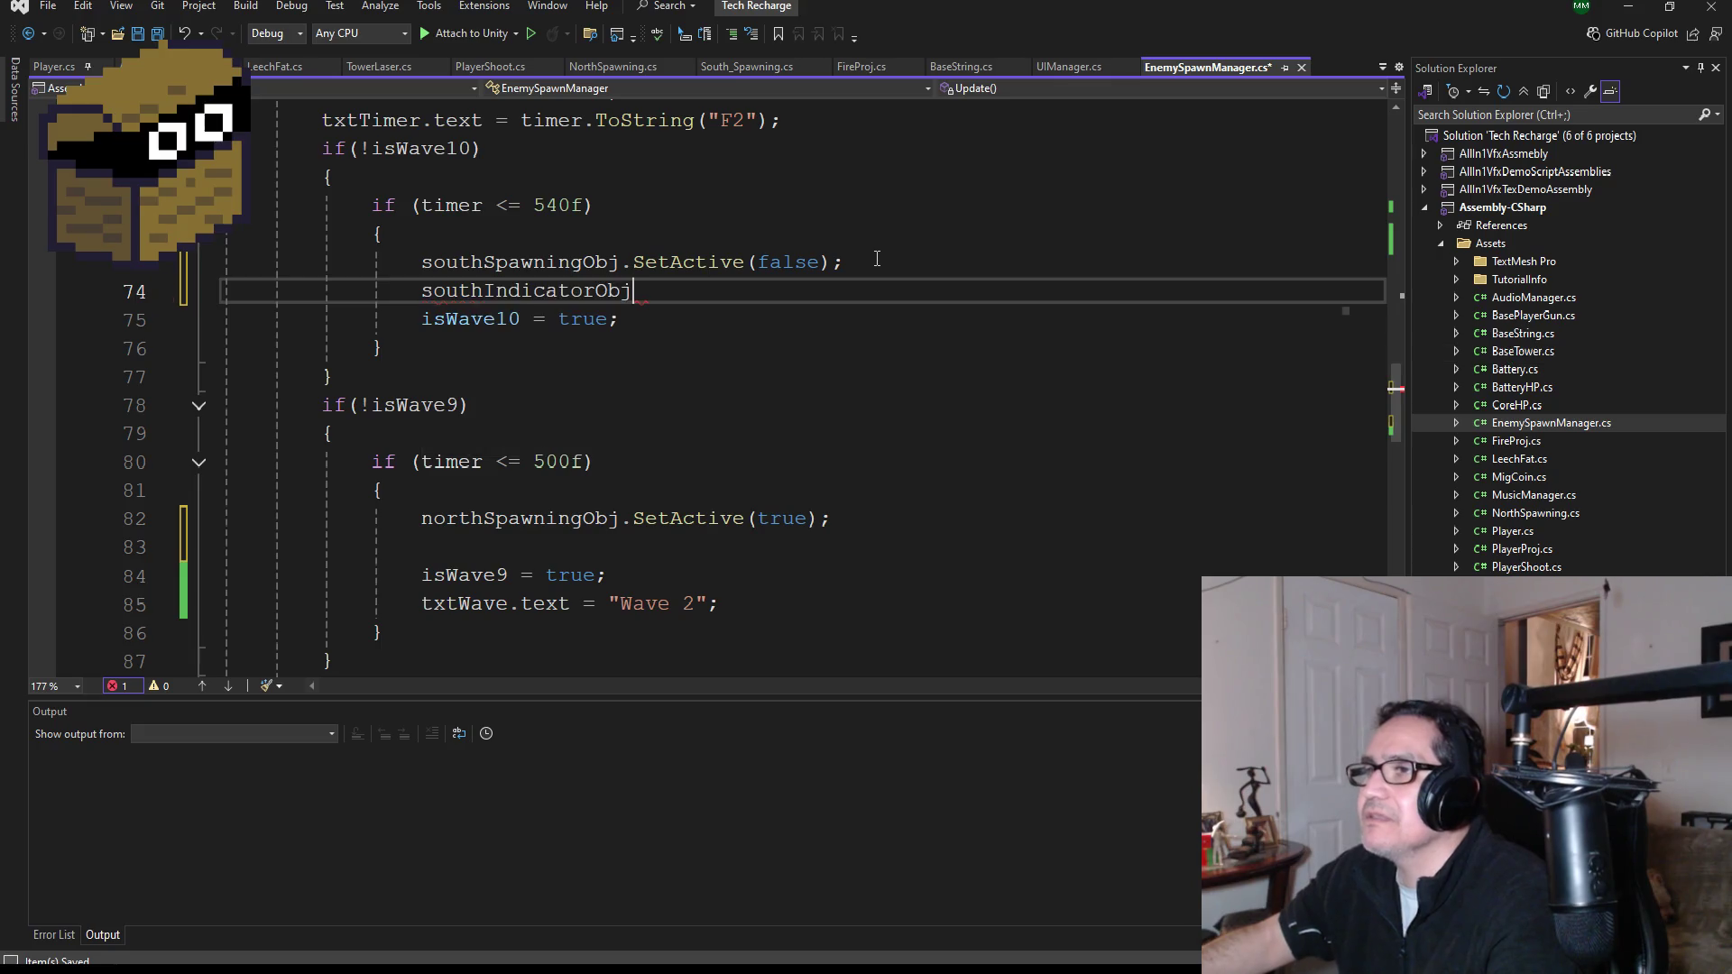
type(".set")
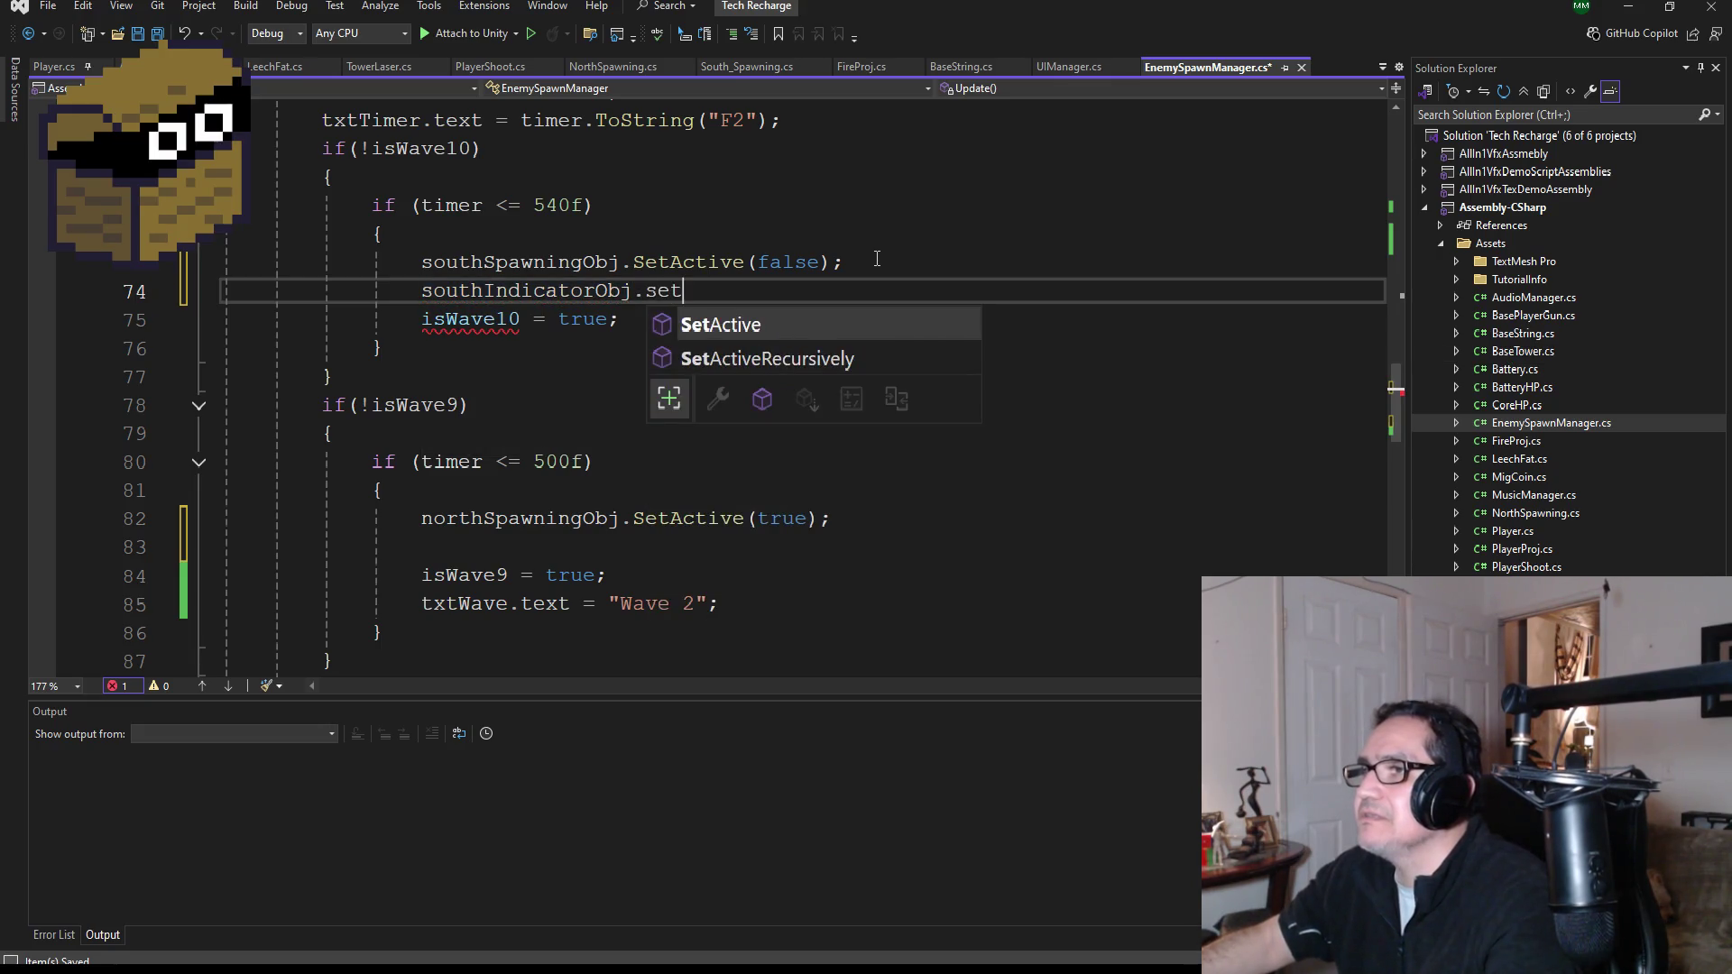
key("Tab")
type("(fa")
key("Tab")
type(");")
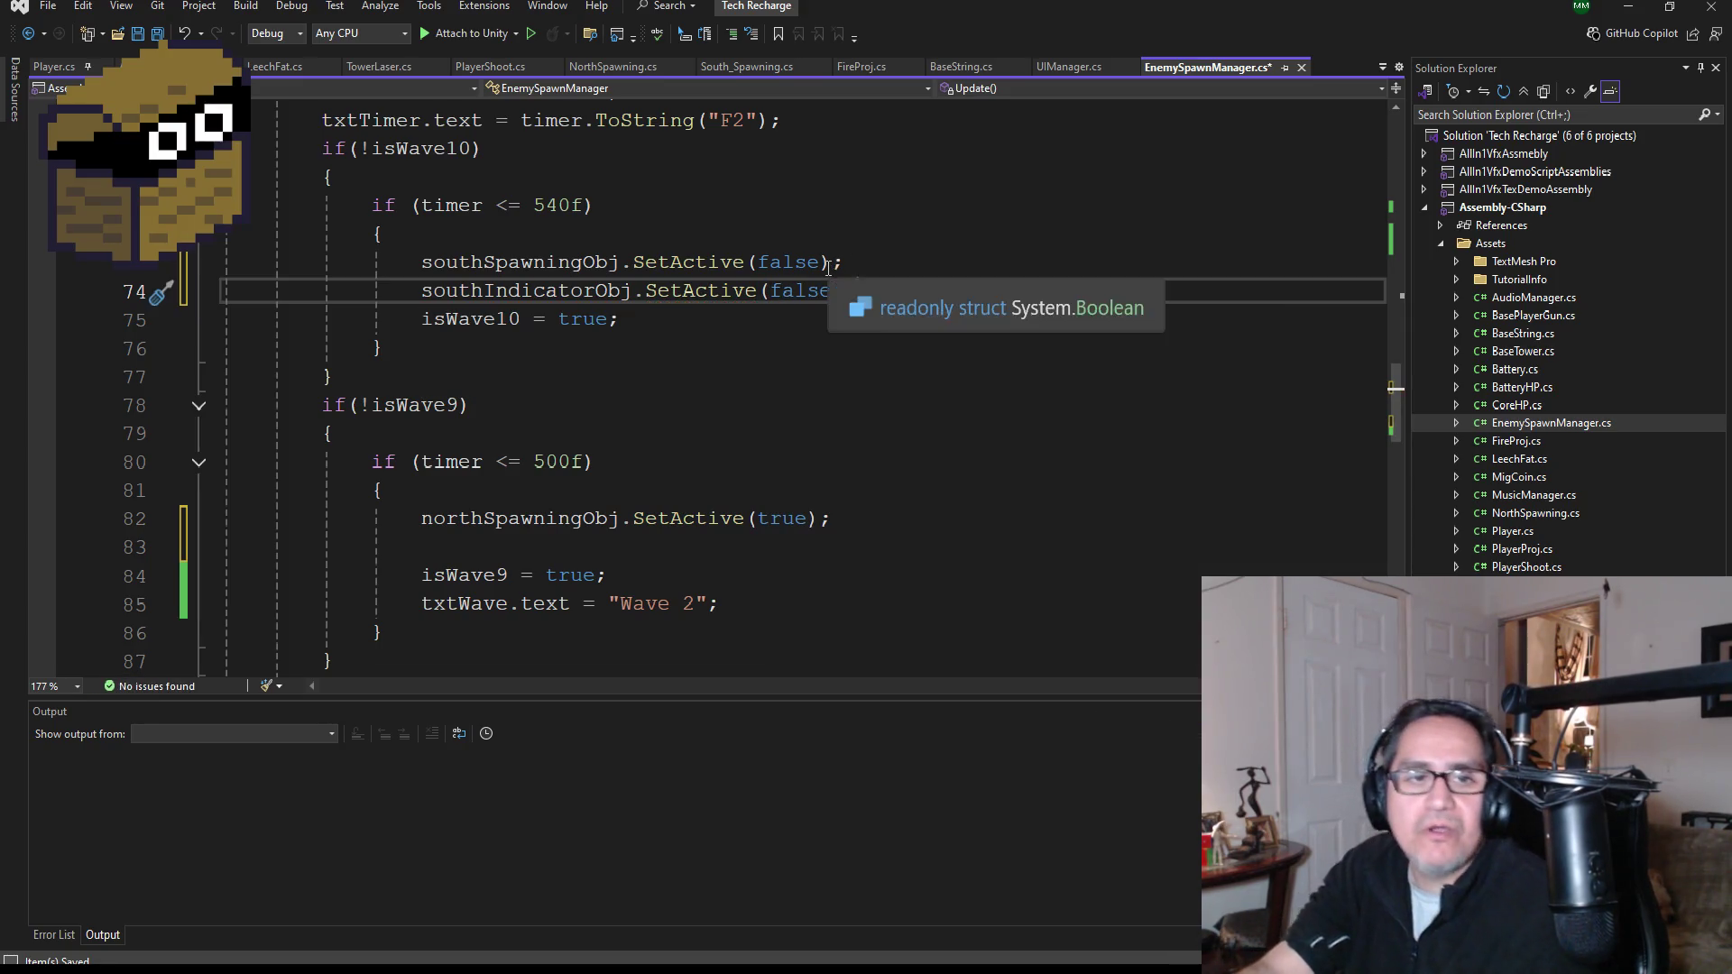
key("ctrl+s")
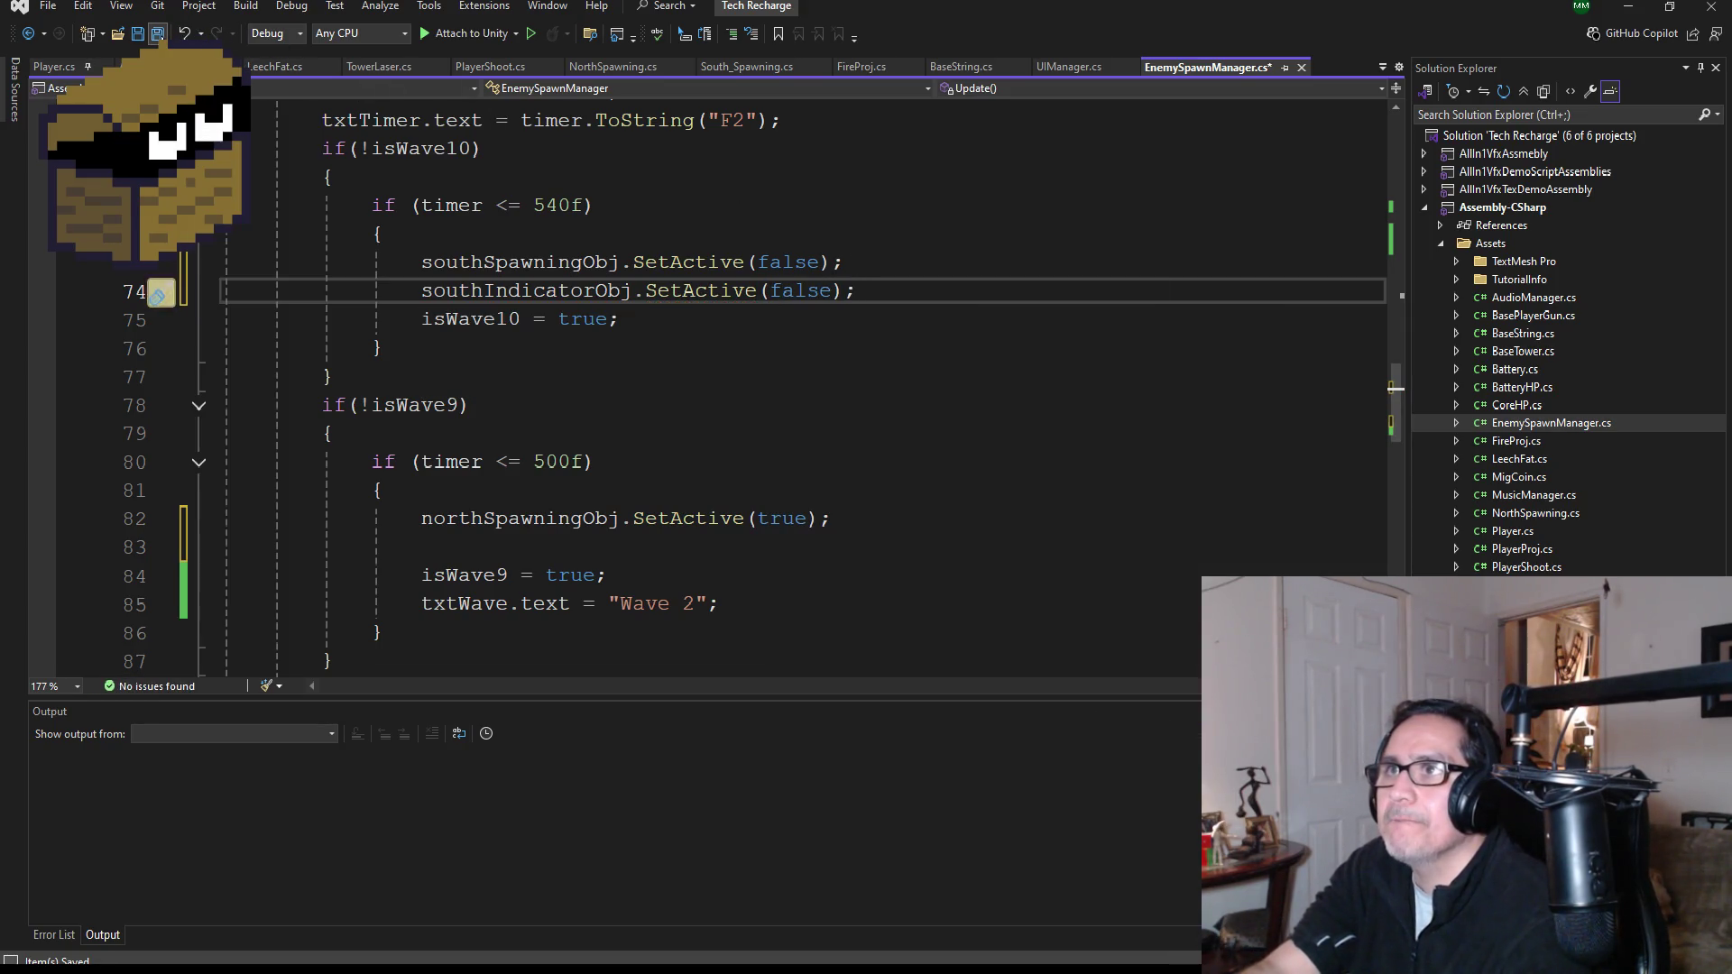
mouse_move(857, 289)
left_mouse_down()
mouse_move(657, 261)
mouse_move(421, 290)
left_mouse_up()
key("ctrl+c")
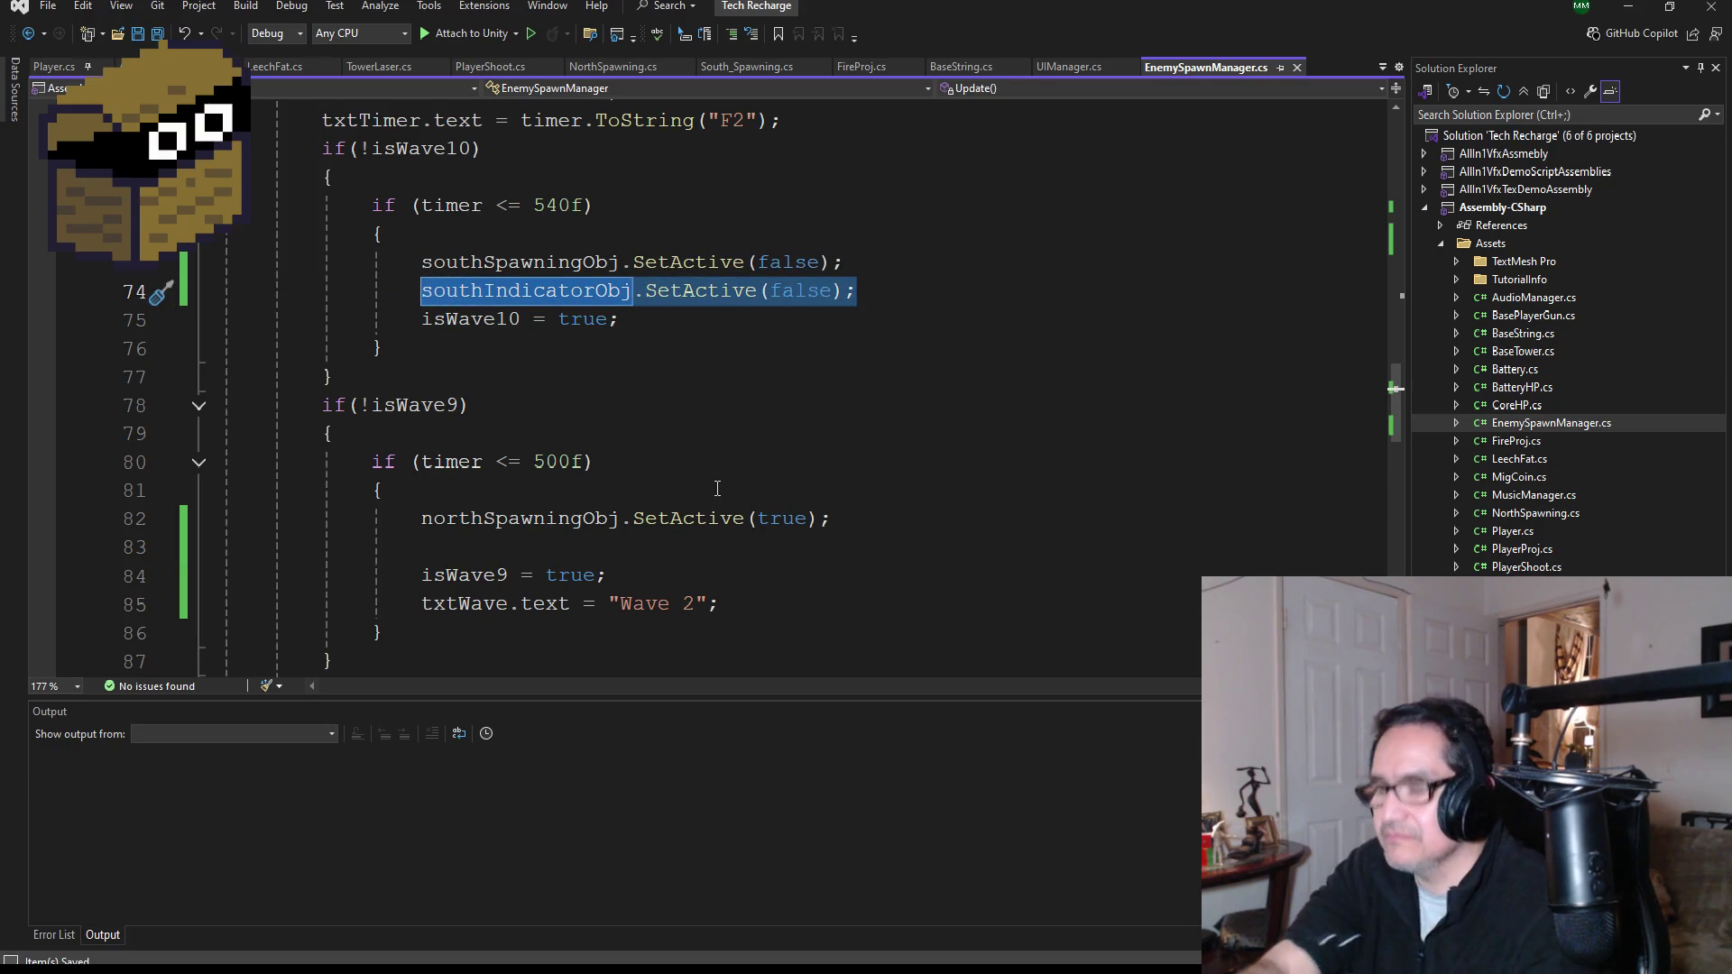
scroll(717, 488, "down", 2)
left_click(787, 431)
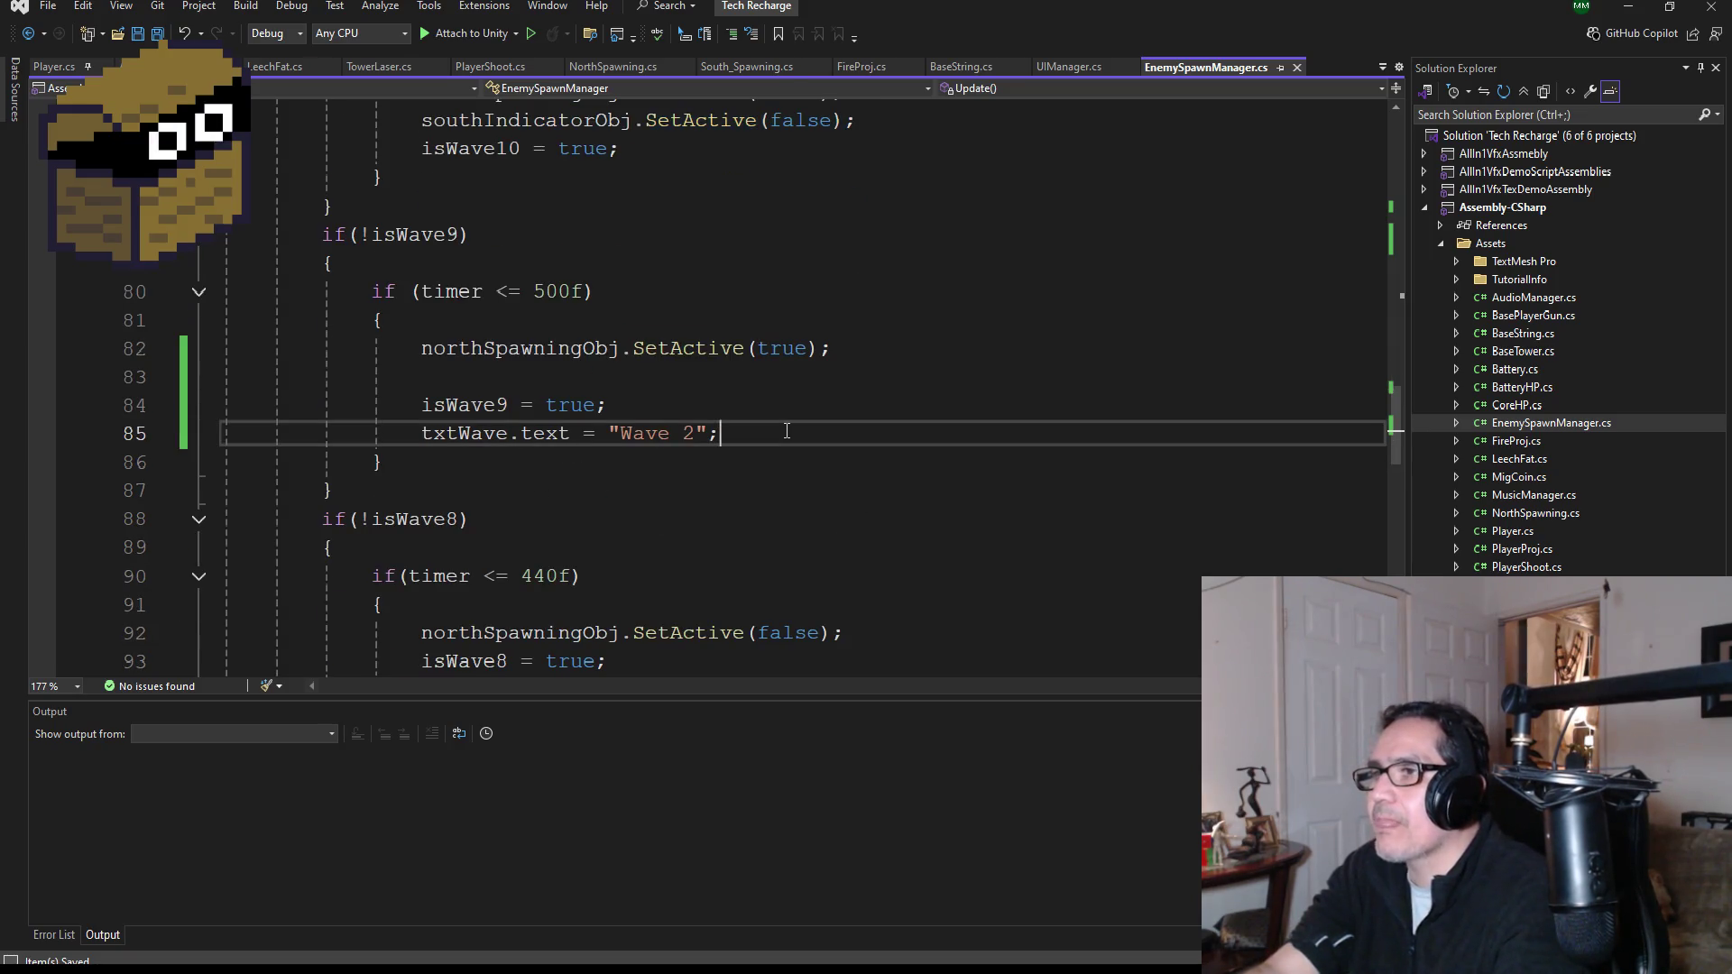
- Paste the indicator line under the Wave 2 line, changing it to northIndicatorObj.SetActive(true);, and save
key("Return")
key("ctrl+v")
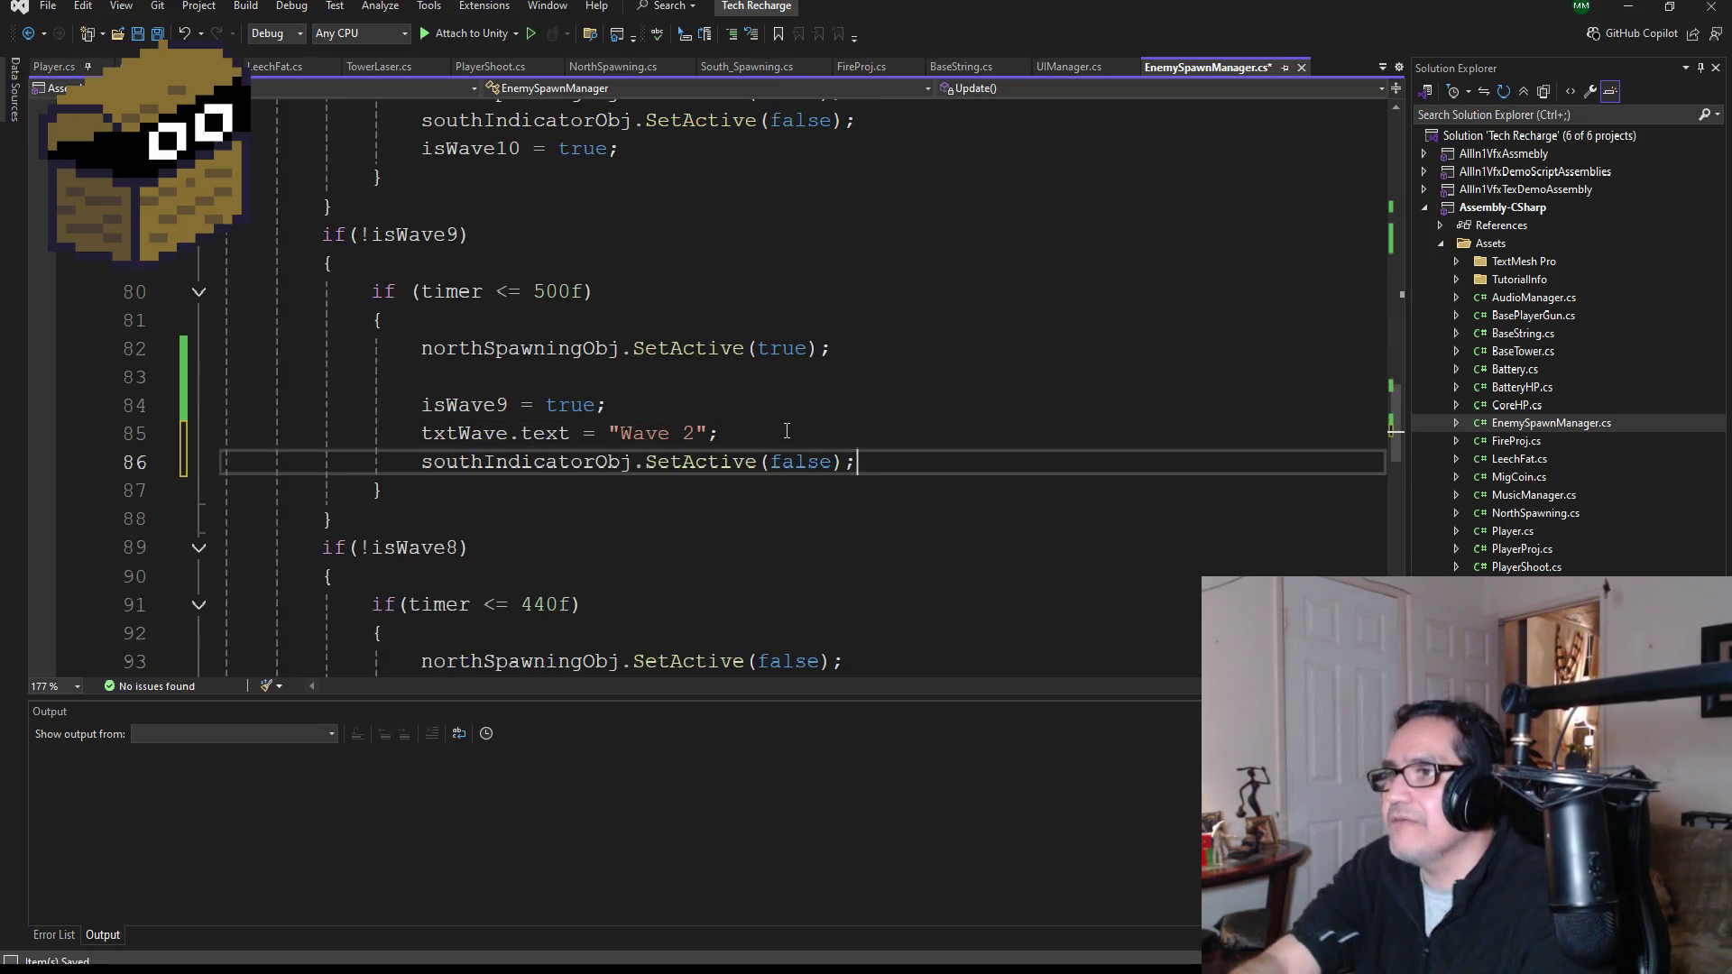
scroll(502, 502, "up", 3)
scroll(502, 502, "down", 4)
left_click(484, 375)
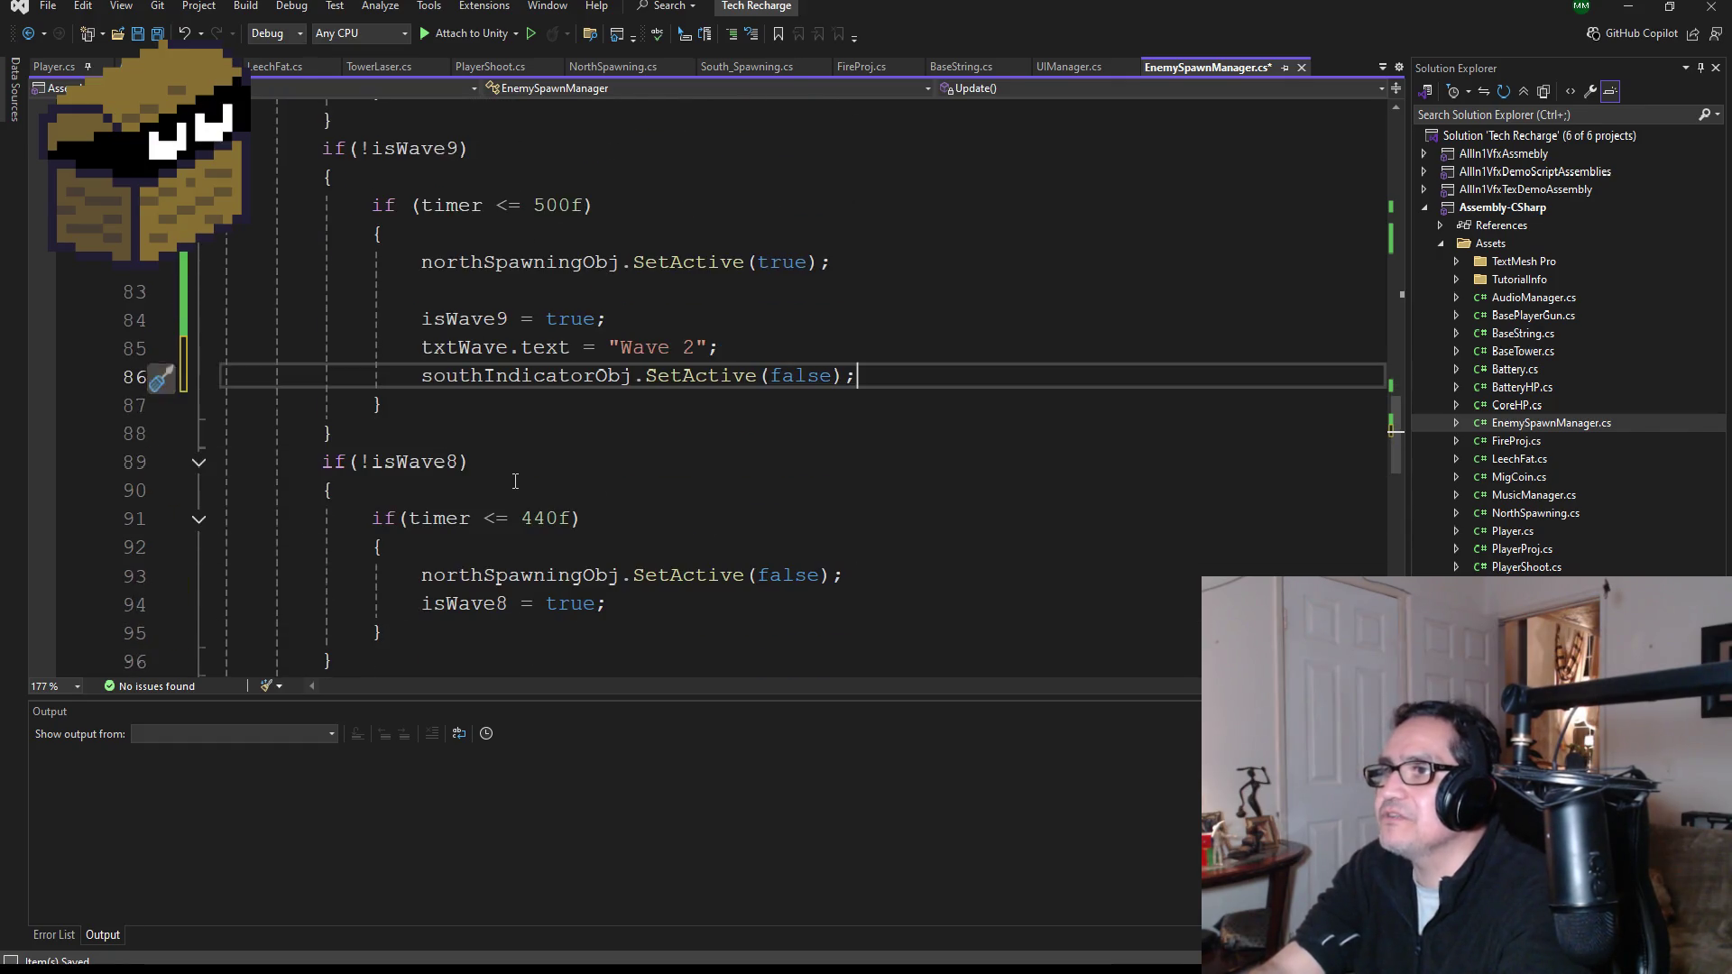
key("ctrl+BackSpace")
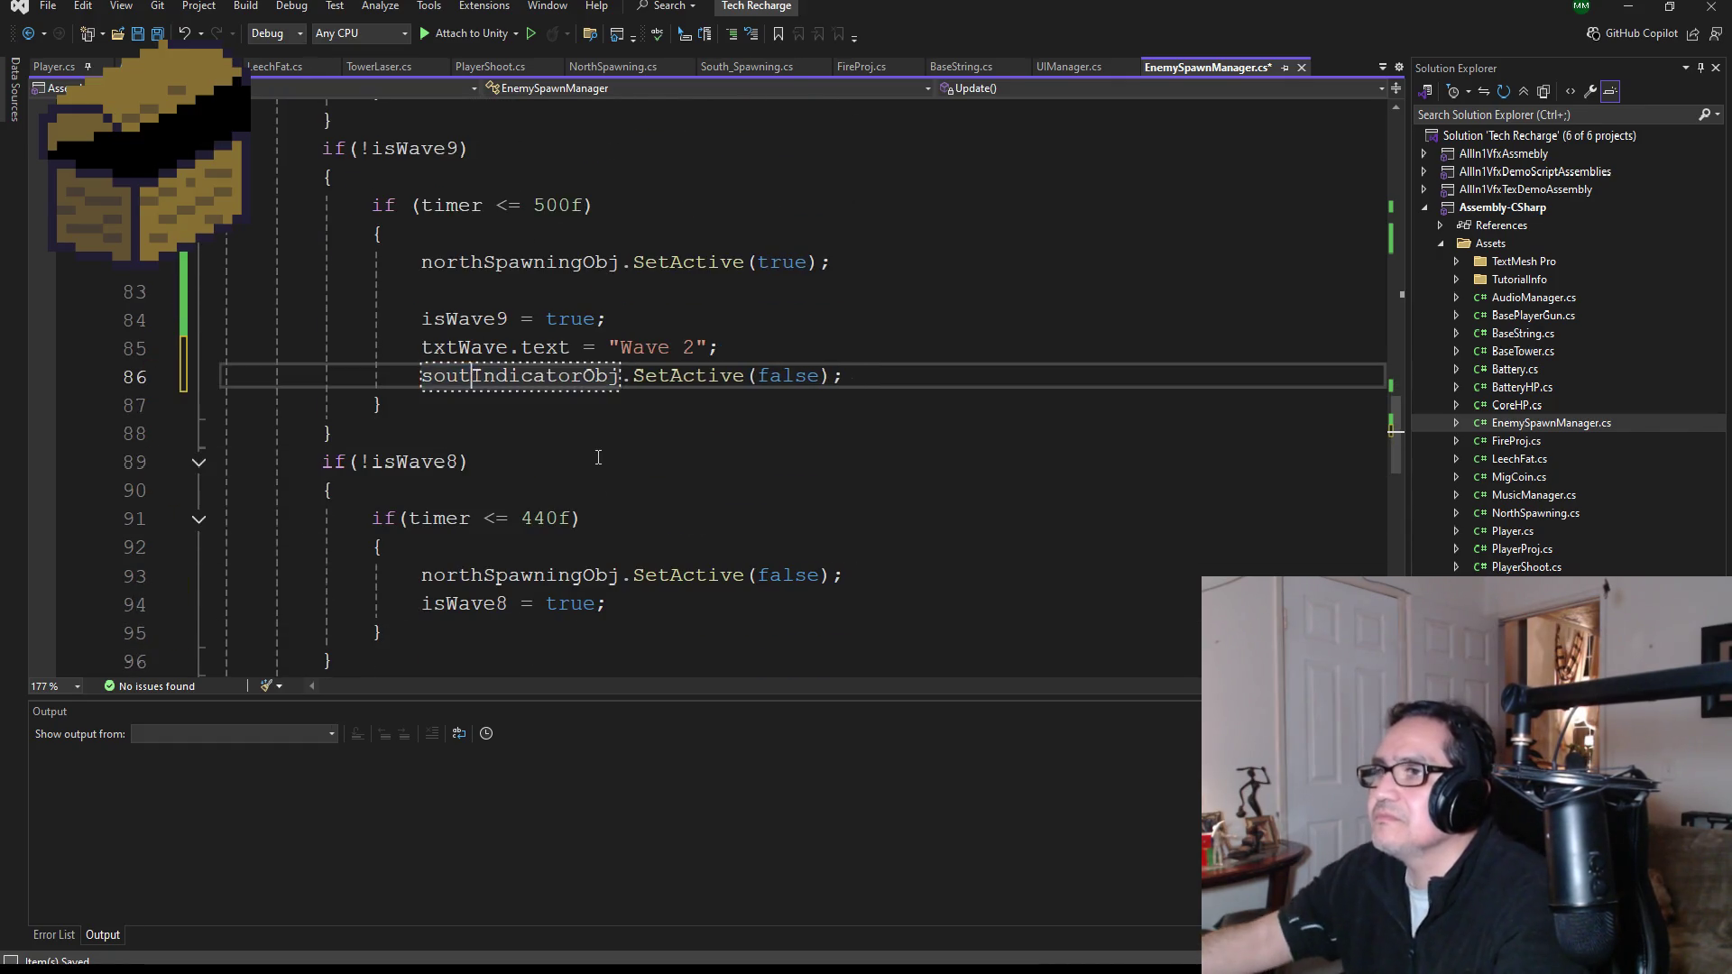
type("north")
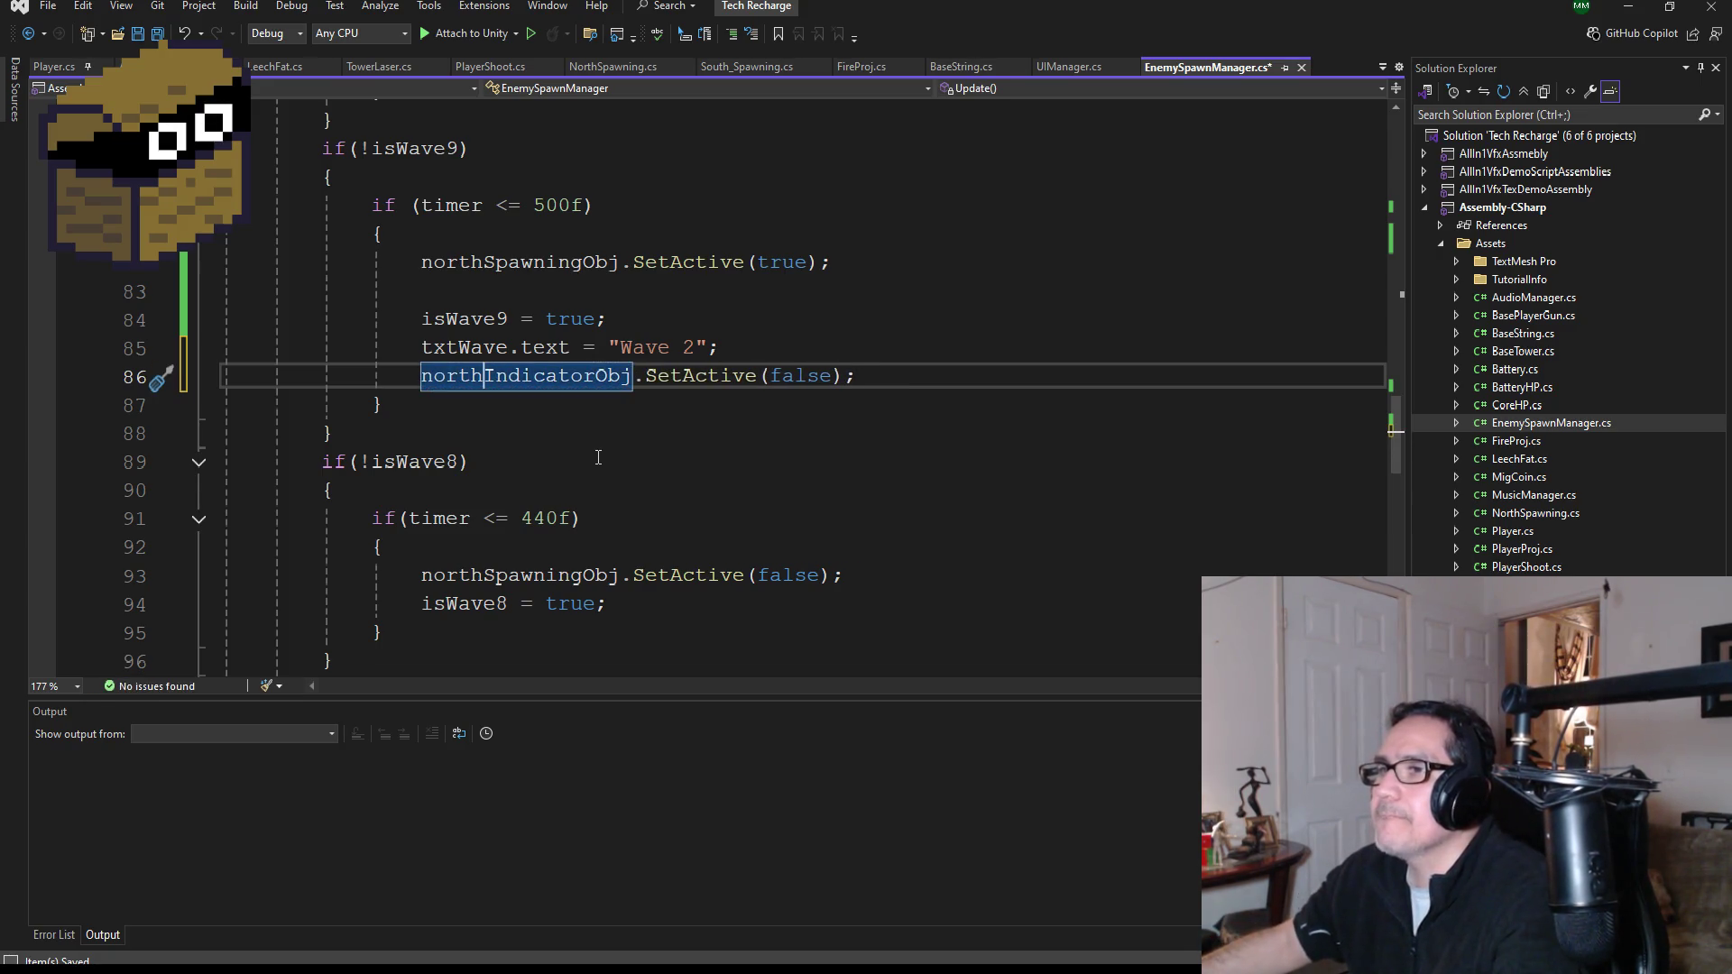
double_click(793, 376)
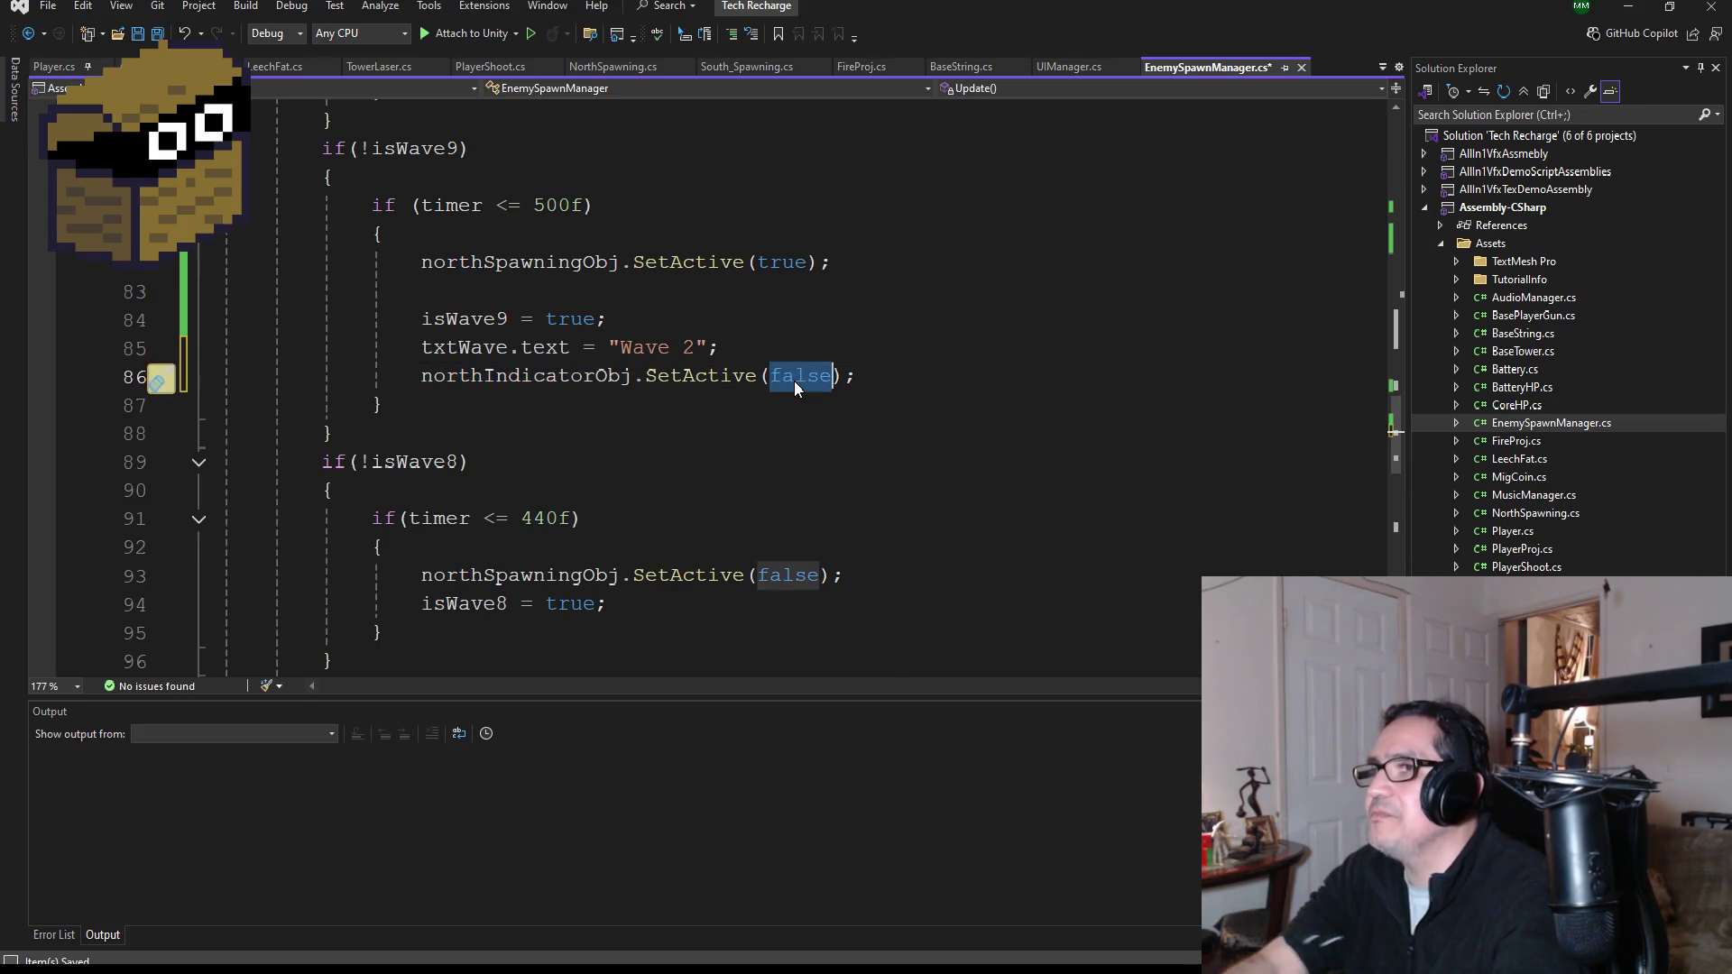
type("true")
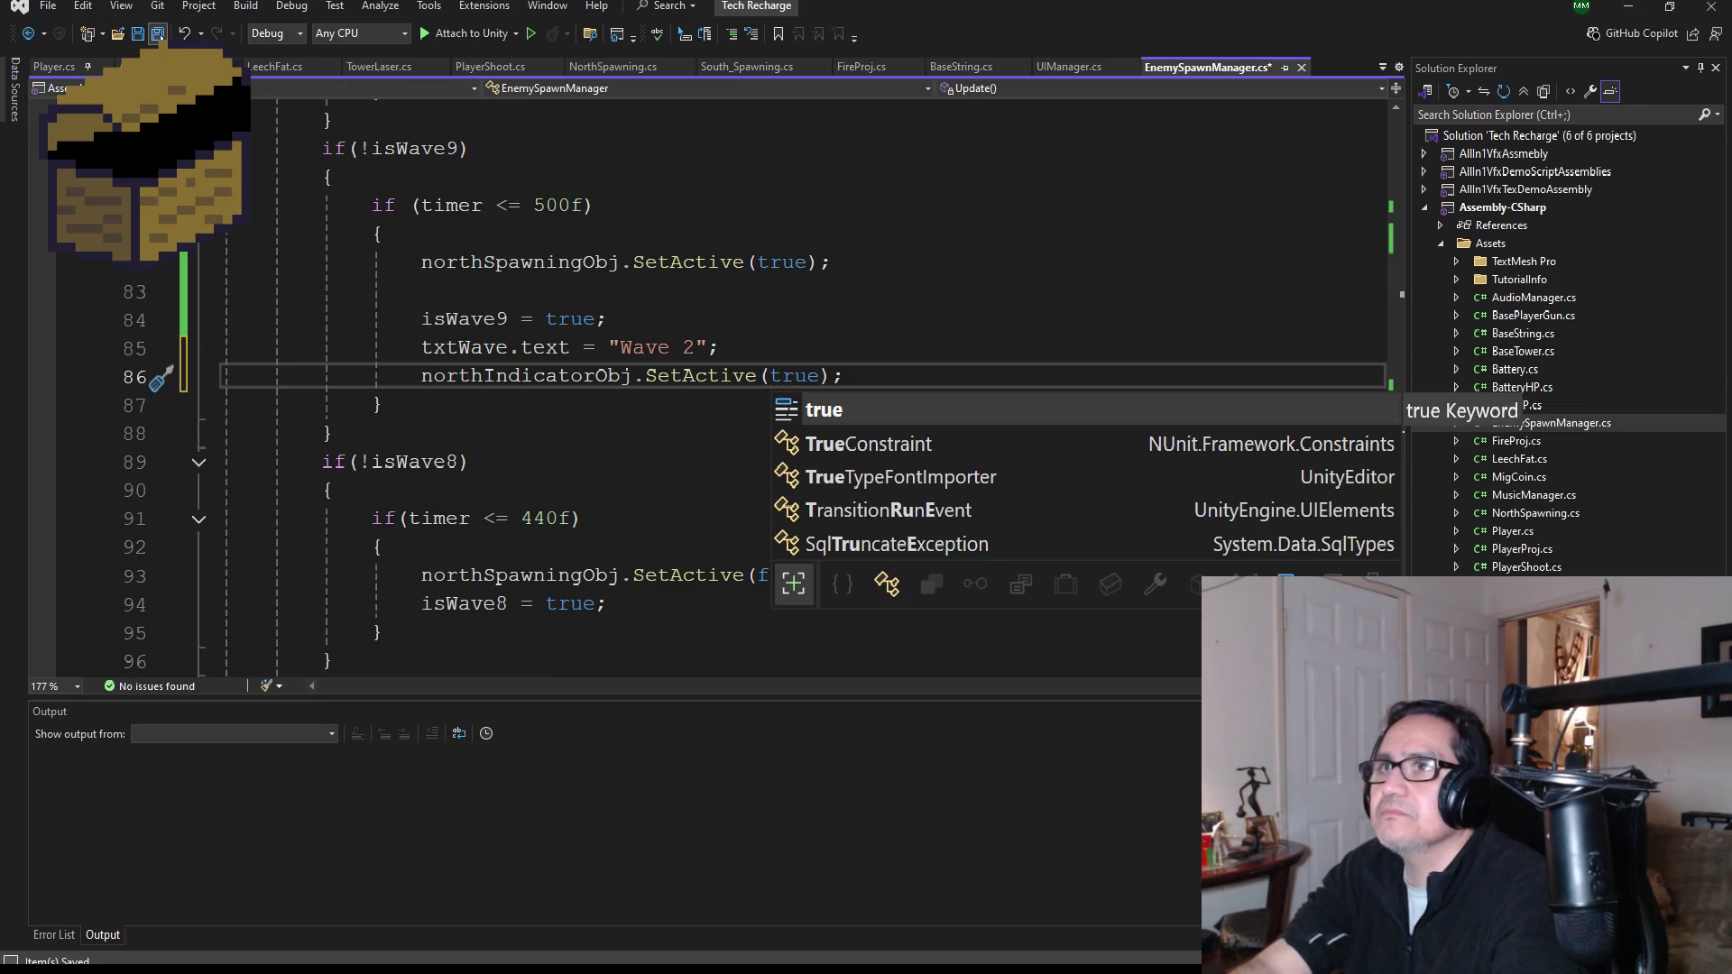
key("ctrl+s")
- Move the northIndicatorObj line directly under the north spawning call and save
left_click_drag(843, 377, 421, 377)
key("ctrl+c")
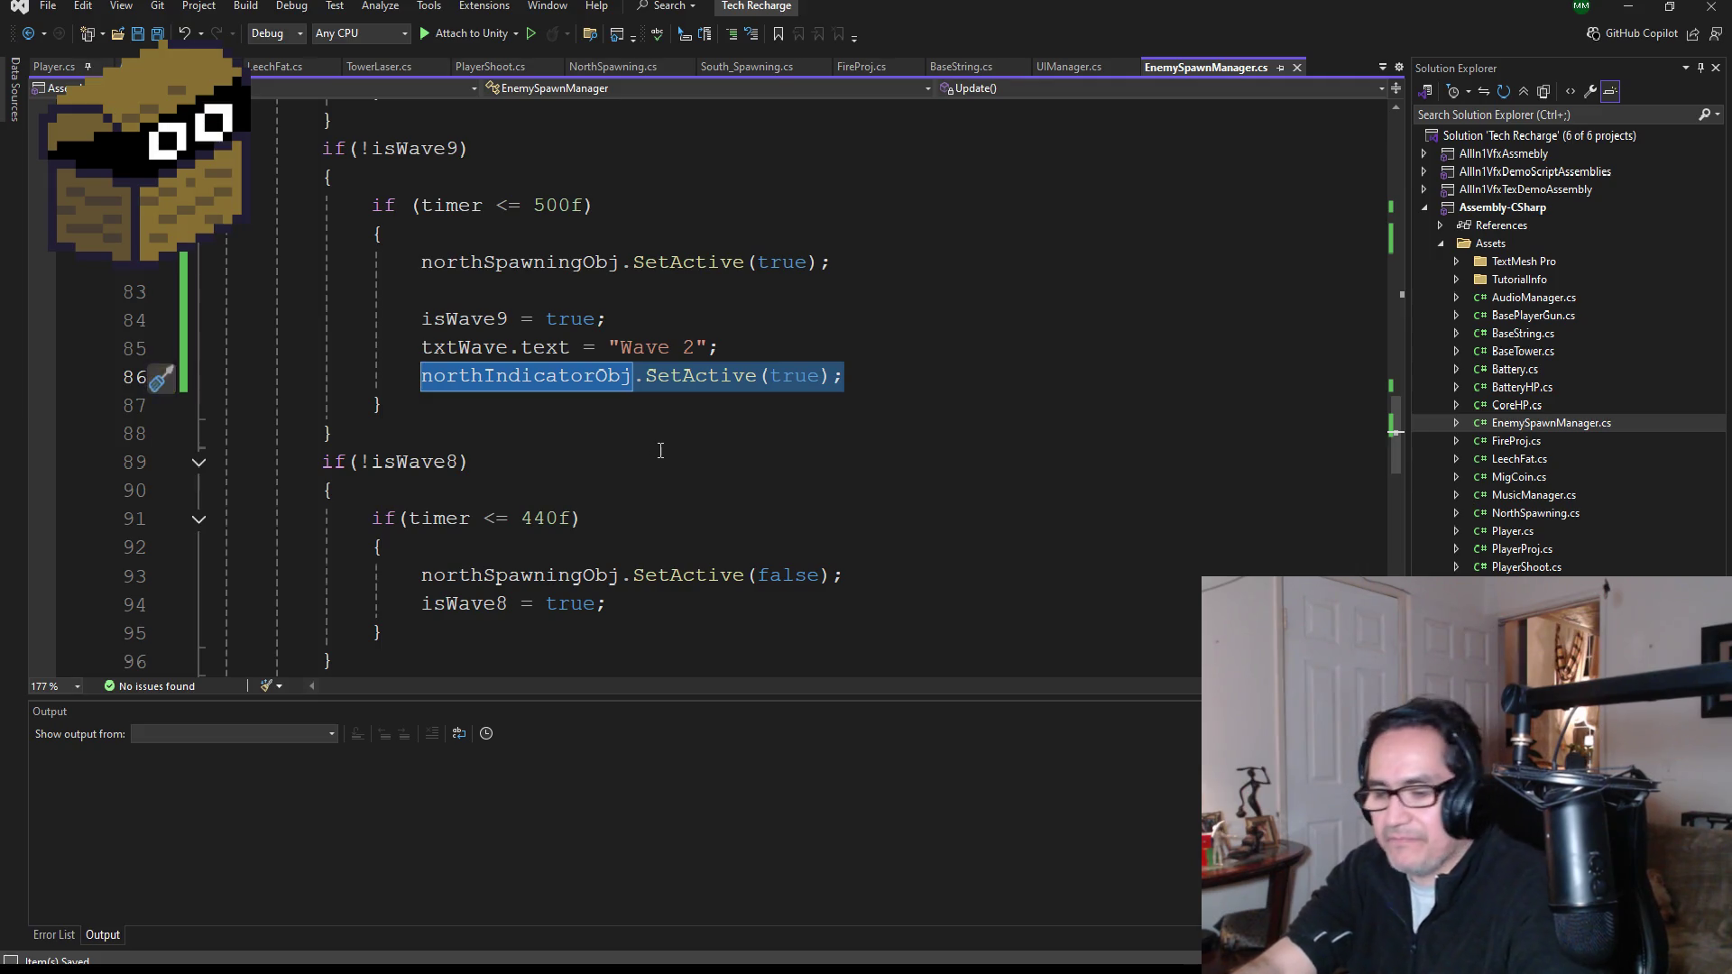
key("Delete")
left_click(486, 291)
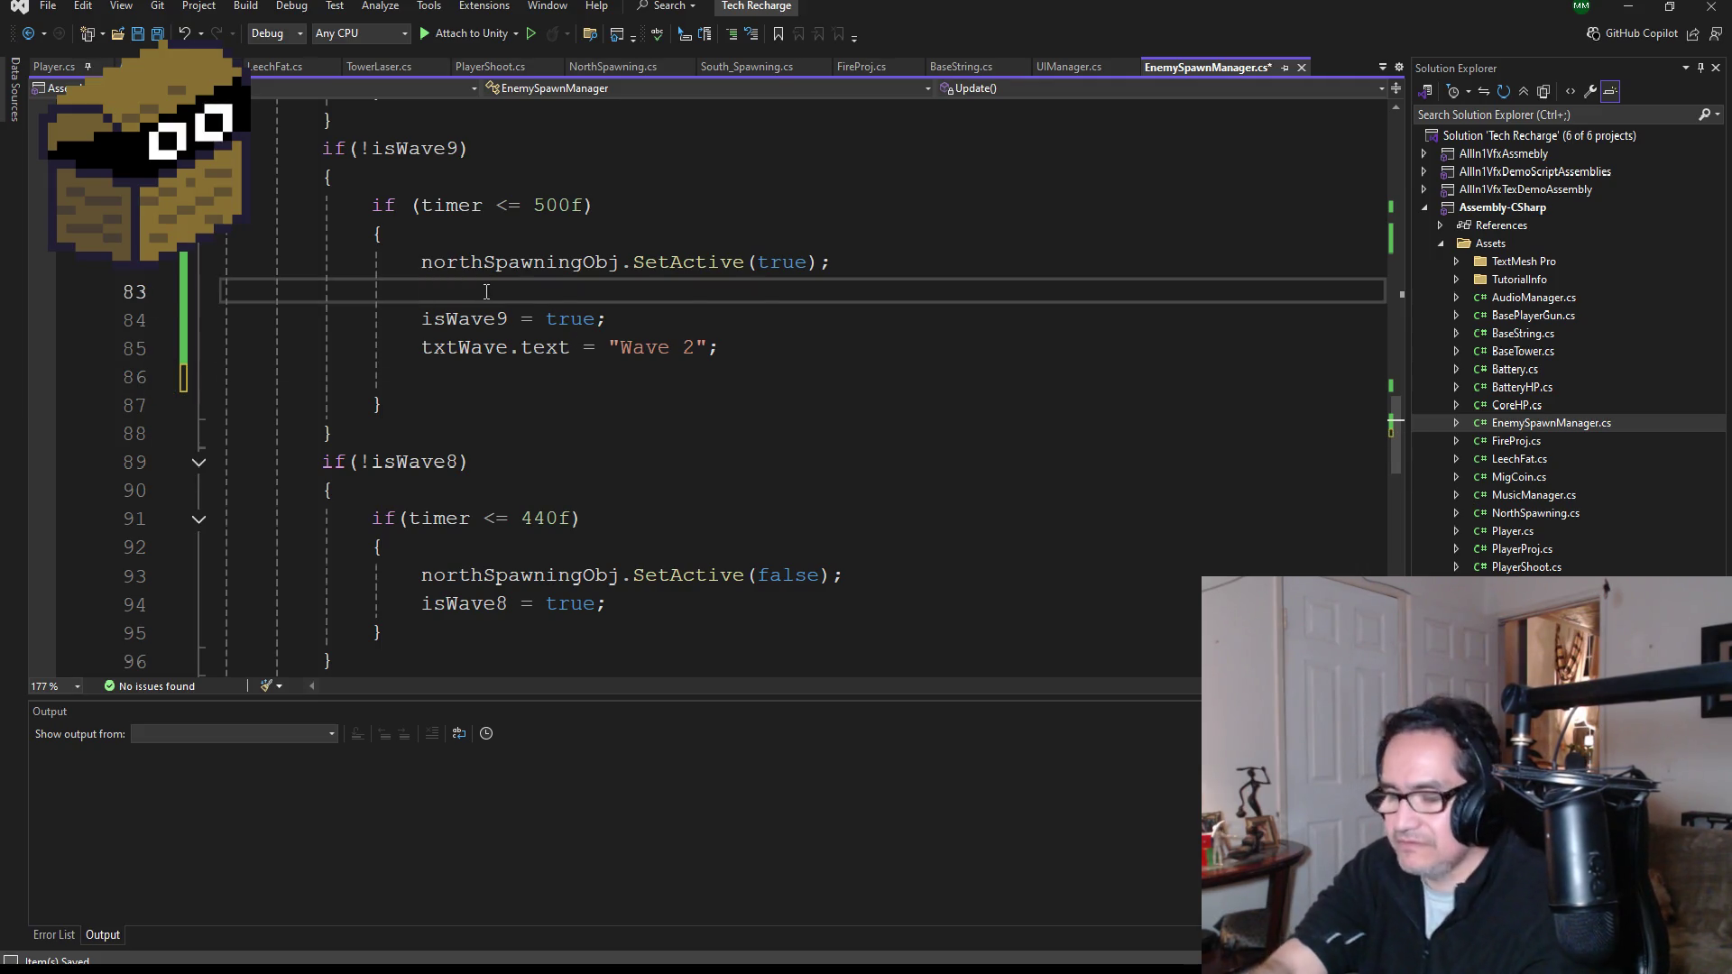
key("ctrl+v")
key("ctrl+s")
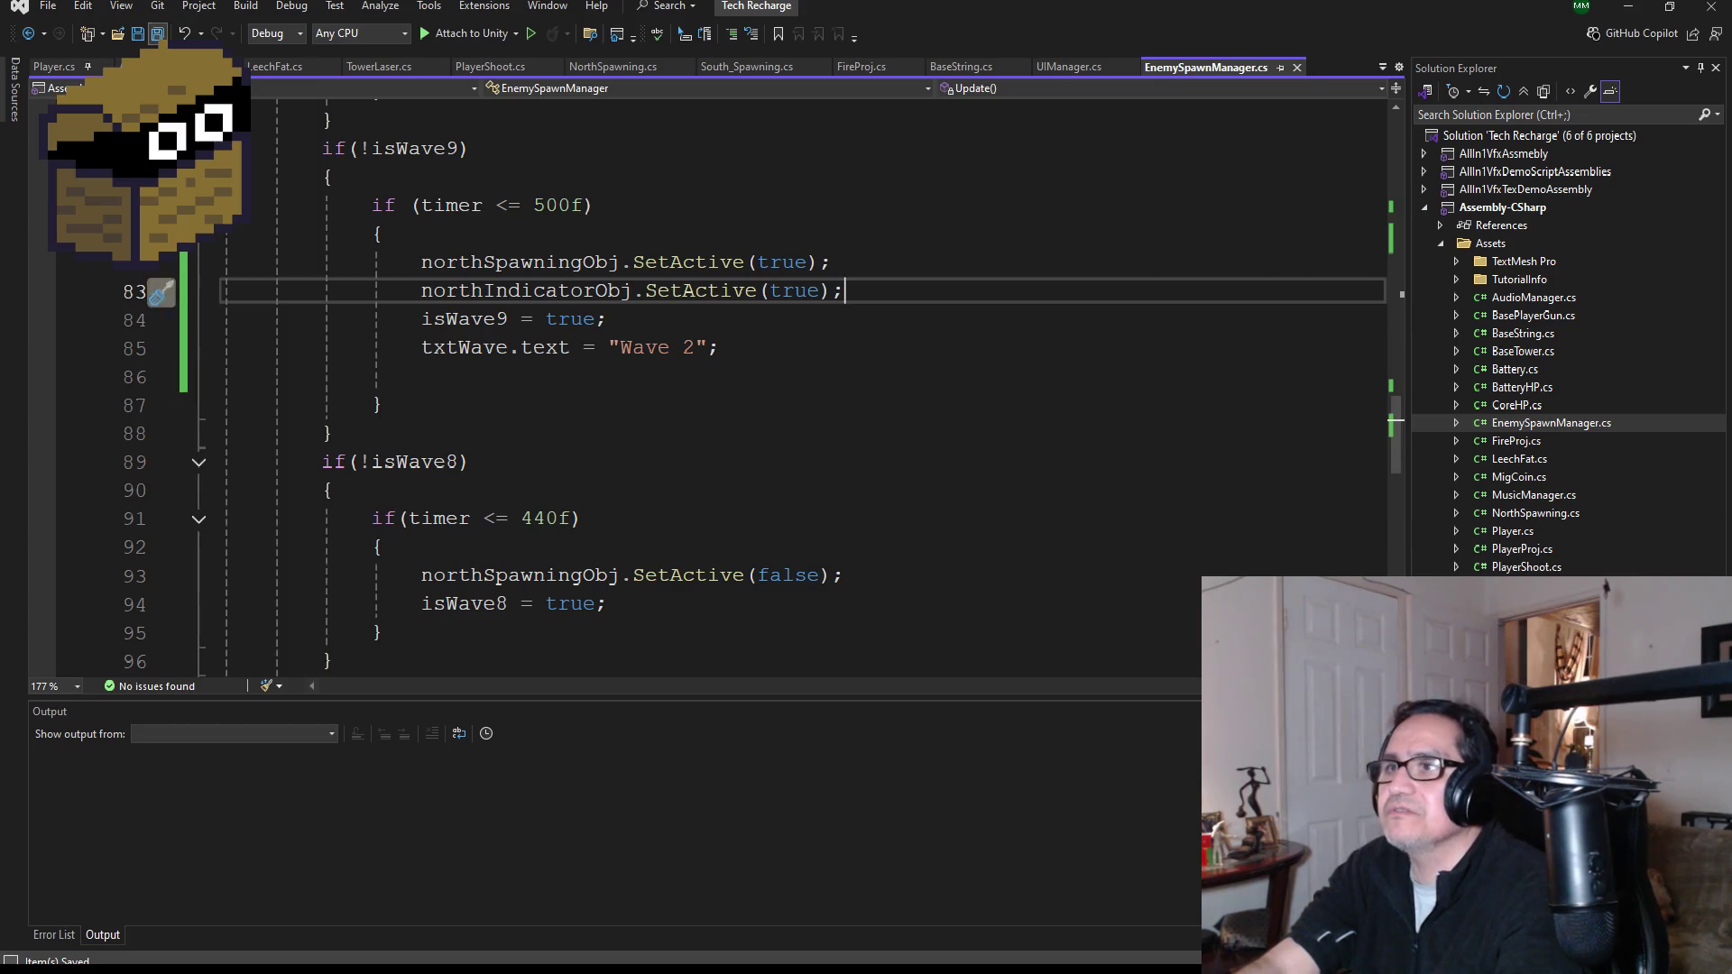
- Select the north spawning and indicator lines, then open a blank line in the isWave8 block
scroll(714, 552, "down", 1)
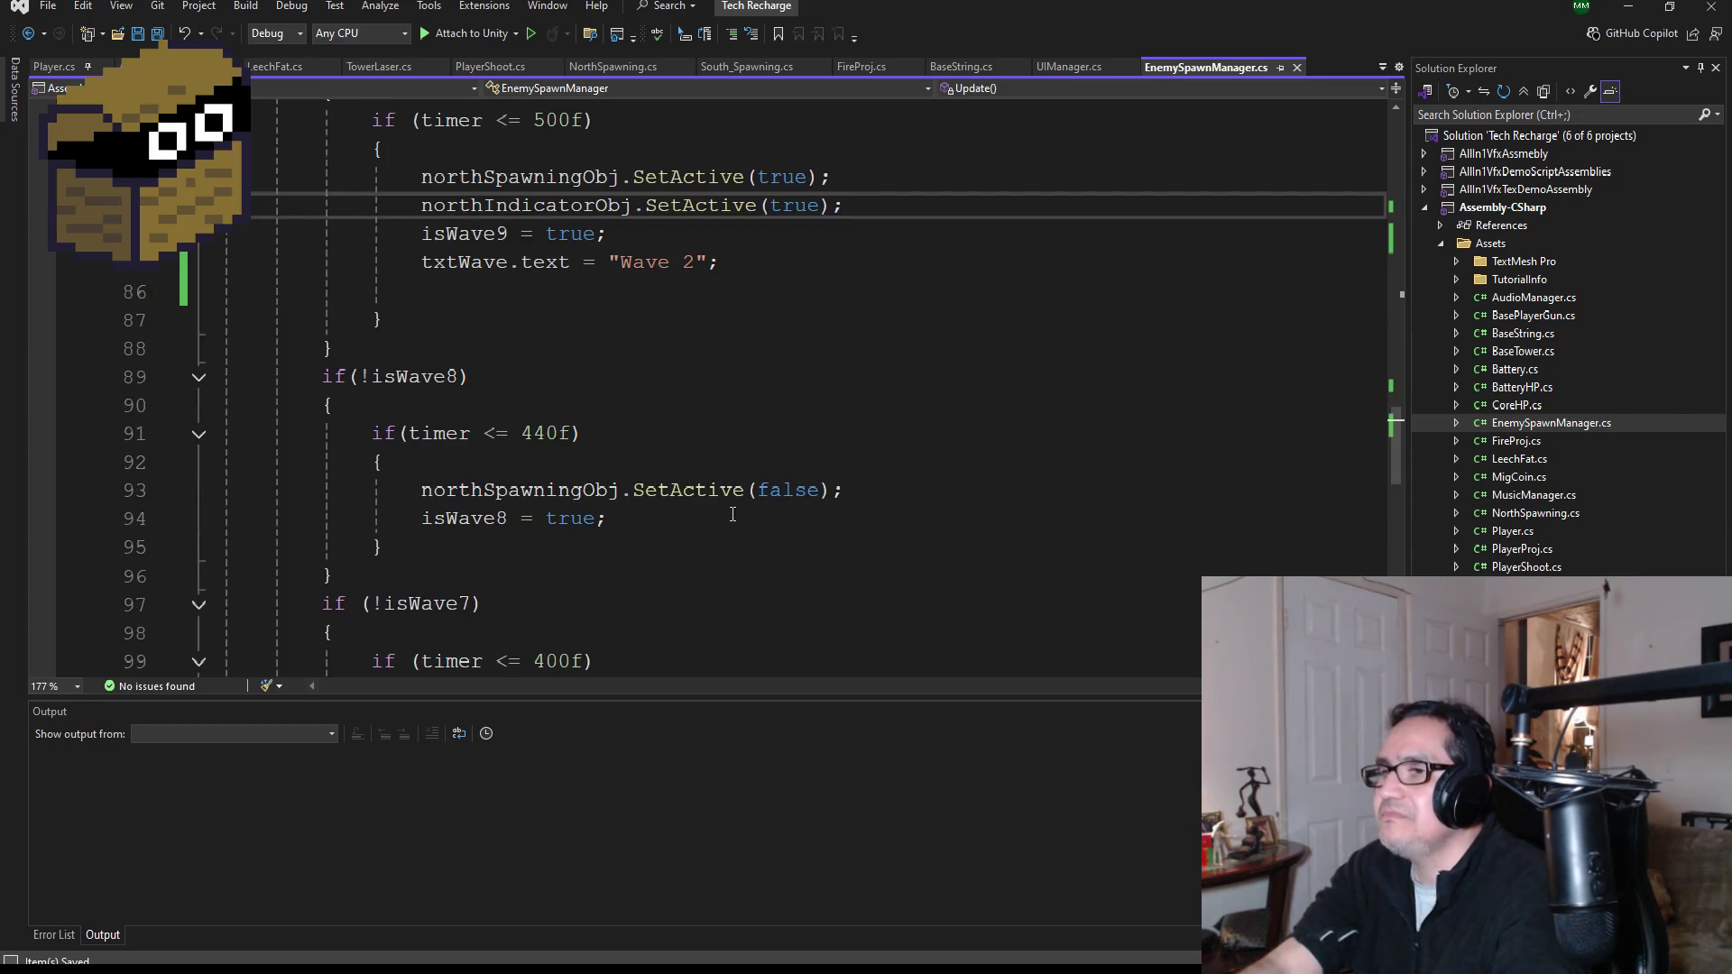
scroll(732, 513, "up", 1)
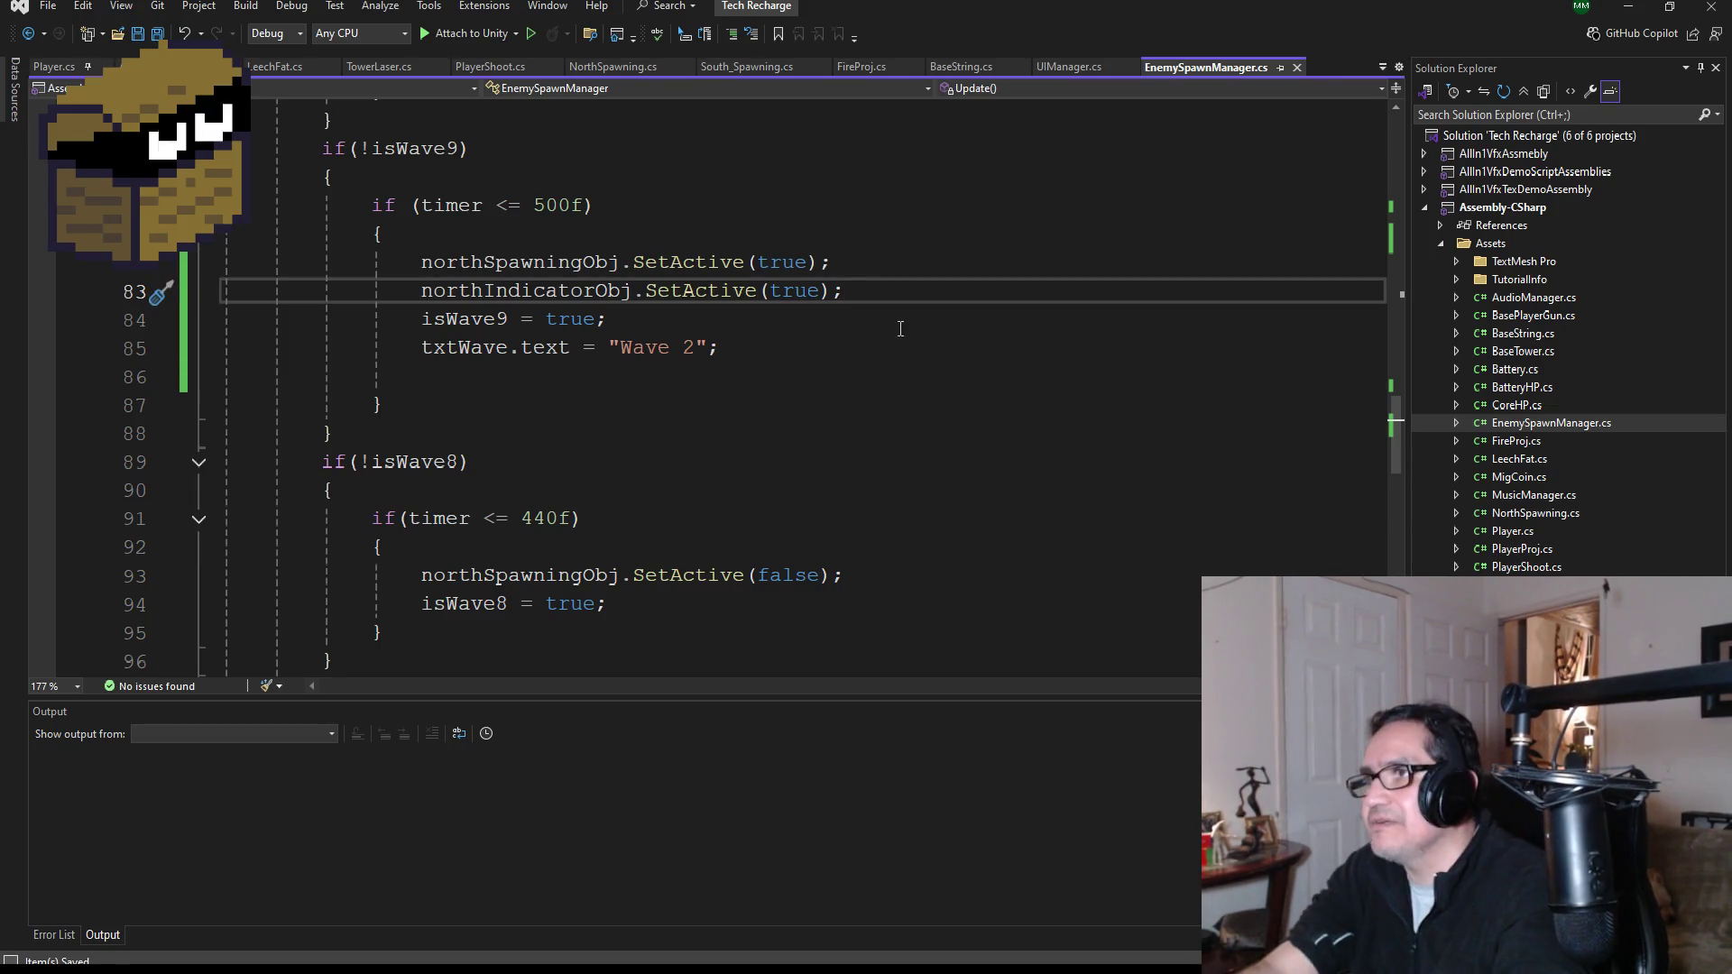
left_click_drag(884, 285, 246, 261)
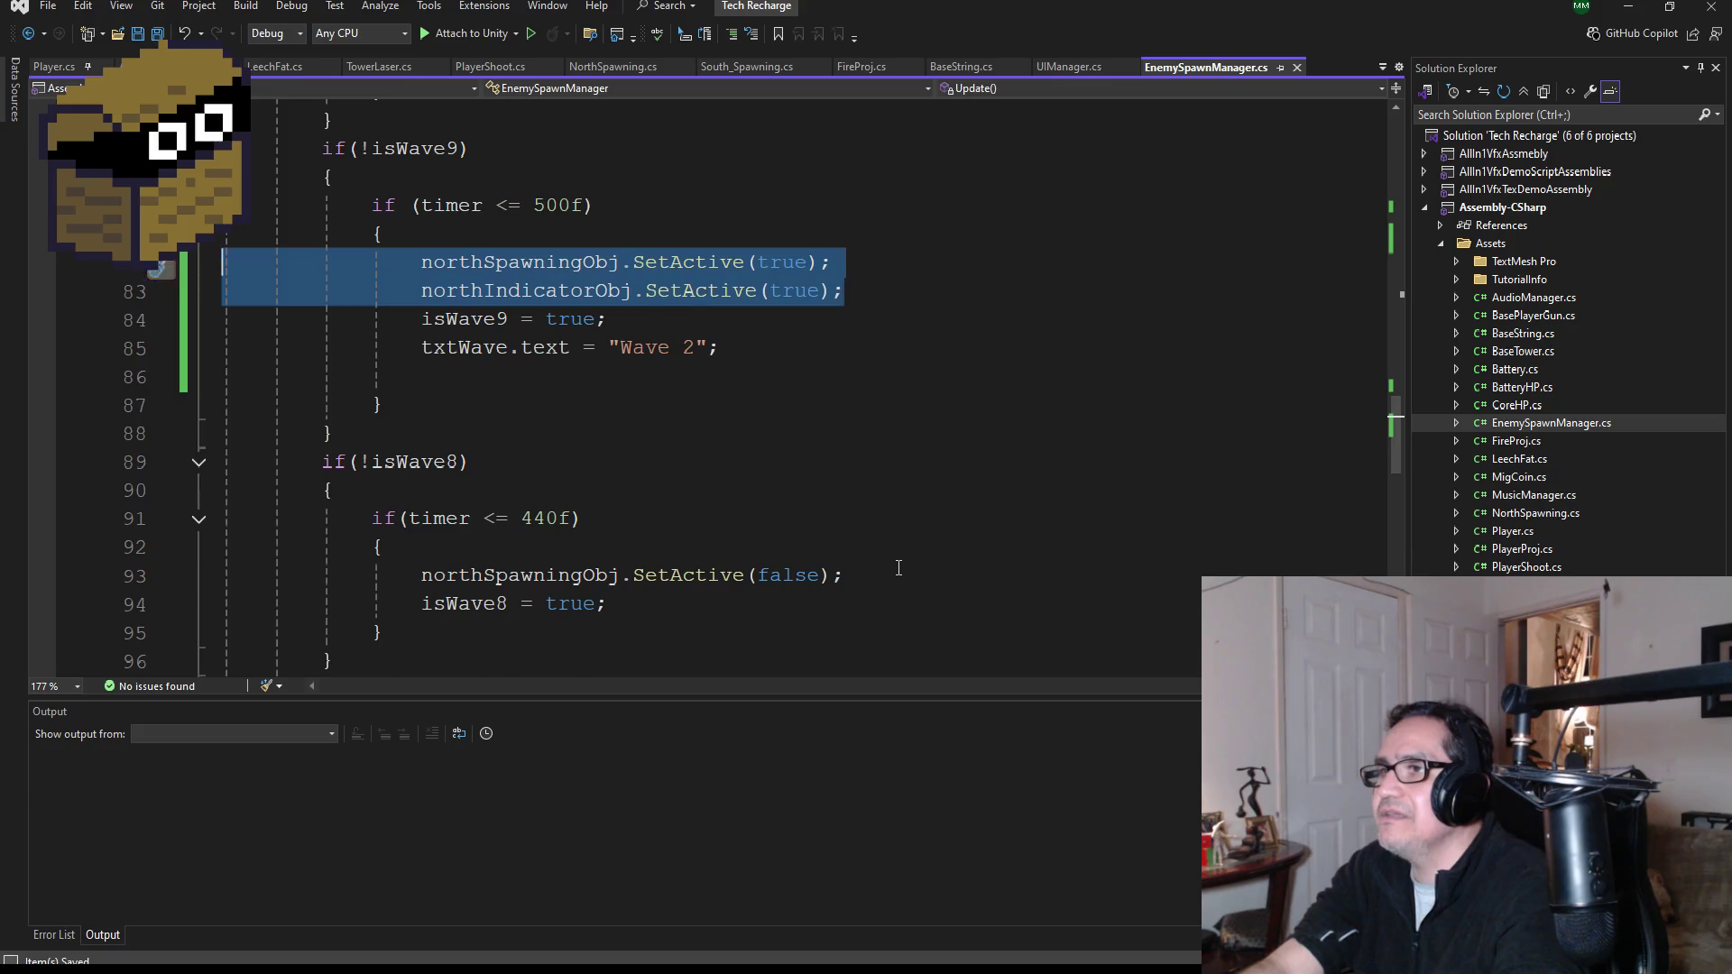
scroll(900, 568, "down", 1)
left_click(882, 484)
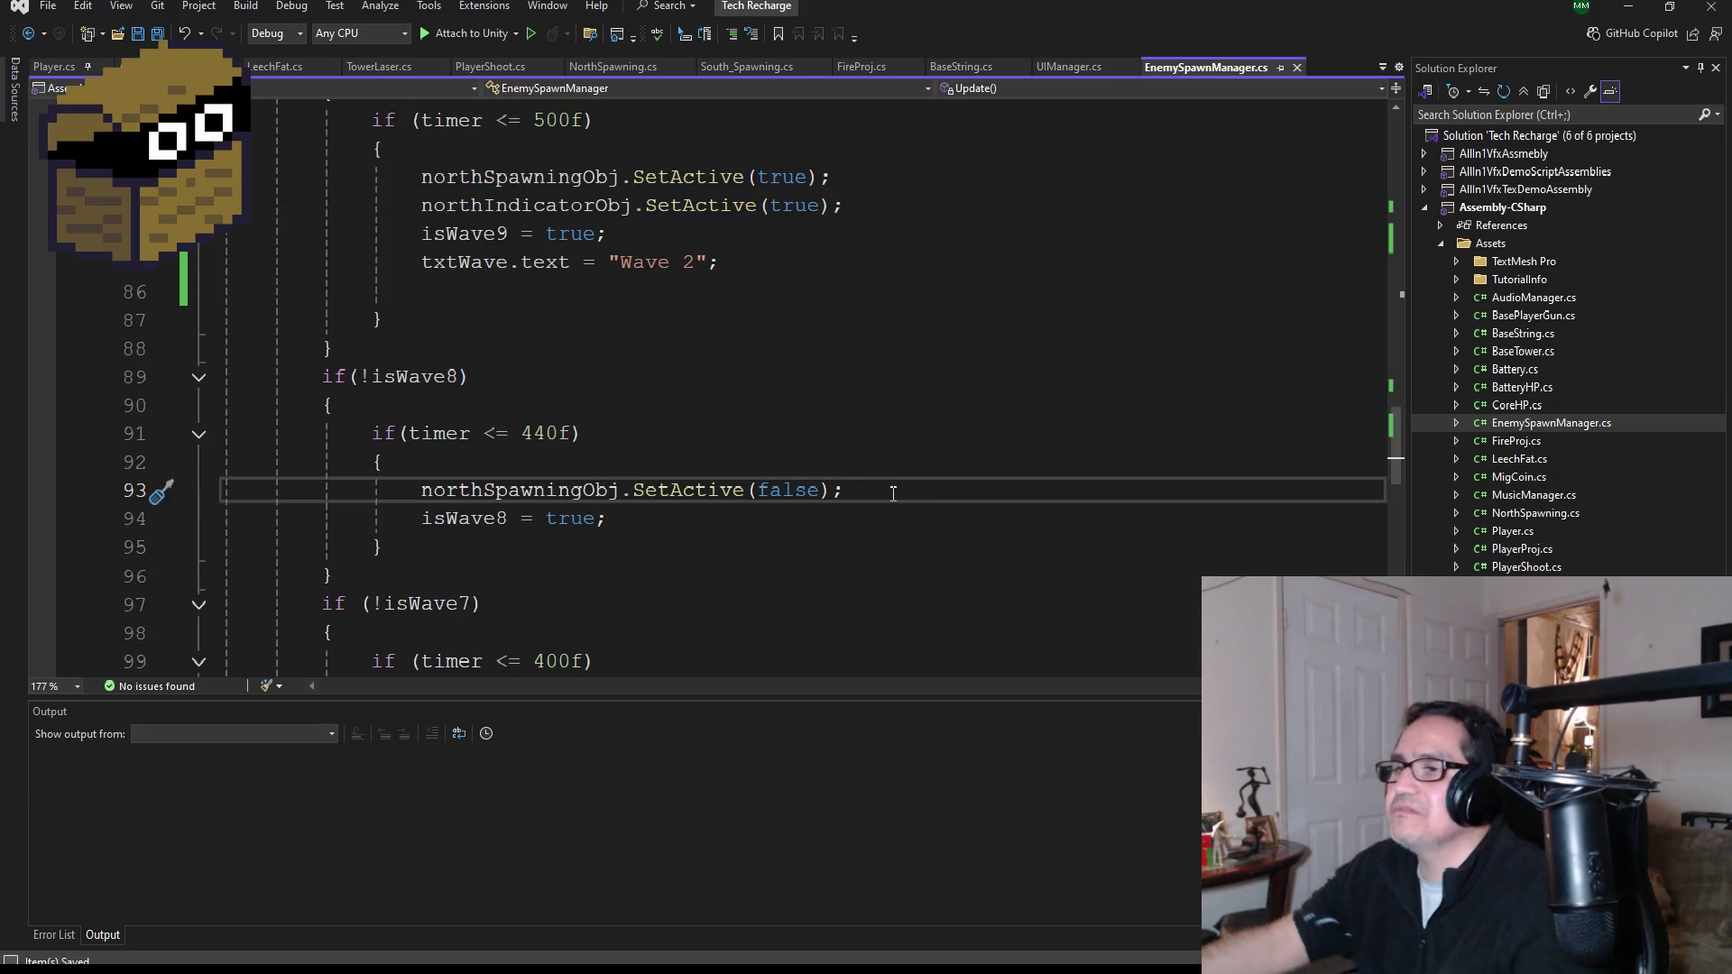
key("Return")
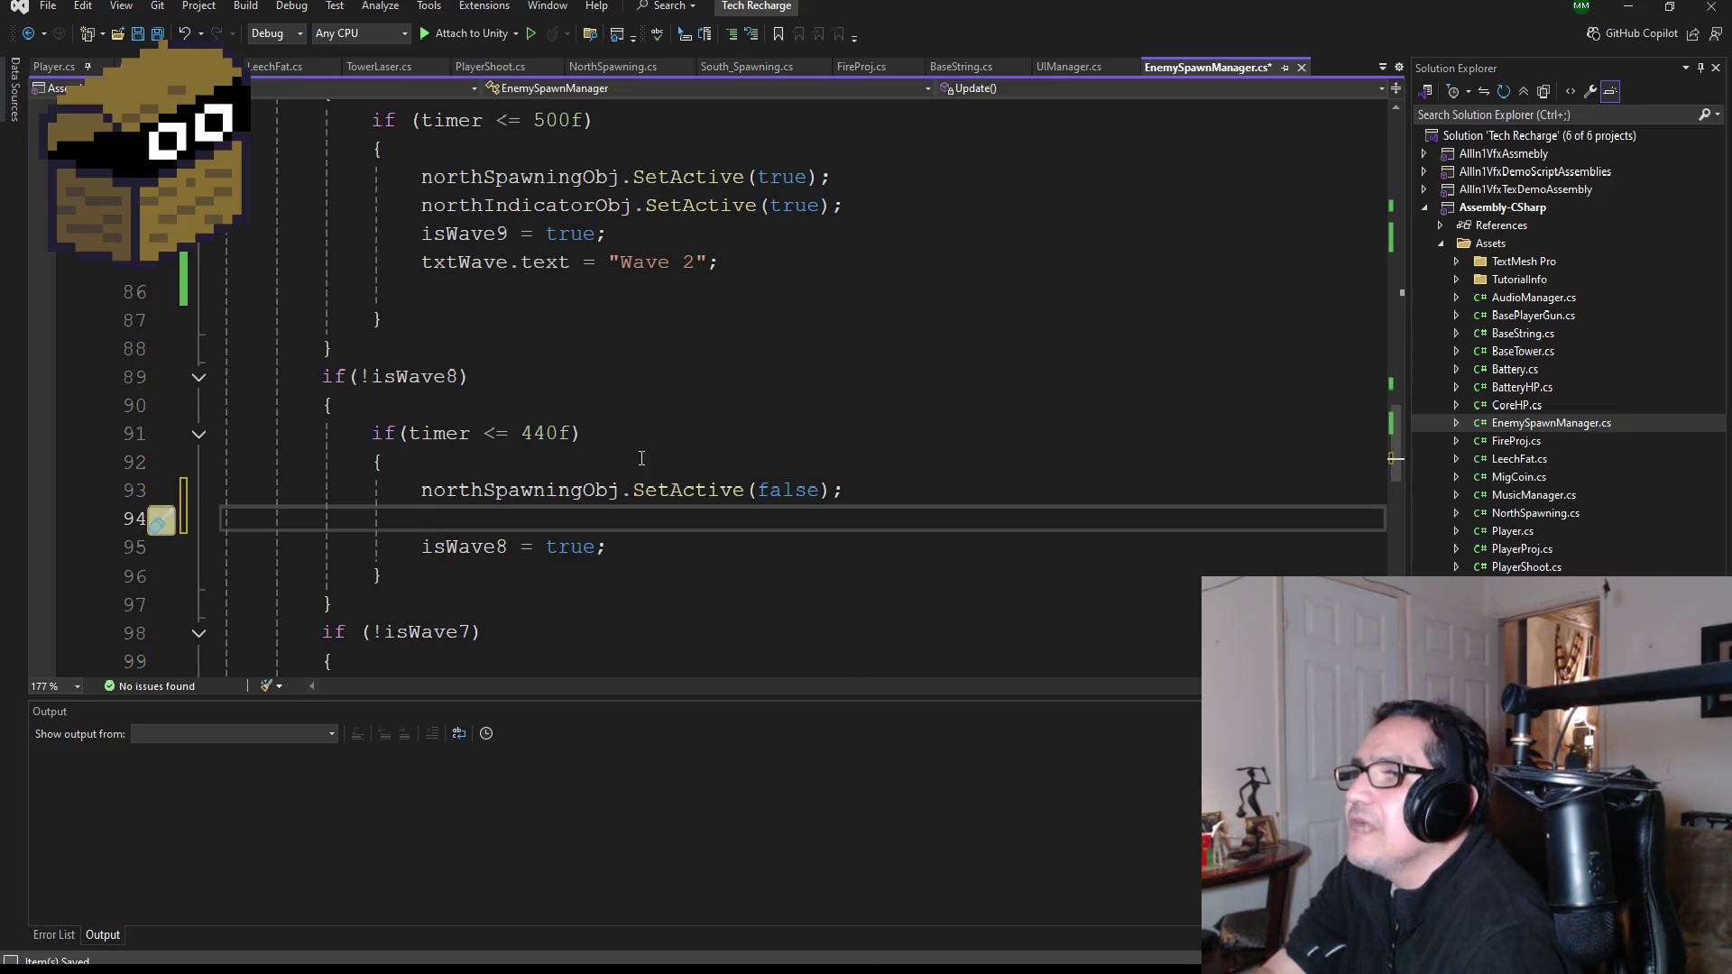
- Add northIndicatorObj.SetActive(false) to the isWave8 block and save the script
left_click_drag(838, 206, 427, 206)
key("ctrl+c")
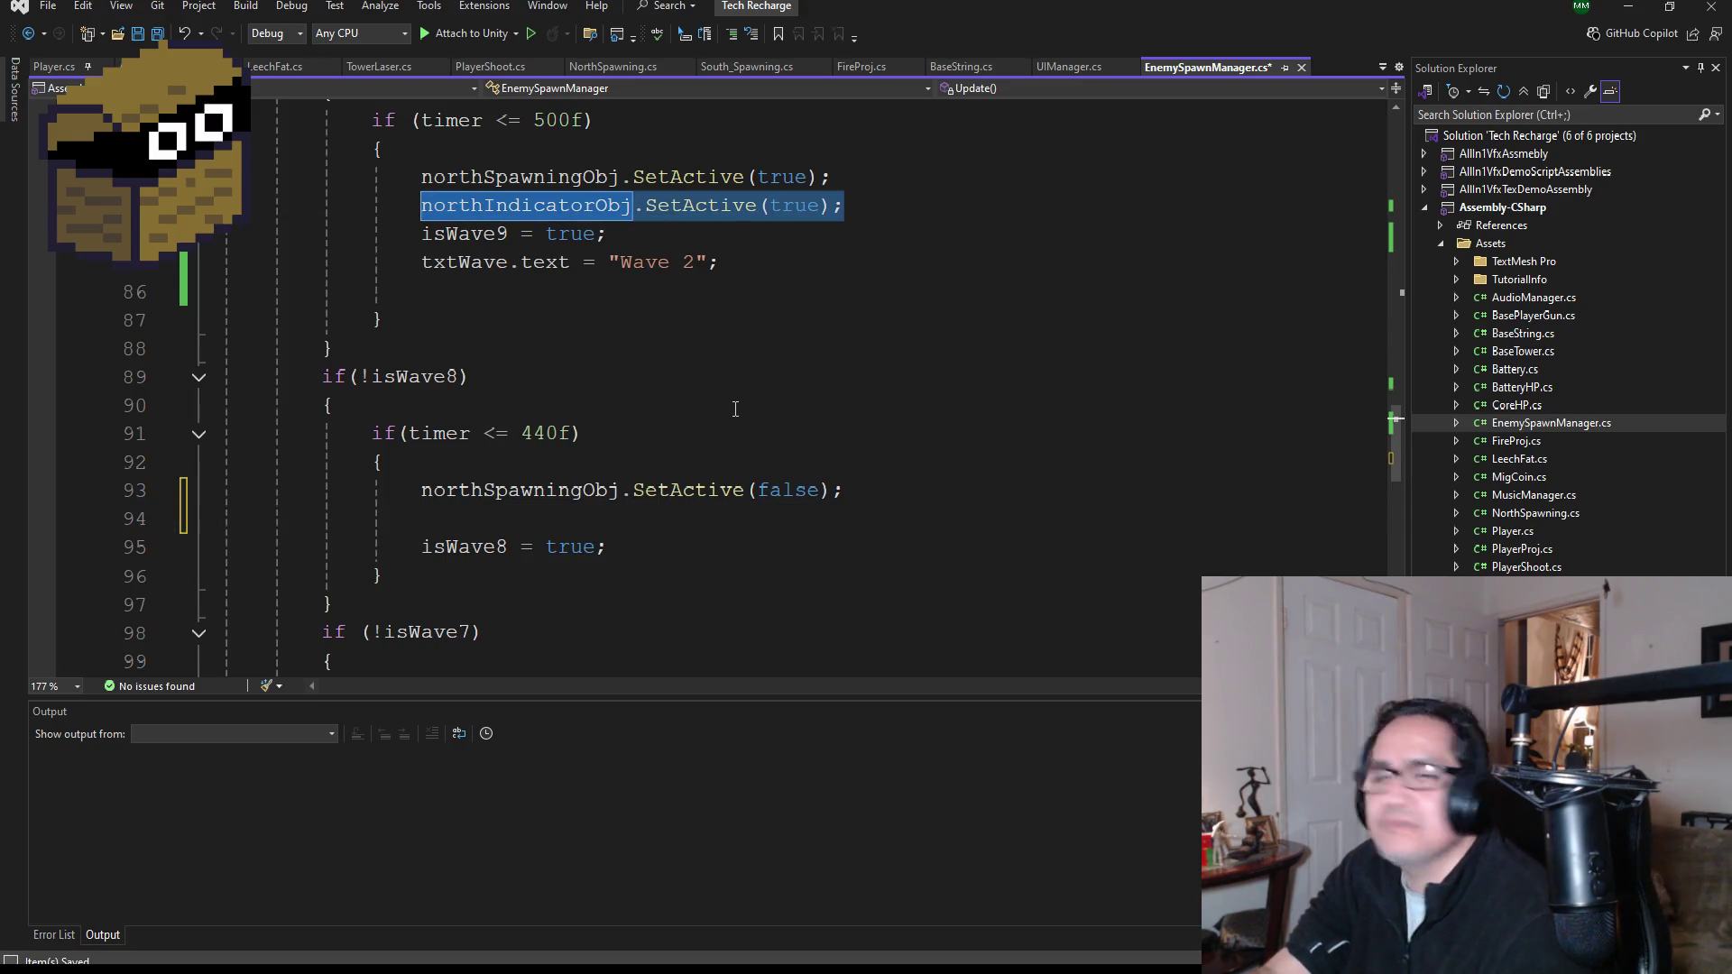
left_click(525, 520)
key("ctrl+v")
double_click(792, 520)
type("false")
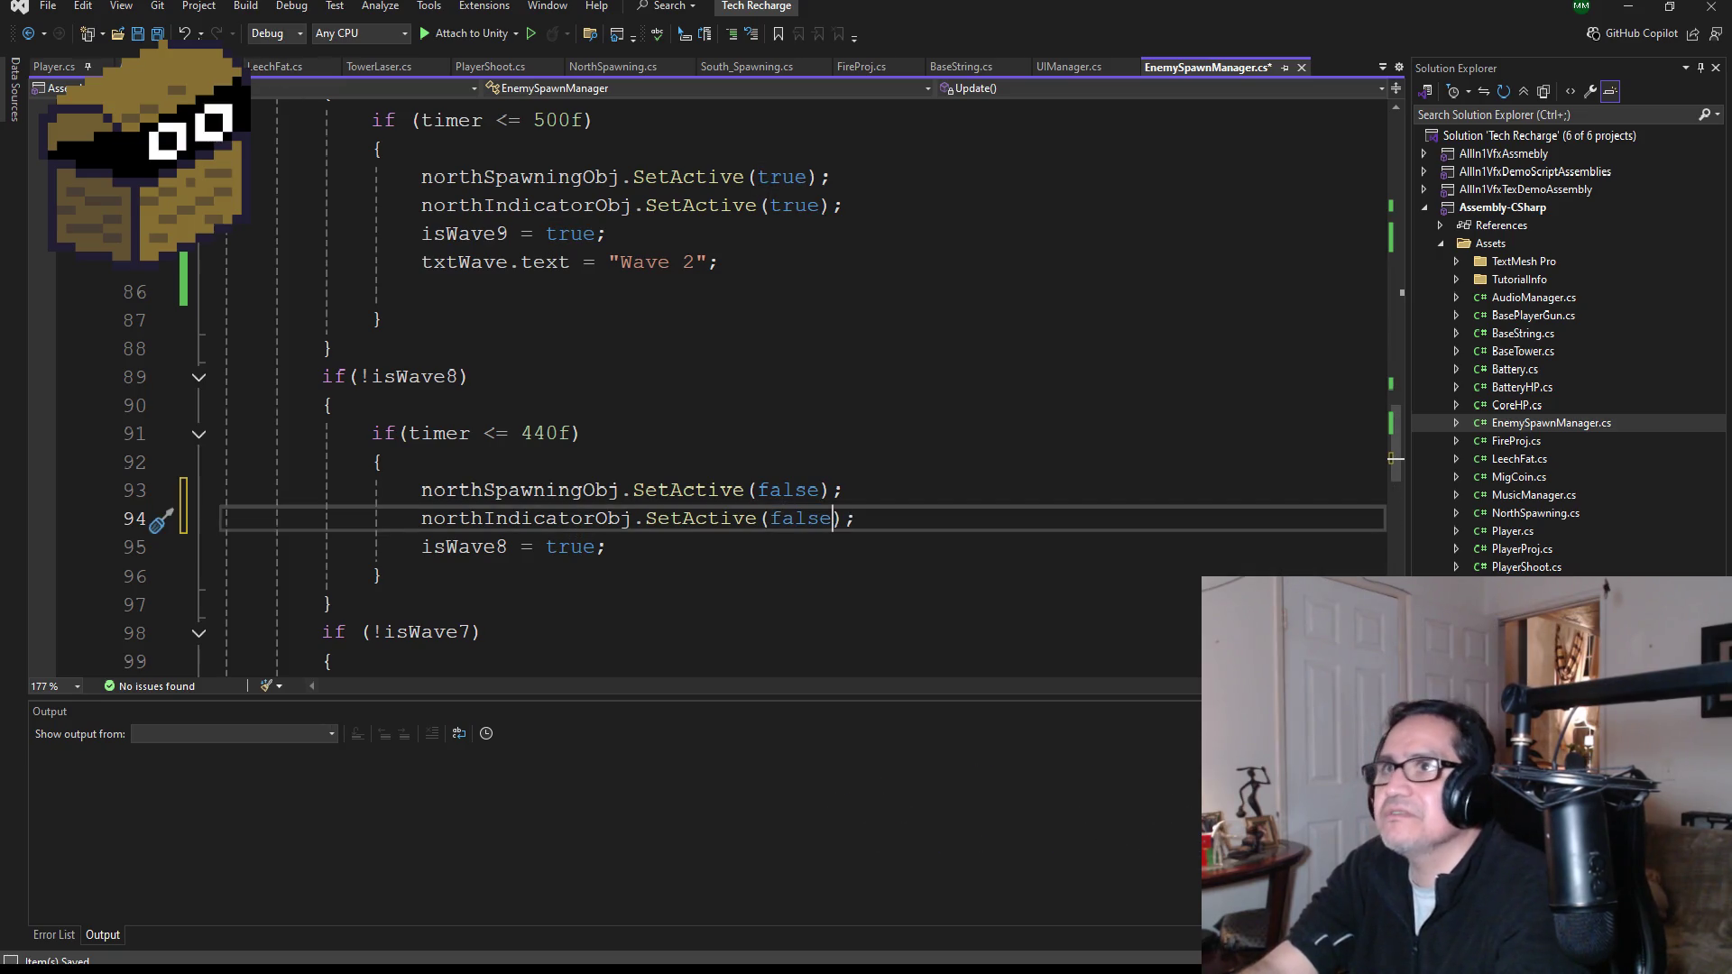
left_click(164, 38)
scroll(572, 498, "down", 4)
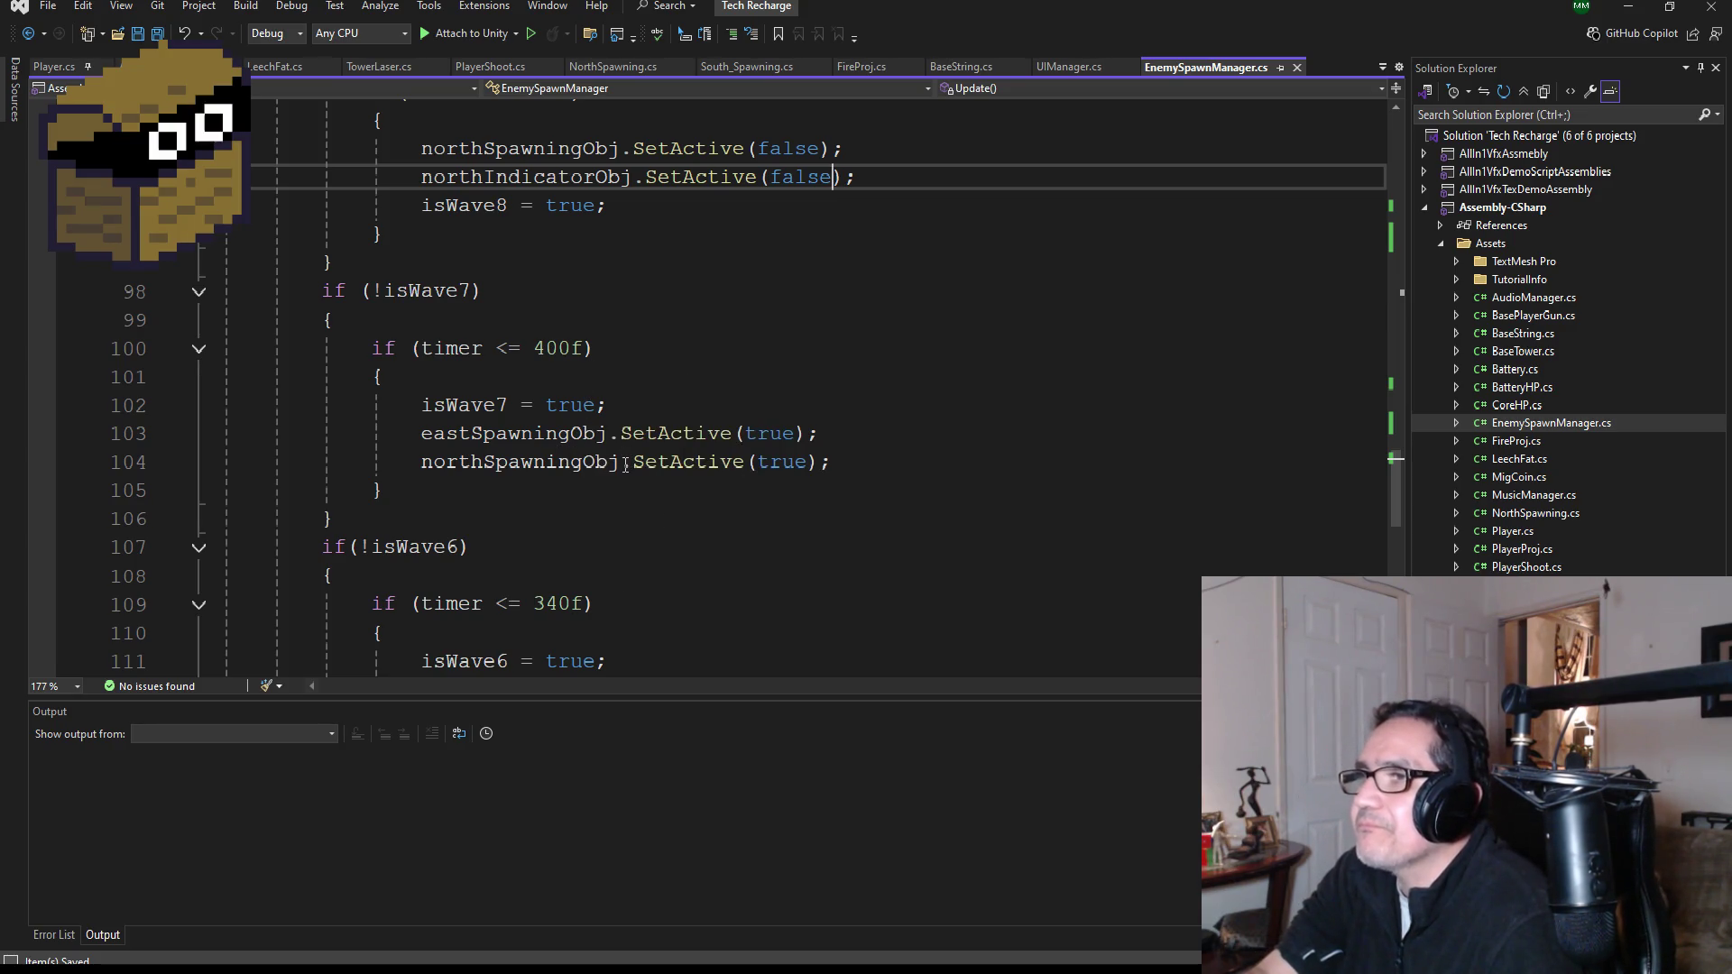
scroll(625, 464, "up", 1)
- Add the txtWave.text = "Wave 3" label line to the isWave7 block
scroll(875, 514, "up", 4)
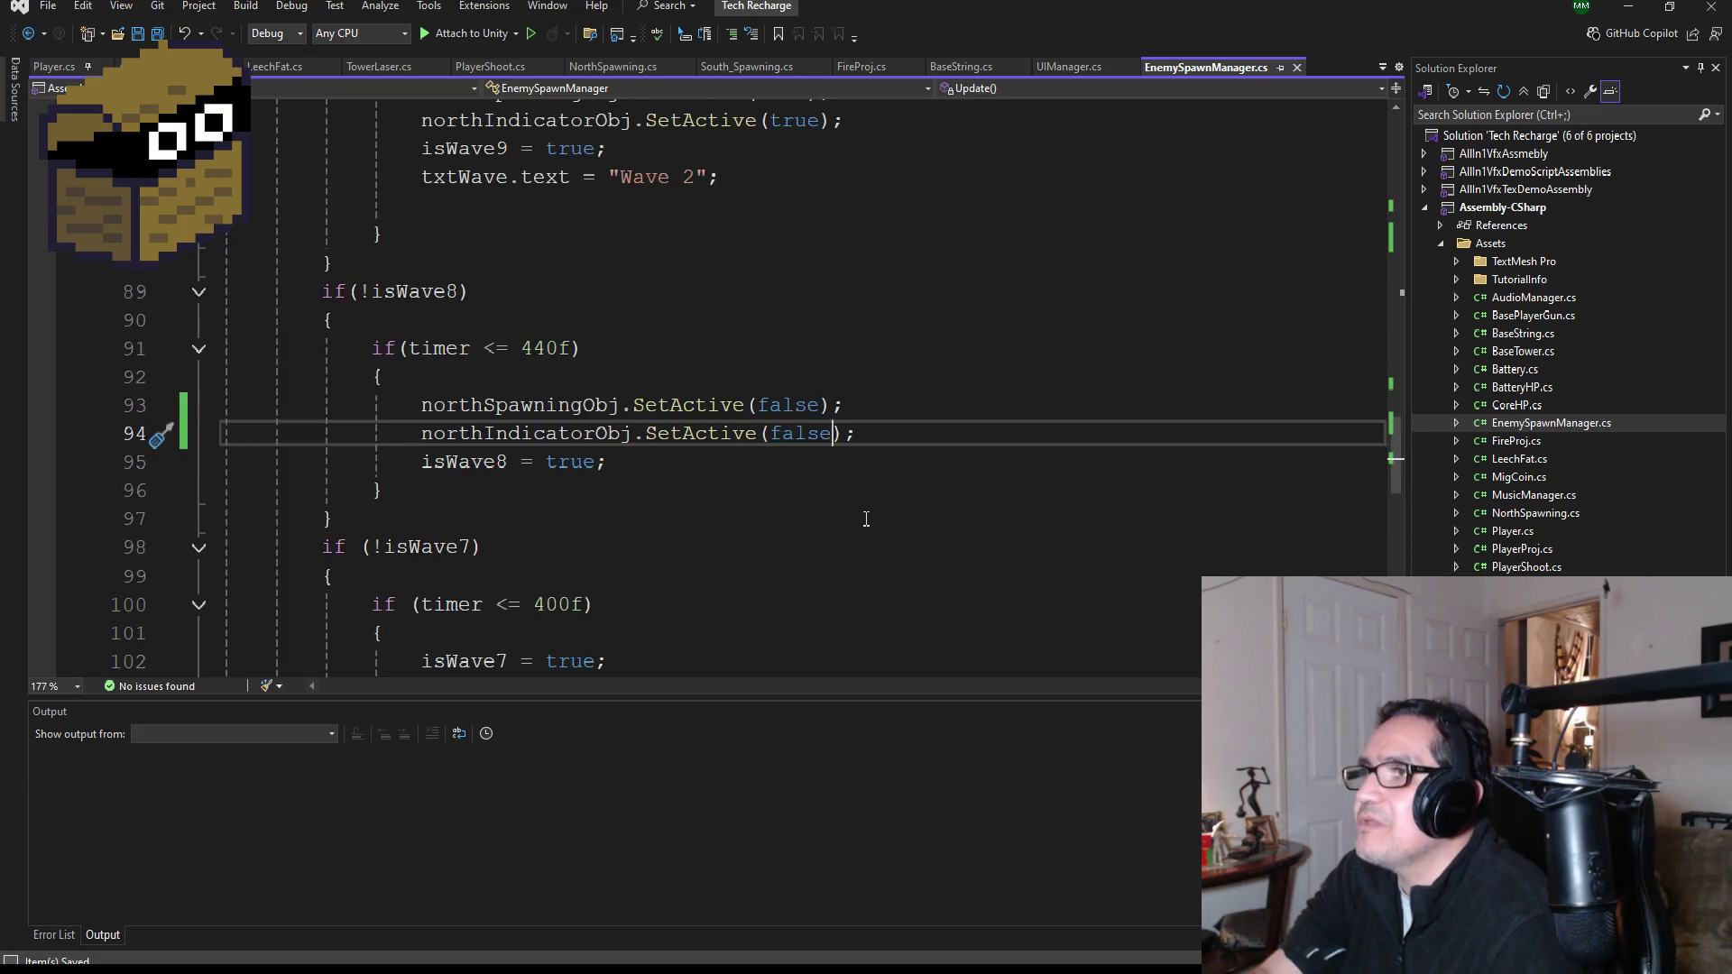
left_click_drag(768, 347, 419, 347)
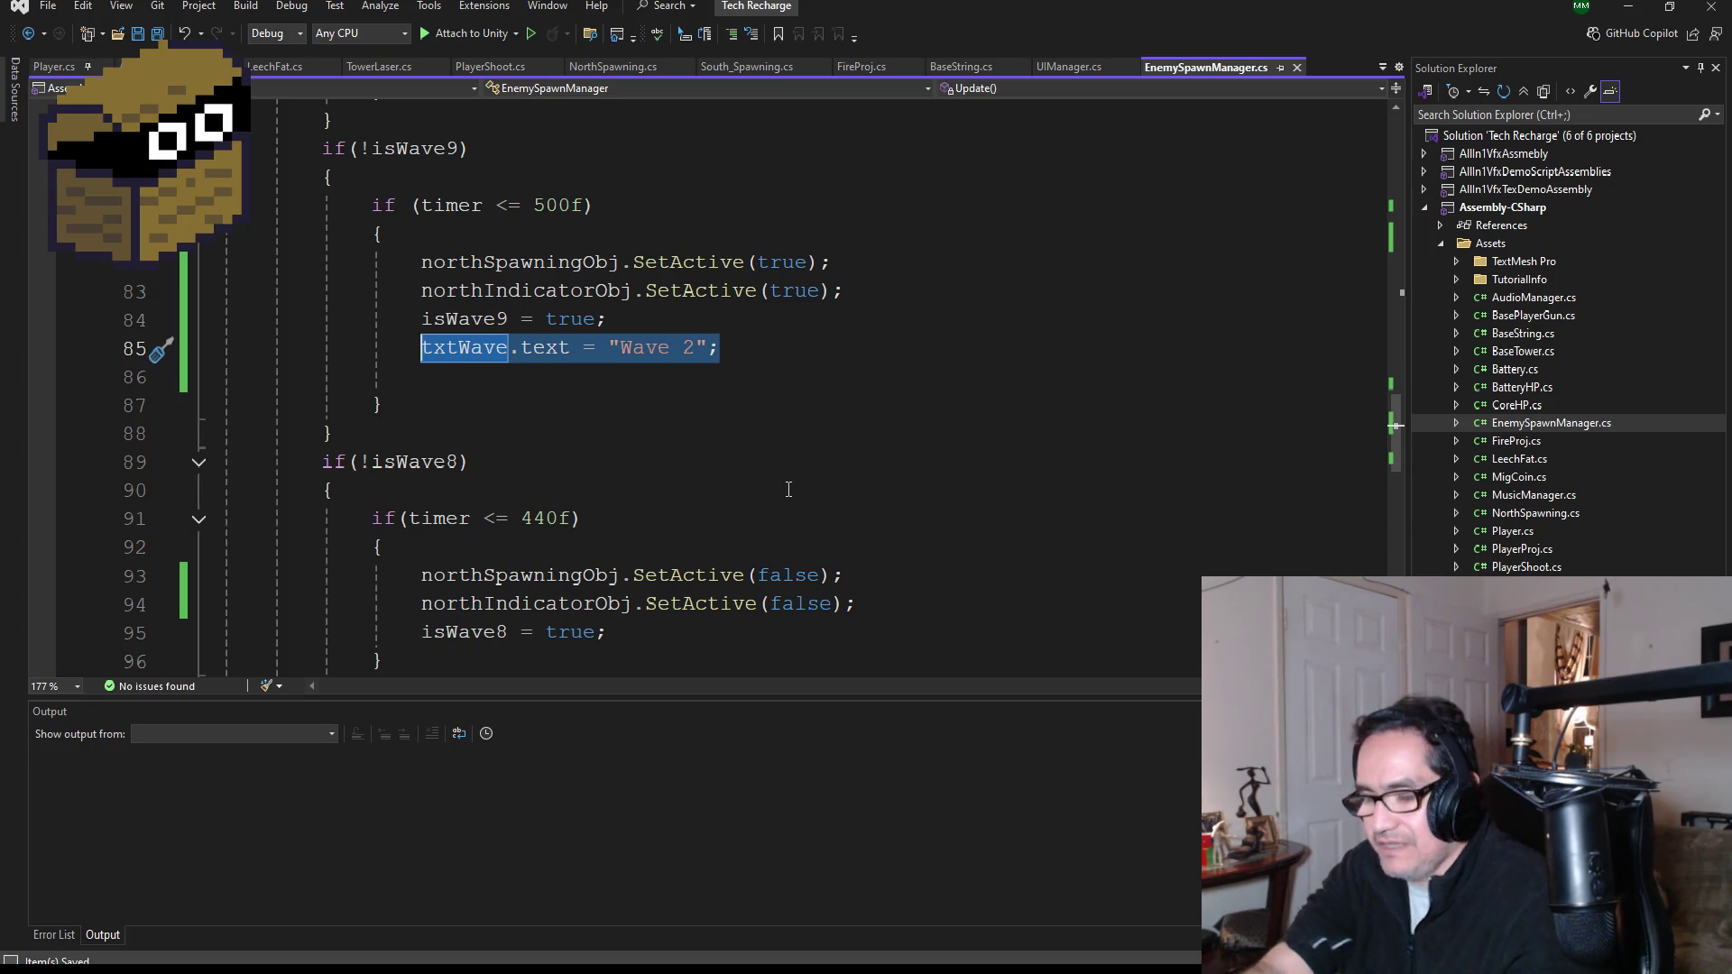
scroll(959, 499, "down", 1)
scroll(851, 489, "down", 1)
left_click(881, 463)
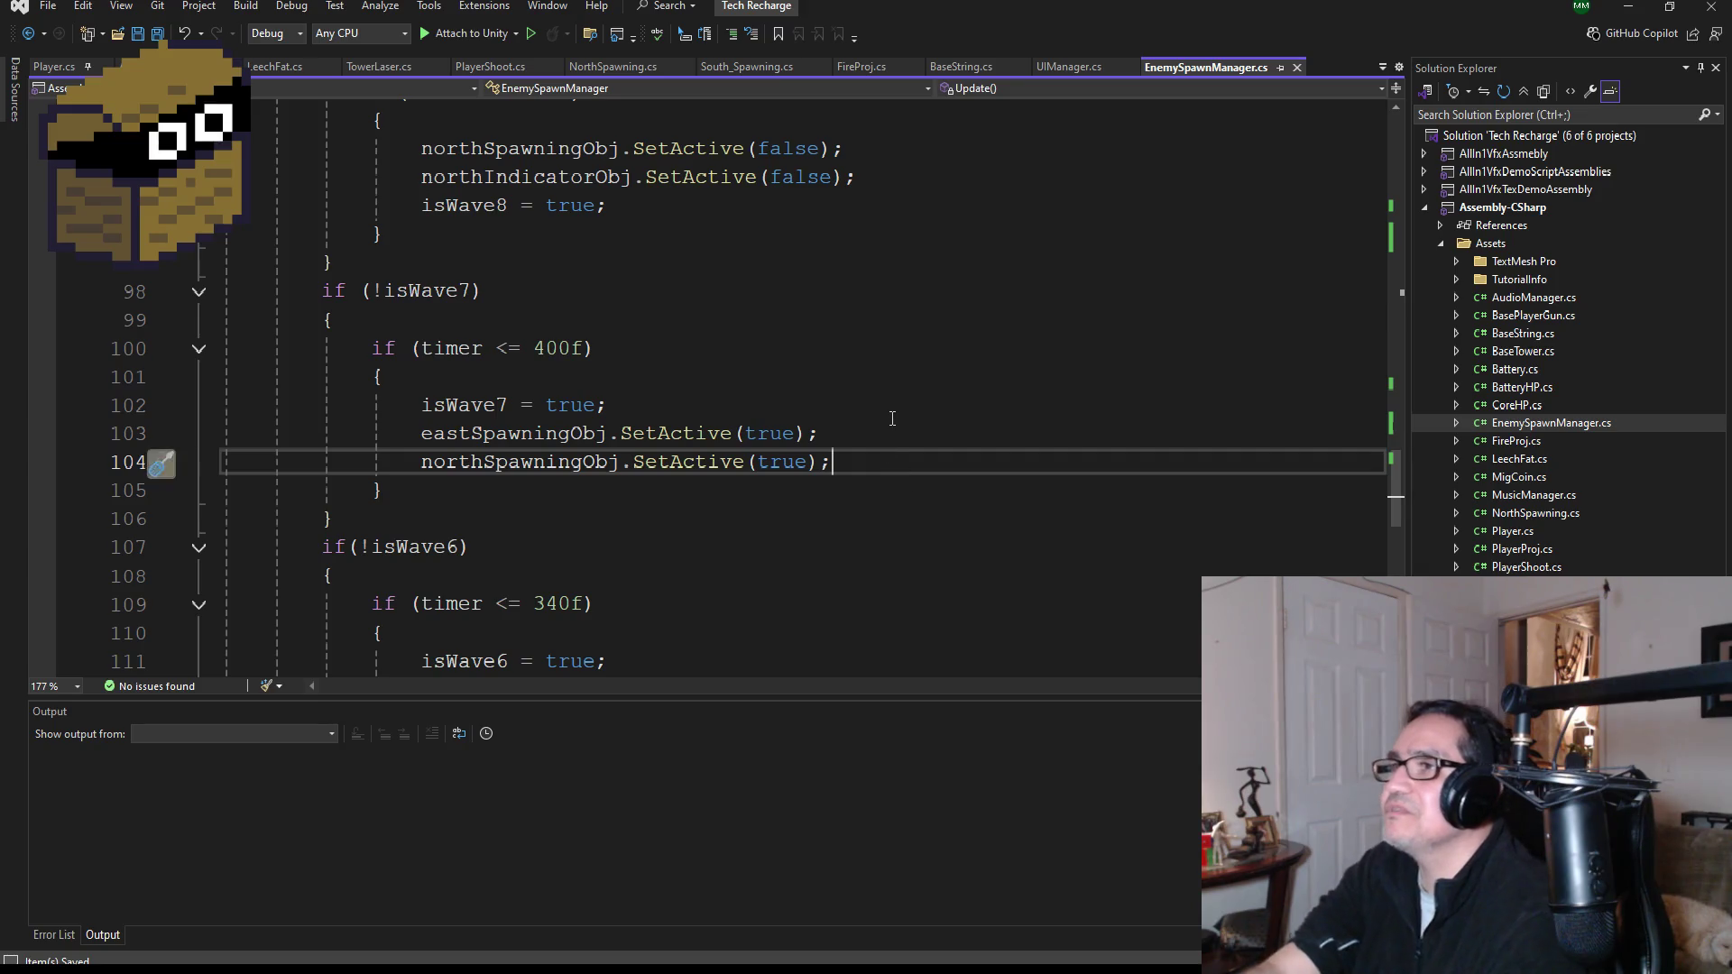
scroll(894, 416, "up", 3)
scroll(780, 536, "down", 2)
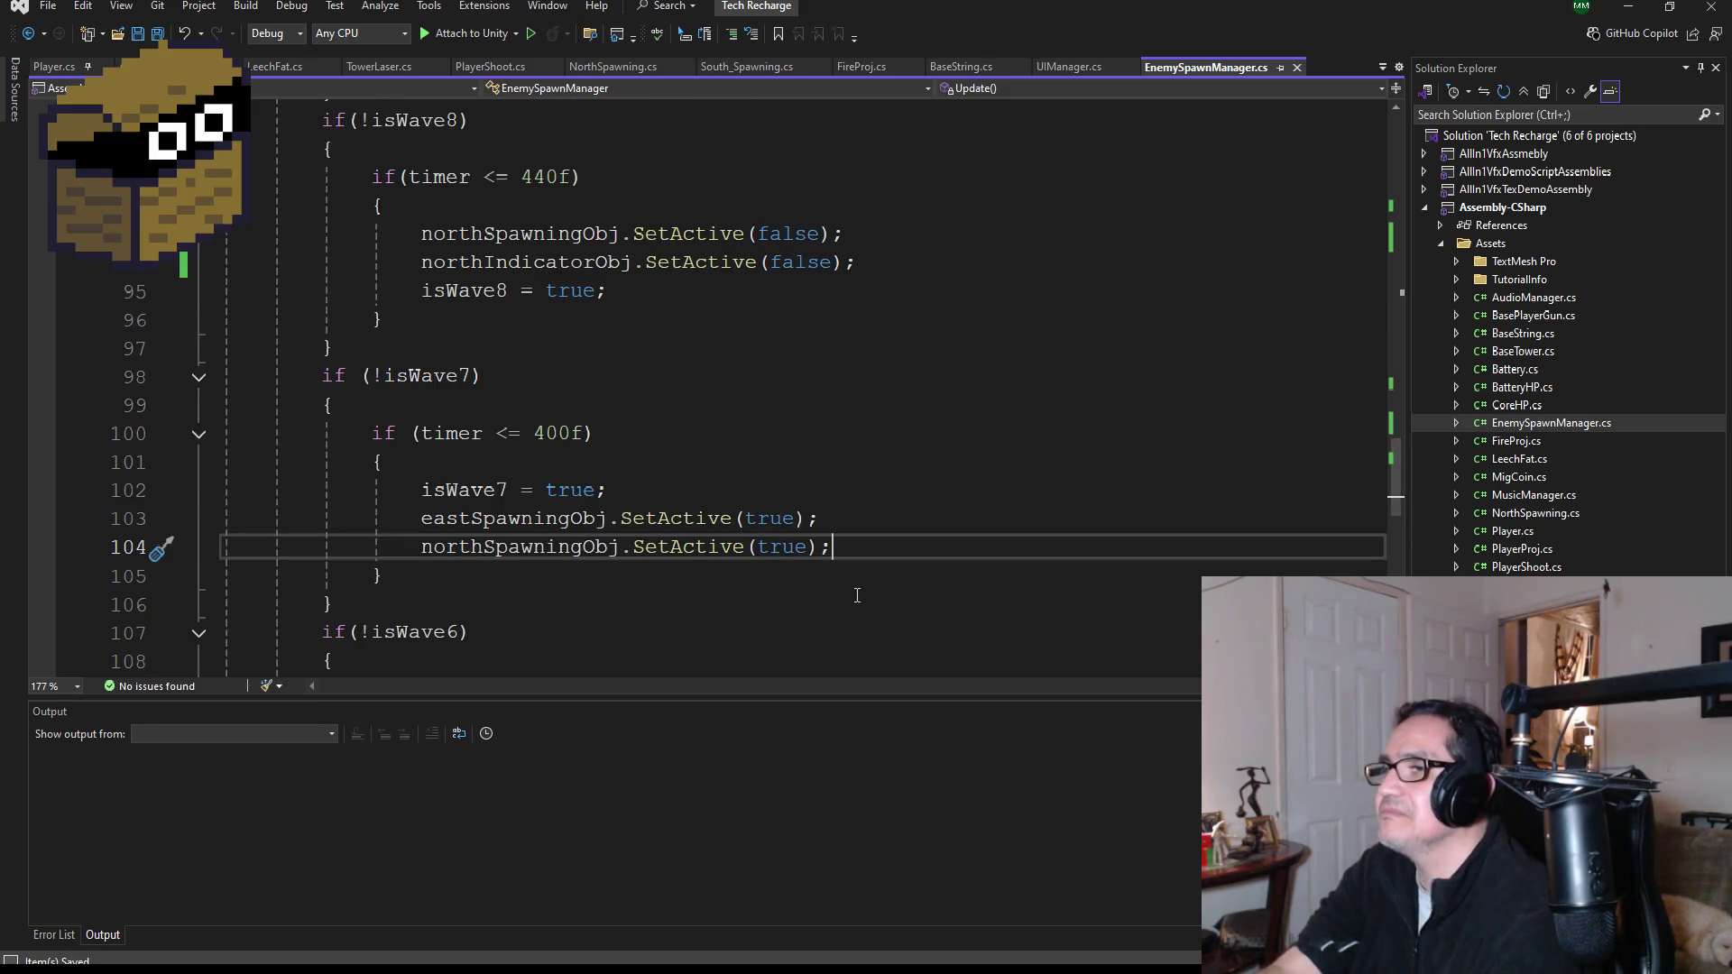
key("Return")
key("Tab")
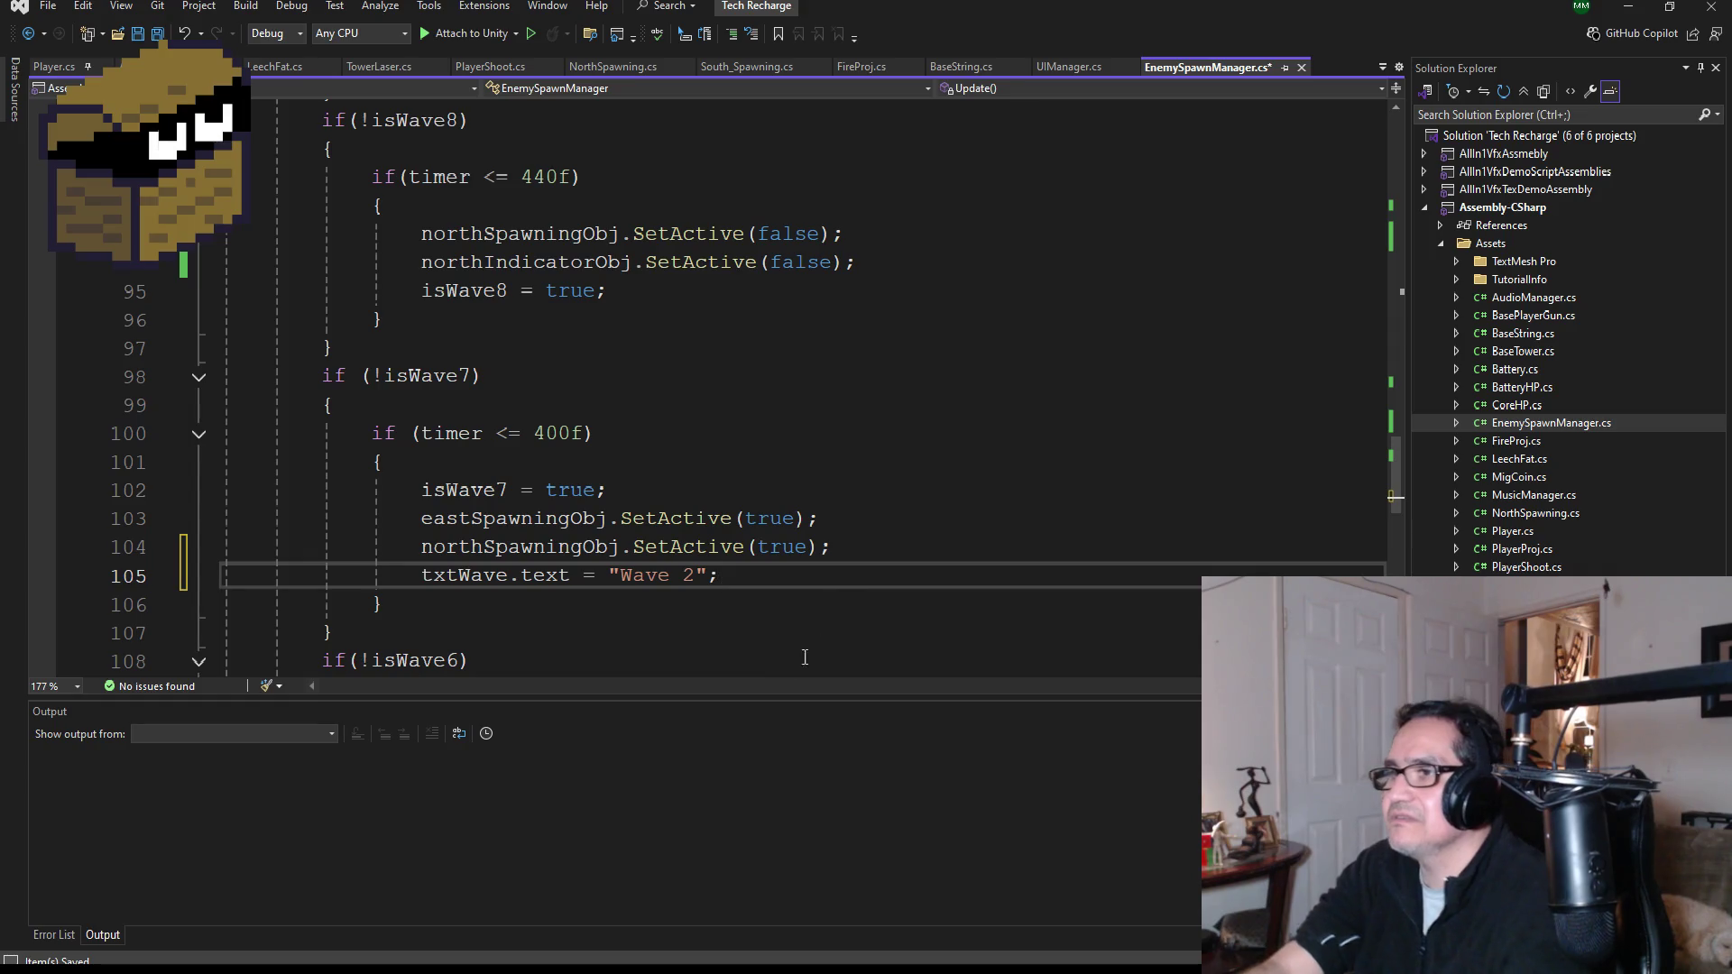
key("Left")
key("Left")
key("BackSpace")
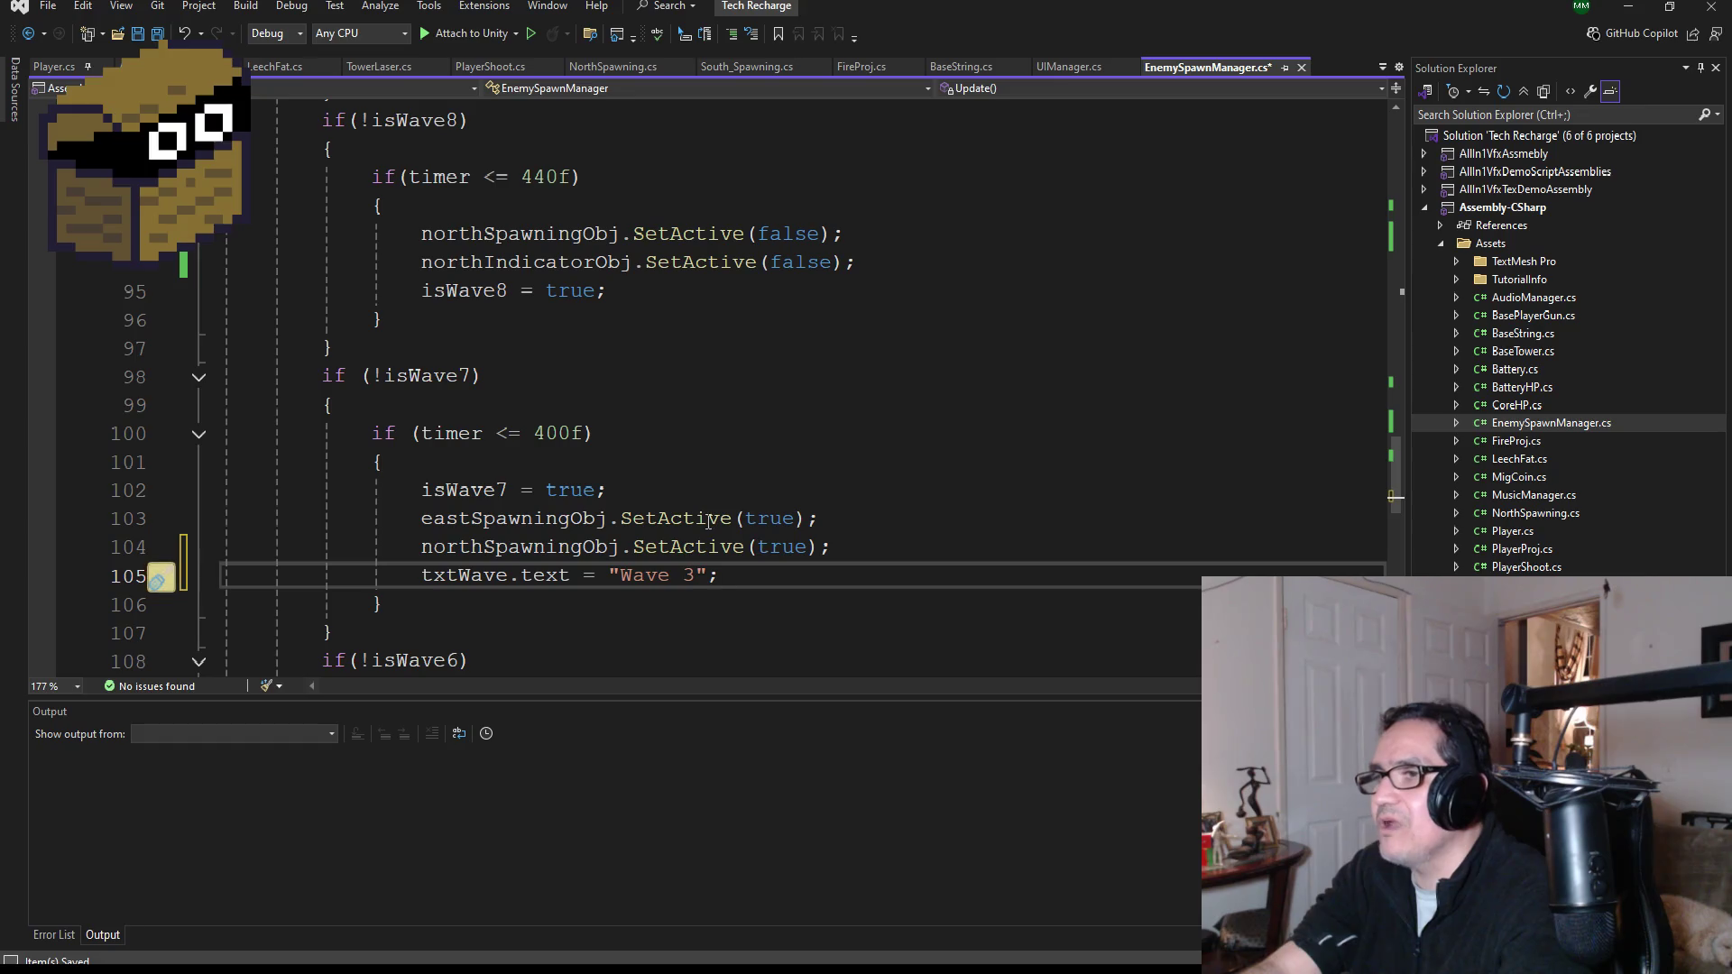
scroll(763, 423, "up", 2)
scroll(763, 424, "up", 2)
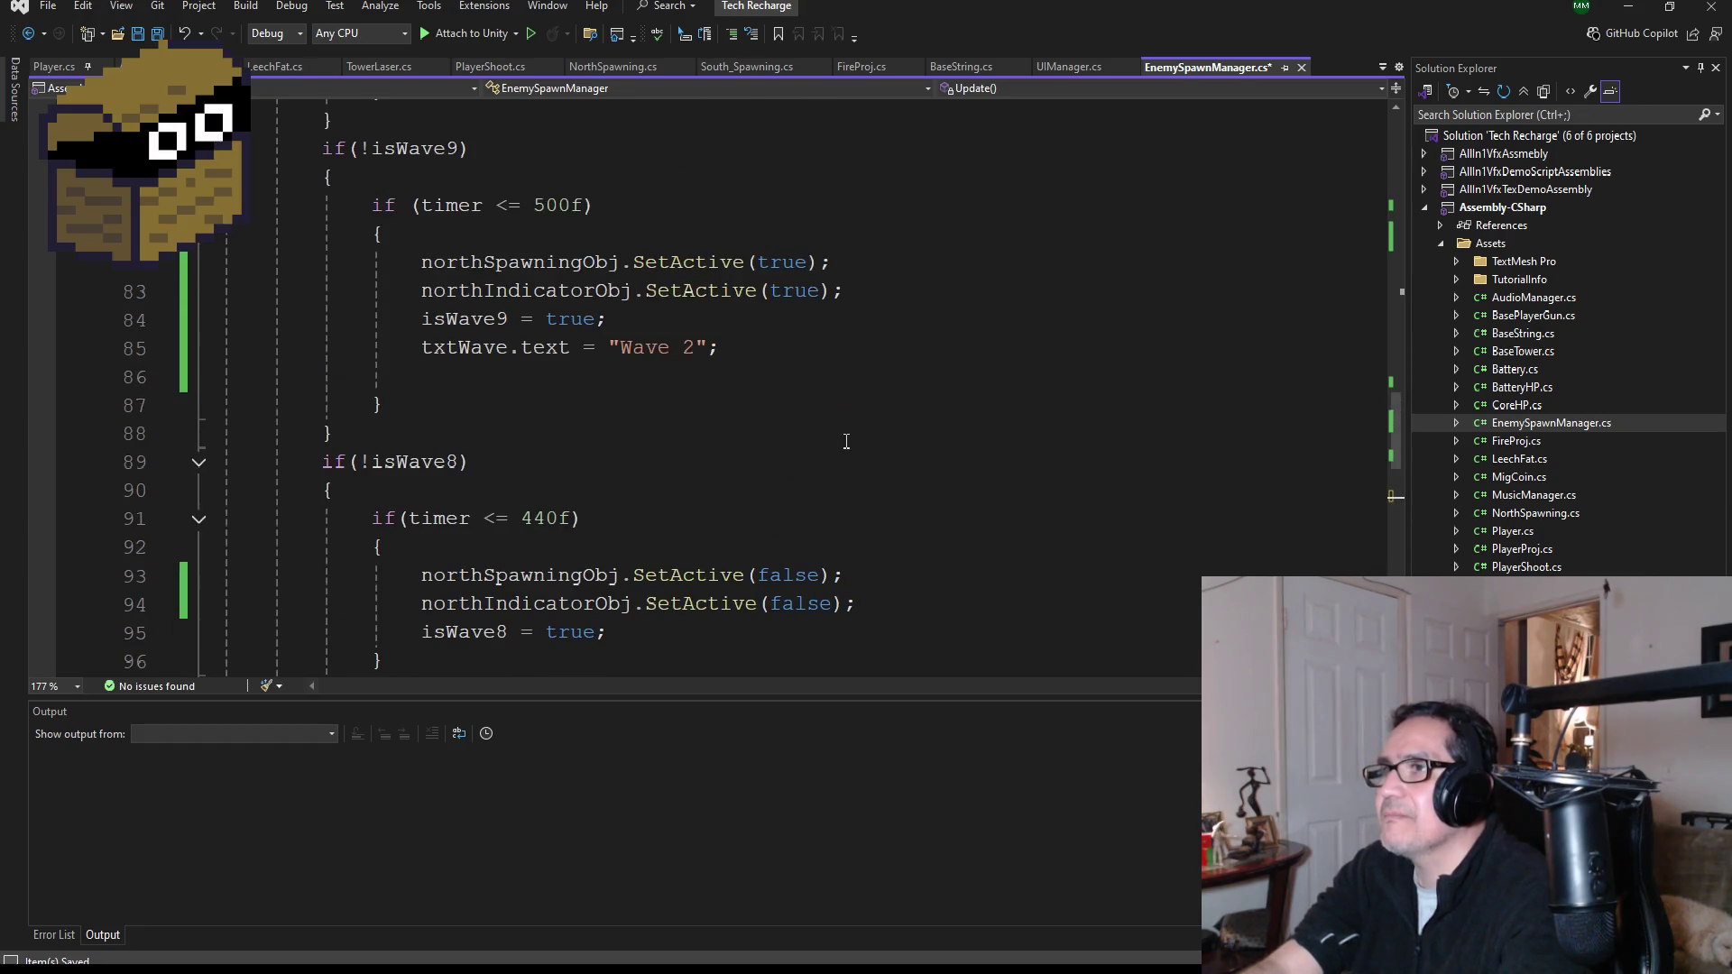
scroll(879, 600, "down", 1)
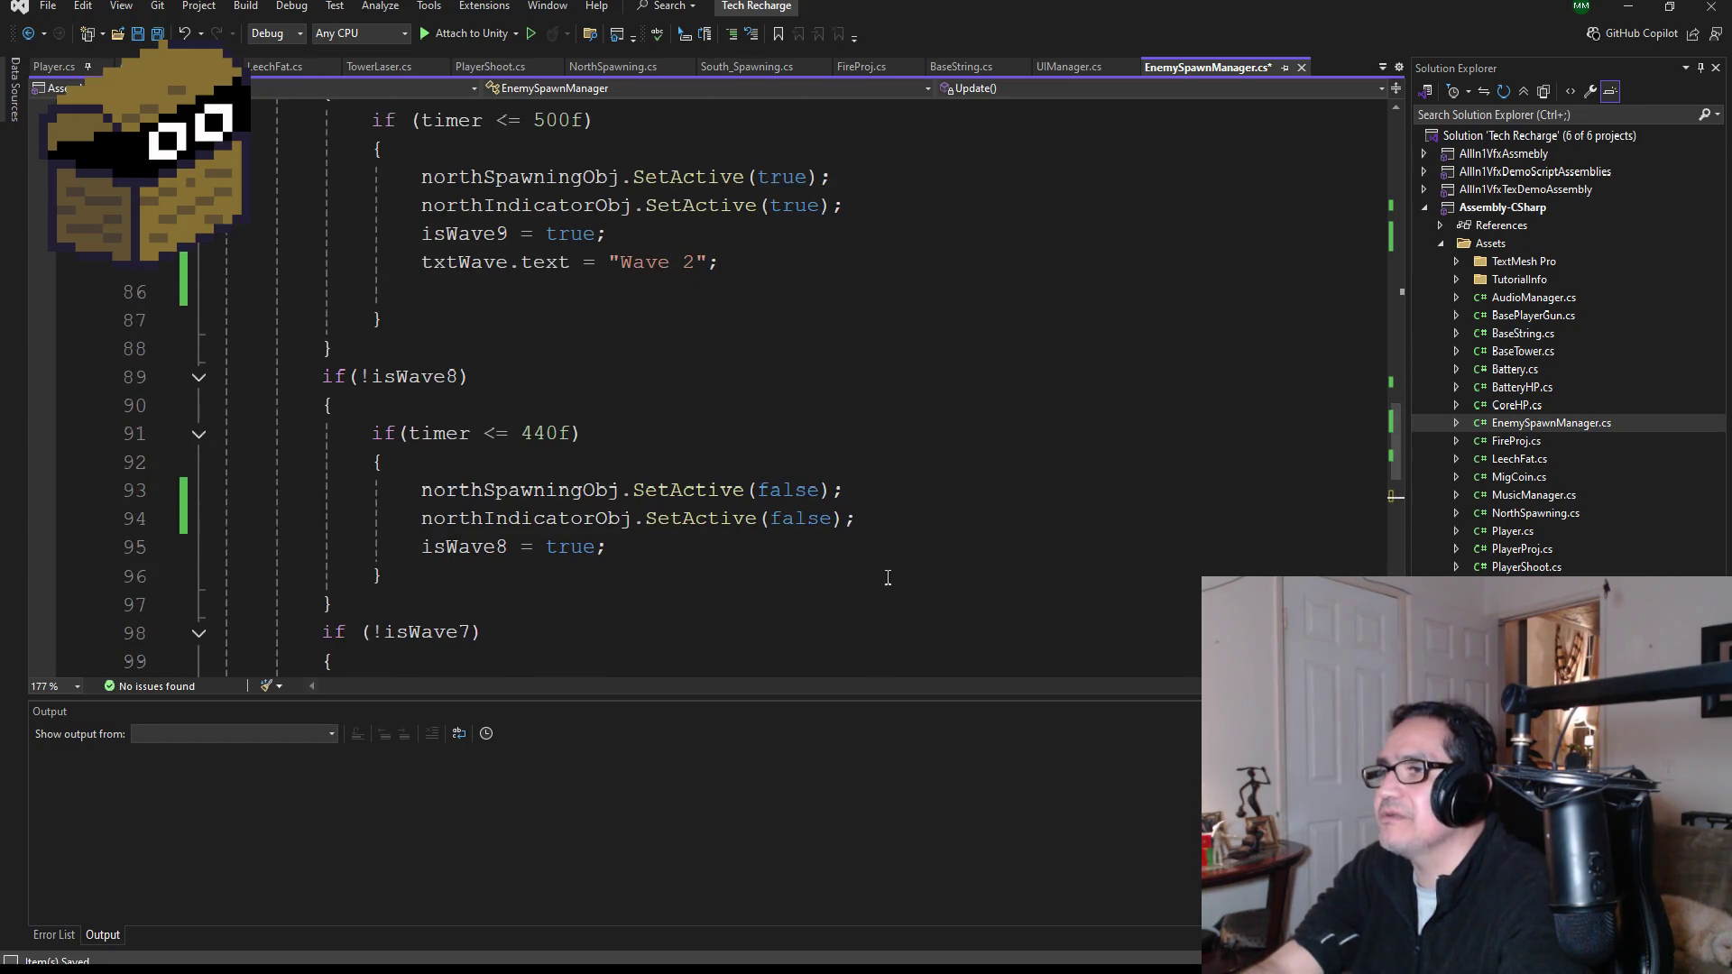
- Add northIndicatorObj.SetActive(true) to the isWave7 spawn lines
left_click_drag(896, 517, 447, 526)
key("ctrl+c")
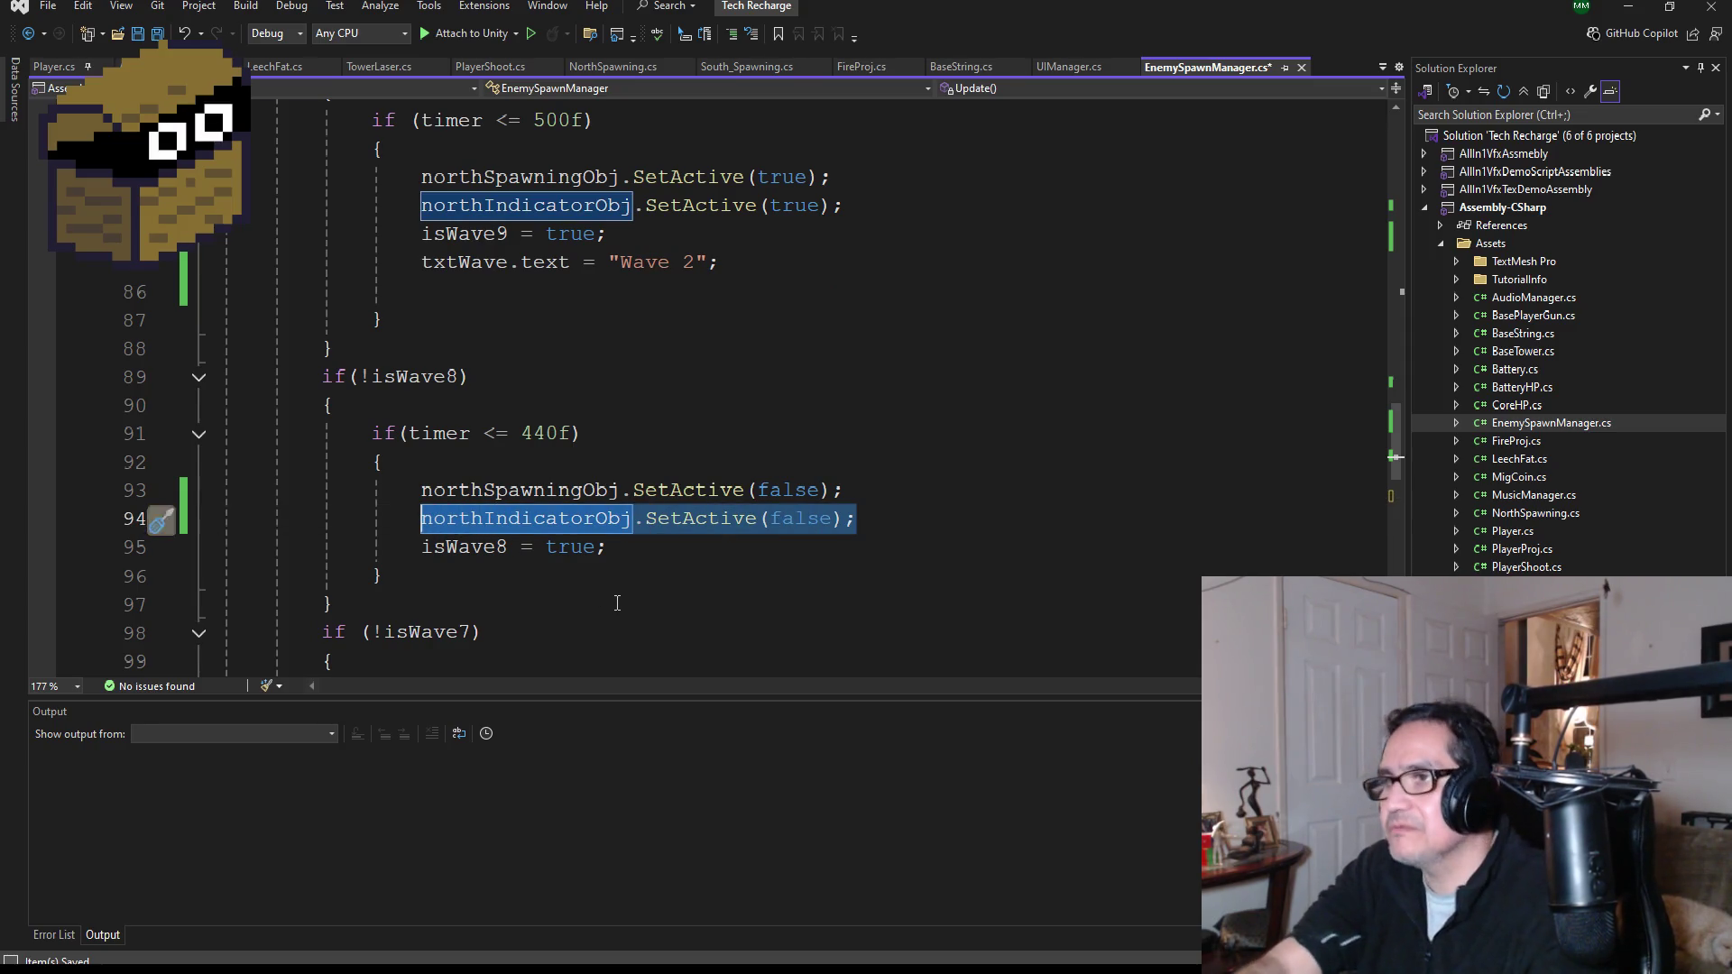
scroll(790, 526, "down", 4)
left_click(853, 464)
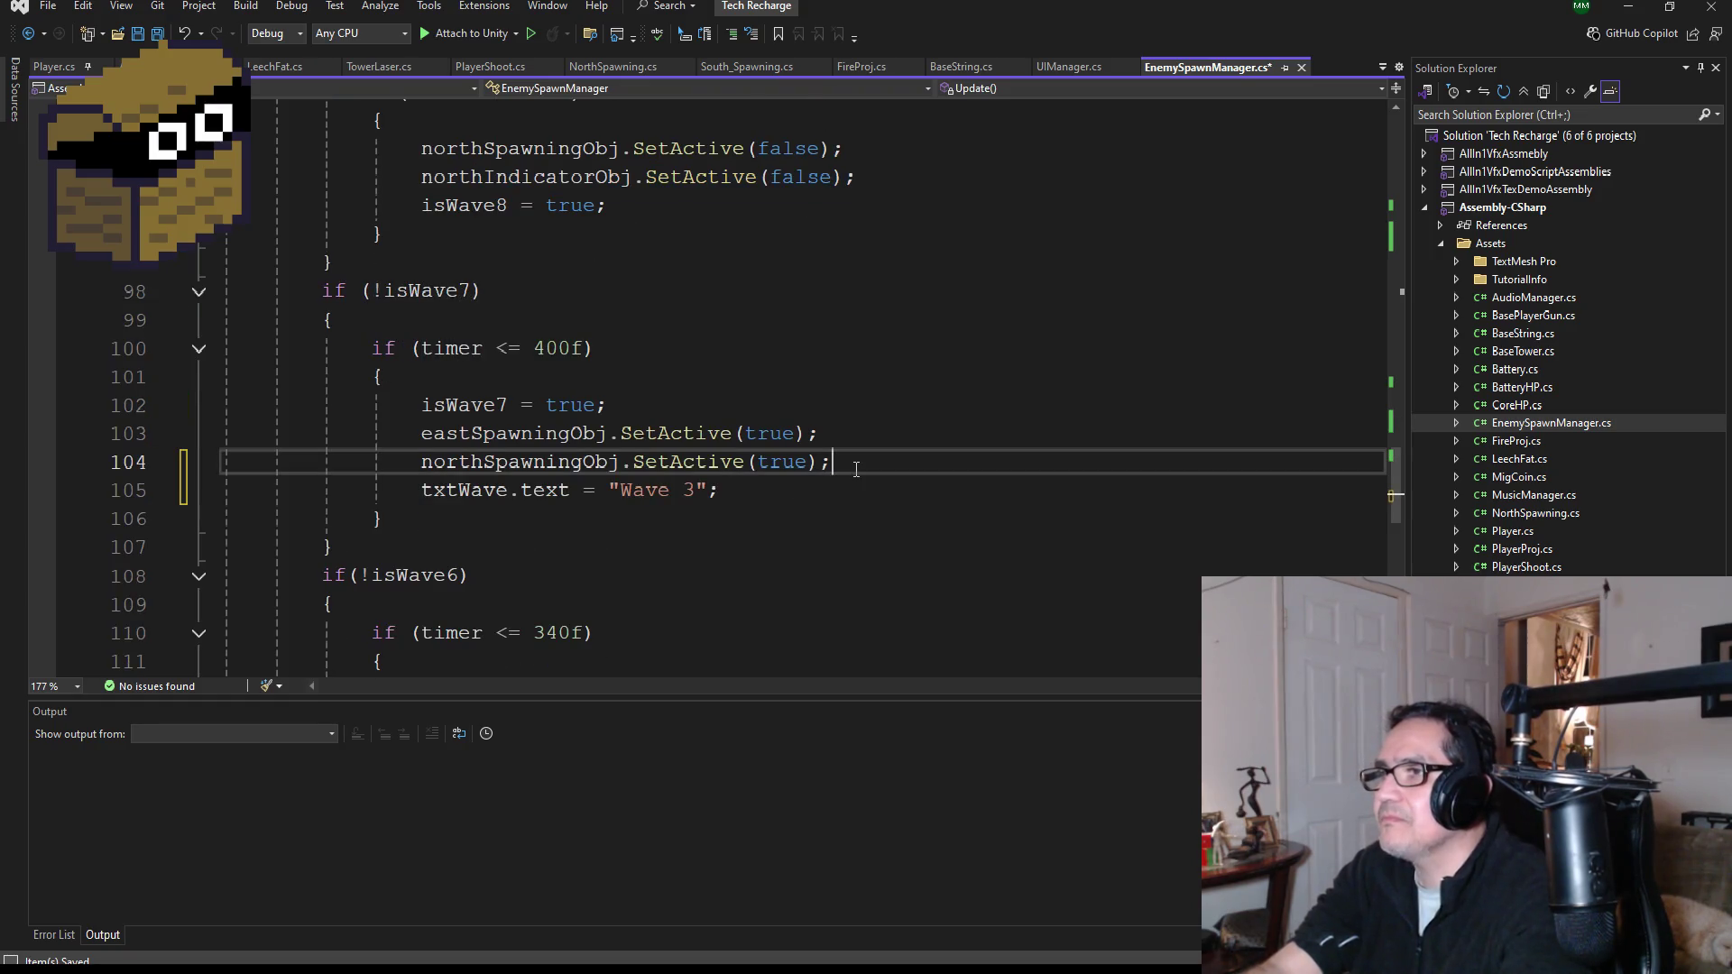
key("Return")
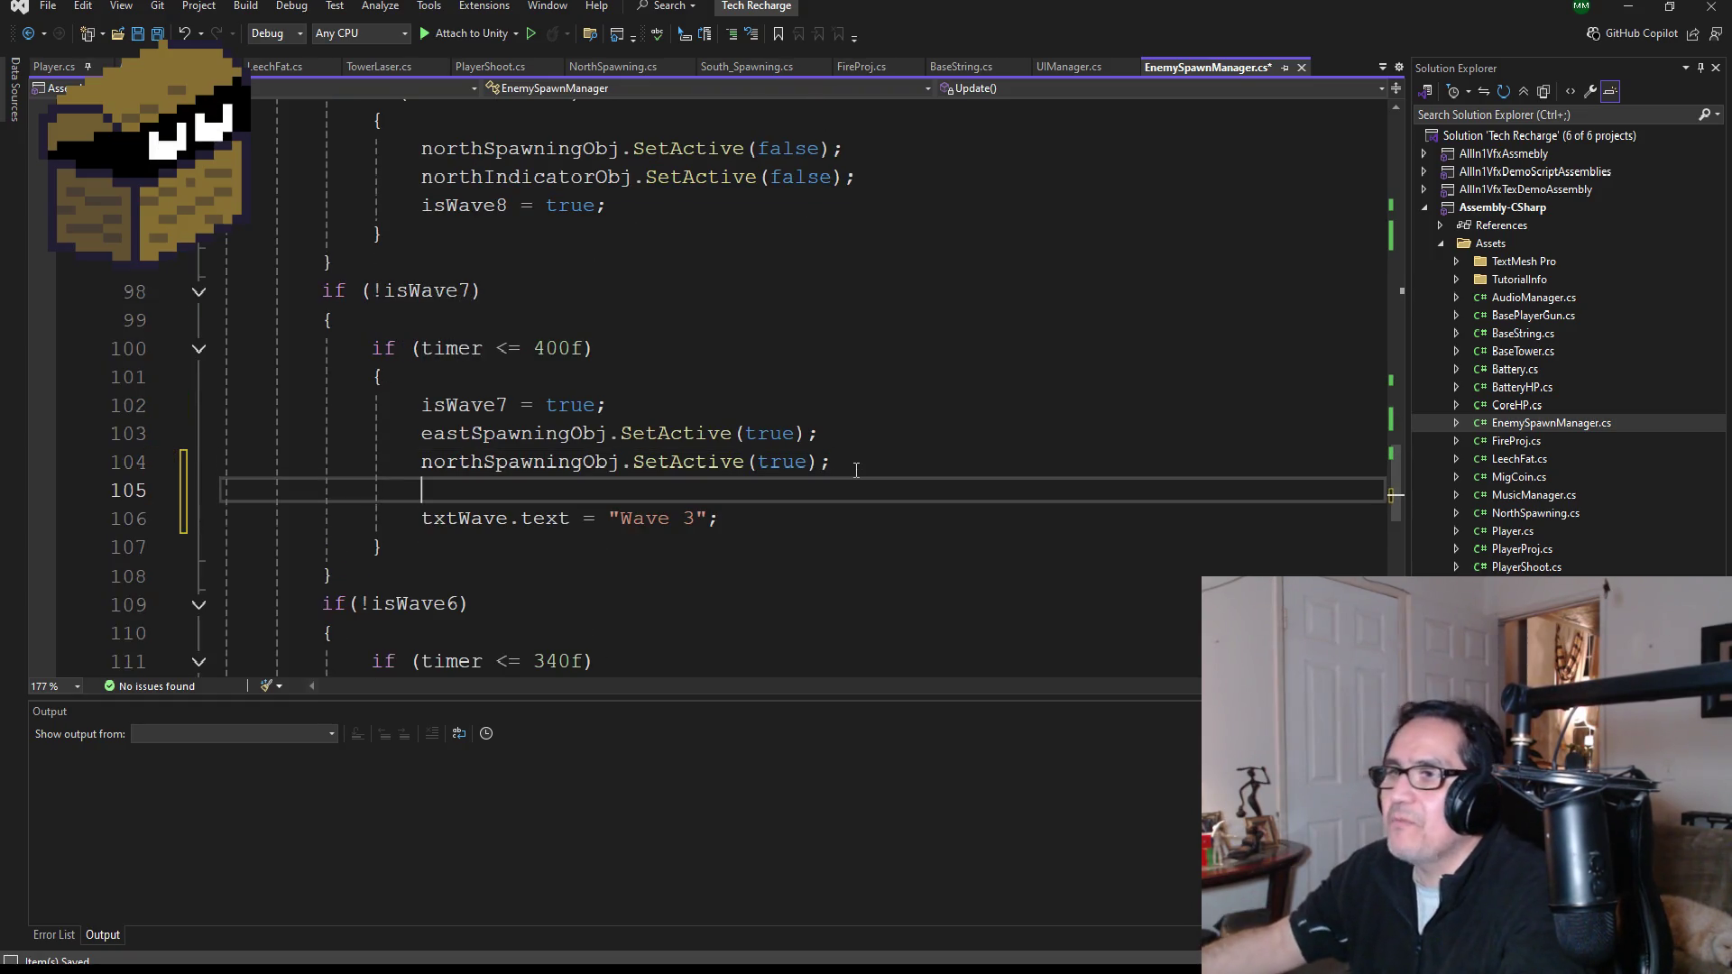
key("ctrl+v")
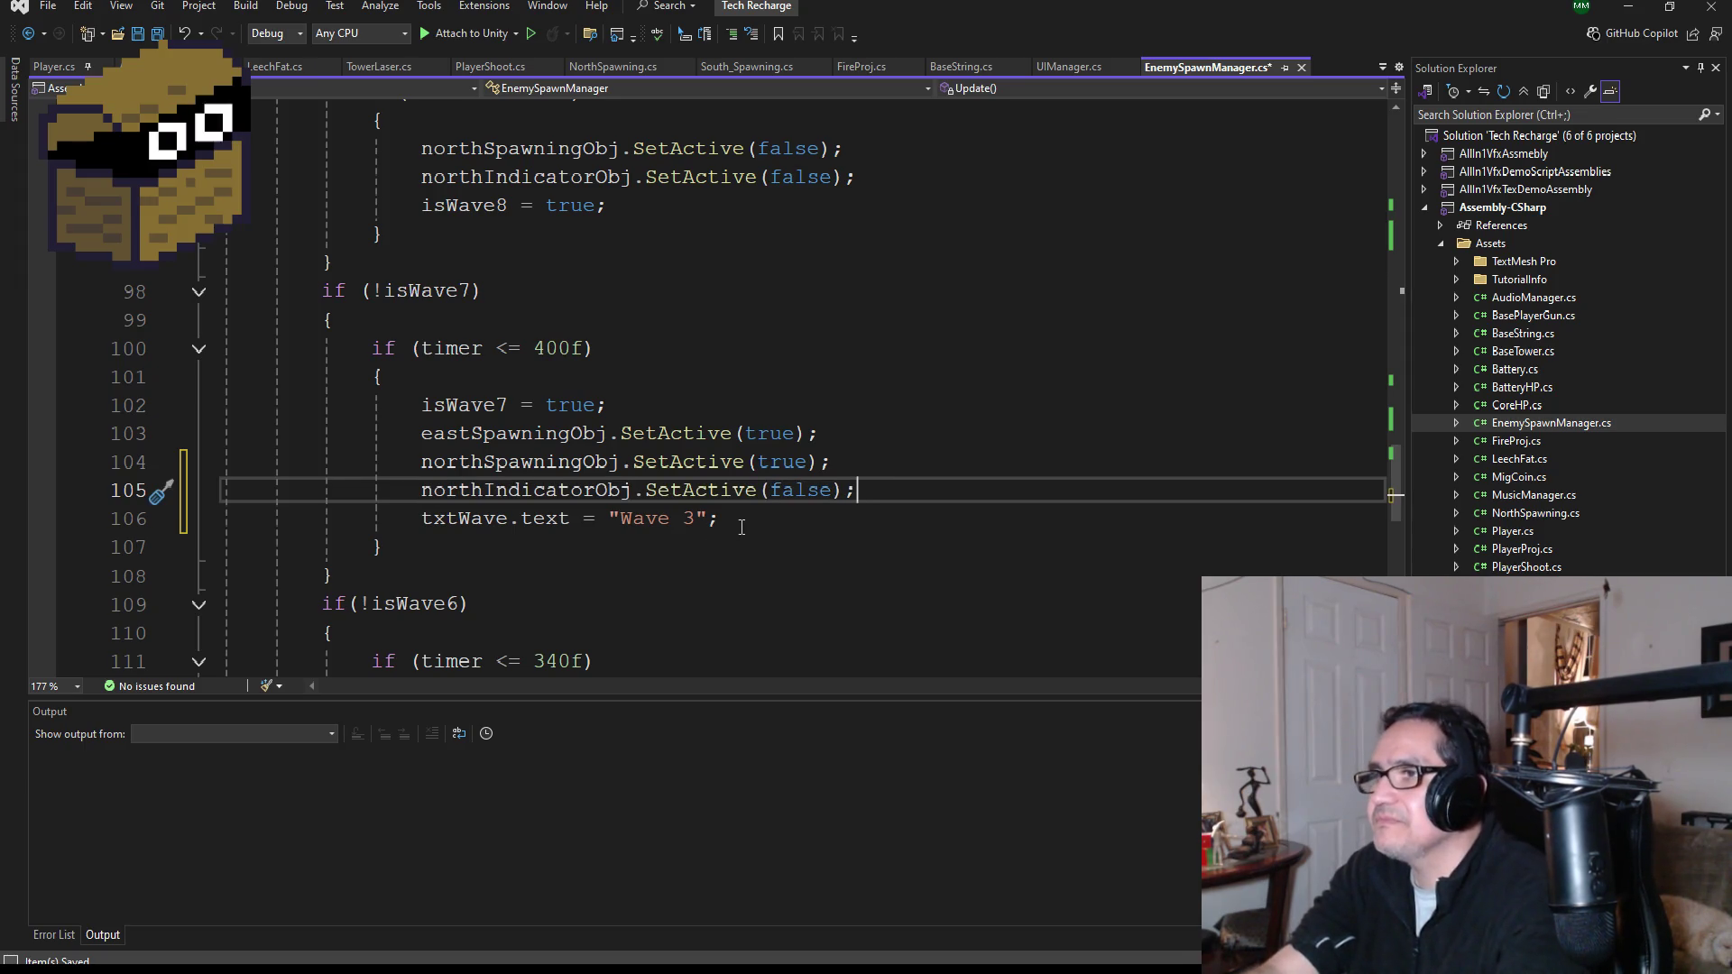
double_click(801, 496)
type("true")
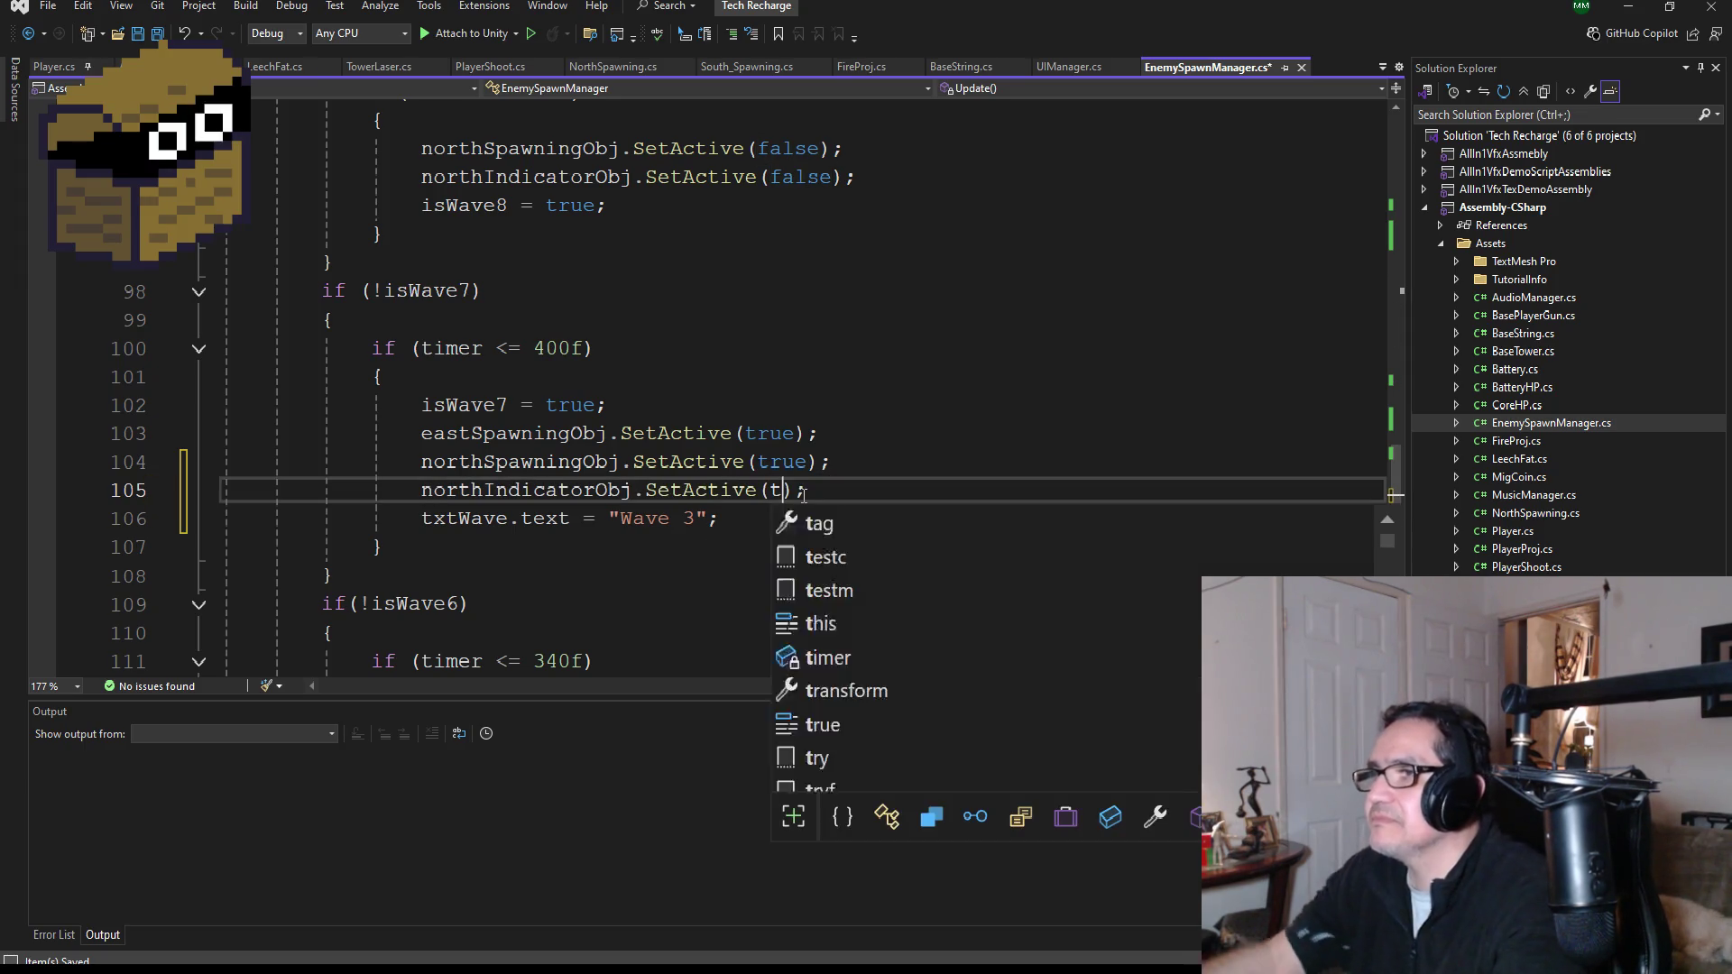
left_click(885, 488)
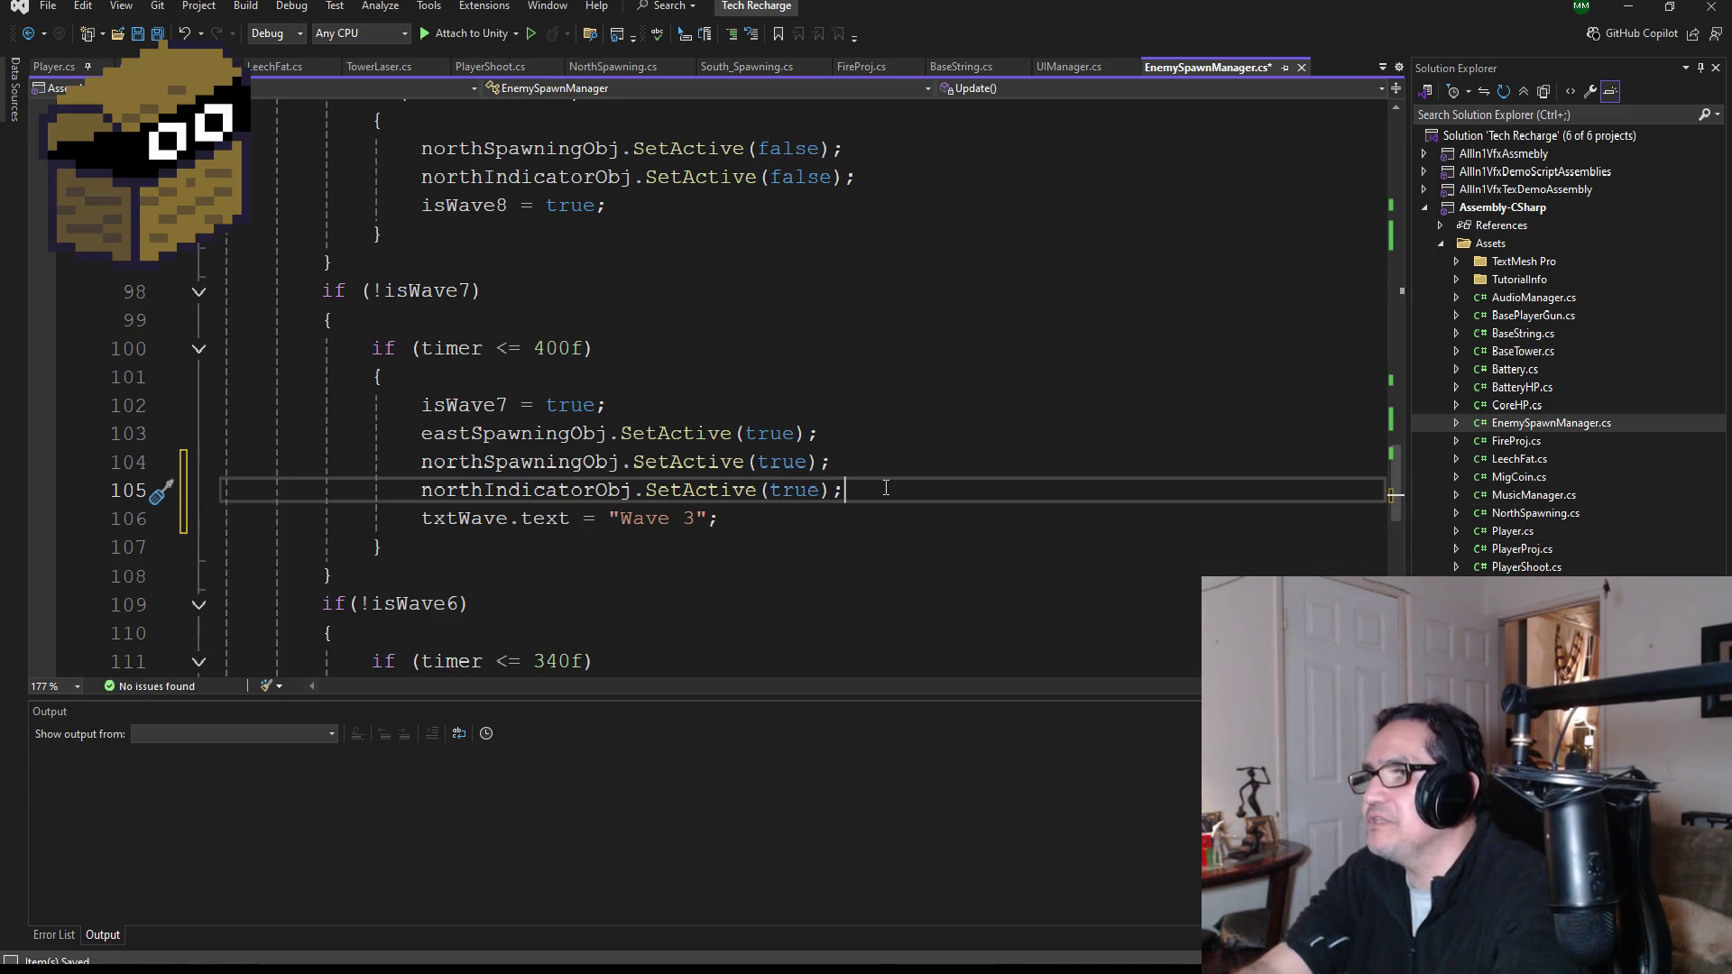
- Add eastIndicatorObj.SetActive(true) below it and save the script
key("Return")
key("ctrl+v")
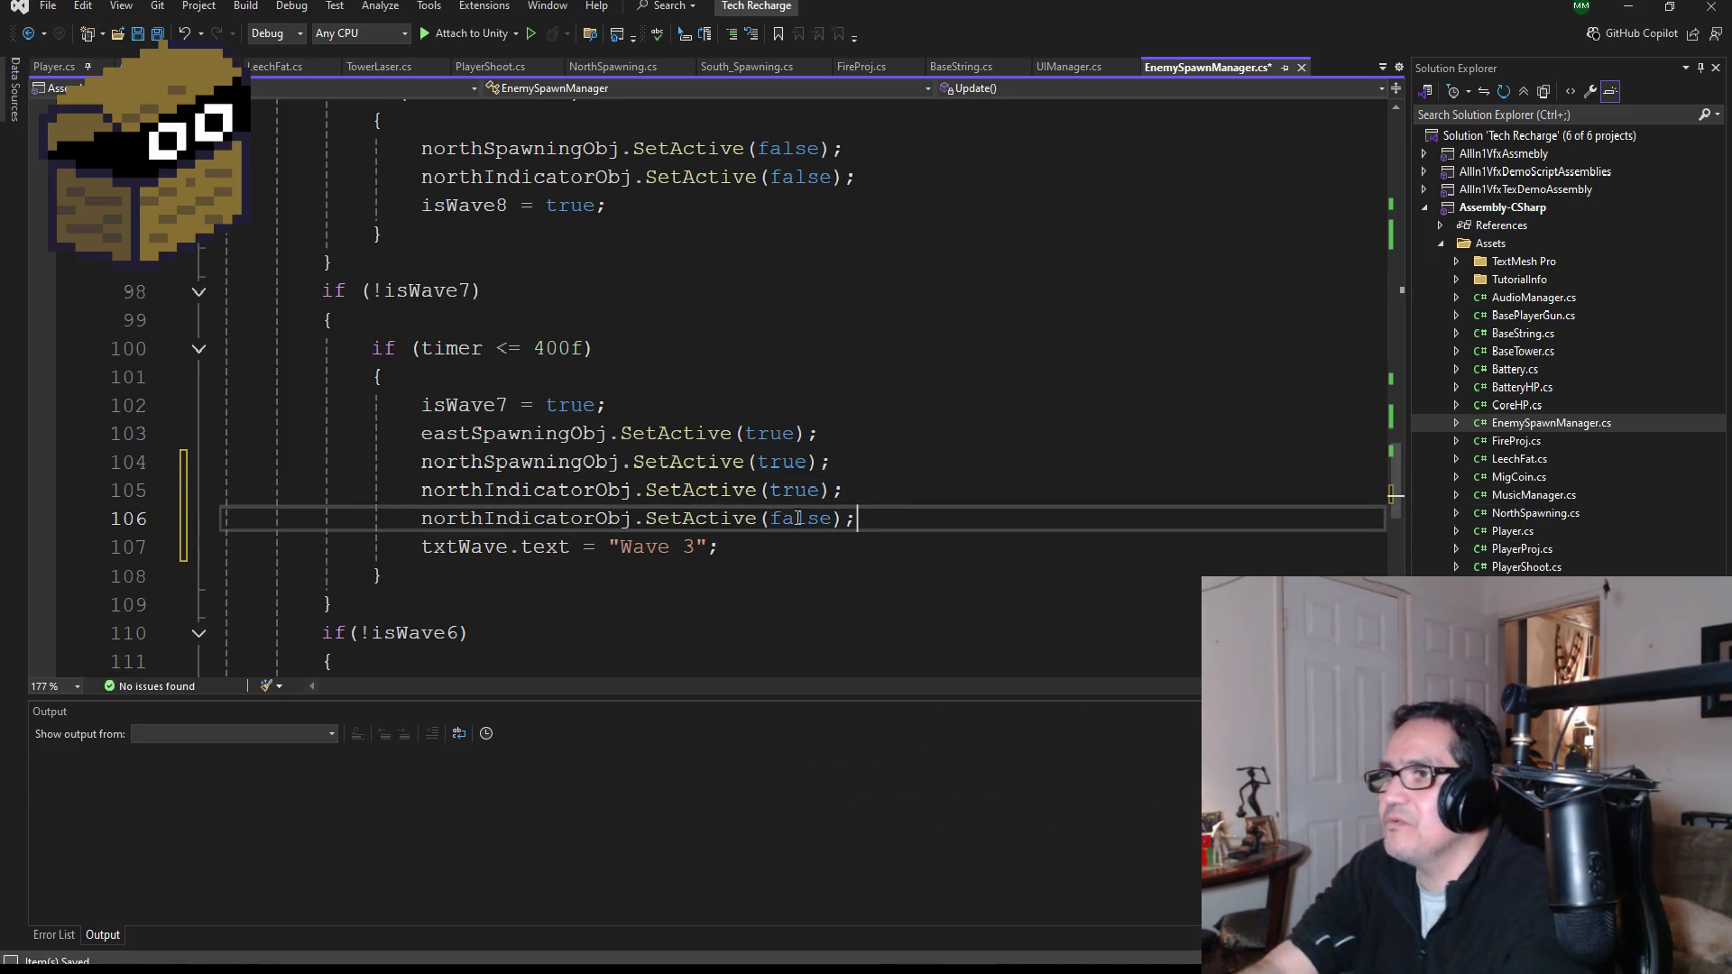
left_click(485, 520)
key("BackSpace")
key("BackSpace")
key("BackSpace")
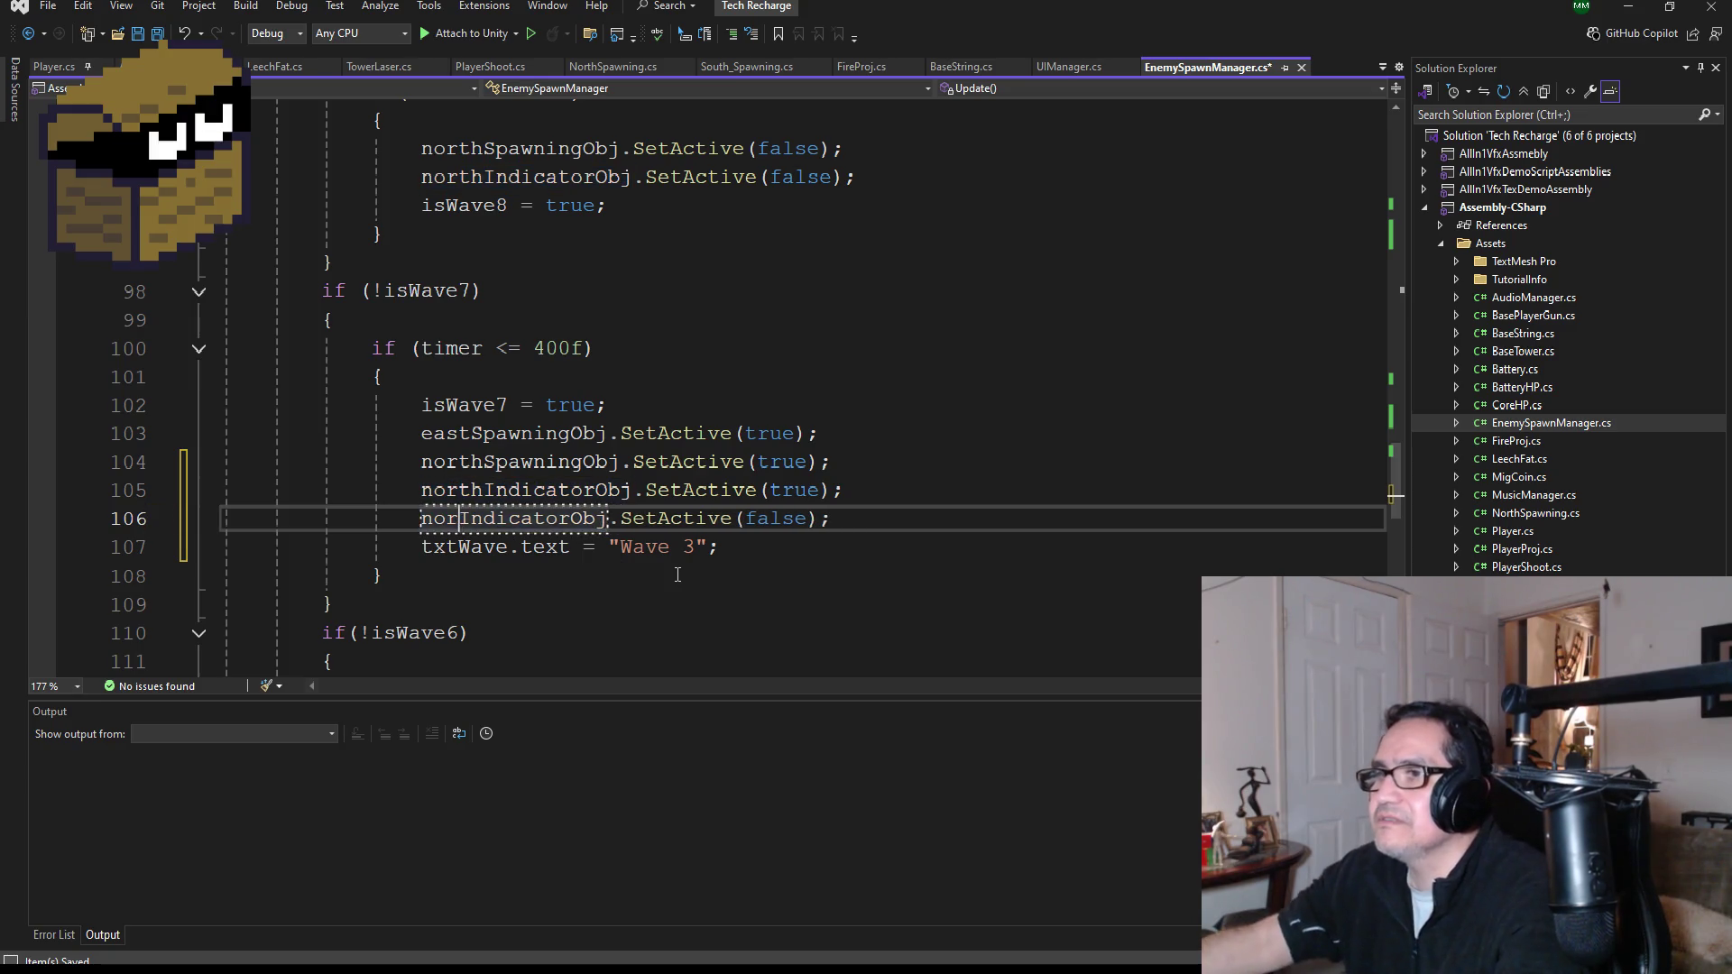
type("e")
key("Left")
key("Right")
type("ast")
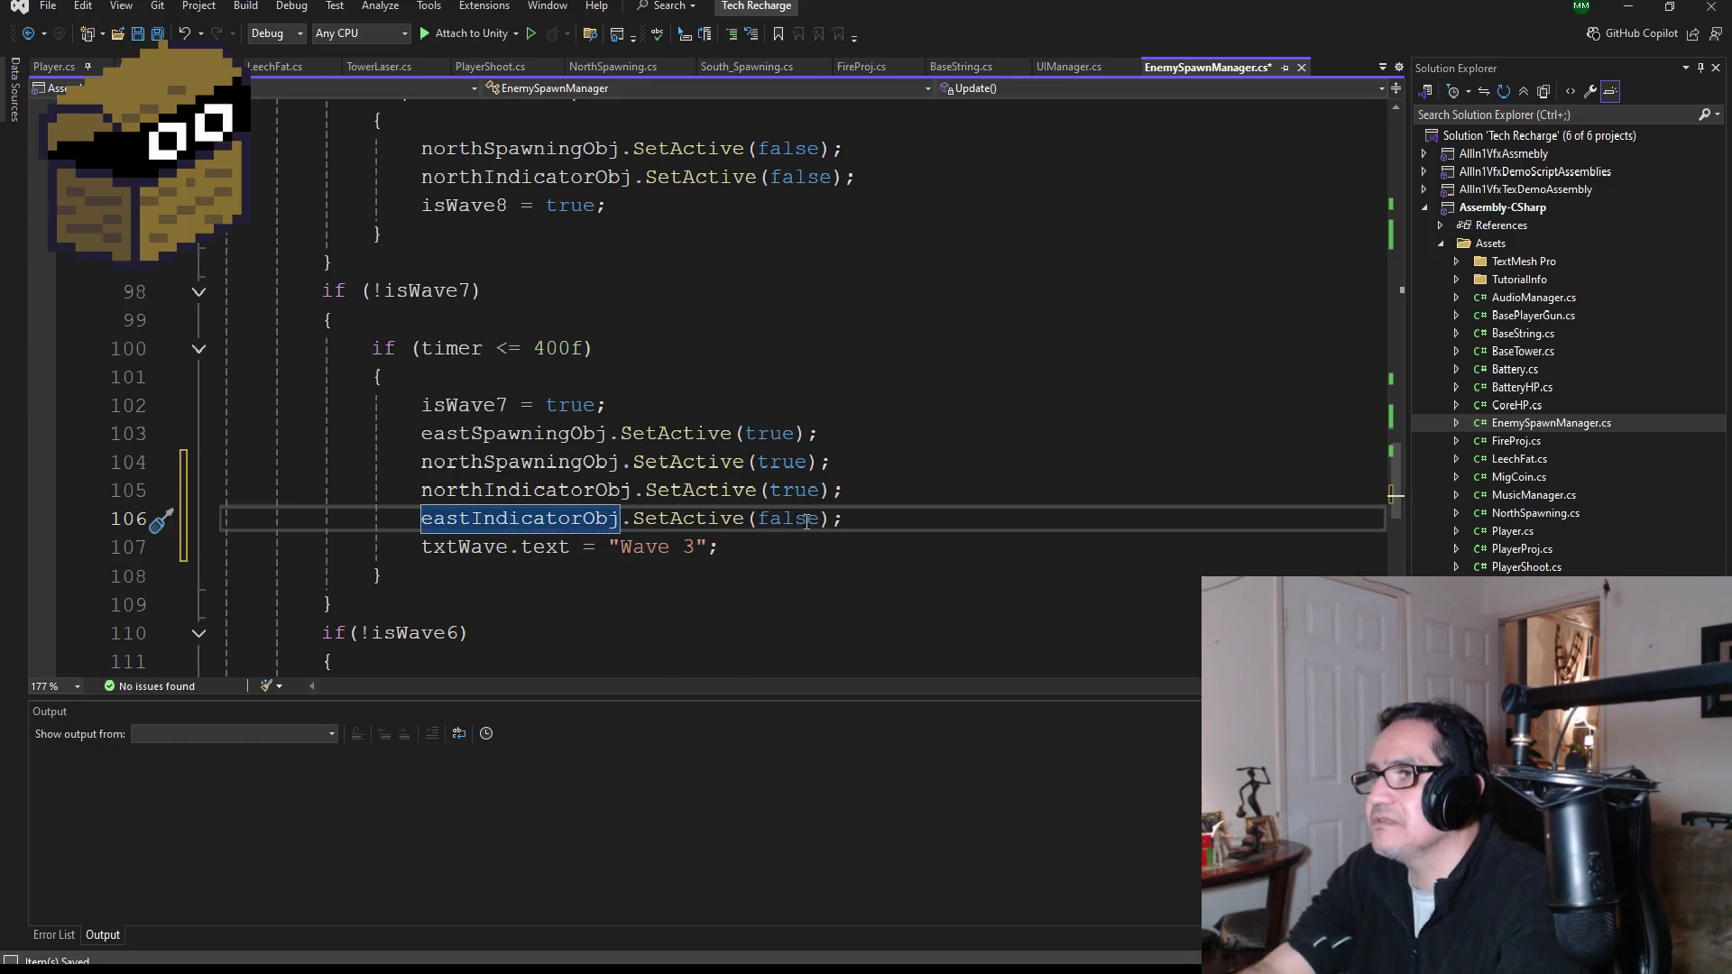
double_click(798, 520)
type("true")
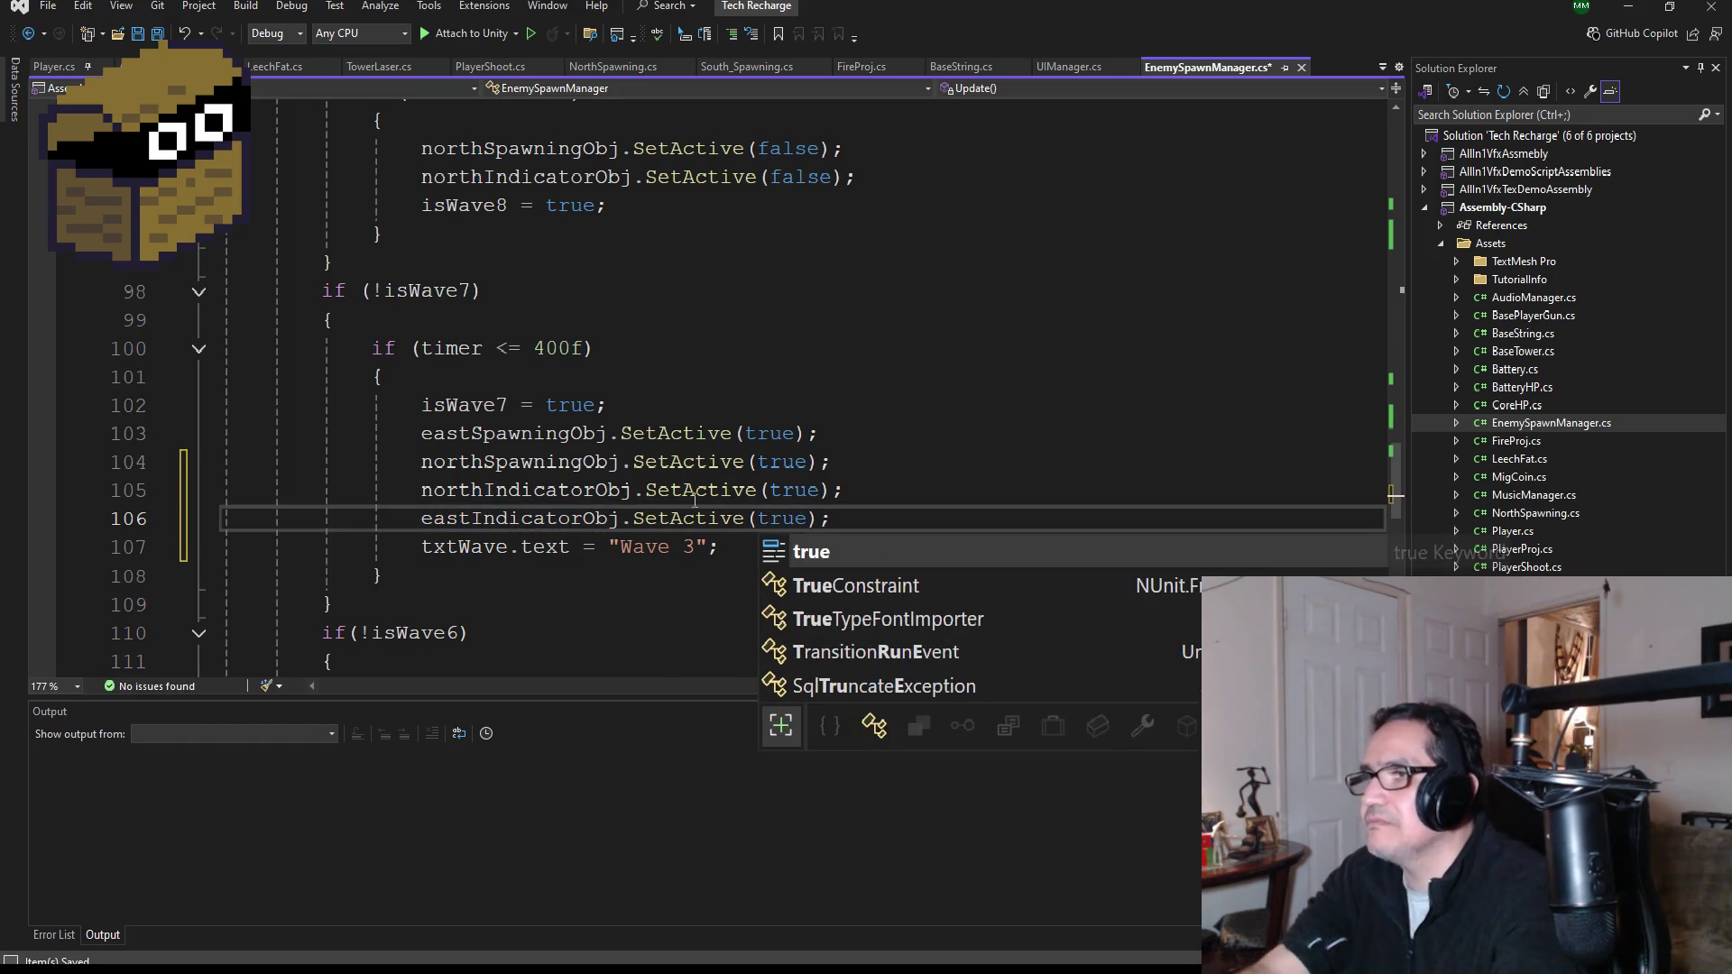
left_click(155, 36)
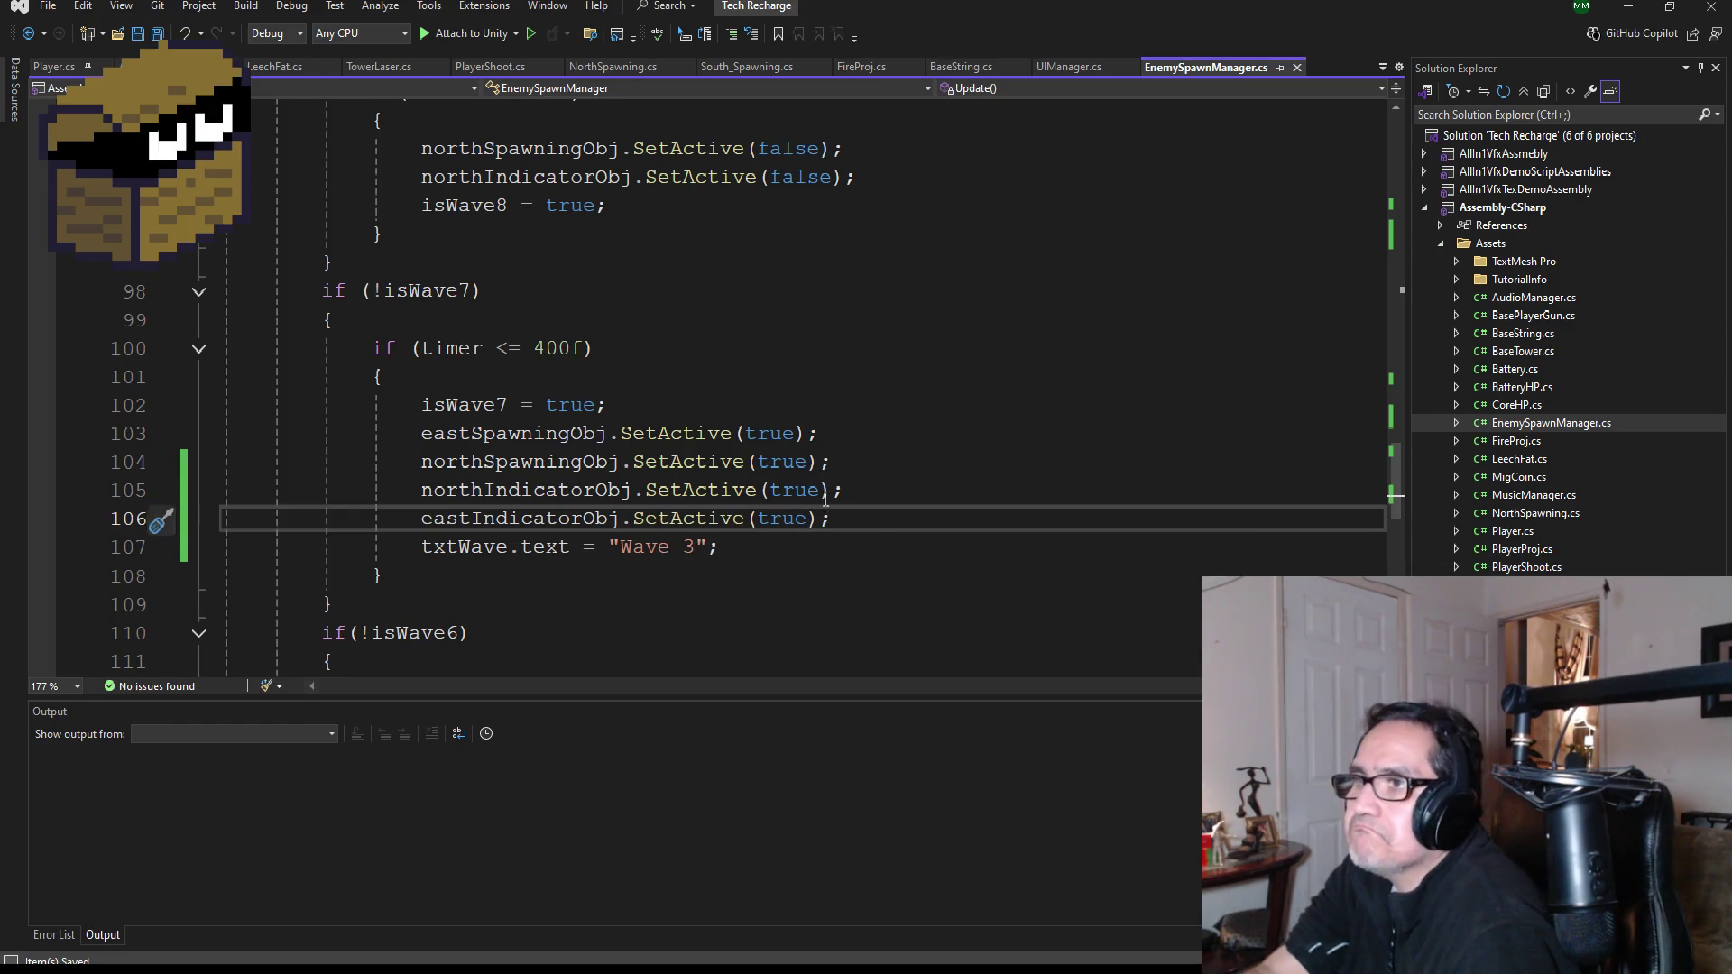
- Copy the two new north and east indicator lines
key("shift+End")
key("shift+Up")
key("shift+Home")
key("shift+Home")
key("ctrl+c")
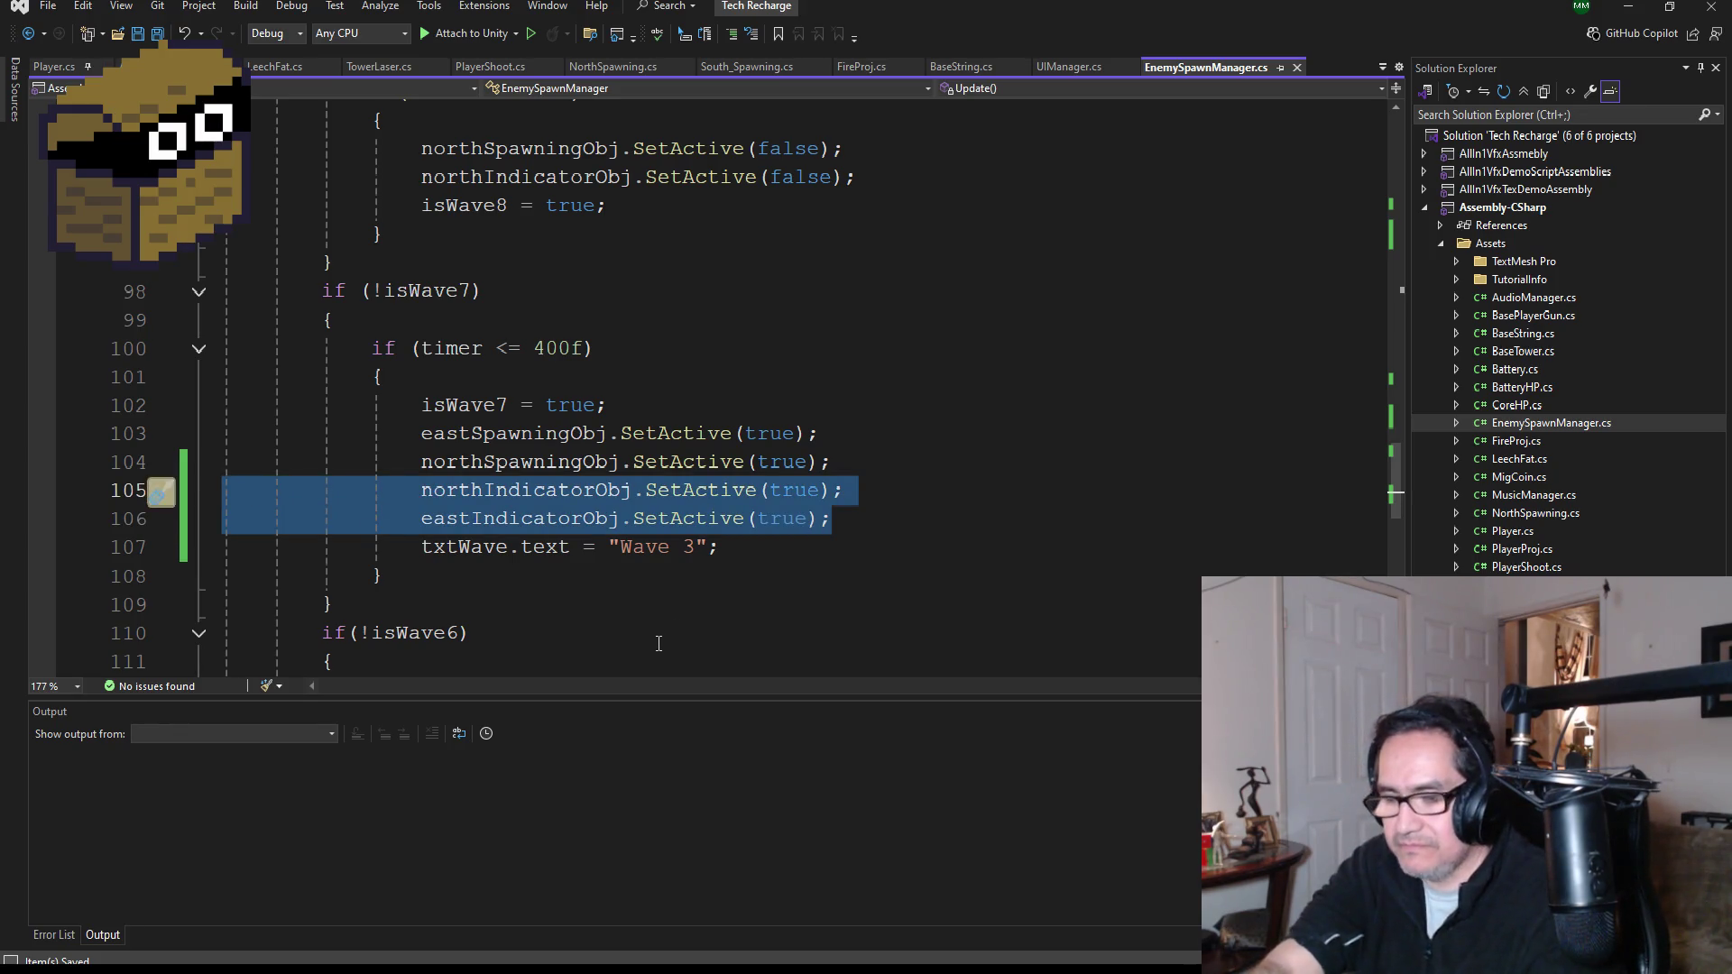
scroll(761, 538, "down", 1)
- Paste the north and east indicator lines into isWave6 set to false, and save
scroll(761, 539, "down", 3)
left_click(875, 465)
key("Return")
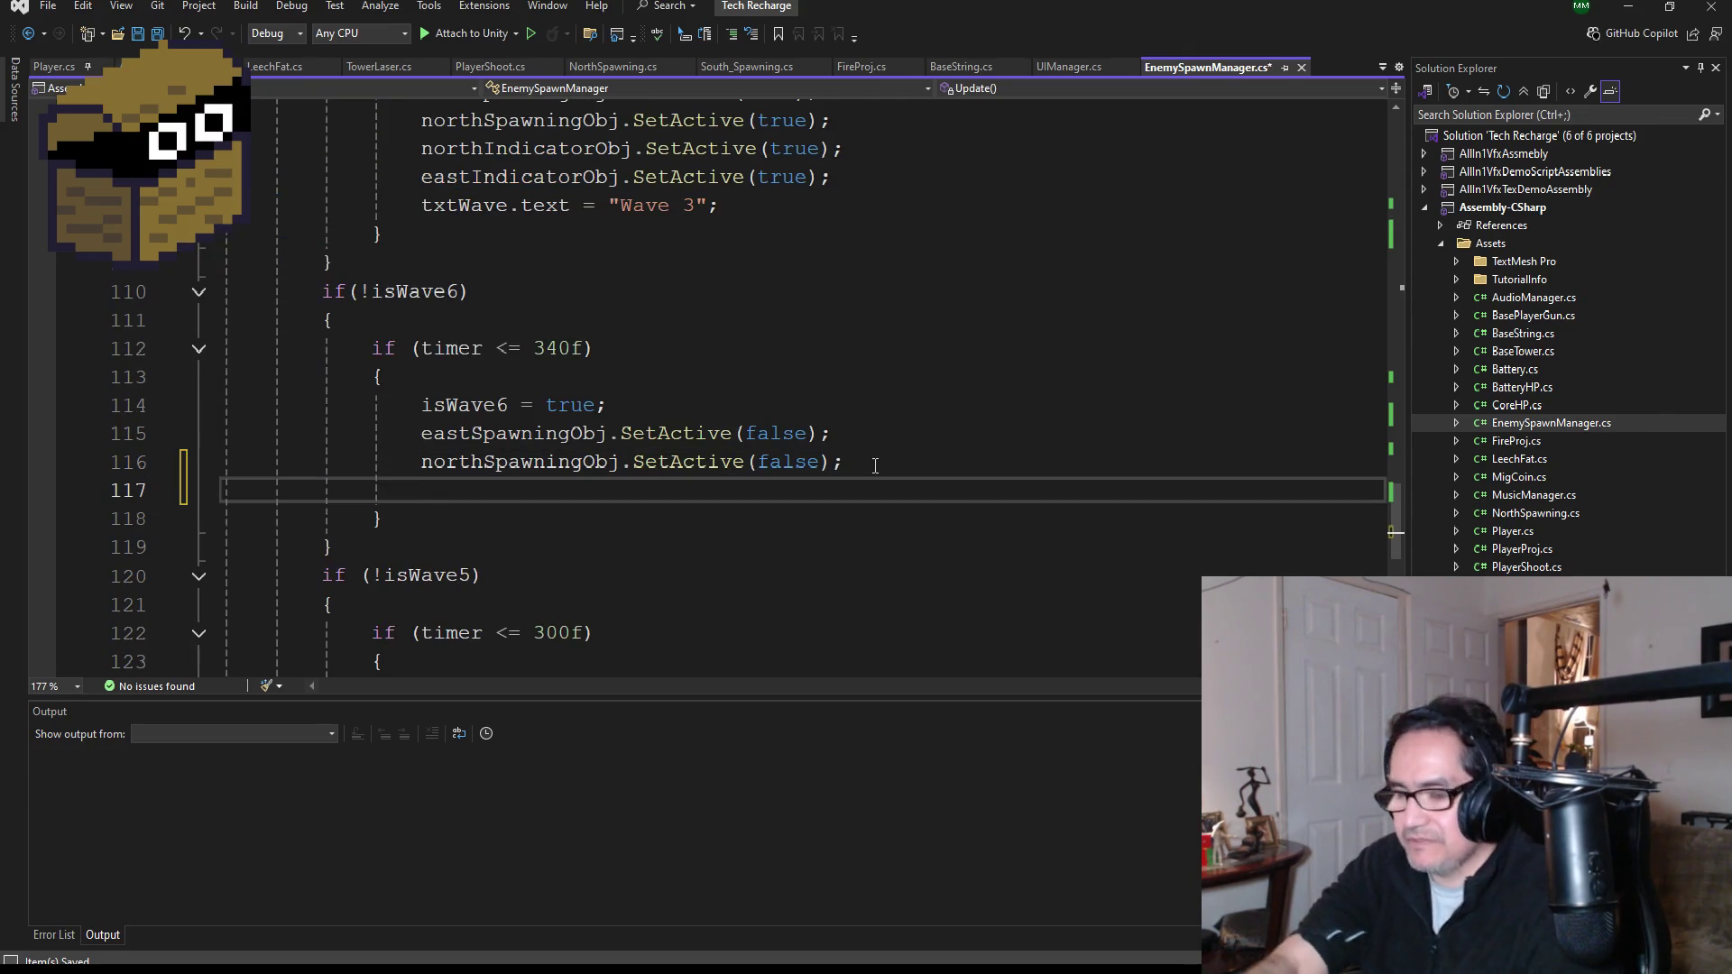
key("ctrl+v")
double_click(808, 492)
key("BackSpace")
type("false")
double_click(778, 517)
type("fa")
key("ctrl+s")
- Add txtWave.text = "Wave 4" to the isWave5 block and save
scroll(664, 536, "down", 3)
left_click(873, 501)
key("Return")
scroll(792, 412, "up", 4)
left_click_drag(755, 279, 424, 293)
key("ctrl+c")
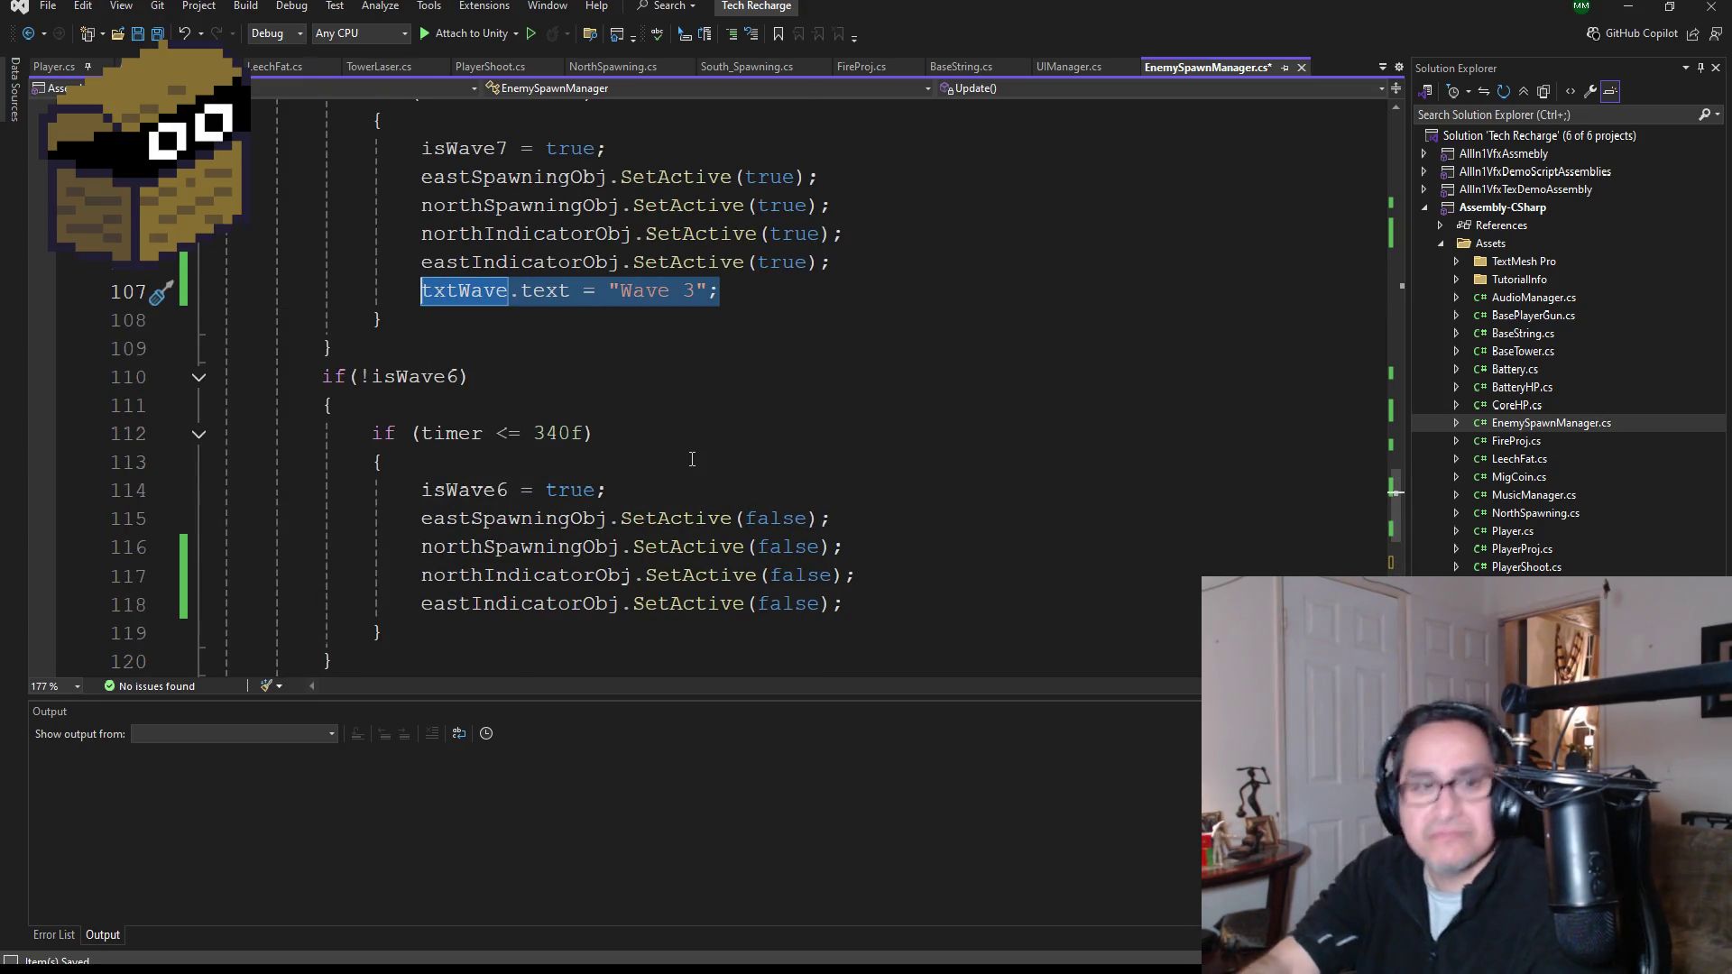
scroll(692, 459, "down", 5)
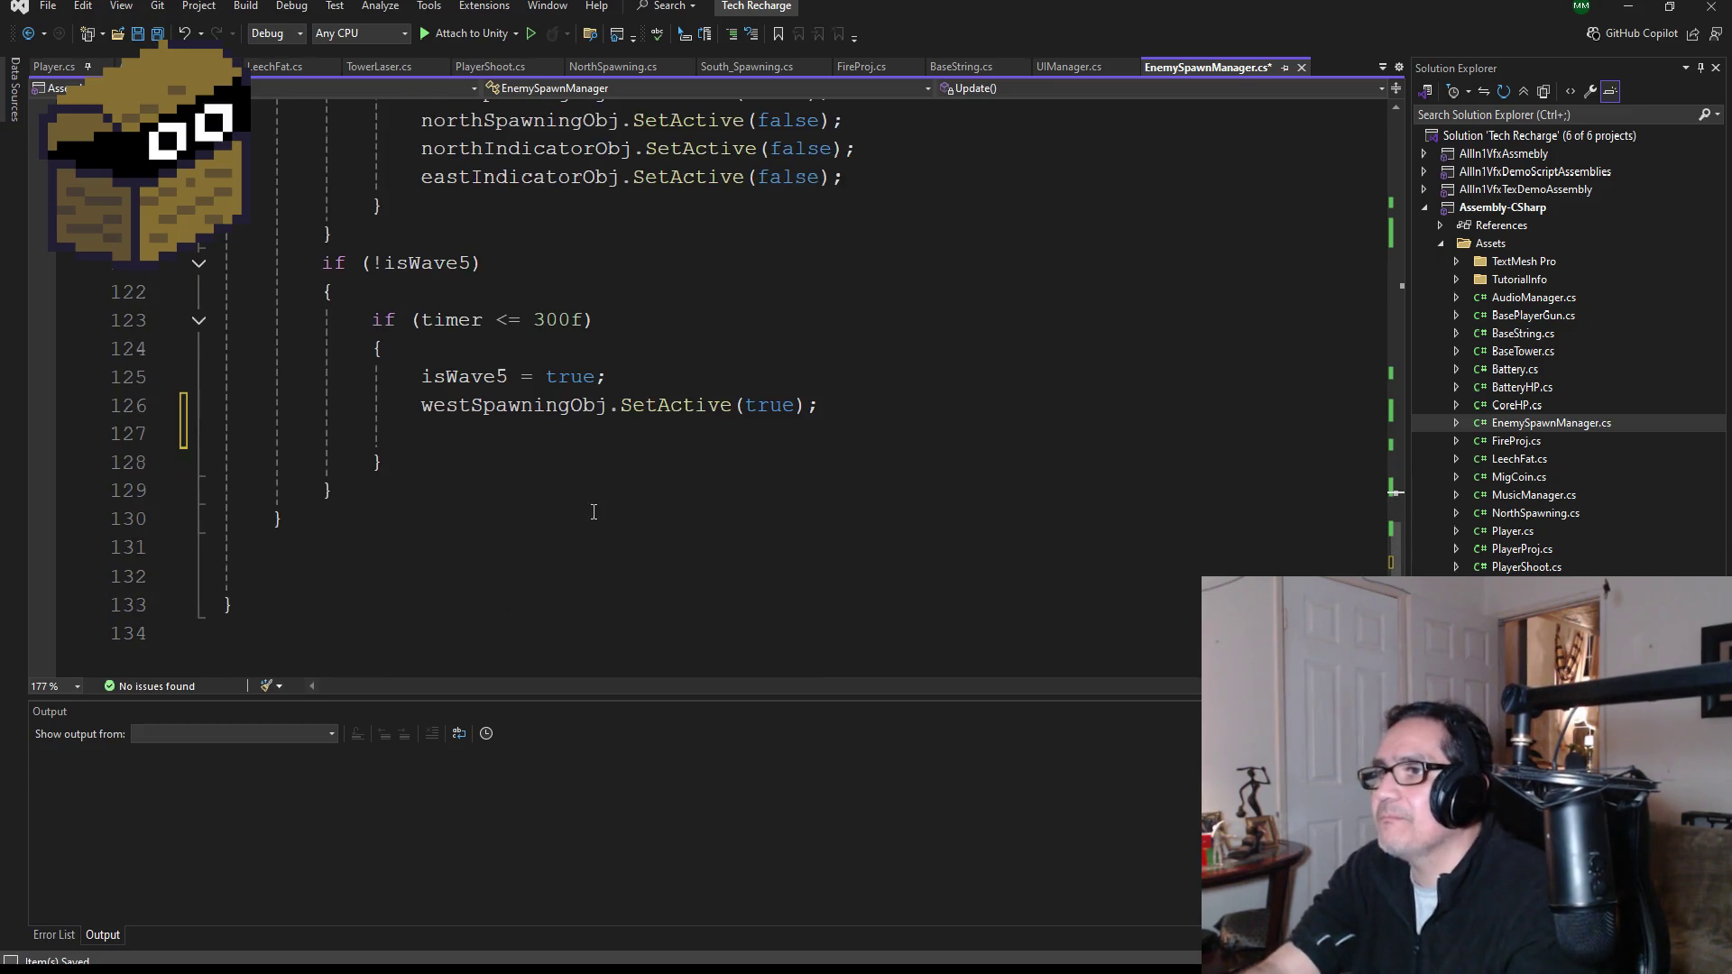
left_click(497, 431)
key("ctrl+v")
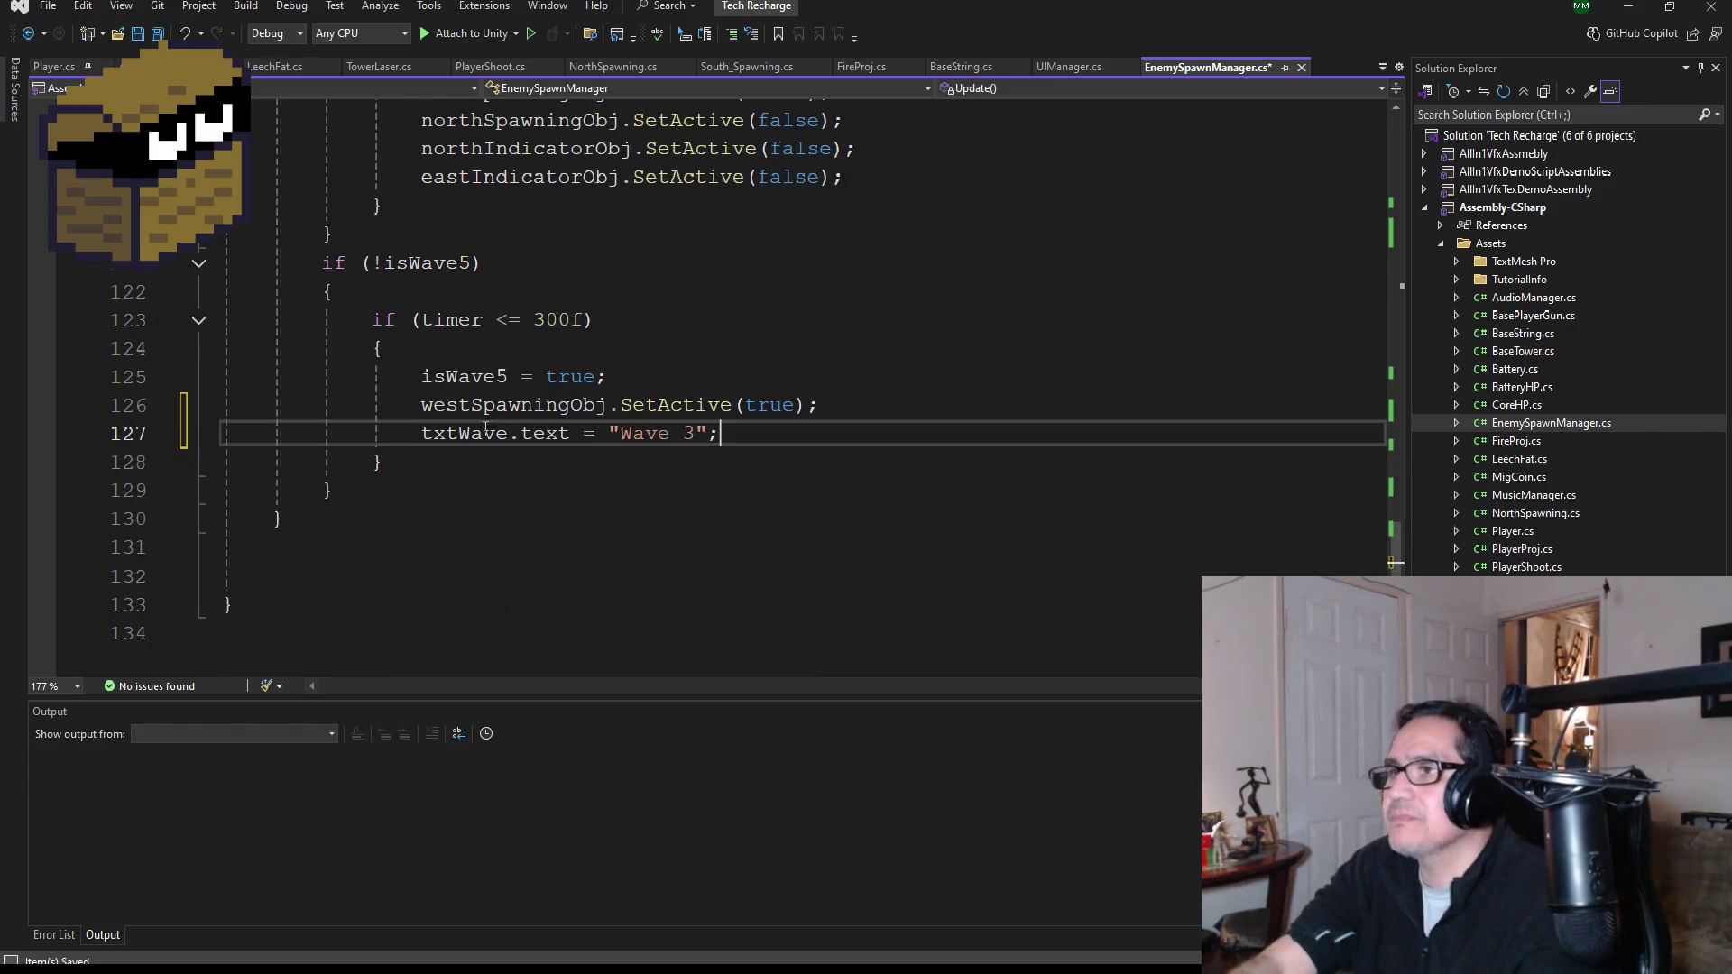
double_click(691, 434)
type("4")
scroll(717, 451, "down", 3)
scroll(728, 433, "up", 3)
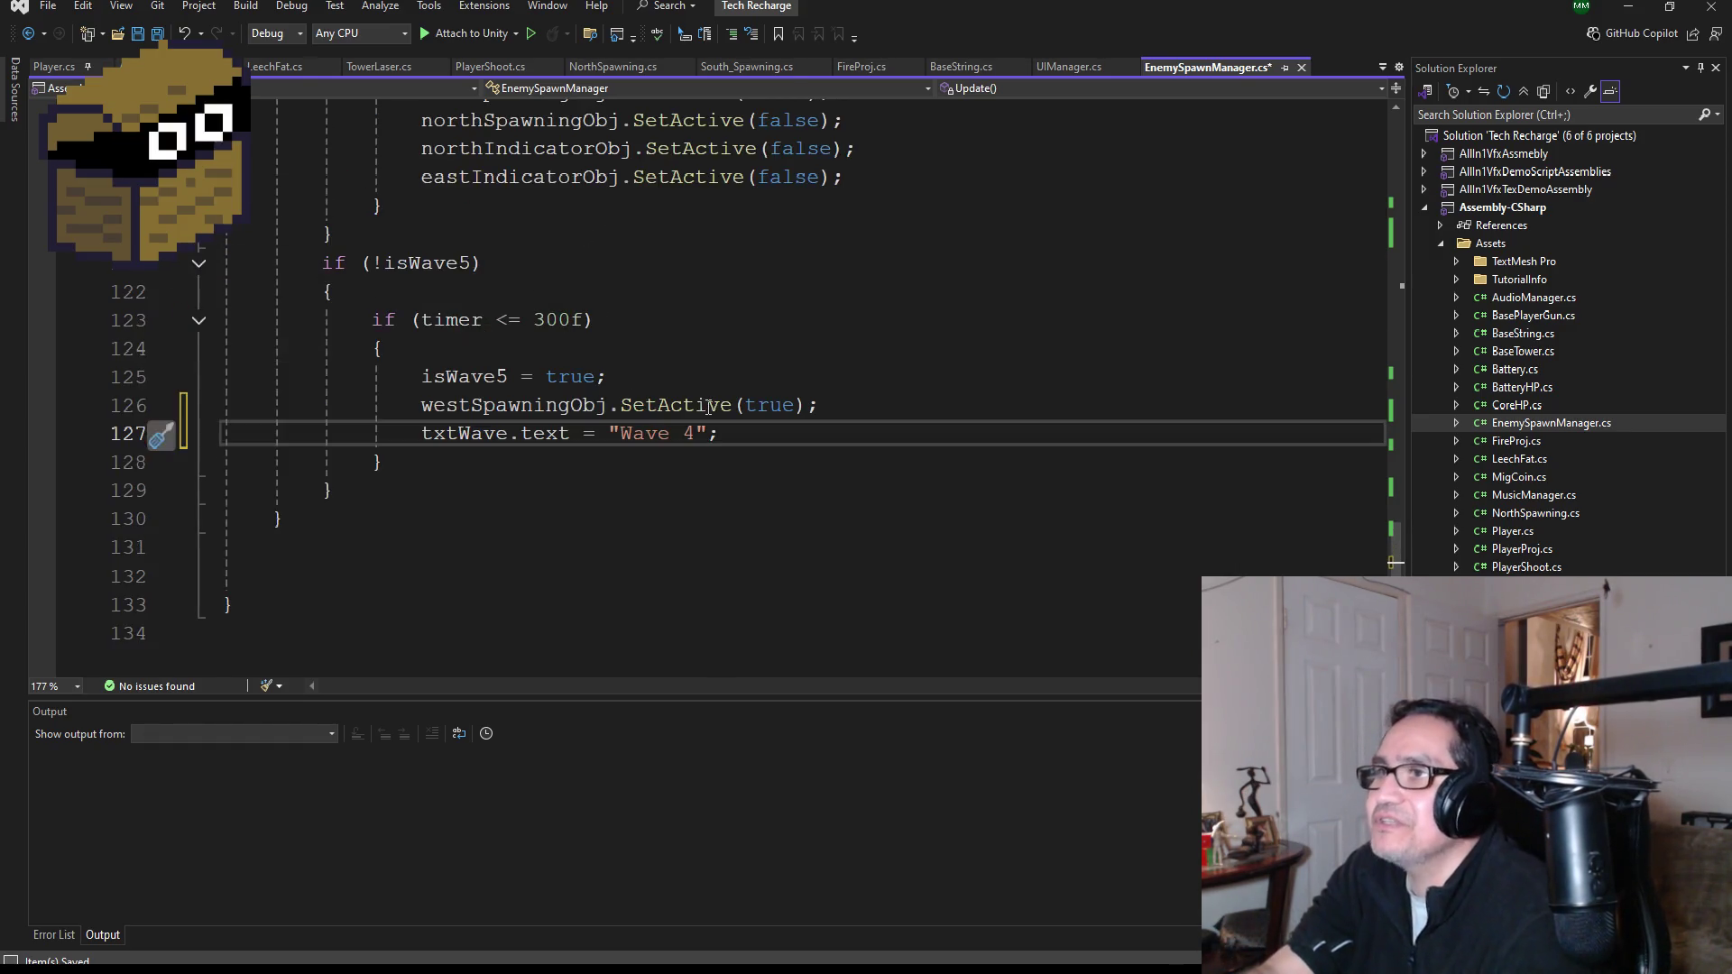
key("ctrl+s")
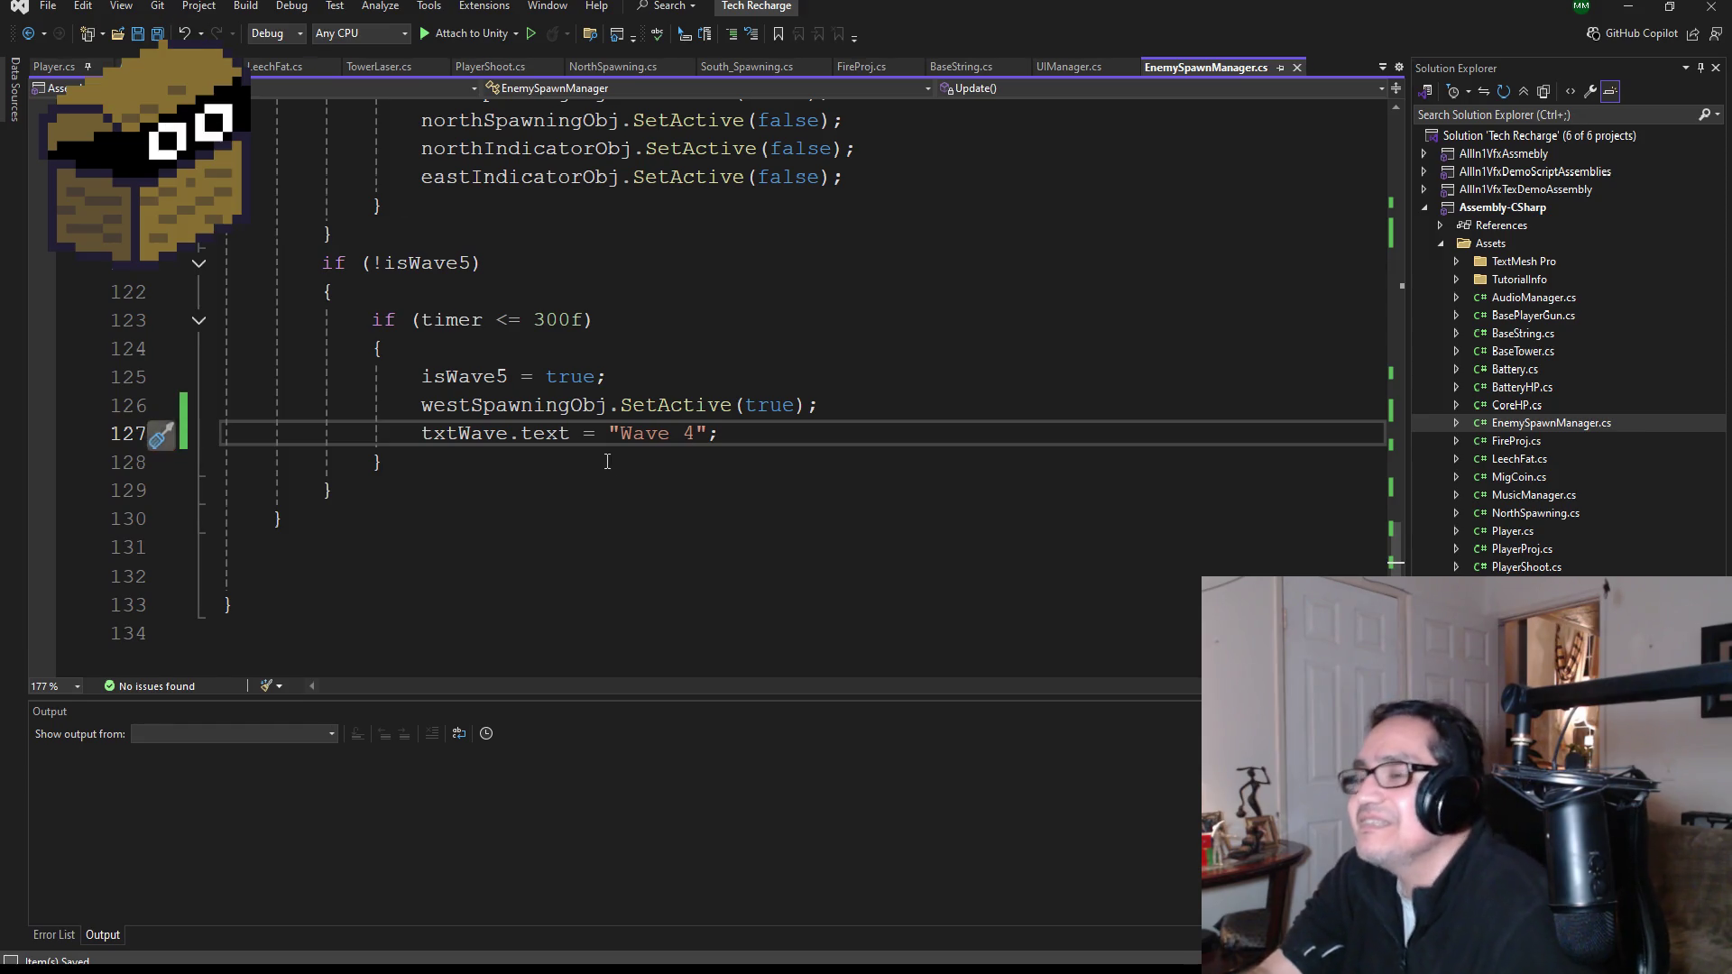
scroll(618, 397, "up", 8)
scroll(618, 397, "up", 20)
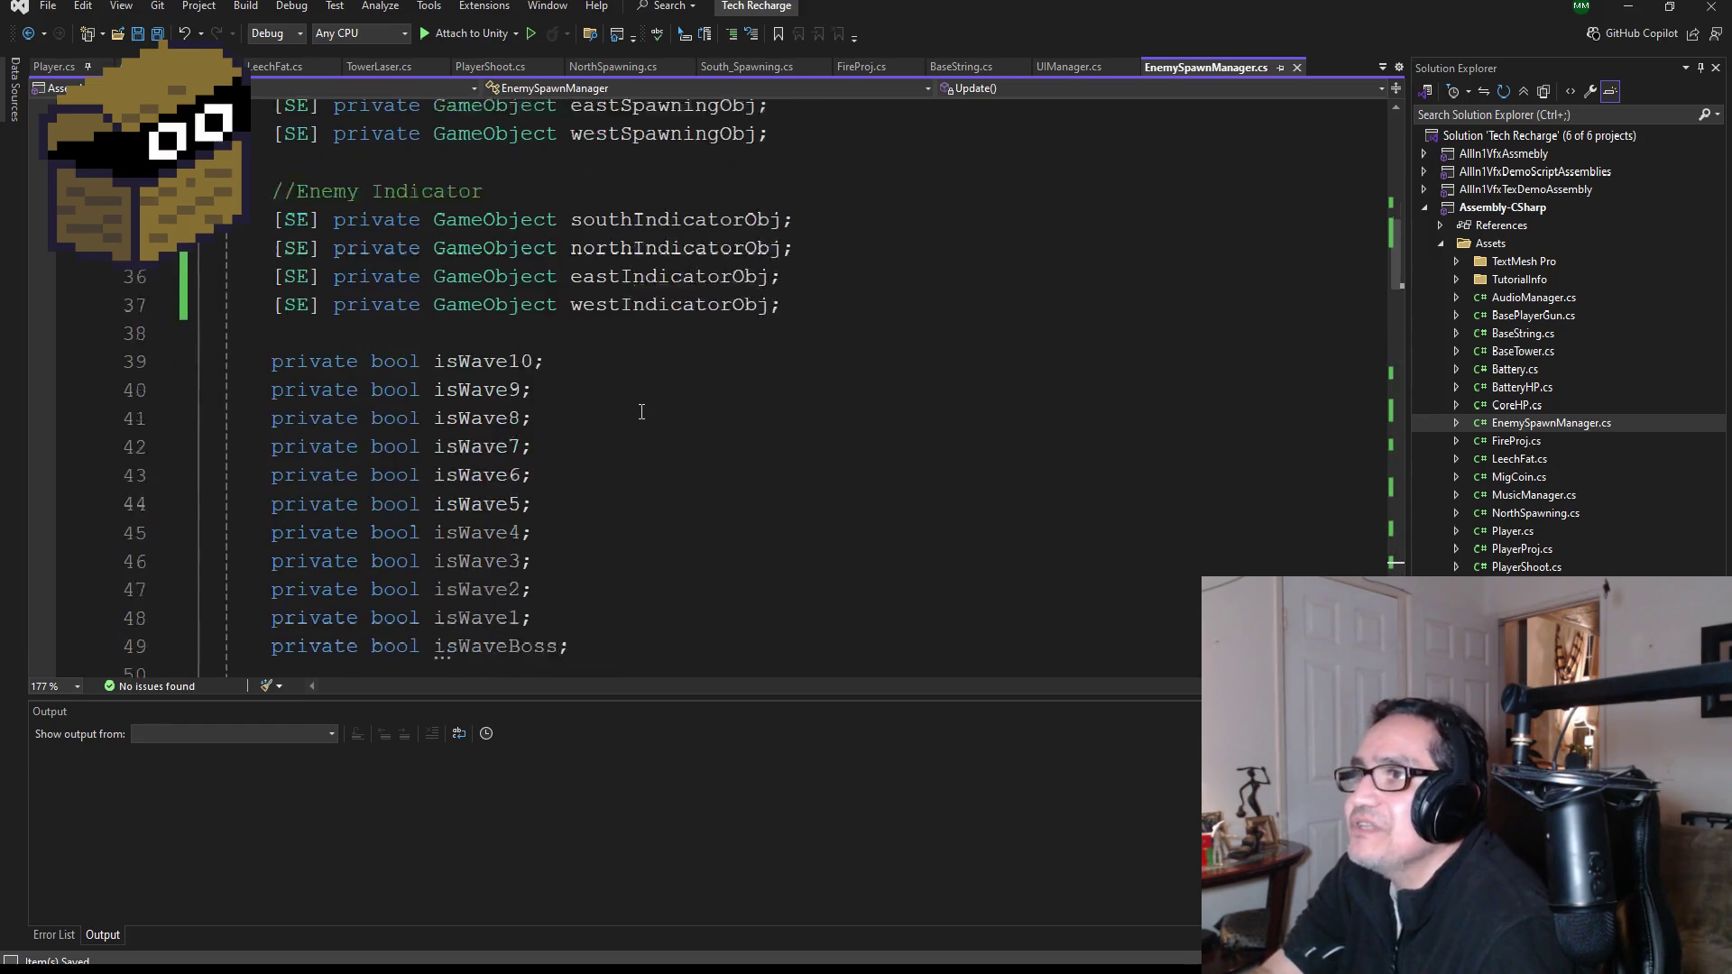
- Review the Update() wave blocks and insert a blank line after the timer countdown line
scroll(658, 455, "up", 2)
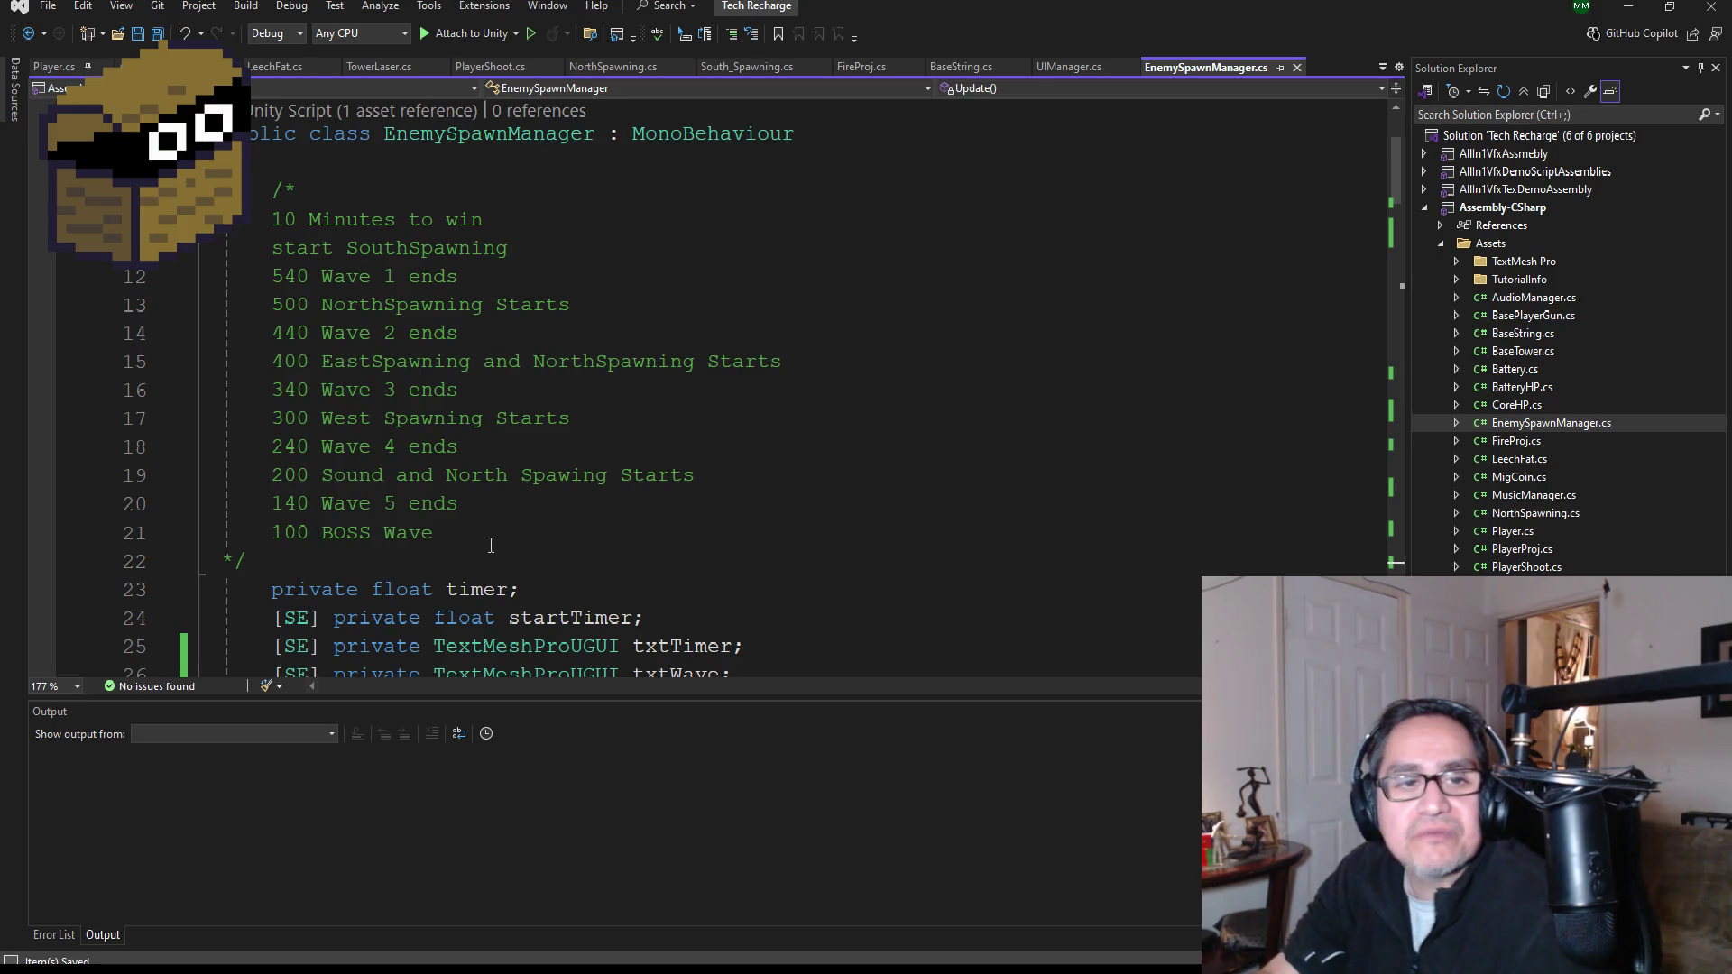
scroll(511, 539, "down", 3)
scroll(511, 538, "down", 20)
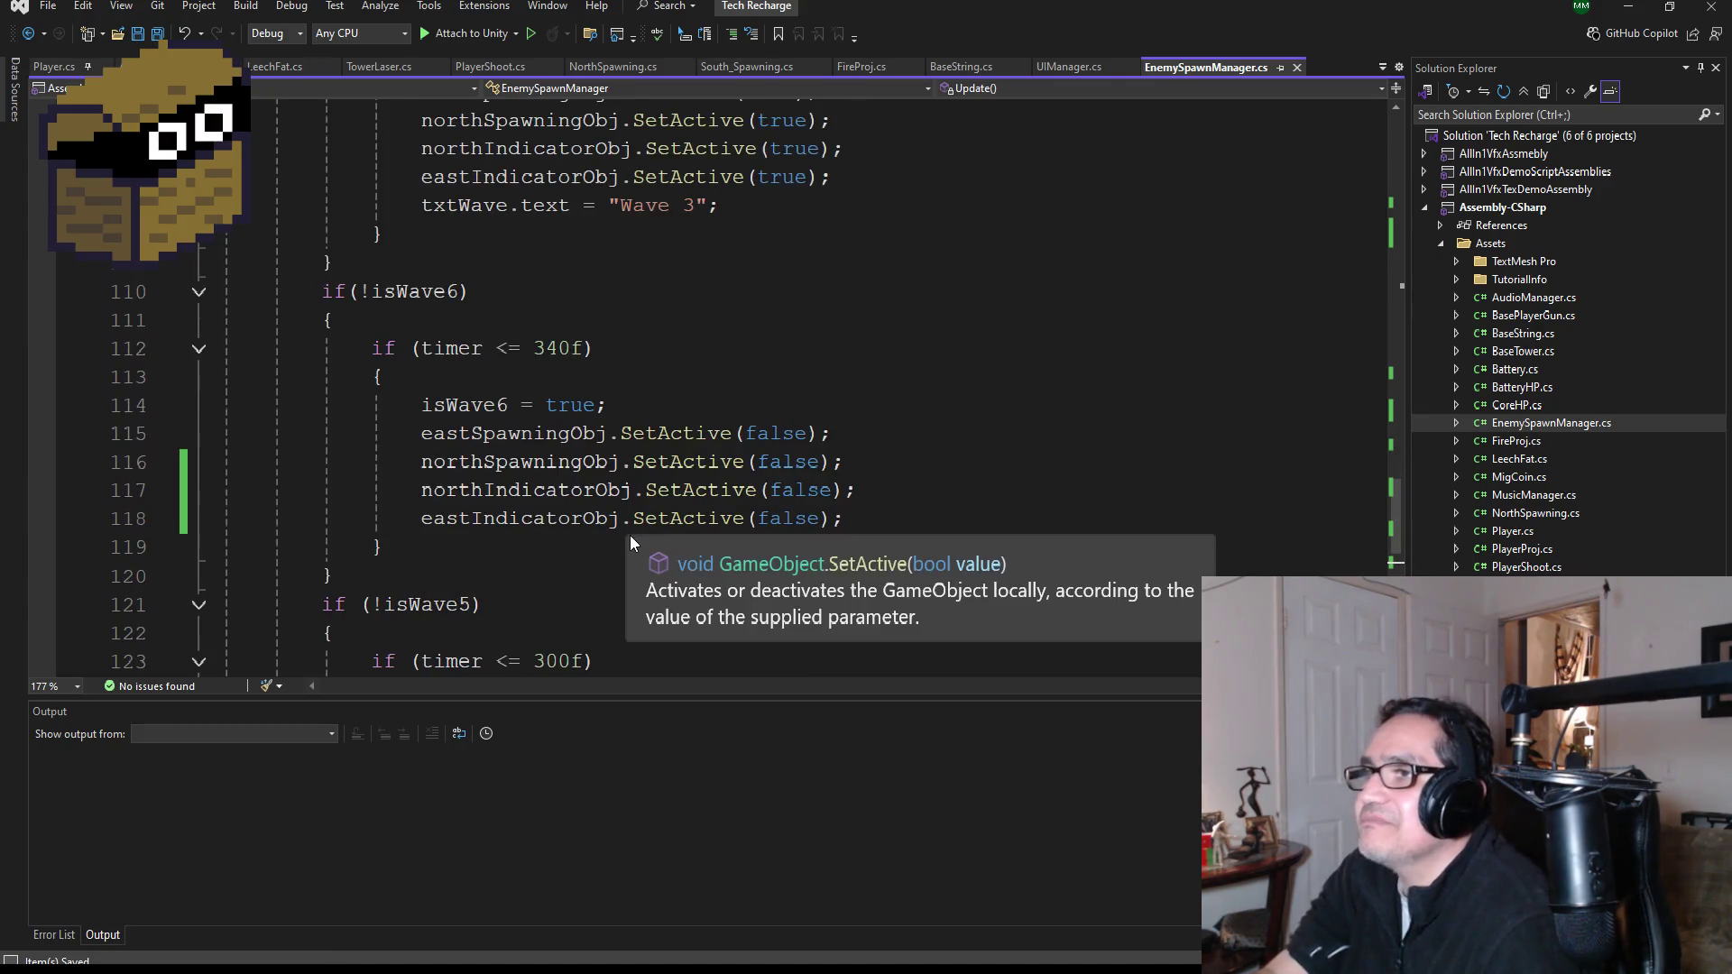
scroll(630, 533, "down", 2)
scroll(688, 584, "down", 1)
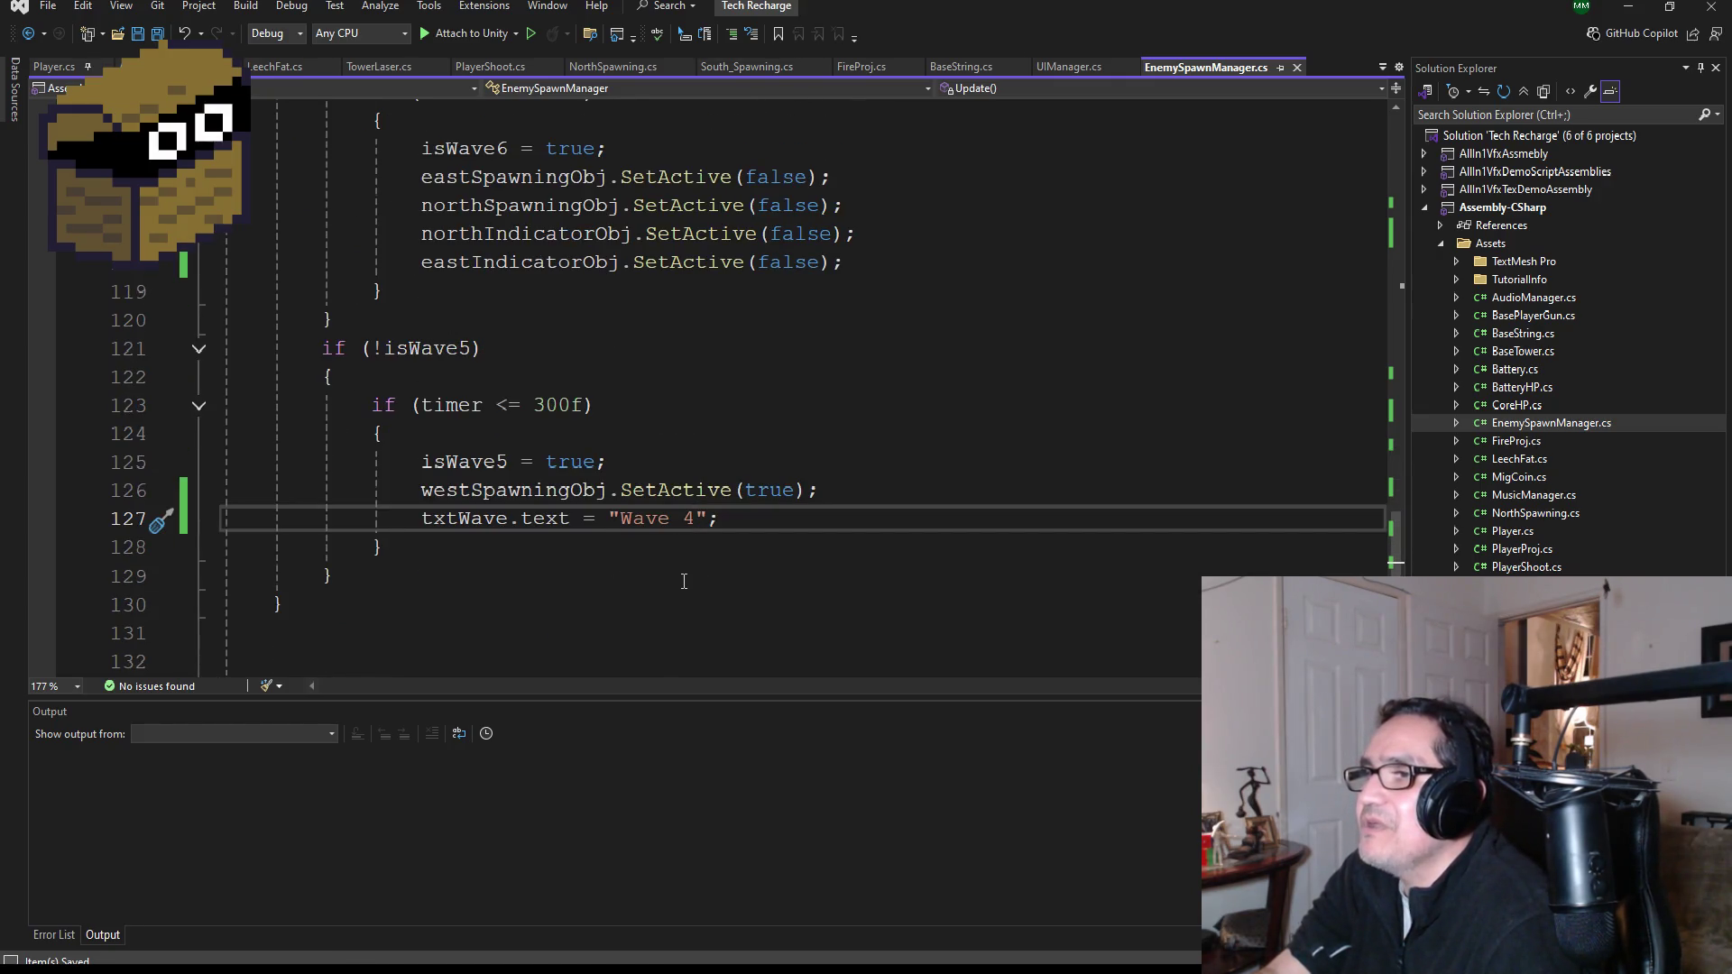
left_click(741, 520)
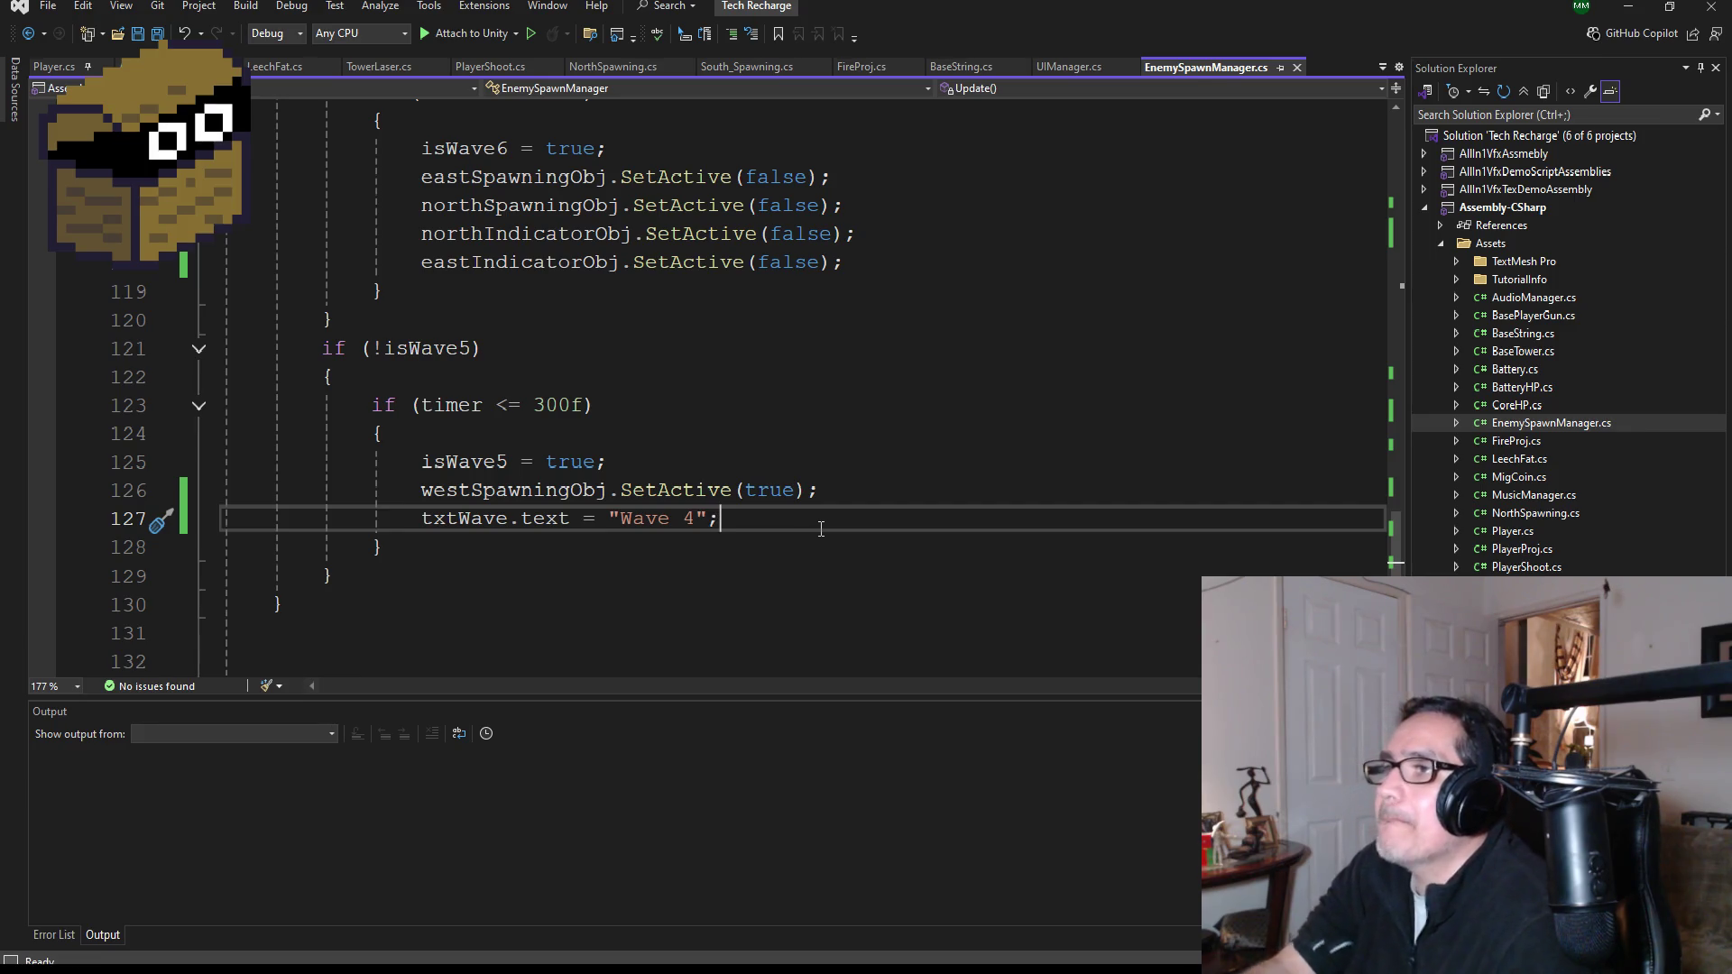
scroll(820, 524, "up", 17)
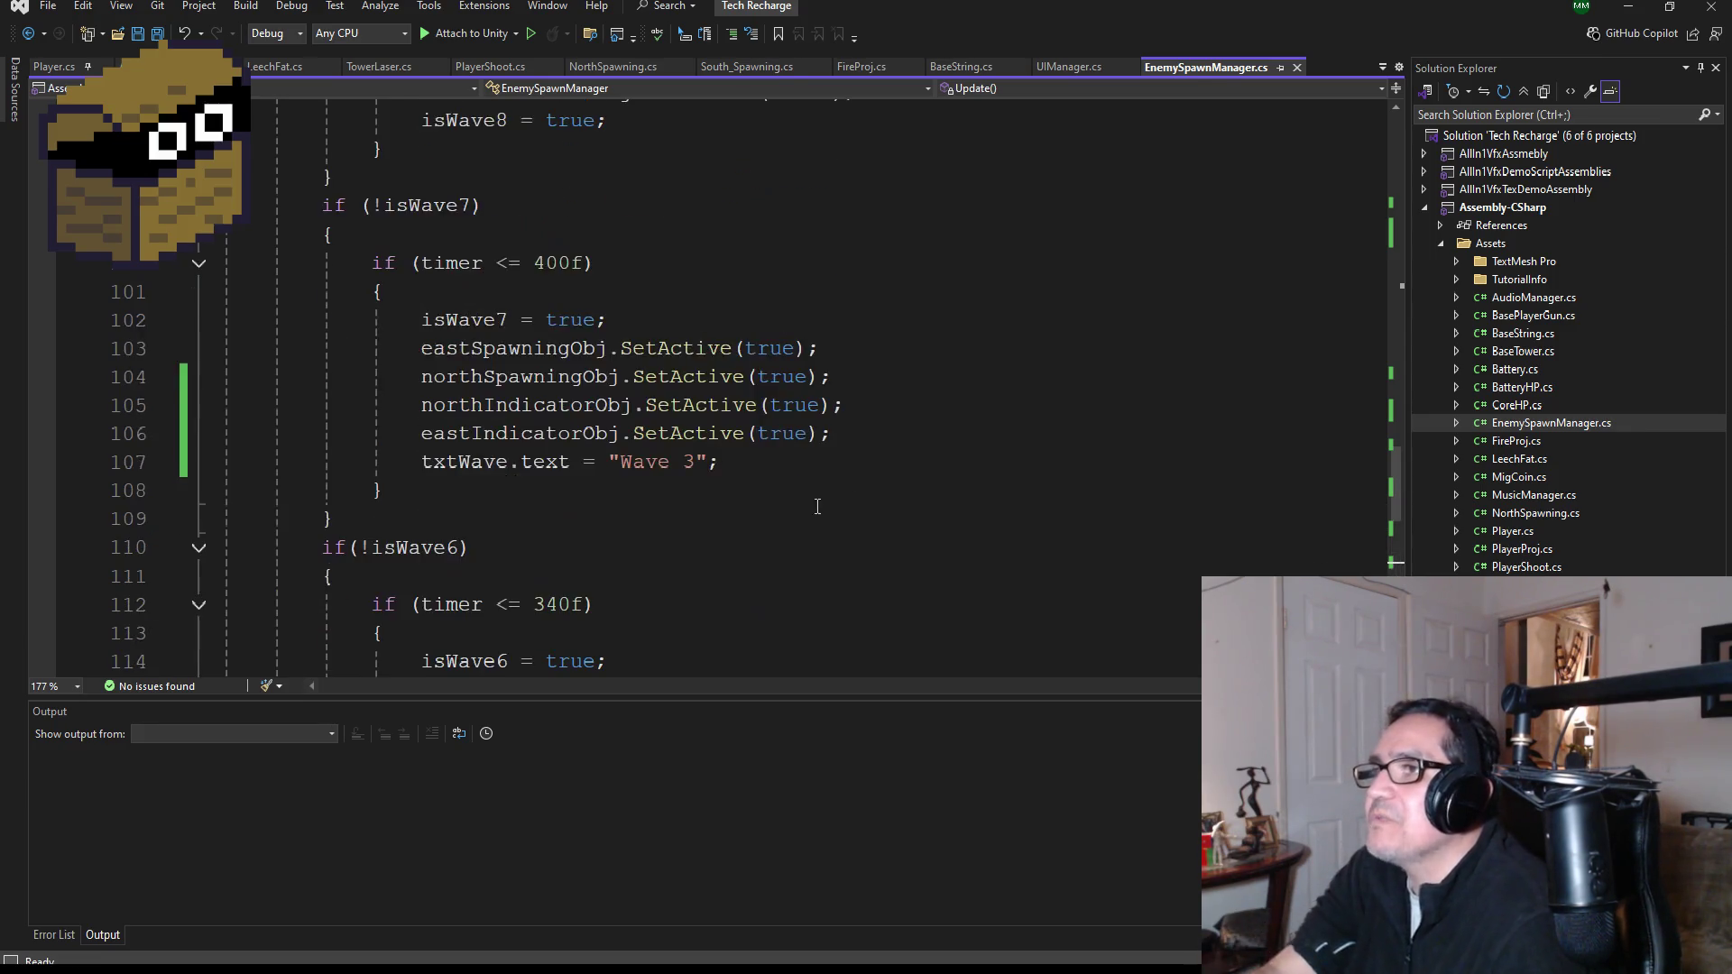
scroll(824, 487, "down", 5)
scroll(837, 478, "up", 6)
scroll(766, 487, "down", 3)
scroll(768, 483, "down", 1)
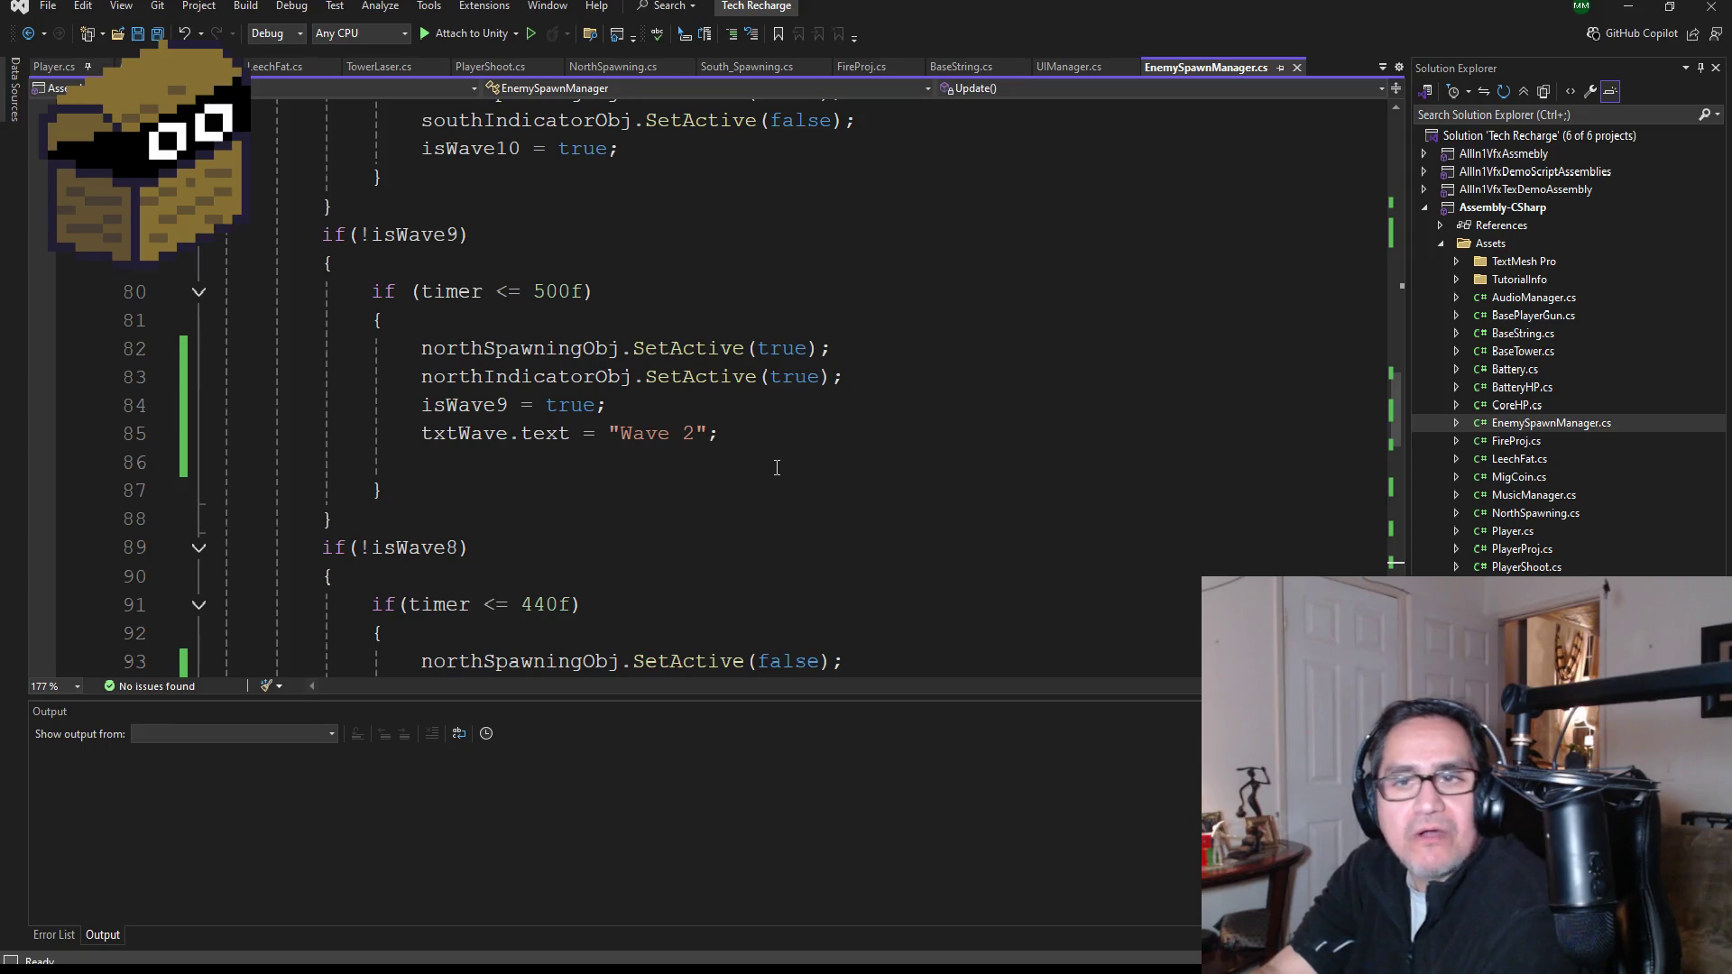
scroll(776, 467, "up", 5)
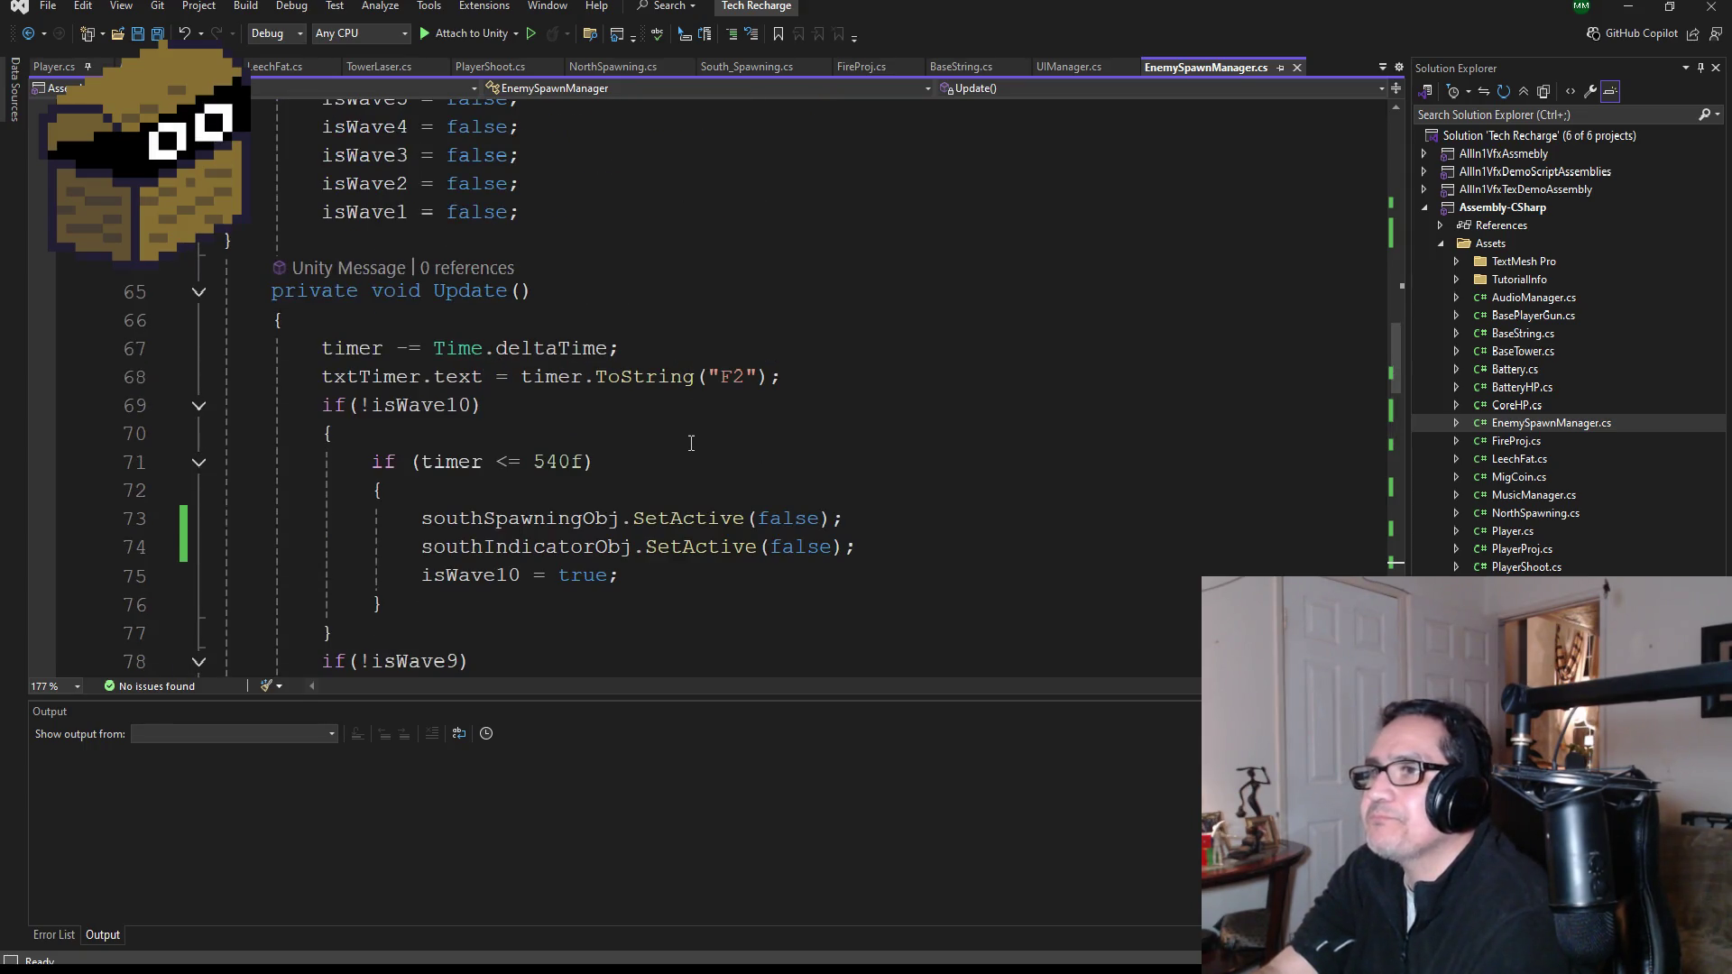
scroll(690, 442, "up", 1)
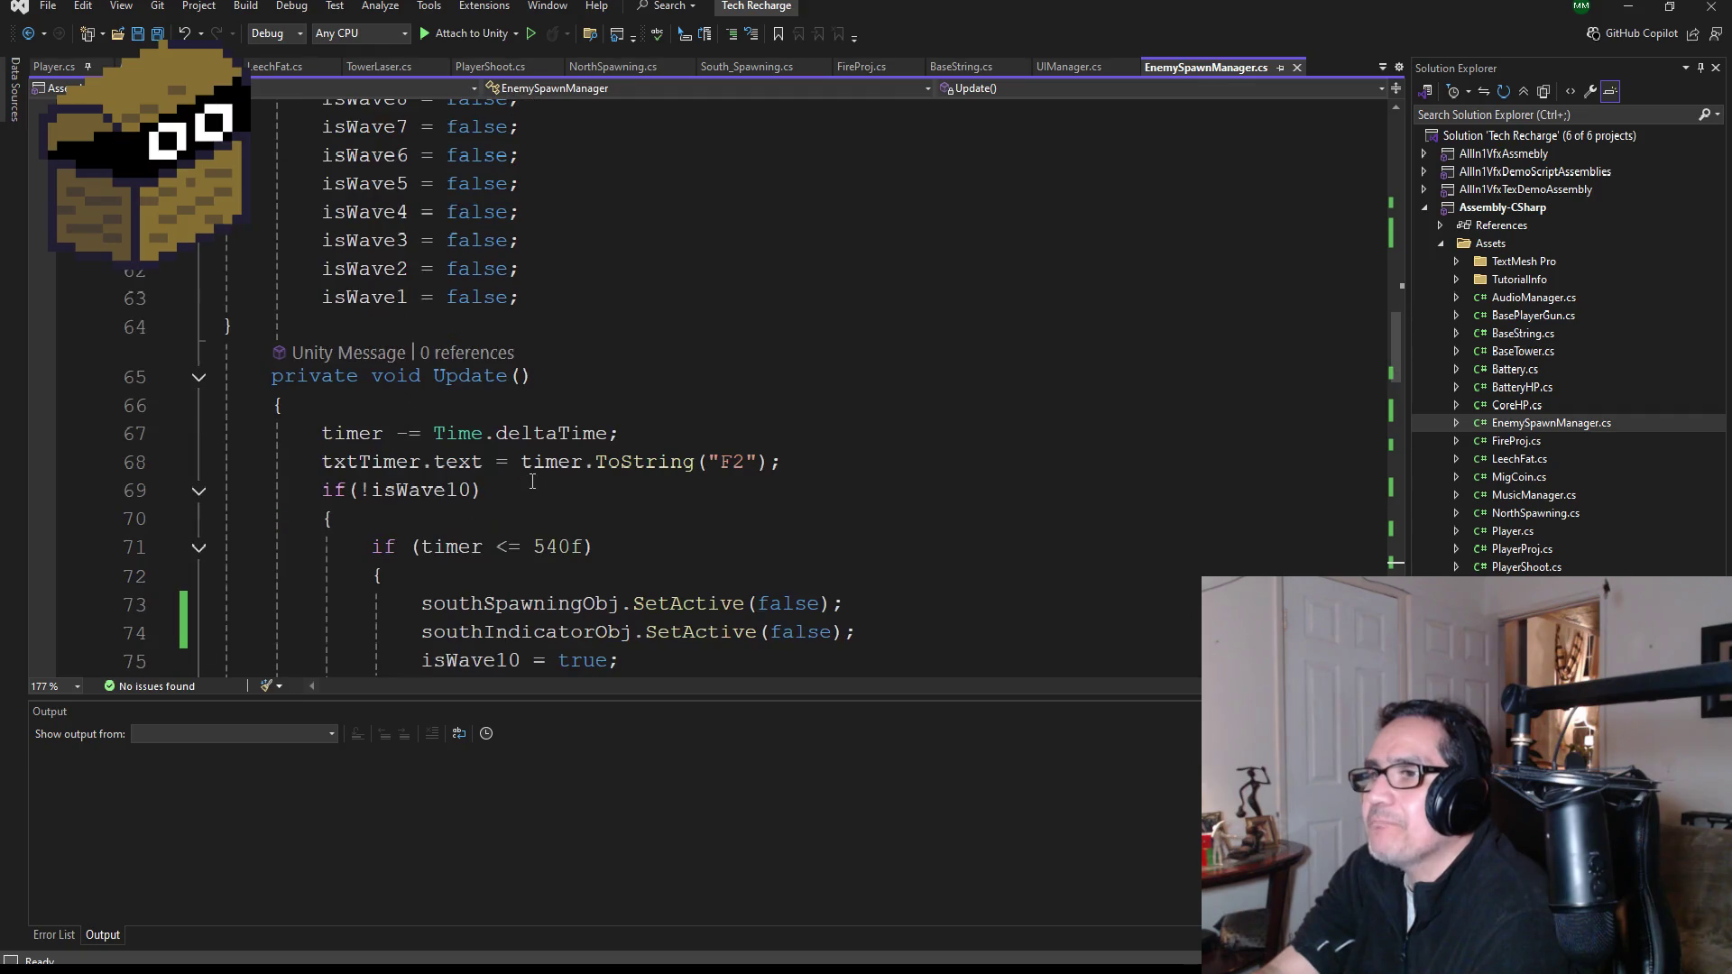
left_click(683, 436)
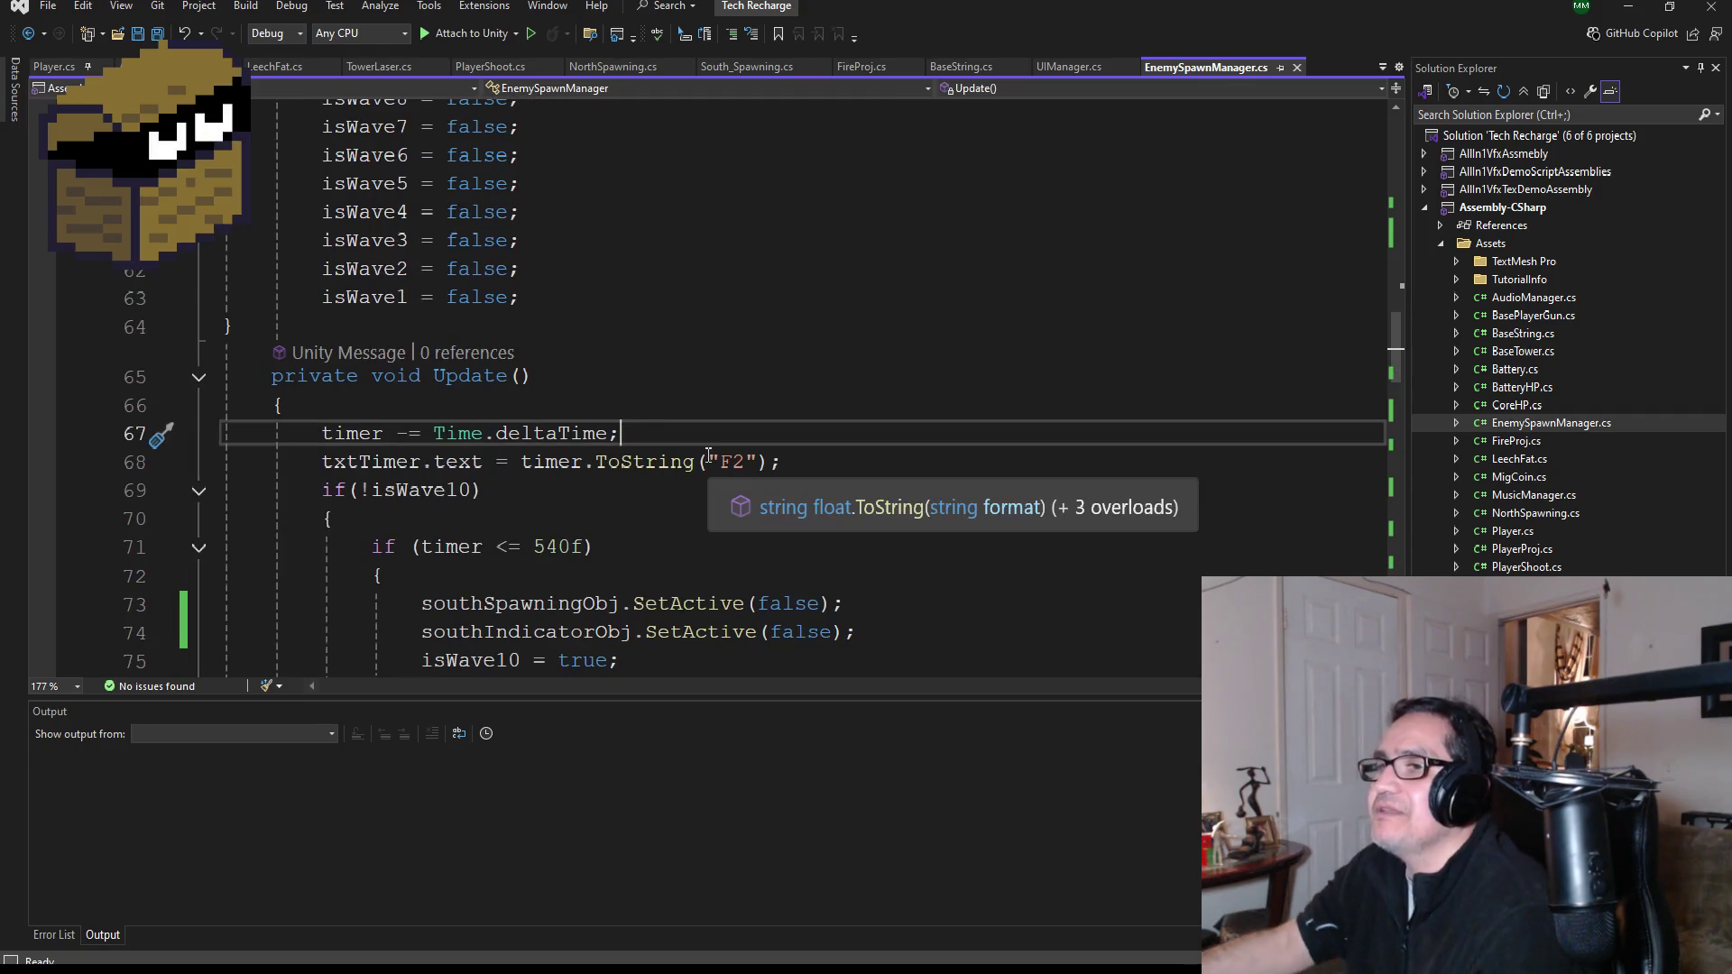
key("Return")
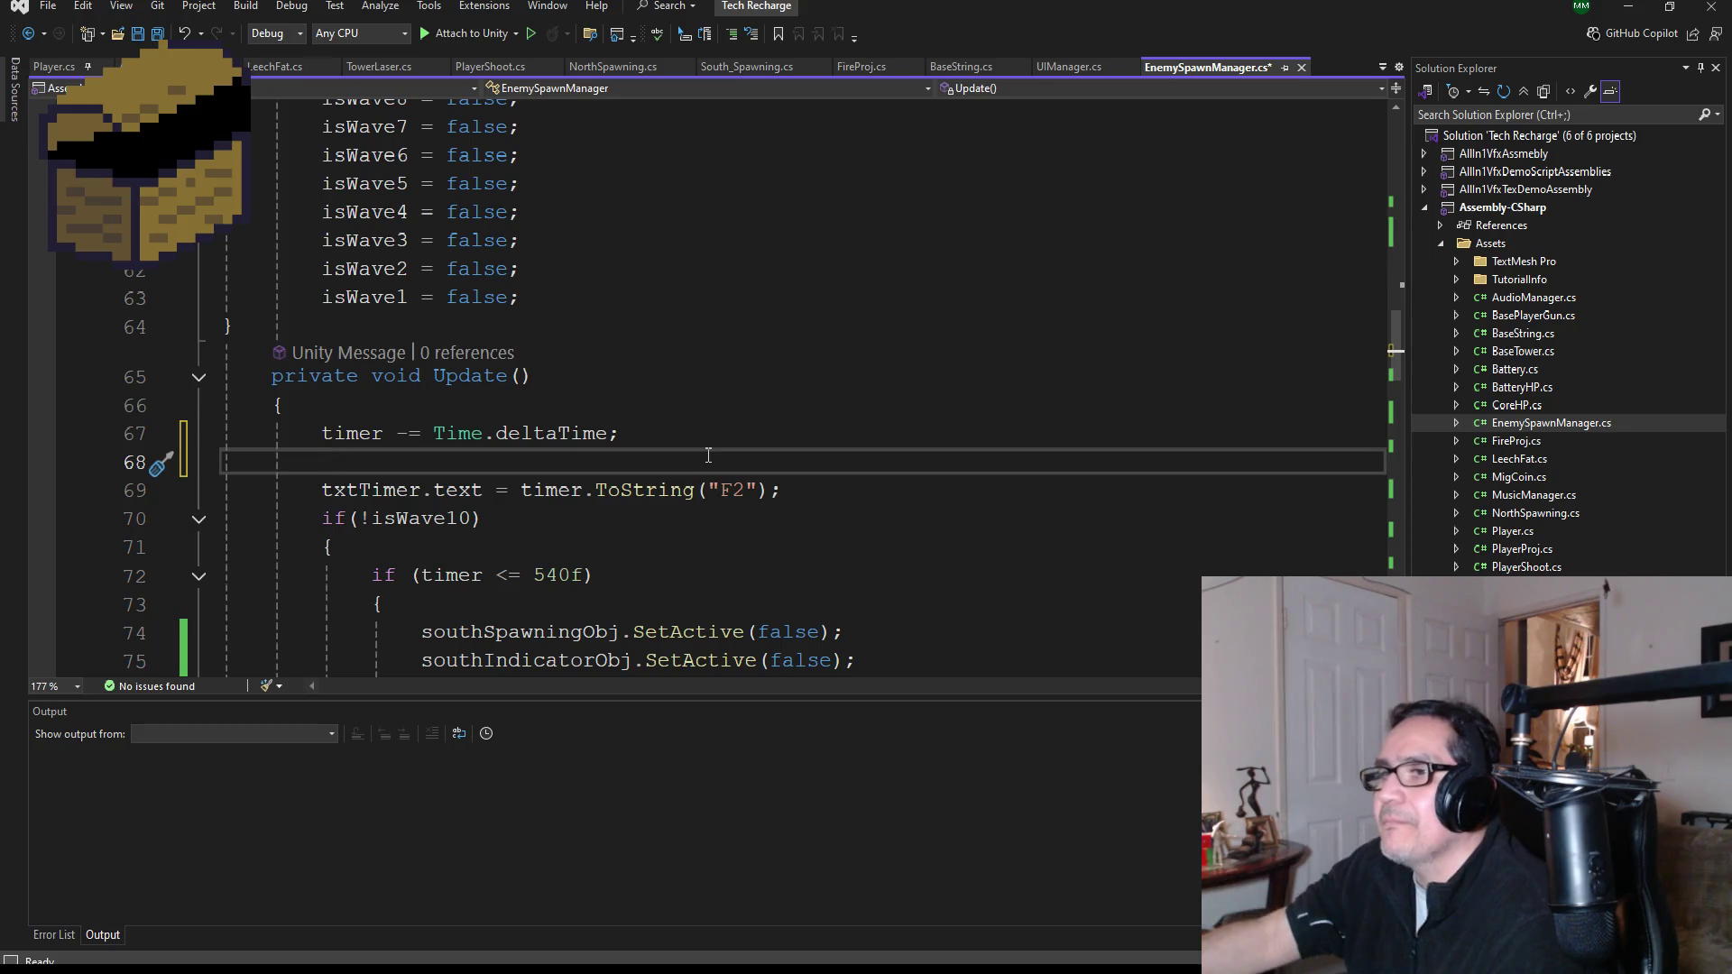
scroll(729, 501, "down", 1)
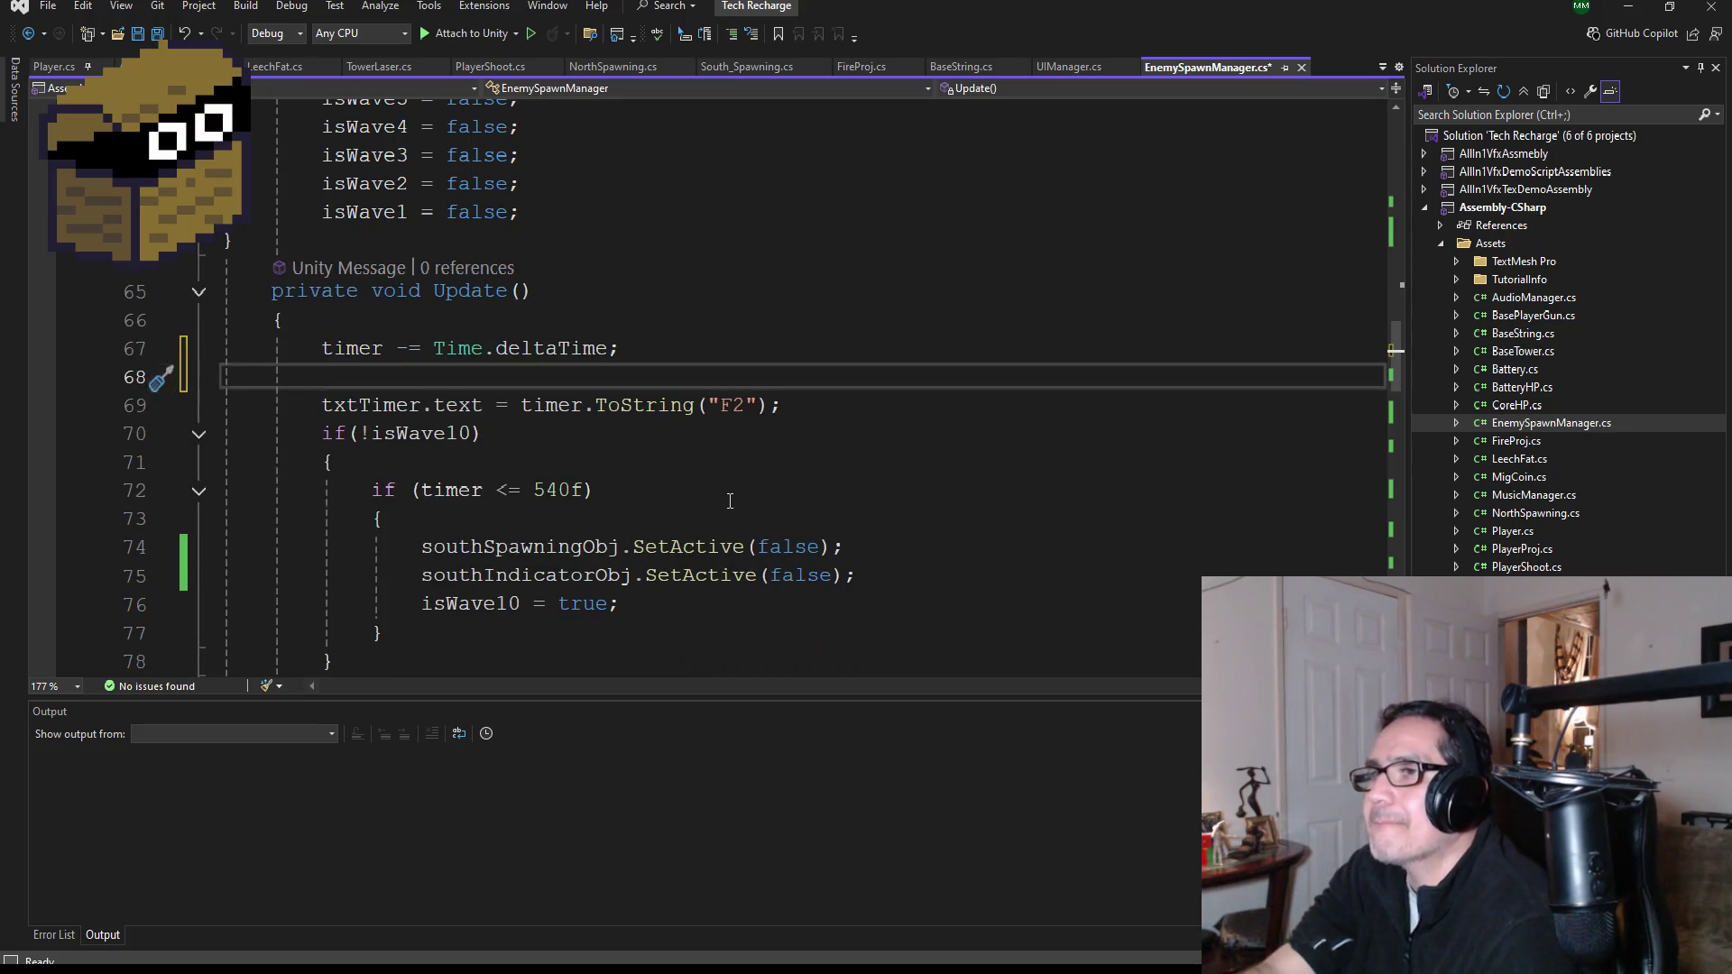
key("BackSpace")
key("BackSpace")
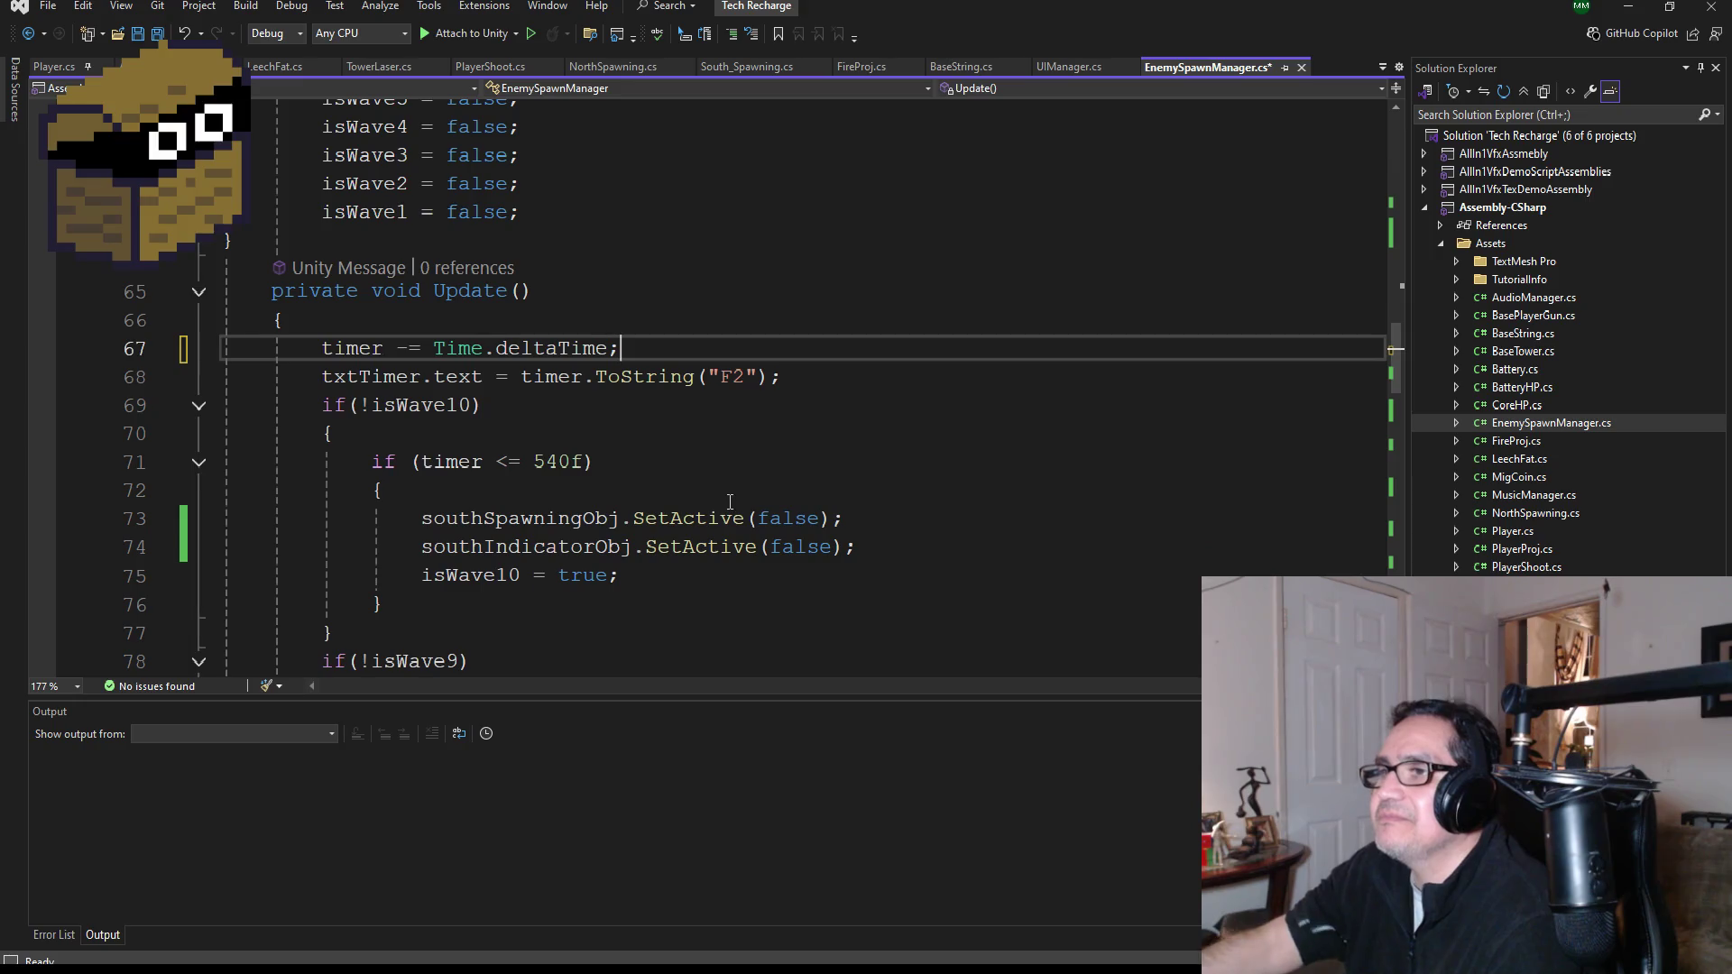
- Add, then remove, a blank line after isWave10 = true
scroll(708, 505, "down", 2)
left_click(741, 417)
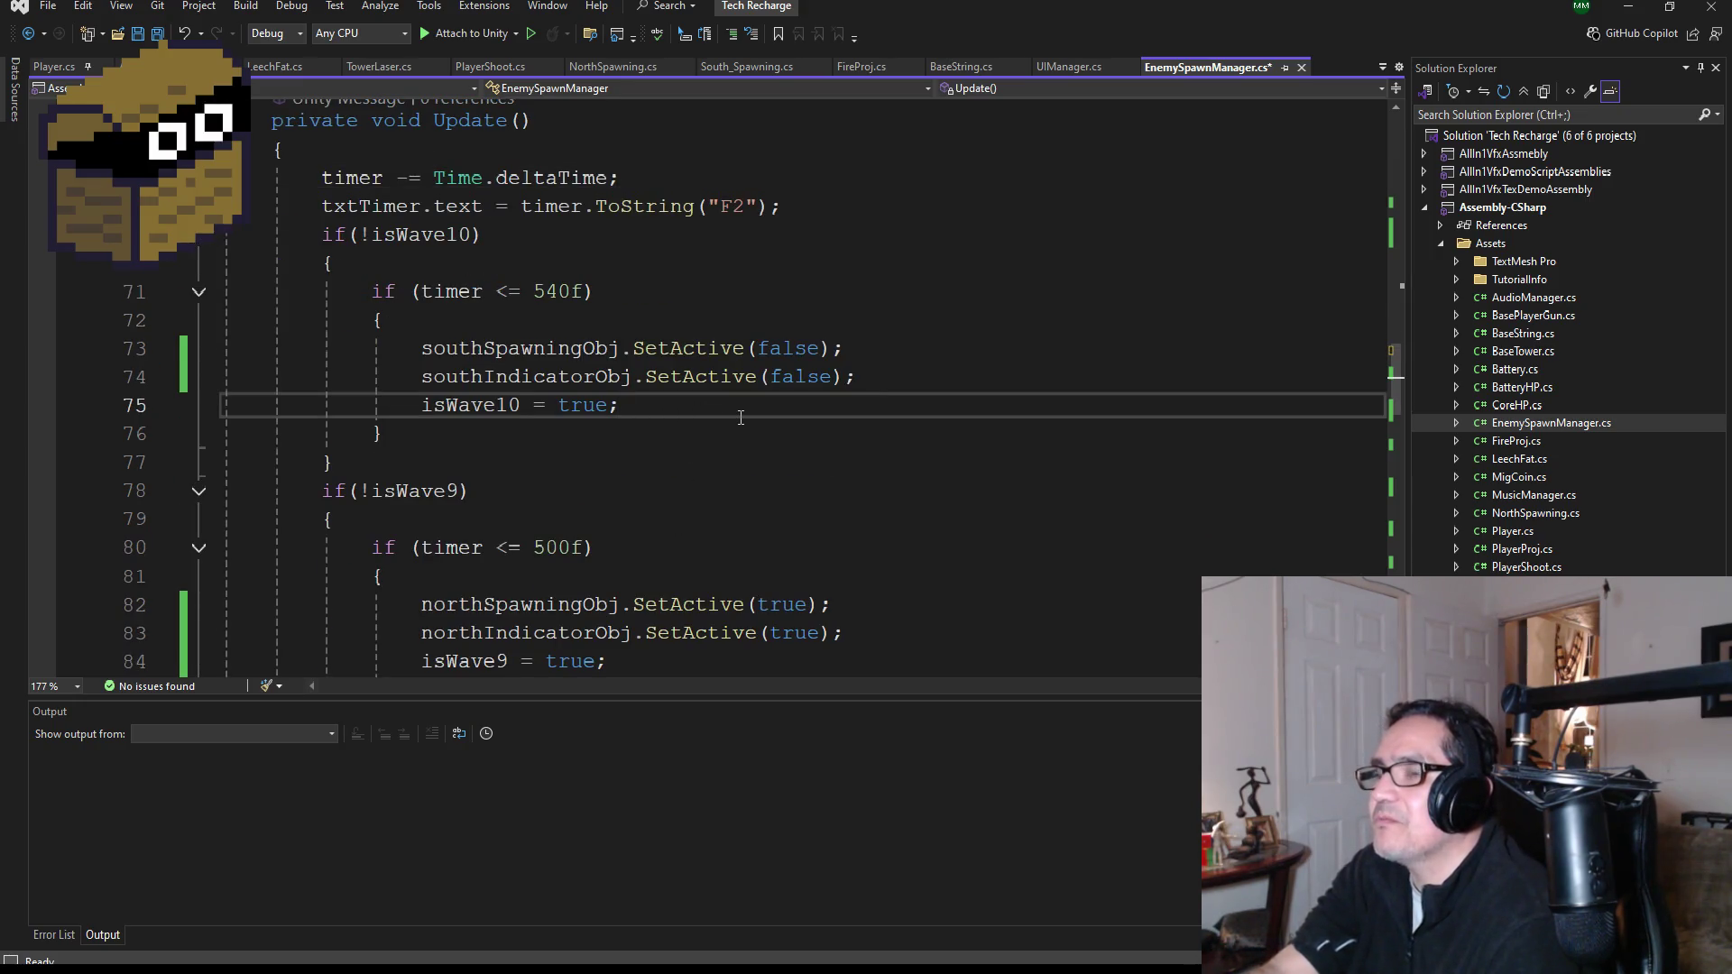
key("Return")
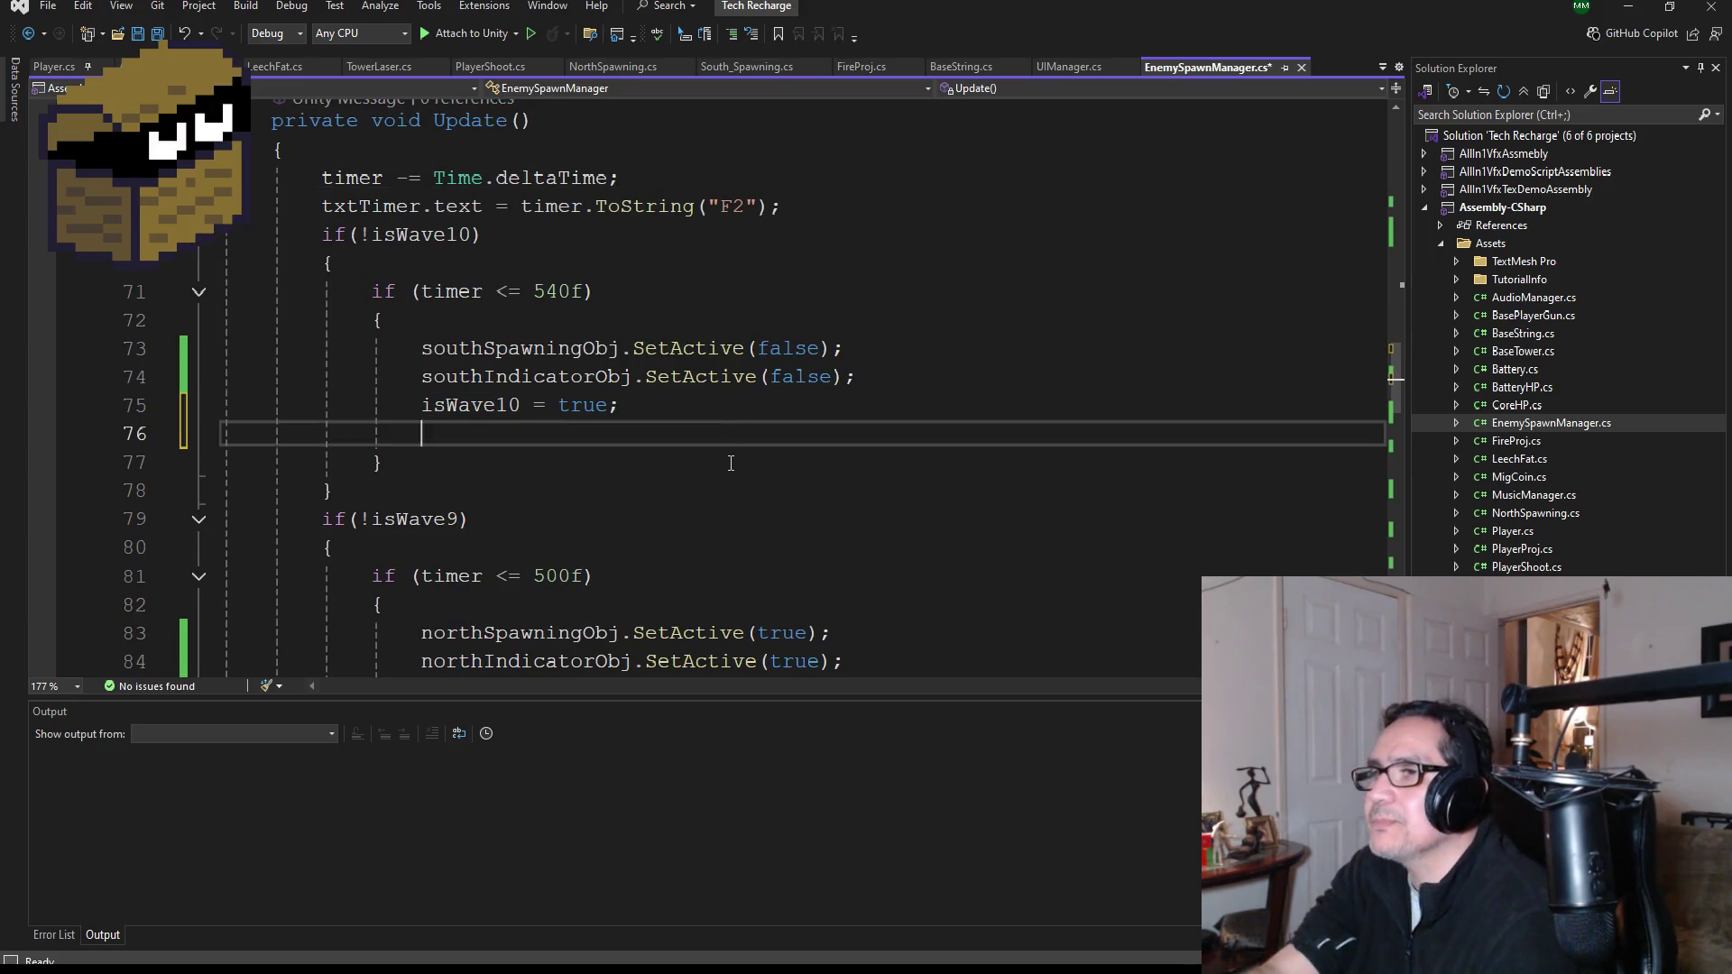
scroll(731, 464, "down", 1)
scroll(729, 451, "up", 1)
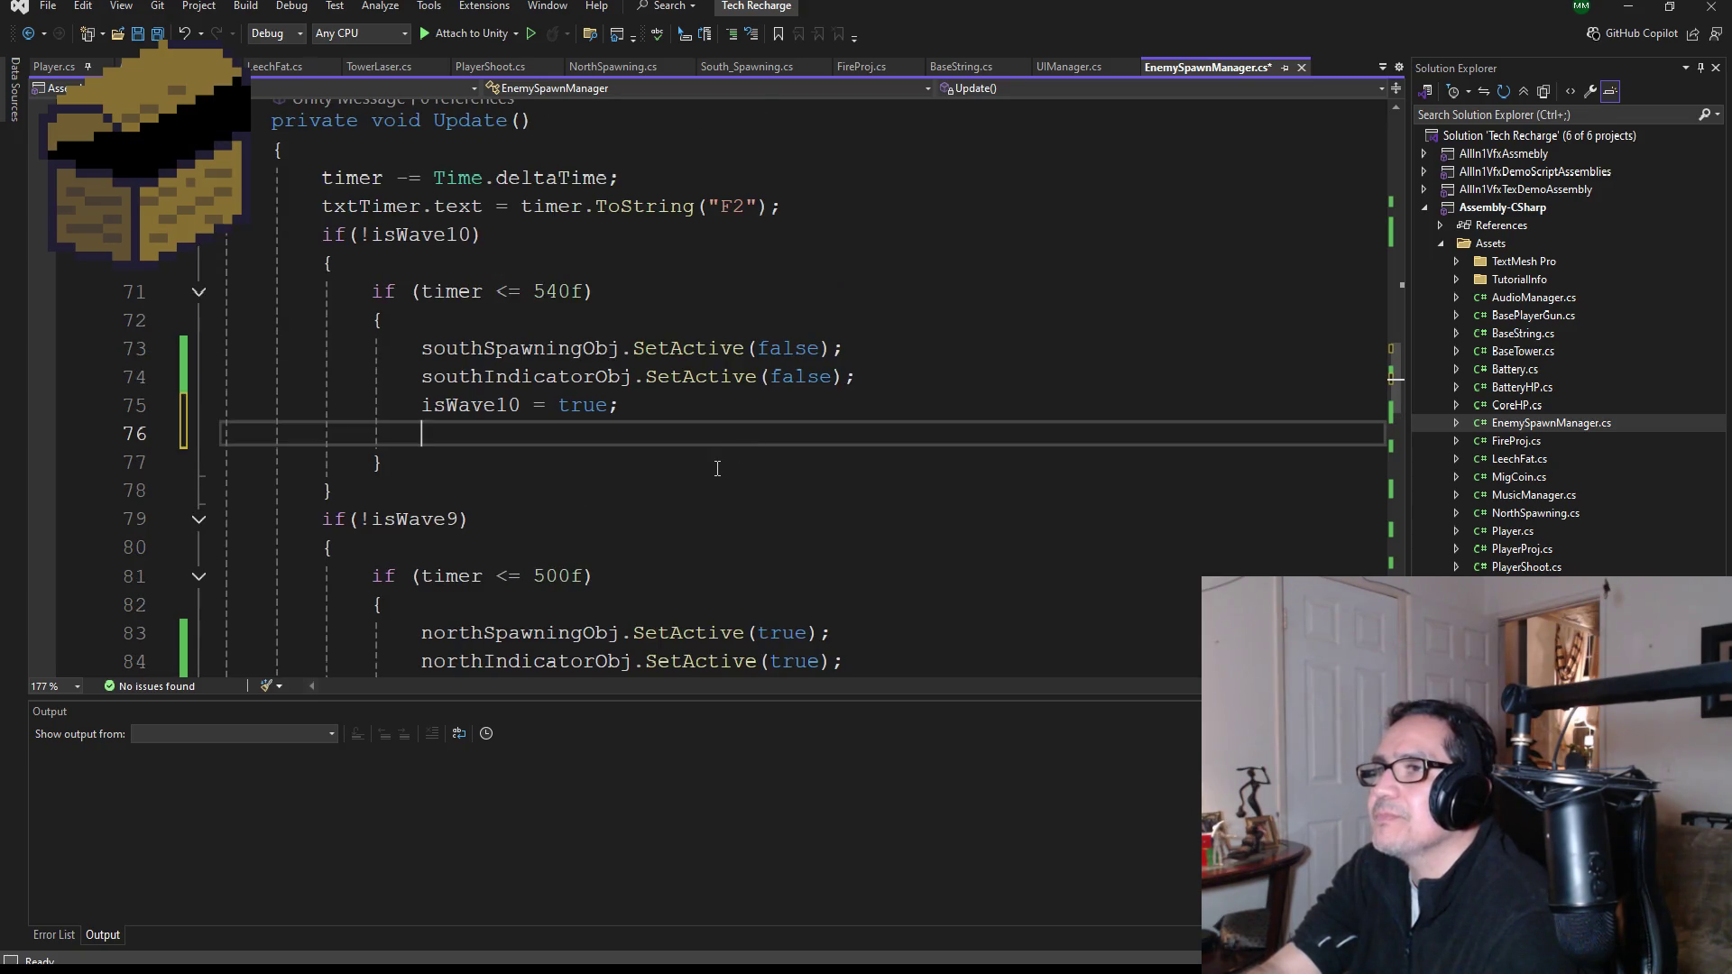
scroll(722, 471, "up", 1)
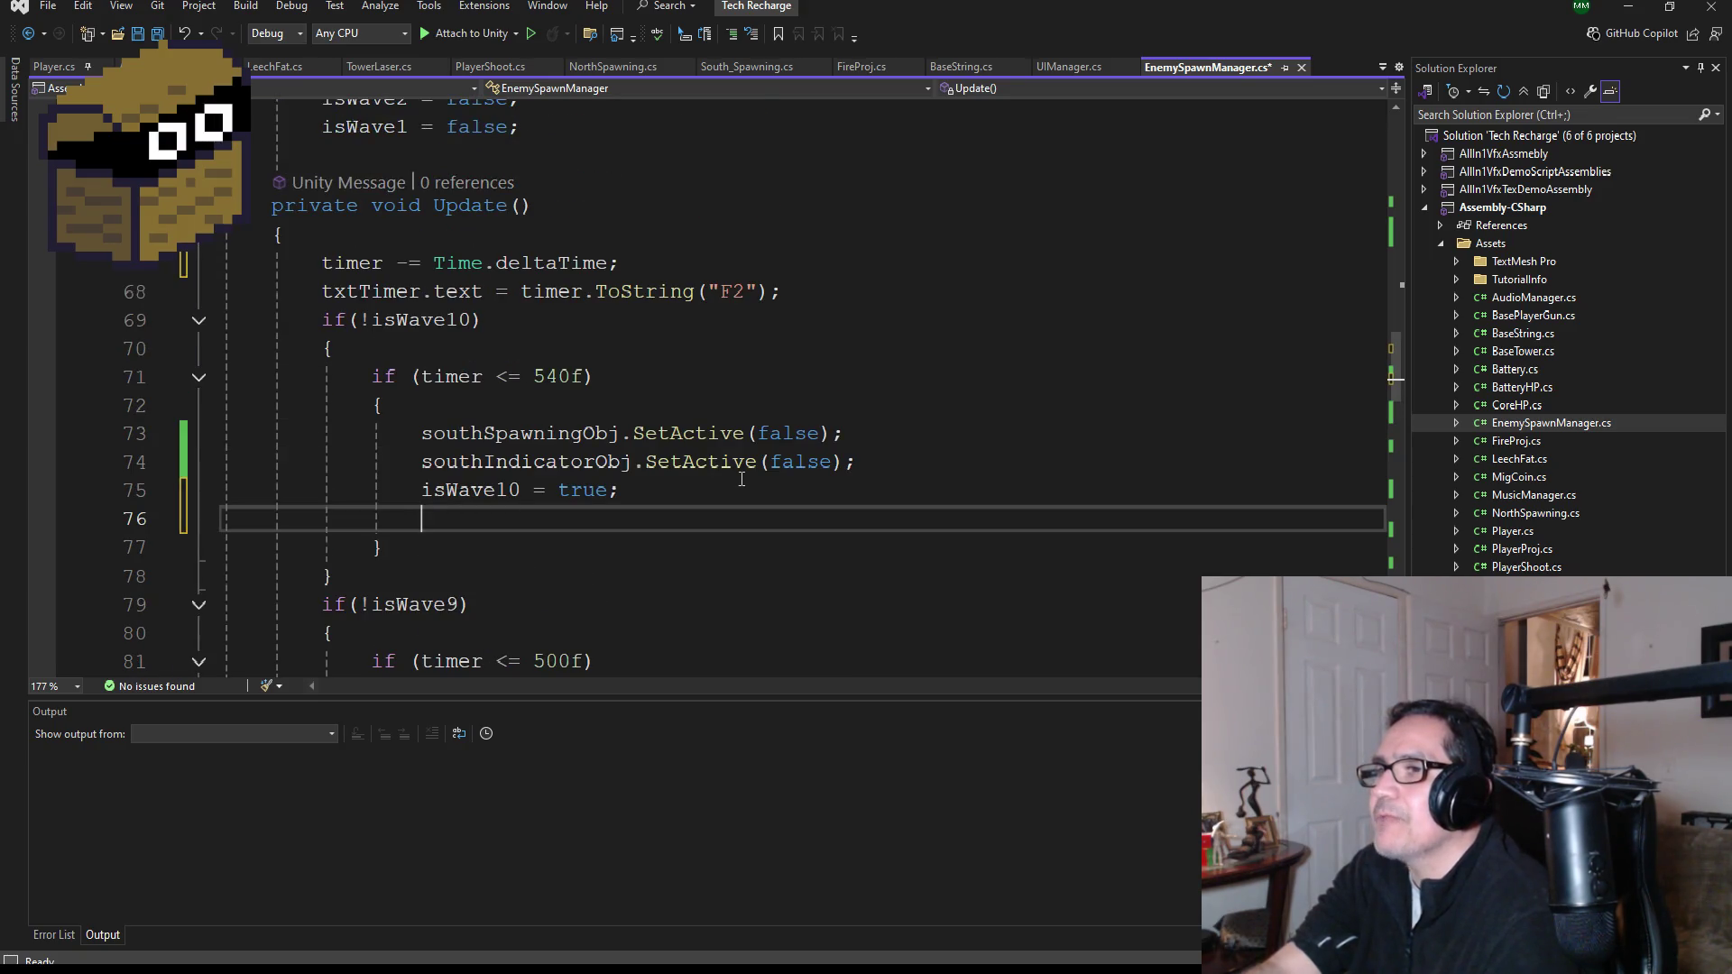
key("BackSpace")
key("BackSpace")
key("BackSpace")
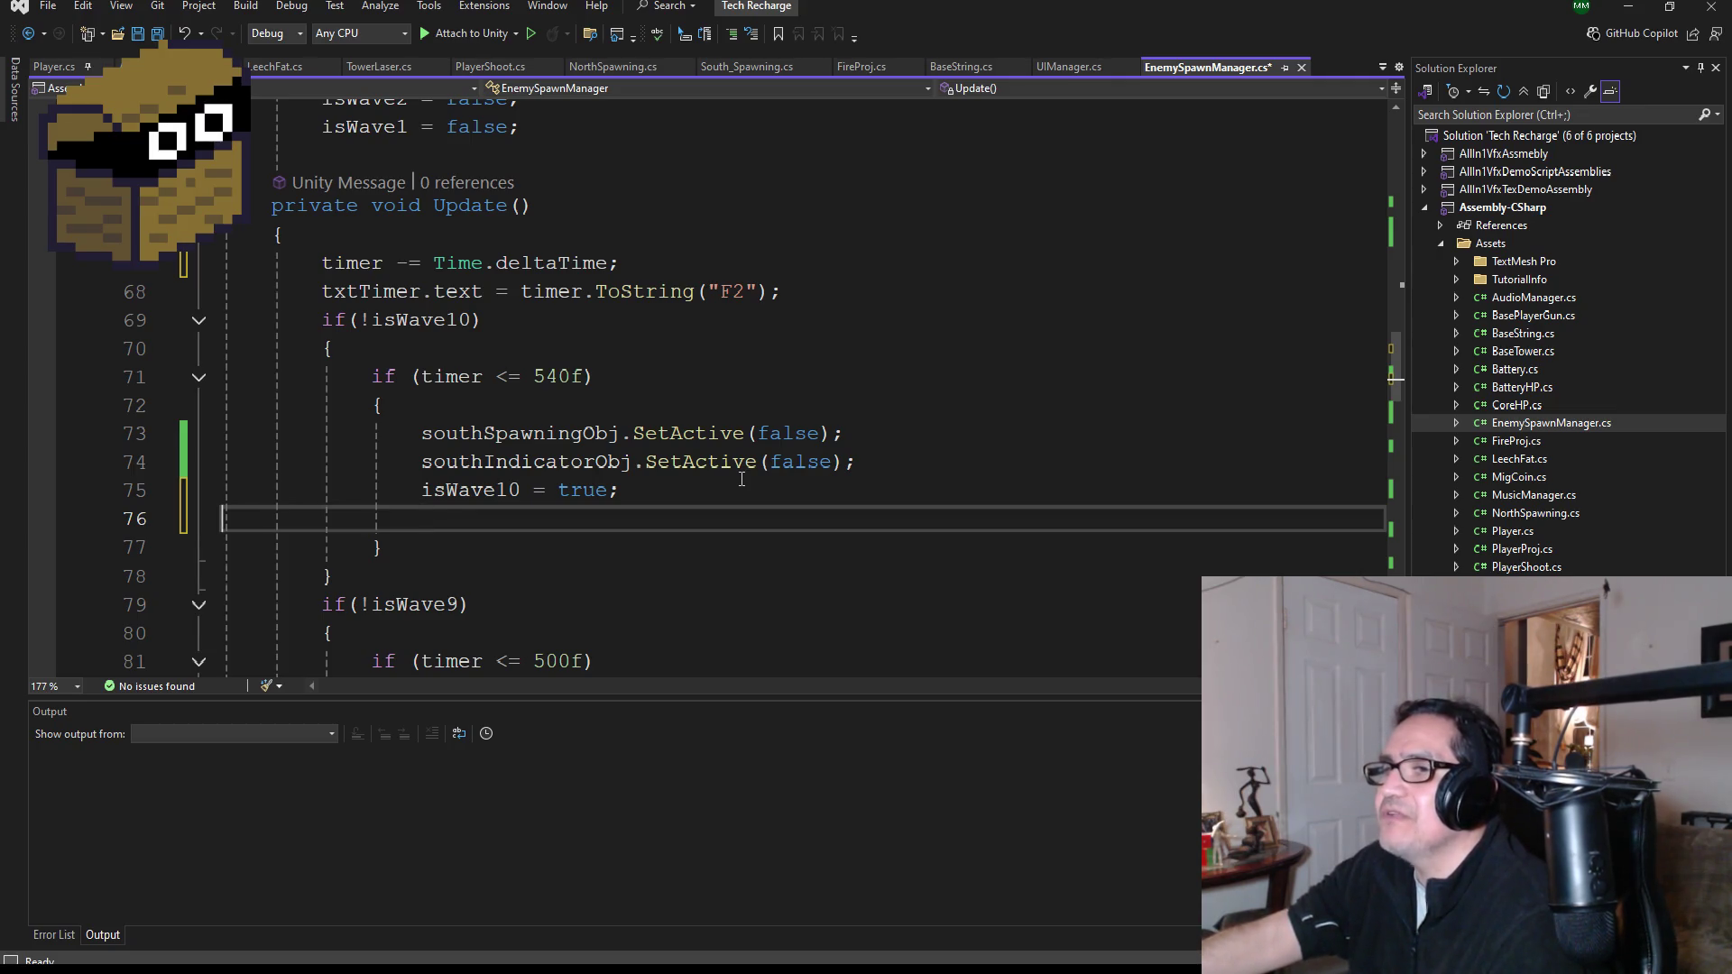
key("BackSpace")
scroll(721, 475, "down", 5)
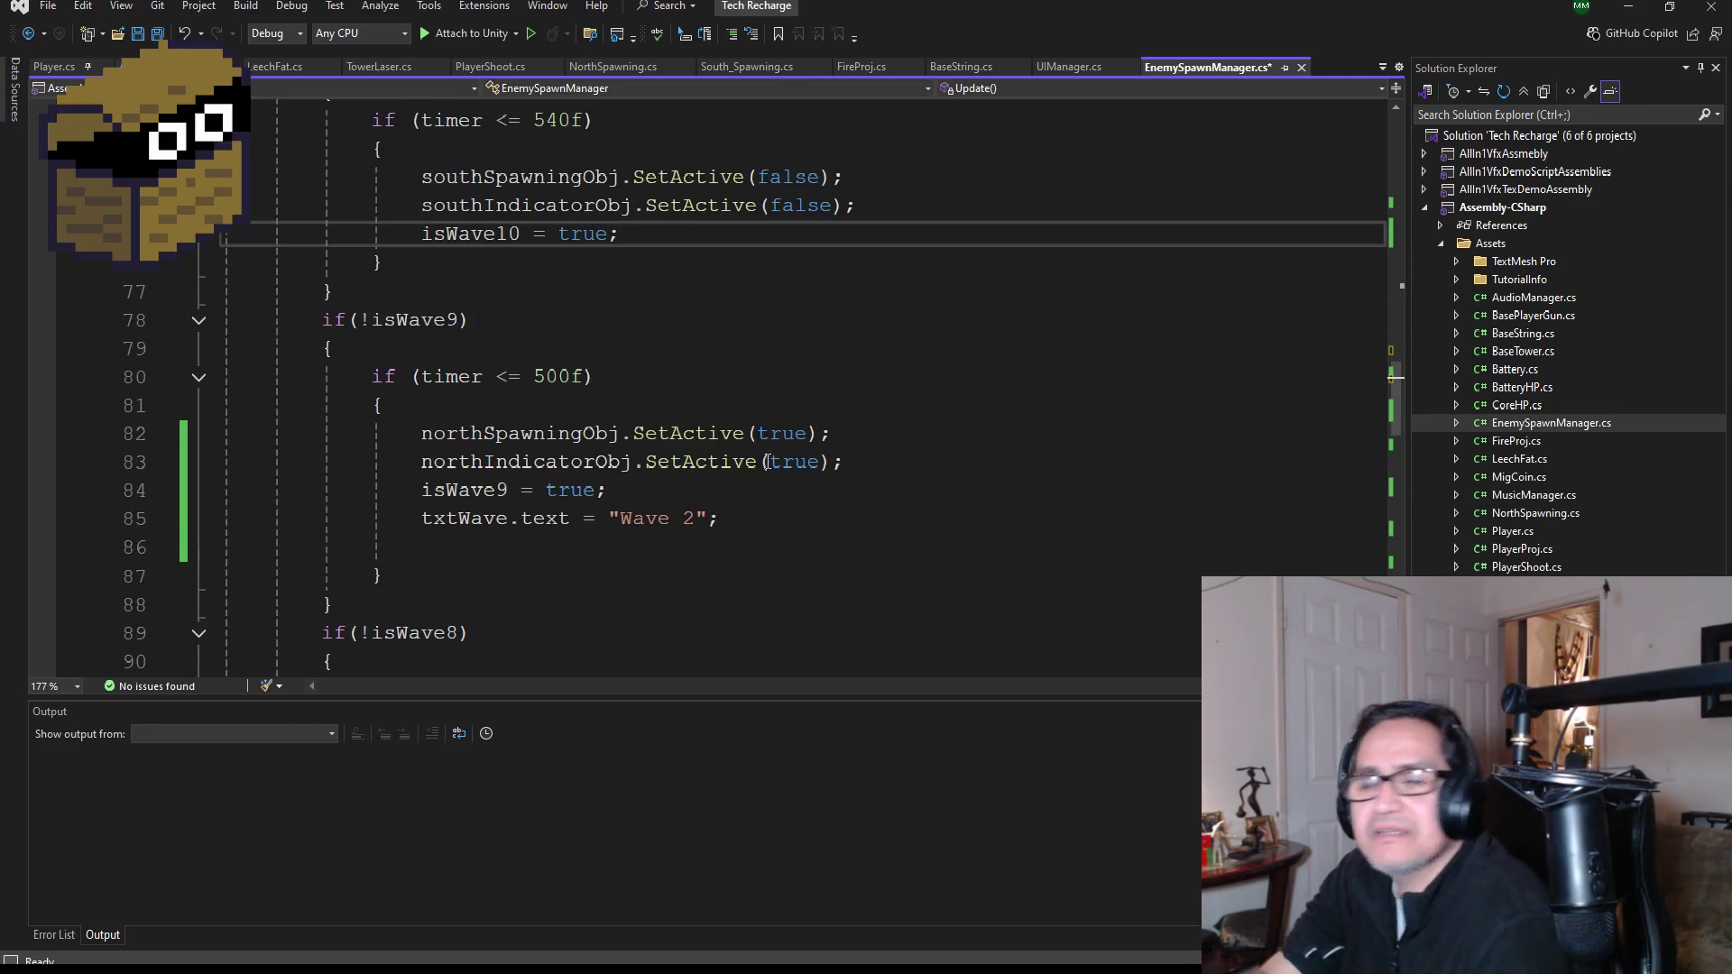
scroll(651, 476, "down", 7)
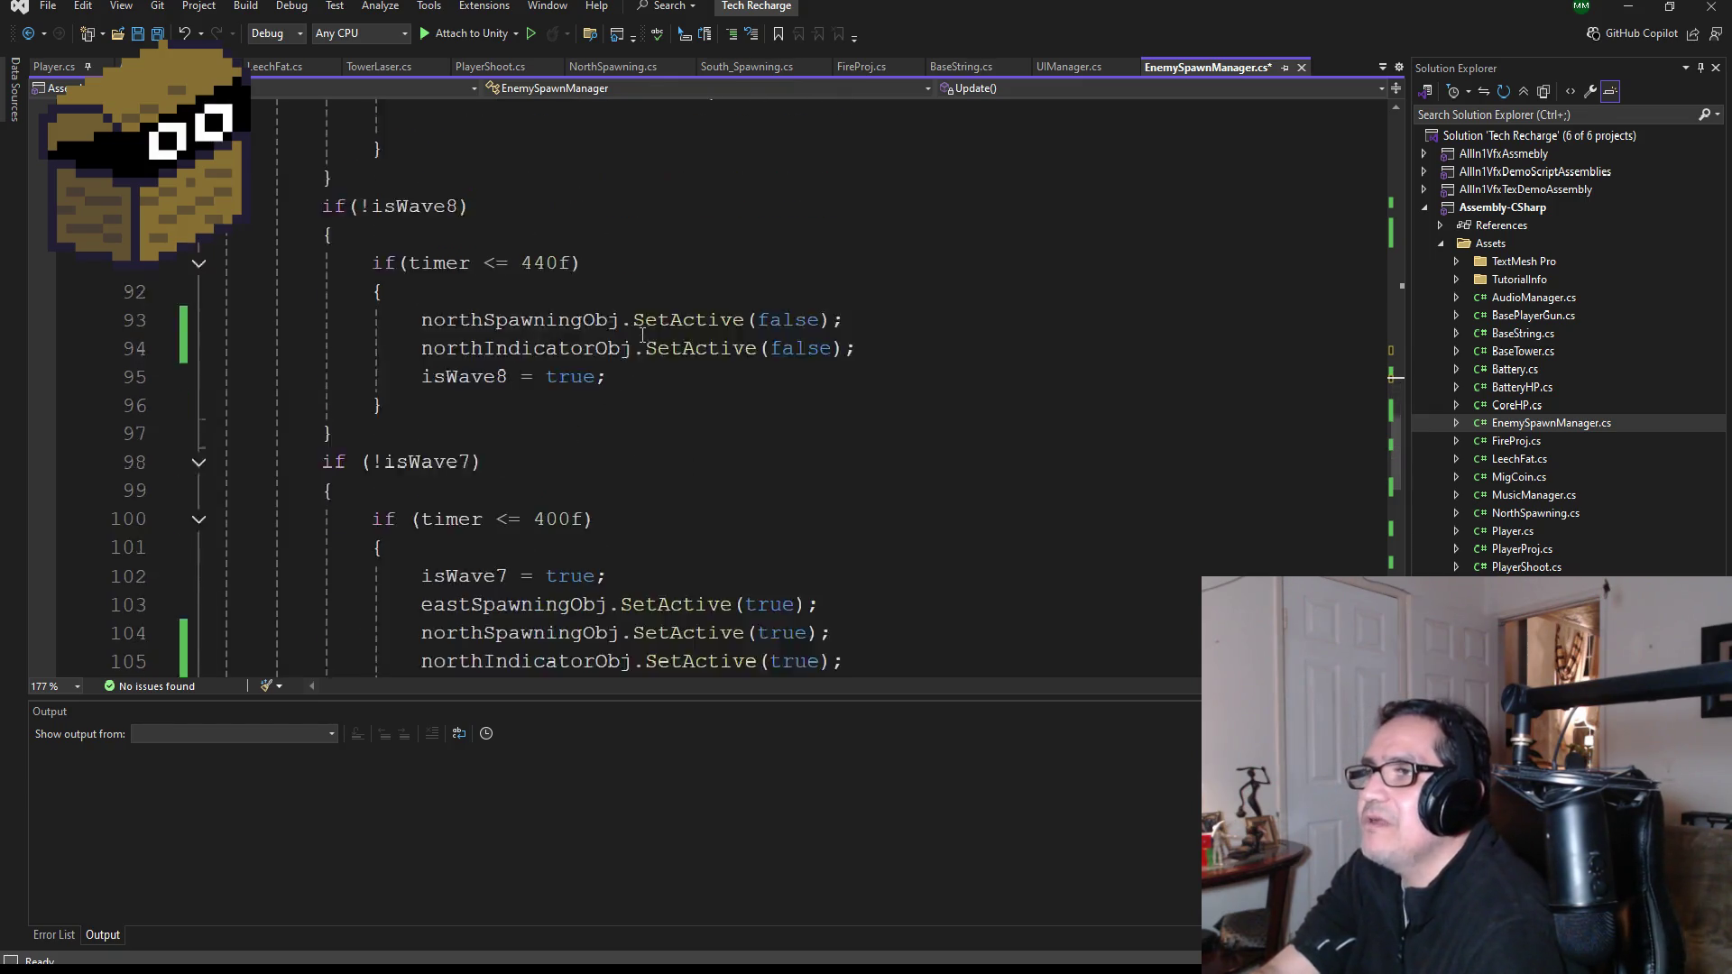
scroll(667, 403, "down", 7)
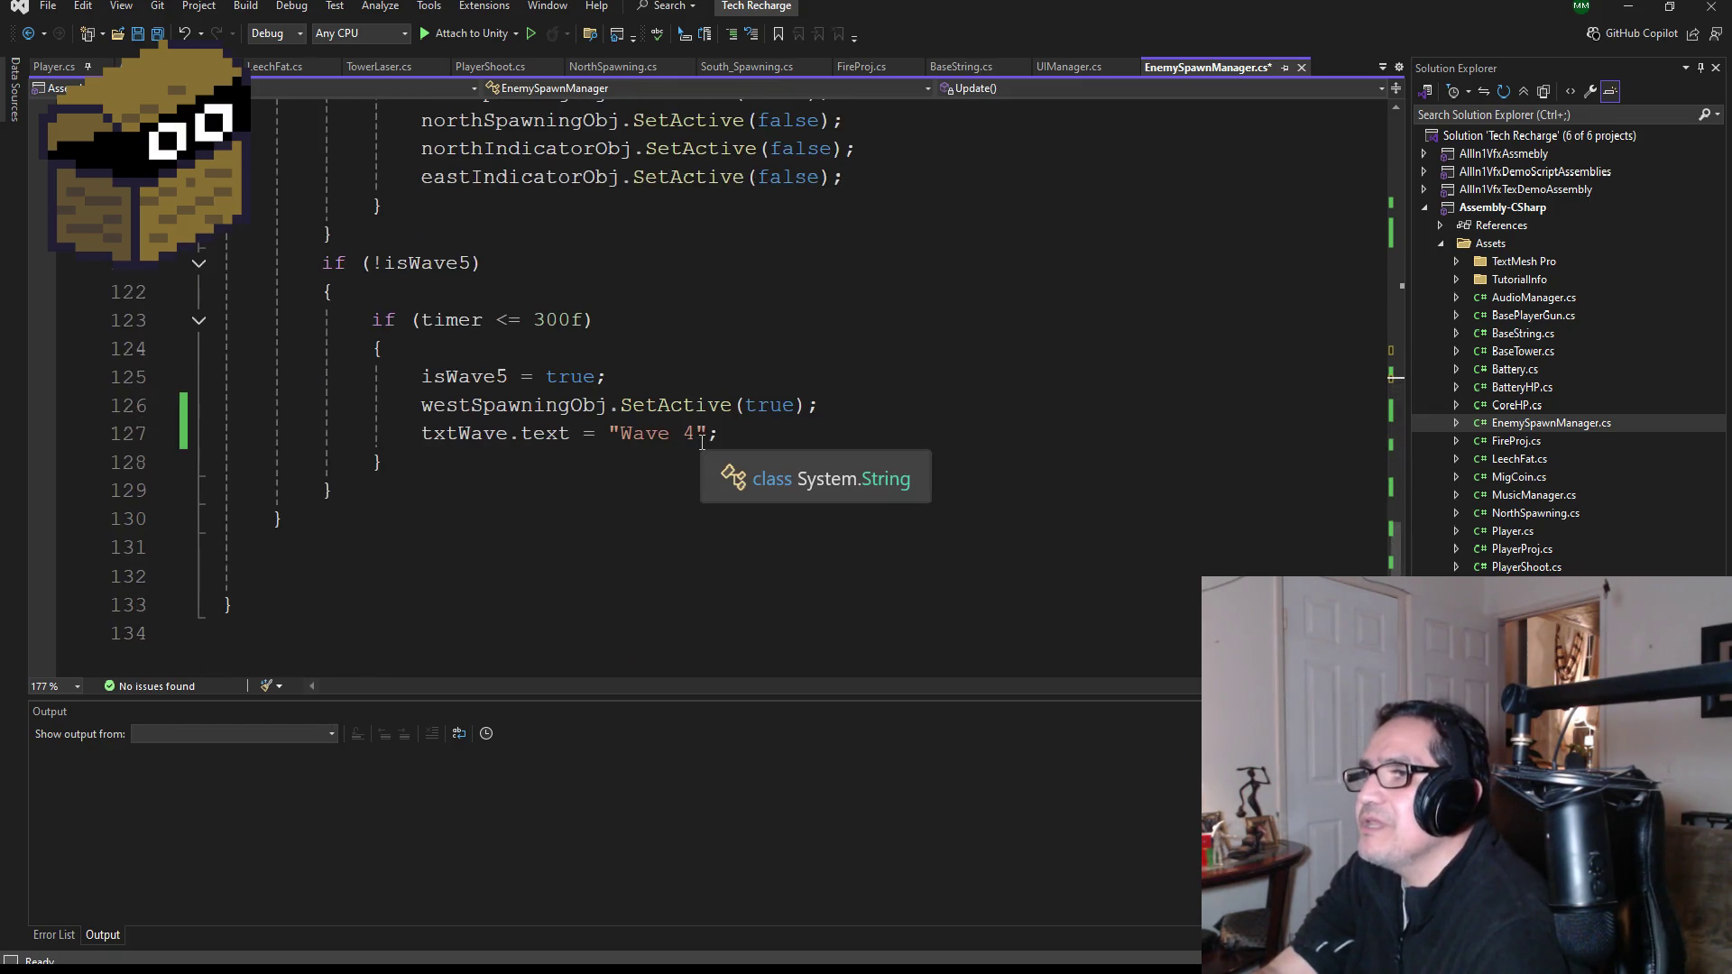
scroll(499, 491, "up", 1)
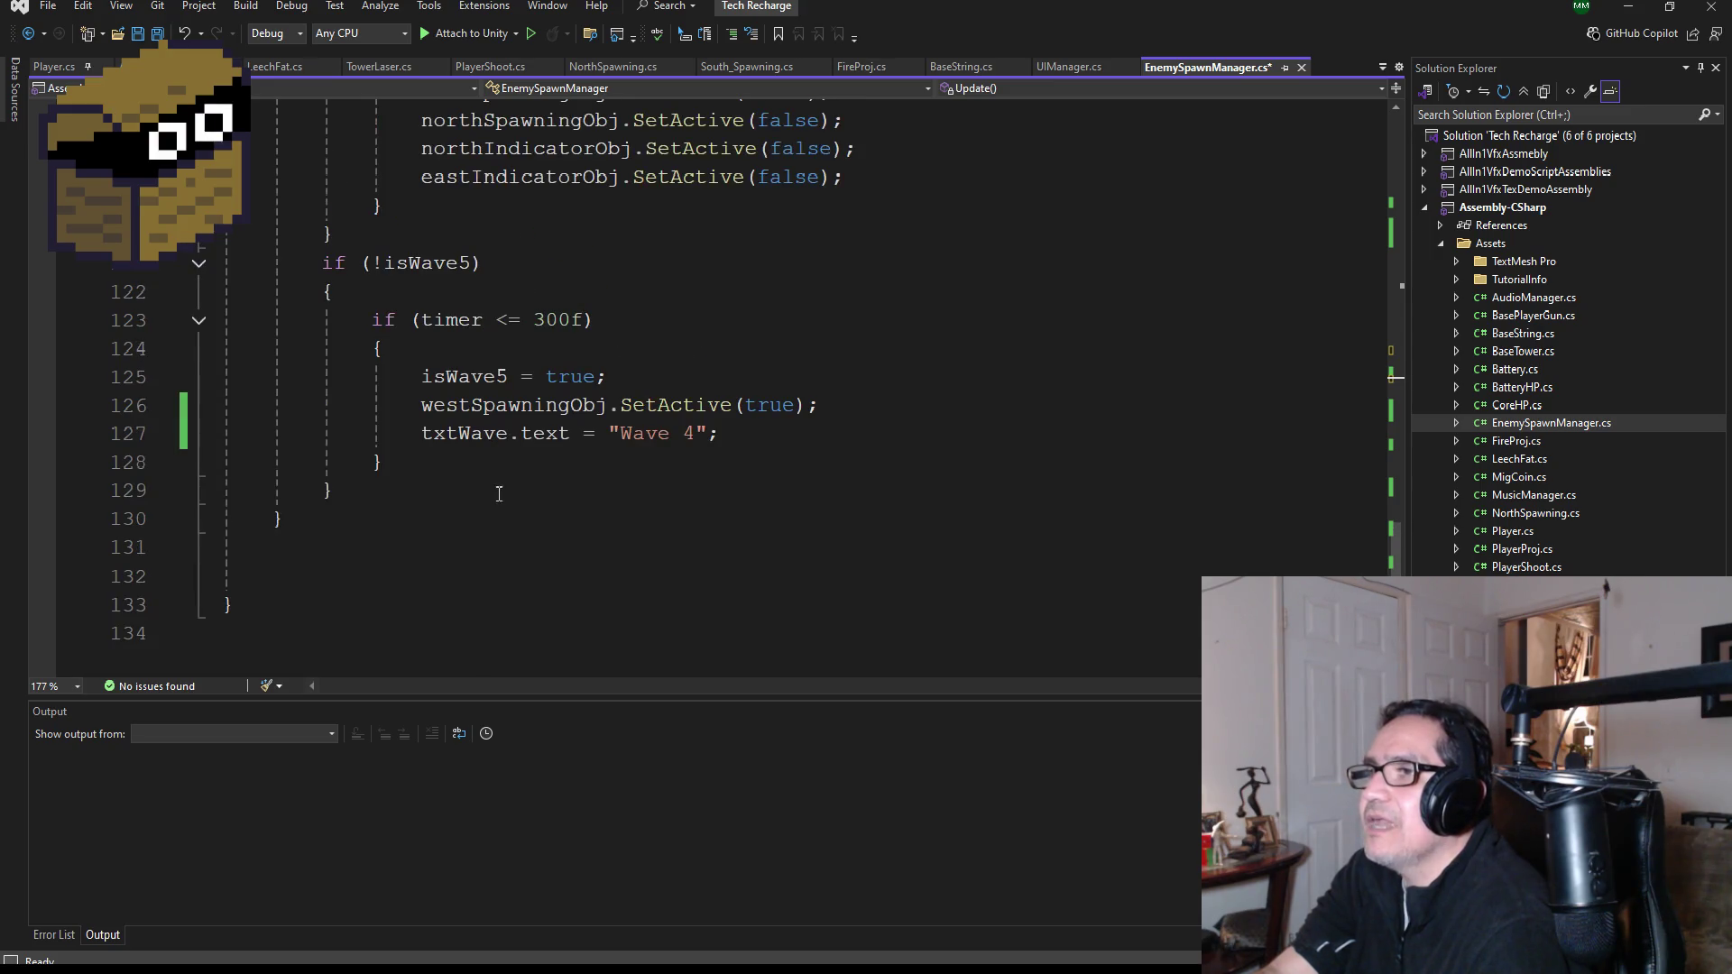
- Select the if (!isWave5) block, then return to the Unity editor
mouse_move(405, 488)
left_mouse_down()
mouse_move(225, 488)
mouse_move(225, 262)
left_mouse_up()
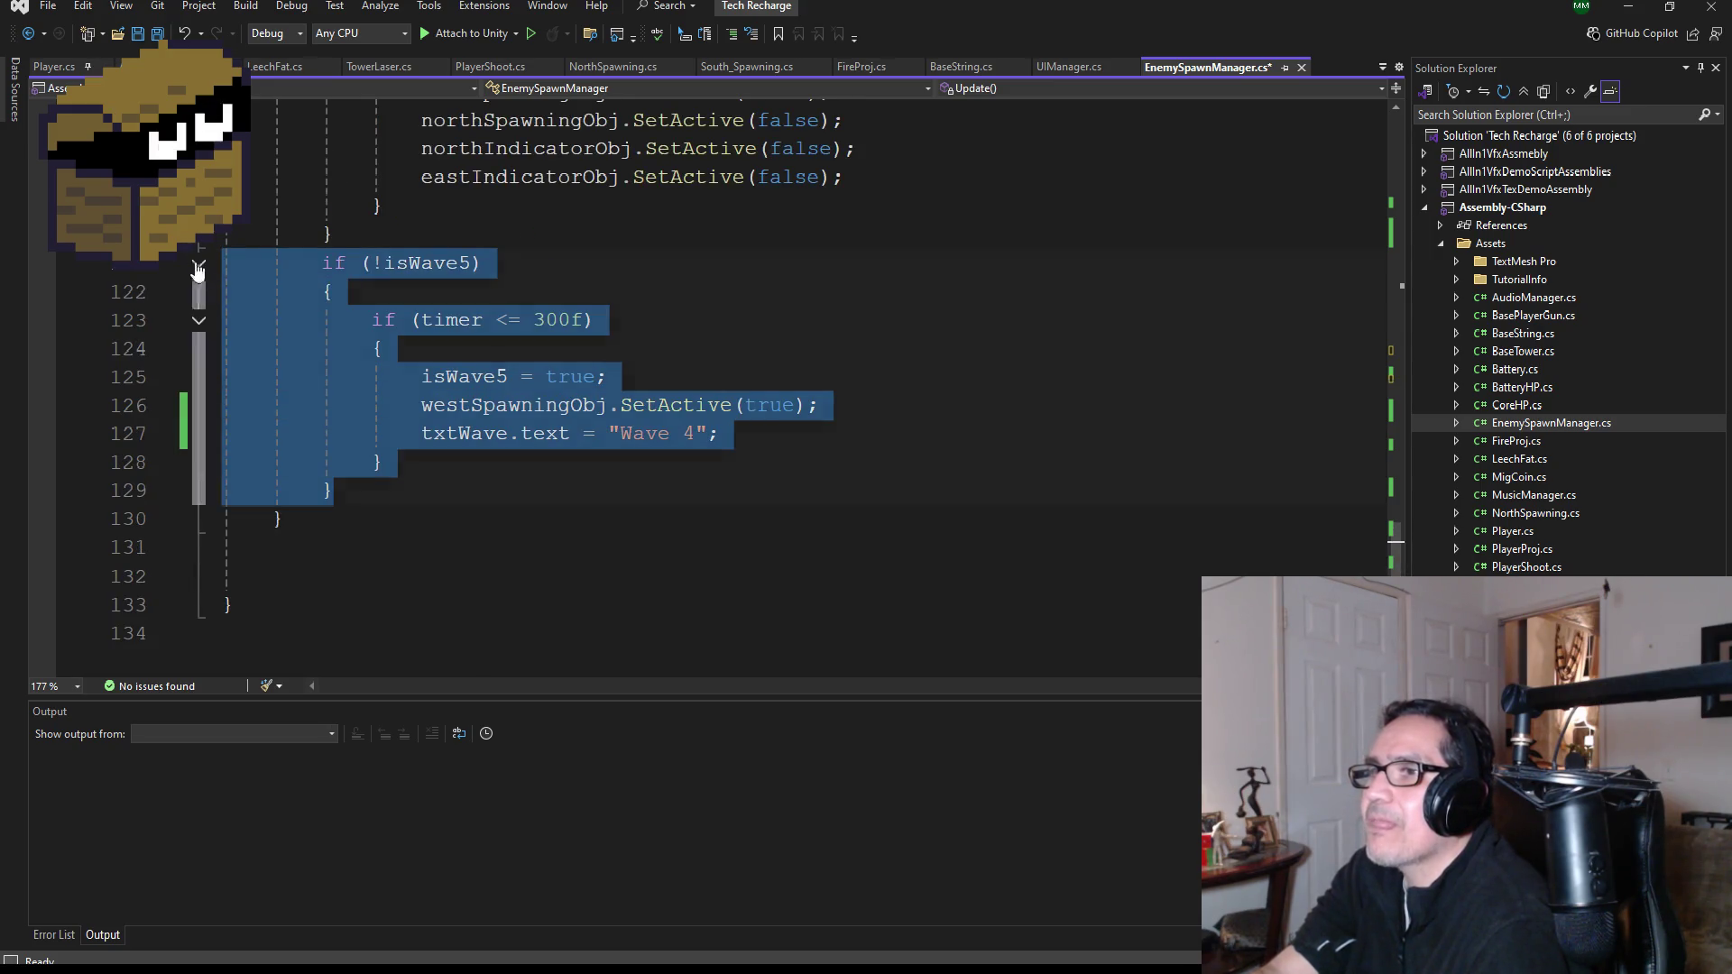
scroll(746, 506, "up", 1)
scroll(740, 514, "down", 2)
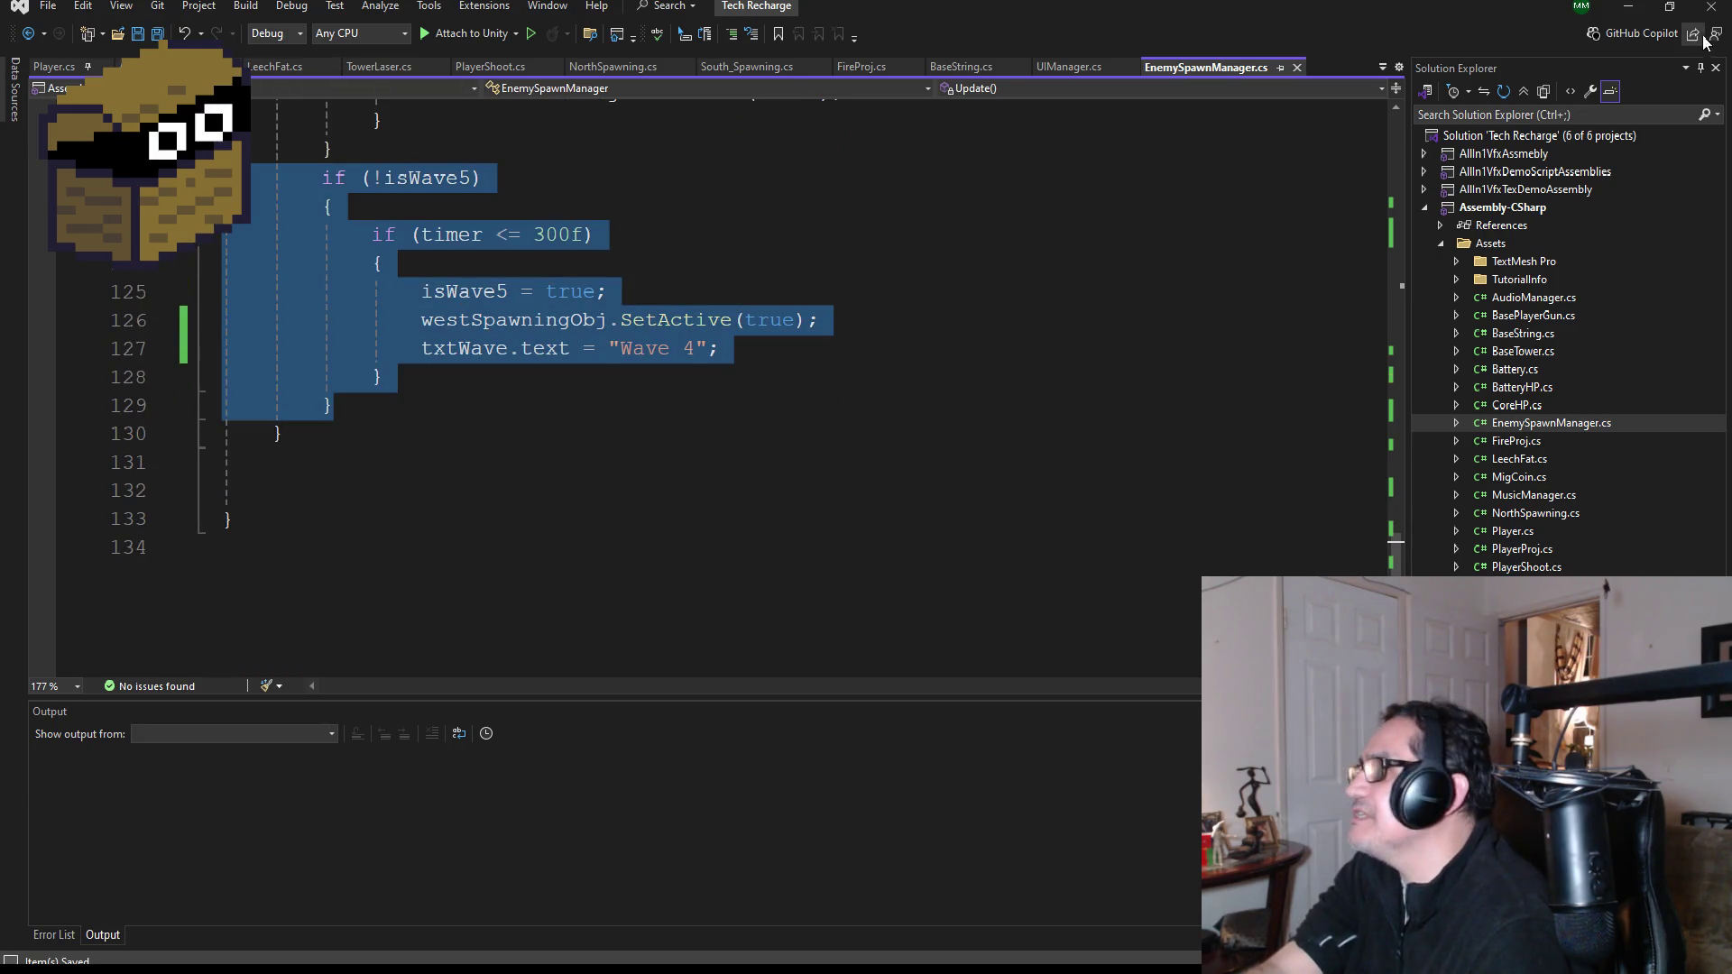
key("alt+Tab")
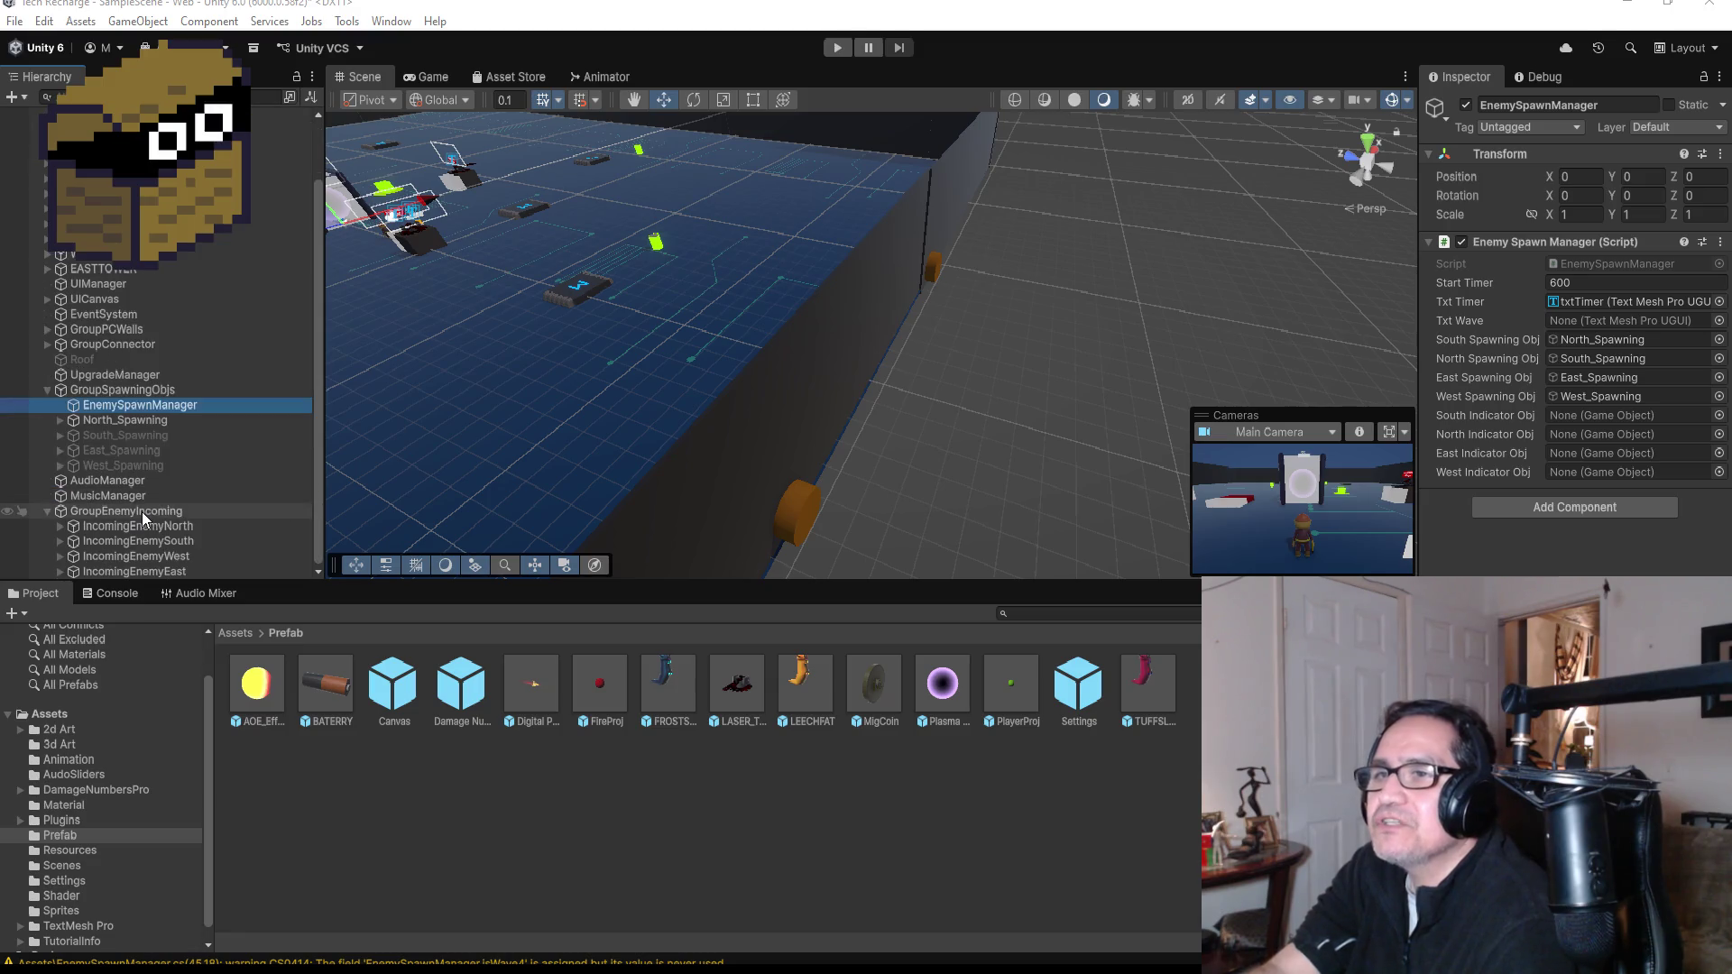
- Expand UICanvas > PlayerUI and drag txtWave into EnemySpawnManager's Txt Wave slot
left_click(47, 512)
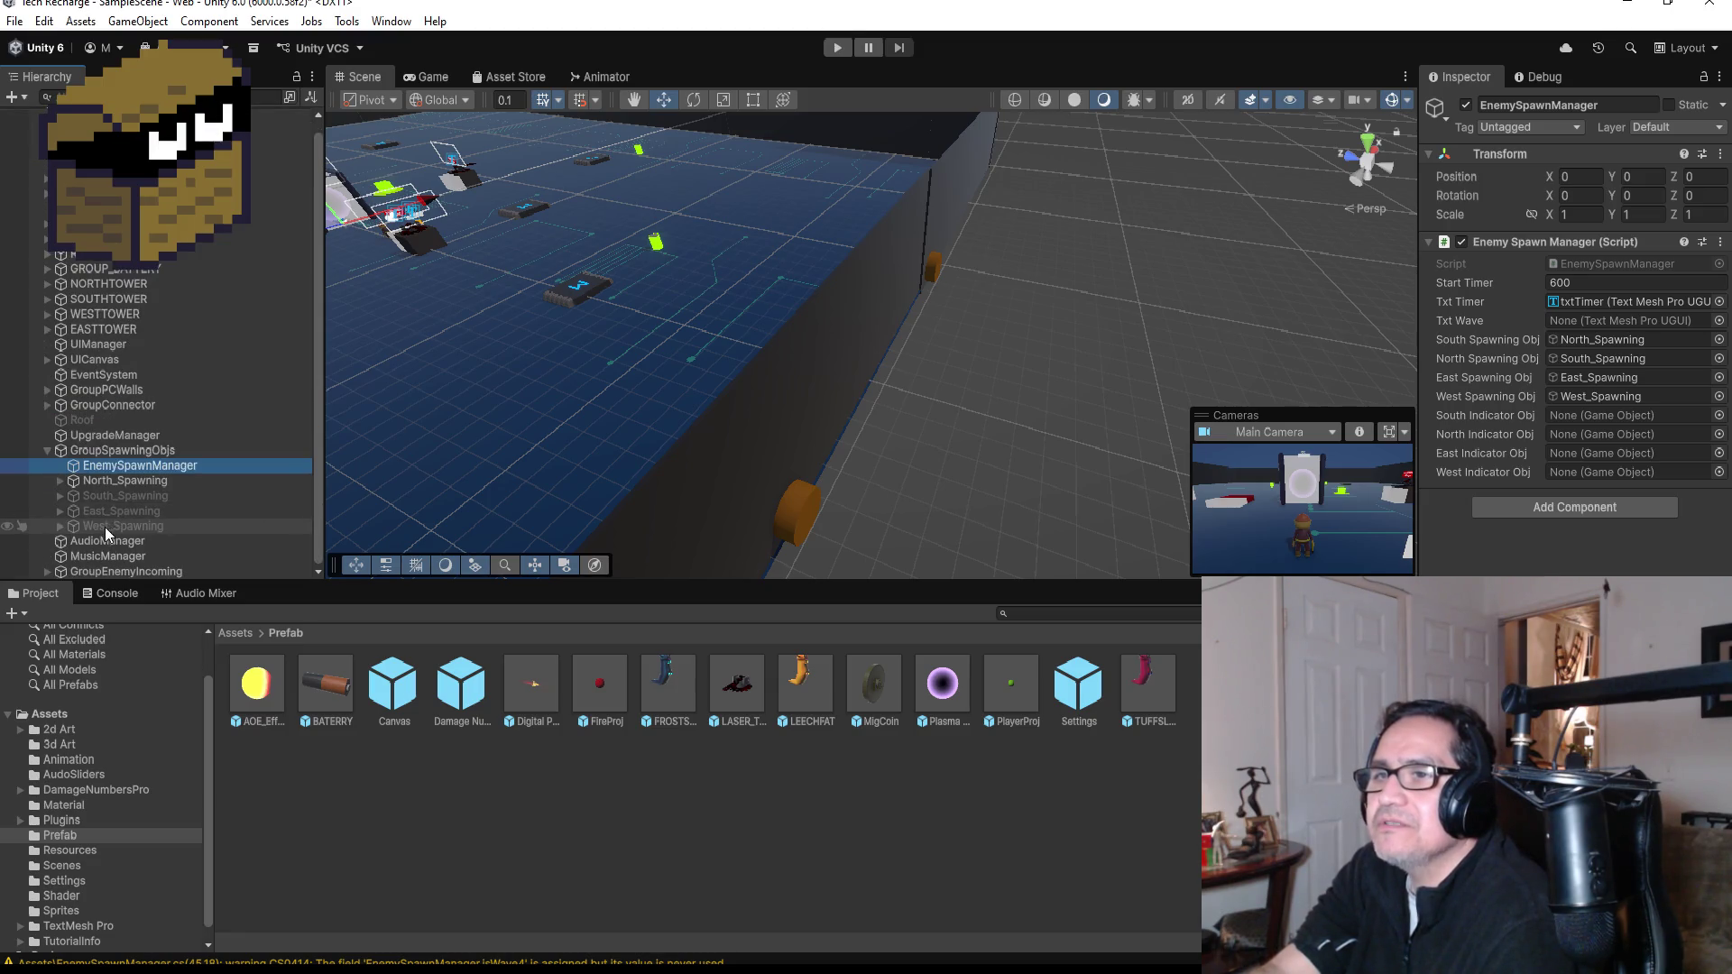
left_click(47, 358)
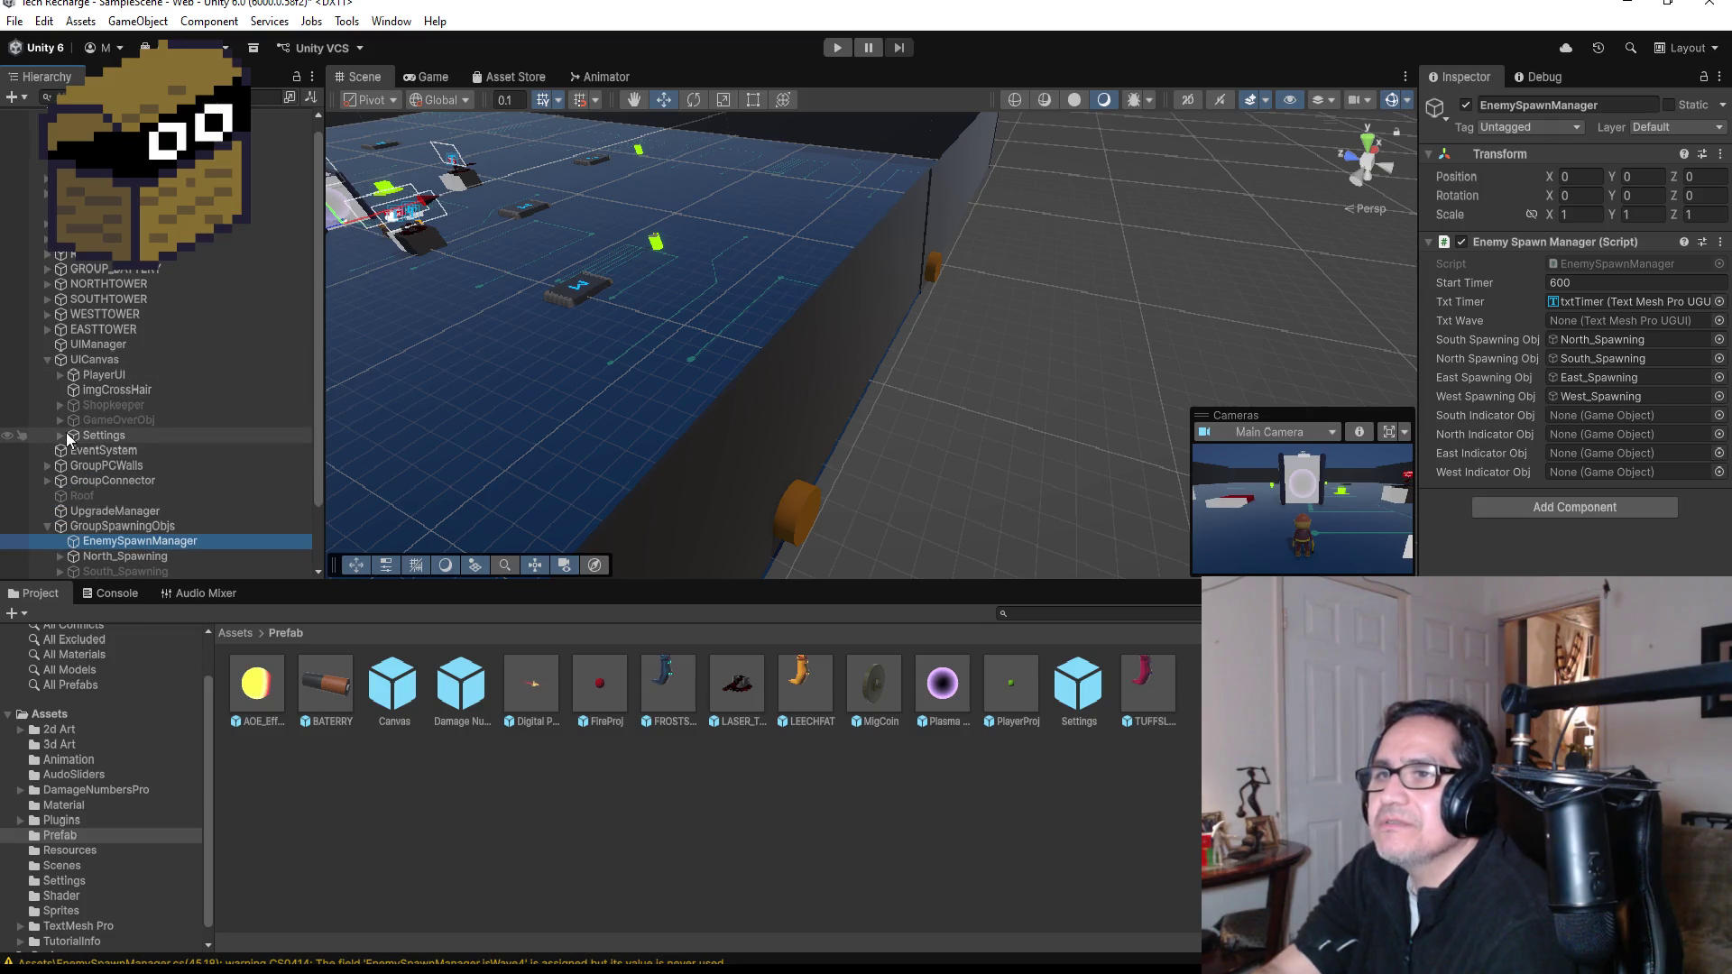
left_click(61, 374)
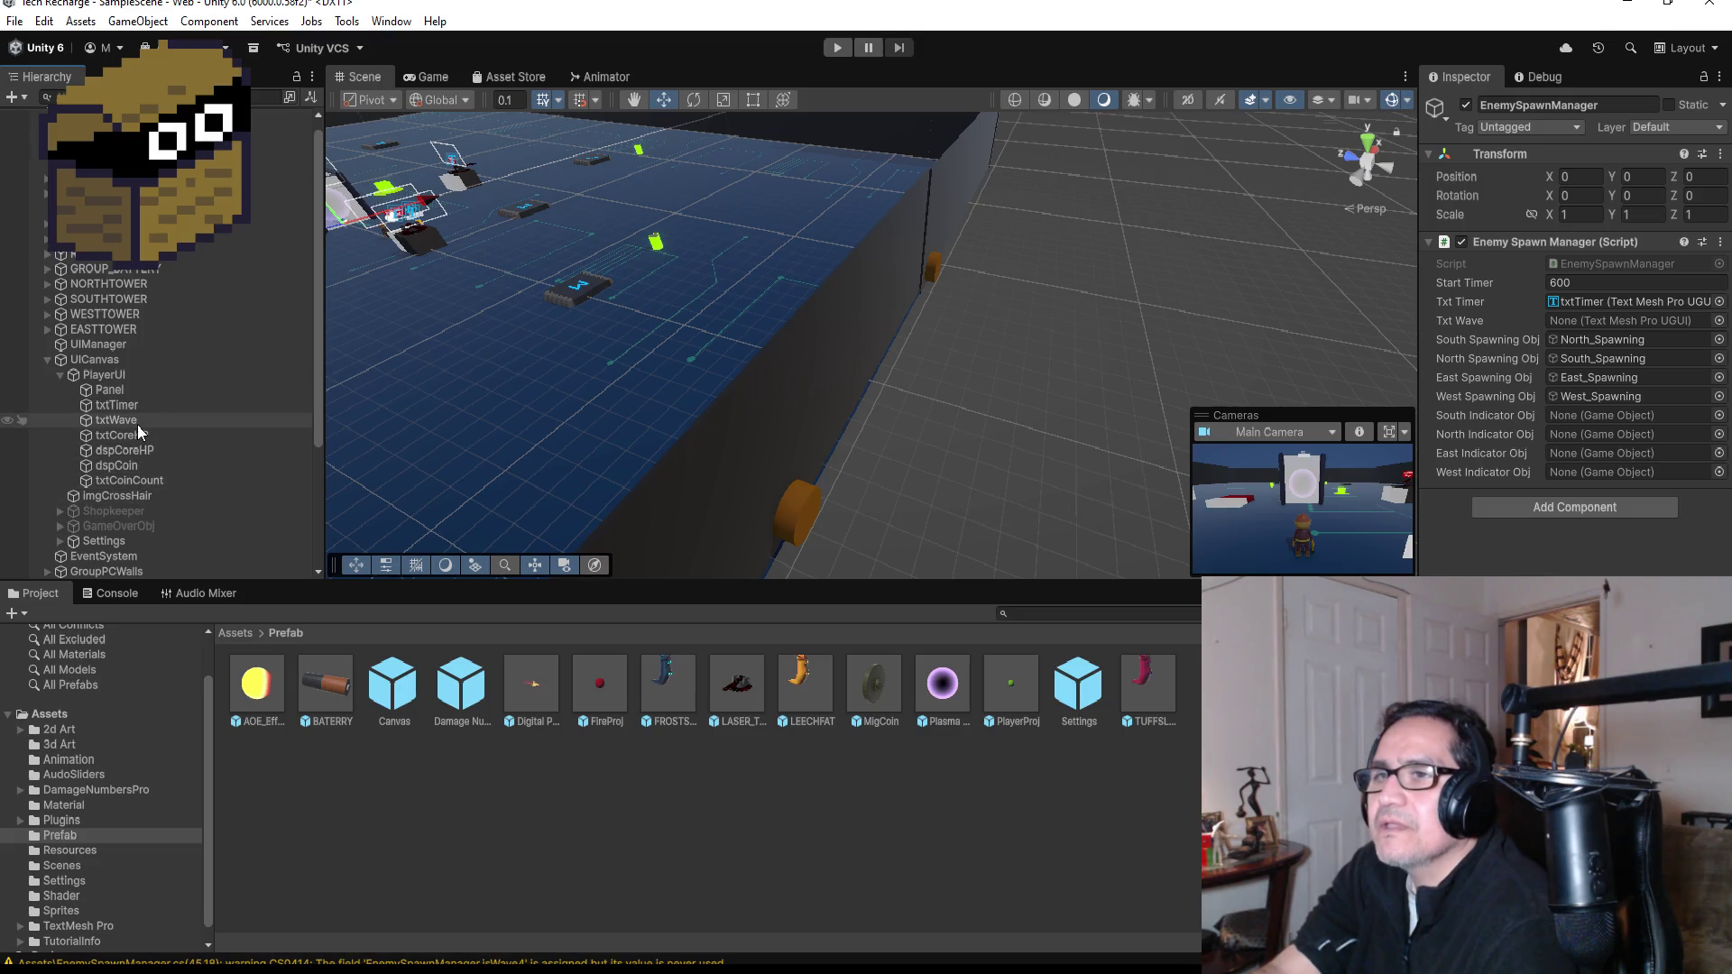
left_click(181, 426)
scroll(180, 438, "down", 4)
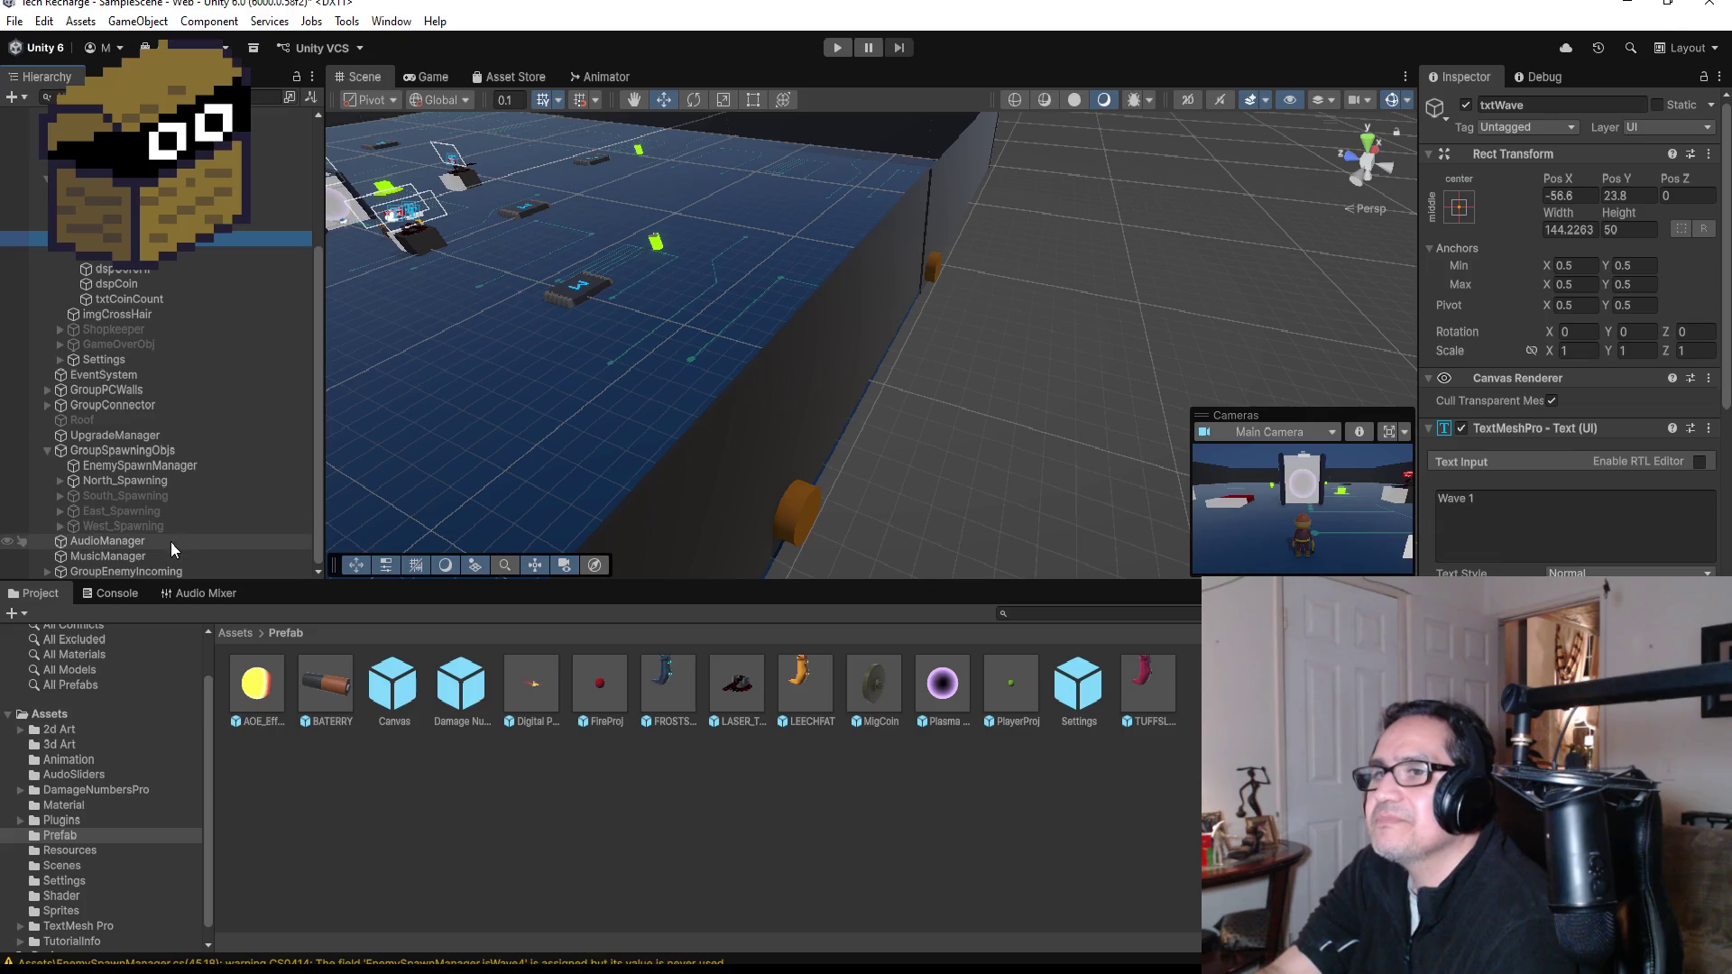
left_click(138, 469)
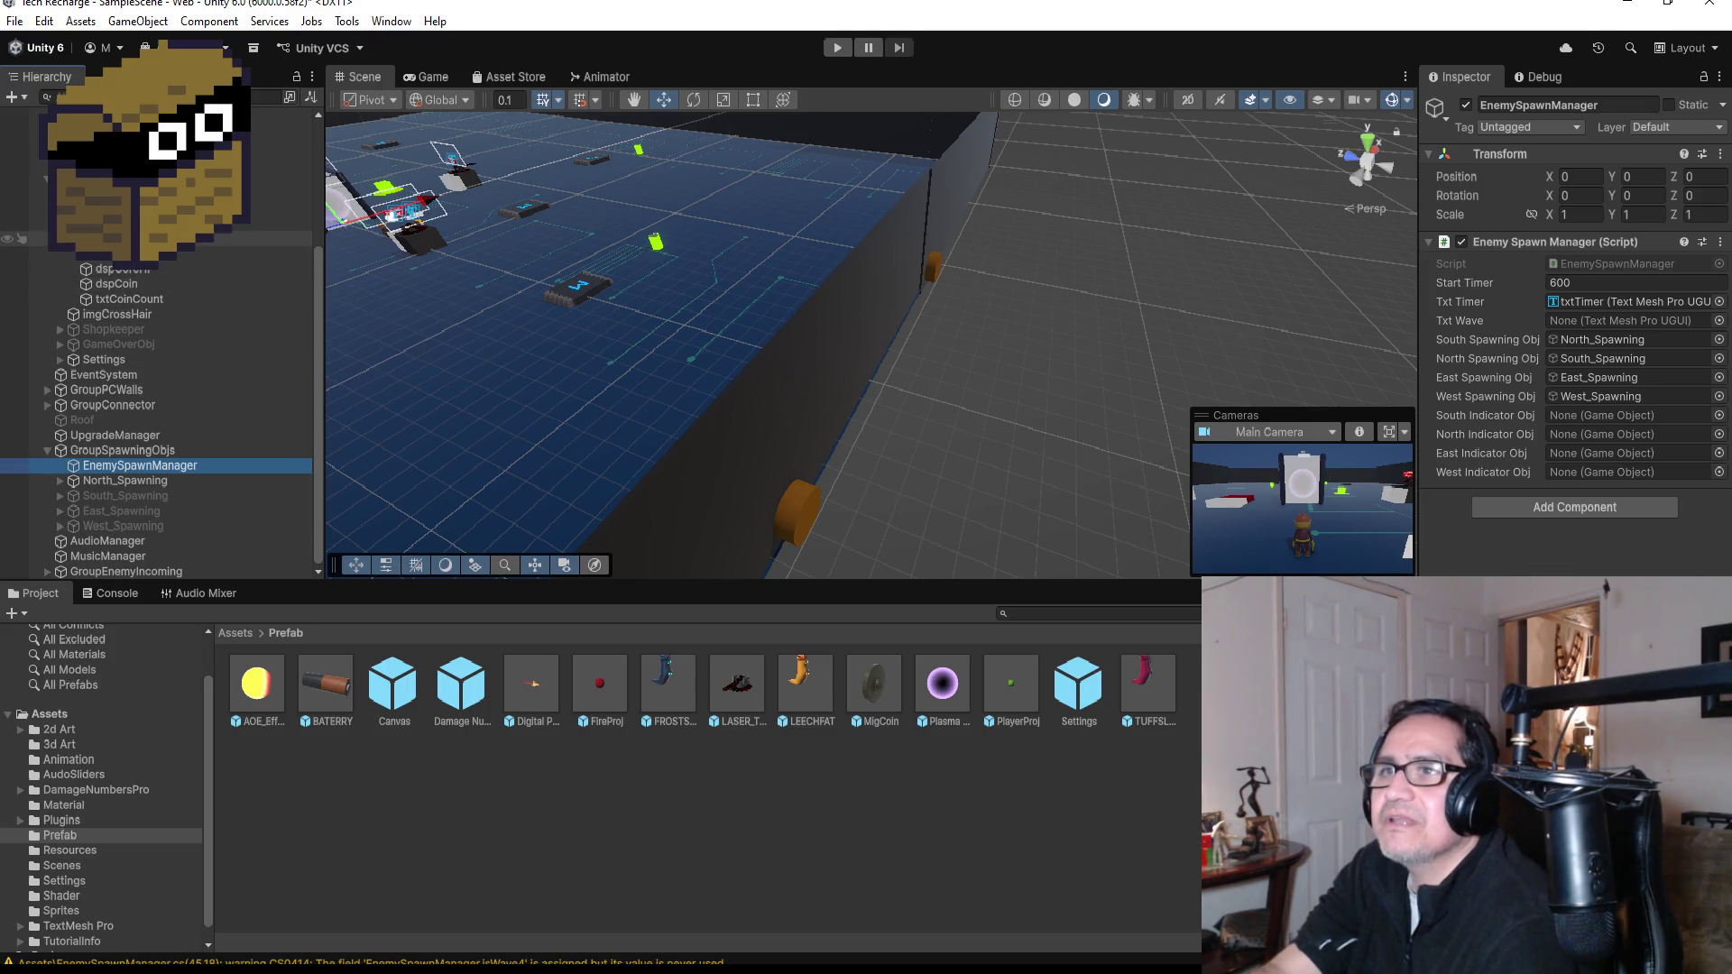
left_click_drag(1628, 289, 1632, 321)
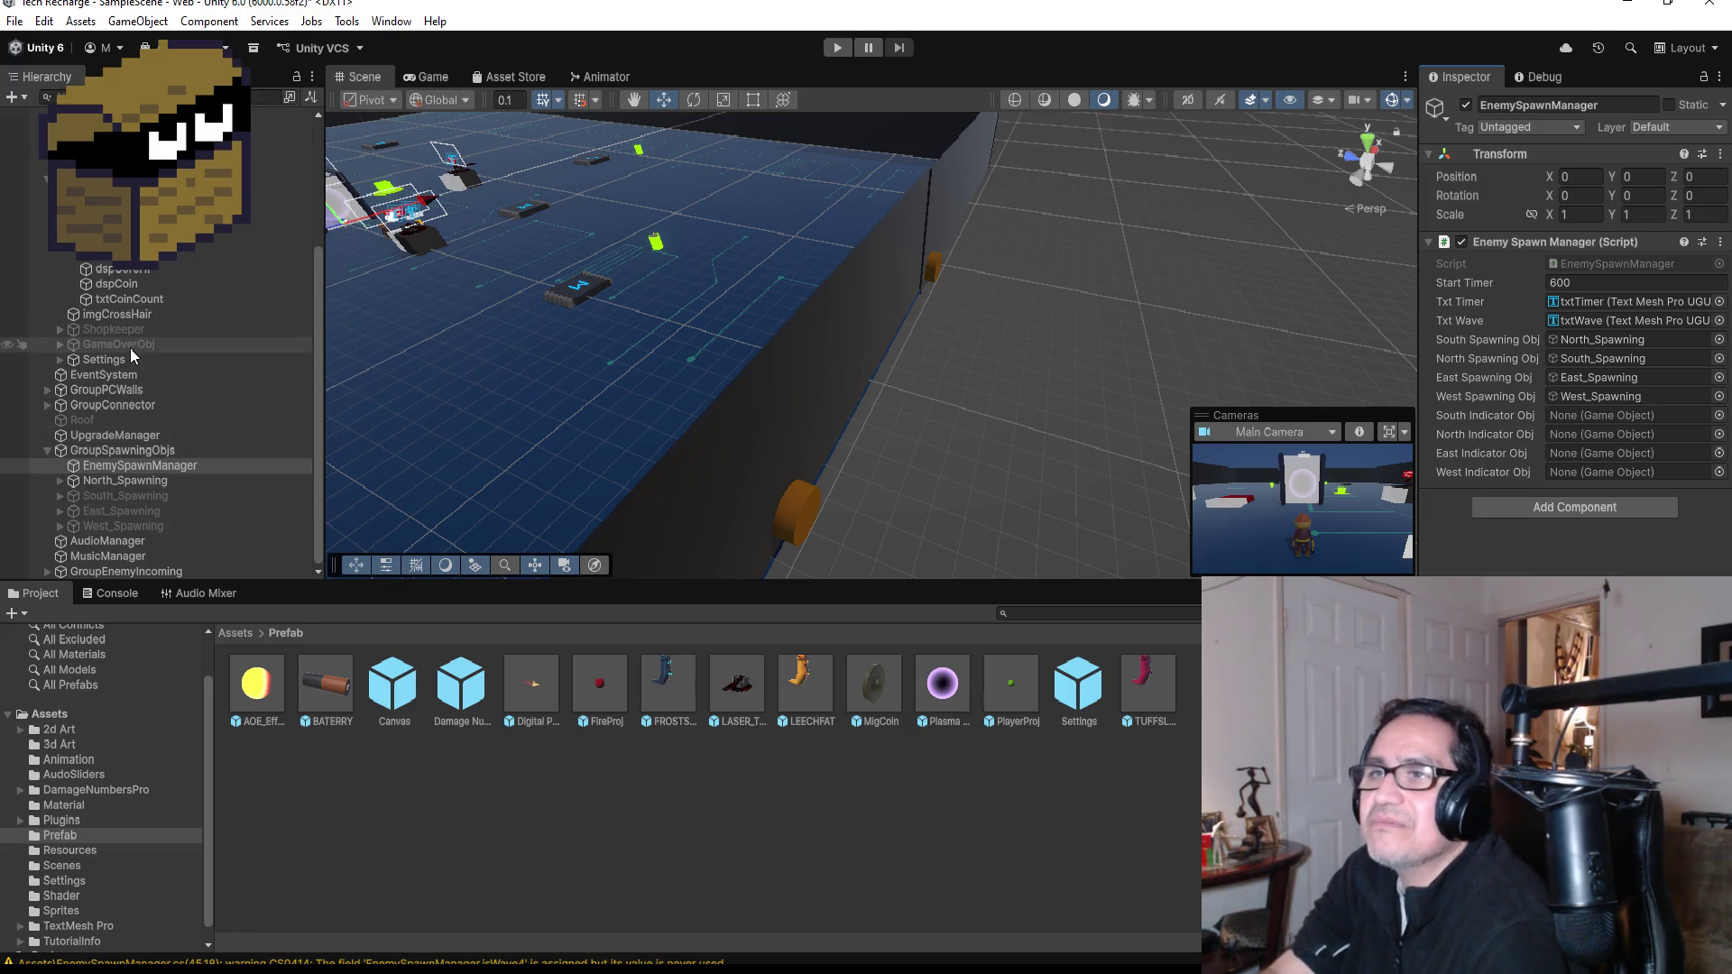
left_click(47, 178)
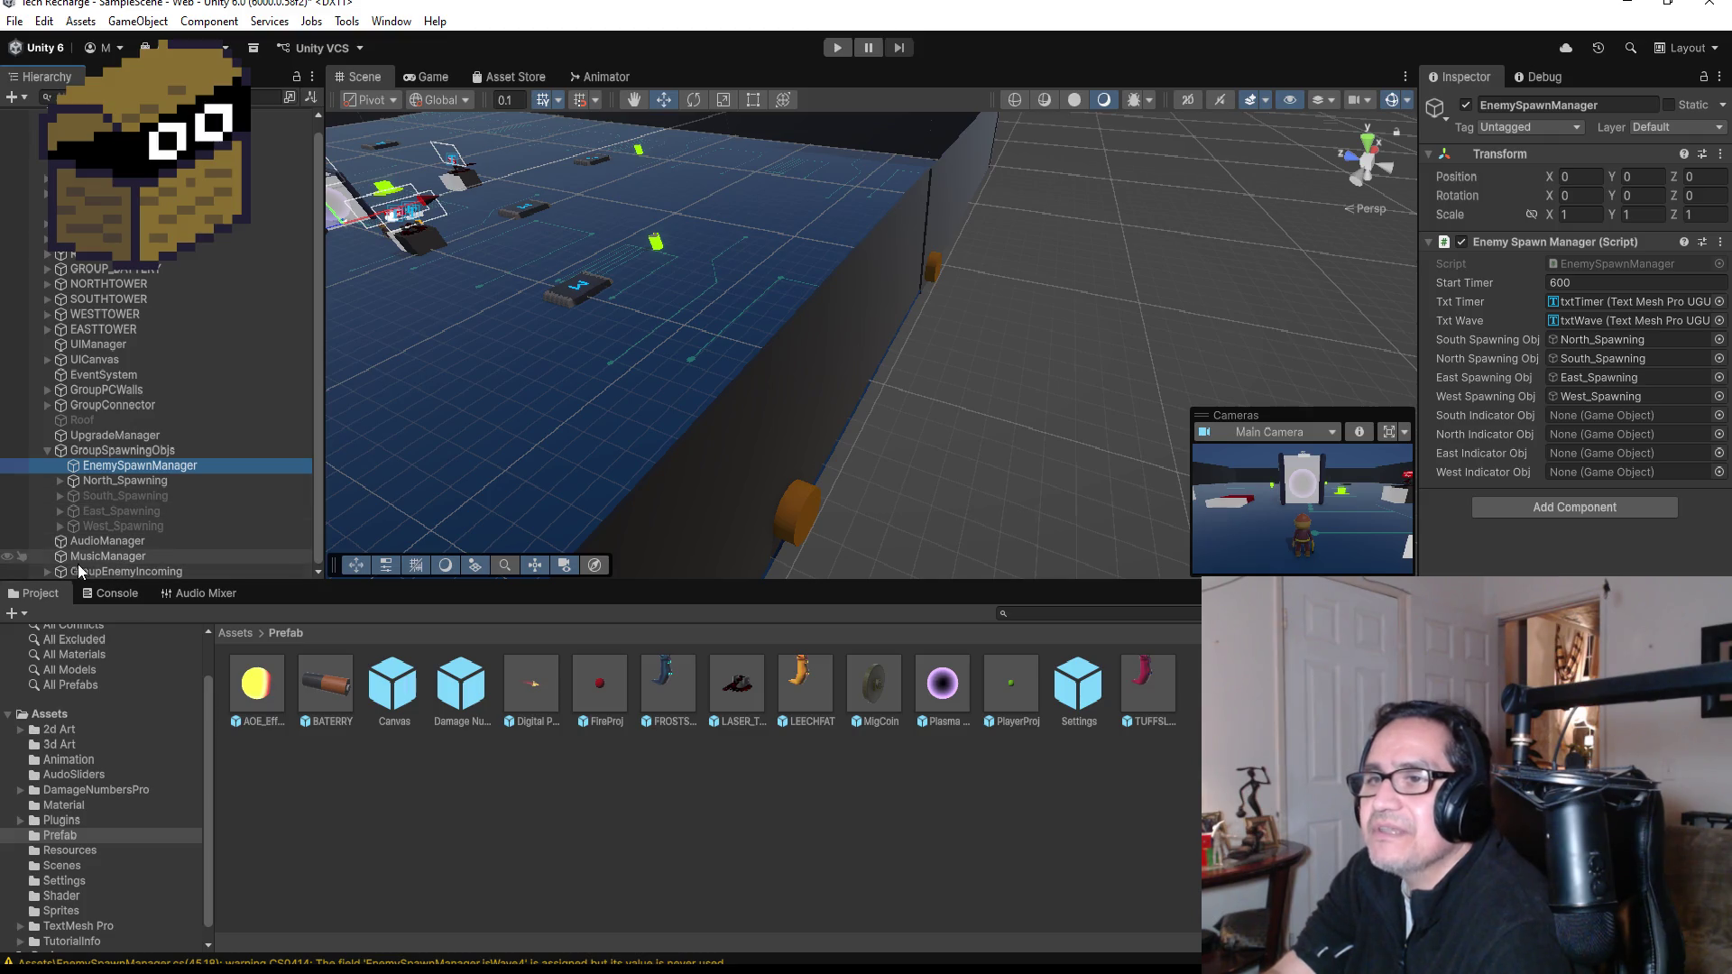
- Assign the IncomingEnemy North/South/East/West objects to the indicator slots and enter play mode
left_click(52, 570)
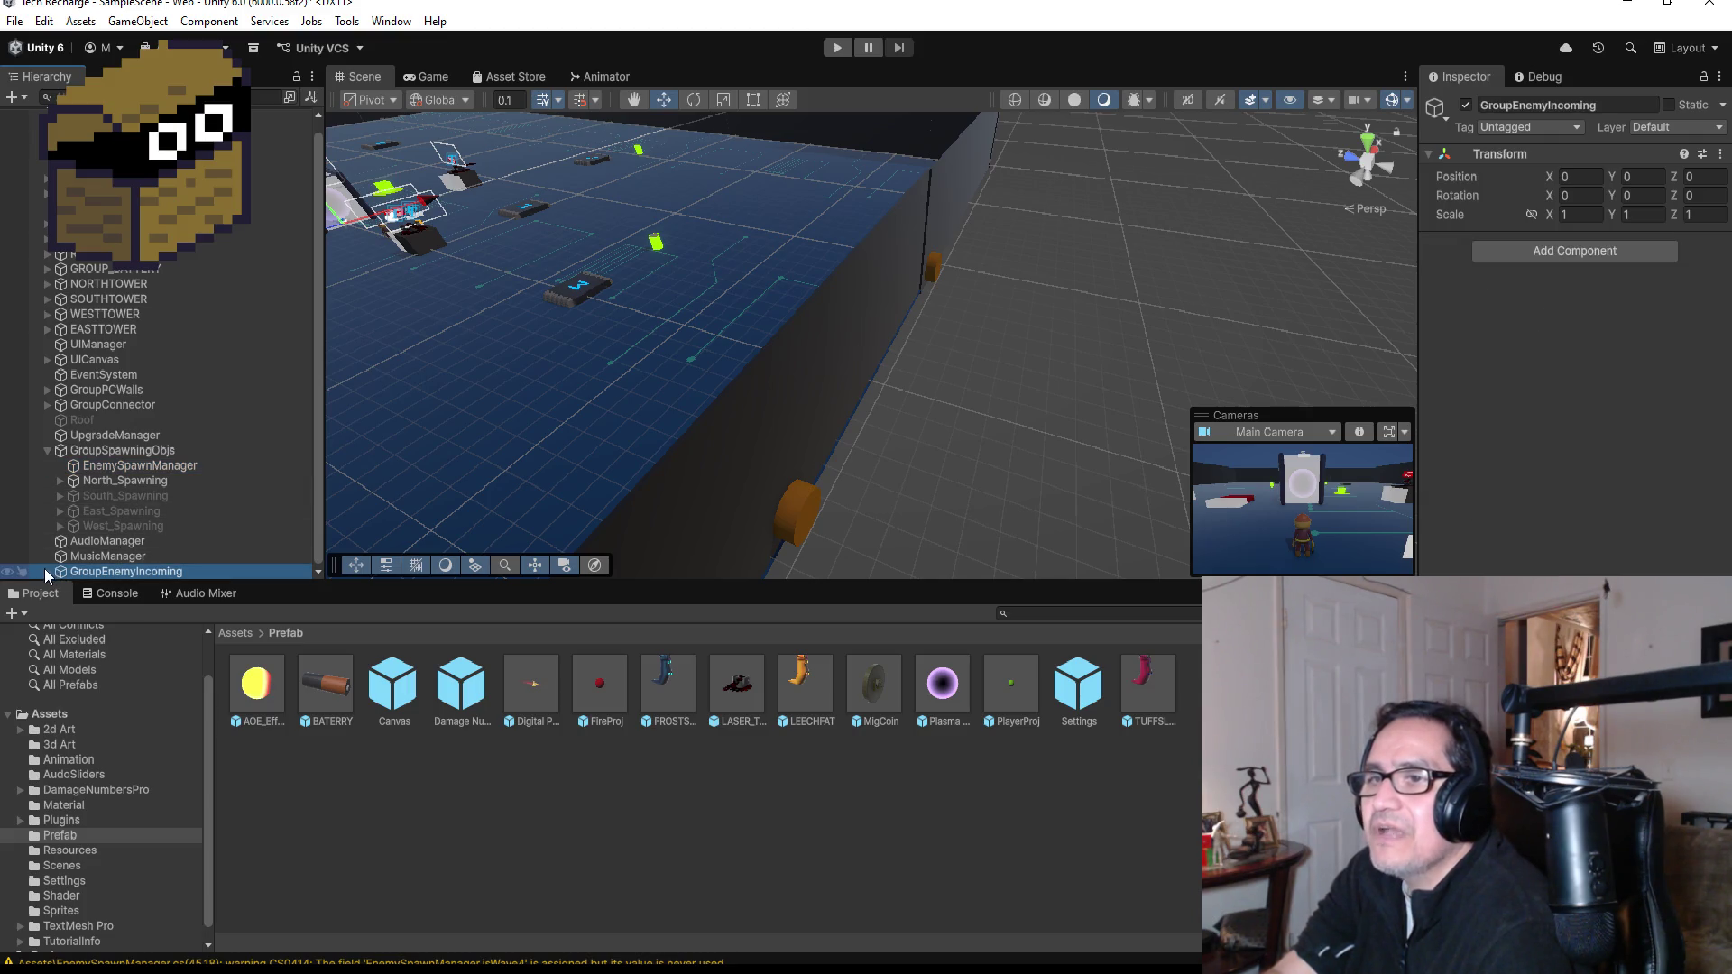
left_click(46, 569)
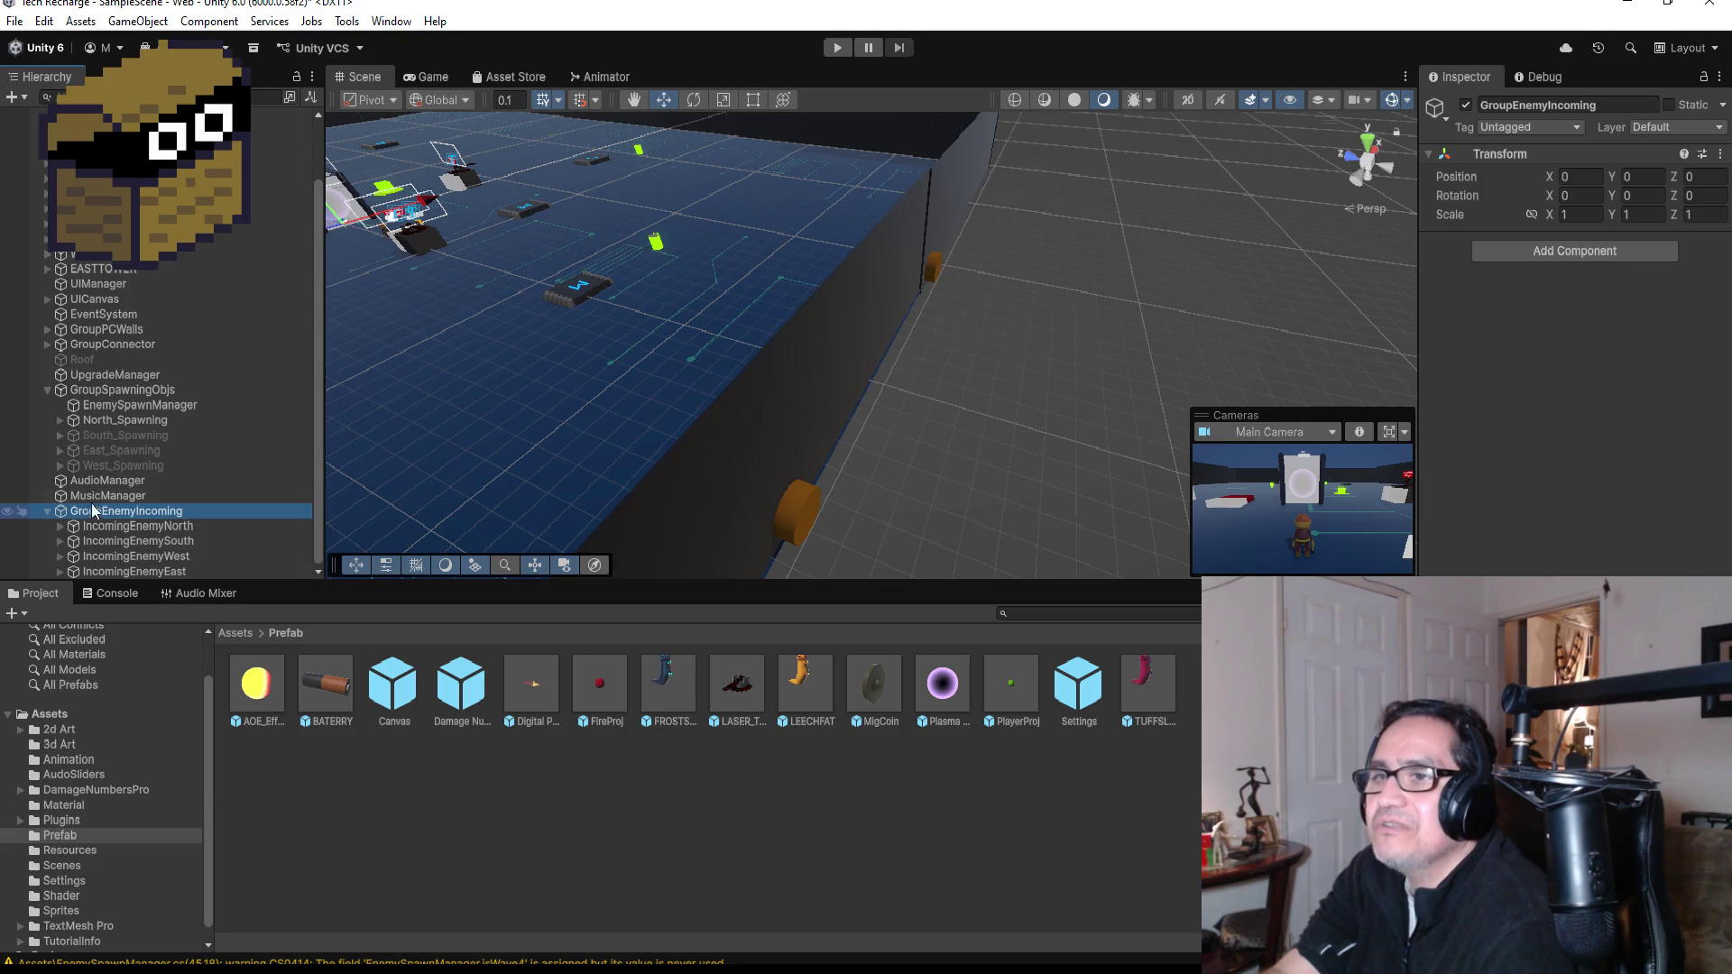
left_click(123, 389)
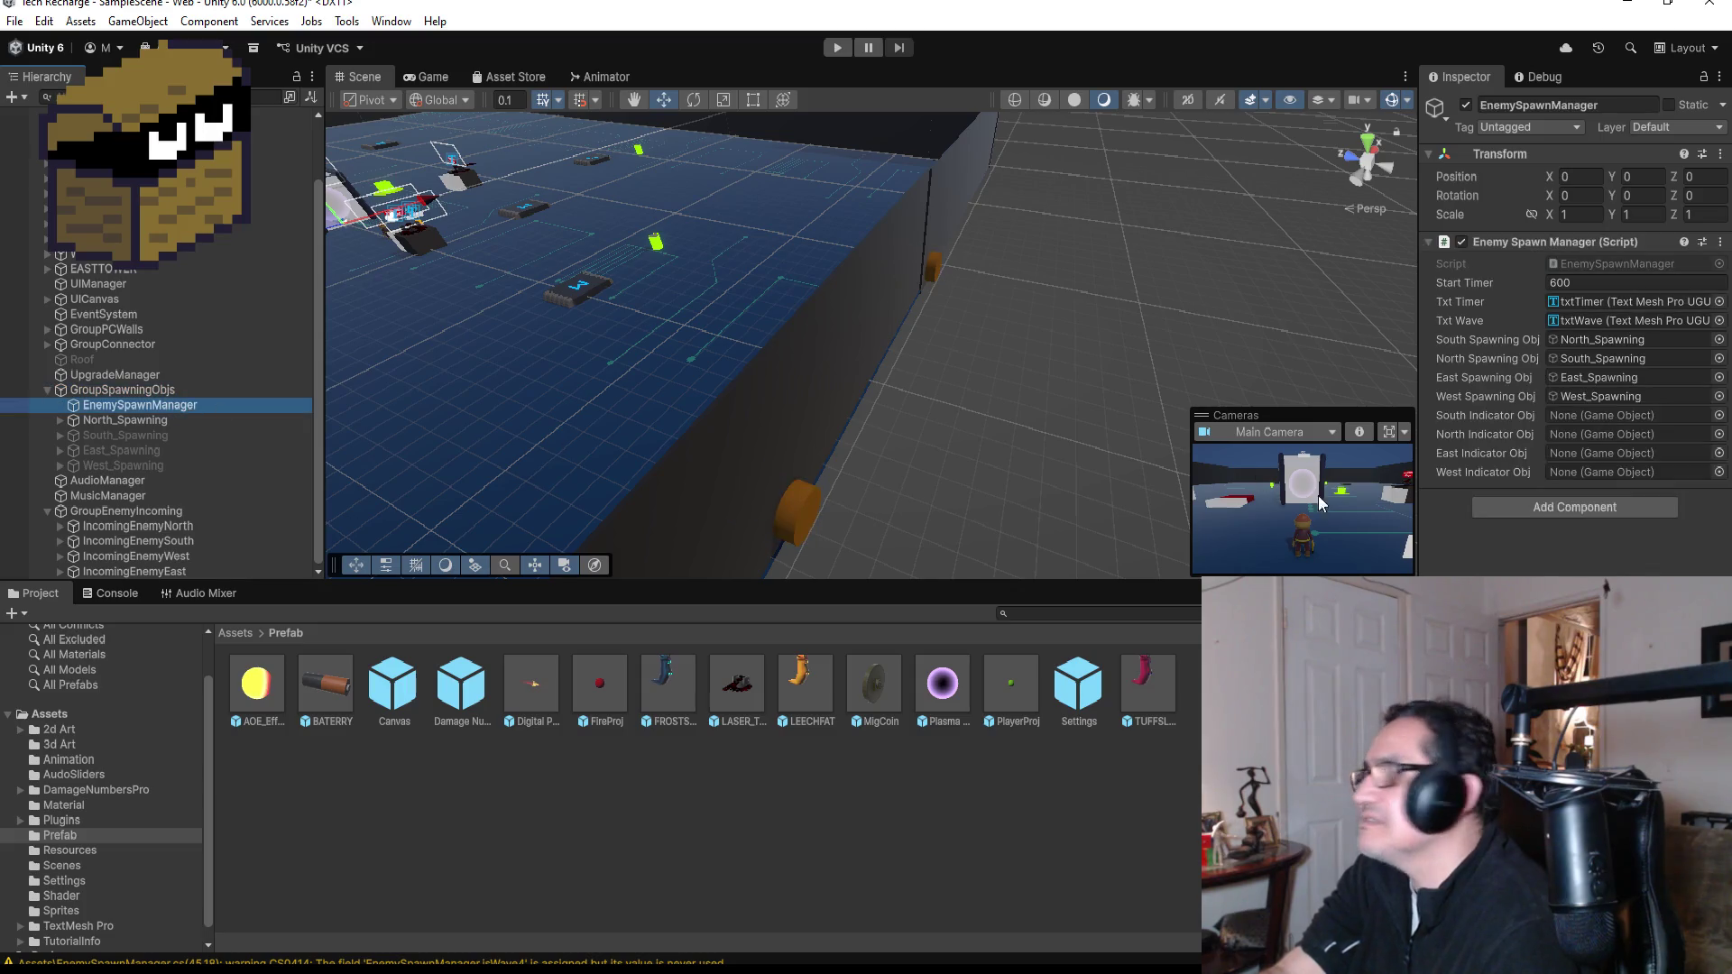
left_click_drag(145, 538, 1148, 514)
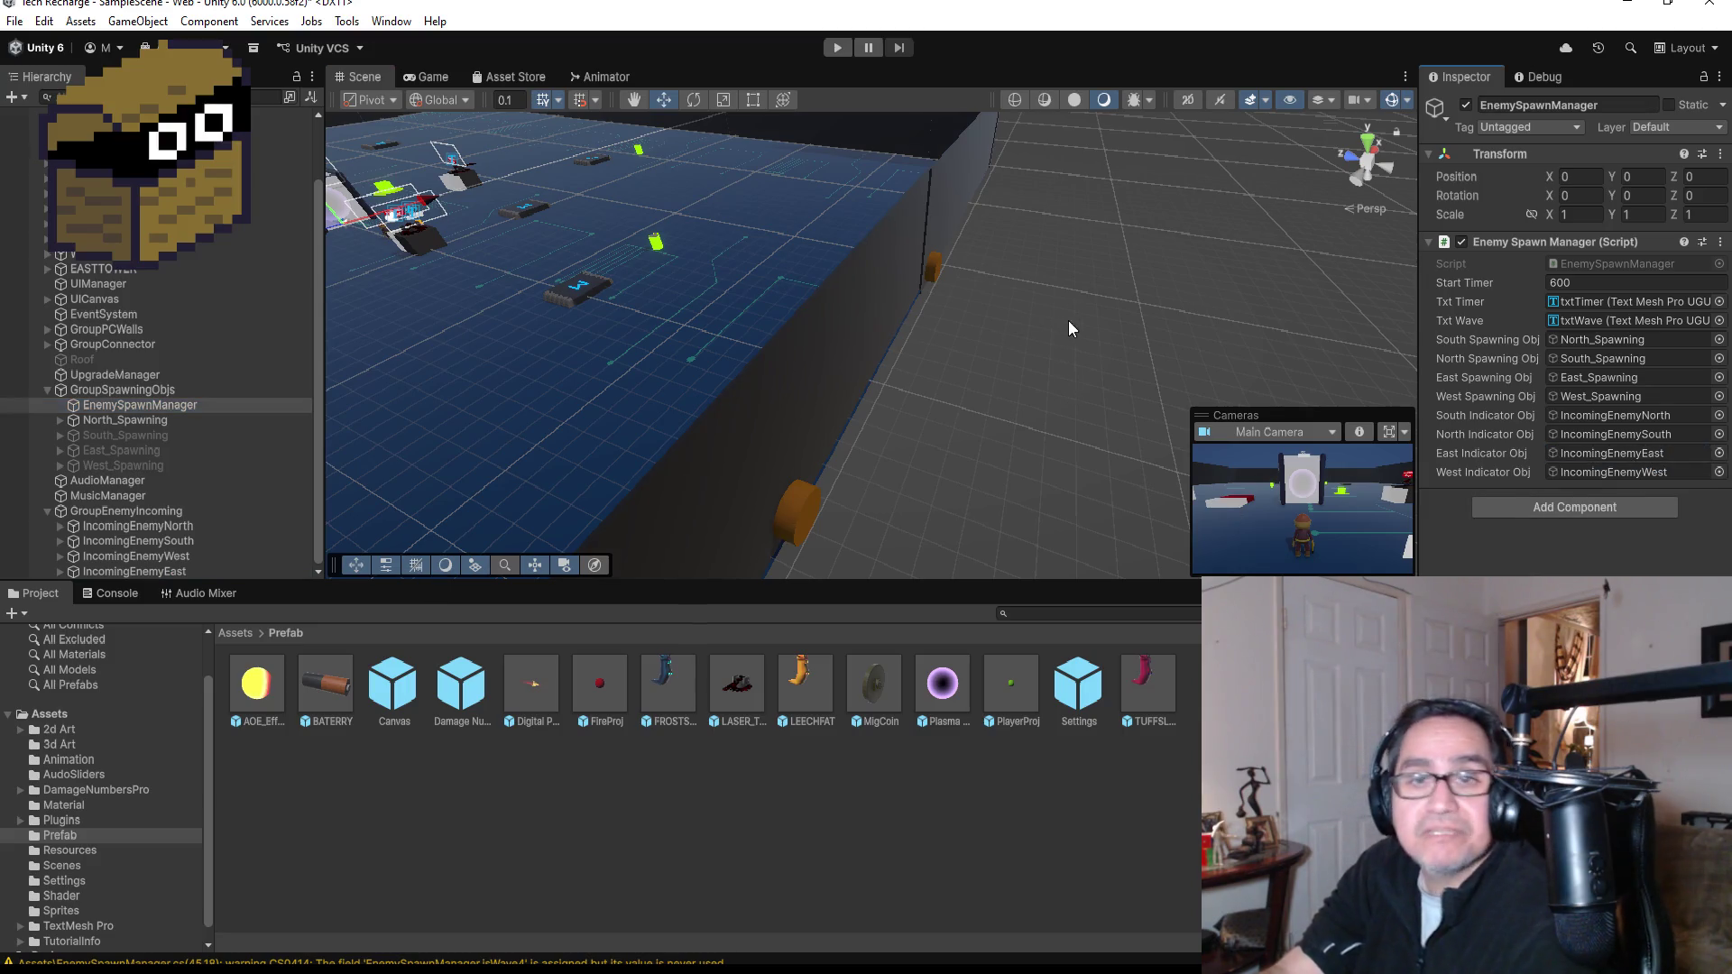
left_click(838, 48)
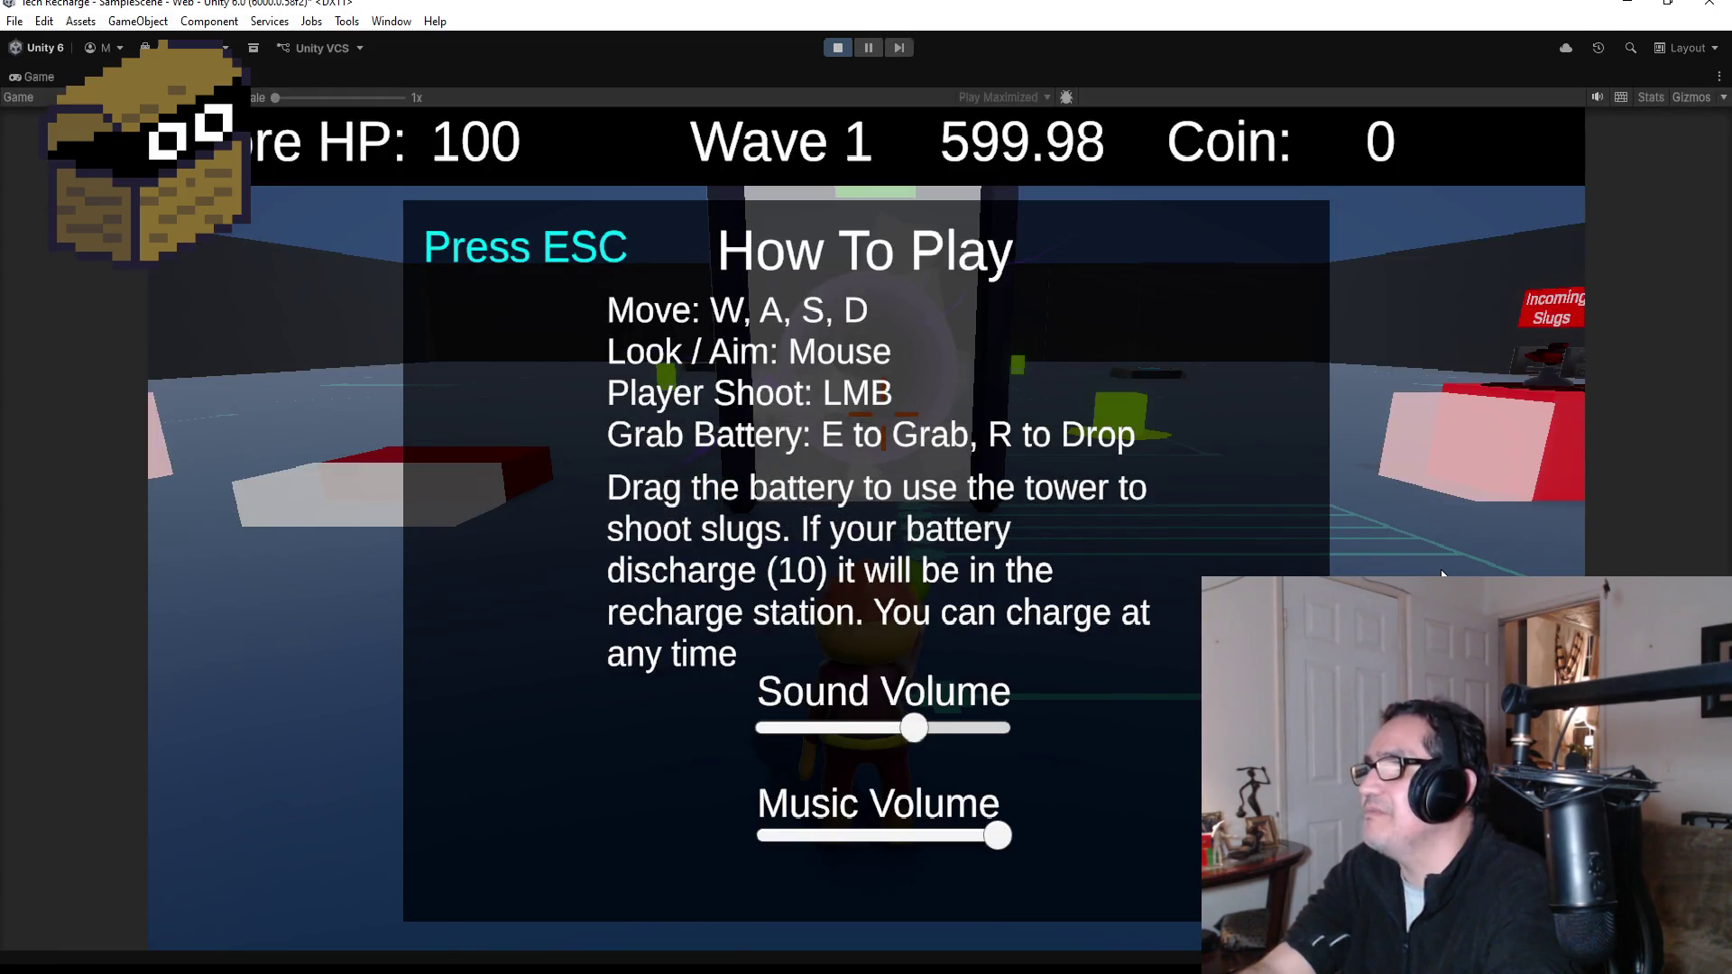
- Dismiss How To Play, run around to check the Incoming Slugs signs, then stop playing
key("Escape")
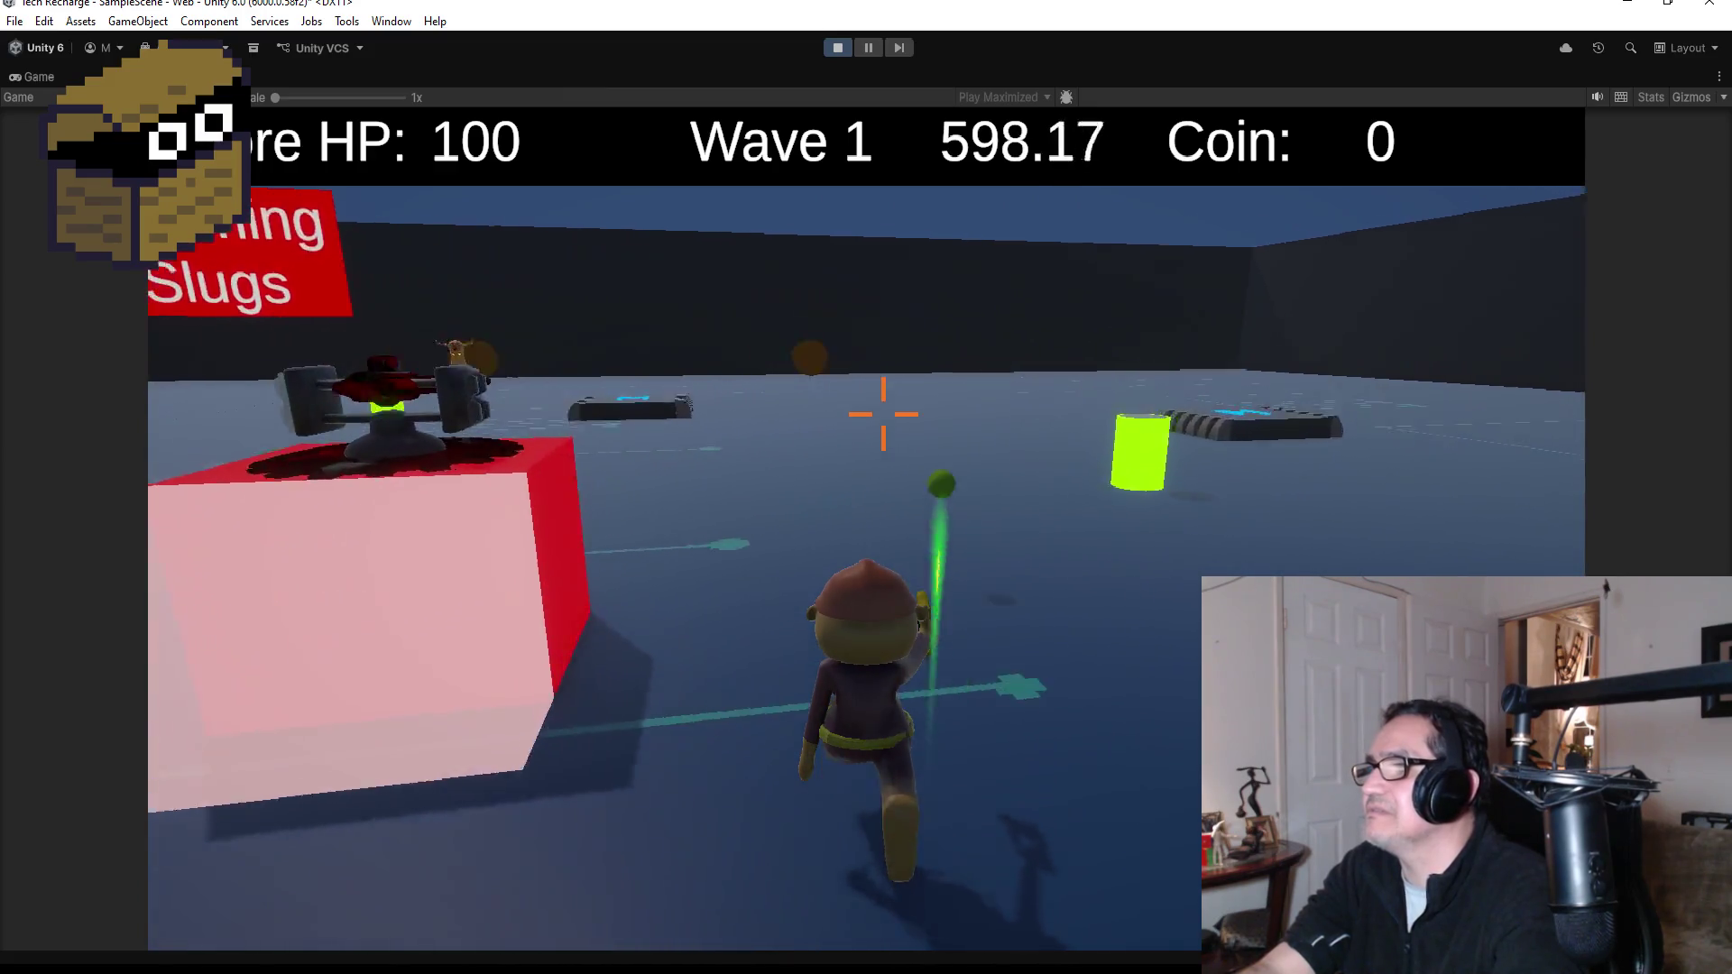
key("w")
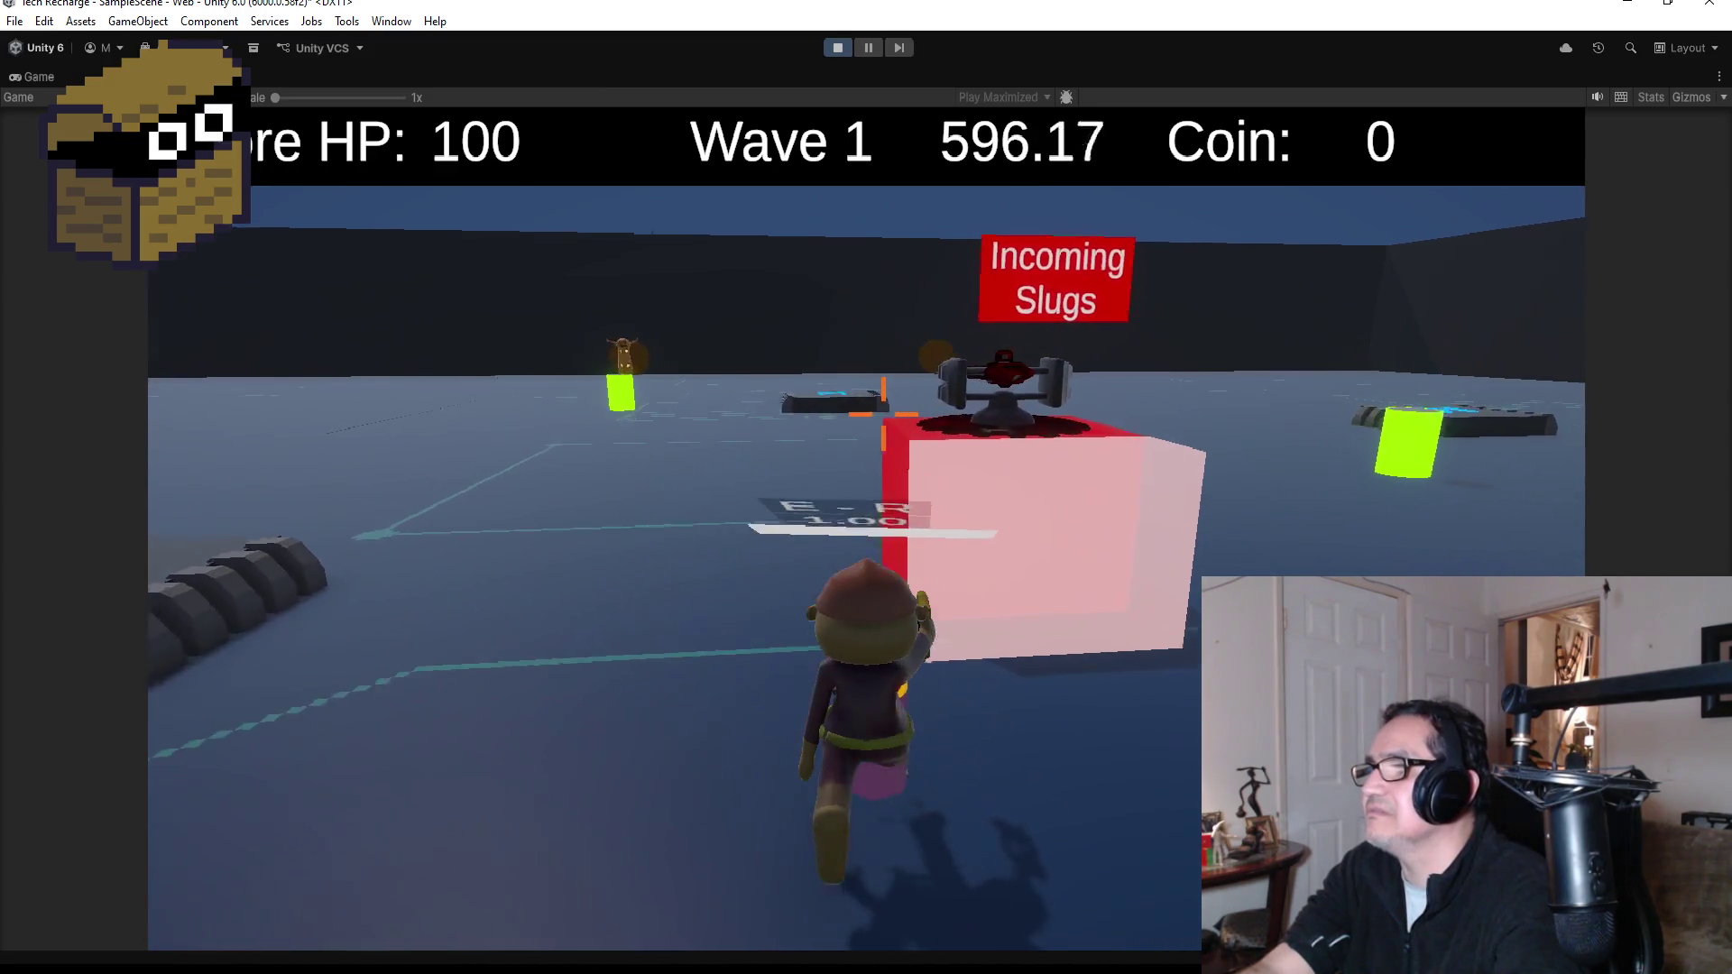
key("w")
key("w")
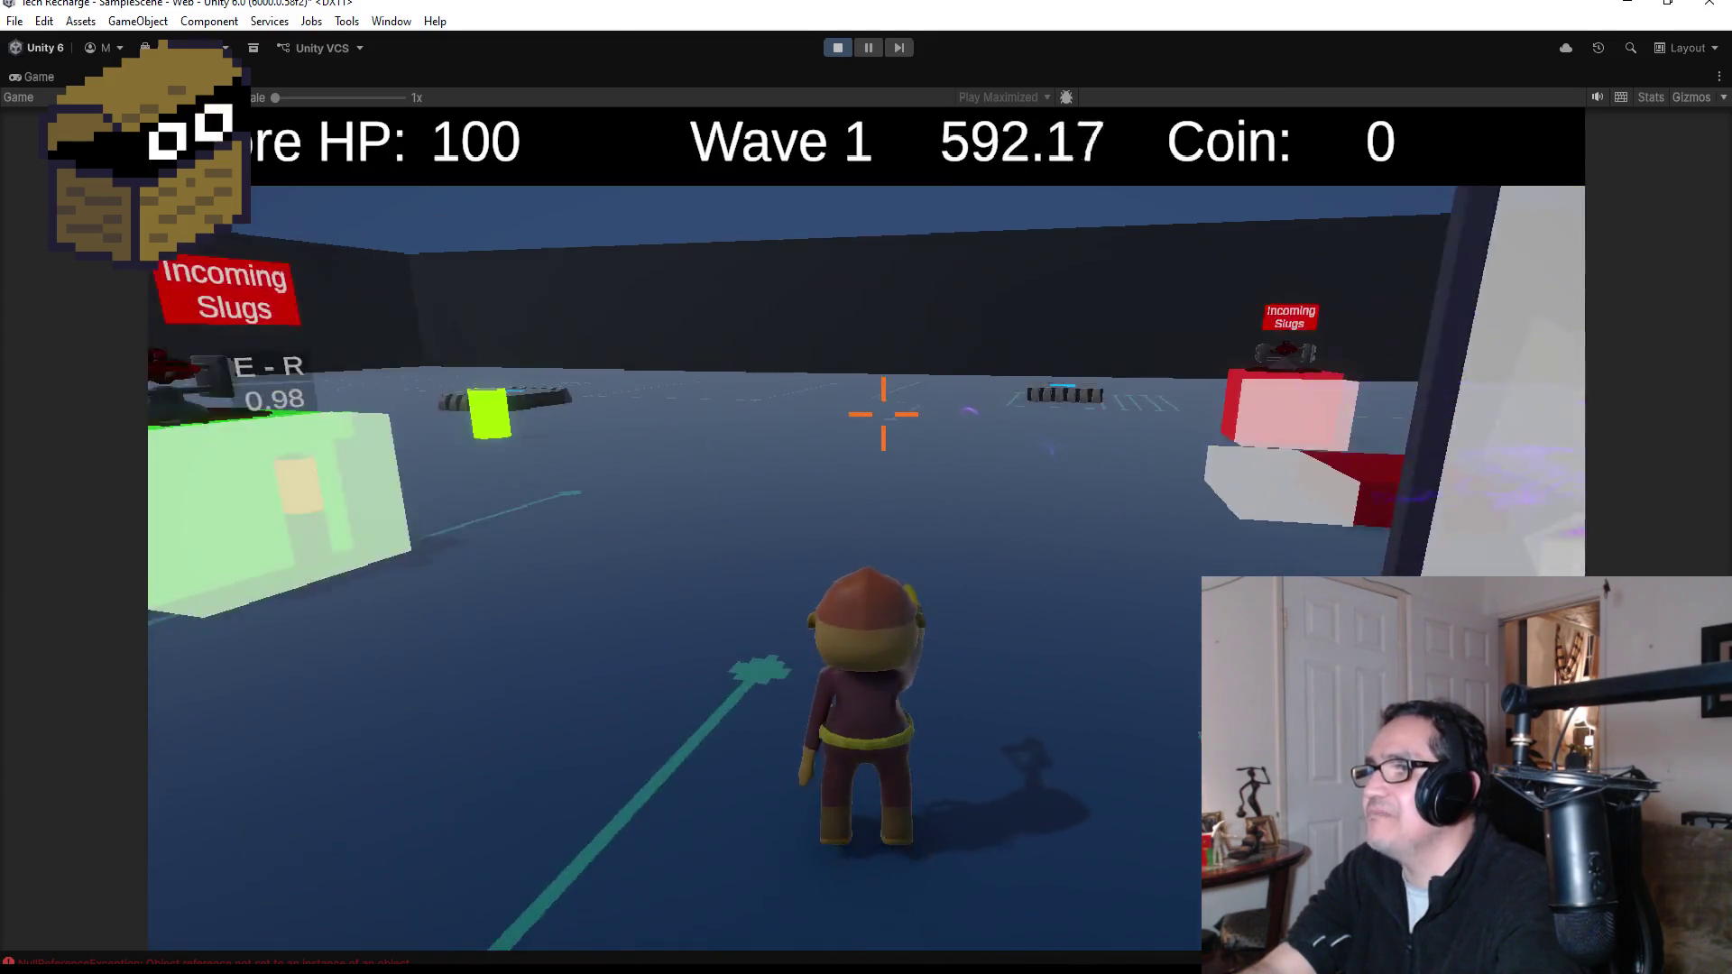
key("Escape")
left_click(836, 48)
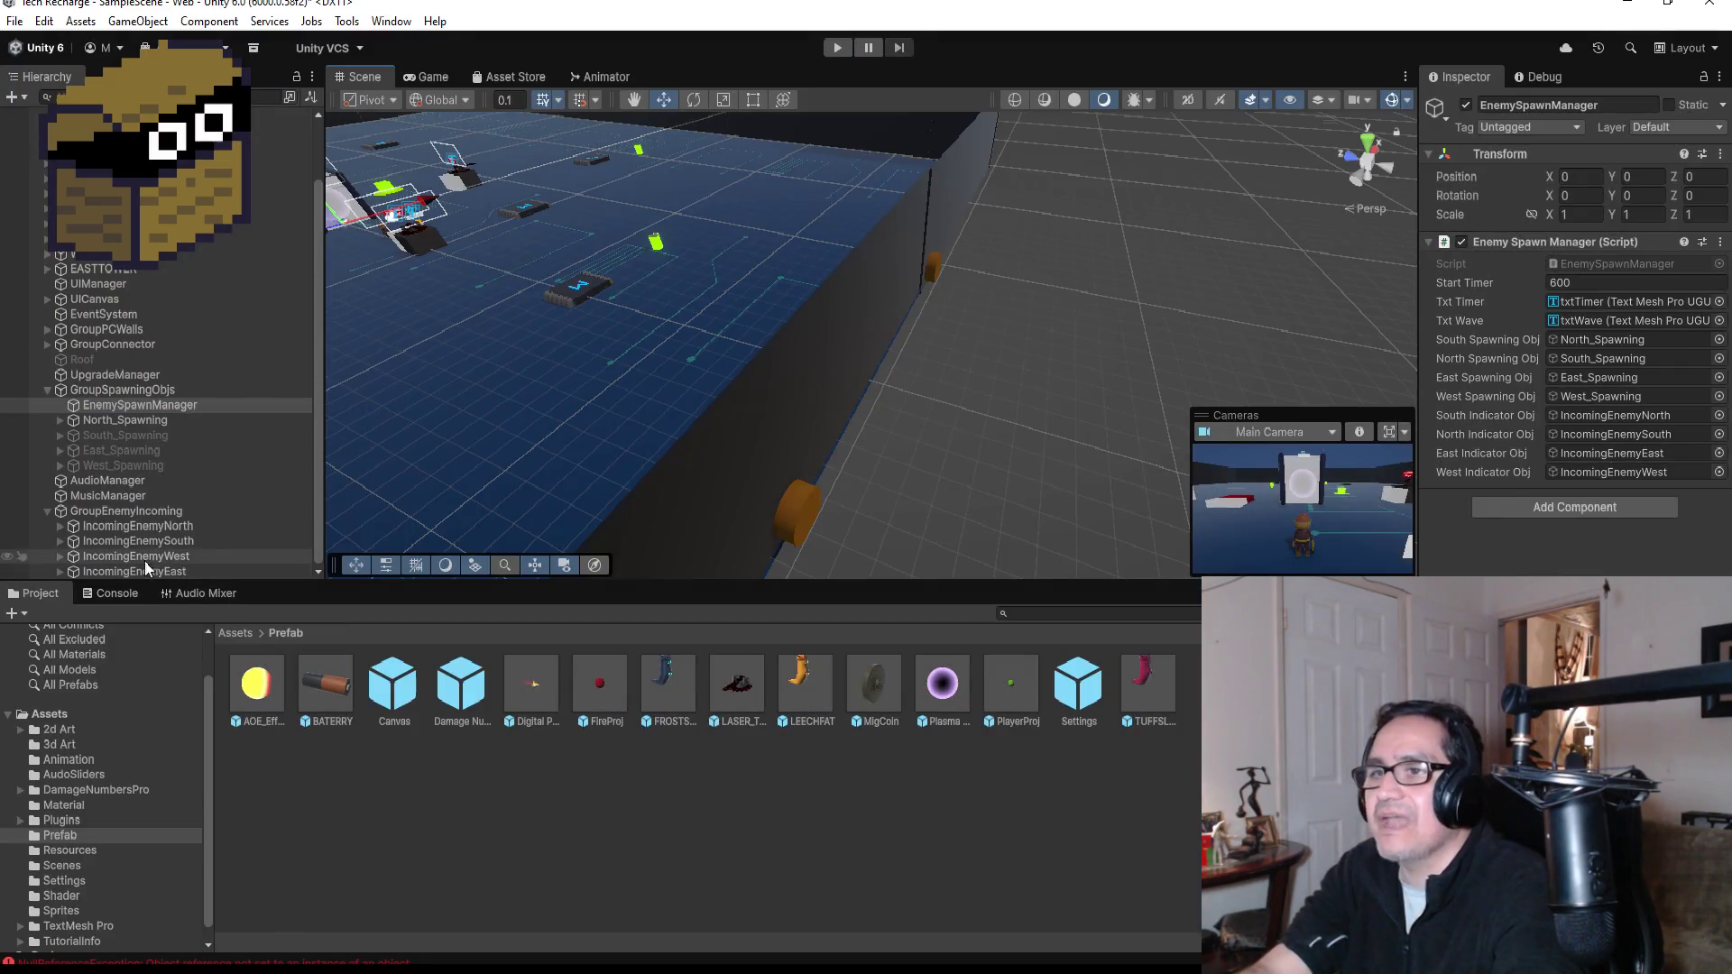
- Deactivate IncomingEnemySouth, West and East together, then start another play test
left_click(160, 542)
left_click(166, 573, "shift")
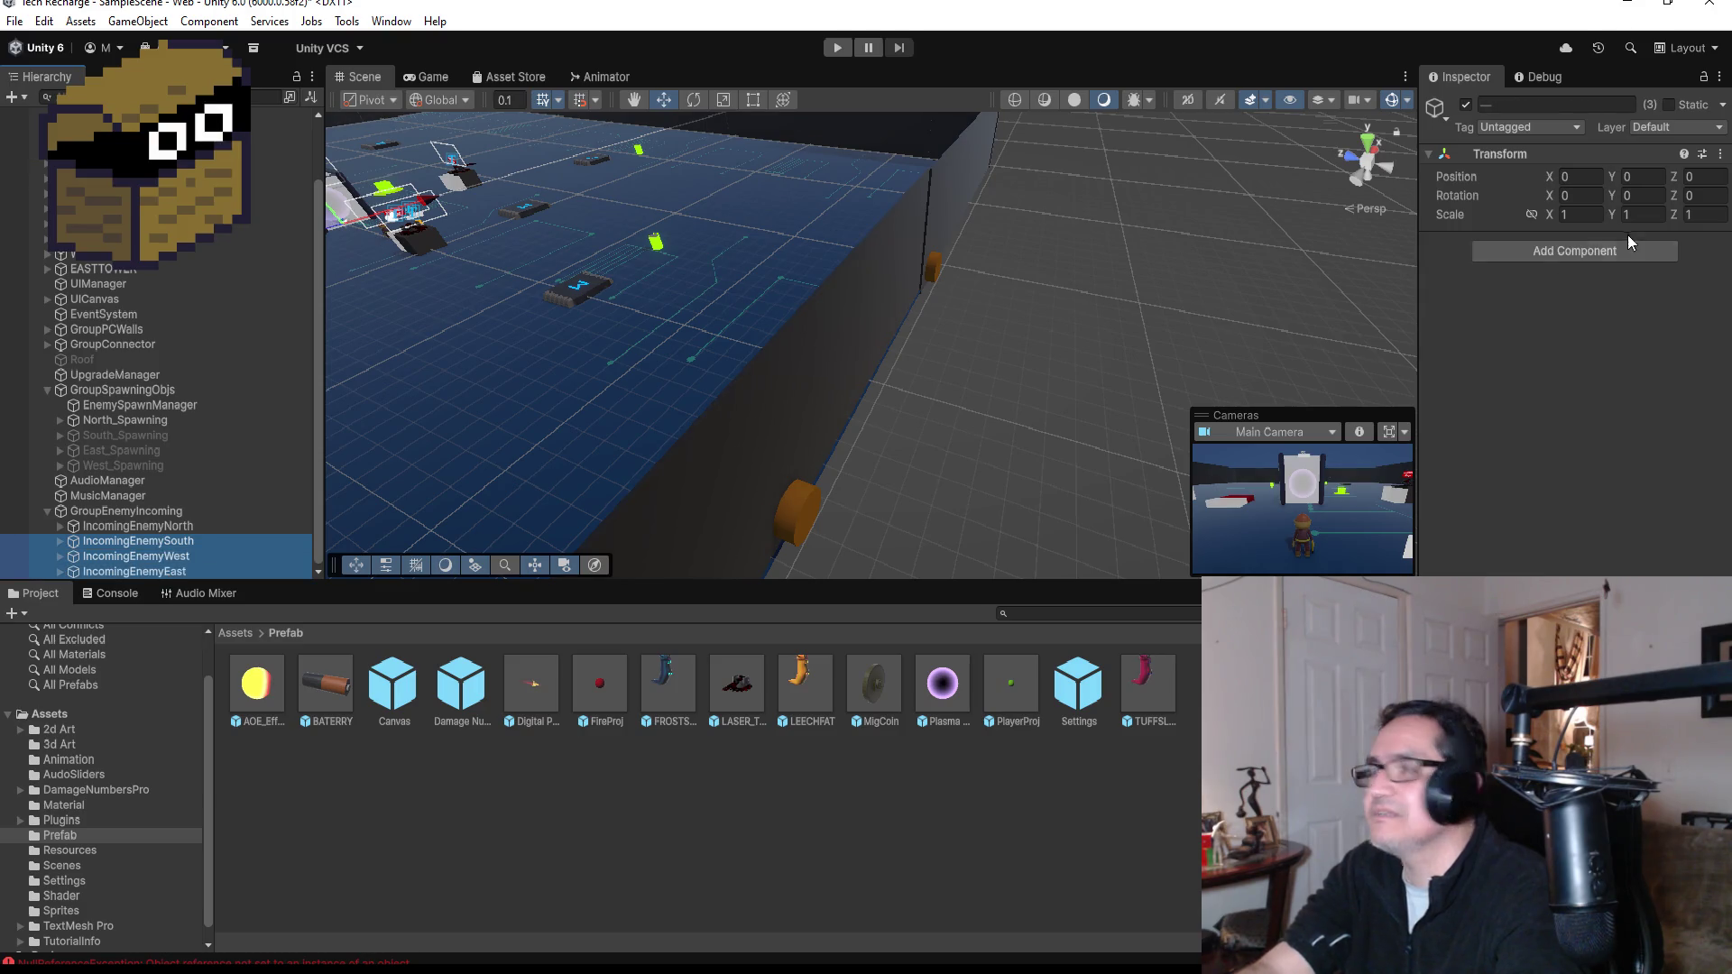
left_click(1466, 106)
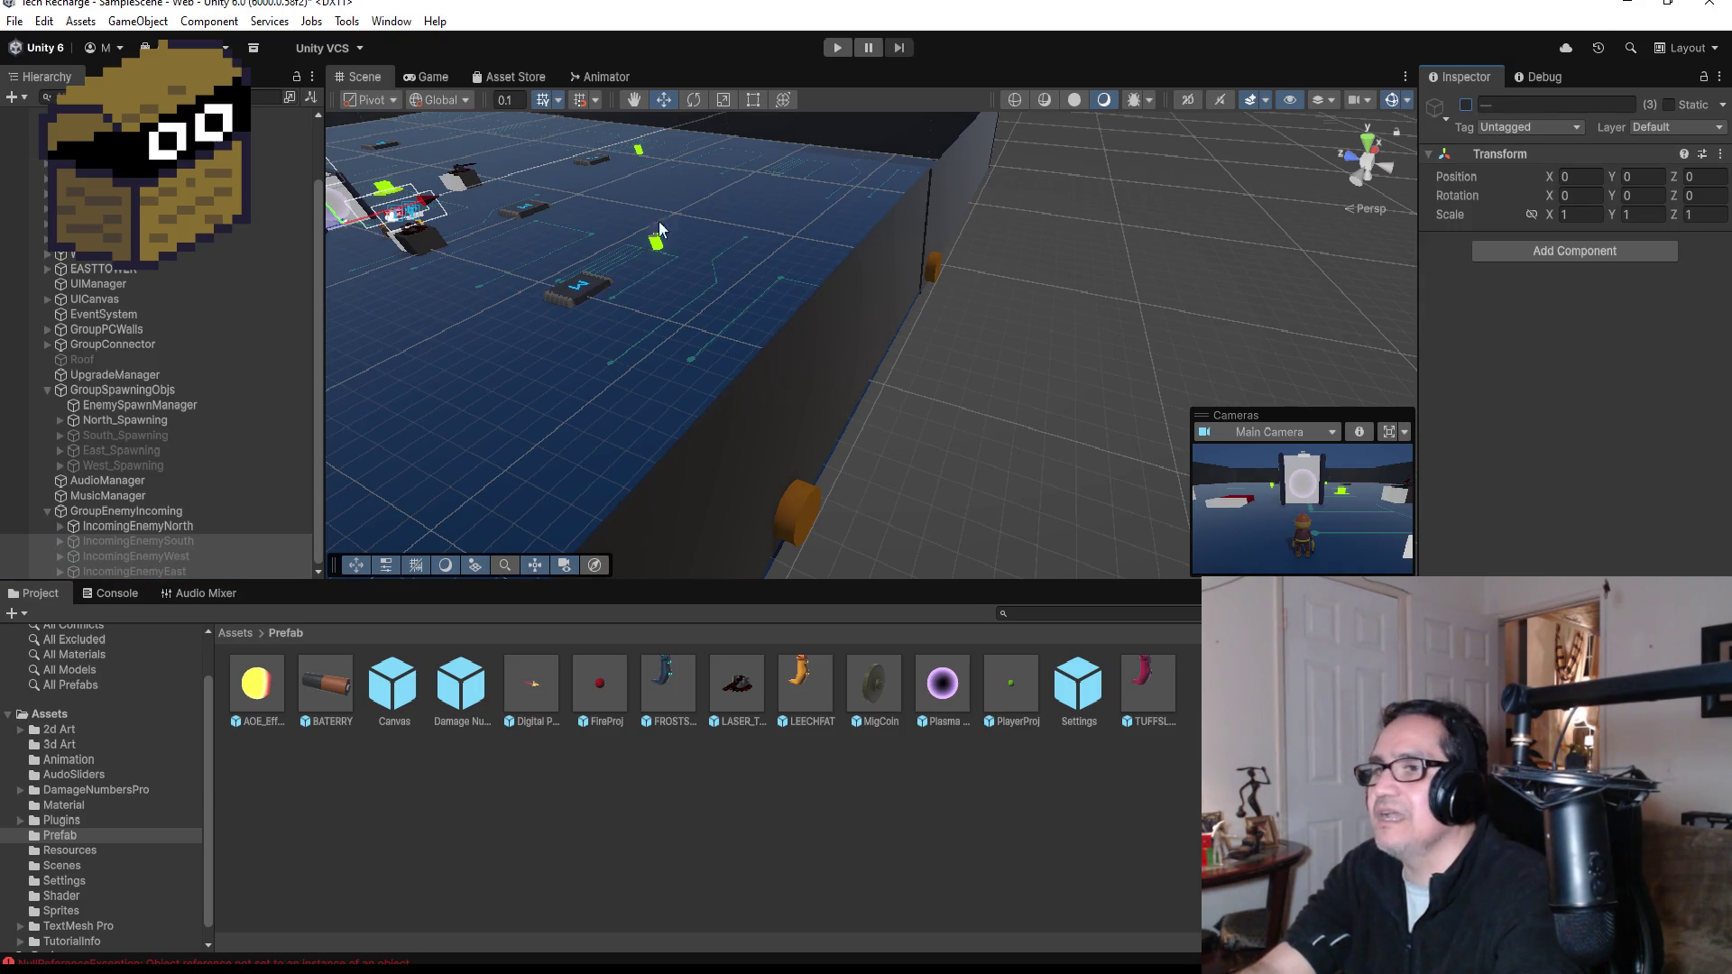
left_click(837, 48)
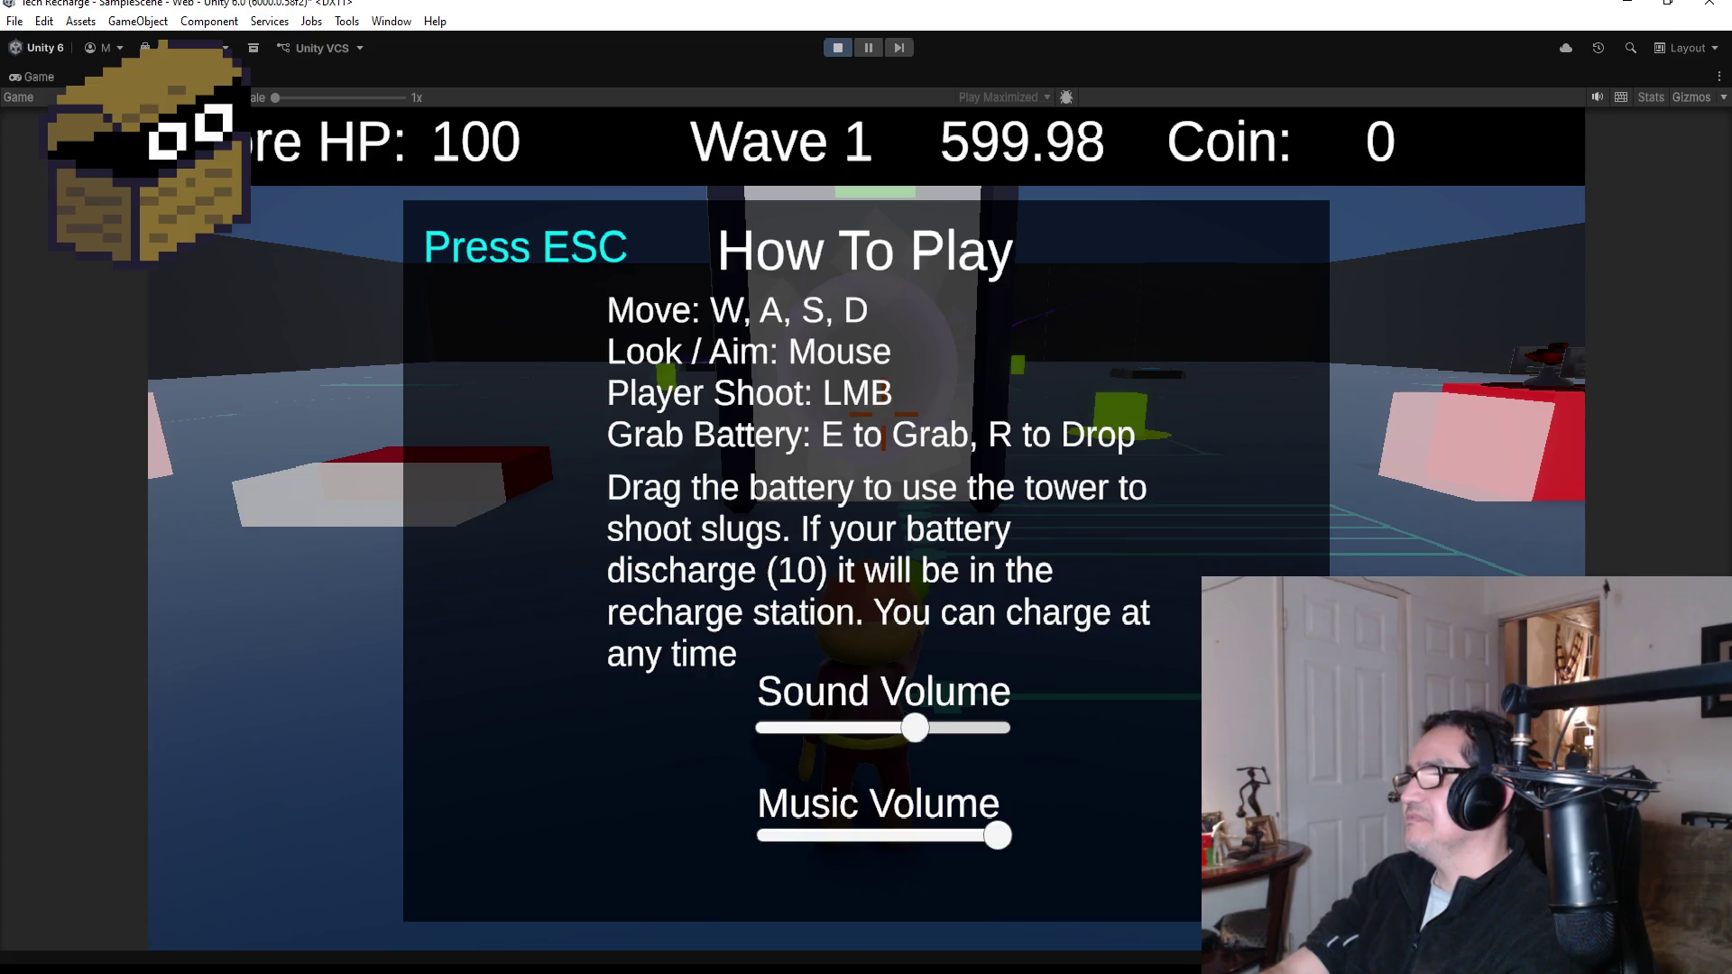
- Dismiss the How To Play overlay, walk up to the battery and fire two shots at the enemy
key("Escape")
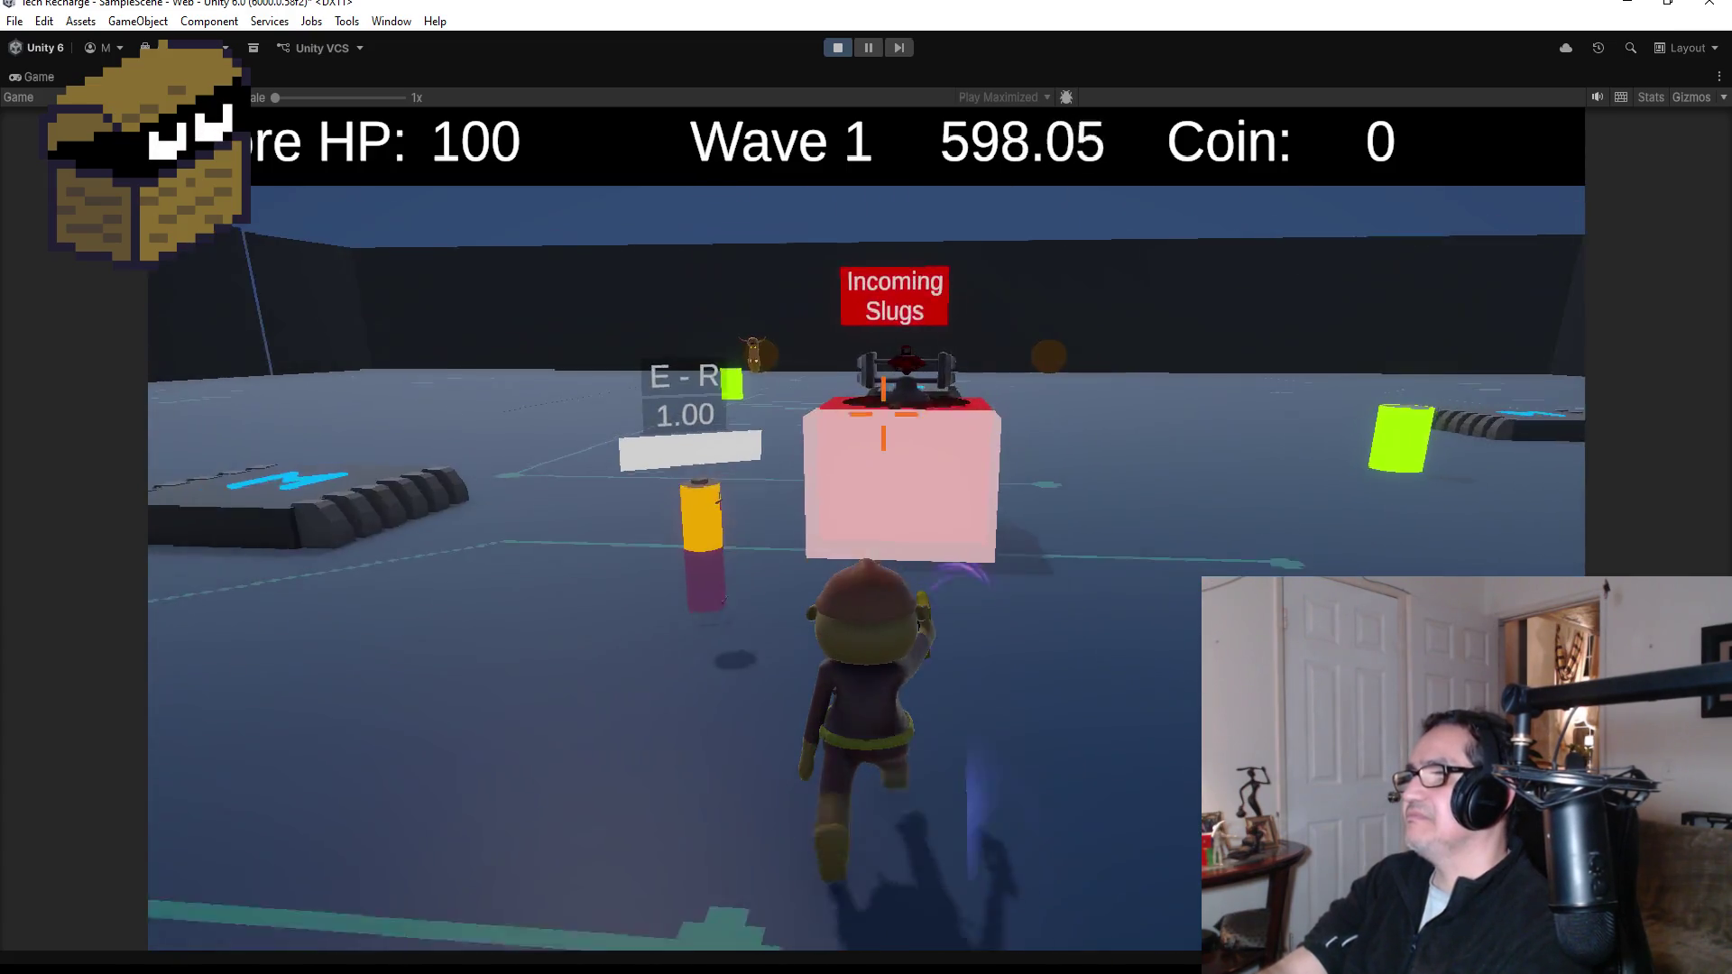
key("w")
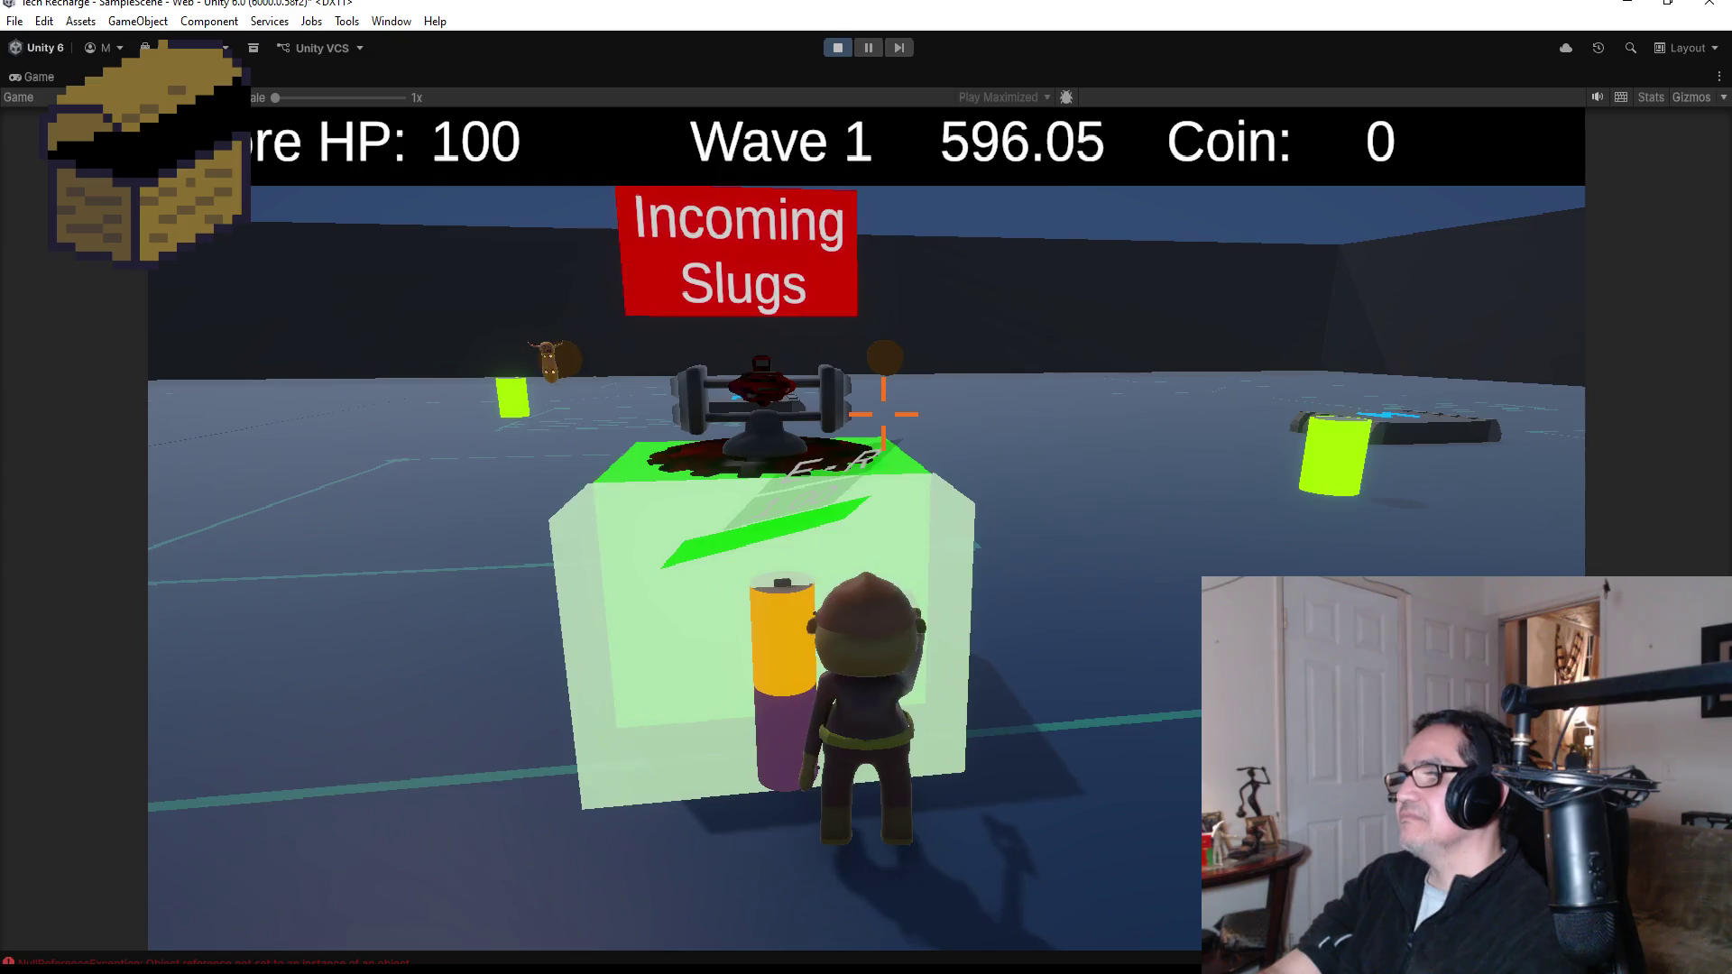
left_click(883, 414)
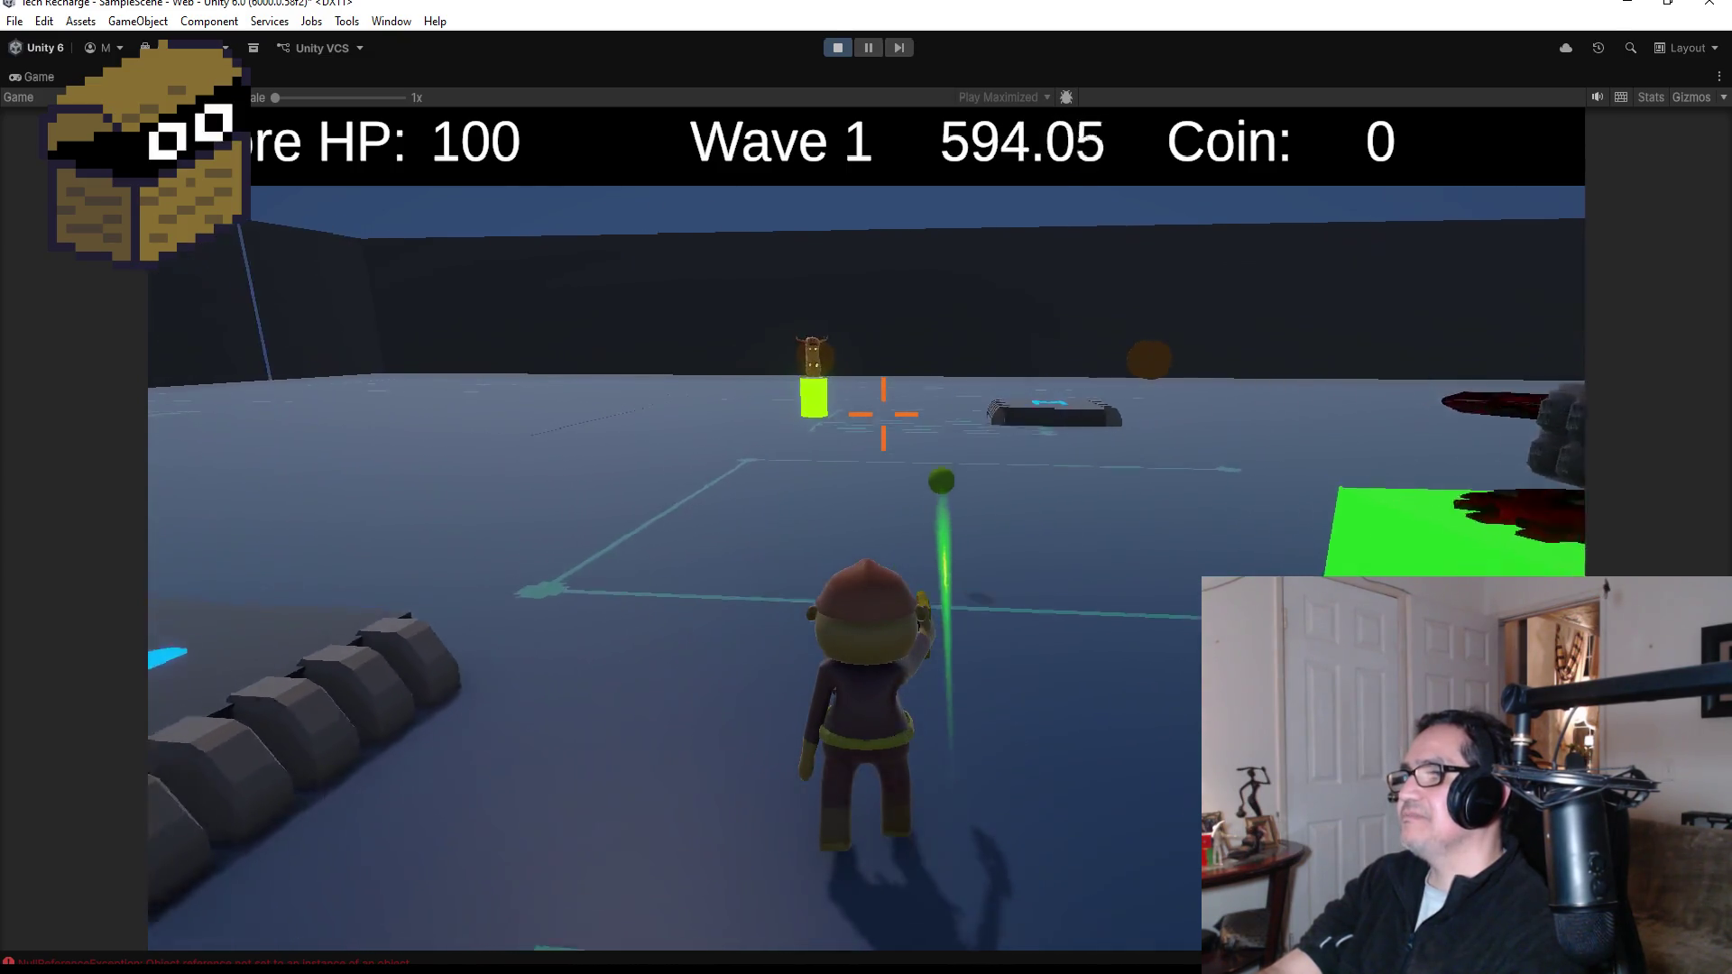
left_click(883, 414)
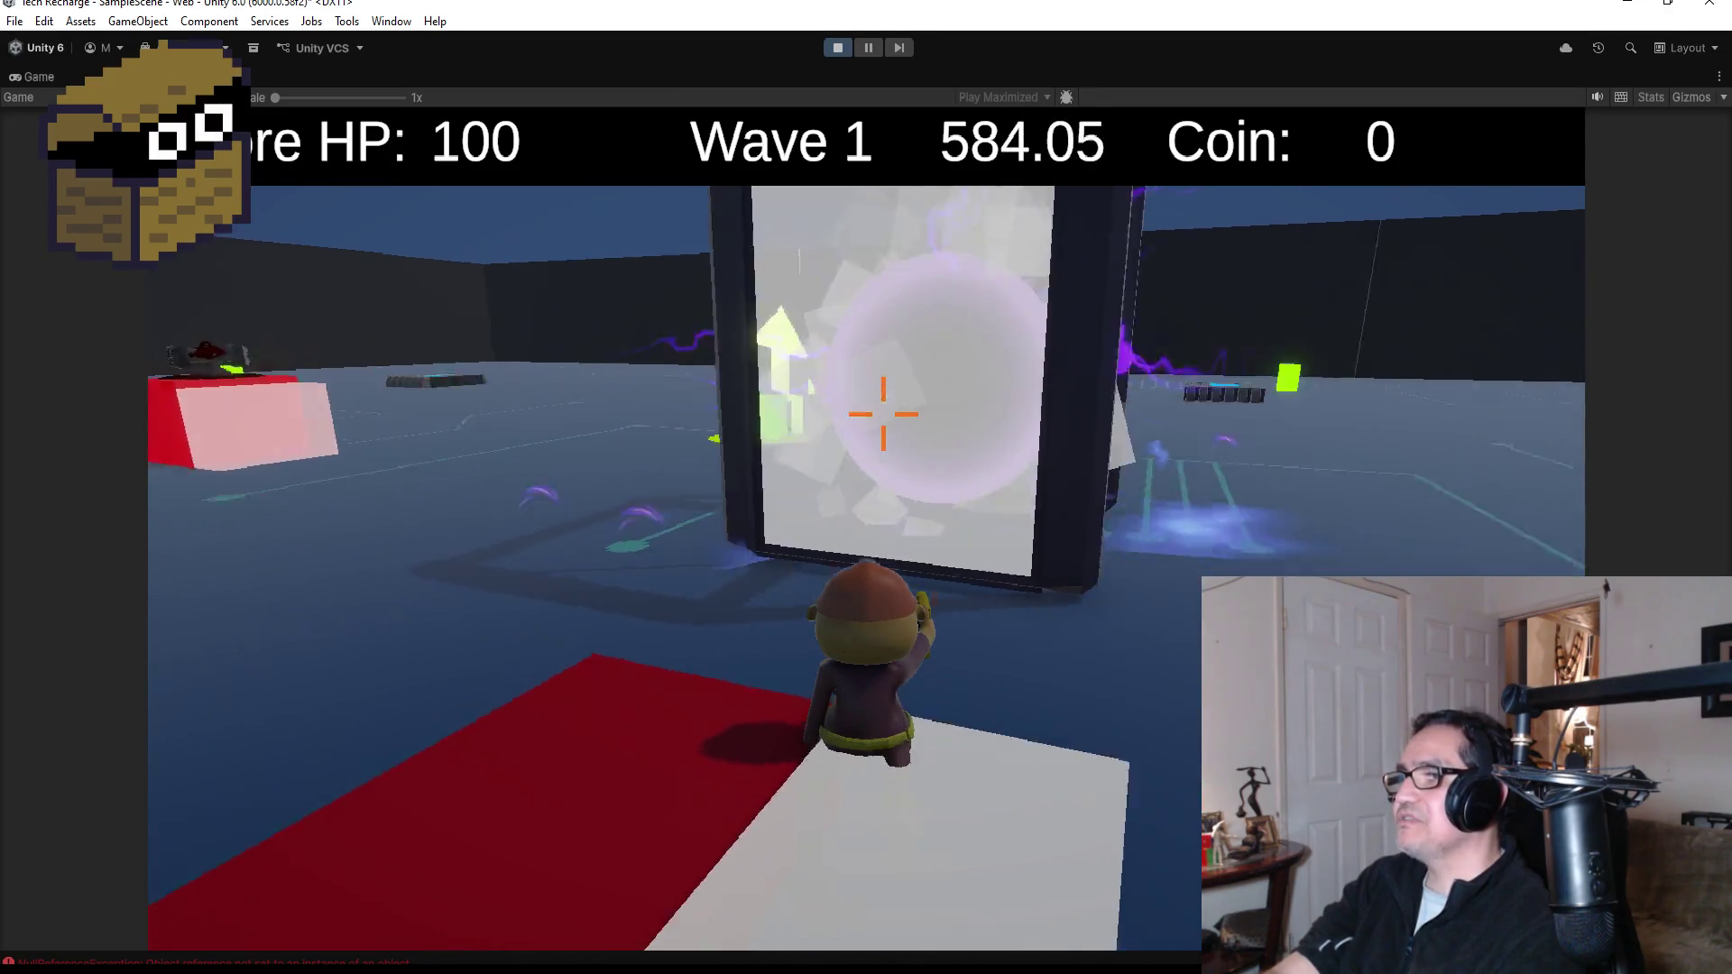
- Run to the green shop cube, open the Shopkeeper upgrade menu and close it again
key("w")
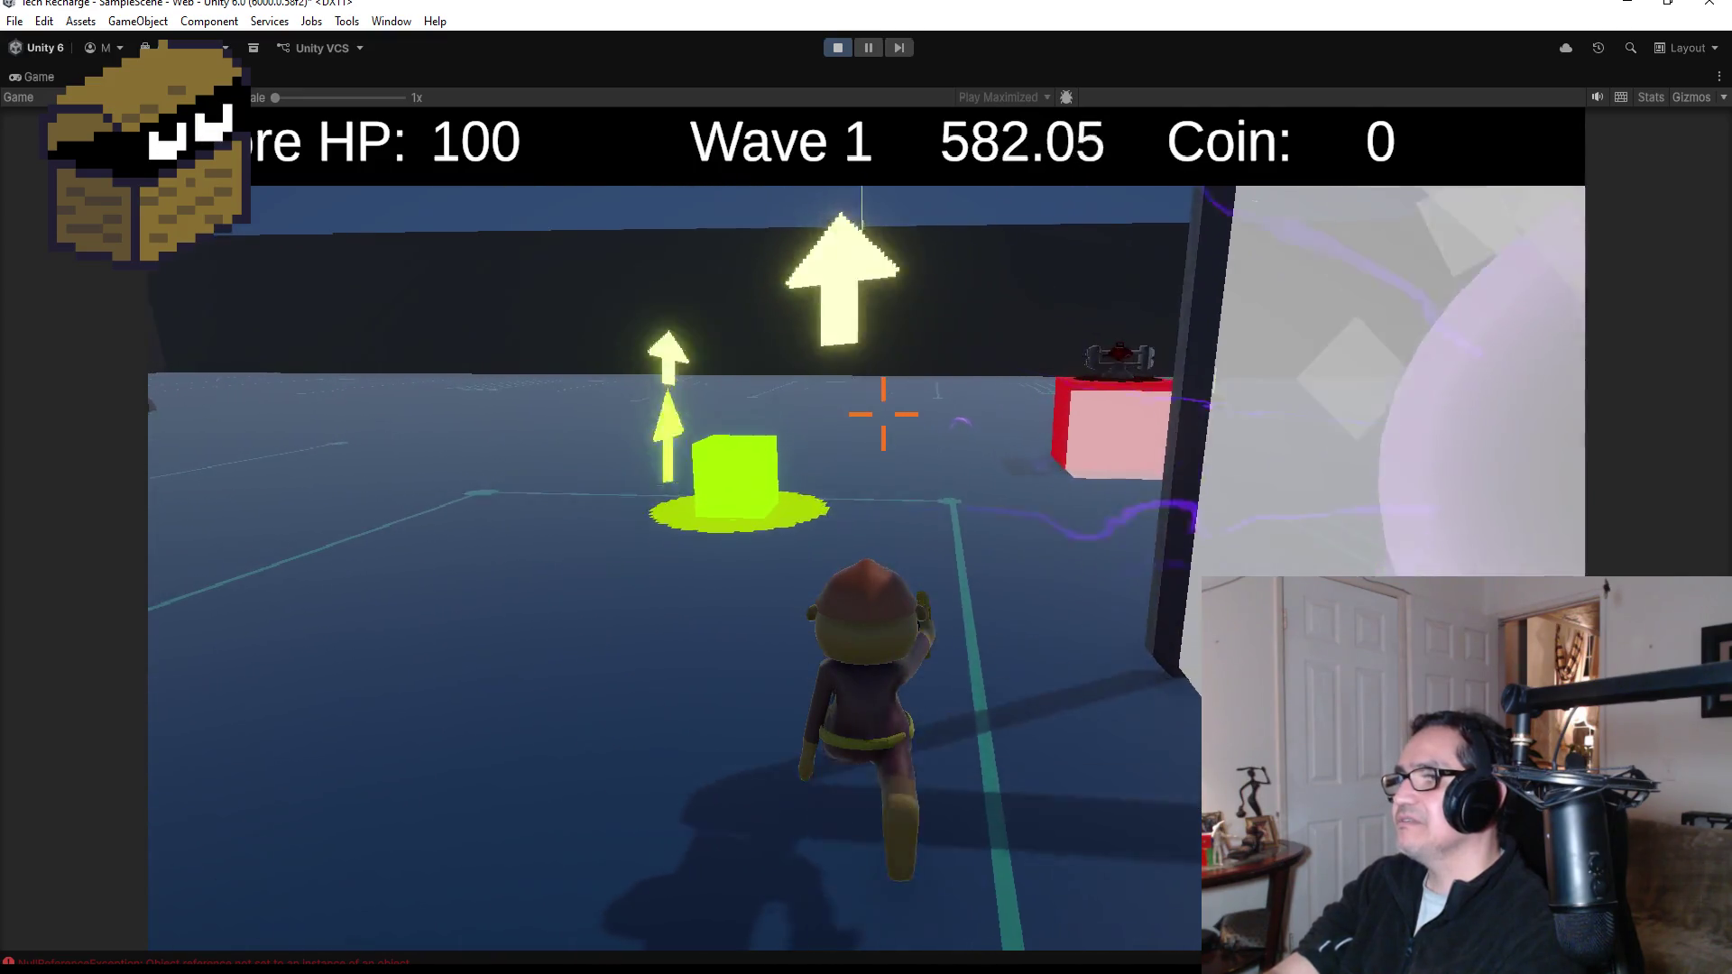
key("e")
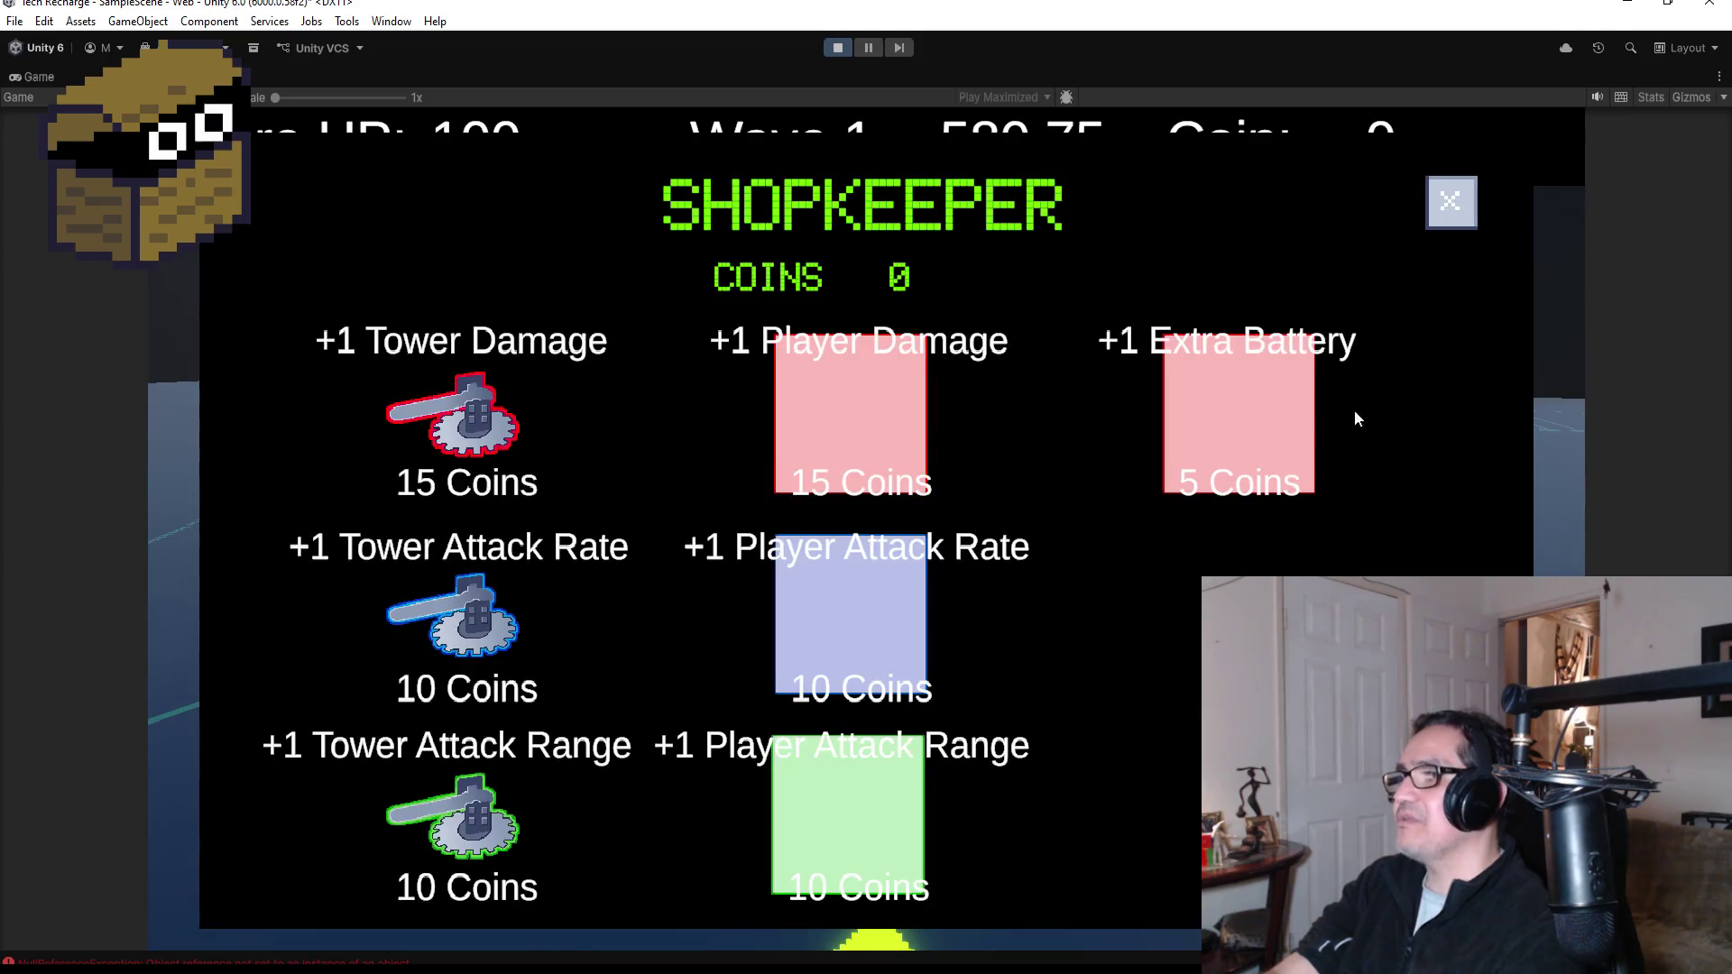
left_click(1463, 224)
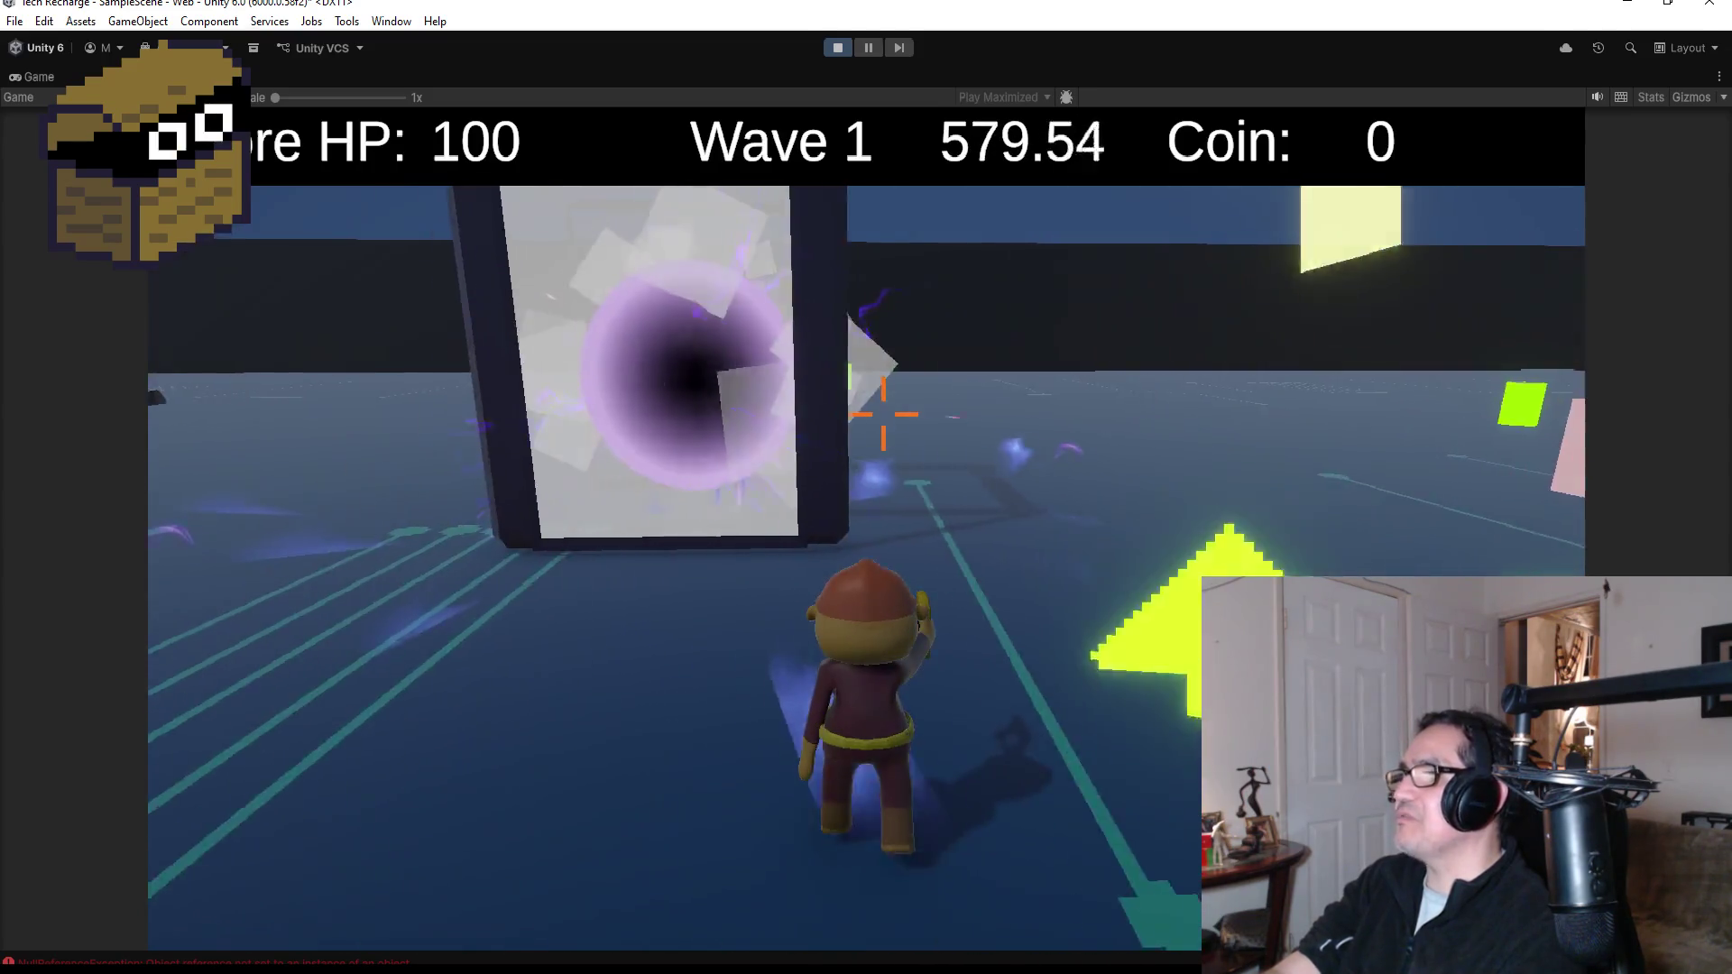
- Run past the portal and across the arena beyond the green box toward the slugs
key("w")
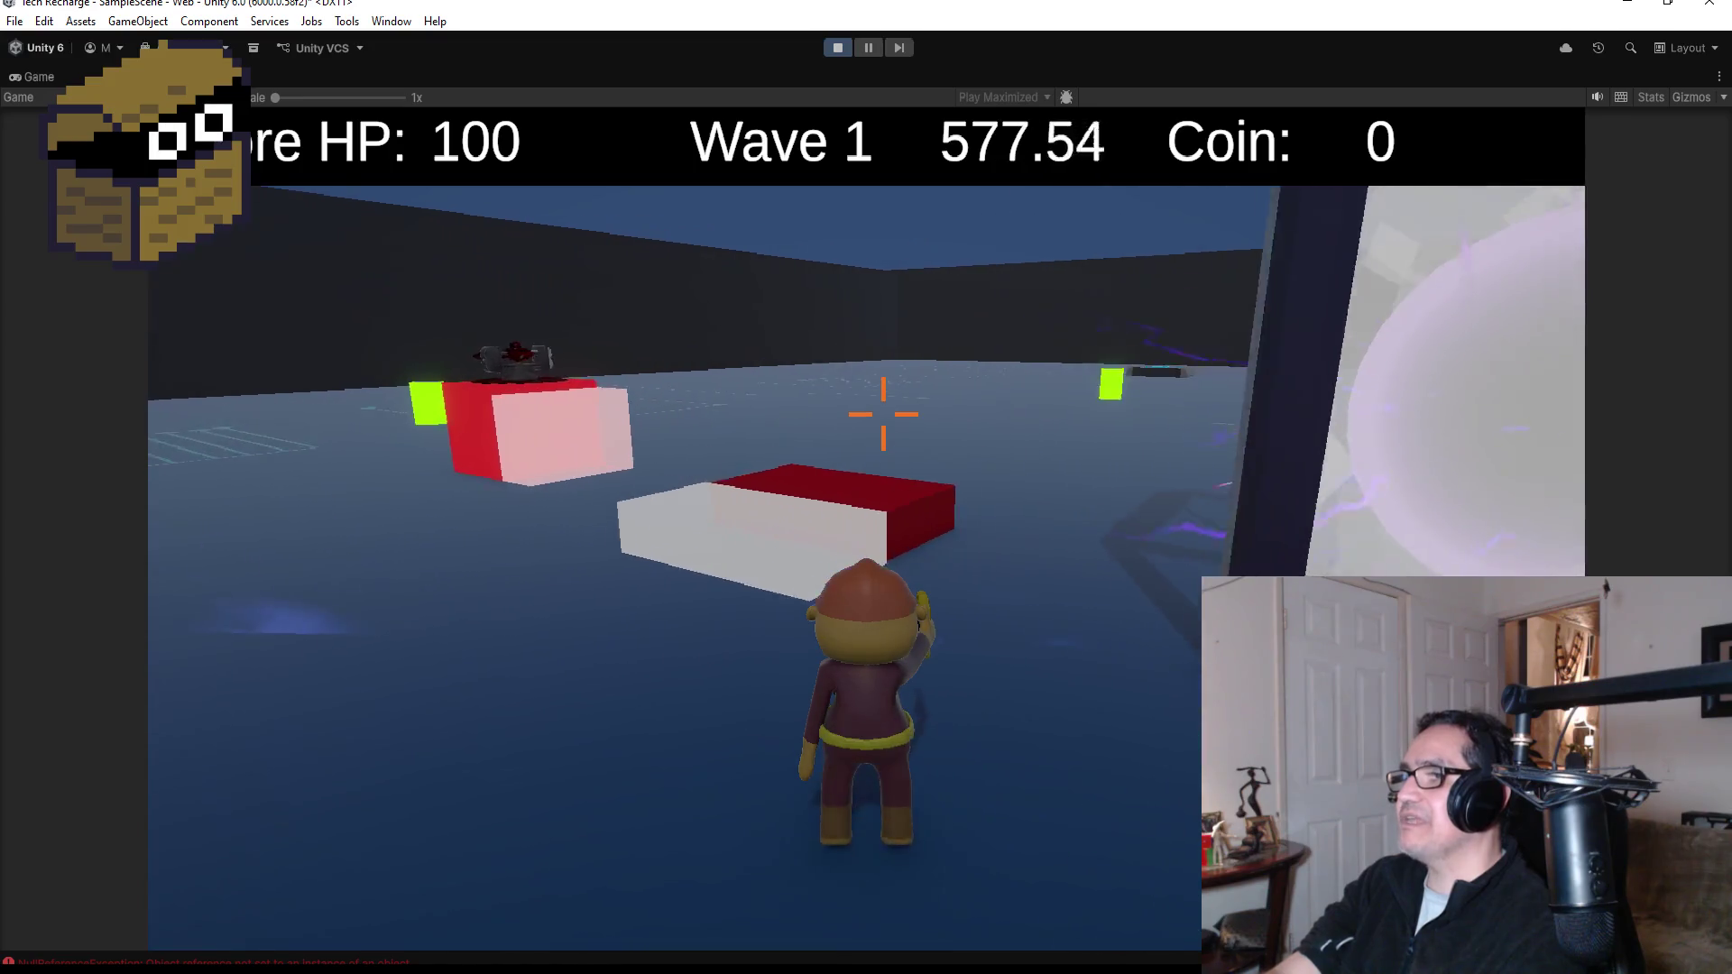
key("w")
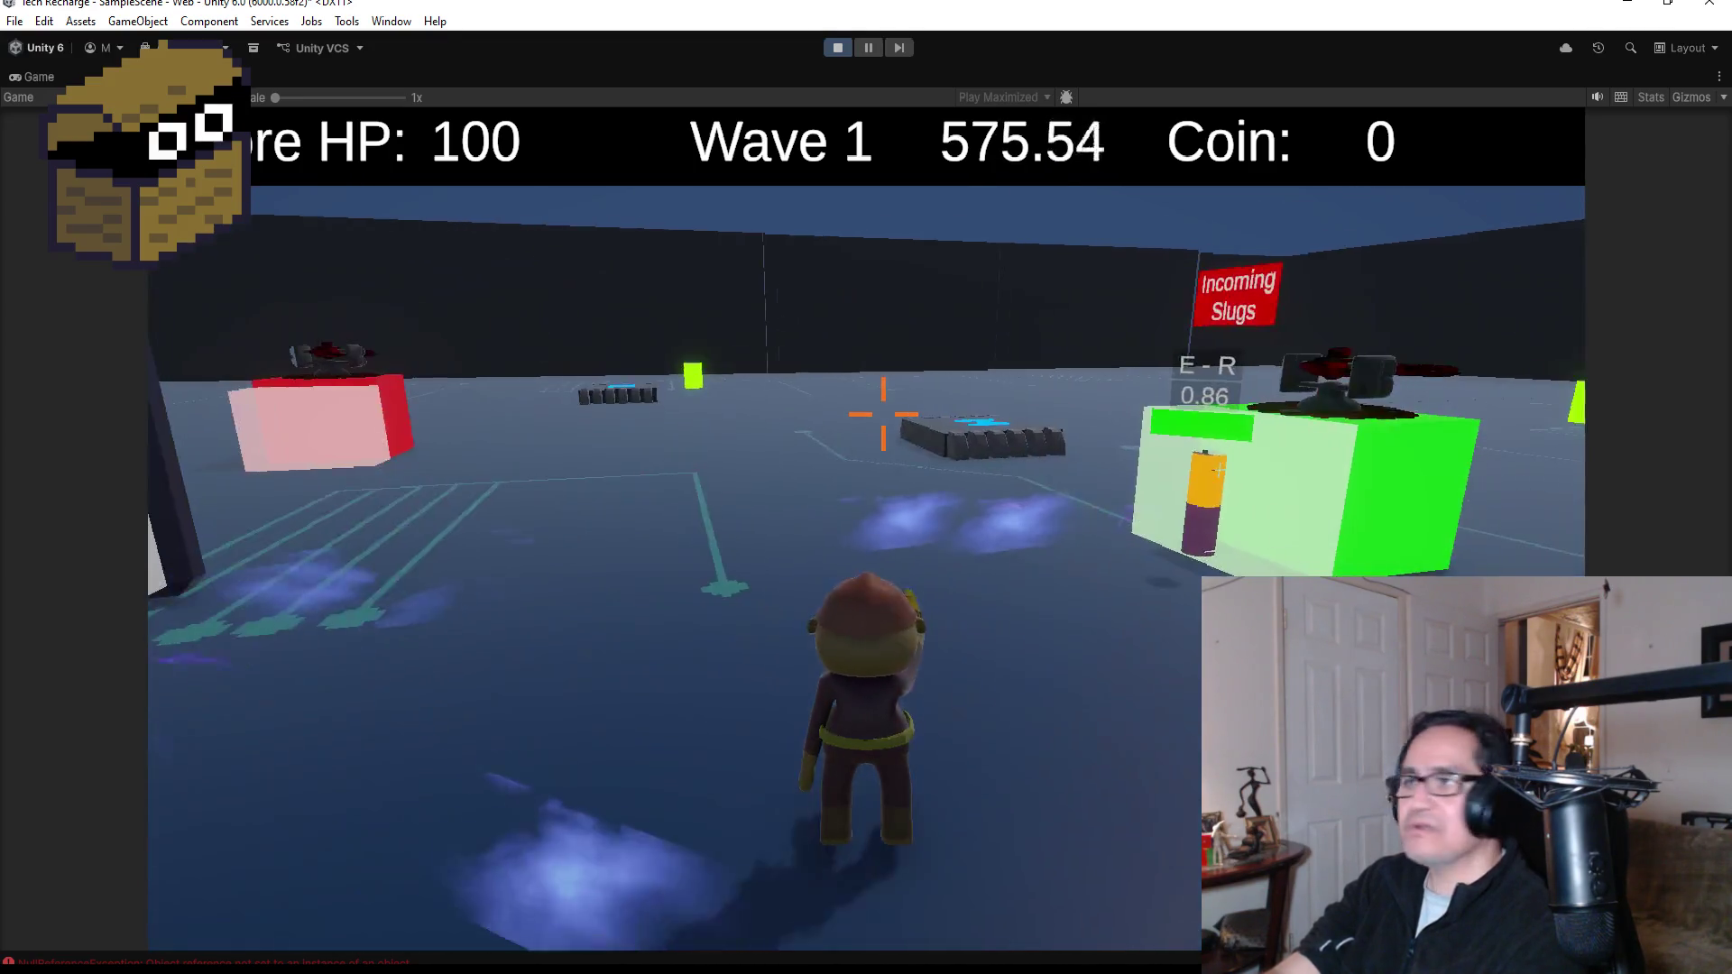
key("w")
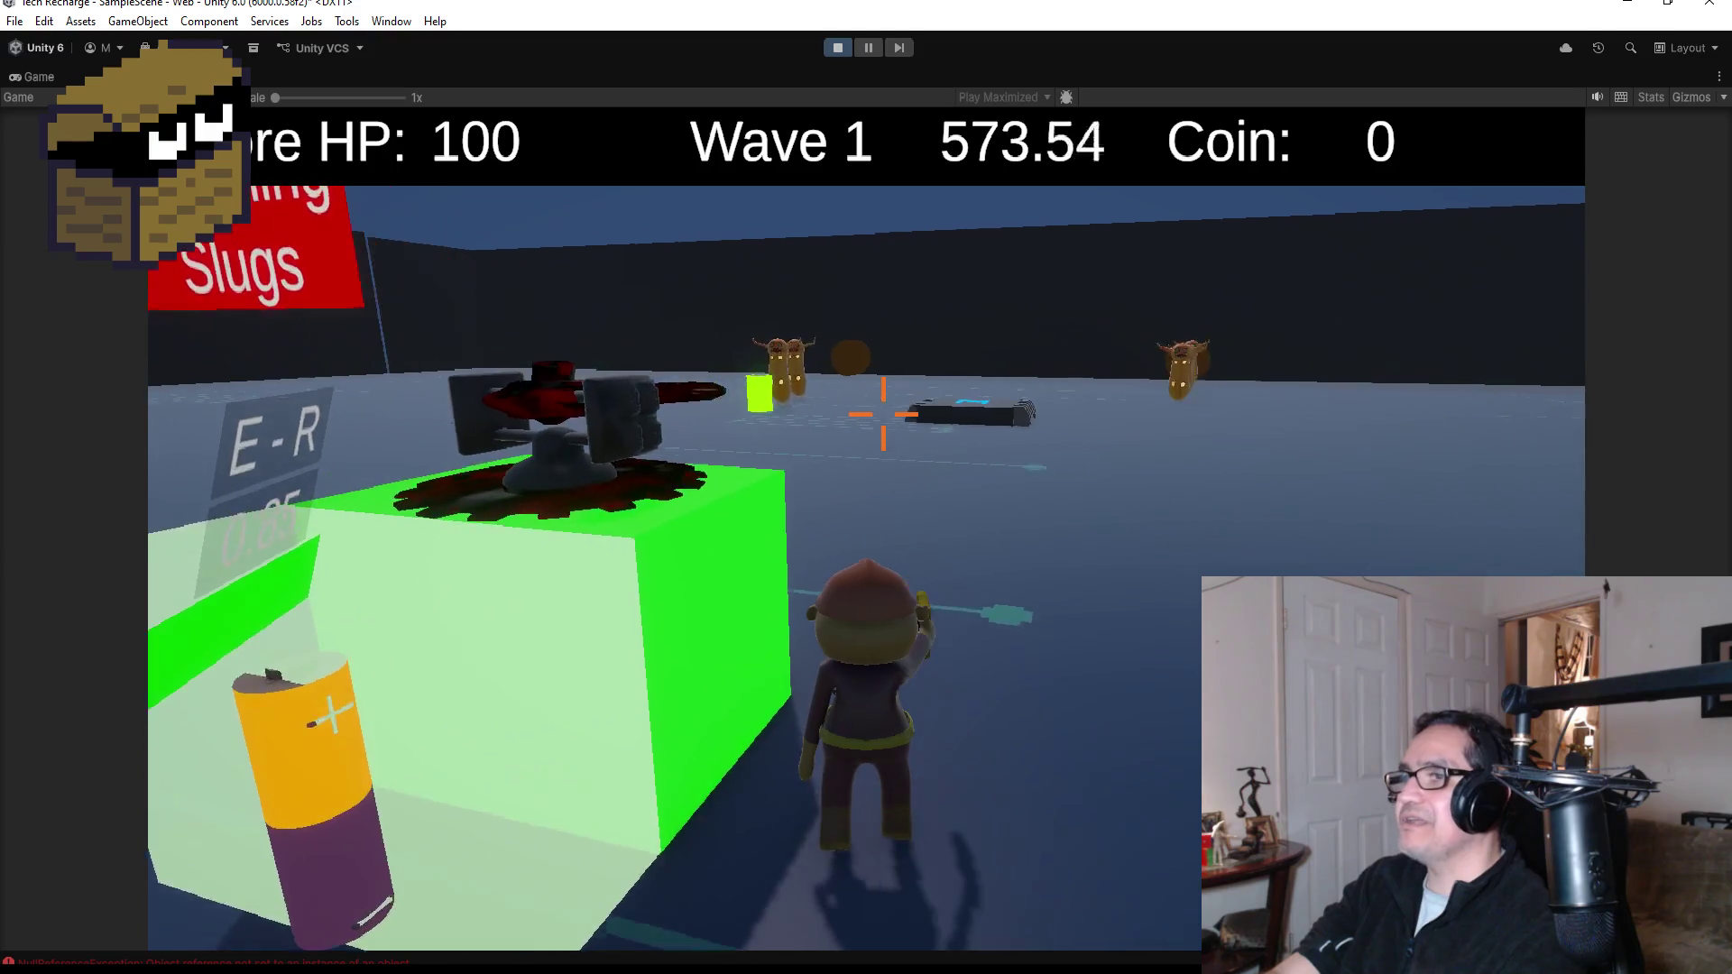
key("w")
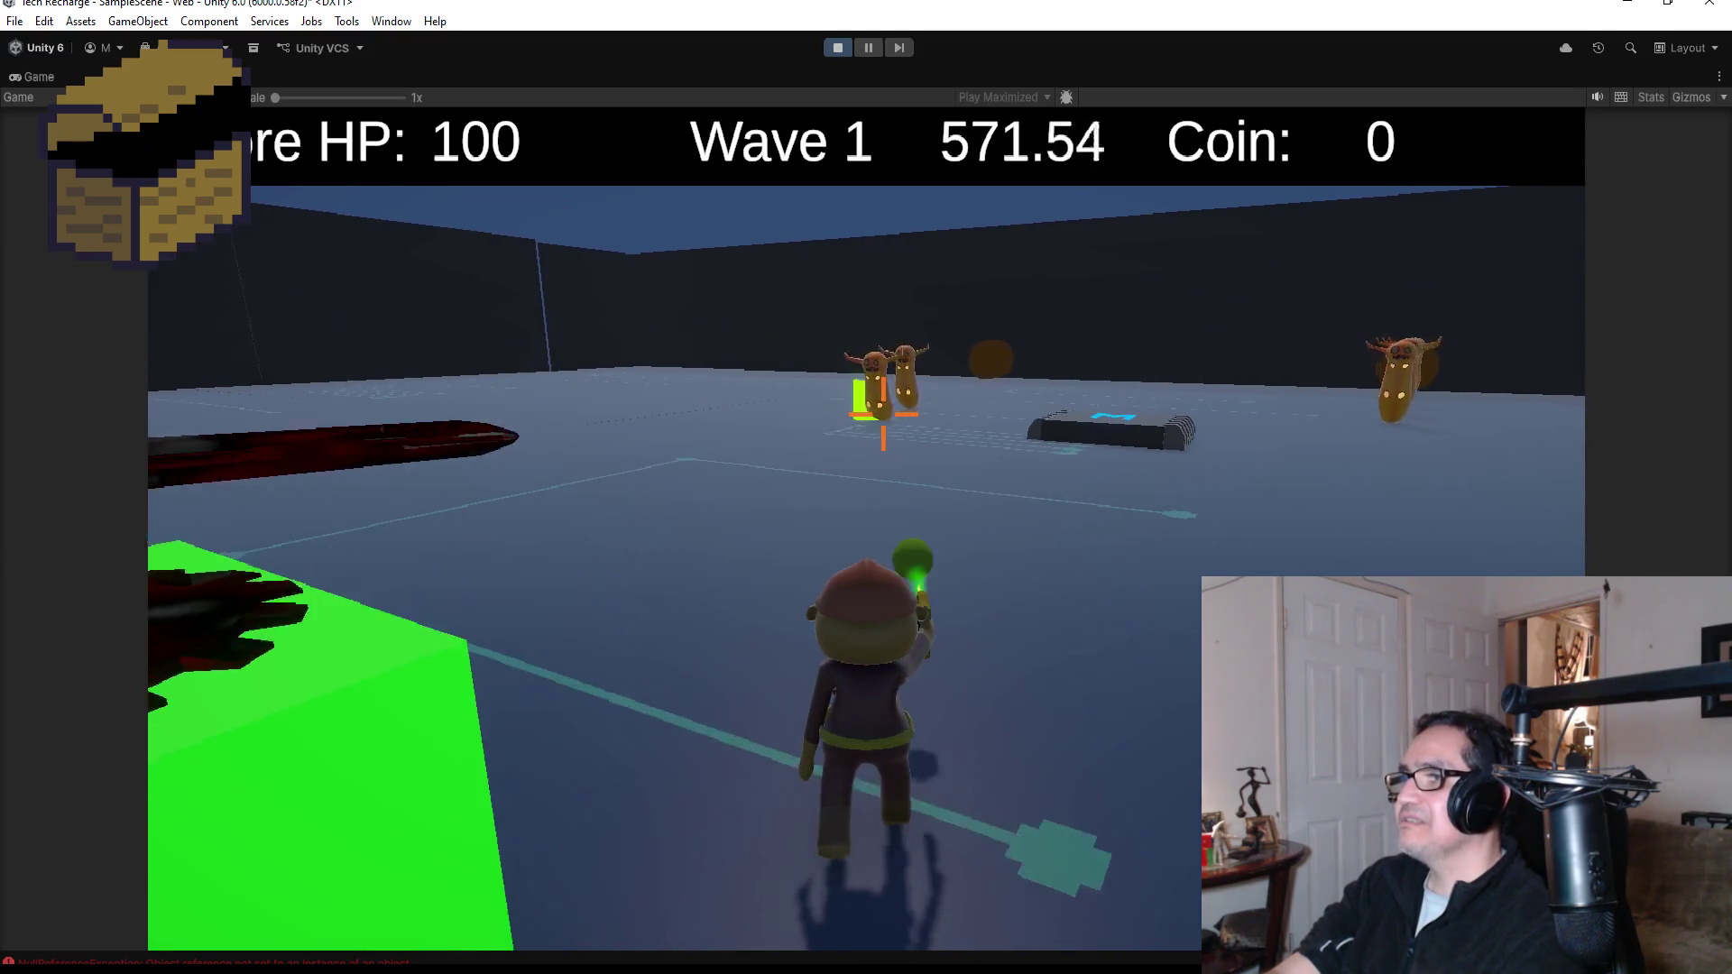
key("w")
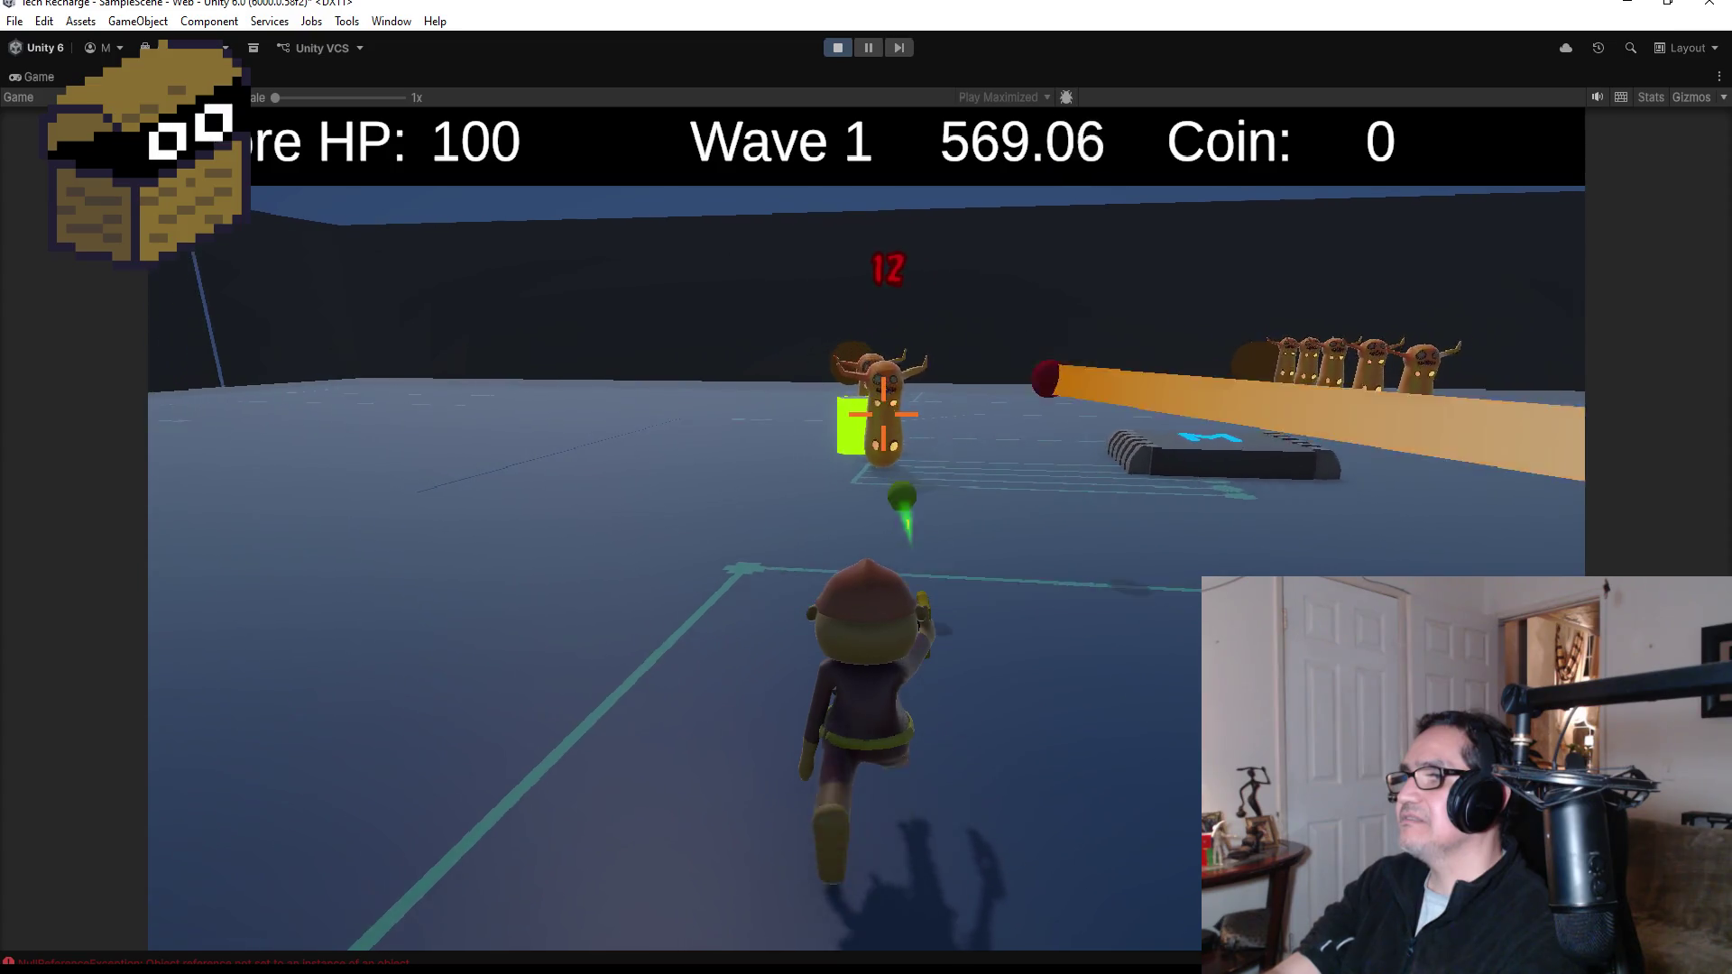
- Close in on the slugs and fight them, earning Coin up to 2
key("w")
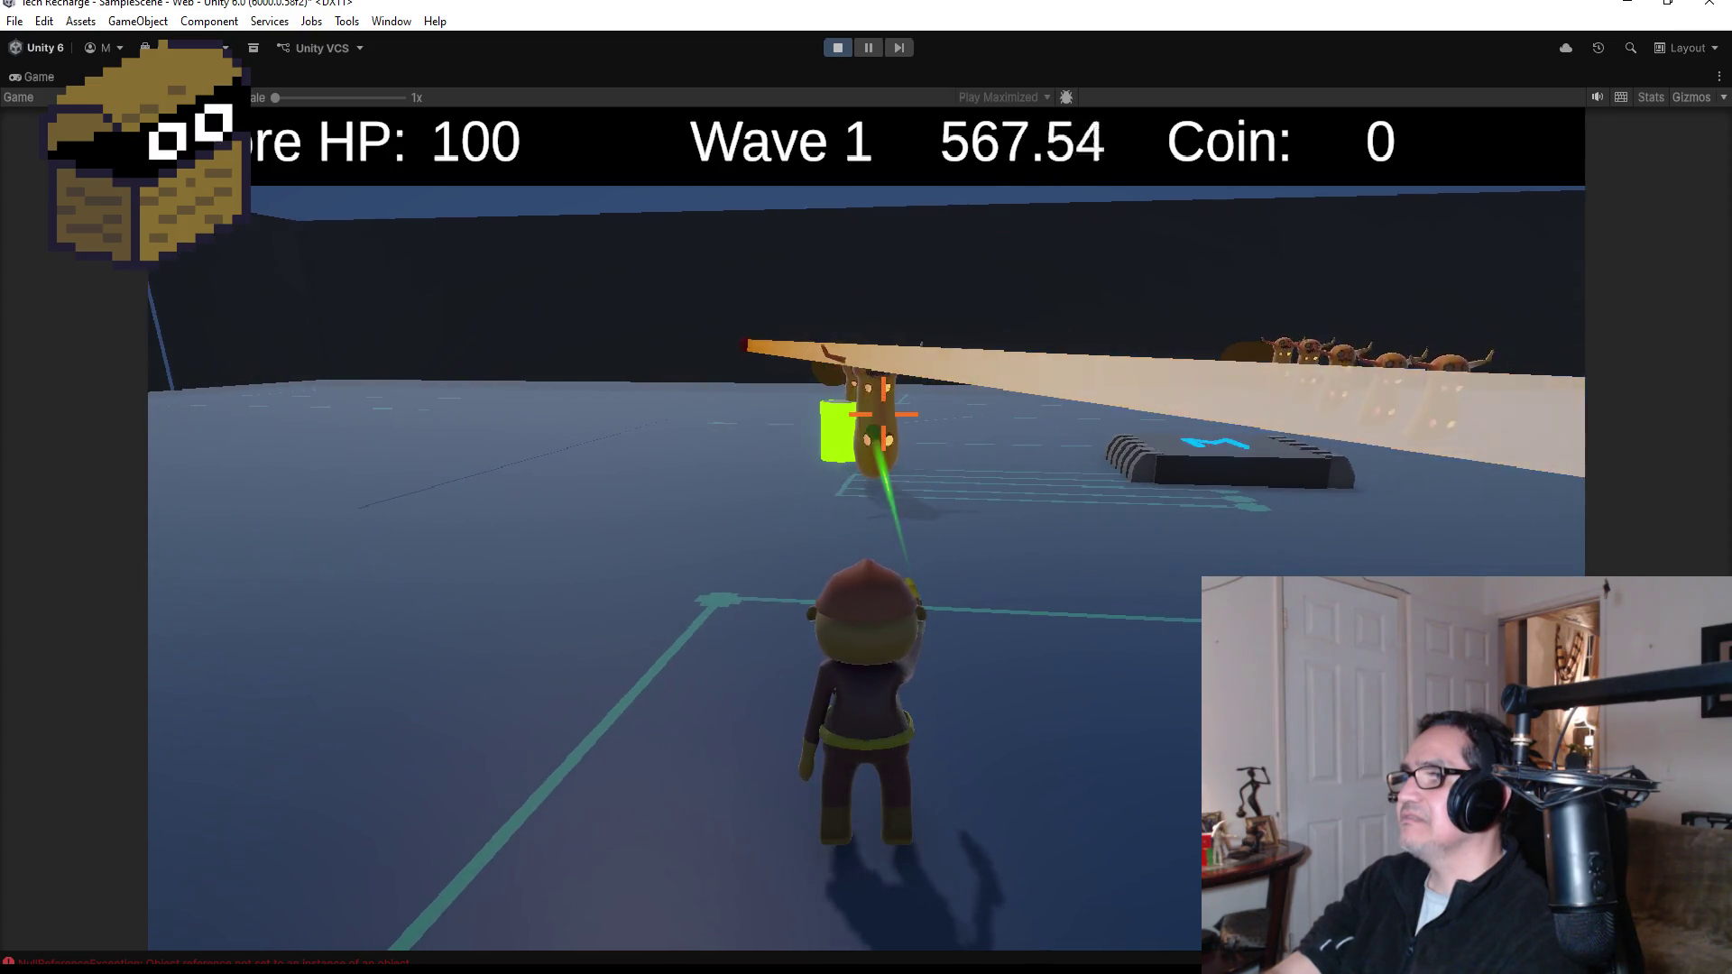
key("w")
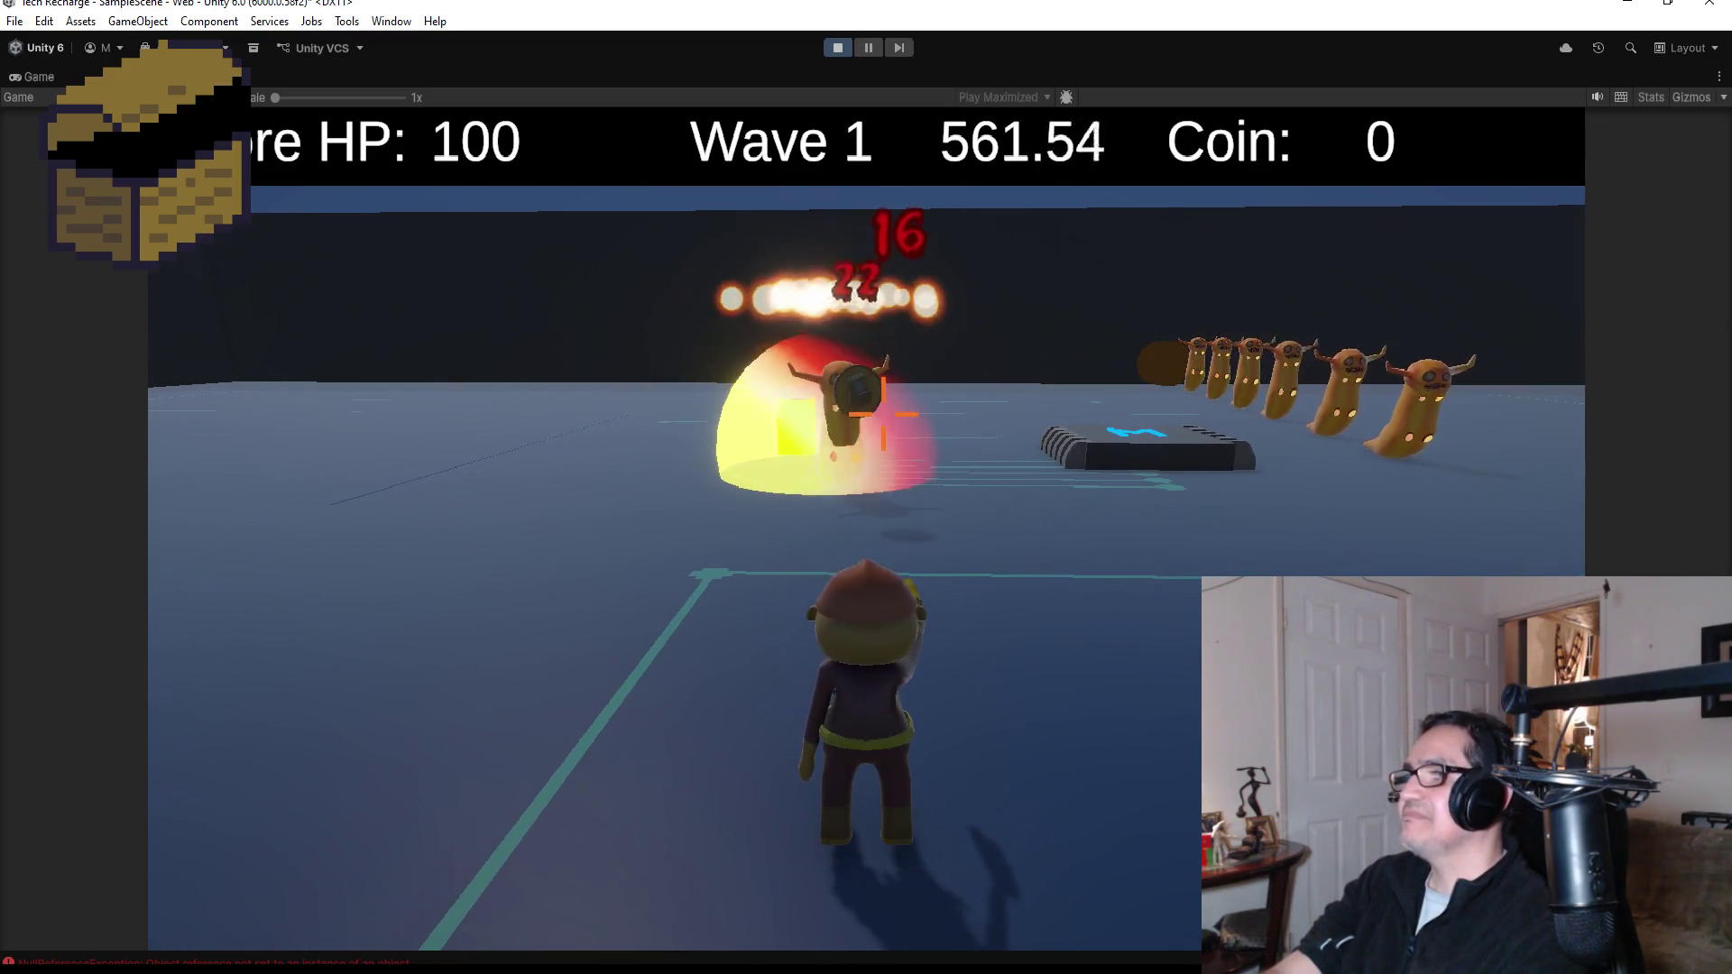
key("w")
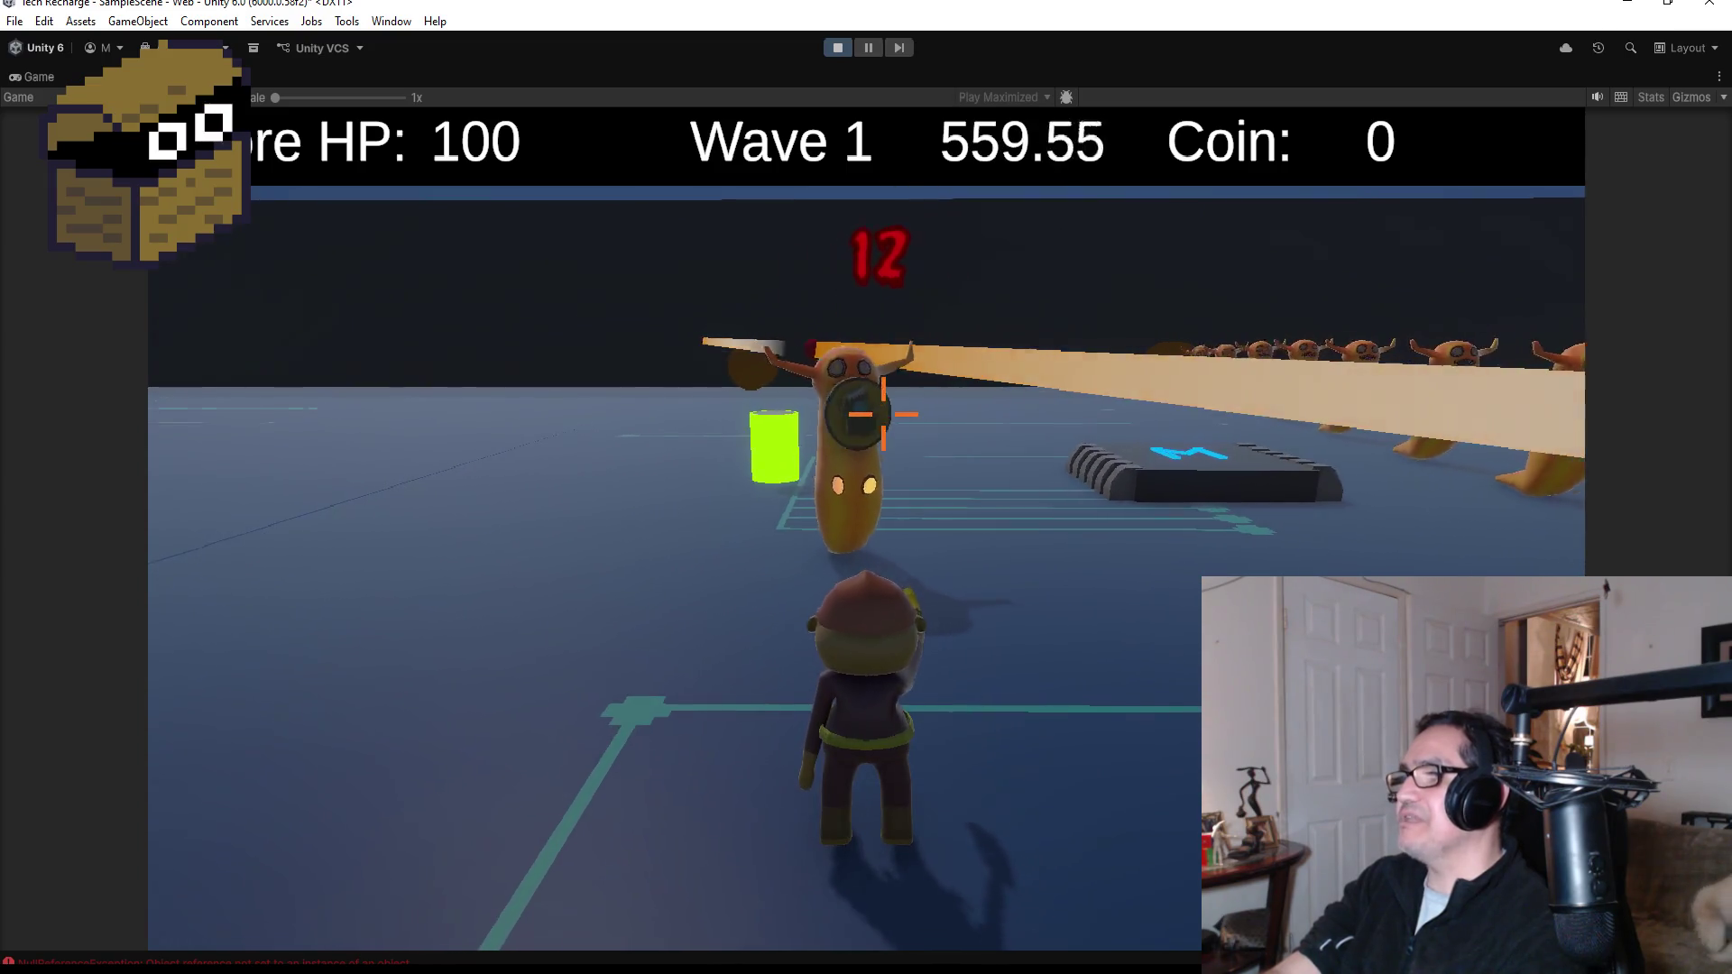
key("s")
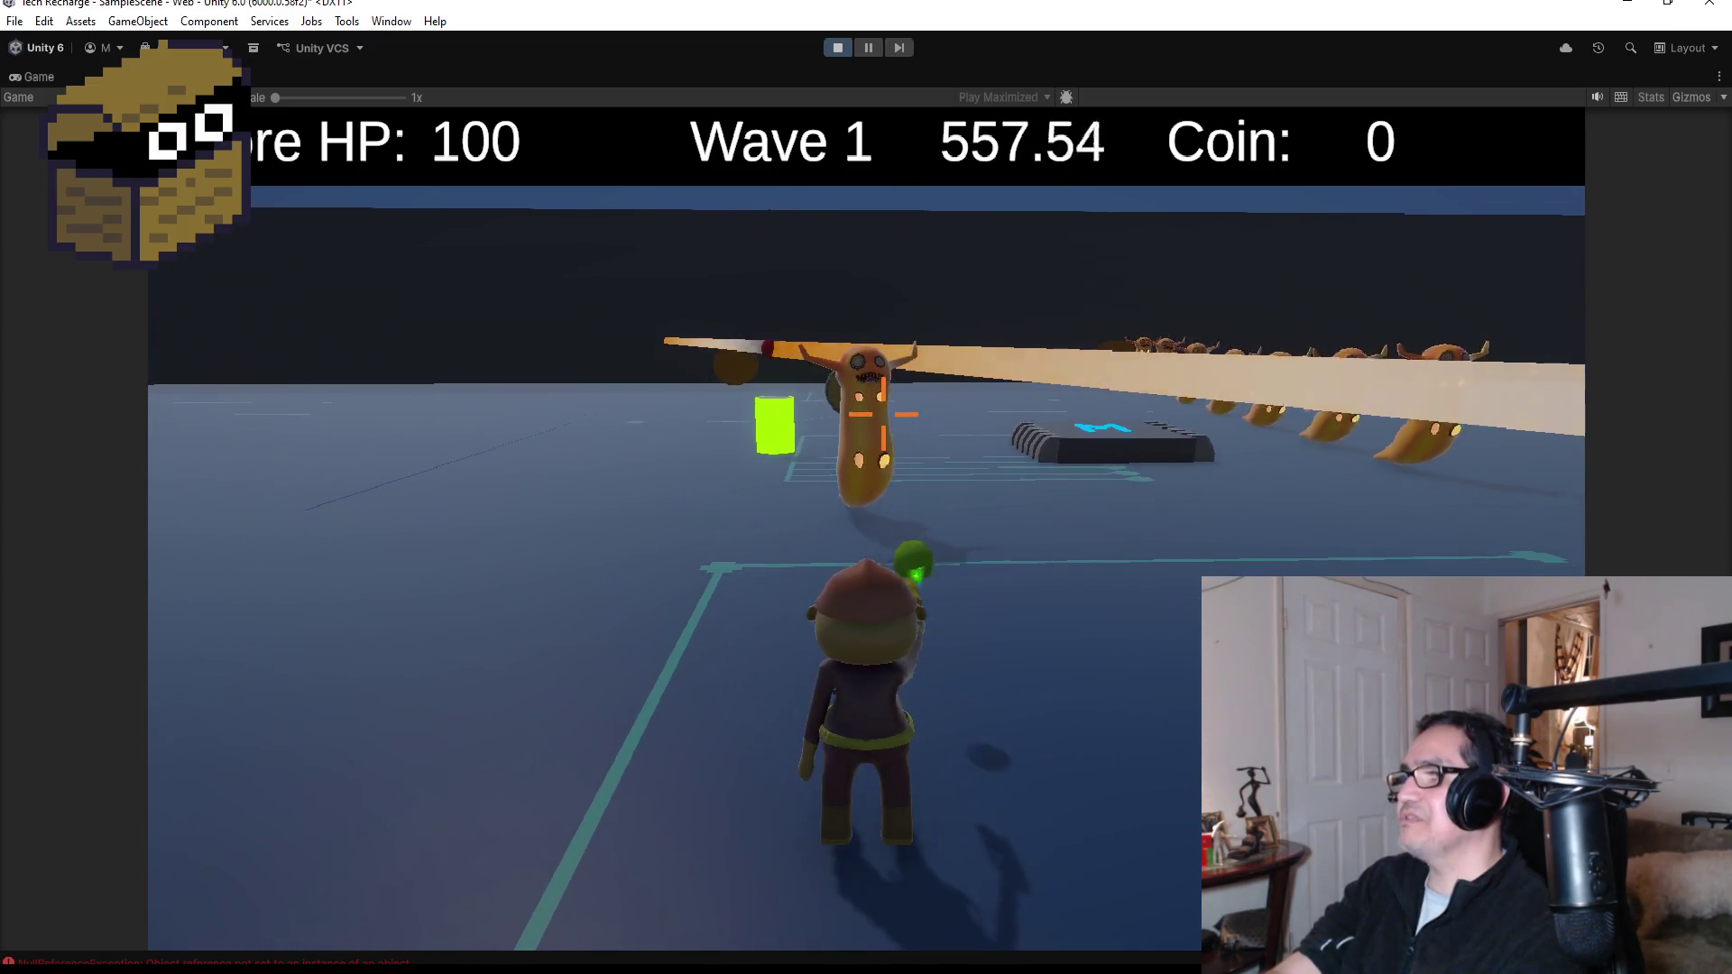
key("a")
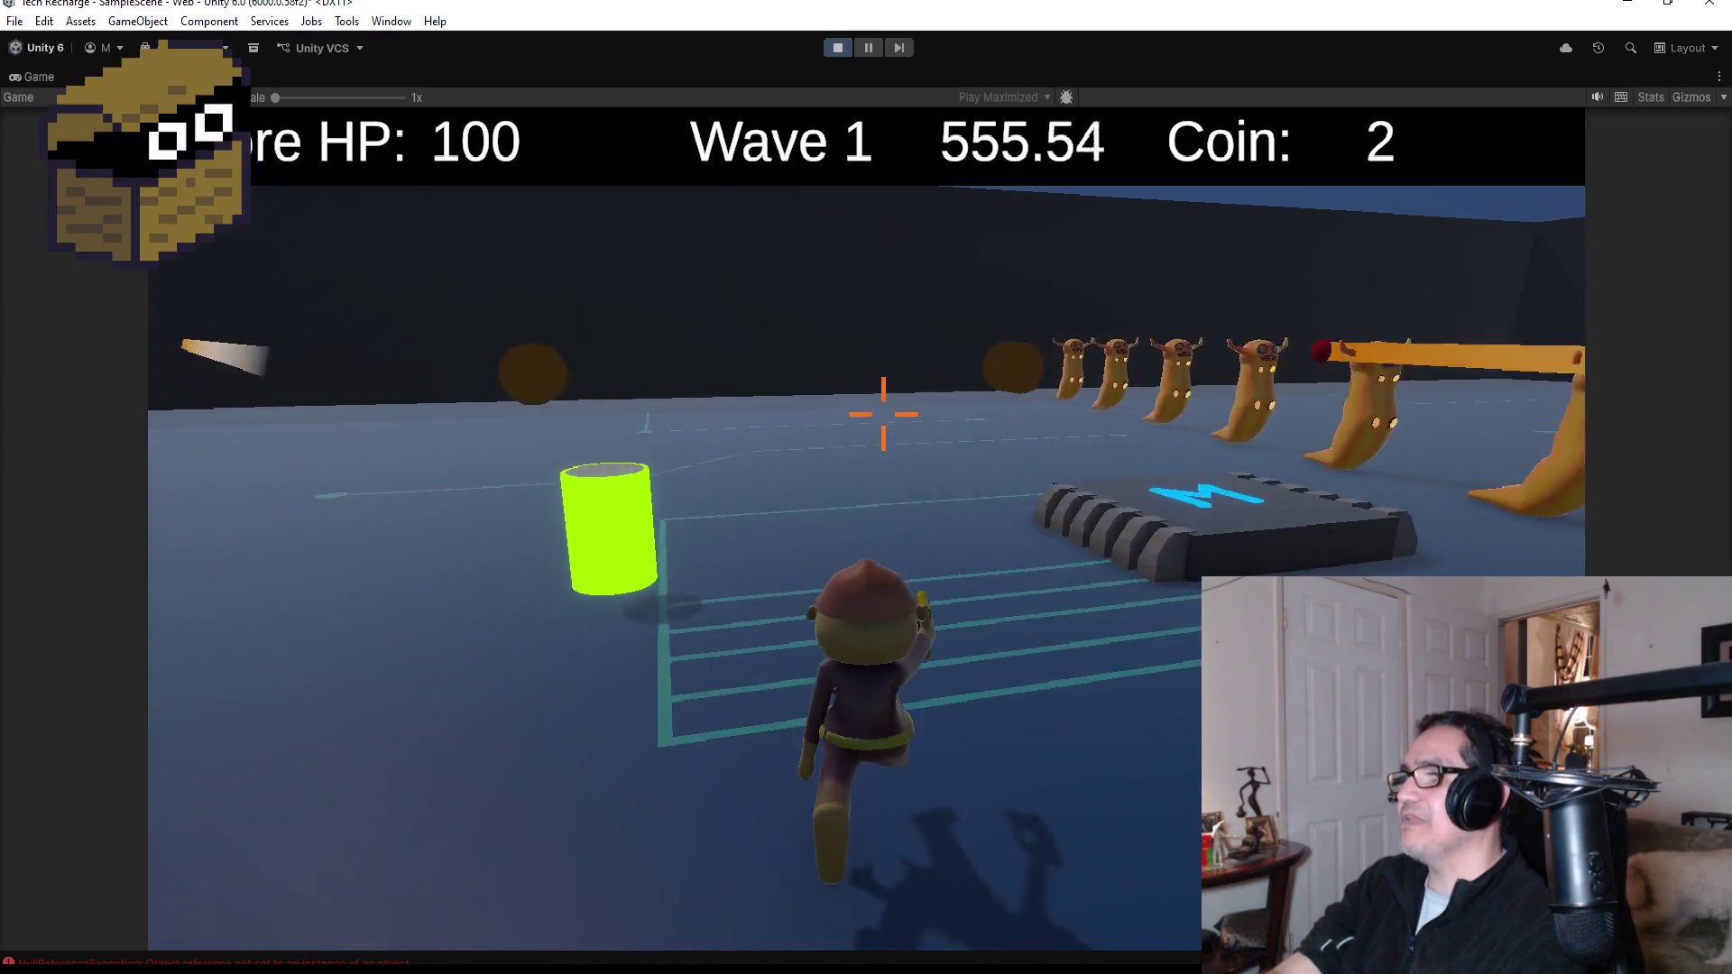
key("d")
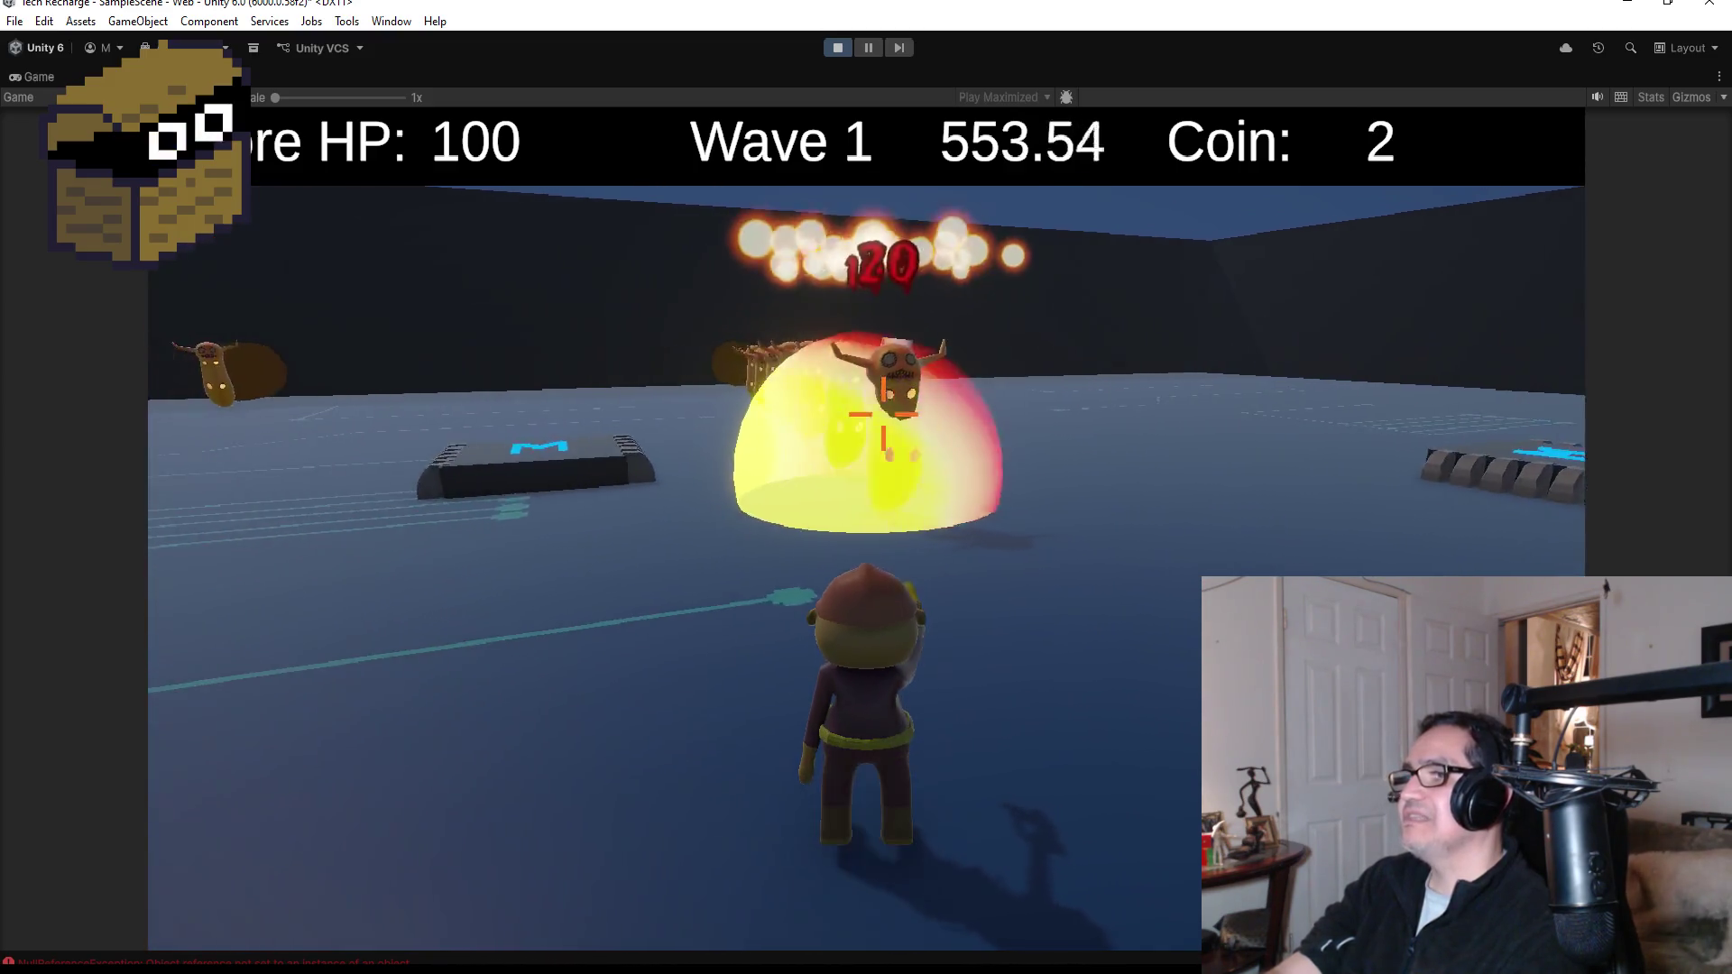
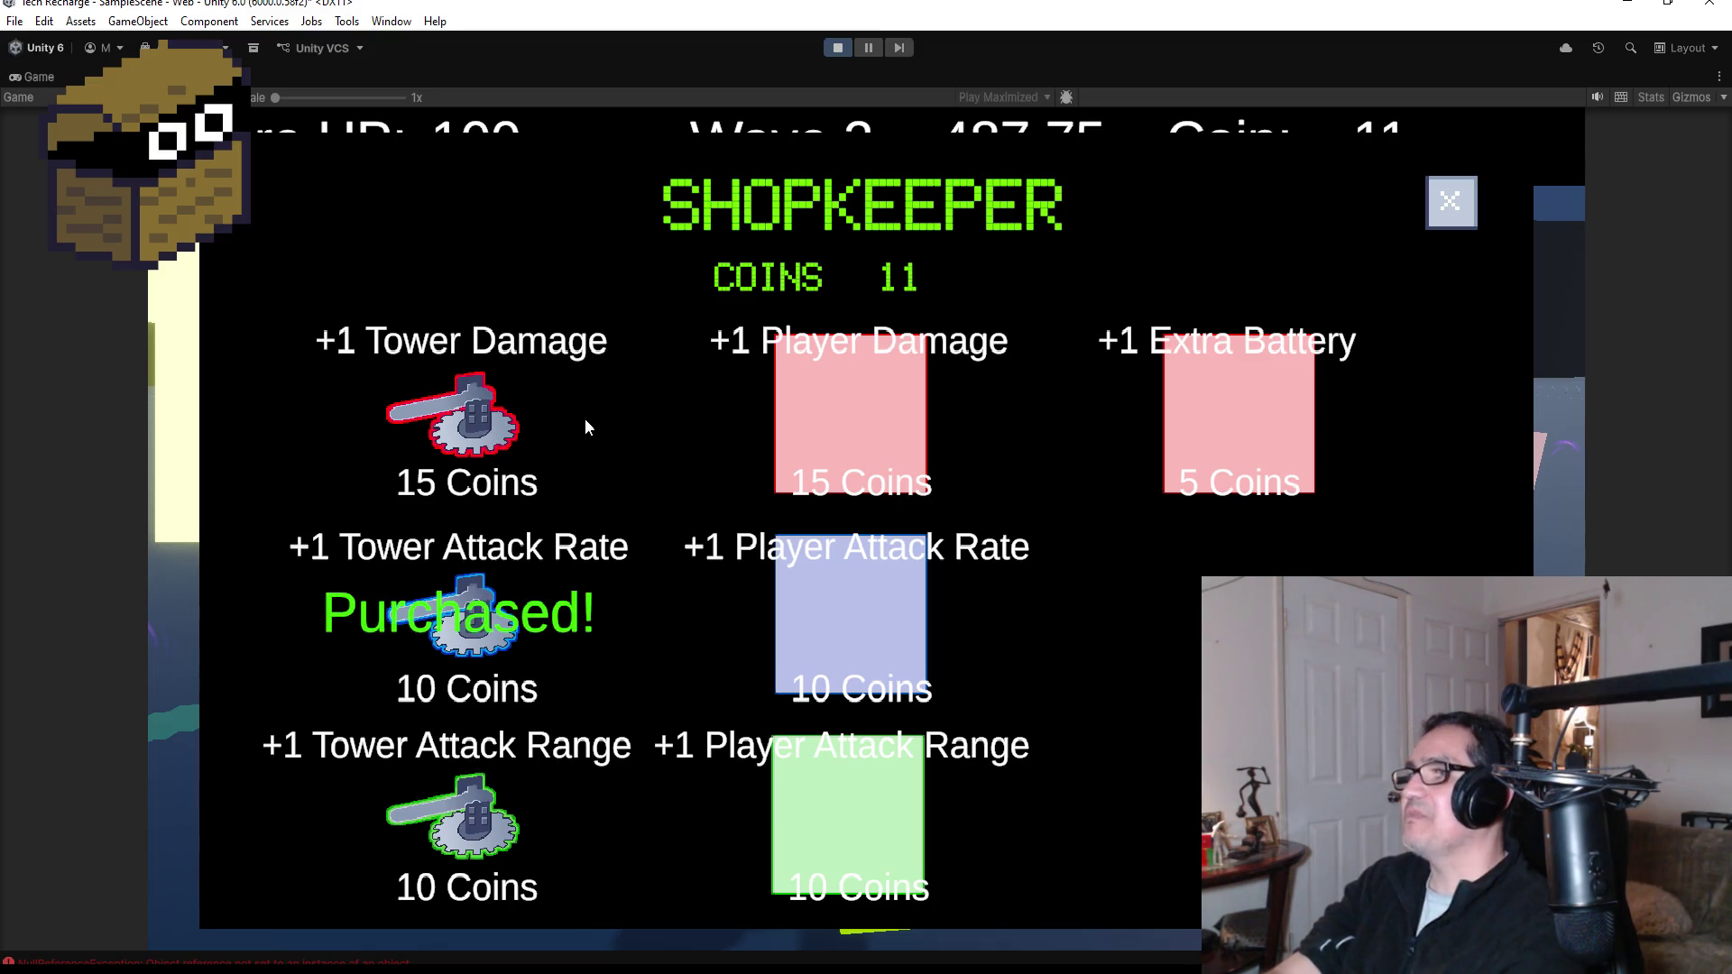
- Close the Shopkeeper panel after the +1 Tower Attack Rate purchase to resume Wave 2
left_click(1449, 199)
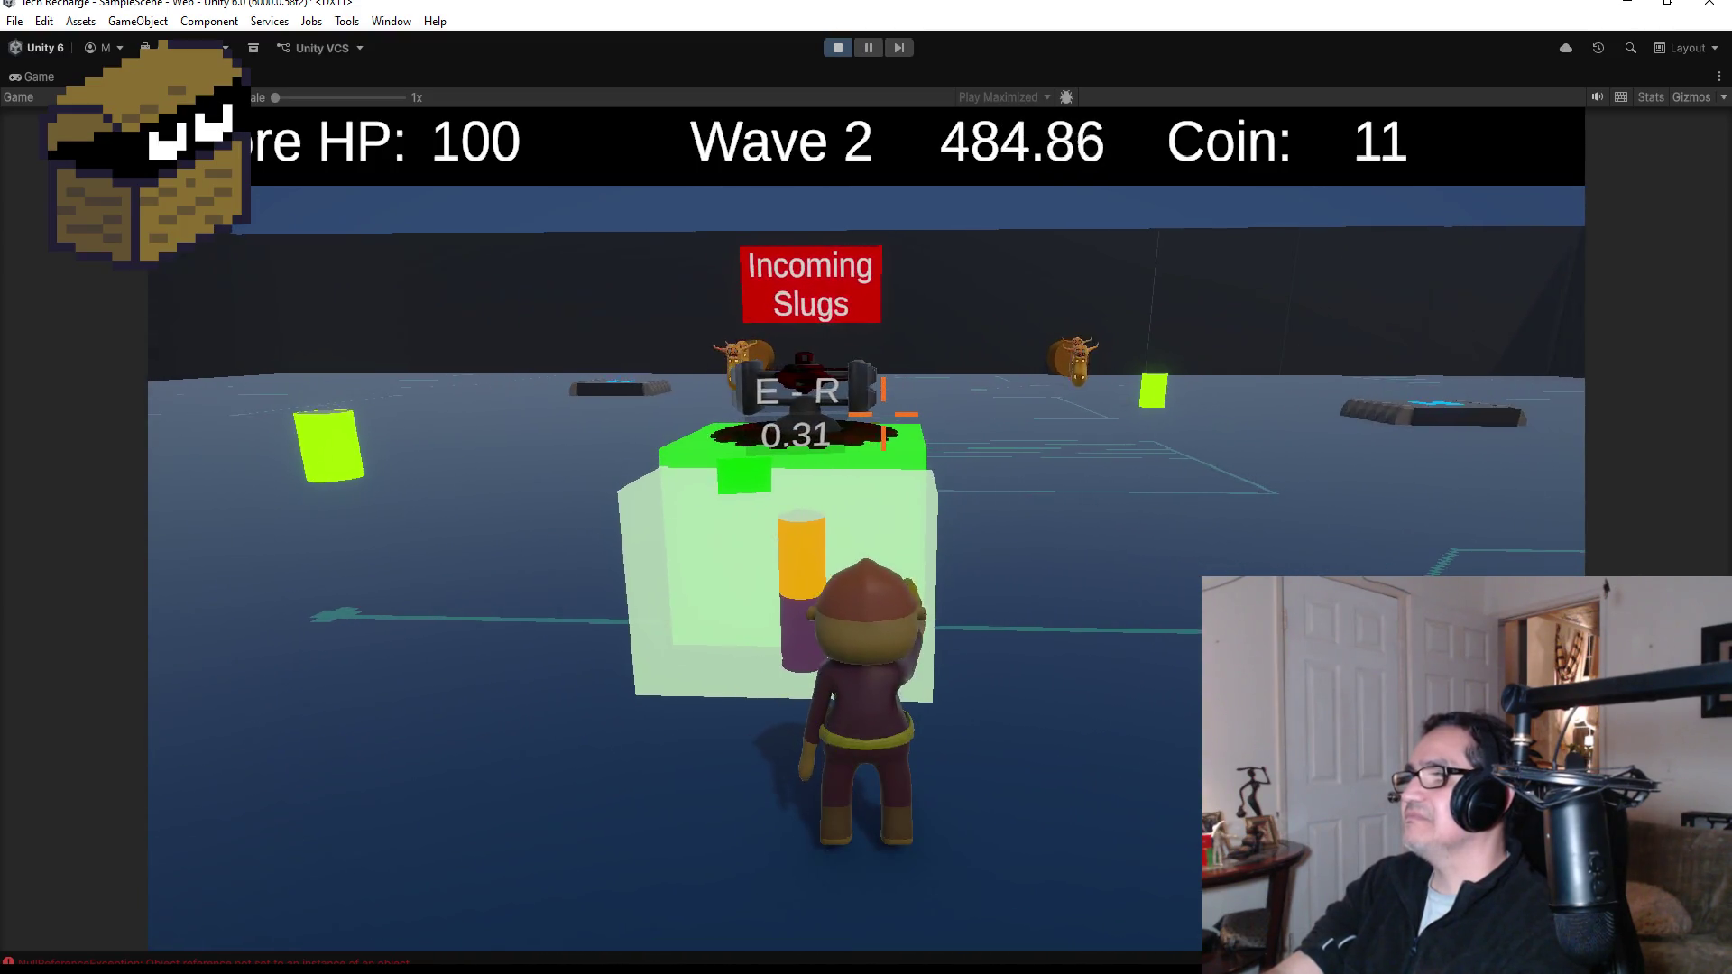
- Run the character around the base to the Incoming Slugs turret, then head toward the slugs
key("w")
key("w")
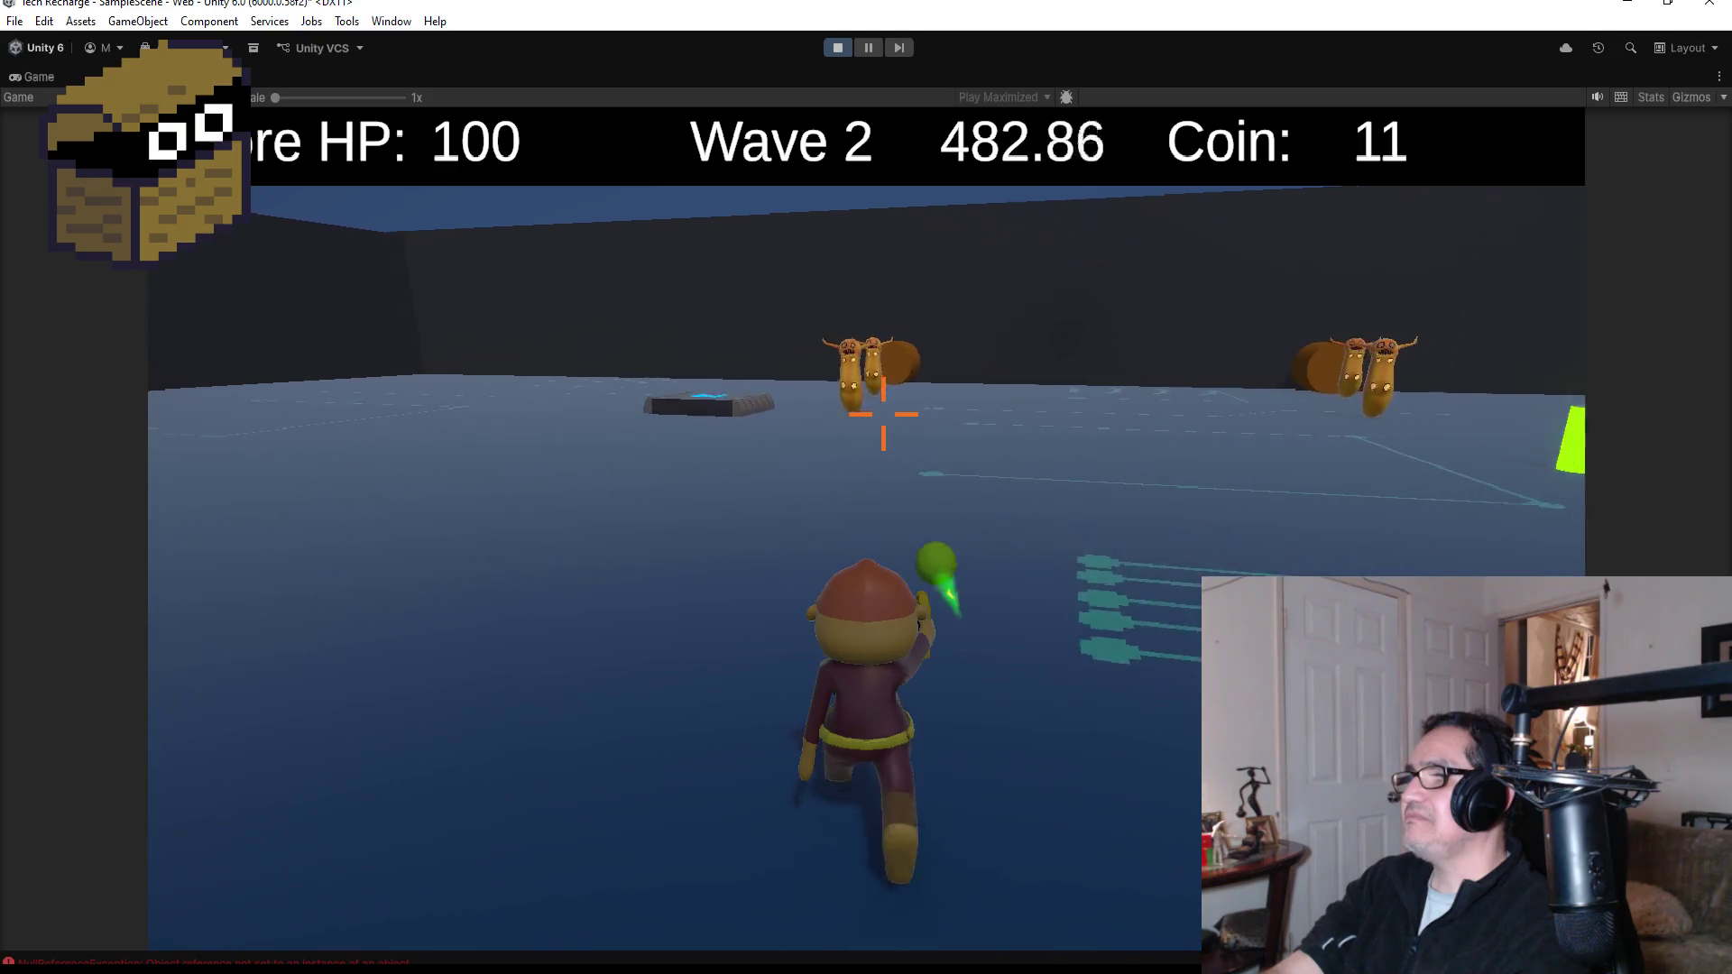
key("w")
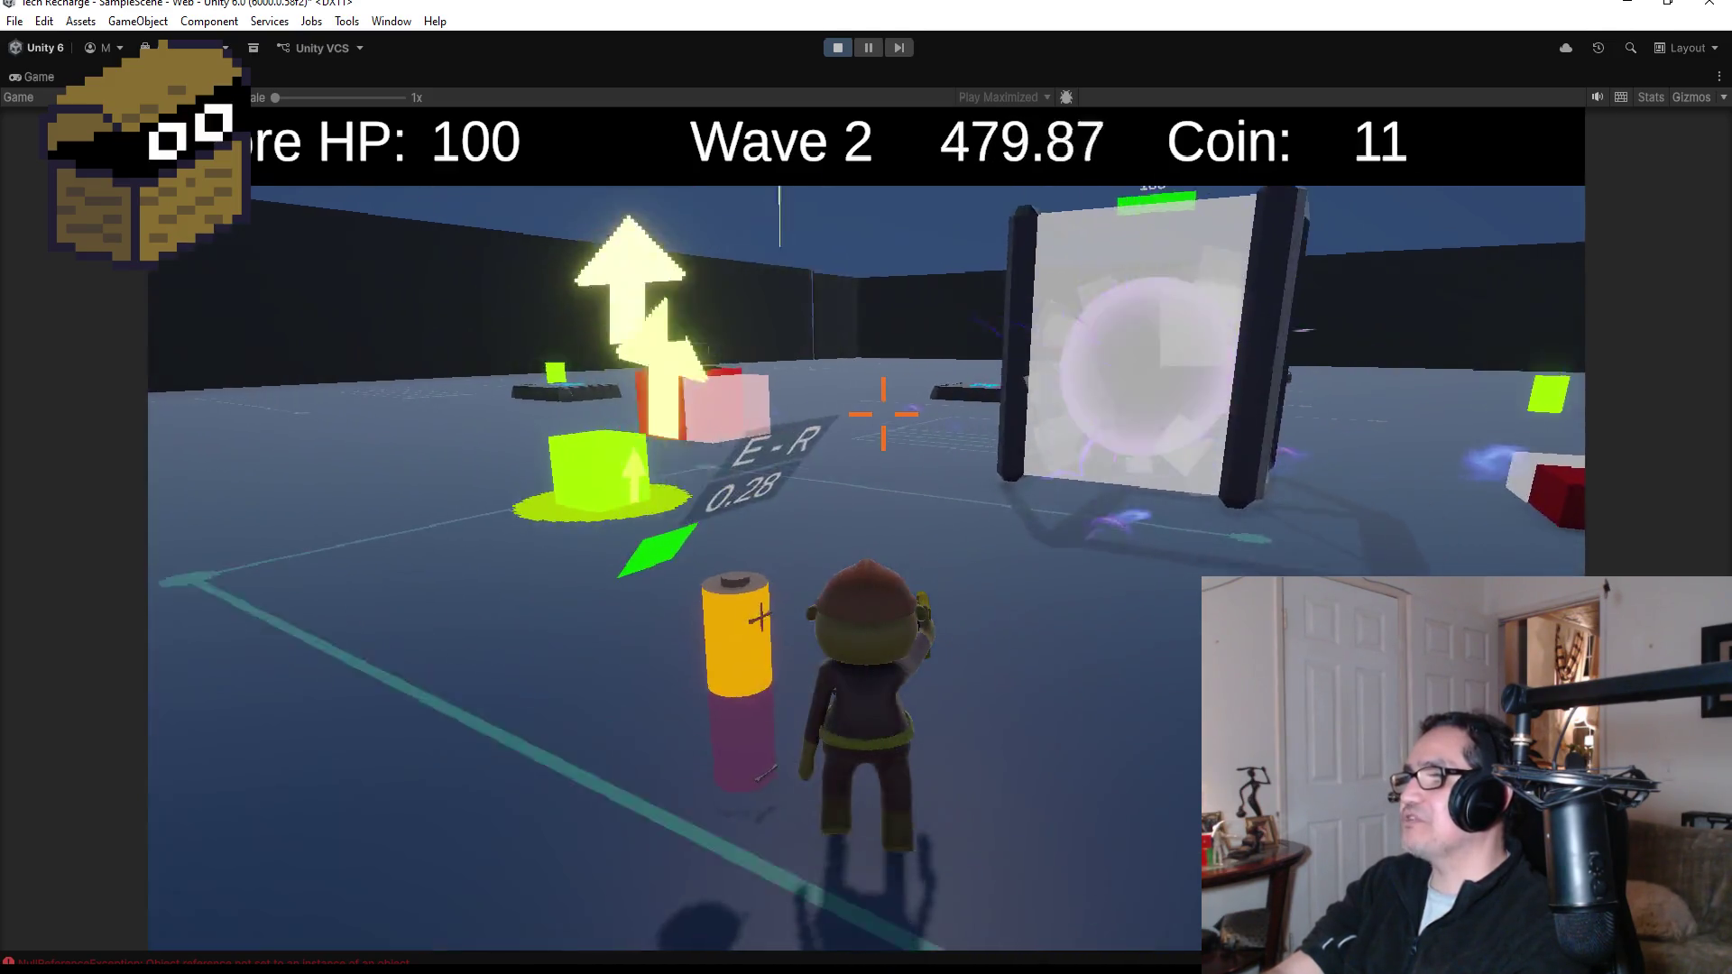
mouse_move(883, 414)
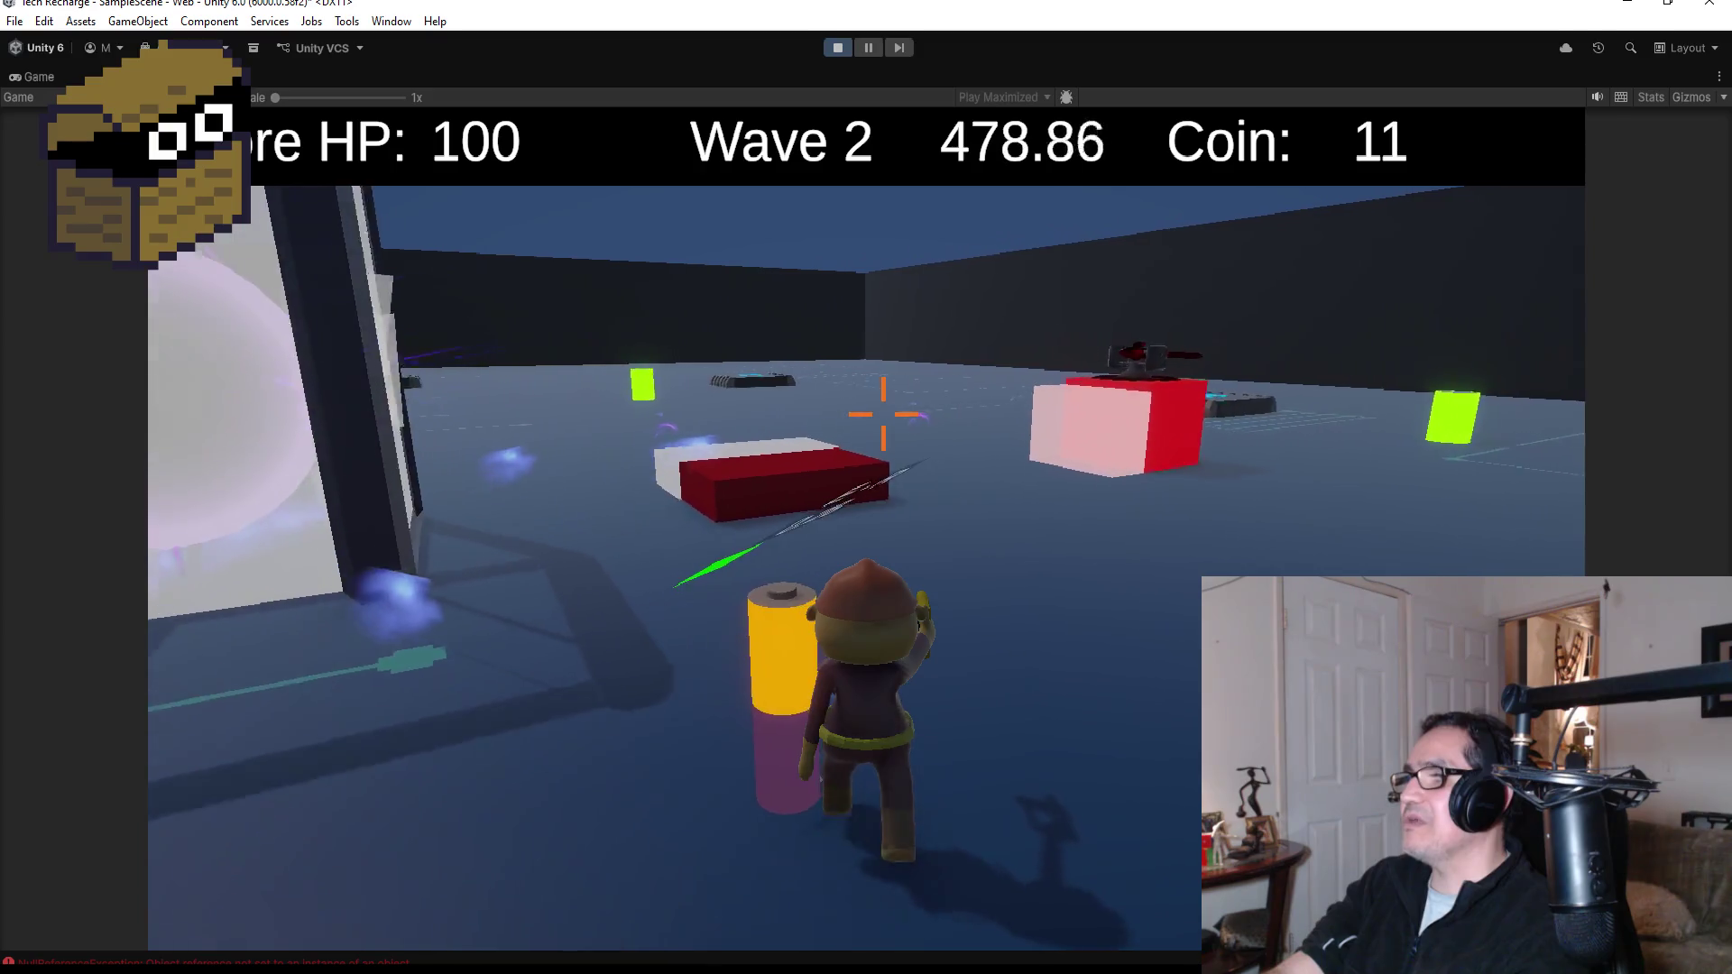
key("w")
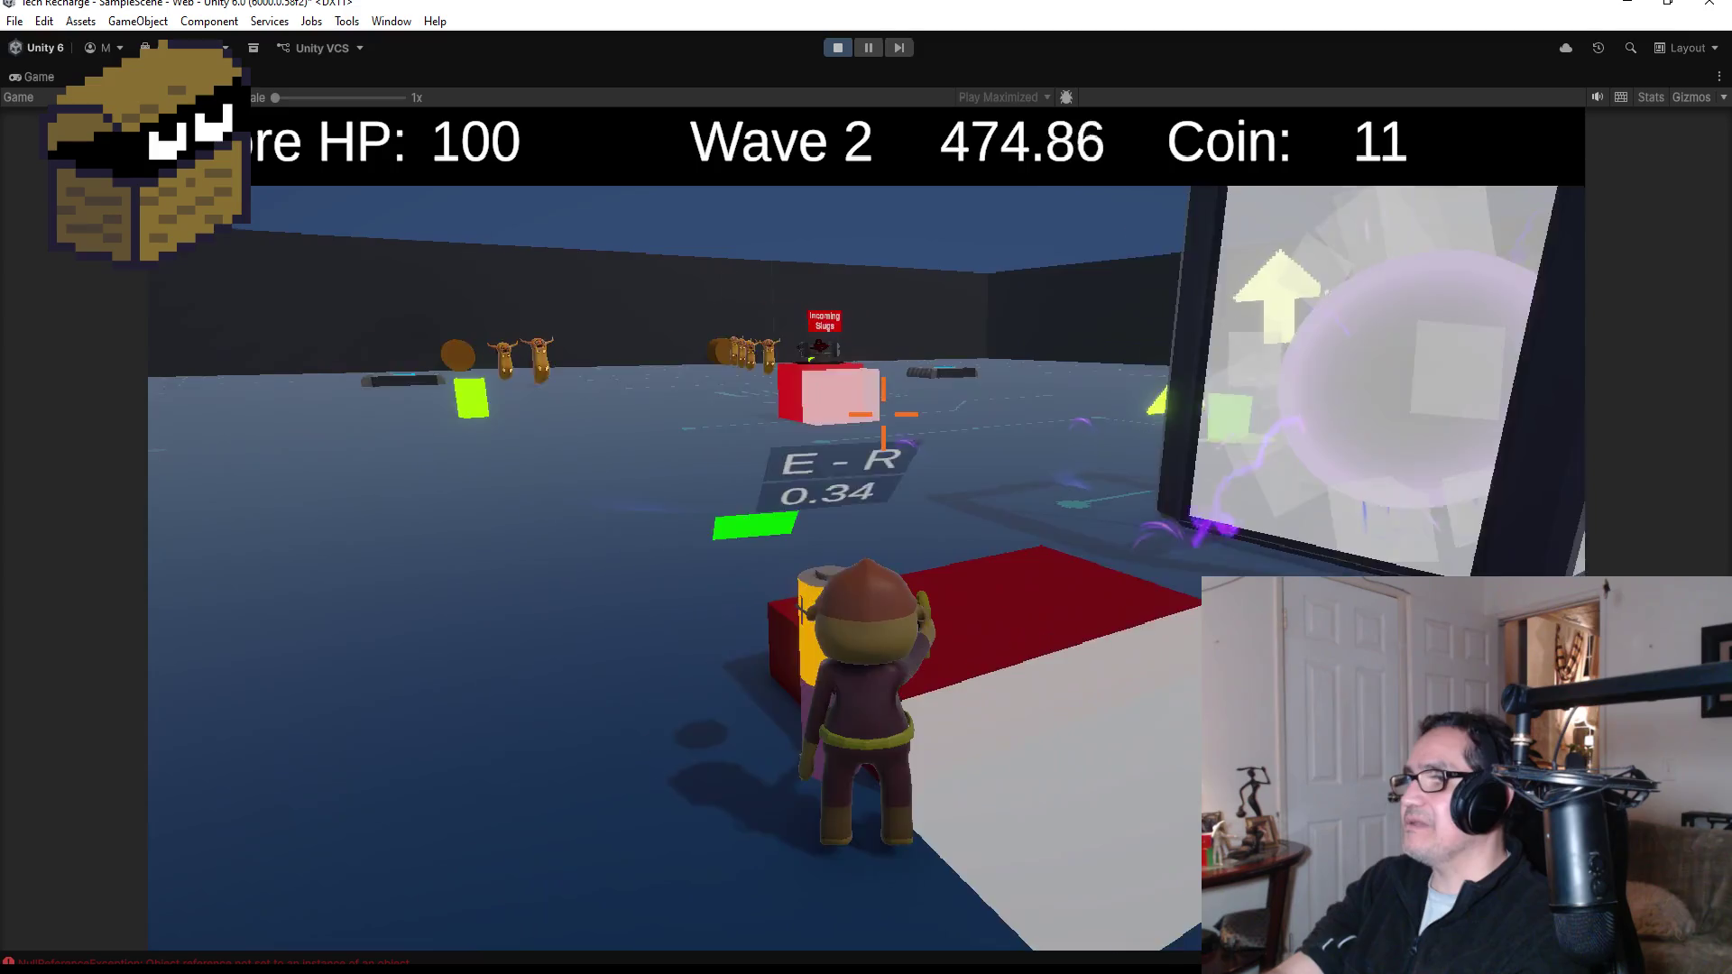
key("s")
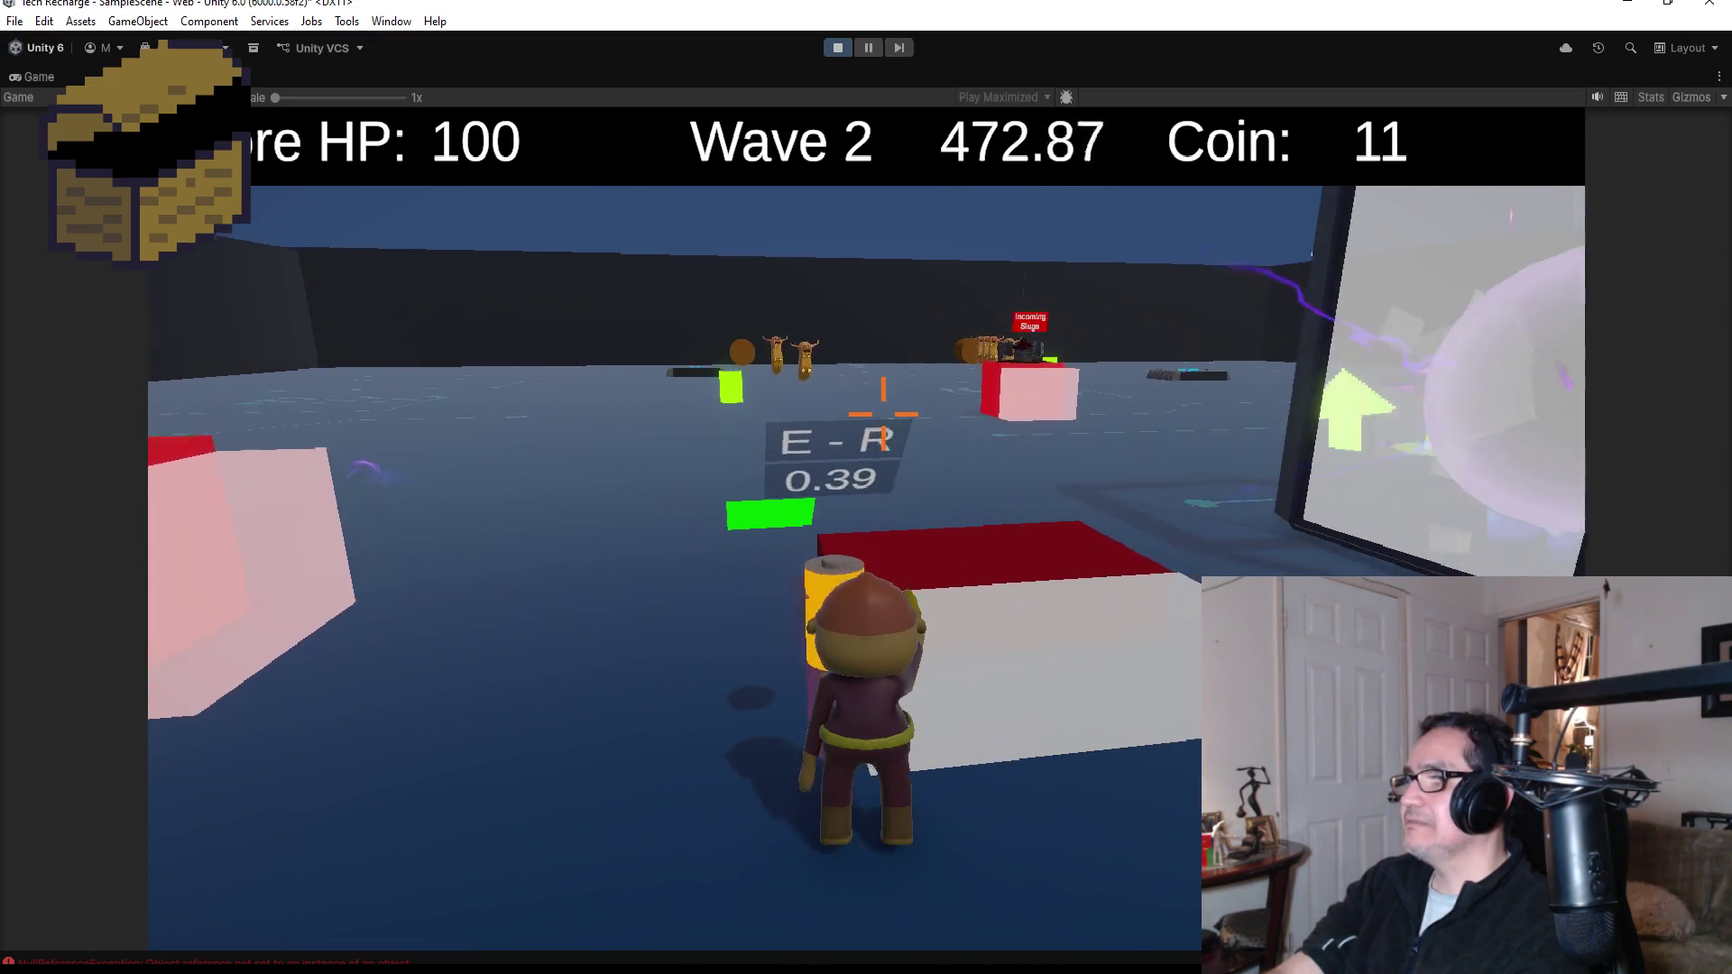
key("a")
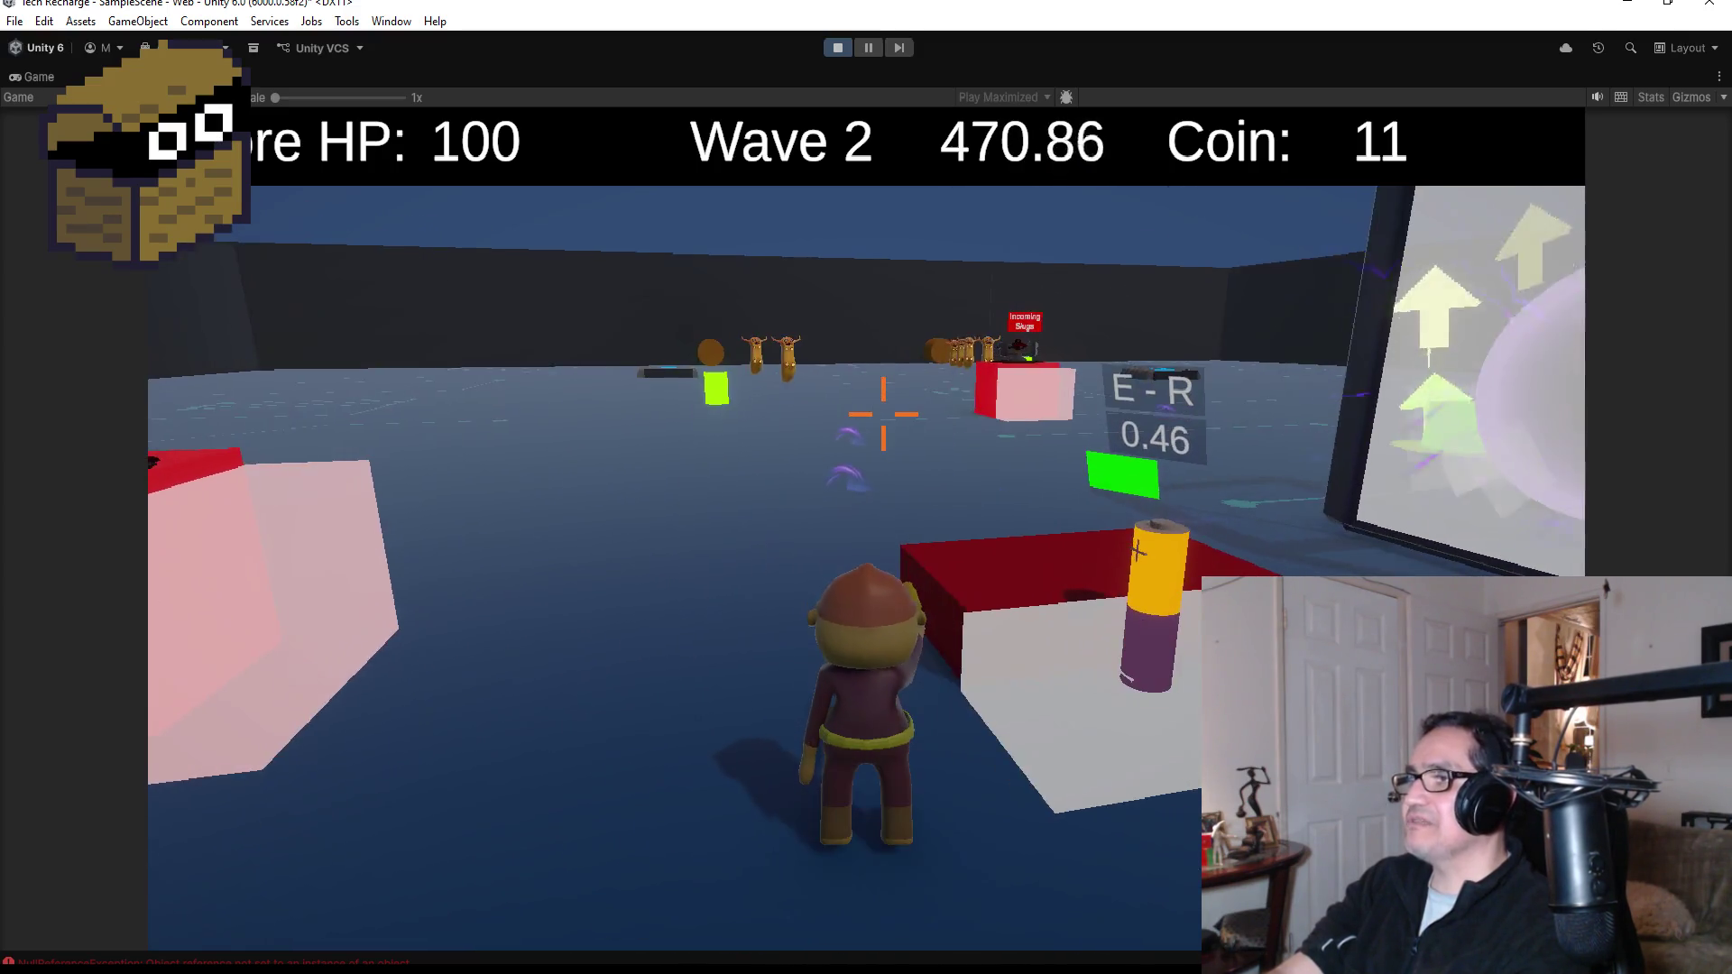
key("w")
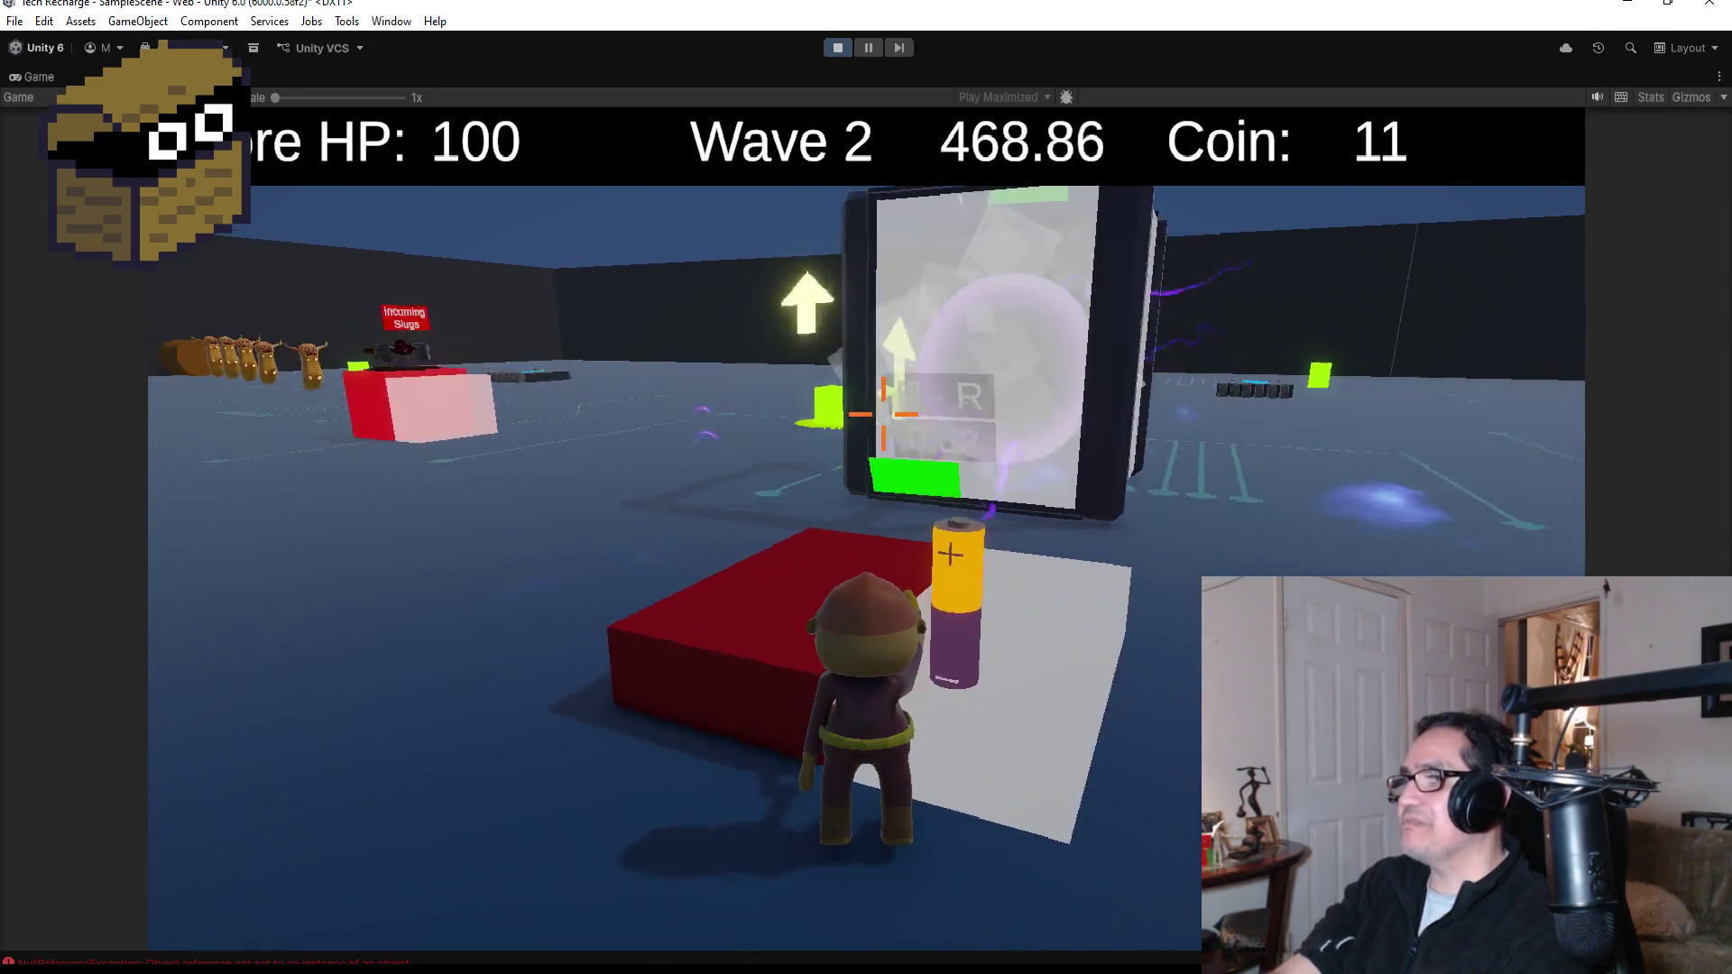
key("s")
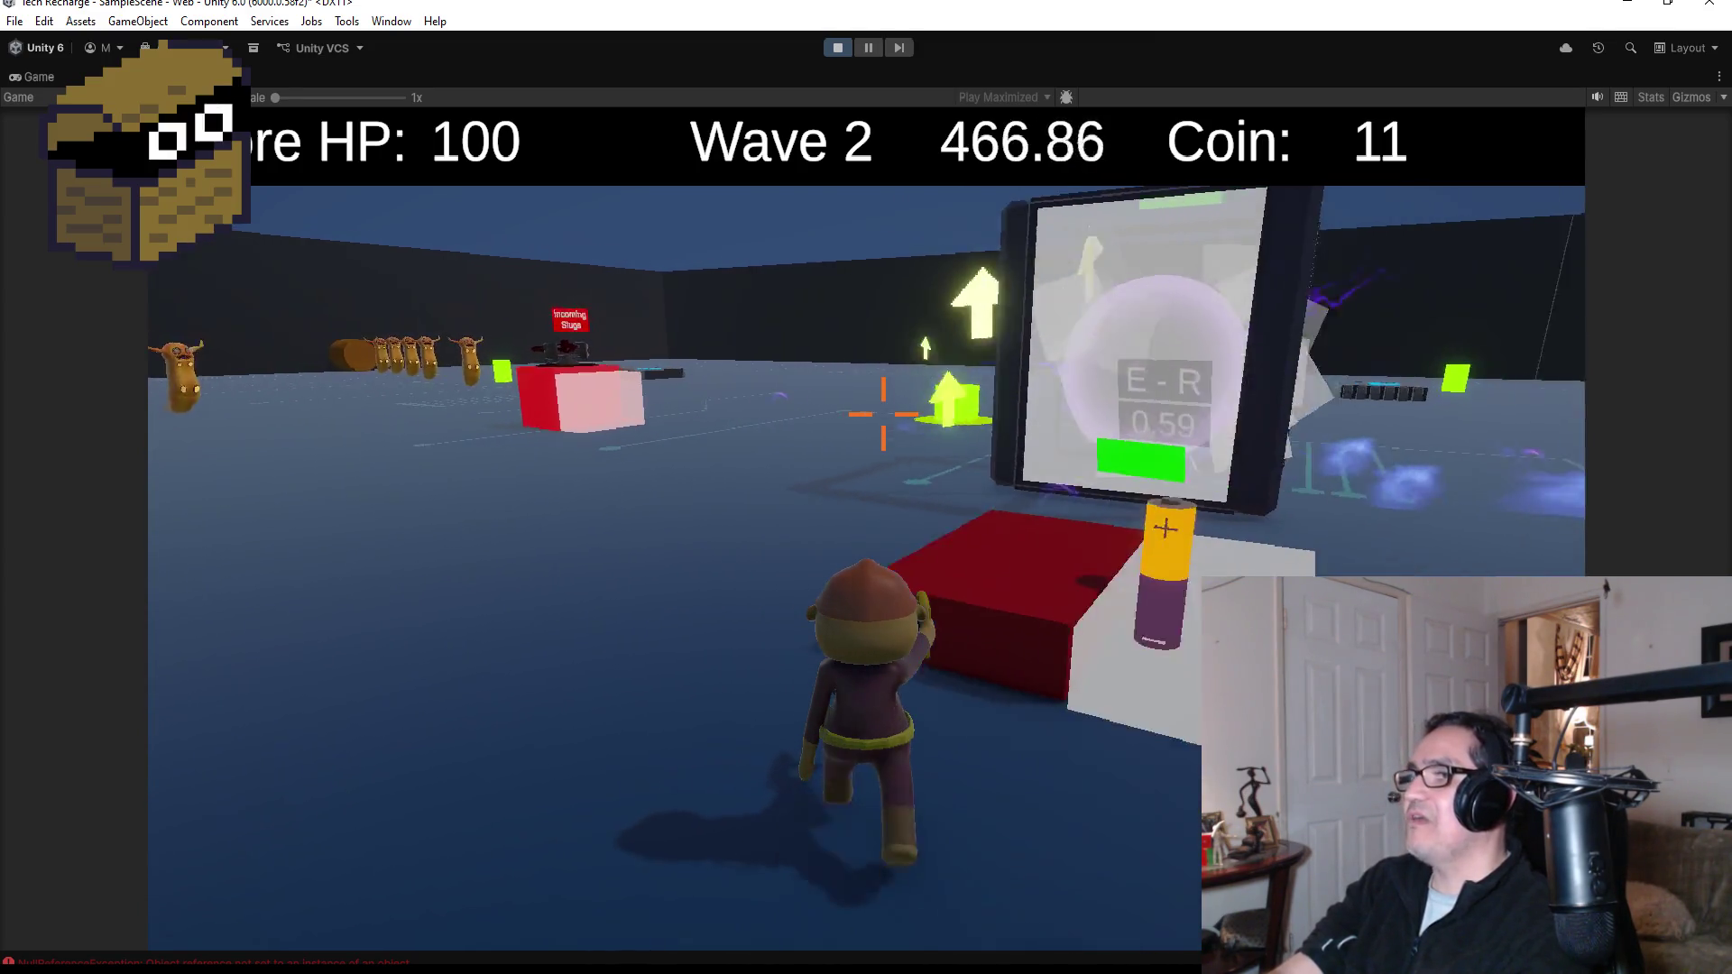
key("w")
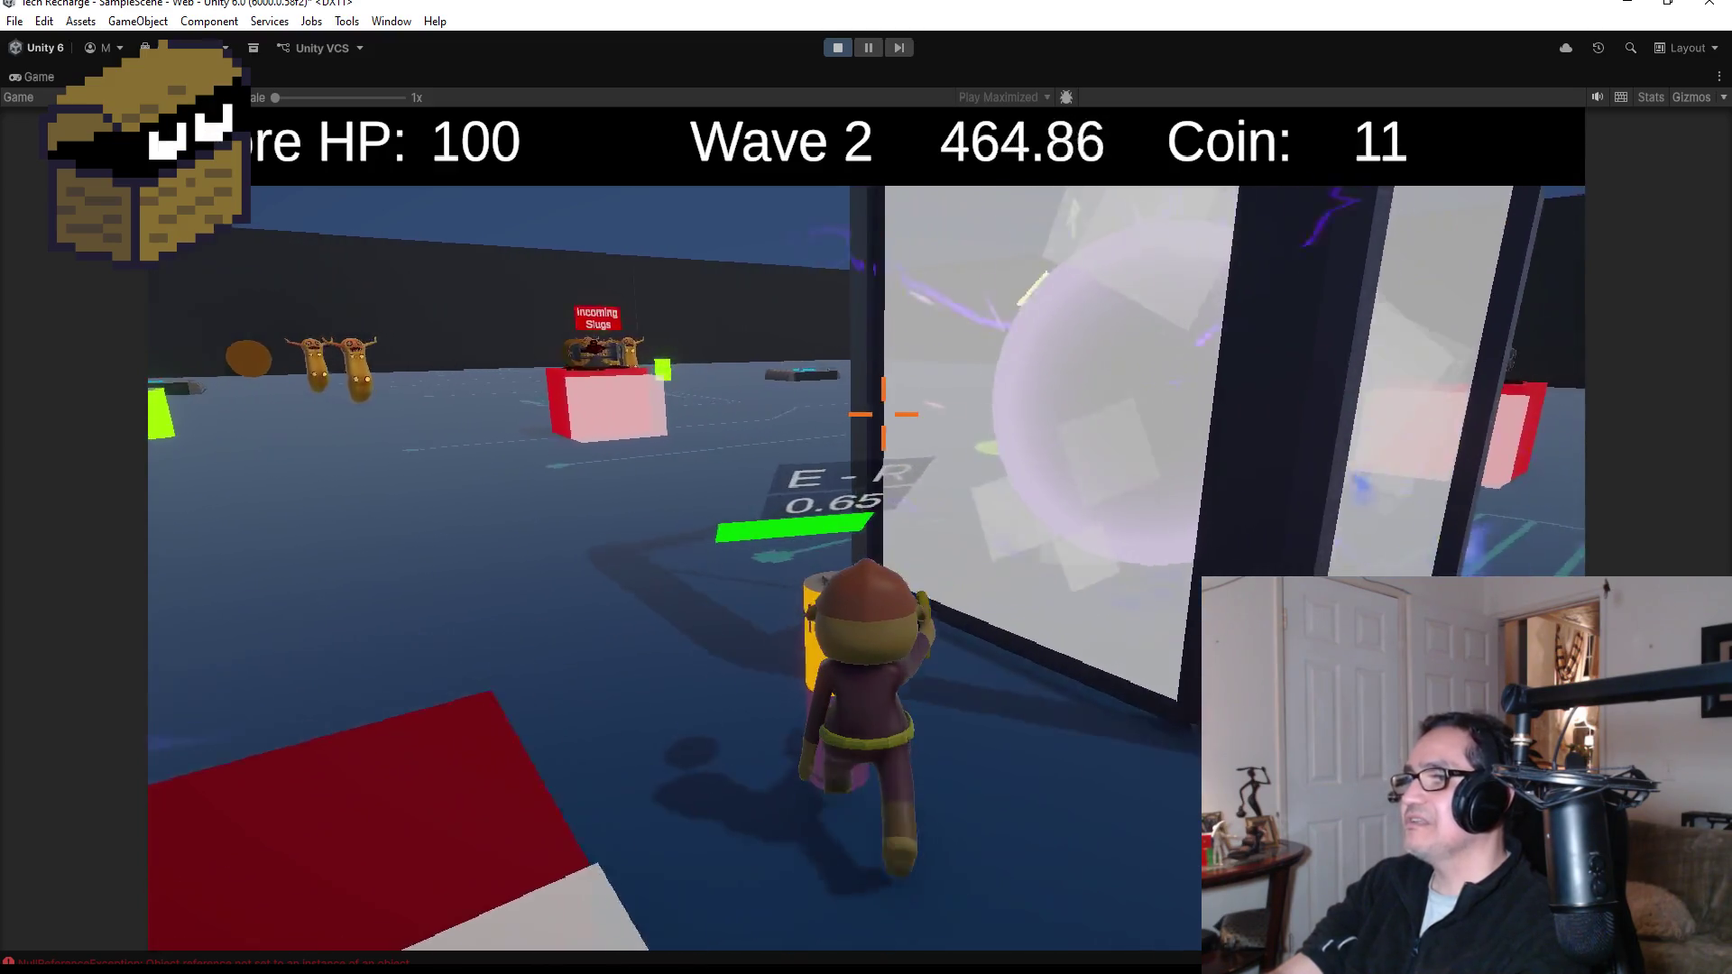
- Advance past the green box toward the slugs and shoot the nearest ones
key("w")
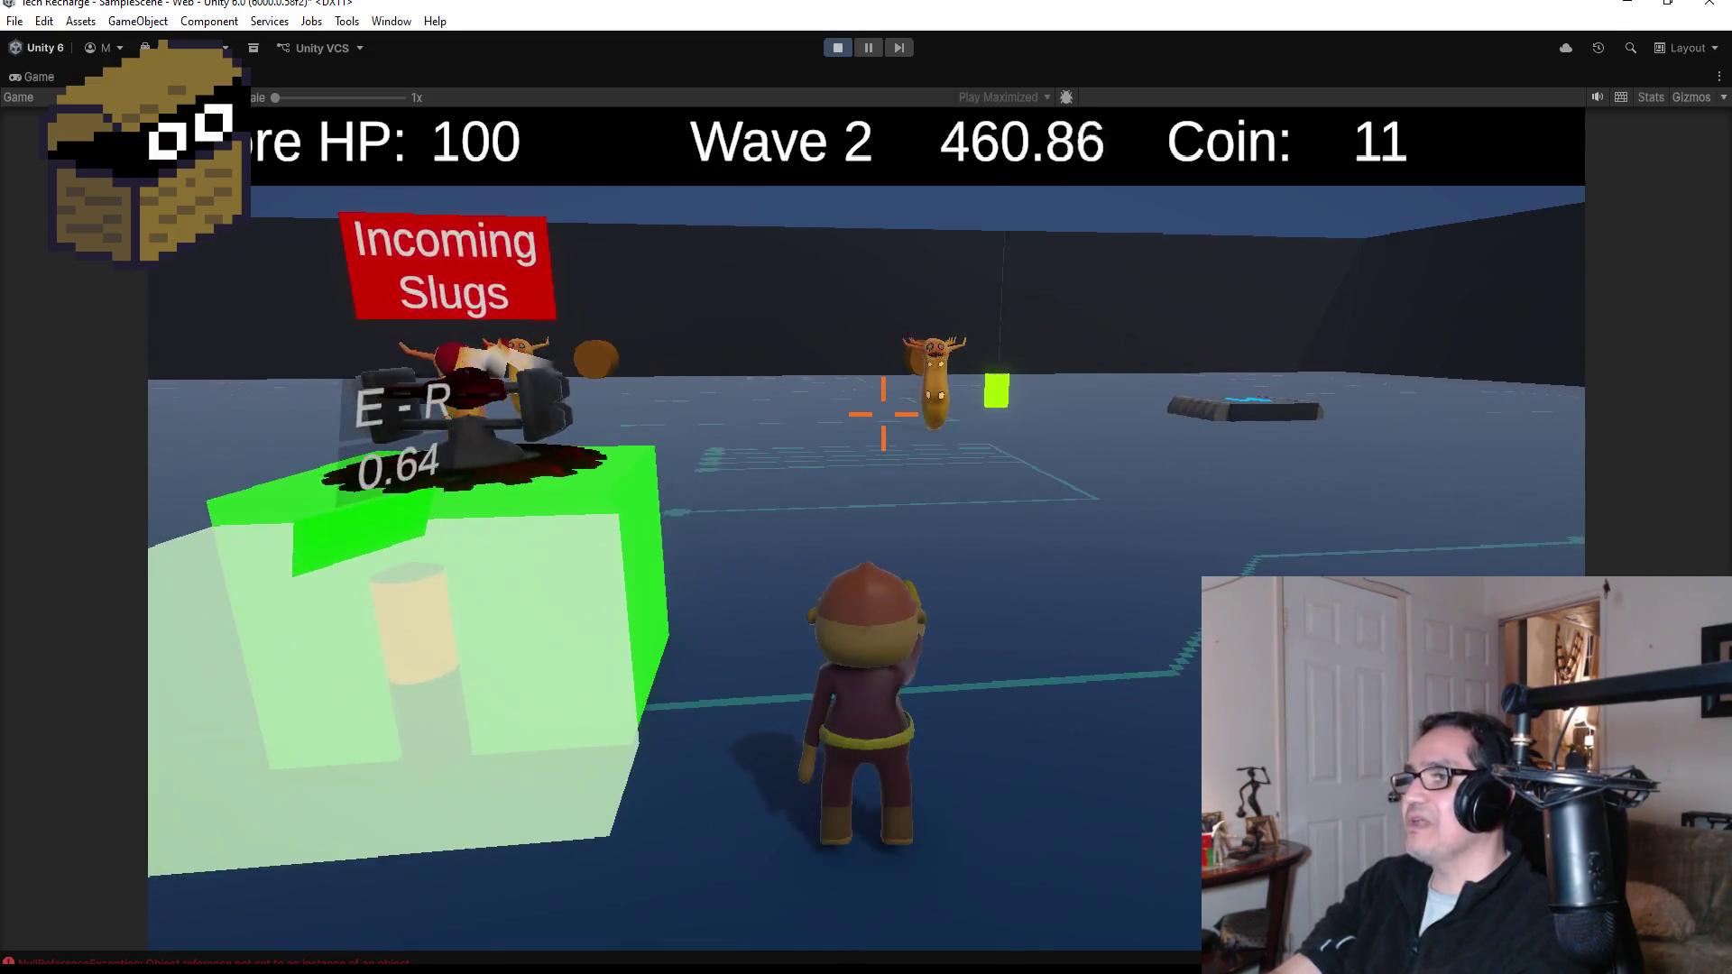
key("w")
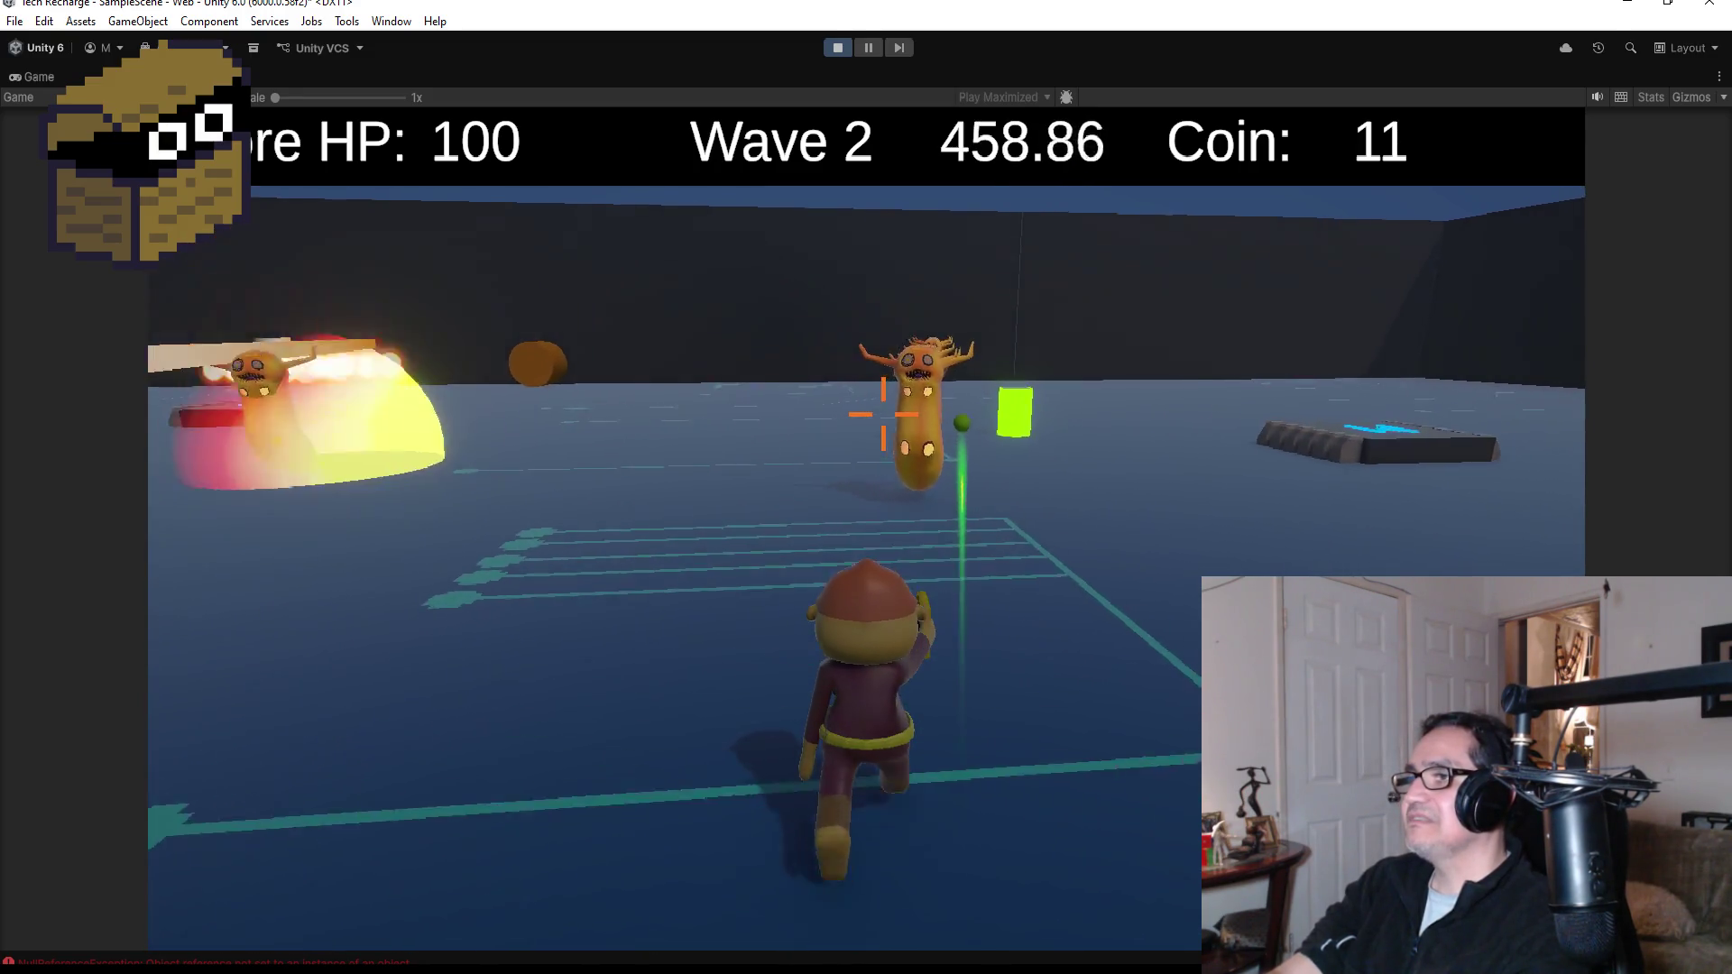
key("w")
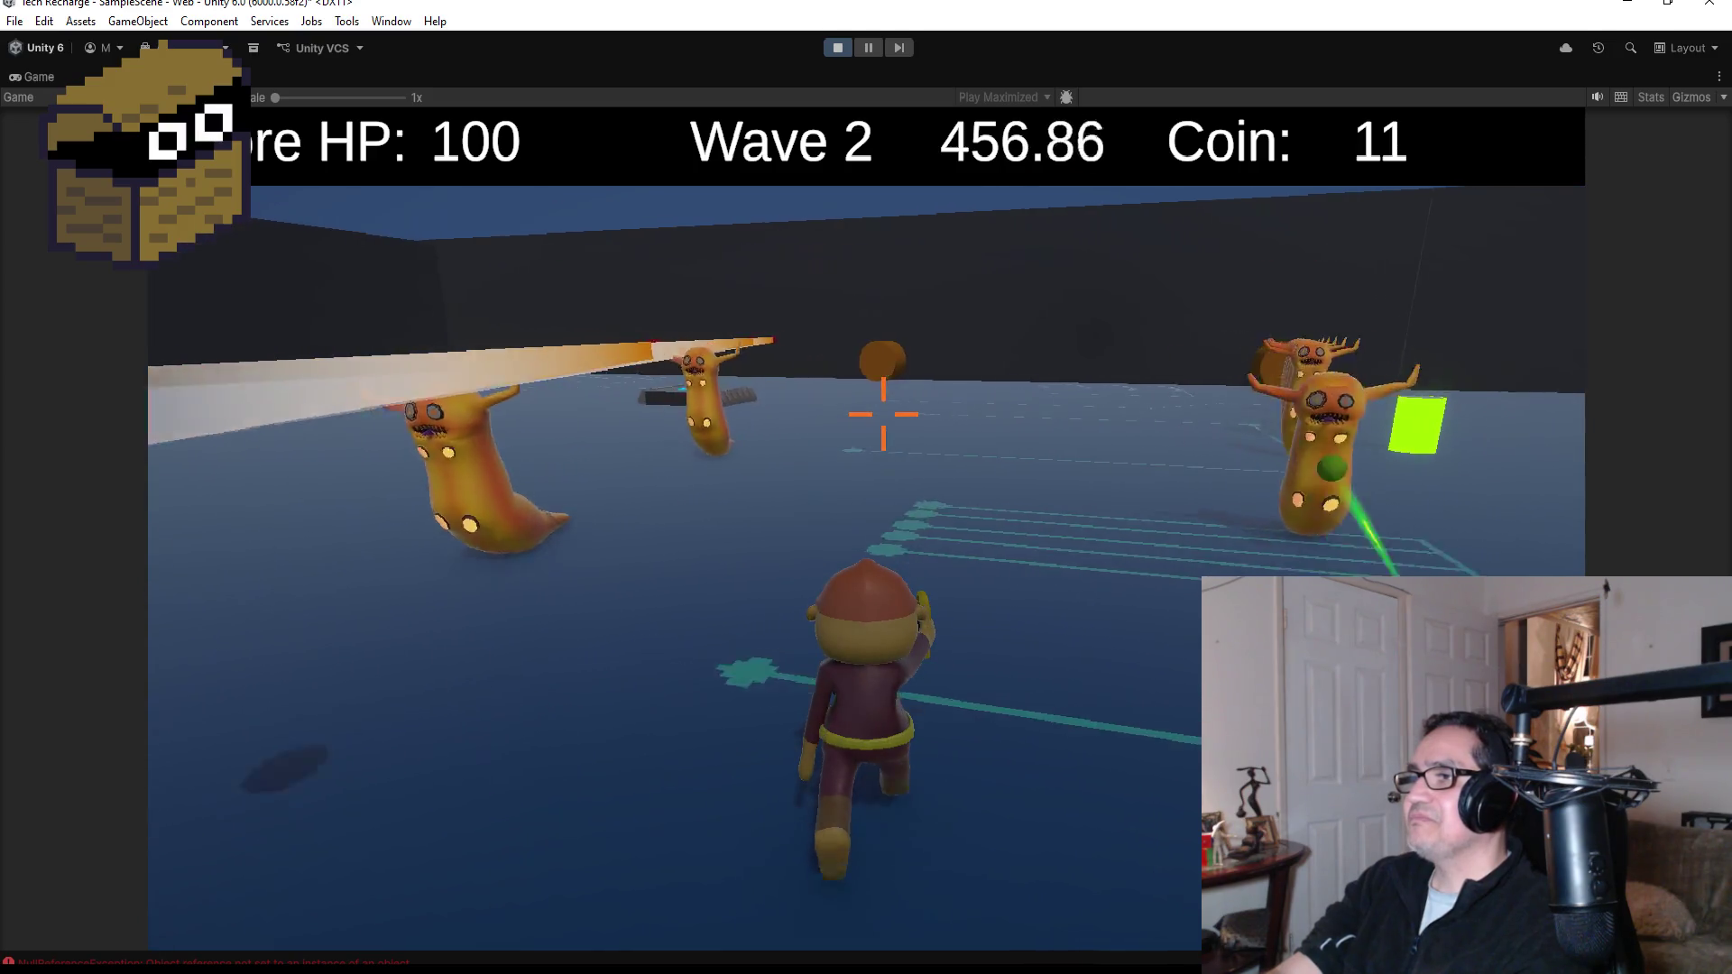
key("w")
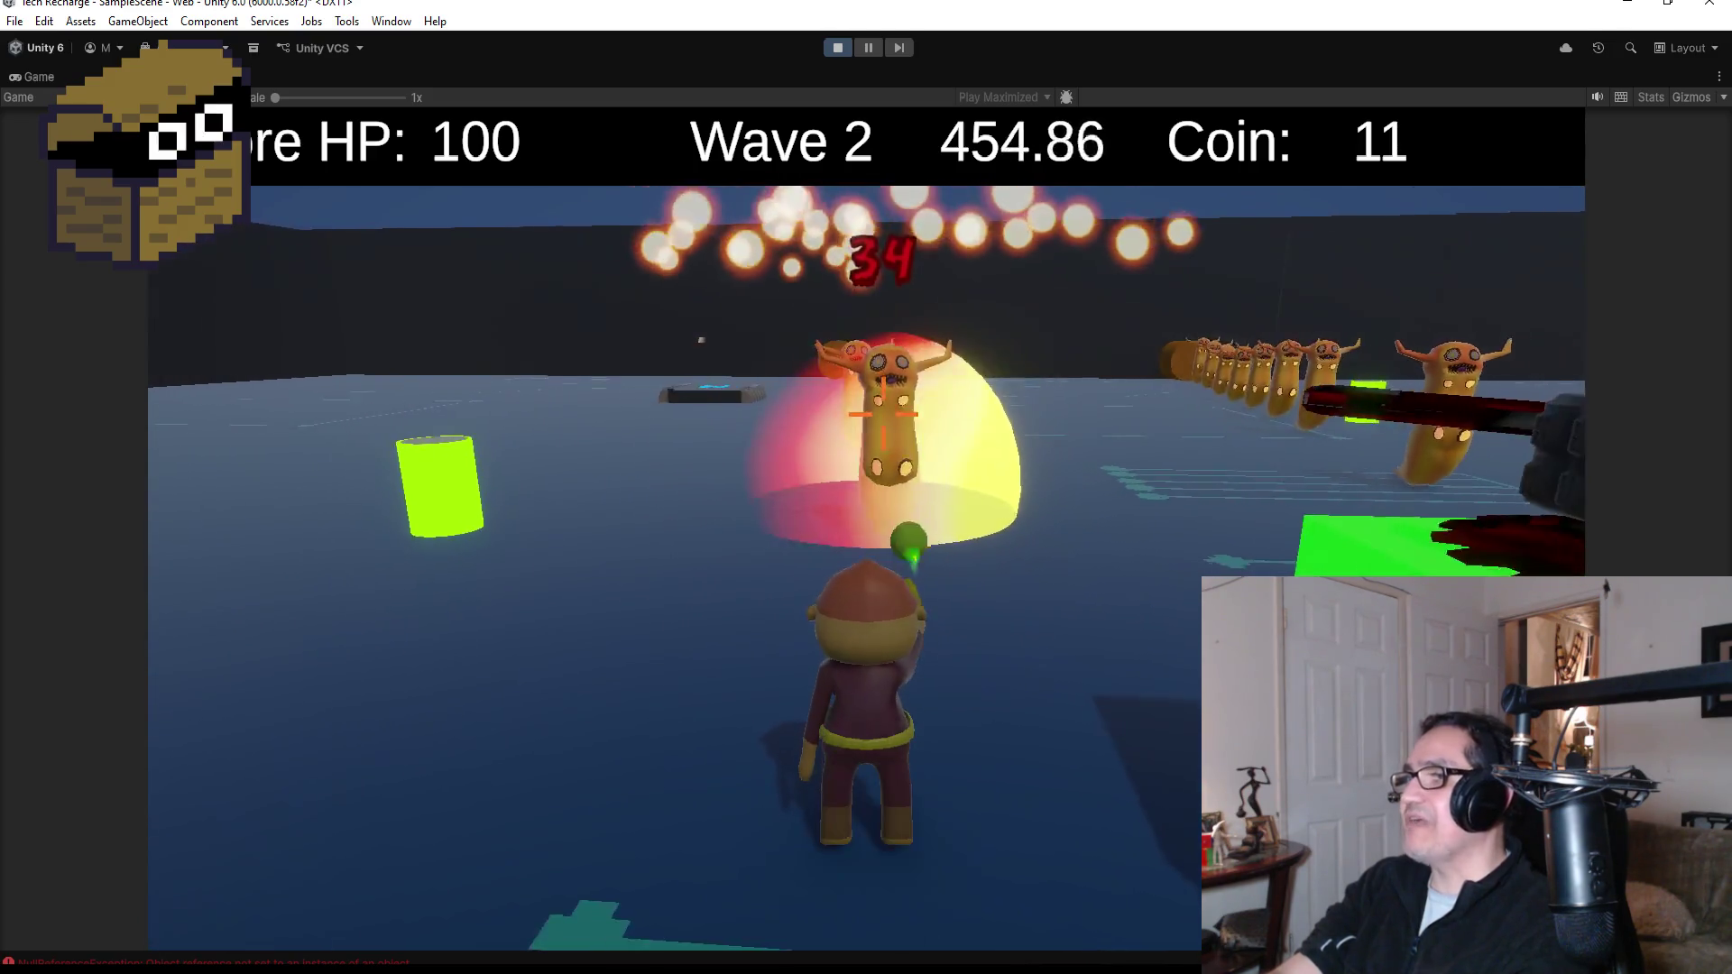
key("w")
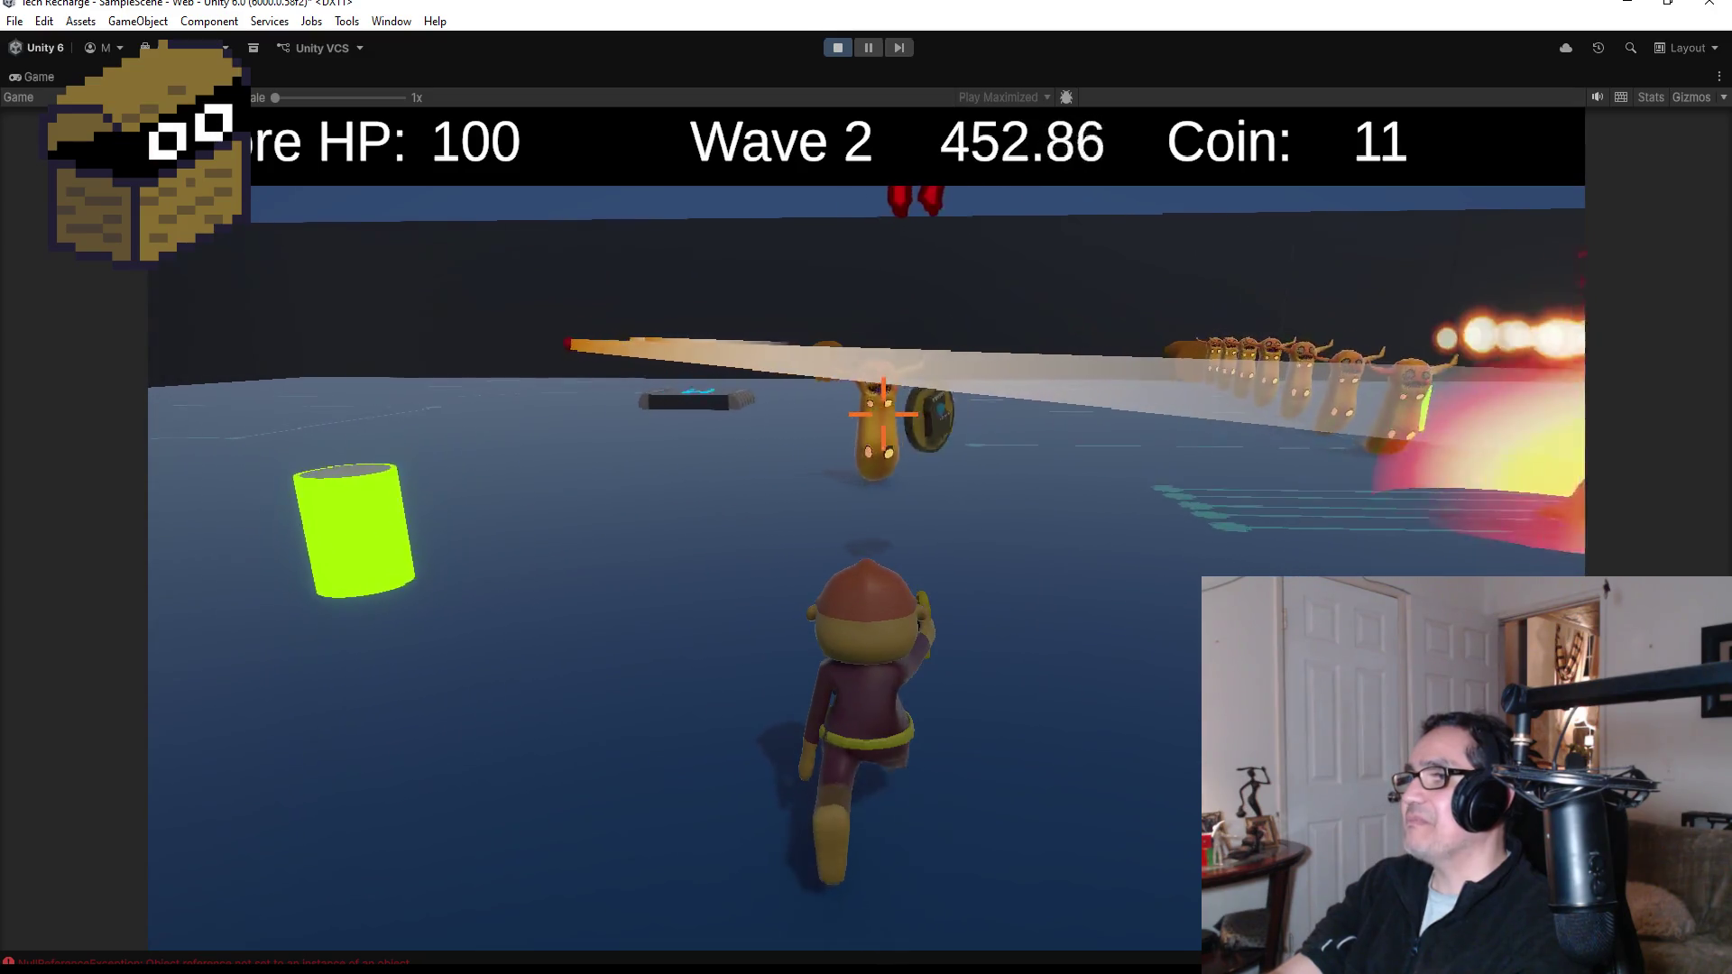
left_click(882, 415)
left_click(882, 415)
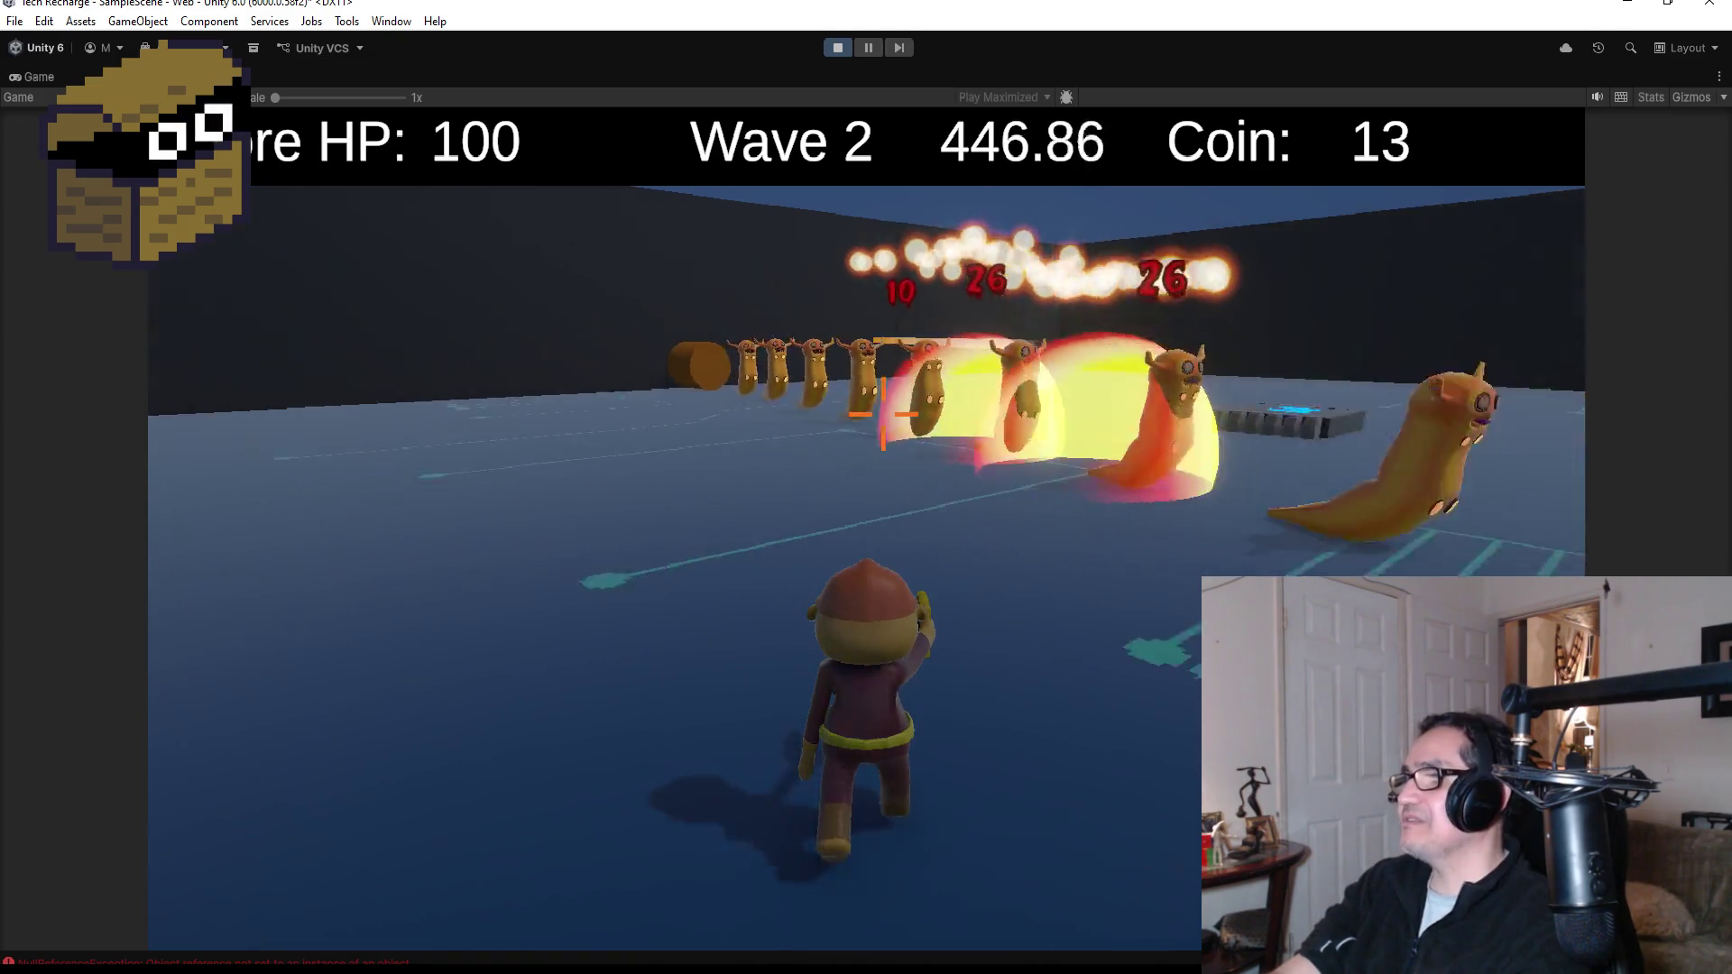
left_click(882, 415)
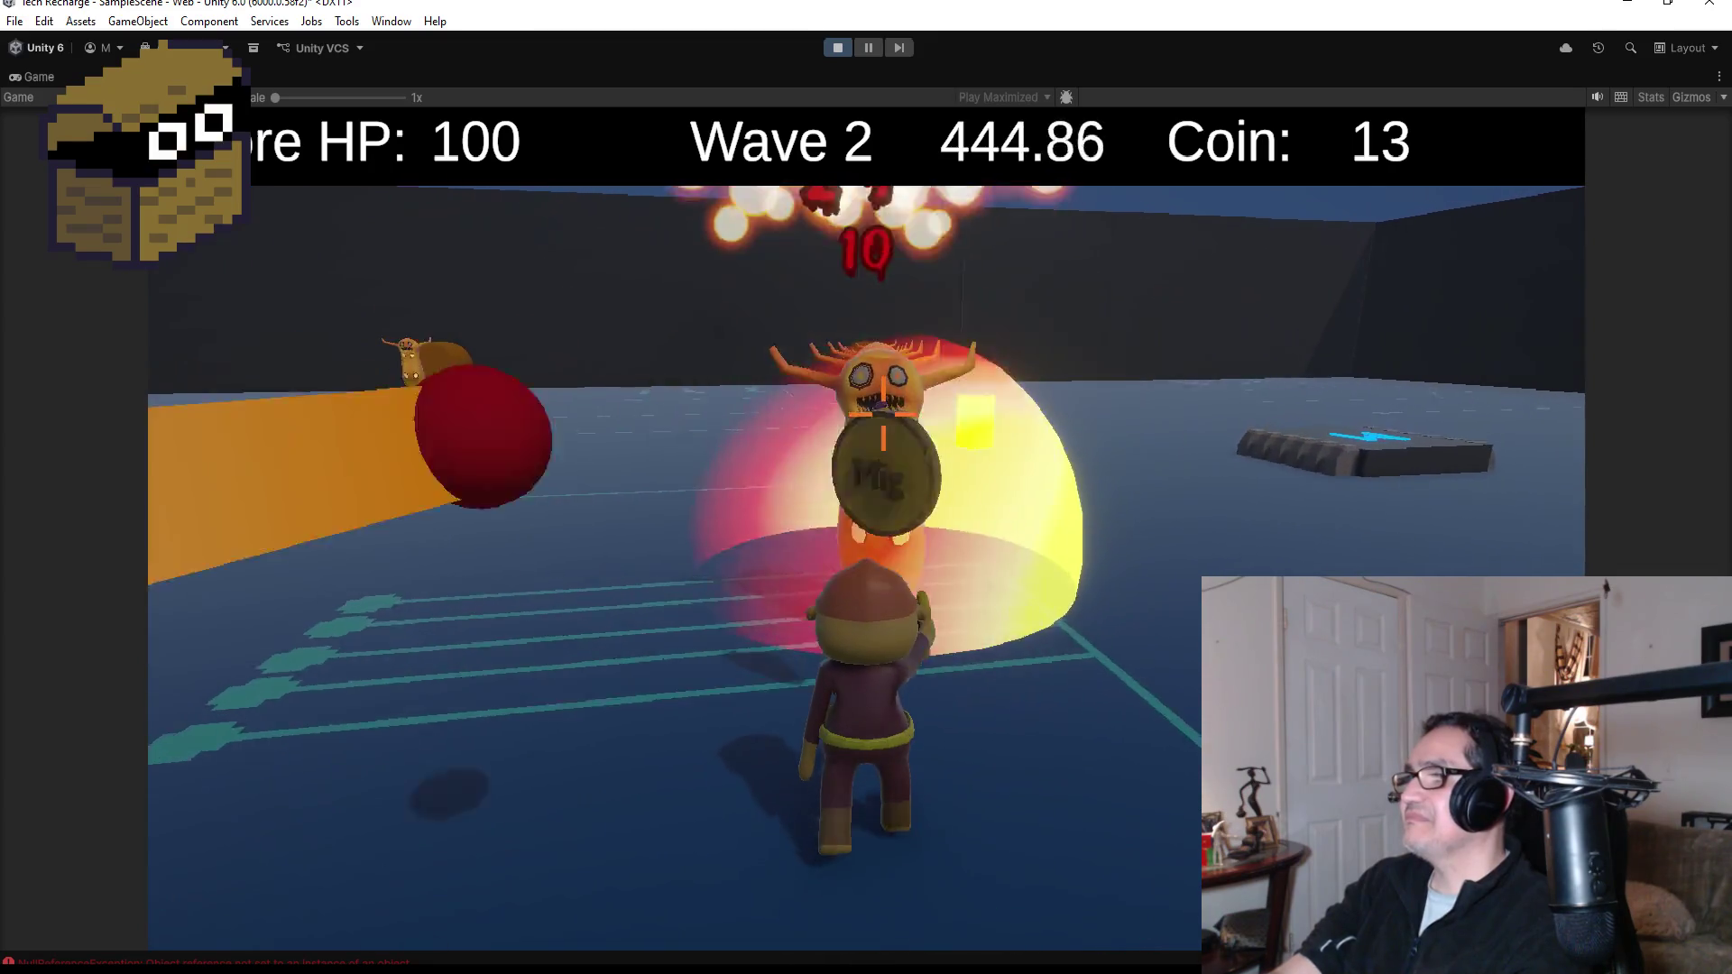
left_click(883, 415)
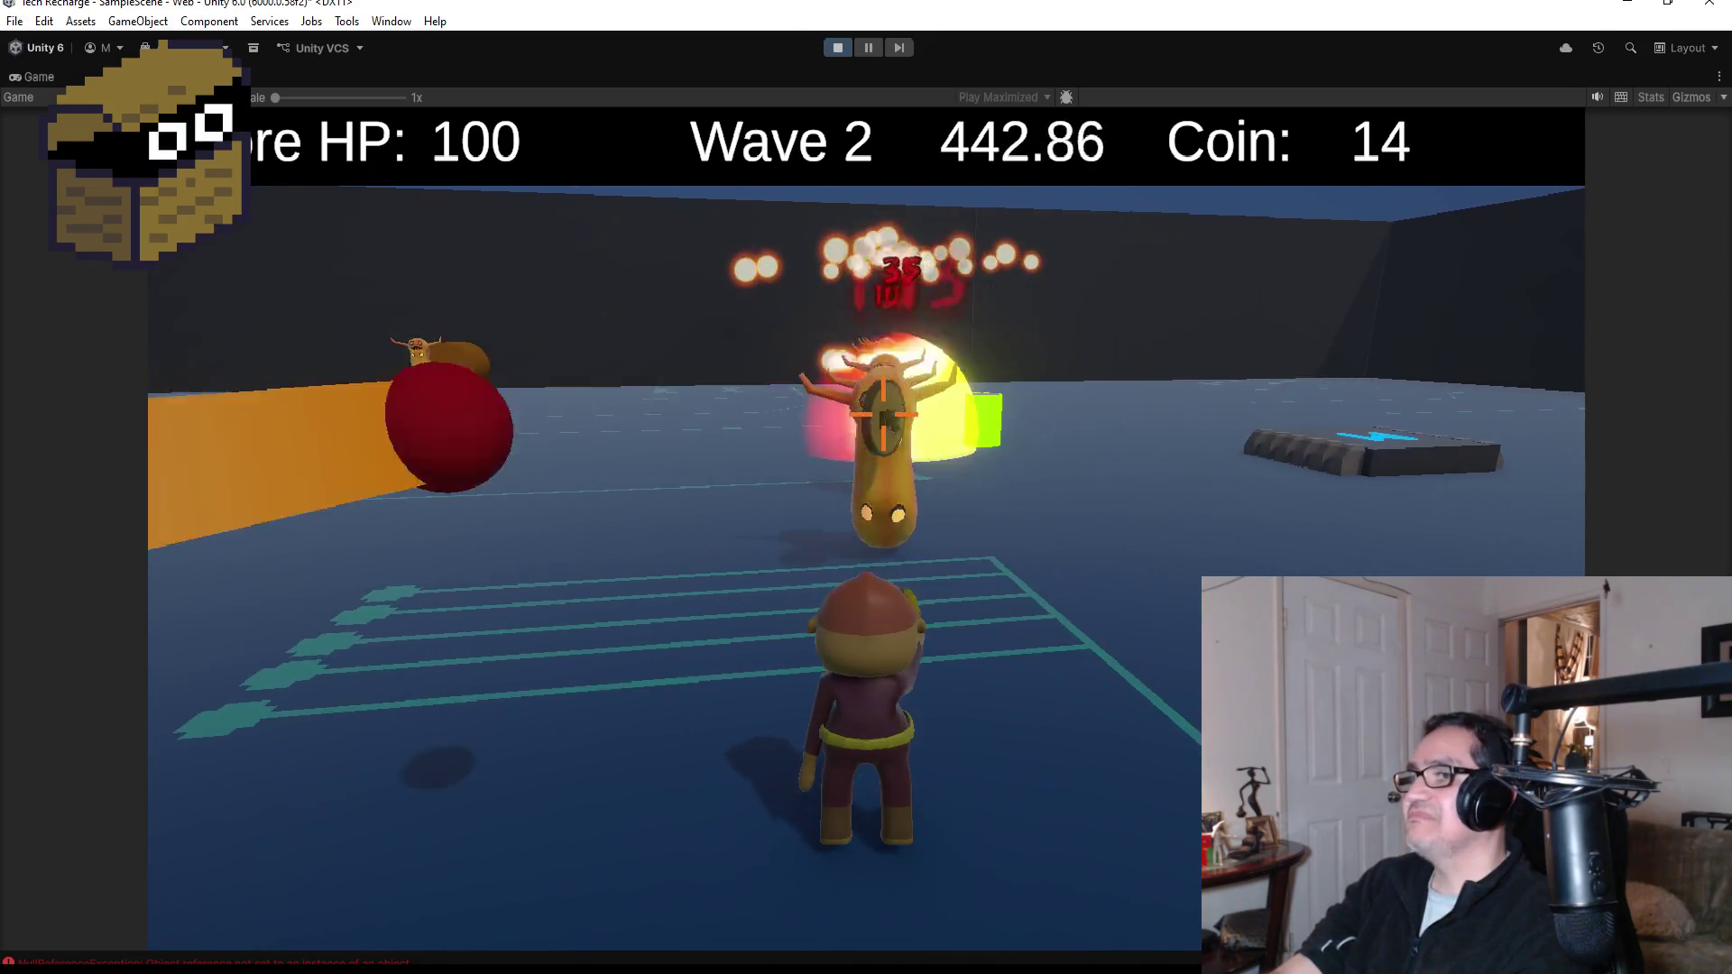
- Fight the horned slug, closing in and backing off while firing at it
key("w")
key("s")
left_click(882, 415)
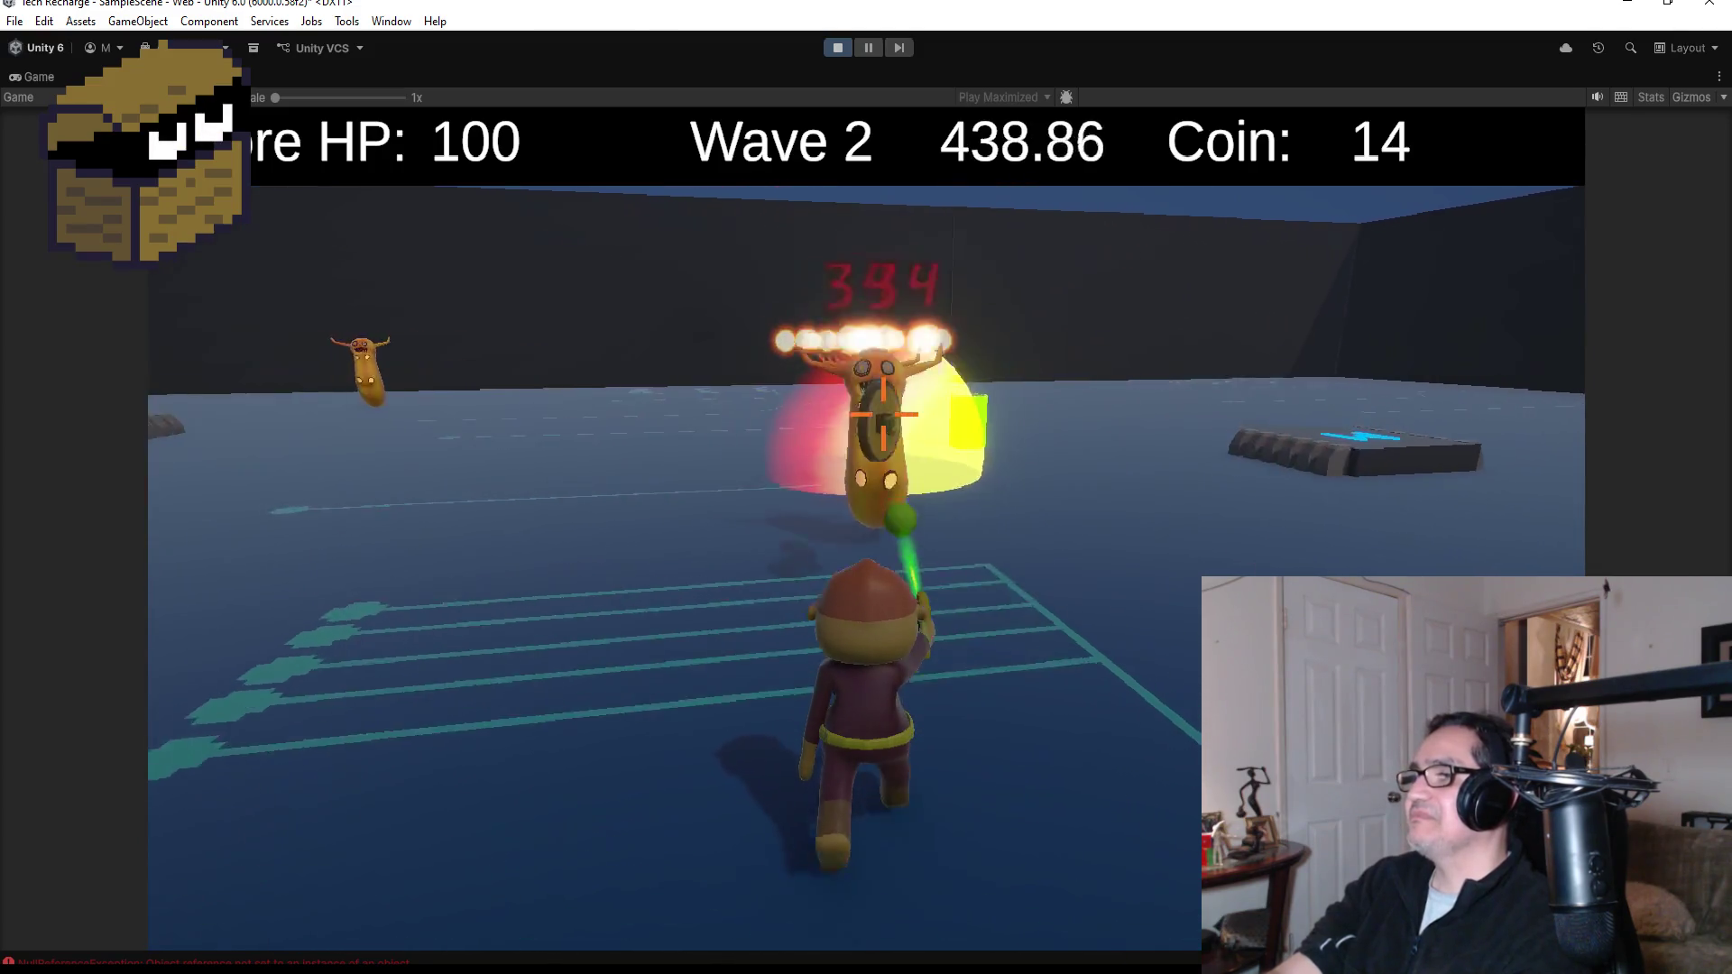
key("w")
key("s")
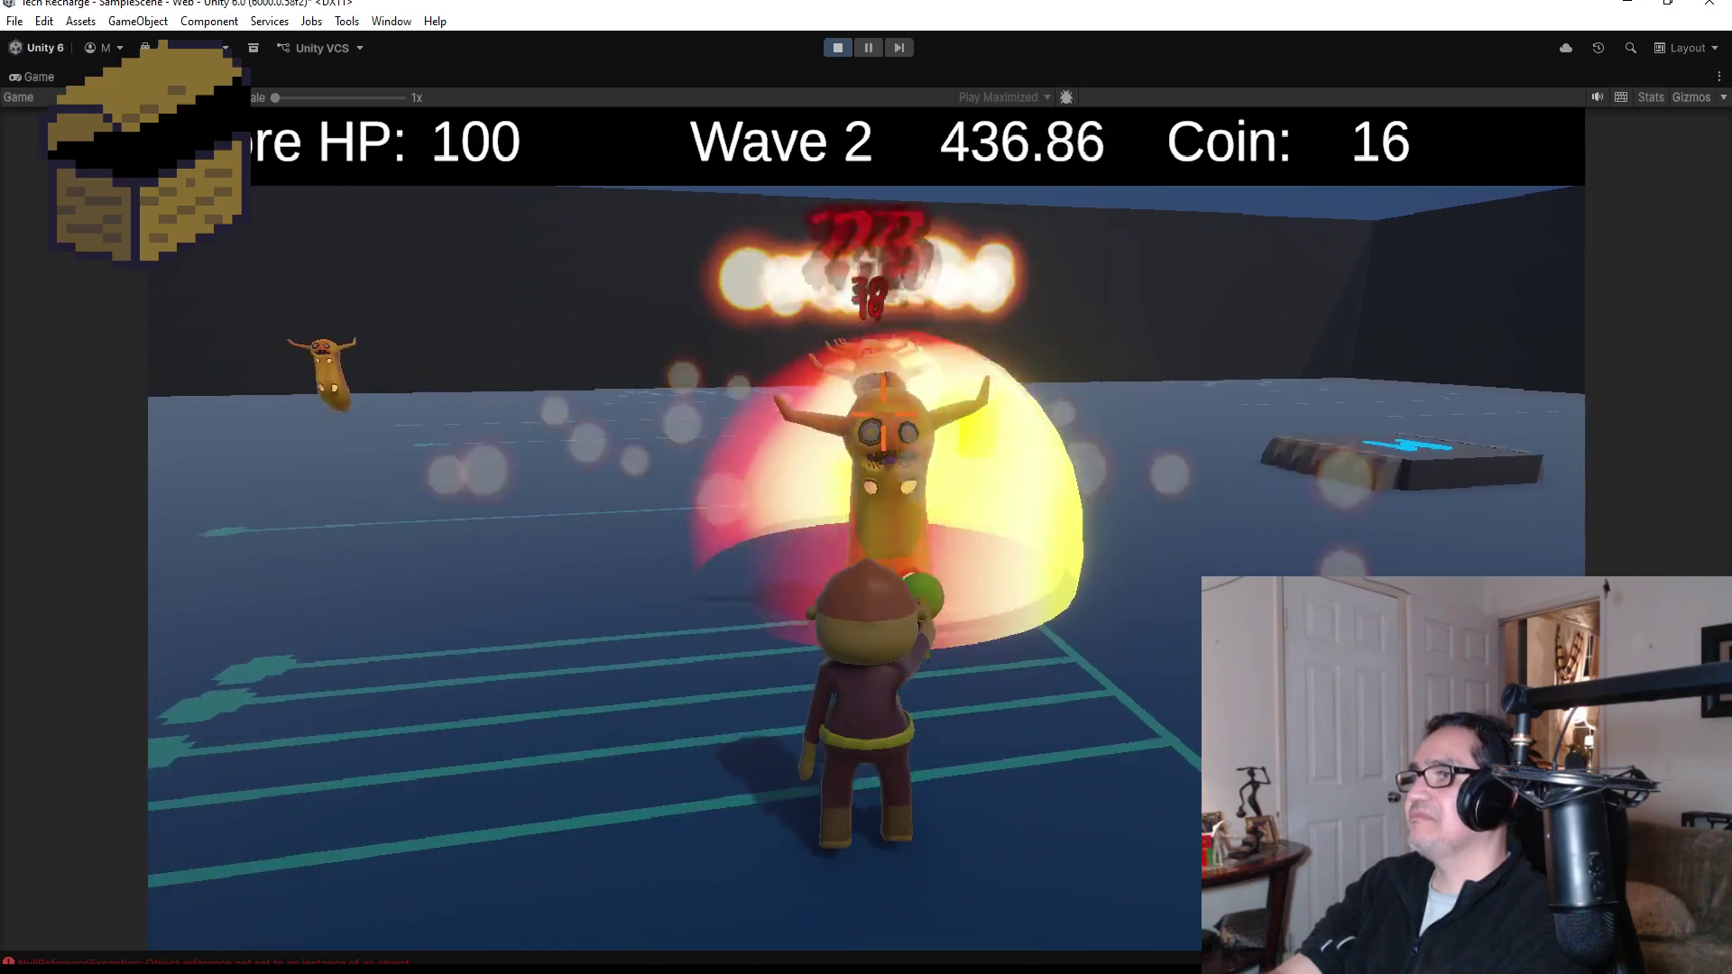
key("w")
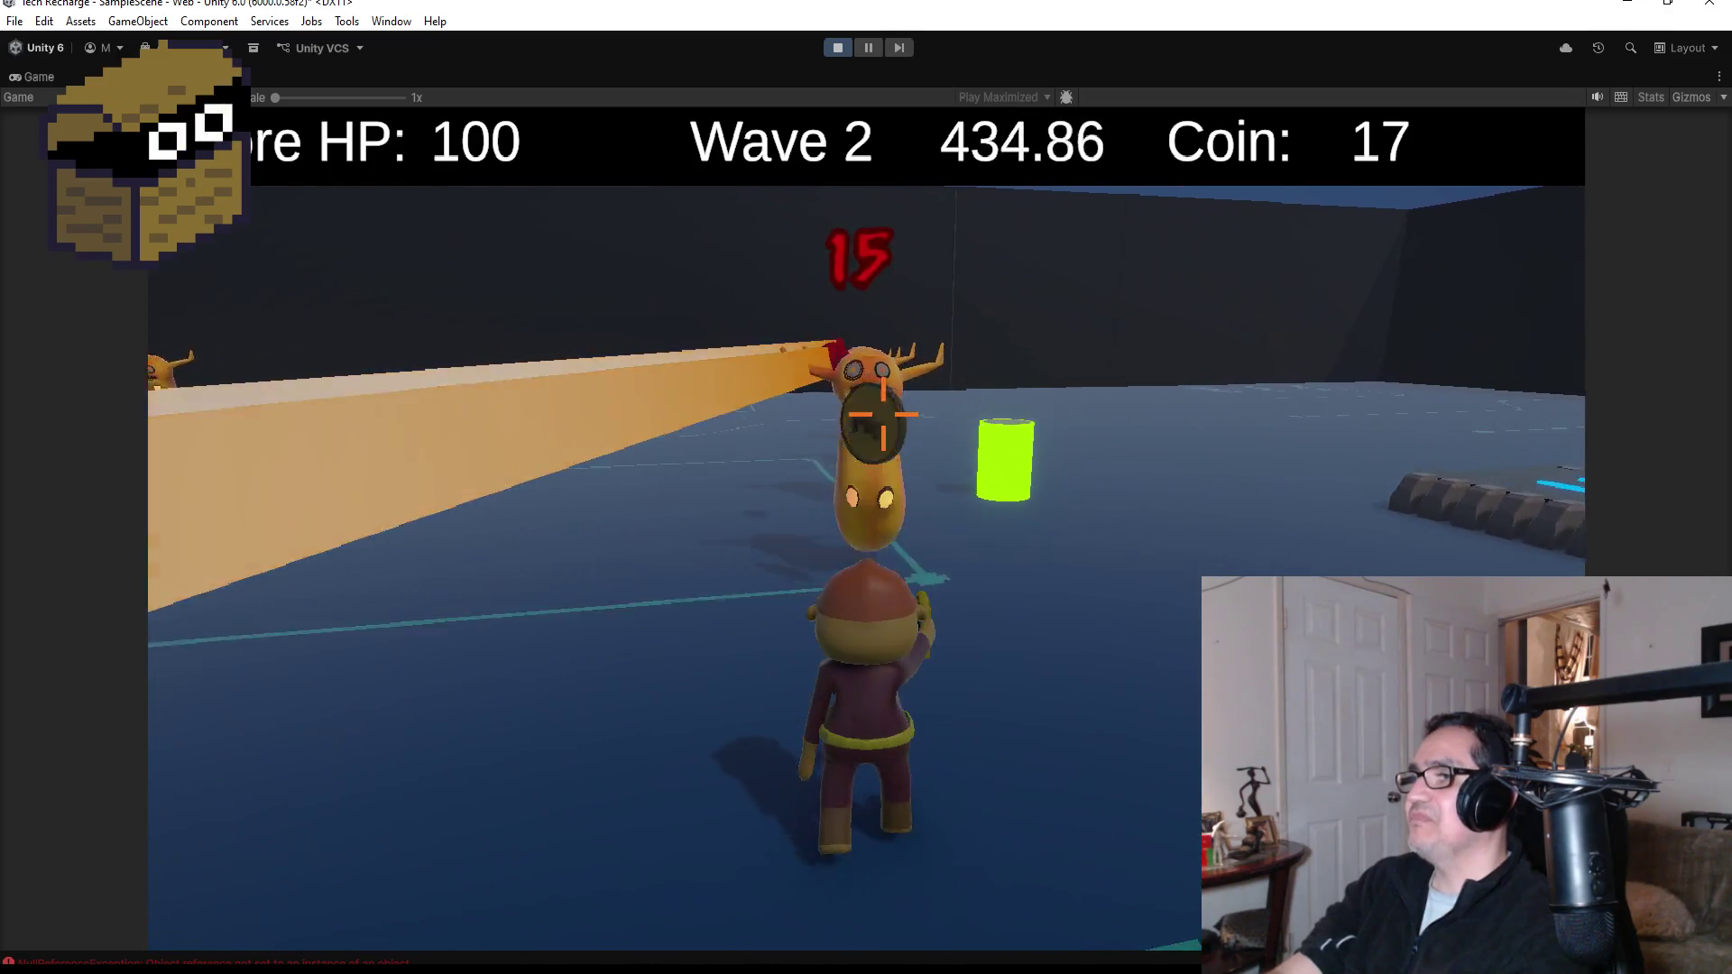
key("s")
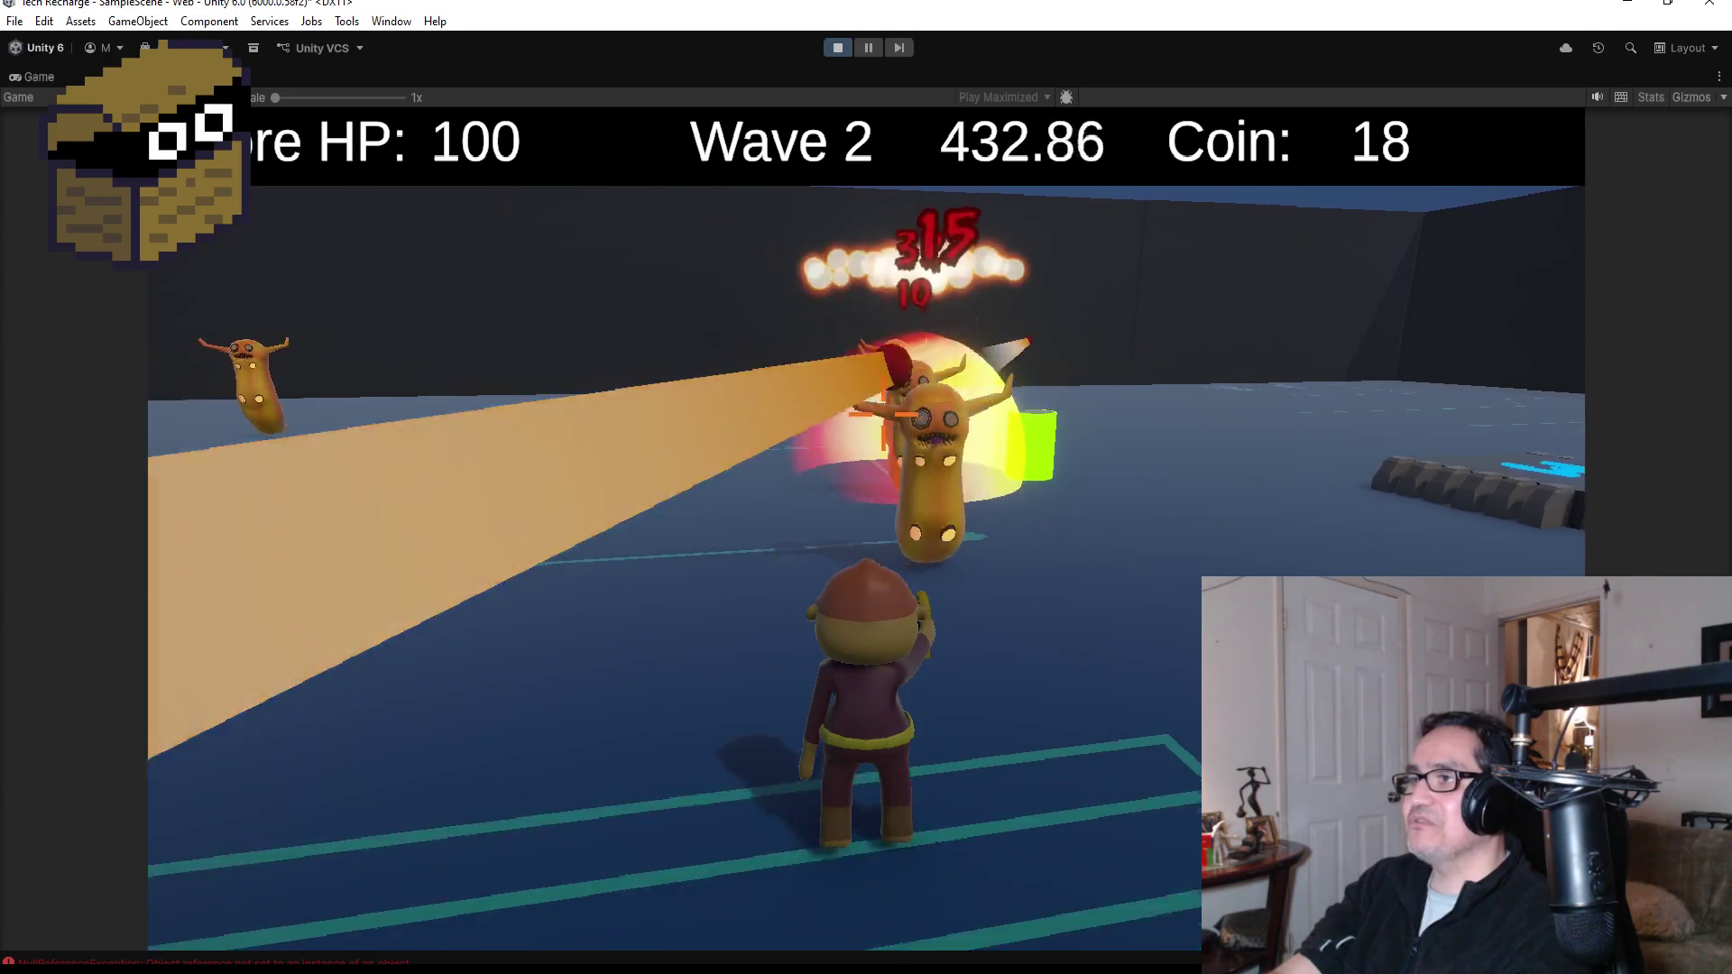
left_click(882, 415)
- Finish off the horned slug and collect its dropped coins, bringing the total to 23
key("w")
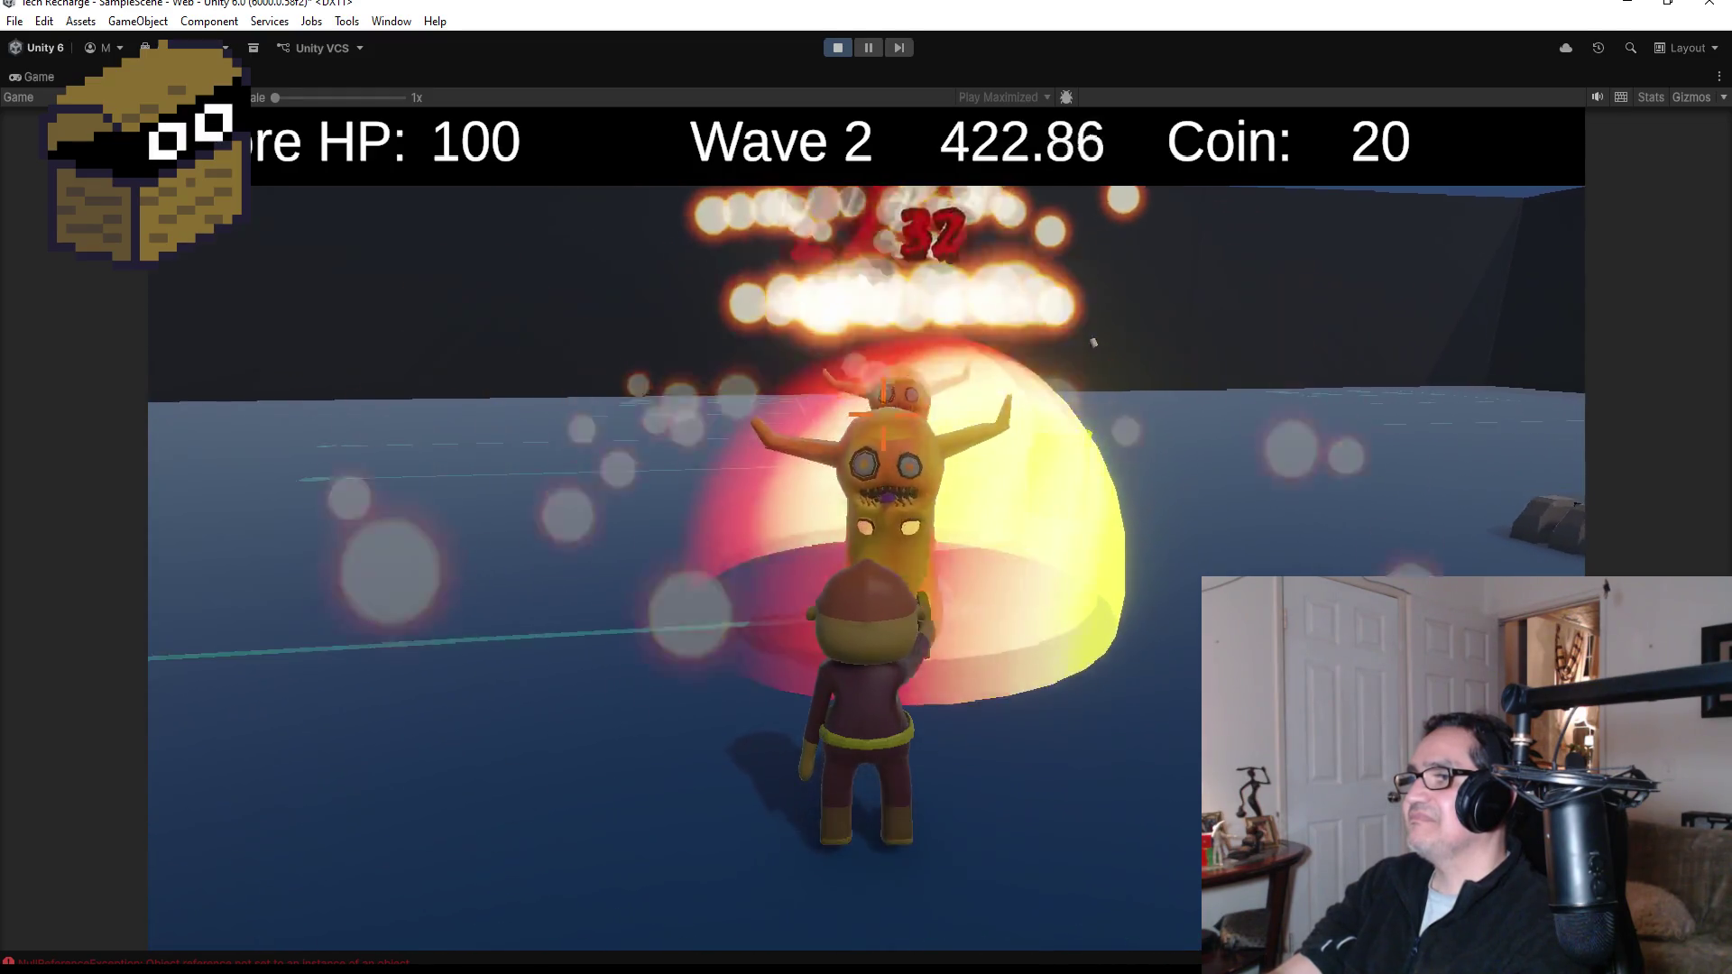
key("w")
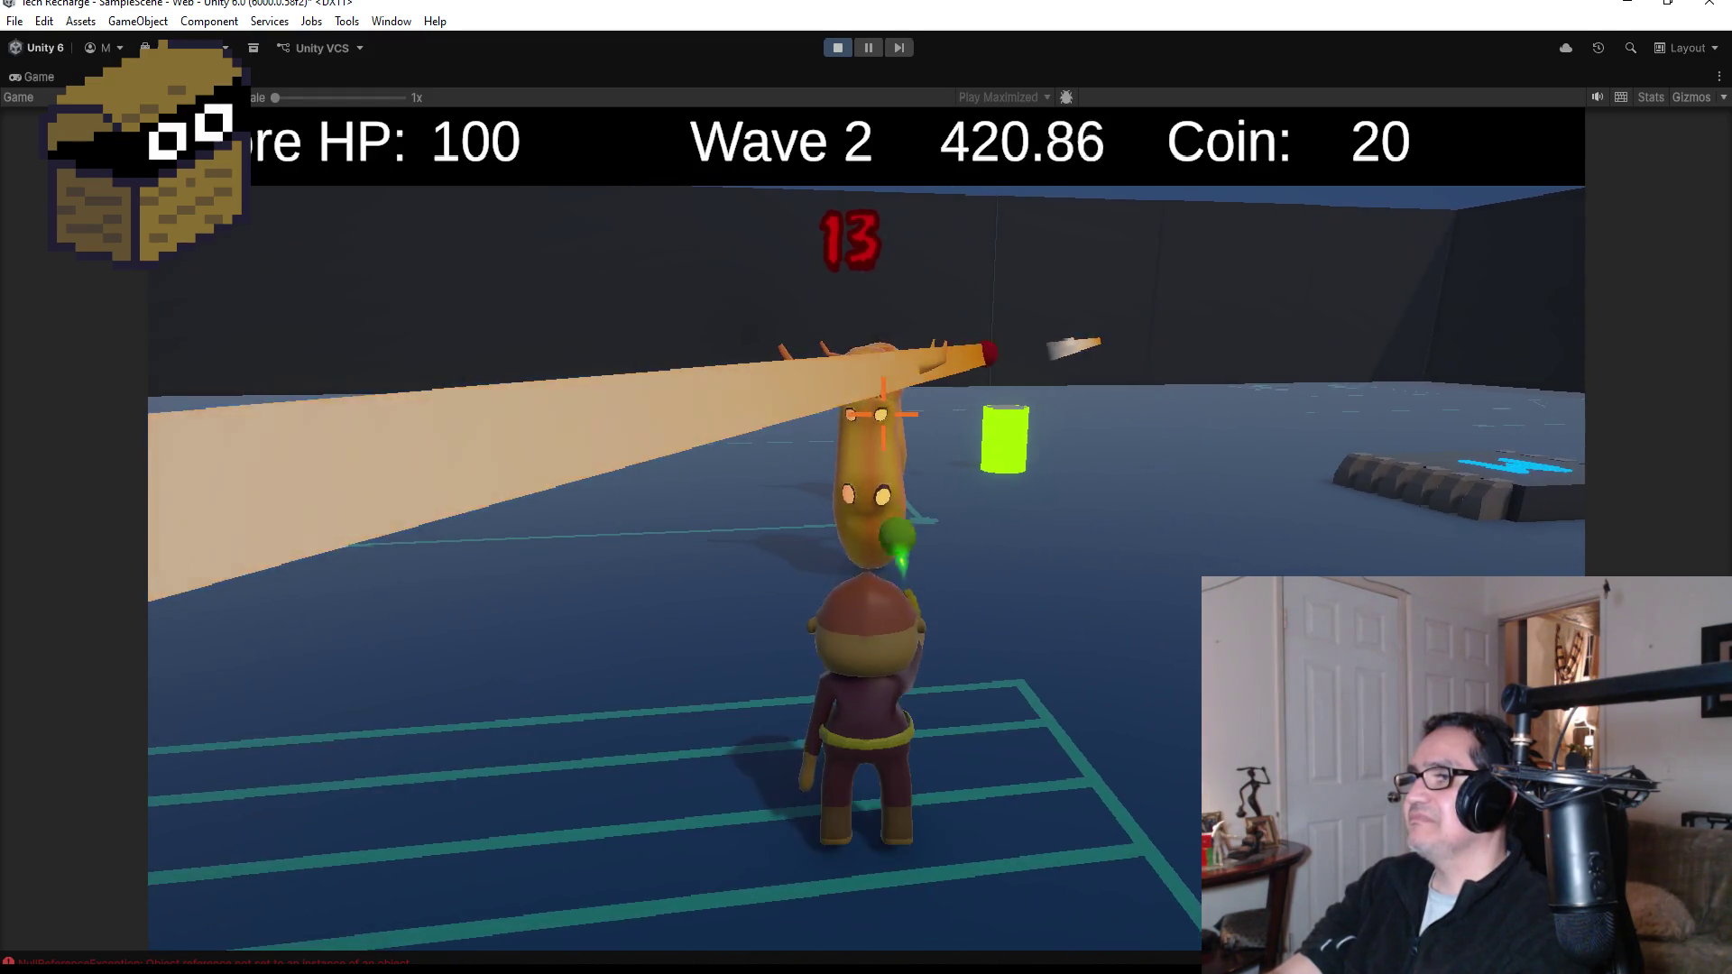
key("w")
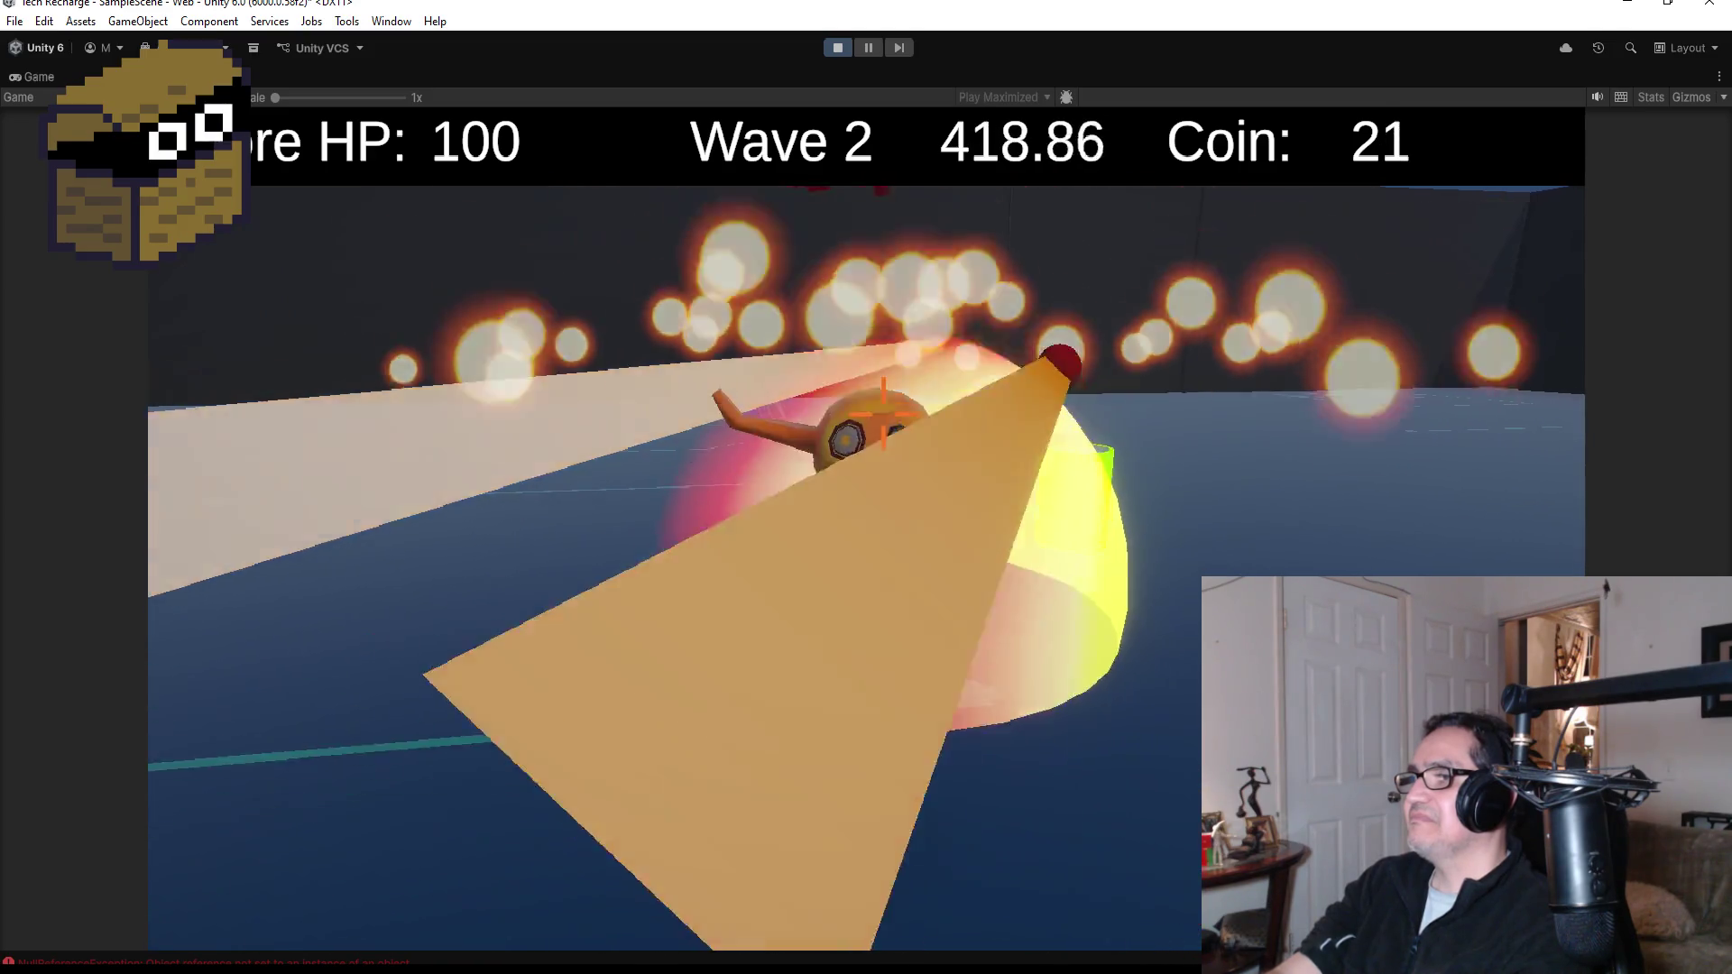
key("s")
key("w")
key("d")
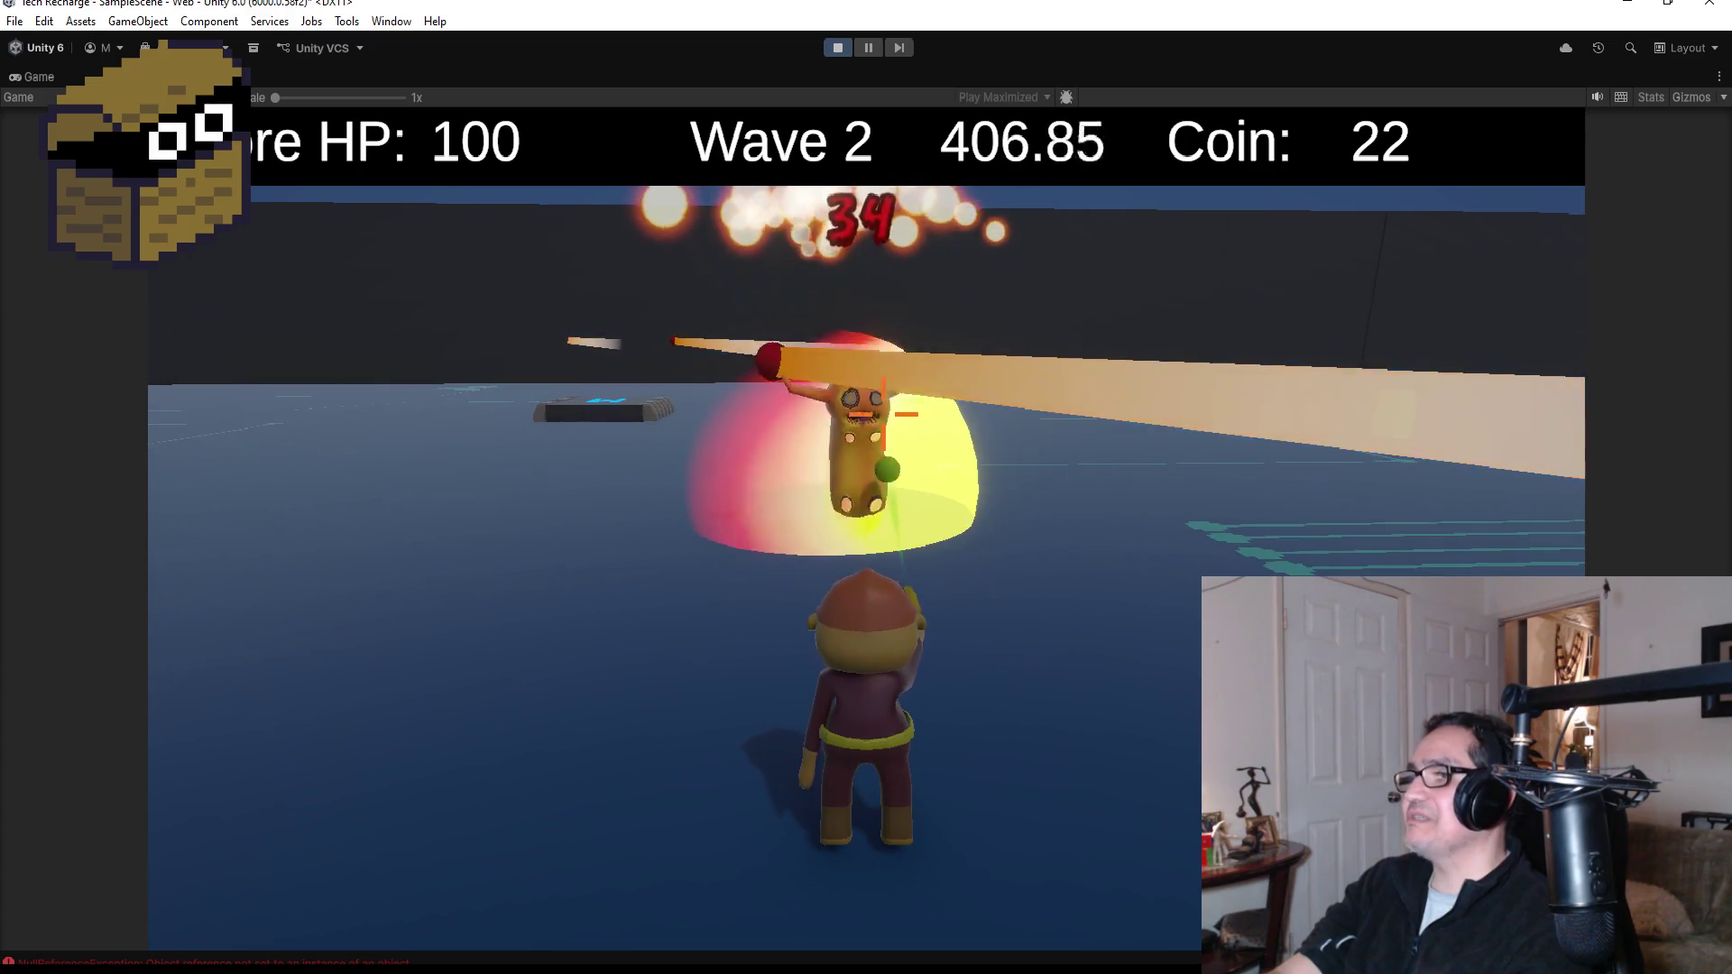
- Walk back to the glowing green shop pad and open the Shopkeeper screen with E
key("d")
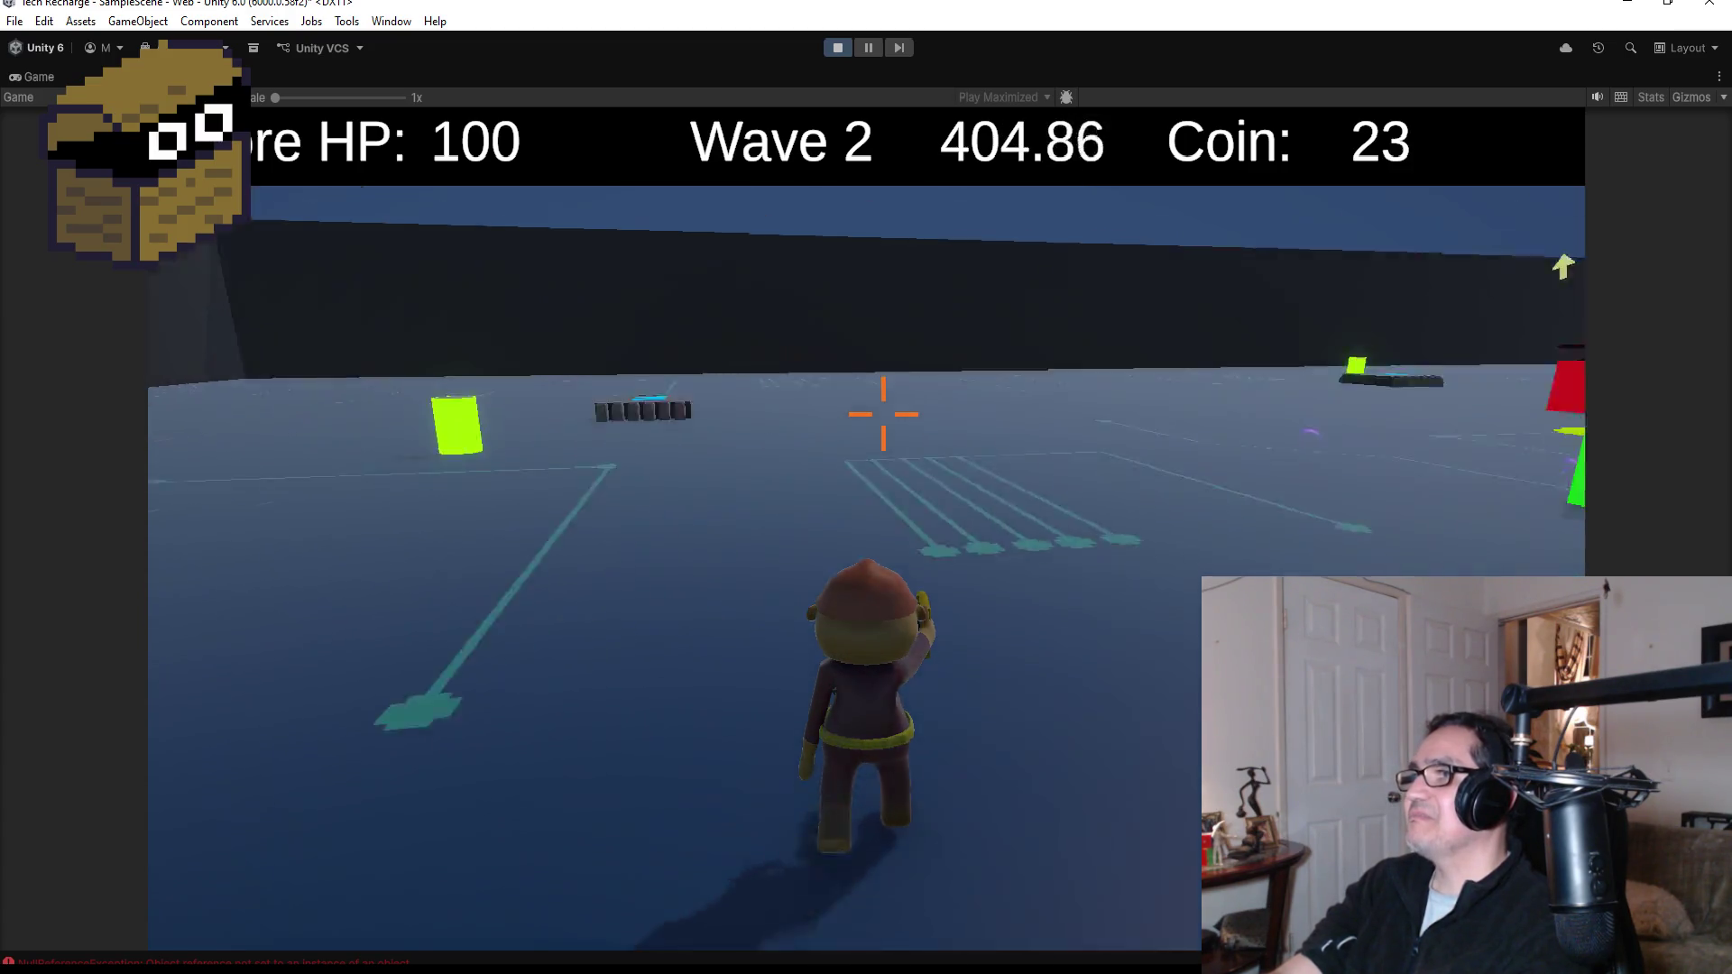
key("w")
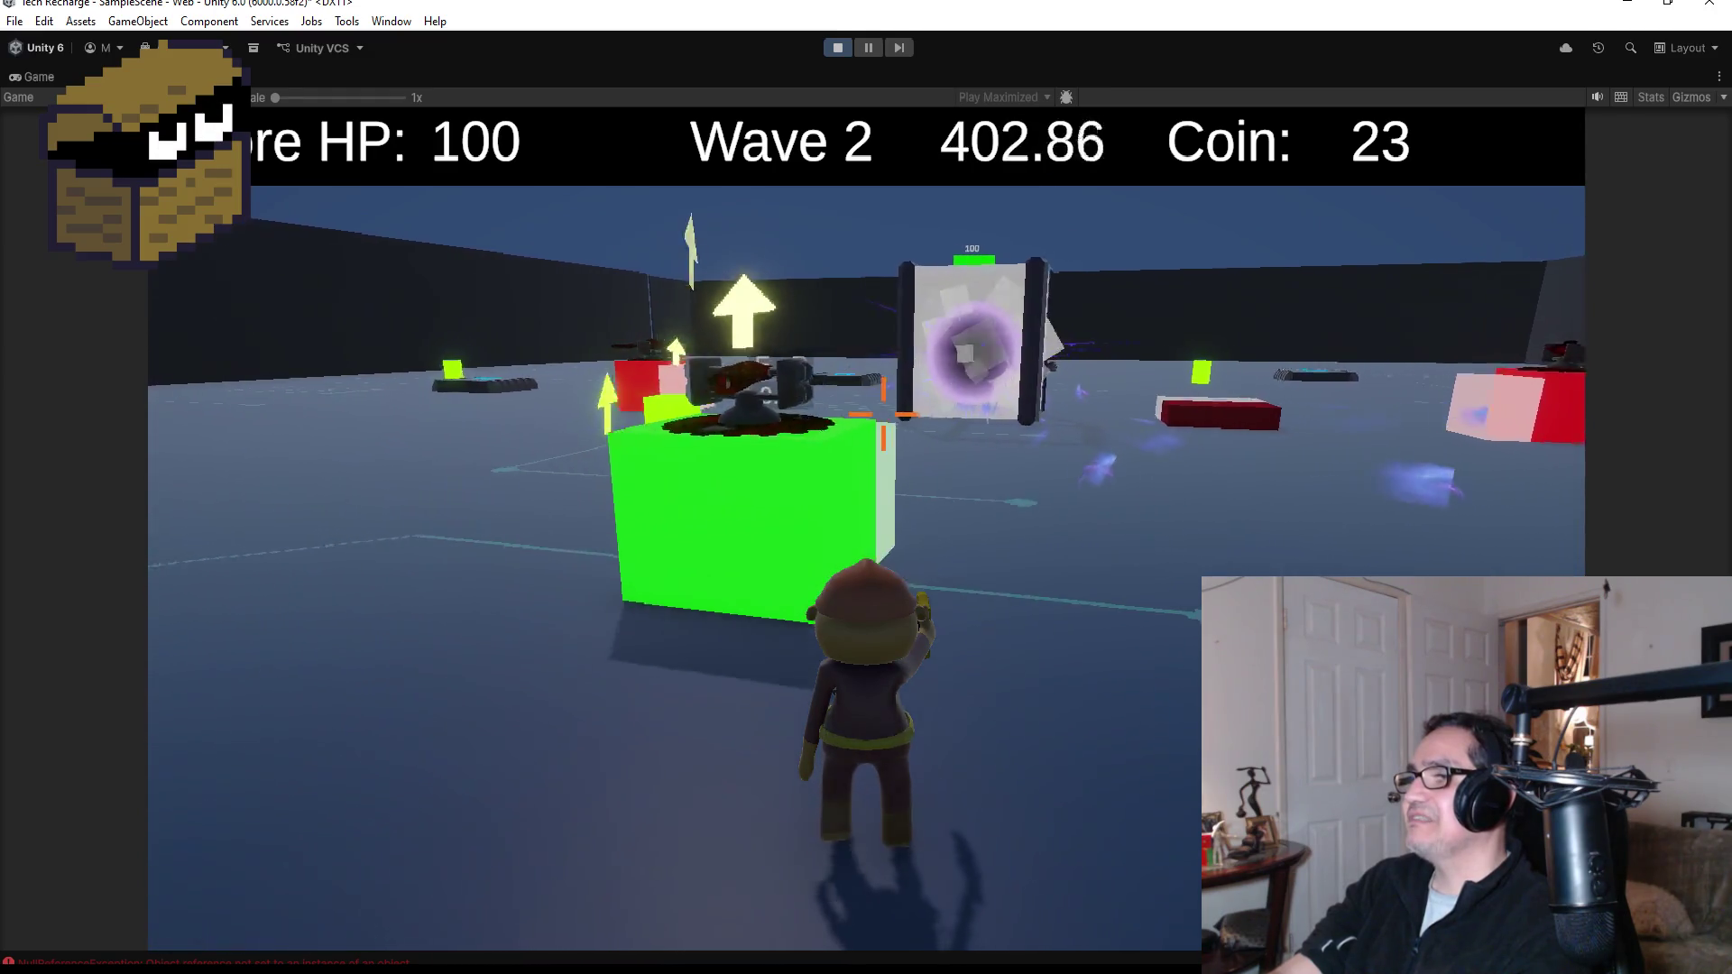
key("w")
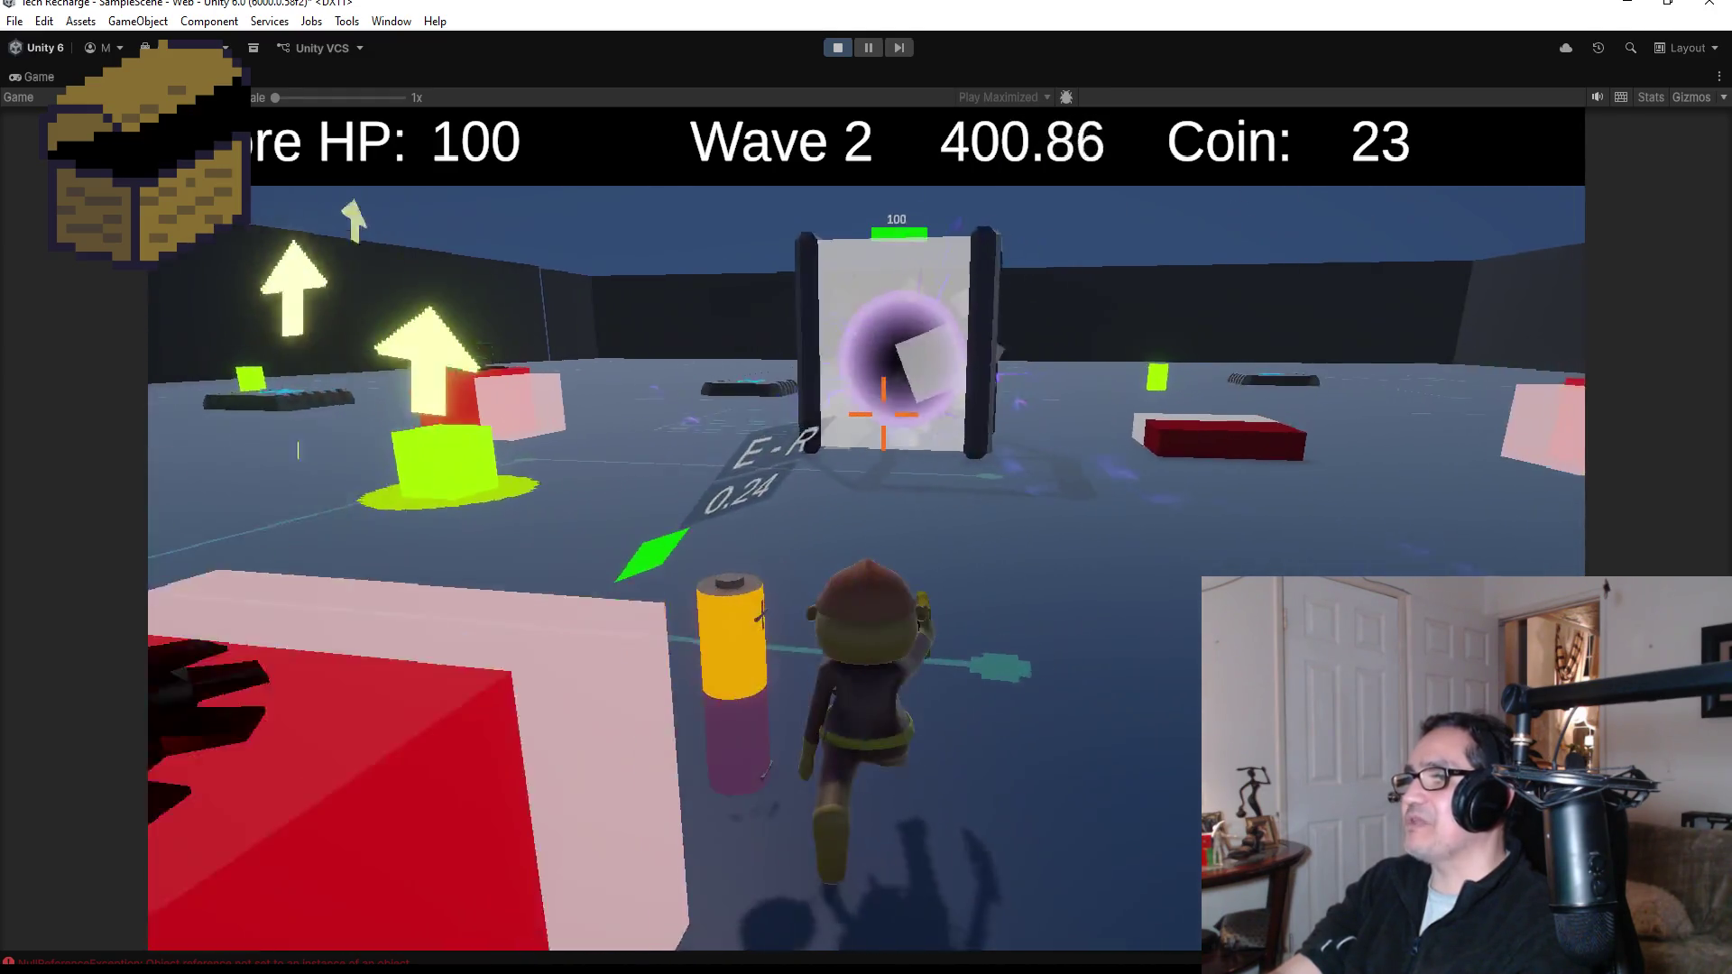
key("w")
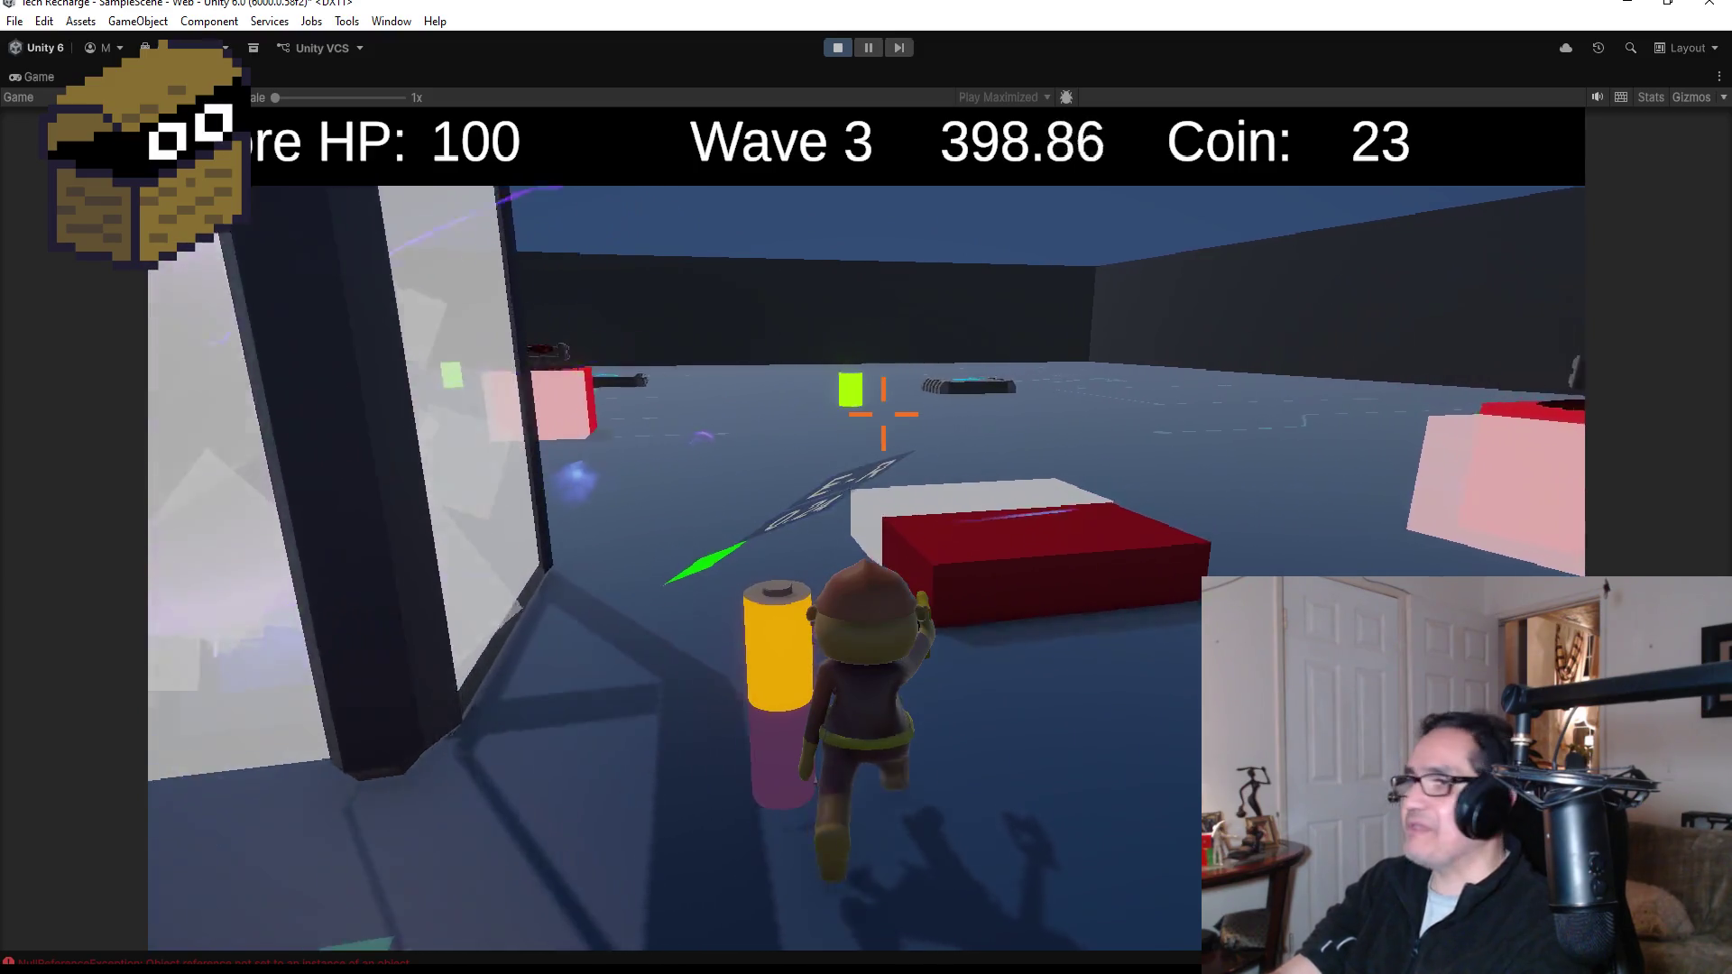
key("w")
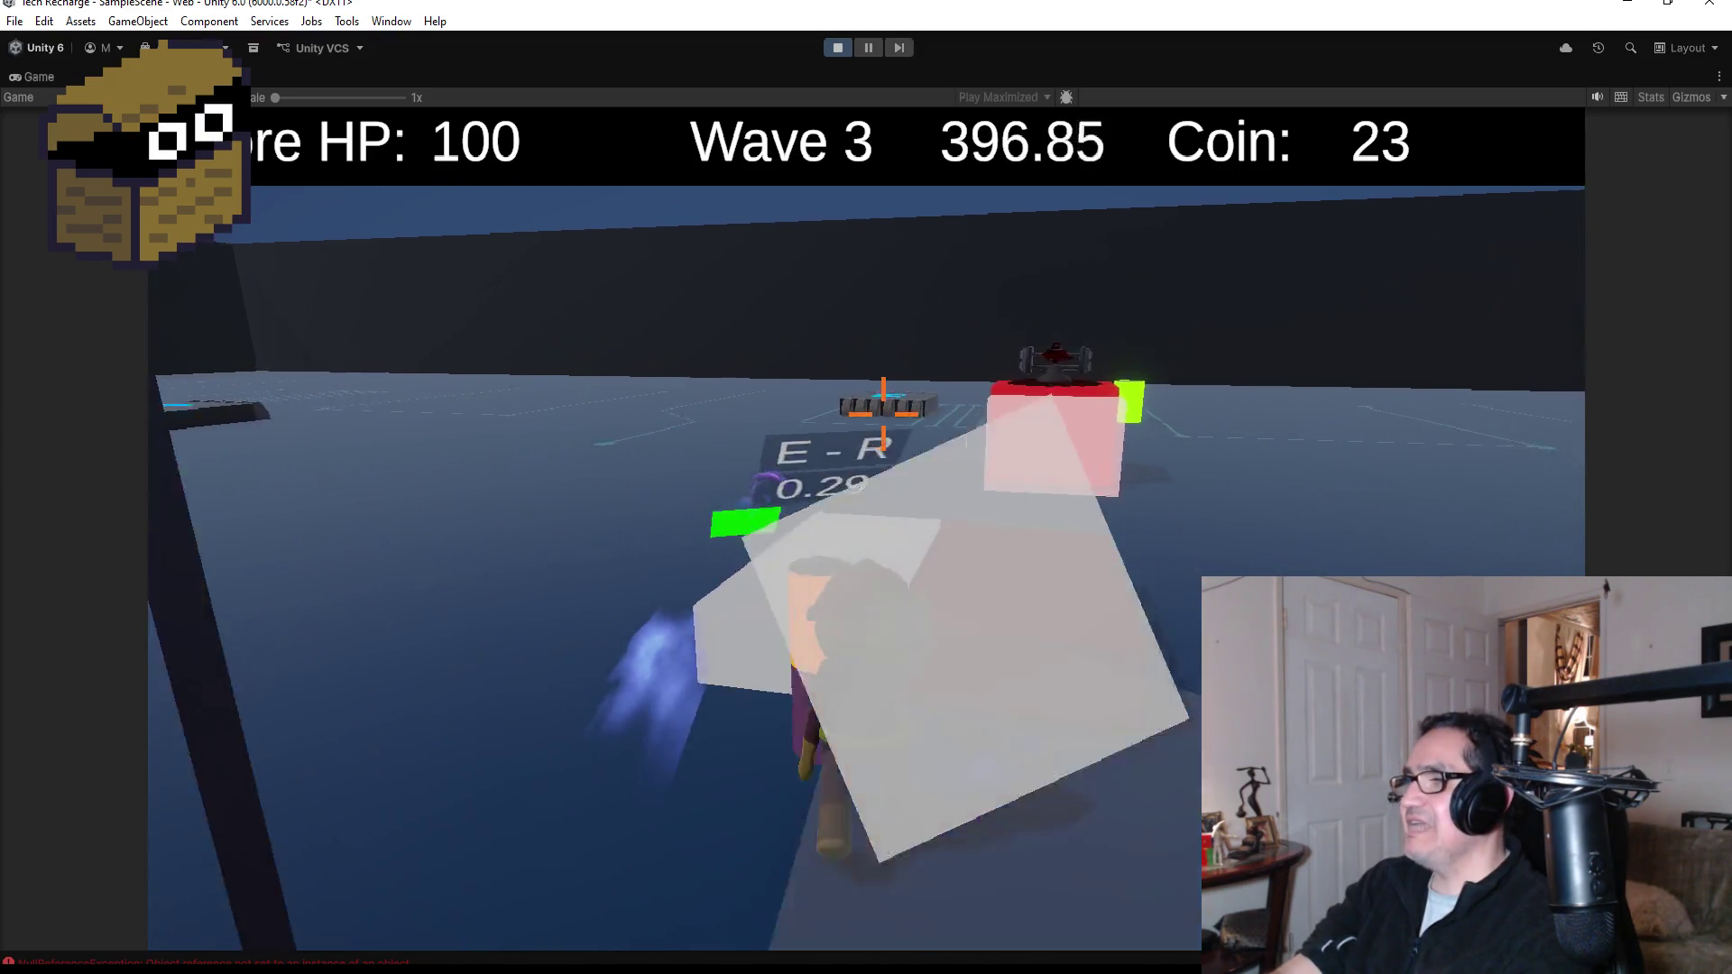
key("w")
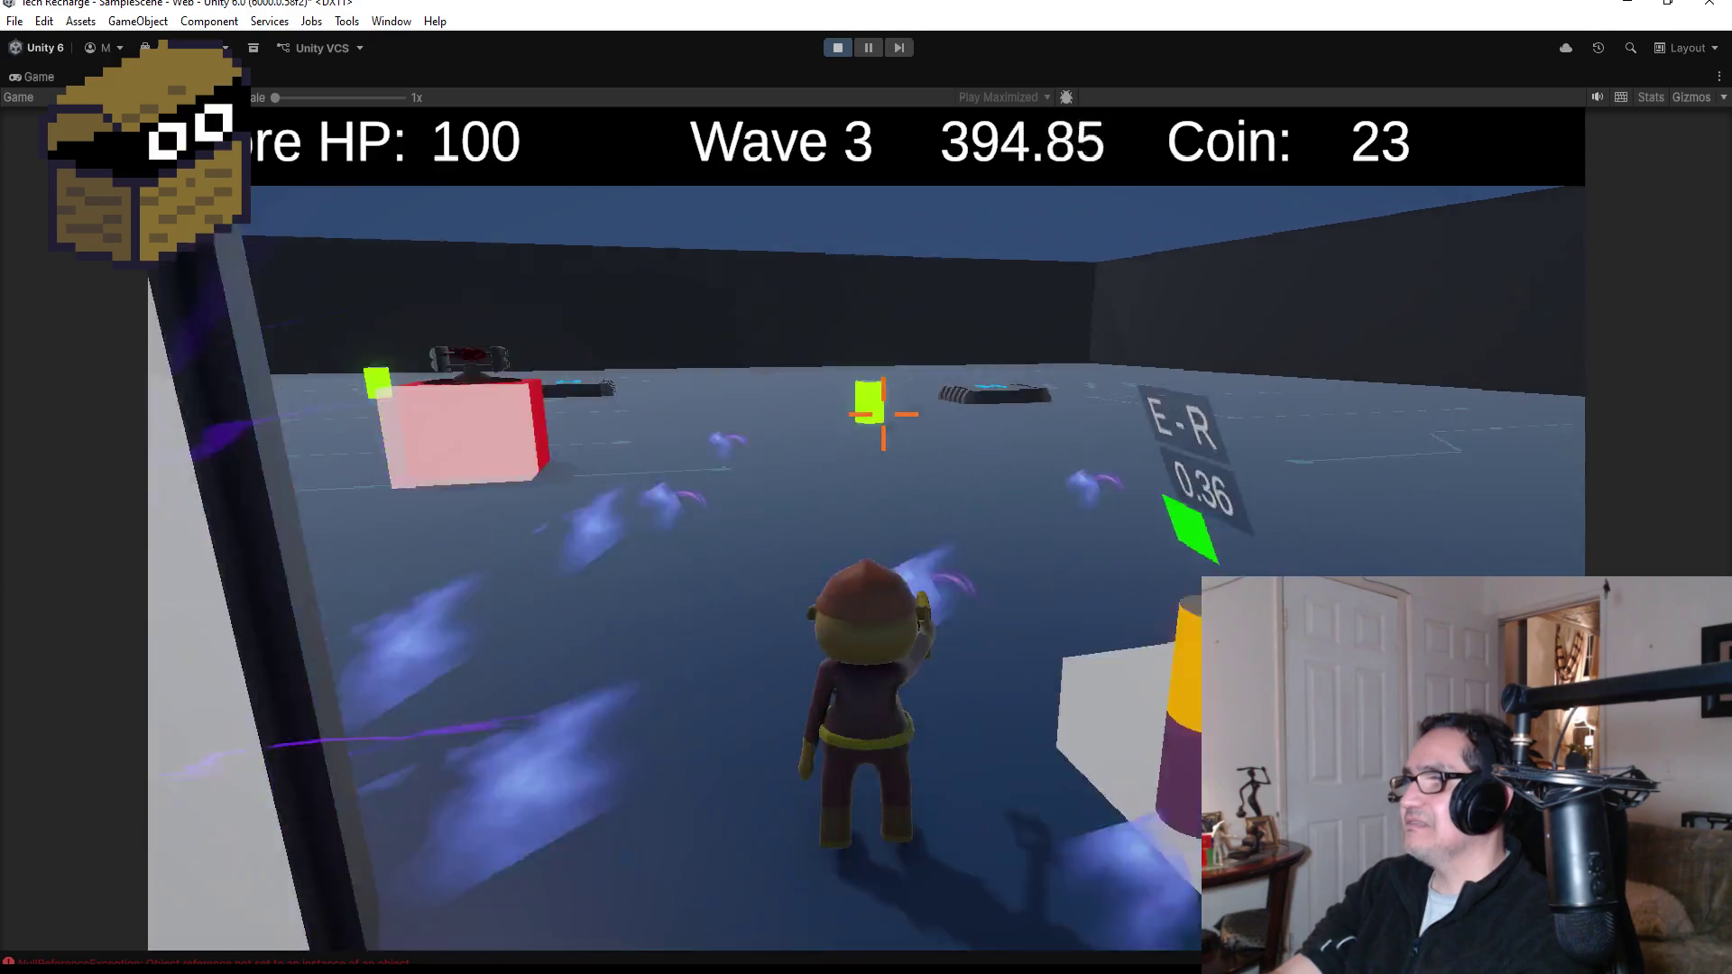
key("w")
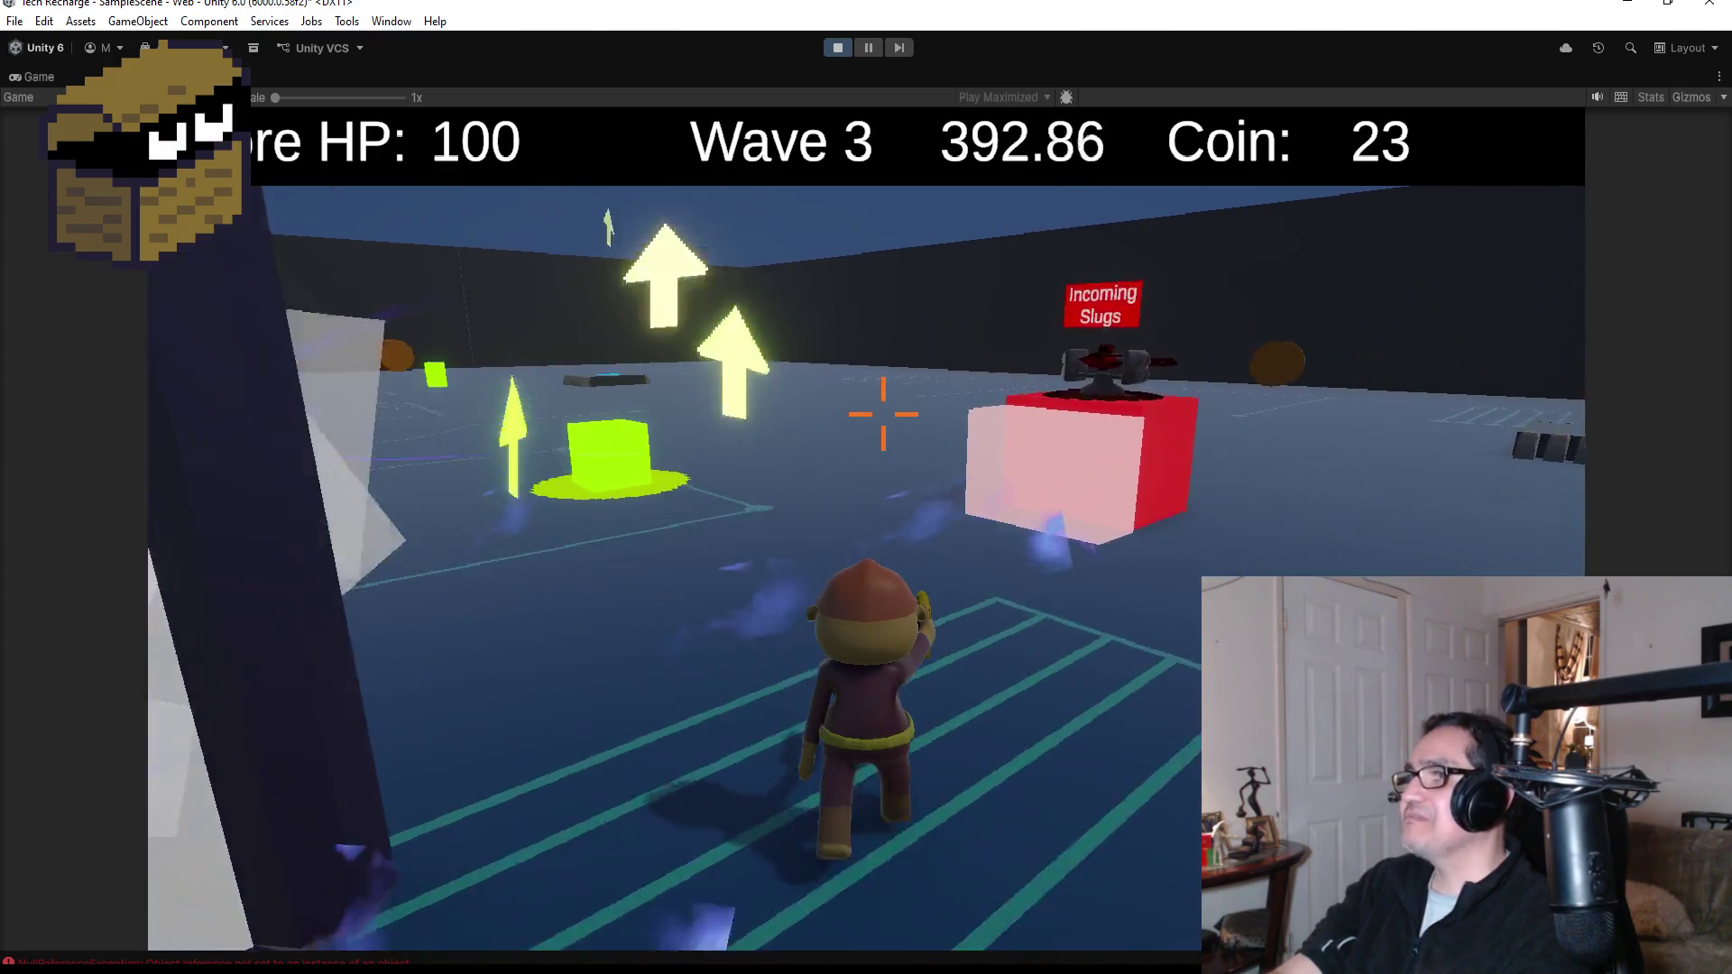
key("e")
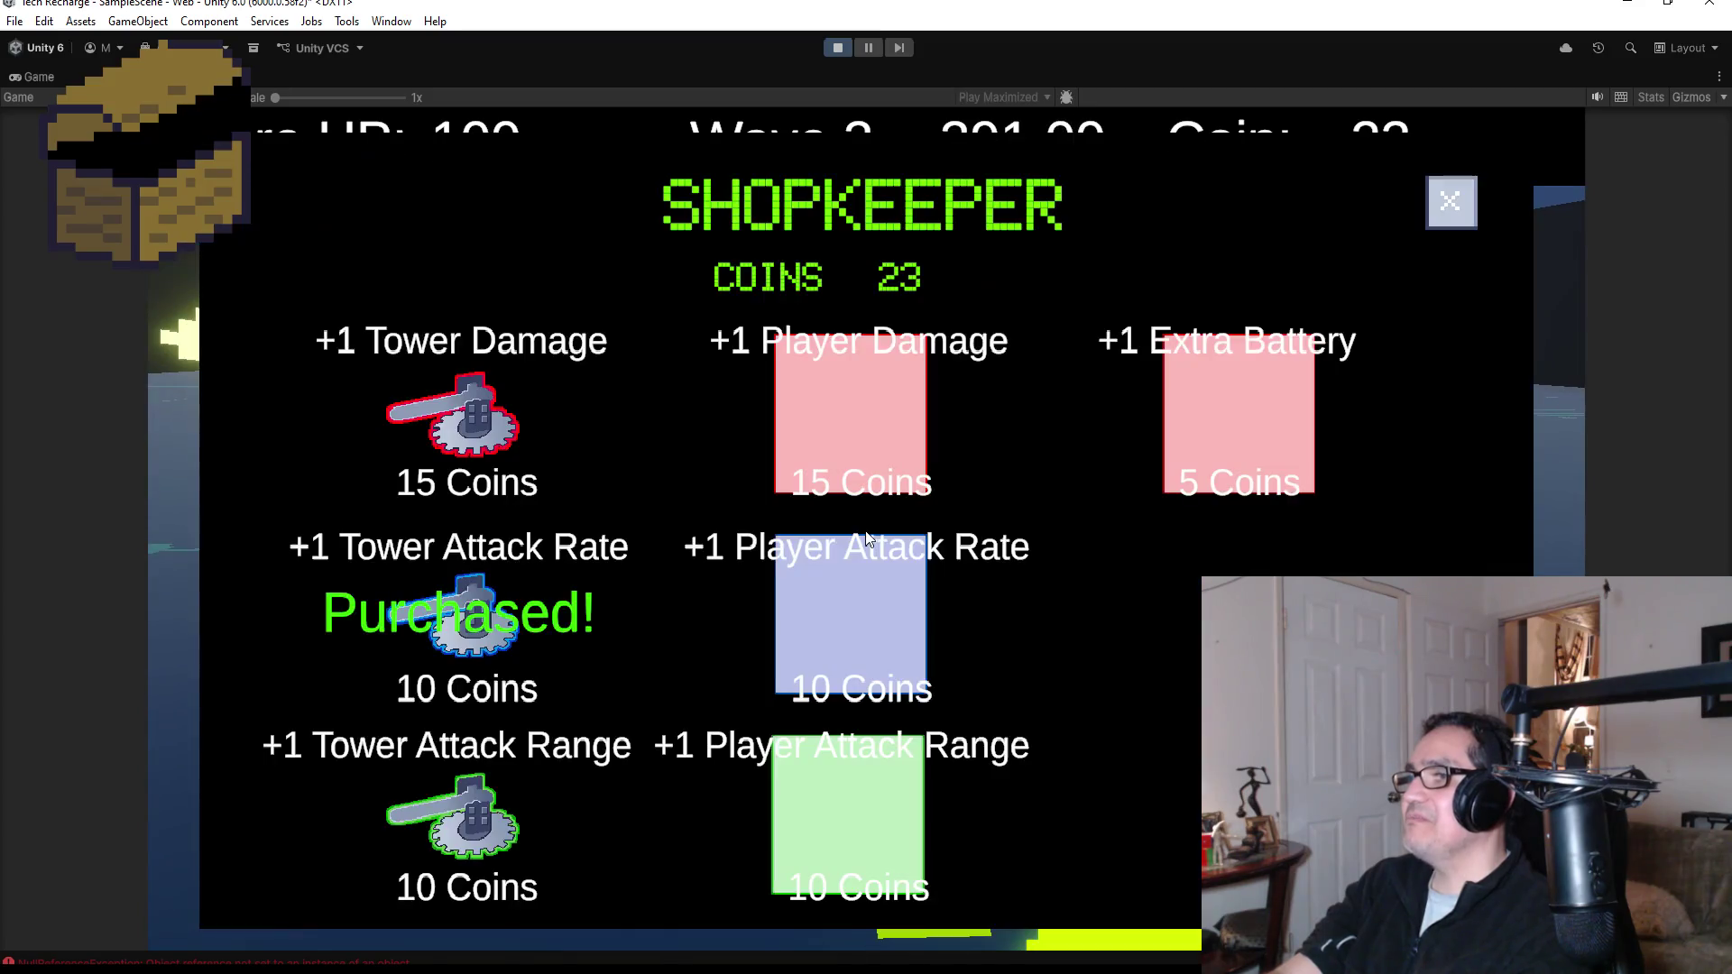
- Buy +1 Tower Damage and +1 Player Damage, leaving 2 coins, and close the shop
left_click(1261, 411)
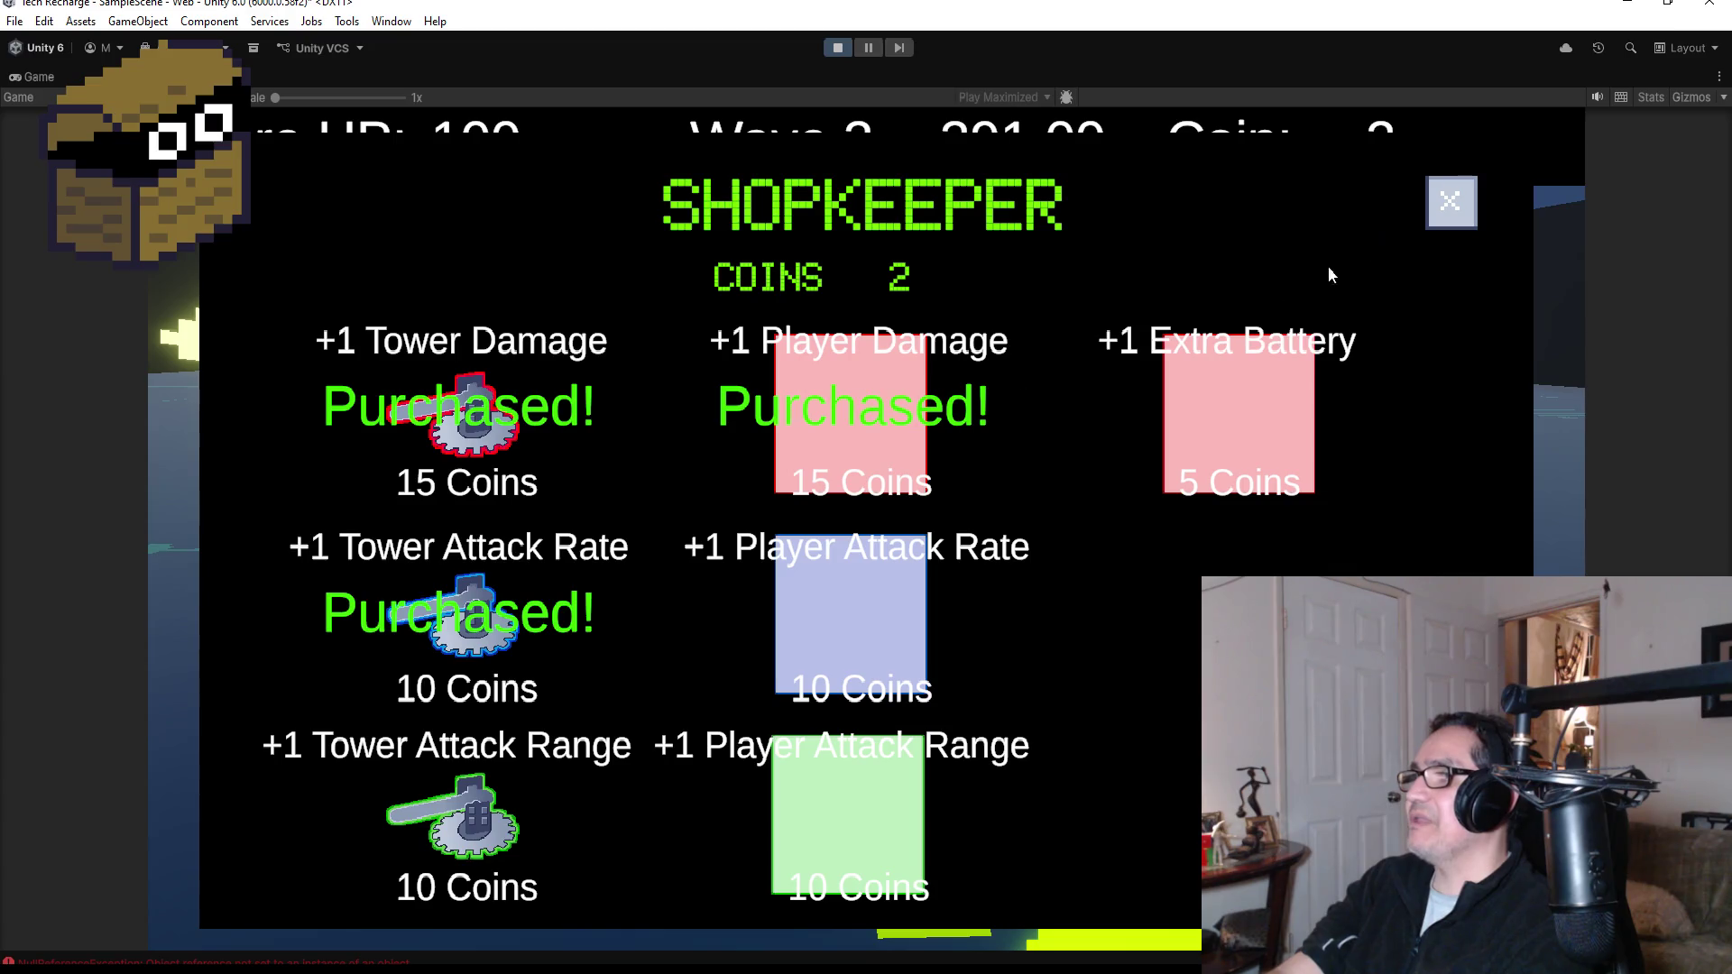
left_click(1453, 202)
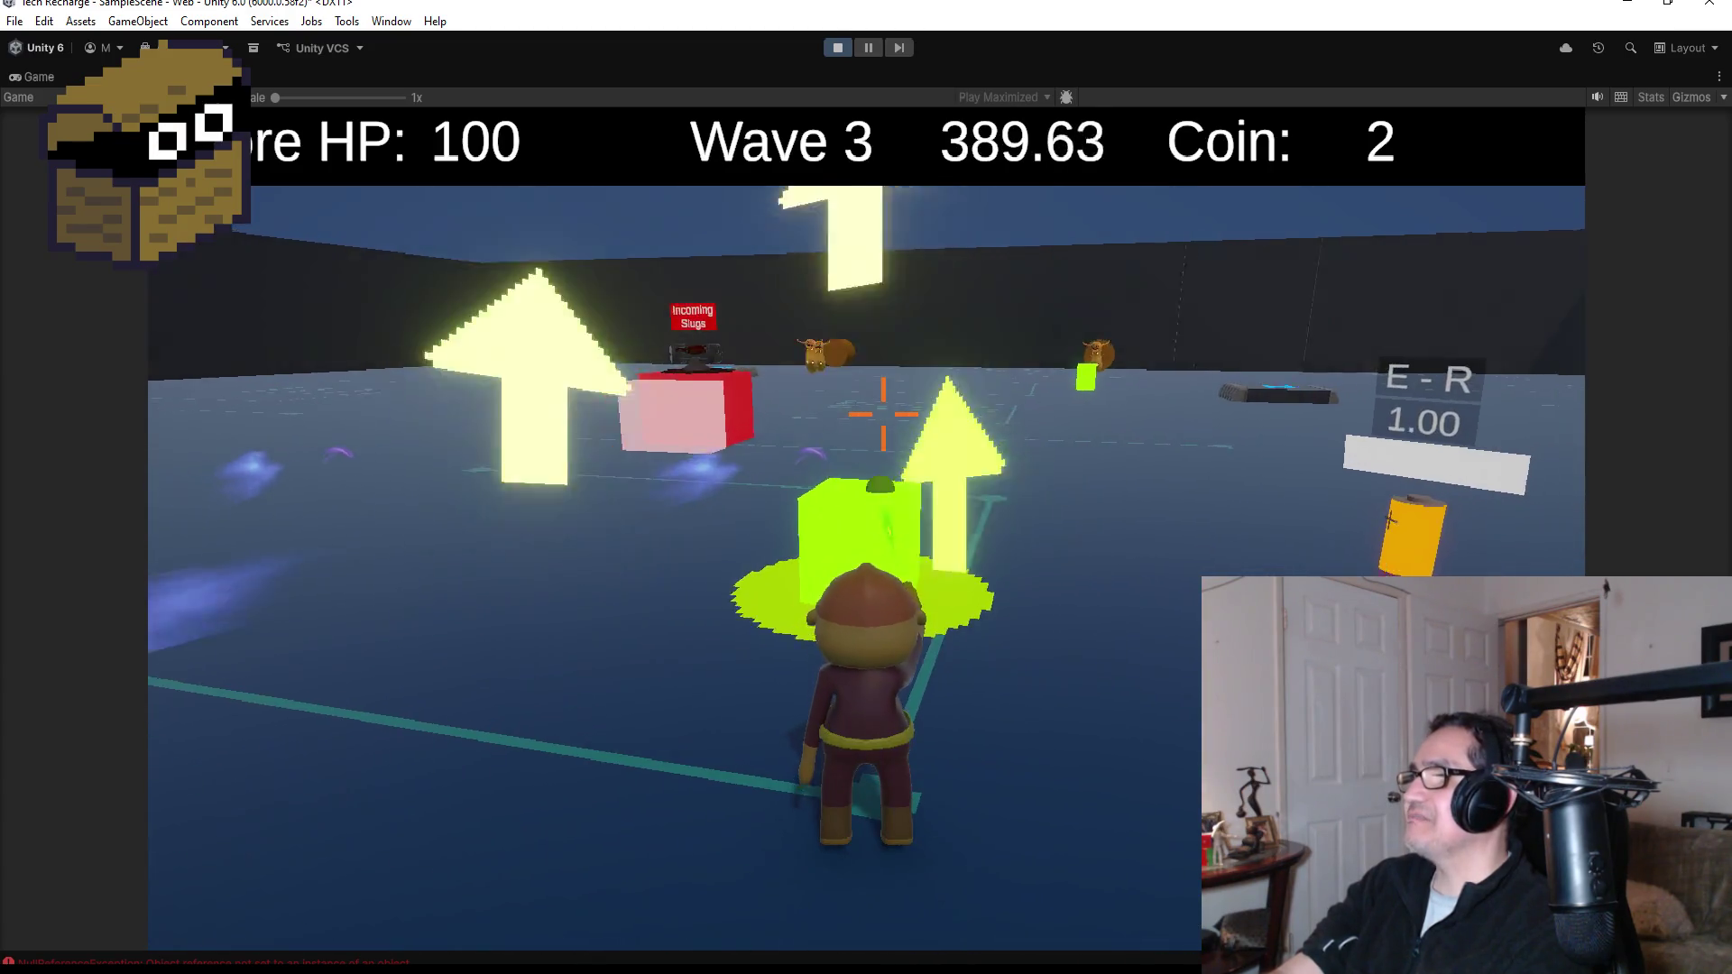
- Run around the arena past the portal toward the Incoming Slugs turret cube
key("w")
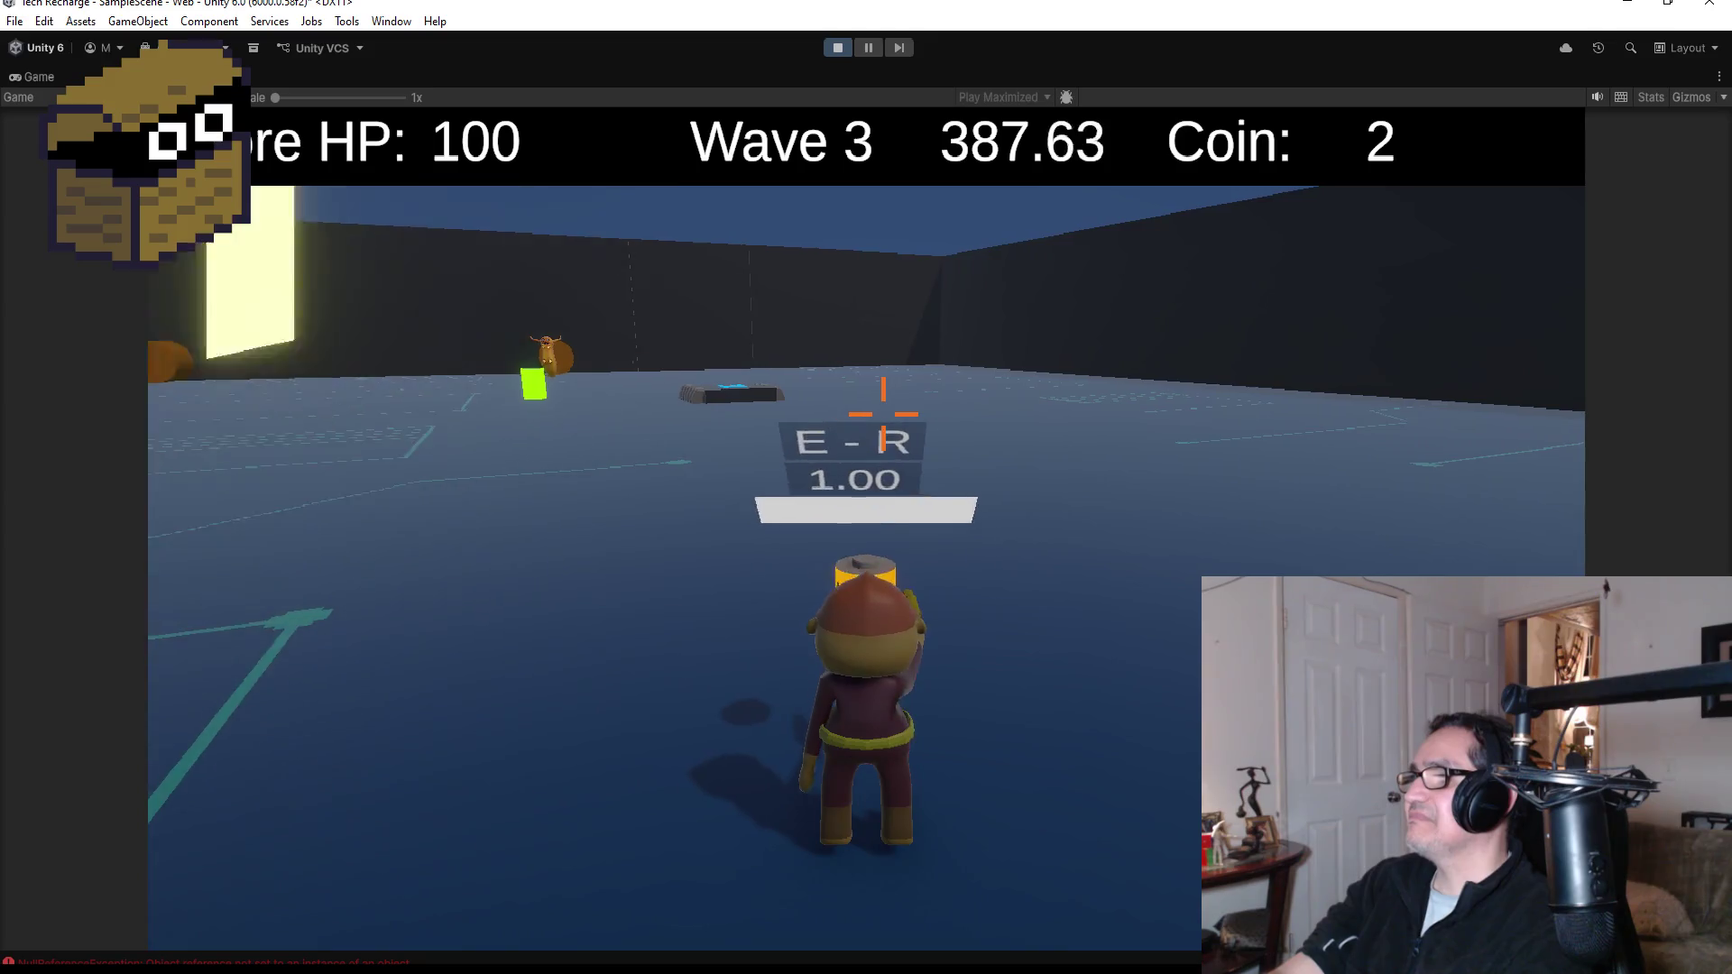
key("w")
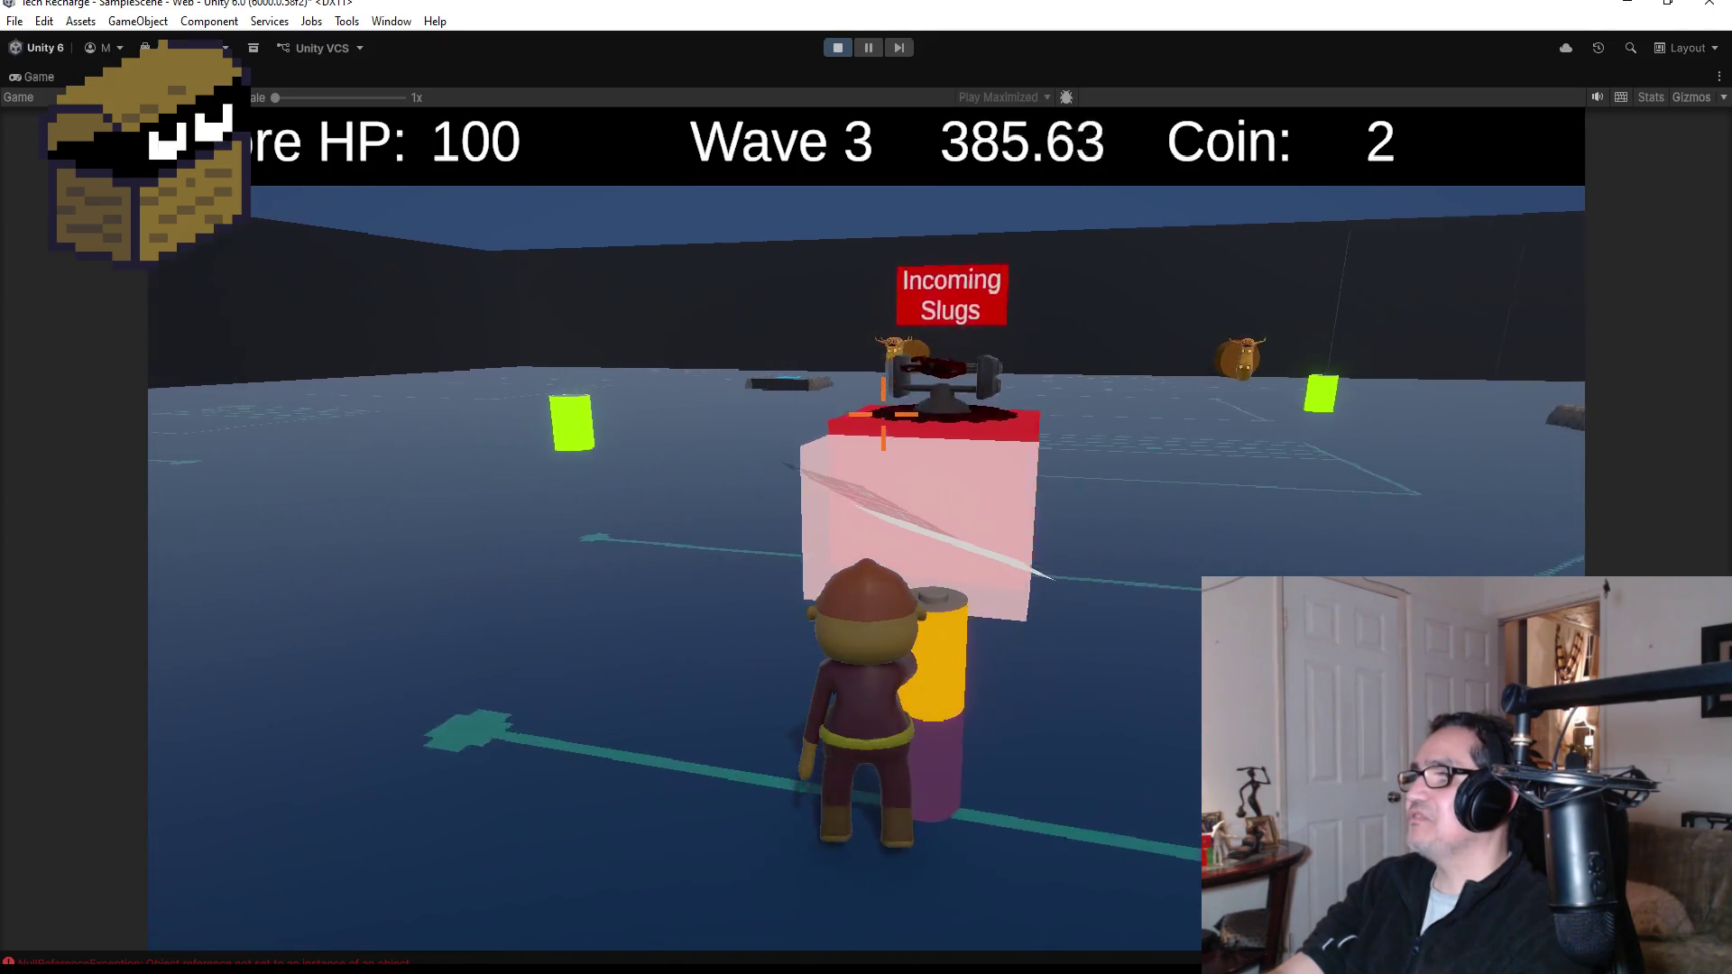
key("w")
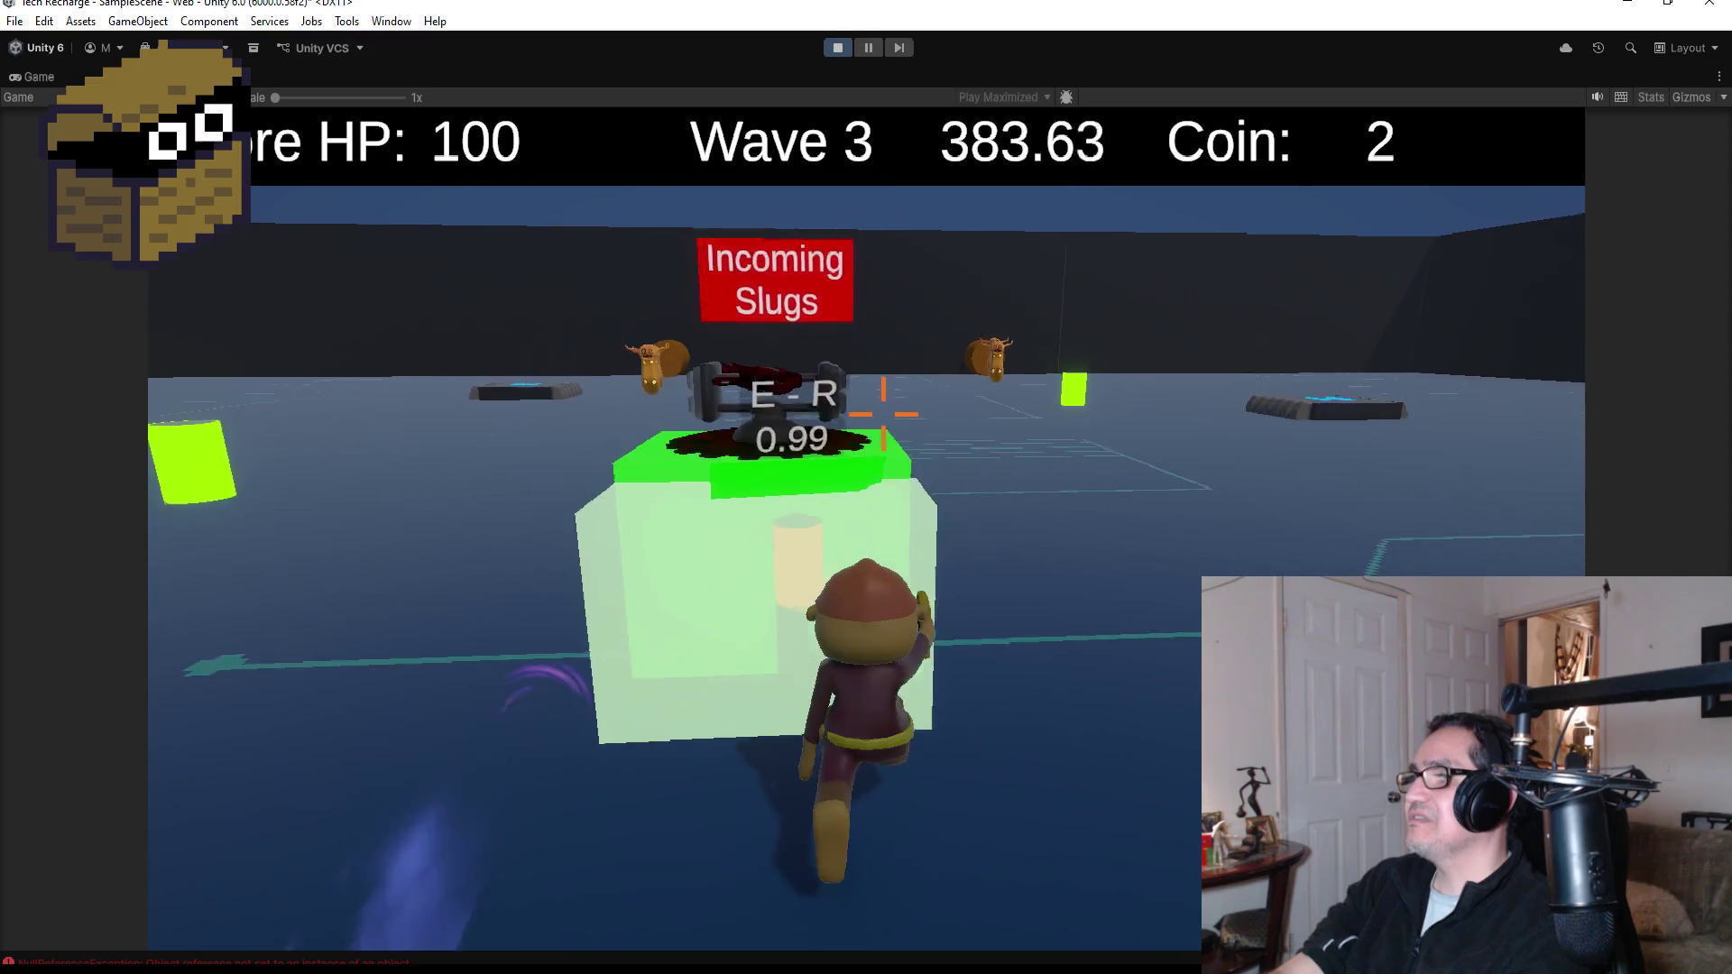
key("w")
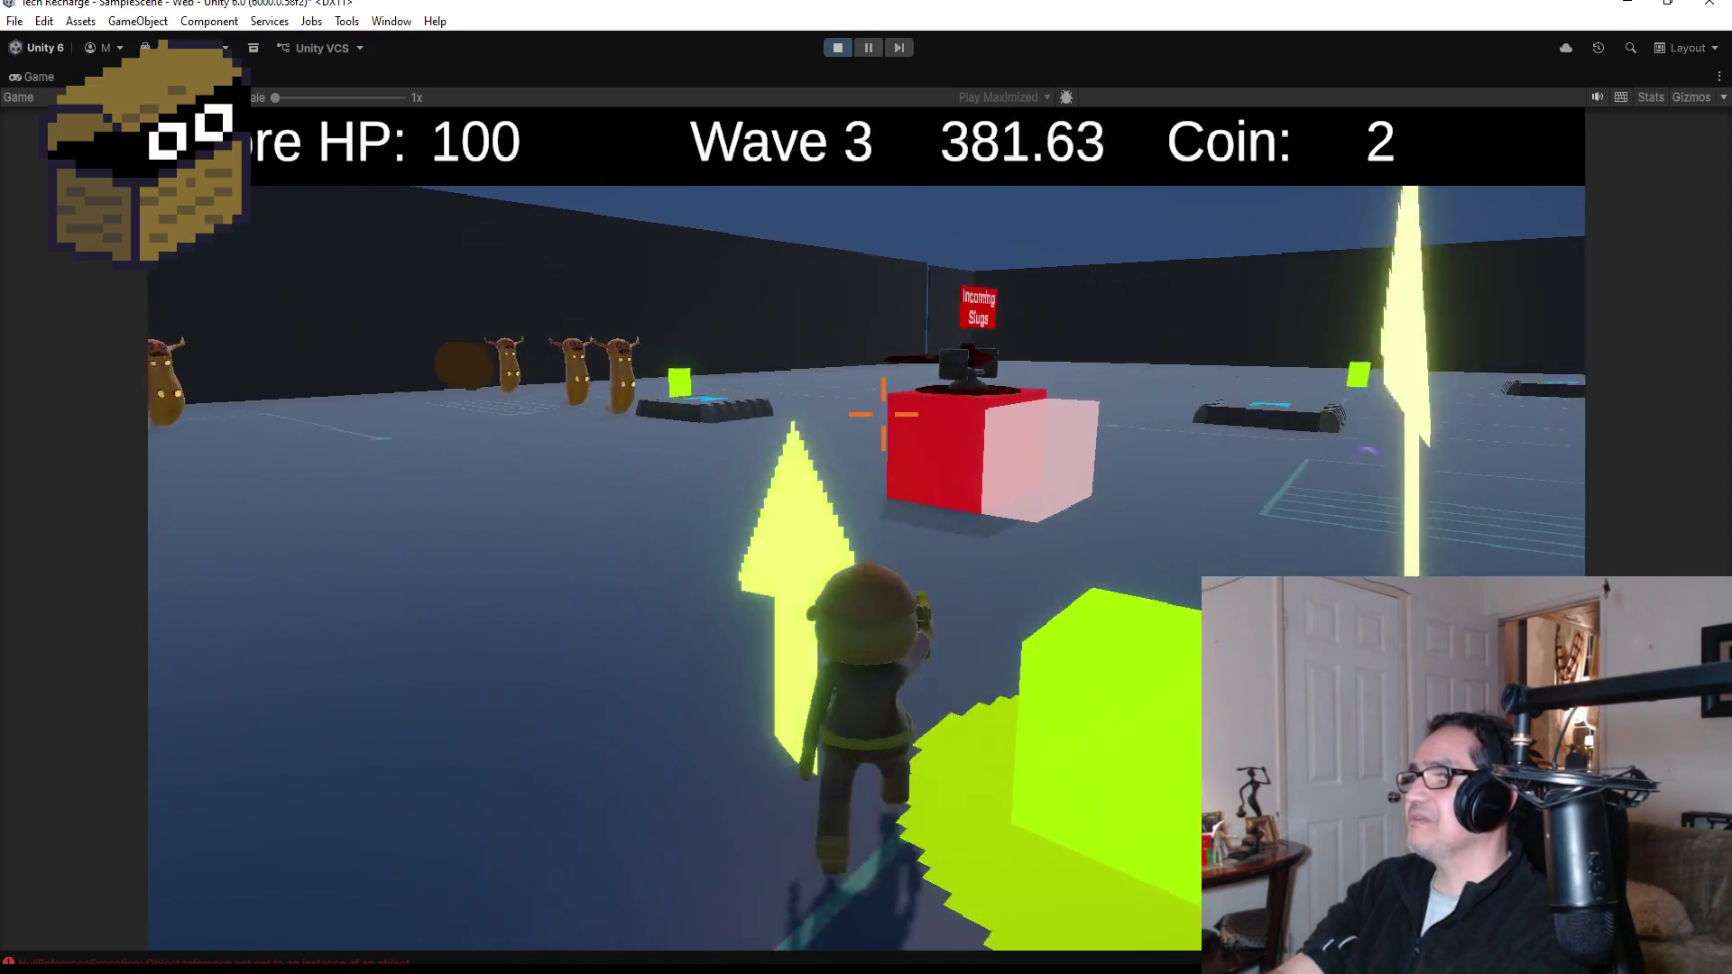
key("w")
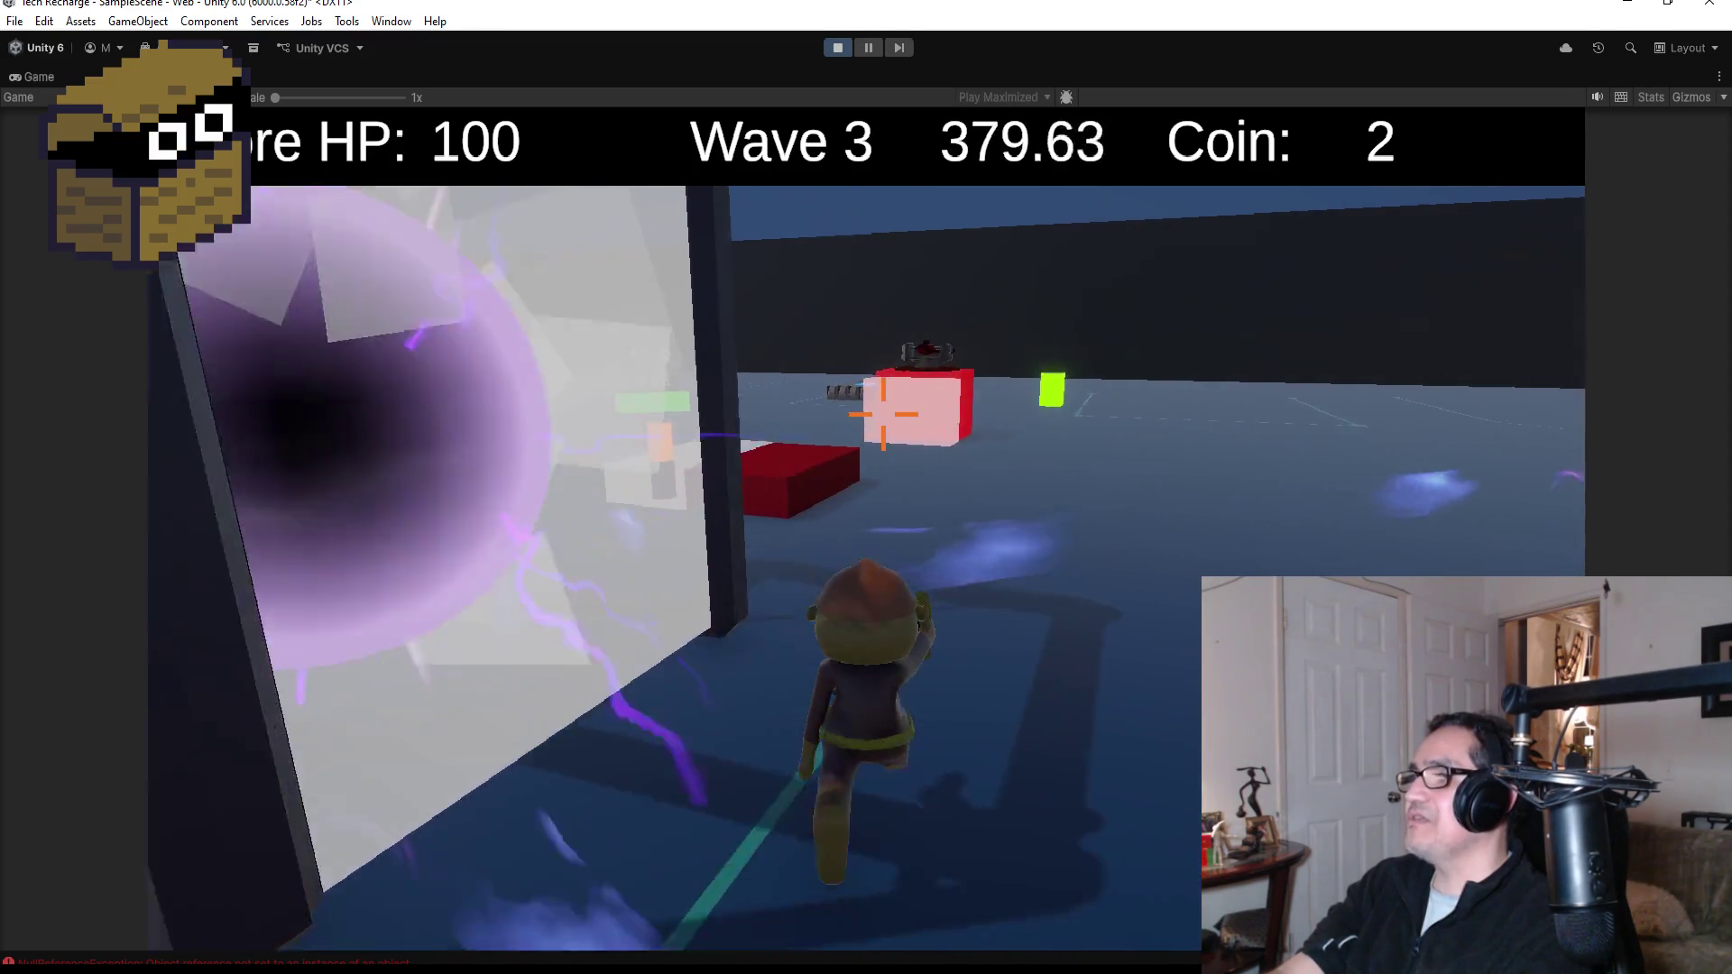
key("w")
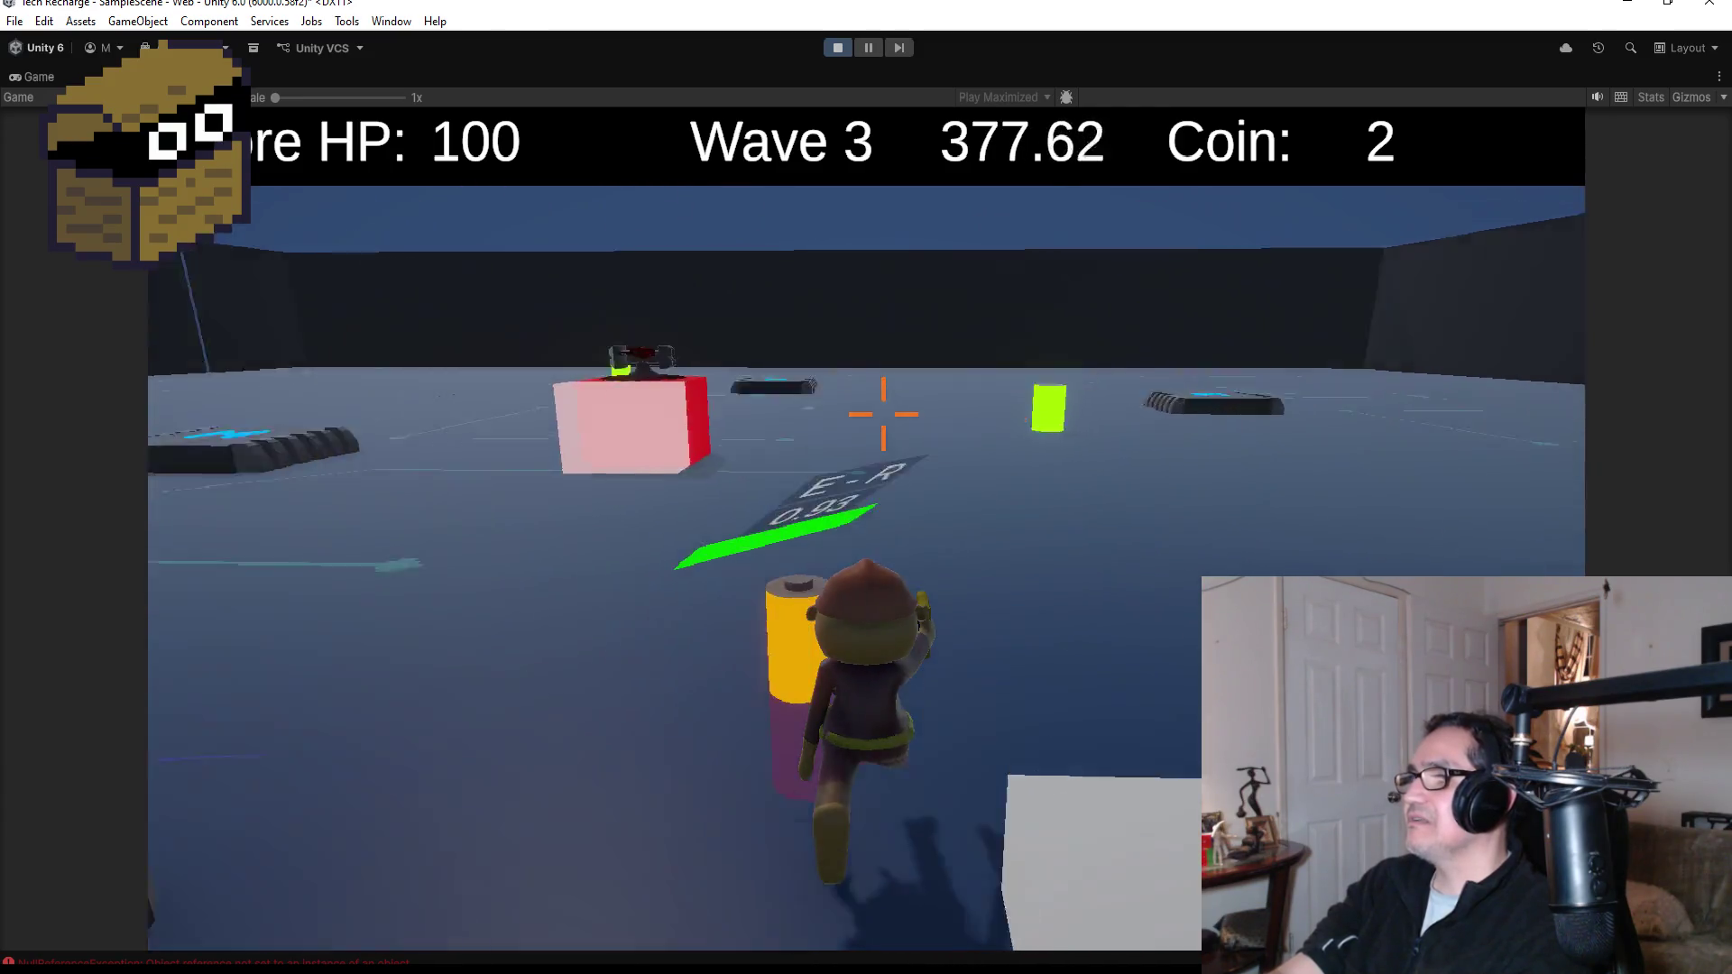
key("w")
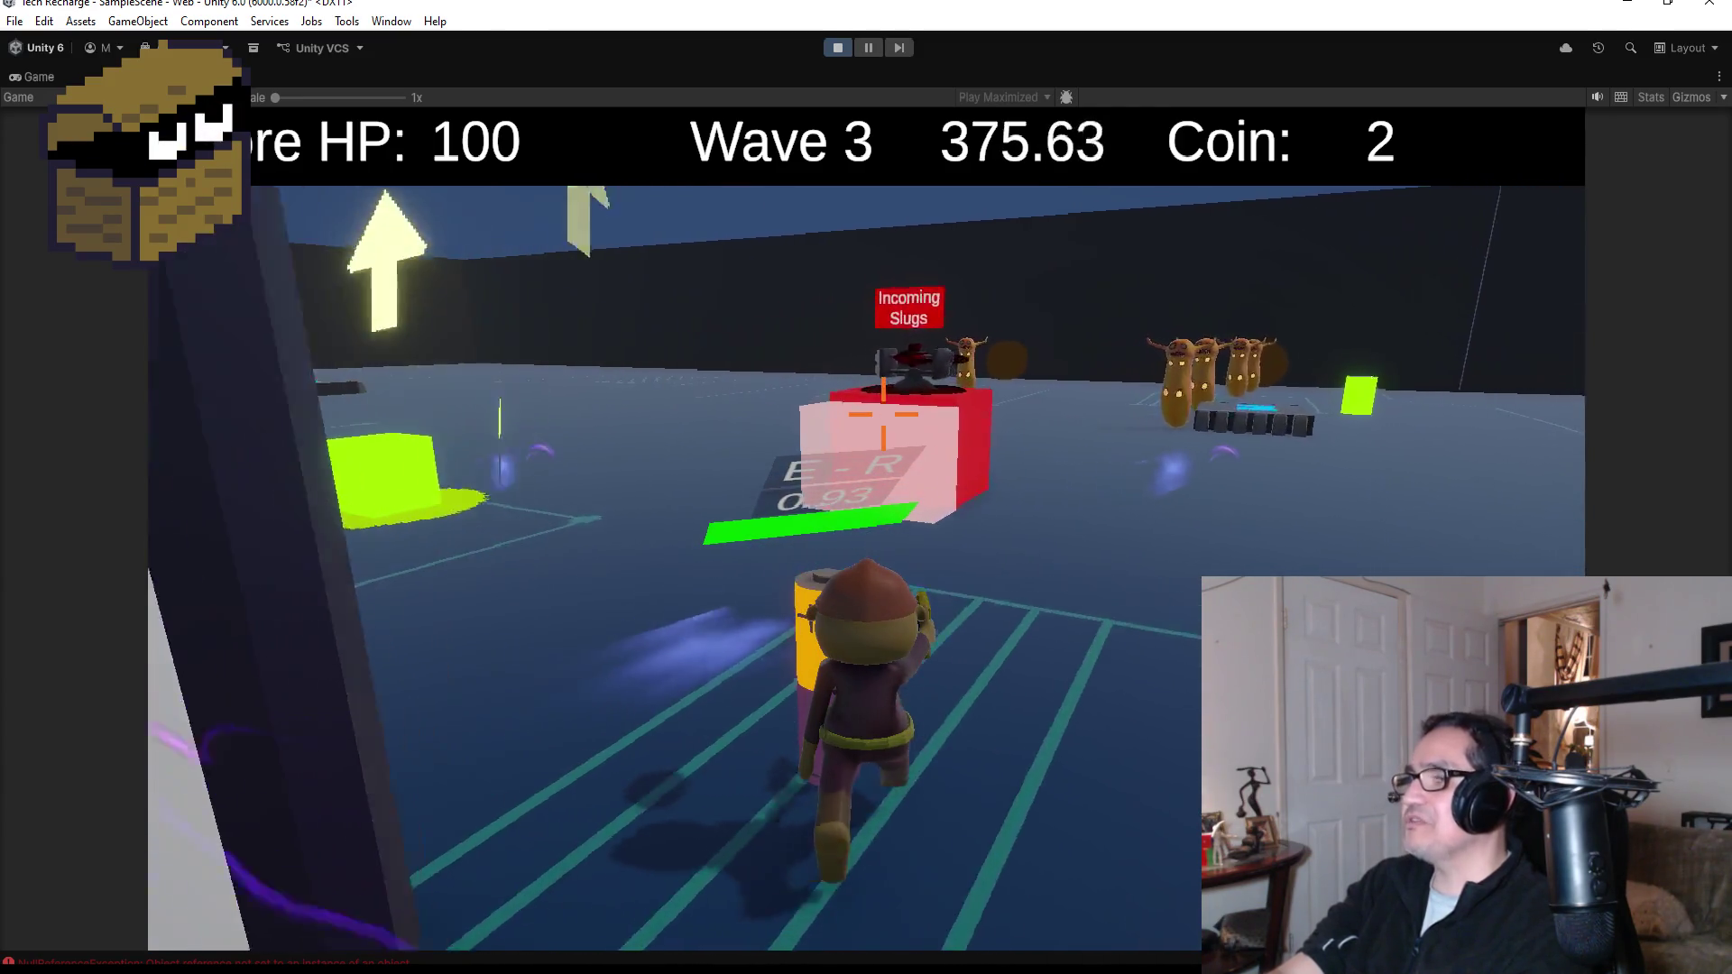
key("w")
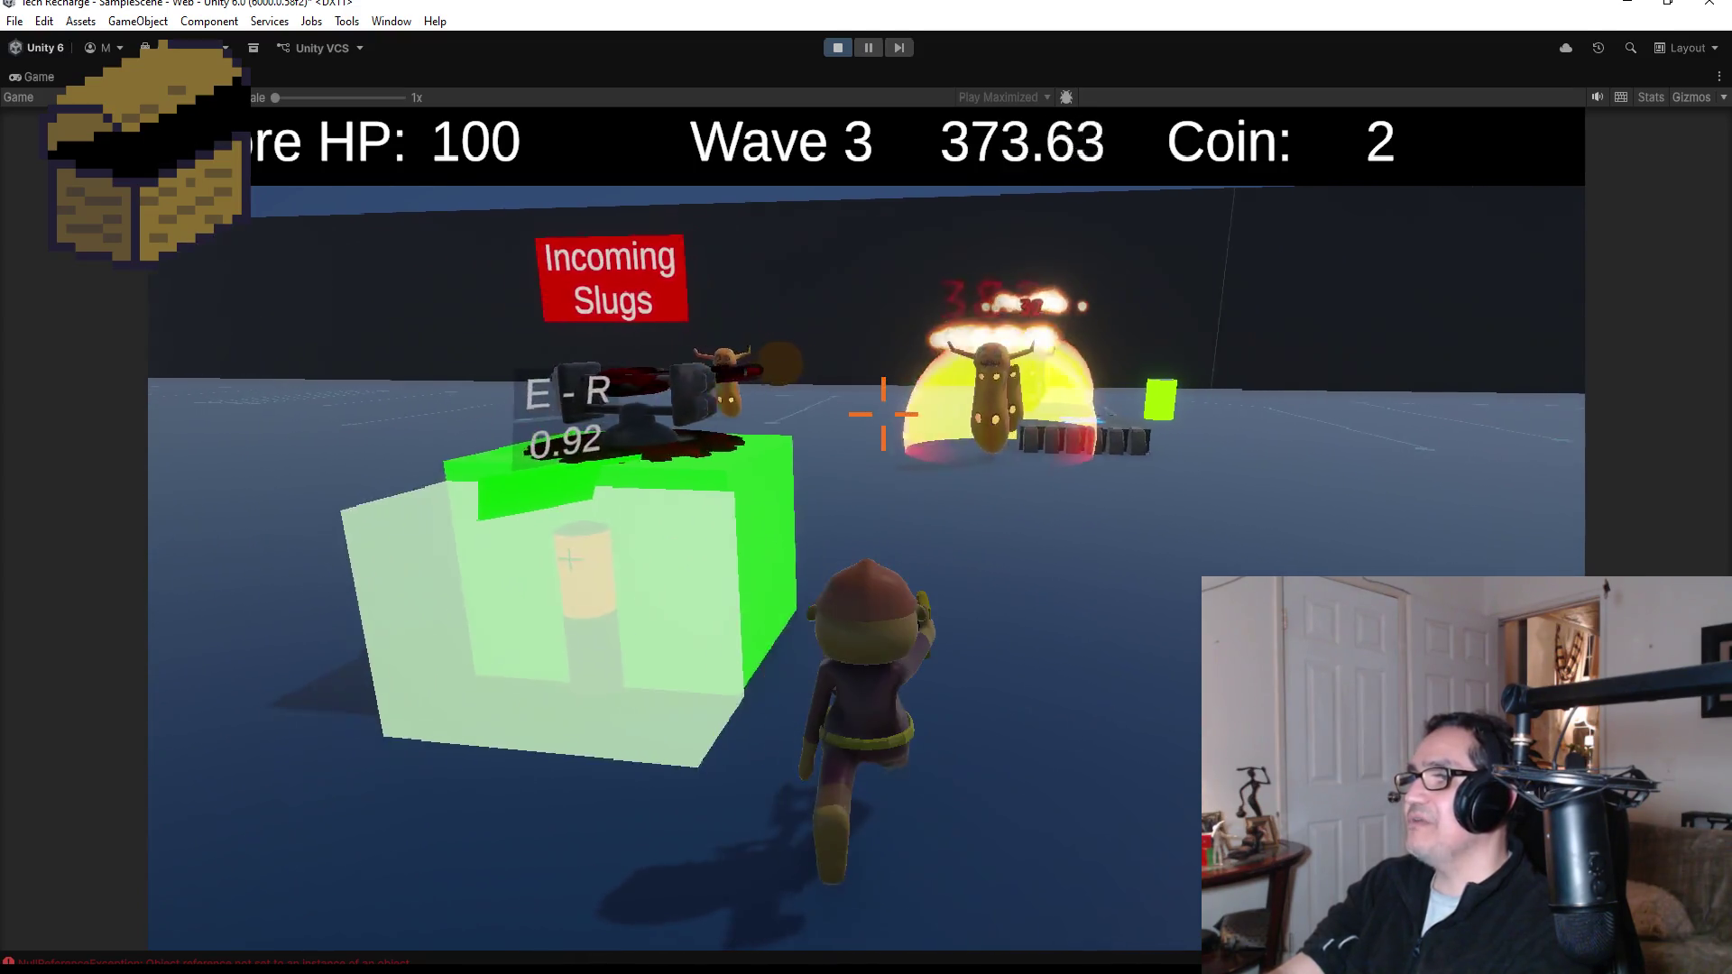
key("s")
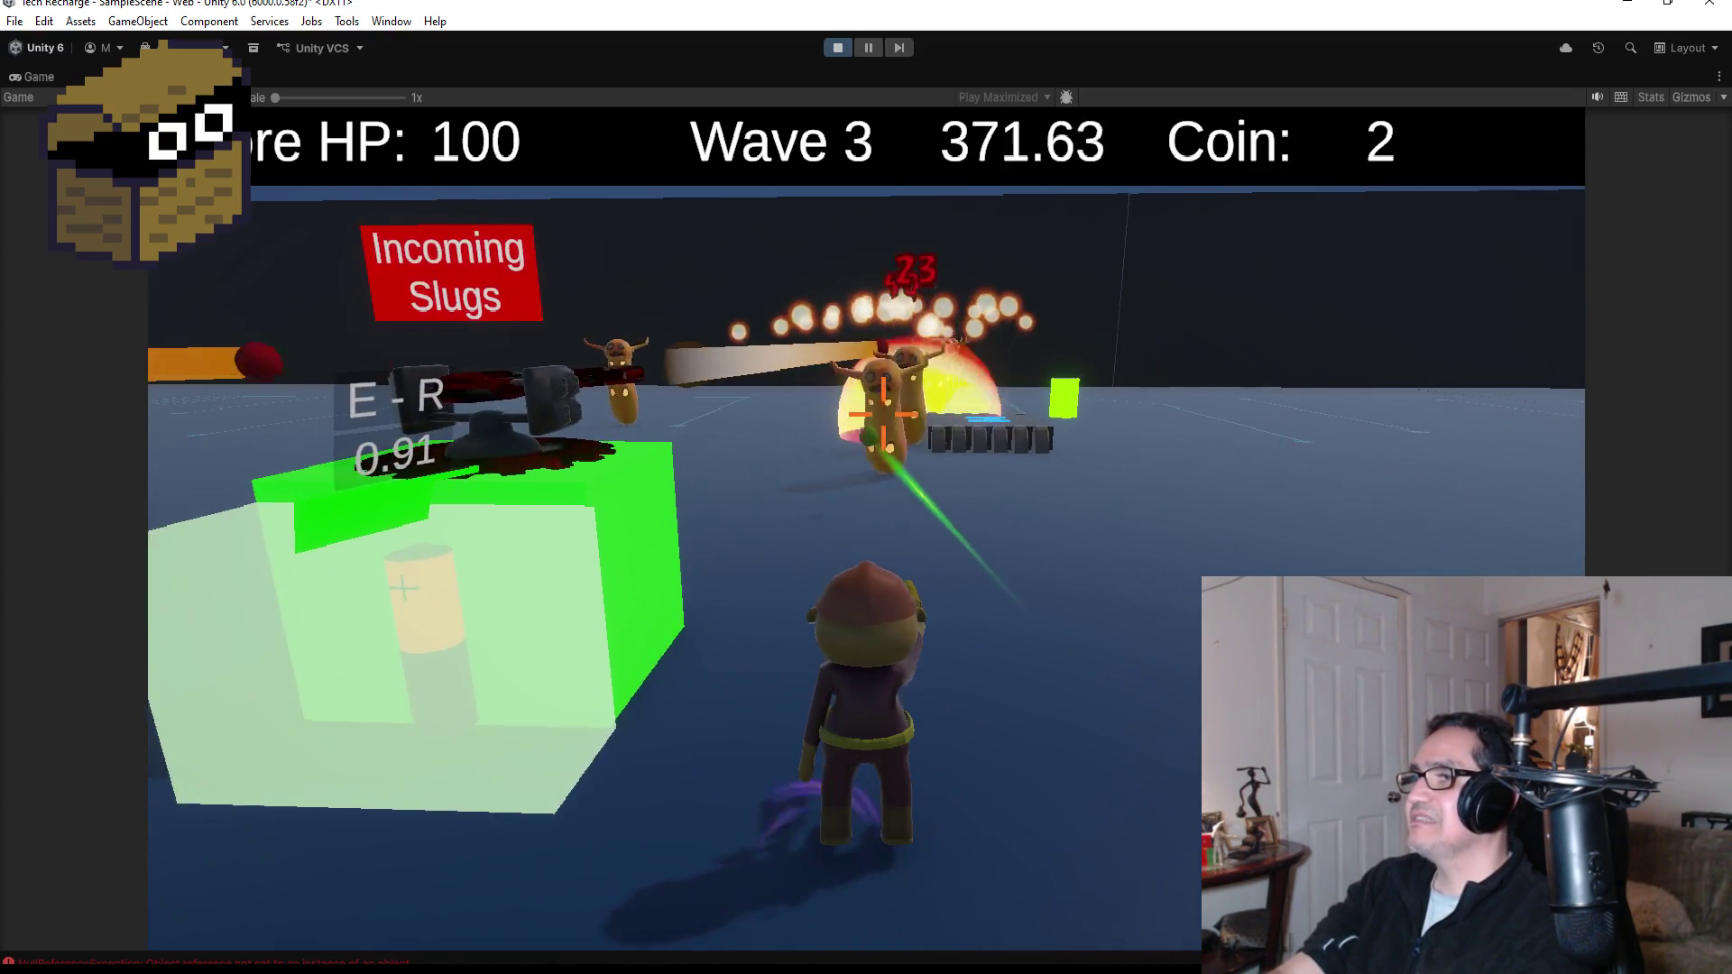
key("w")
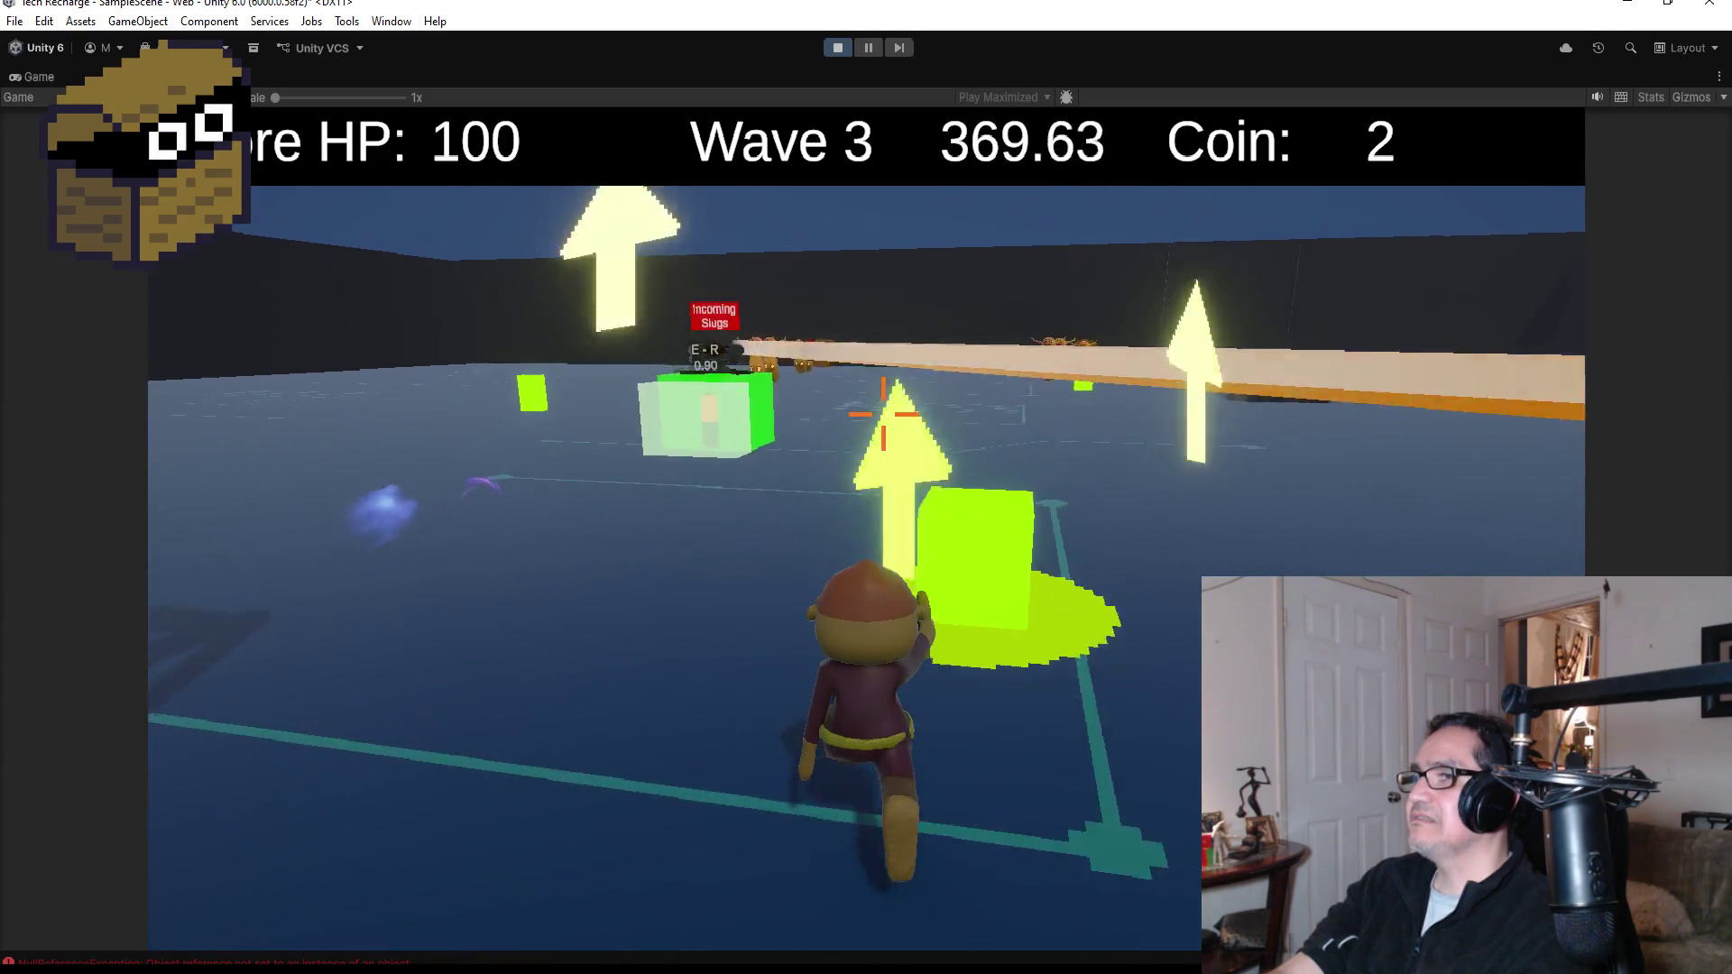
- Shoot at the Wave 3 slugs approaching the turret cube
left_click(883, 414)
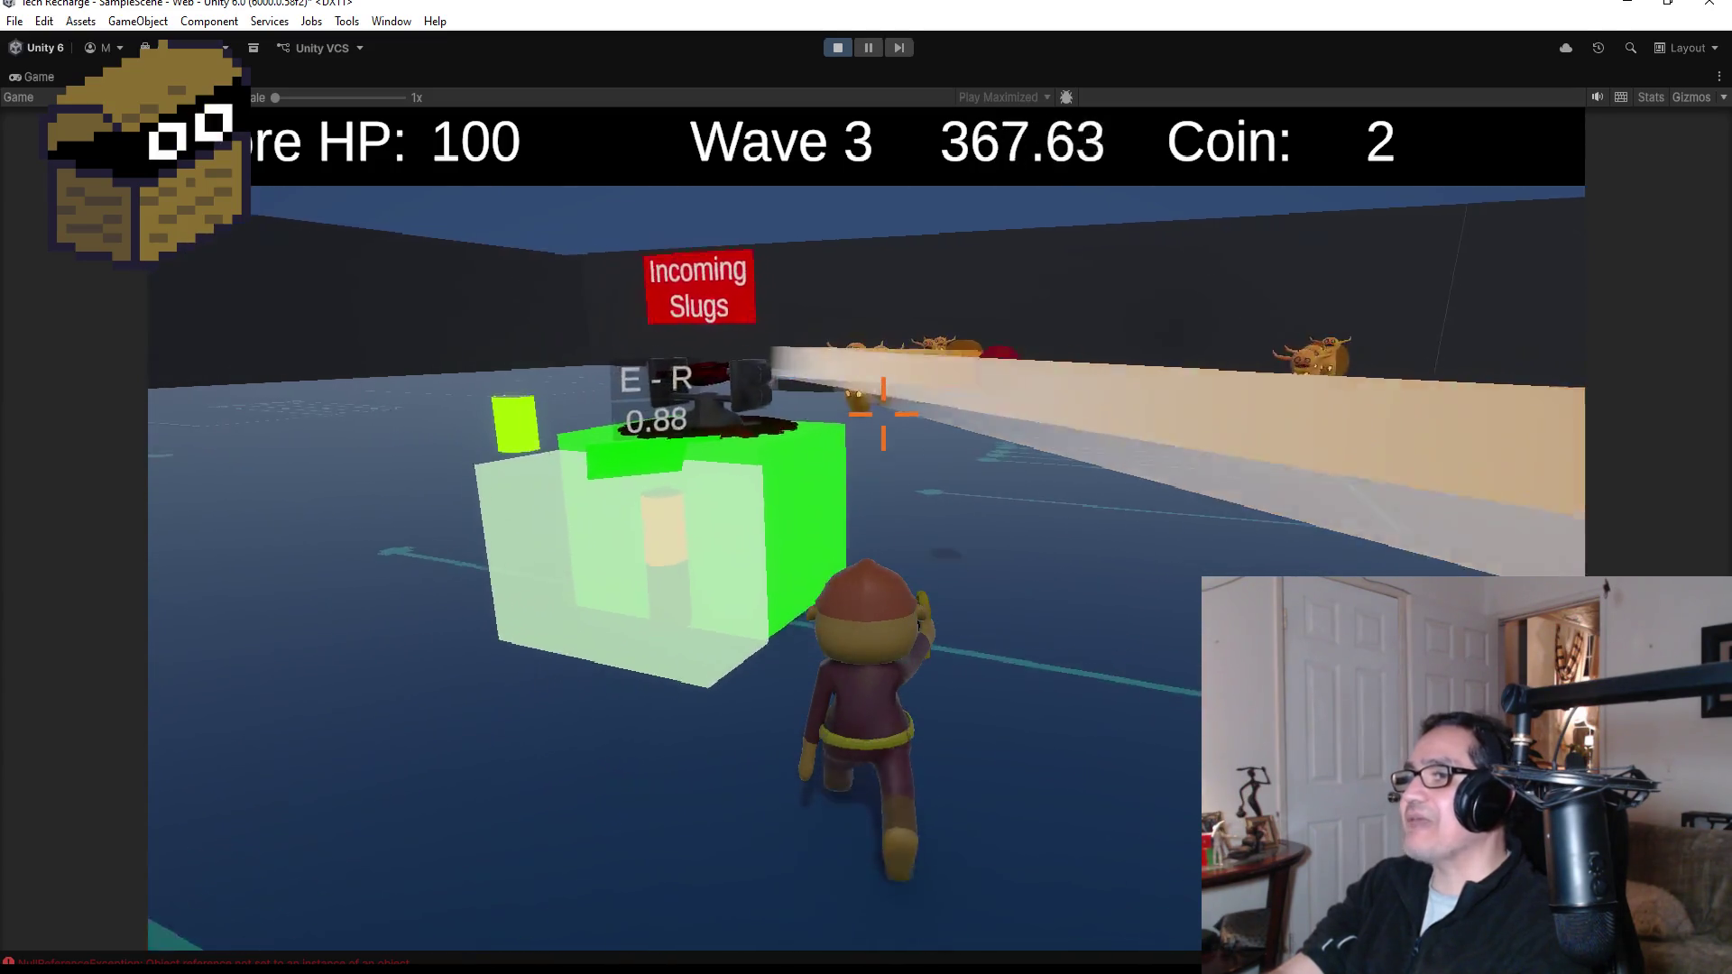
mouse_move(883, 414)
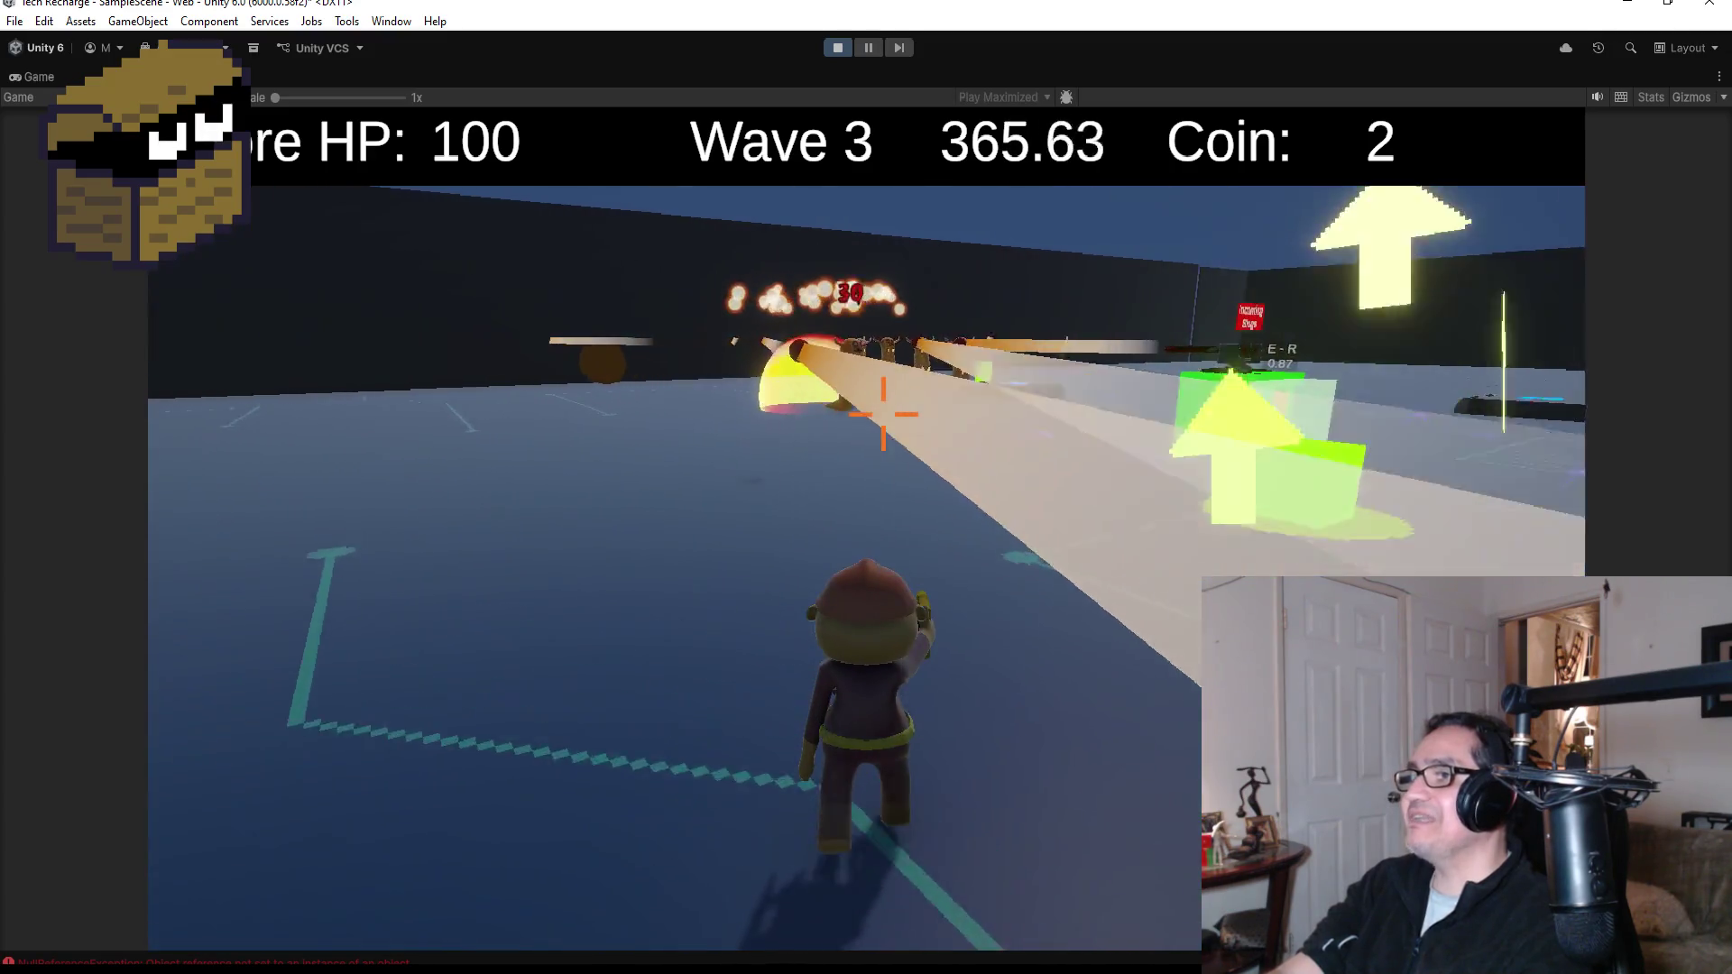
key("w")
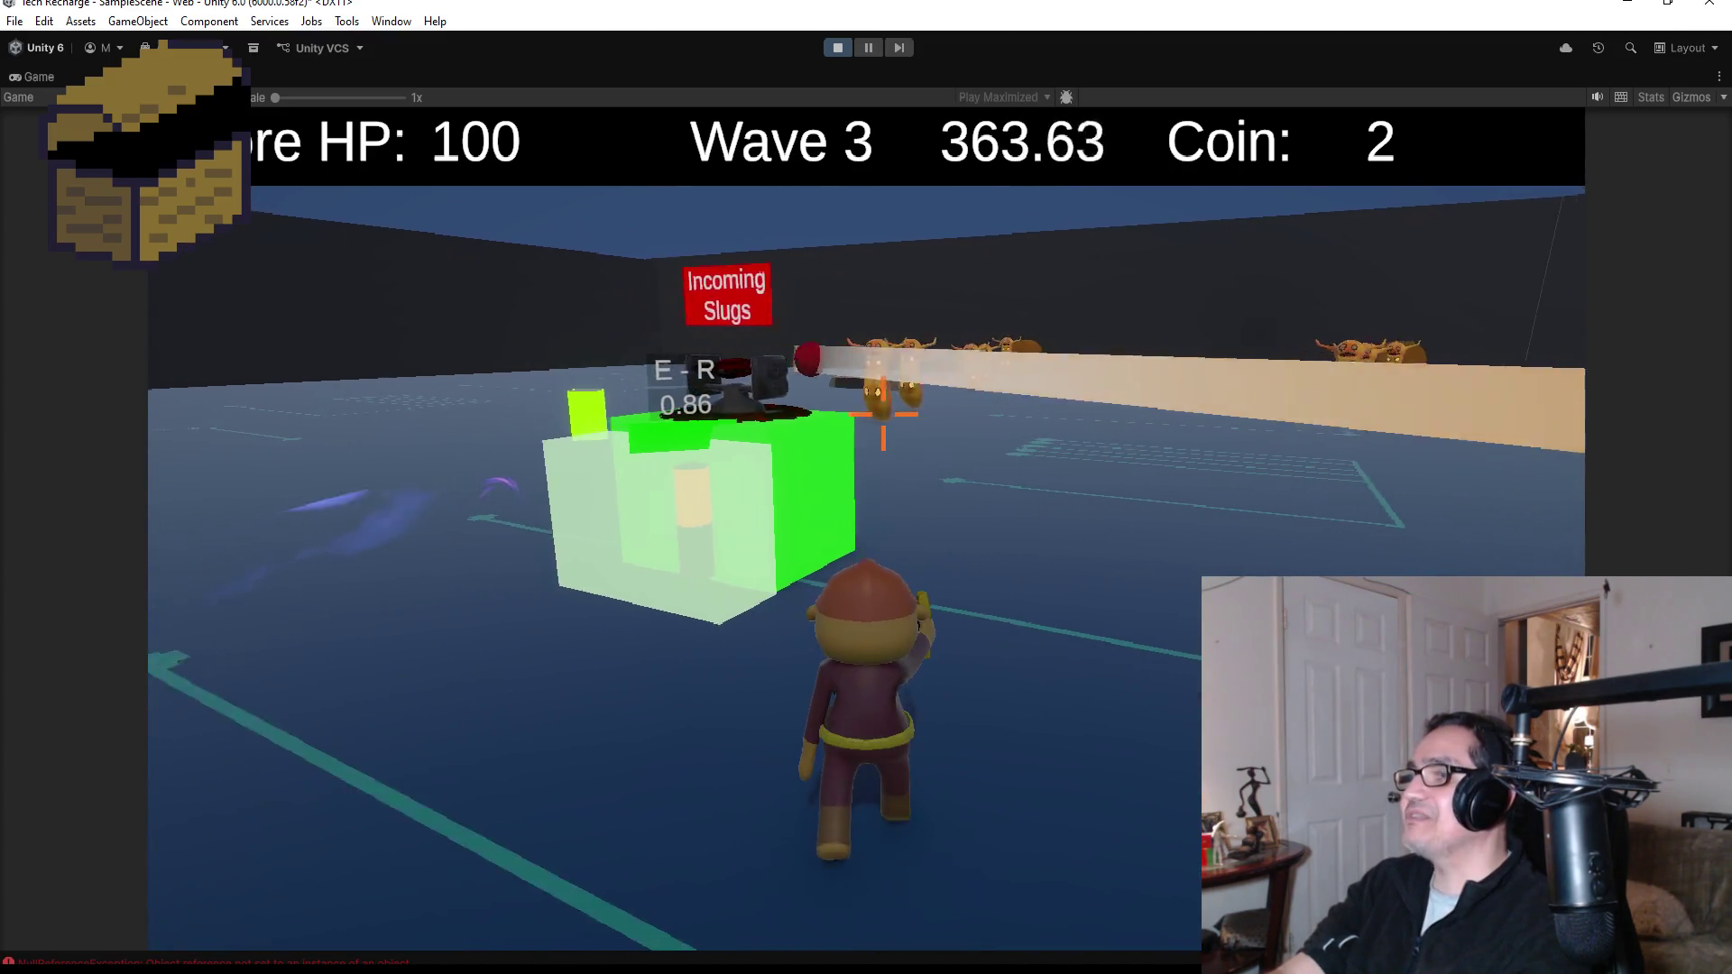
key("d")
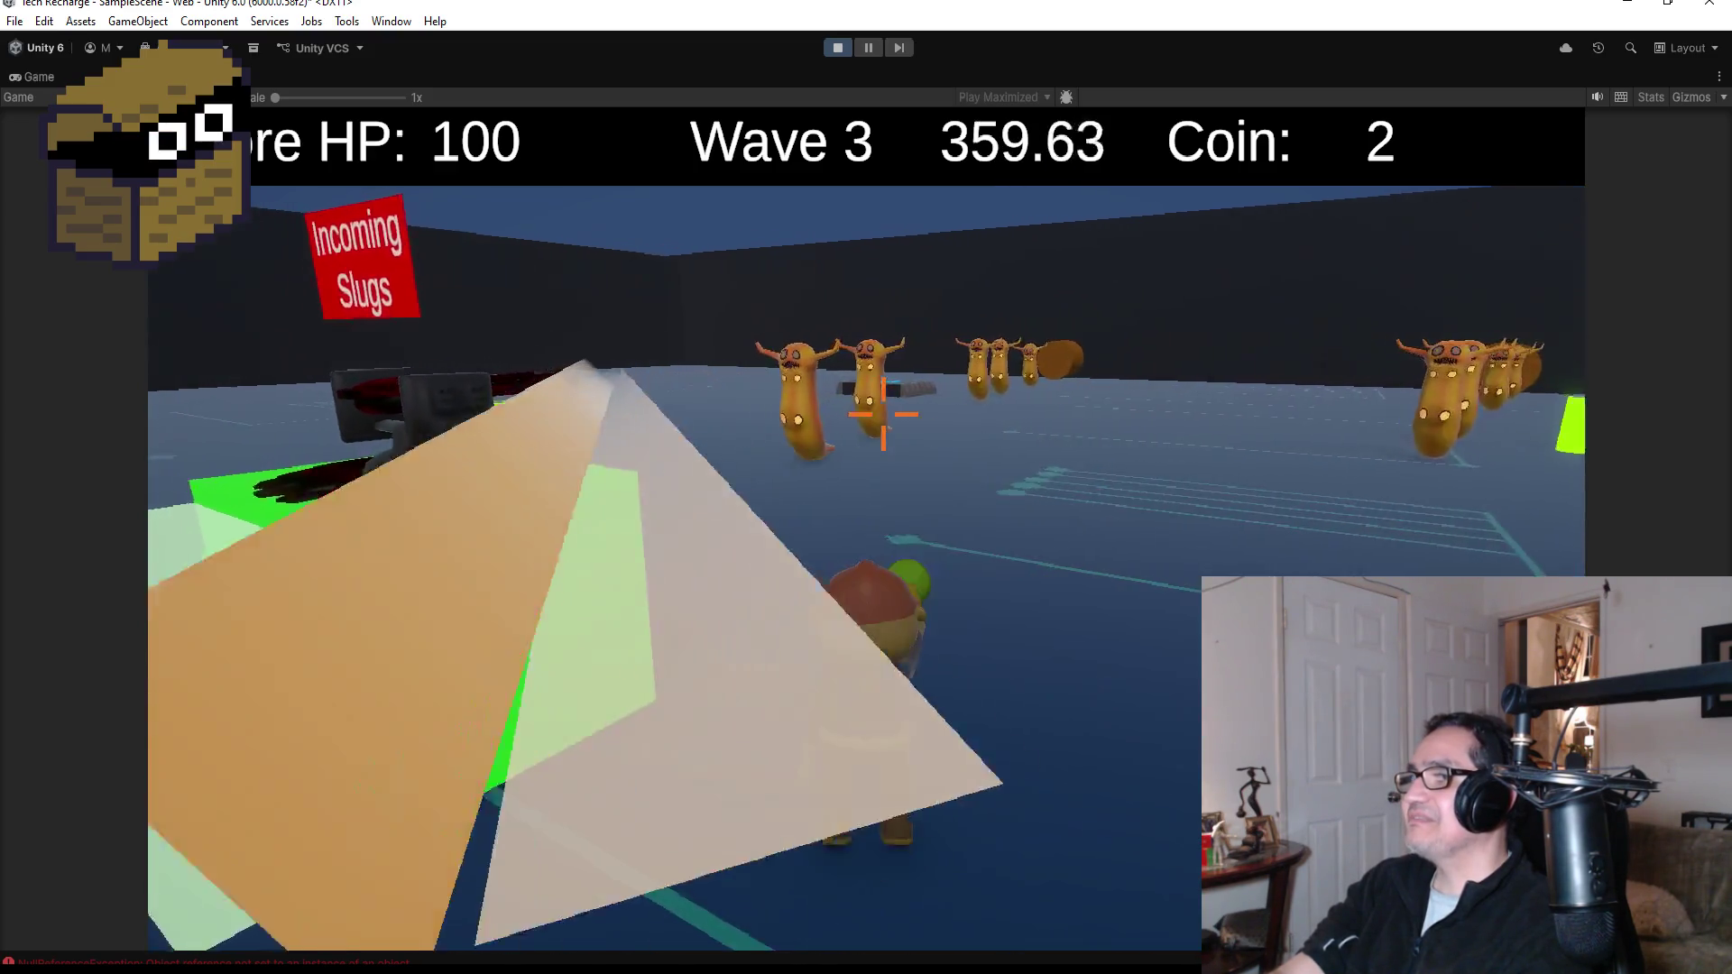
left_click(883, 414)
key("w")
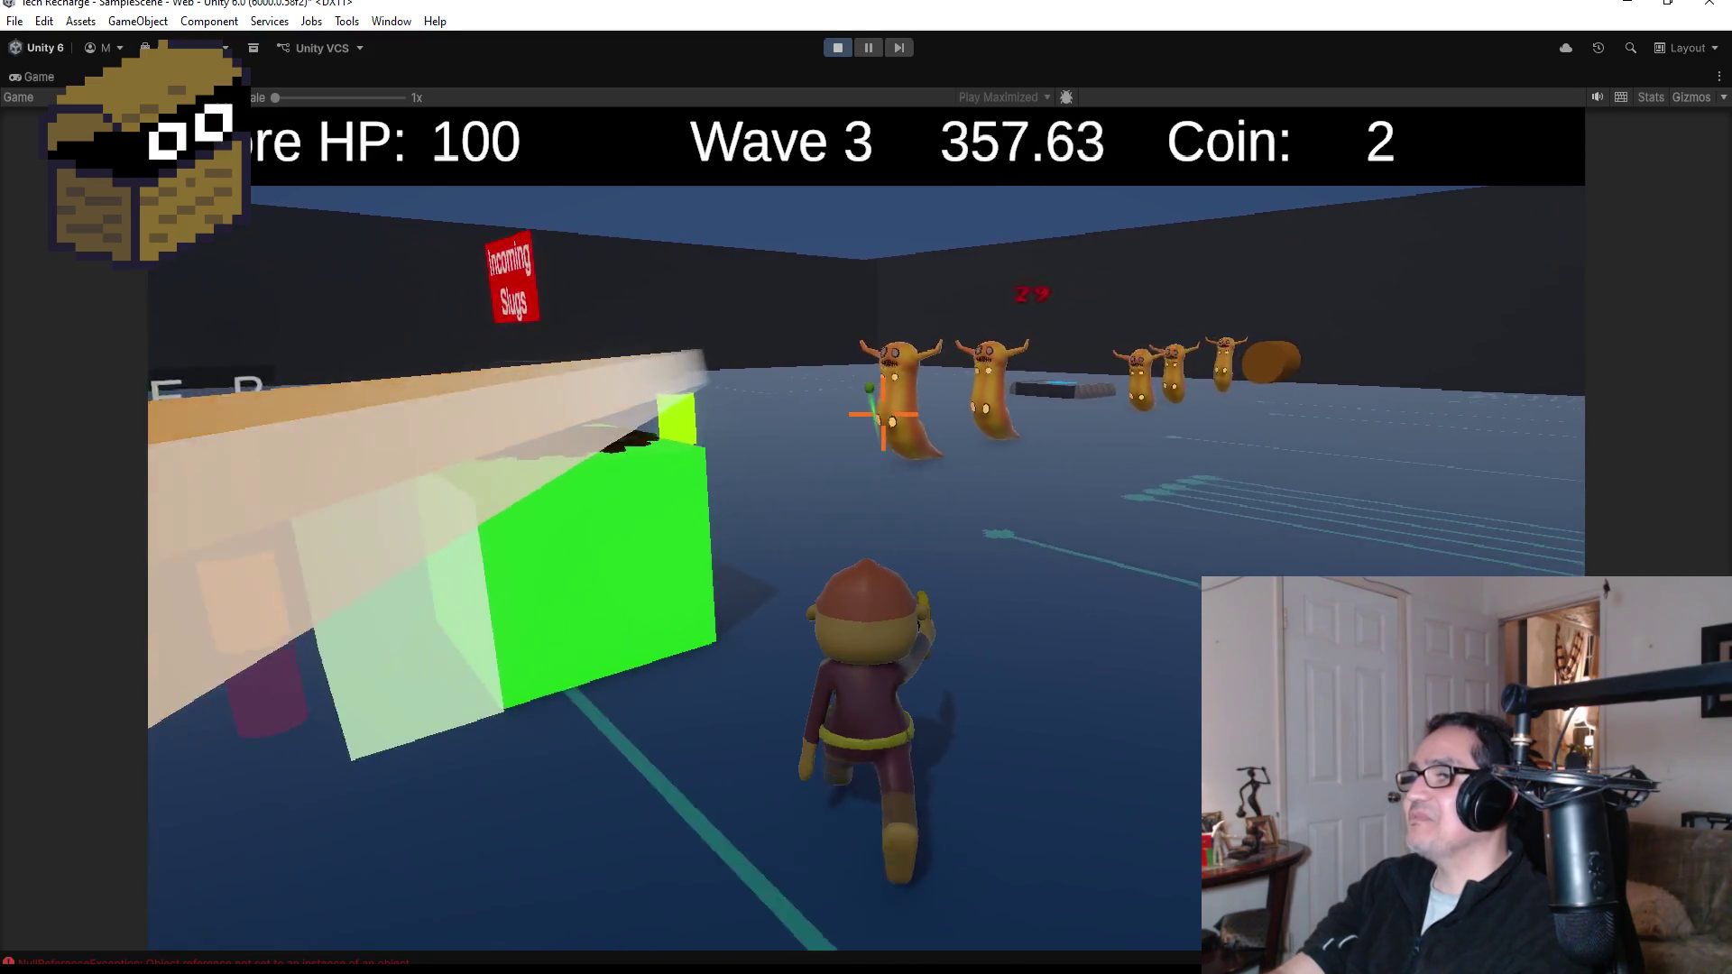
key("w")
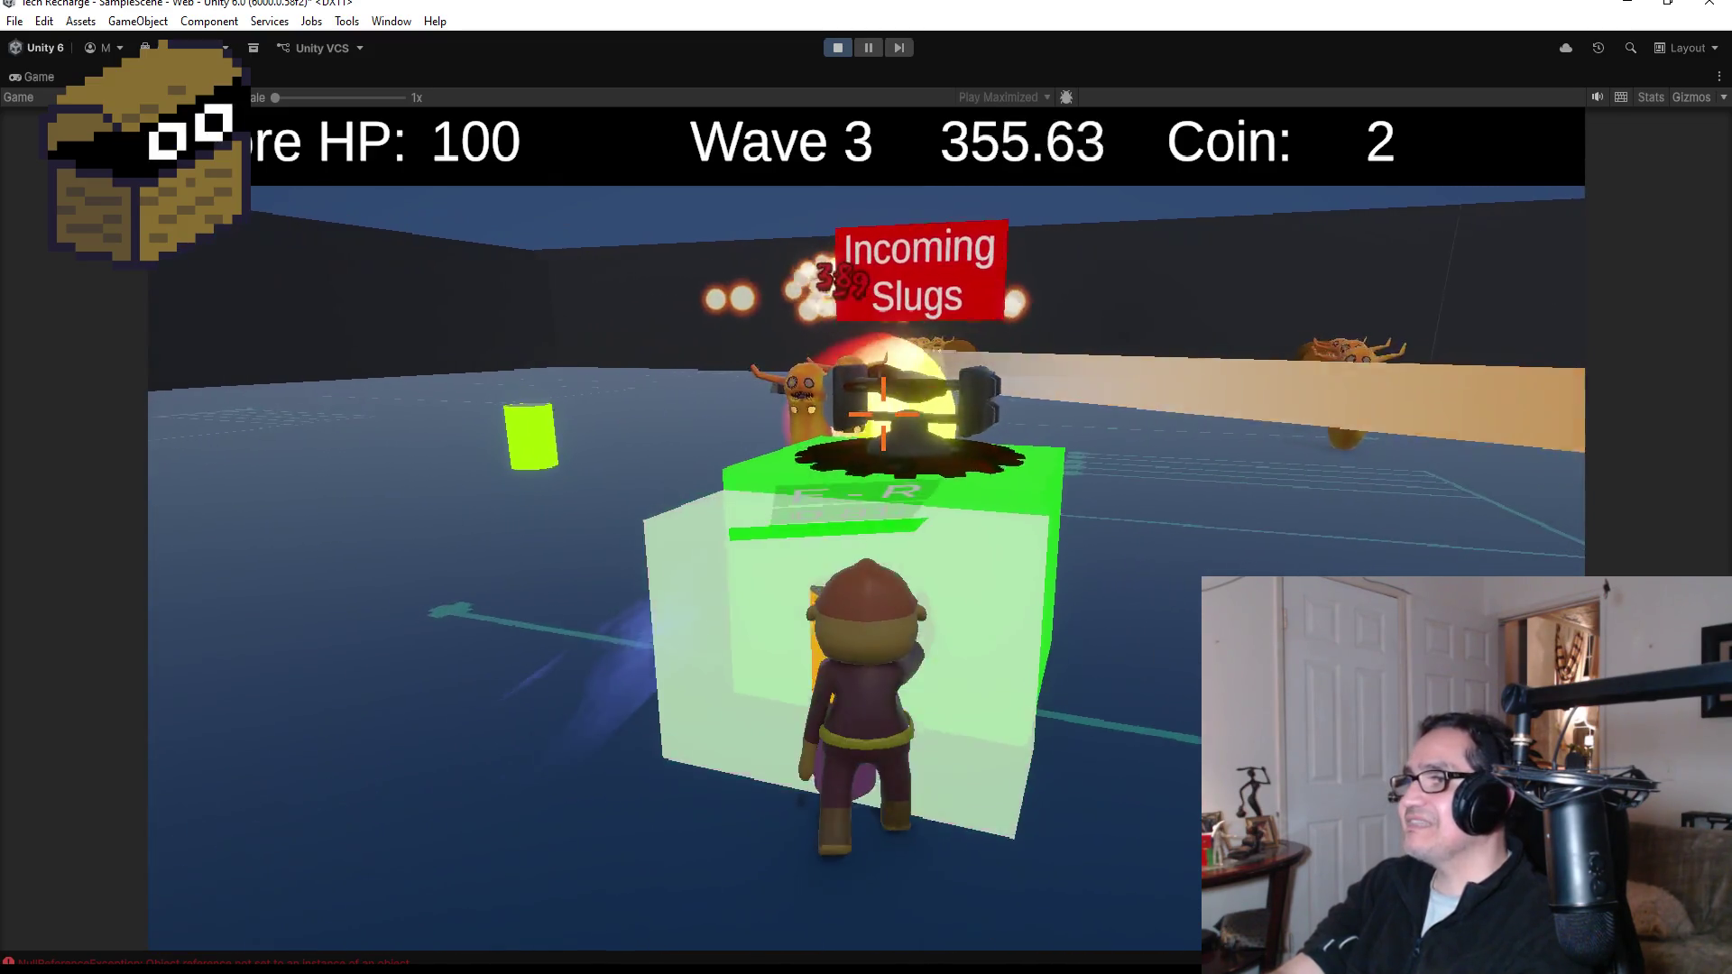
key("w")
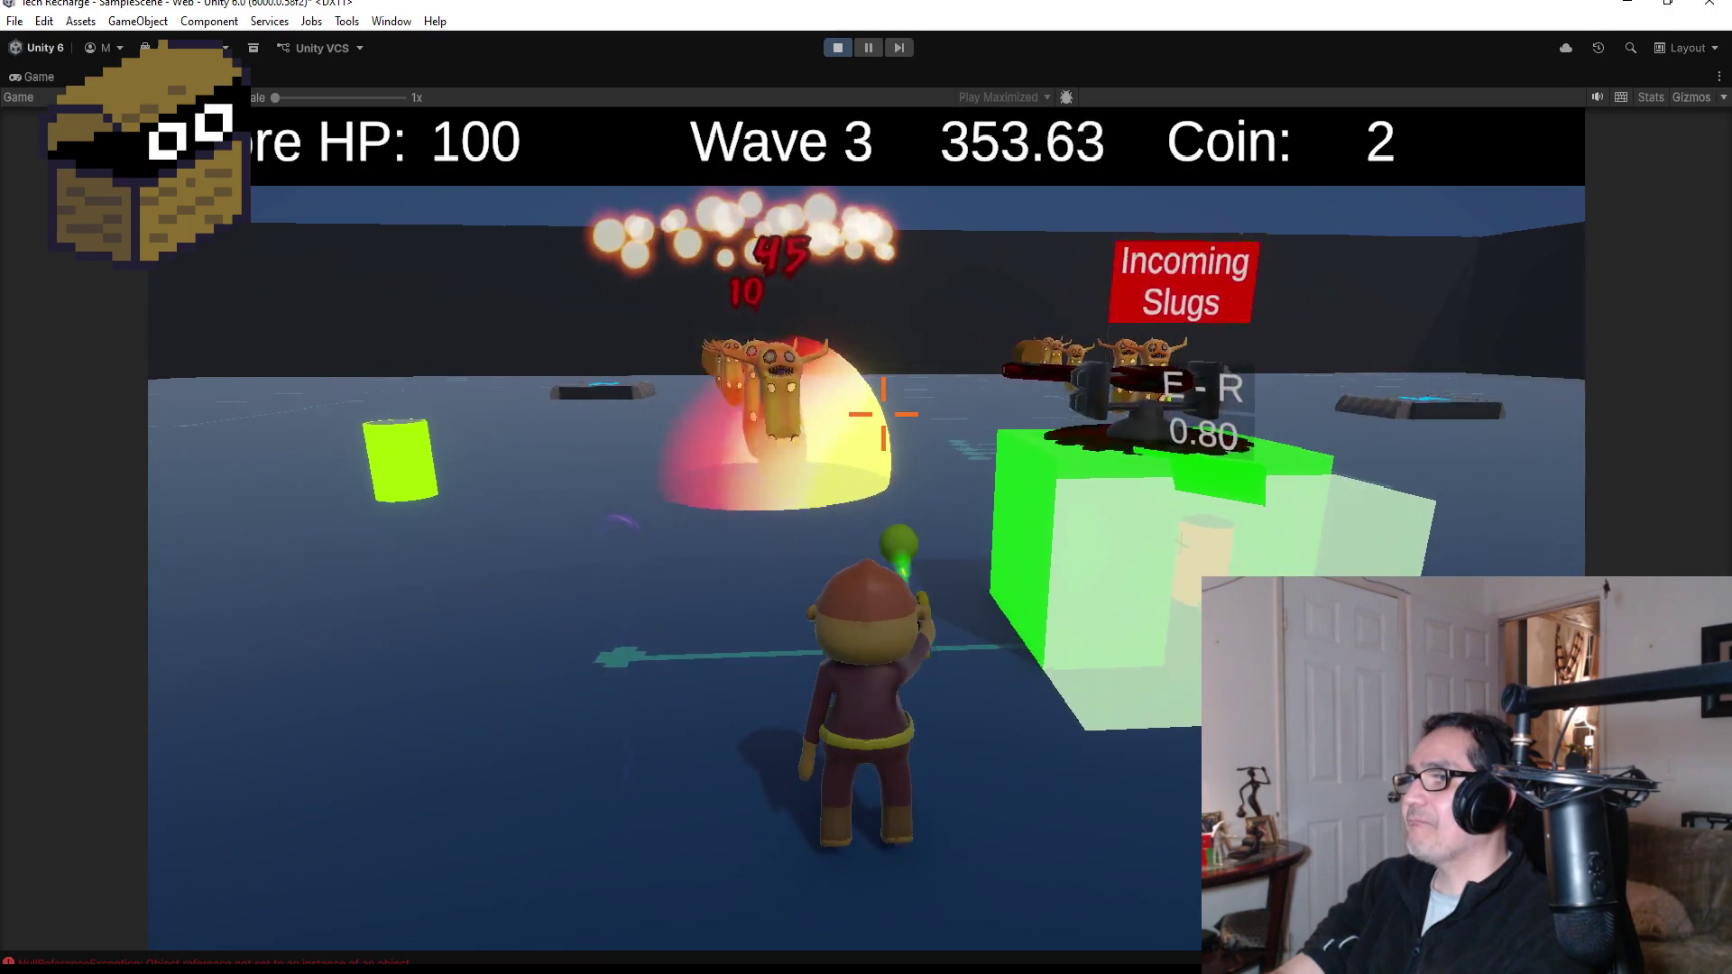
key("w")
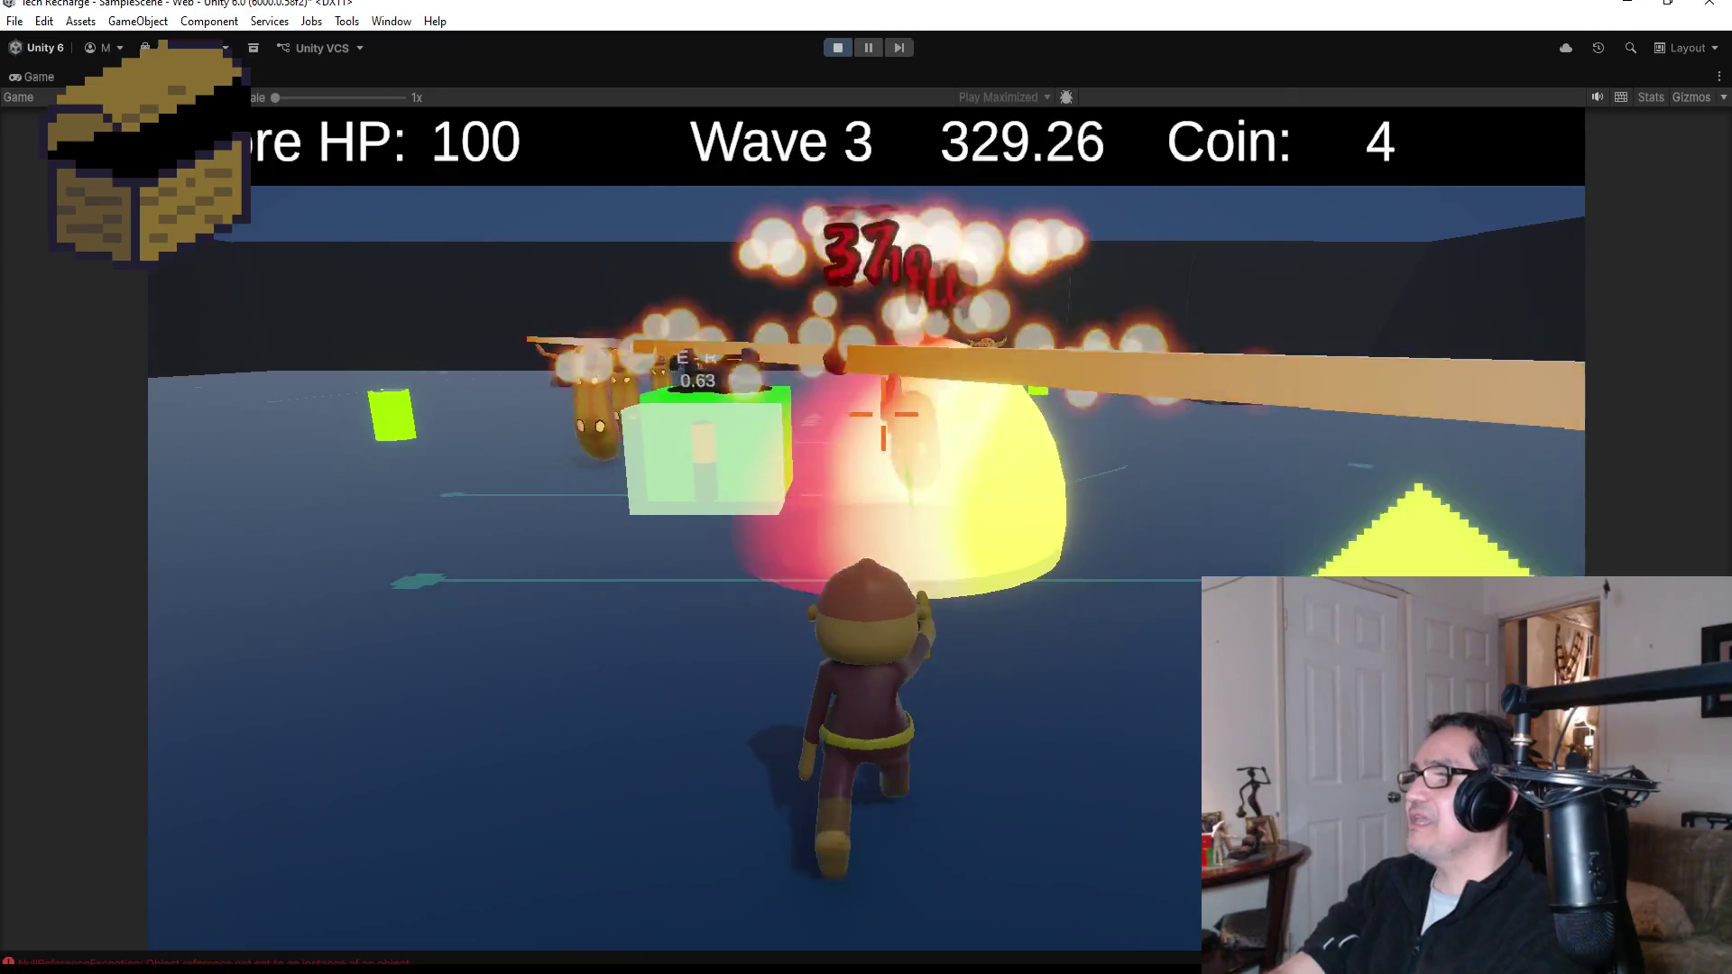
- Pause and exit Play mode, then switch to the EnemySpawnManager.cs window in Visual Studio
key("Escape")
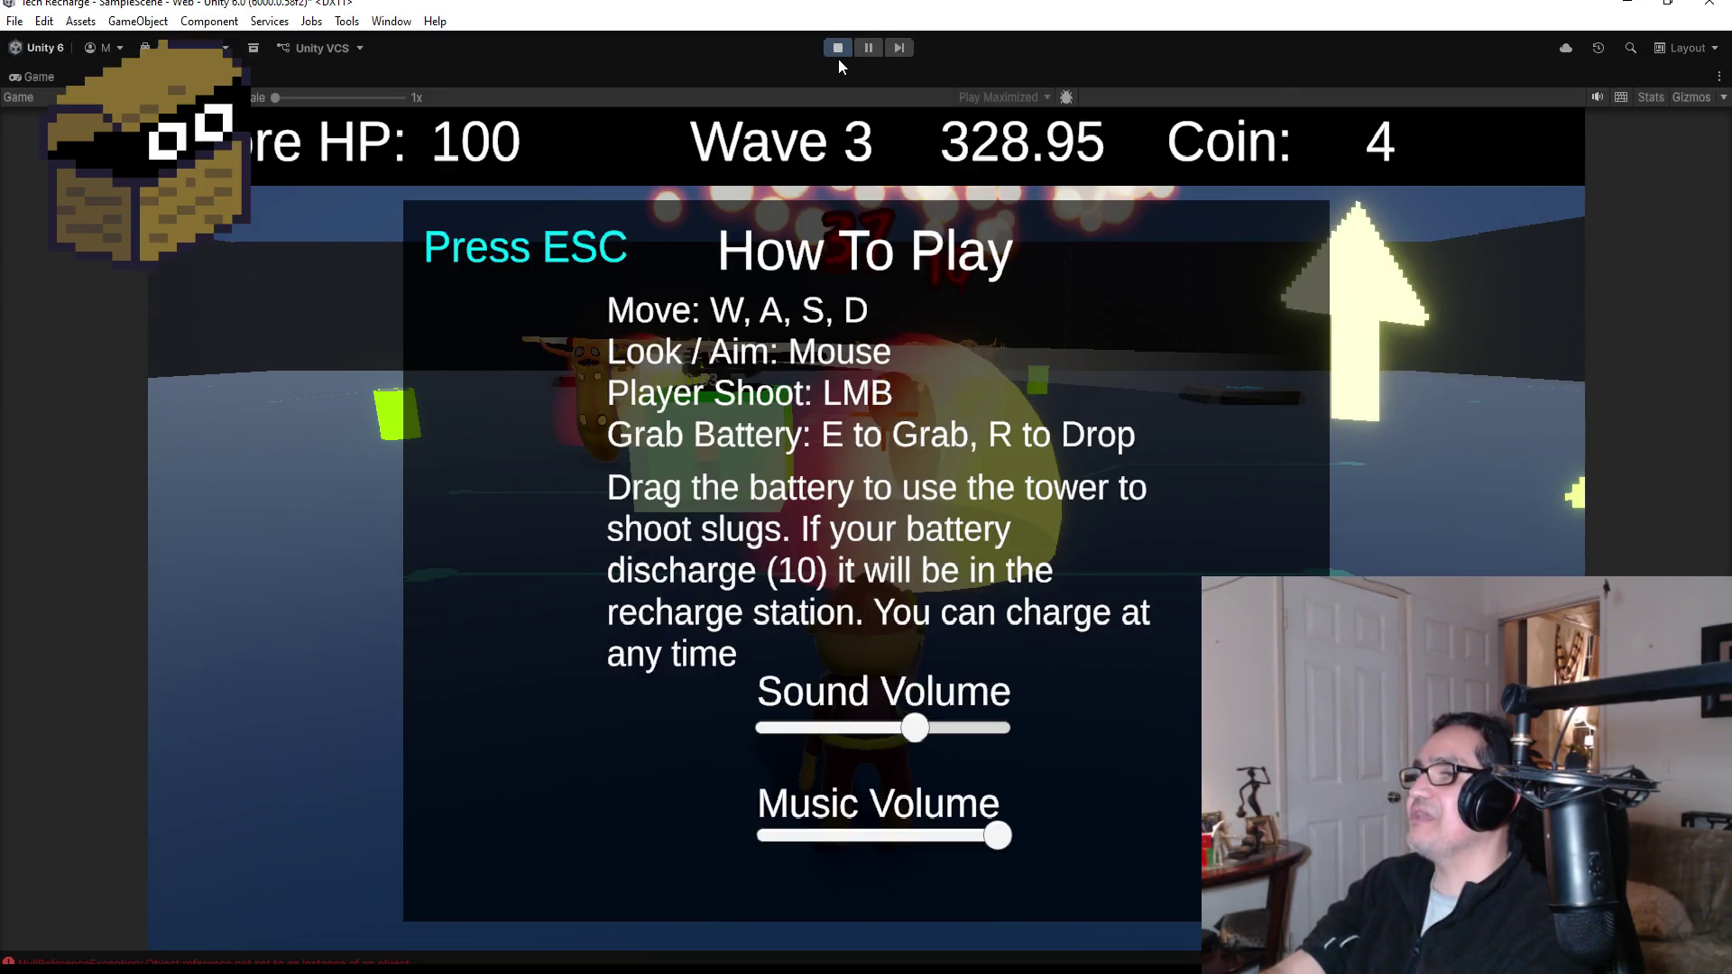
left_click(837, 50)
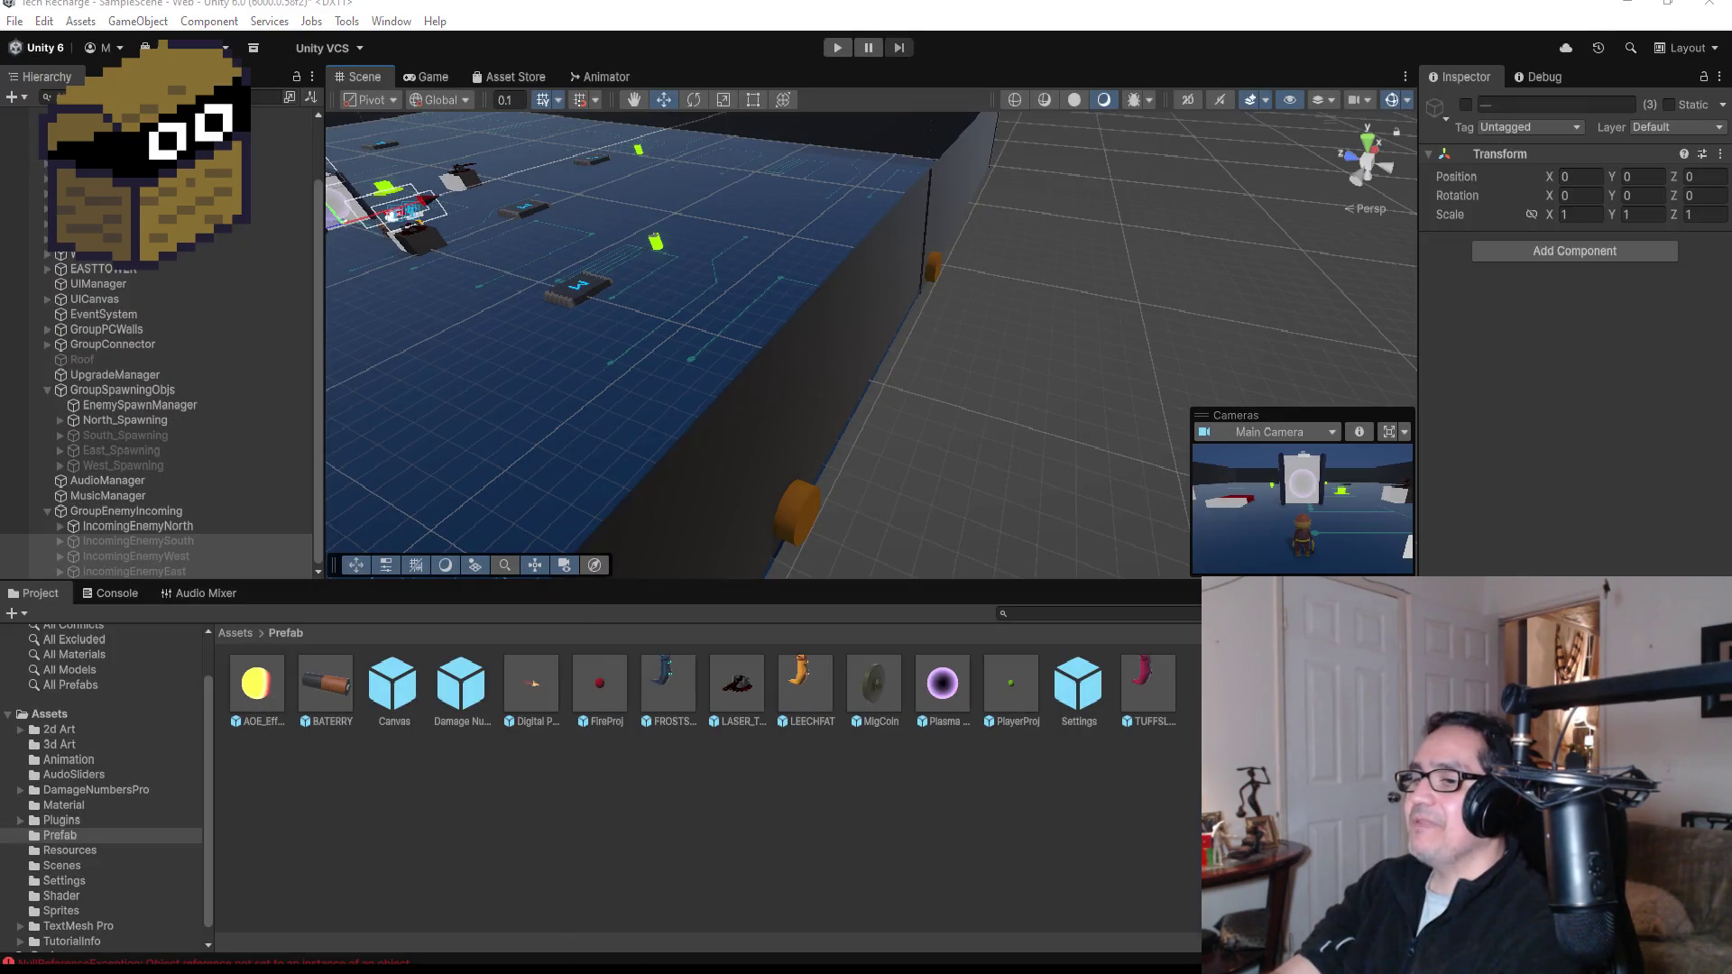
mouse_move(464, 960)
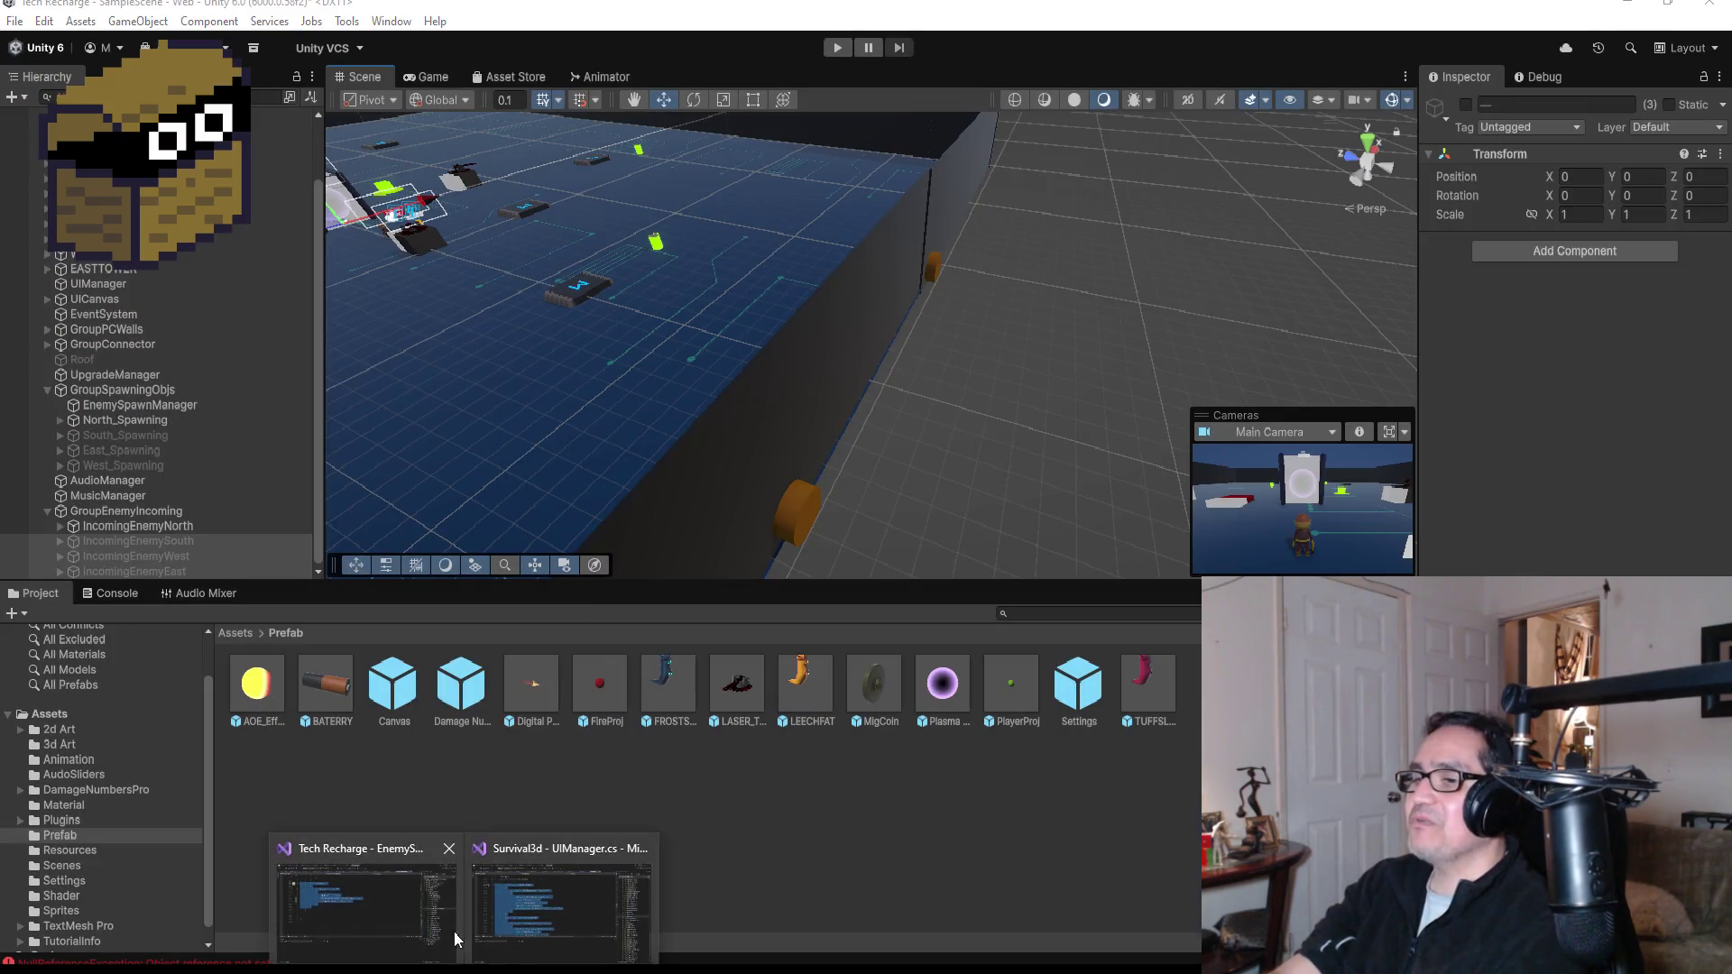
left_click(434, 901)
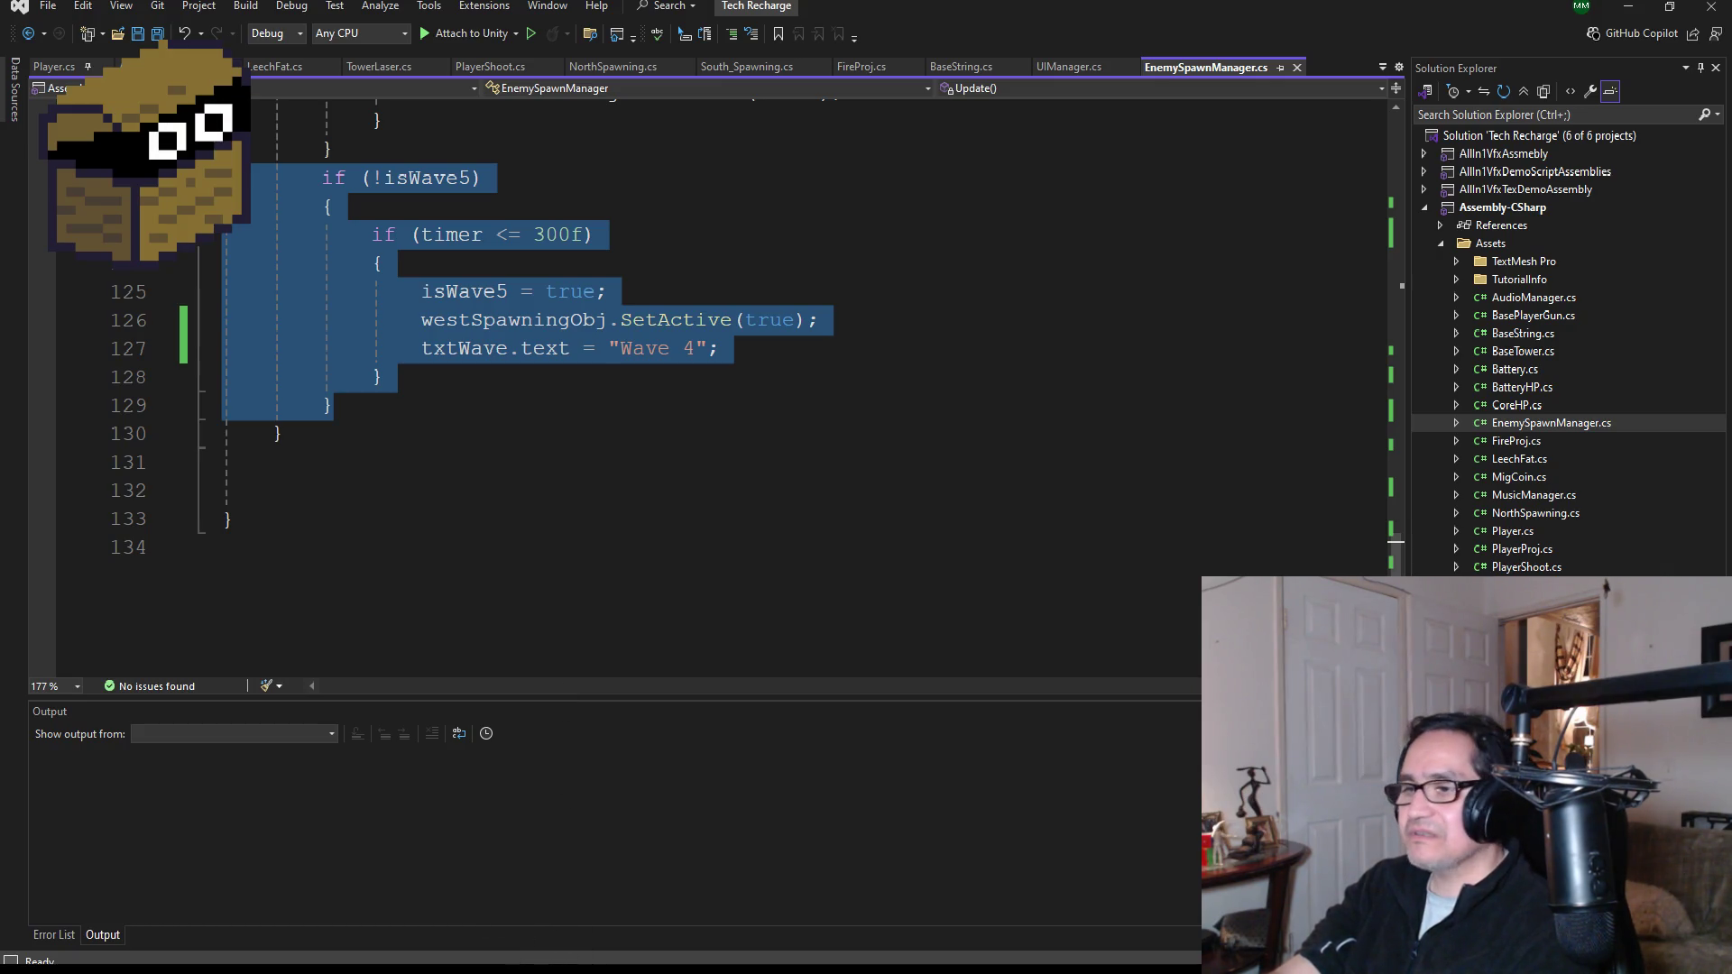
- Save EnemySpawnManager.cs and jump to the eastSpawningObj declaration with F12
left_click(594, 905)
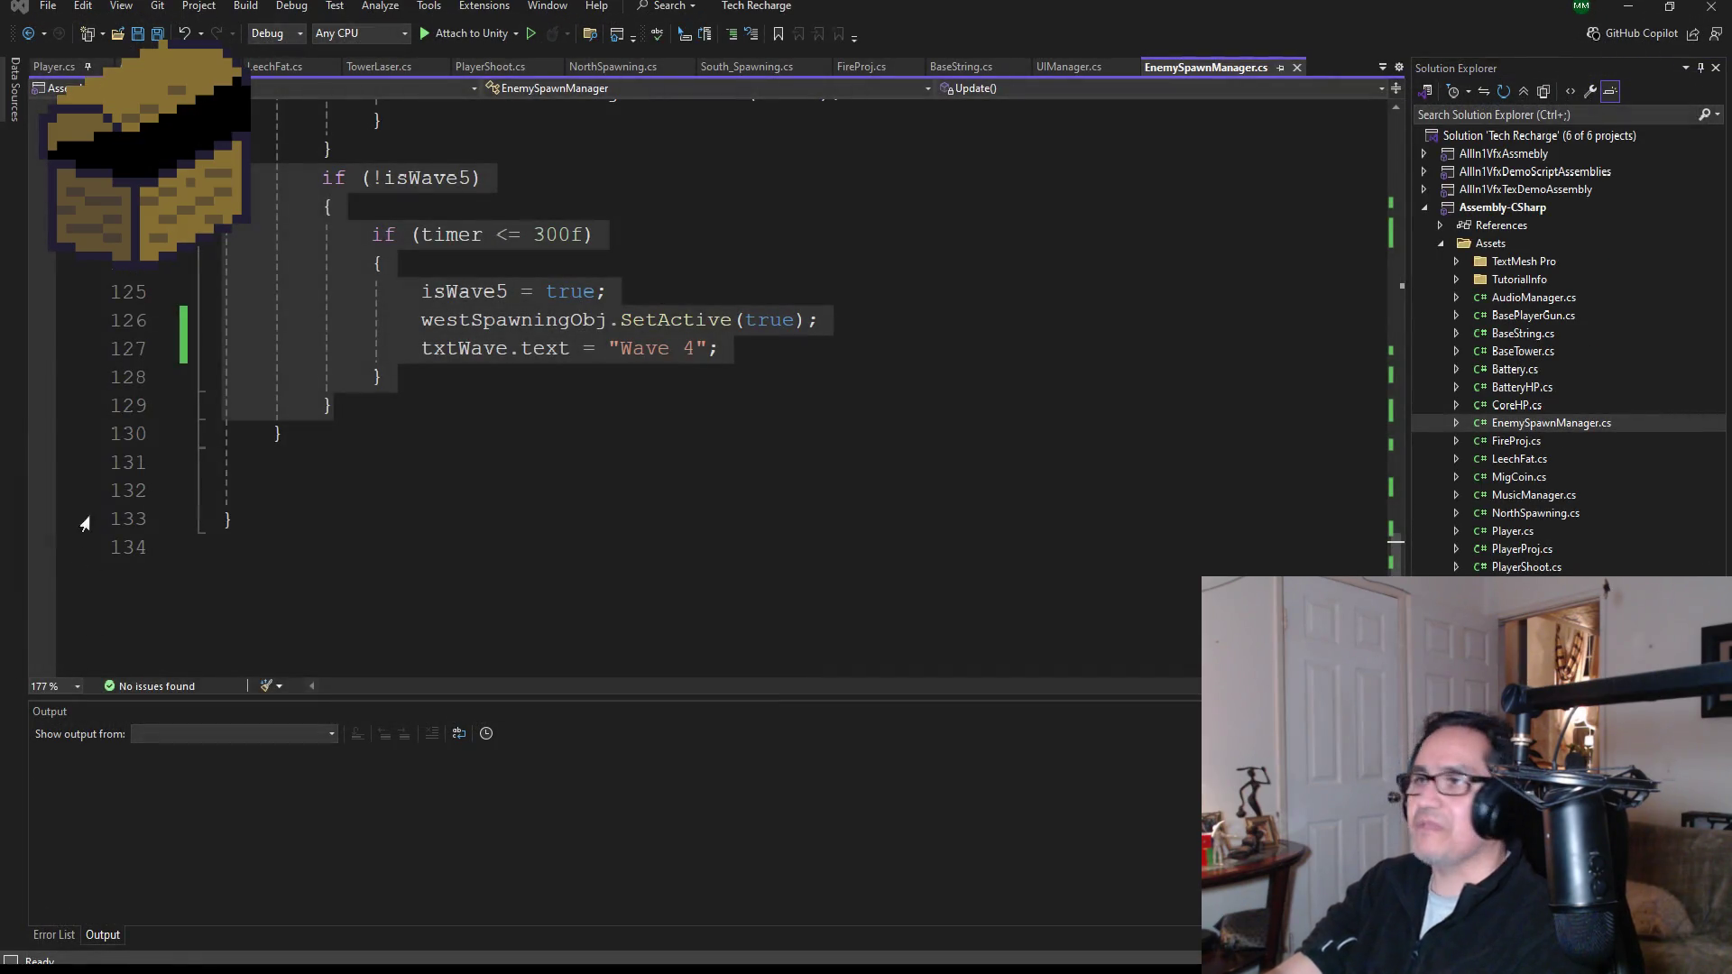
left_click(157, 35)
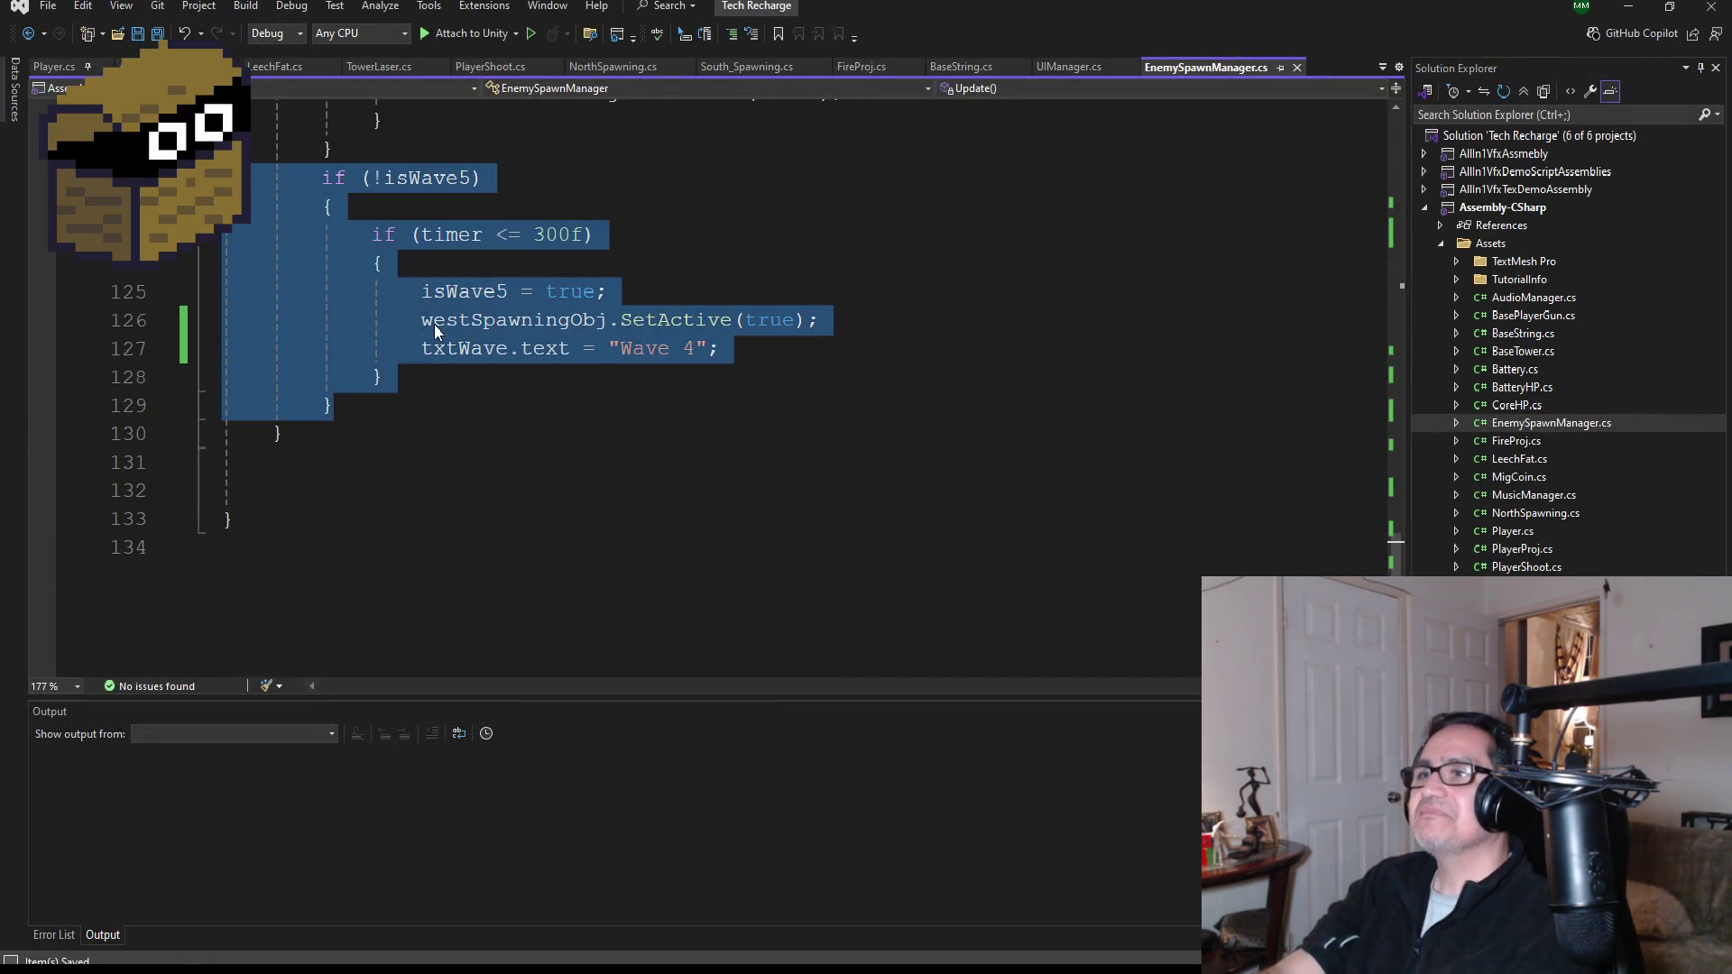
scroll(451, 355, "up", 4)
left_click(532, 290)
key("F12")
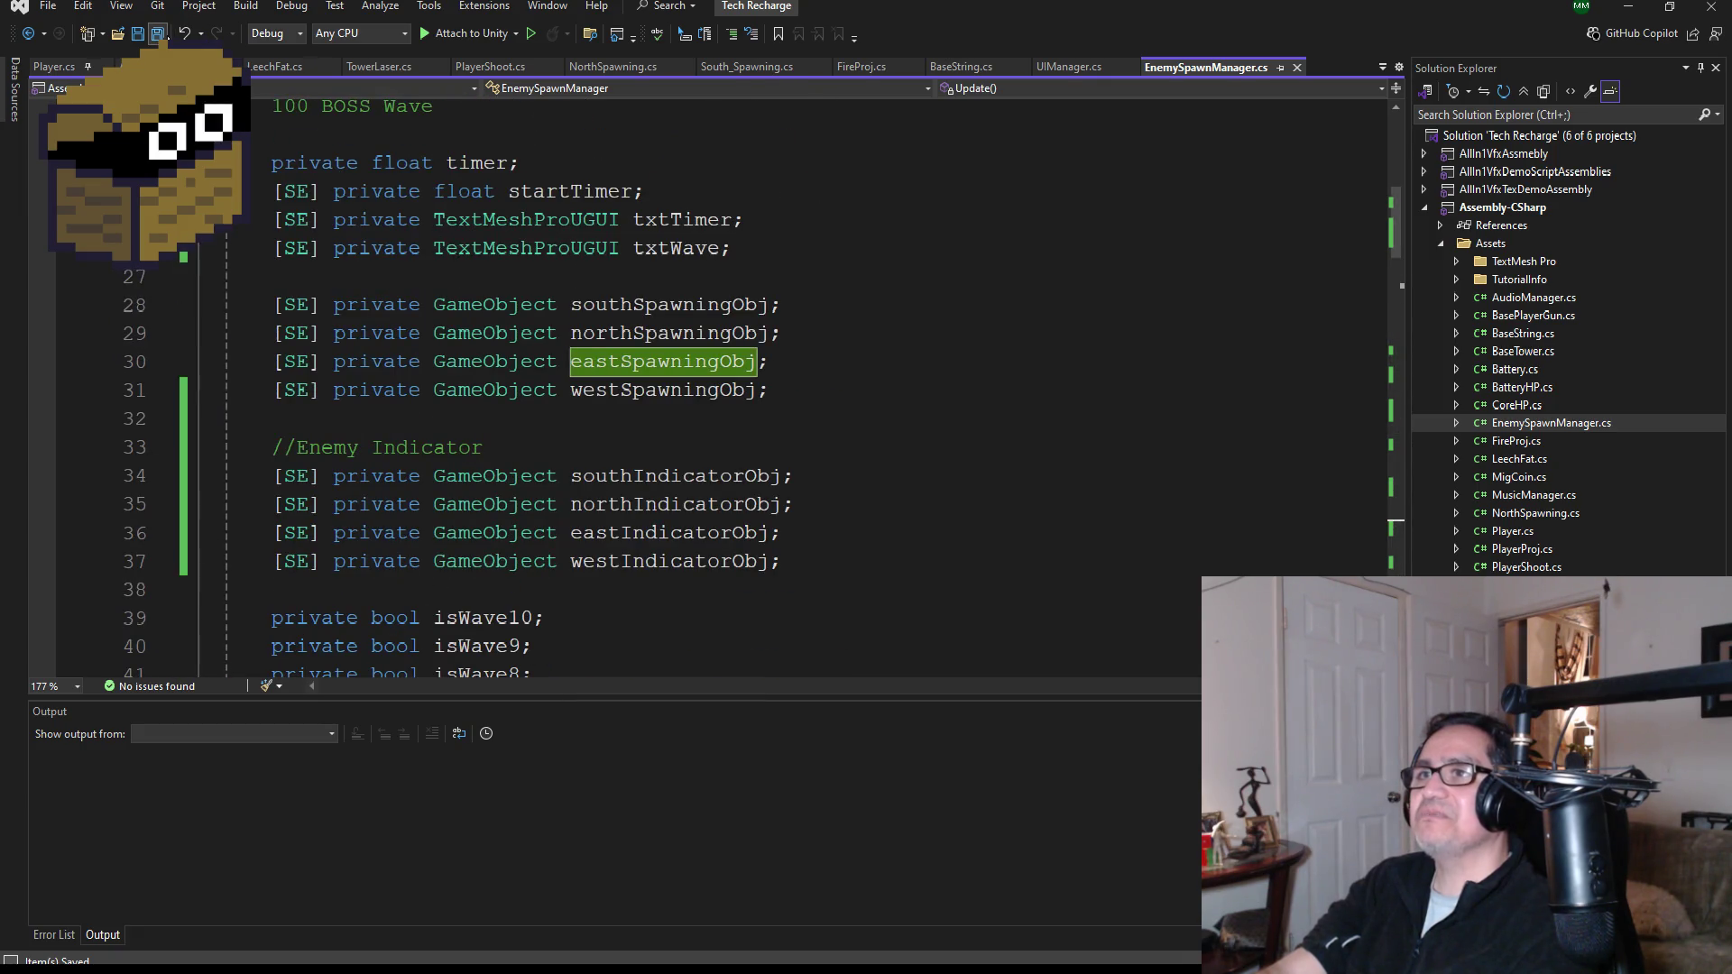
- Scroll to the top of the script and bring up Player.cs
scroll(395, 288, "up", 7)
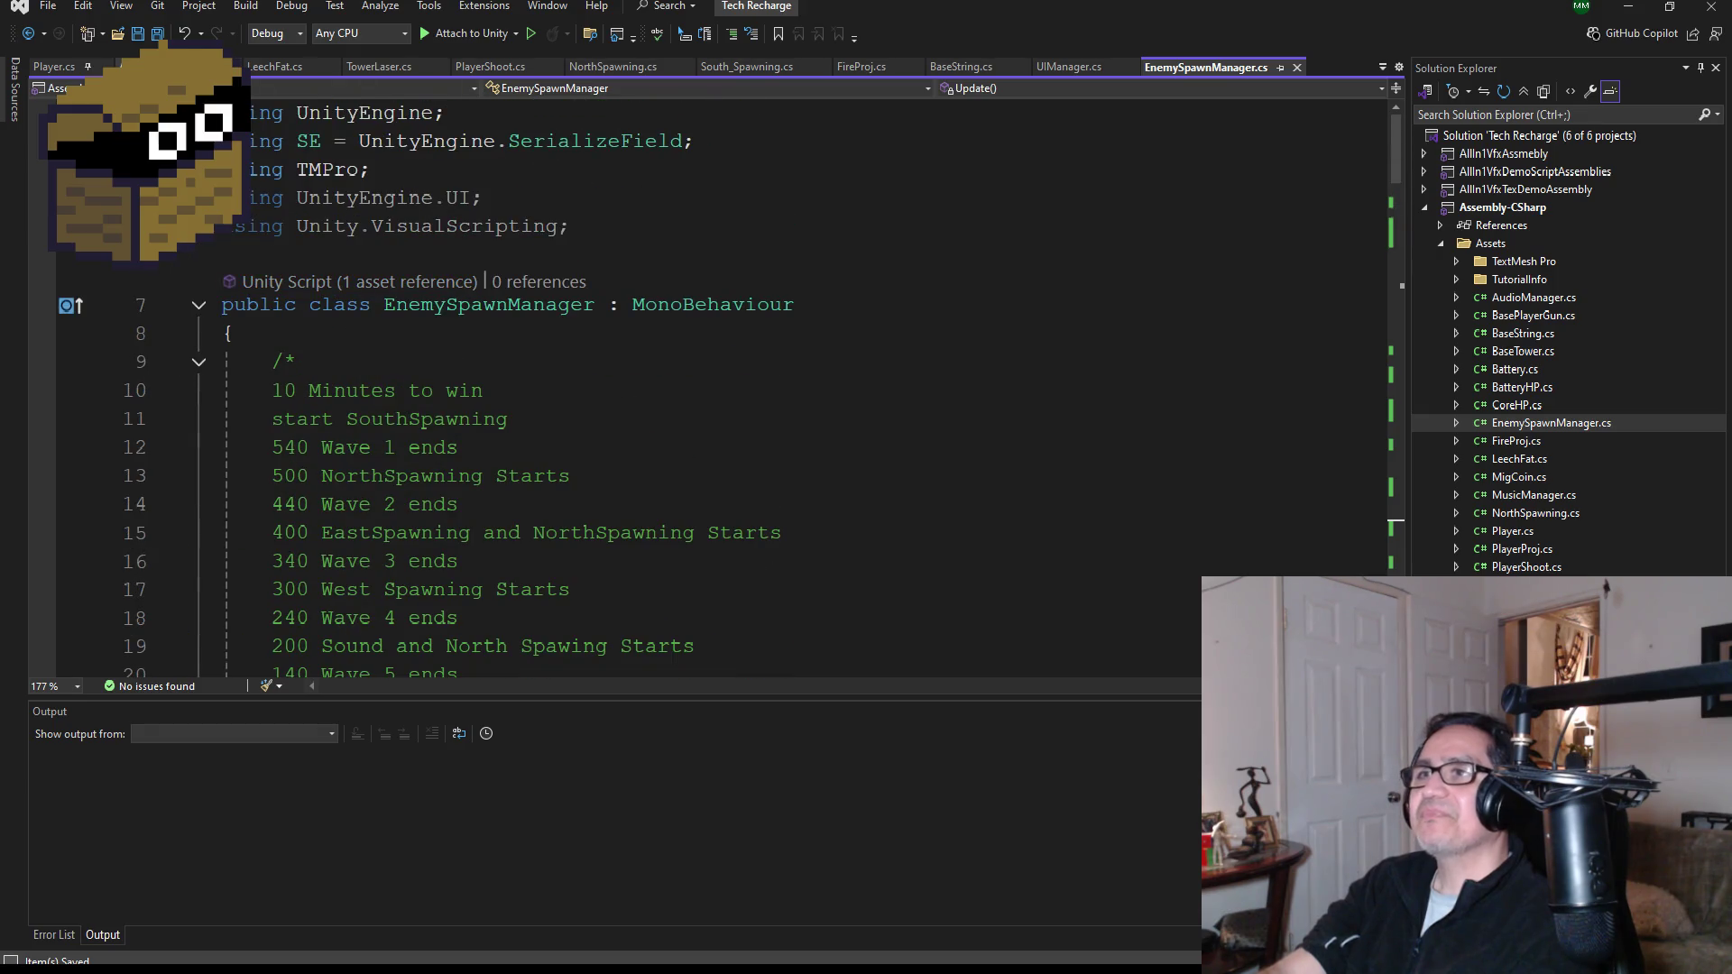
key("ctrl+minus")
left_click(54, 76)
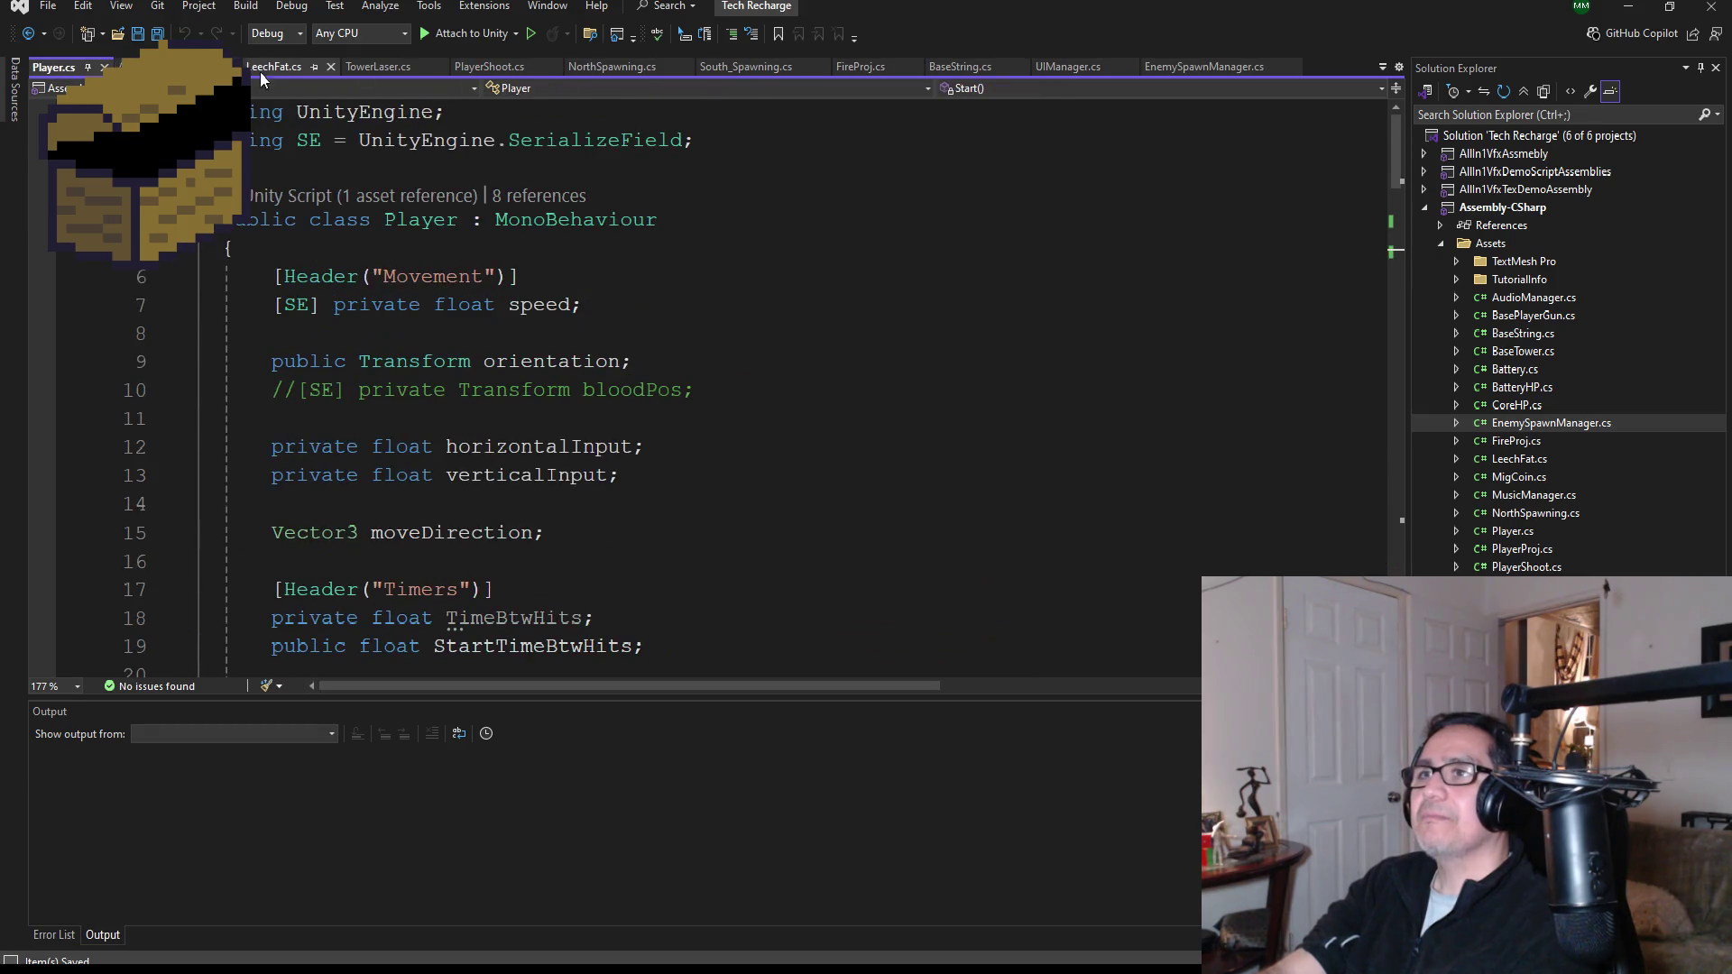
- Open LeechFat.cs and scroll through its OnCollisionEnter and HPCheck code
left_click(290, 70)
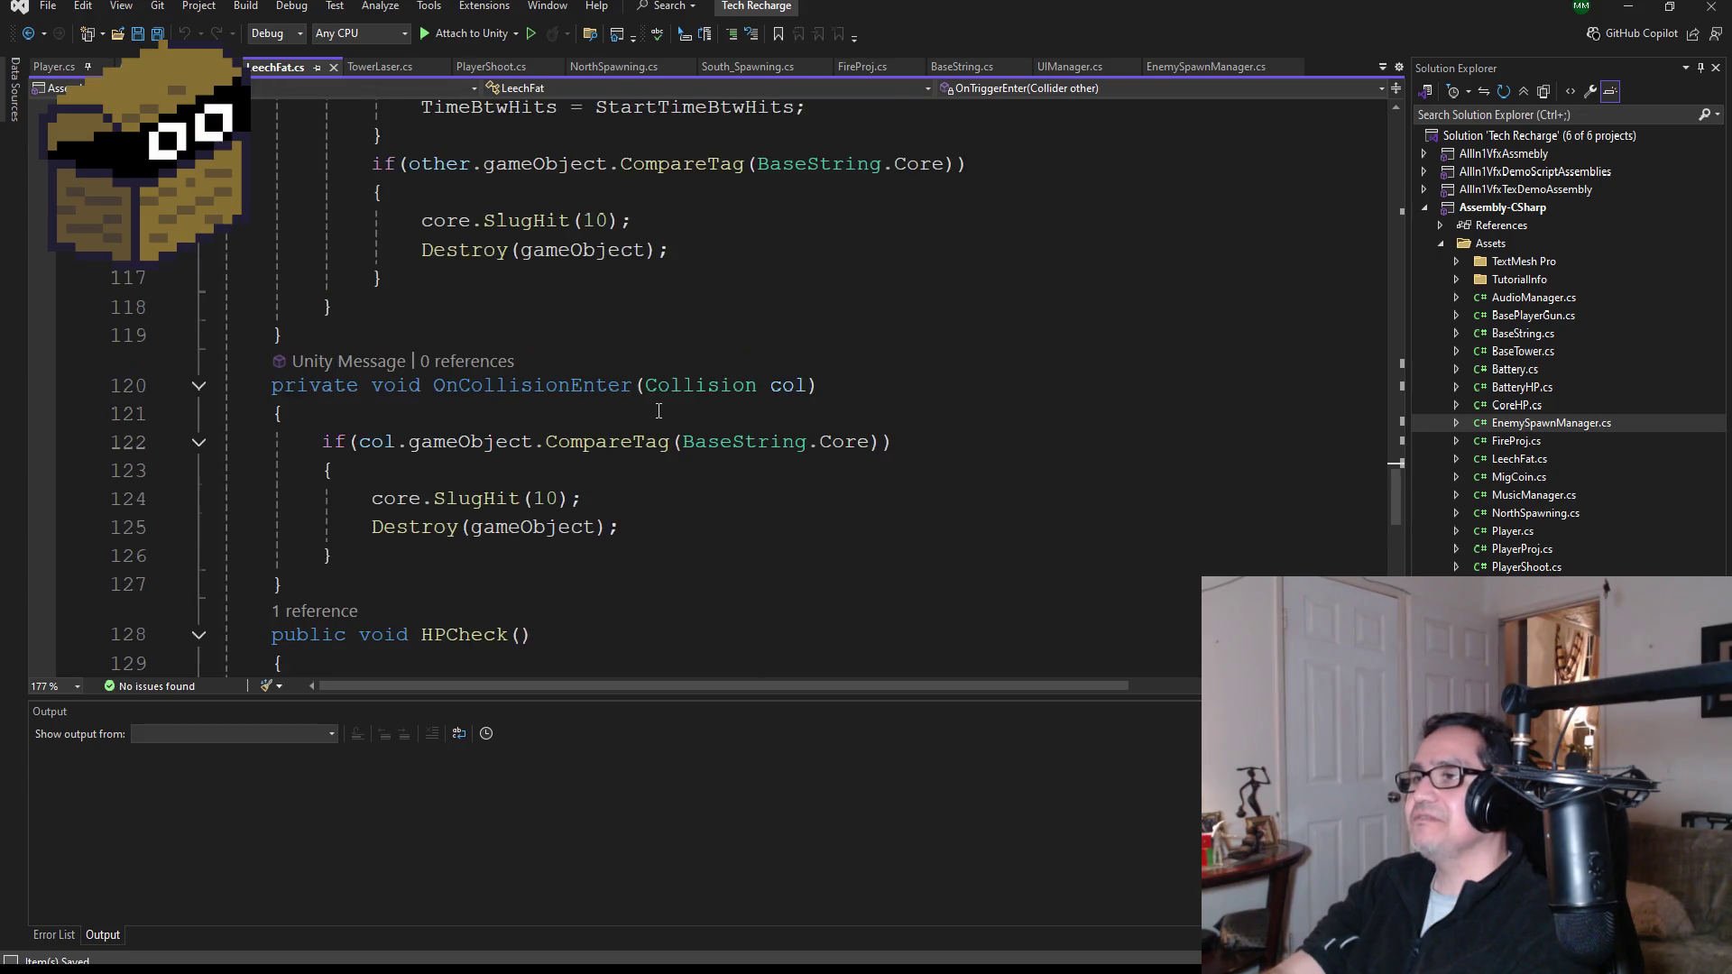
scroll(659, 411, "down", 2)
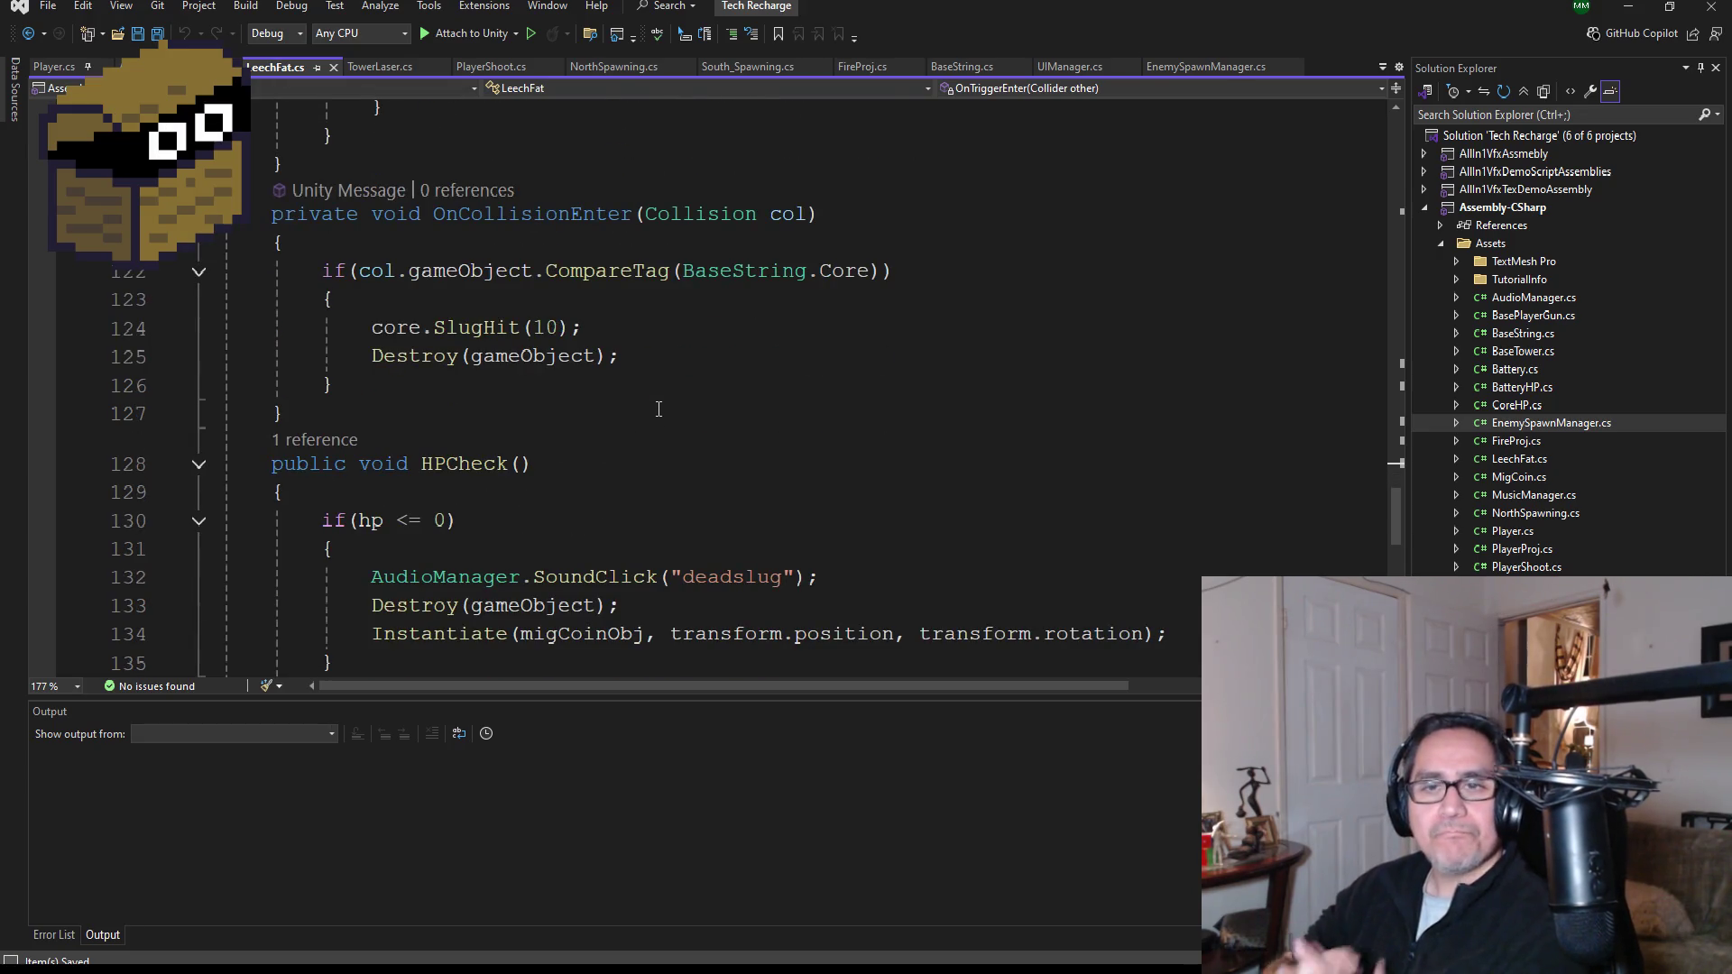
scroll(633, 493, "up", 20)
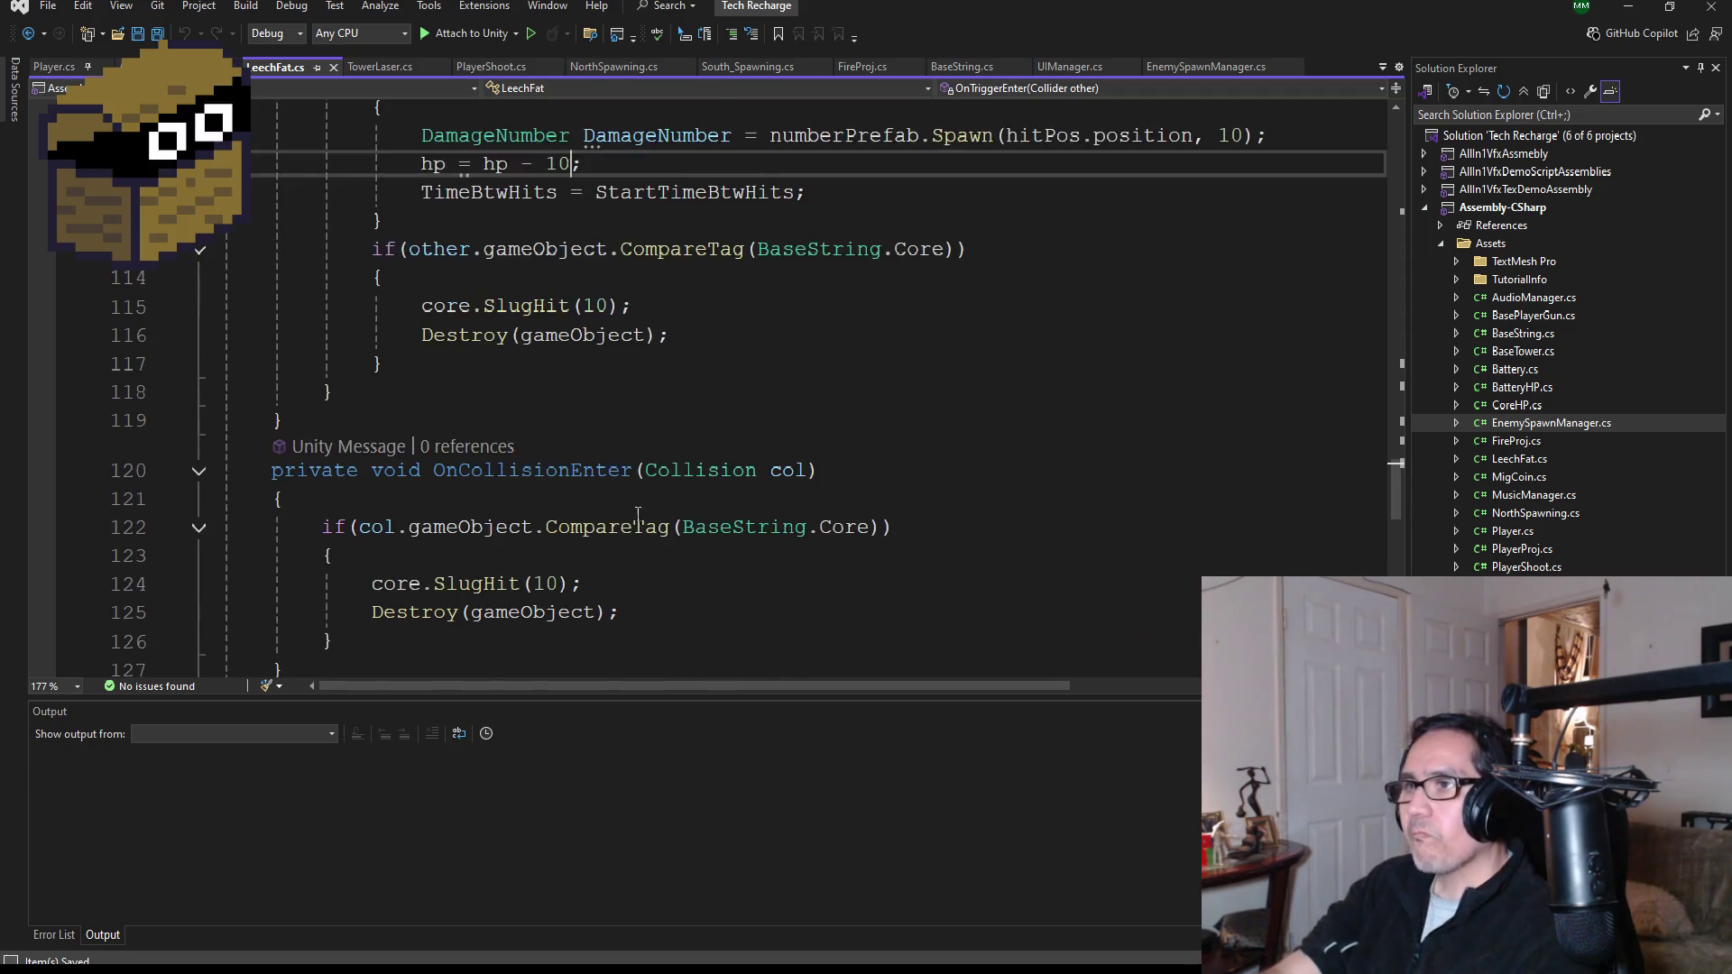
scroll(648, 425, "up", 8)
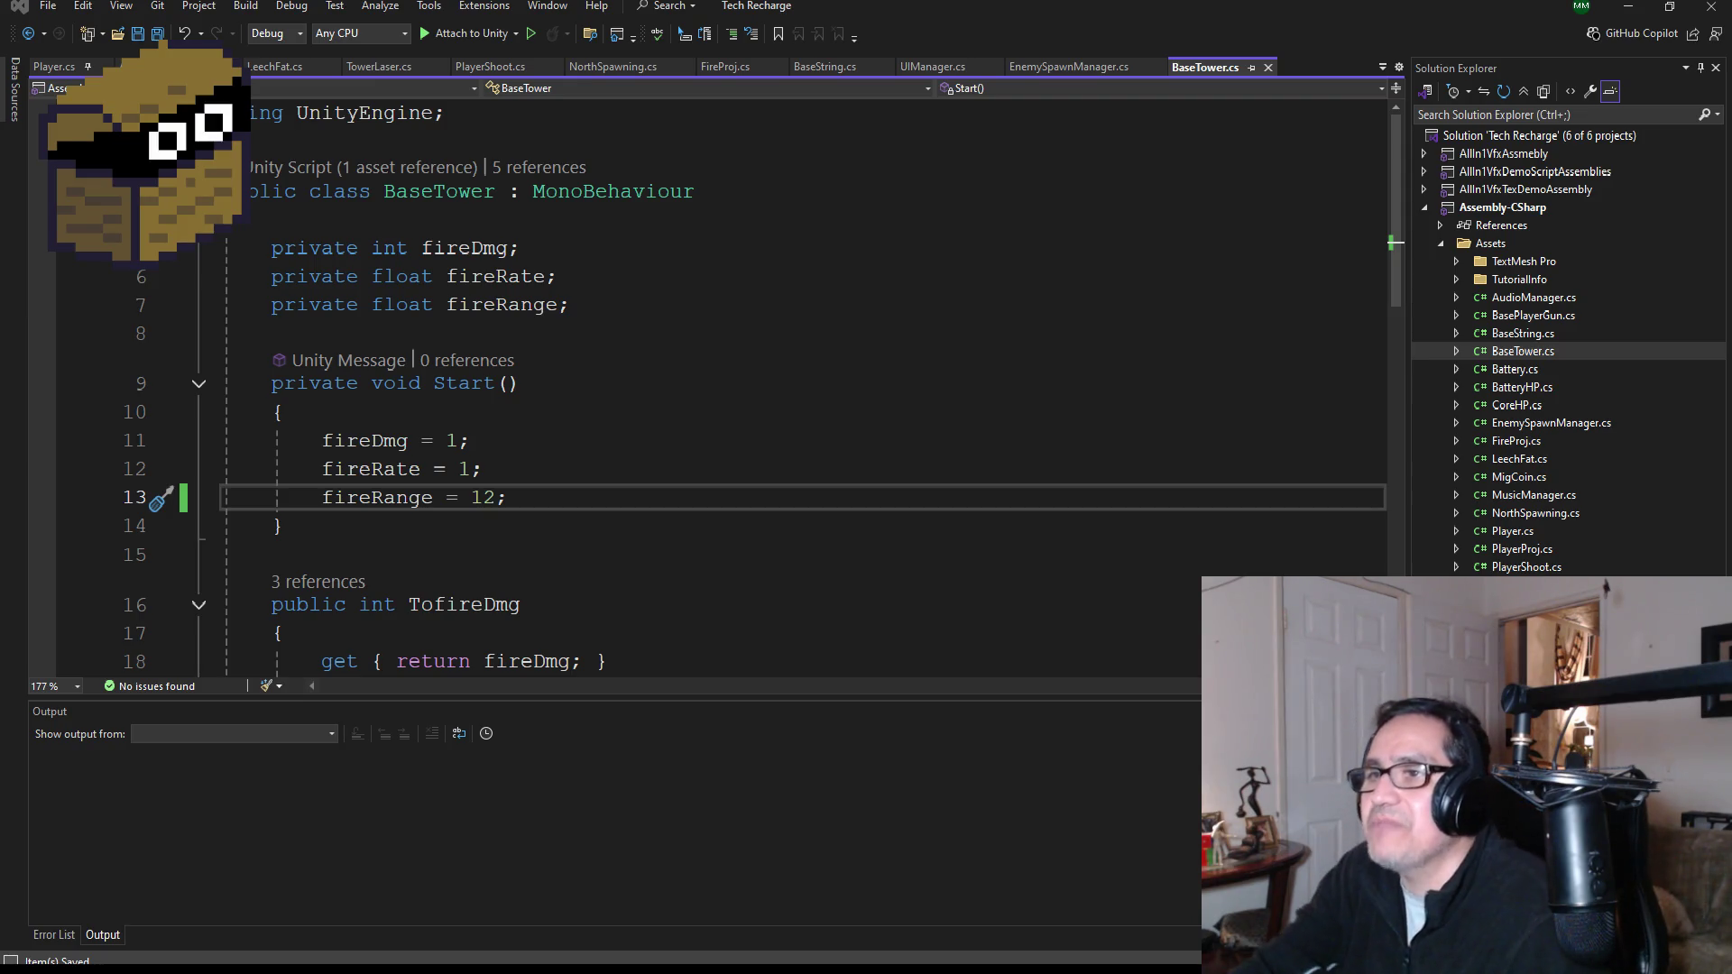
left_click(486, 498)
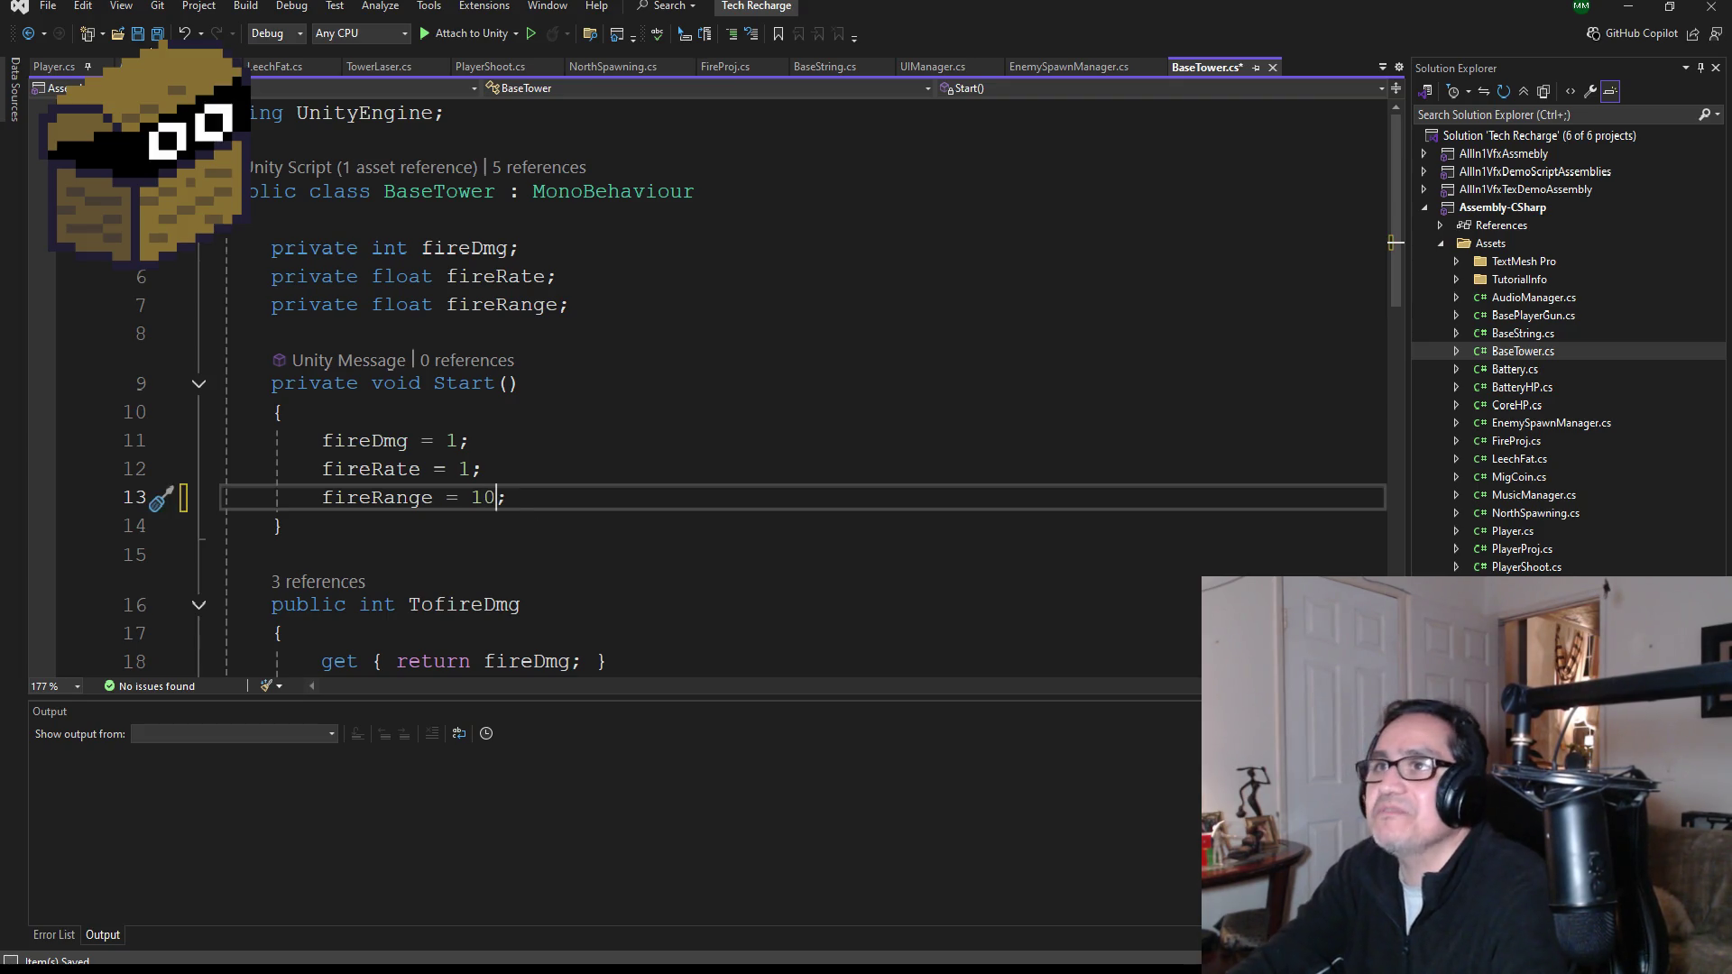
left_click(1629, 26)
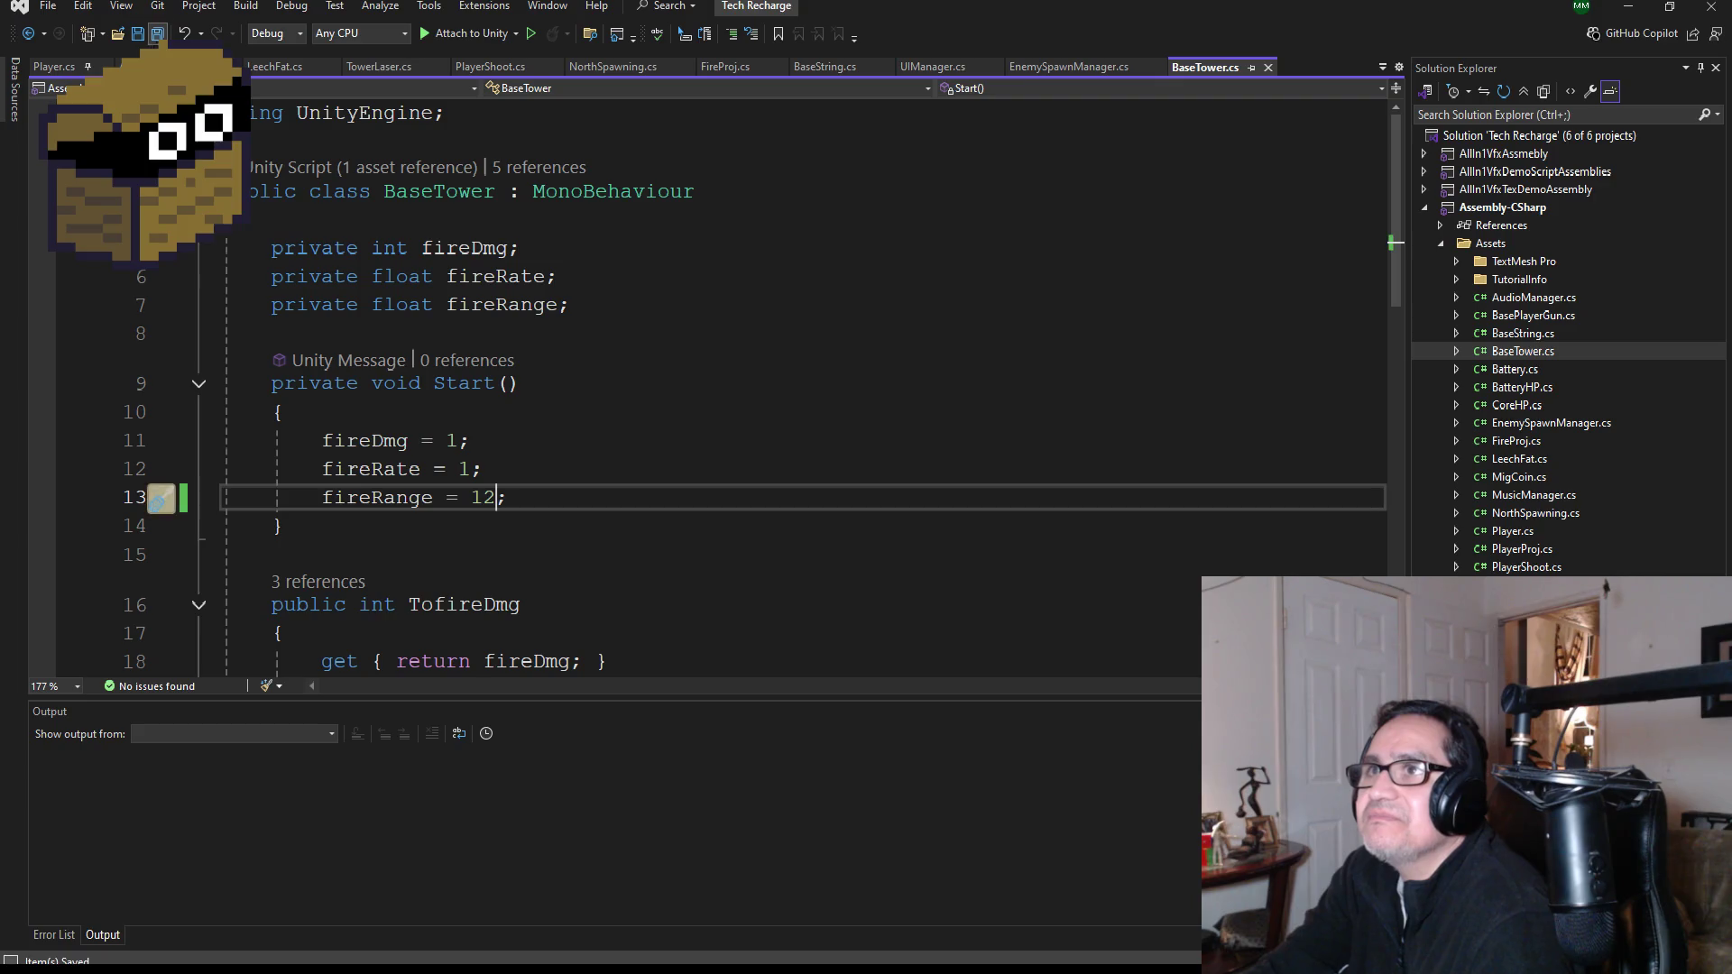
scroll(623, 402, "down", 2)
scroll(632, 391, "up", 2)
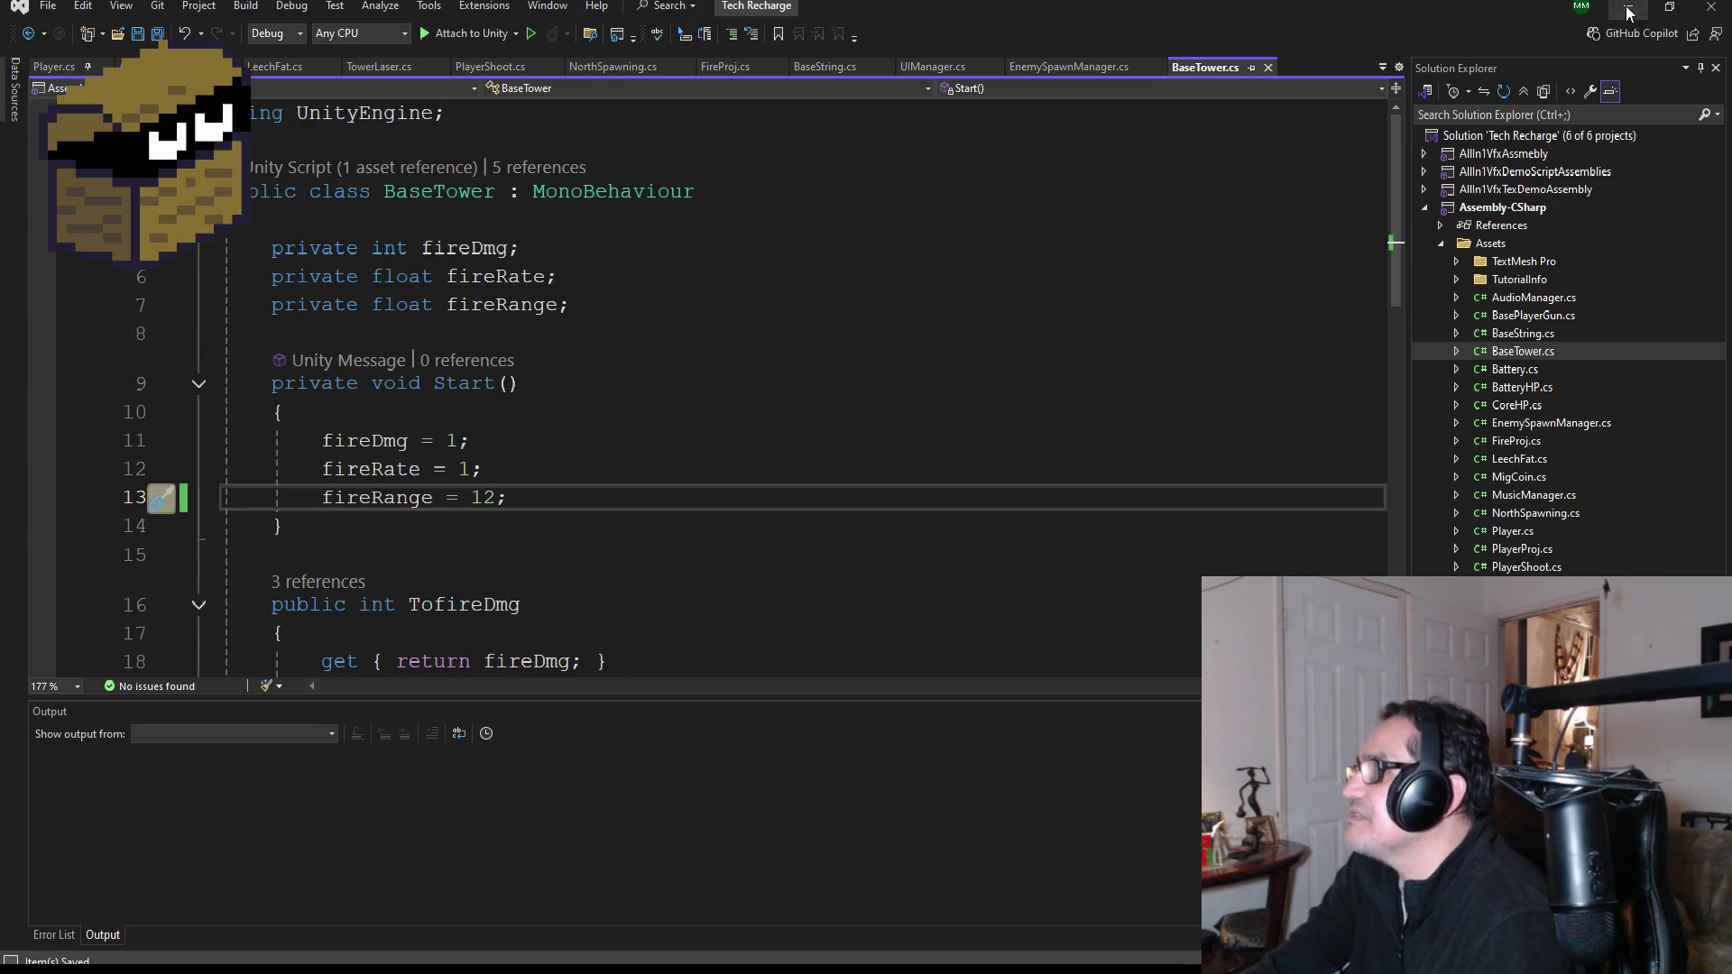
left_click(1628, 12)
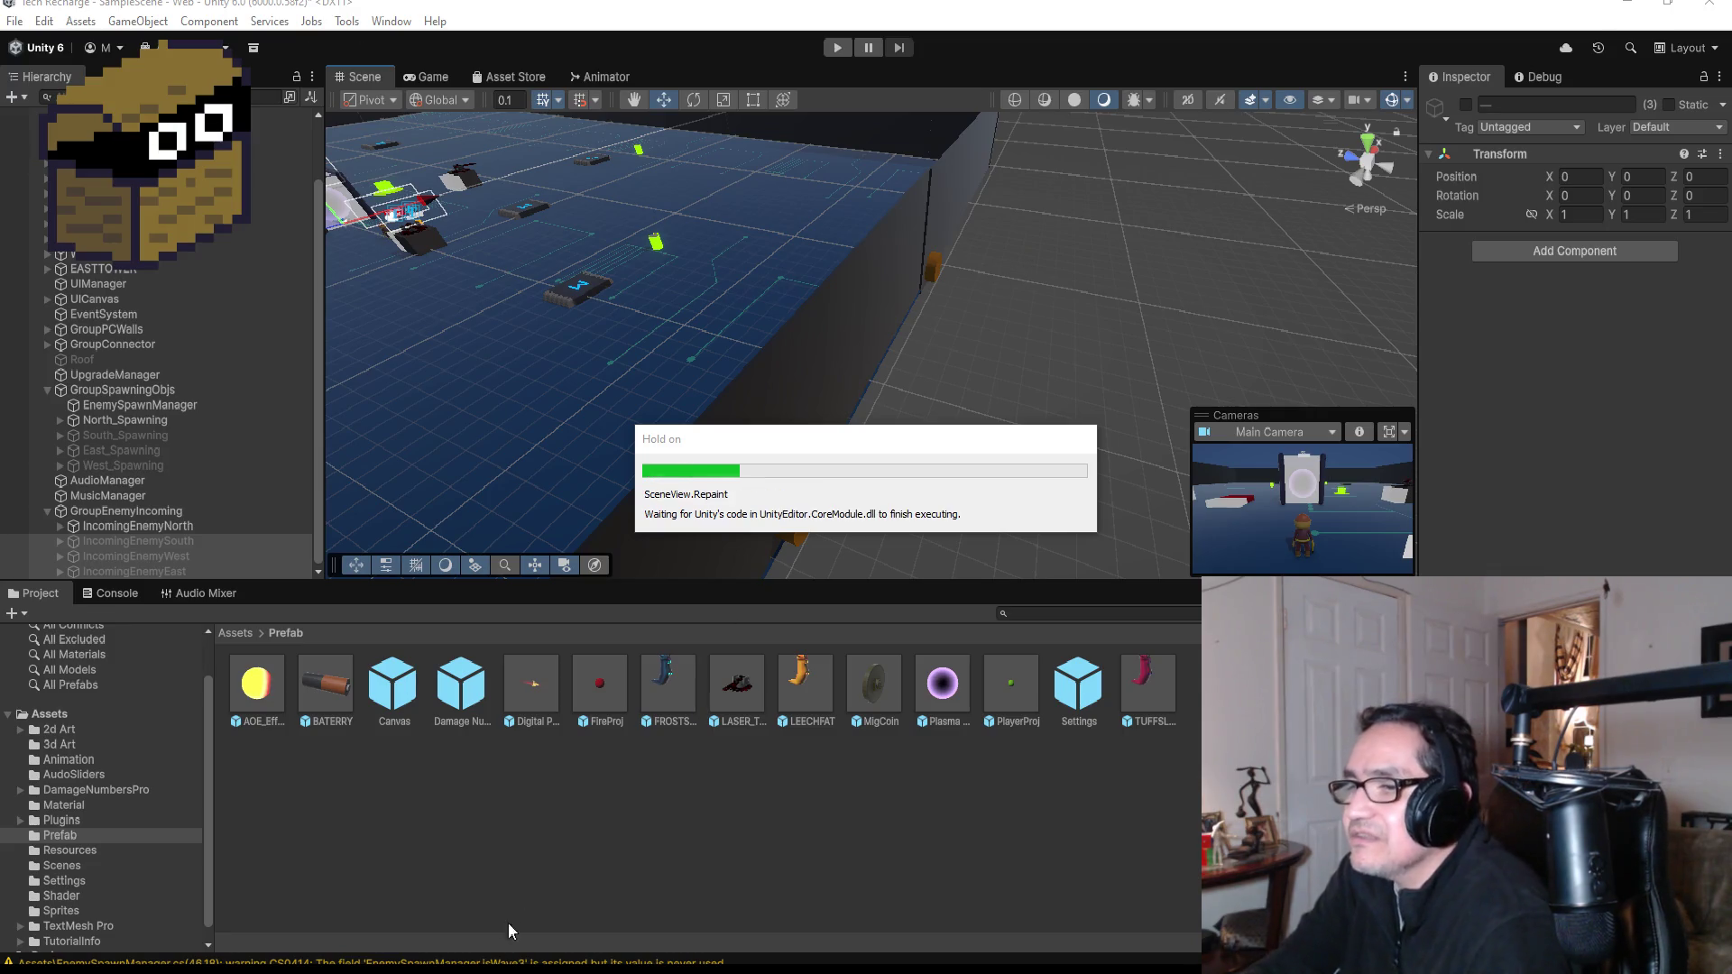
key("alt+Tab")
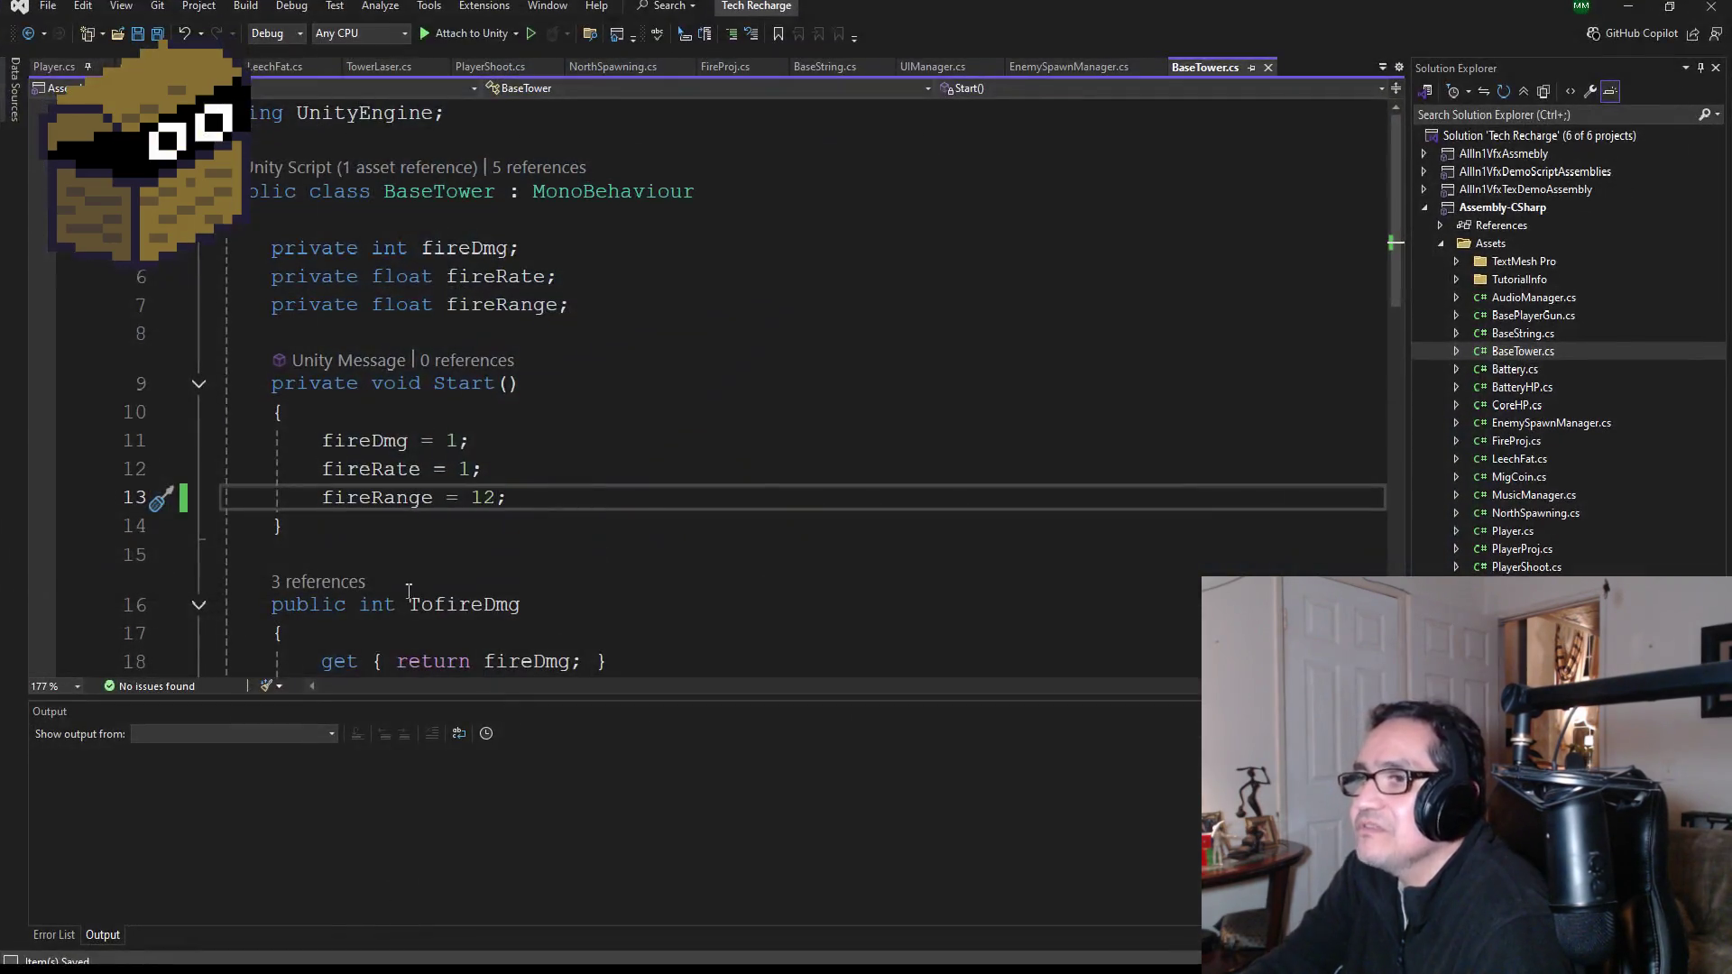
- Open BatteryHP.cs, change line 58's divisor from / 5 to / 4, and minimize Visual Studio
double_click(1517, 372)
double_click(1517, 389)
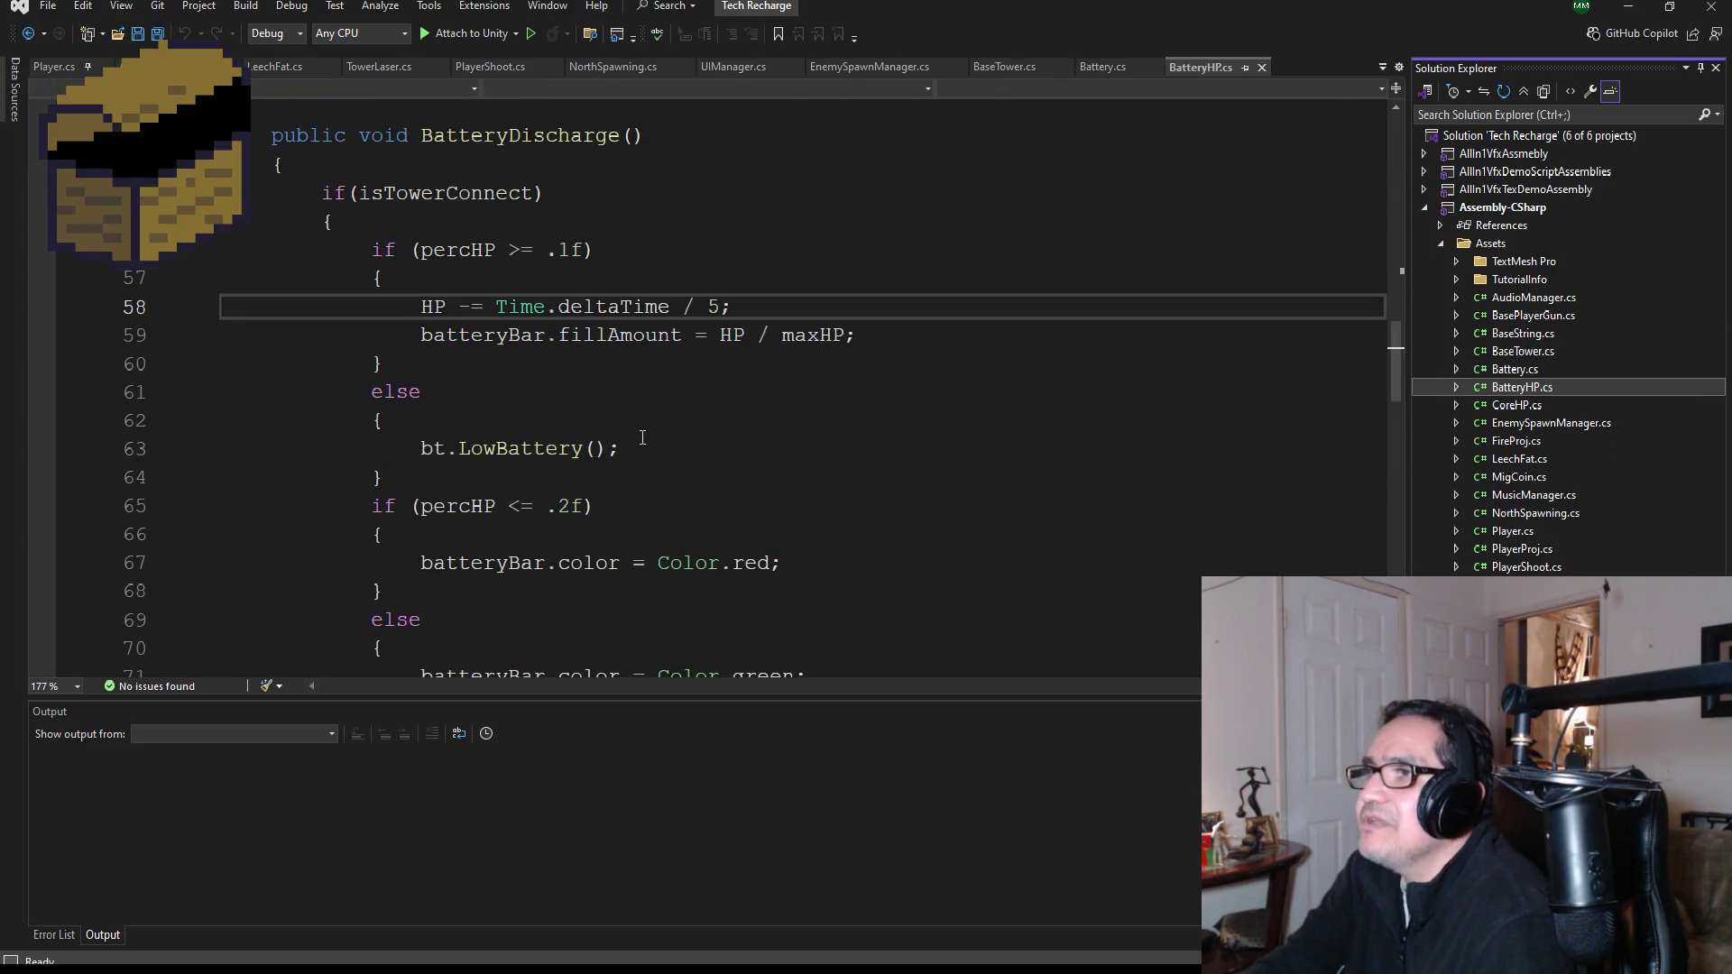
scroll(642, 437, "up", 2)
left_click(723, 476)
type("4")
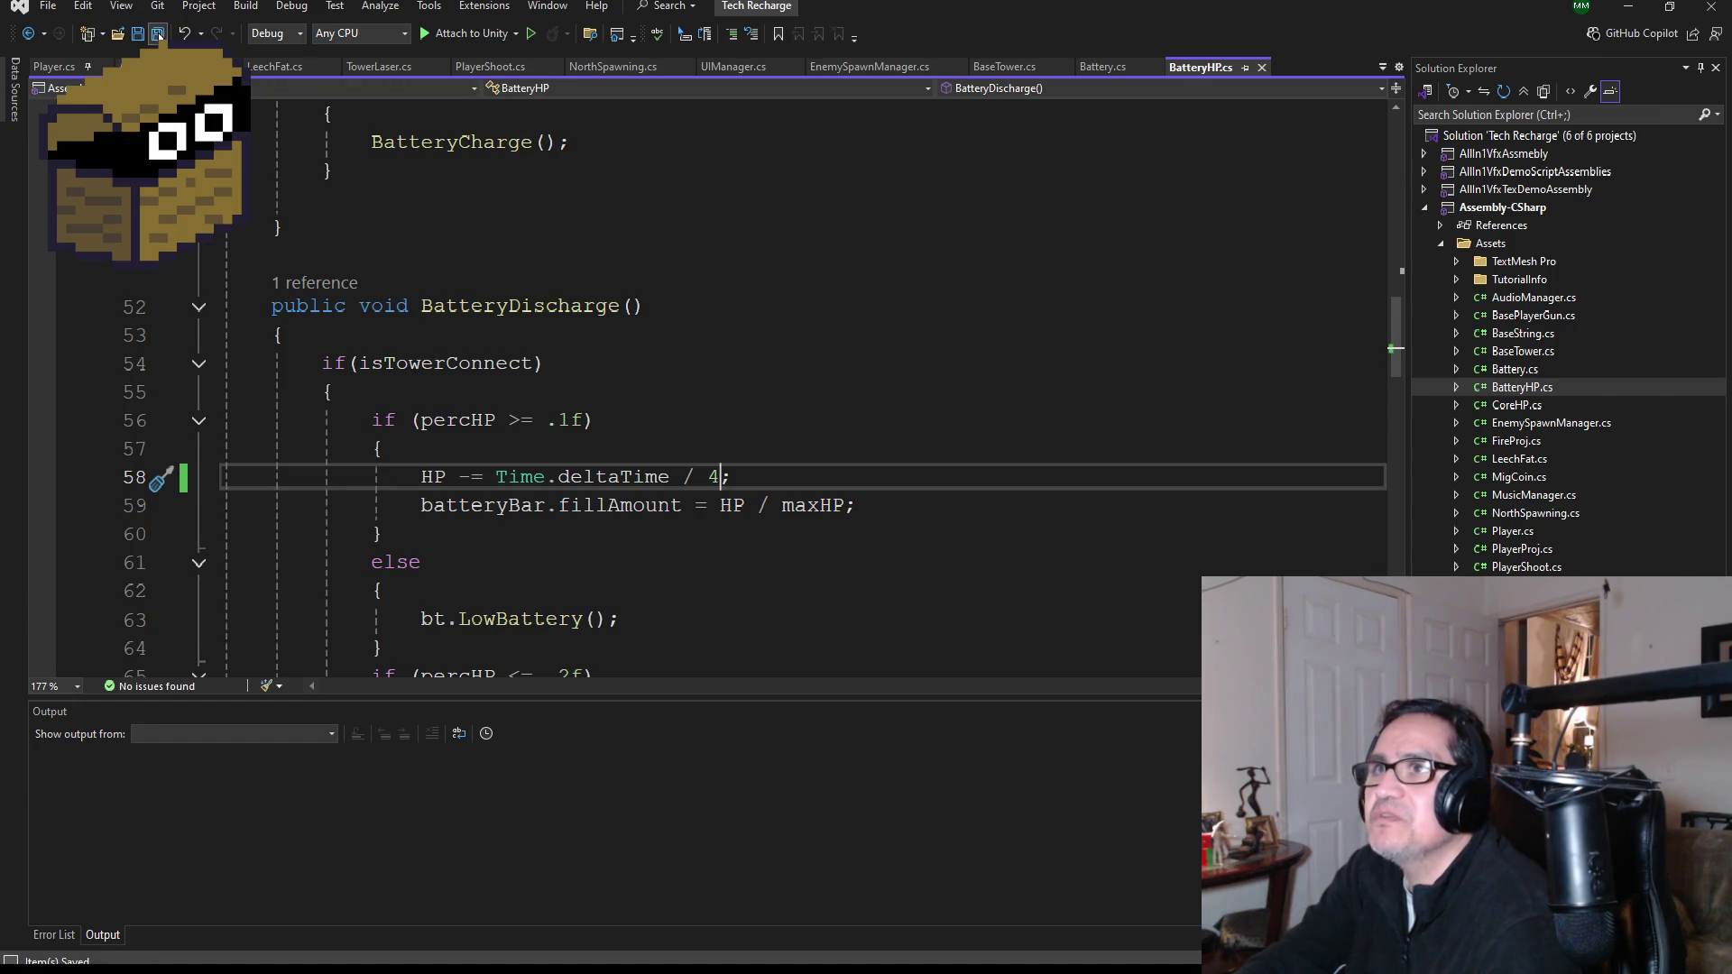
left_click(1625, 9)
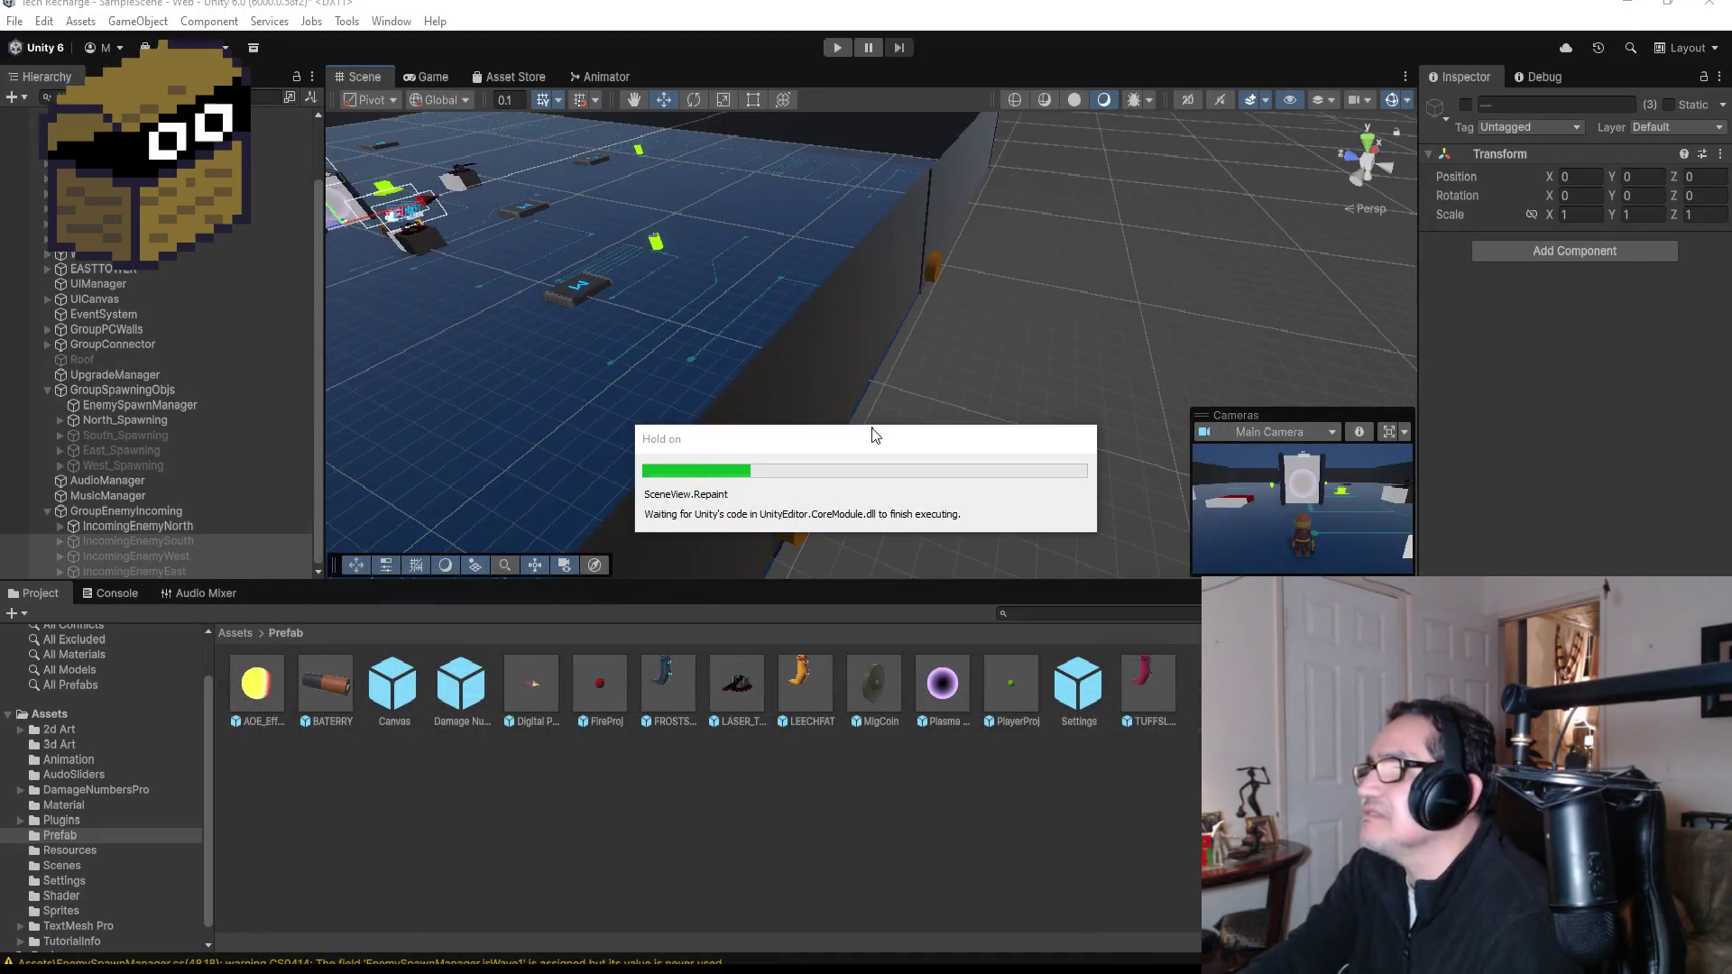
- Start Play mode, dismiss How To Play, and run past the portal and turret boxes
left_click(837, 48)
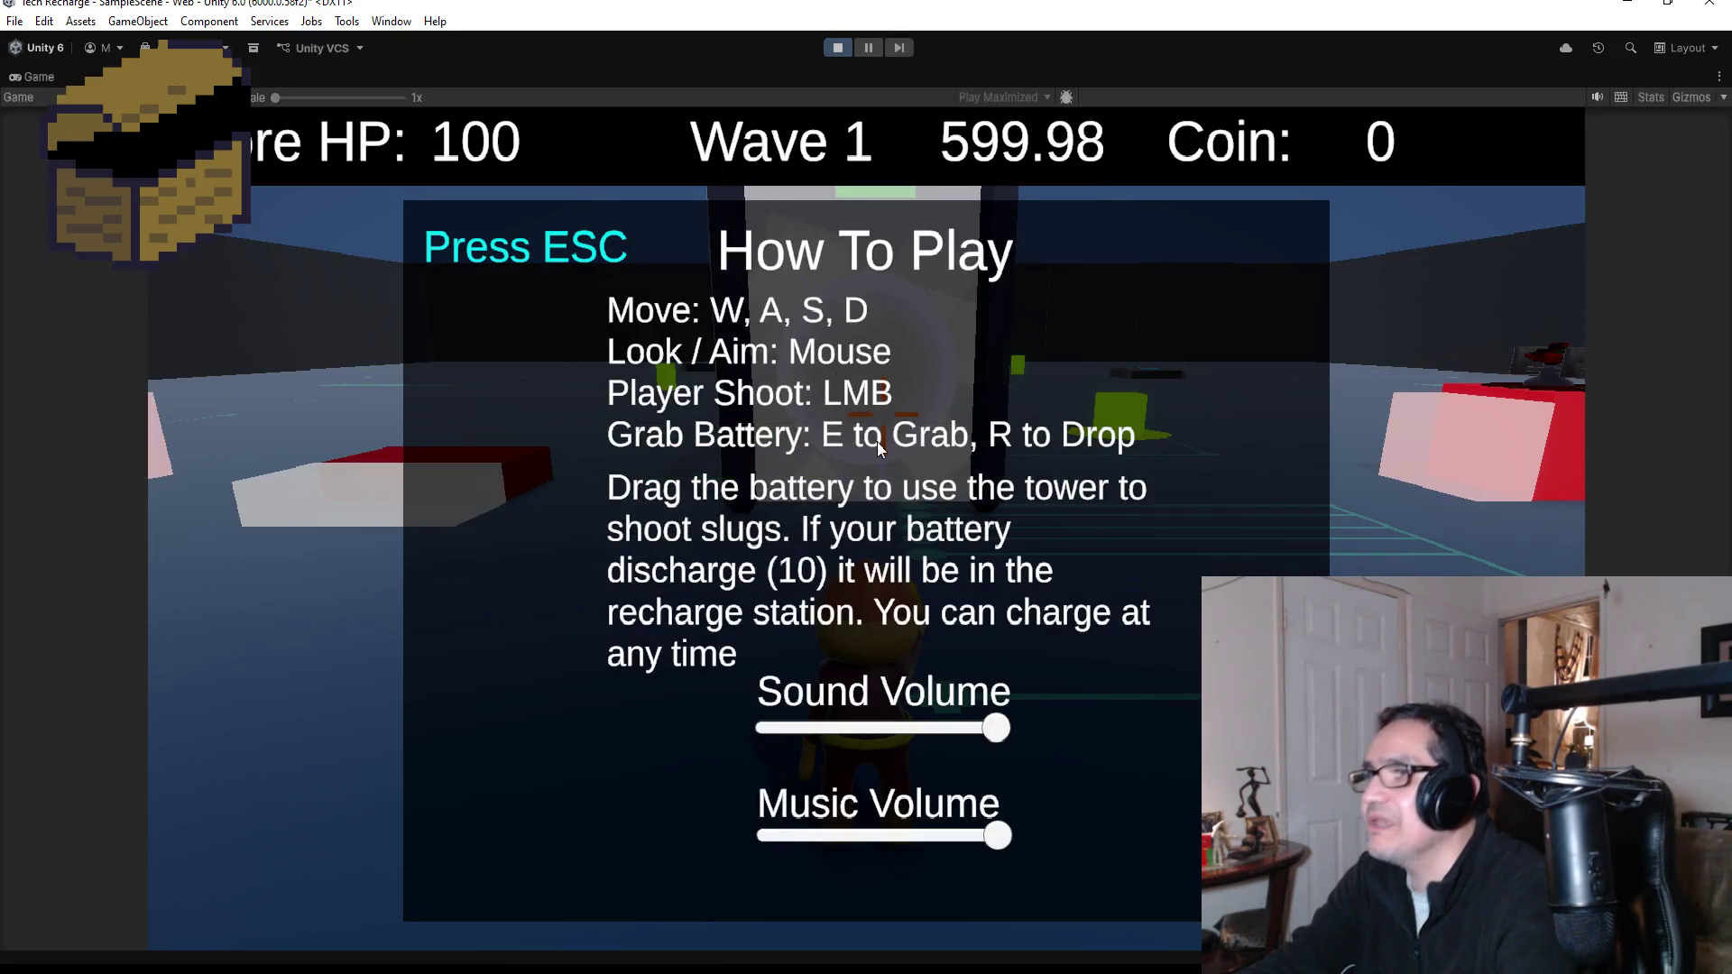
key("Escape")
key("w")
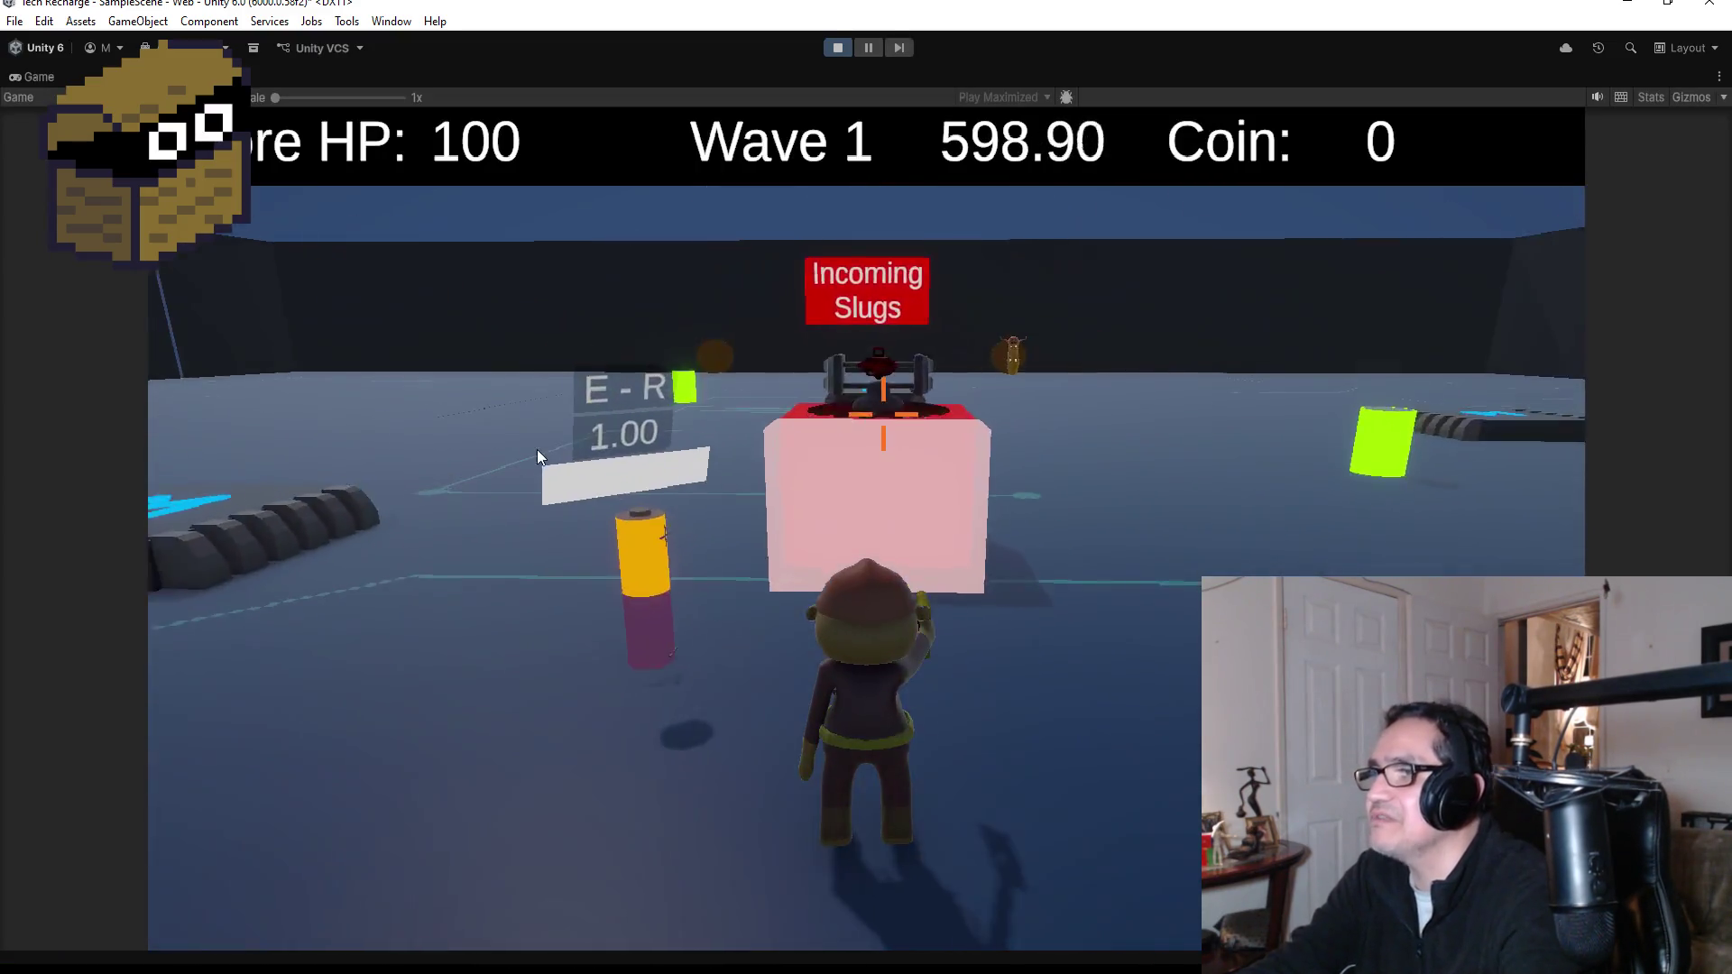
key("w")
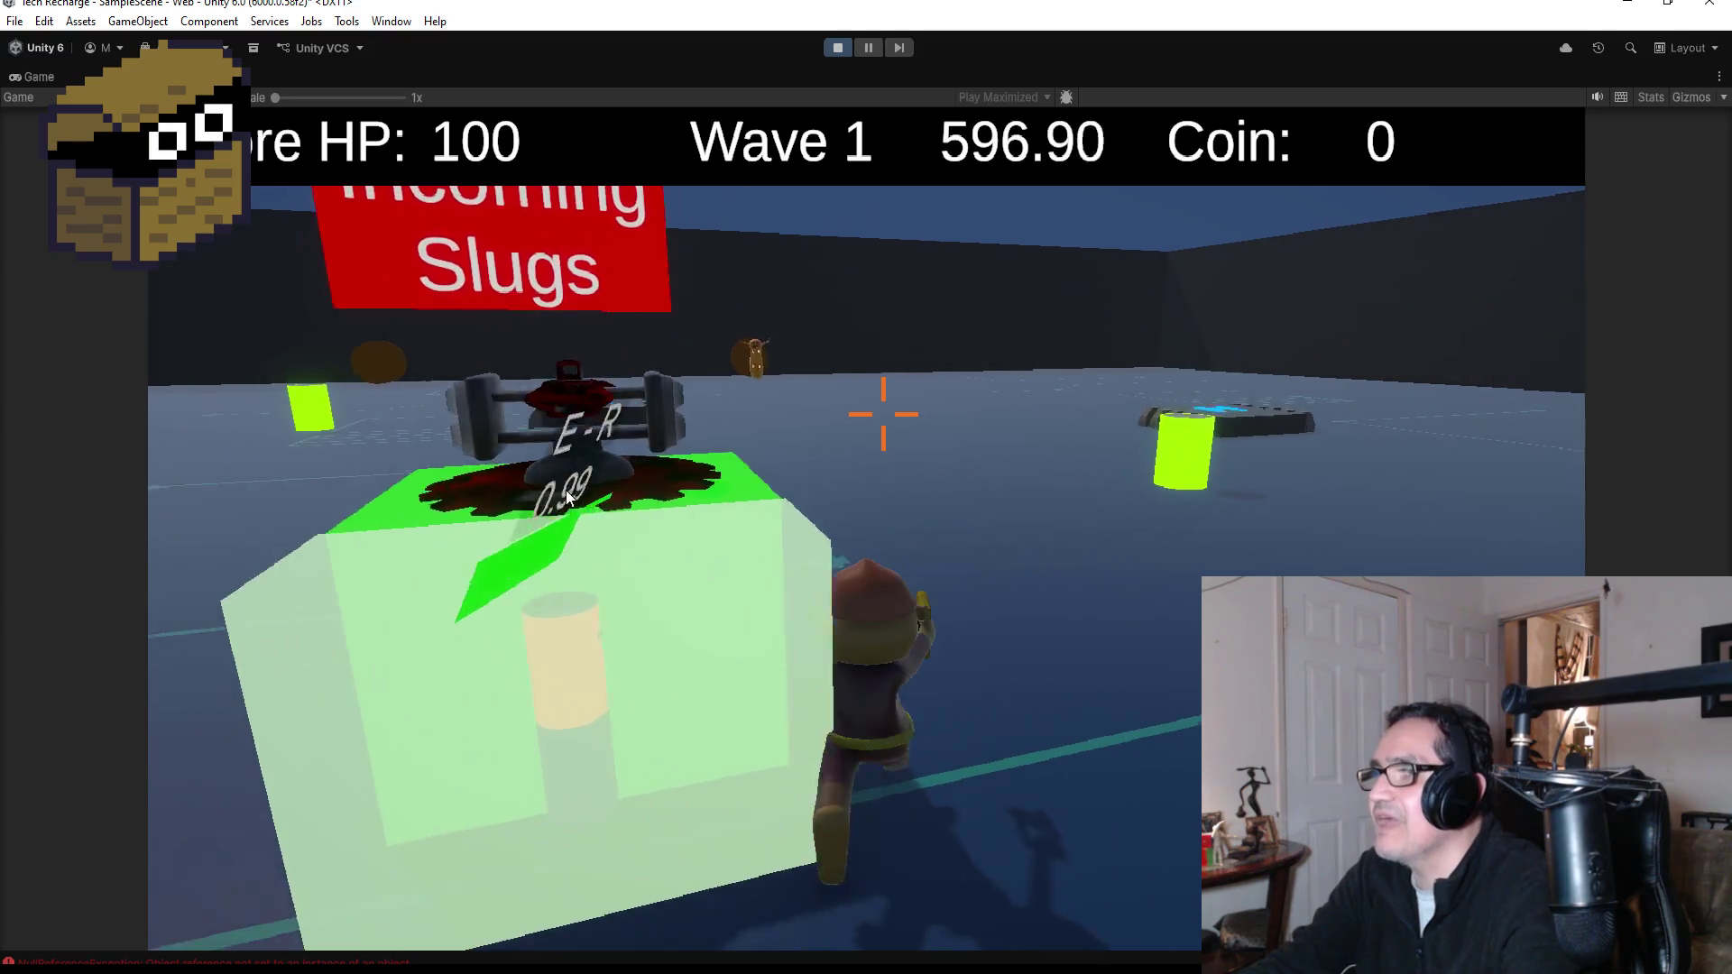
key("w")
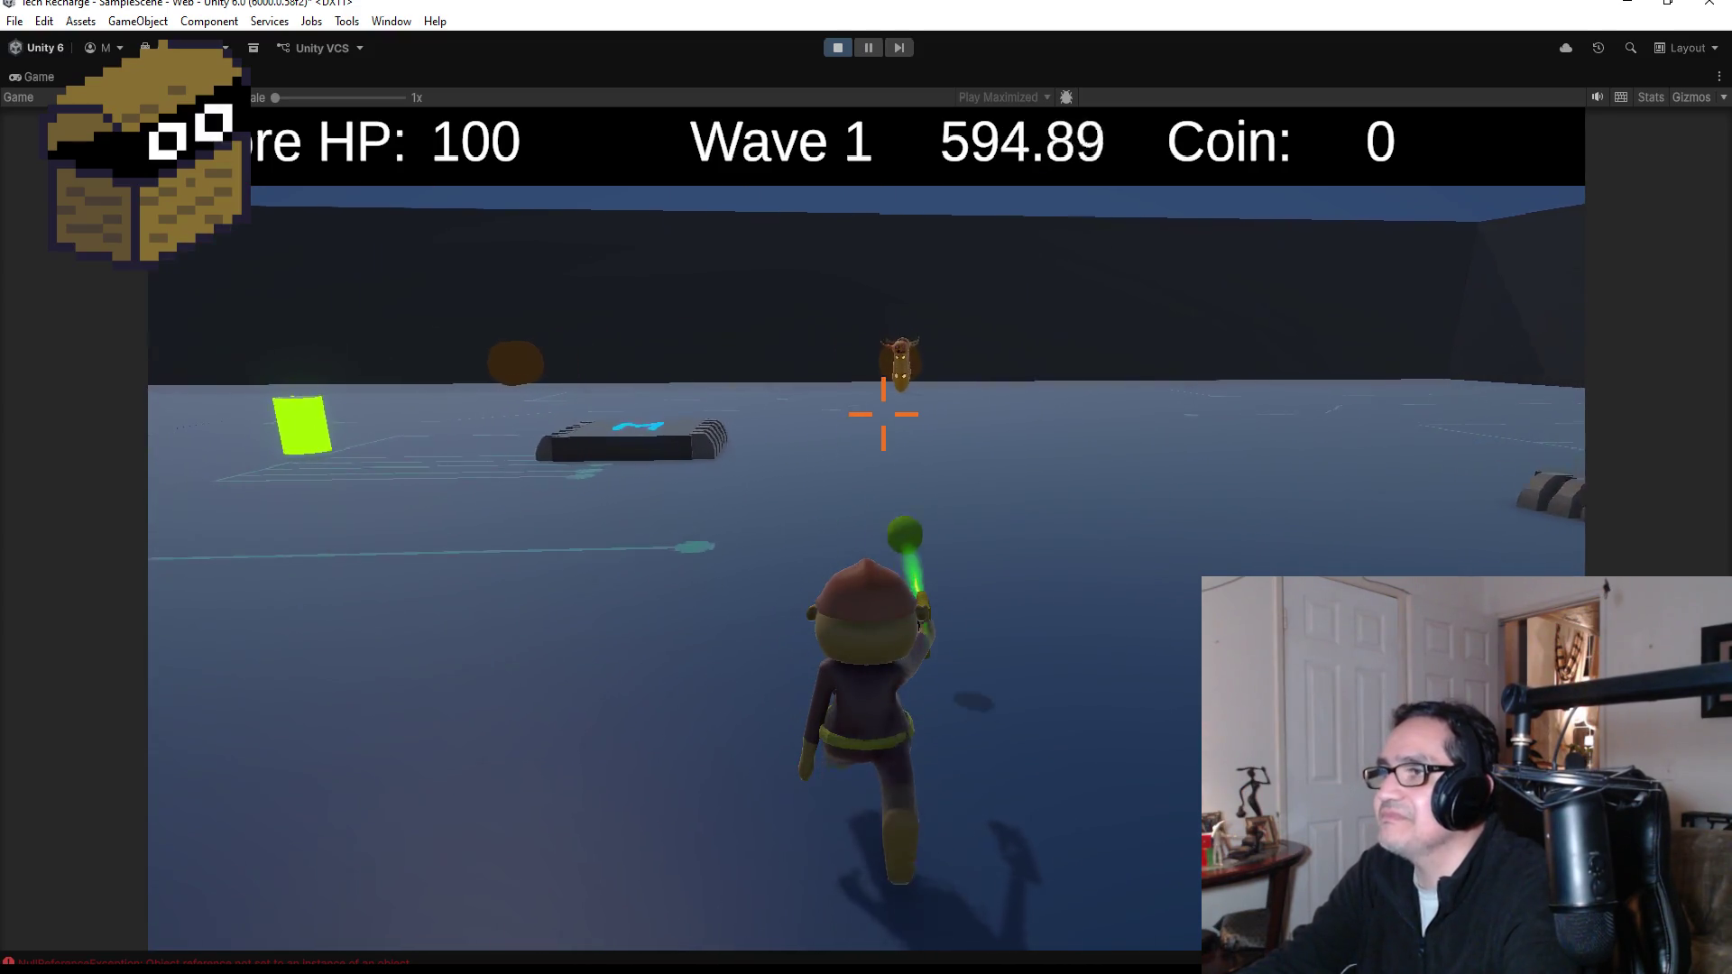
key("w")
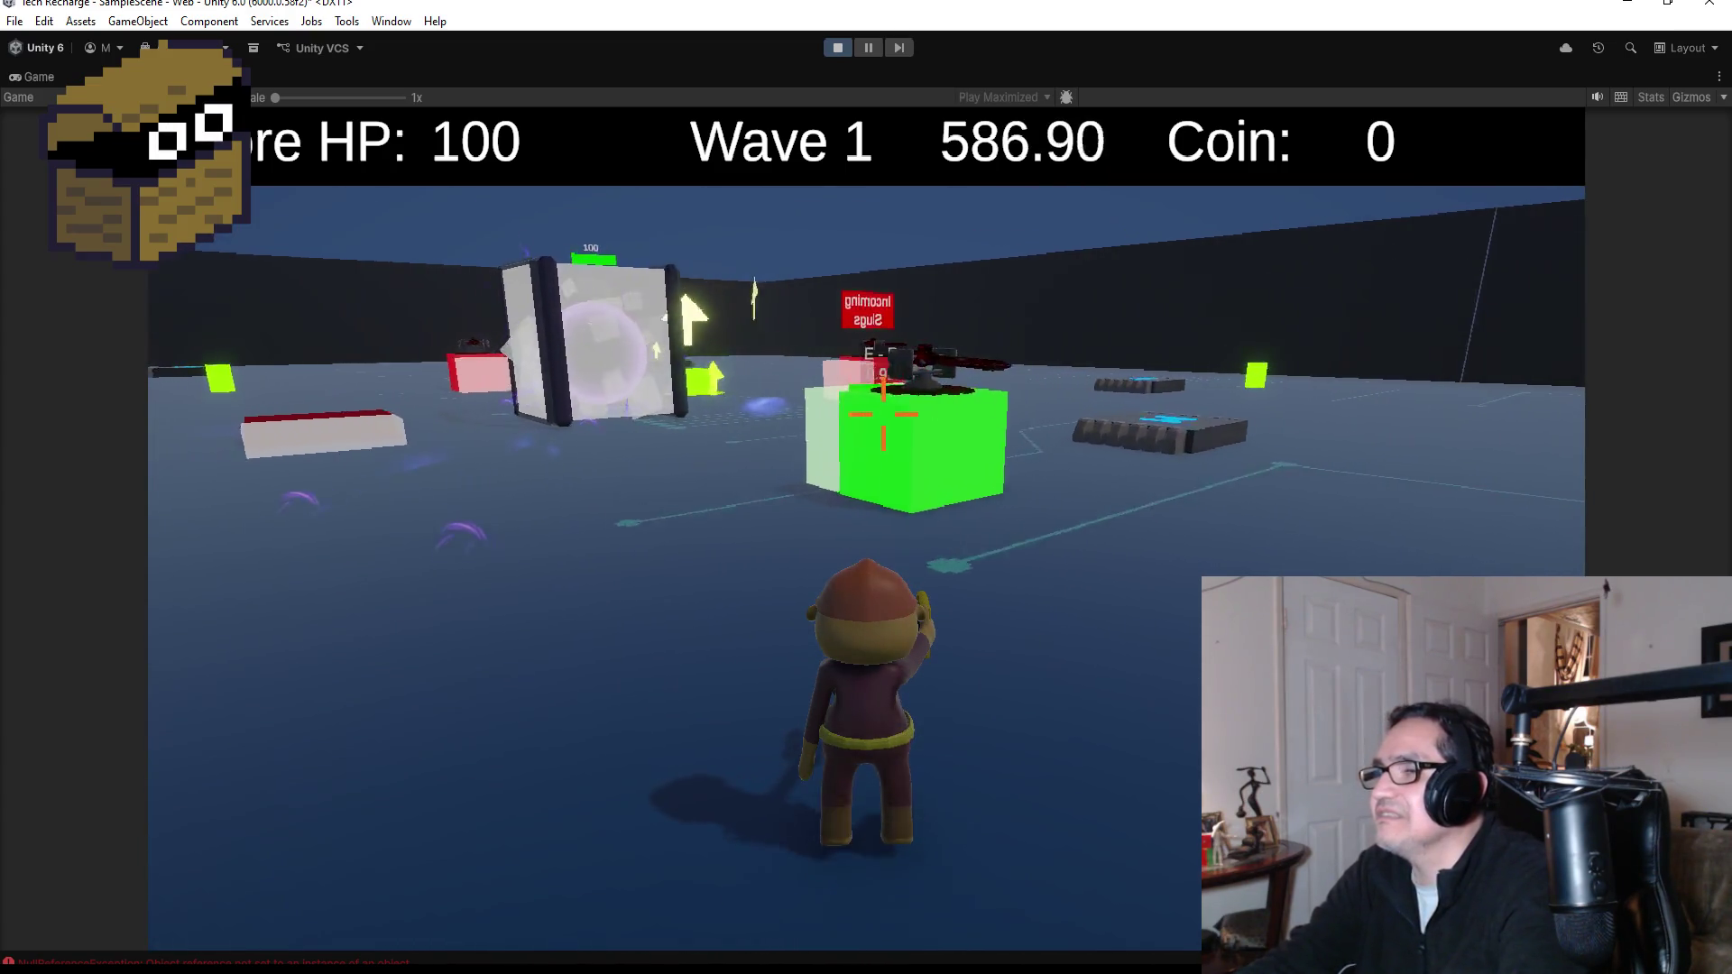
key("w")
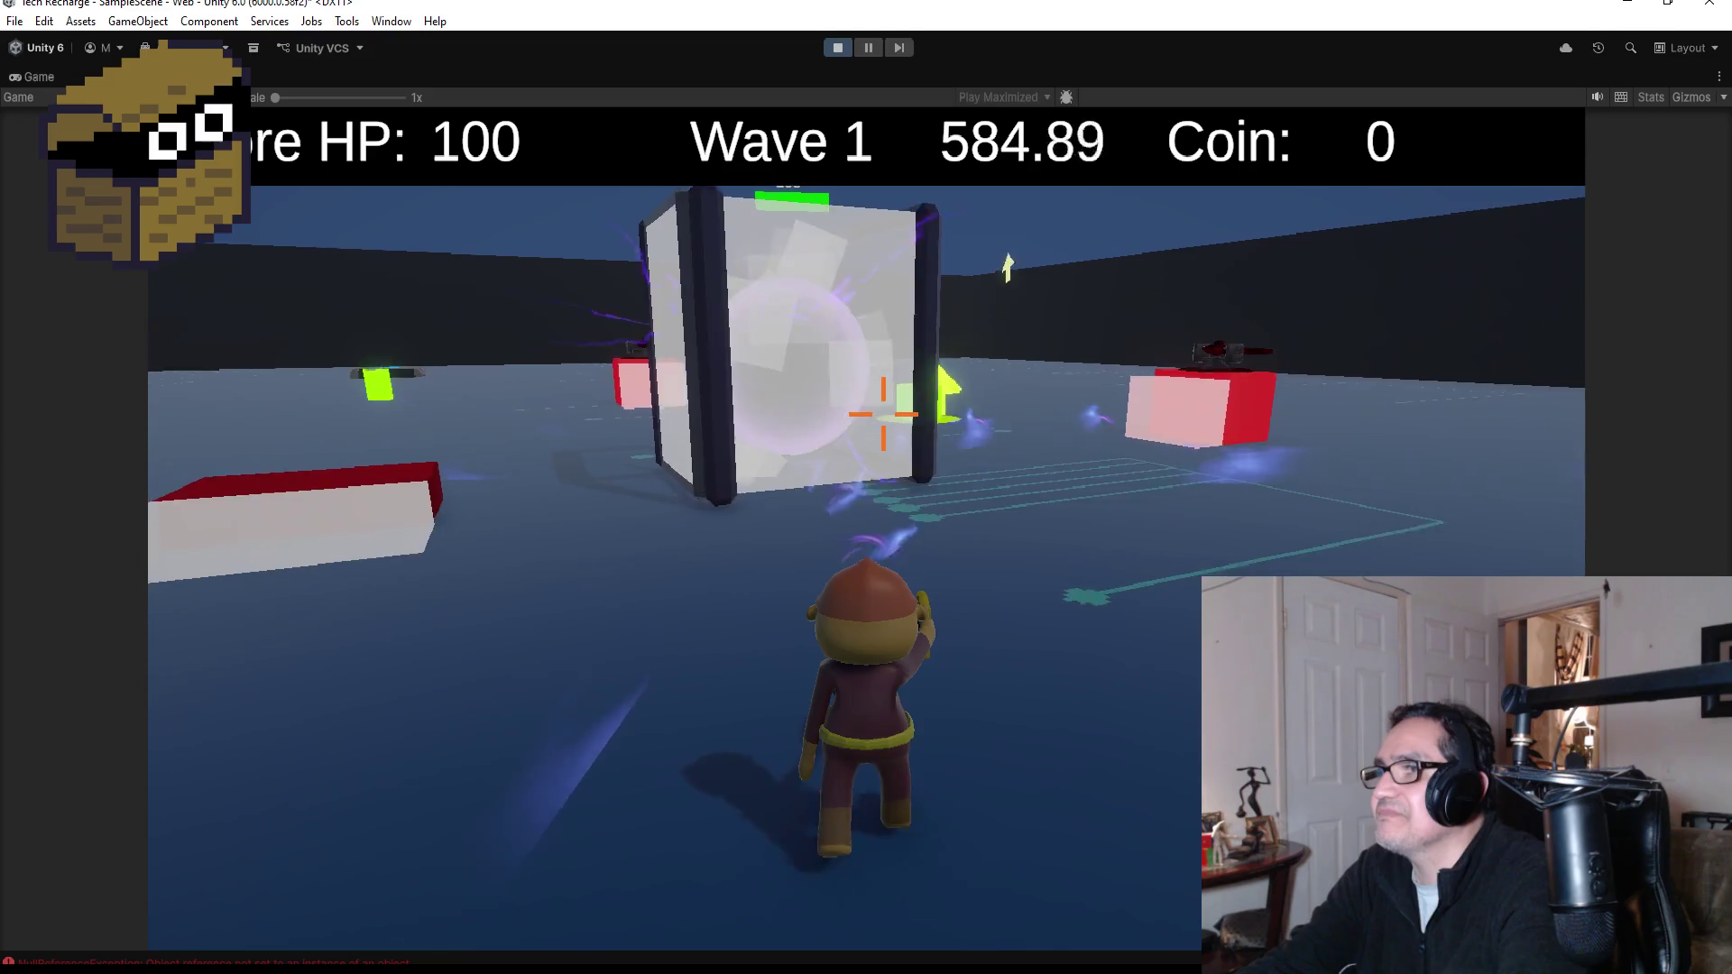
key("w")
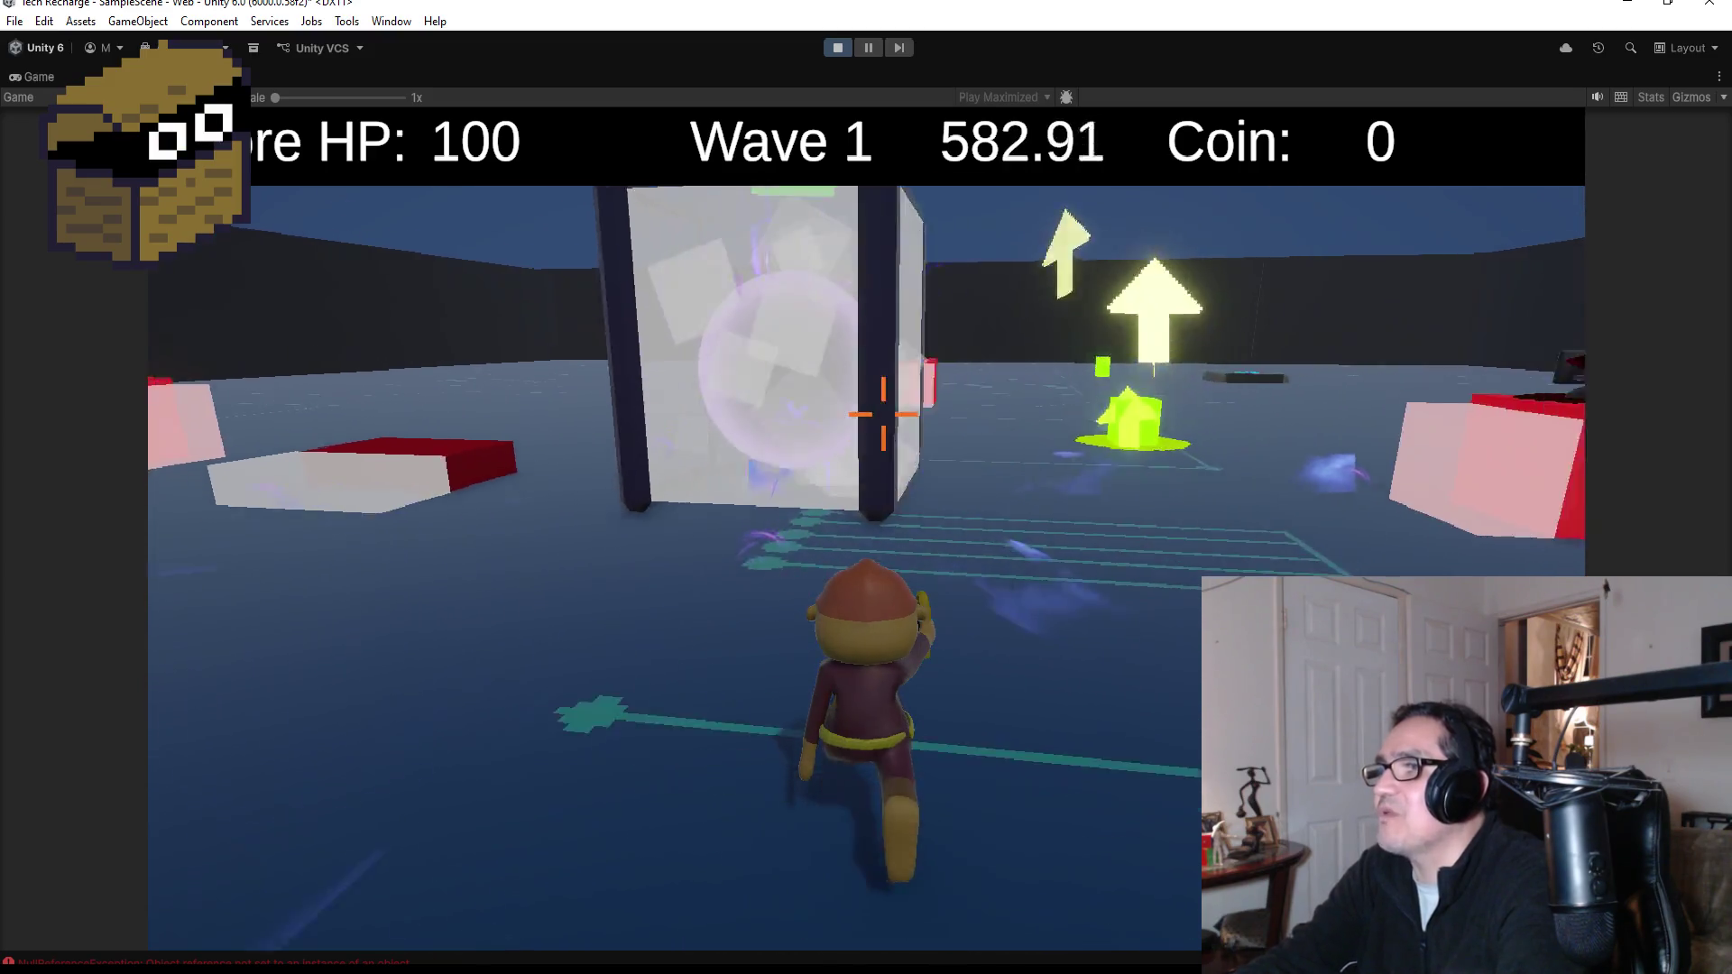
key("w")
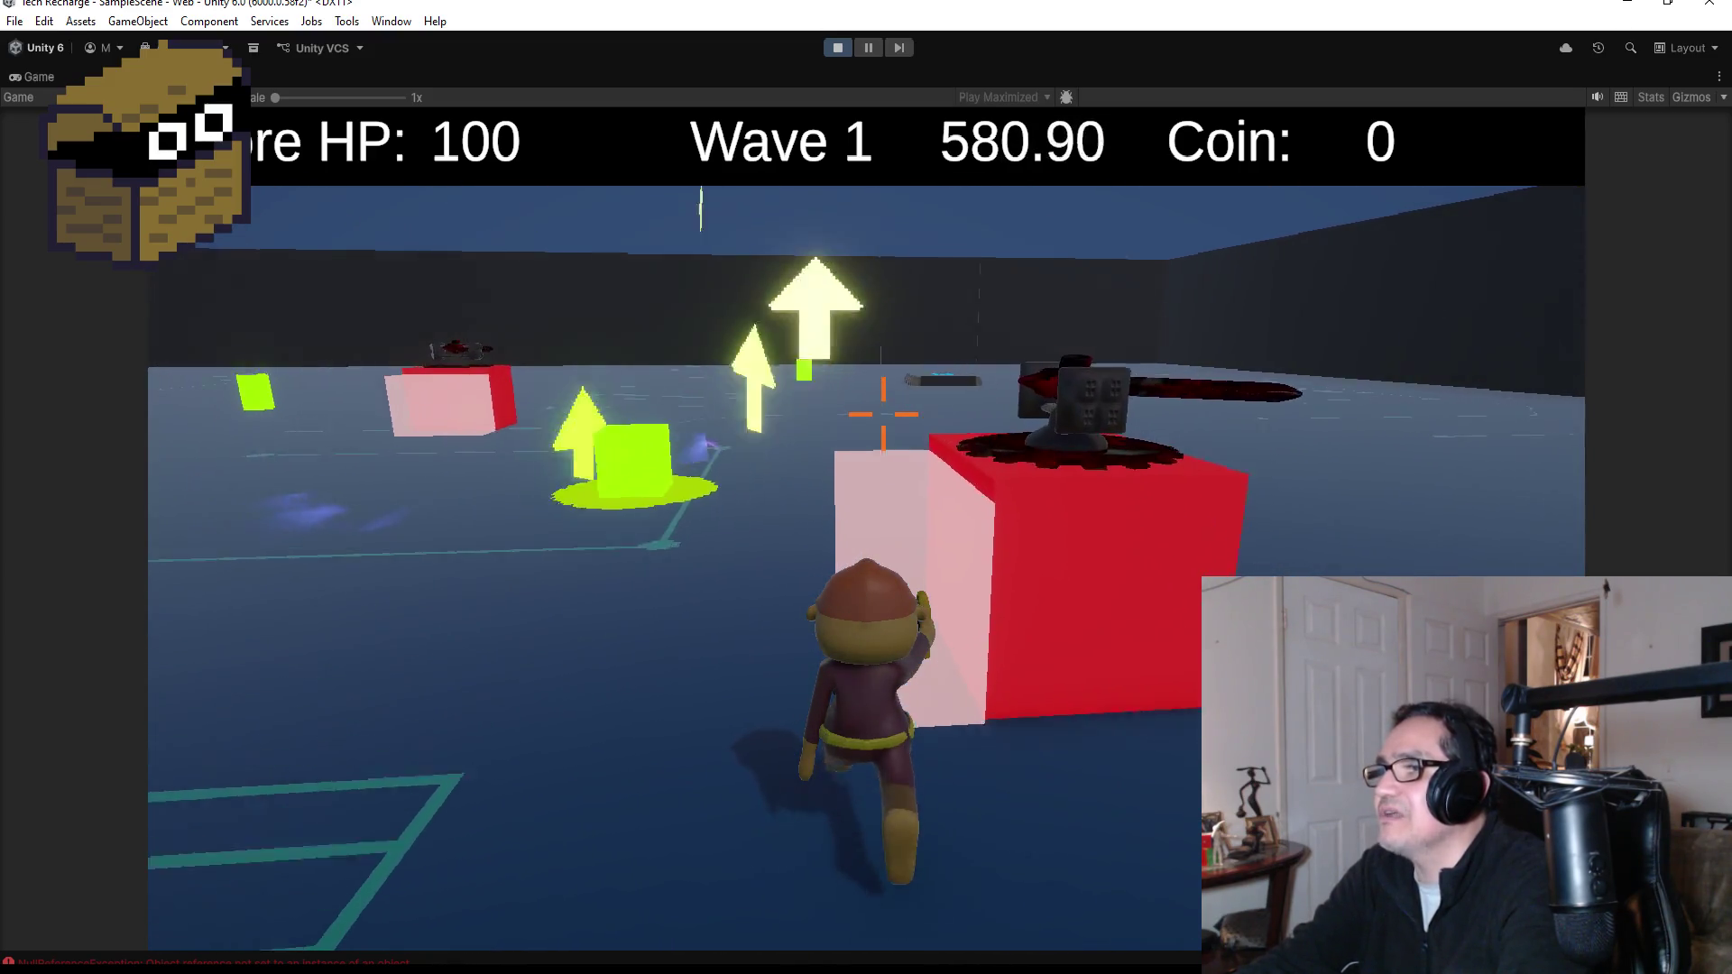
key("w")
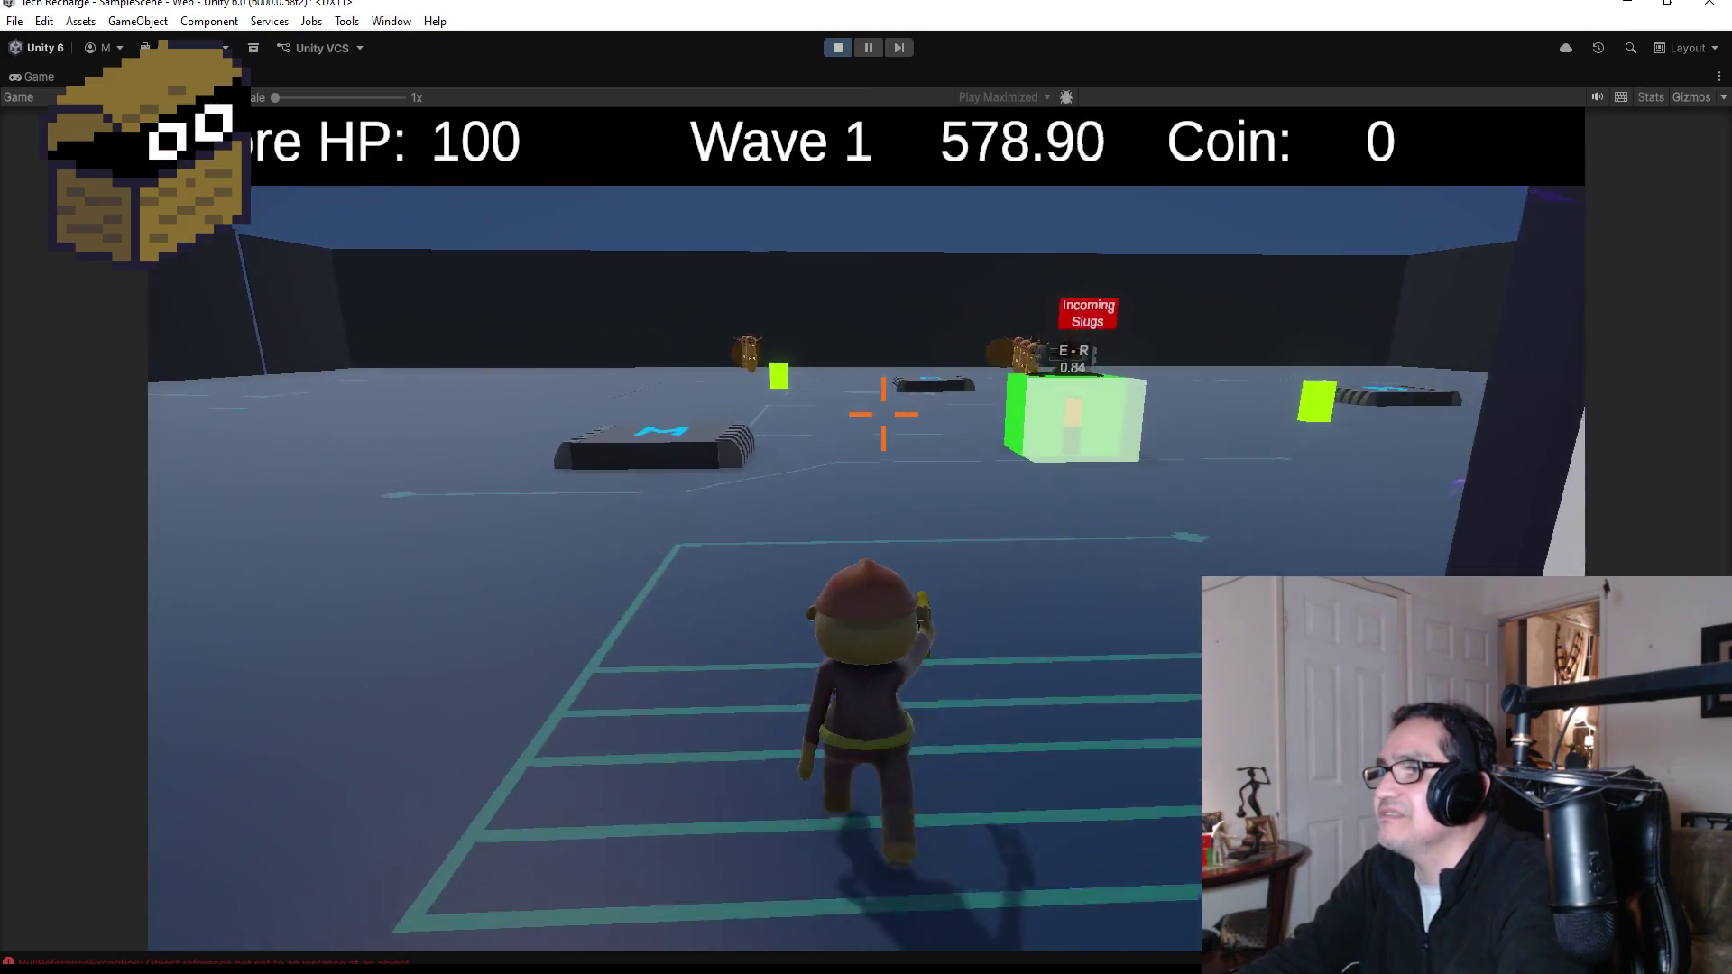
key("w")
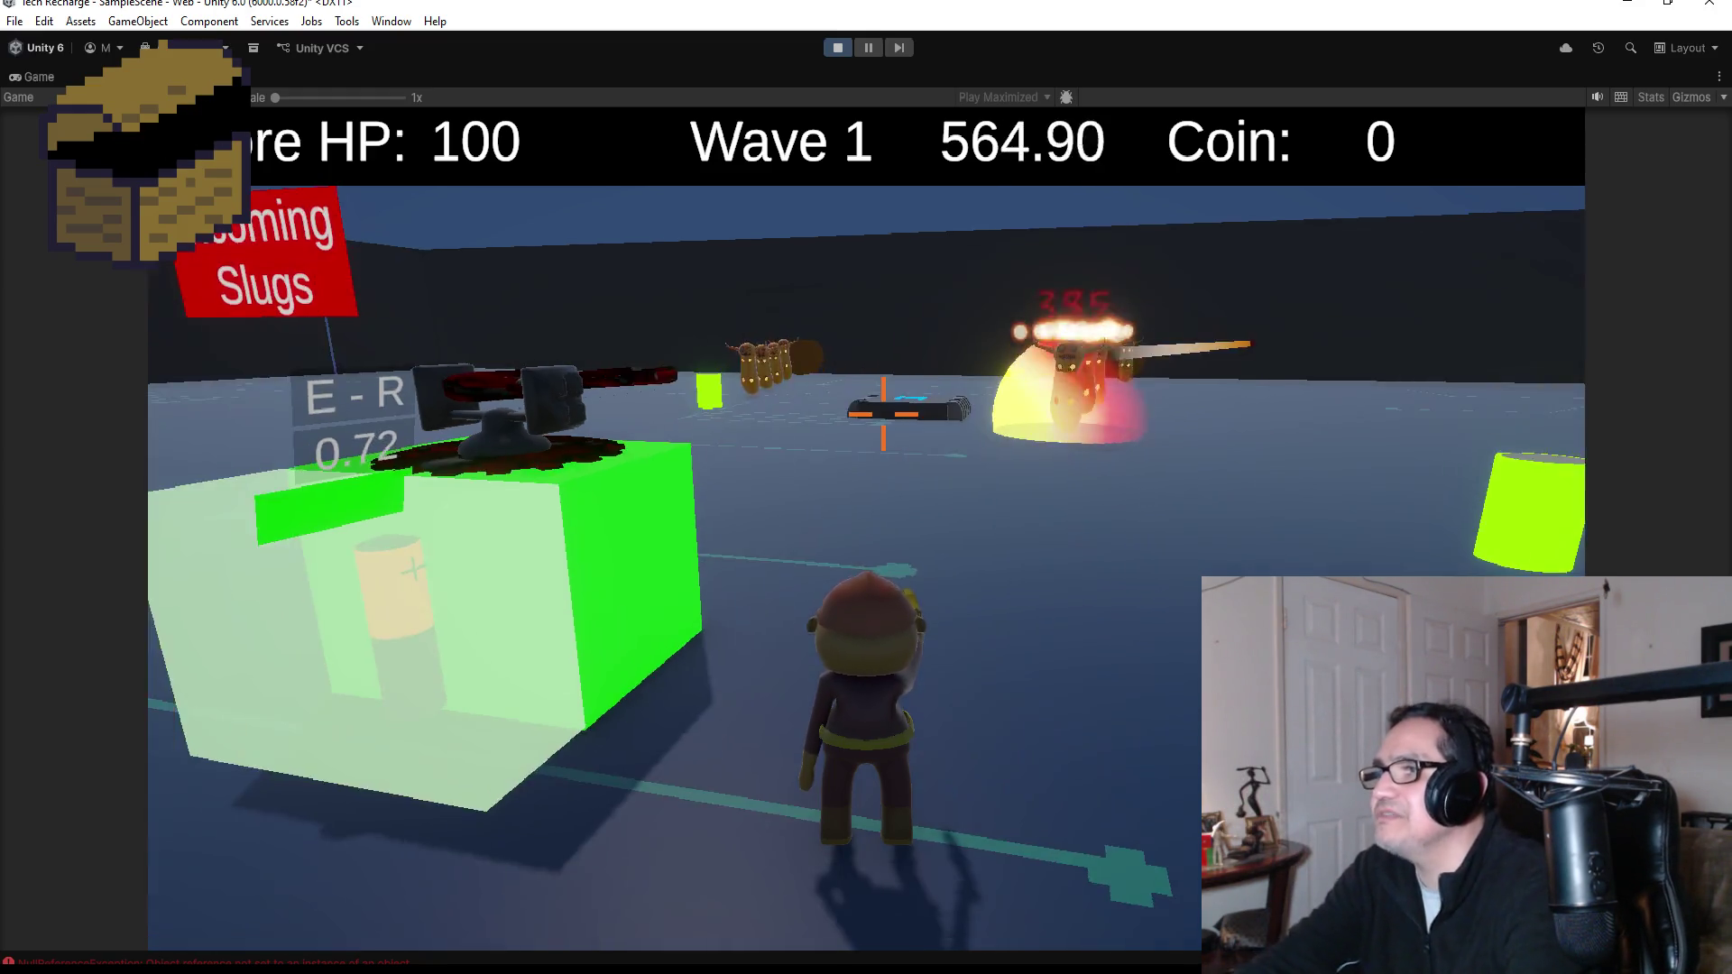
- Run at the approaching slugs and shoot the shielded slug and the group
key("w")
left_click(883, 415)
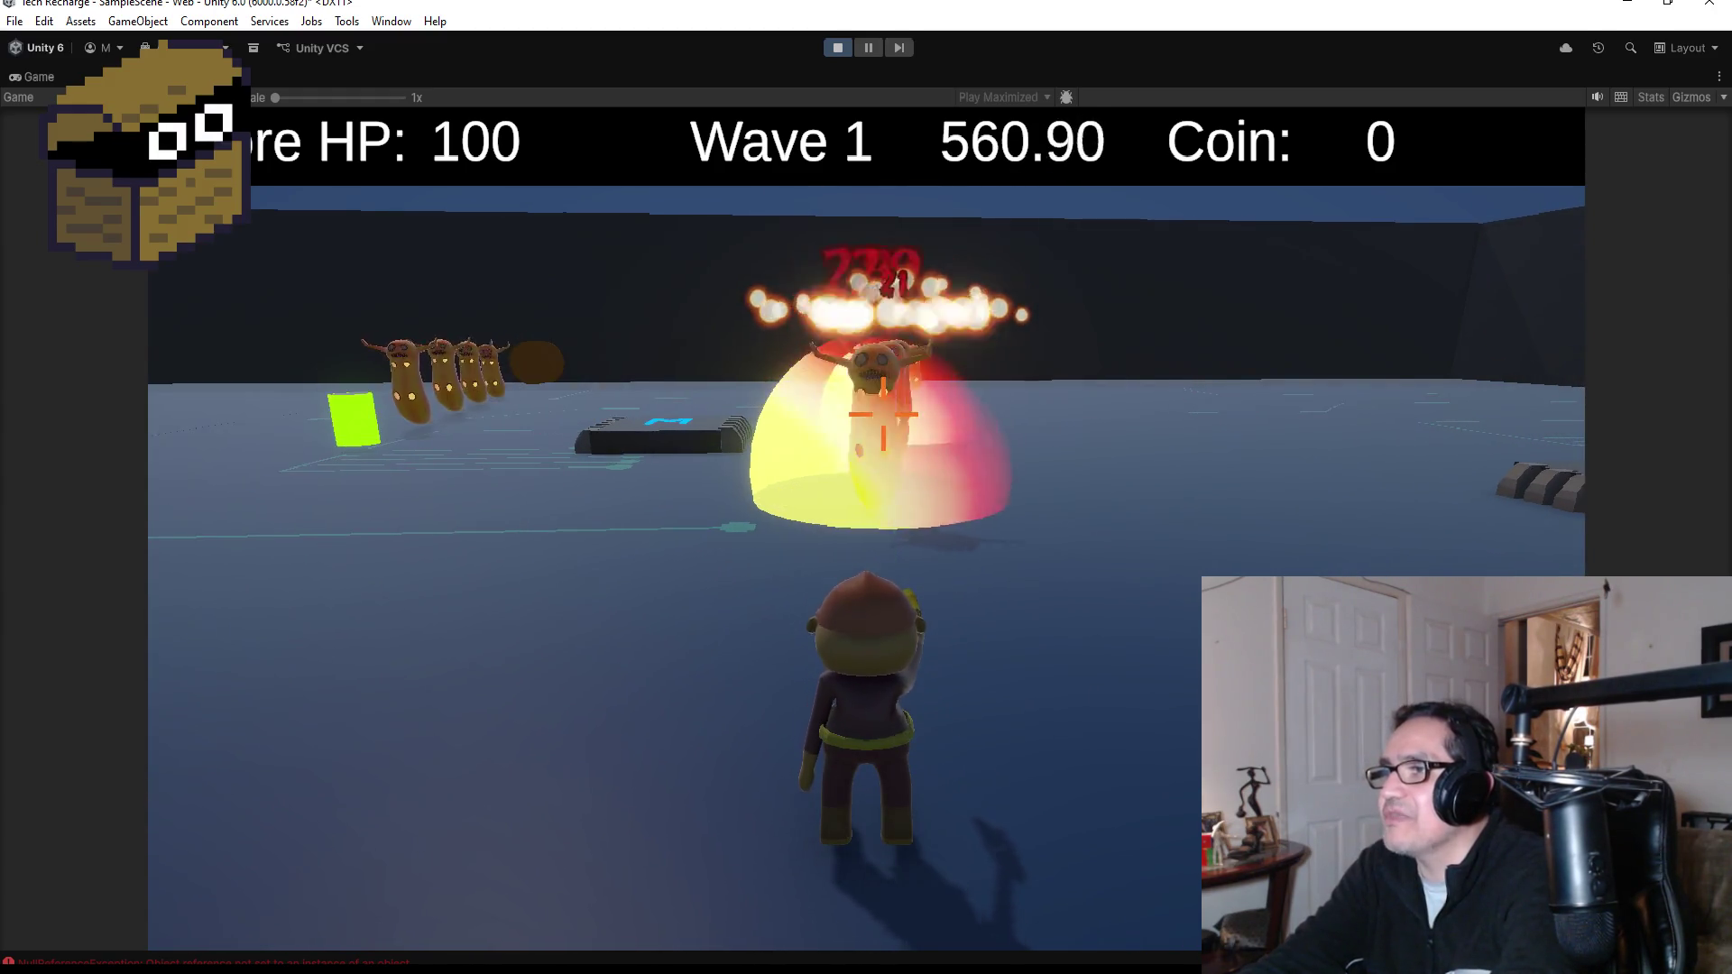
left_click(883, 414)
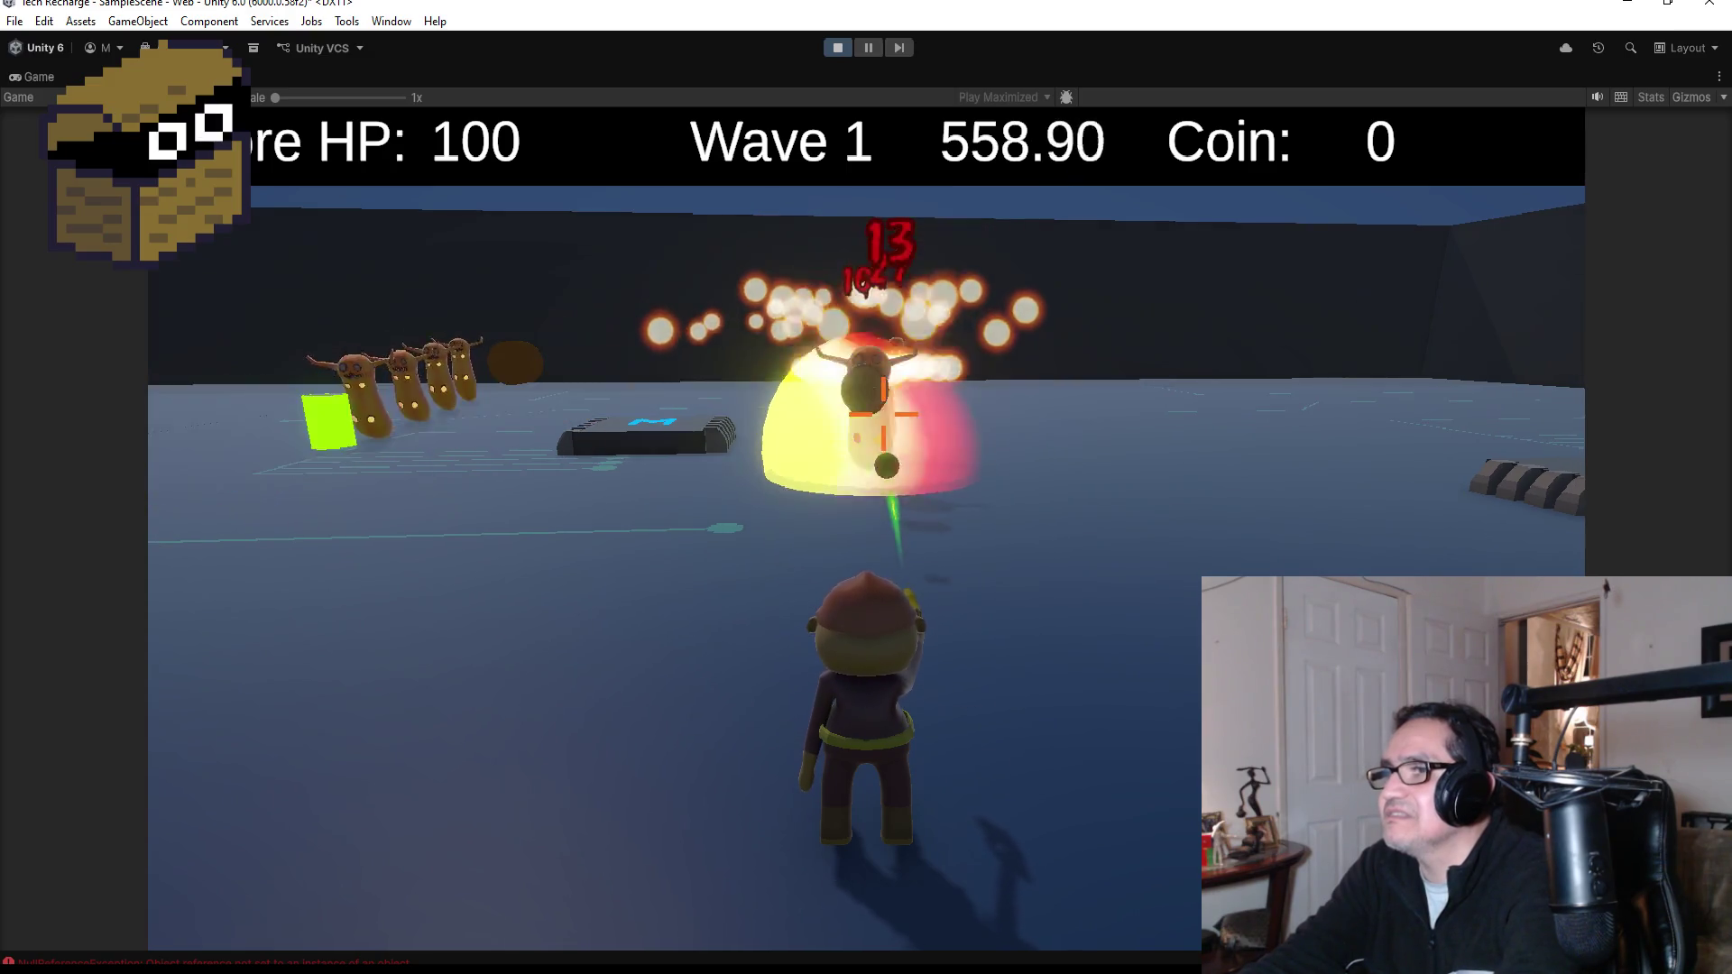
key("w")
left_click(883, 414)
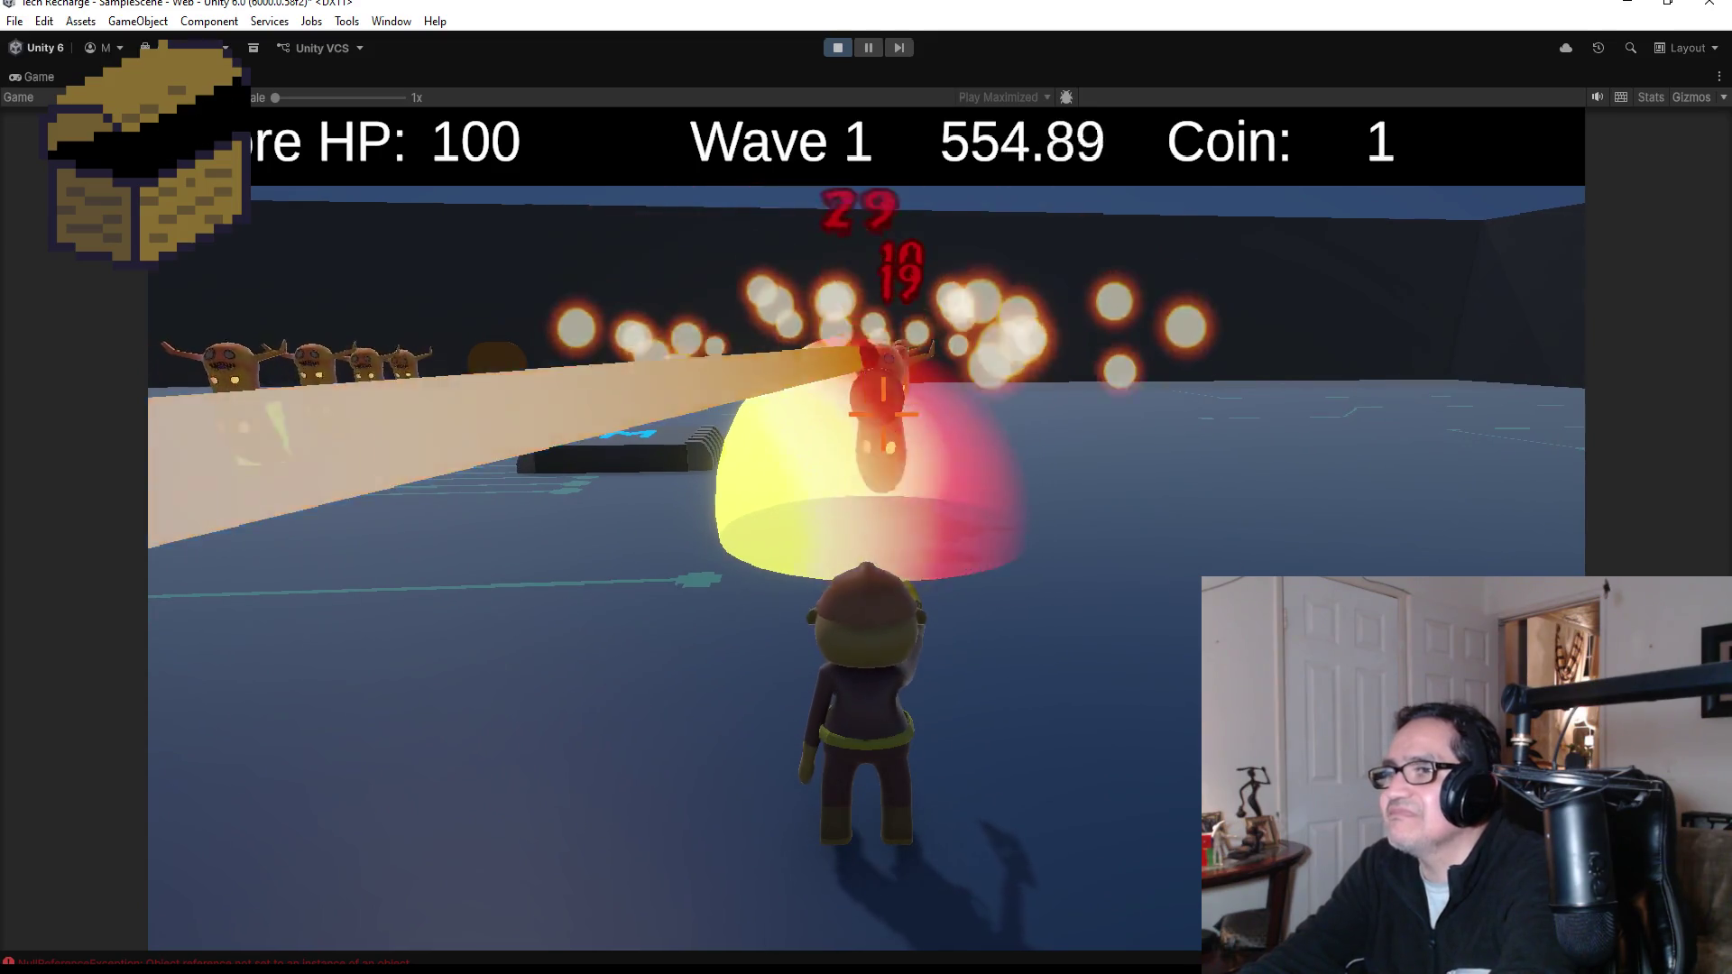
left_click(883, 415)
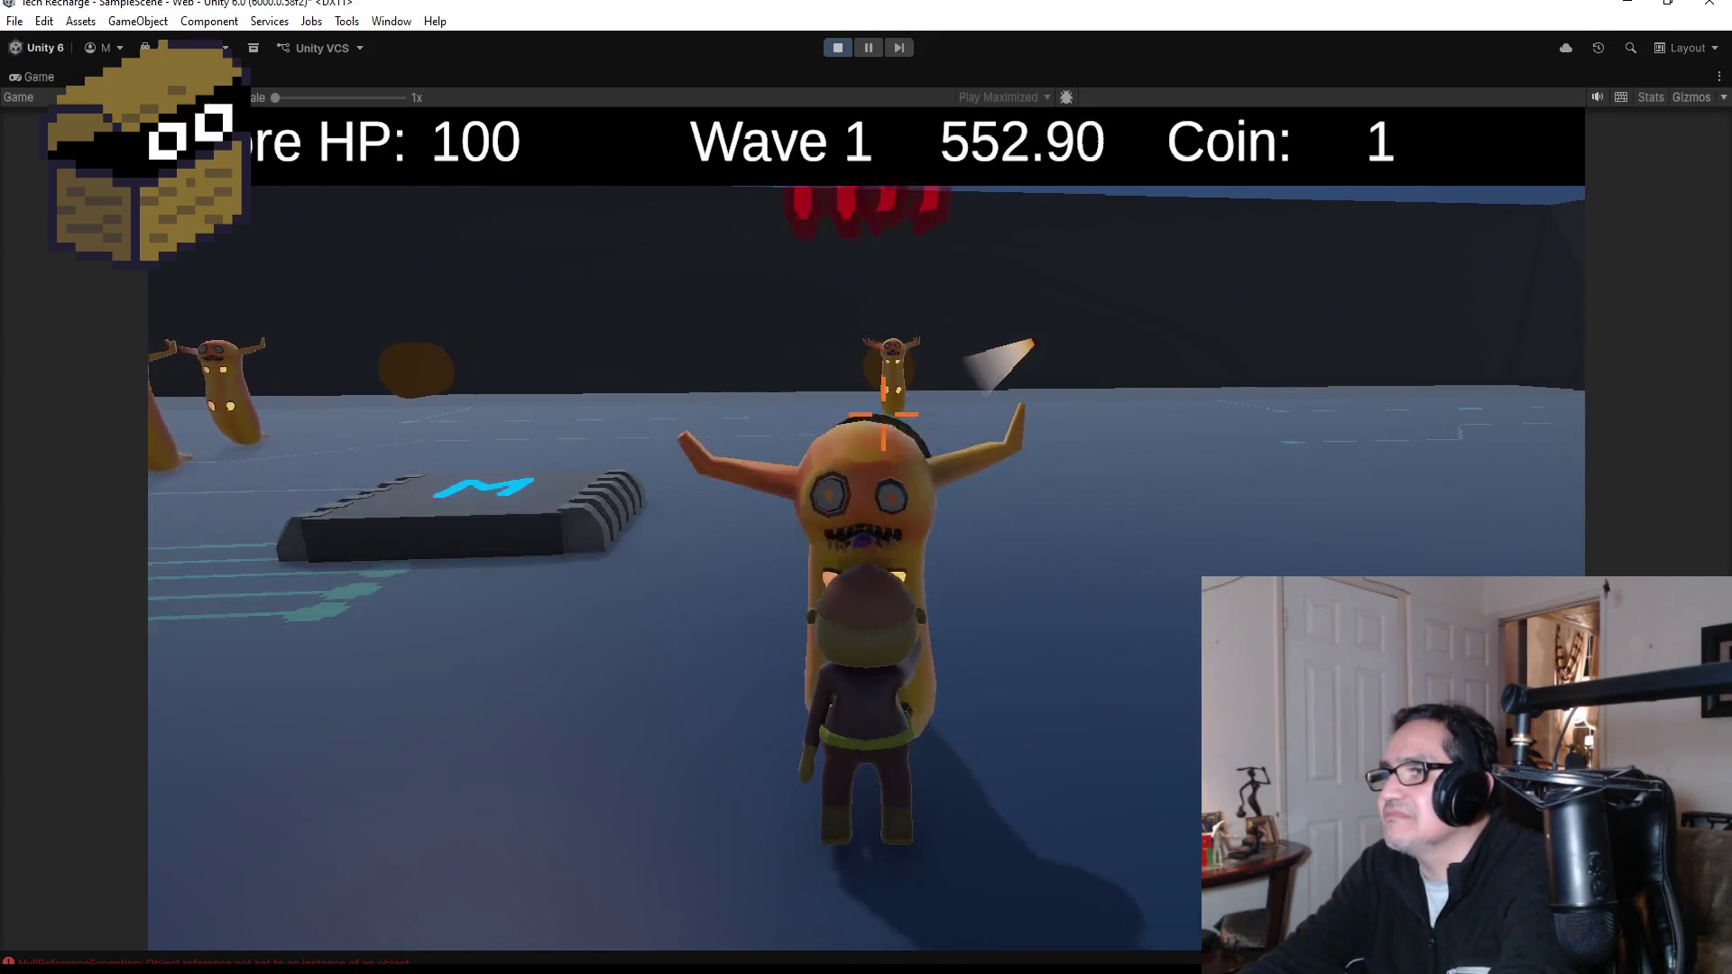
left_click(883, 414)
left_click(883, 415)
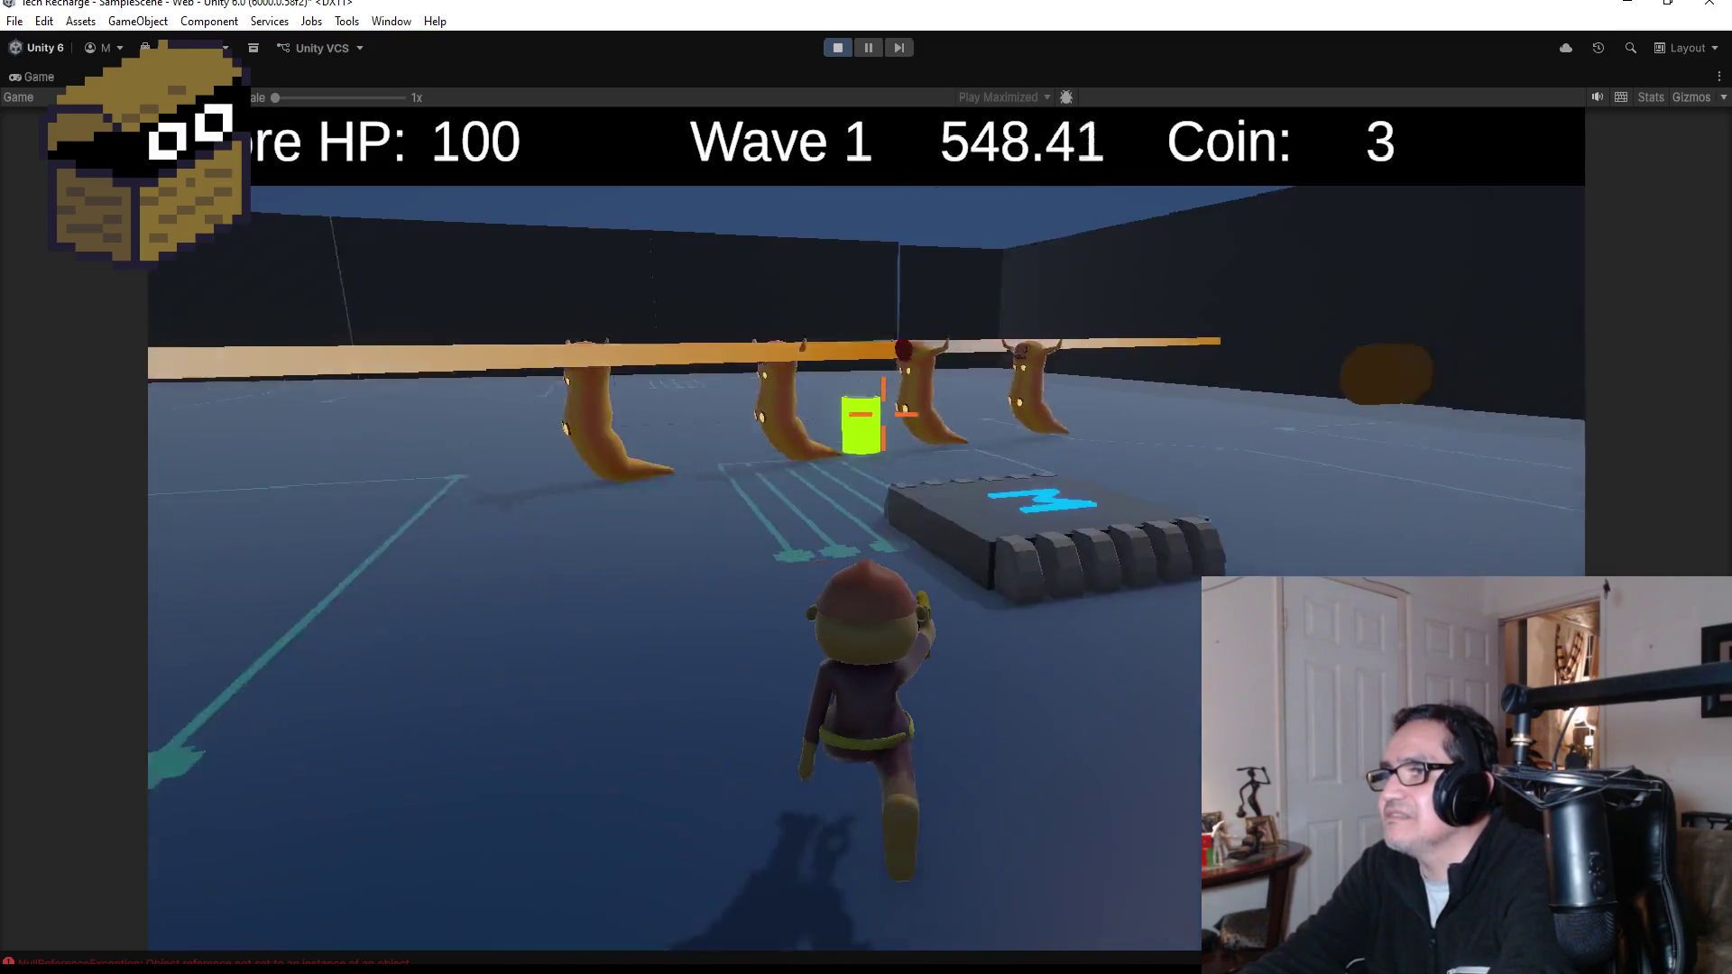
left_click(883, 415)
left_click(883, 415)
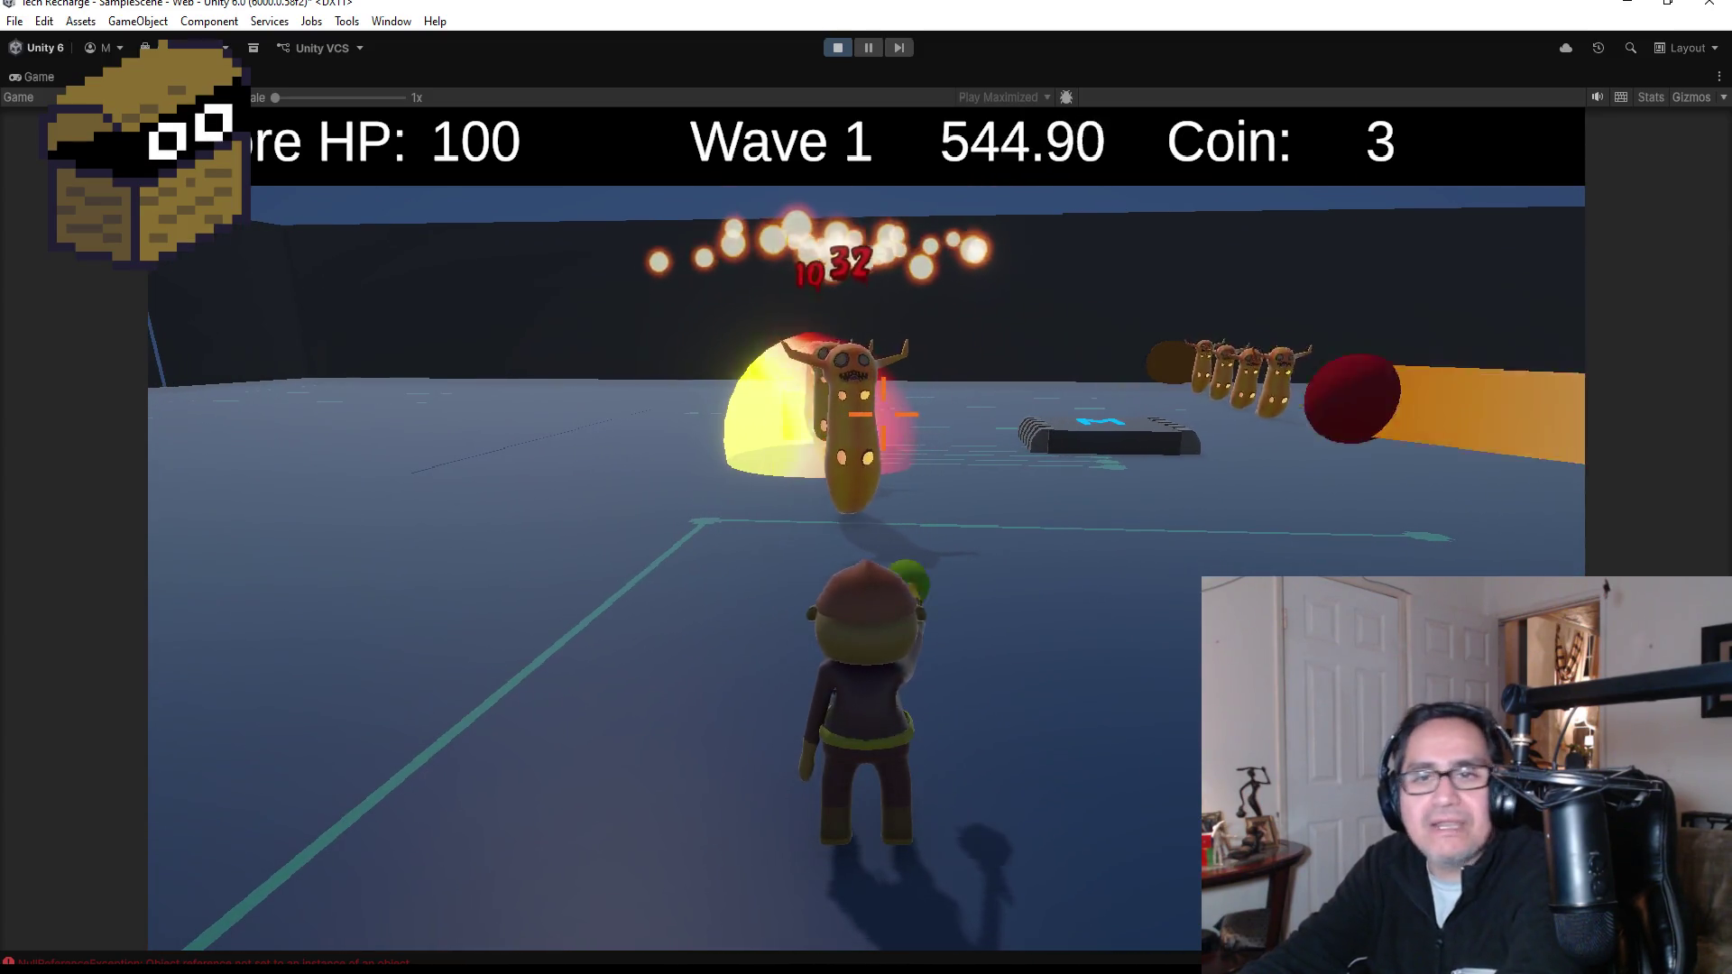
- Keep shooting the shielded and next slugs until they drop coins, then collect them
key("w")
left_click(883, 415)
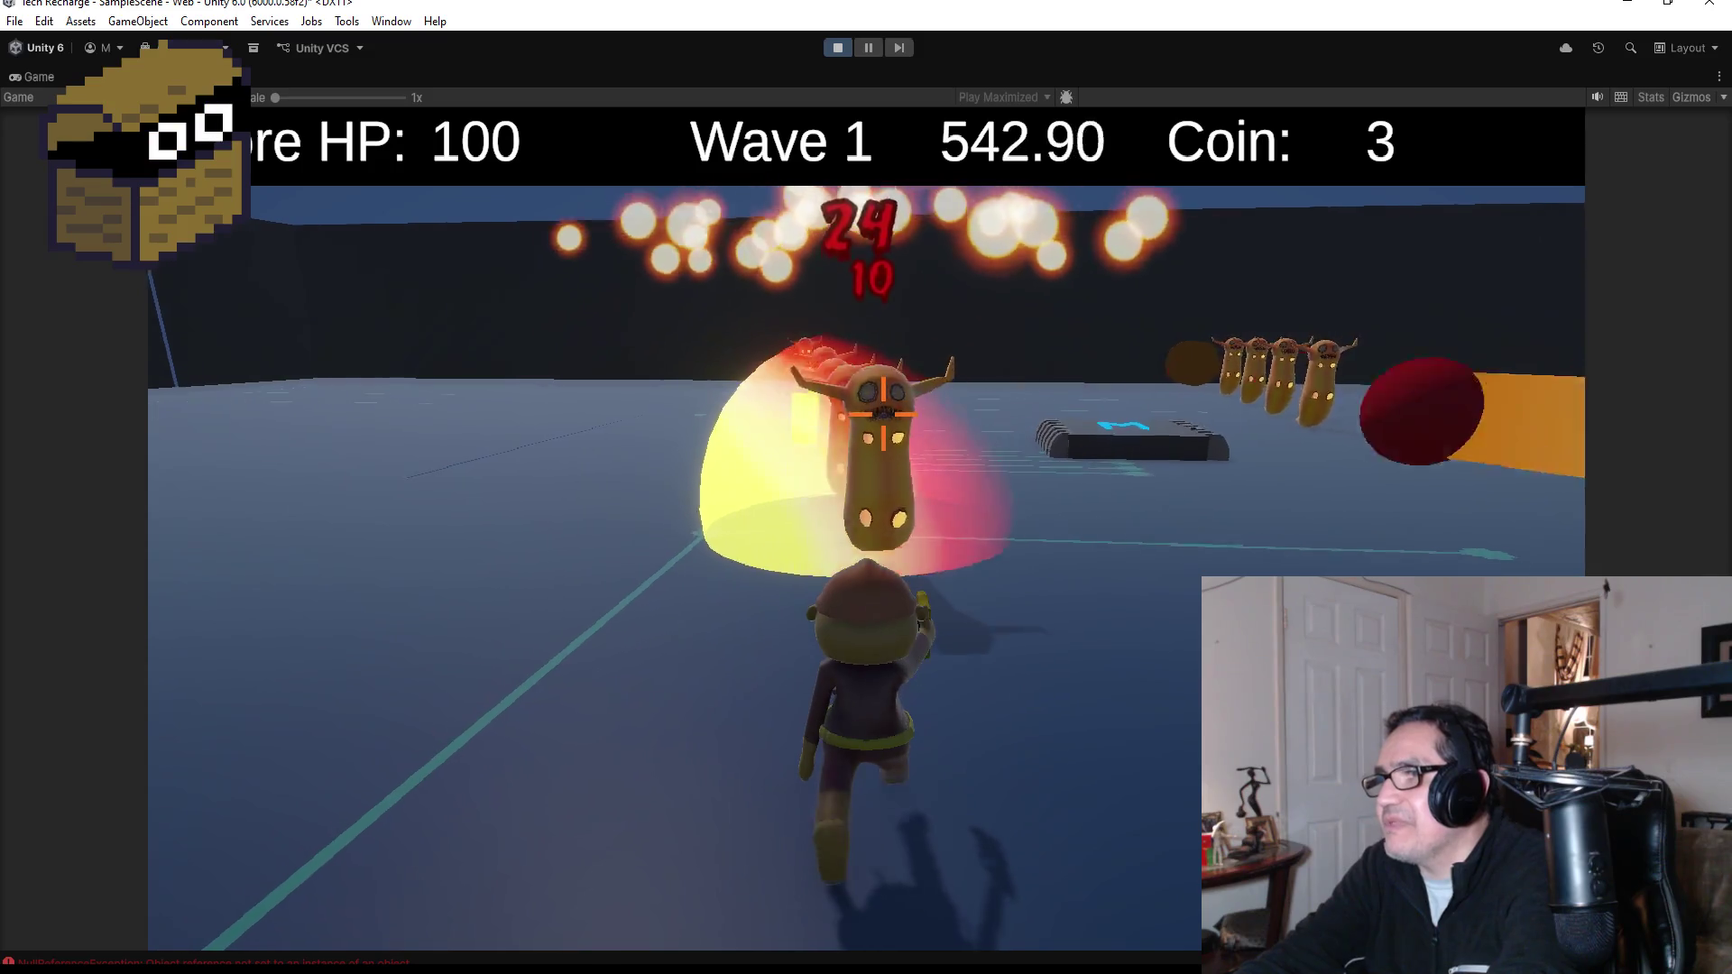
left_click(883, 414)
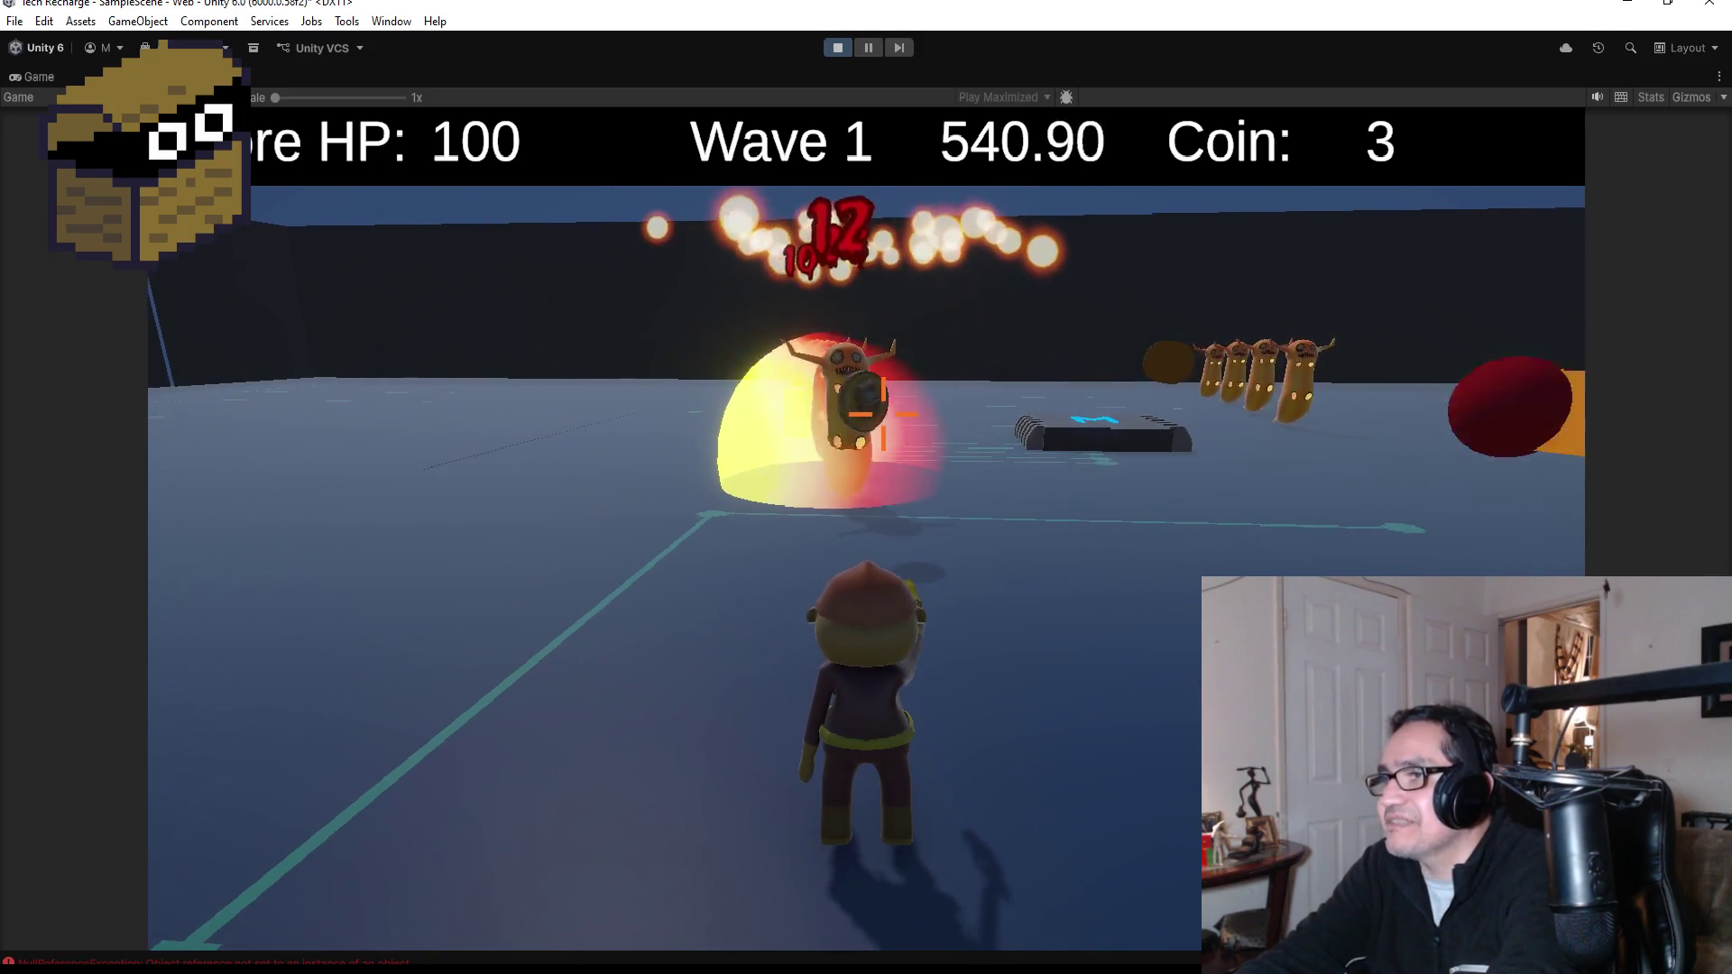
left_click(883, 415)
left_click(883, 415)
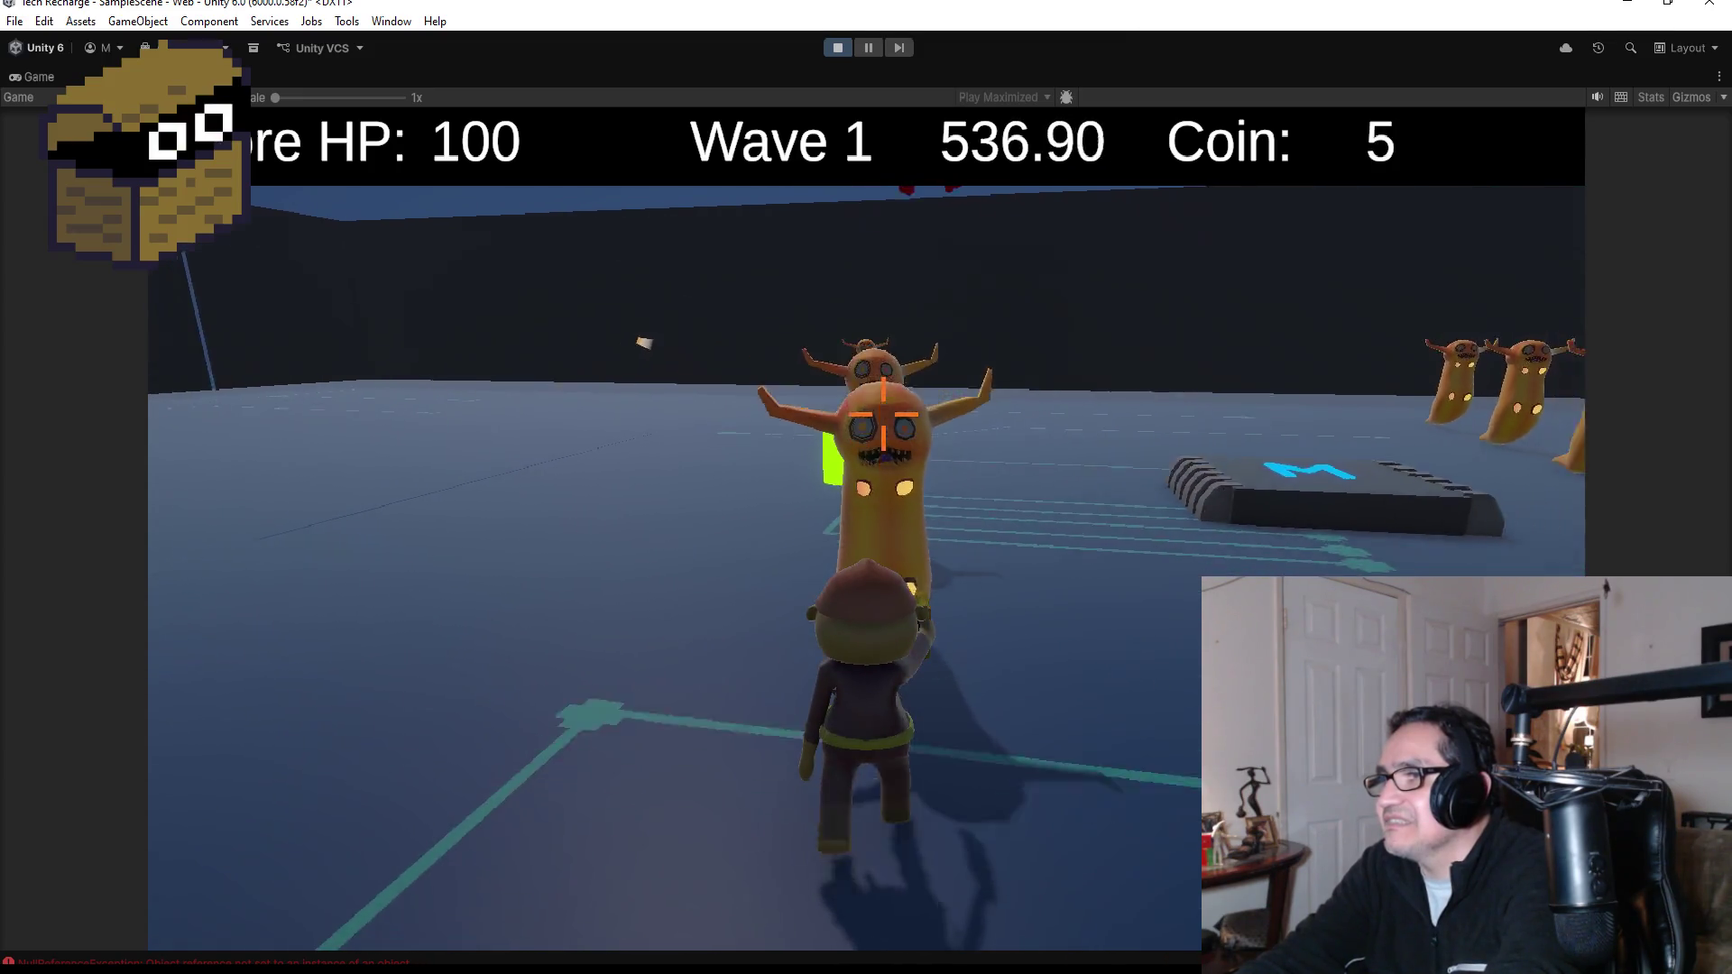
left_click(883, 415)
left_click(883, 415)
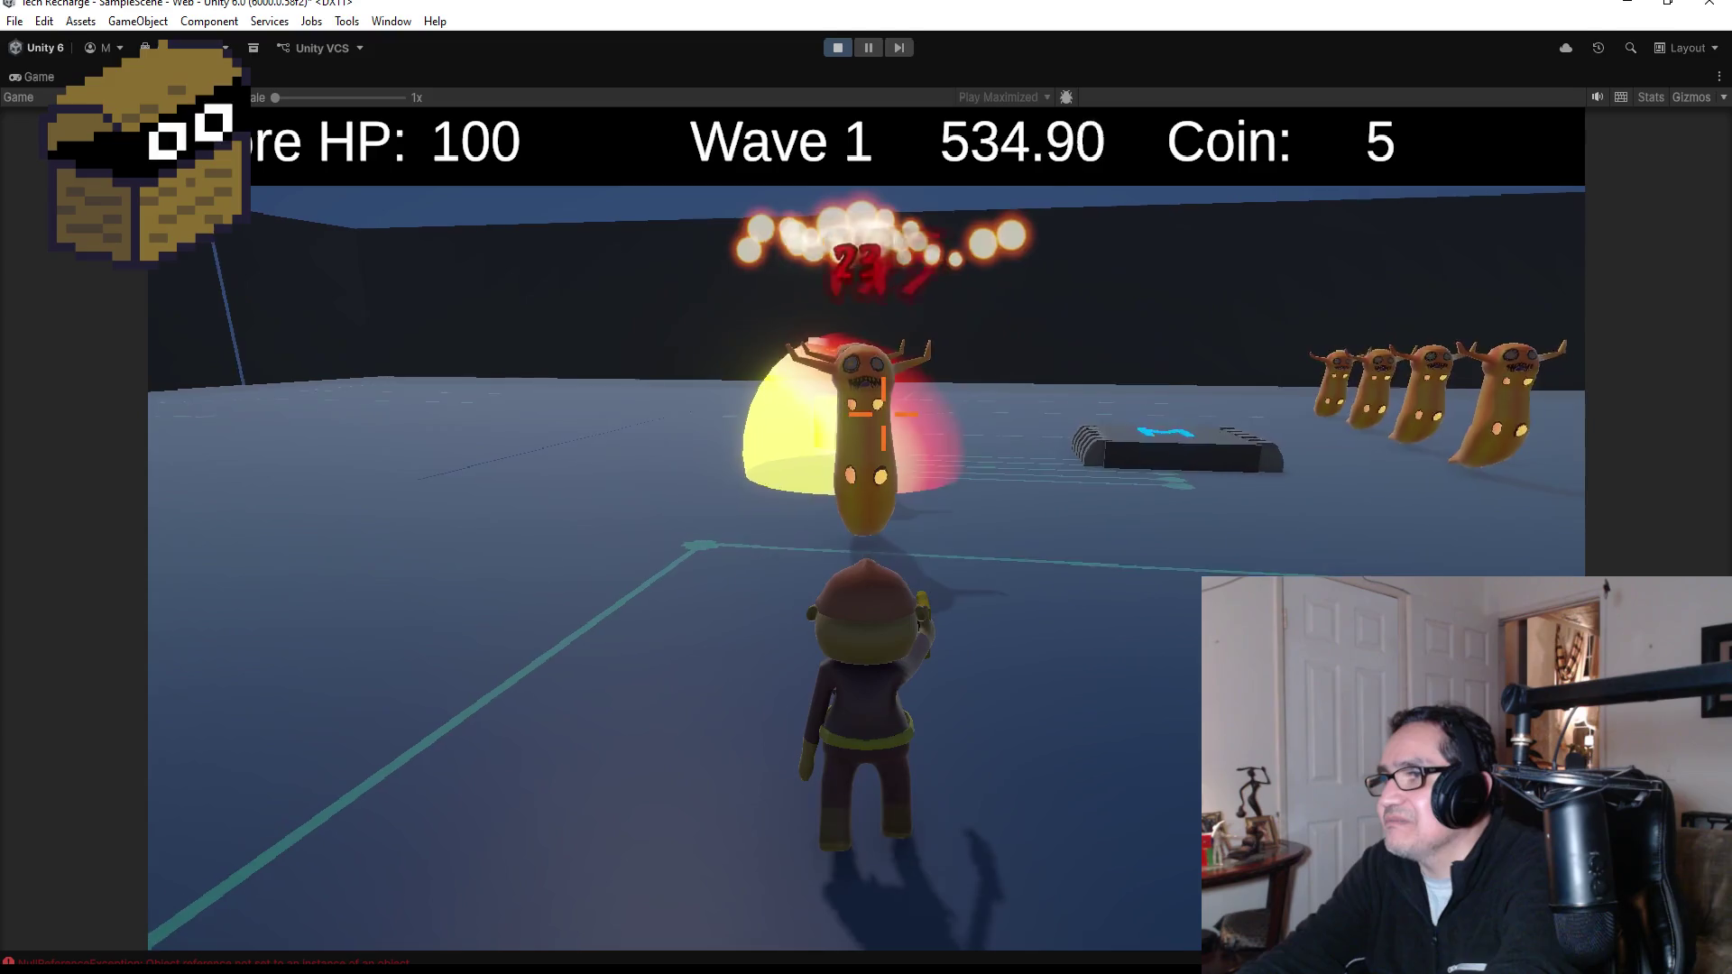
left_click(883, 415)
left_click(883, 415)
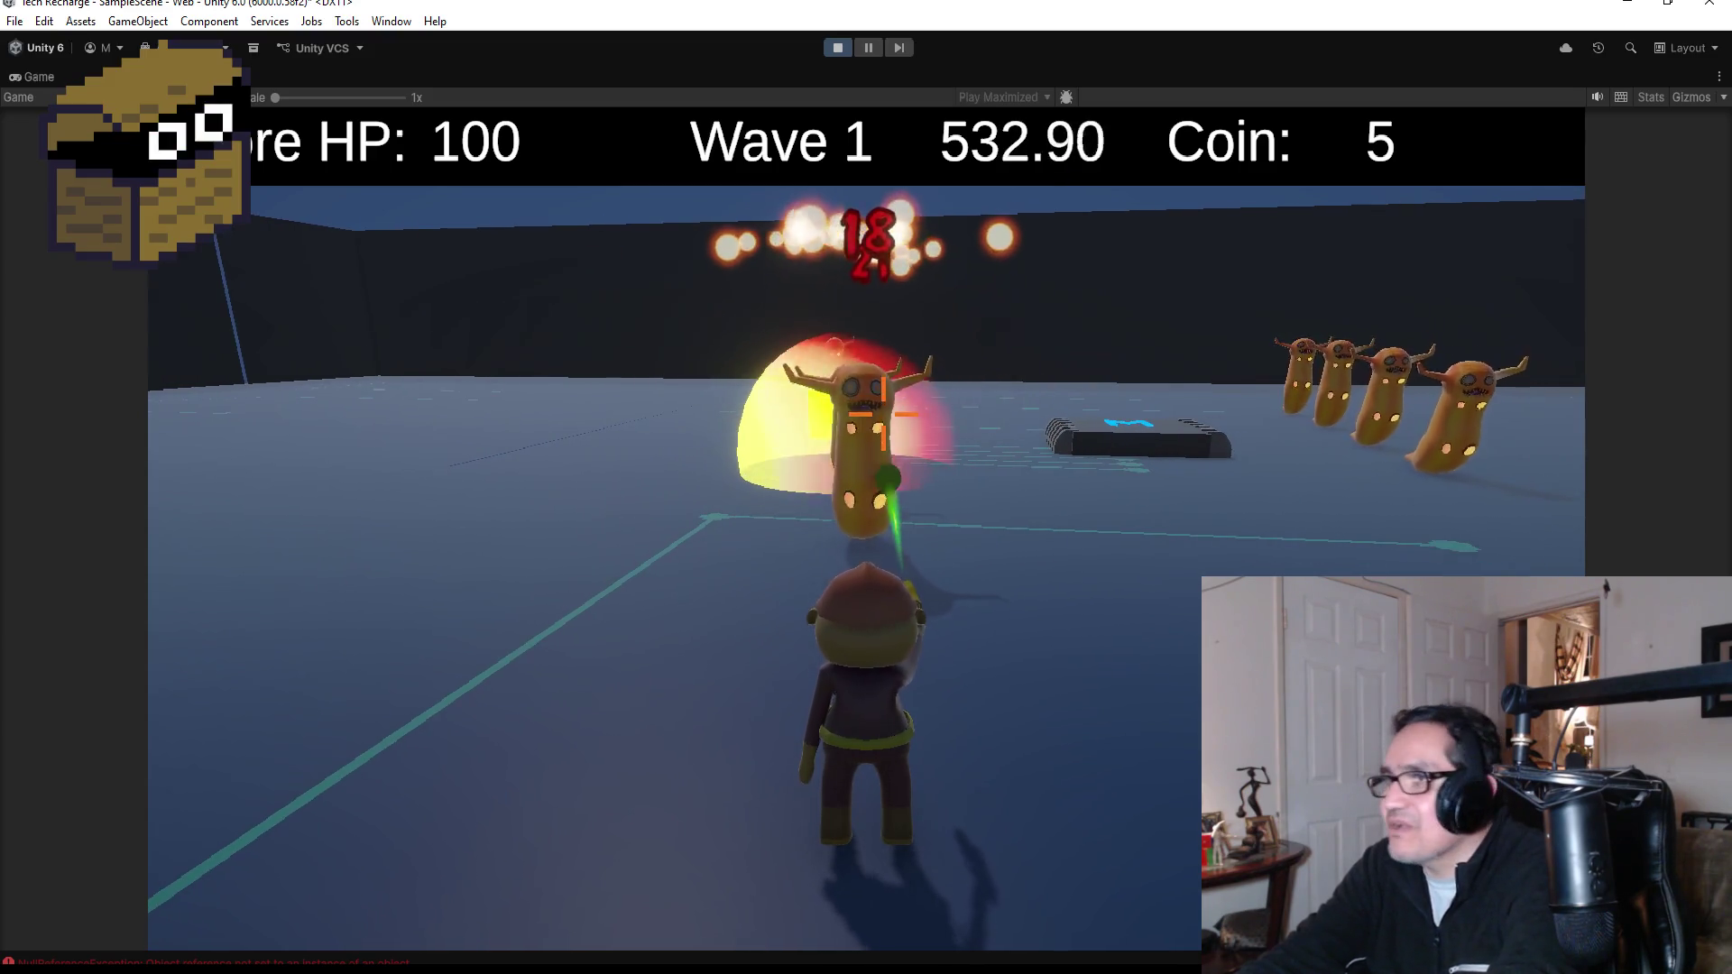
left_click(883, 414)
left_click(883, 415)
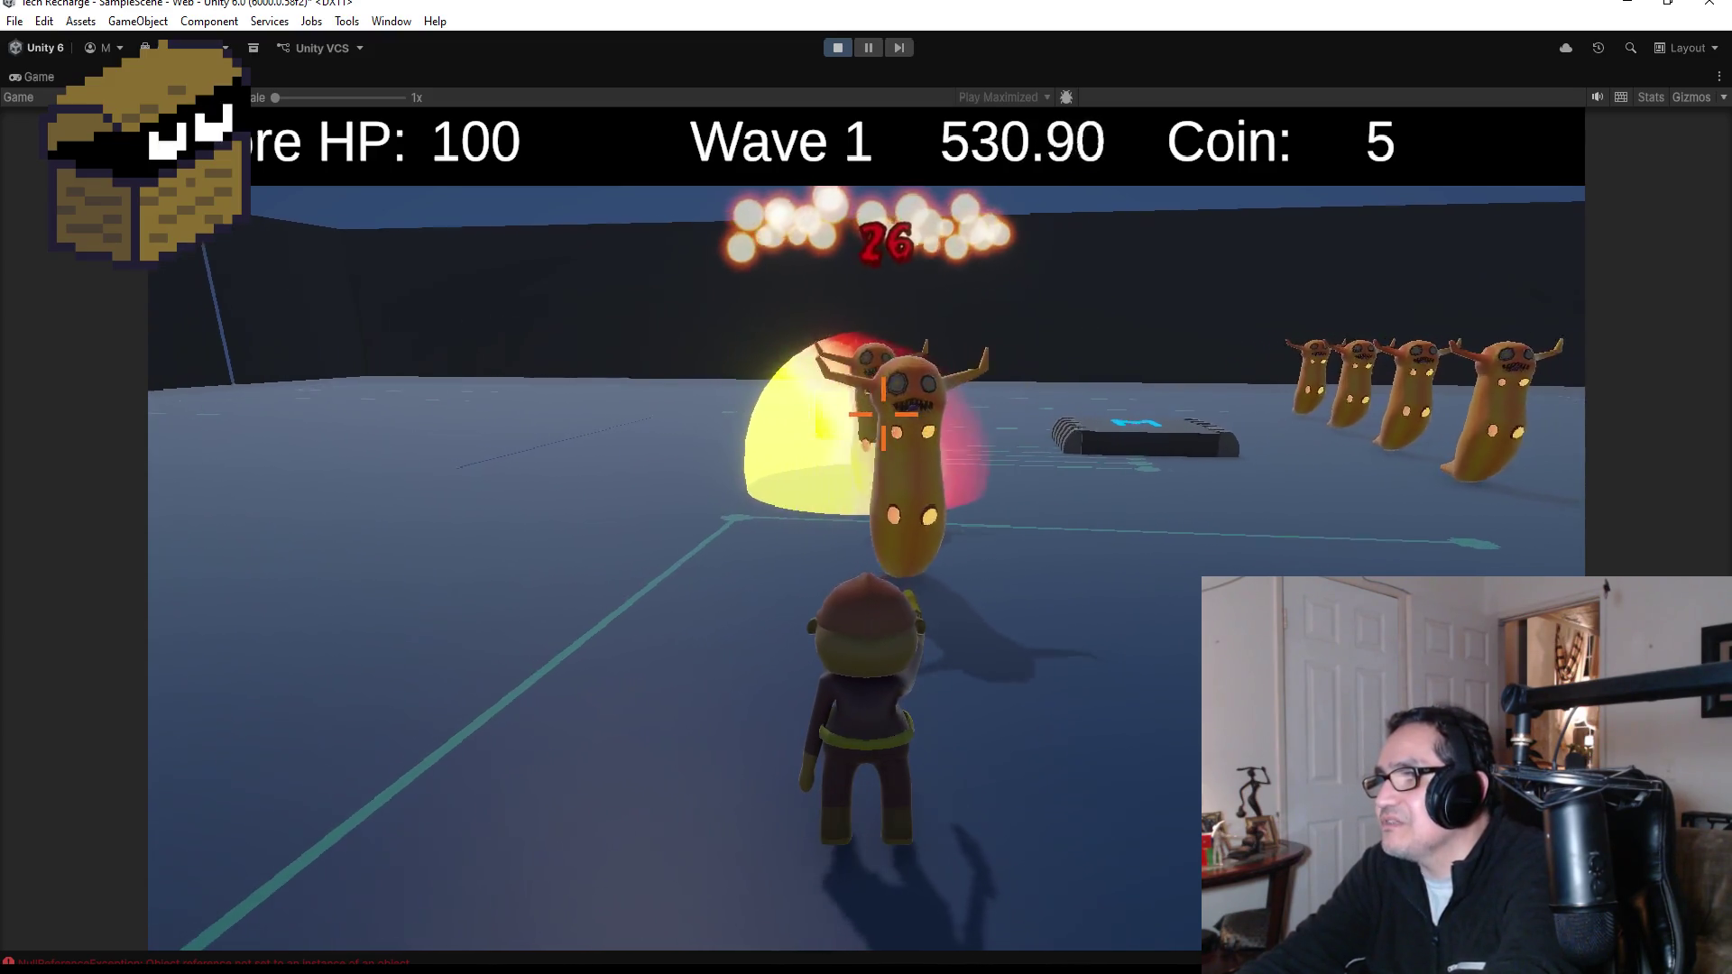
left_click(883, 415)
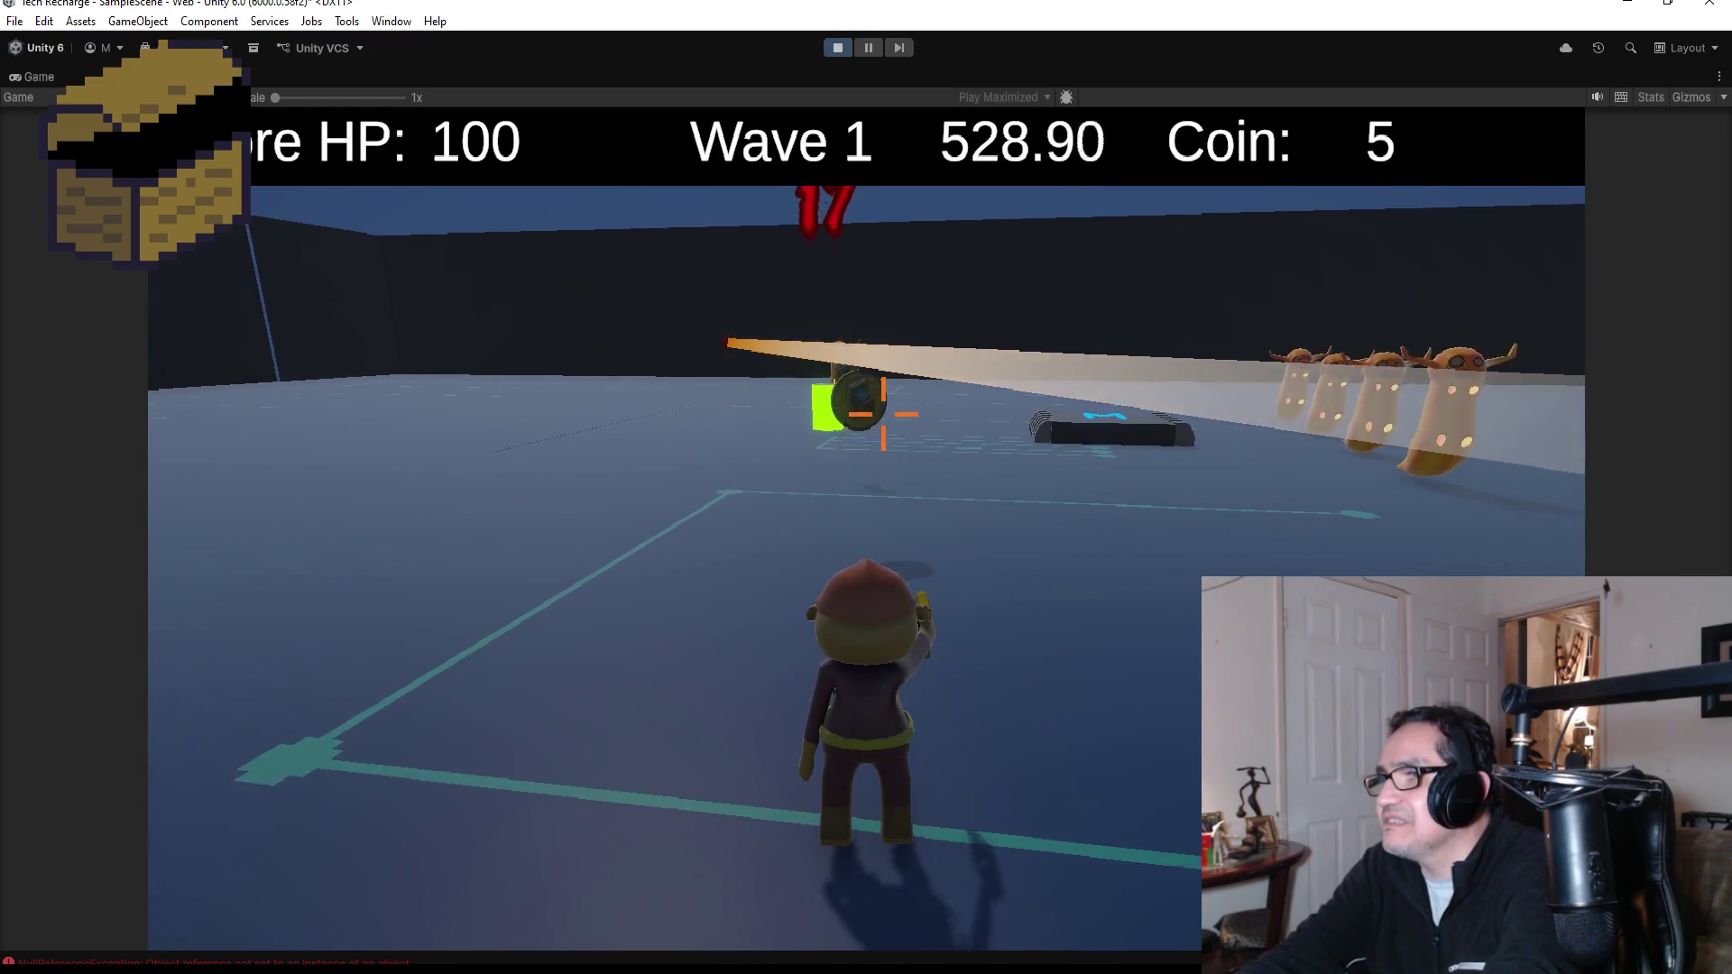
key("w")
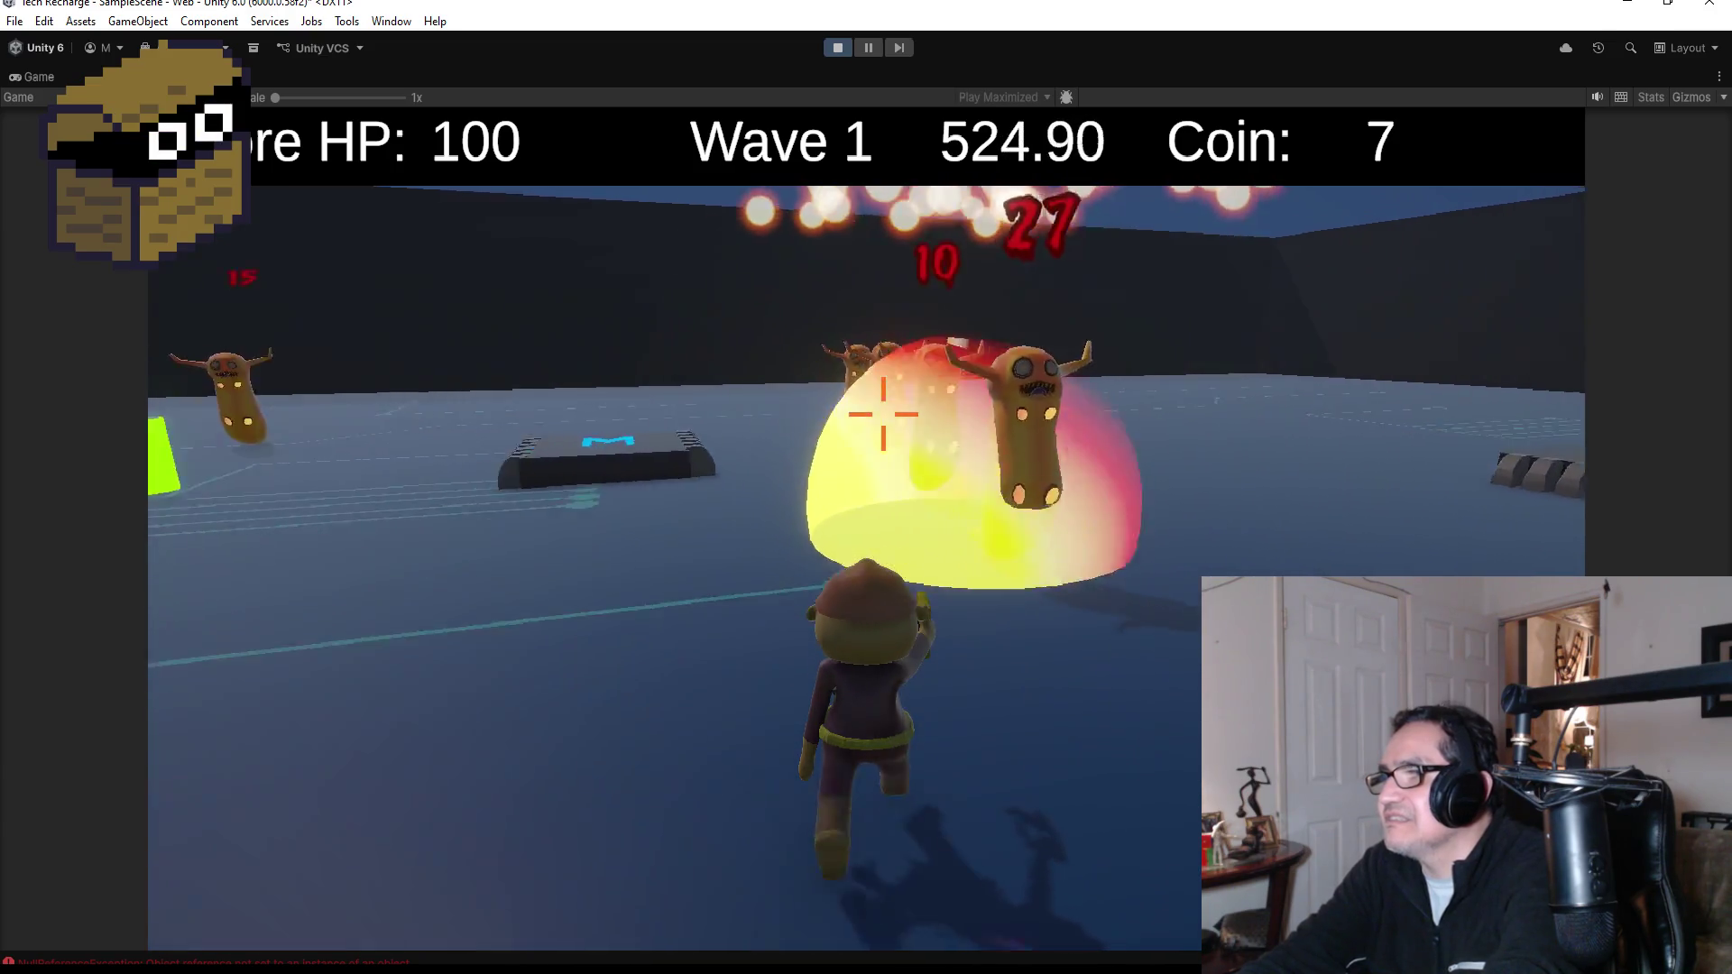
- Shoot the slugs entering the fire dome for more coins, reaching 11
left_click(883, 415)
left_click(883, 415)
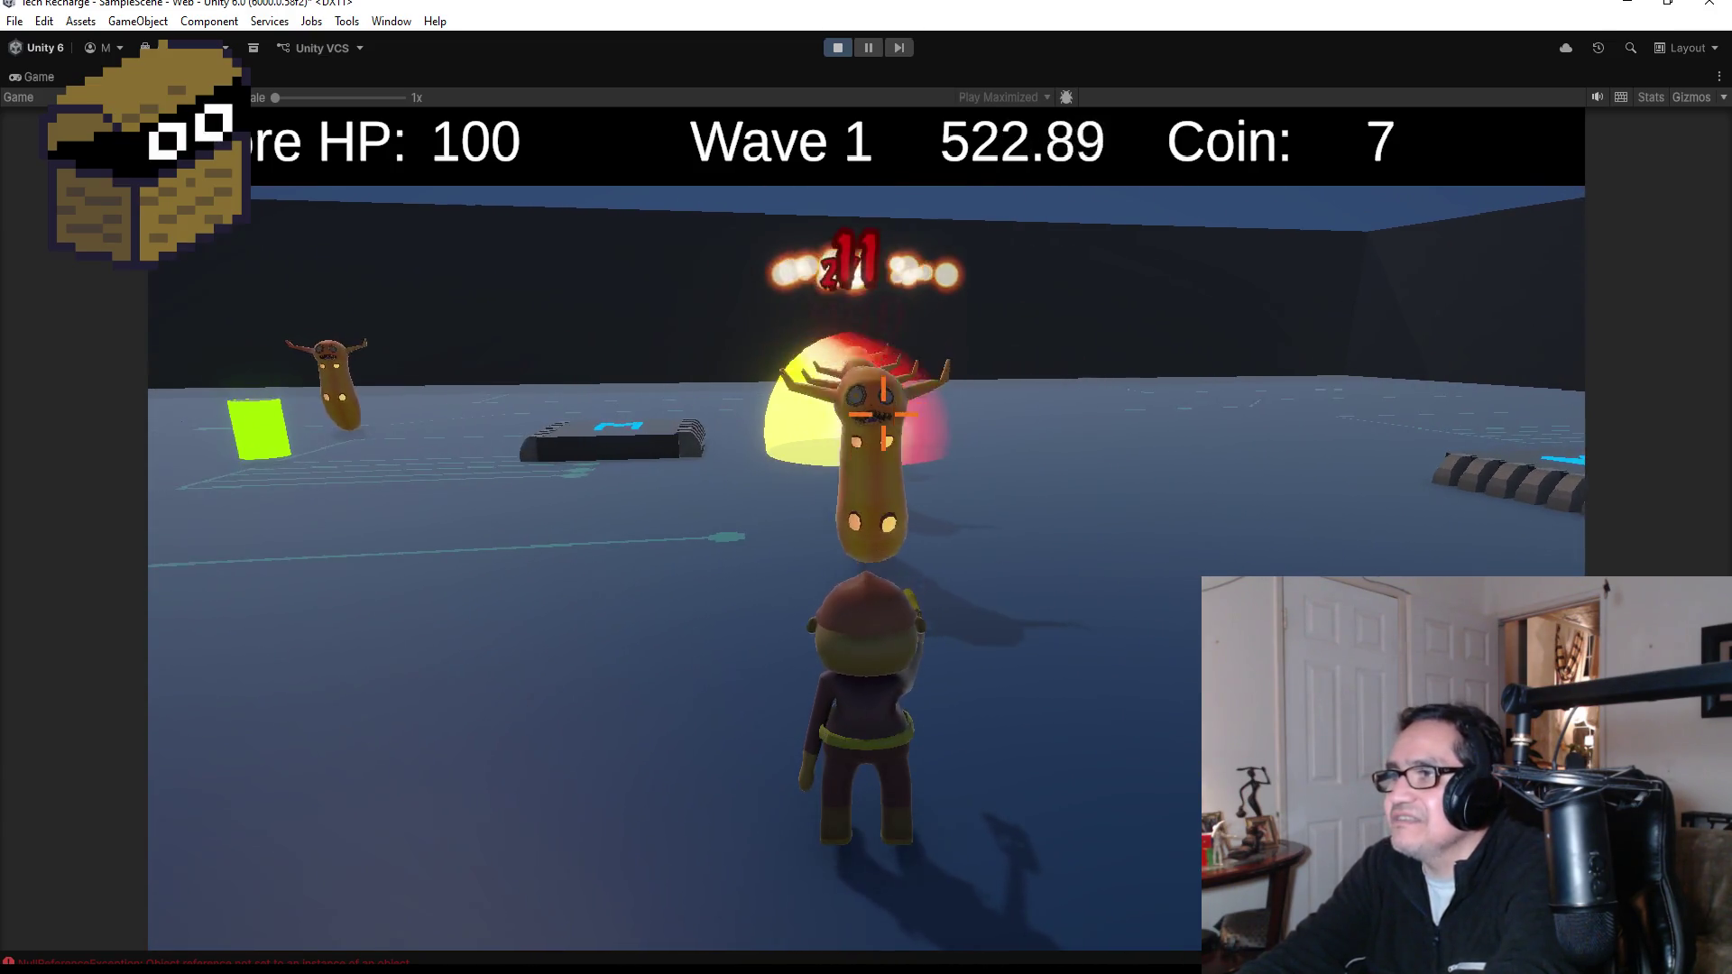
left_click(883, 415)
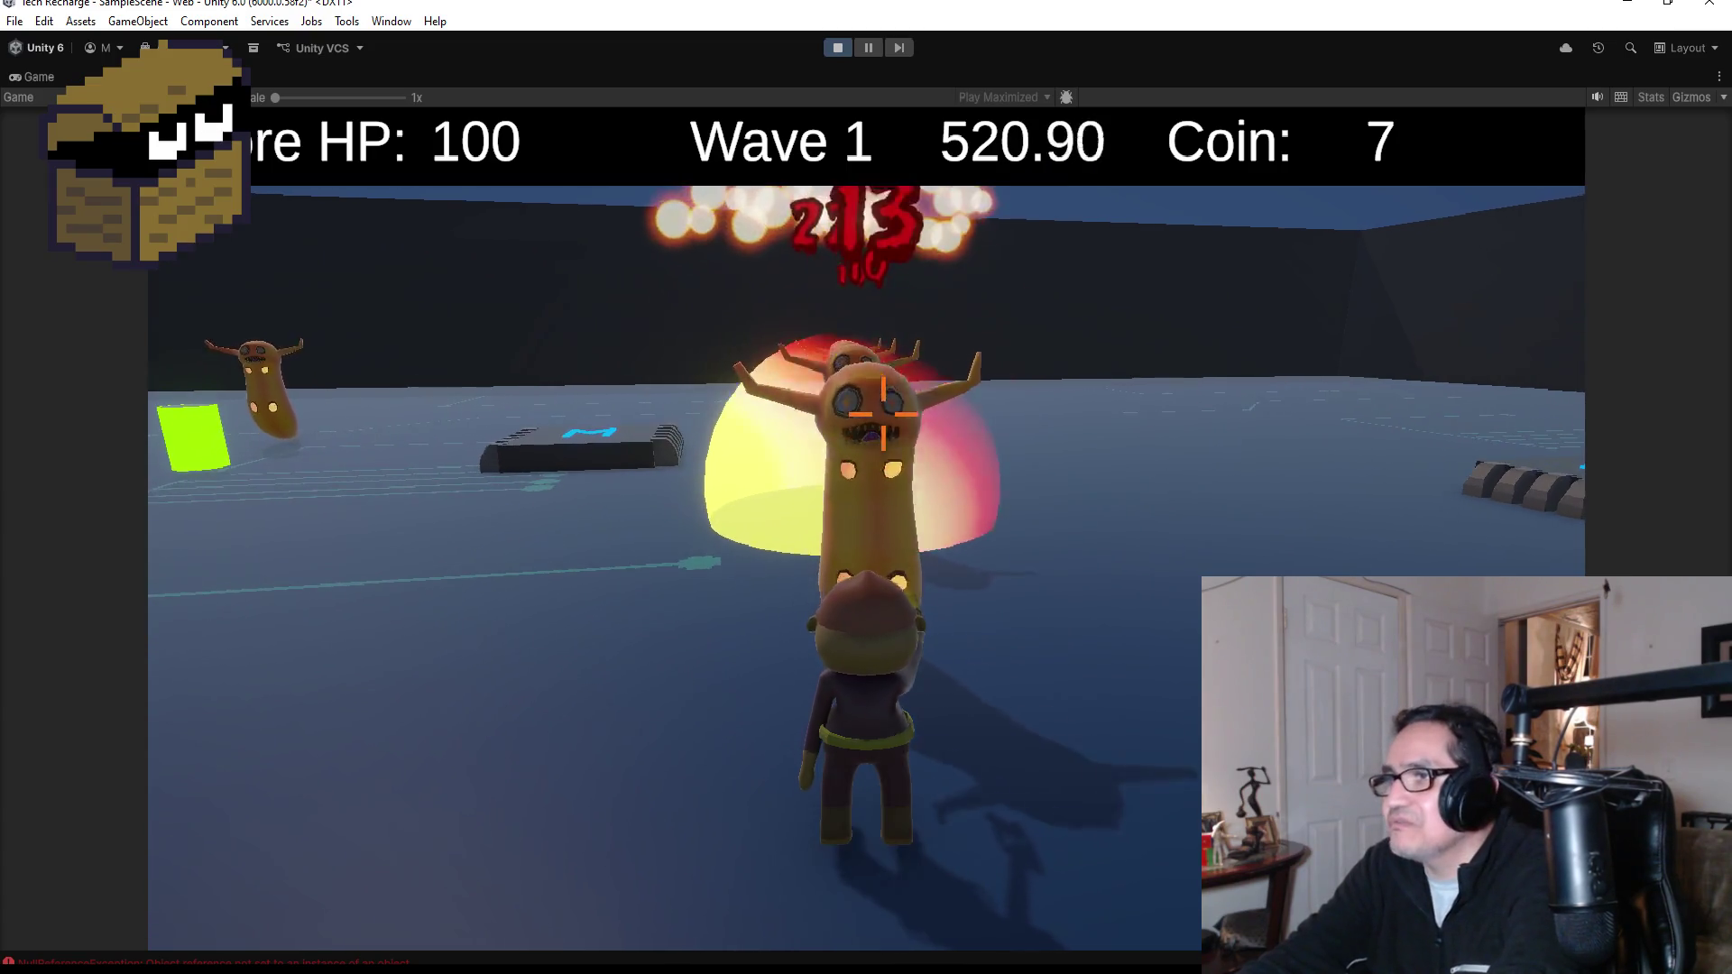
left_click(883, 414)
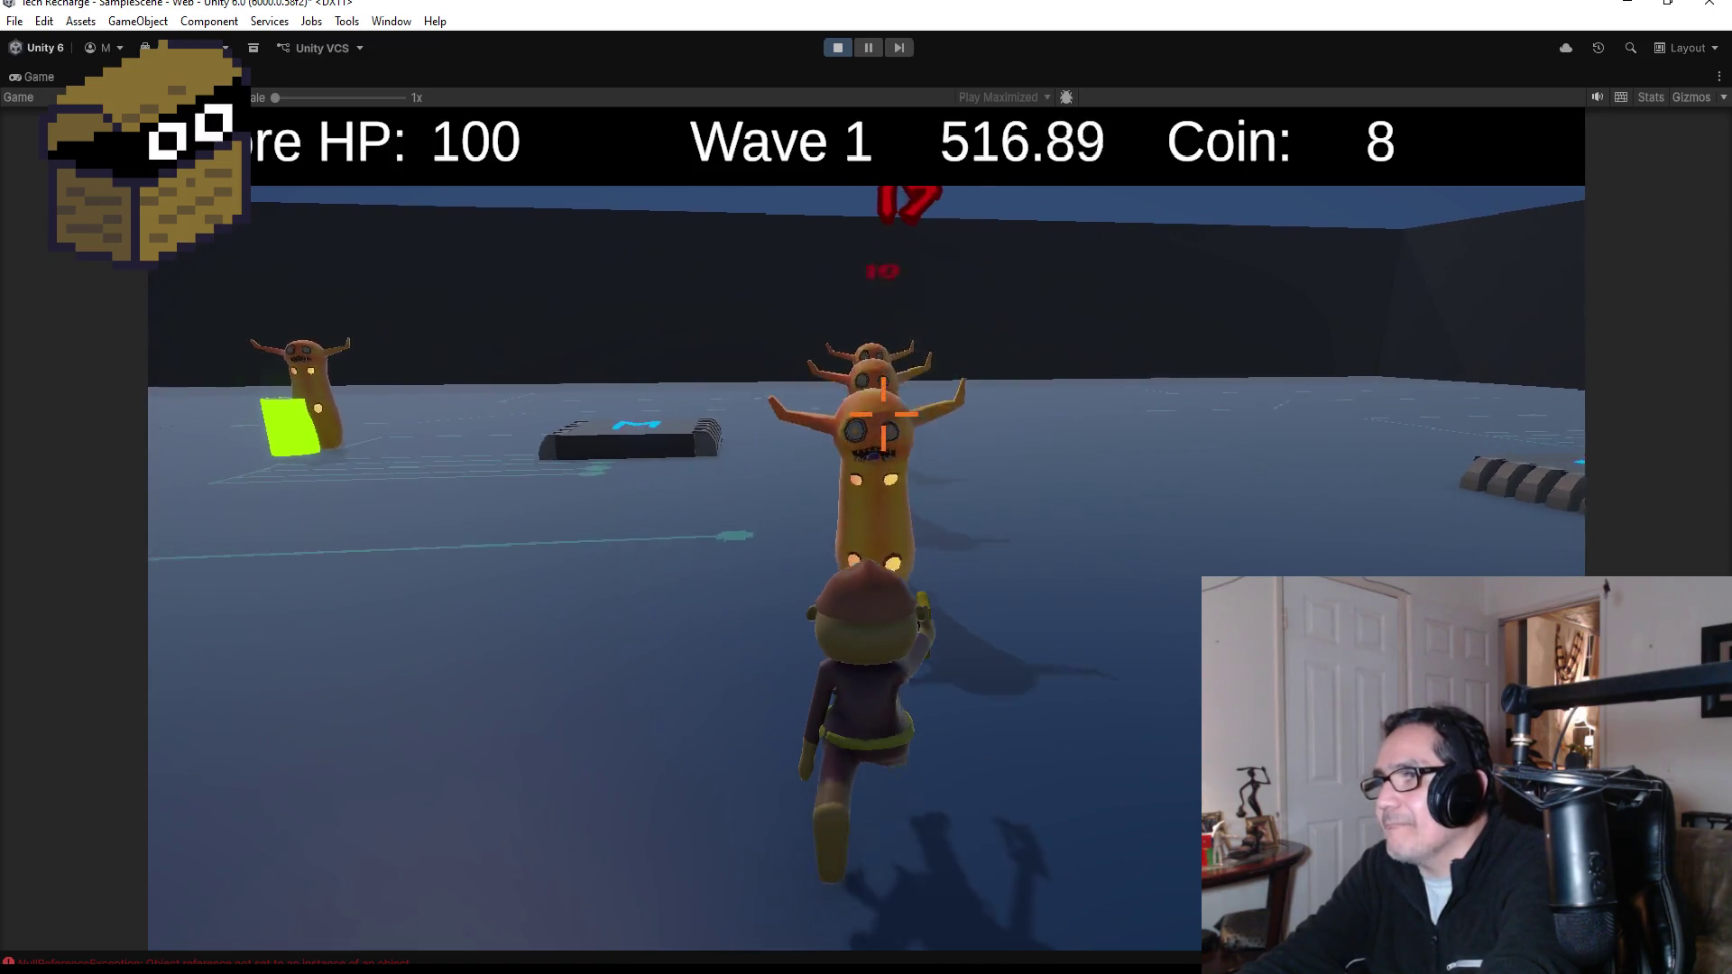
left_click(883, 414)
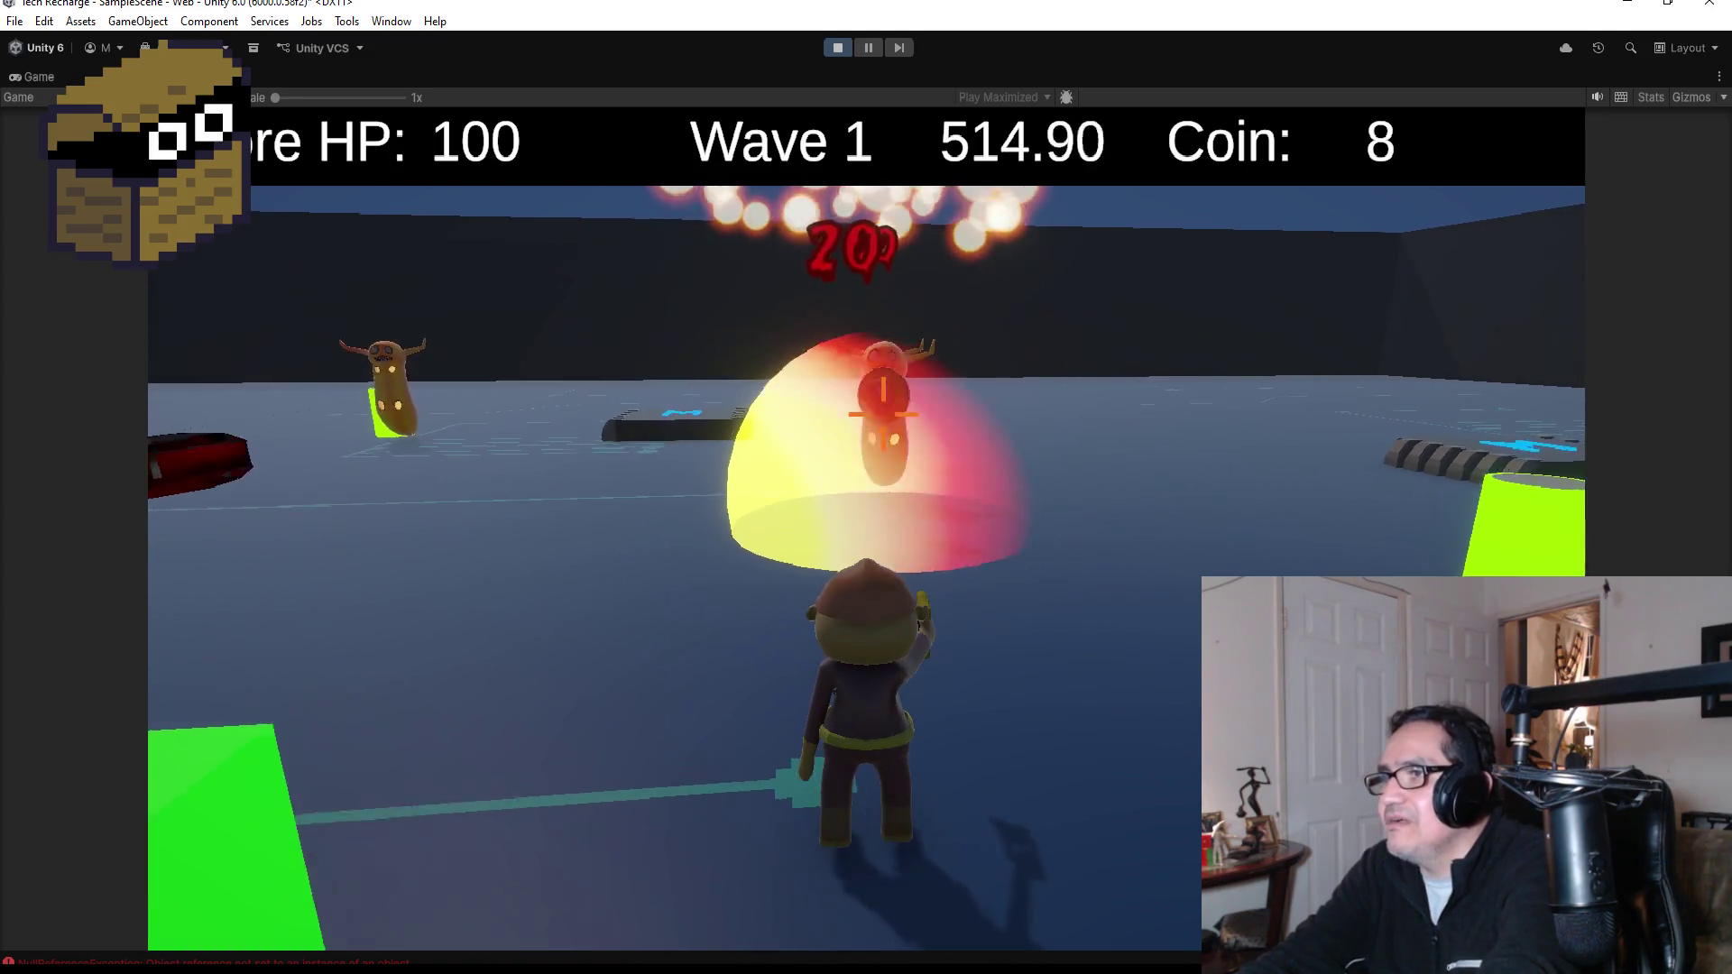
left_click(882, 415)
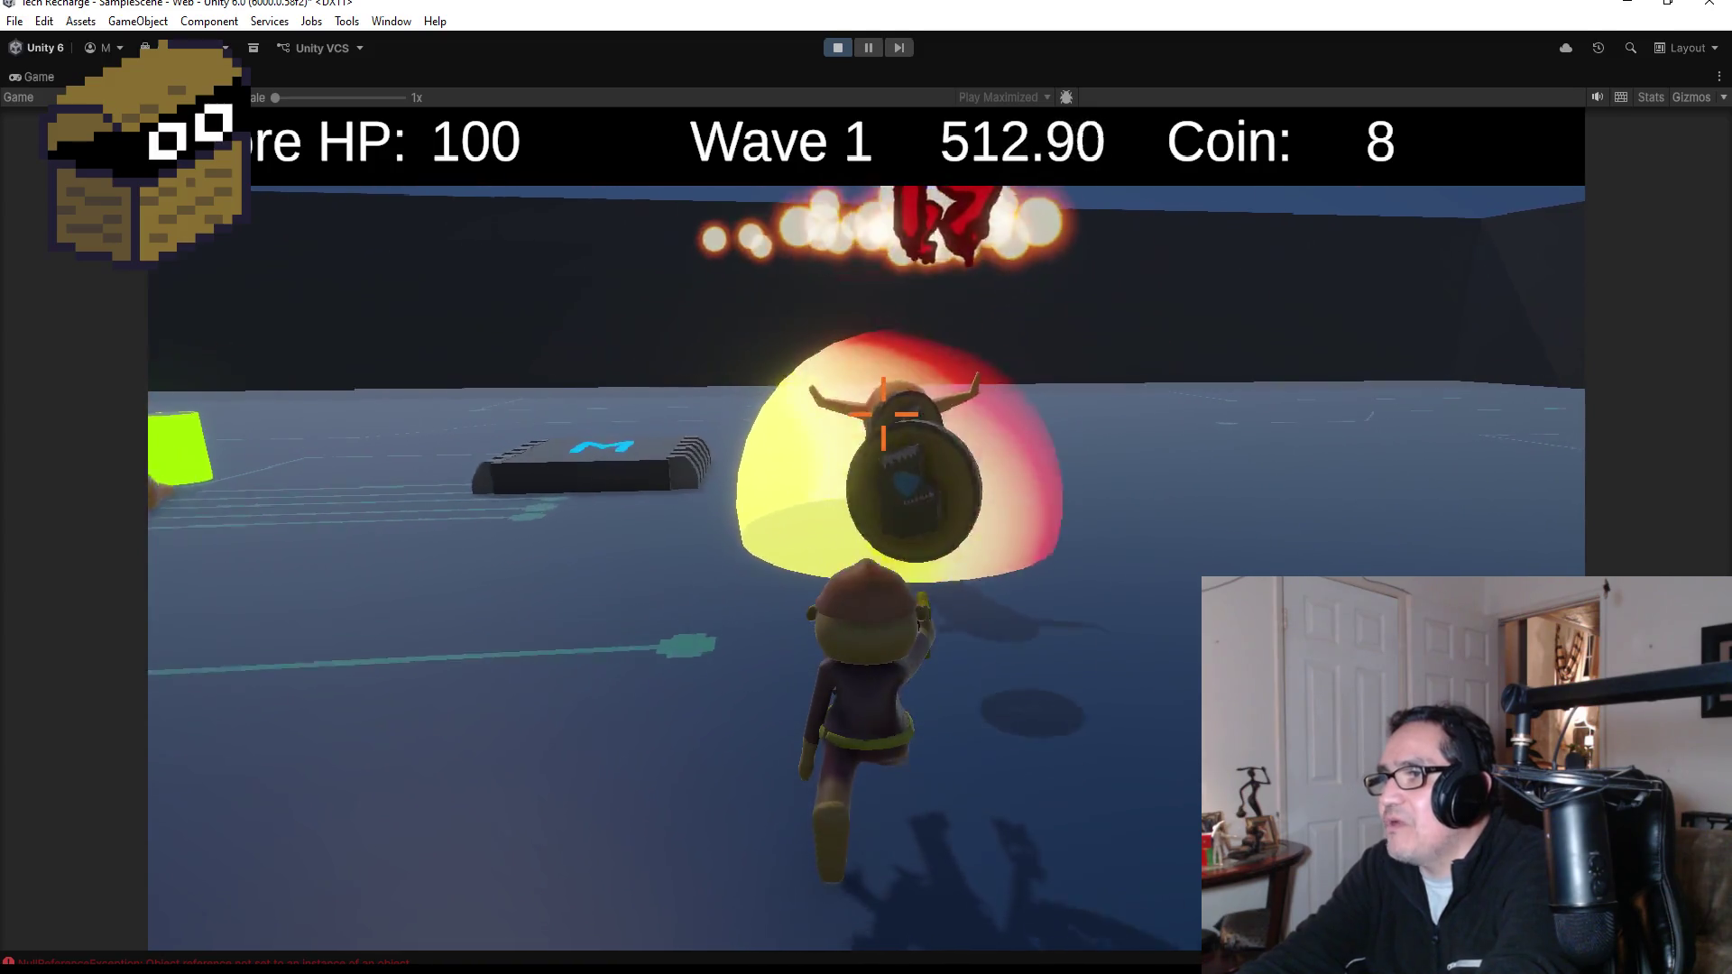
left_click(883, 415)
left_click(883, 415)
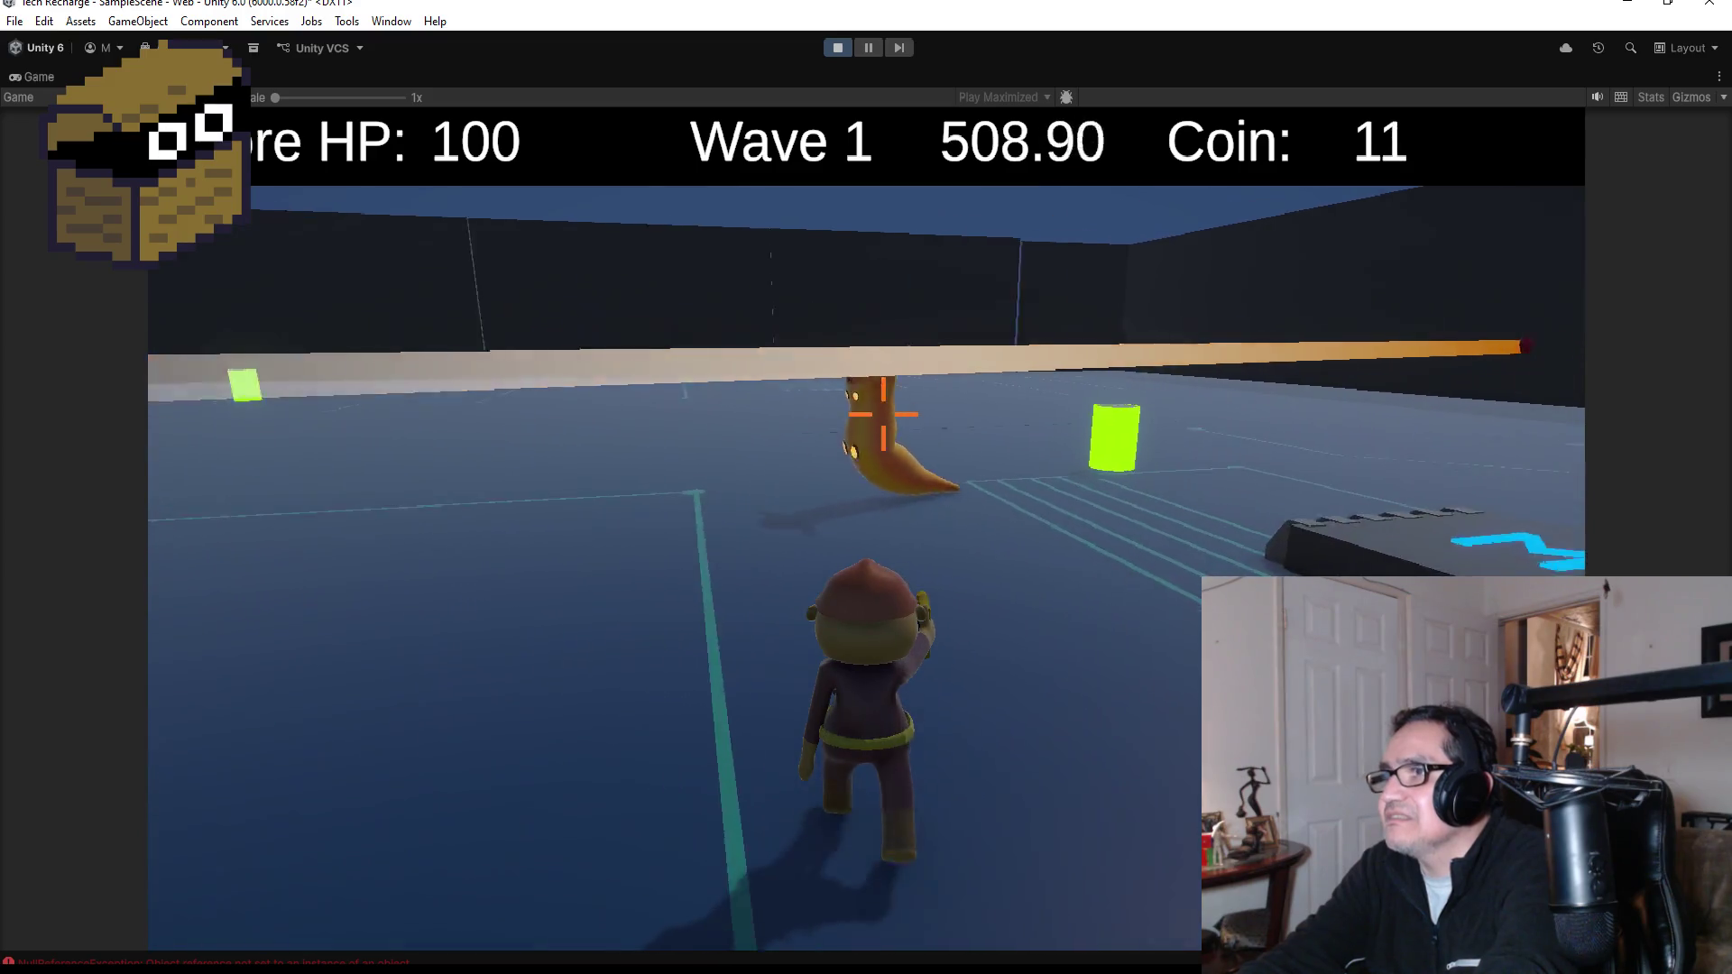
left_click(883, 414)
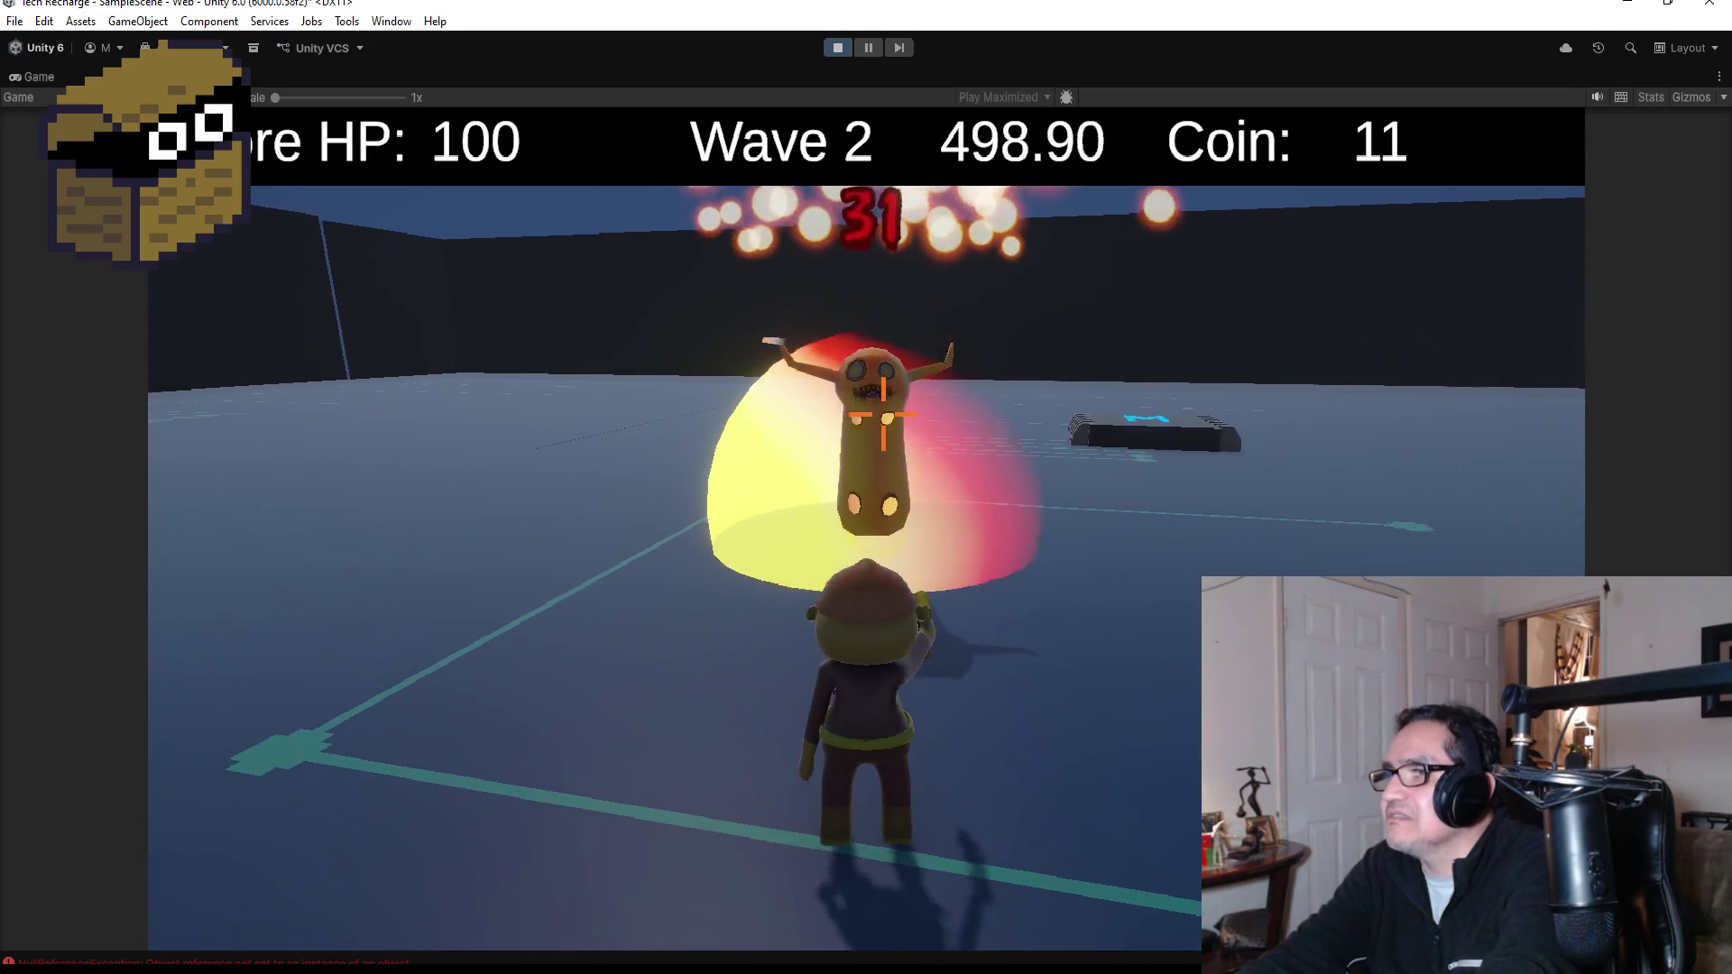
- Run past the shield gate and red-and-white blocks into the wave 2 arena, then close the Shopkeeper menu
key("w")
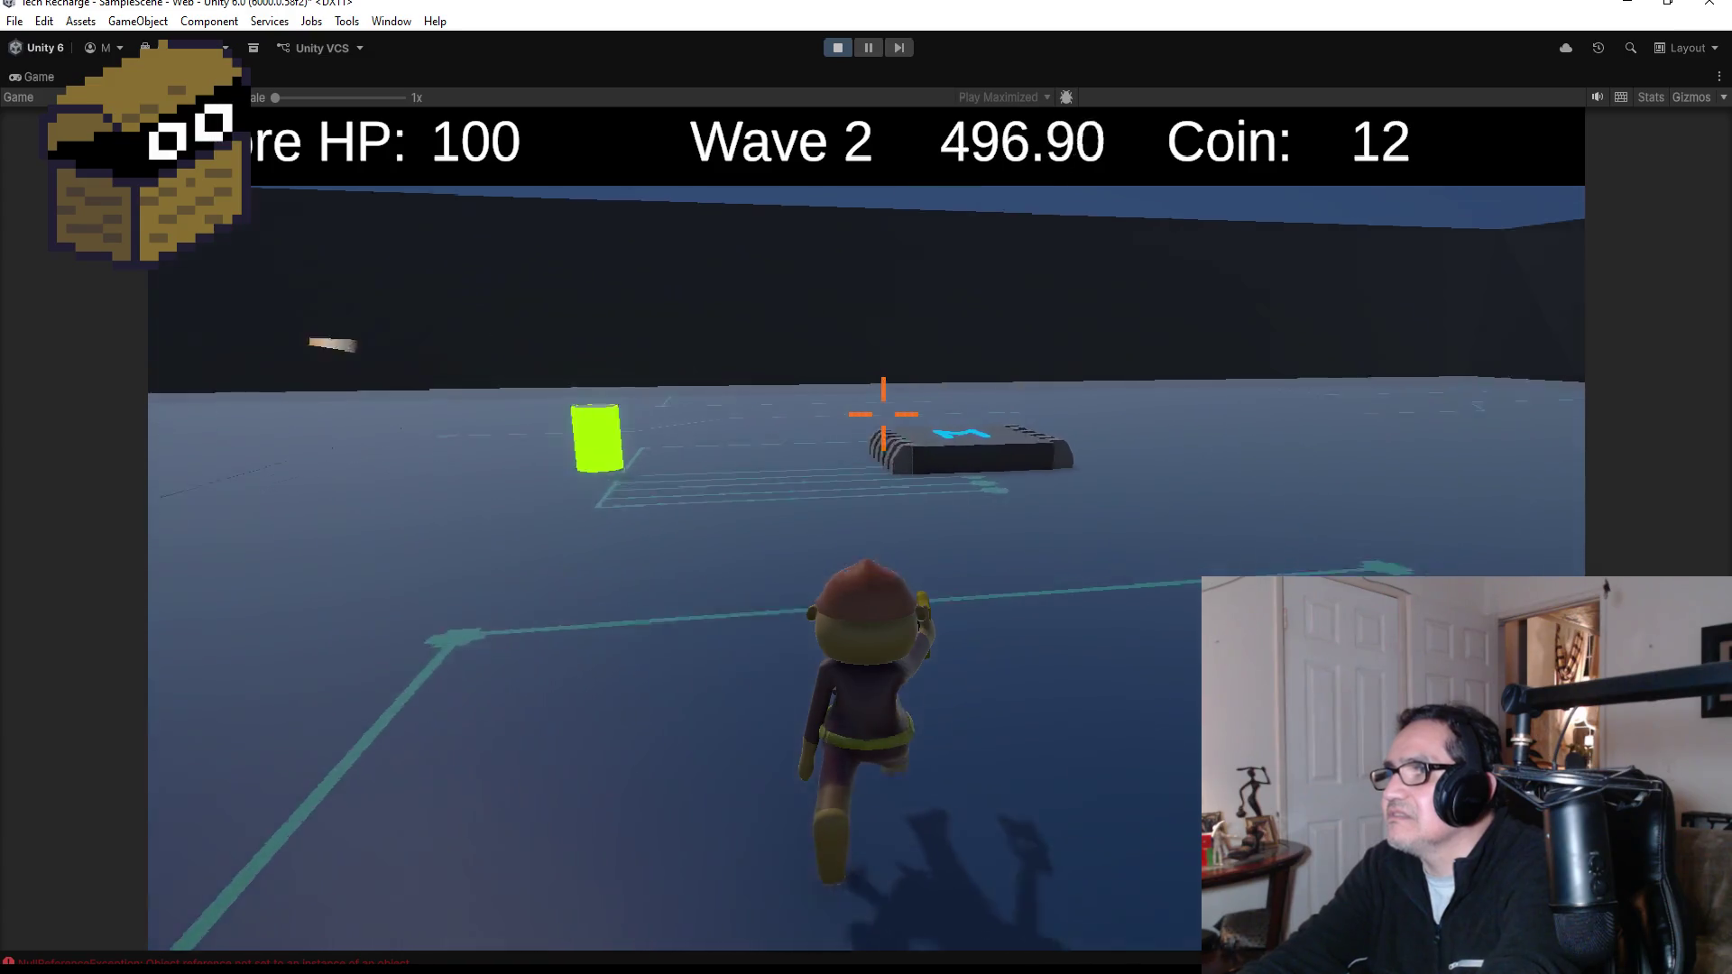
key("w")
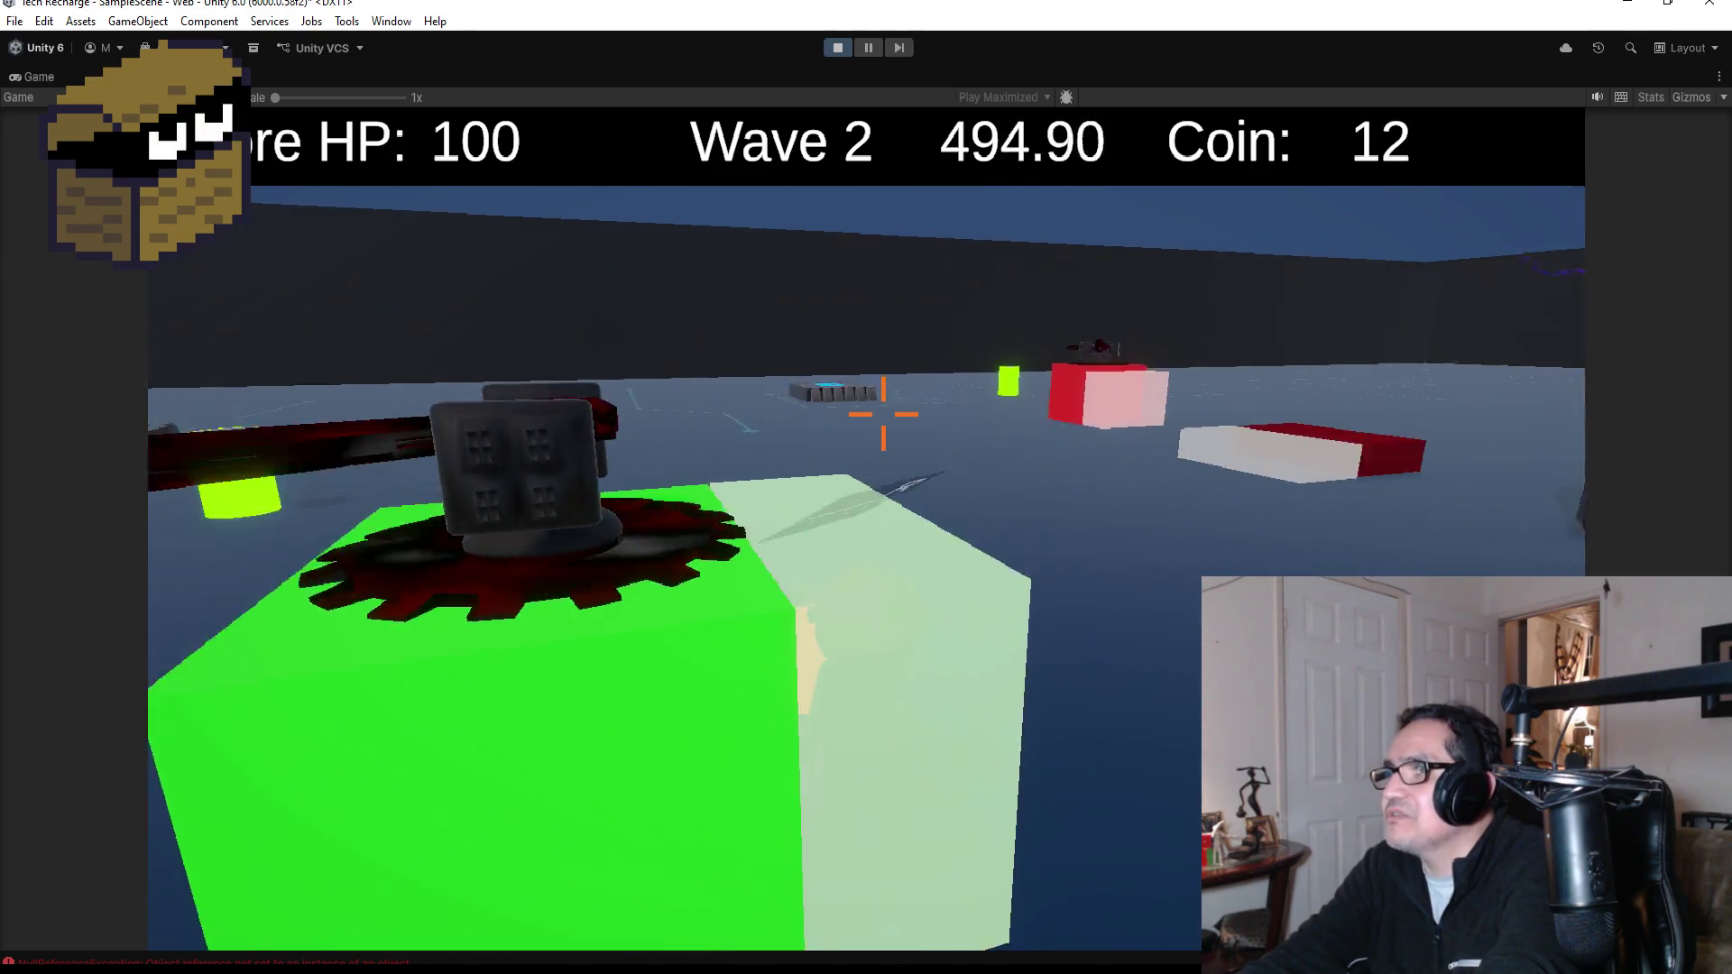
key("w")
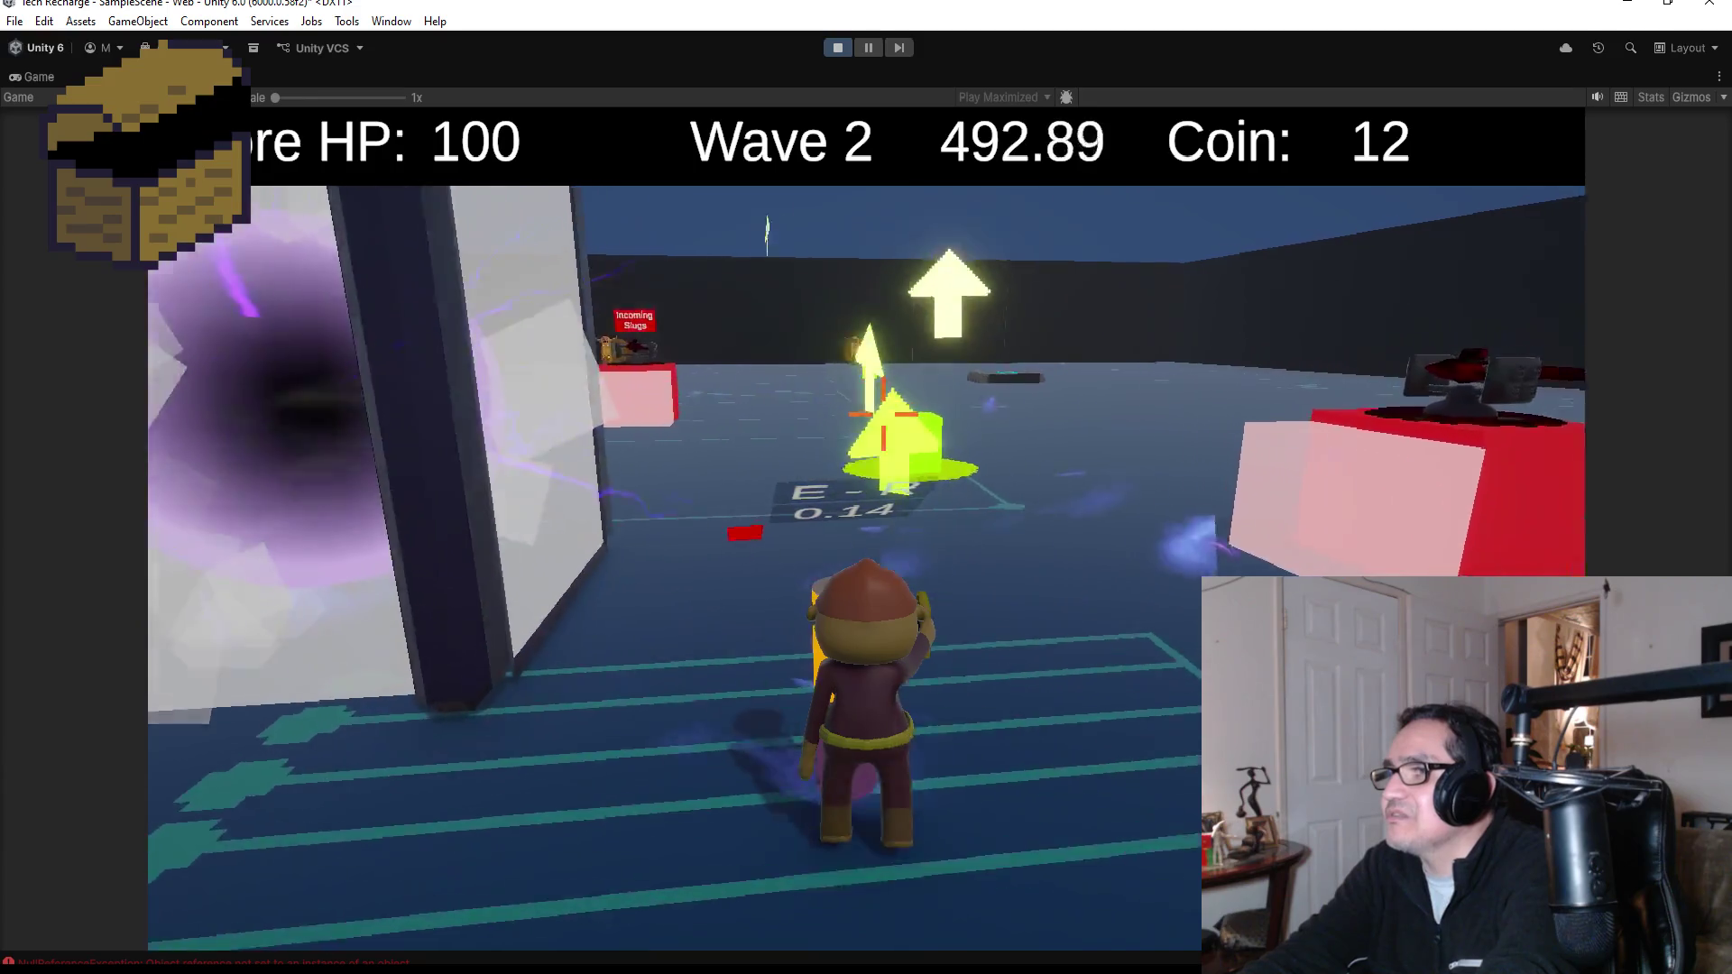
key("w")
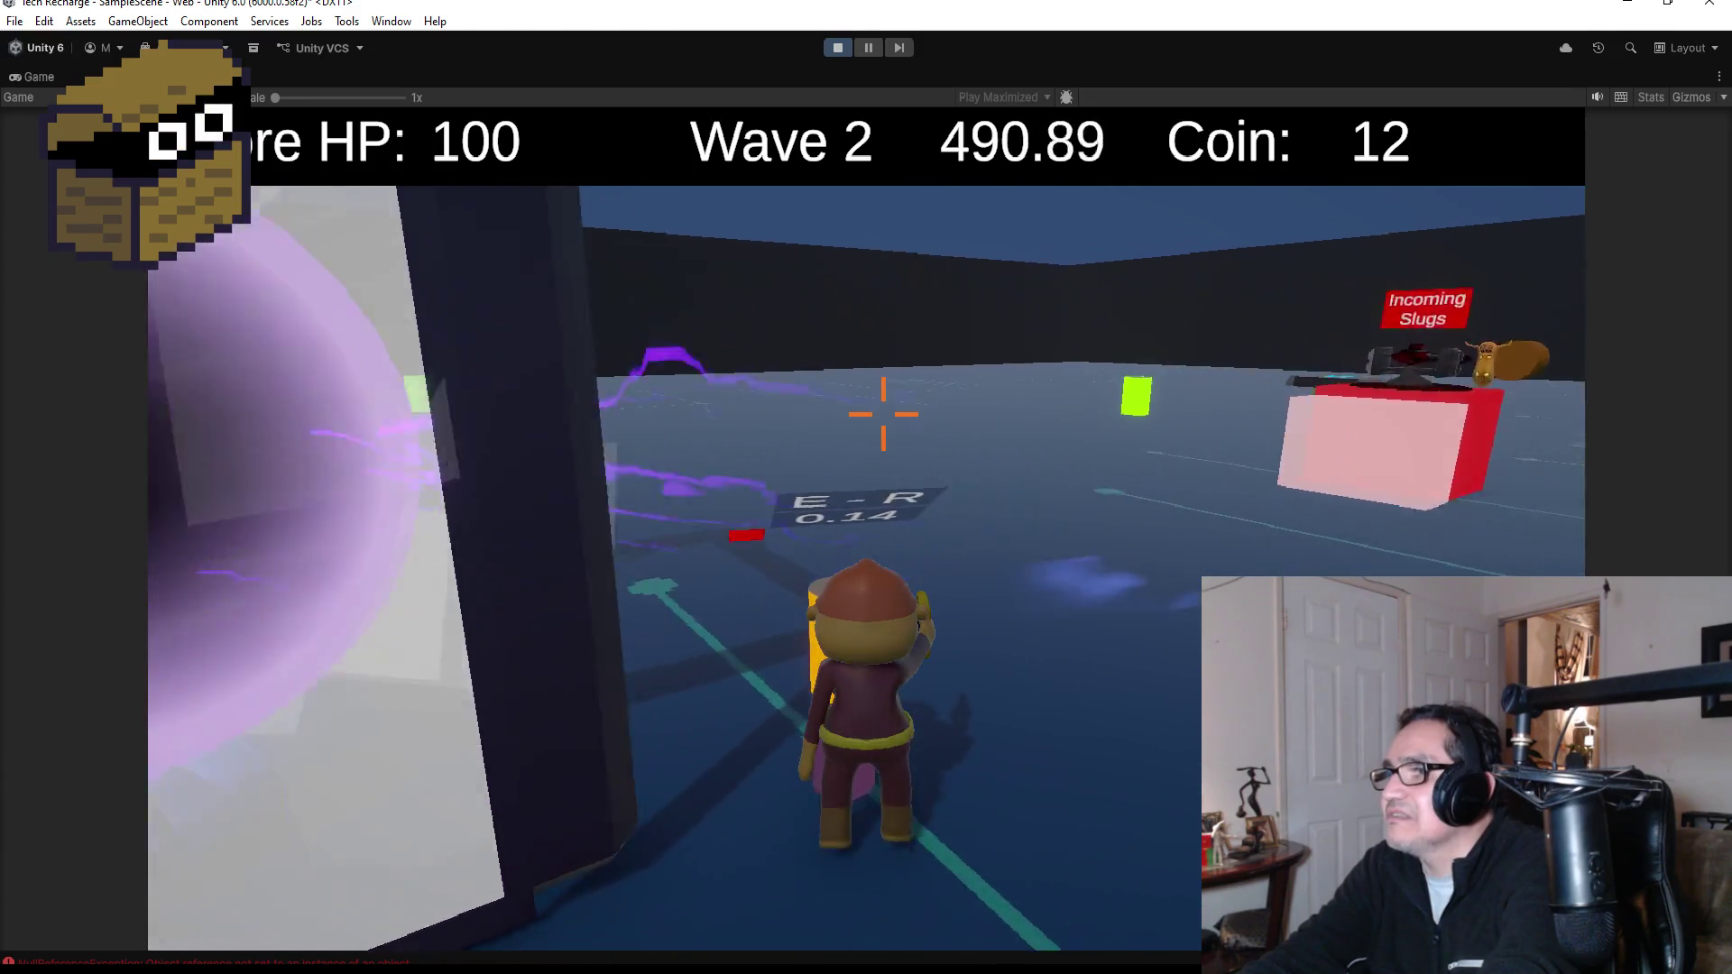
key("w")
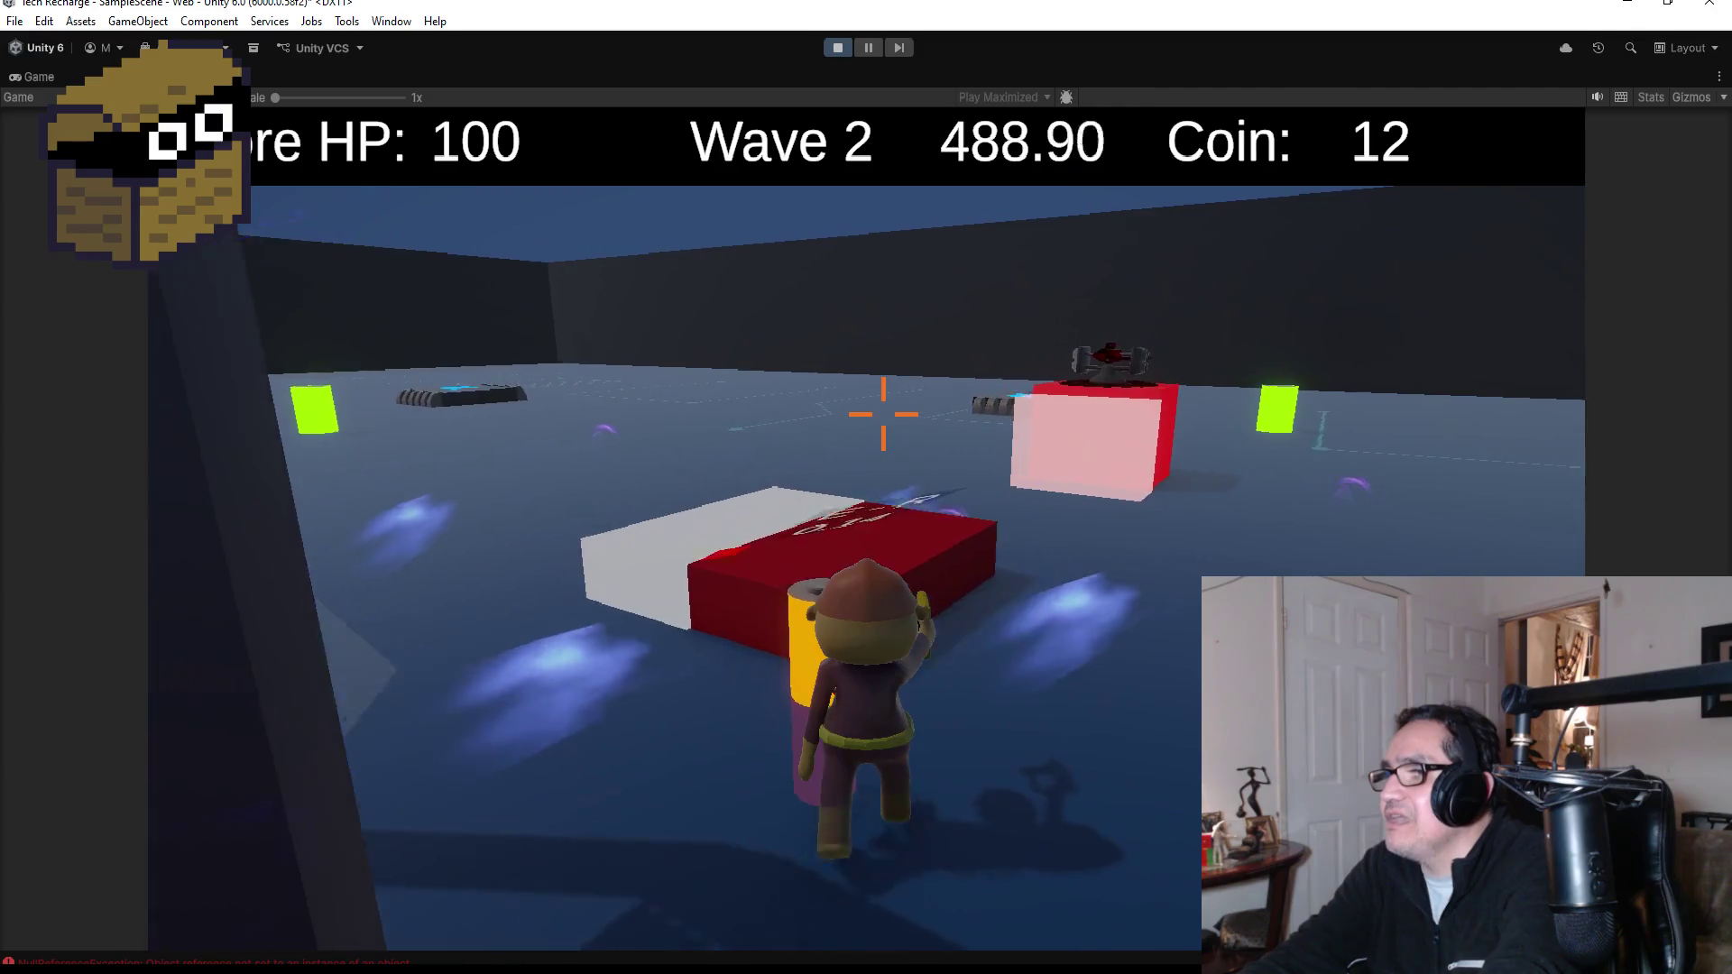
key("w")
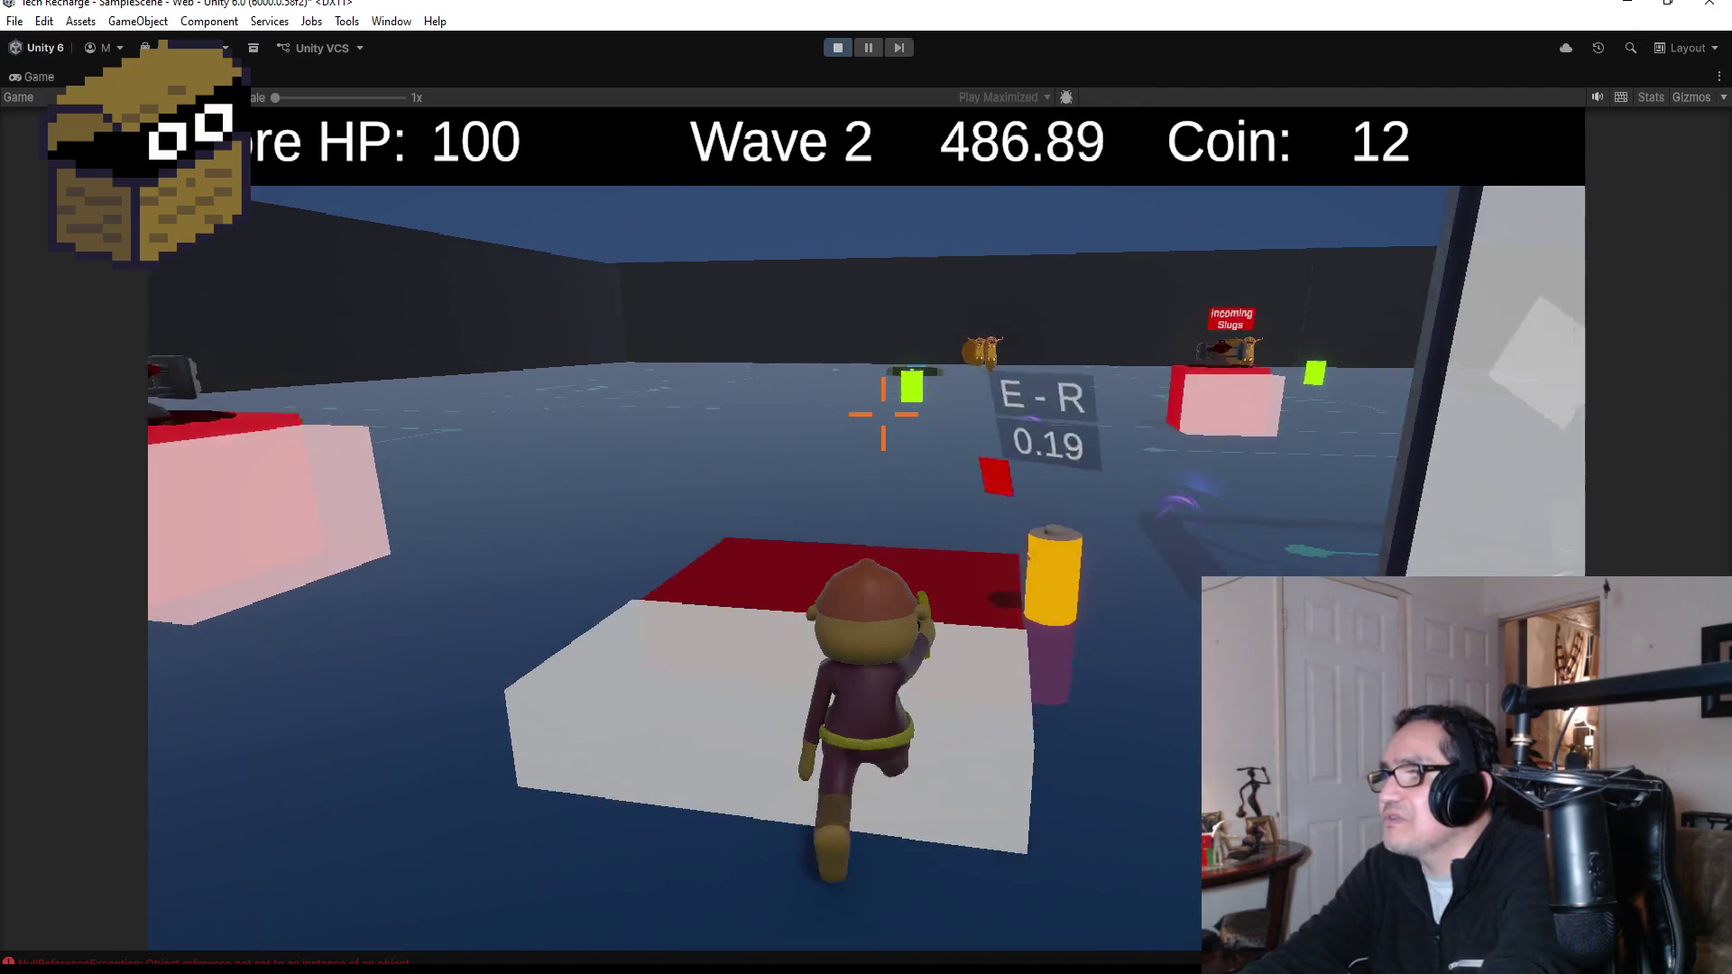
key("w")
key("w")
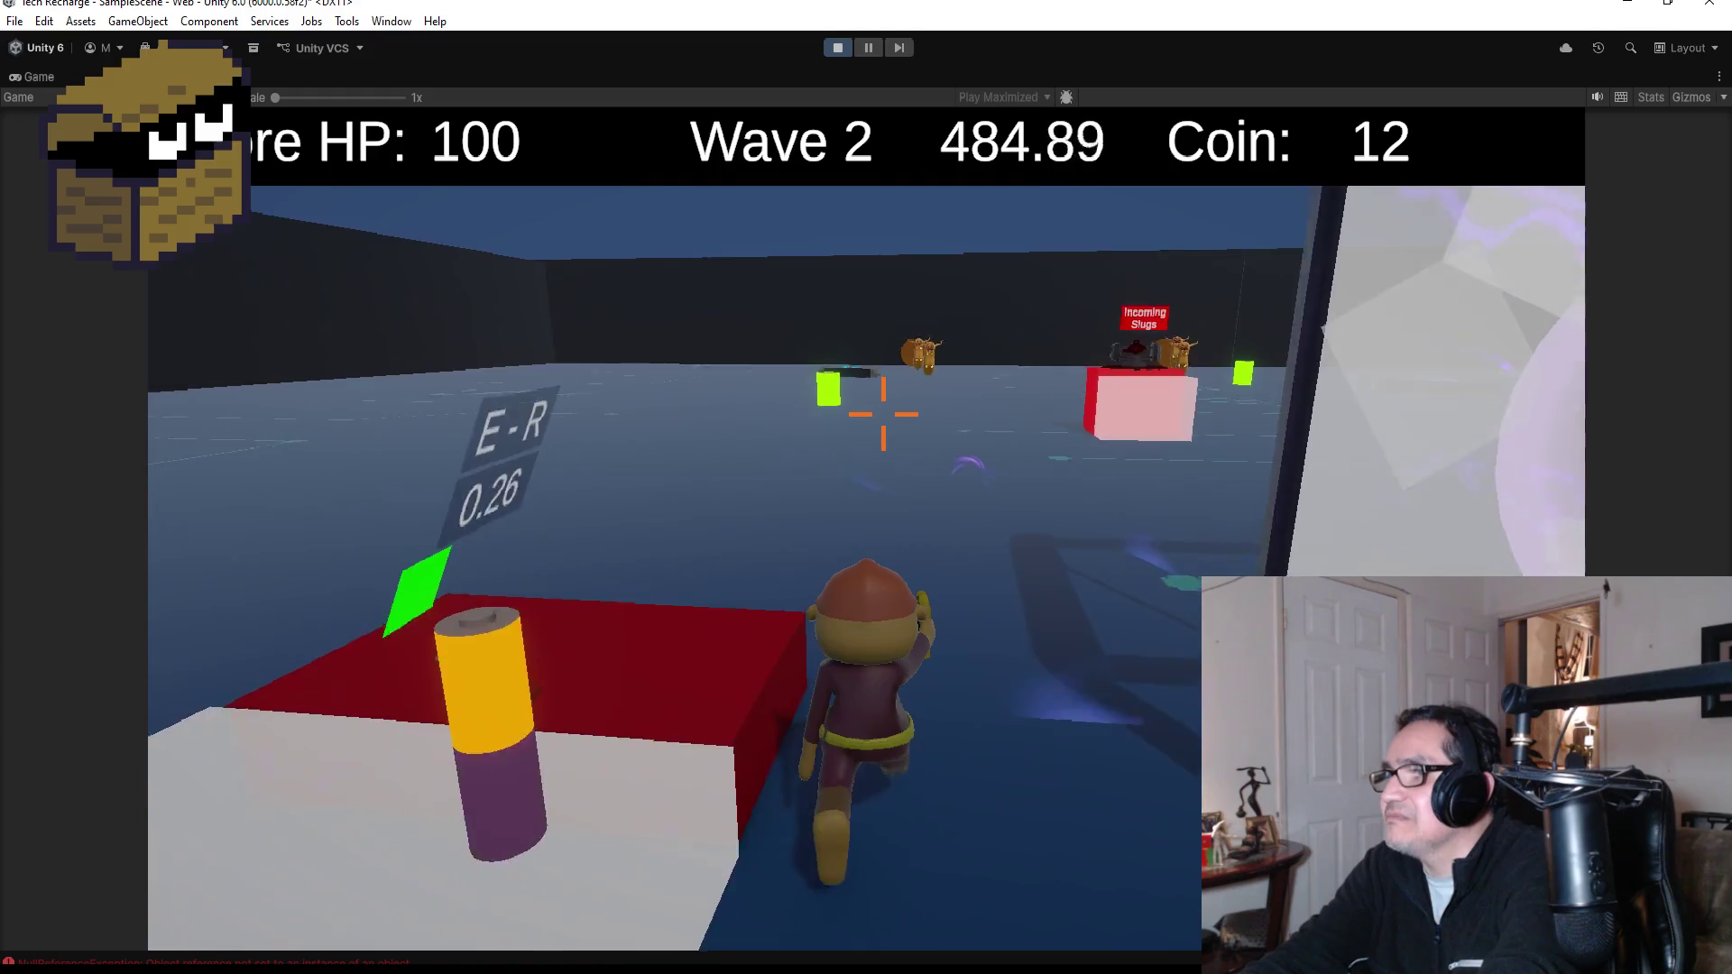
key("w")
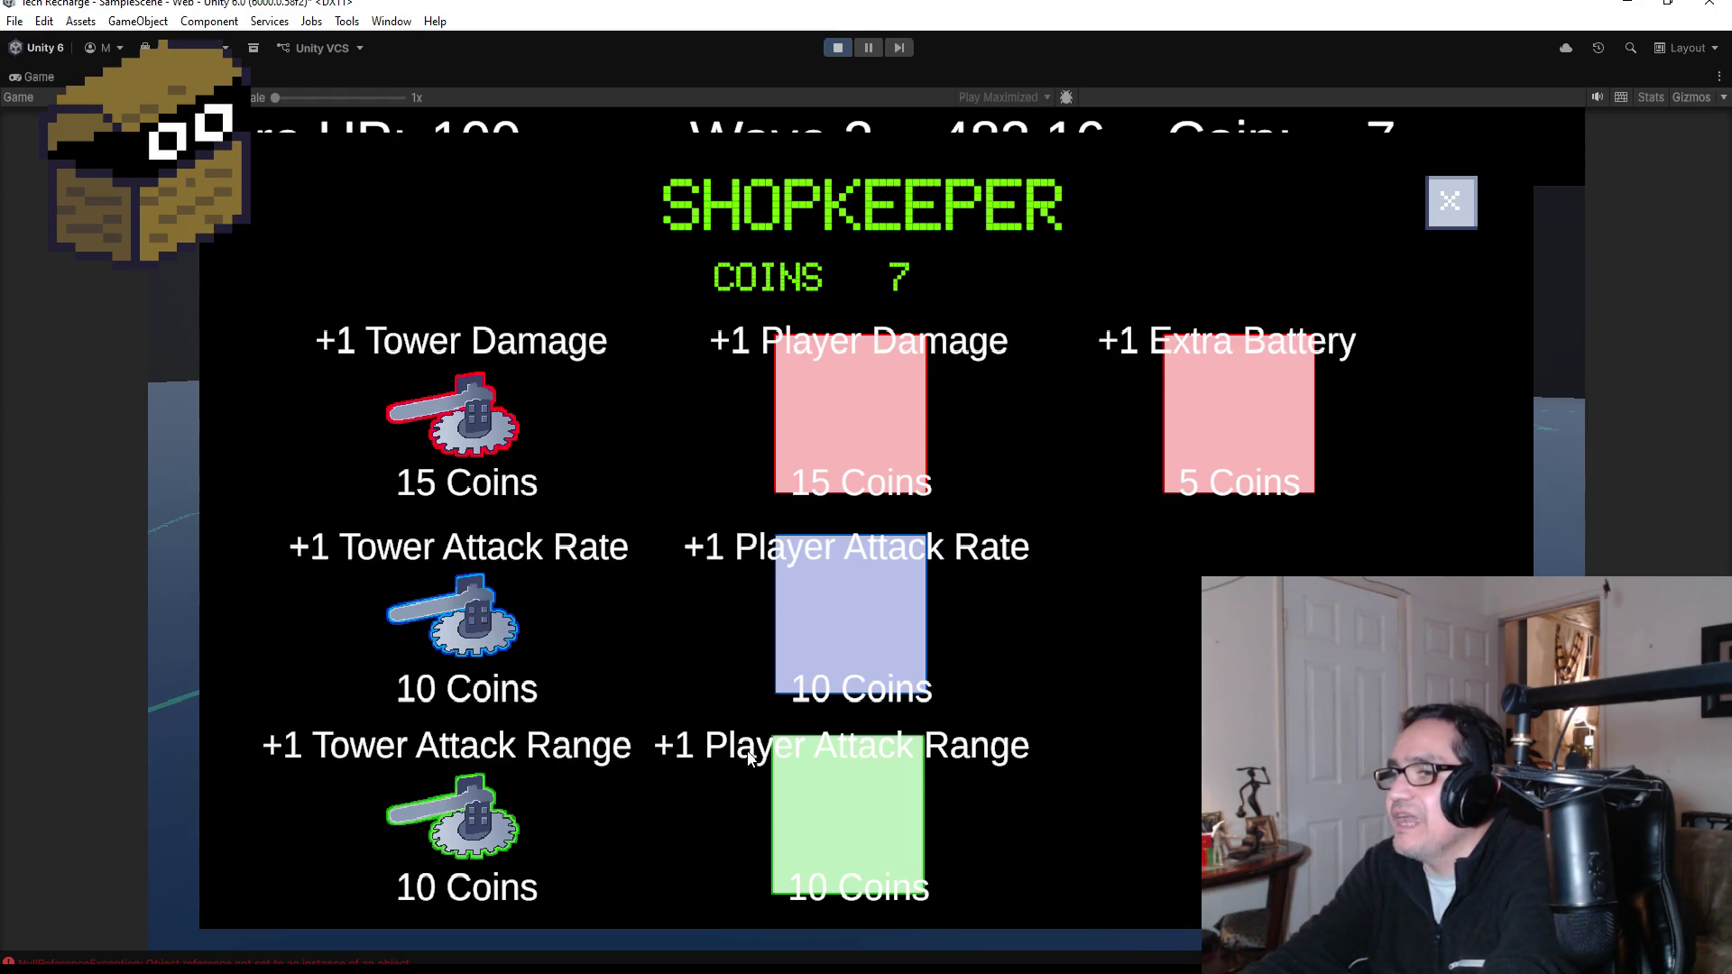
left_click(1476, 208)
- Carry the battery from the red box into the turret box to power it
key("w")
key("w")
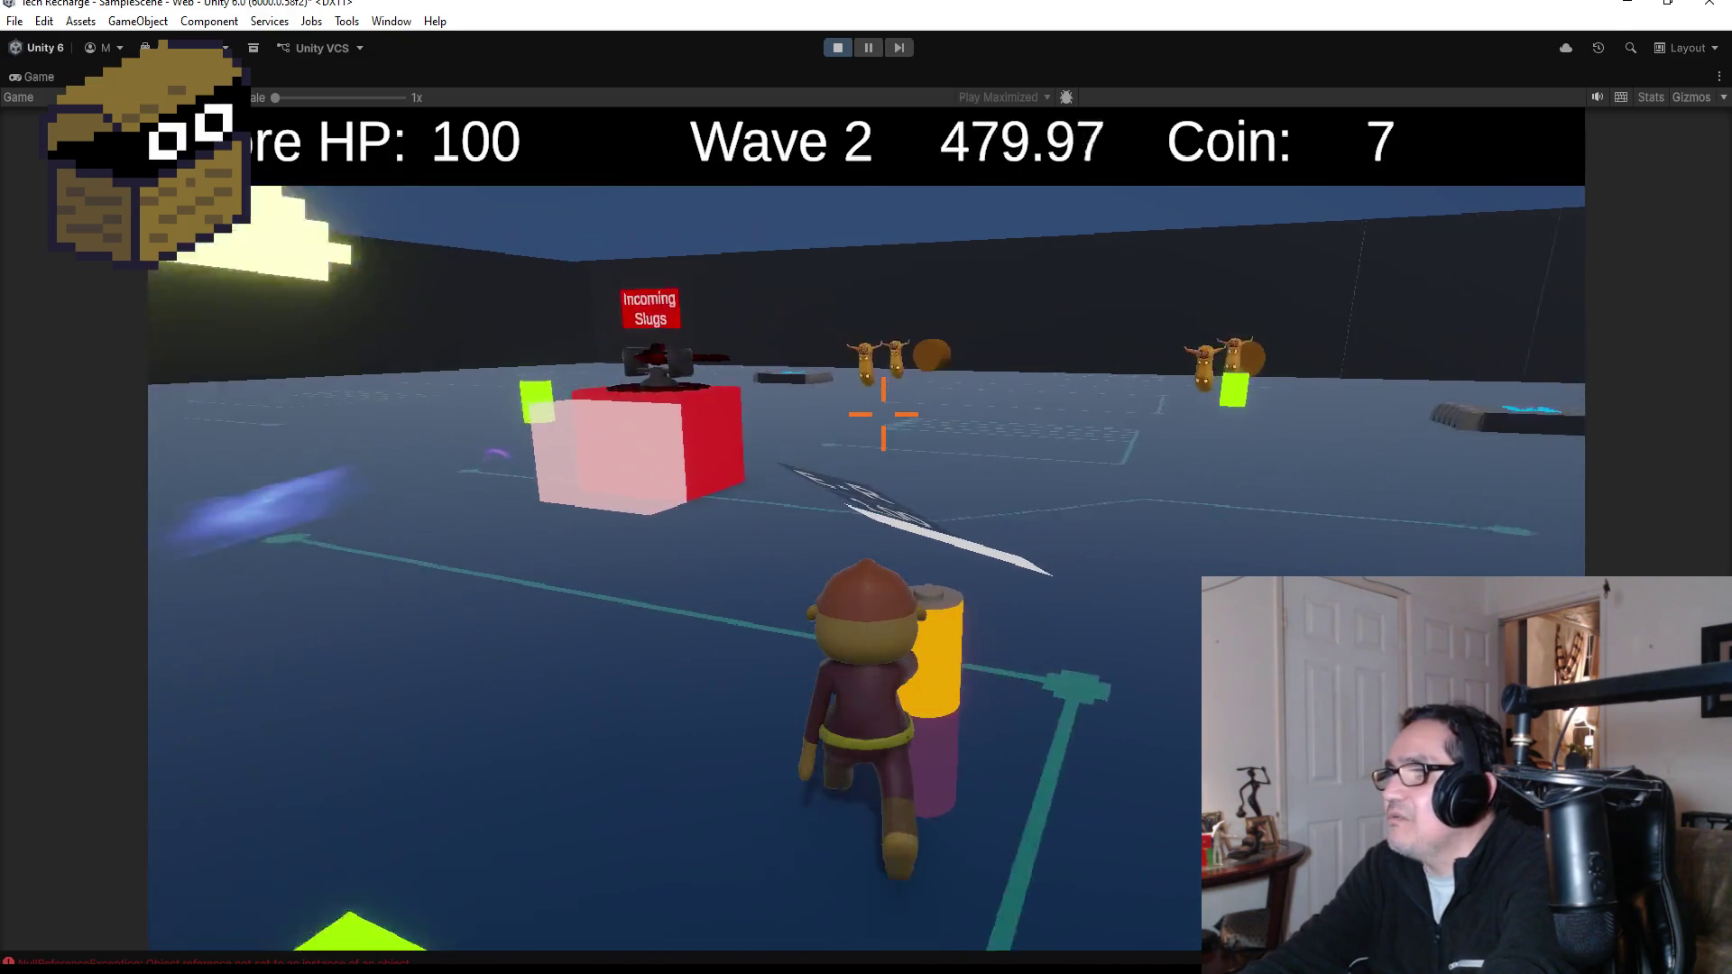
key("w")
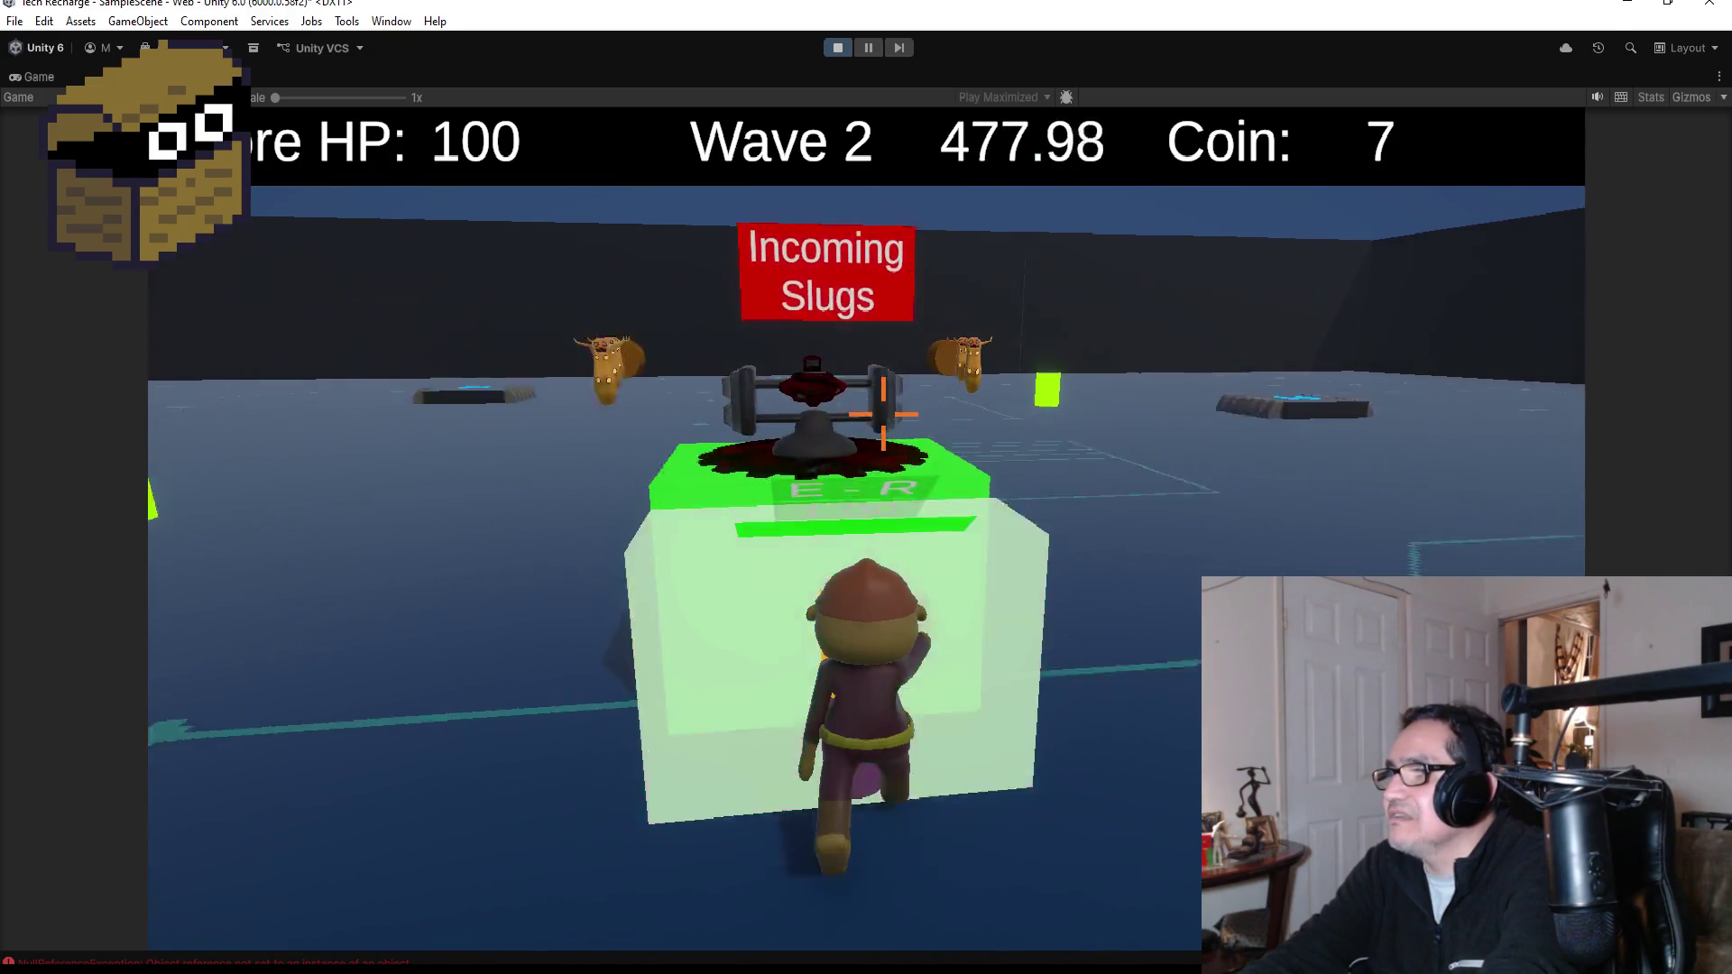
key("w")
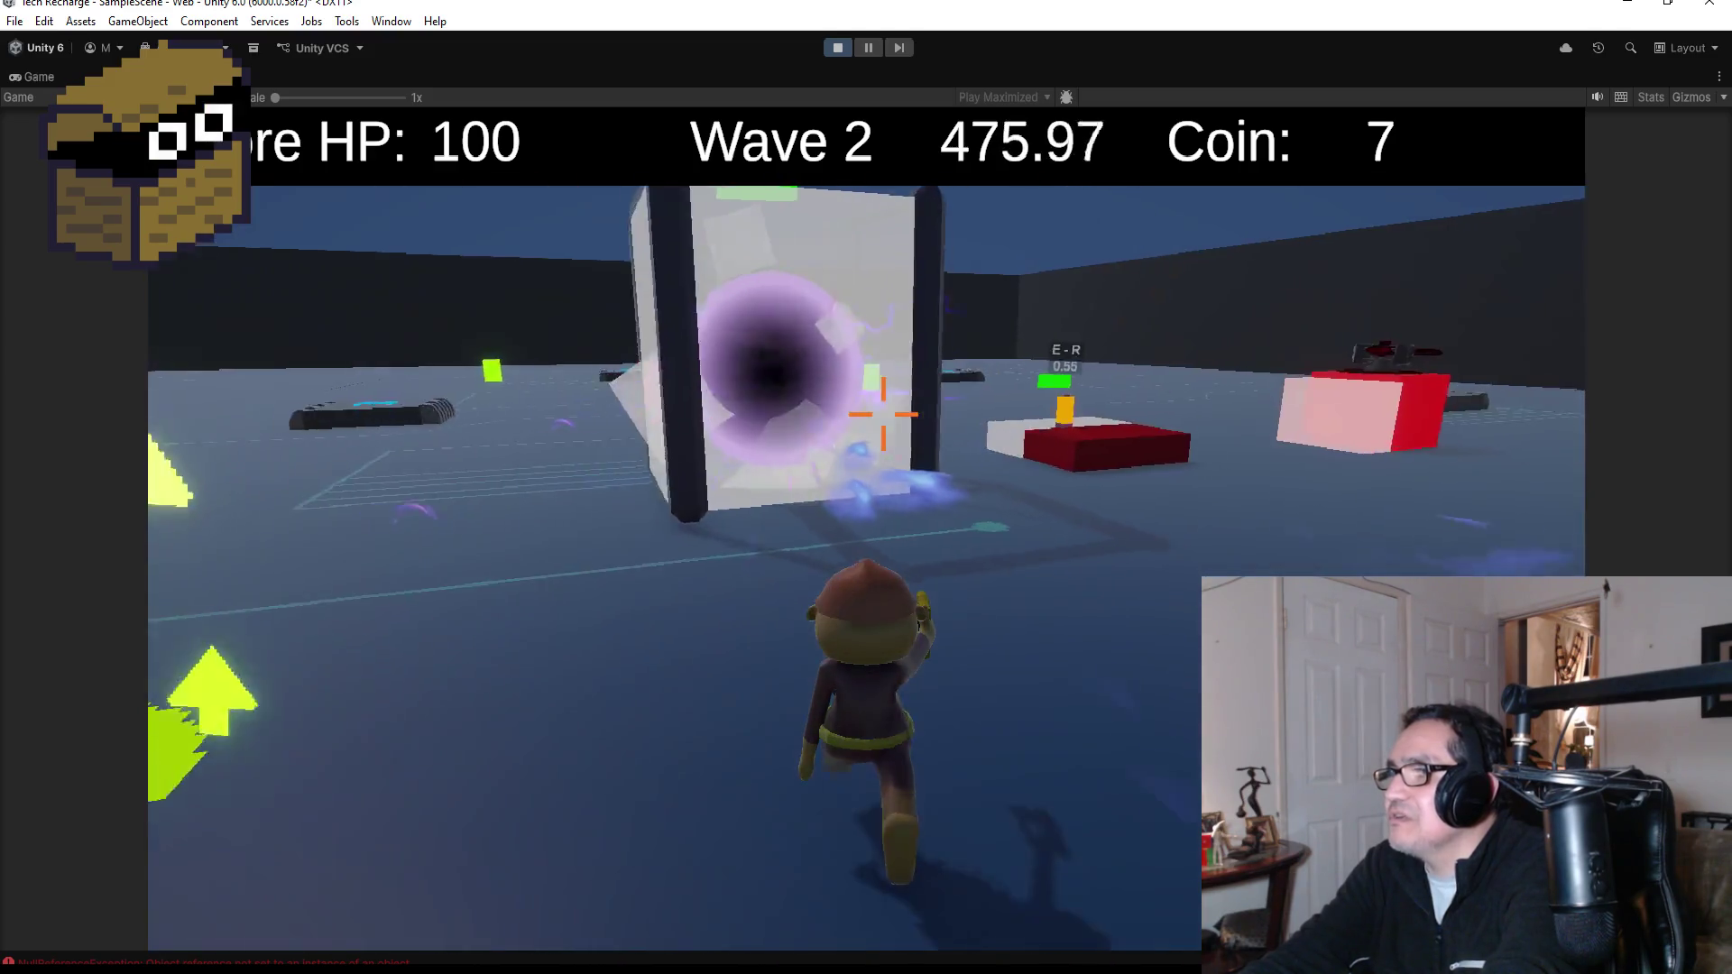
key("w")
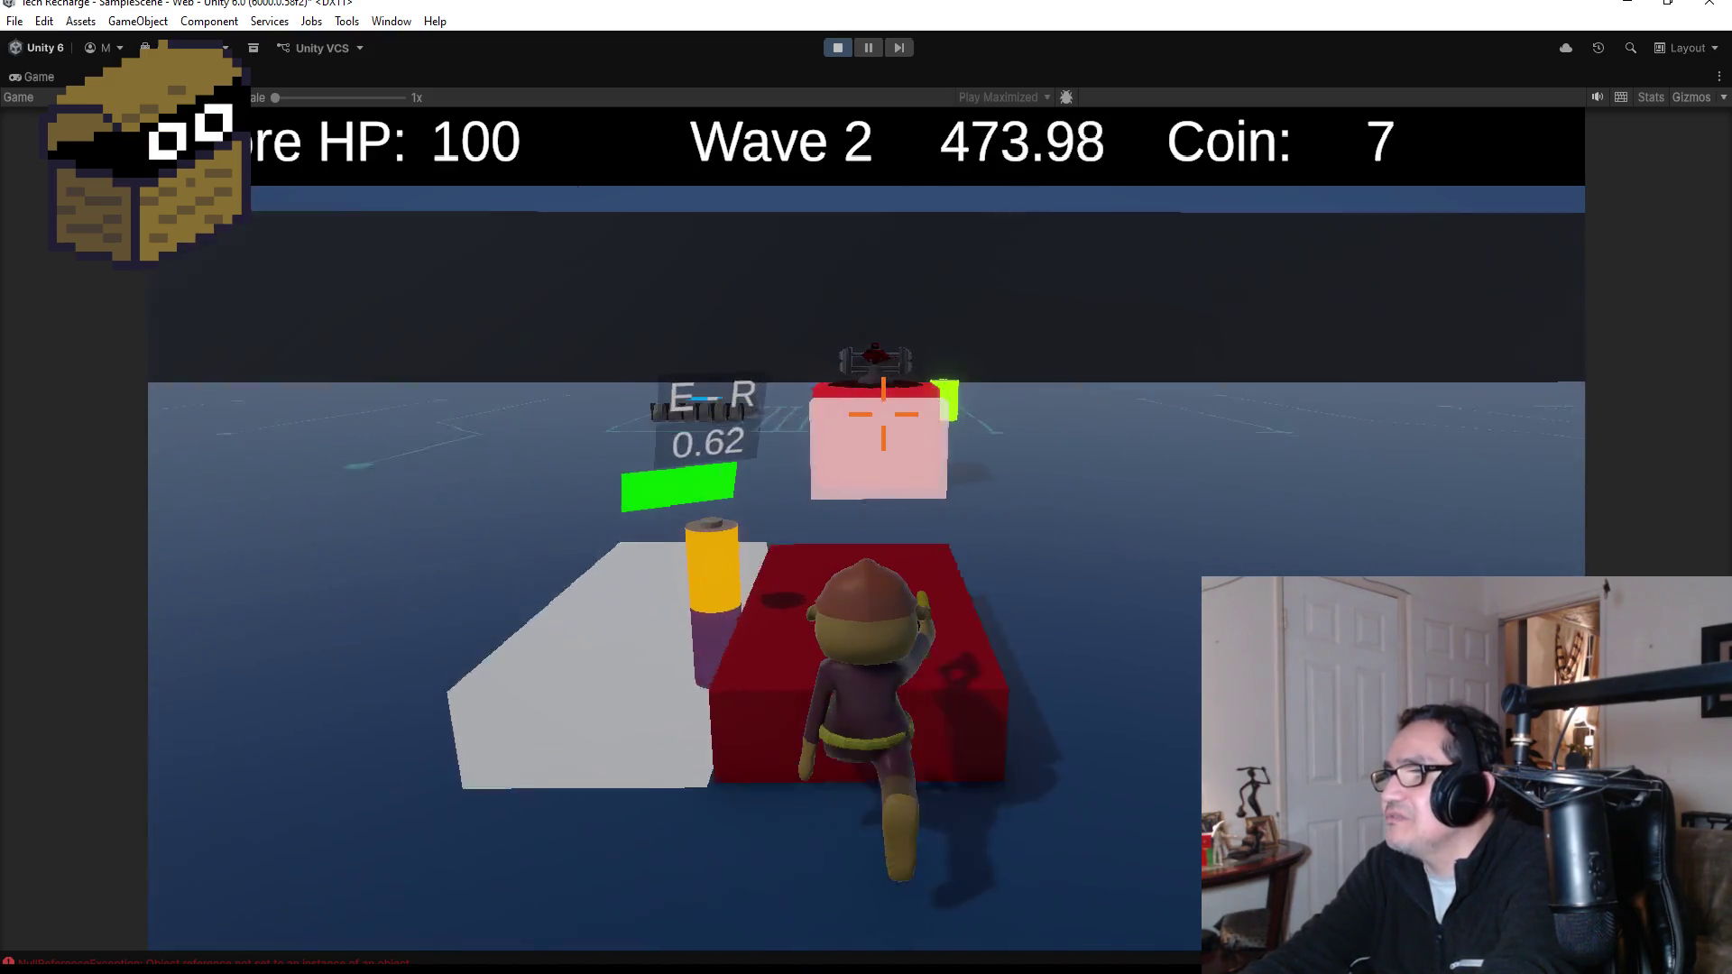
key("w")
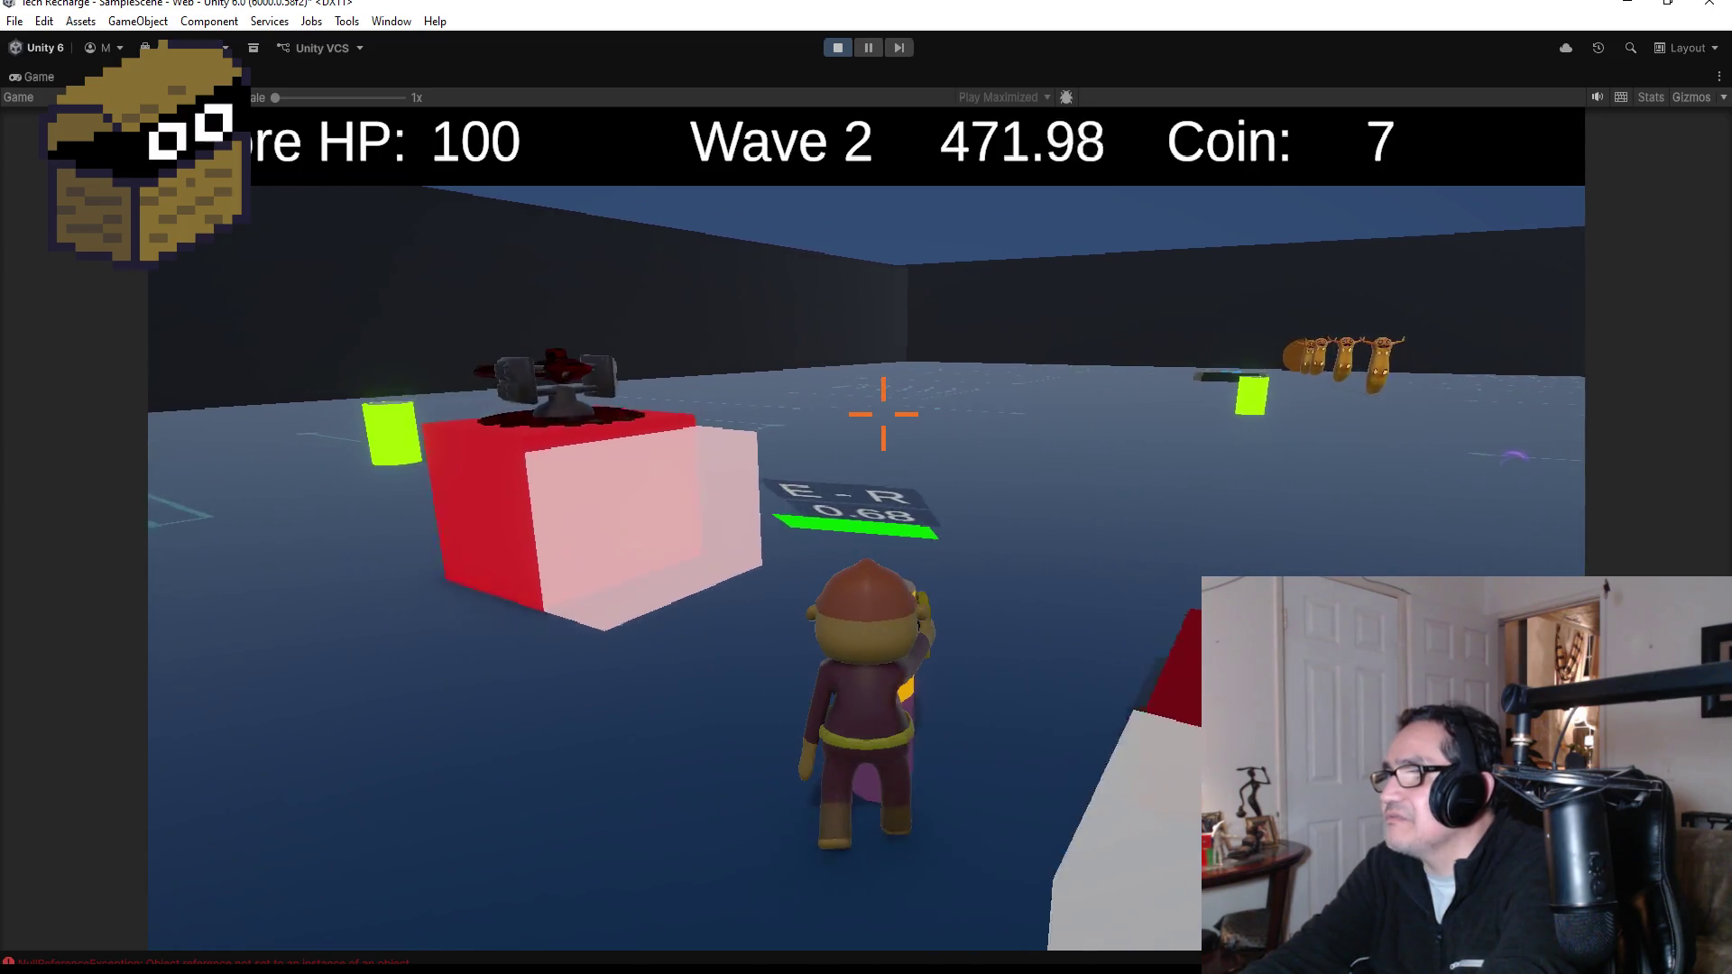
key("w")
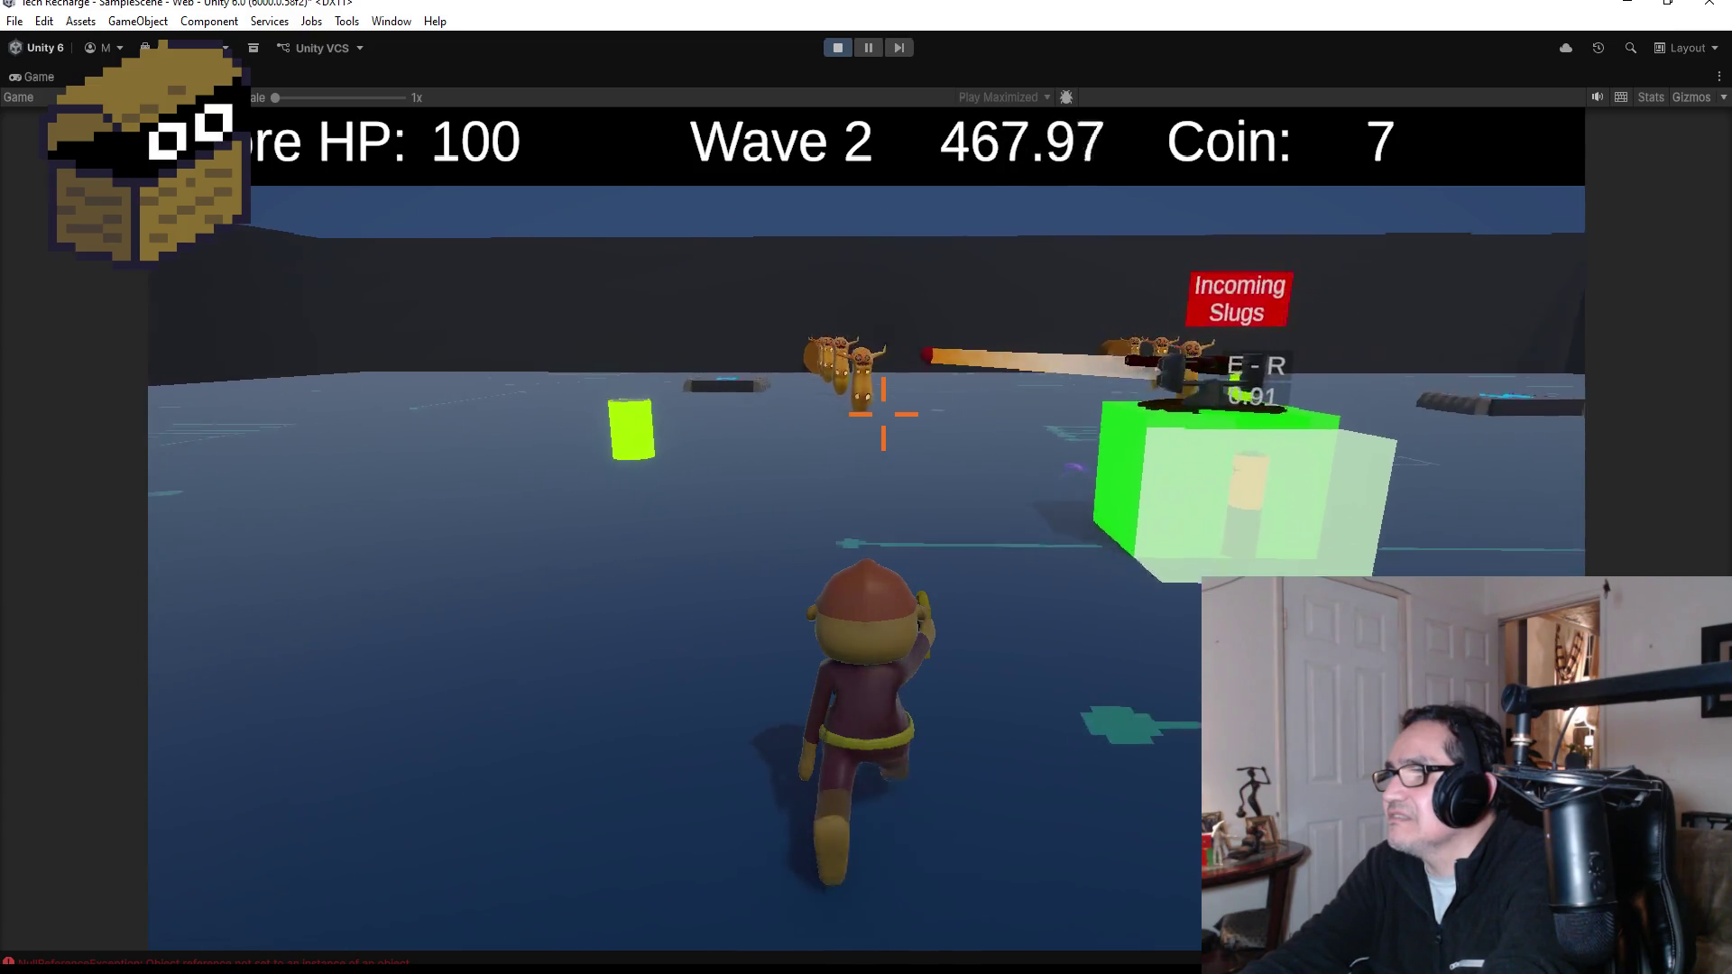
- Run at the incoming slugs, shooting them and collecting the dropped coins
key("w")
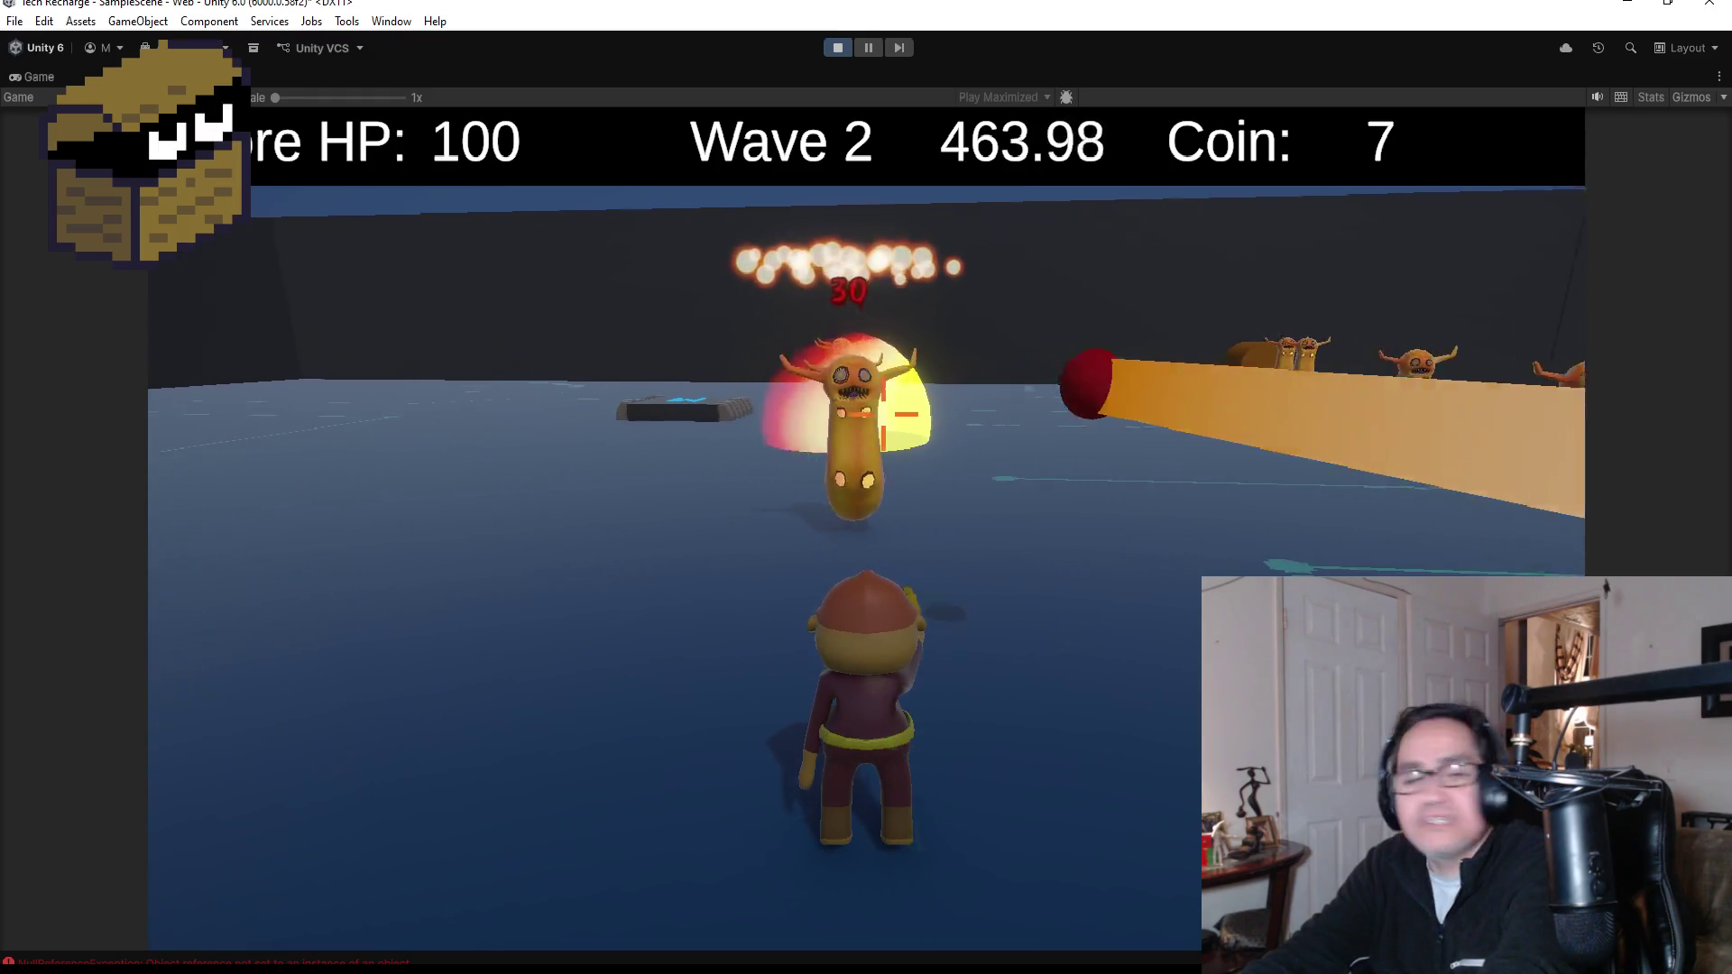
key("w")
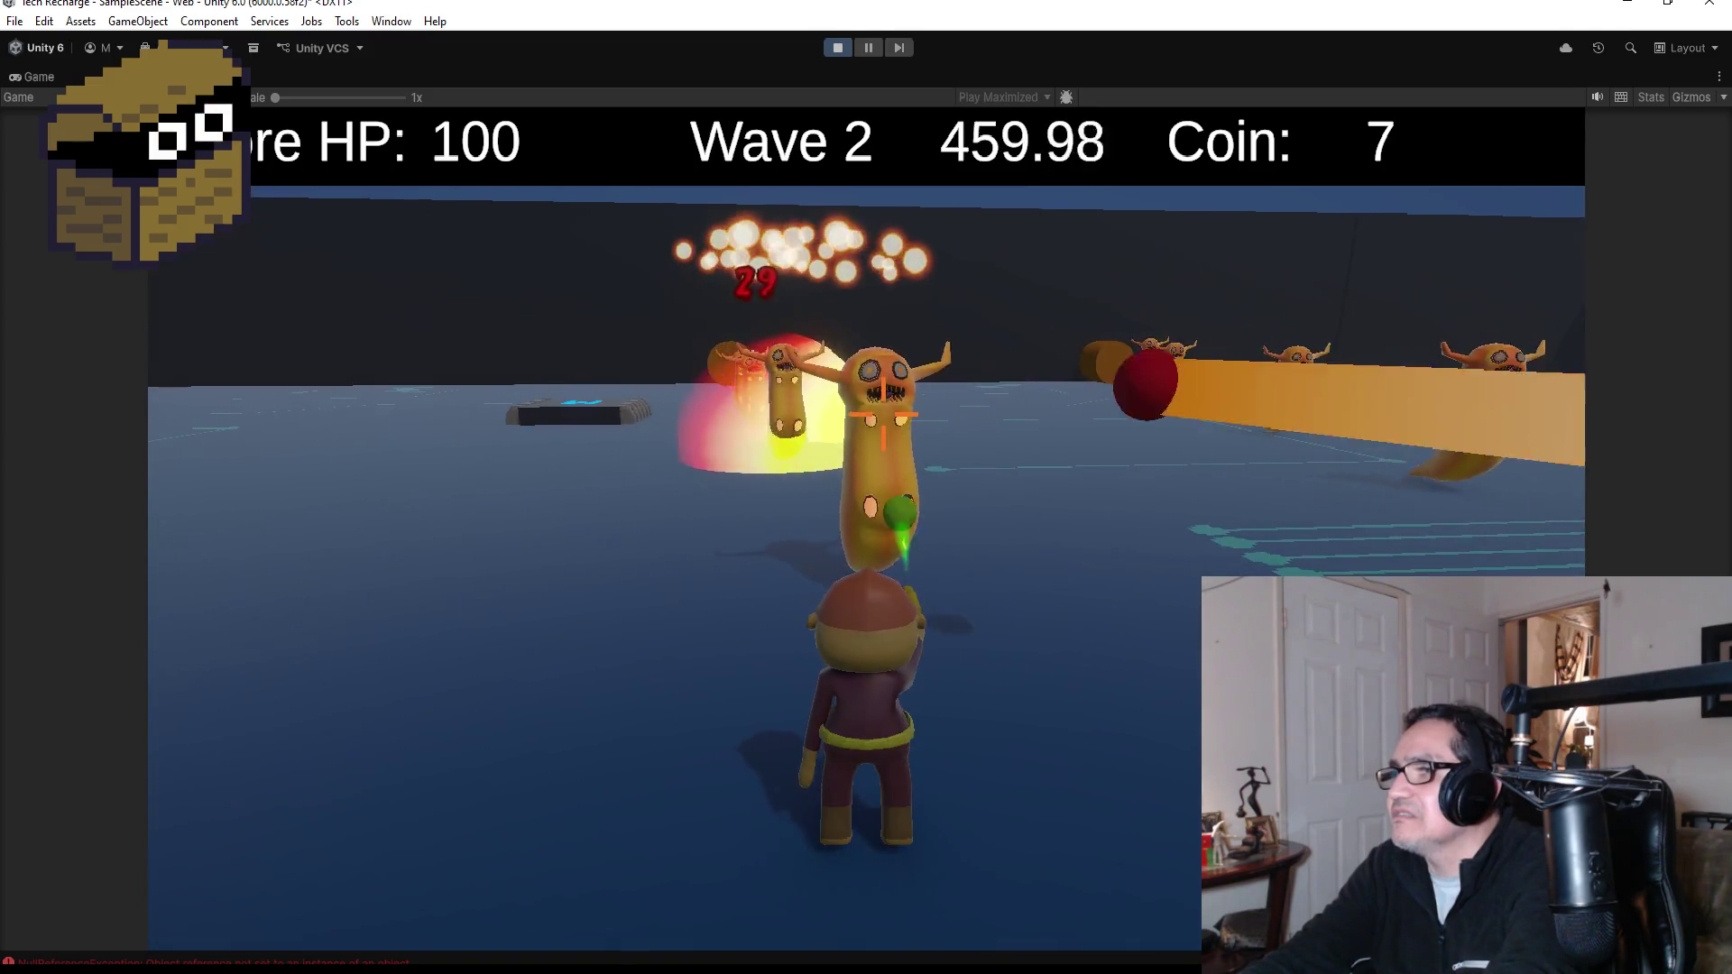
key("w")
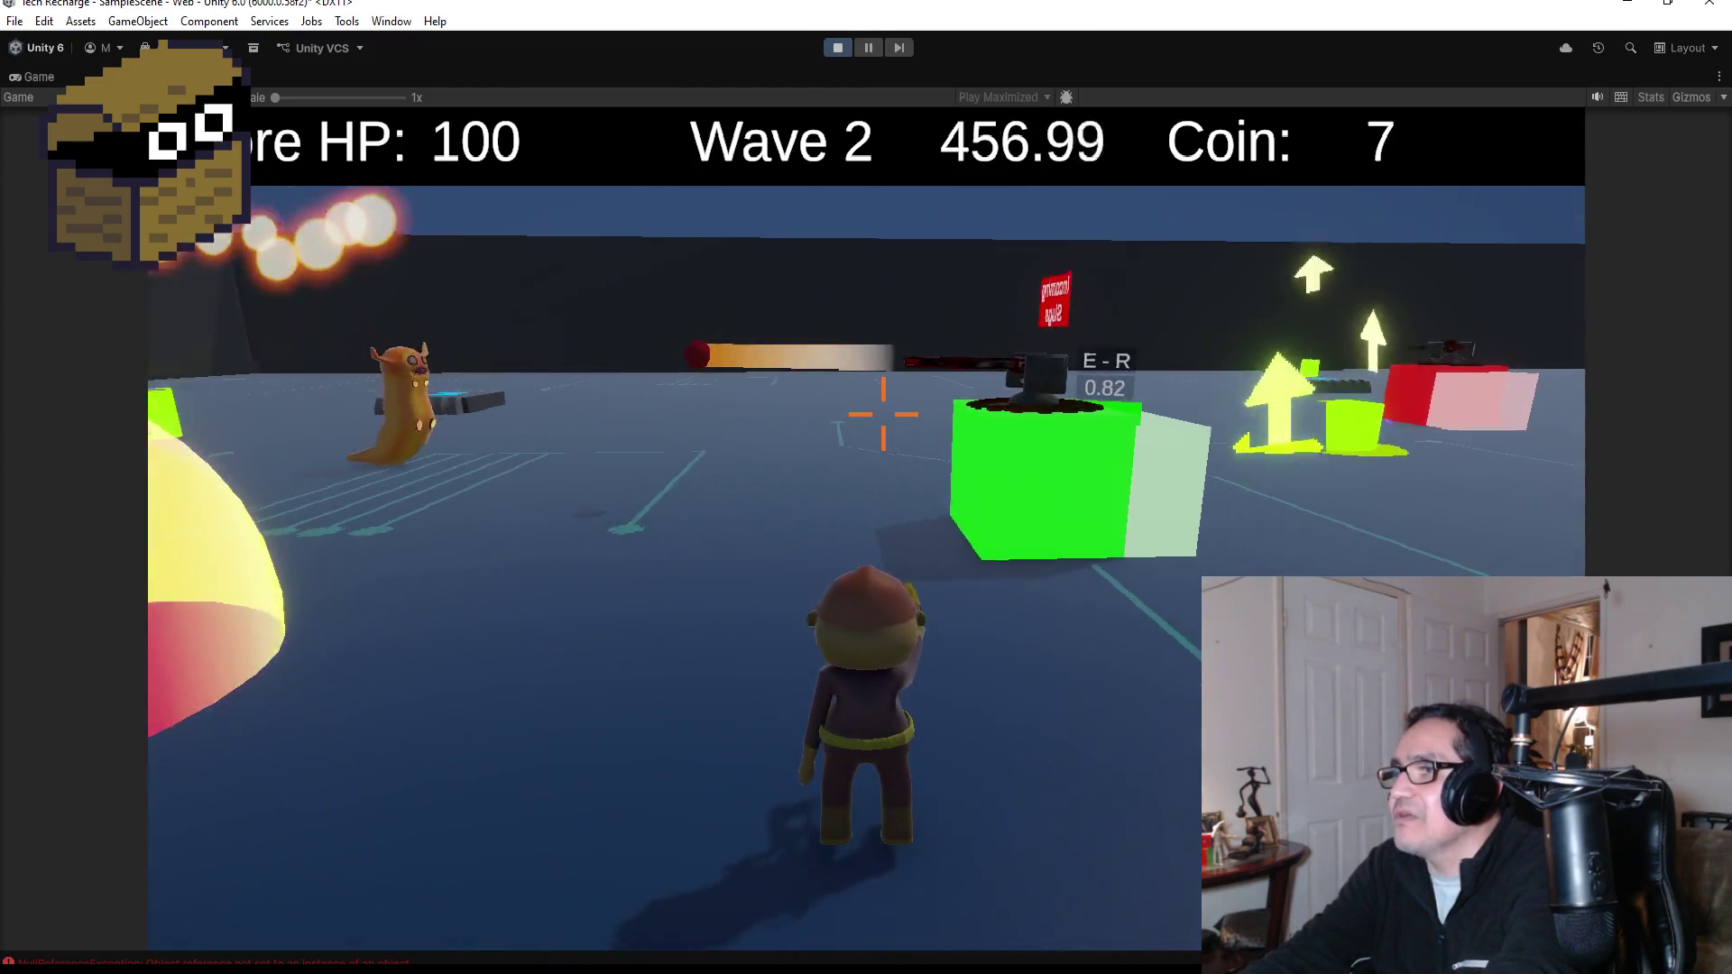
left_click(883, 414)
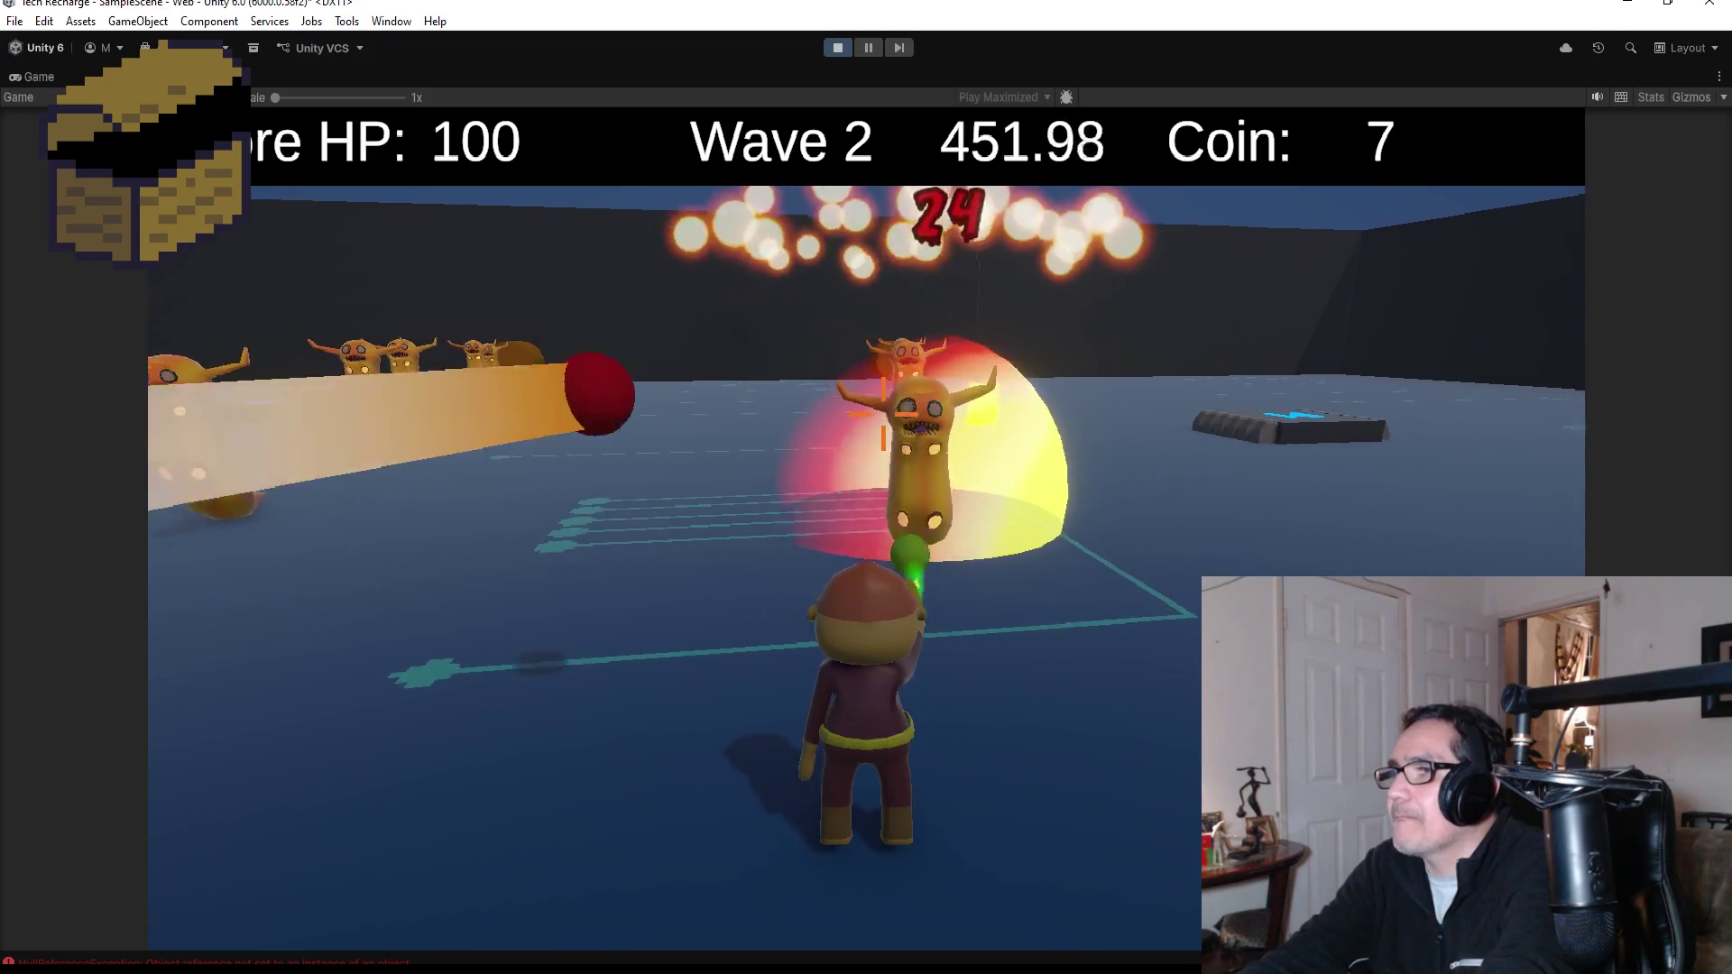
left_click(879, 424)
key("w")
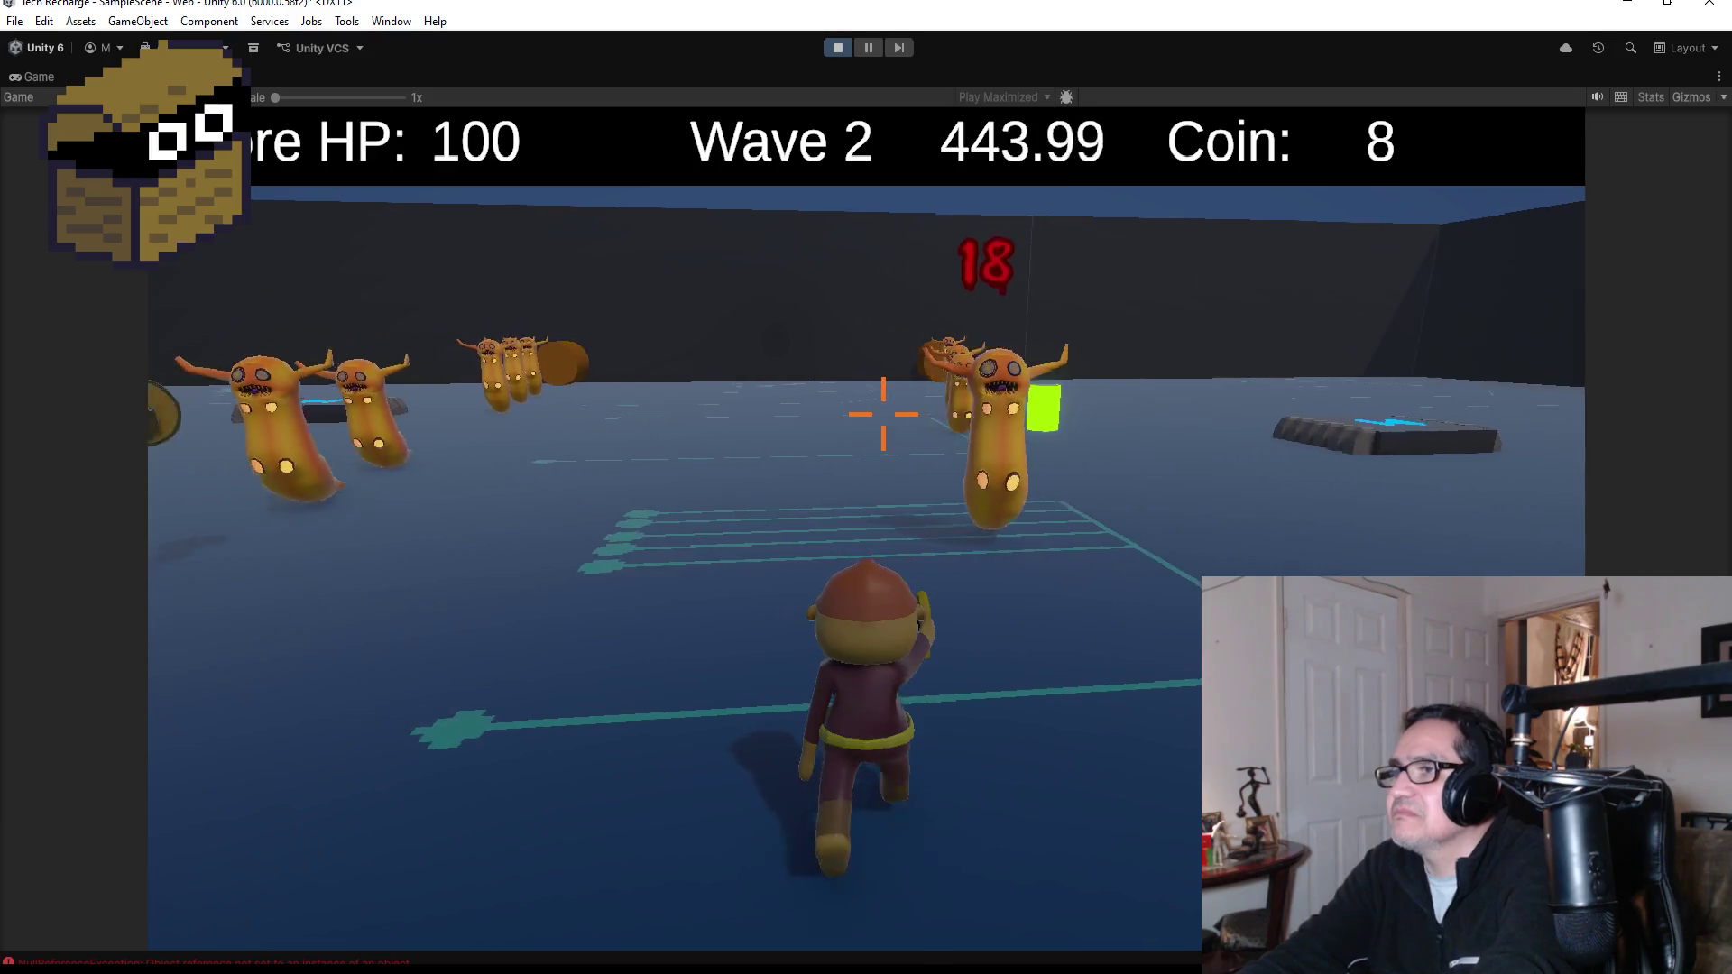
left_click(883, 414)
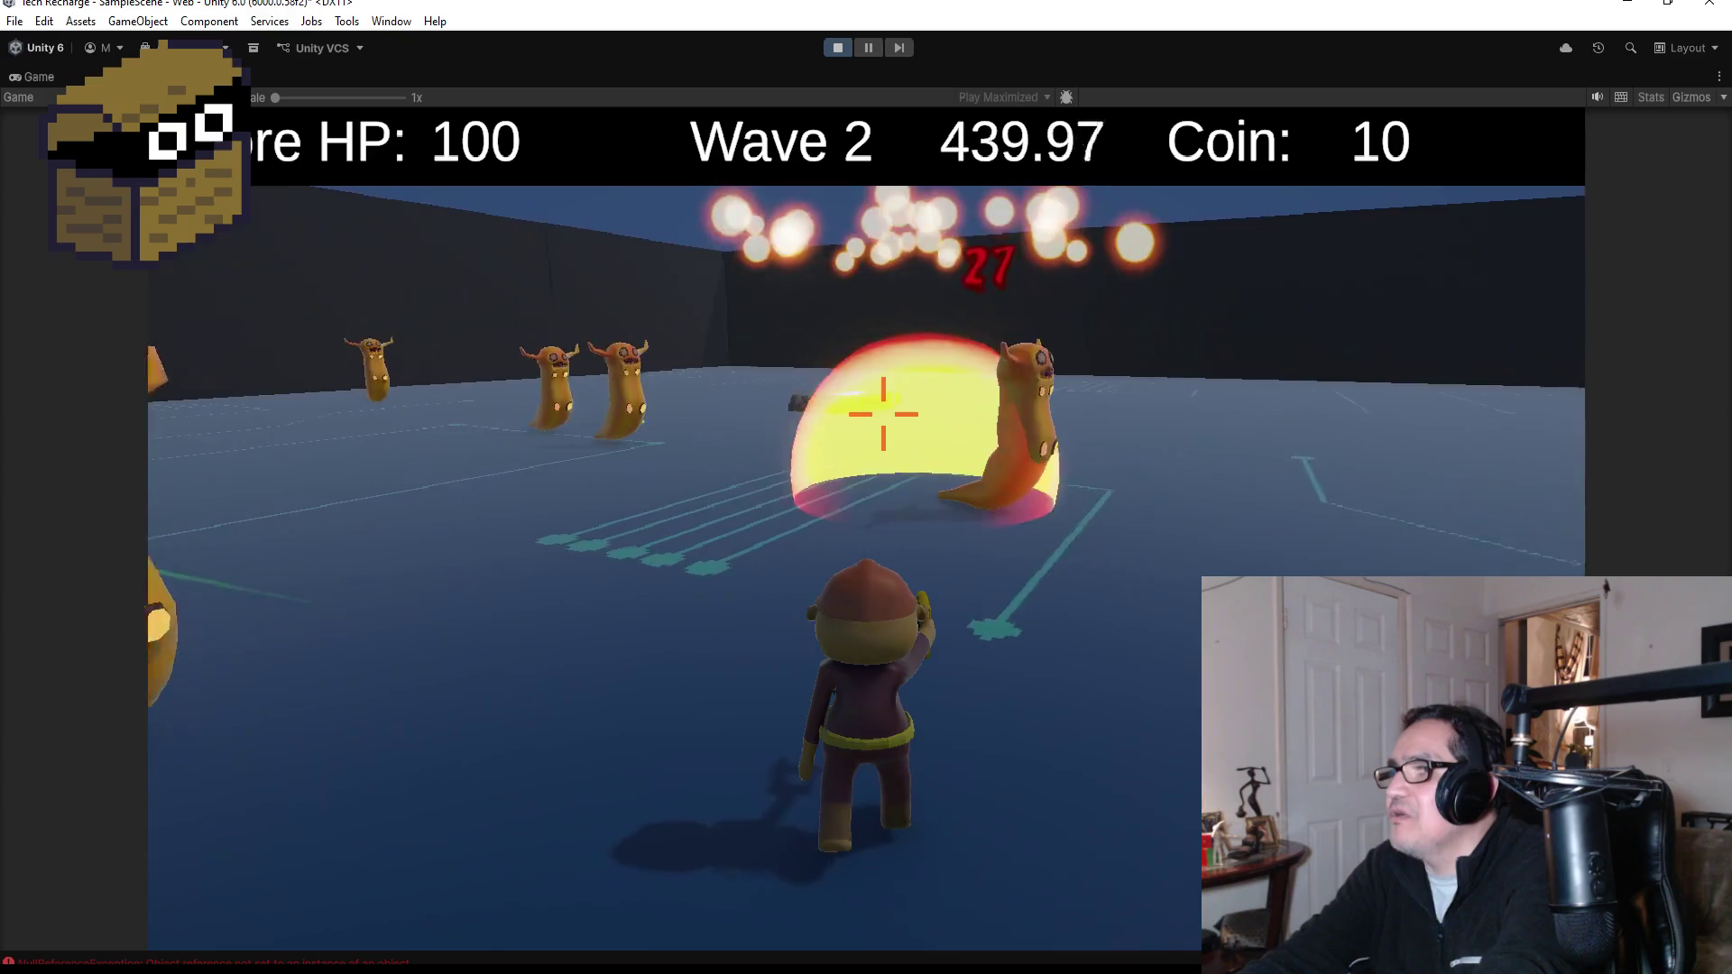
key("w")
left_click(883, 414)
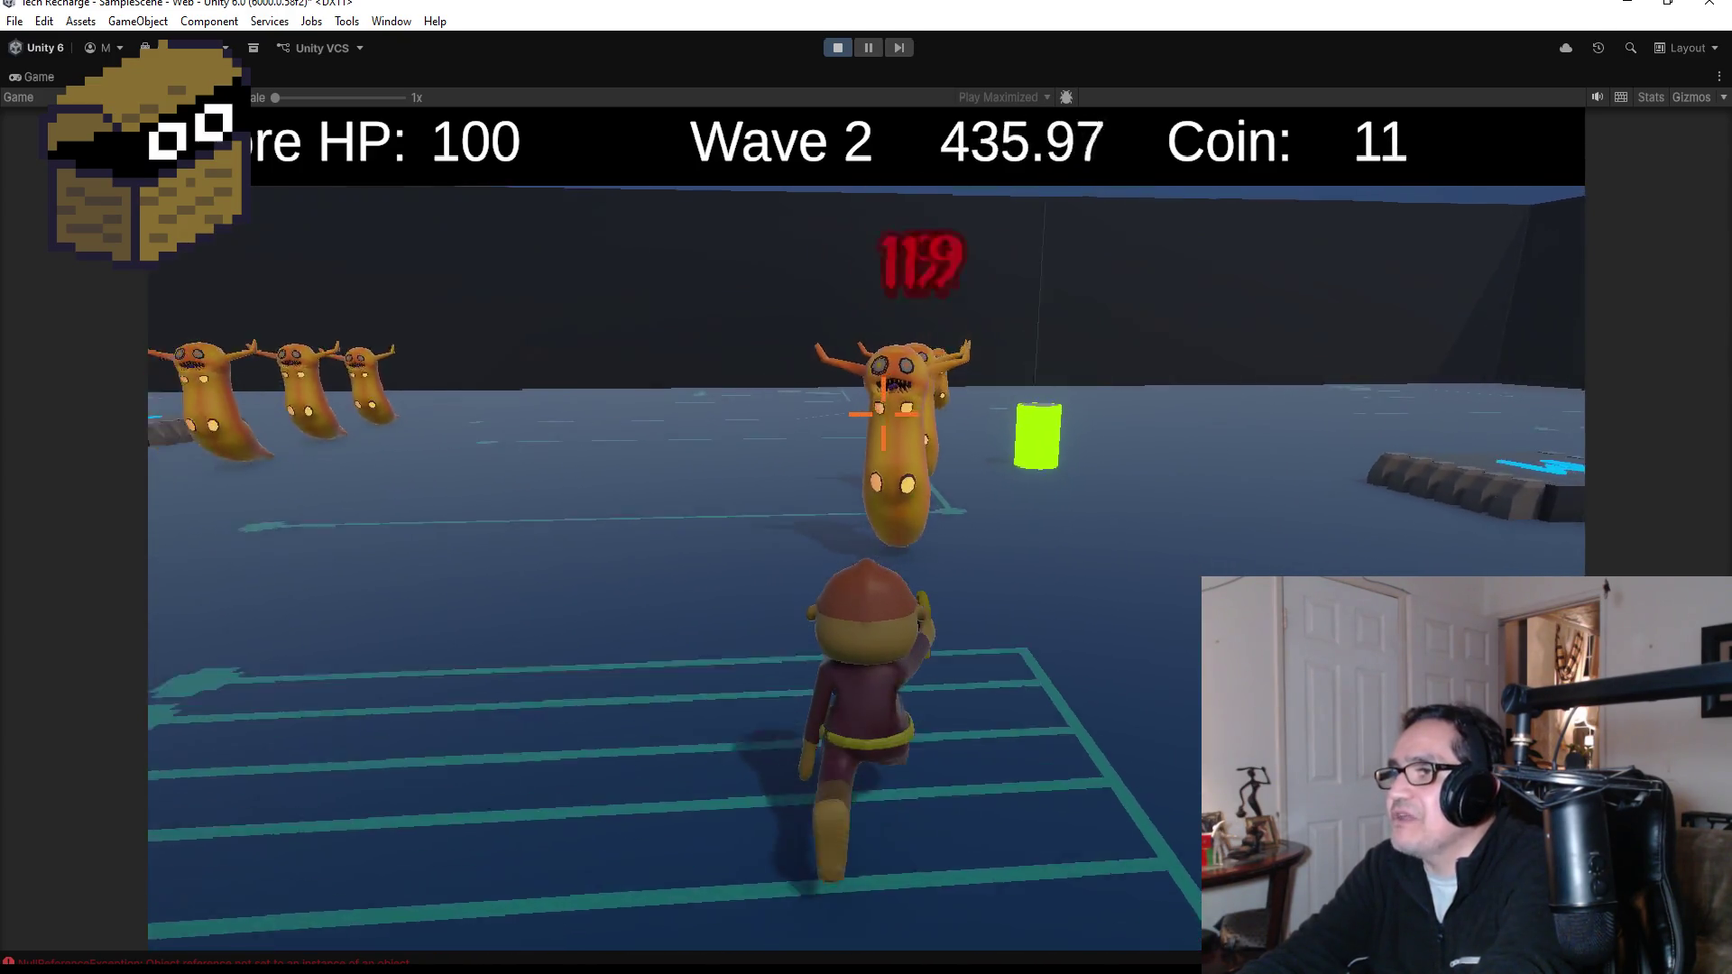
left_click(883, 414)
- Keep firing into the slug group until coins reach 14, then open the Shopkeeper panel
left_click(883, 414)
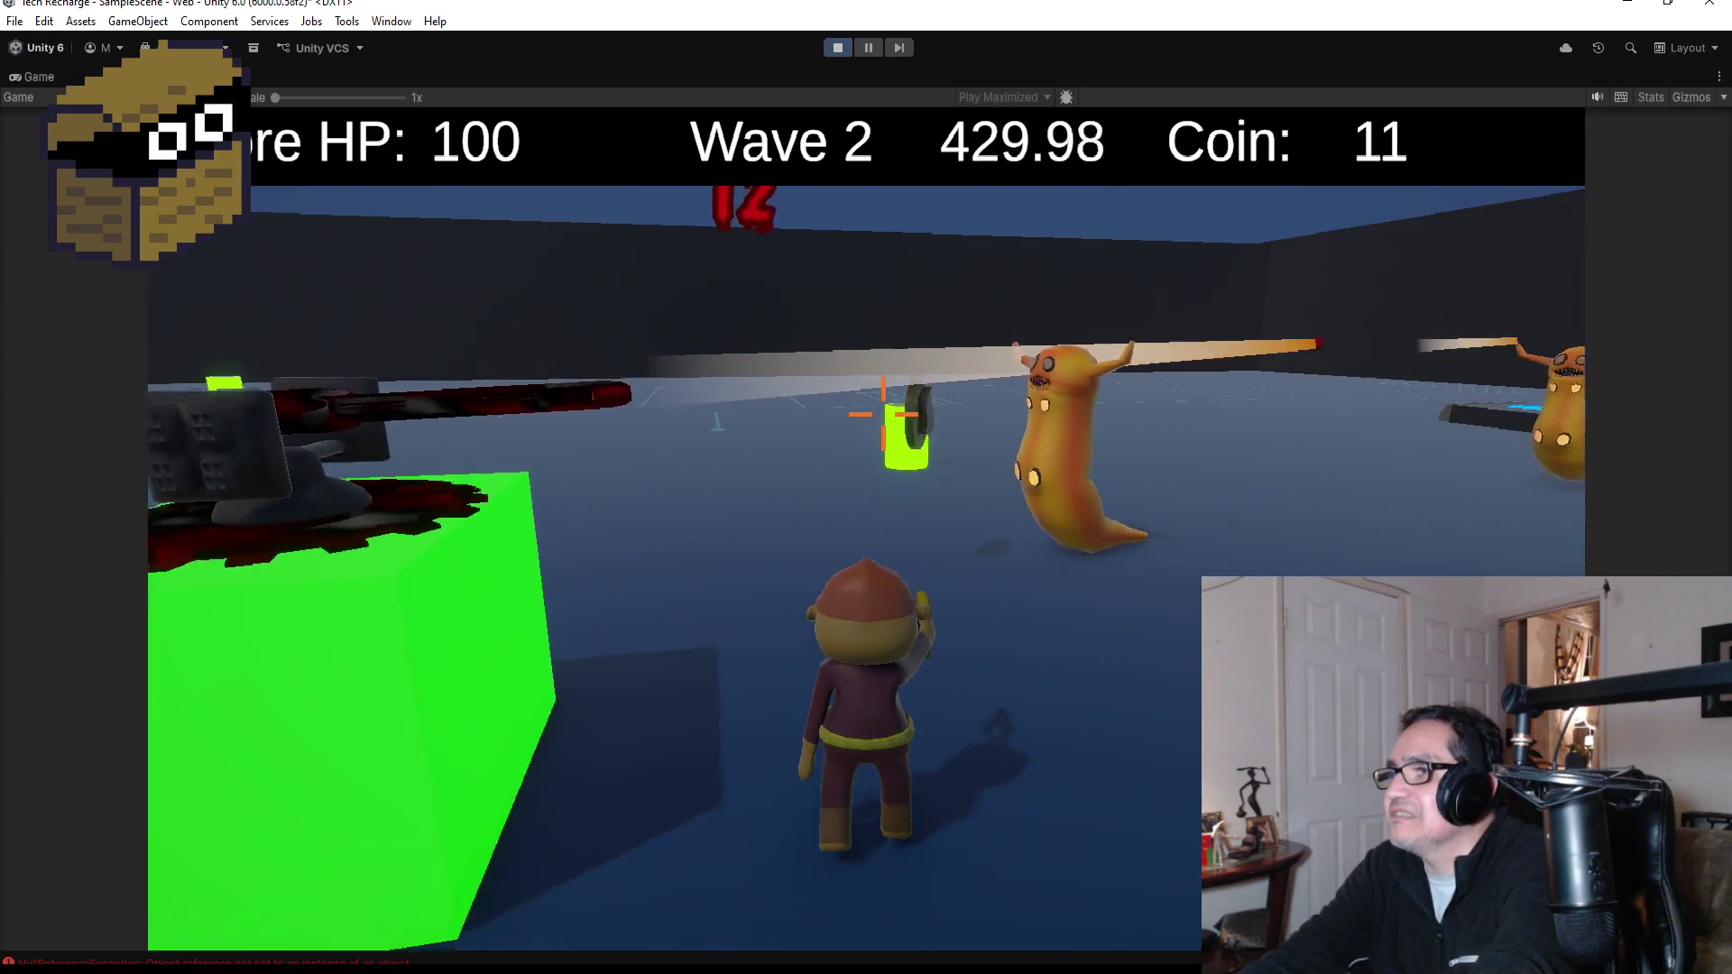
left_click(883, 414)
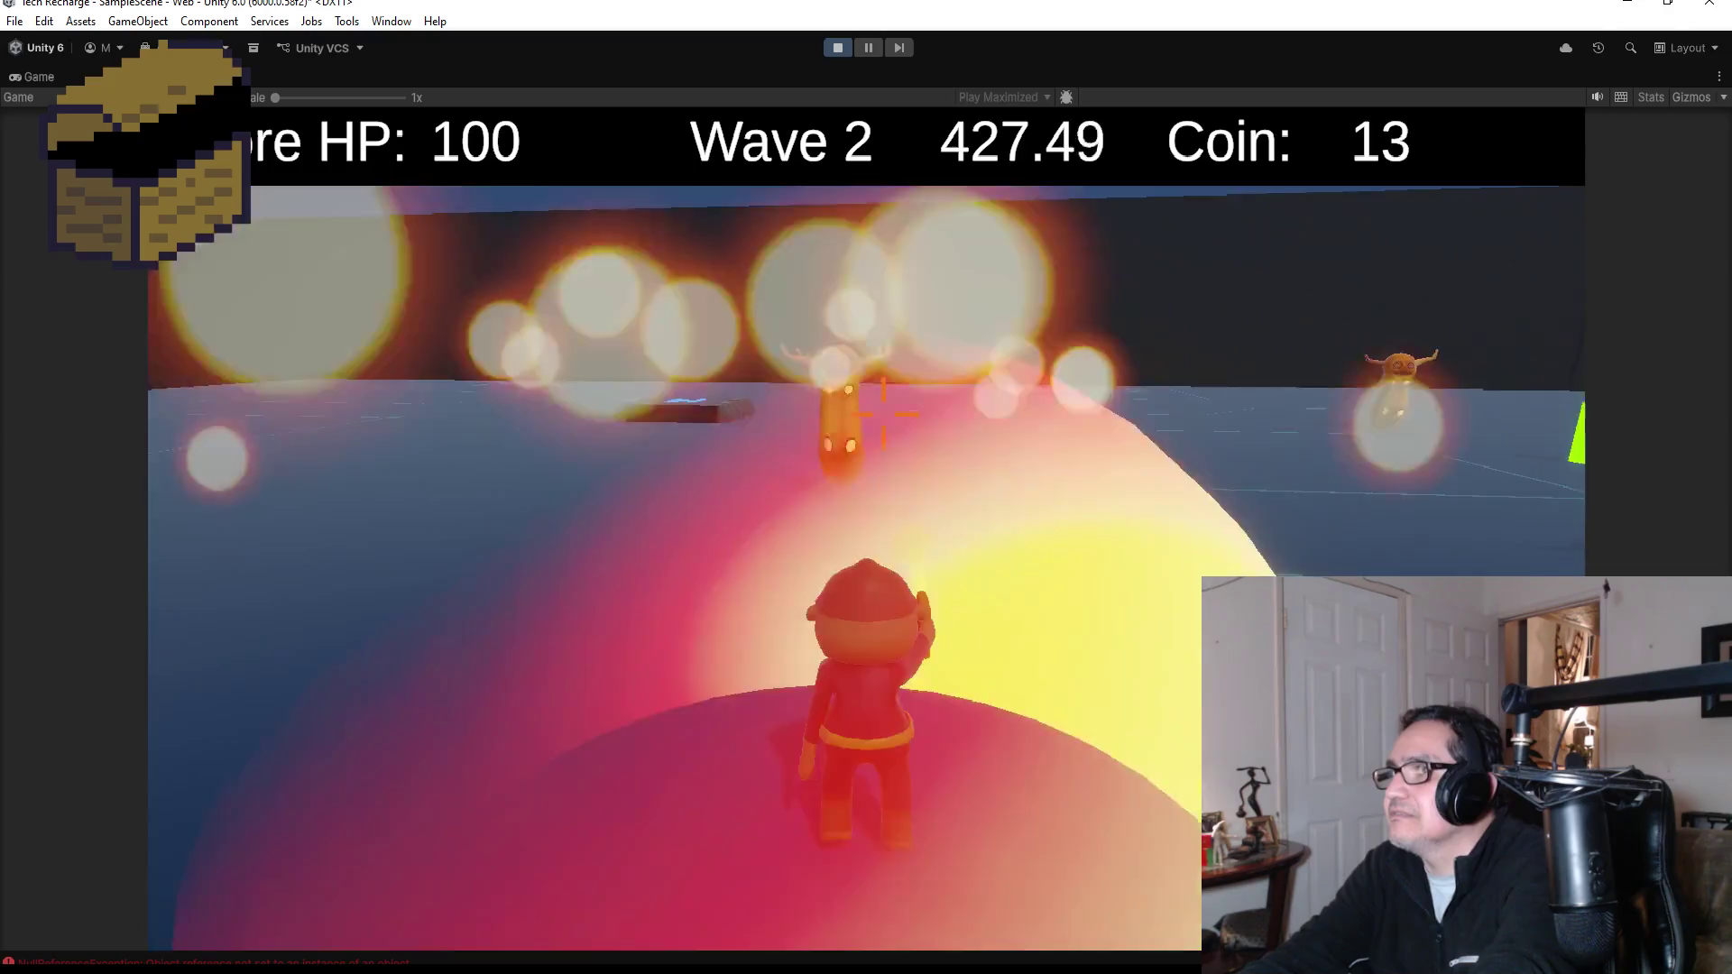
left_click(883, 414)
left_click(883, 414)
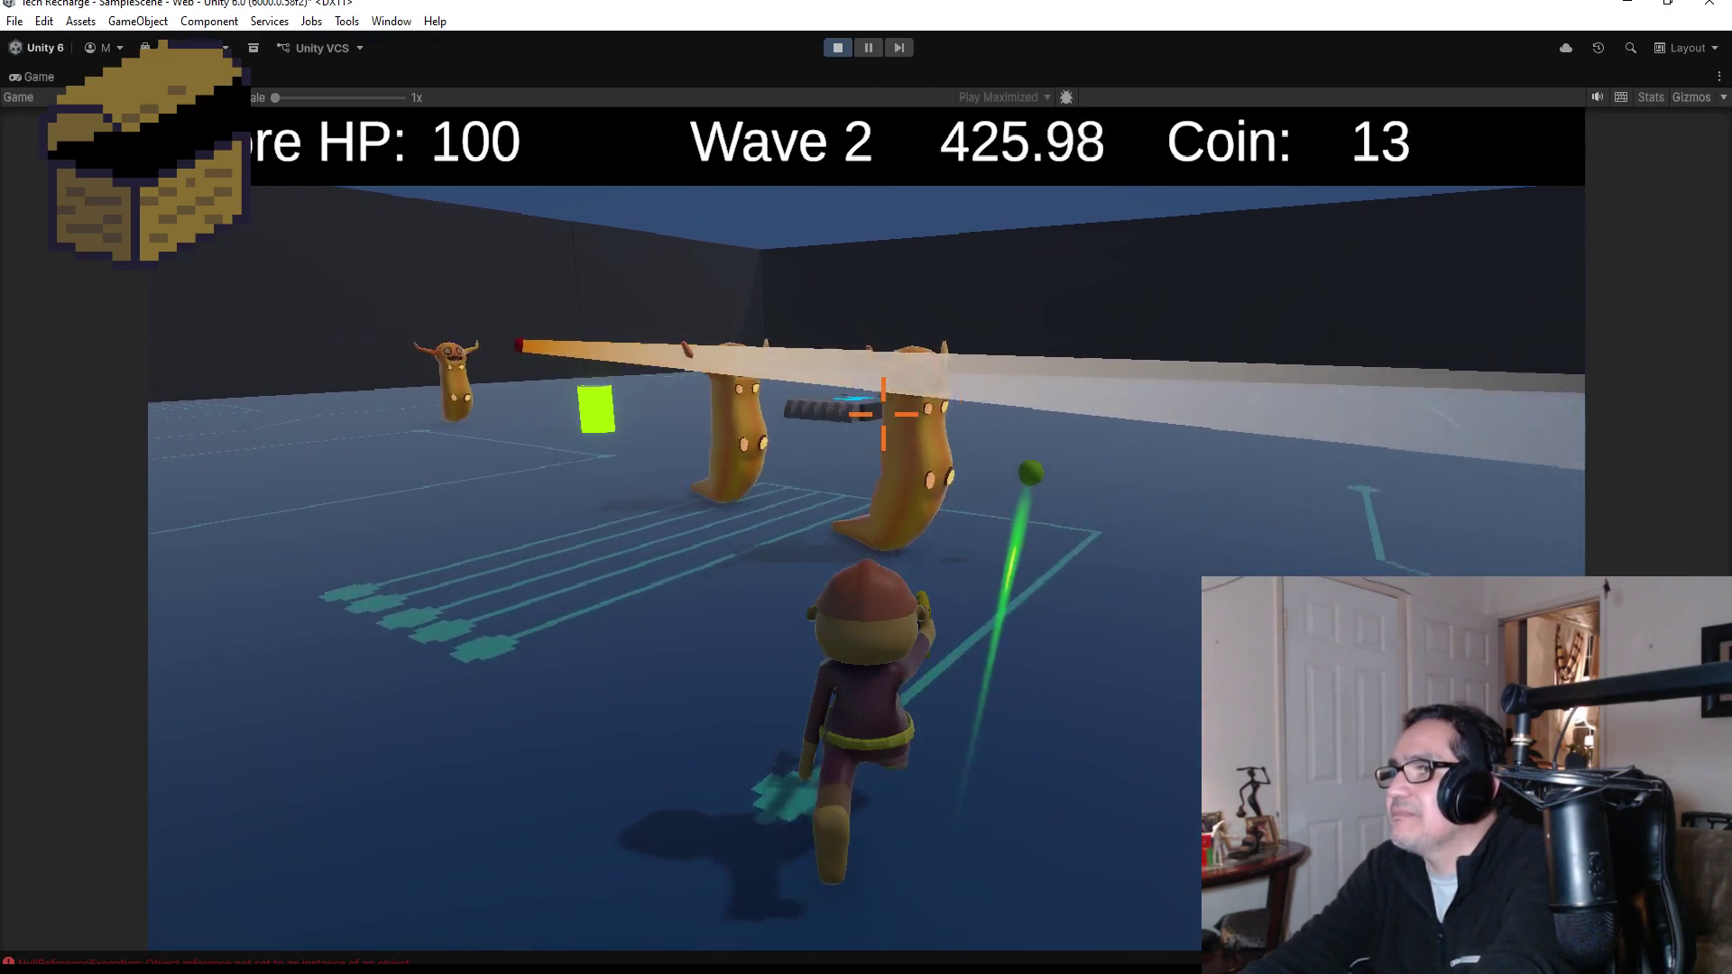
left_click(883, 414)
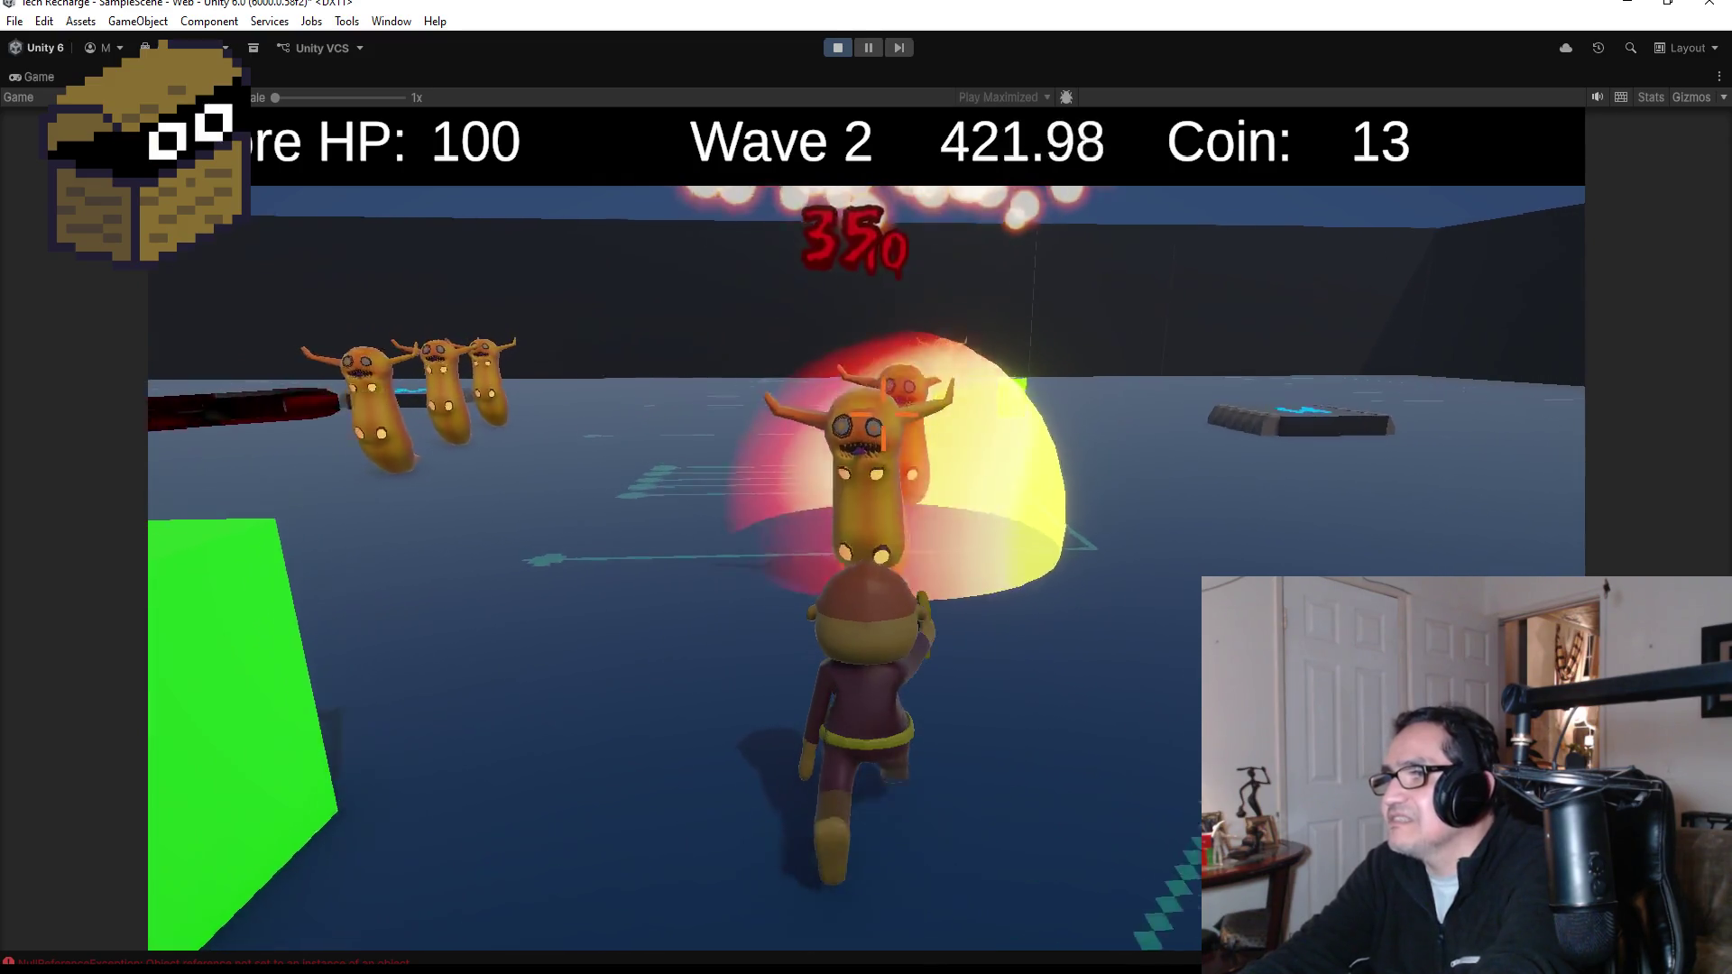
left_click(883, 414)
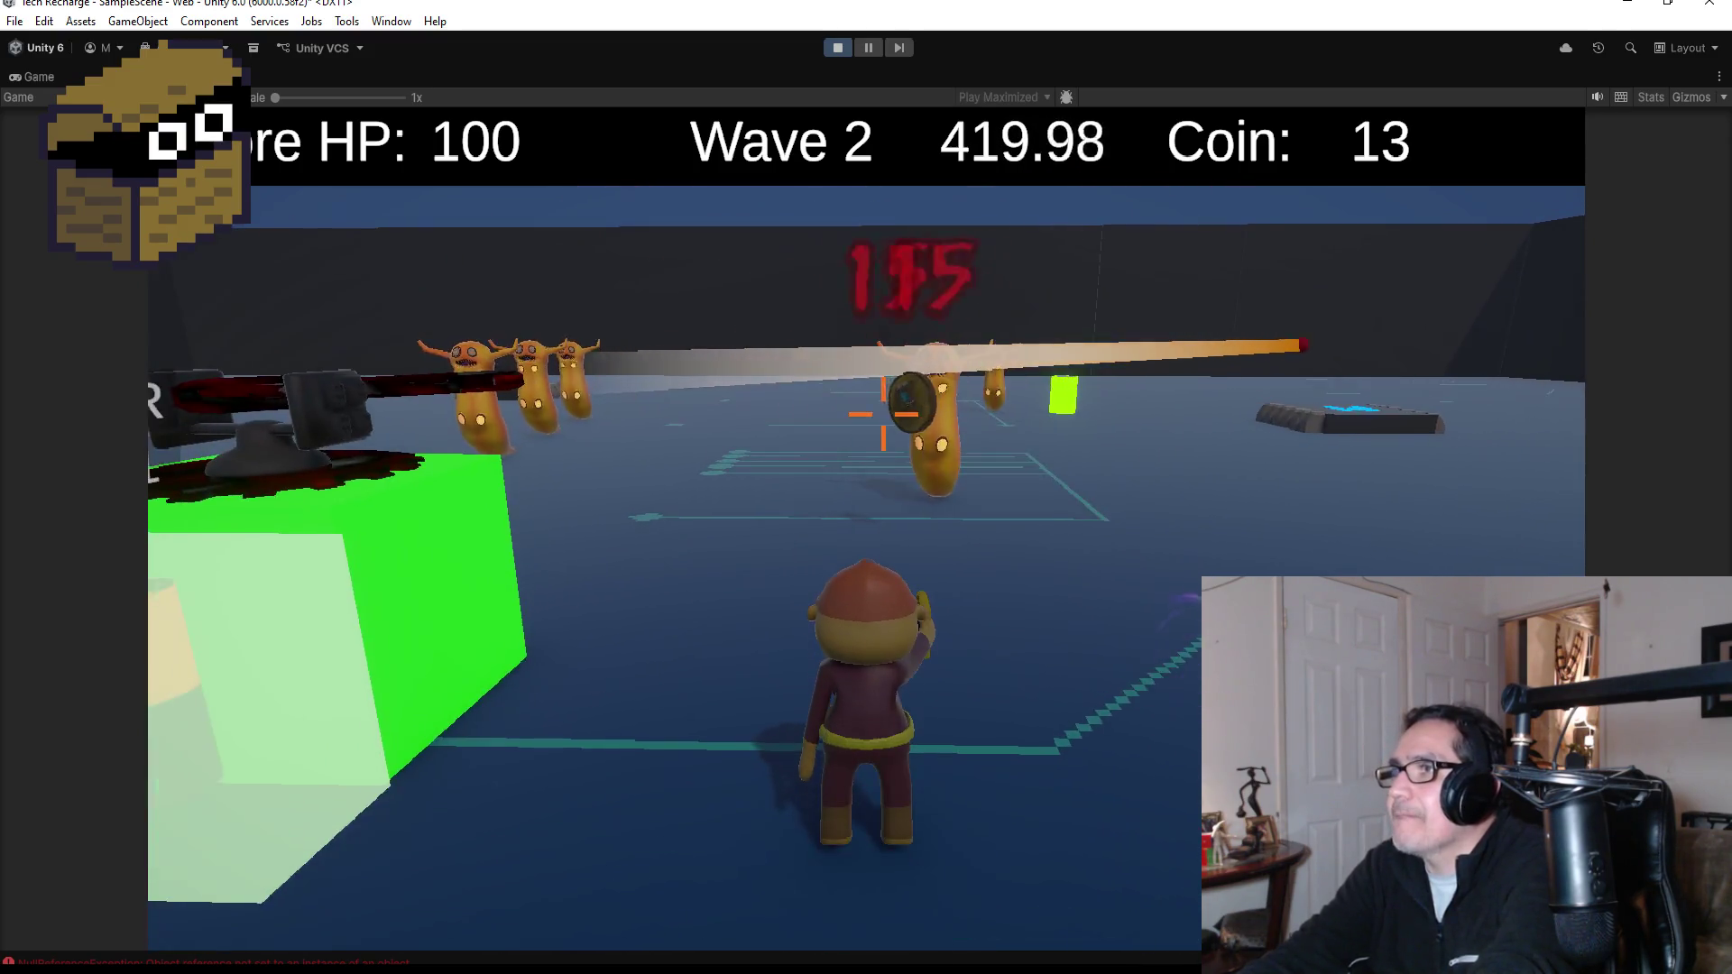
left_click(883, 414)
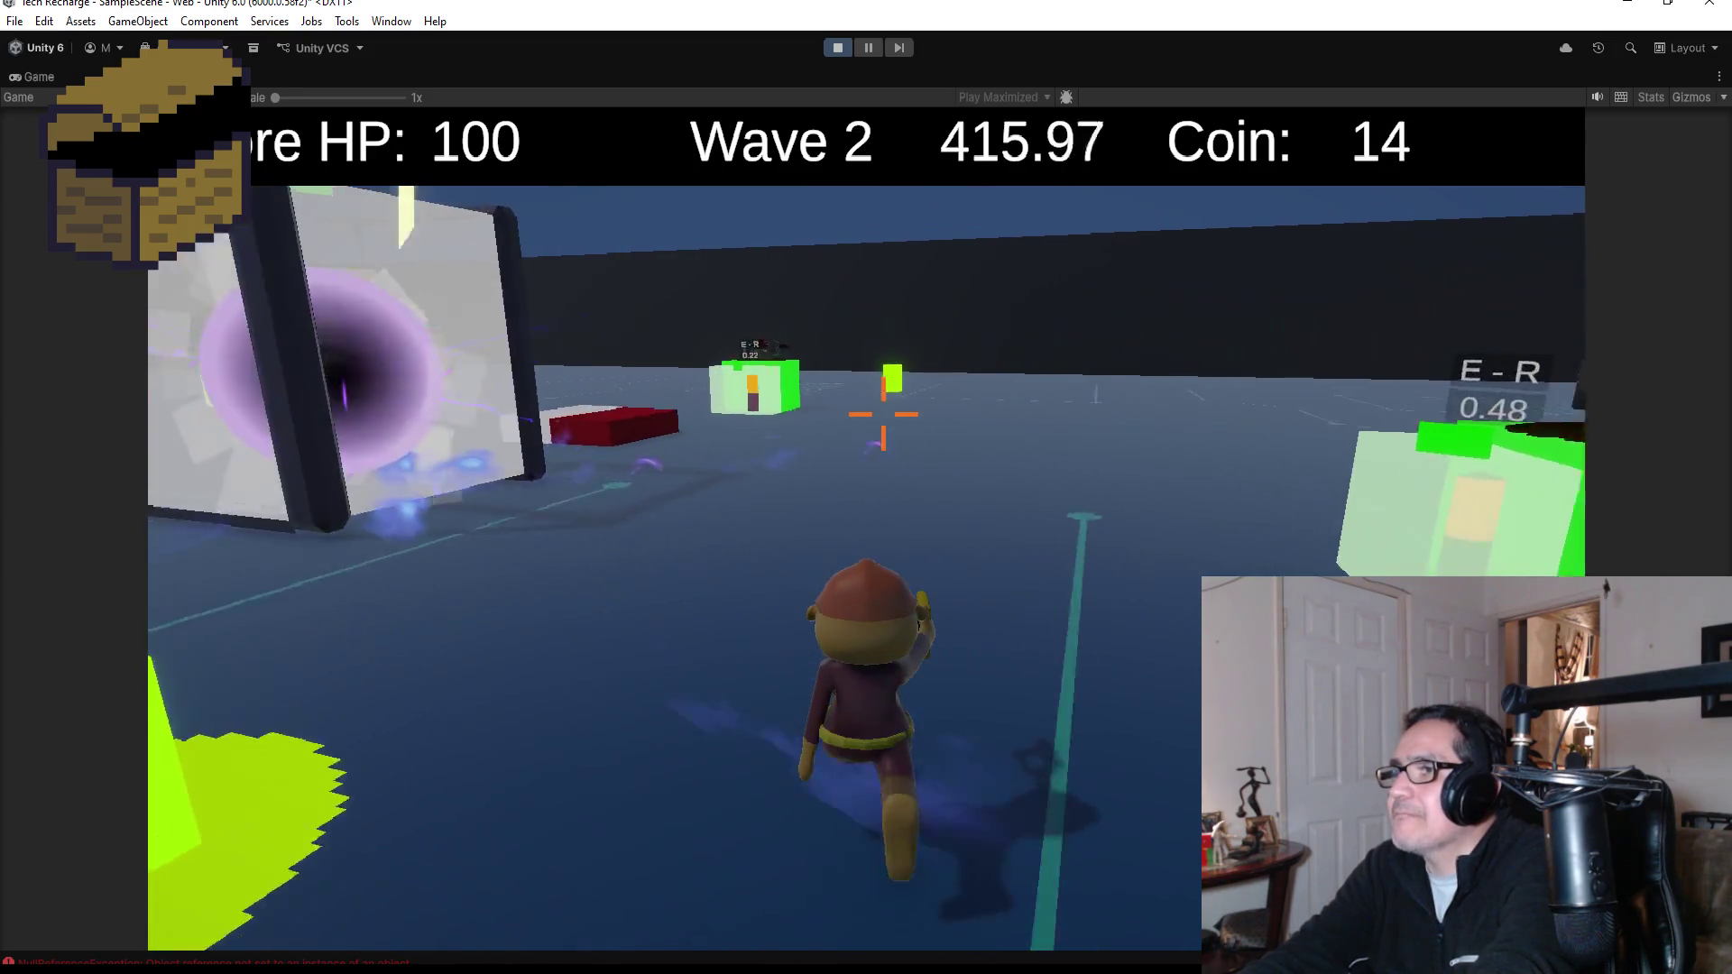
key("e")
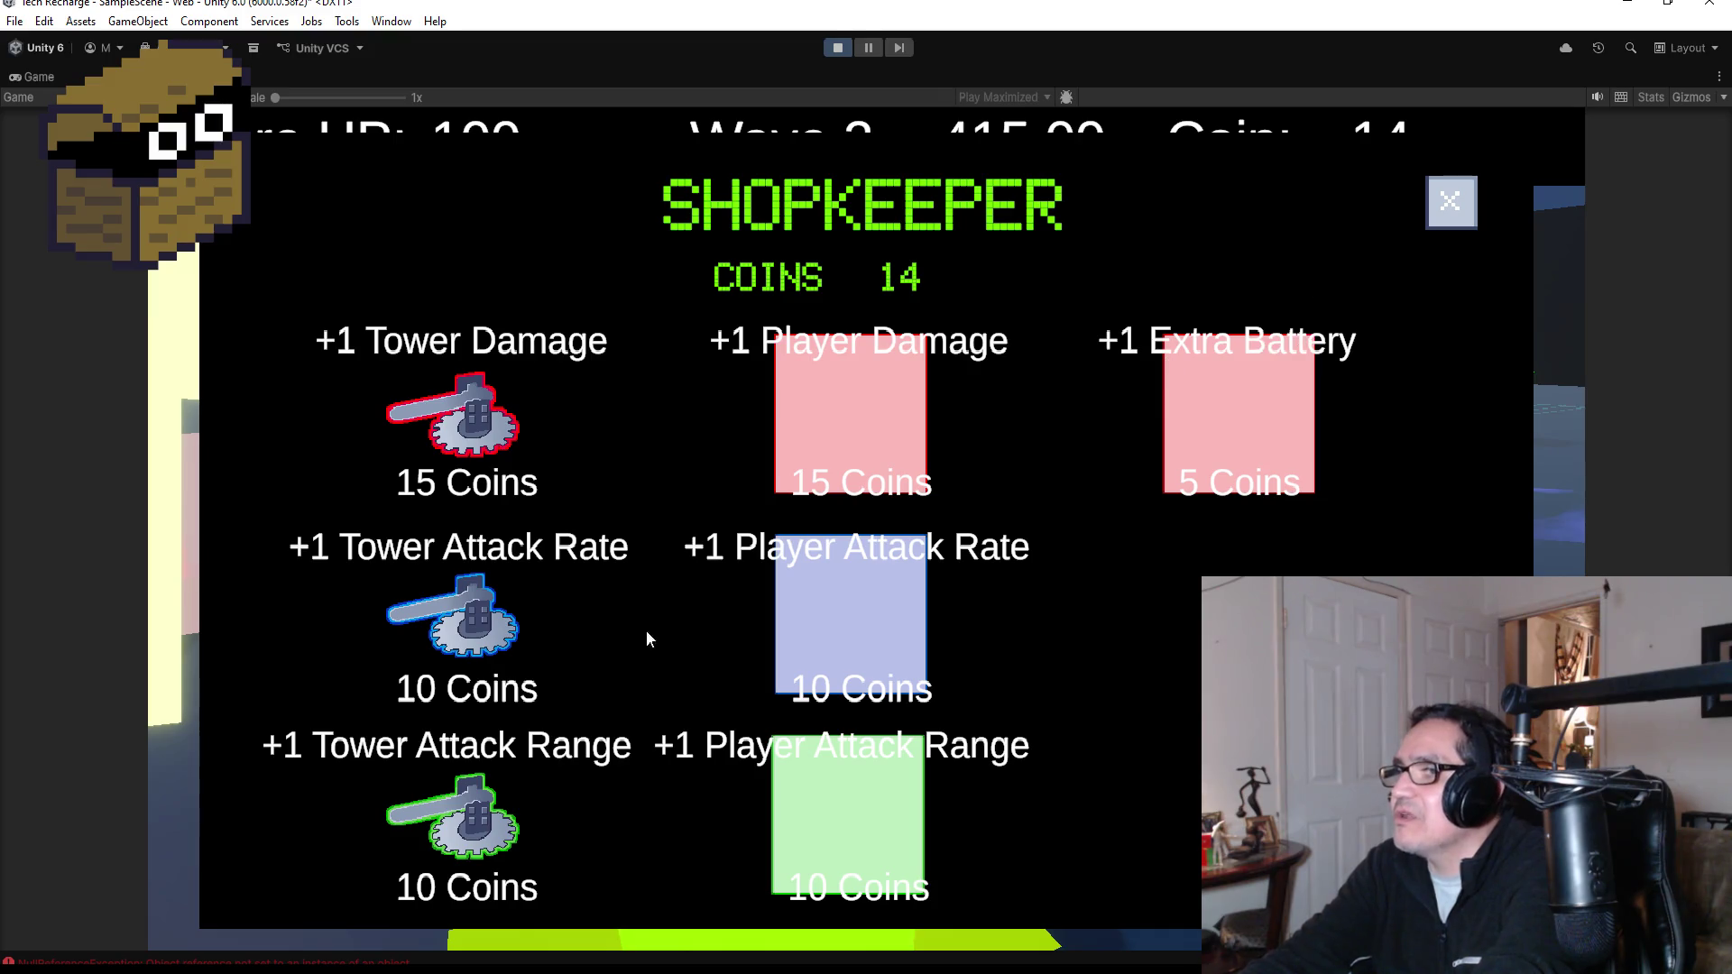
- Close the Shopkeeper panel and run among the slugs near the turret until wave 3 starts
left_click(1462, 213)
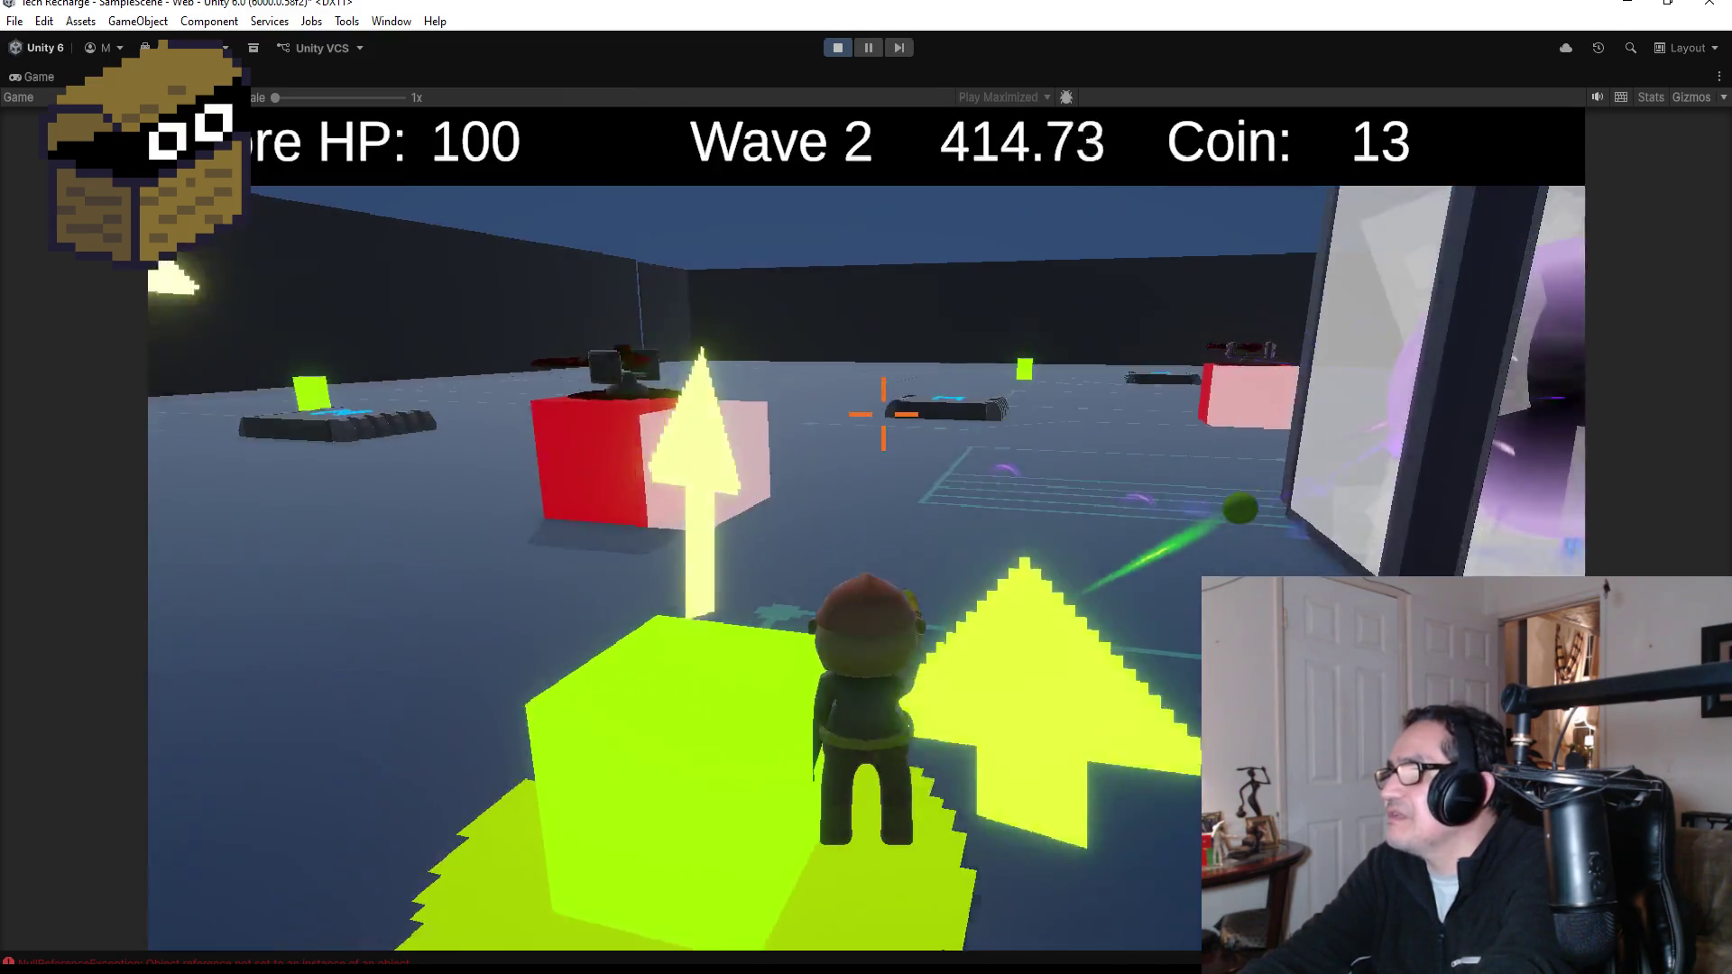
key("w")
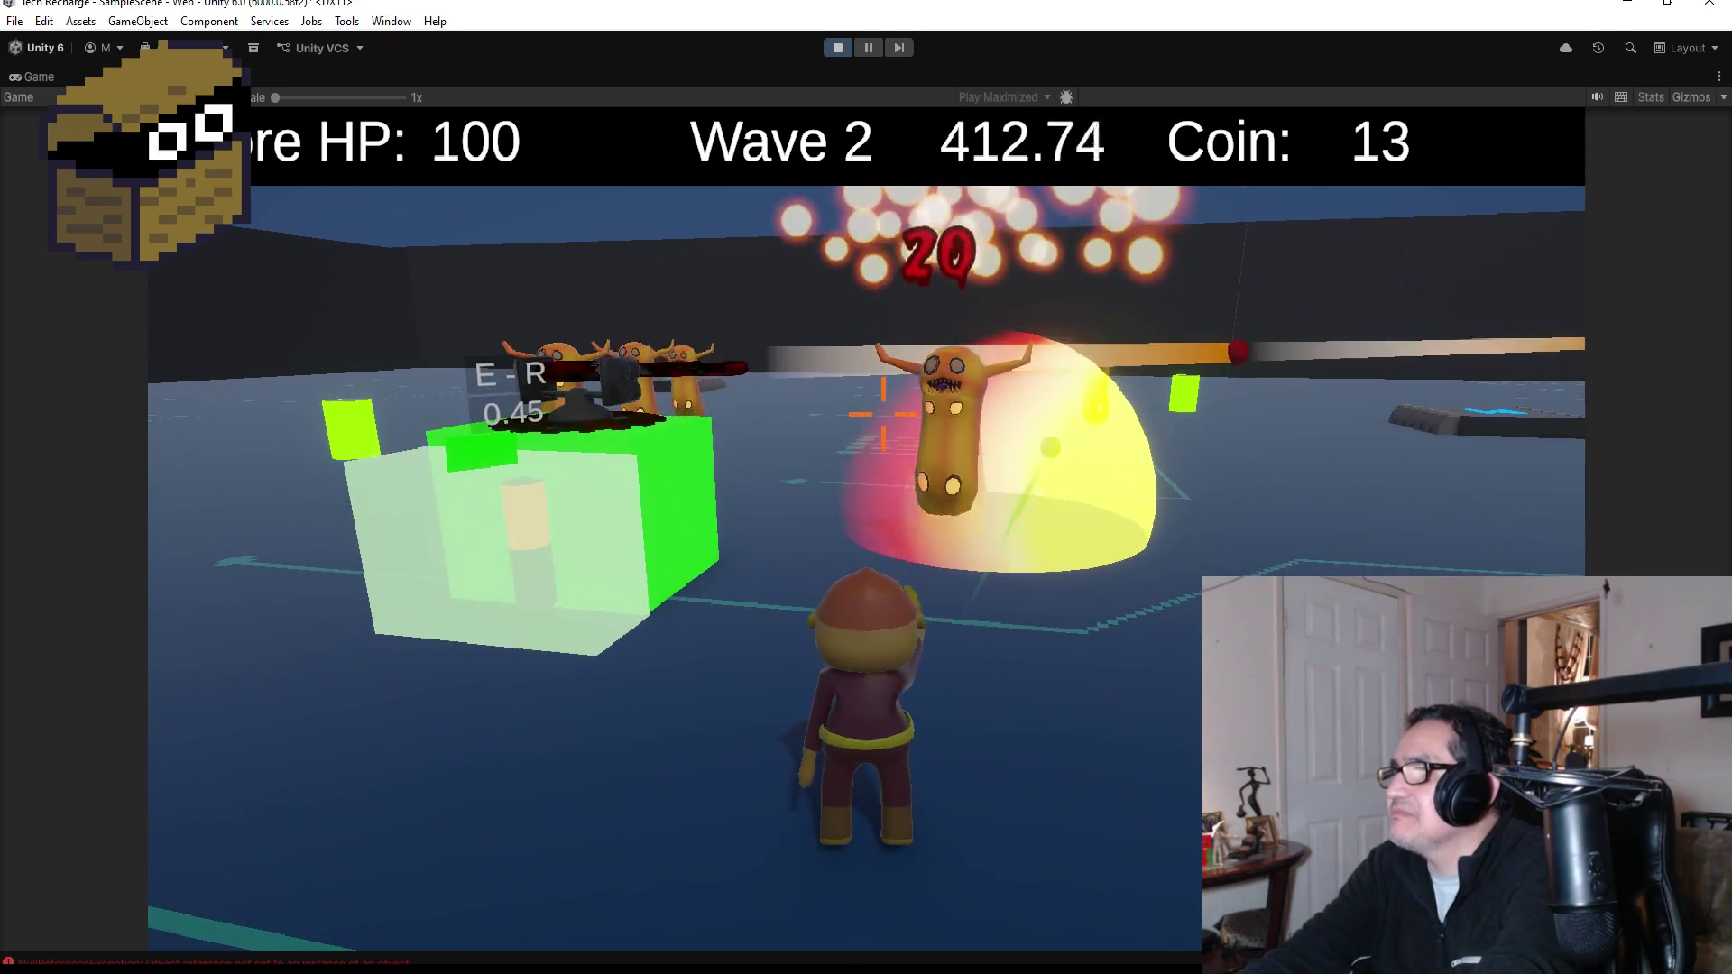
key("w")
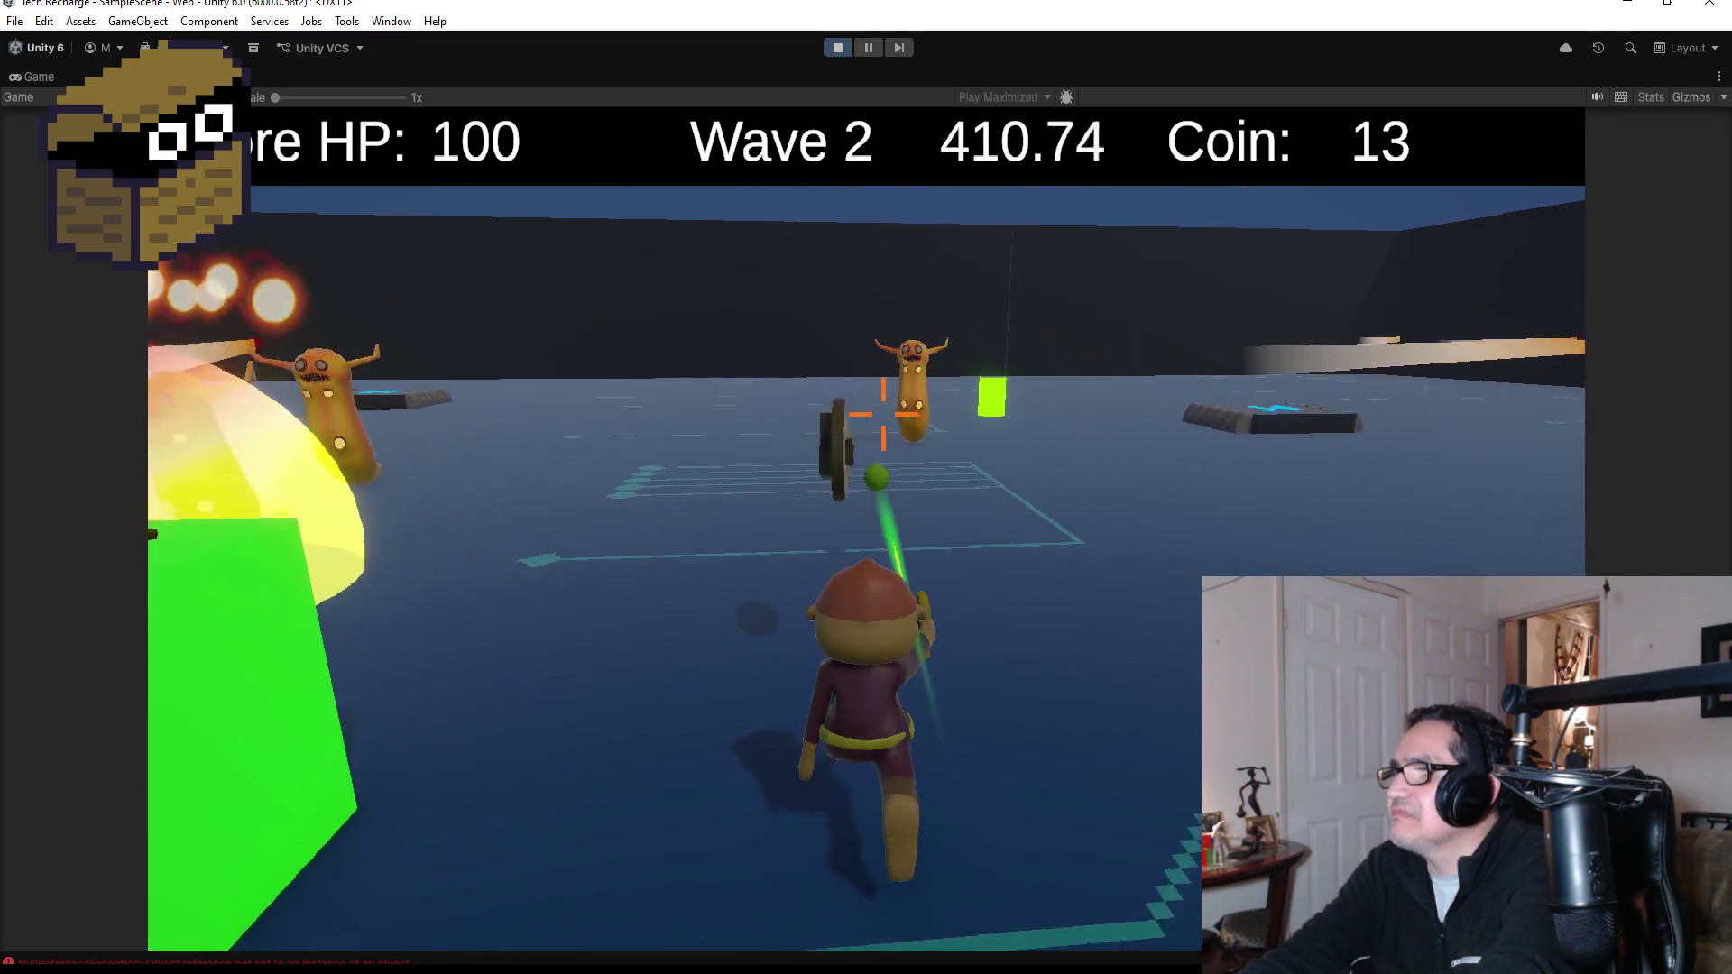
key("w")
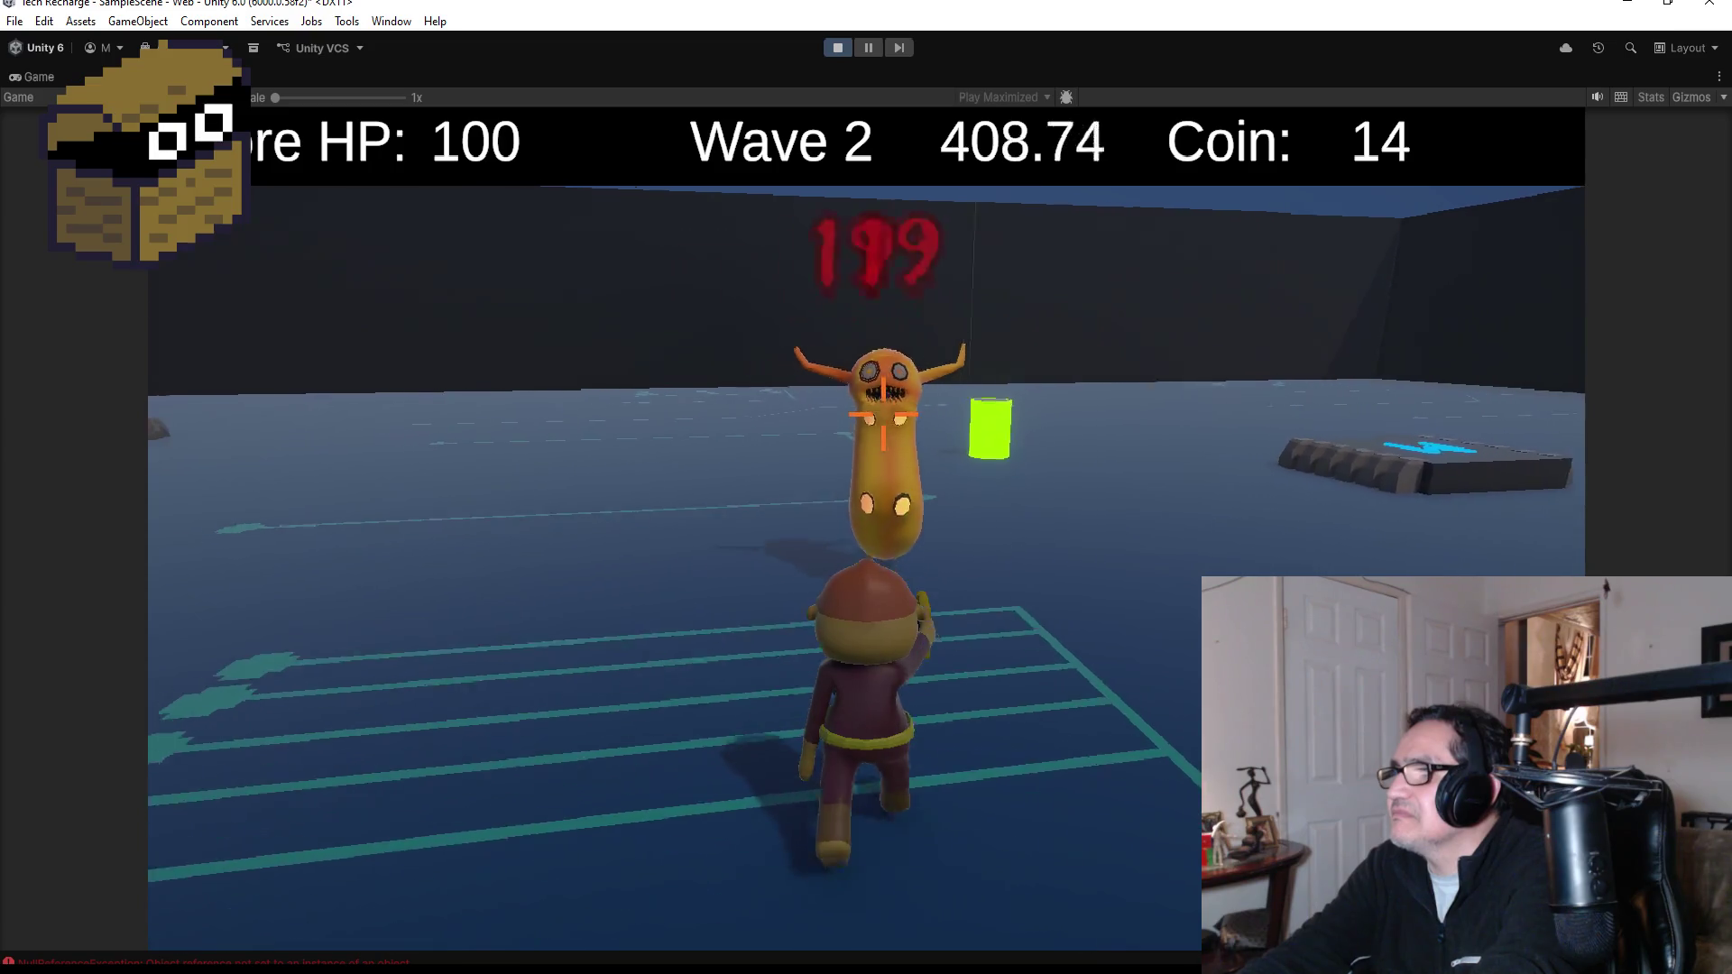
key("w")
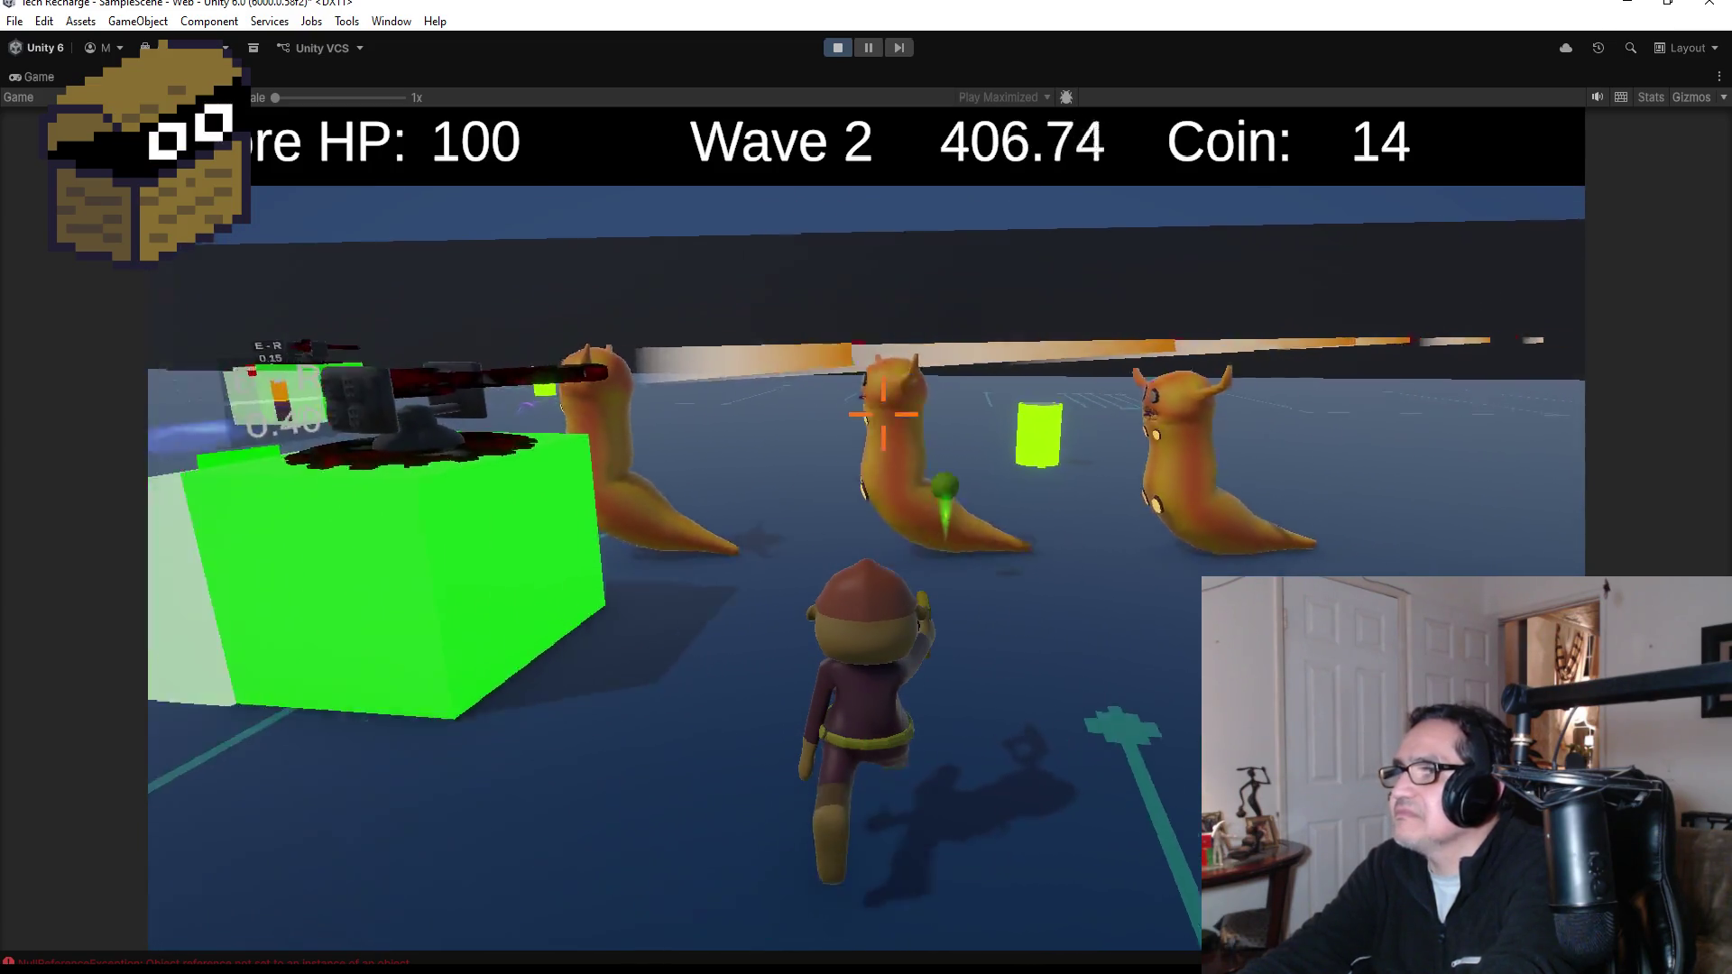
key("w")
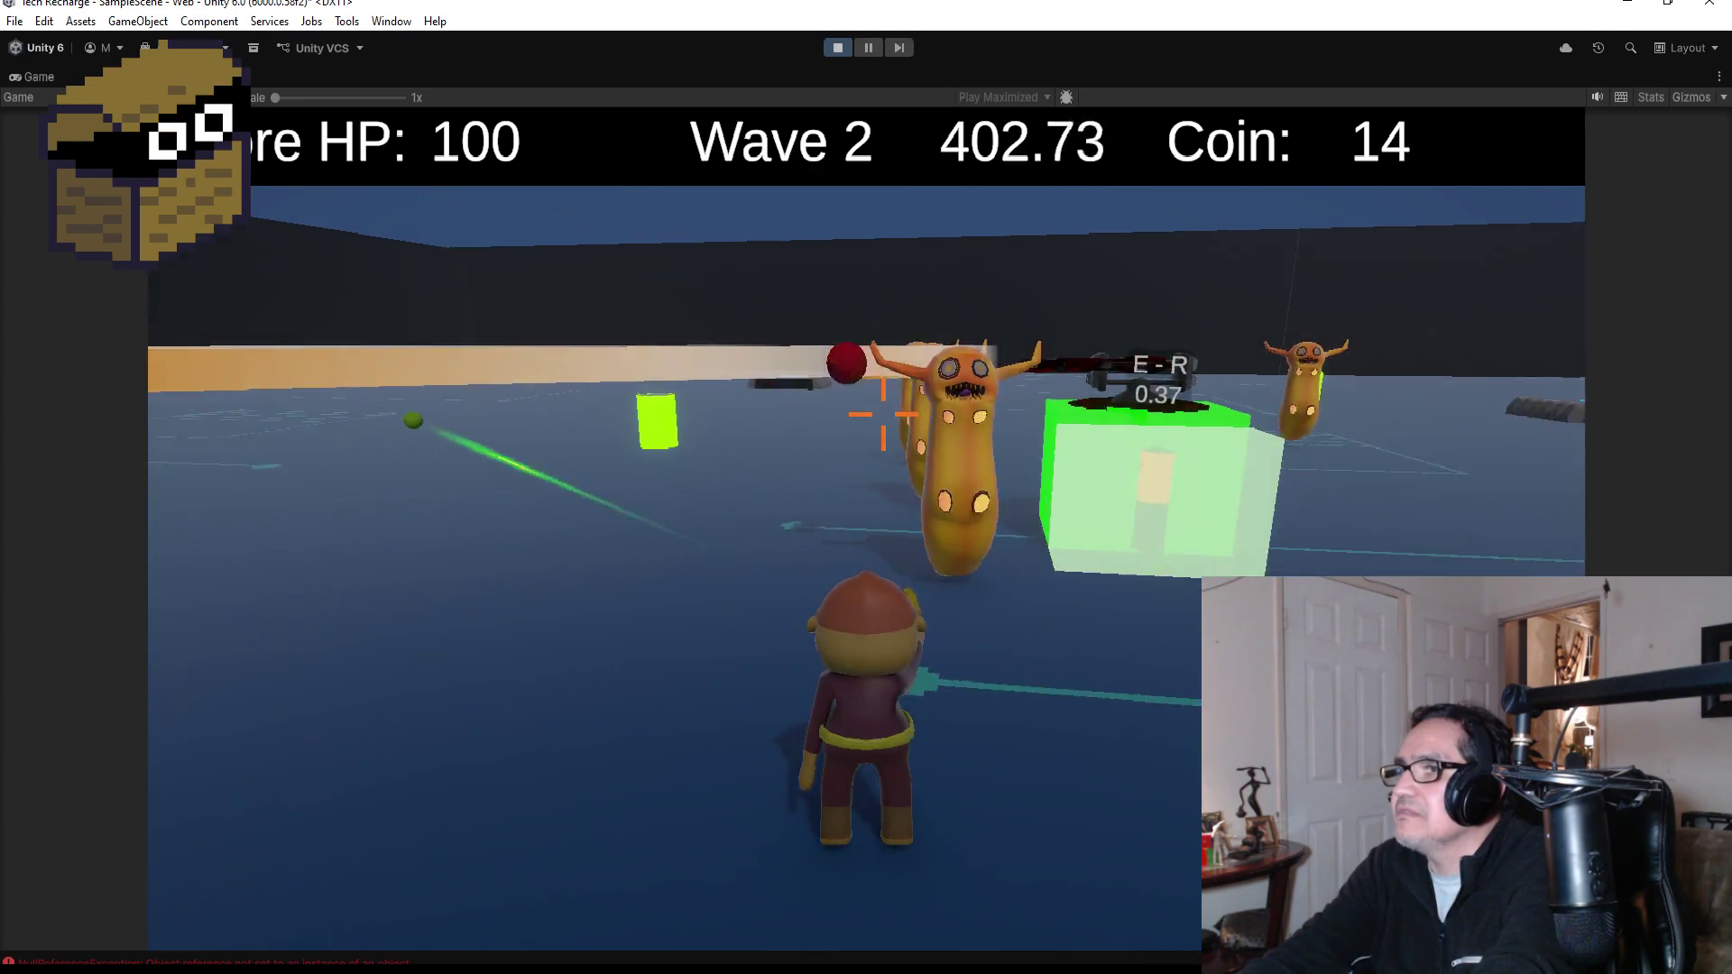
key("w")
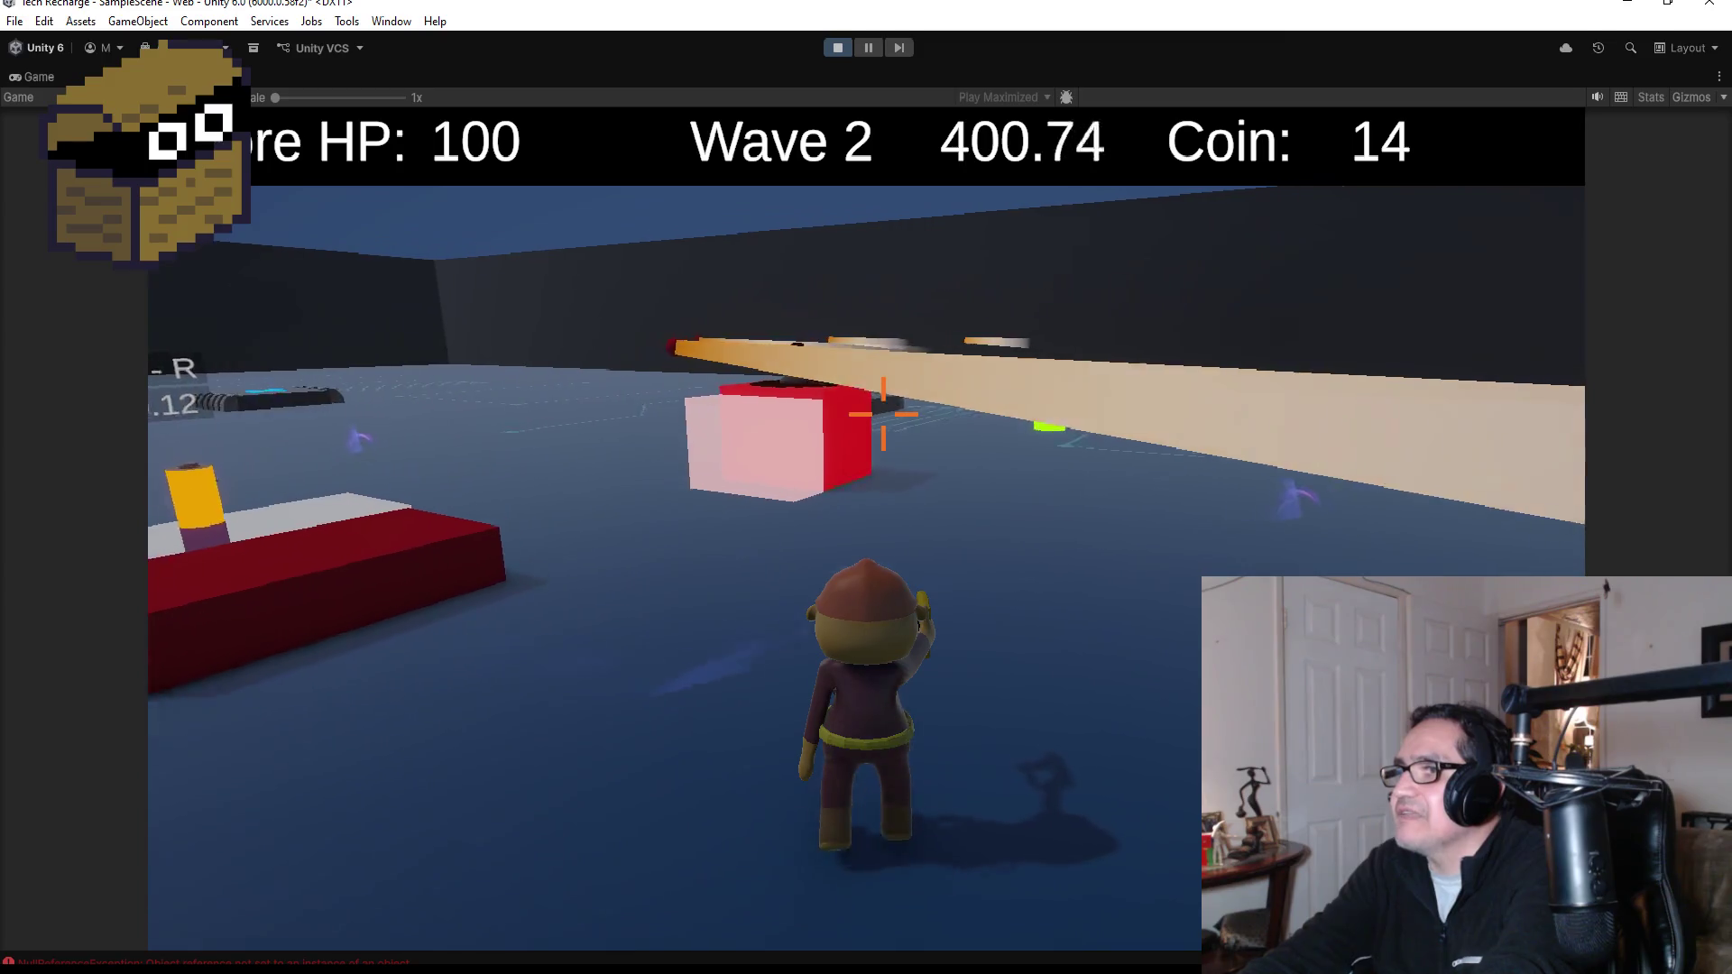
key("w")
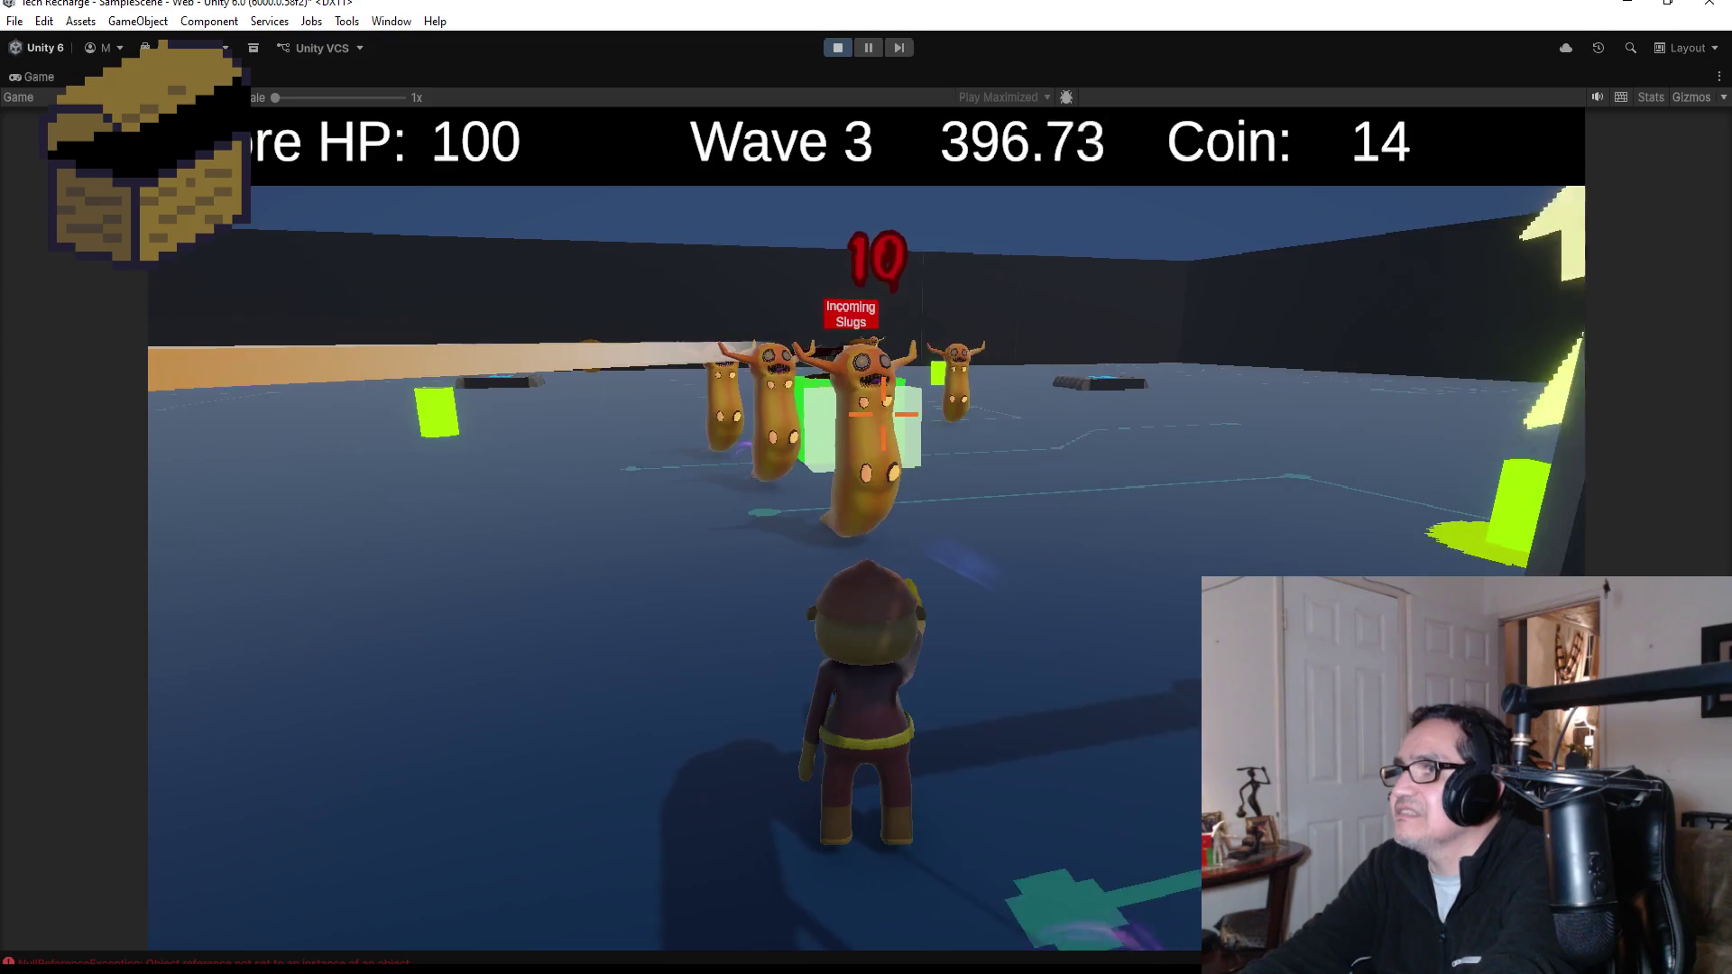
- Take the battery from the red block and deliver it to power the turret block
key("w")
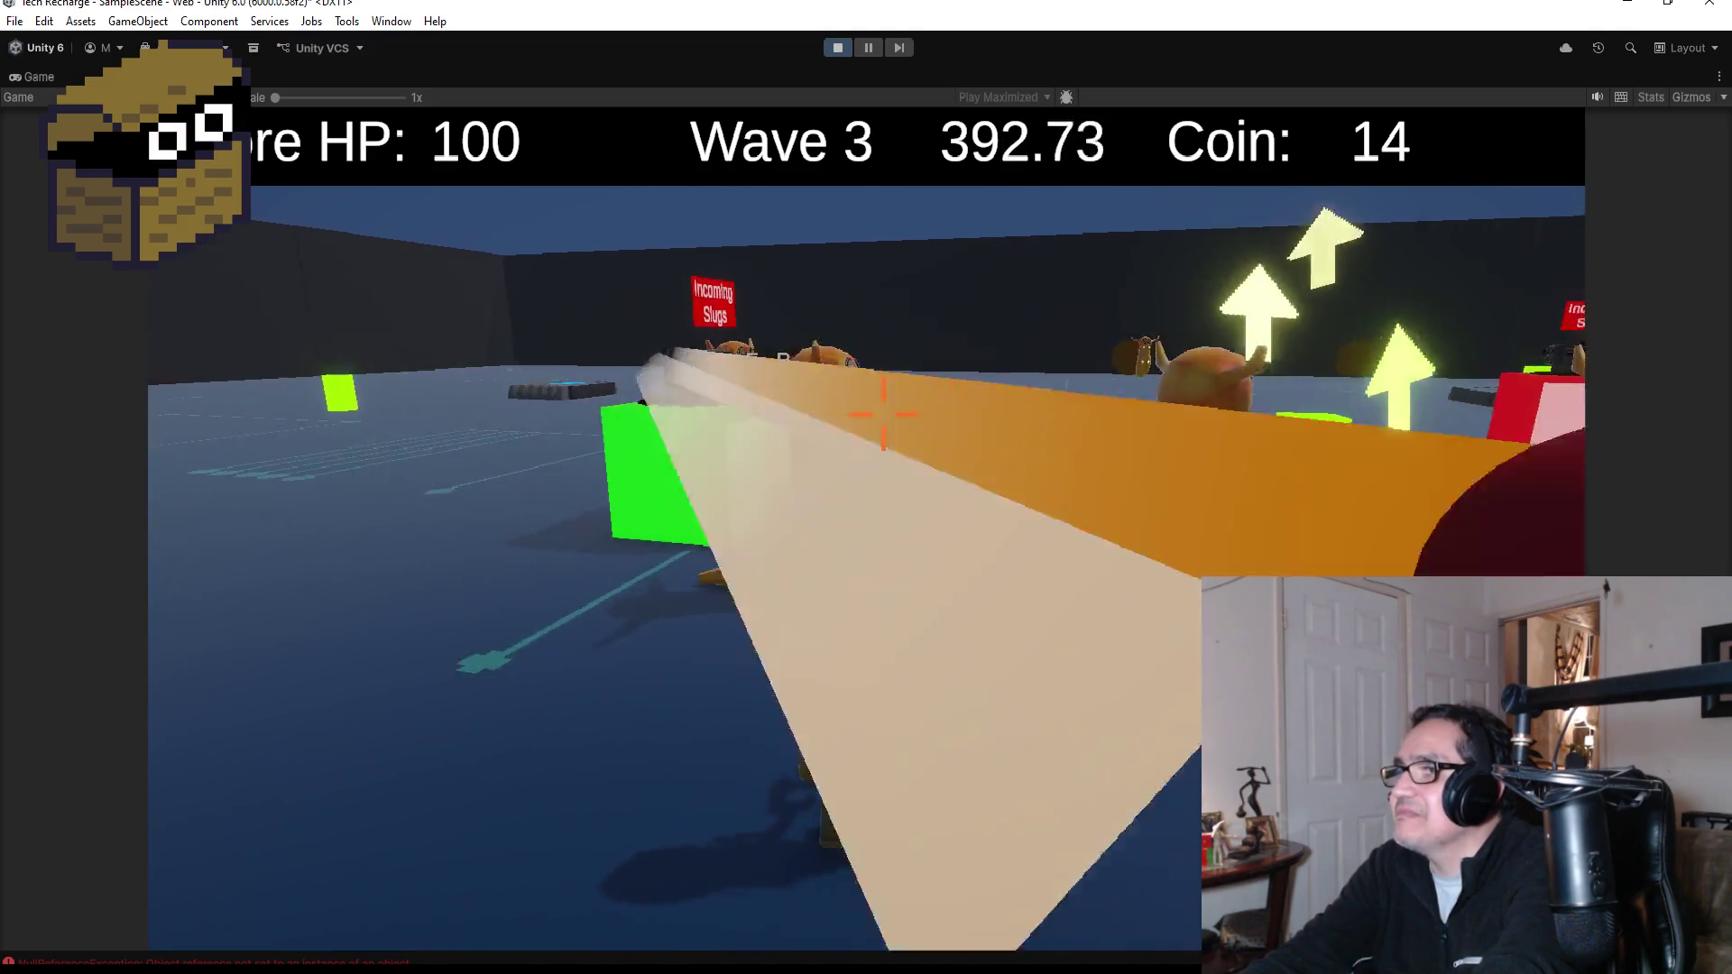
key("a")
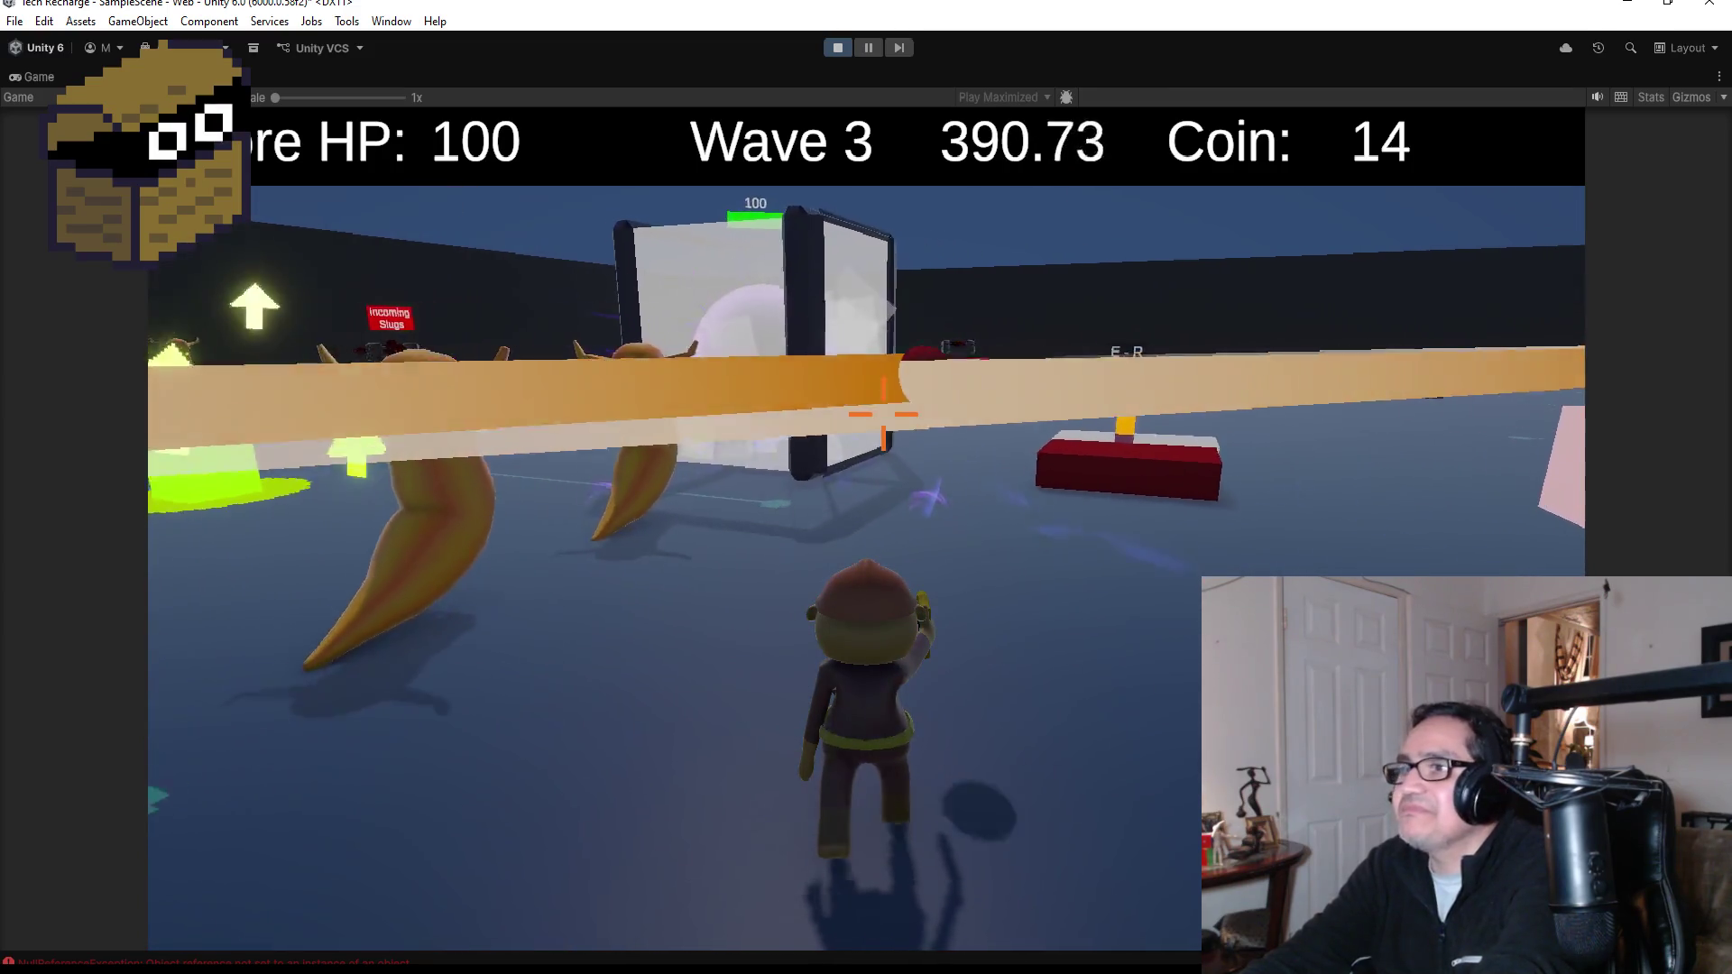
key("w")
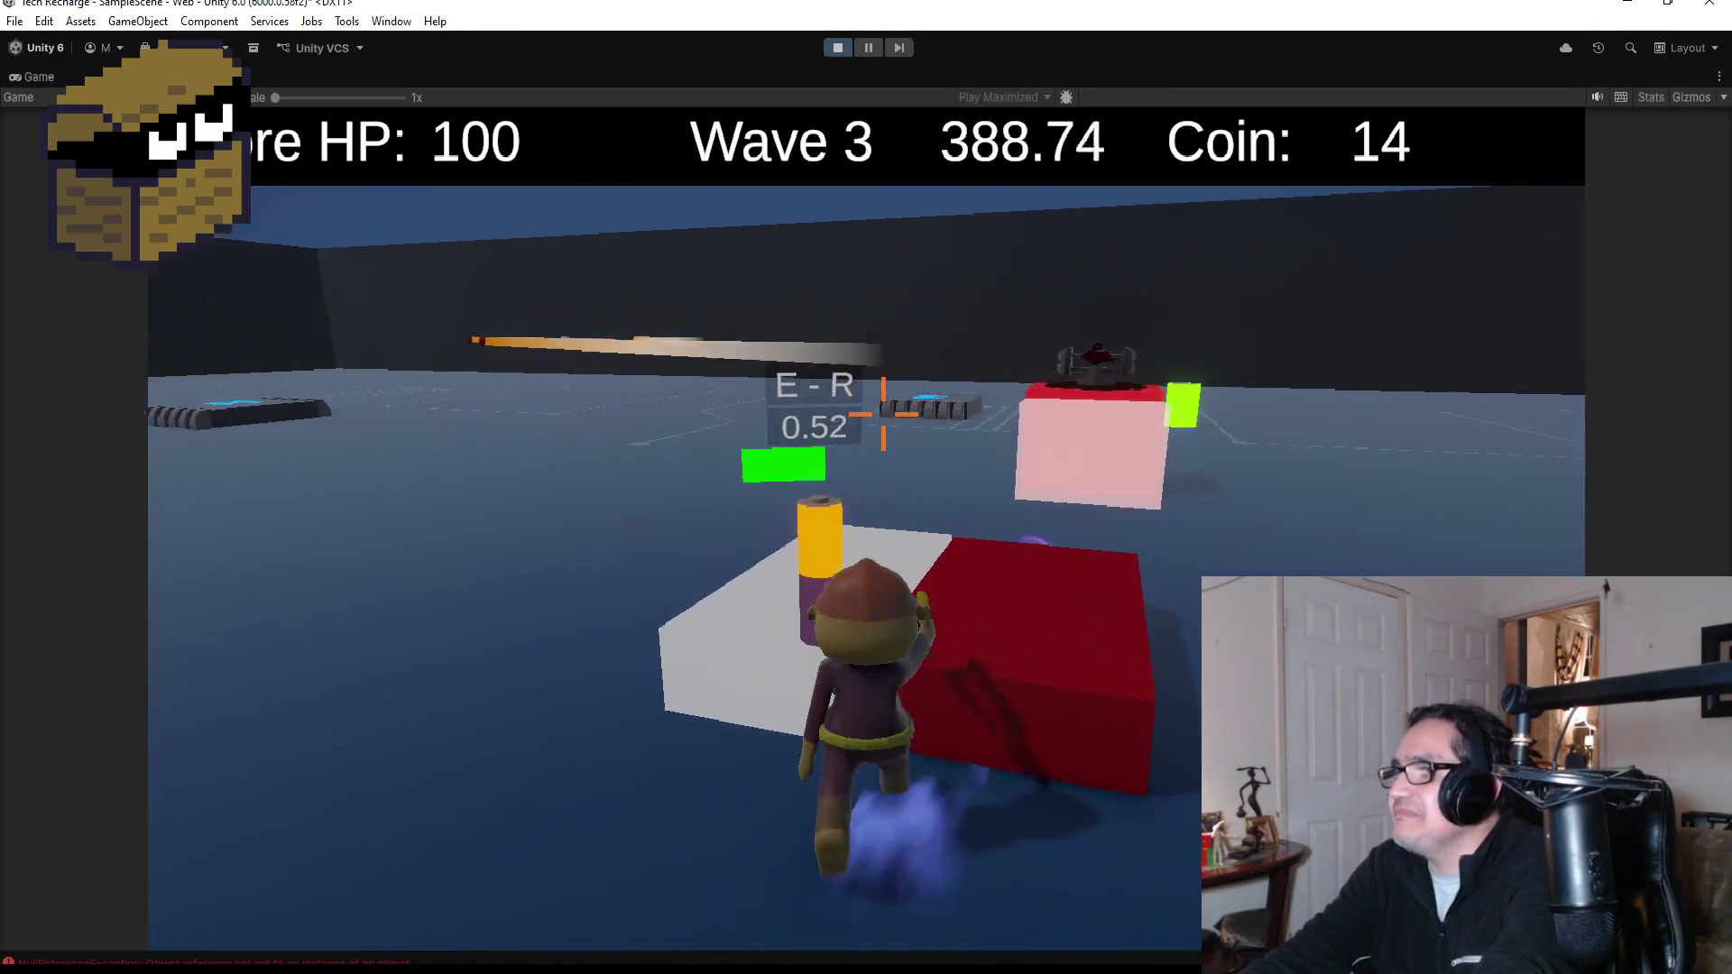
key("w")
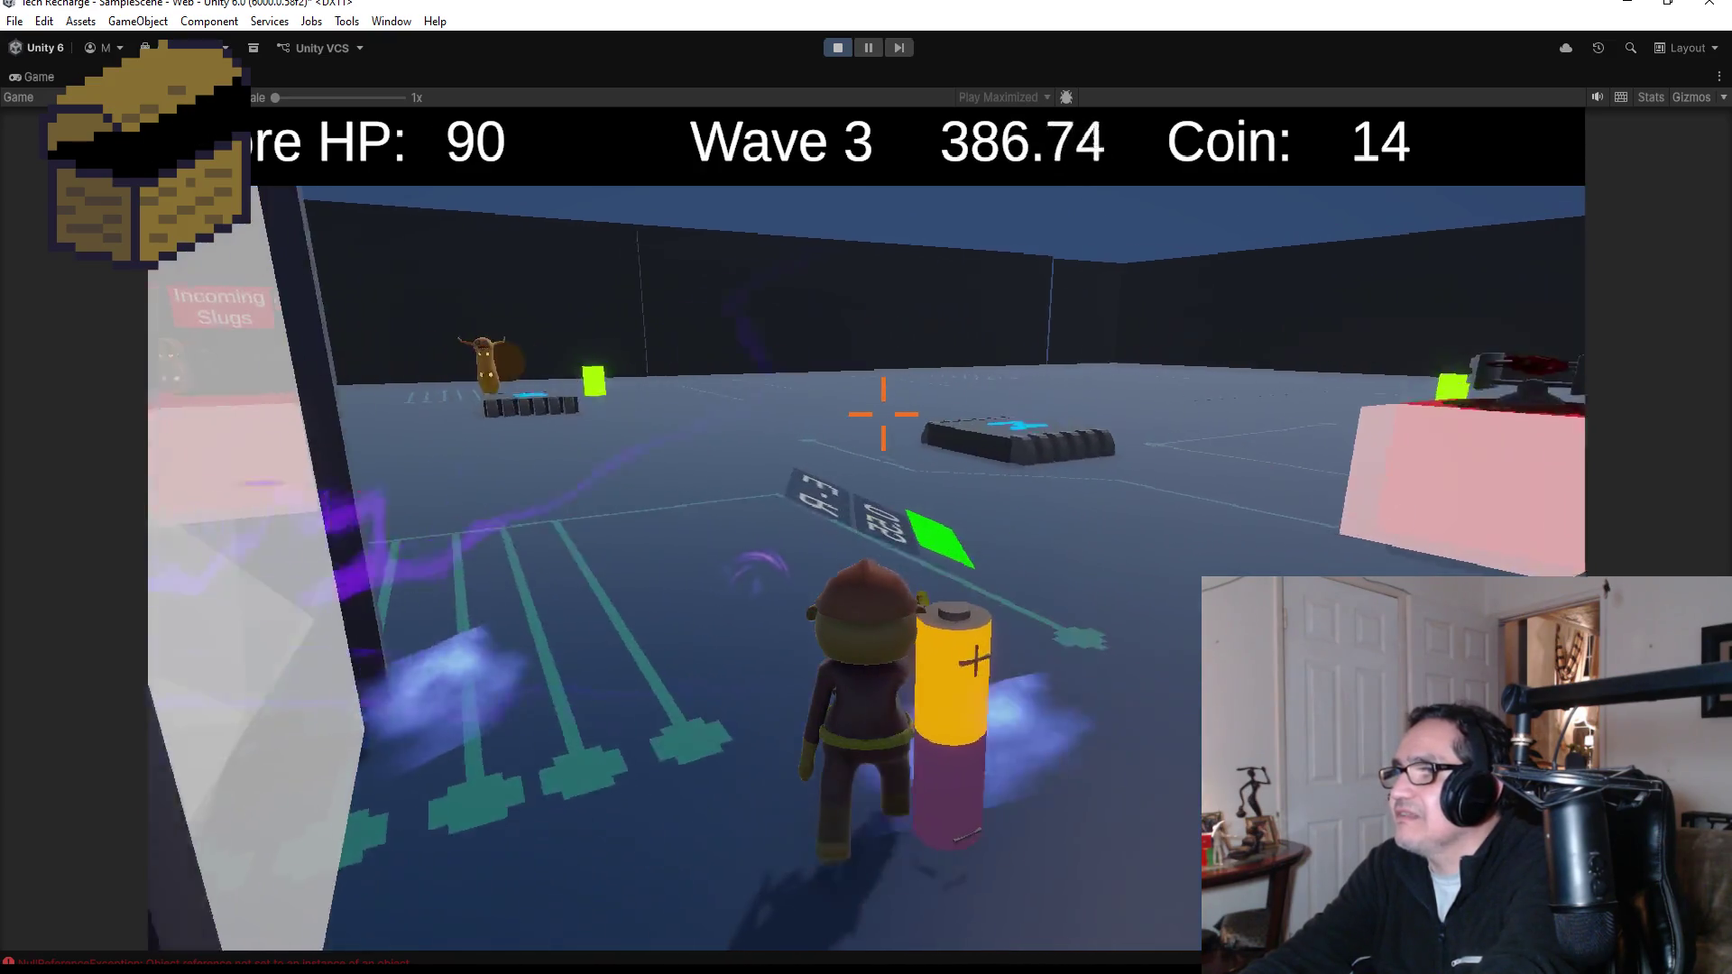
key("w")
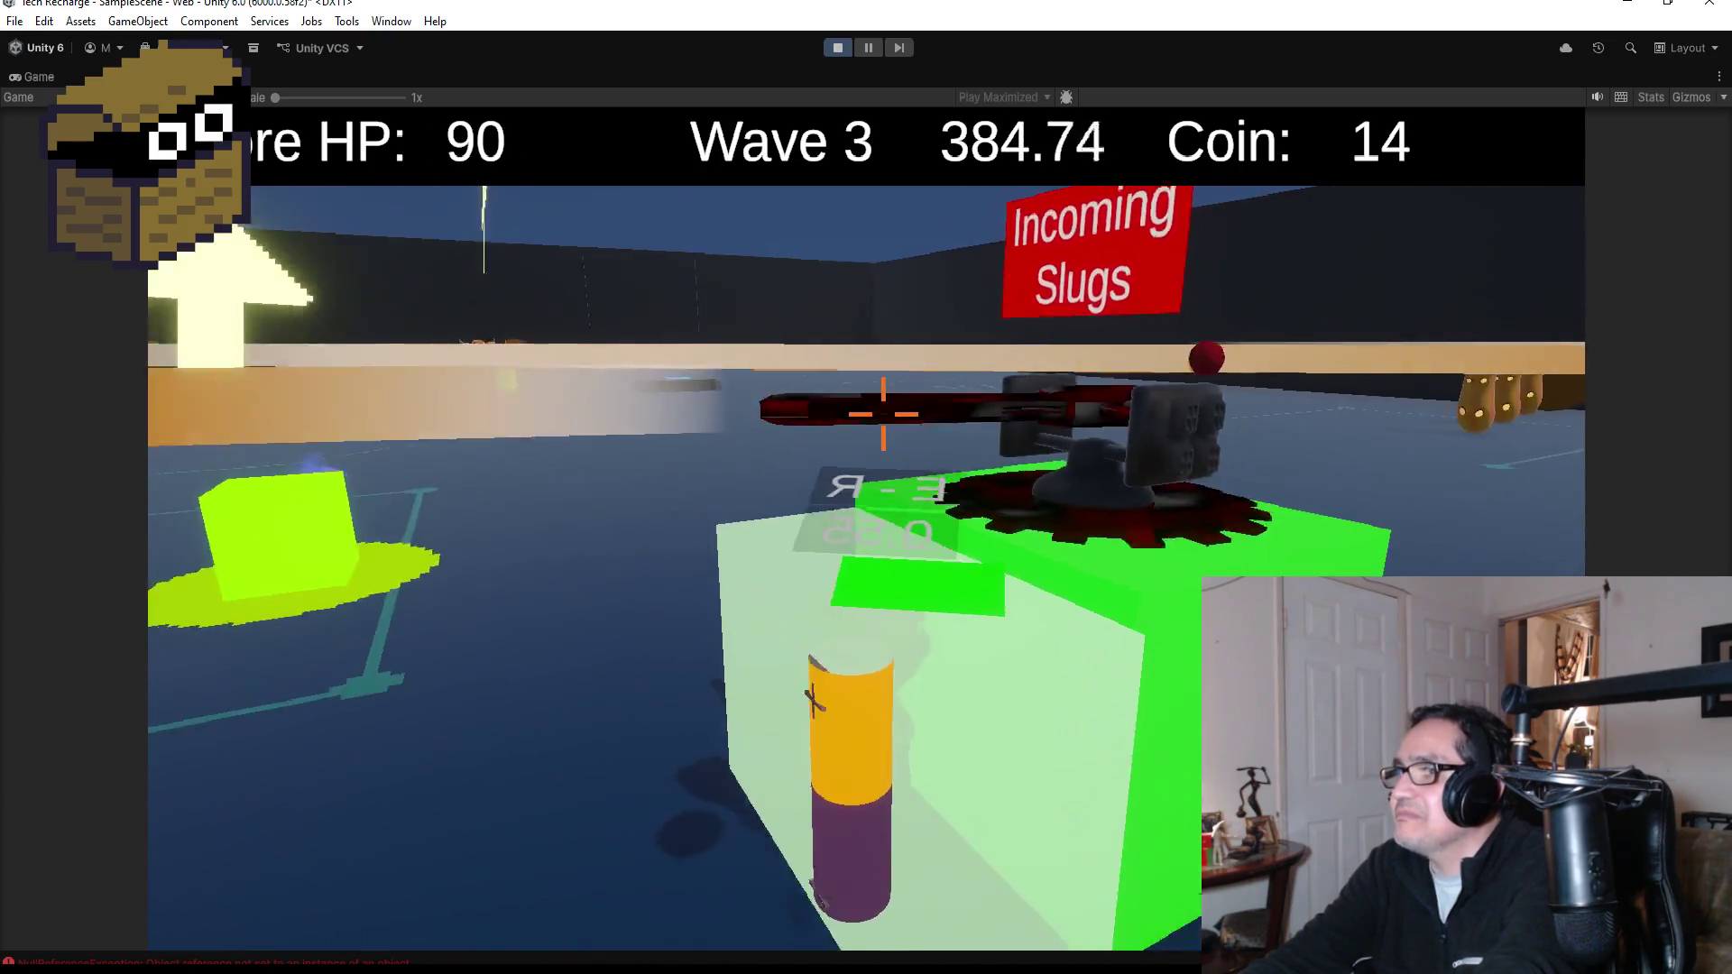
key("a")
key("w")
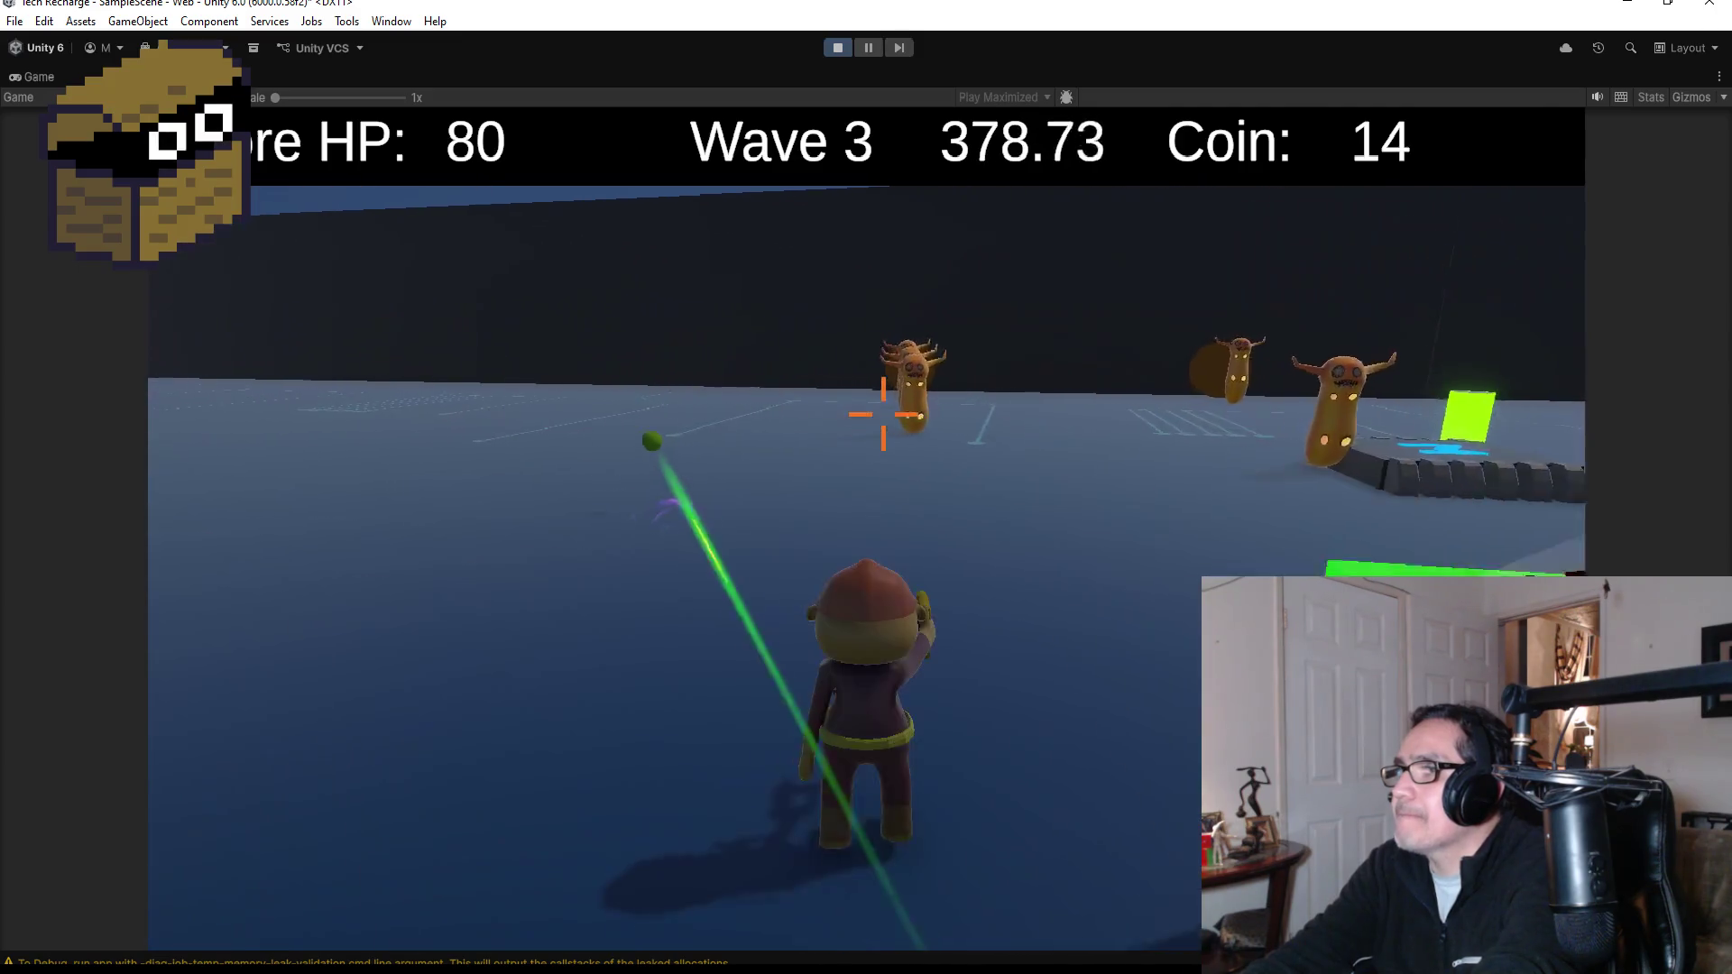
- Shoot the slugs reaching the shield until coins hit 17, then step onto the green arrow pad
key("d")
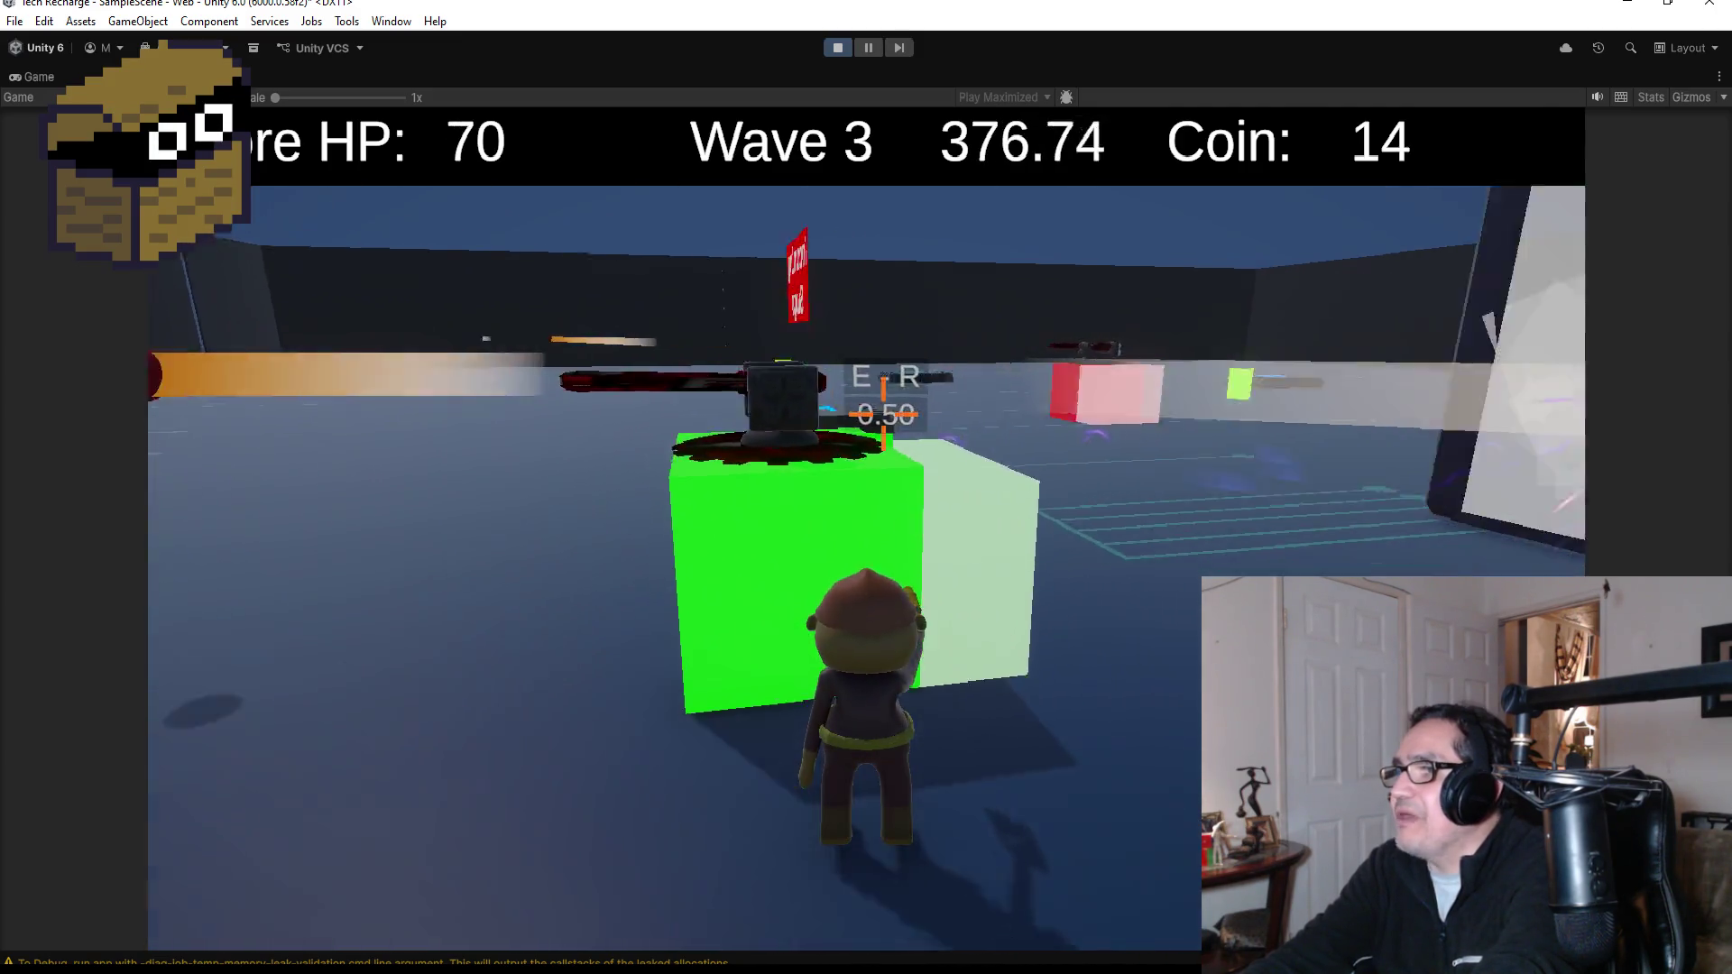
key("d")
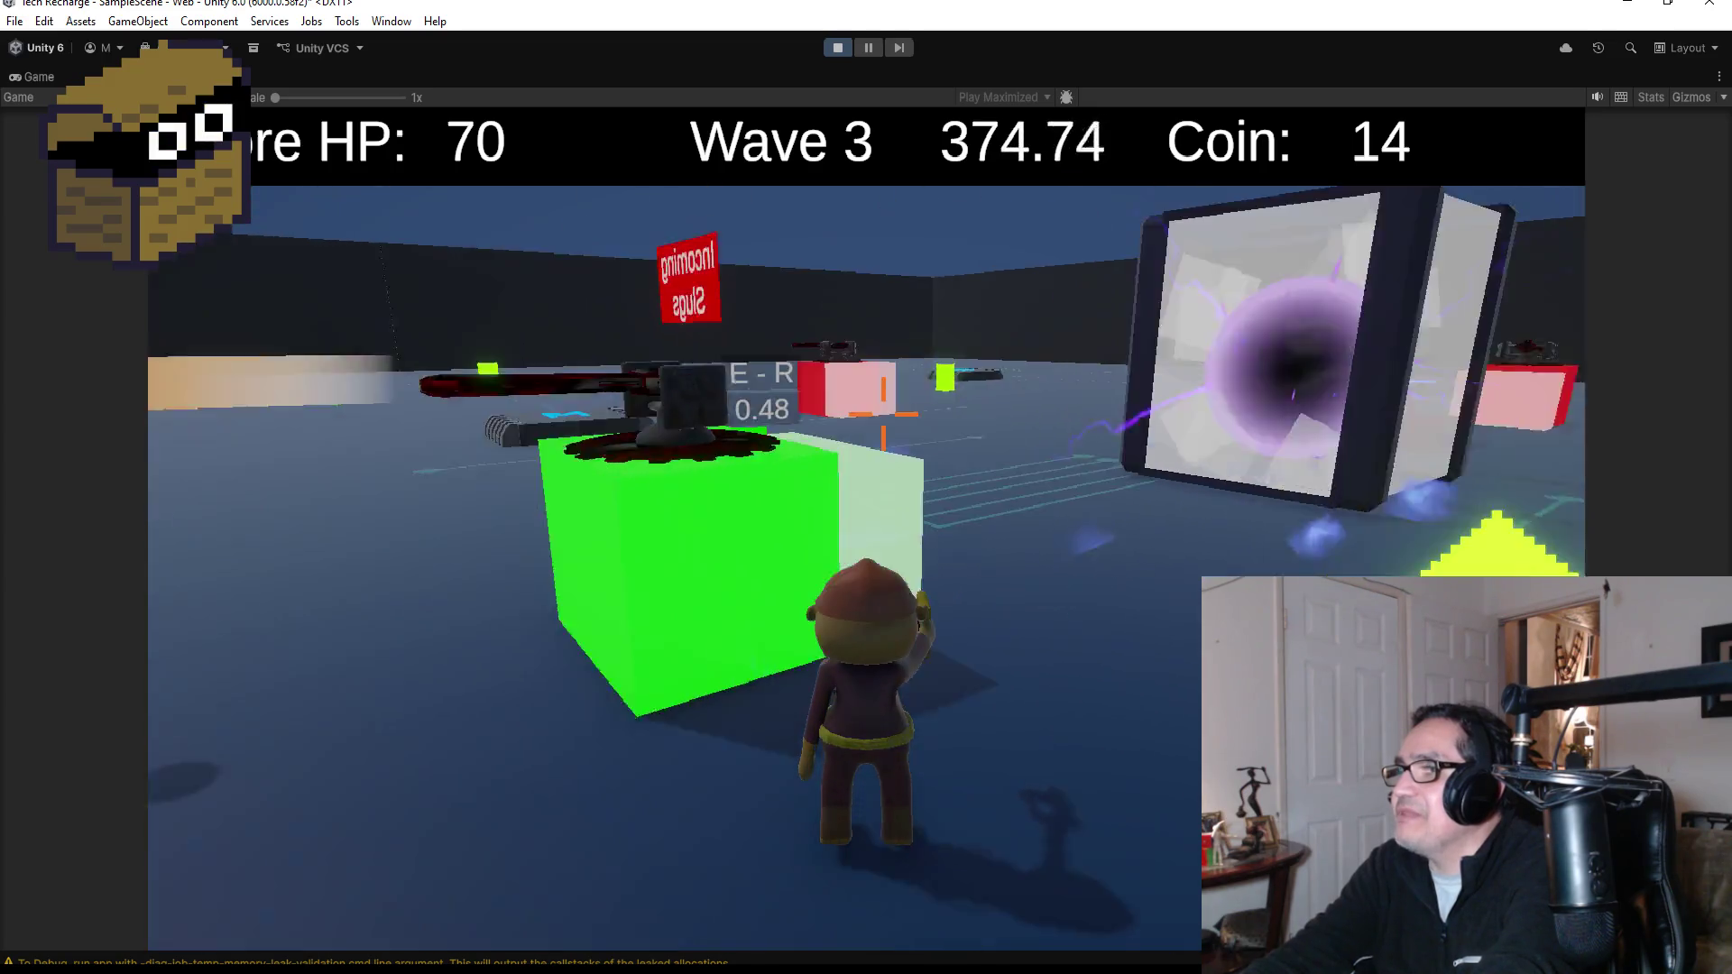
key("a")
key("a")
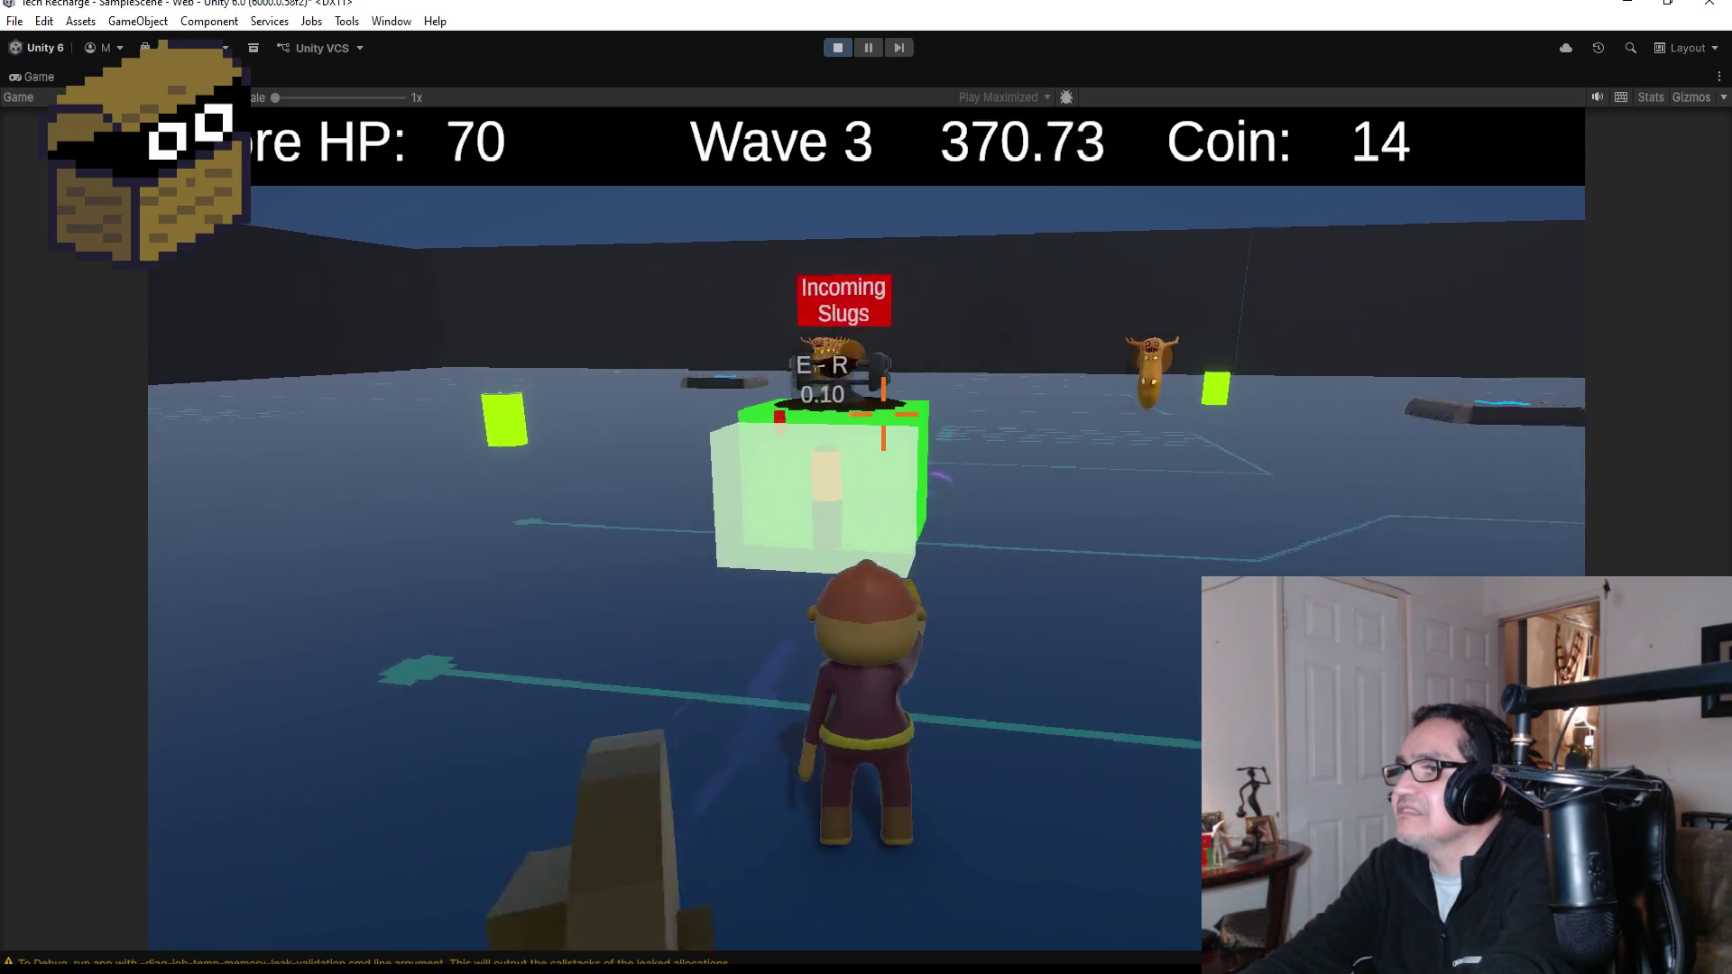
key("w")
key("a")
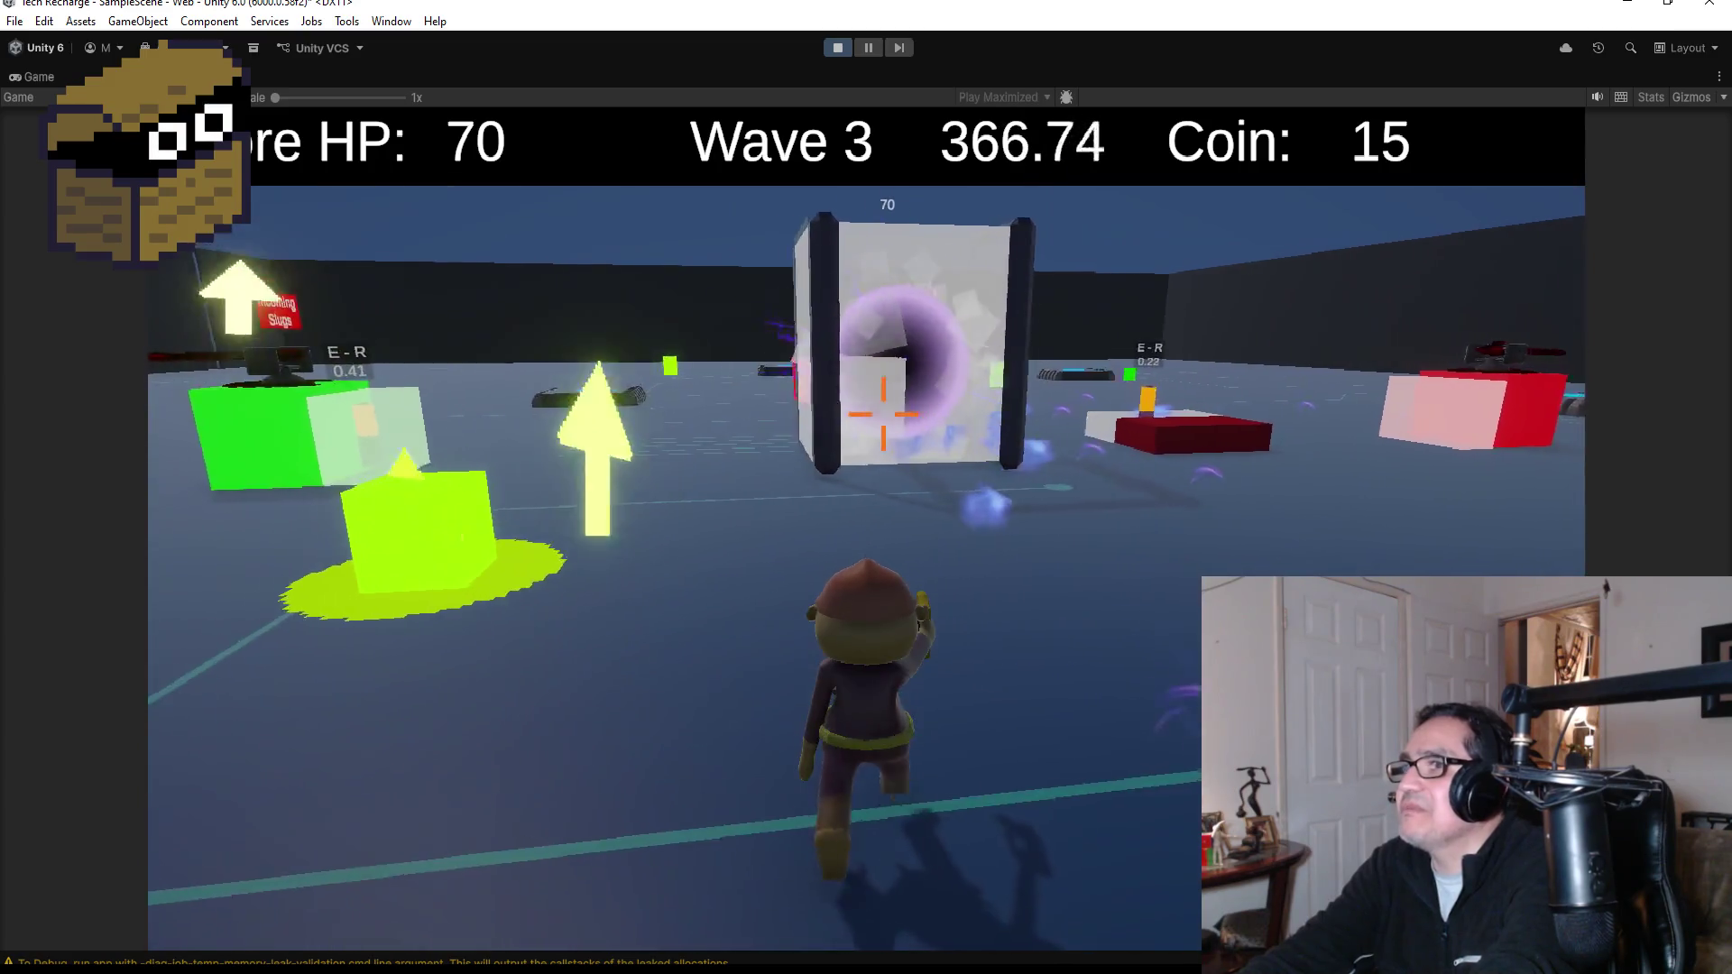
key("a")
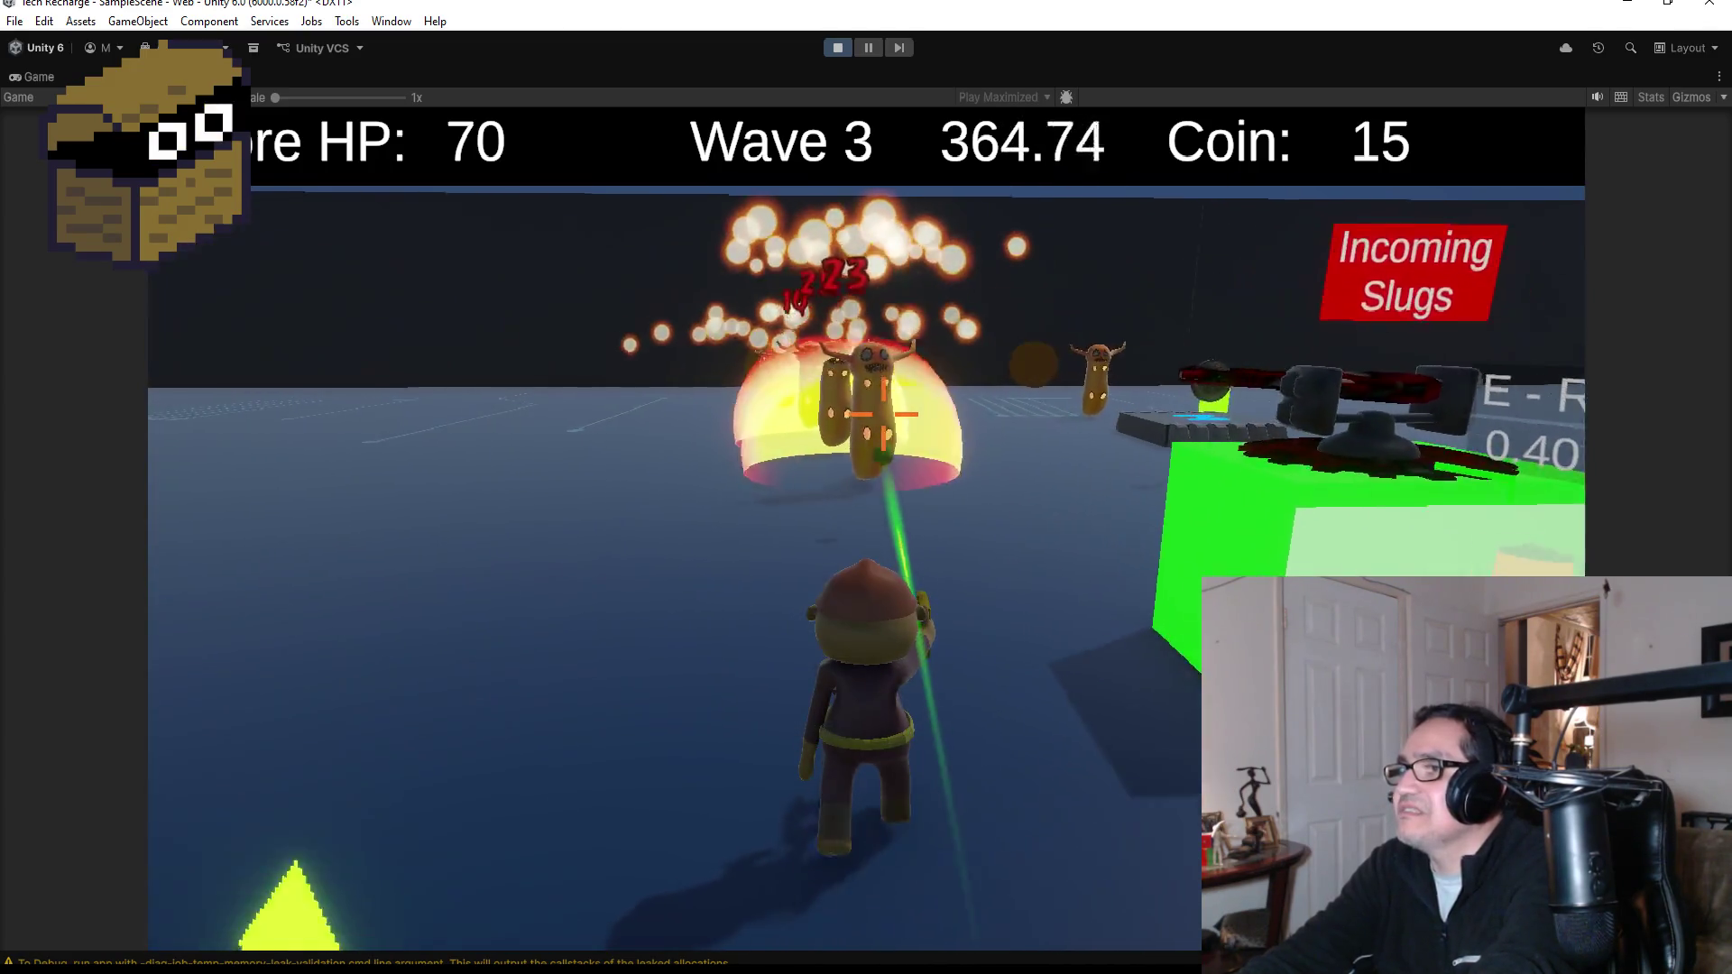
key("w")
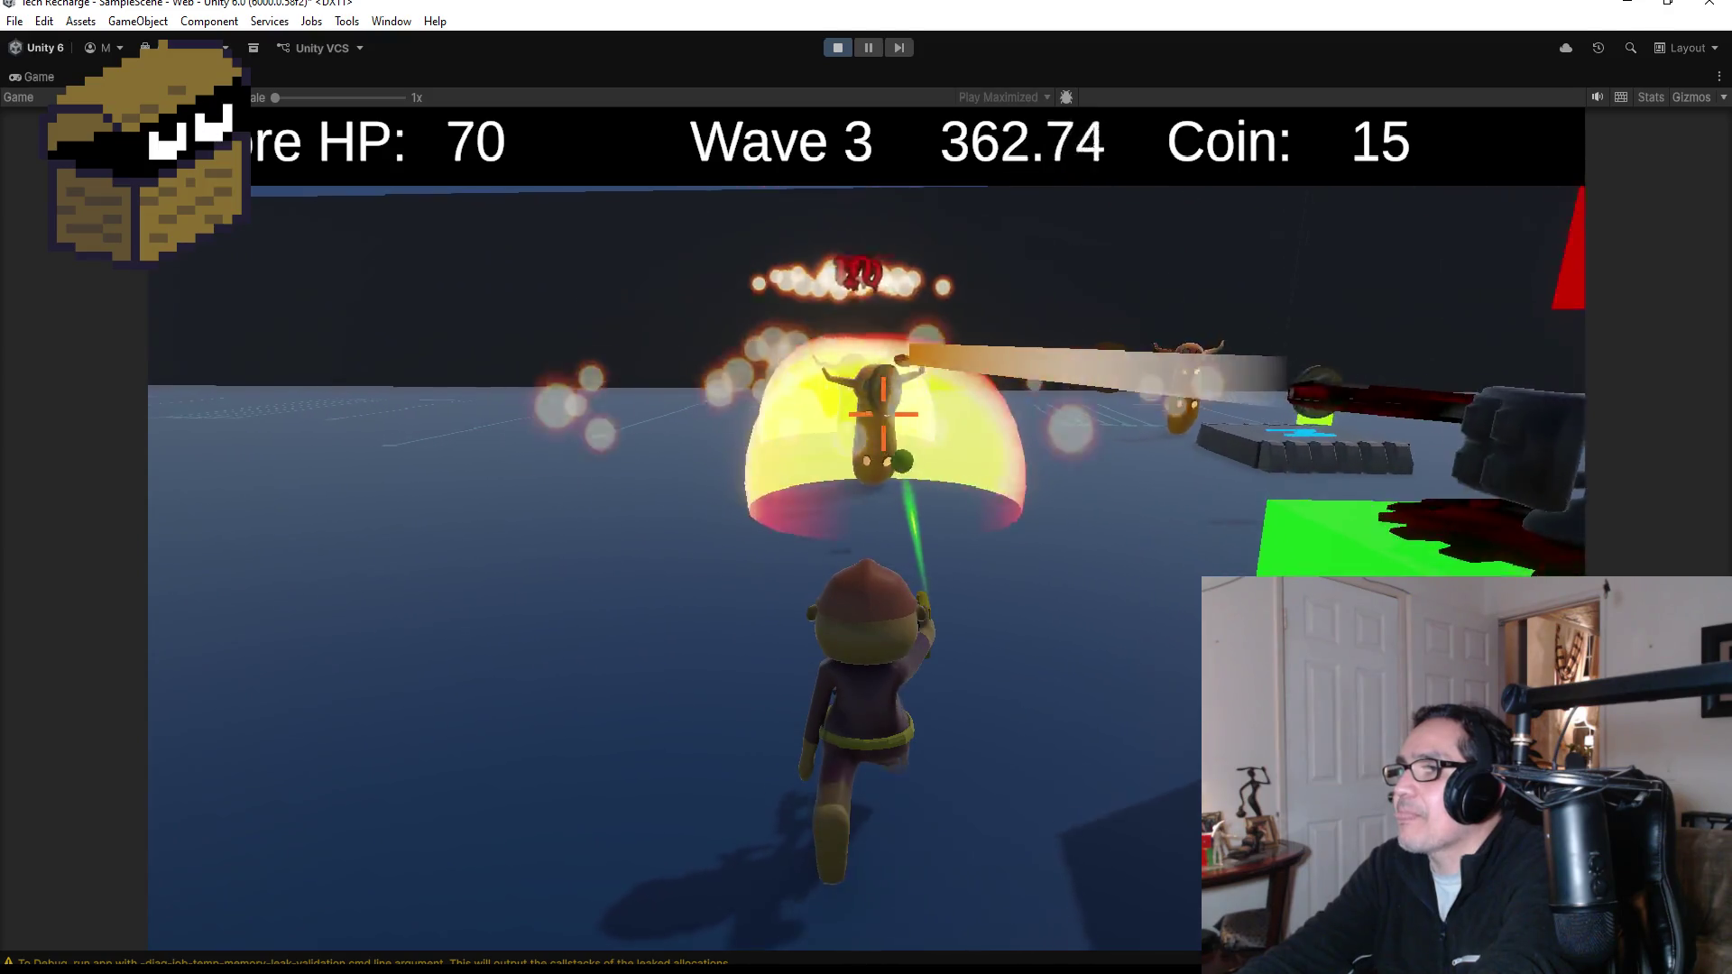
key("a")
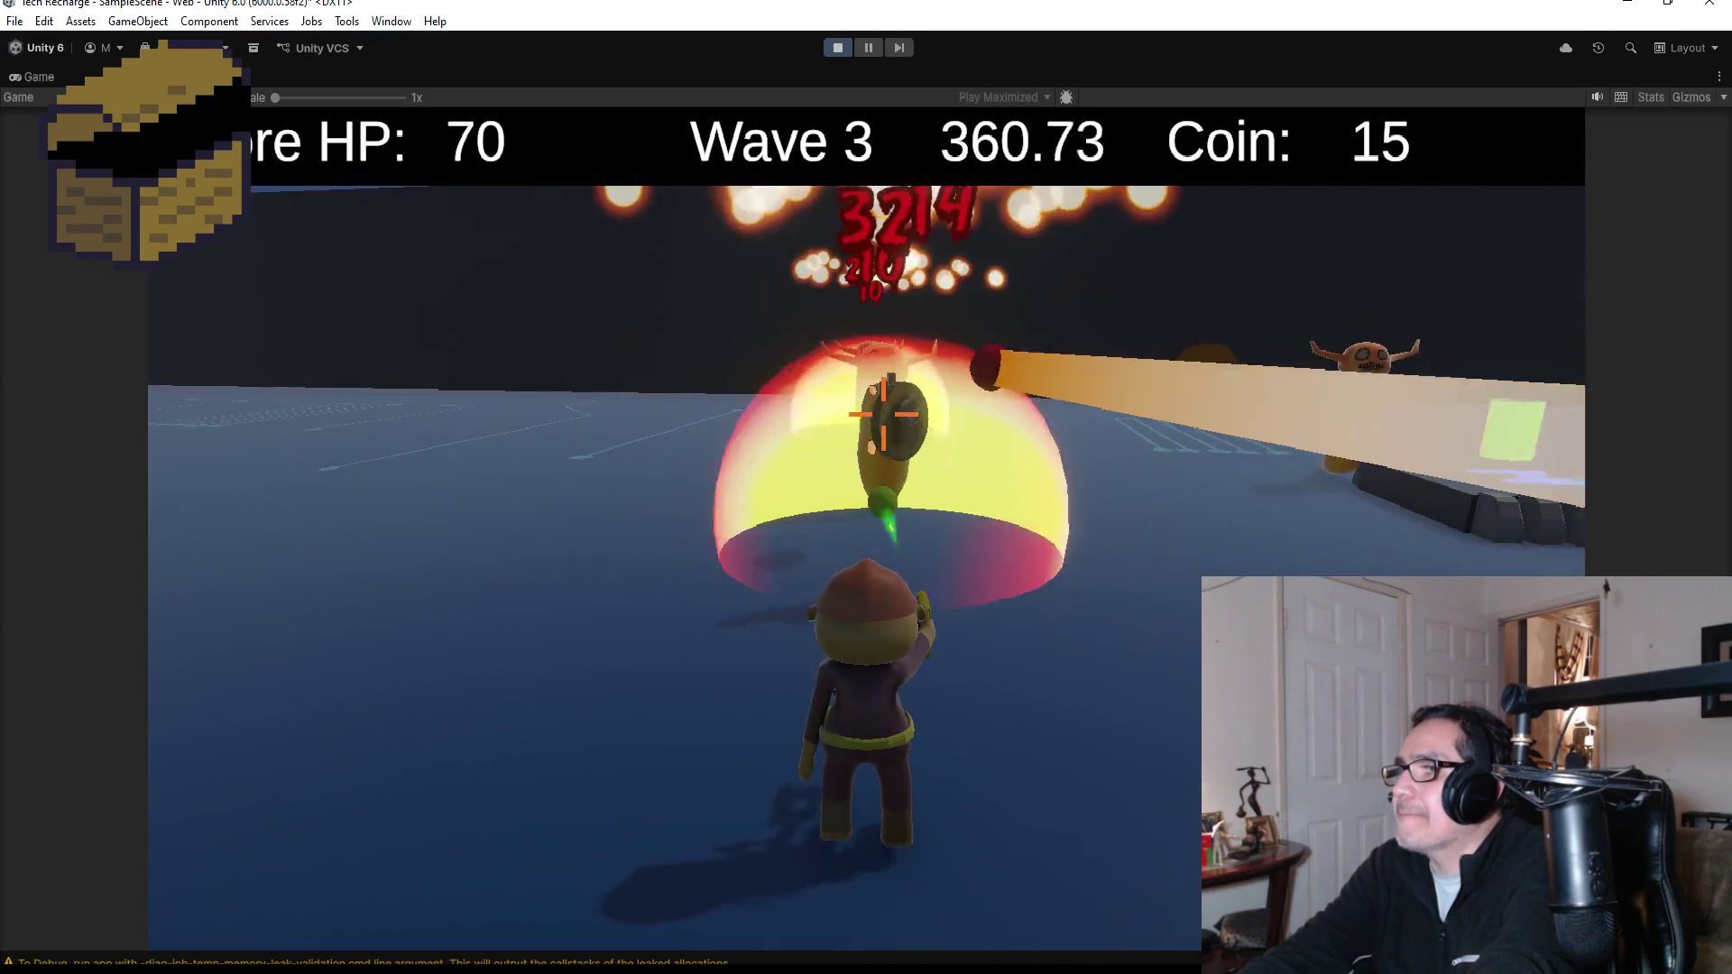
key("a")
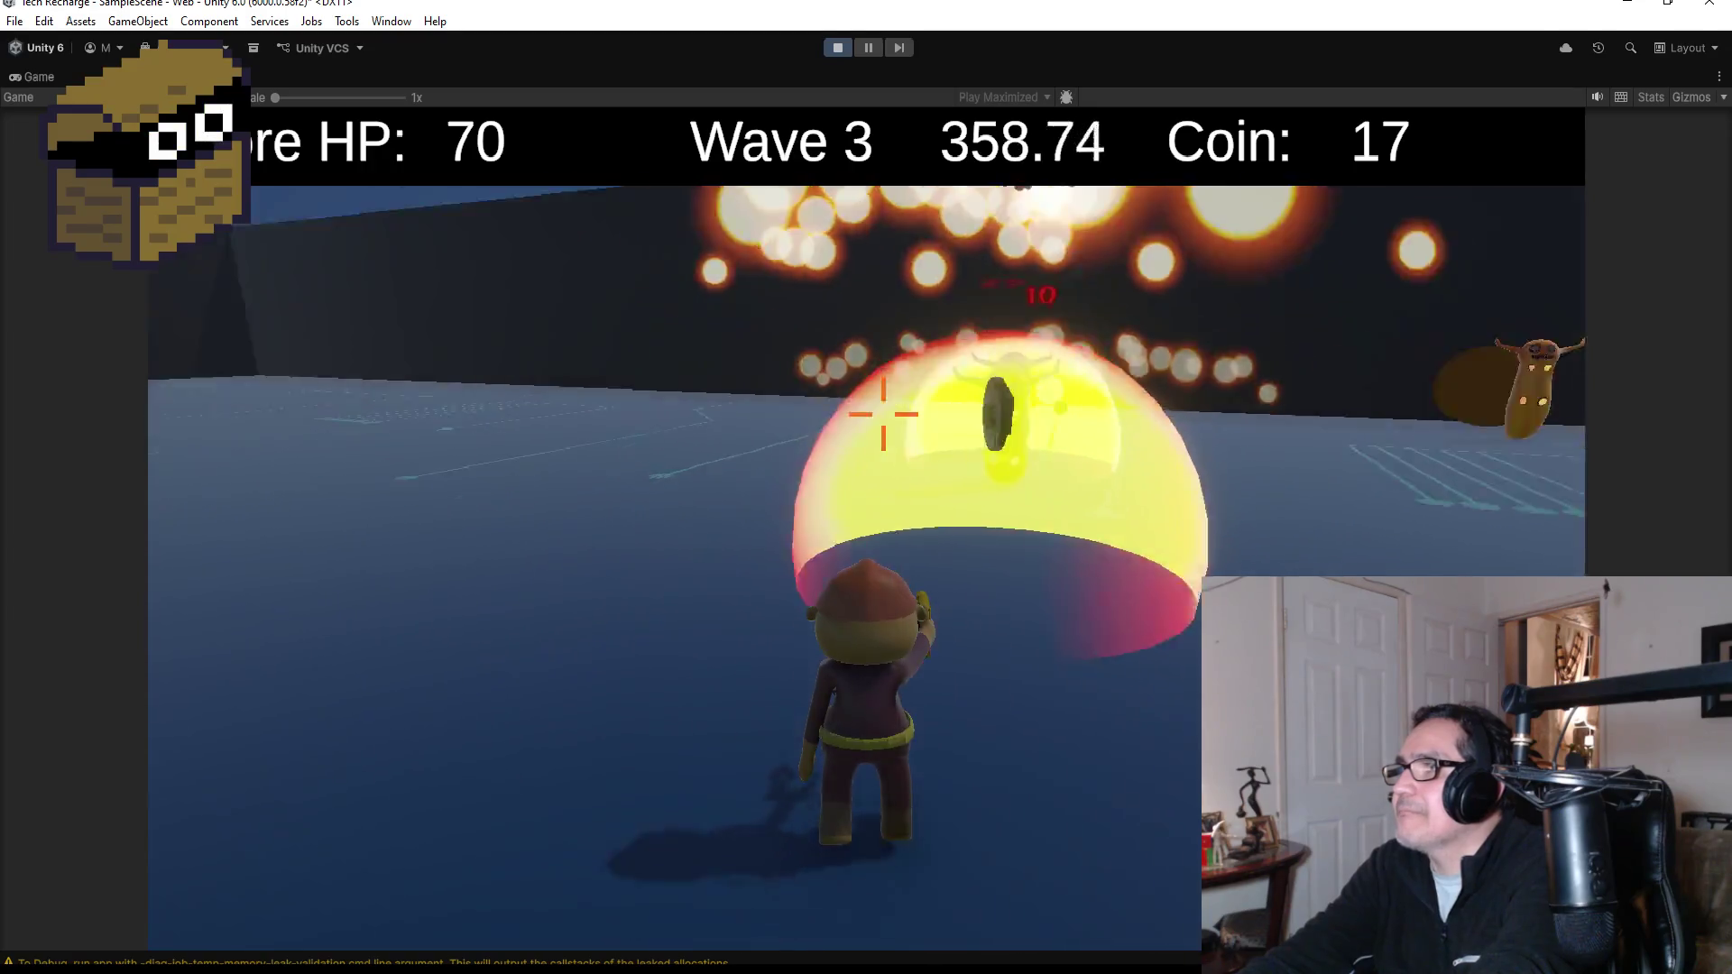
key("w")
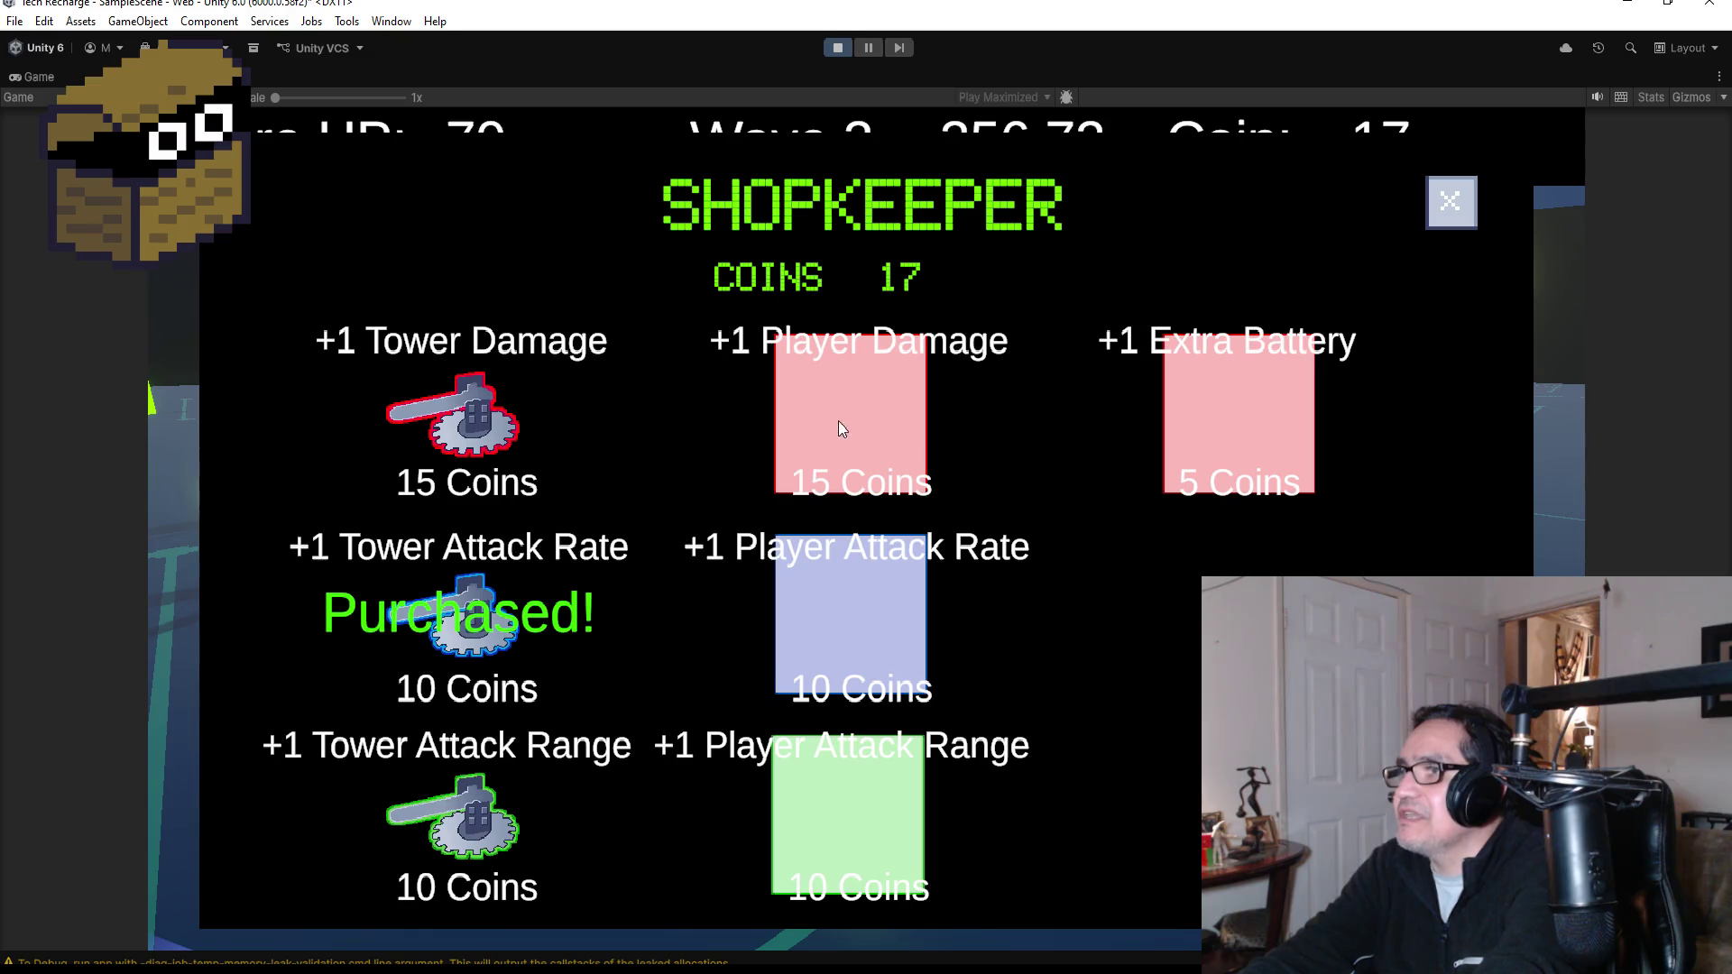
- Buy the +1 Player Damage upgrade, then deliver a battery into the turret box
left_click(867, 467)
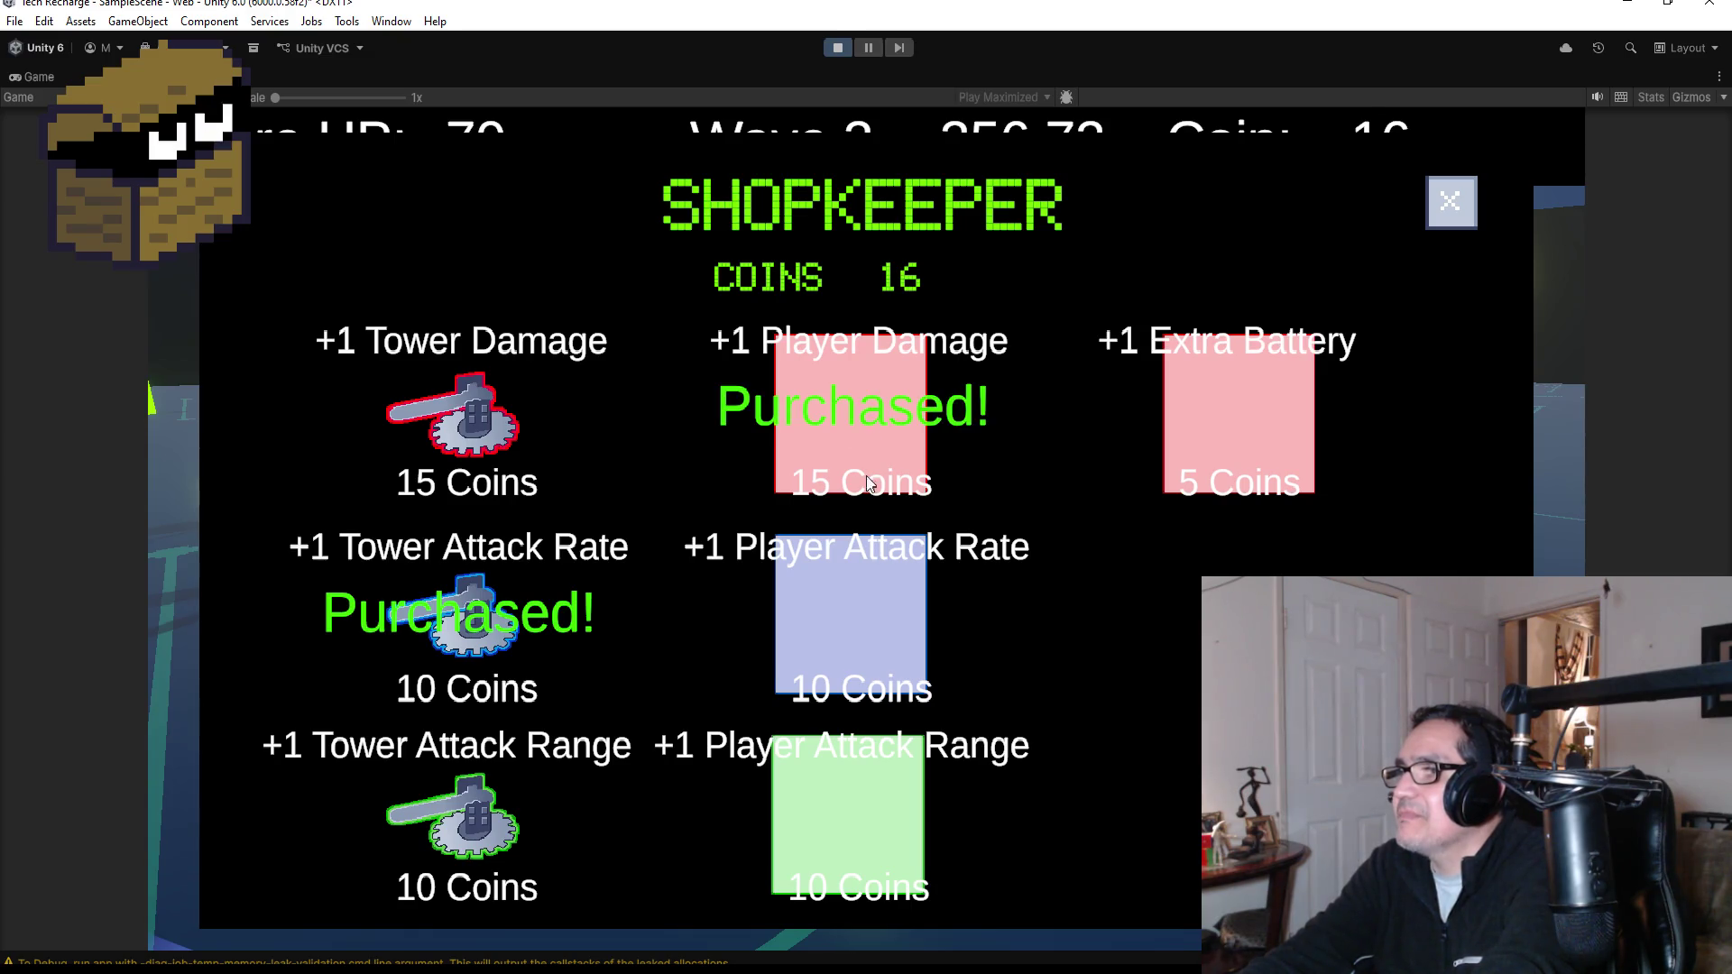
left_click(1449, 202)
key("w")
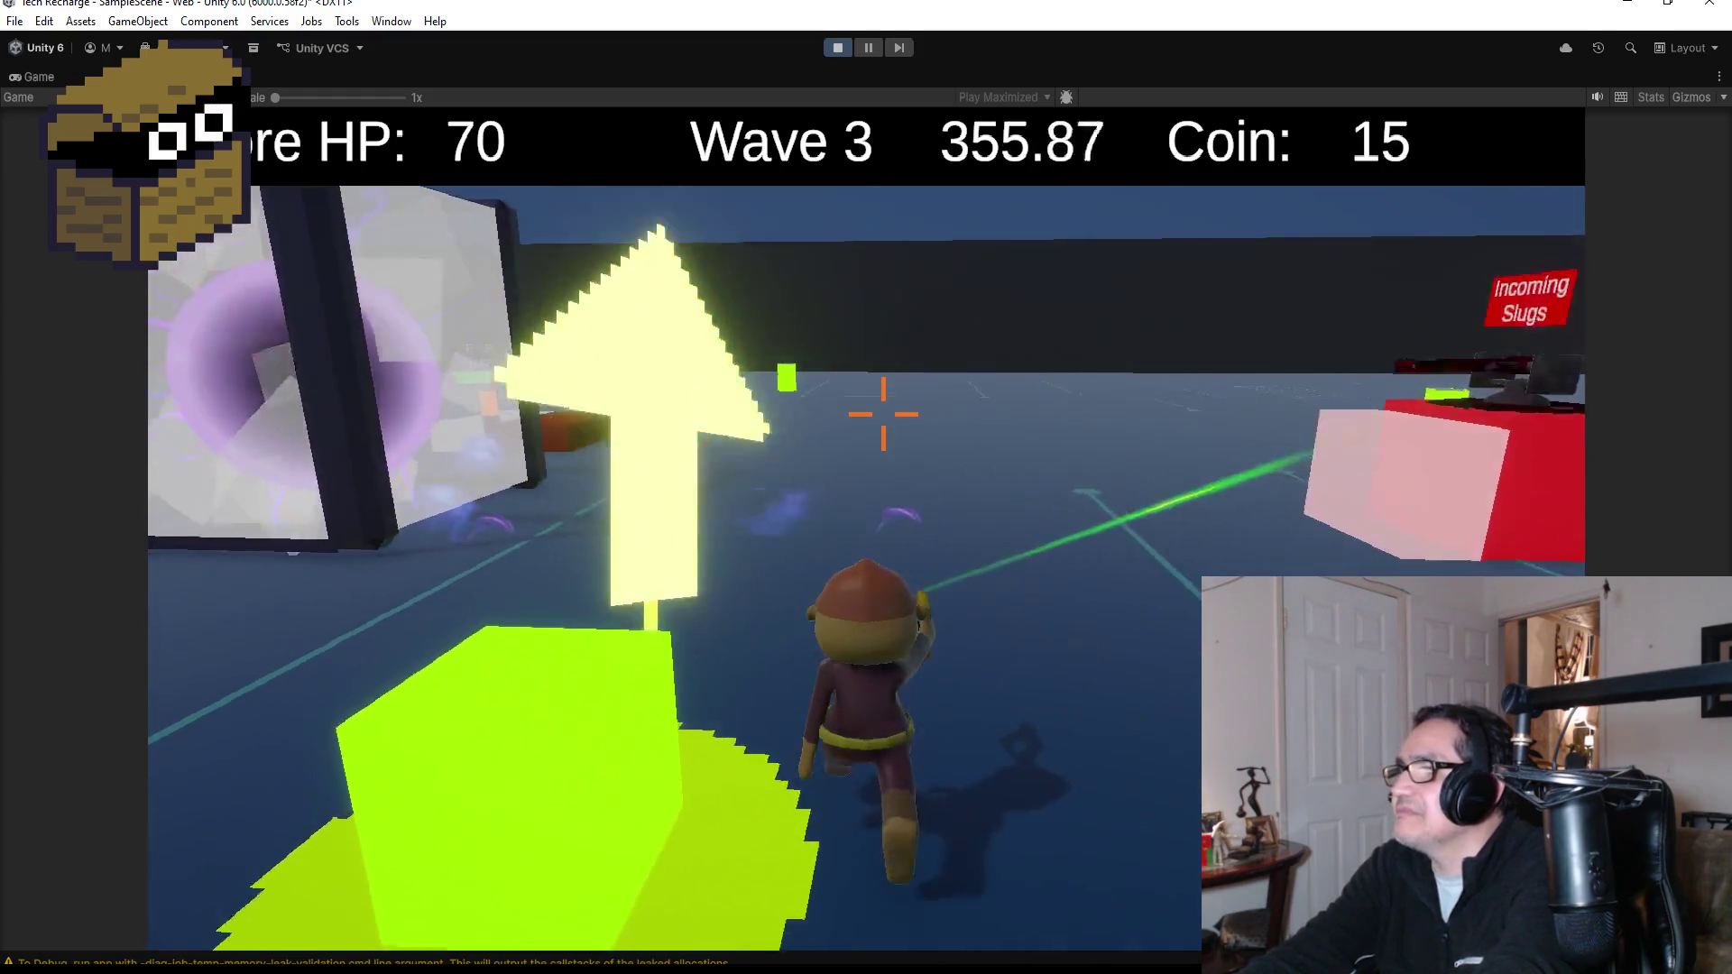
key("w")
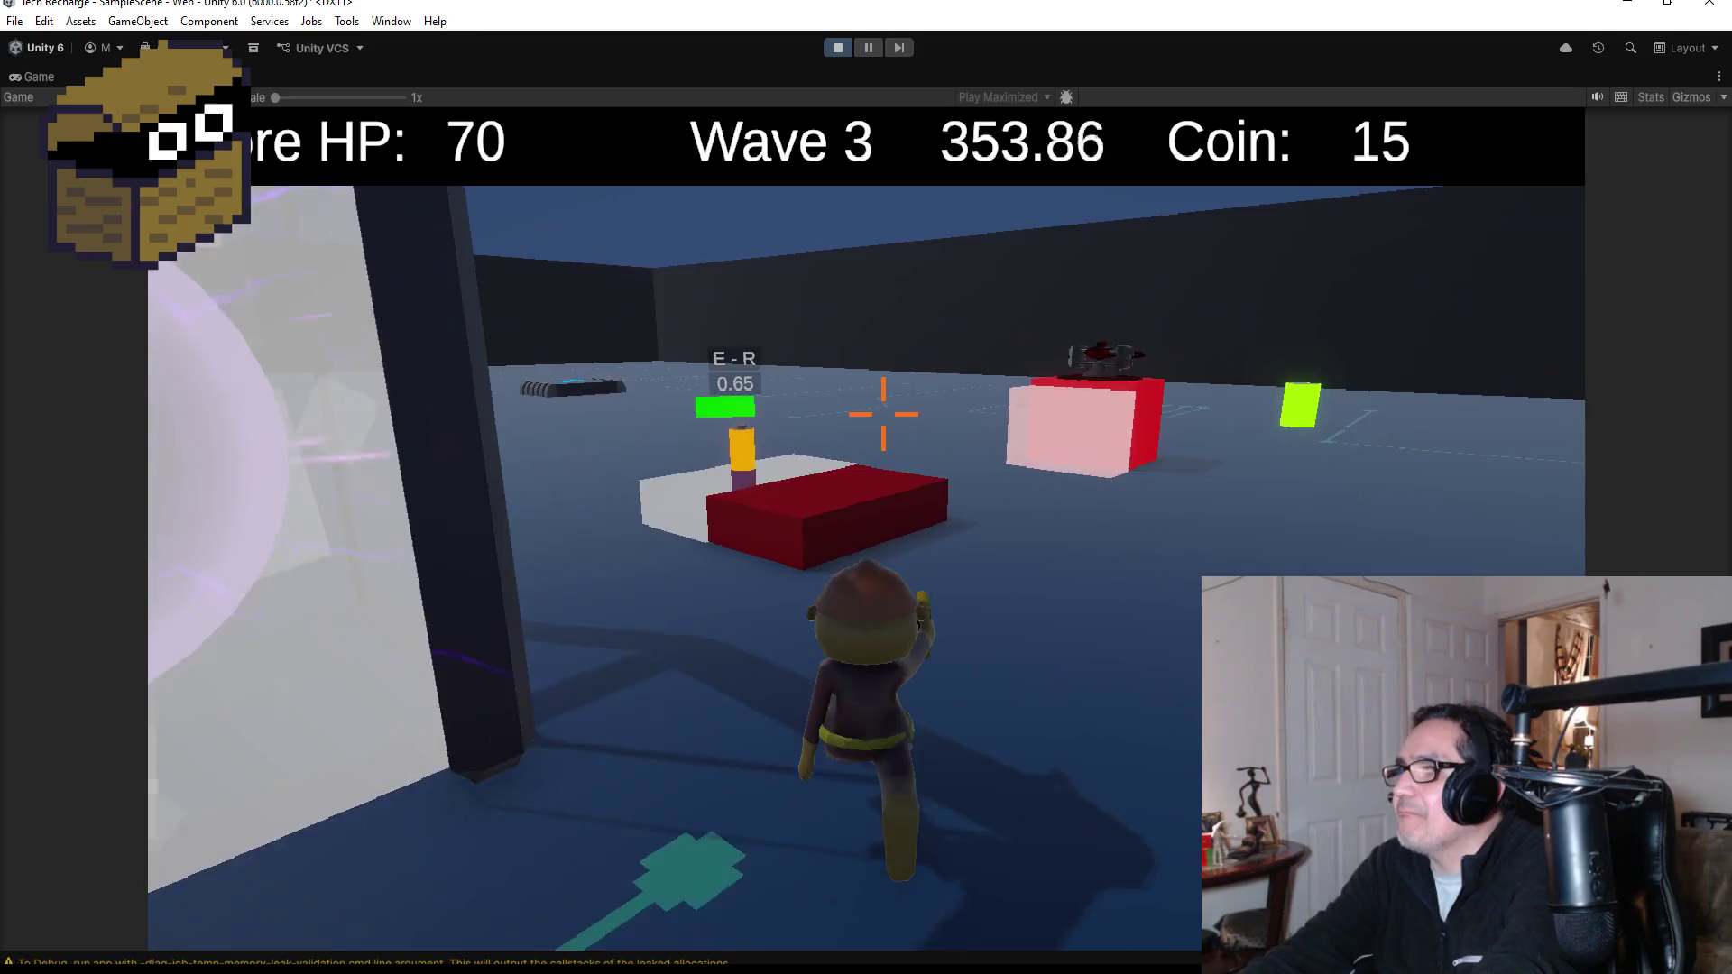
key("w")
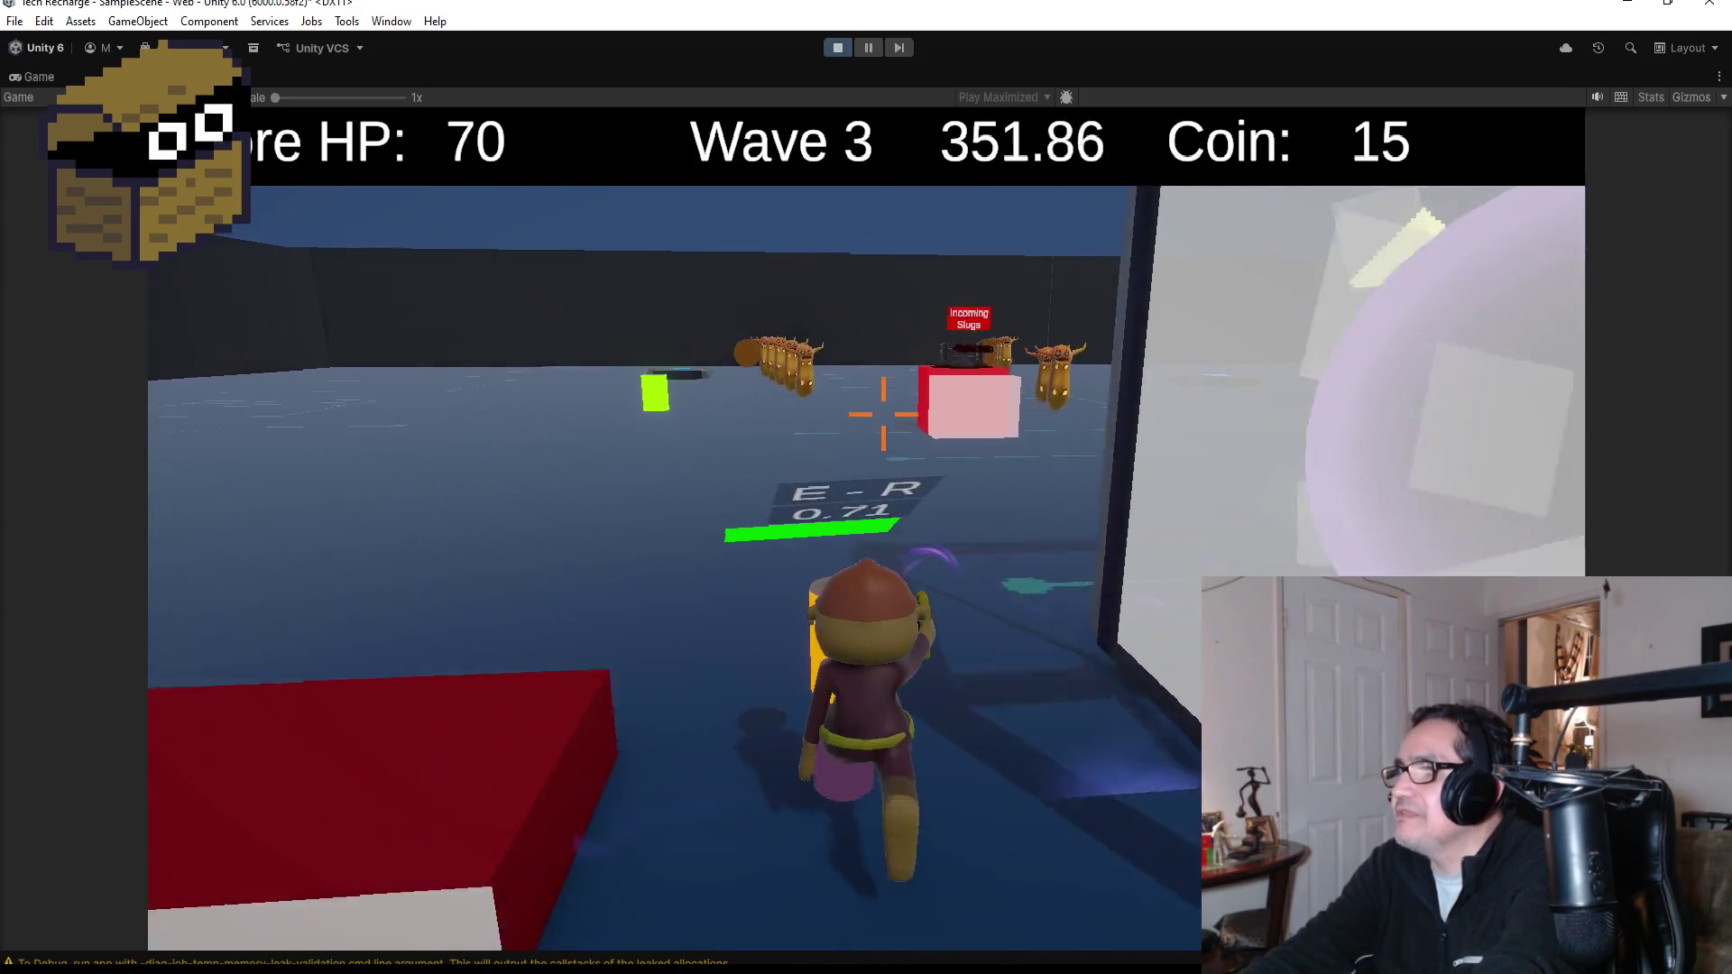
key("w")
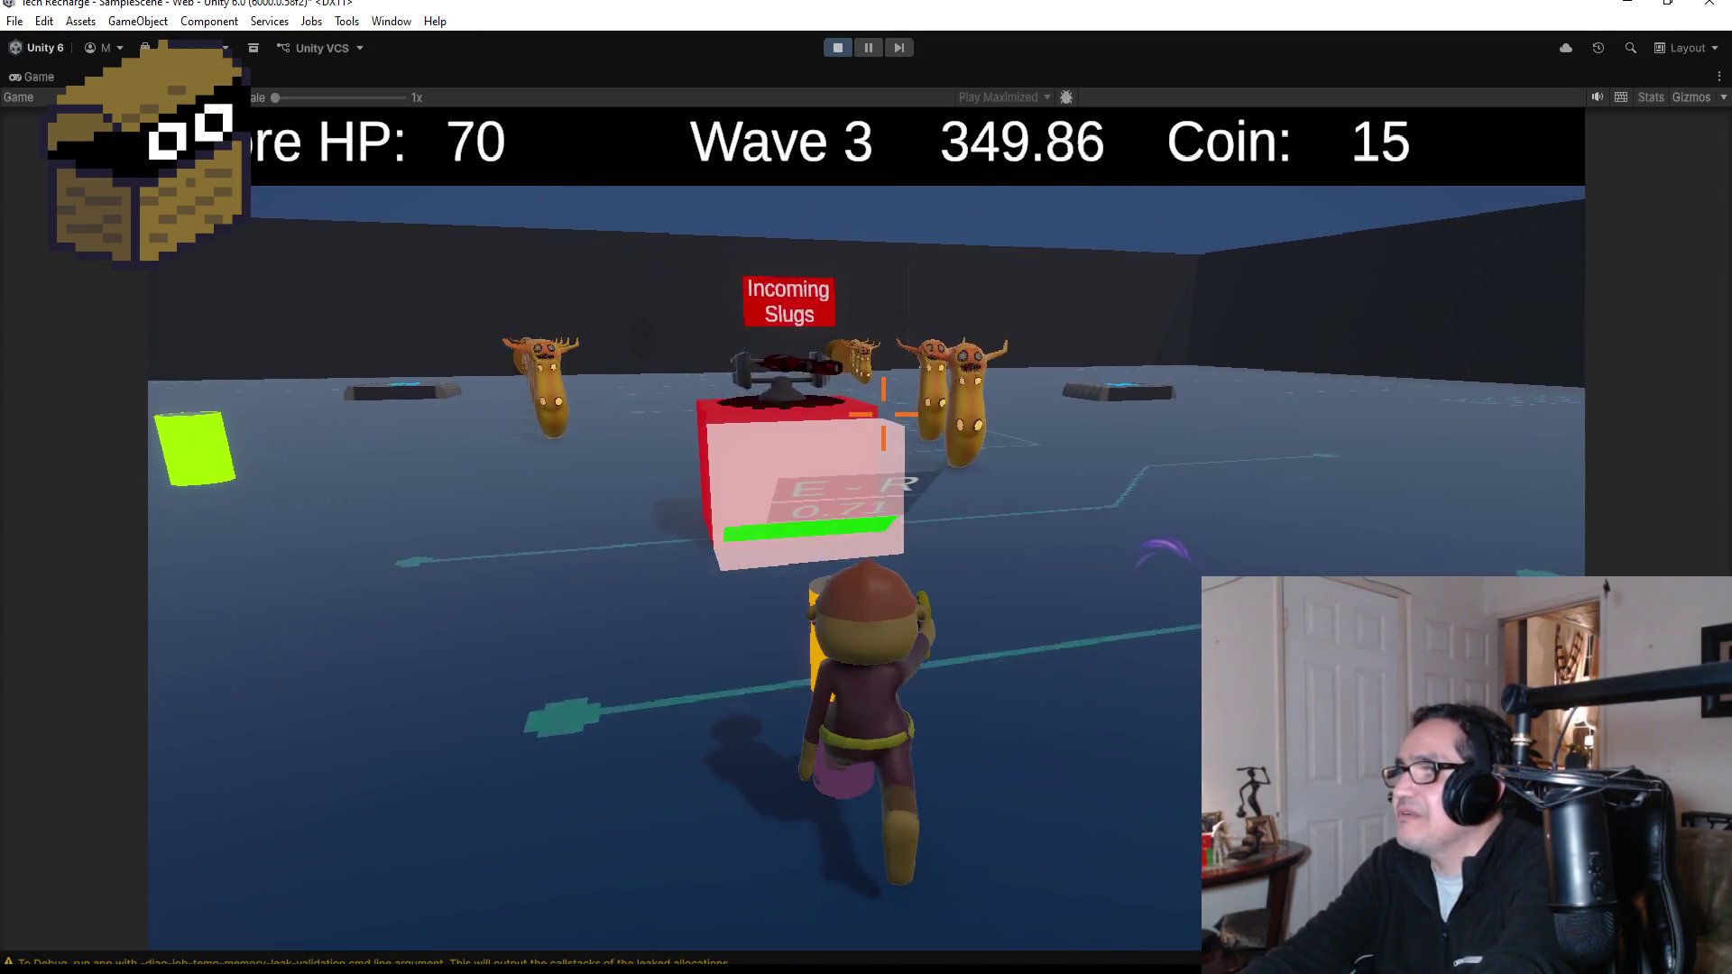
- Hunt and shoot the slug groups around the green cube until wave 4 begins
key("w")
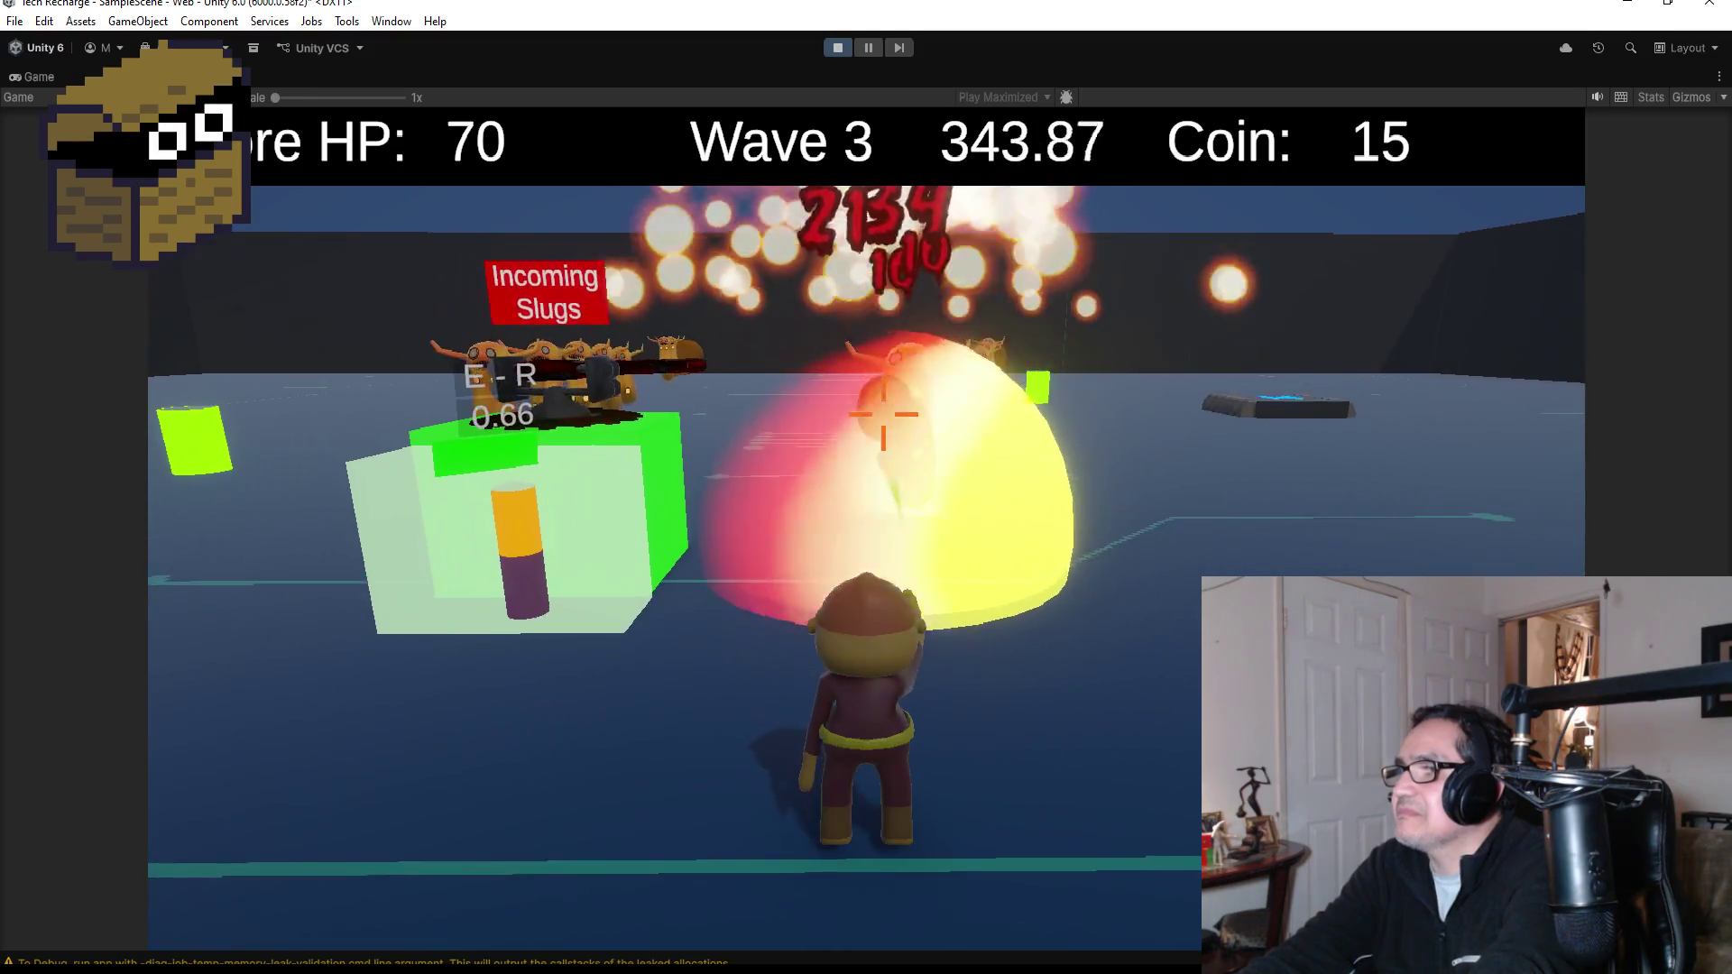
key("w")
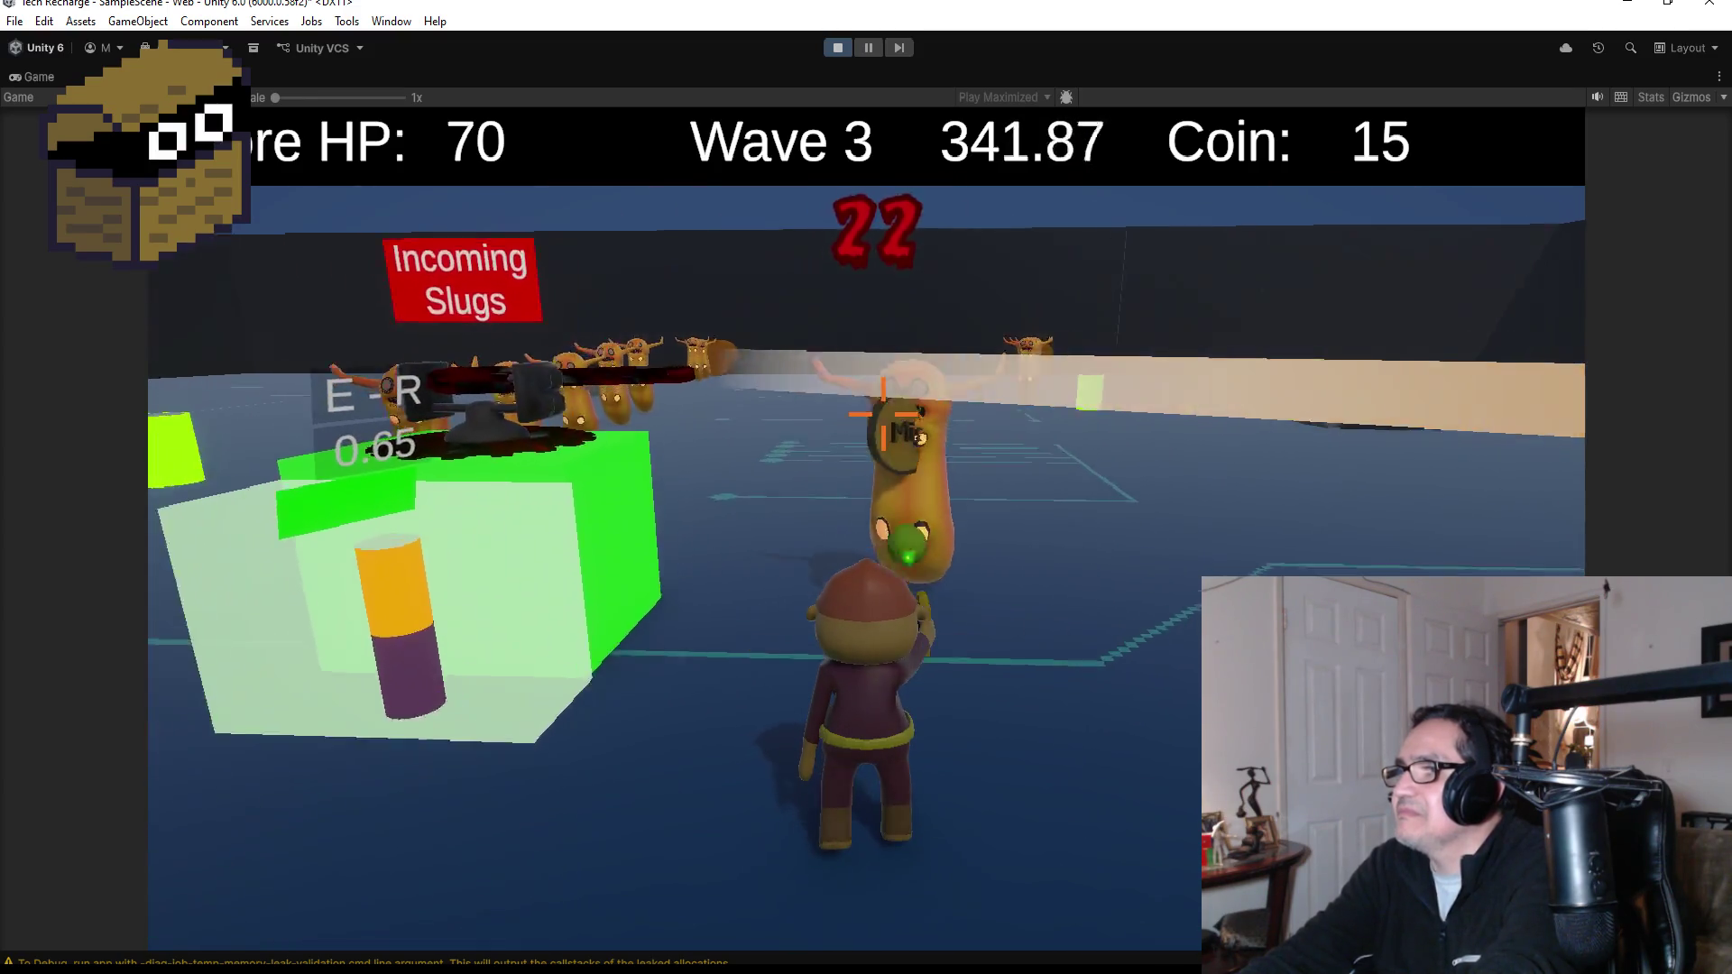
key("w")
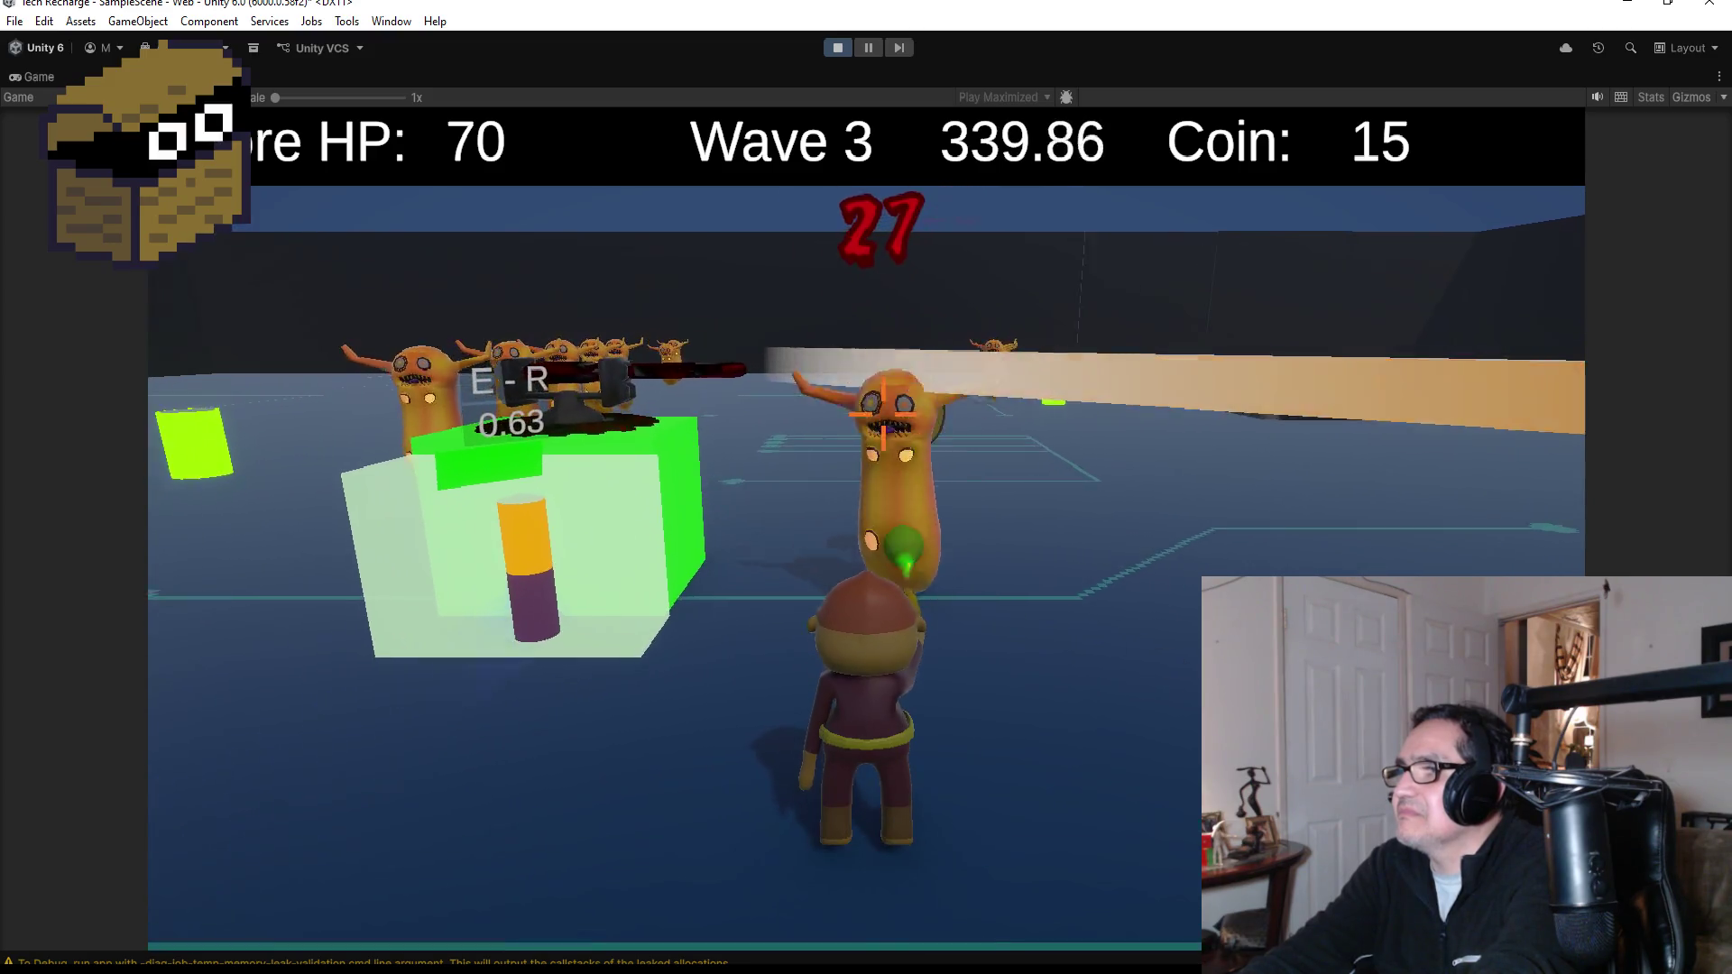
key("w")
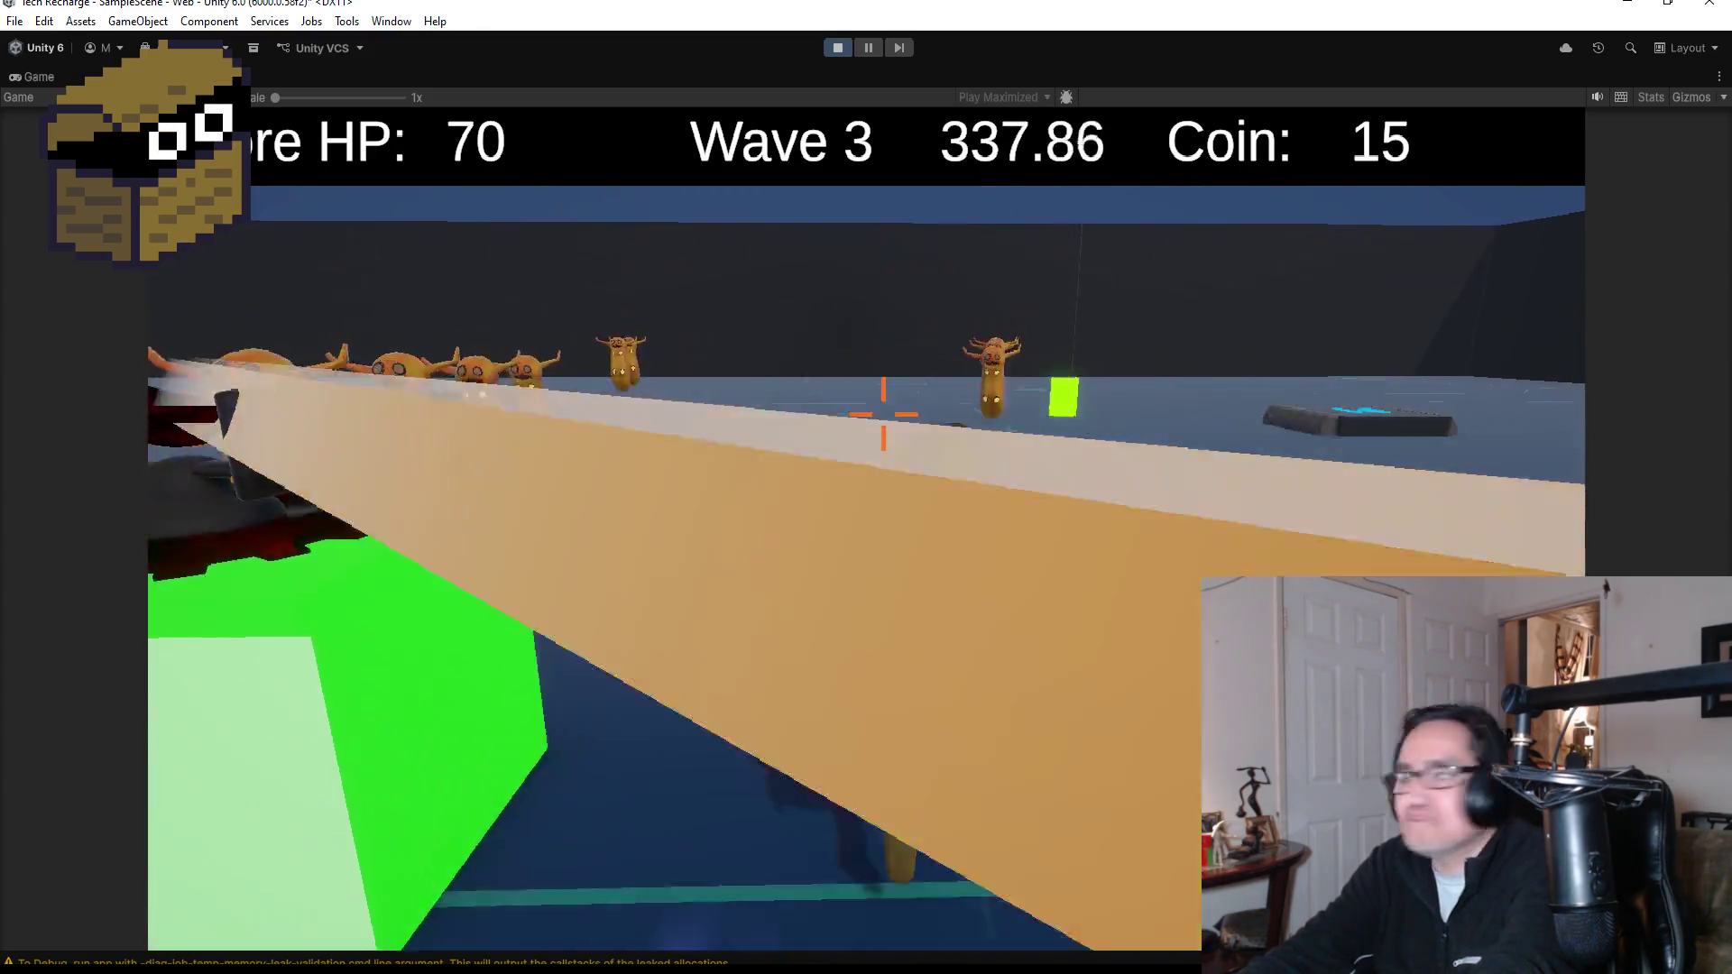
key("w")
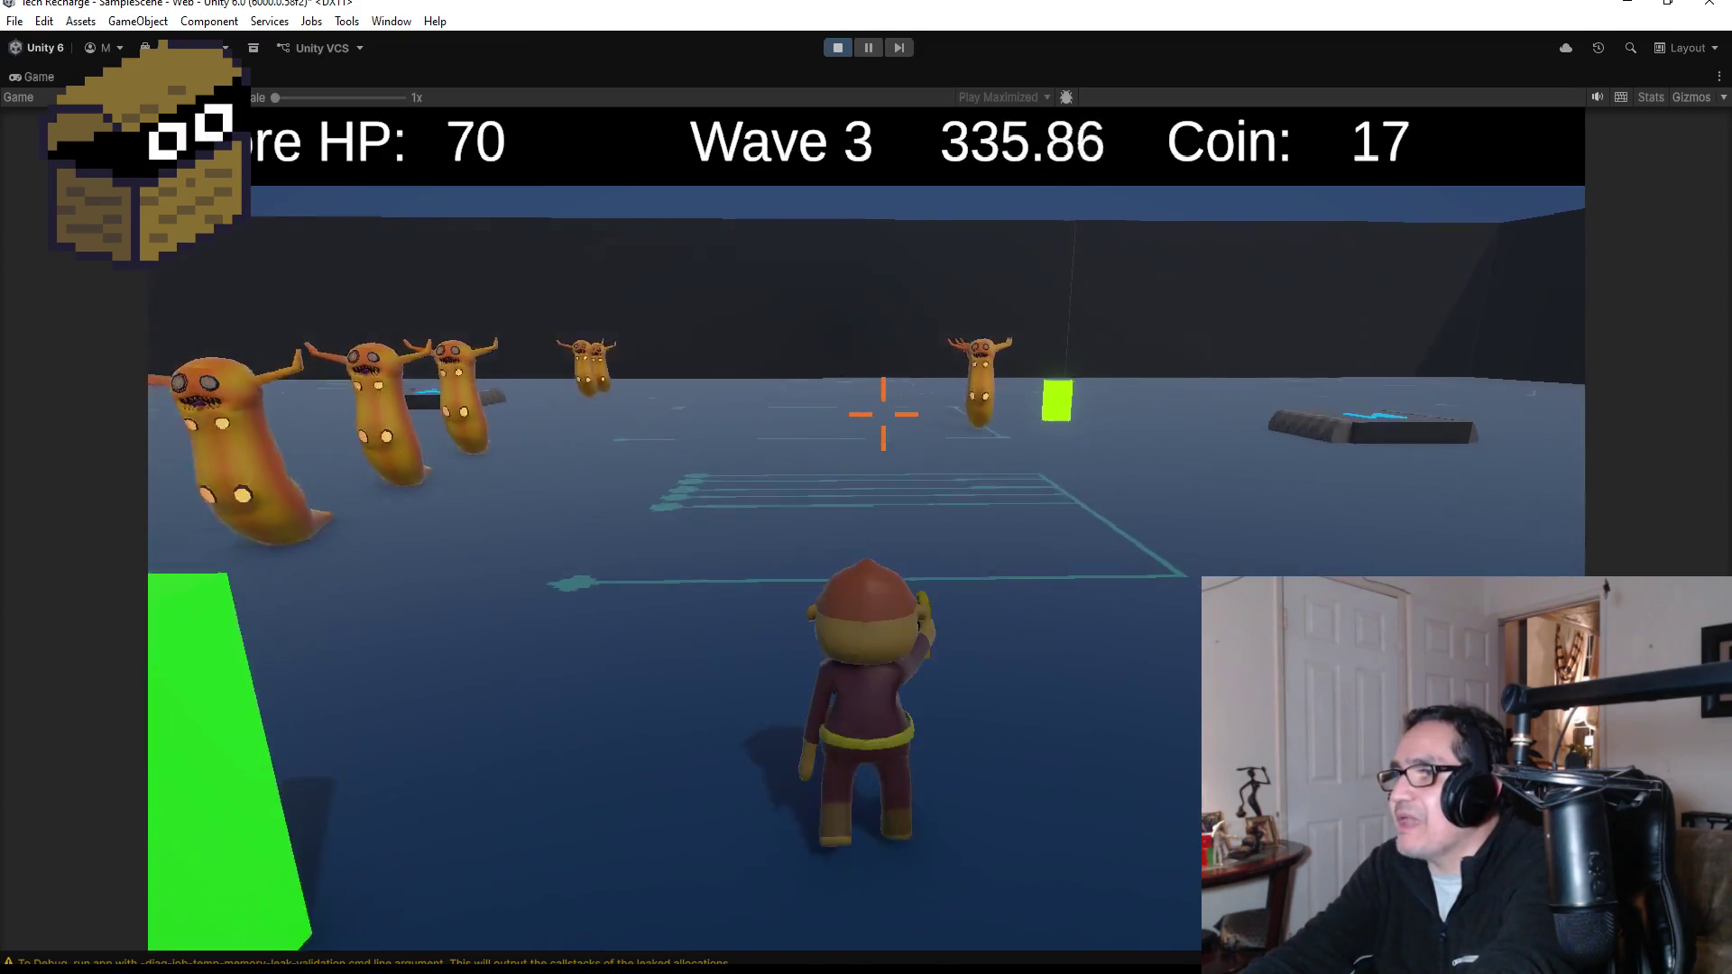
key("w")
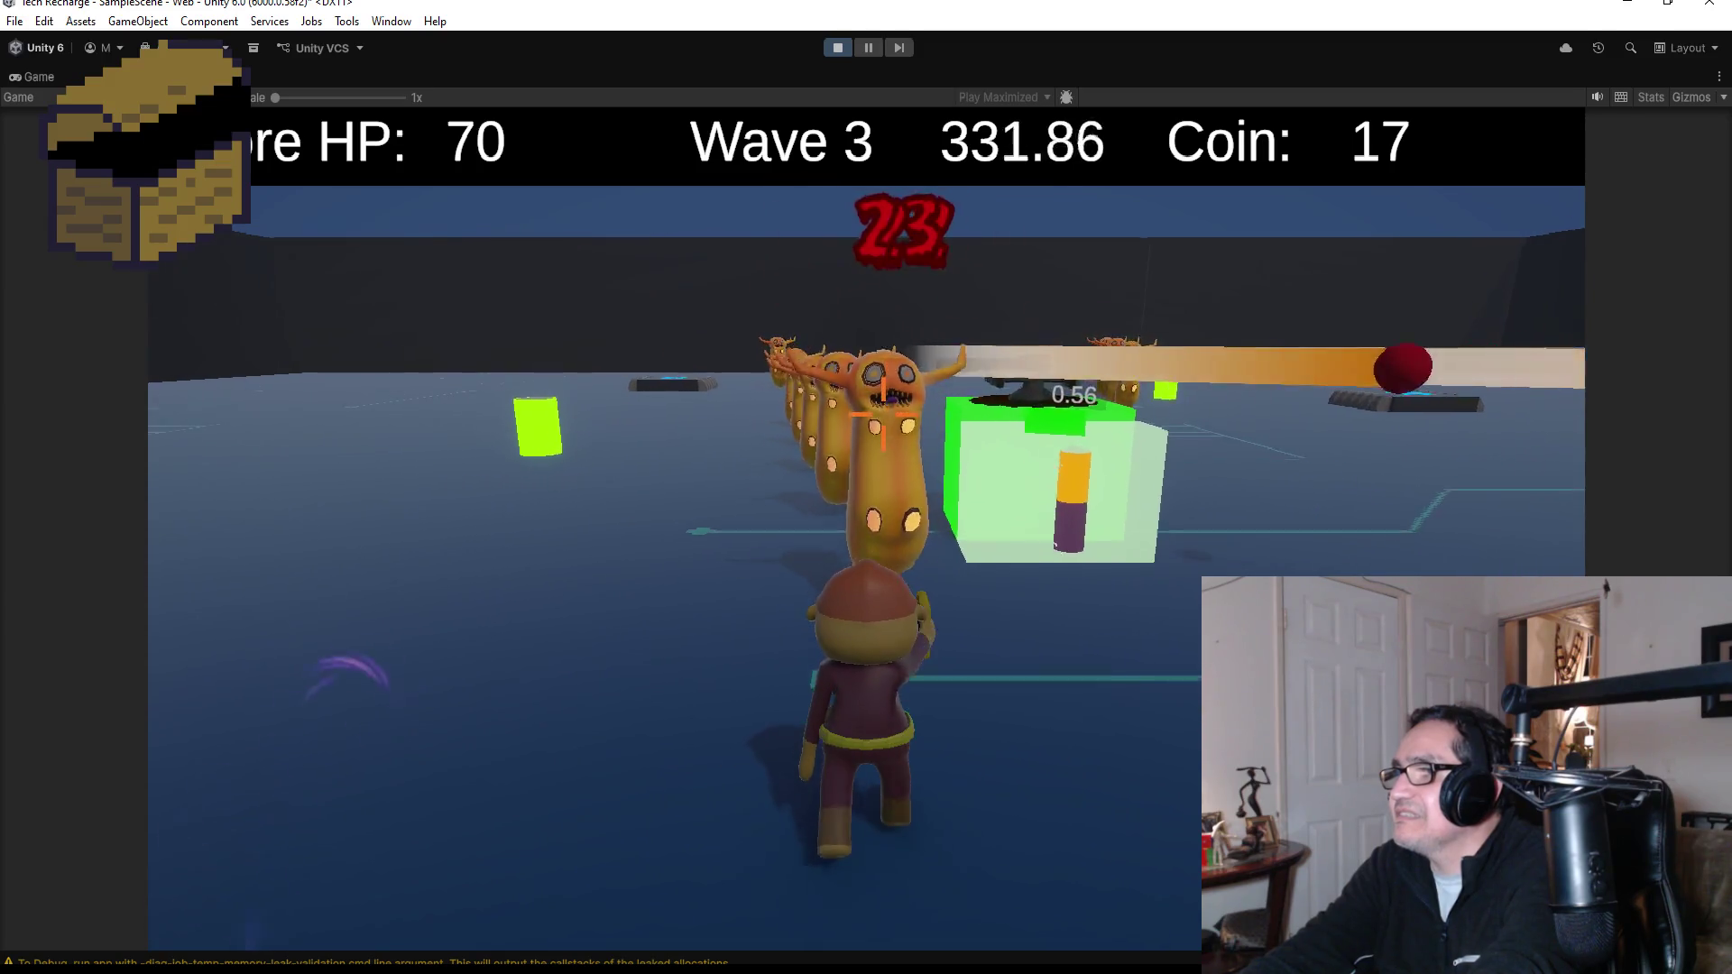
key("w")
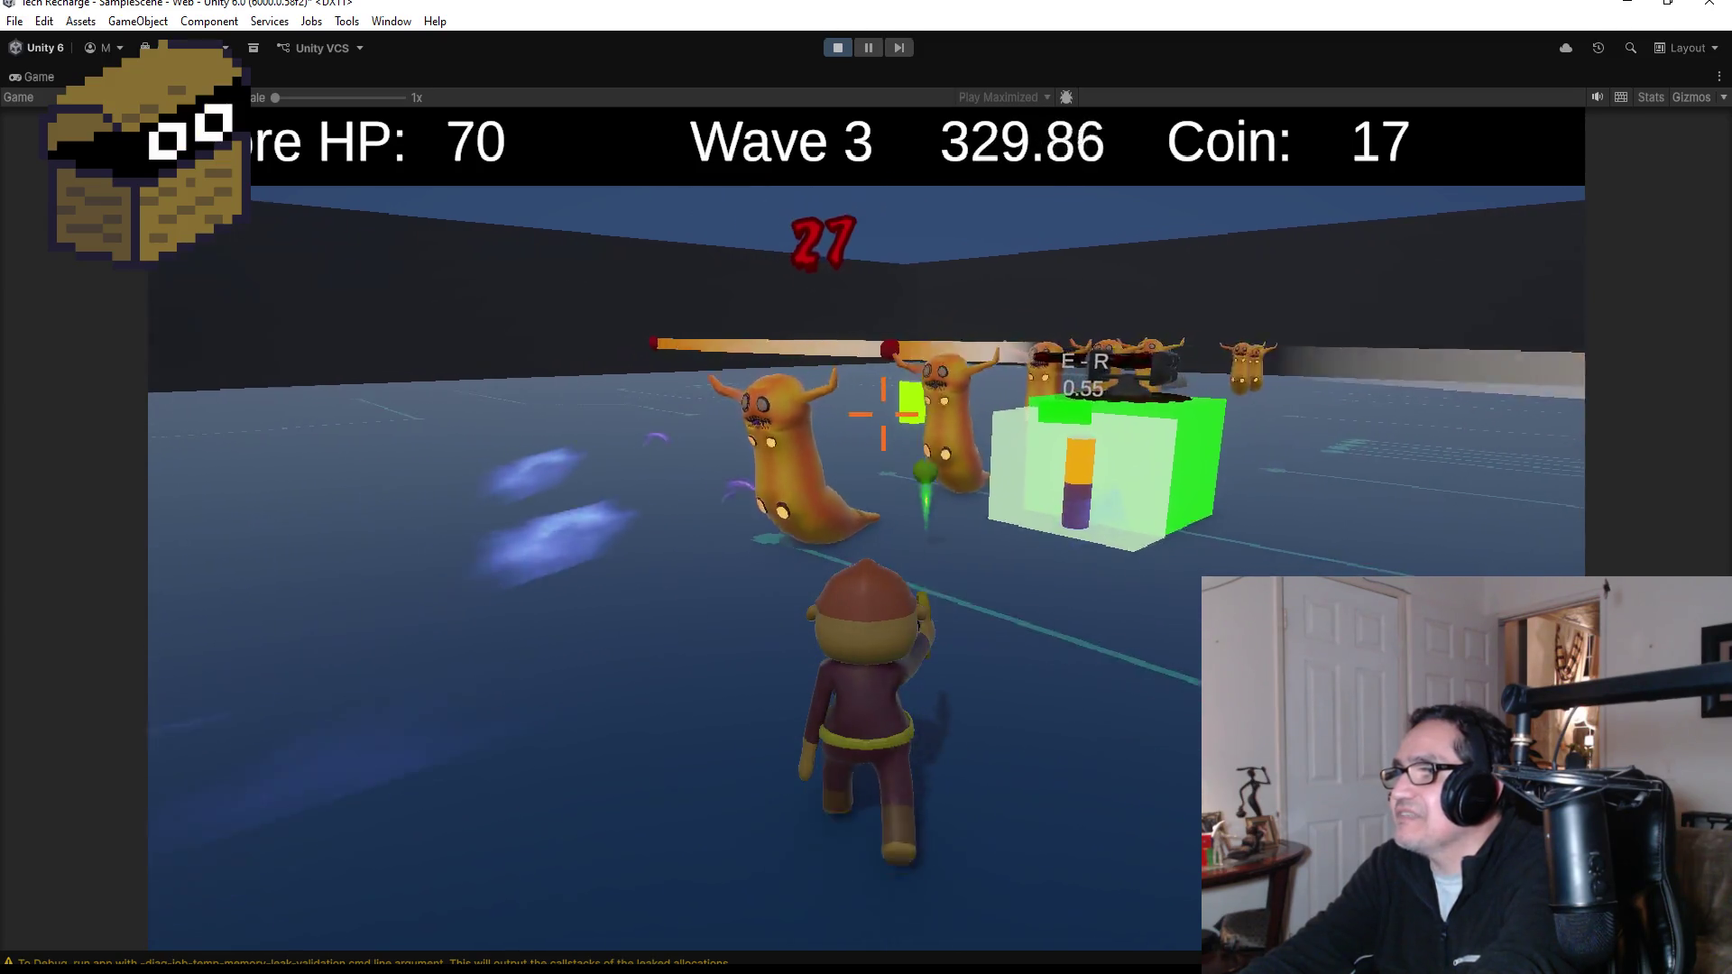
key("w")
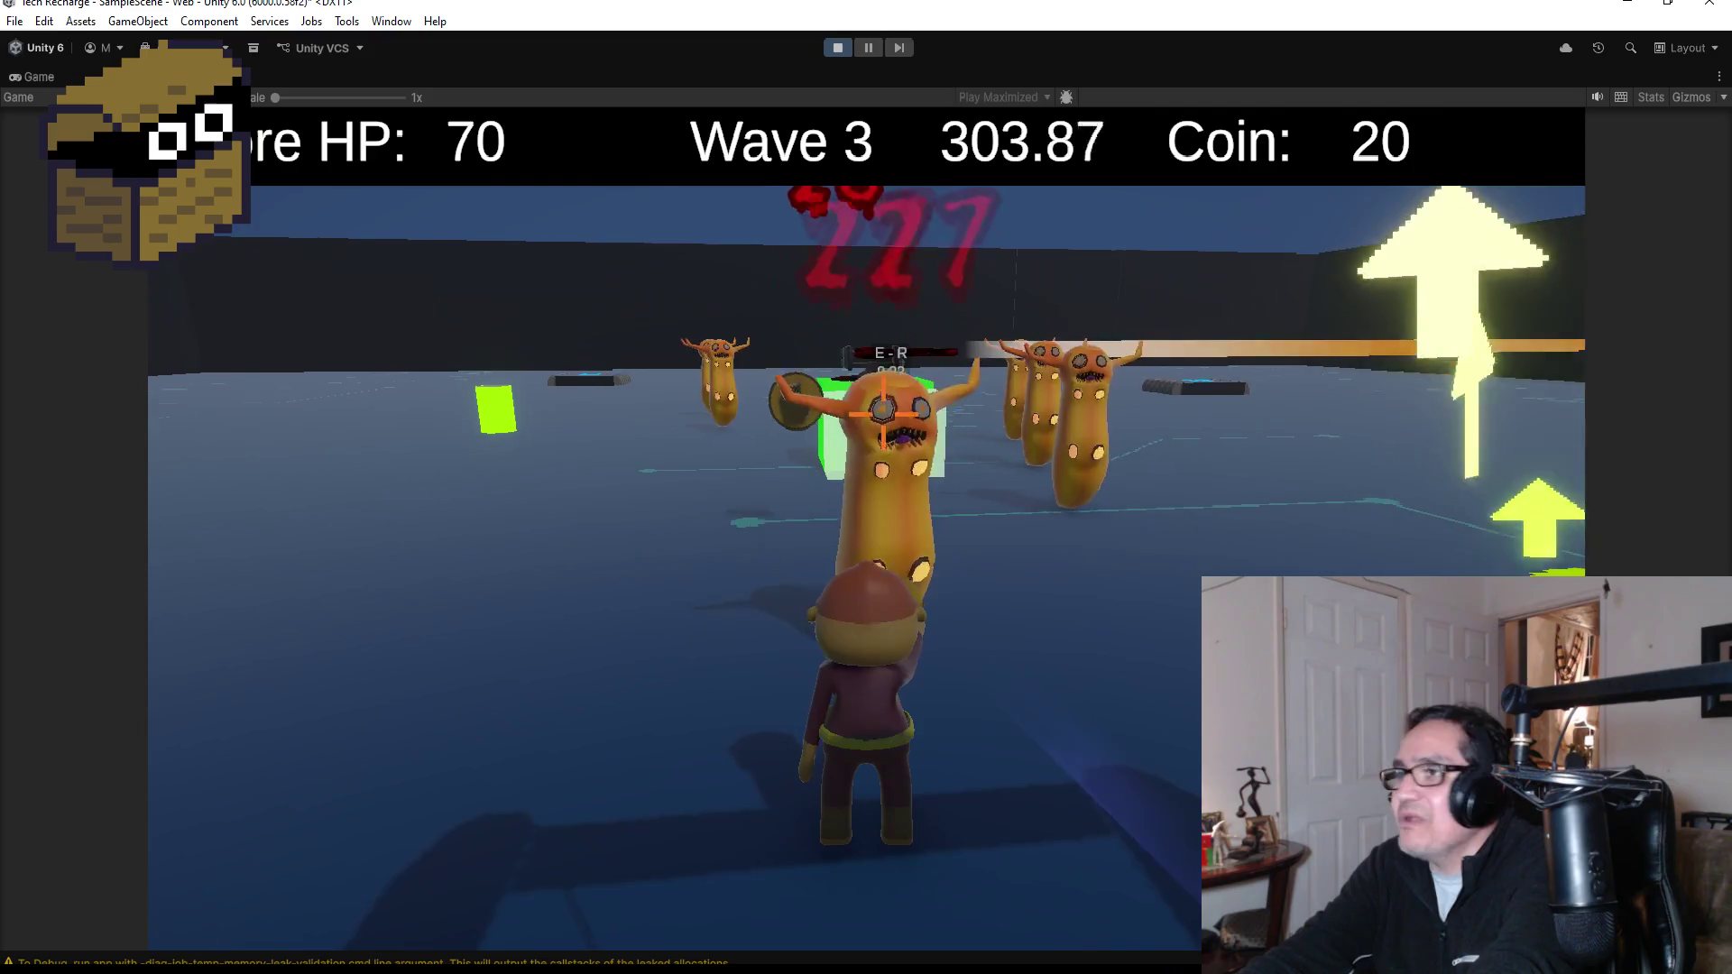
key("w")
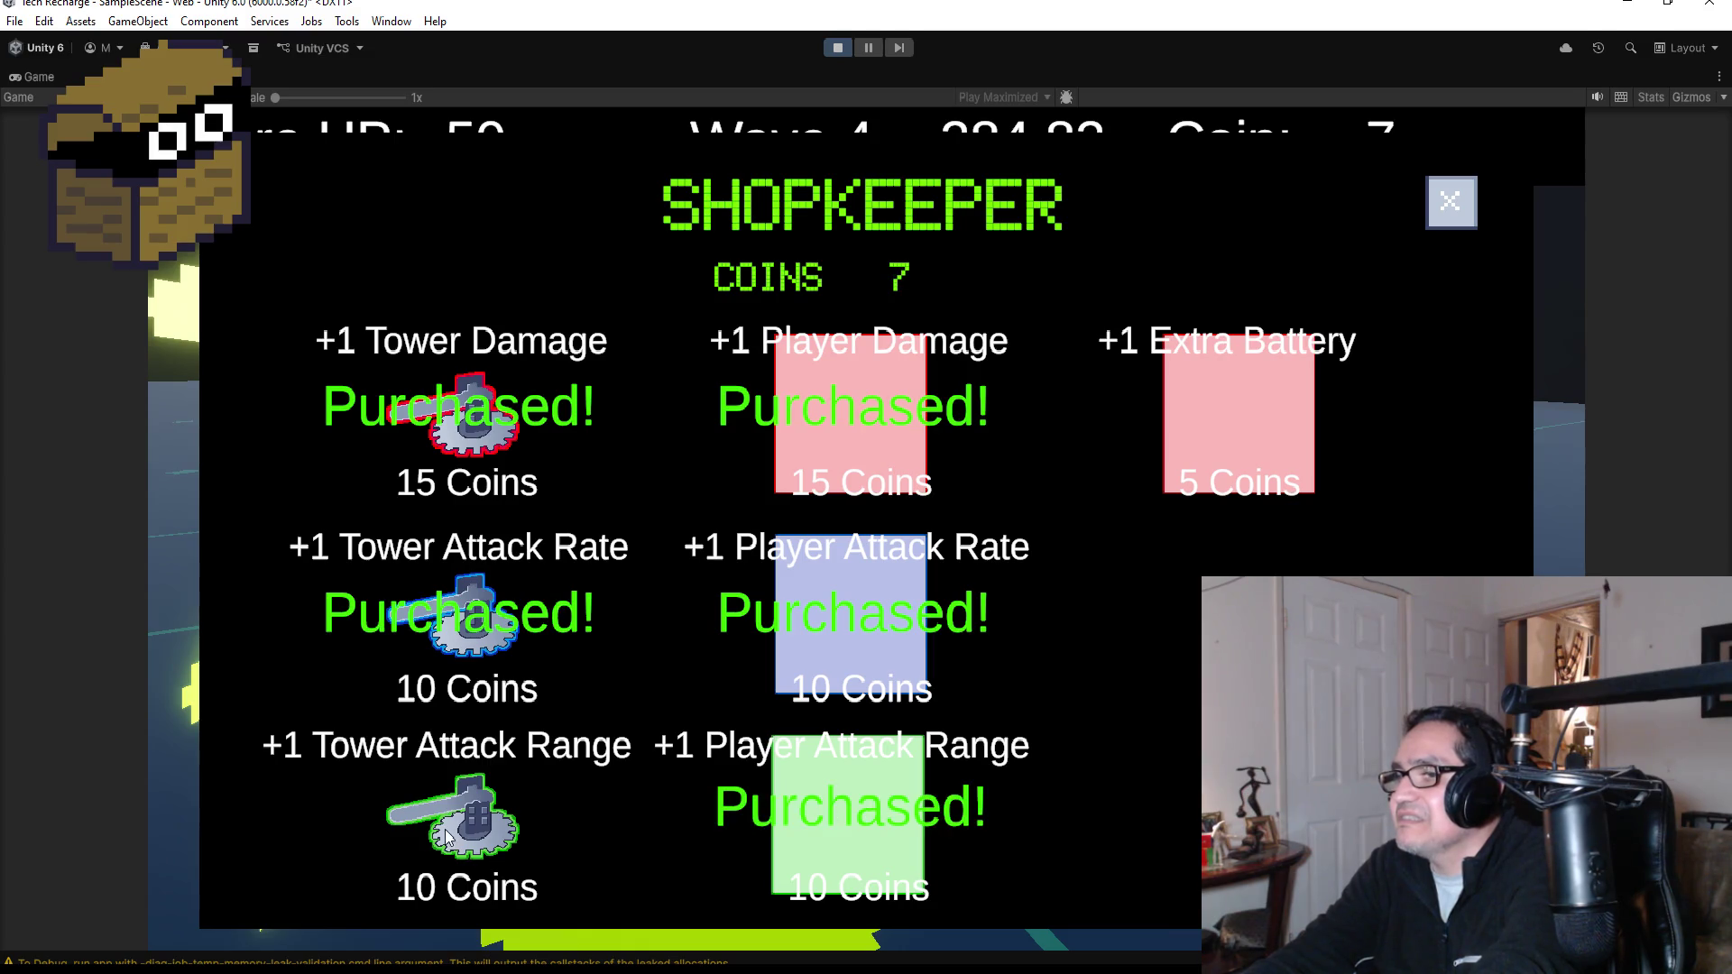
- Close the Shopkeeper, blast nearby enemies with the R explosion, and run to the yellow E-R post
left_click(1443, 206)
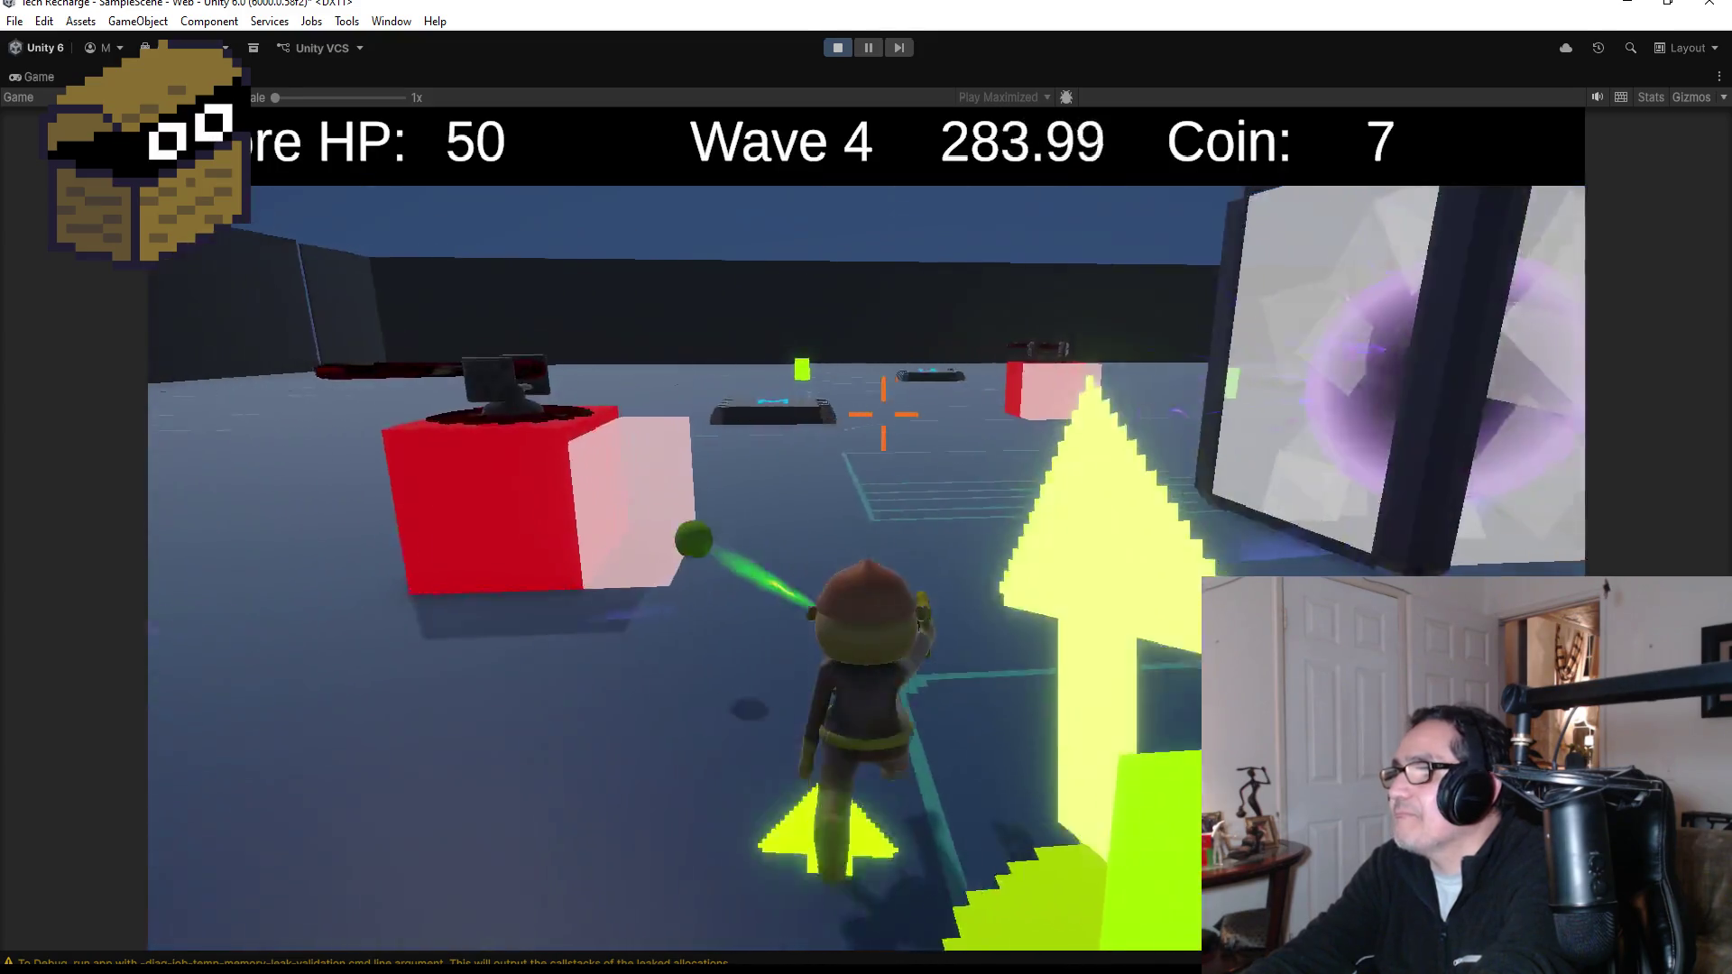
key("w")
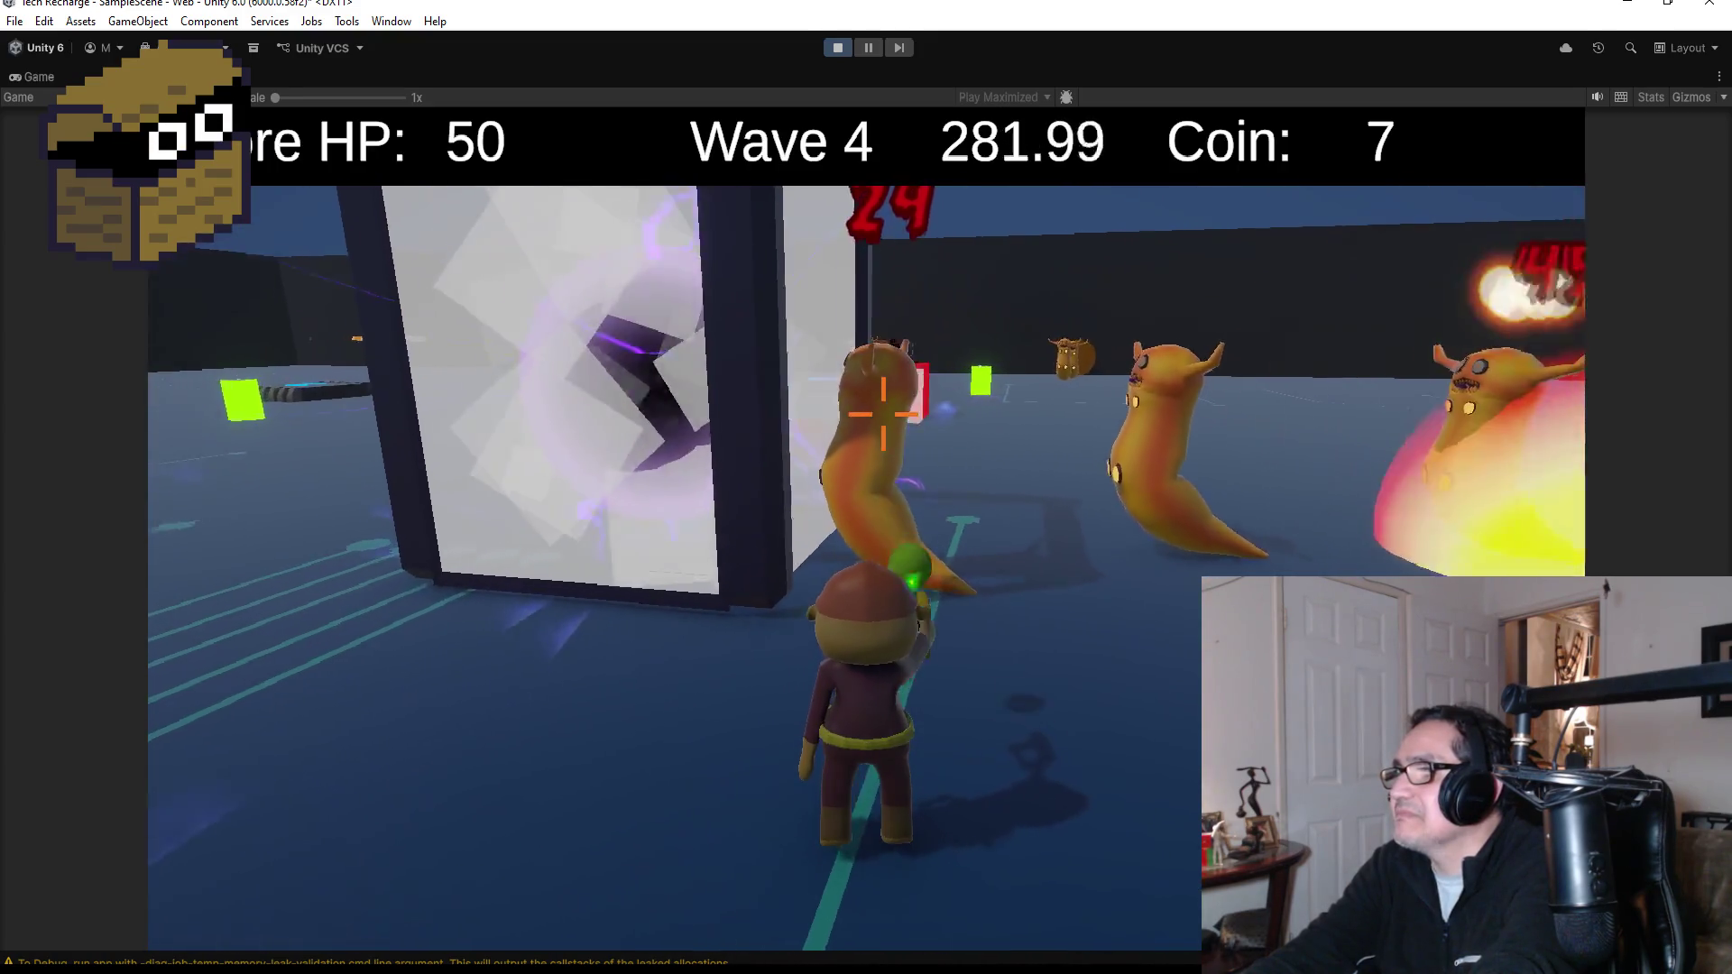
key("w")
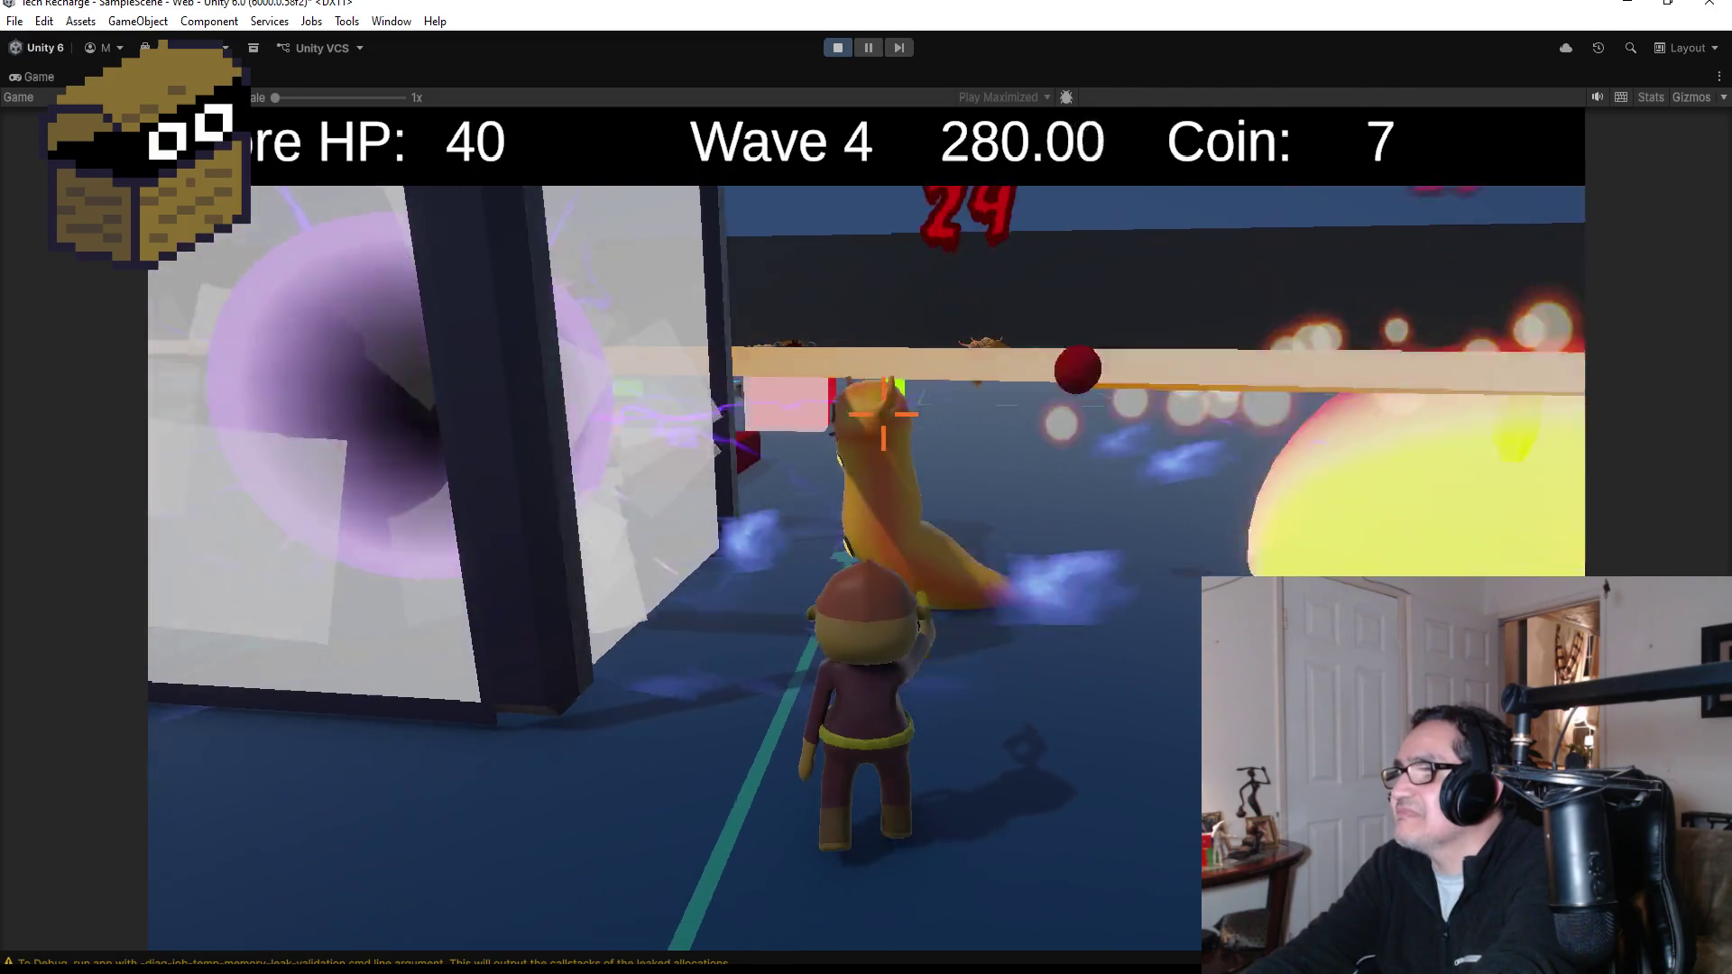
key("r")
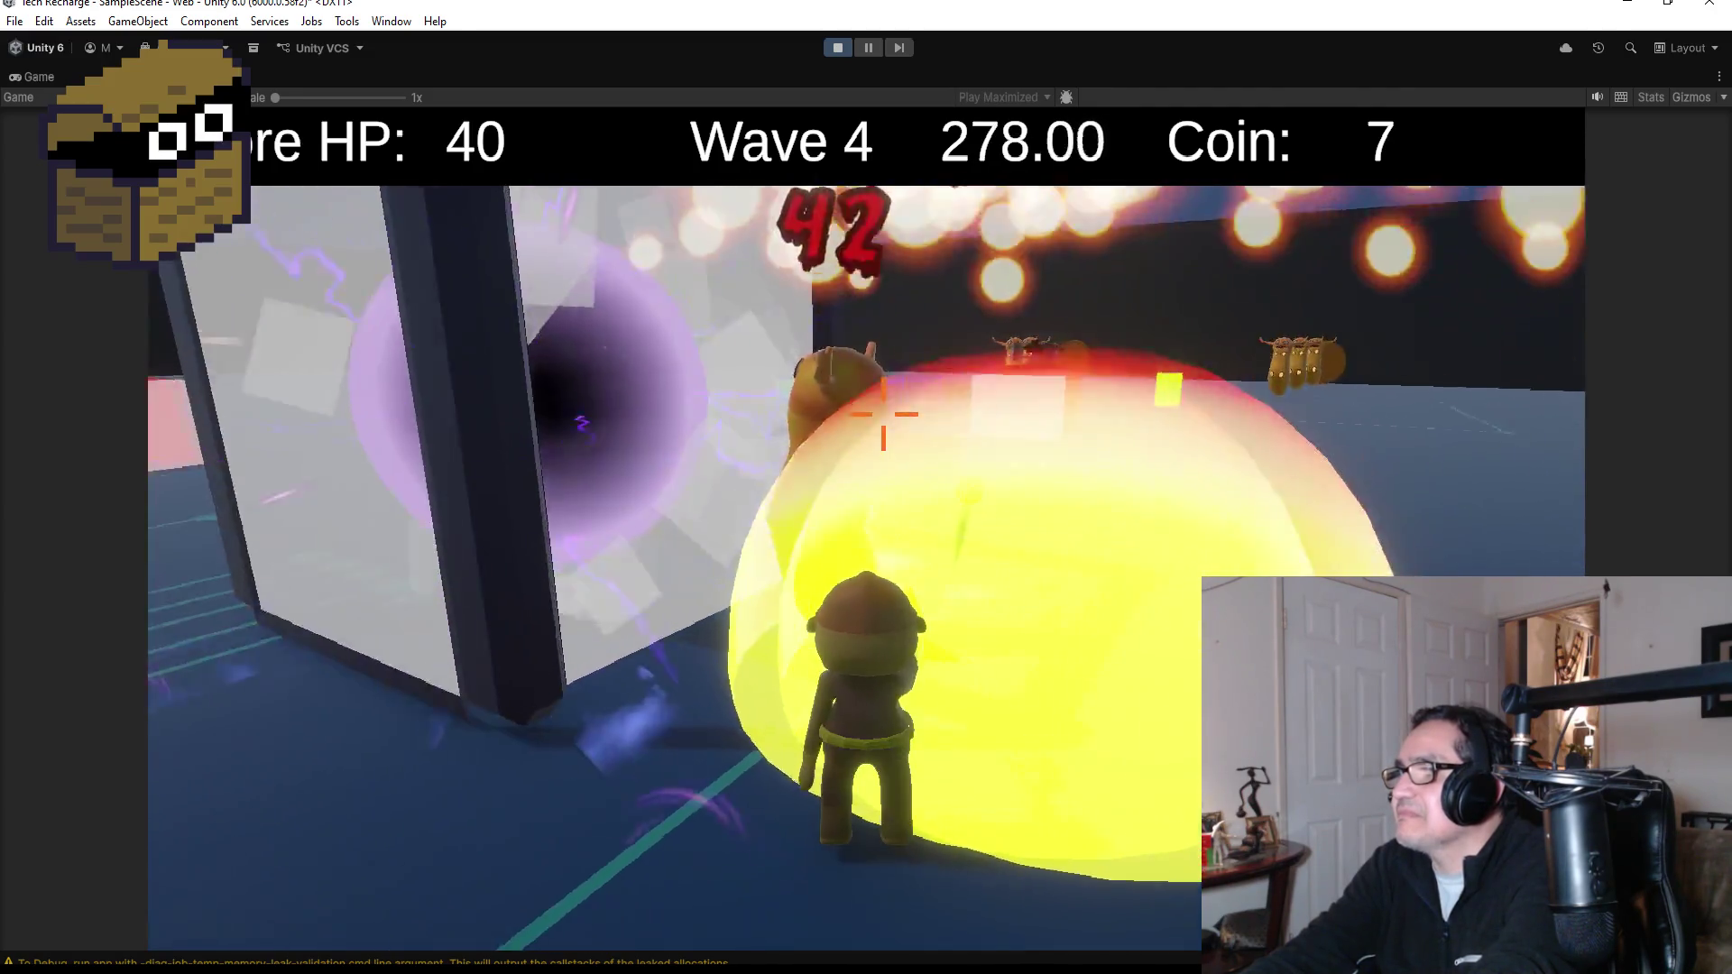
key("w")
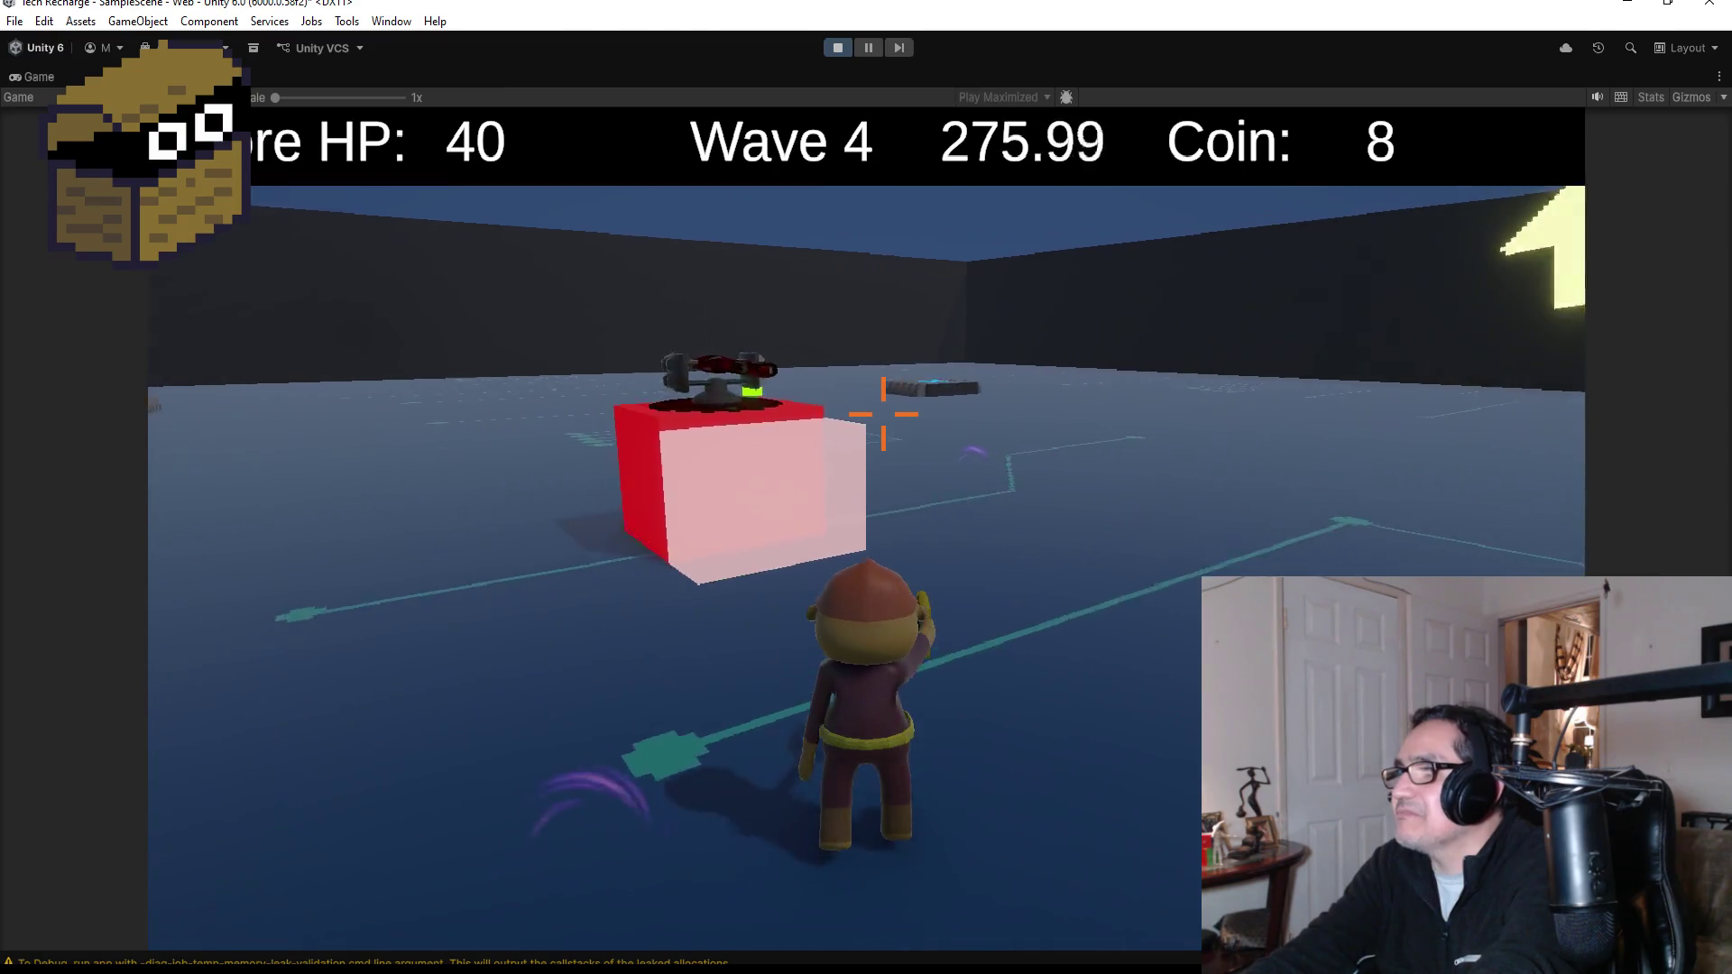
key("w")
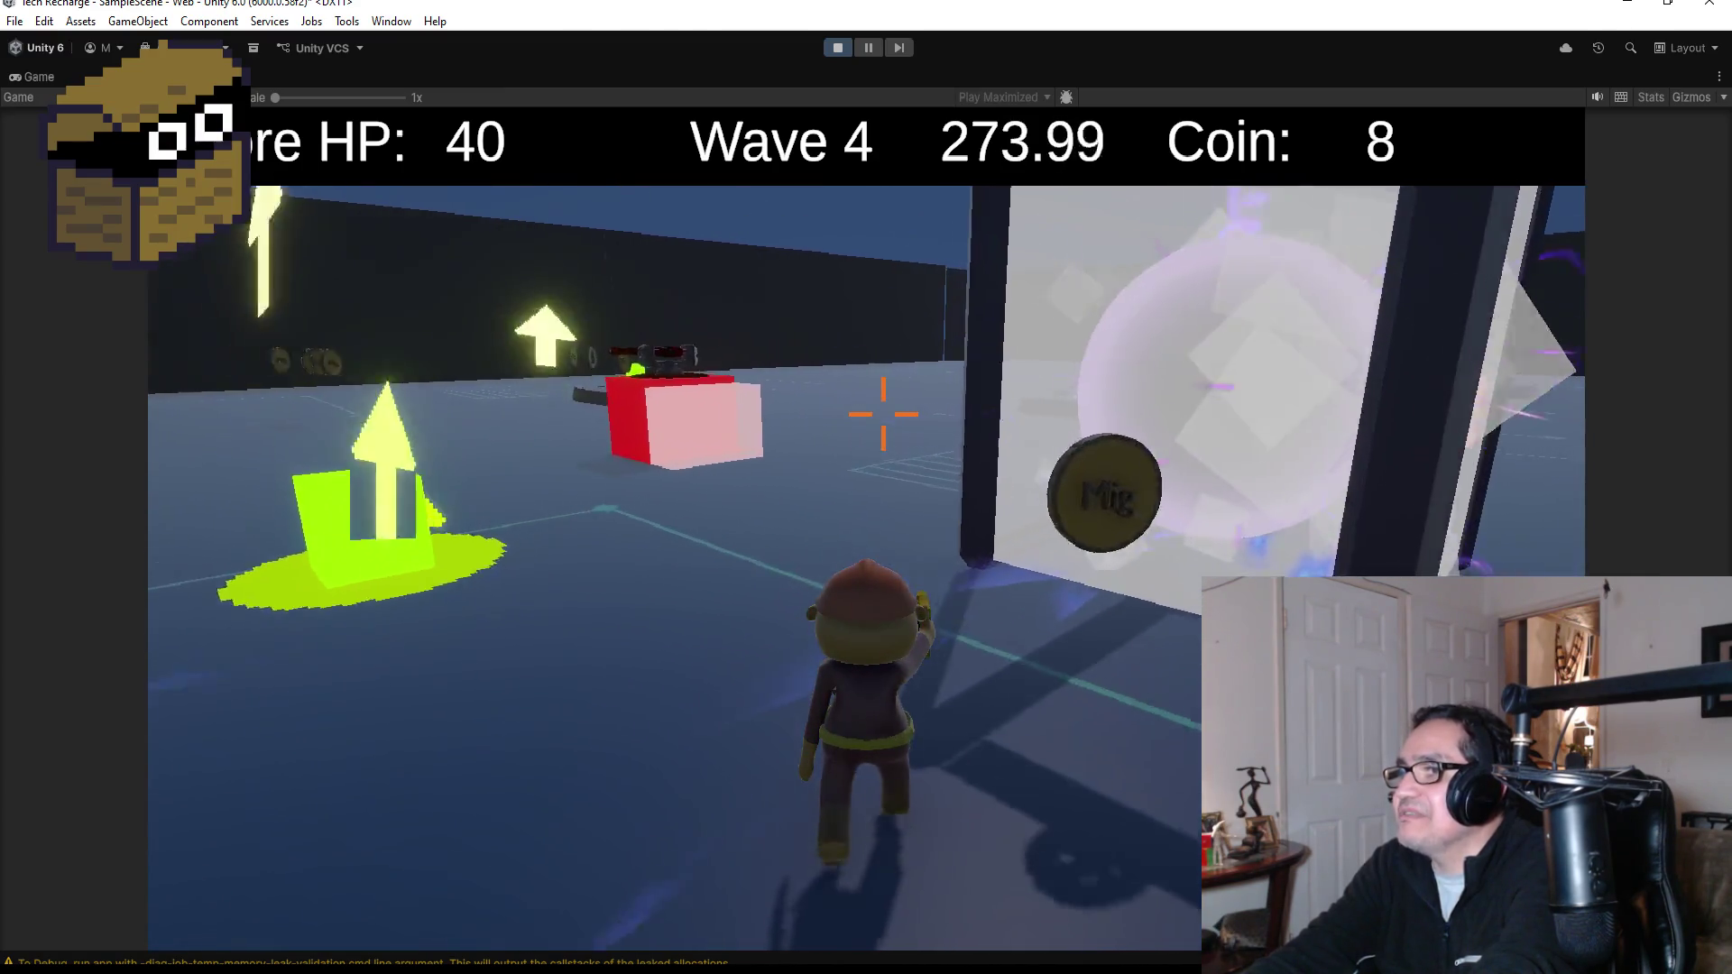
key("w")
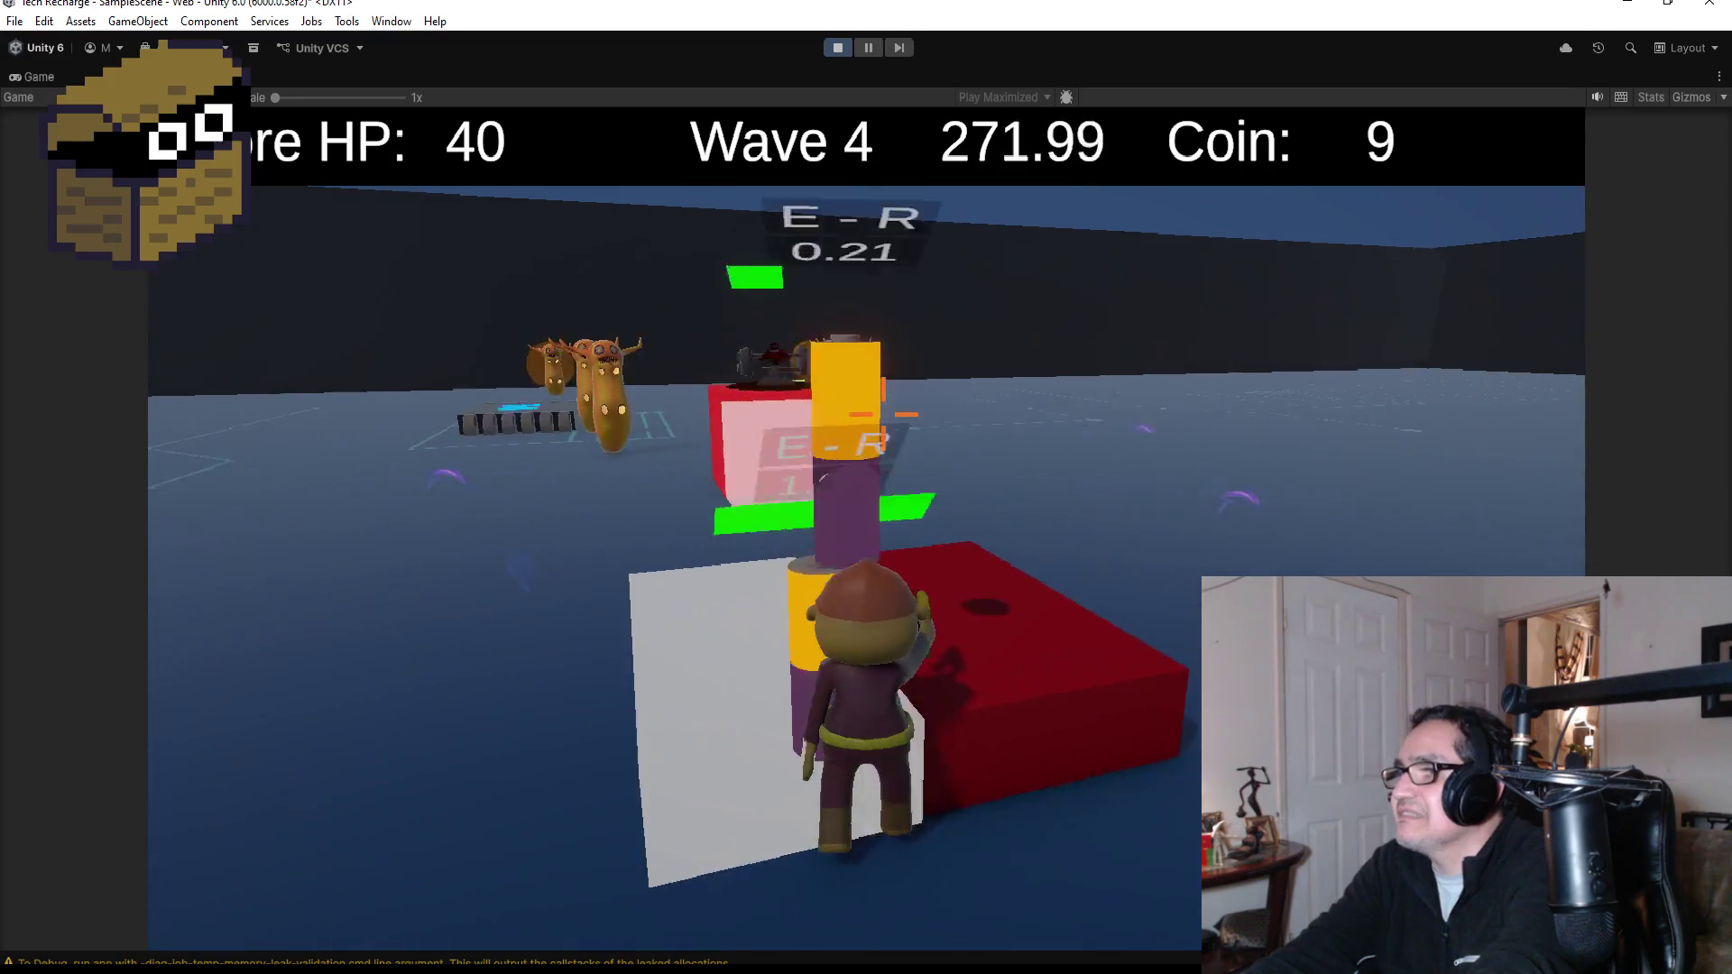
key("w")
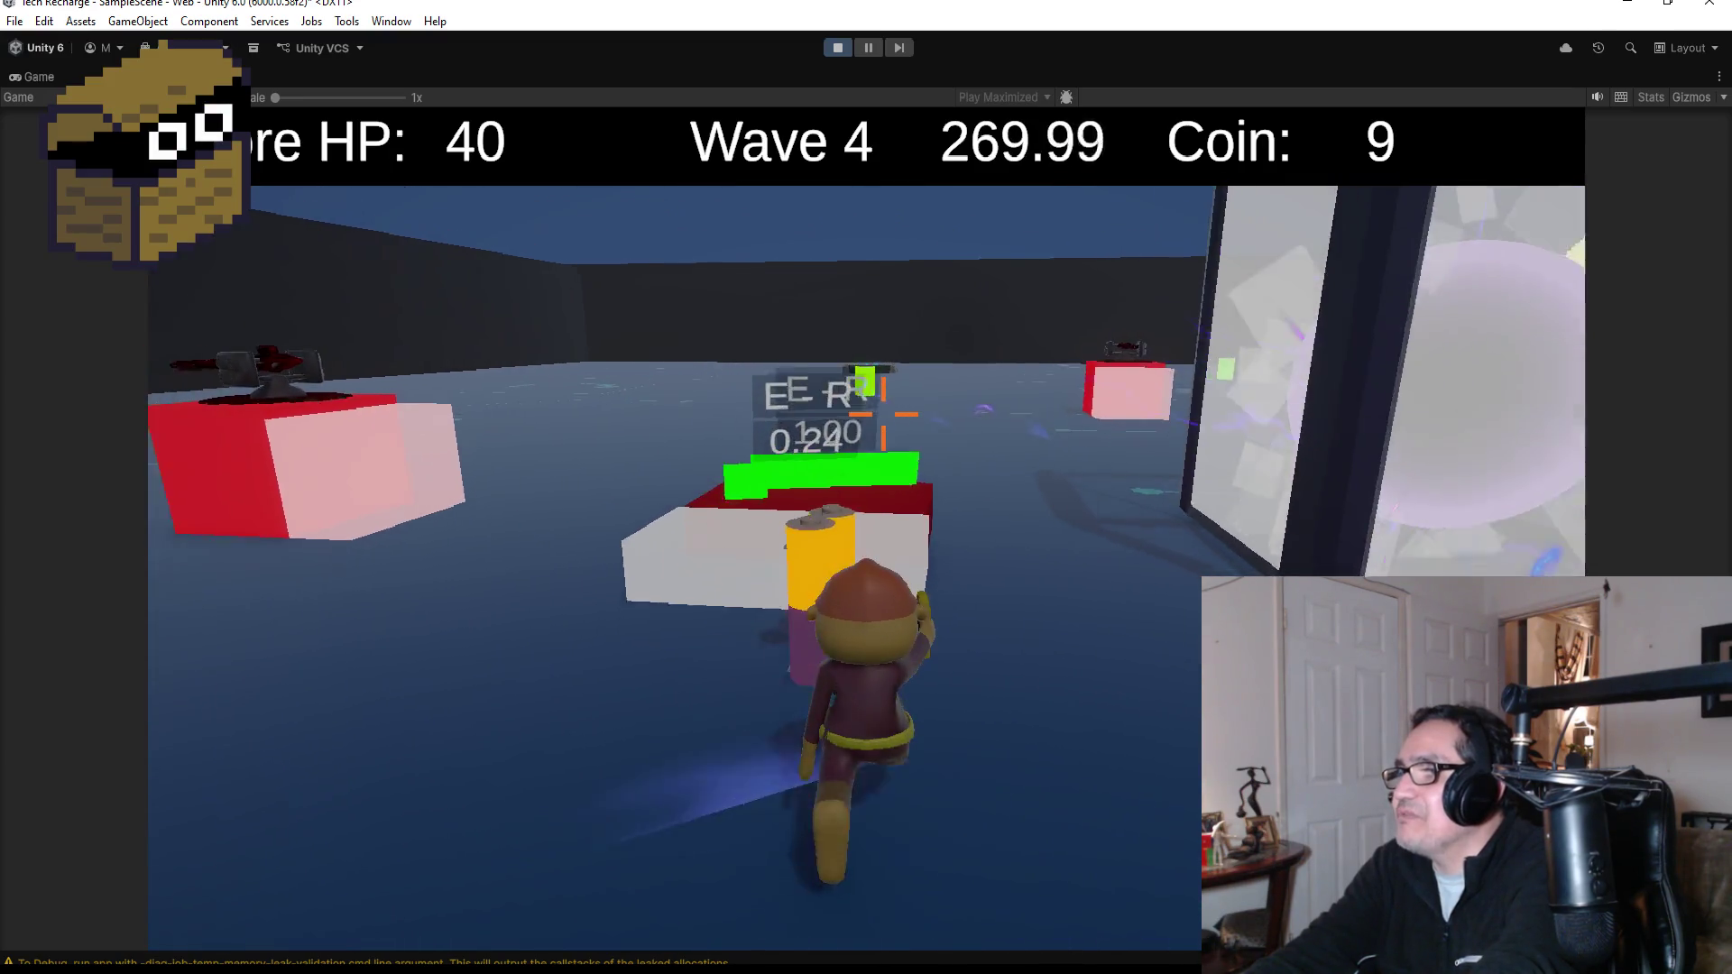
- Chase the enemies toward the long block, then pause the game and stop the playtest
key("w")
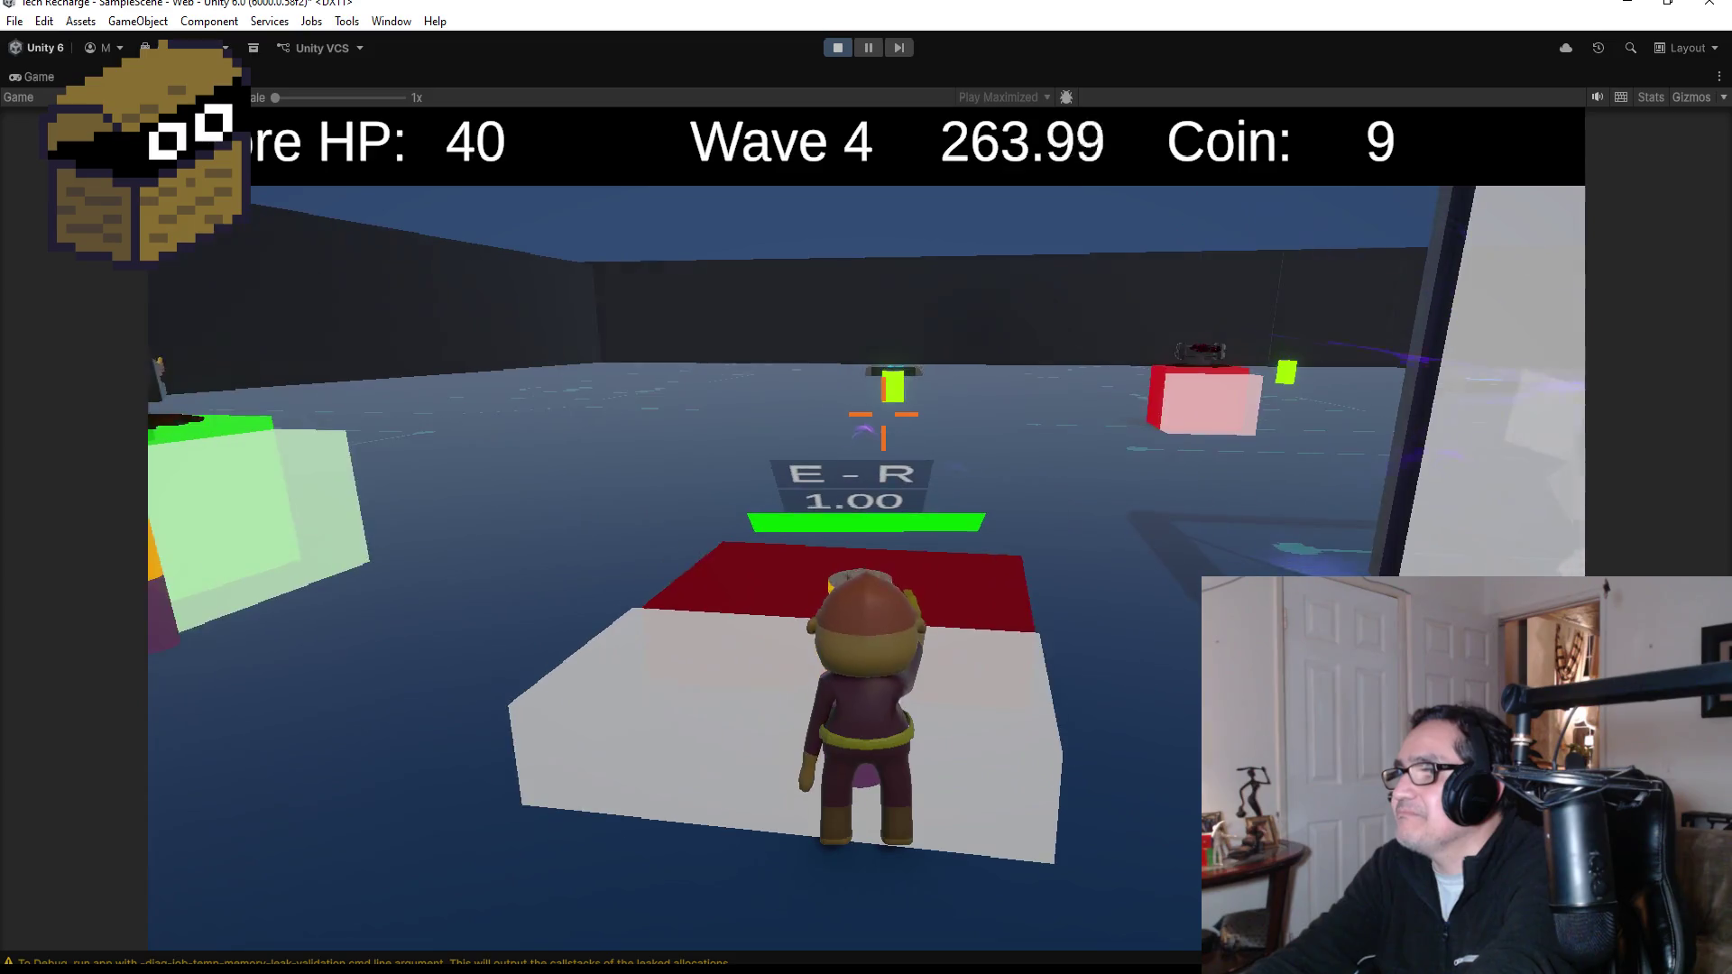
key("w")
key("w")
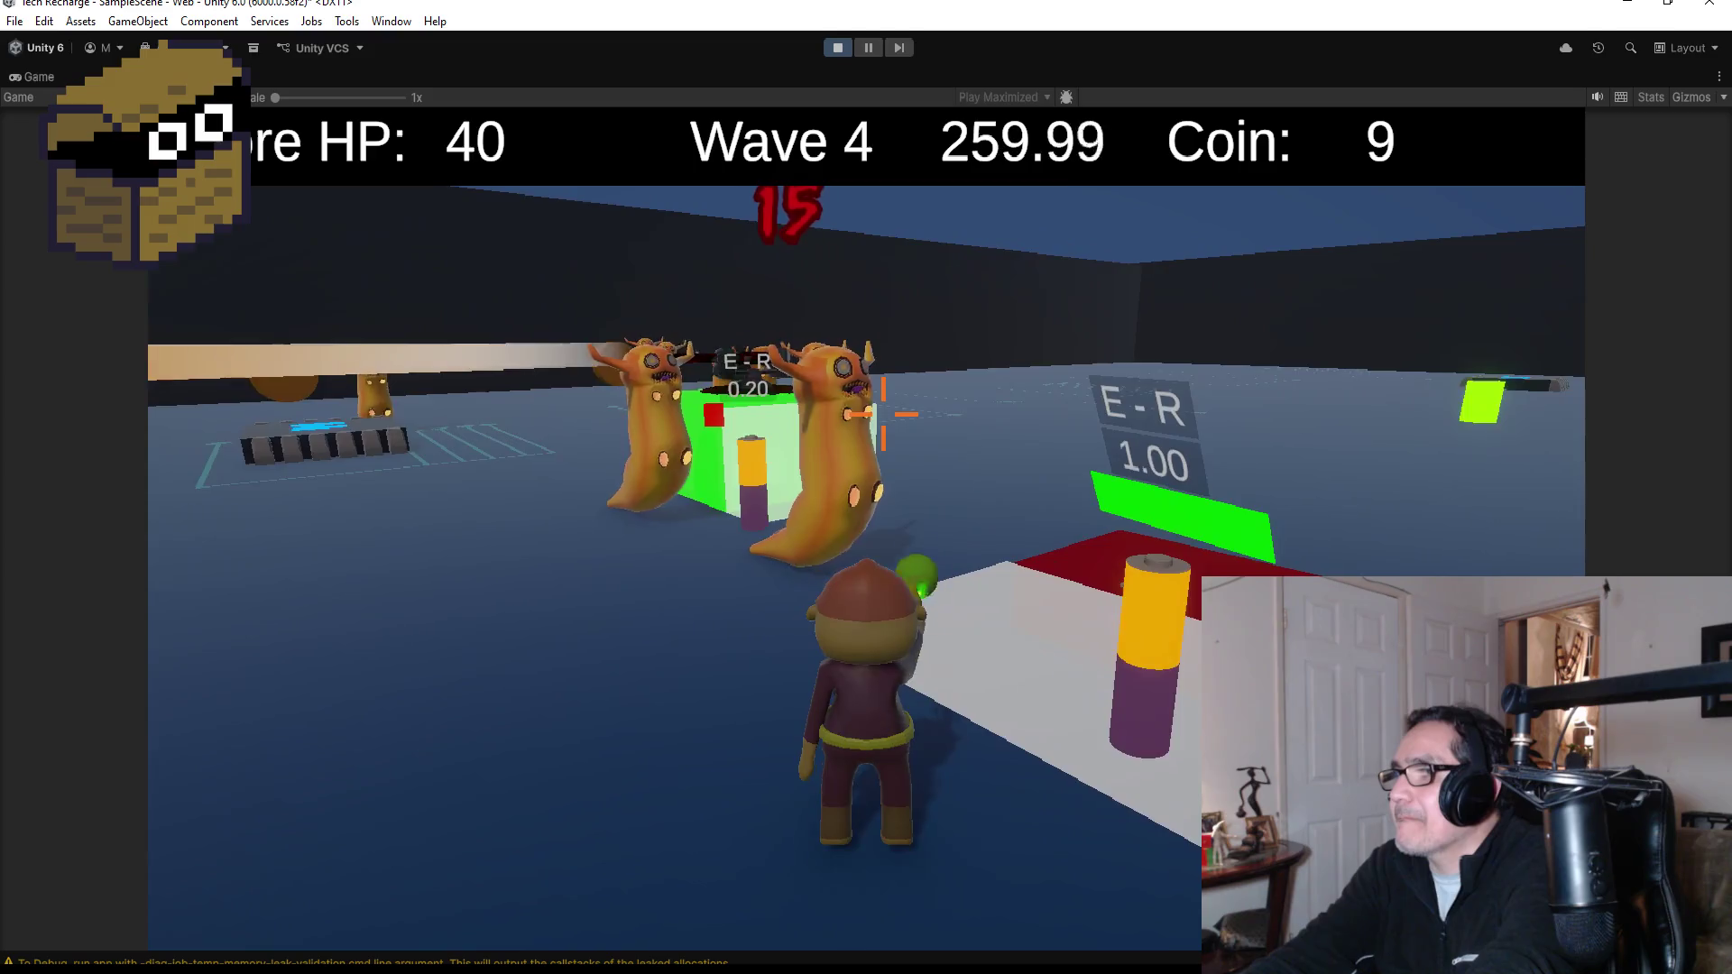
key("w")
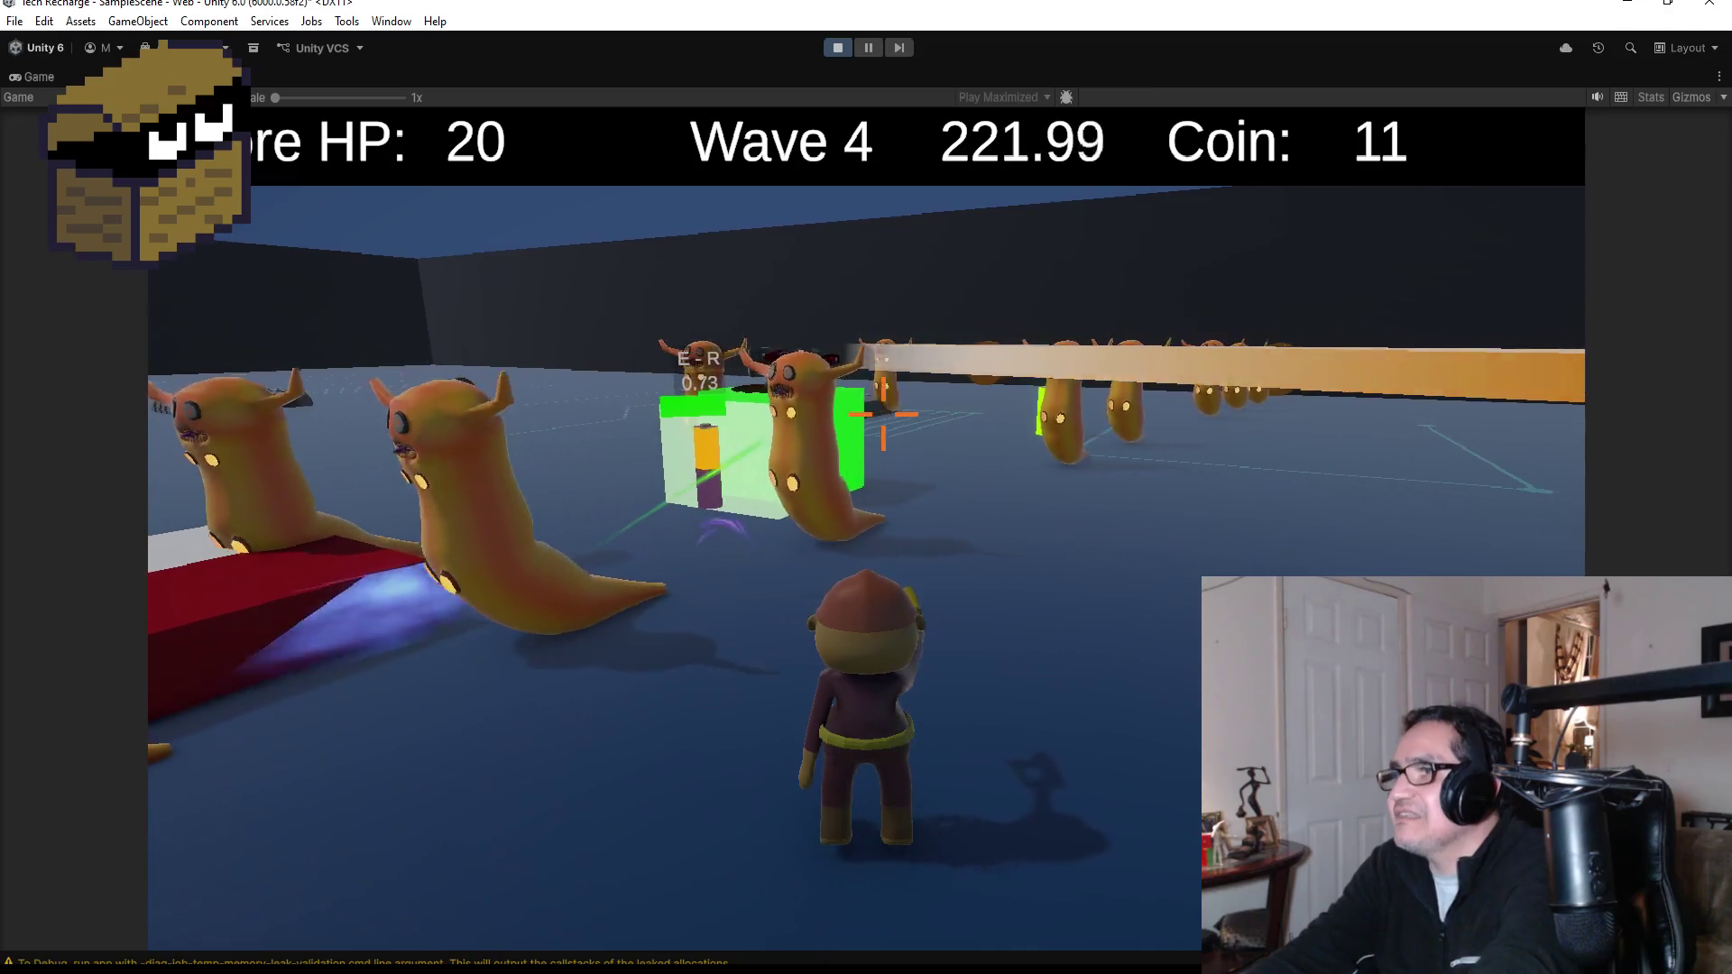
key("Escape")
left_click(836, 50)
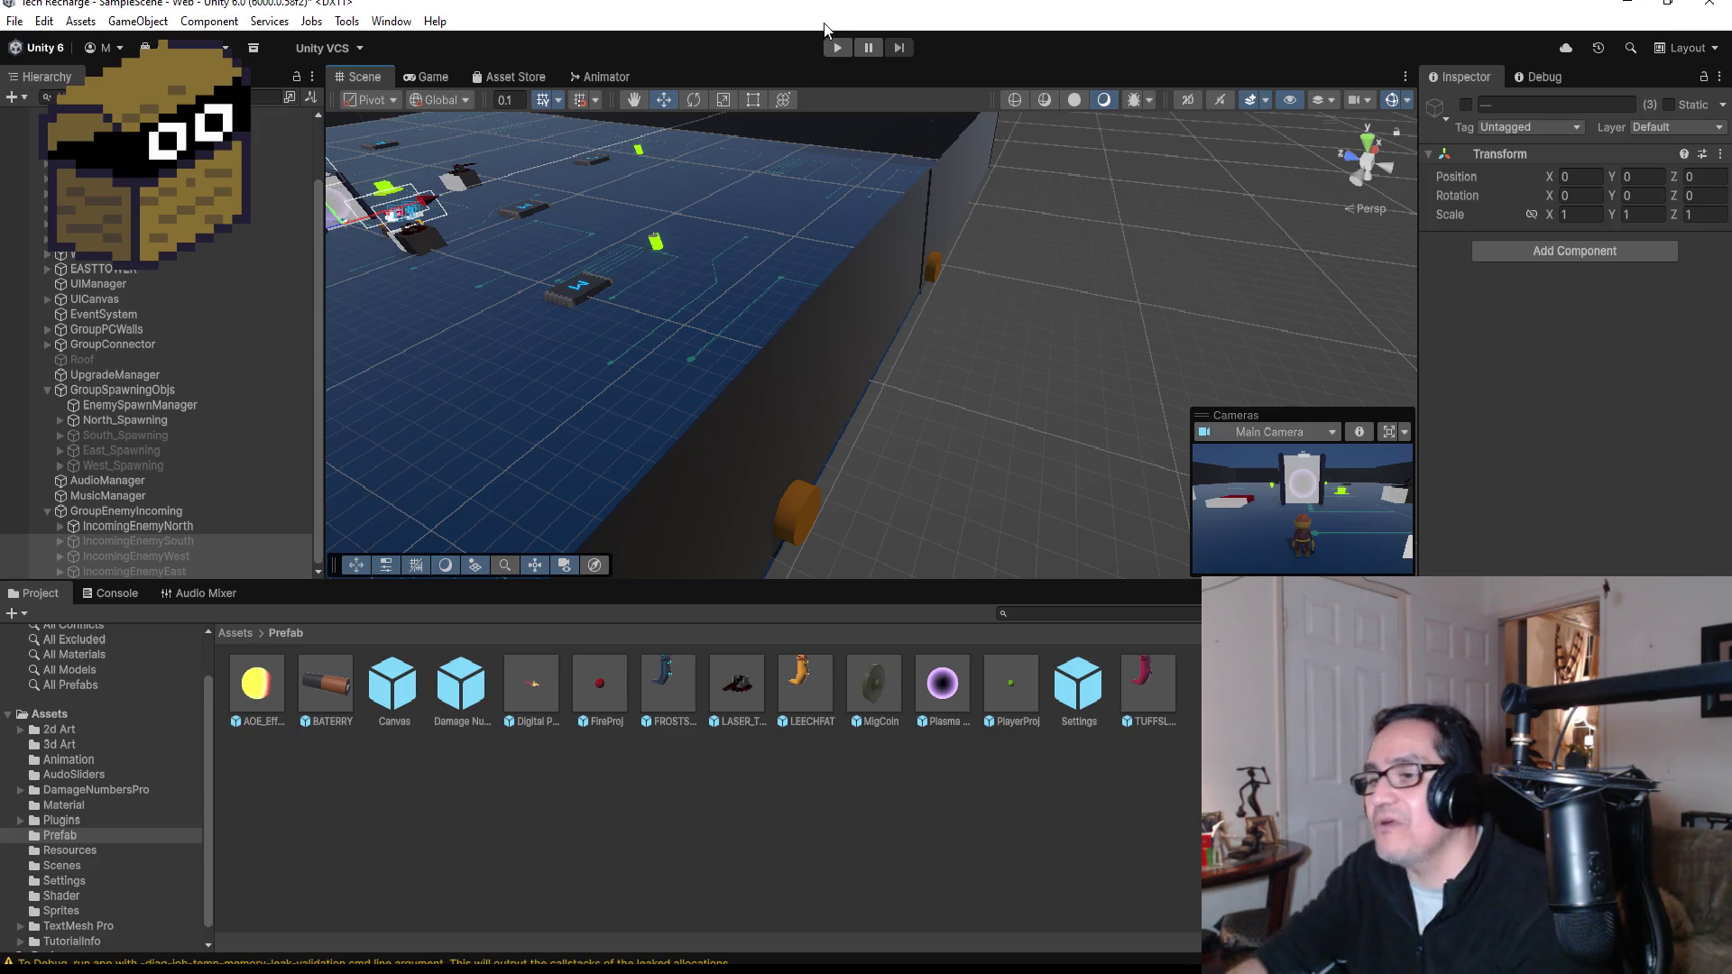
- Switch from Unity back to Visual Studio with Alt+Tab
key("alt+Tab")
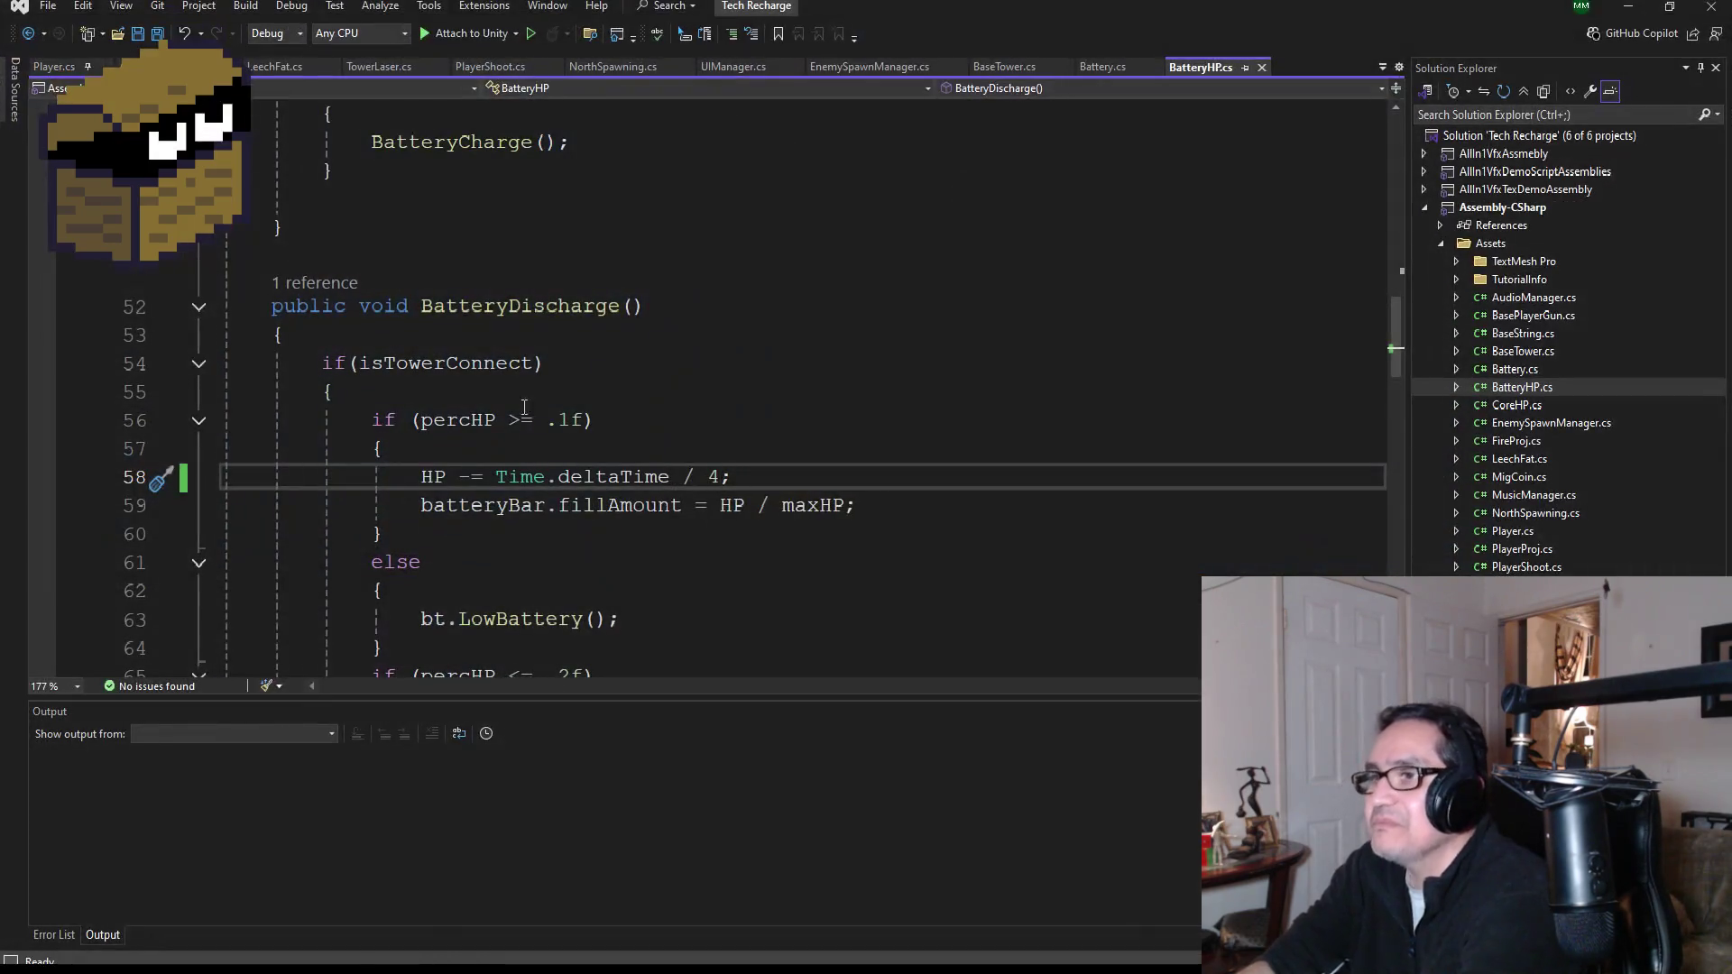
- Save BatteryHP.cs with the battery drain changed to Time.deltaTime / 3.5f
scroll(519, 377, "up", 2)
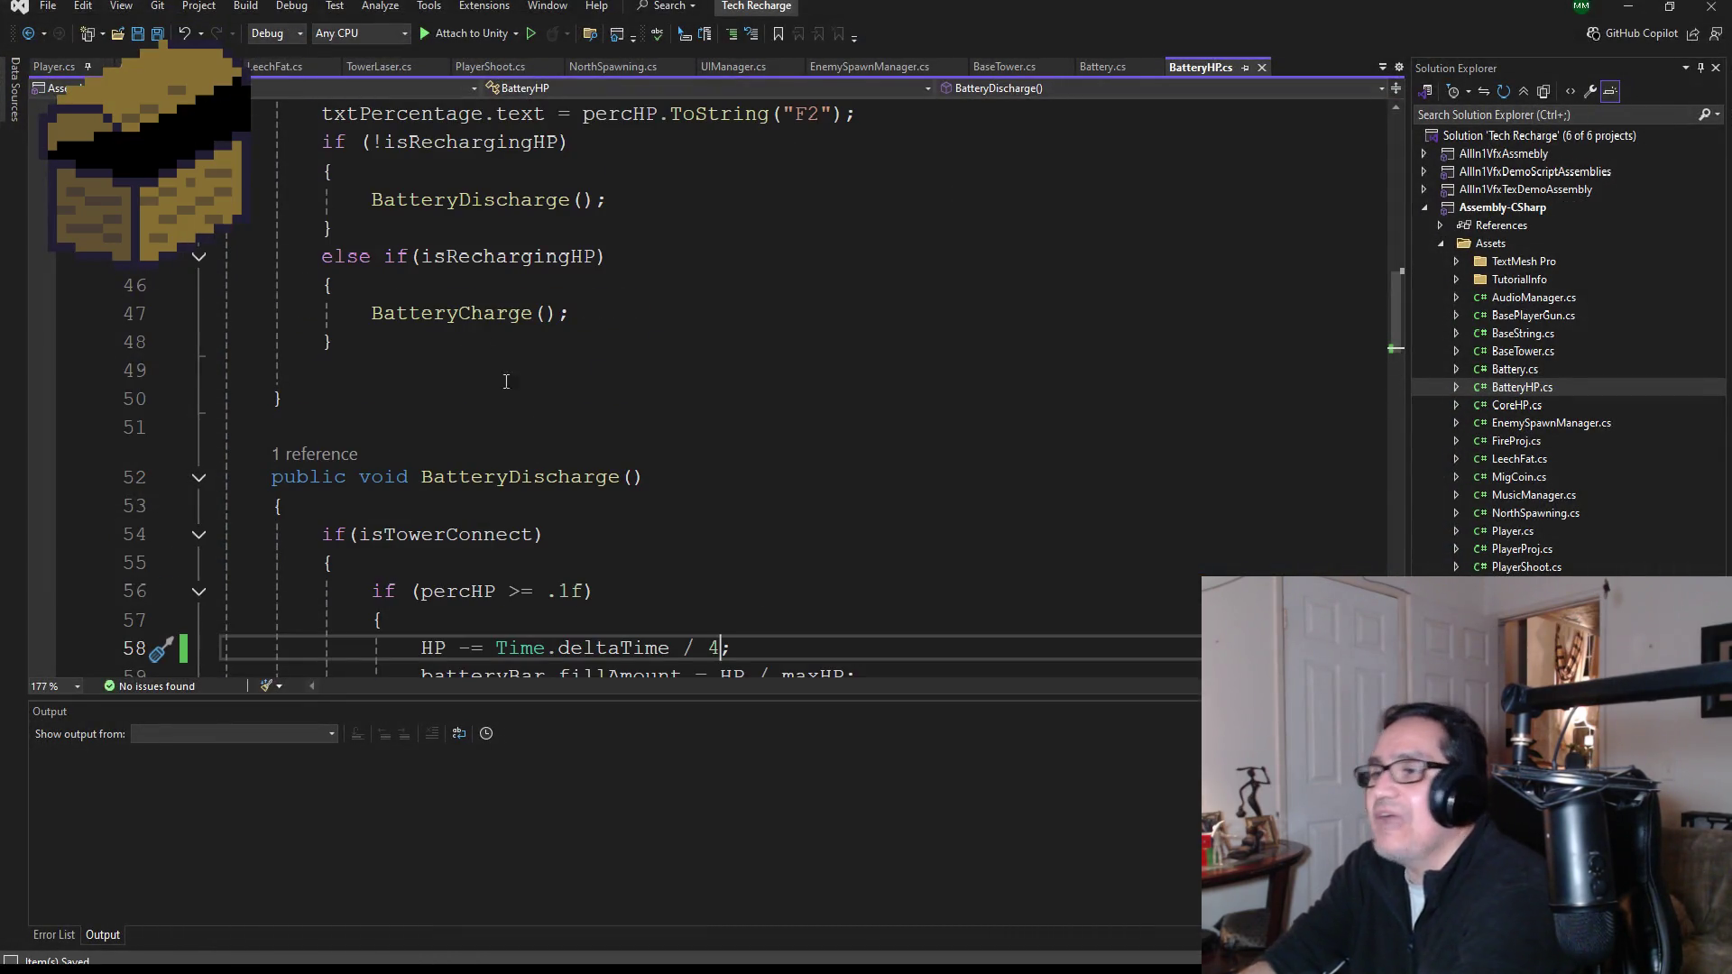
scroll(487, 342, "down", 3)
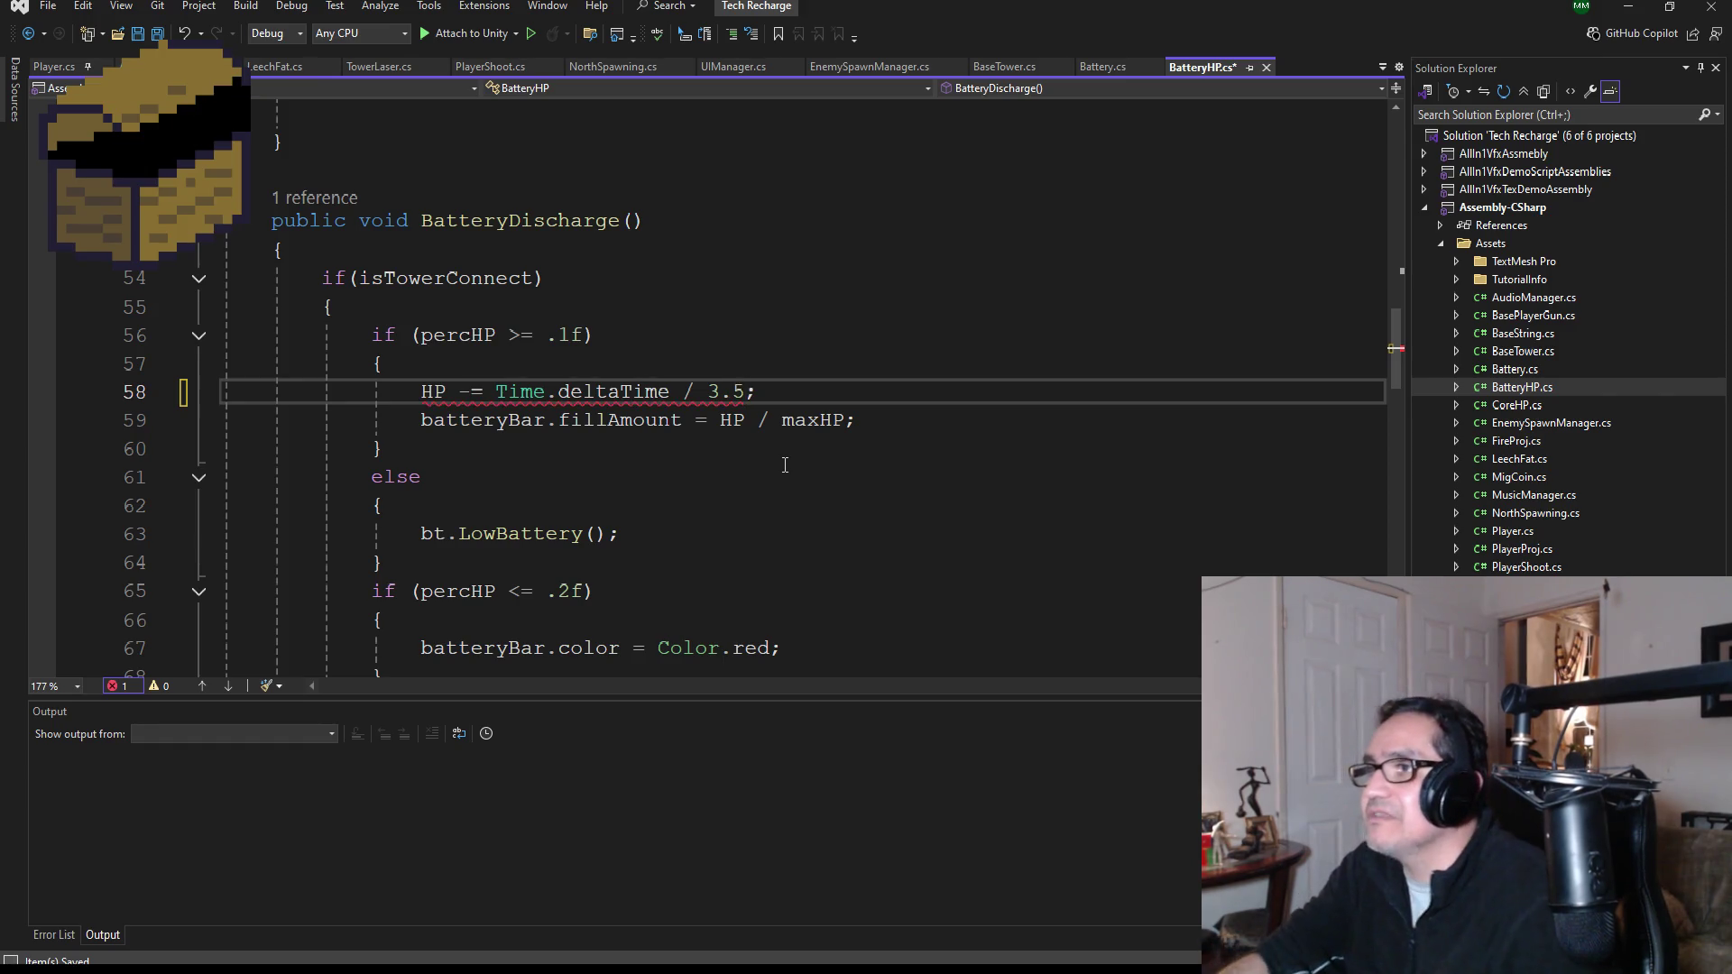
type("3.5f")
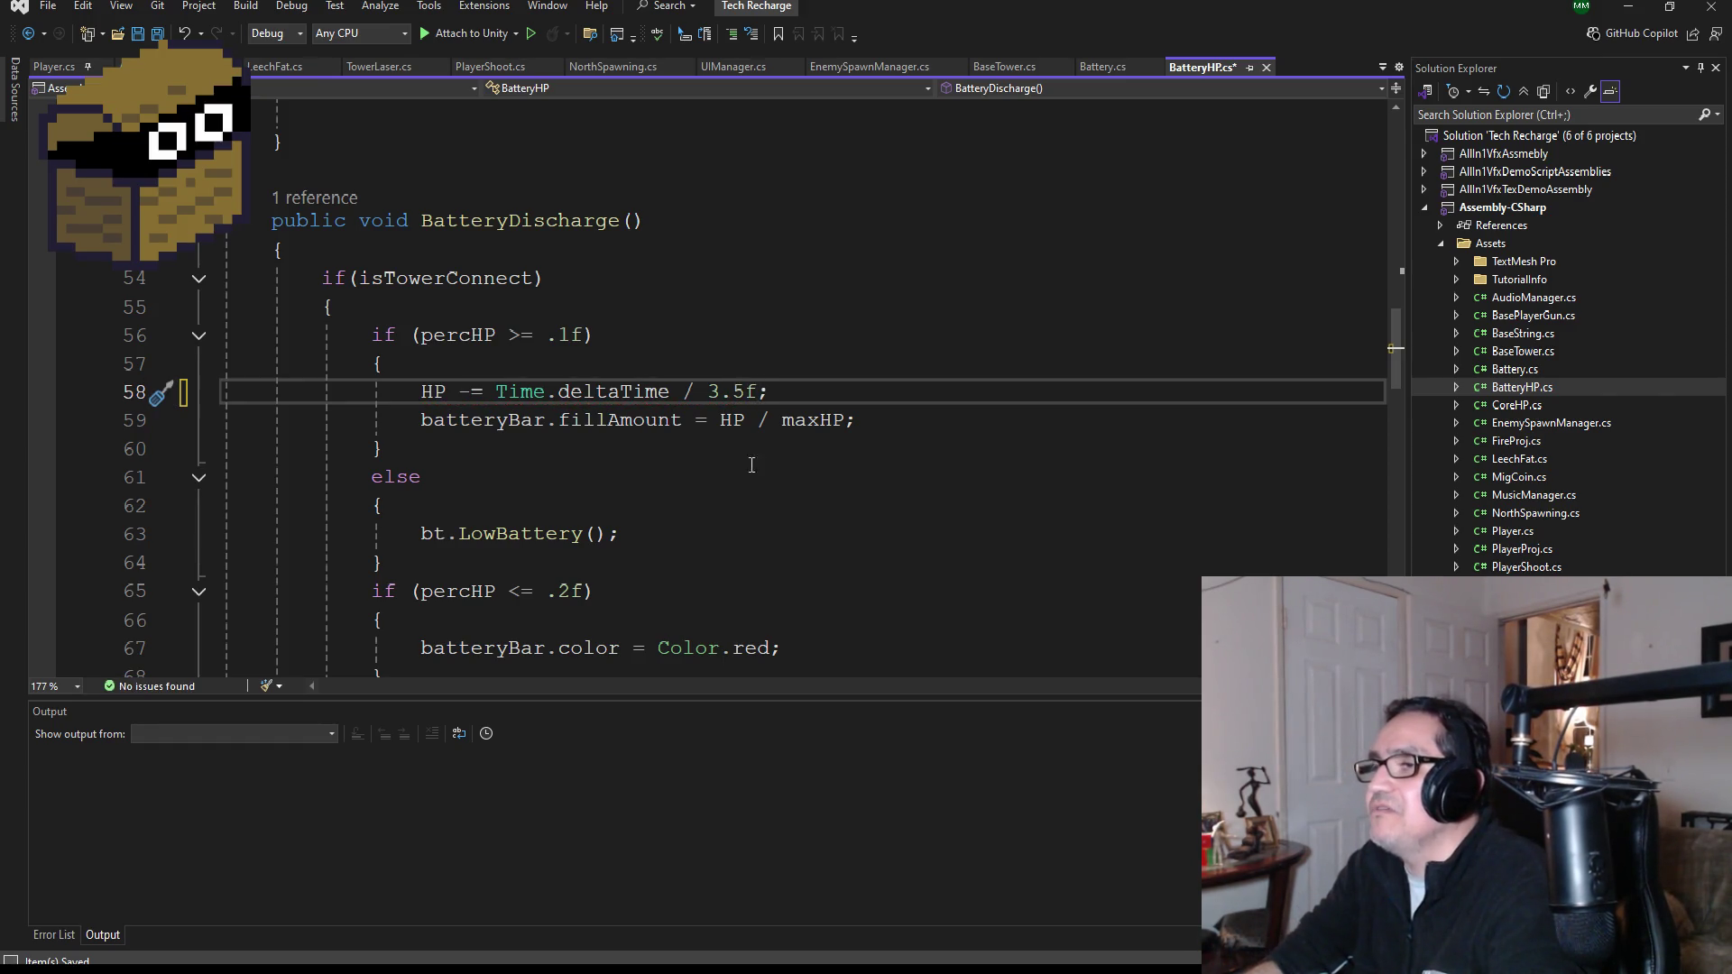
left_click(157, 37)
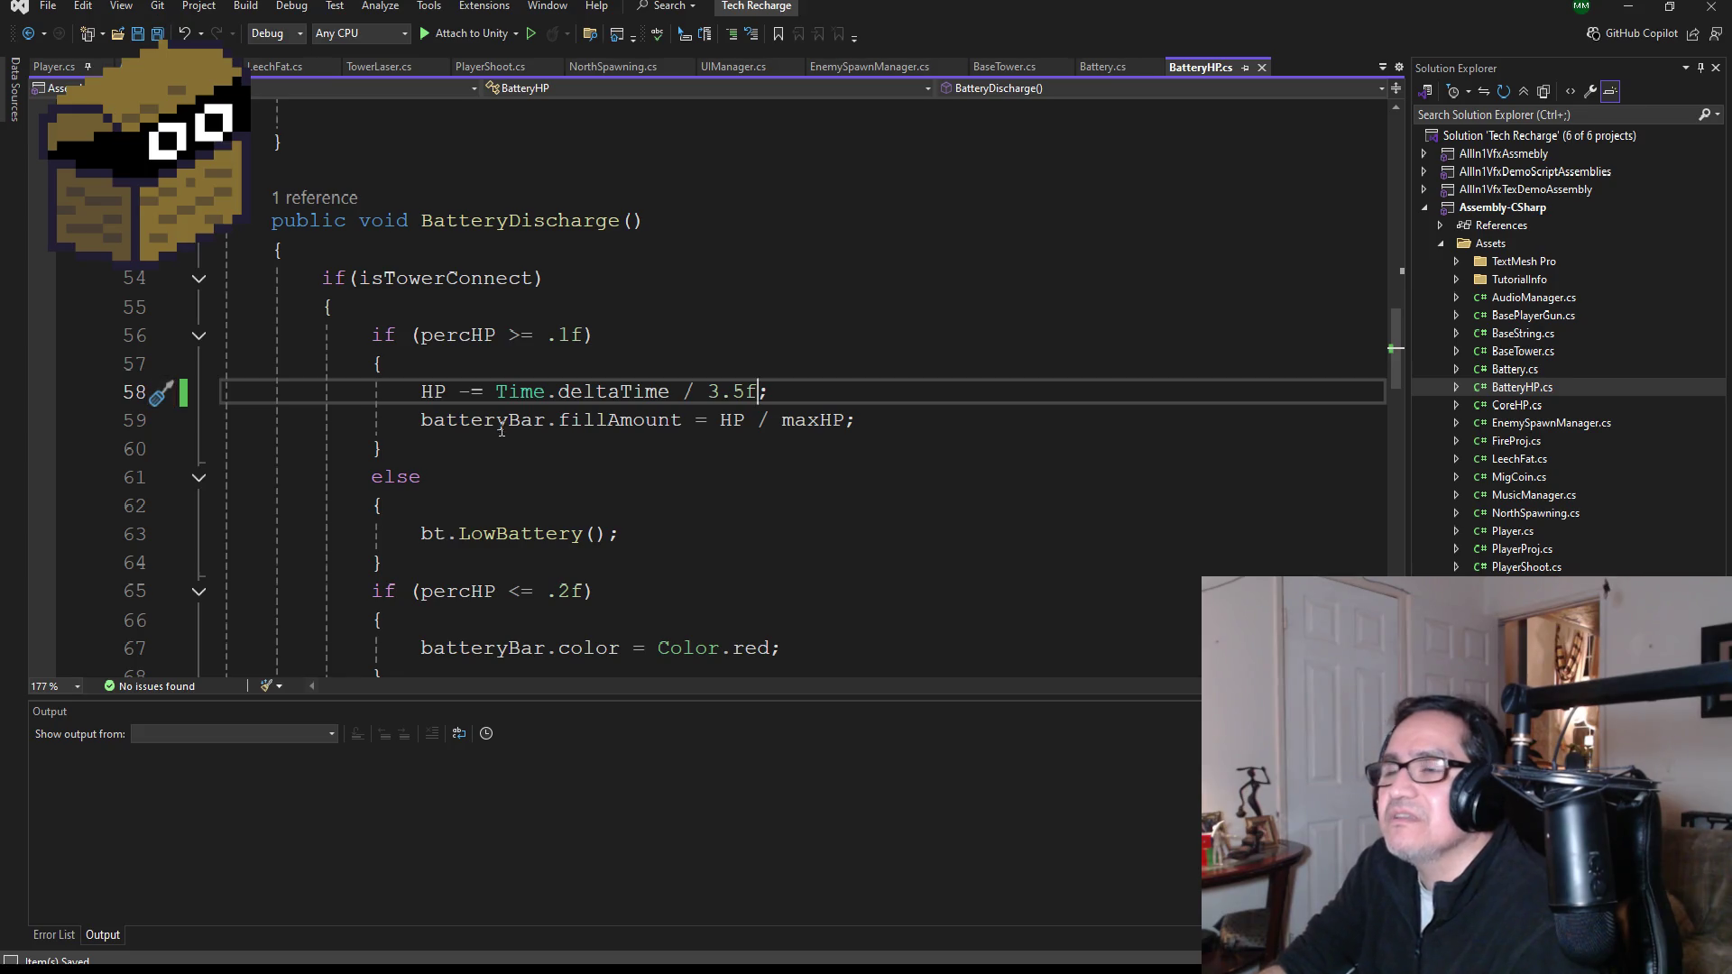
scroll(676, 397, "down", 2)
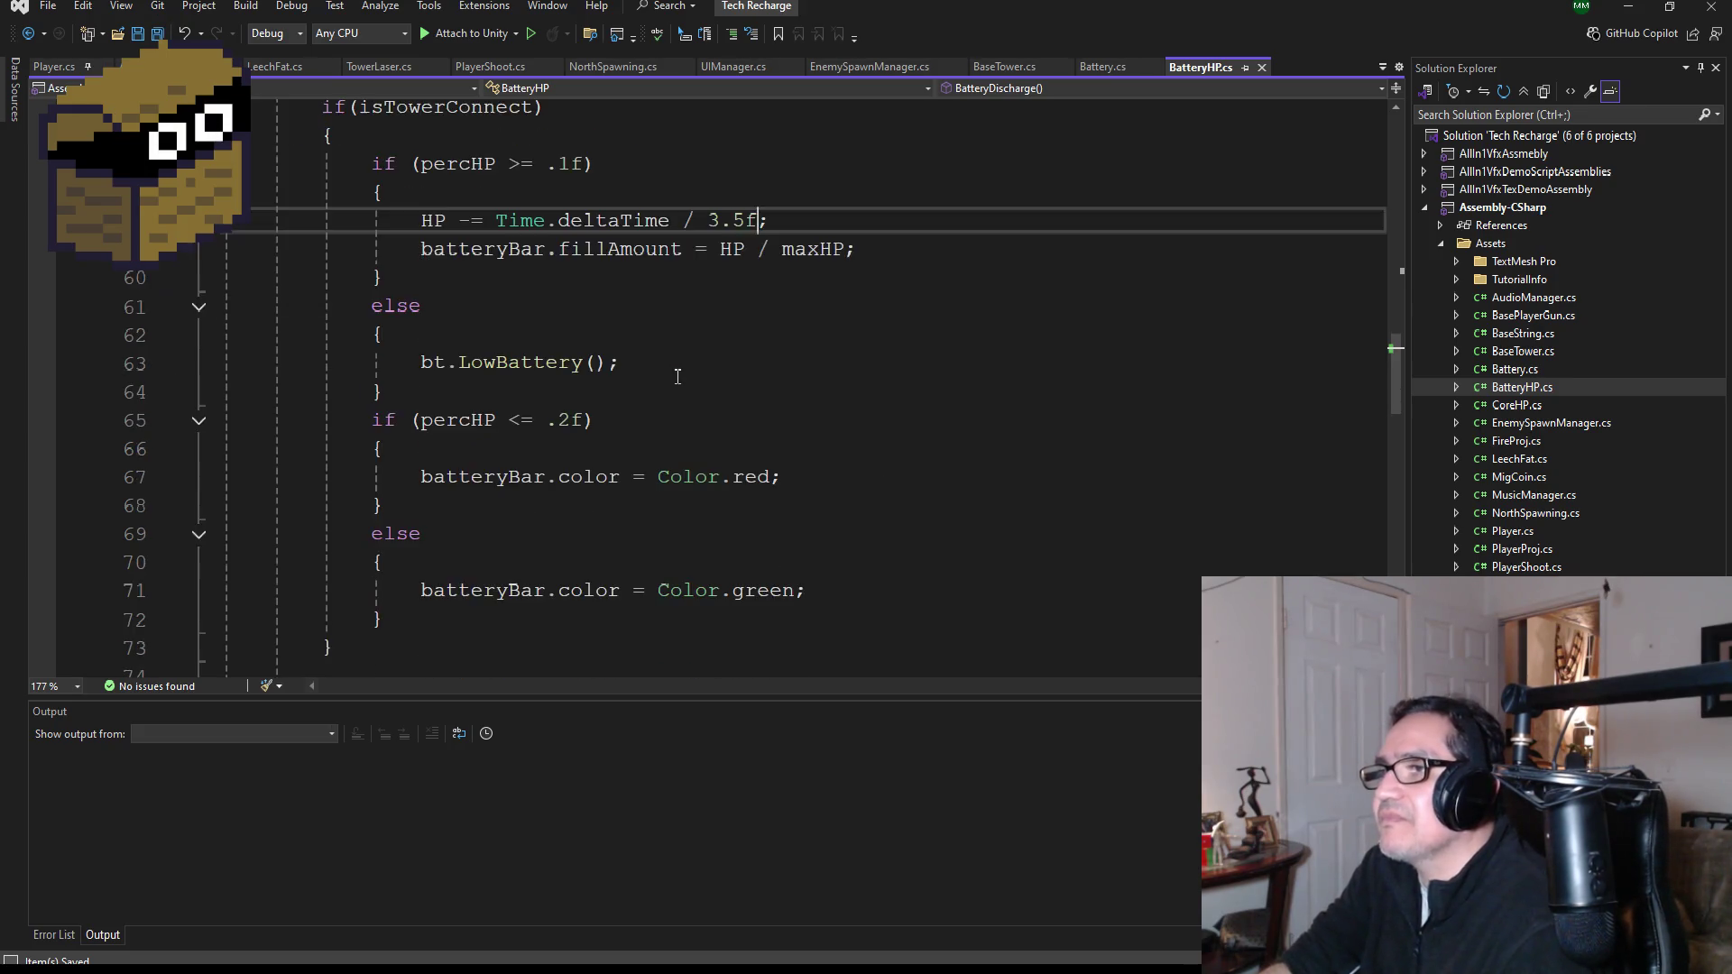
scroll(632, 325, "up", 3)
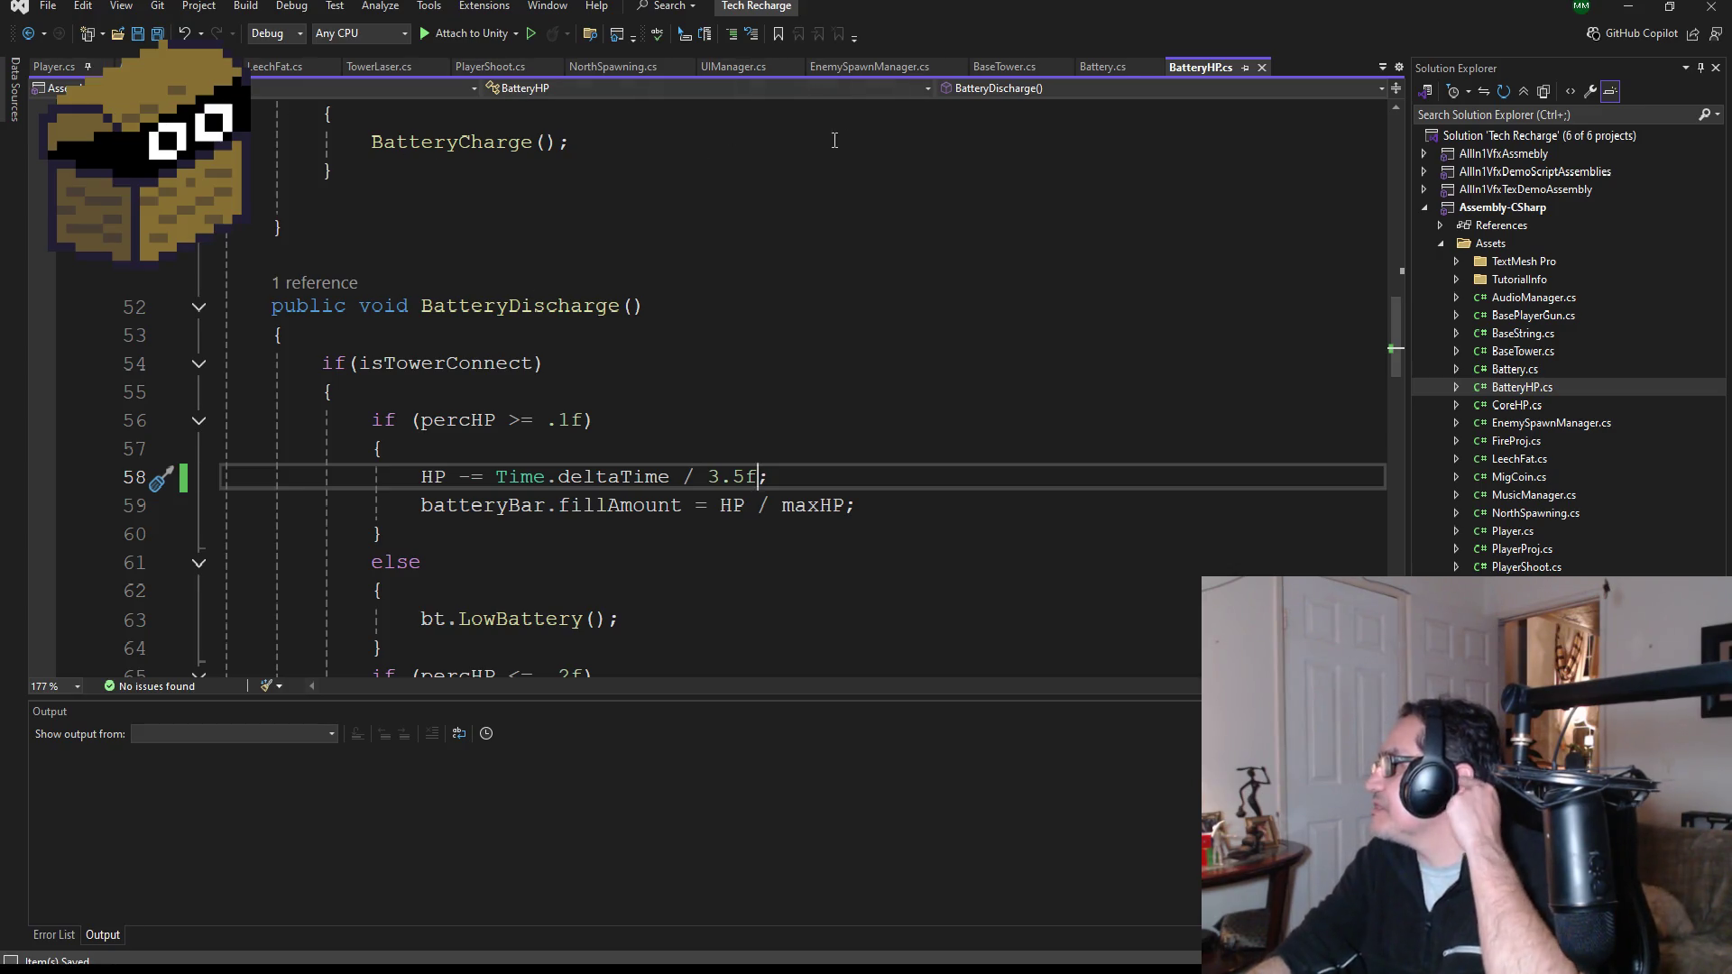
- Open EnemySpawnManager.cs and delete the northSpawningObj and northIndicatorObj activation lines in the wave 3 block
double_click(1551, 421)
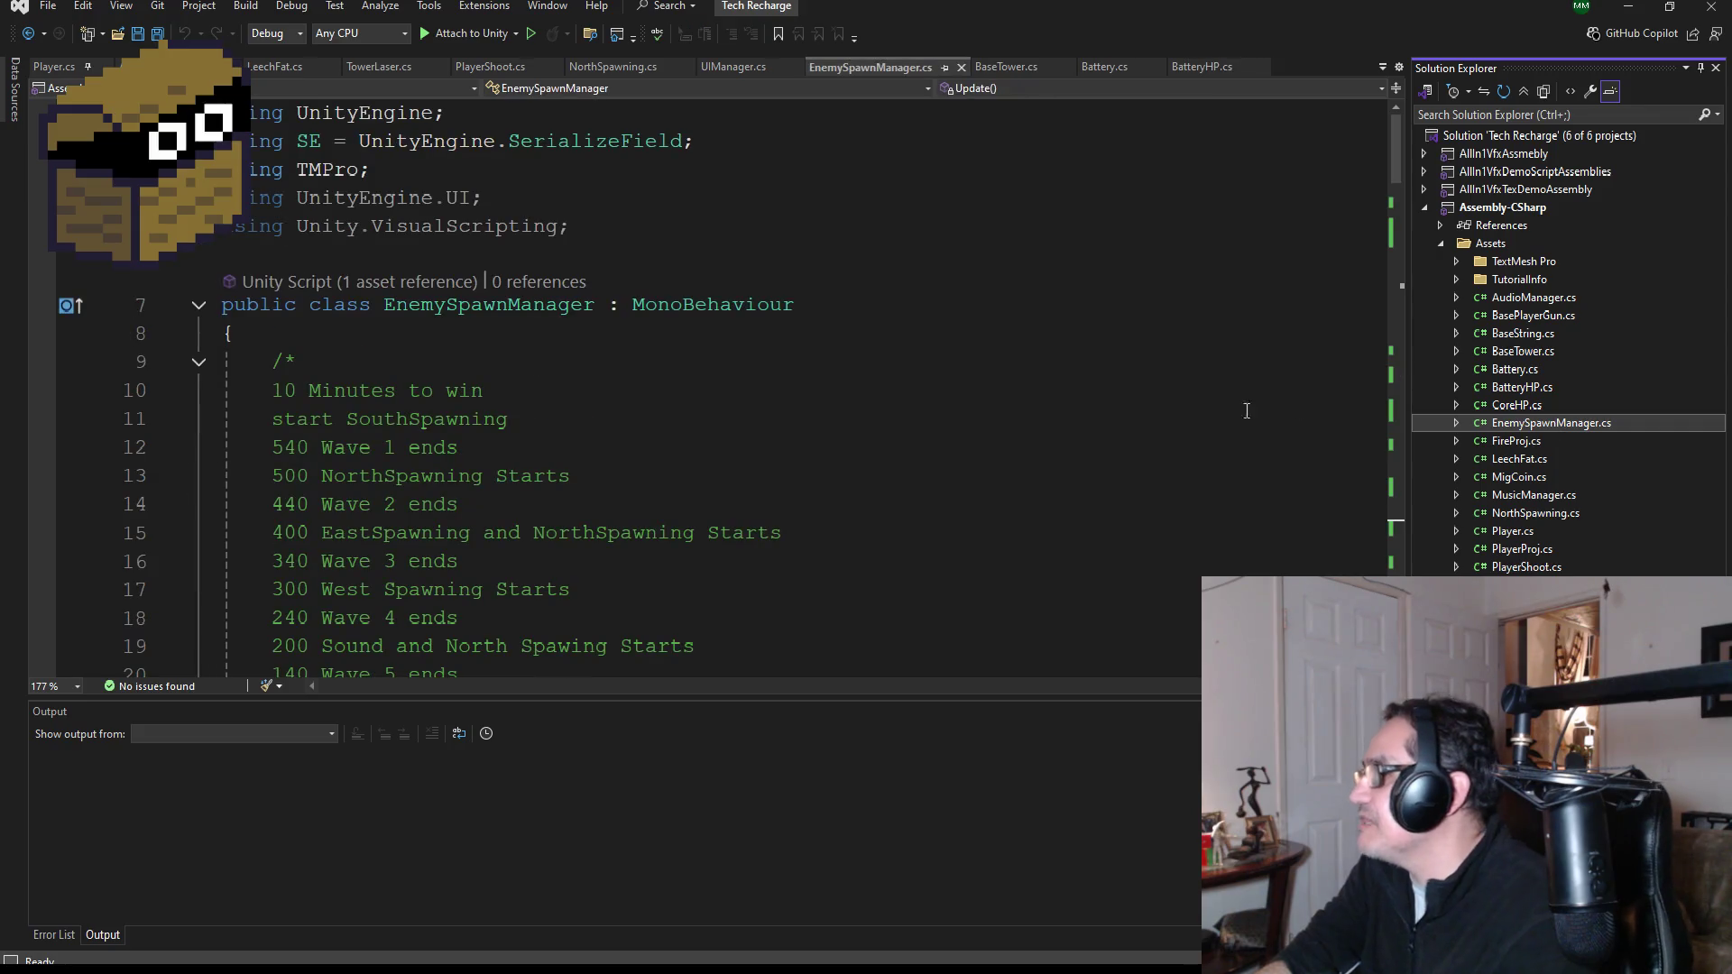
scroll(684, 456, "down", 10)
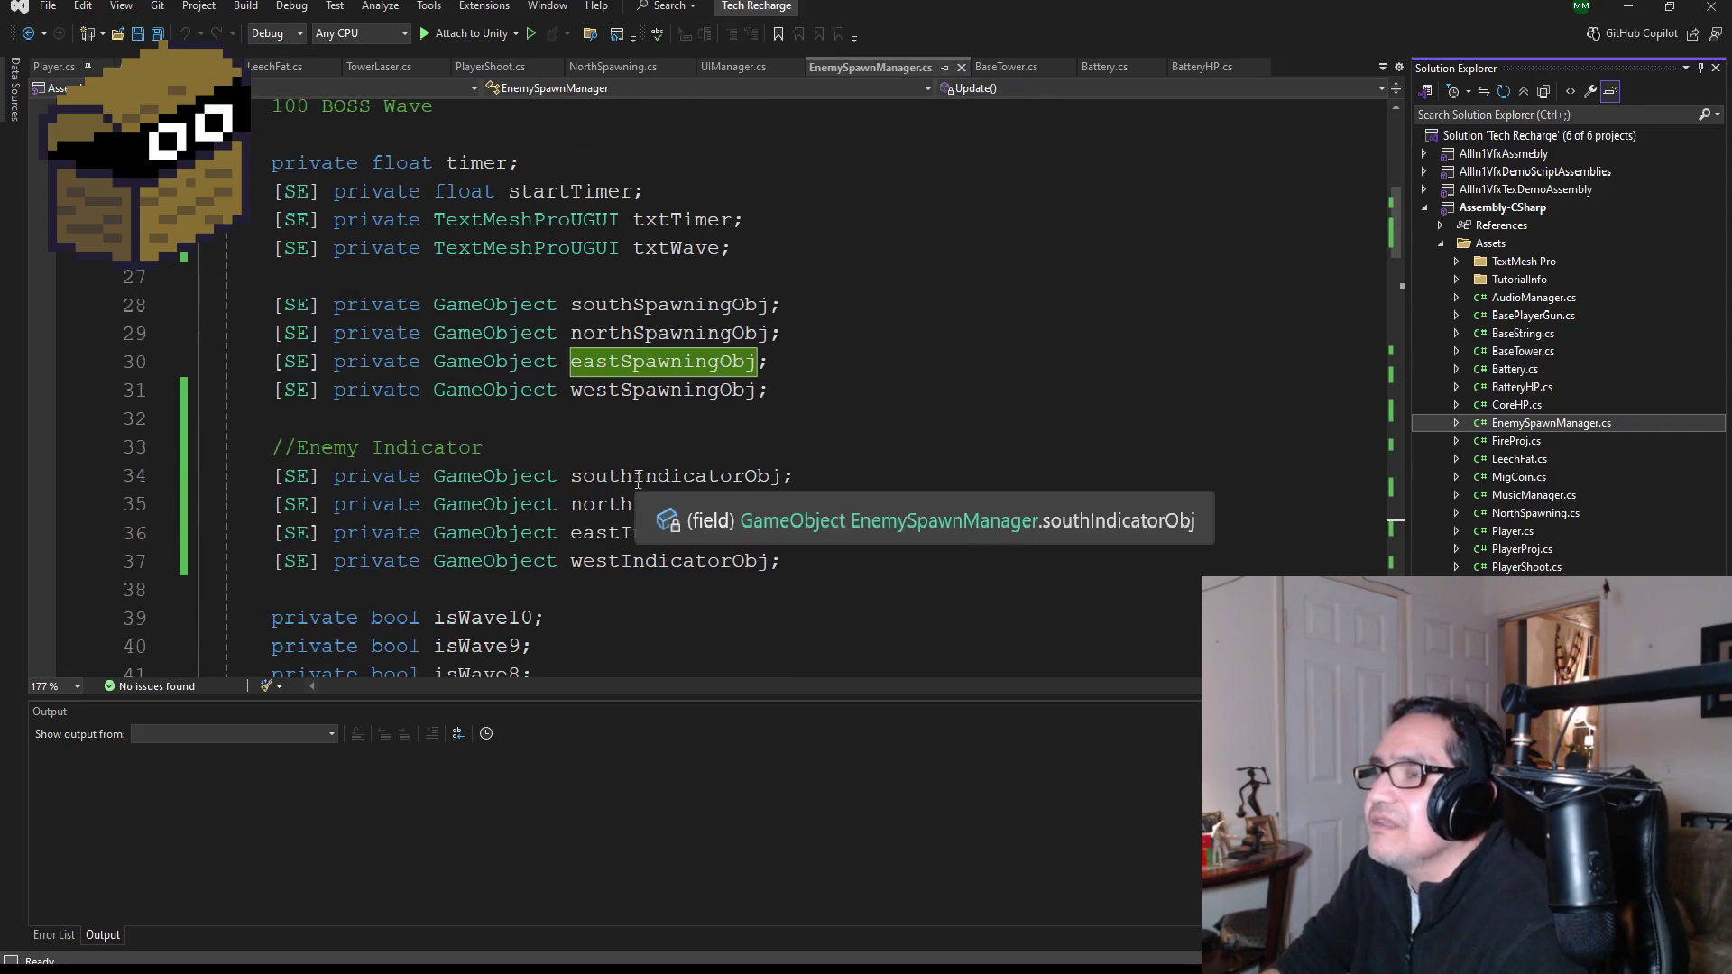
scroll(683, 464, "down", 10)
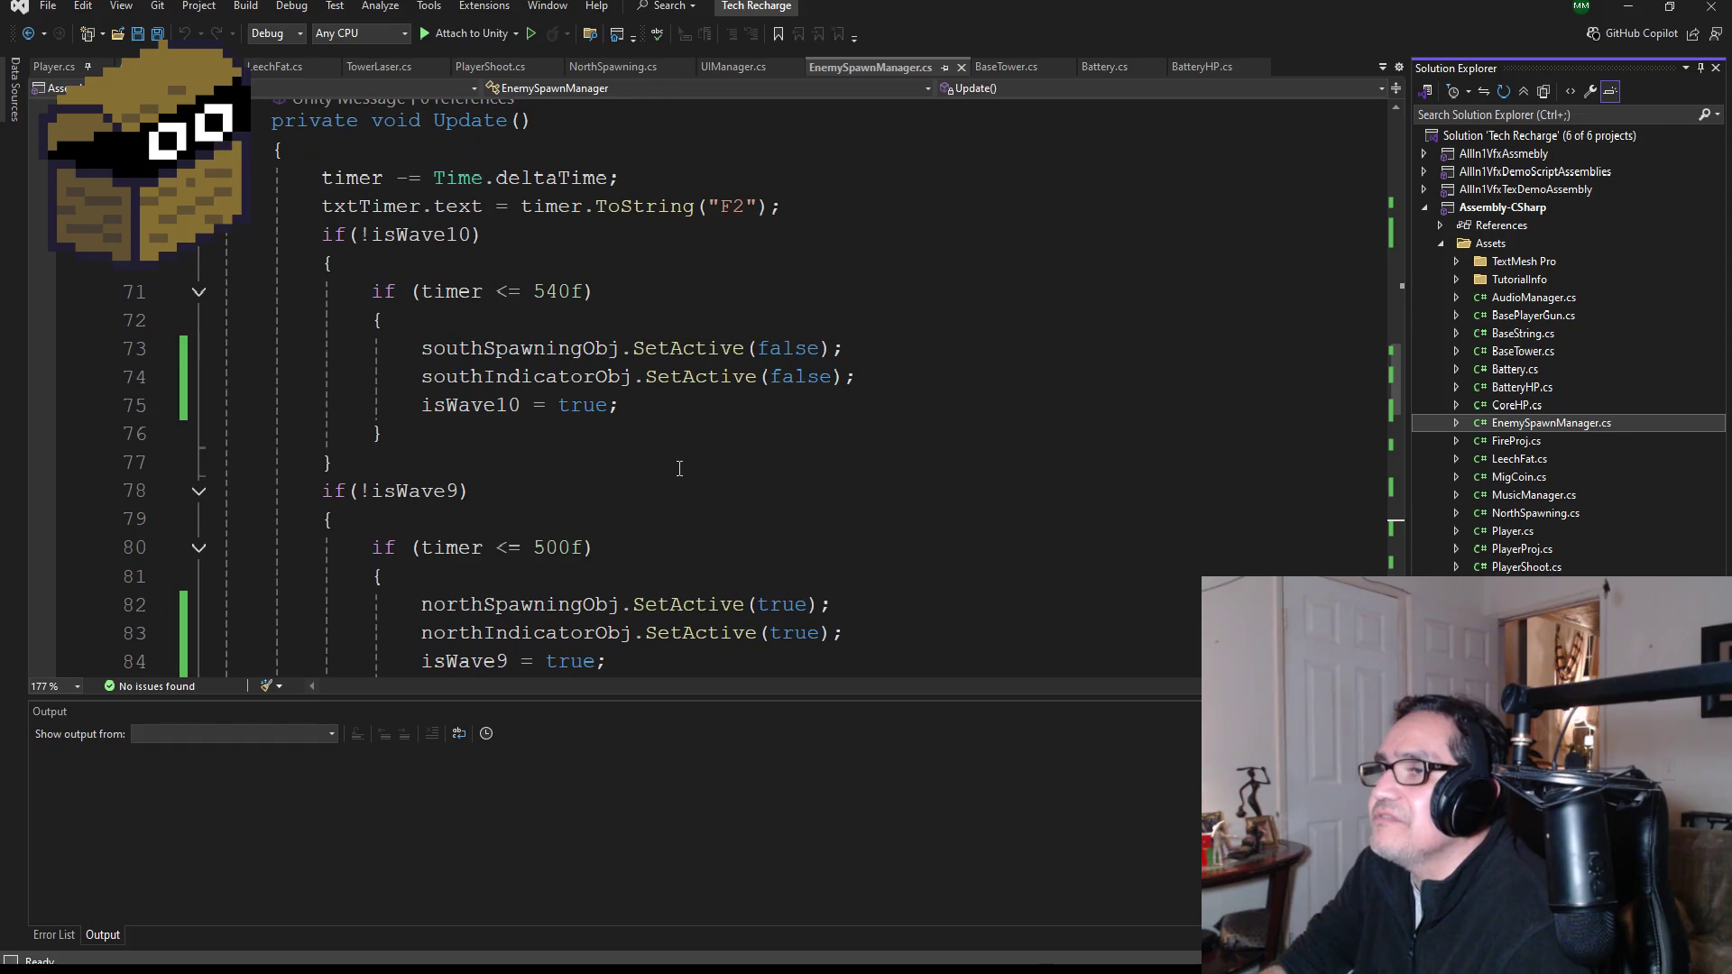
scroll(669, 423, "down", 2)
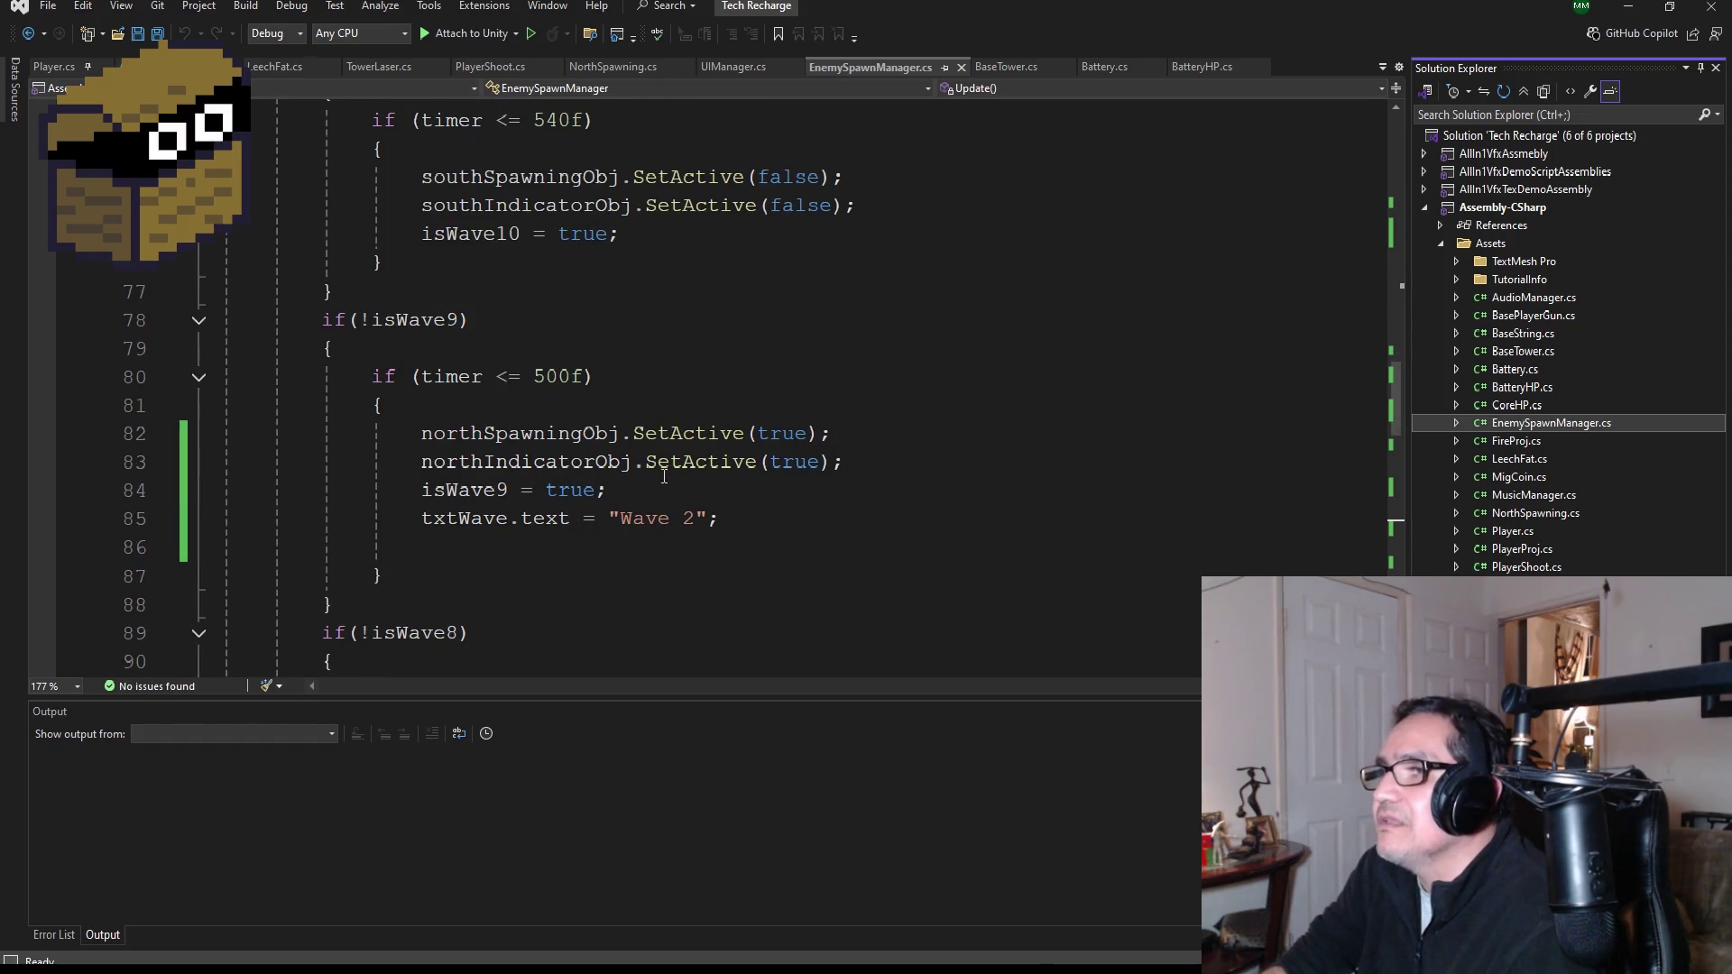
scroll(674, 479, "down", 4)
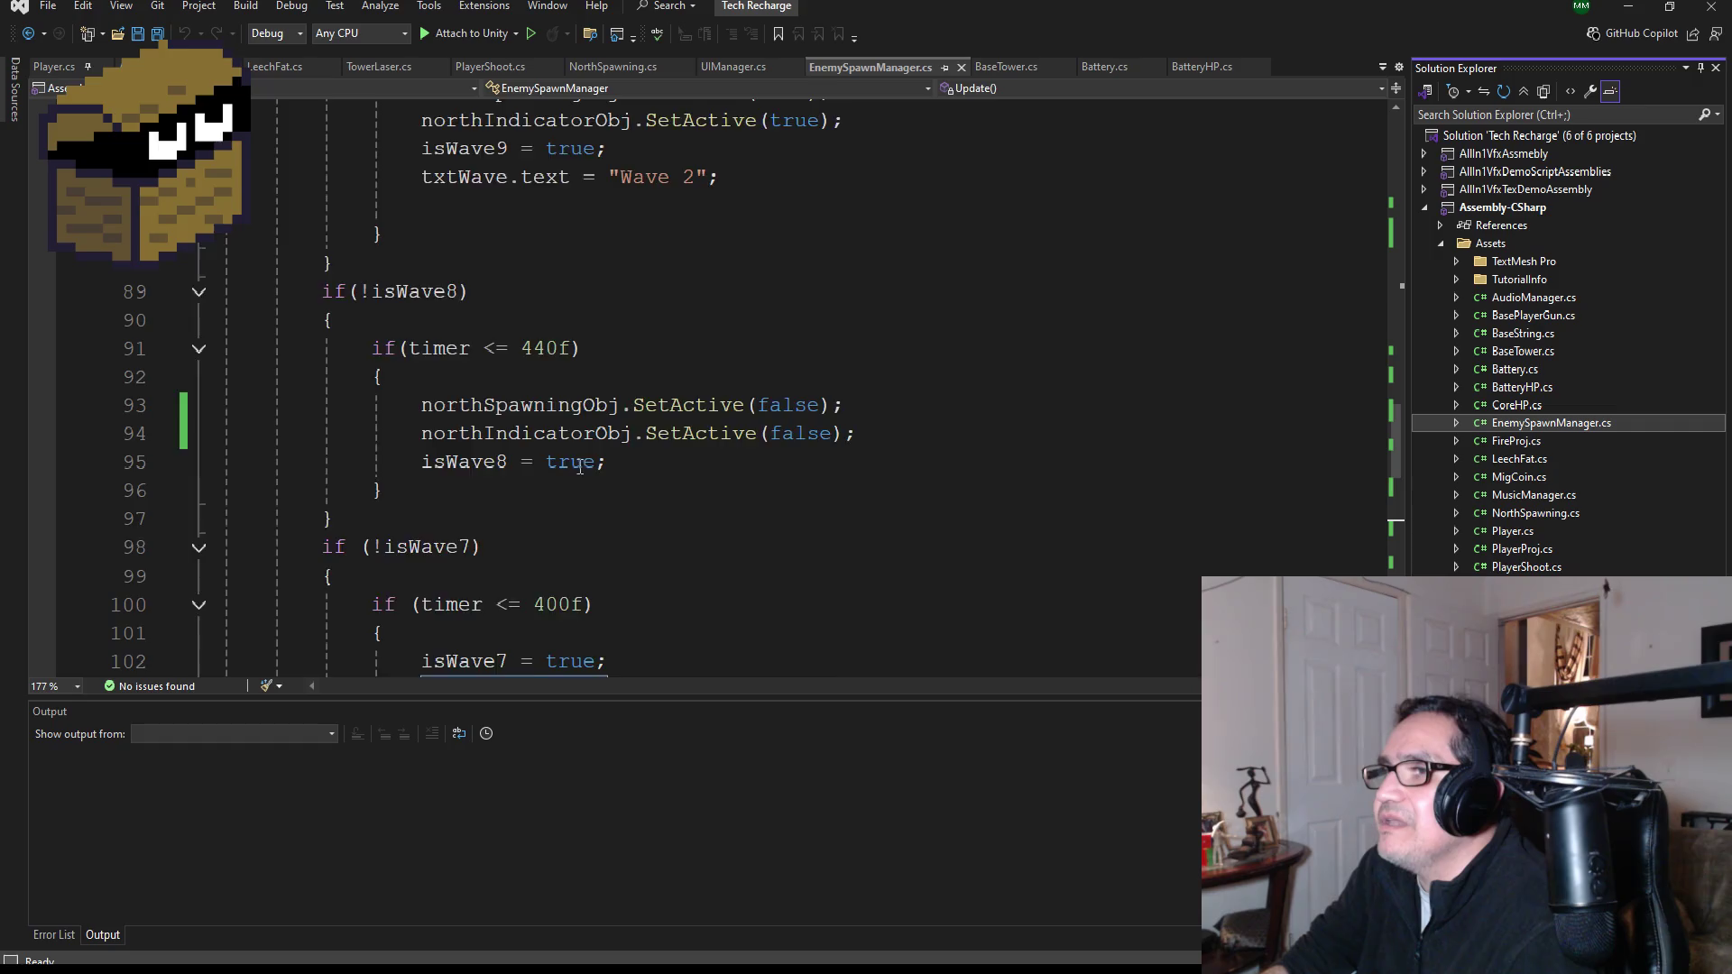
scroll(581, 467, "down", 3)
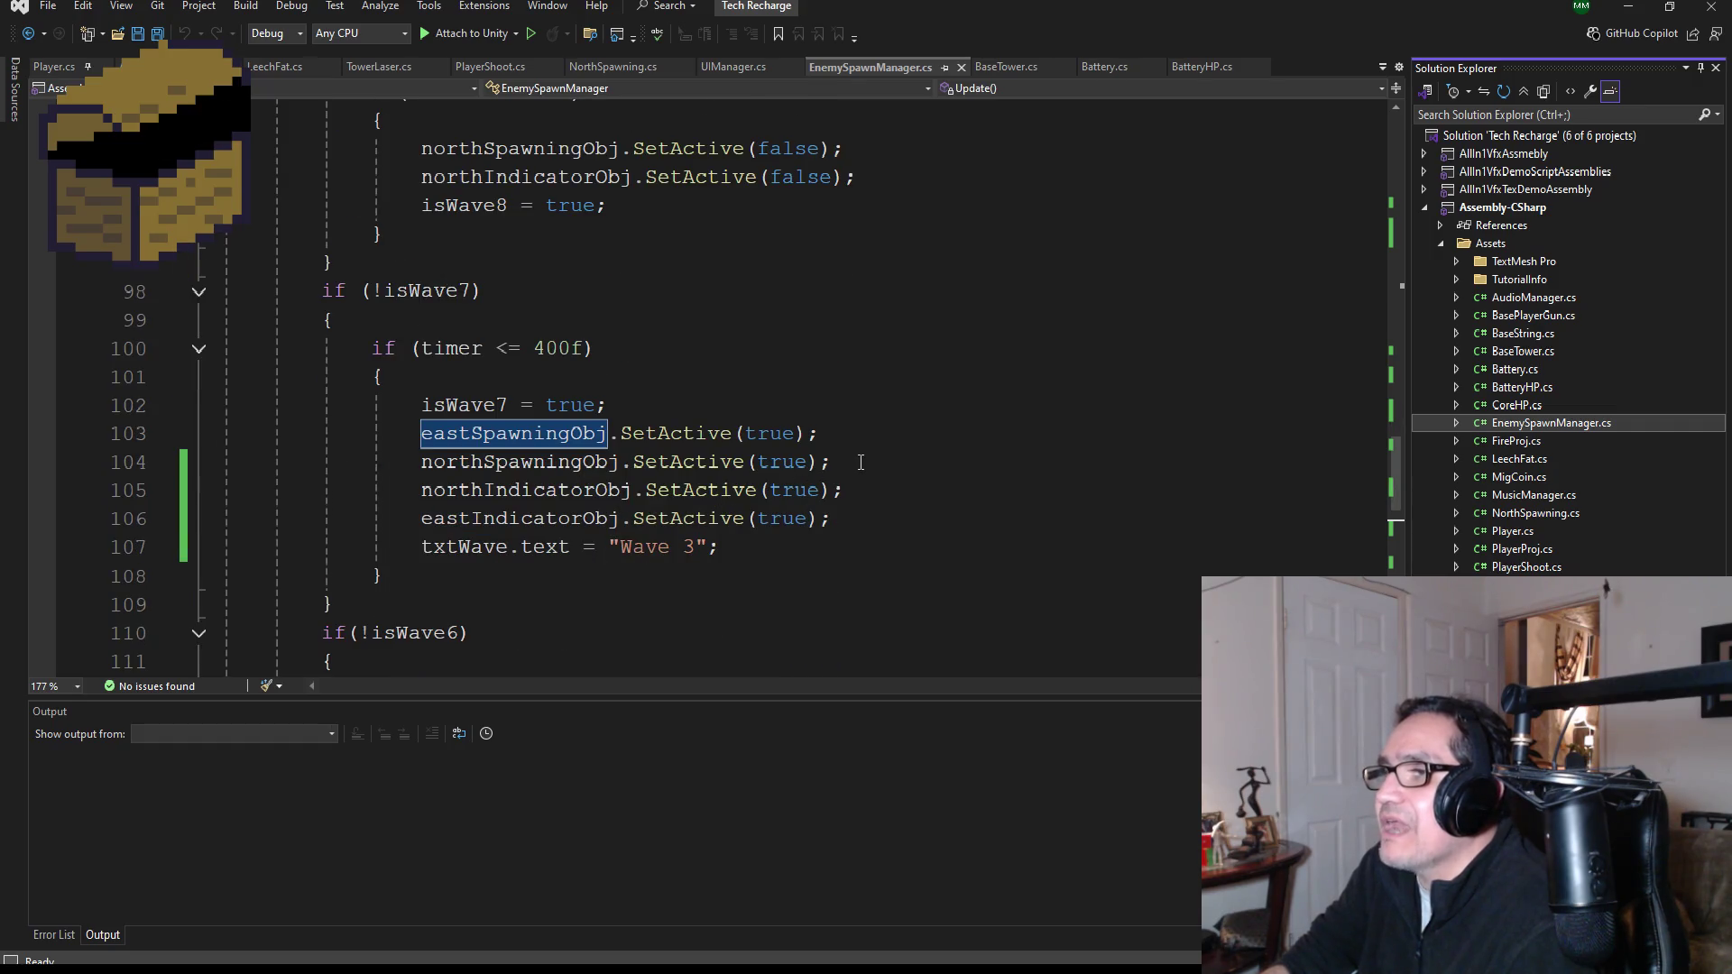
mouse_move(859, 460)
left_mouse_down()
mouse_move(217, 435)
mouse_move(180, 461)
left_mouse_up()
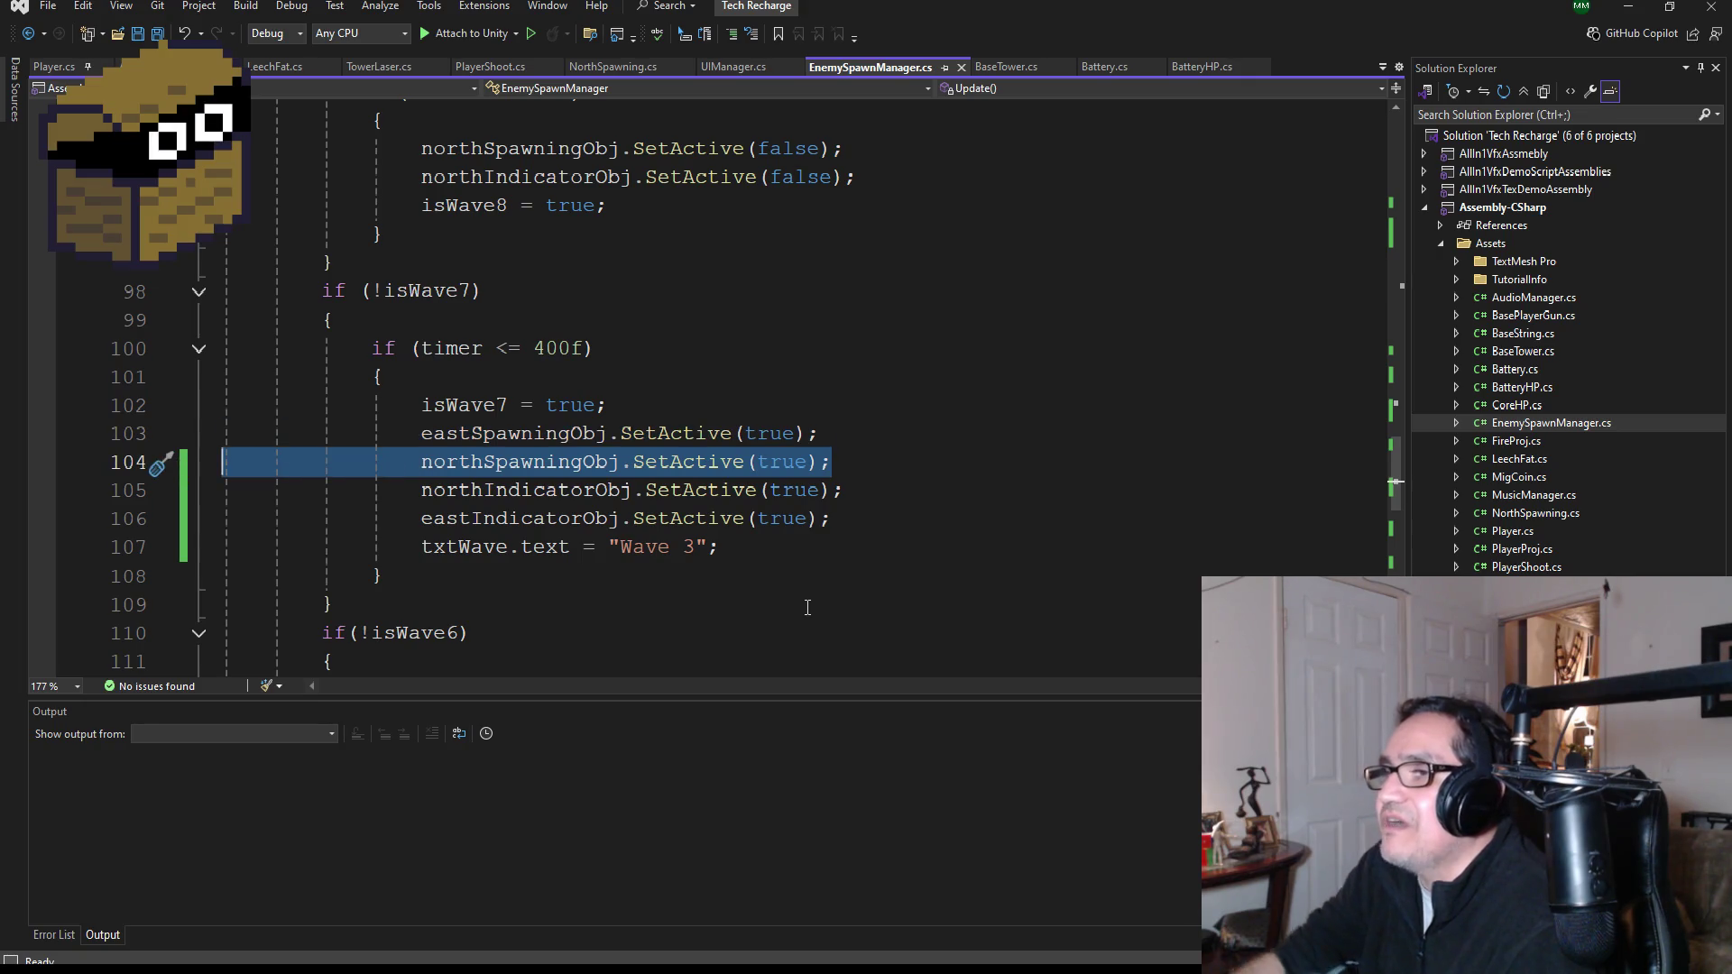
key("BackSpace")
key("BackSpace")
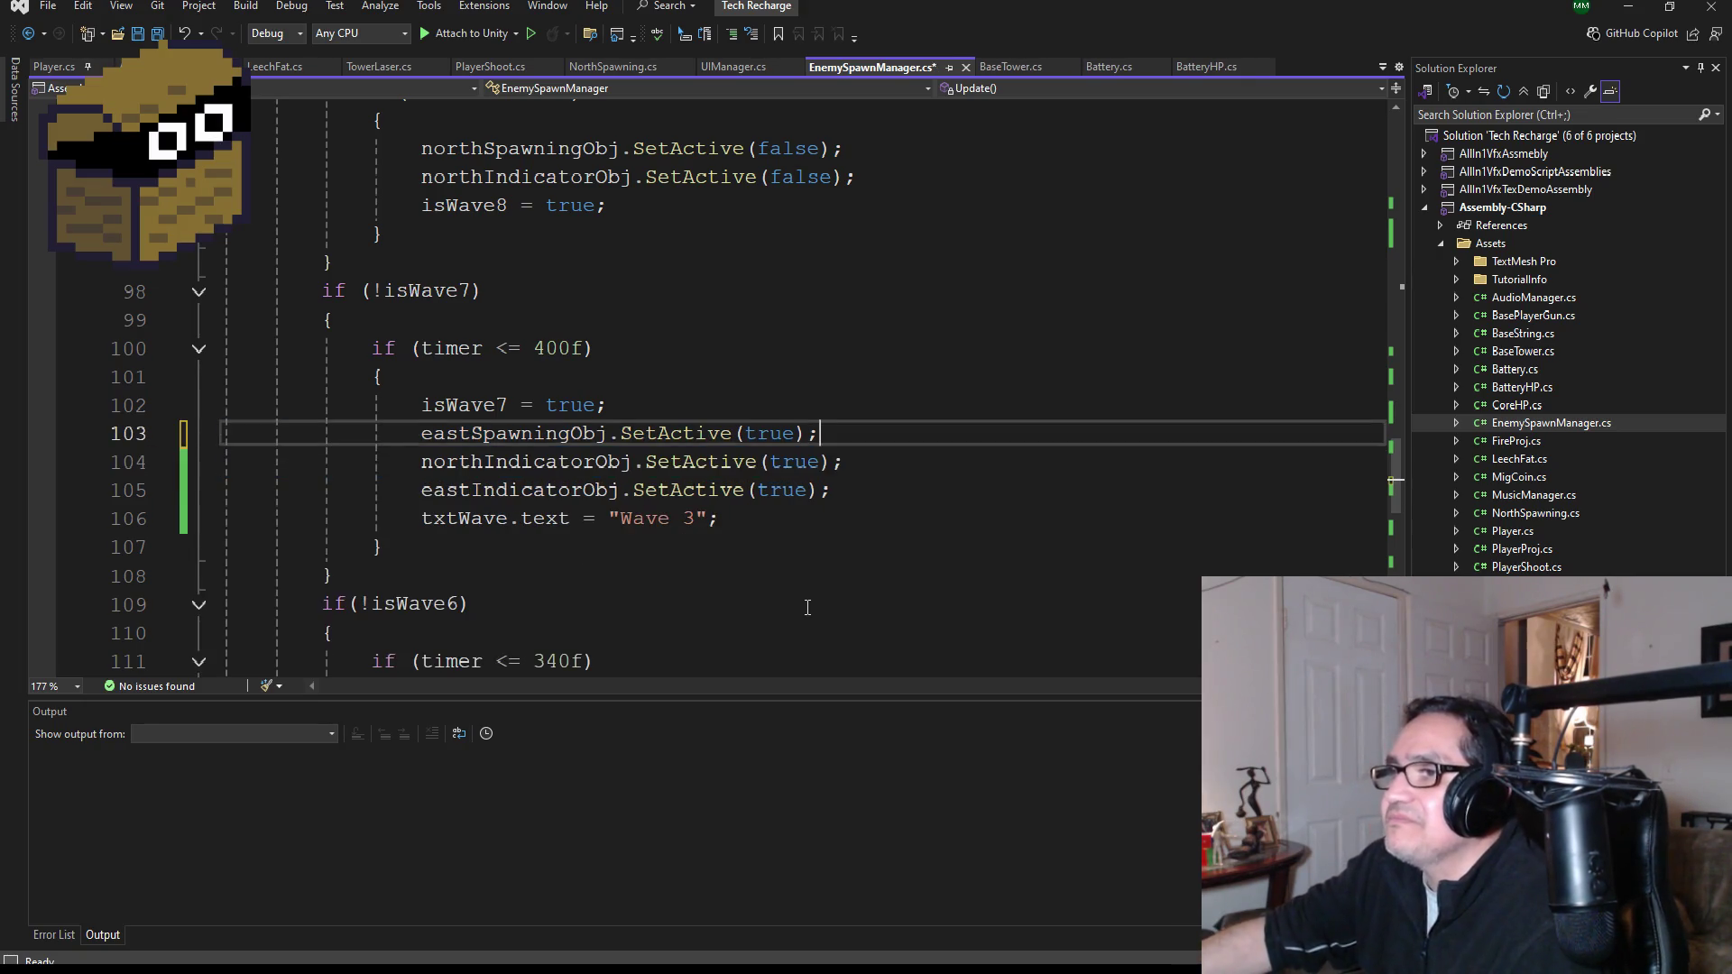
left_click_drag(876, 452, 193, 452)
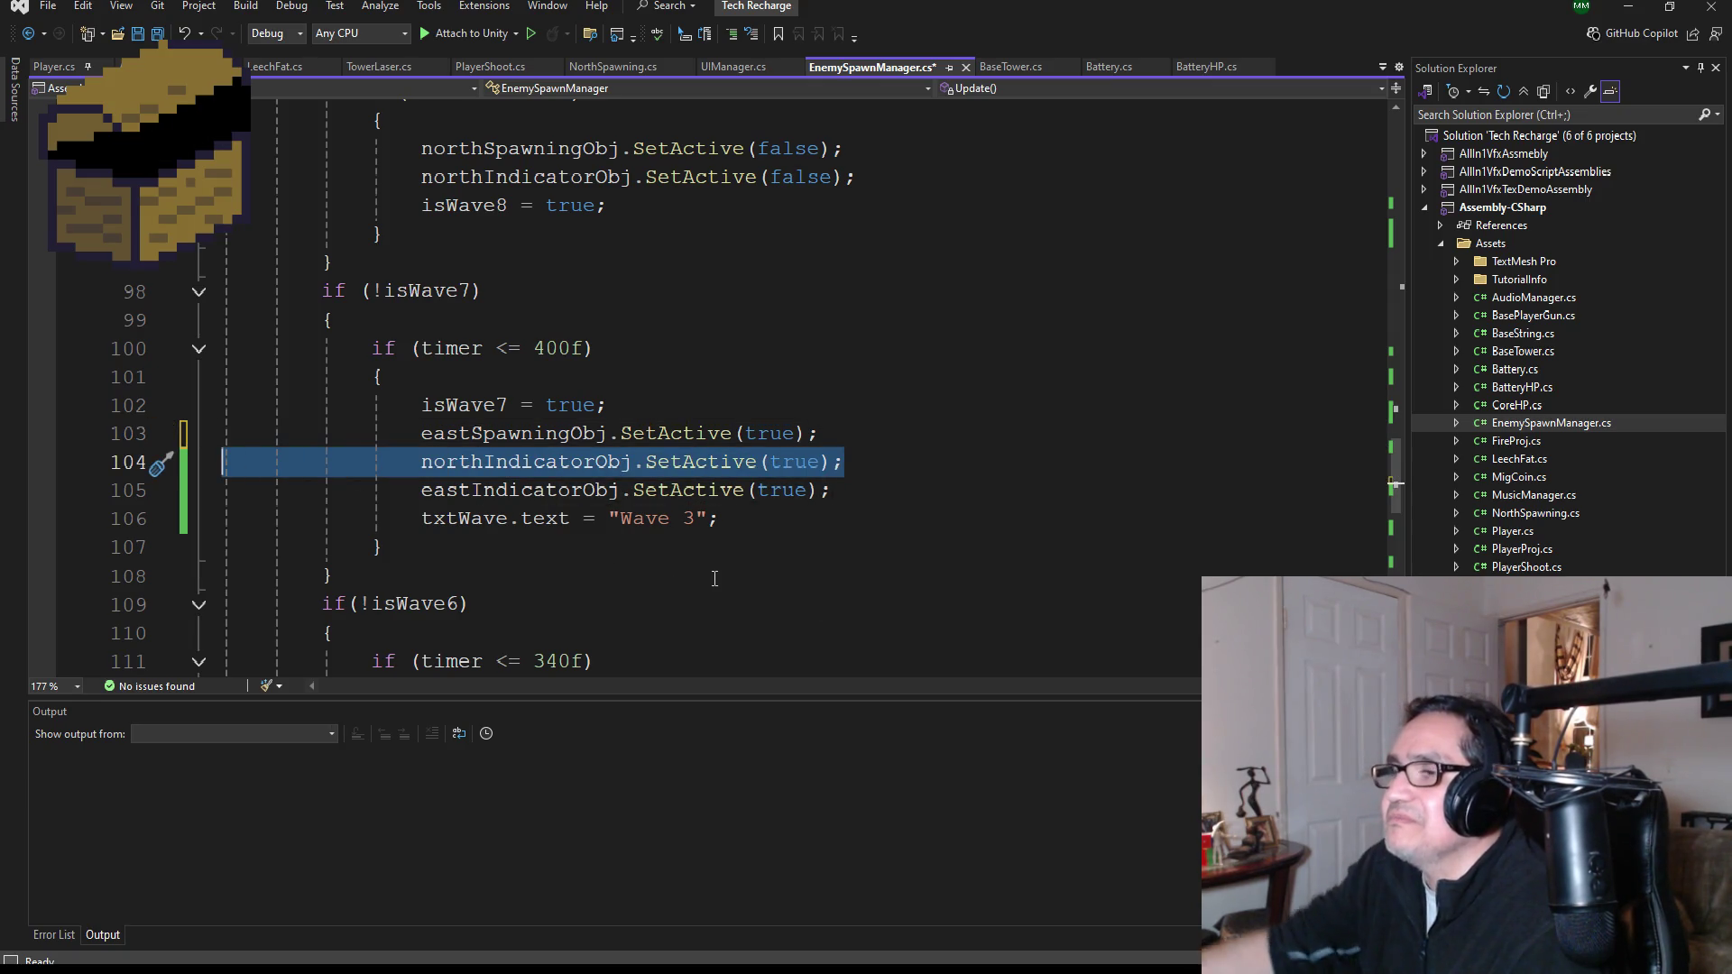
key("BackSpace")
key("BackSpace")
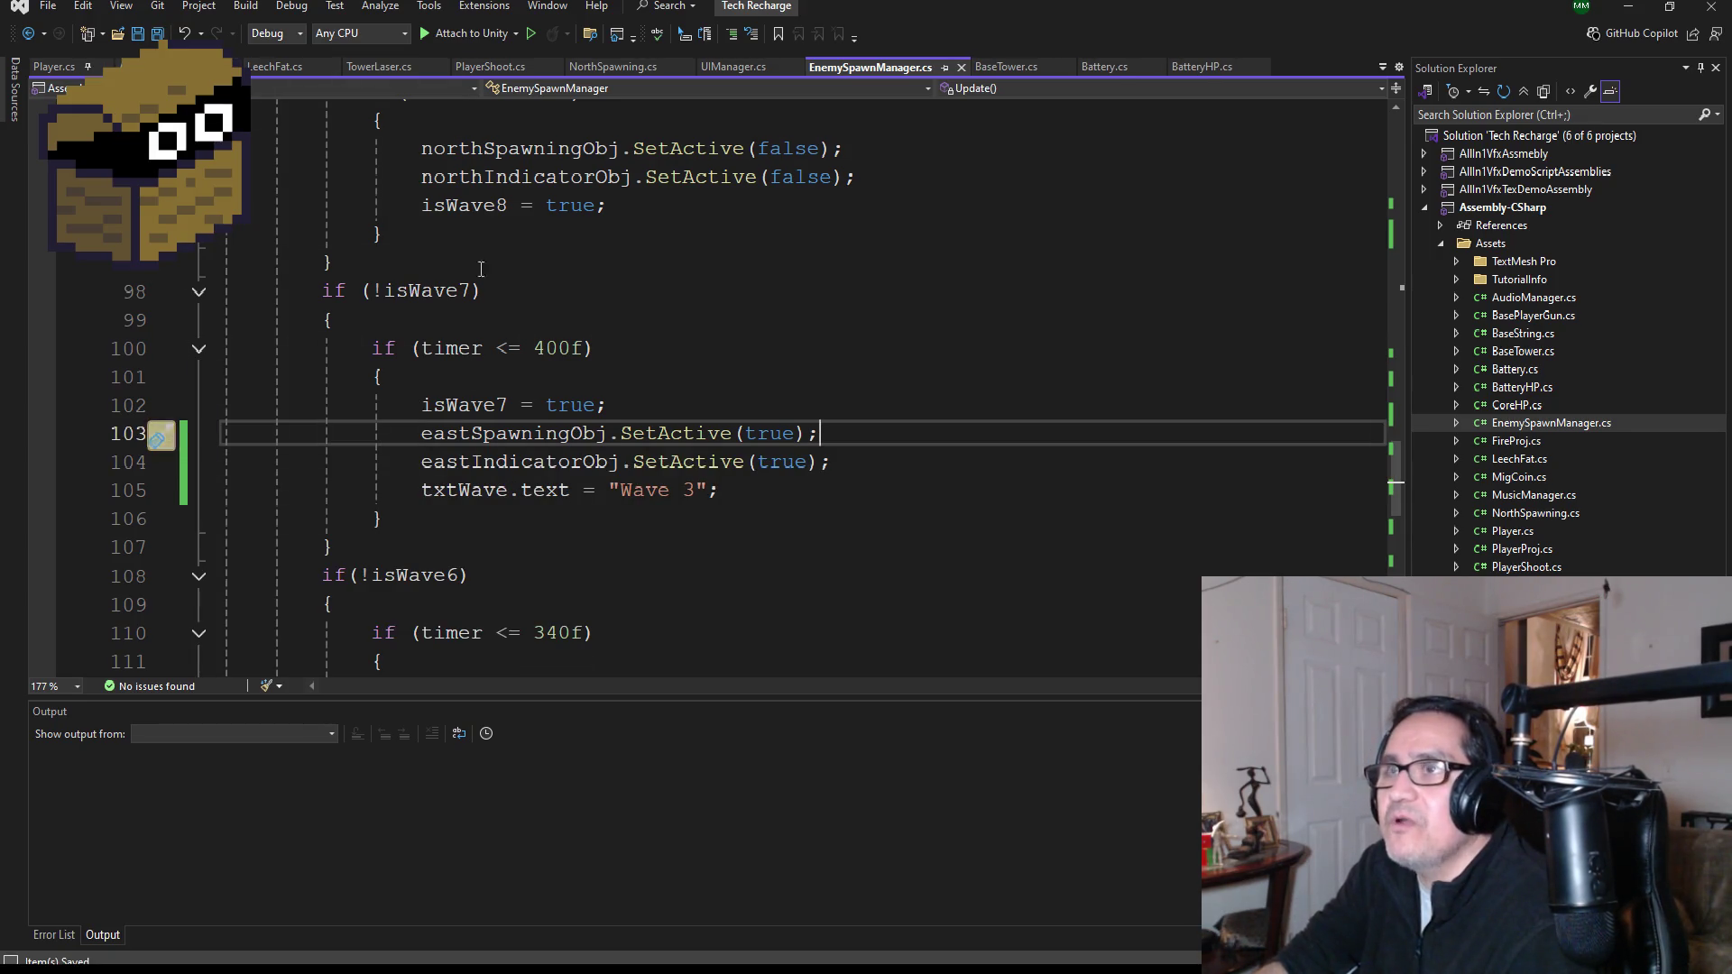
- Delete the north spawner and indicator deactivation lines near line 114, then review the wave 5 block
scroll(610, 514, "down", 4)
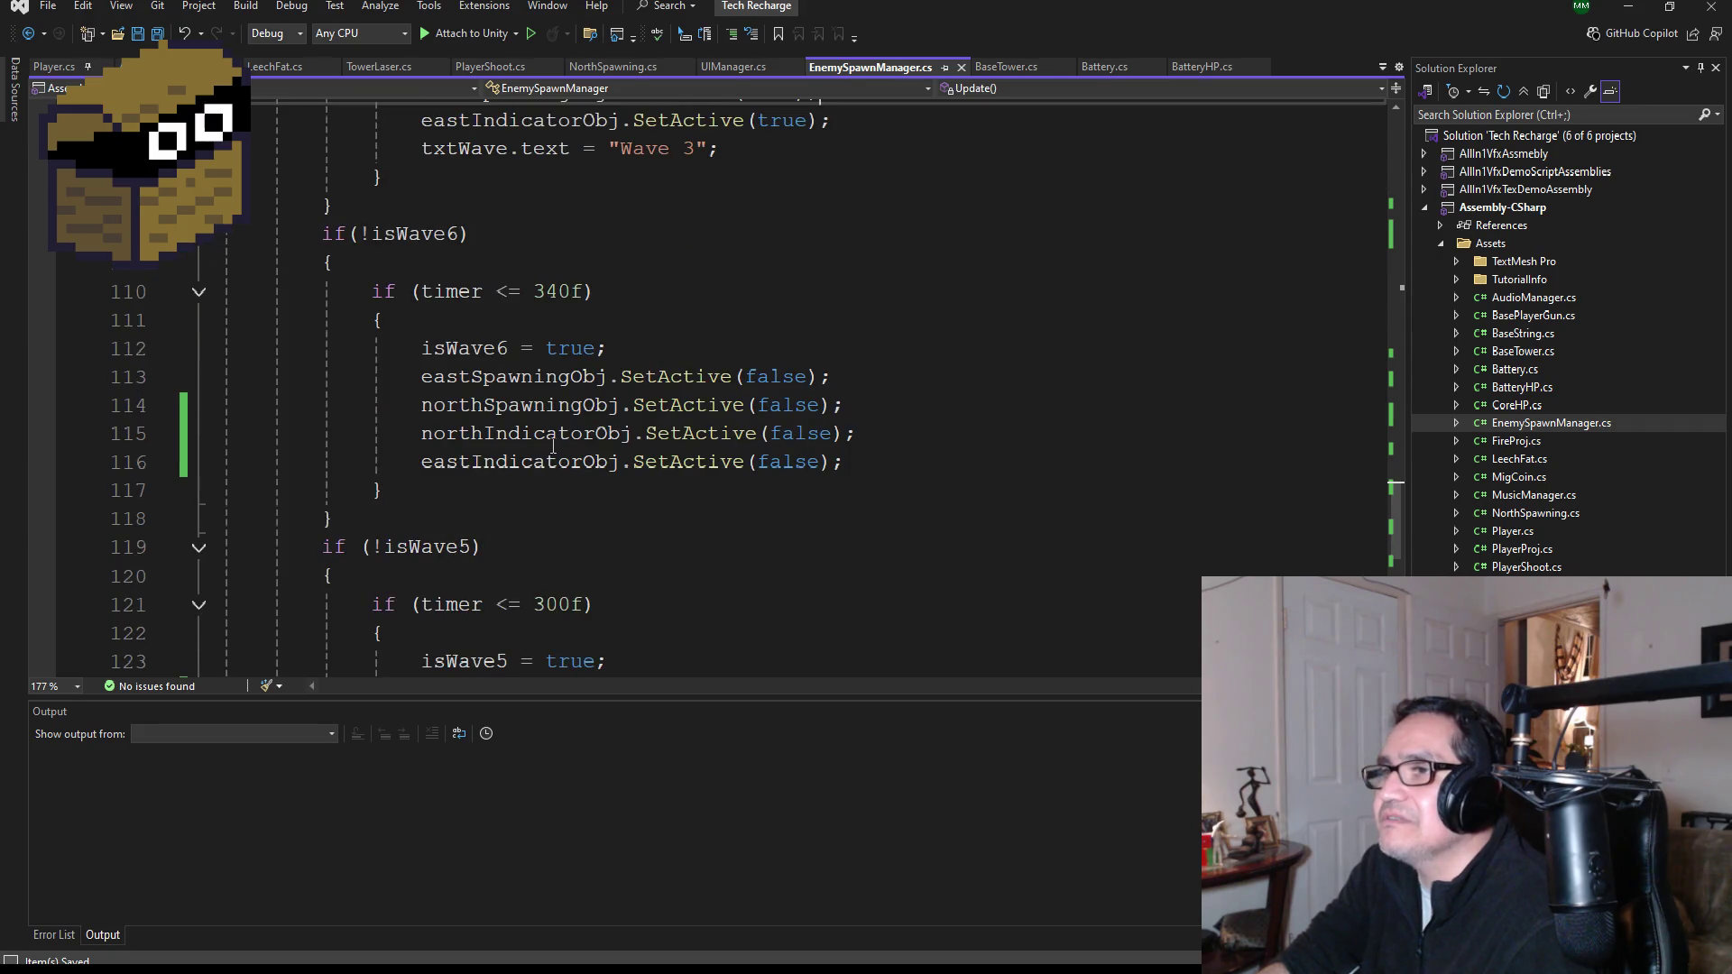
left_click(867, 404)
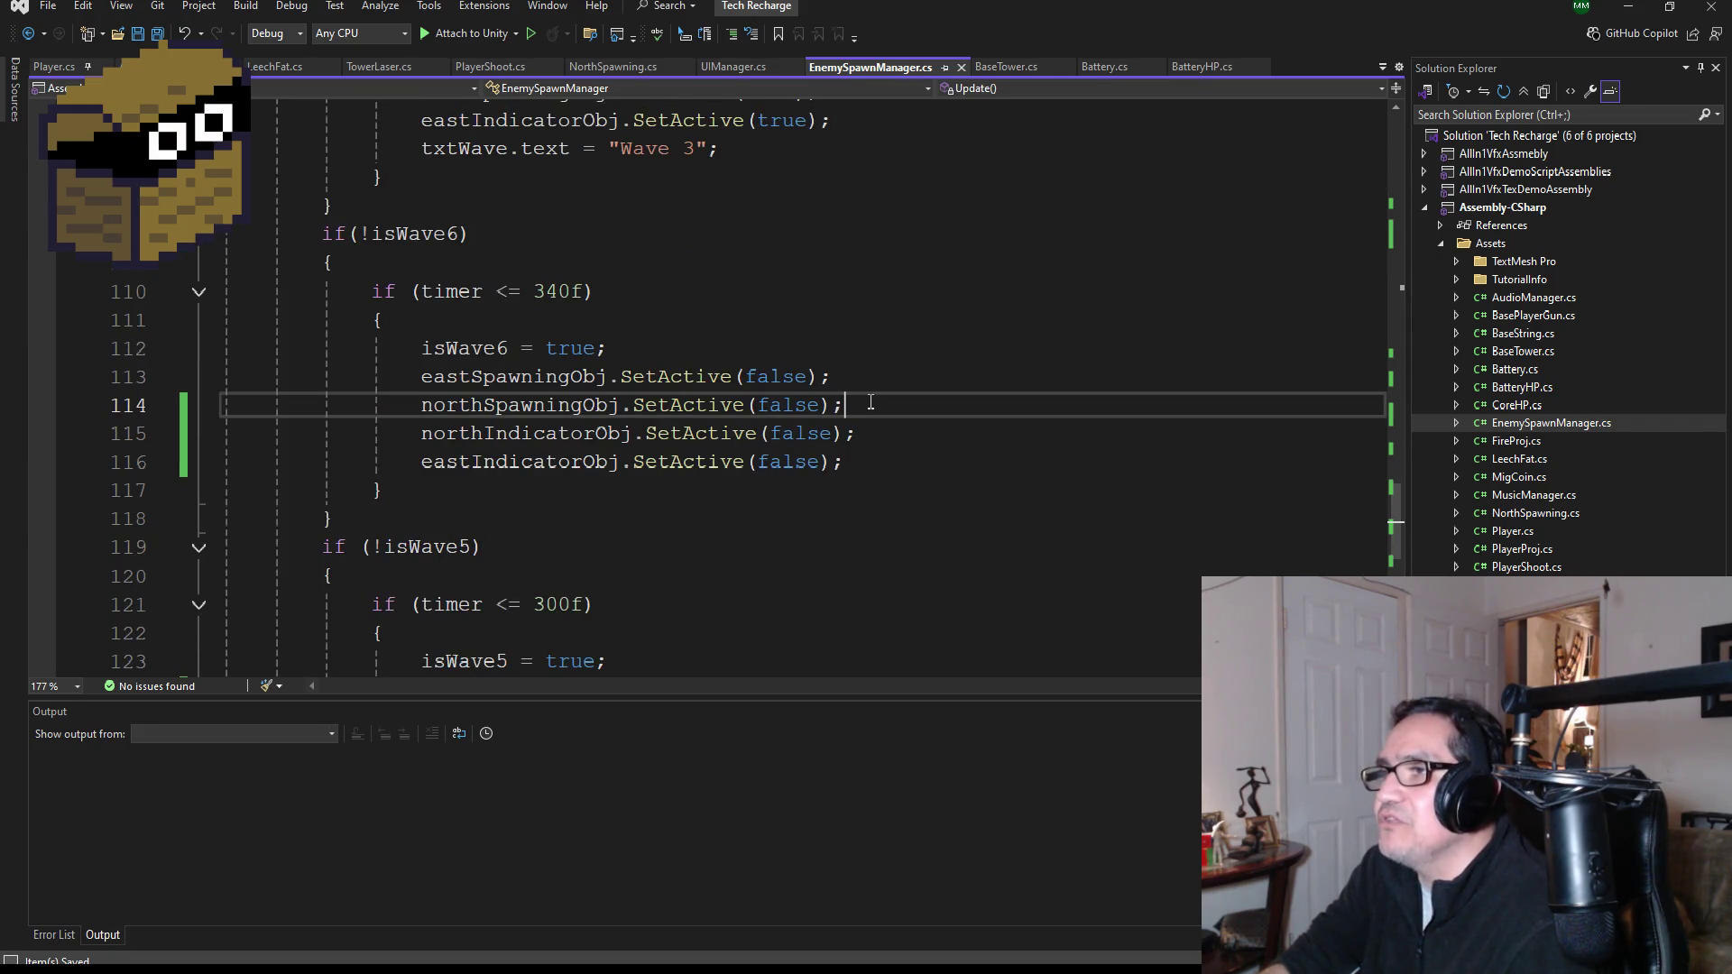
scroll(879, 401, "up", 1)
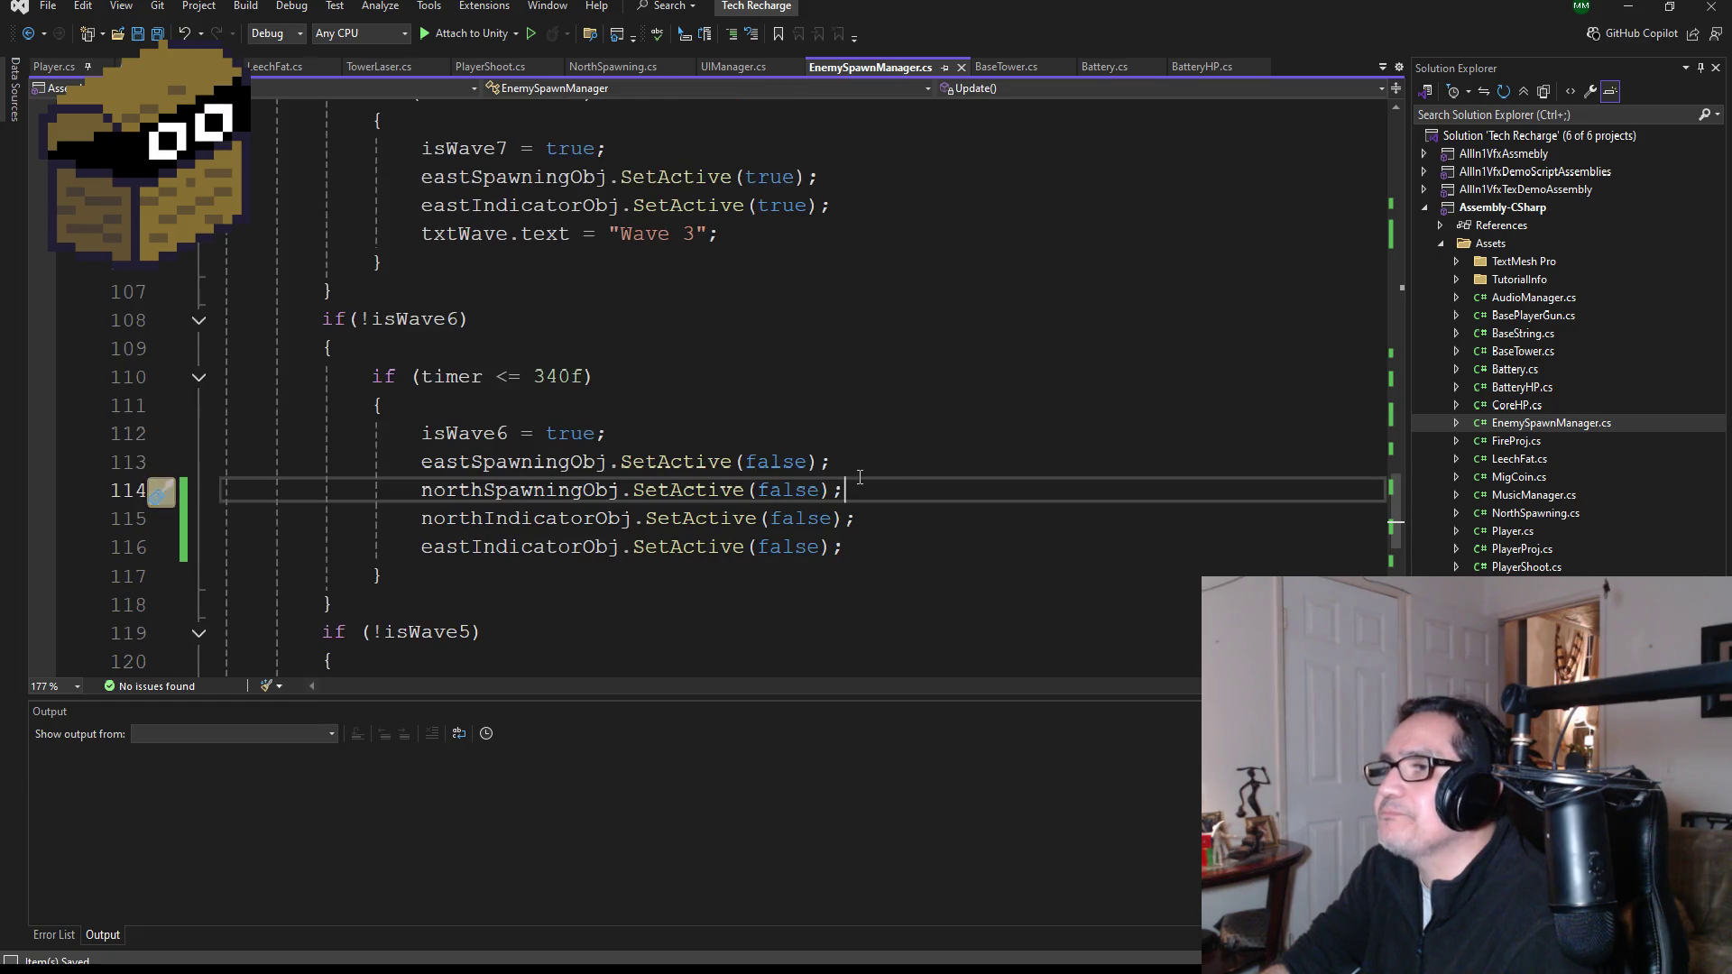
left_click_drag(860, 484, 196, 492)
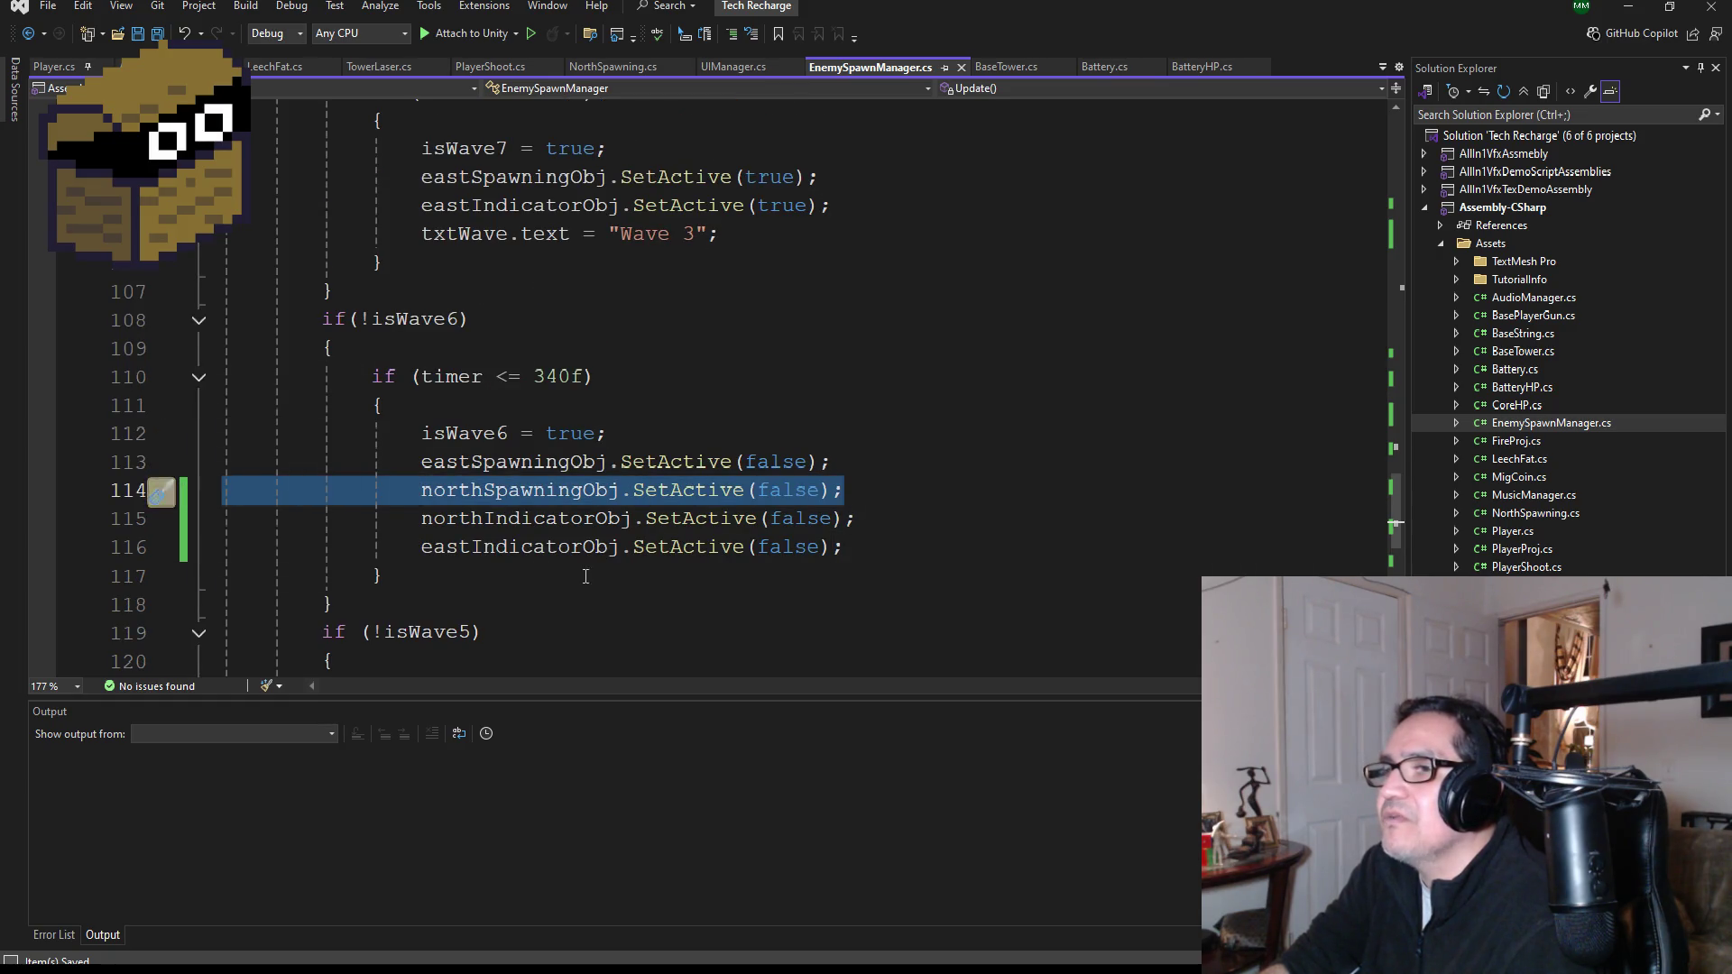
key("BackSpace")
key("BackSpace")
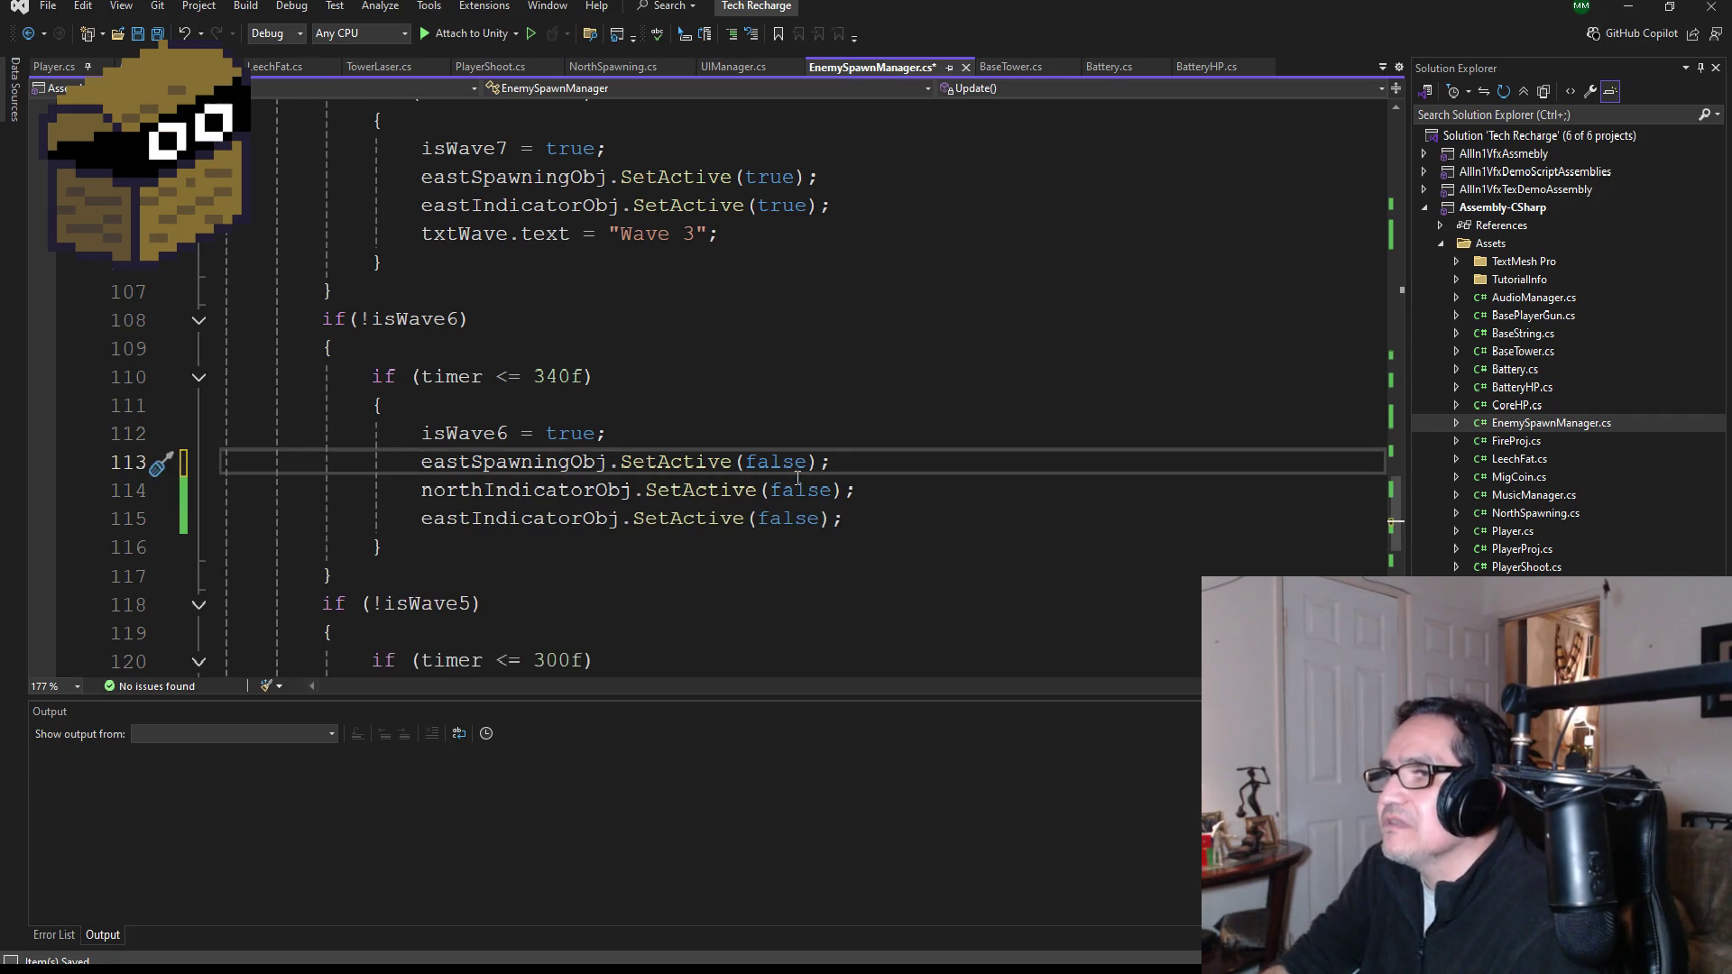
left_click_drag(871, 489, 170, 483)
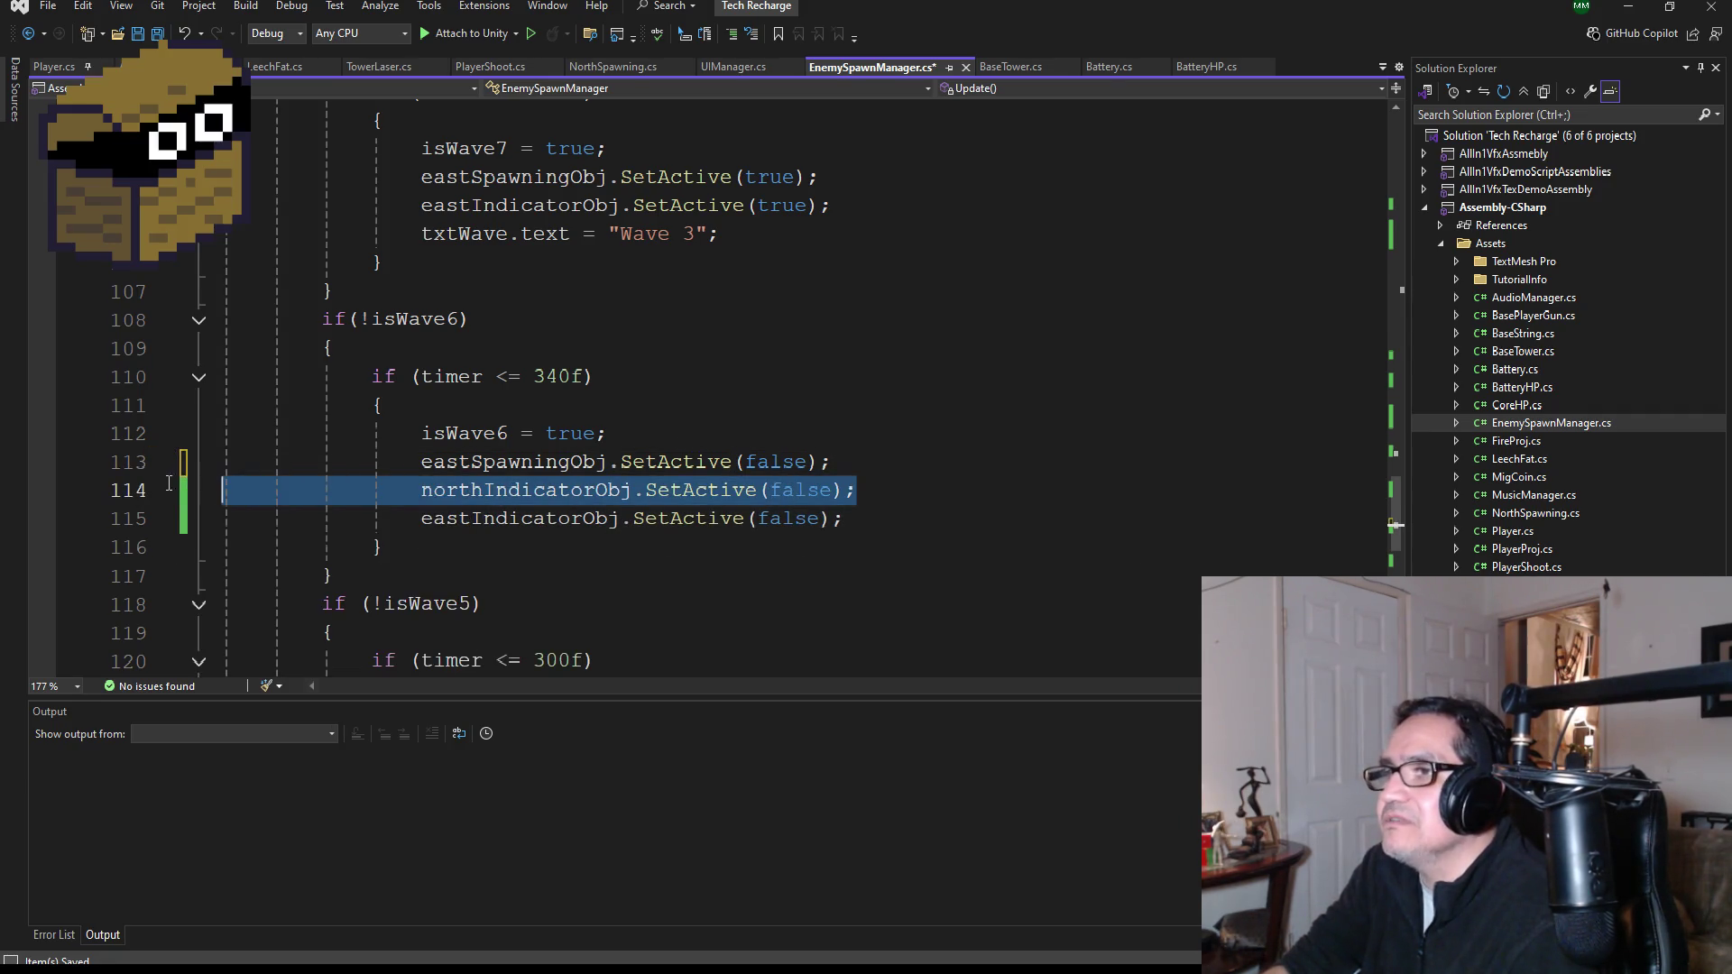
key("BackSpace")
key("BackSpace")
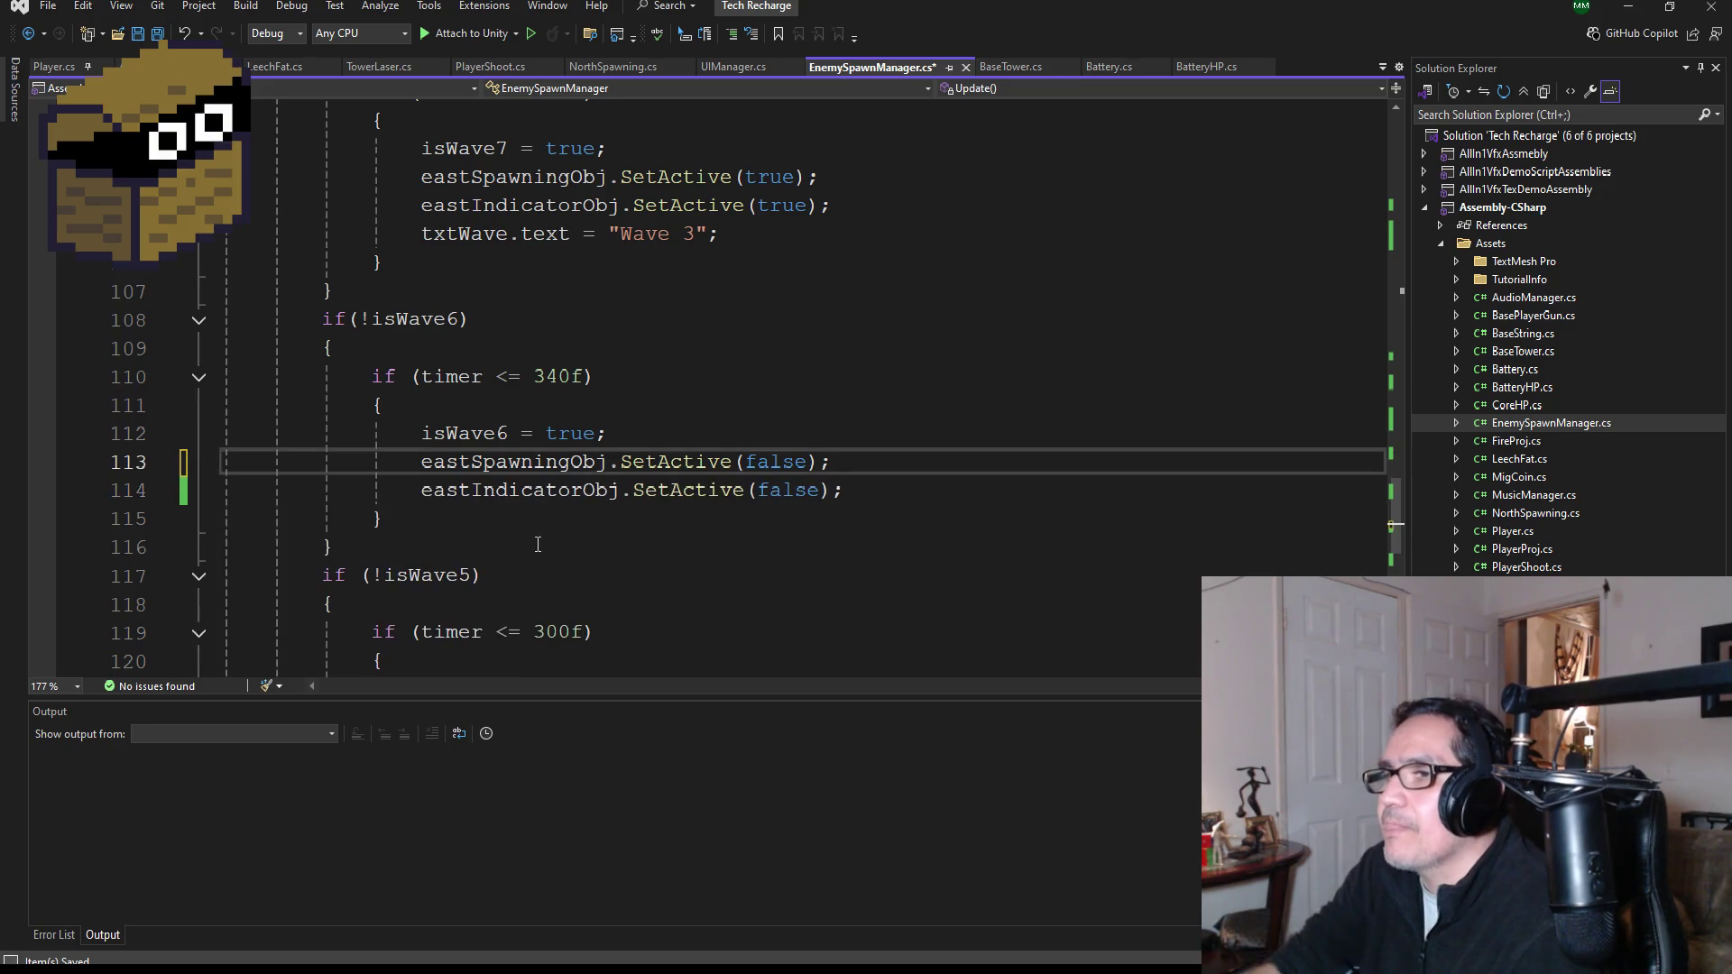
scroll(537, 540, "down", 2)
left_click(858, 550)
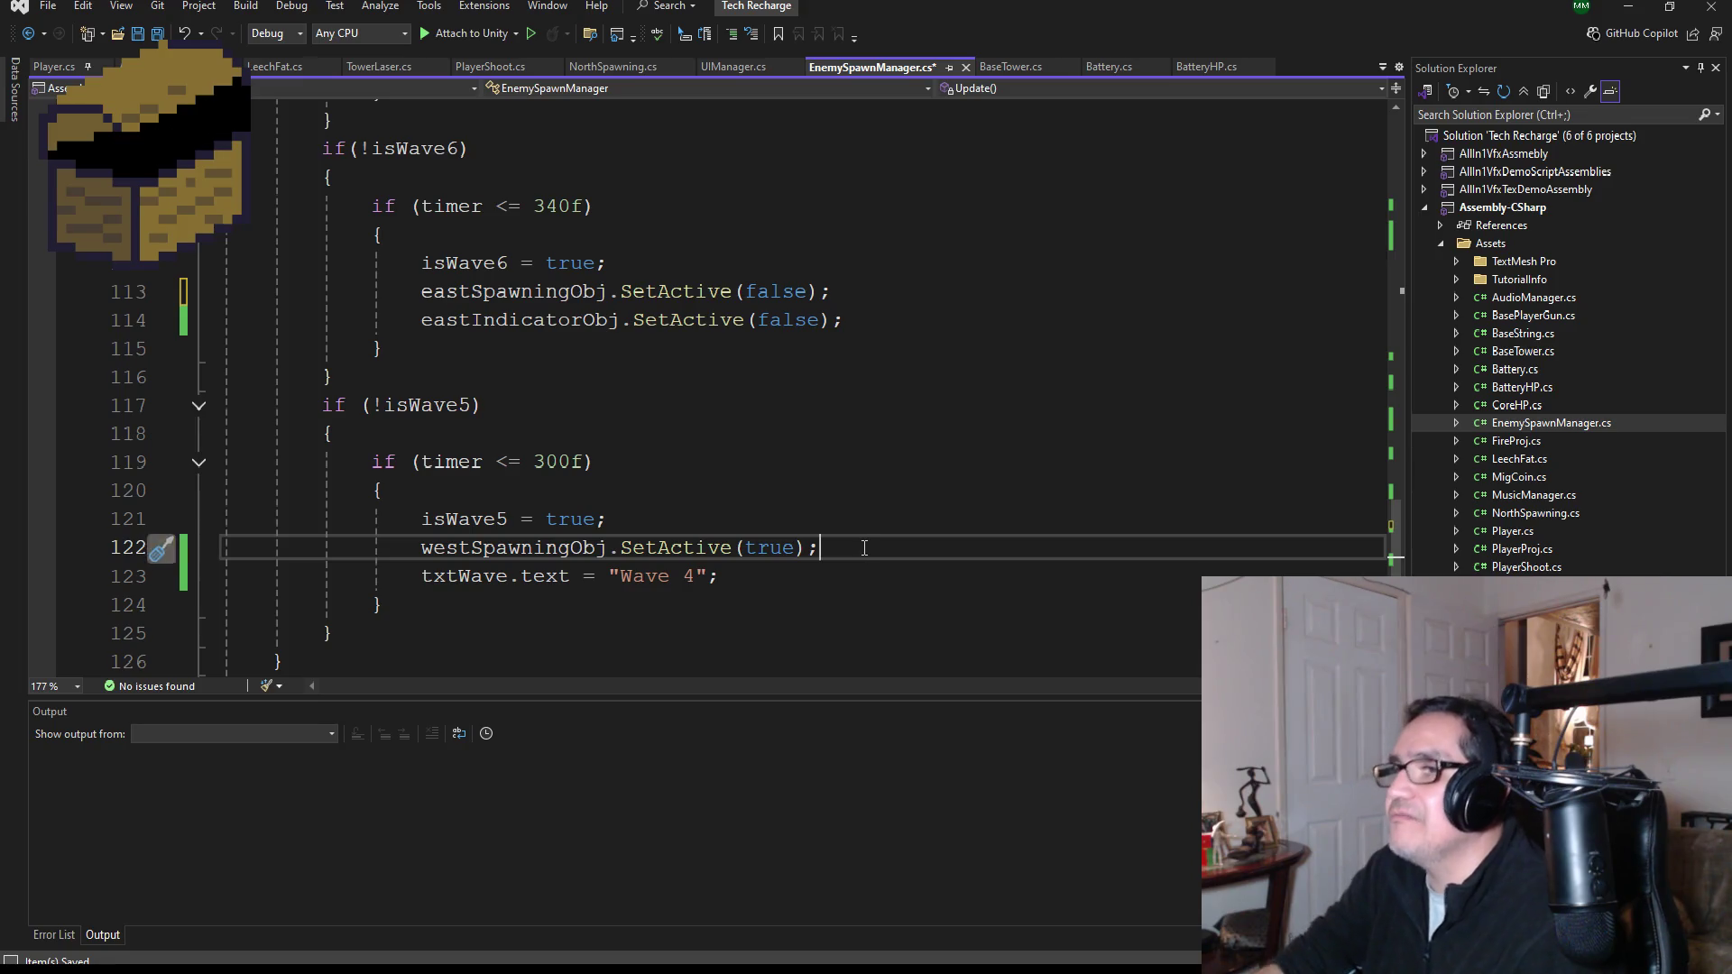
scroll(864, 547, "down", 1)
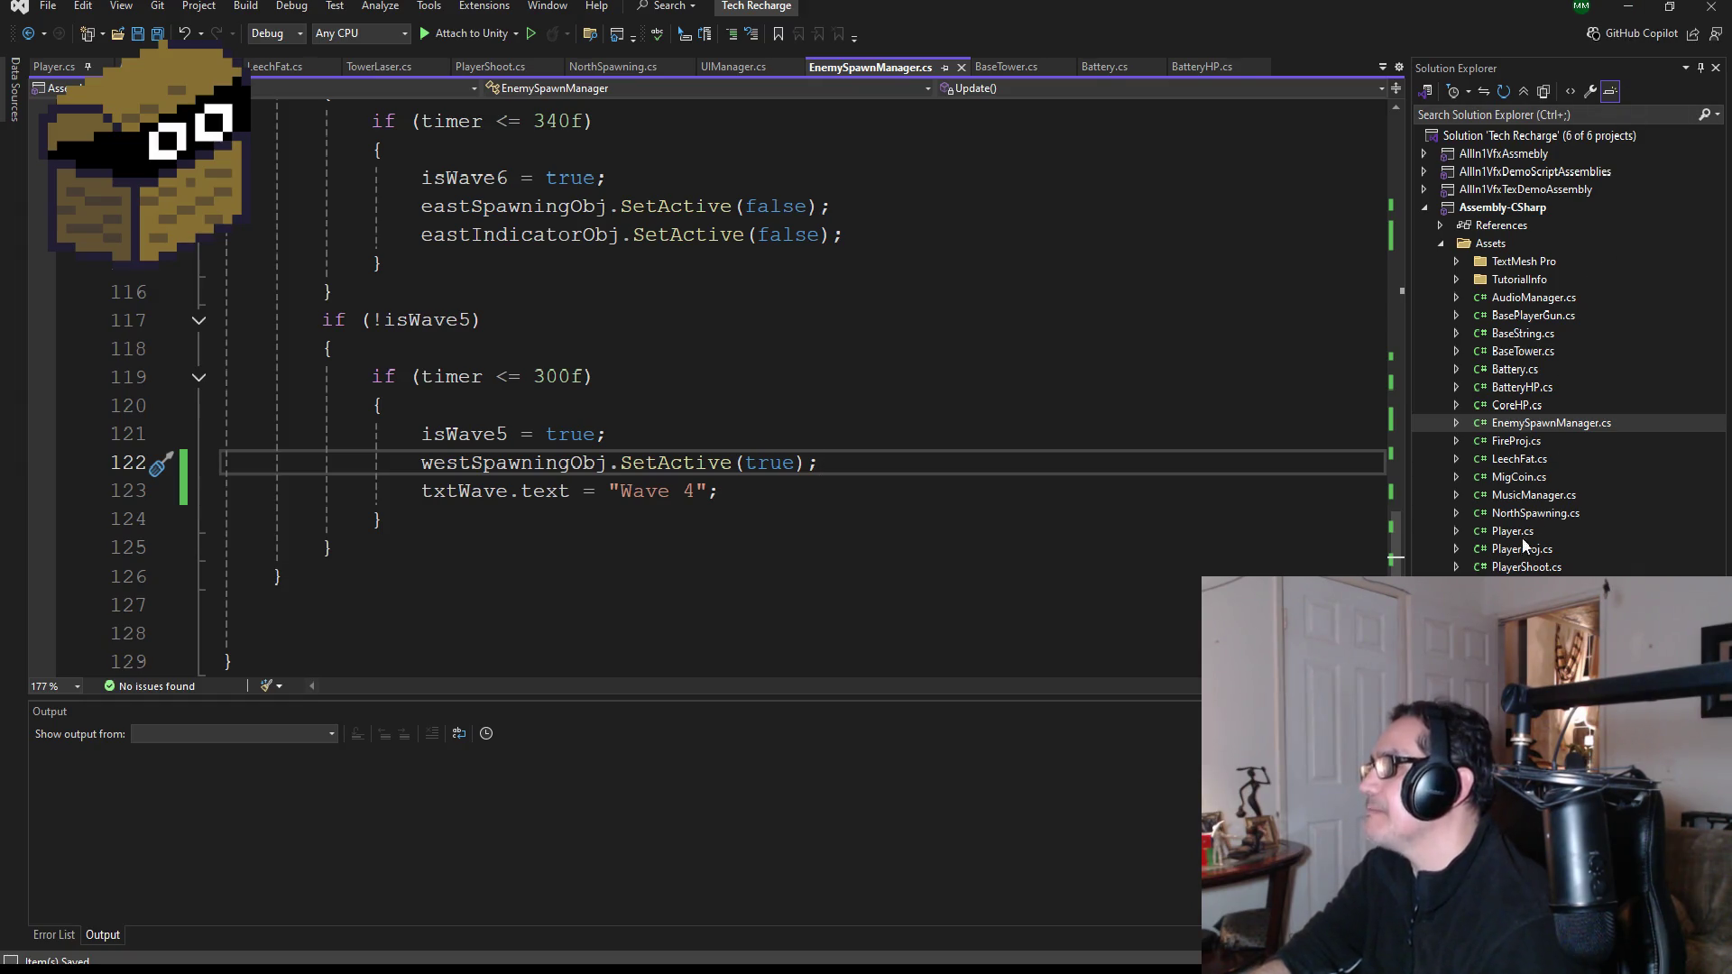
scroll(735, 419, "up", 20)
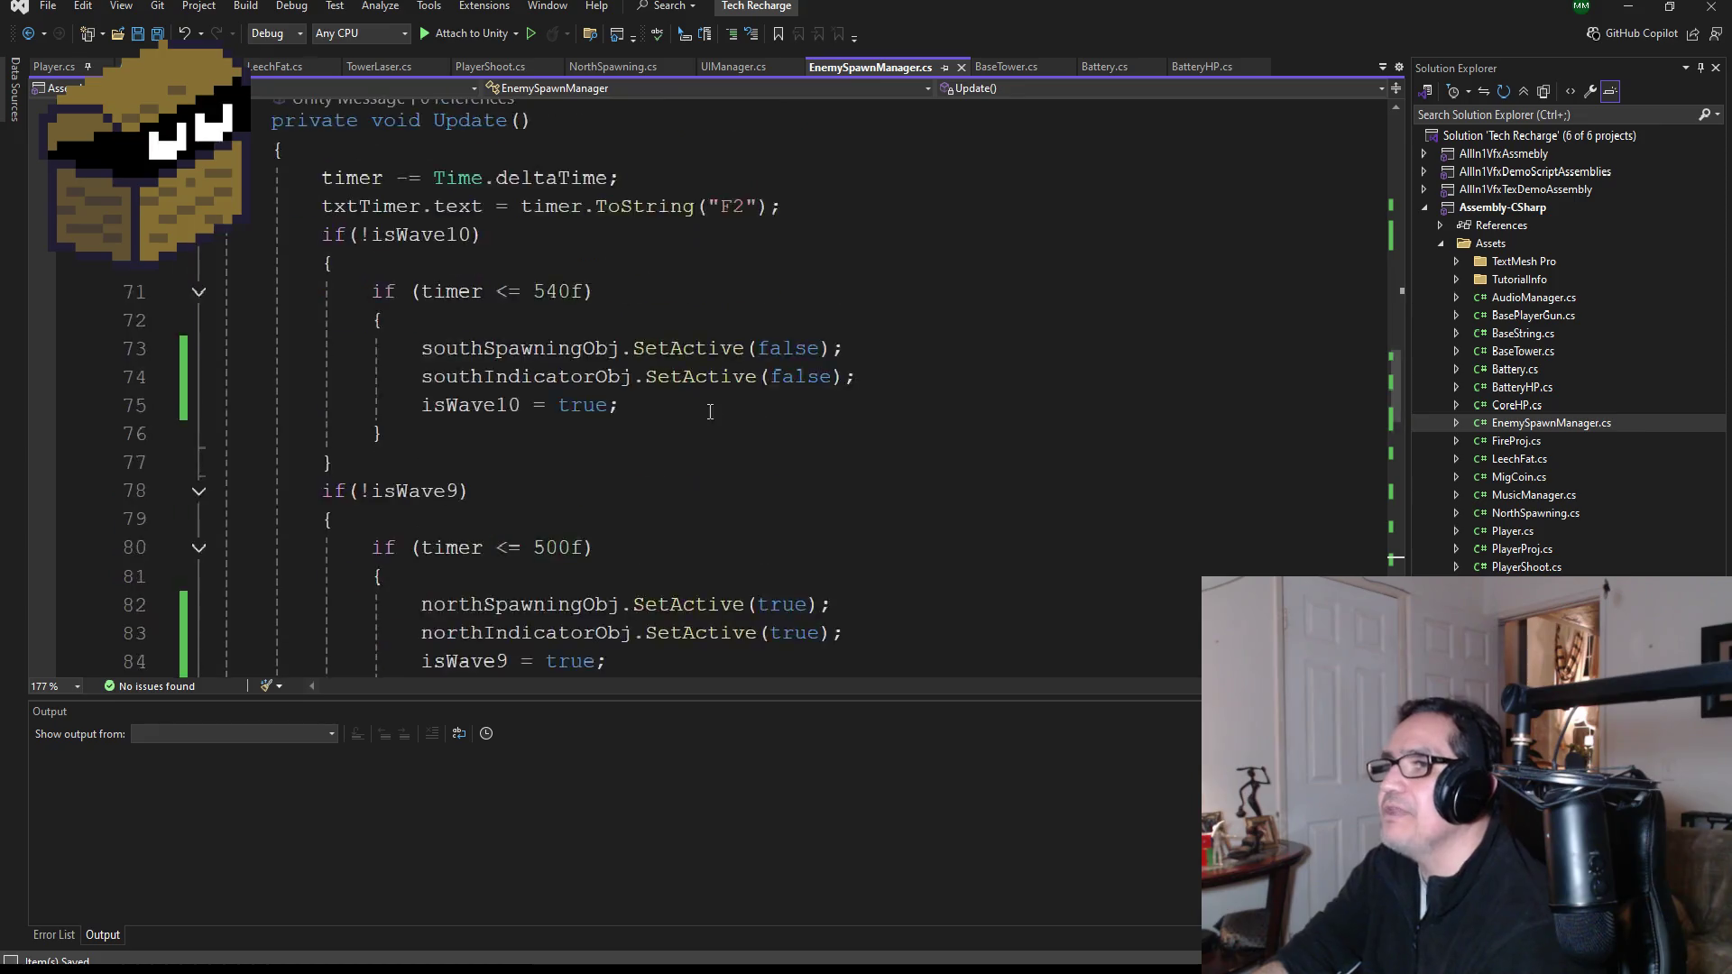
scroll(730, 415, "up", 4)
scroll(751, 437, "down", 3)
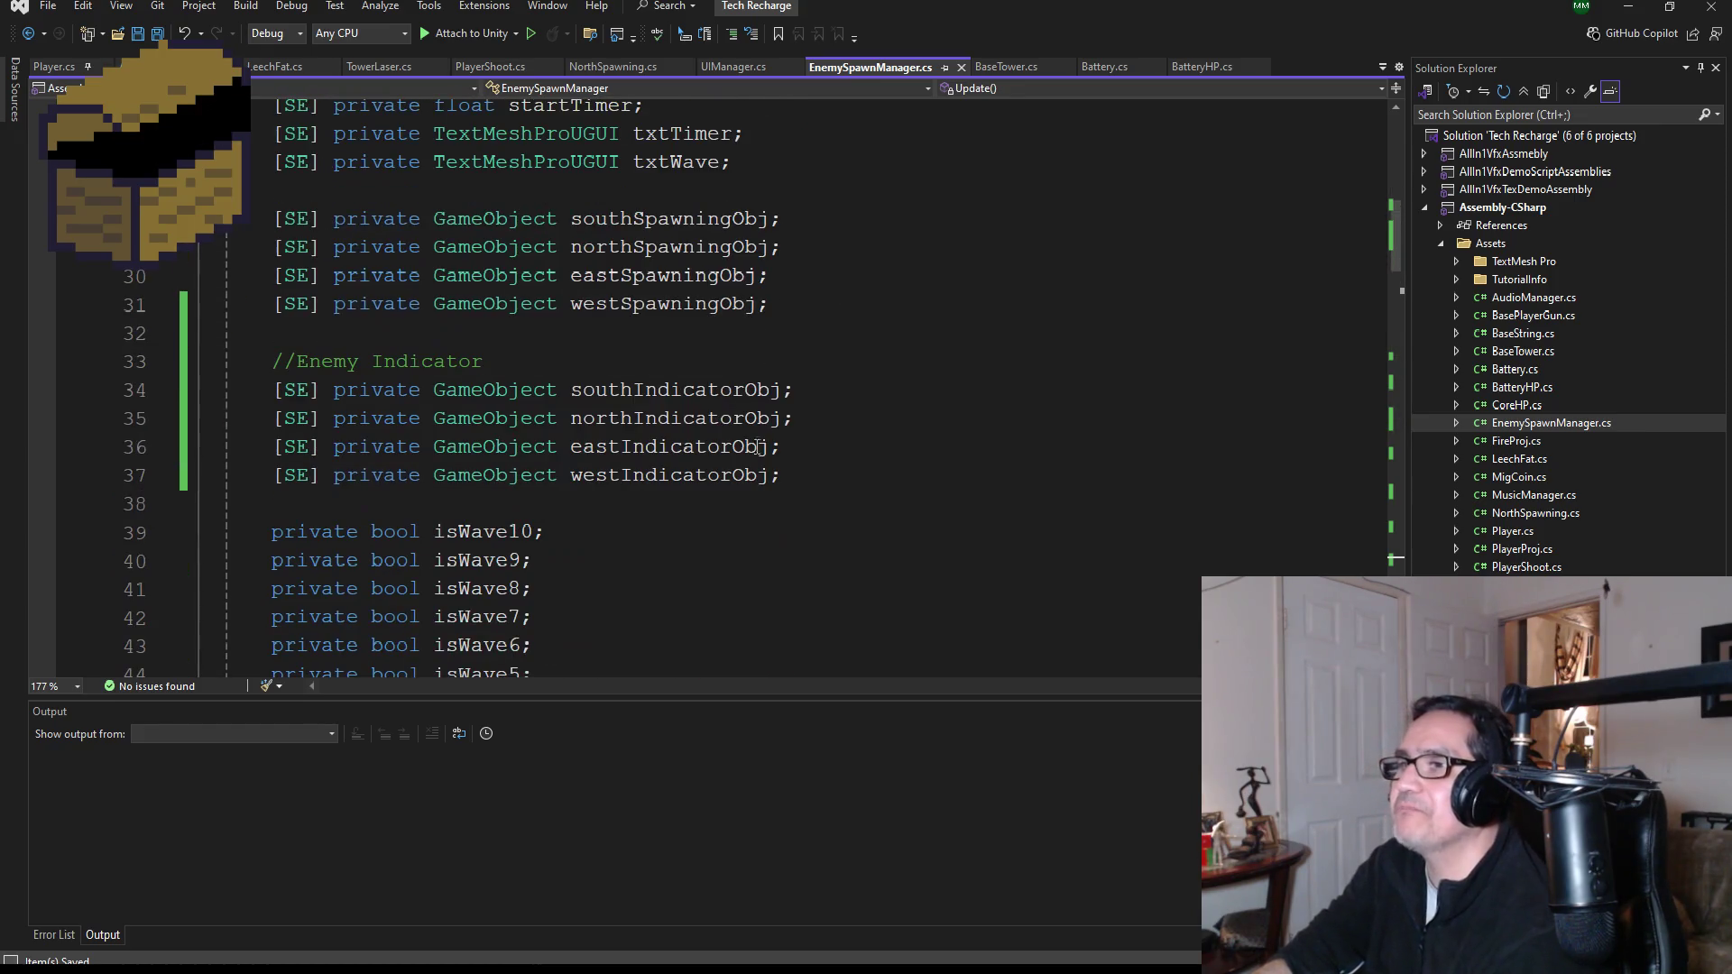
- Insert a blank line after the westSpawningObj declaration in EnemySpawnManager.cs
scroll(808, 442, "up", 2)
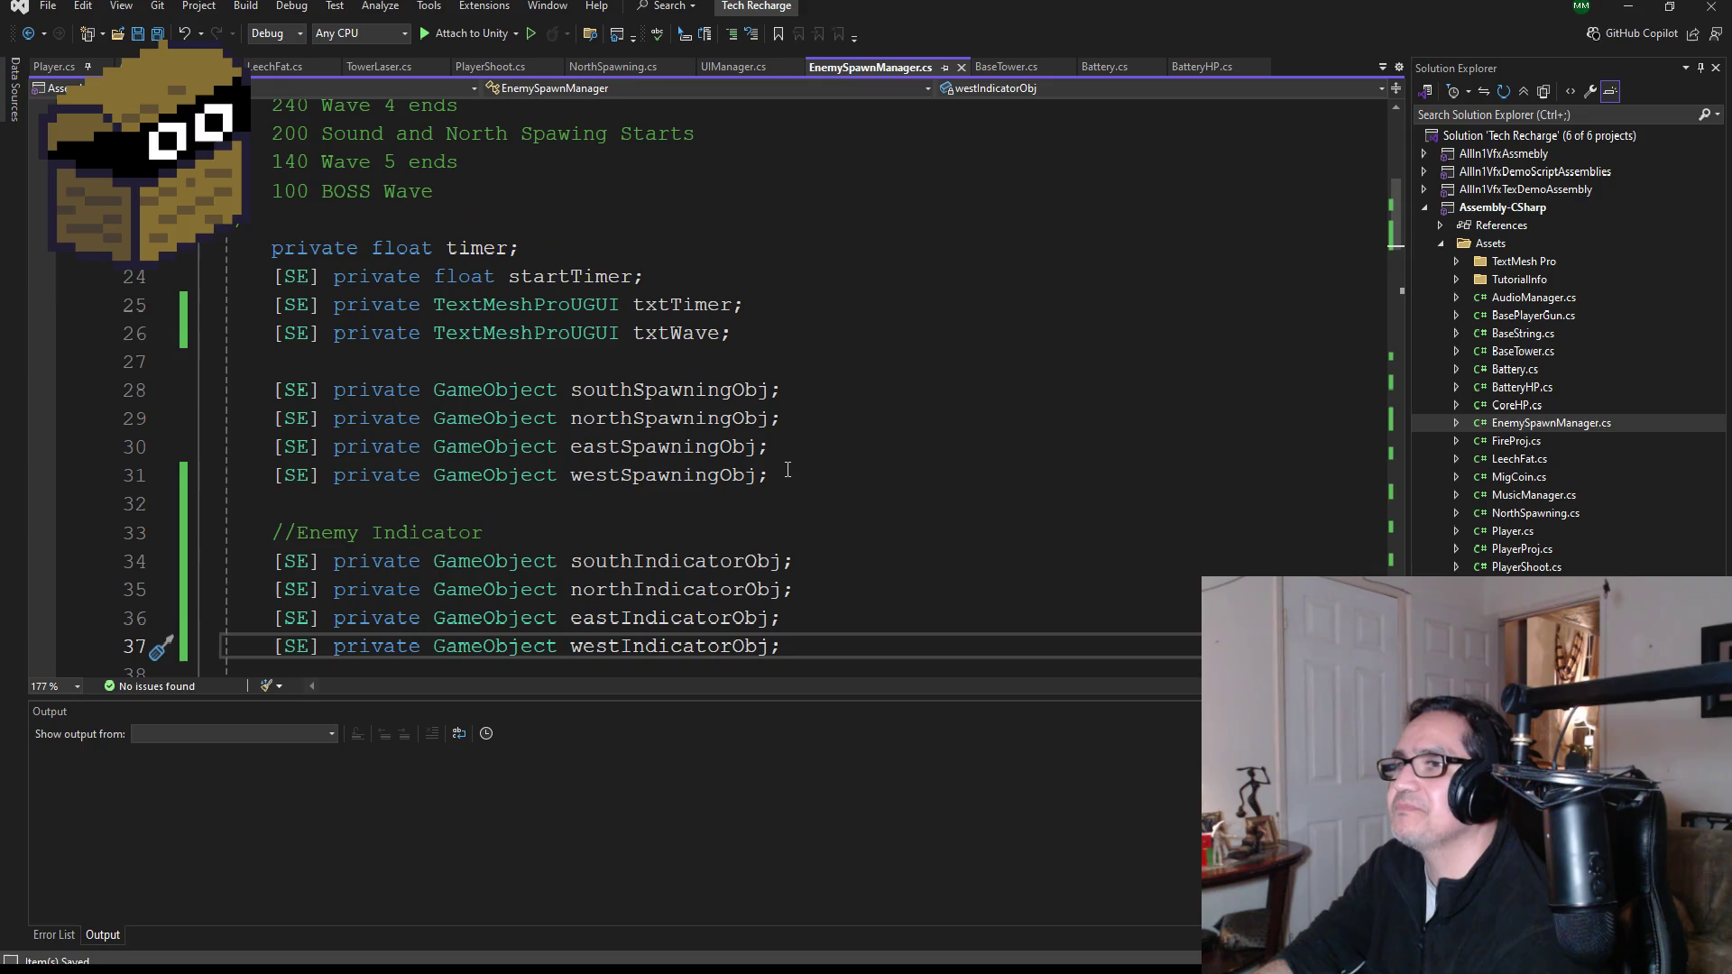
left_click(792, 472)
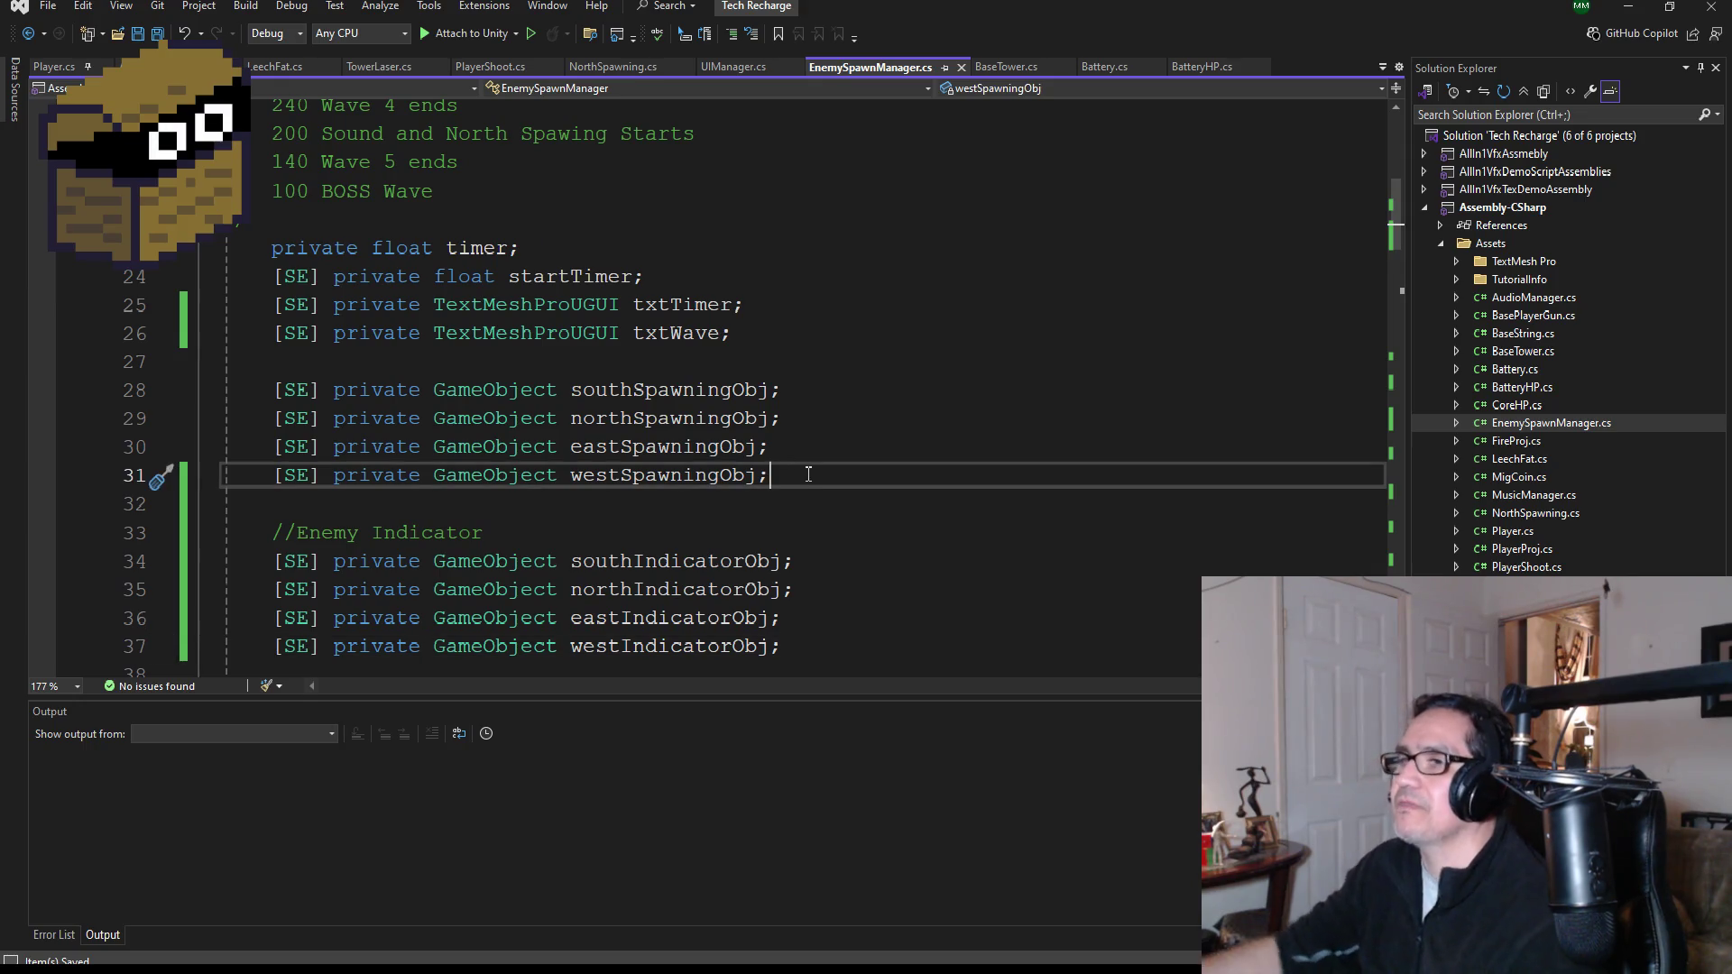
key("Return")
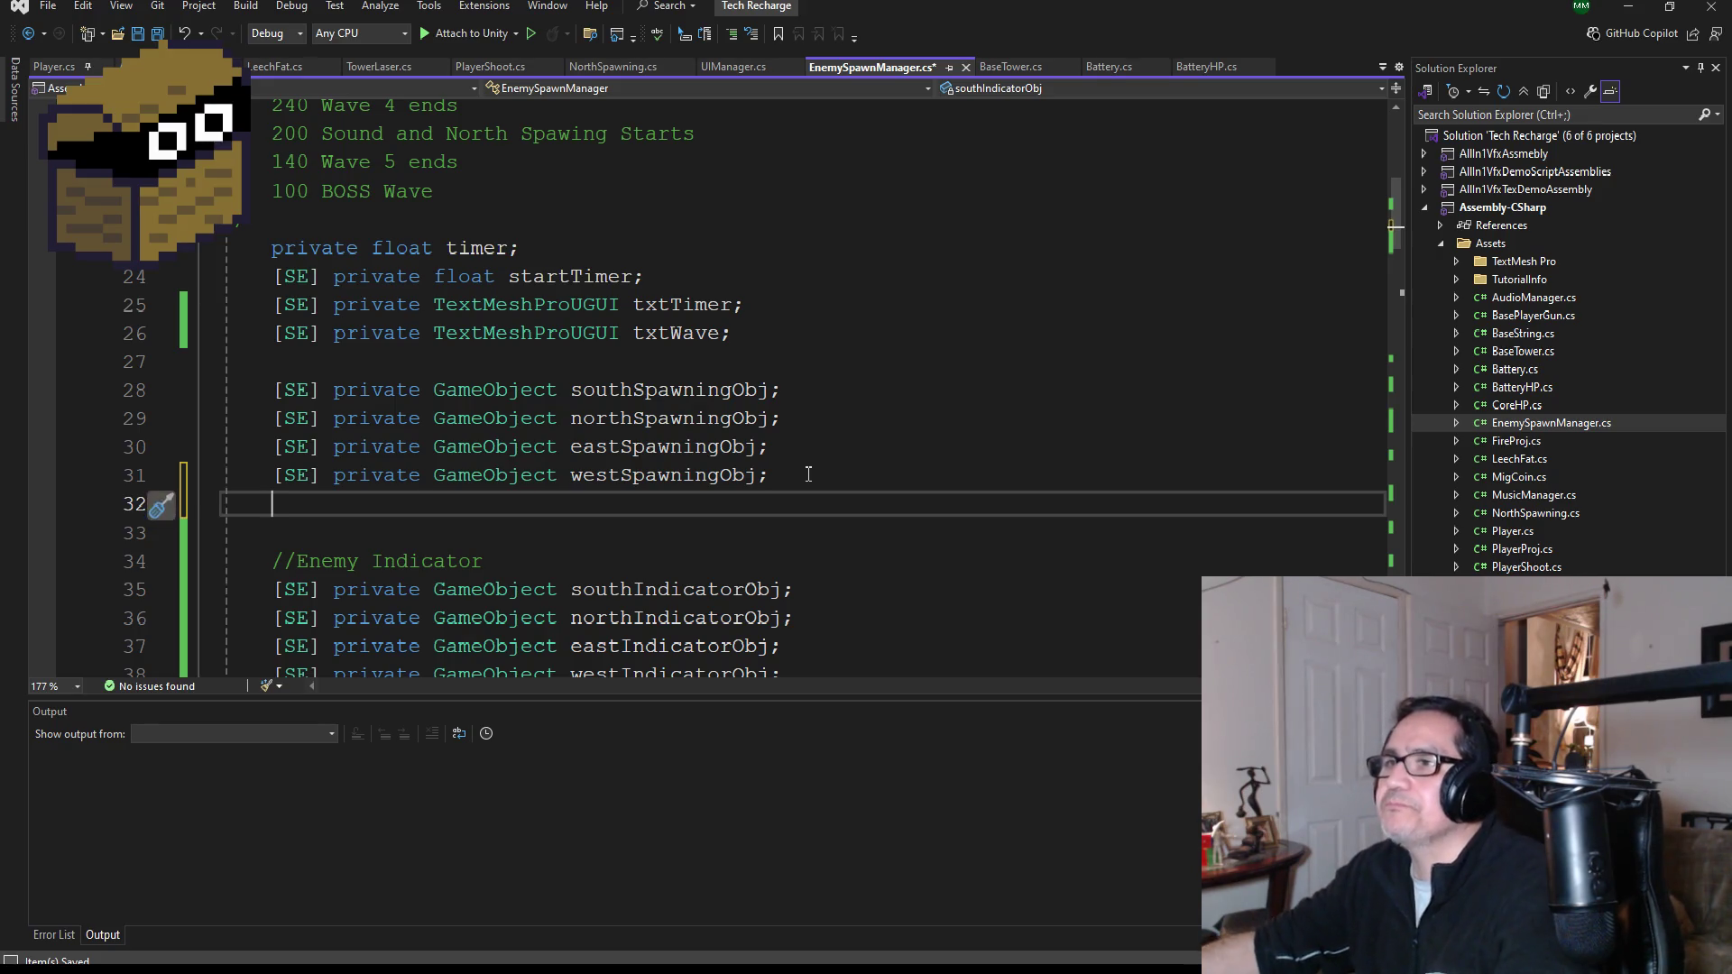
- Copy the [Header("Movement")] line from Player.cs and place the cursor after EnemySpawnManager's timer field
left_click(62, 68)
left_click_drag(513, 275, 271, 275)
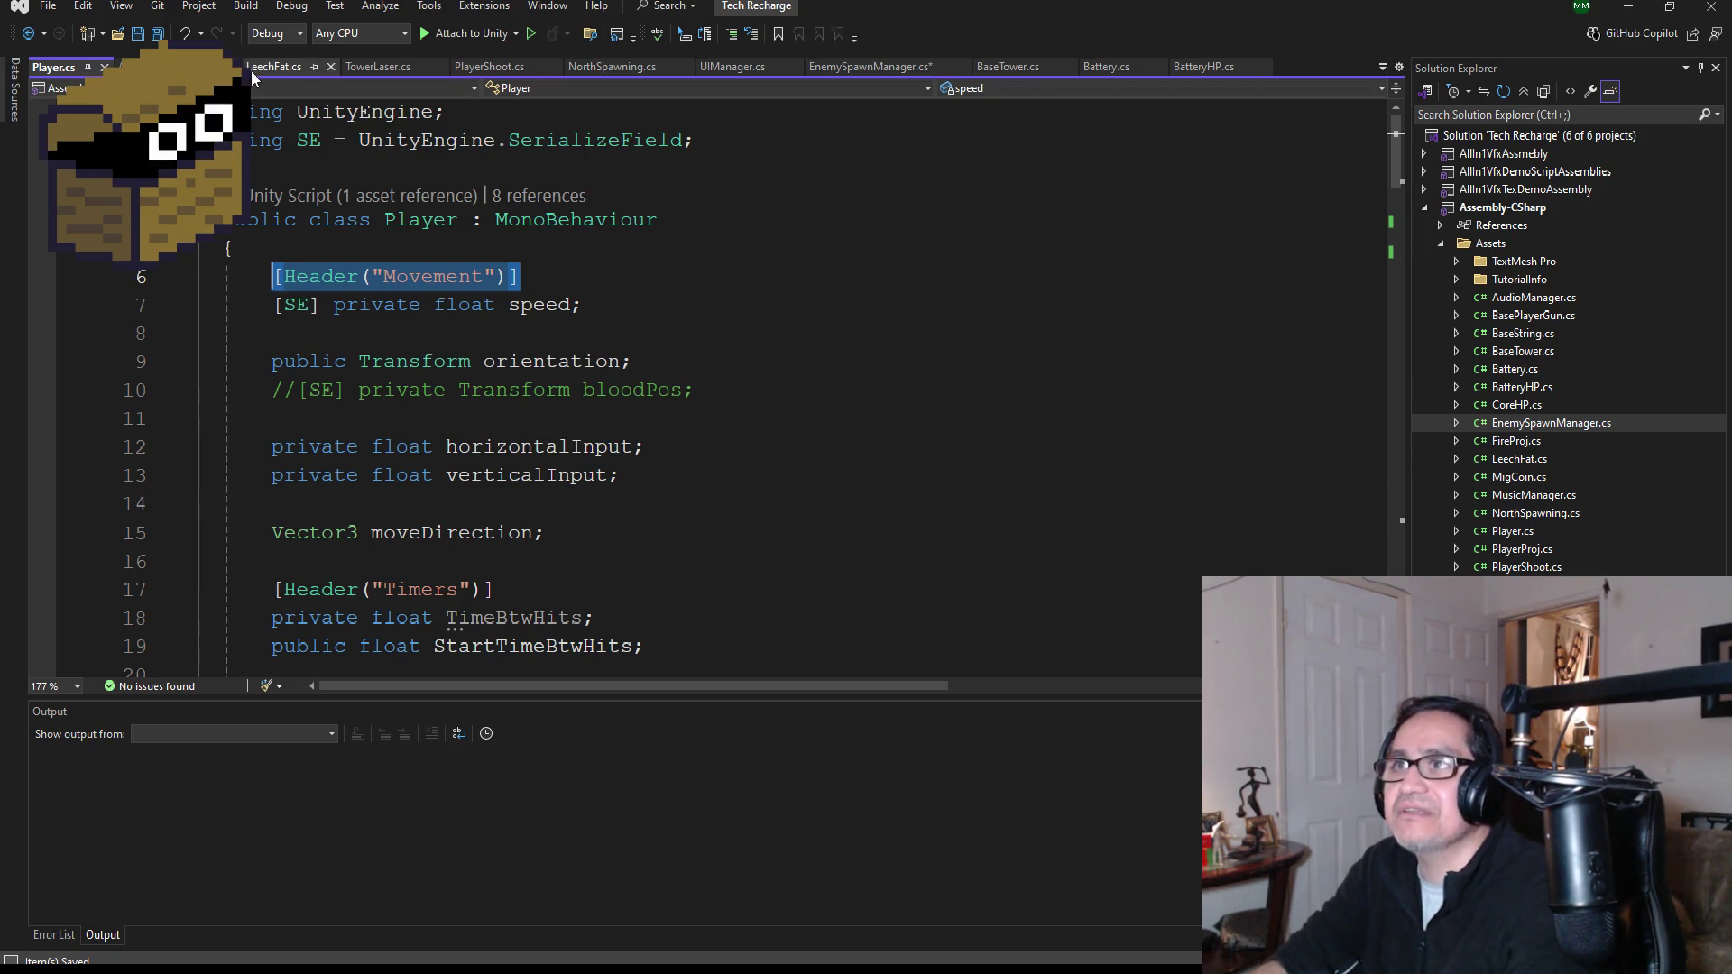
left_click(856, 68)
scroll(490, 426, "down", 1)
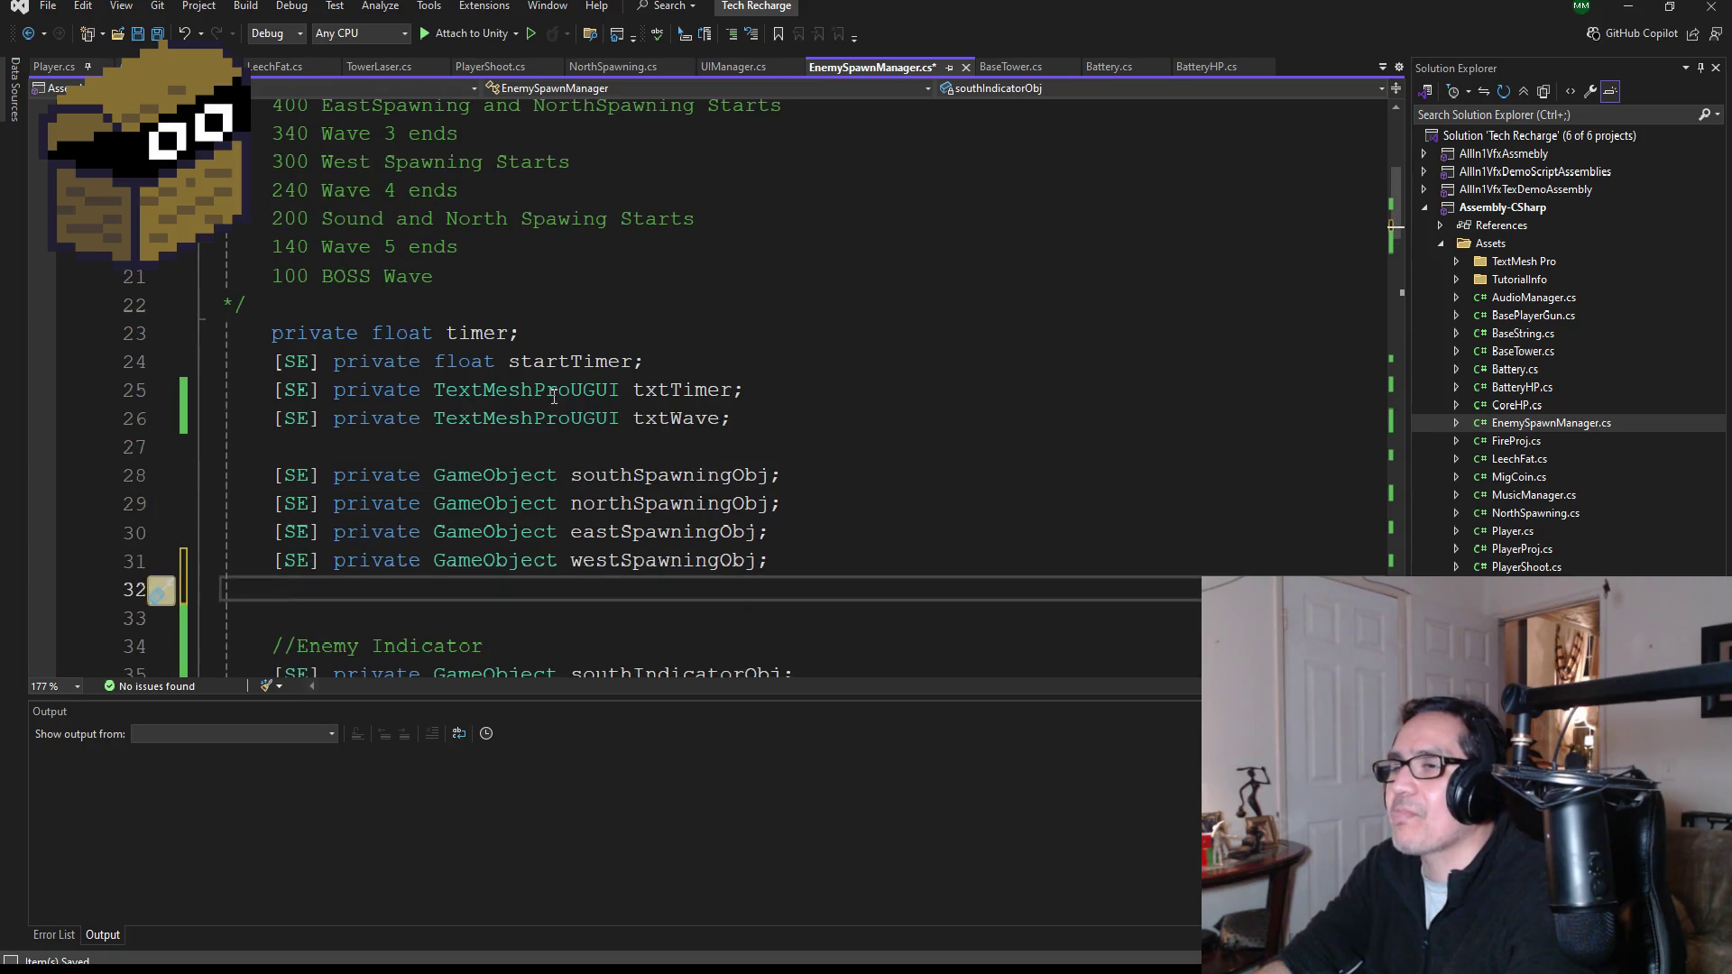
left_click(573, 332)
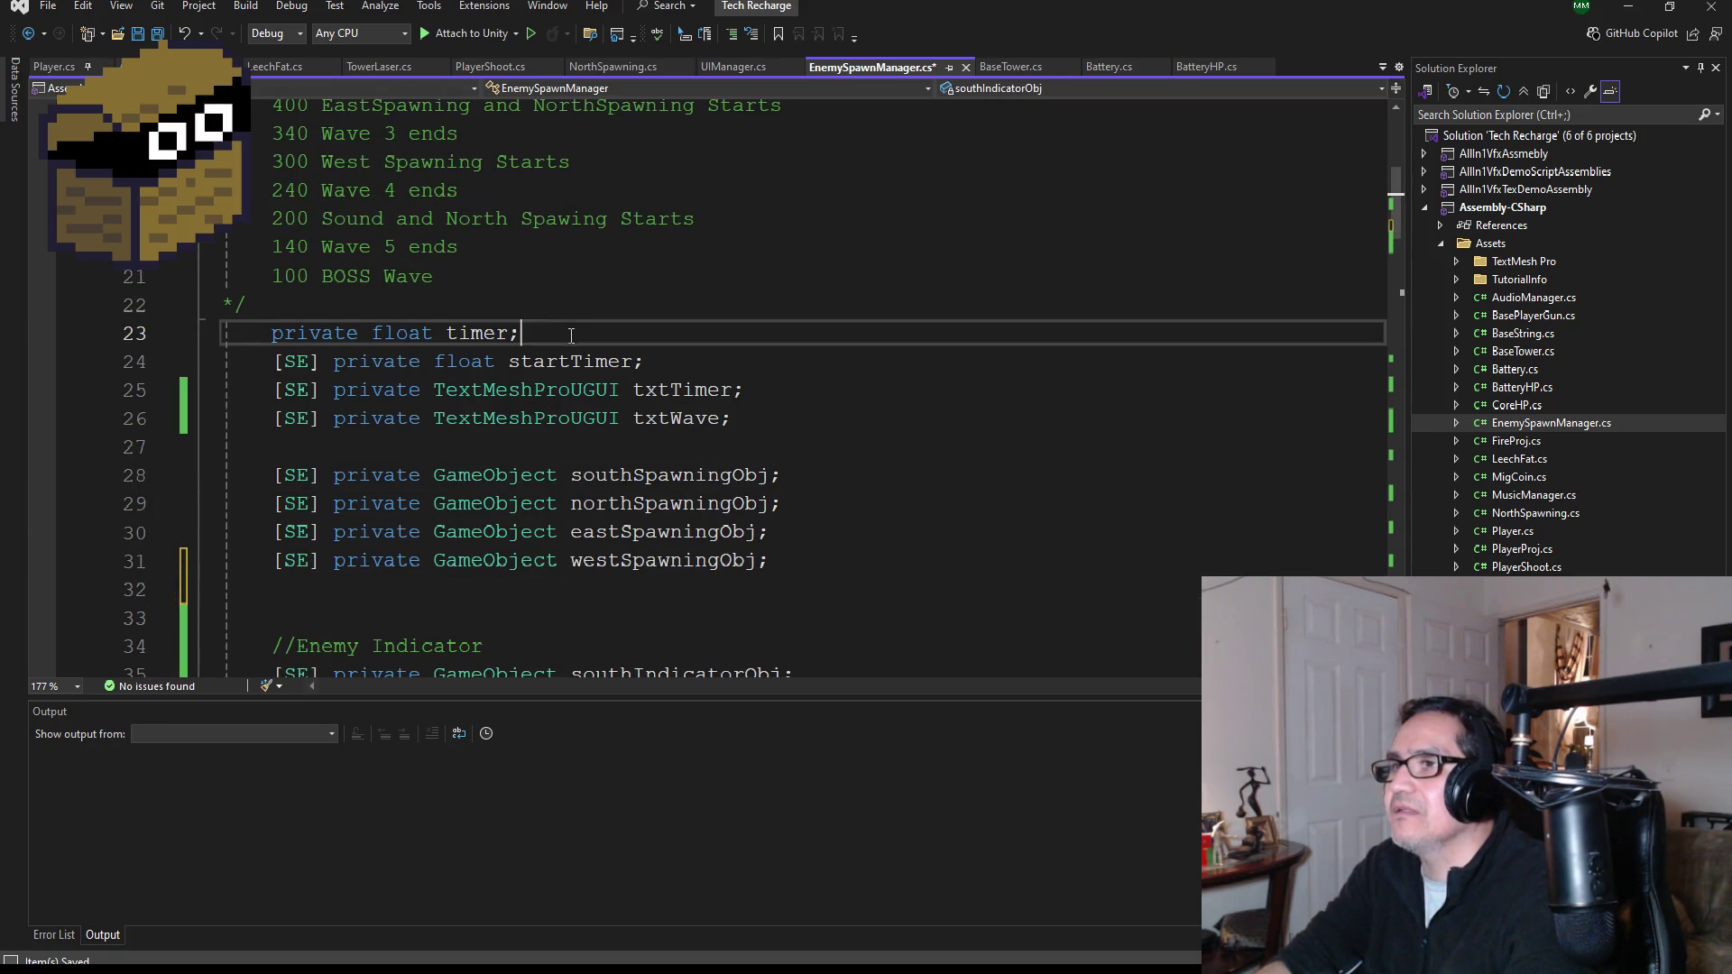
scroll(573, 333, "down", 1)
- Add a [Header("Timers/UI")] attribute below the timer field
key("Return")
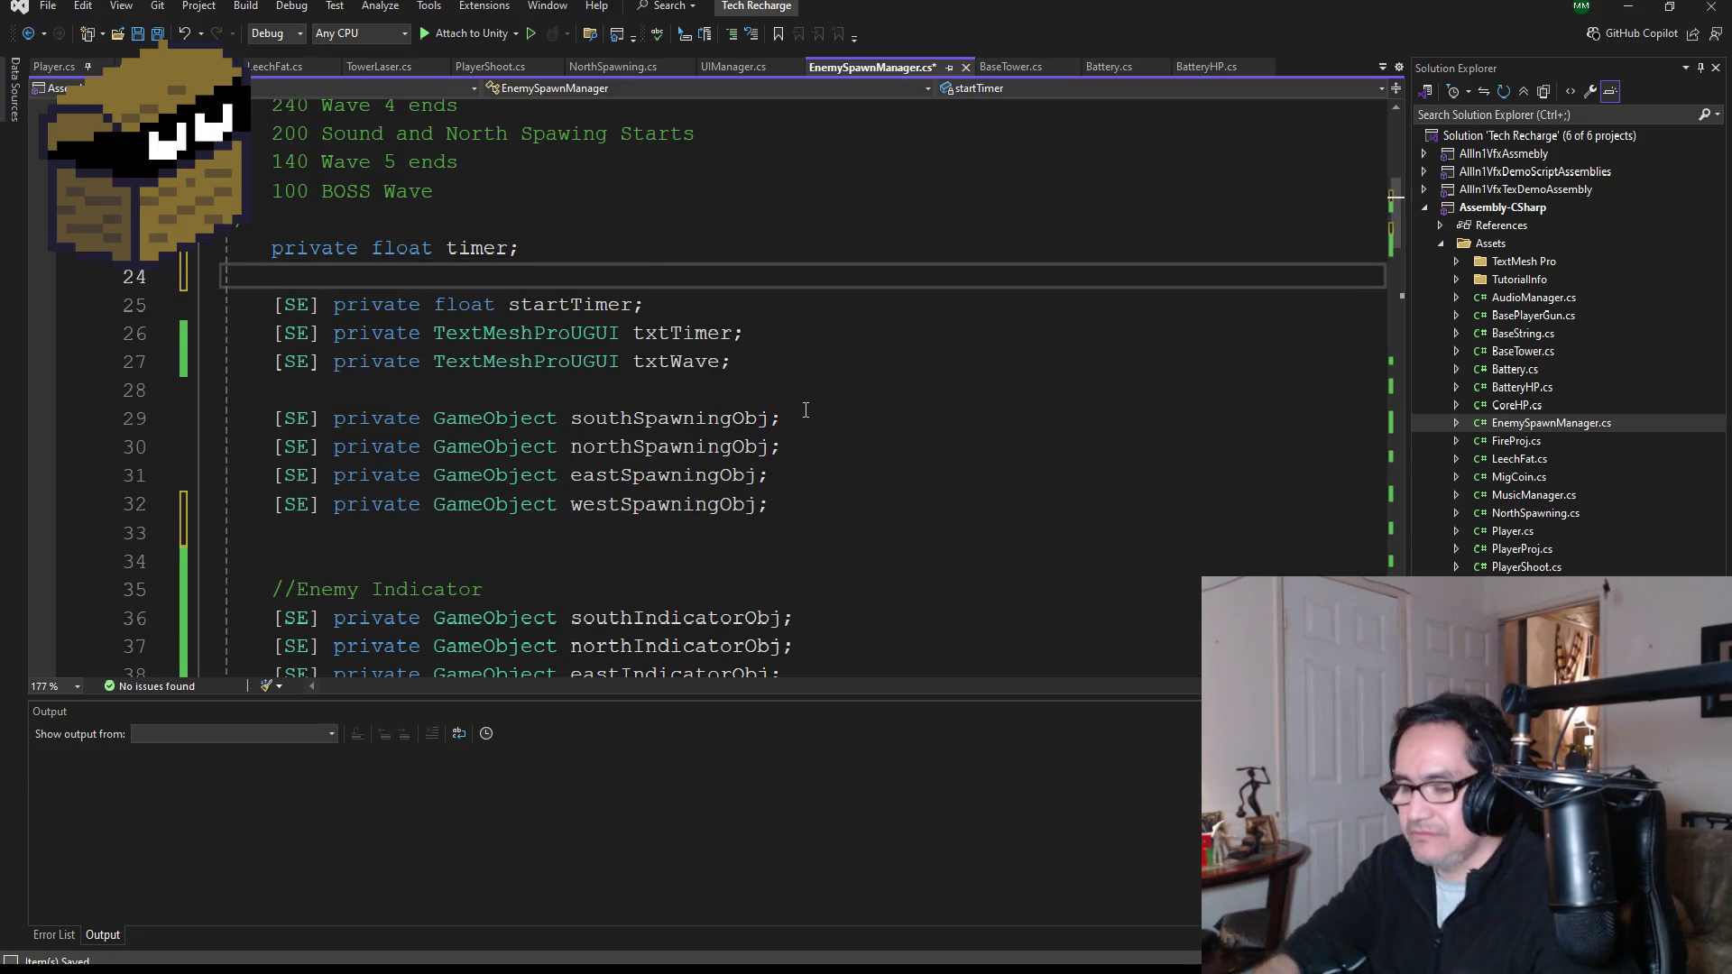
type("[Header(\"Movement\")]")
double_click(448, 277)
type("Timer")
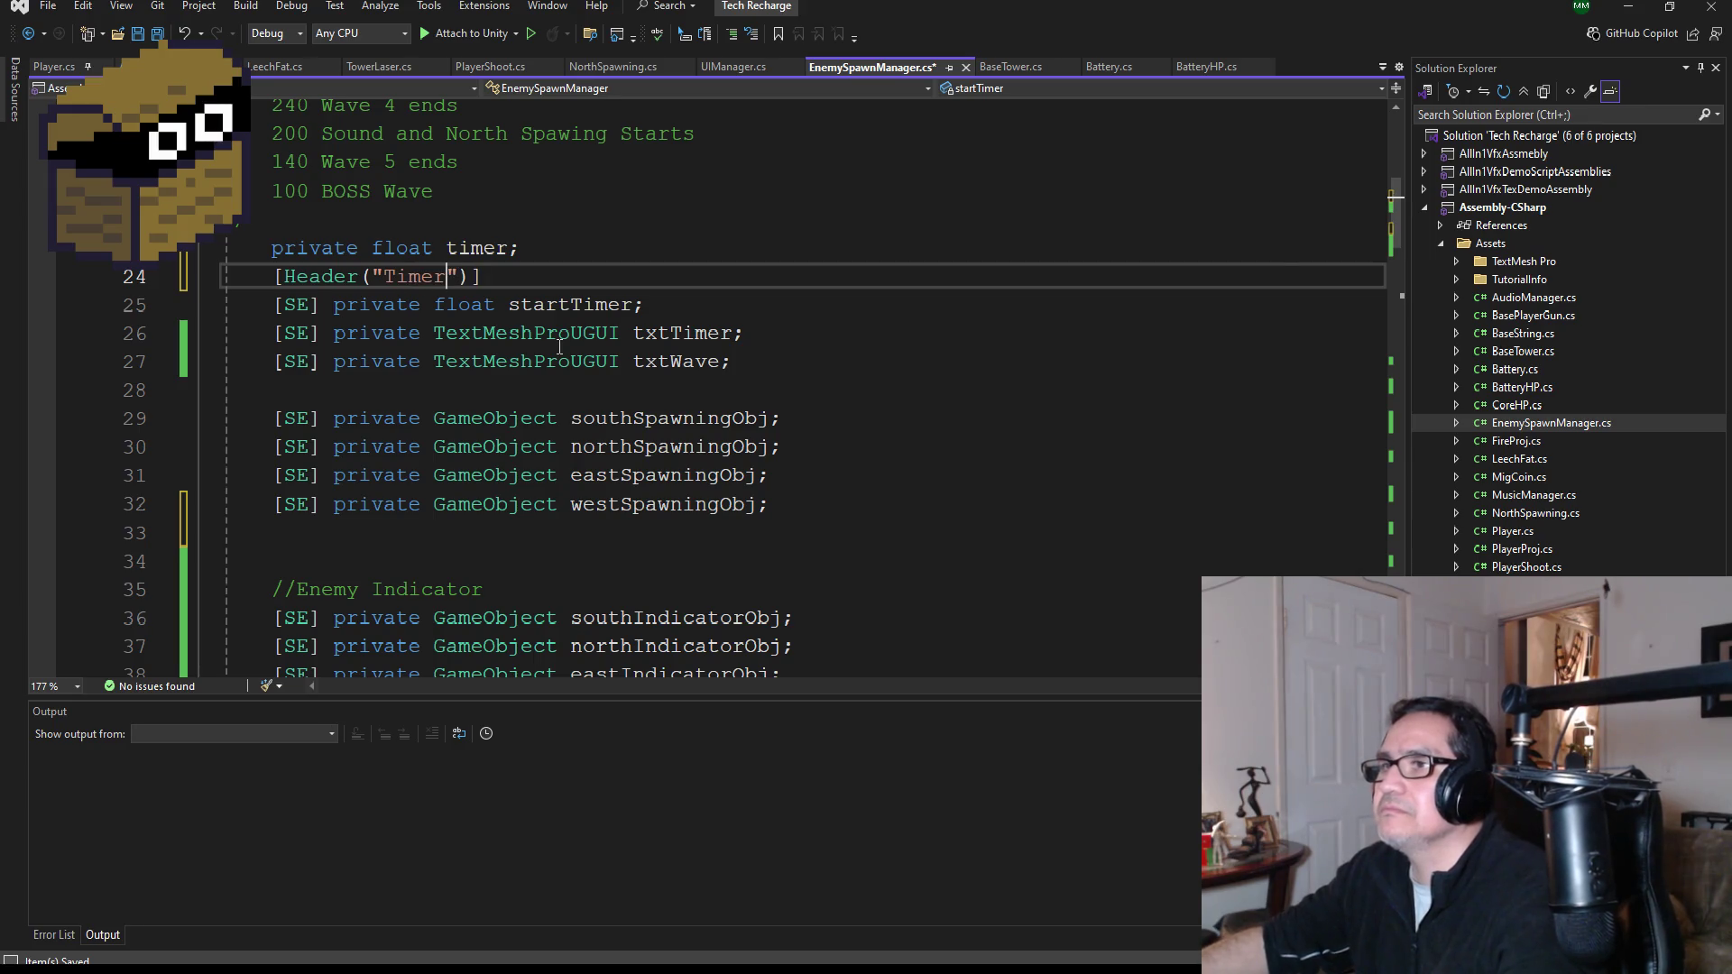
type("s")
type("/UI")
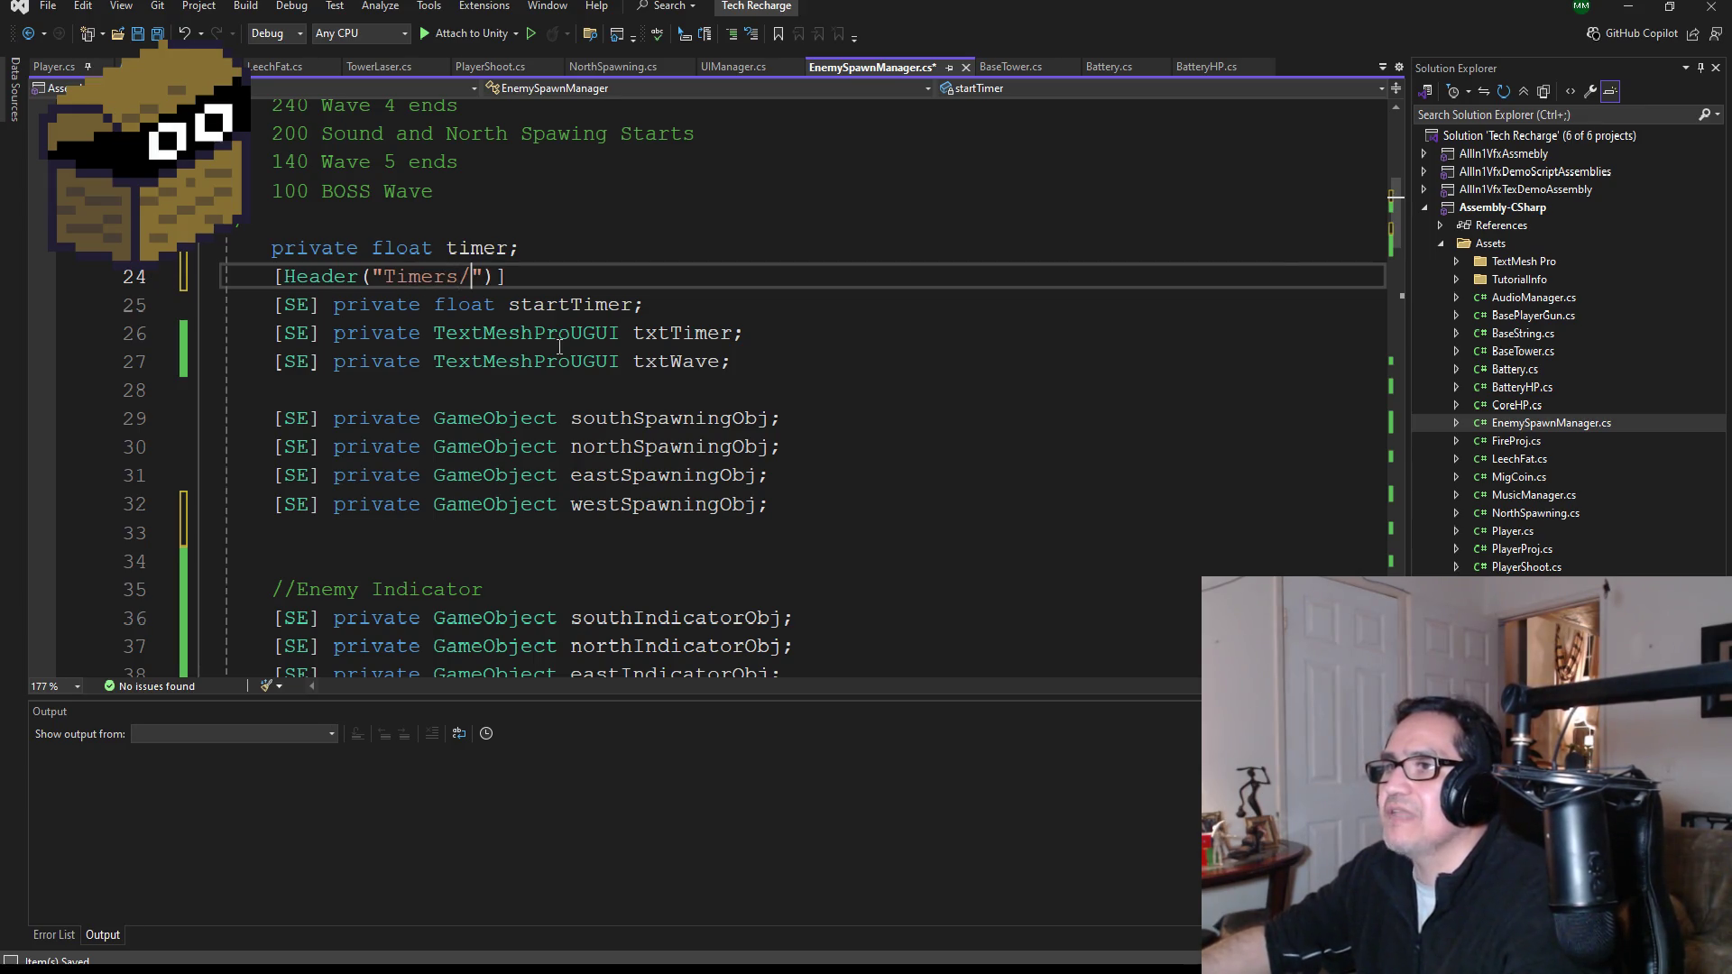
- Add a [Header("Spawning Obj")] attribute above the spawning object fields
left_click(355, 402)
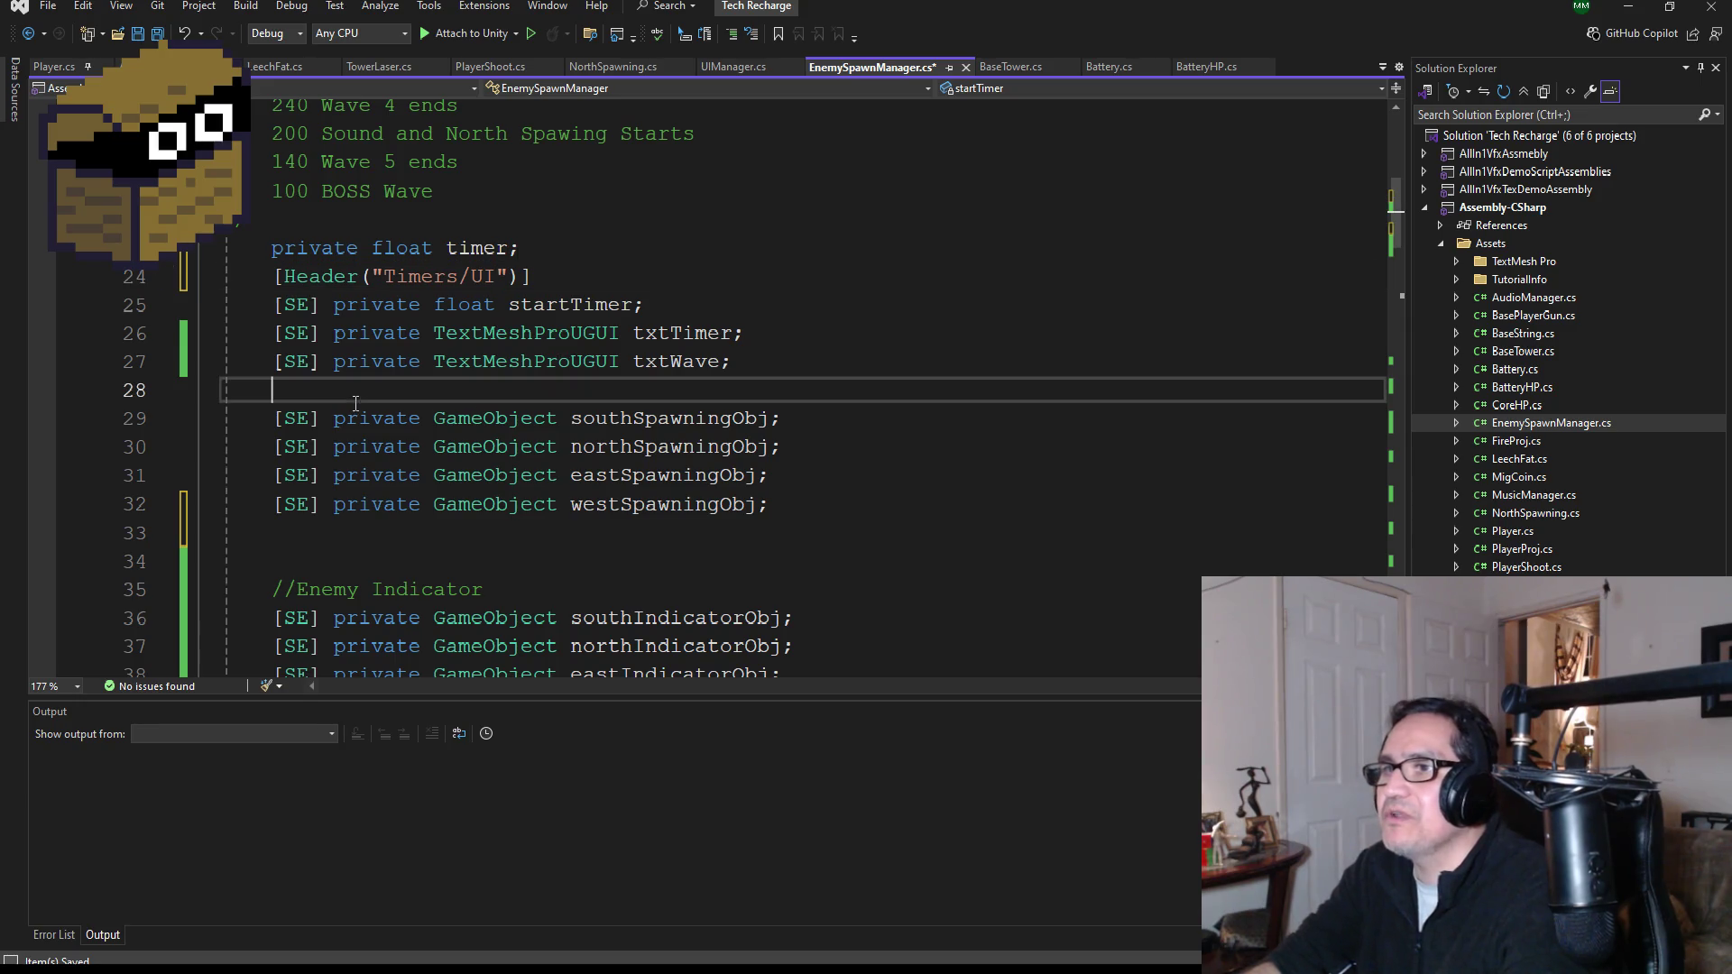
key("Return")
type("[Header(\"Movement\")]")
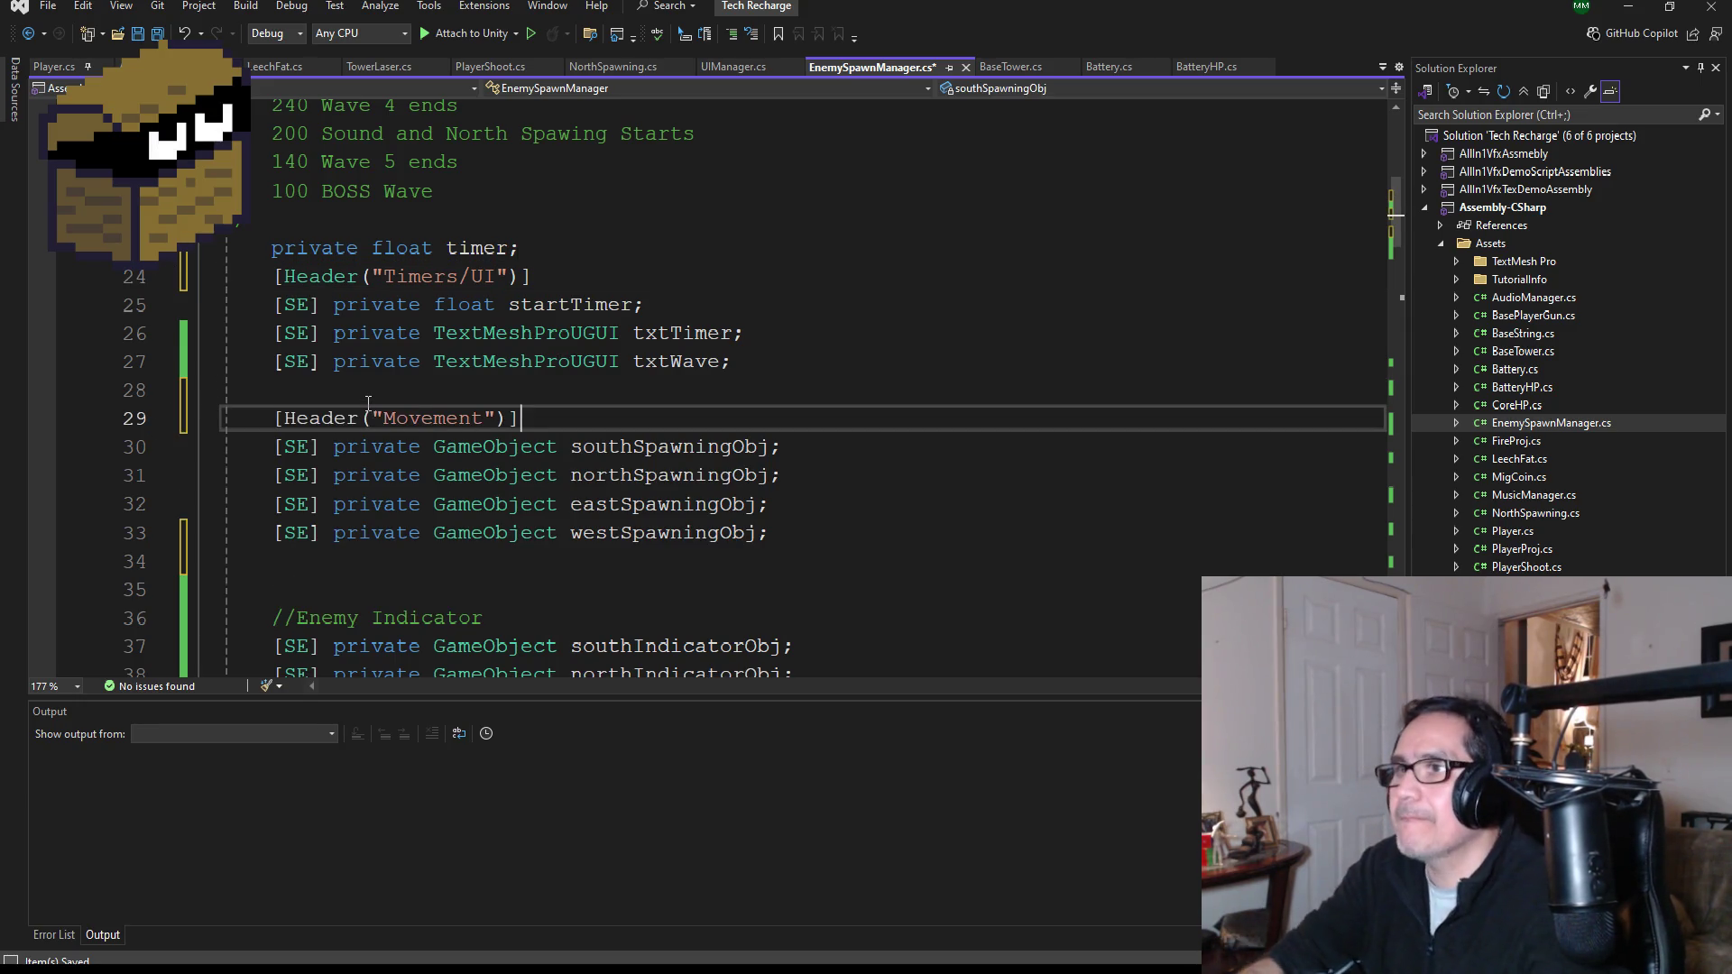
double_click(405, 420)
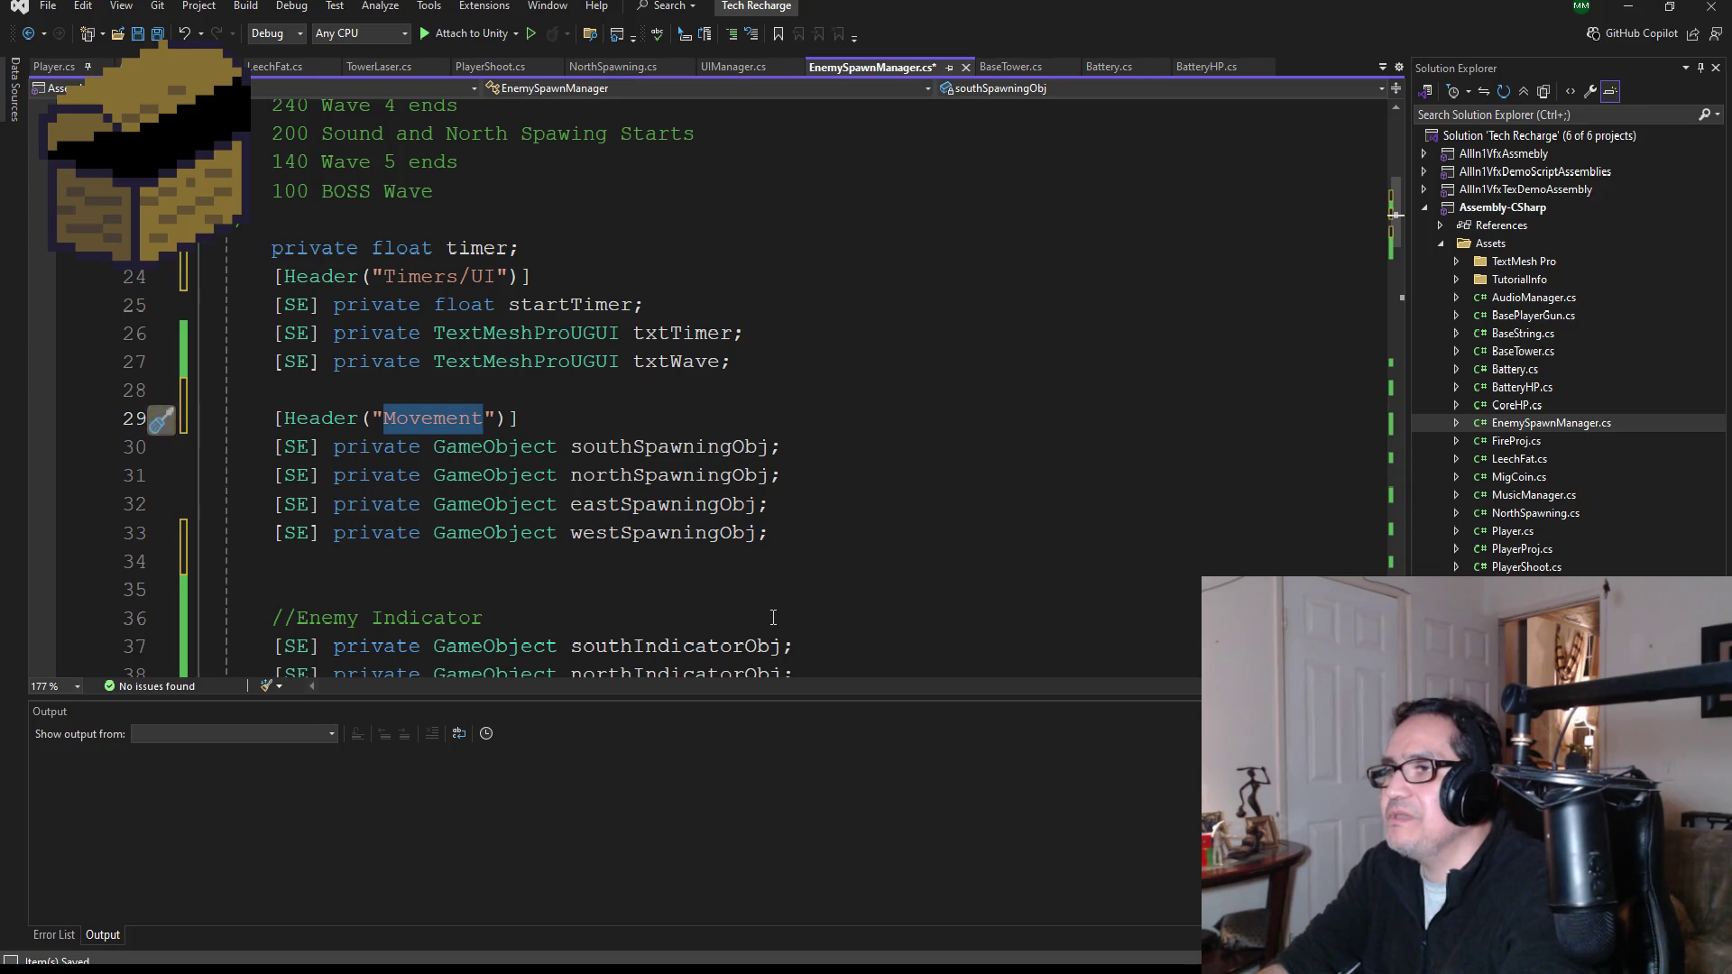
type("Spawning Obj")
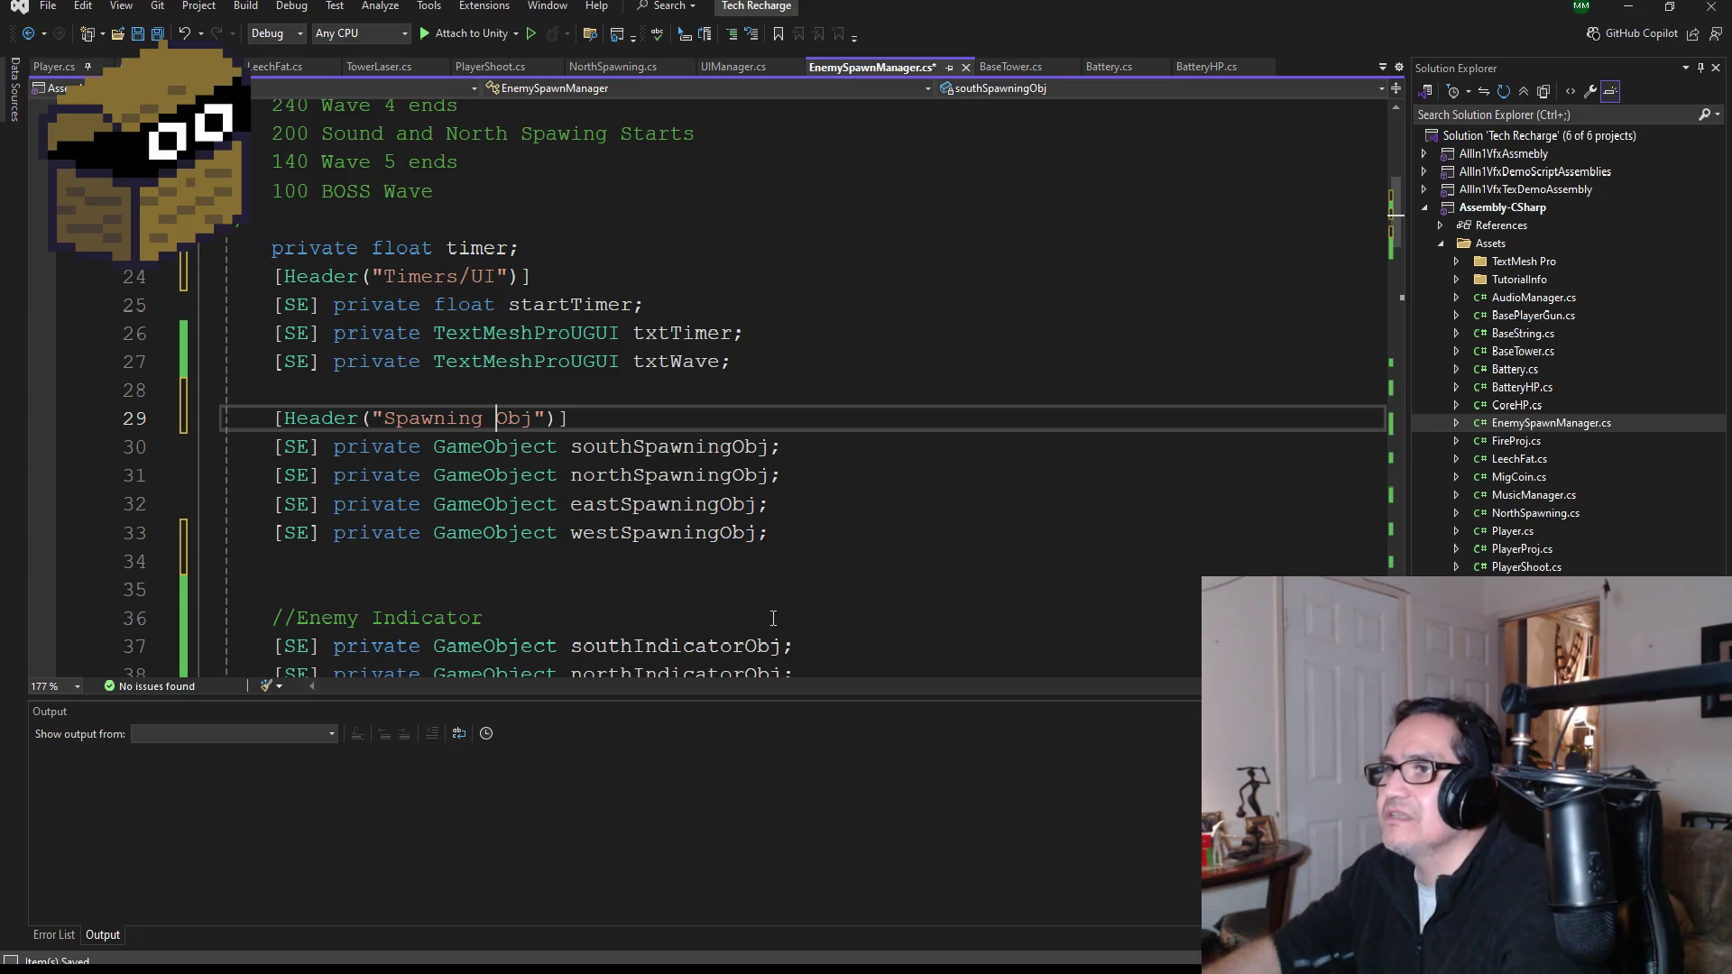
- Add a [Header("Enemy Indicators")] attribute above the four indicator fields and save the script
scroll(773, 618, "down", 2)
left_click(525, 454)
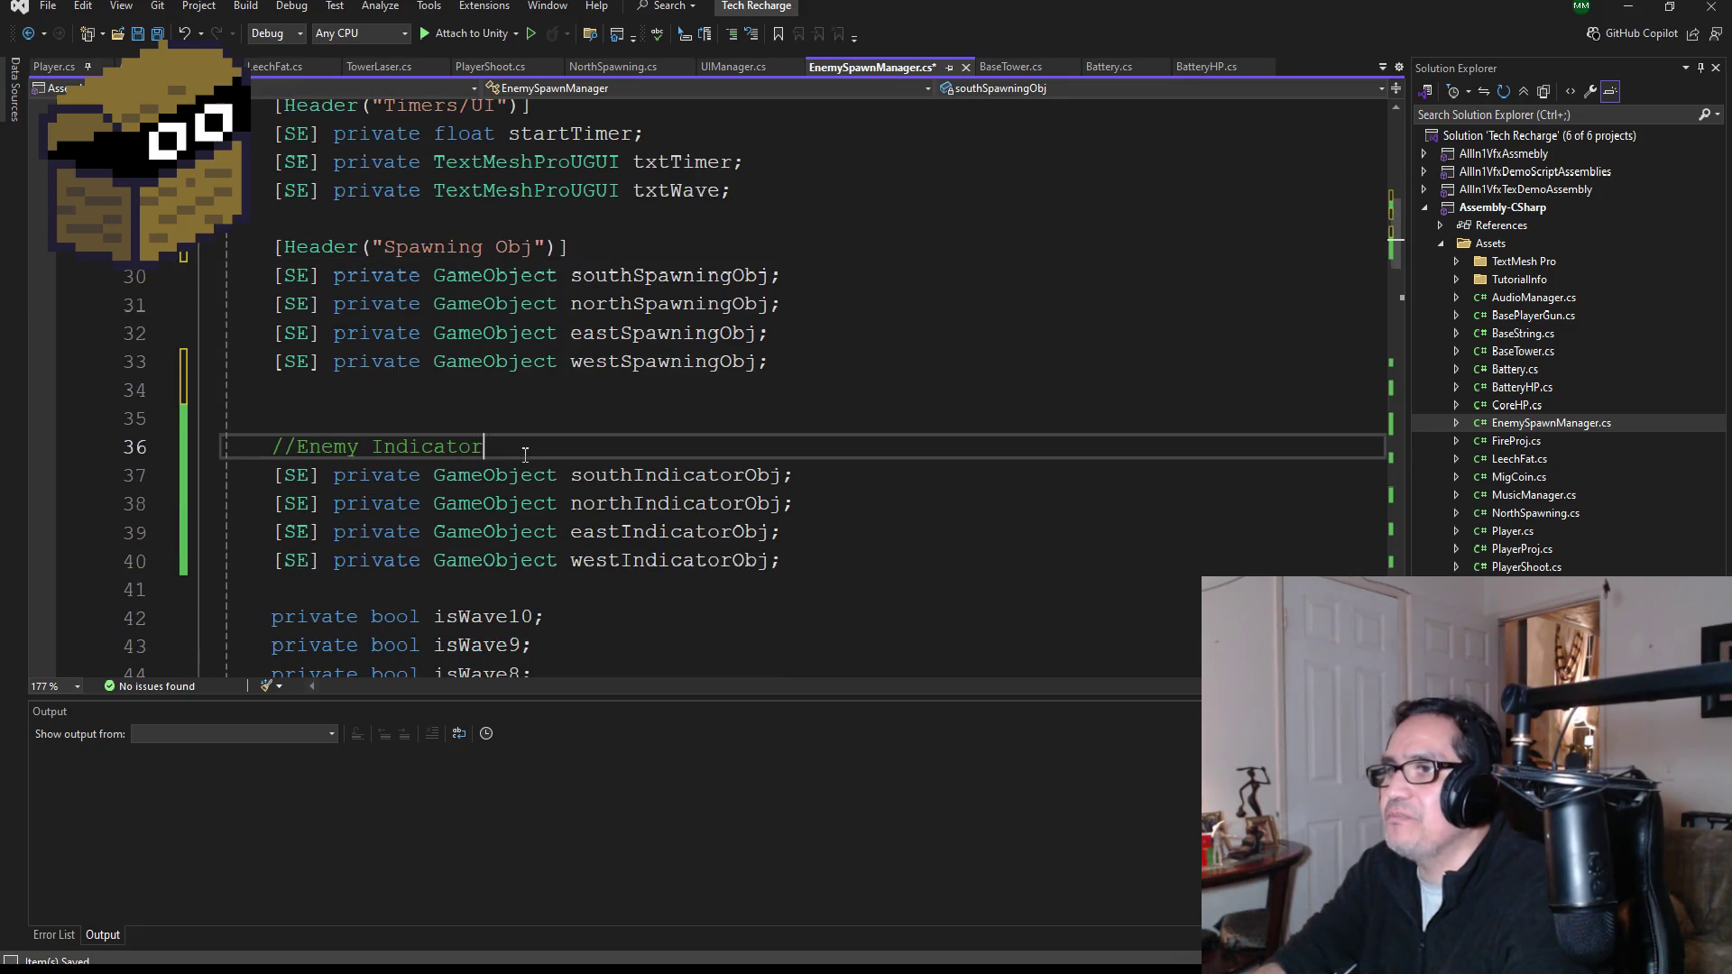
key("Return")
type("[Header(\"Movement\")]")
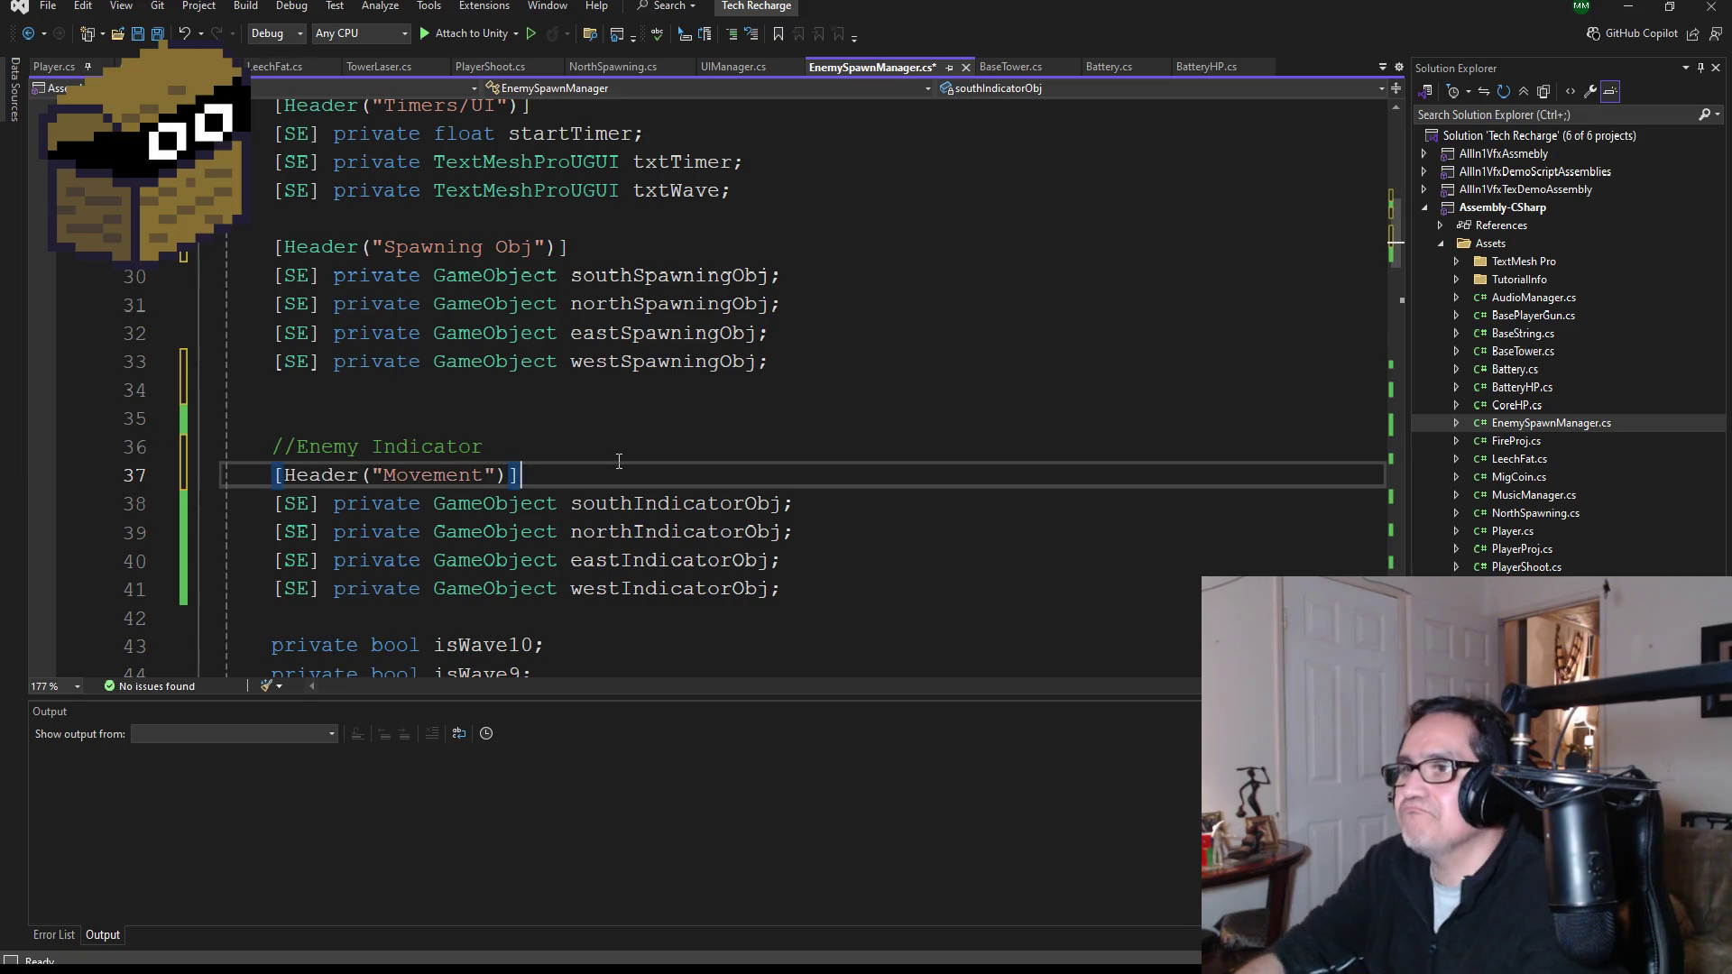
double_click(439, 476)
type("Enemy IN")
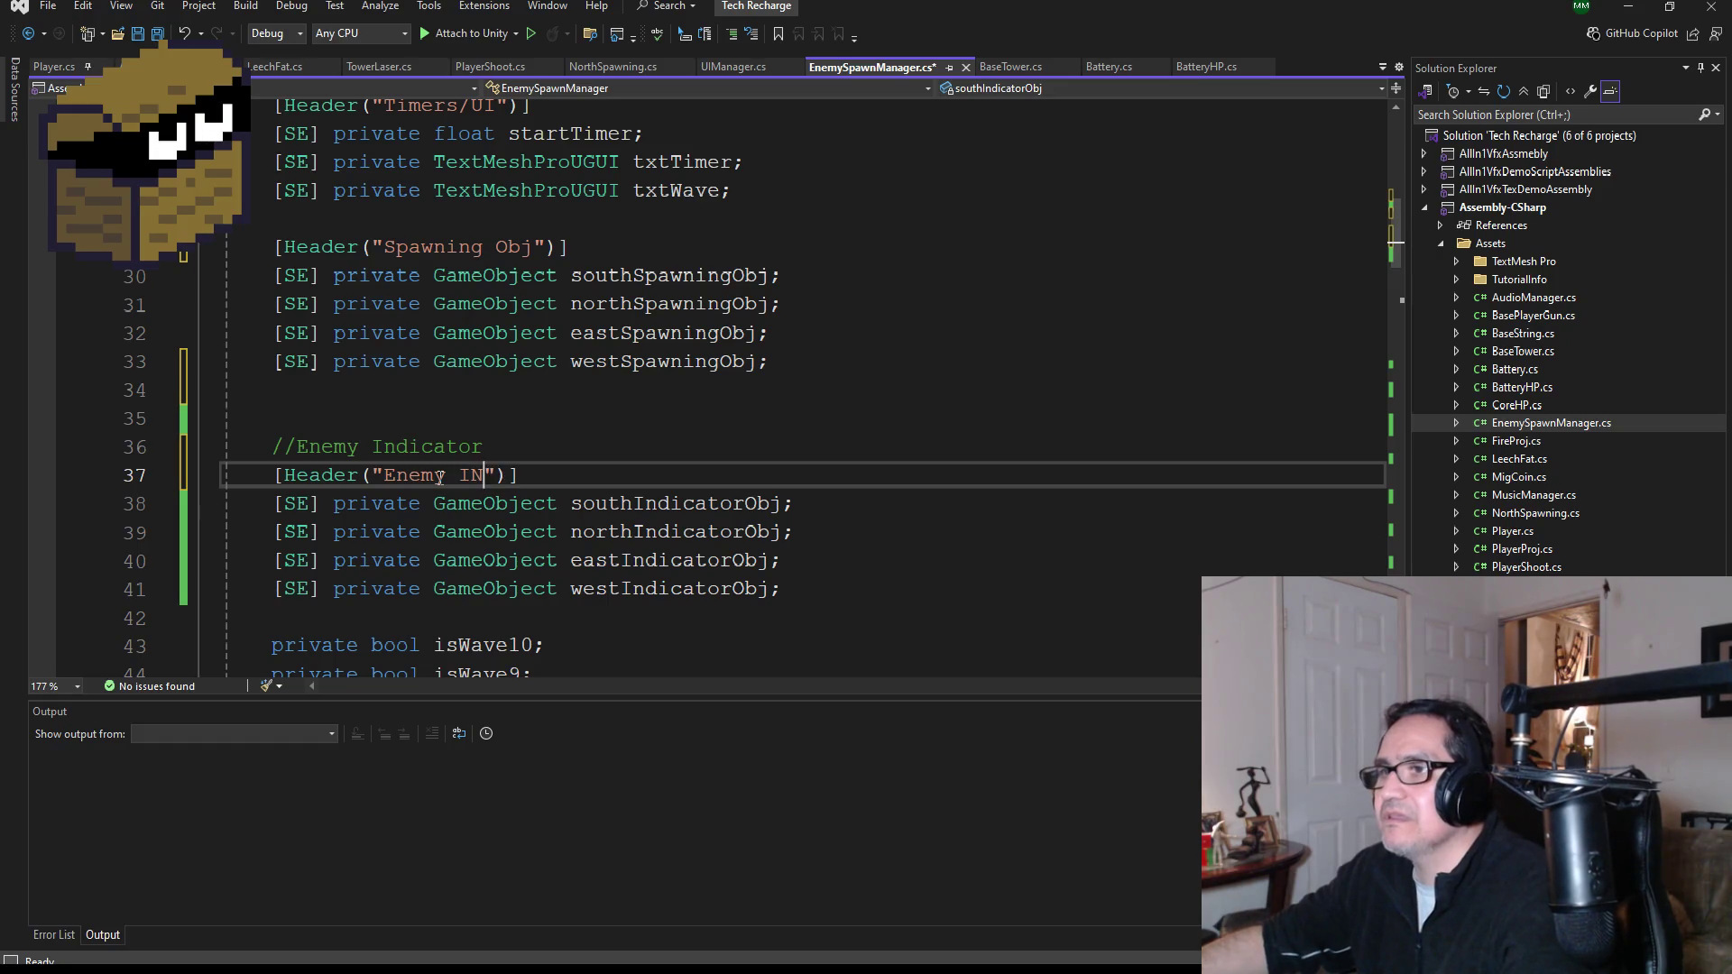
key("BackSpace")
type("n")
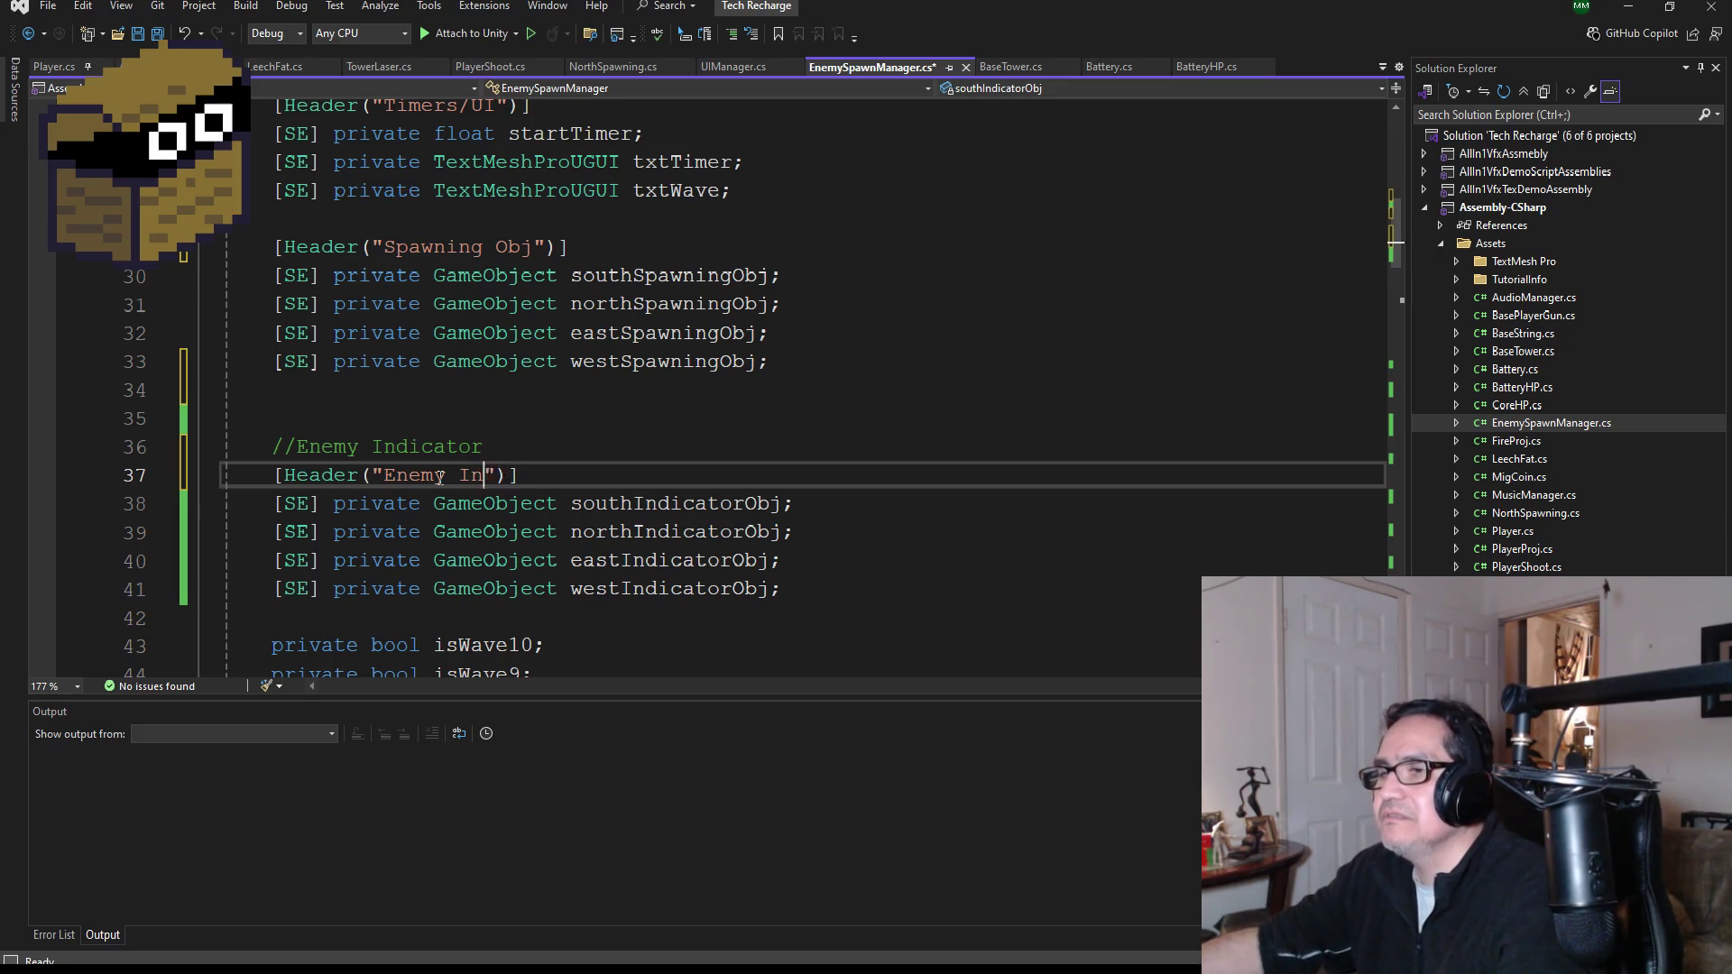
type("s")
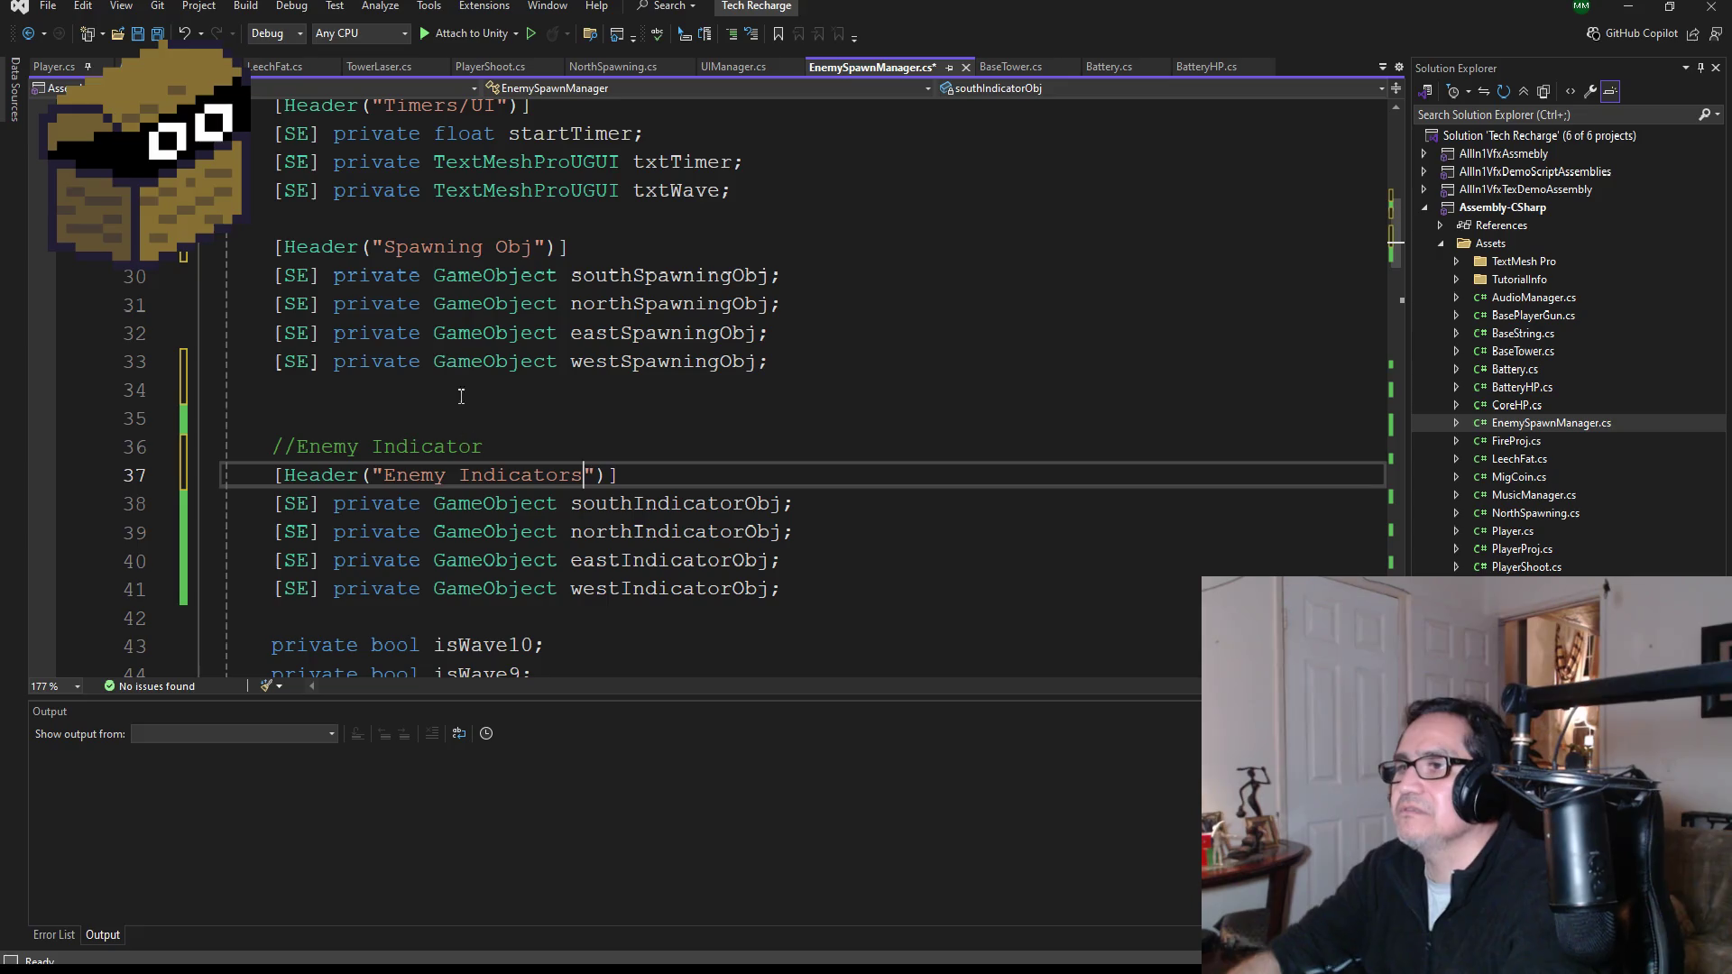
left_click(158, 34)
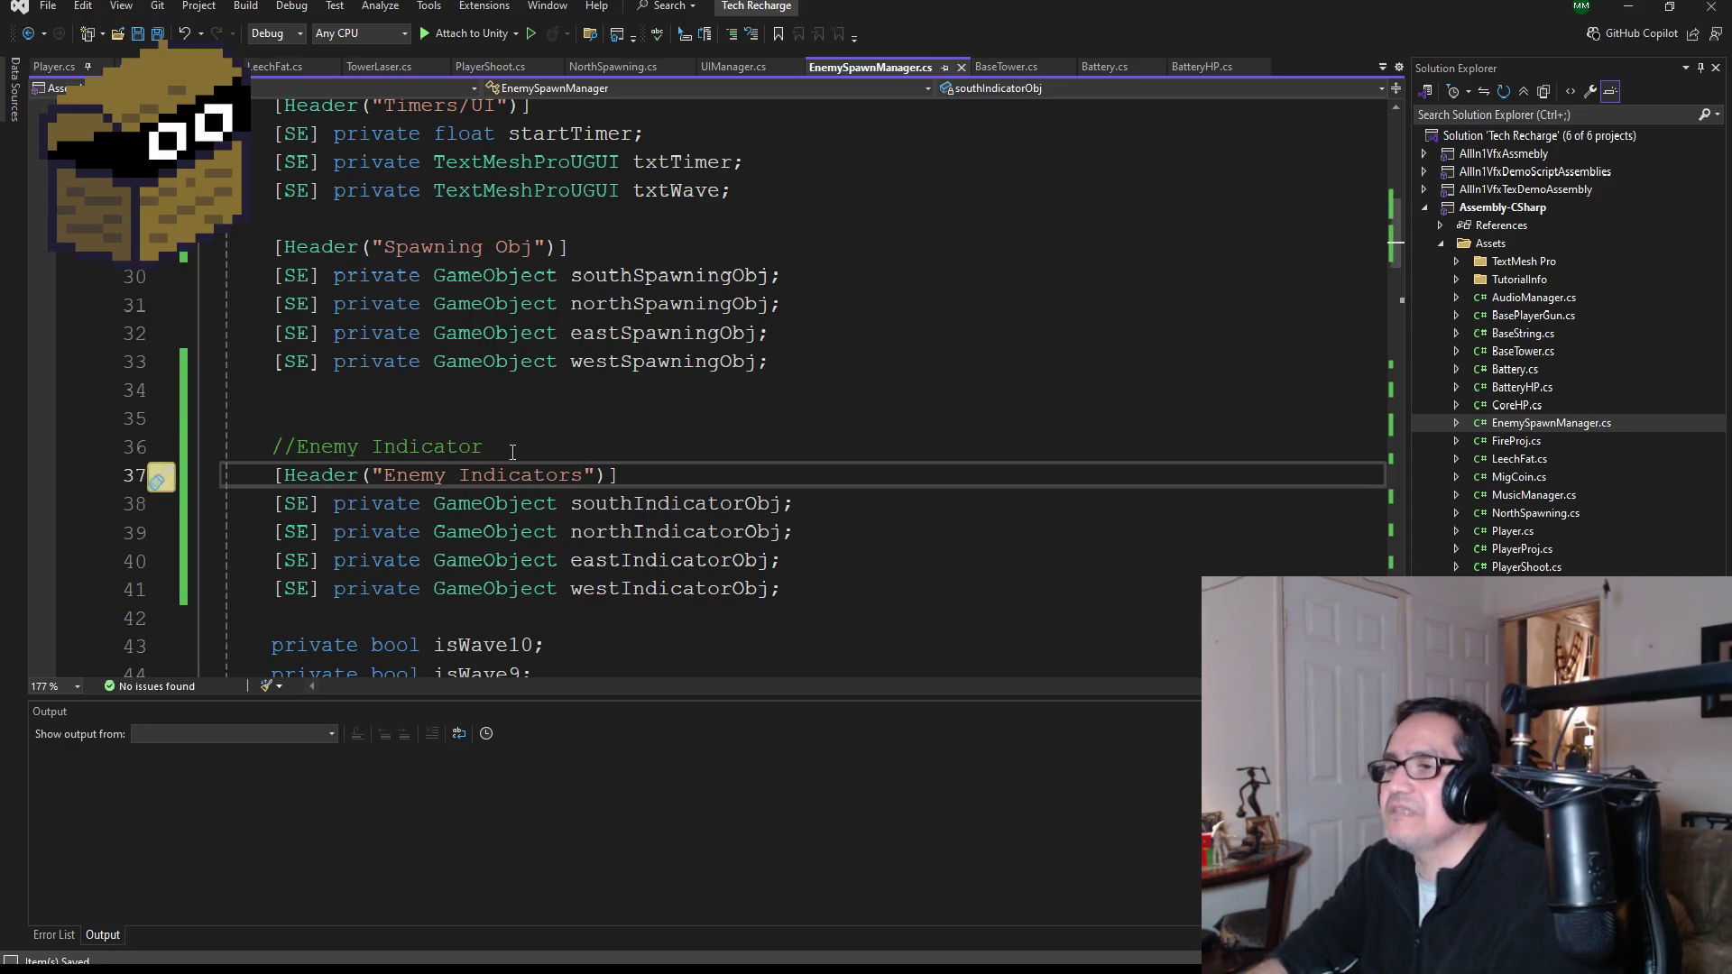
scroll(599, 406, "down", 10)
scroll(611, 403, "down", 3)
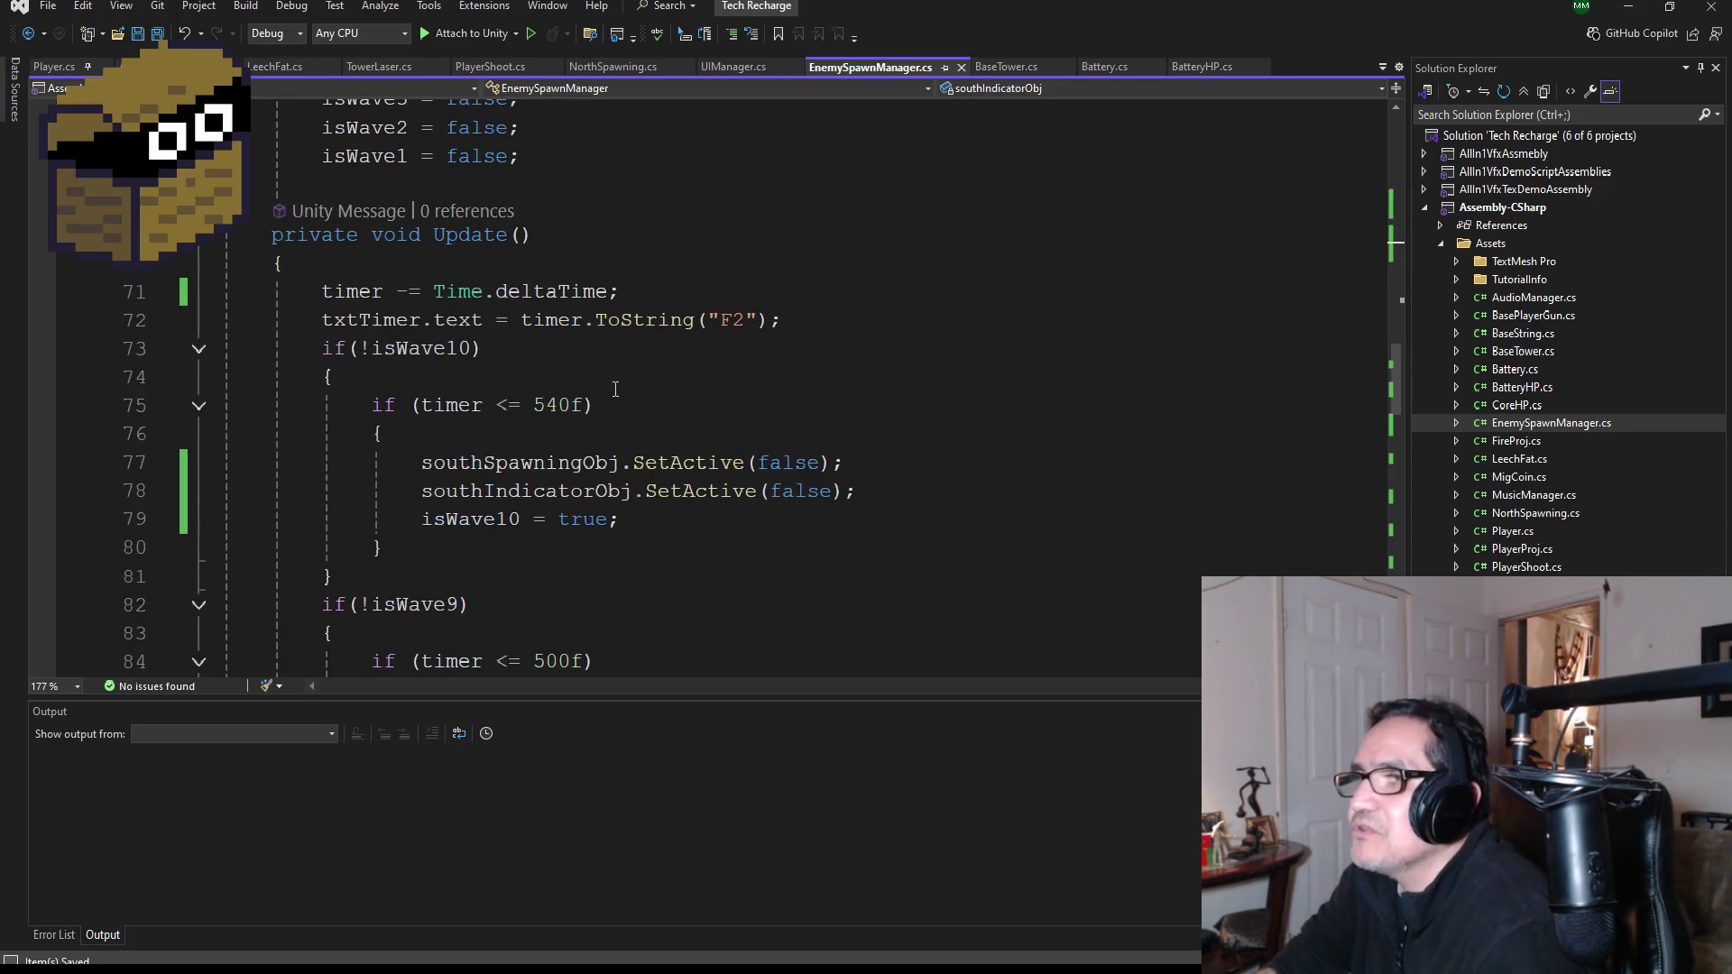
- Add a [Header("Game Obj")] attribute below the westIndicatorObj declaration
scroll(616, 393, "up", 14)
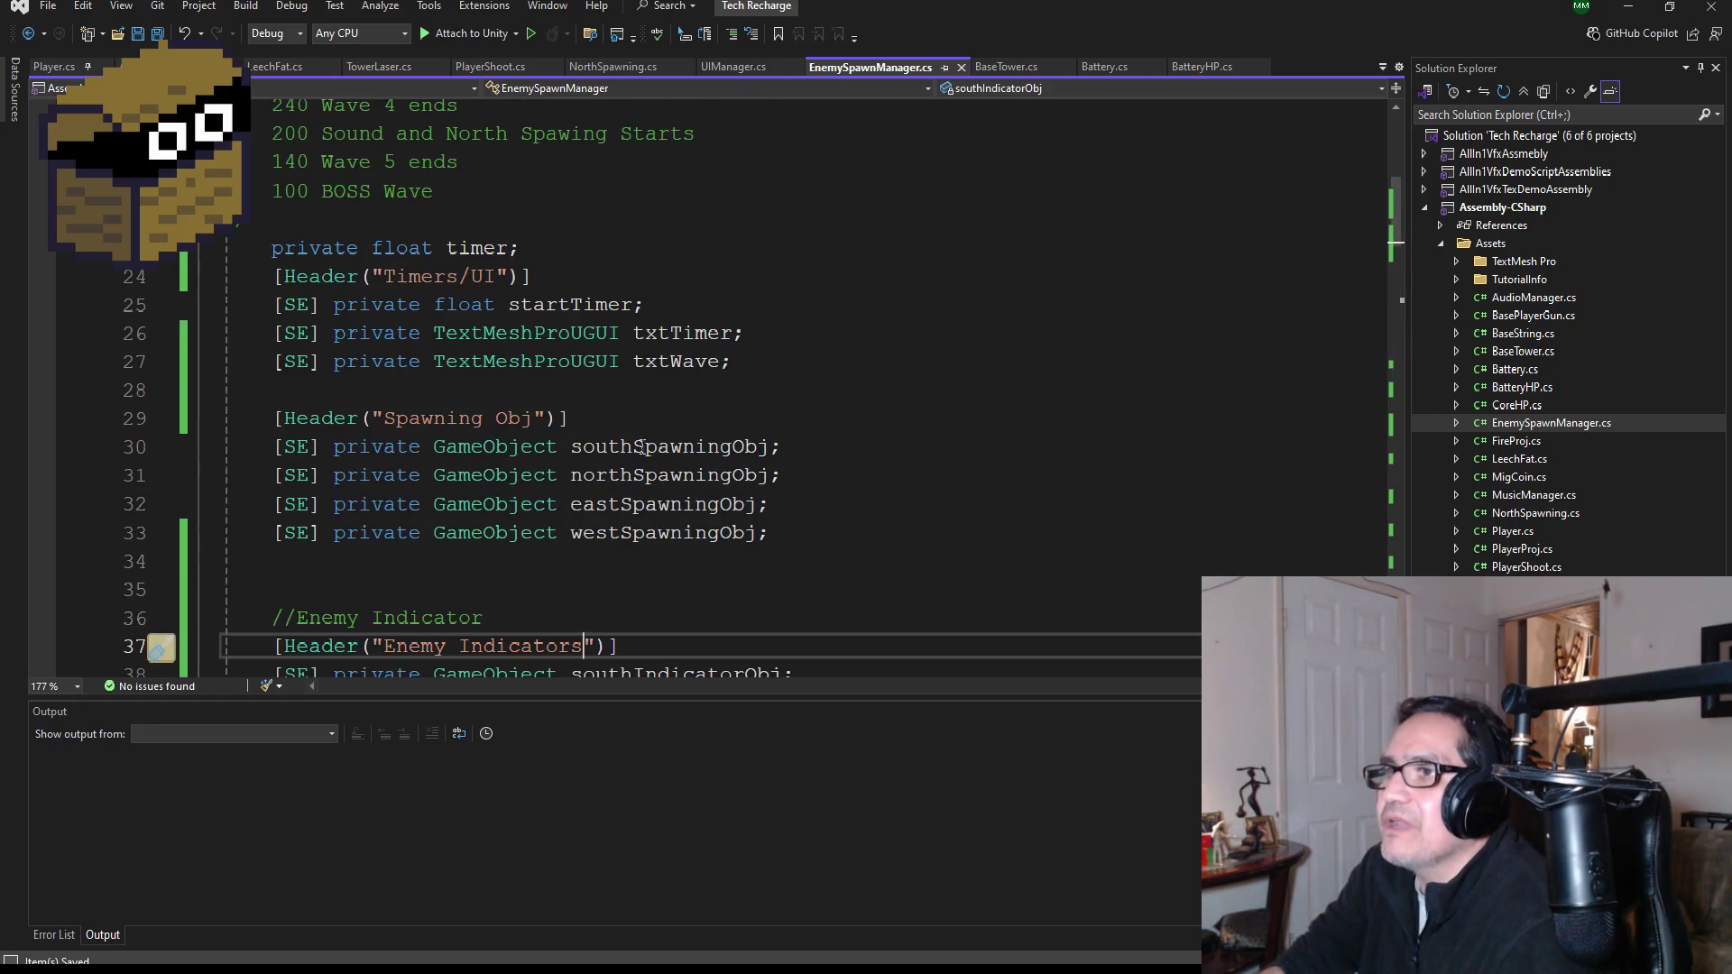
left_click(773, 532)
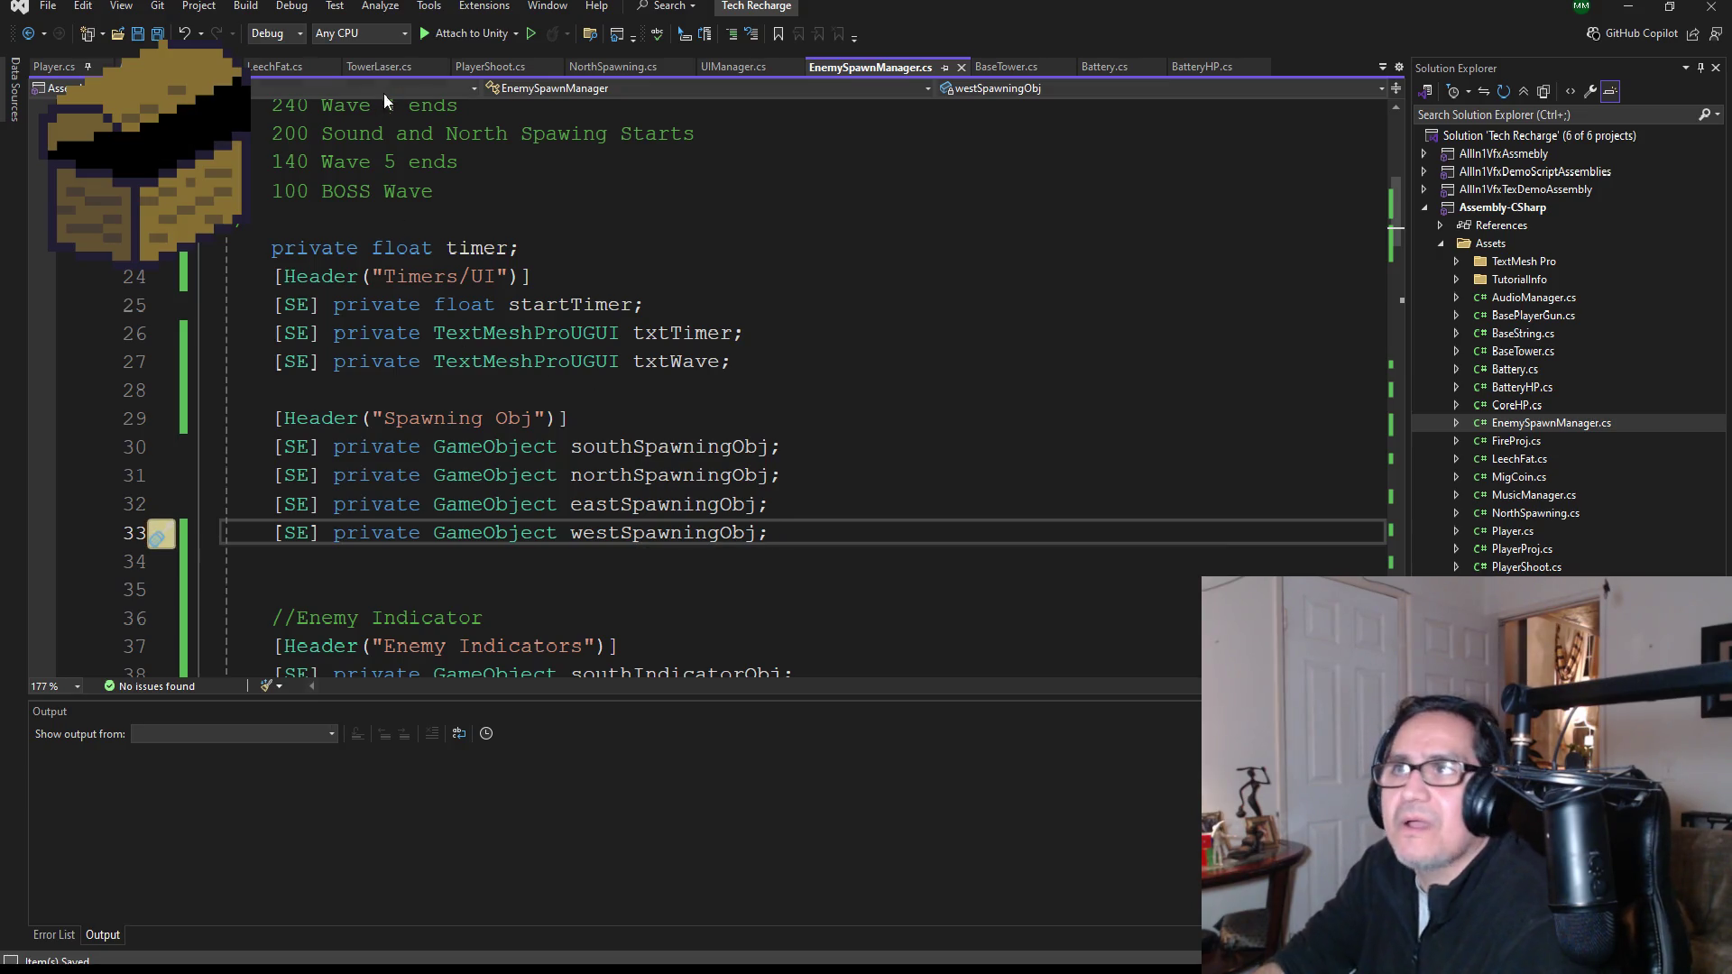
scroll(591, 367, "down", 3)
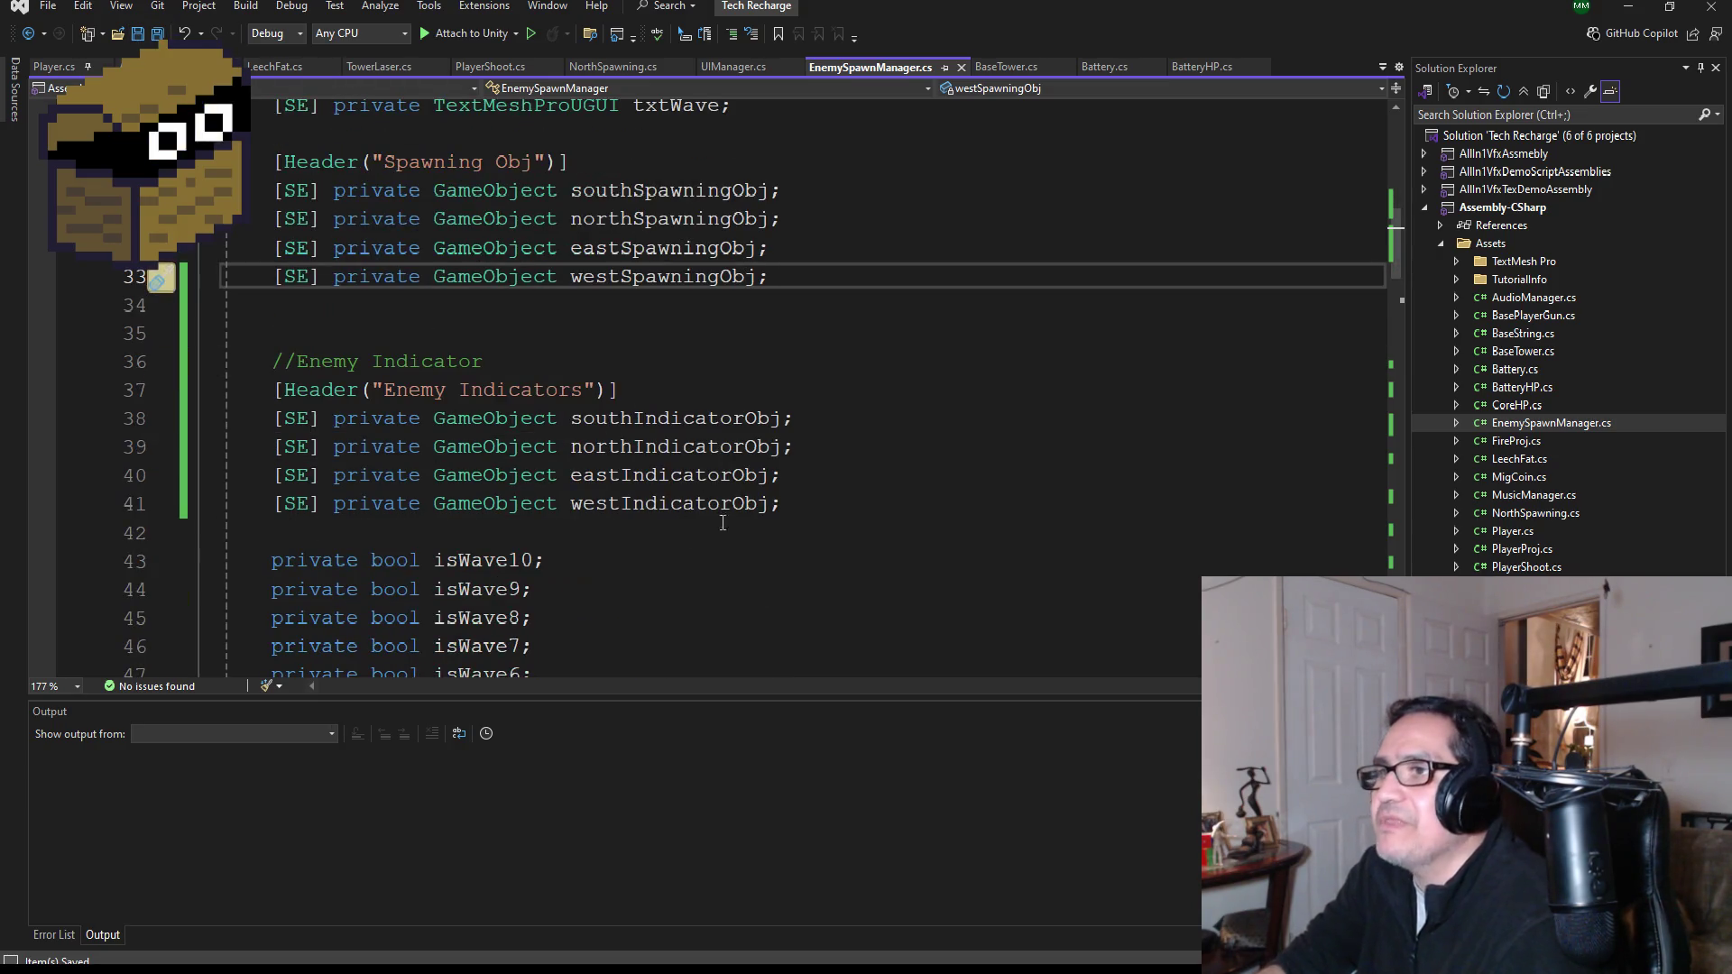
scroll(707, 526, "down", 1)
left_click(835, 424)
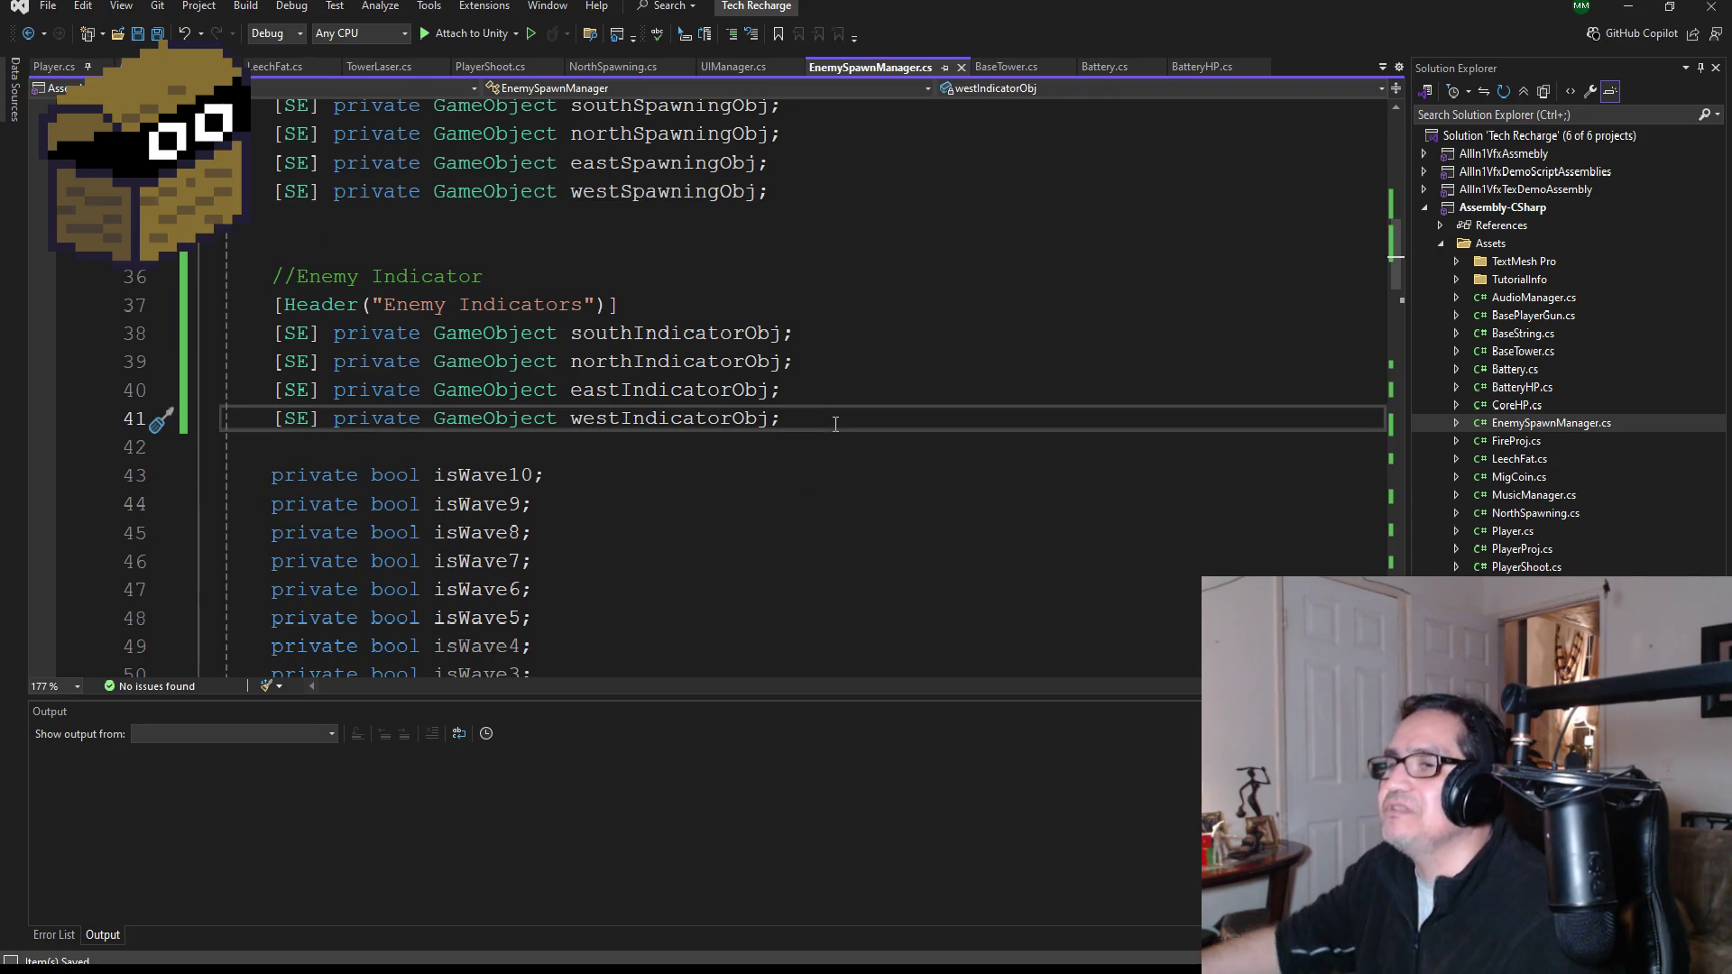
key("Return")
key("Return")
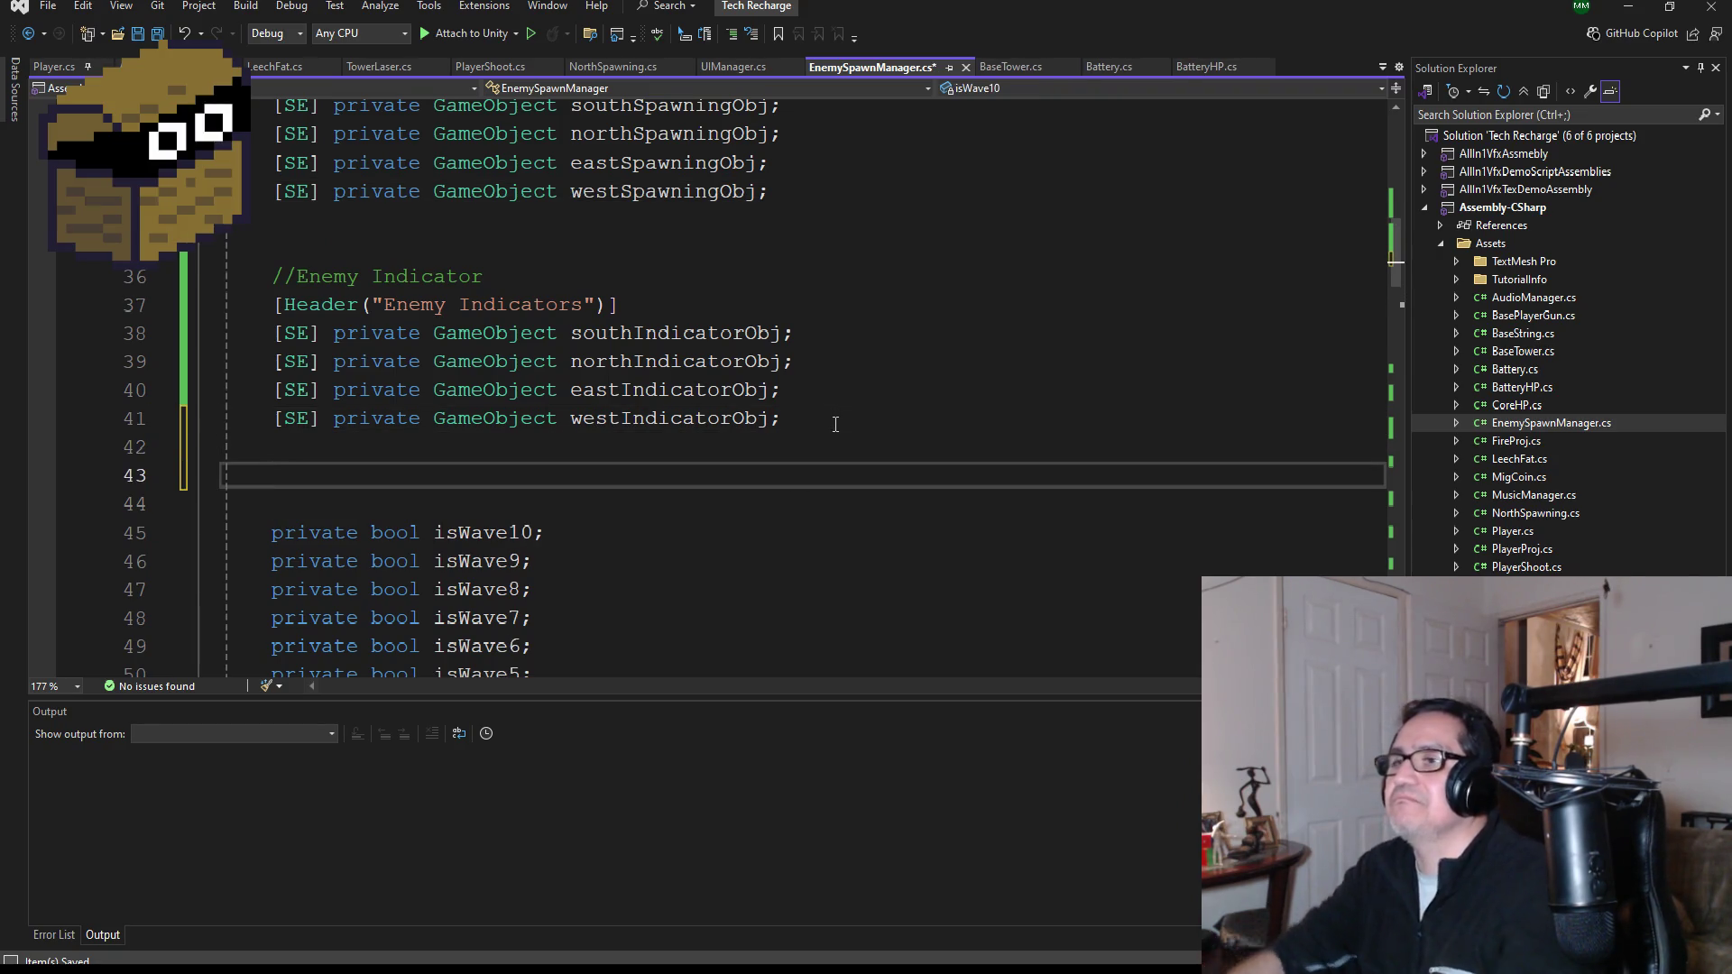
type("[Header(\"Movement\")]")
double_click(438, 474)
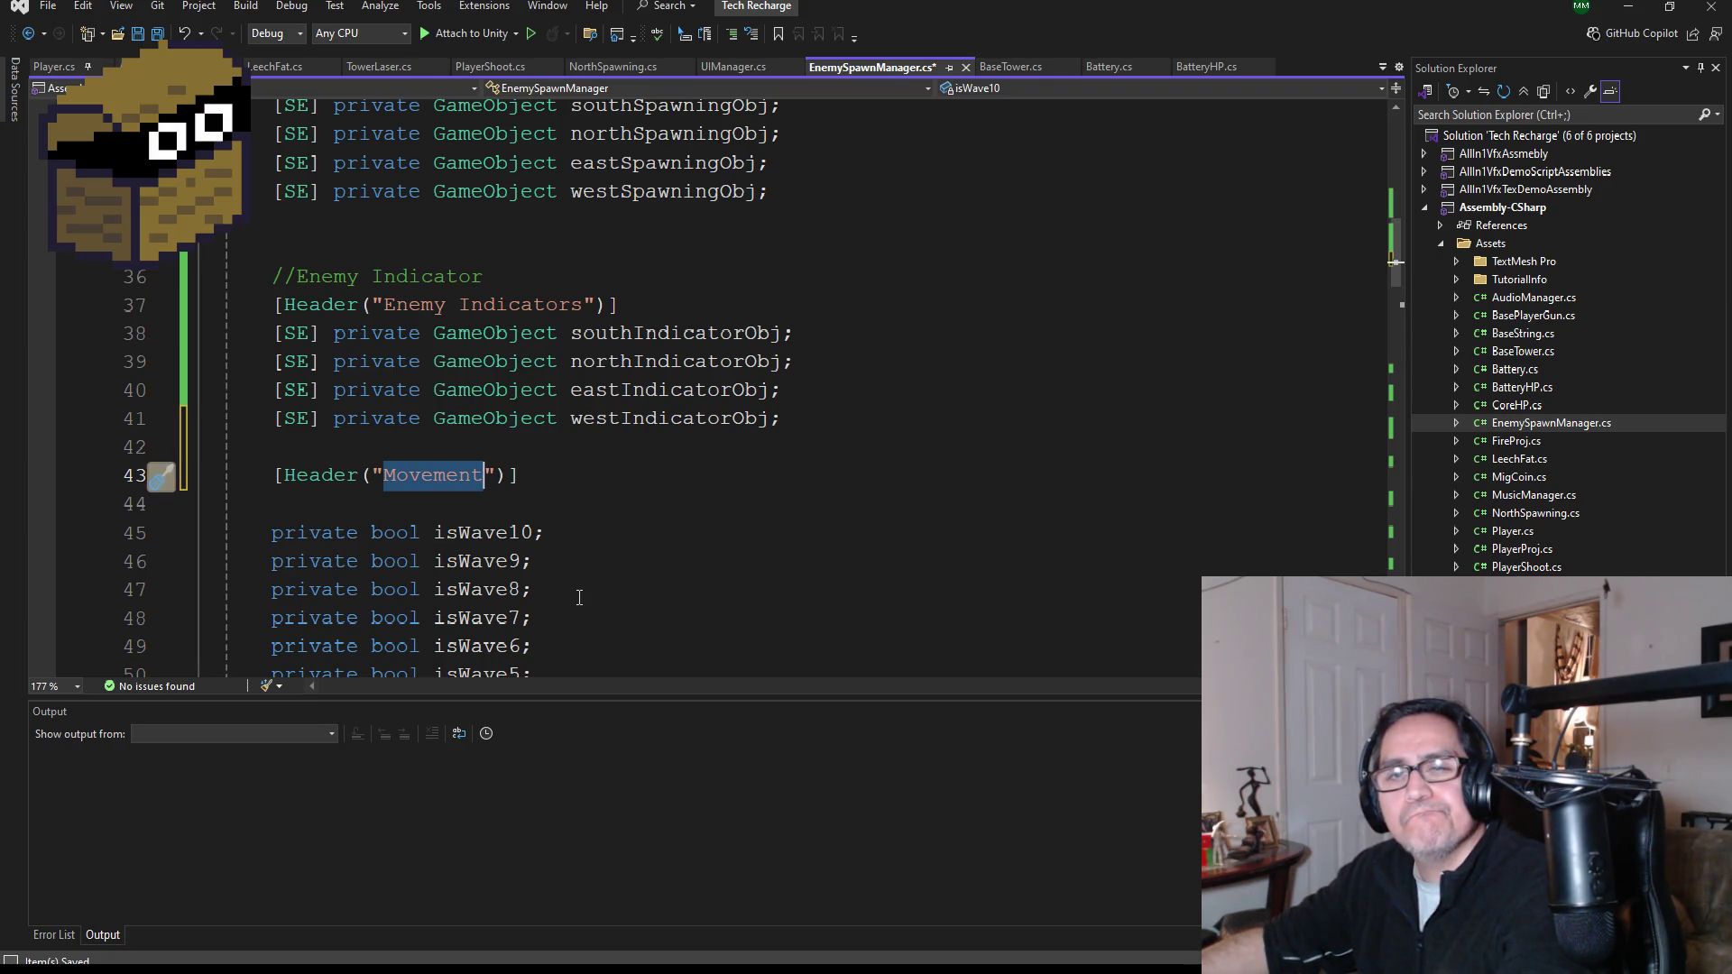
type("Main")
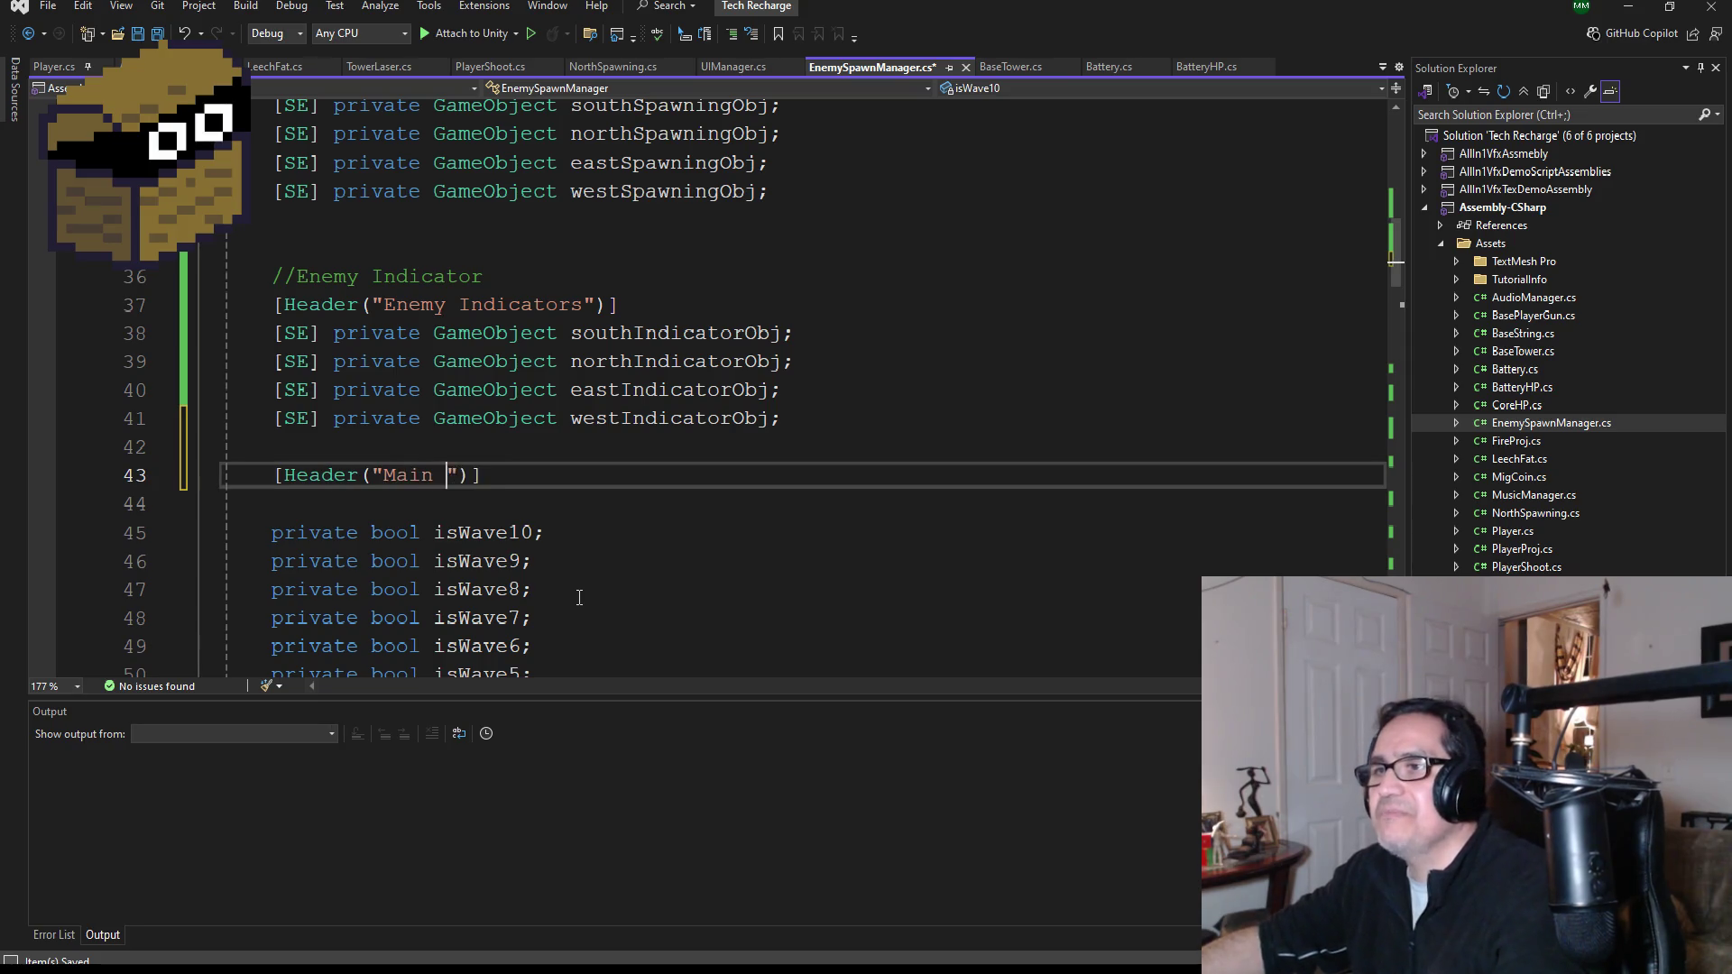
key("BackSpace")
key("BackSpace")
key("BackSpace")
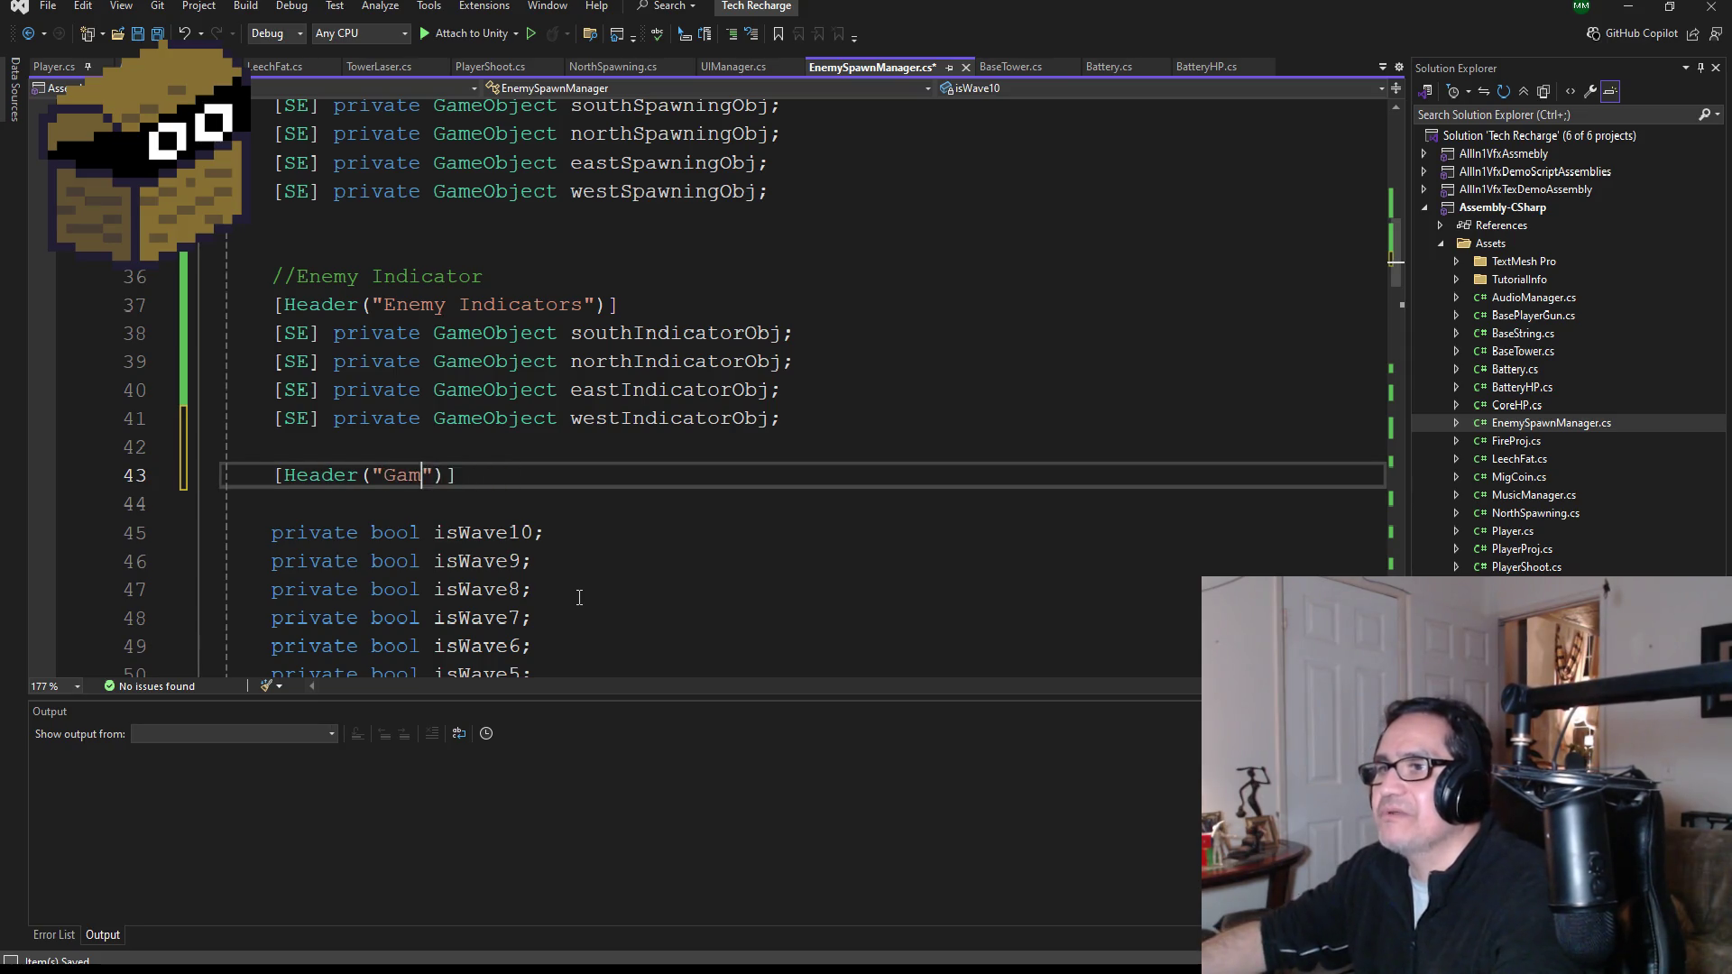
type("Obj")
key("End")
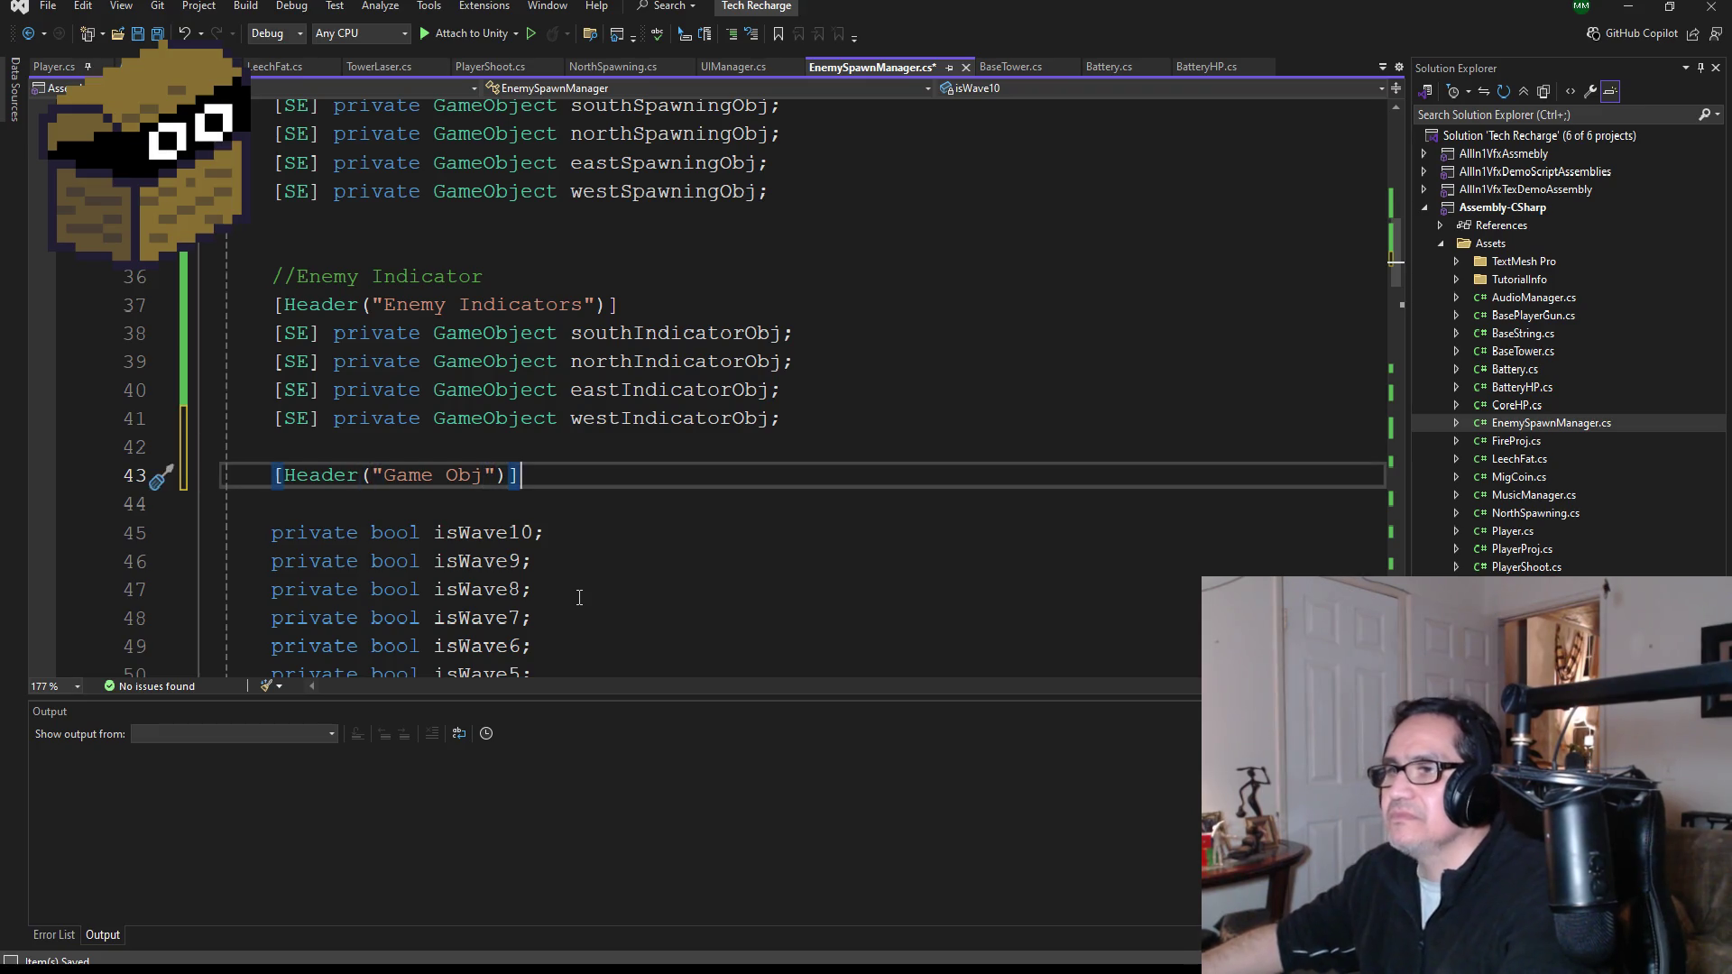
key("Return")
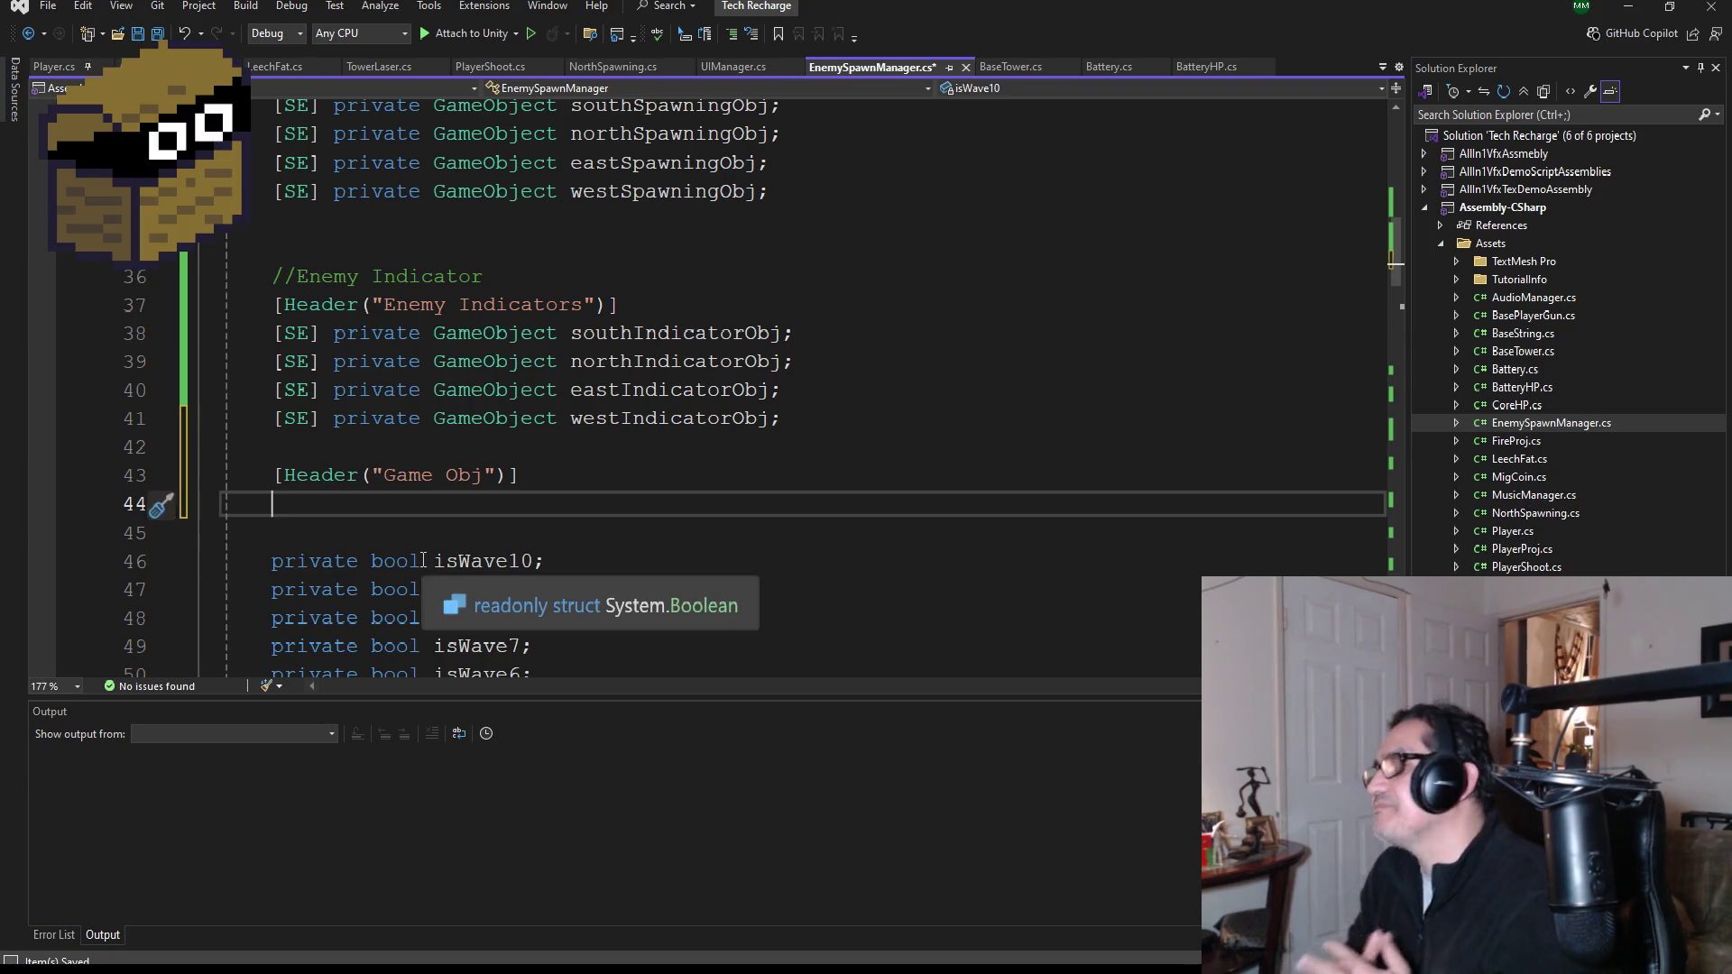
- Declare the field [SE] private South_Spawning sw; under the Game Obj header
type("[SE]")
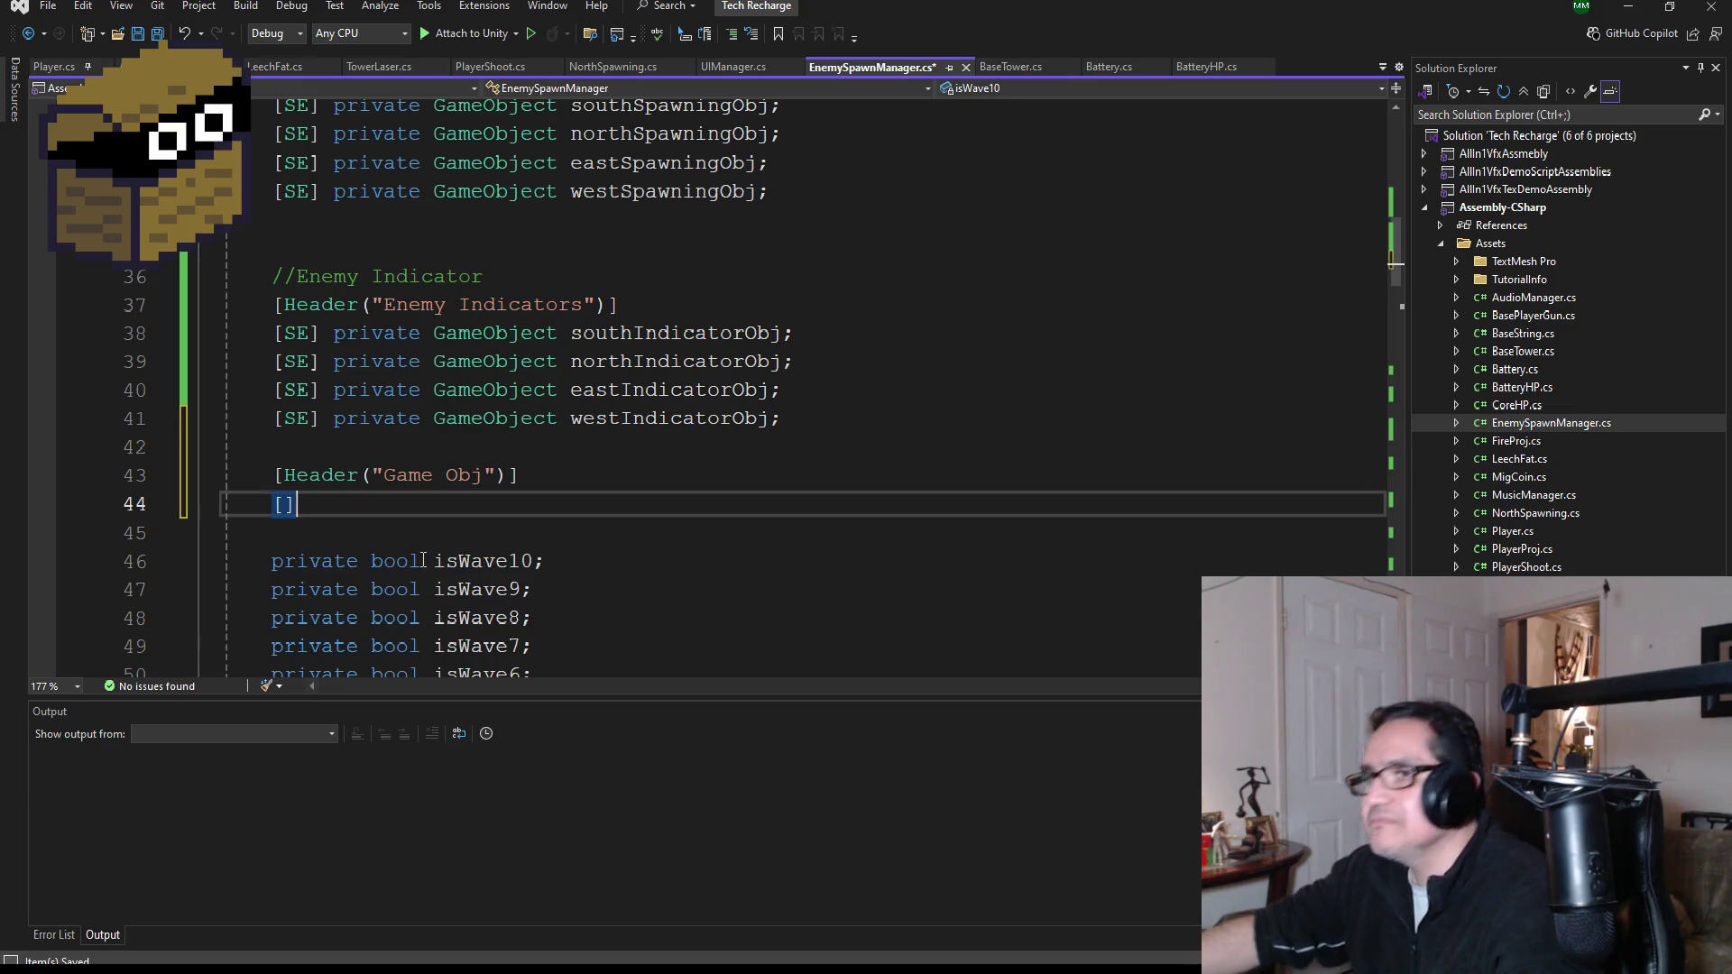
type("private")
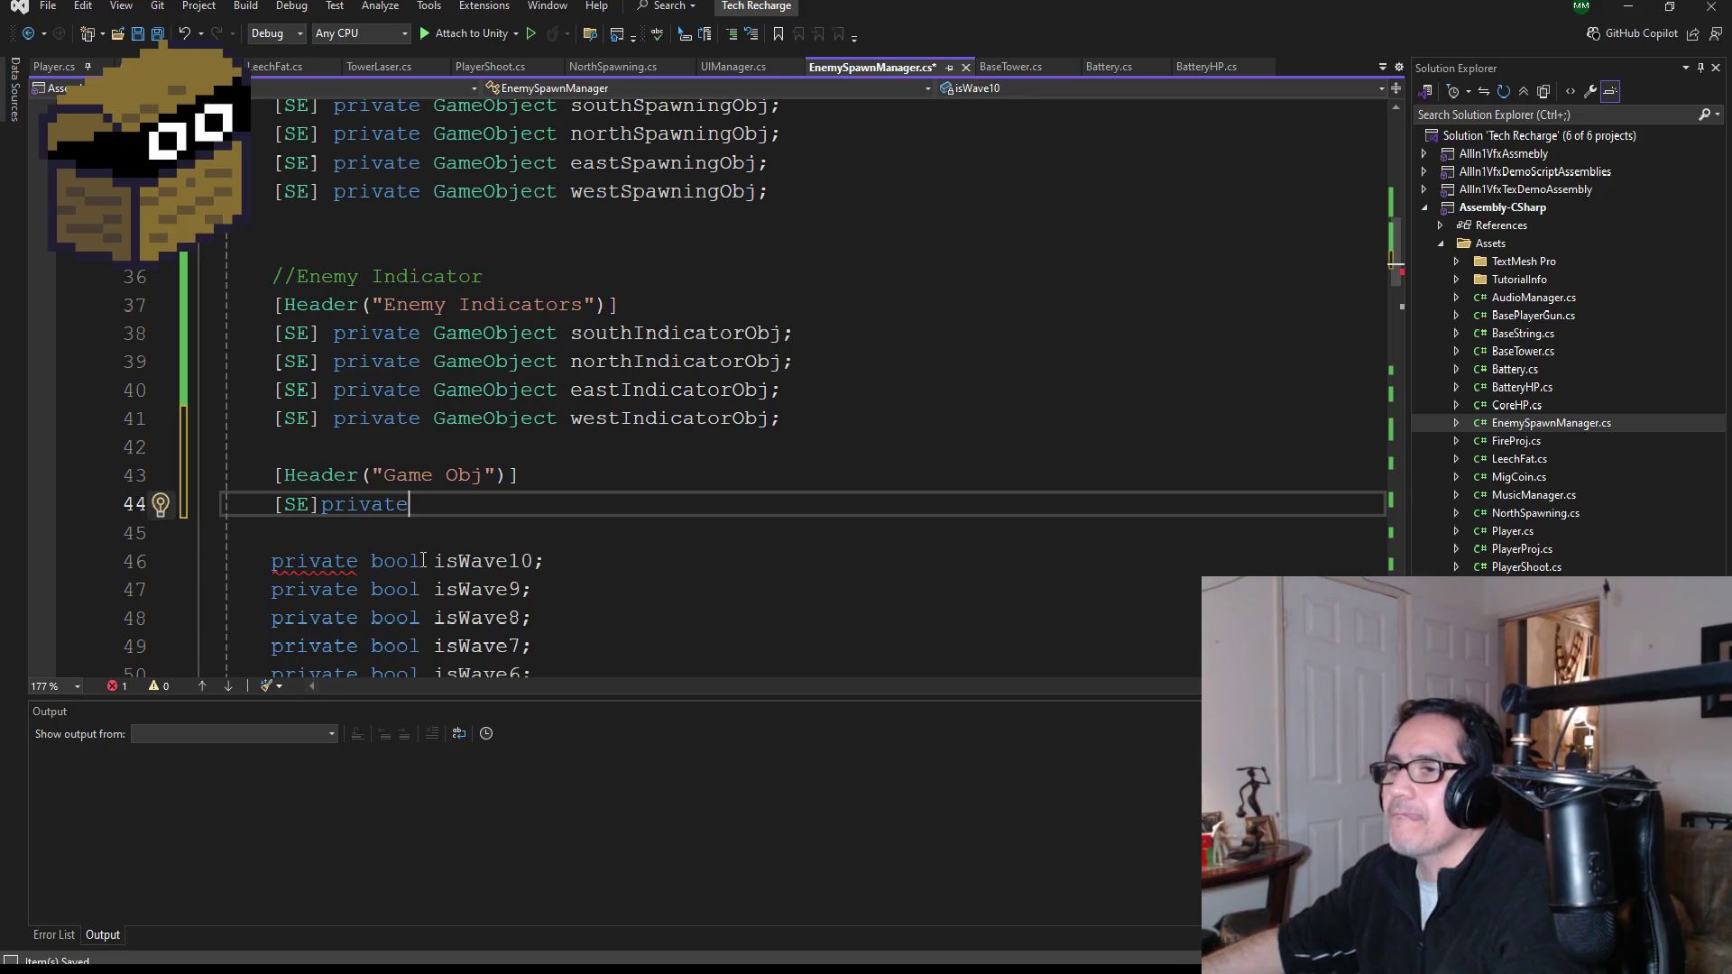
key("ctrl+Left")
key("Right")
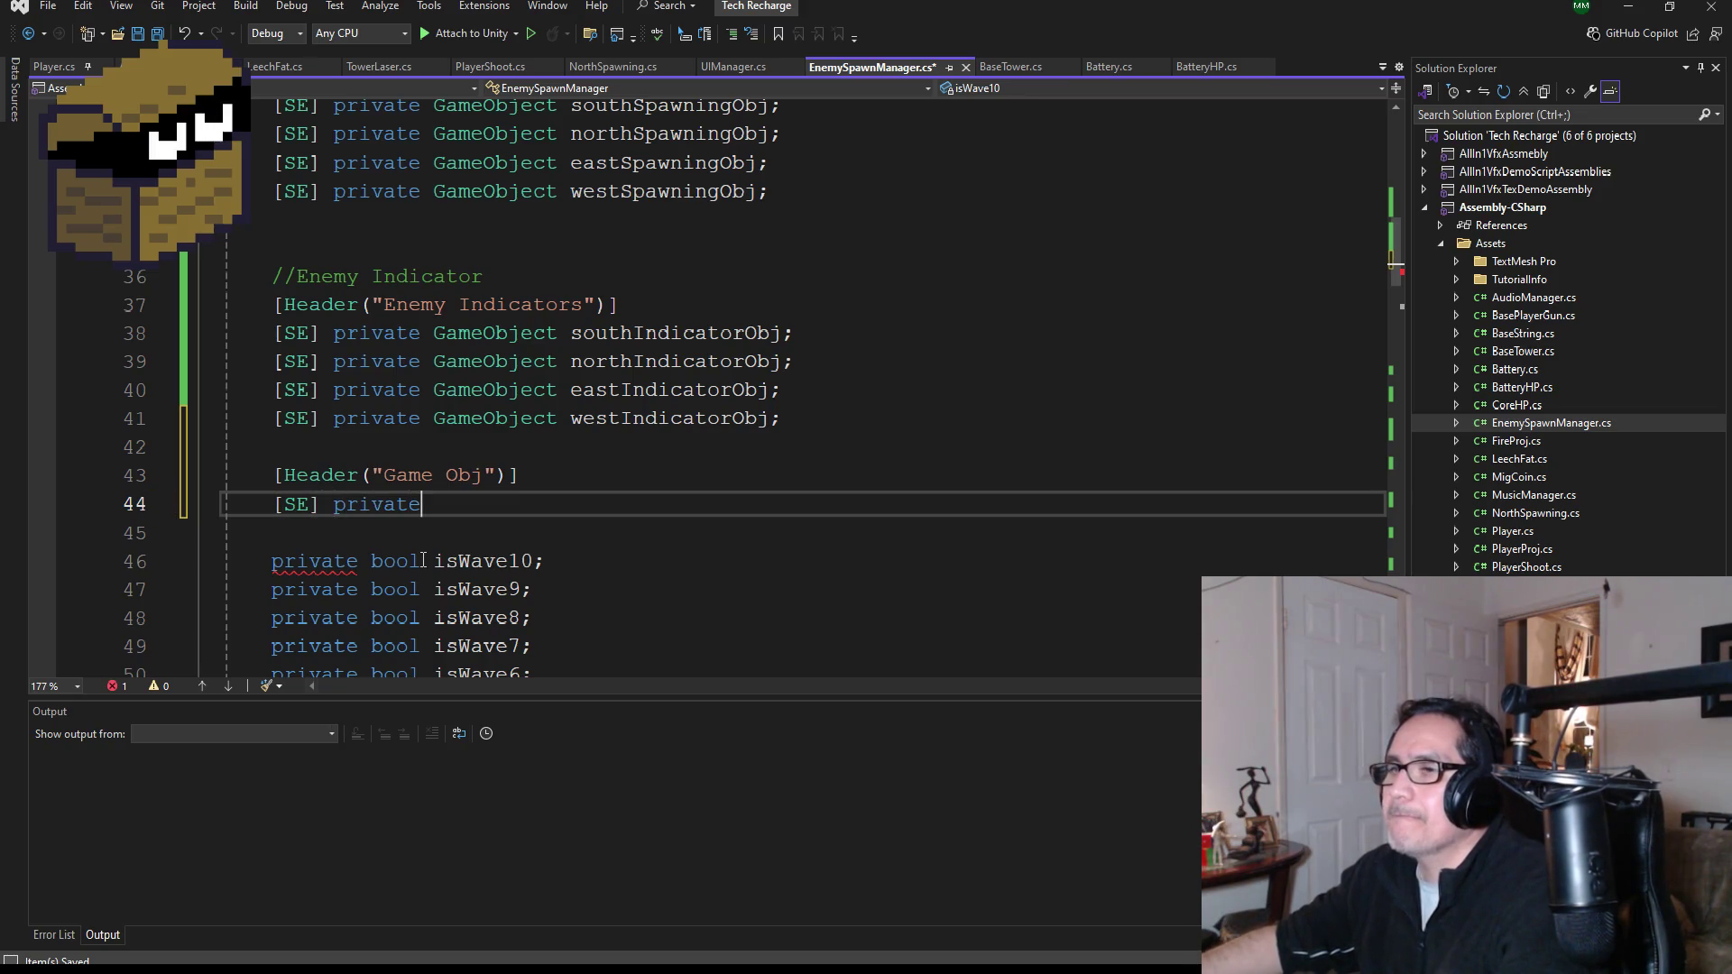
type("Sou")
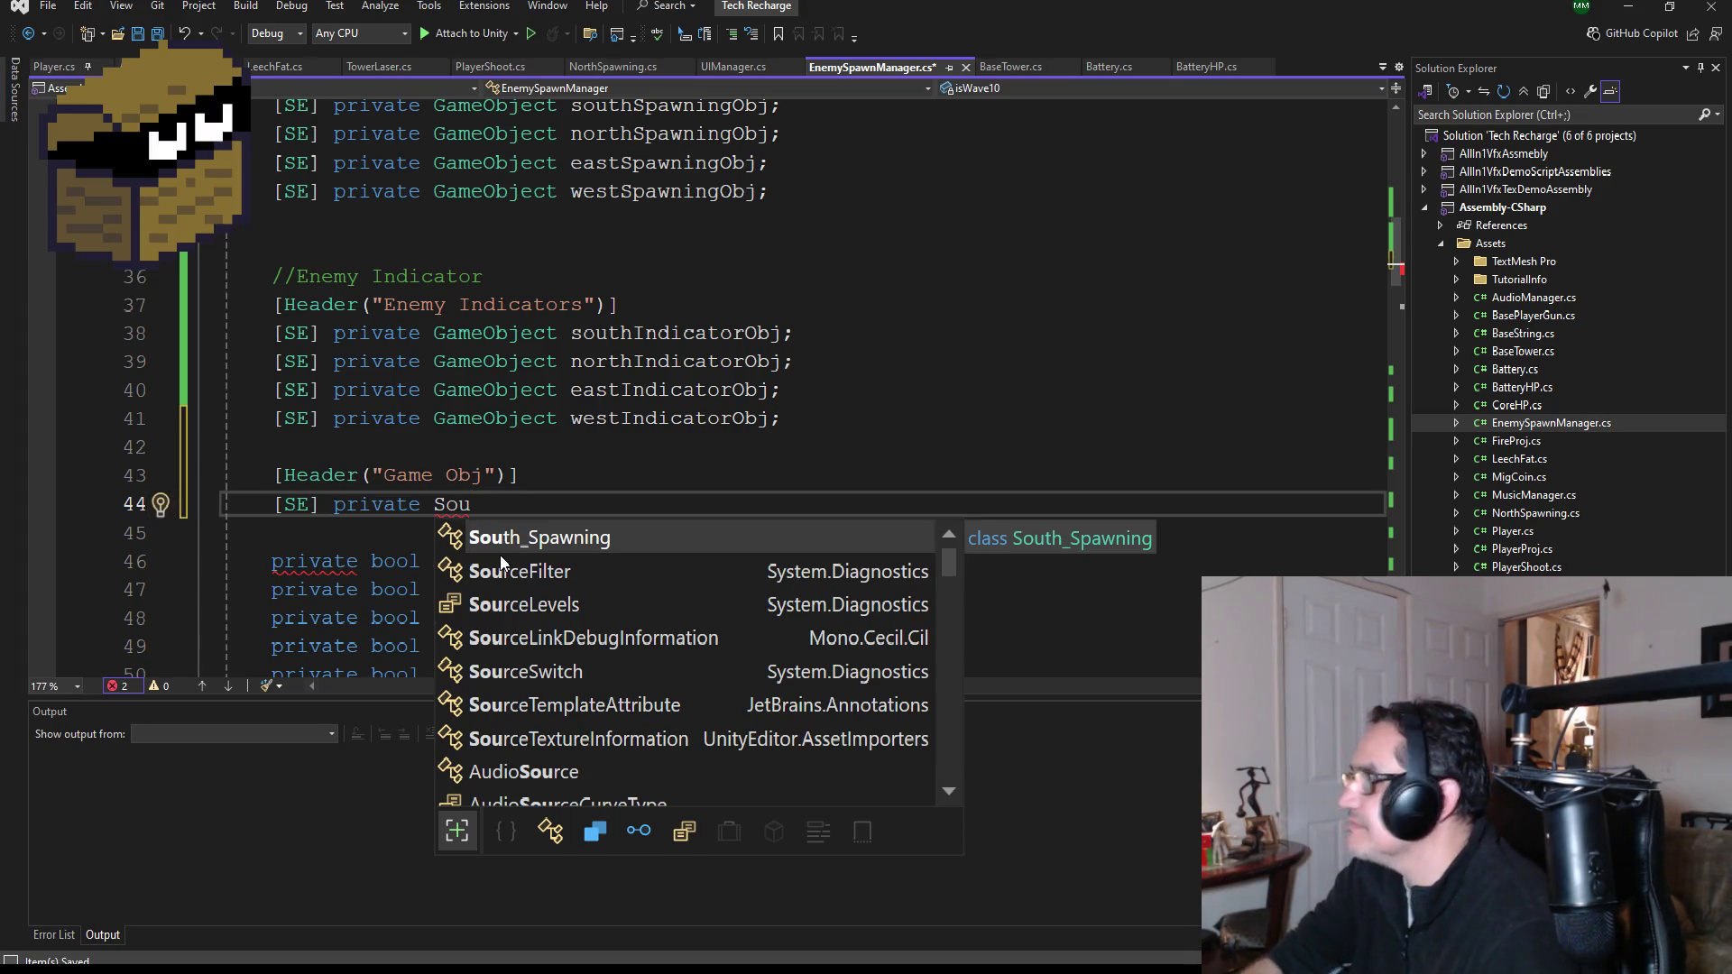
double_click(601, 542)
type(".")
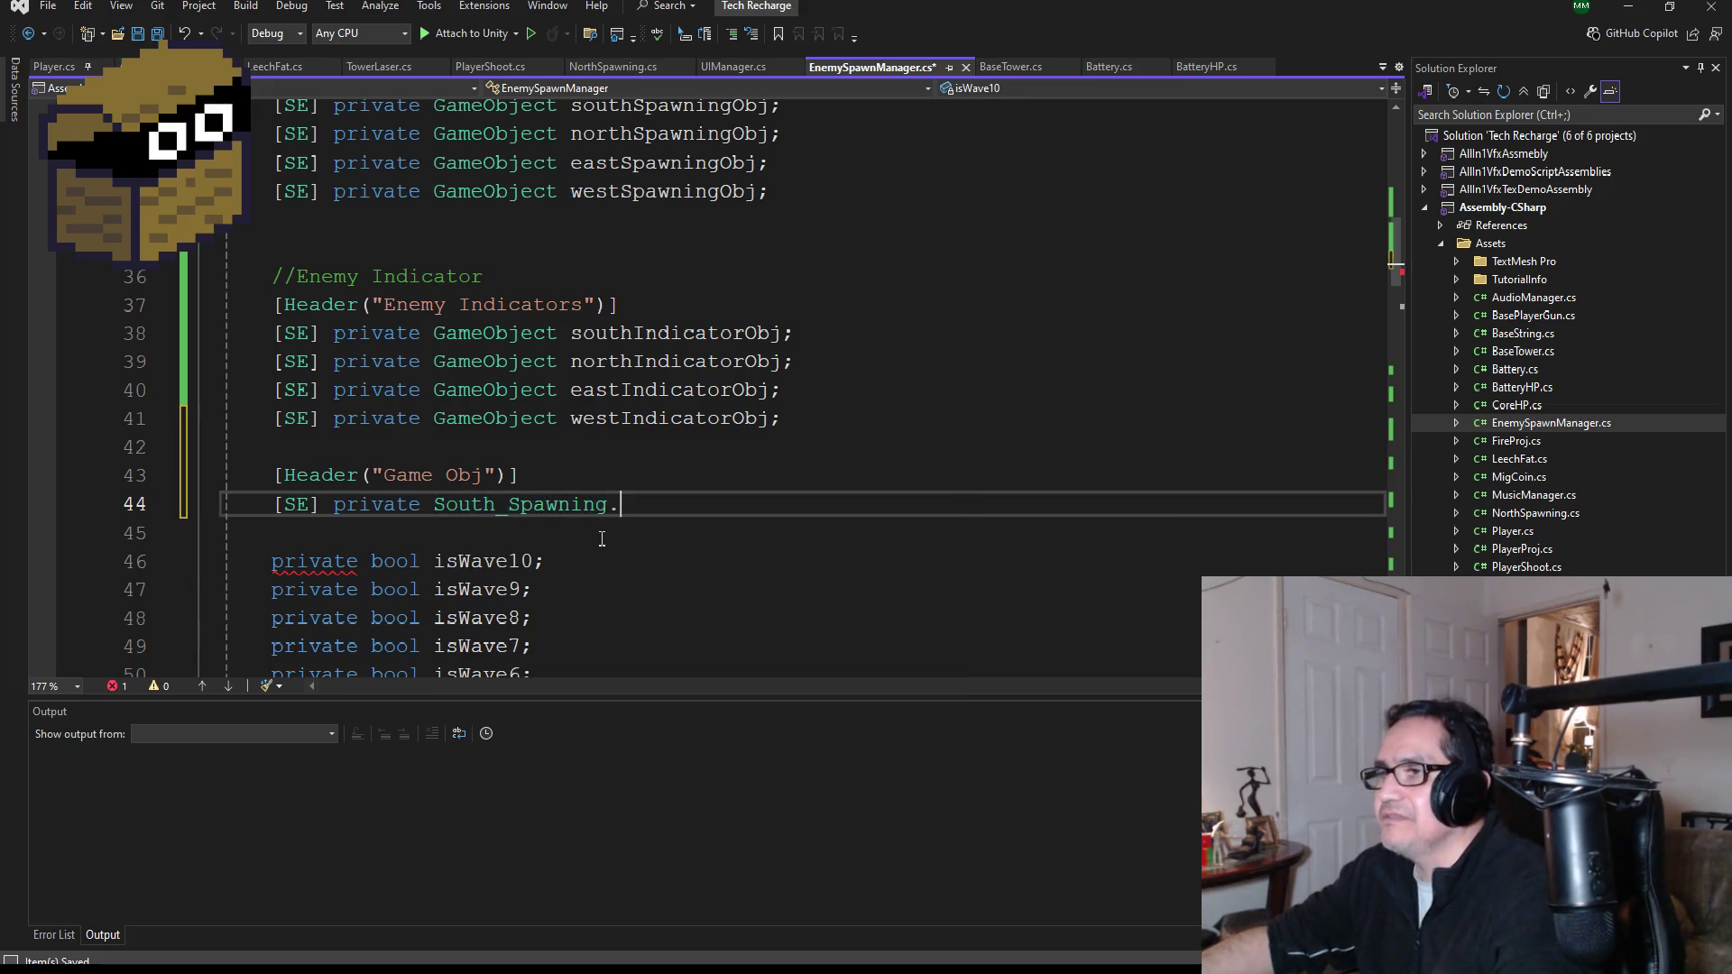
key("BackSpace")
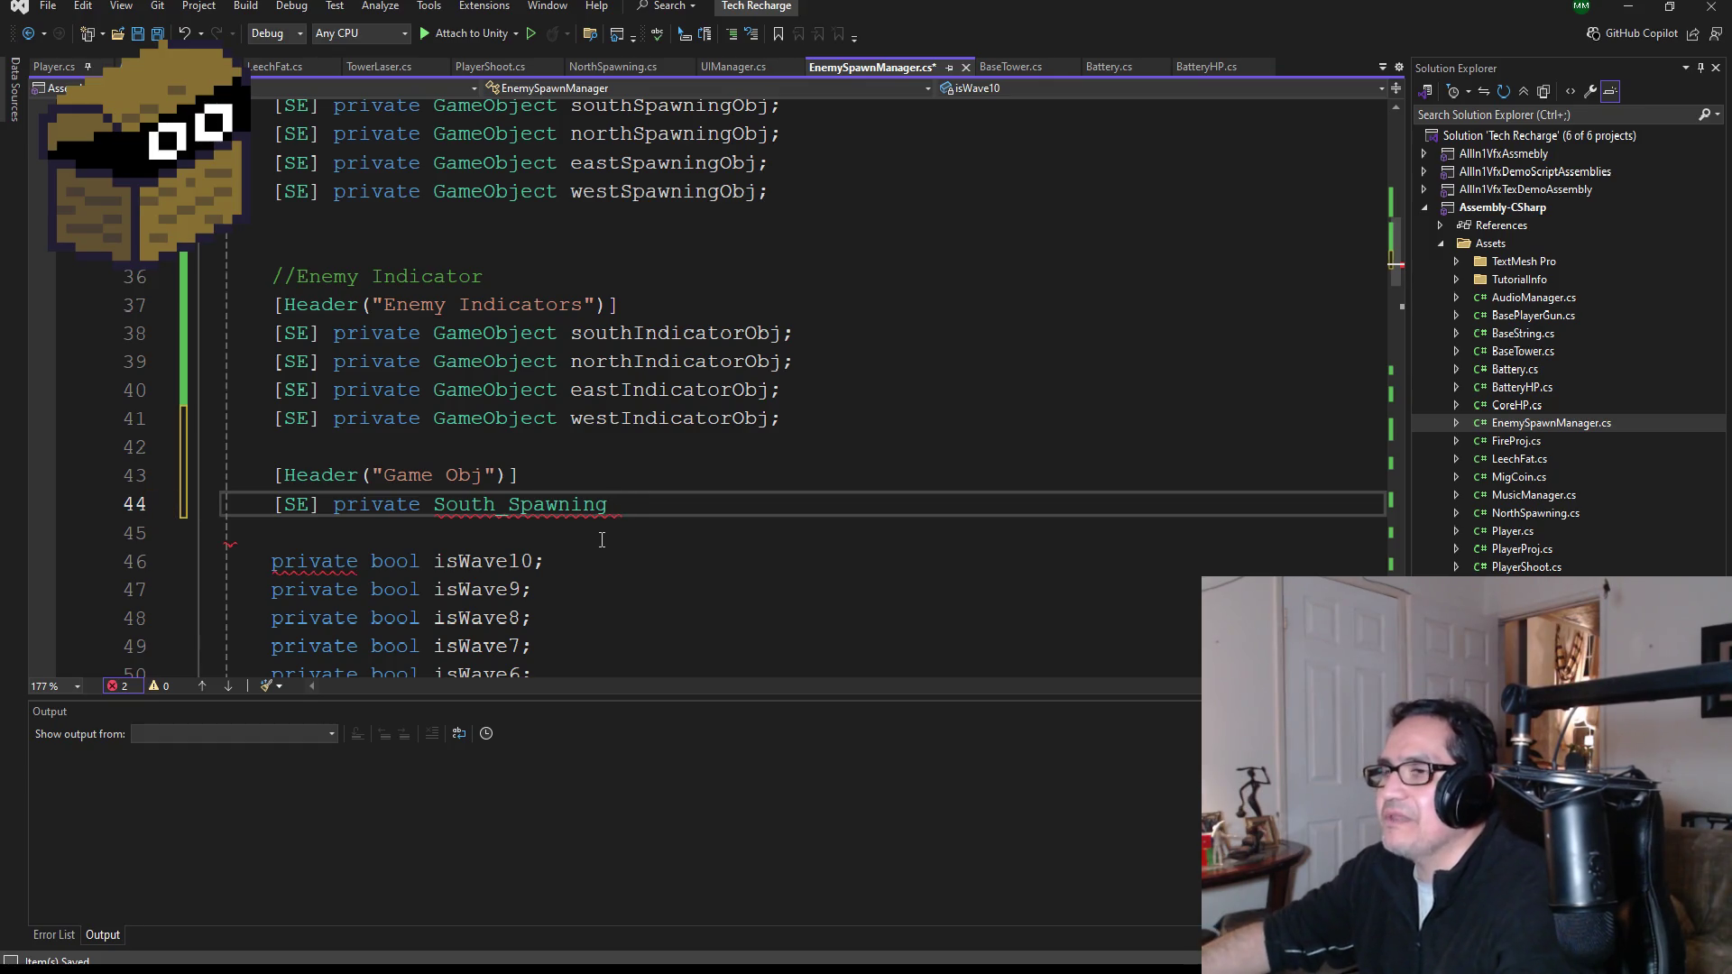
type("sw")
key("Escape")
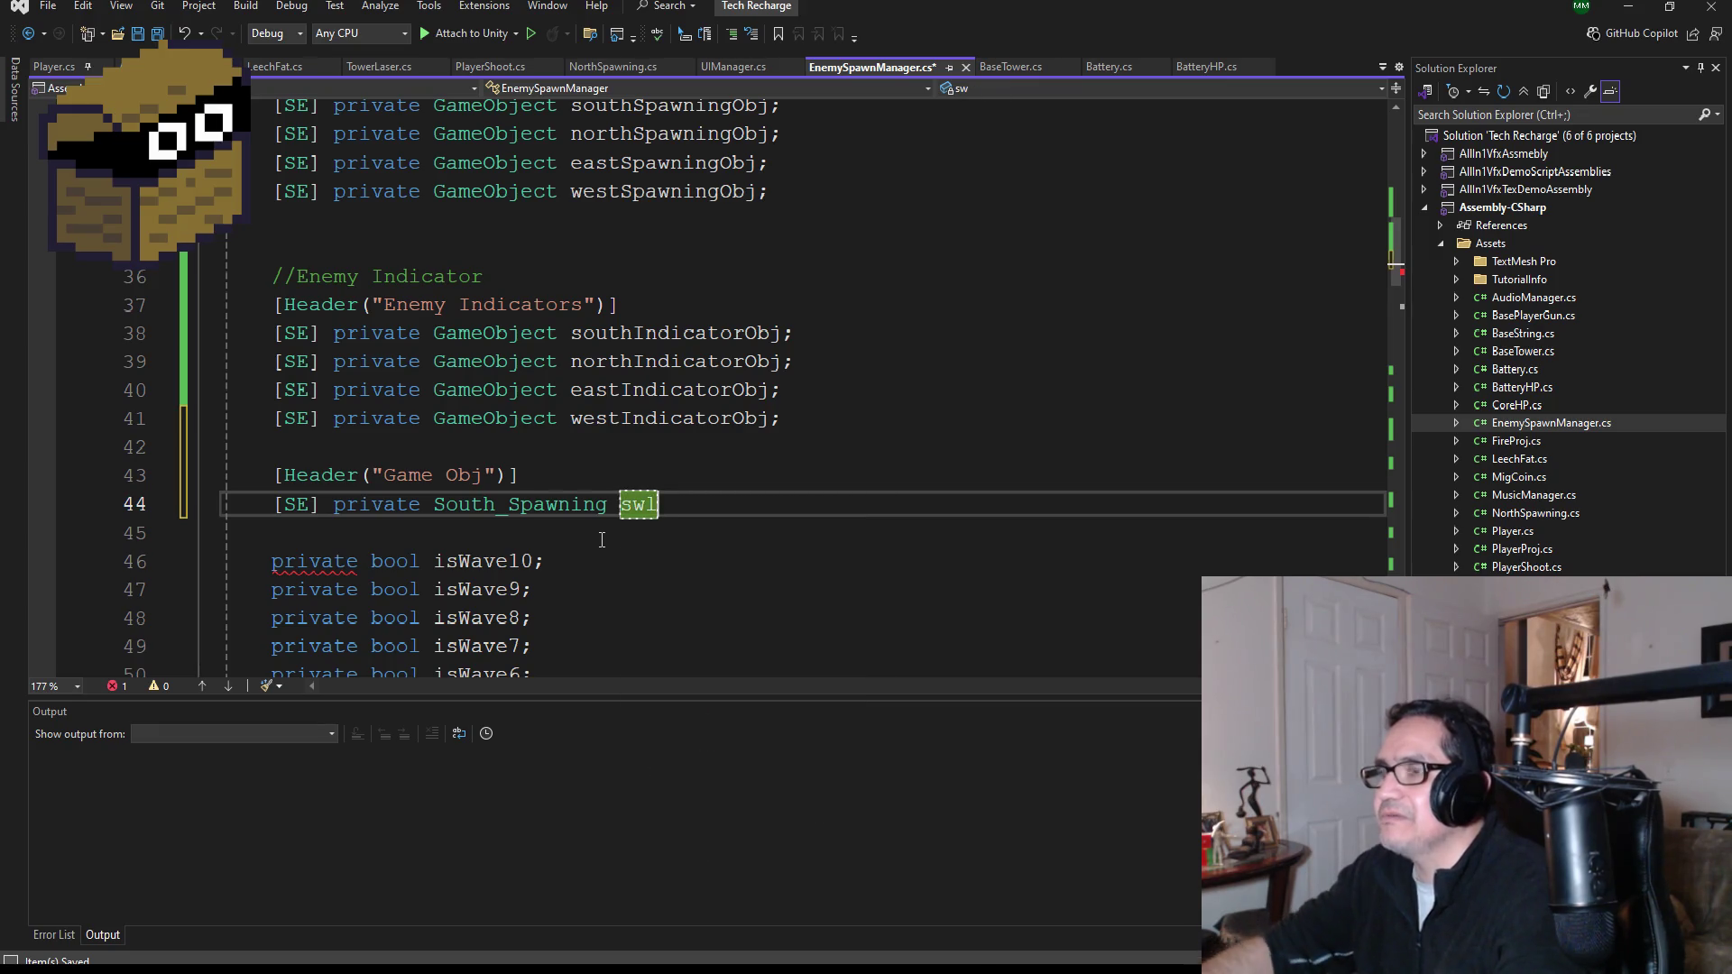
key("BackSpace")
type(";")
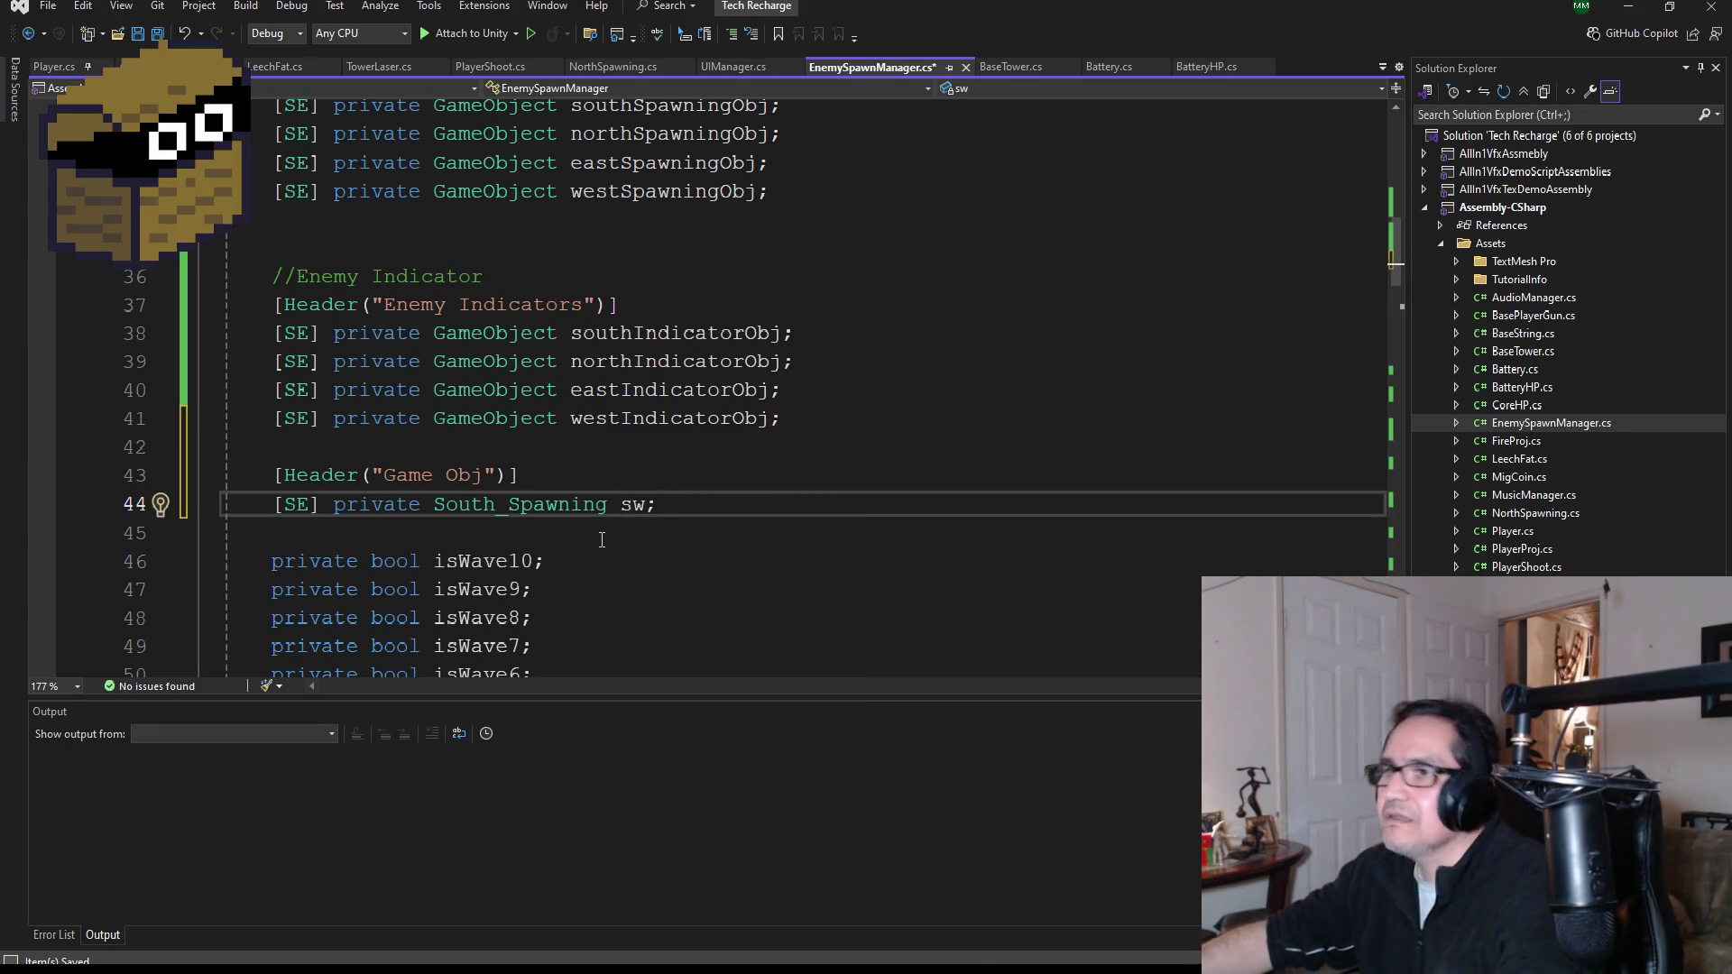
- Declare [SE] private NorthSpawning ns; below it and save EnemySpawnManager.cs
key("Return")
type("[SSE")
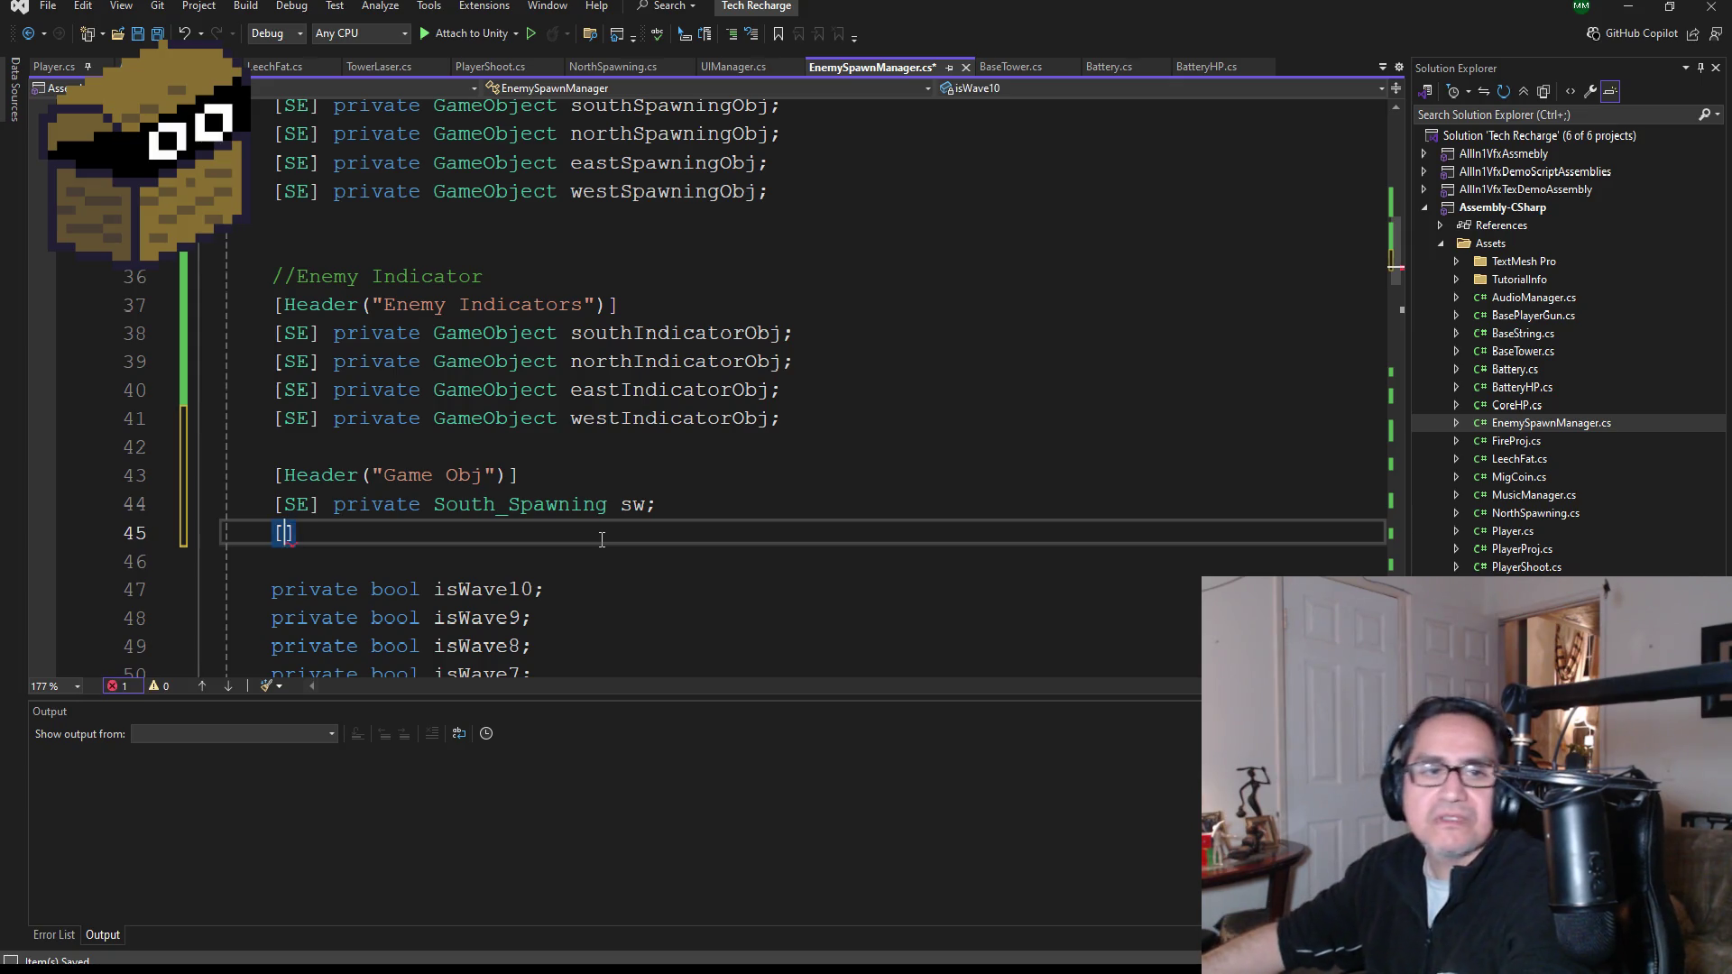
key("BackSpace")
key("BackSpace")
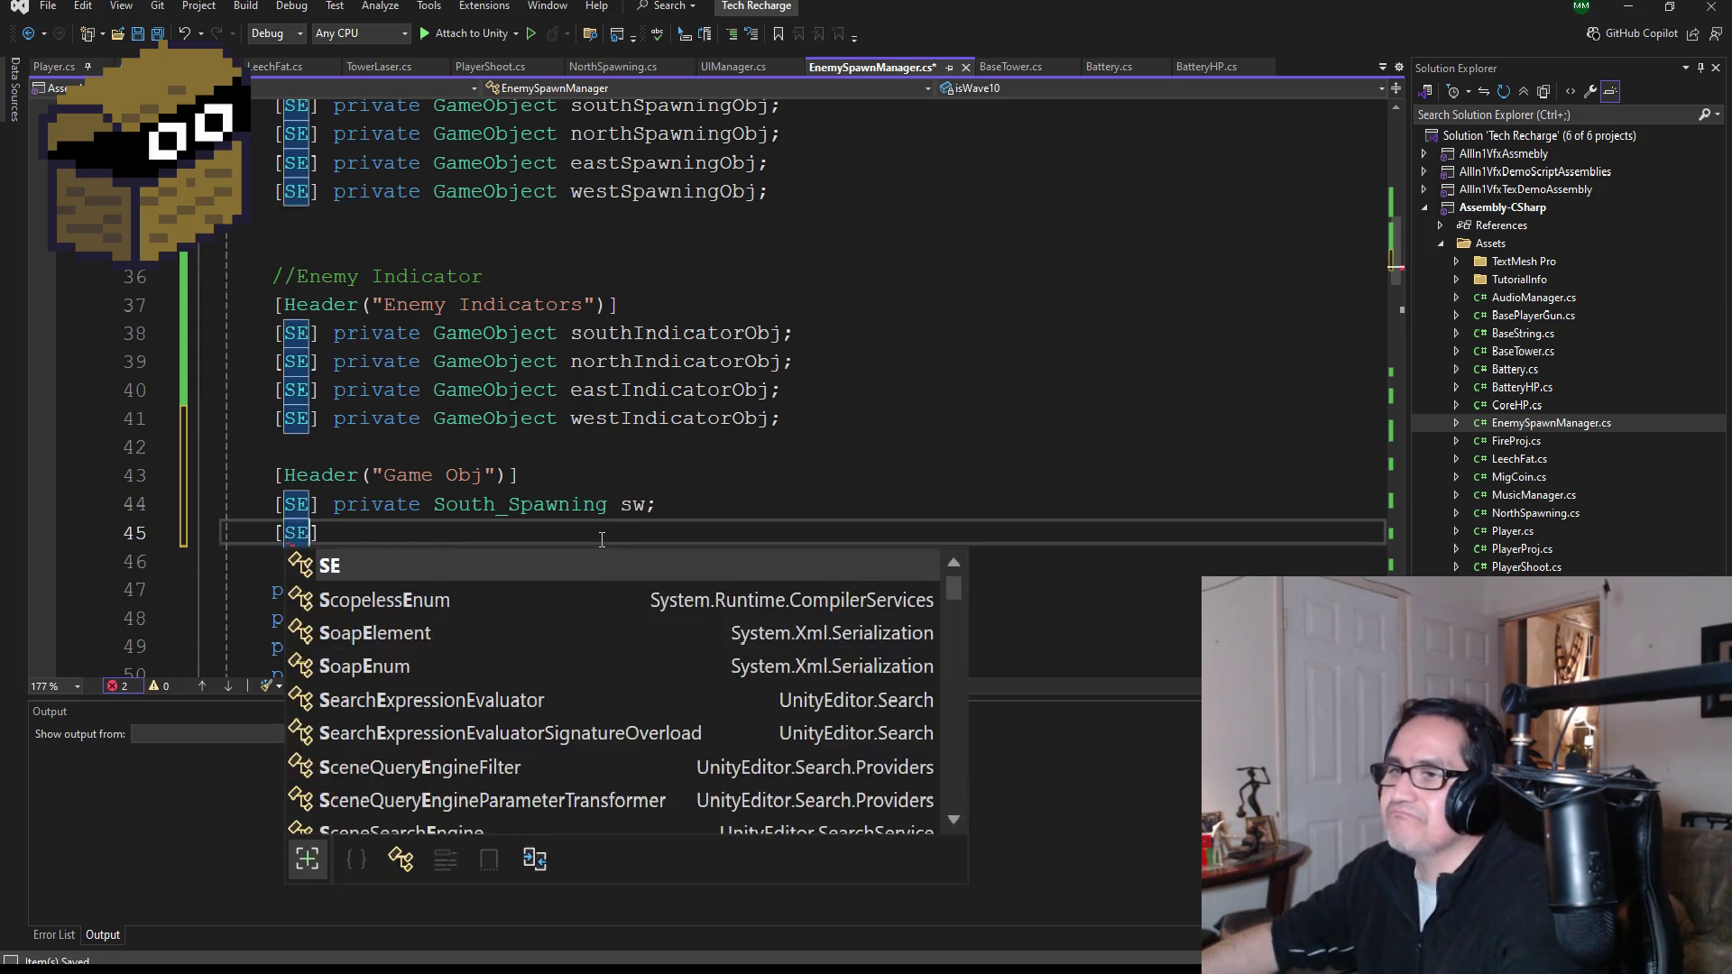
type("E] private N")
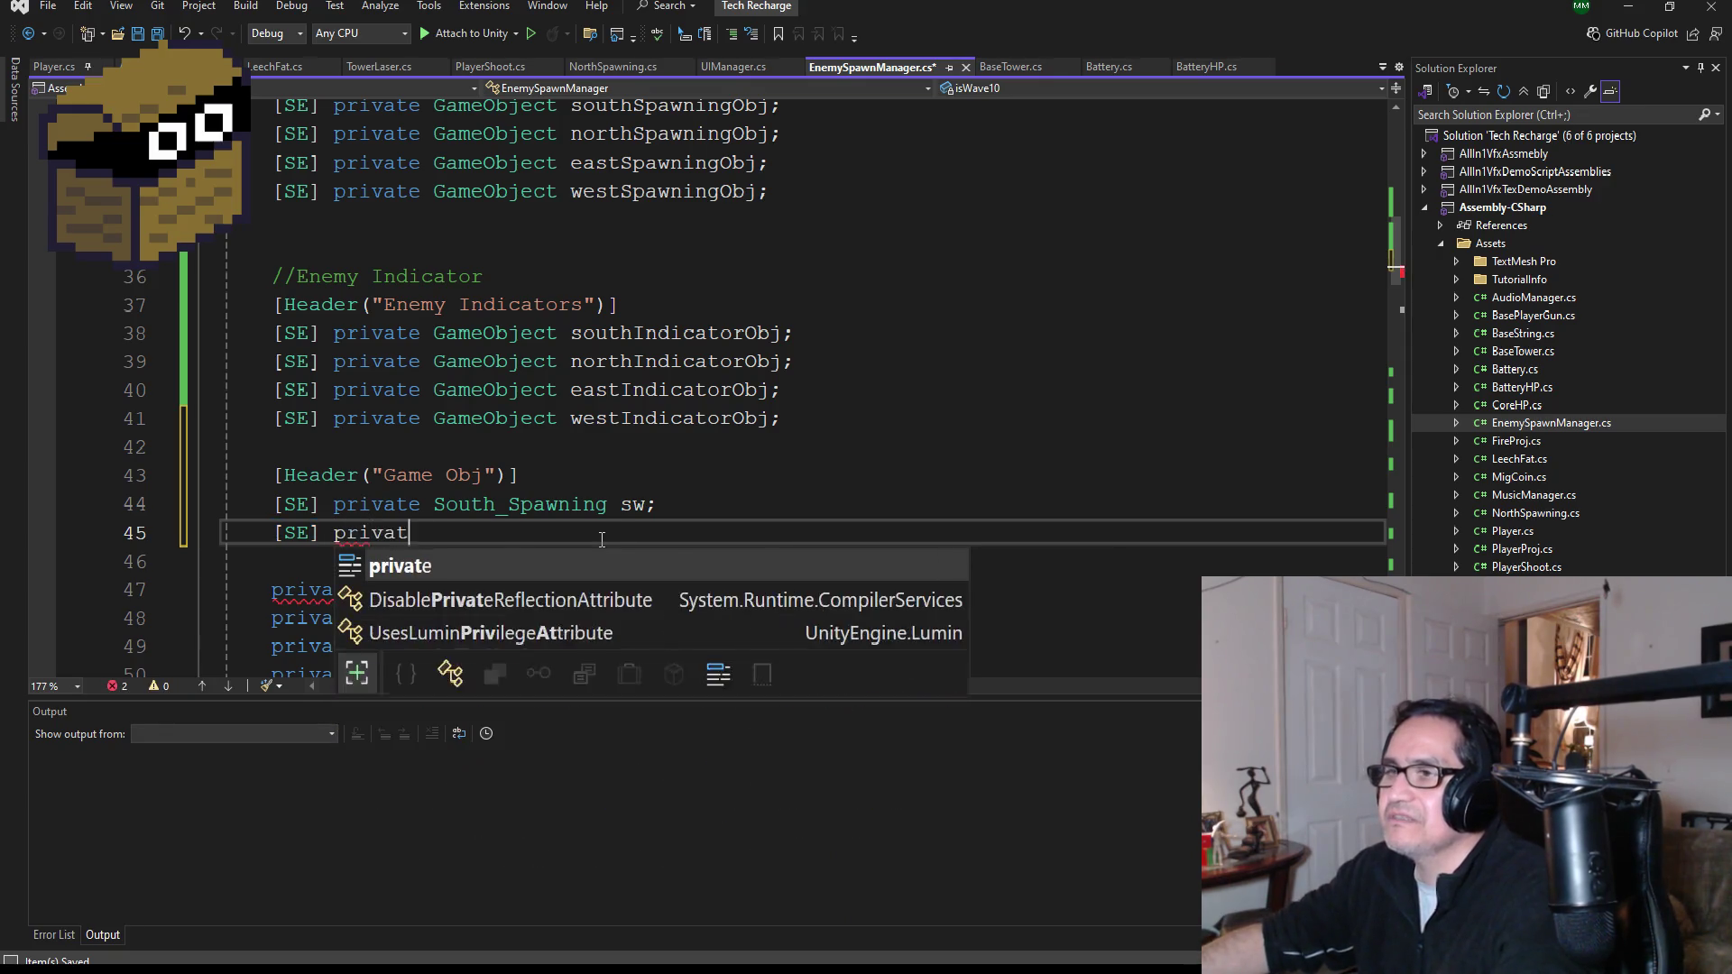
type("orth")
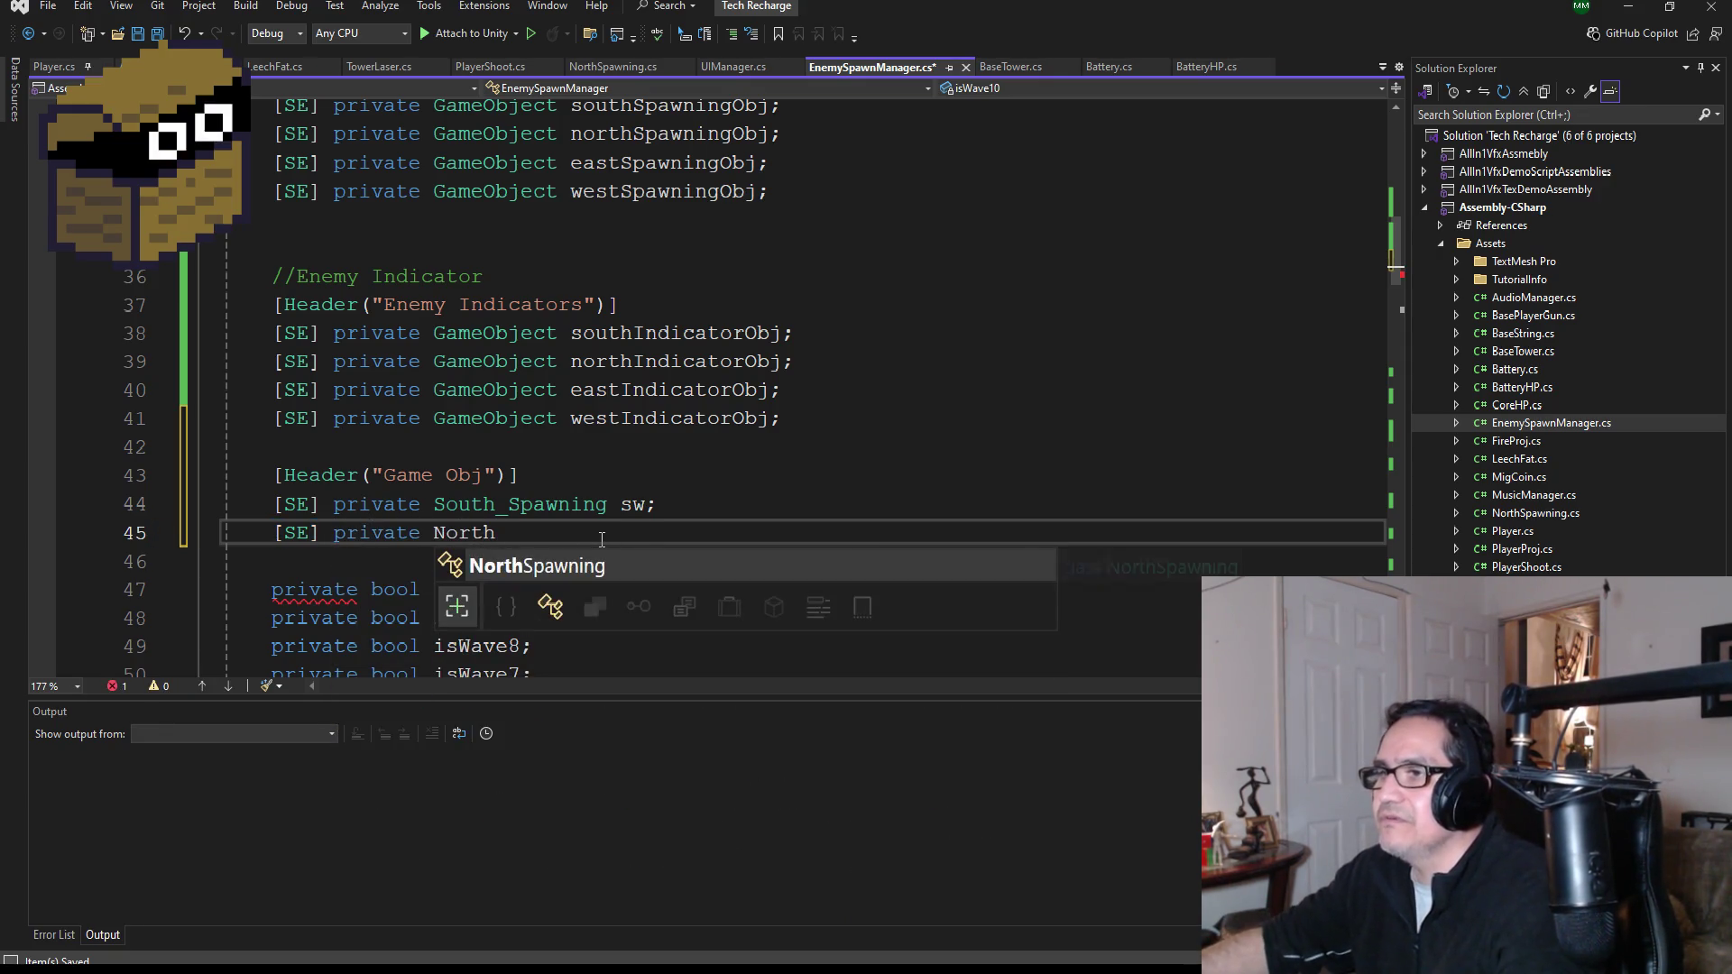
key("Tab")
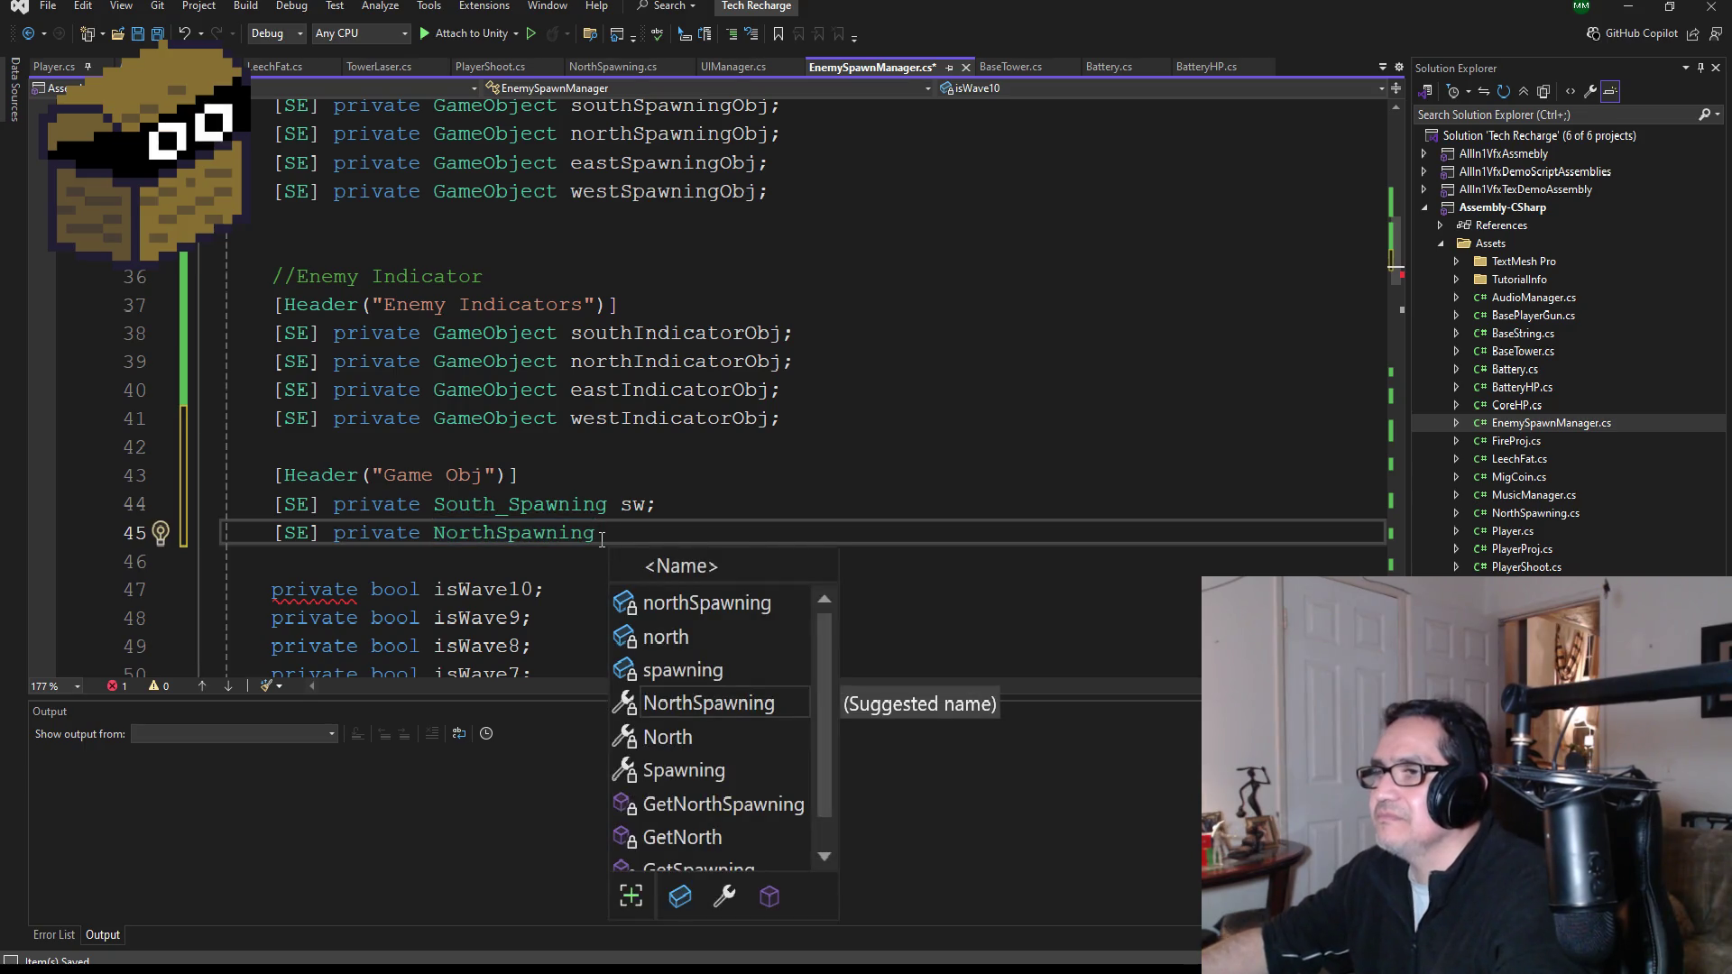
type("ns;")
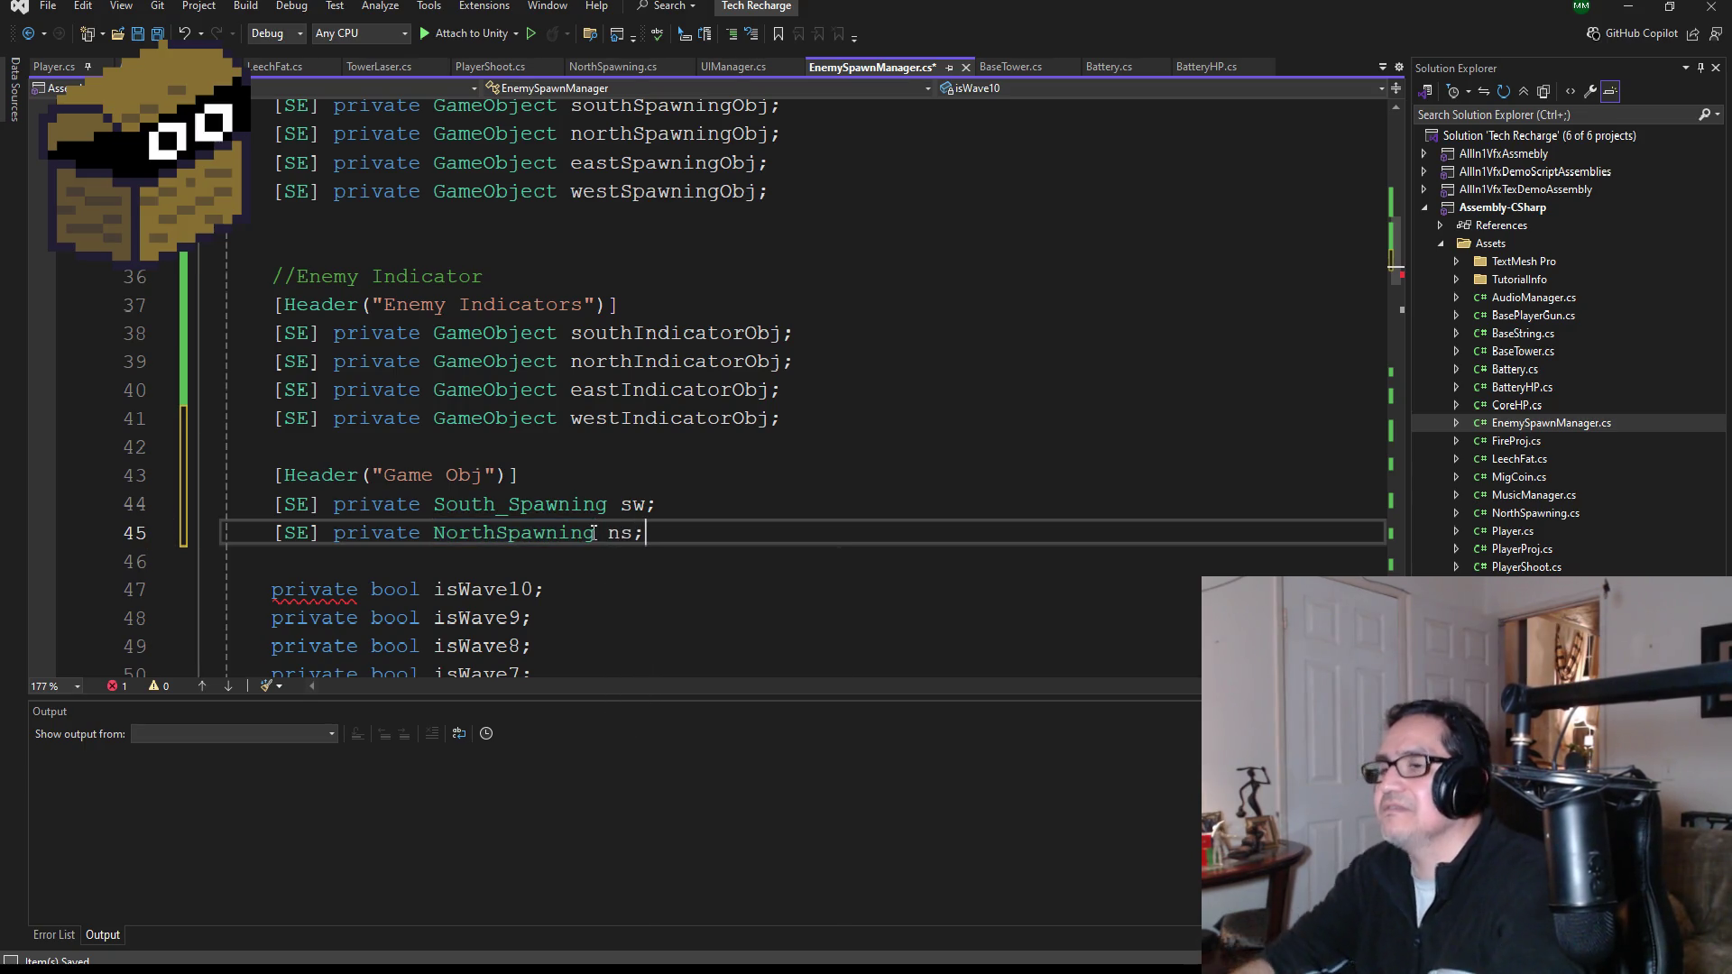
key("ctrl+s")
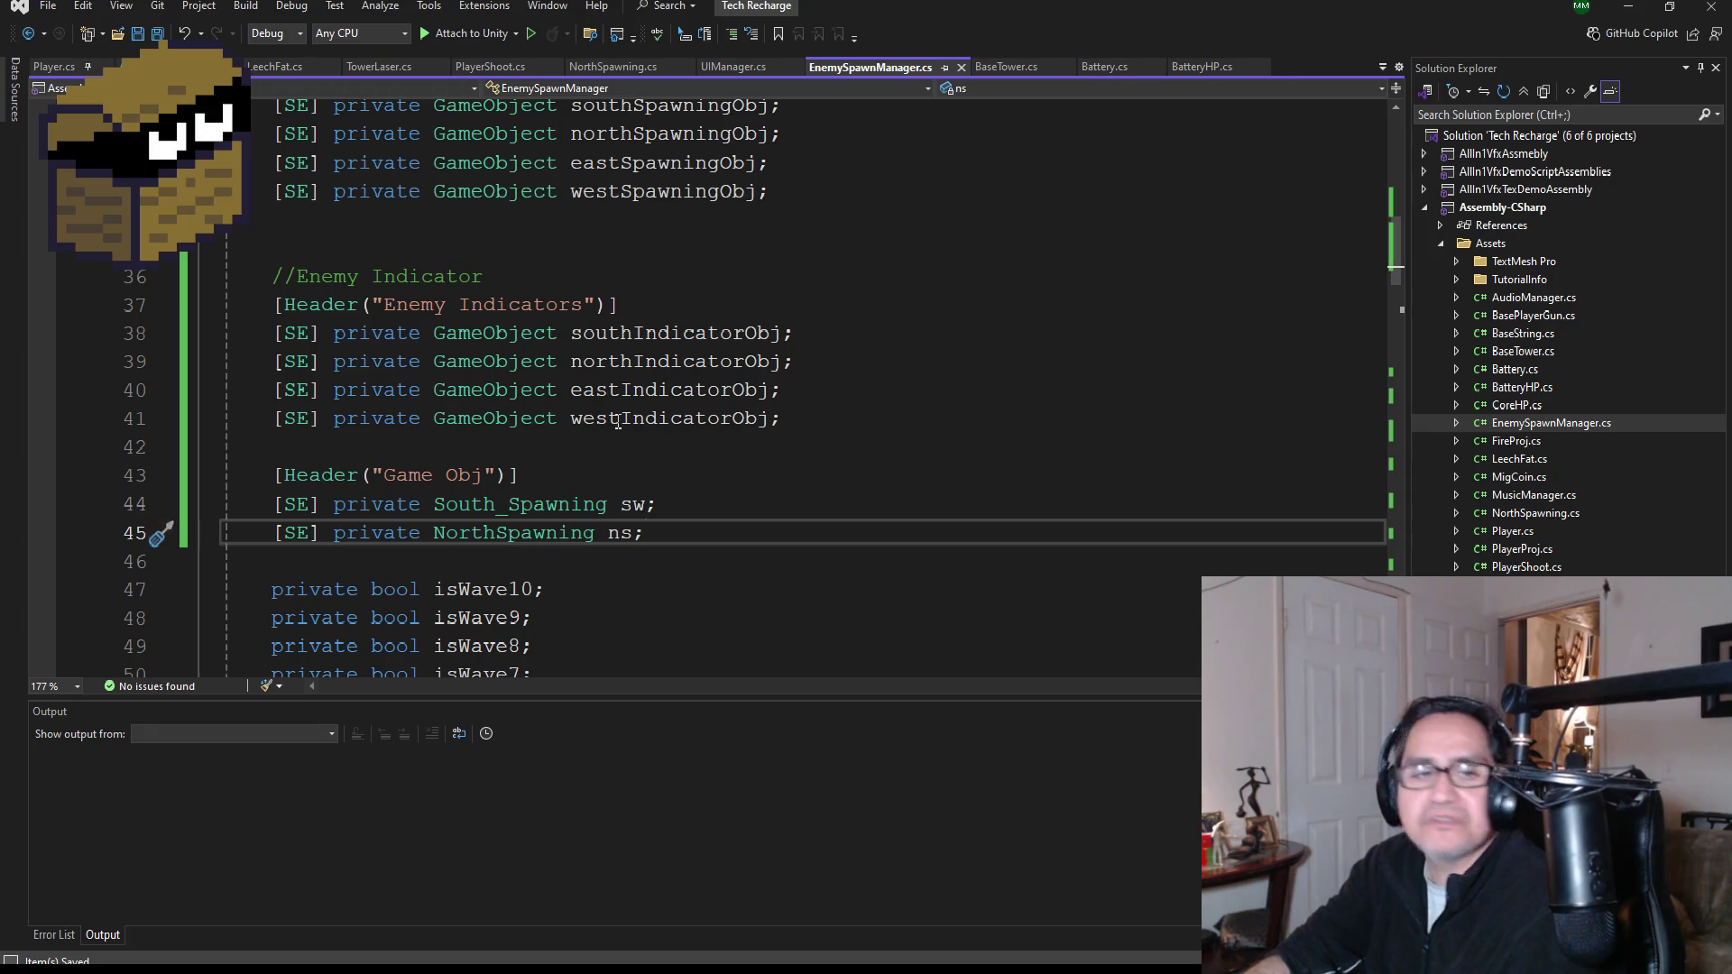
- Go to the isWave5 = true line in the wave 5 block, then open the NorthSpawning script
scroll(631, 441, "down", 4)
scroll(632, 442, "down", 20)
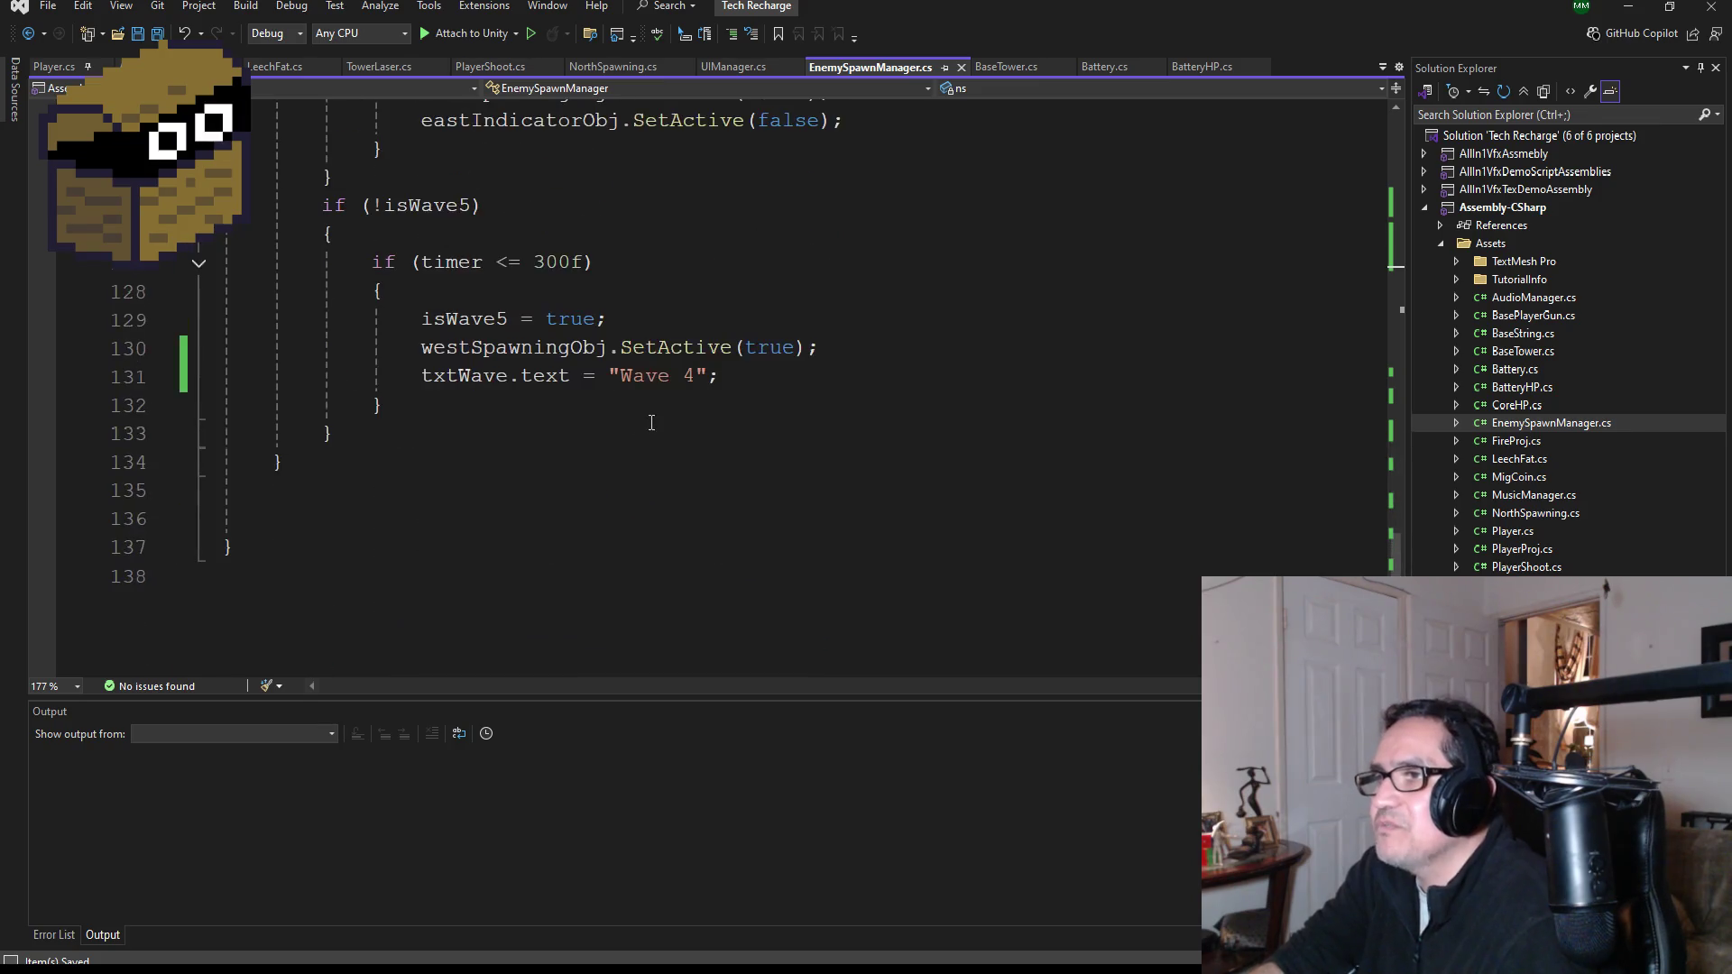
scroll(651, 422, "up", 2)
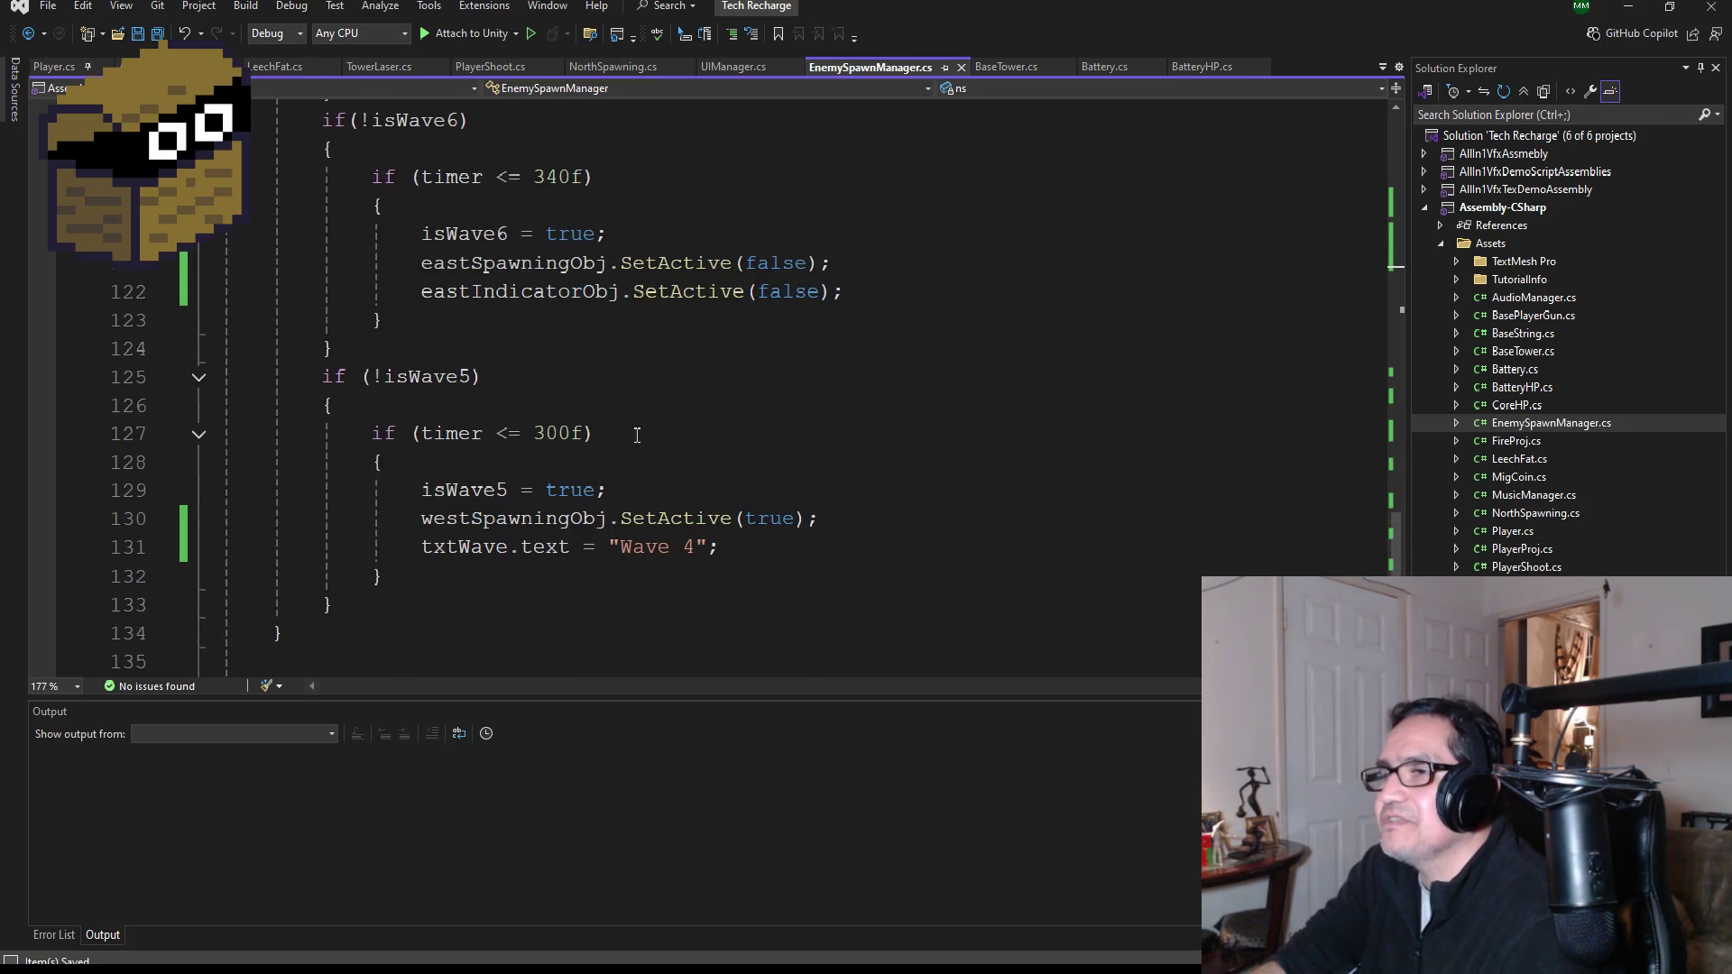
left_click(687, 488)
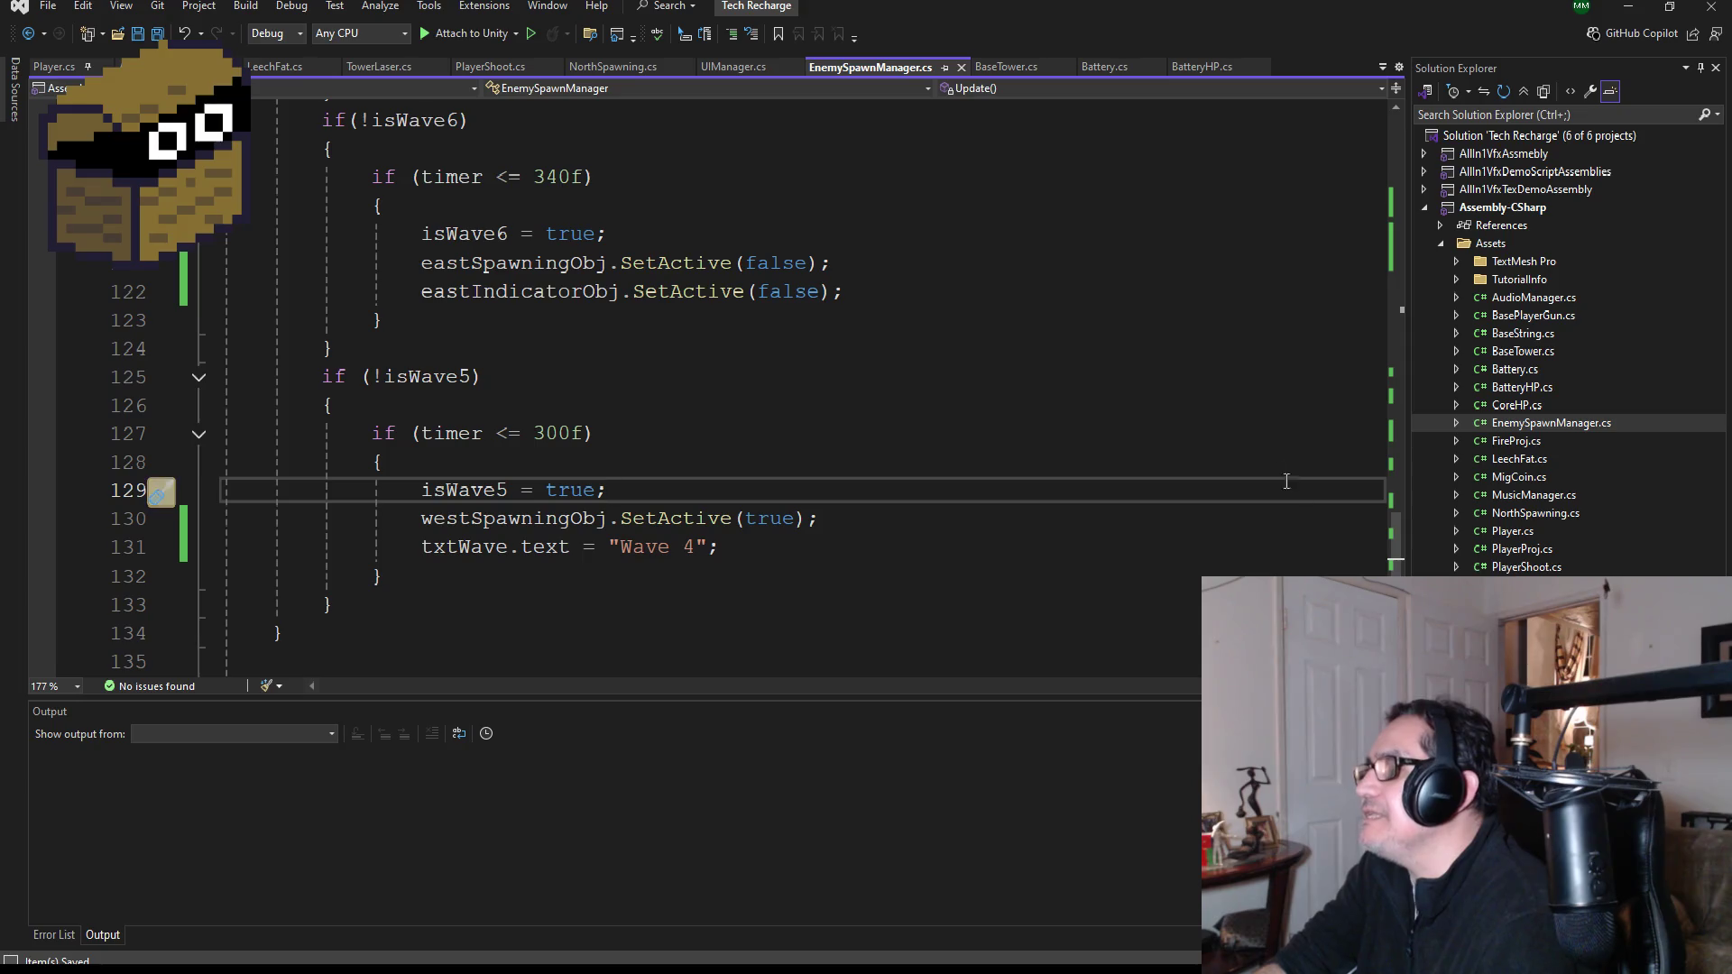
double_click(1544, 513)
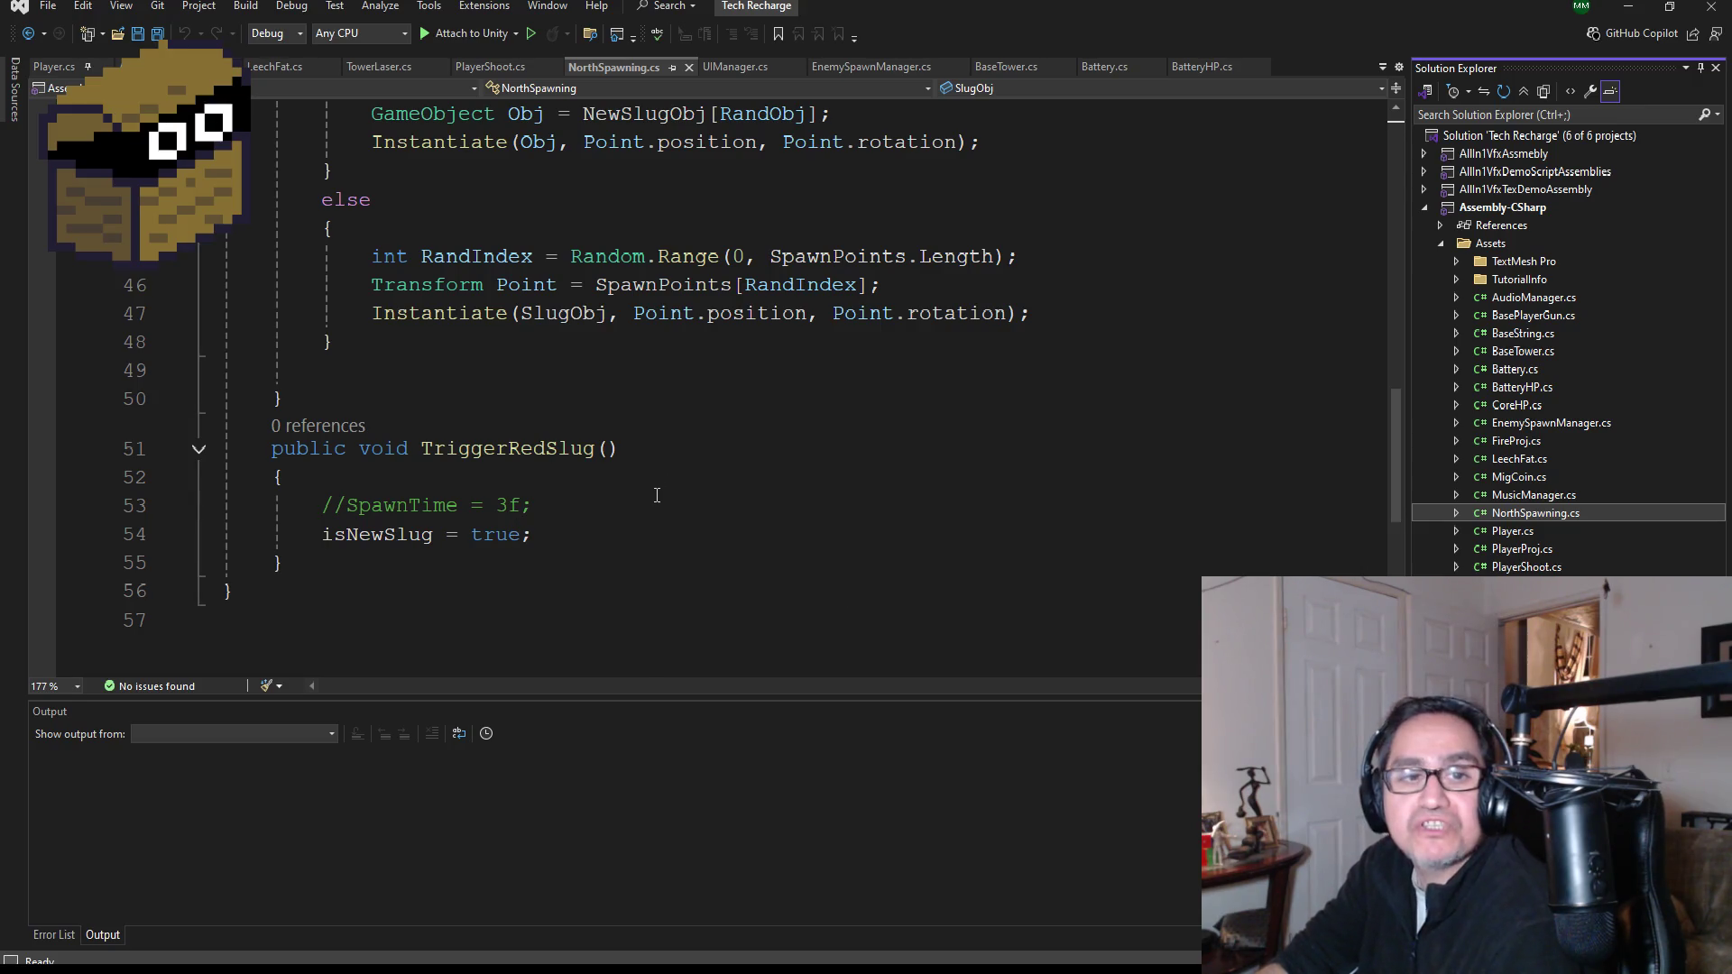
scroll(657, 495, "up", 14)
scroll(663, 498, "down", 4)
scroll(662, 498, "down", 8)
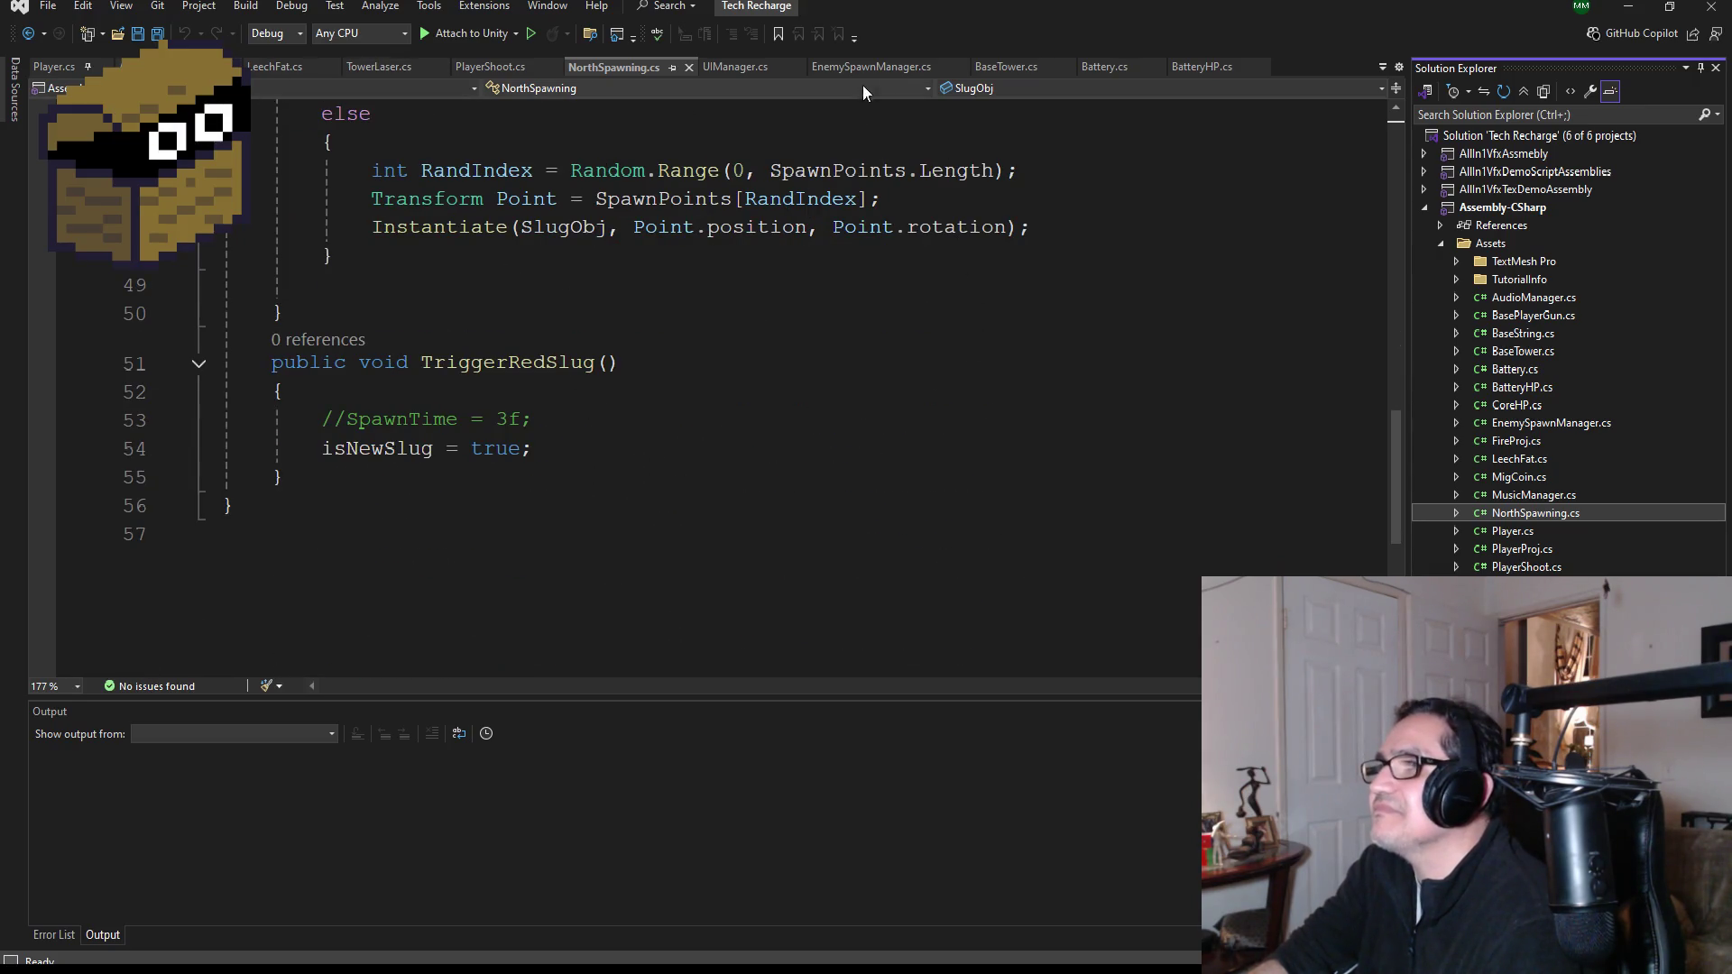
left_click(878, 68)
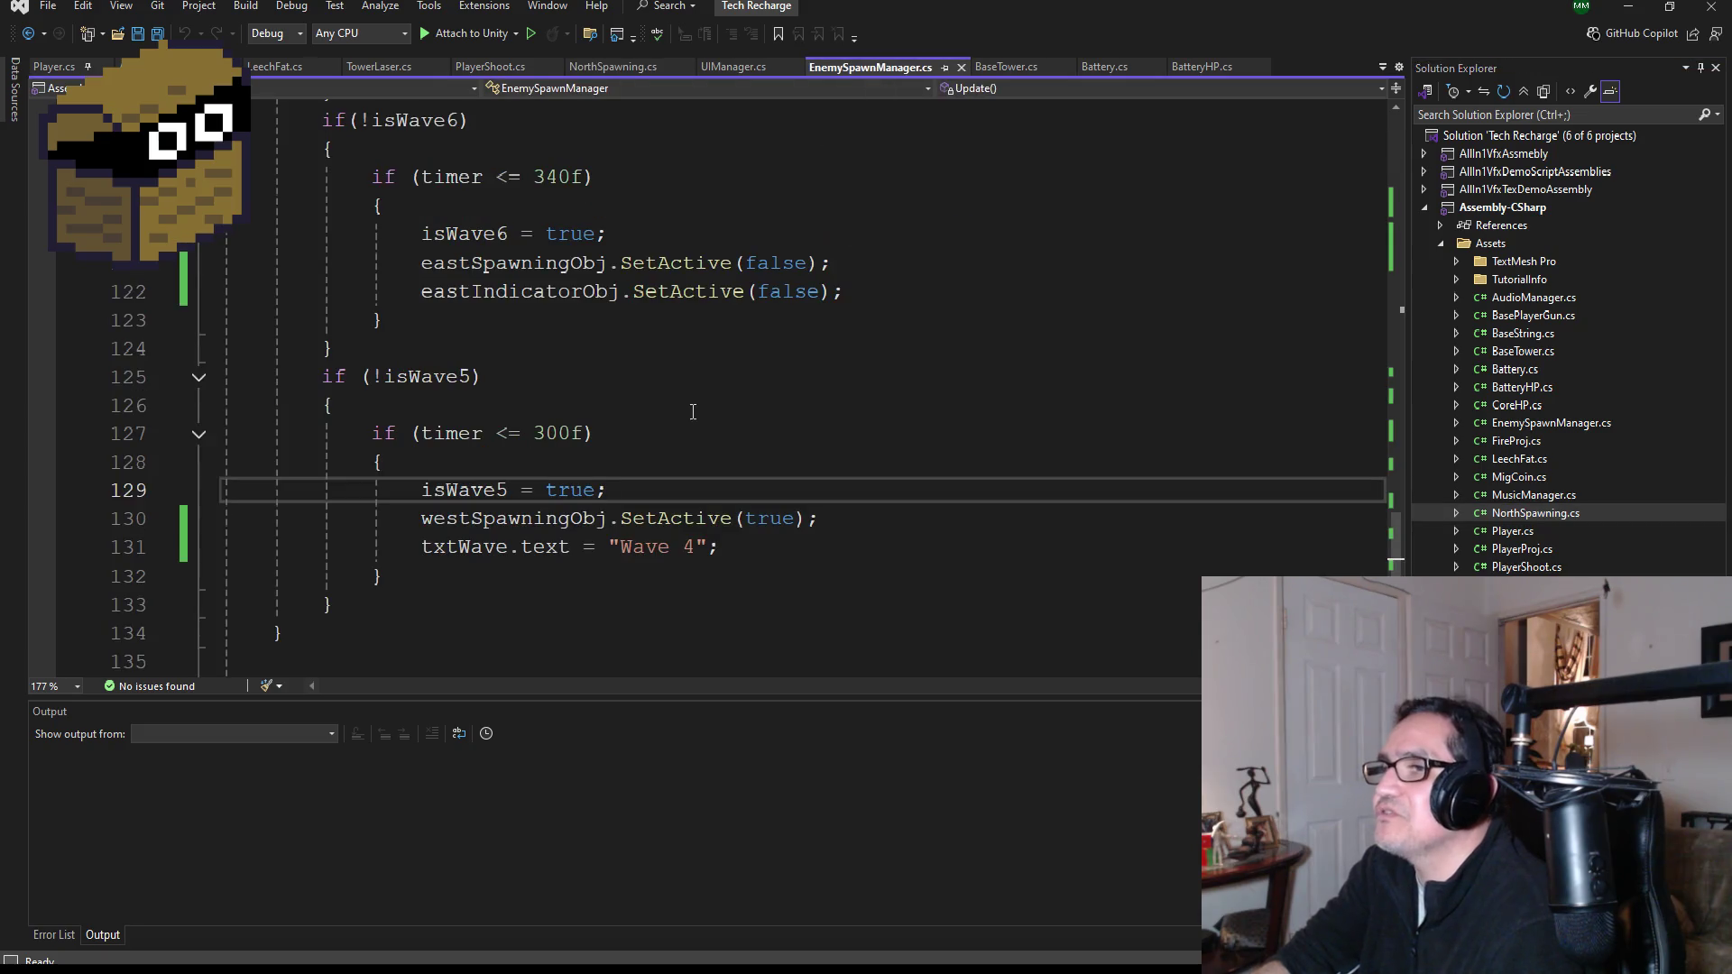
left_click(797, 547)
- Add sw.TriggerRedSlug(); on a new line in the wave 5 block
key("Return")
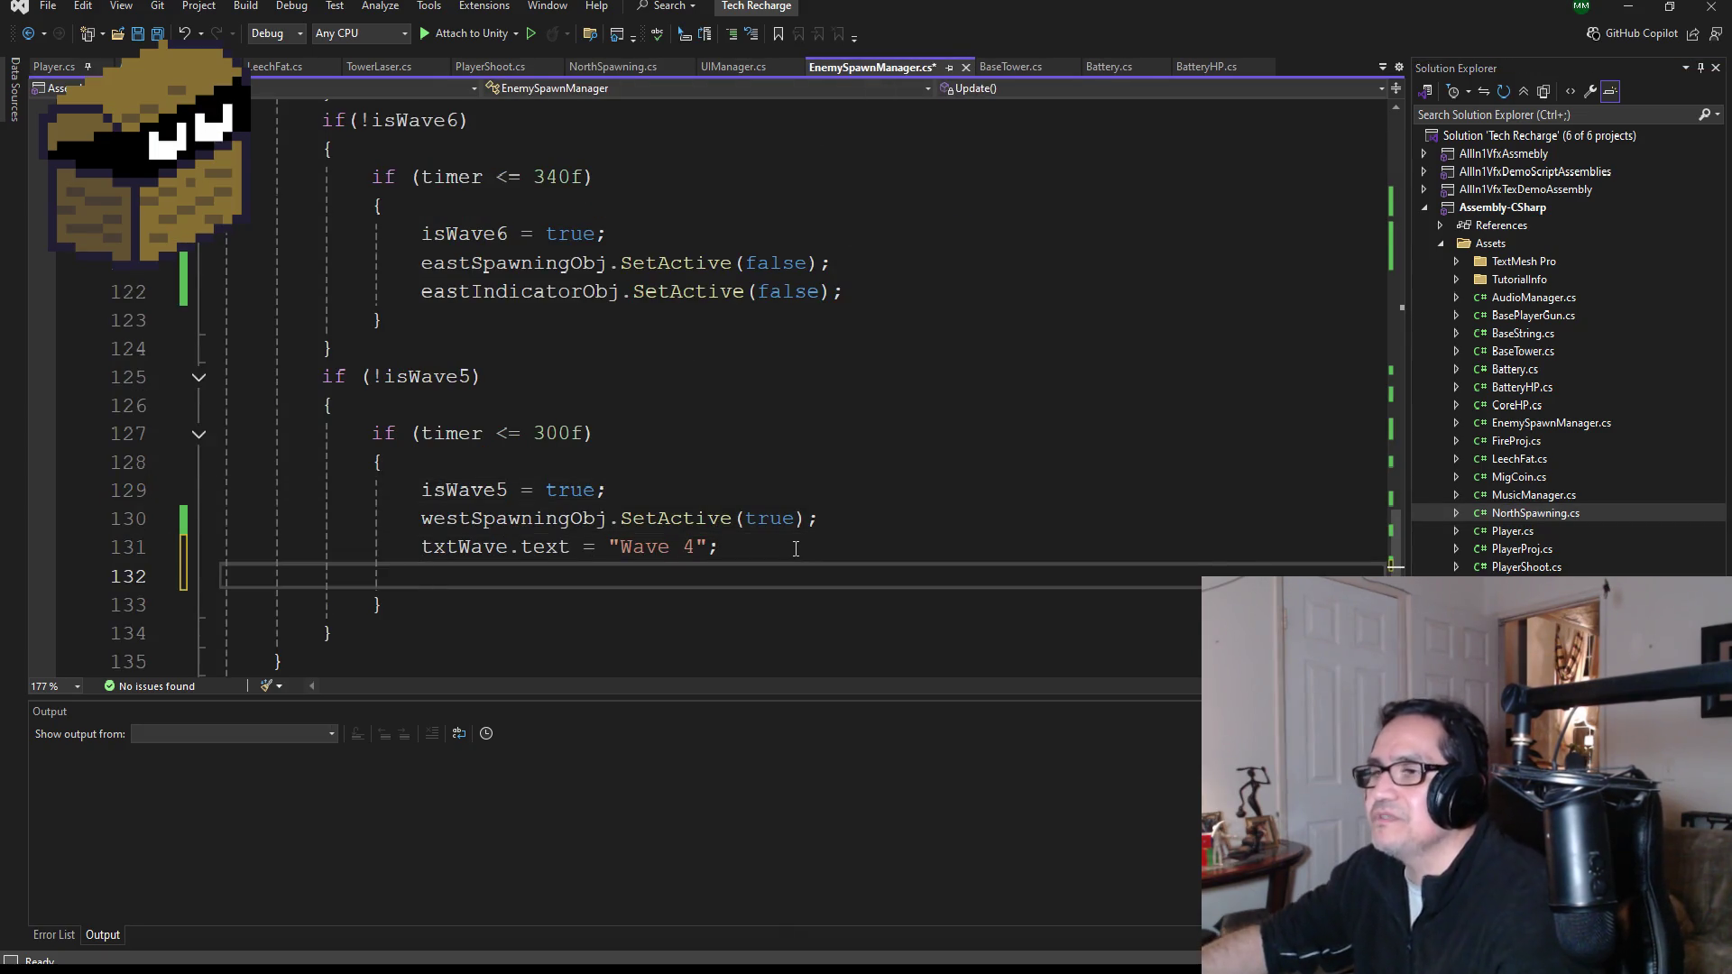
type("sw.")
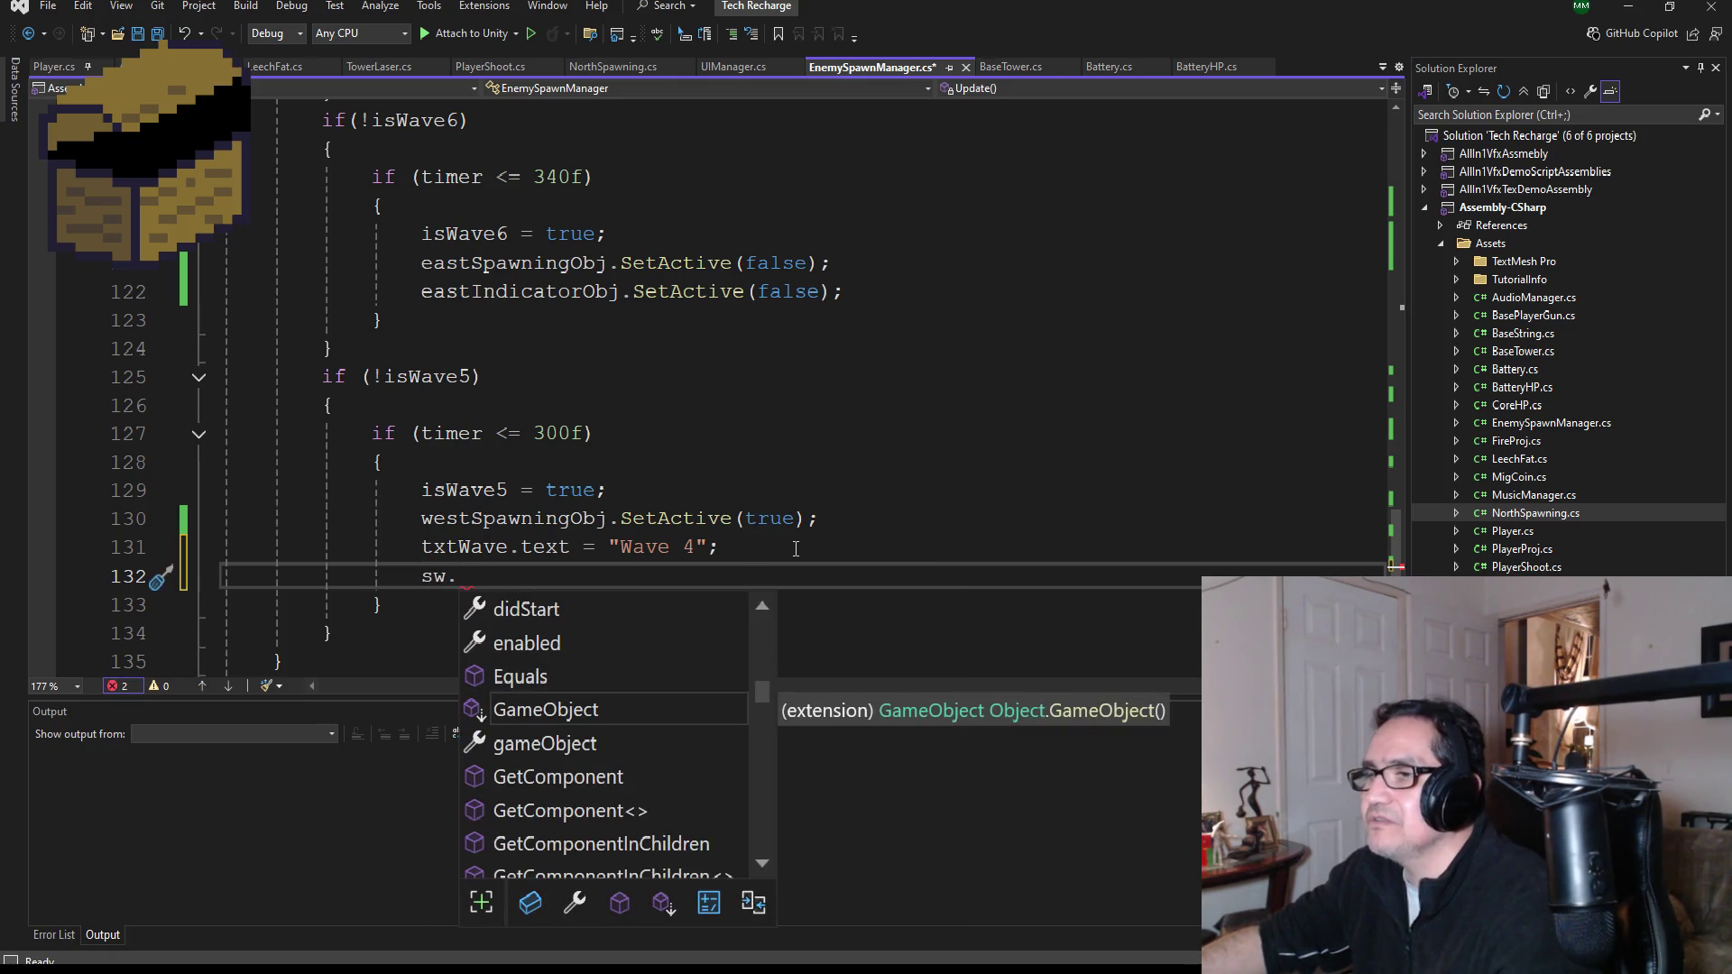
type("Tri")
key("Tab")
type(")();")
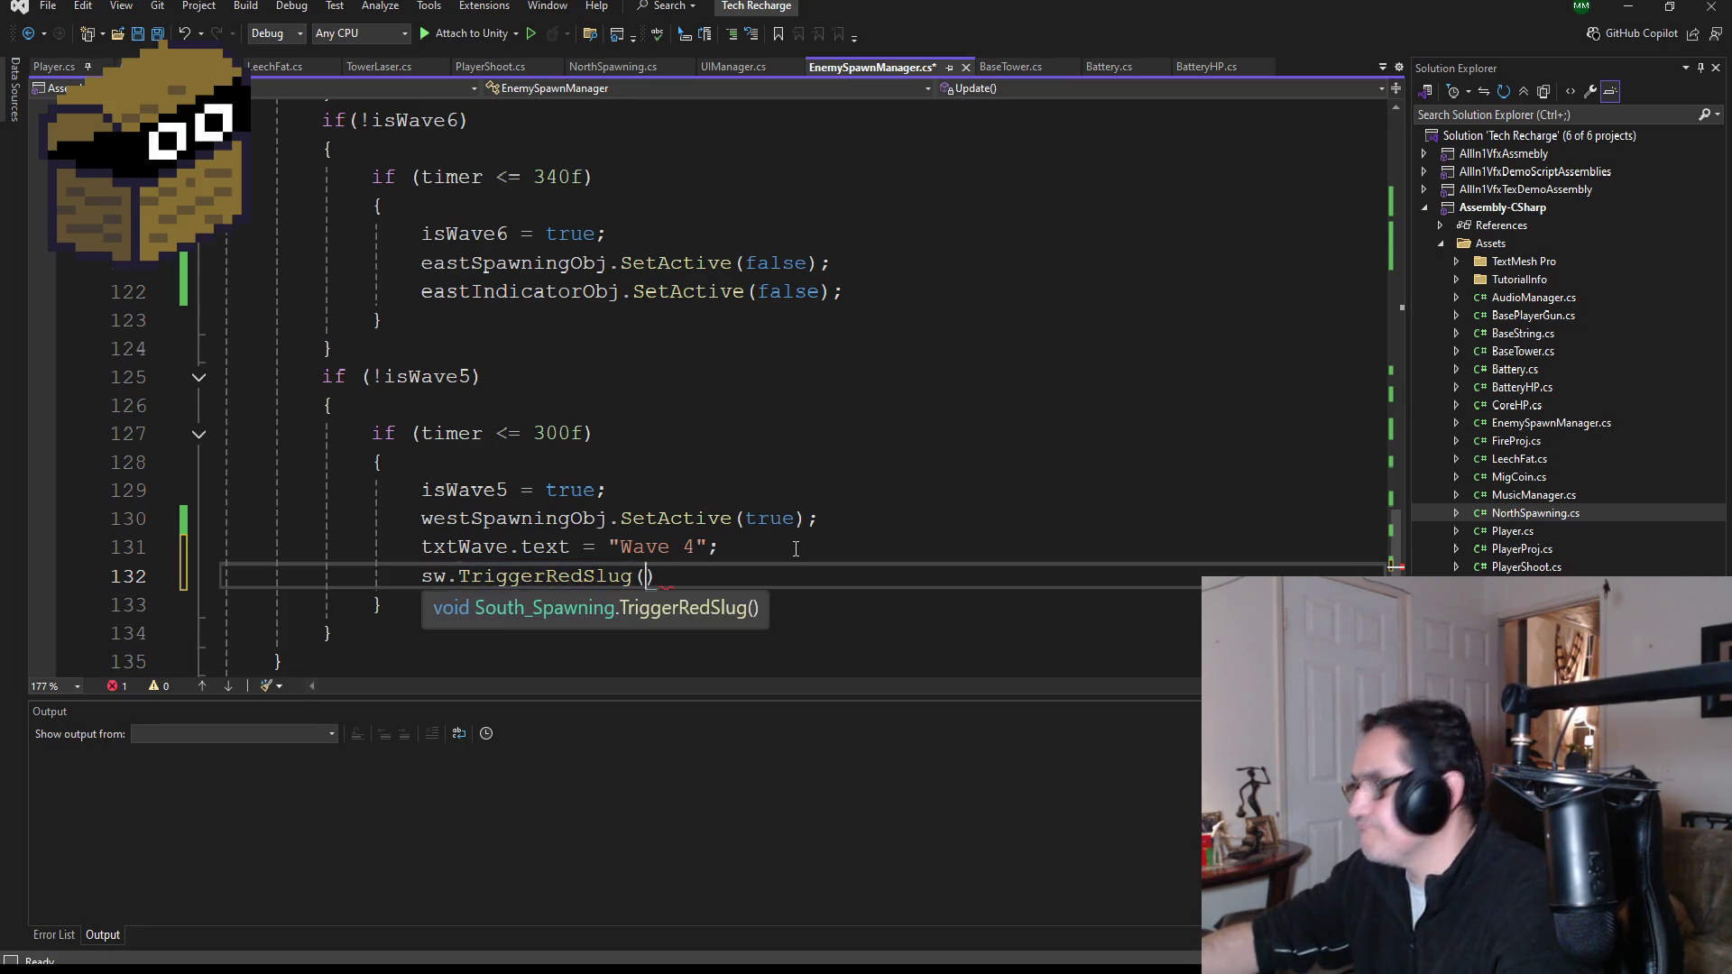
- Add ns.TriggerRedSlug(); below the sw call and save EnemySpawnManager.cs
key("Return")
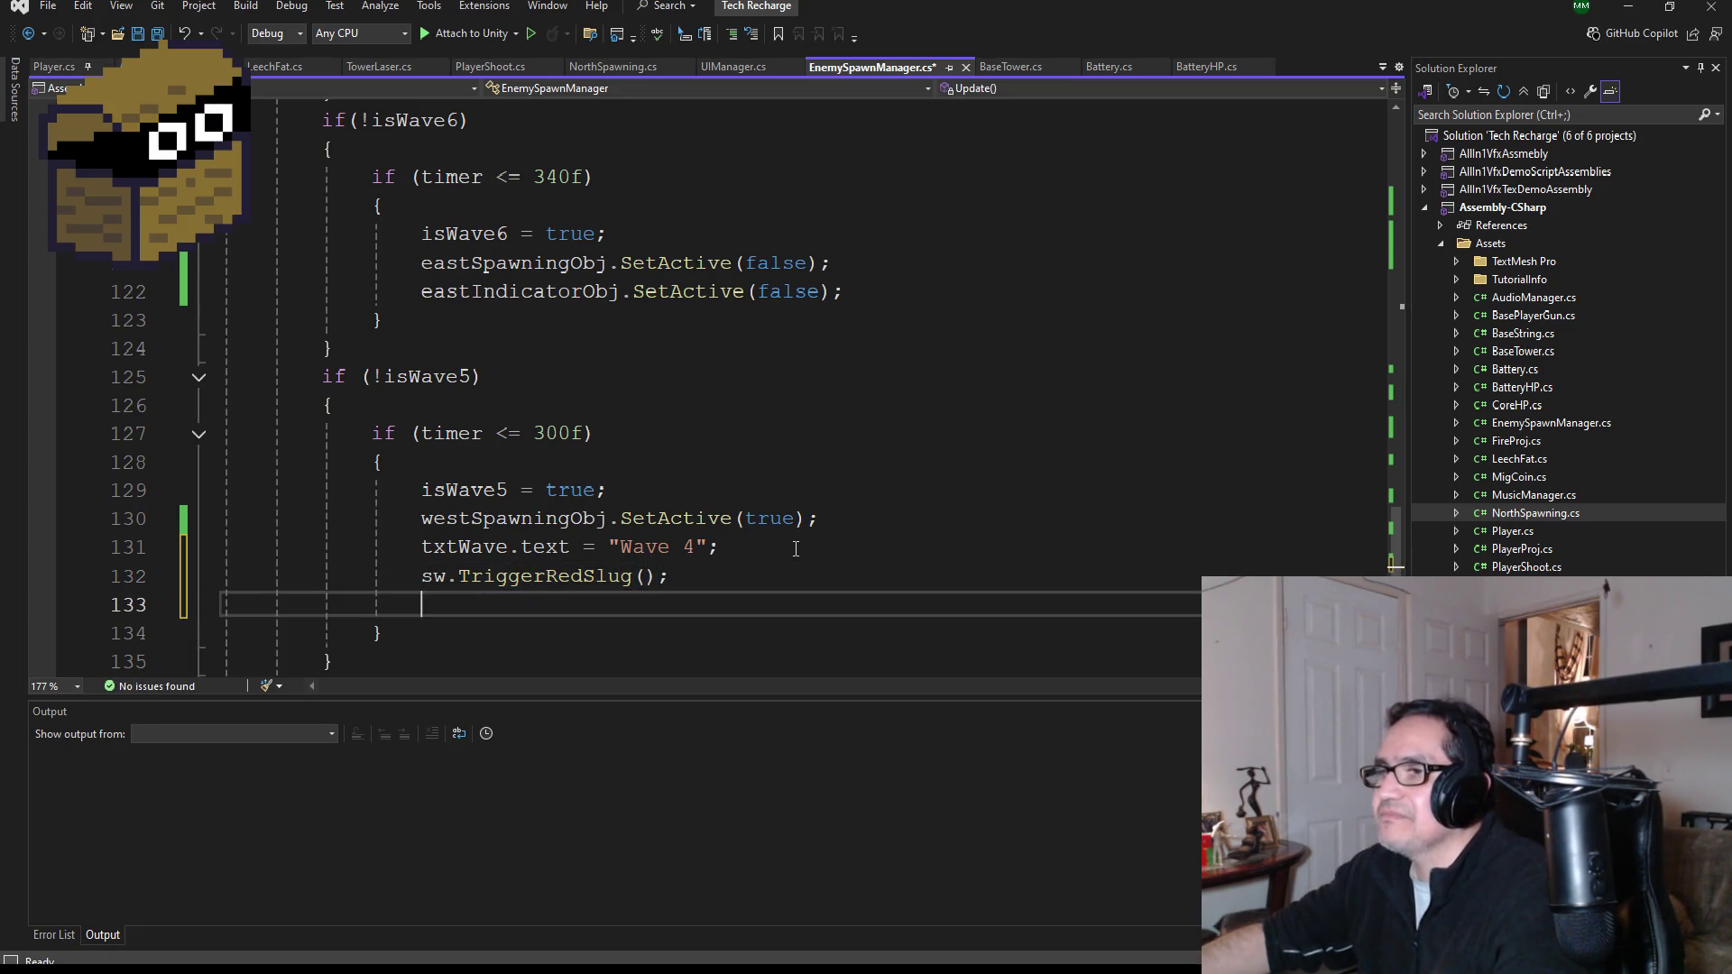
type("nw")
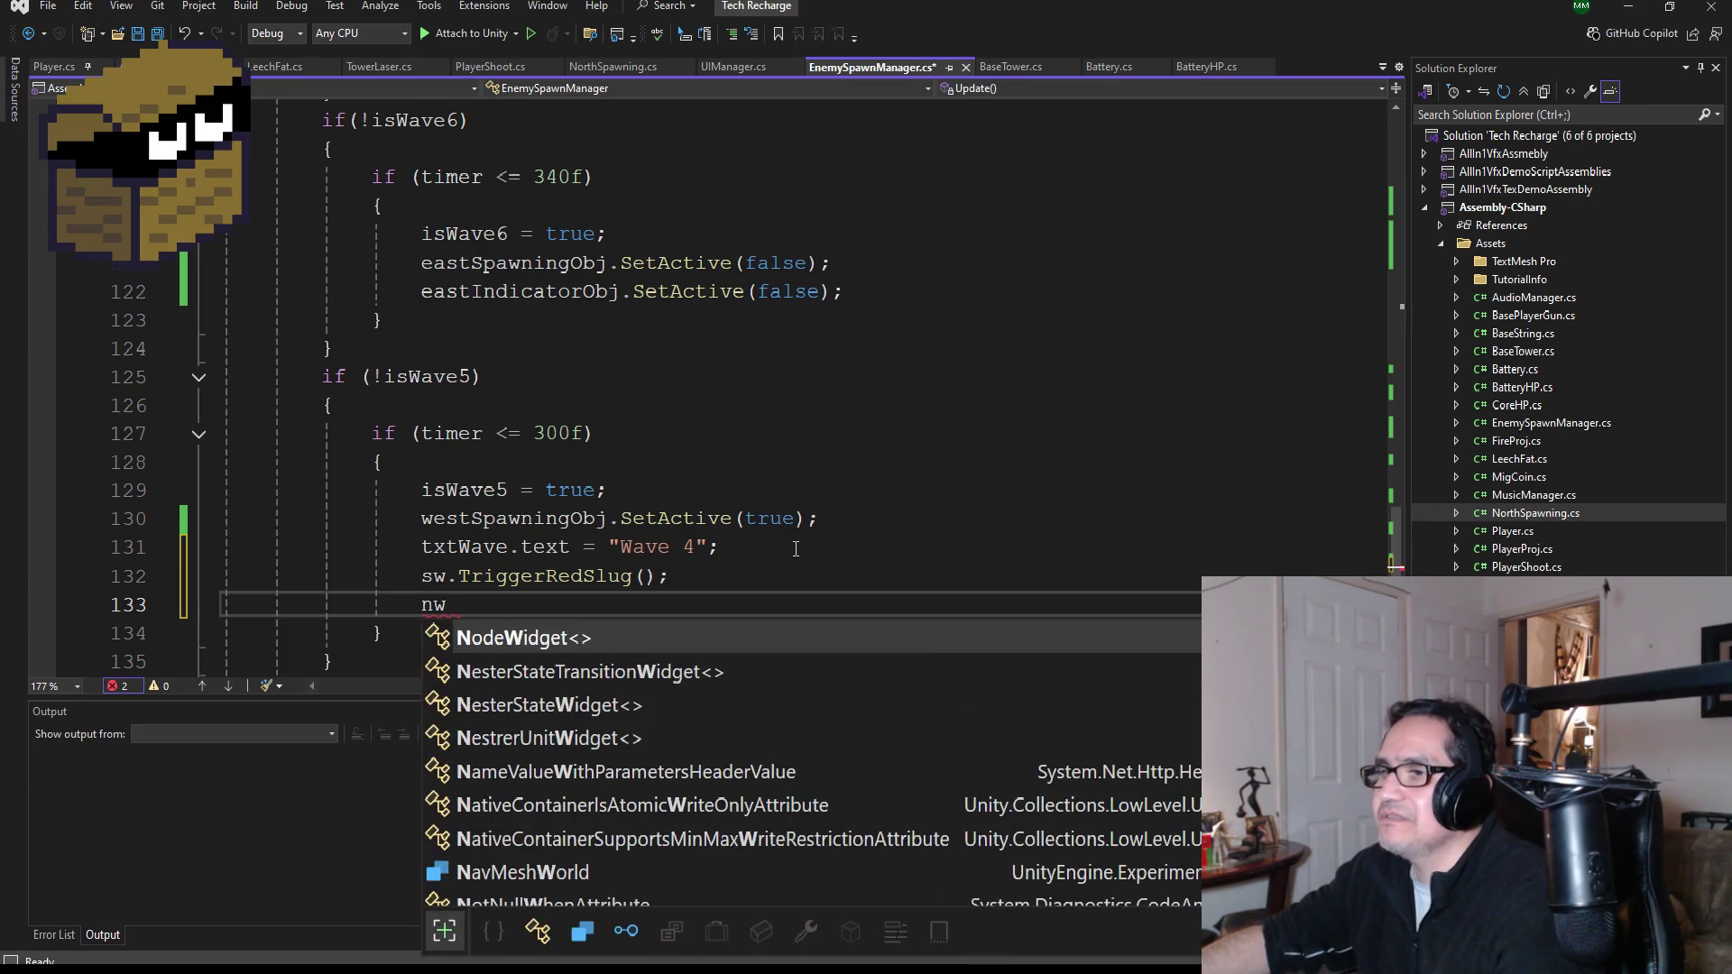
key("BackSpace")
key("BackSpace")
type("n.")
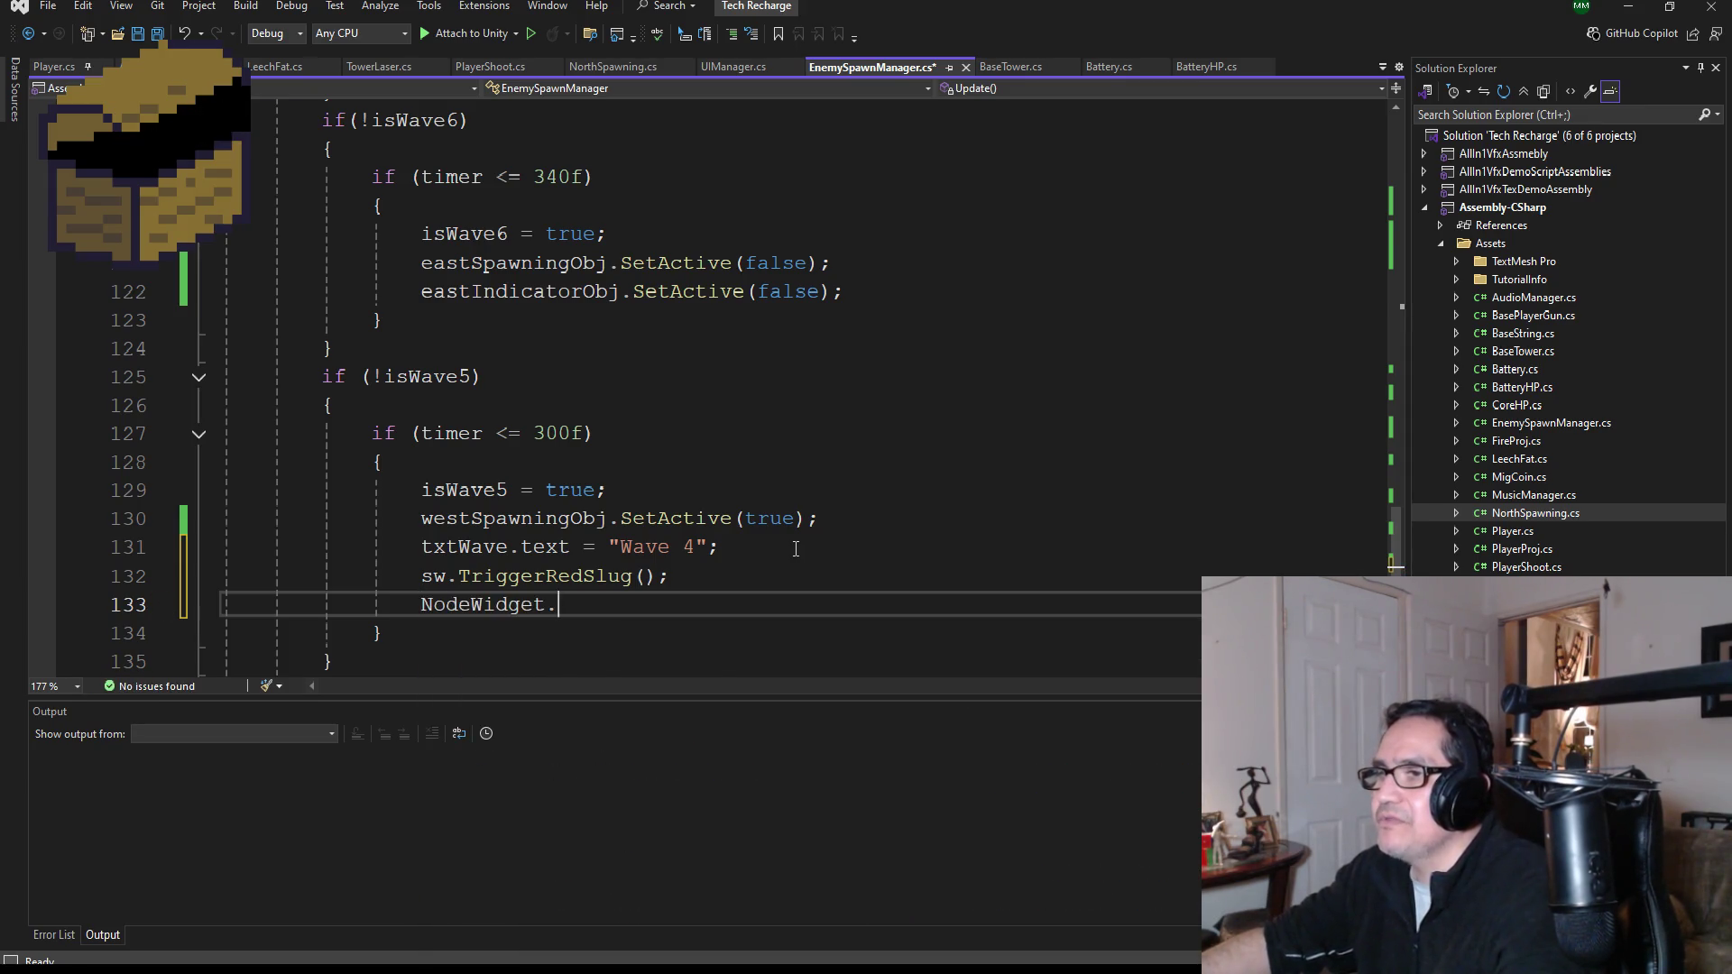
key("BackSpace")
key("BackSpace")
key("BackSpace")
key("BackSpace")
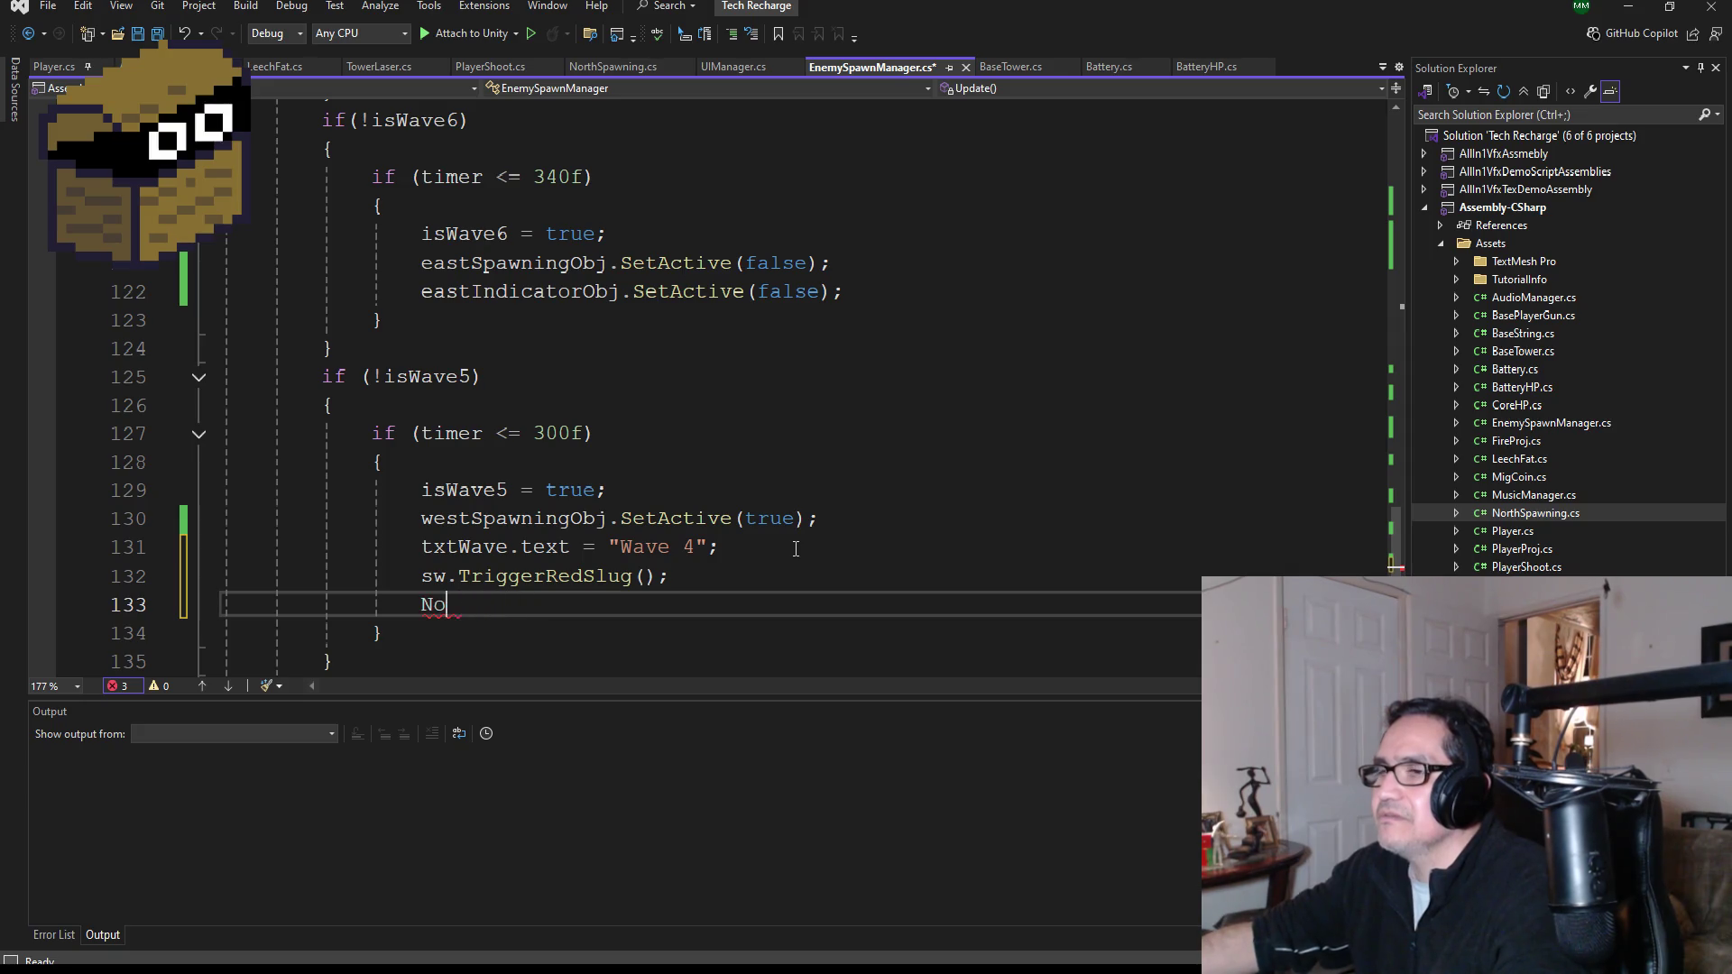
type("nw")
key("BackSpace")
type("s")
key("Escape")
type(".")
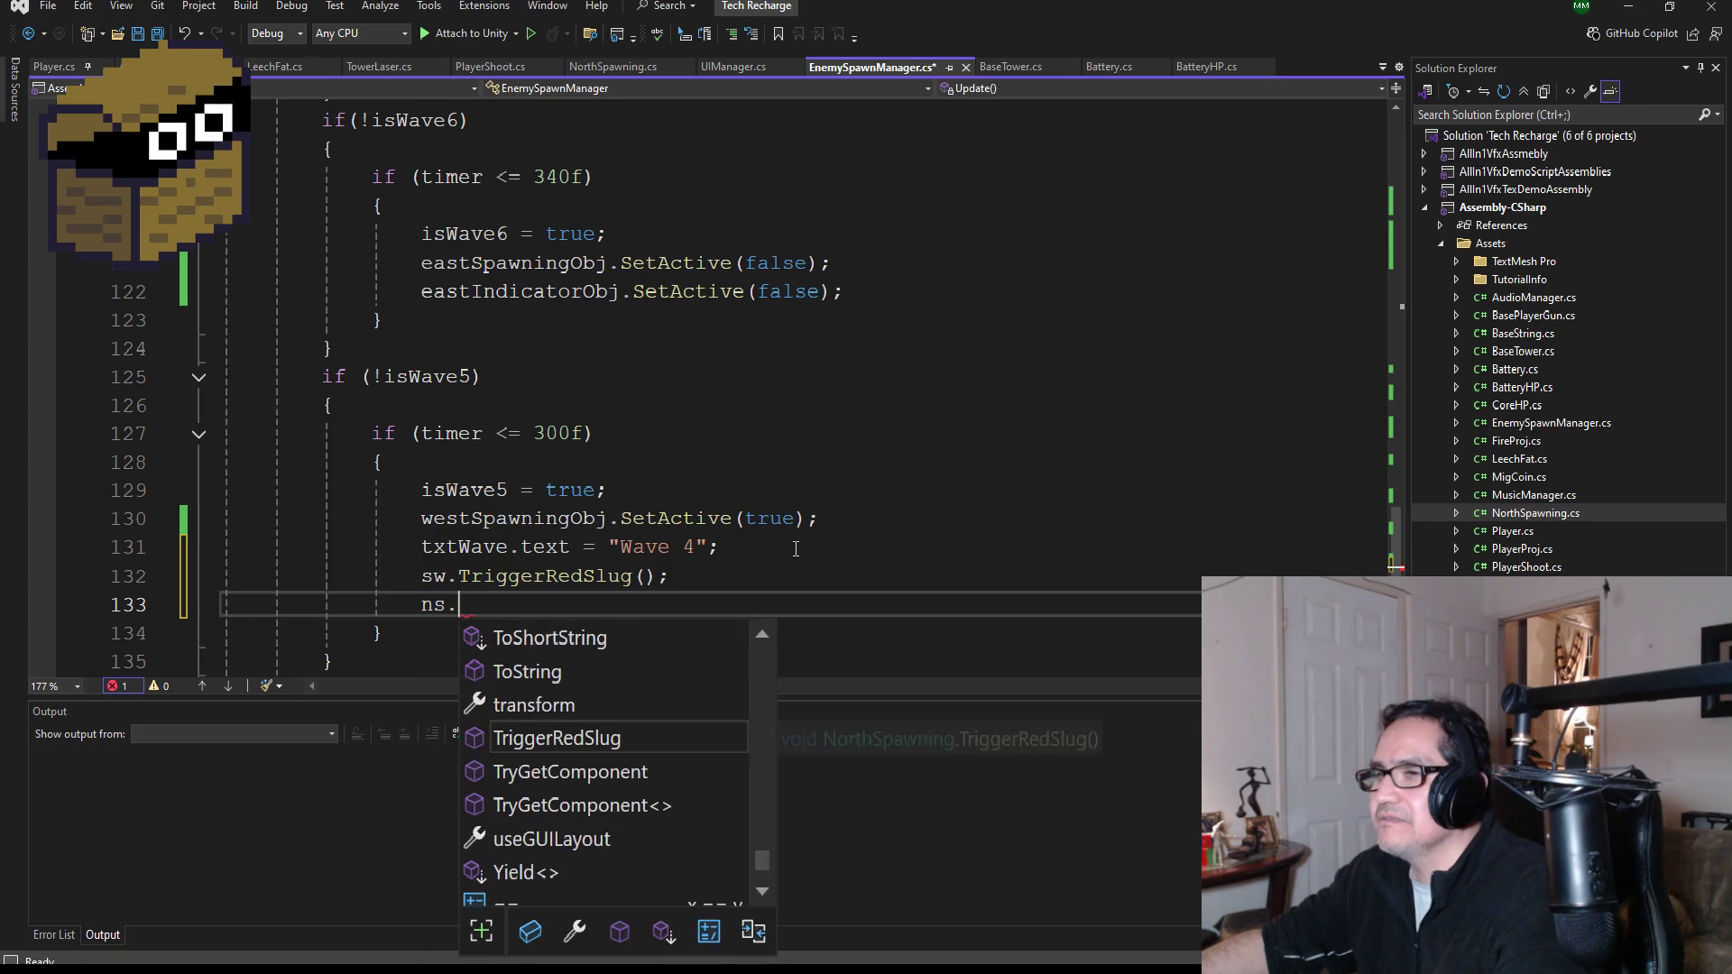
type("tr")
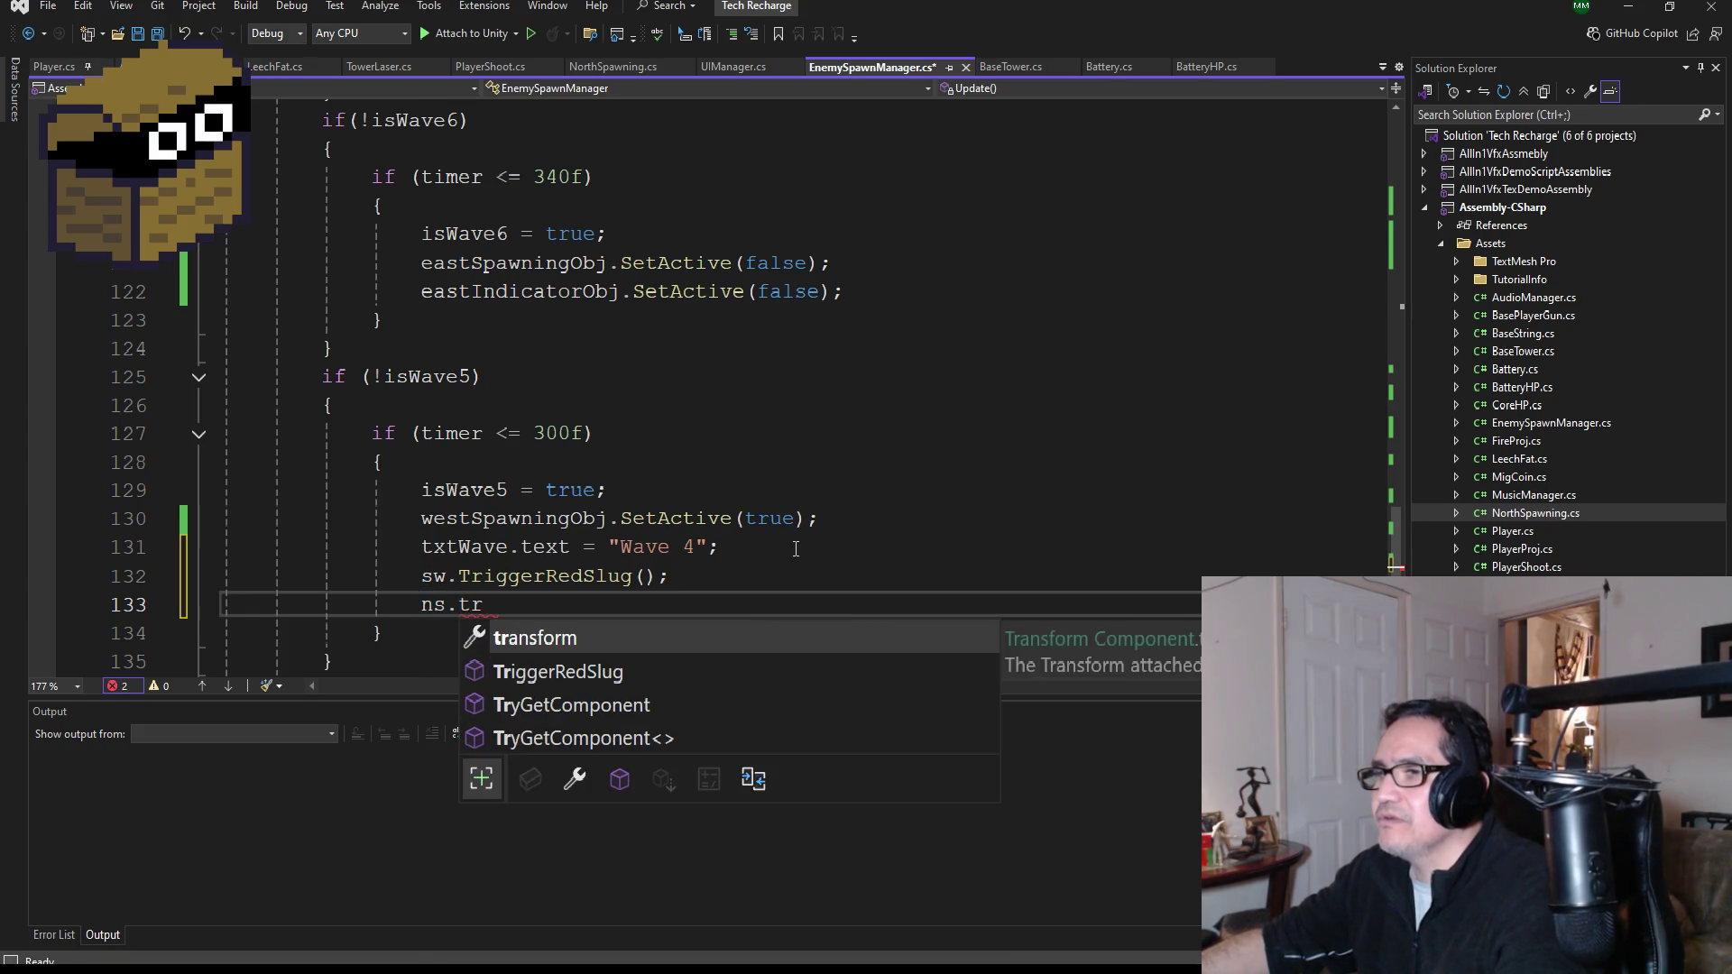
key("BackSpace")
key("BackSpace")
type("Tr")
key("Tab")
type(") (")
key("BackSpace")
key("BackSpace")
key("BackSpace")
type("();")
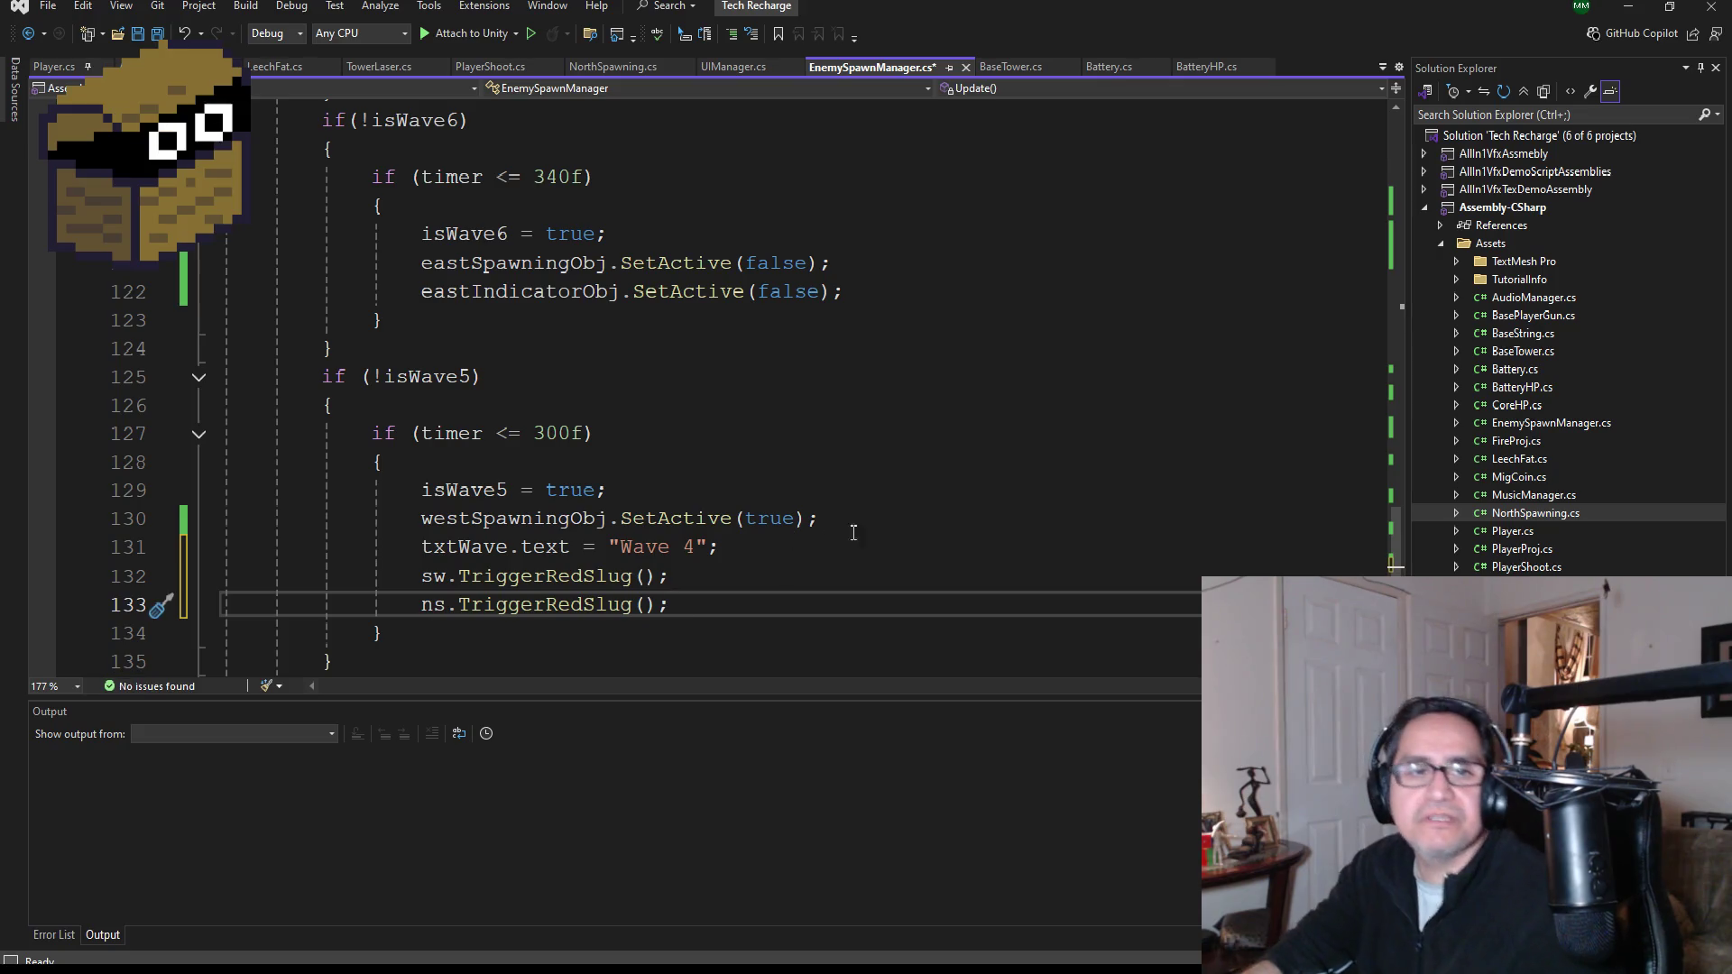
left_click(157, 33)
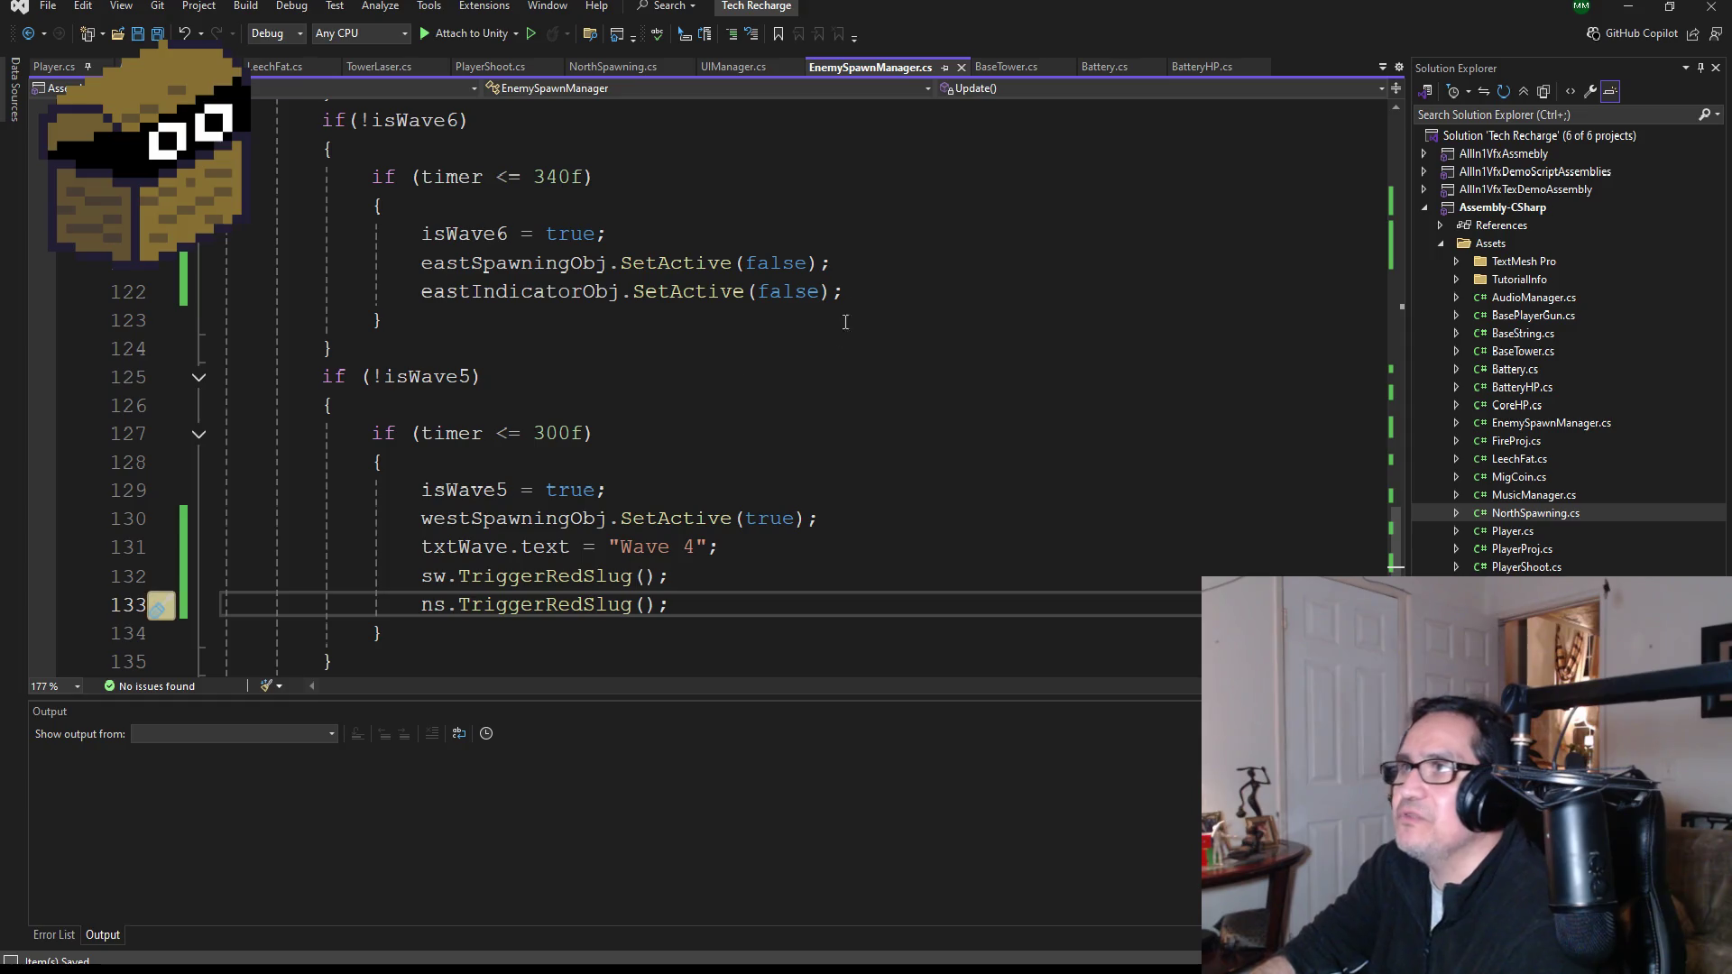
- Review NorthSpawning.cs's TriggerRedSlug and isNewSlug spawning logic, save all files, and minimize Visual Studio
double_click(1530, 514)
scroll(631, 460, "down", 1)
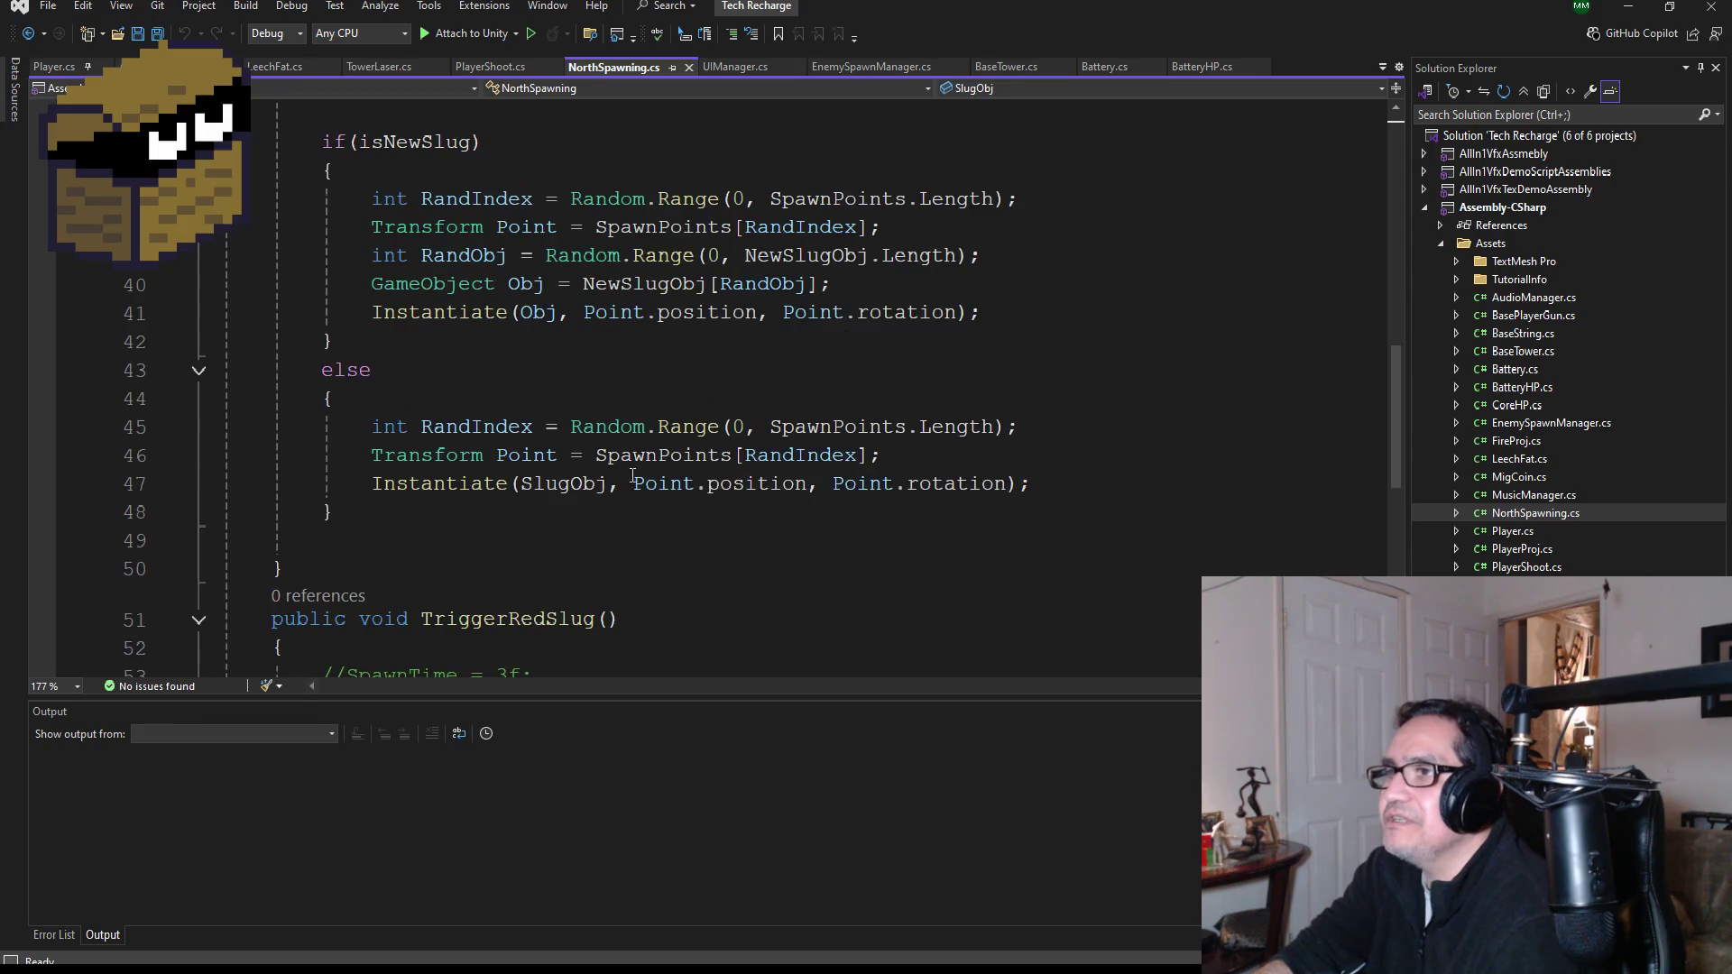
left_click(155, 36)
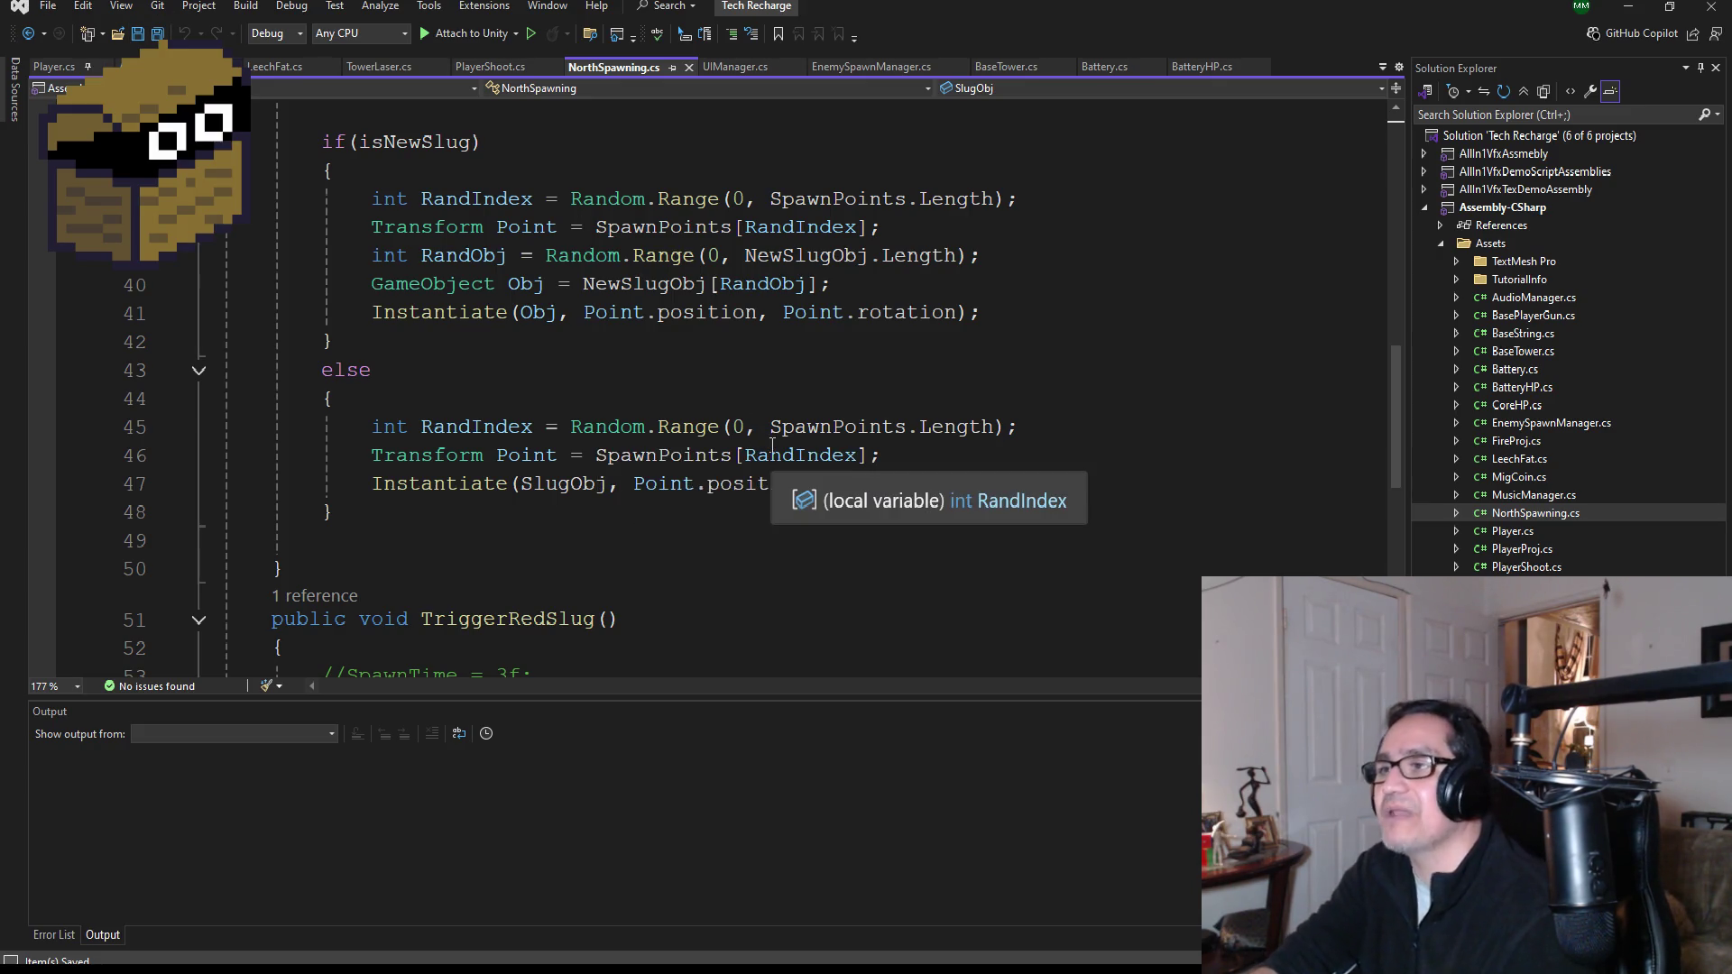
left_click(1628, 6)
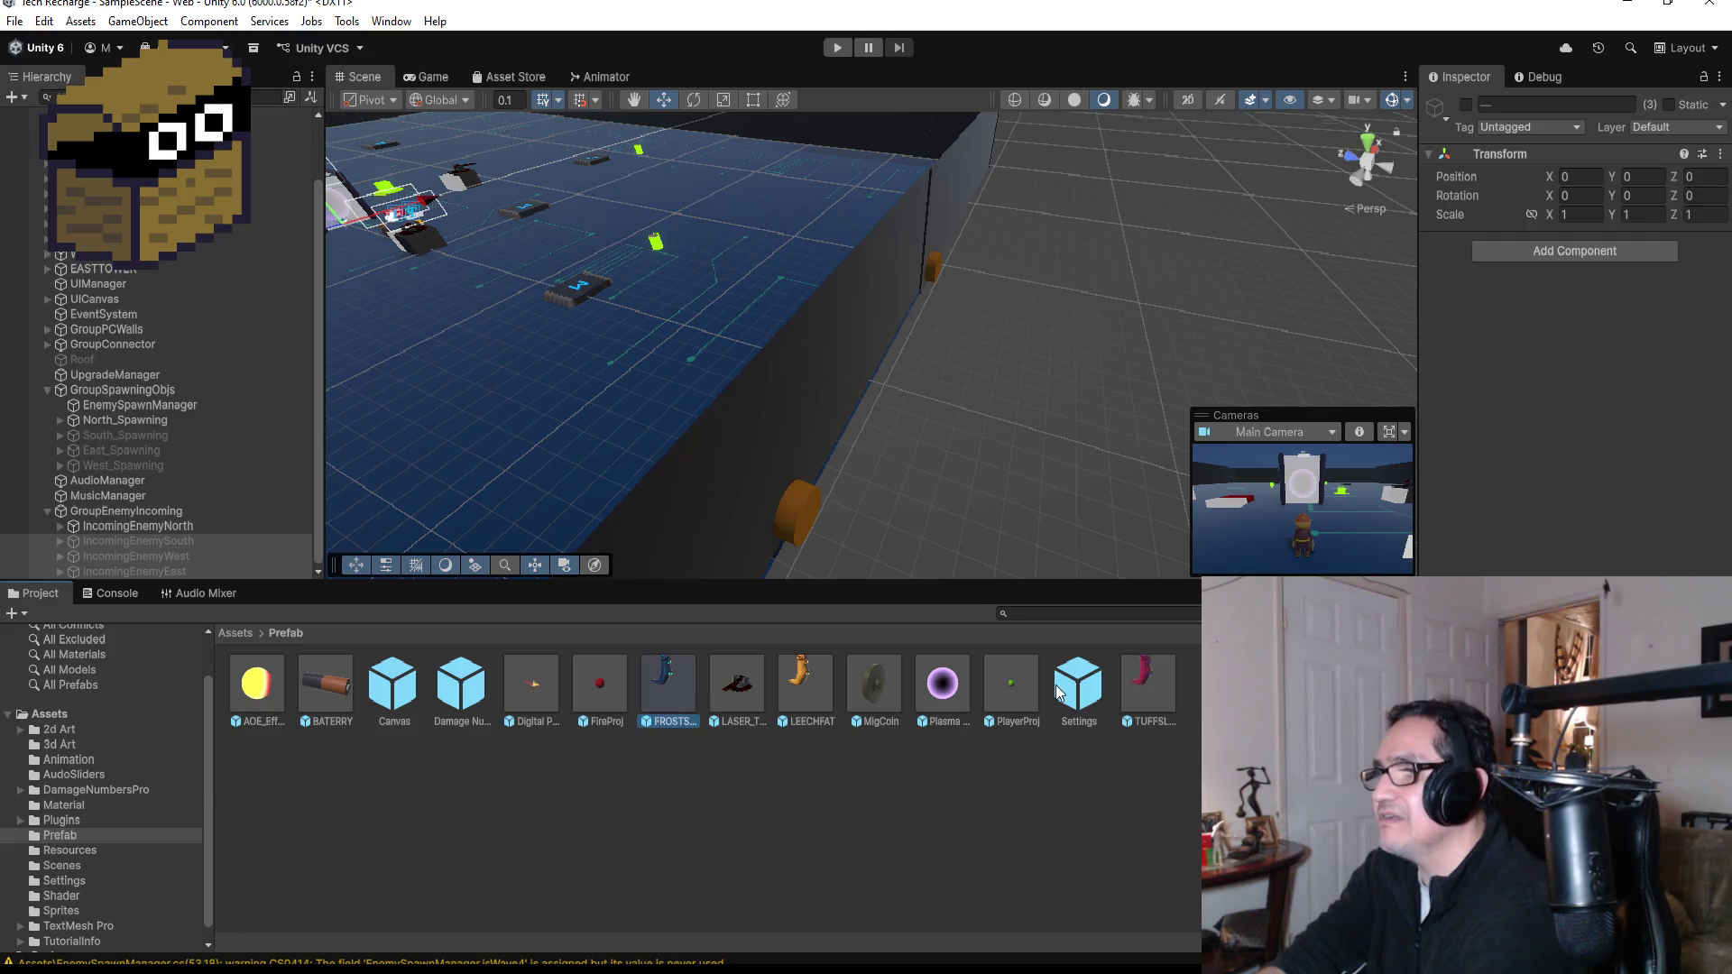
- Inspect the FROSTSLUG, TUFFSLUG and LEECHFAT prefabs to compare their Leech Fat Max HP values
left_click(669, 687)
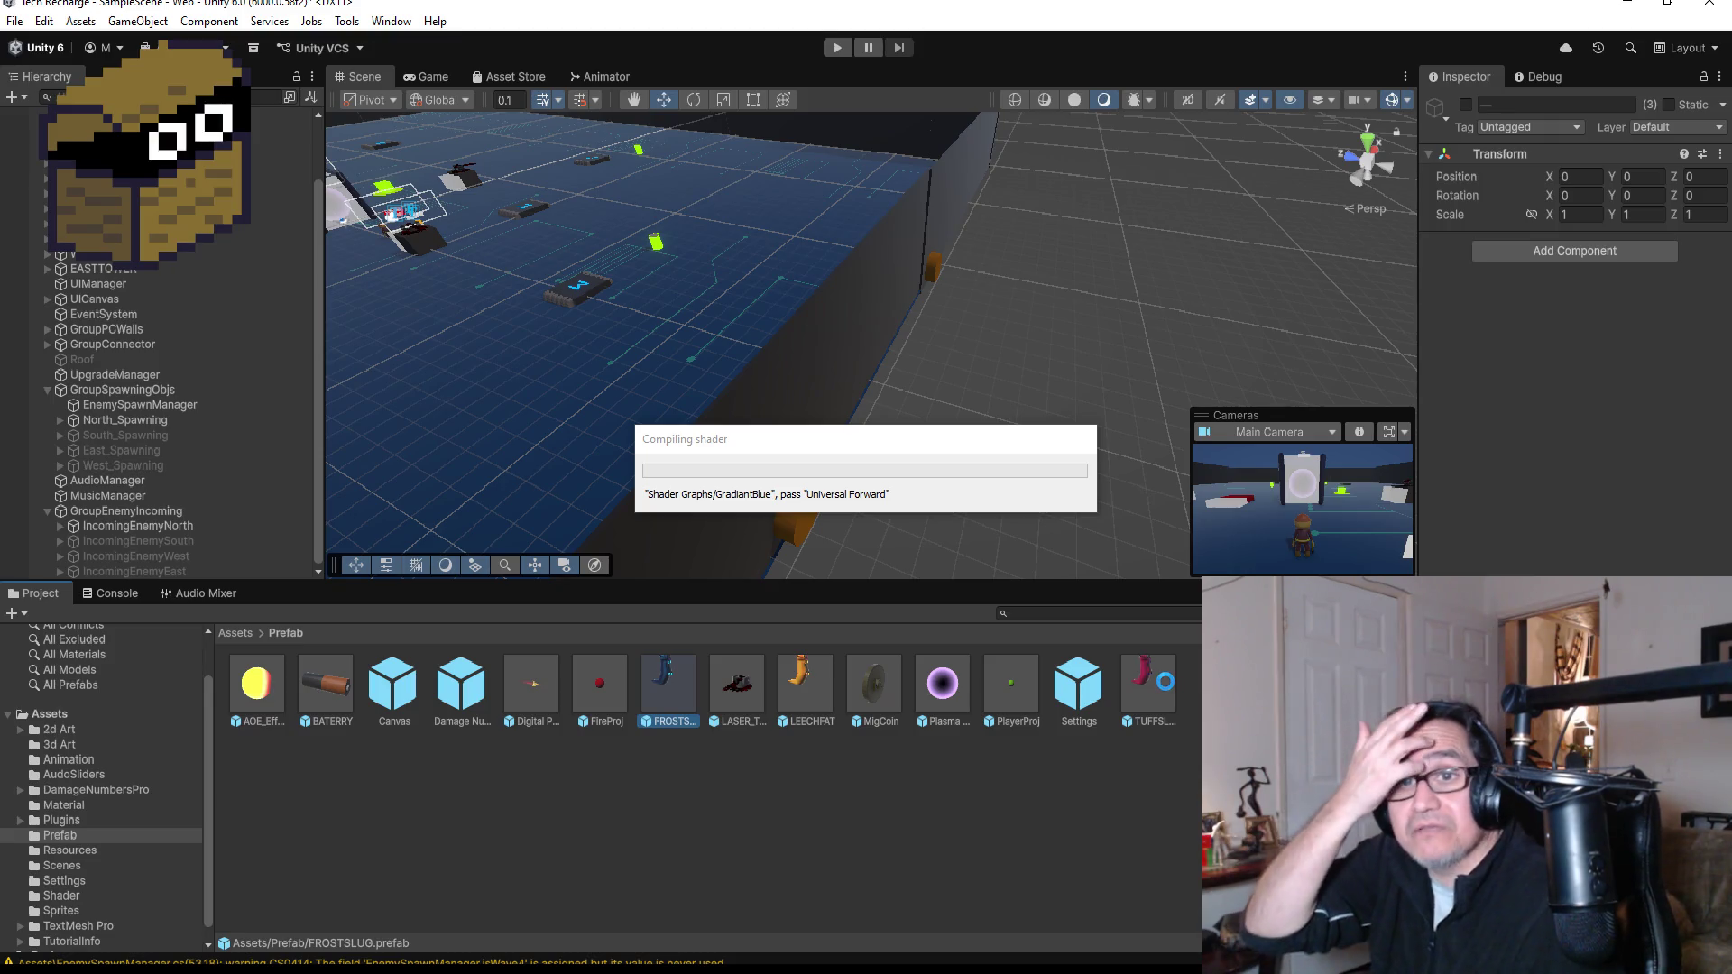
left_click(1148, 685)
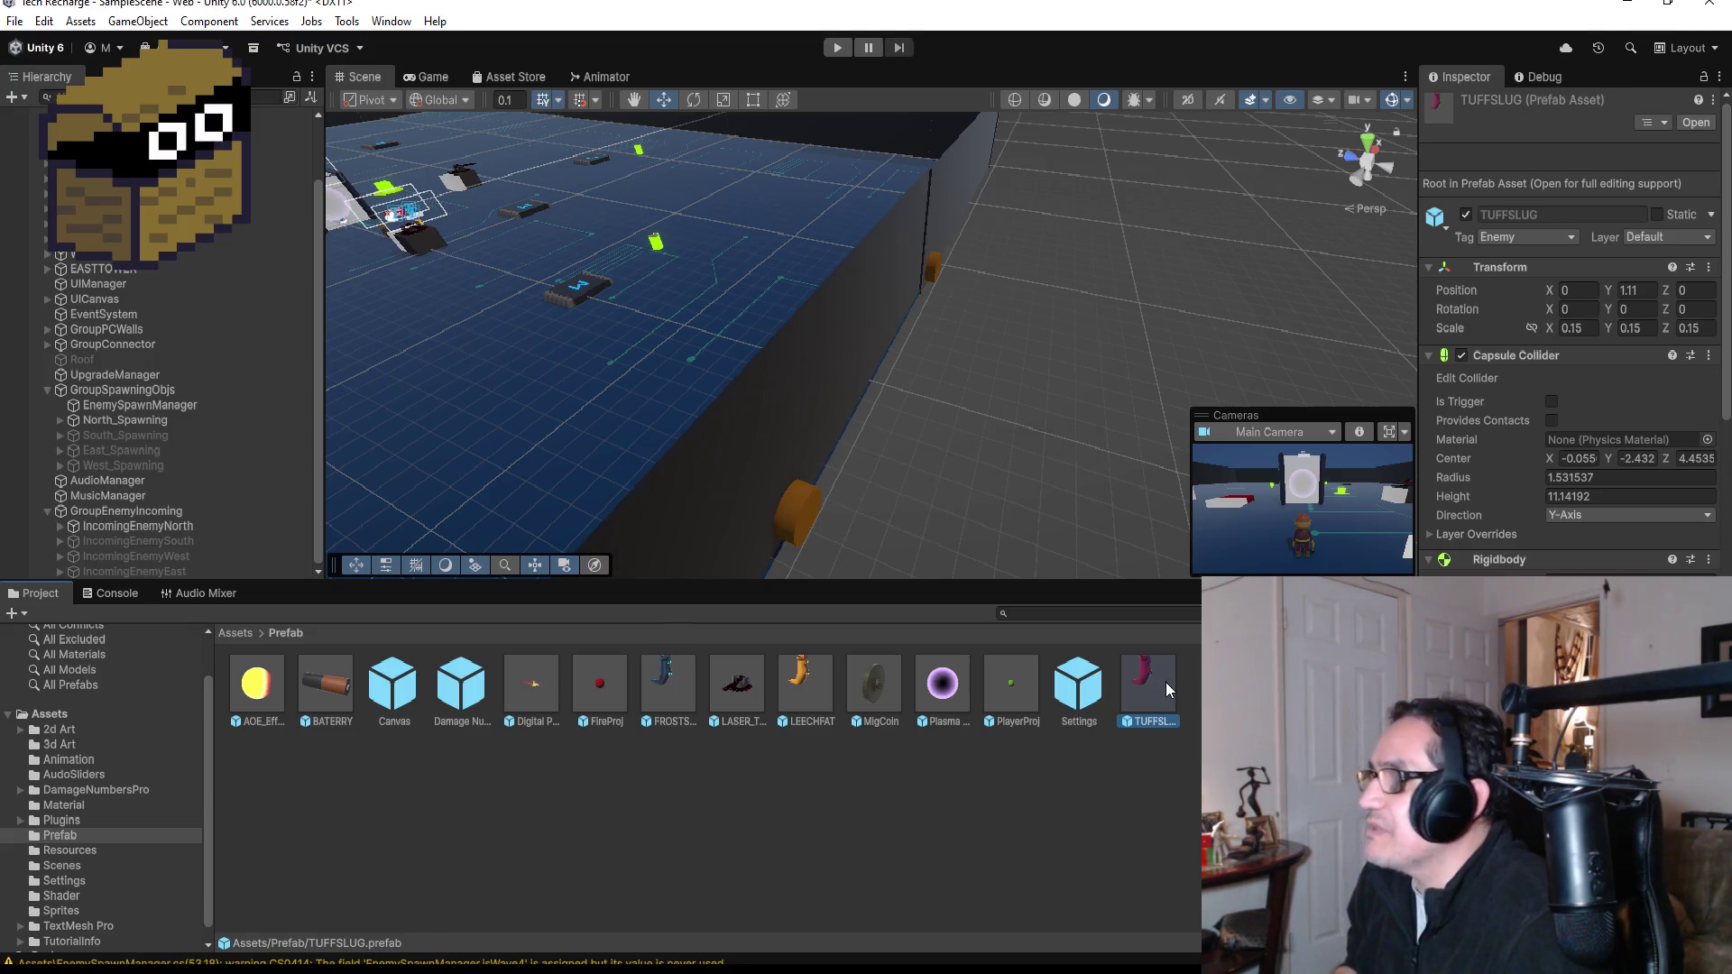
scroll(1574, 361, "down", 10)
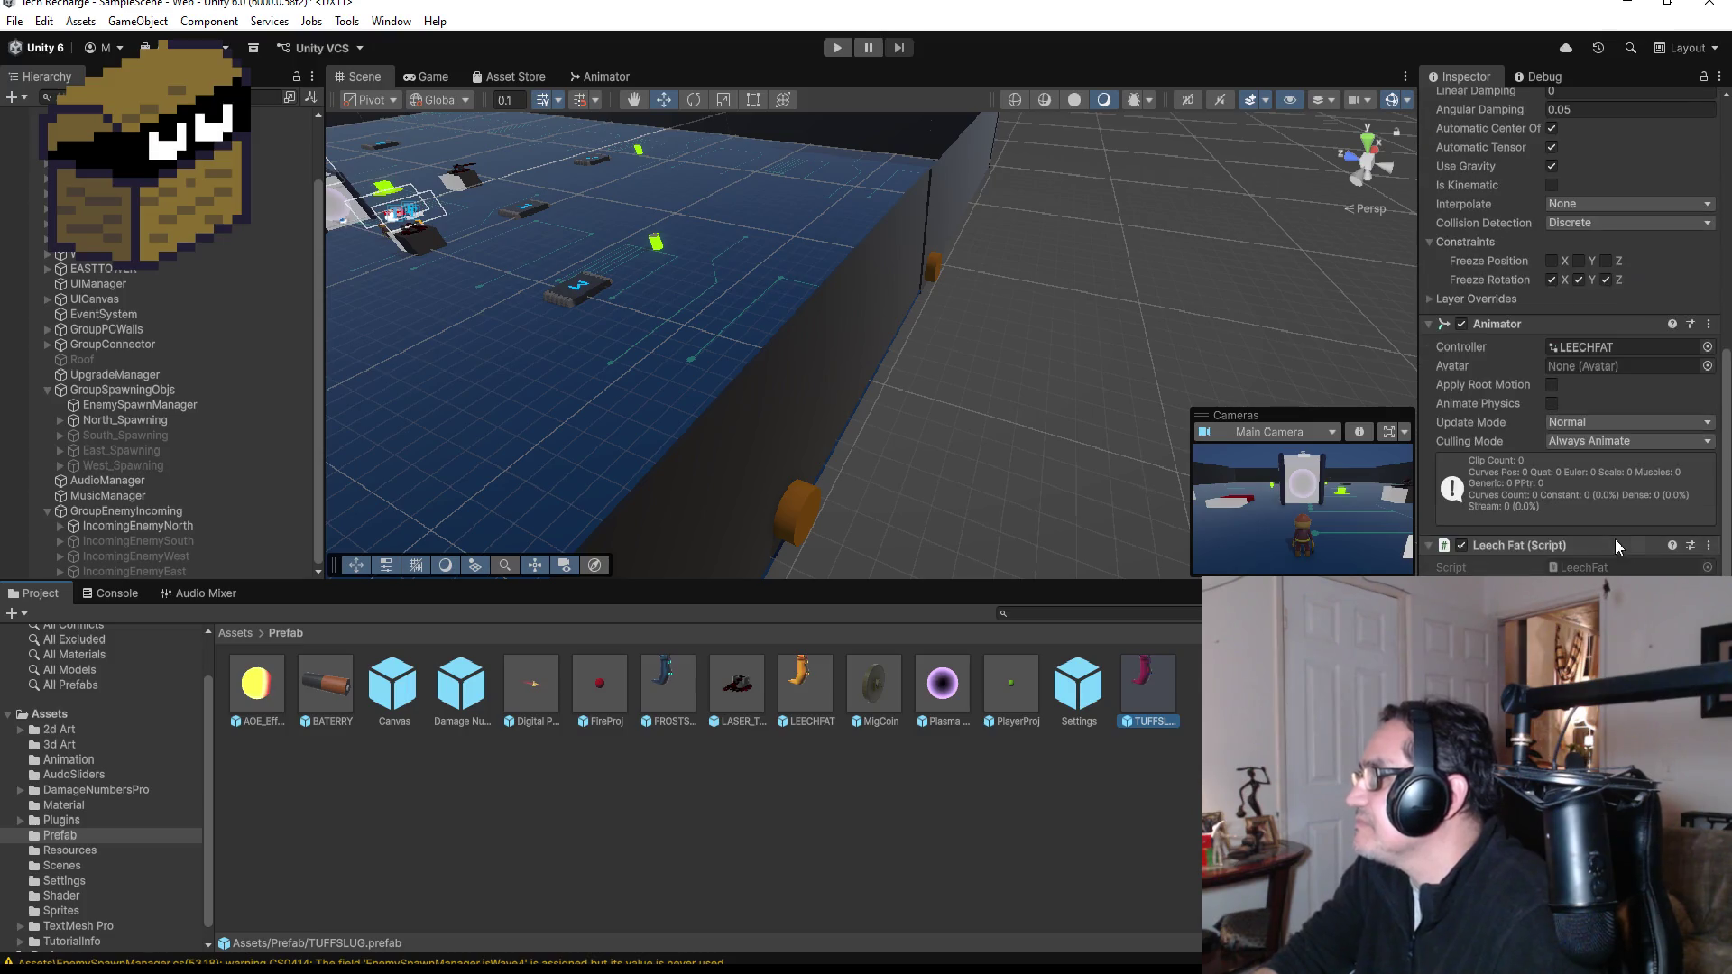
scroll(1574, 333, "down", 3)
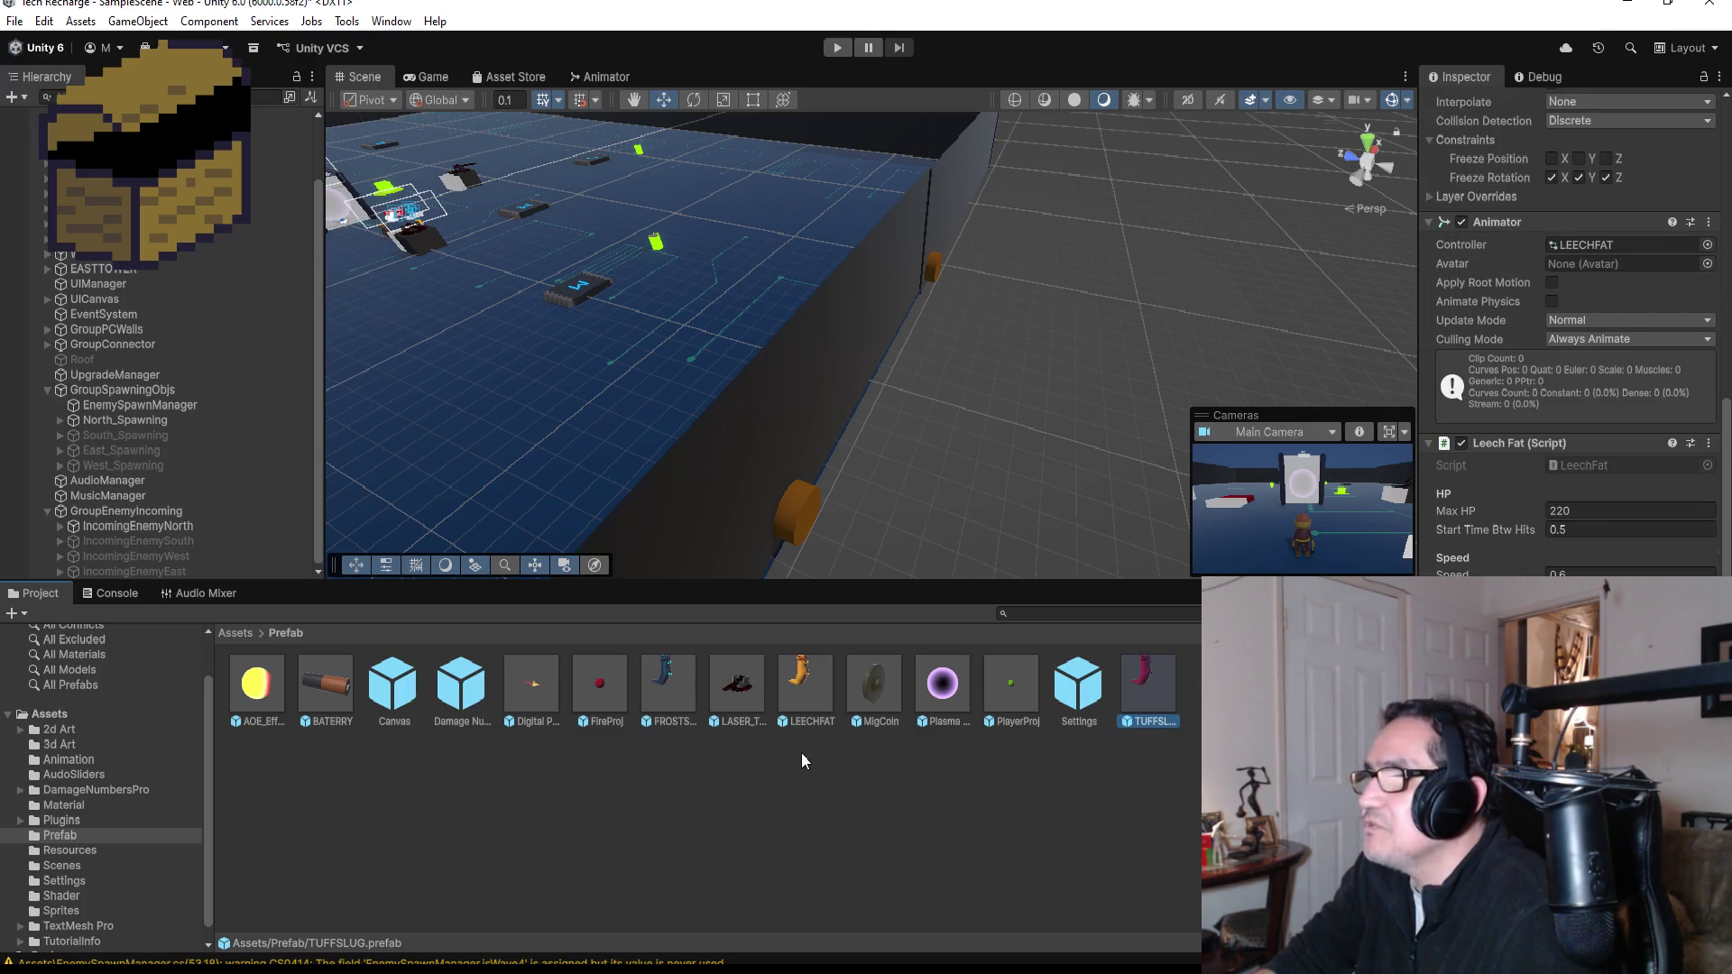
left_click(810, 688)
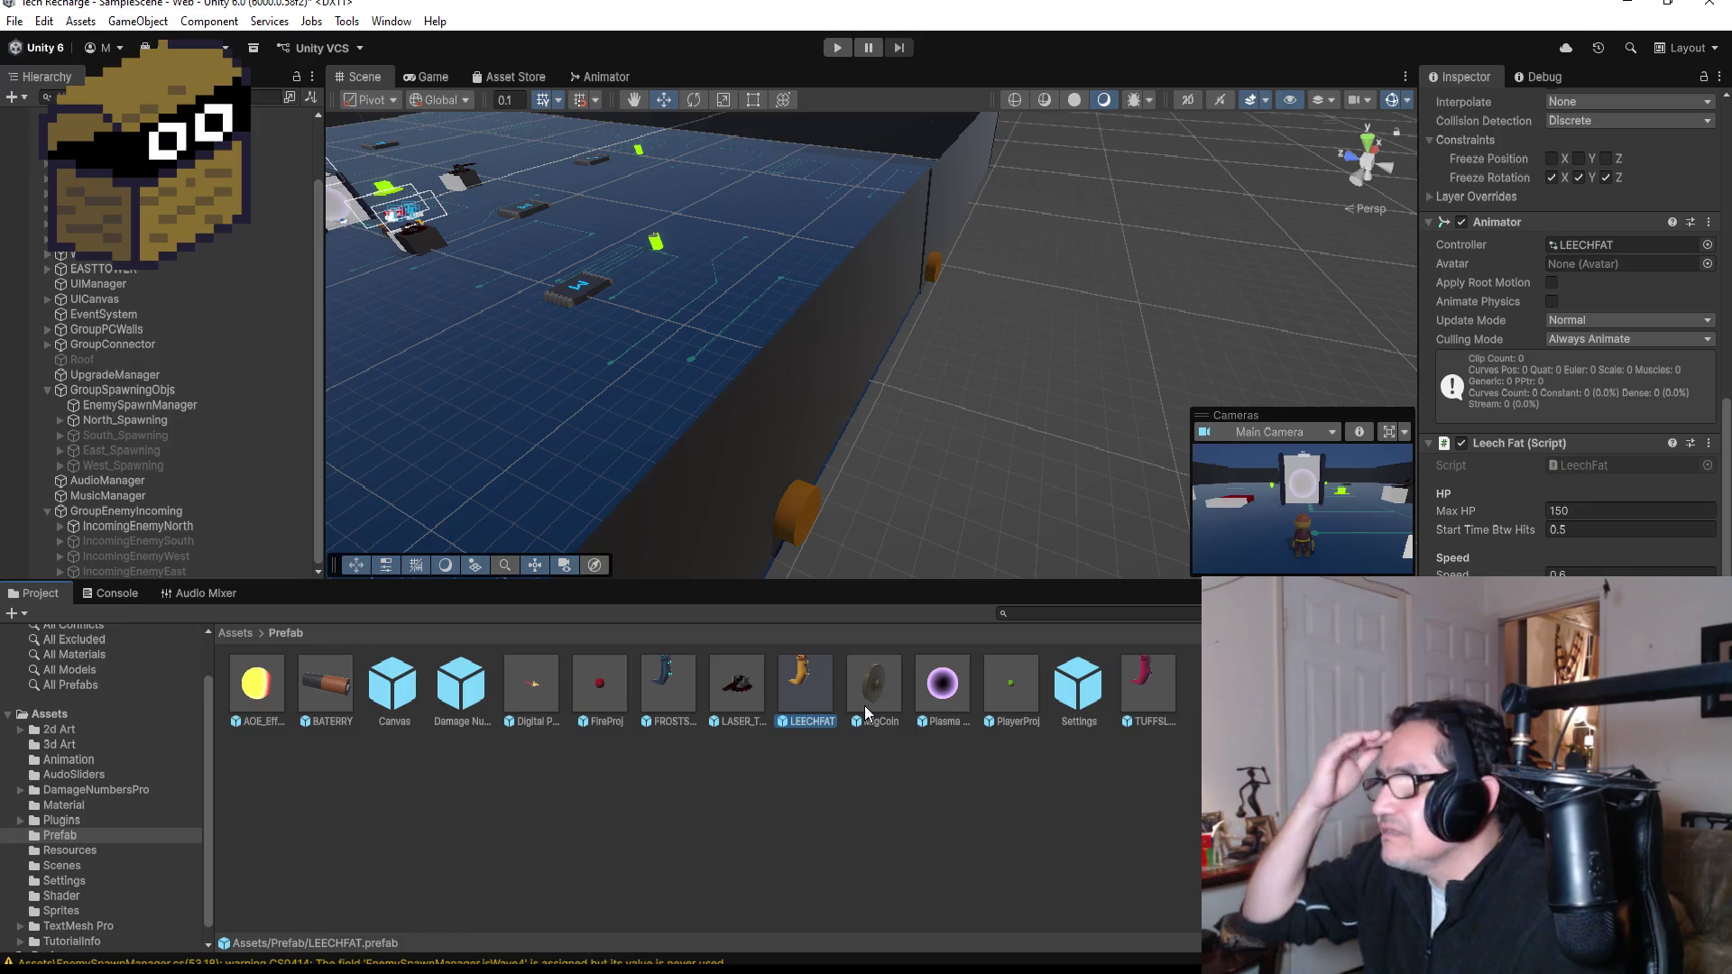
- Set TUFFSLUG's Max HP to 200 and FROSTSLUG's Max HP to 230
left_click(1154, 683)
left_click(1584, 512)
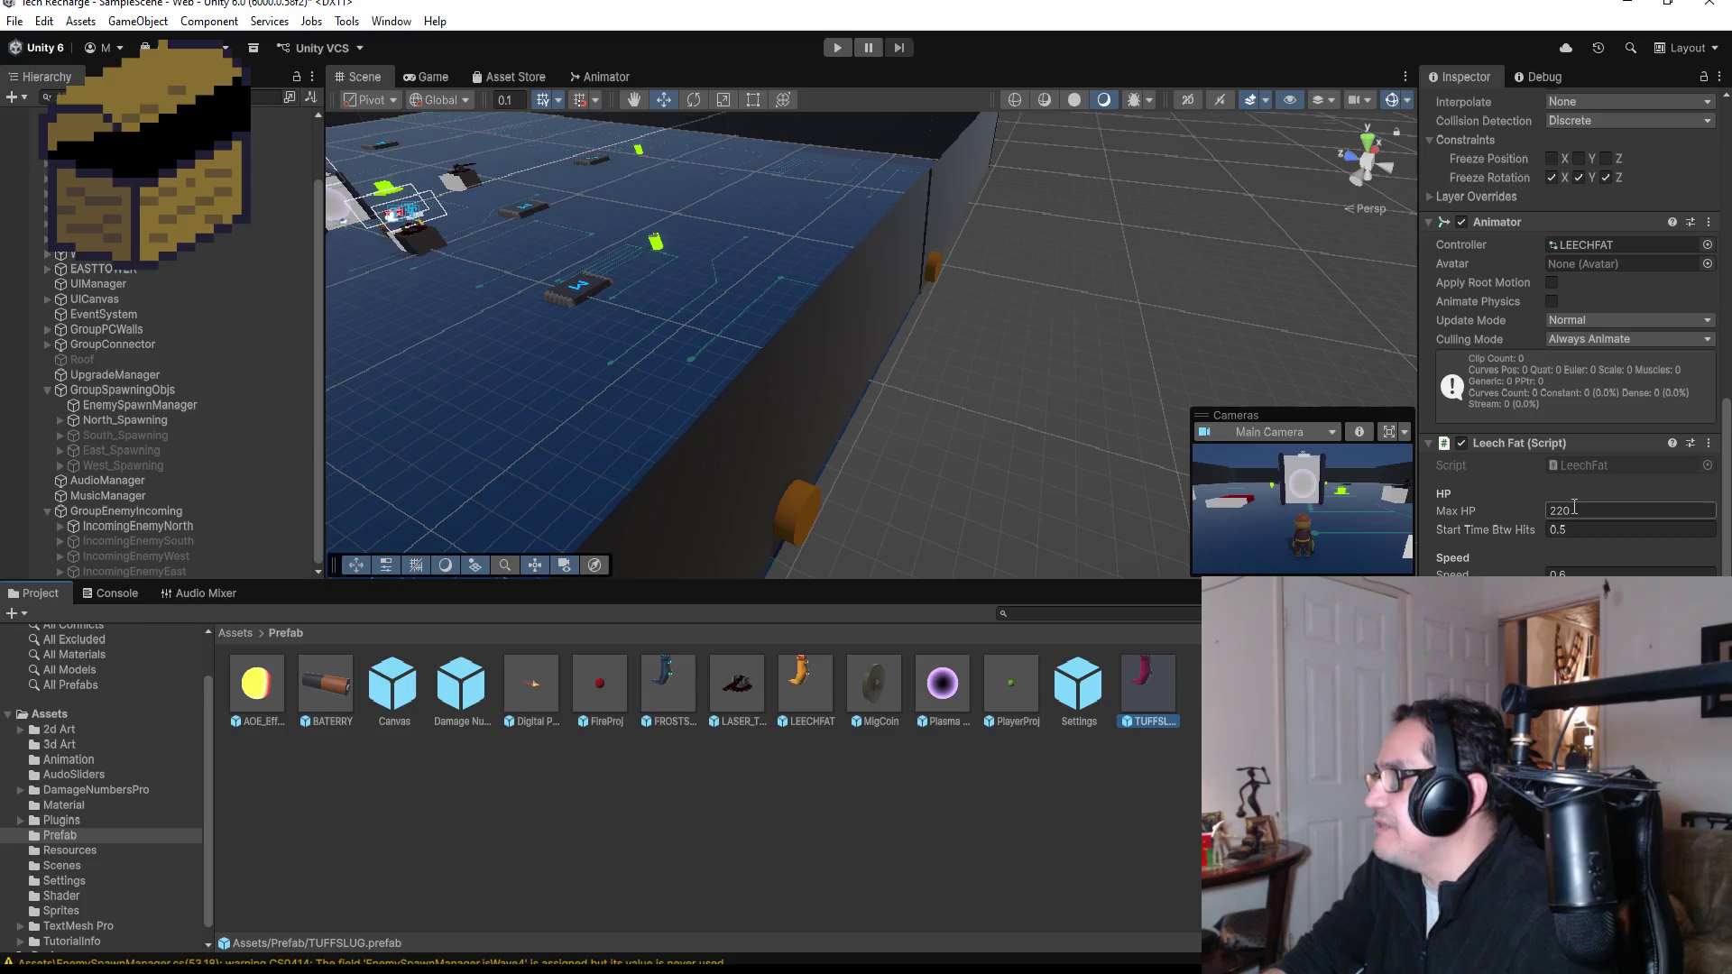
type("200")
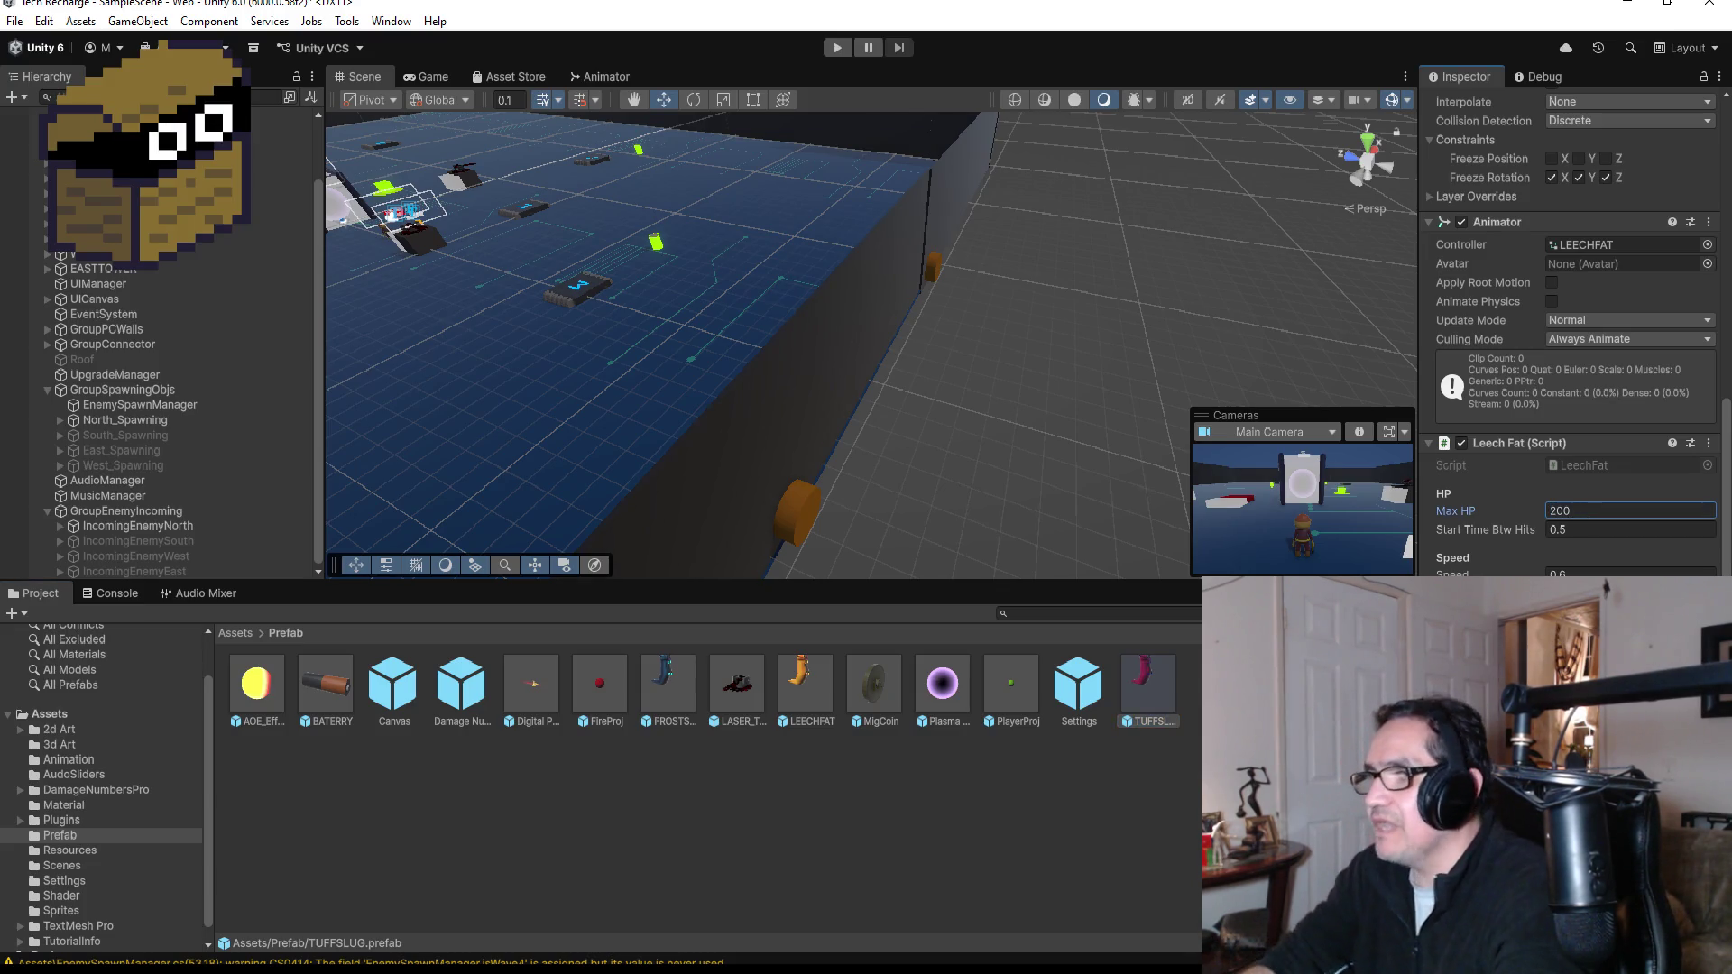
left_click(661, 680)
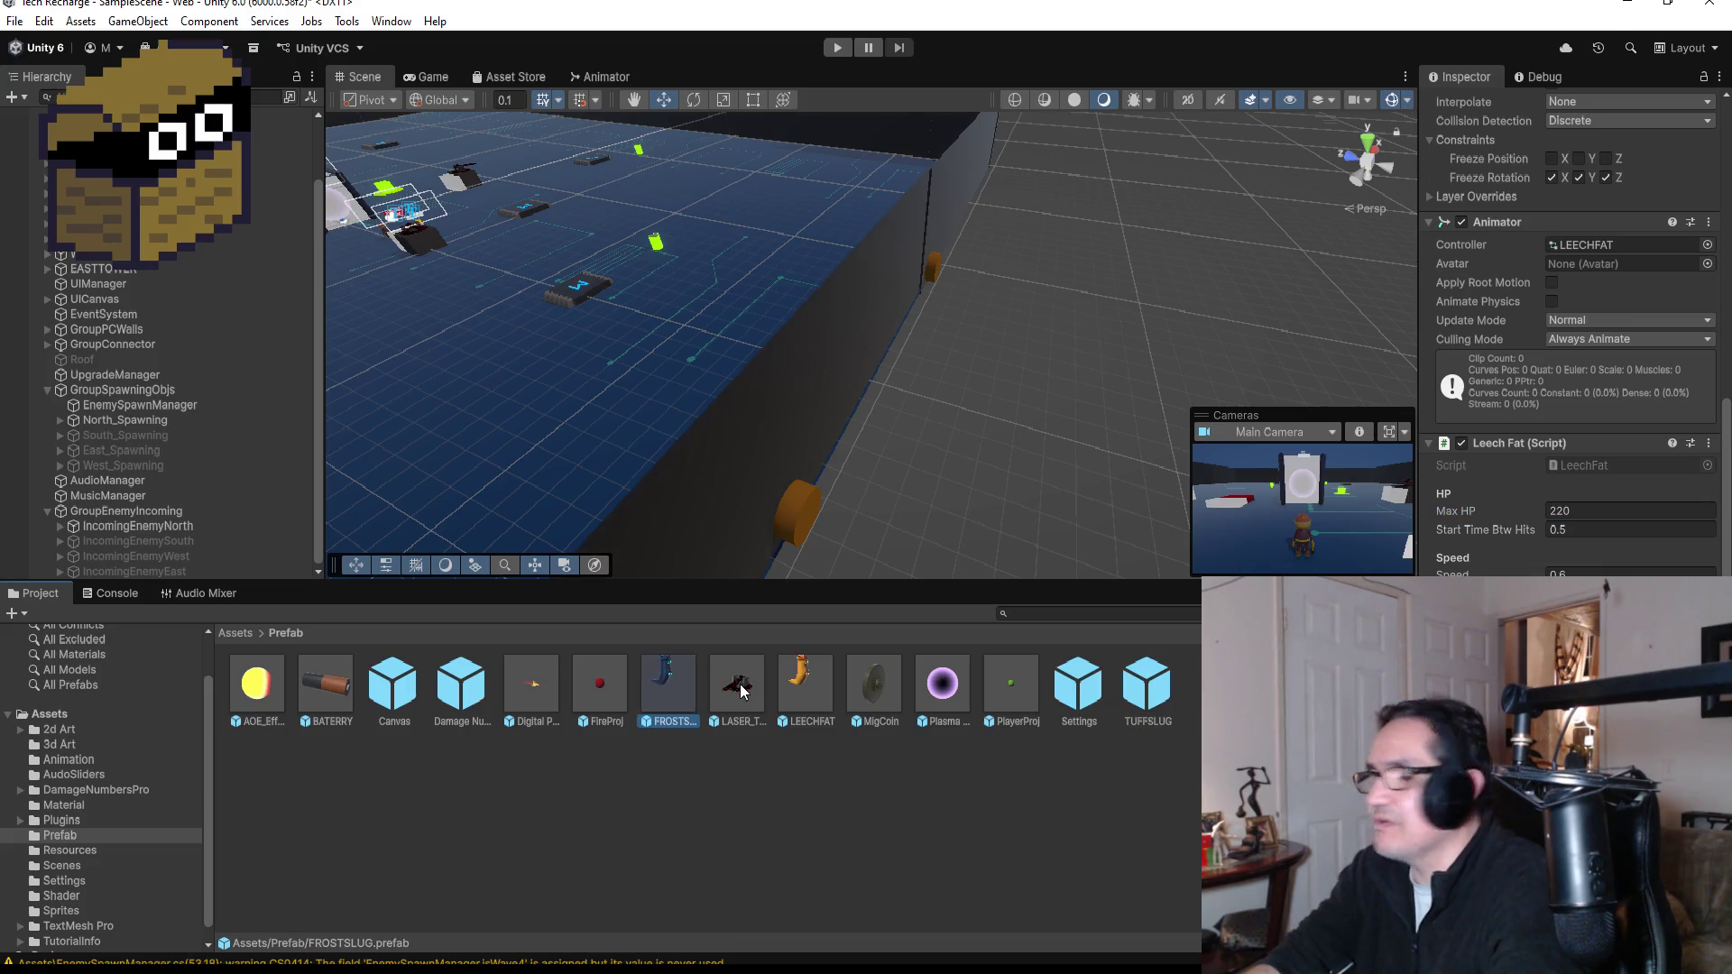
left_click(1569, 511)
key("BackSpace")
key("BackSpace")
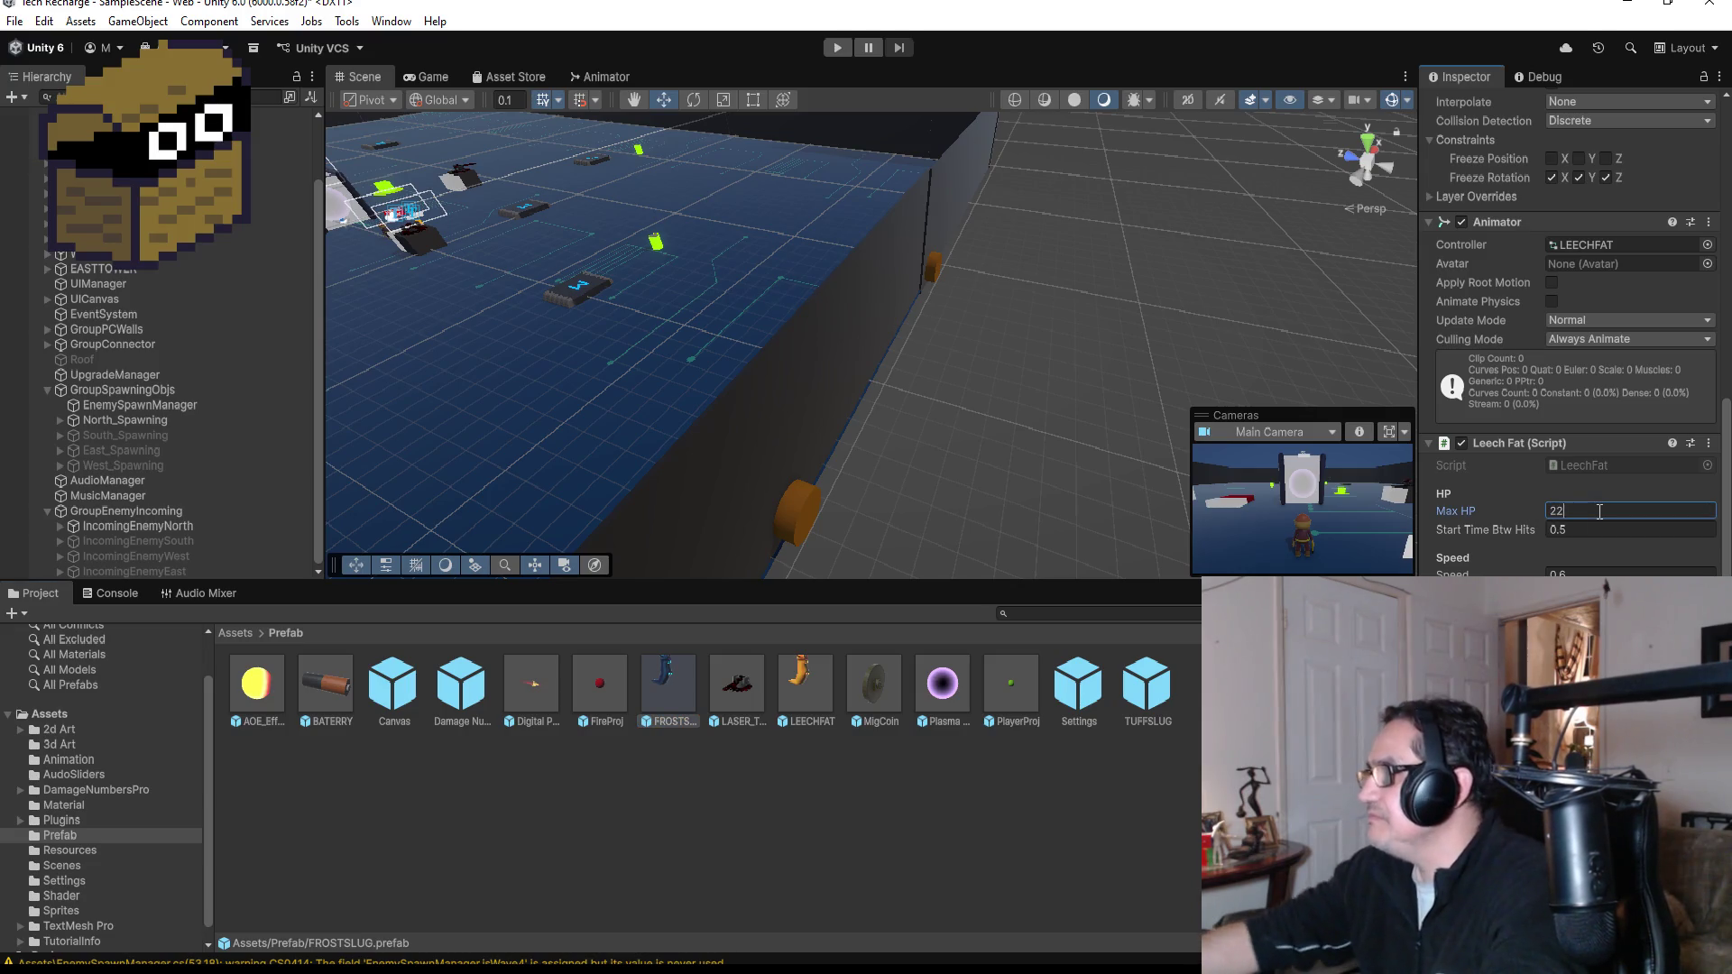
type("30")
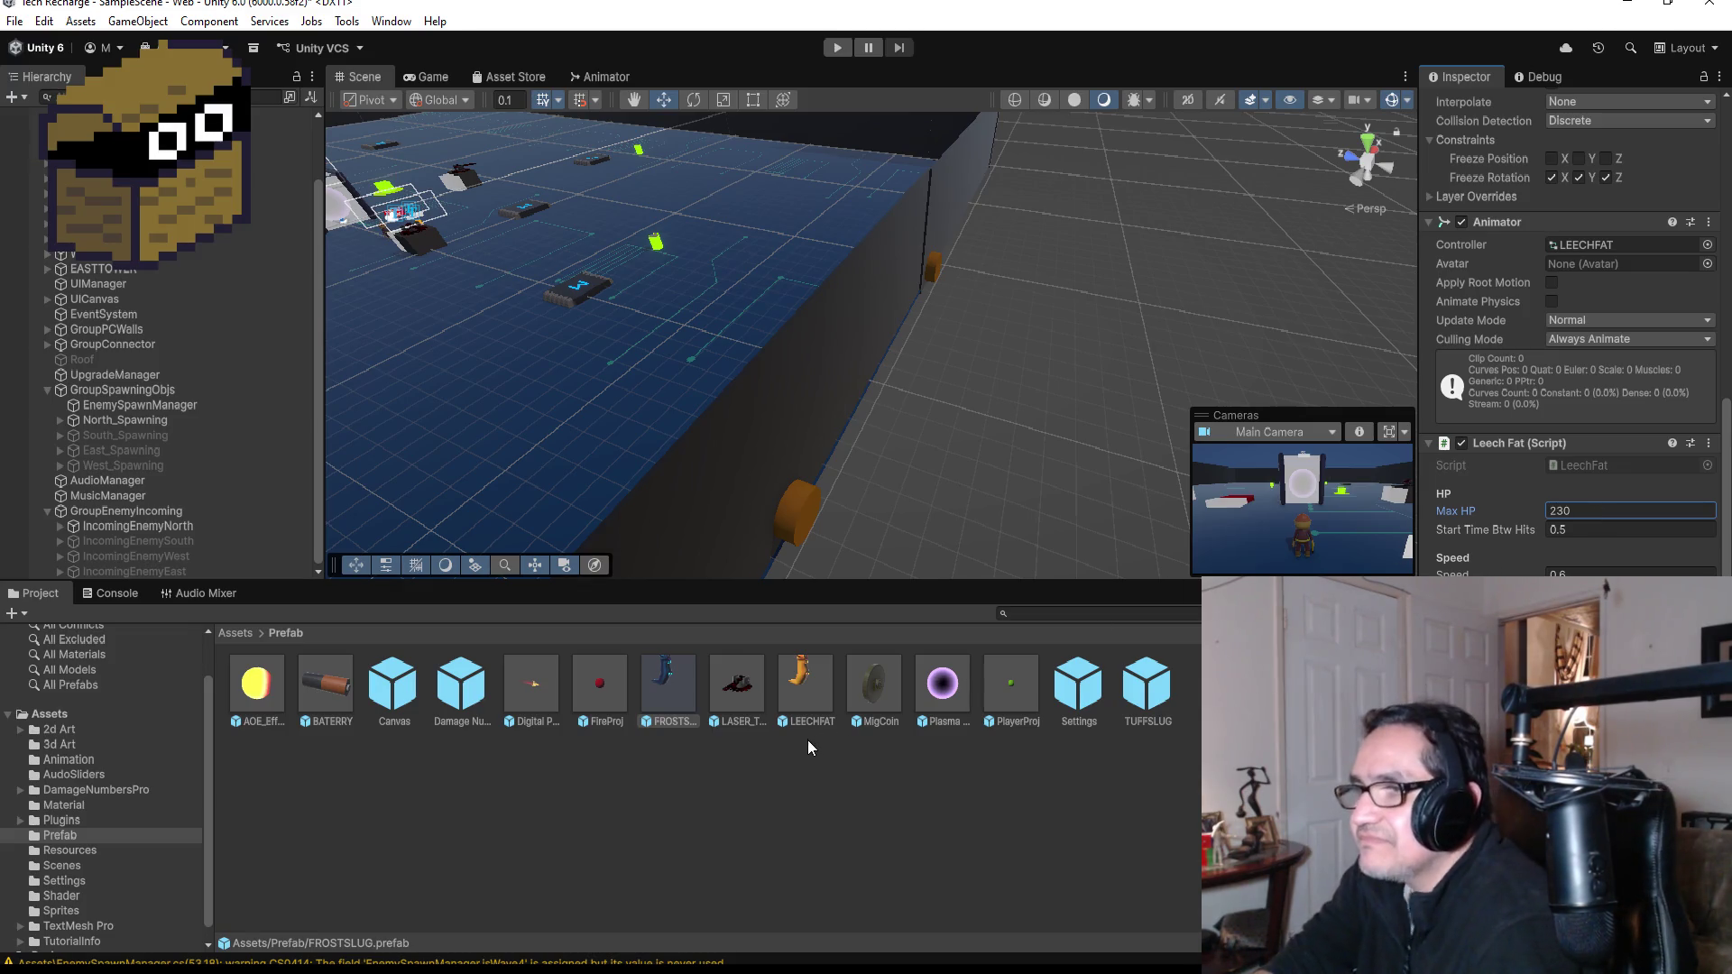
- Collapse the GroupSpawningObjs and GroupEnemyIncoming Hierarchy groups and save via File menu
left_click(47, 388)
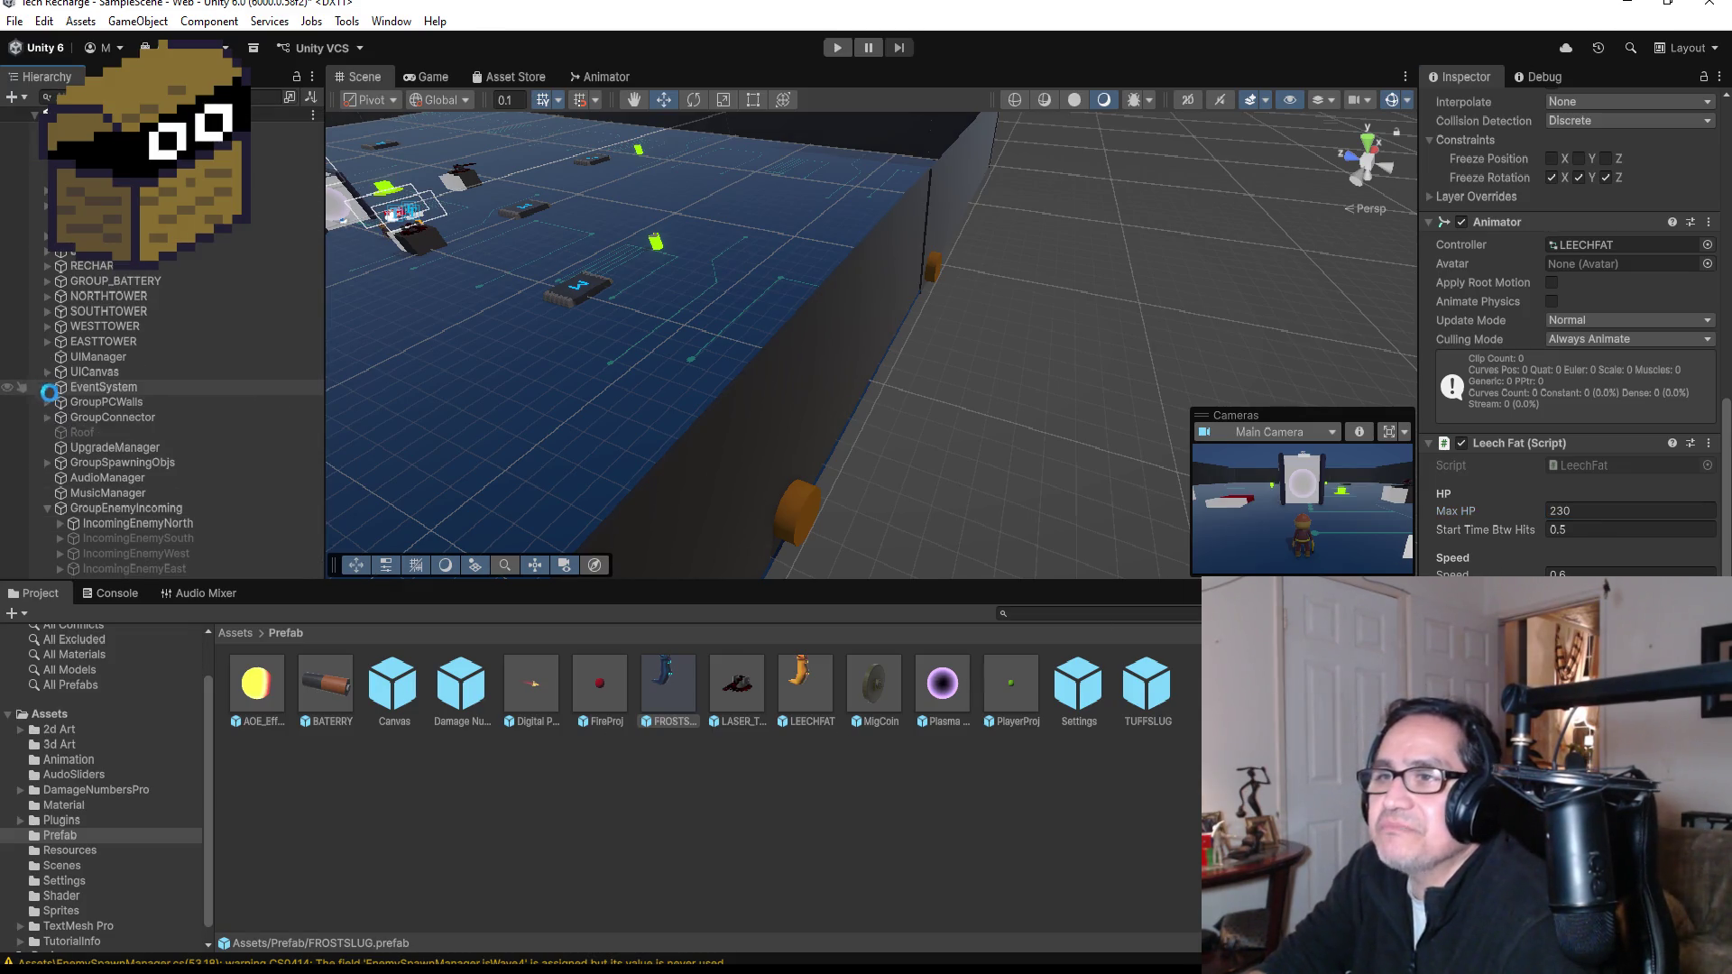
left_click(48, 507)
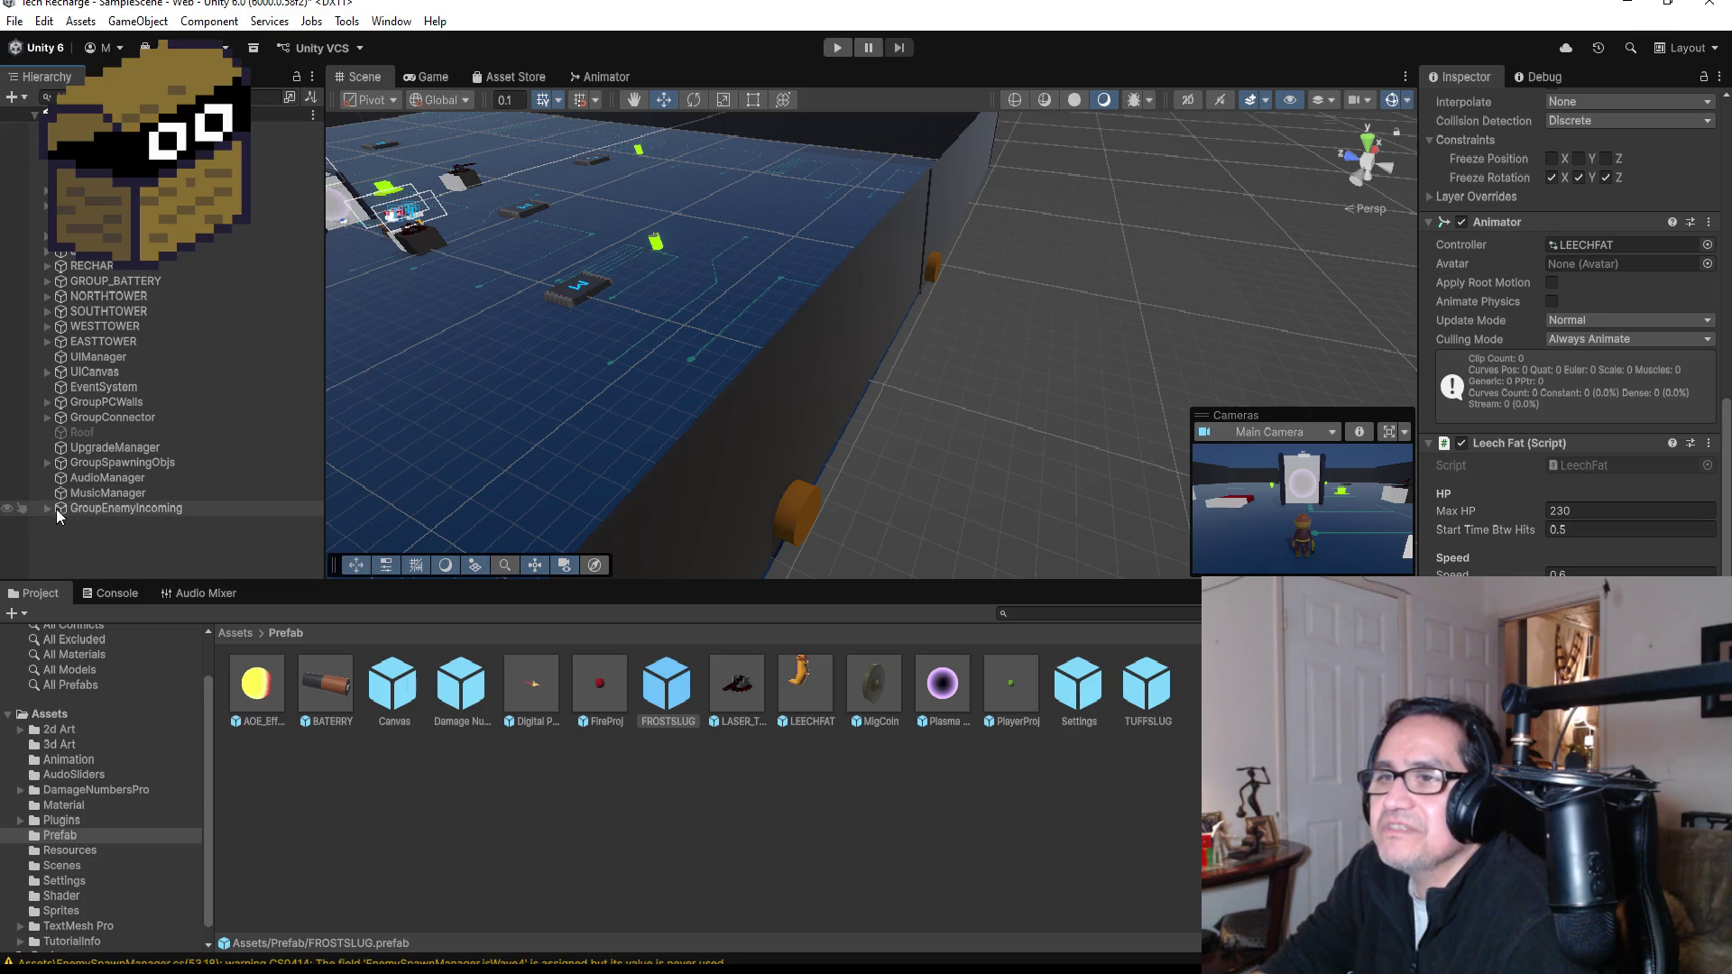
left_click(14, 21)
left_click(43, 110)
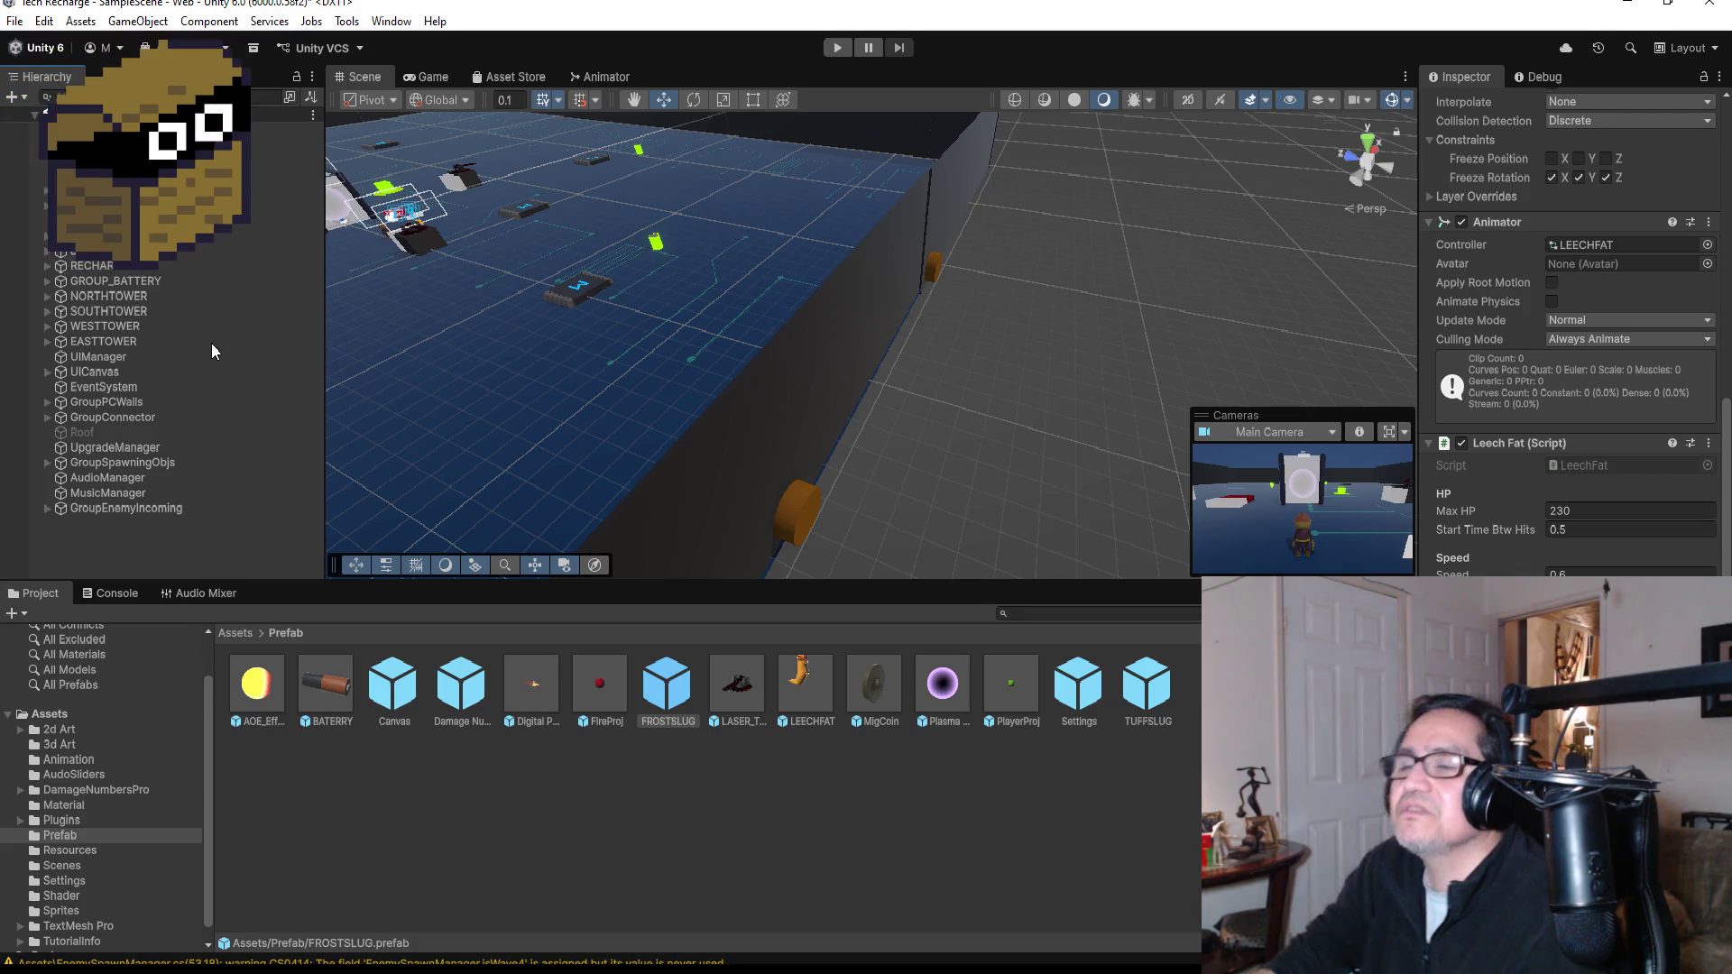